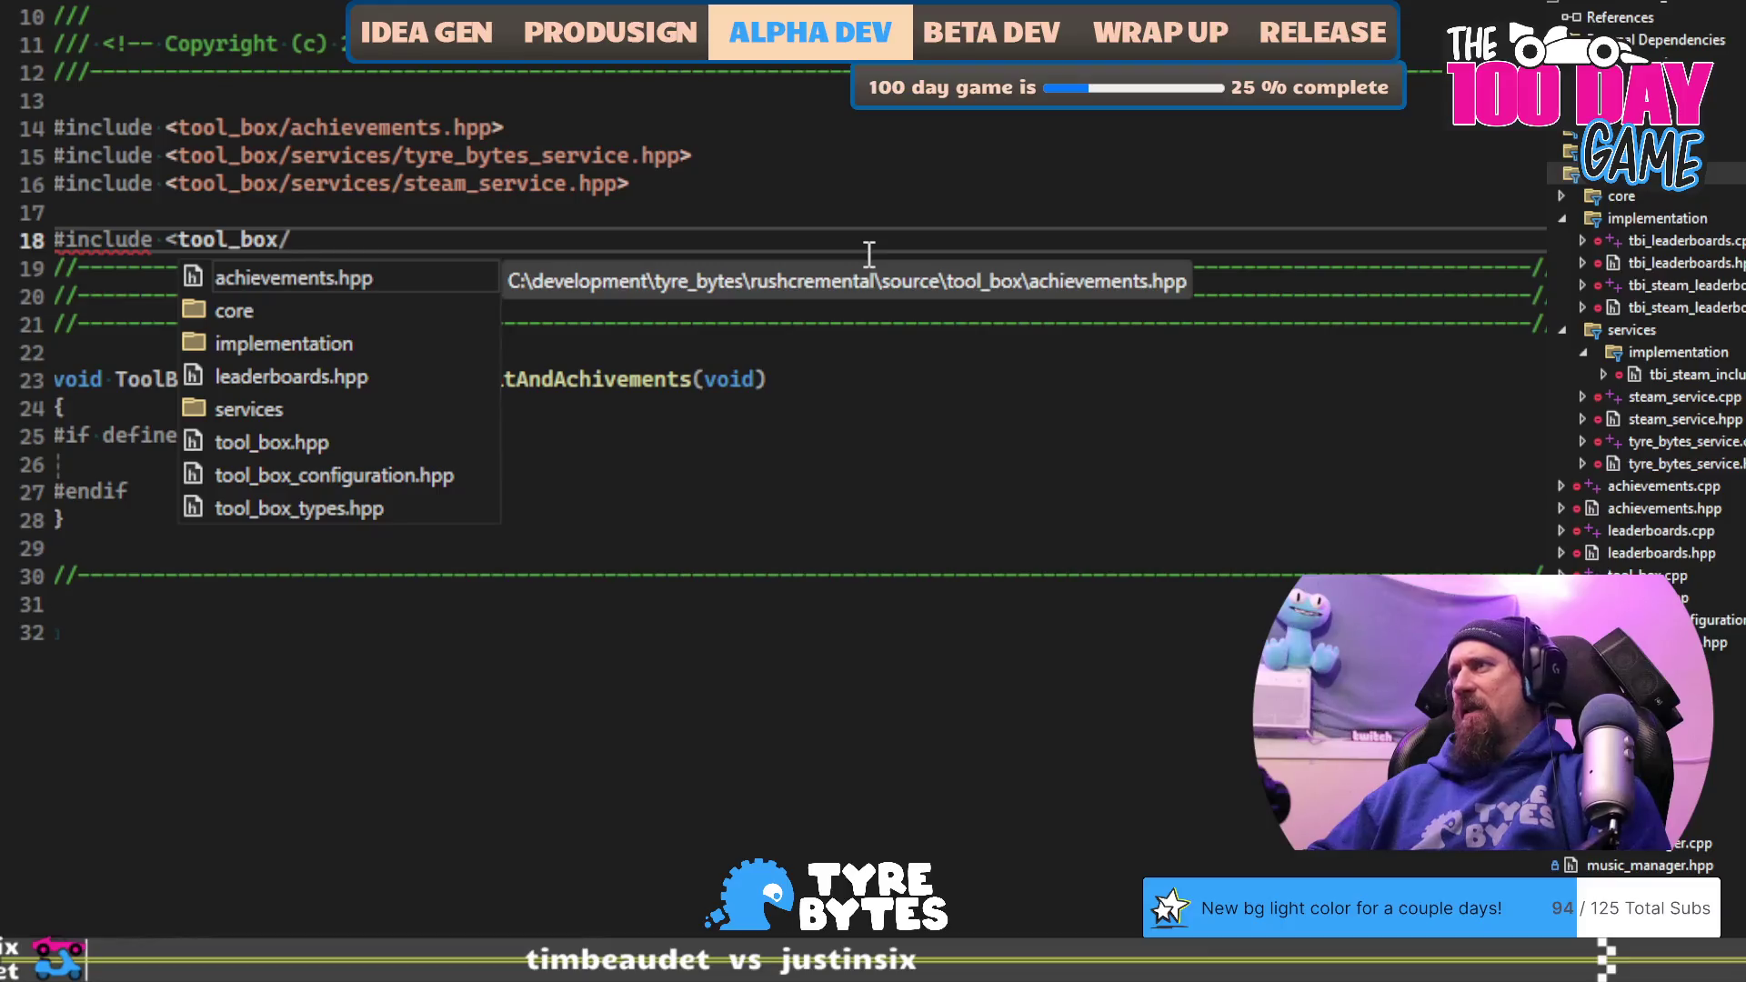
Step: Include services/implementation/tbi_steam_includes.hpp using IntelliSense completion, then add a blank line
text(services/i)
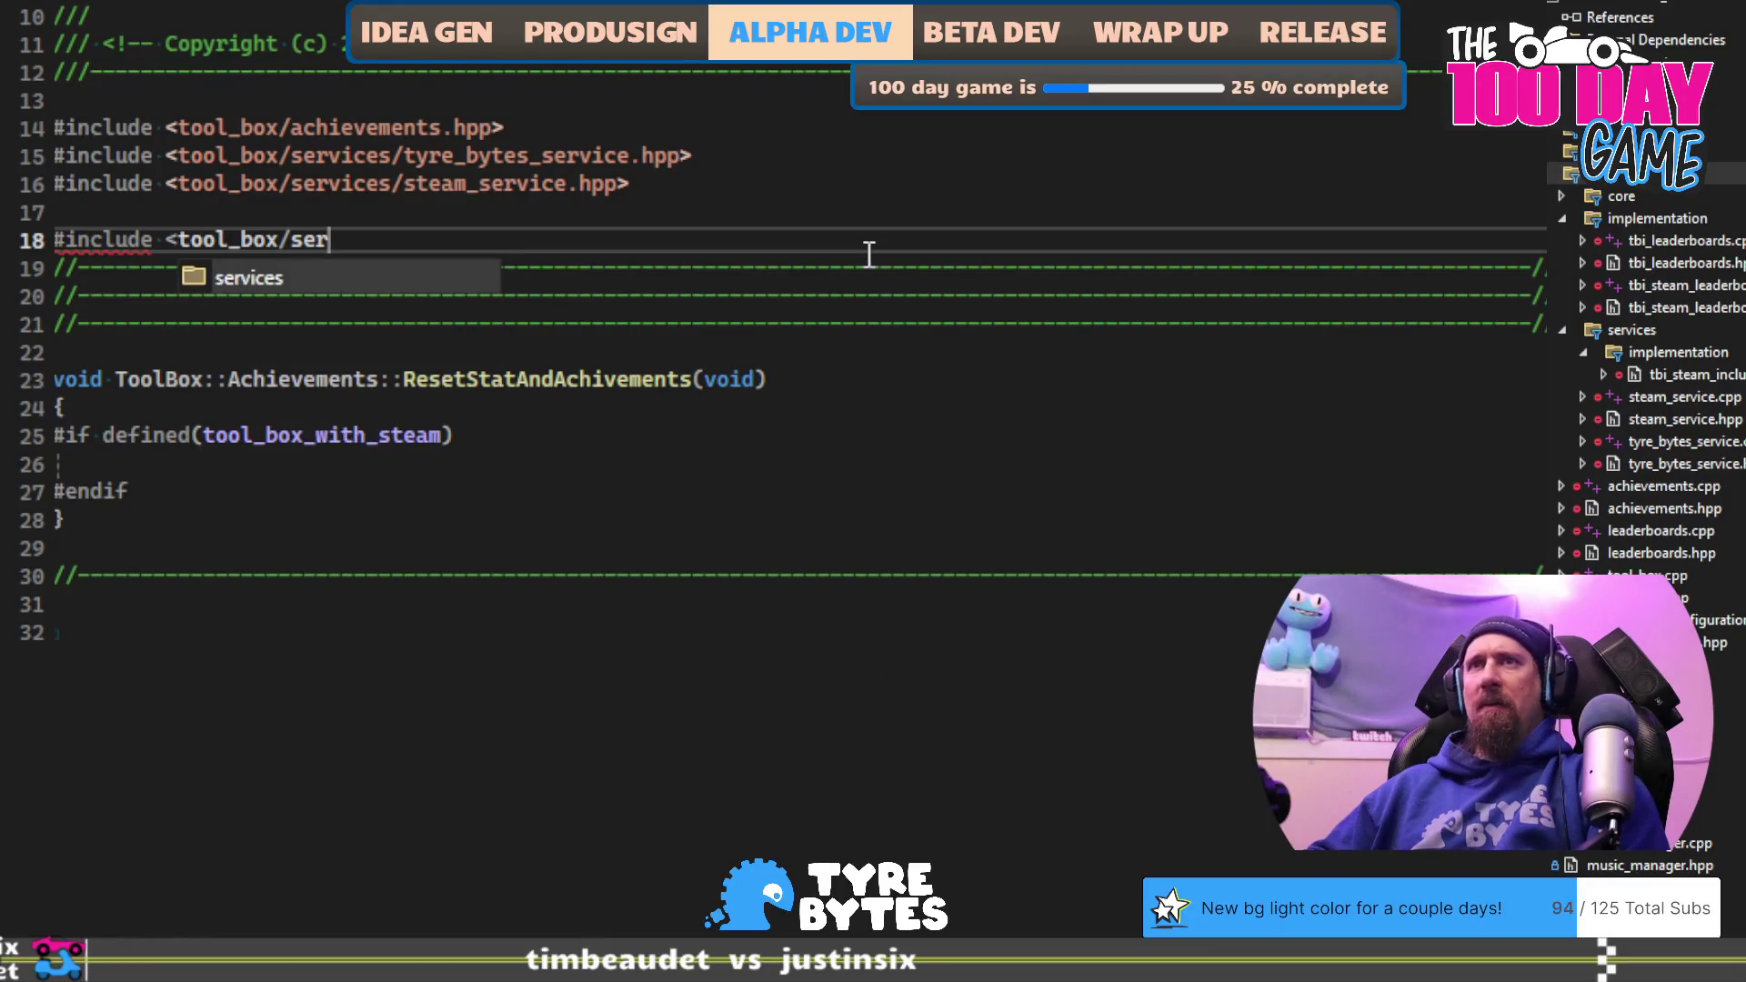
key(Tab)
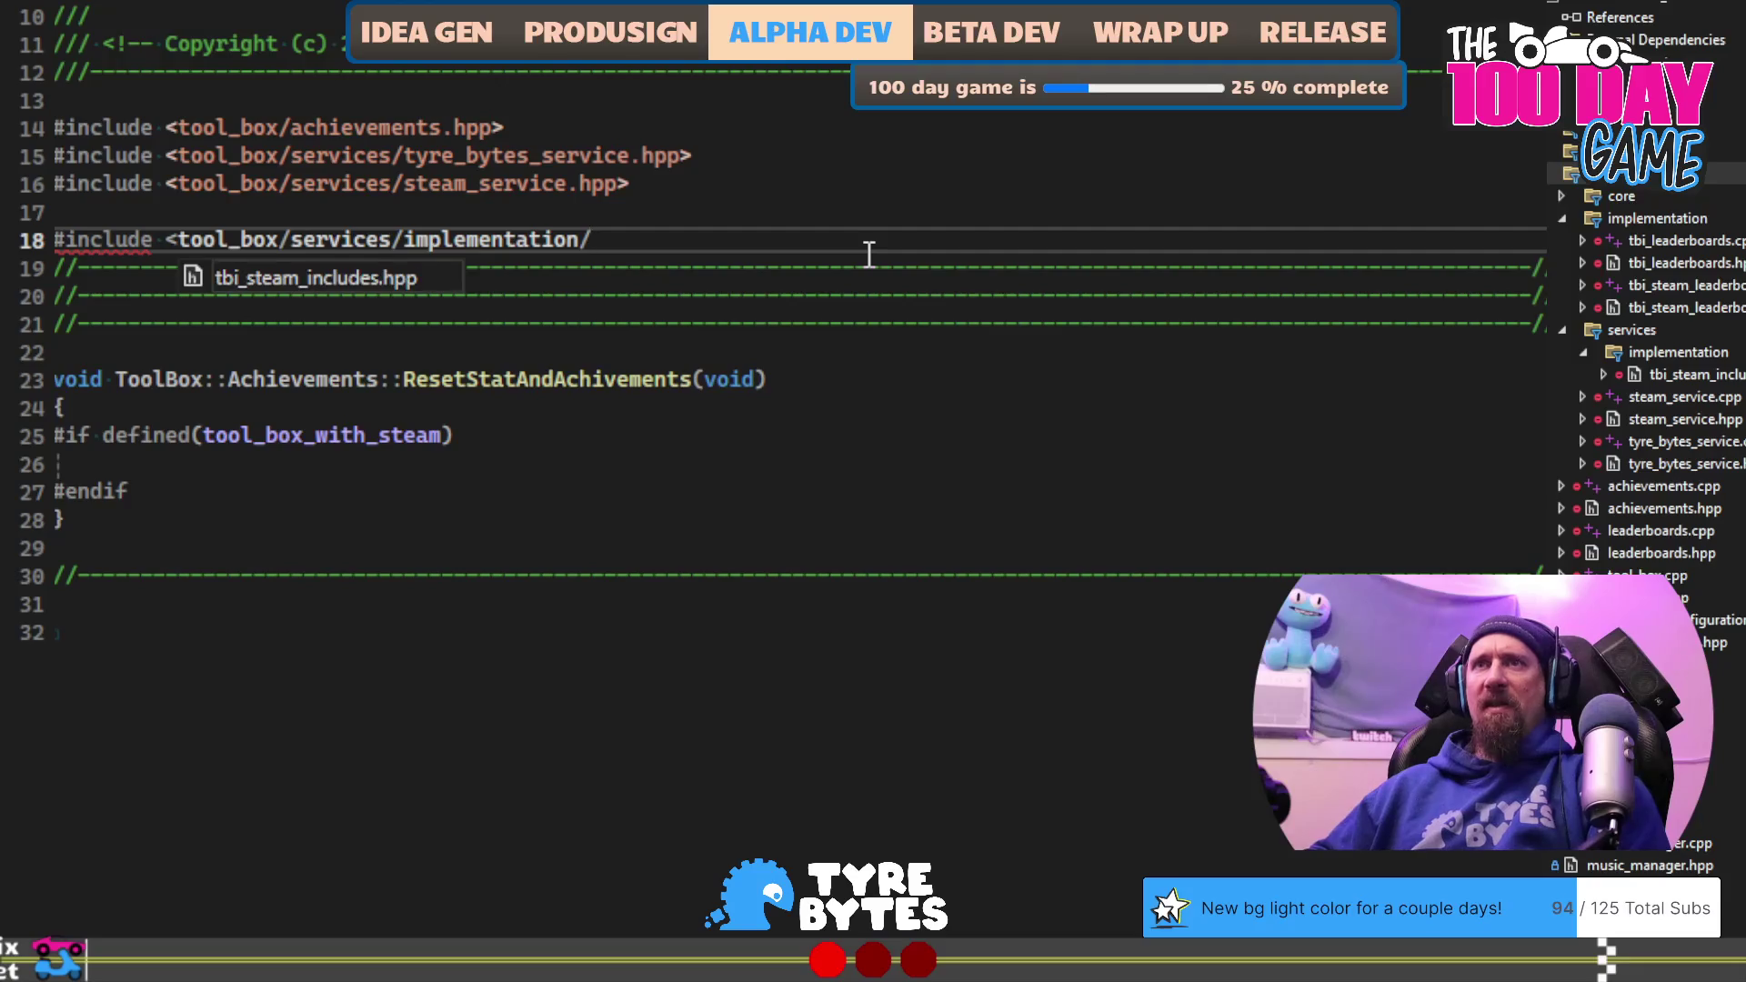
key(Tab)
text(>)
key(Return)
Step: Start a Steam:: call inside ResetStatAndAchivements' steam block, then switch to the Steam stats docs
key(Down)
key(Down)
key(Down)
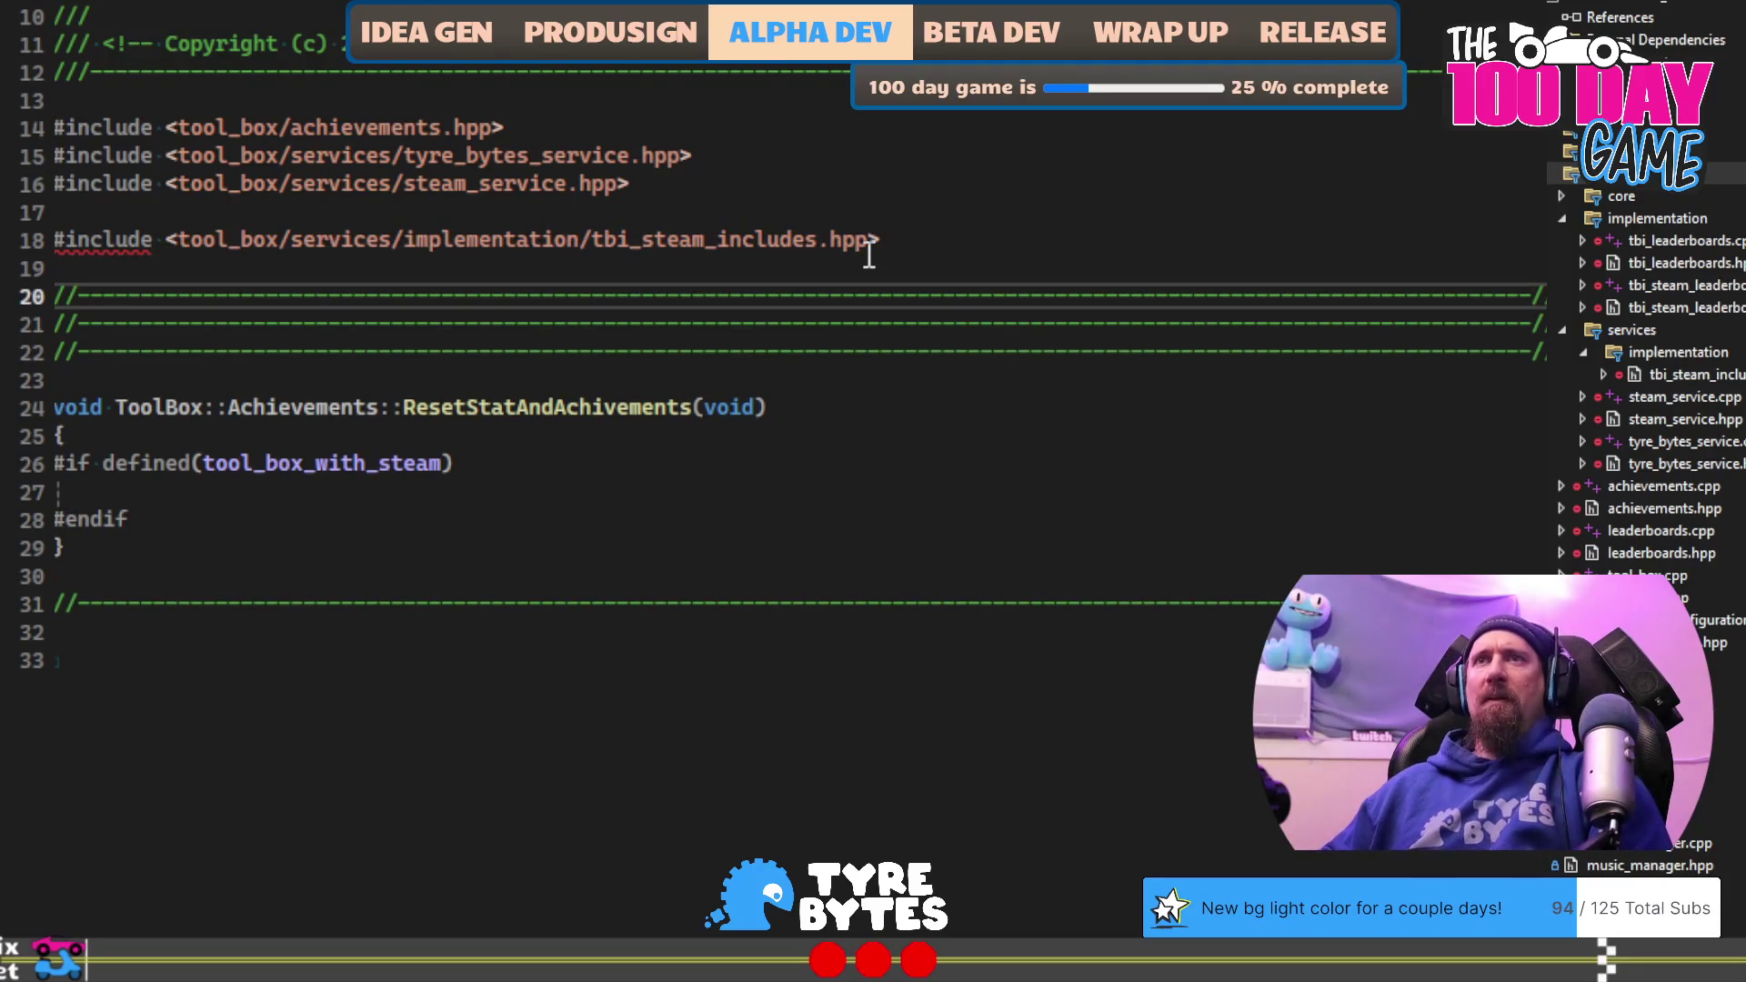
key(Up)
text(Steam::)
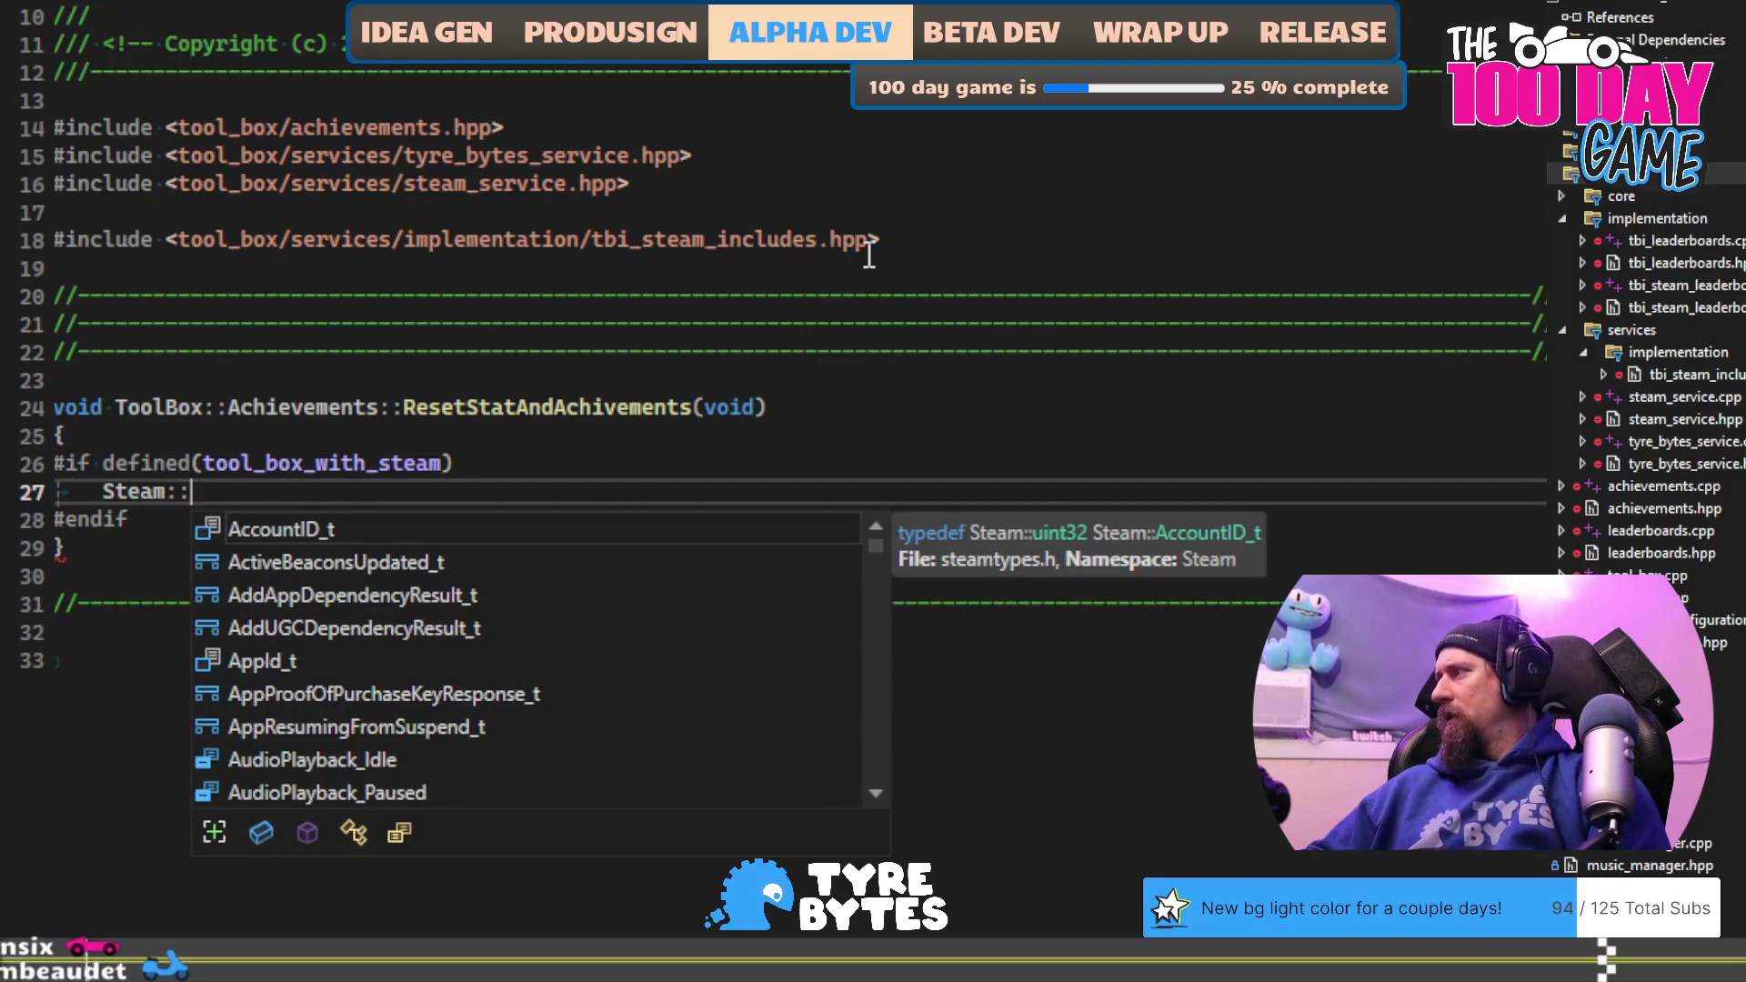
text(Reset)
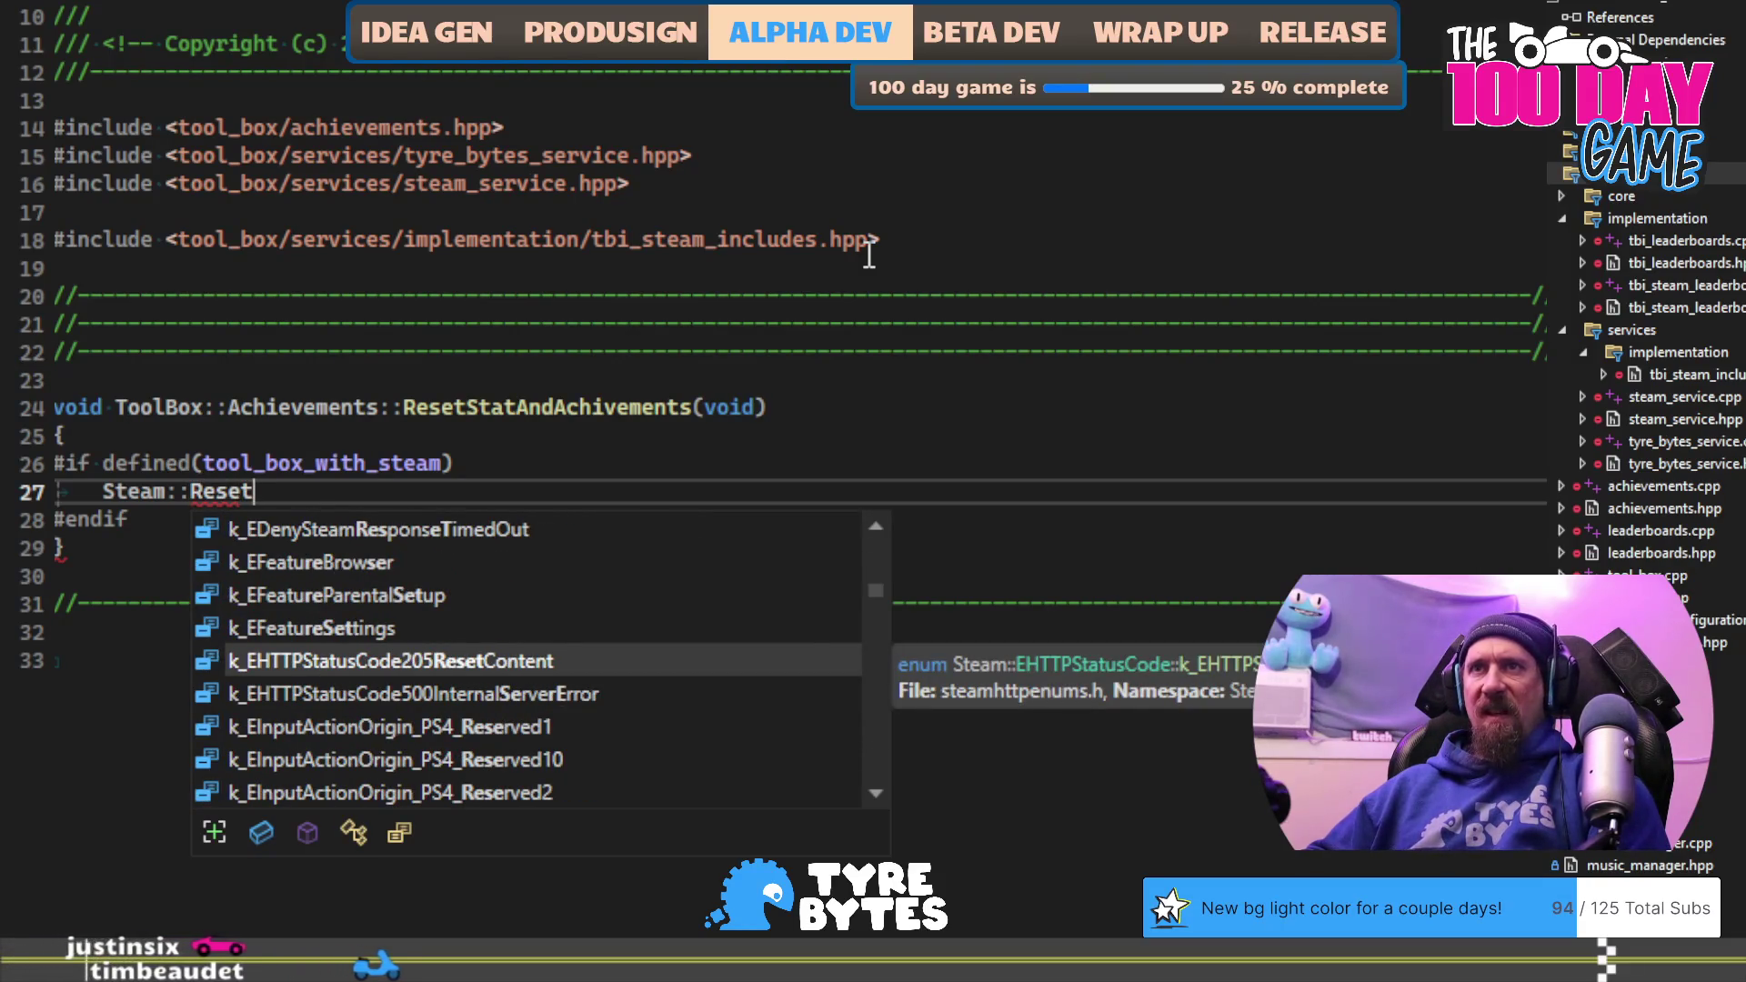
key(ctrl+BackSpace)
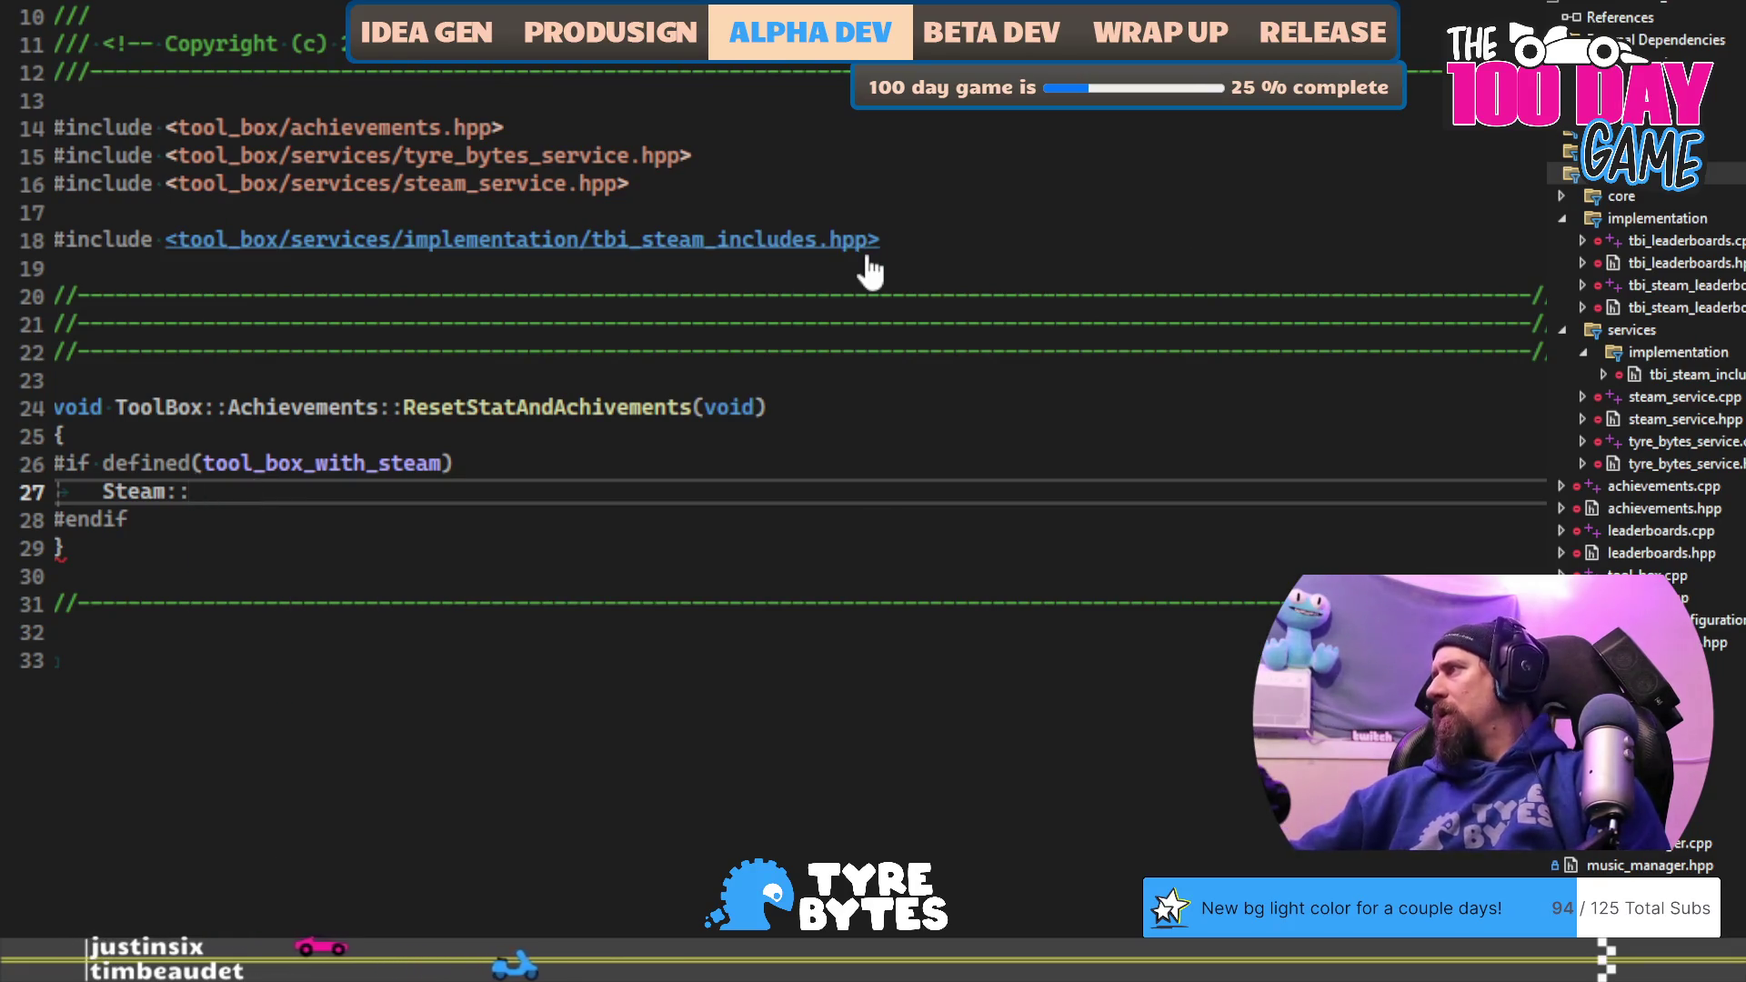
key(alt+Tab)
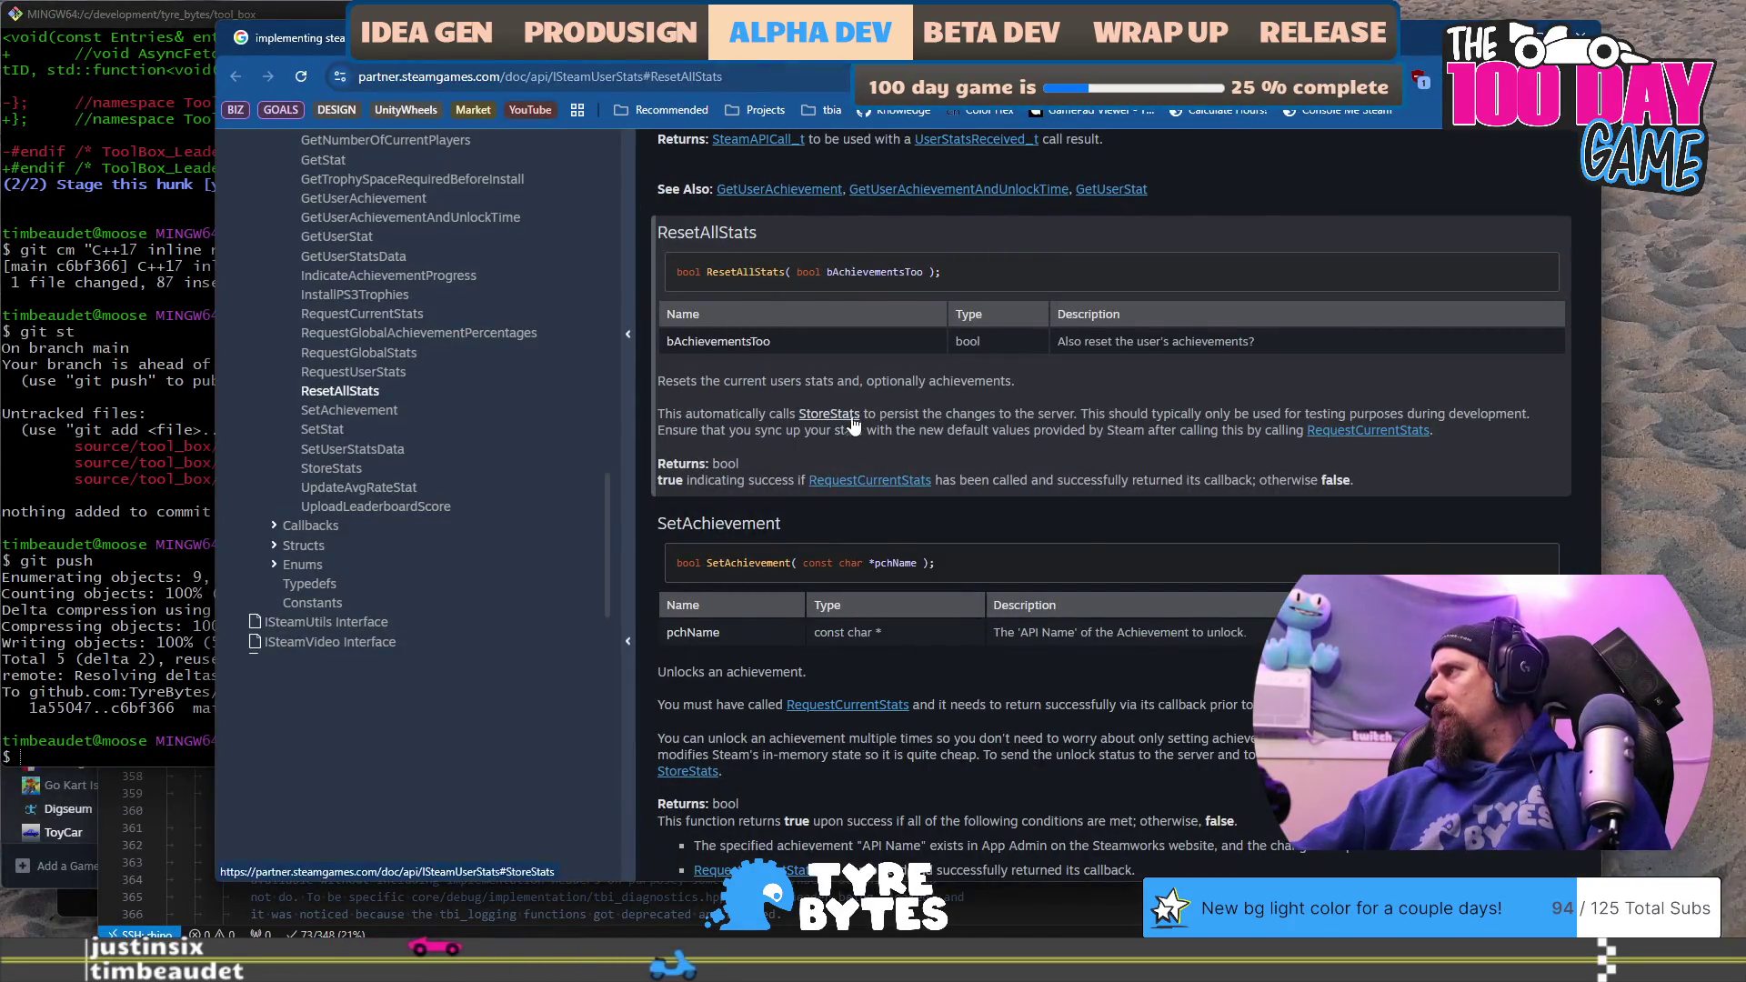
Step: Read the ISteamUserStats ResetAllStats and RequestUserStats entries, then return to the Steam:: completions
scroll(855, 420, up, 2)
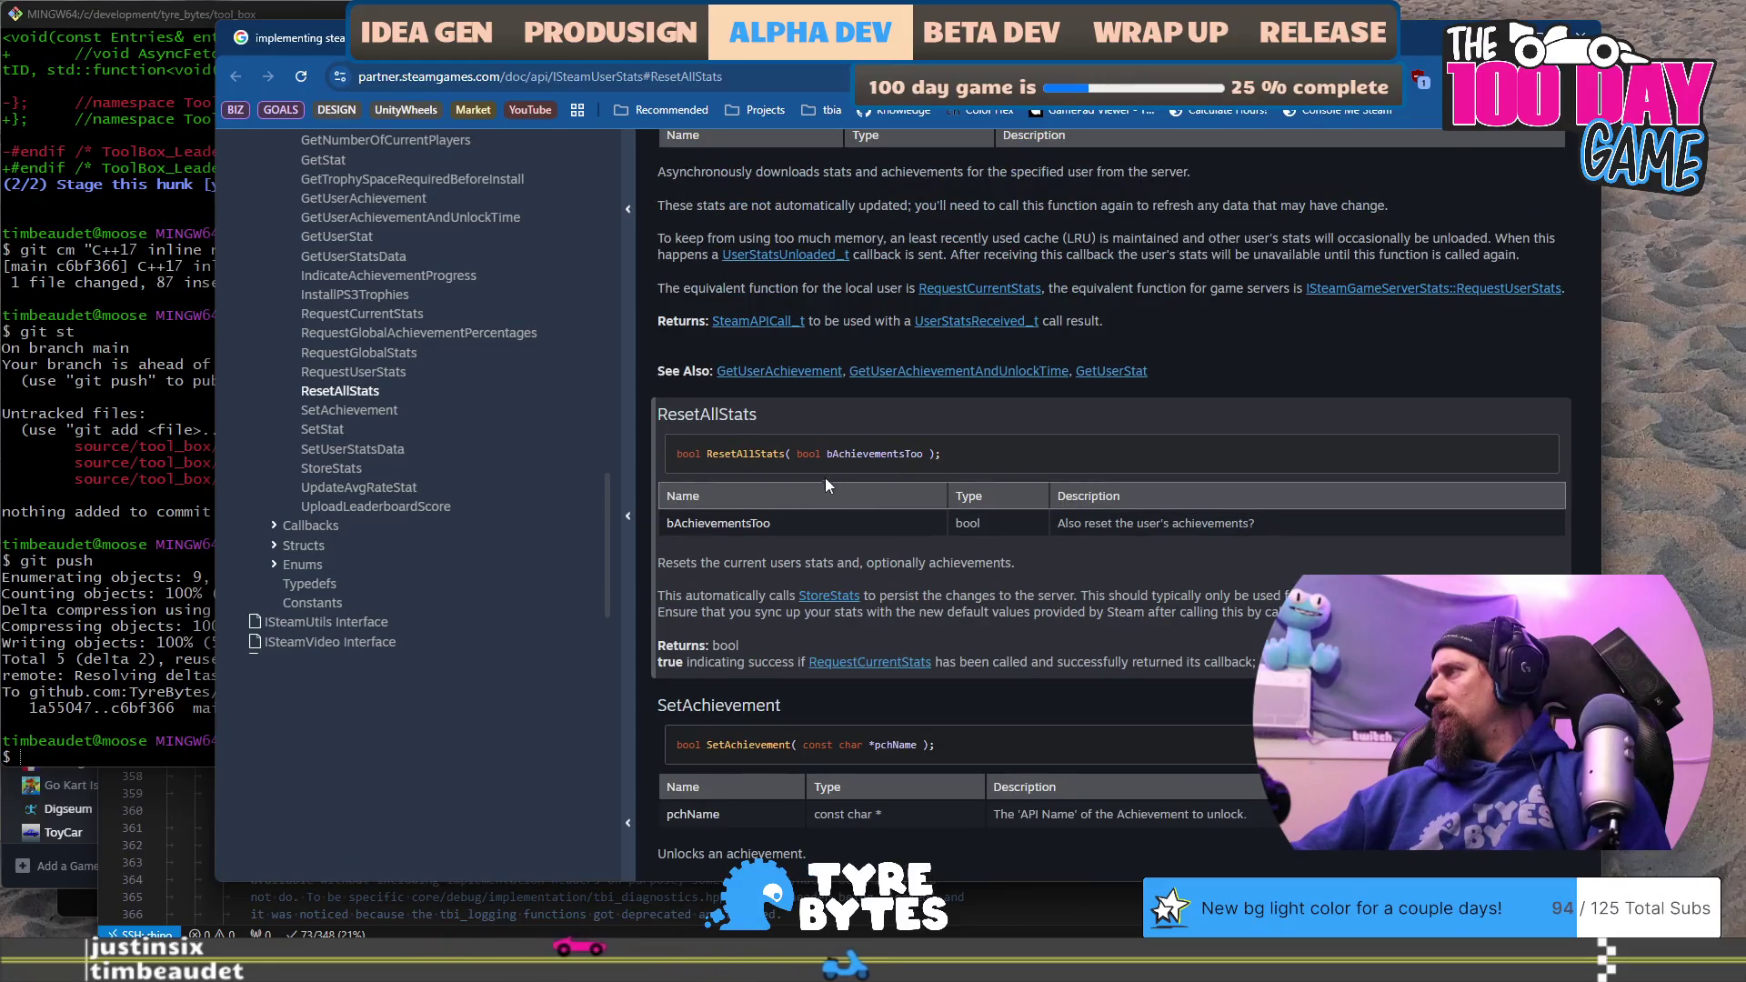
scroll(829, 533, down, 2)
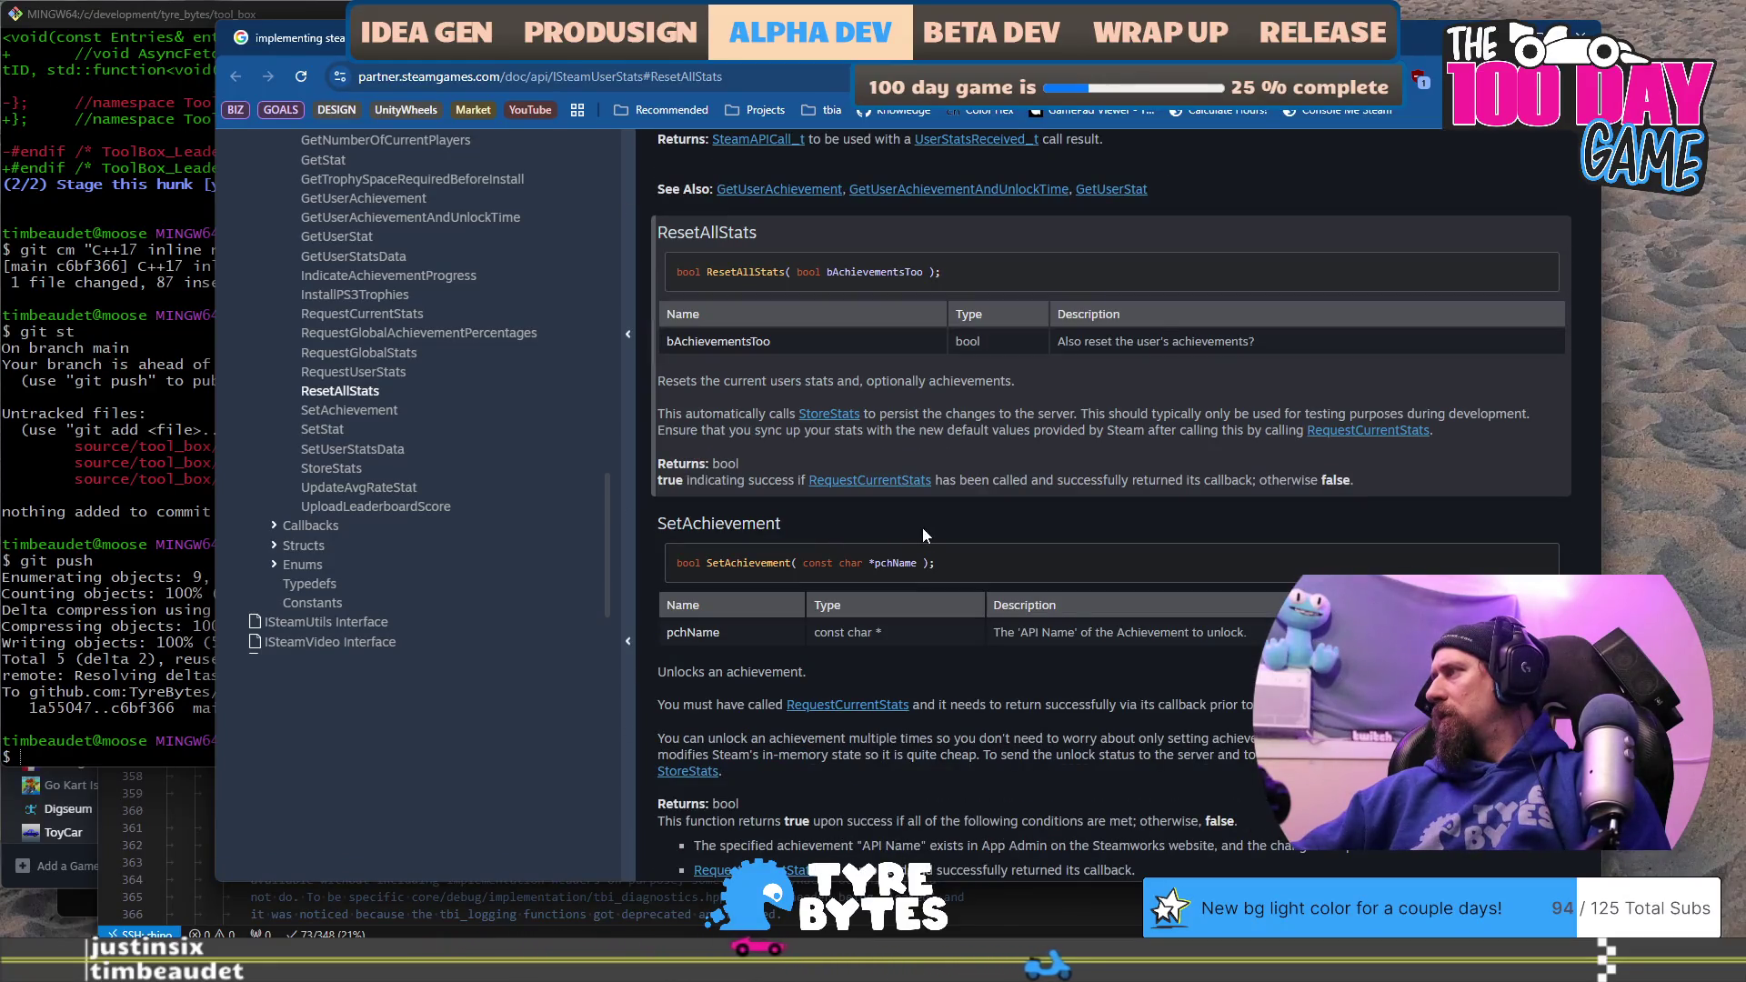
scroll(922, 527, up, 6)
scroll(994, 614, up, 20)
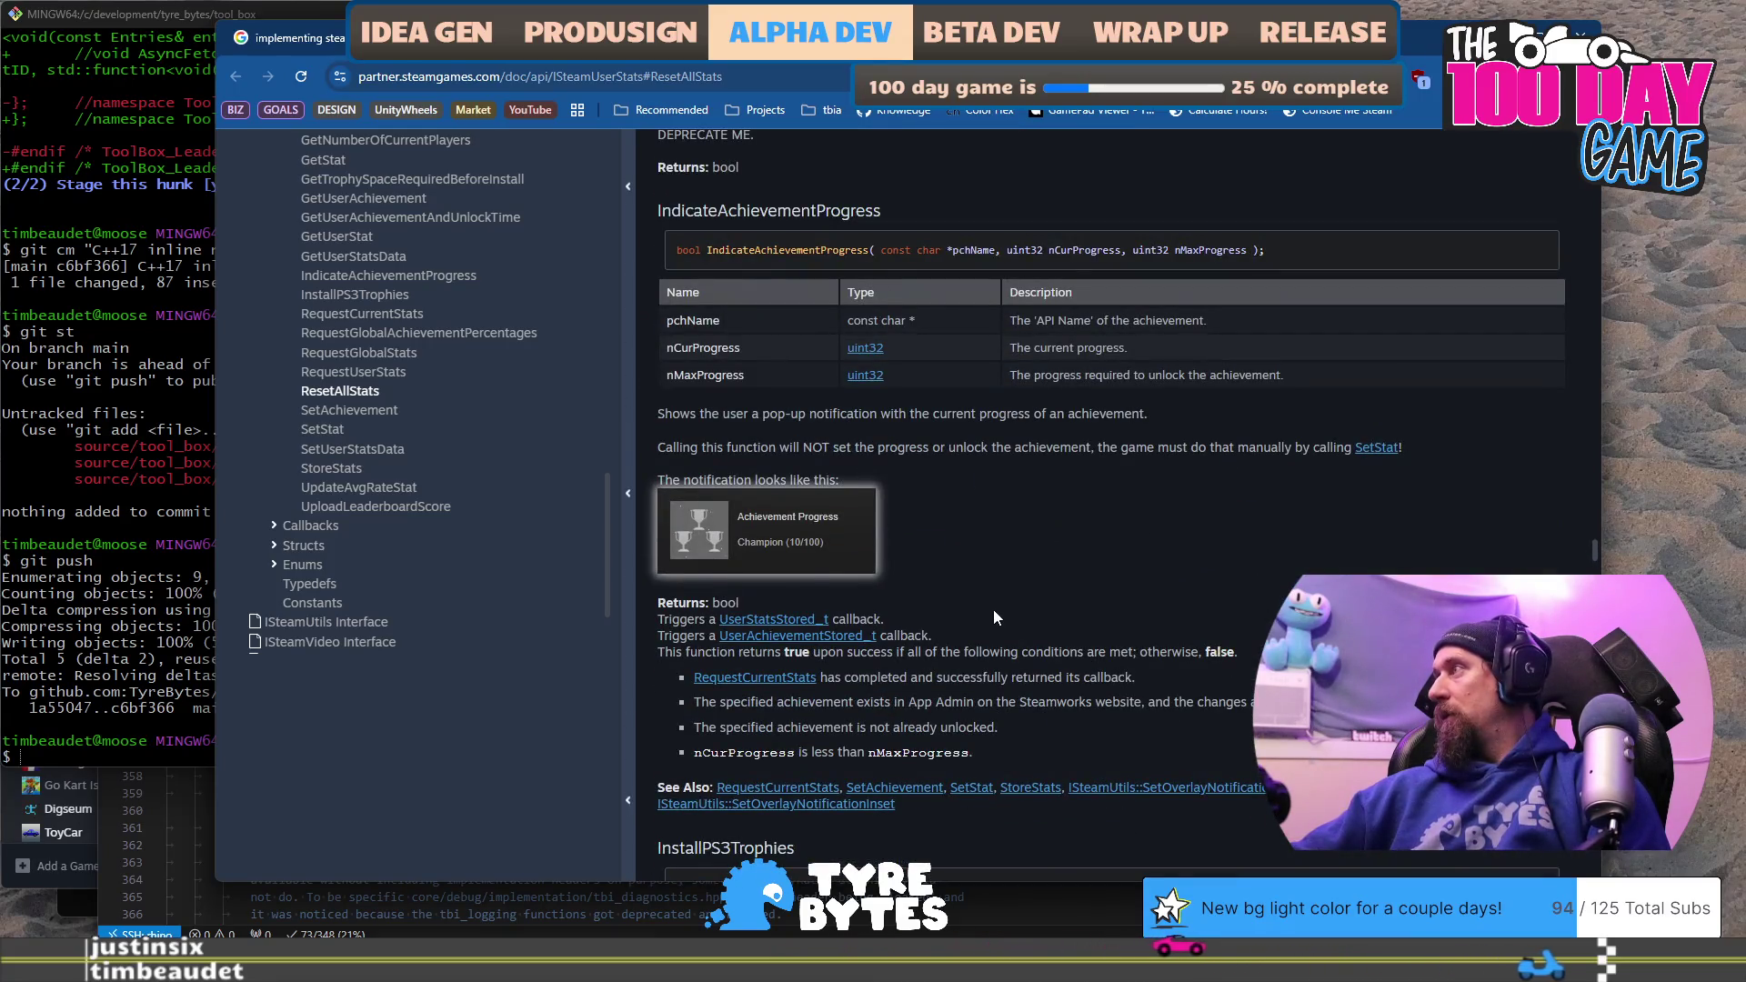
scroll(993, 610, down, 20)
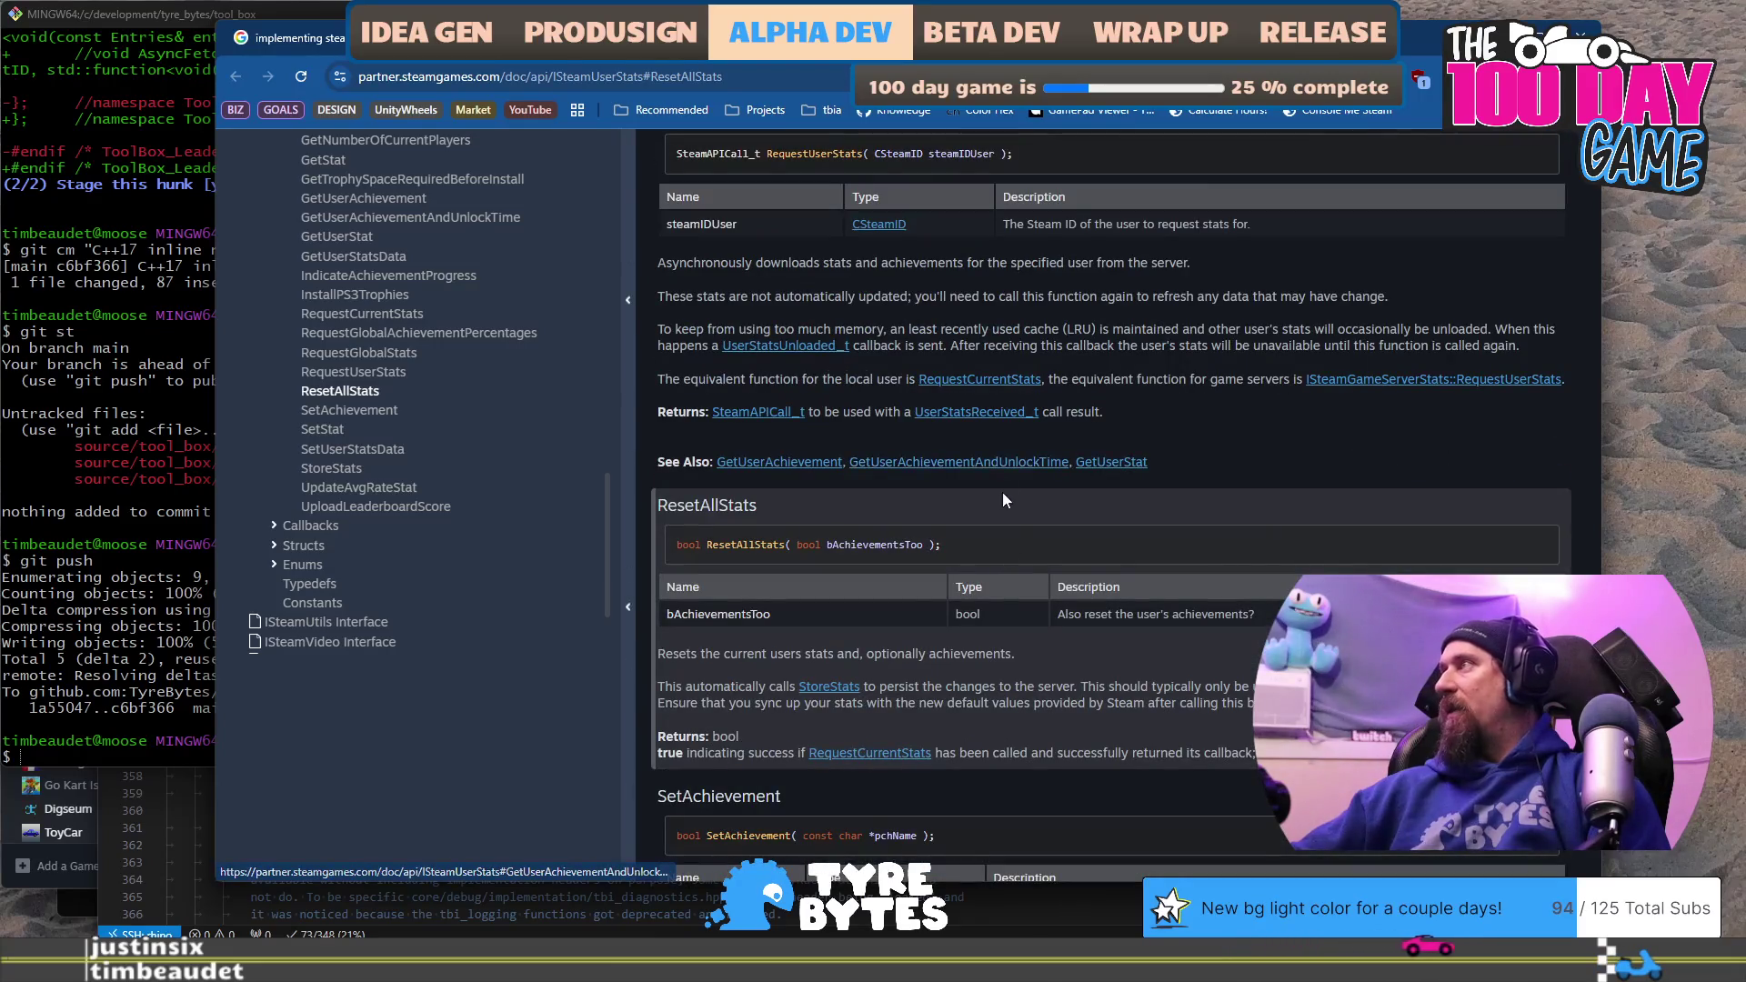
key(alt+Tab)
key(BackSpace)
key(BackSpace)
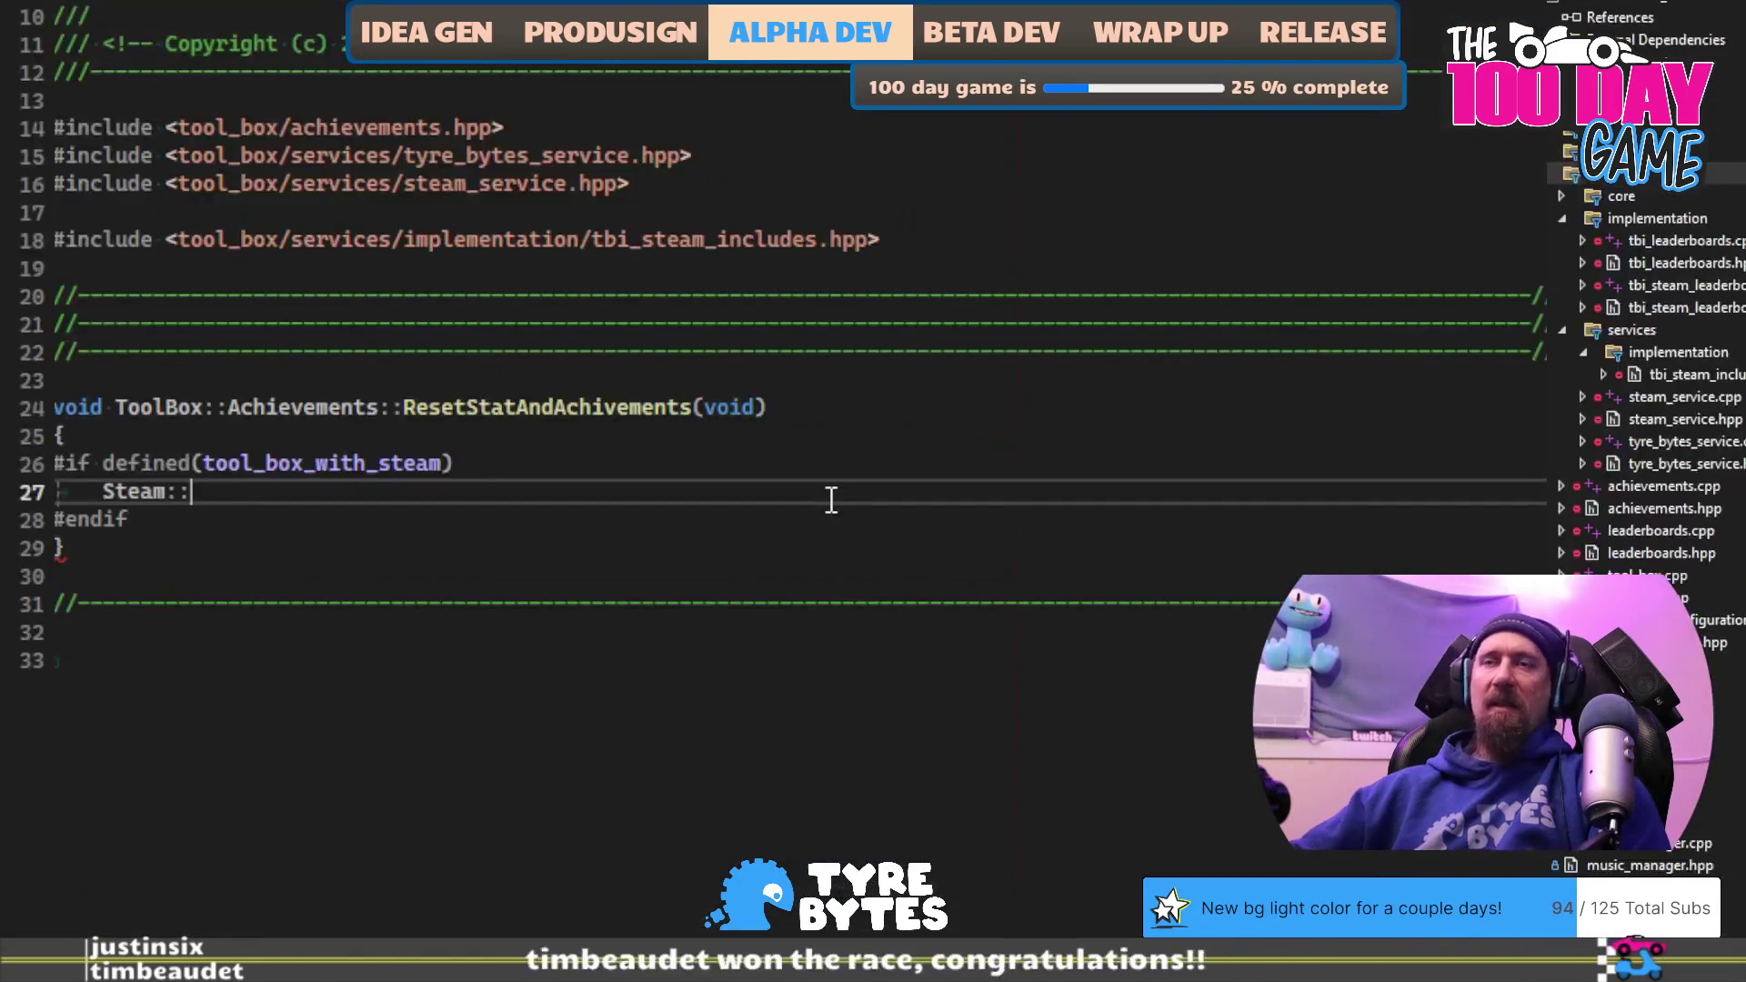
Step: Extend the call to Steam::ISteamUserStats::ResetAllStats with IntelliSense, then delete ResetAllStats
text(::ISteamUs)
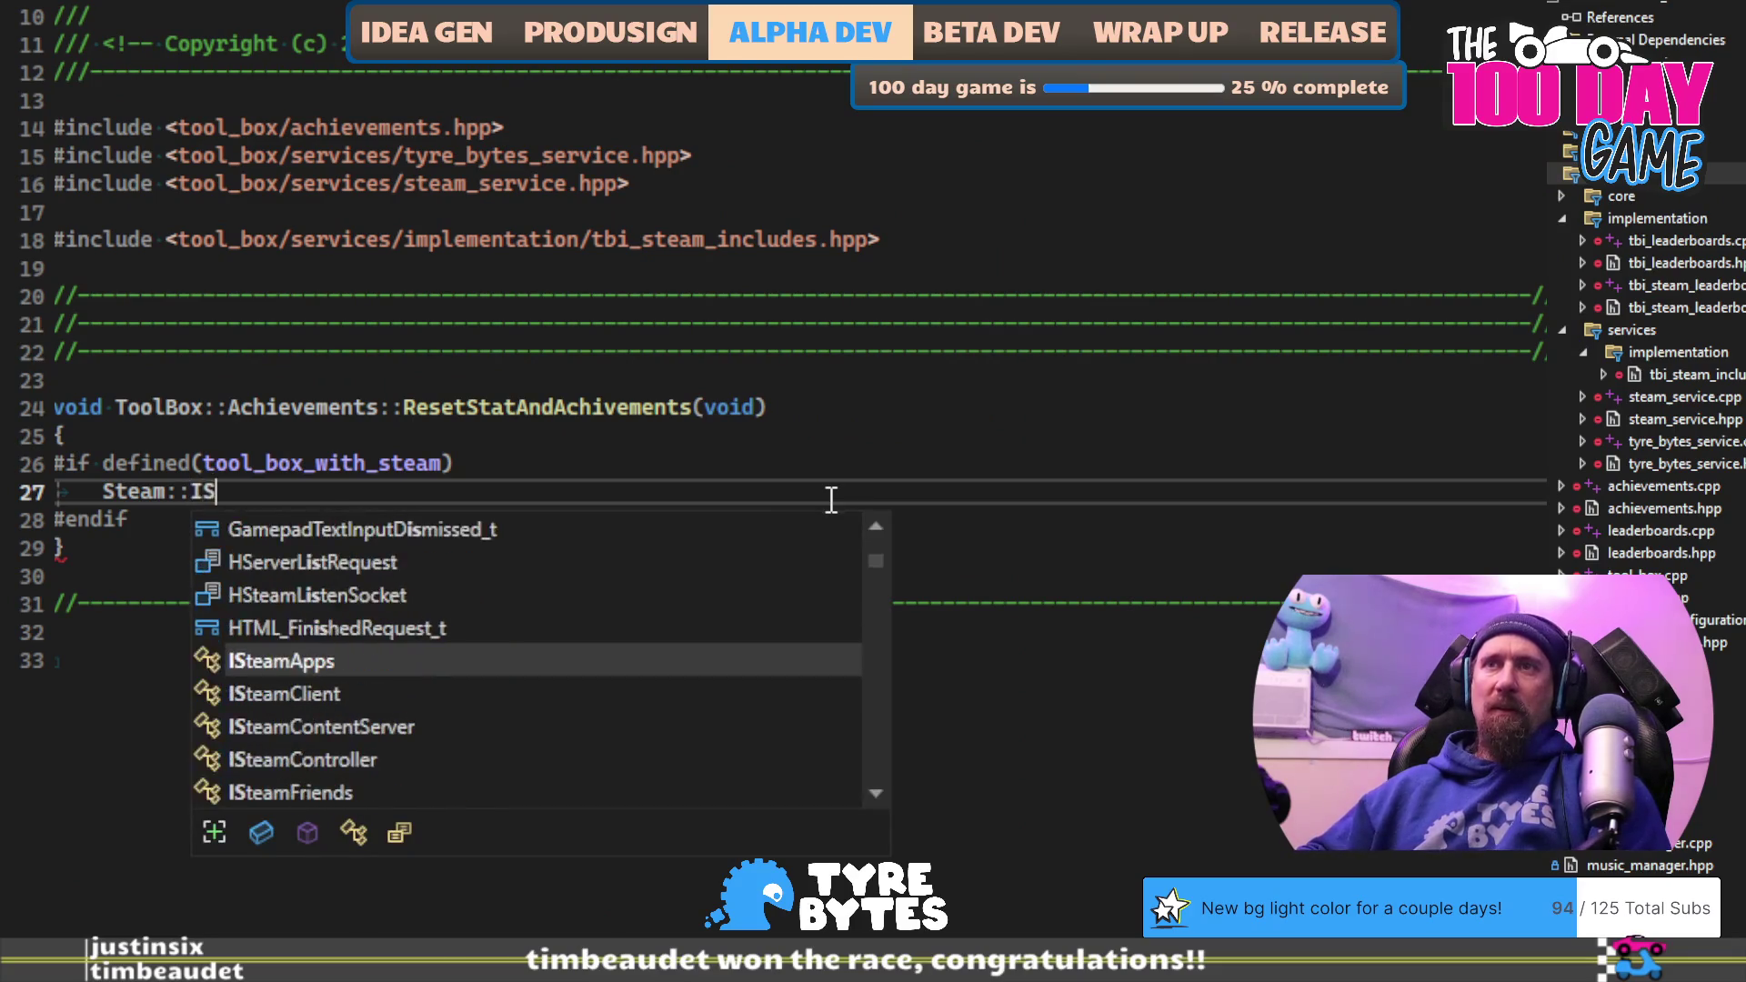
text(erS)
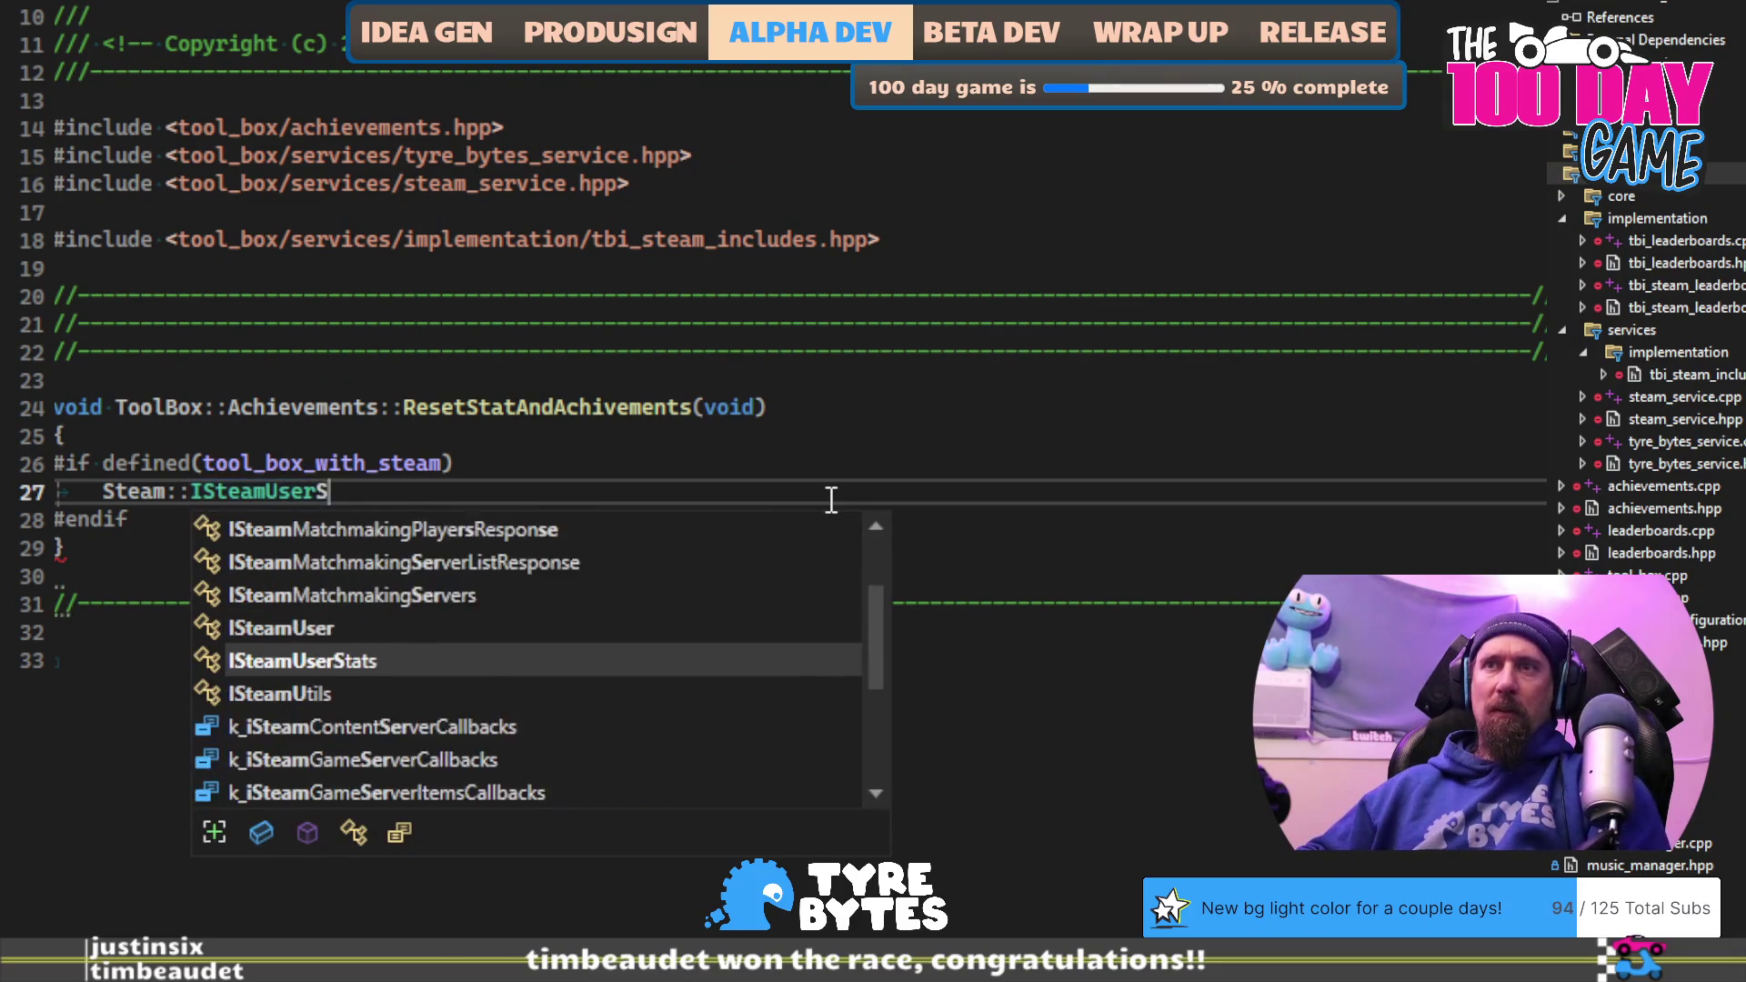
key(Tab)
text(::Rese)
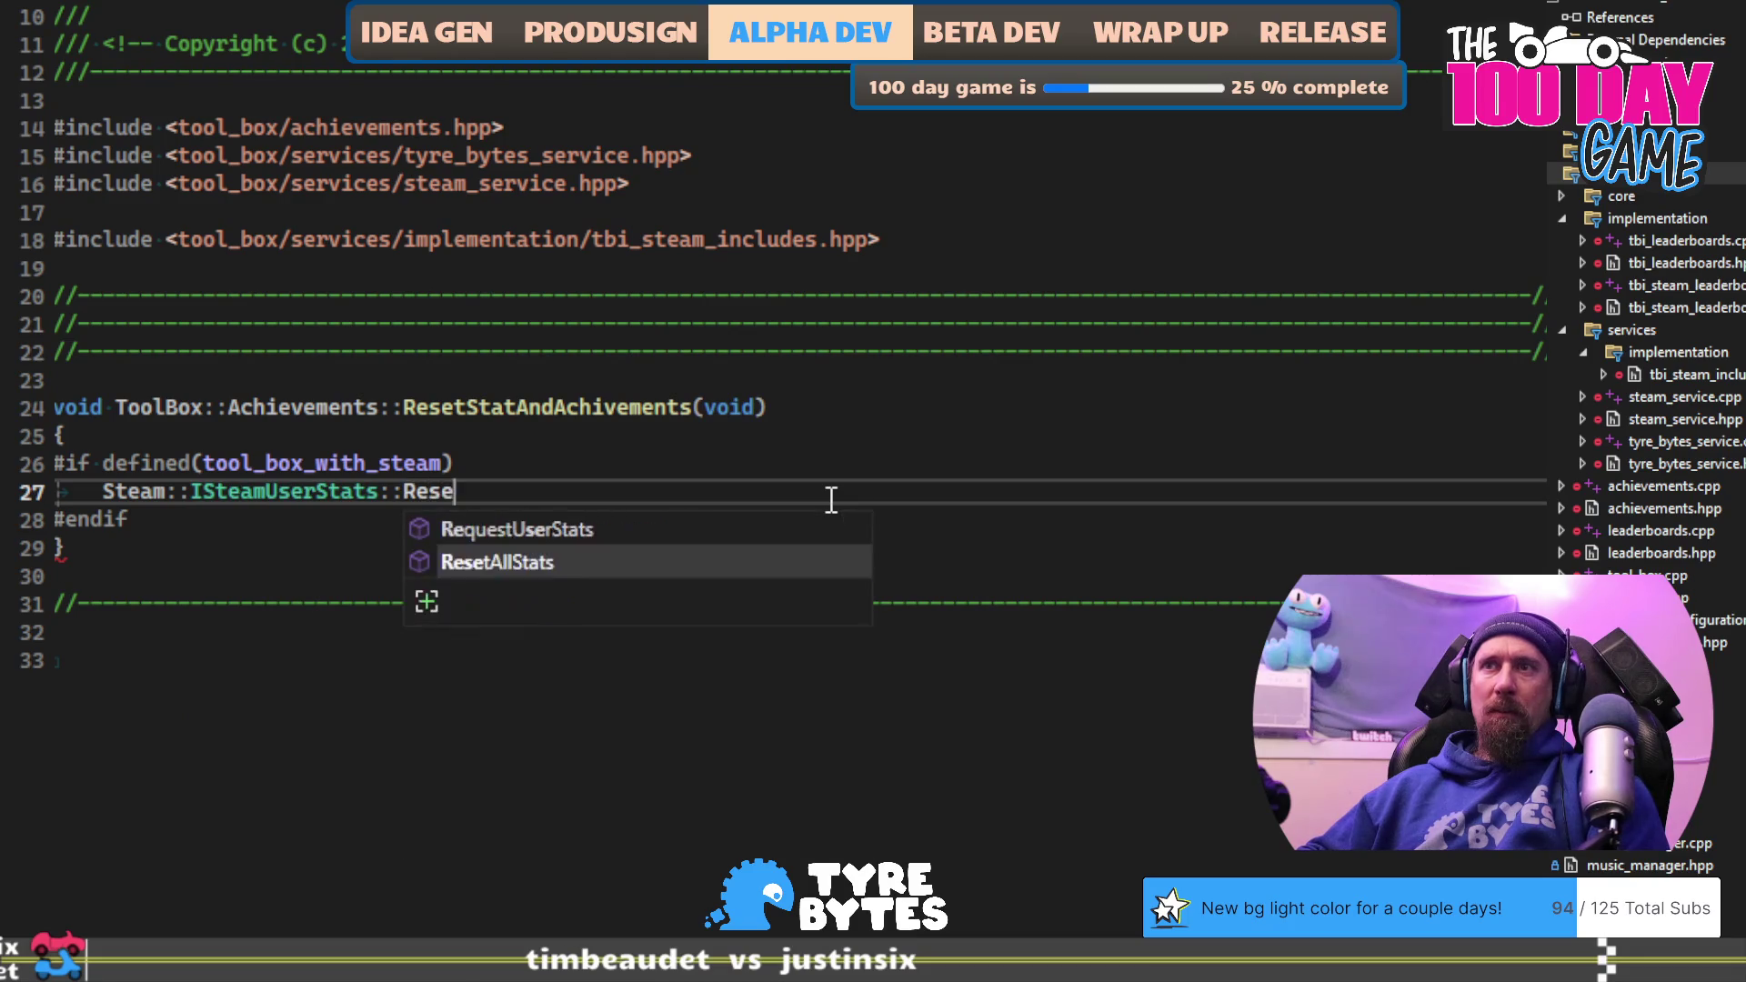
key(Escape)
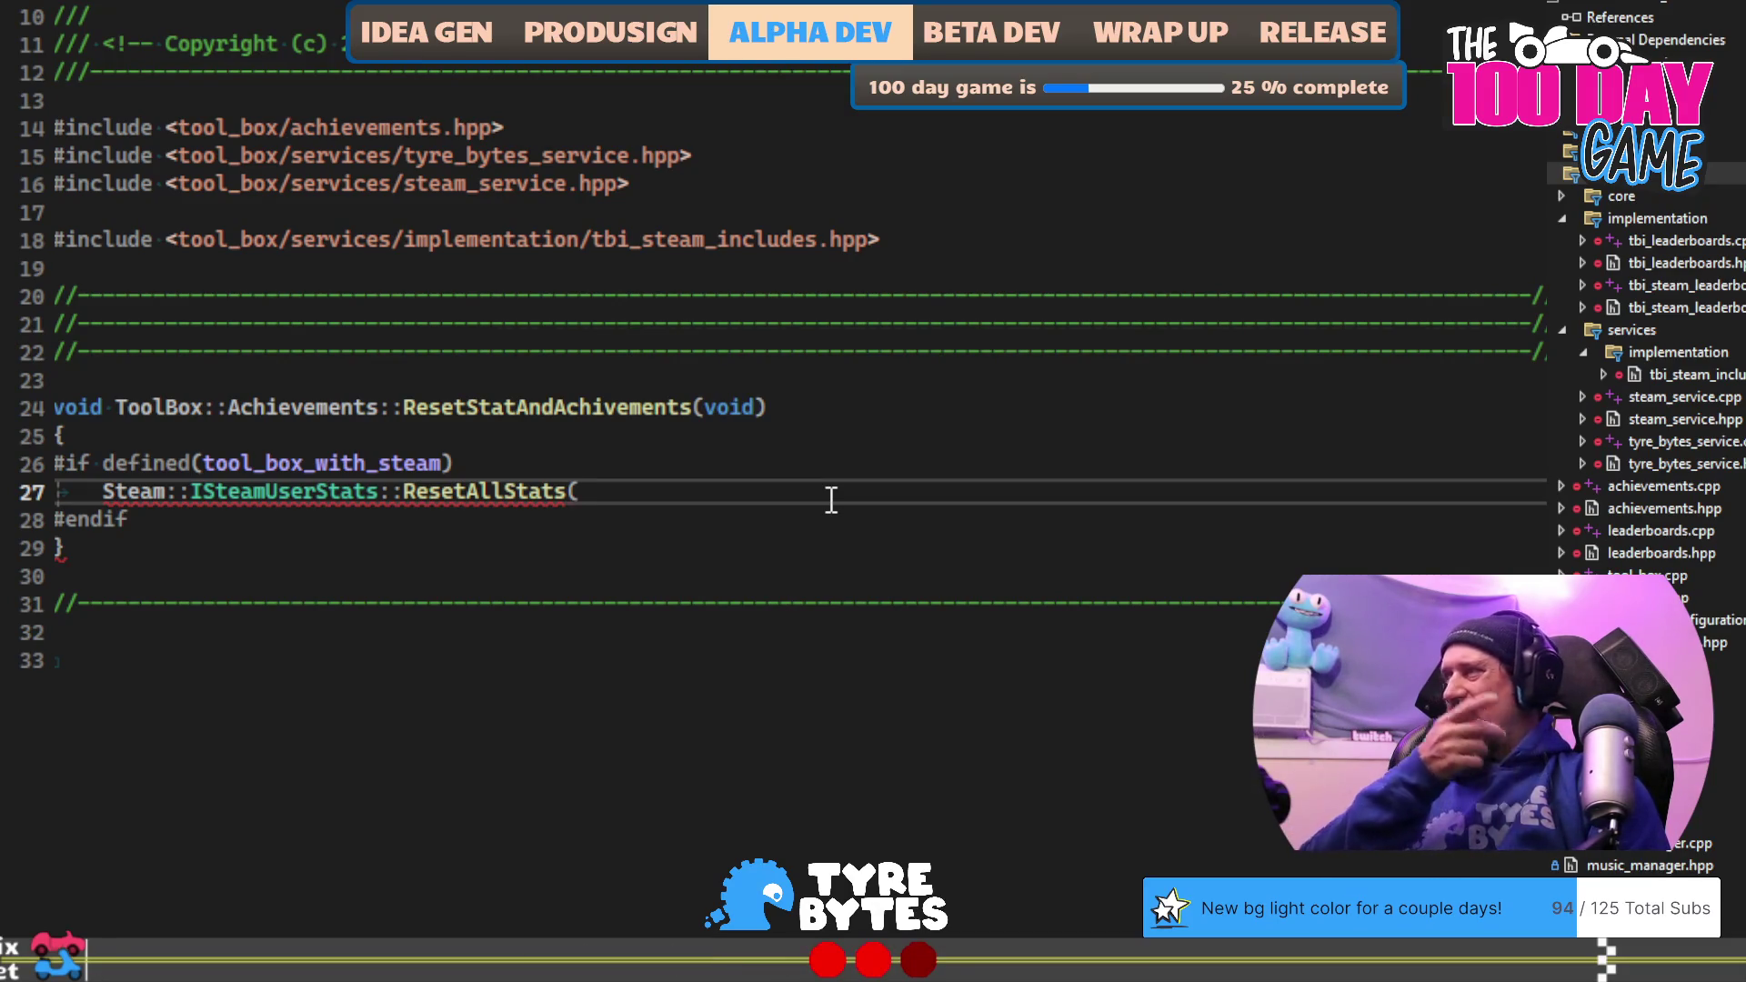
key(ctrl+BackSpace)
key(ctrl+BackSpace)
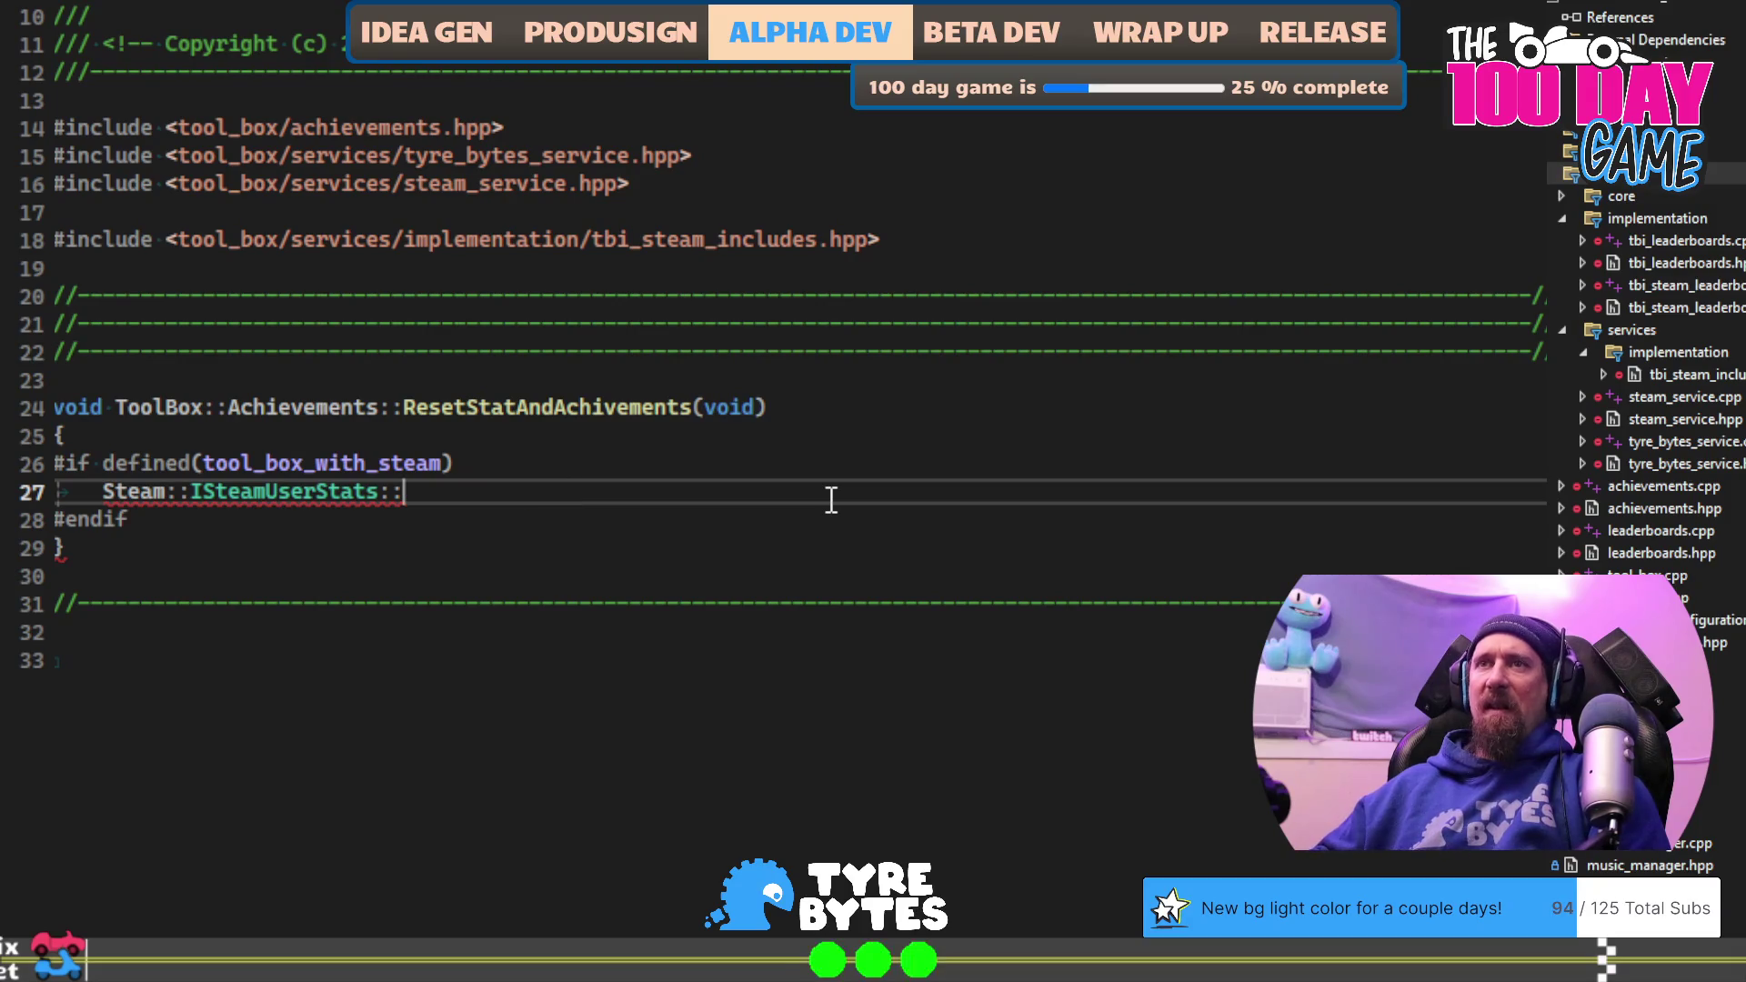
Step: Try GetUserStat( instead, compare its two overloads, then return to the ResetAllStats docs
text(:)
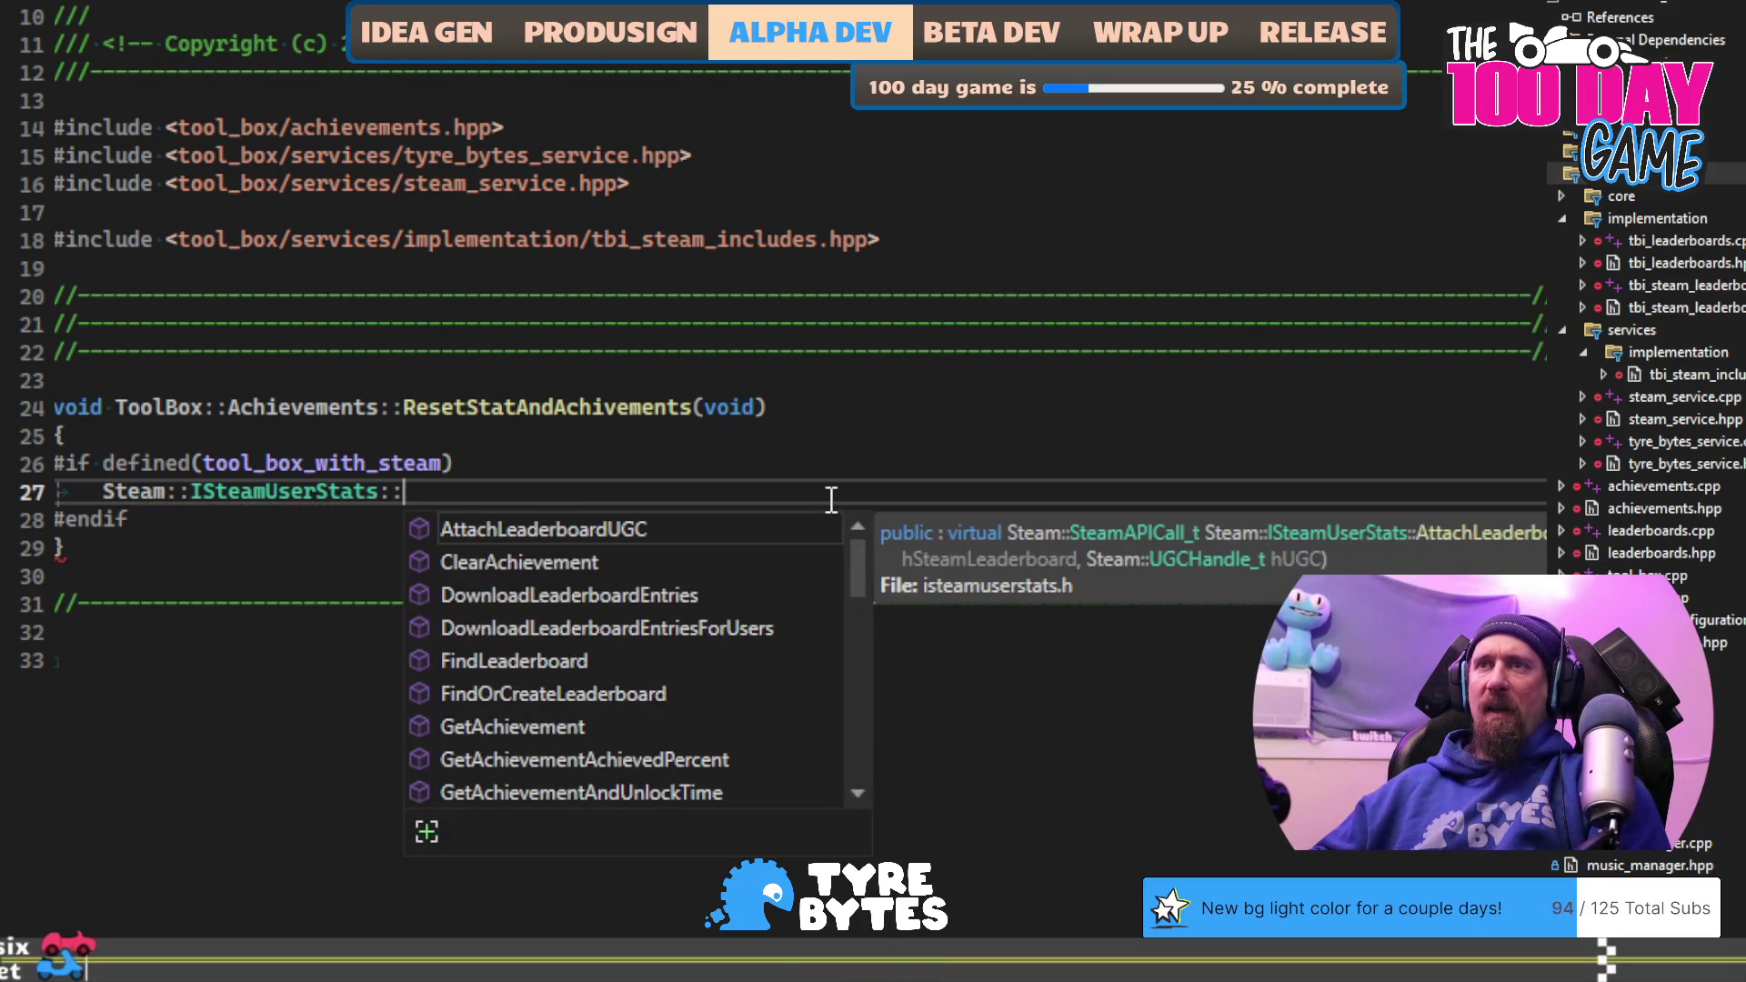
text(GetU)
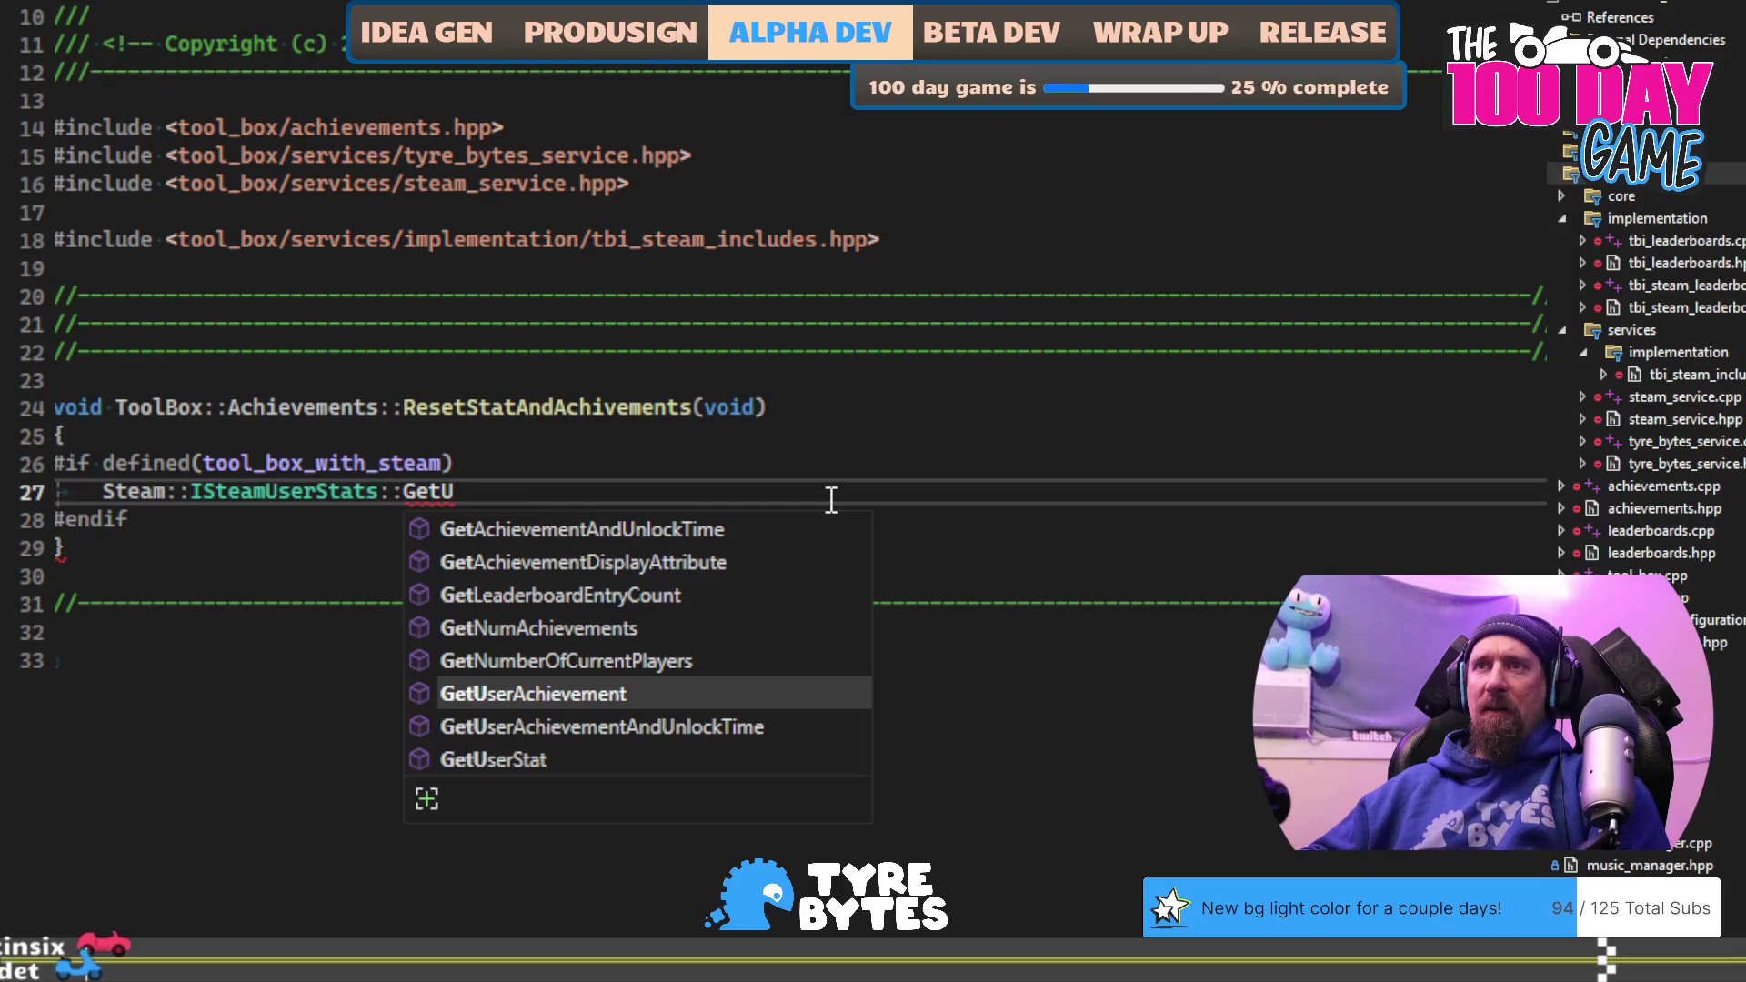
key(Down)
key(Down)
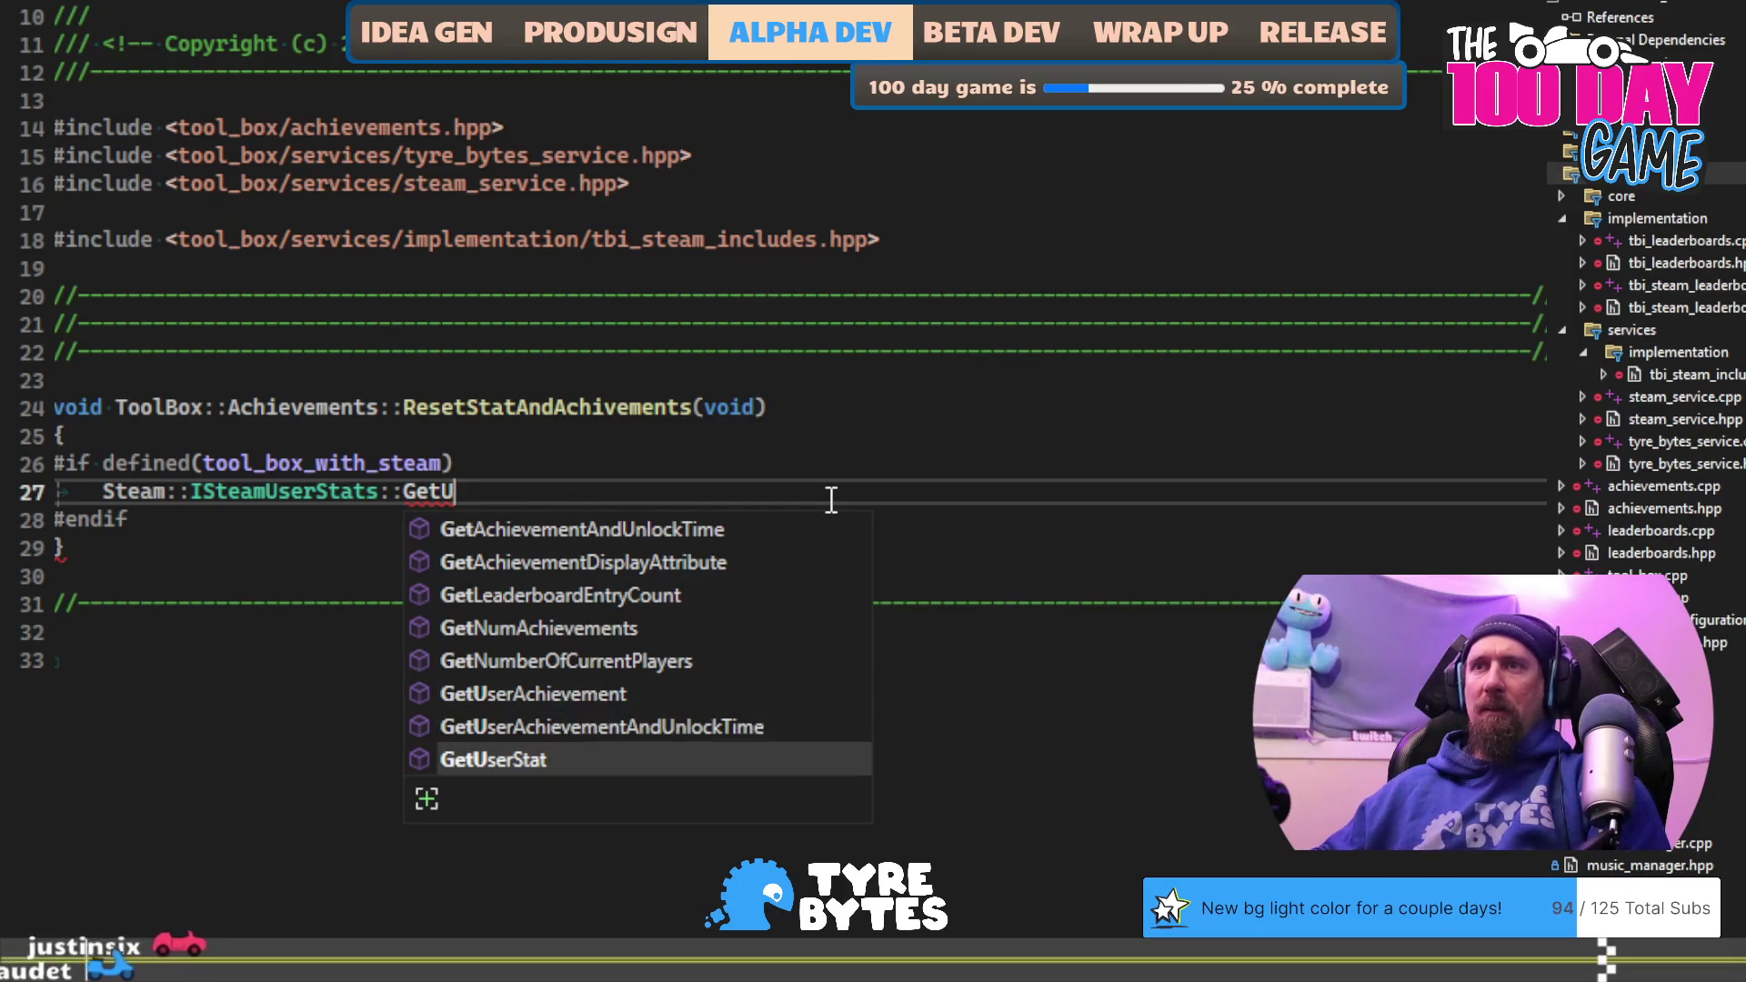
text(()
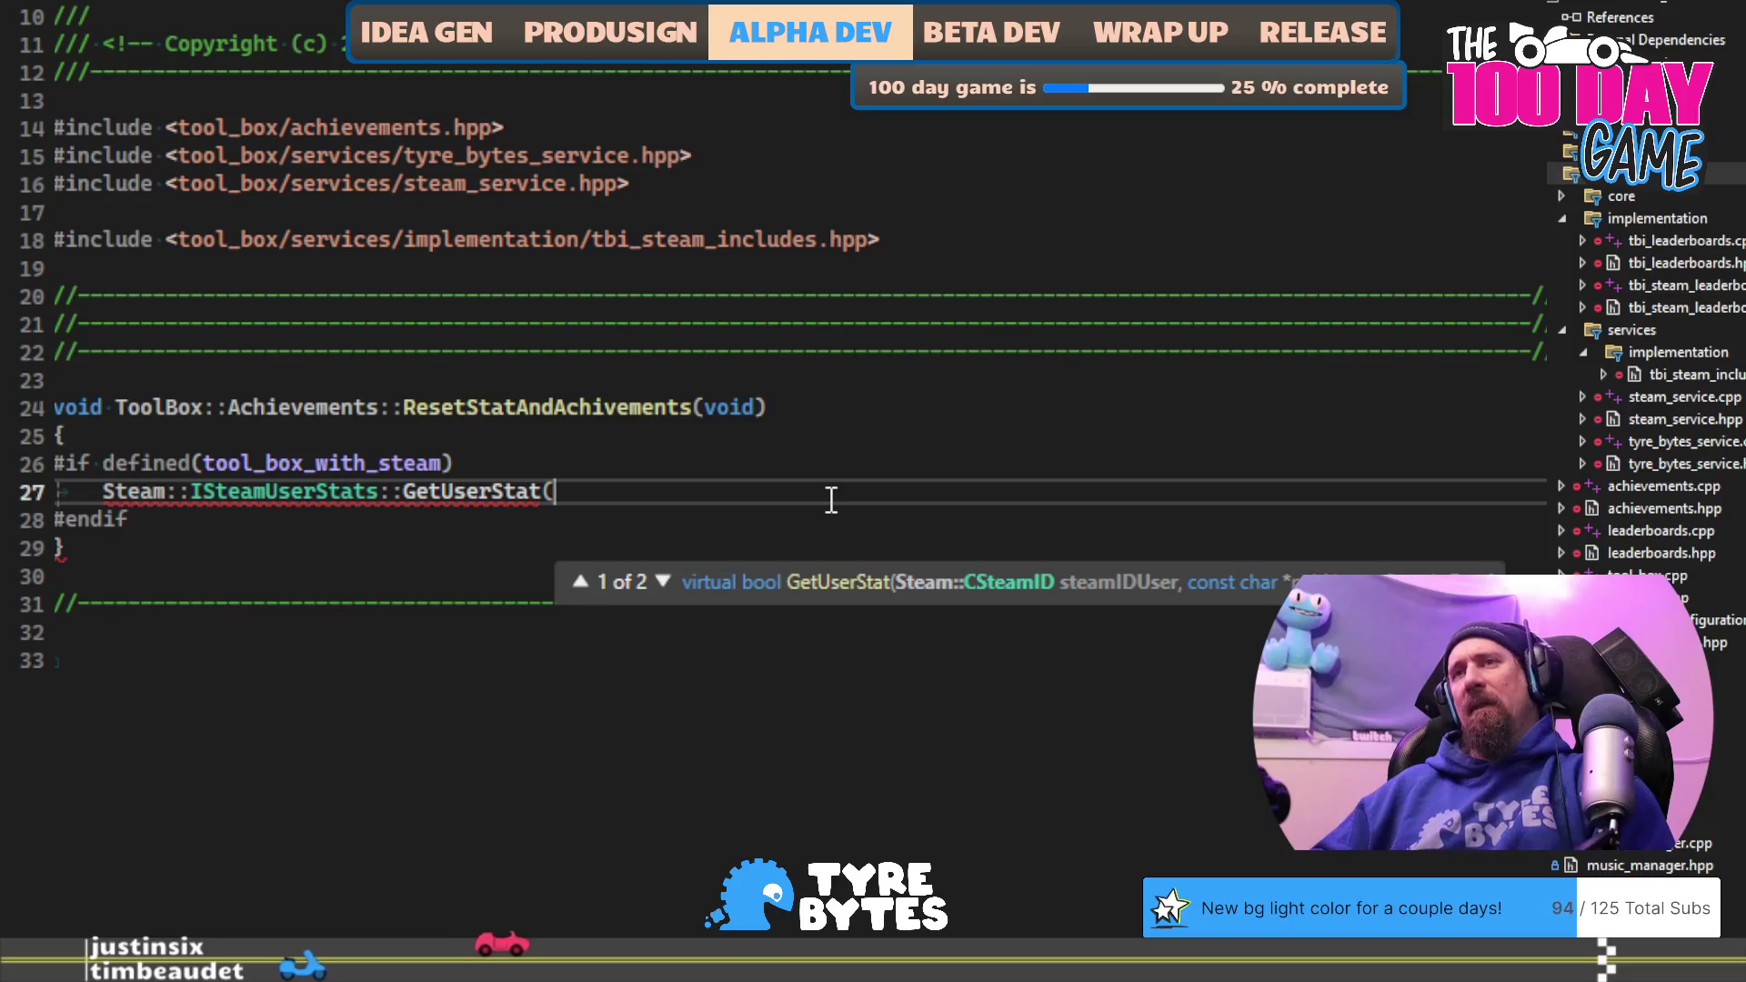
key(Down)
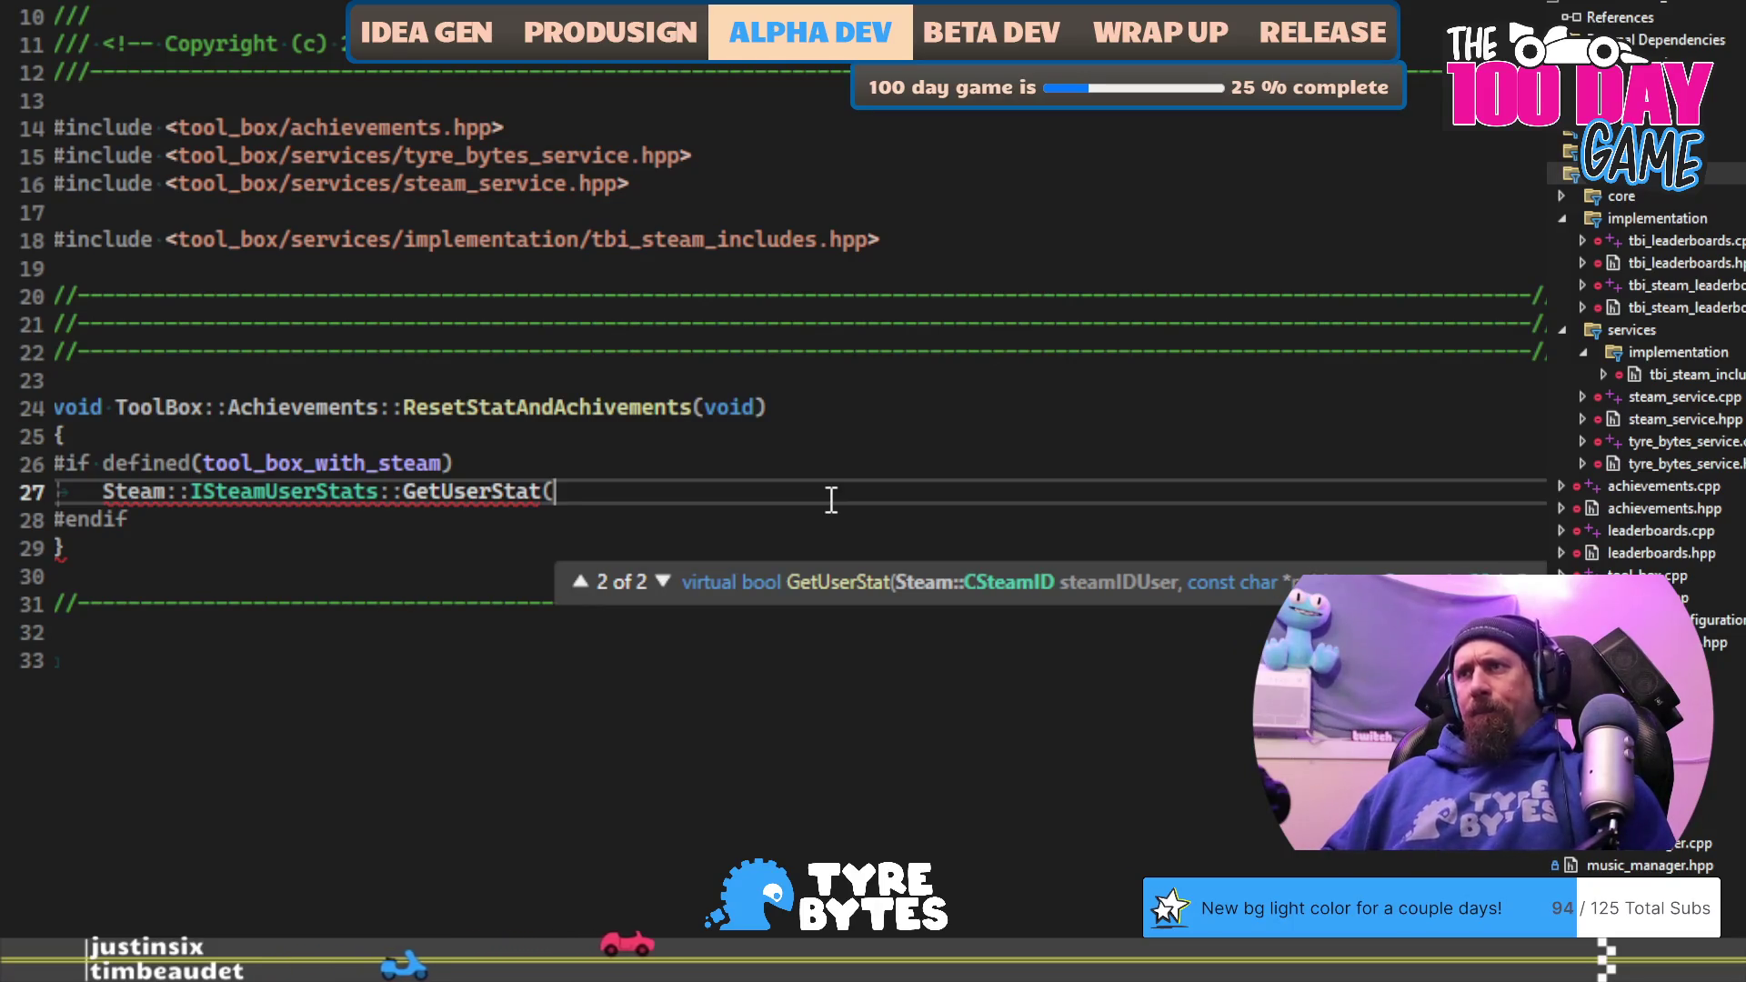
key(Down)
key(ctrl+shift+Left)
key(ctrl+shift+Left)
key(ctrl+shift+Left)
key(ctrl+shift+Left)
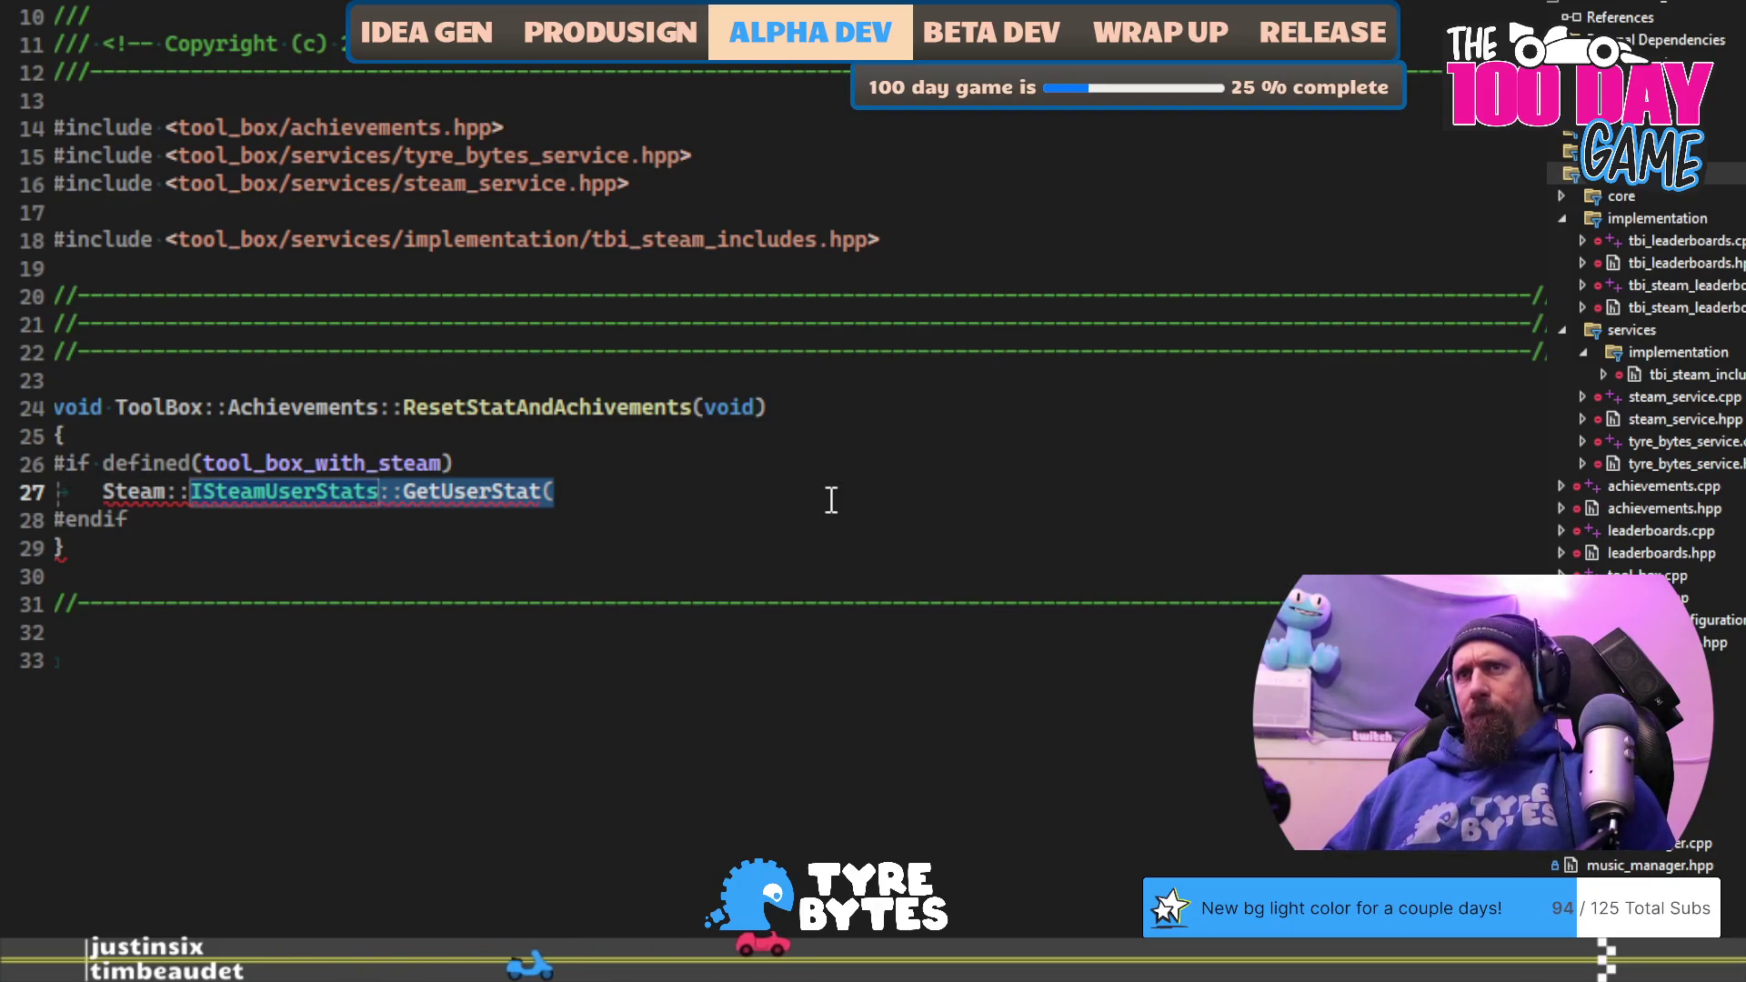
key(alt+Tab)
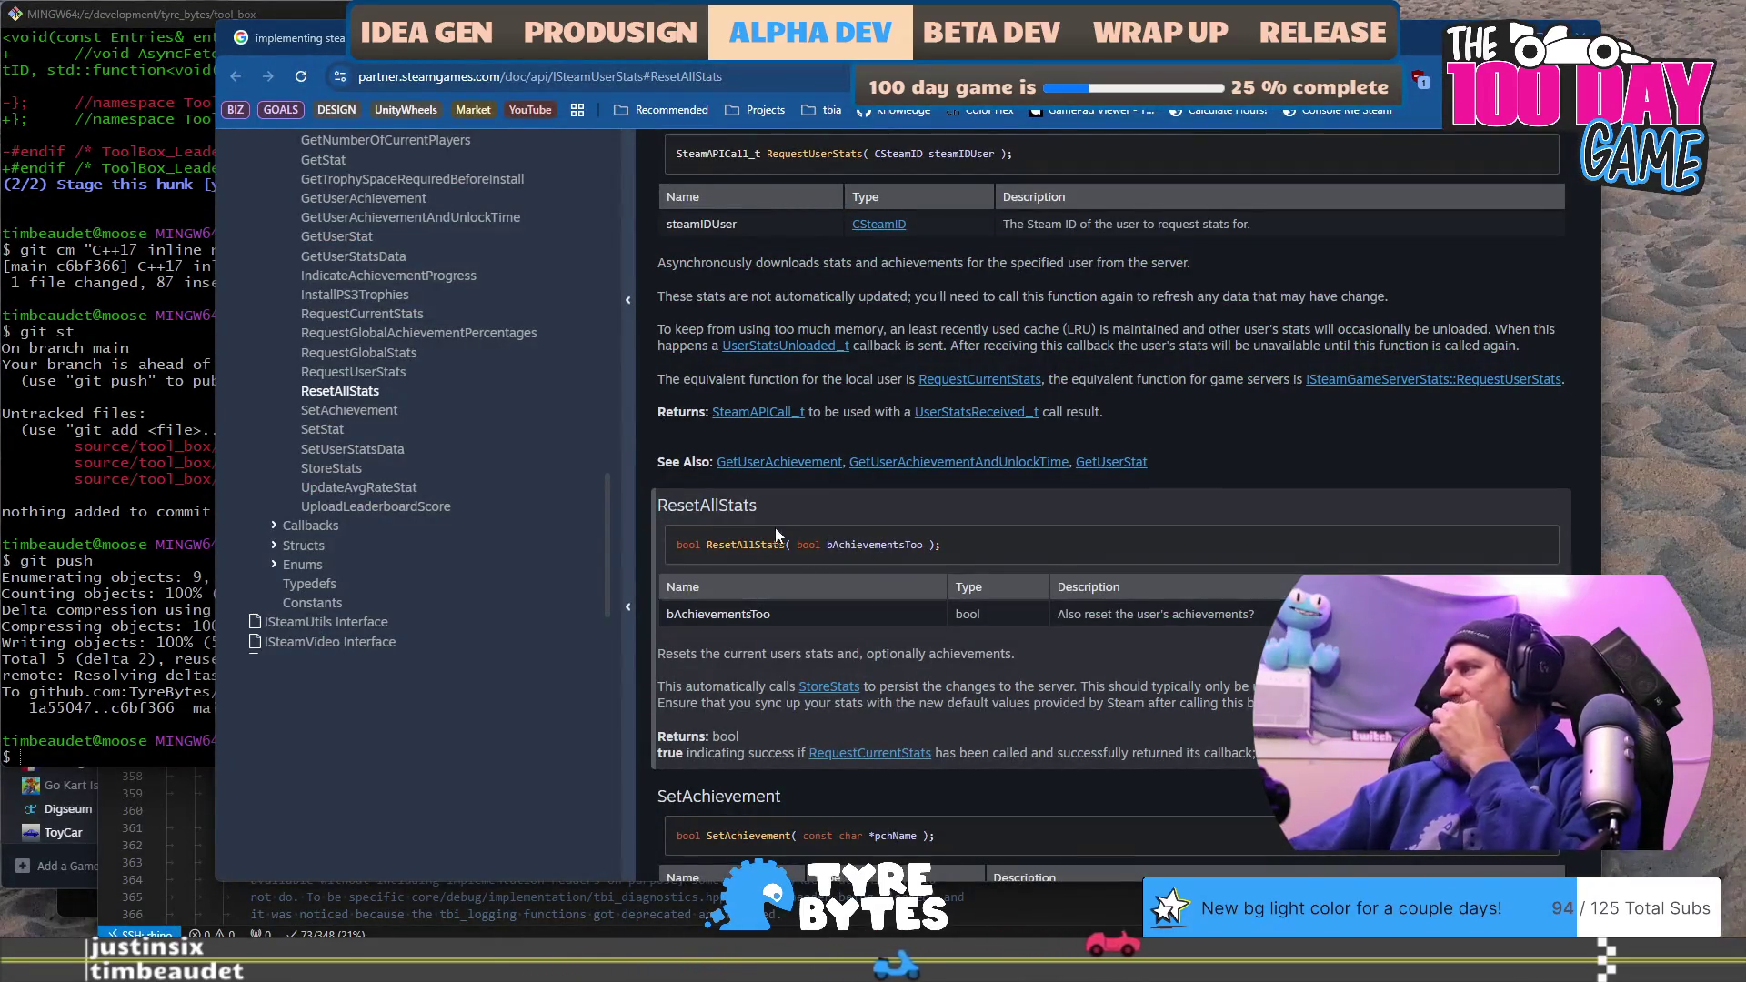
Step: Collapse and re-expand the ISteamUserStats Member Functions list in the docs sidebar
scroll(728, 551, up, 4)
scroll(723, 555, down, 3)
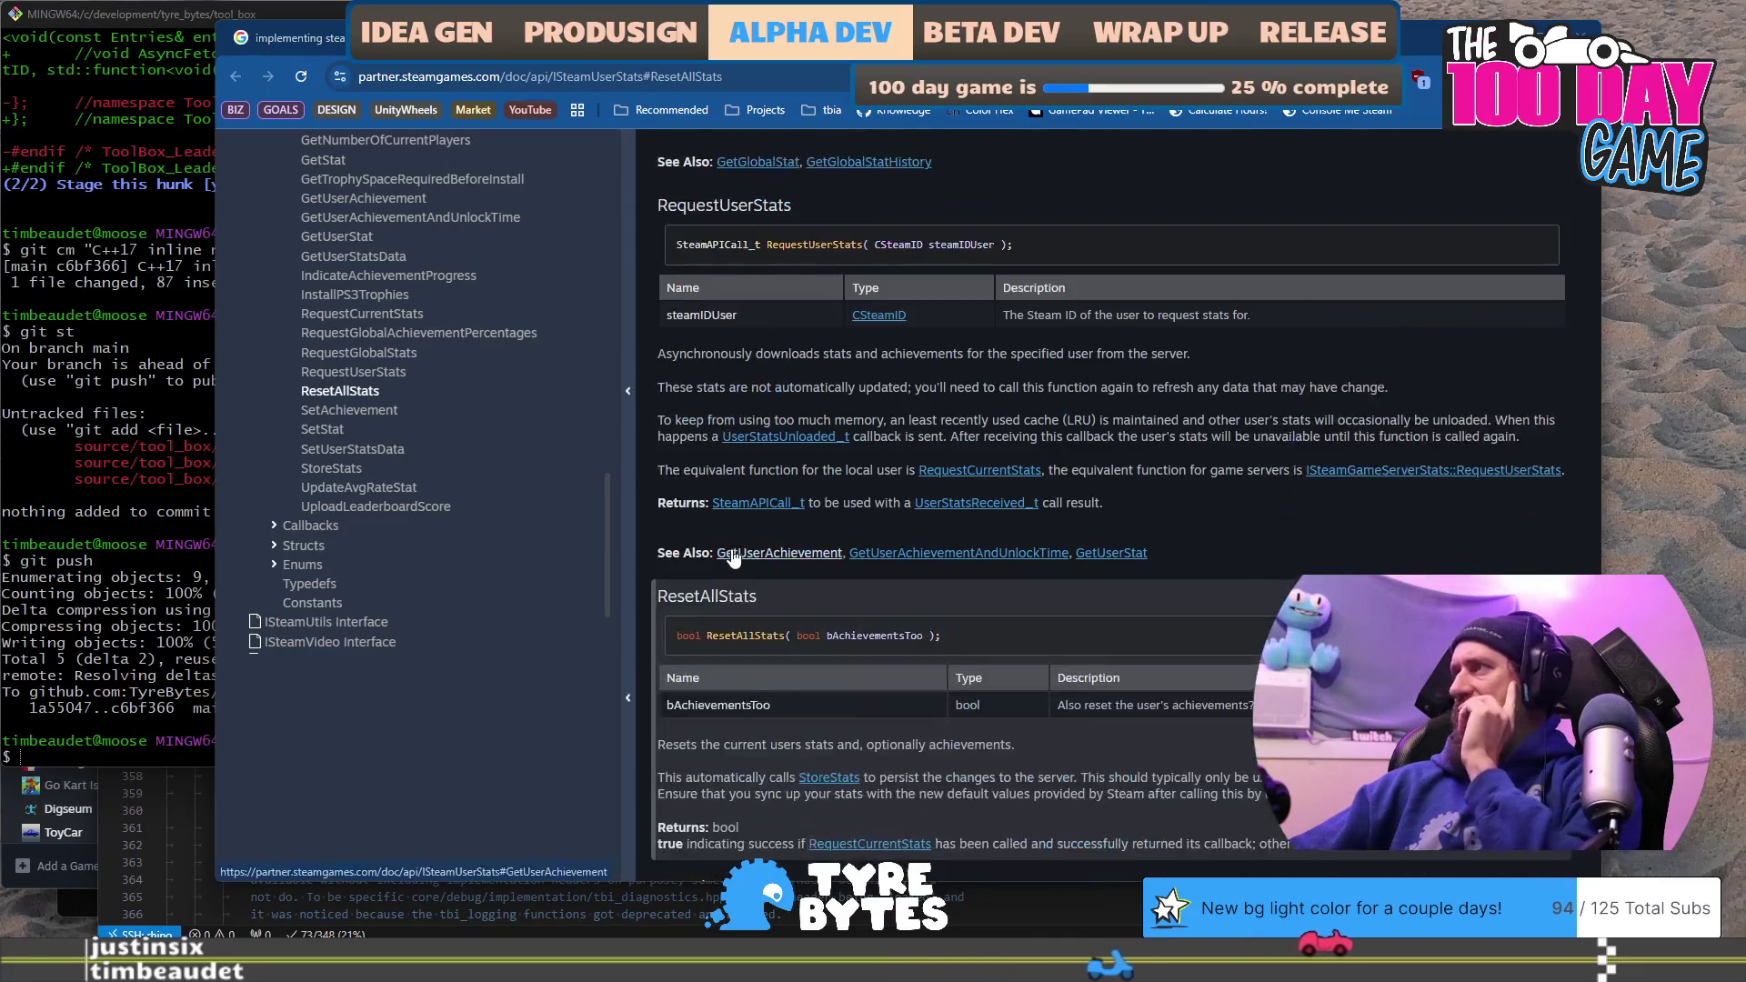
scroll(380, 427, up, 8)
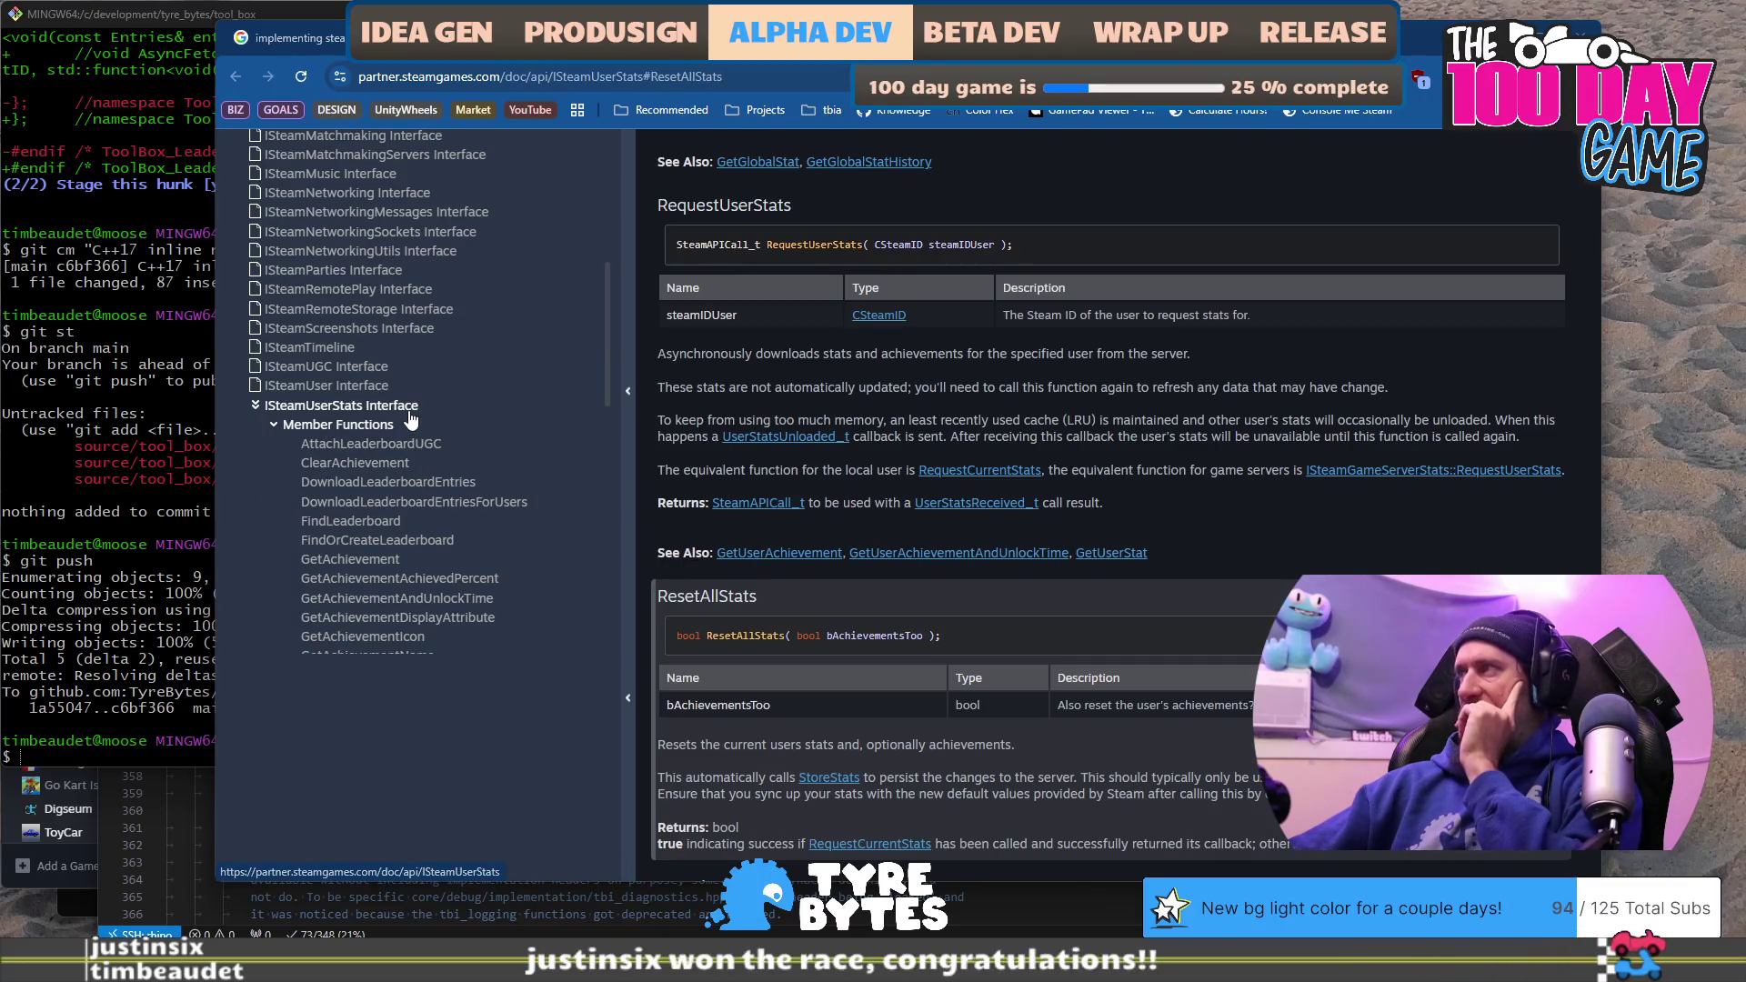
click(275, 425)
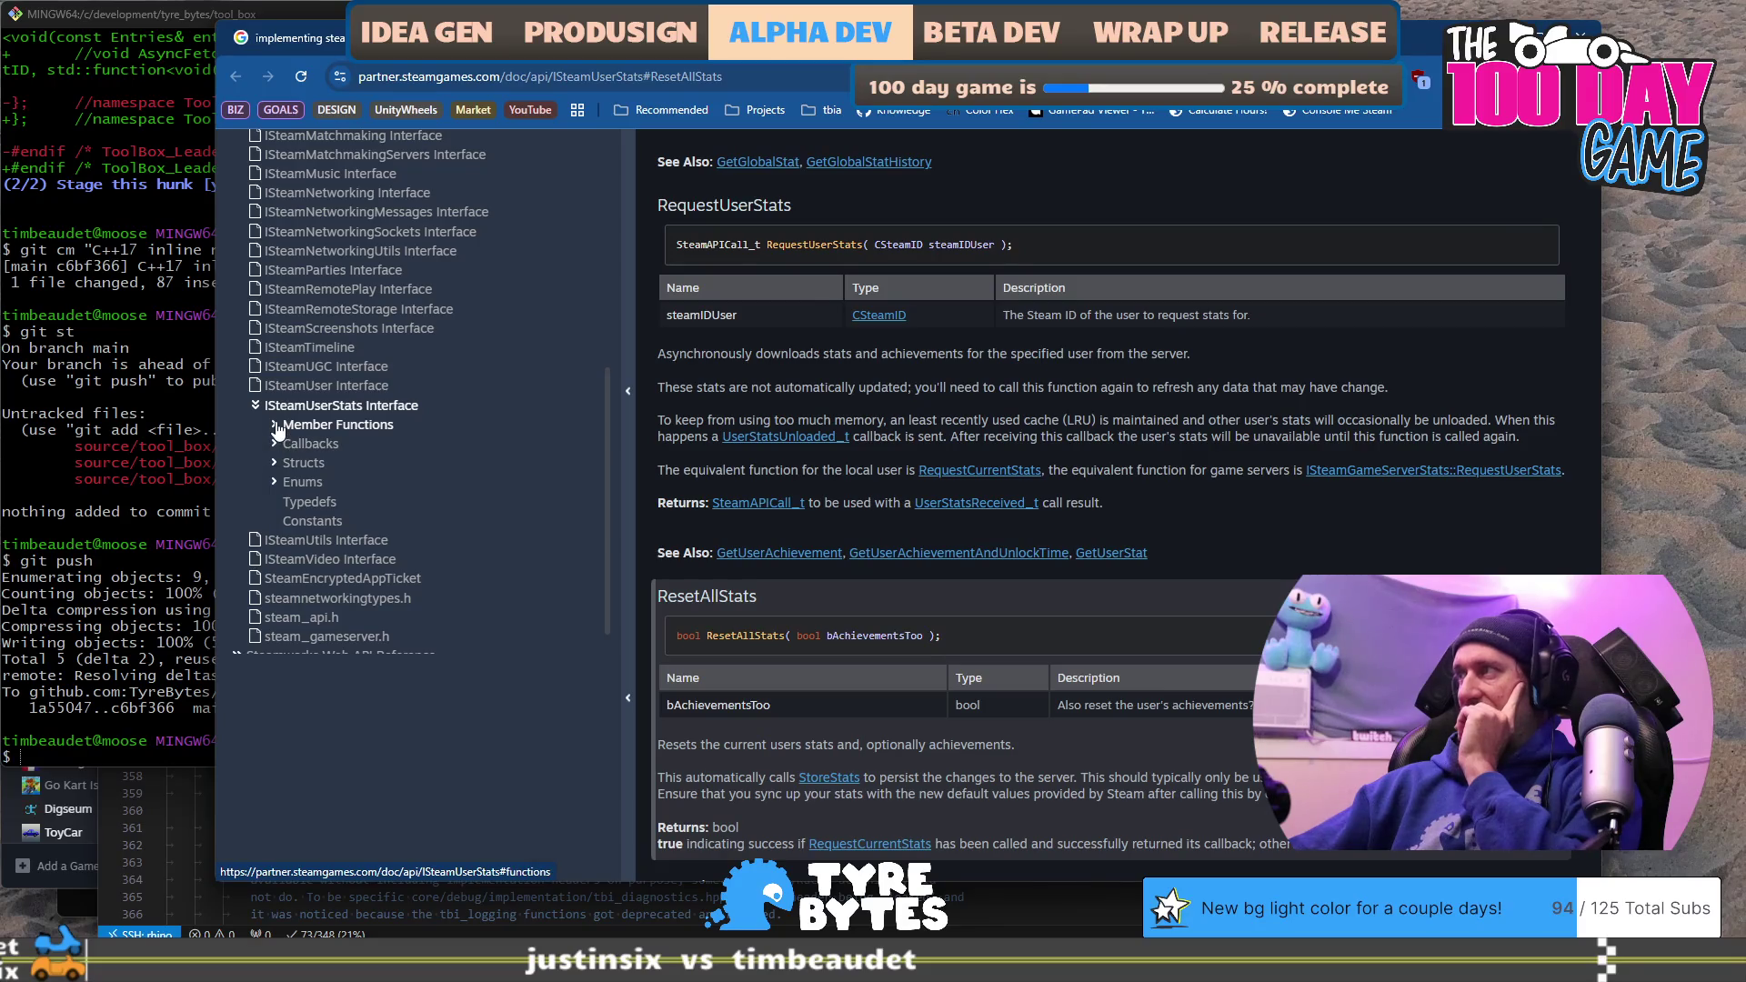
click(278, 425)
scroll(400, 491, down, 10)
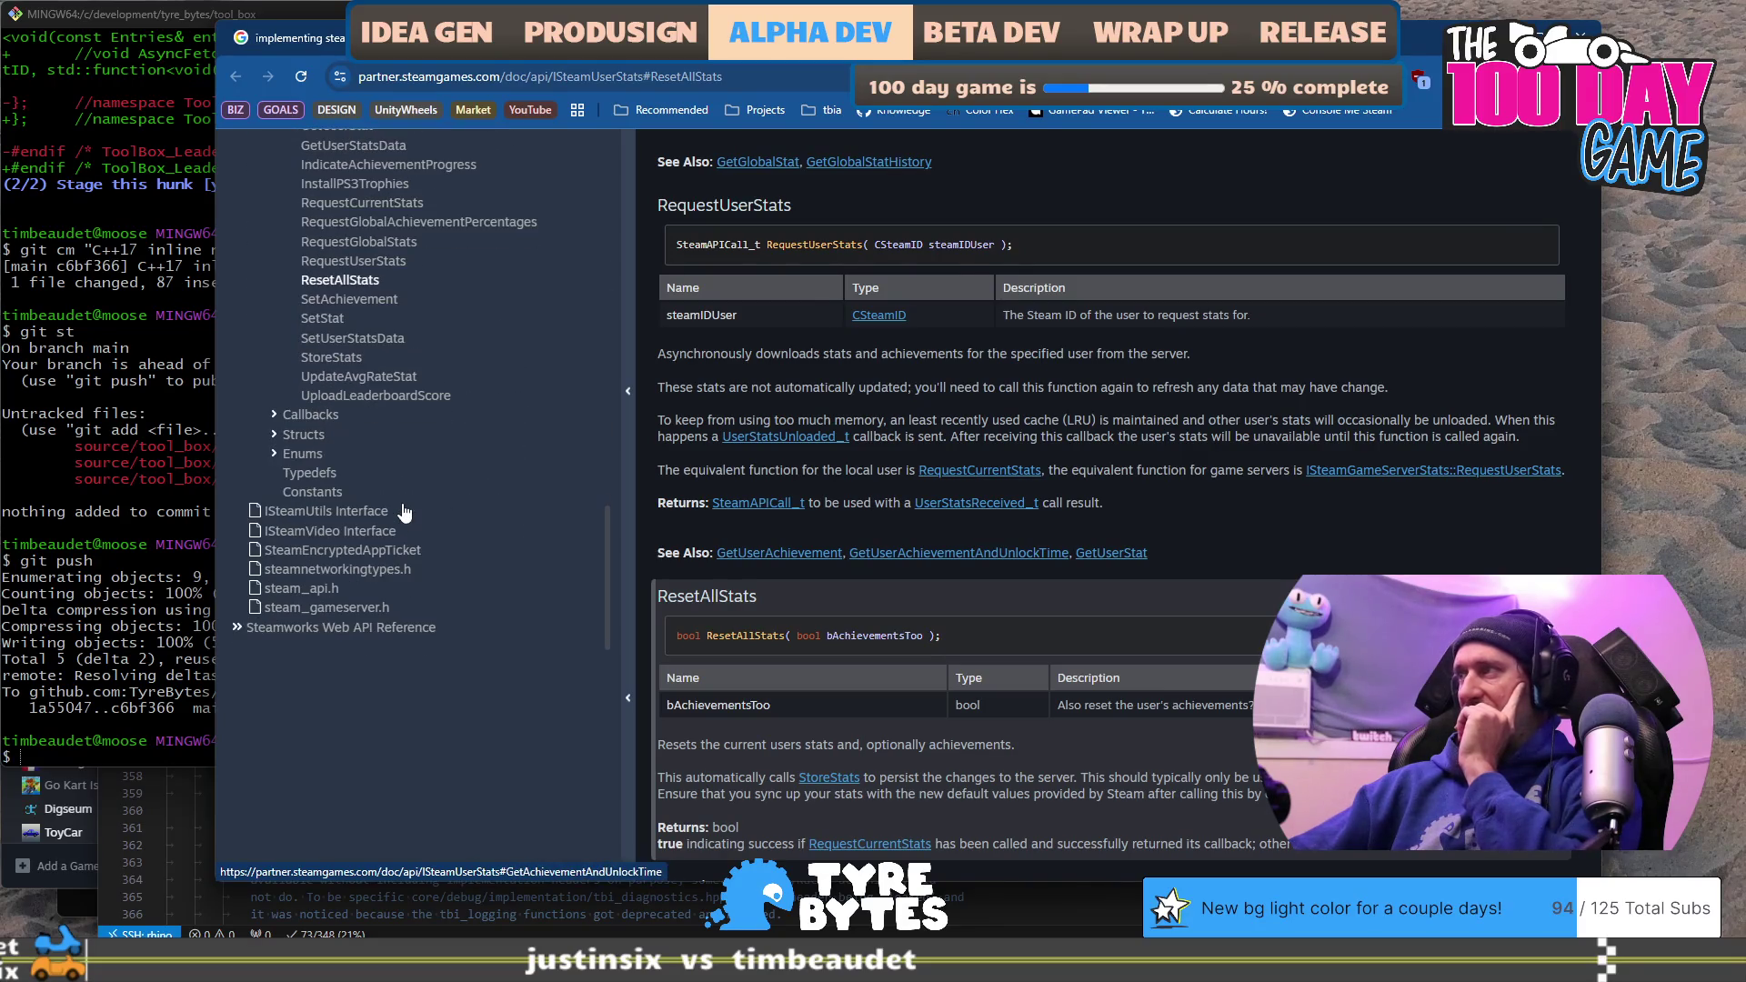
key(alt+Tab)
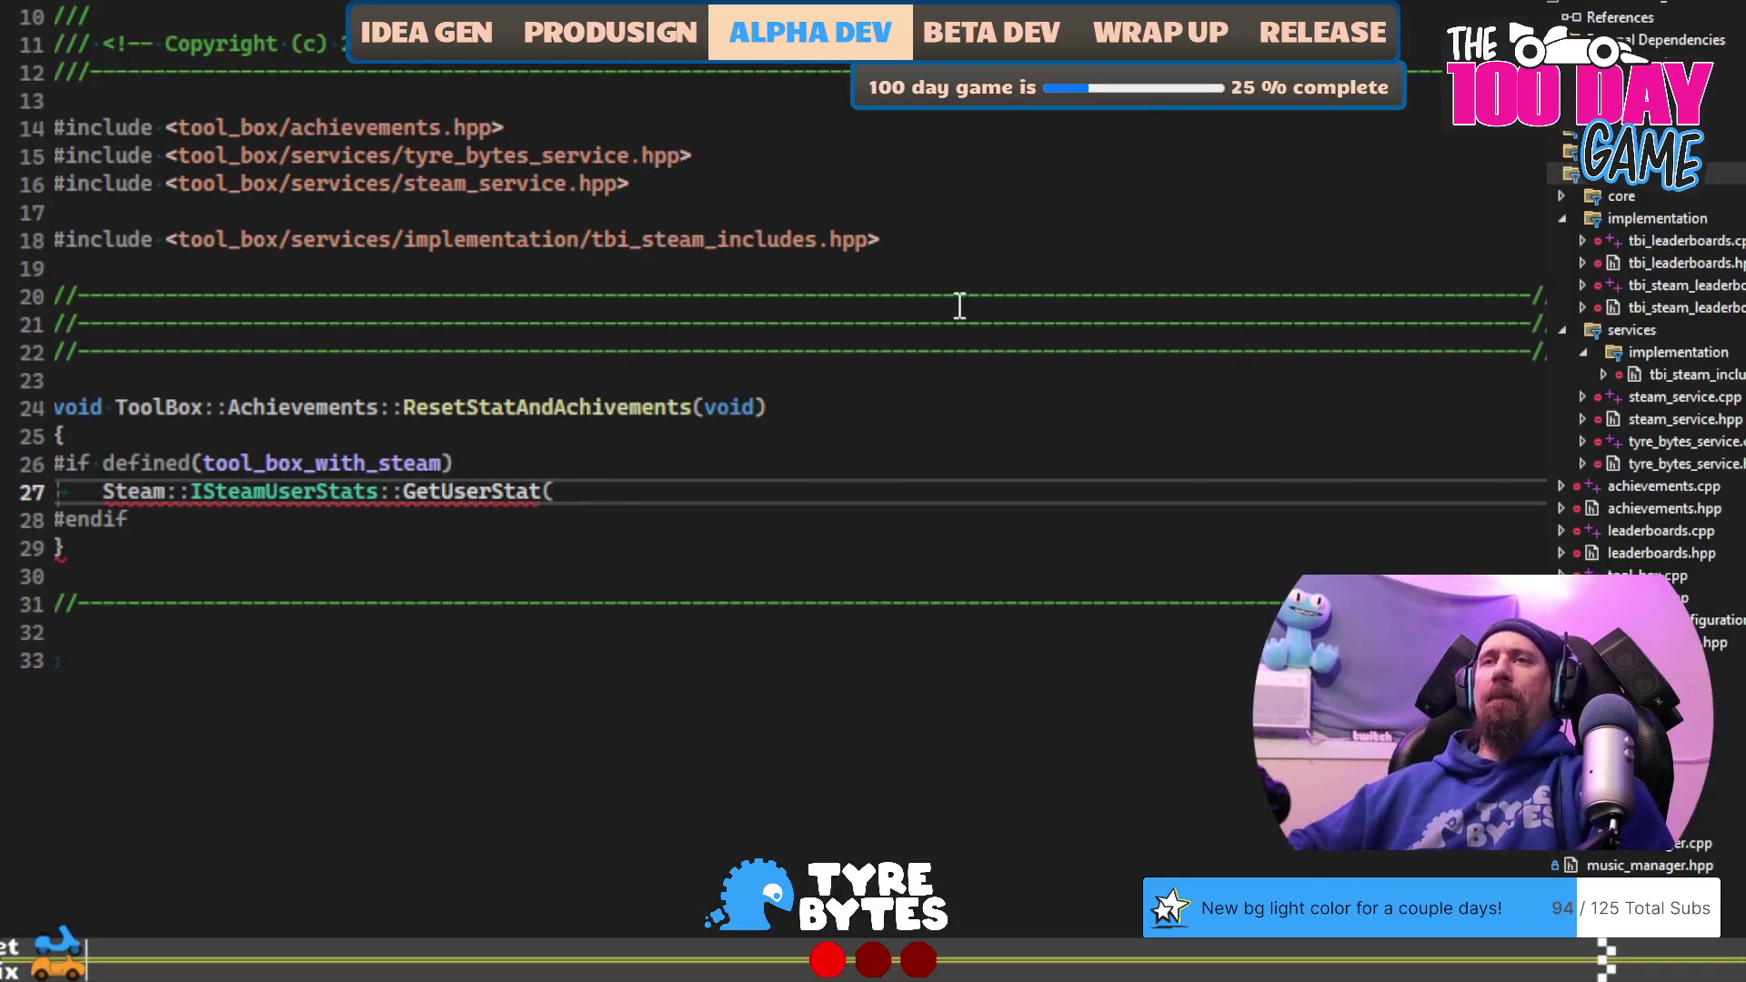
Step: Remove the unfinished GetUserStat( call and stray characters from line 27
key(ctrl+BackSpace)
key(ctrl+BackSpace)
text(()
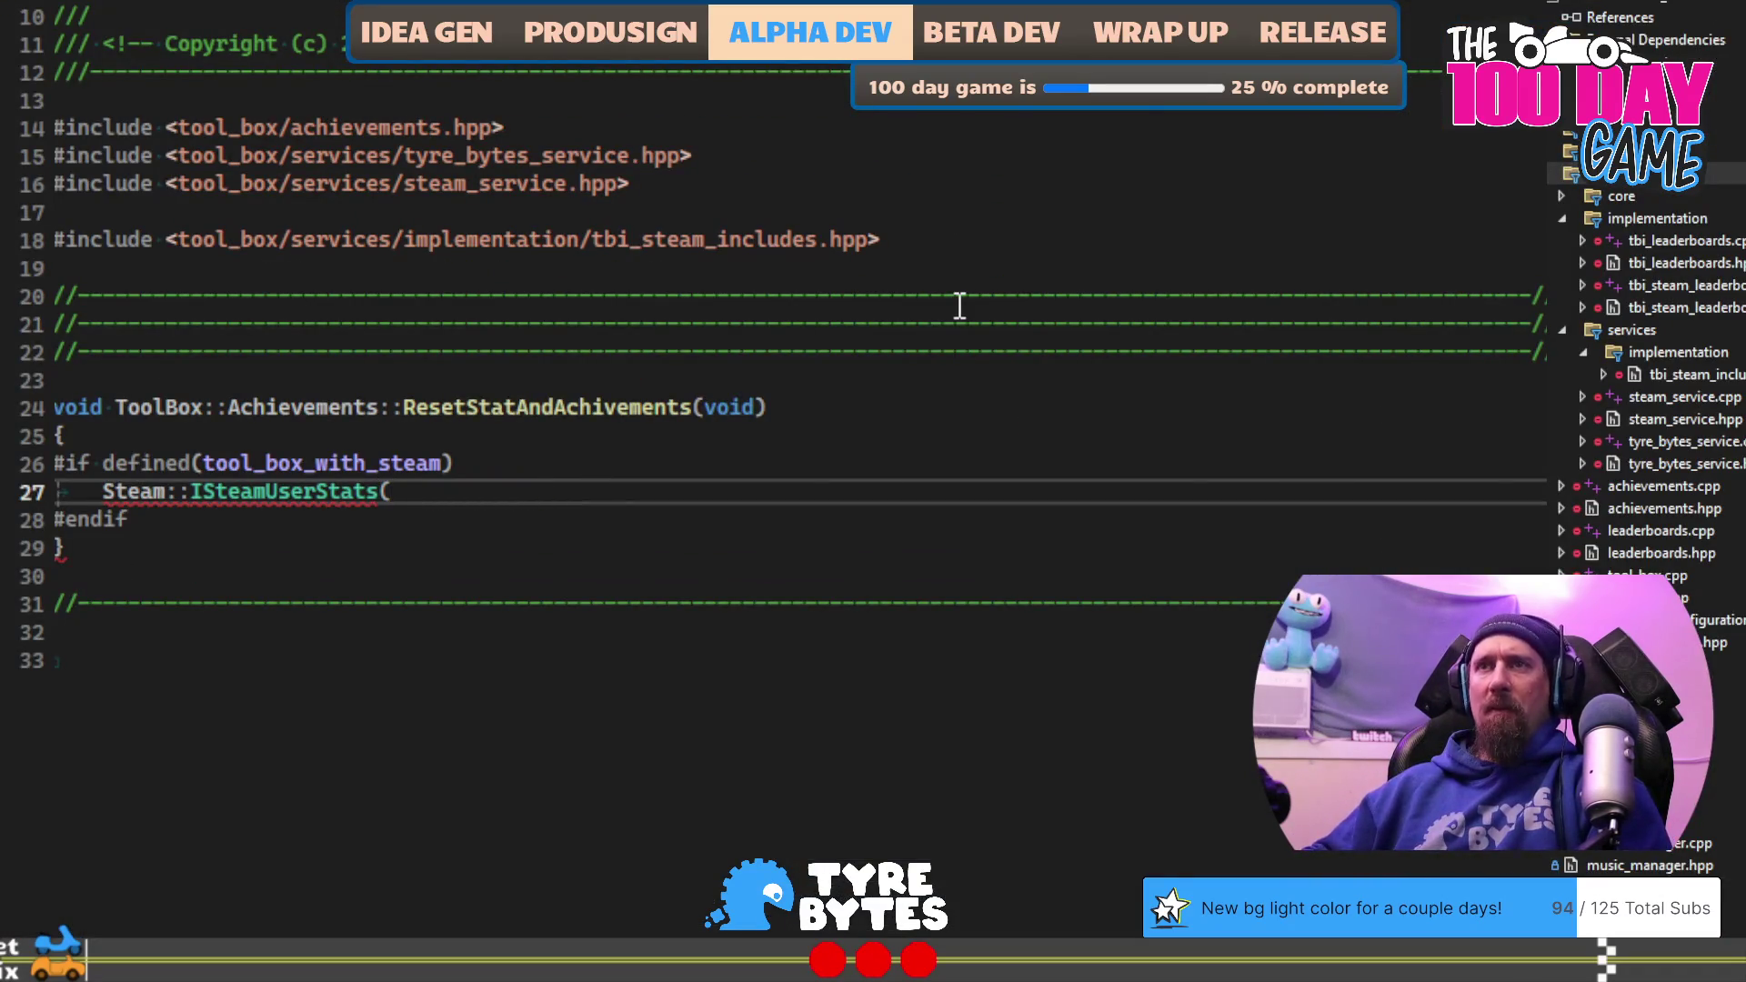
text())
key(BackSpace)
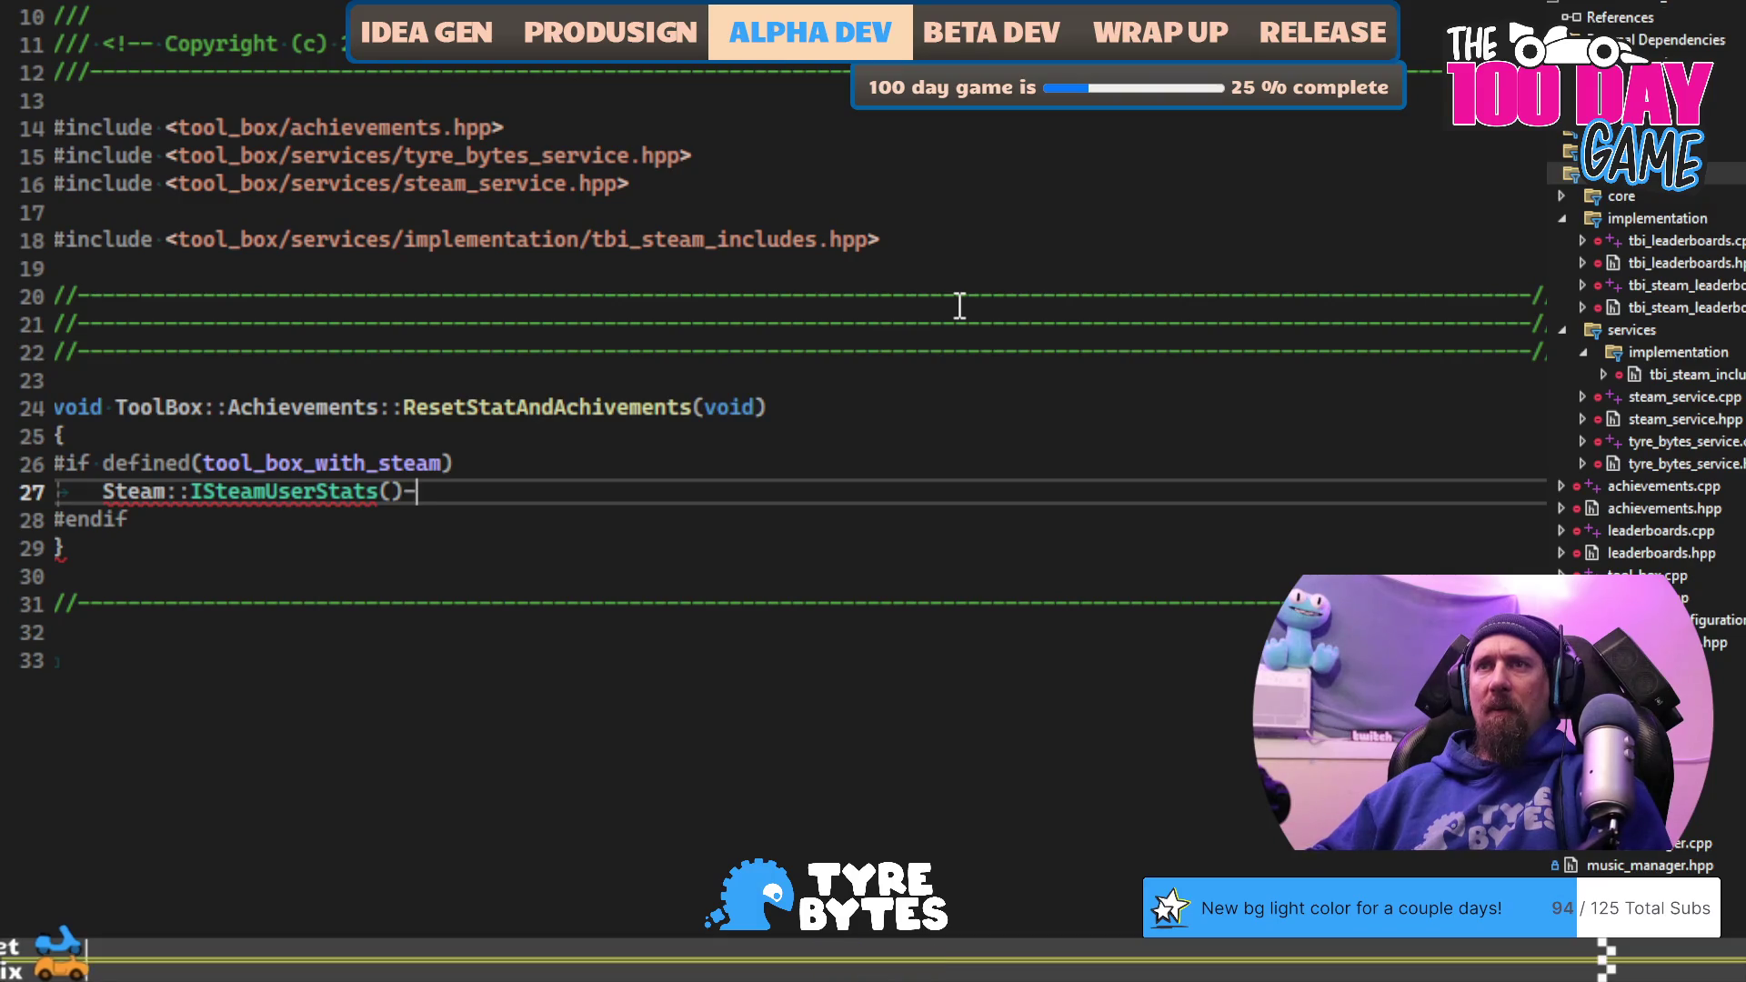
key(BackSpace)
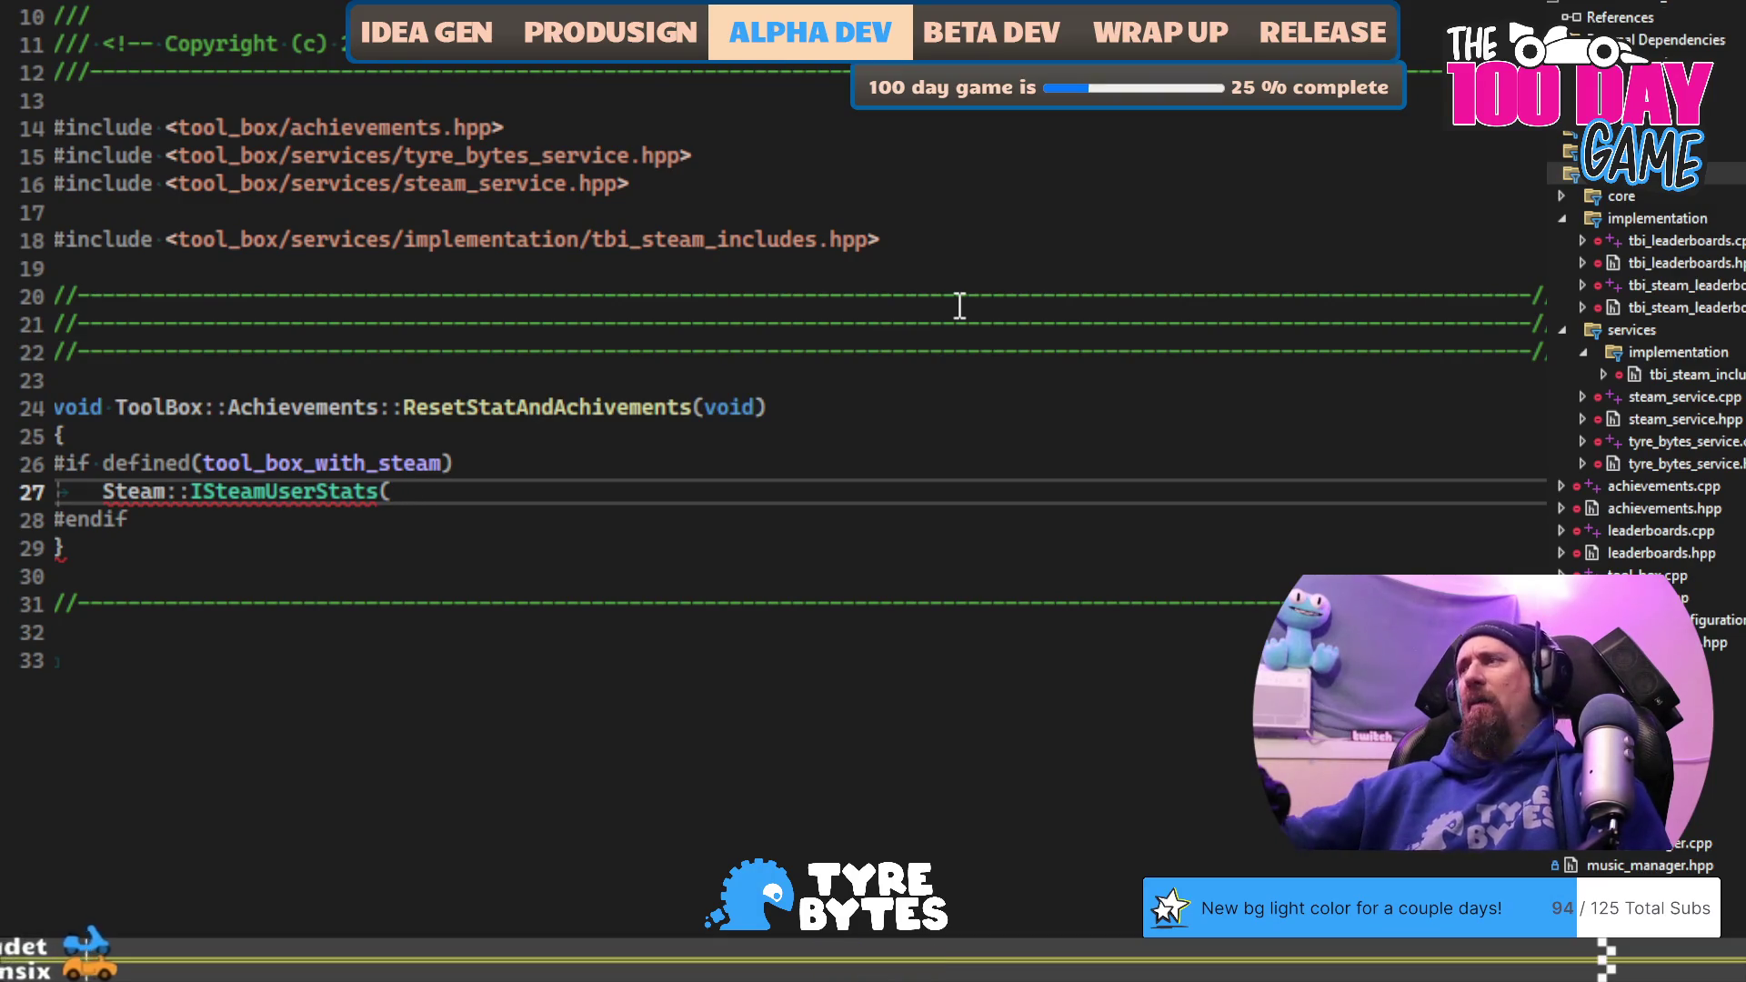
Step: Open tbi_steam_leaderboards.cpp and take Steam::SteamUserStats()-> from its leaderboard upload call
double_click(1672, 530)
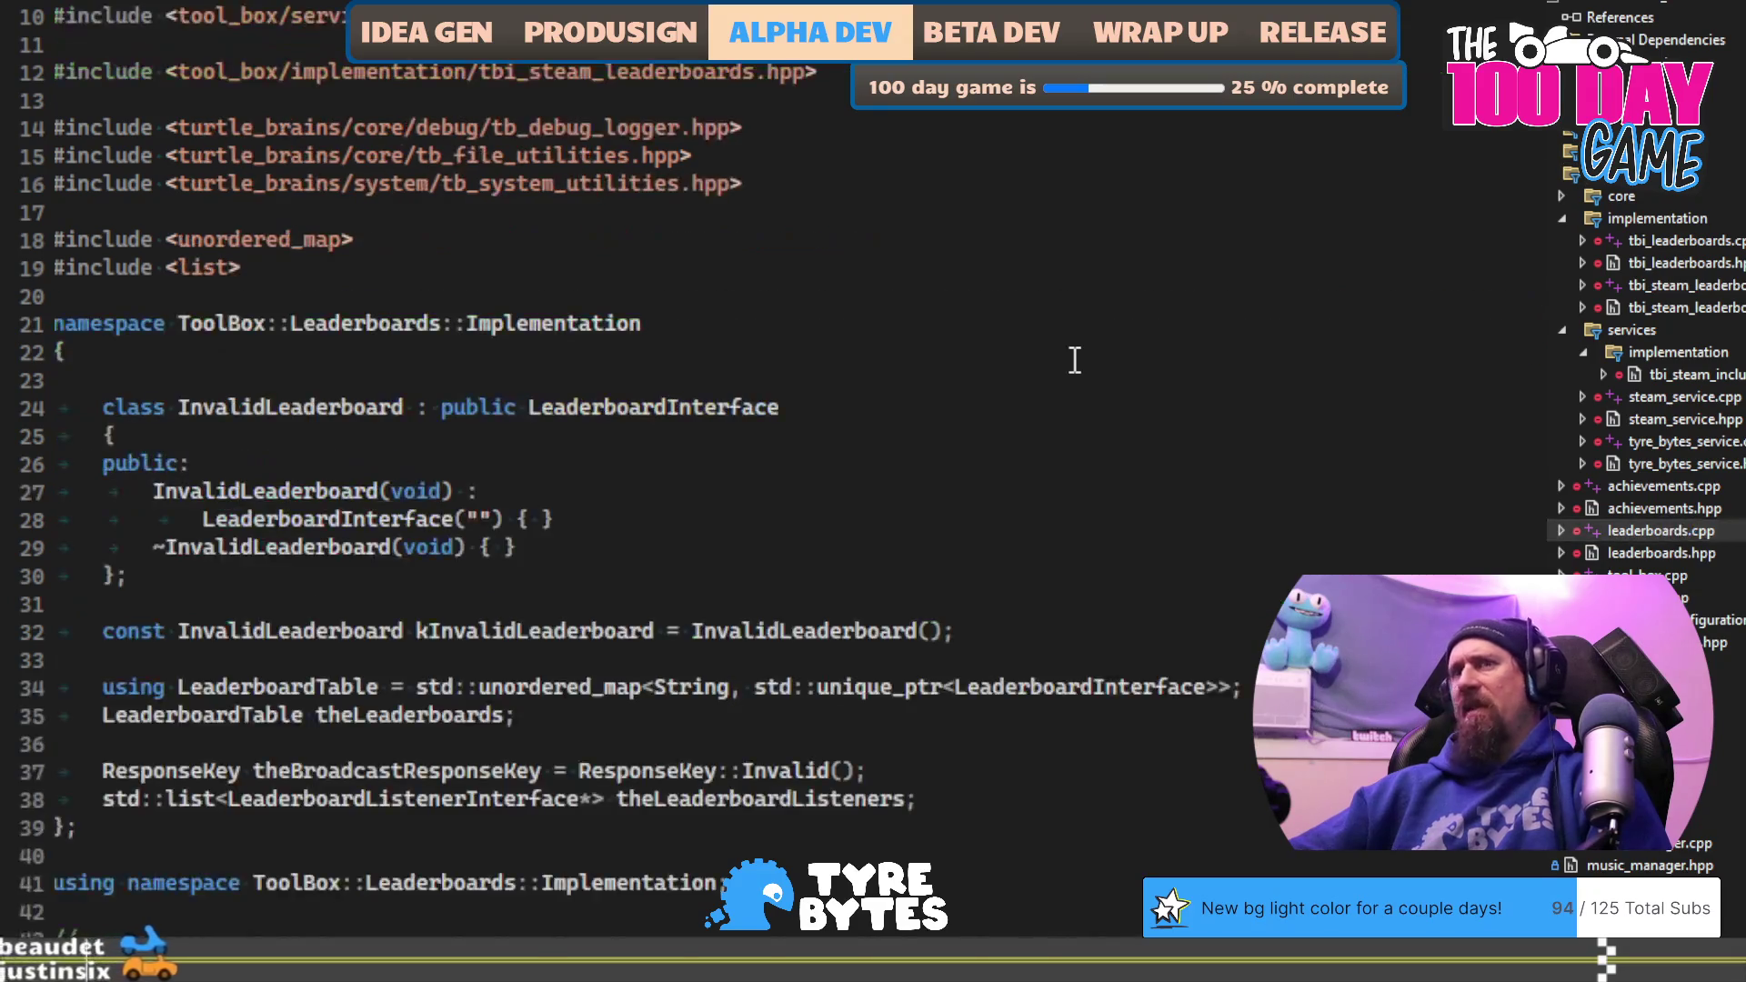
scroll(1073, 360, down, 5)
scroll(1072, 360, down, 20)
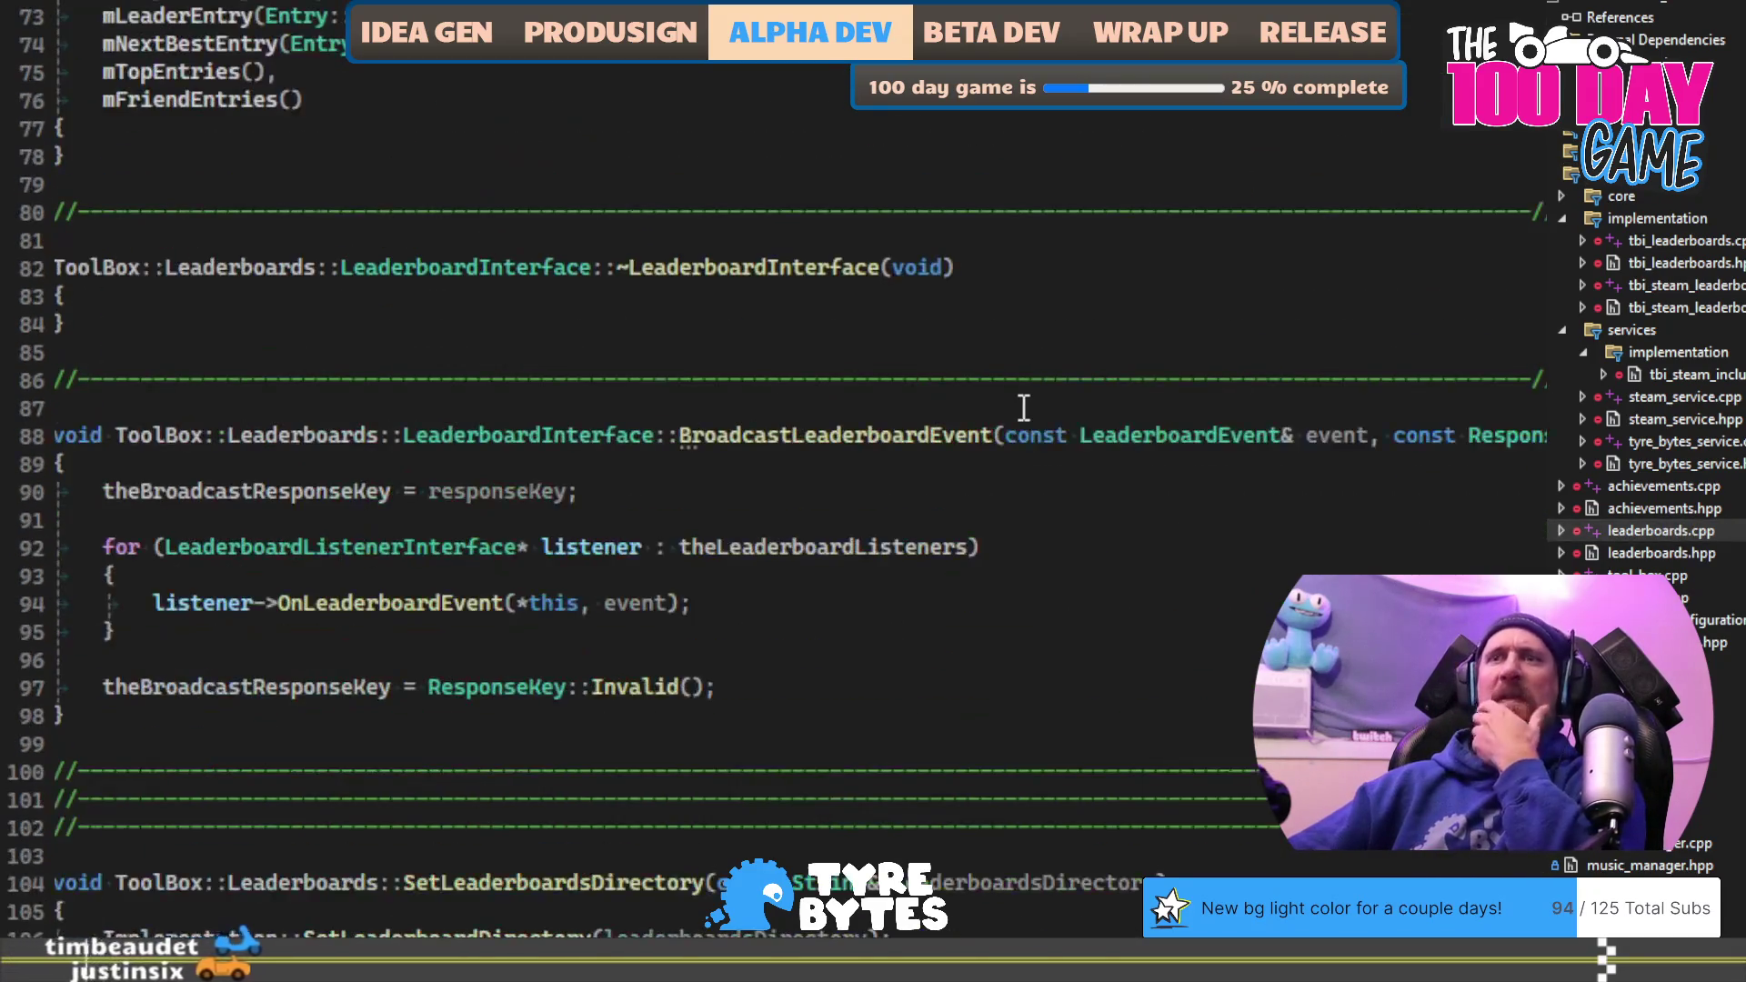
scroll(1037, 378, up, 4)
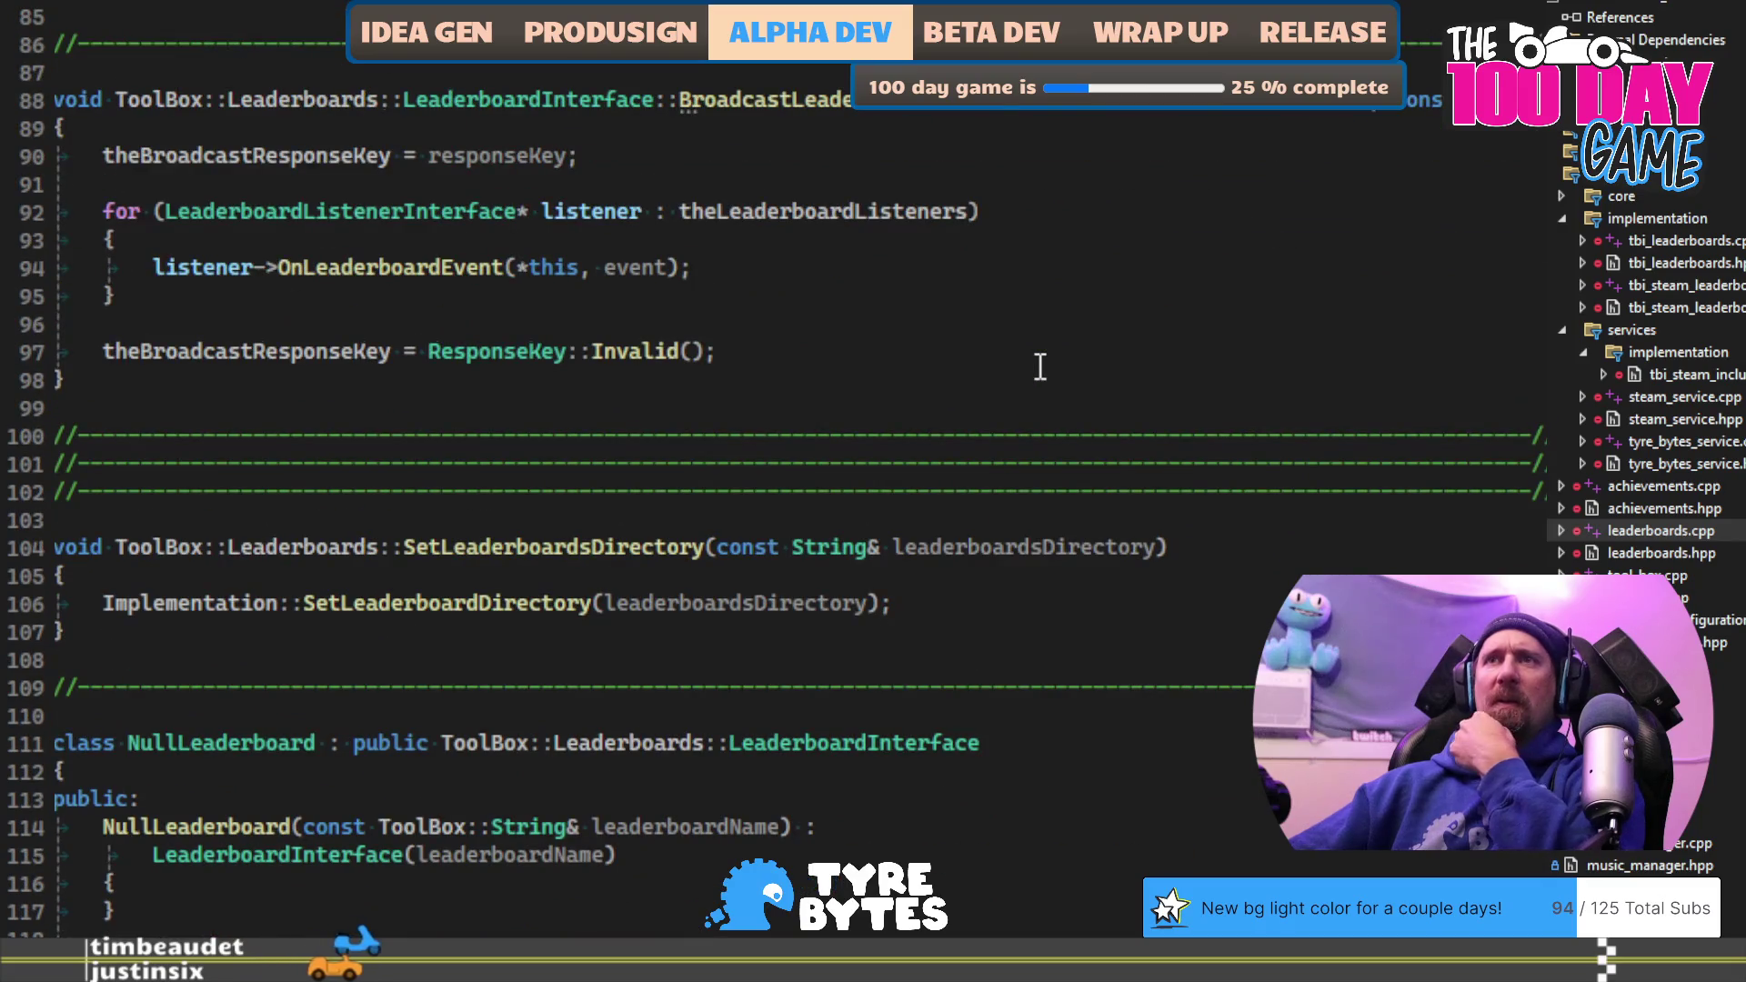
scroll(1041, 367, down, 13)
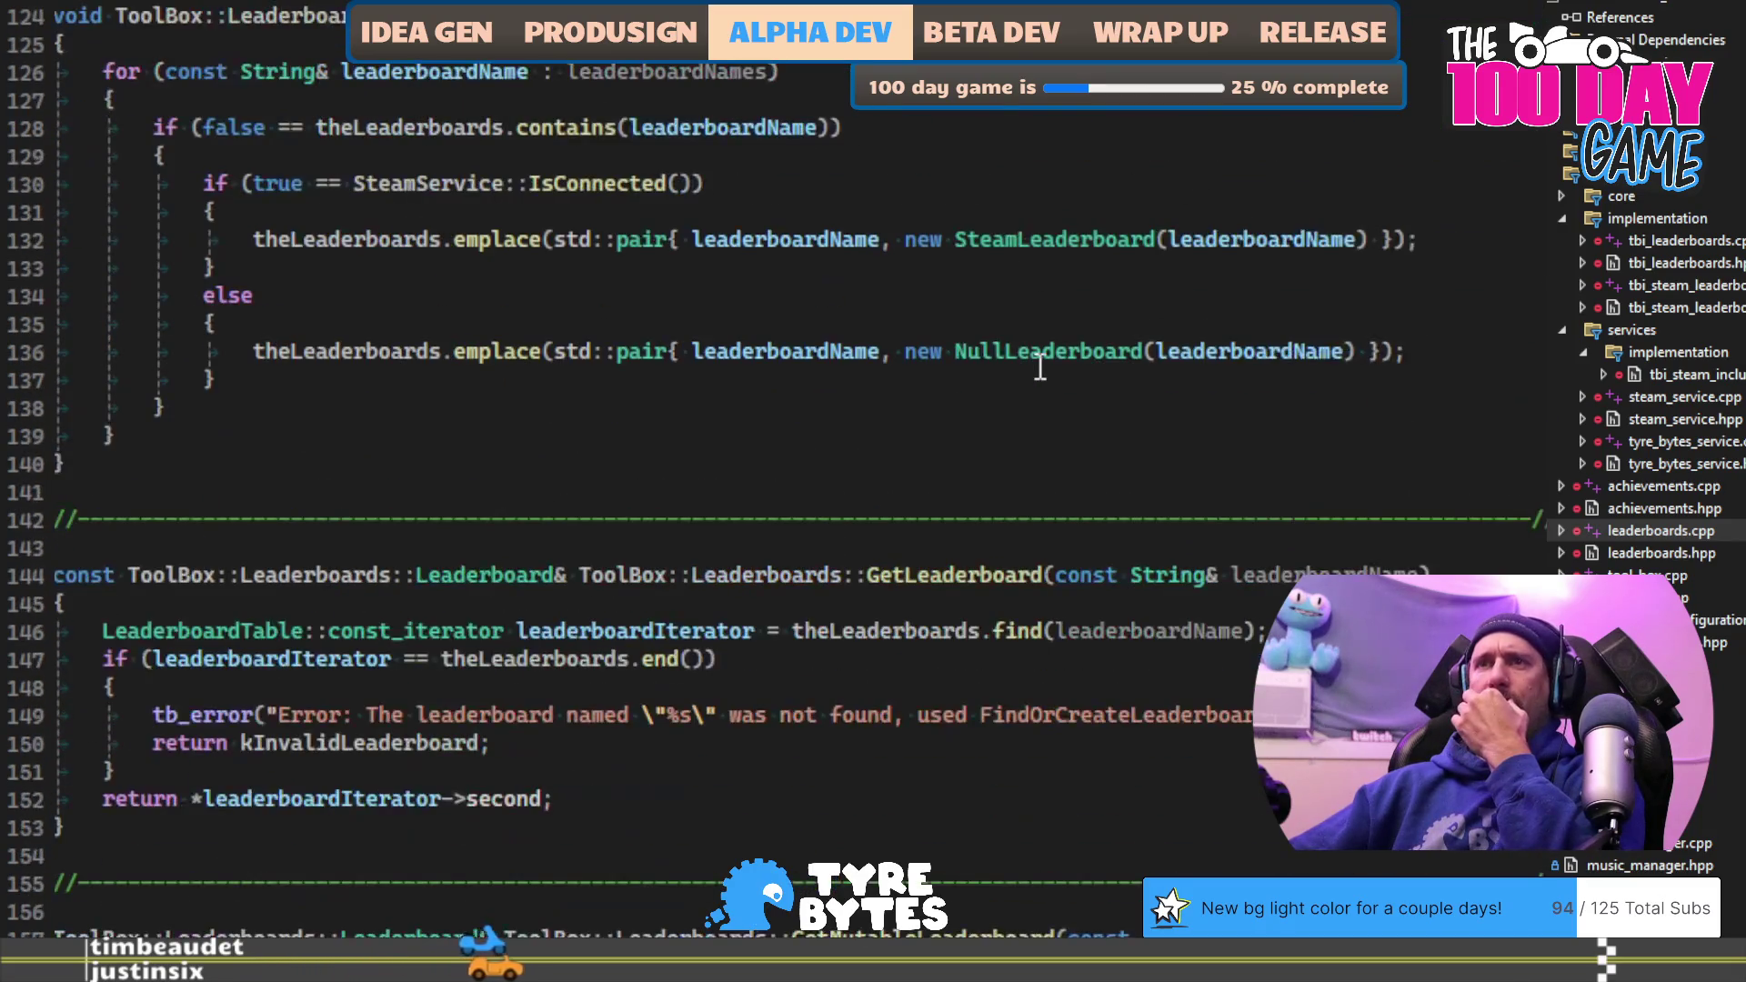
scroll(1040, 367, down, 20)
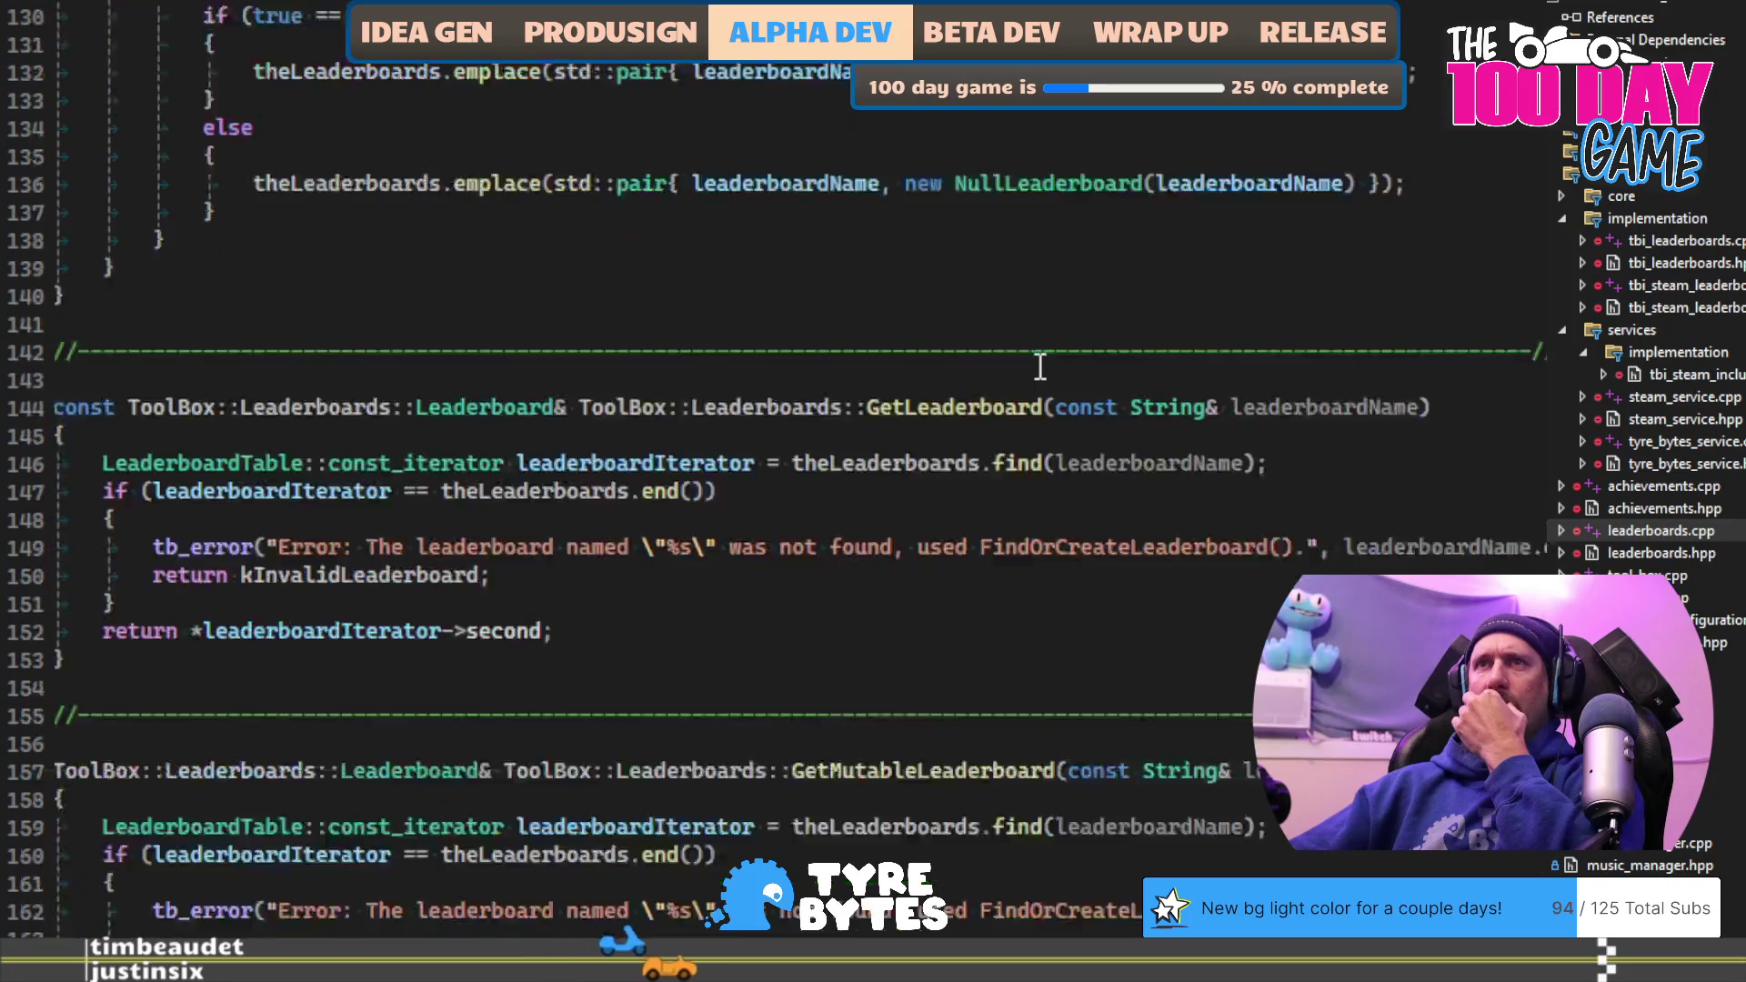
scroll(1041, 366, down, 20)
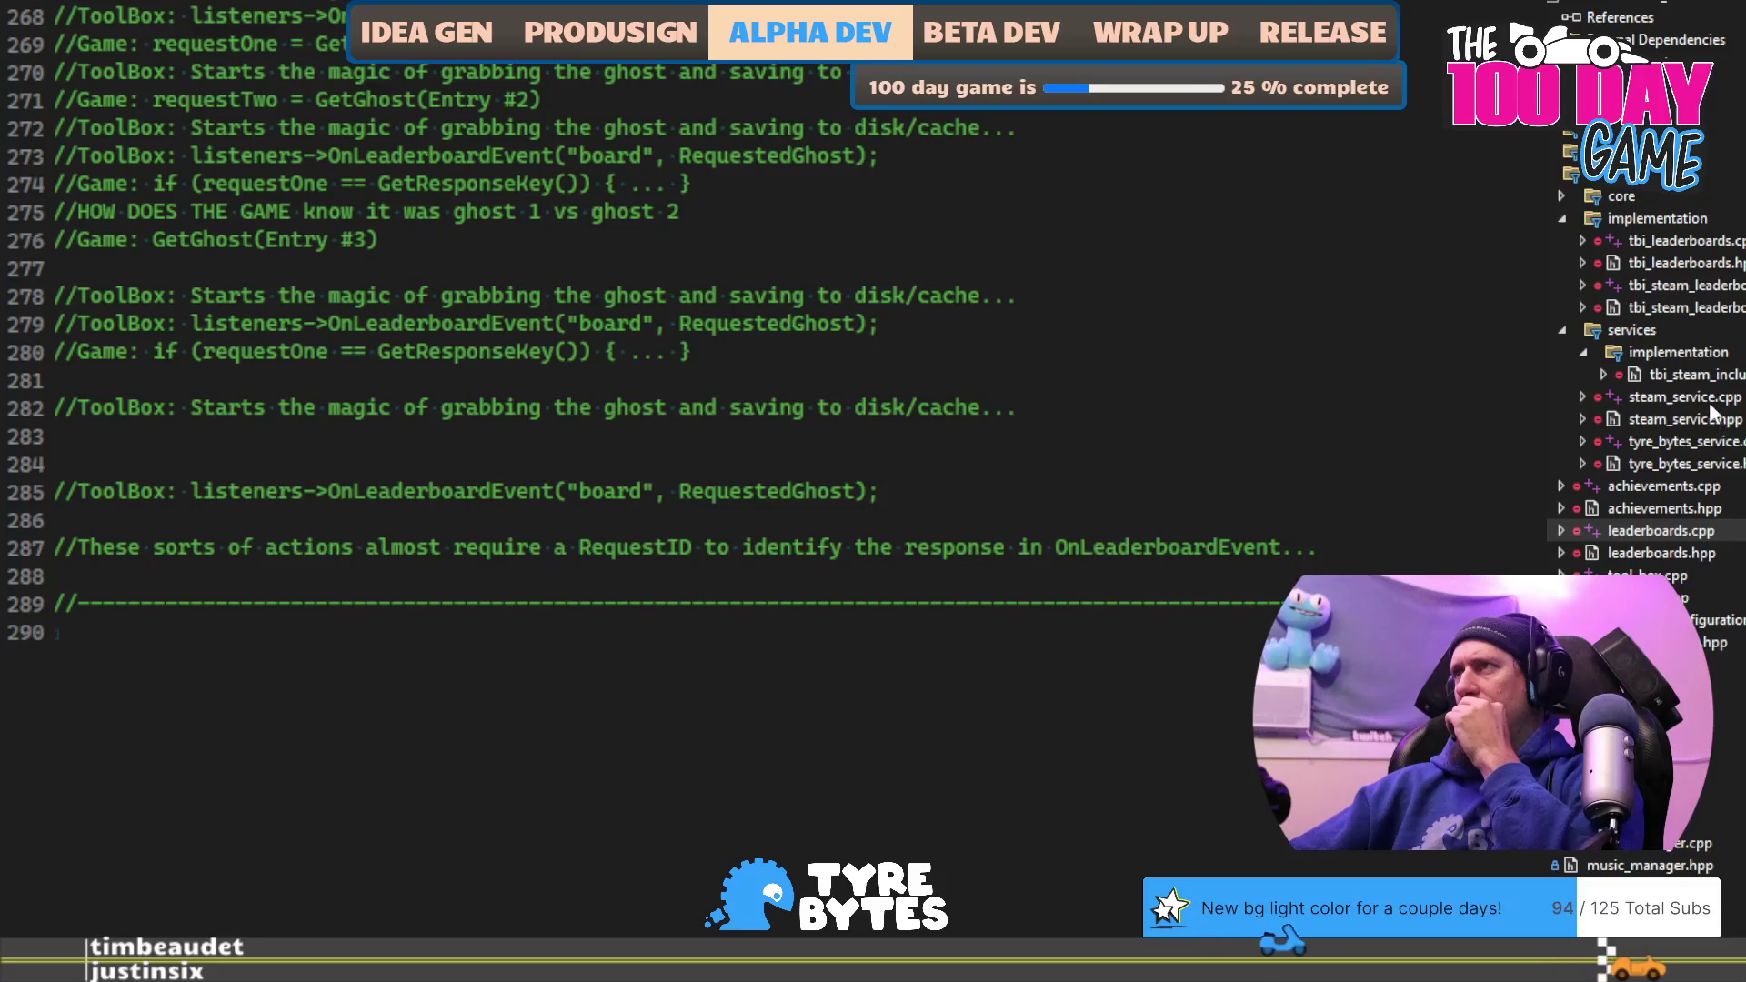
click(1719, 289)
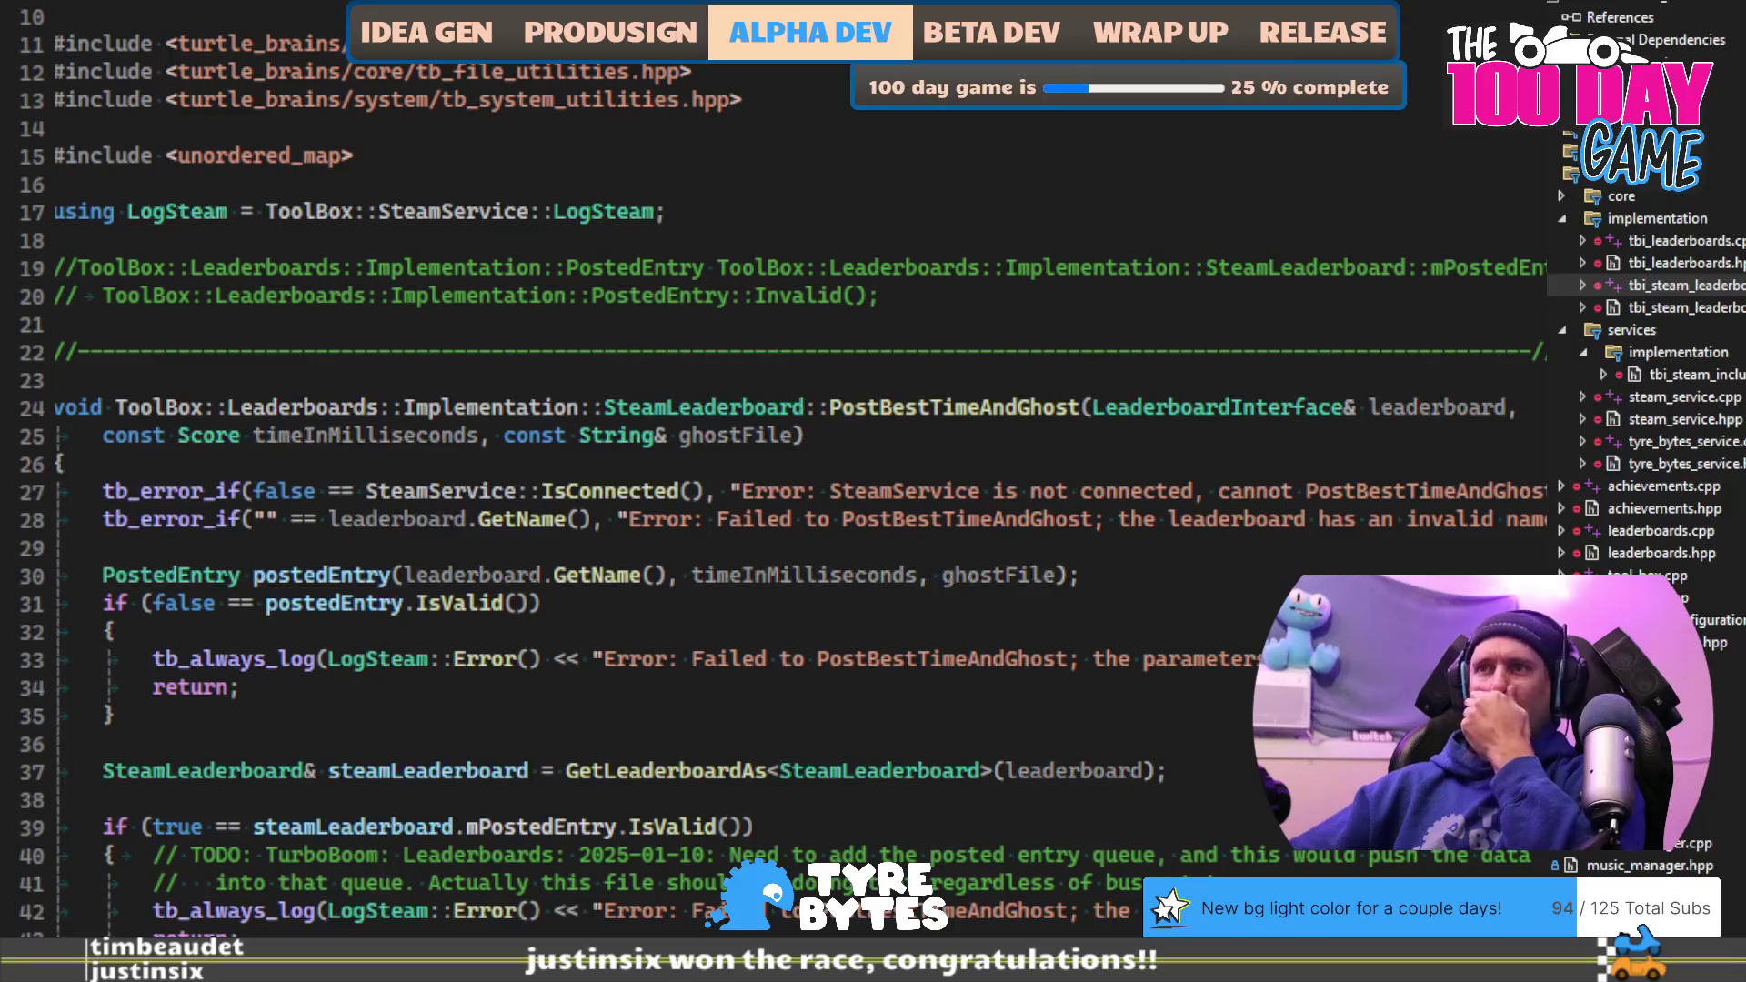
scroll(782, 473, down, 4)
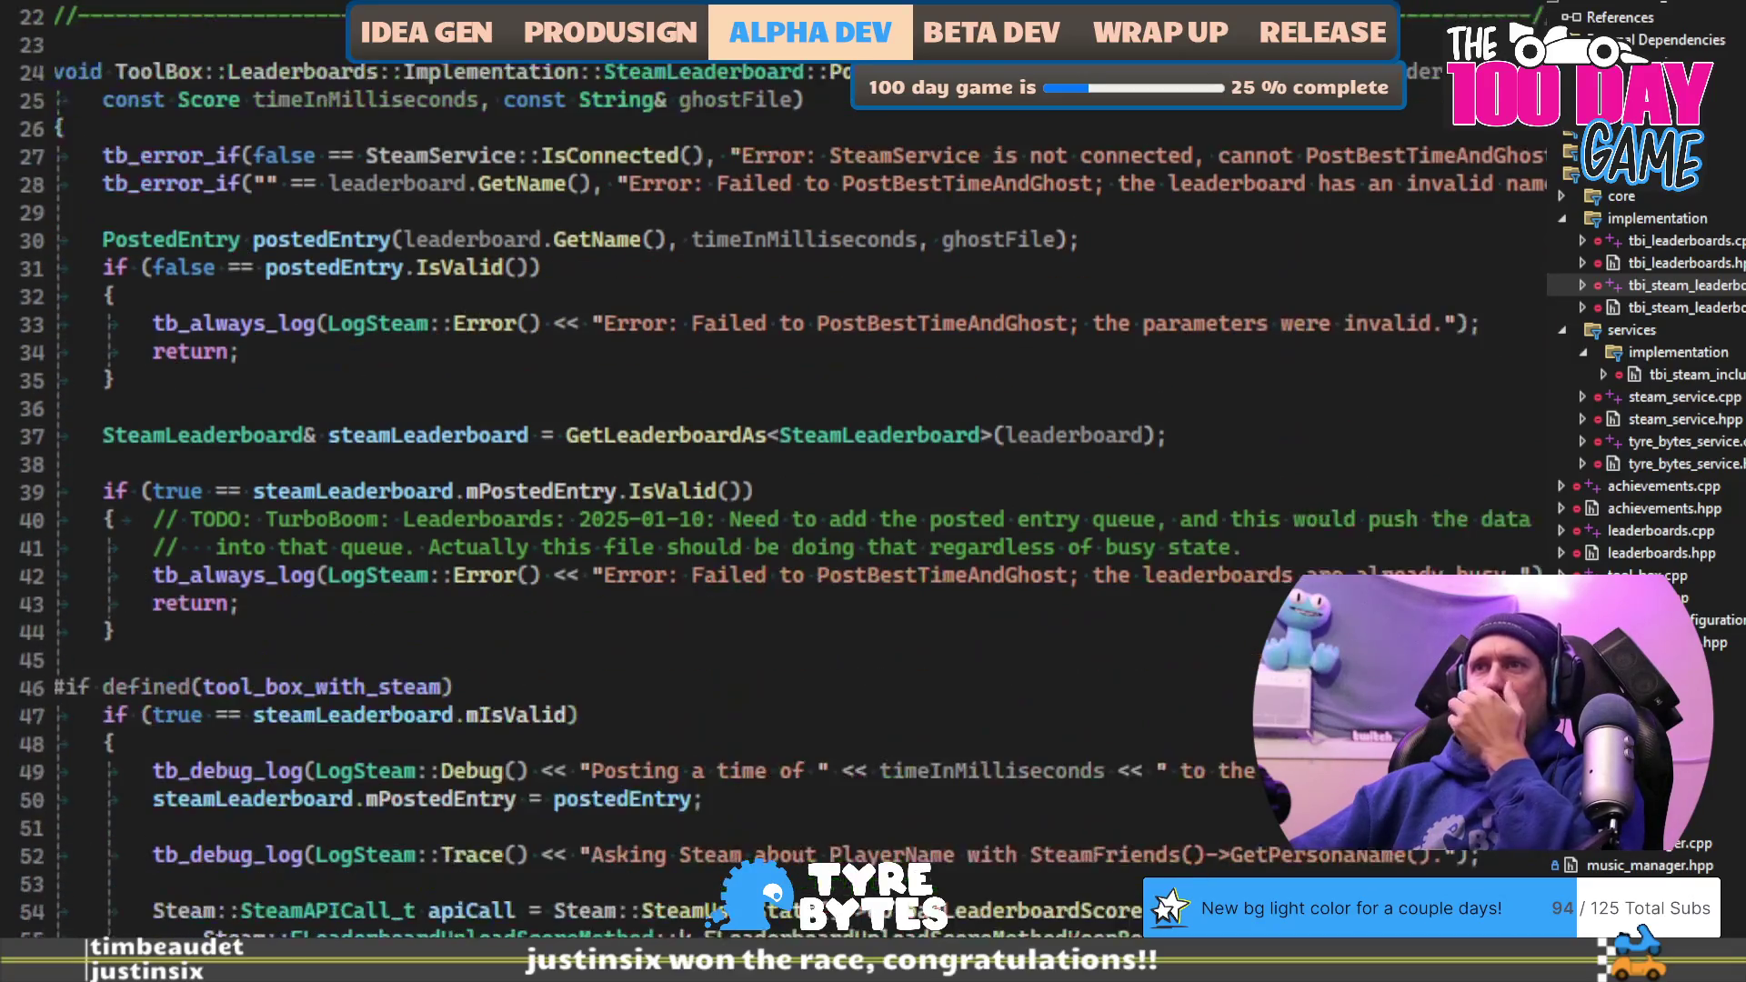
scroll(1242, 729, down, 4)
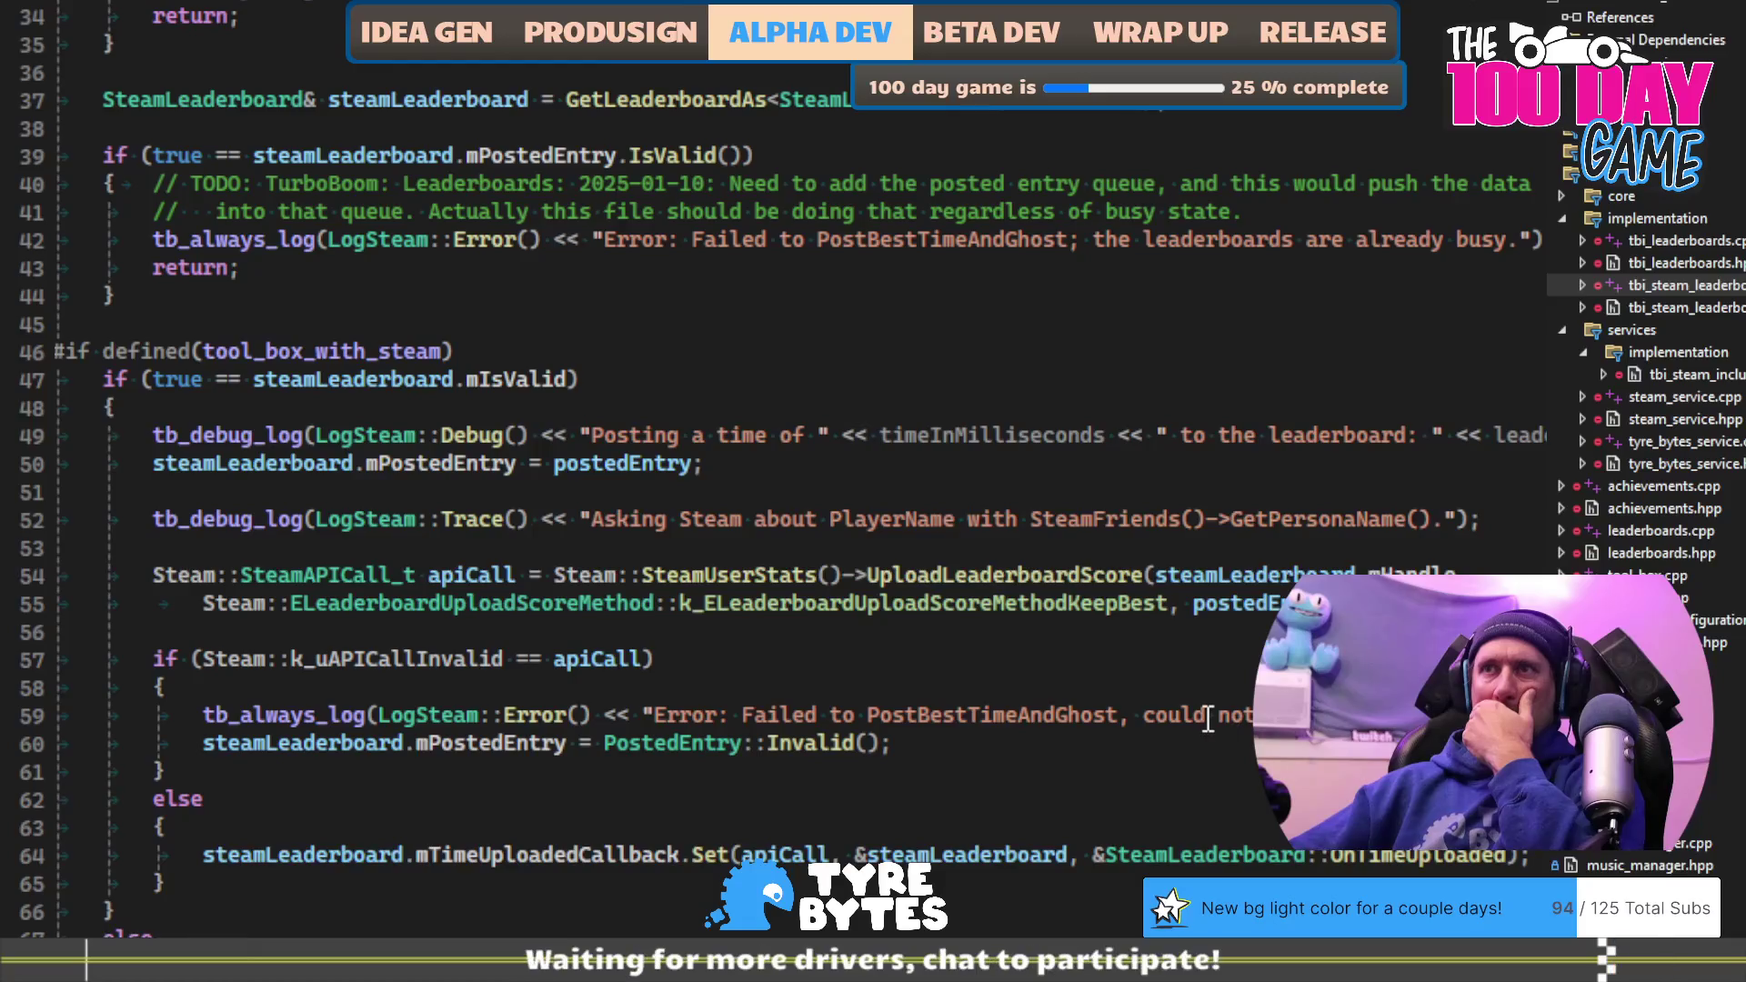
double_click(694, 574)
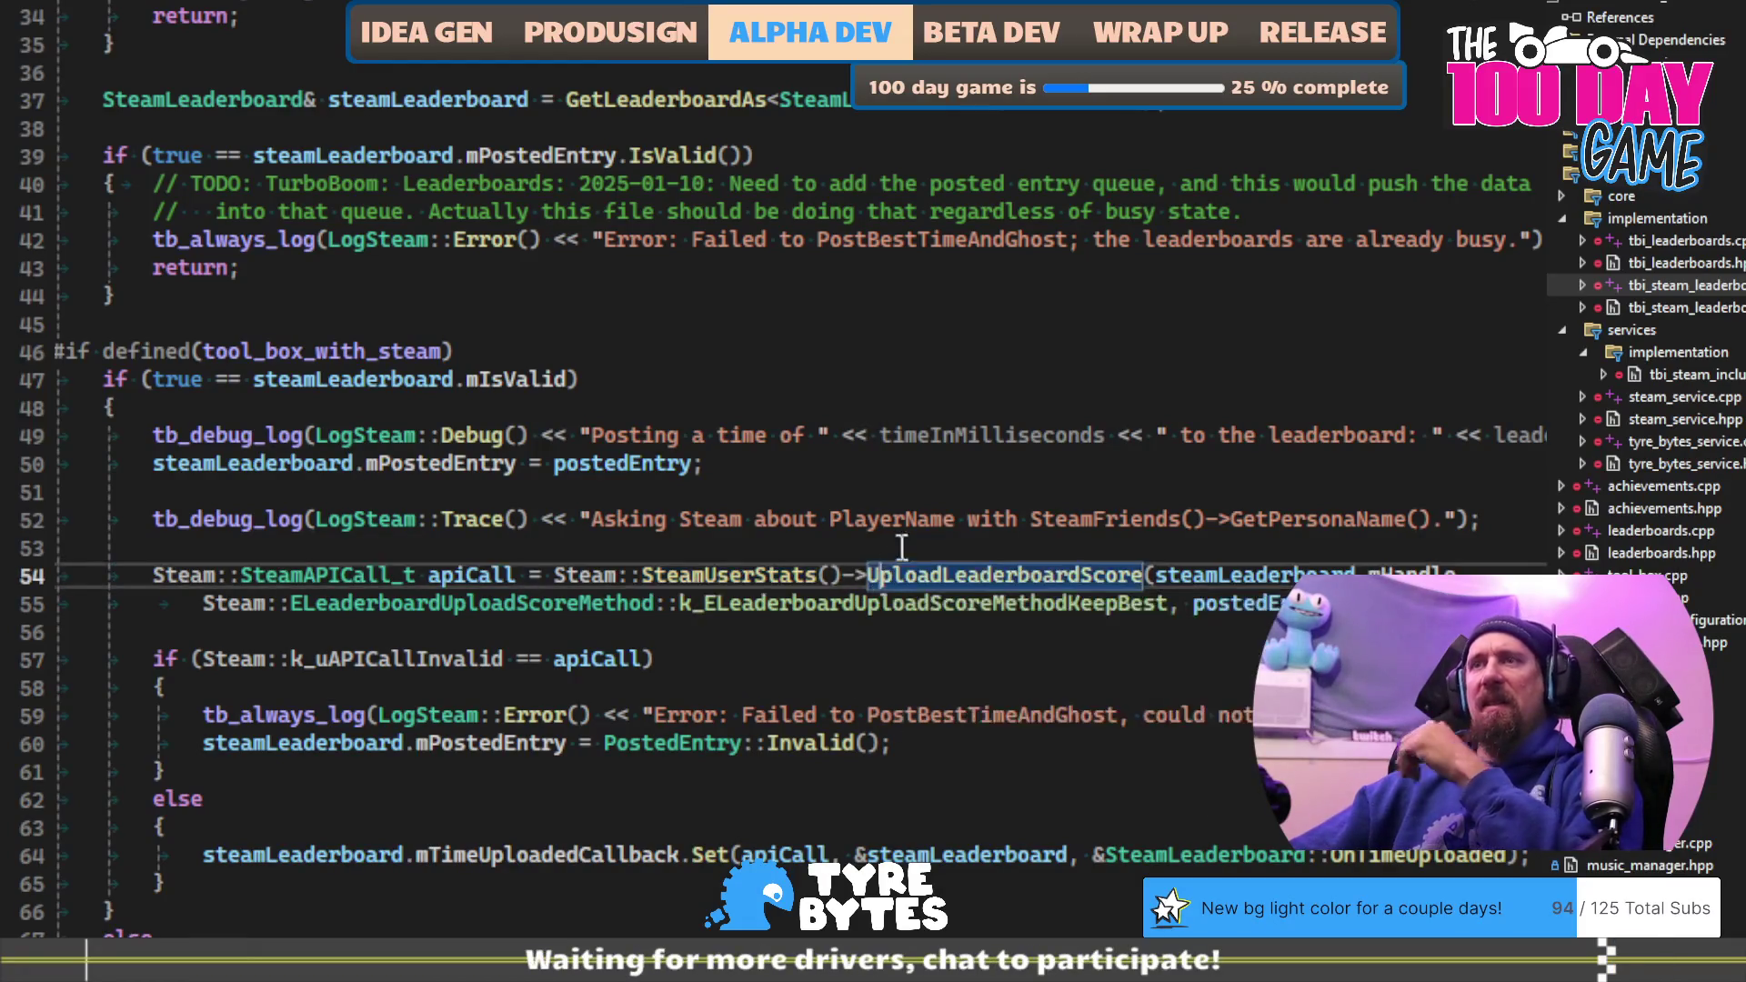
key(ctrl+shift+Left)
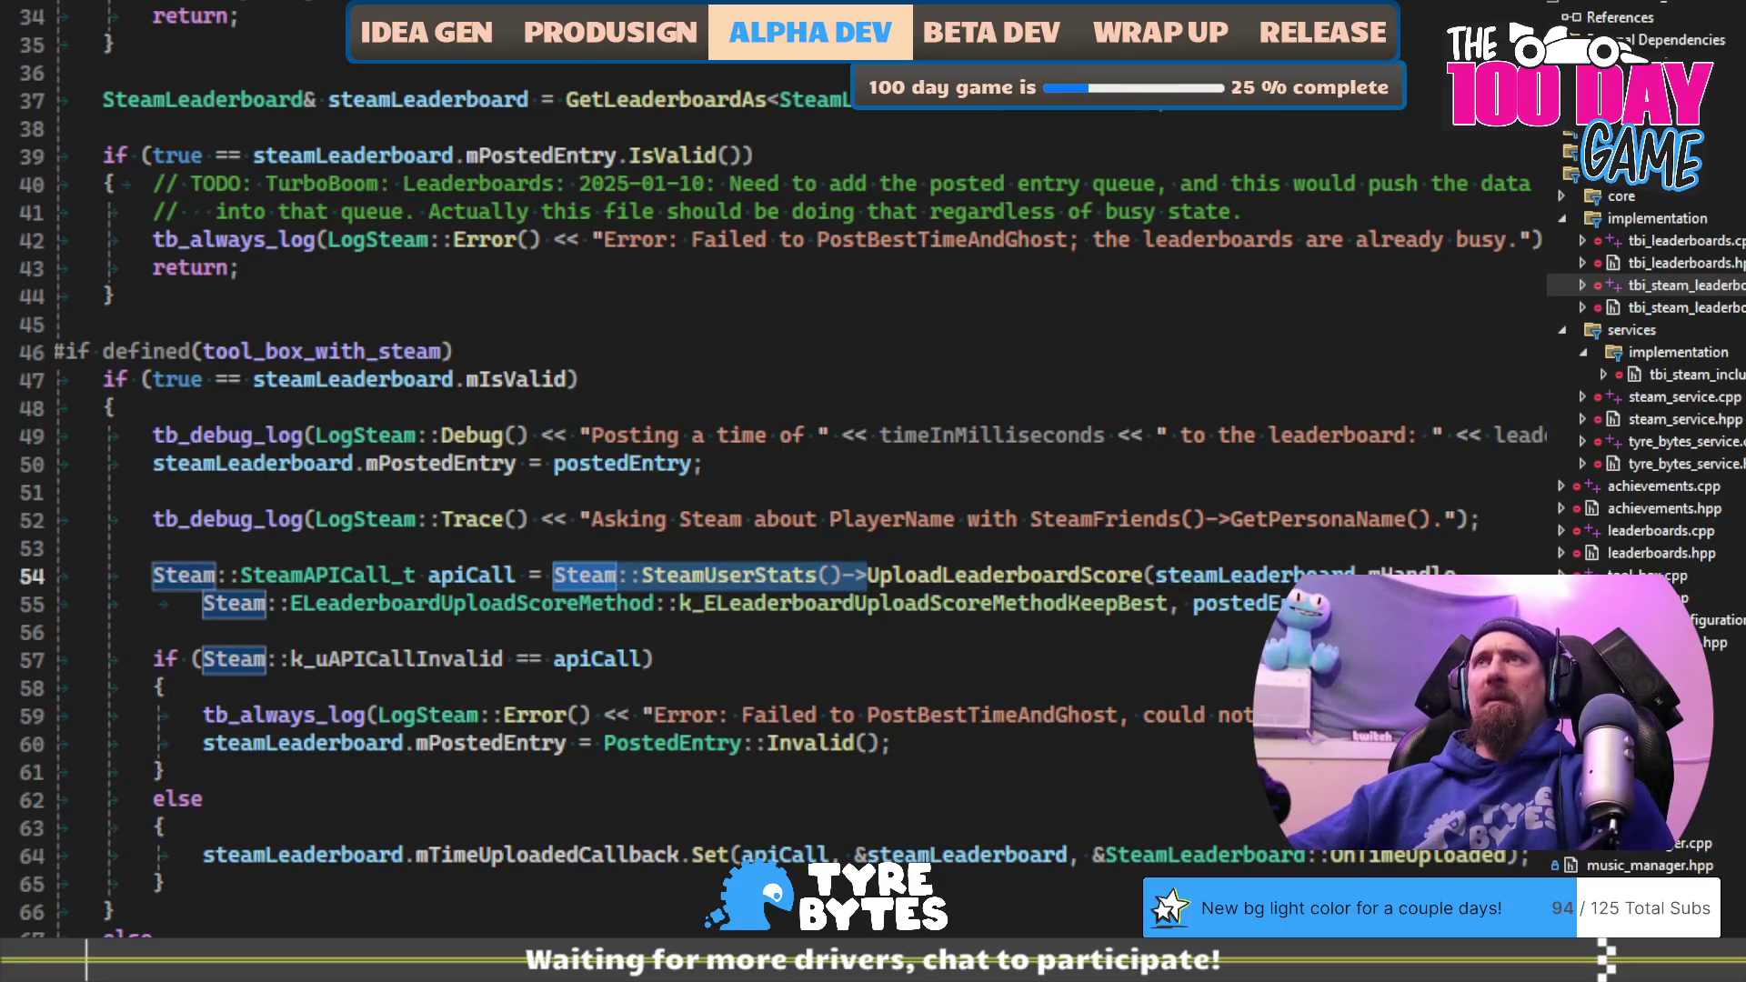
Step: Make line 27 of achievements.cpp read Steam::SteamUserStats()->ResetAllStats(true);
key(ctrl+Tab)
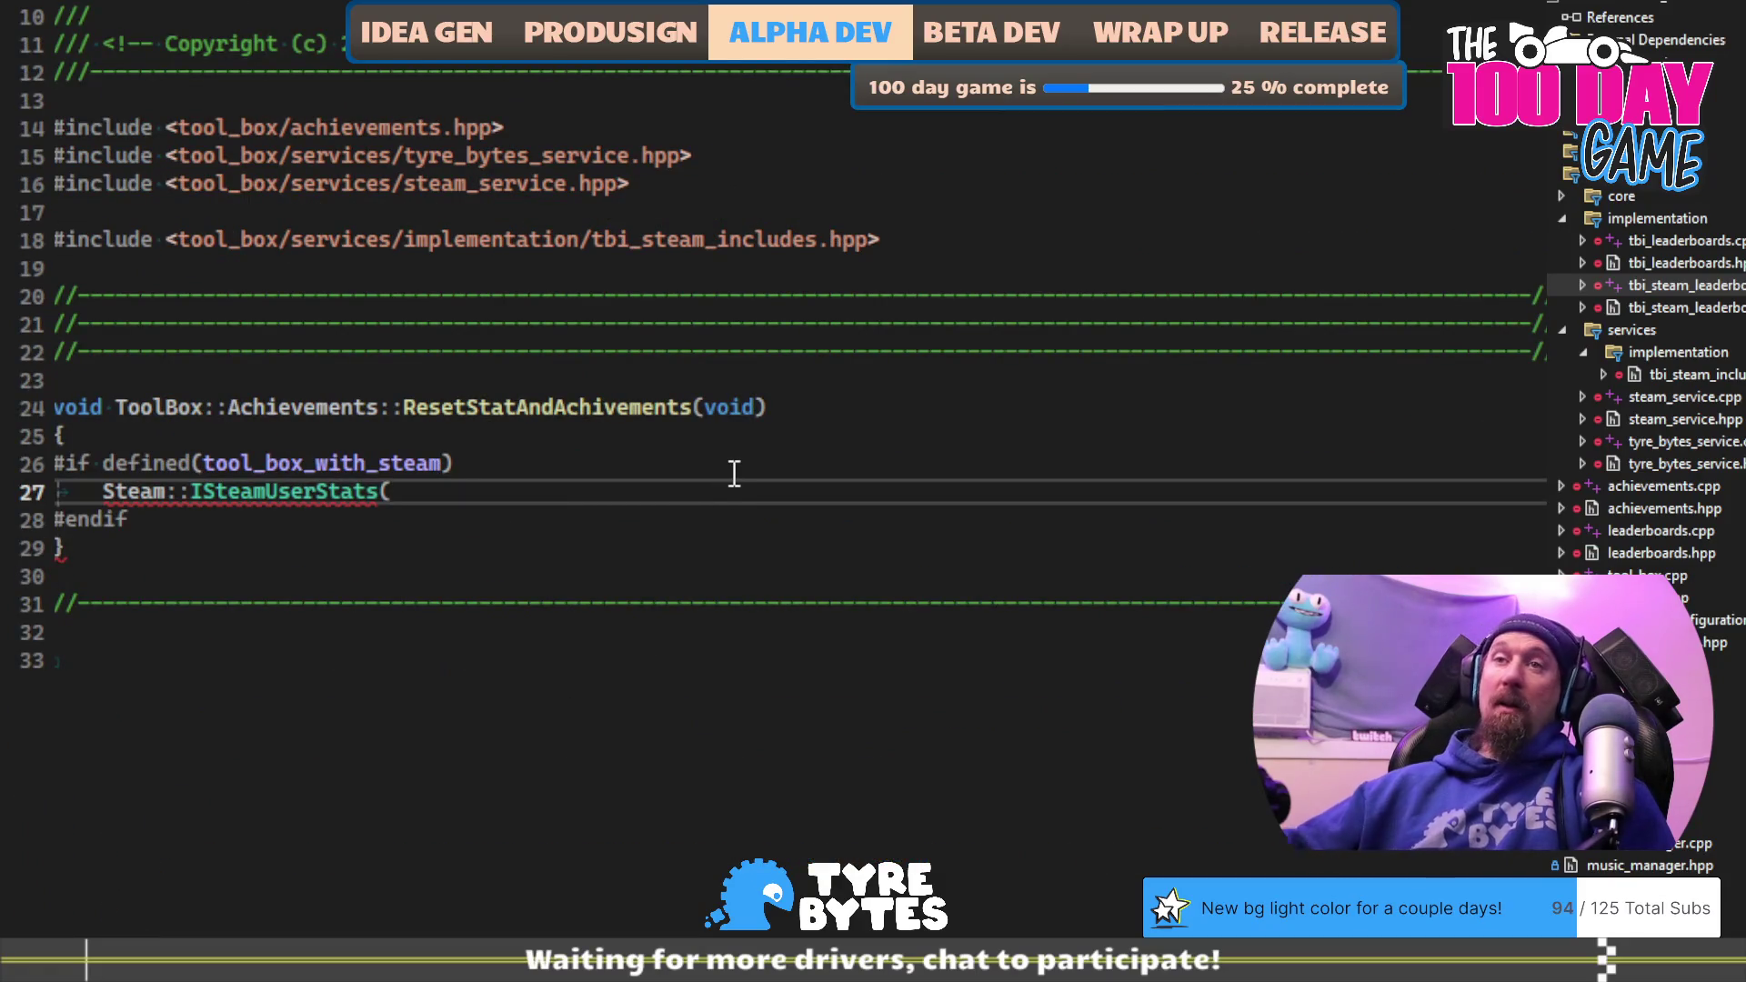
key(shift+Home)
text(Steam::SteamUserStats()->)
key(ctrl+space)
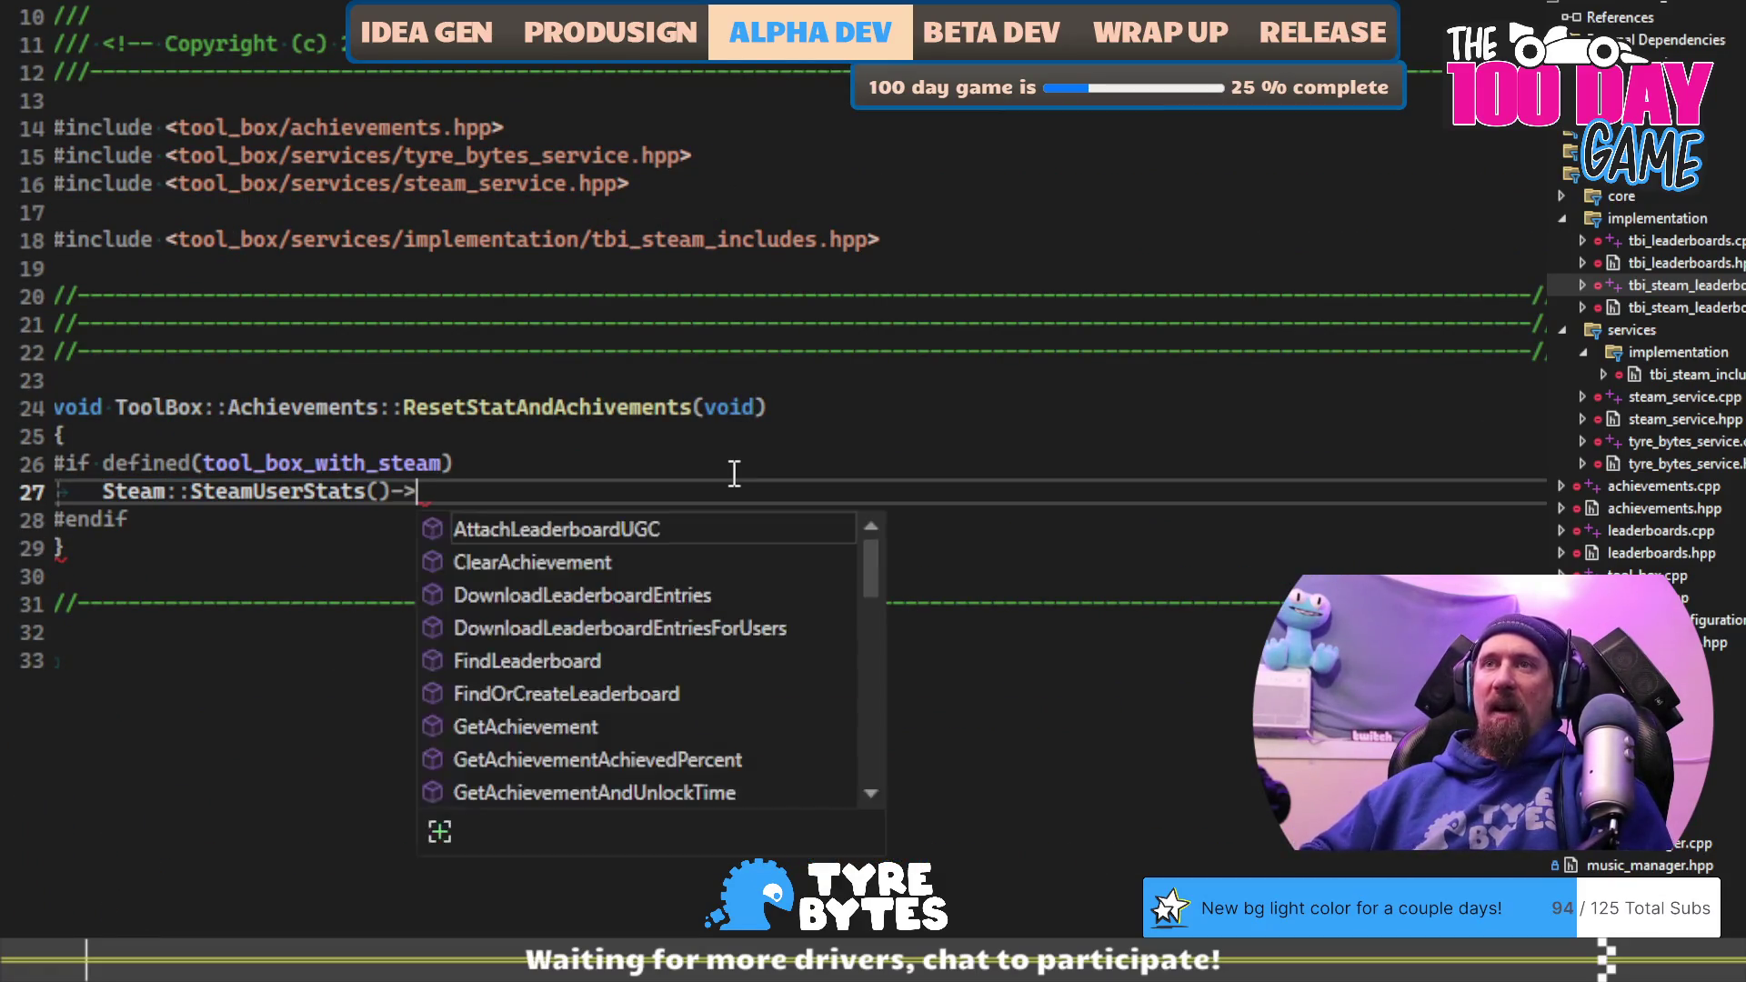
text(Rese)
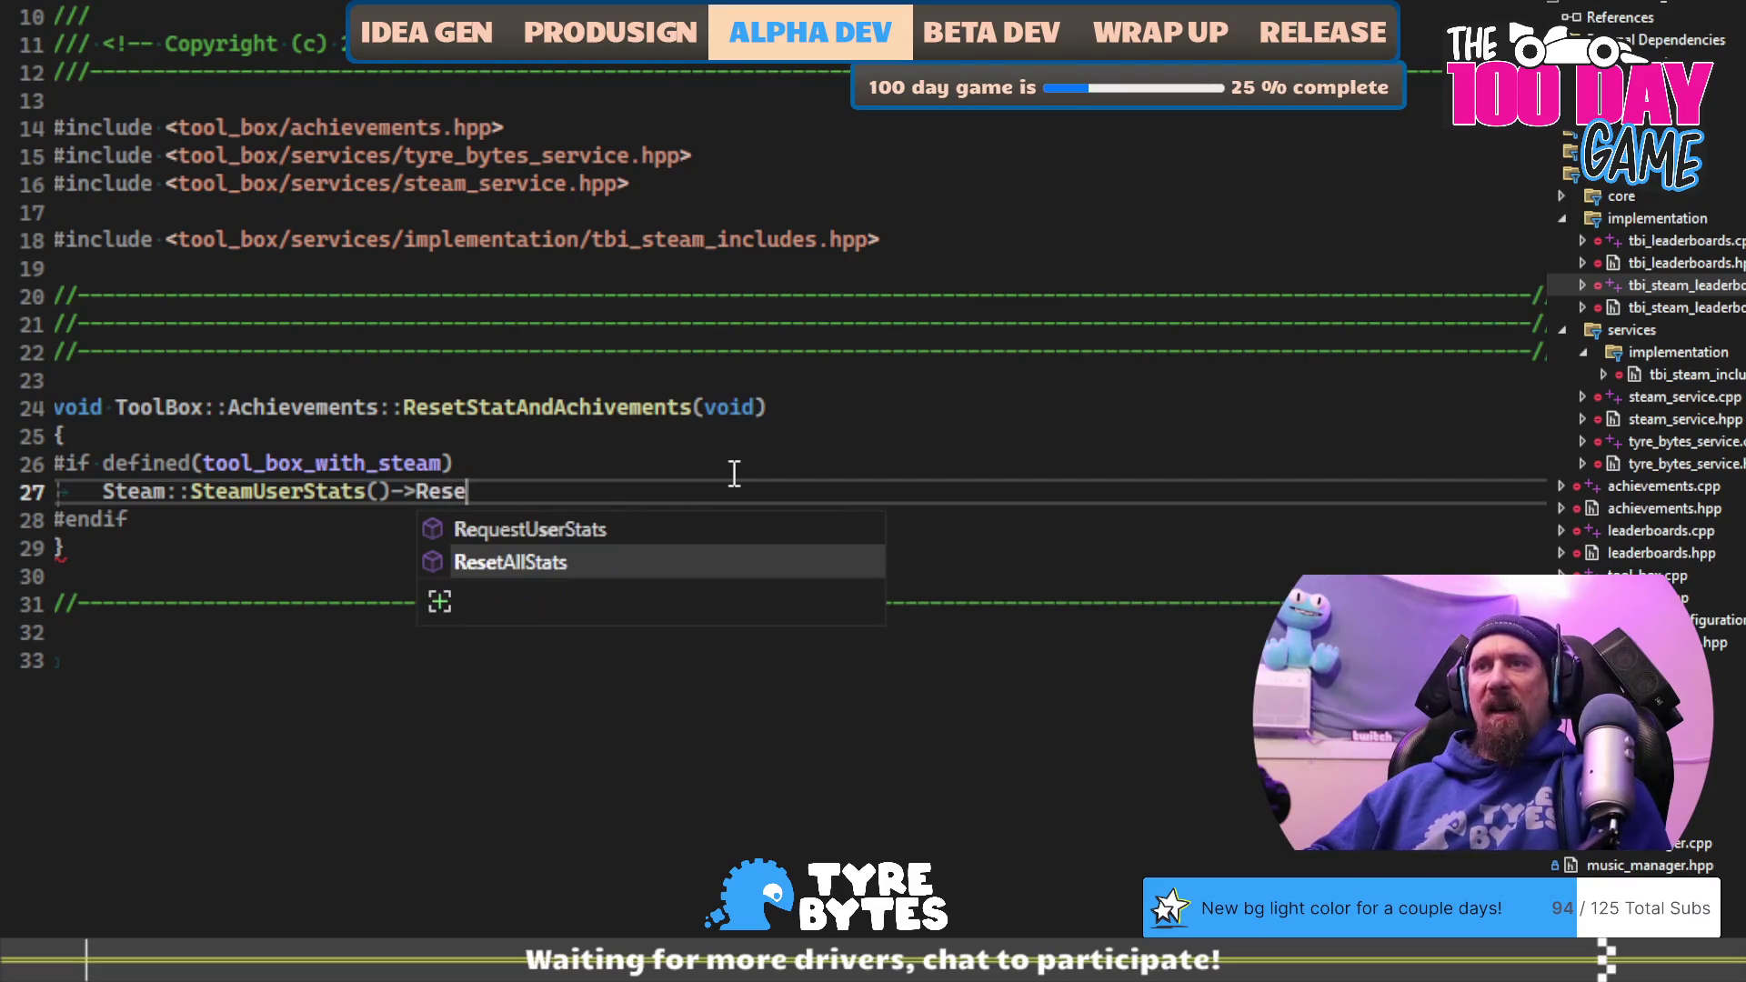
key(Tab)
text((t)
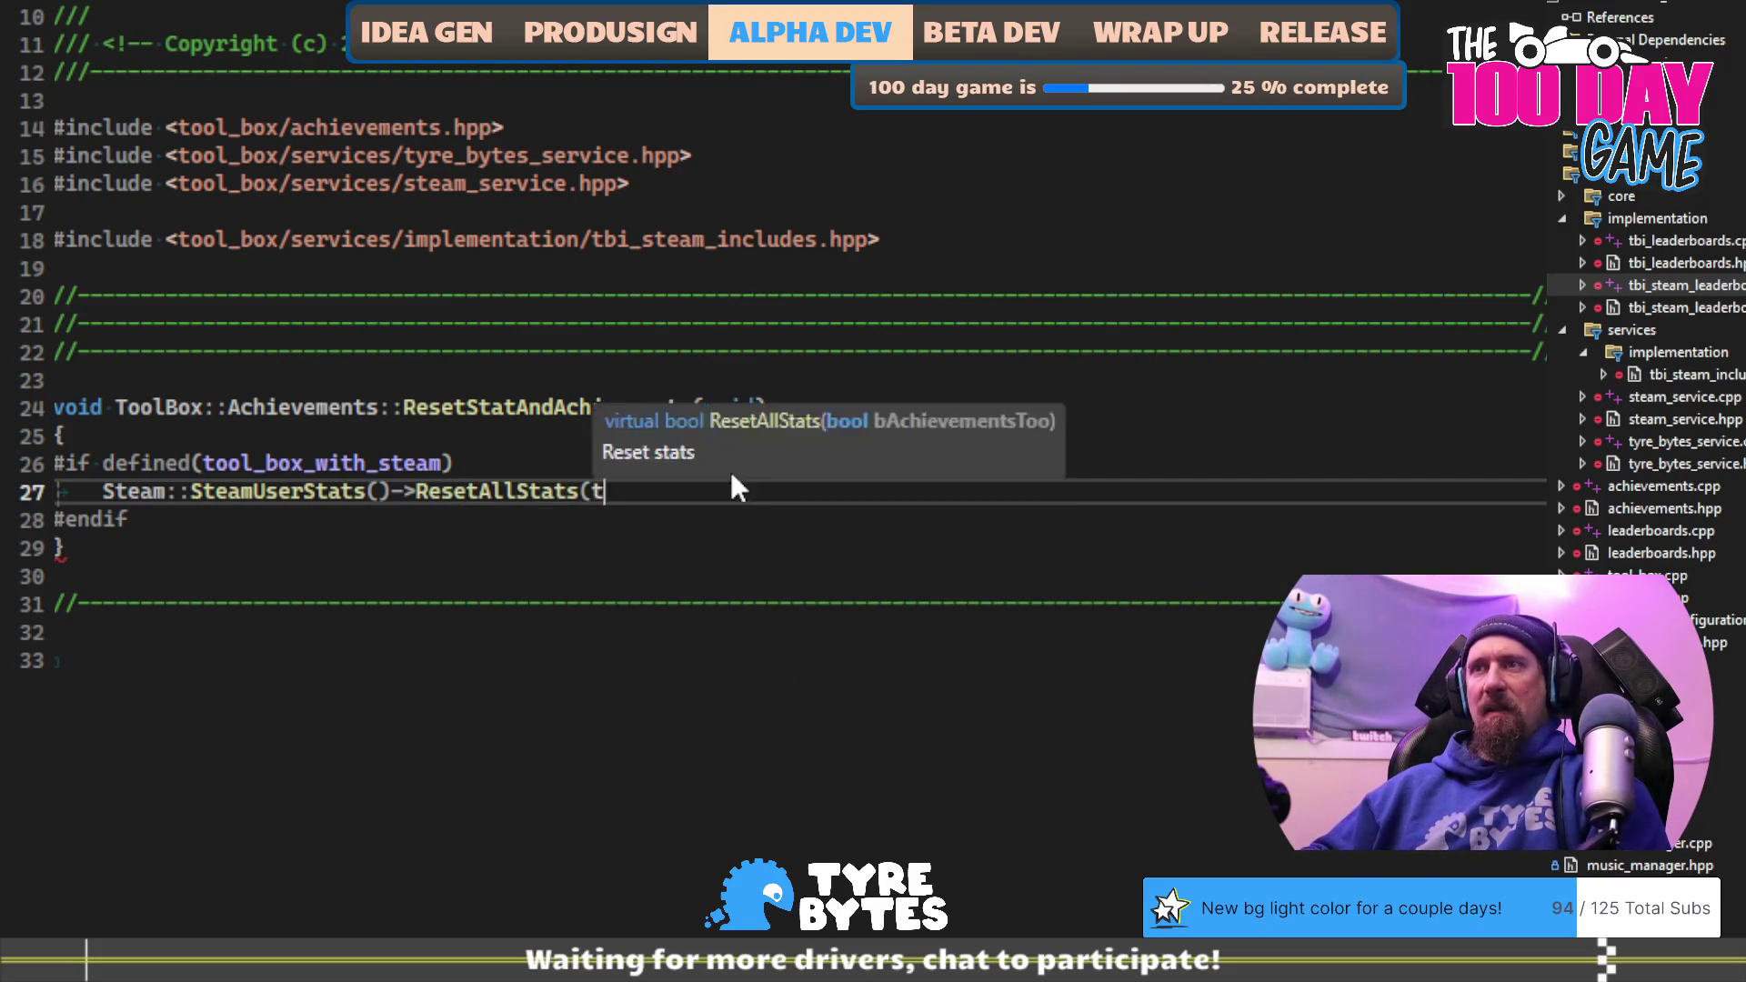
text(rue);)
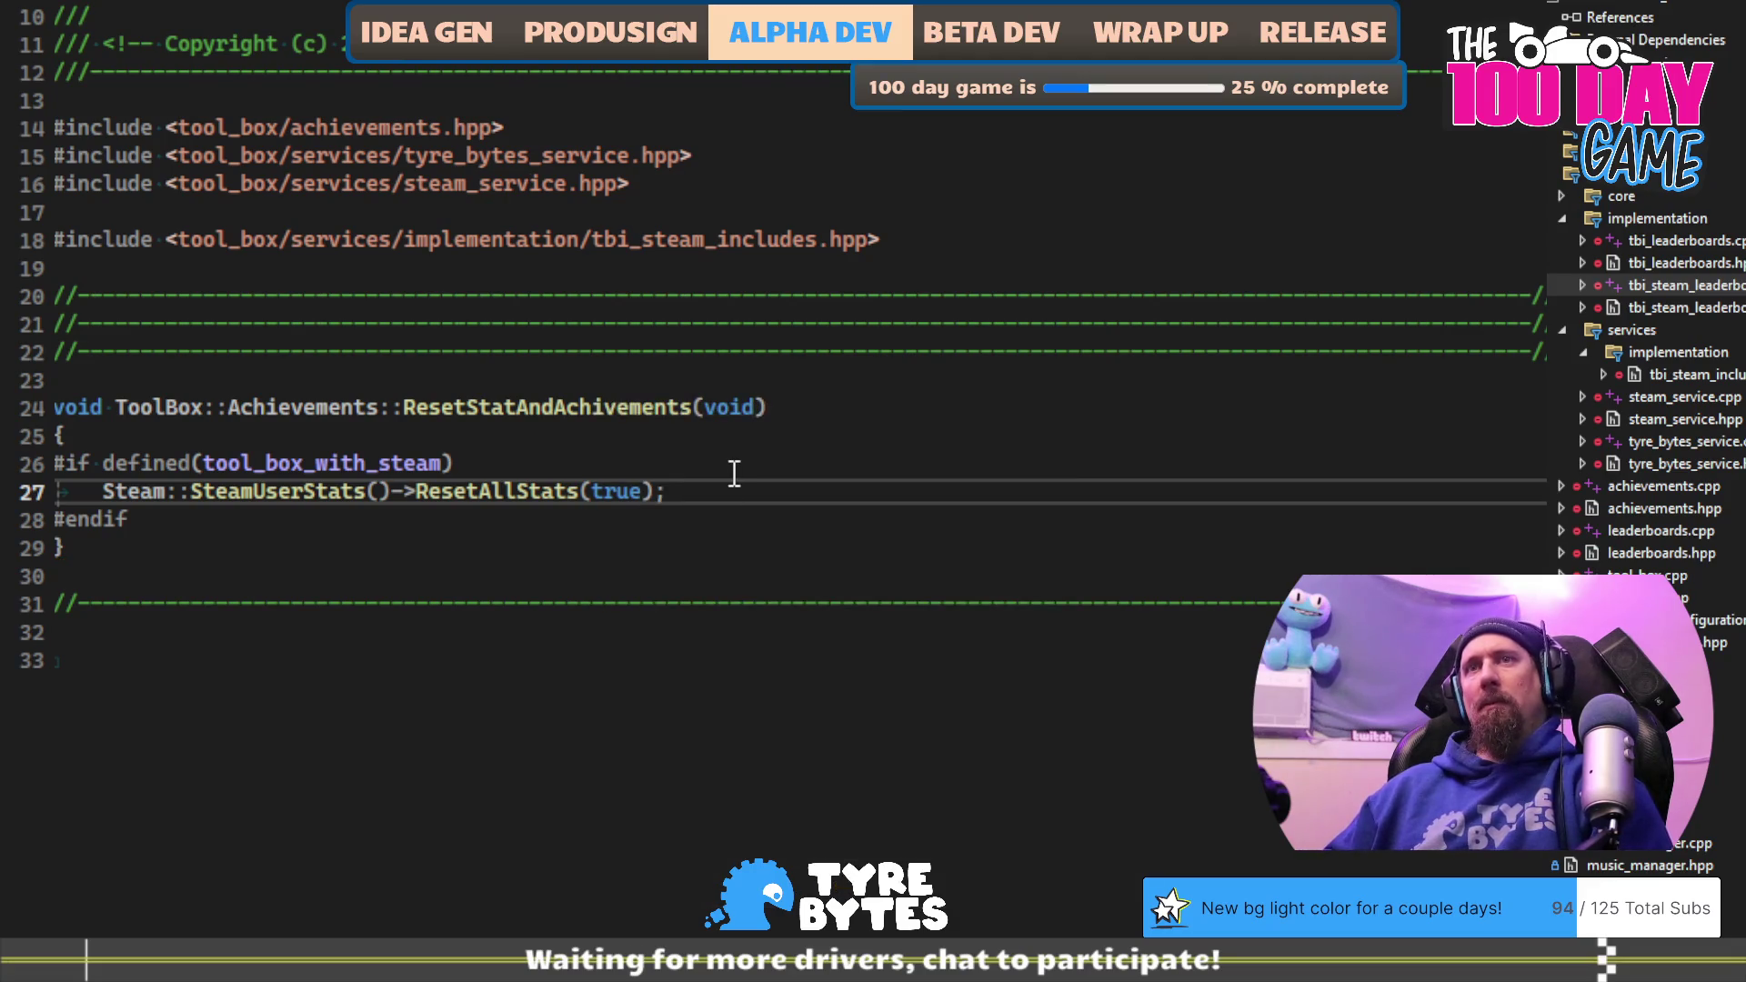
Step: Add blank lines and a duplicated separator comment below the reset function
key(Down)
key(Down)
key(Down)
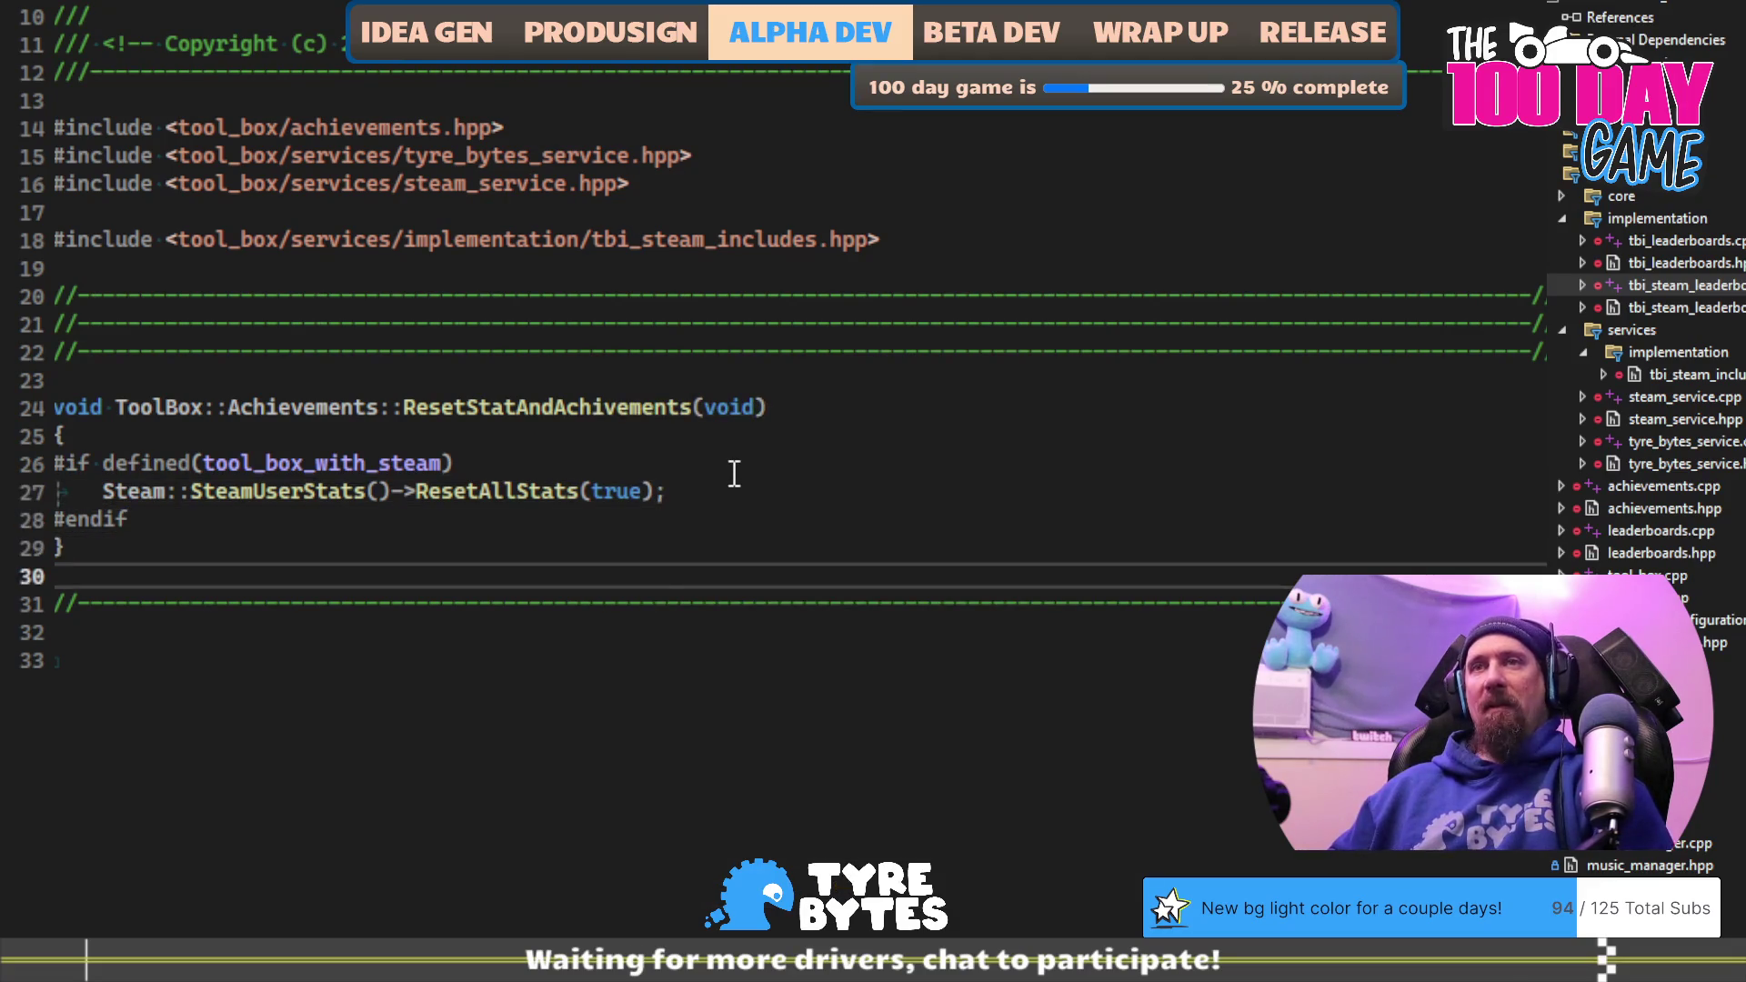
key(Up)
key(Return)
key(Return)
key(ctrl+v)
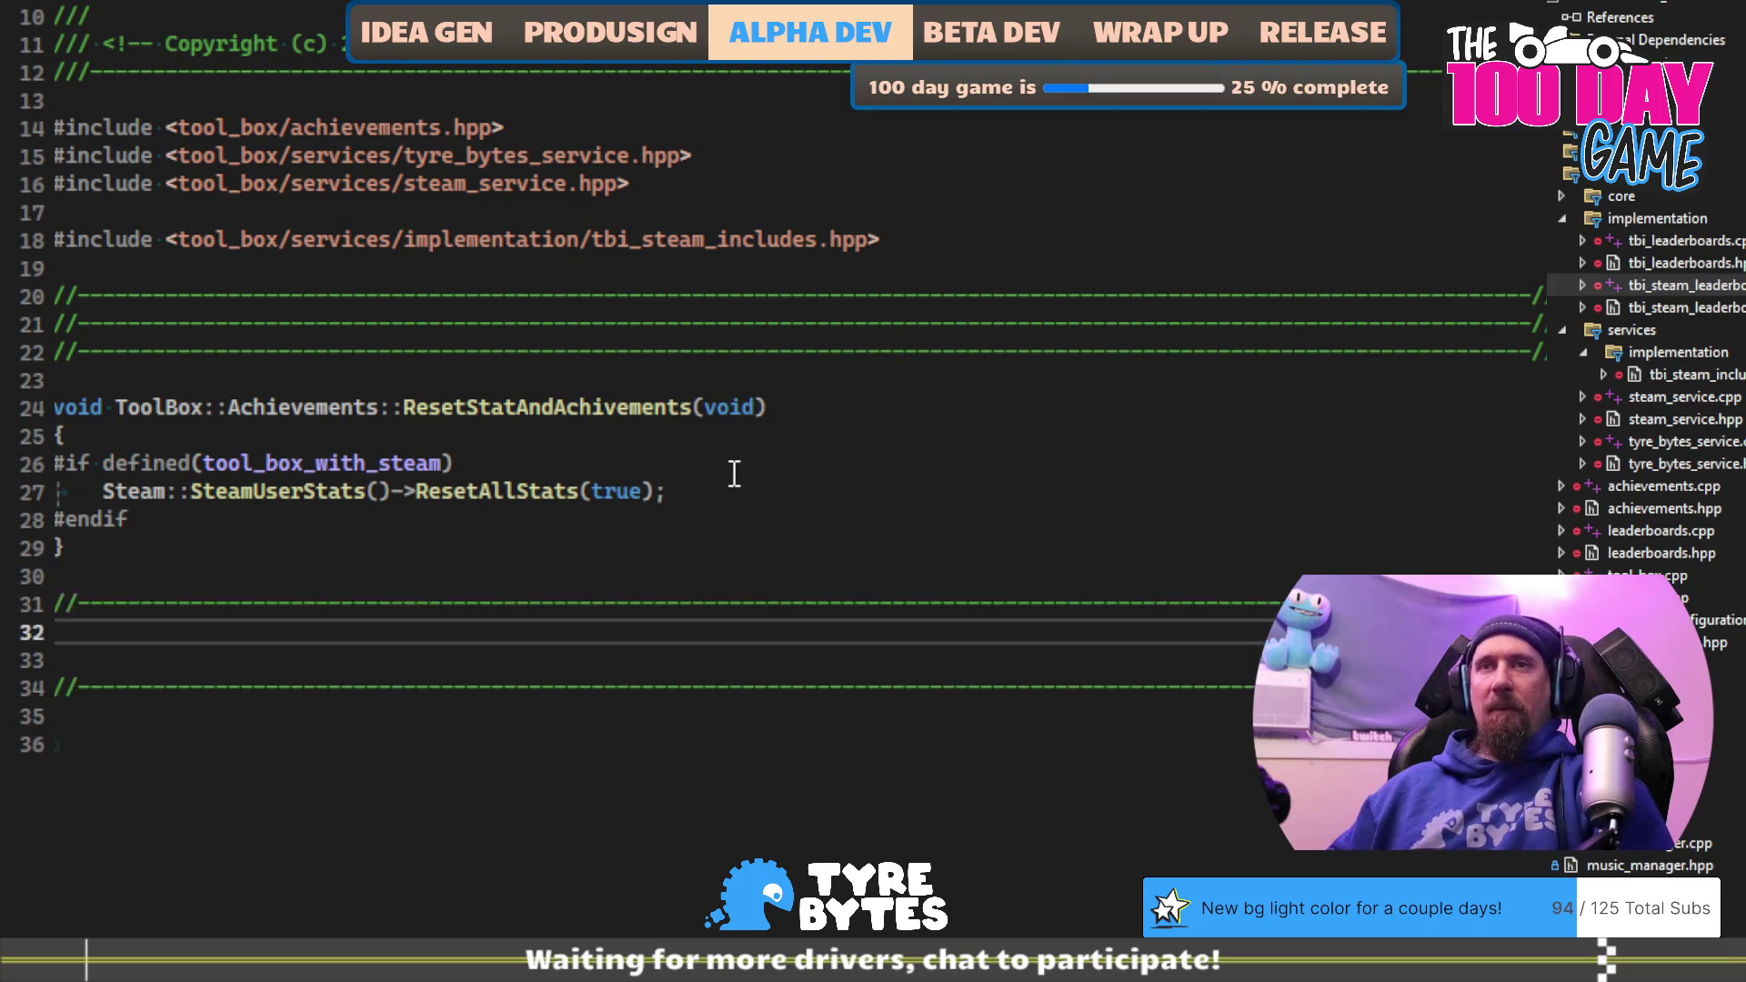
key(Up)
key(Up)
key(Up)
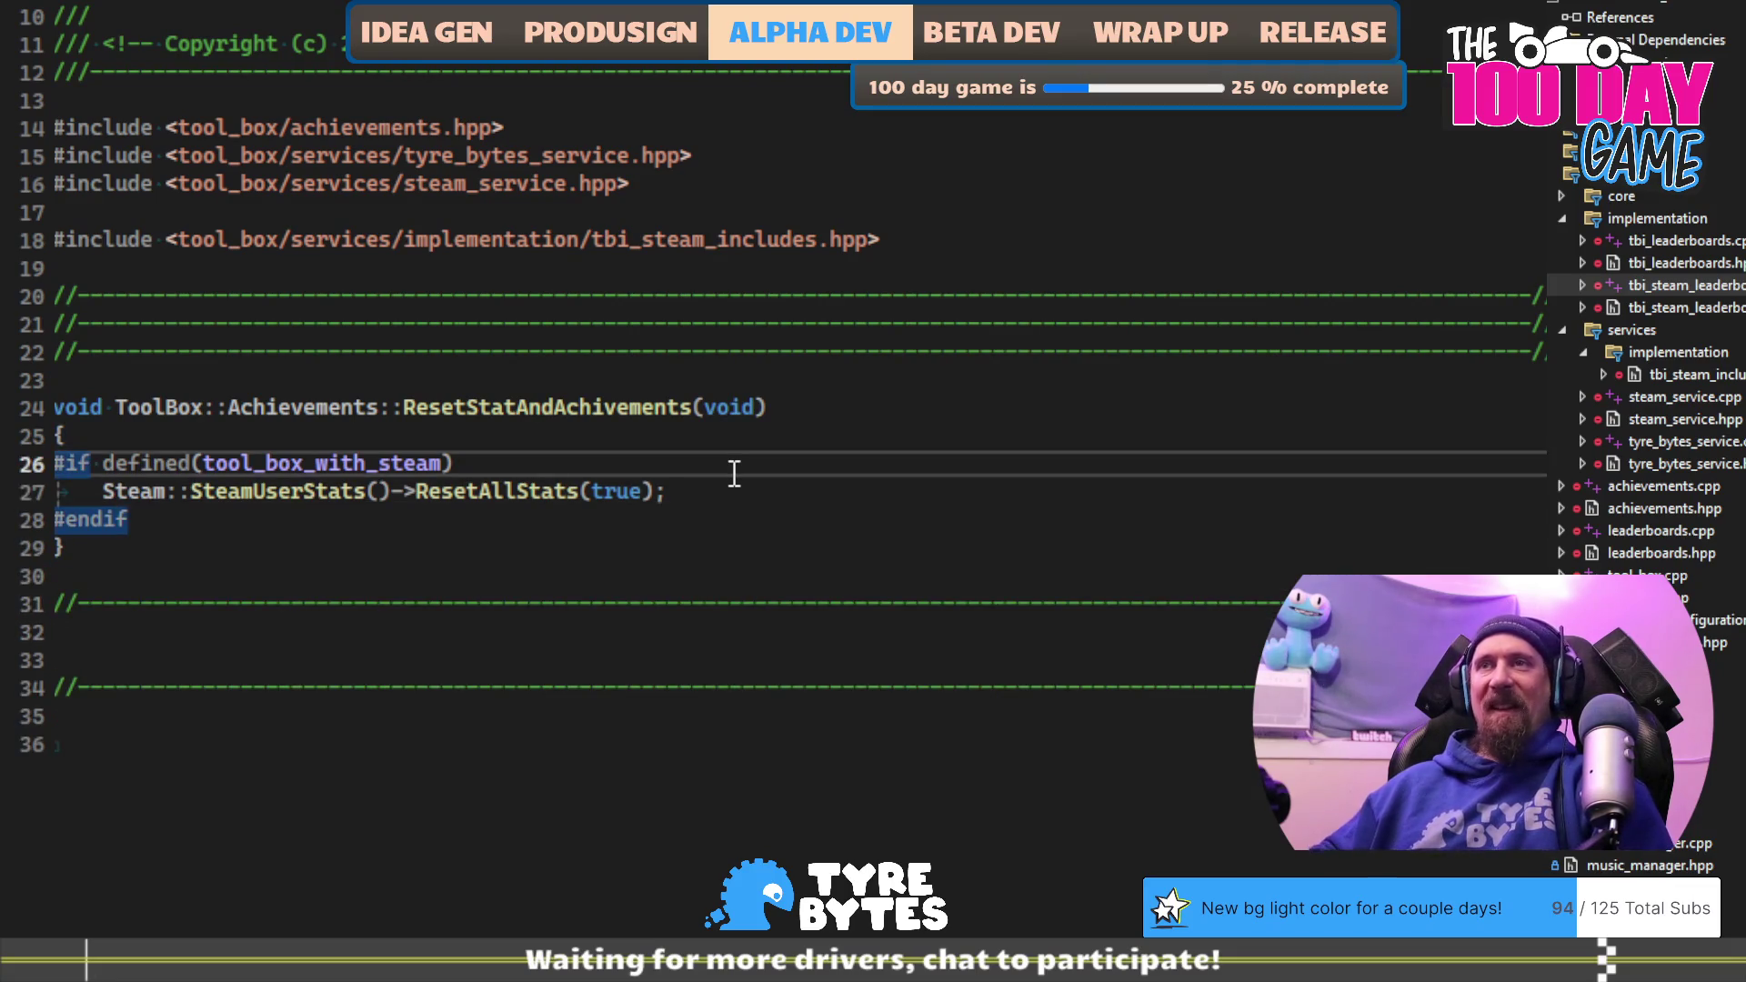
key(ctrl+k)
key(ctrl+o)
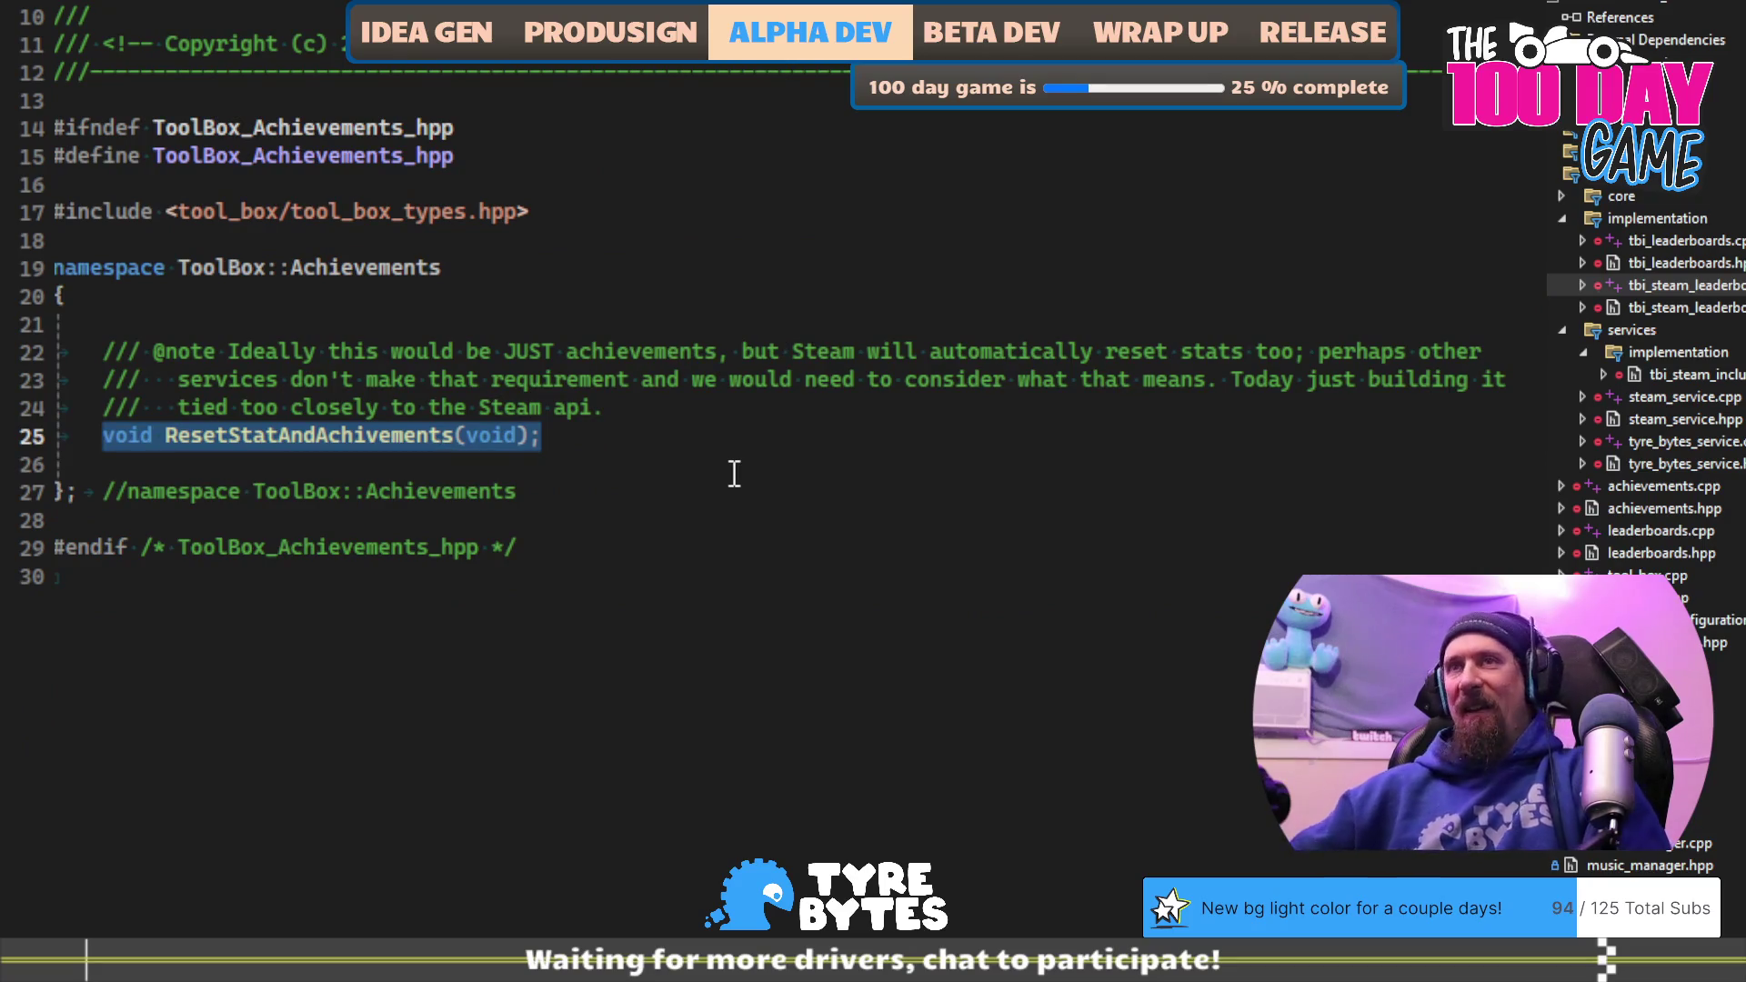
key(alt+Tab)
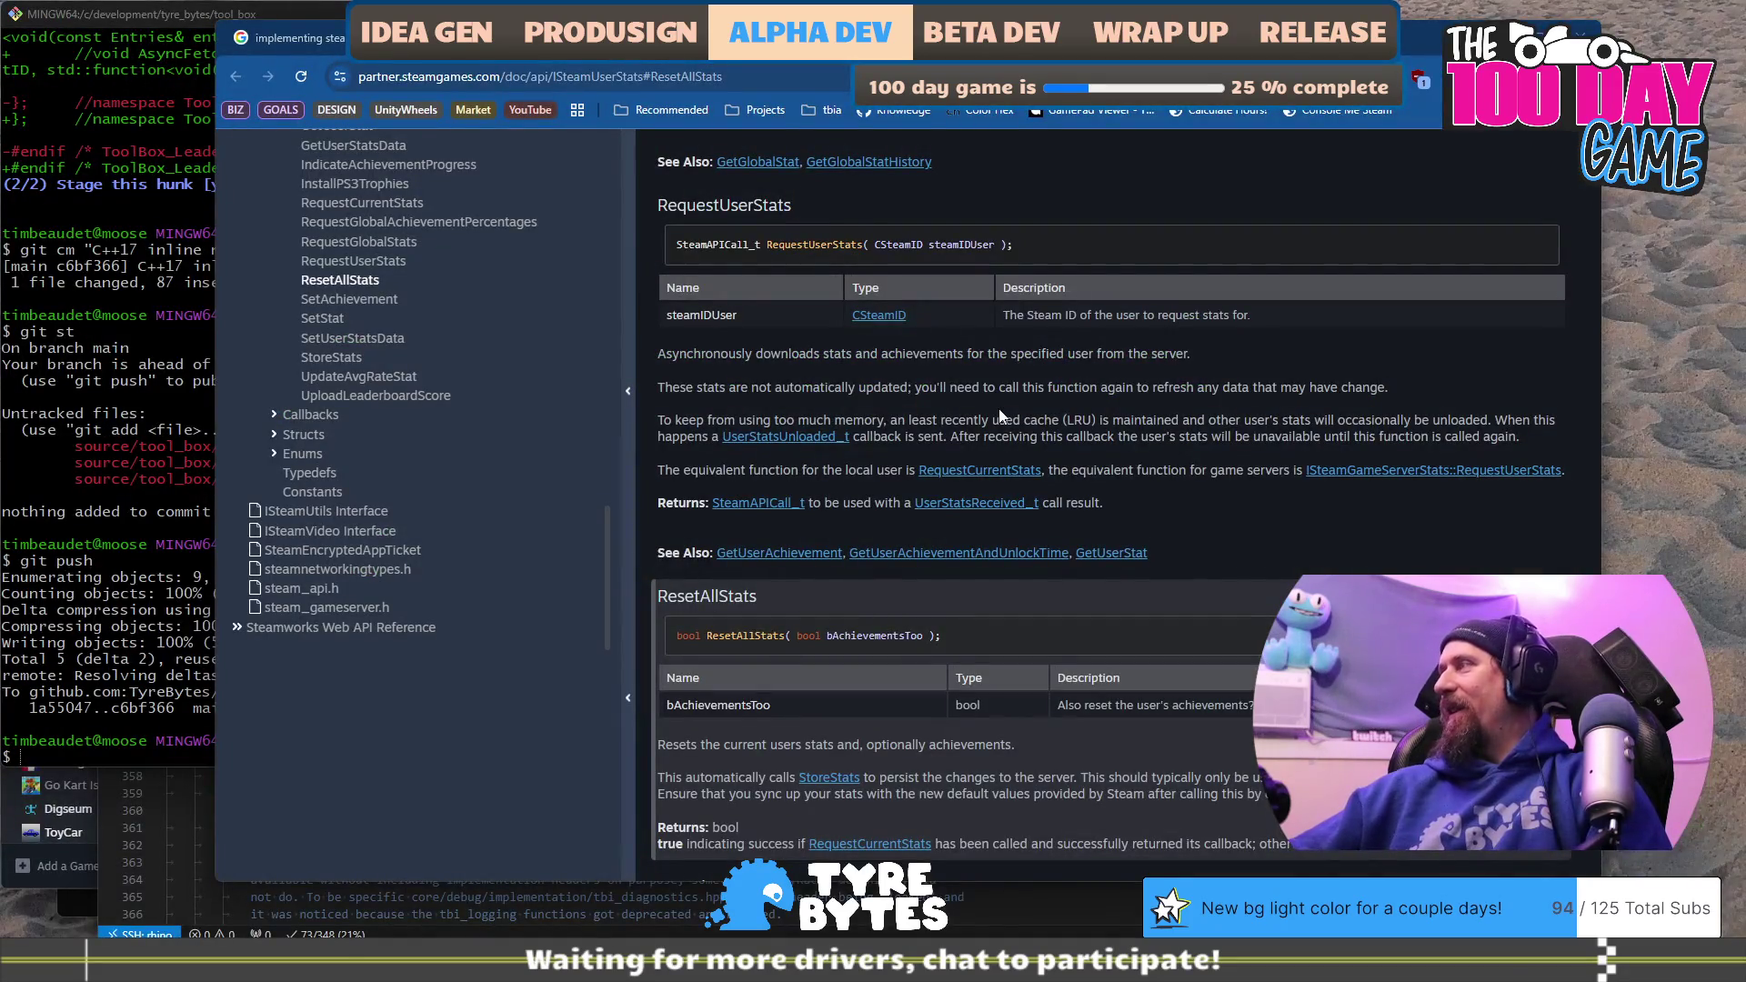
scroll(999, 407, down, 5)
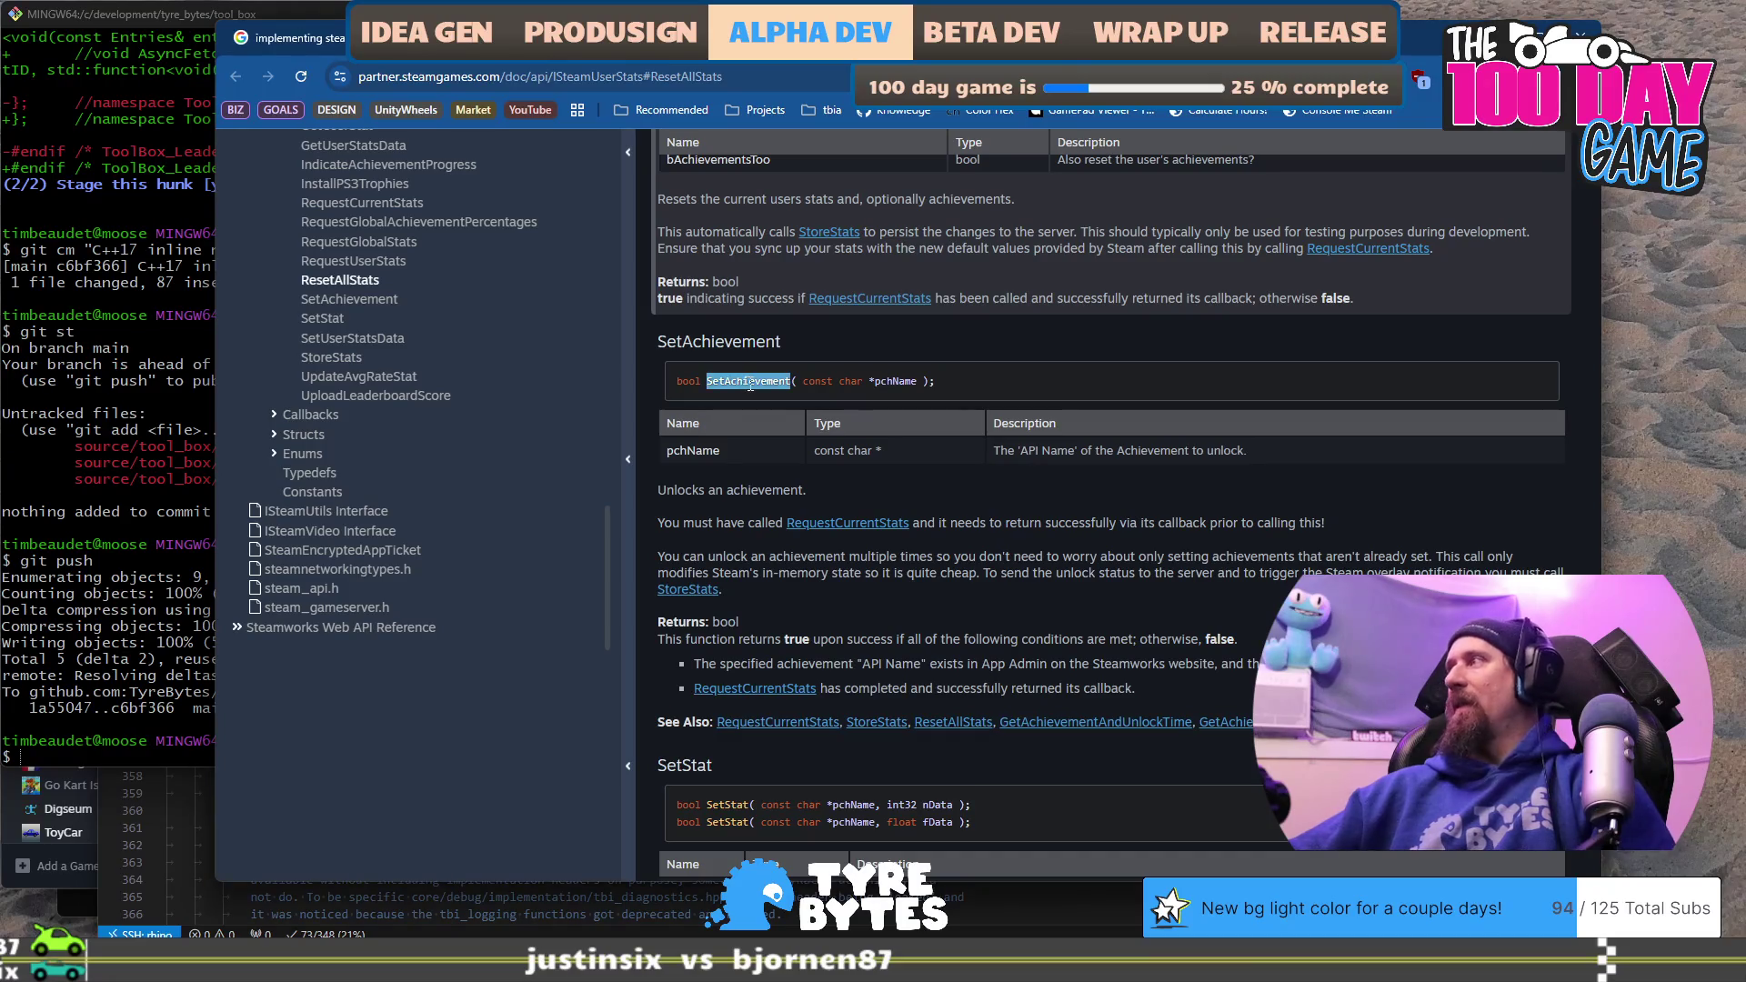
key(alt+Tab)
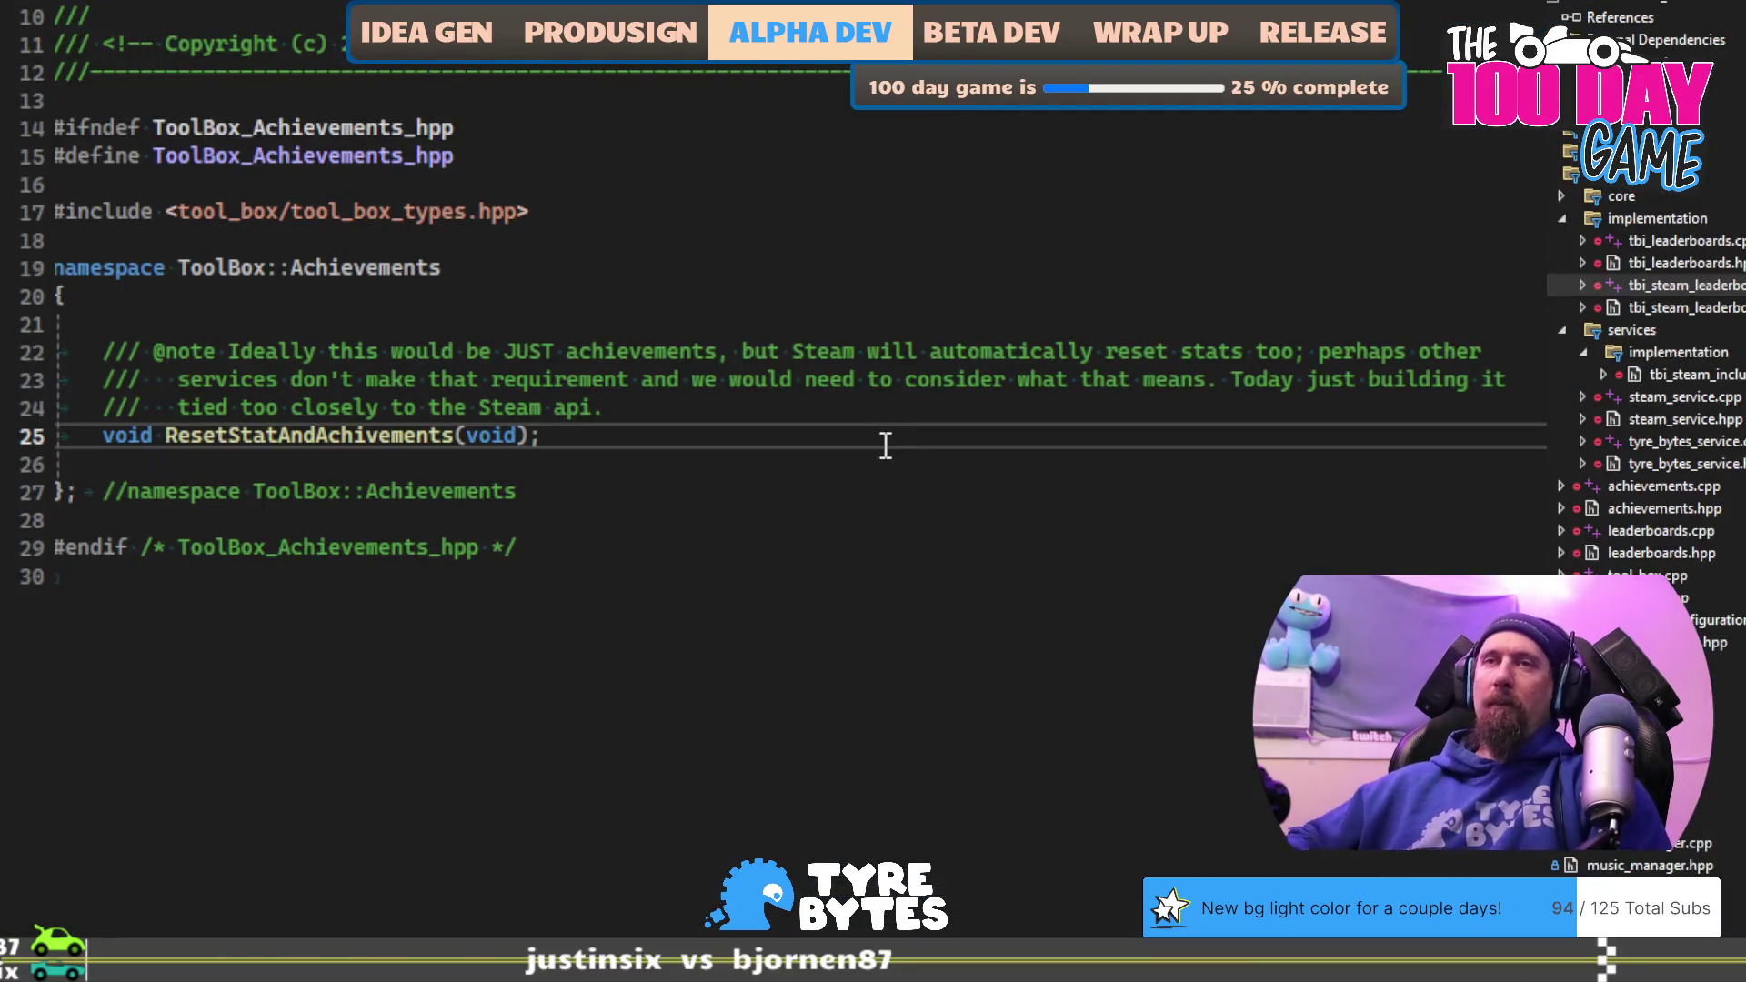
key(Return)
key(Return)
Step: Declare void UnlockAchievement(const String& achievmentName) and correct Achivements to Achievements on line 25
text(void Unloc)
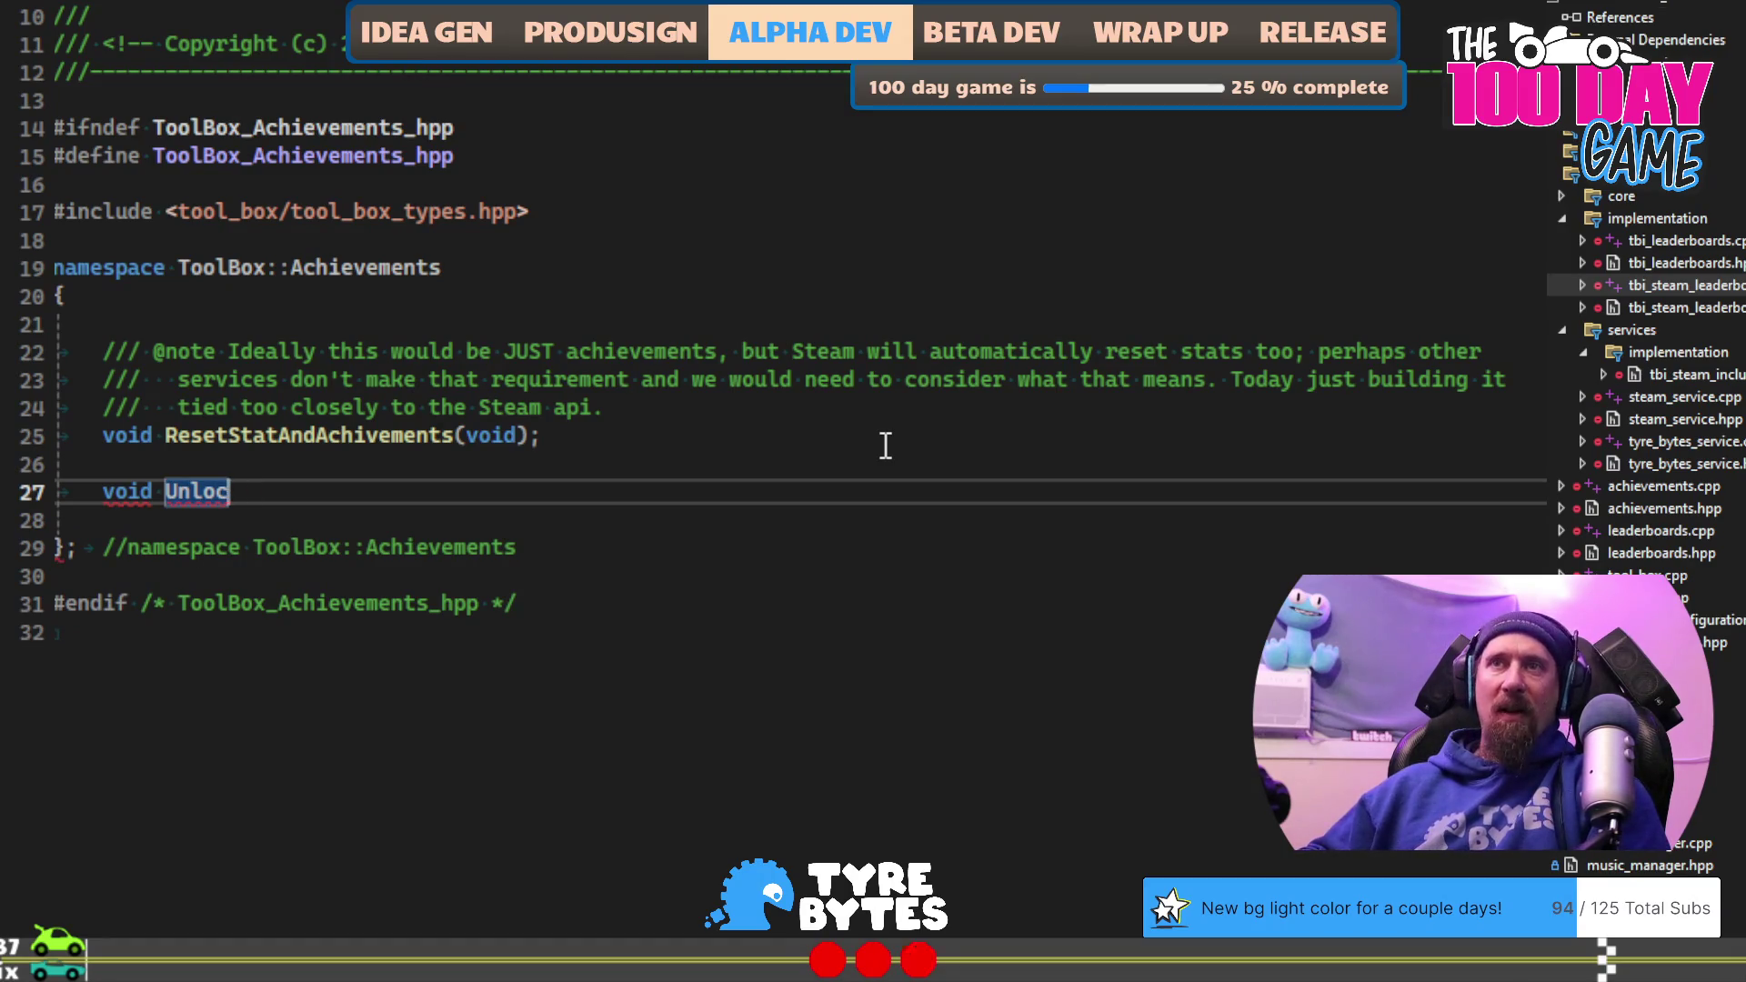
text(kAchiev)
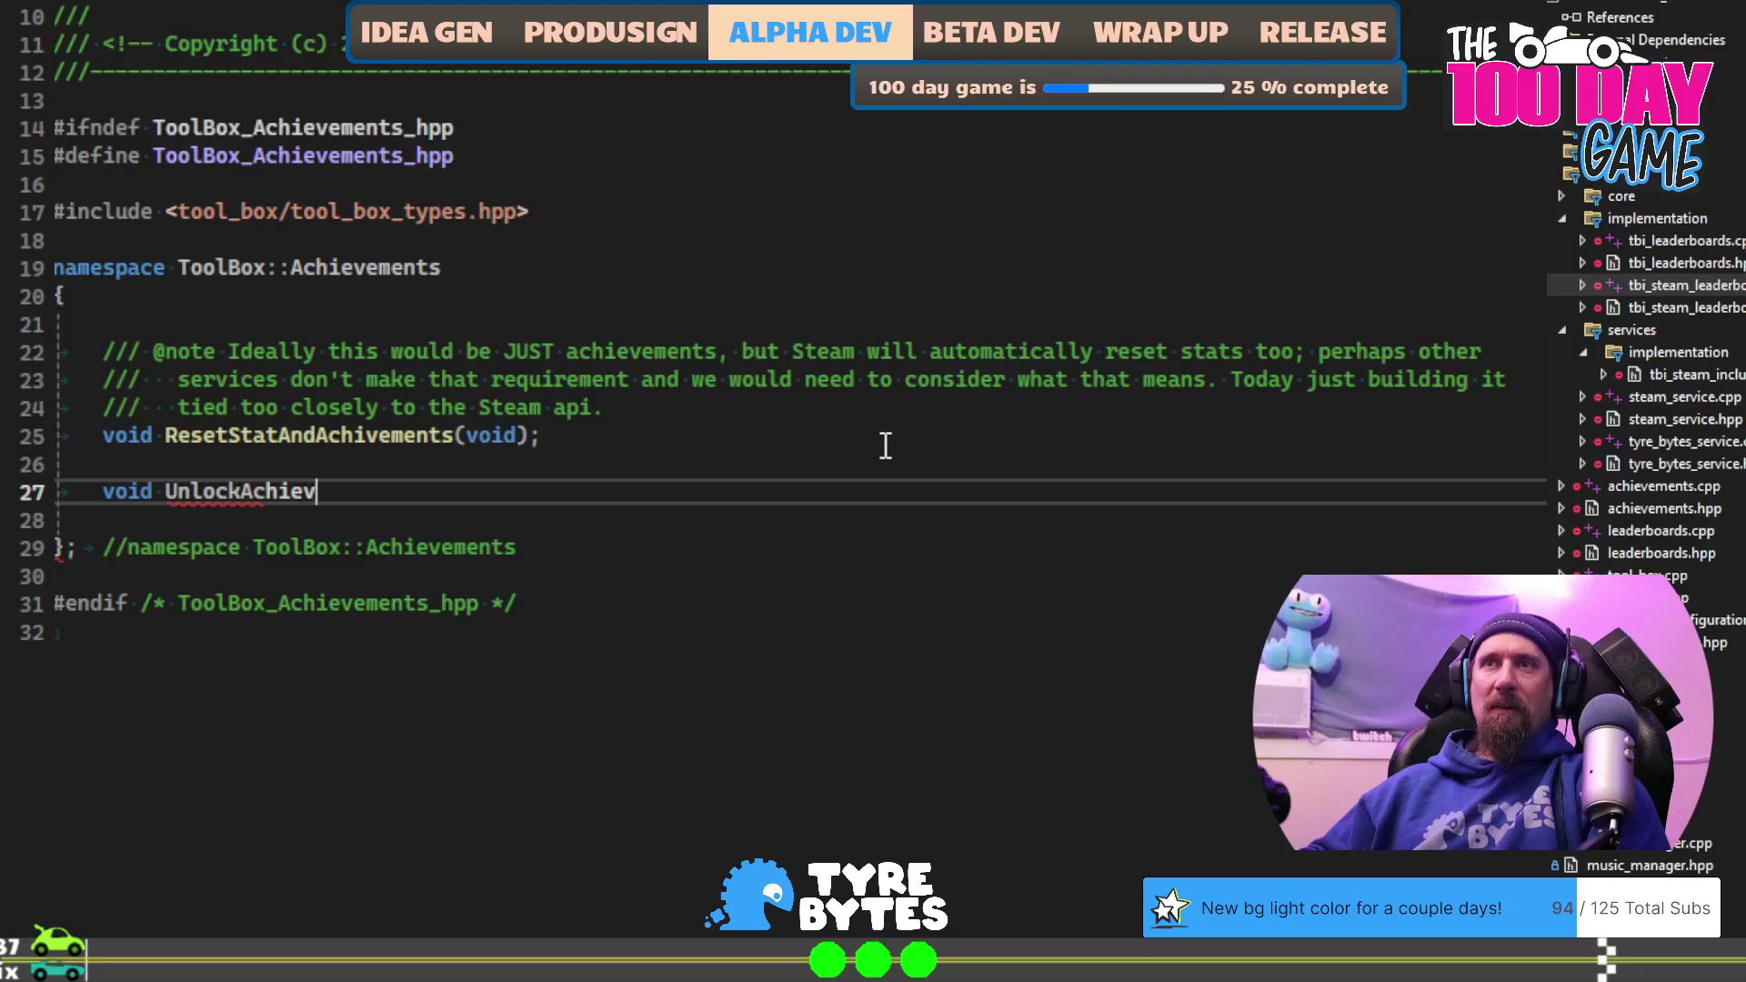
text(e)
text(t)
key(Up)
key(Up)
key(Left)
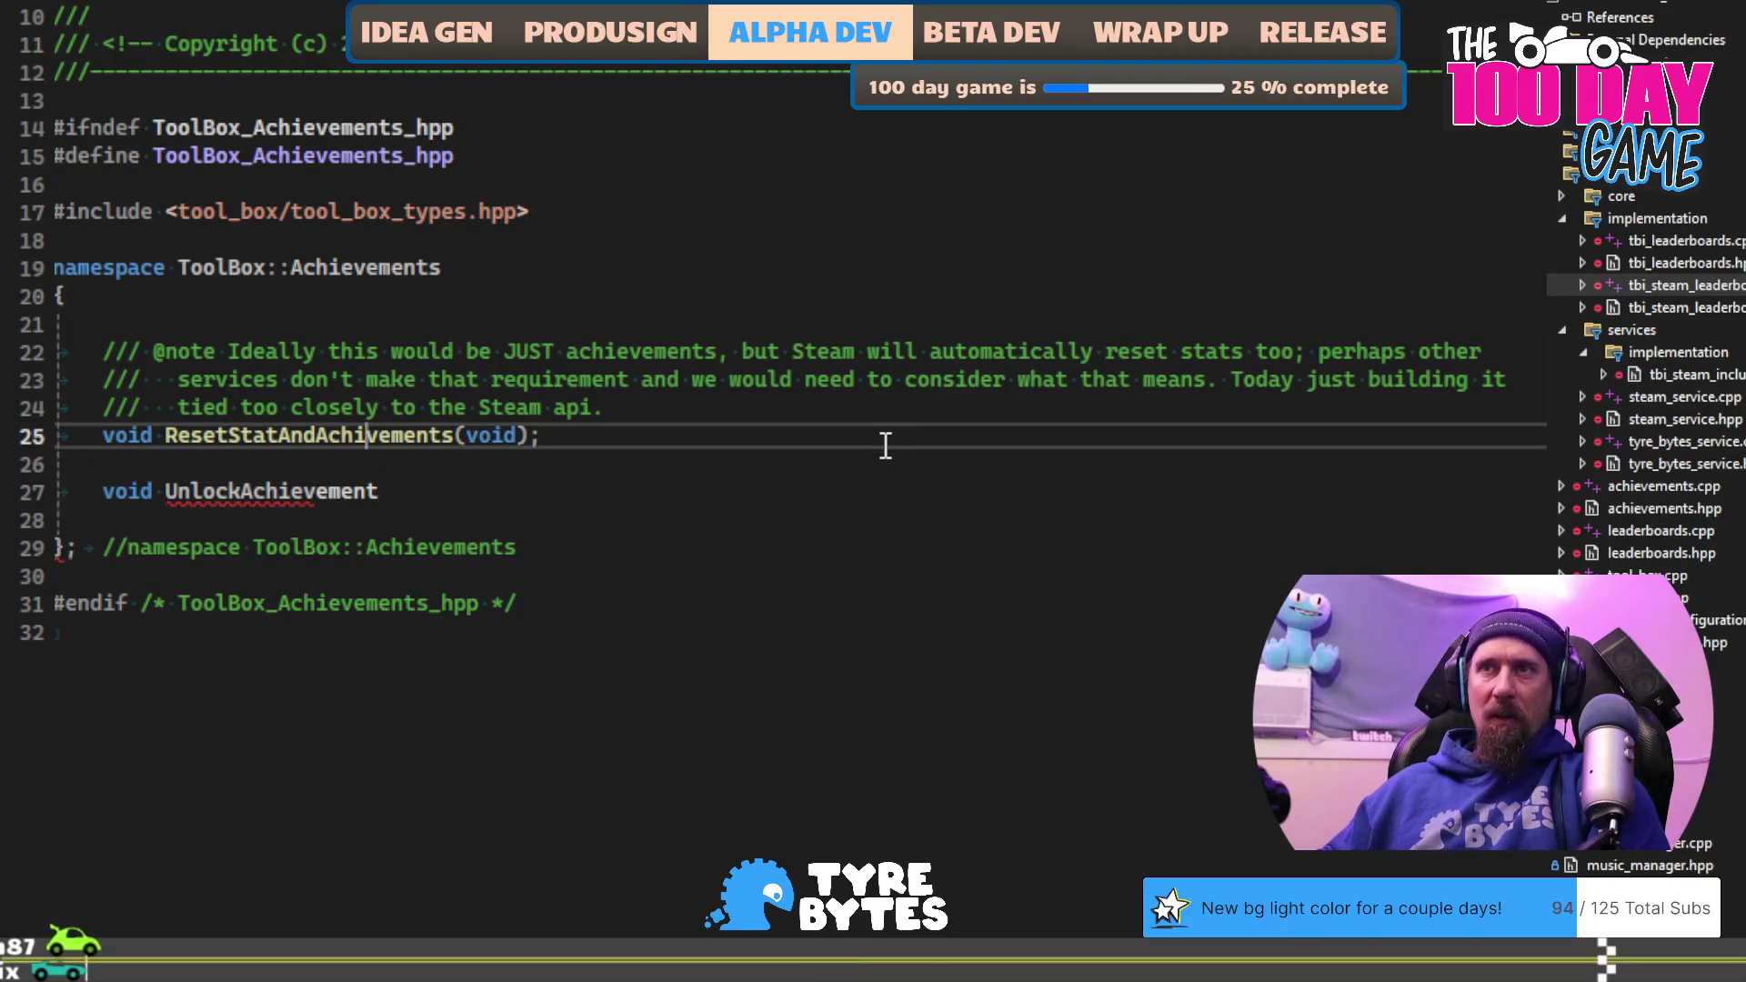
text(e)
key(Down)
key(Down)
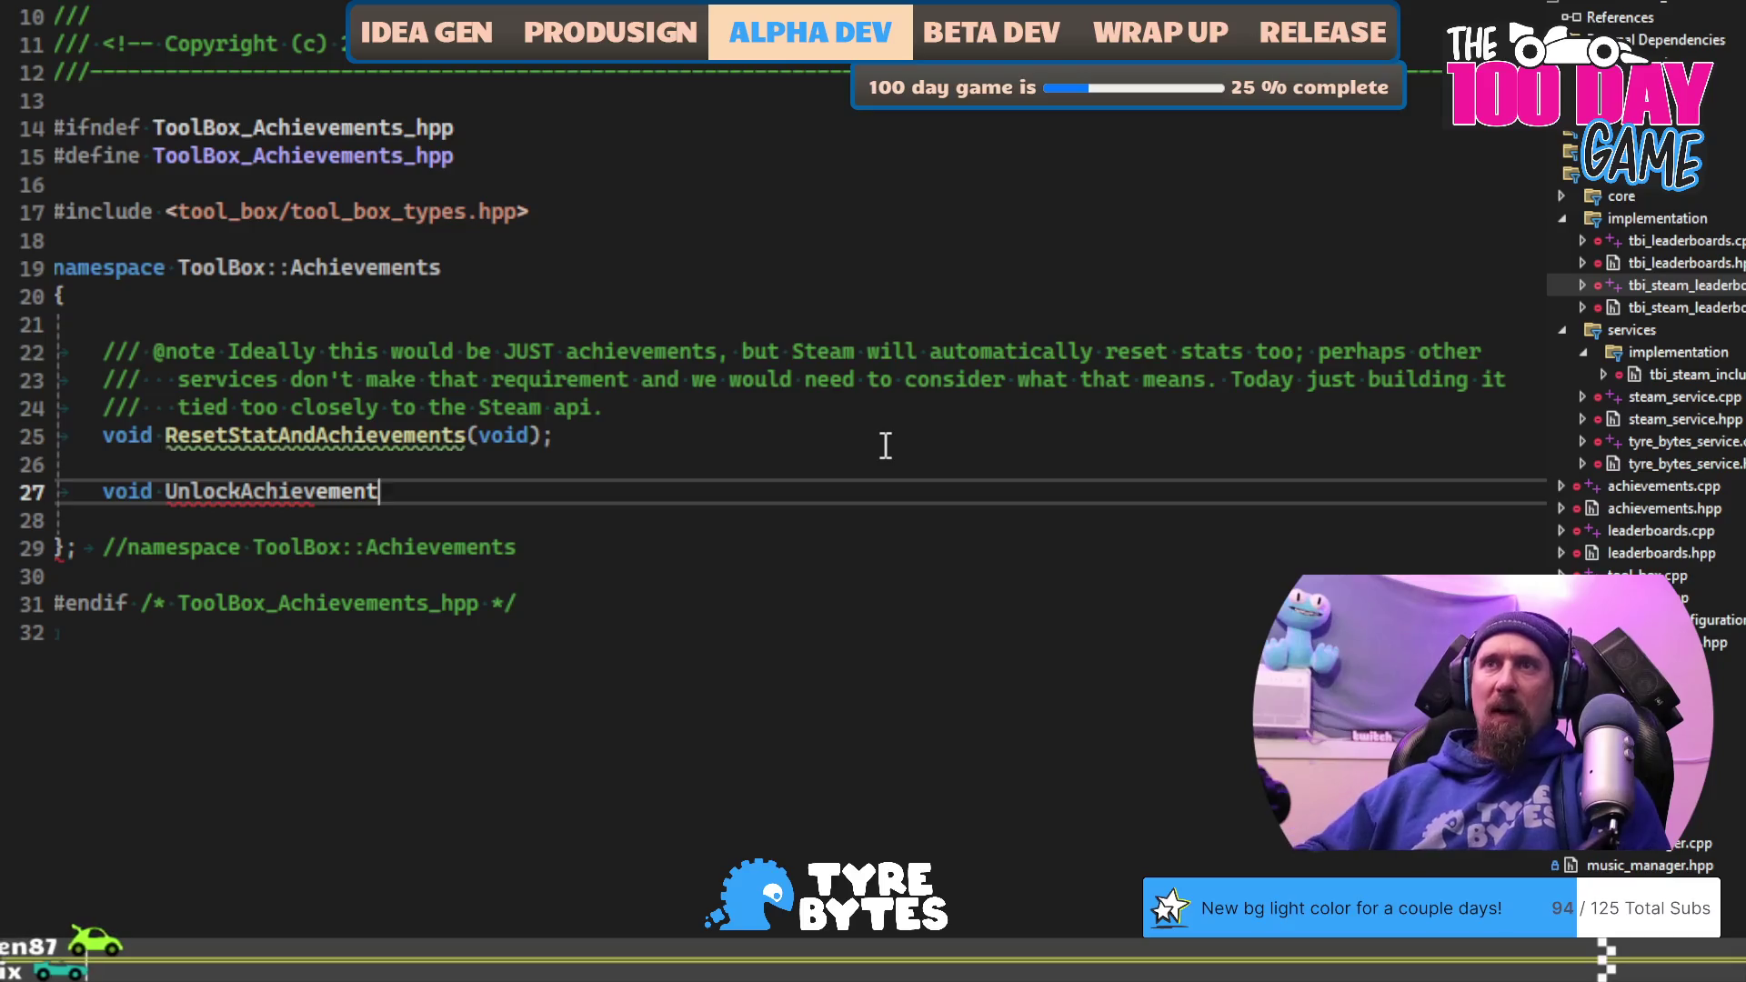
text(const Stri)
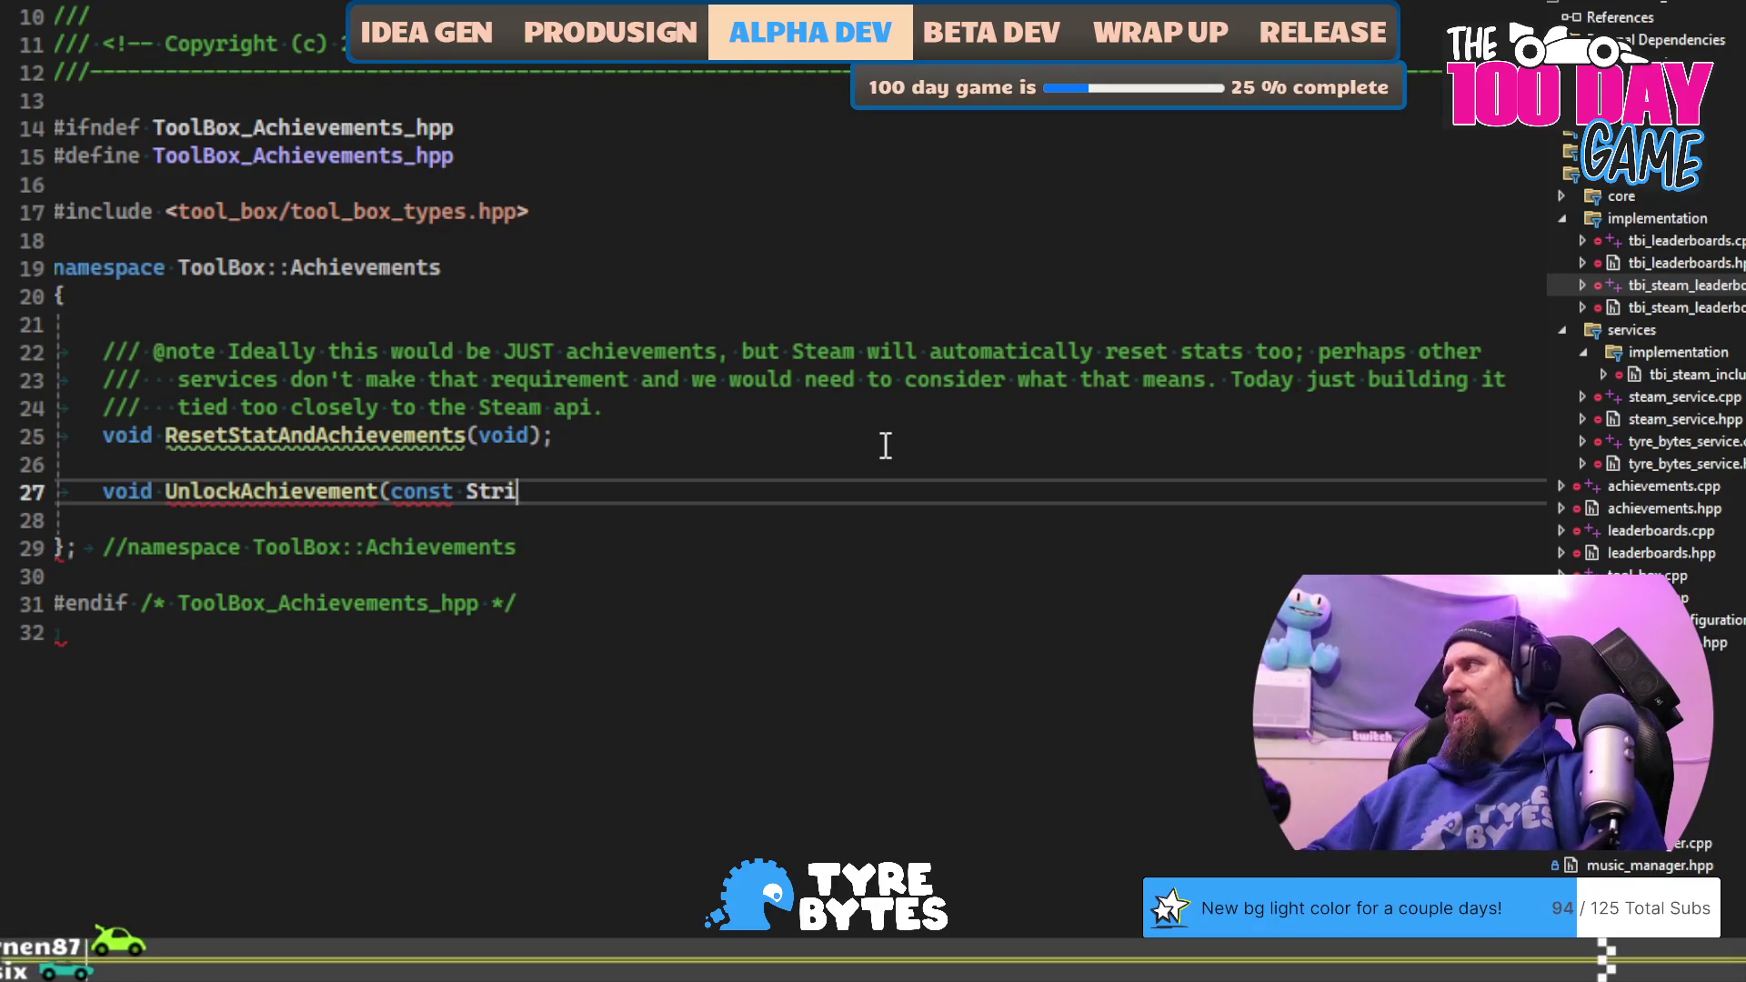
text(ng& ach)
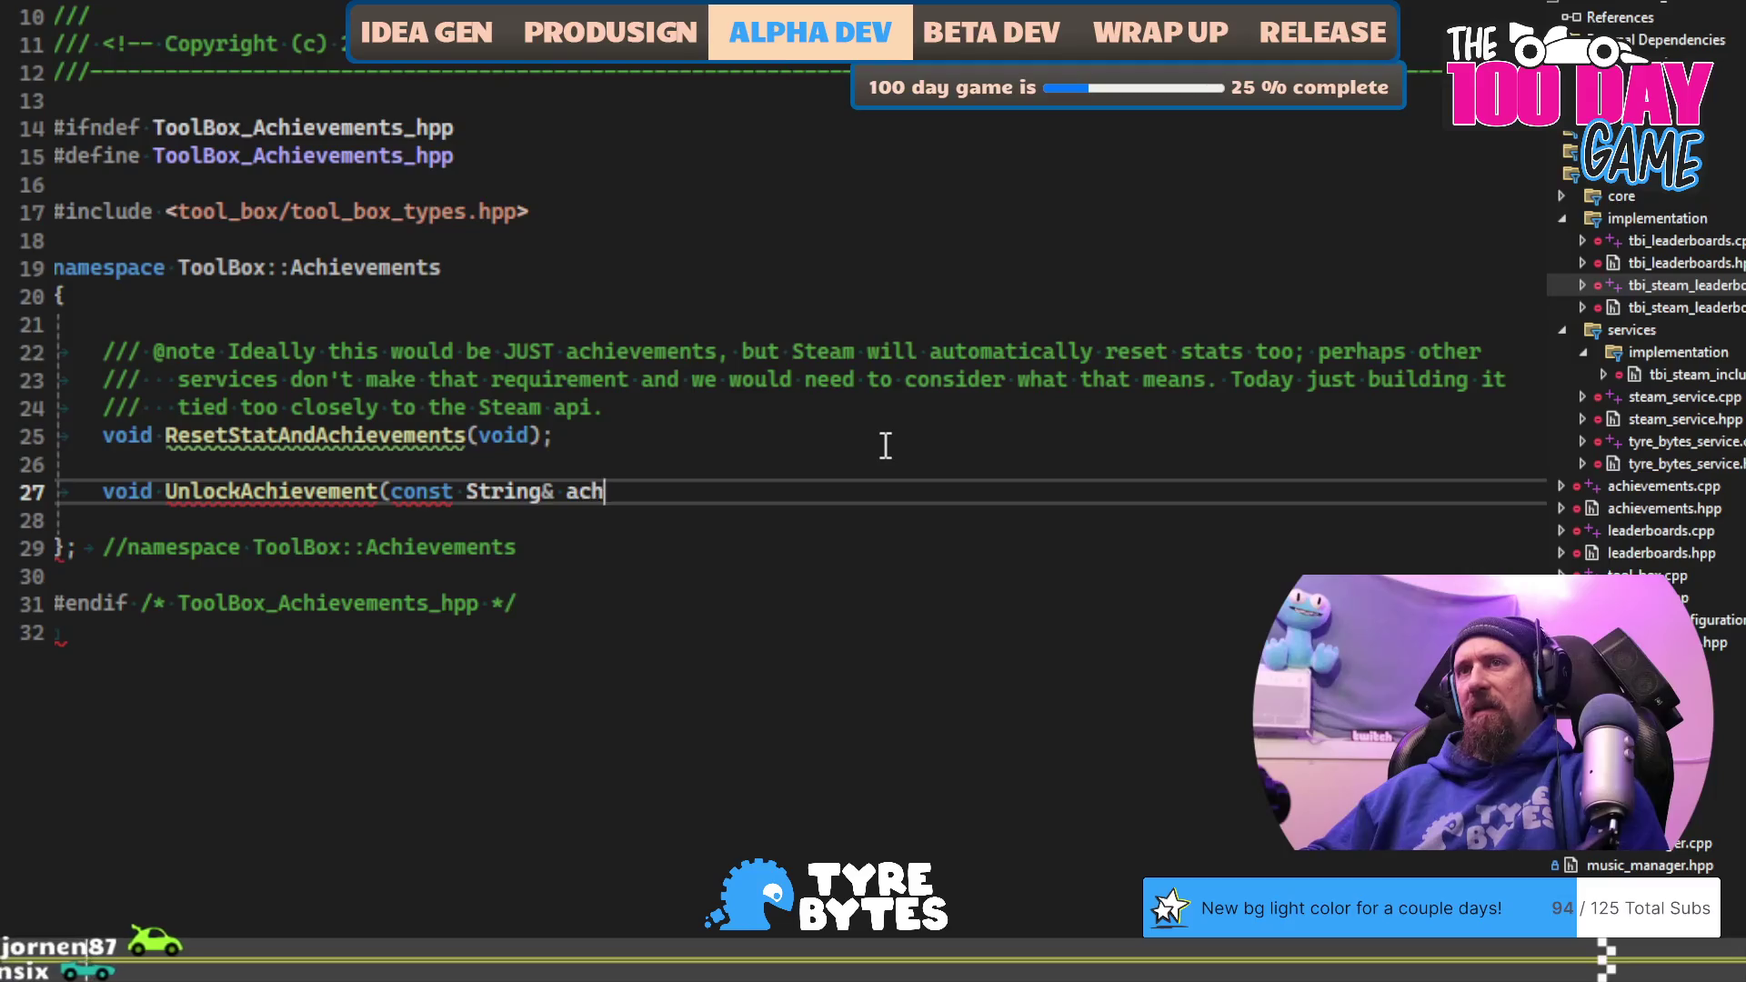
text(ievment)
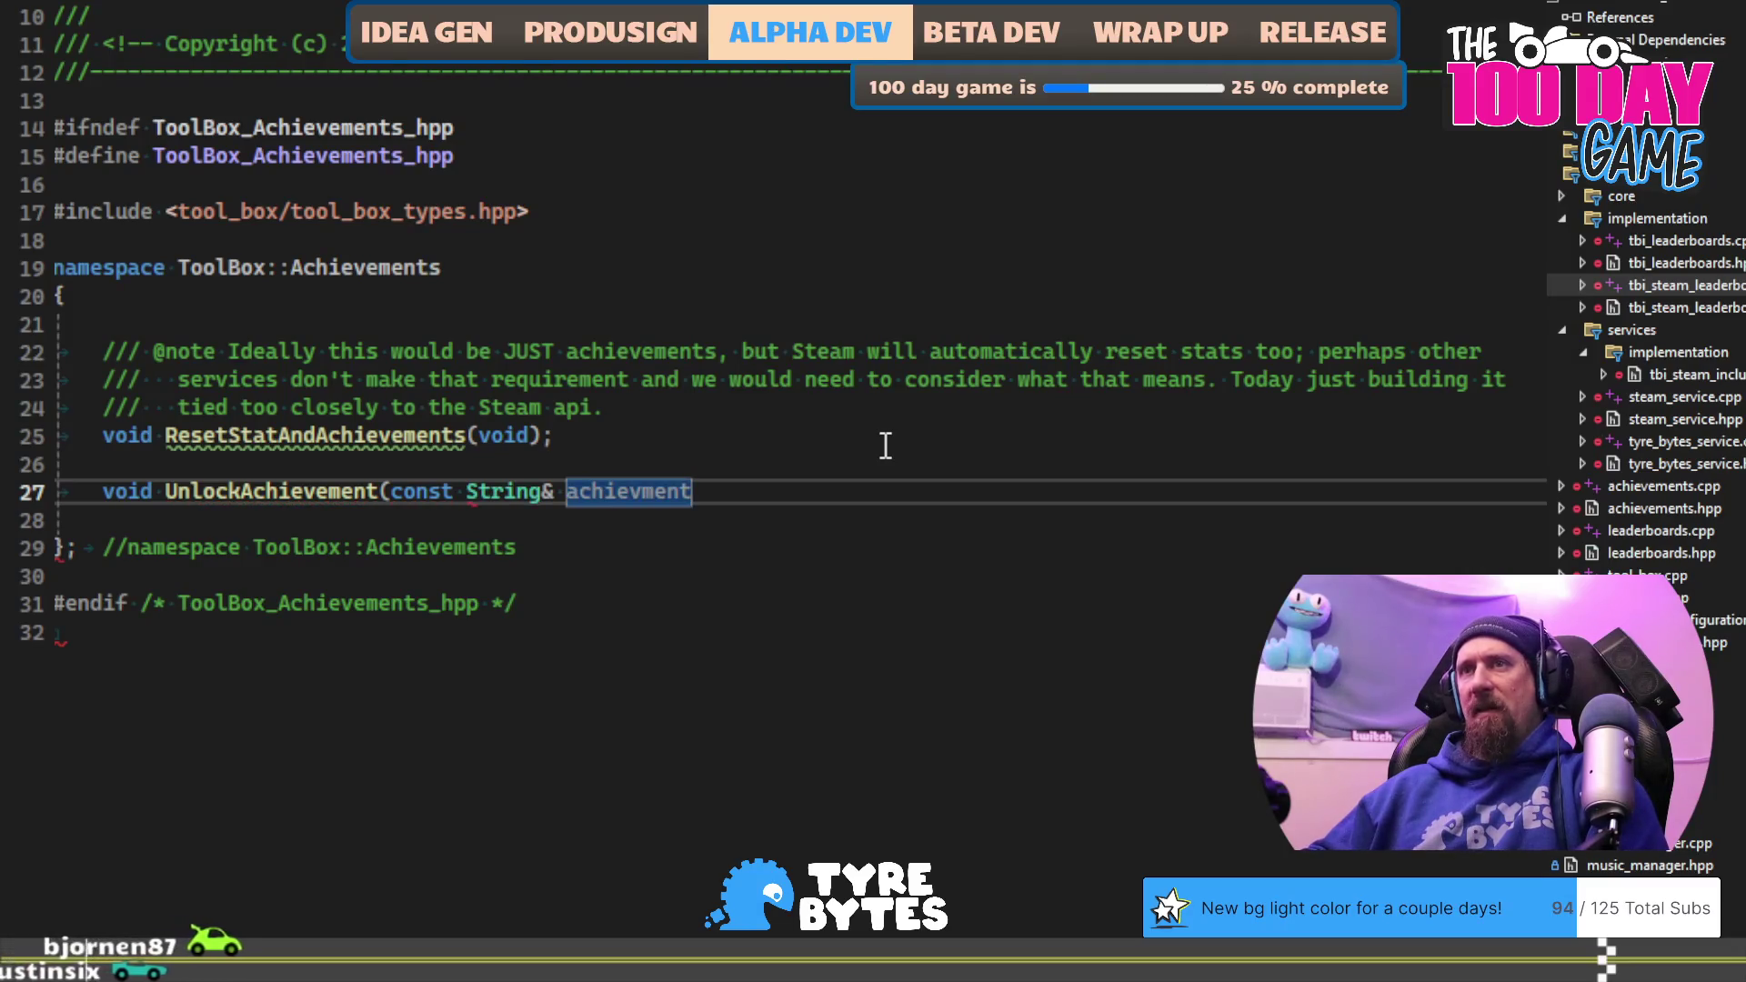
text(Name);)
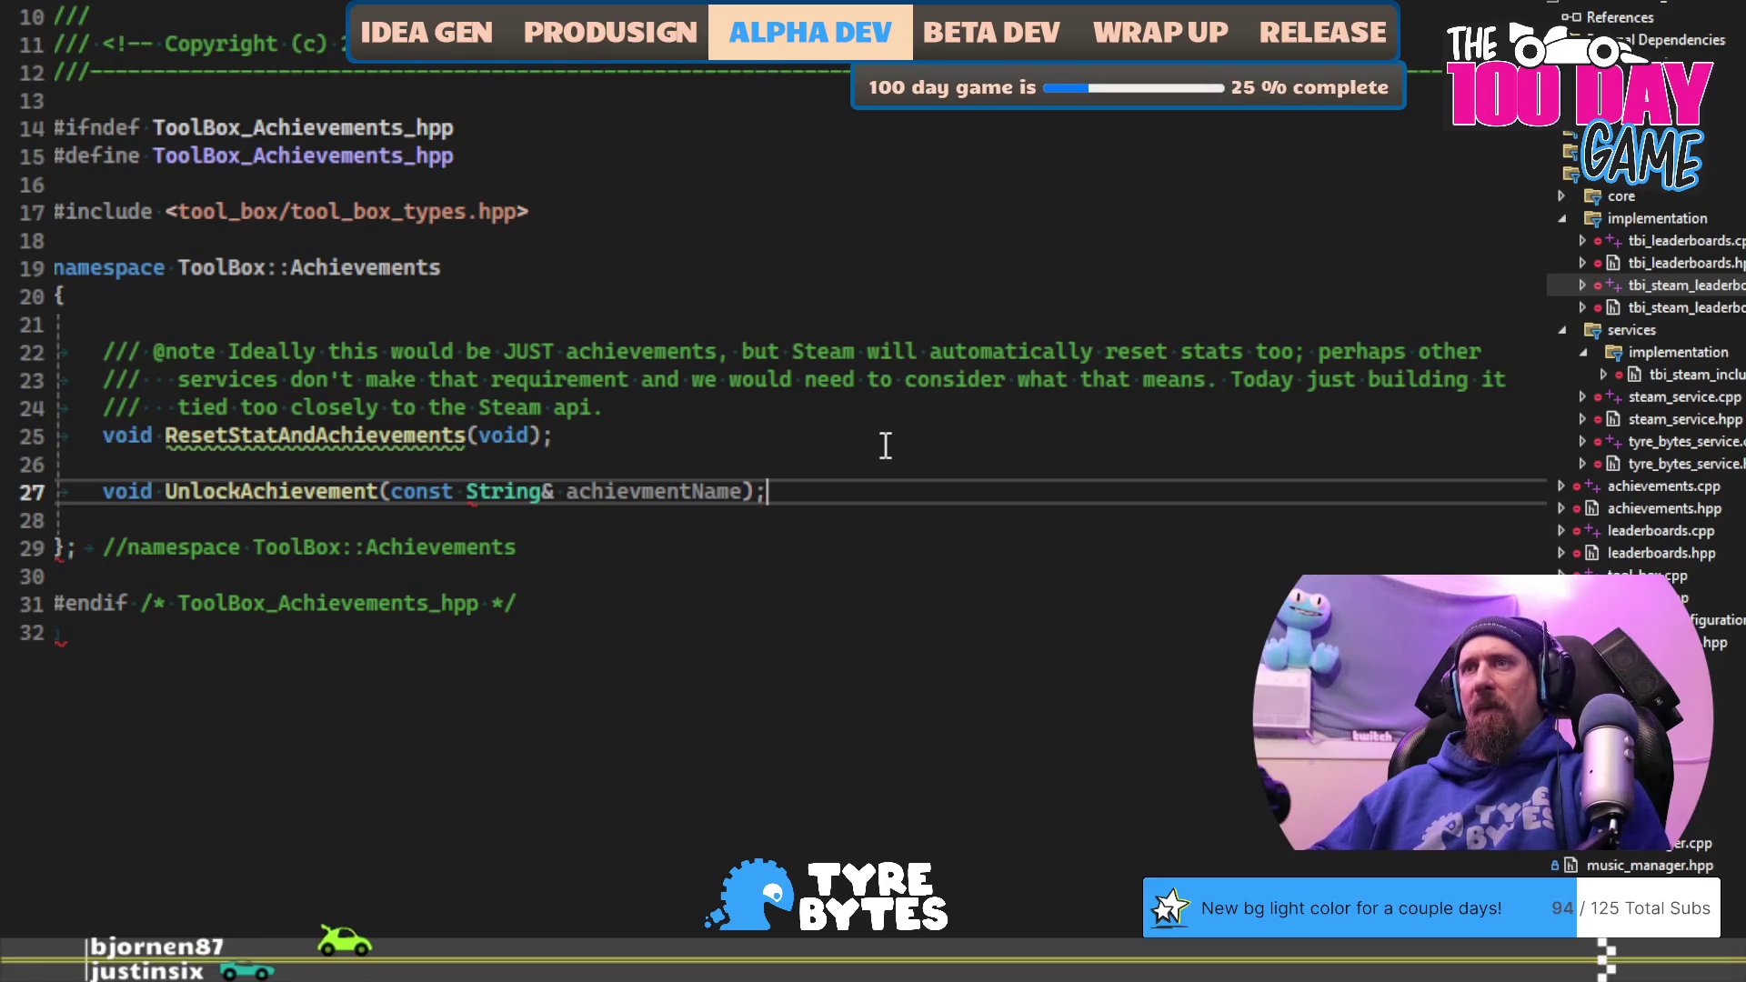
key(ctrl+k)
key(ctrl+o)
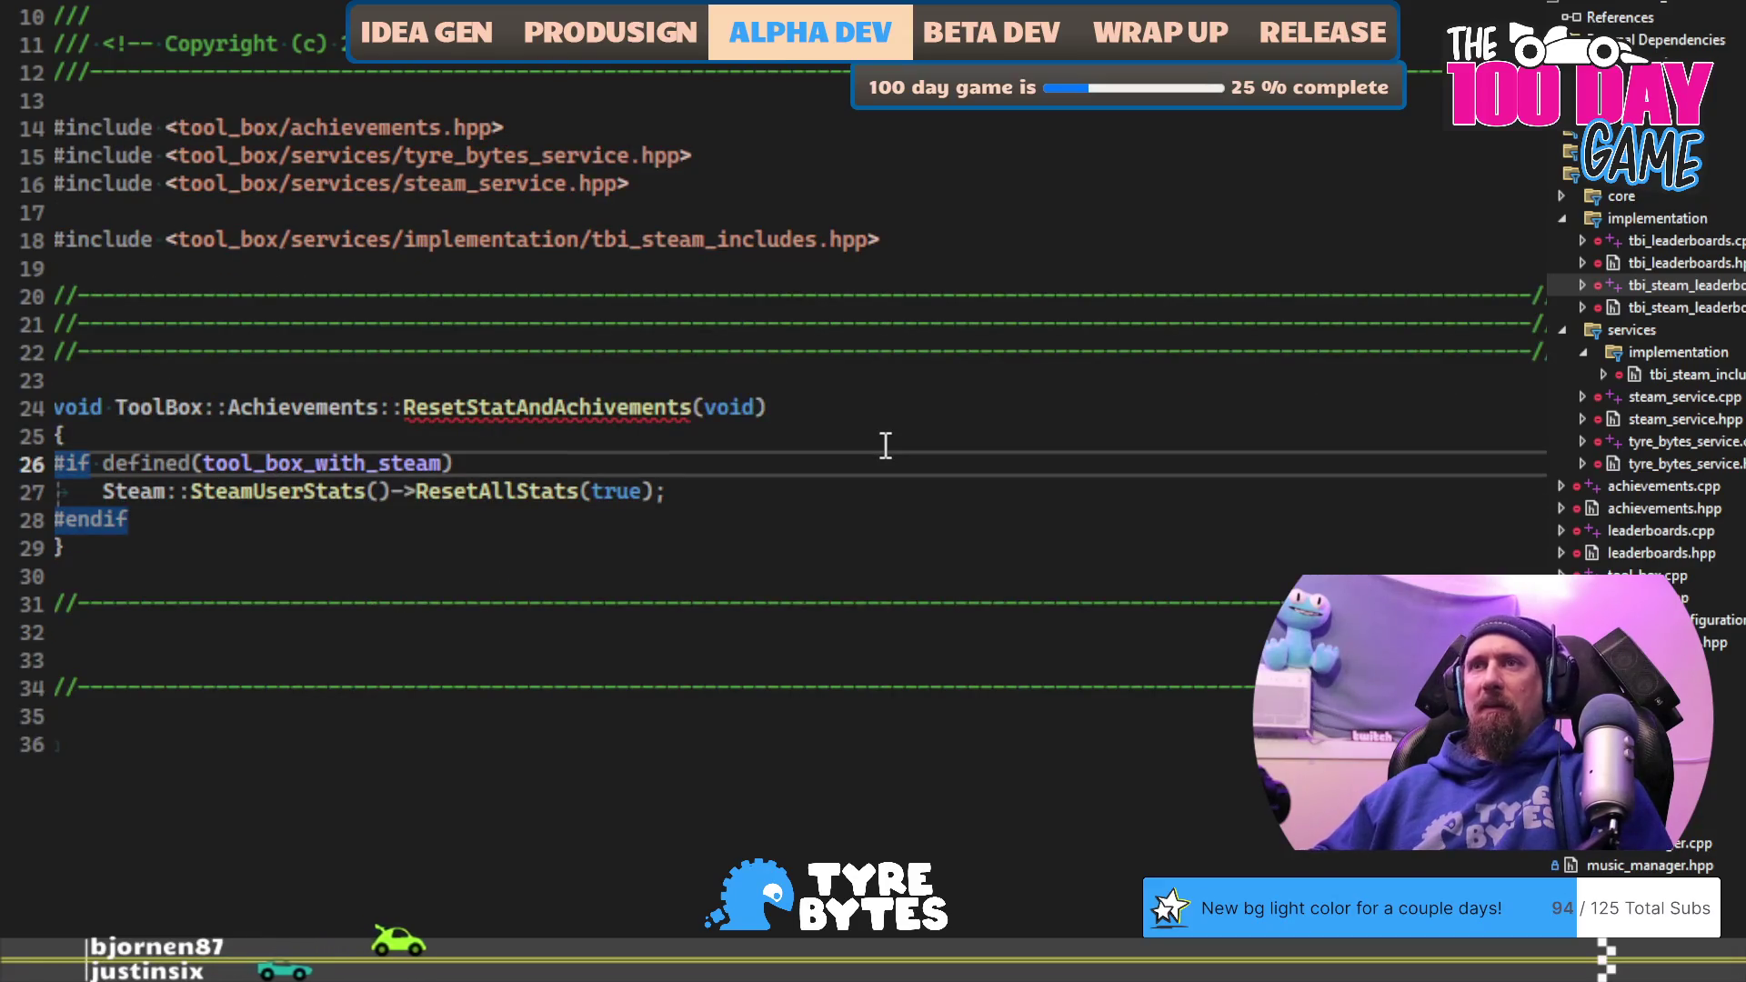
Step: Fix the name to ResetStatAndAchievements and open a new line below the function
key(Up)
key(Up)
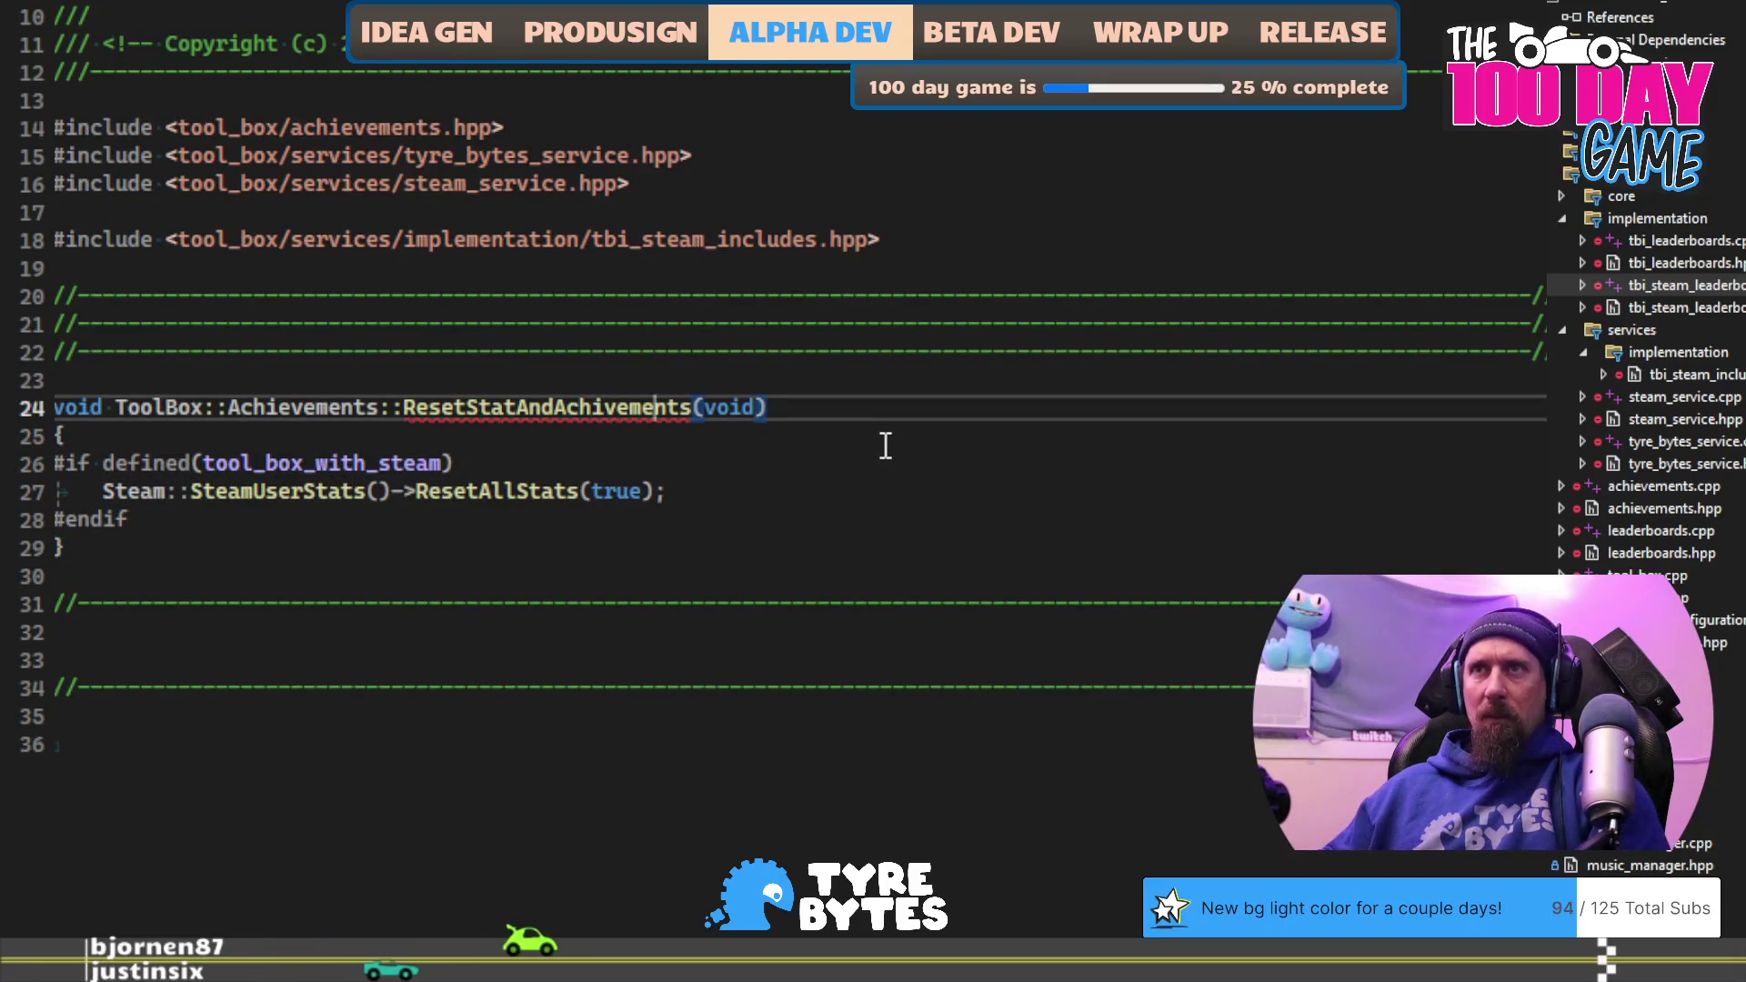
key(Left)
key(Left)
key(Left)
text(e)
key(Down)
key(Down)
key(Down)
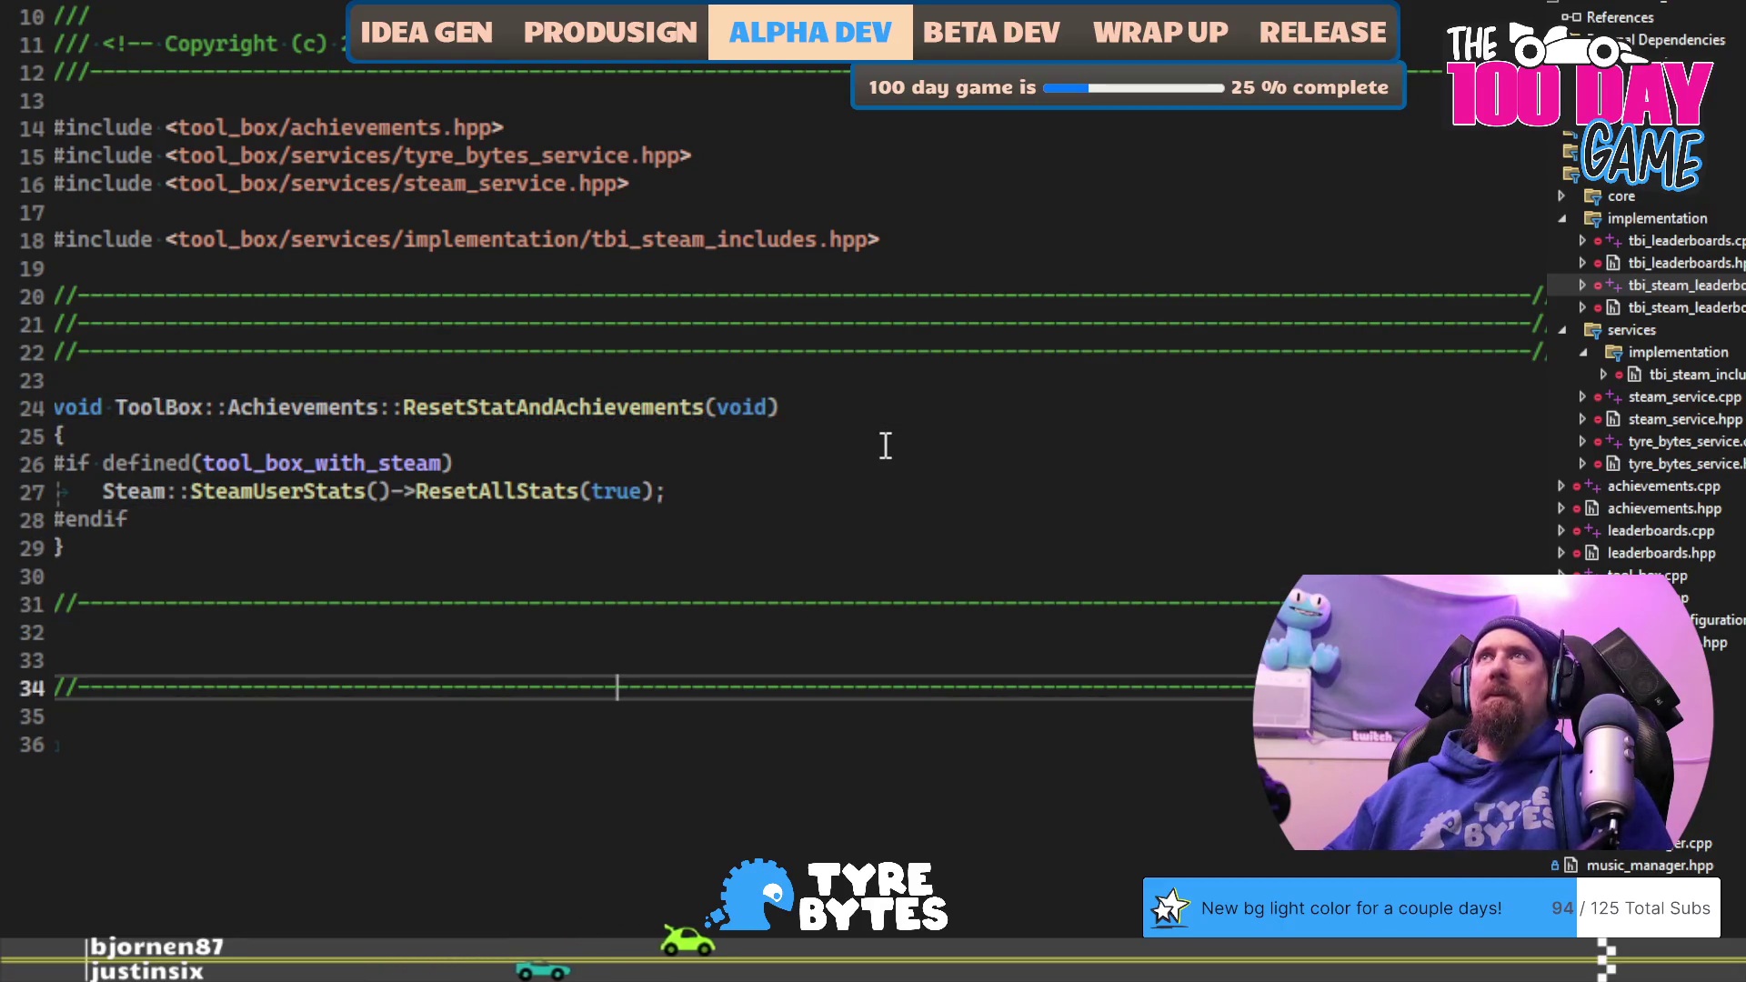
key(Up)
key(Up)
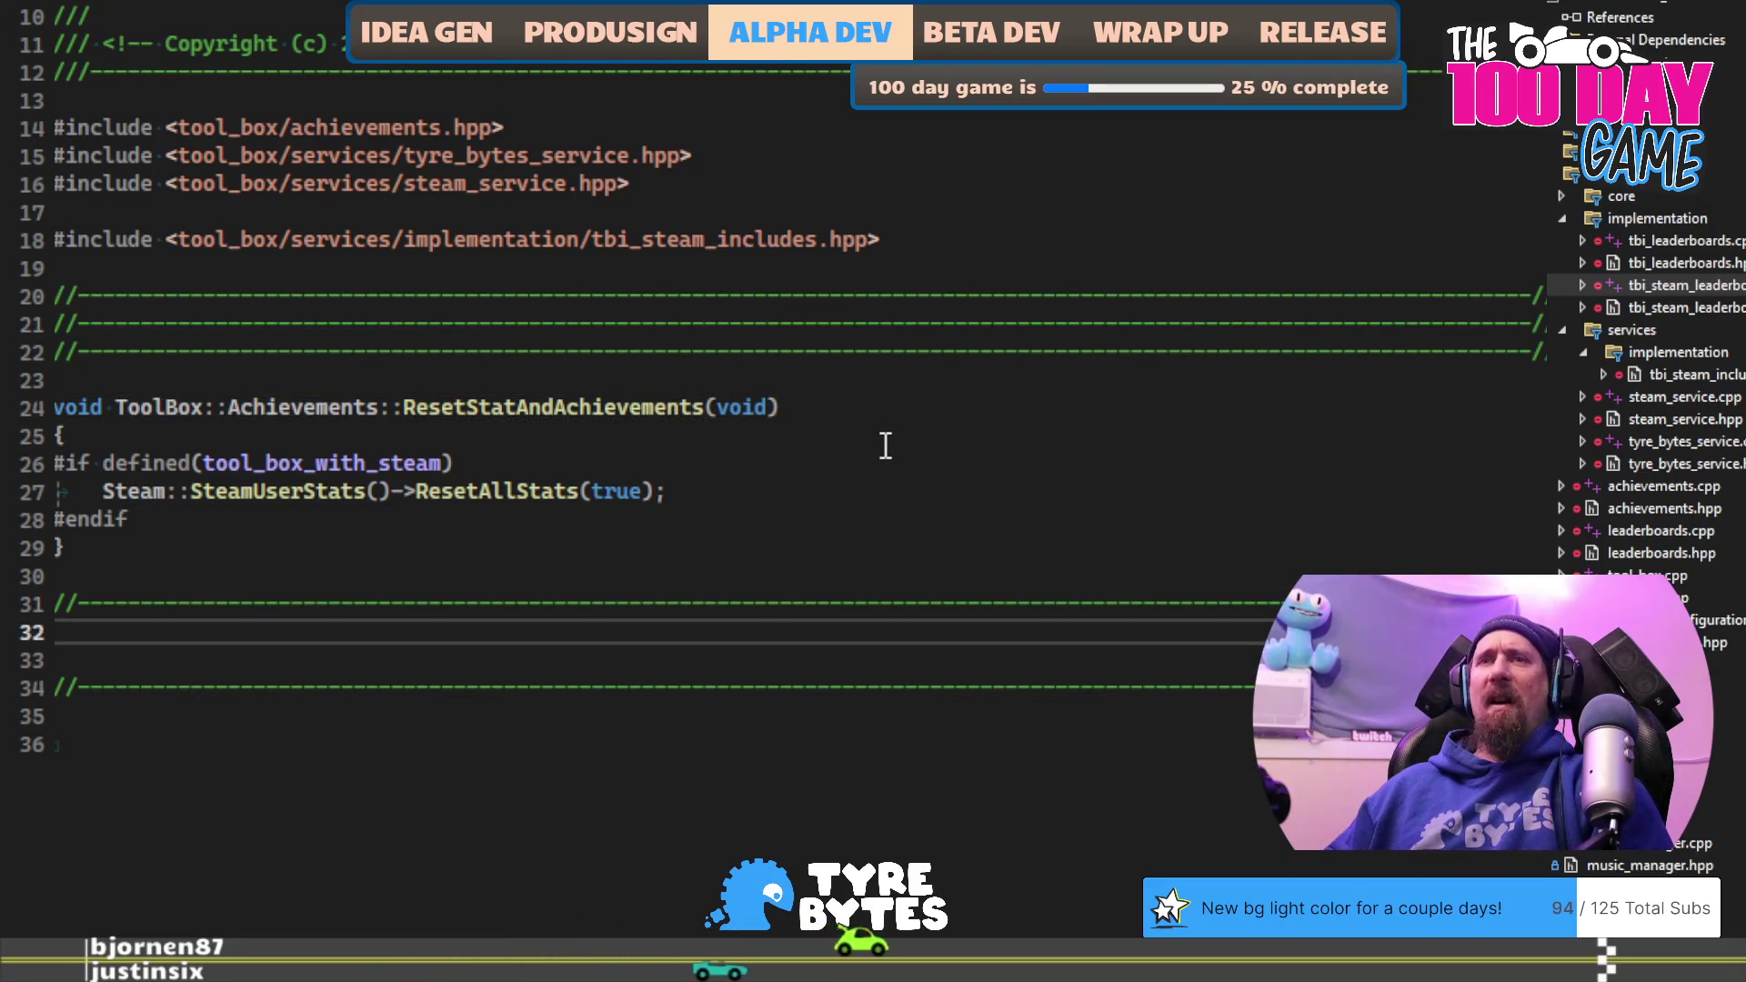
key(Return)
Step: Begin a void ToolBox::Achievements::SetAchievement definition, checking the names declared in the header
text(SetAchievement)
key(Home)
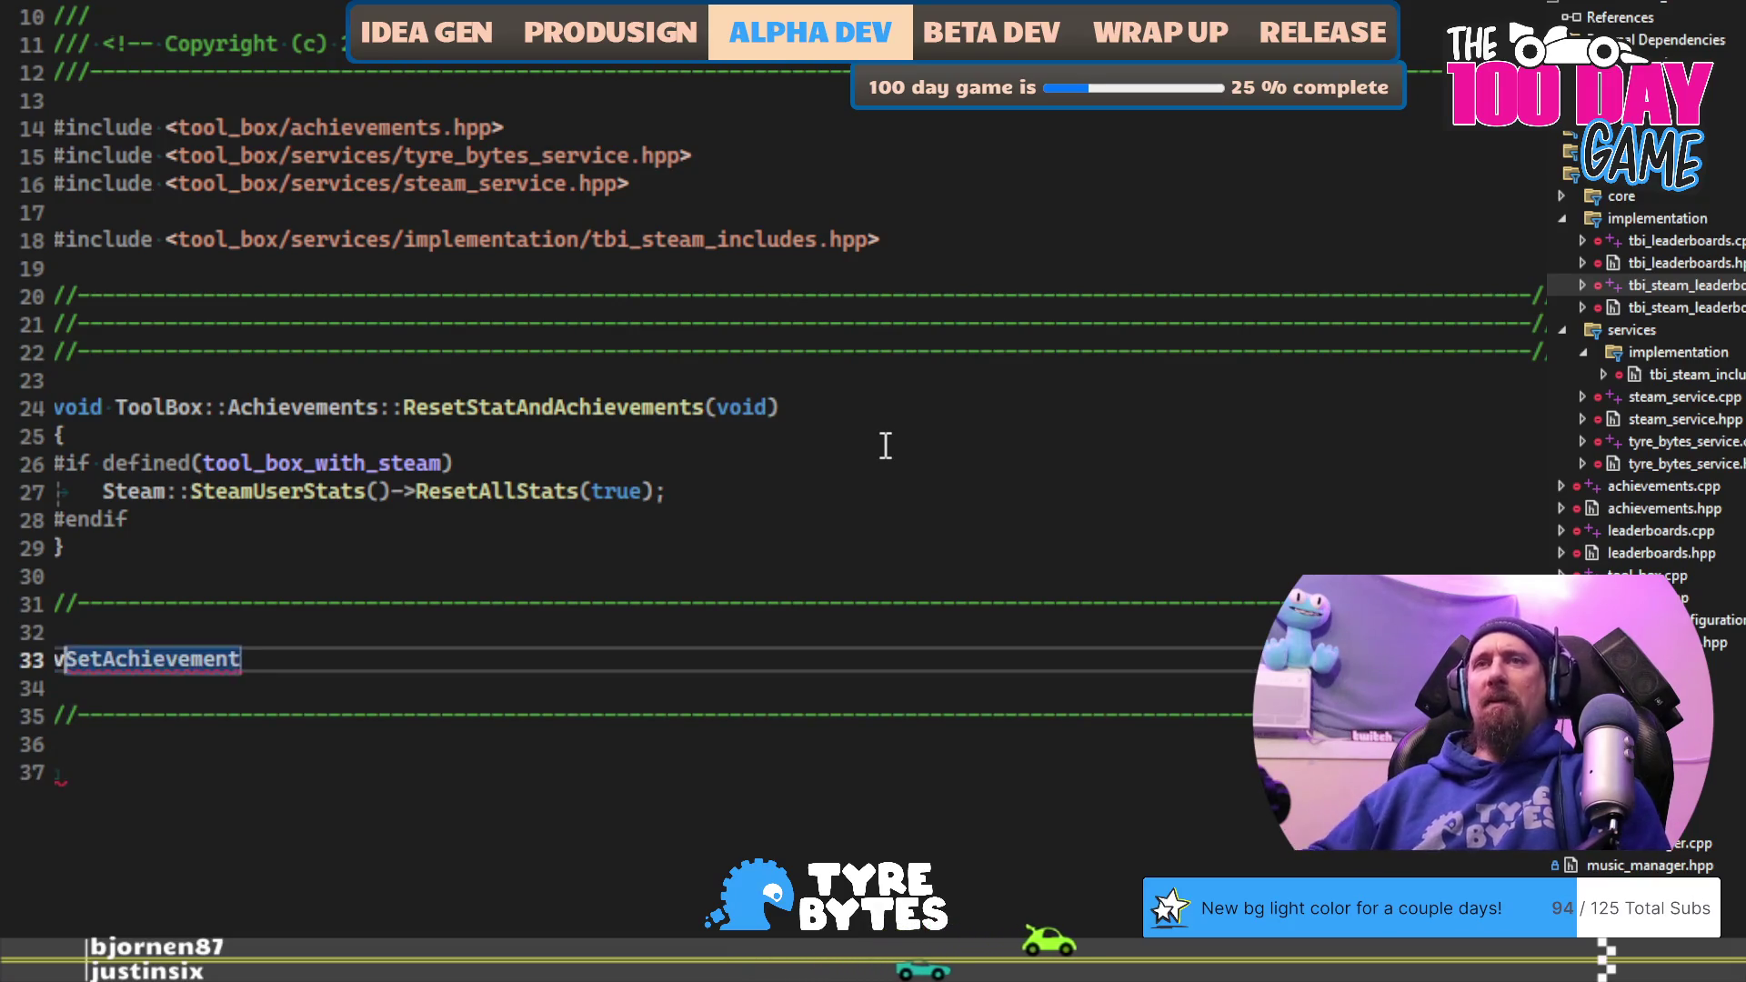
text(void)
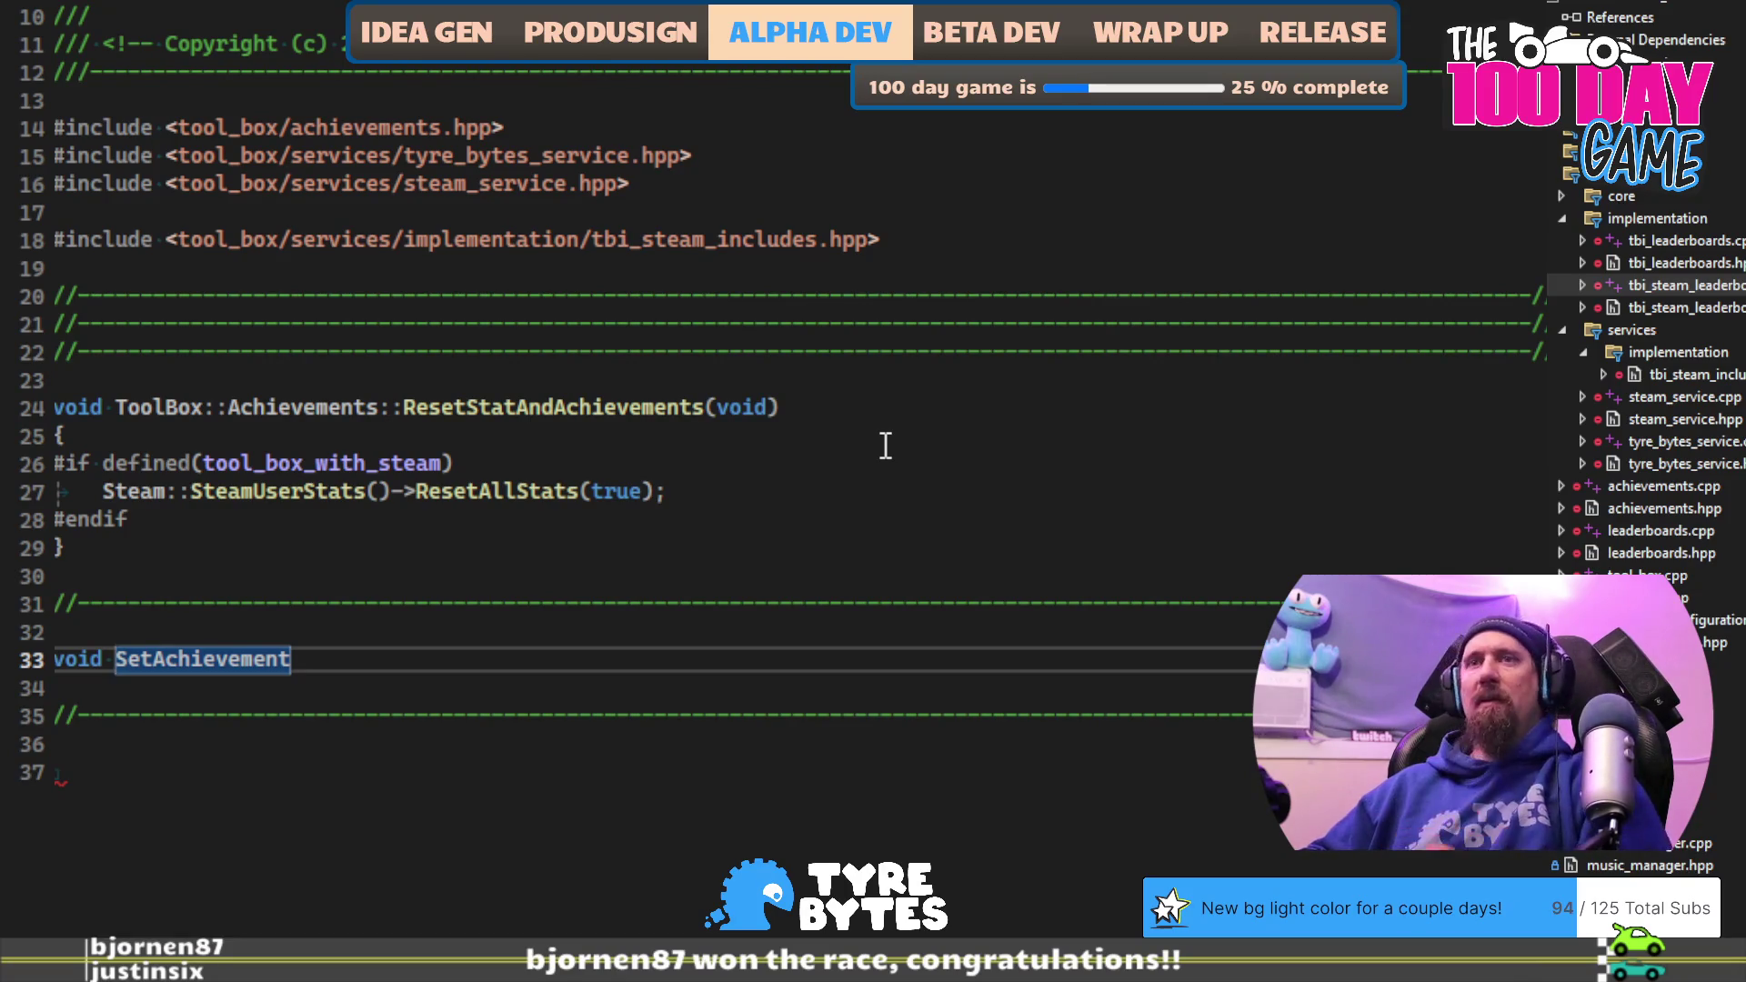
text(ToolBoc)
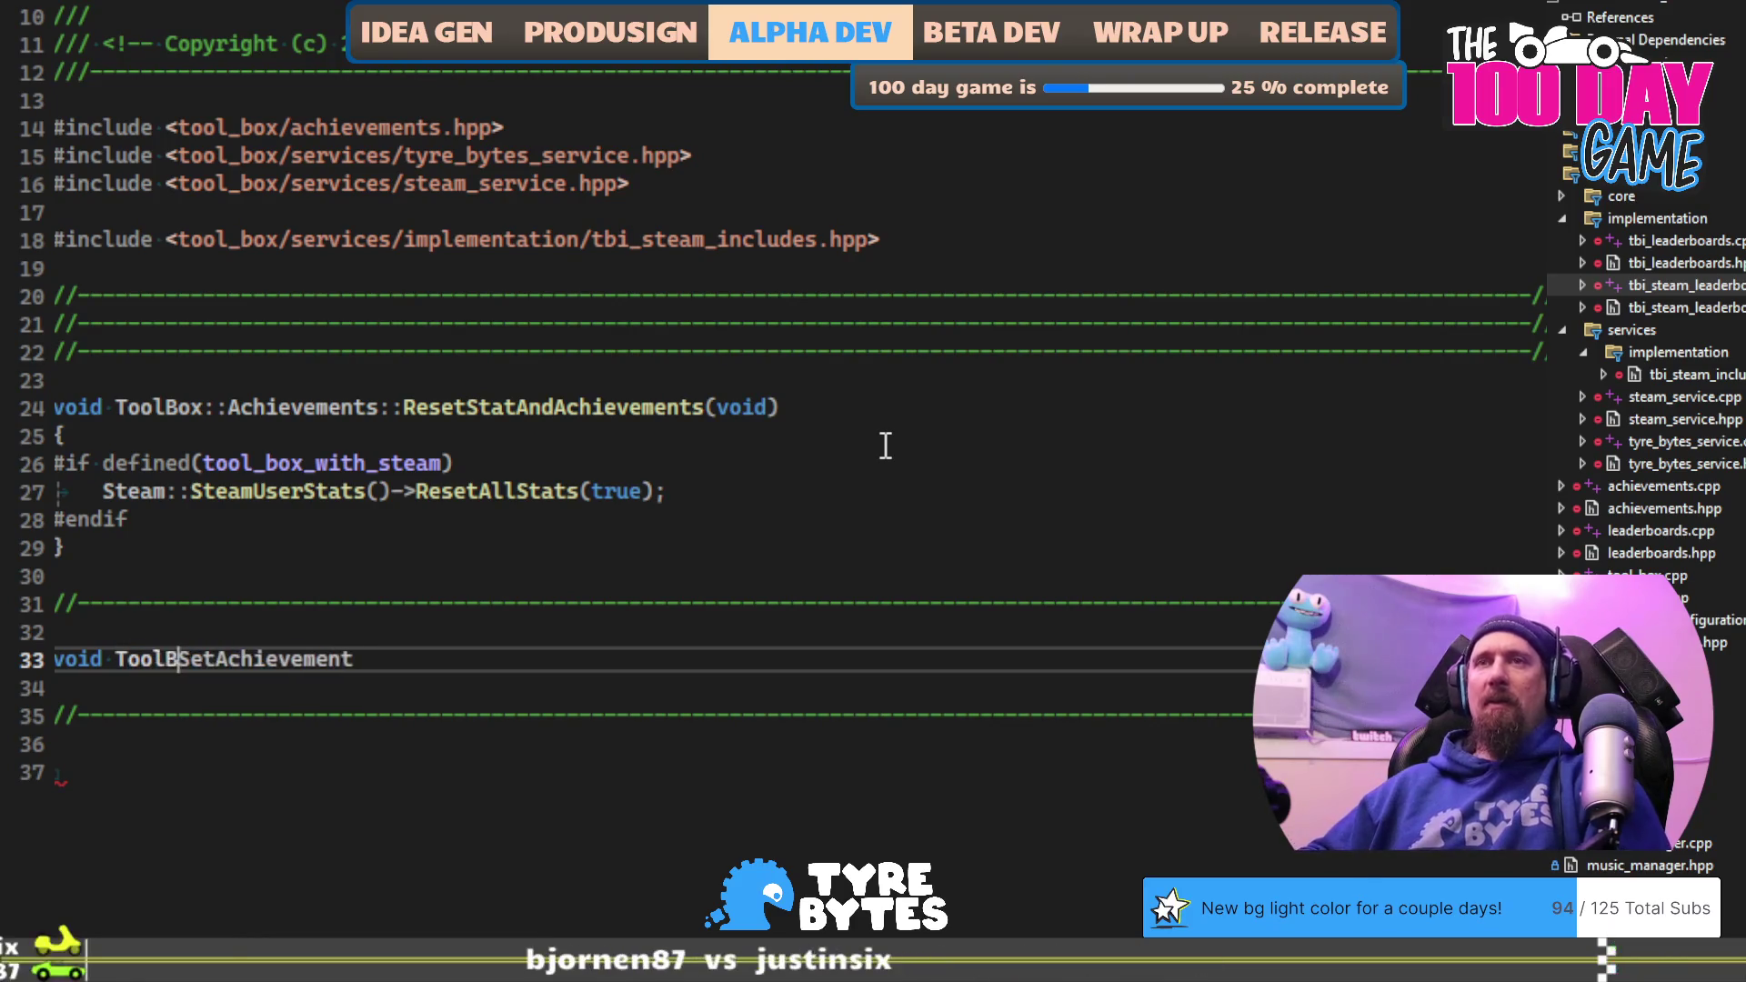
text(x::A)
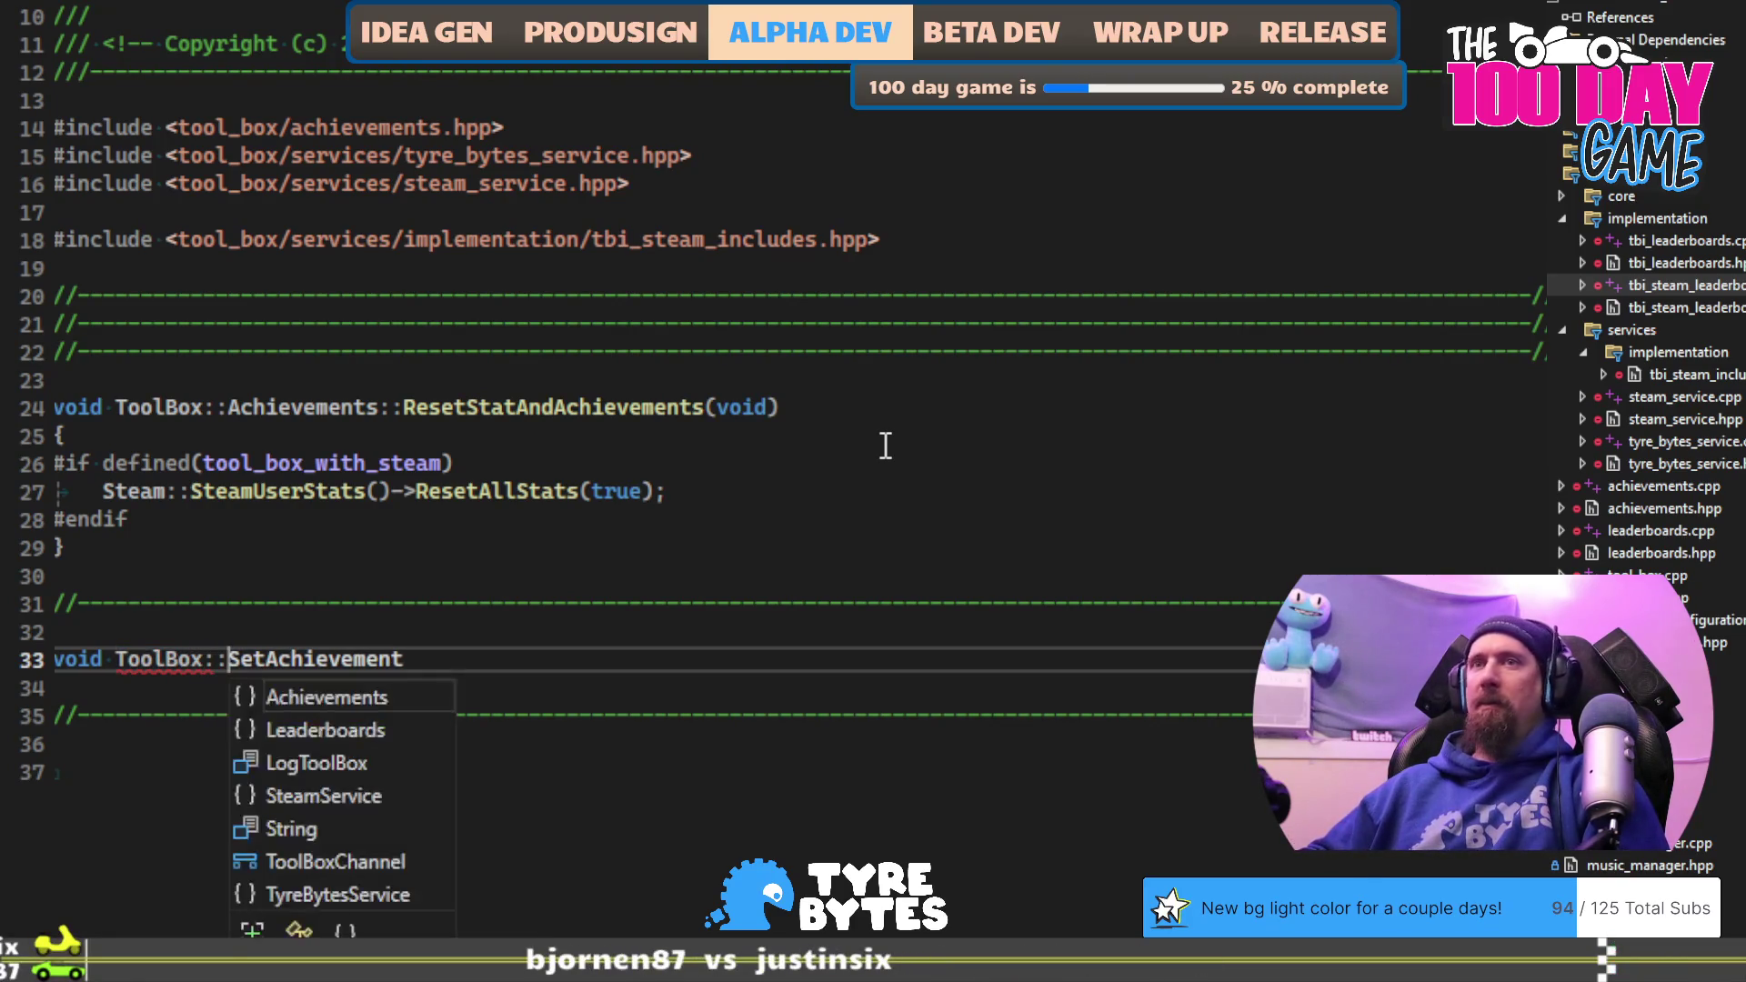
key(Tab)
text(::)
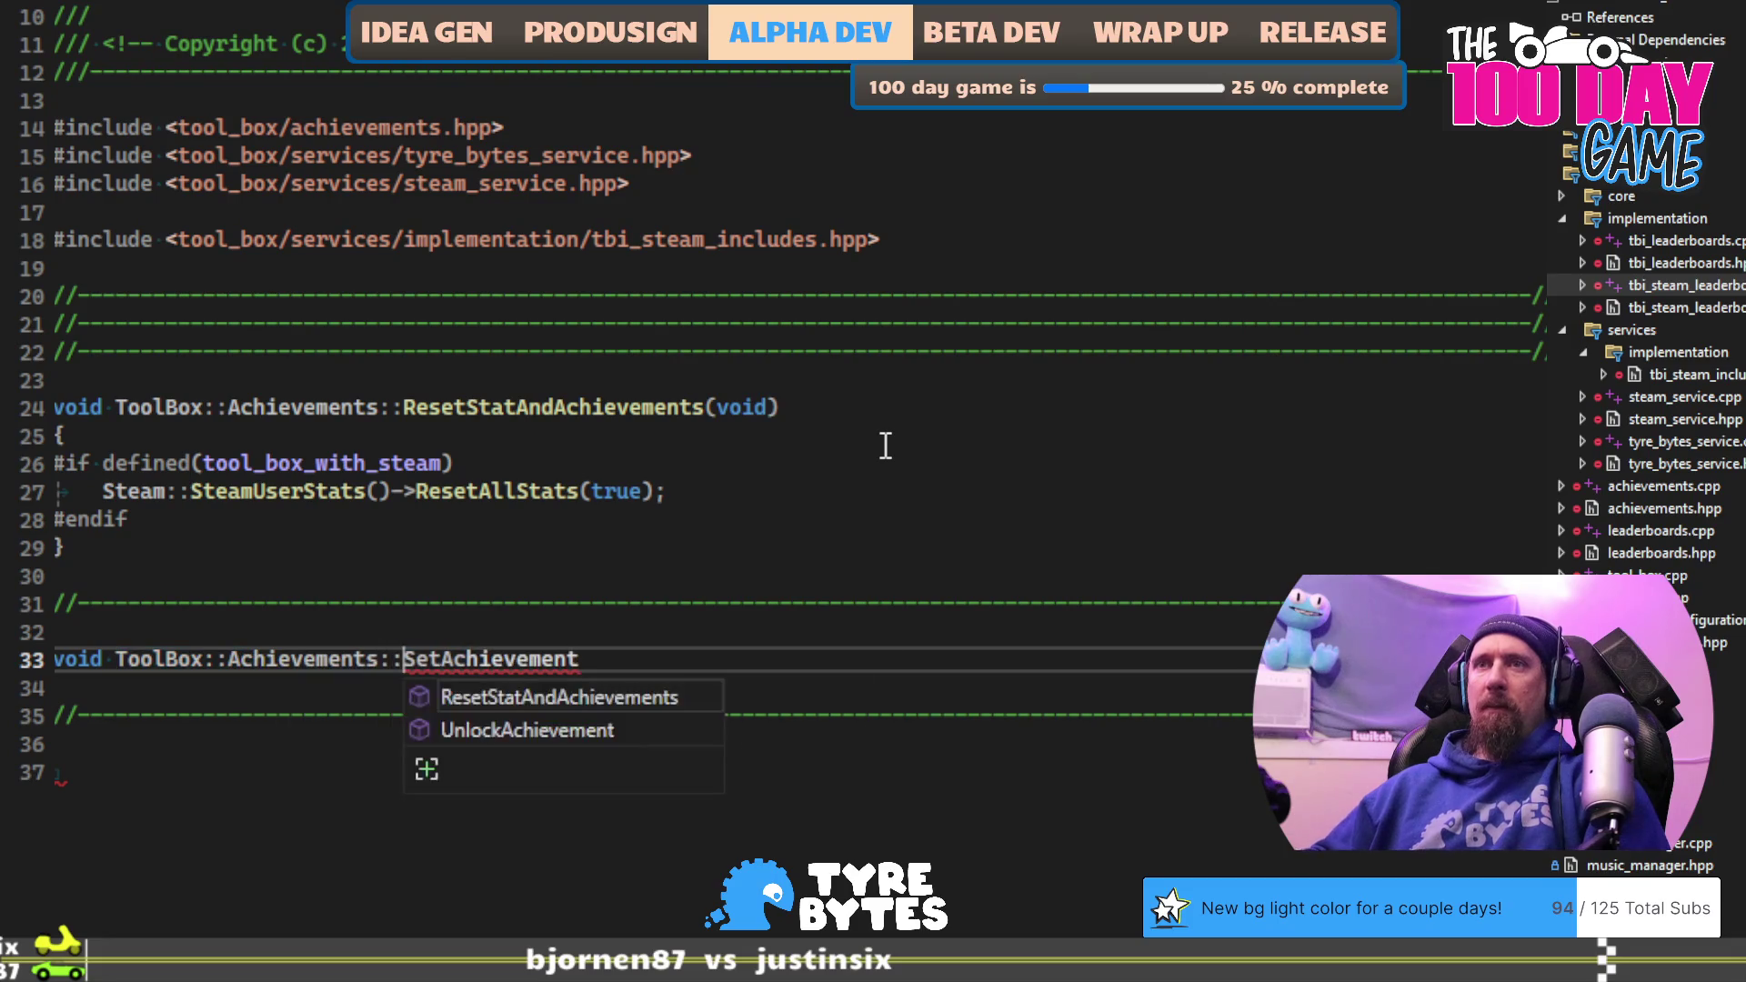
key(End)
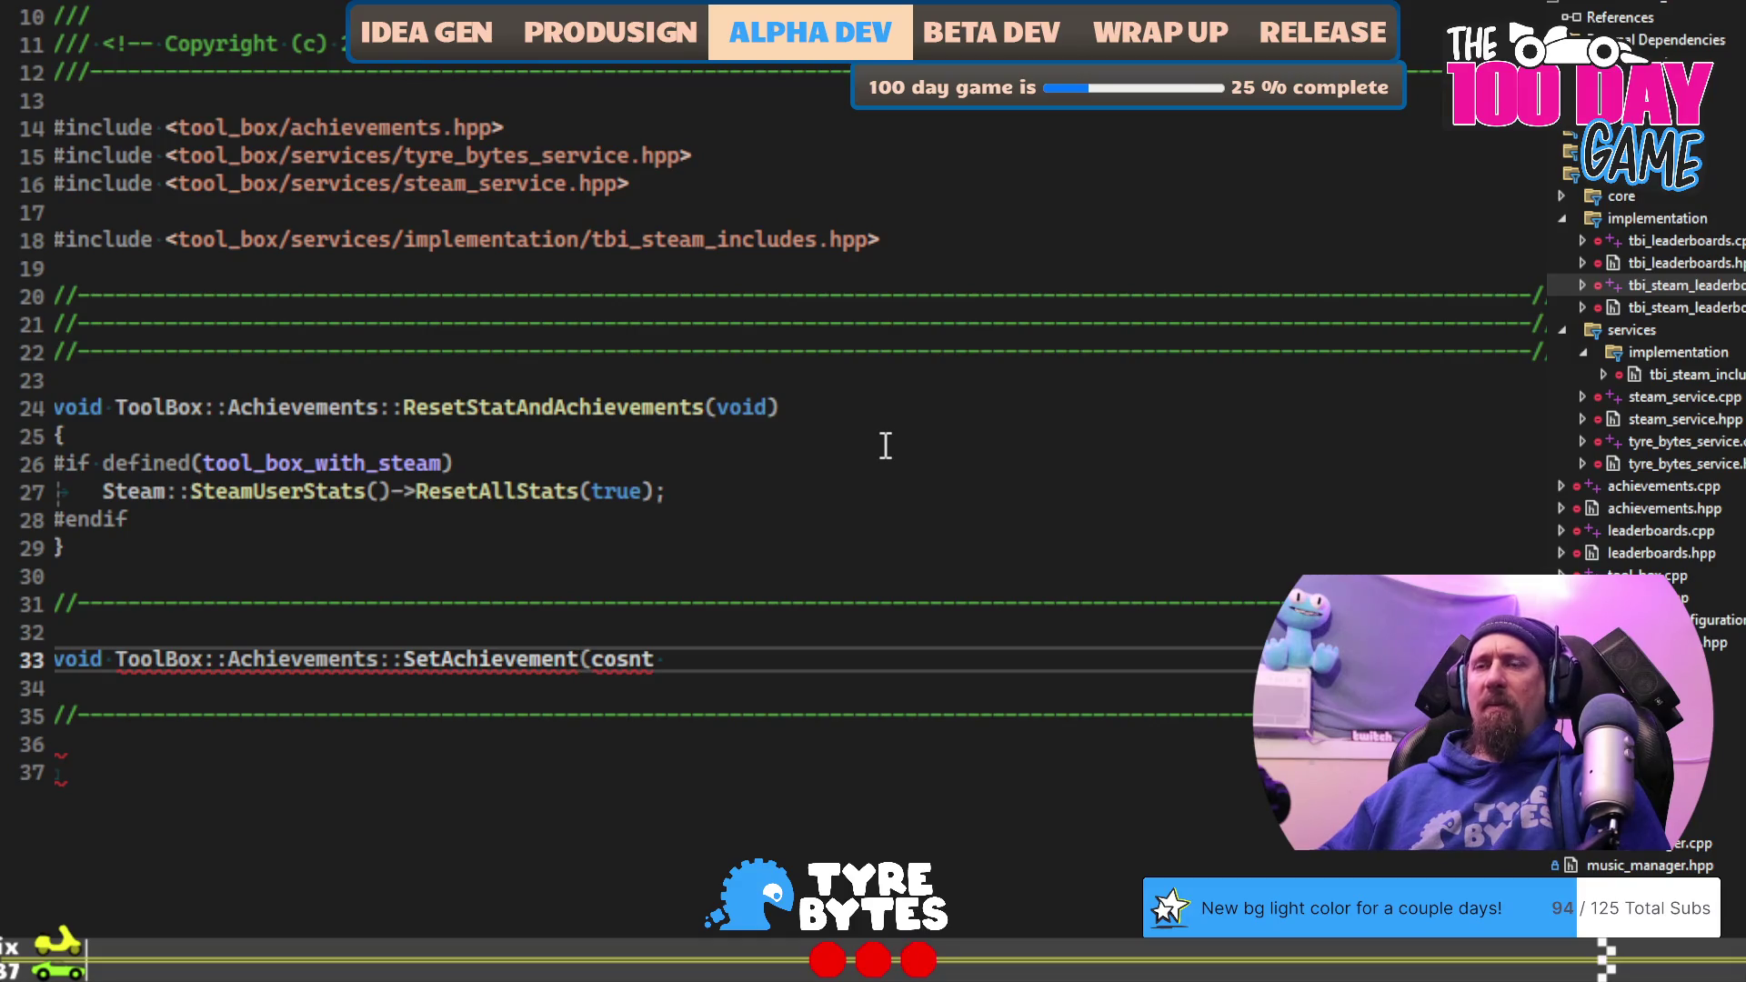
key(ctrl+k)
key(ctrl+o)
key(ctrl+k)
key(ctrl+o)
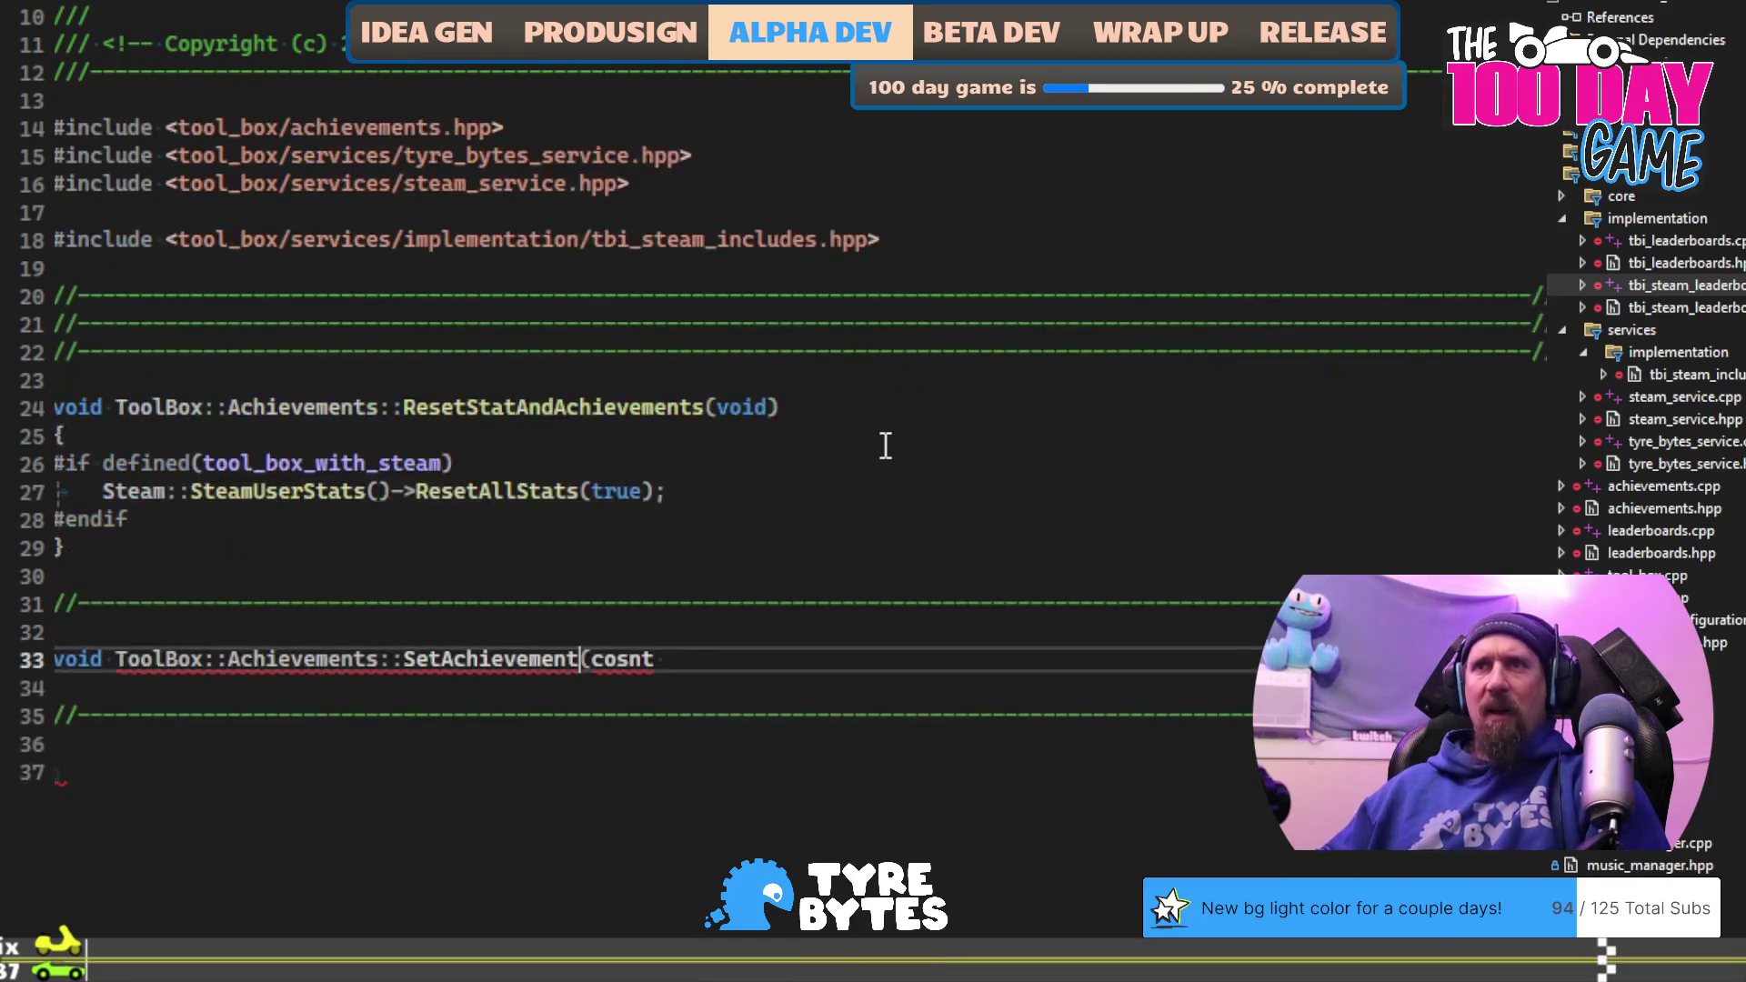
Step: Rename it UnlockAchievement(const String& achievementName) and give it an empty brace body
key(shift+Right)
key(shift+Right)
key(shift+Right)
text(Unlock)
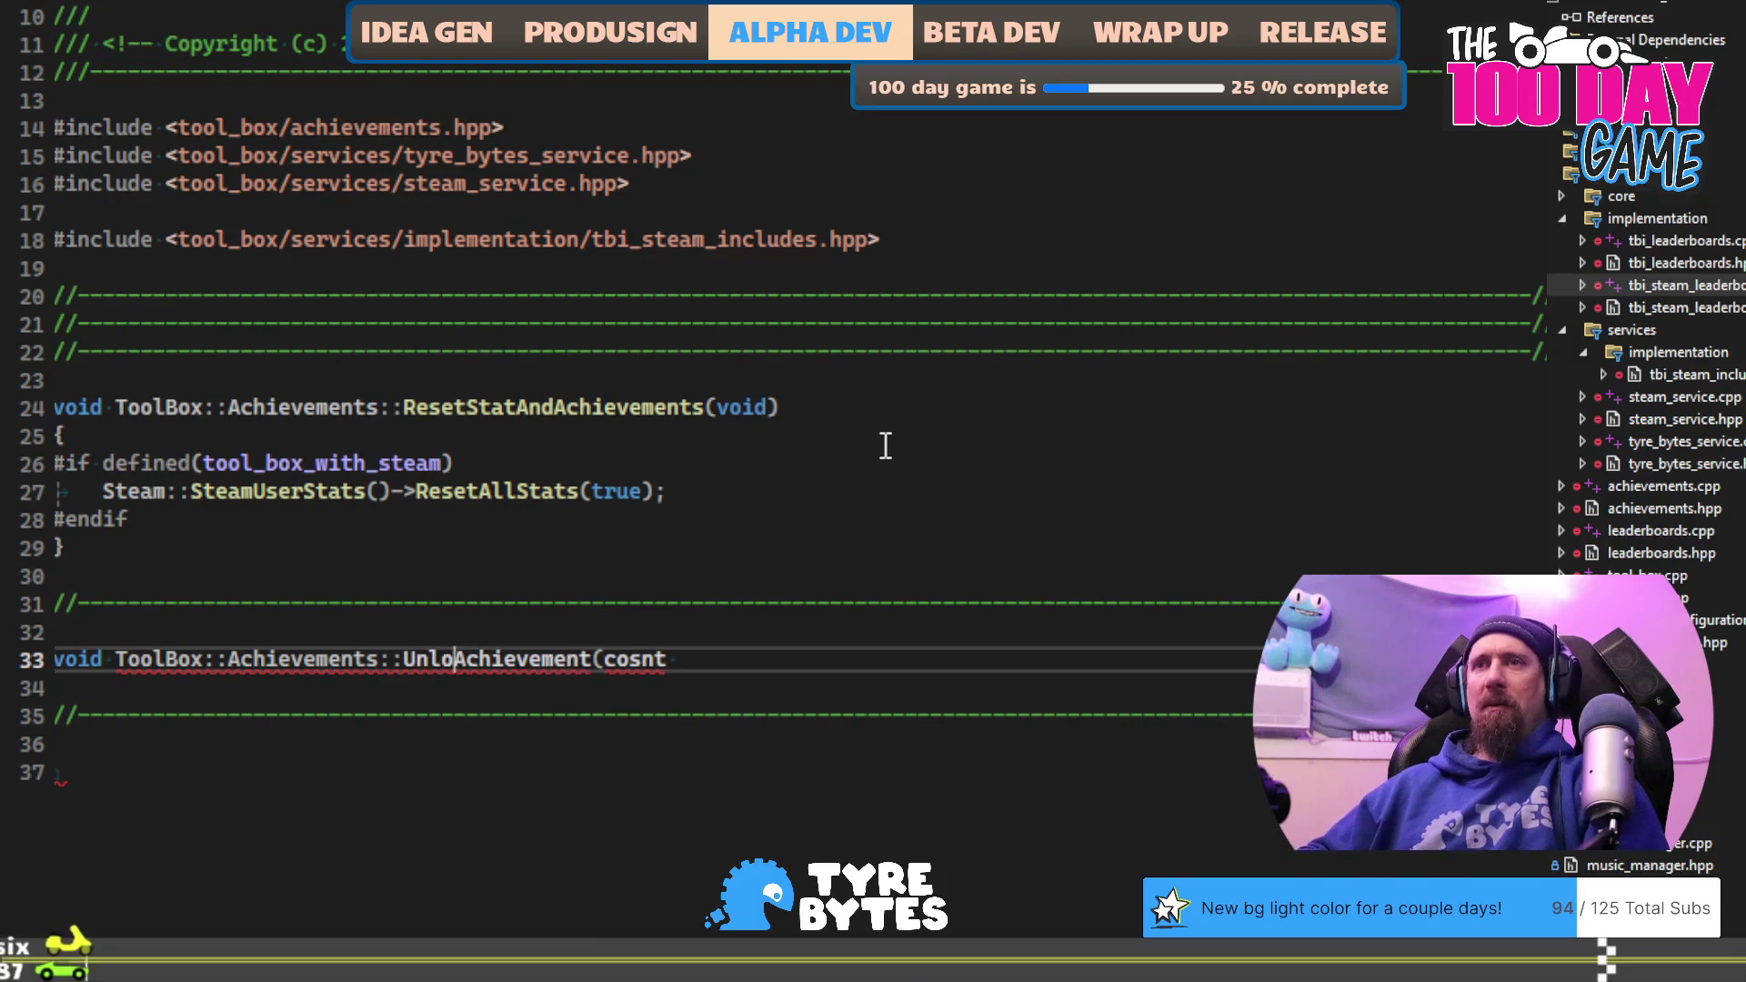
key(End)
key(BackSpace)
key(BackSpace)
key(BackSpace)
text(onst )
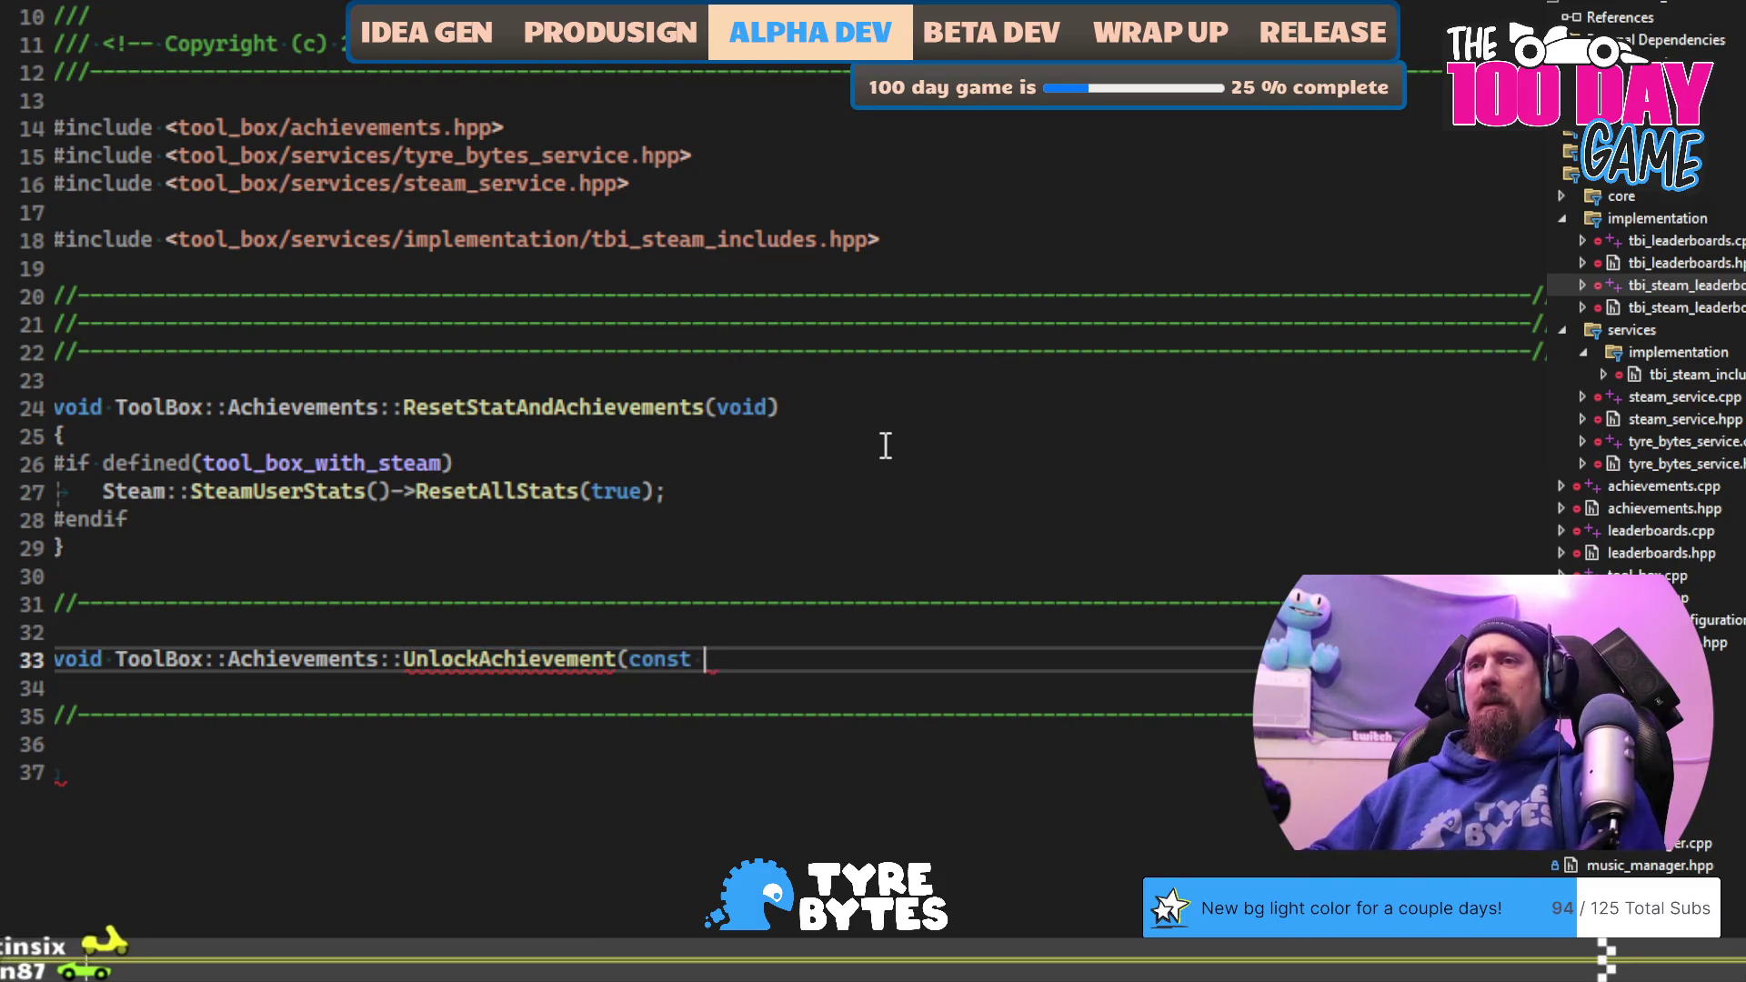
text(String& ac)
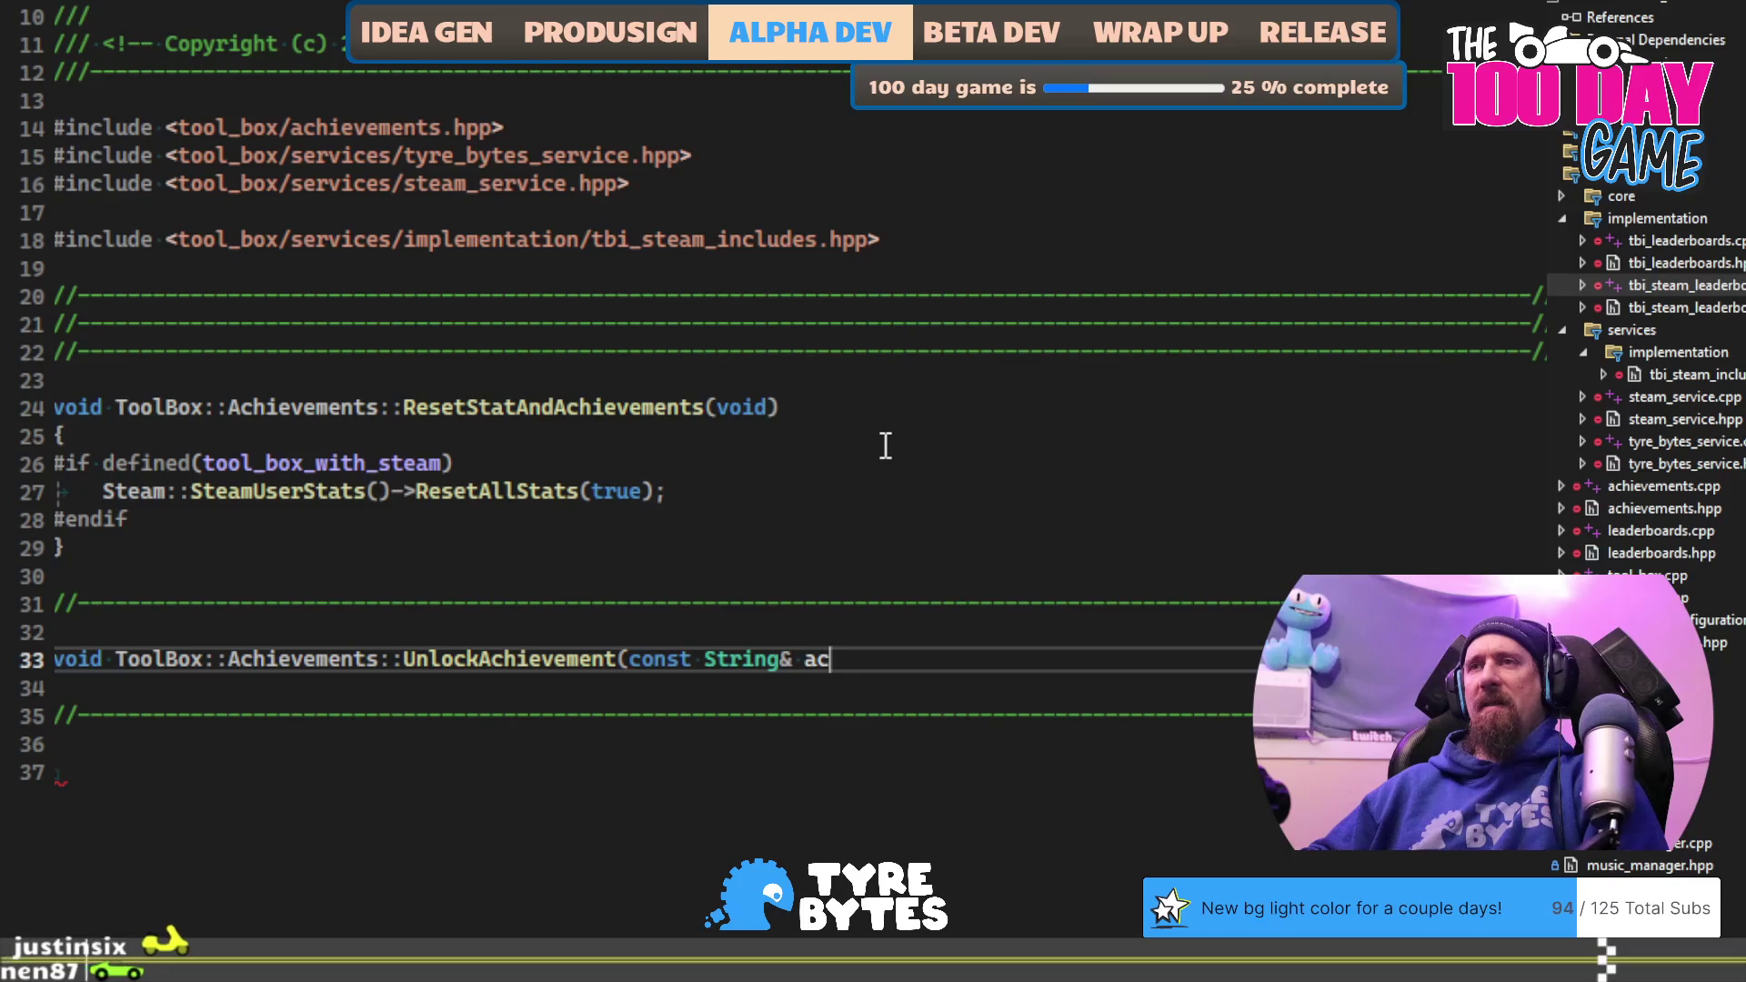
text(hievementName))
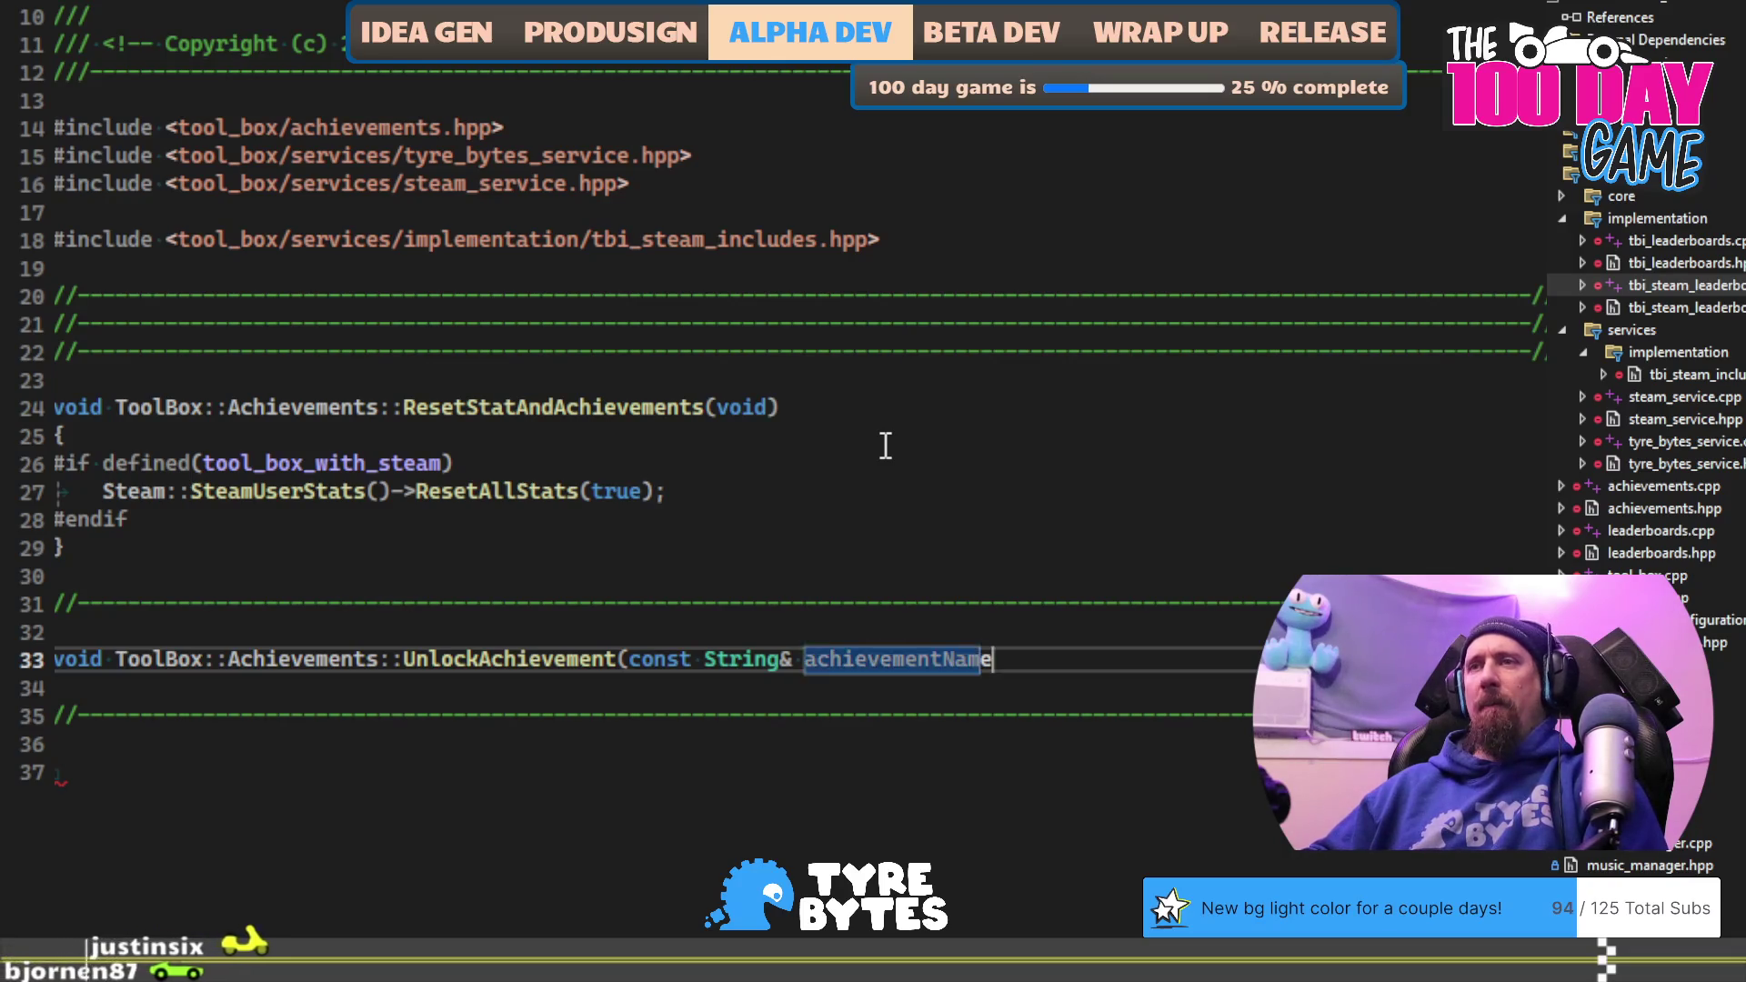
key(Return)
text({)
key(Return)
text(})
key(Up)
key(End)
key(Return)
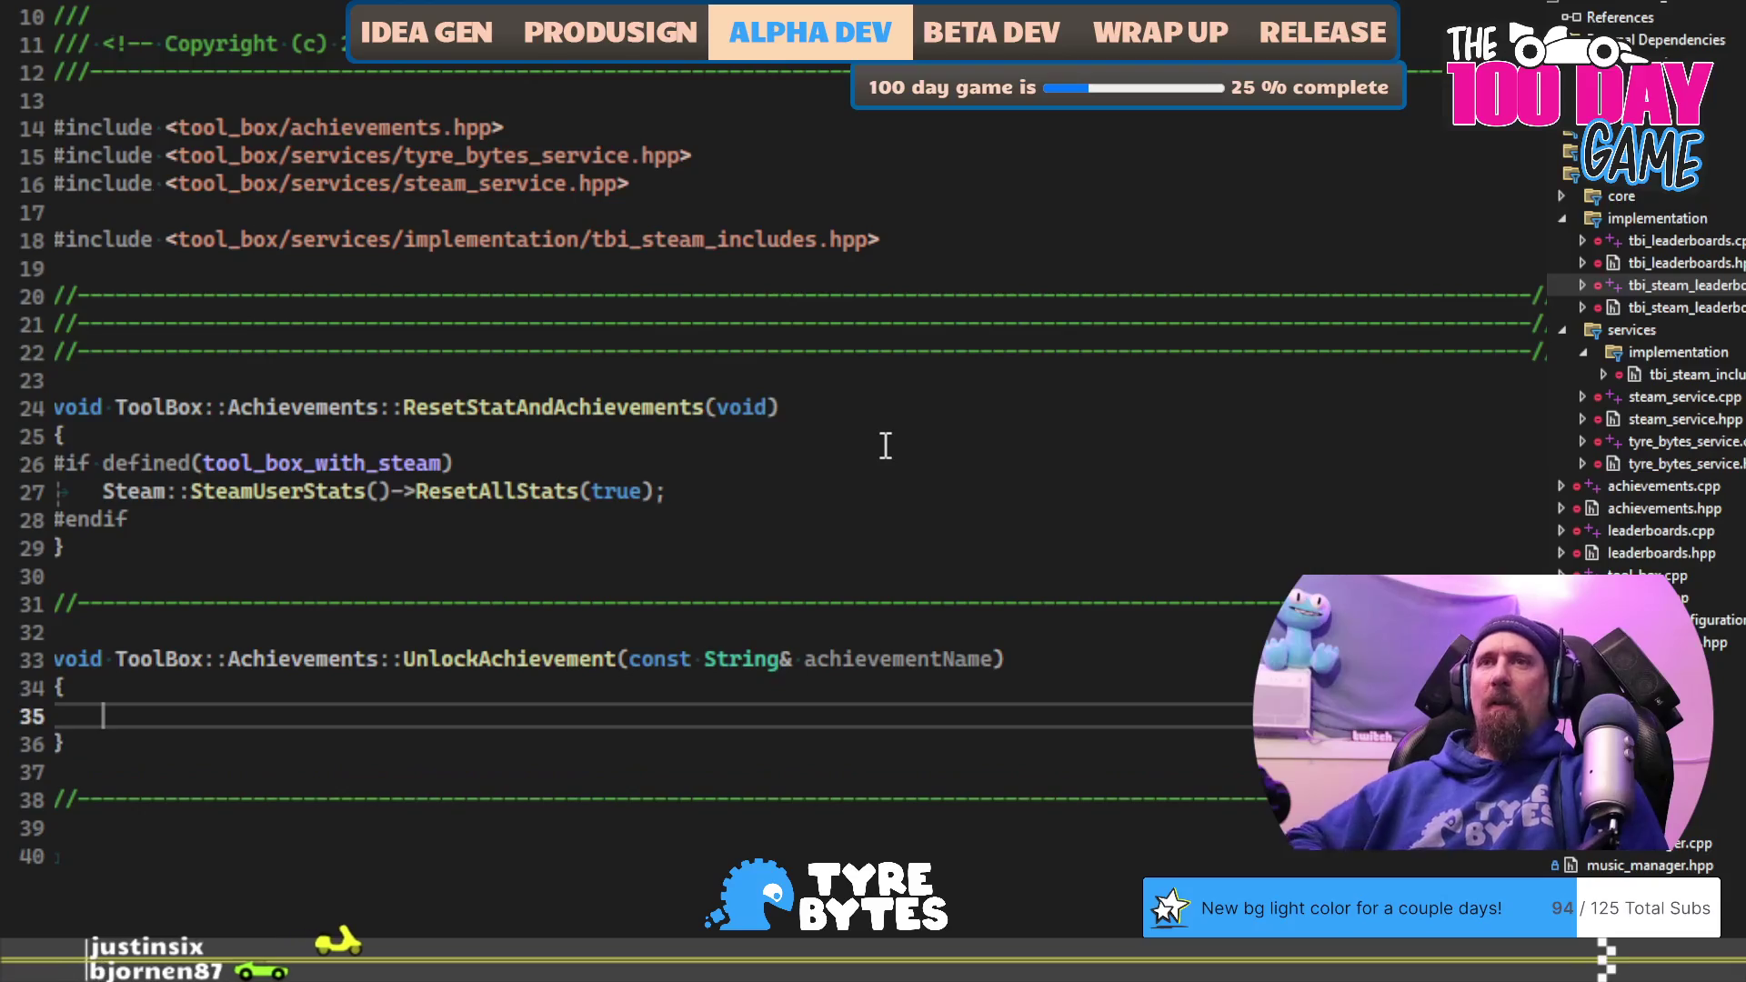
Step: Copy the #if defined(tool_box_with_steam) reset lines into UnlockAchievement and close them with #endif
key(Up)
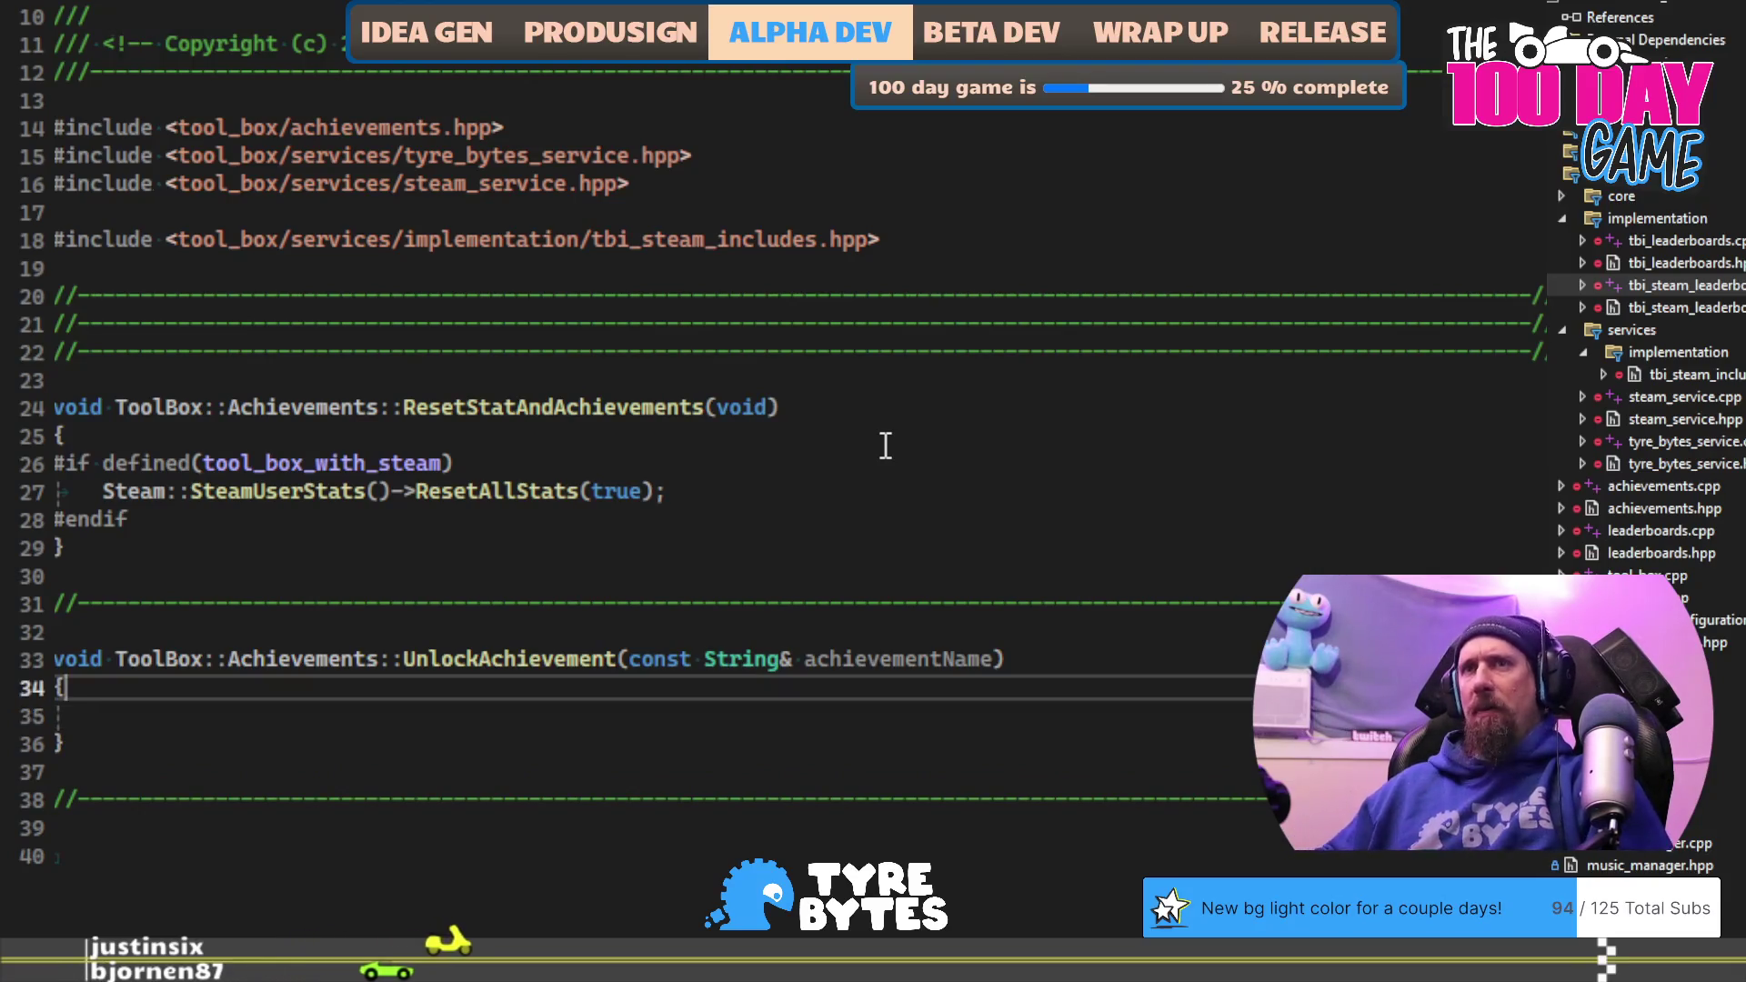
key(Up)
key(Up)
key(Up)
key(End)
key(shift+Up)
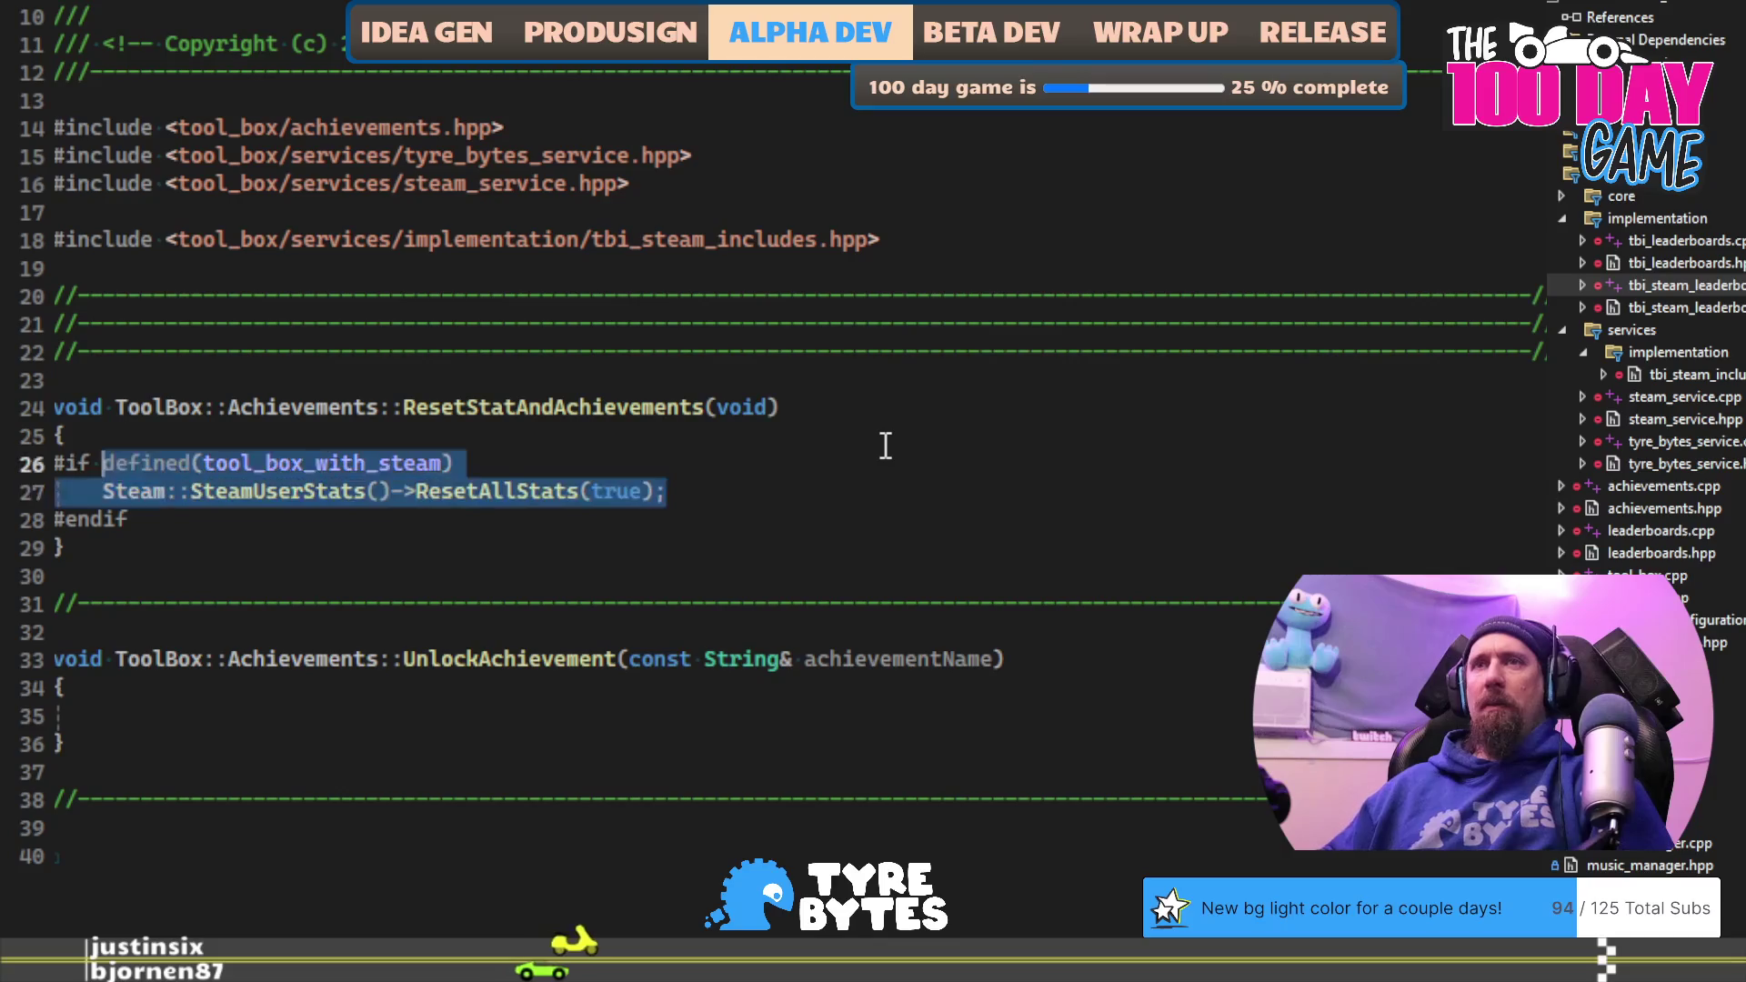
key(shift+Home)
key(ctrl+c)
key(Down)
key(Down)
key(Down)
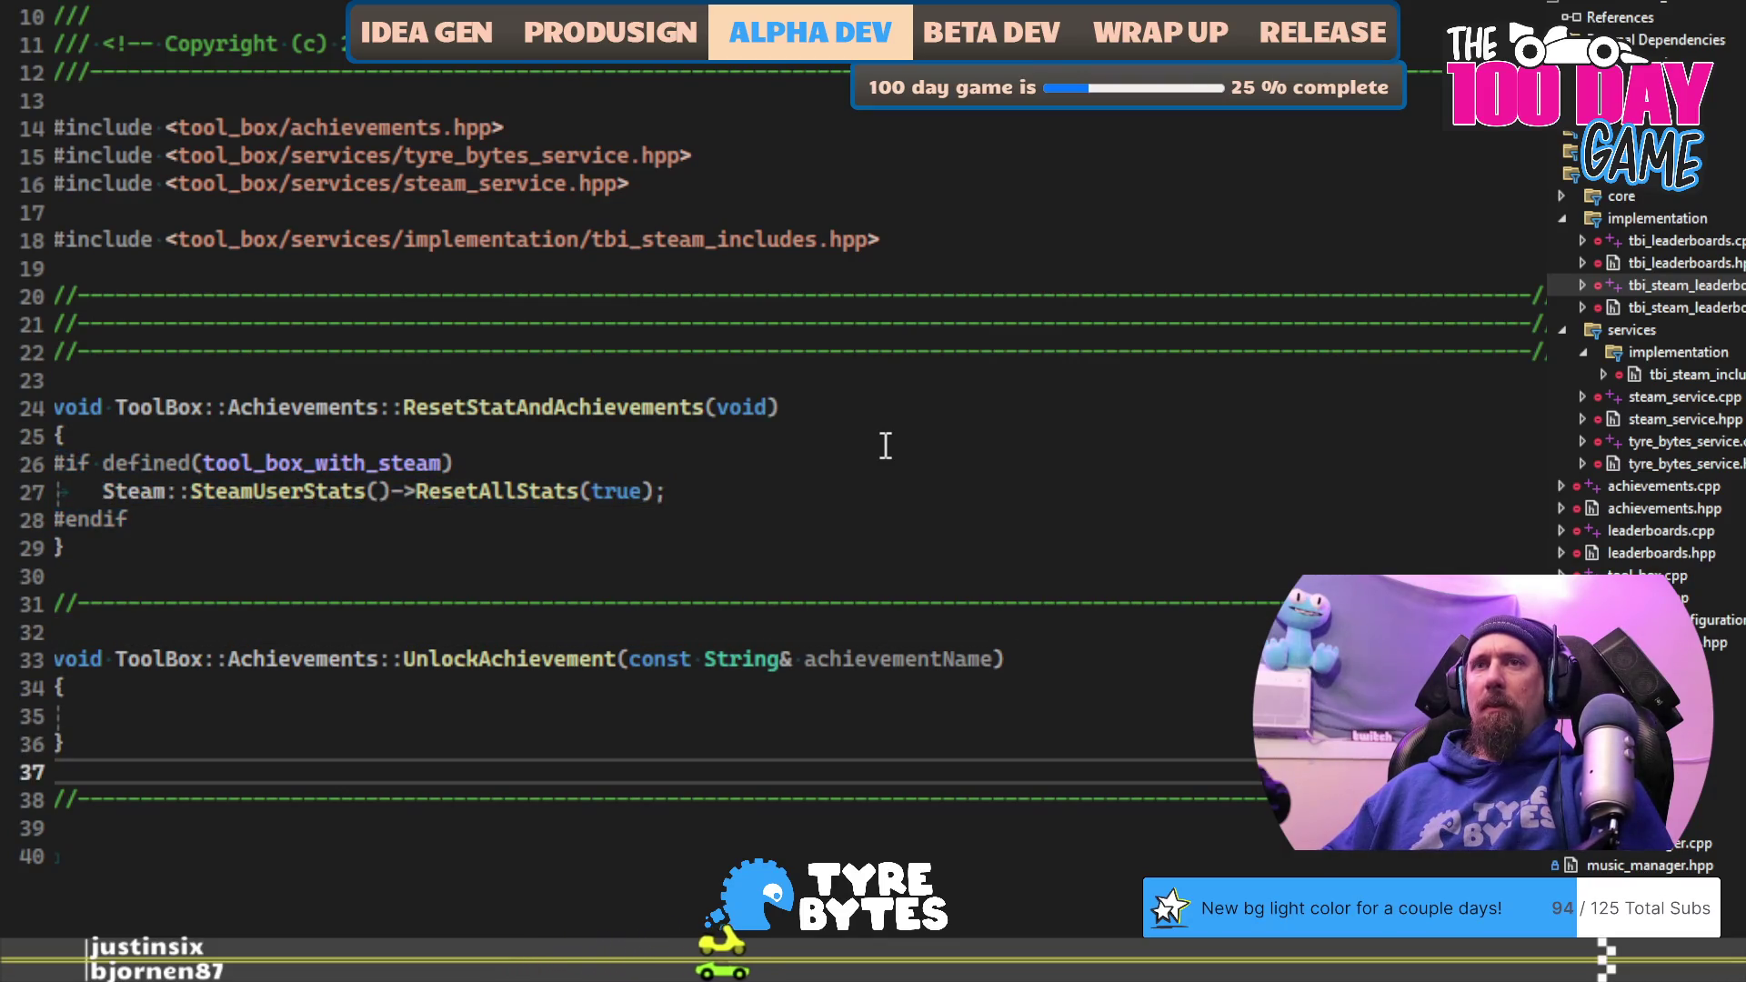
key(ctrl+v)
key(Return)
text(#e)
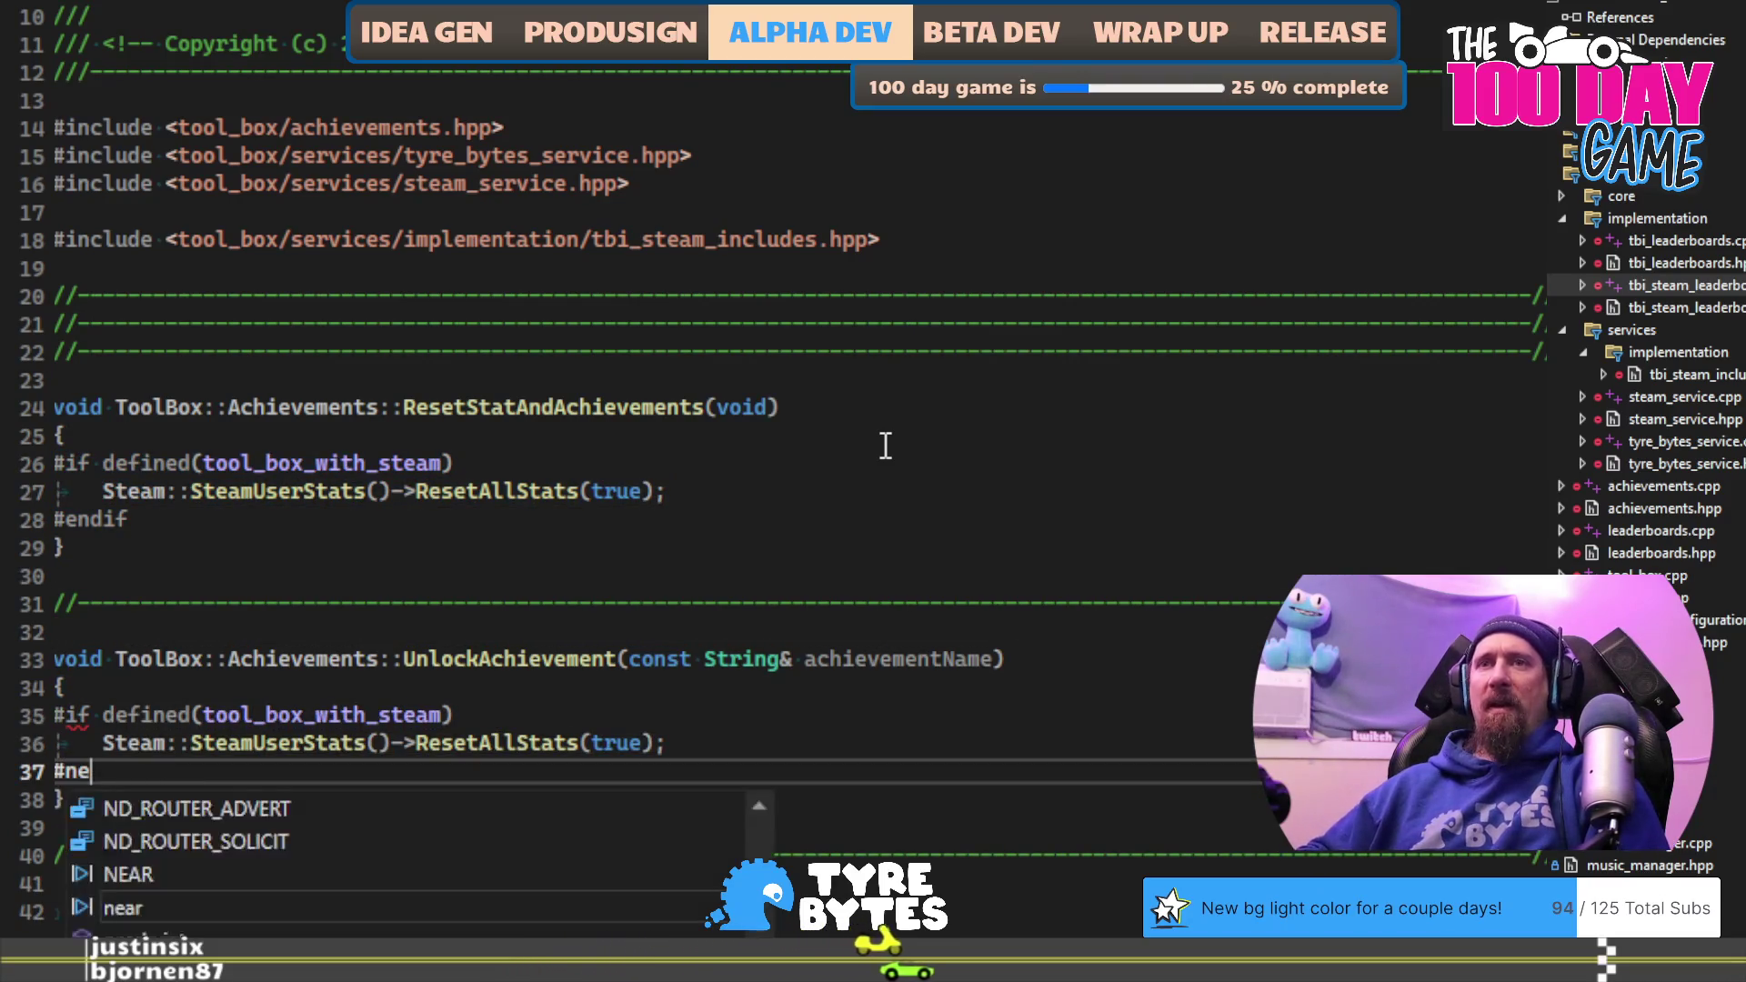
text(ndif)
key(Escape)
Step: Replace ResetAllStats(true) with SetAchievement(achievementName.c_str()); in the pasted Steam call
key(Up)
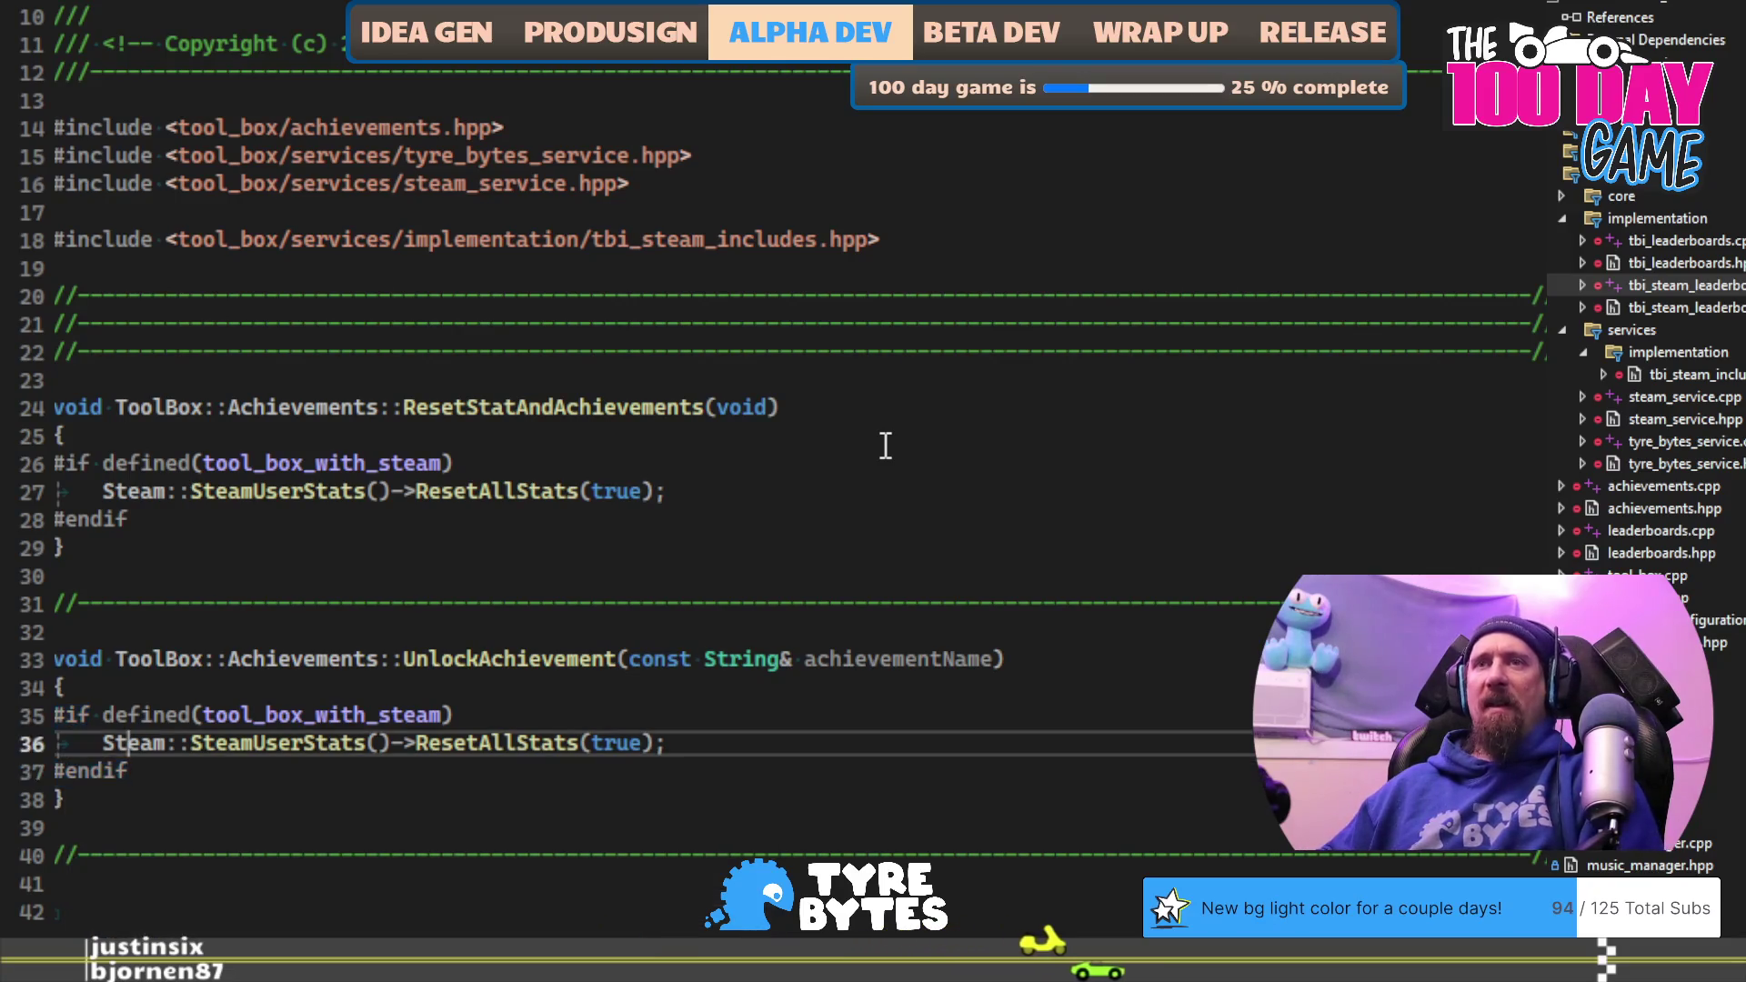
key(End)
key(Left)
key(End)
key(ctrl+shift+Left)
key(ctrl+shift+Left)
key(ctrl+shift+Left)
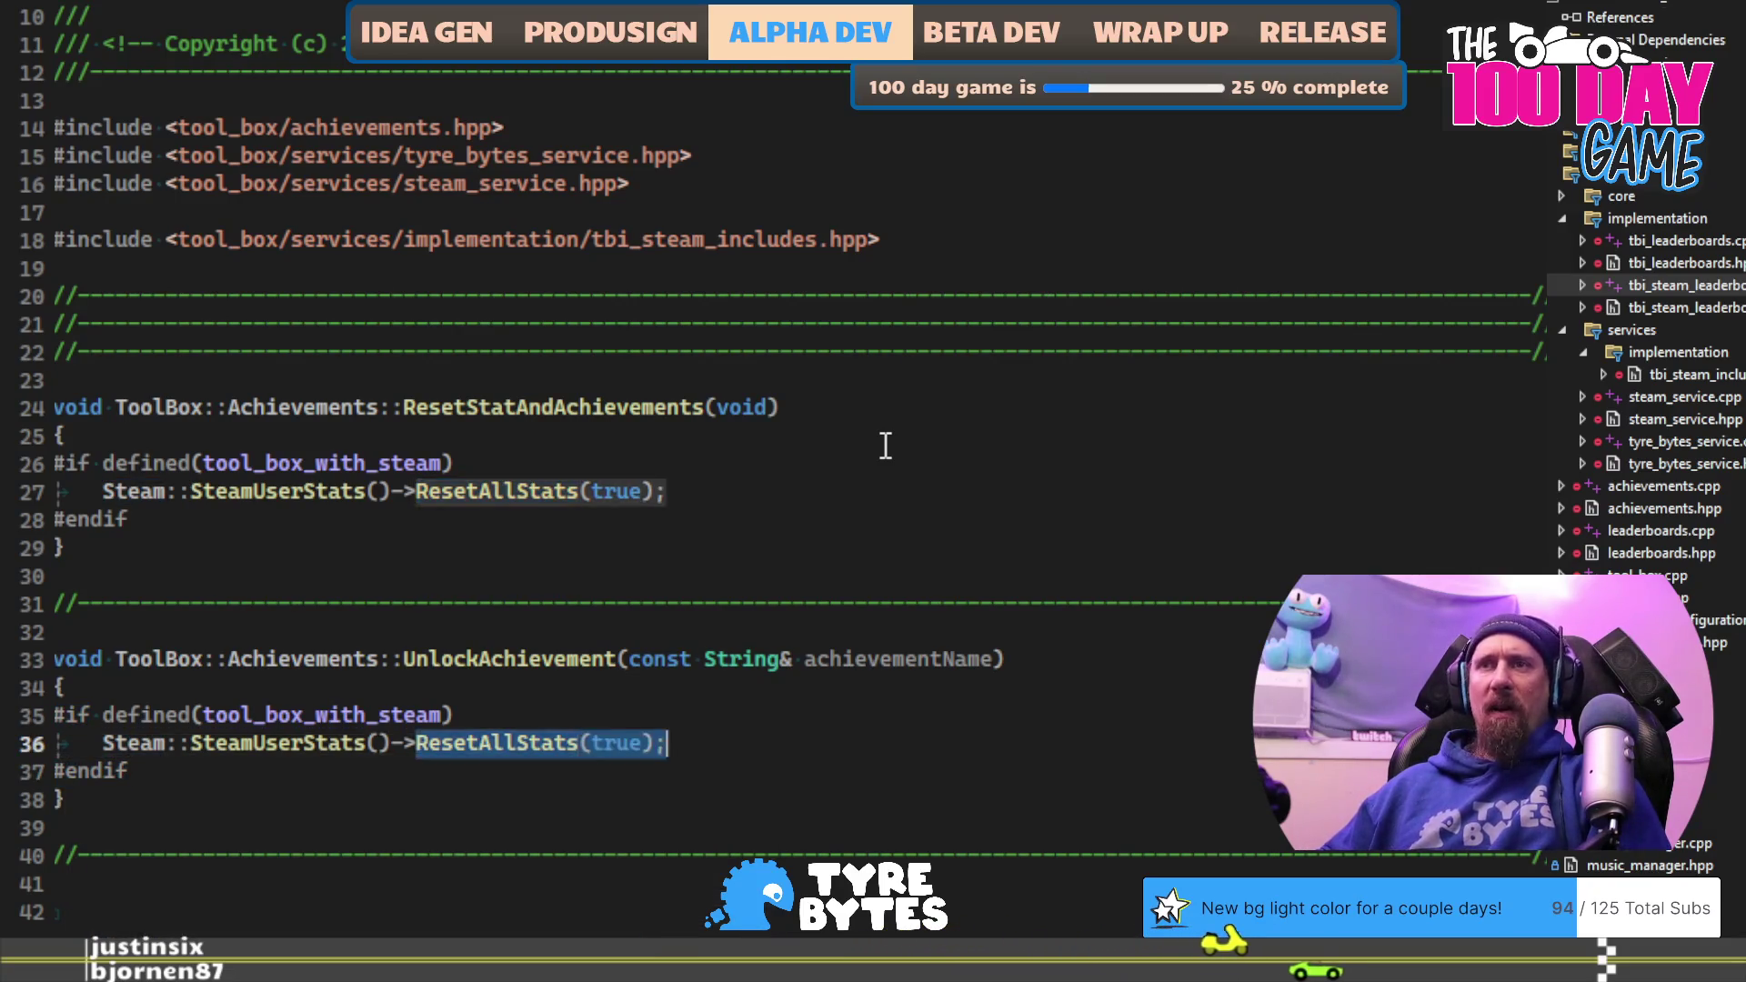
key(BackSpace)
text(>)
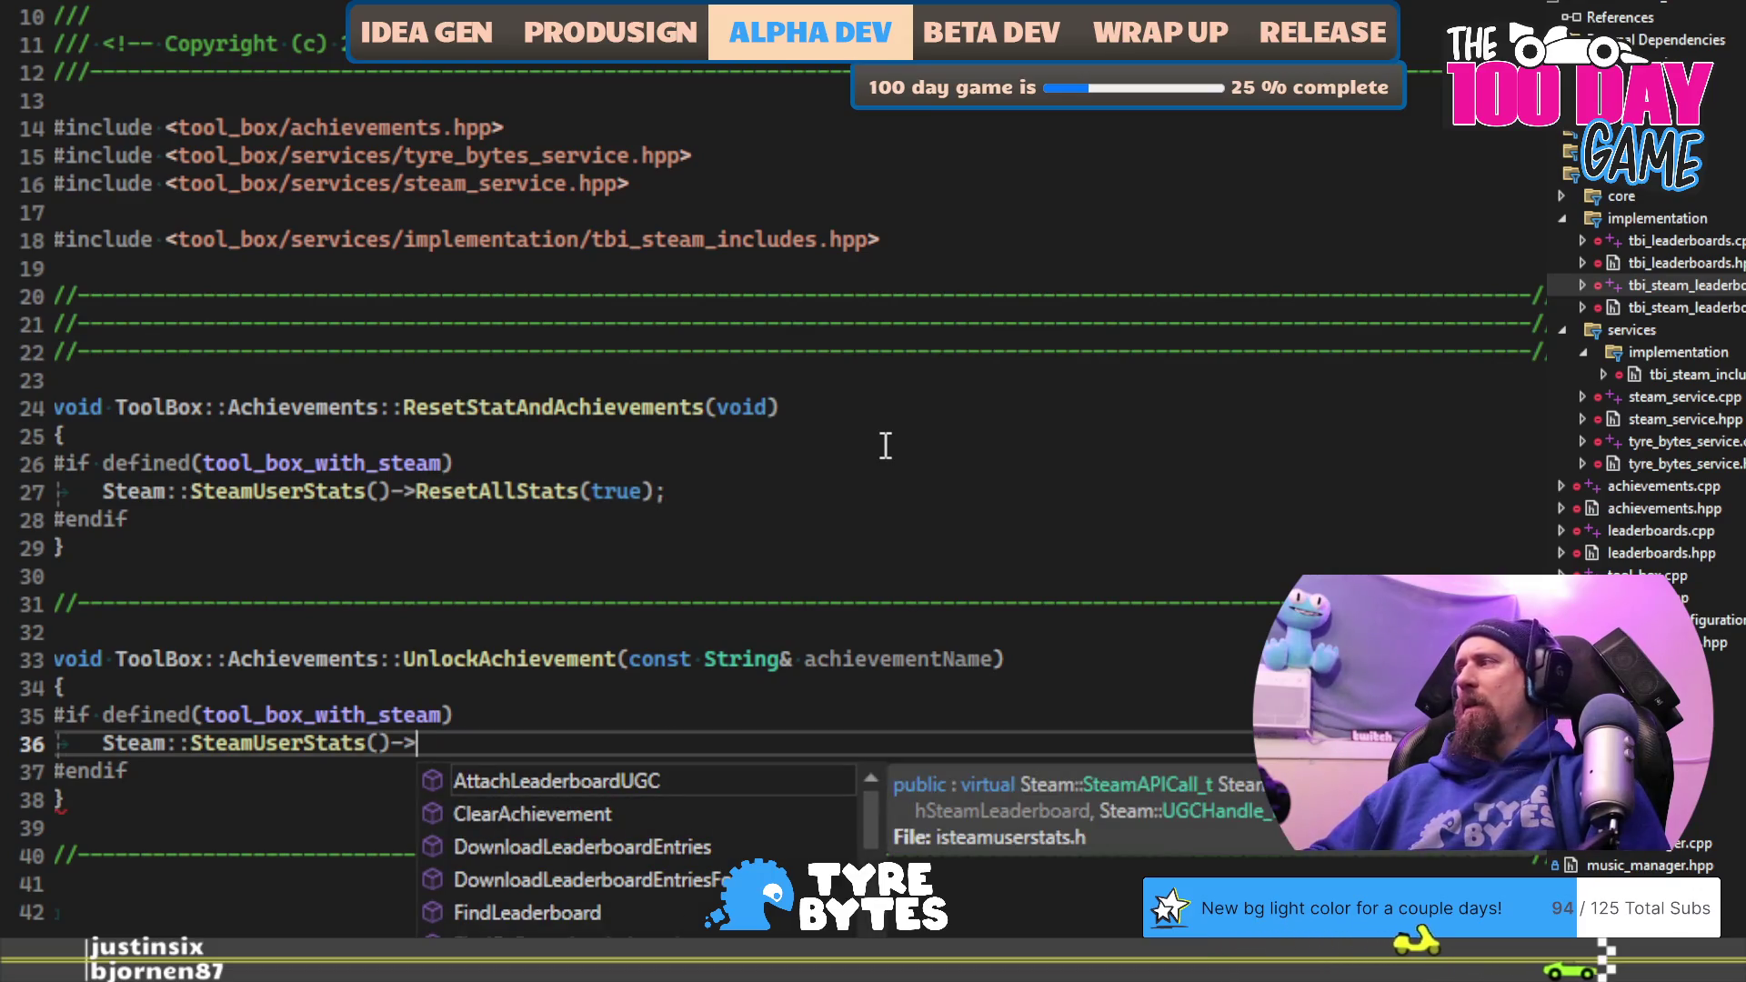
text(SetA)
key(Tab)
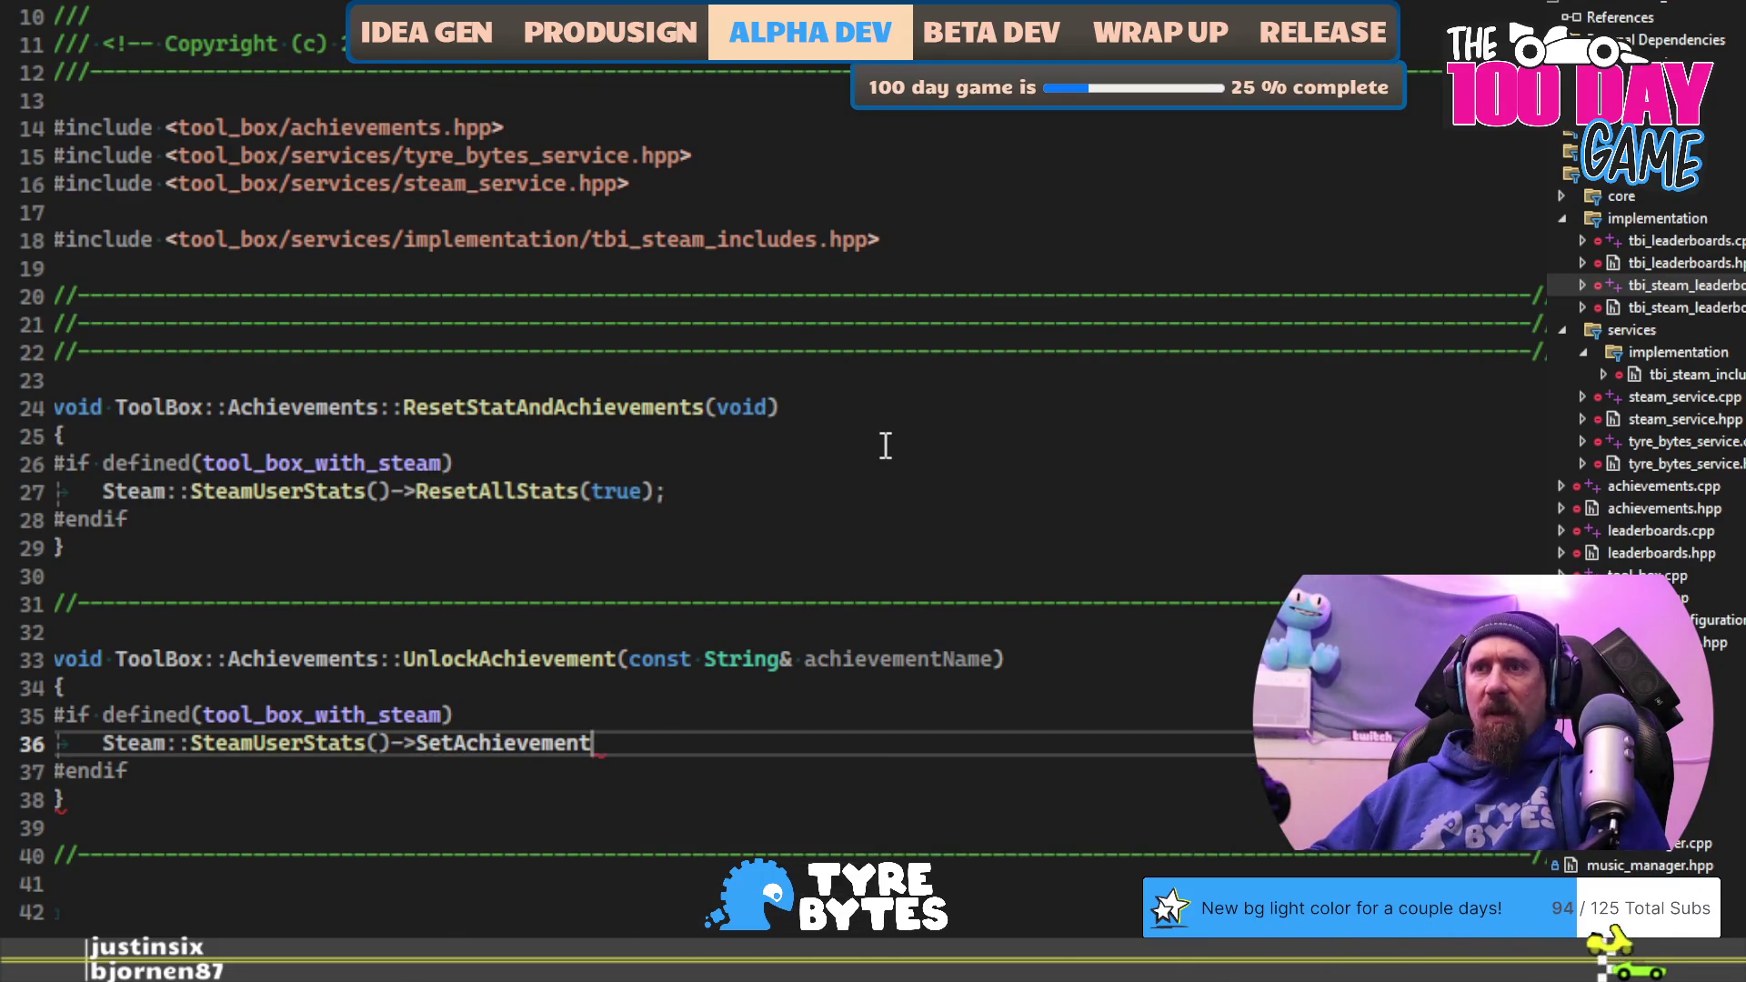
text(()
text(ach)
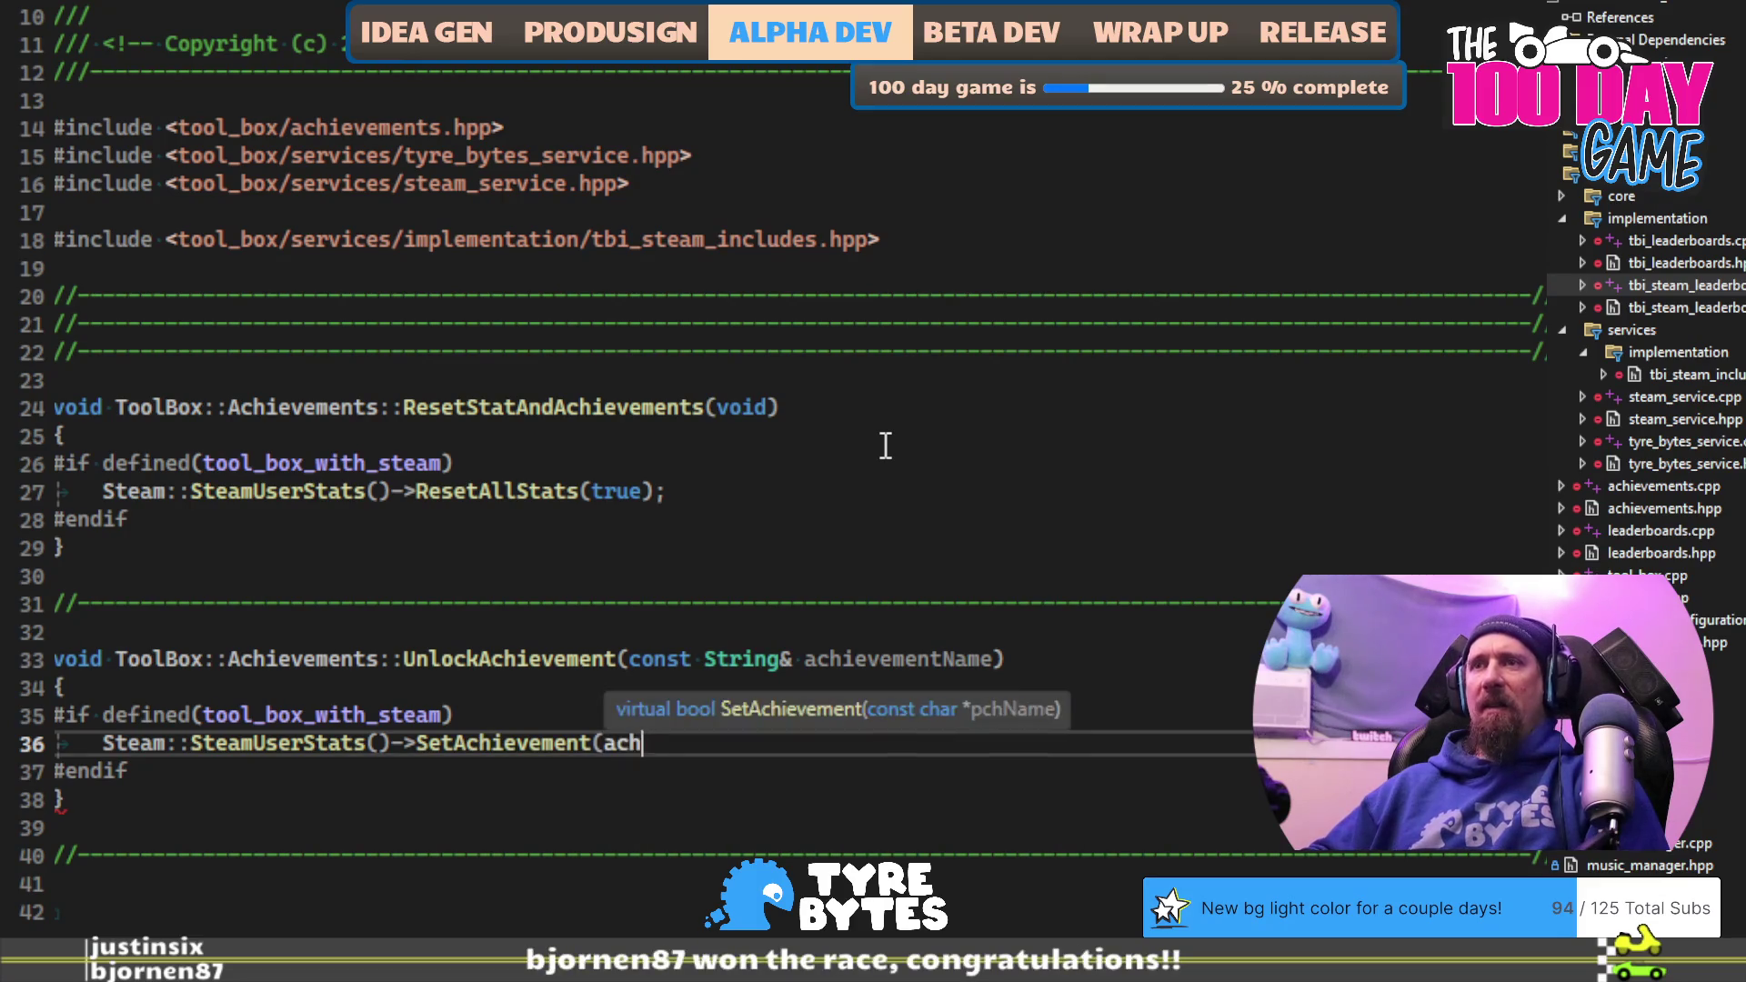
text(ievementName.c)
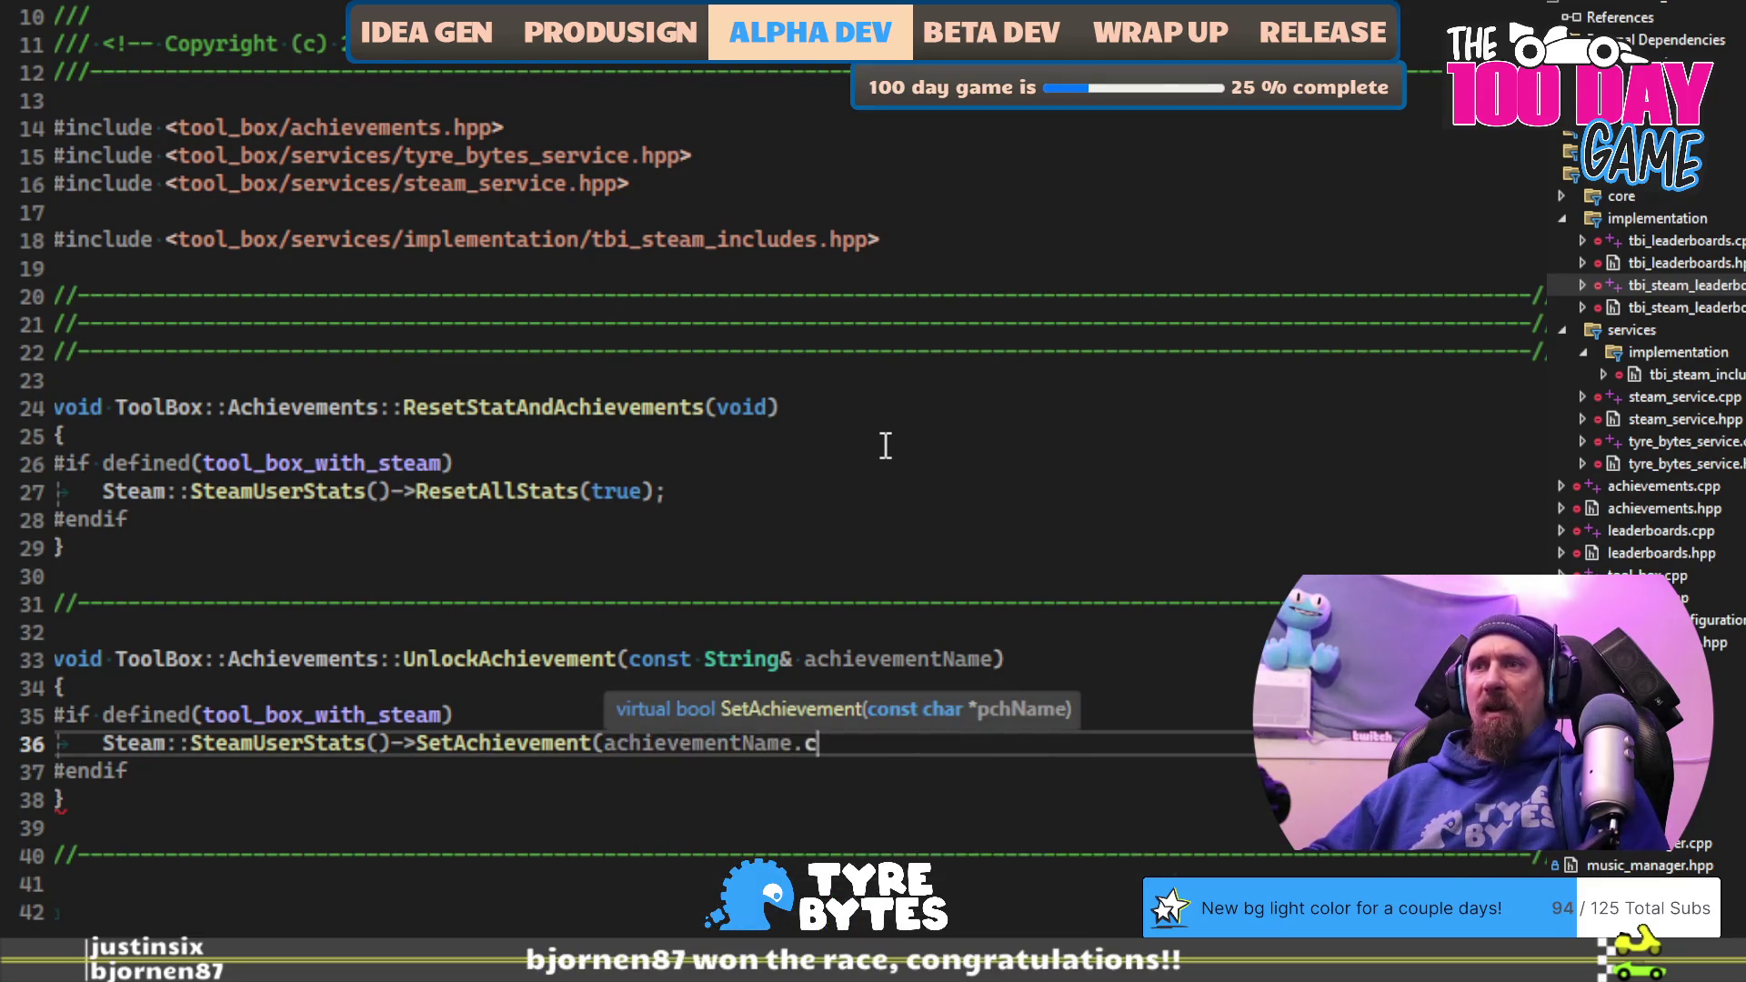
text(_str());)
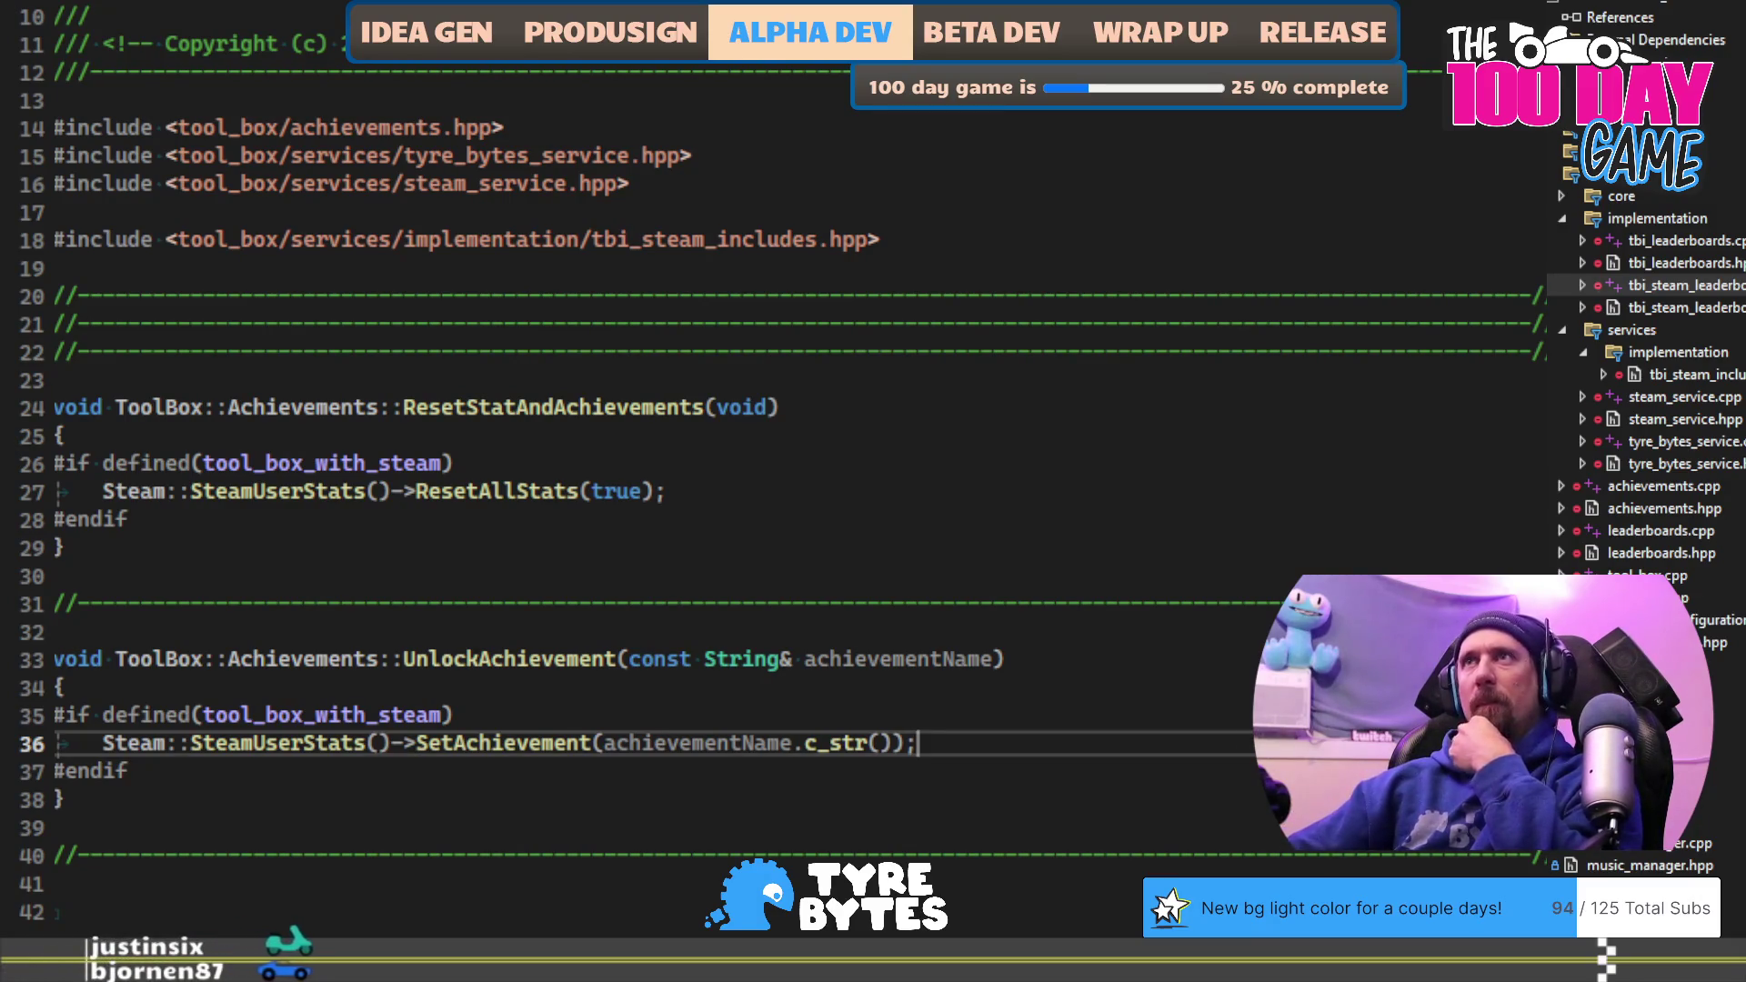
key(ctrl+k)
key(ctrl+o)
click(1124, 238)
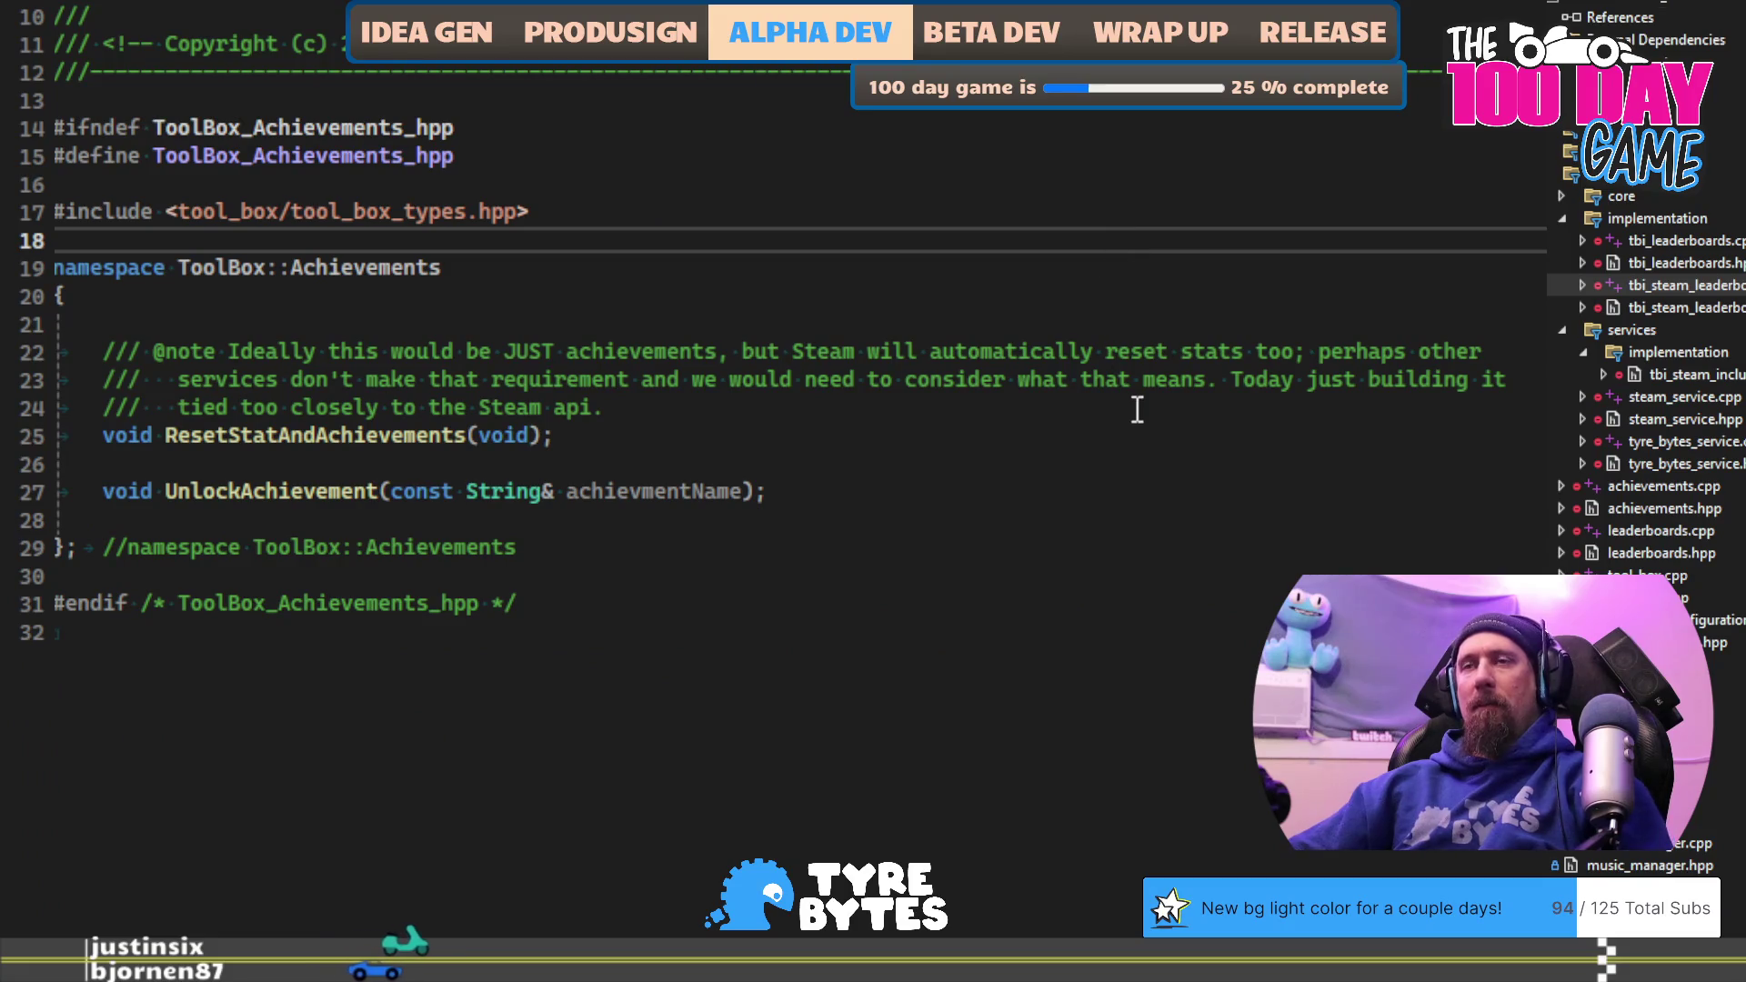
click(1145, 452)
click(1200, 295)
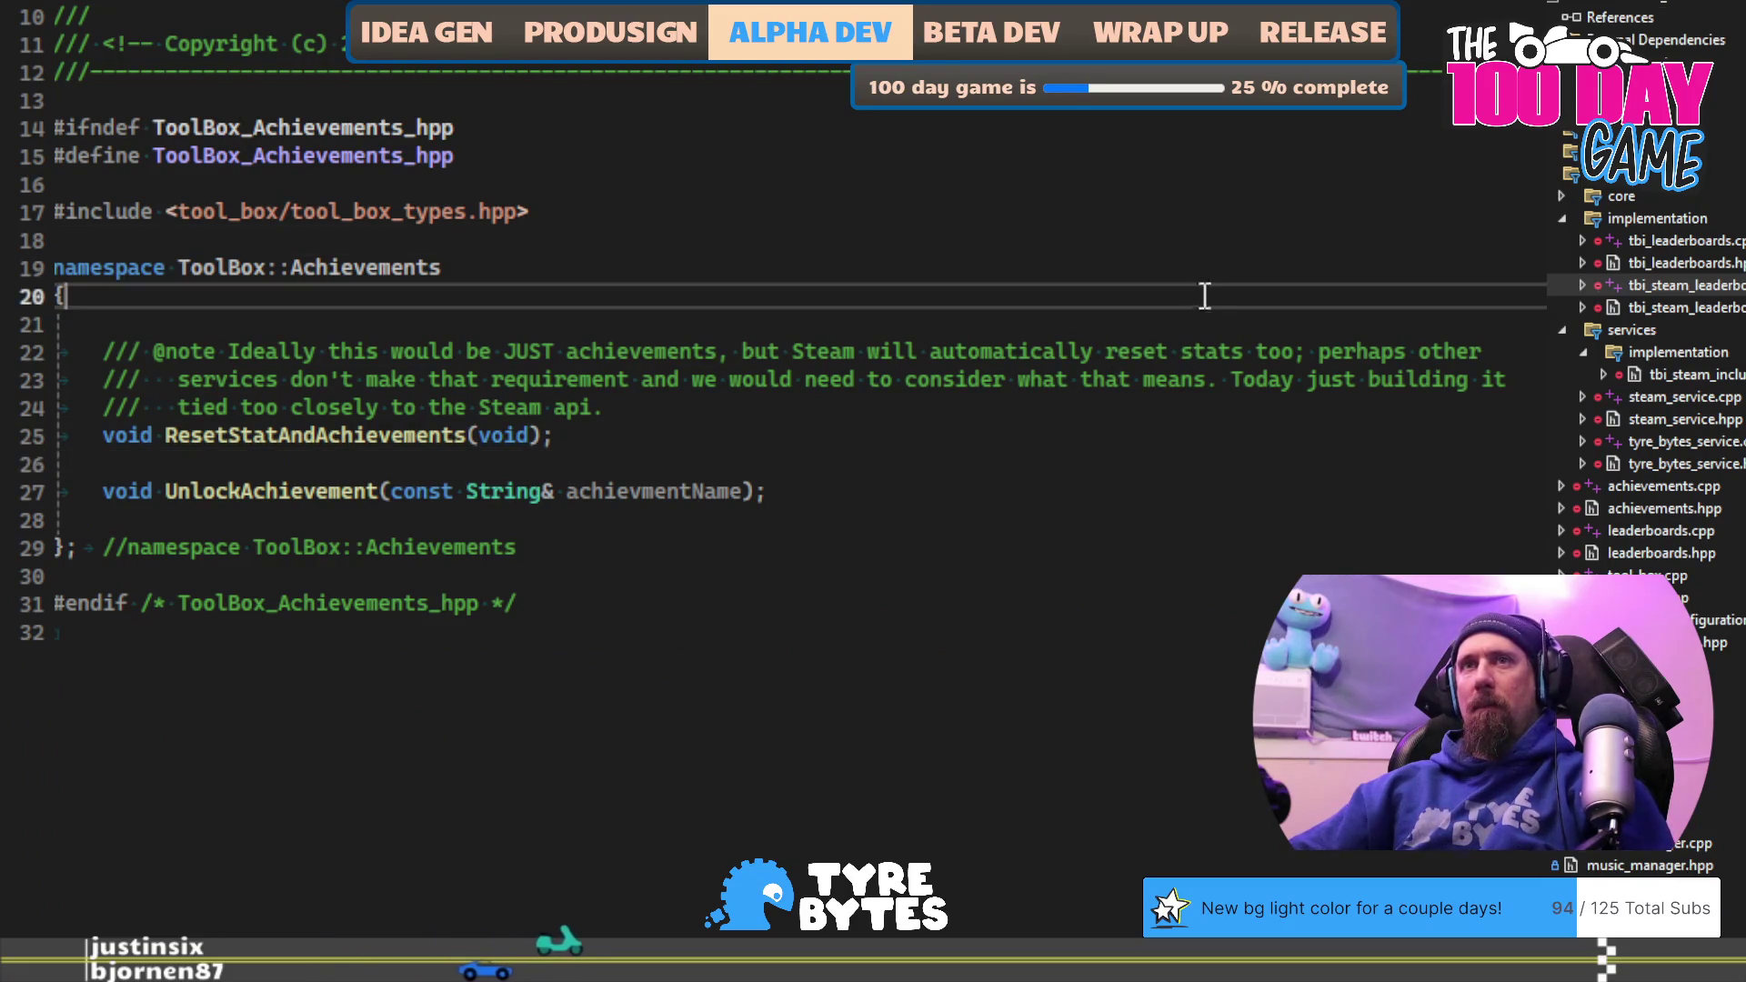
click(1193, 320)
click(1177, 380)
key(Up)
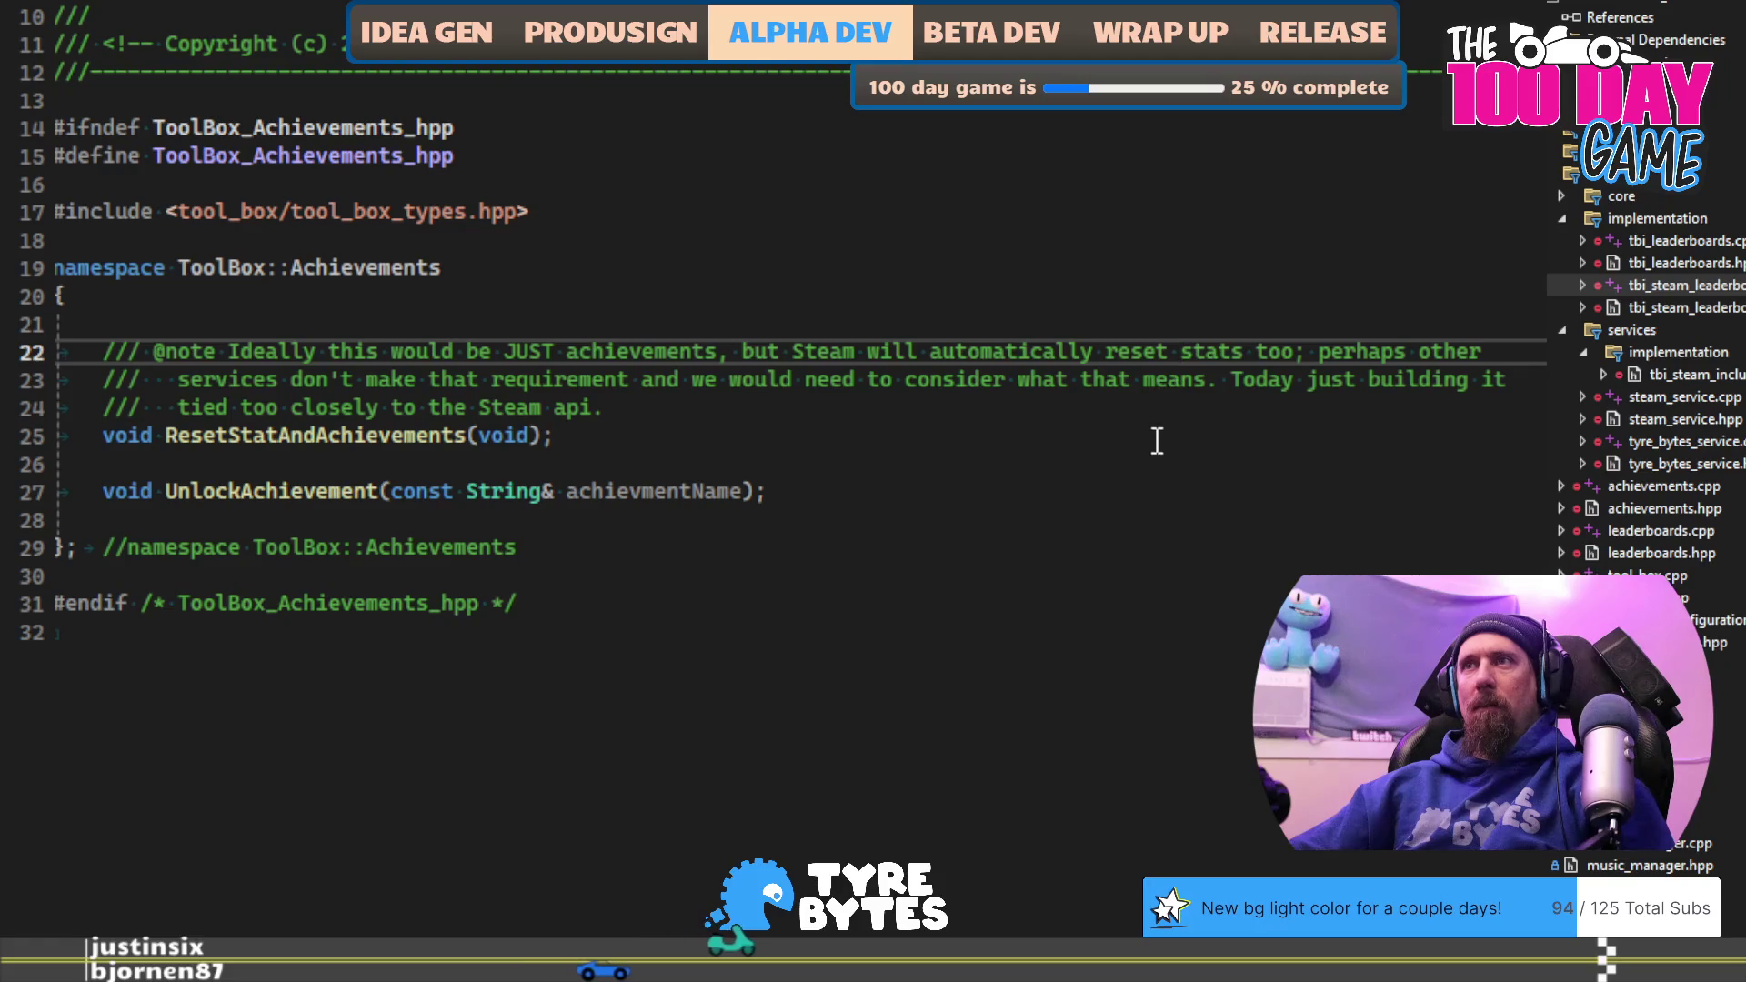
click(1157, 441)
key(Down)
key(Return)
text(/// @note Ideally this would be JUST achievements, but Steam will automatically reset stats too; perhaps other)
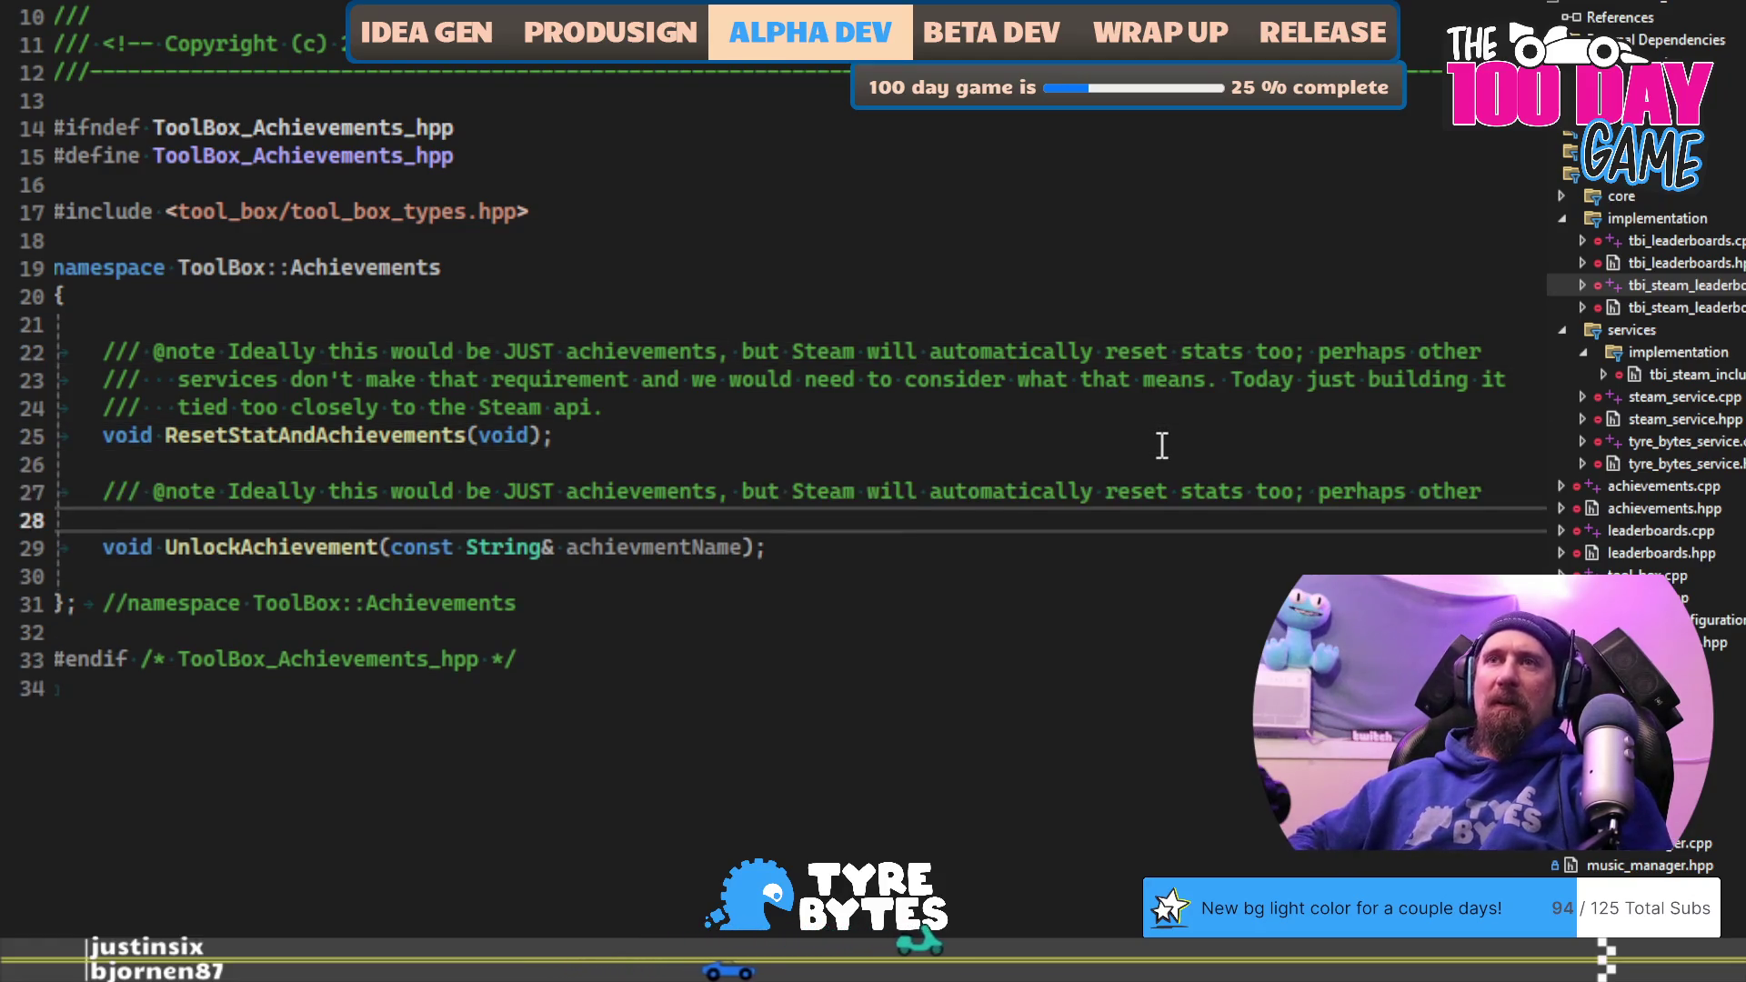
key(BackSpace)
key(shift+Home)
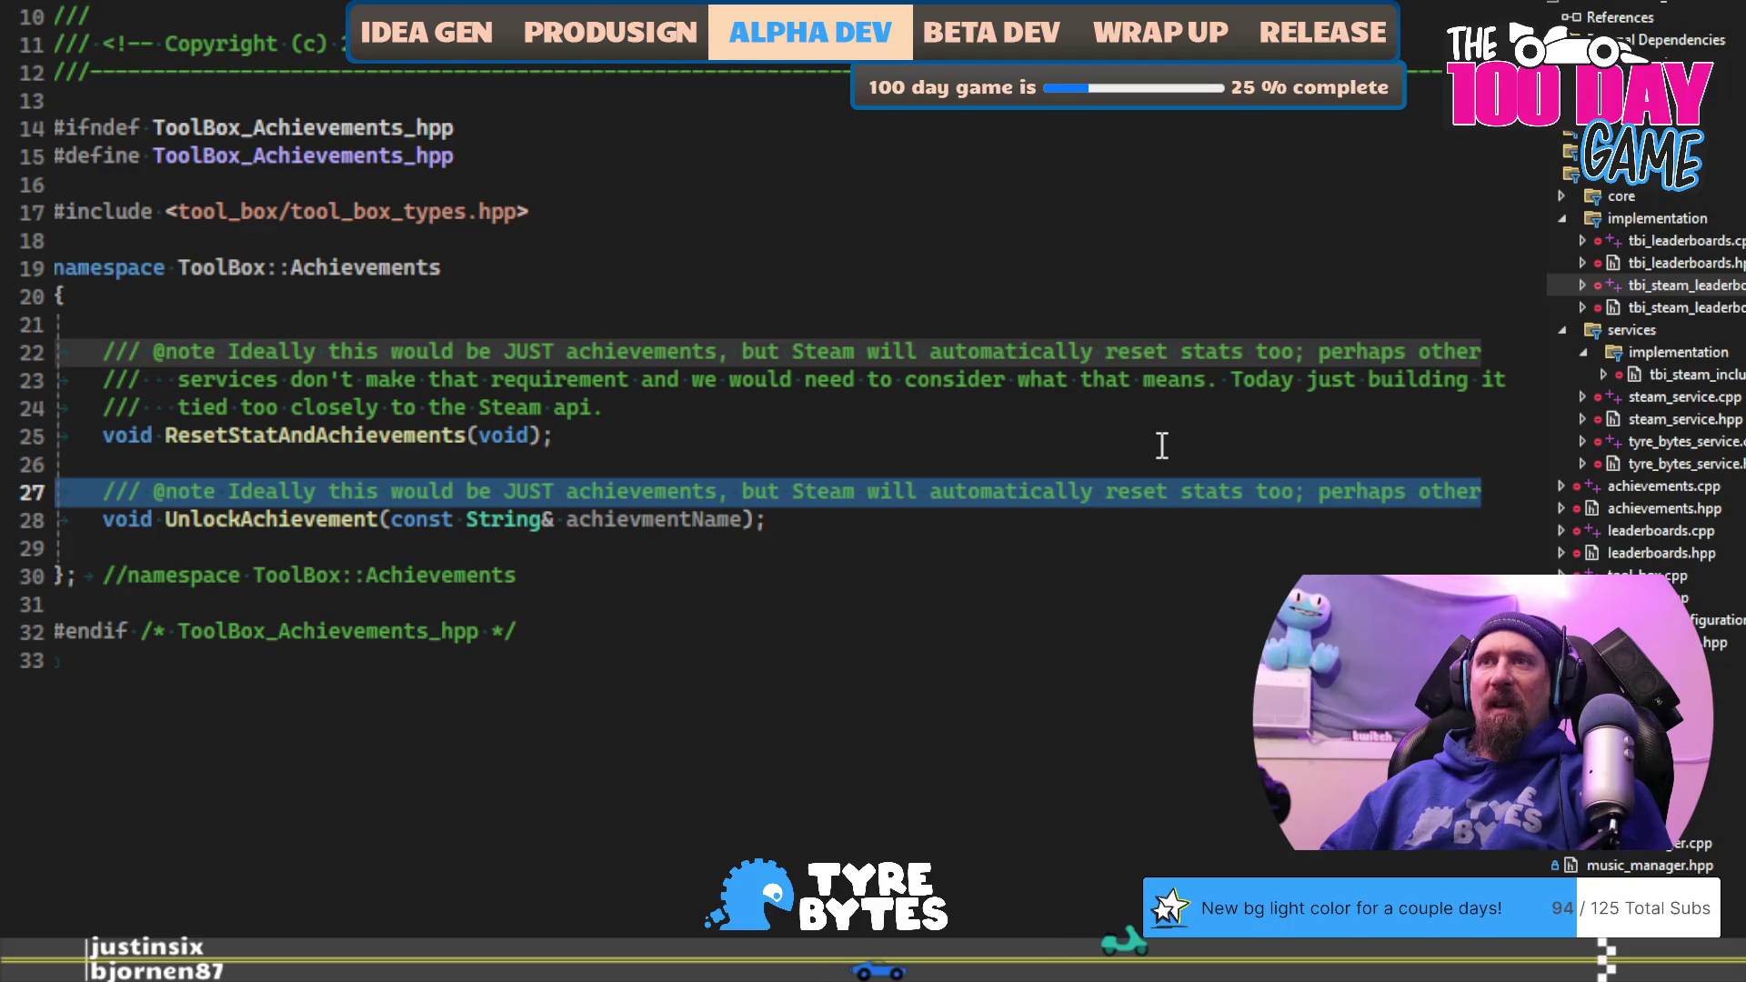
key(BackSpace)
key(Delete)
key(Up)
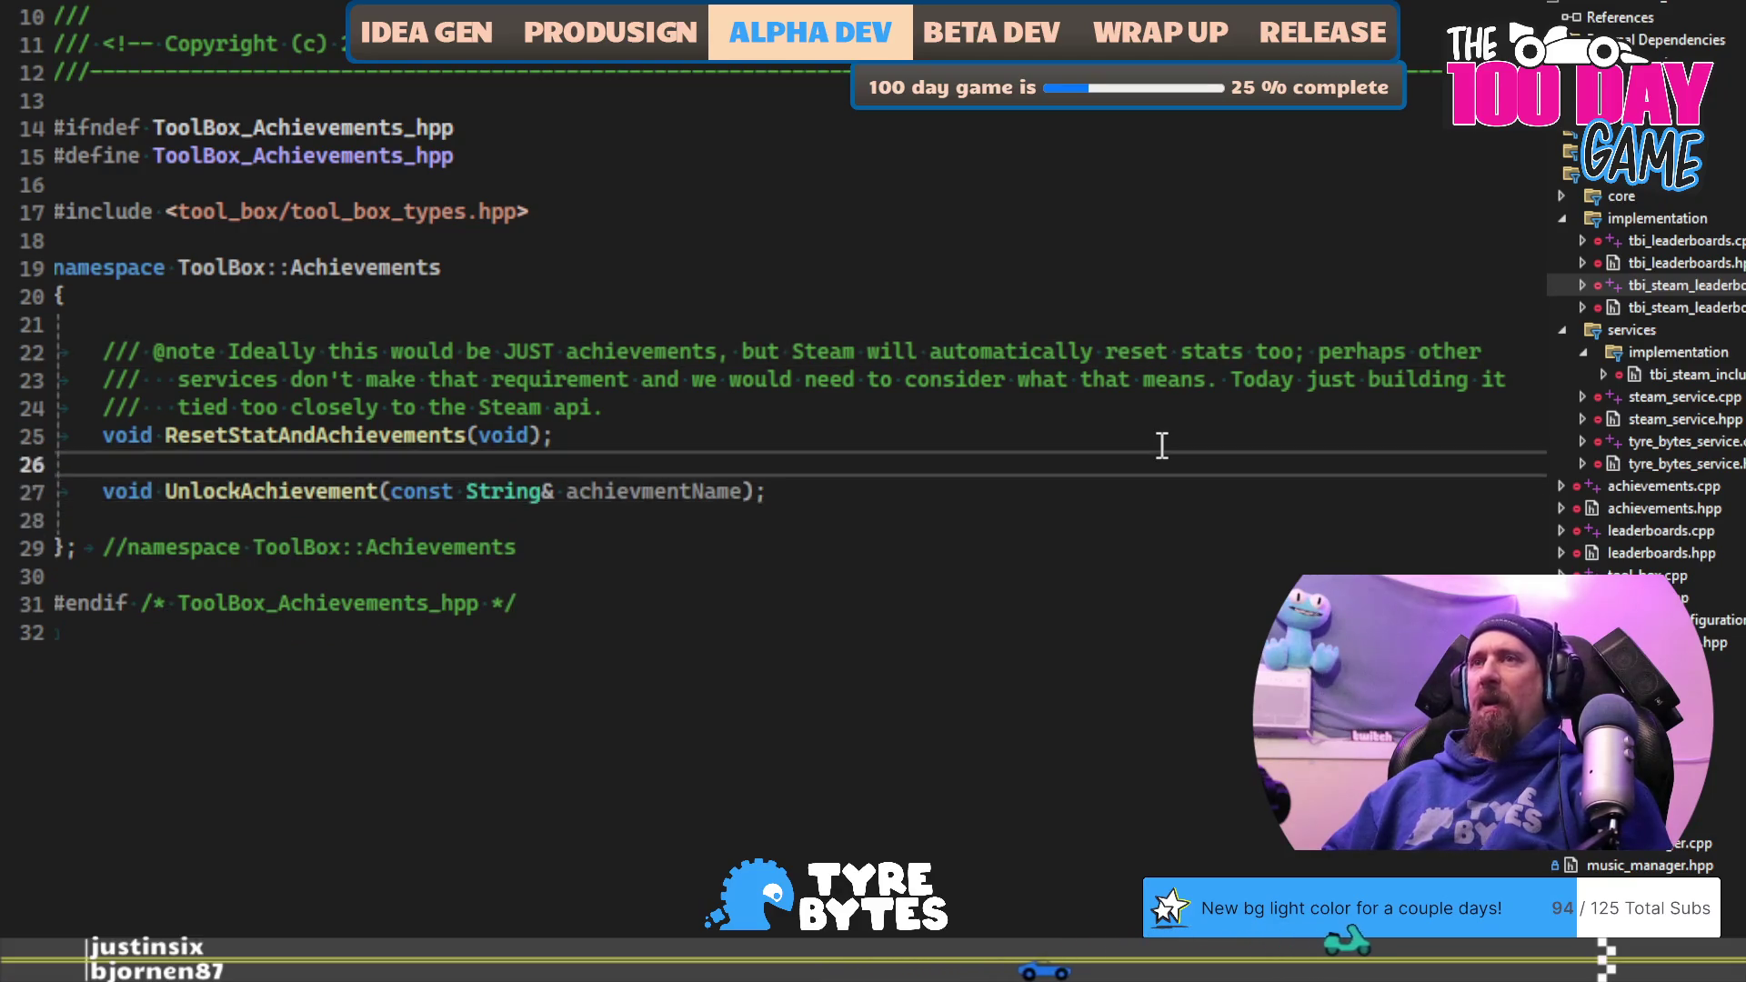
key(Return)
text(///)
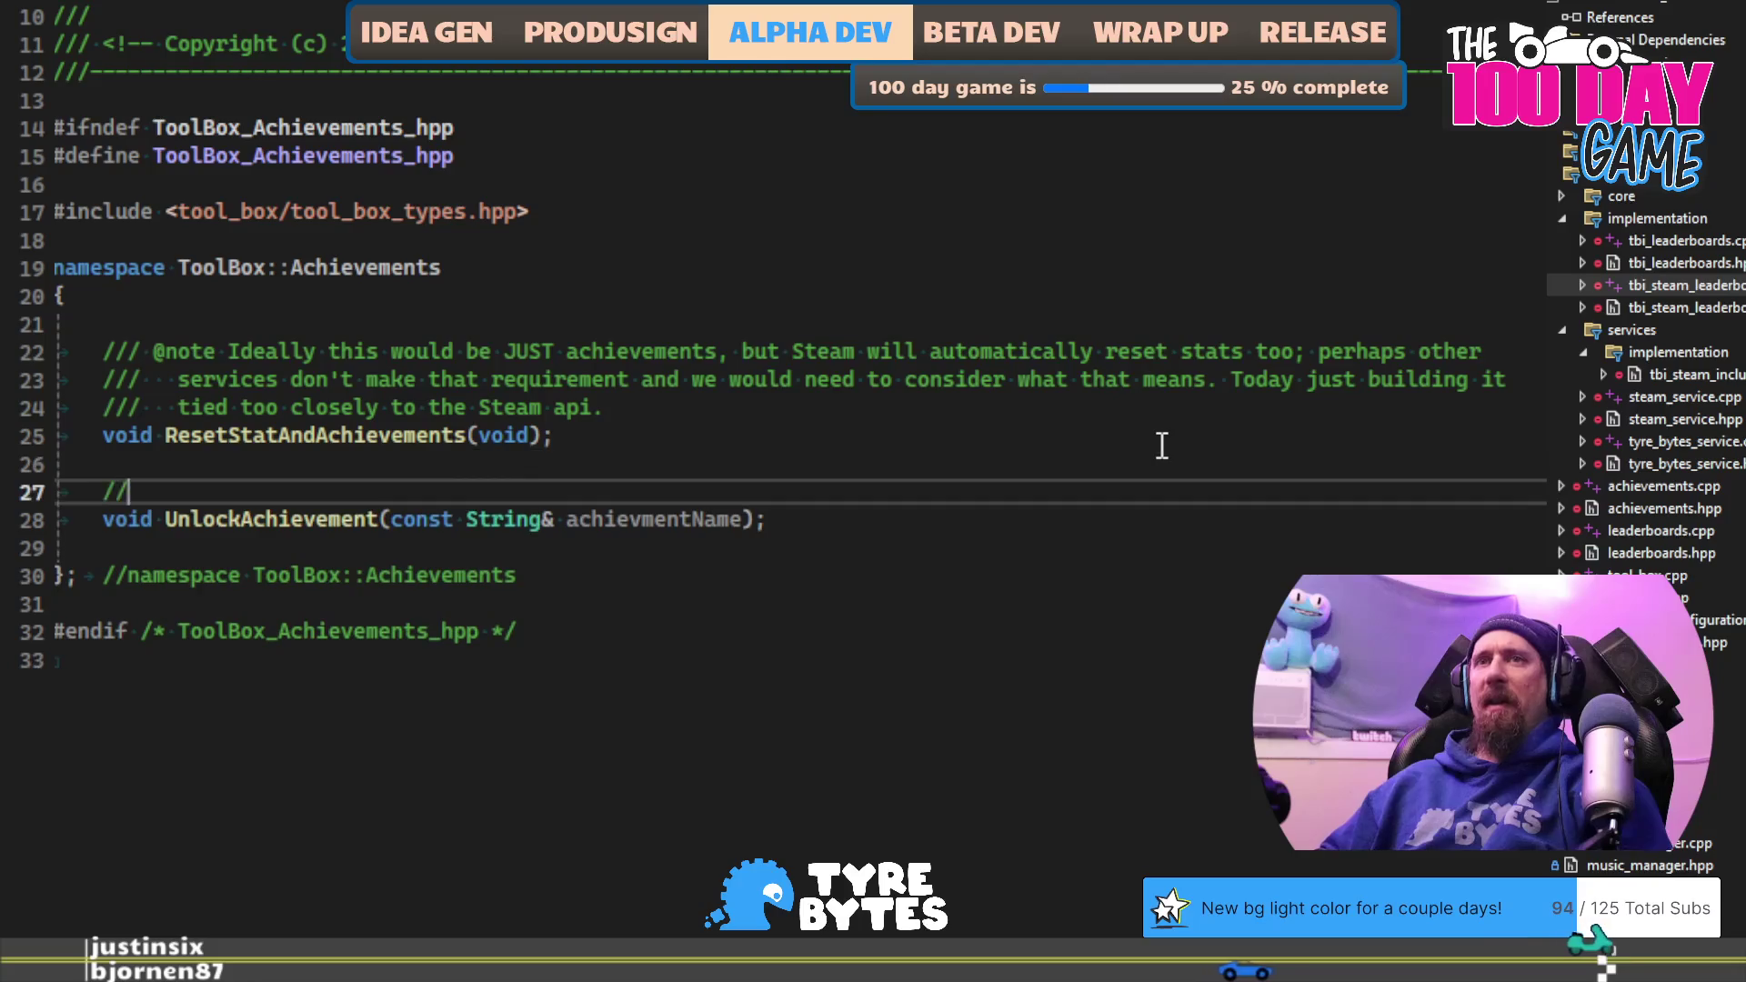
key(Return)
text(@pa)
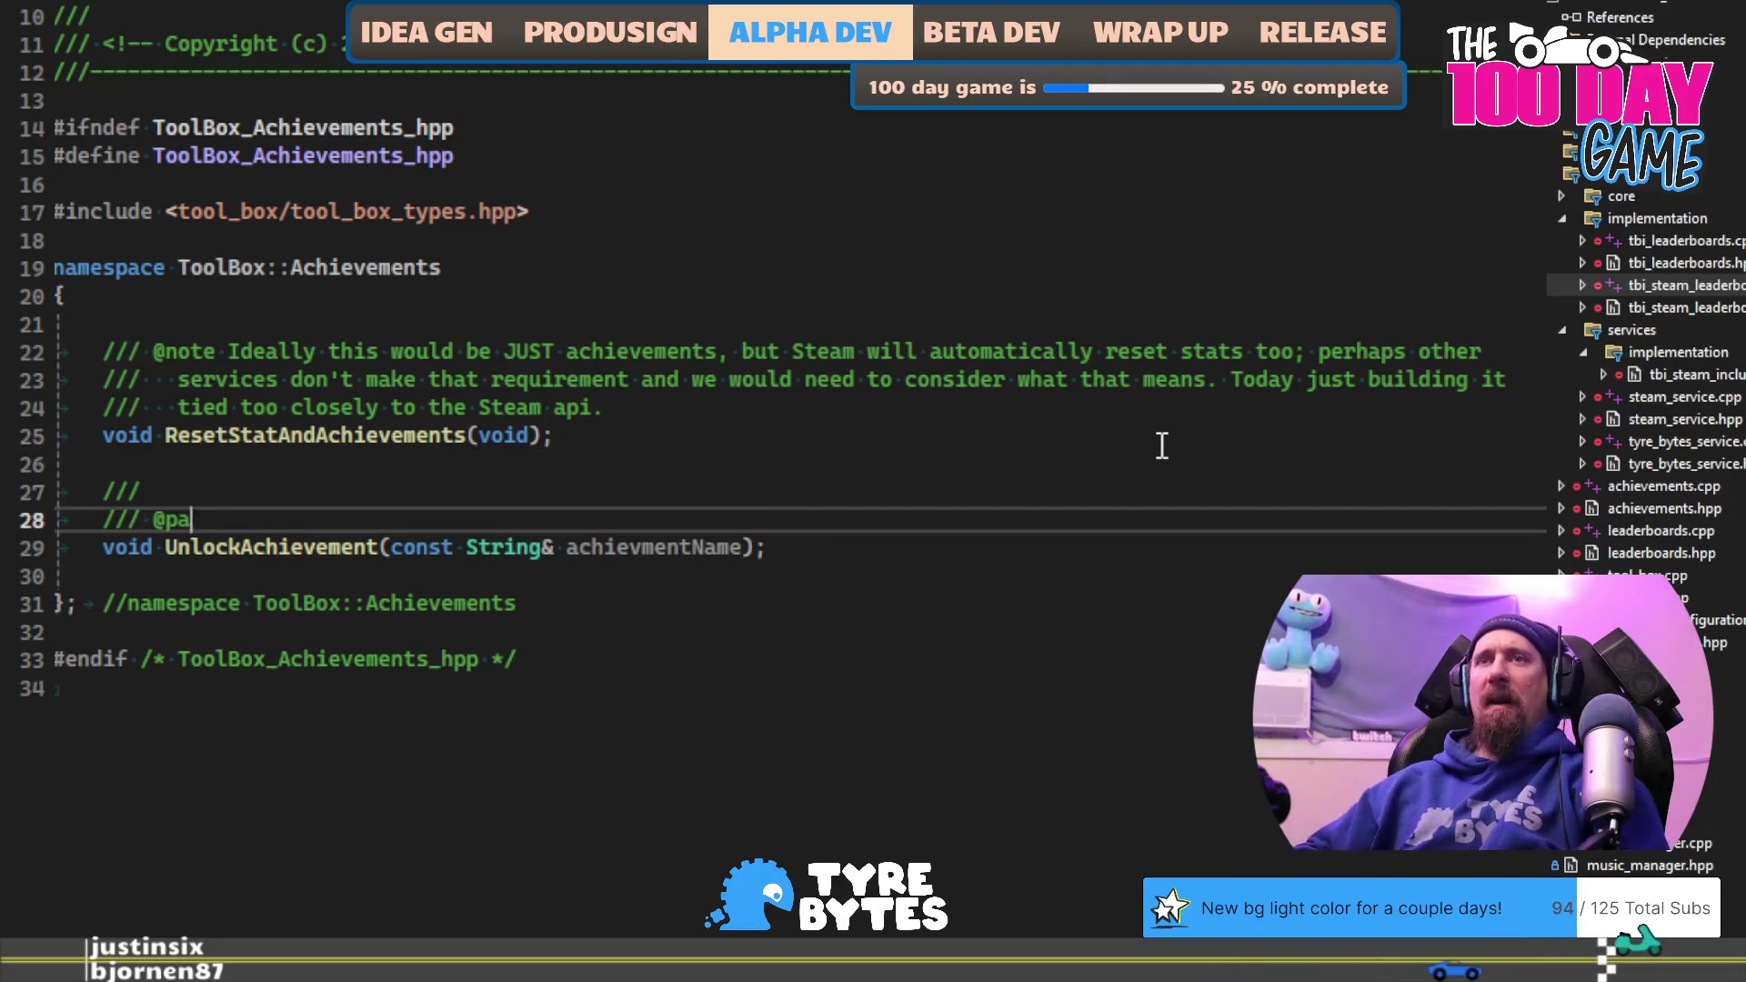
text(ram achievementName A uni)
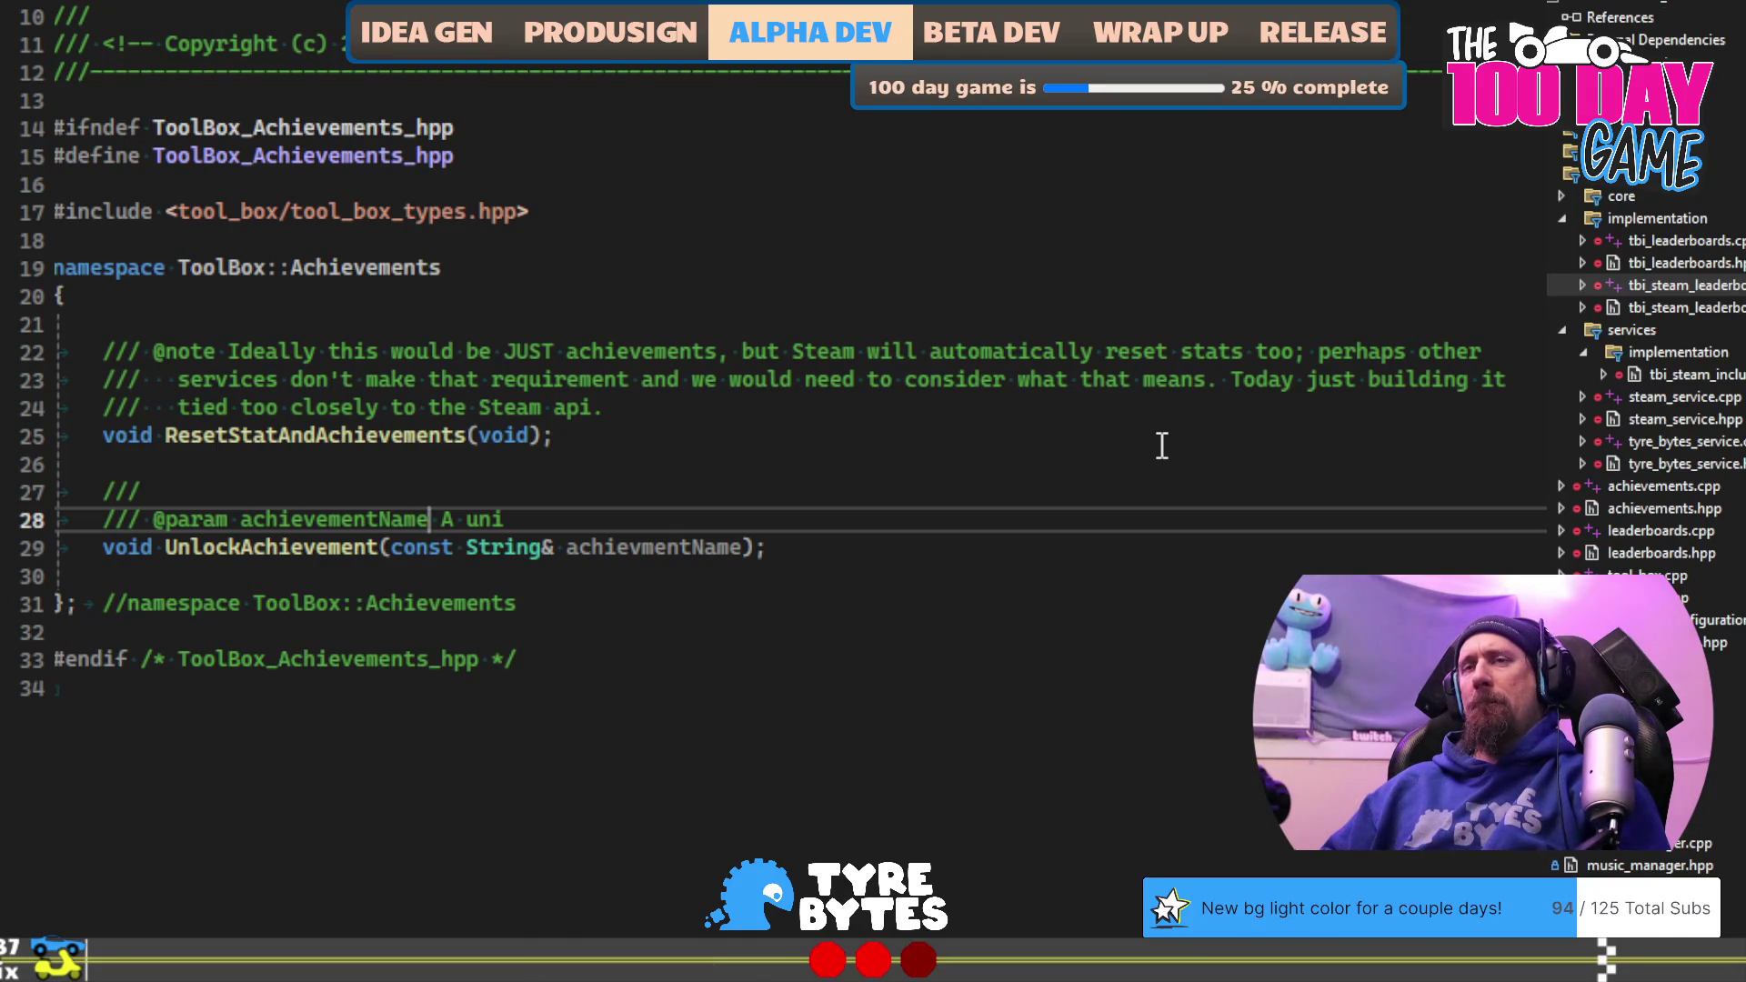
key(shift+Left)
key(shift+Left)
key(shift+Left)
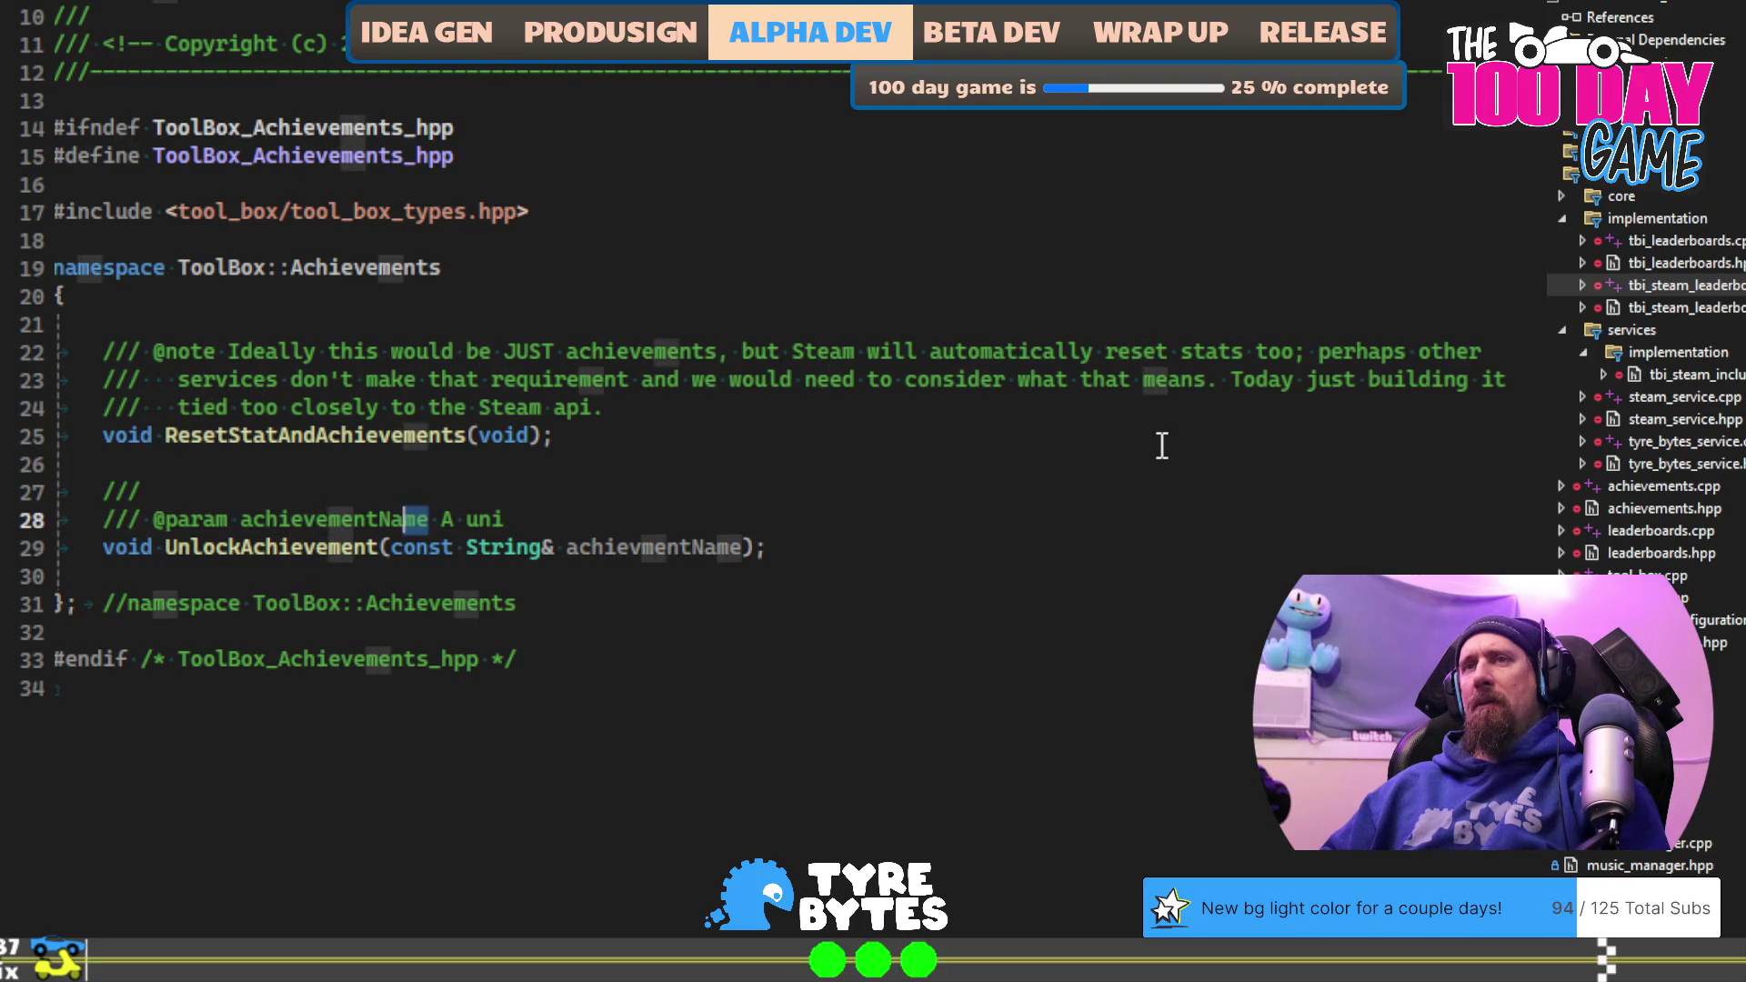
text(Identifier)
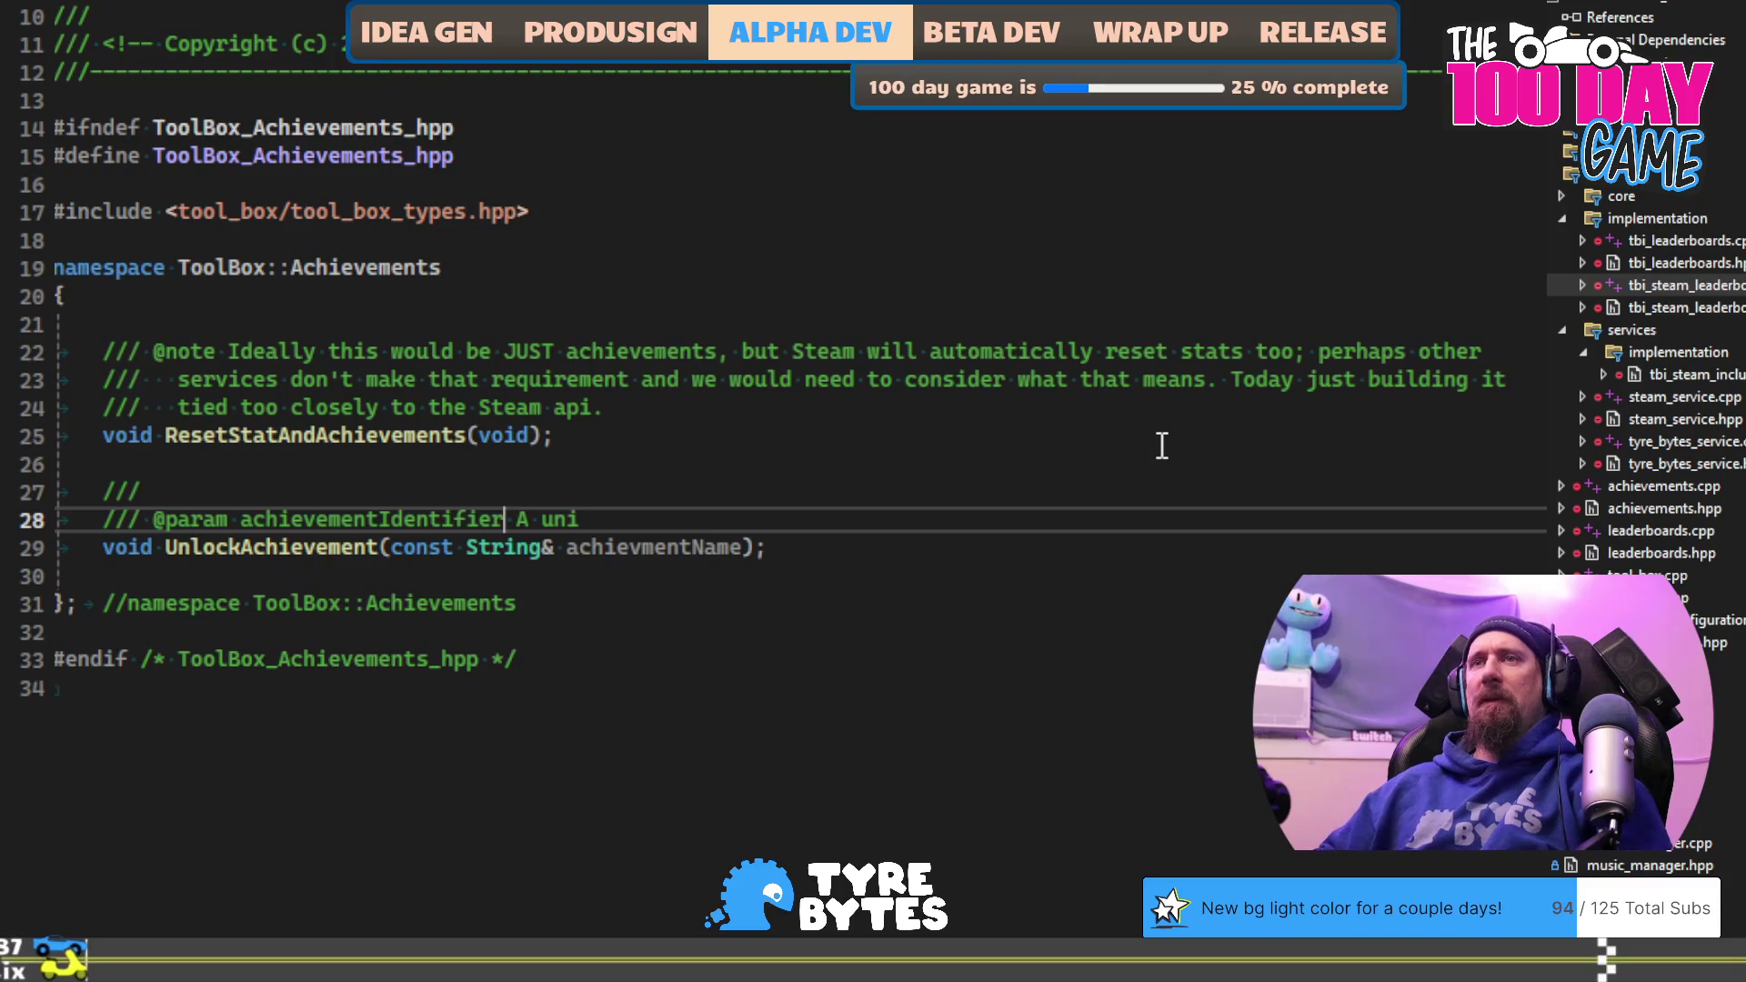
key(ctrl+shift+Left)
key(ctrl+c)
key(Down)
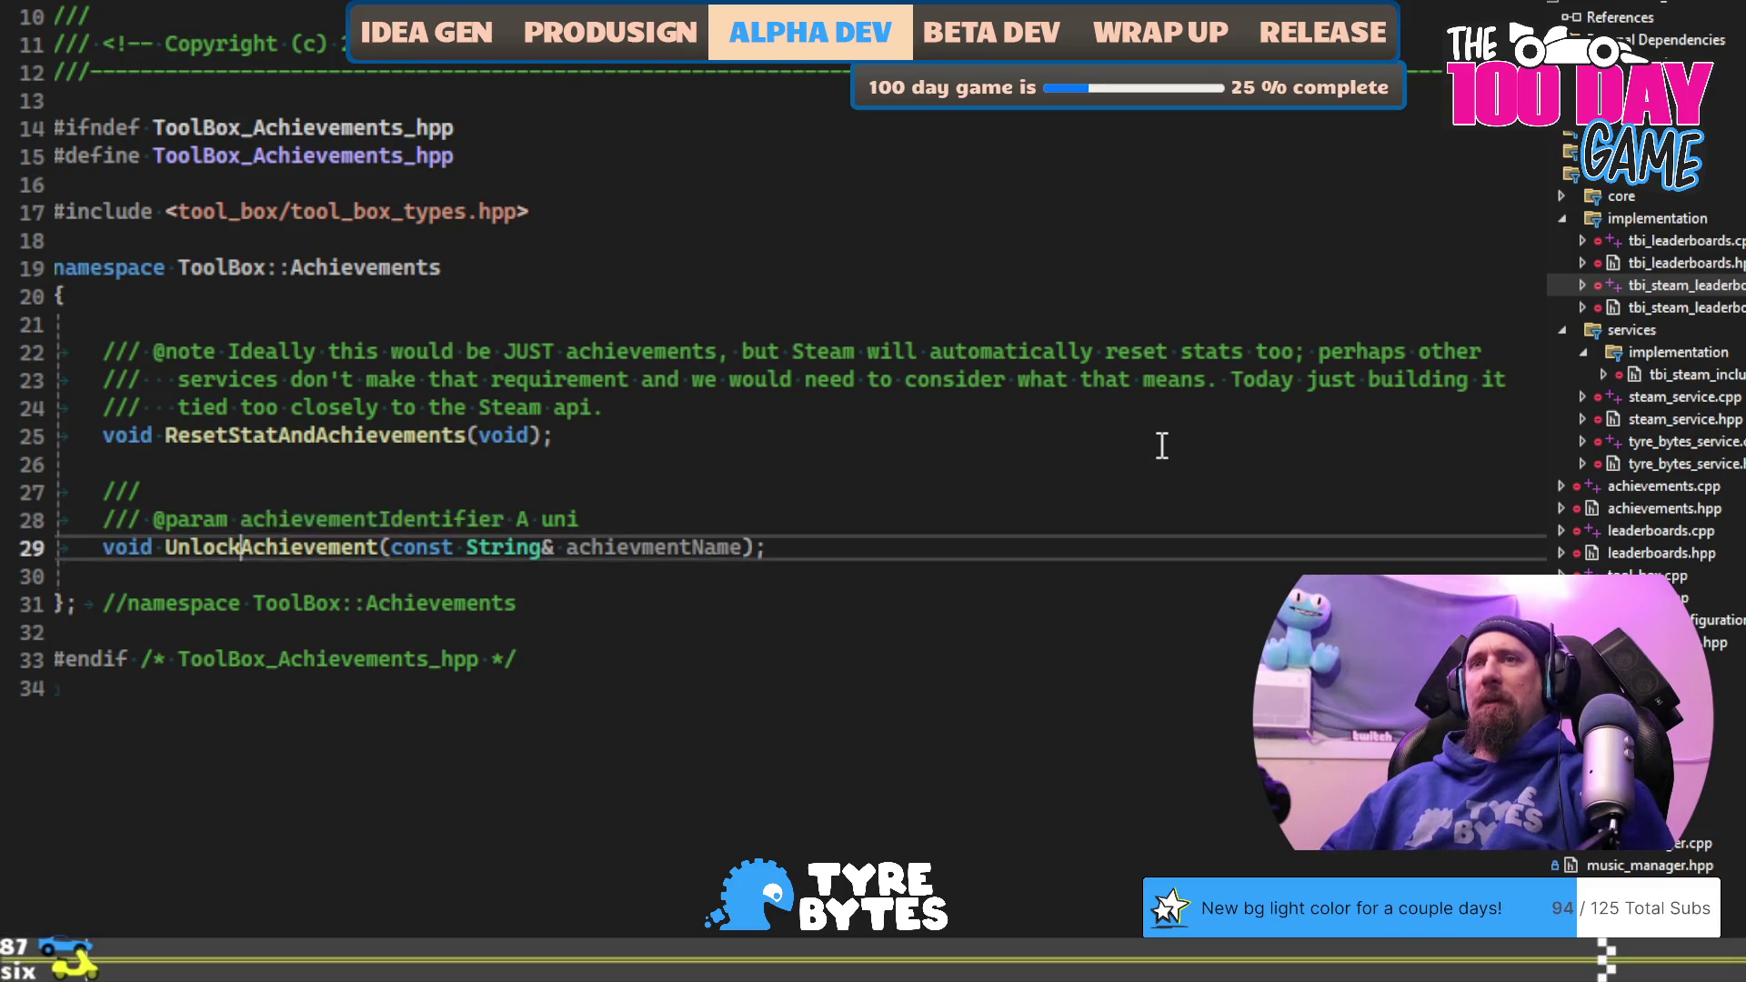
key(ctrl+shift+Left)
key(Delete)
key(ctrl+v)
key(Up)
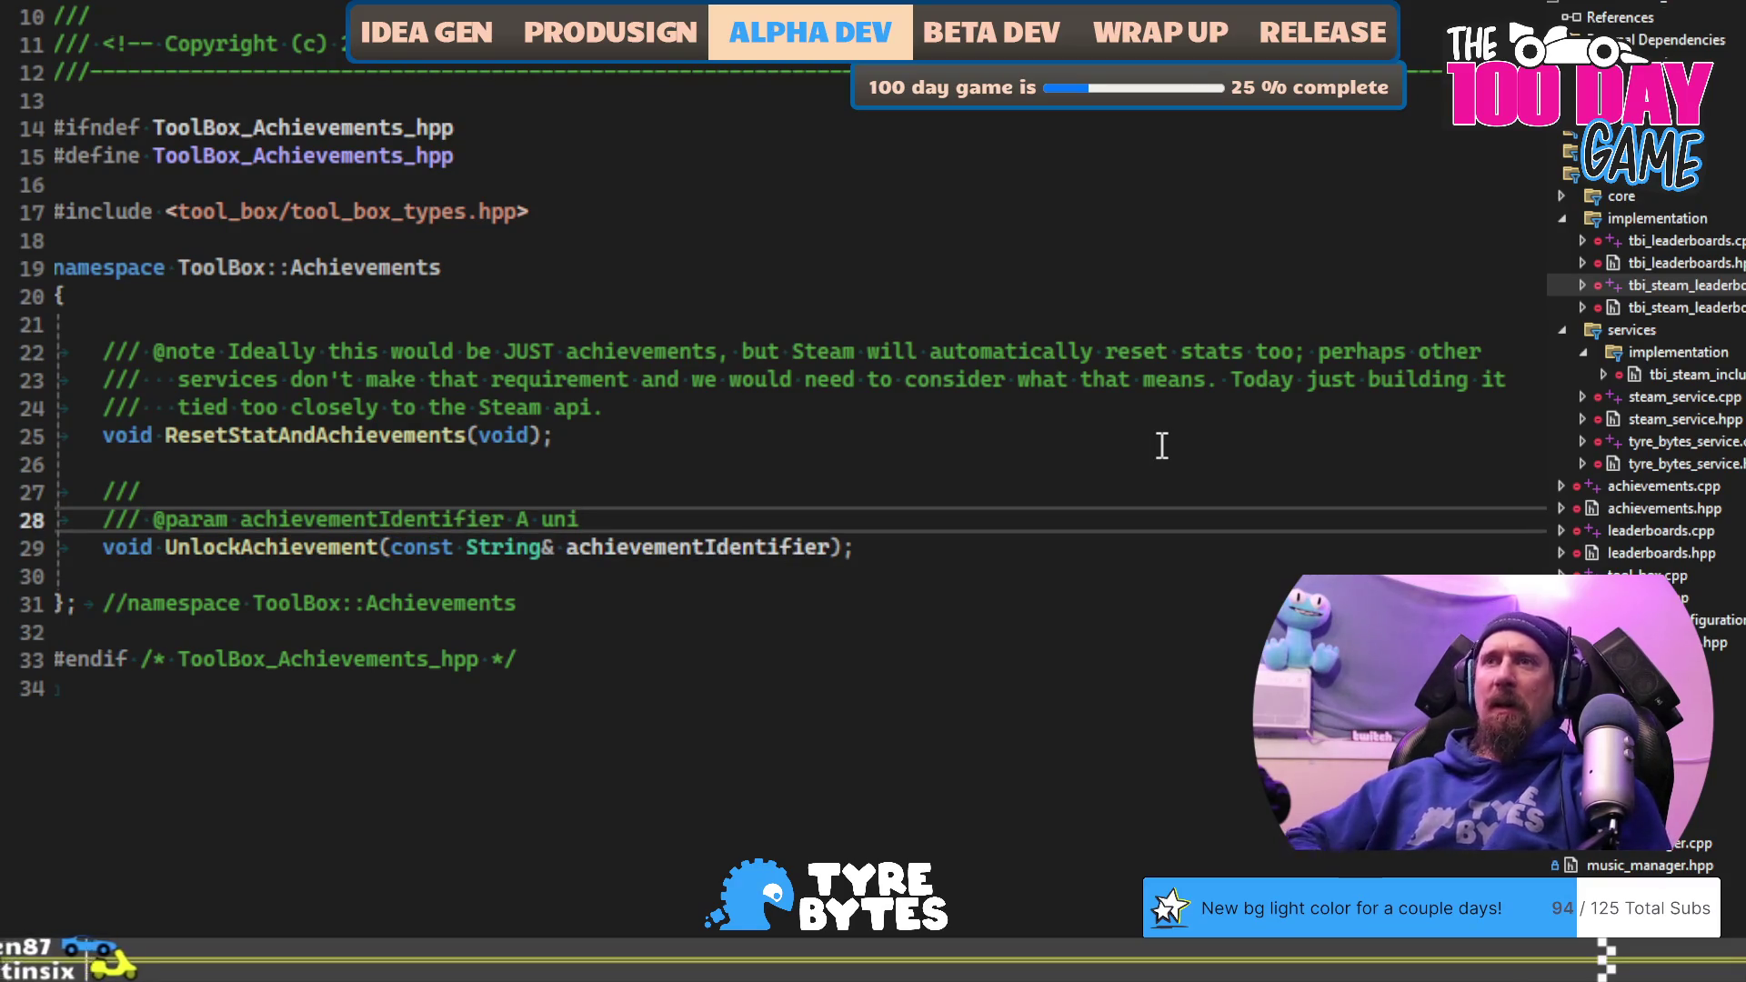
Step: Describe the parameter as 'unique identifier for the achievement which is to be unlocked.'
text(que id)
text(enti)
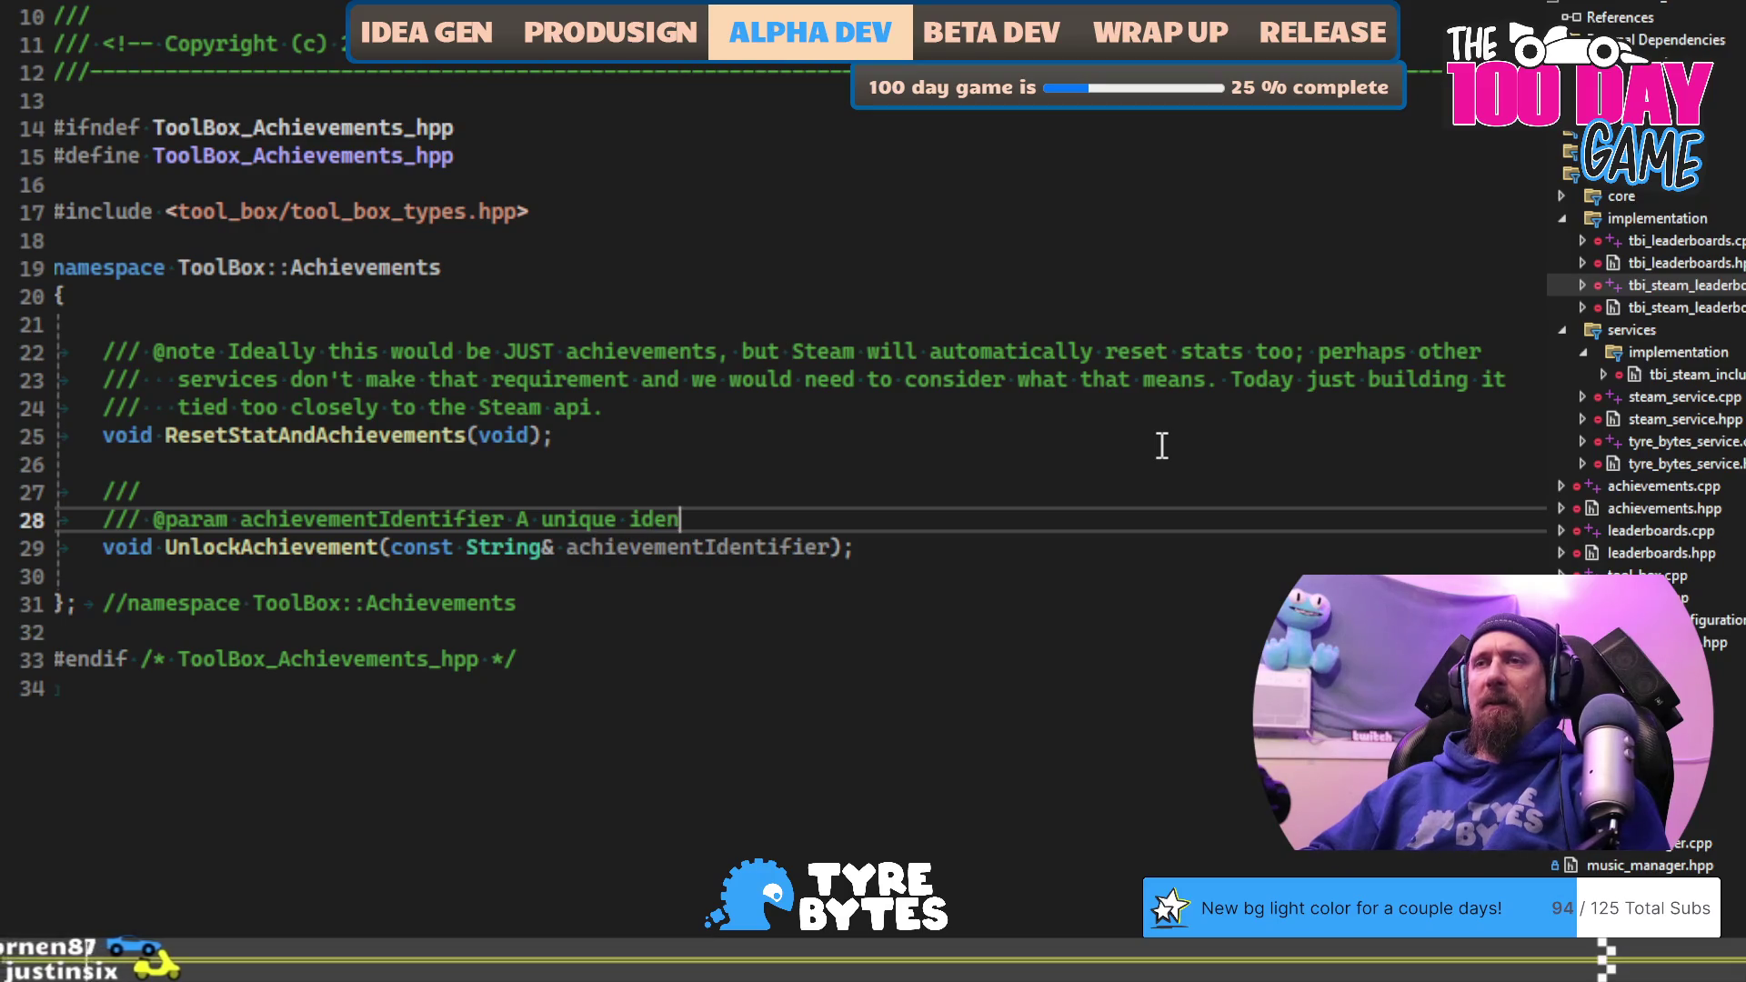
text(fier )
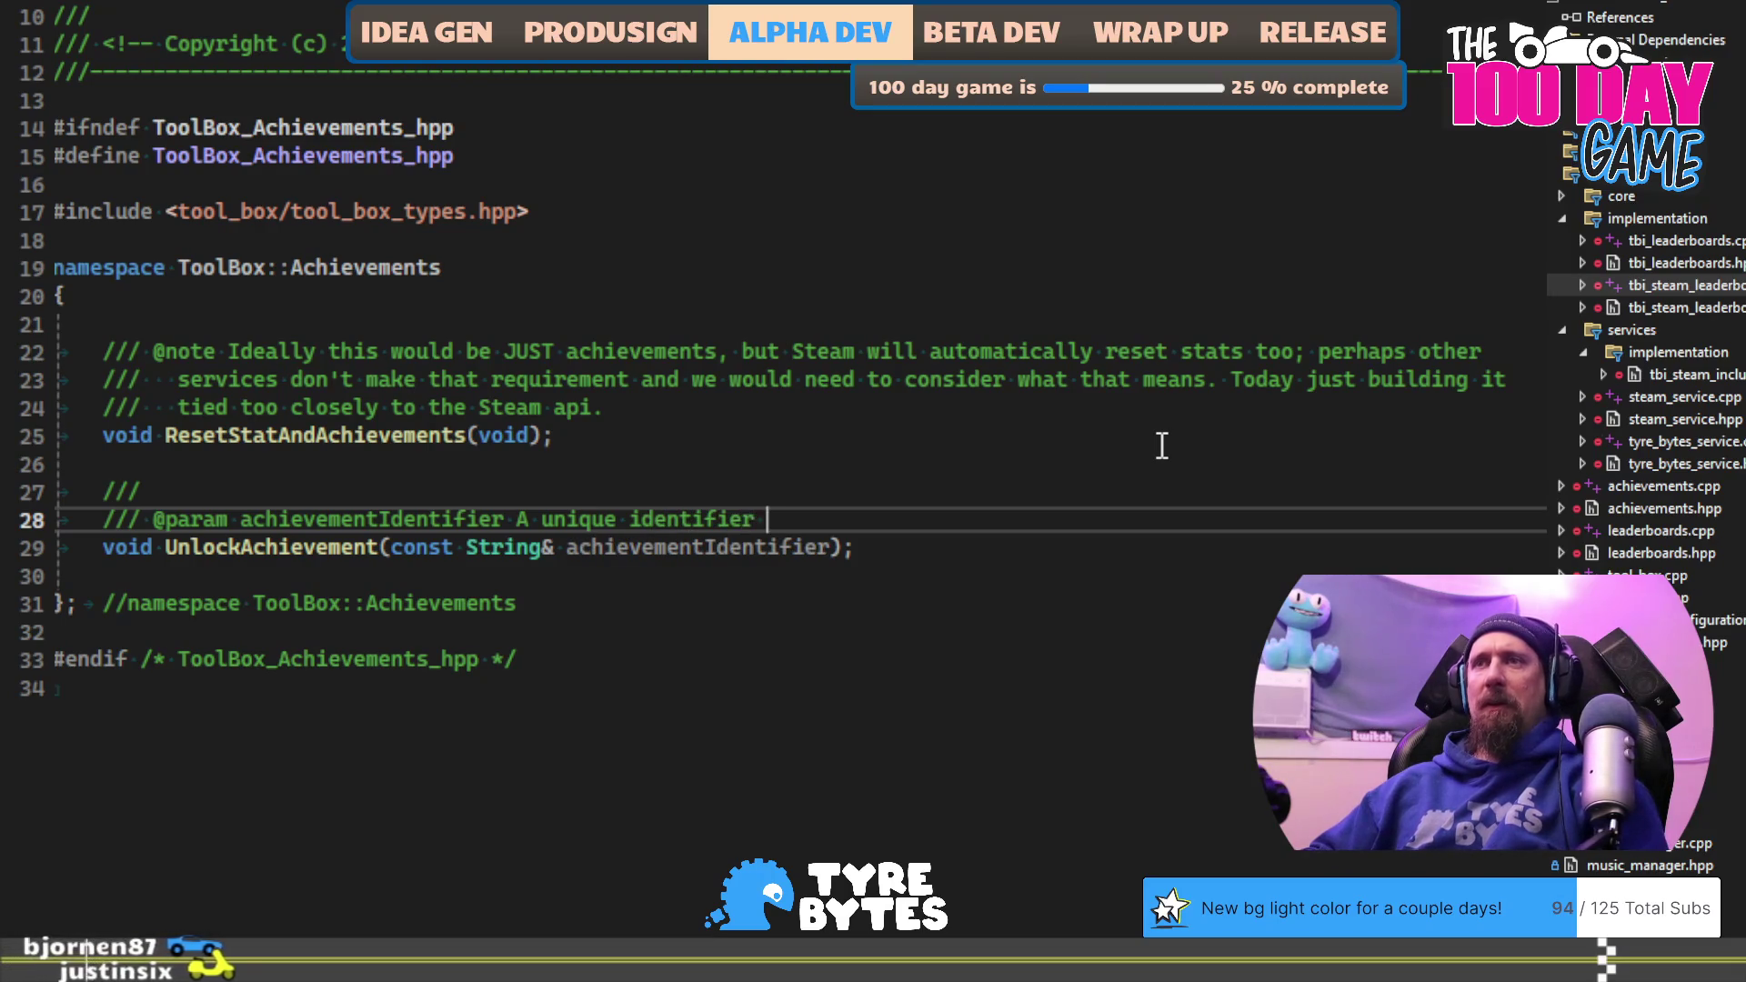
text(for the achiv)
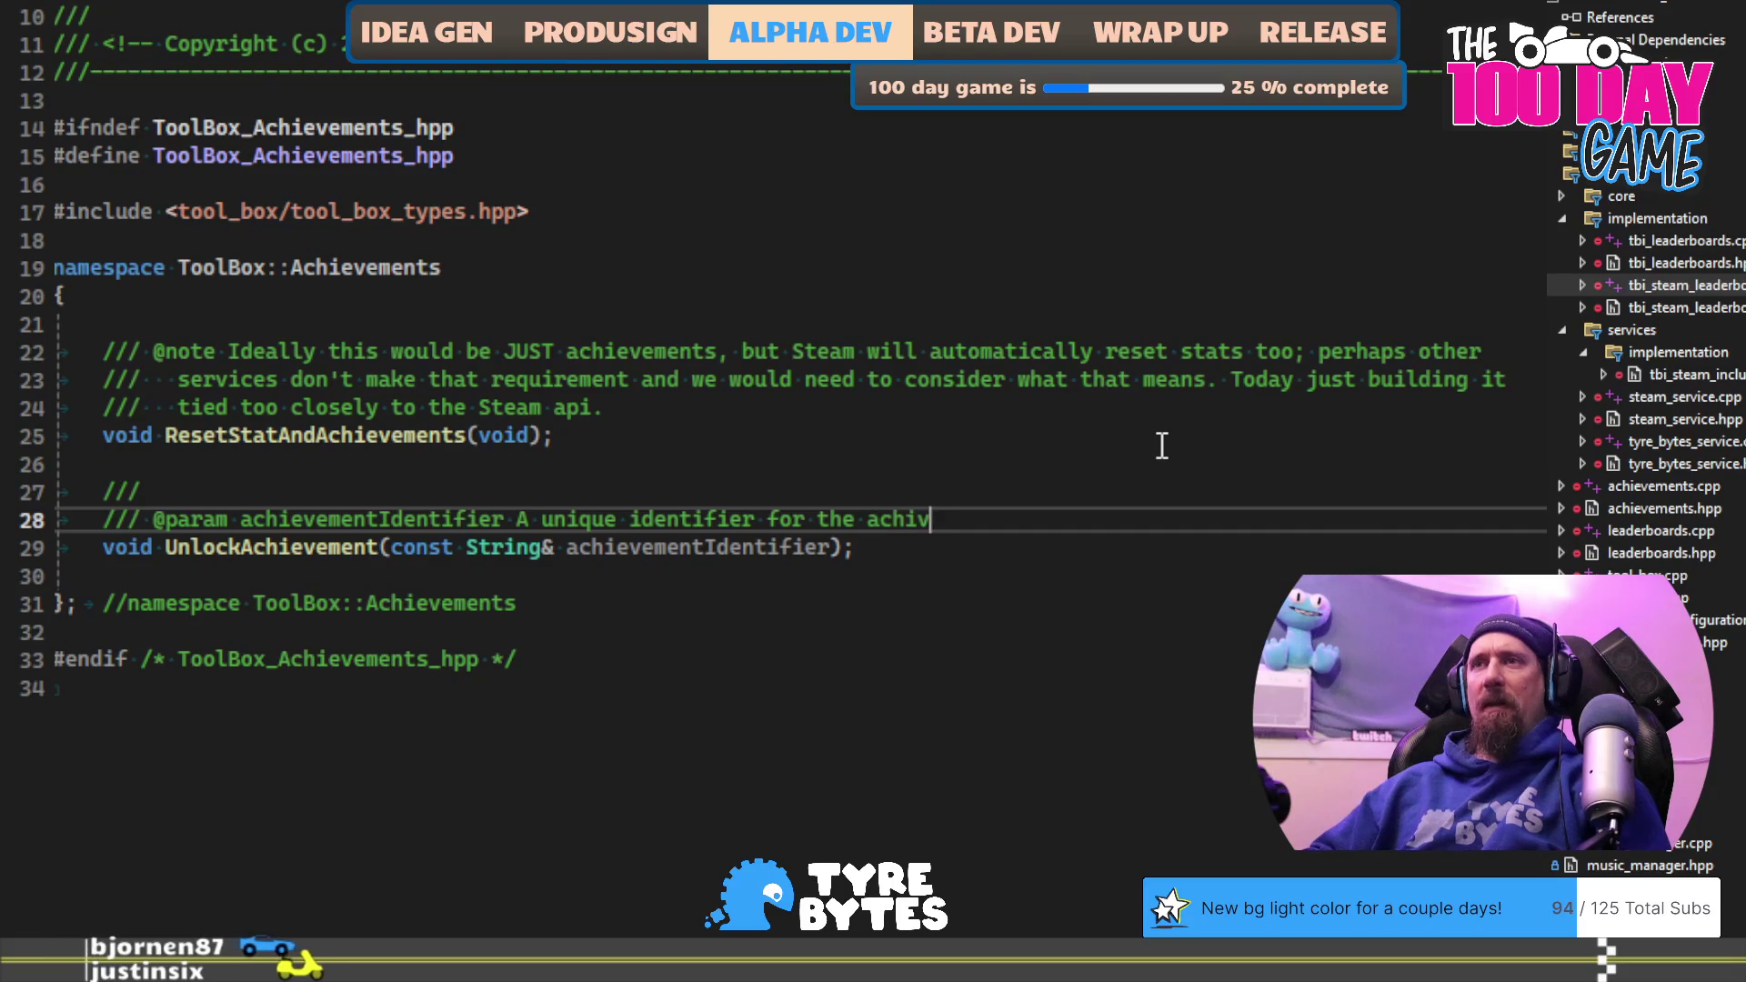
key(BackSpace)
text(evement to get )
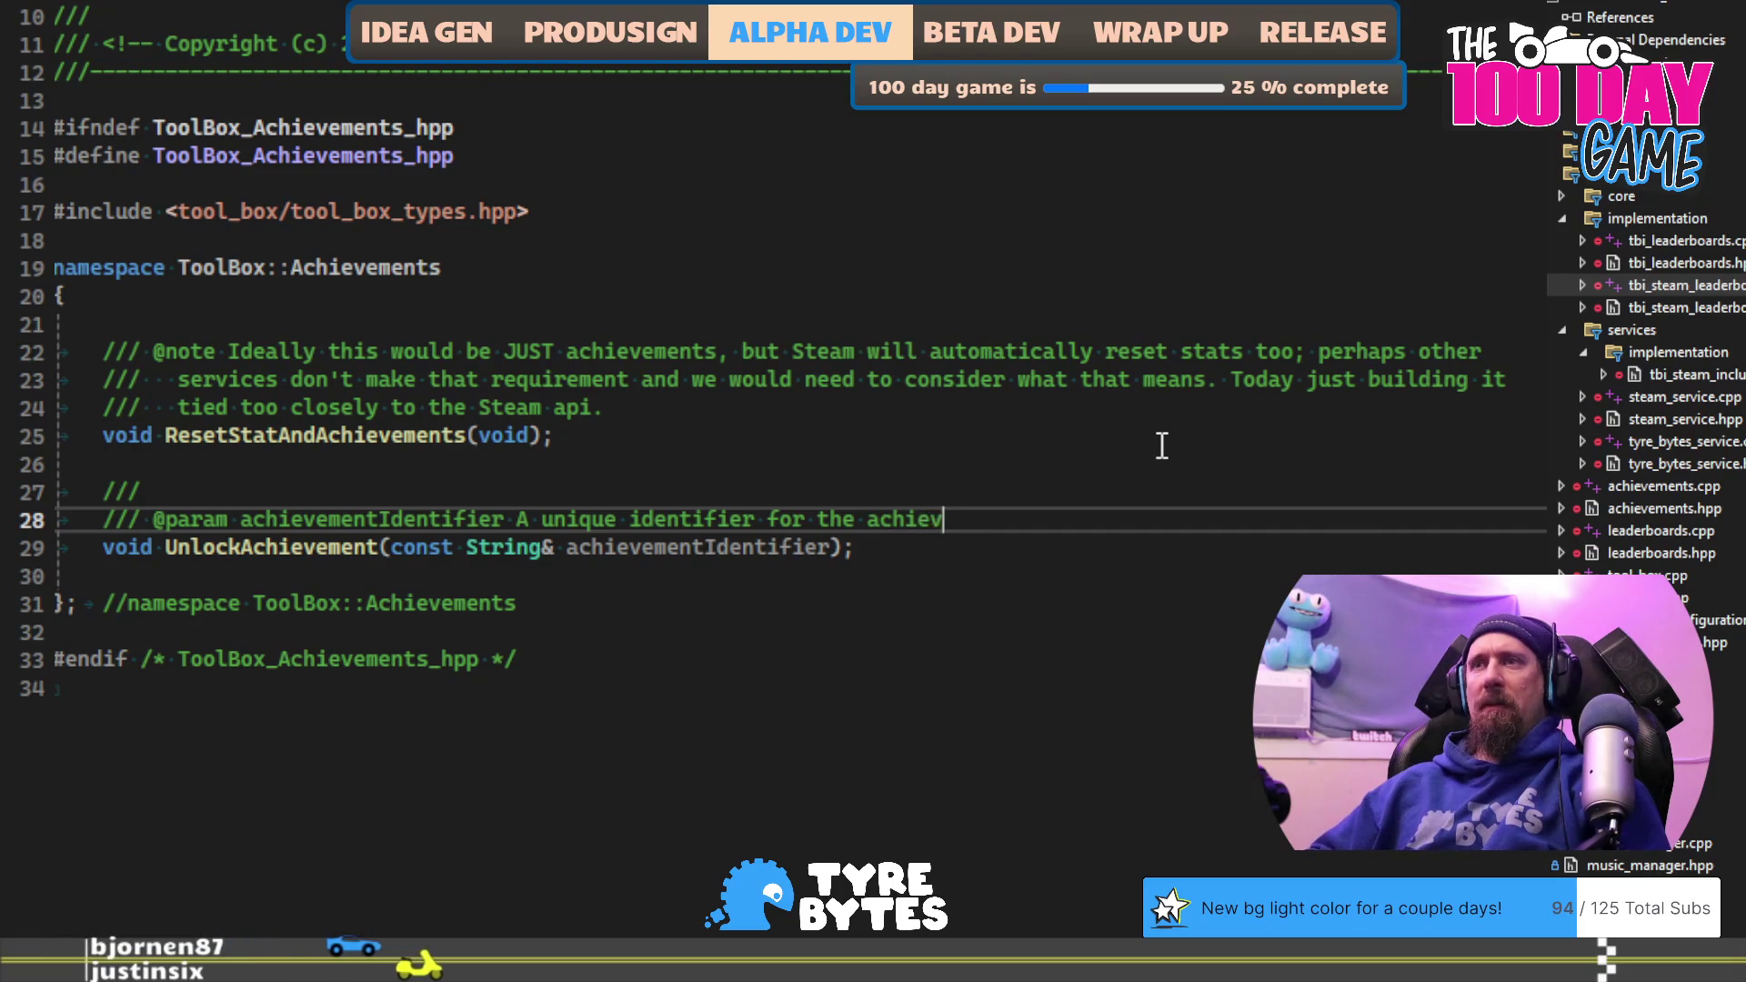
text(unlocked.)
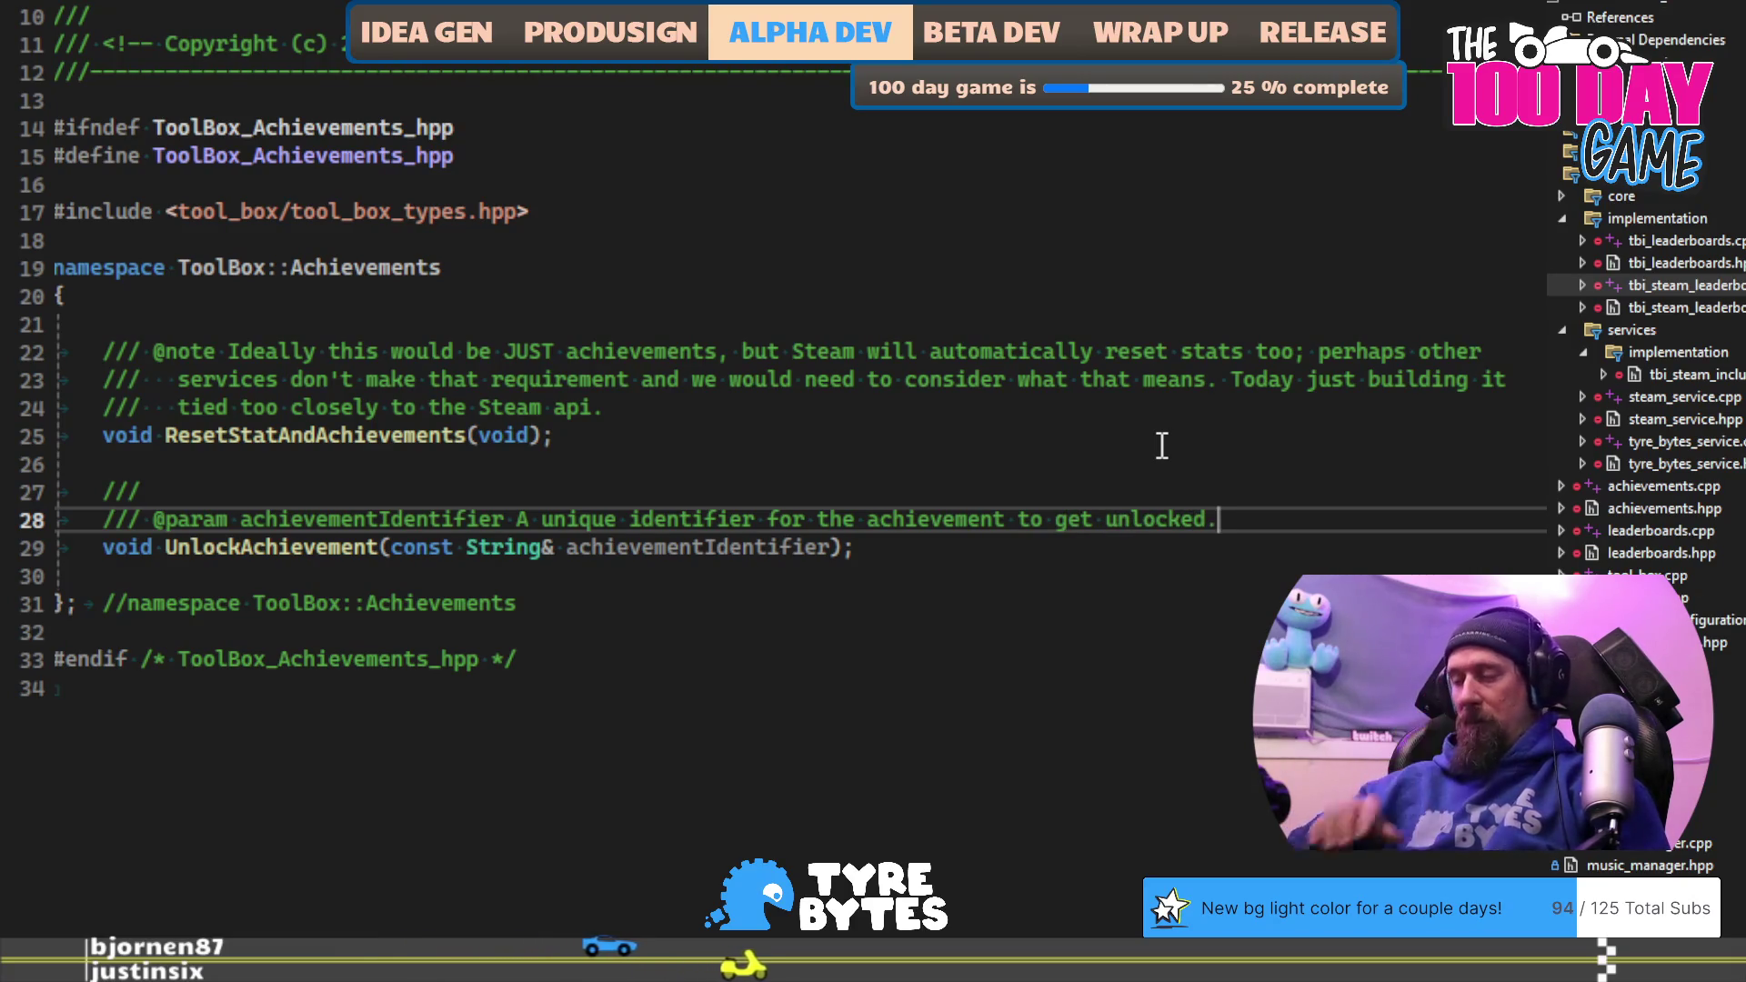
key(ctrl+Left)
key(ctrl+Left)
key(ctrl+BackSpace)
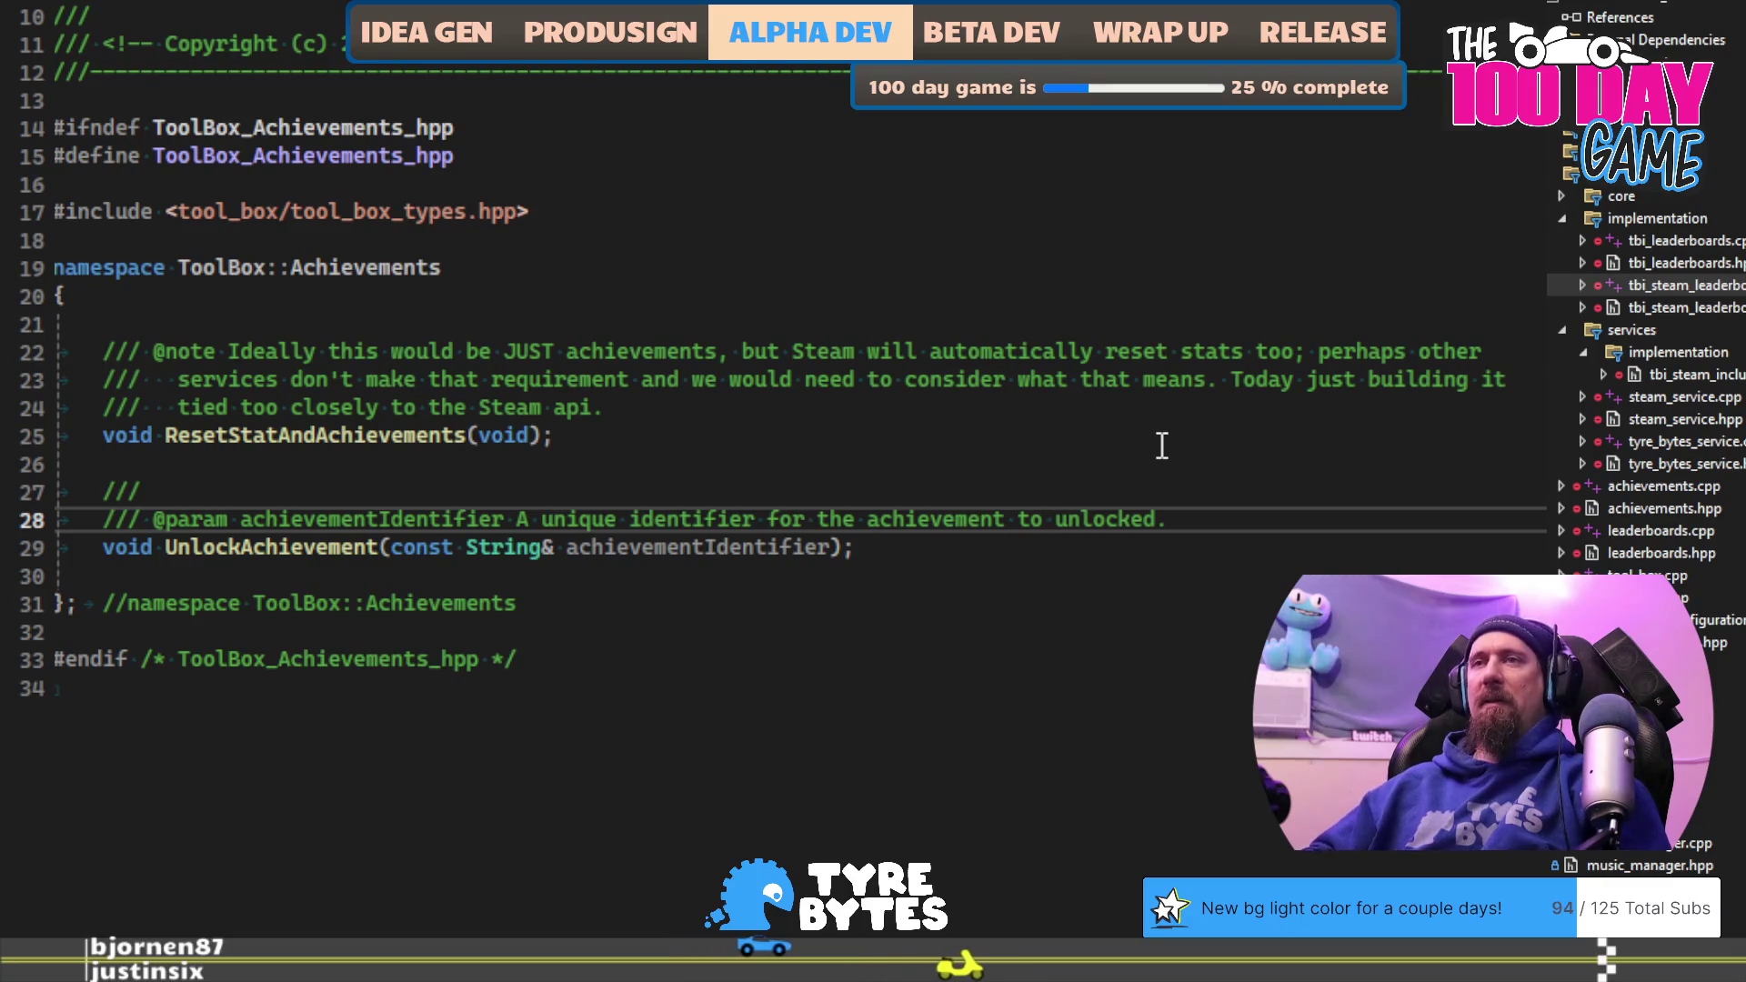
key(ctrl+BackSpace)
text(which is to b)
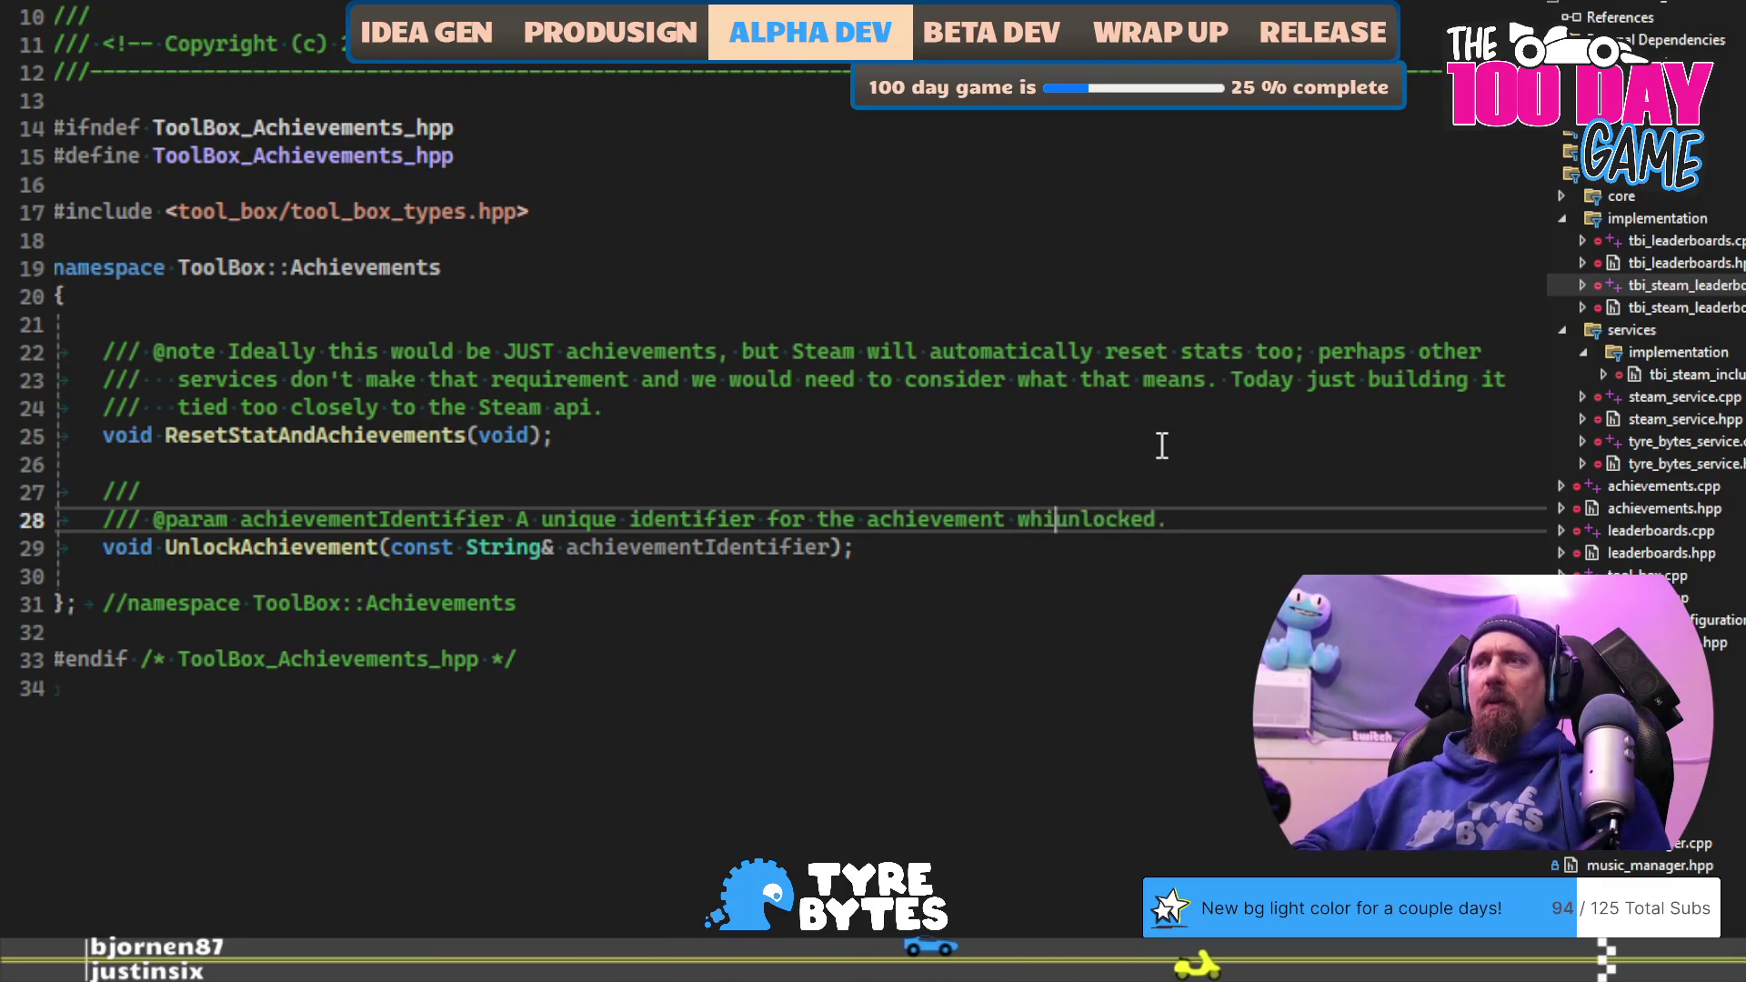
text(e)
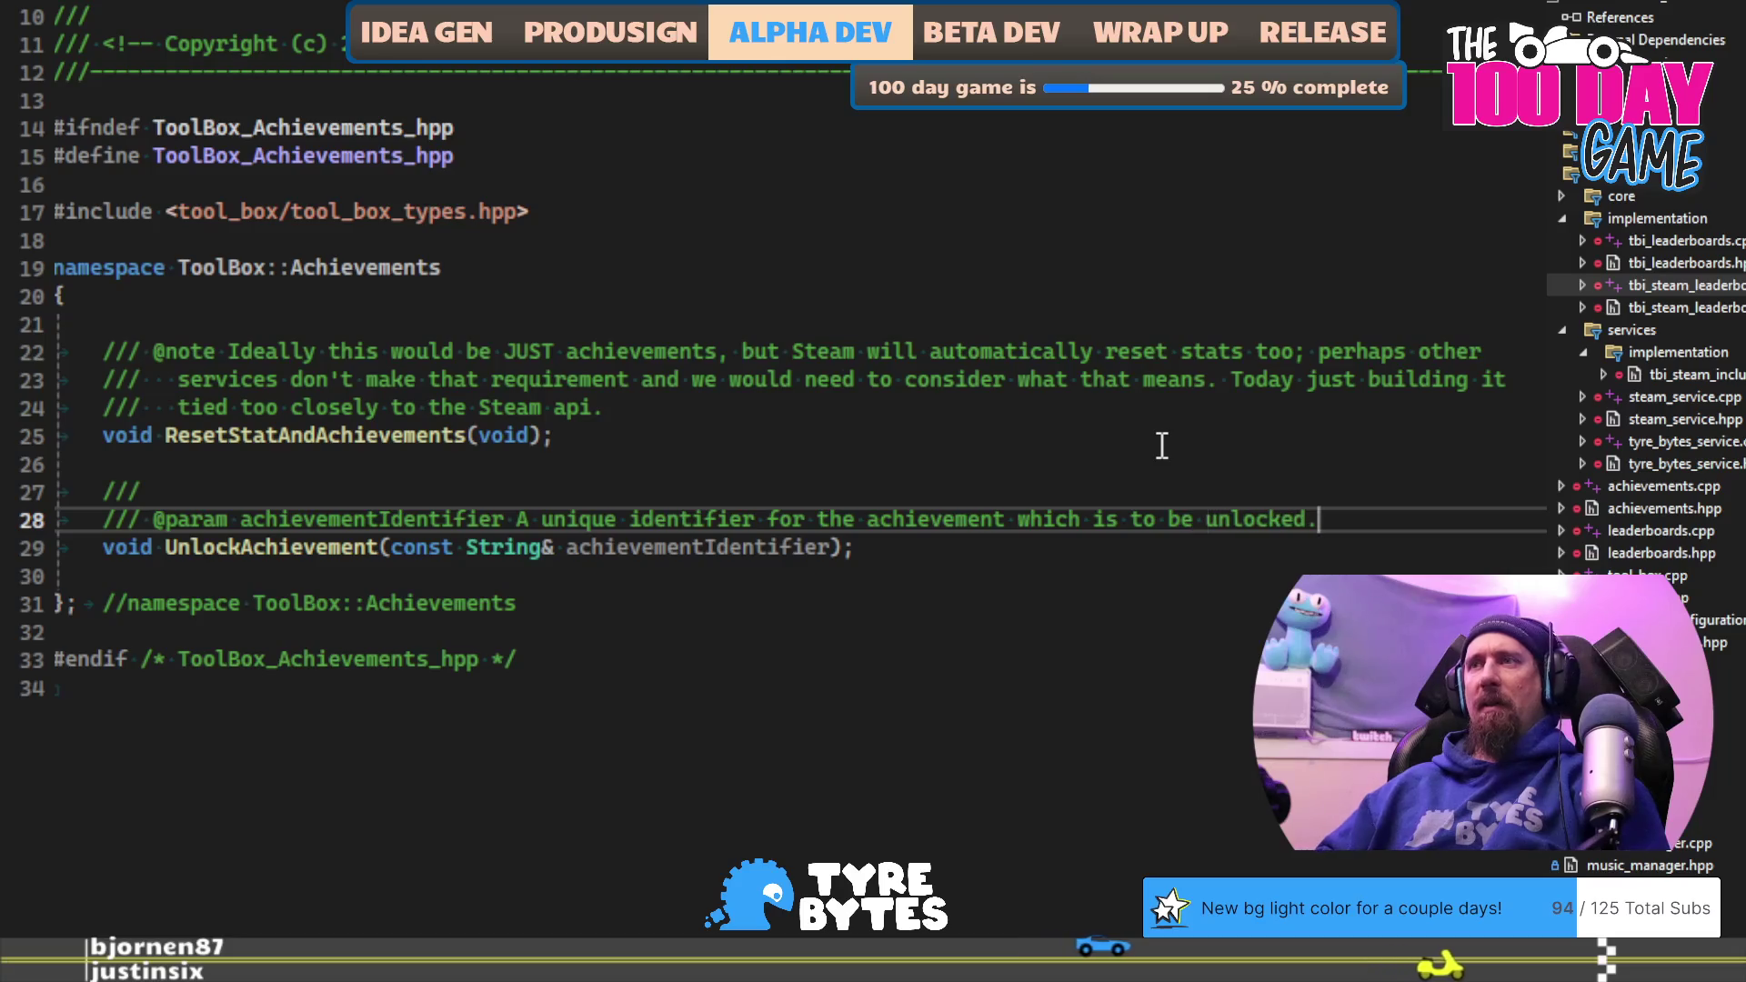
key(End)
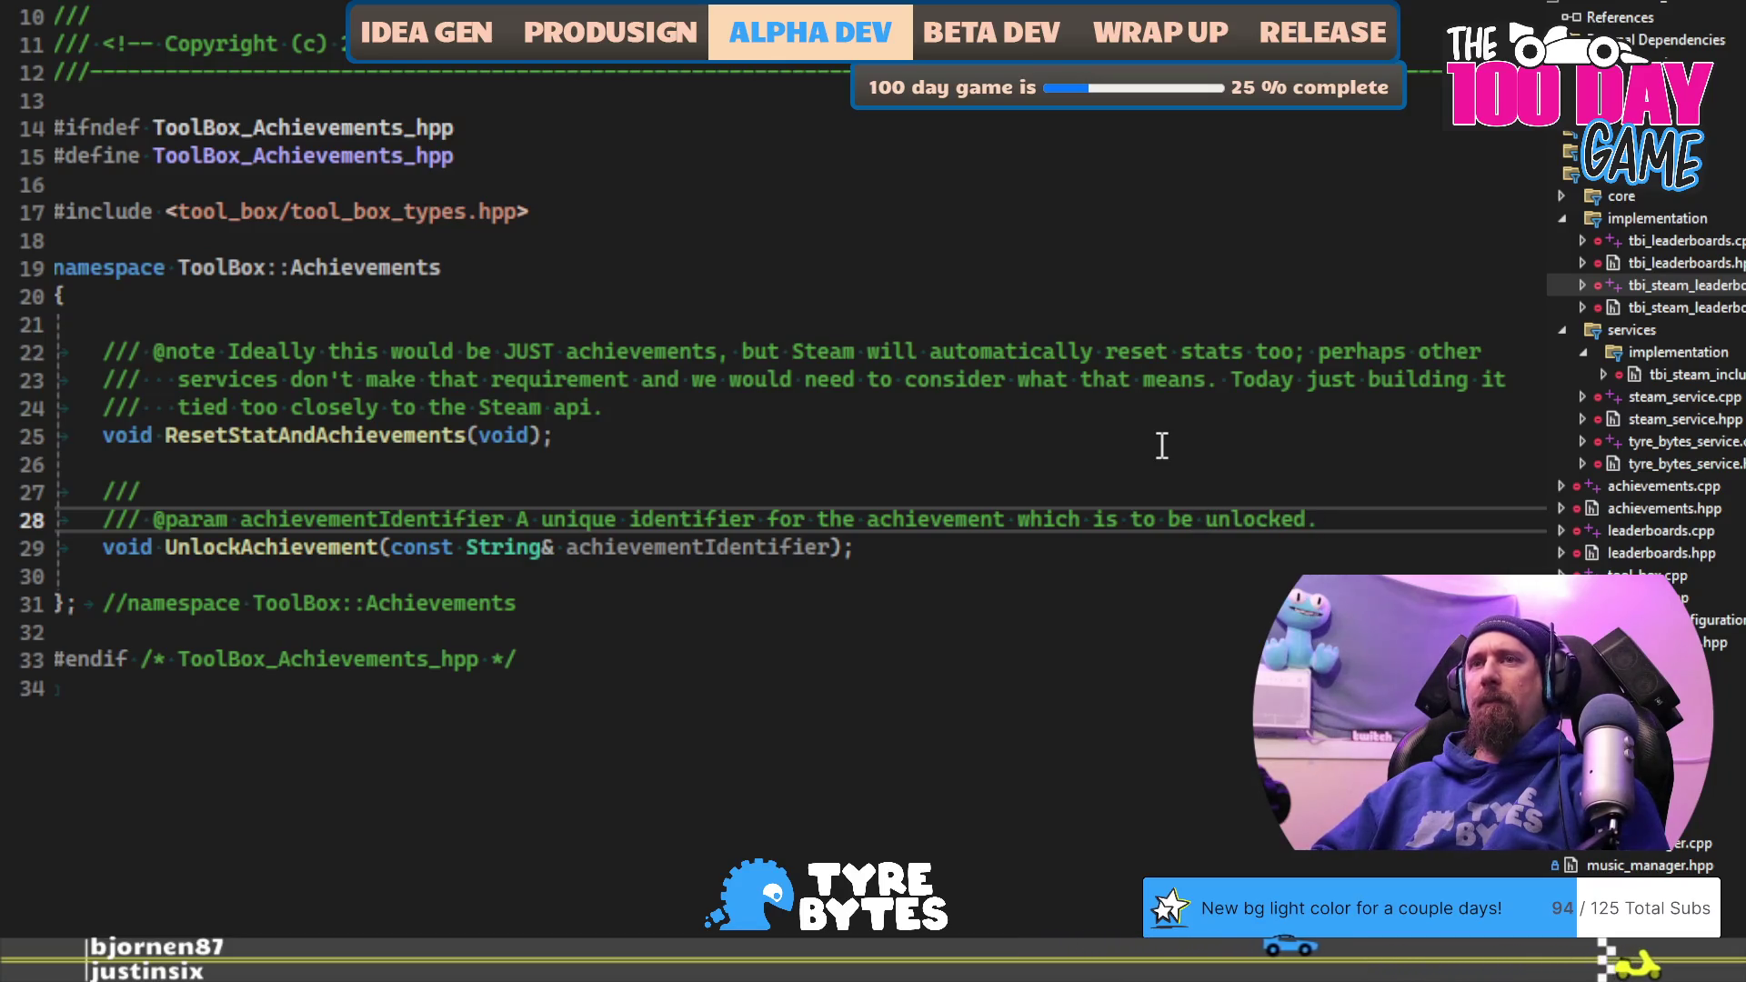
key(Return)
text(?)
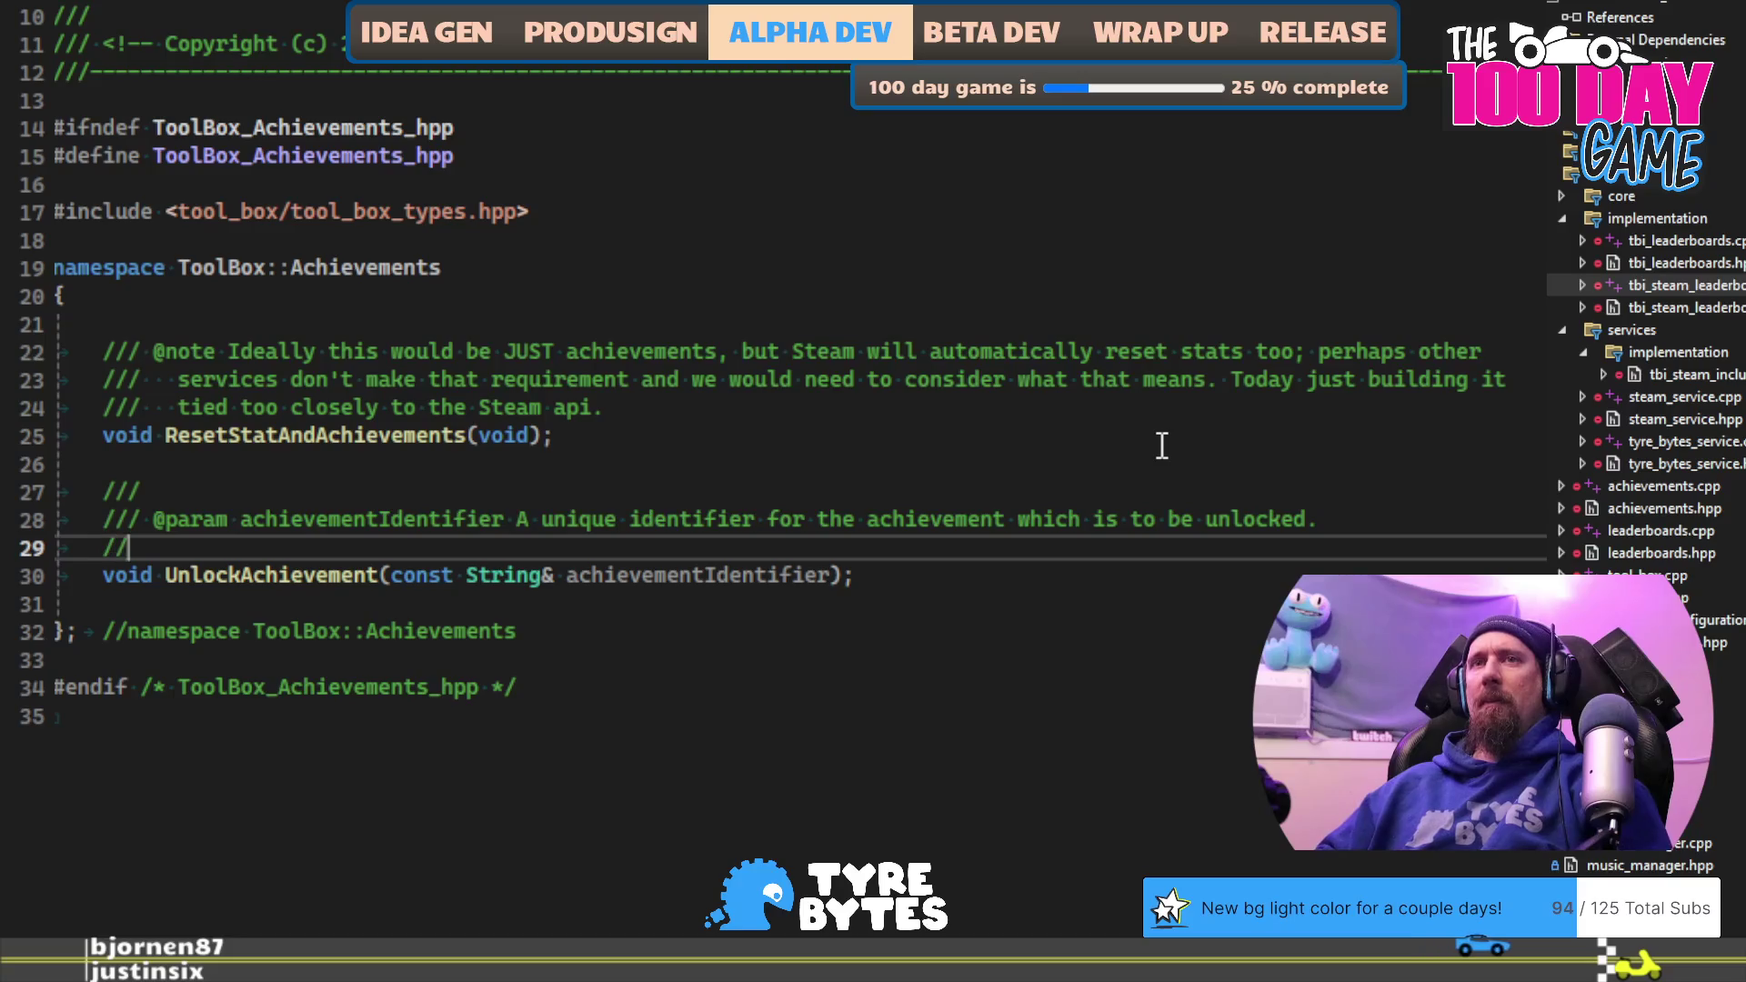
text(/)
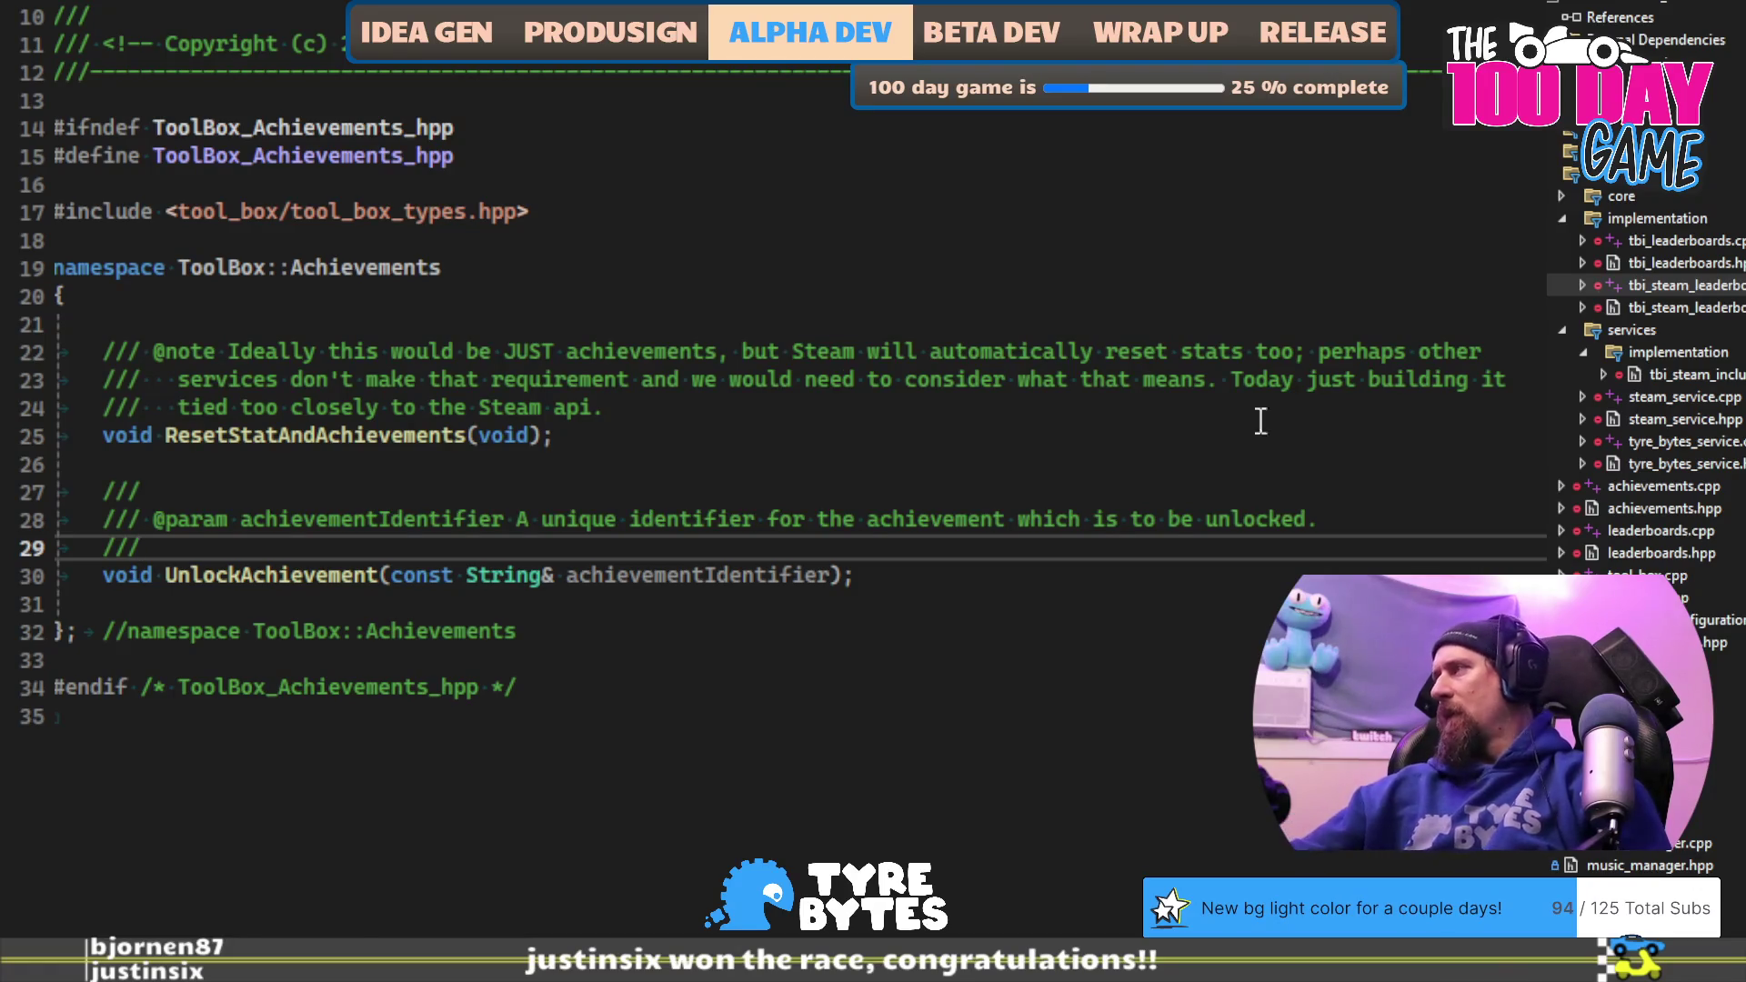
key(alt+Tab)
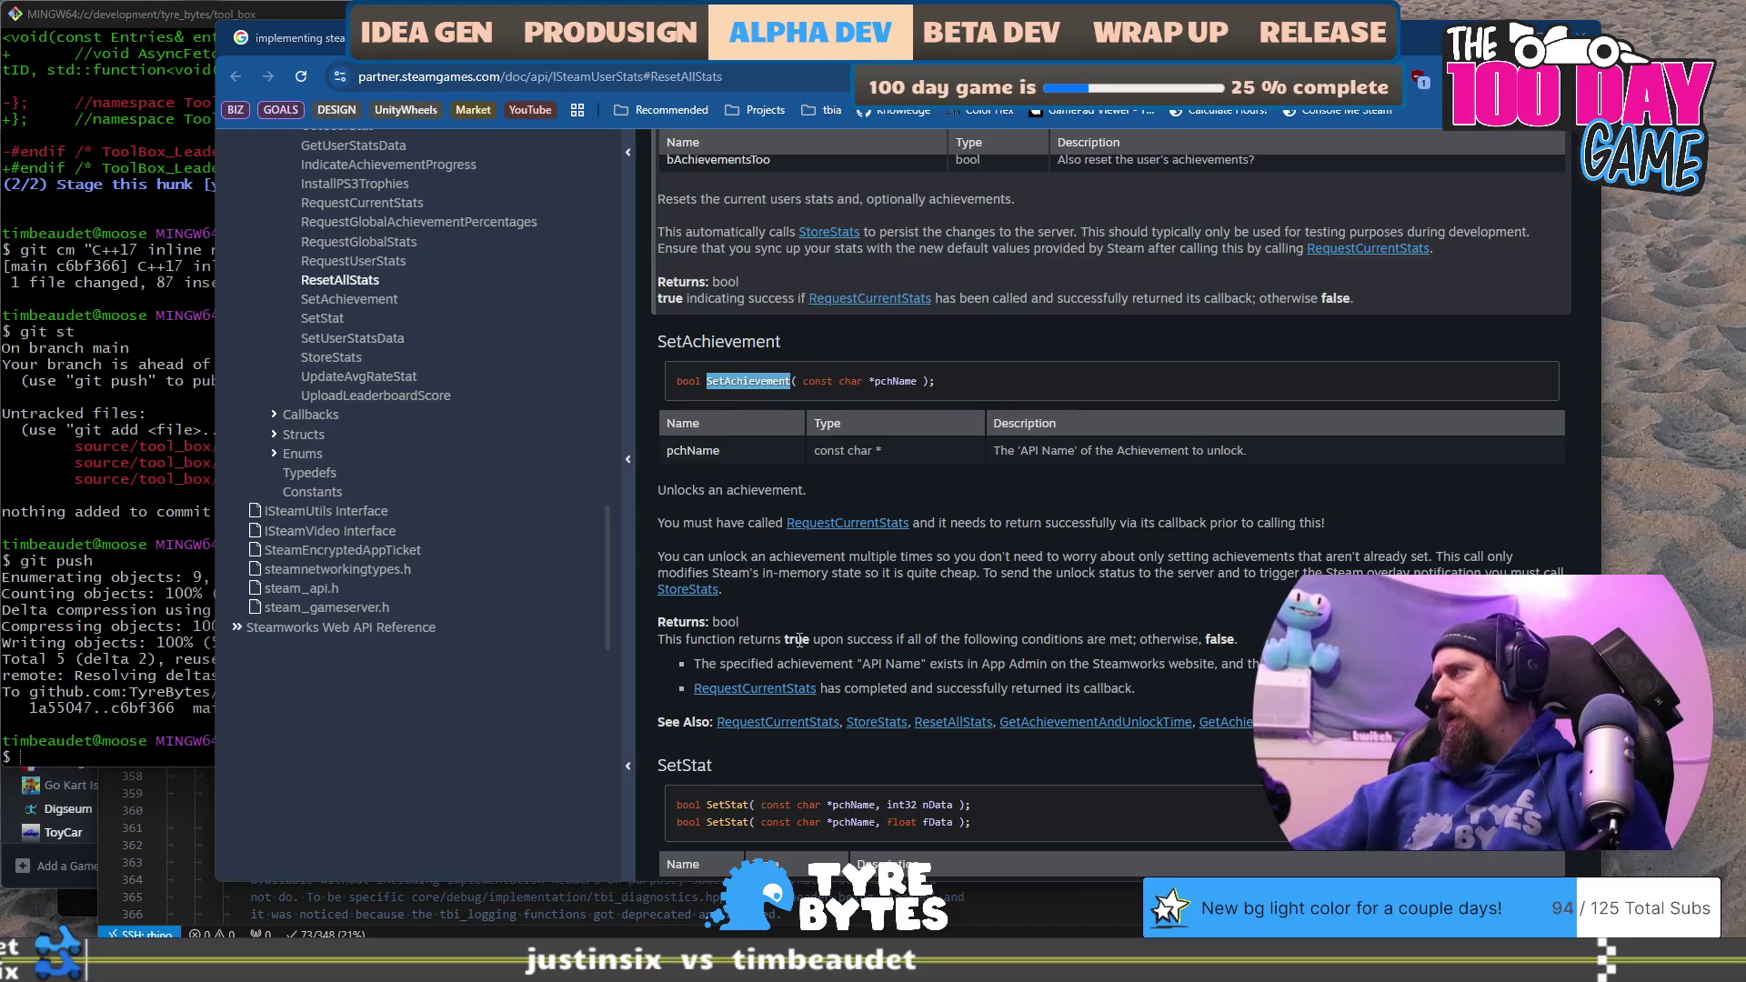
Step: Read SetAchievement's docs, marking its success conditions, repeat-unlock note and required StoreStats call
drag(828, 640, 1173, 643)
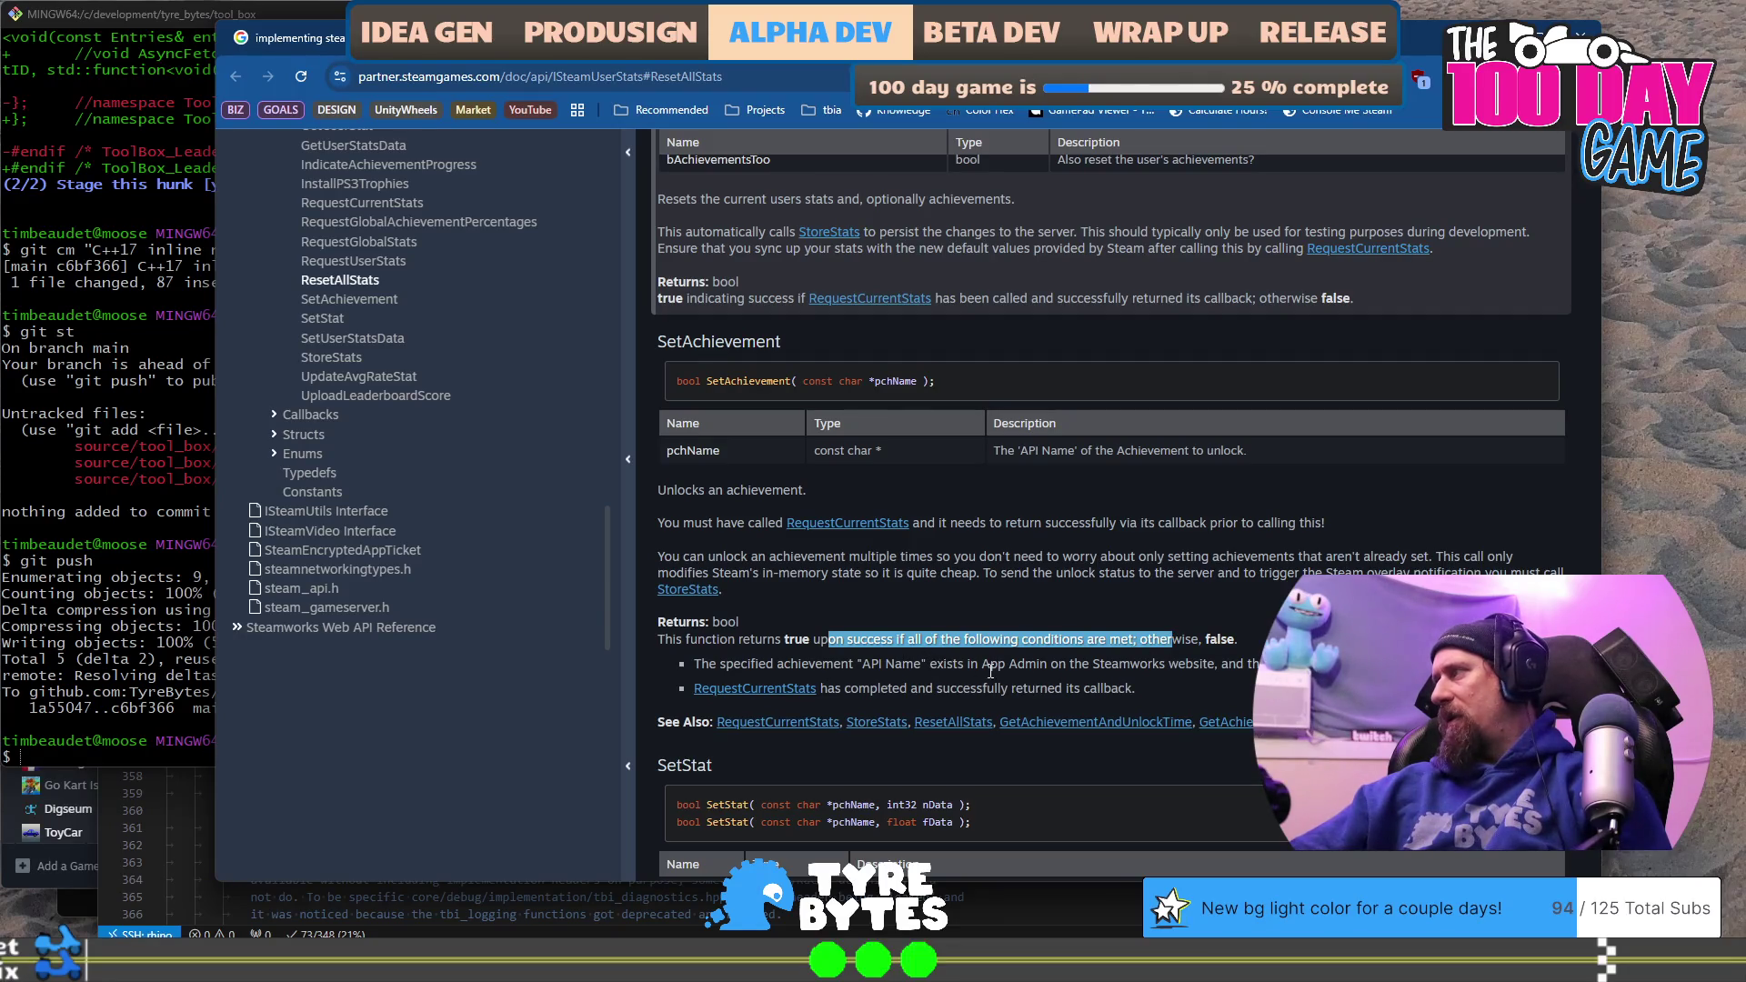
drag(982, 665, 1195, 664)
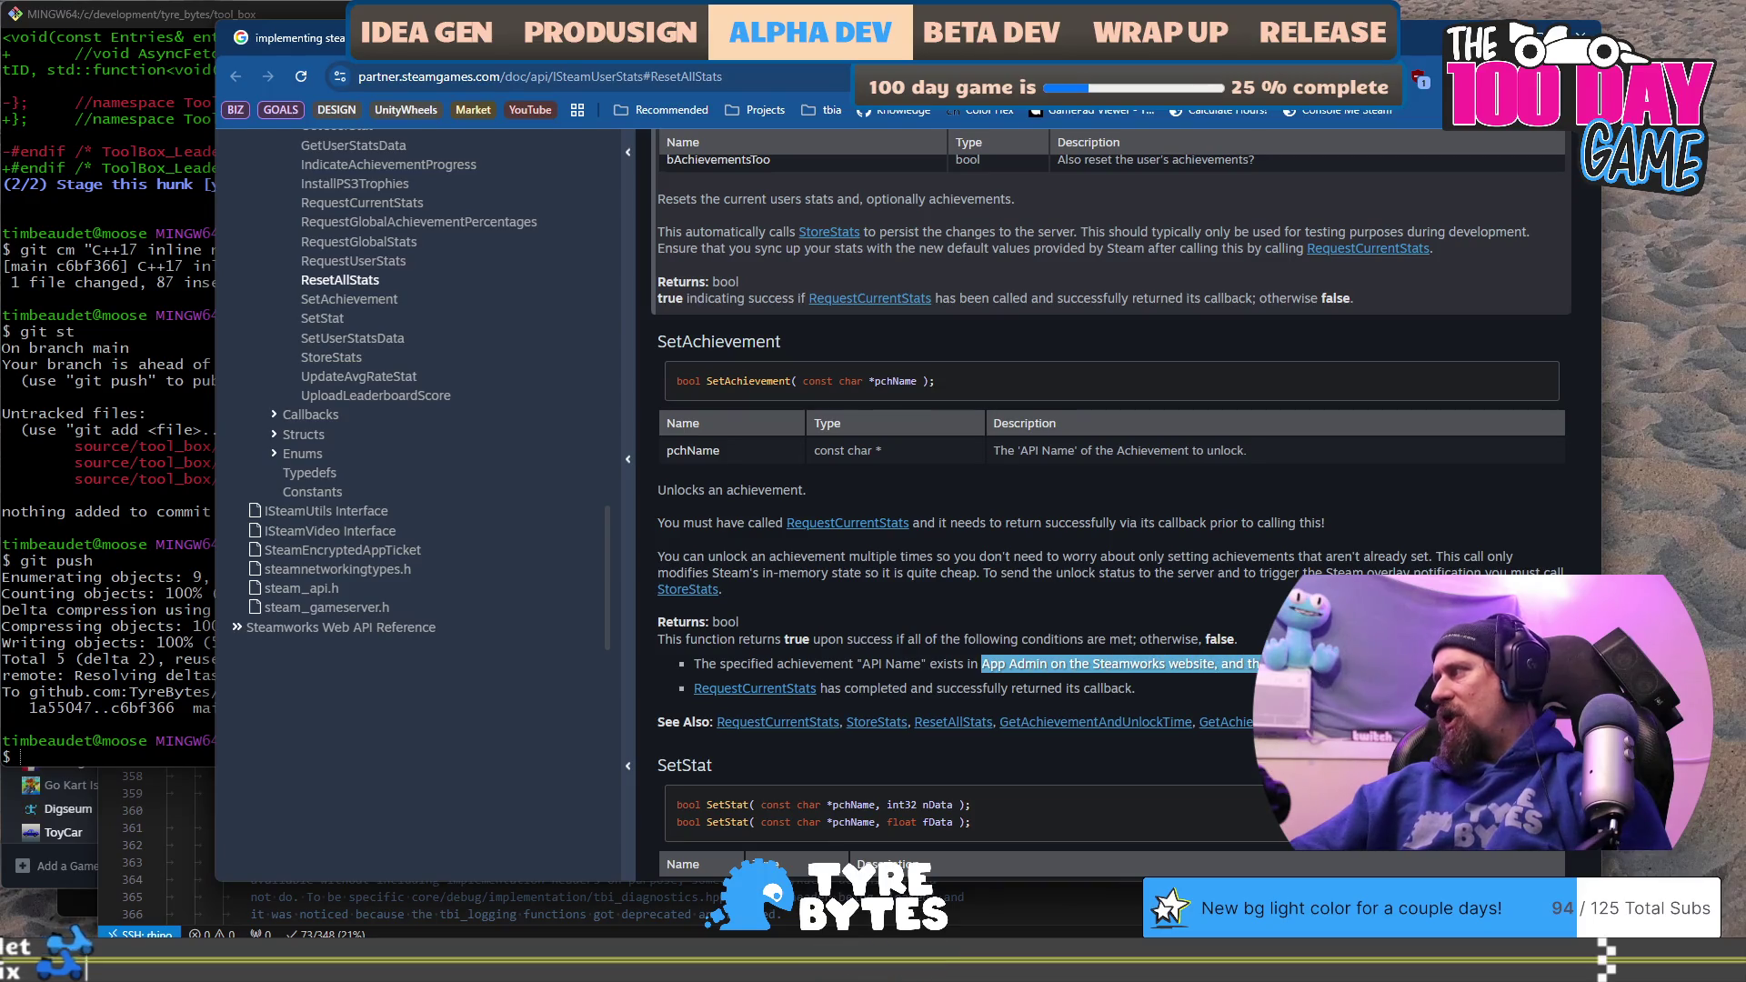
drag(822, 689, 1112, 691)
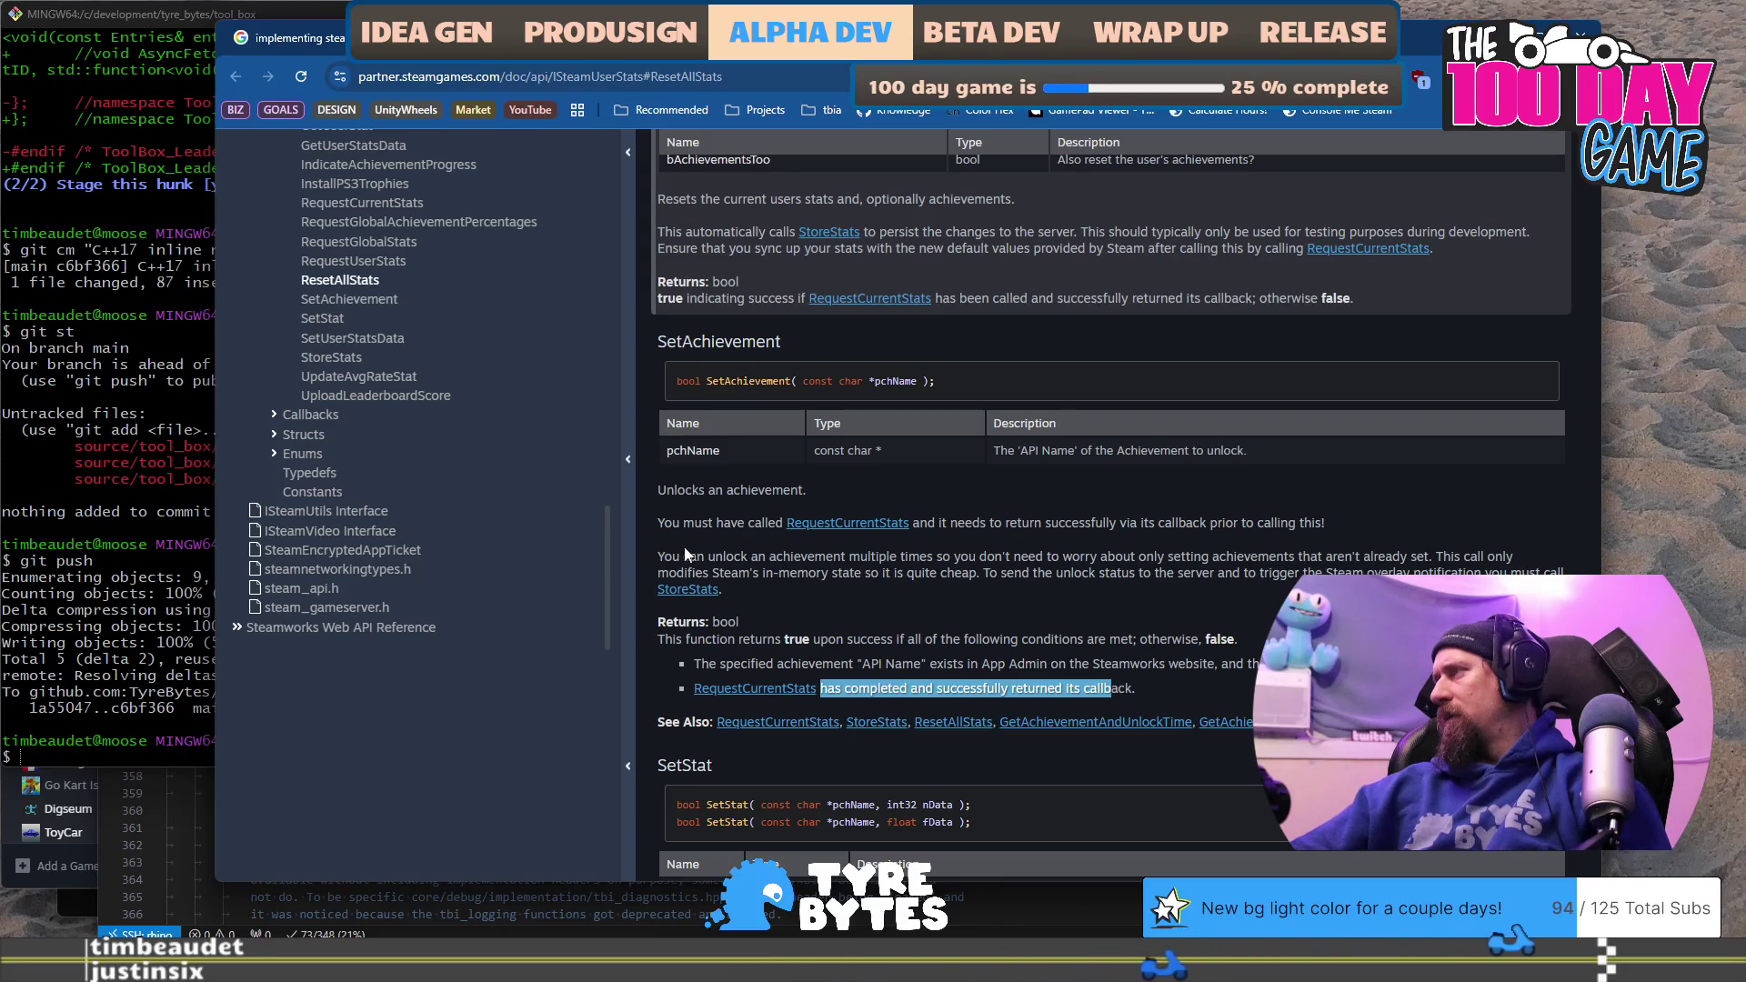
mouse_move(682, 556)
mouse_down()
mouse_move(1260, 573)
mouse_move(1060, 558)
mouse_move(986, 573)
mouse_up()
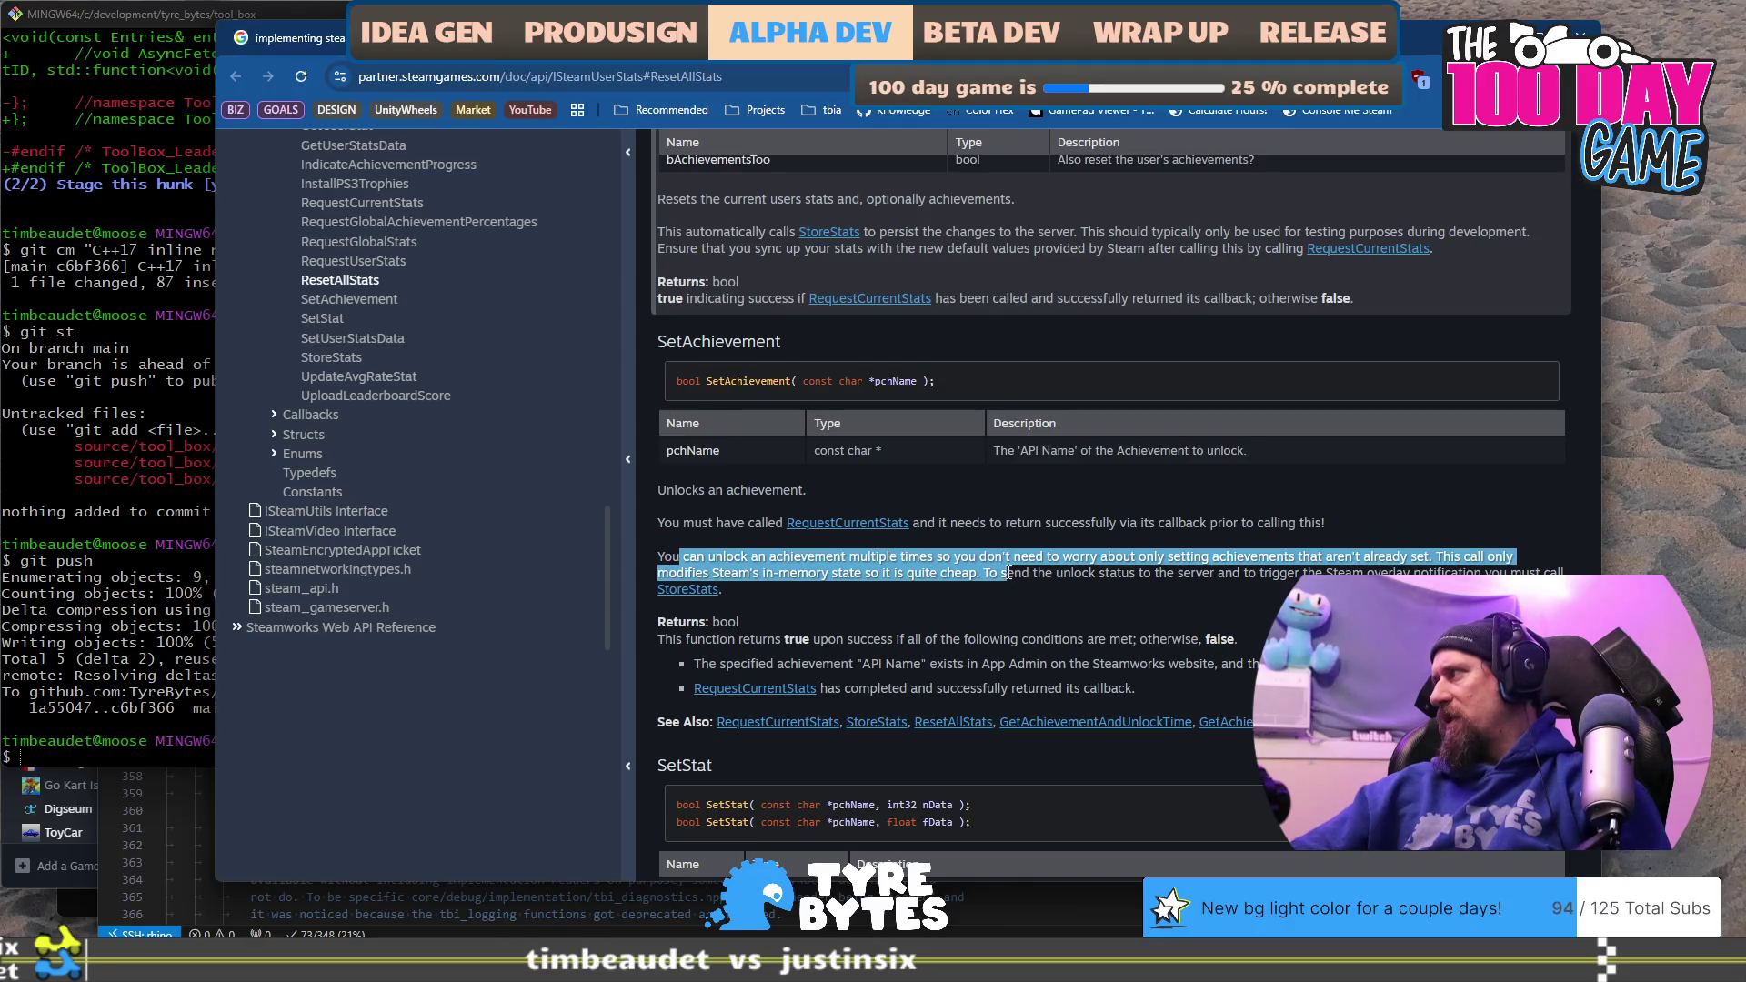
drag(1092, 570, 1133, 571)
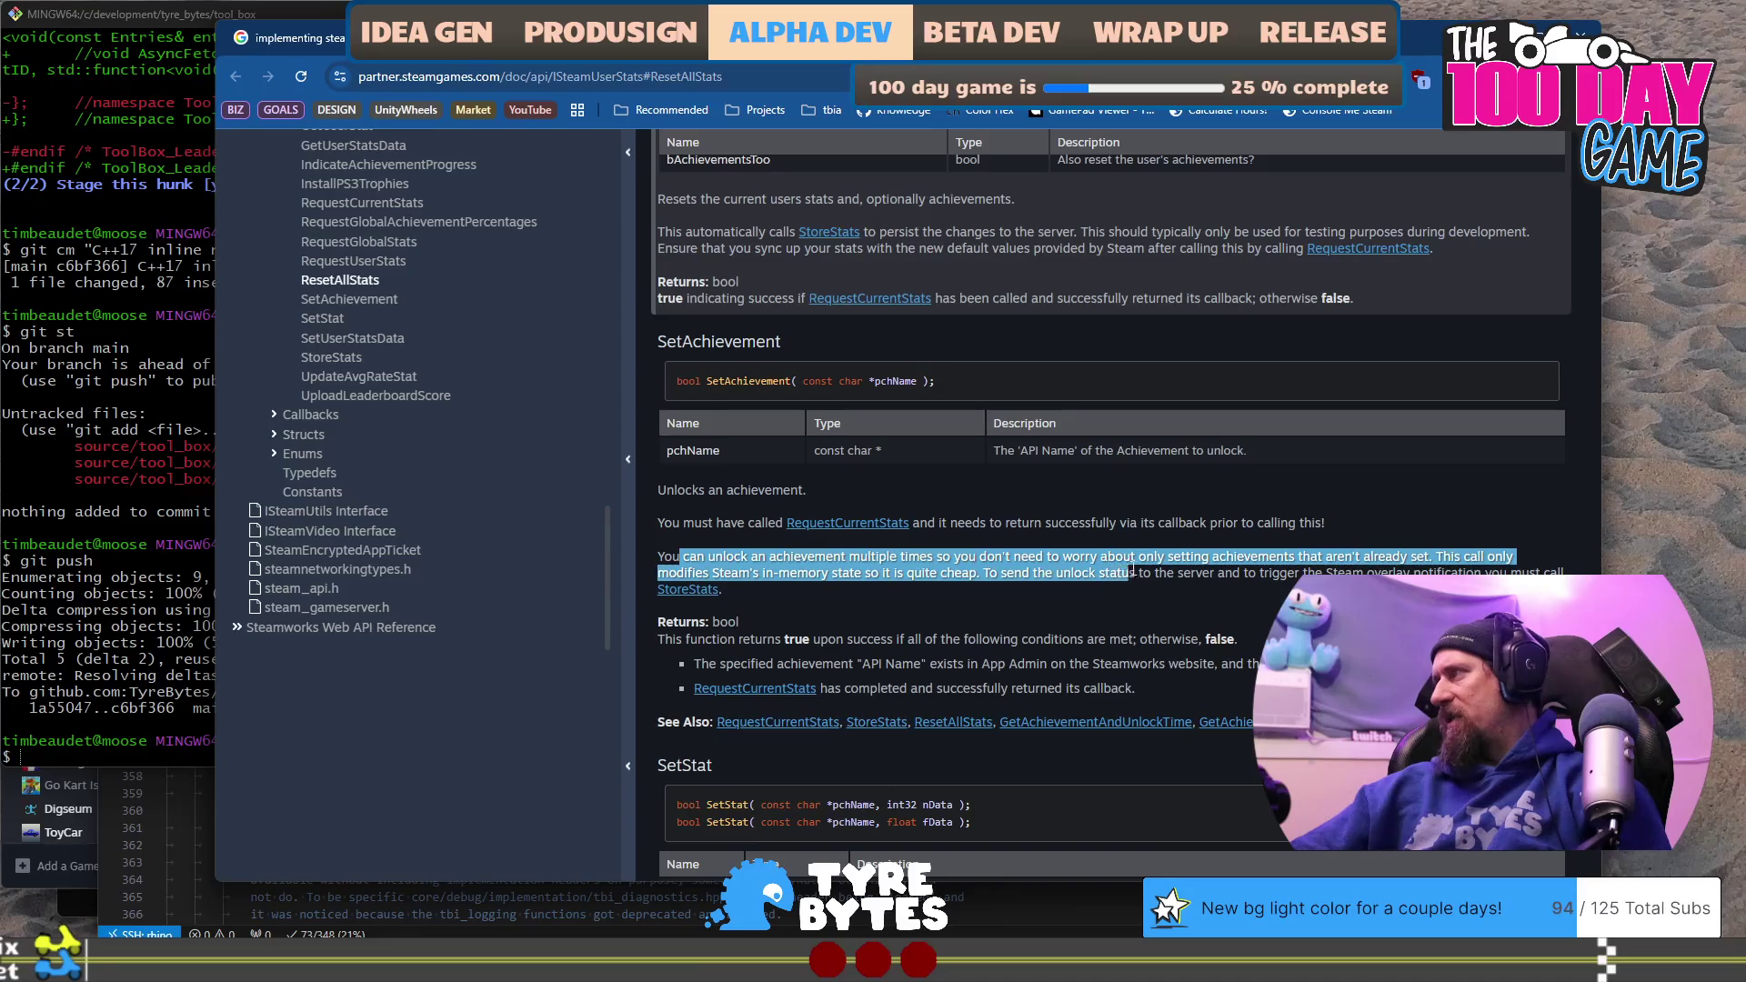
drag(1279, 582, 1329, 572)
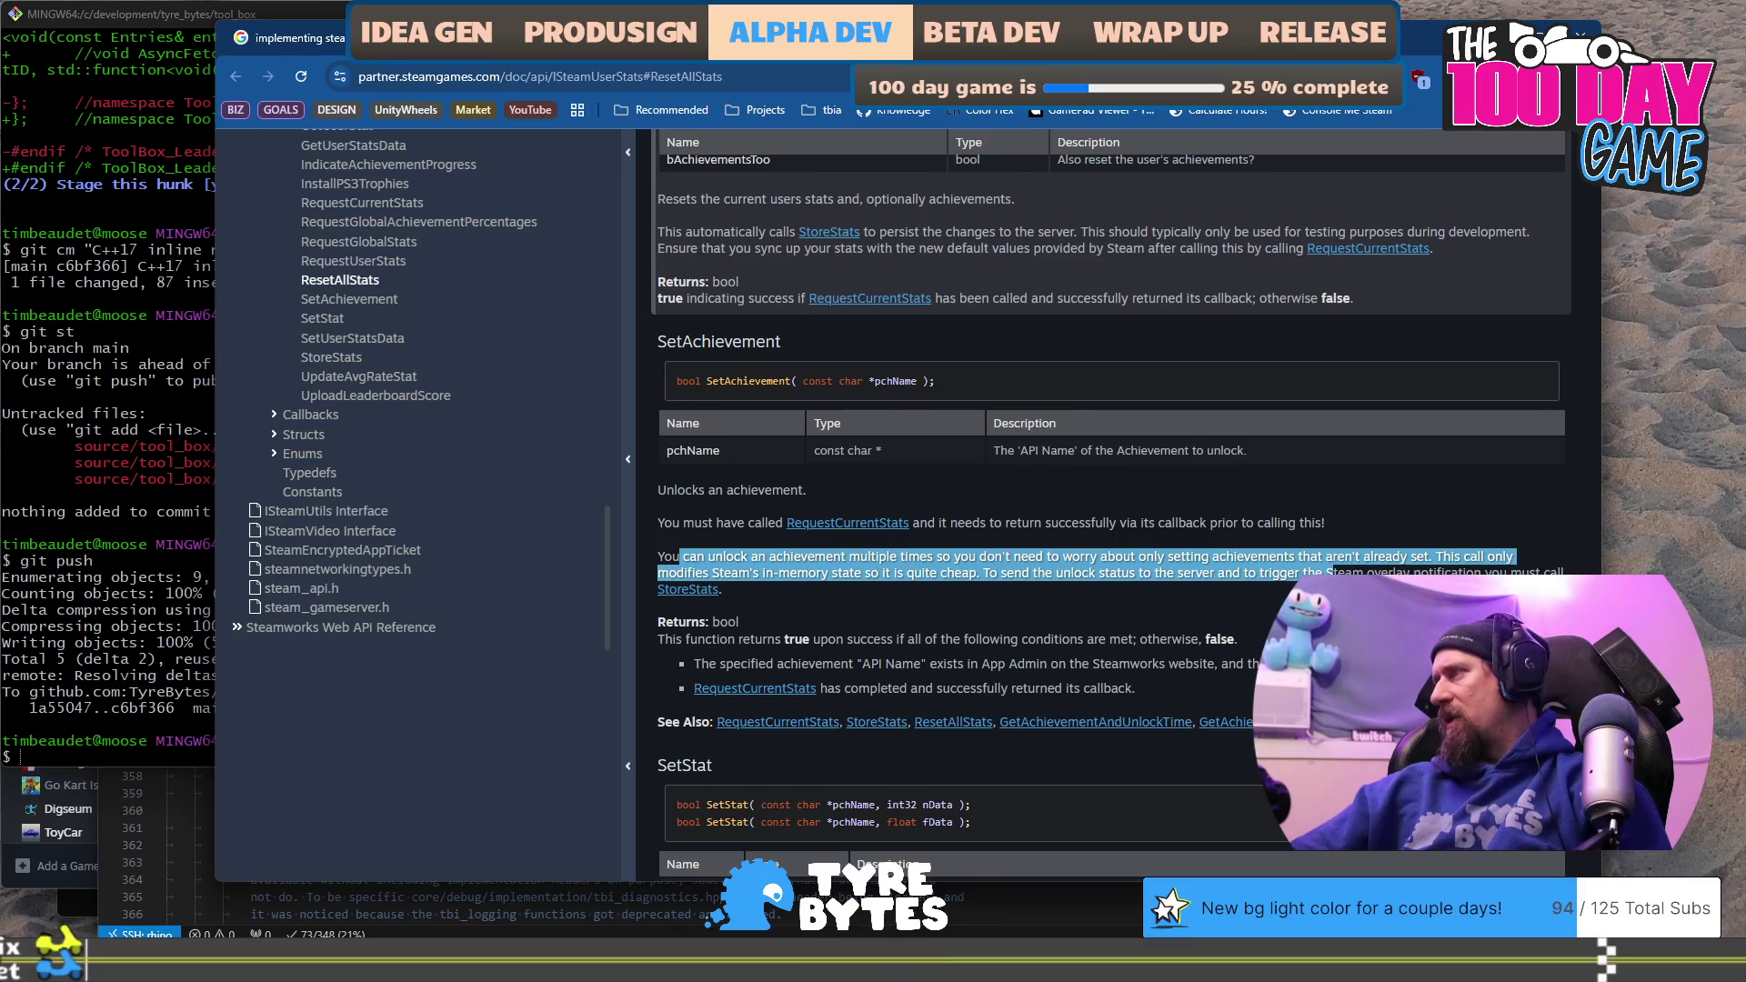
click(1329, 571)
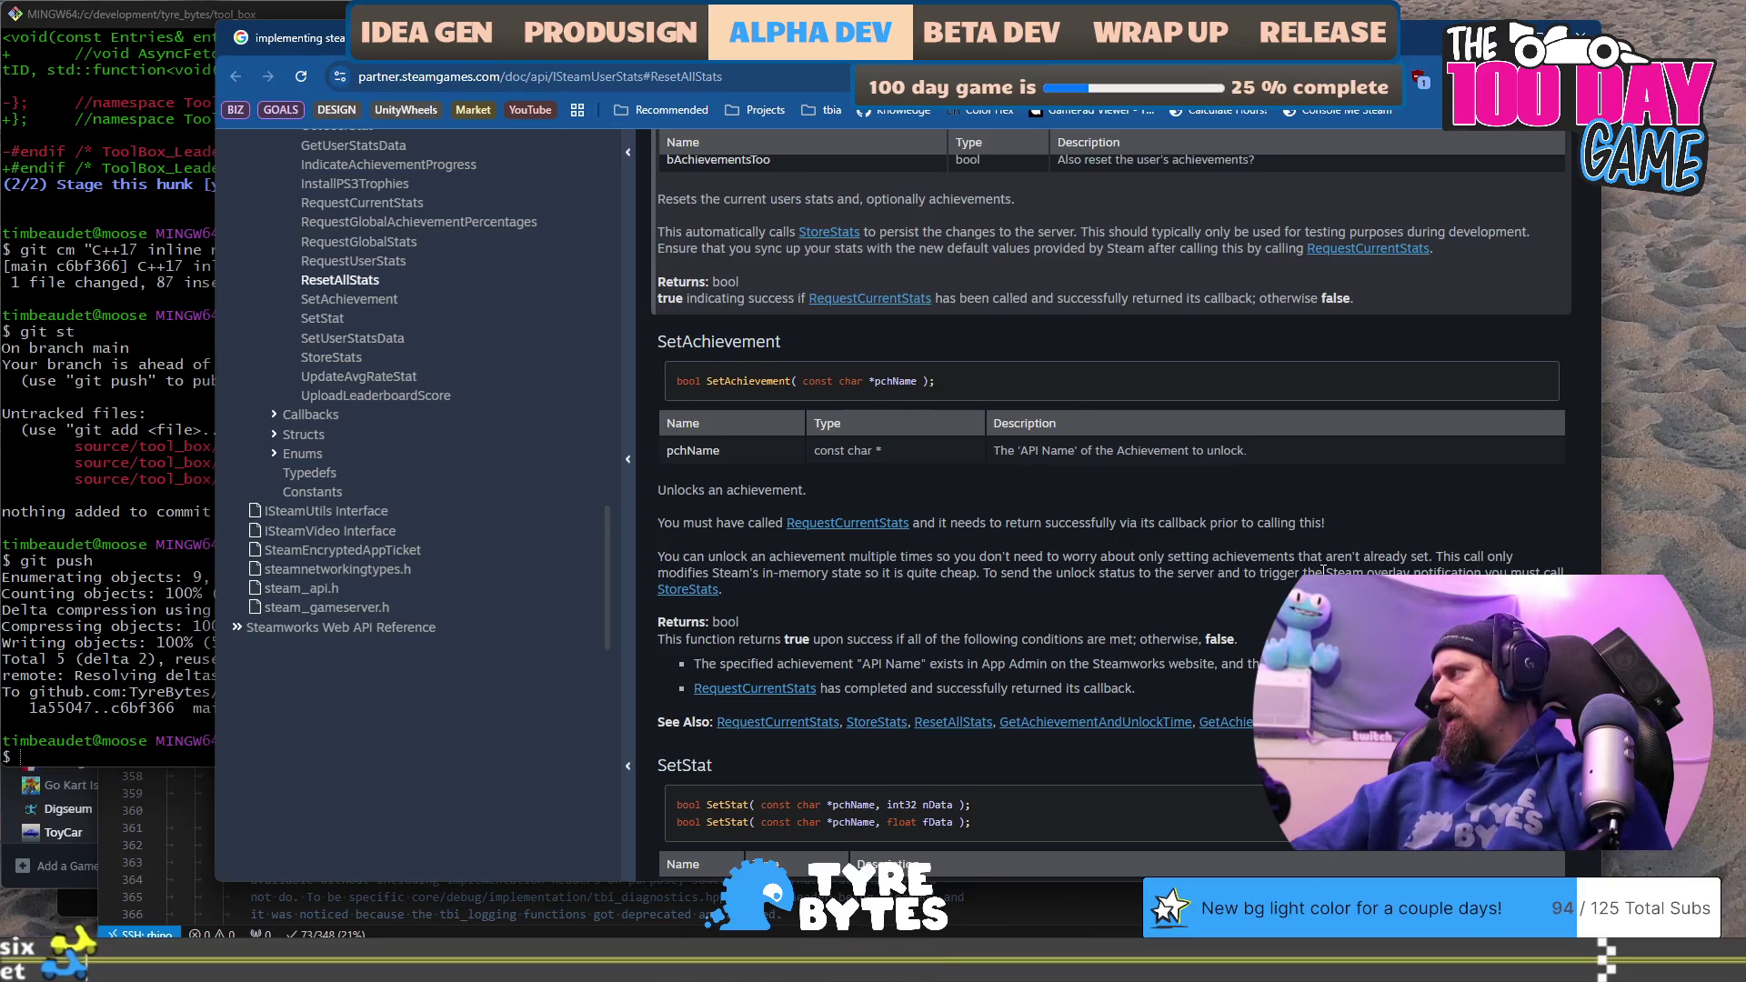
mouse_move(1324, 571)
mouse_down()
mouse_move(991, 559)
mouse_move(983, 575)
mouse_up()
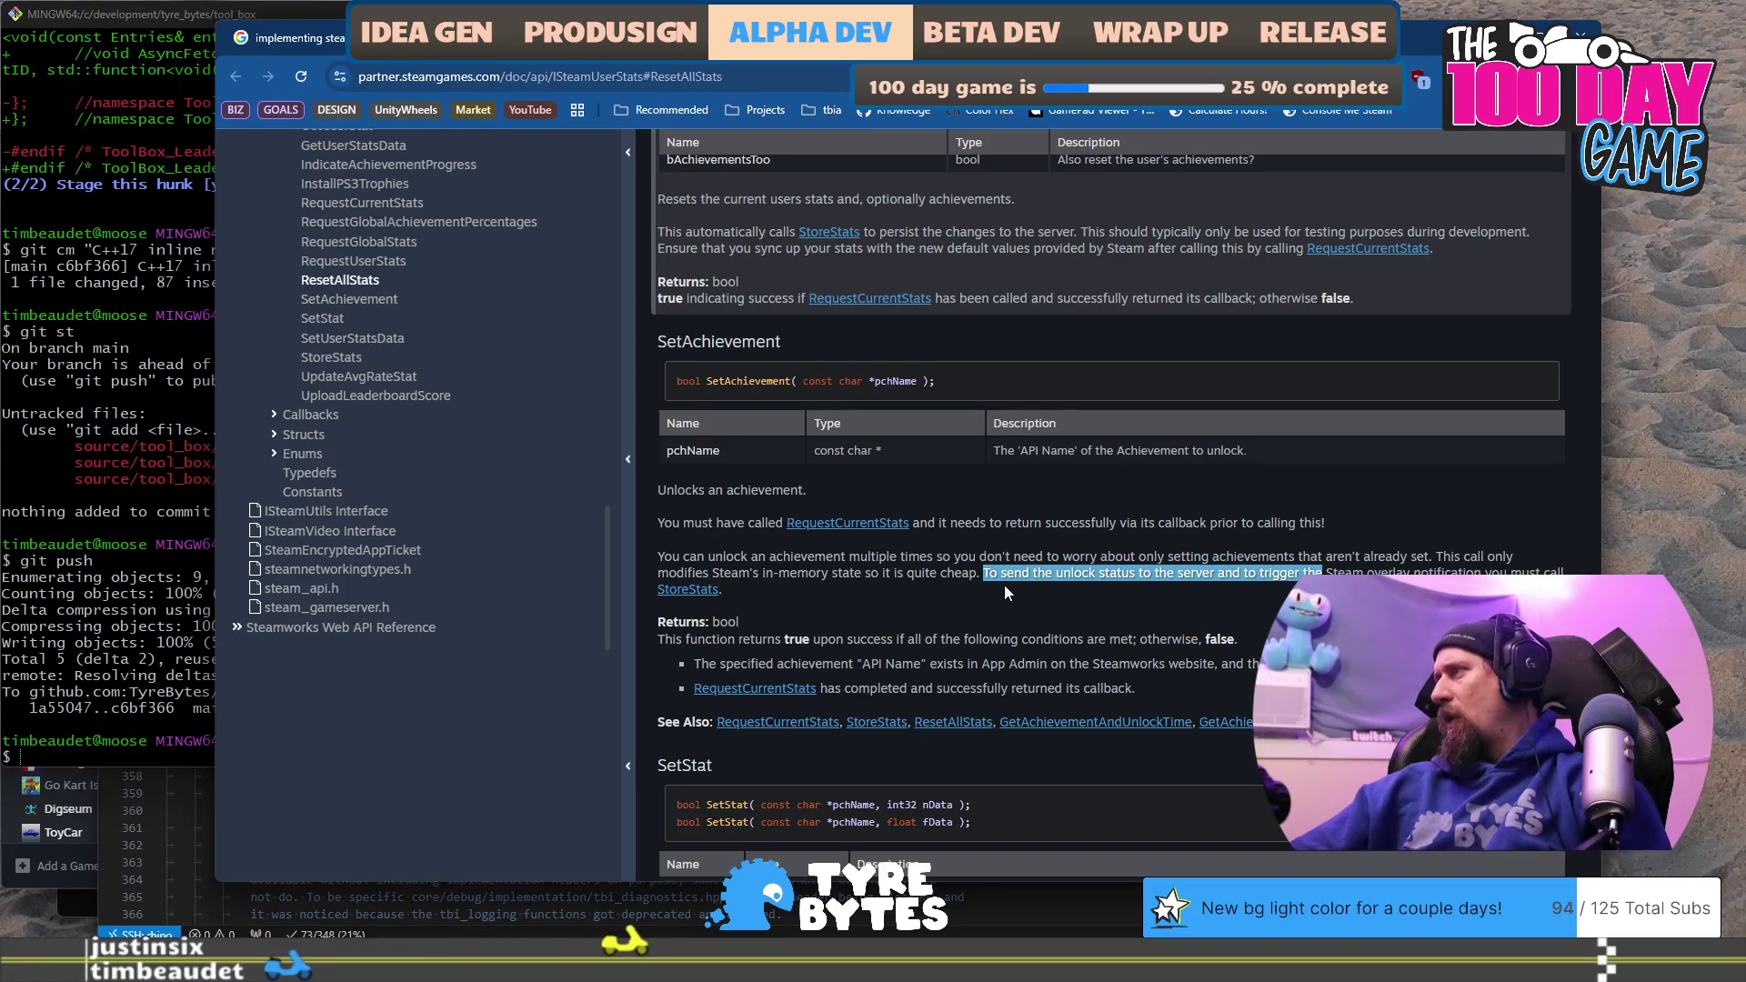
click(1006, 579)
drag(984, 574, 993, 588)
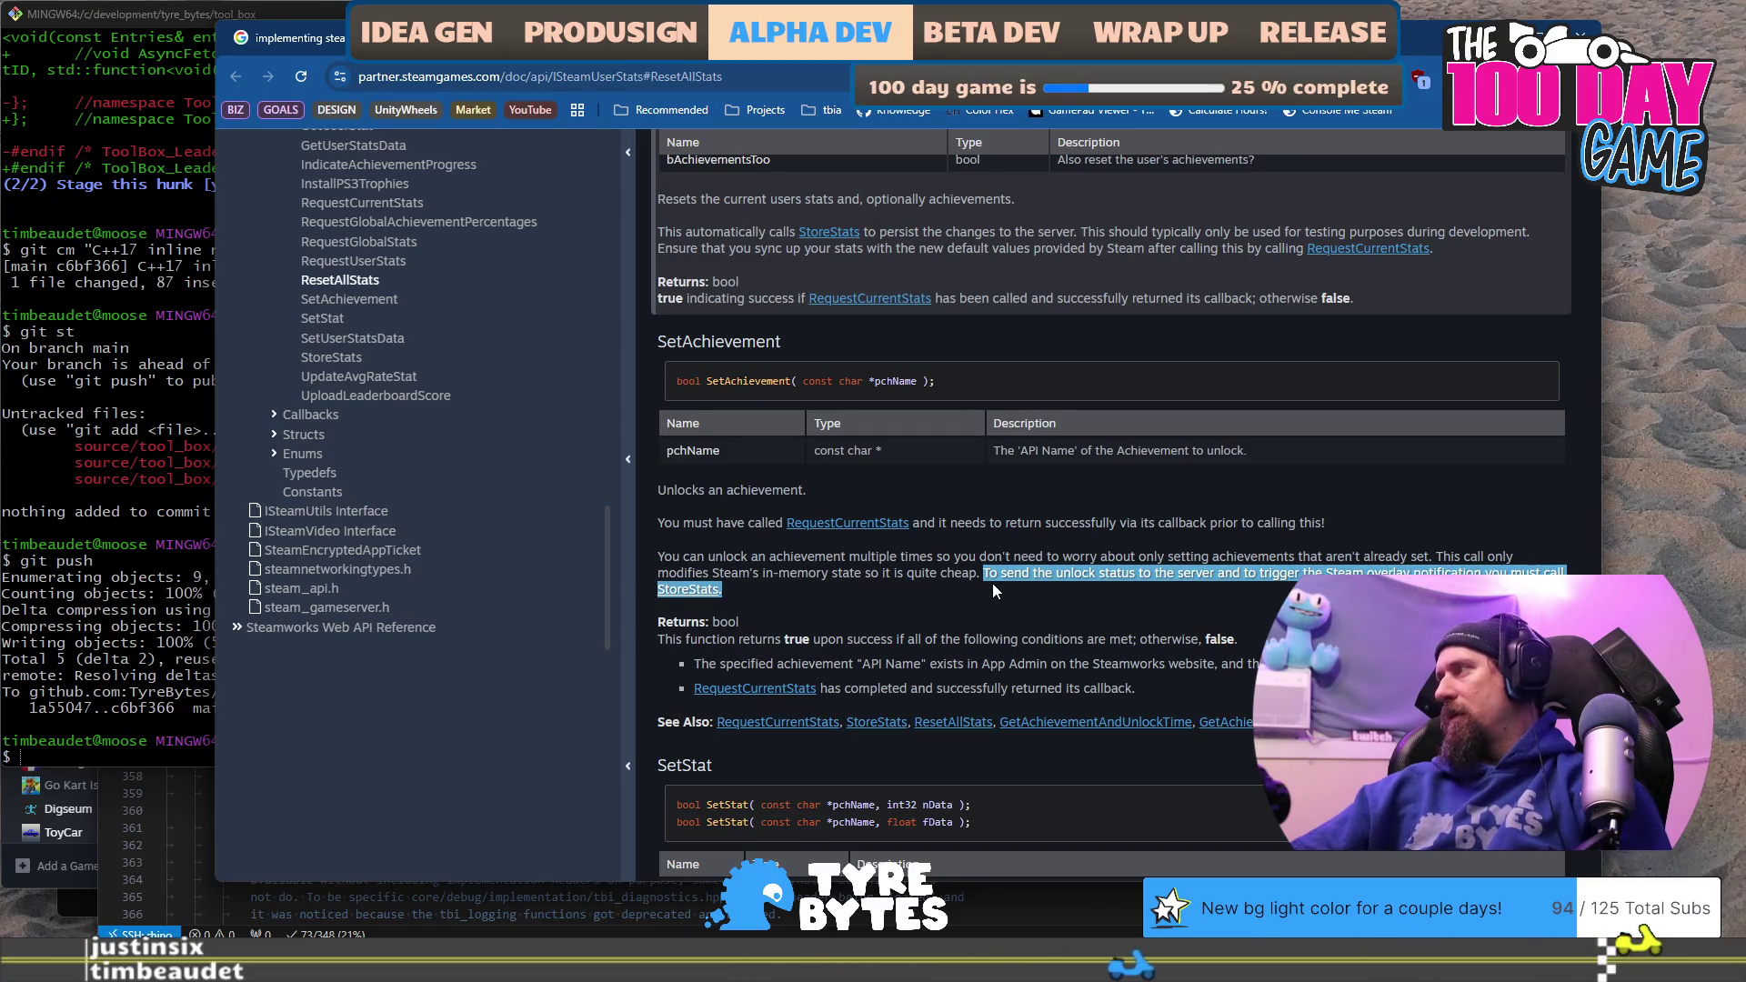
click(964, 593)
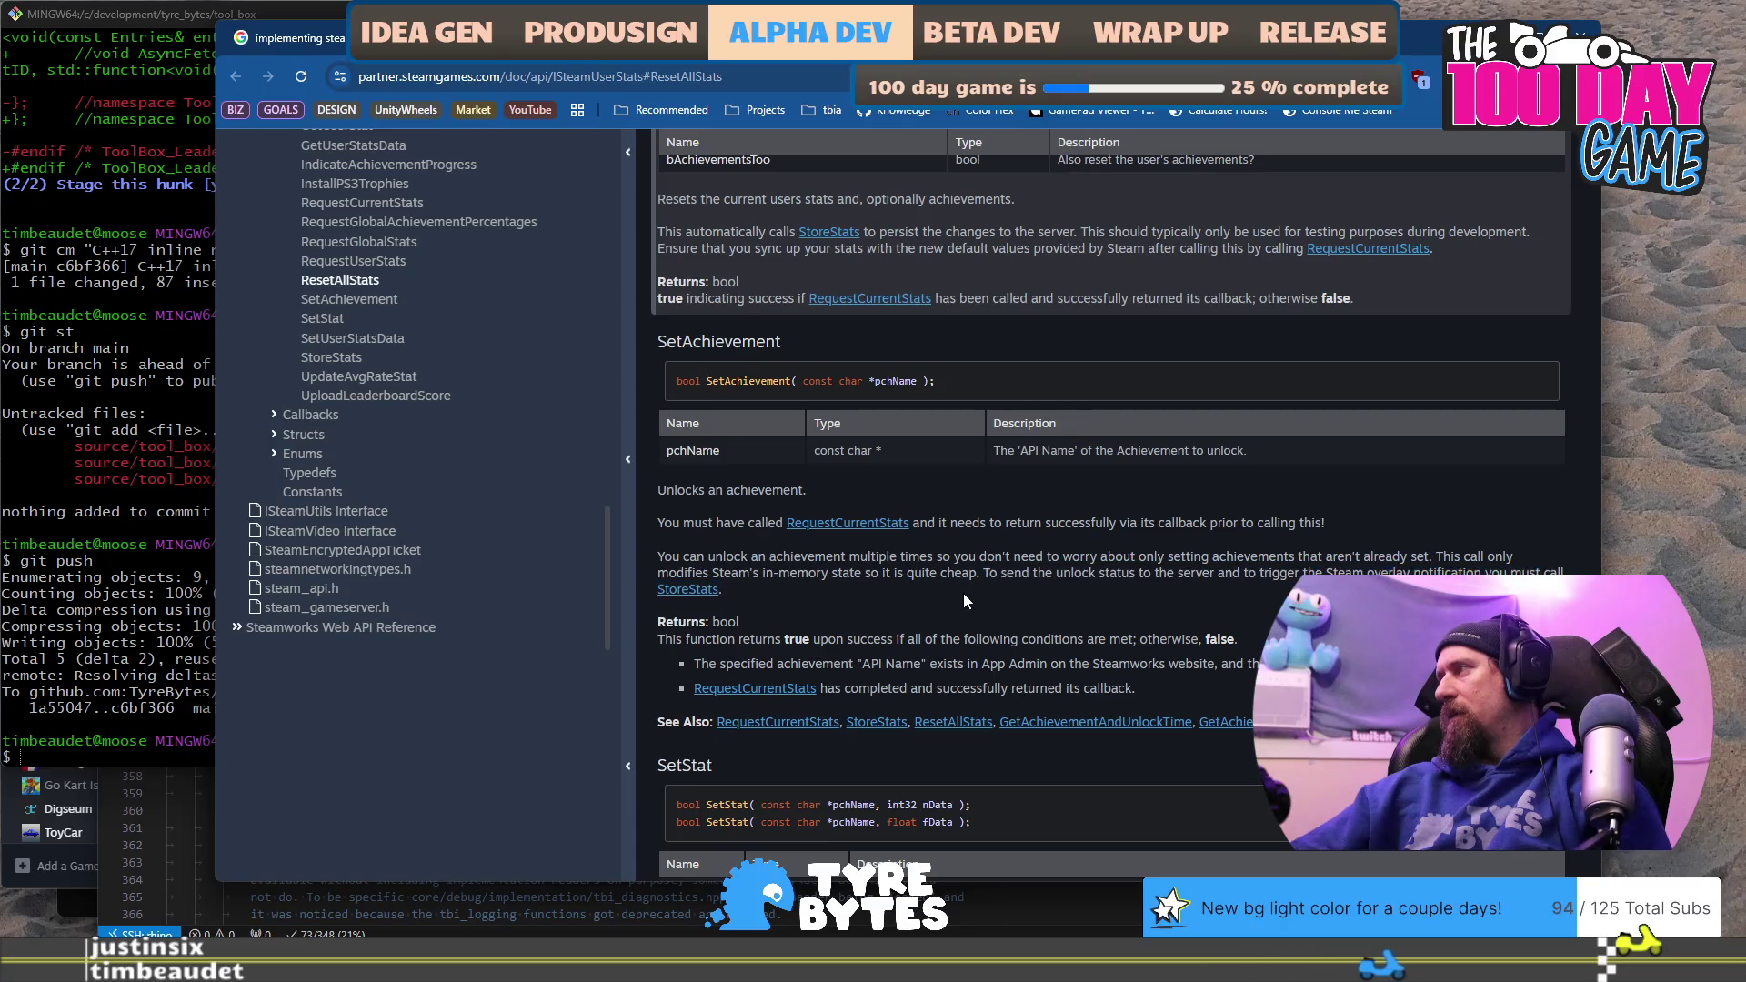
key(alt+Tab)
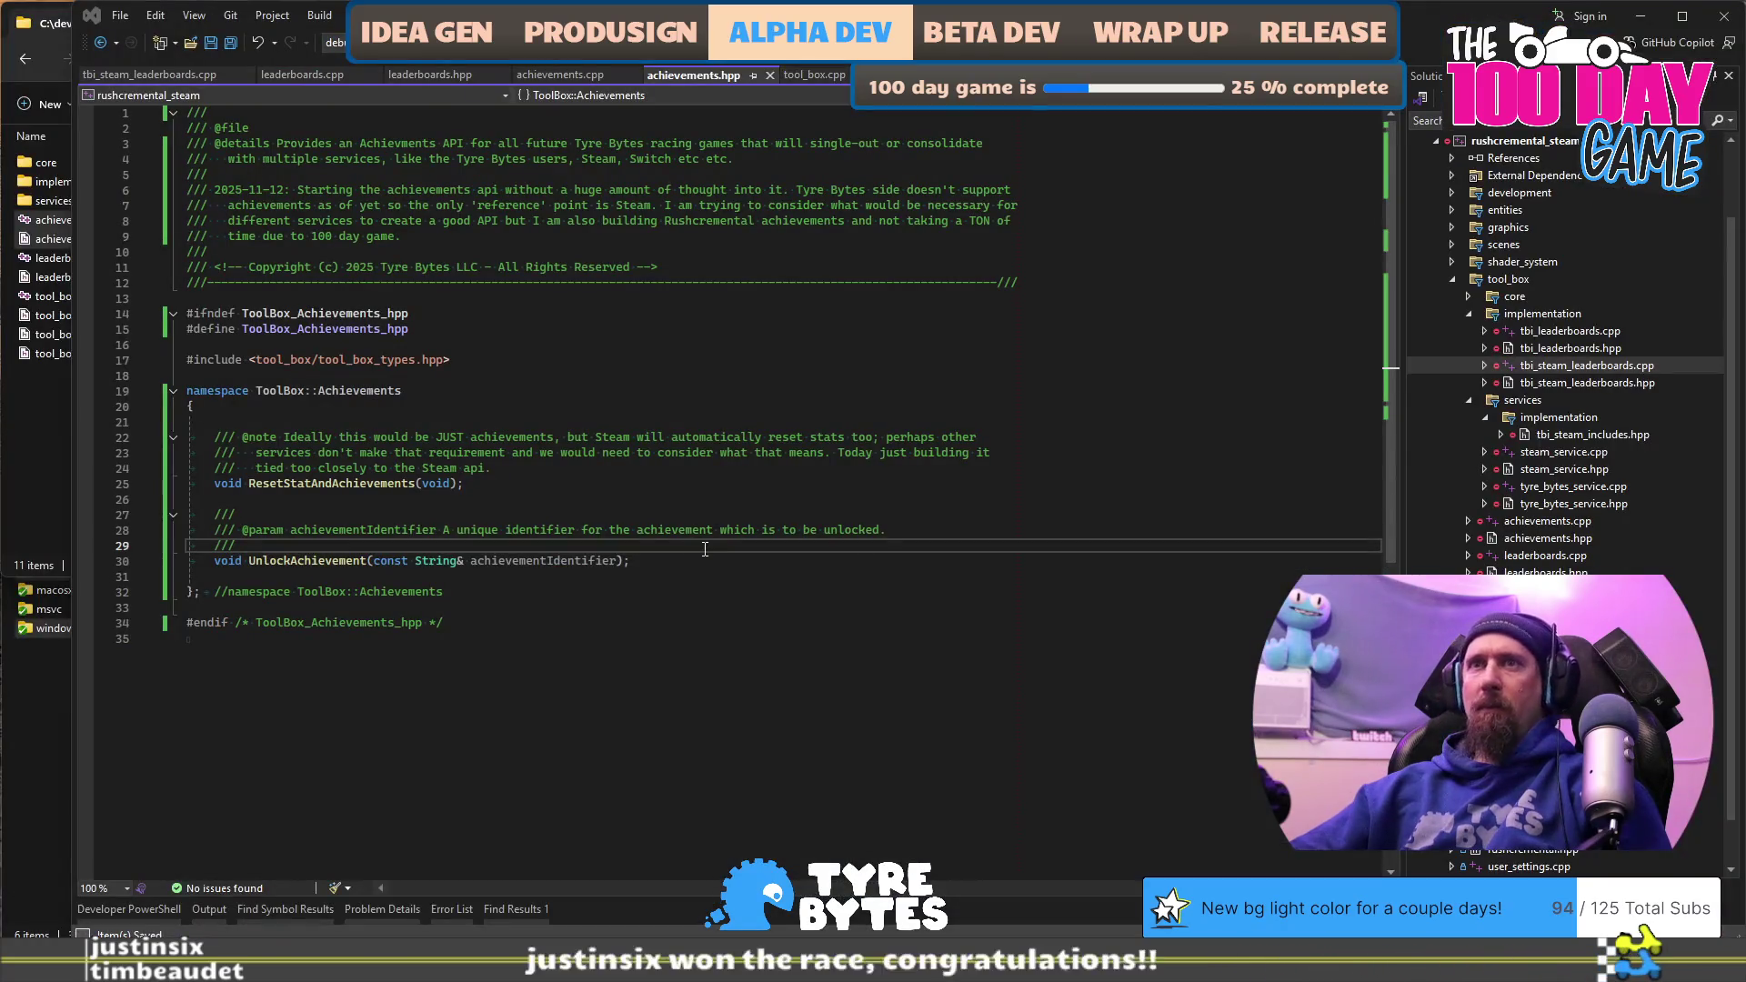
Step: In achievements.cpp, add a Steam::SteamUserStats()->StoreStats( line after the SetAchievement call
key(ctrl+k)
key(ctrl+o)
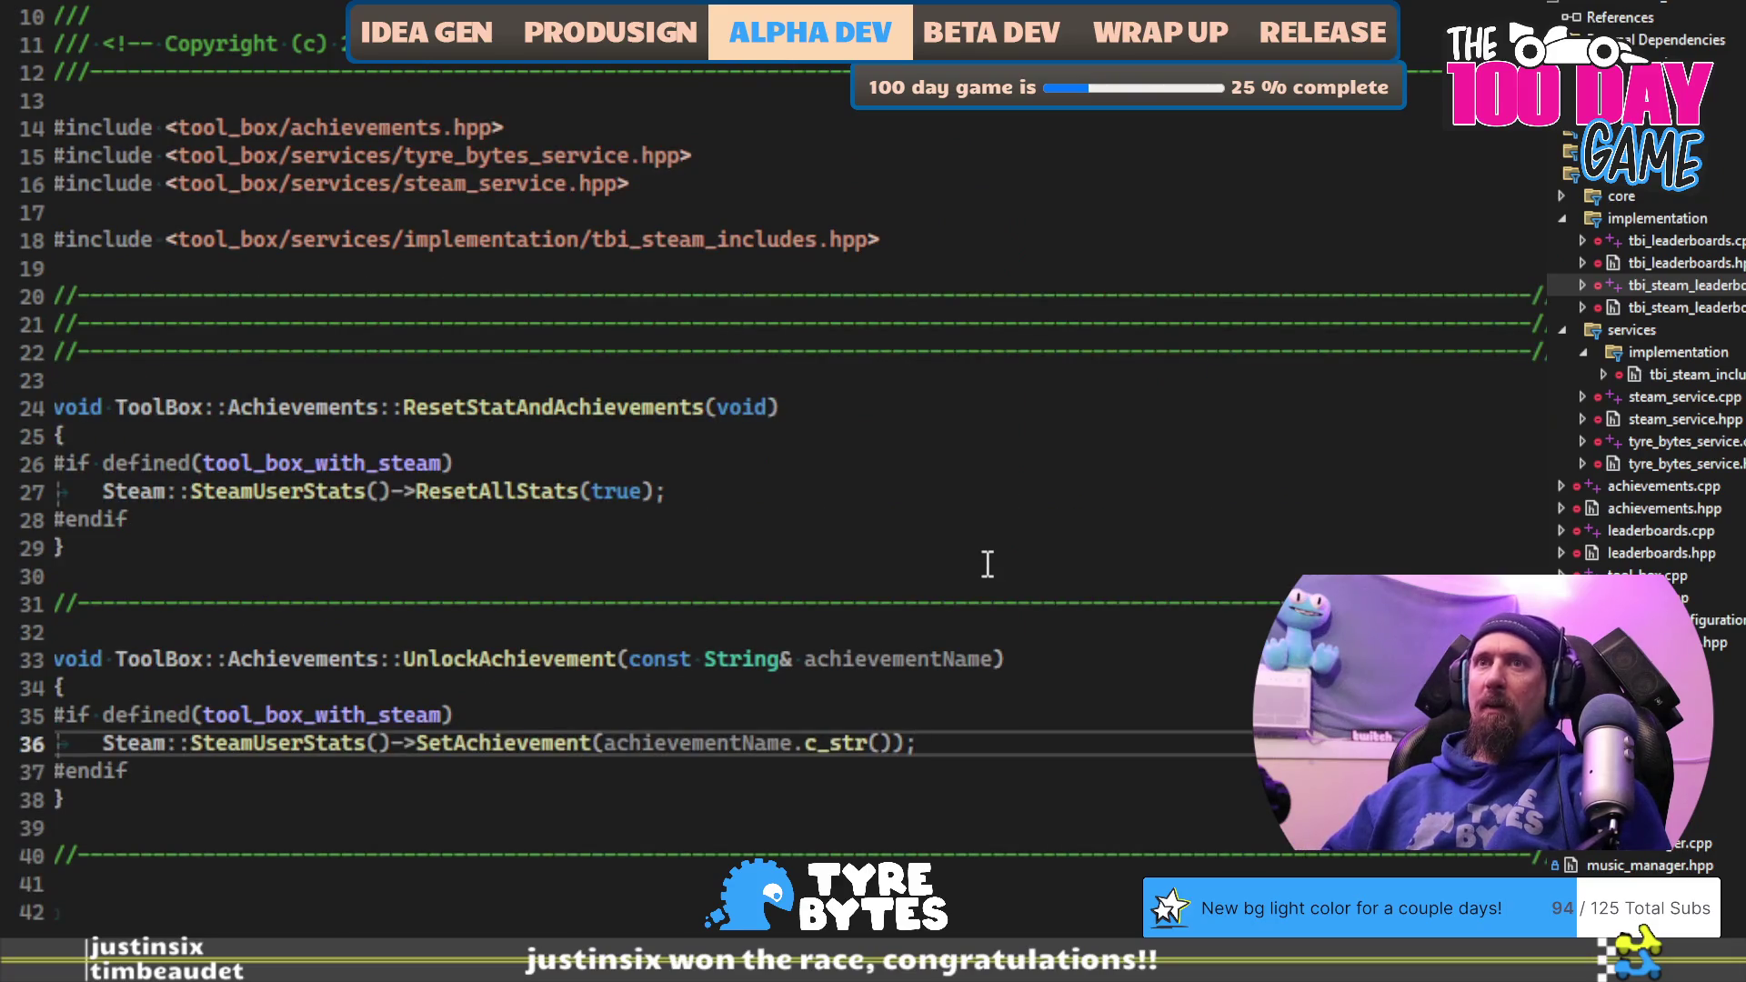
key(Return)
text(Steam::)
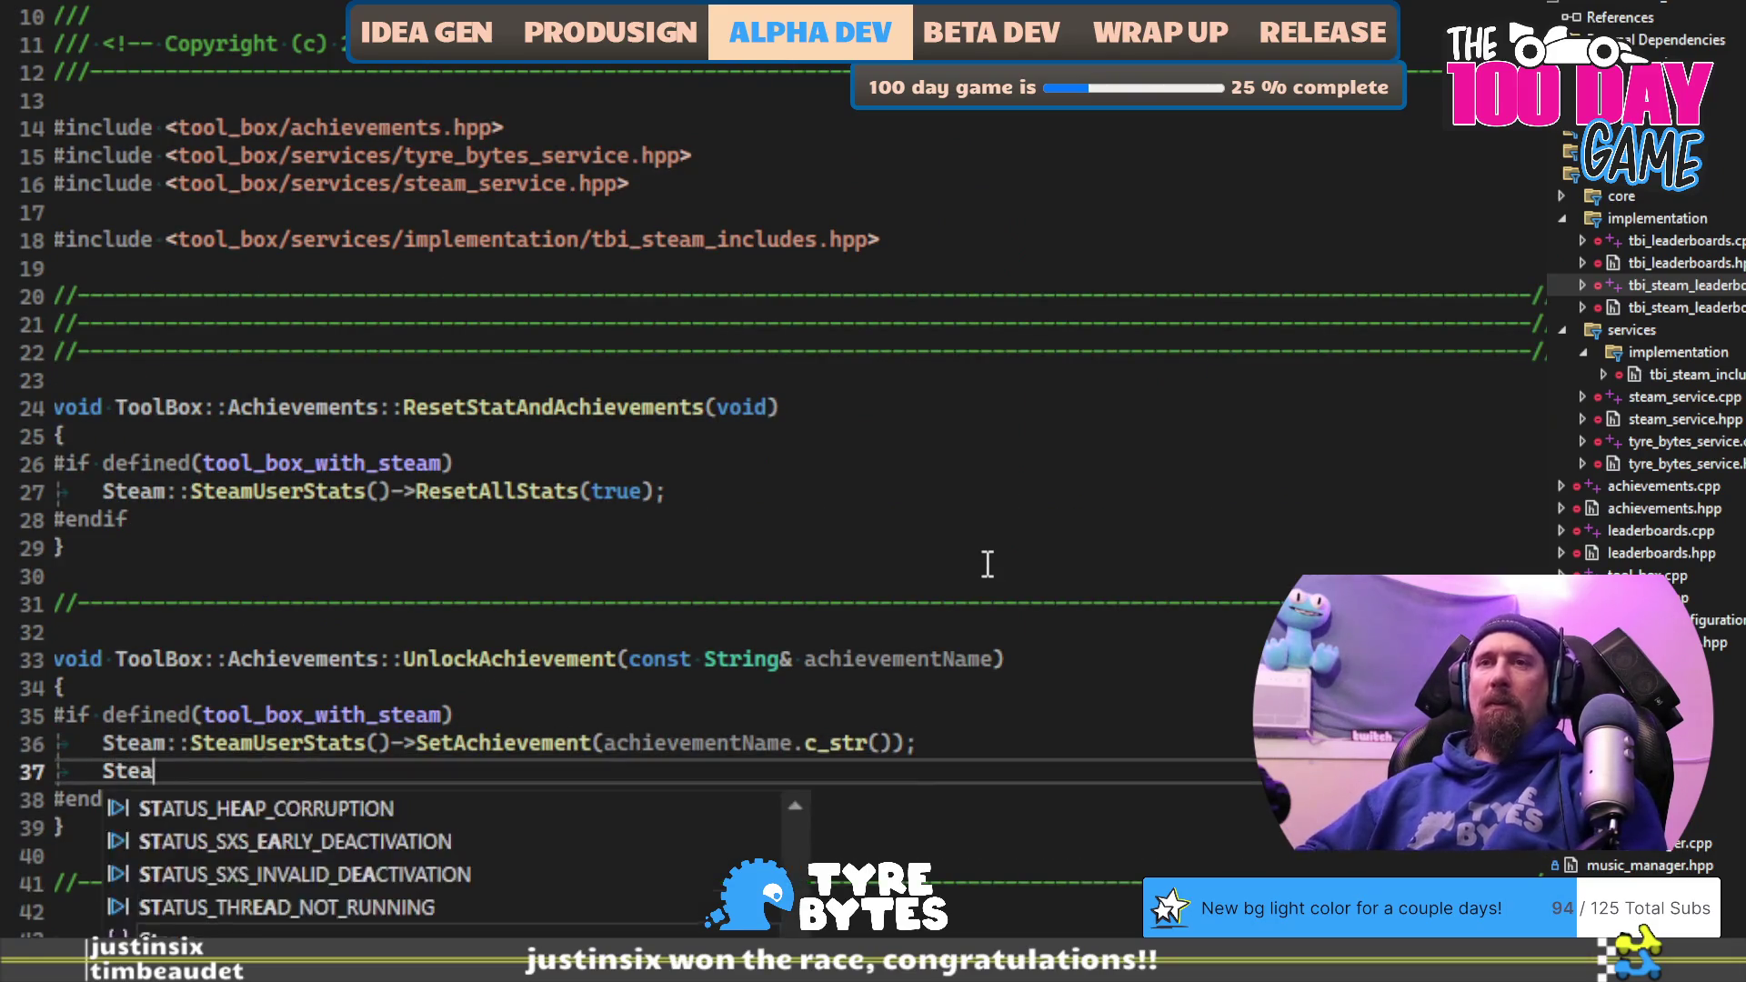
text(team)
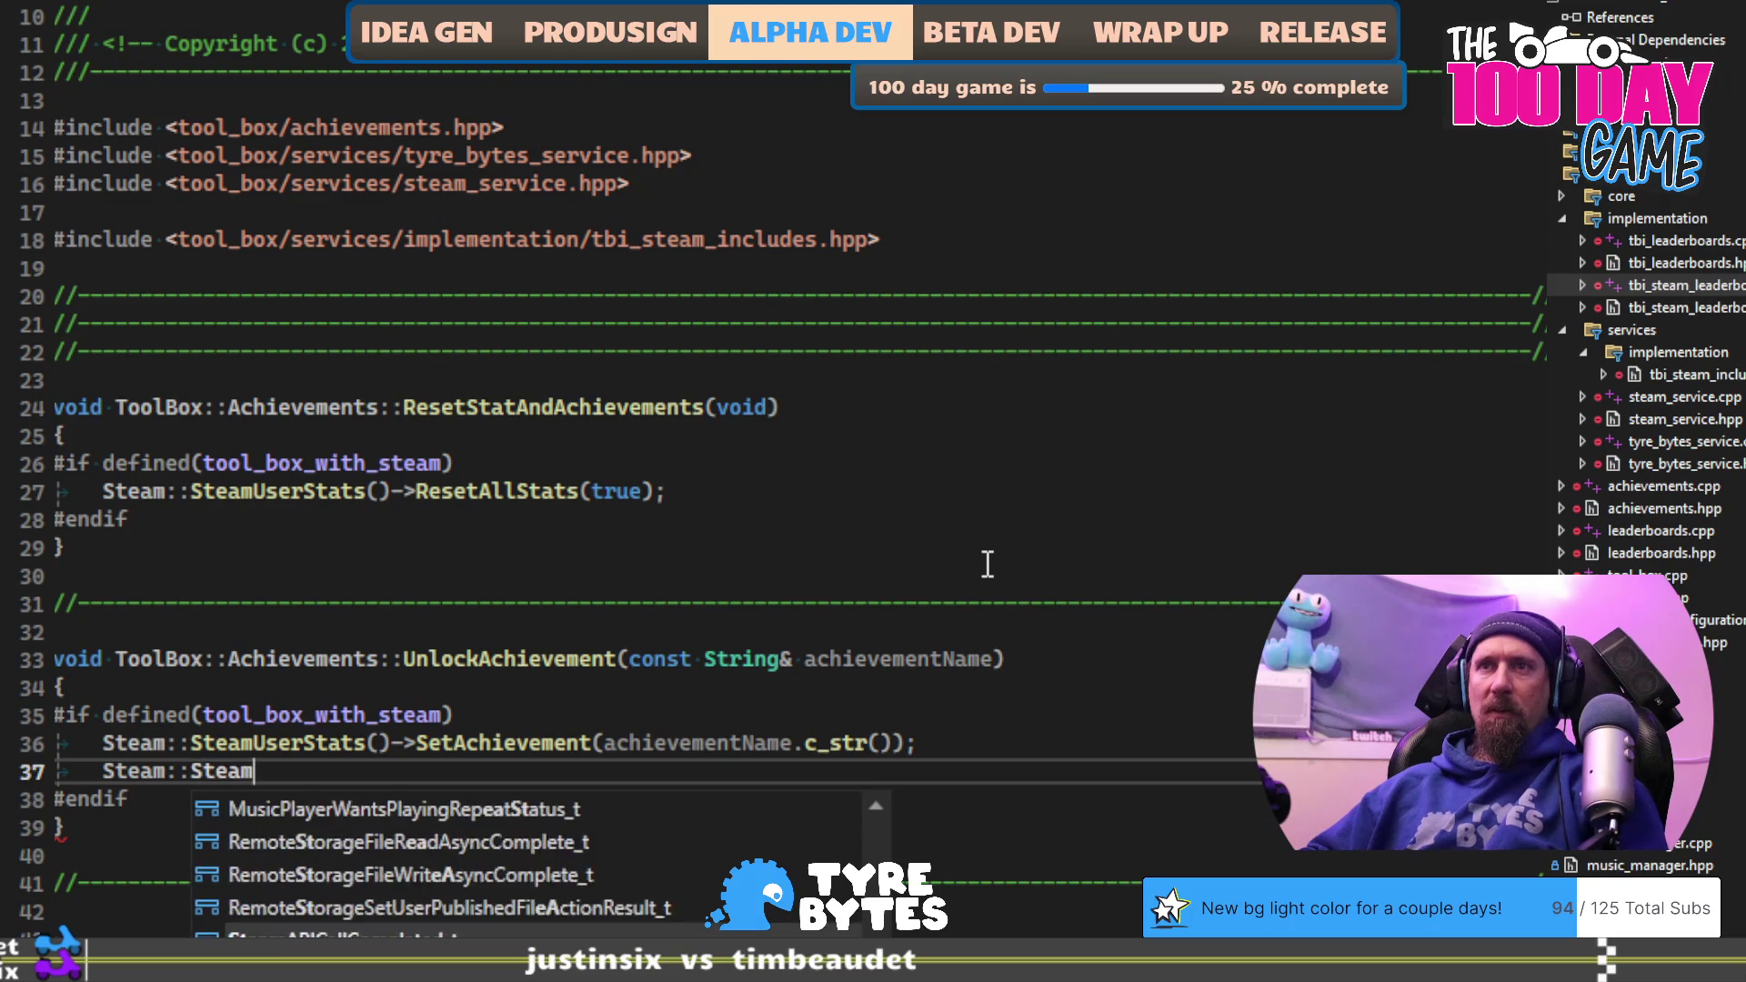
text(UserStats)
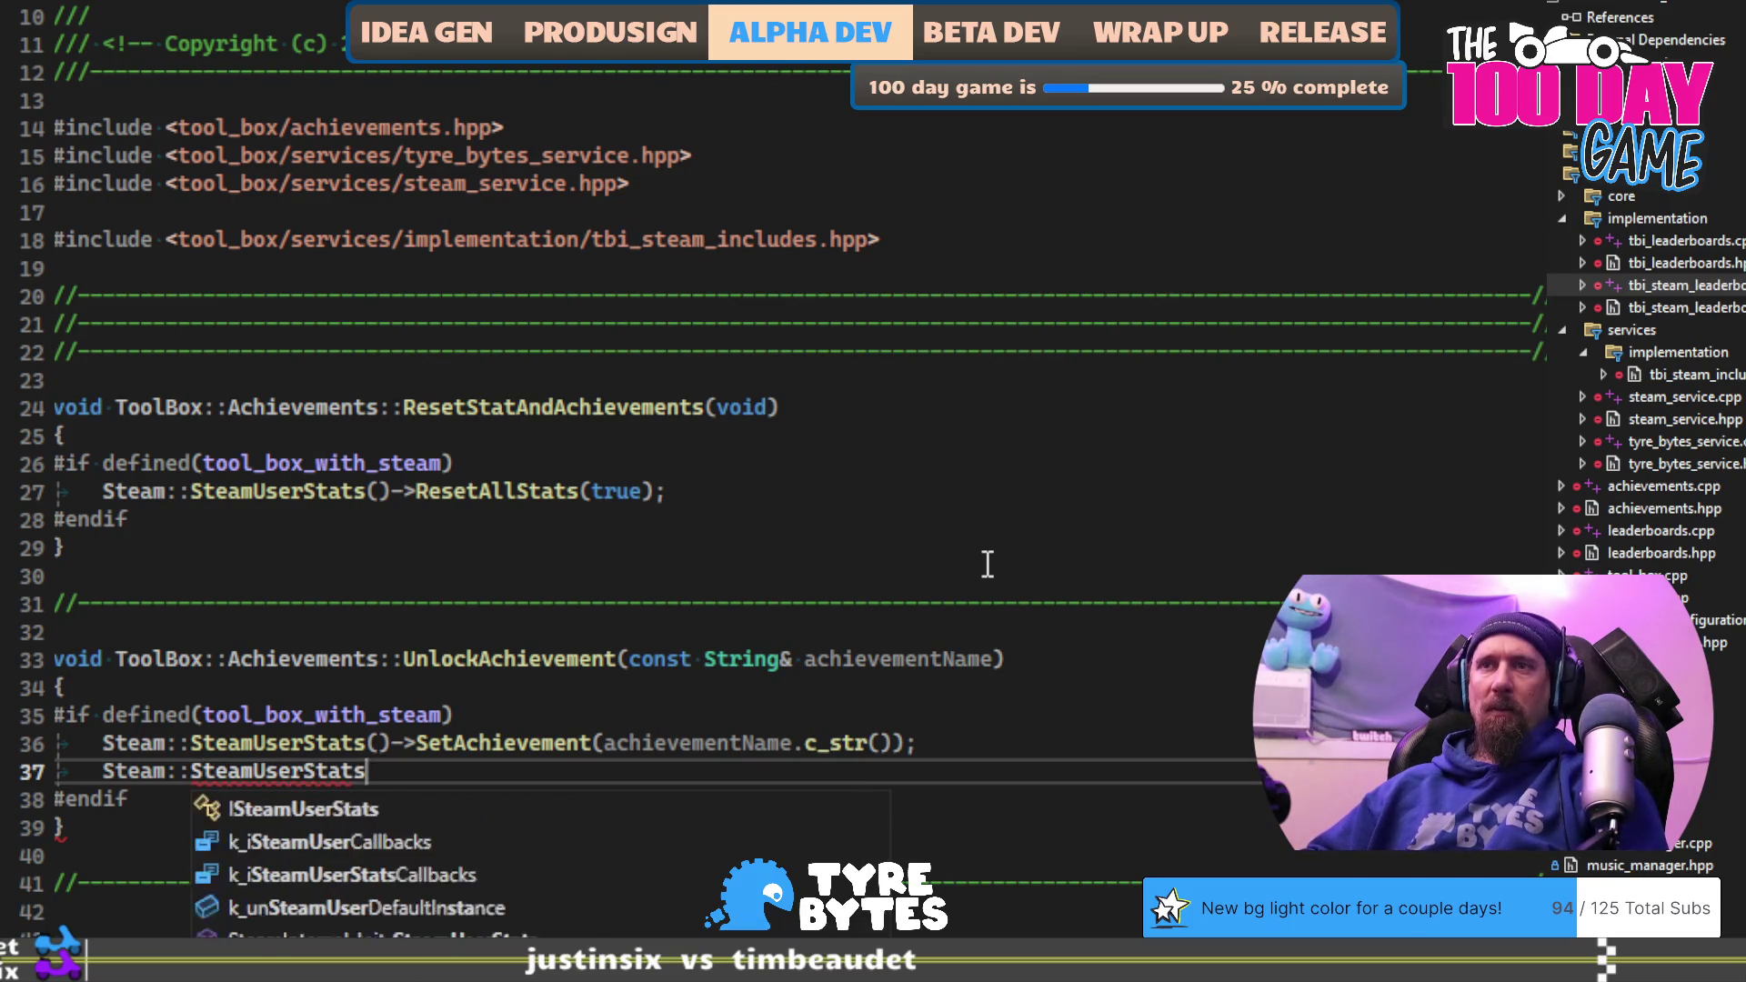
text(()->Stor)
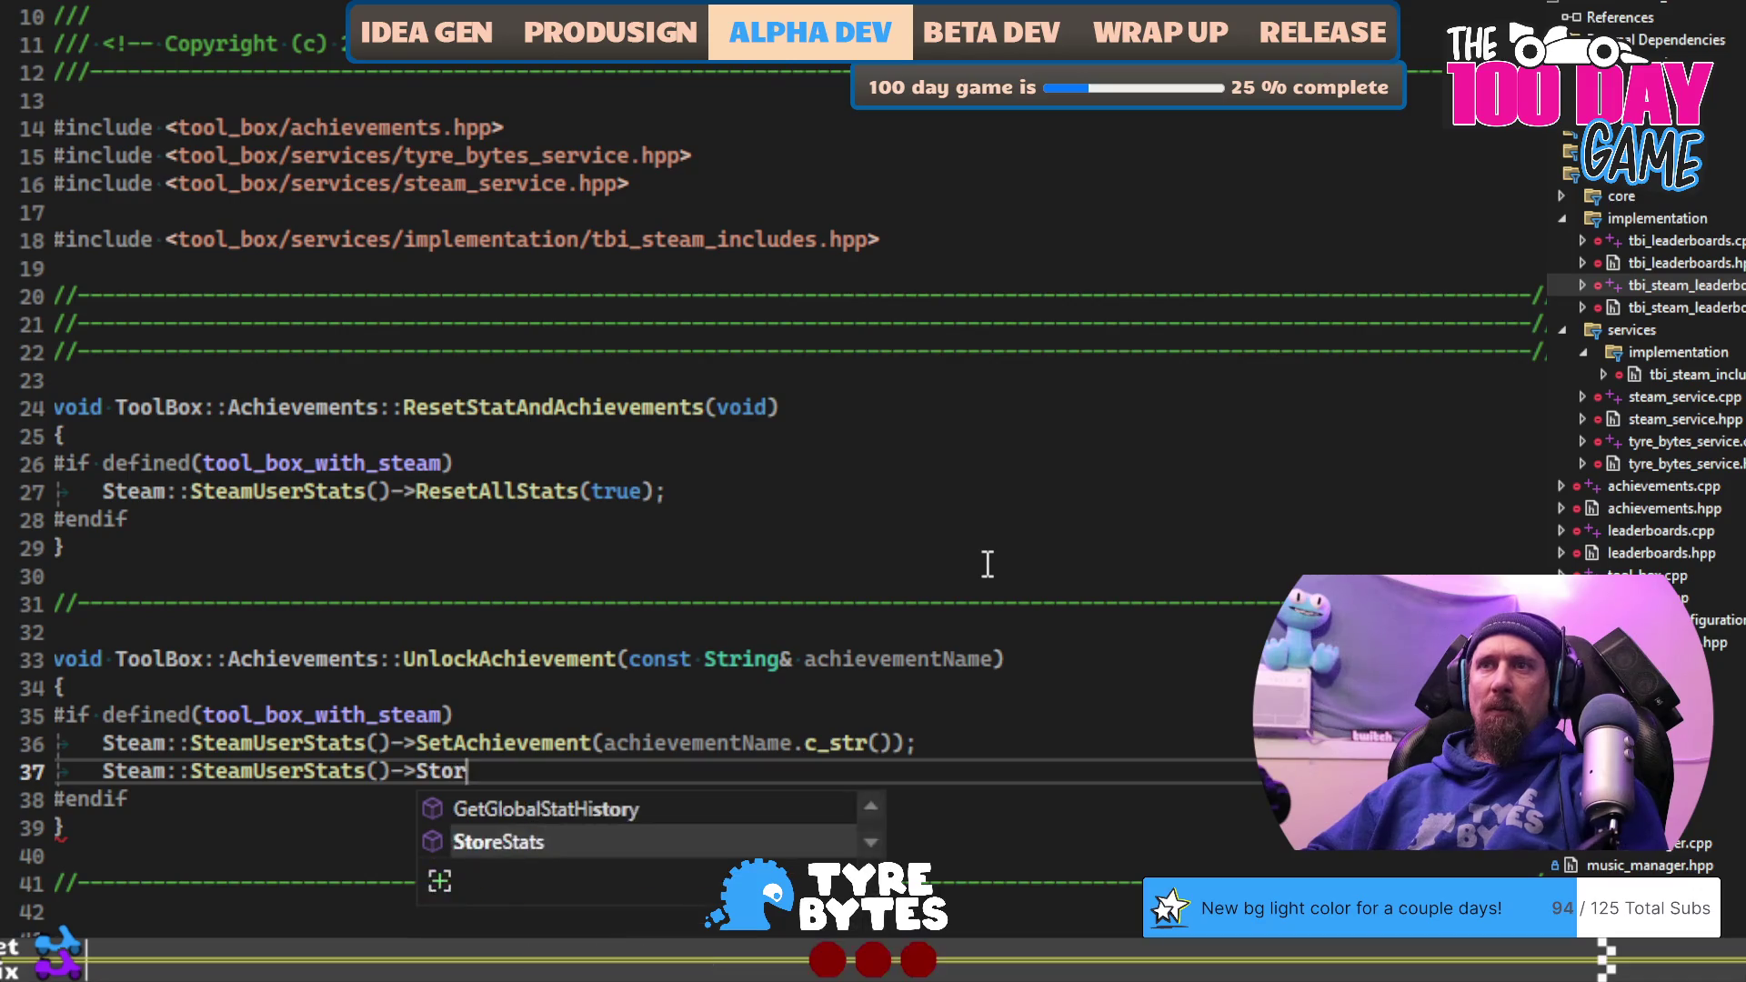
text(eStats()
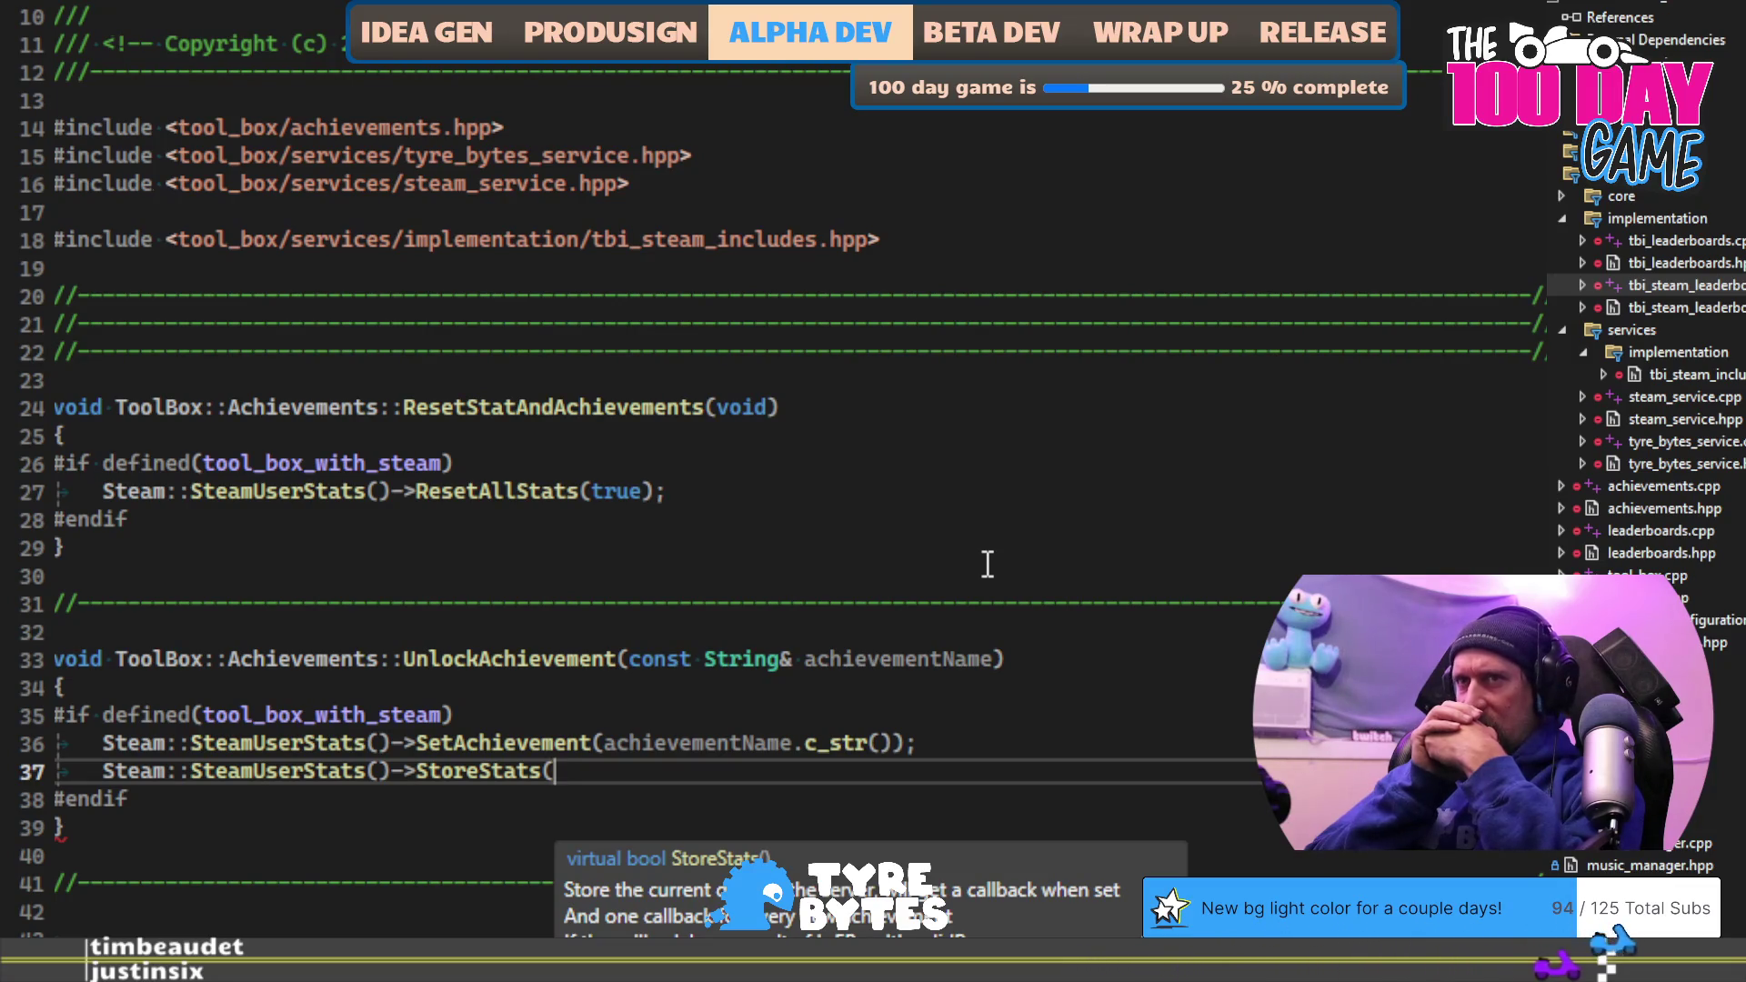
Step: Close the StoreStats() call and move its trailing comment to a new line above SetAchievement
text(); )
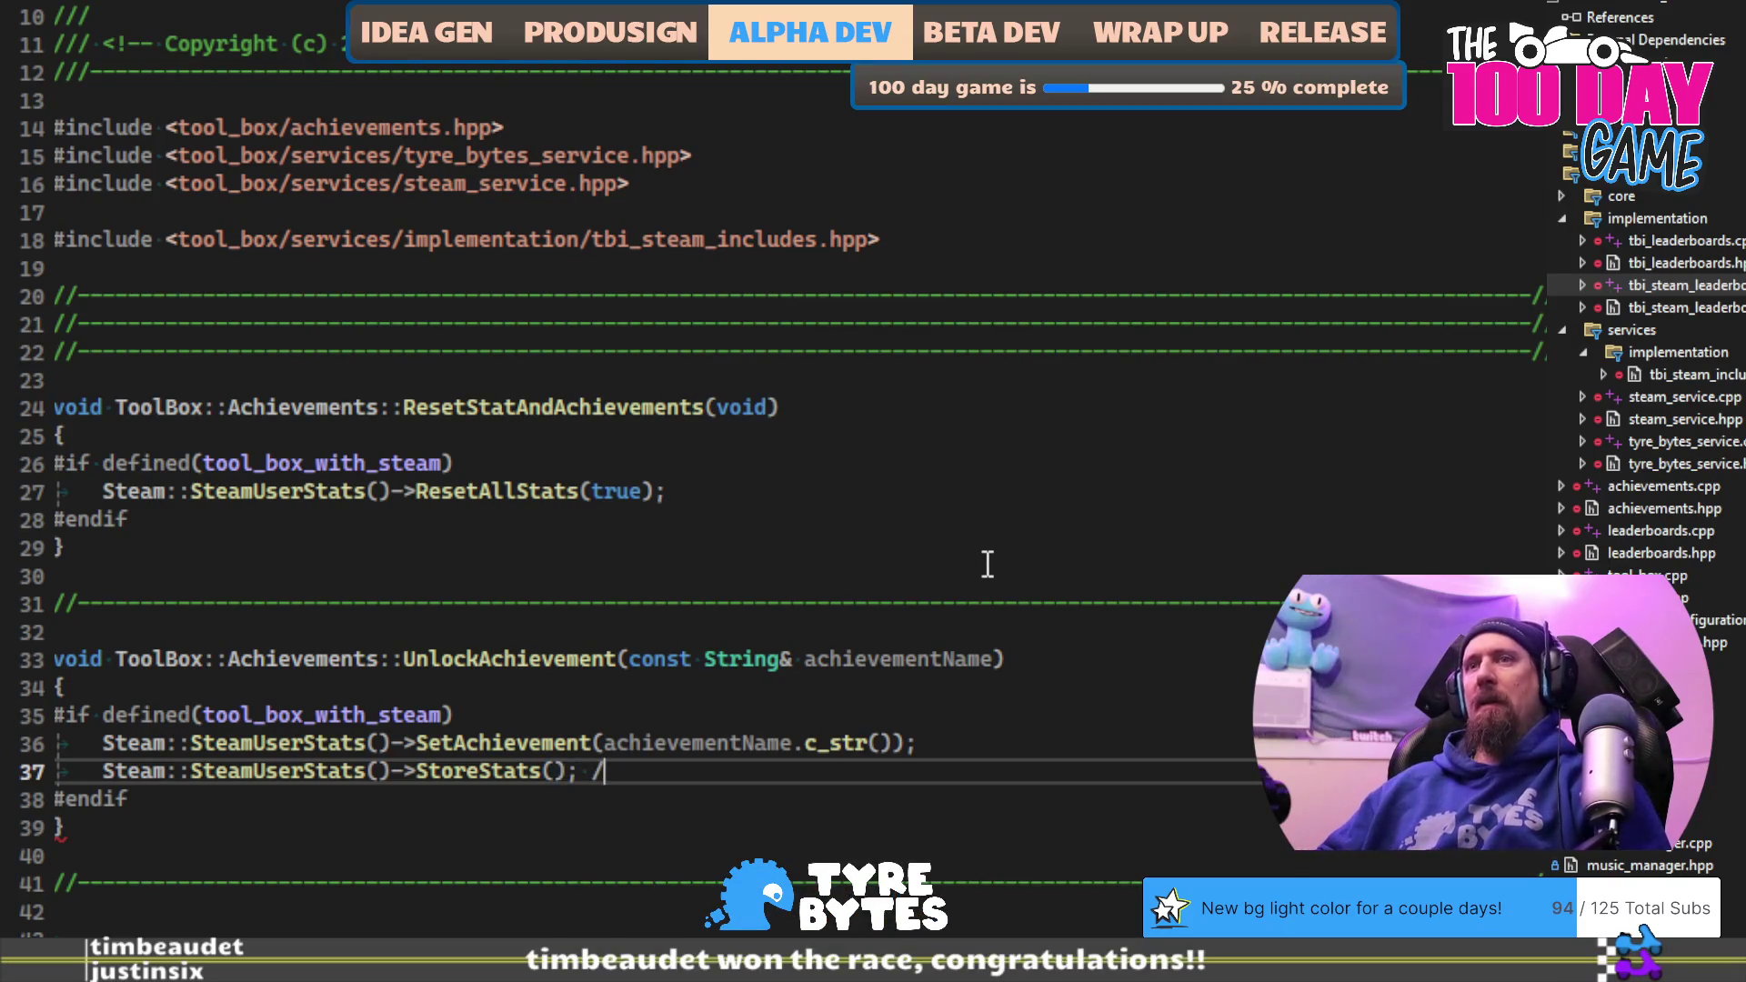
text(//This is necessary)
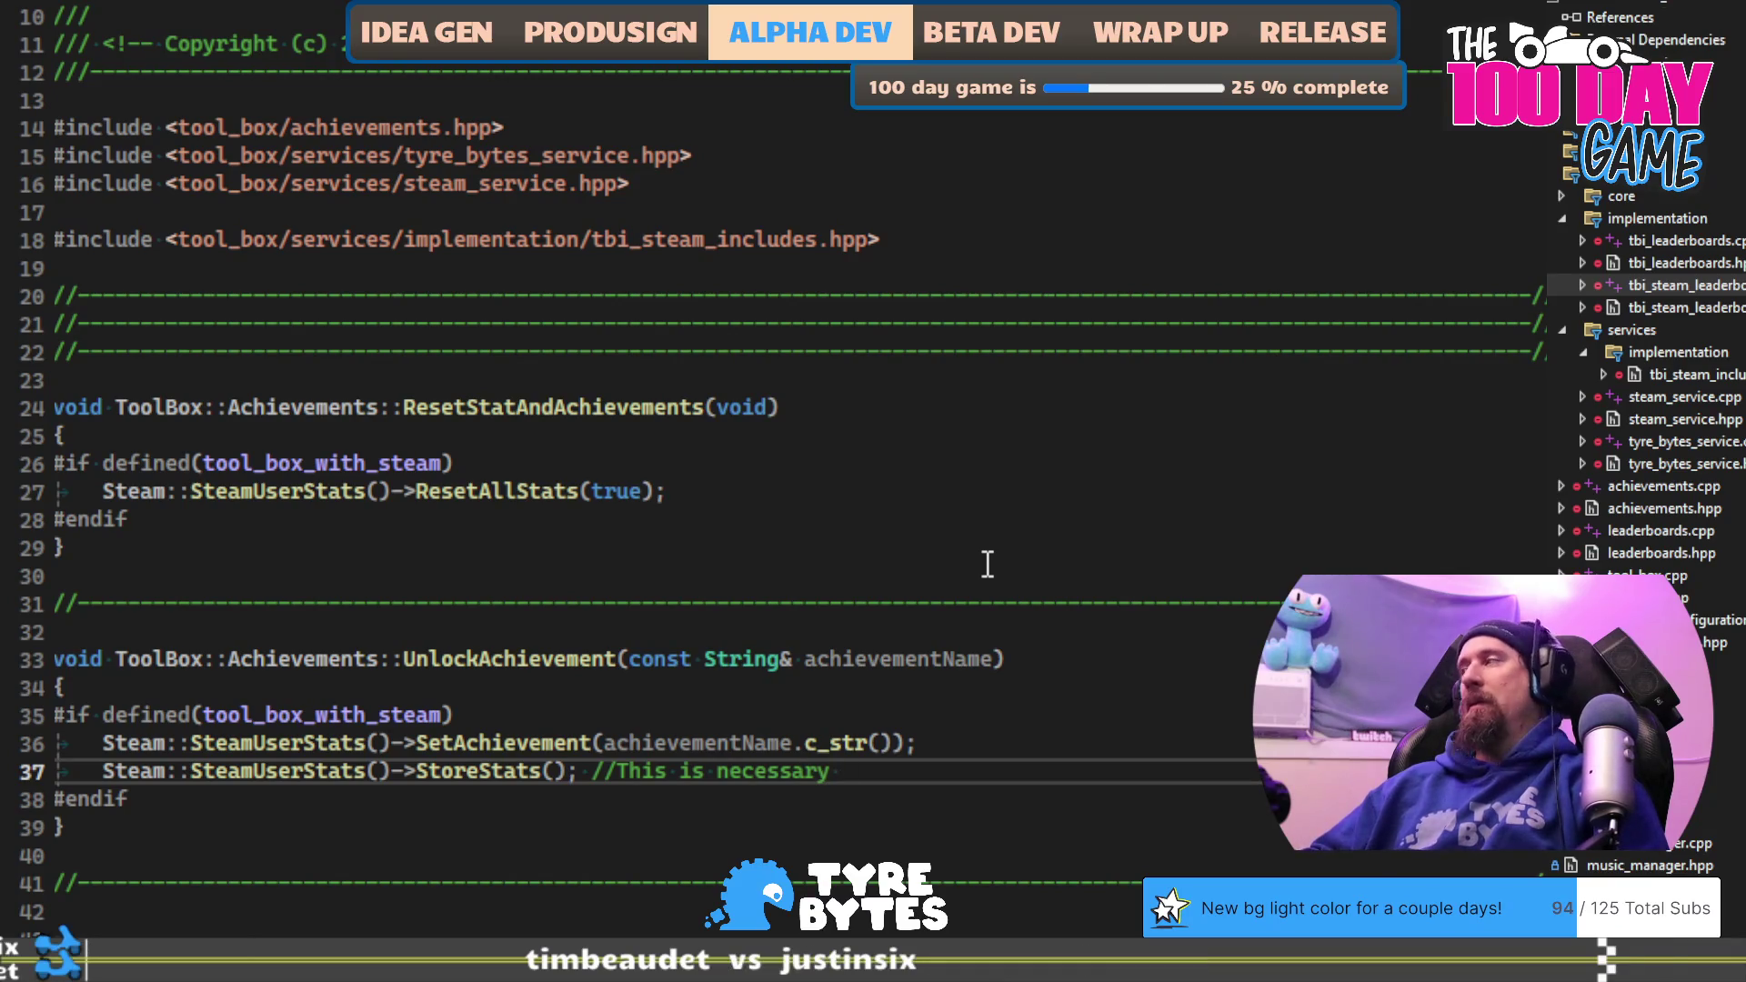
key(ctrl+shift+Left)
key(ctrl+shift+Left)
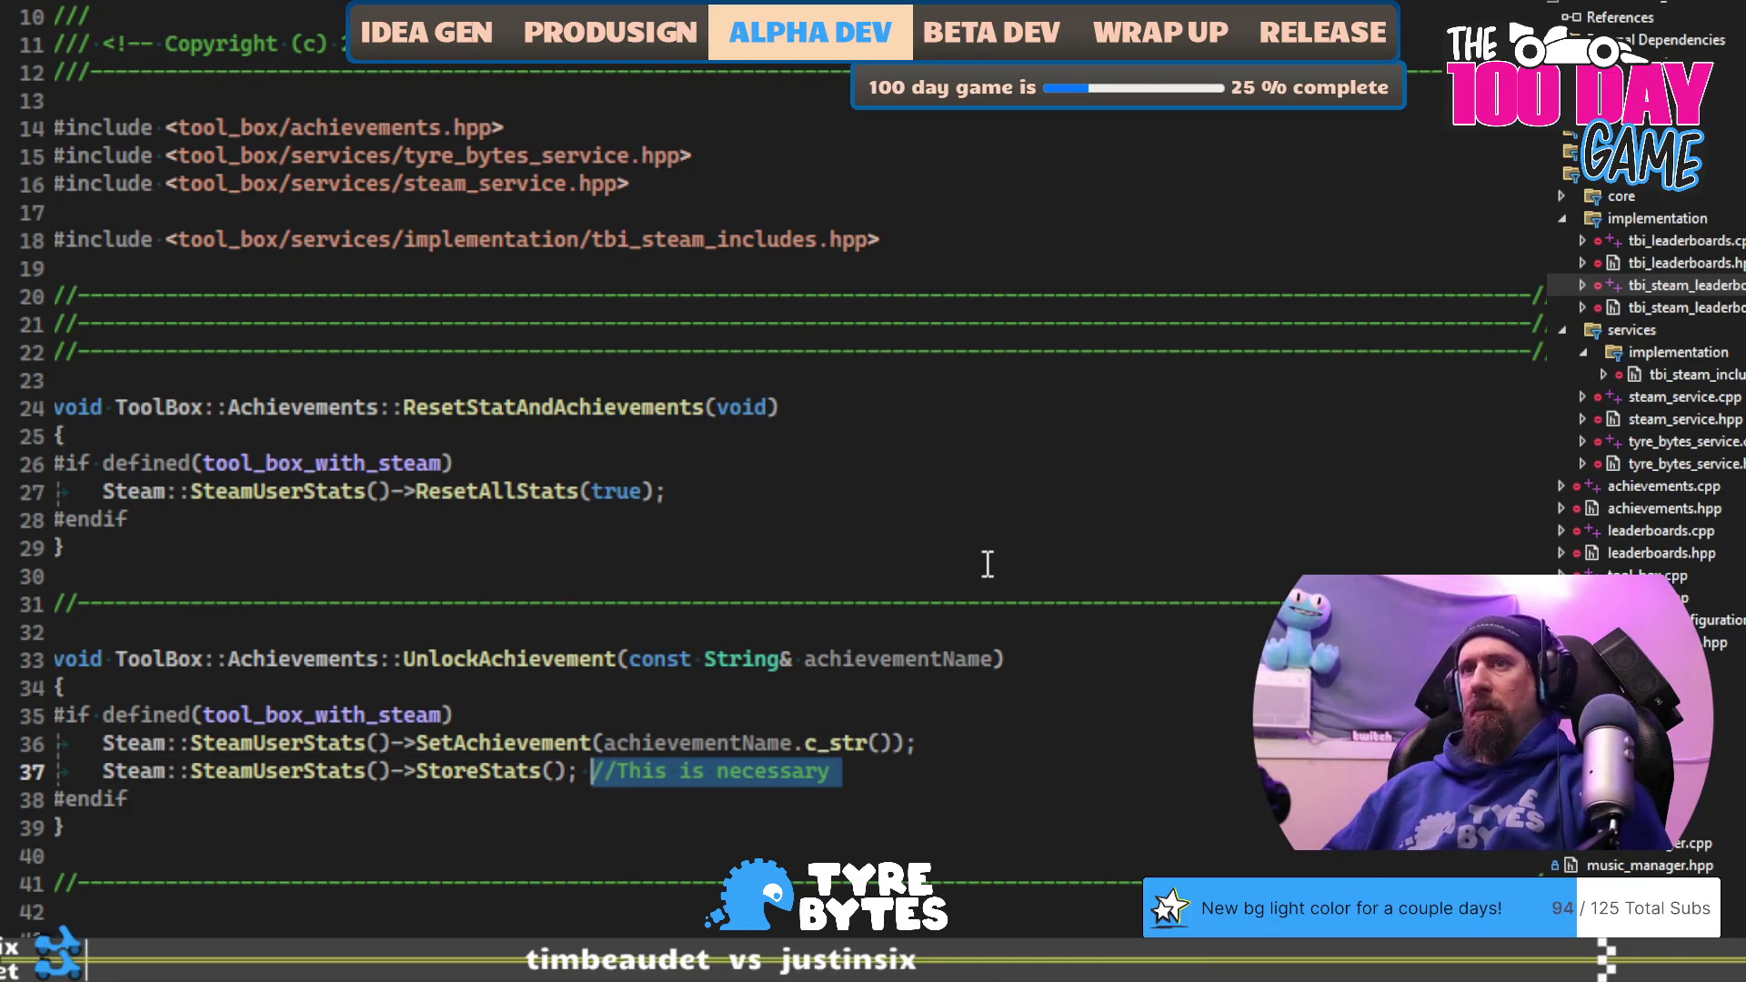
key(BackSpace)
key(Up)
key(Up)
key(Return)
text(//This is necessary)
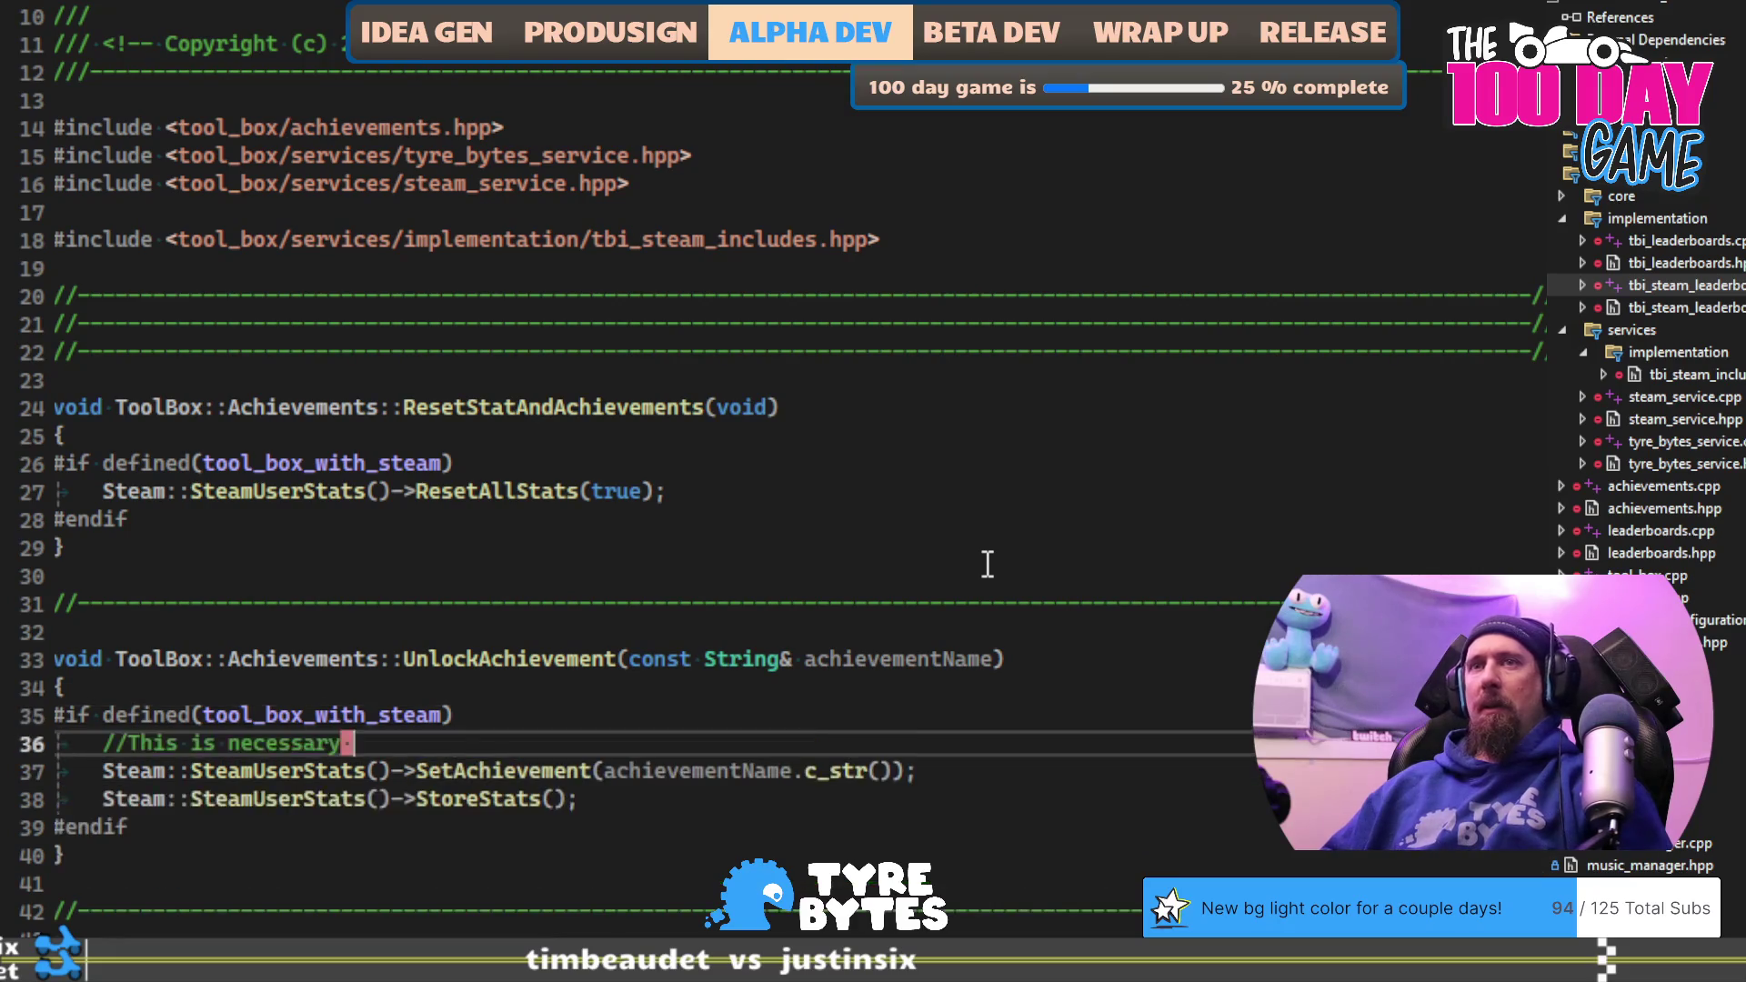
key(Right)
key(Right)
Step: Write the comment '2025-11-12: From what I read in the docs, StoreStats()… trigger the Steam overlay'
text(202)
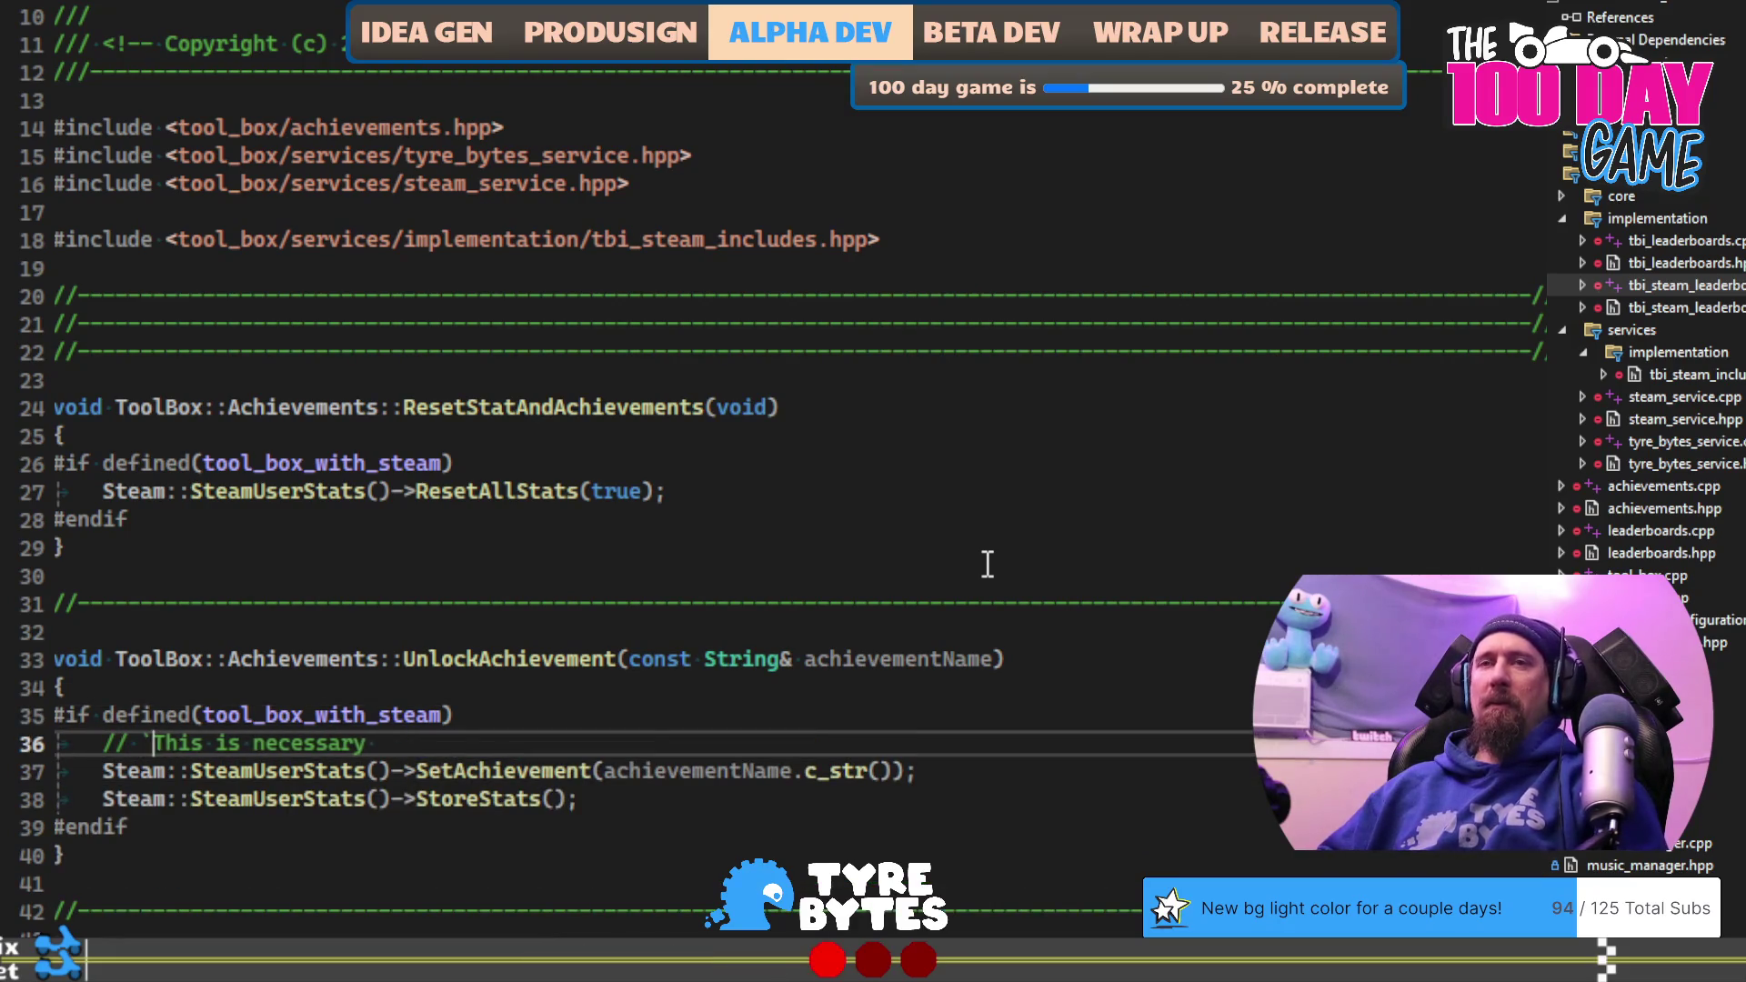
text(5-11-12: )
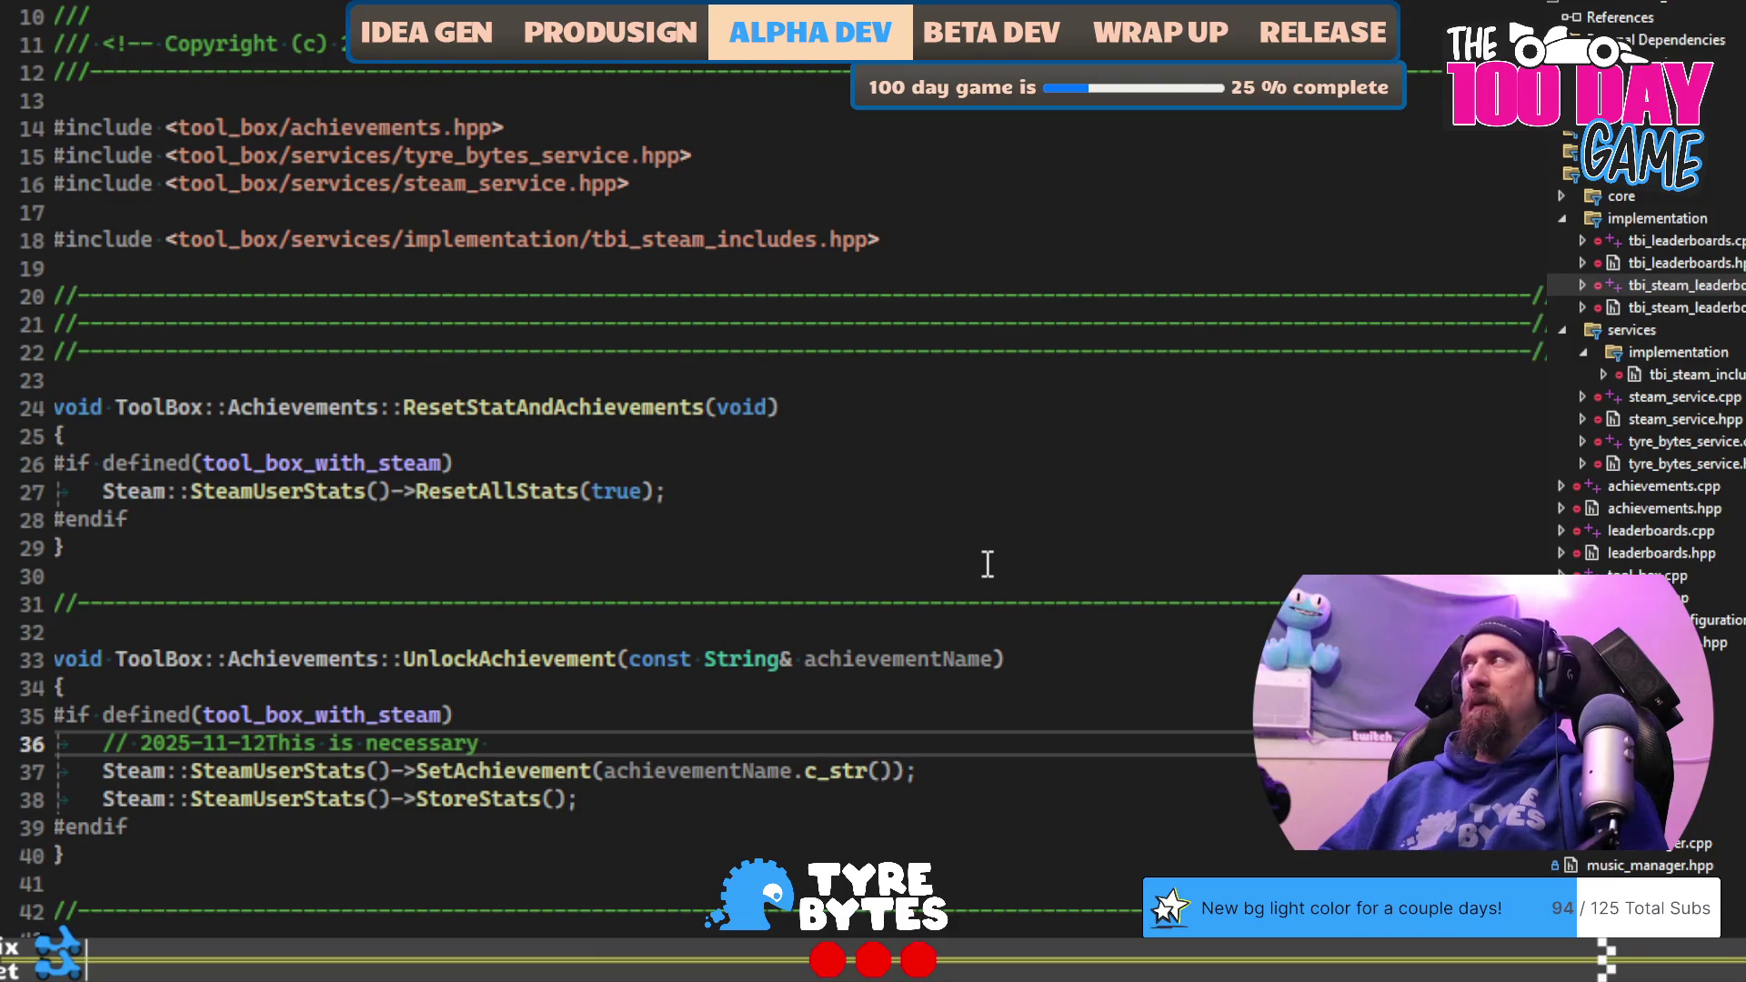
text(From what I read)
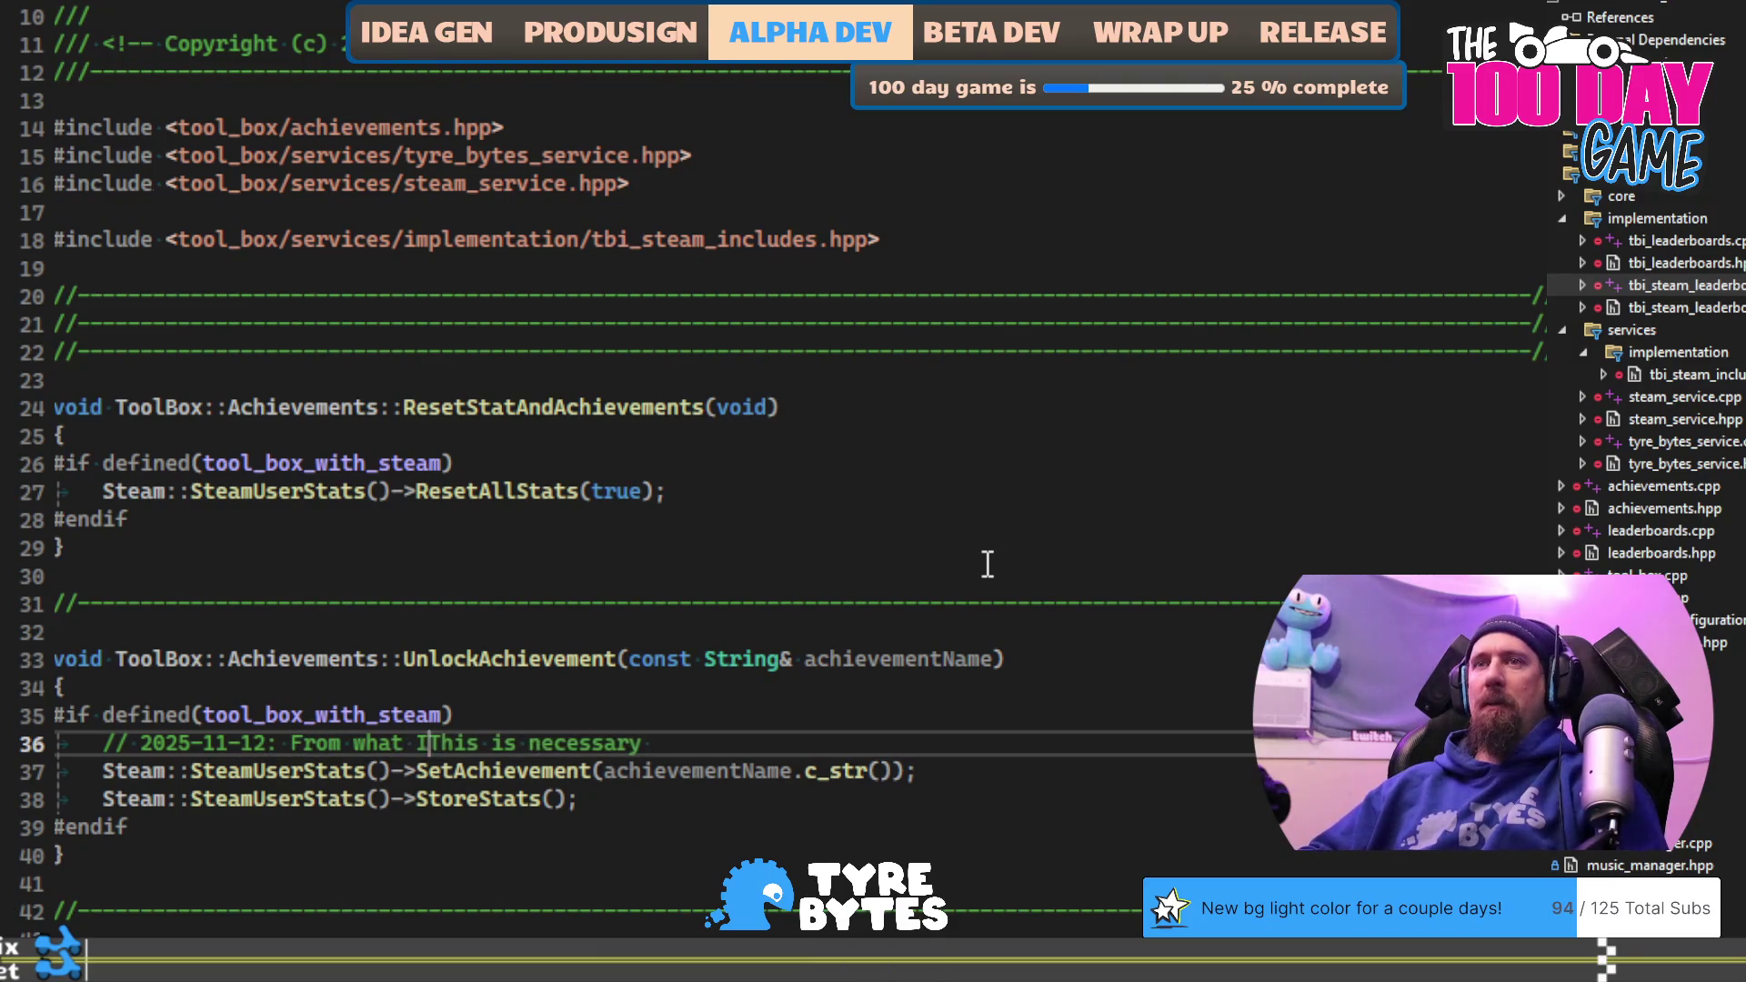
text( in the do)
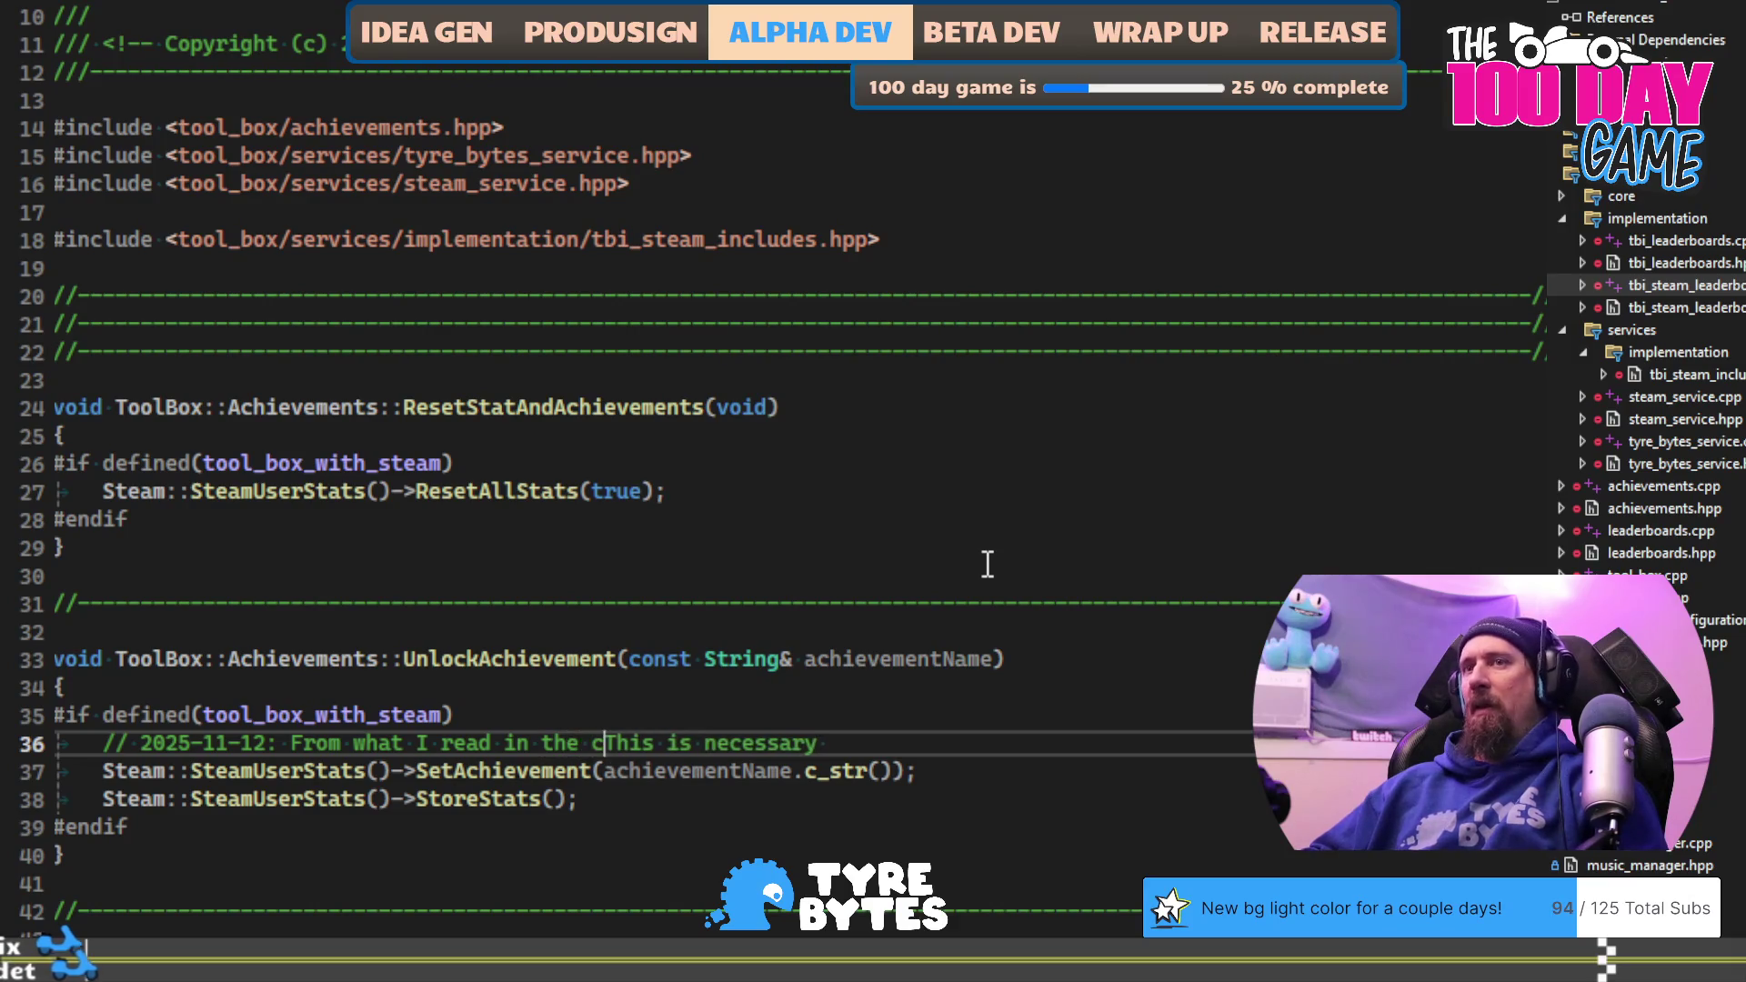
text(cs)
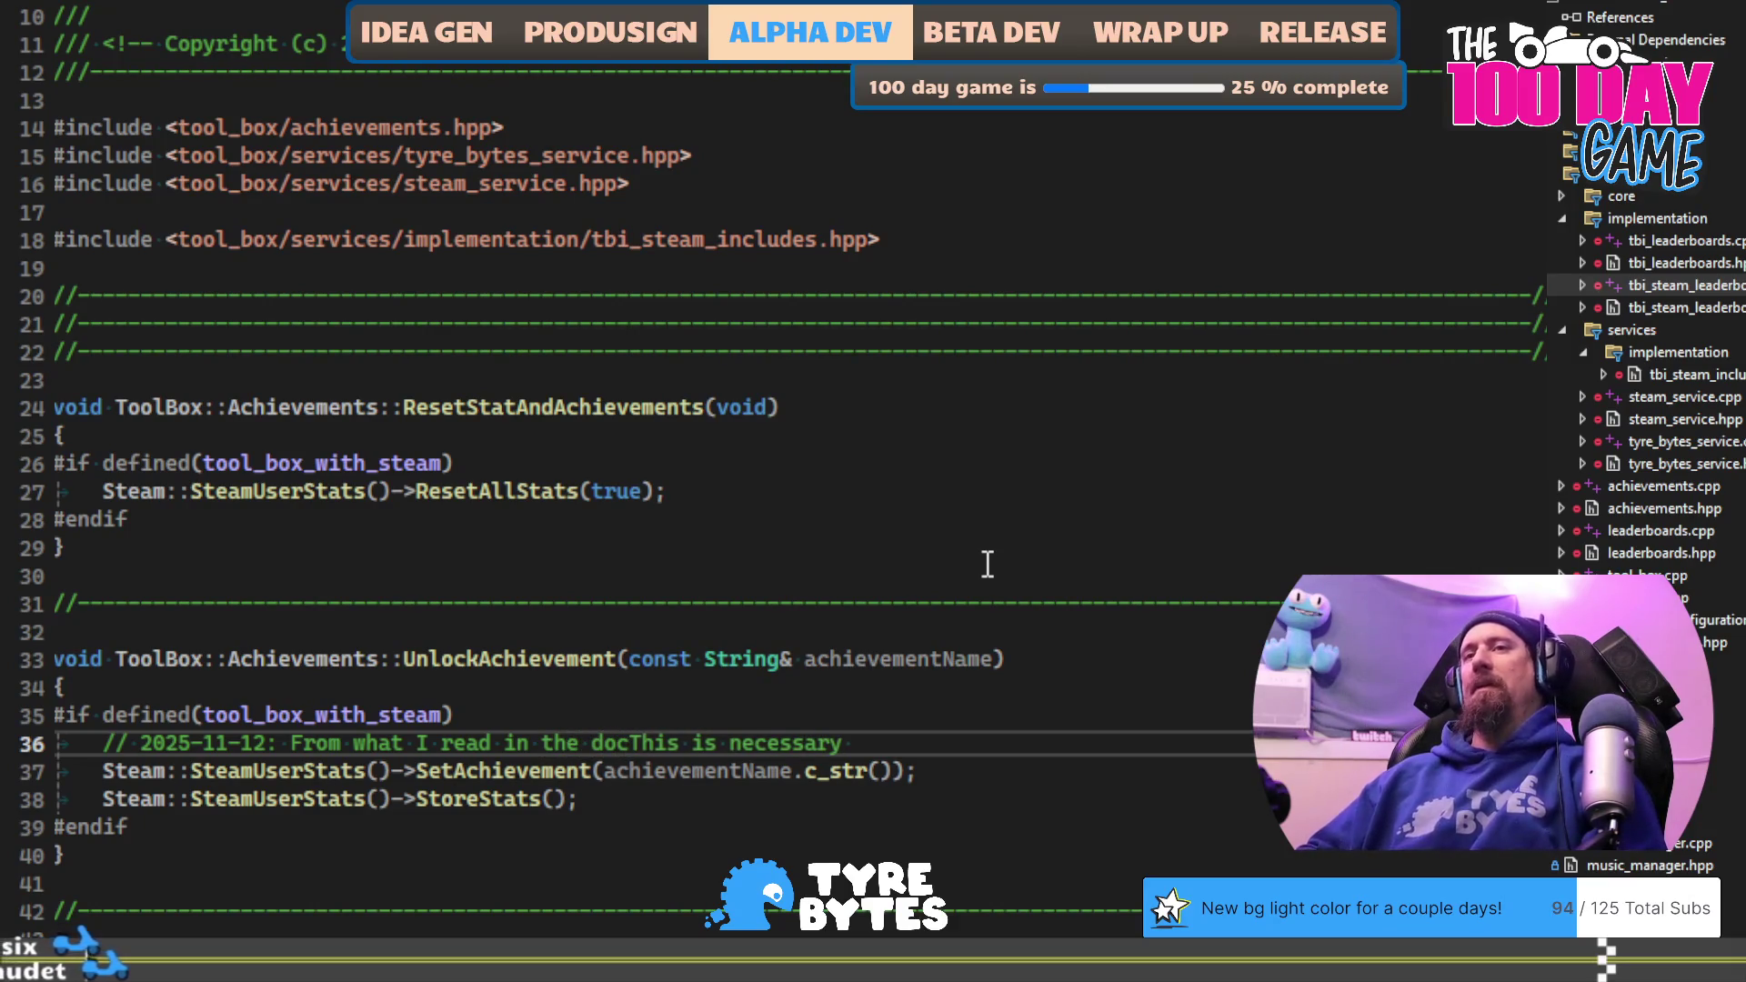
text(, )
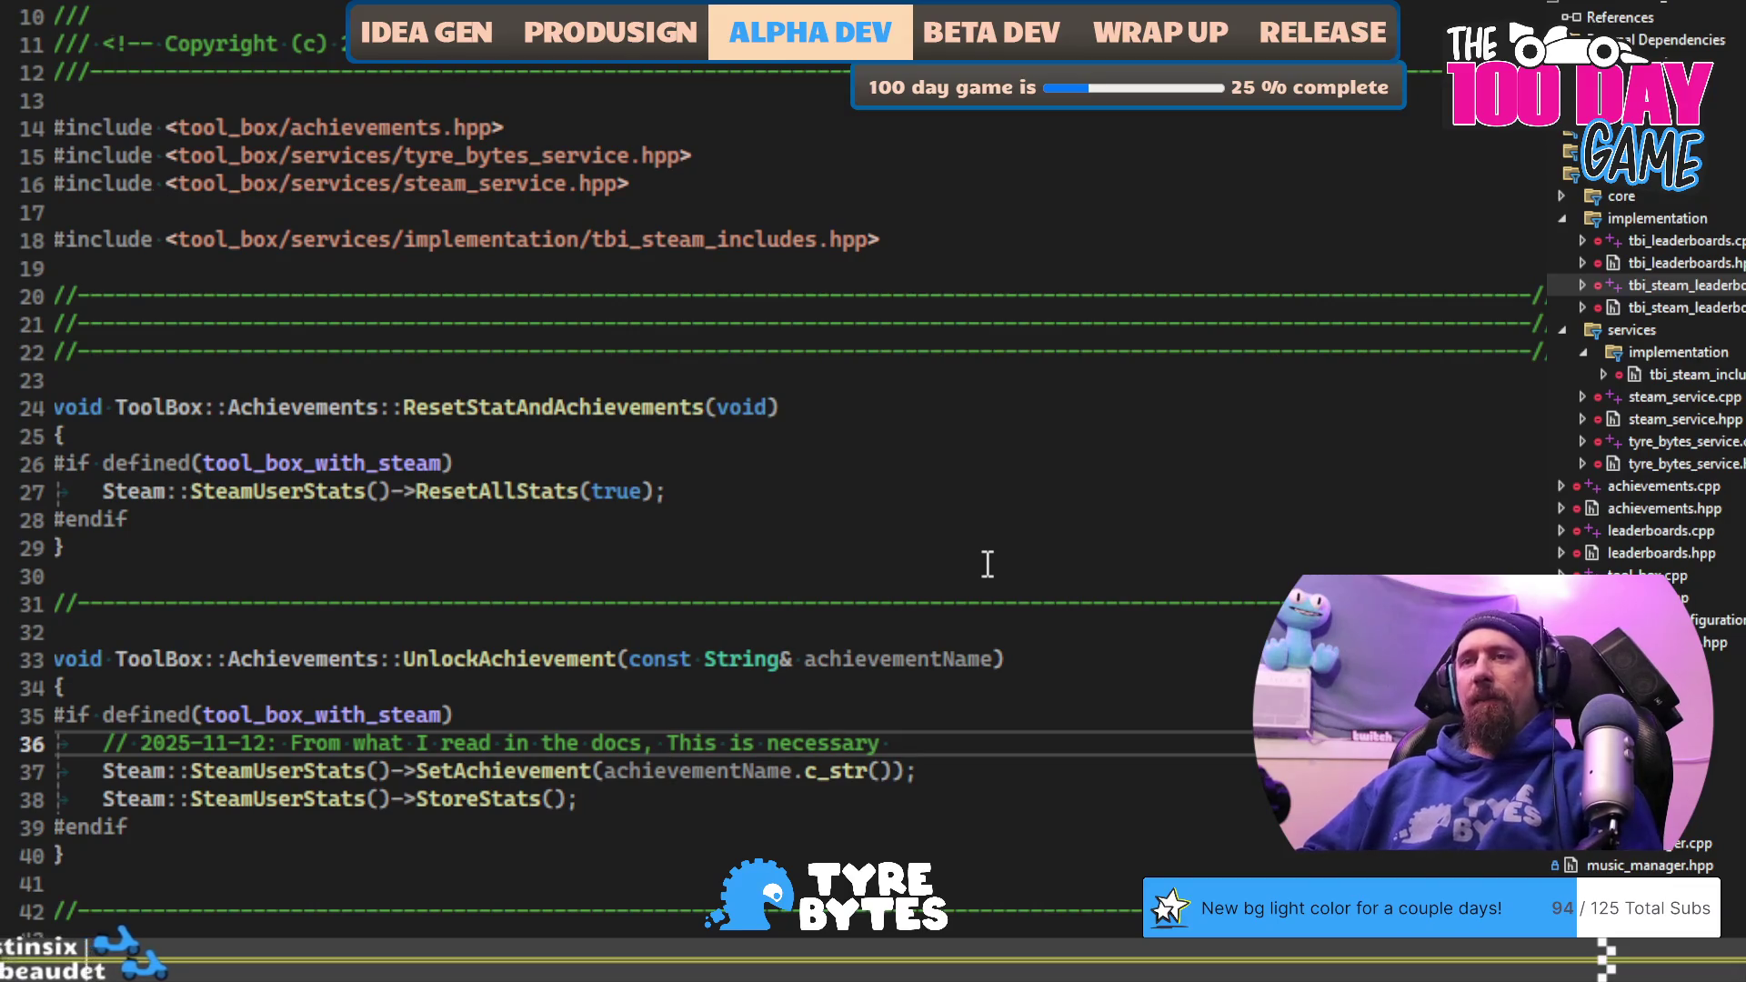
text(Stor)
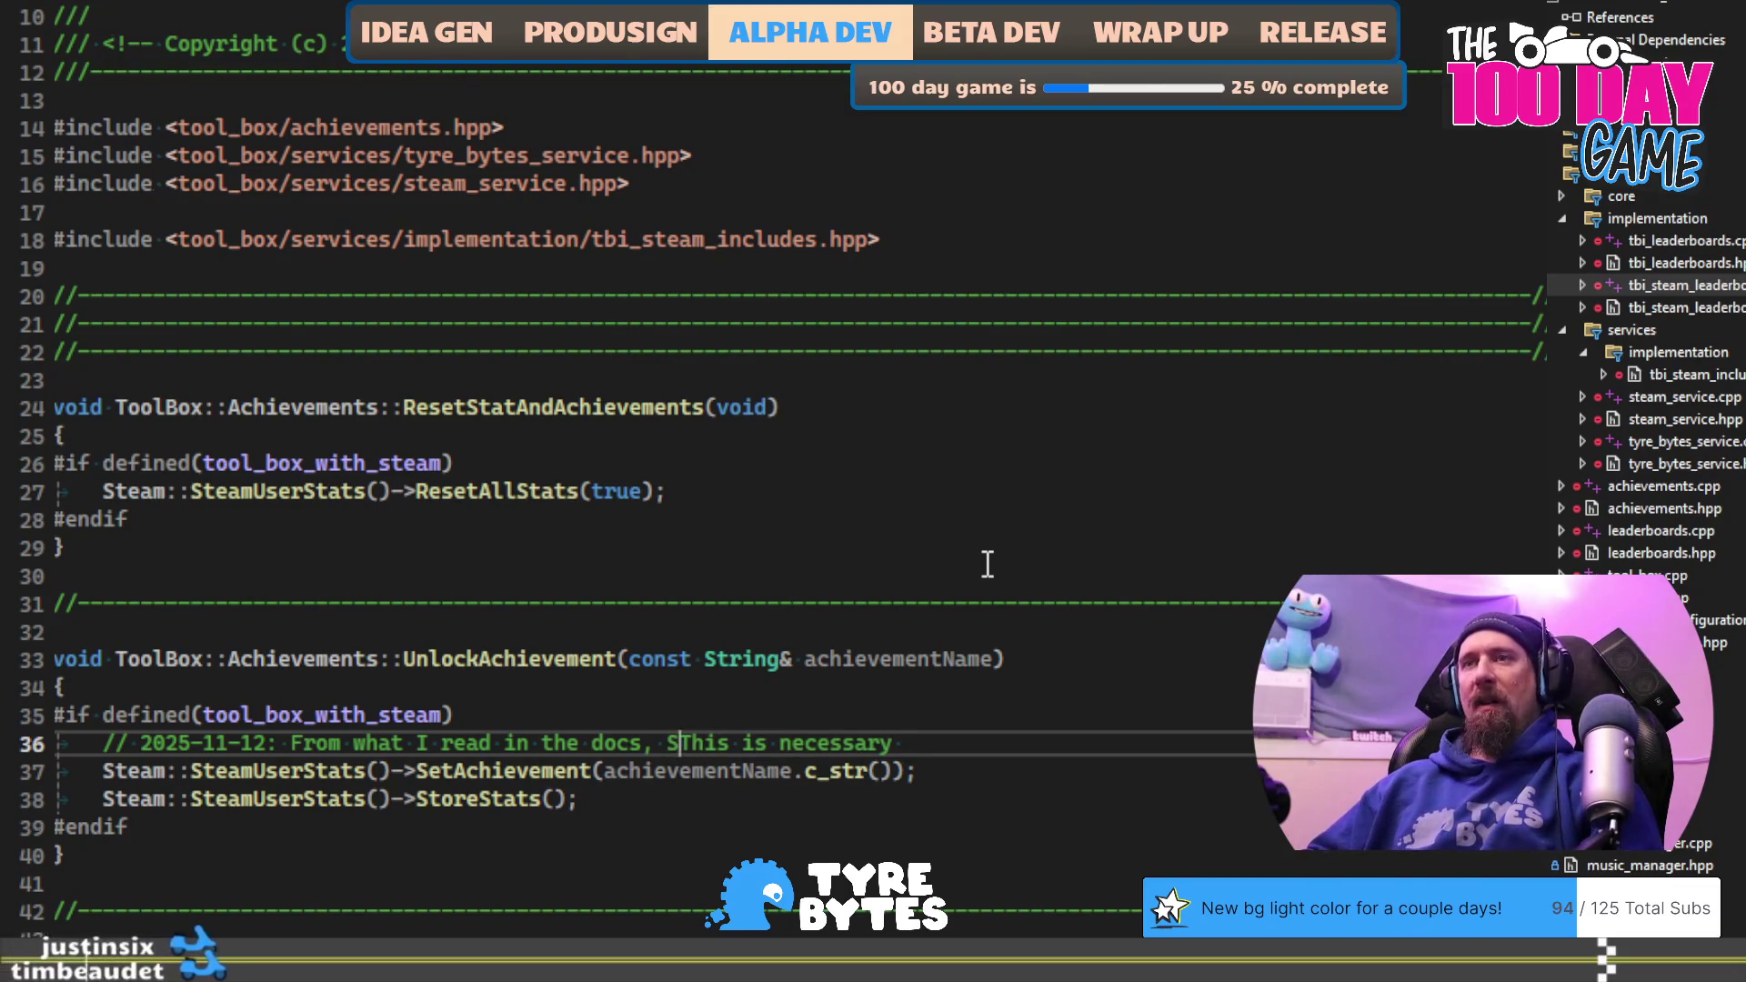
text(eStats())
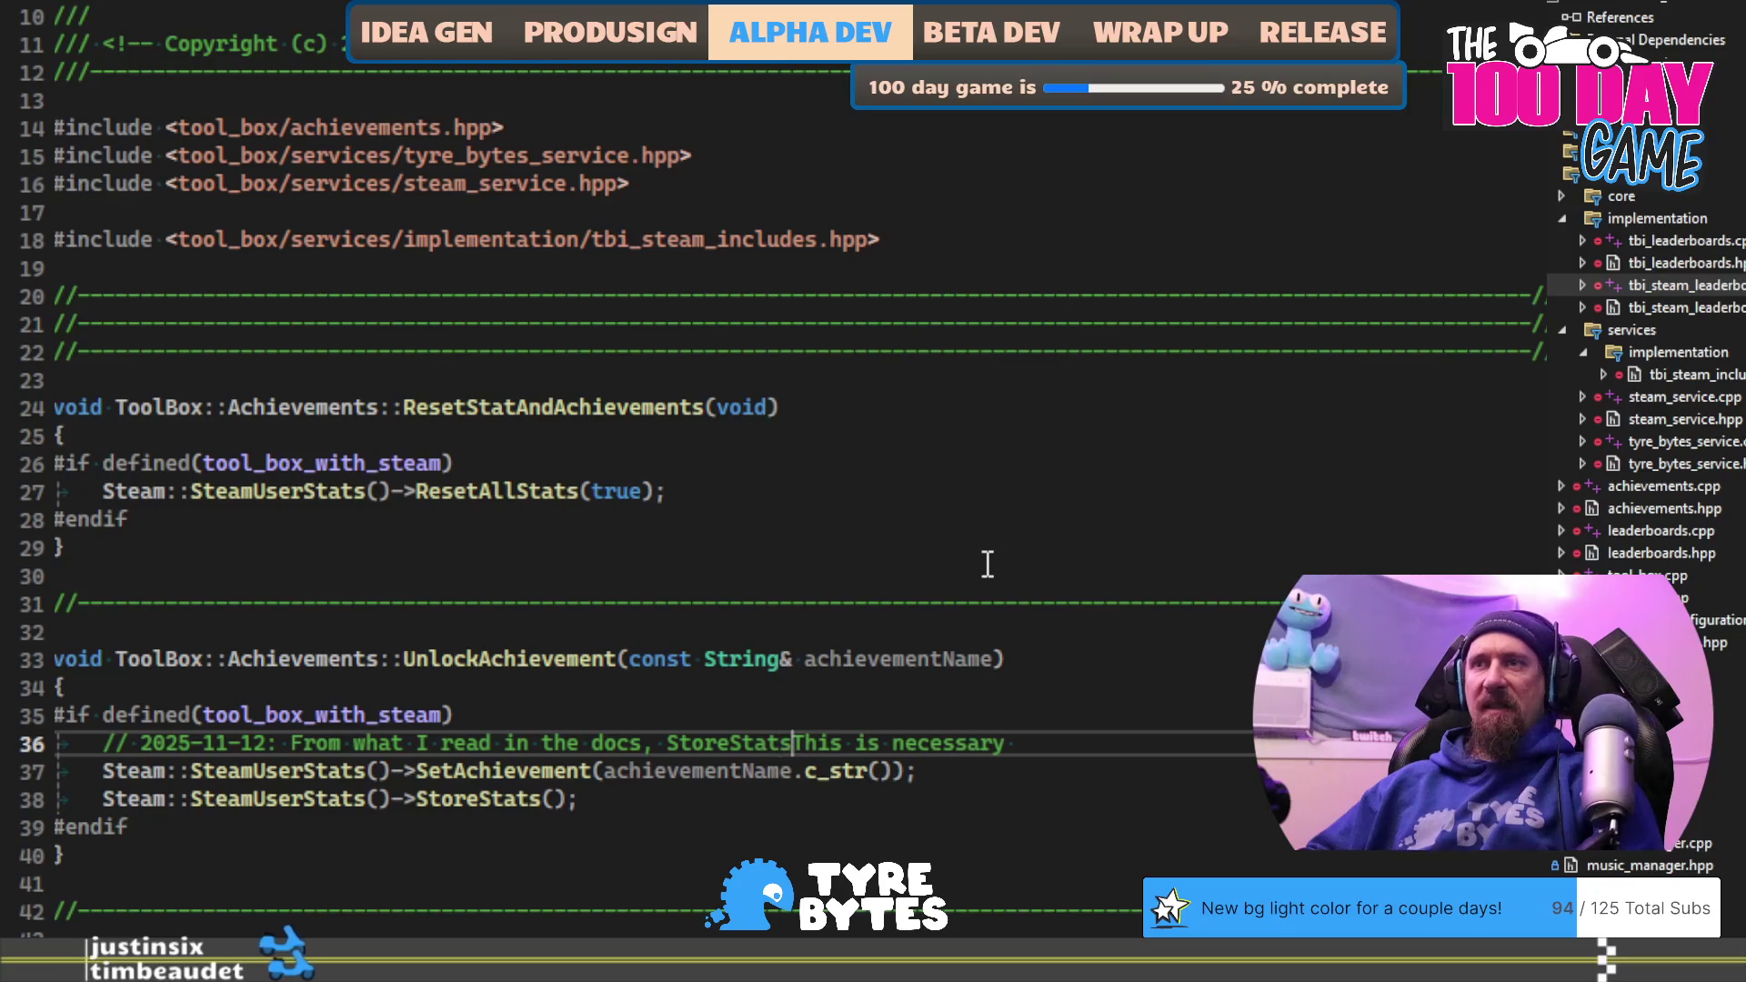
key(ctrl+shift+Right)
key(Delete)
key(End)
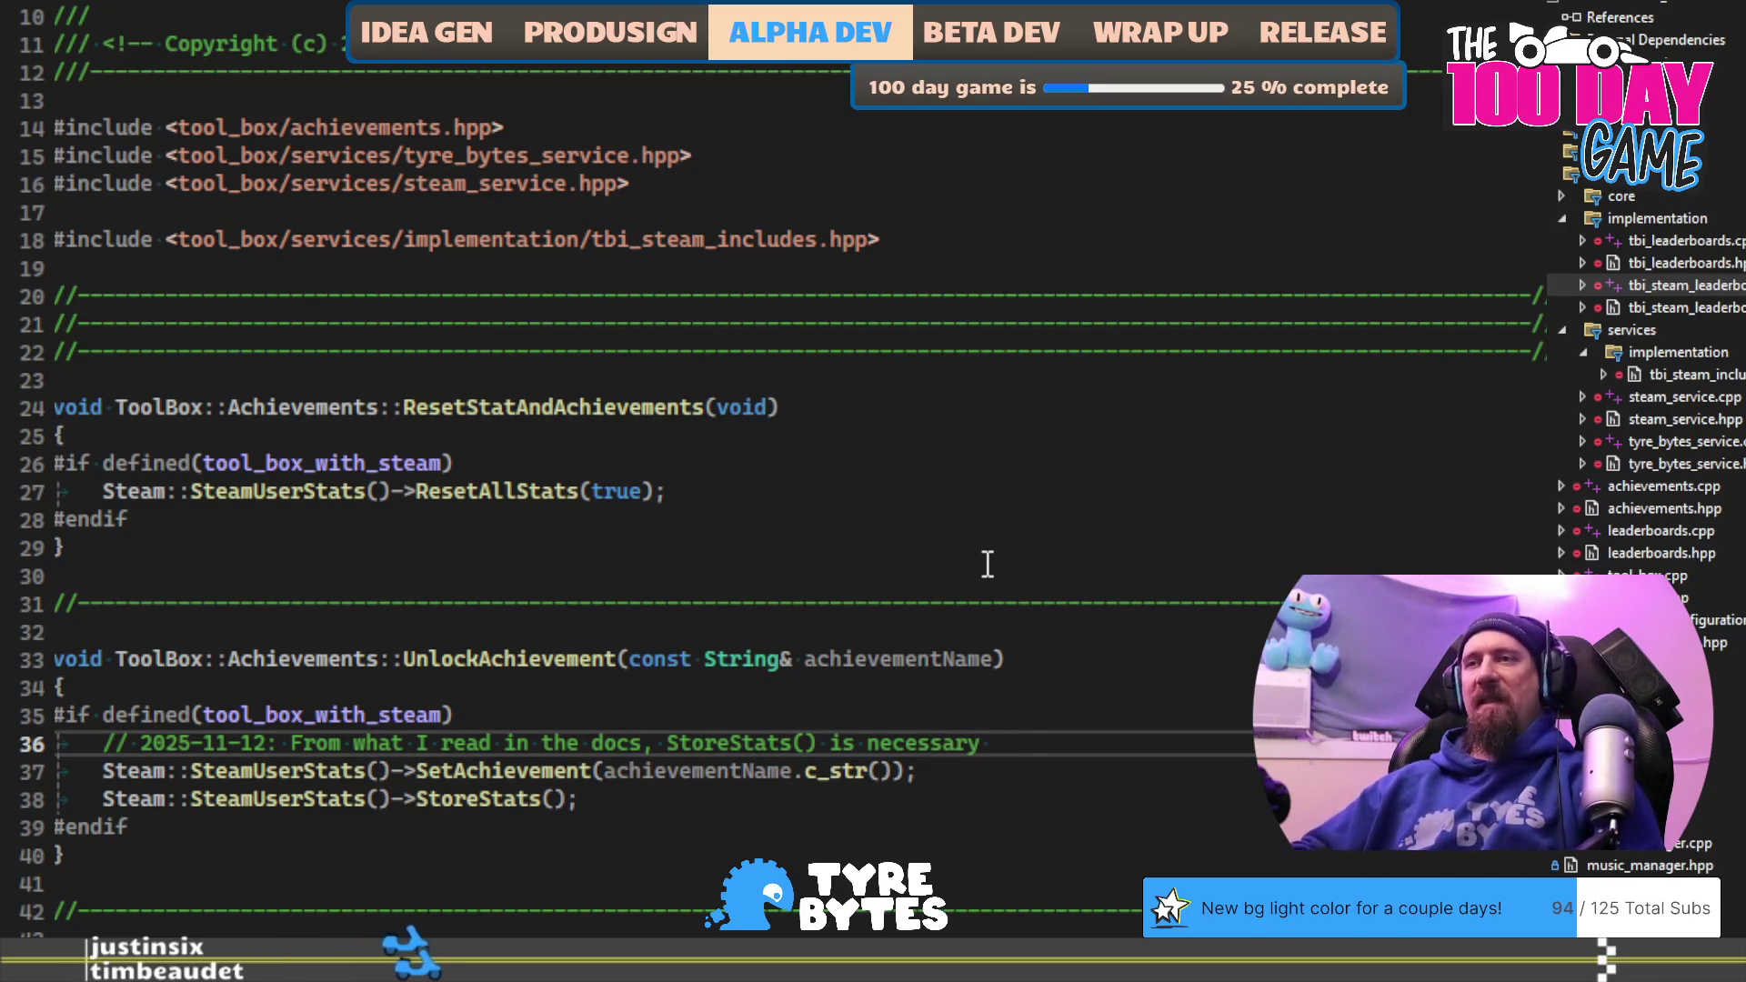
text(to)
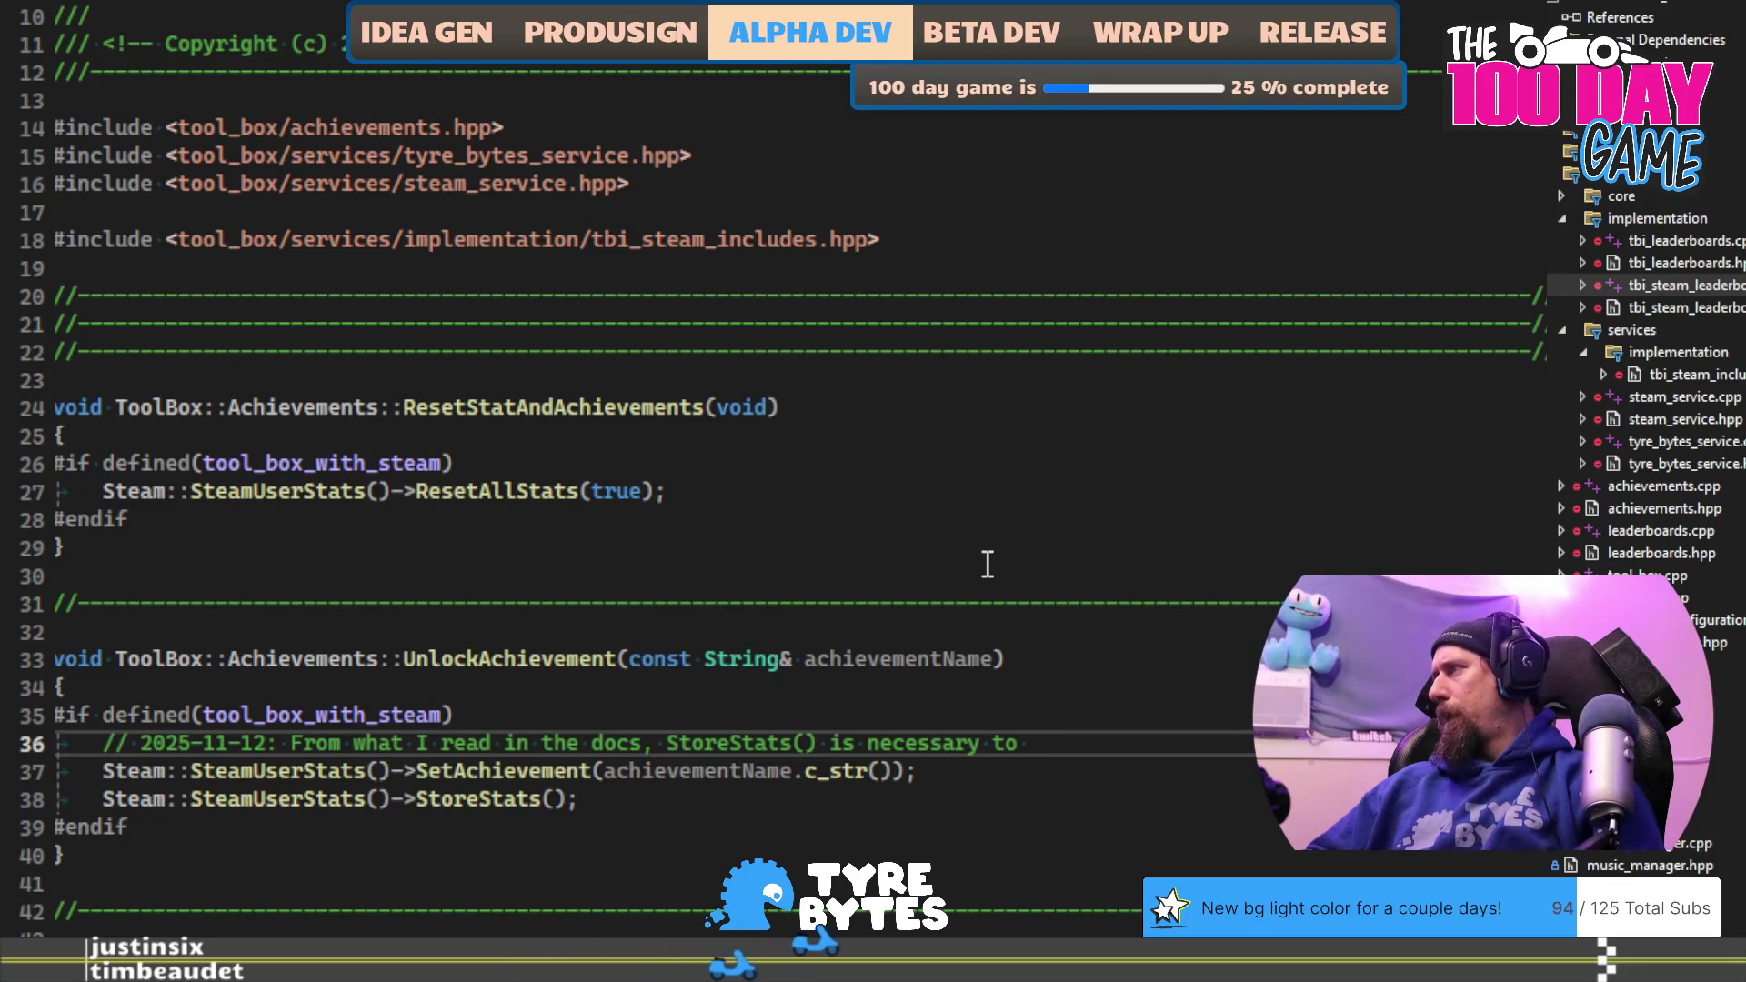
text(trigger the )
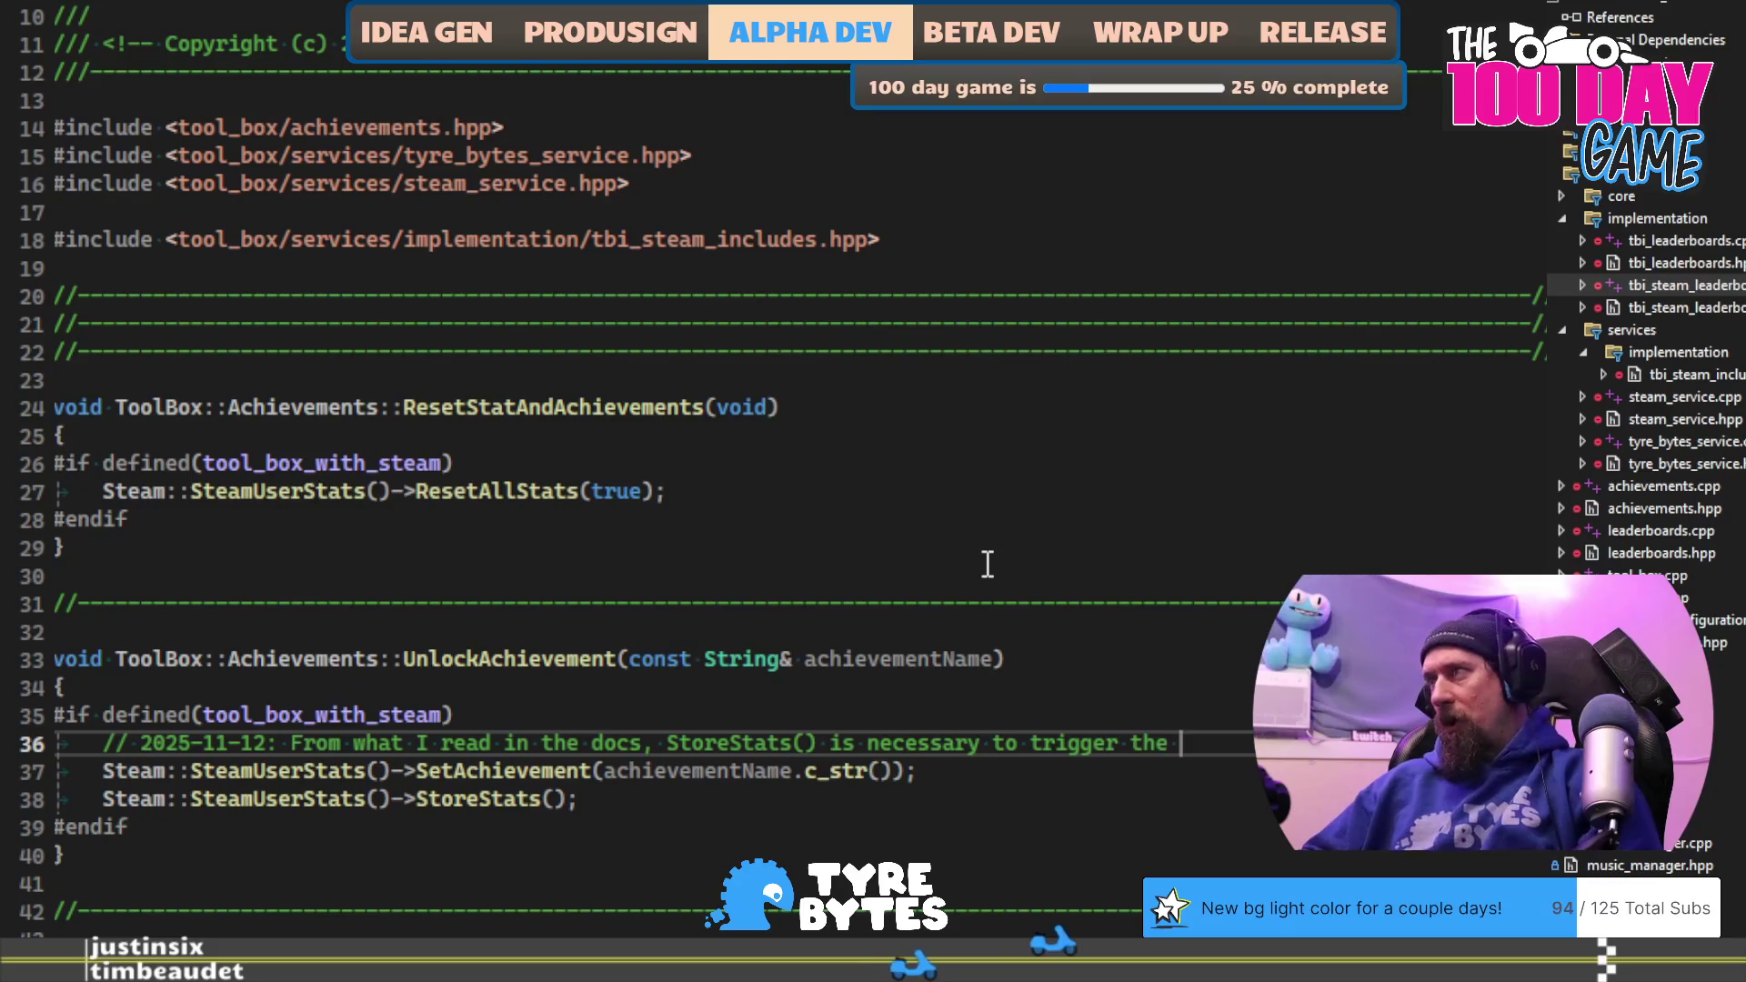
text(overlay)
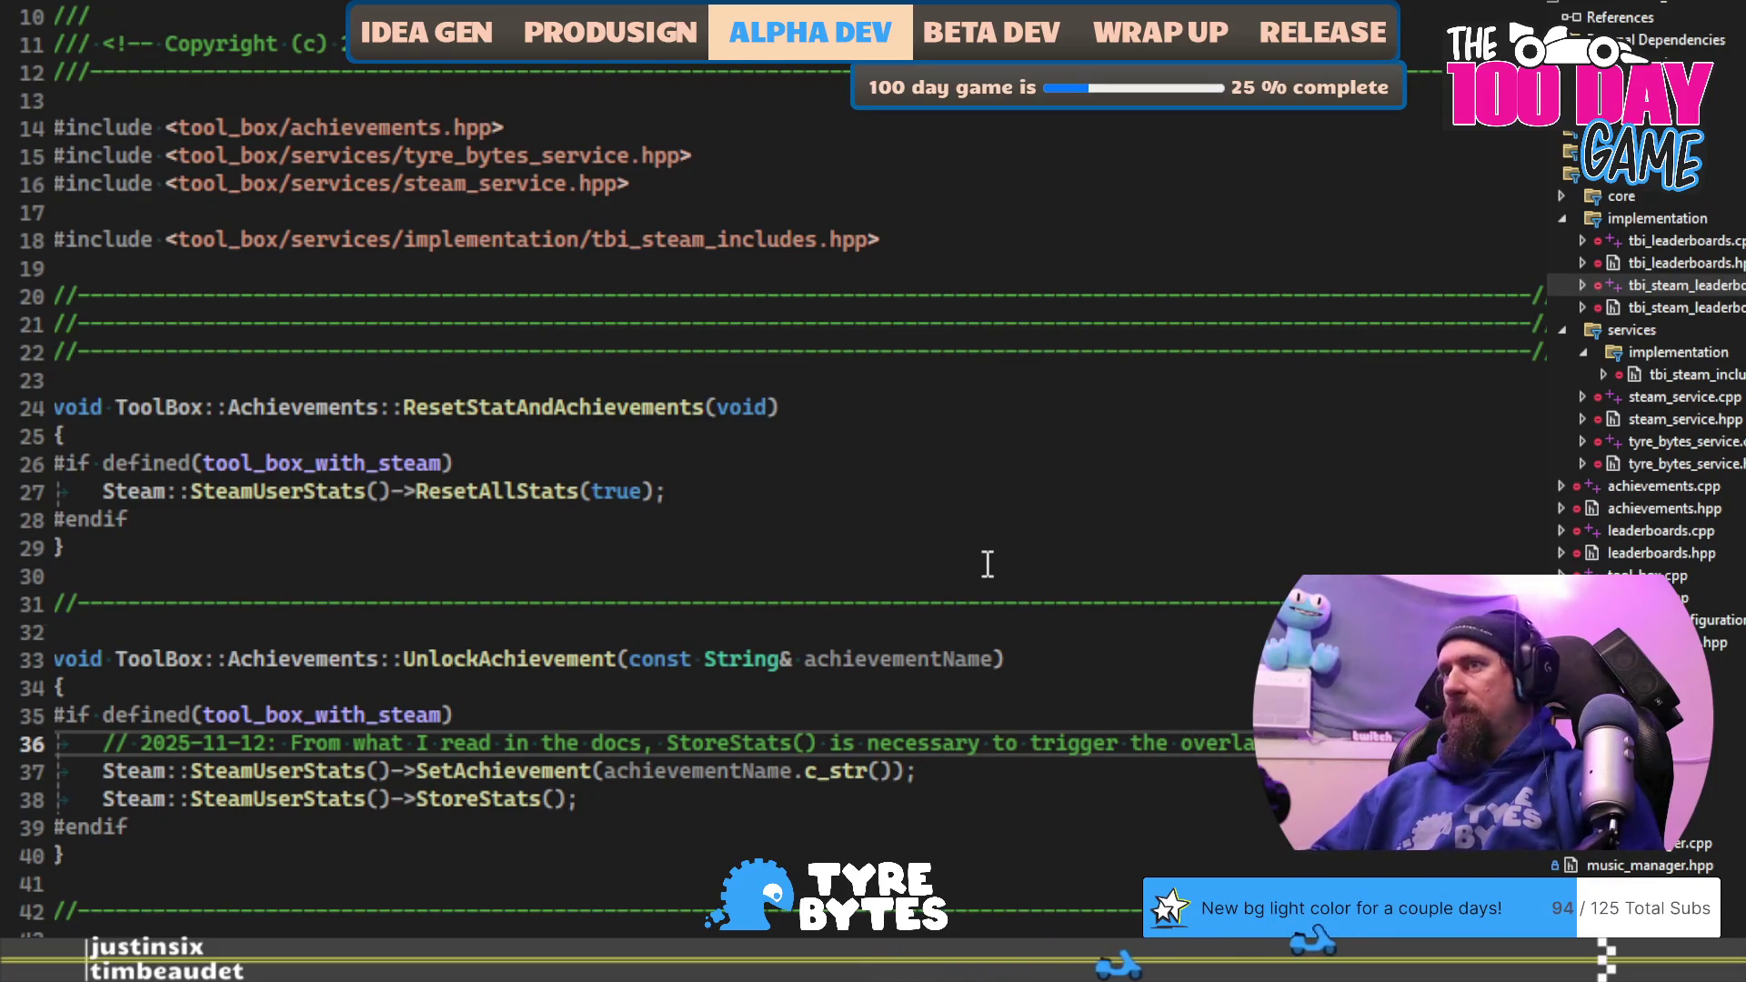
key(ctrl+Left)
text(Steam)
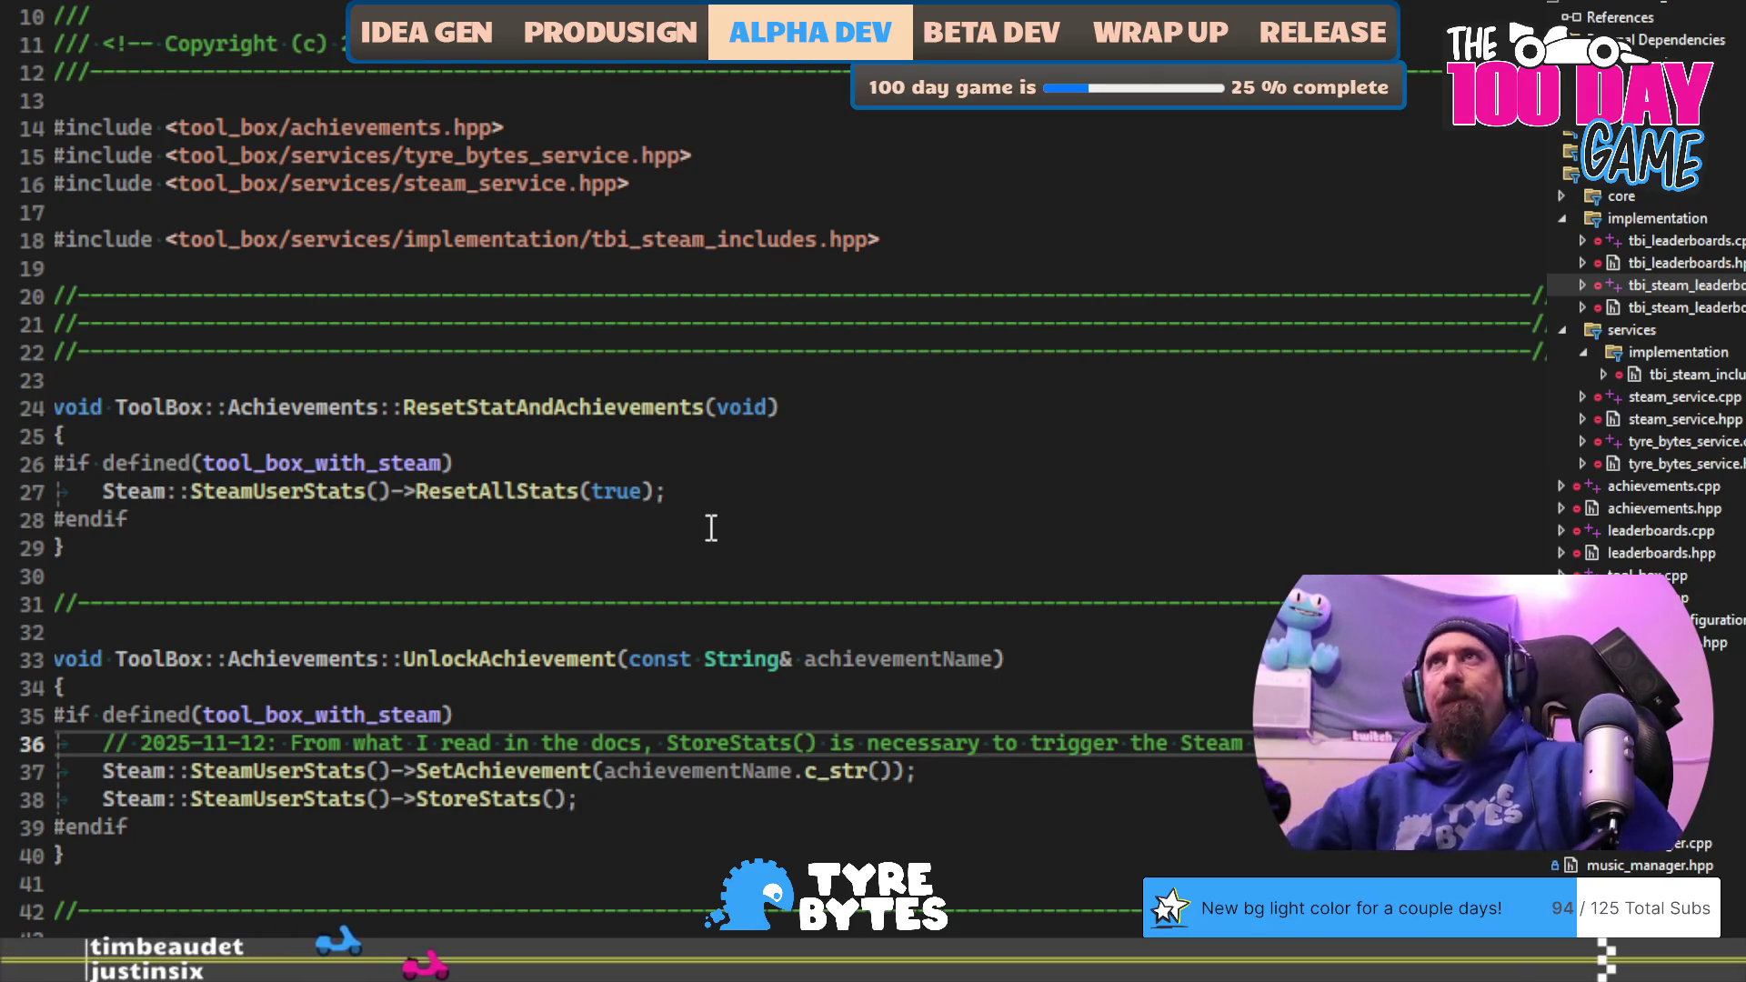
Step: Review UnlockAchievement's #if/#endif Steam guard, then check achievements.hpp and return to achievements.cpp
click(1217, 631)
scroll(1182, 619, down, 4)
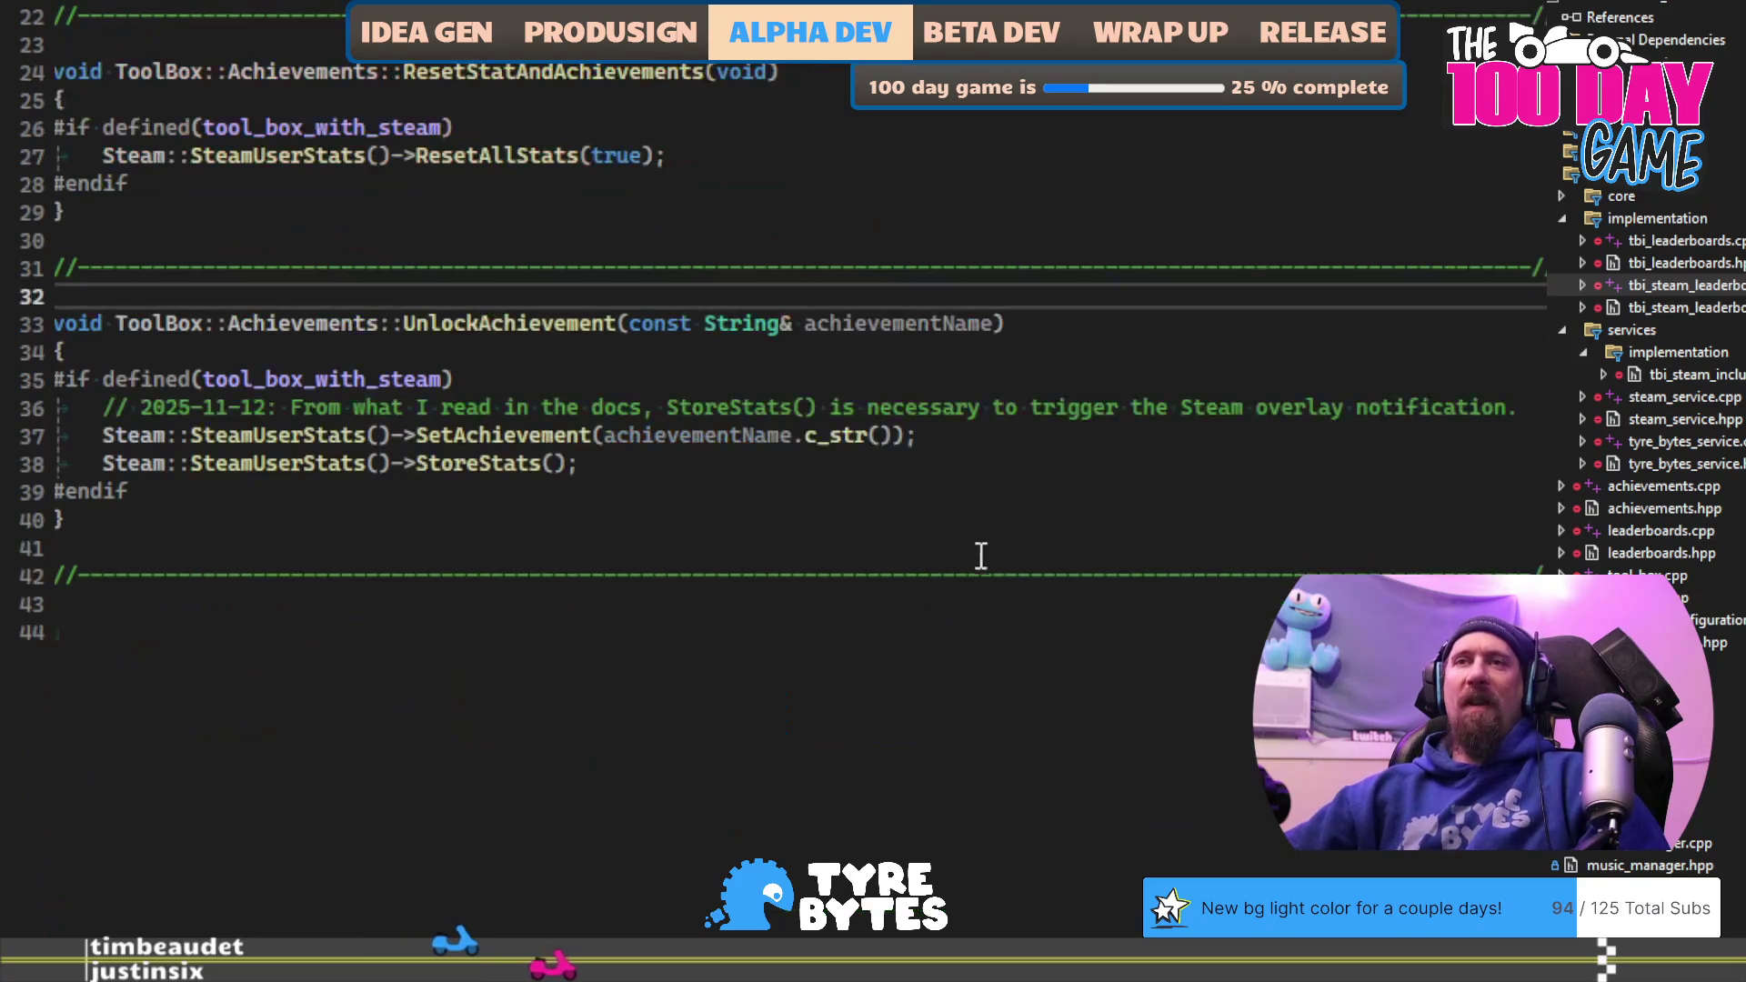
click(974, 491)
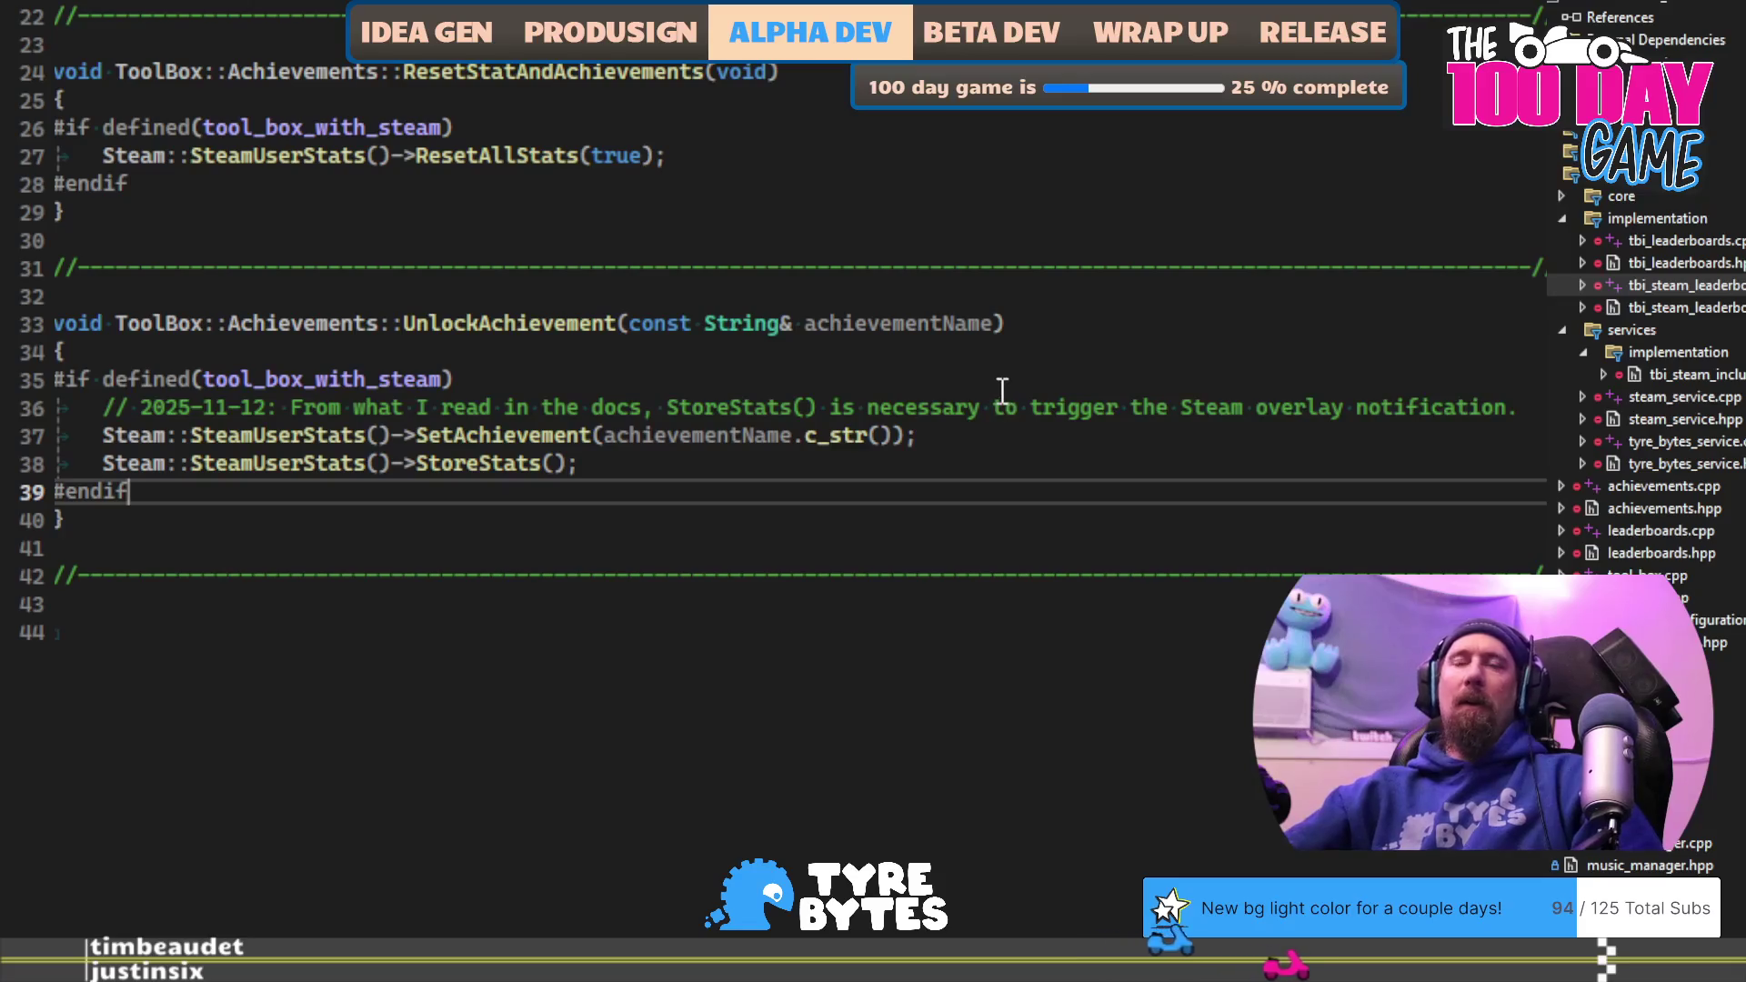
click(1002, 391)
scroll(1001, 393, up, 4)
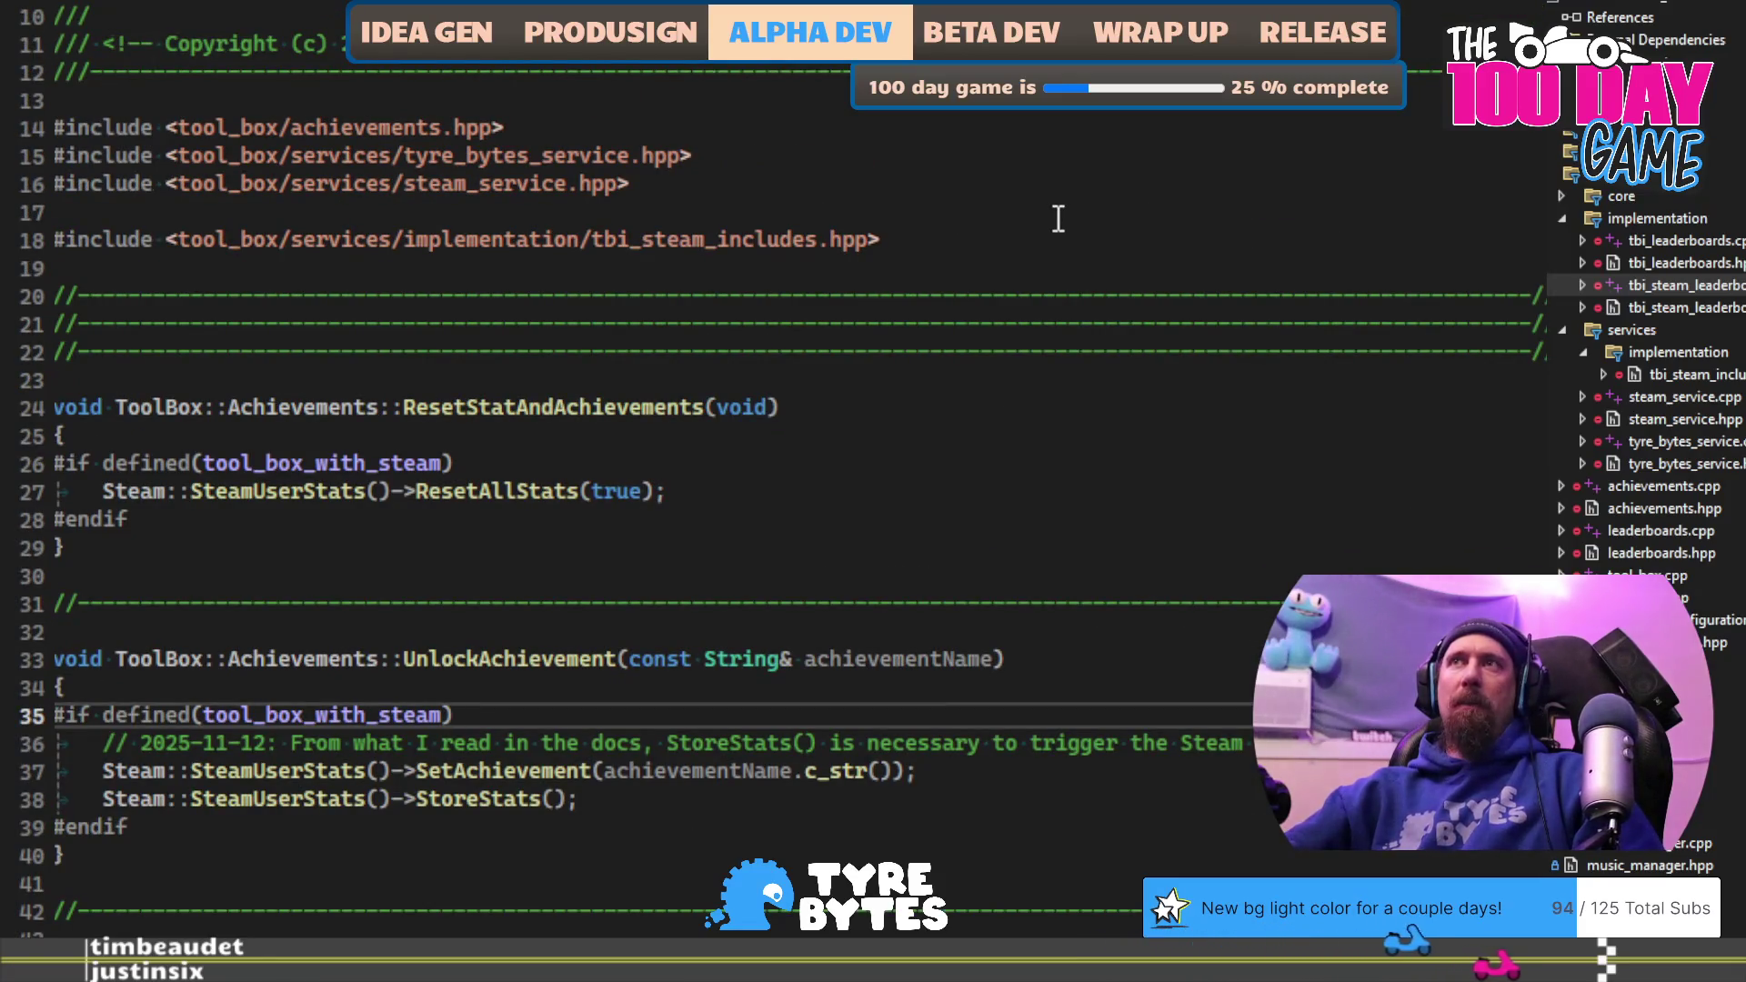
key(ctrl+k)
key(ctrl+o)
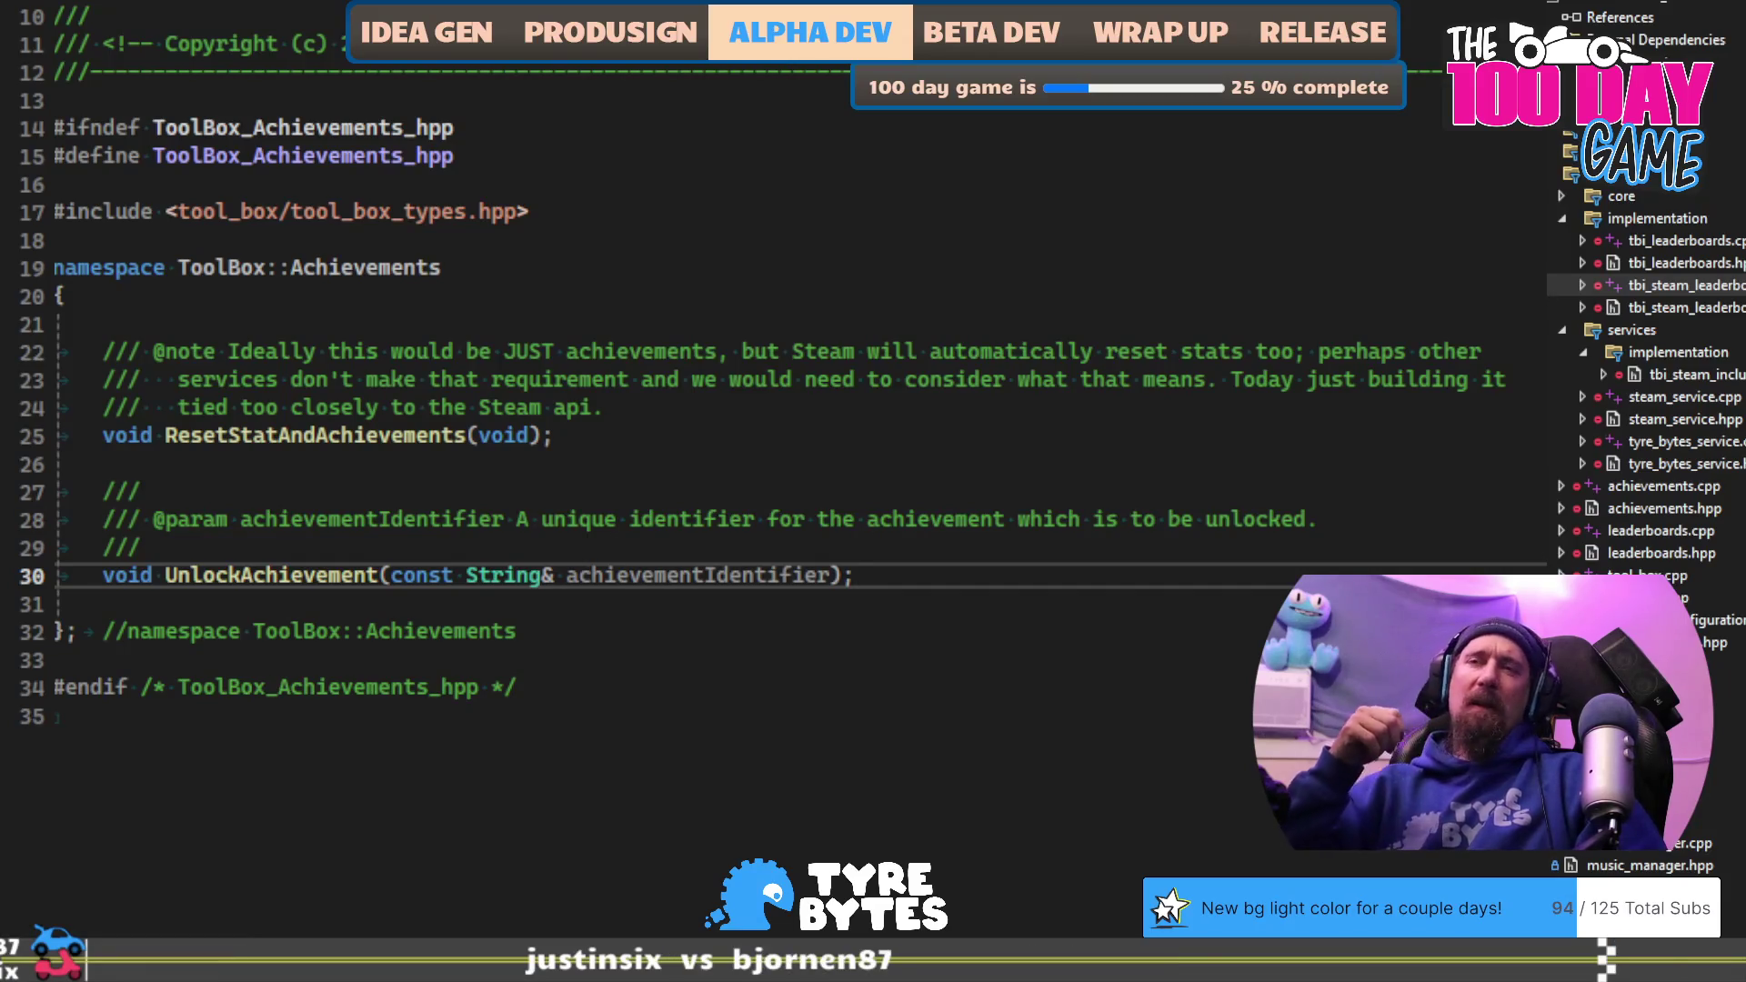
key(ctrl+k)
key(ctrl+o)
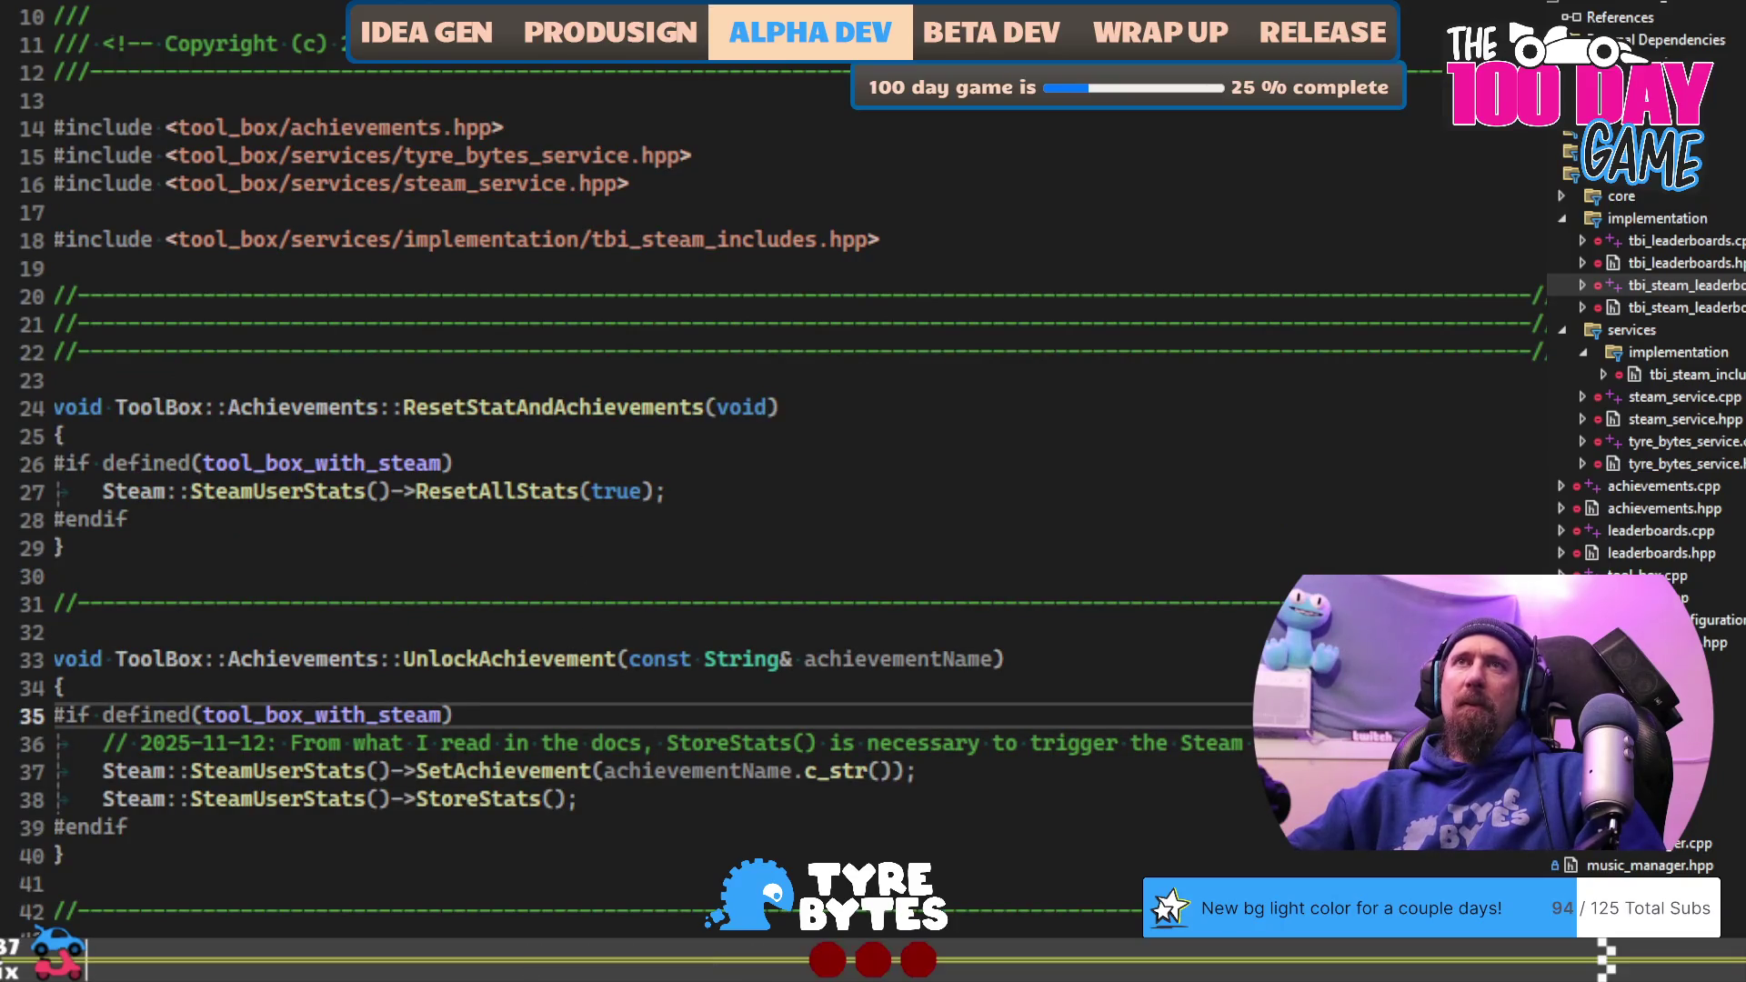
Step: Look over the Steam code in the leaderboards file and build rushcremental_steam
key(ctrl+Tab)
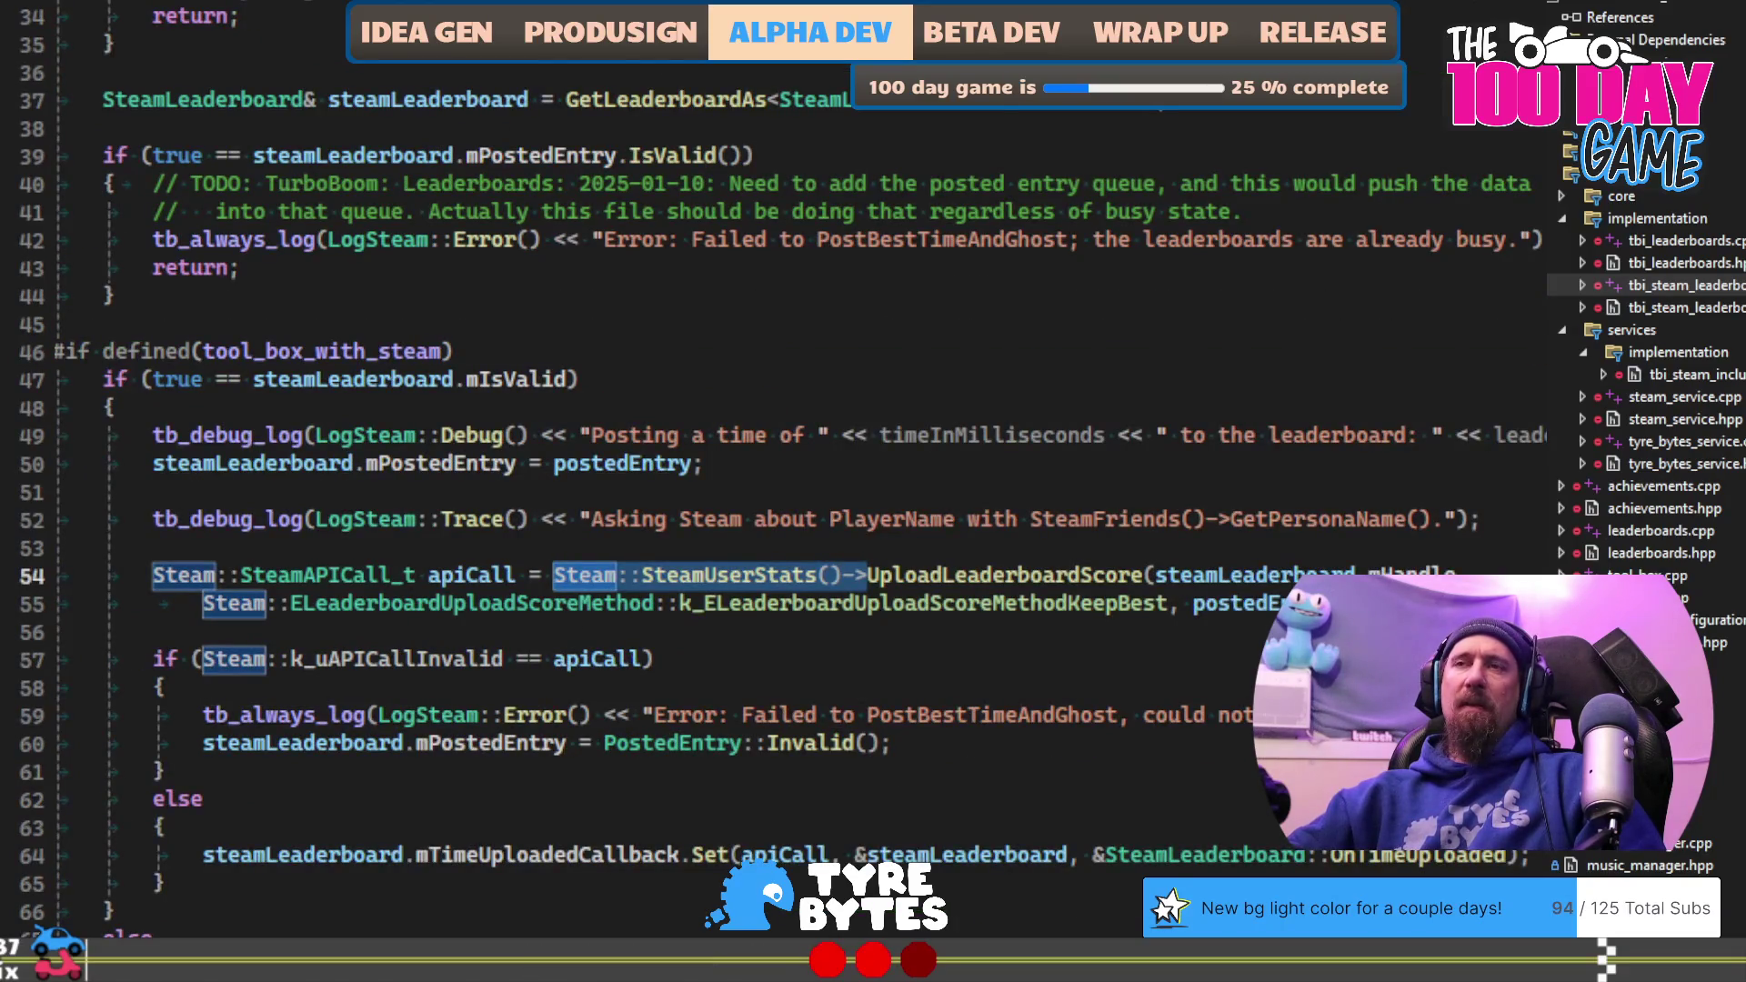
click(241, 17)
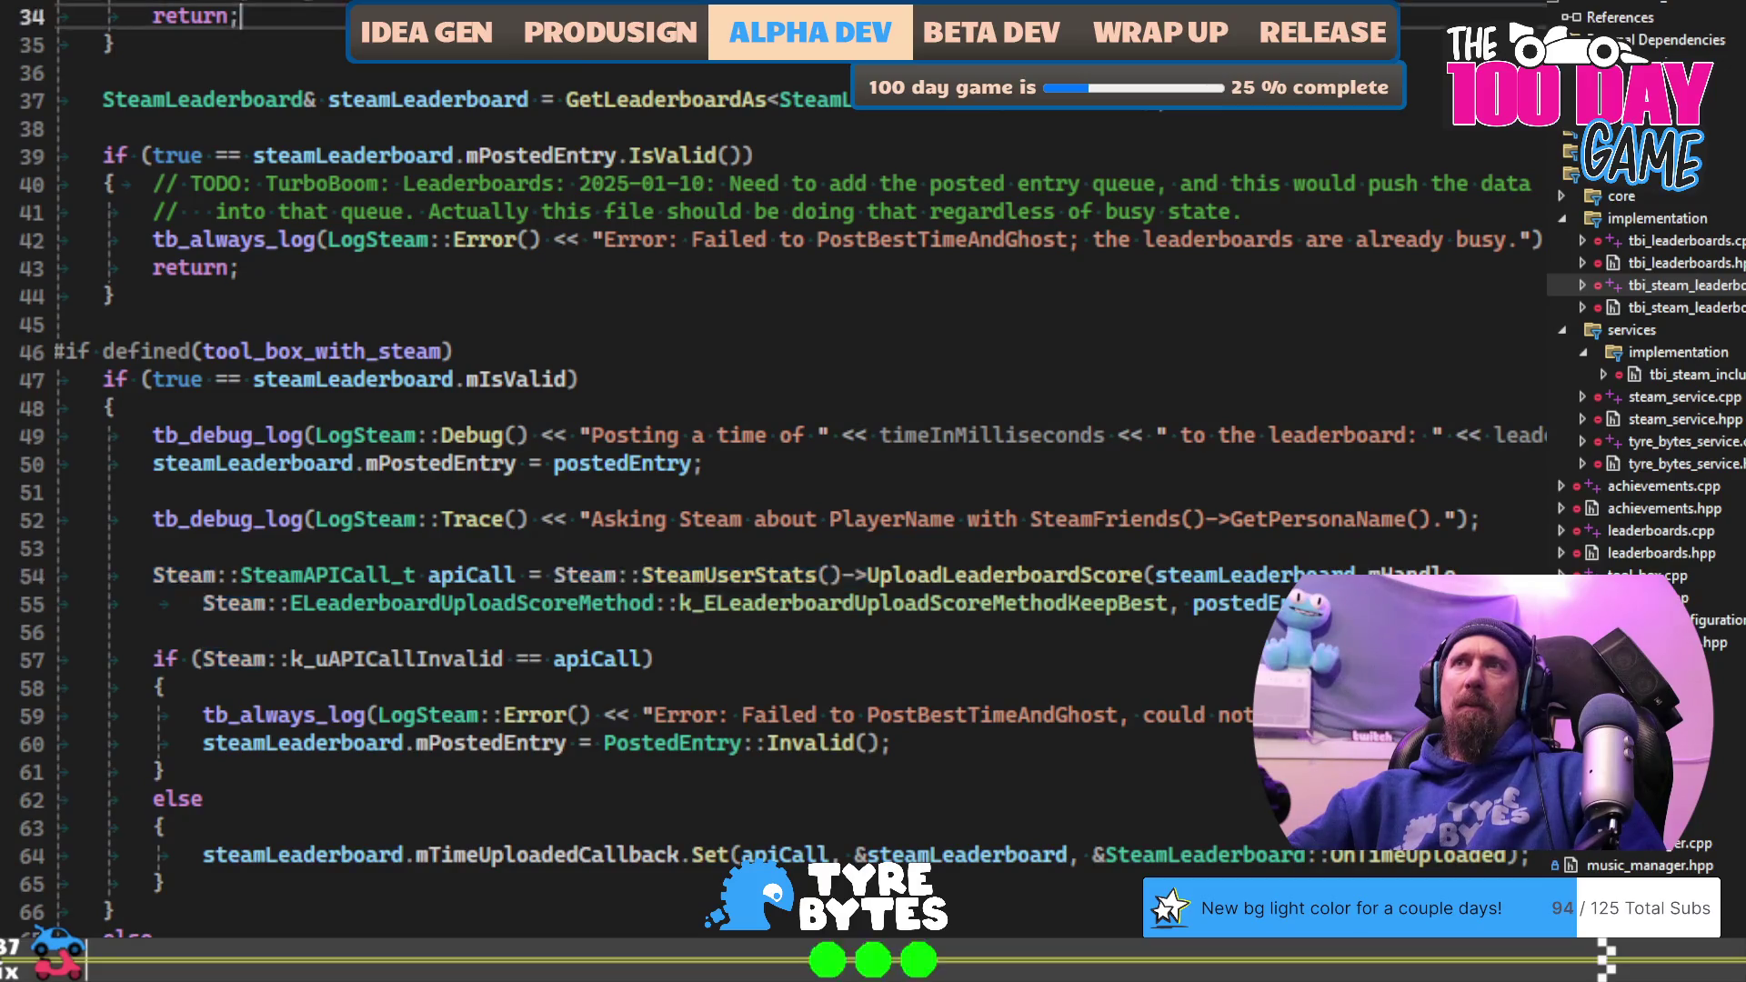
key(ctrl+shift+b)
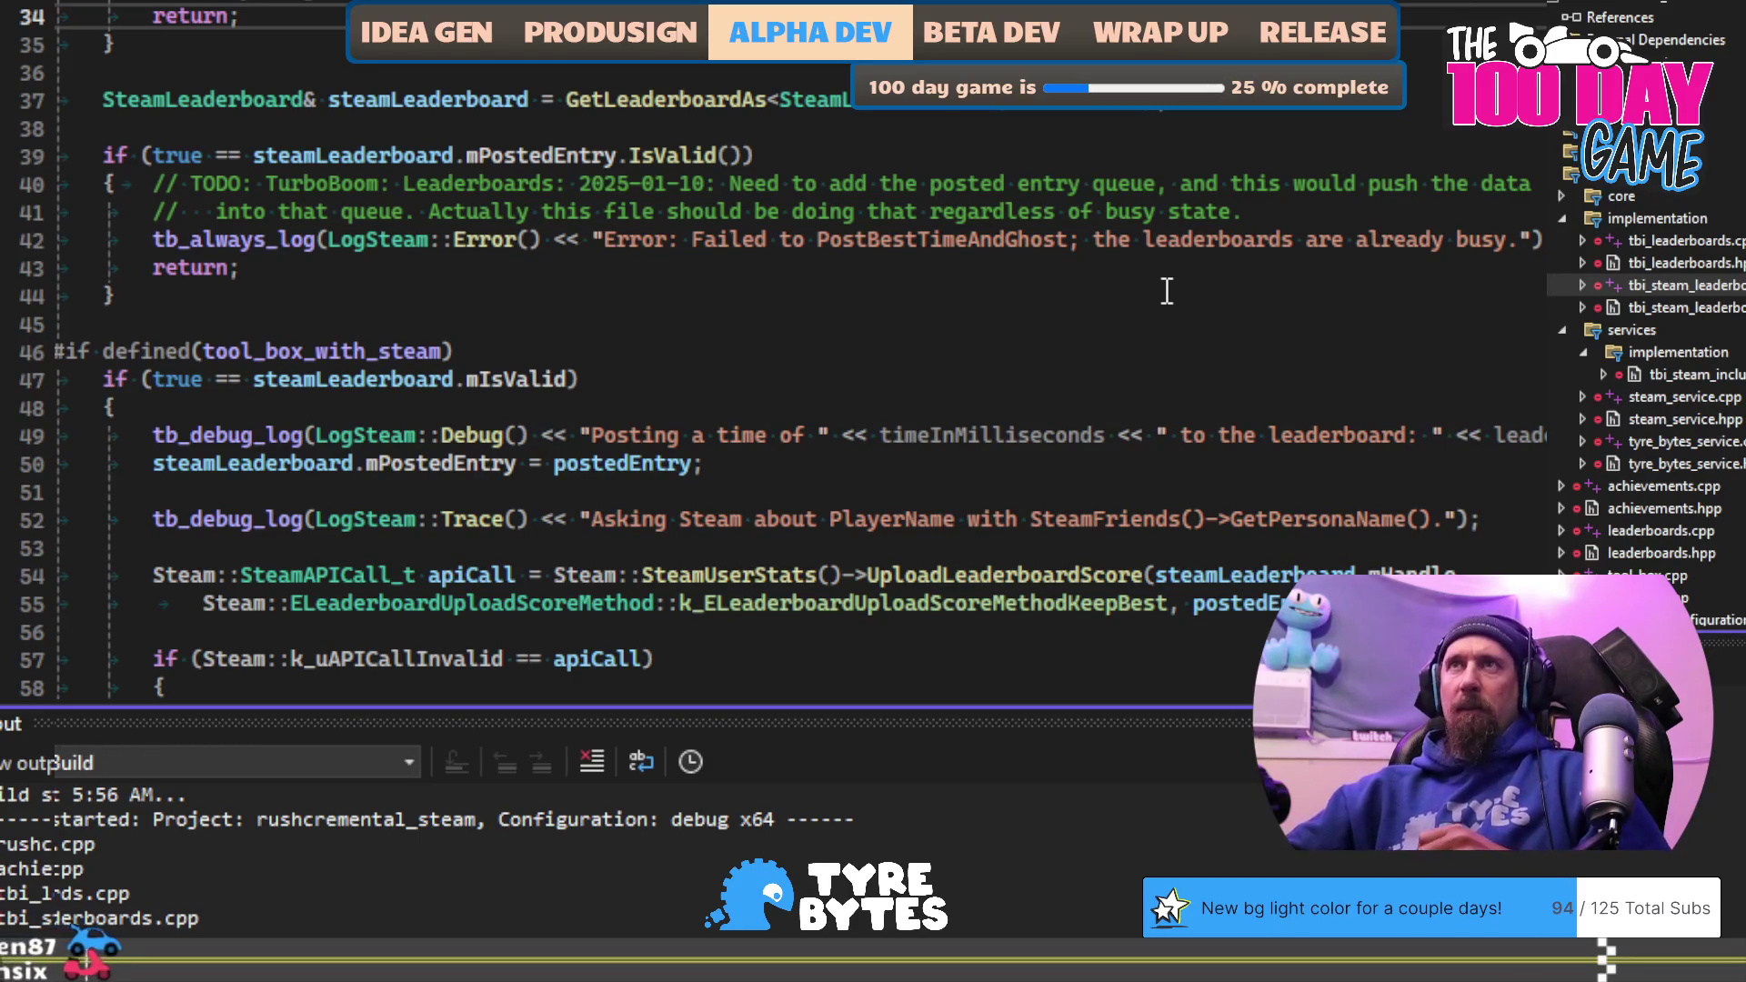
Step: Jump to the ResetAllStats entry in the ISteamUserStats docs, then return to the achievements page
key(alt+Tab)
scroll(1034, 682, up, 5)
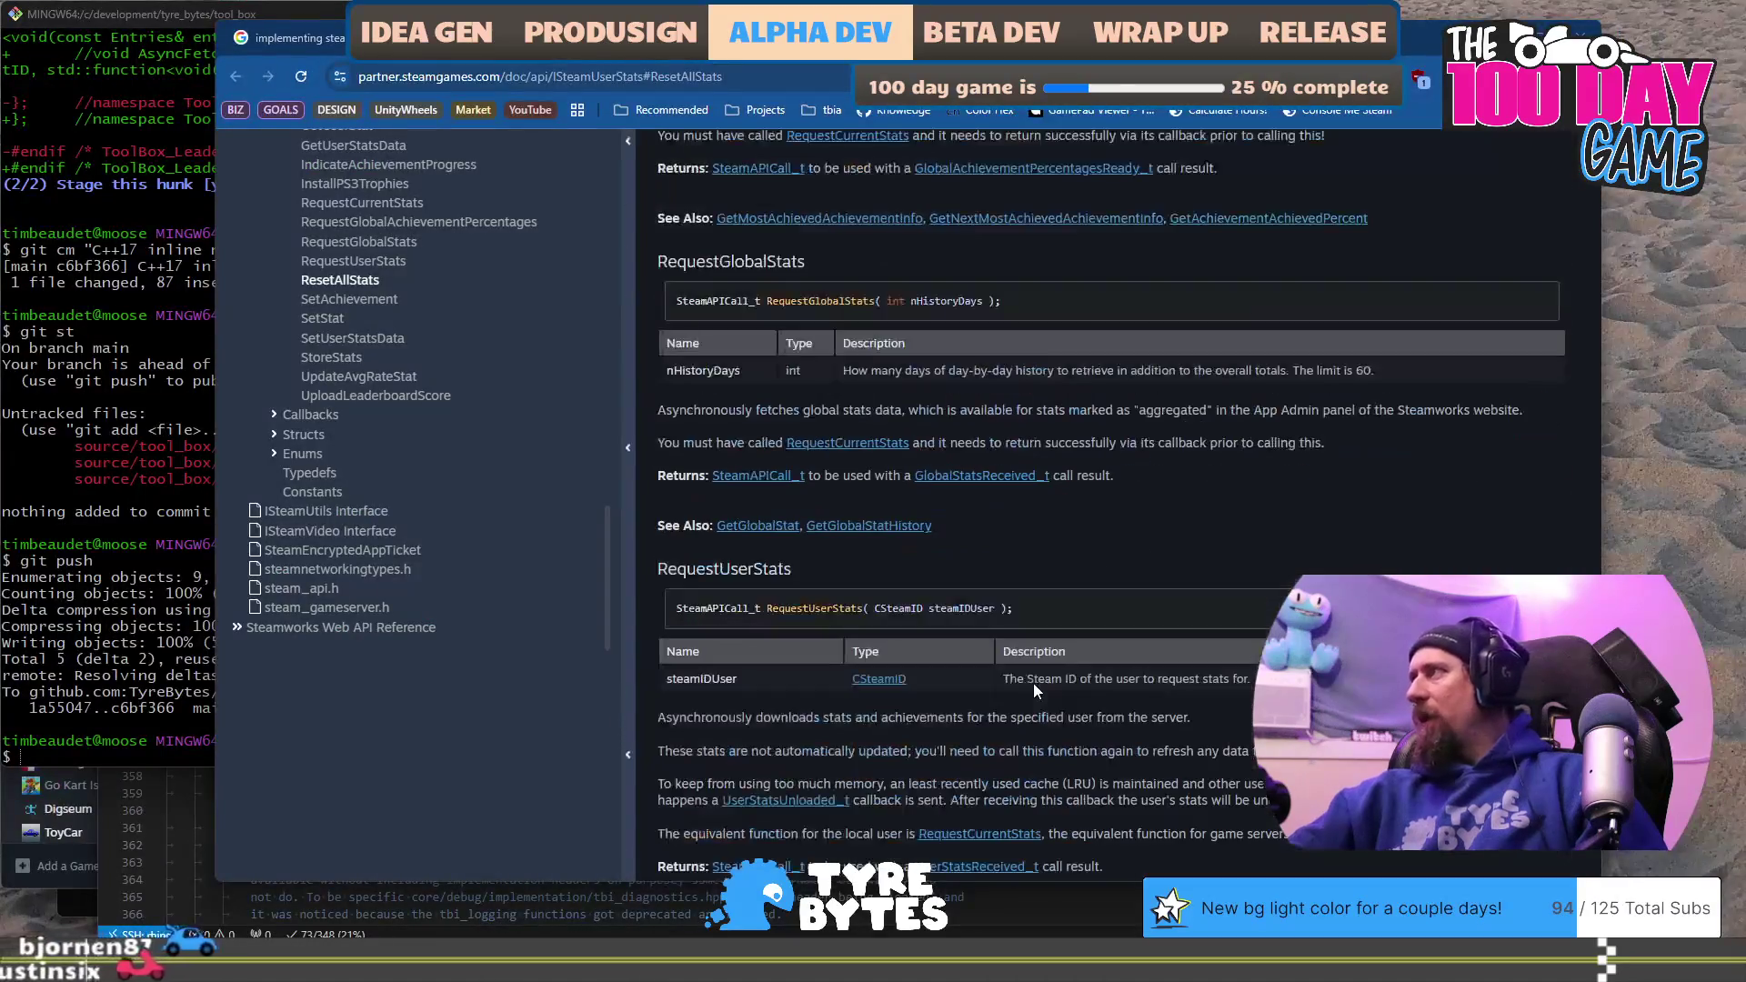
scroll(1006, 675, up, 4)
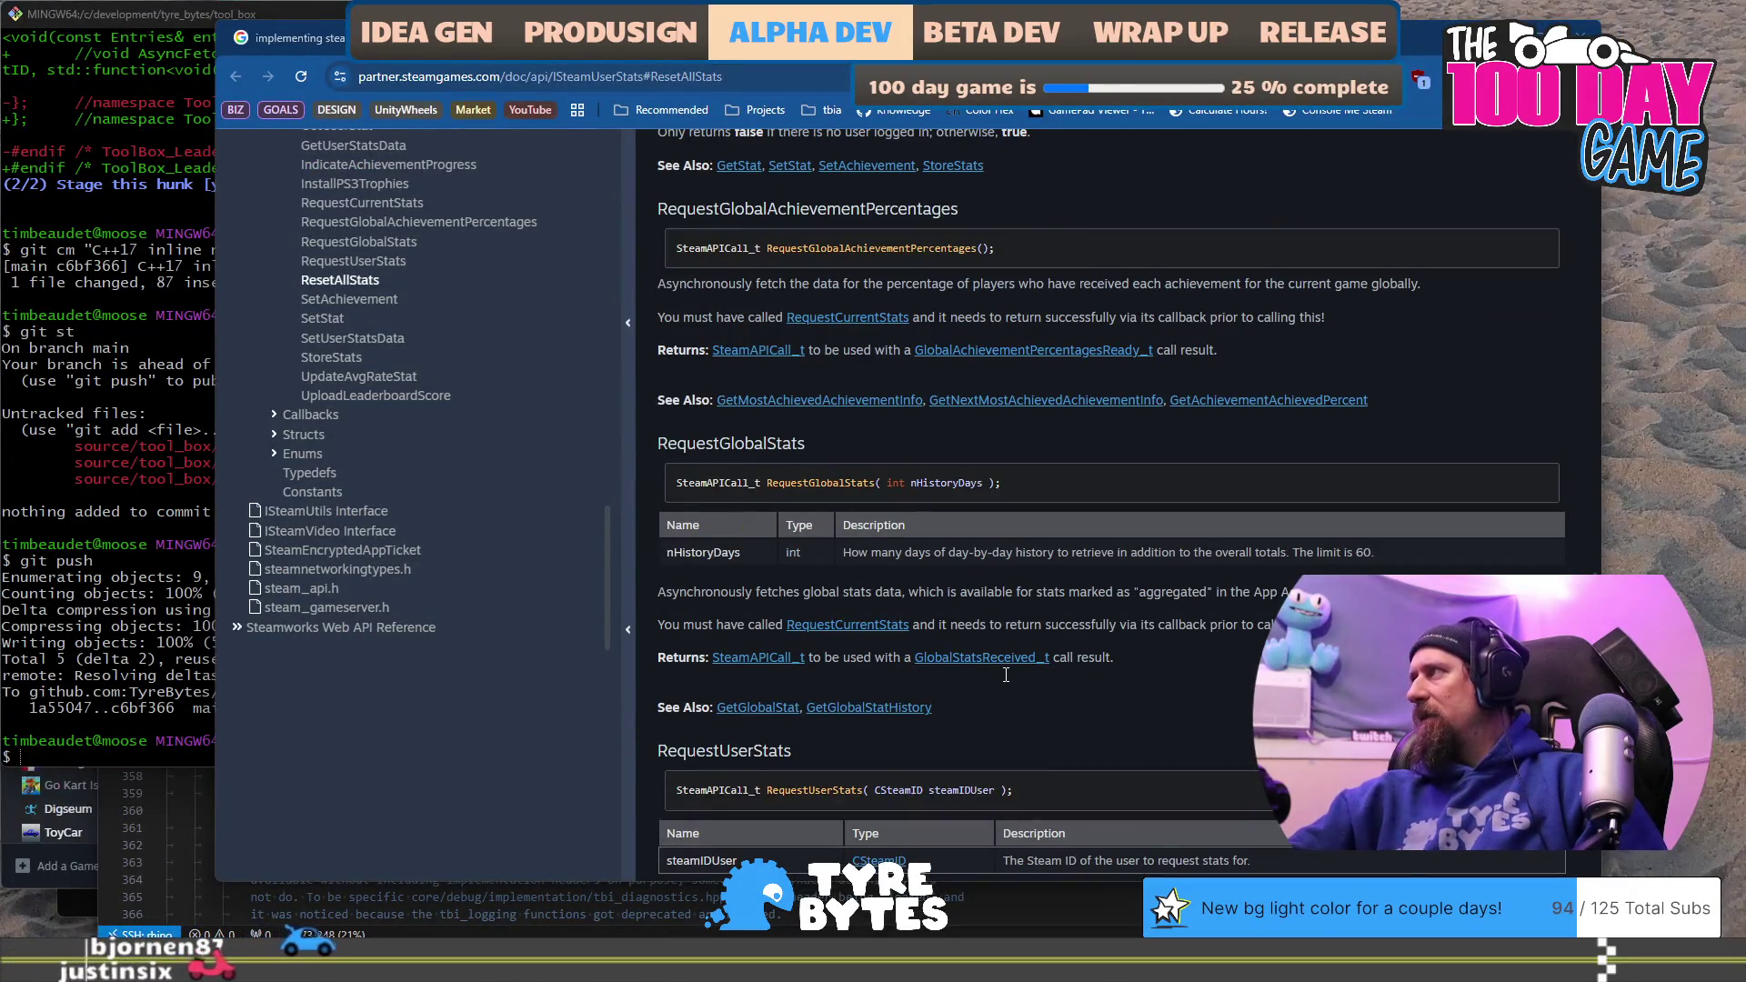
scroll(1006, 675, down, 6)
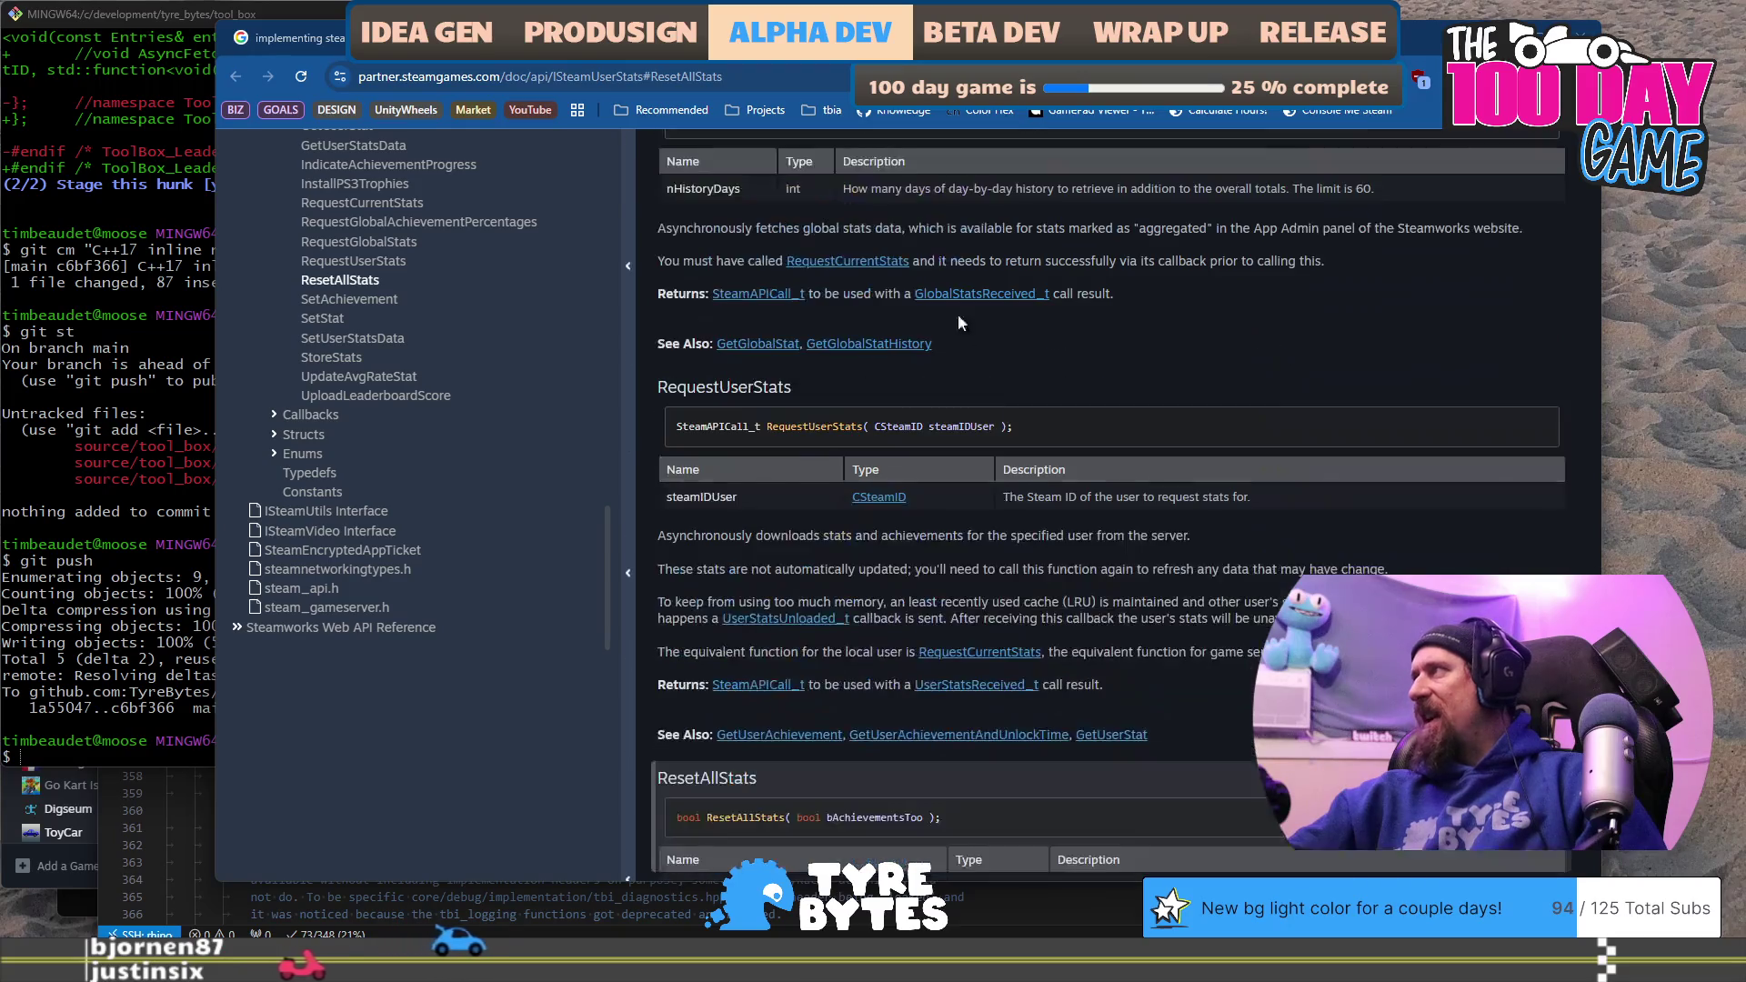
click(842, 69)
key(Return)
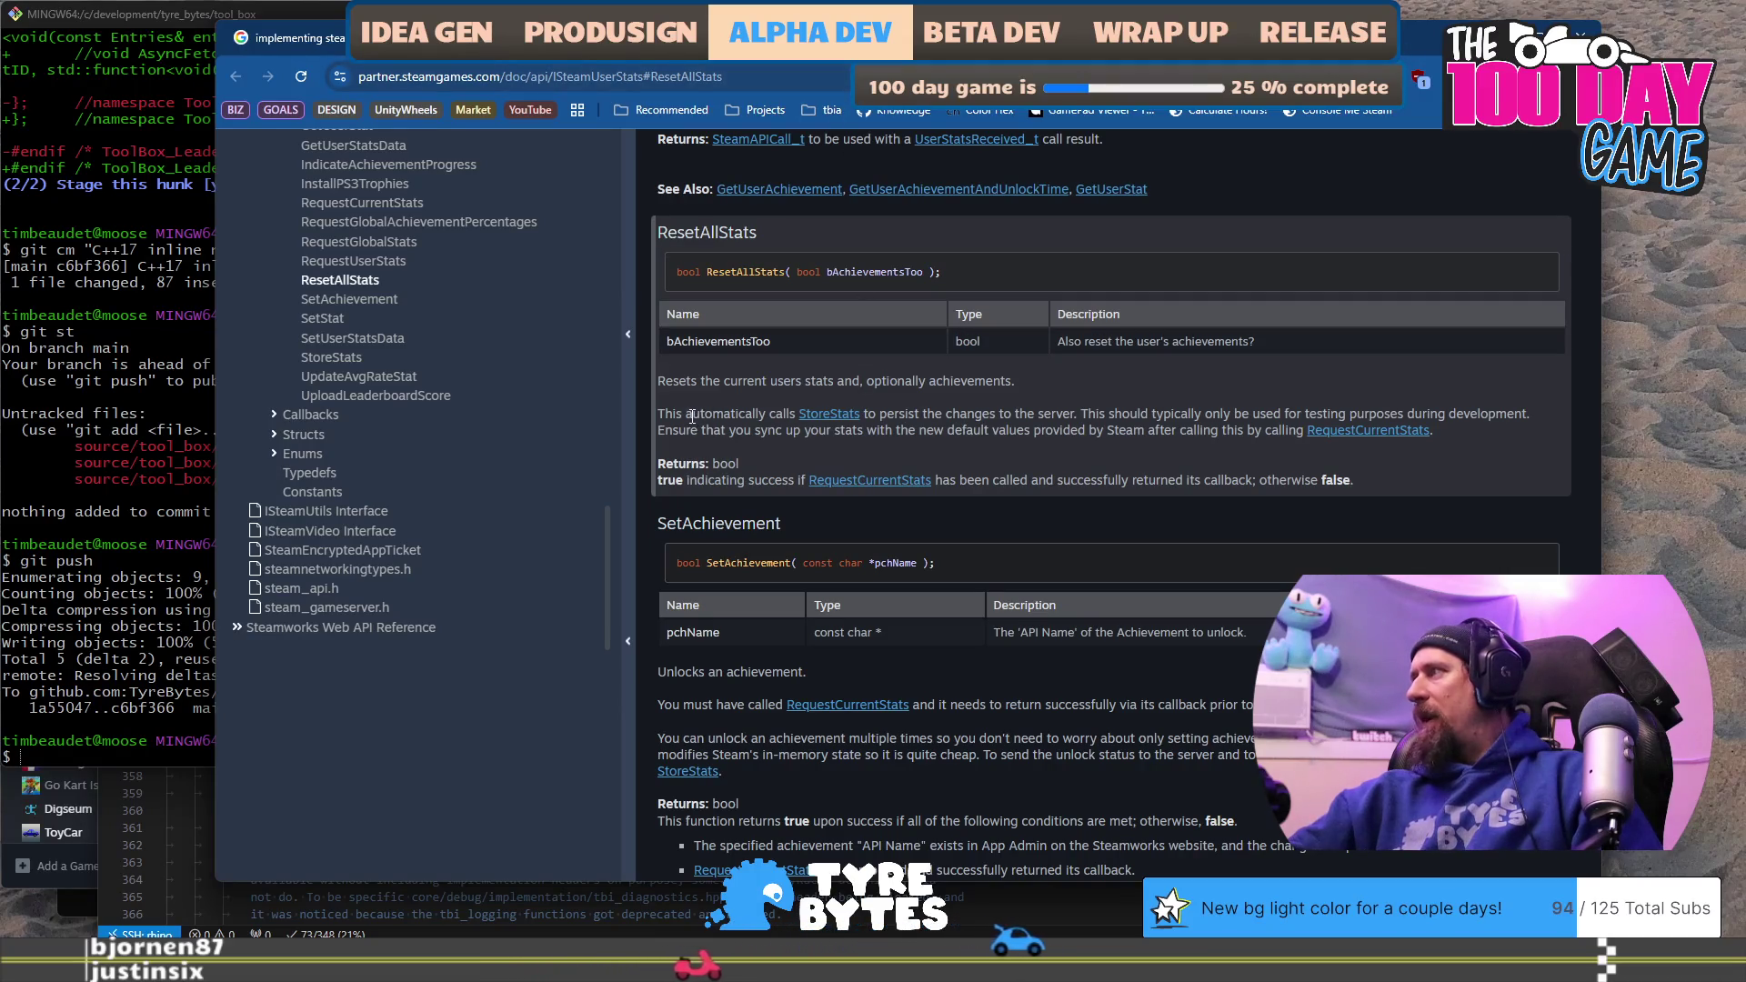
scroll(1057, 719, down, 4)
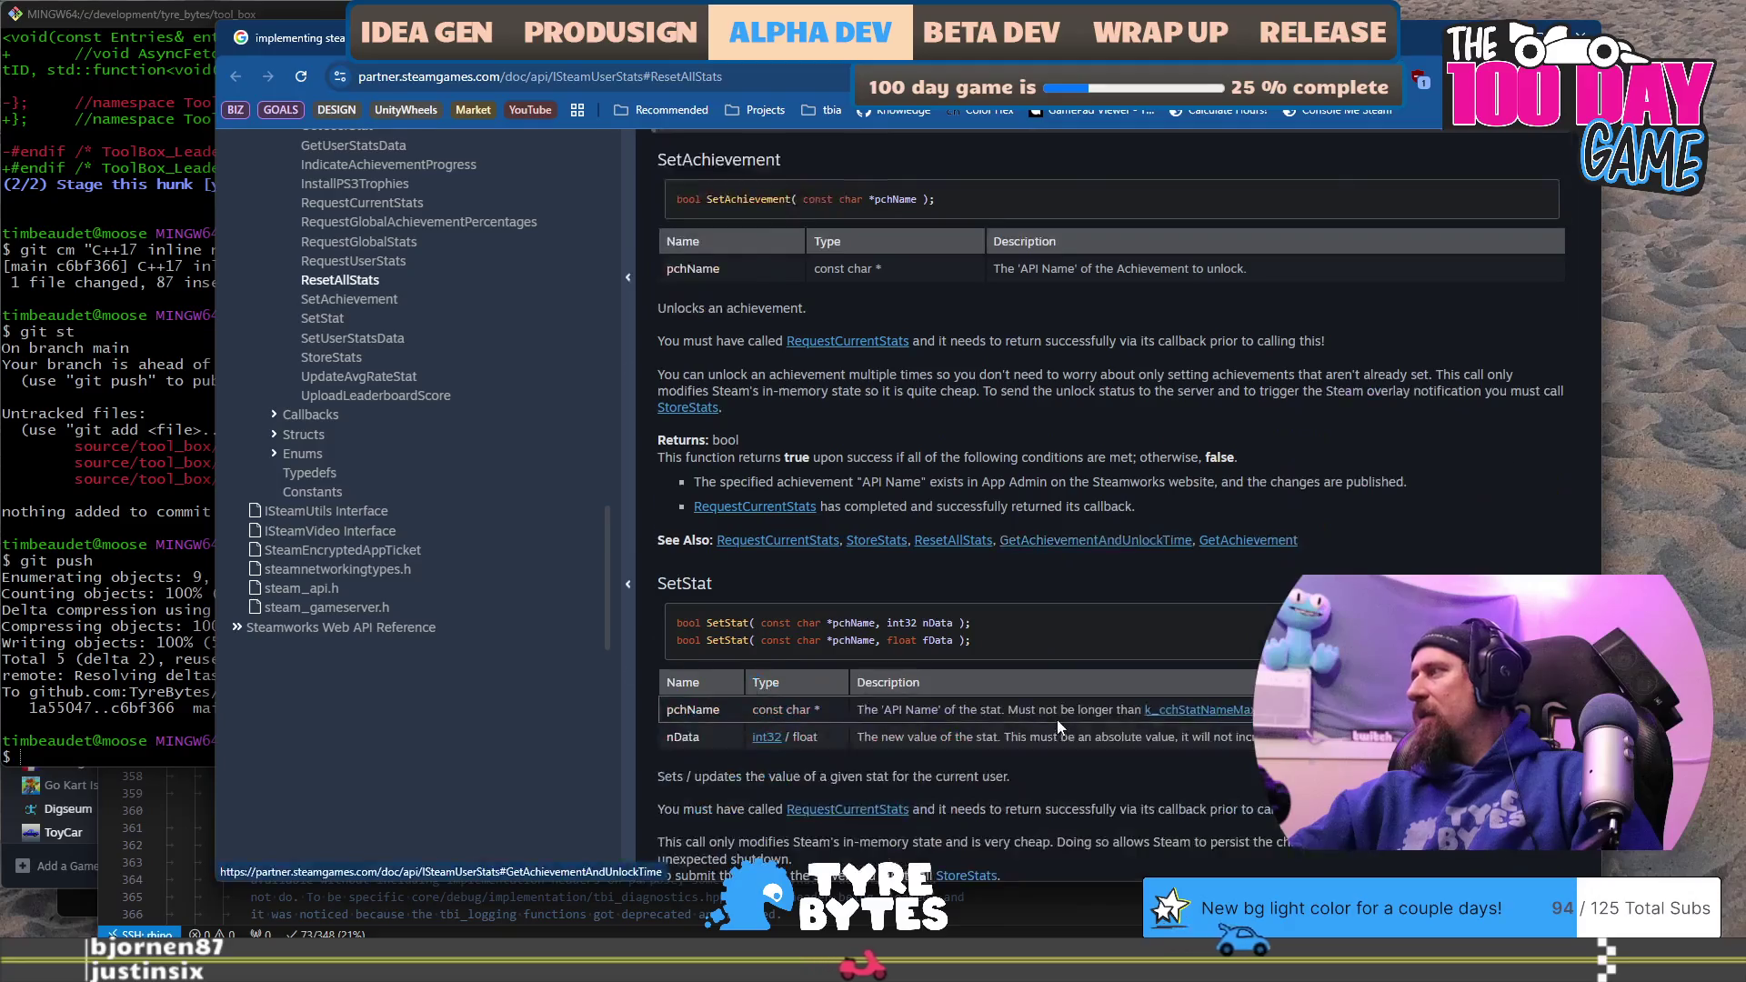
scroll(1057, 719, up, 4)
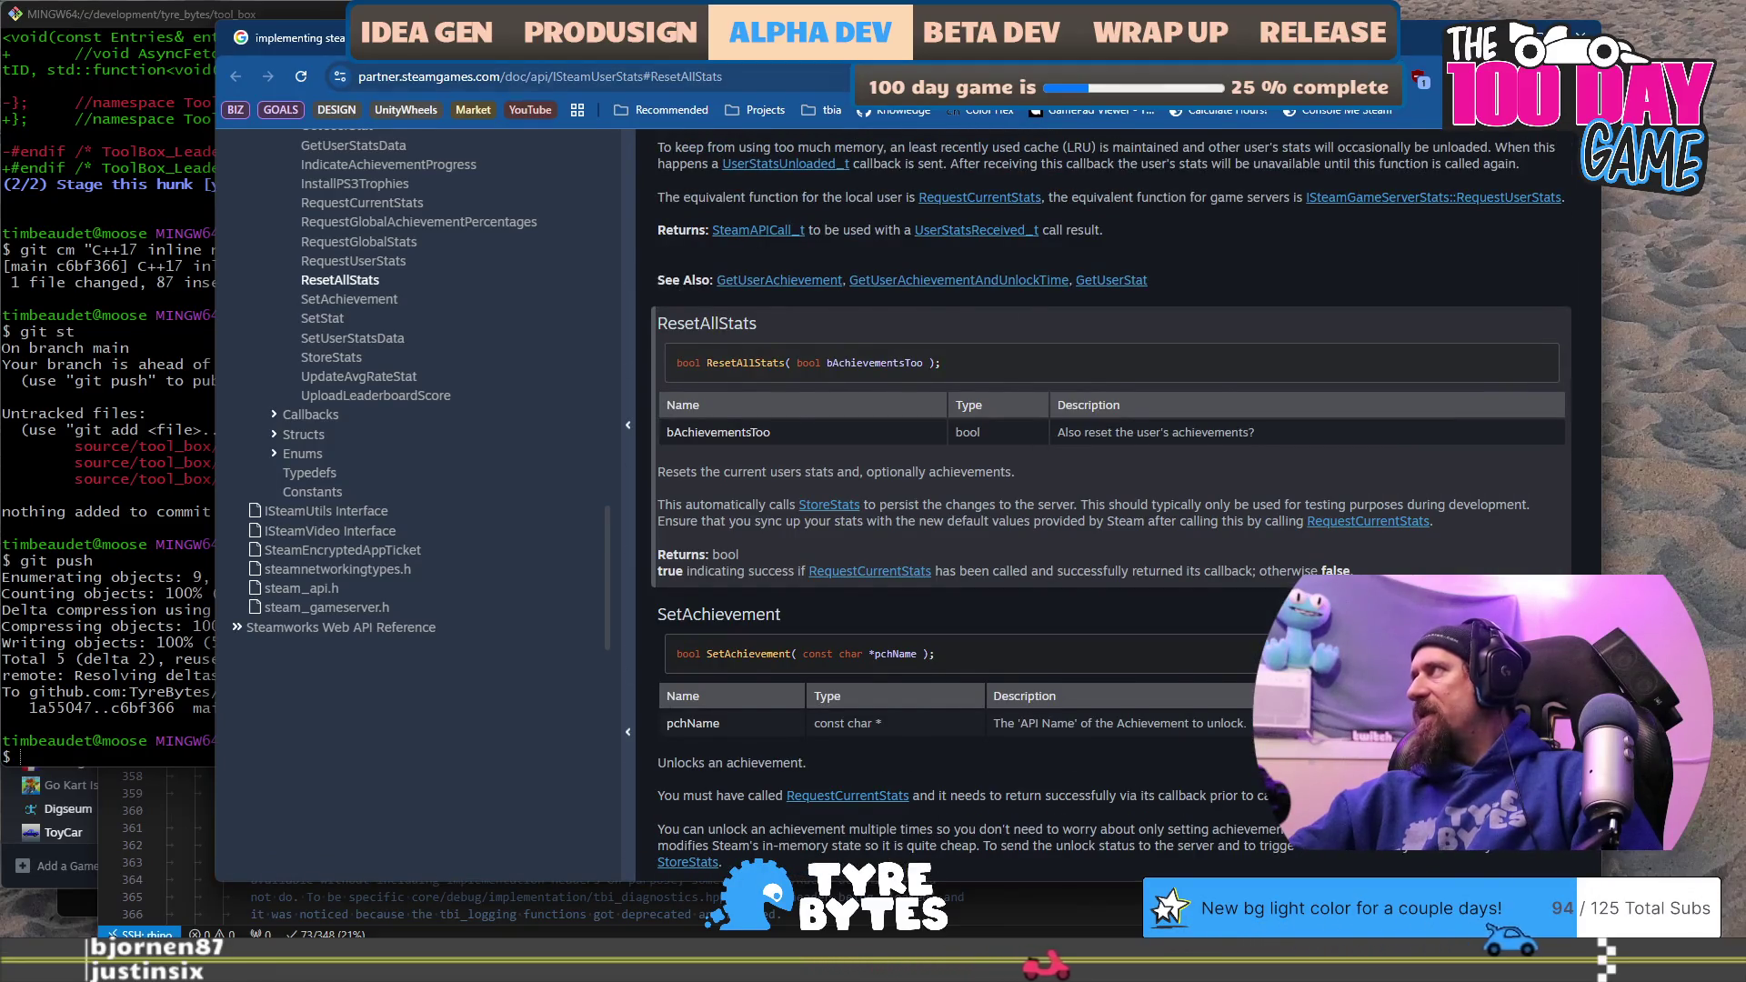
key(alt+Left)
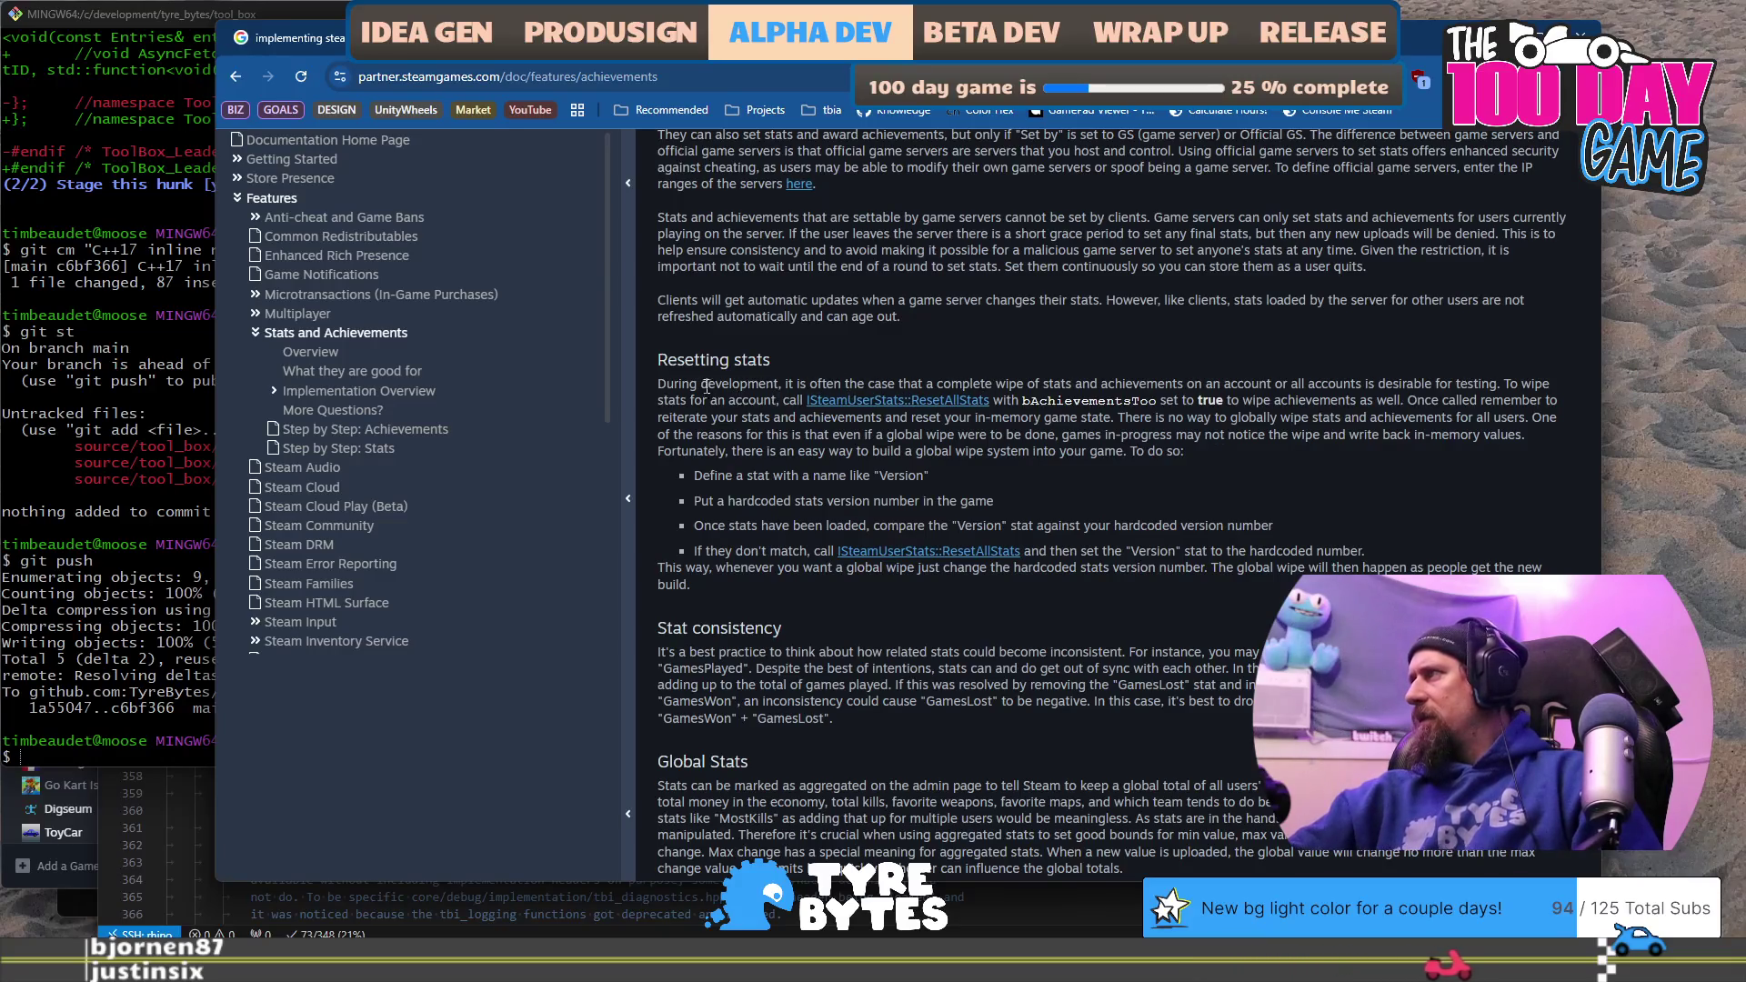
Step: Read the Resetting stats section, marking passages on global wipes and hardcoded version-number checks
drag(698, 385, 1191, 386)
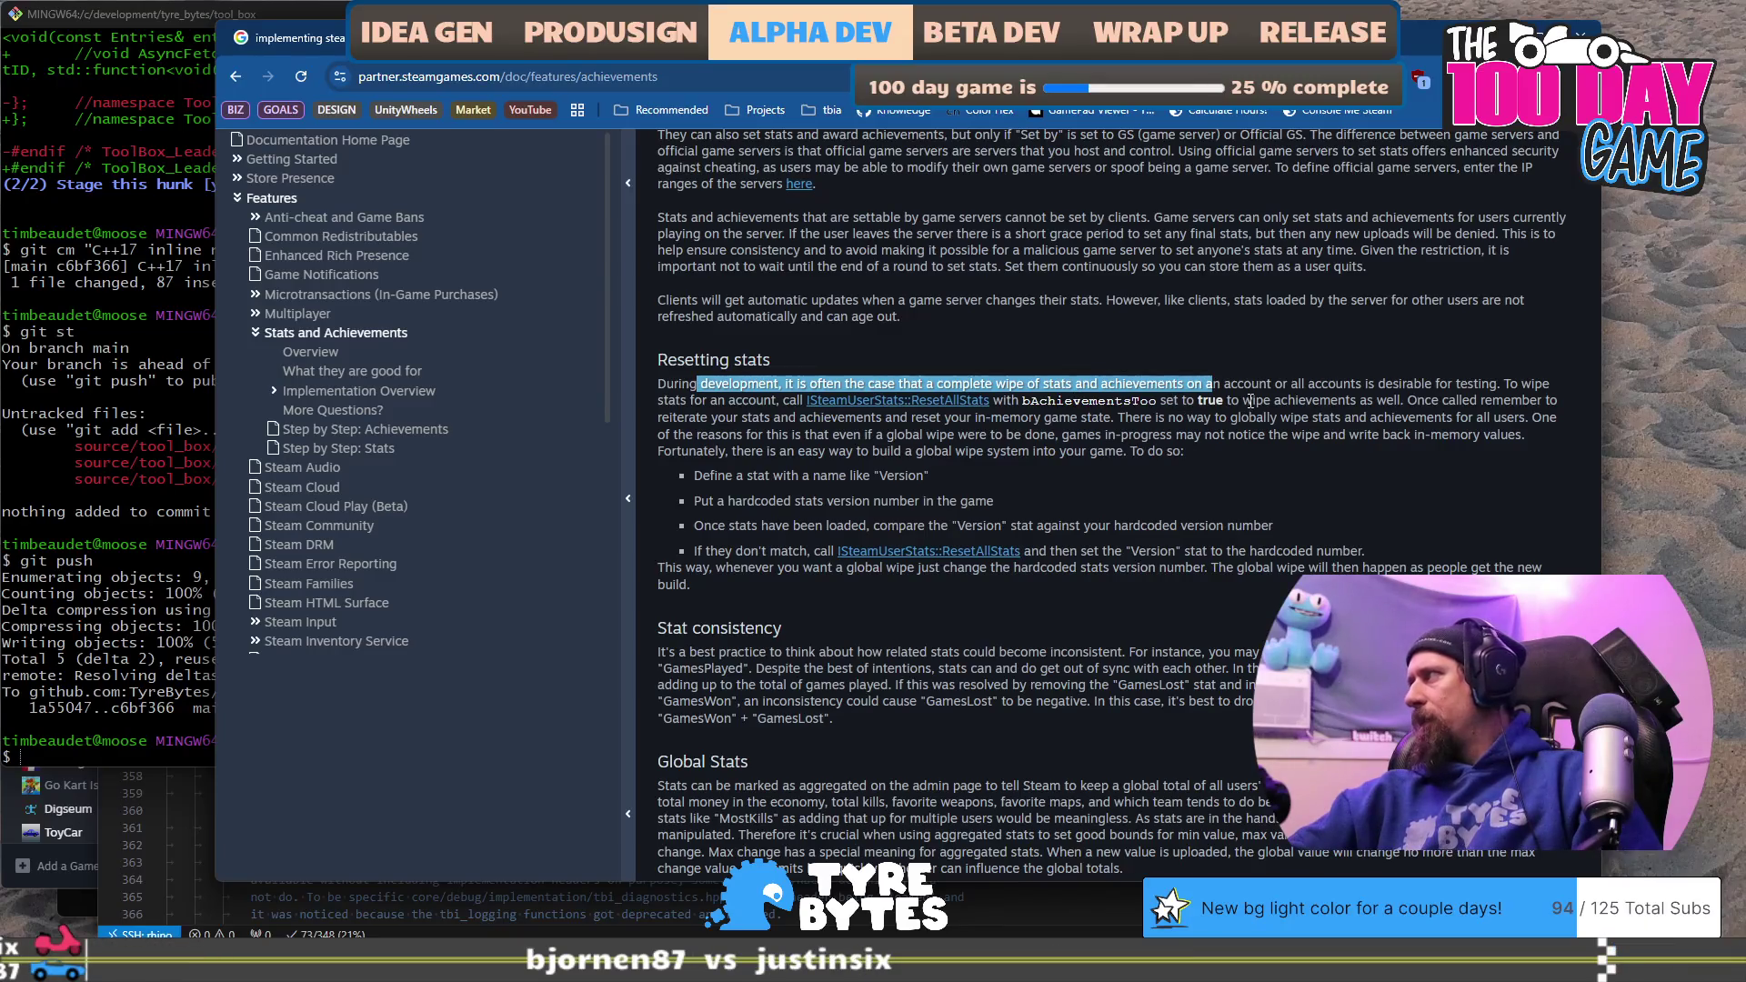
drag(1250, 401, 1243, 419)
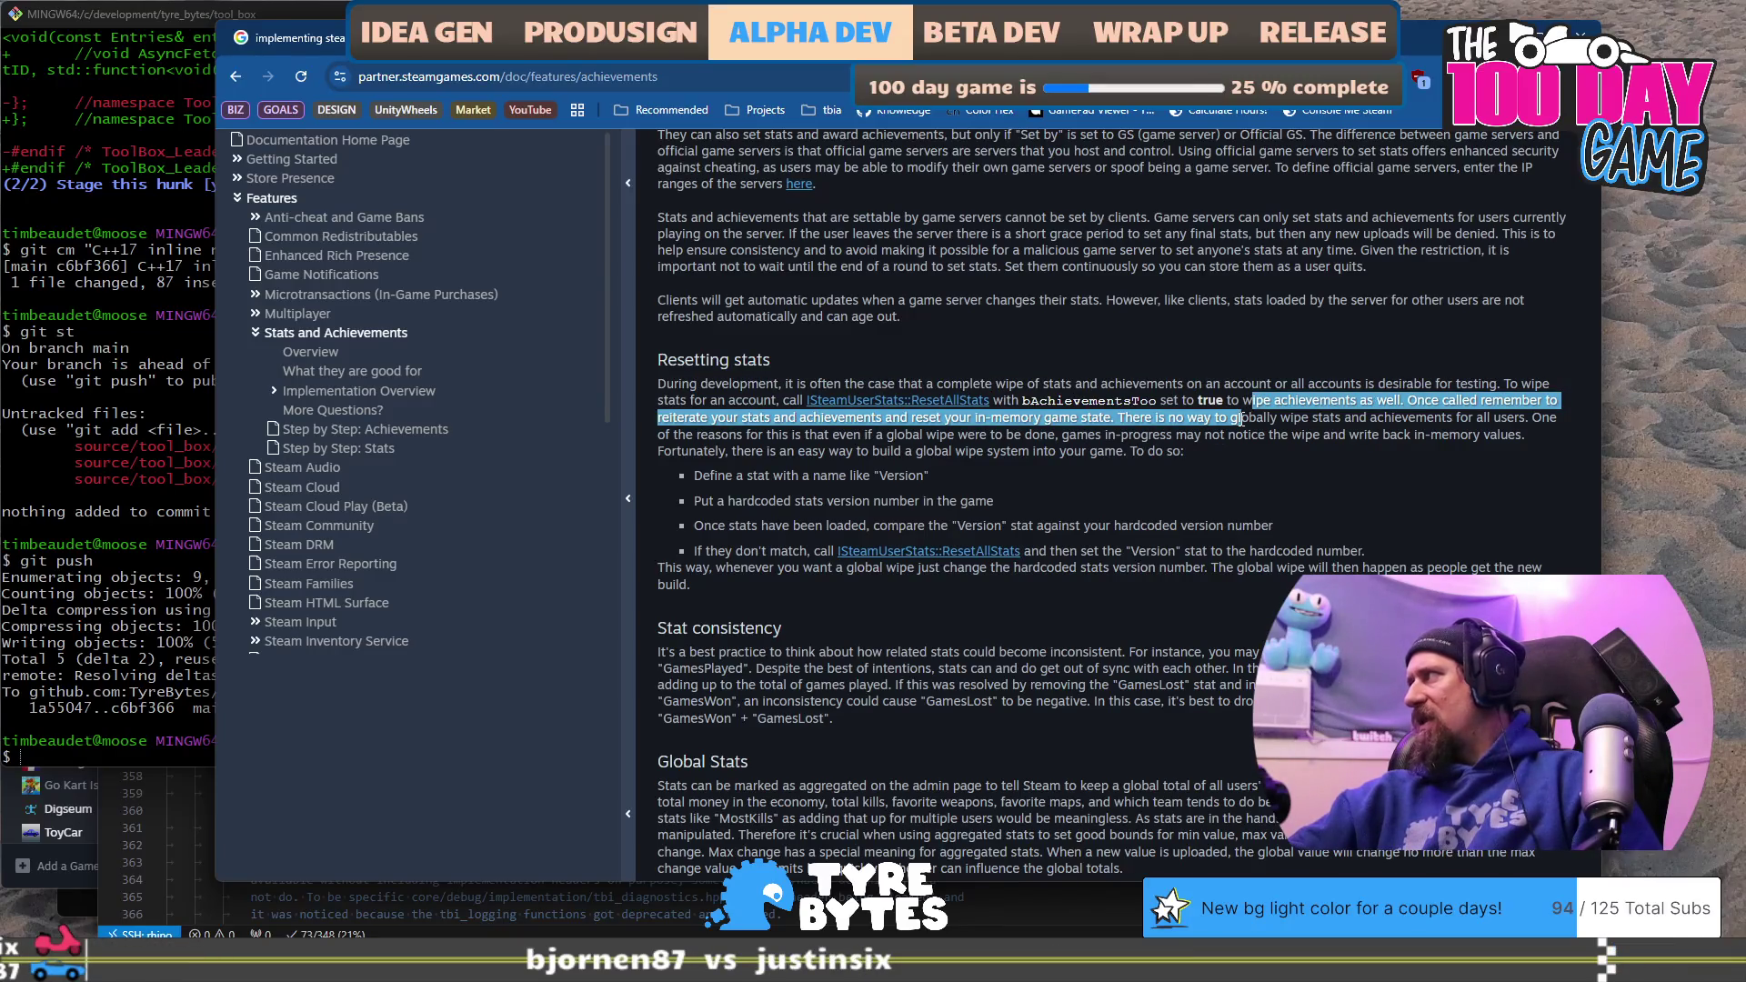
mouse_move(1241, 418)
mouse_down()
mouse_move(1236, 437)
mouse_move(814, 433)
mouse_up()
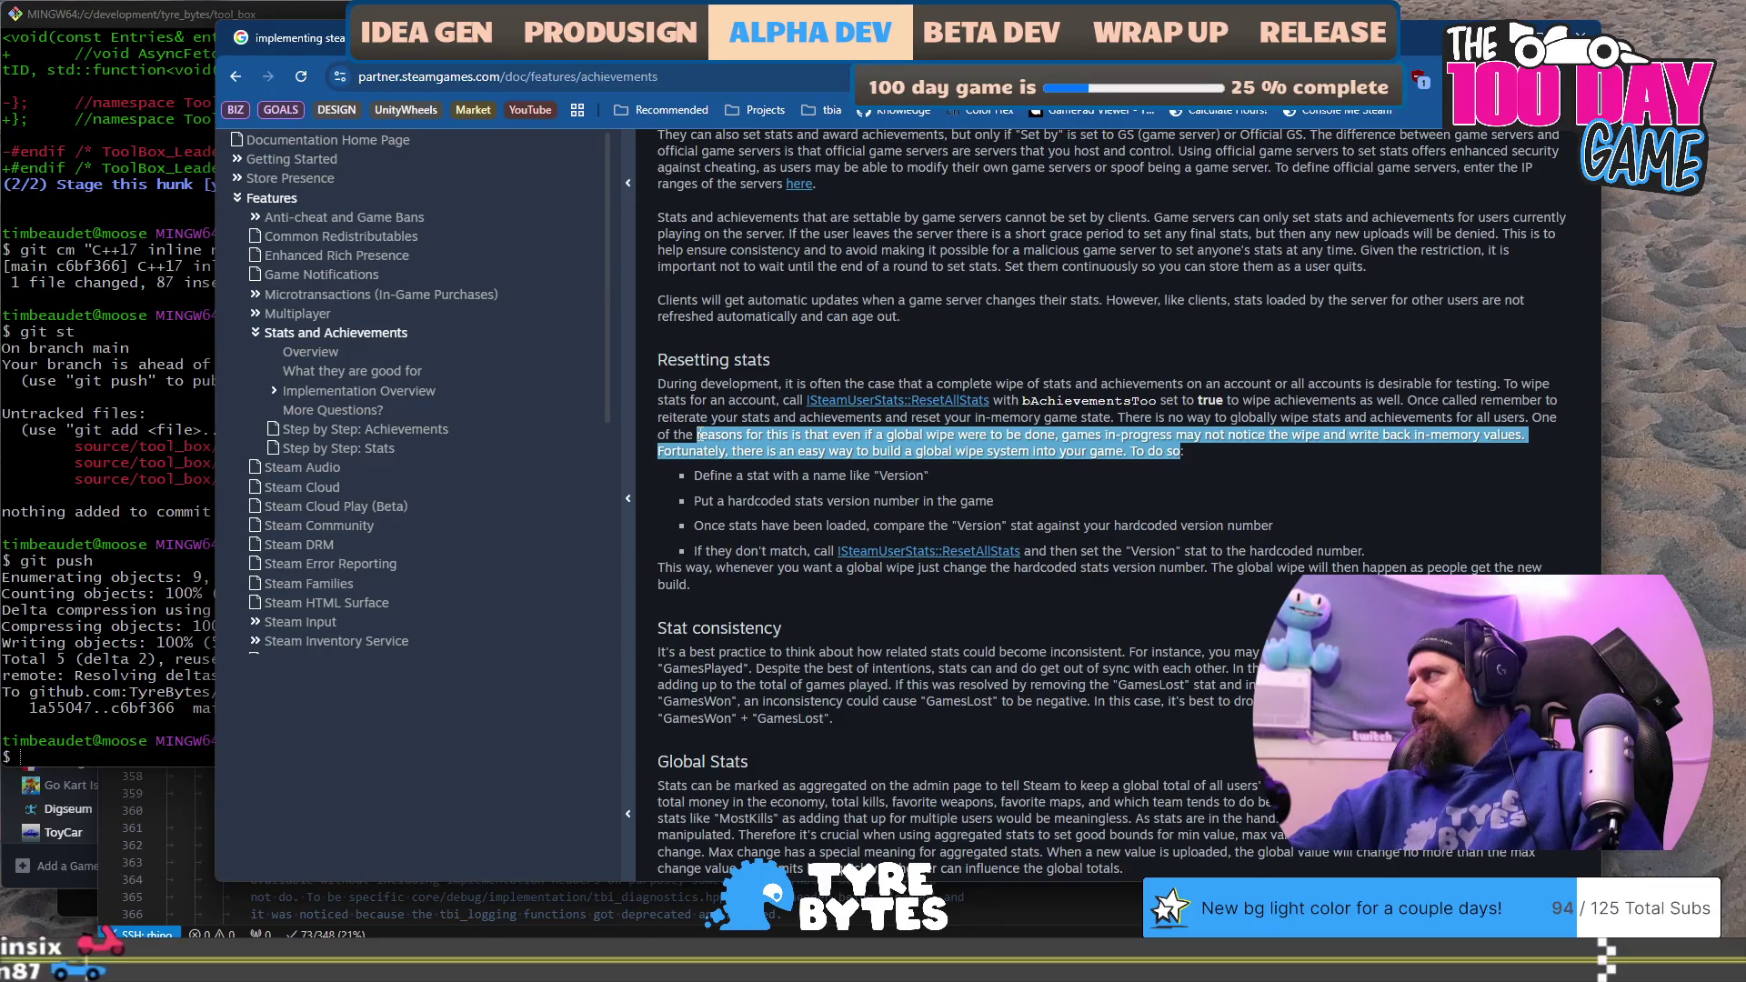
drag(698, 435, 1025, 435)
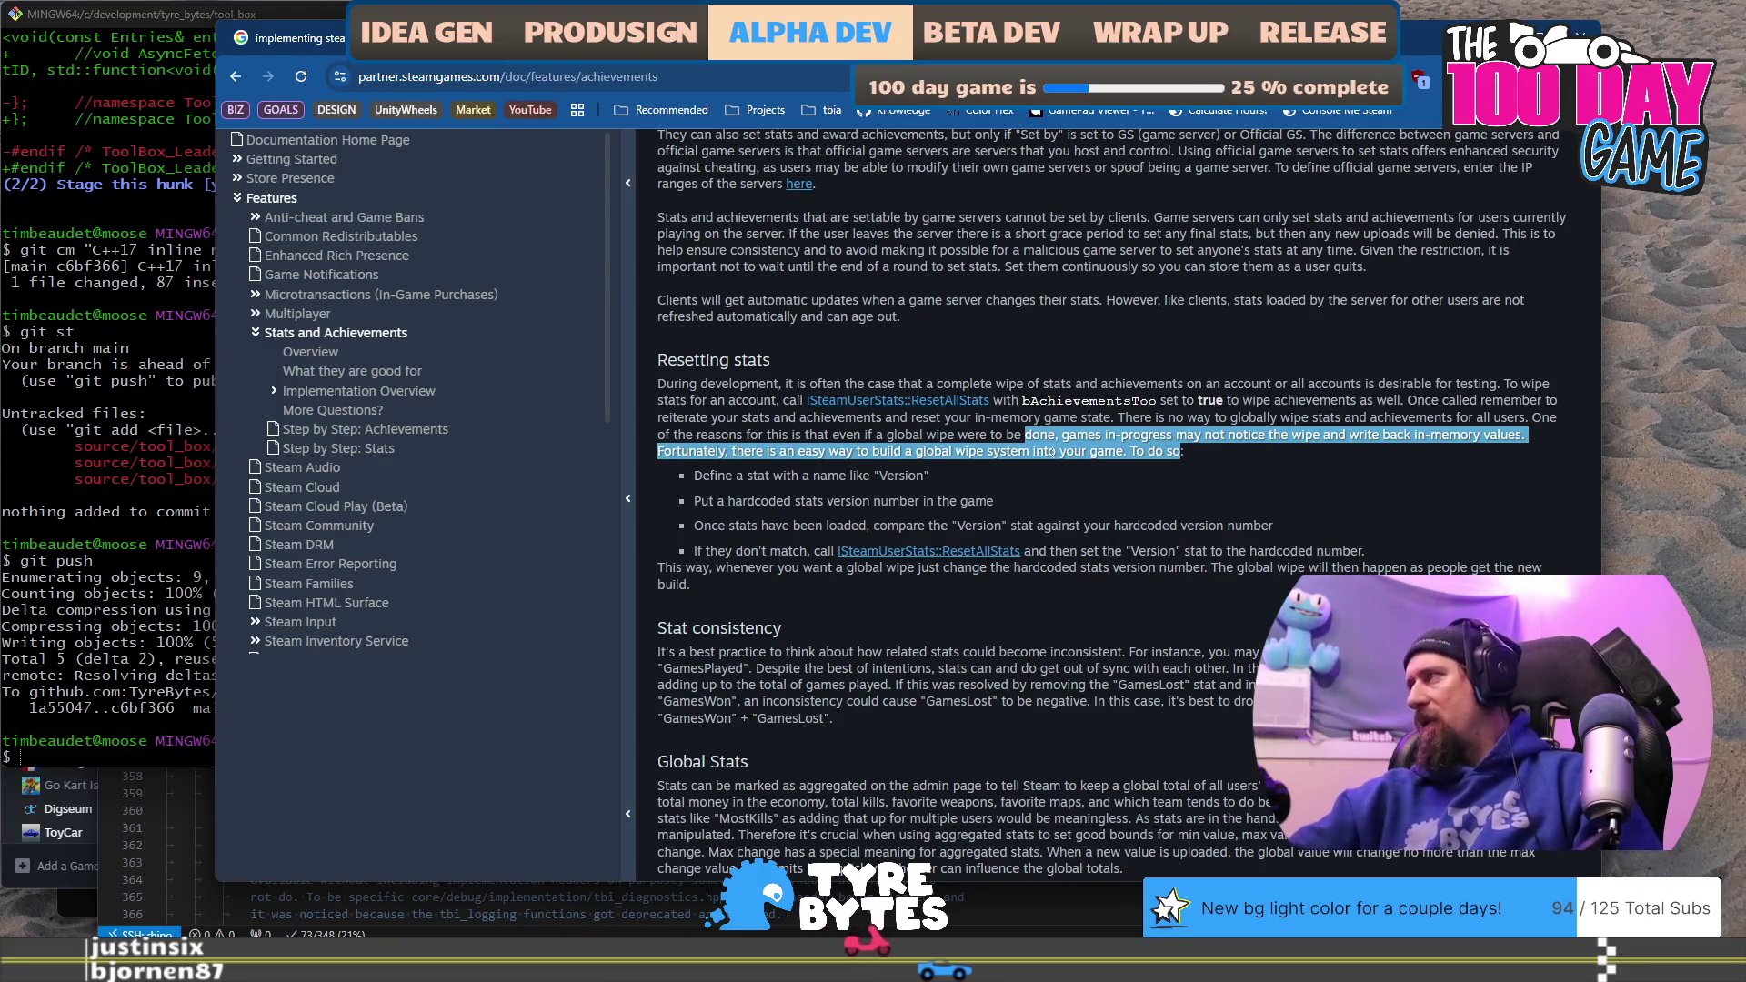
mouse_move(995, 501)
mouse_down()
mouse_move(708, 505)
mouse_move(719, 527)
mouse_move(1045, 526)
mouse_up()
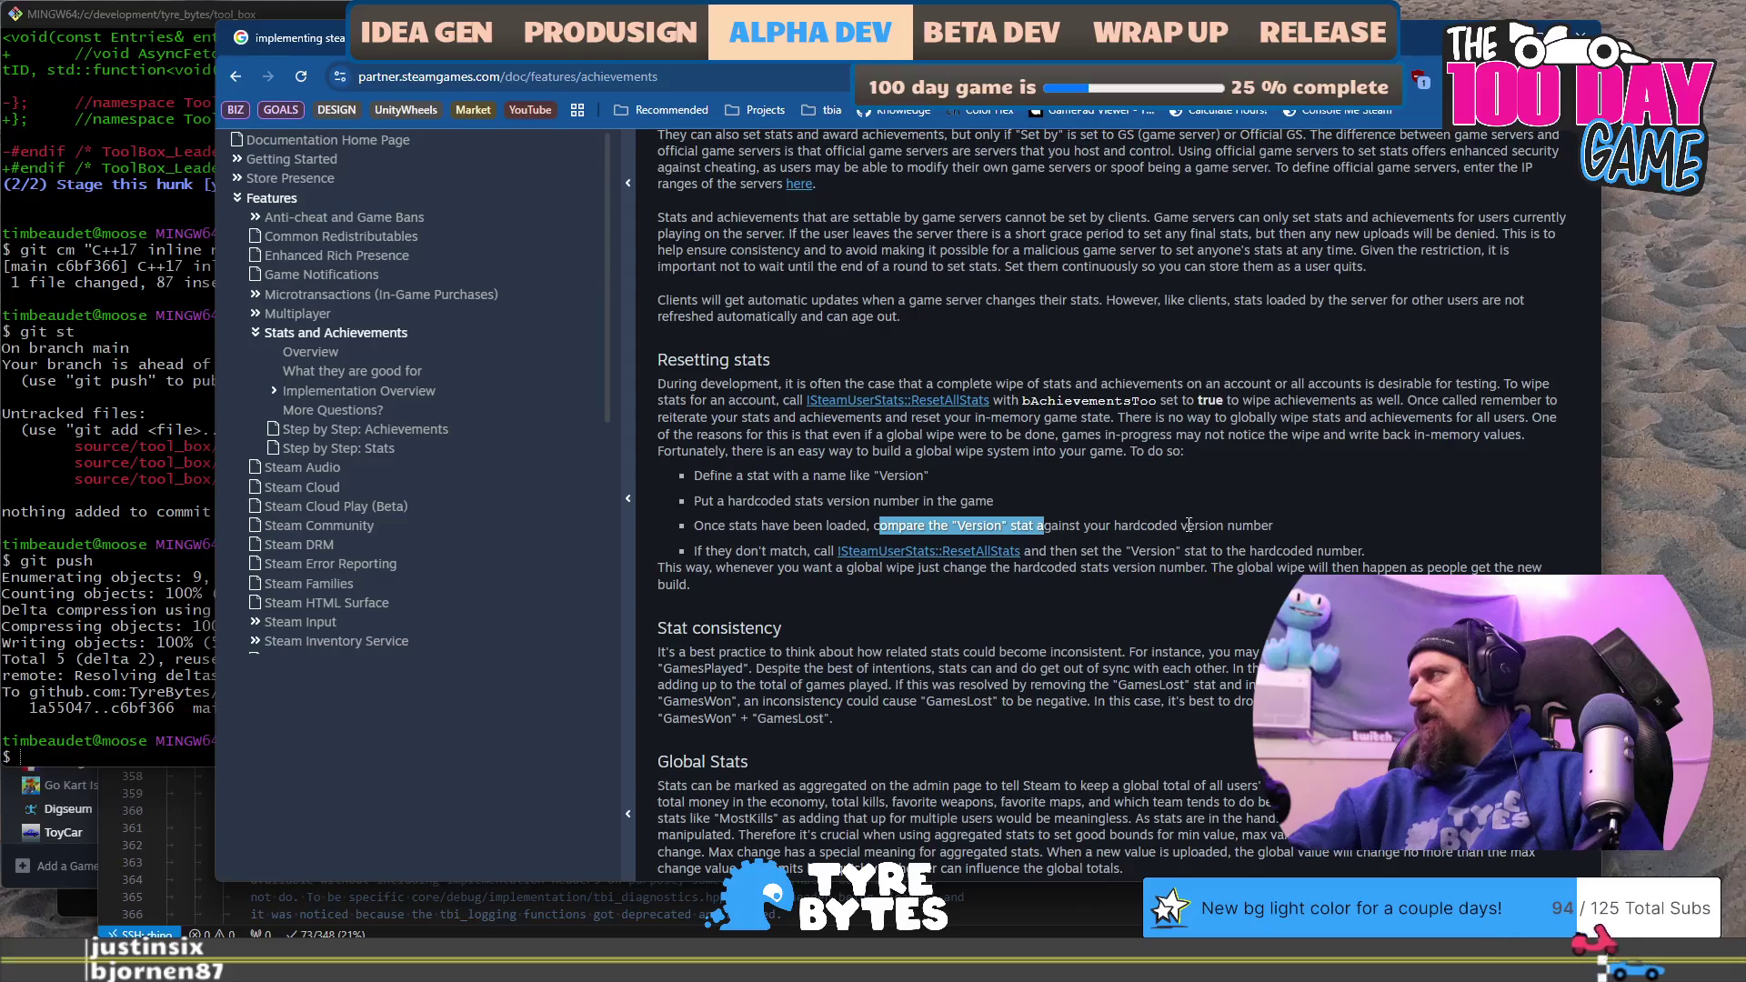
click(1229, 526)
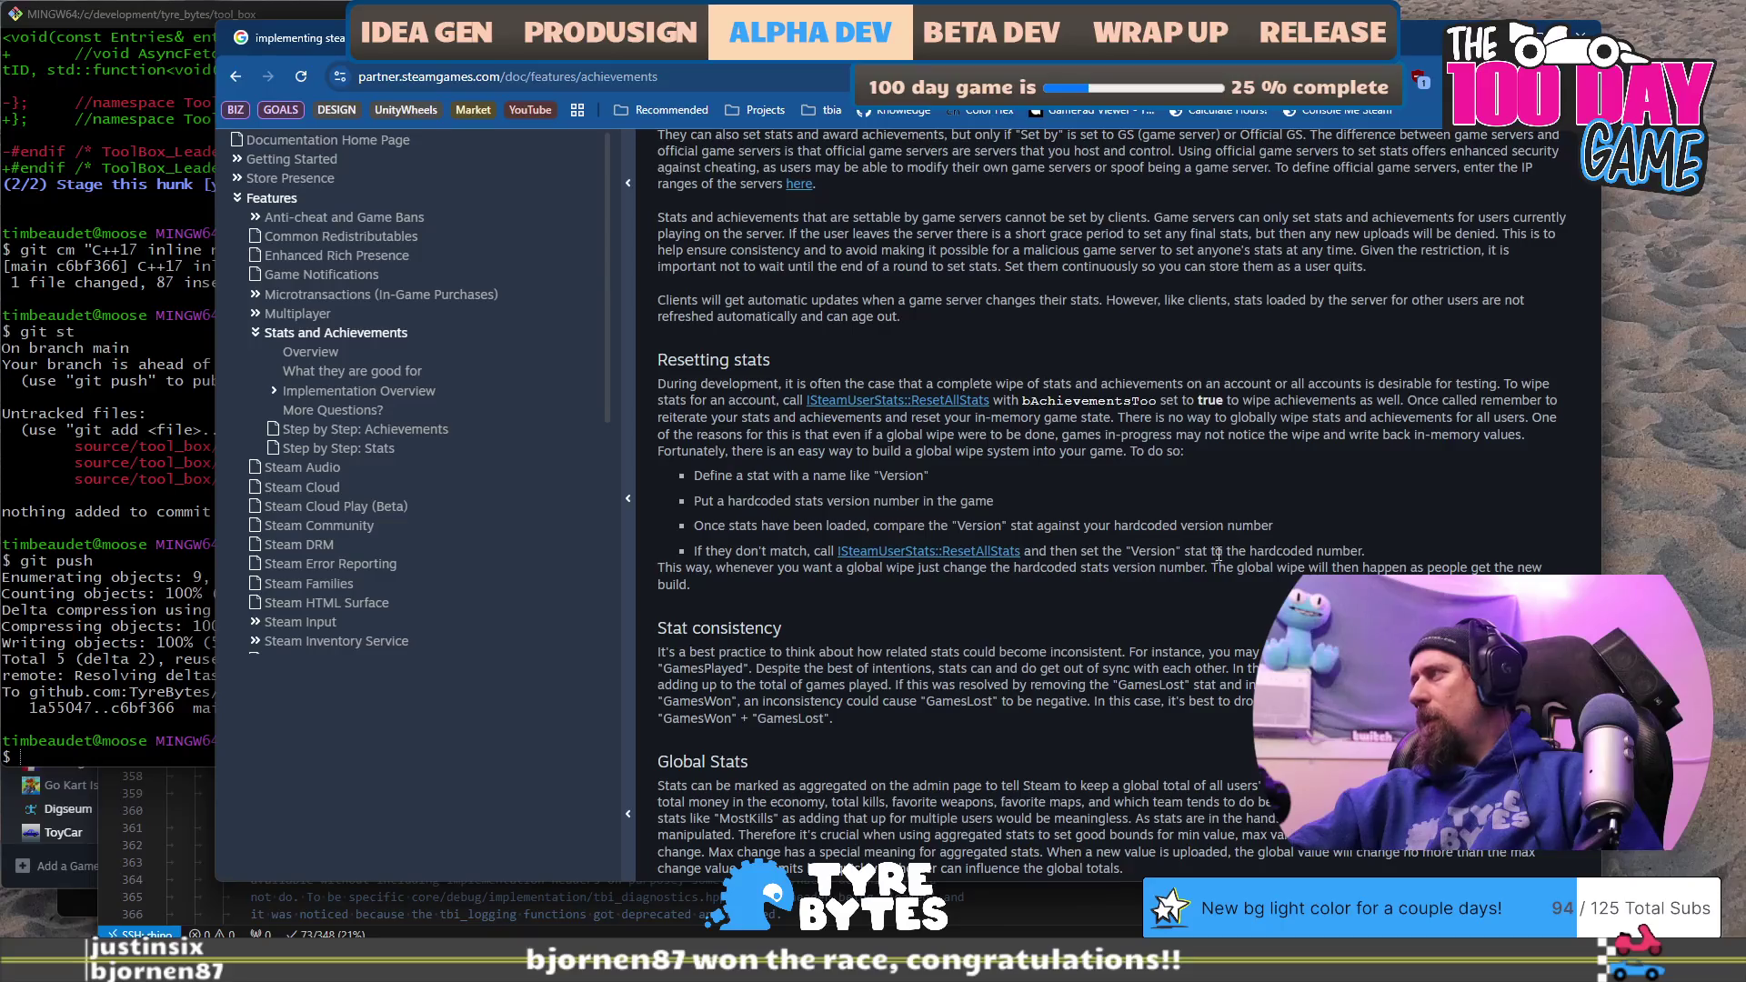
drag(1018, 527, 1275, 529)
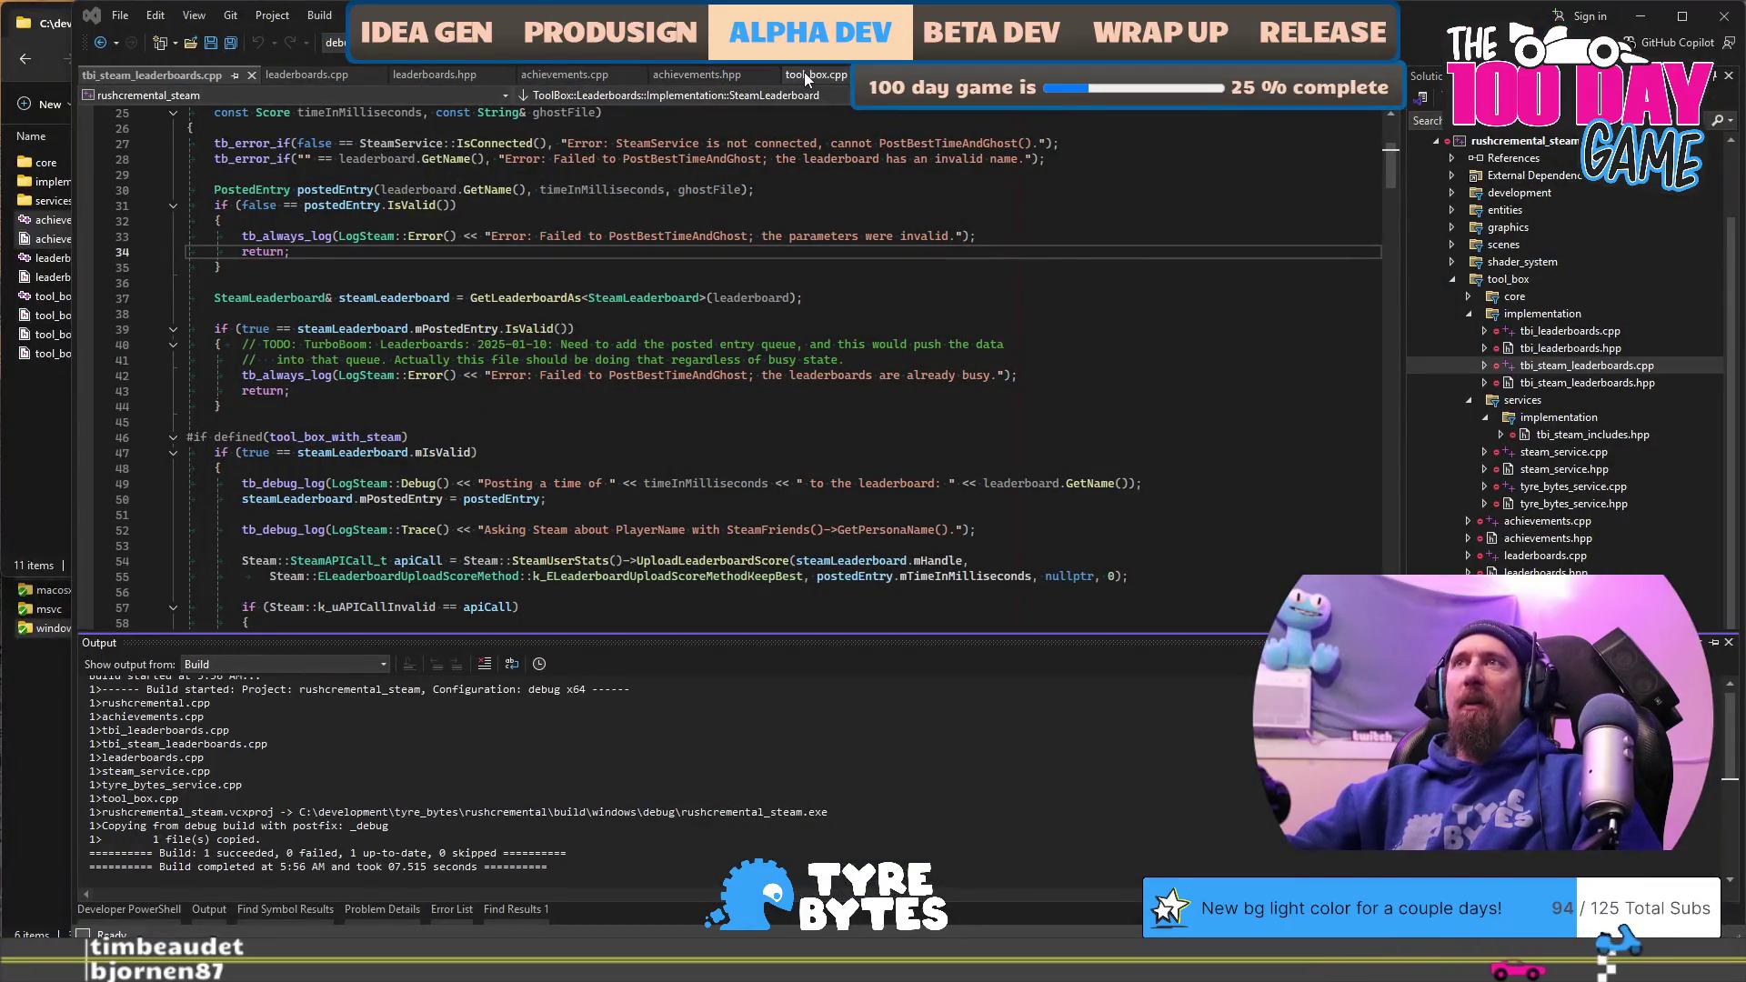
Step: Go from tool_box.cpp through tool_box.hpp to achievements.hpp at the ResetStatAndAchievements declaration
click(806, 76)
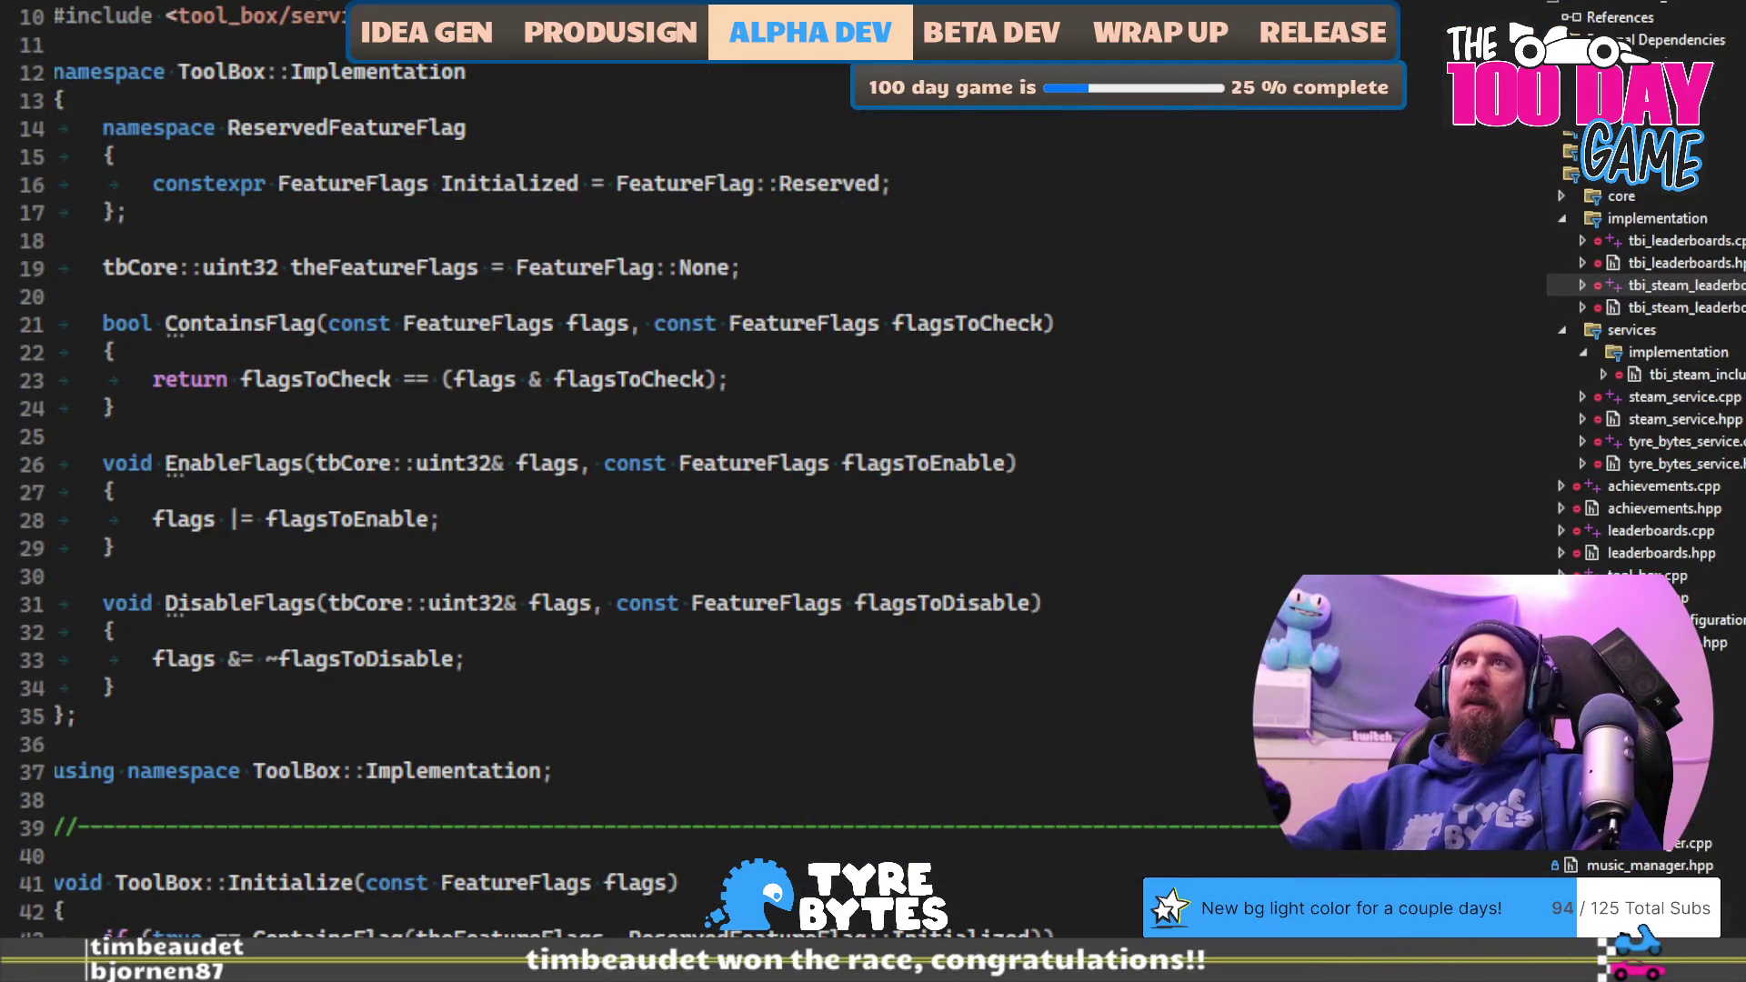
scroll(1127, 385, down, 10)
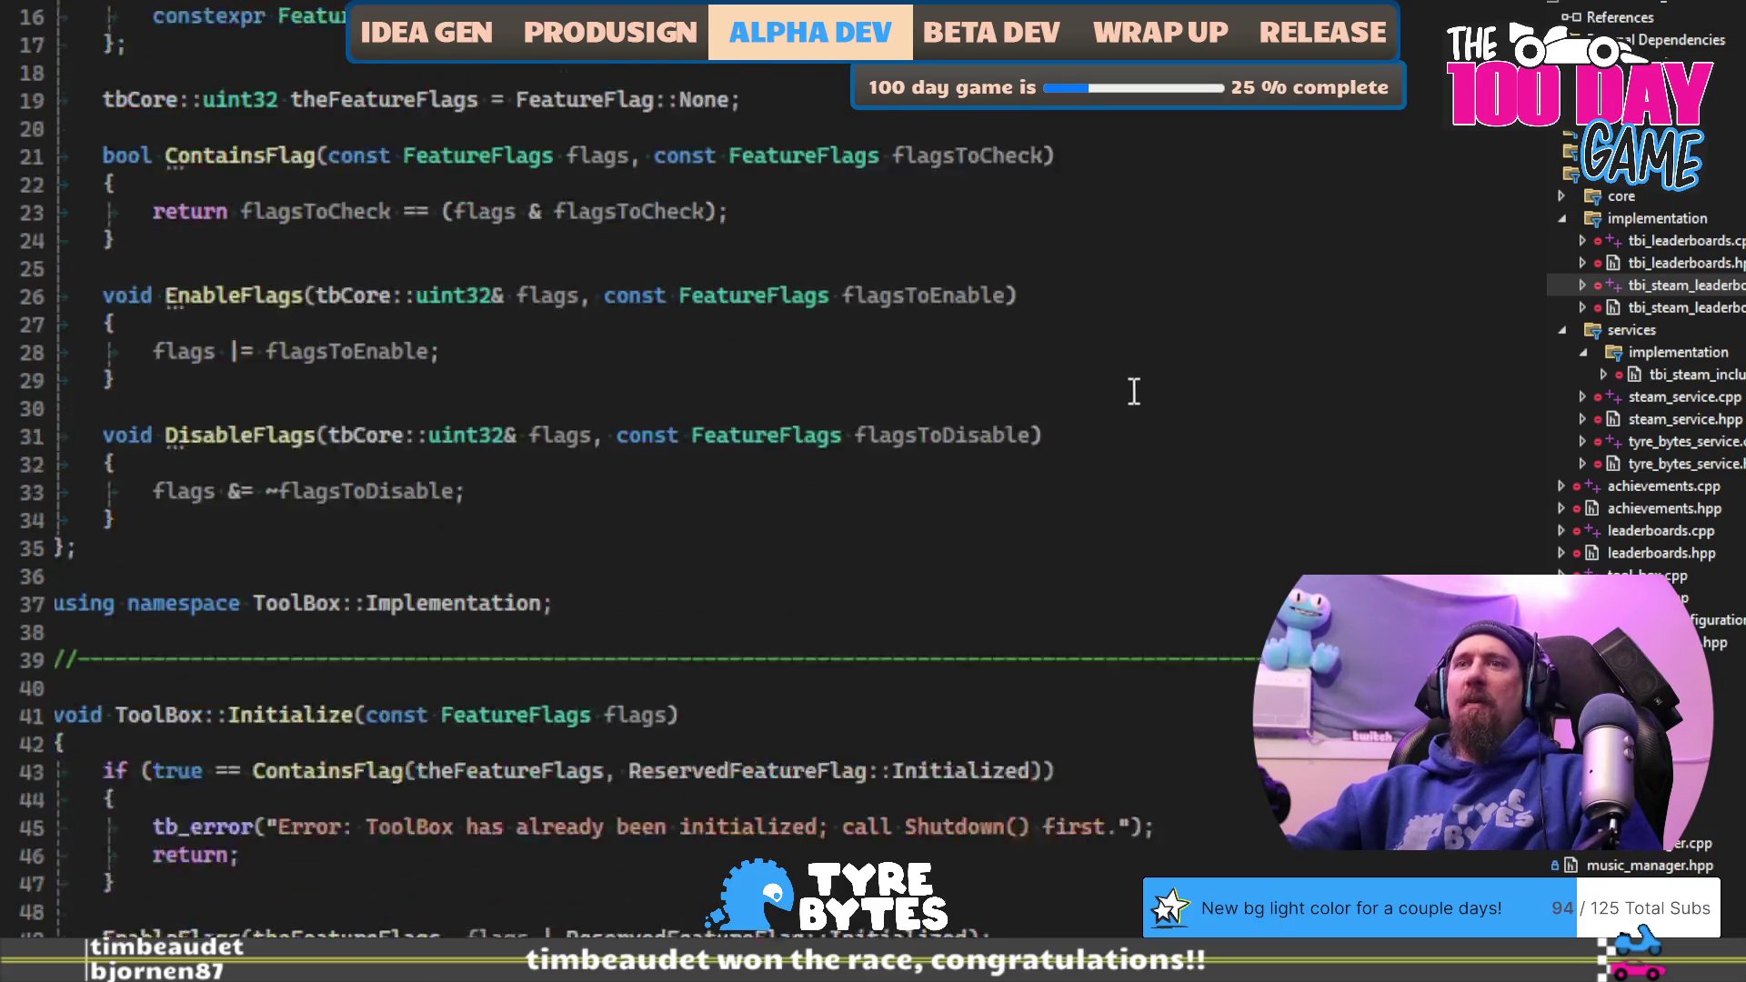
key(ctrl+k)
key(ctrl+o)
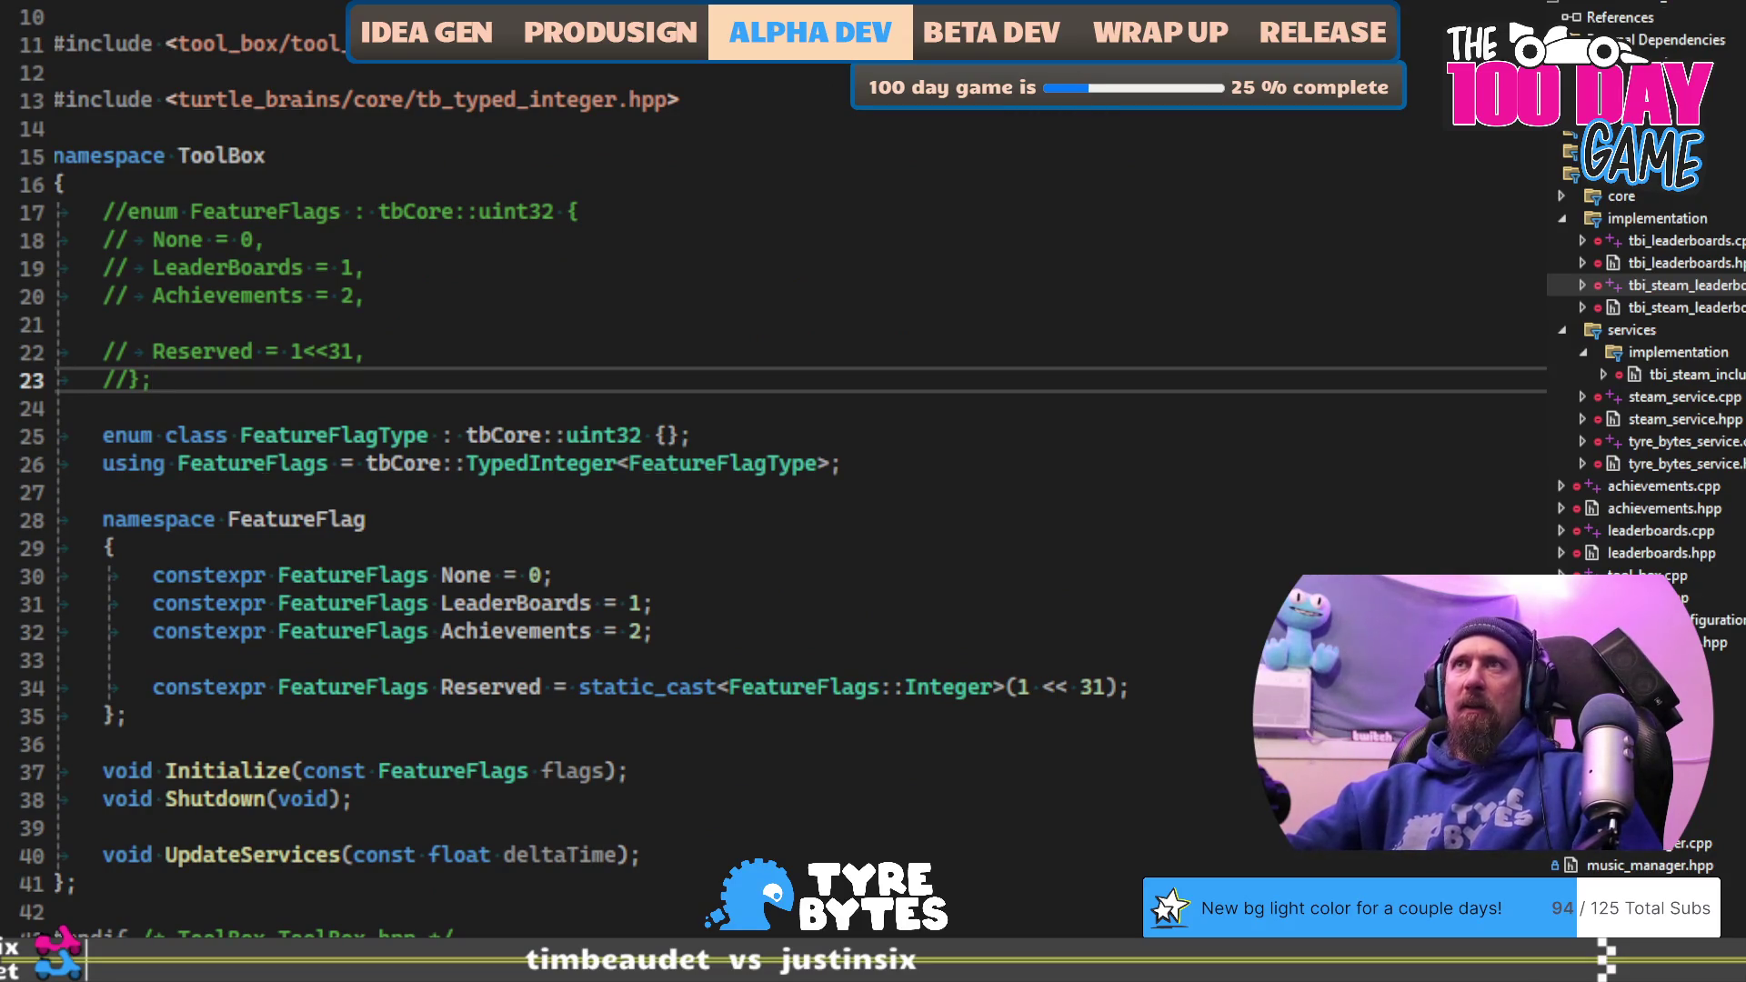
key(ctrl+Tab)
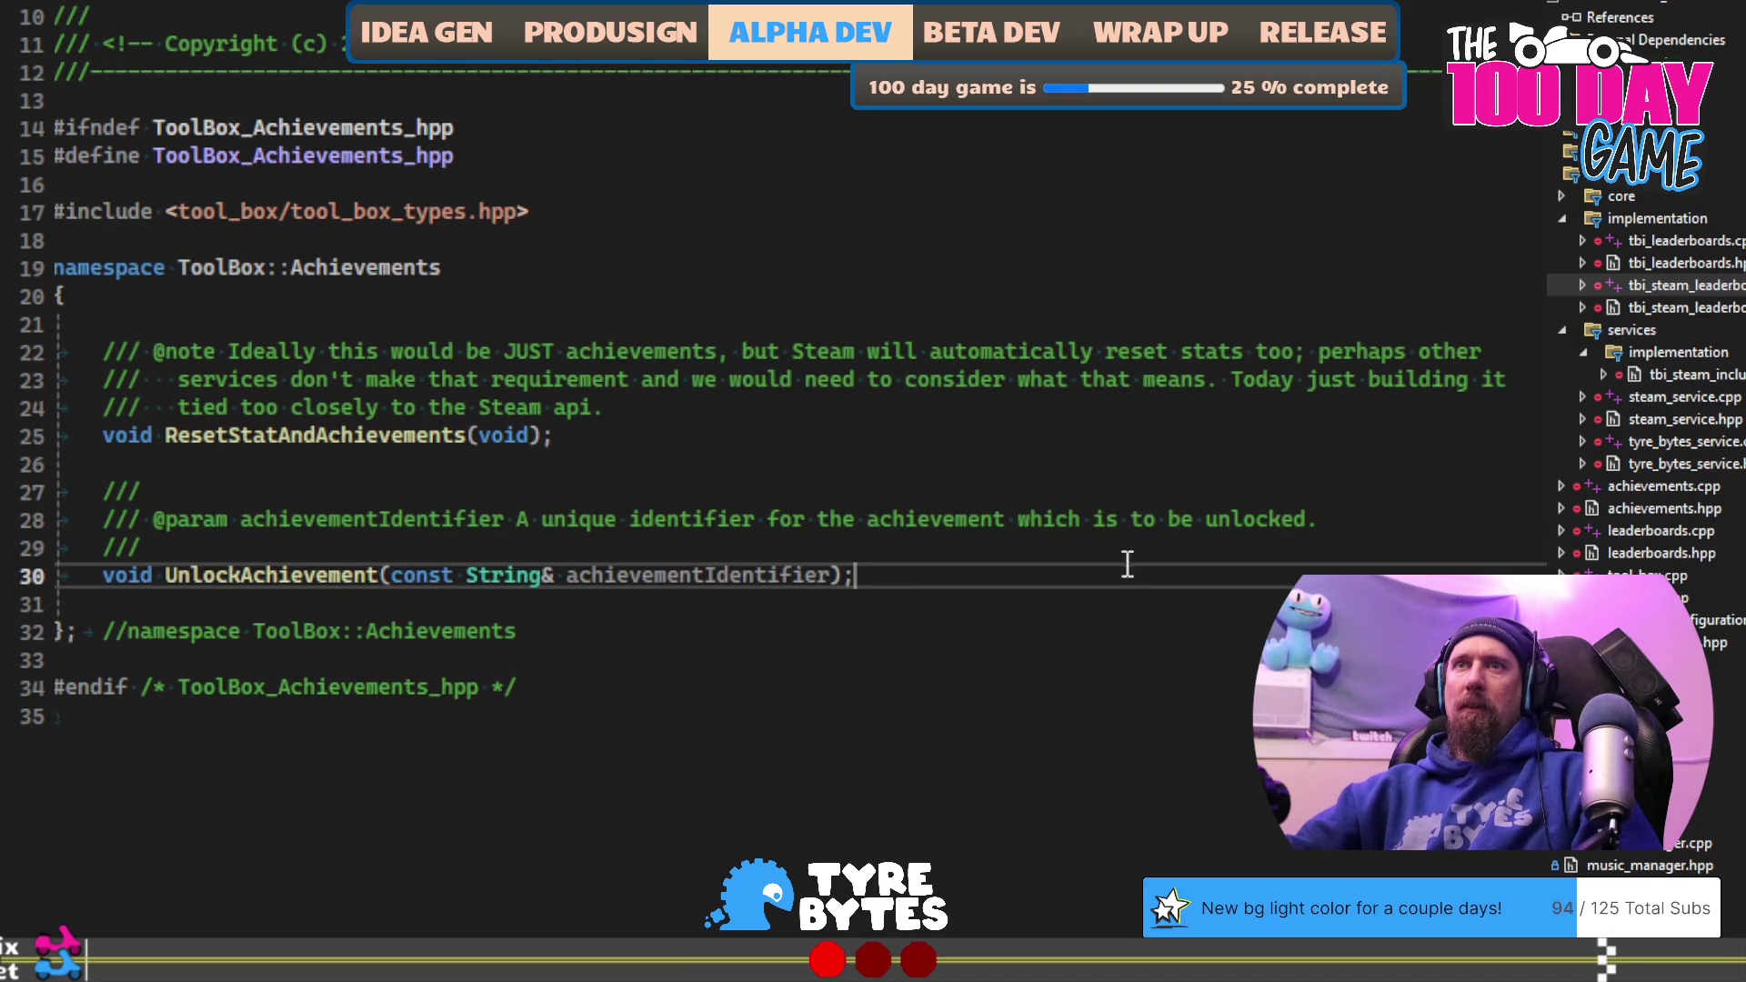
click(1122, 446)
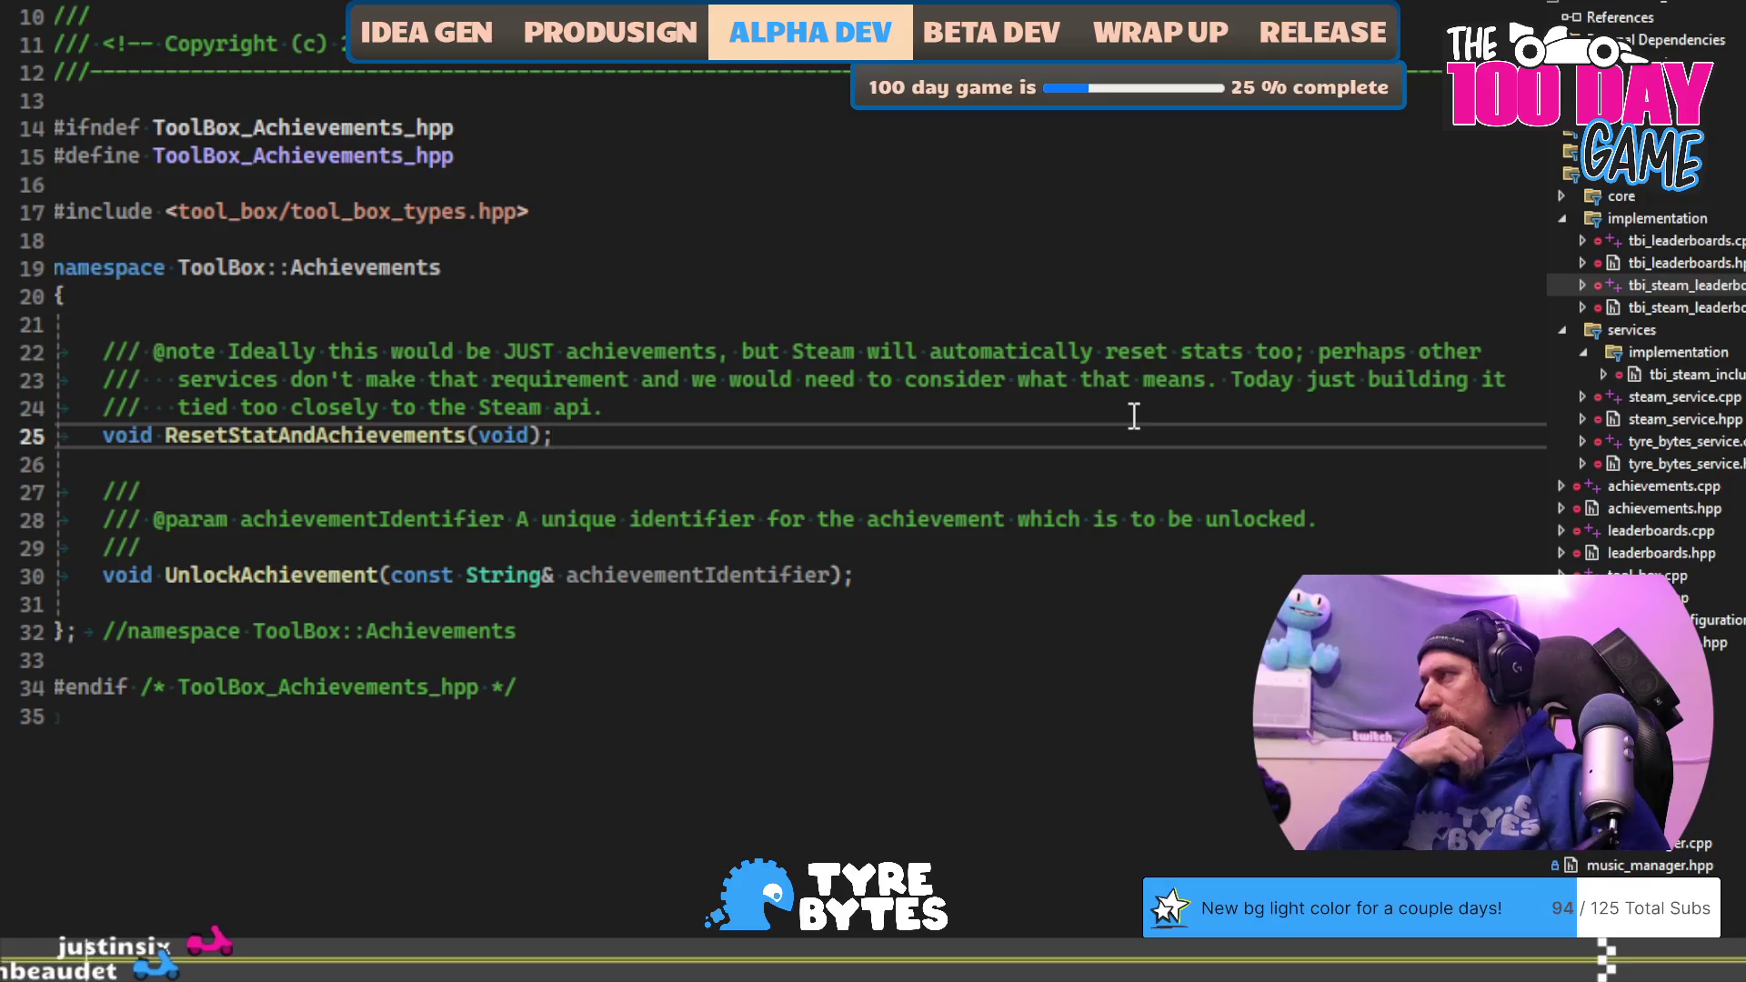
key(Up)
key(Up)
key(Up)
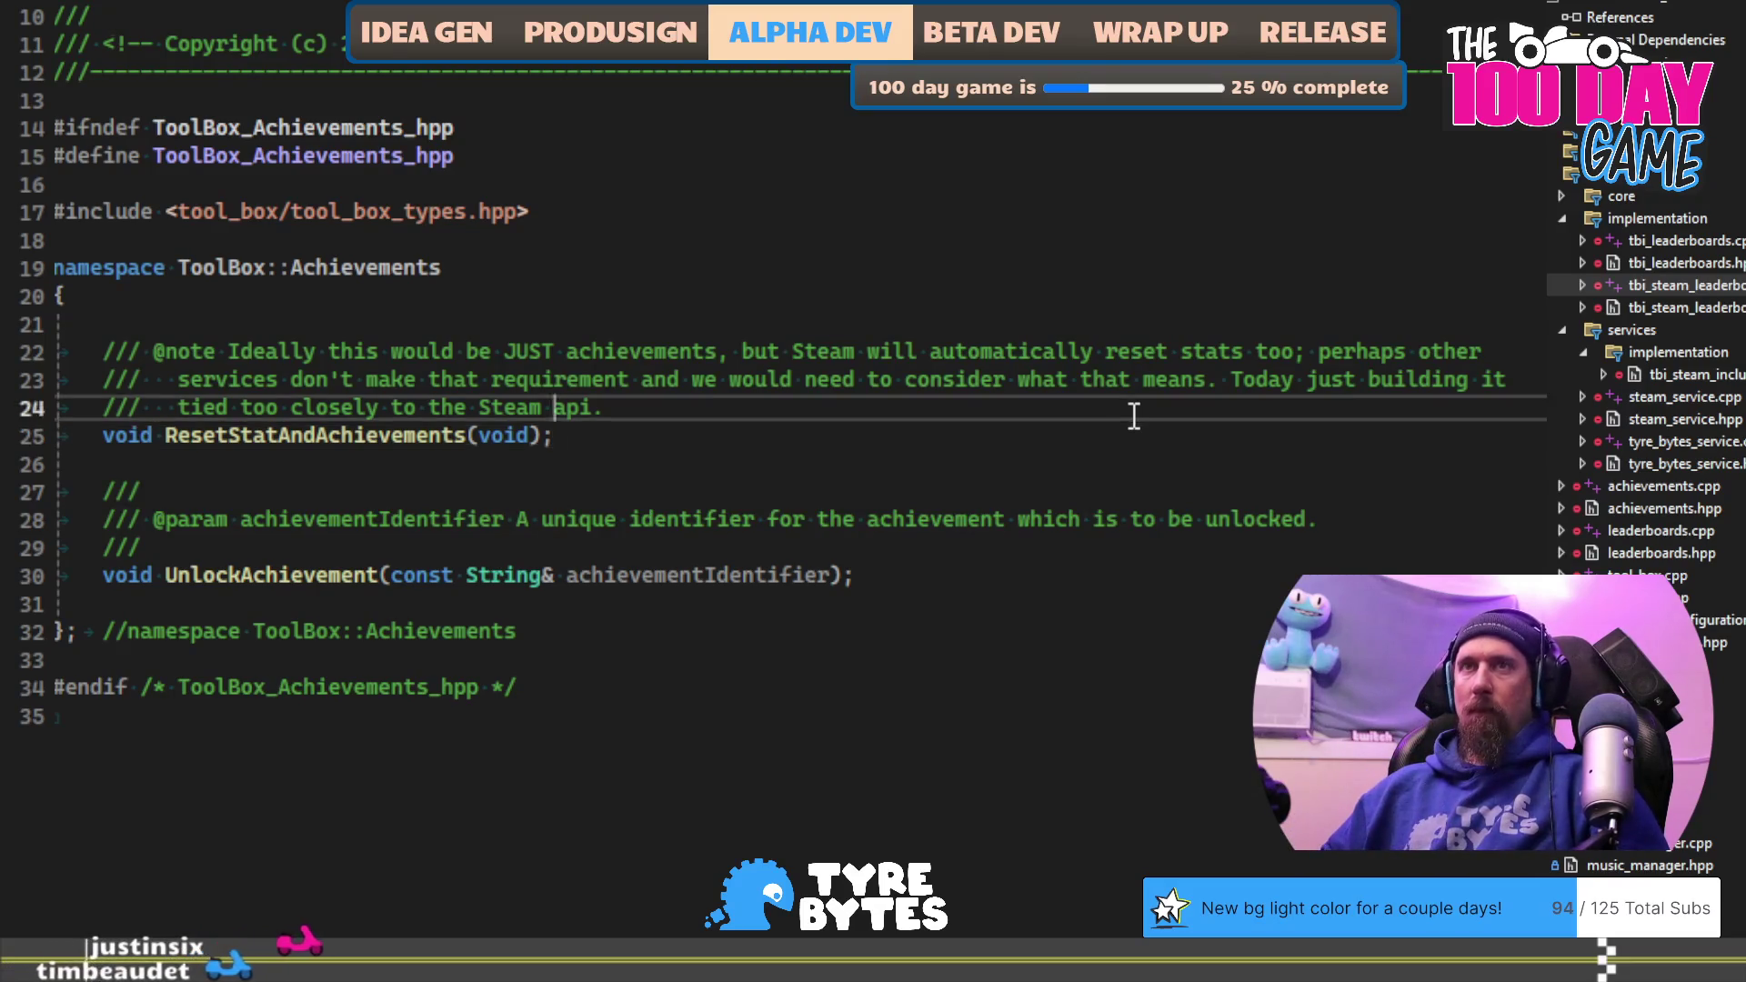
Step: Paste a copy of ResetStatAndAchievements, renamed with 'If', taking const int statsAndAchievementsVersion
key(Return)
text(void ResetStatAndAchievements(void);)
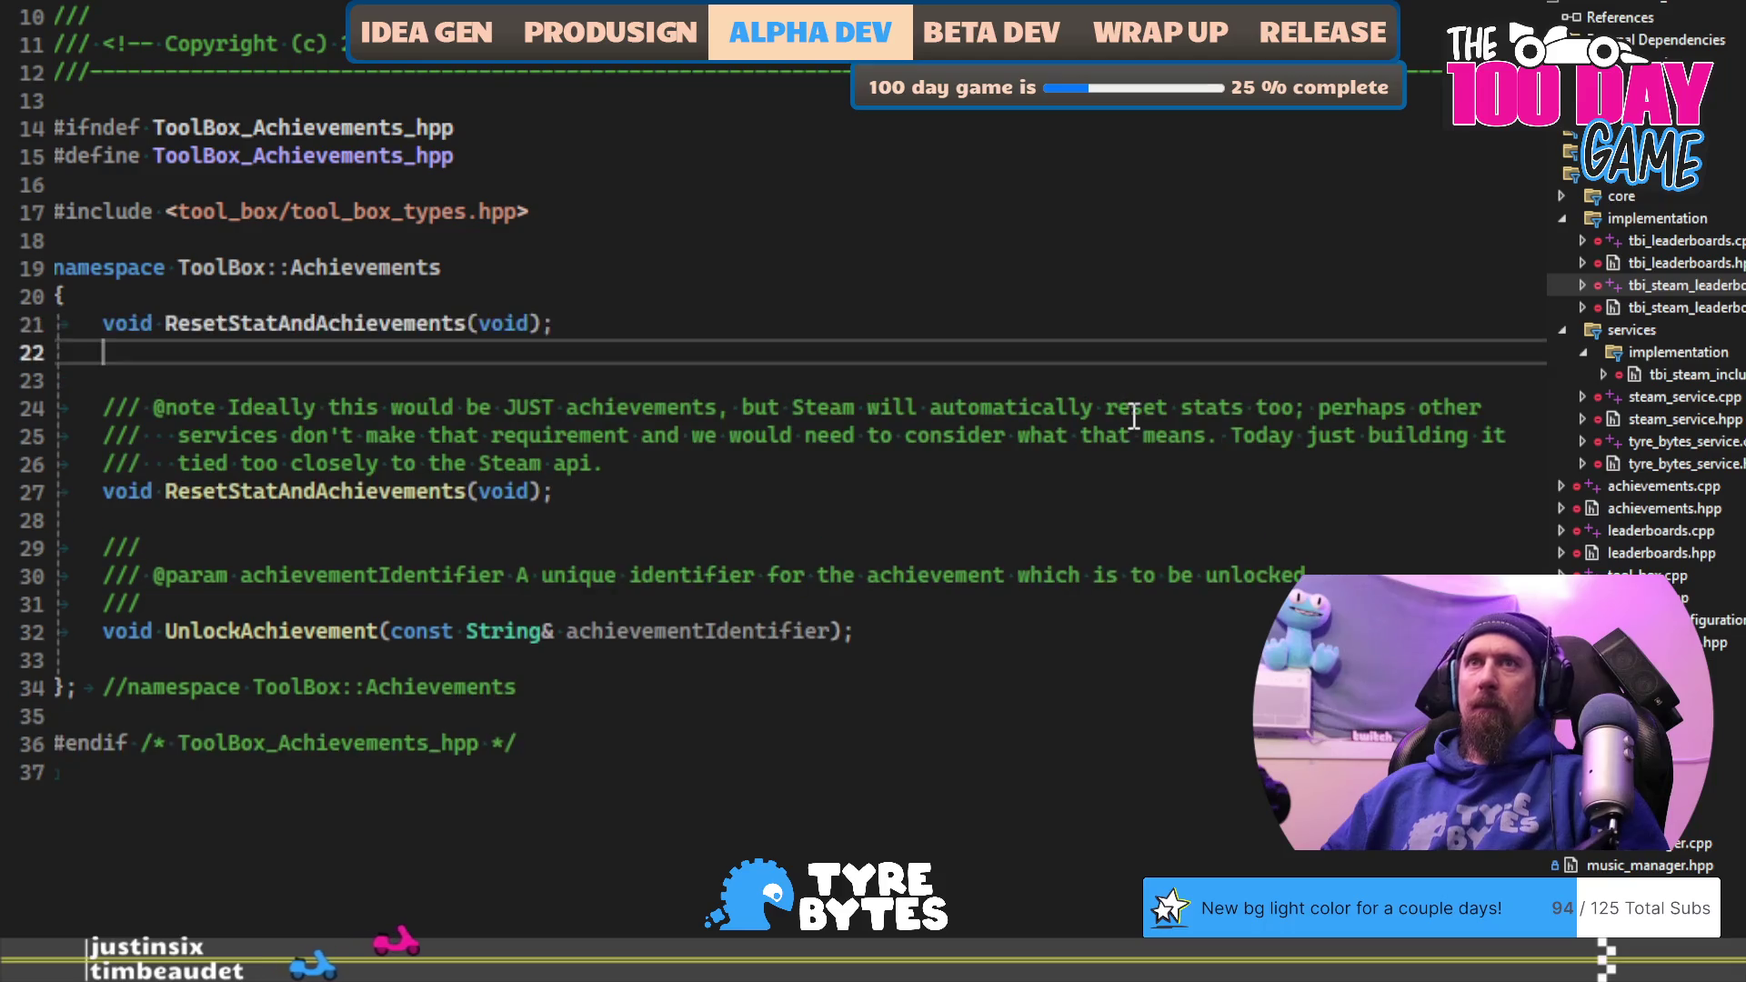
key(Up)
key(ctrl+Right)
key(ctrl+Right)
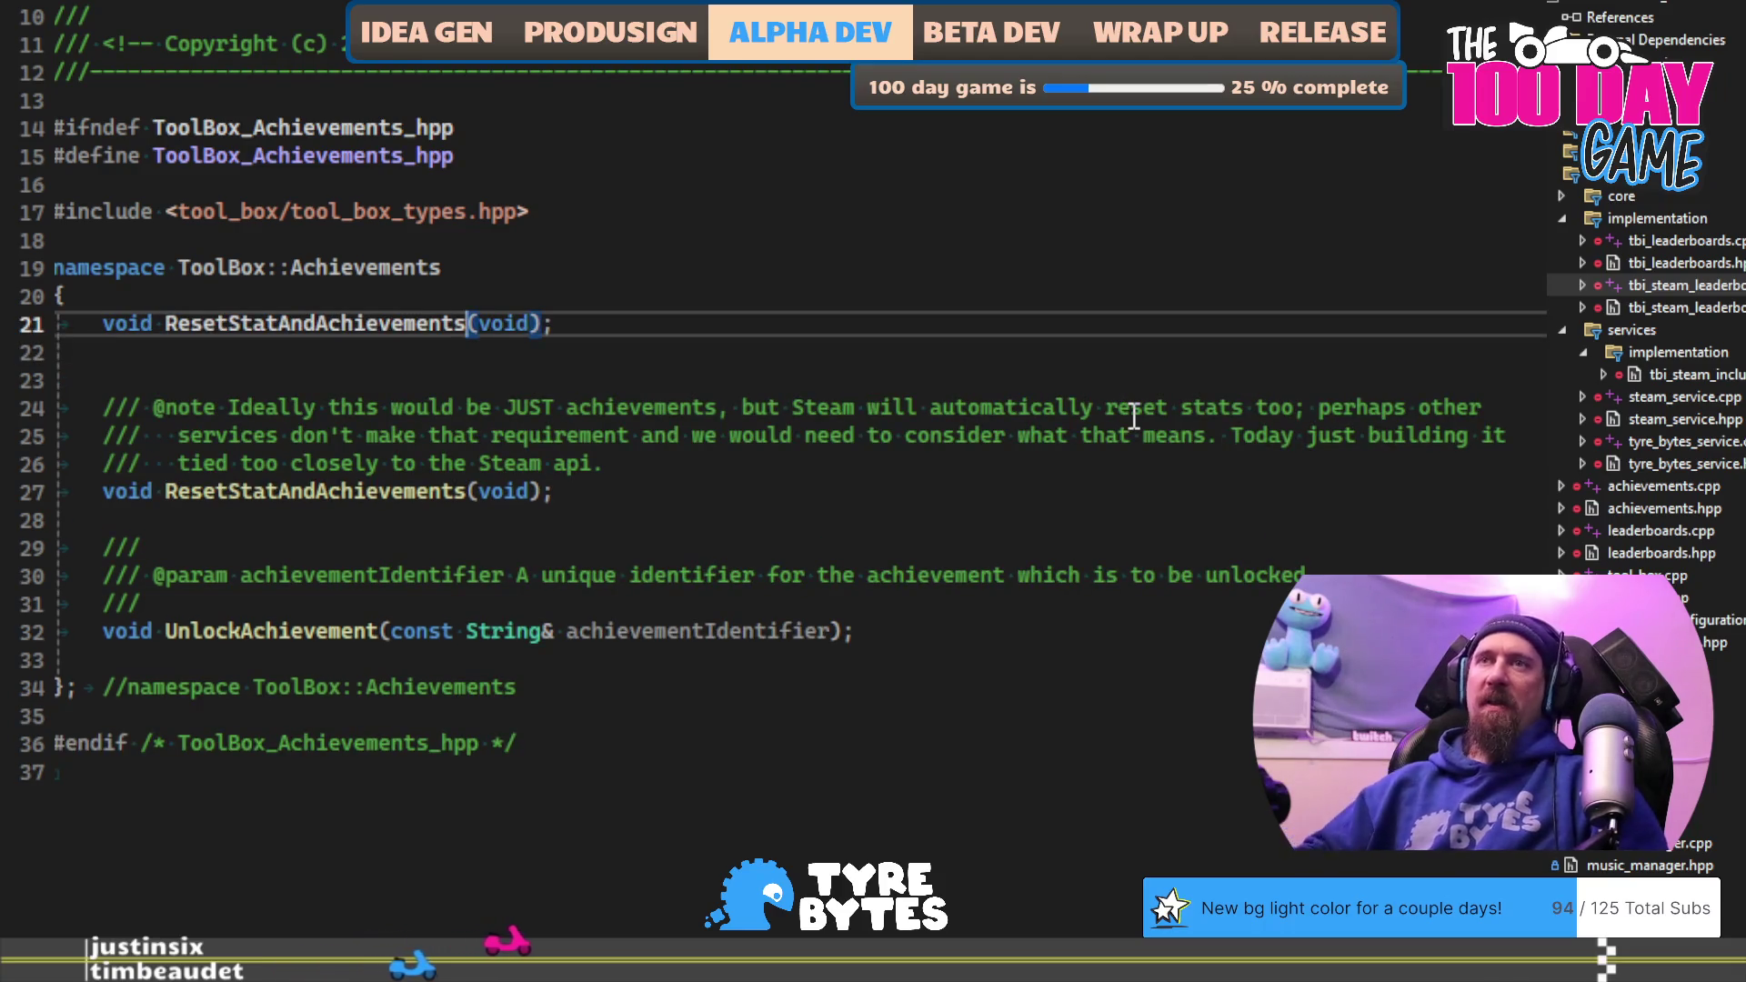
text(If)
key(ctrl+shift+Right)
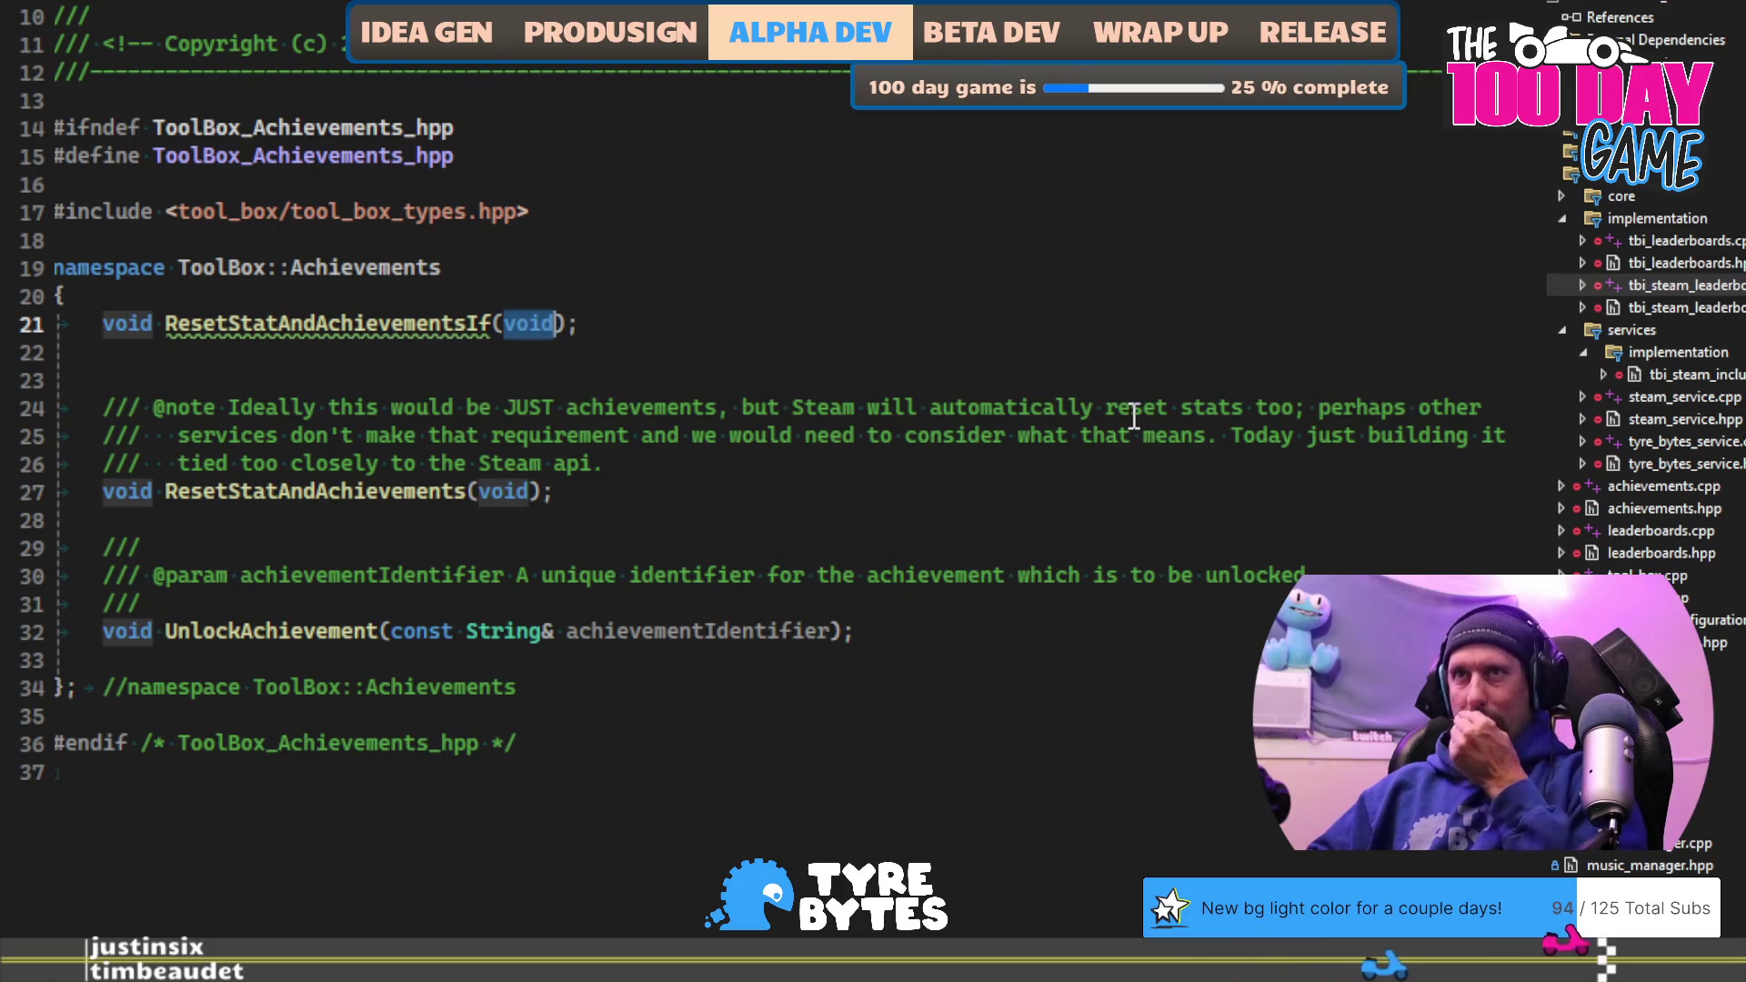
text(const int st)
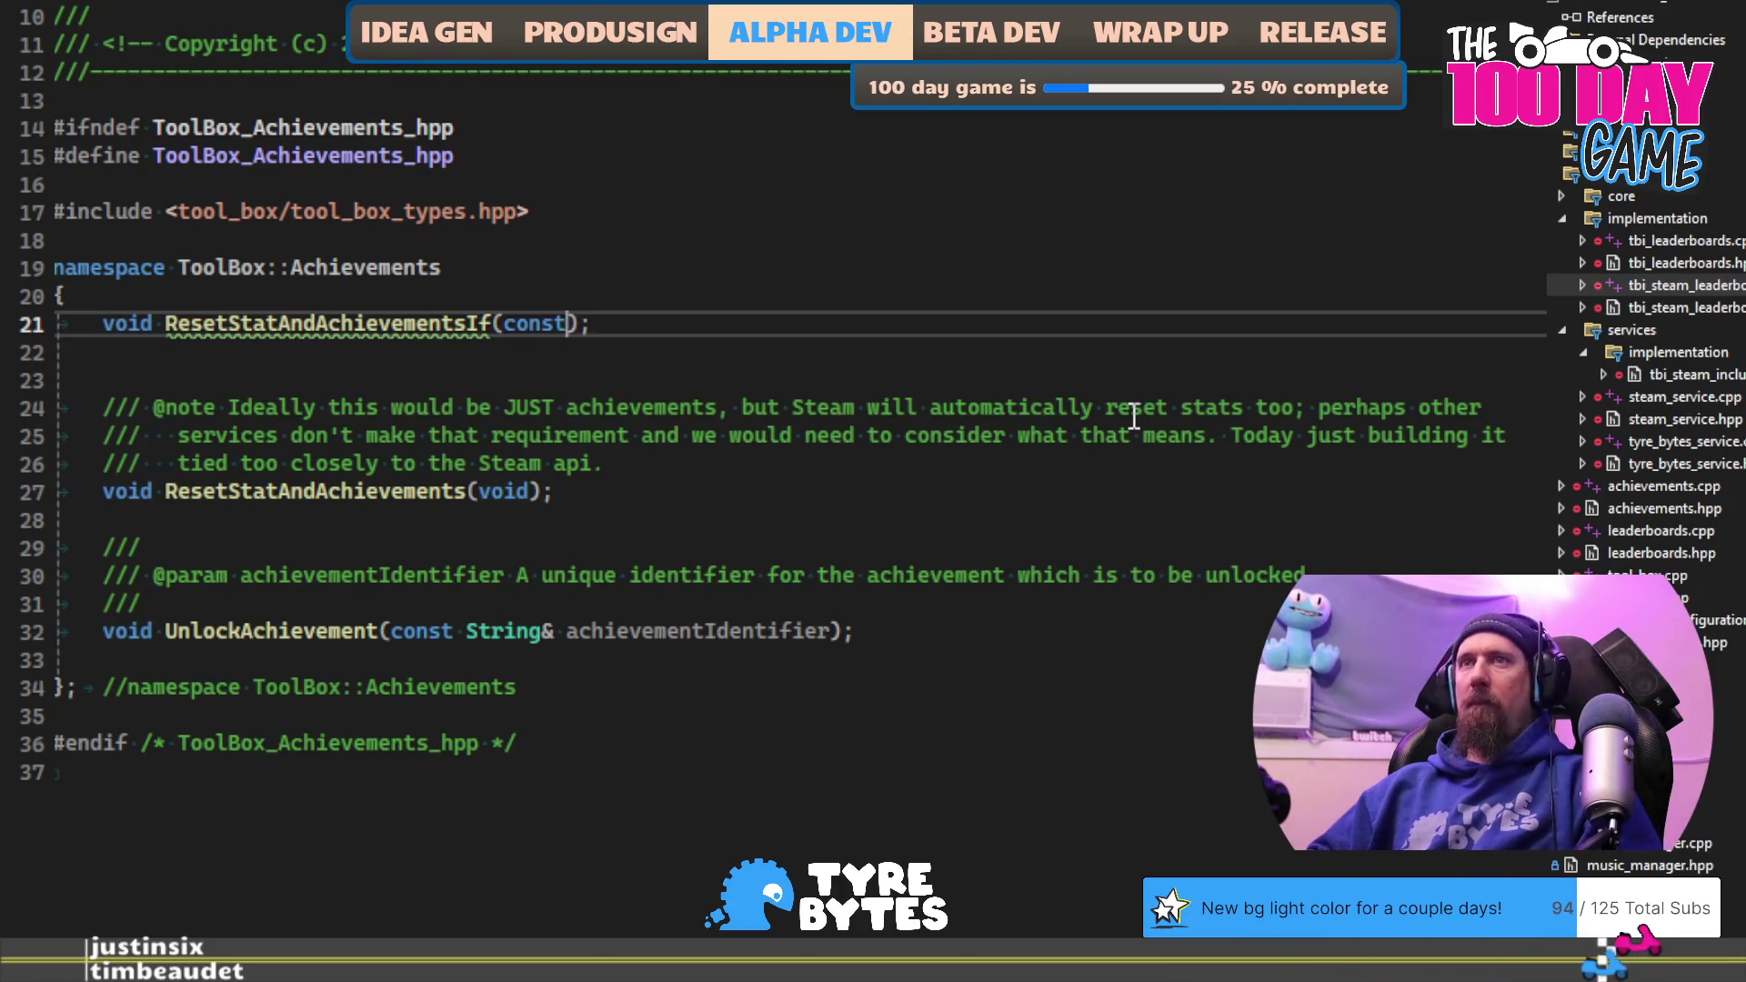
text(atAnd)
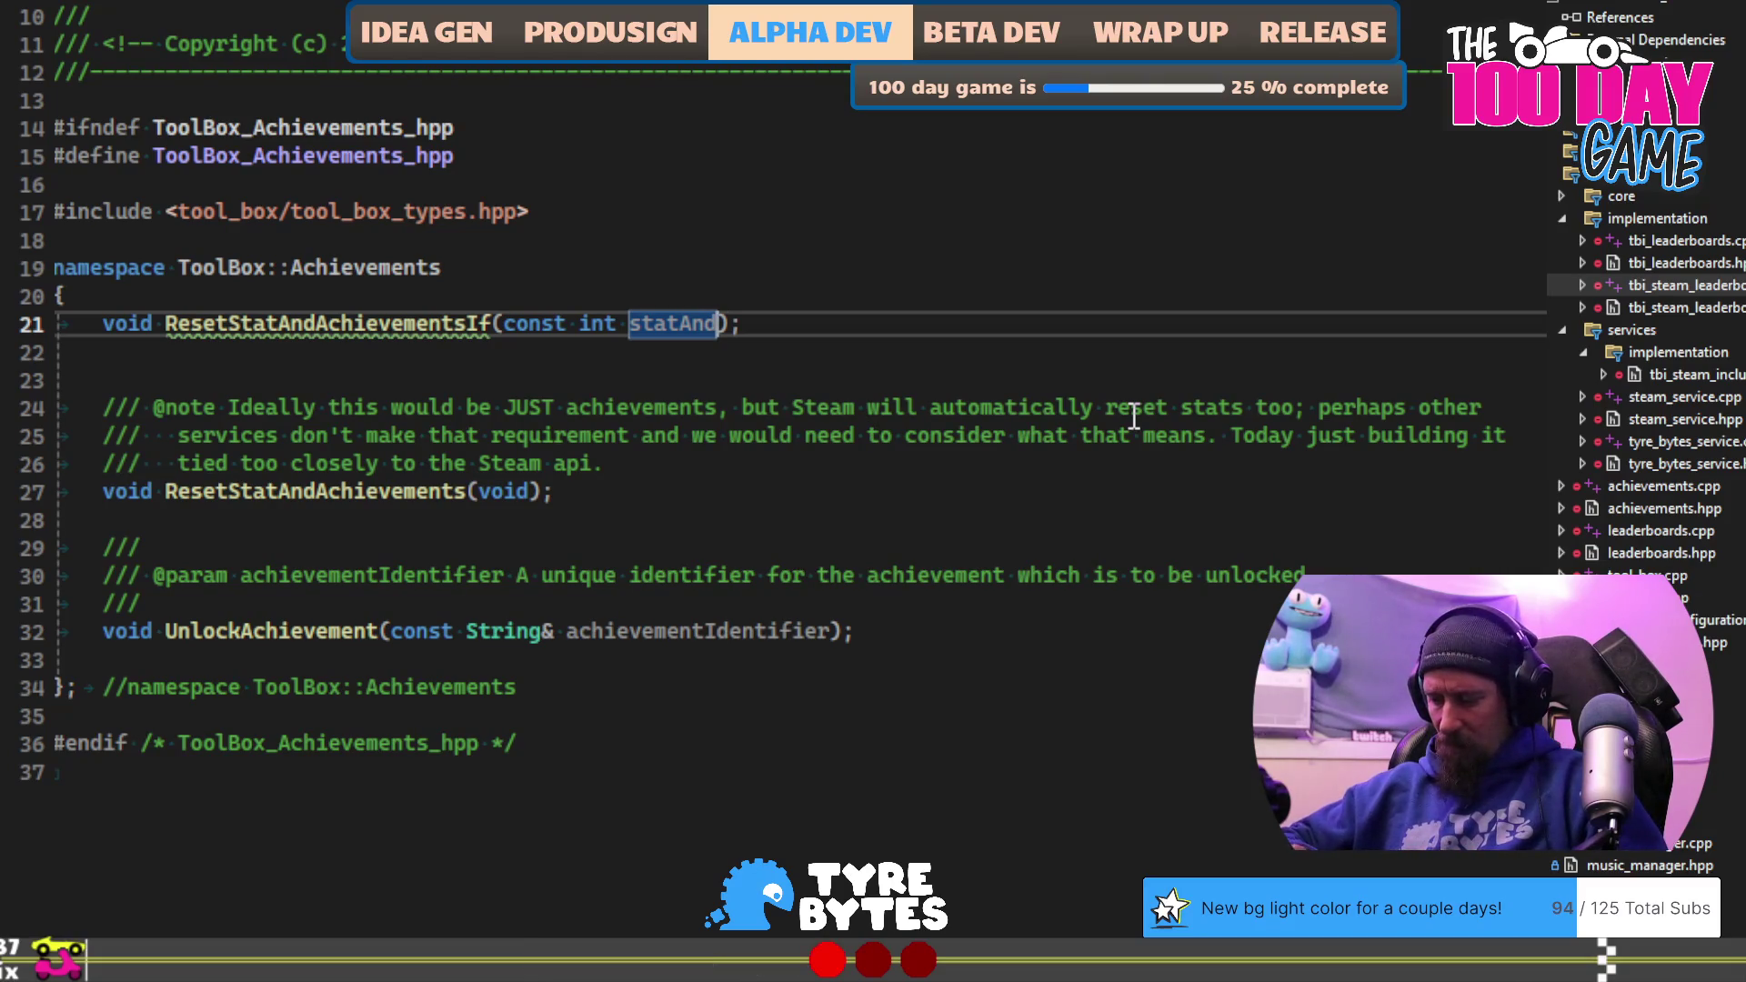
text(k)
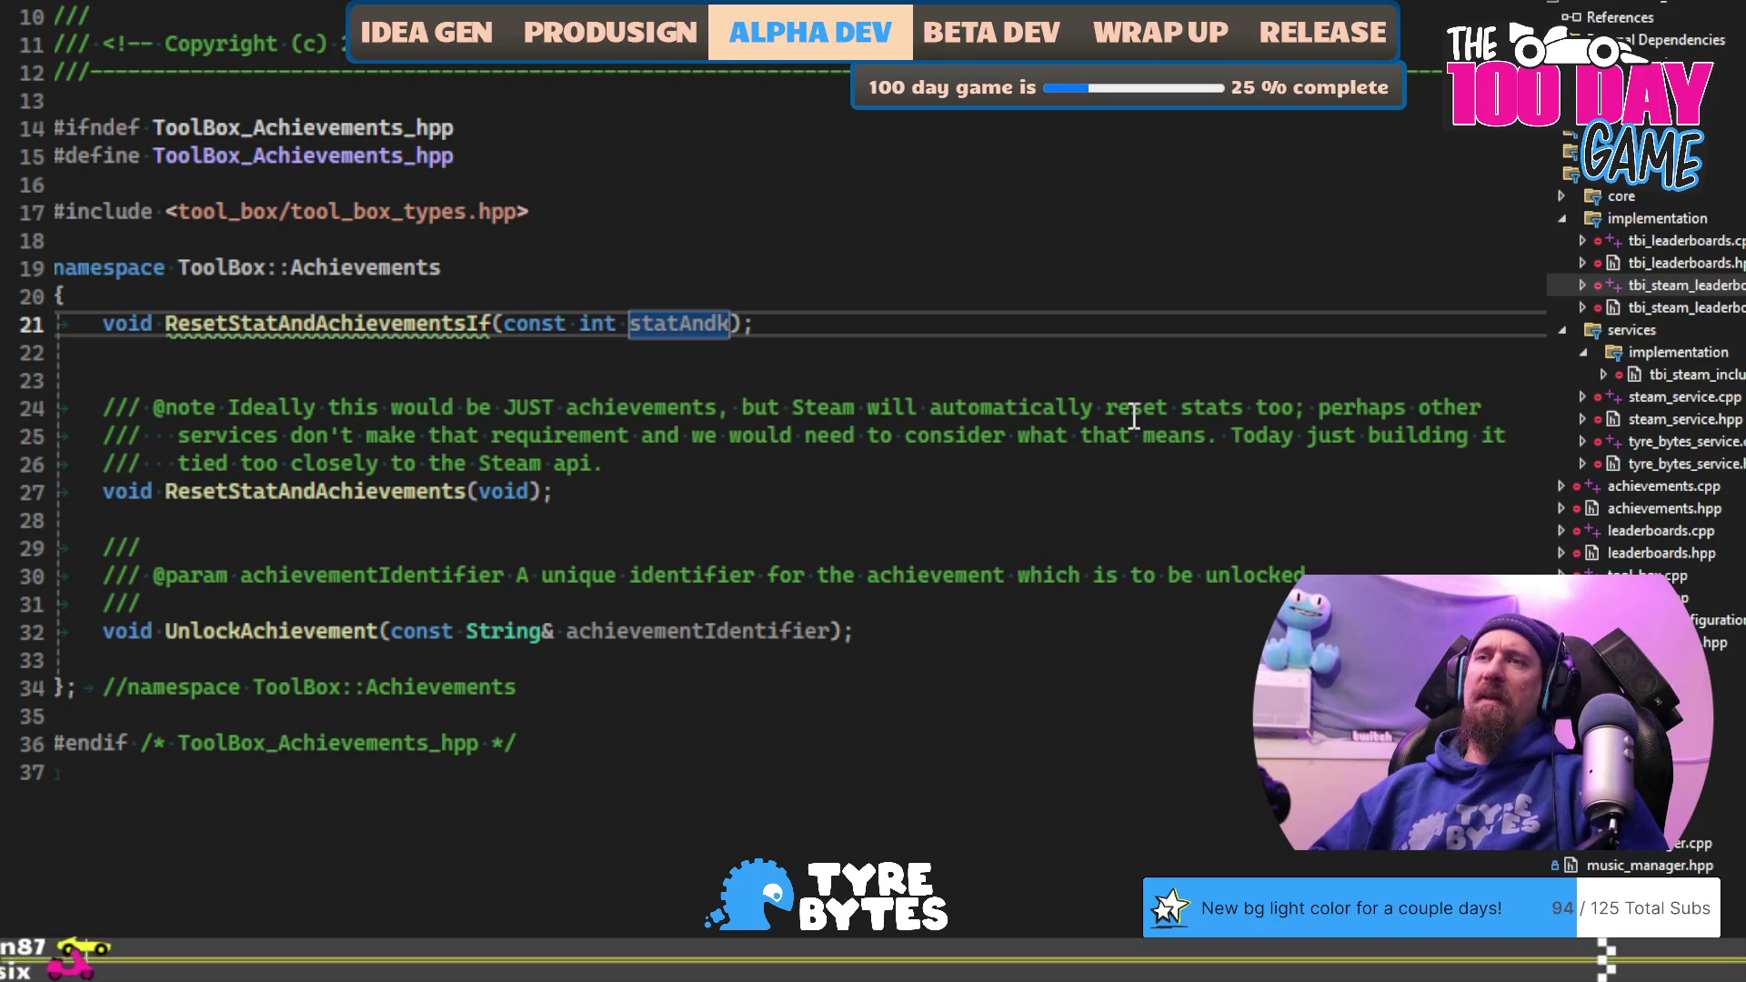
key(BackSpace)
text(stats)
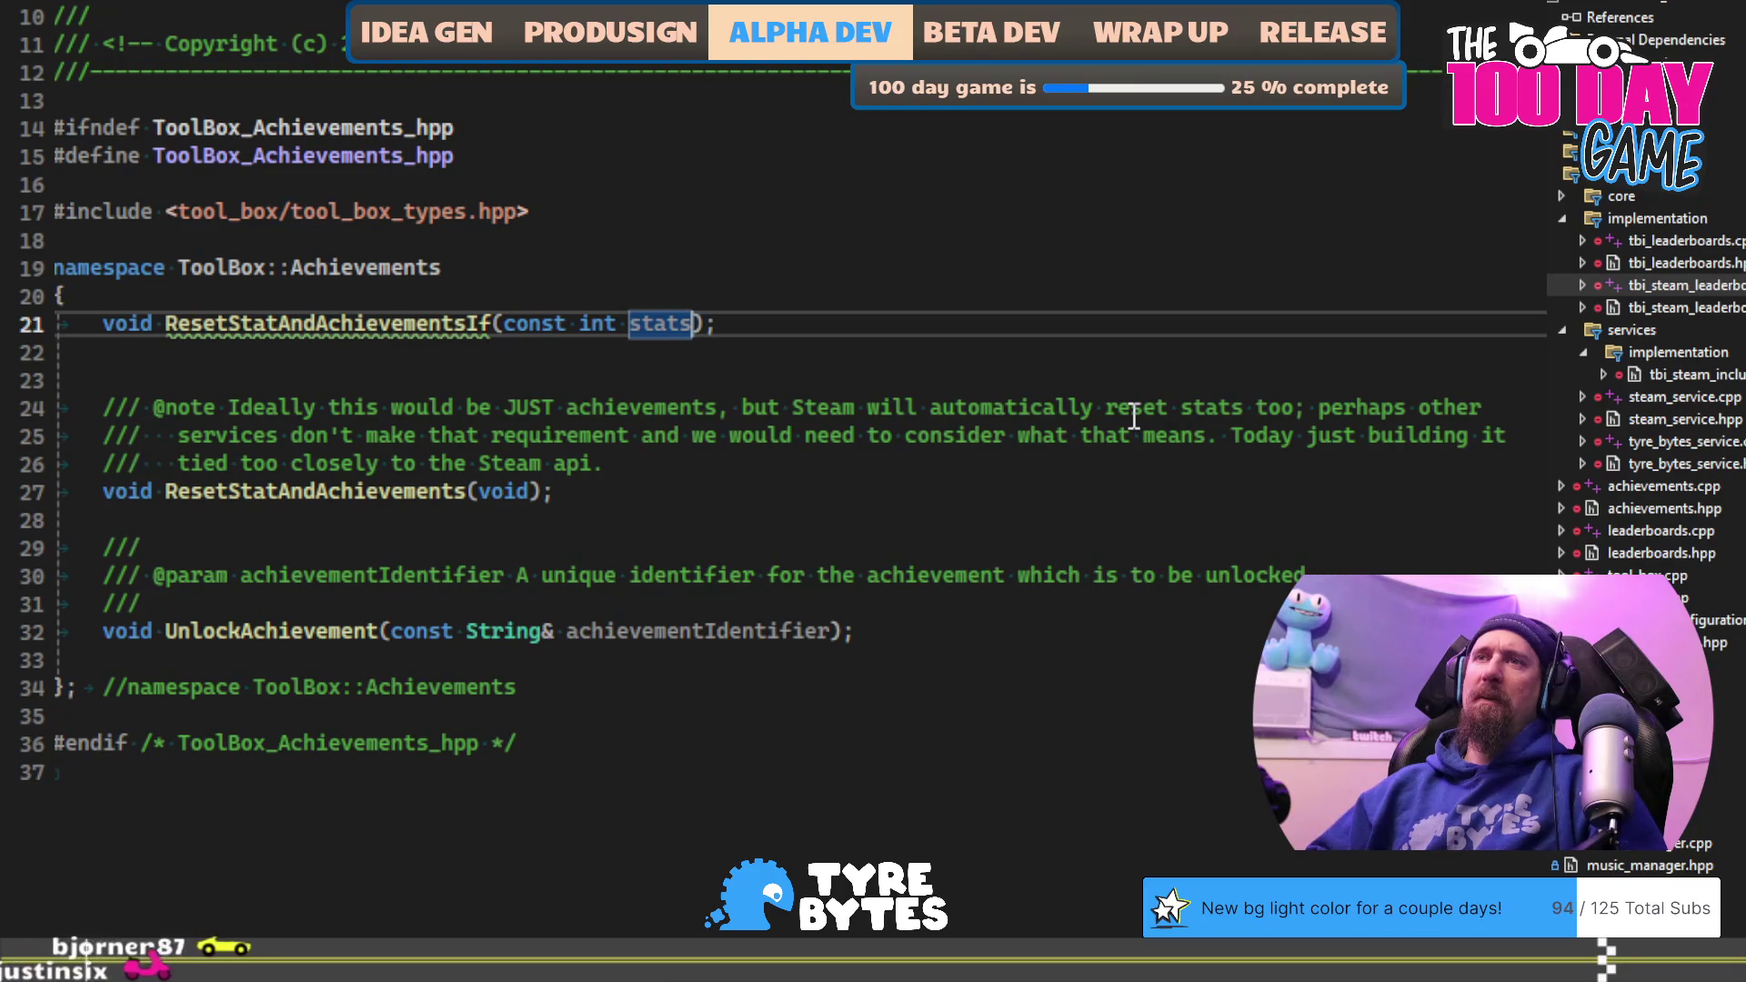
text(And)
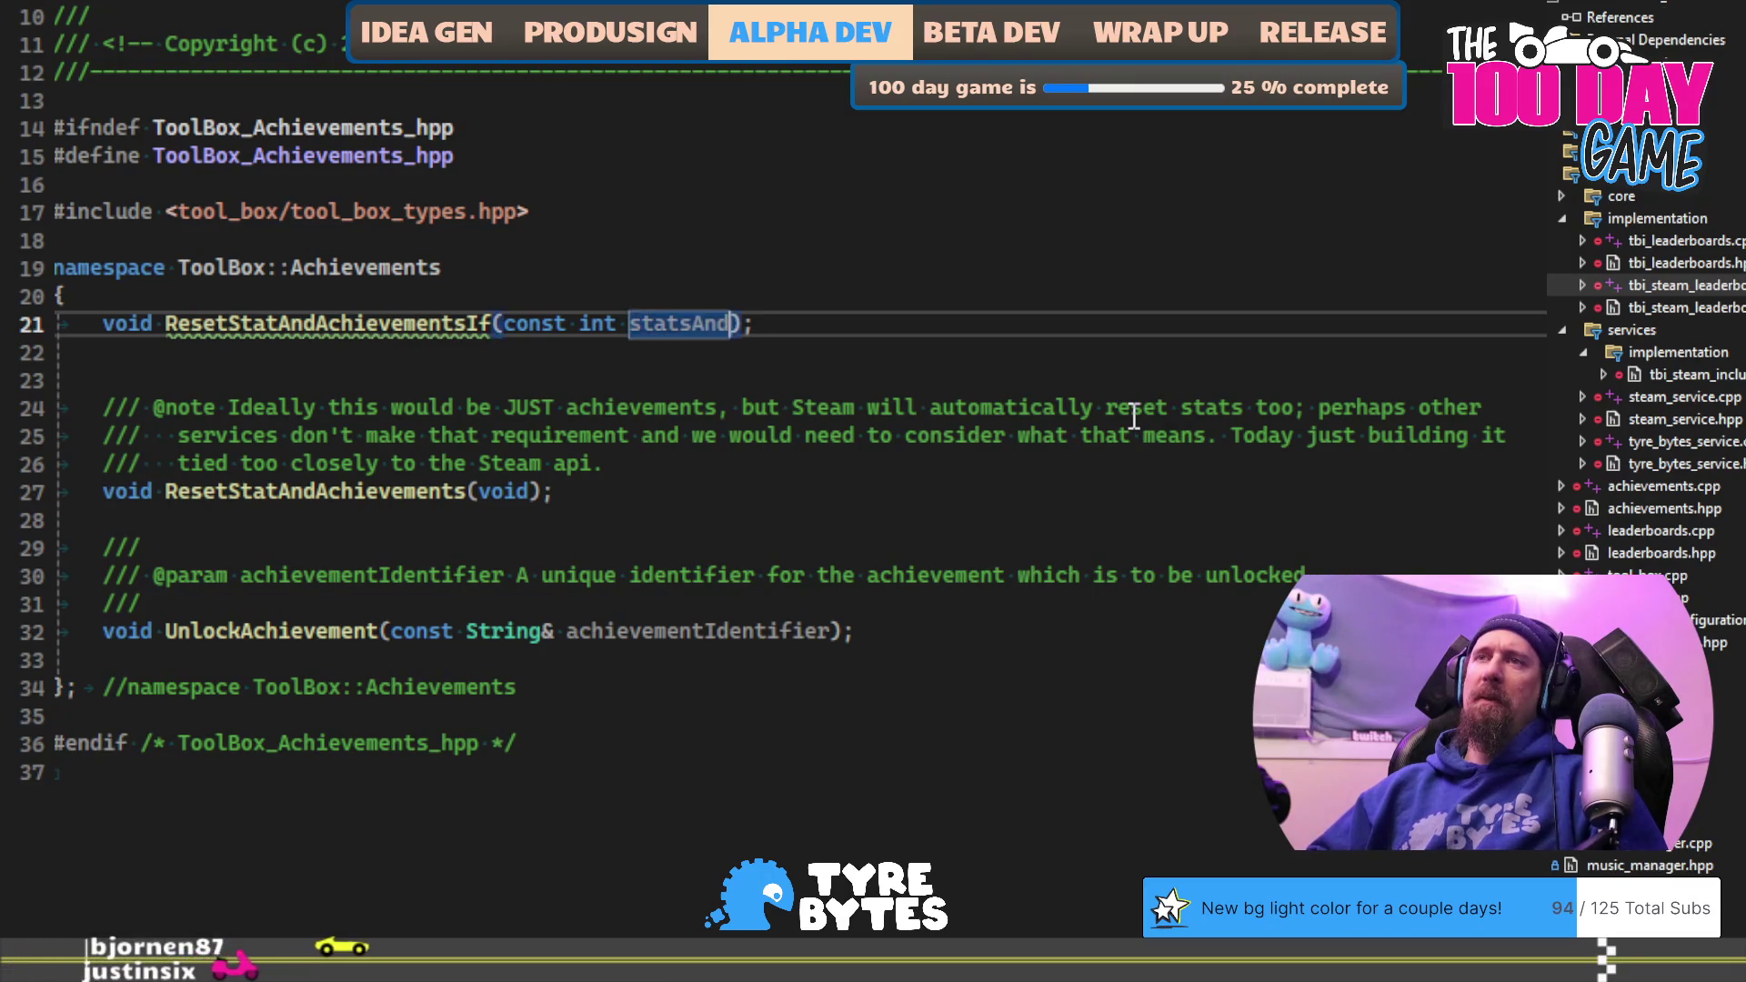
text(Achieve)
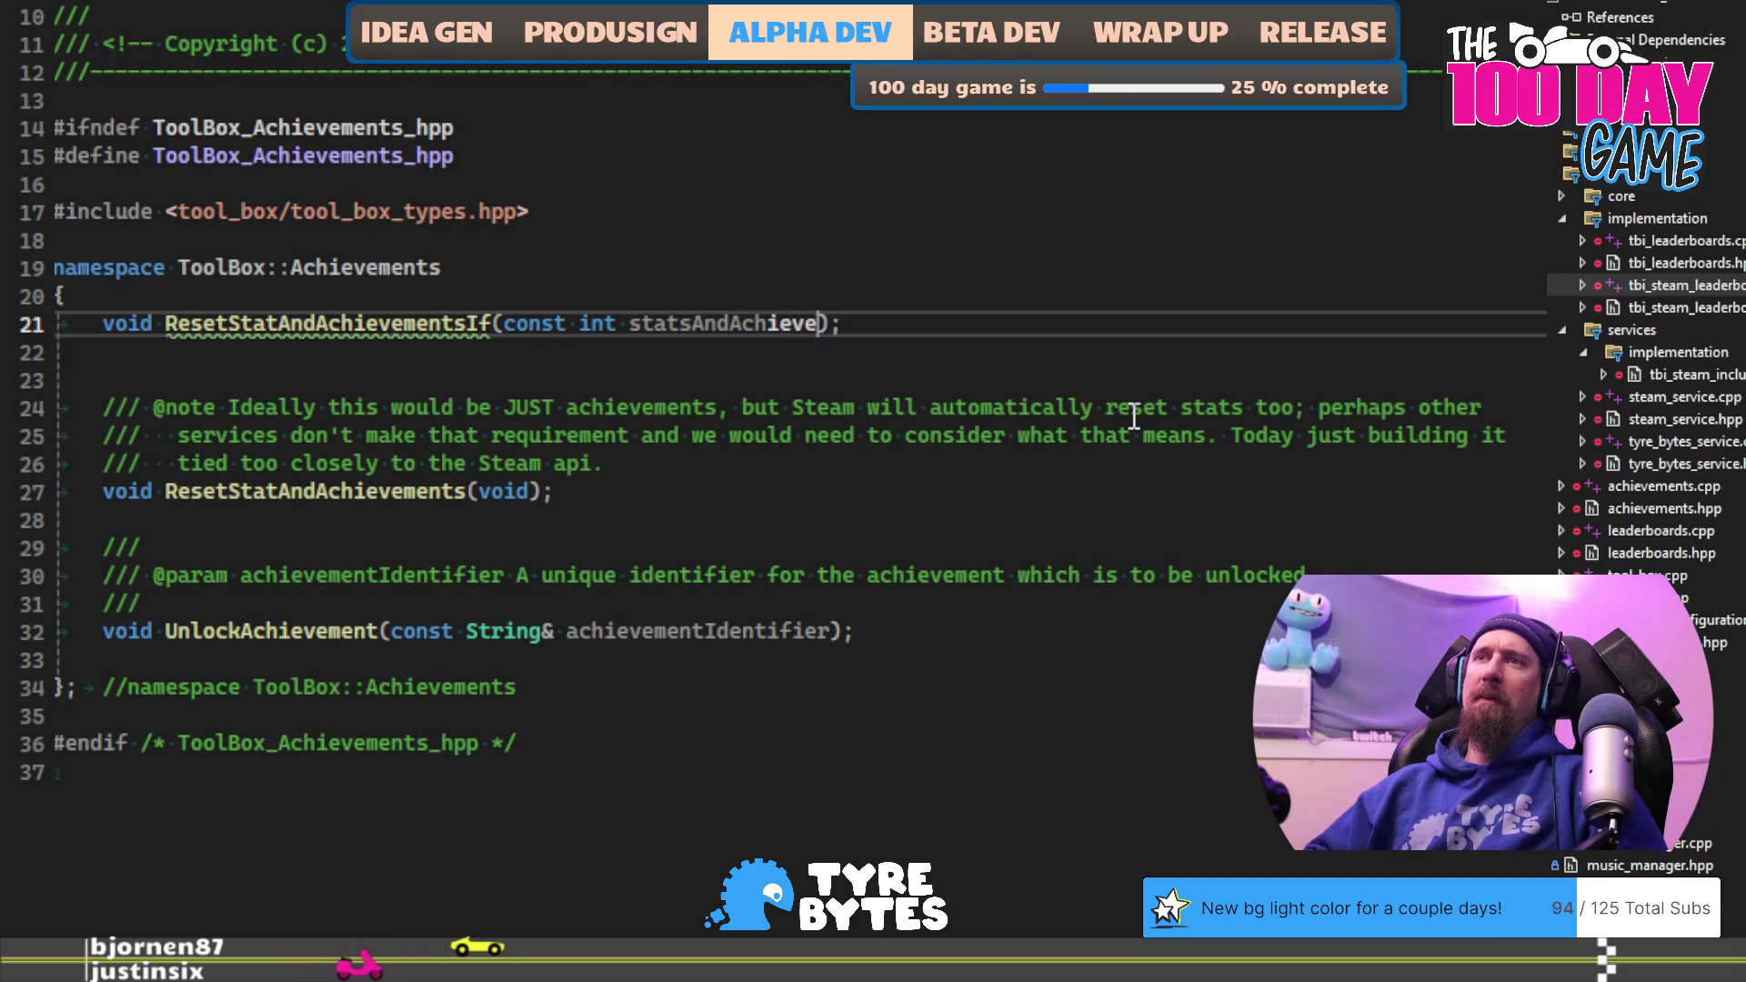
text(mnt)
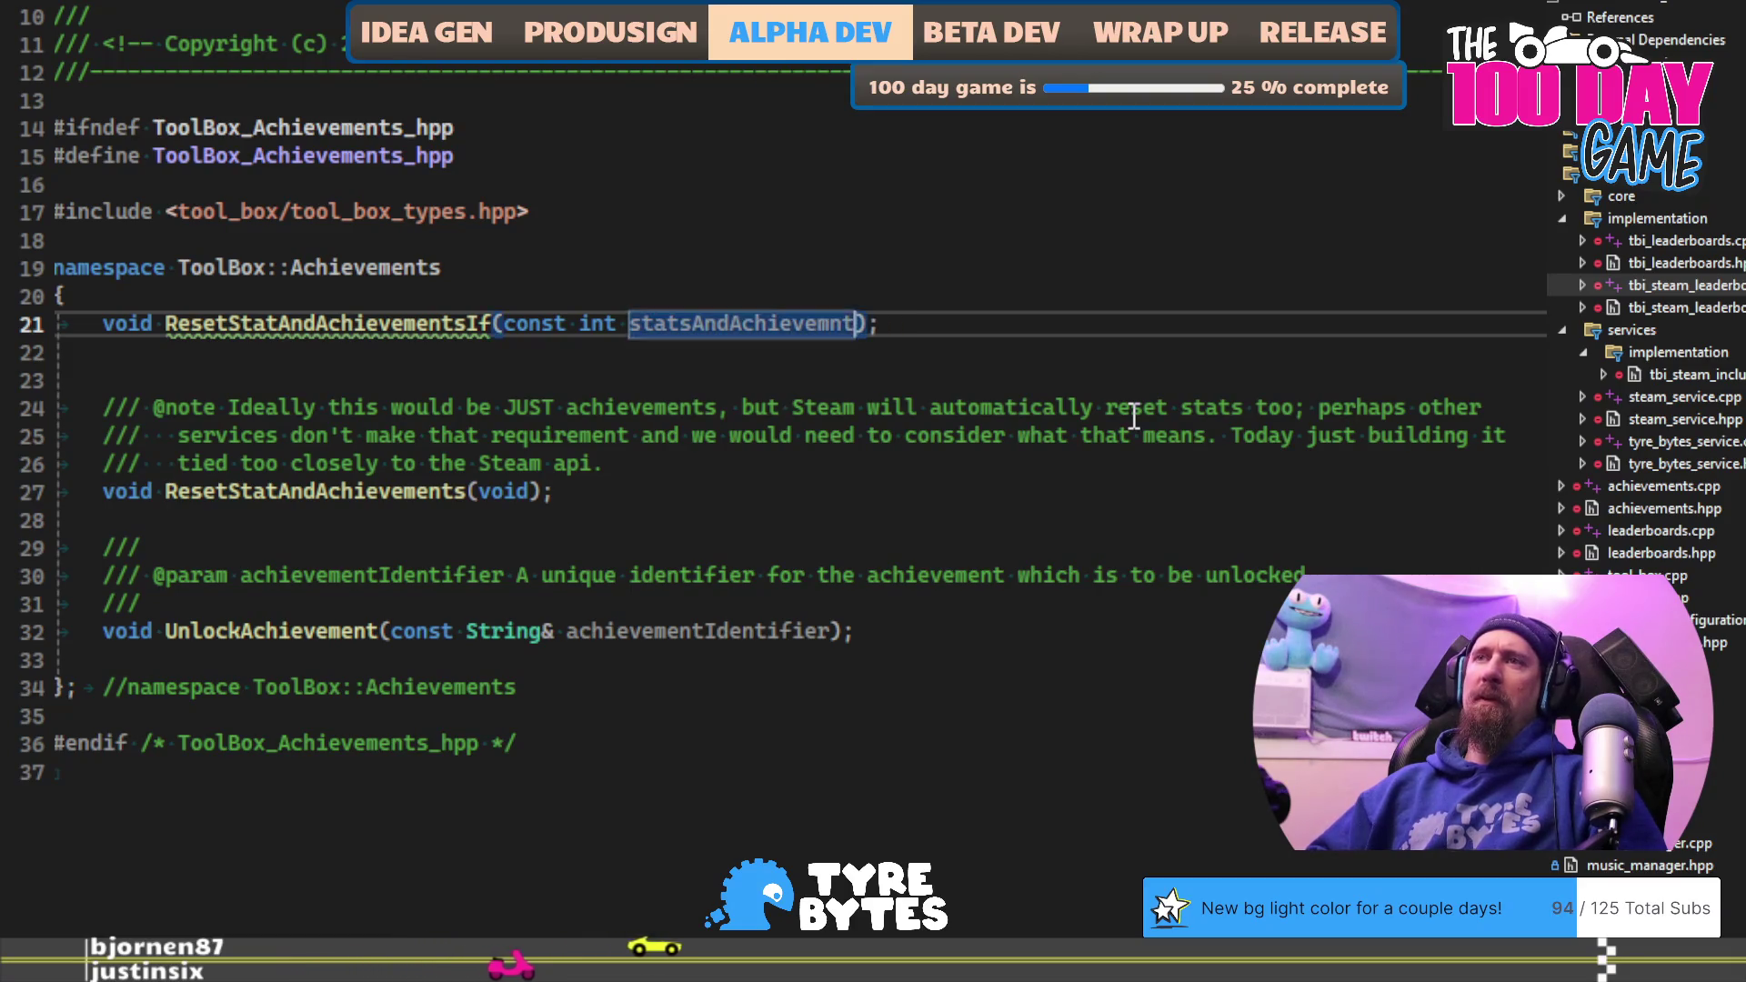
key(BackSpace)
key(BackSpace)
text(entsVersion)
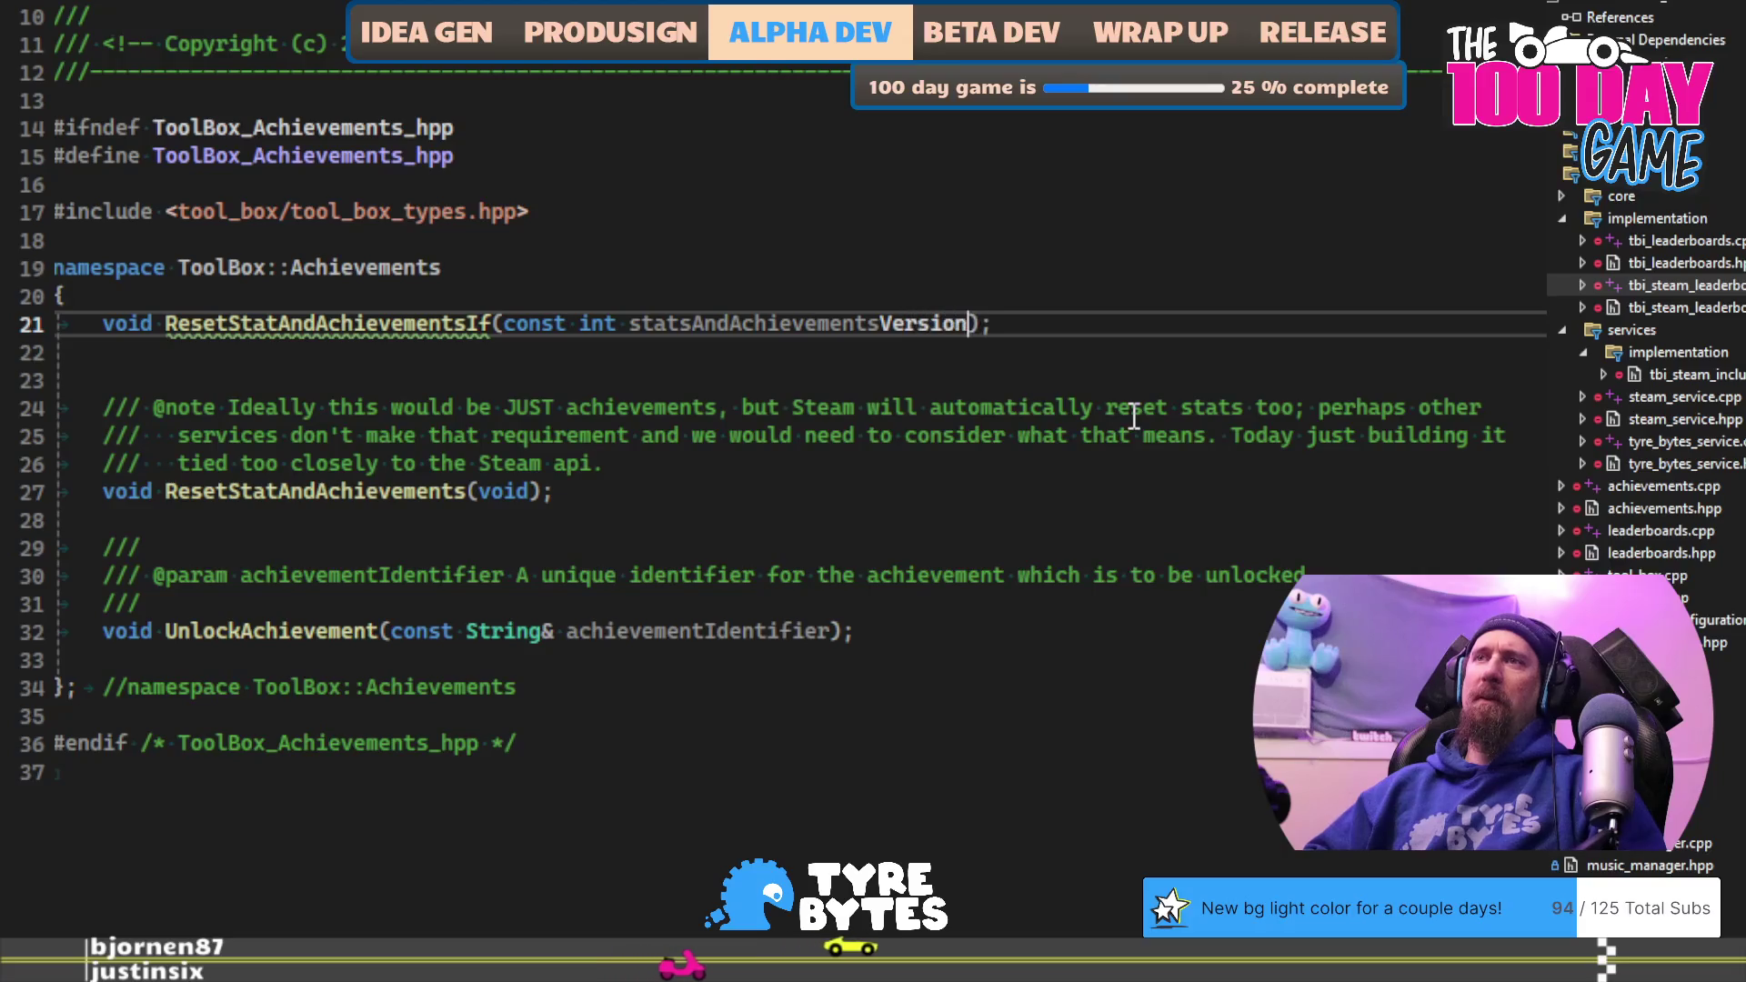
key(Up)
key(Return)
text(//)
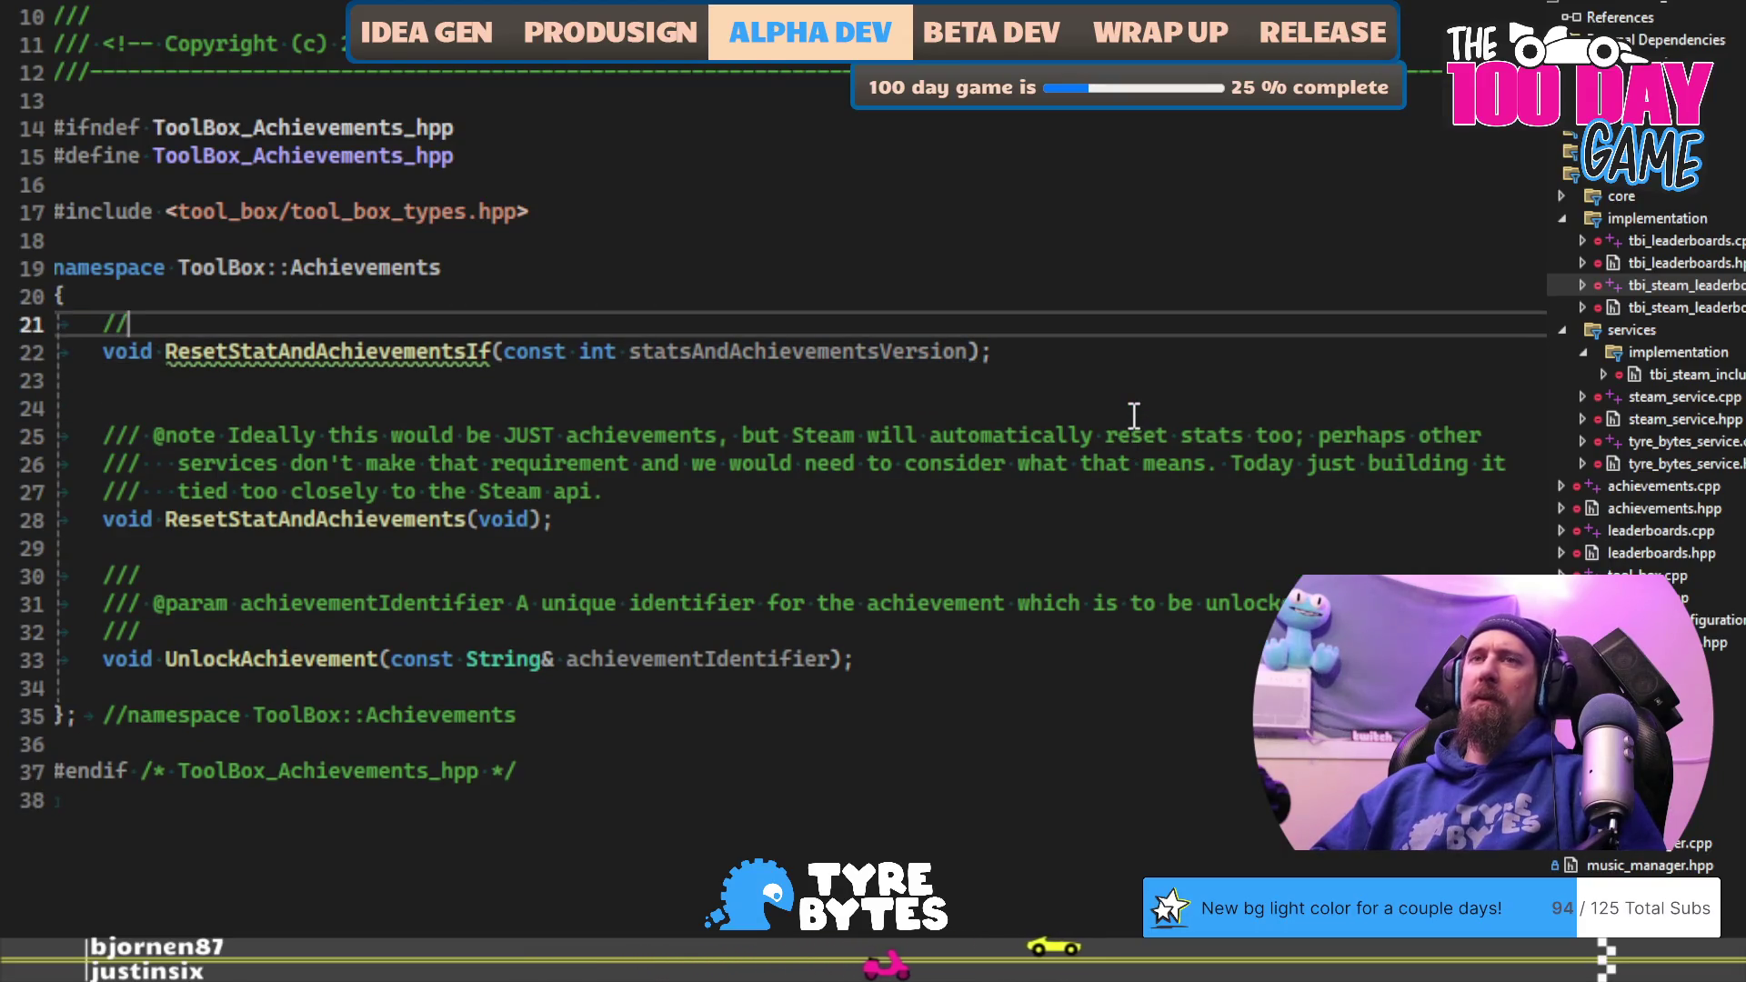
text(/)
key(Return)
text(@)
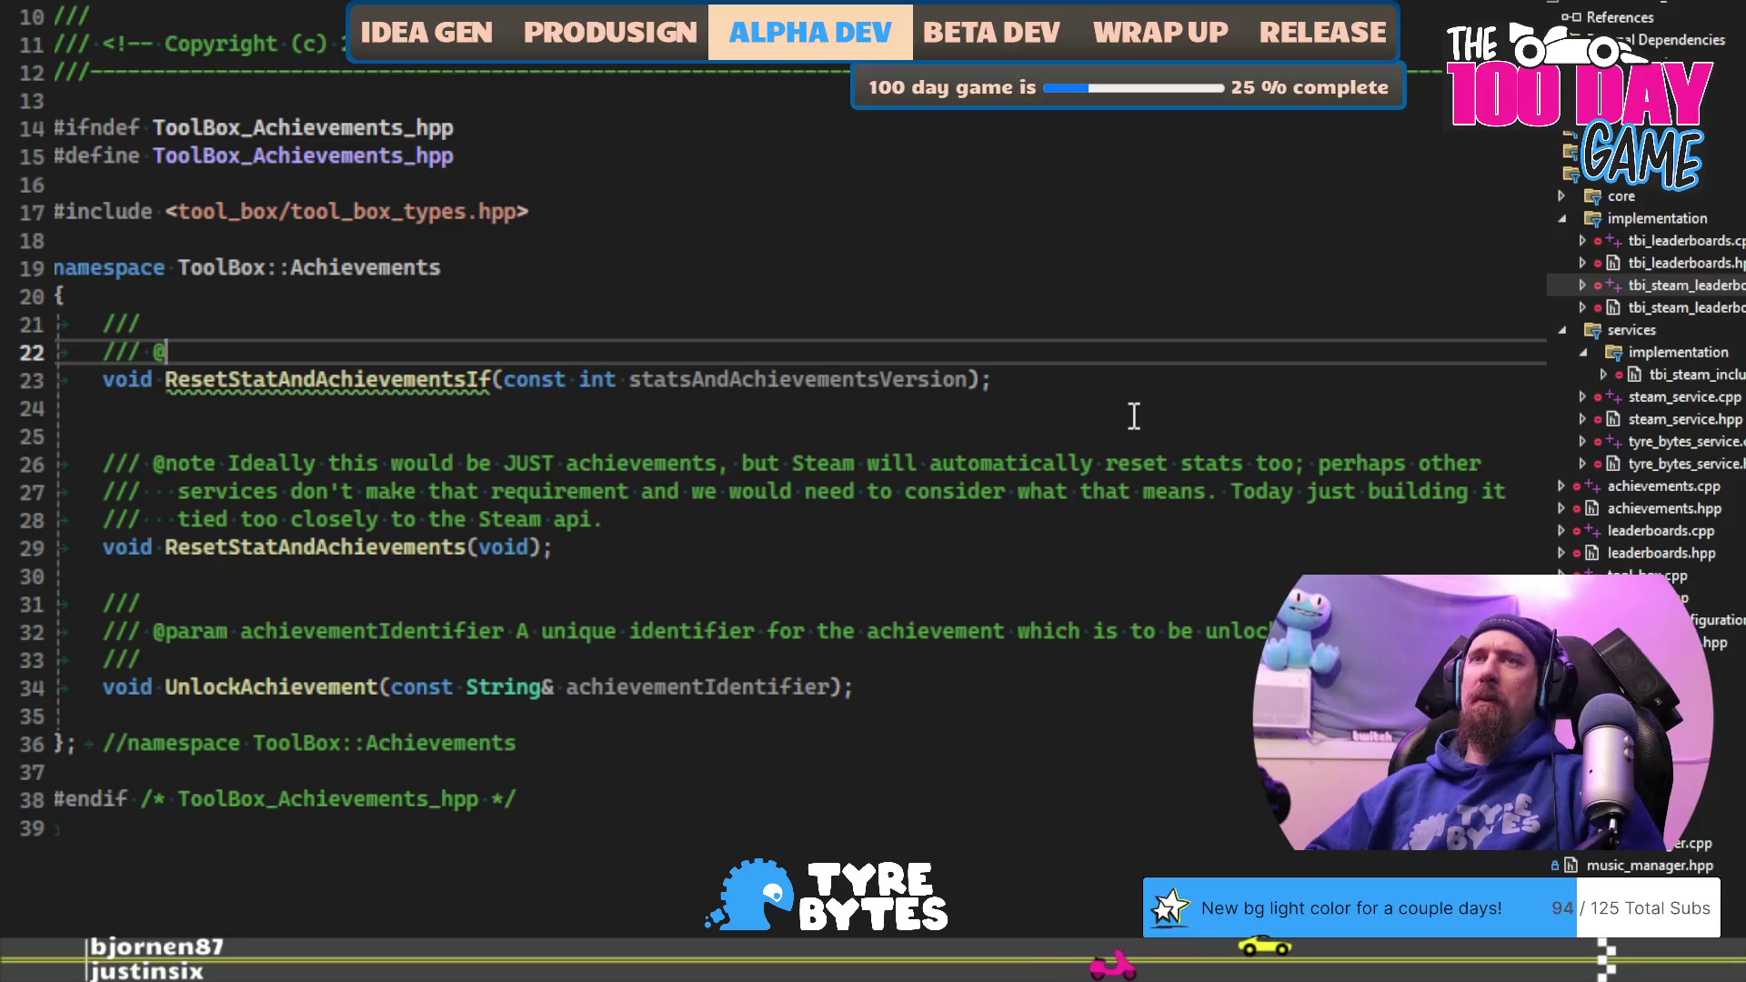
text(details We co)
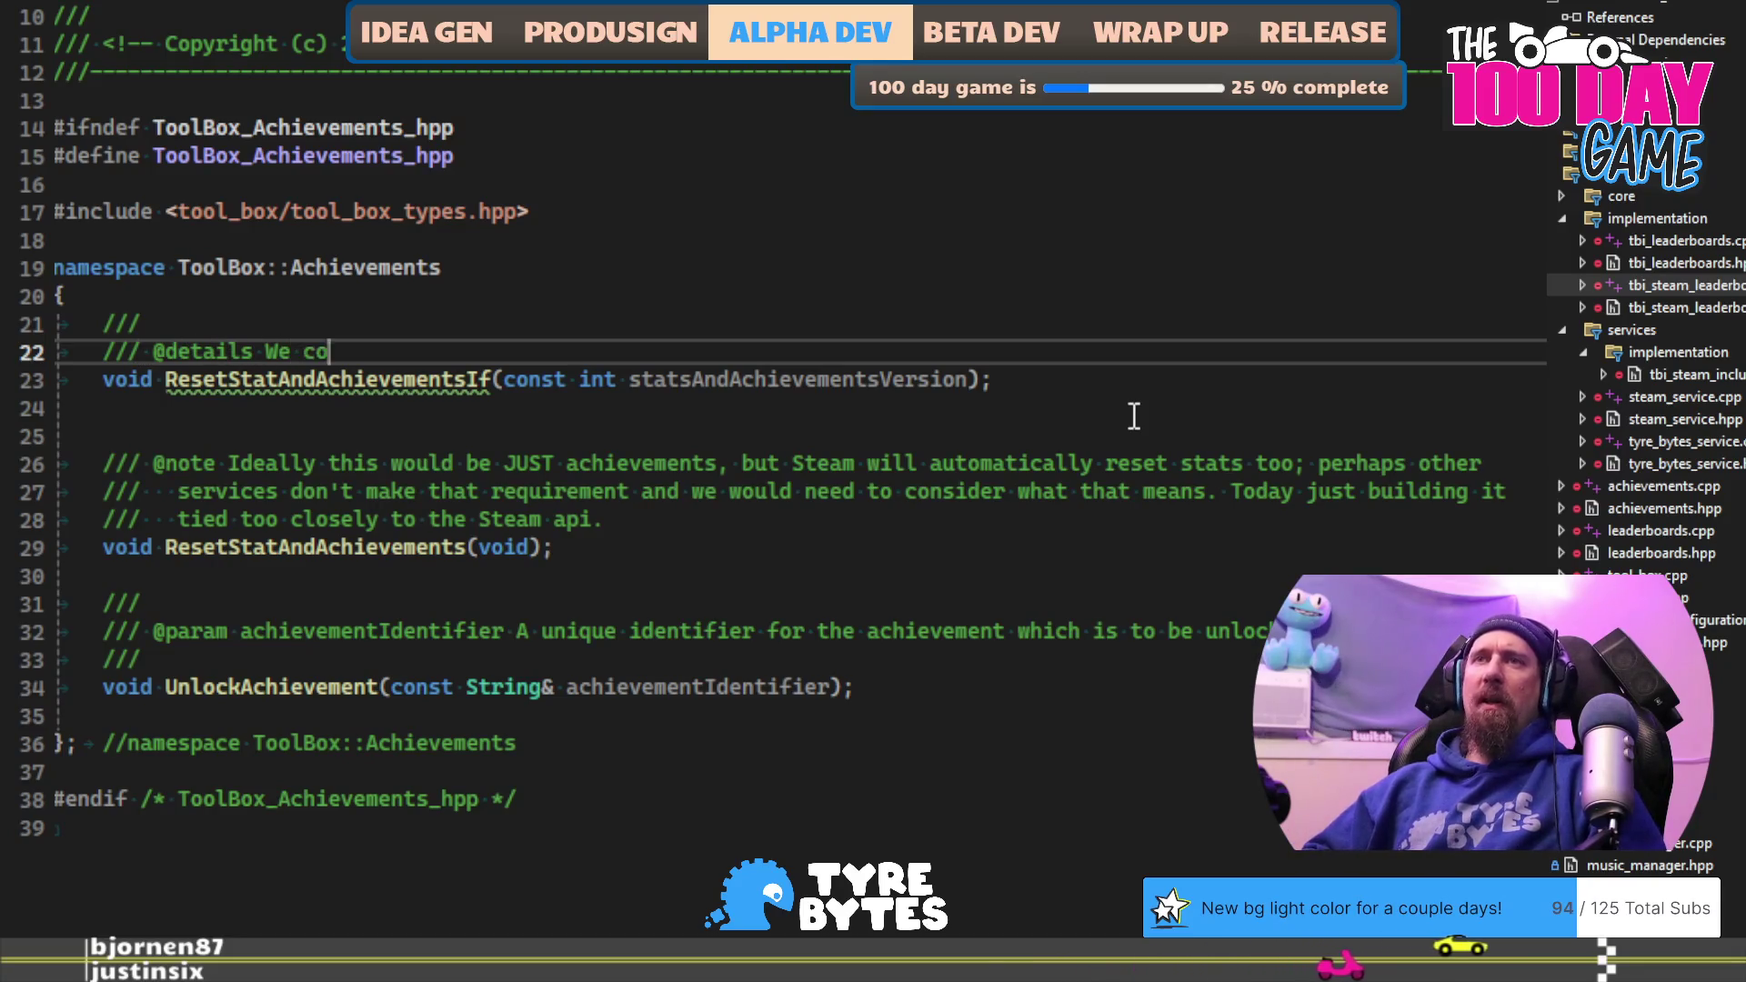
text(uld implmenta)
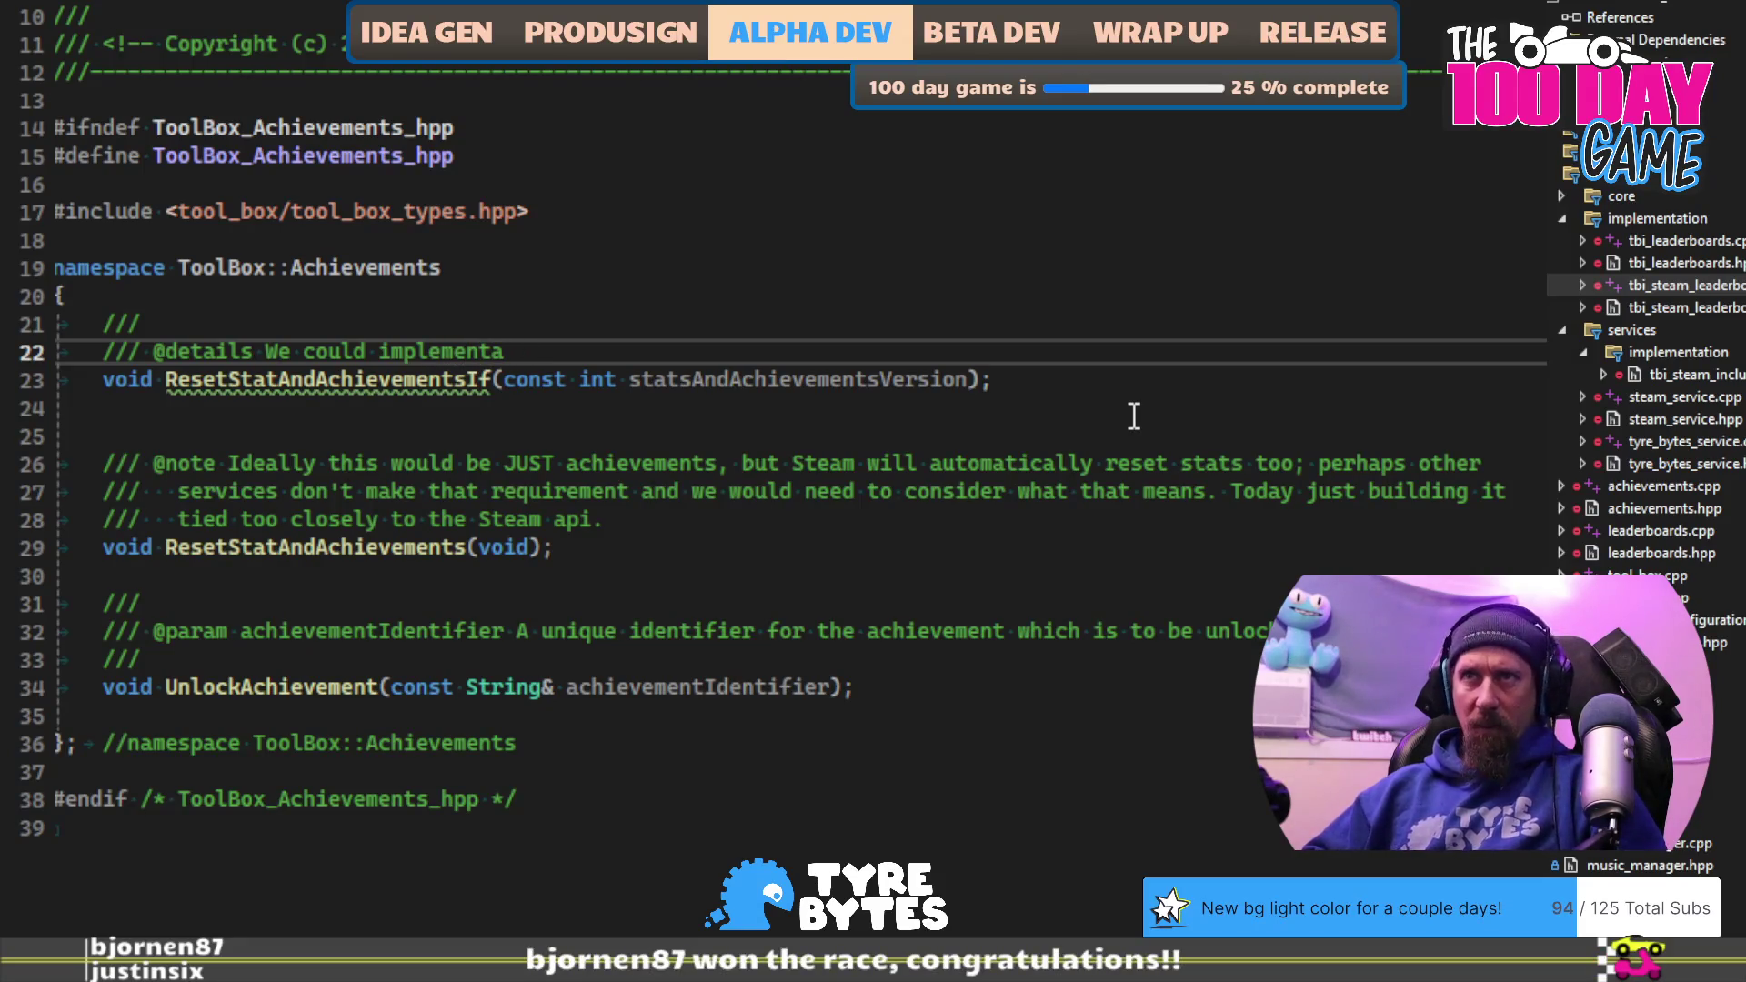
key(BackSpace)
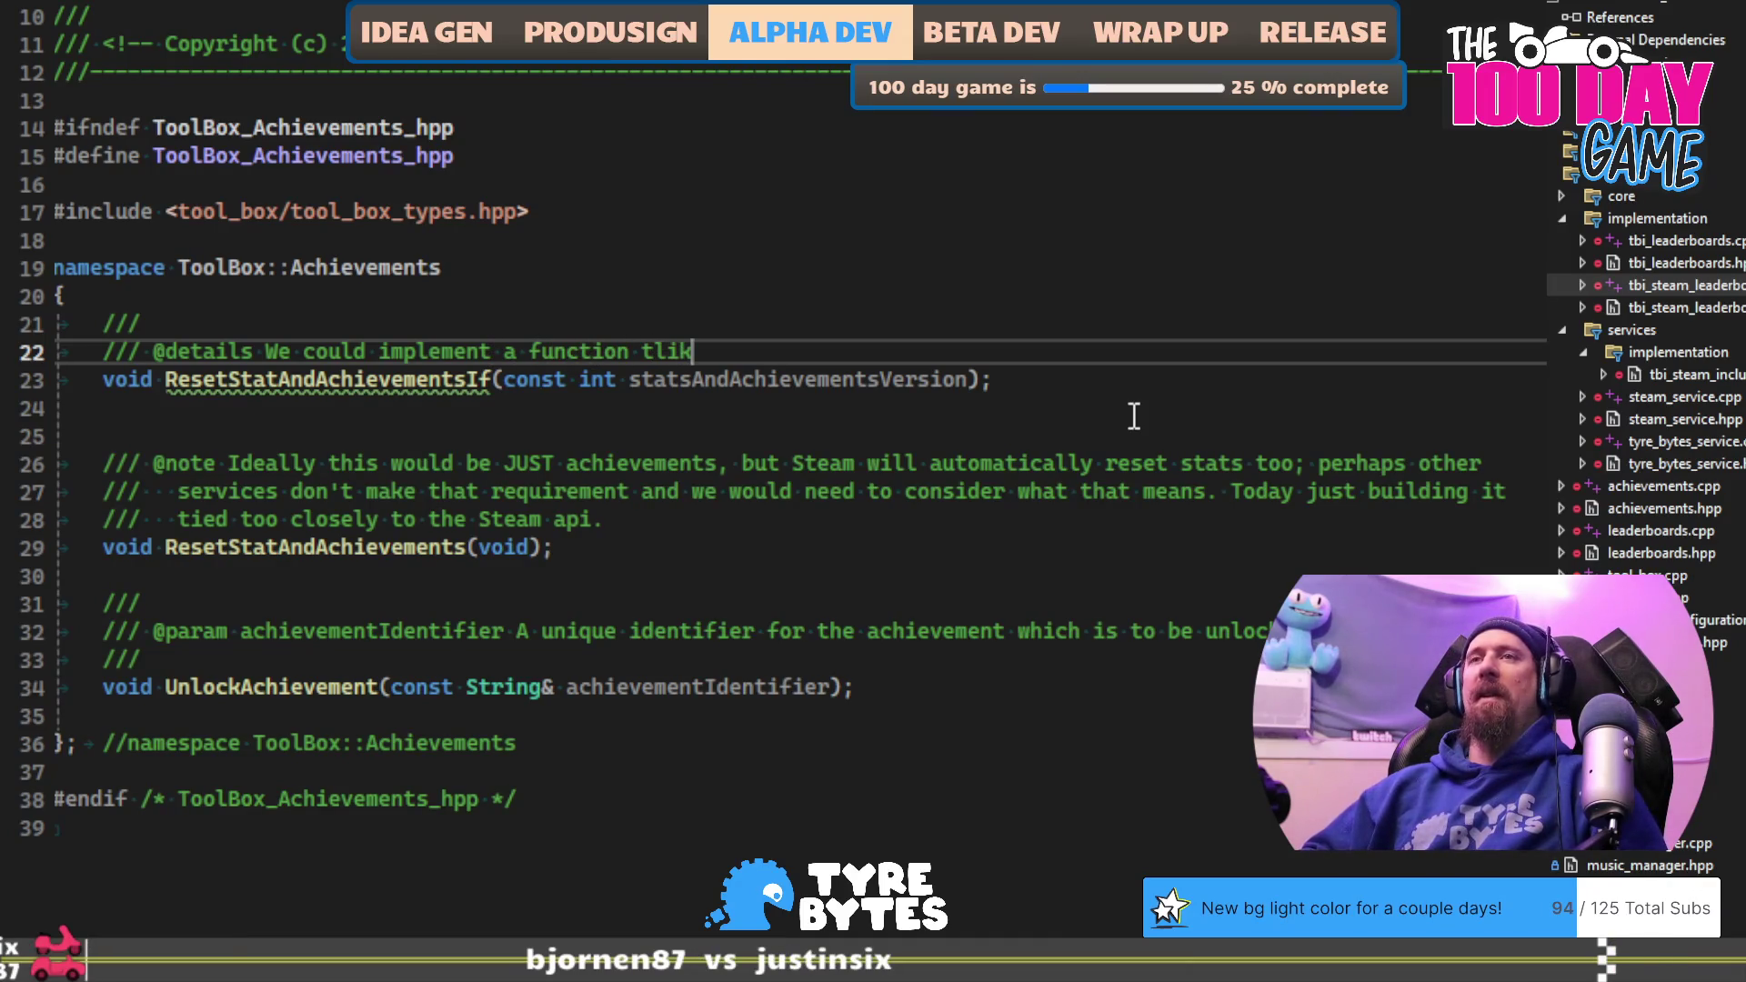
text(his that takes a )
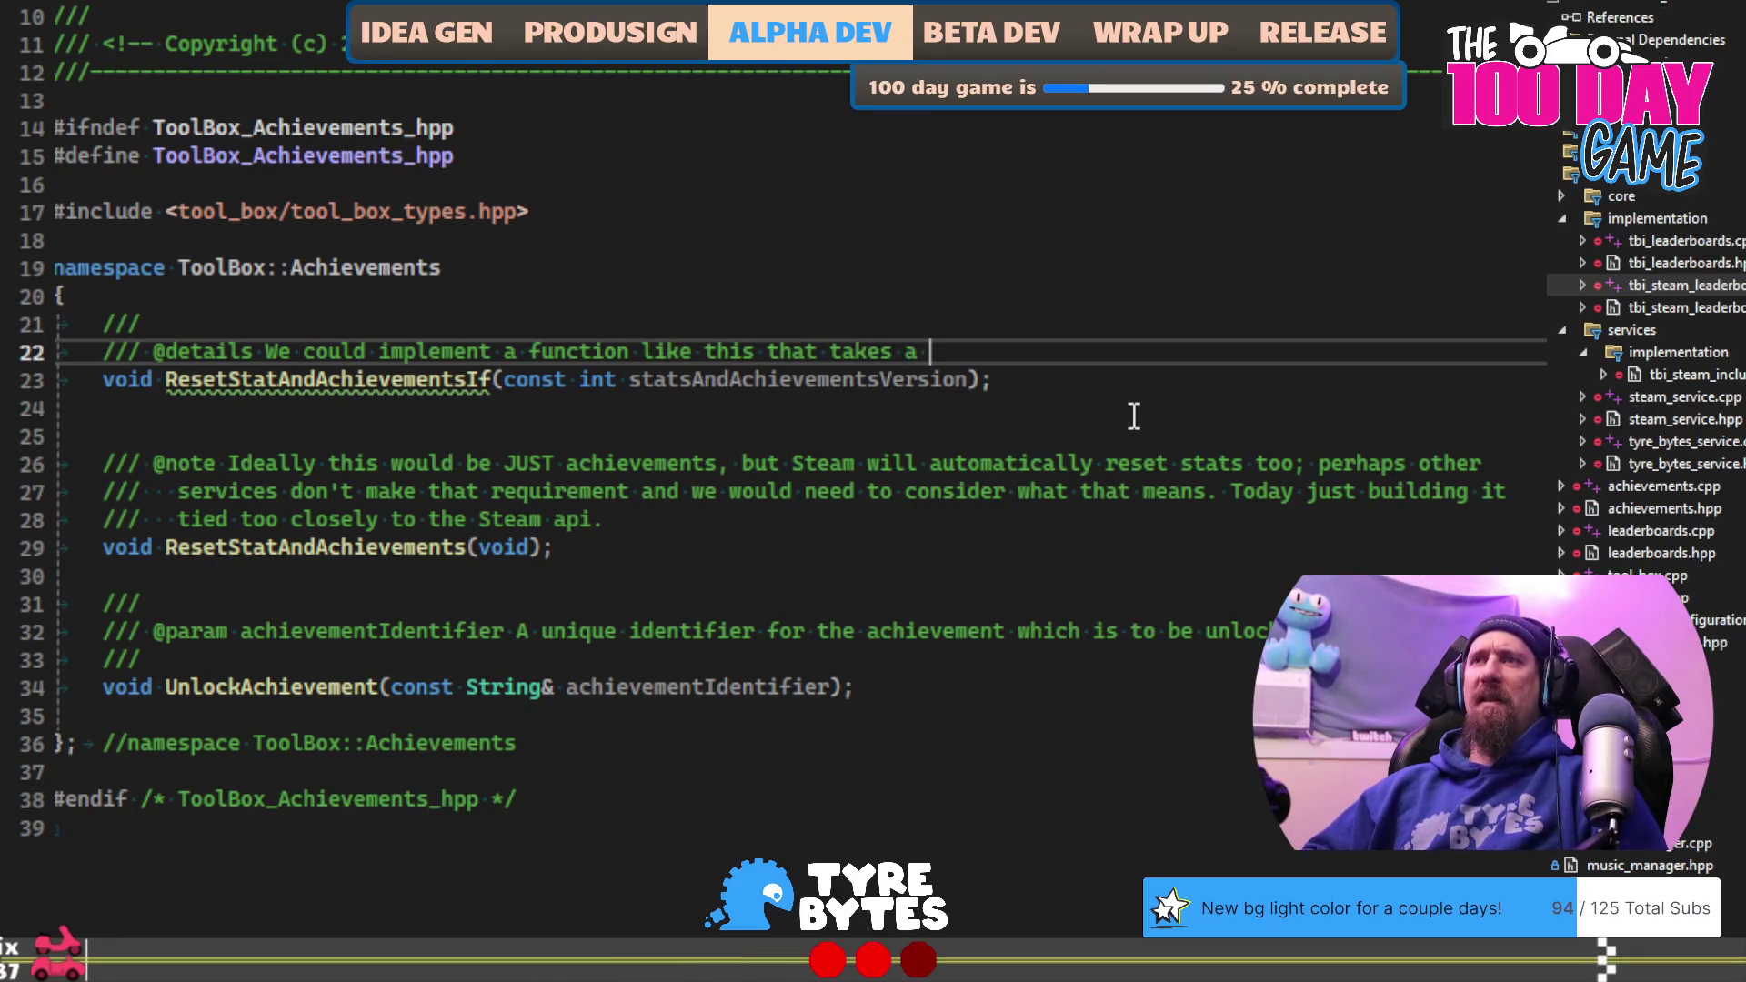
text(version)
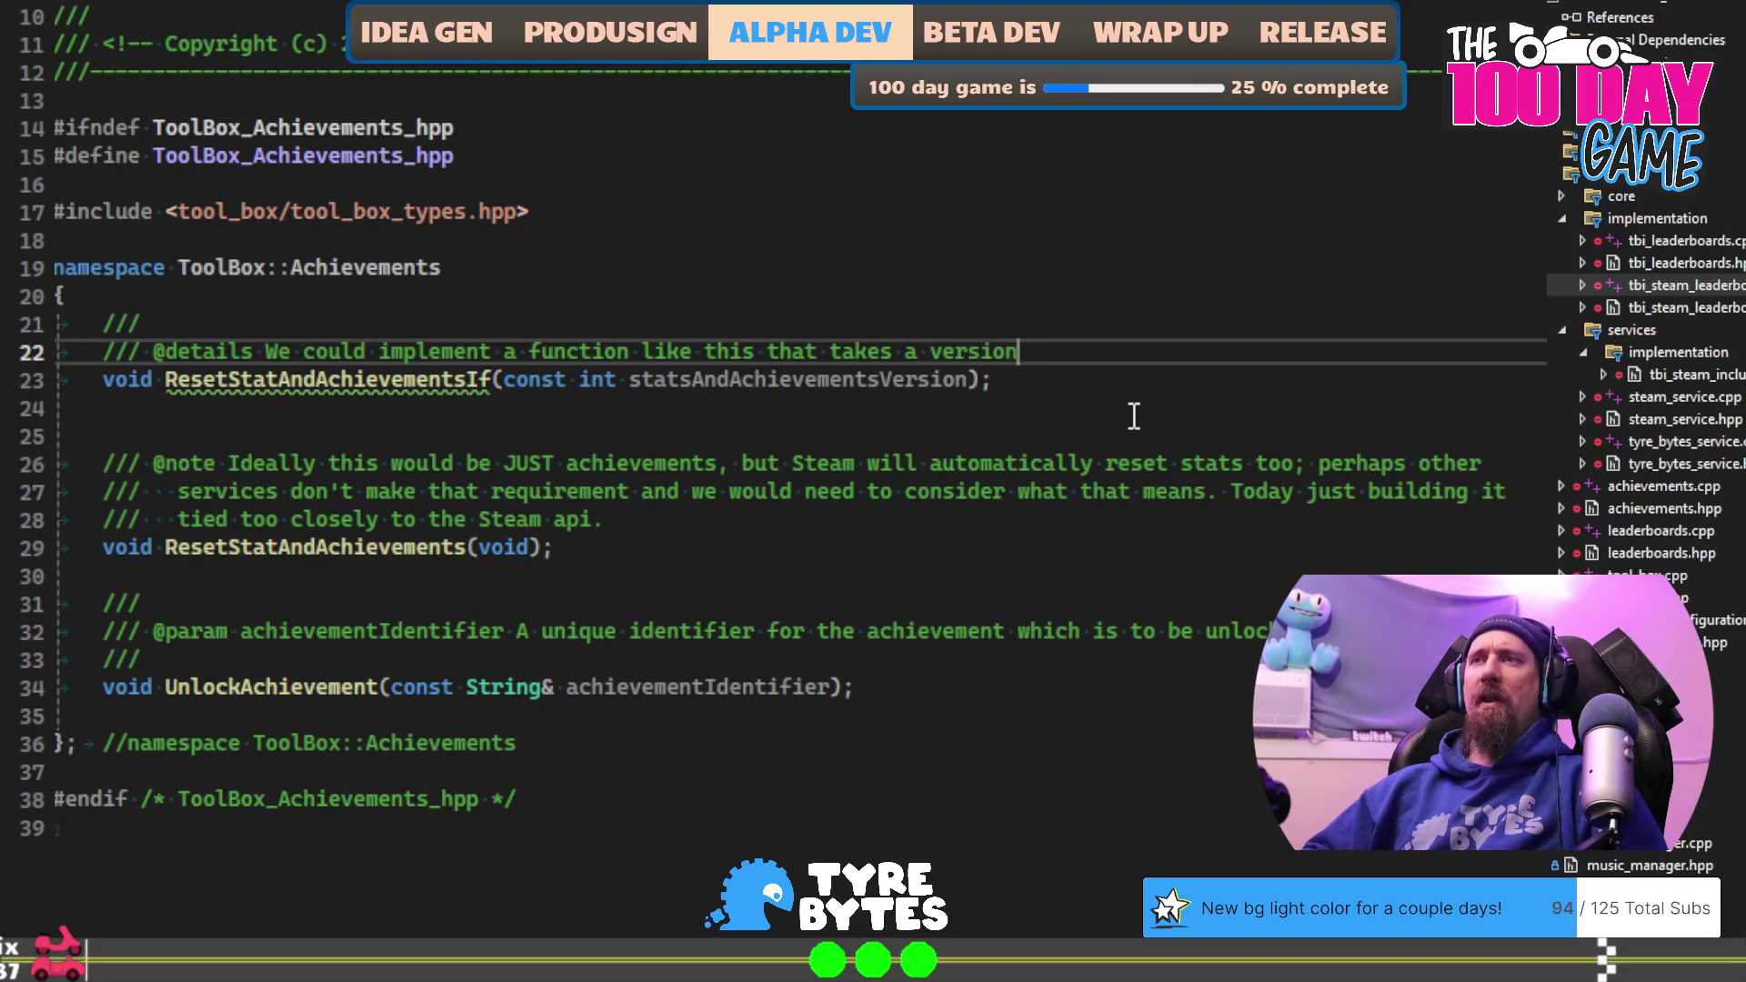
text( number and )
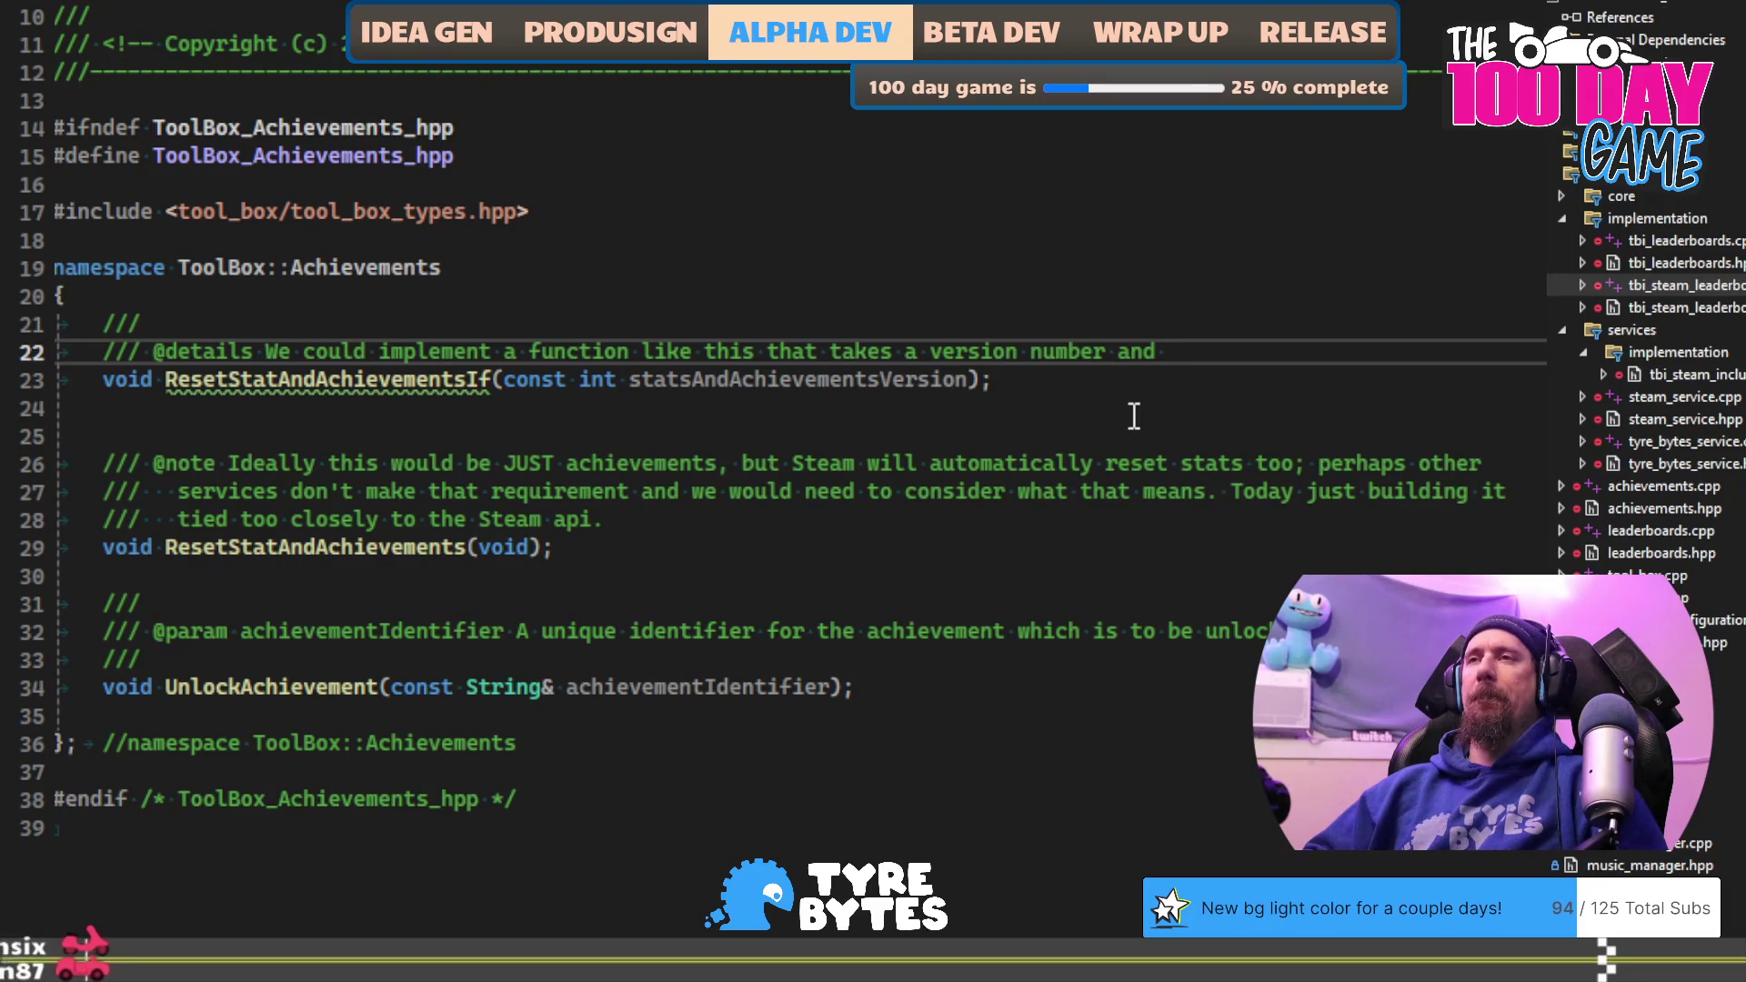
text(checks)
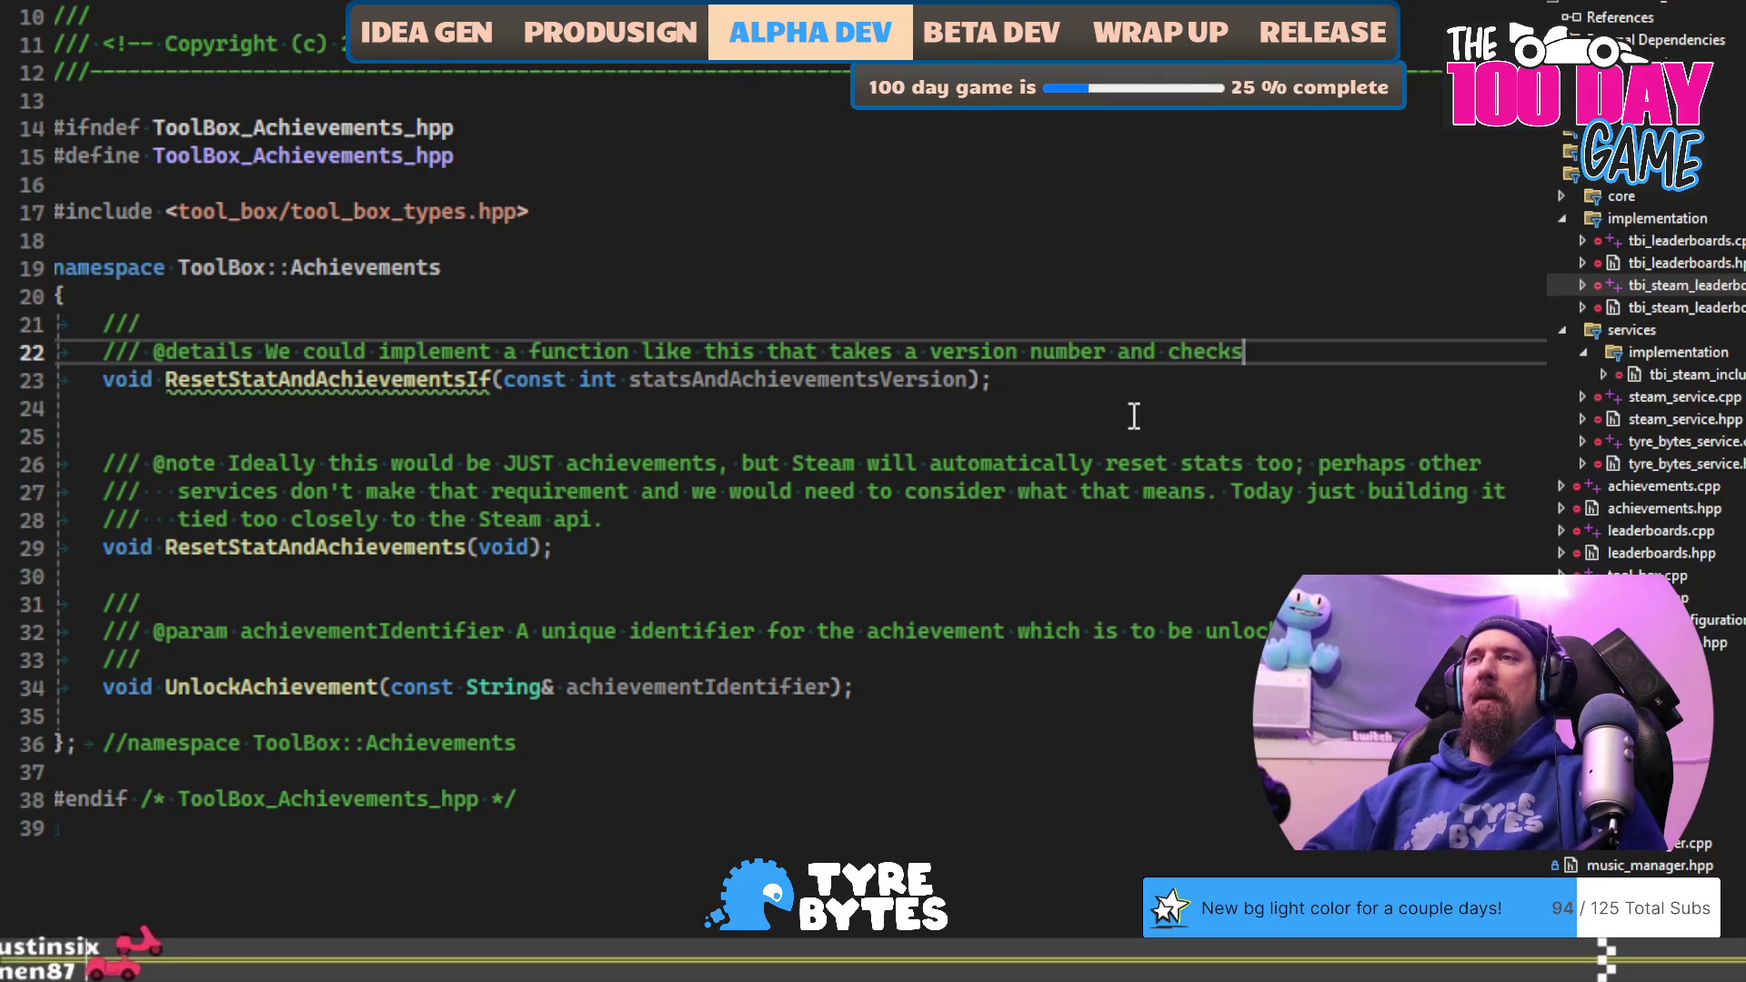
text( against the )
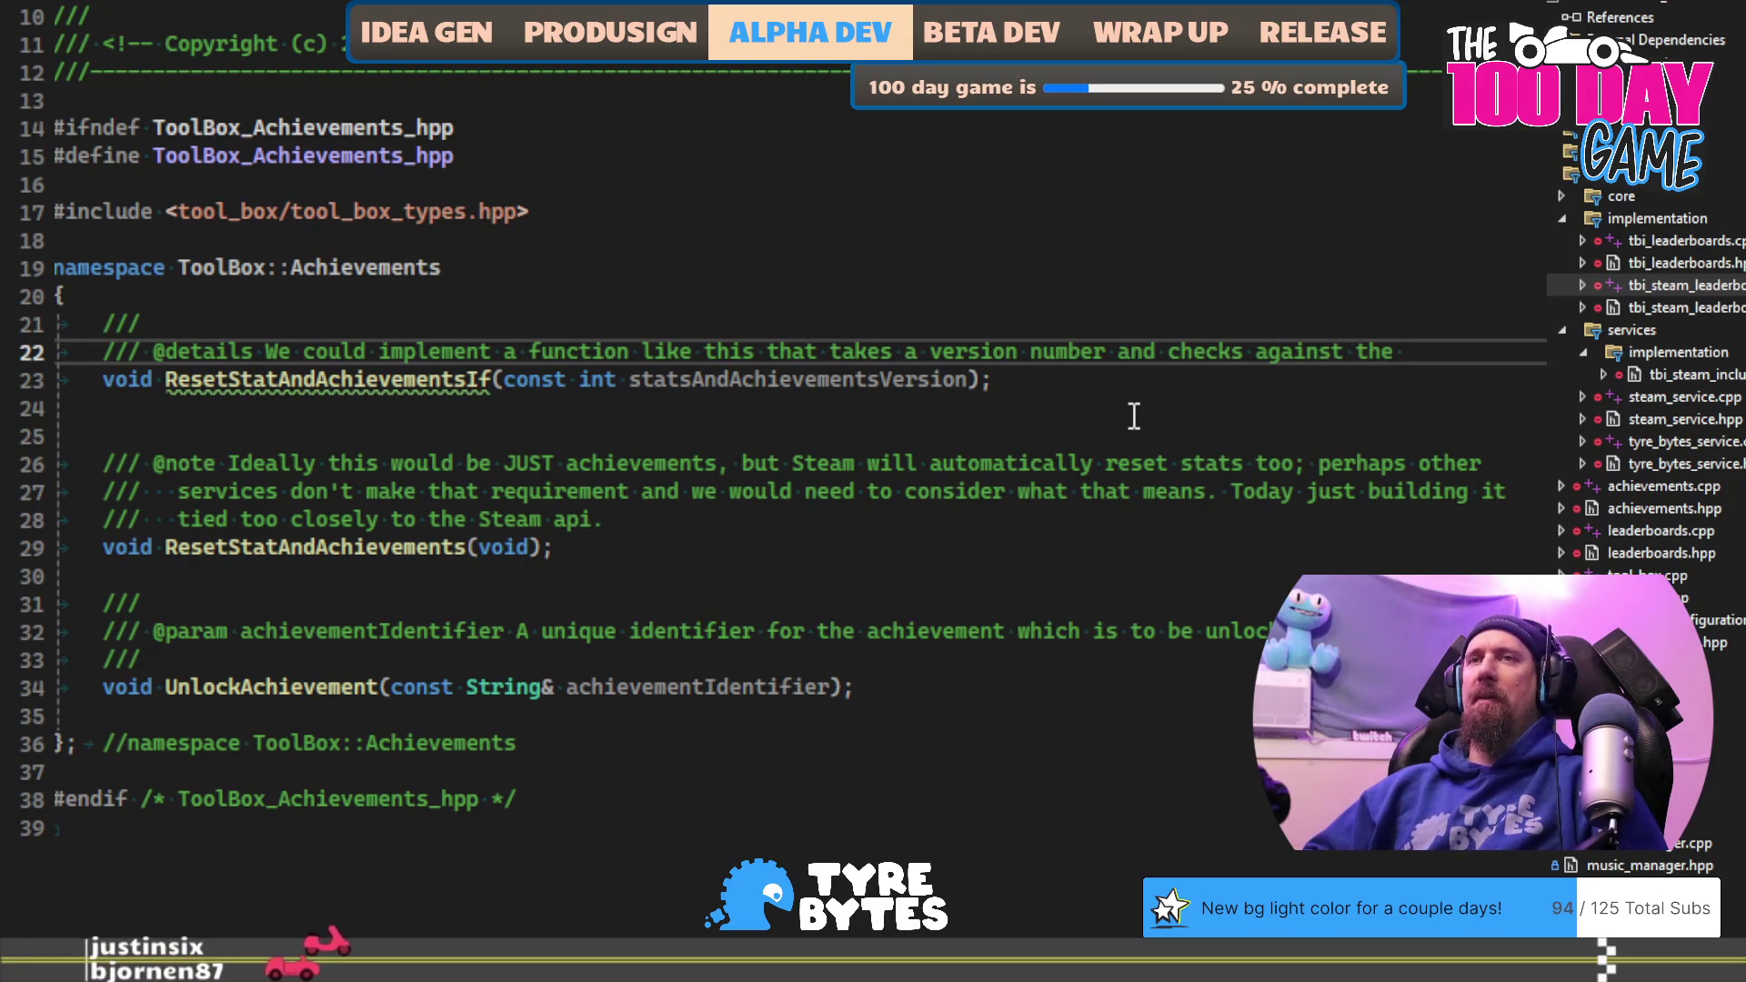
text(stat as)
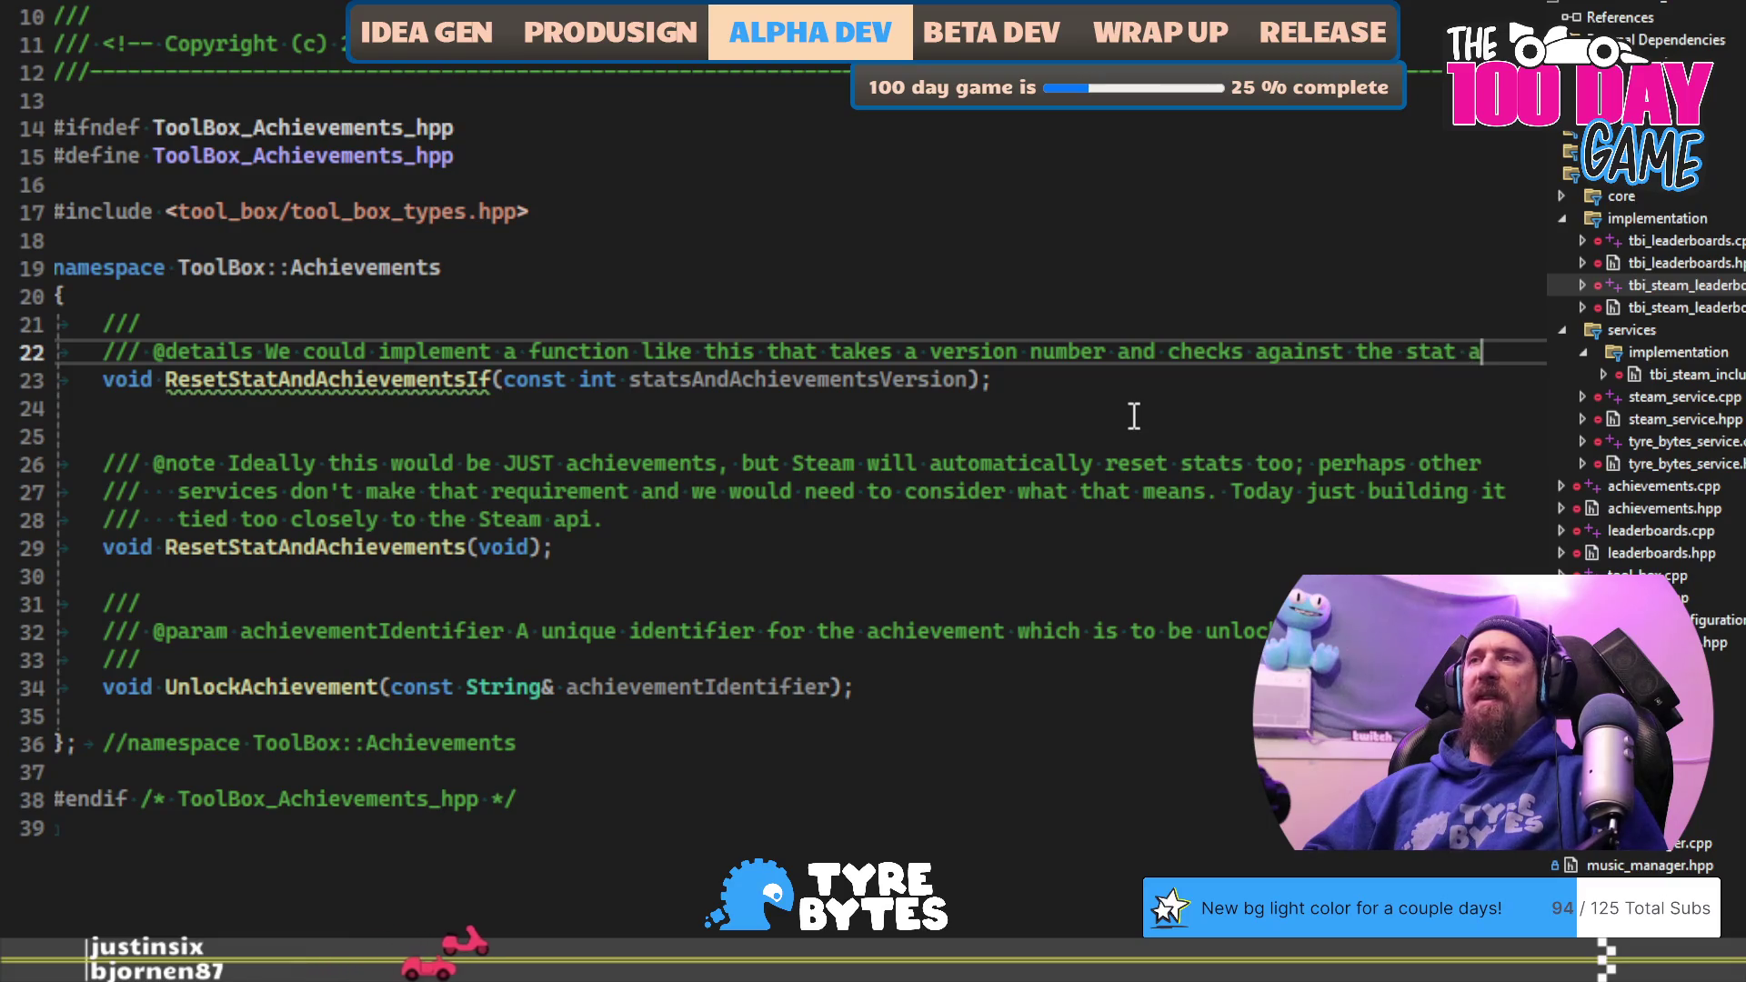
Step: Continue on a second /// line: 'Steam (or such)… Stats and Achievements get reset and'
key(Return)
text(///   Sta)
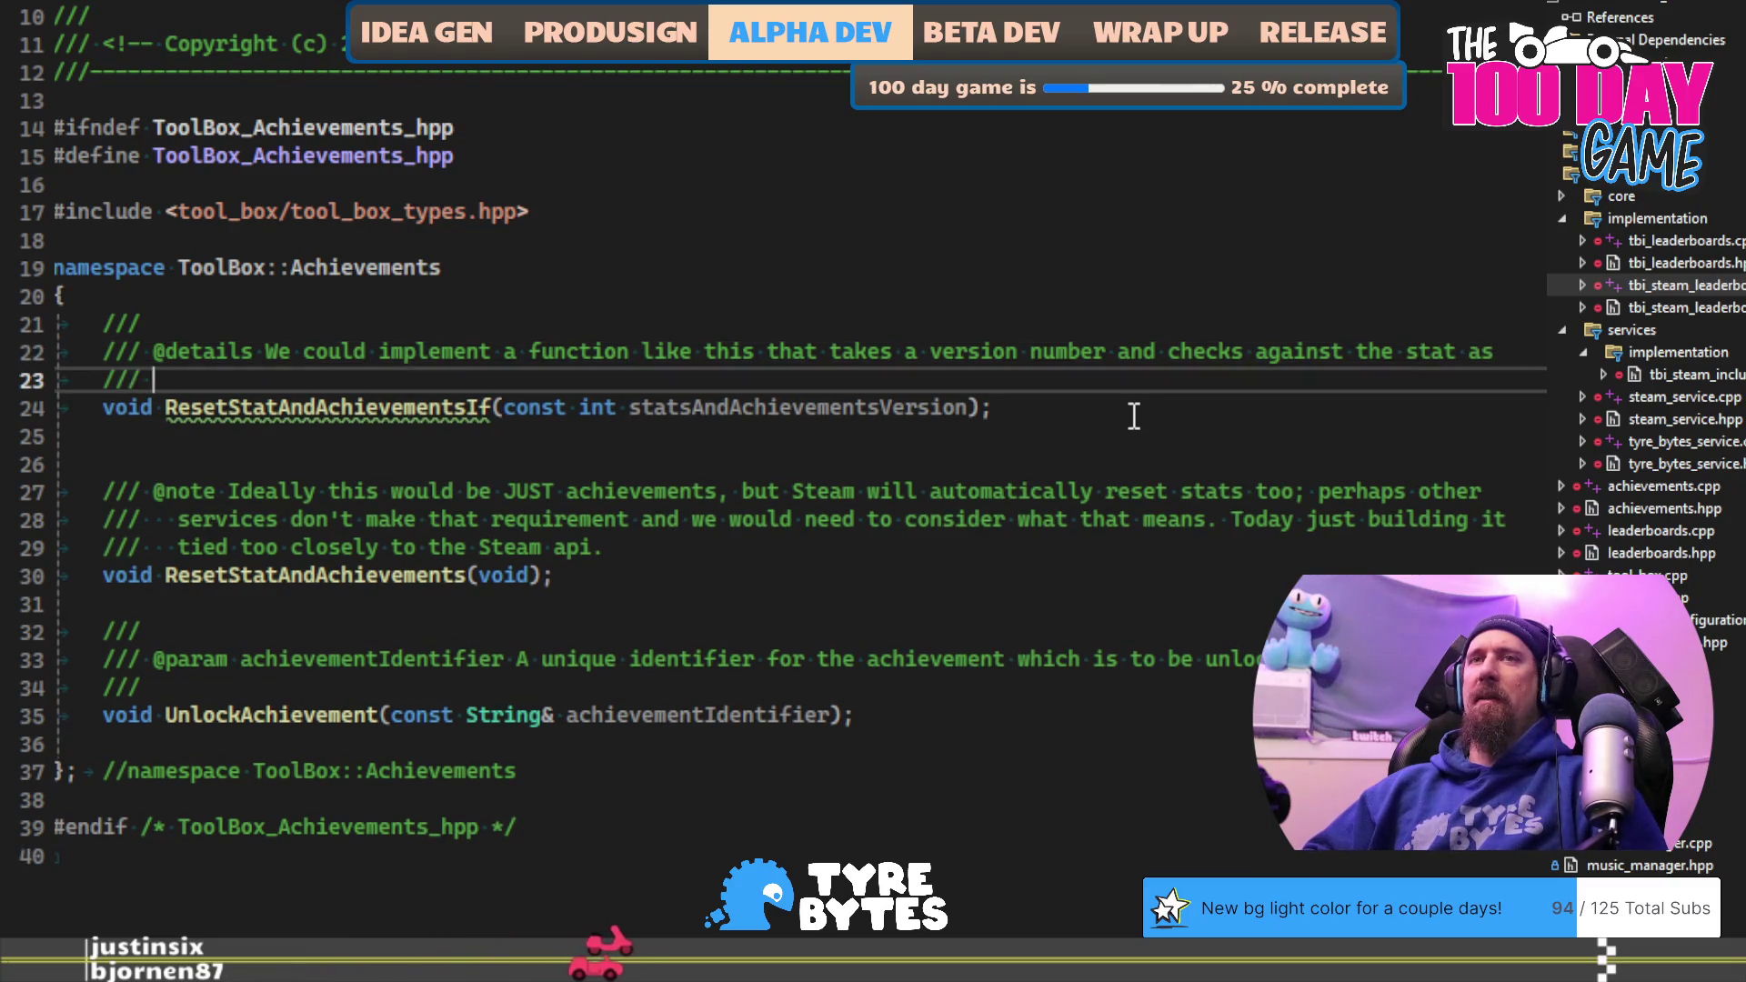
key(BackSpace)
text(e)
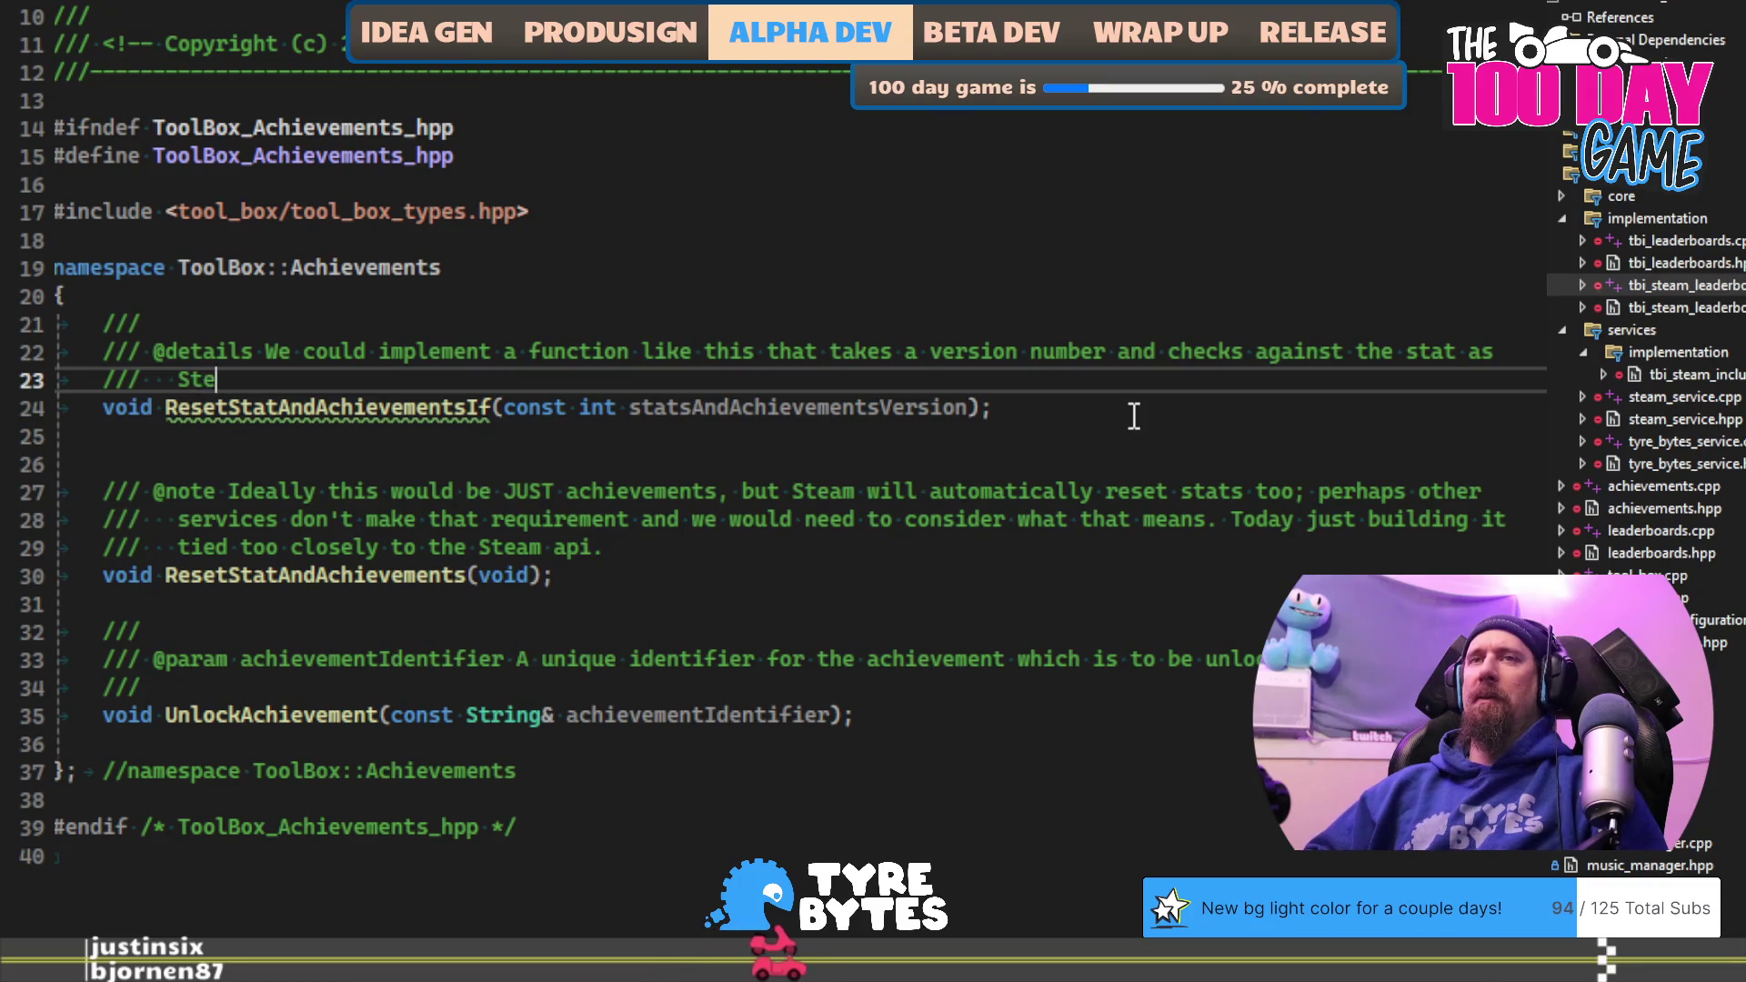
text(am (or another seri)
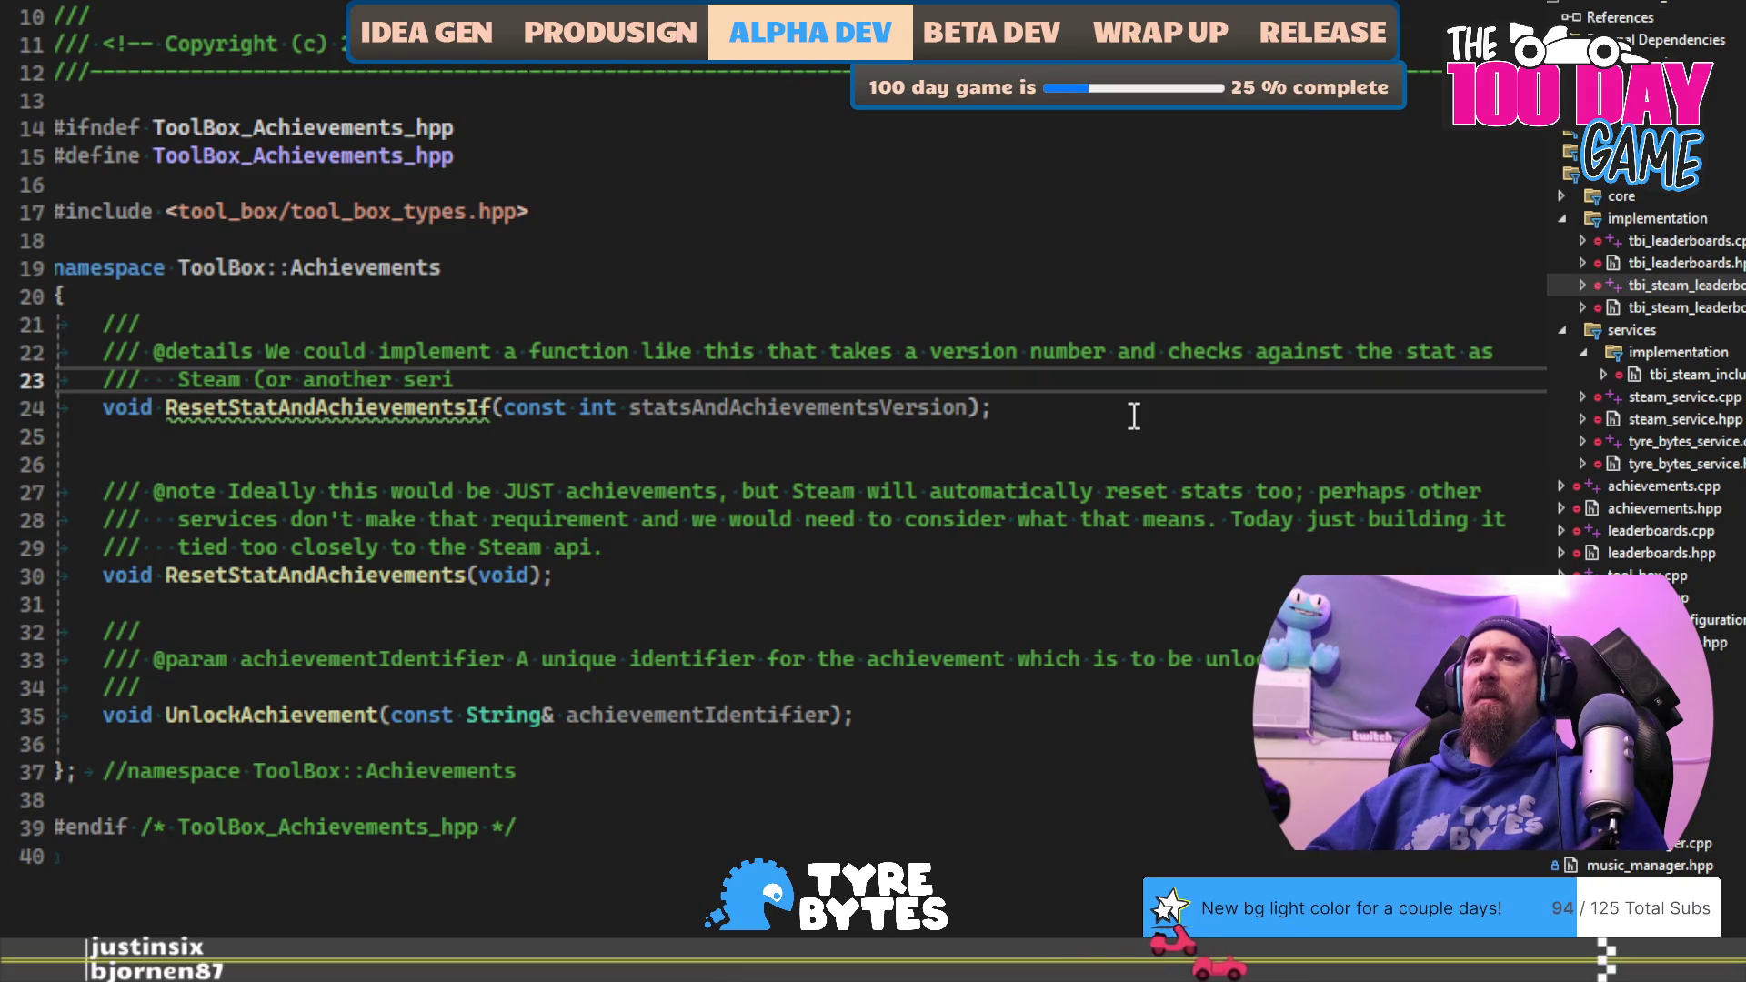
key(ctrl+BackSpace)
key(ctrl+BackSpace)
key(ctrl+BackSpace)
text(or such) s)
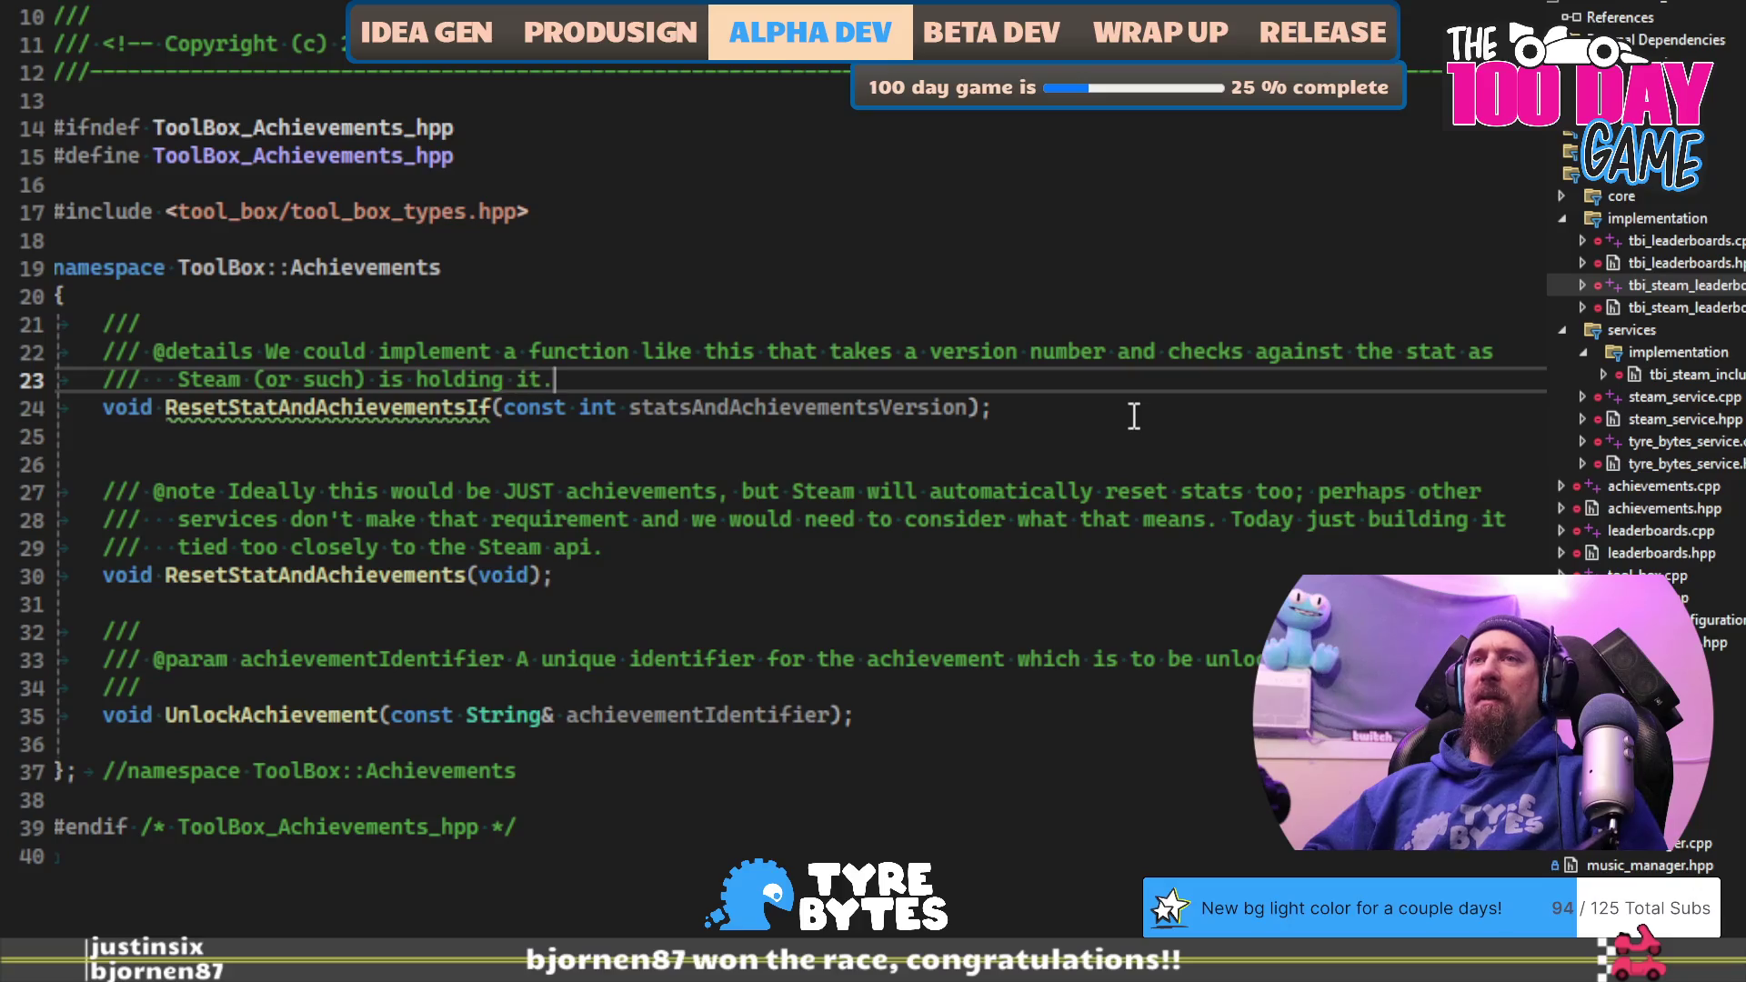
text(If they do not match, )
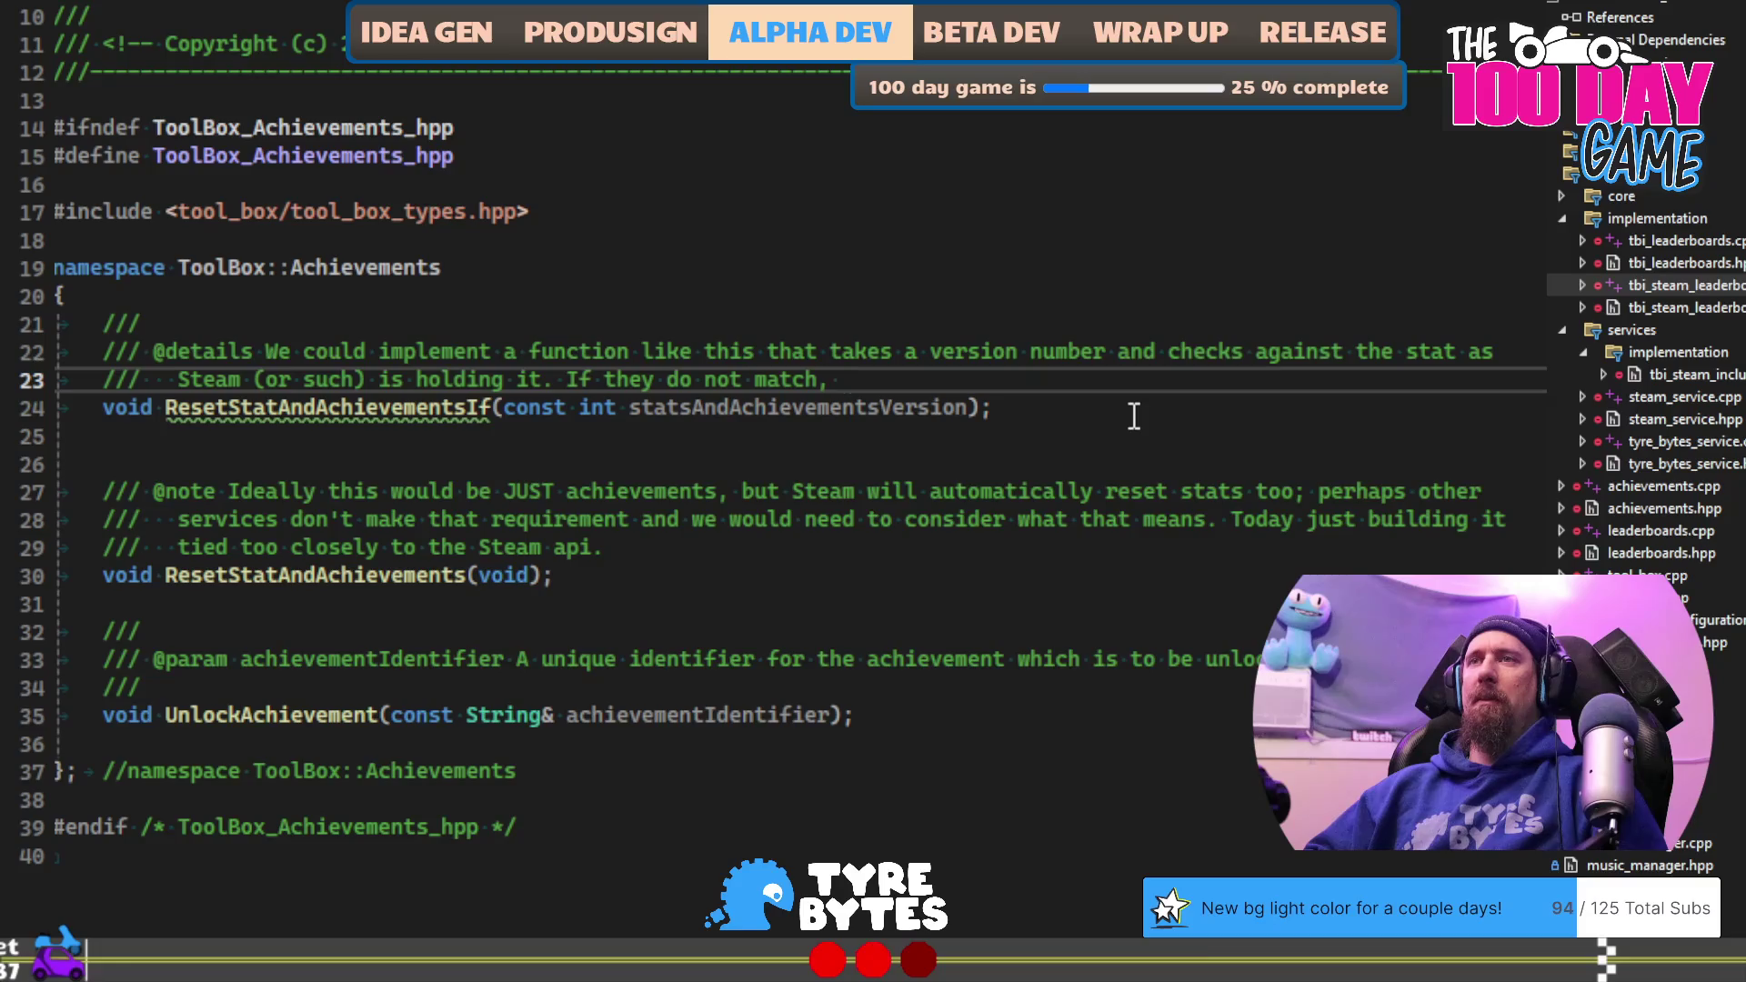
text(Stats)
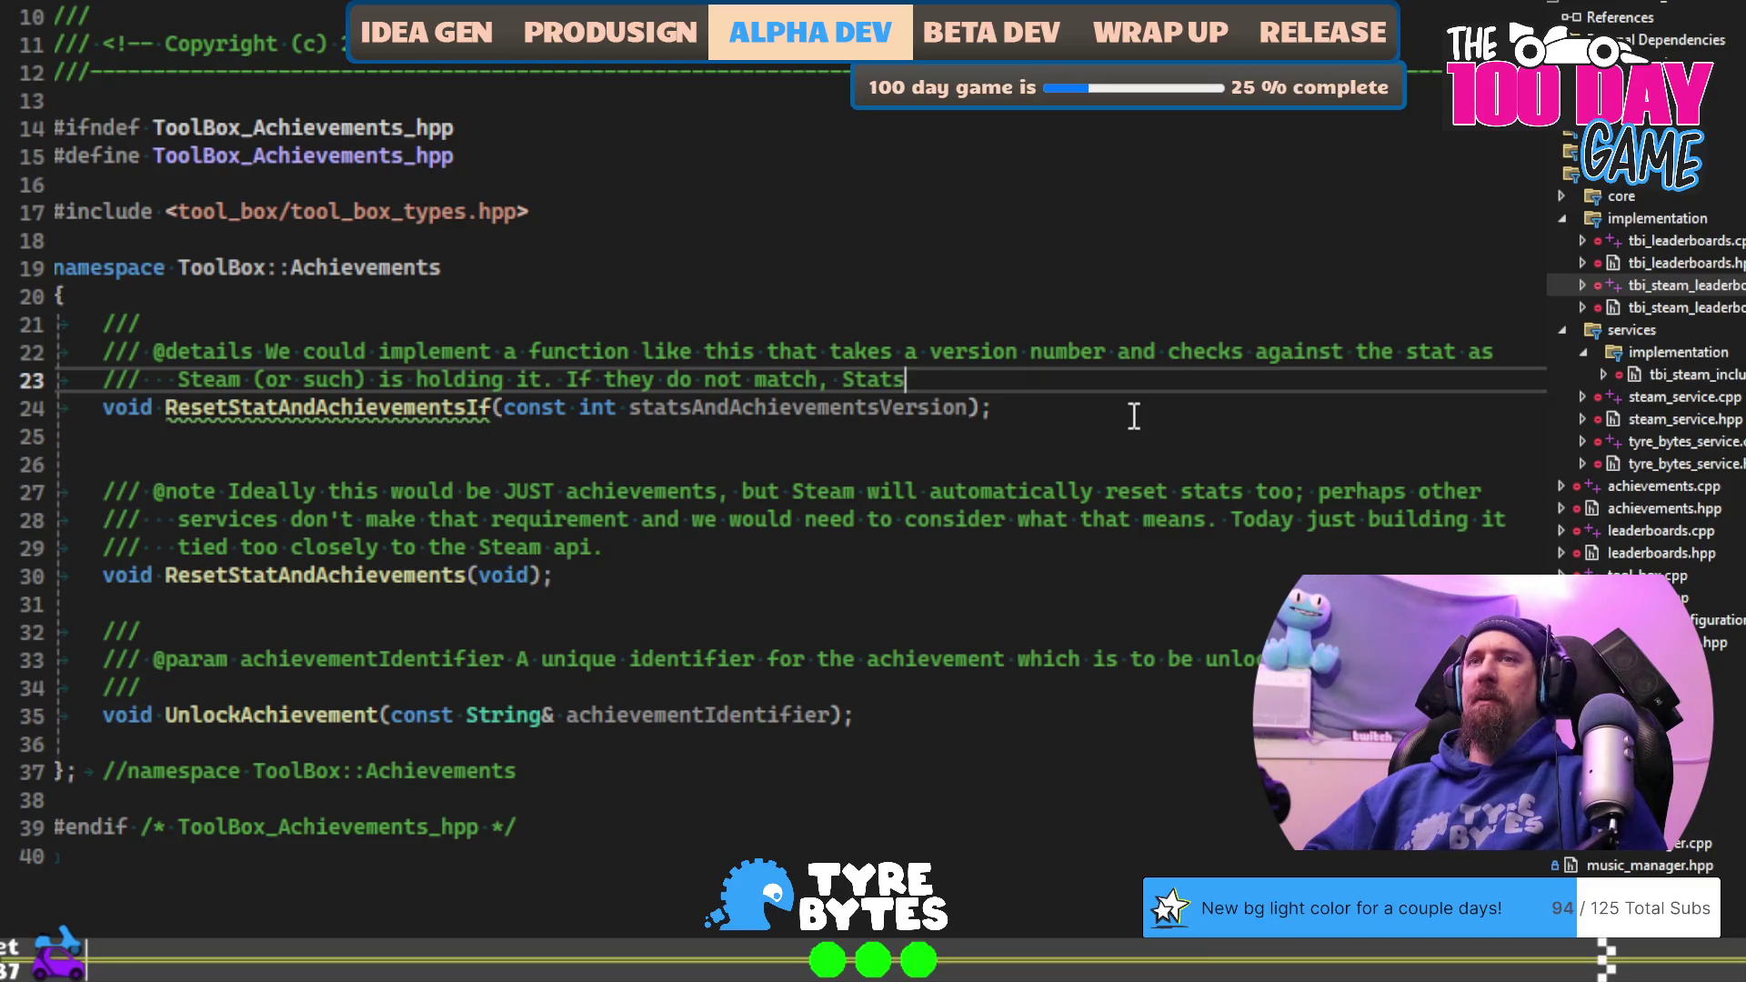
text( and)
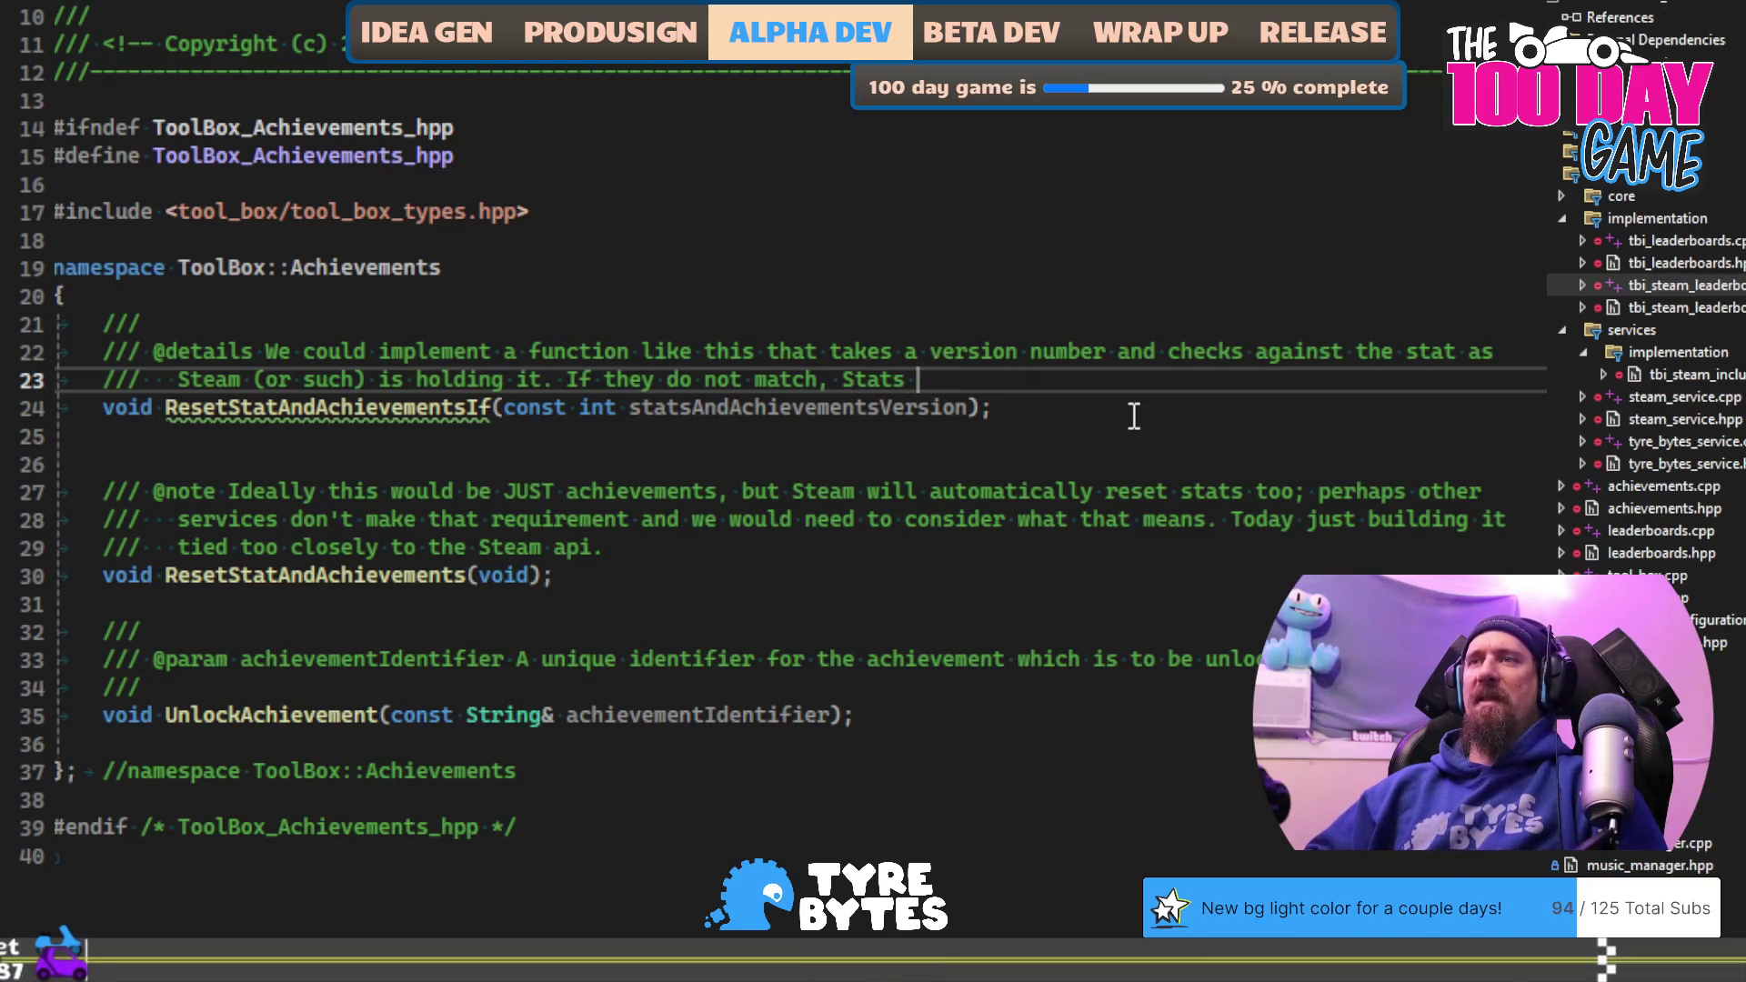
text( Achiec)
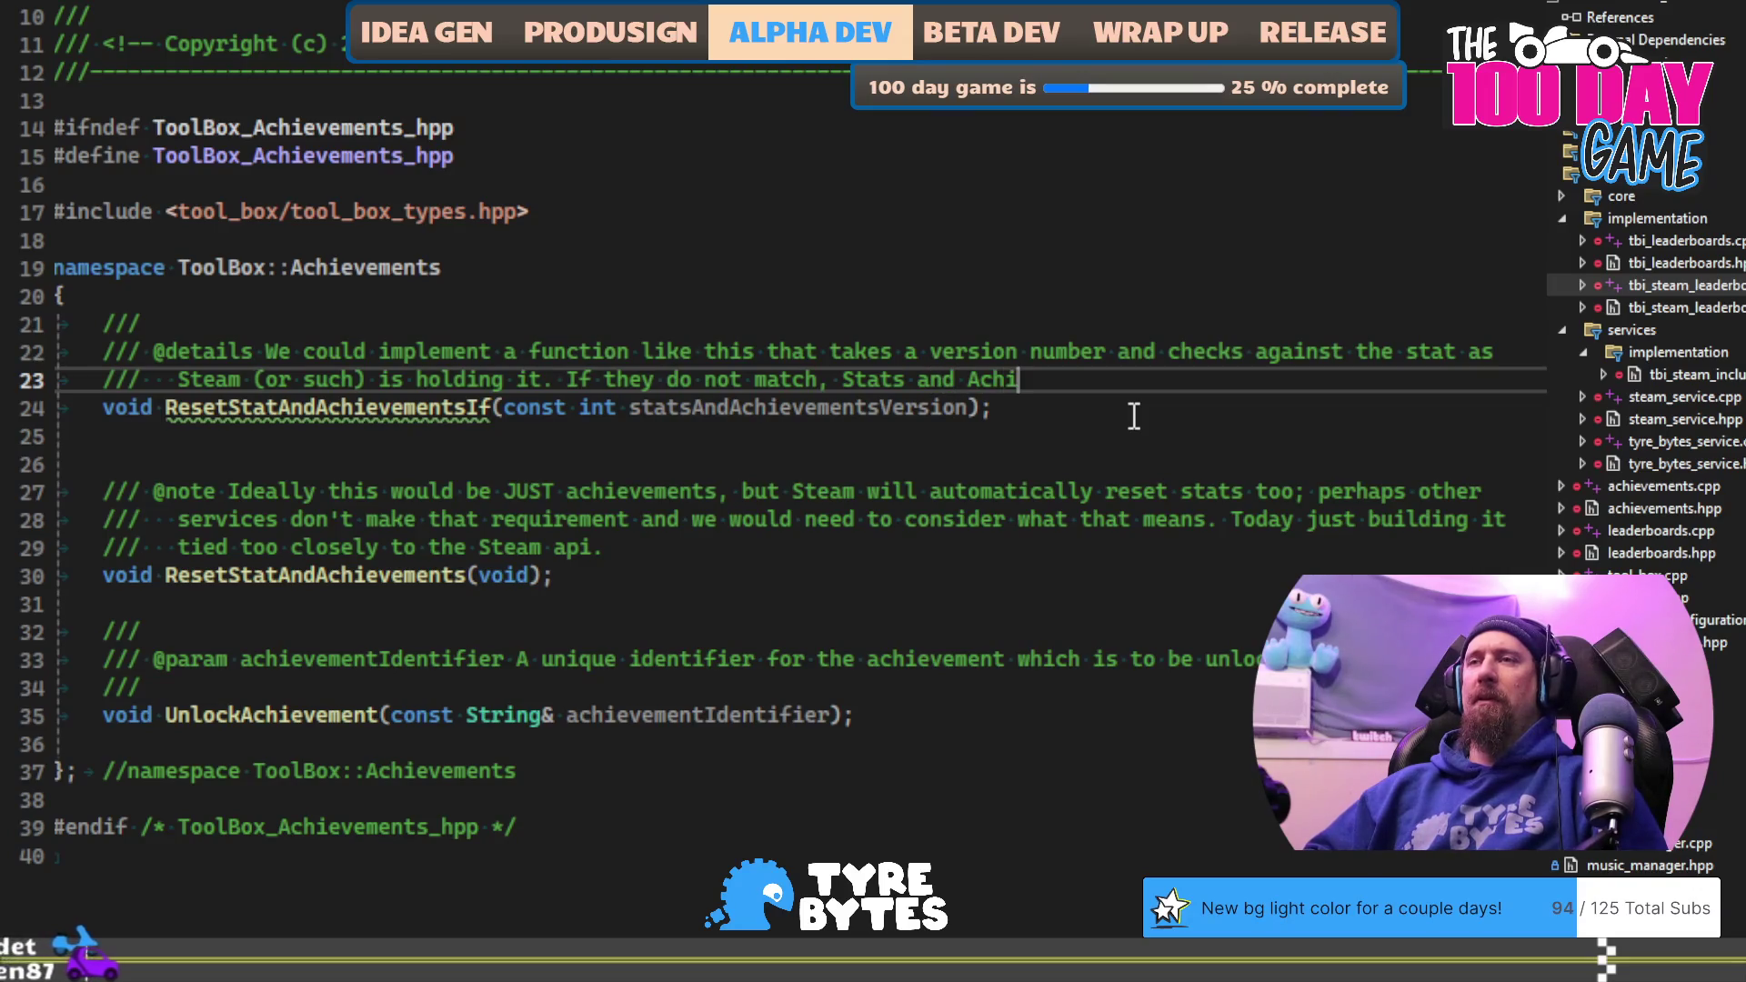
key(BackSpace)
text(vem)
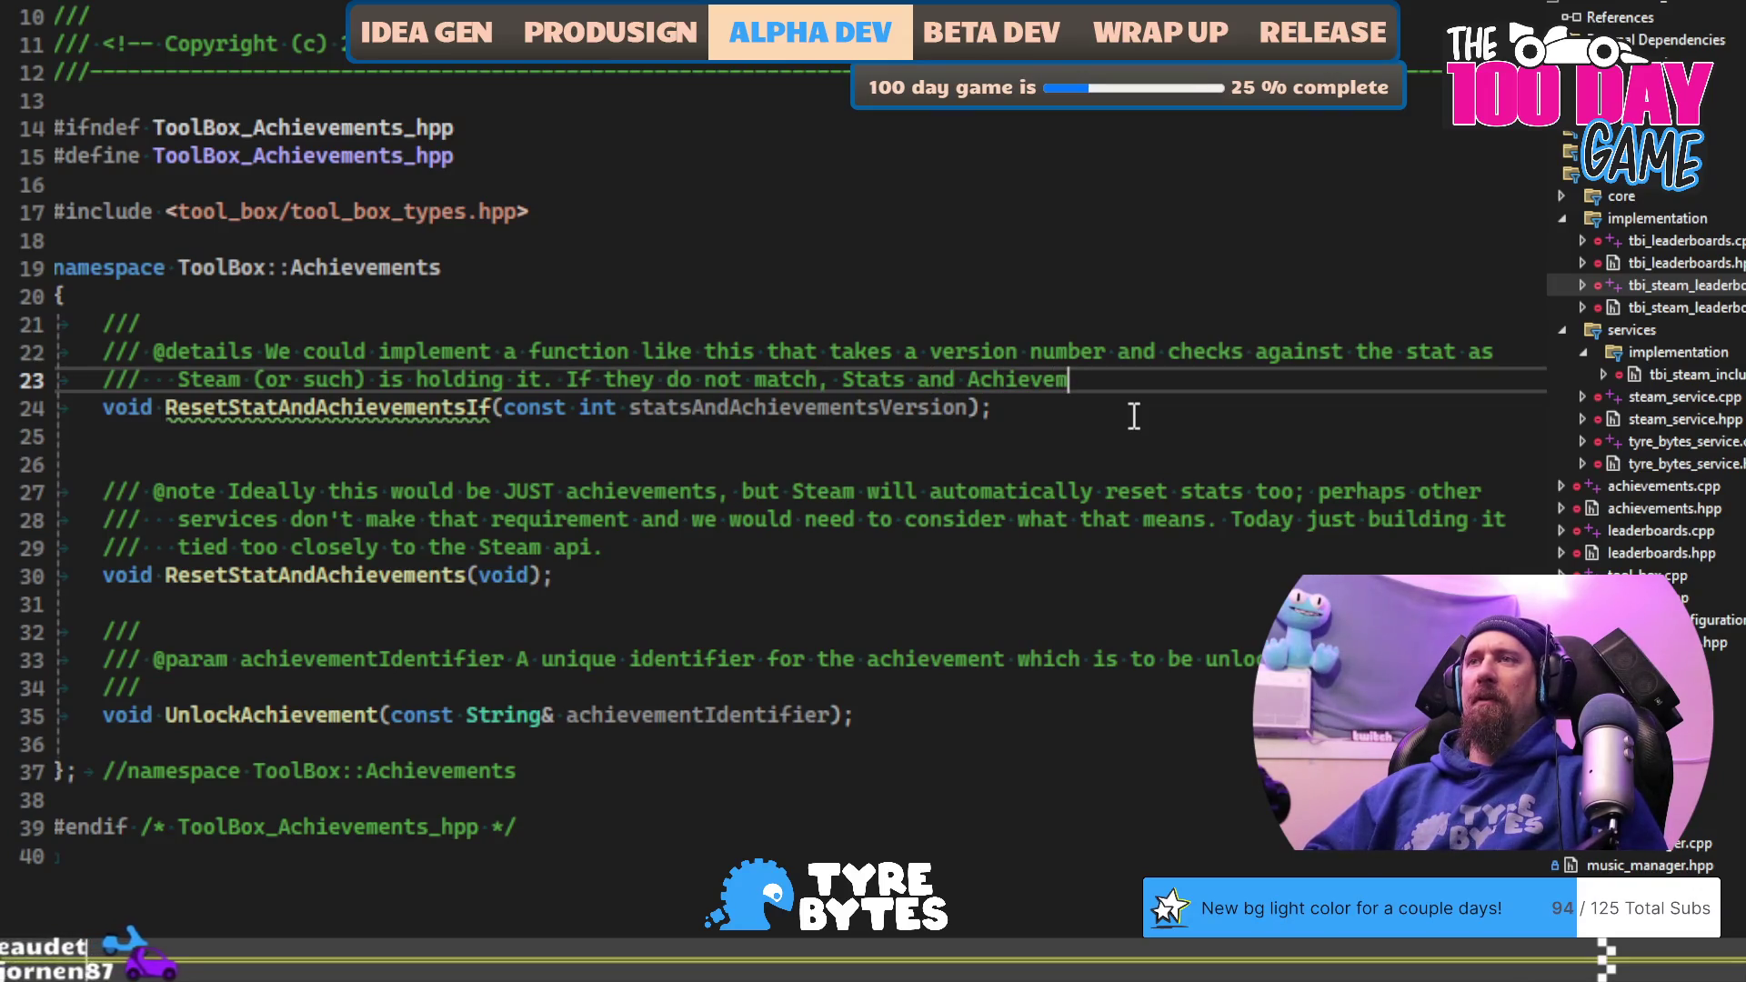
text(ents get r)
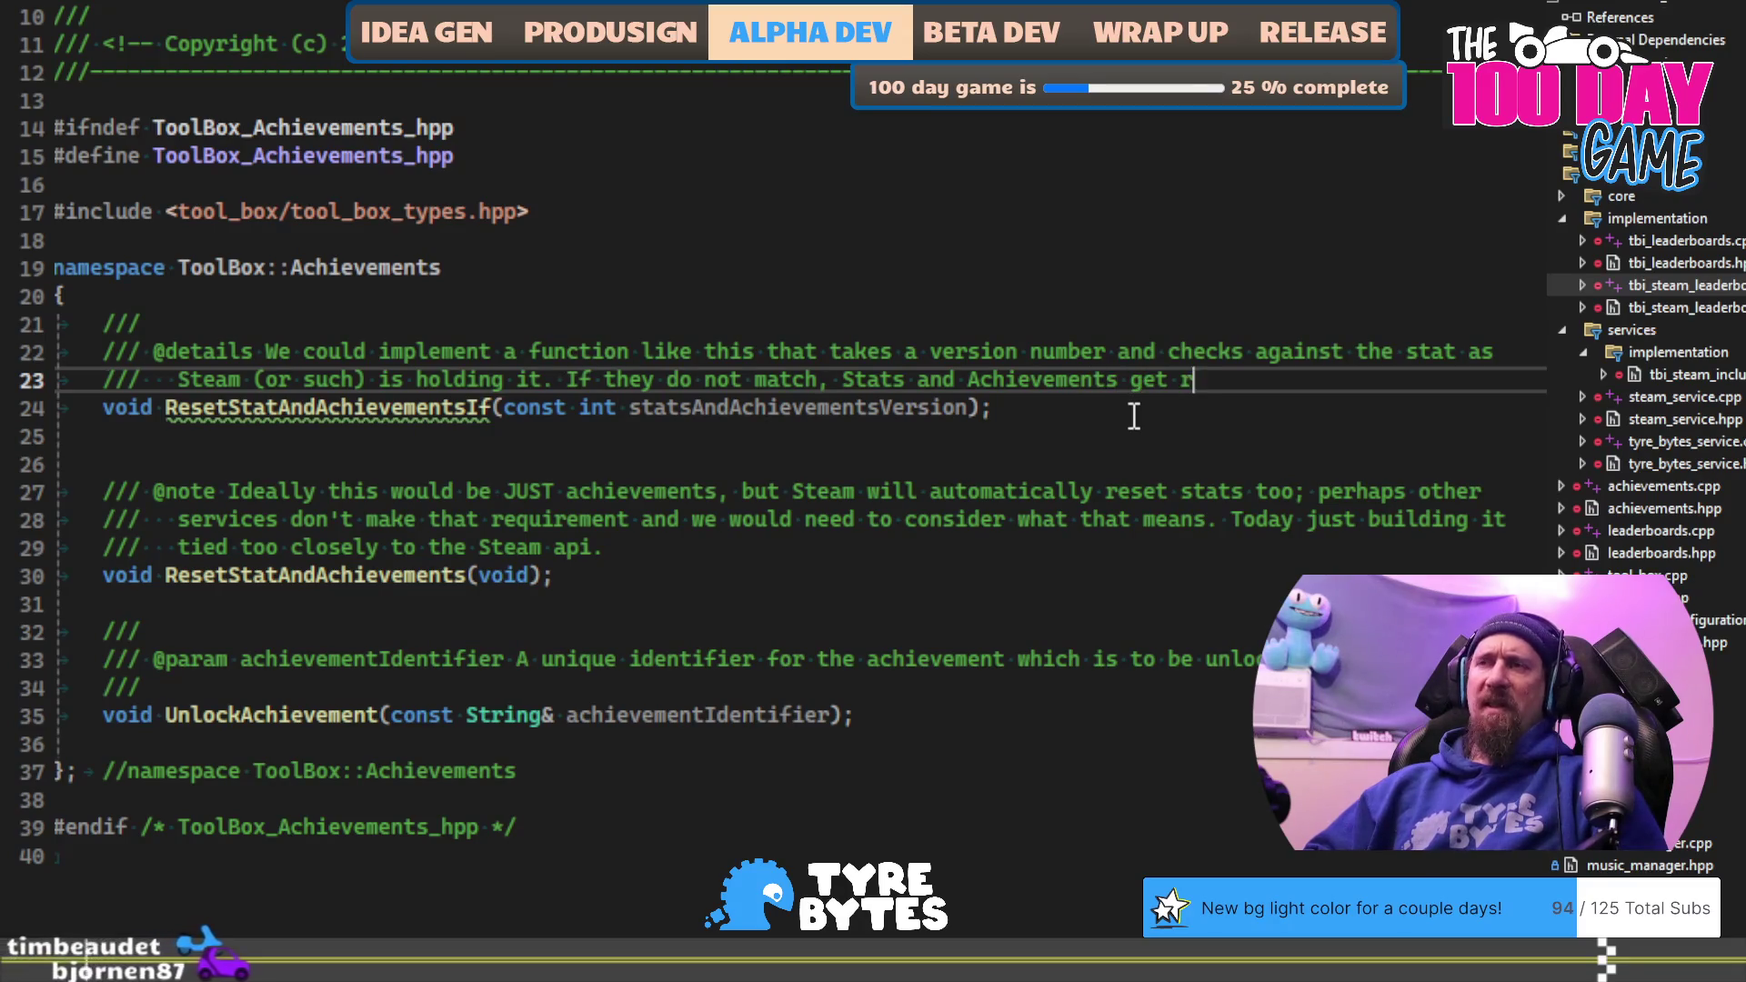
text(eset and)
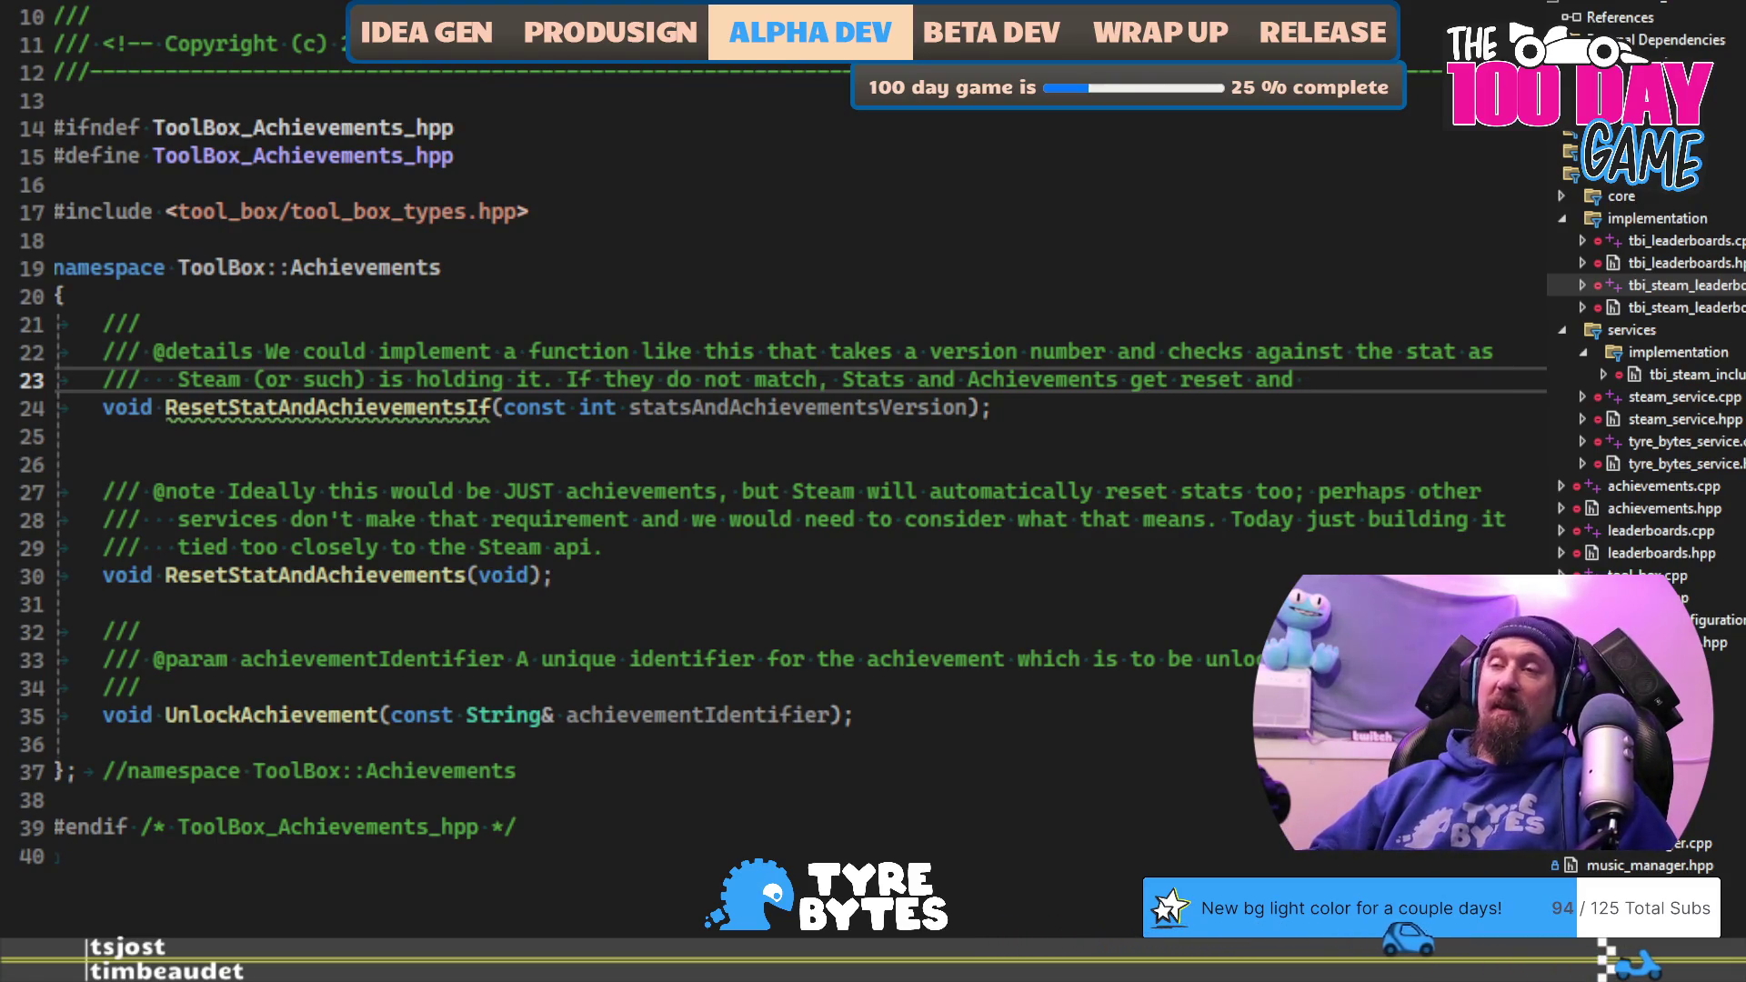
key(shift+Home)
key(ctrl+shift+Right)
key(ctrl+shift+Right)
key(ctrl+shift+Right)
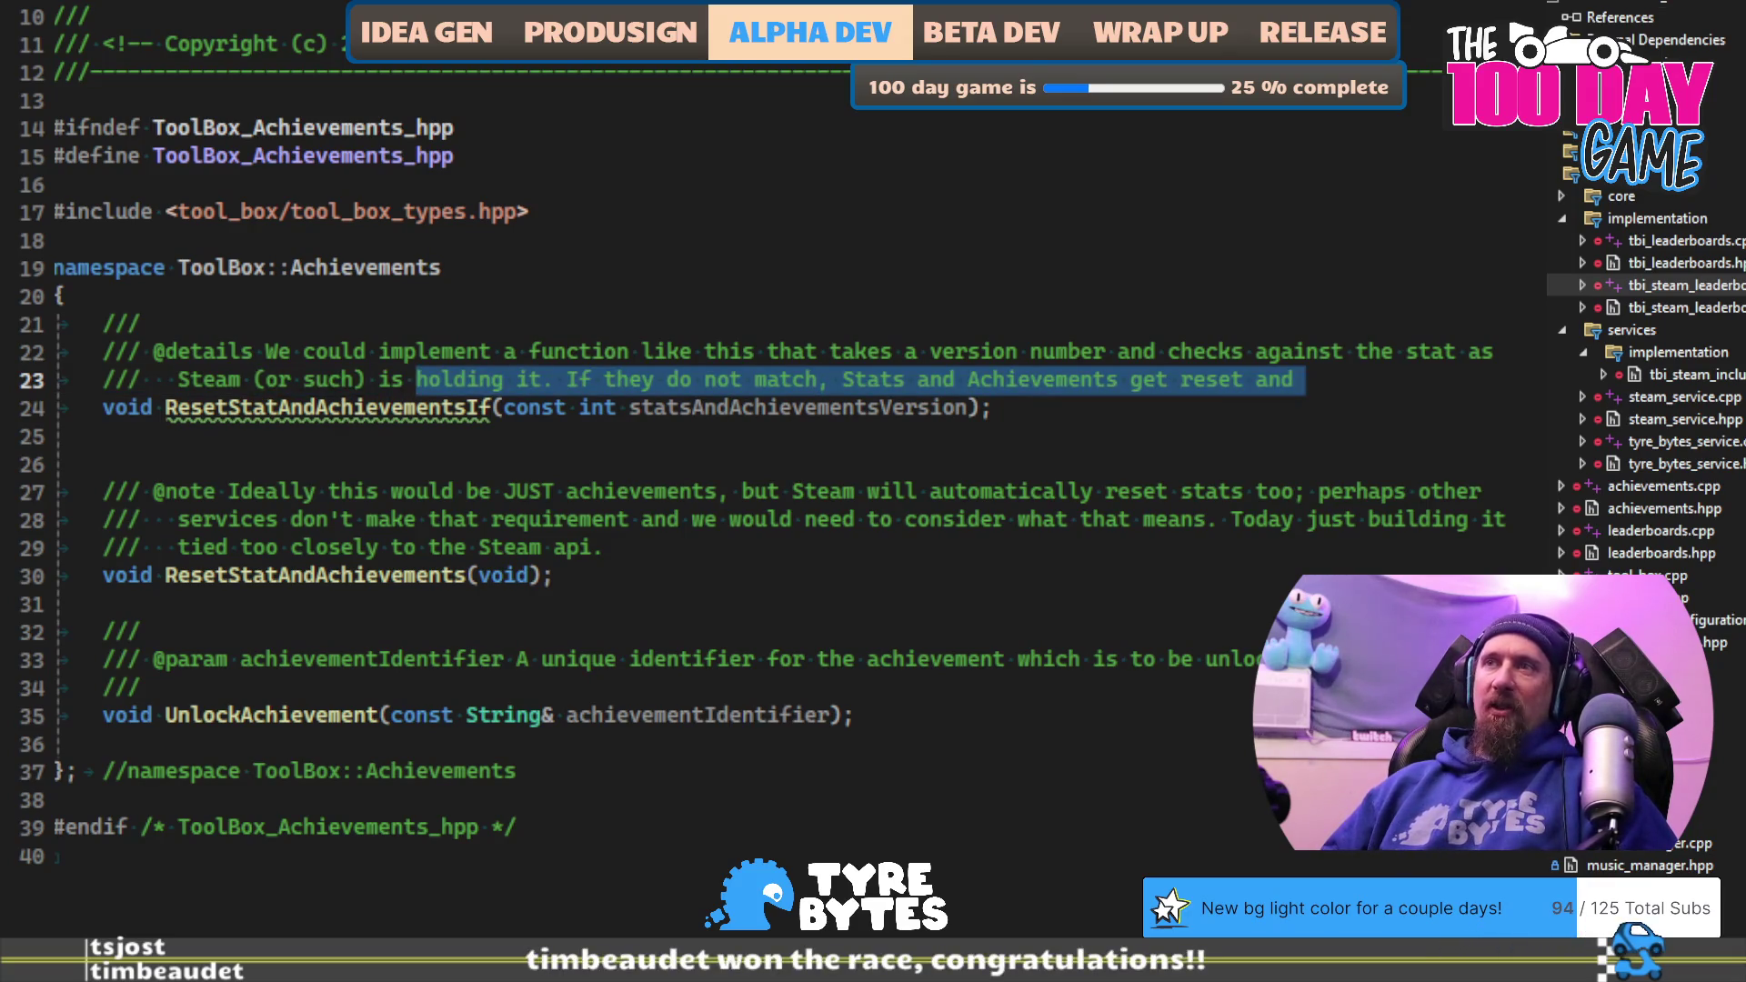
key(End)
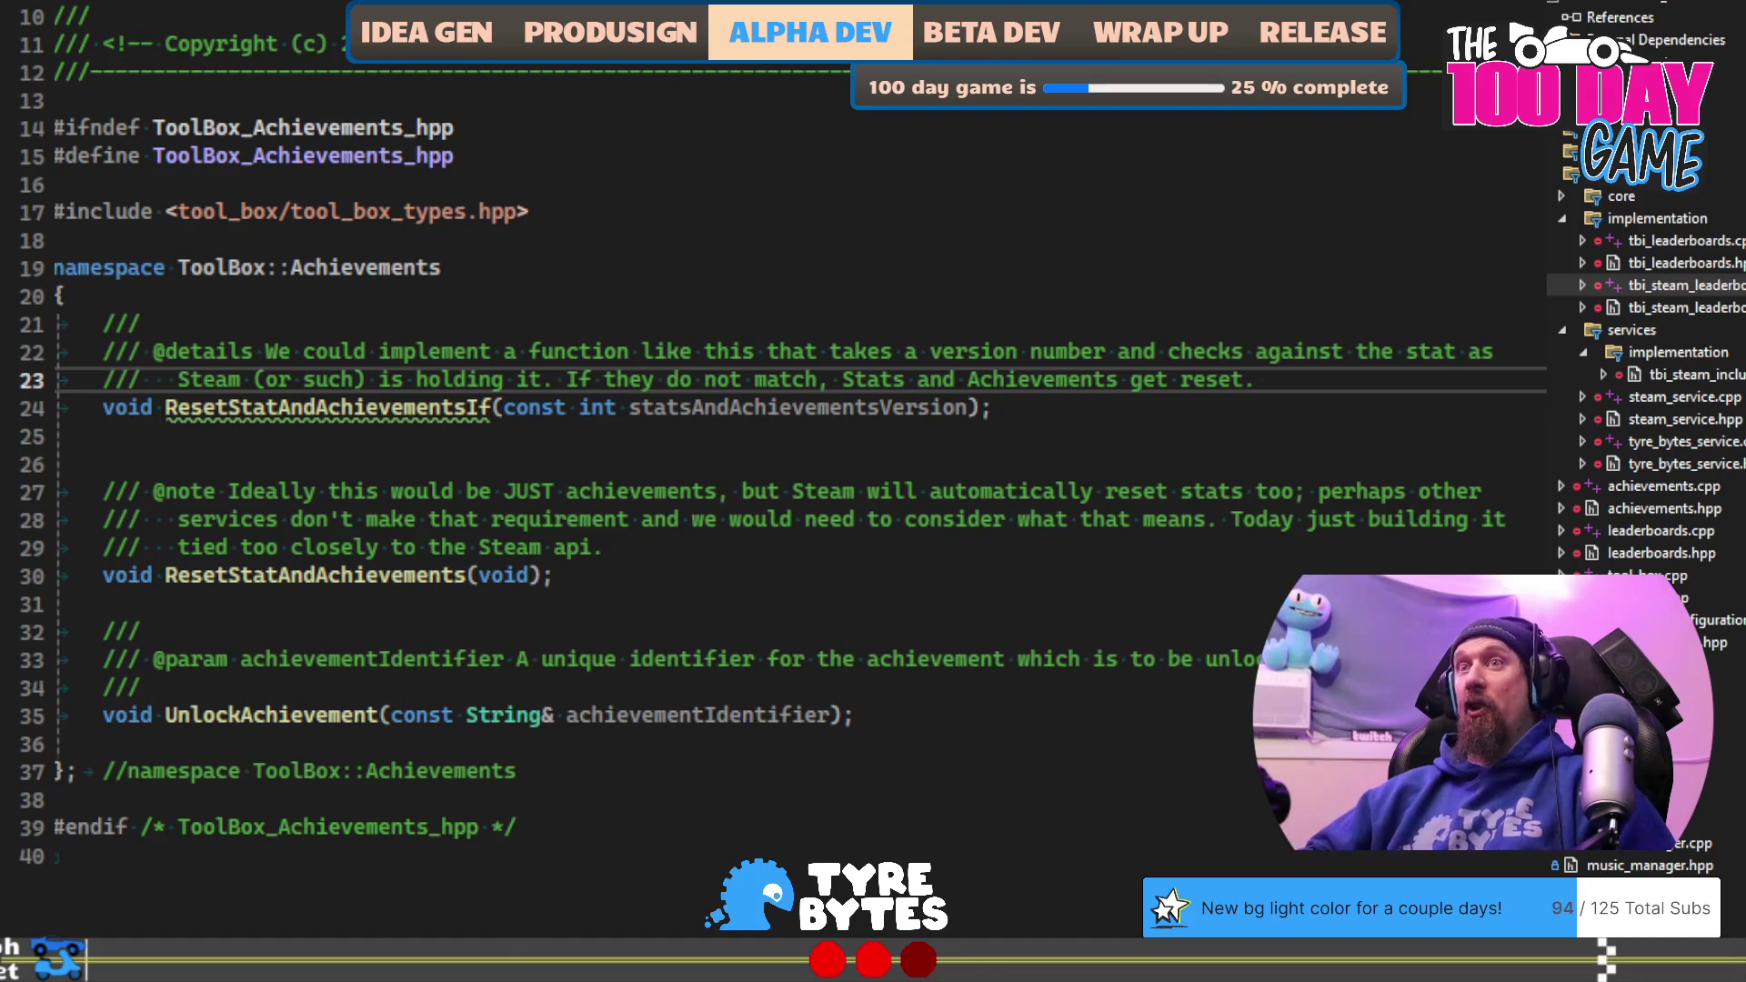
key(Return)
text(///)
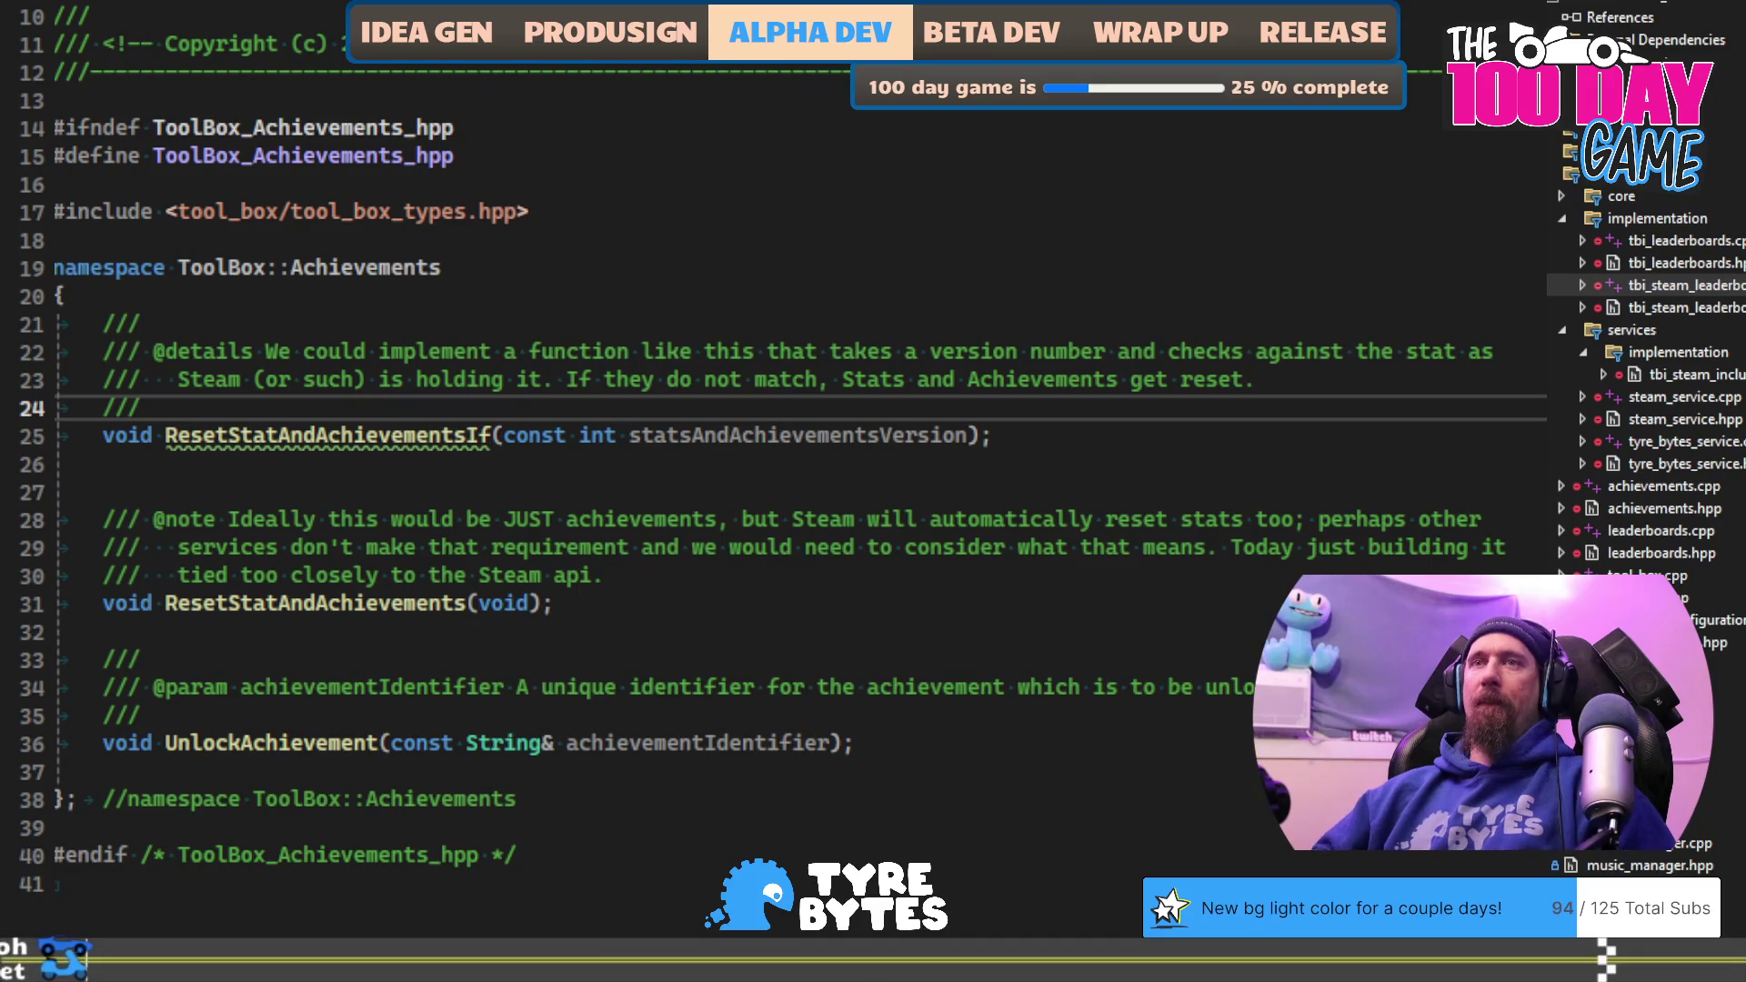
key(Up)
key(End)
text(Thi)
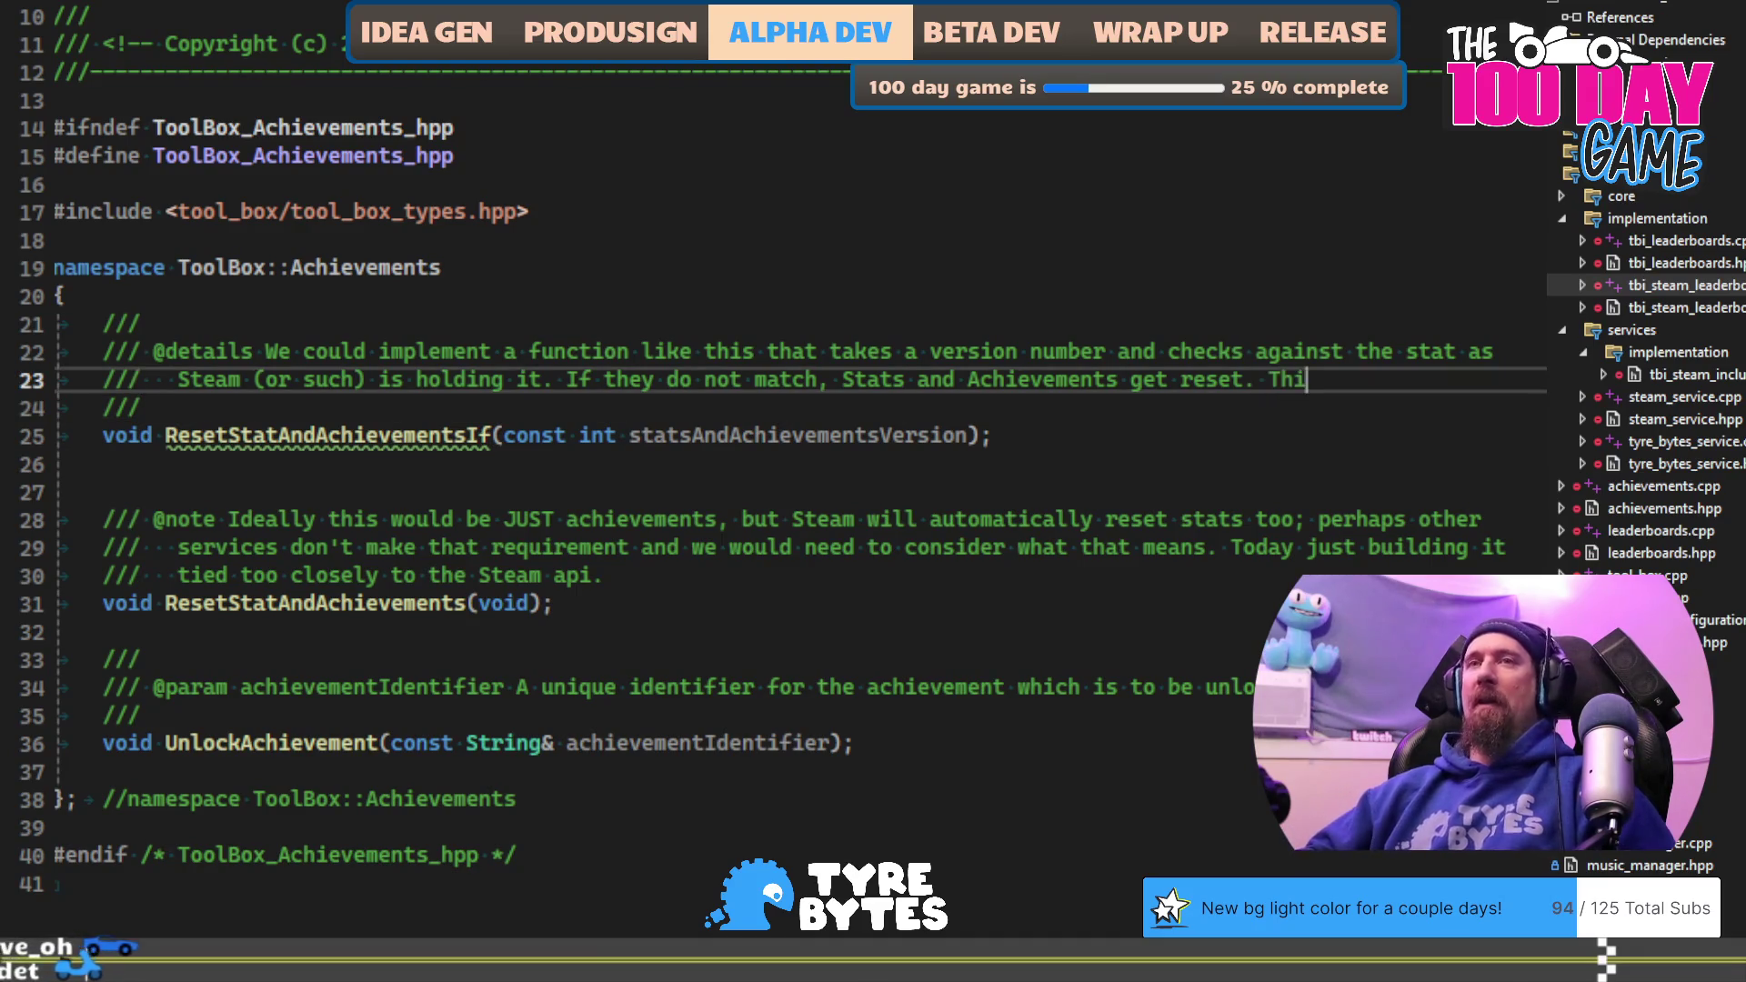
text(s is not )
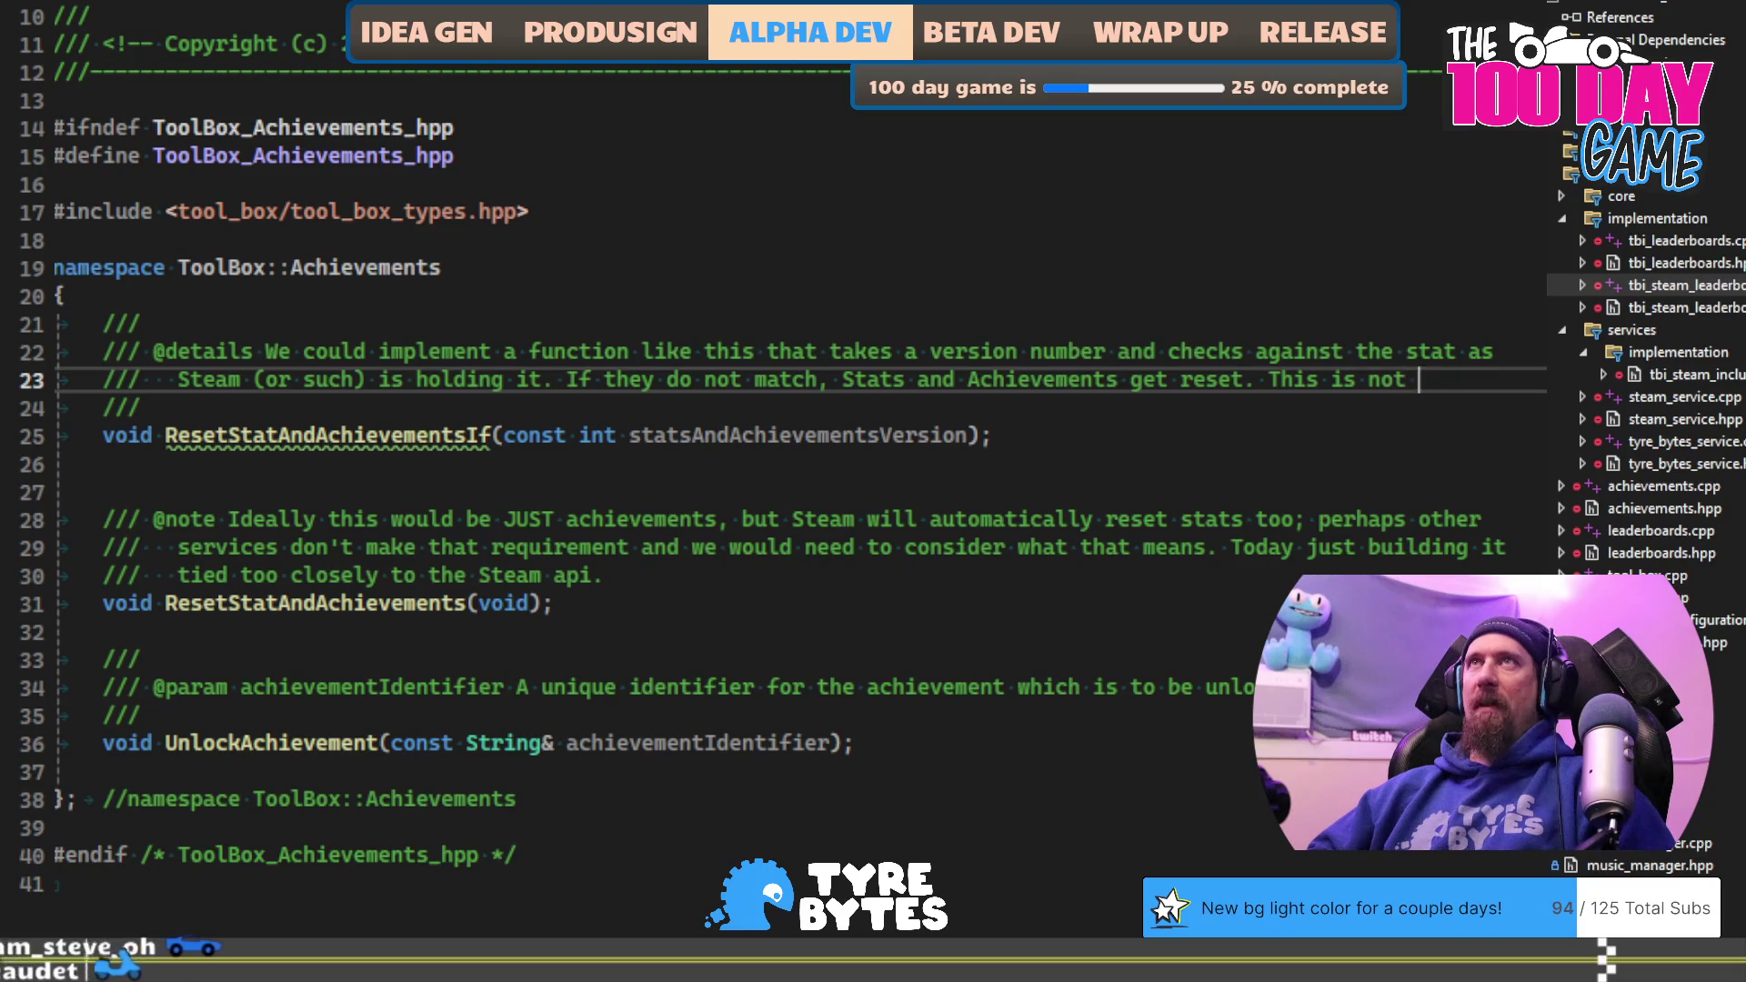
text(actually)
key(Return)
text(///)
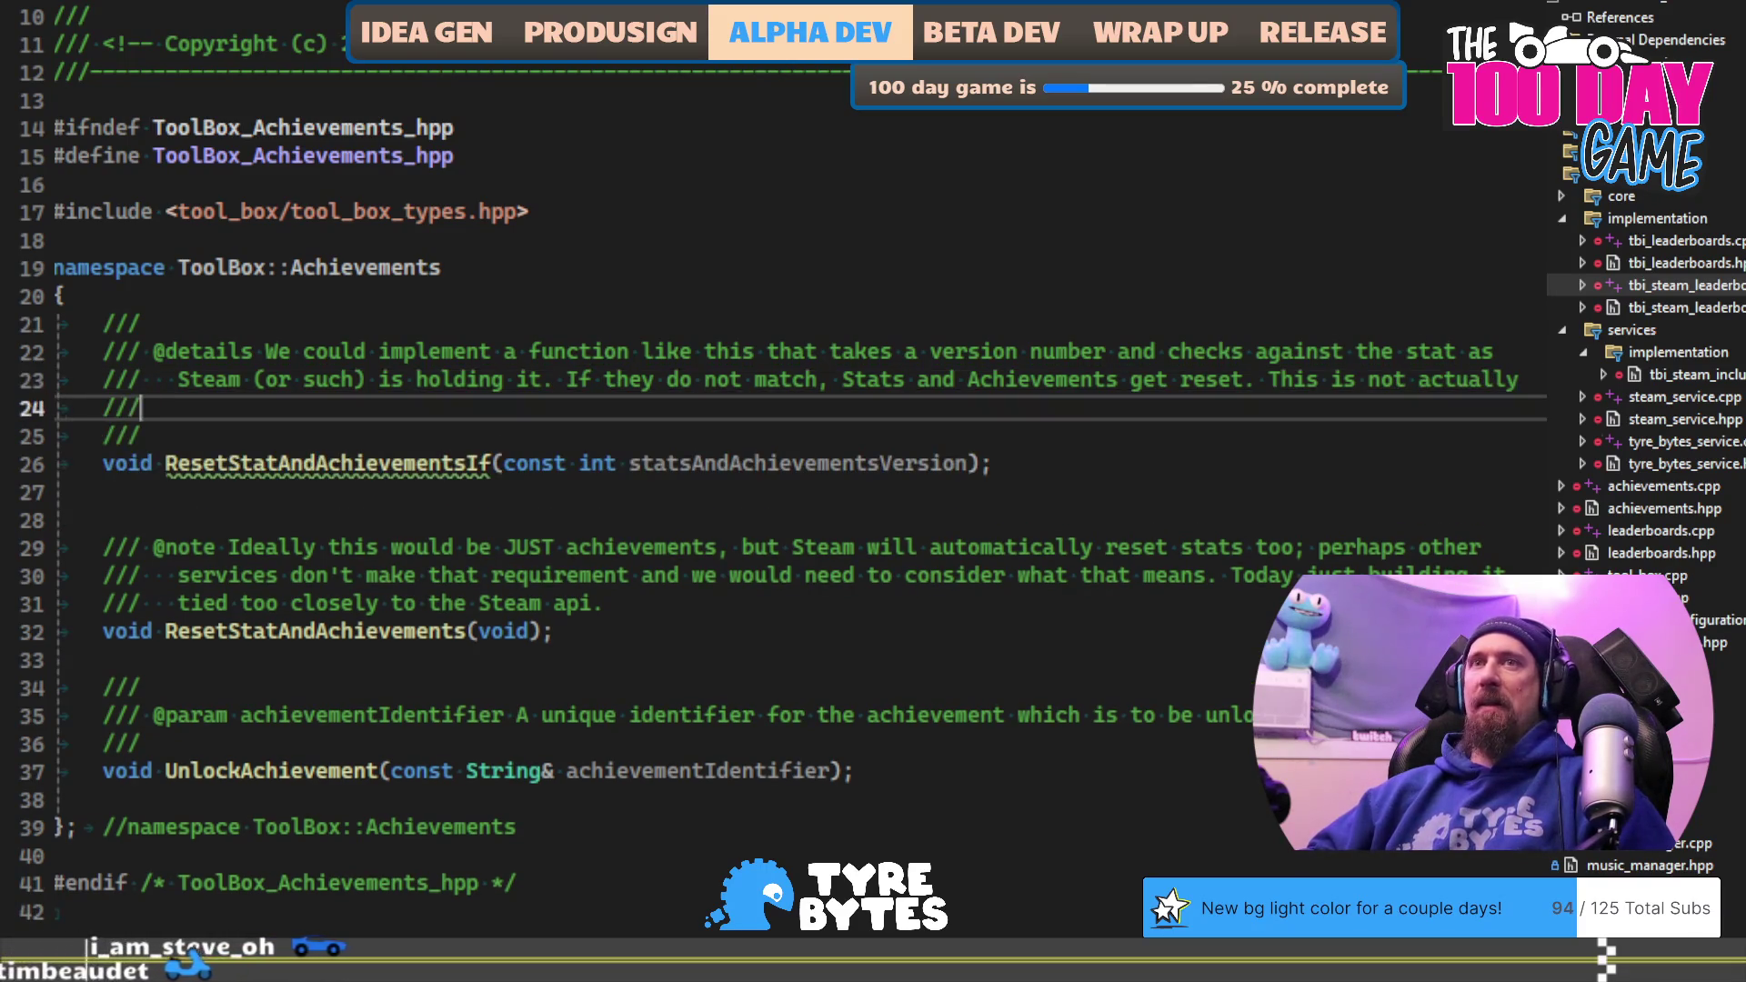
text(imp)
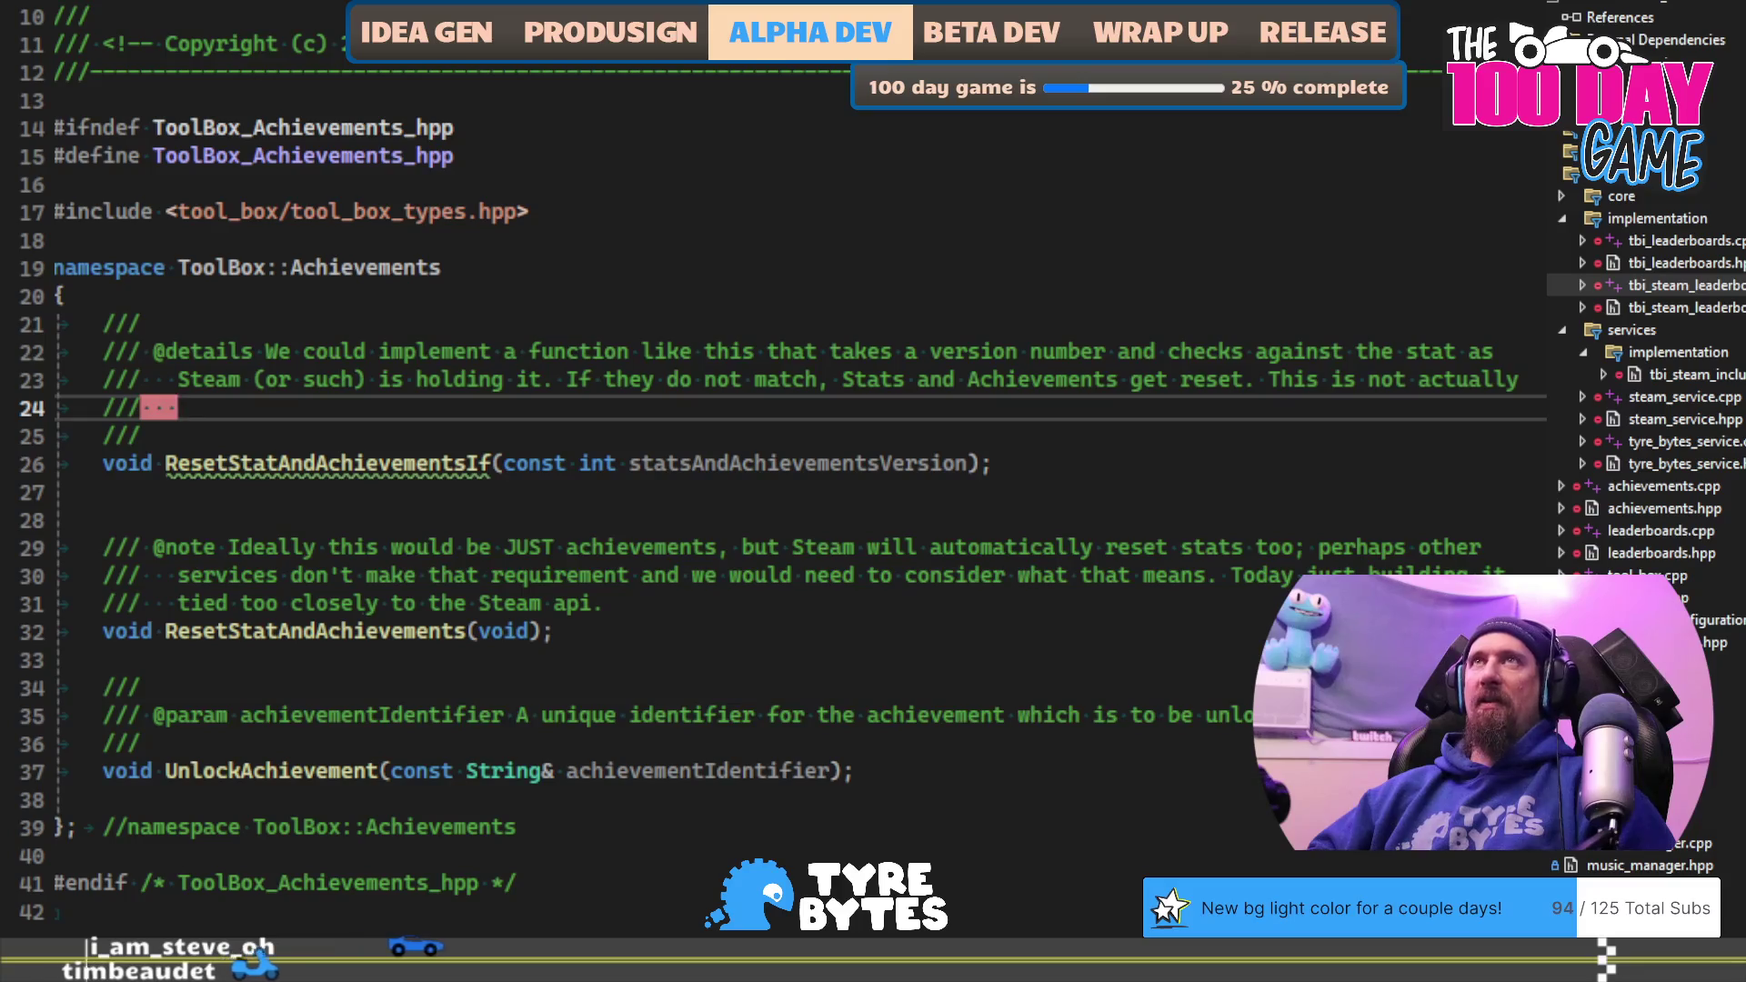
text(lemented)
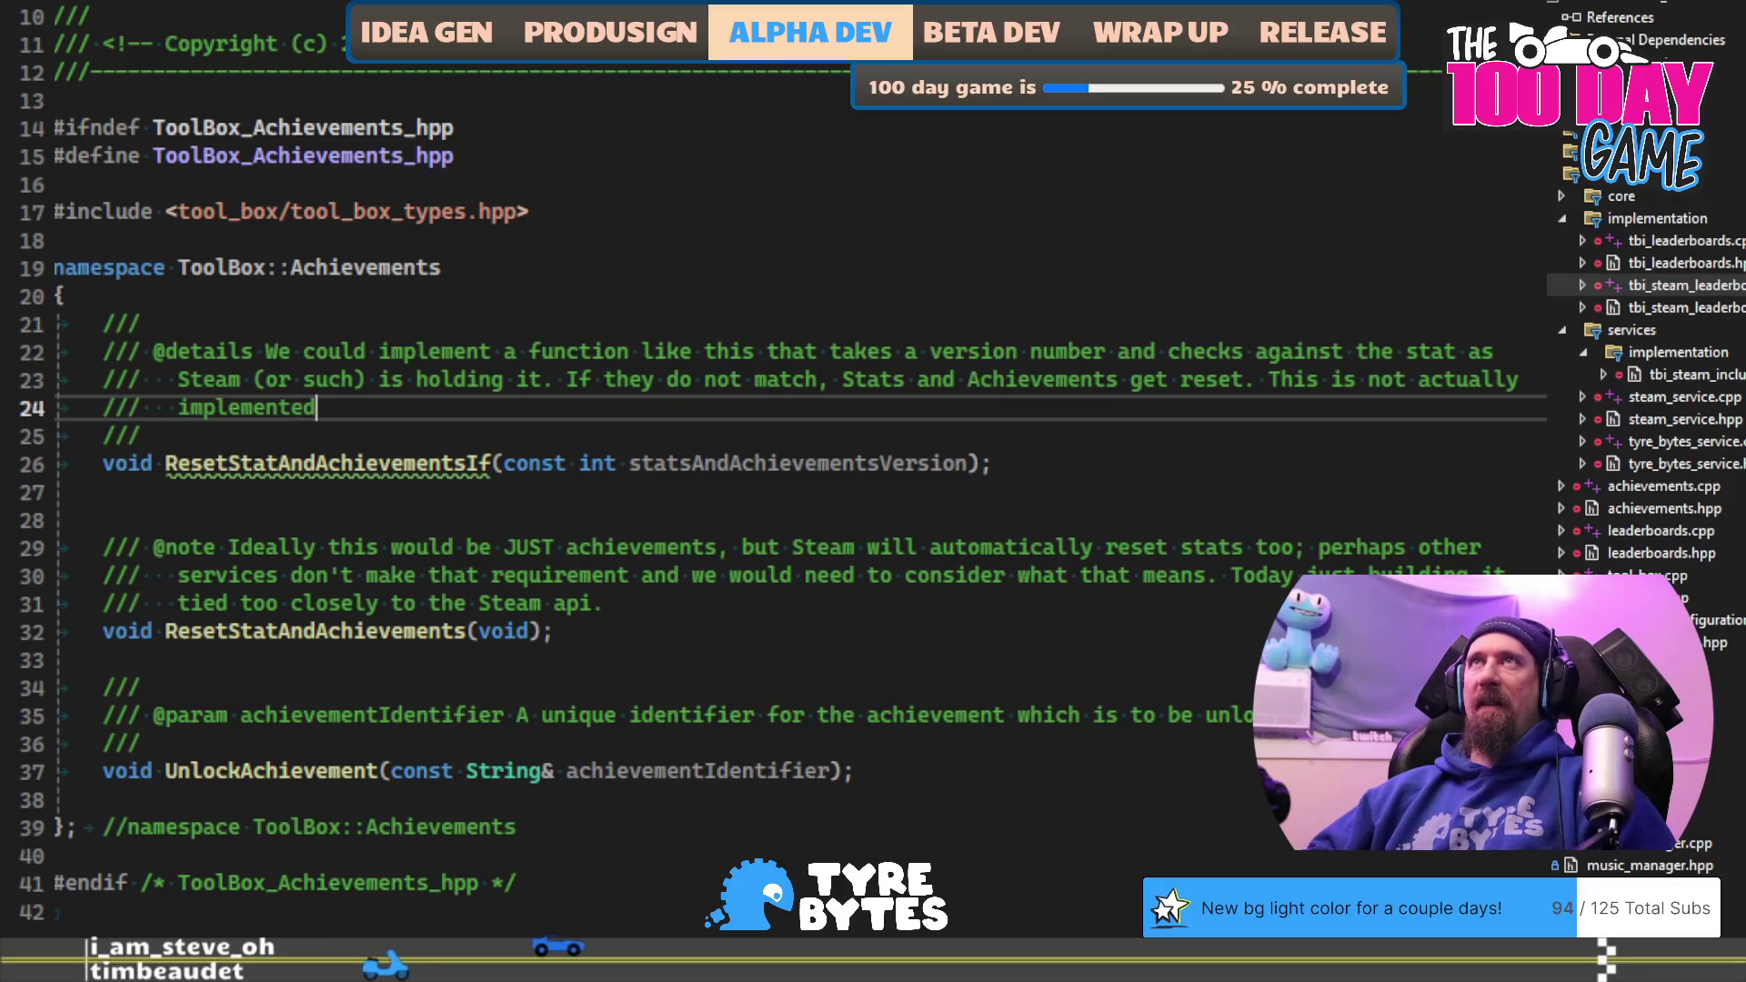
text(.)
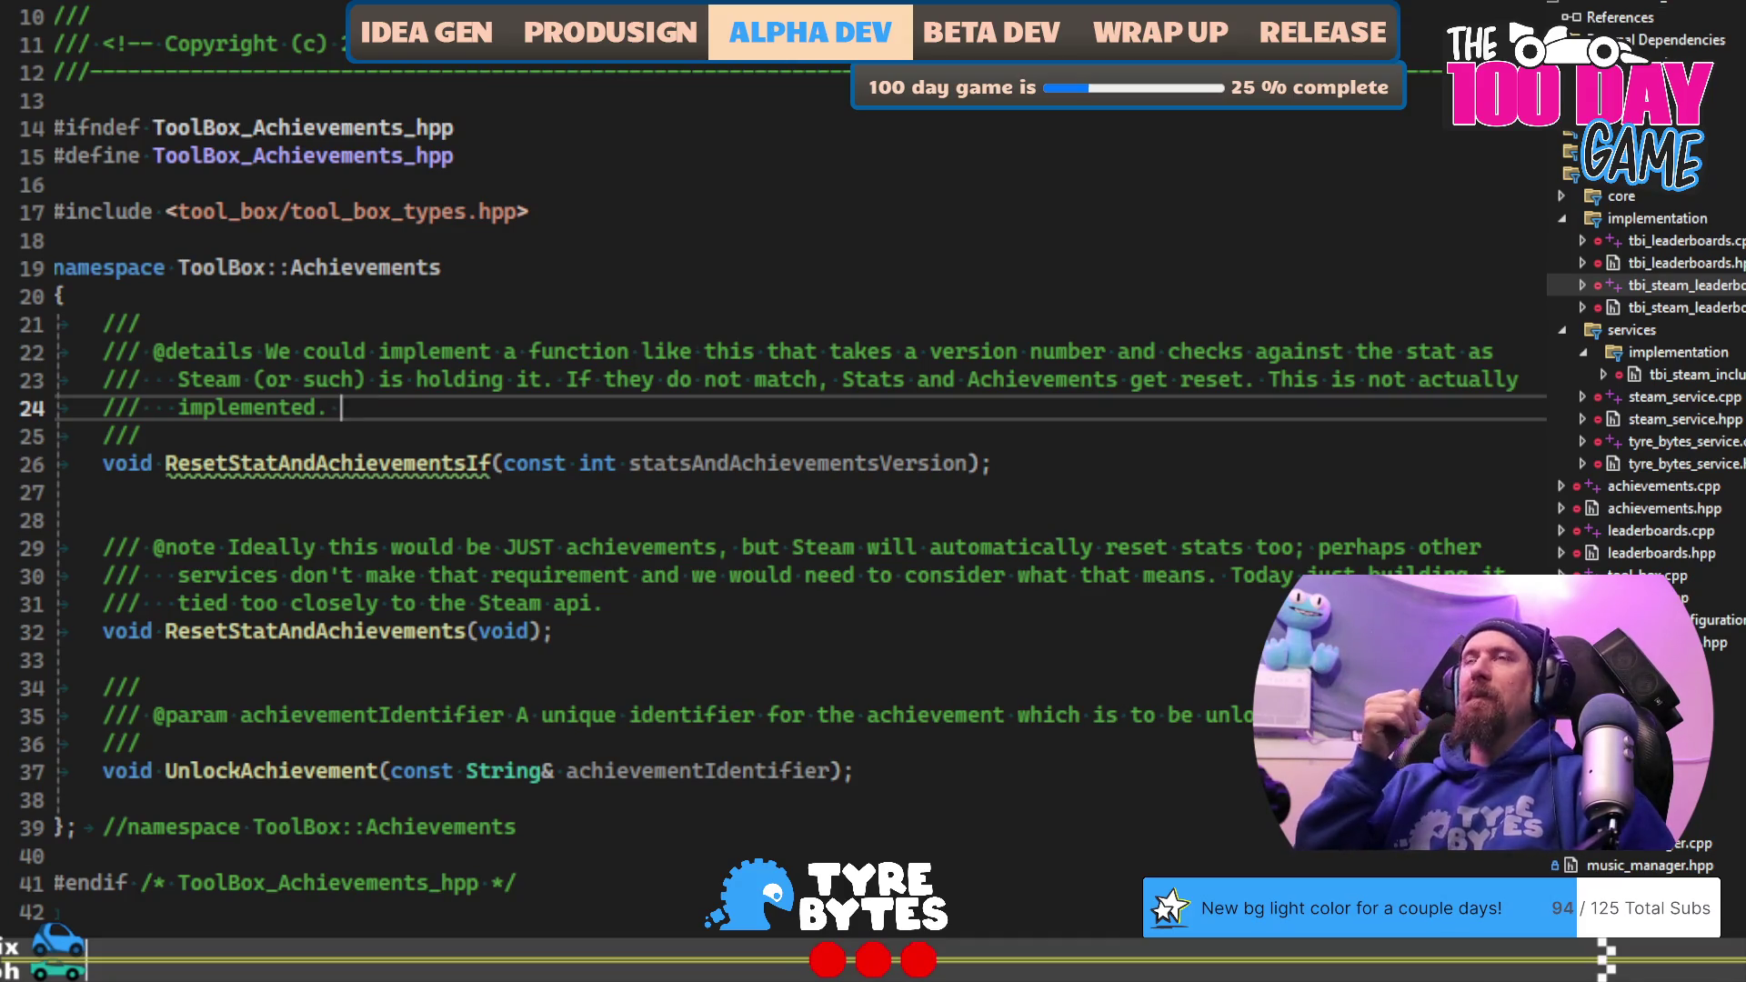
key(ctrl+Tab)
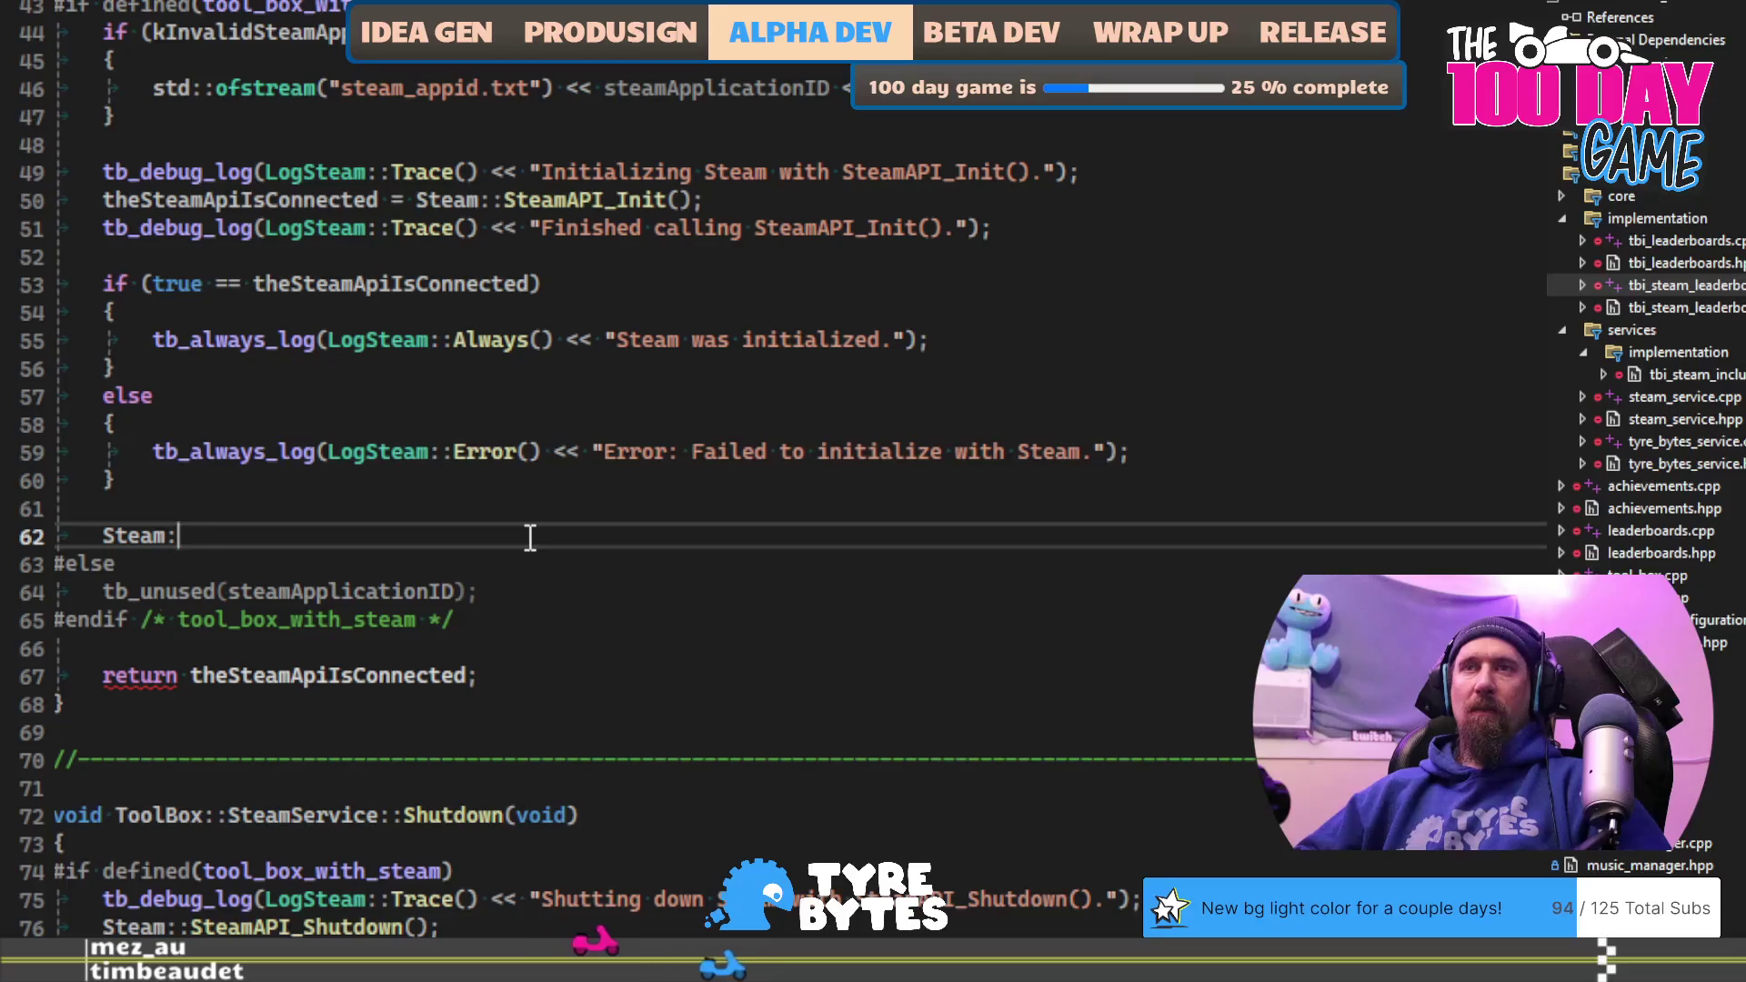
Step: Try a Steam::RequestCurren call, erase it, and switch to the Steamworks documentation
text(:Reque)
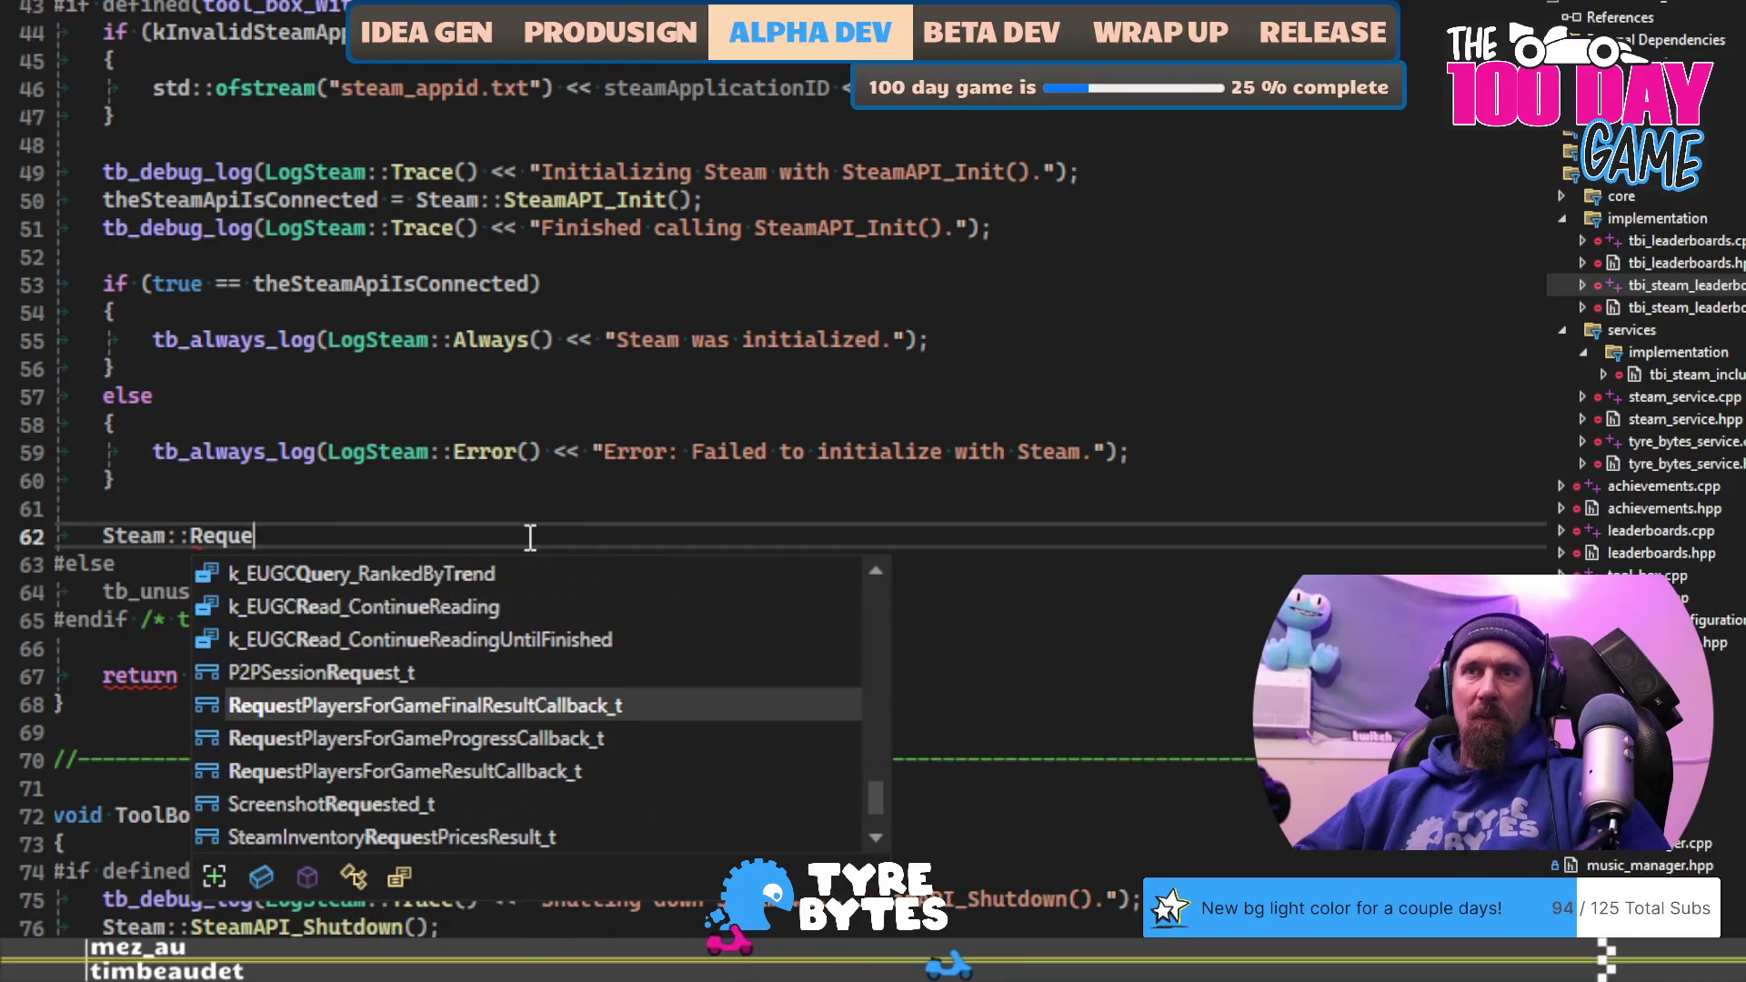
text(stCurren)
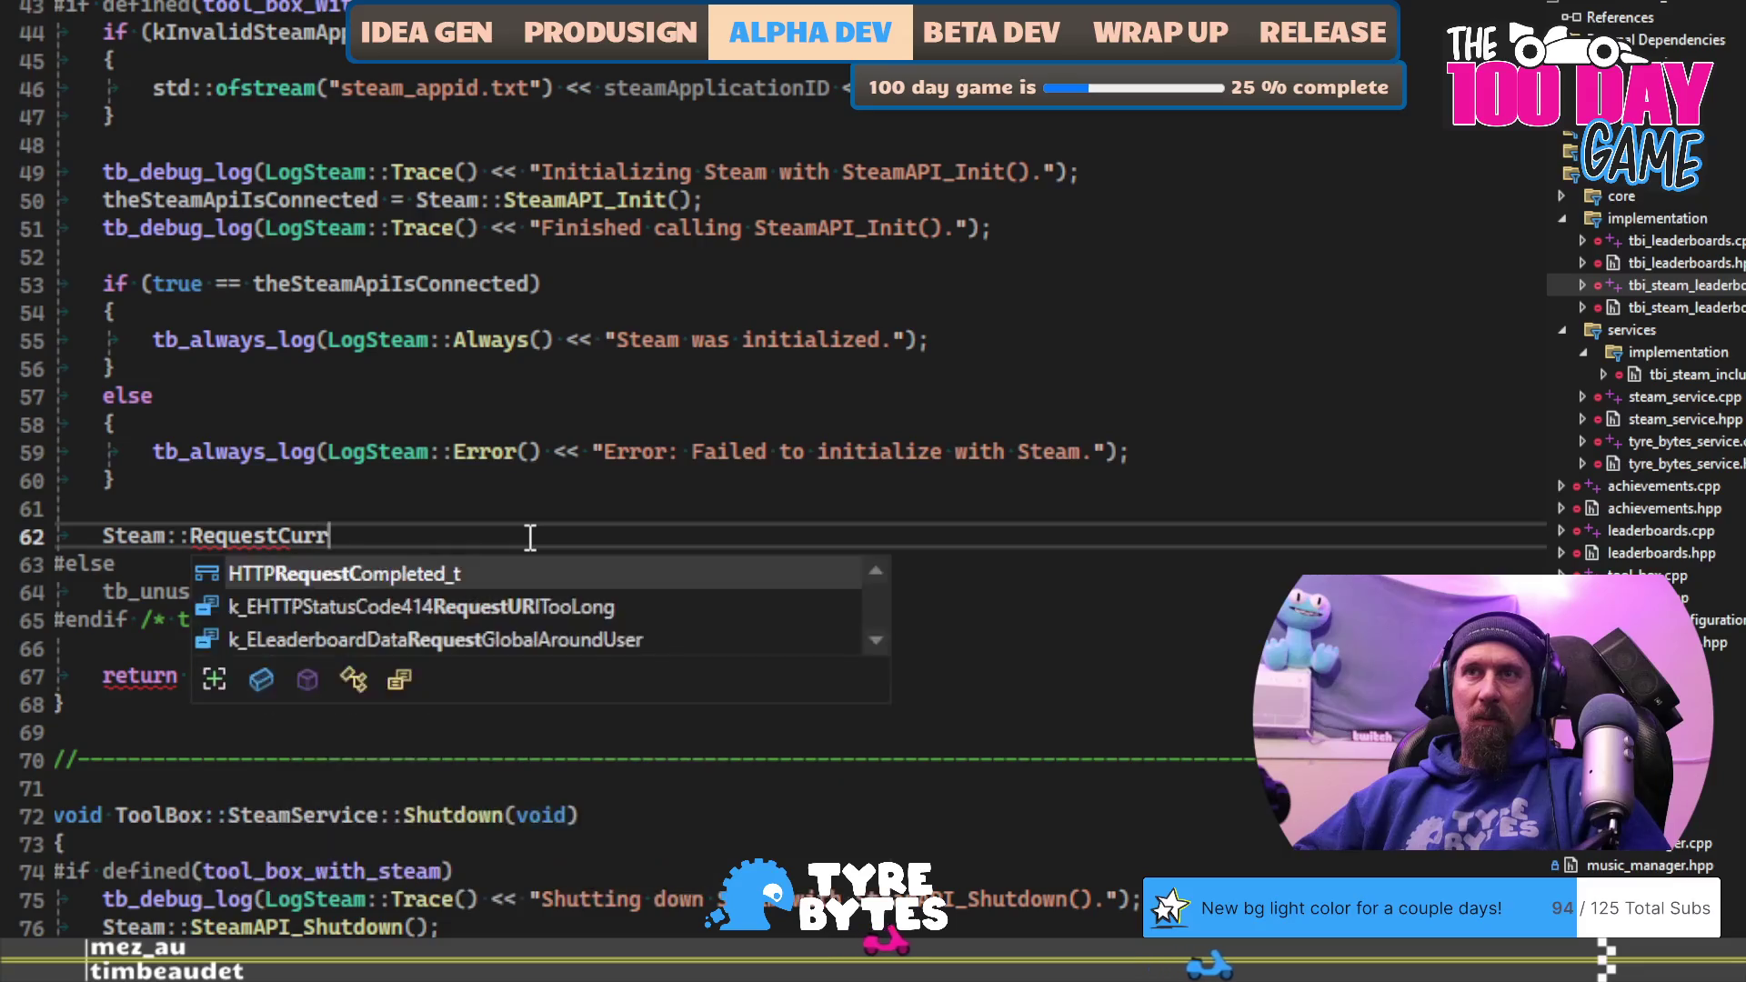
key(ctrl+BackSpace)
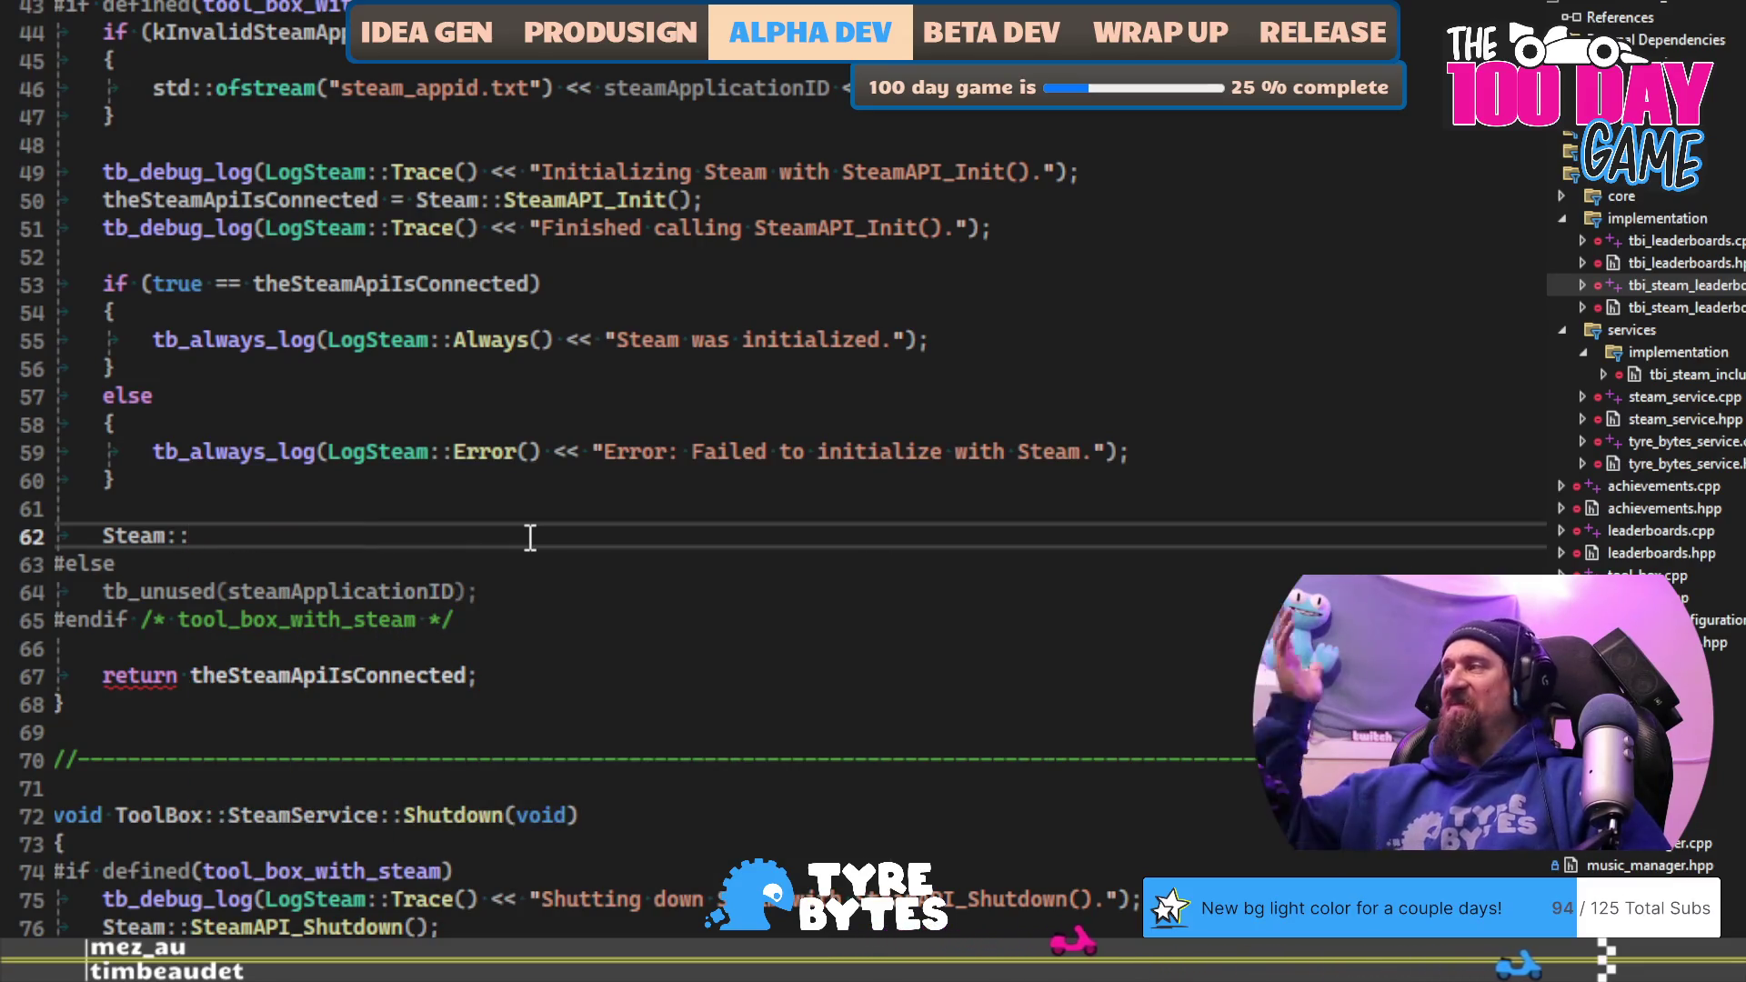
key(alt+Tab)
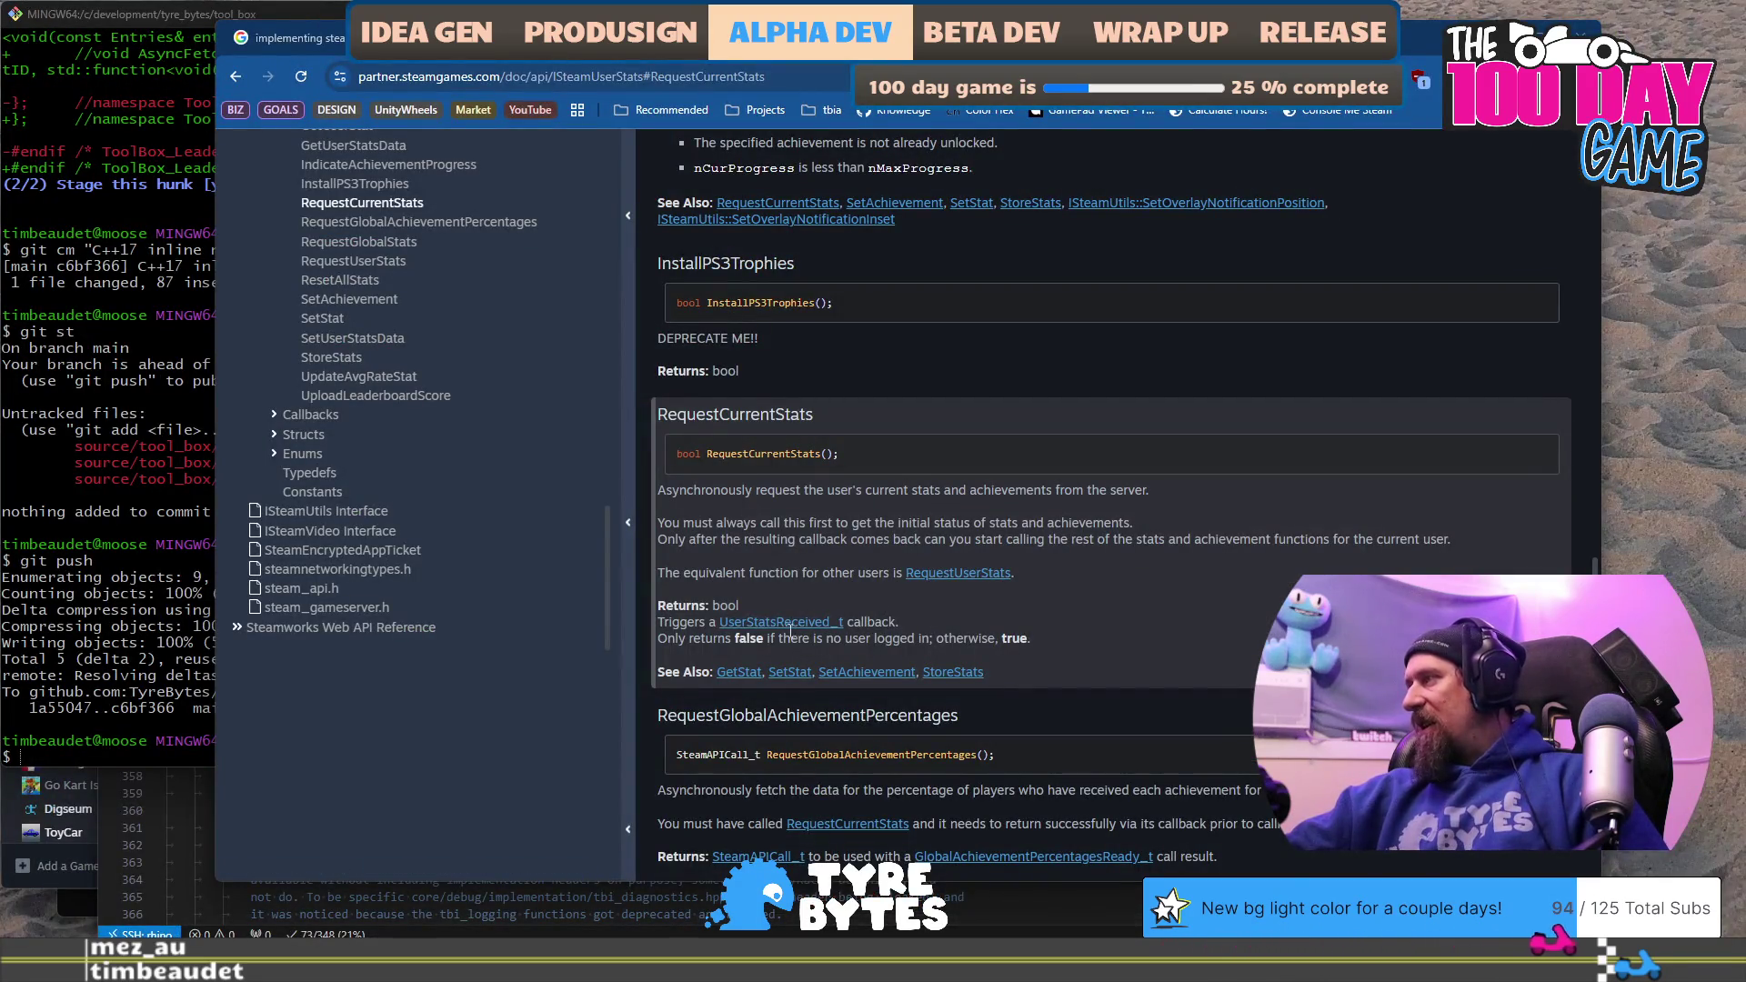
Step: Scroll the ISteamUserStats docs, briefly revisiting the Stats and Achievements guide
scroll(885, 634, up, 5)
scroll(885, 635, up, 10)
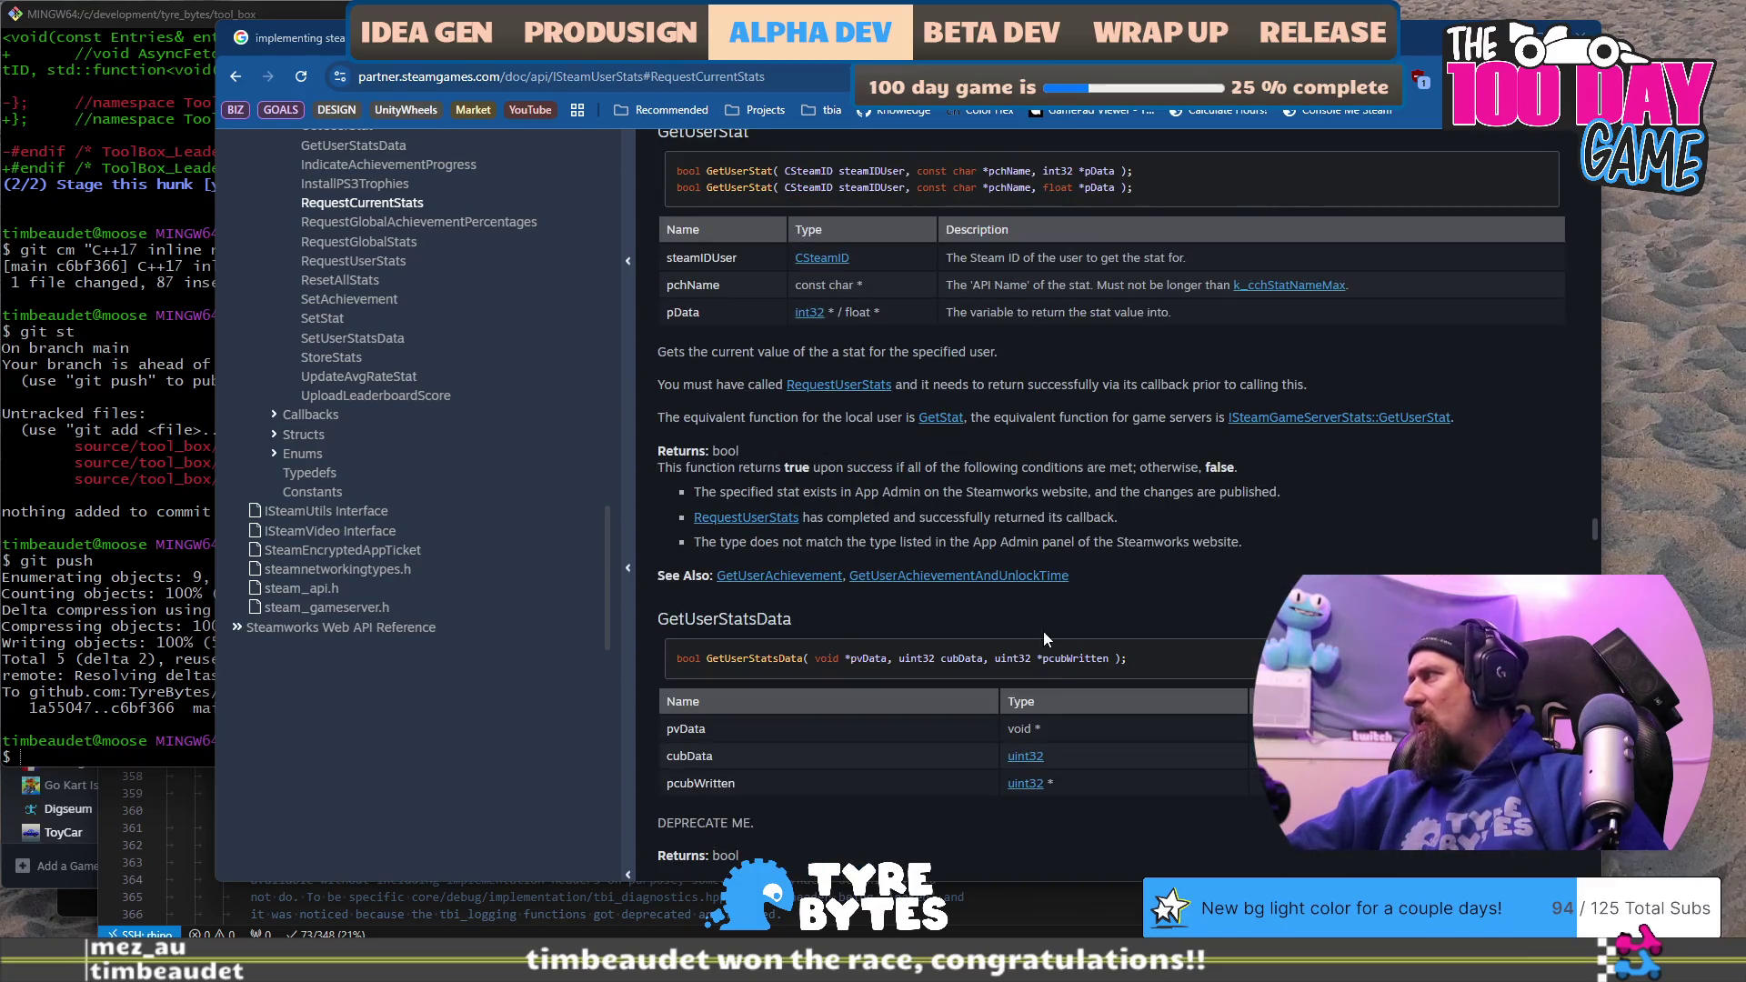
scroll(1005, 609, up, 1)
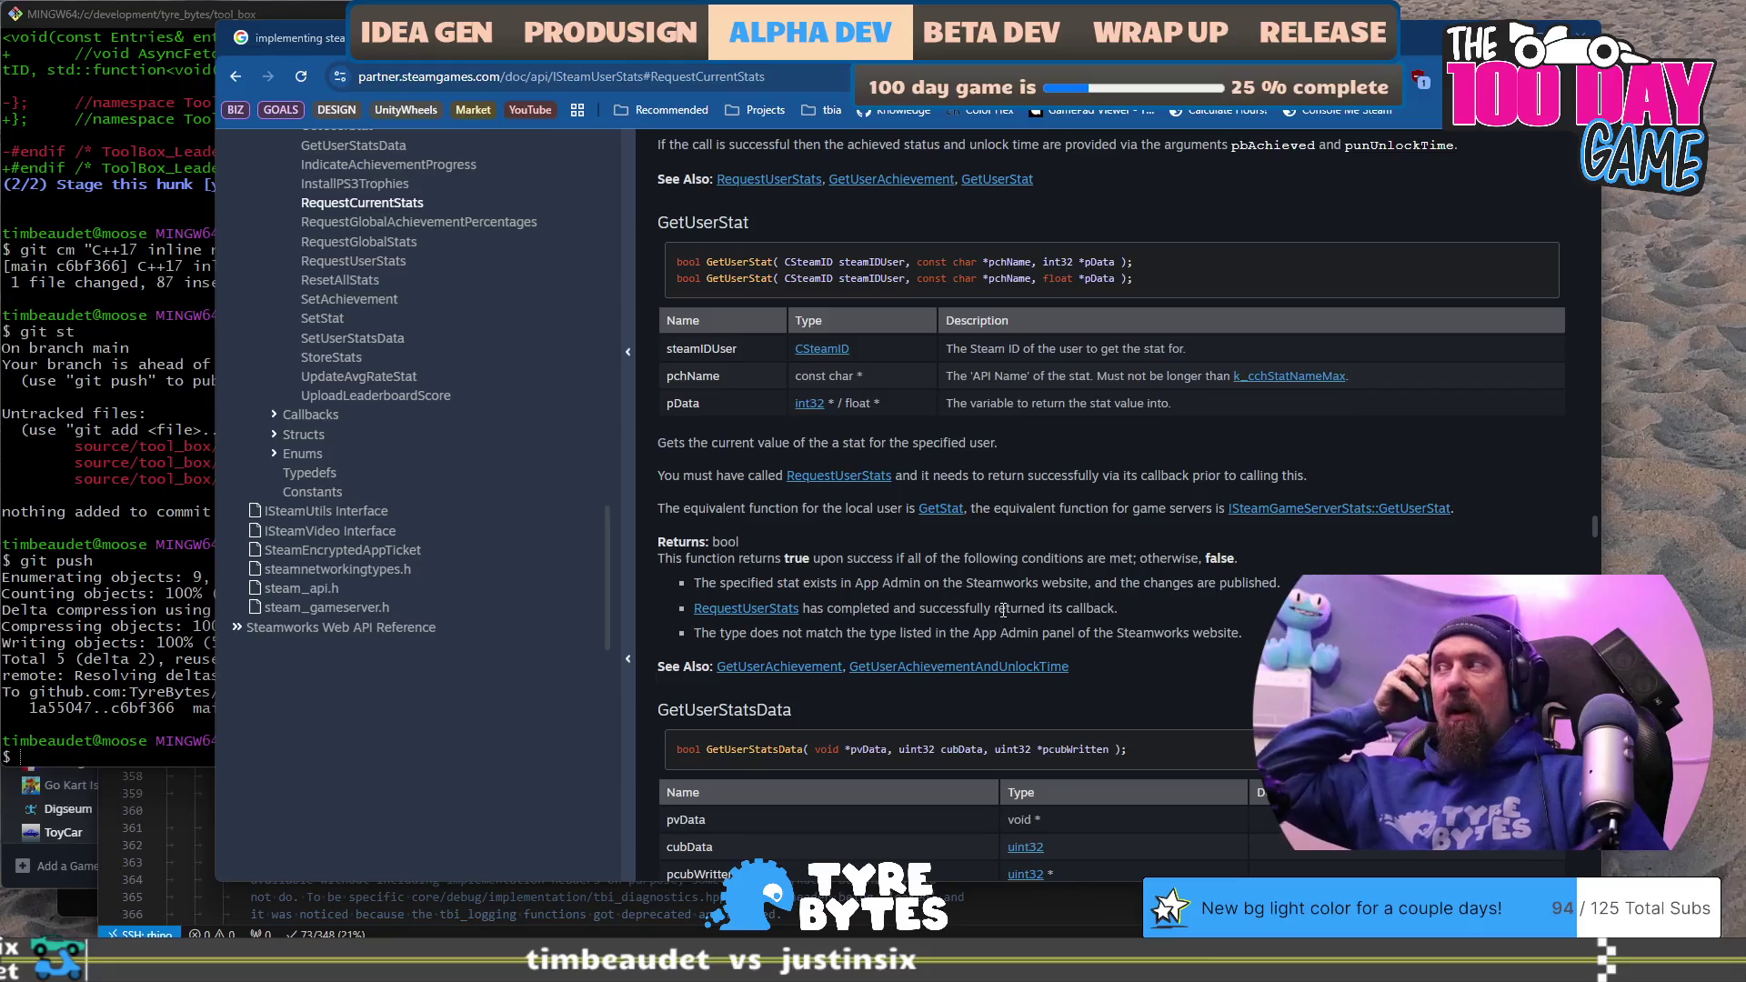
scroll(1004, 610, up, 4)
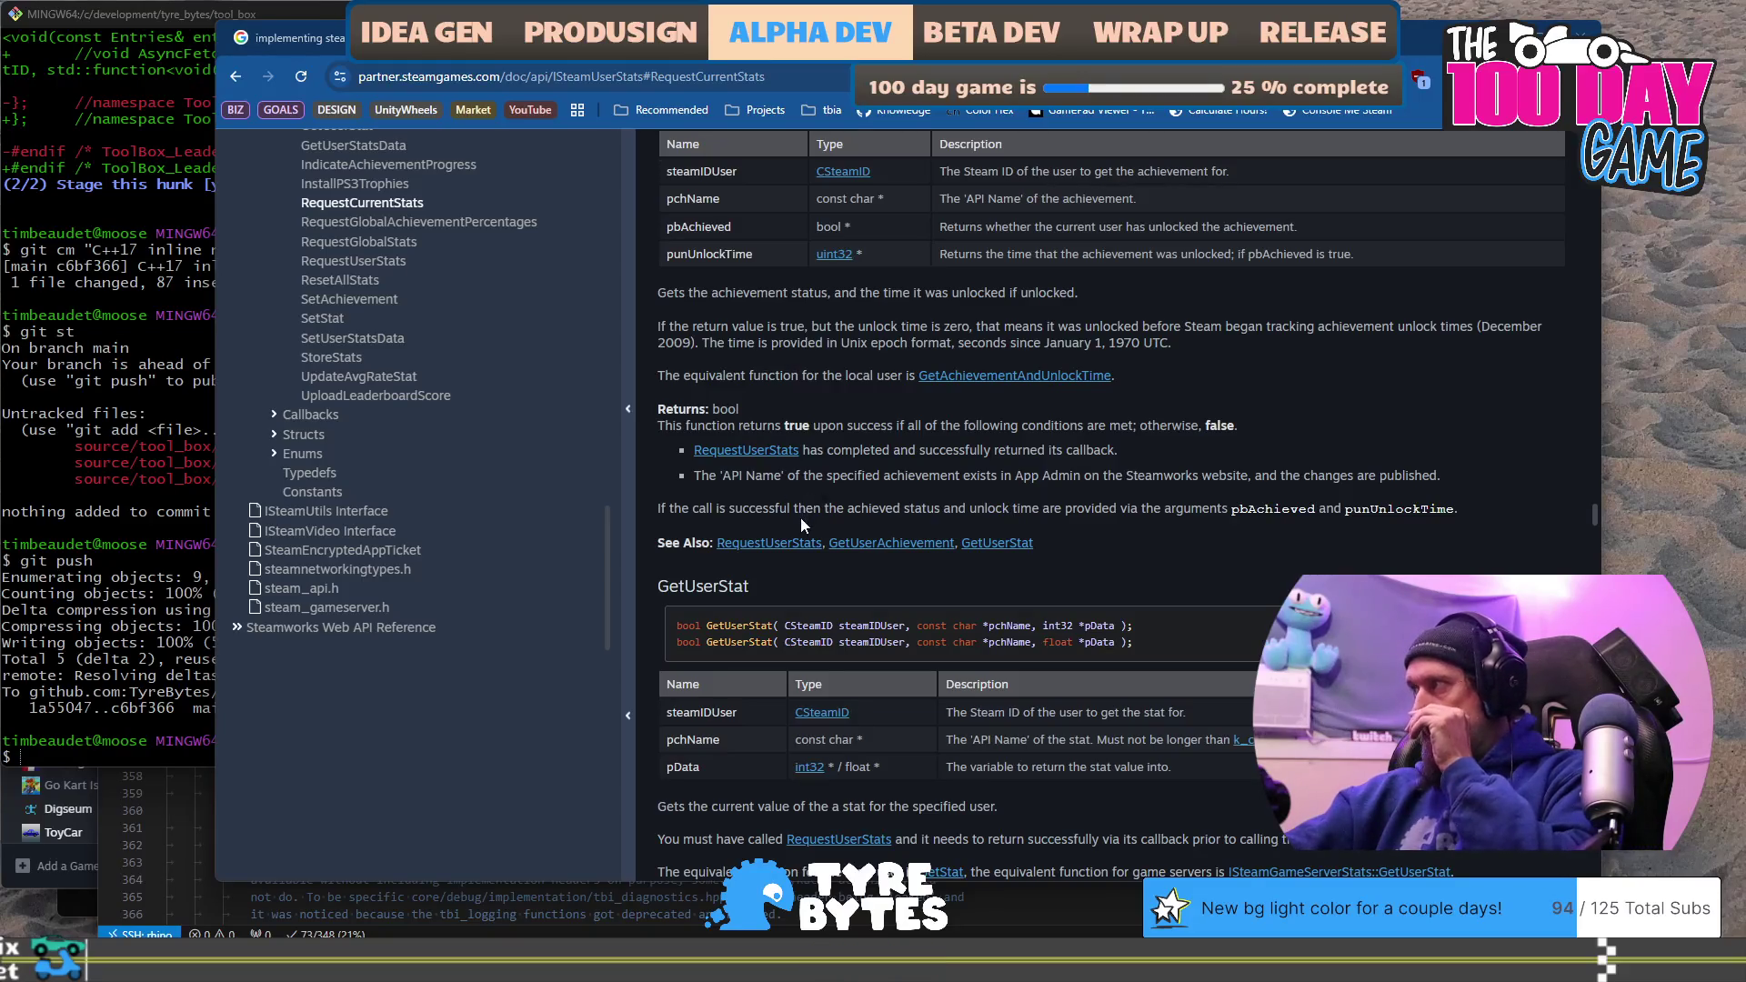
scroll(802, 550, down, 1)
scroll(802, 551, down, 4)
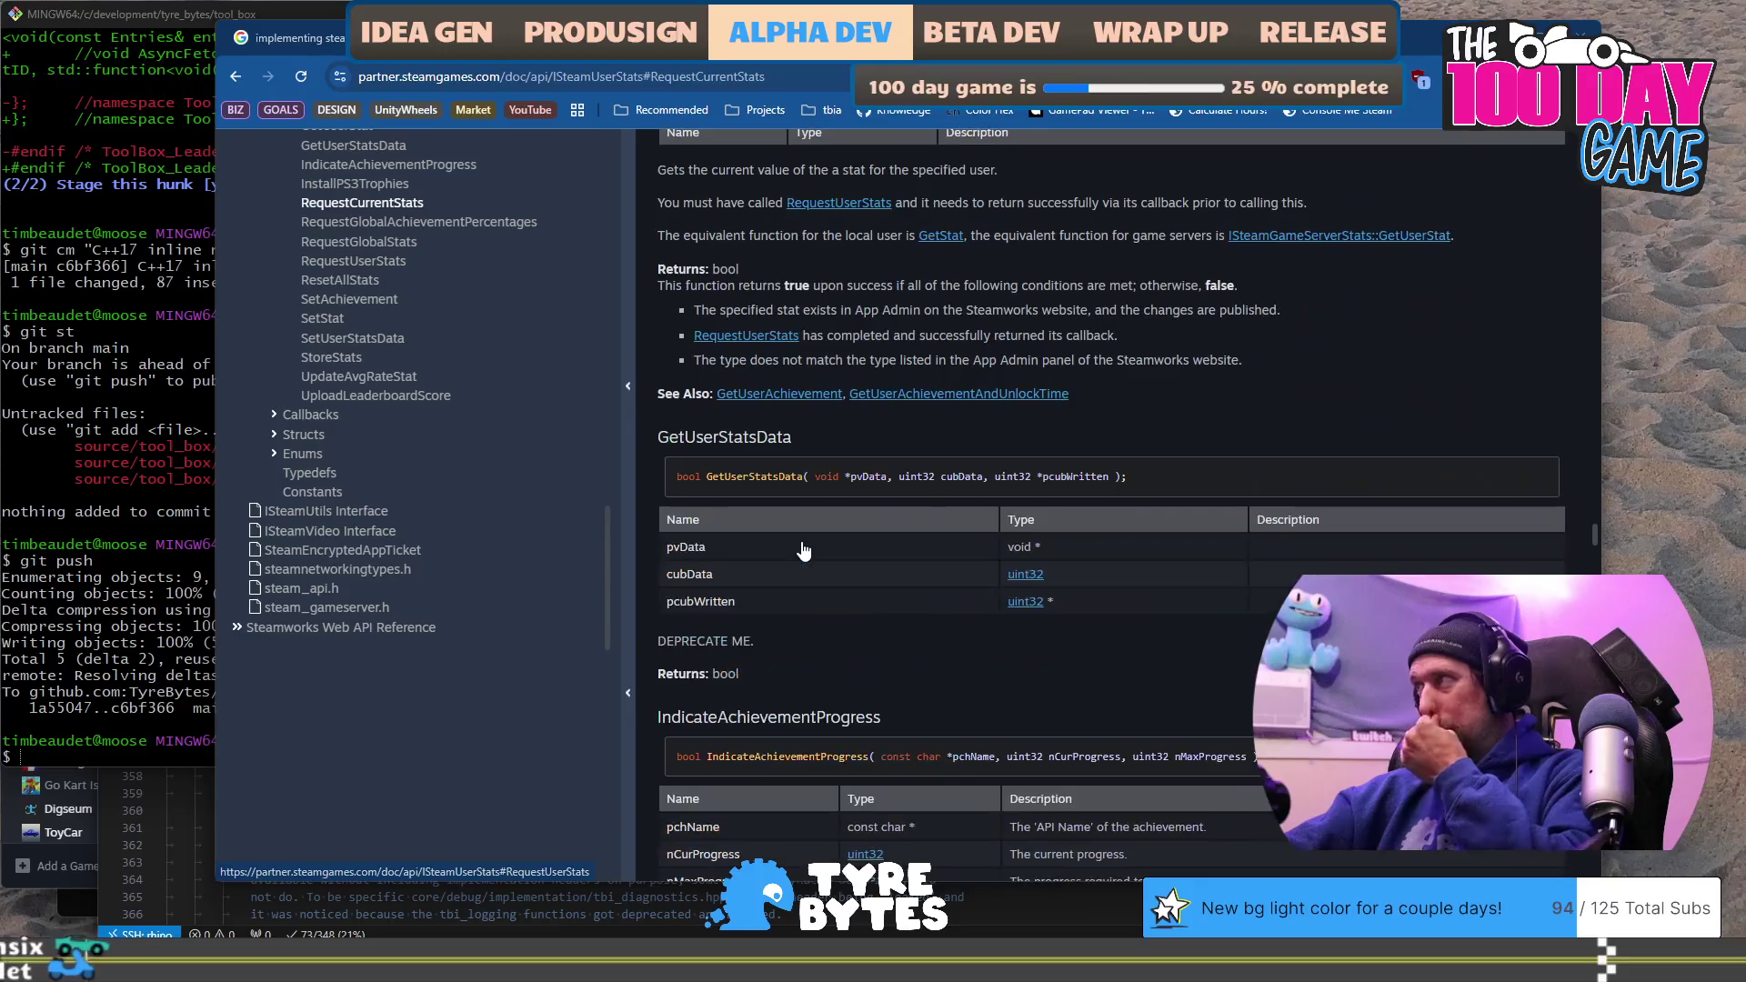
scroll(855, 332, down, 10)
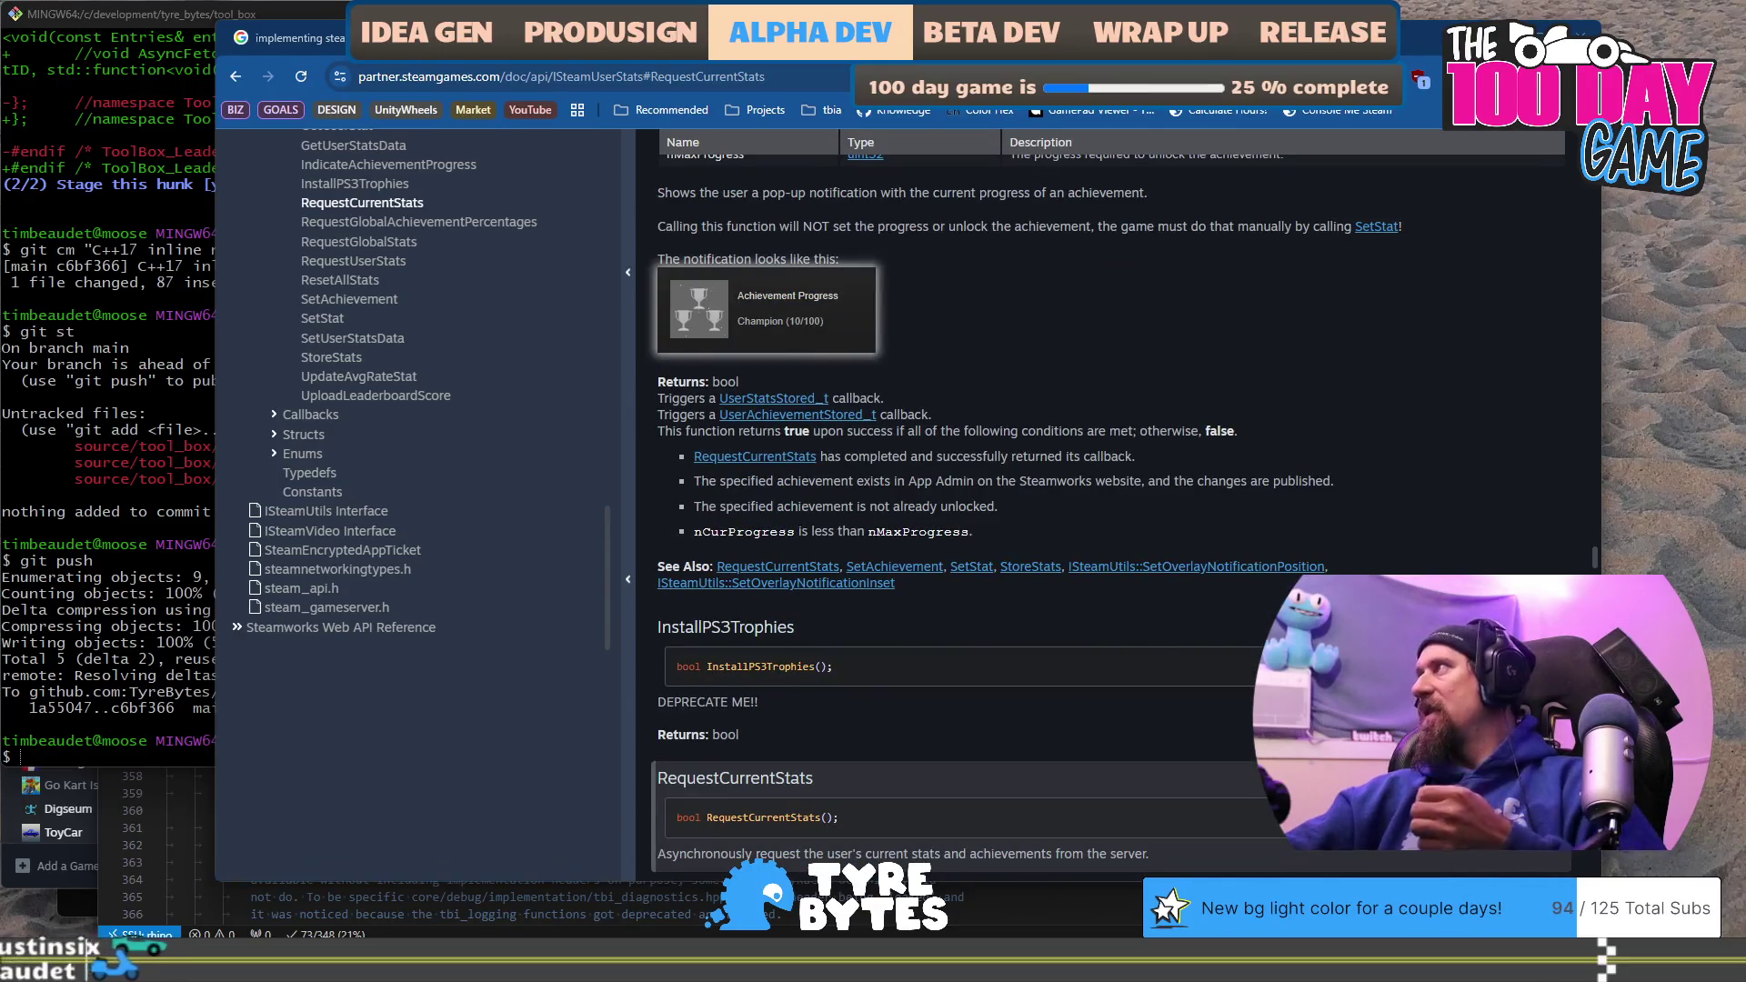
key(alt+Left)
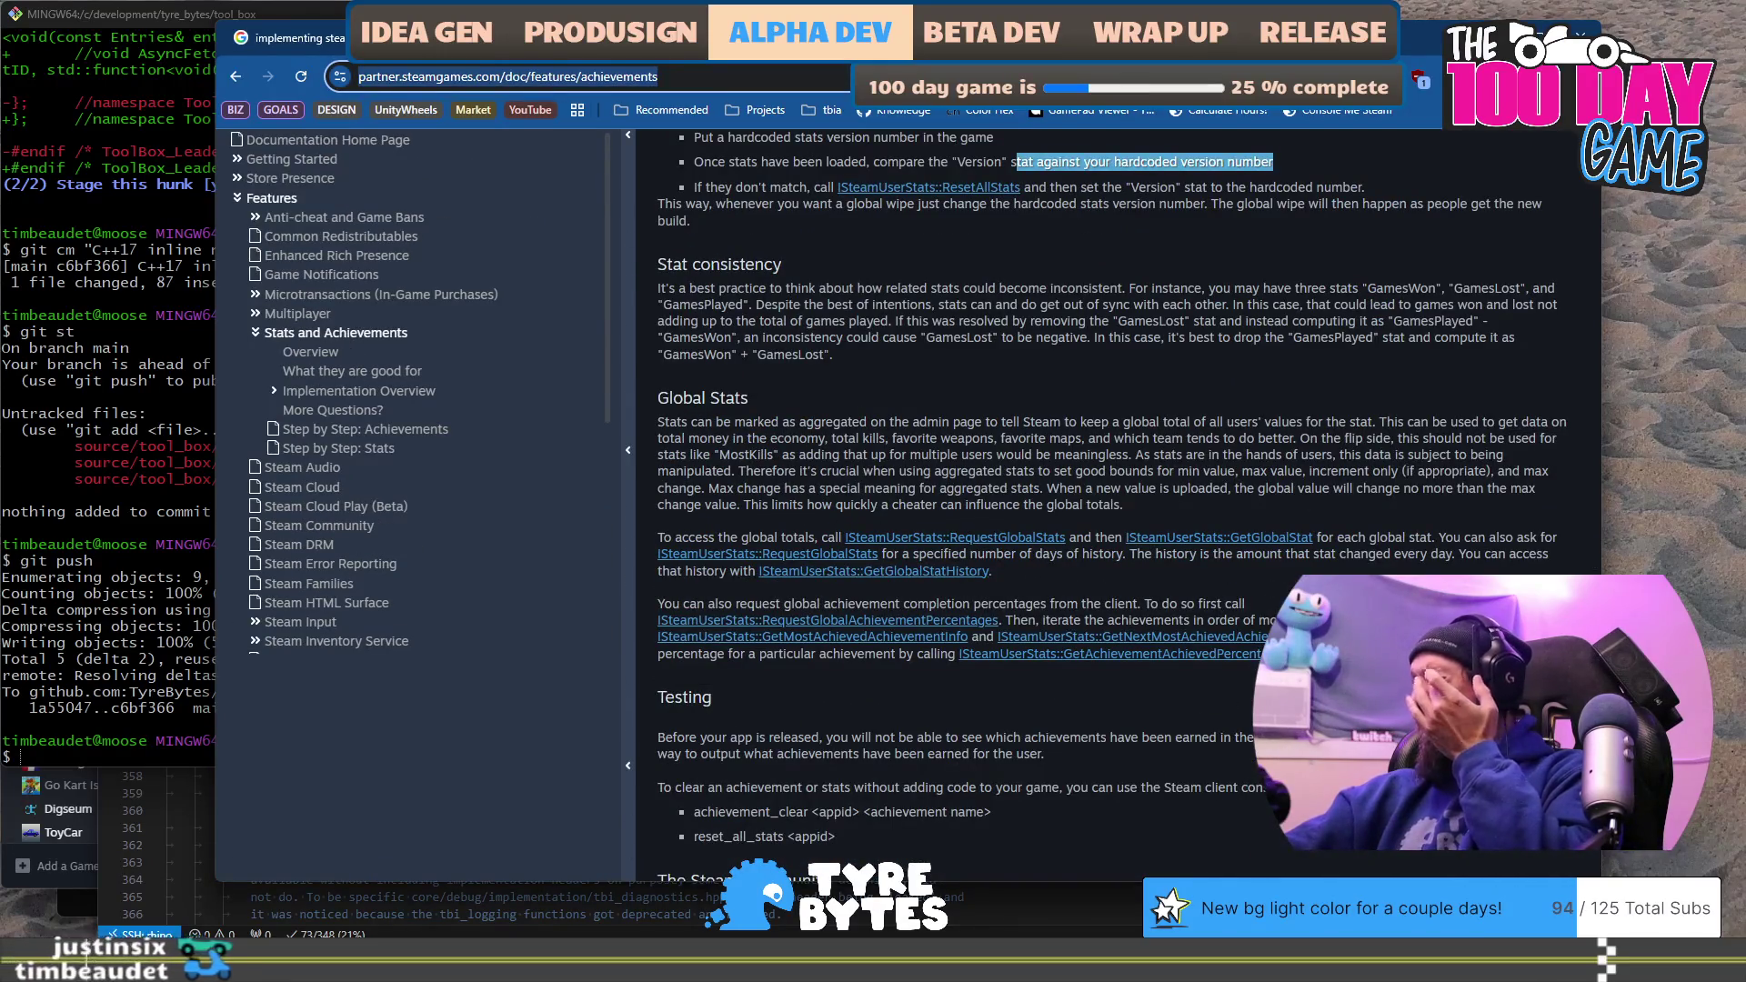
key(alt+Right)
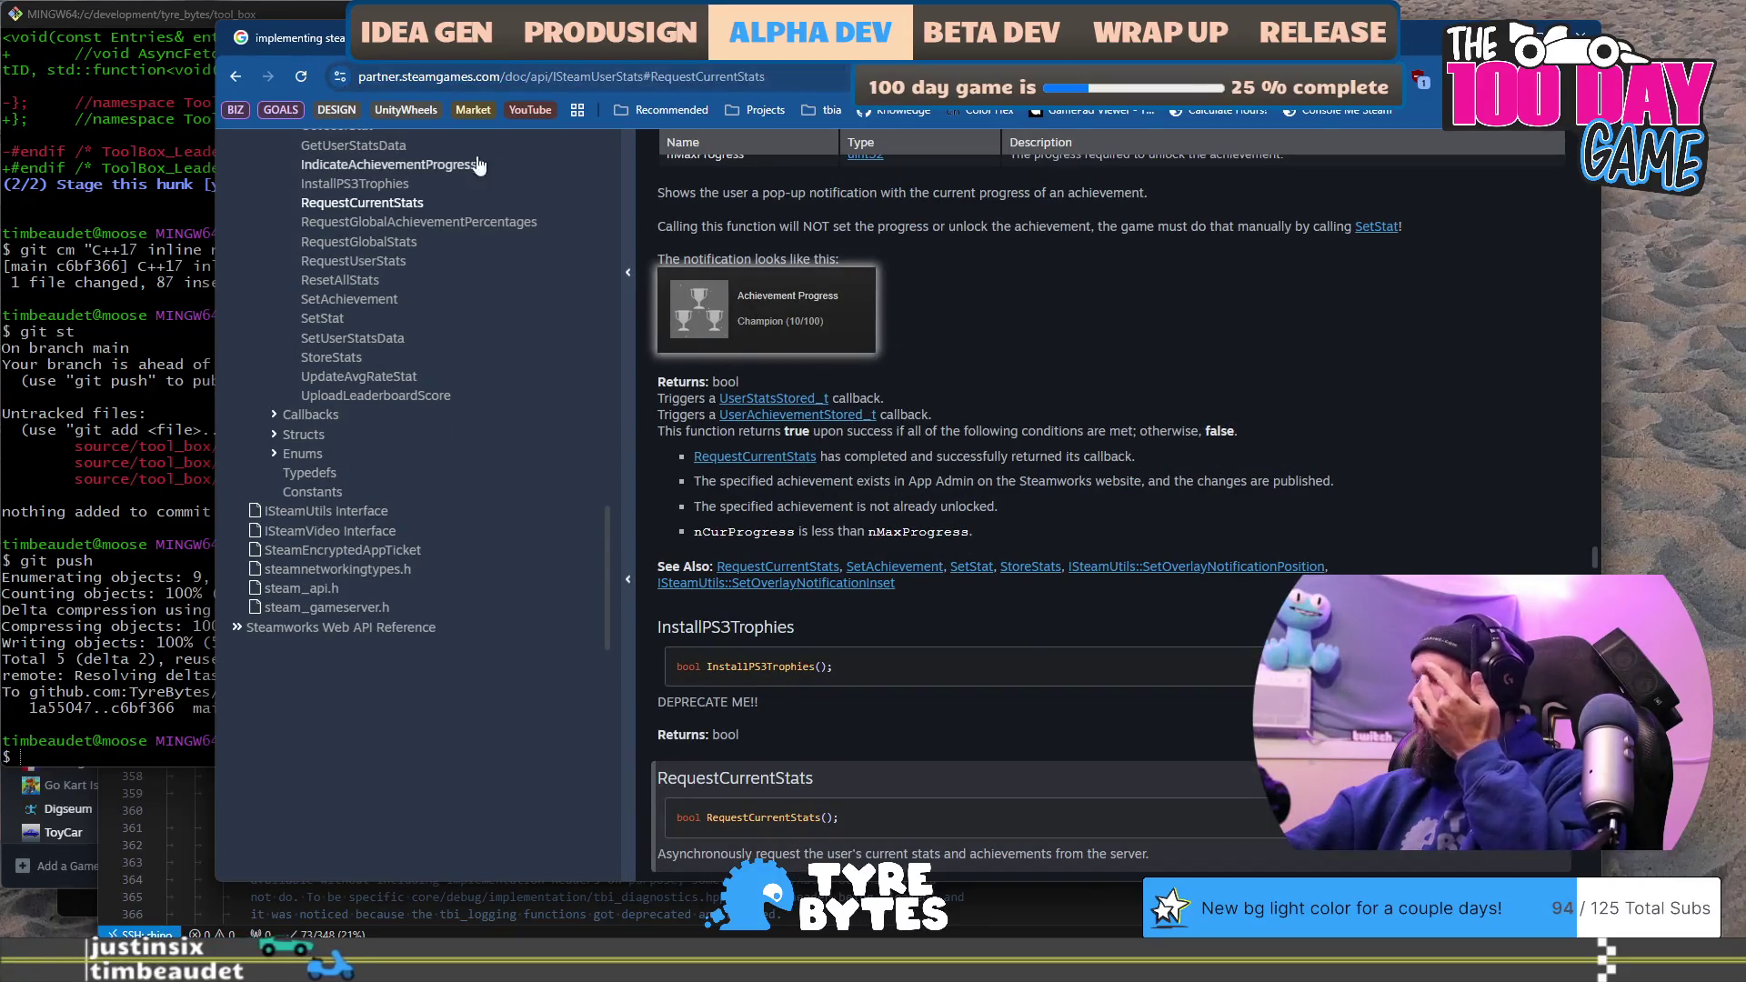
Step: Read the ResetAllStats entry, then follow the link to the RequestCurrentStats entry
click(234, 77)
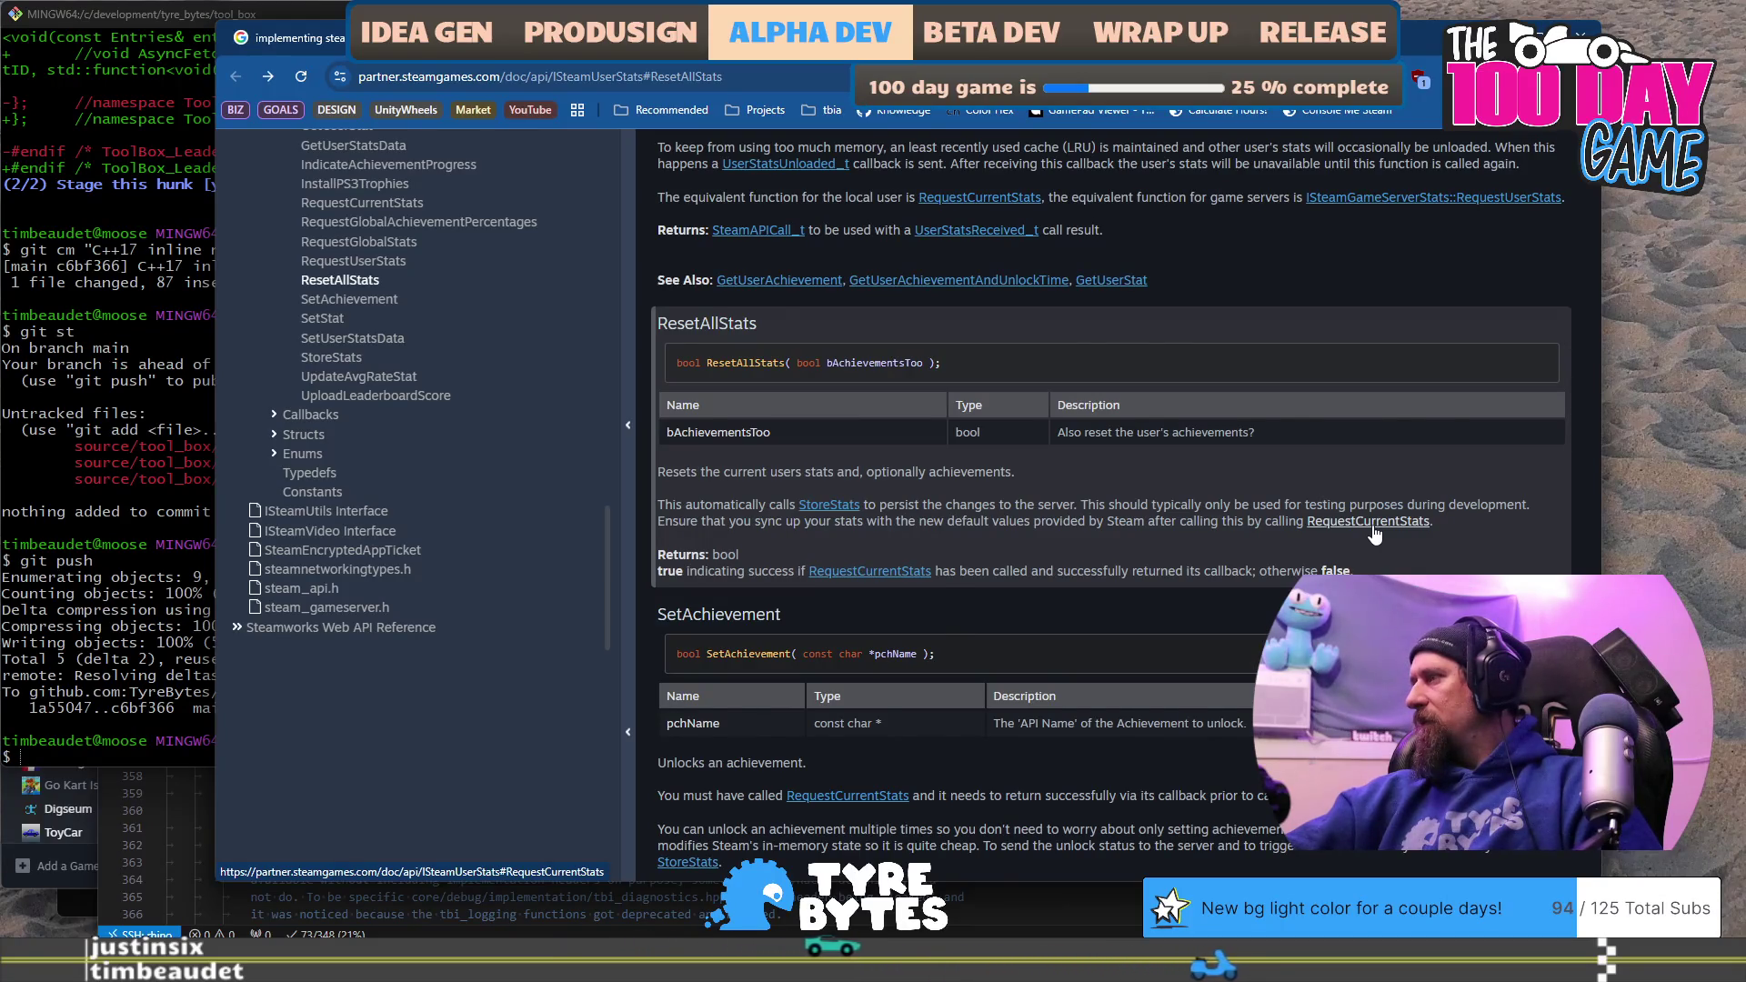
scroll(1374, 527, down, 1)
scroll(1374, 526, down, 1)
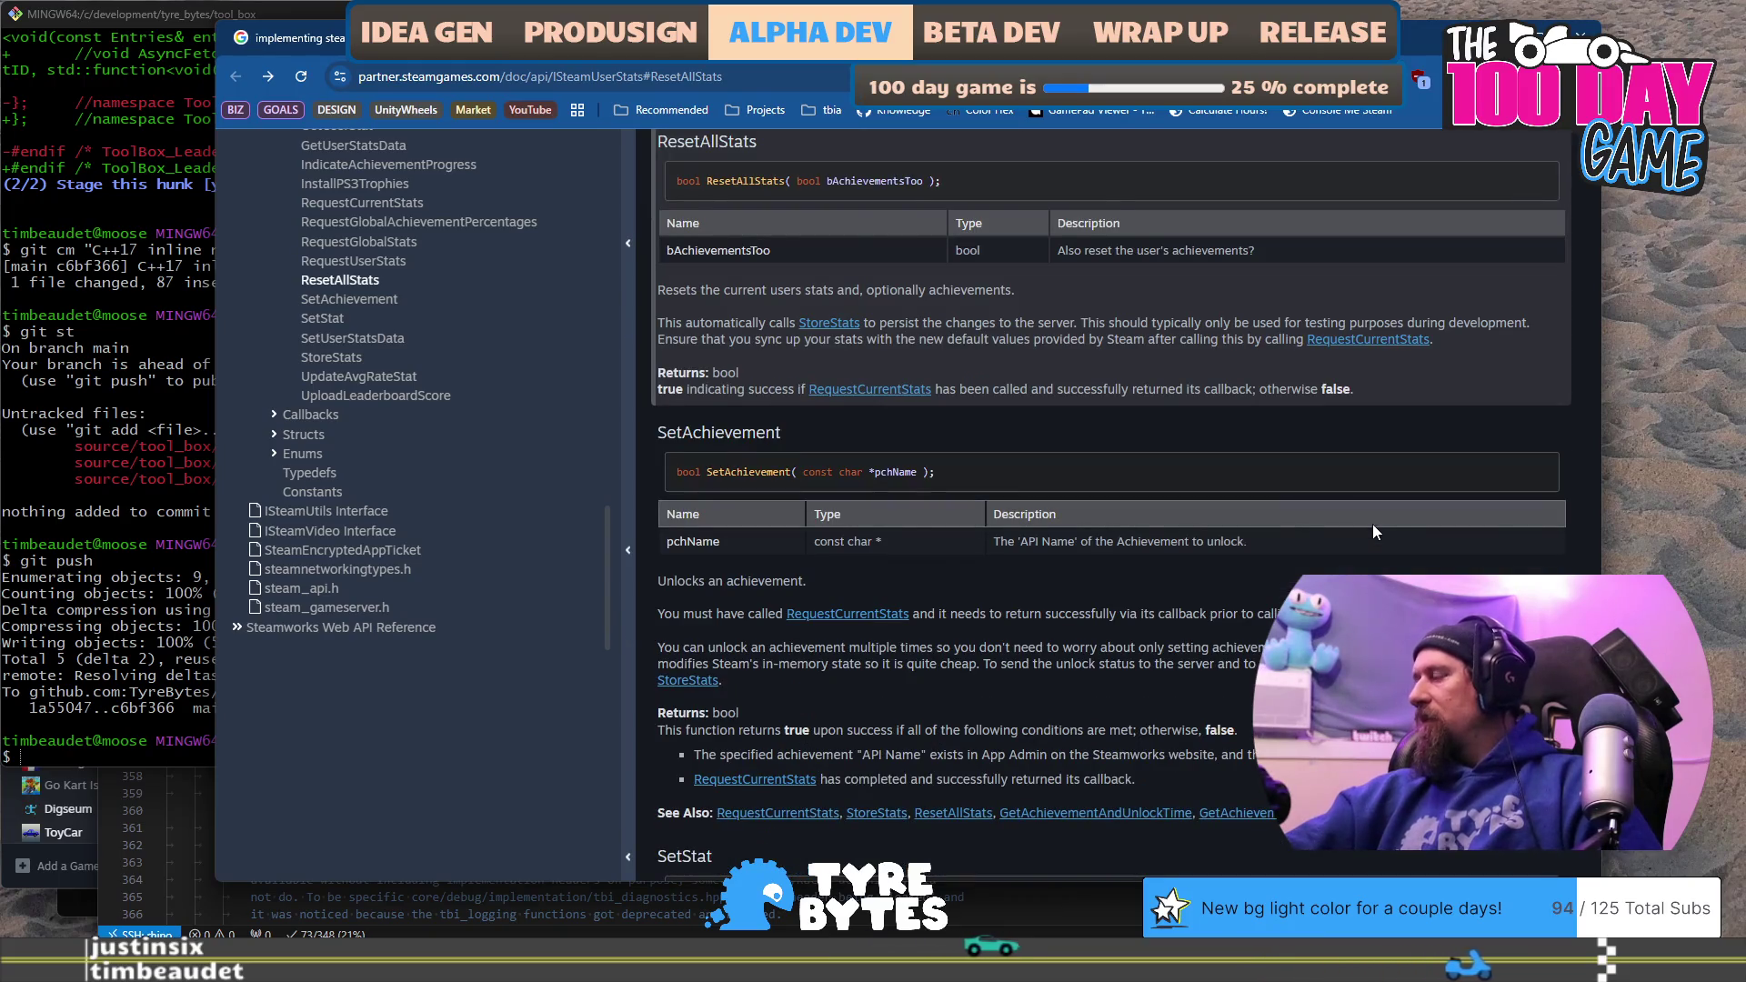
scroll(1373, 524, down, 2)
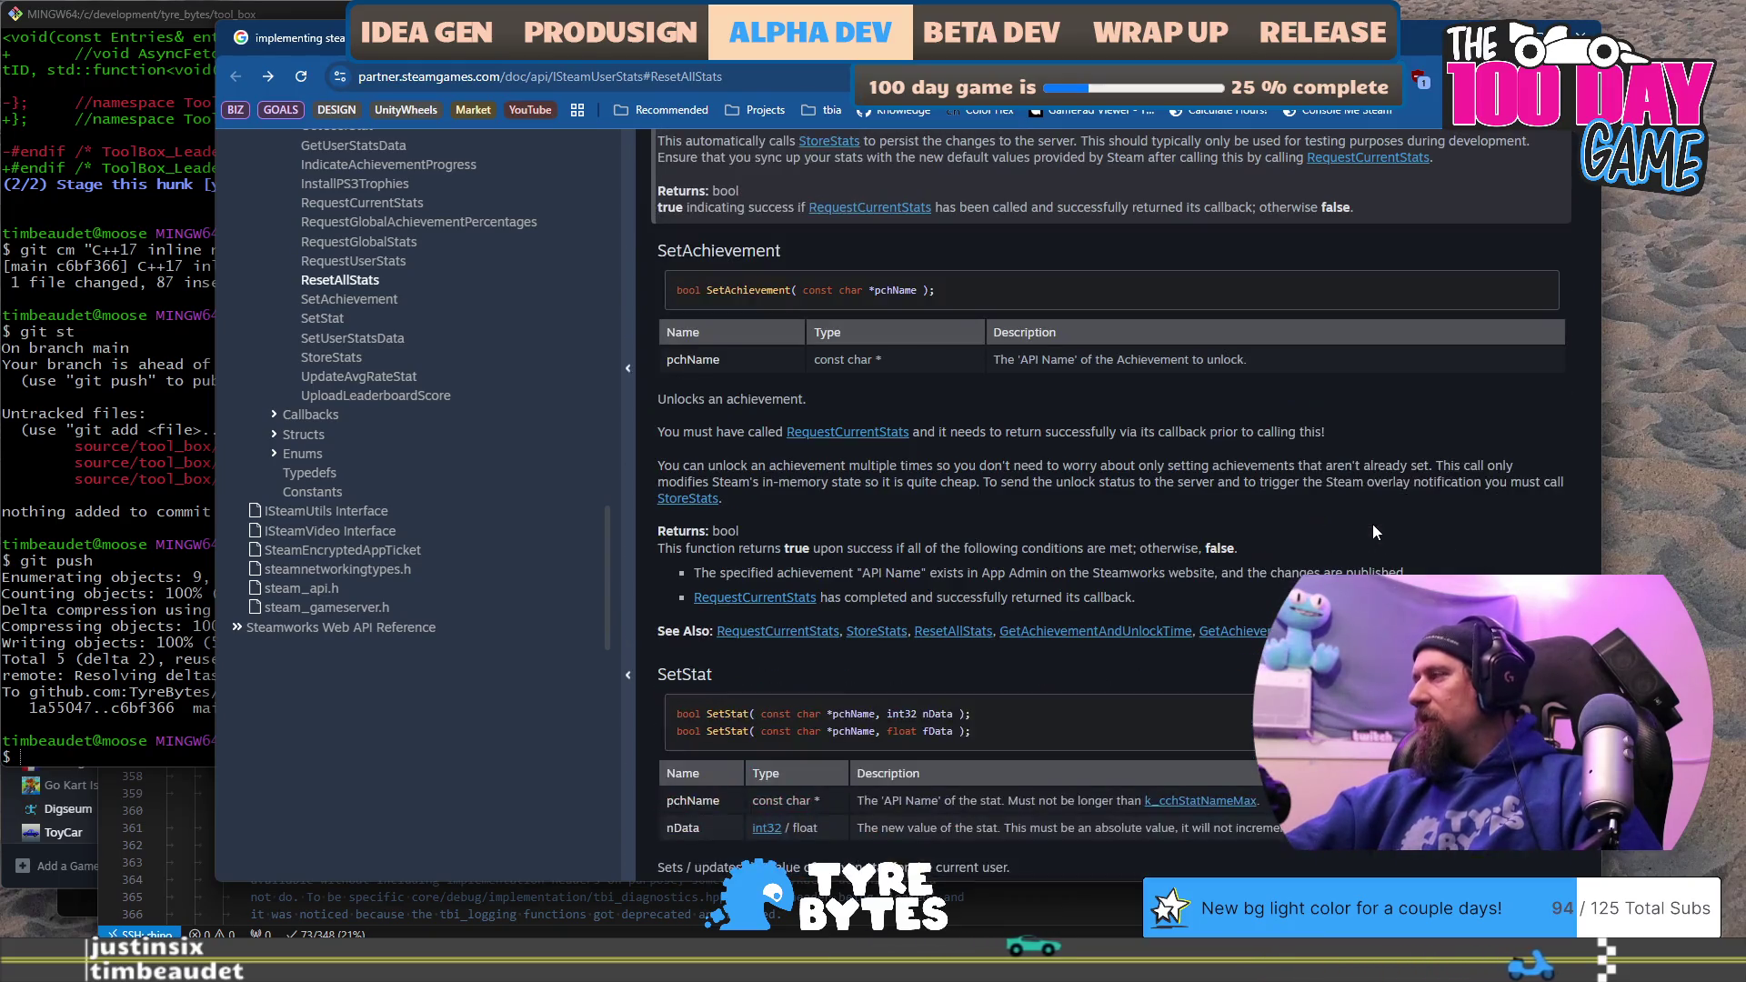
click(812, 601)
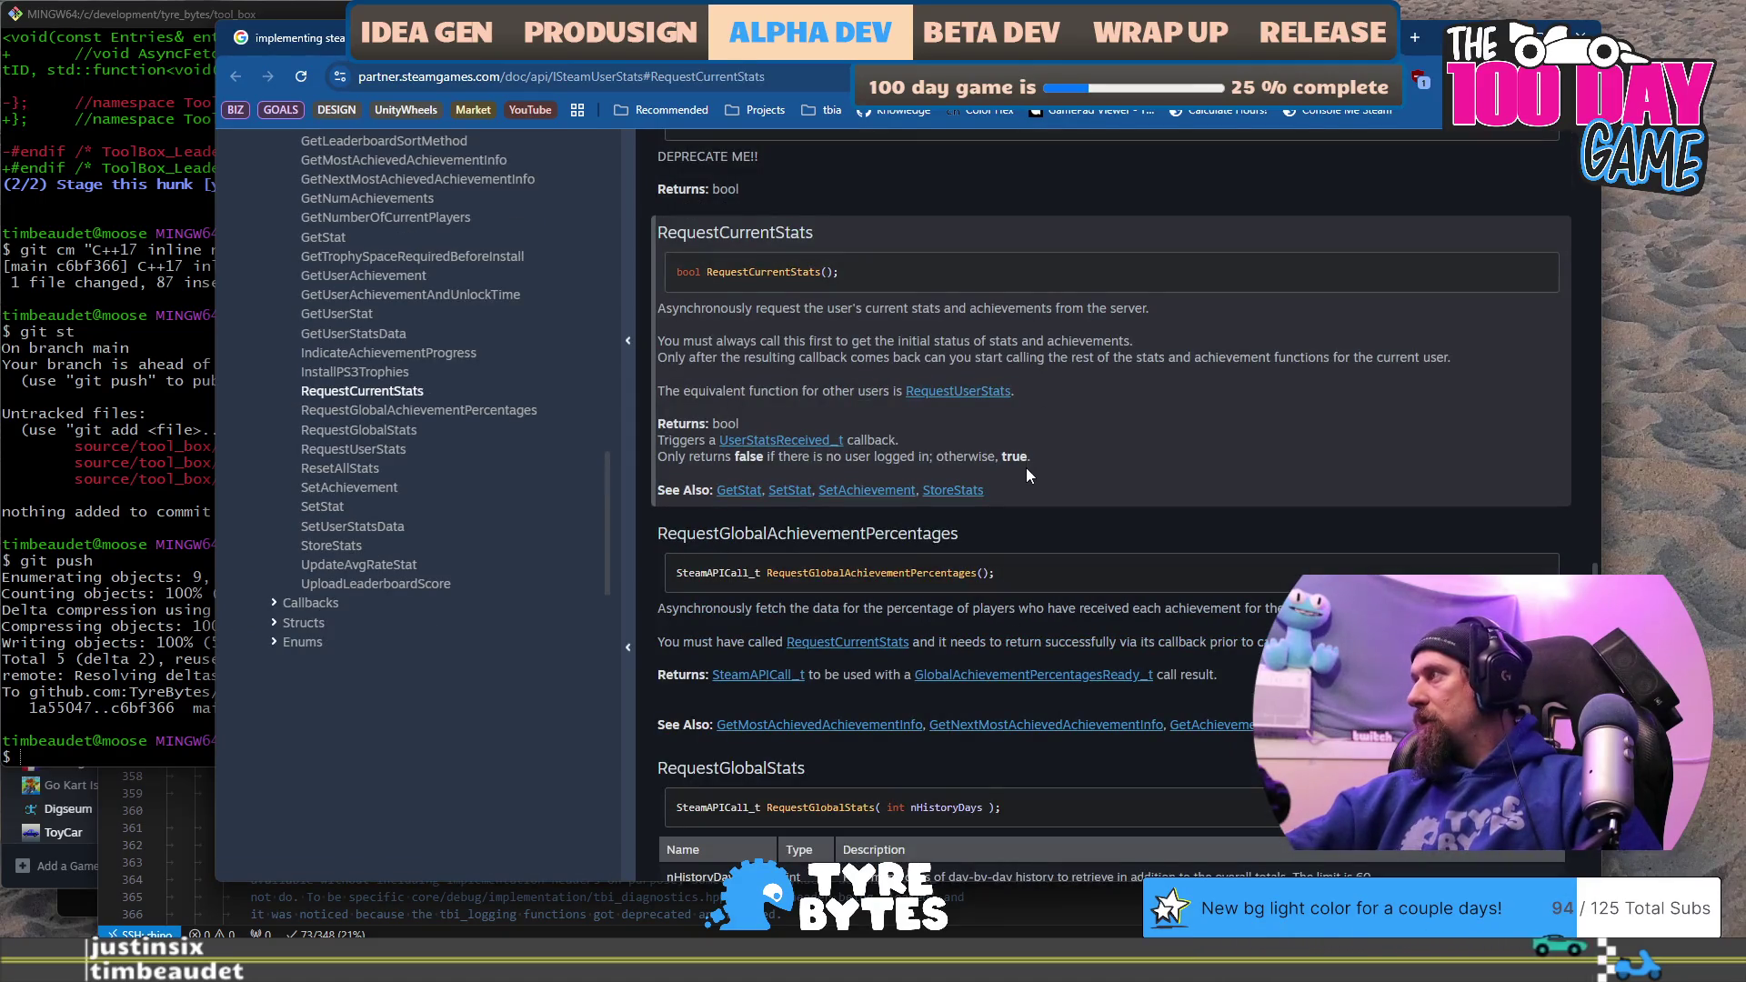
Step: Select the RequestCurrentStats() signature, then return to line 62 of the Steam service code
drag(754, 392, 773, 388)
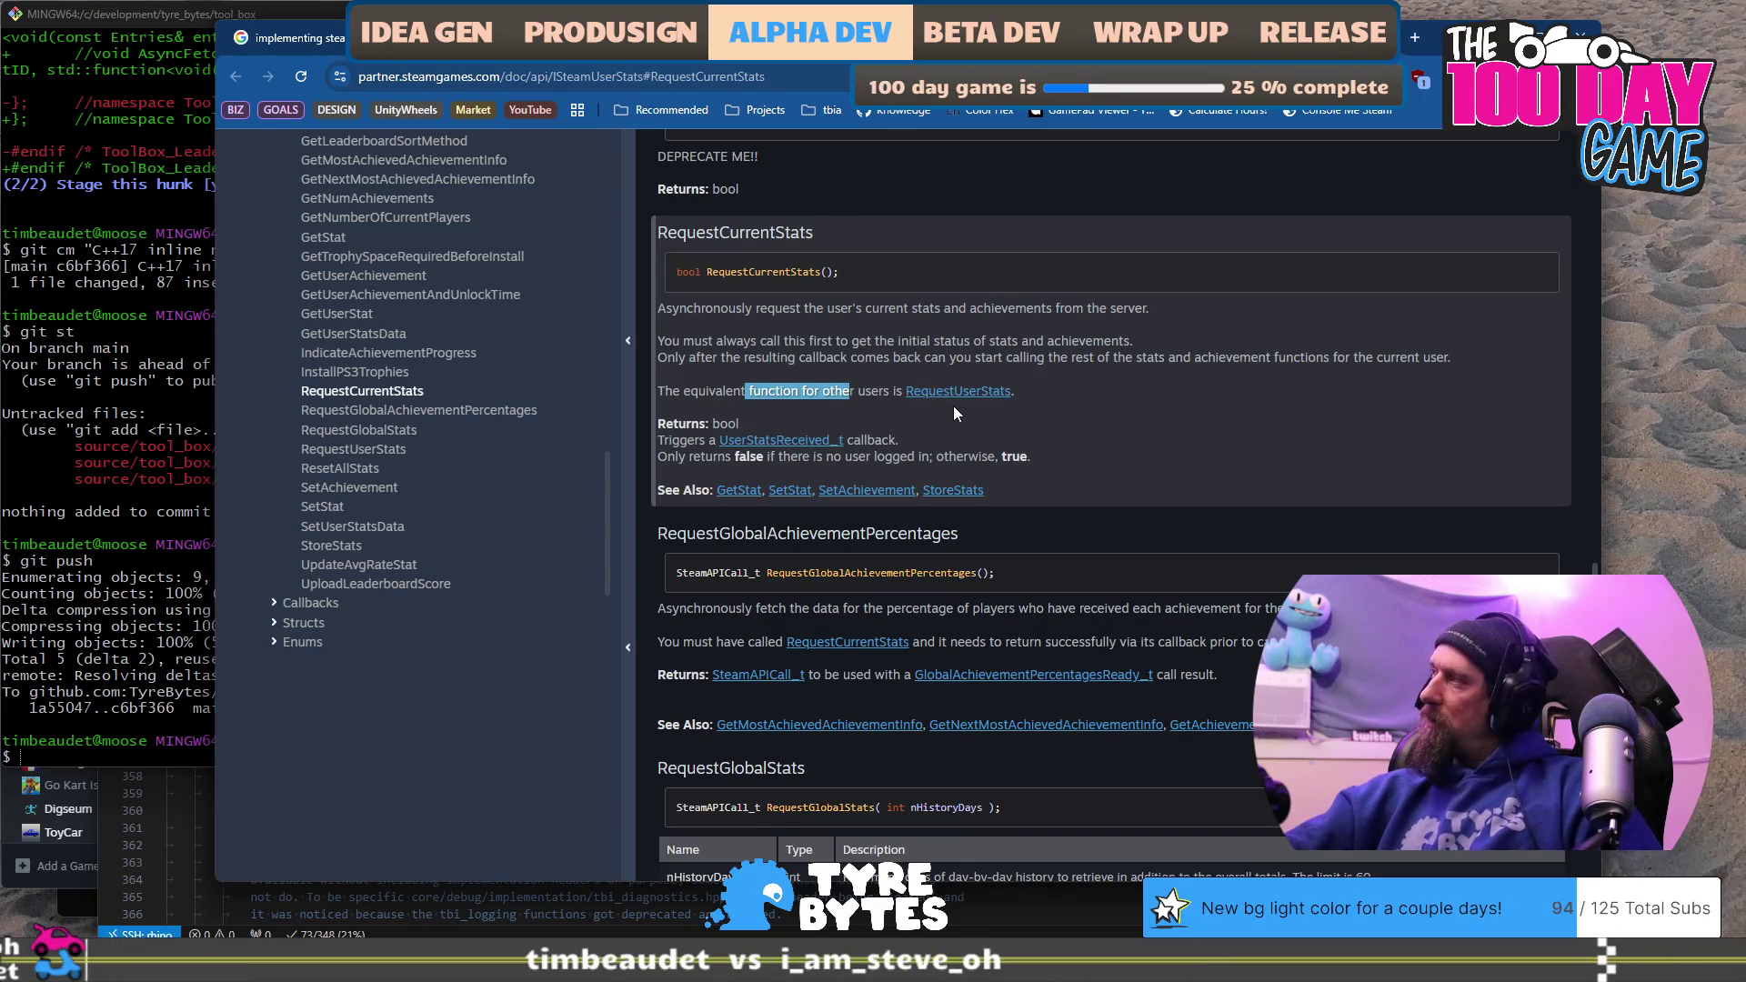
scroll(953, 413, up, 3)
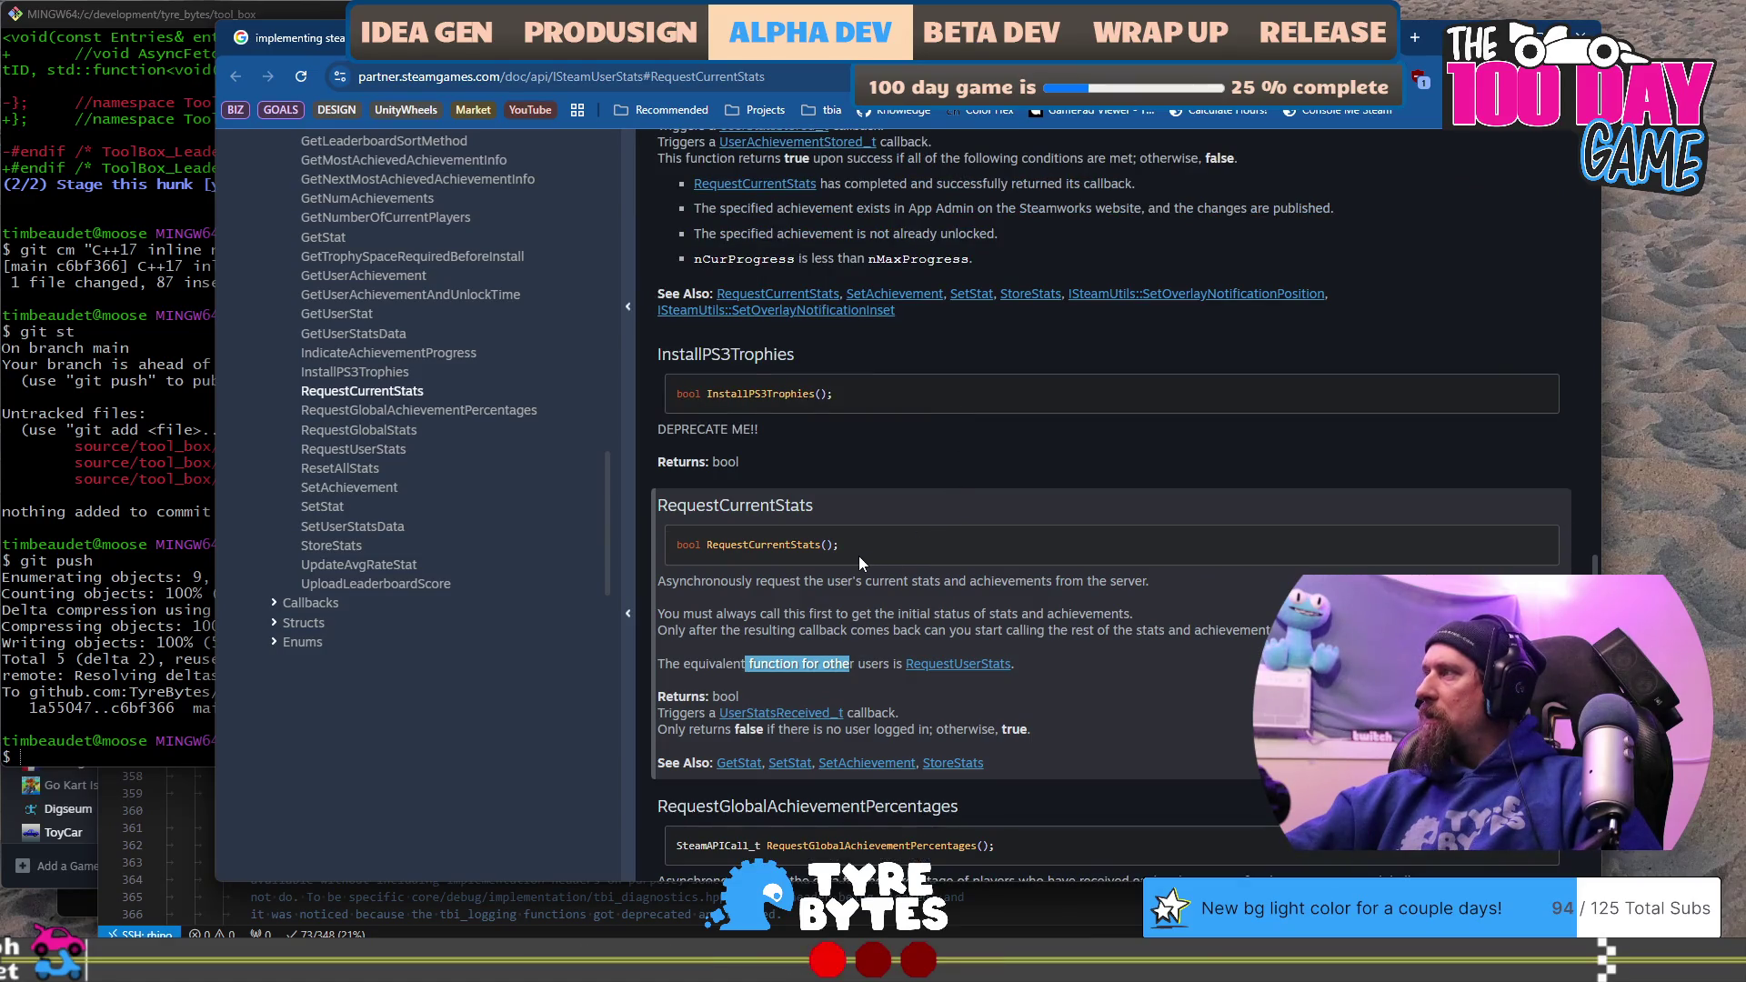
drag(859, 555, 725, 546)
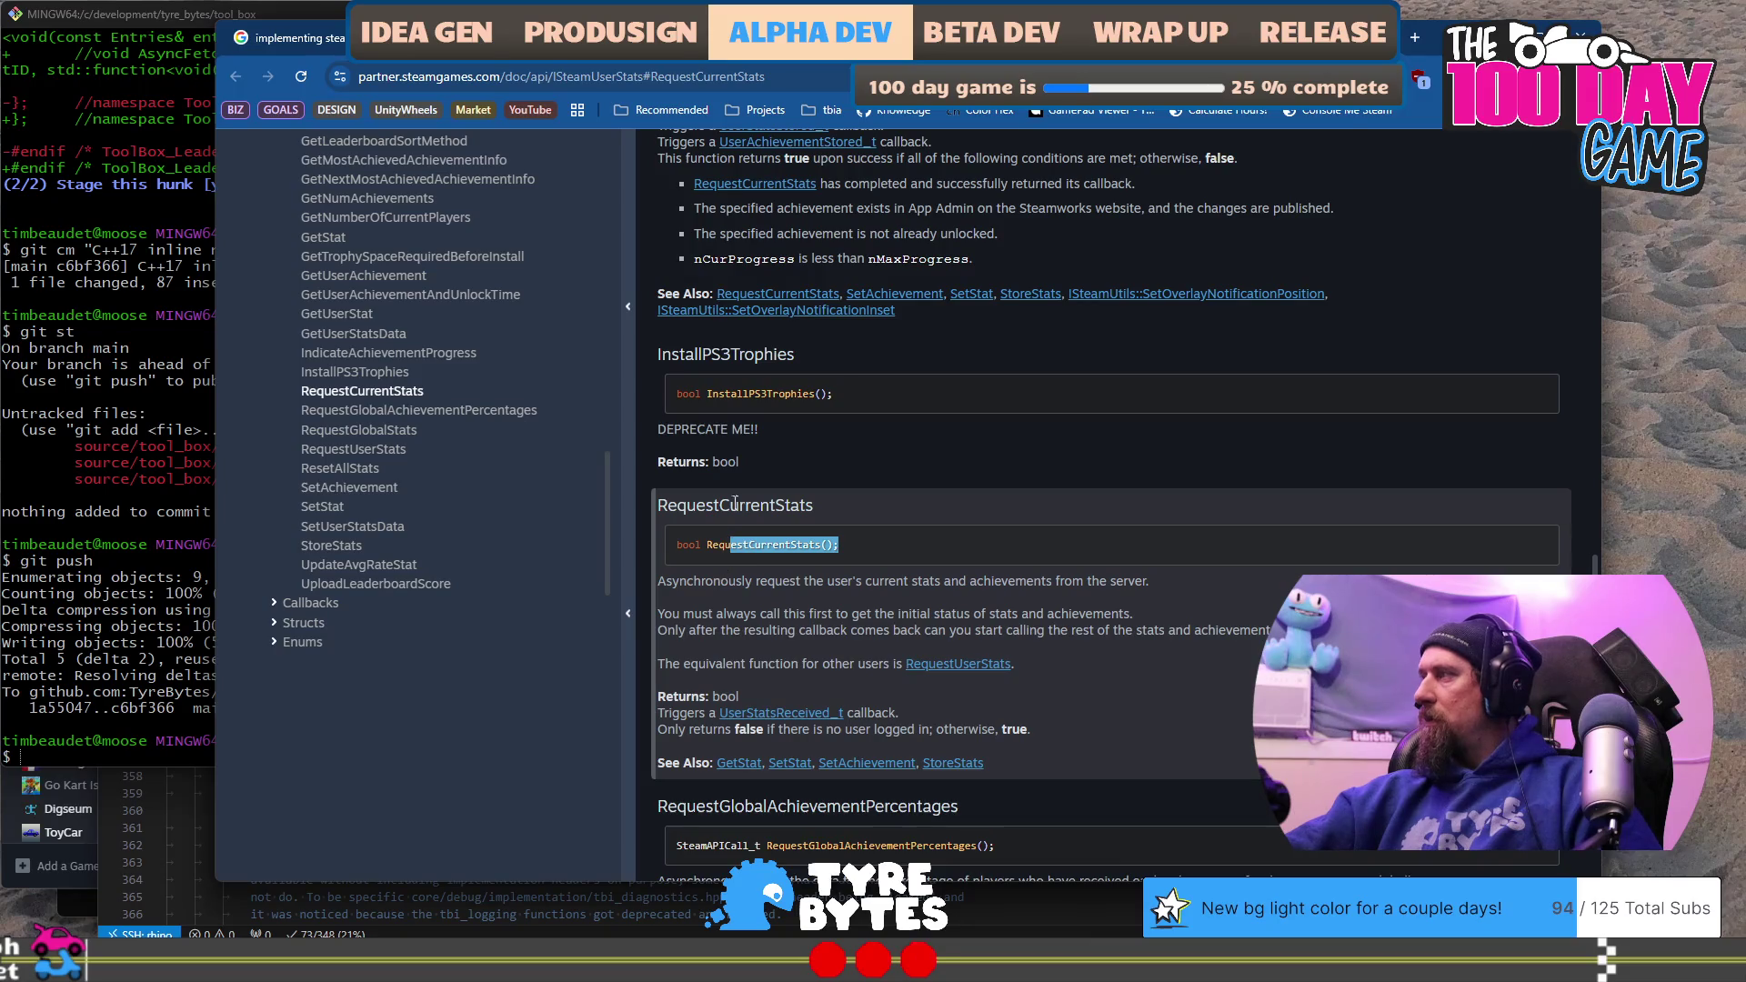
drag(836, 394, 702, 394)
scroll(842, 526, up, 5)
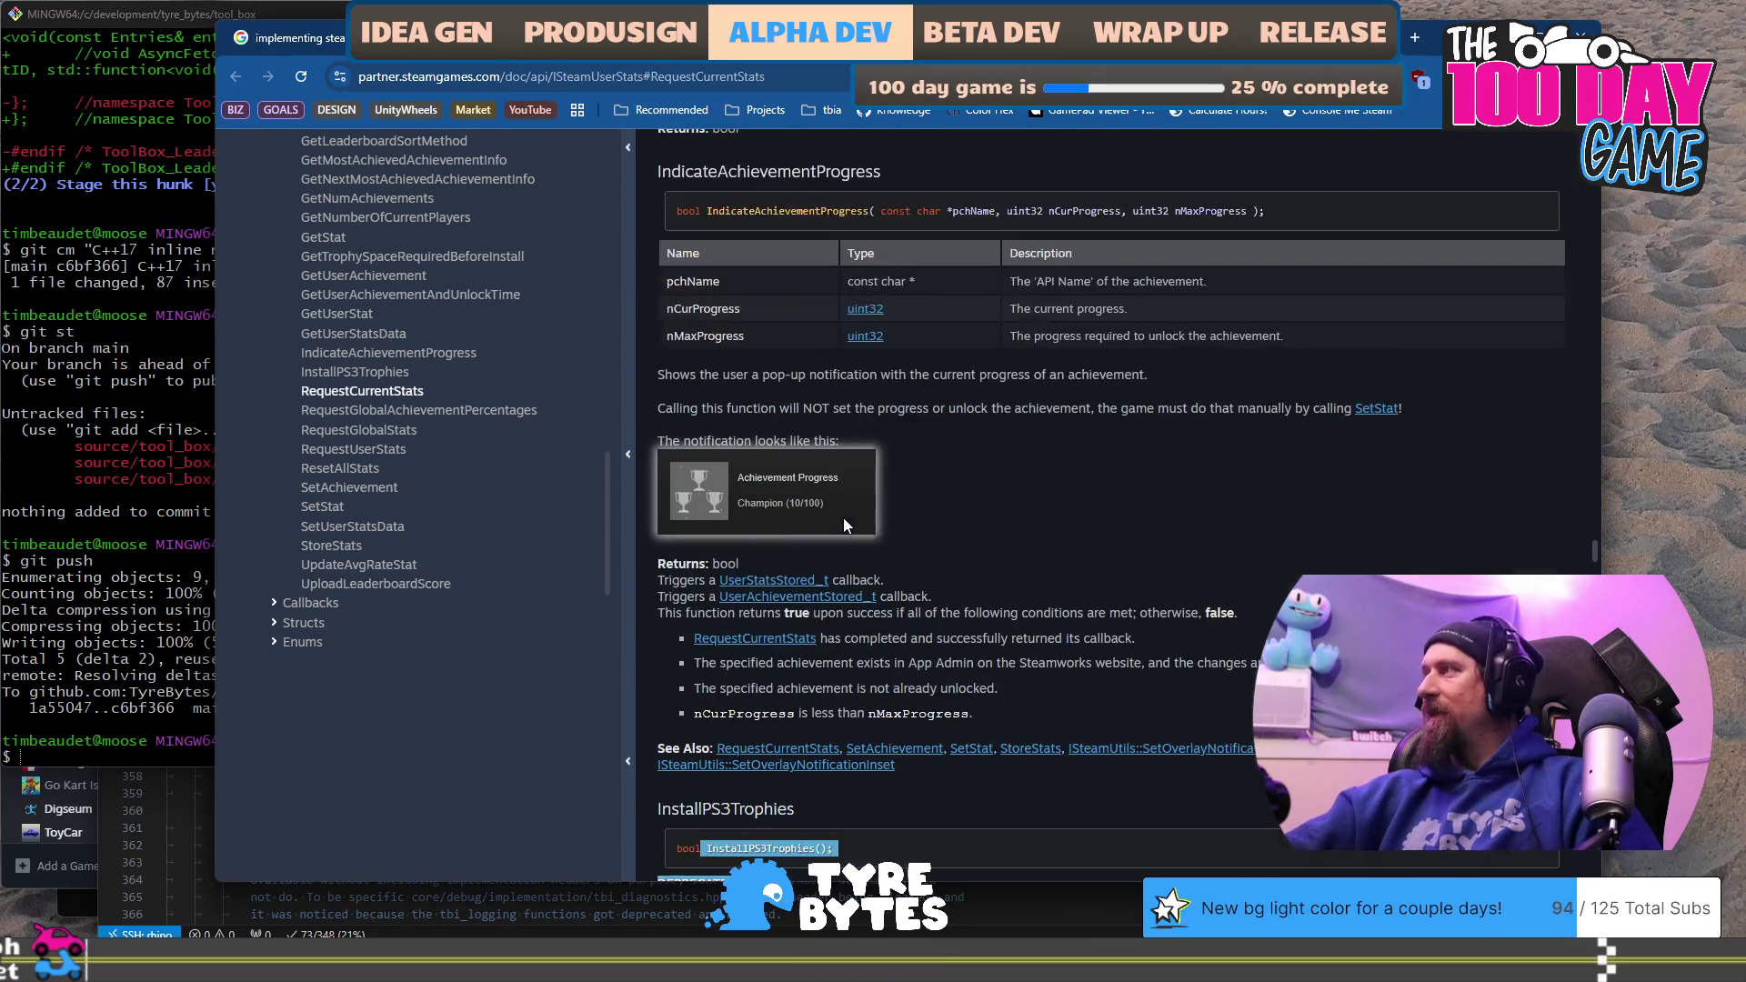
scroll(1059, 529, up, 1)
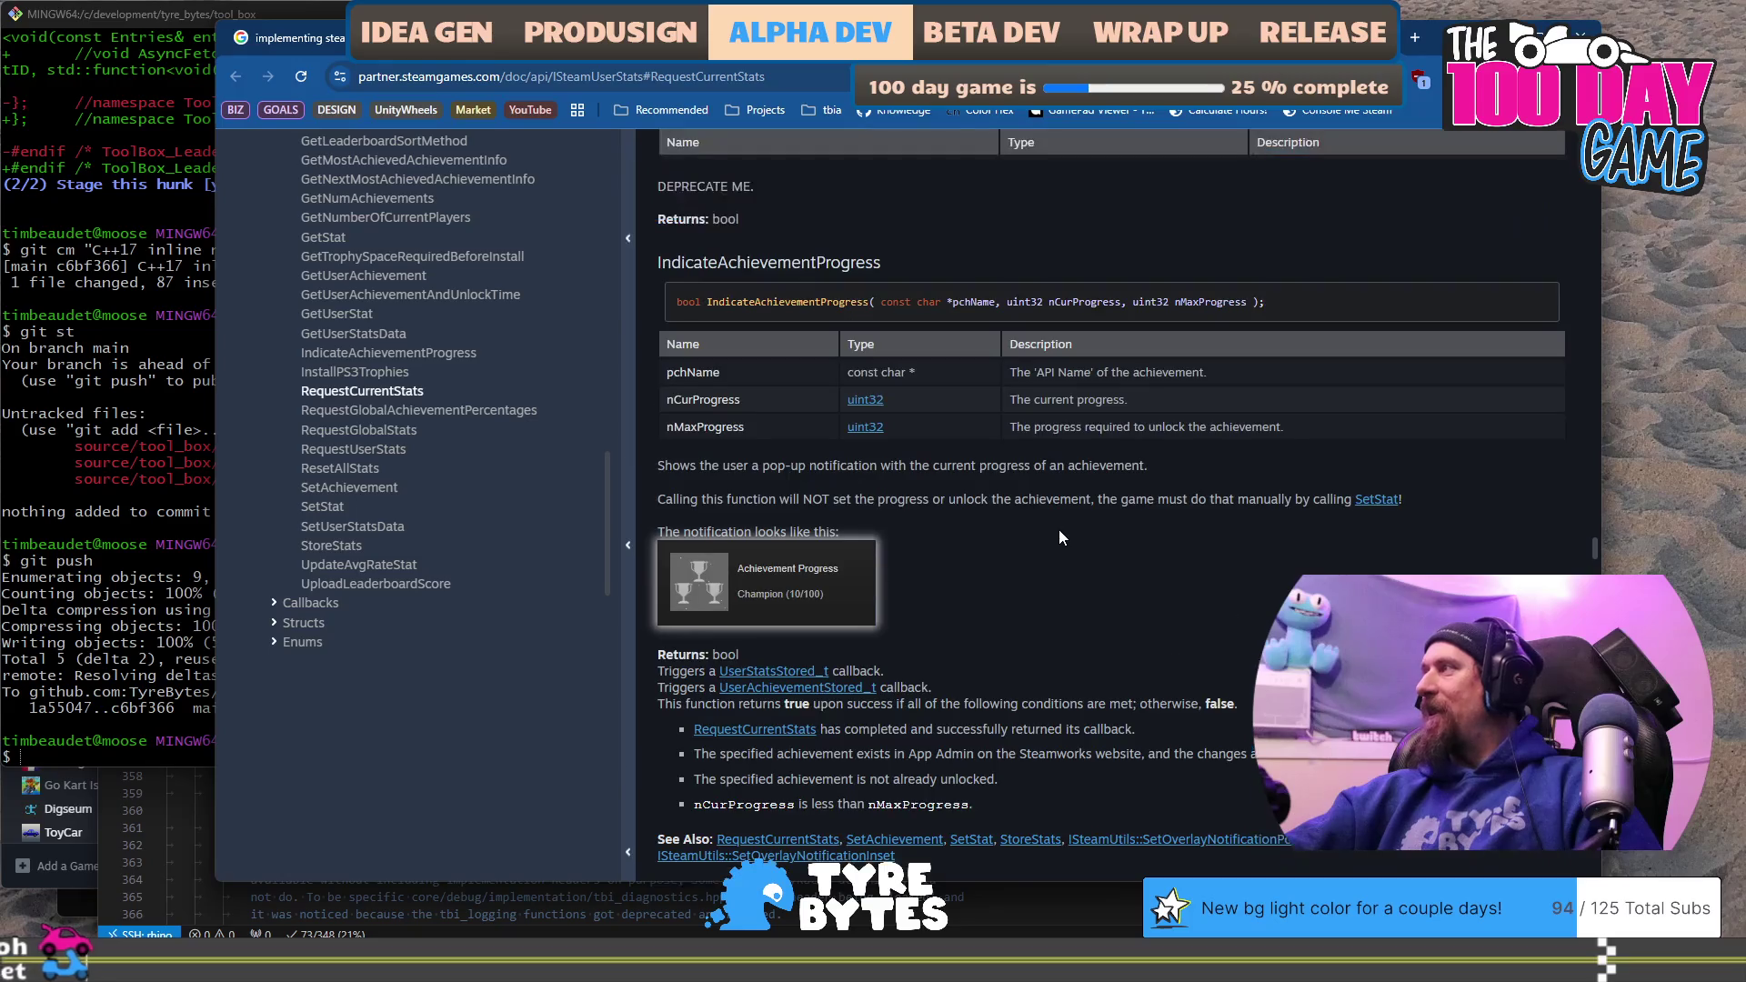
scroll(1059, 529, down, 15)
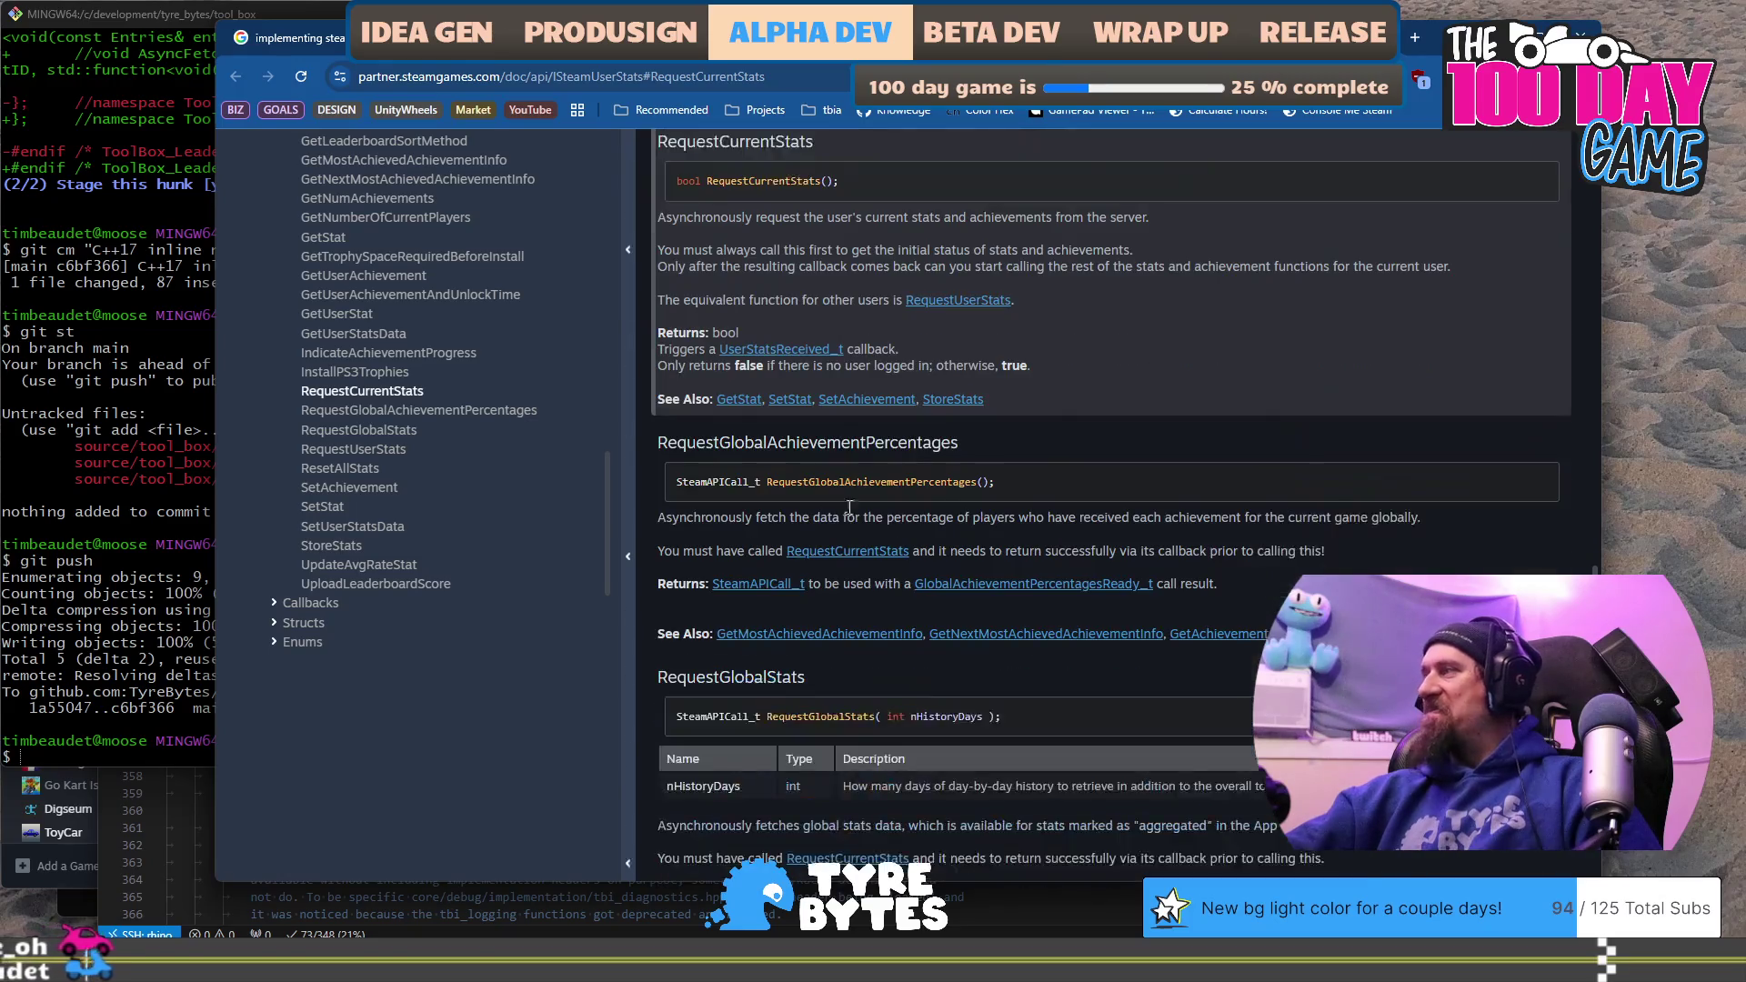
key(alt+Tab)
click(559, 552)
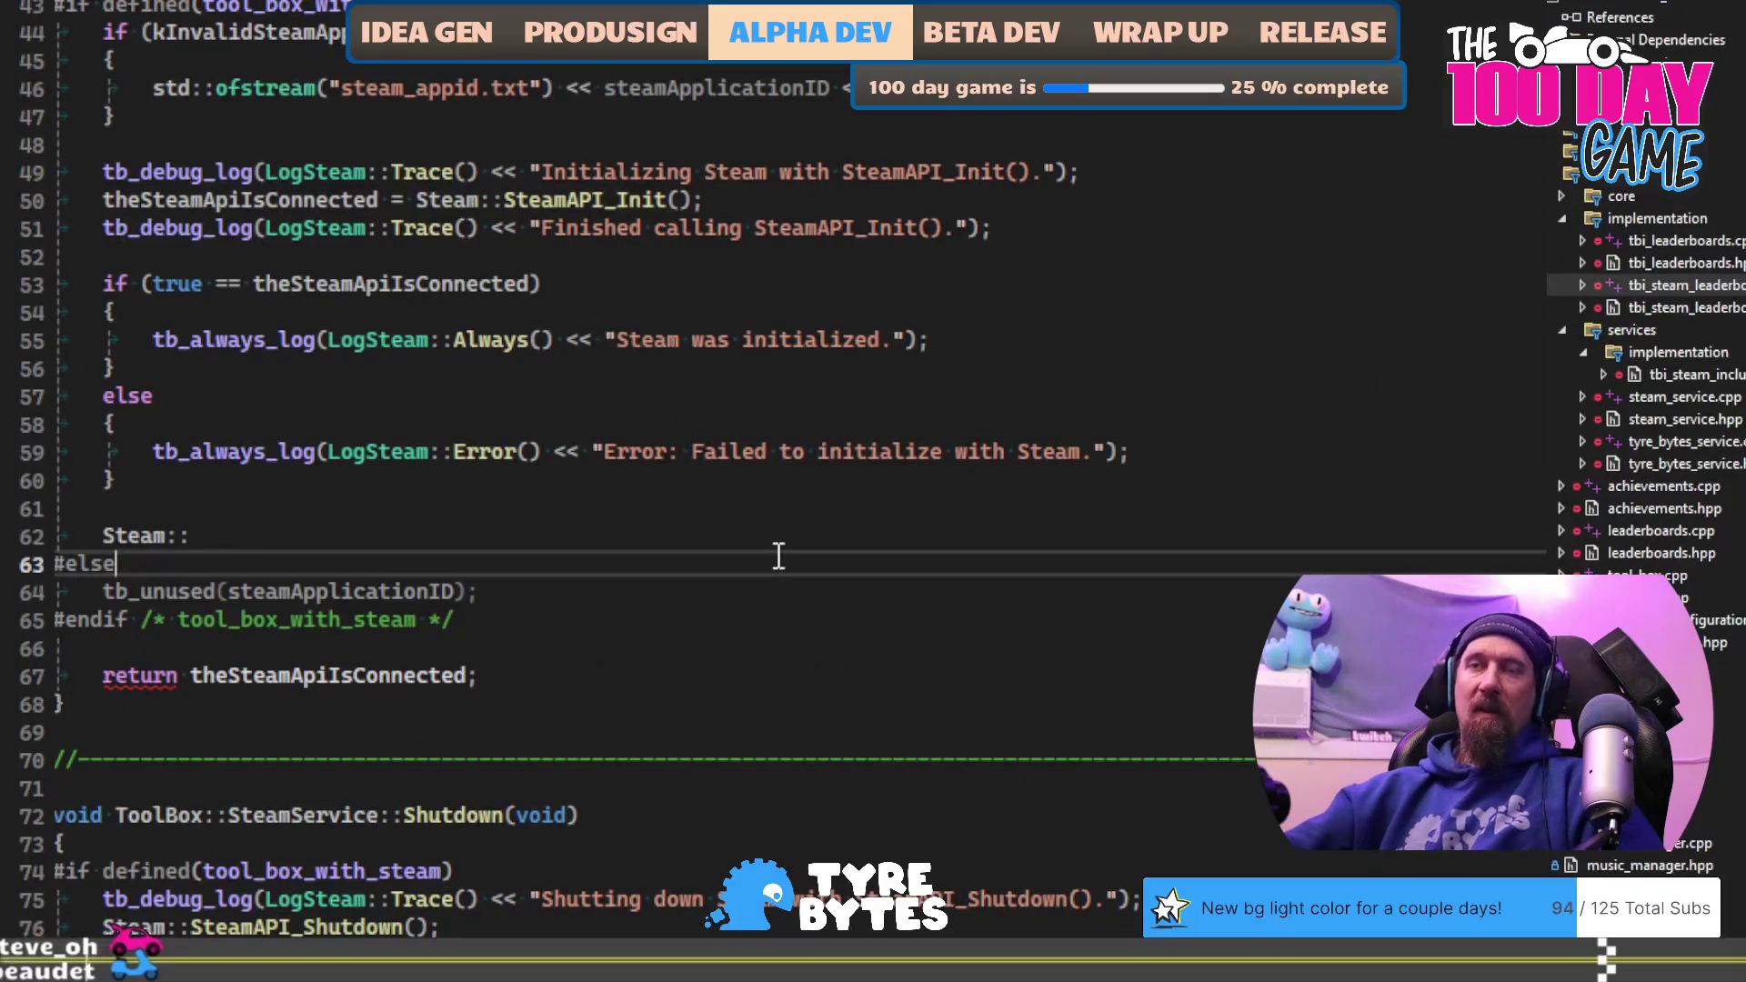
key(Up)
key(End)
key(BackSpace)
text(R)
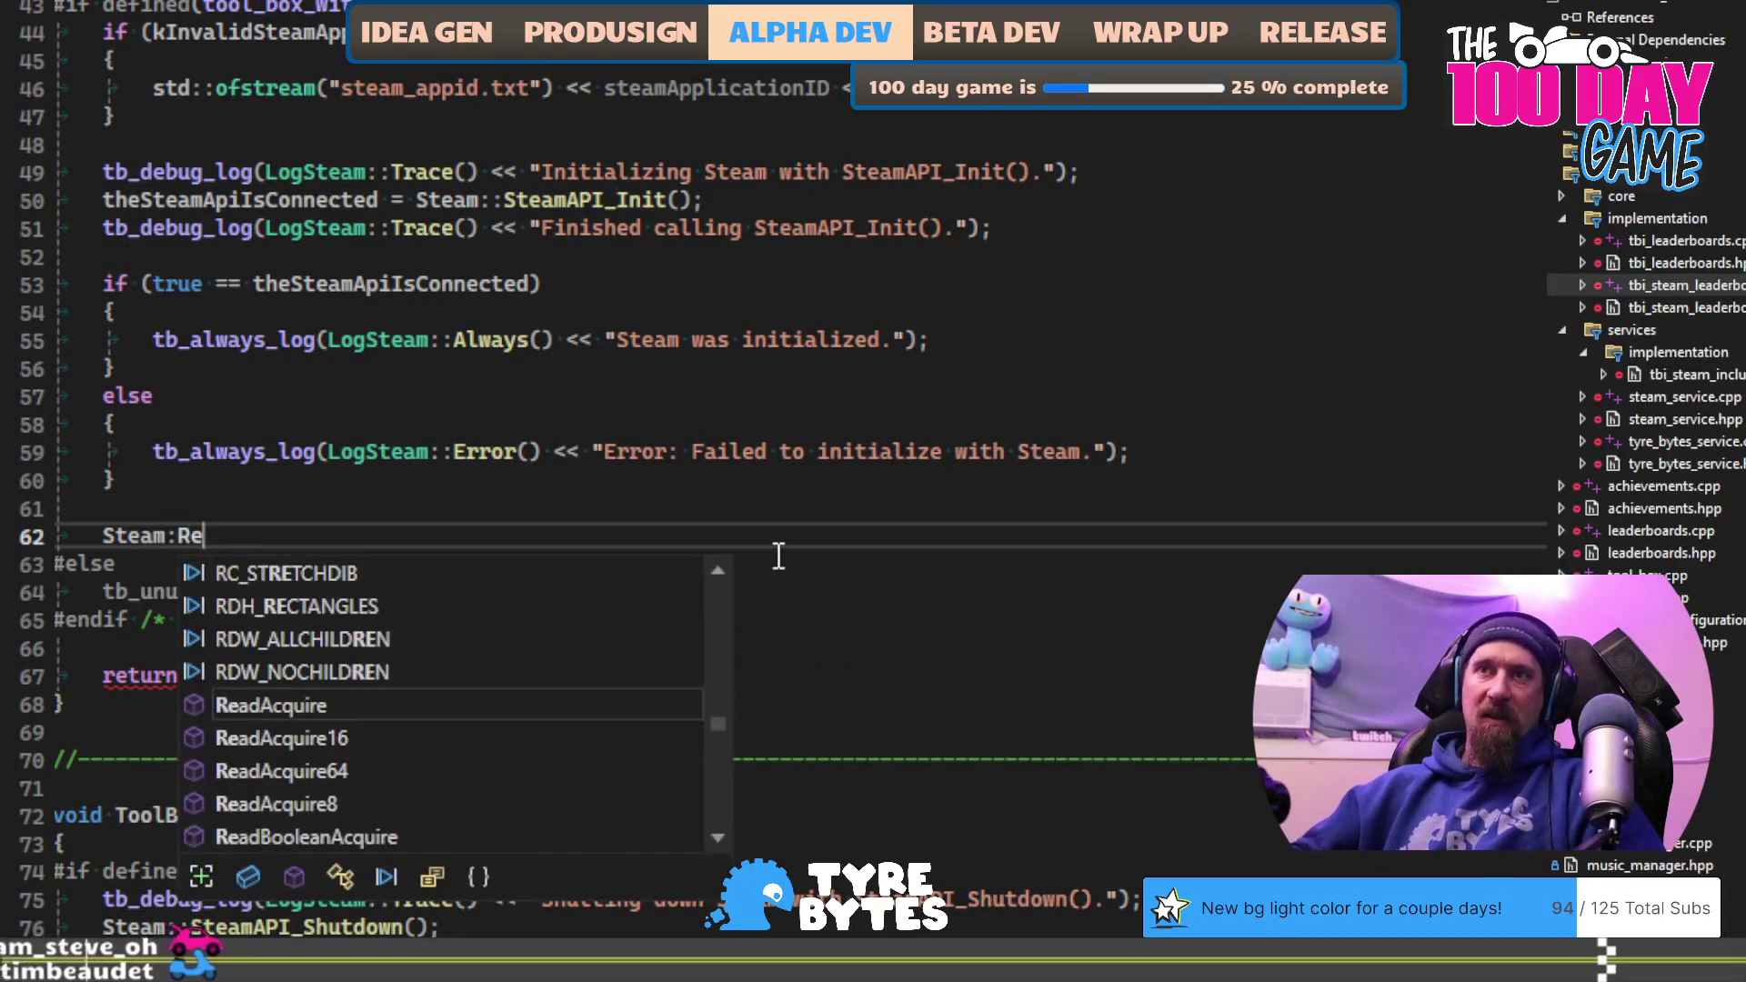
key(BackSpace)
text(:Req)
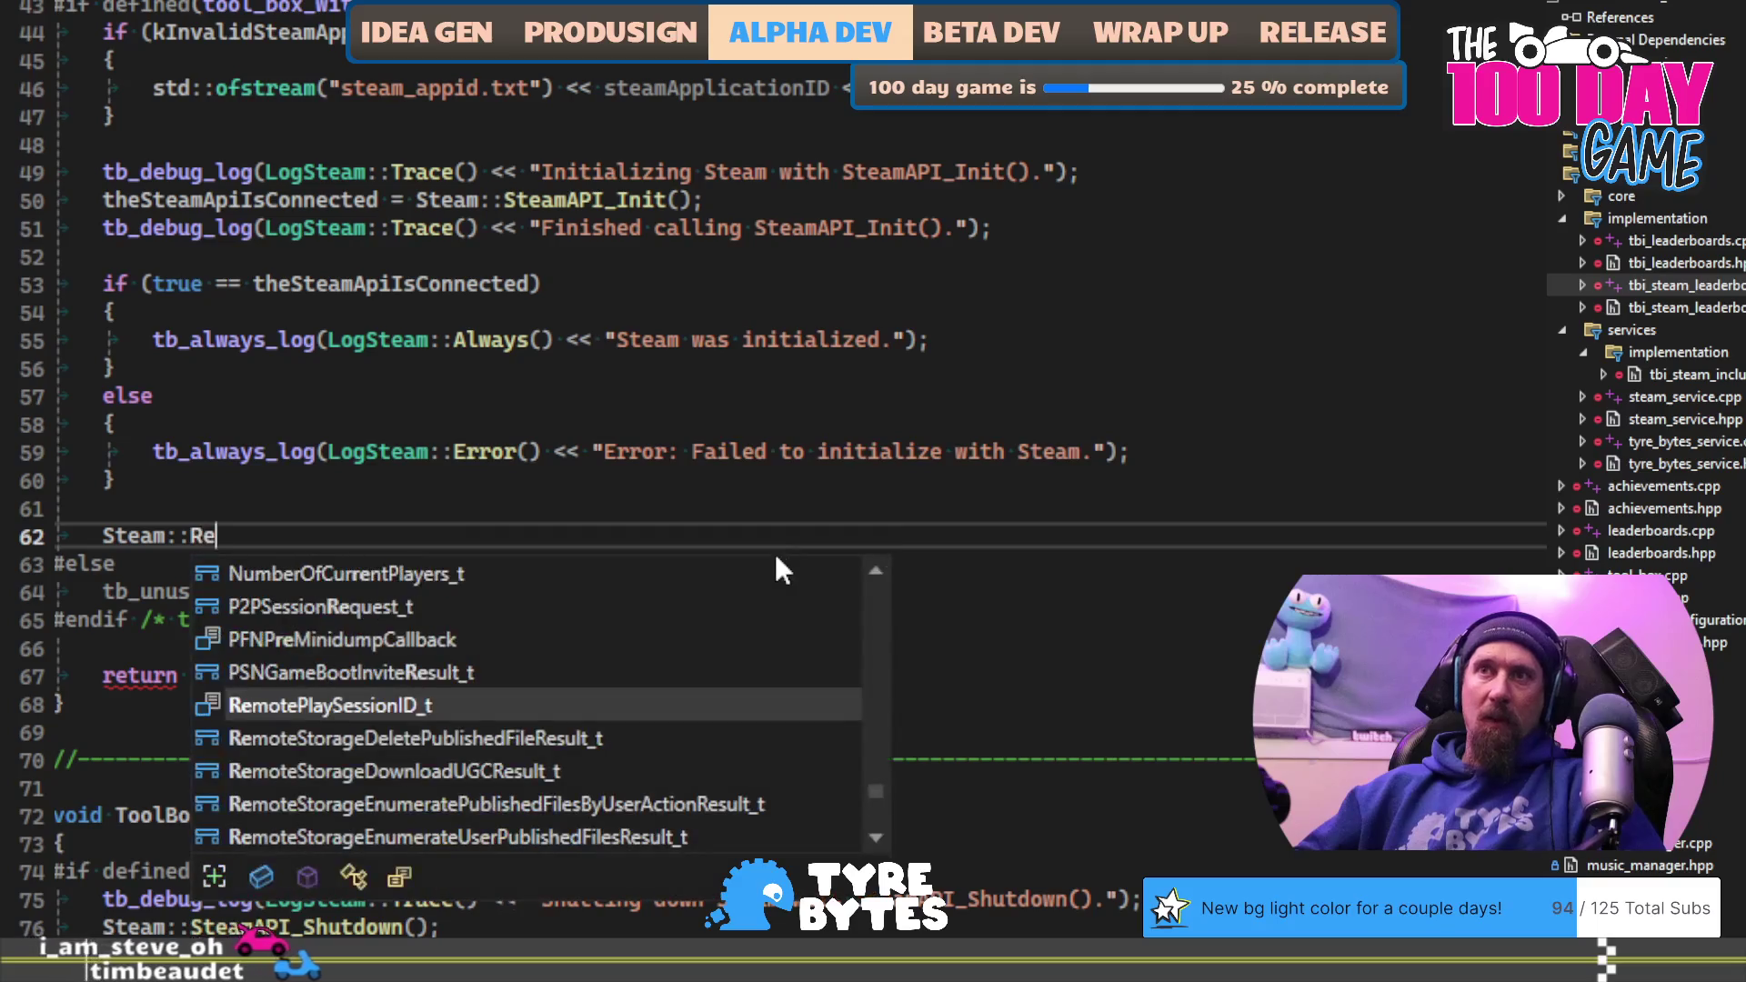
text(uest)
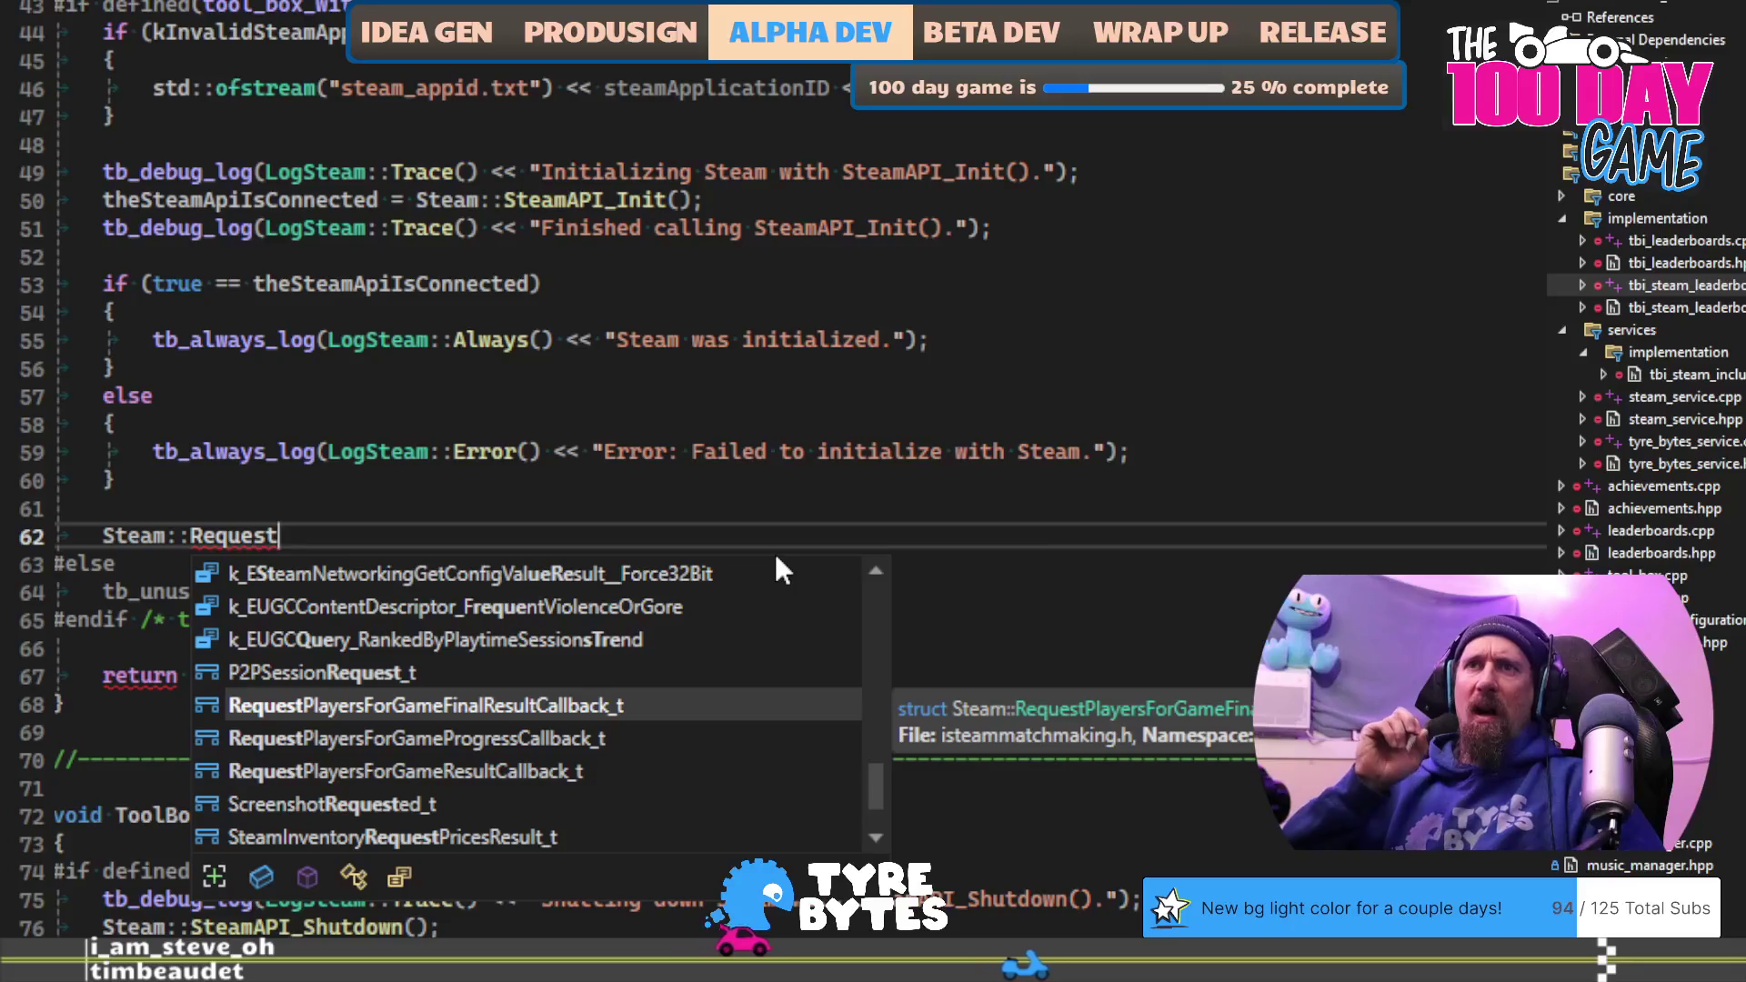
key(ctrl+BackSpace)
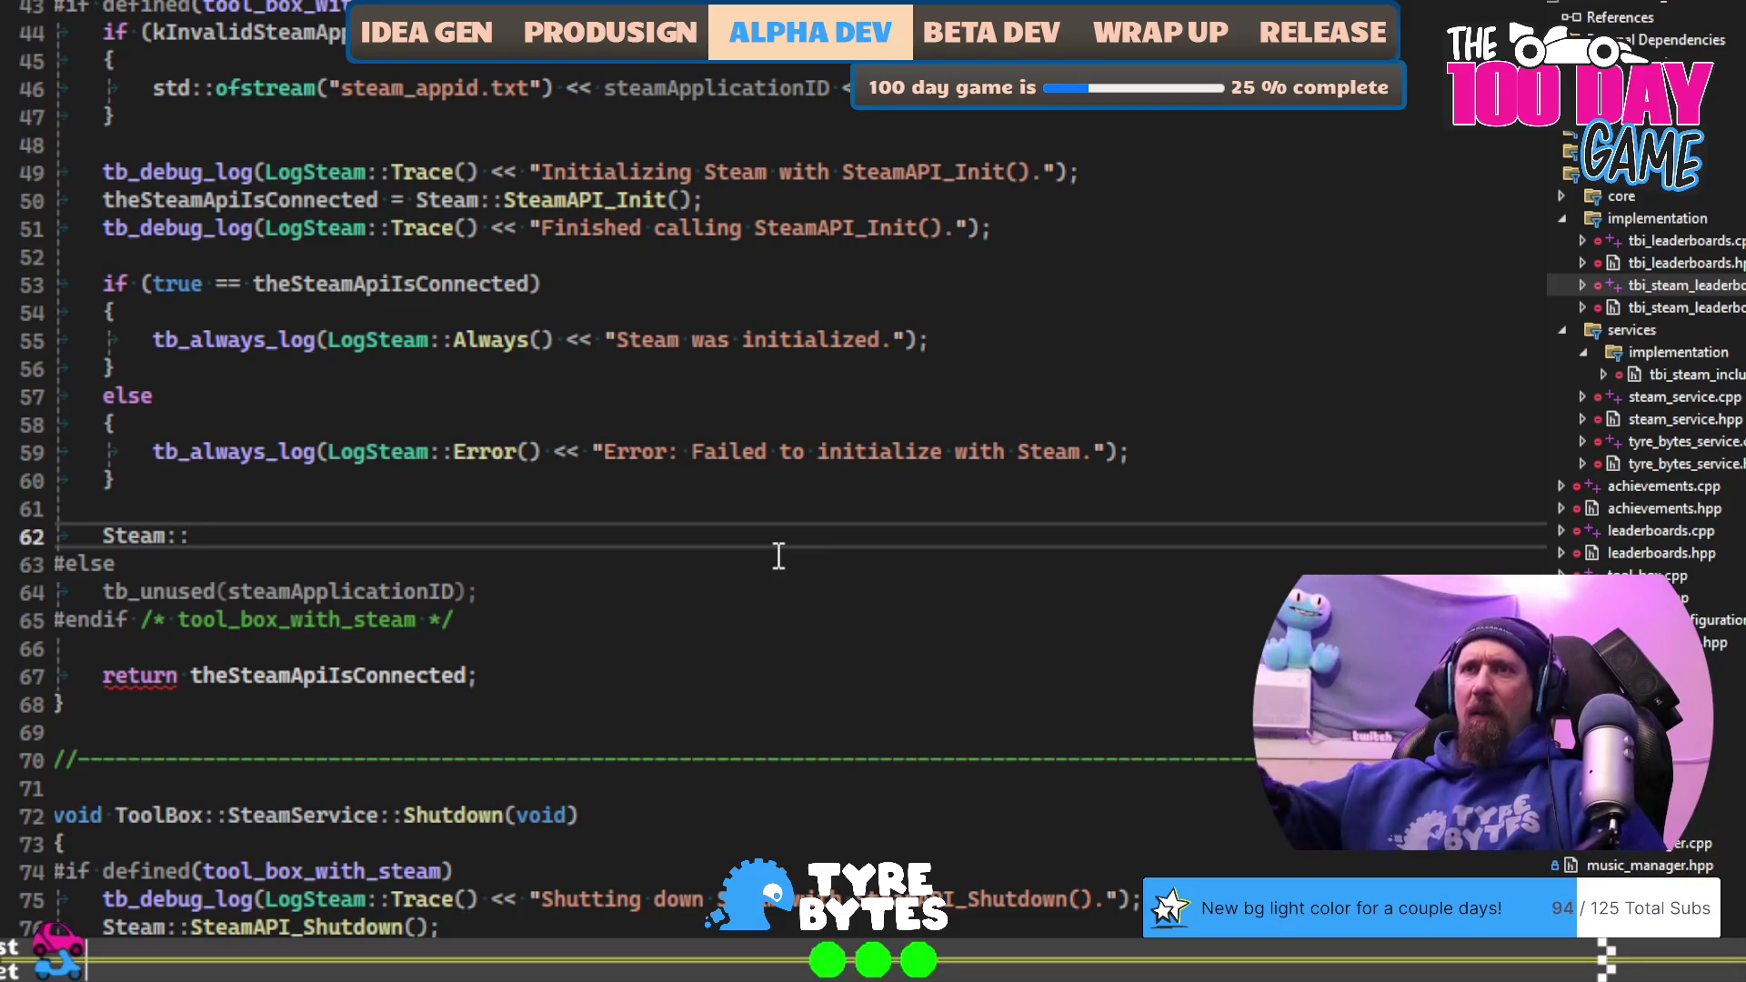
text(:)
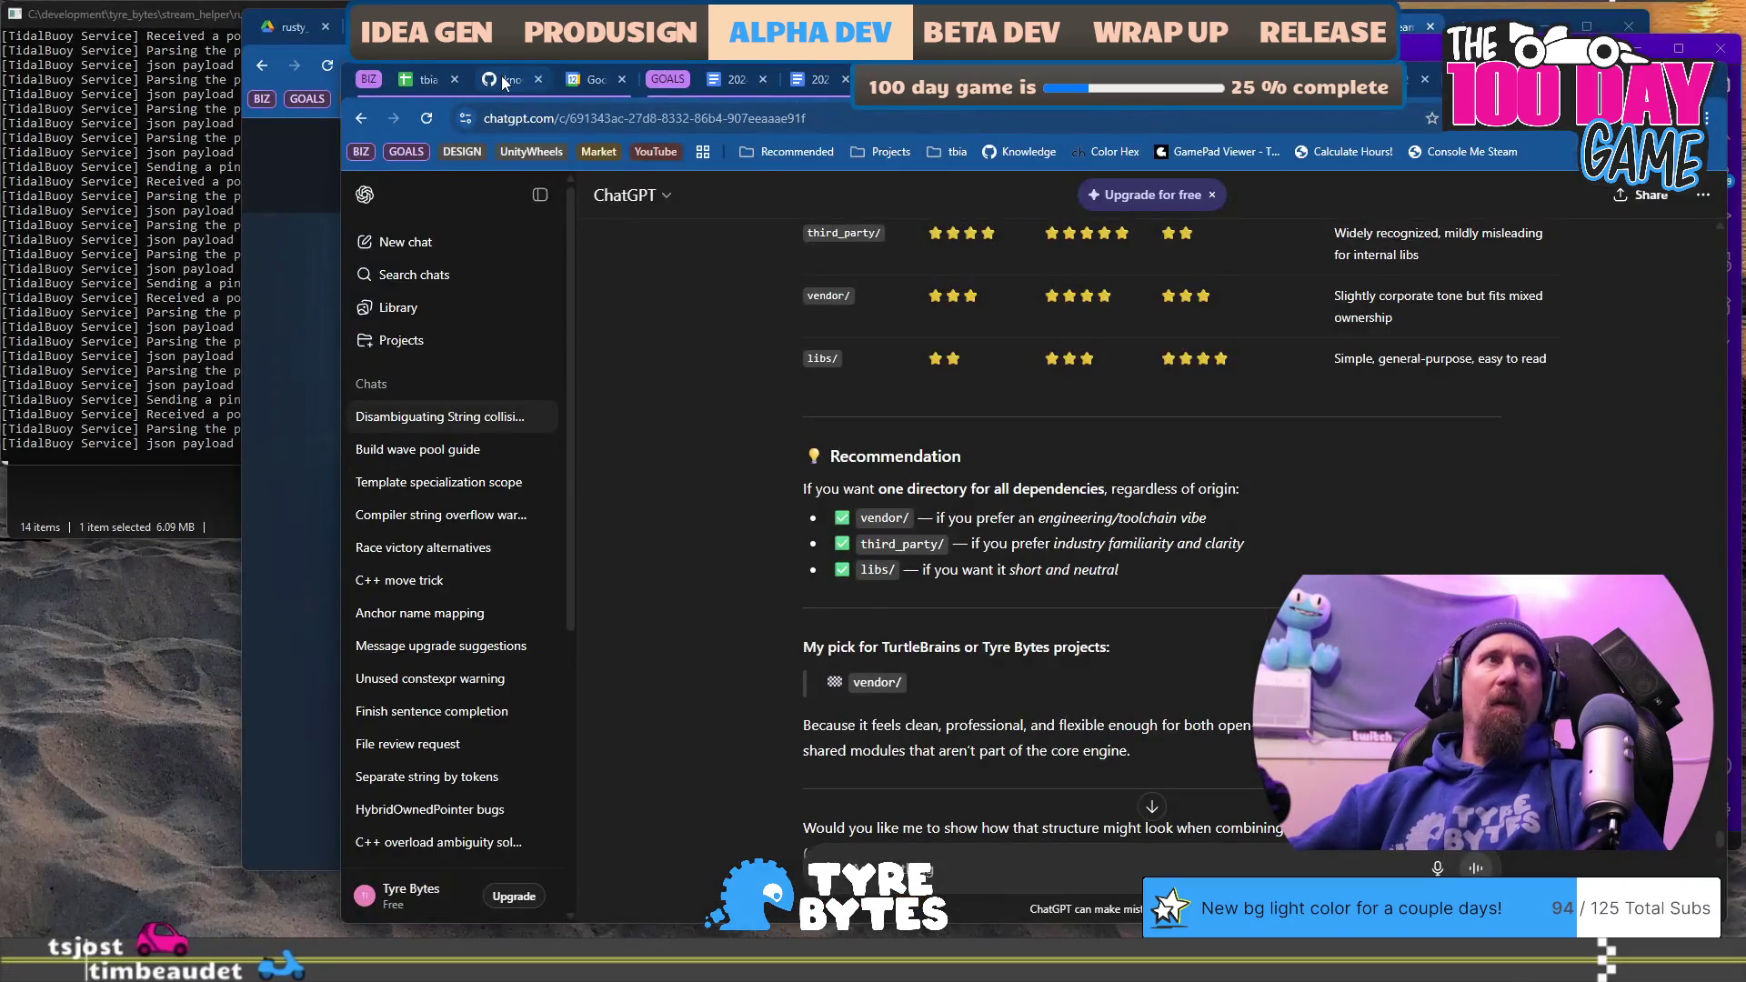
click(505, 81)
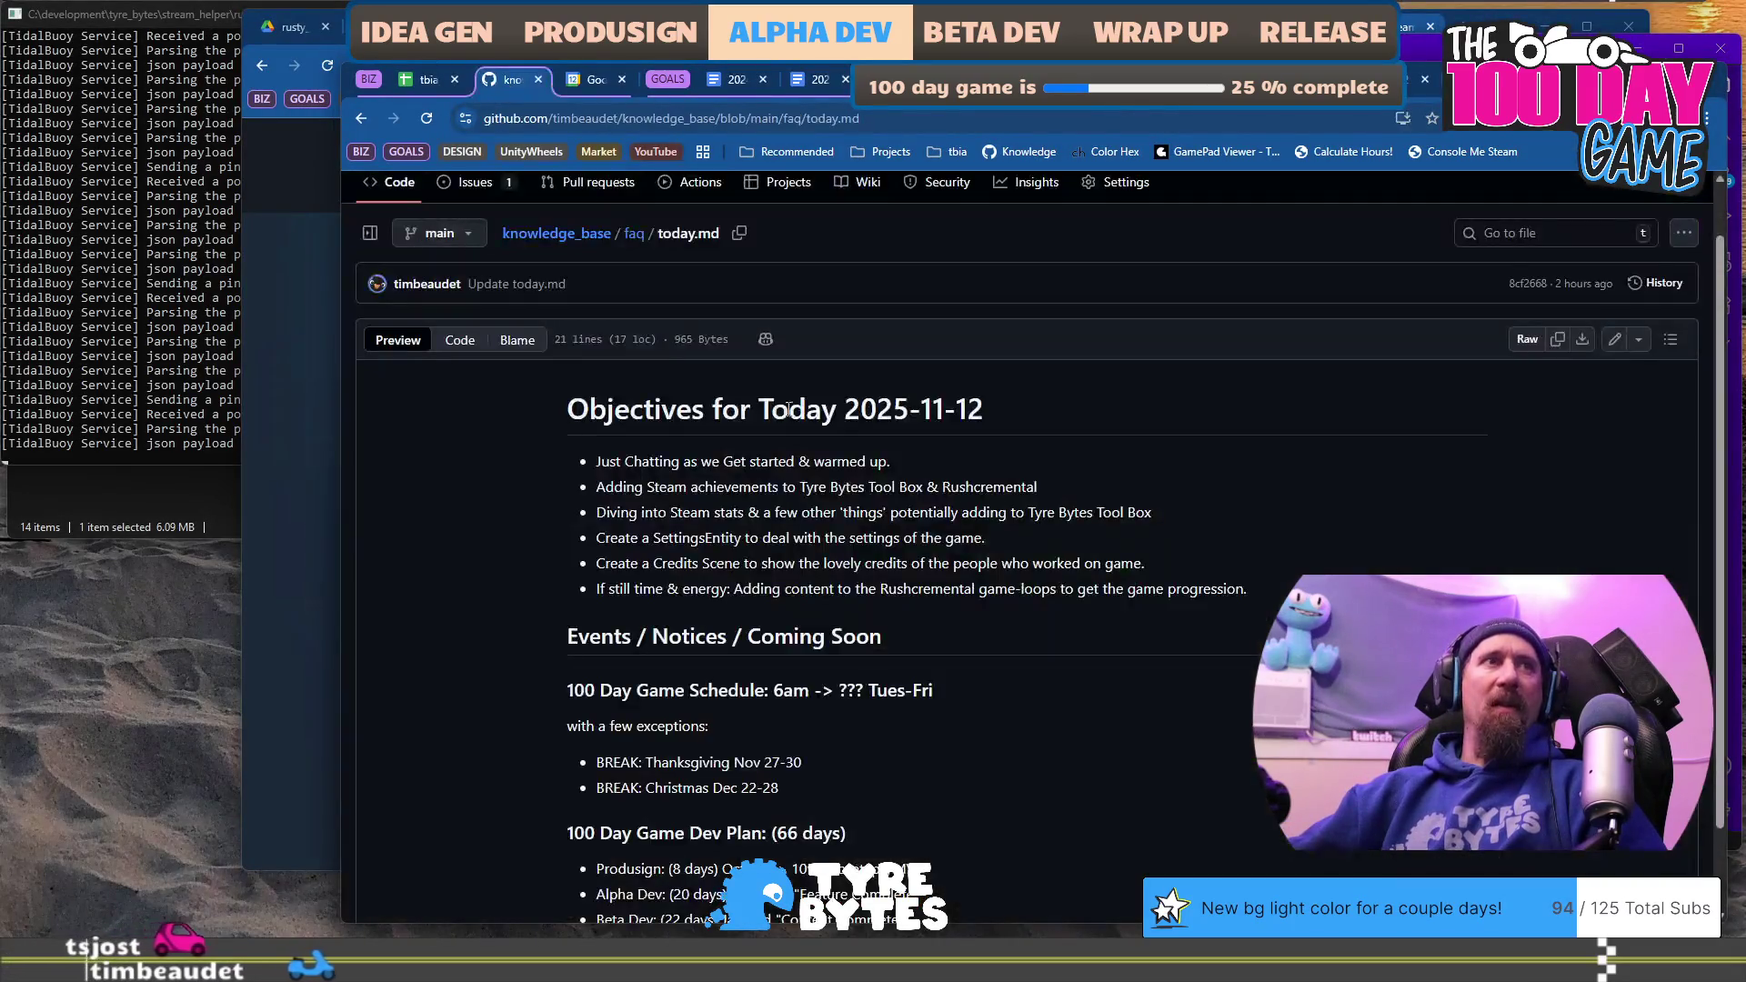
Step: Open today.md on GitHub in edit mode, then cancel without saving changes
click(1616, 341)
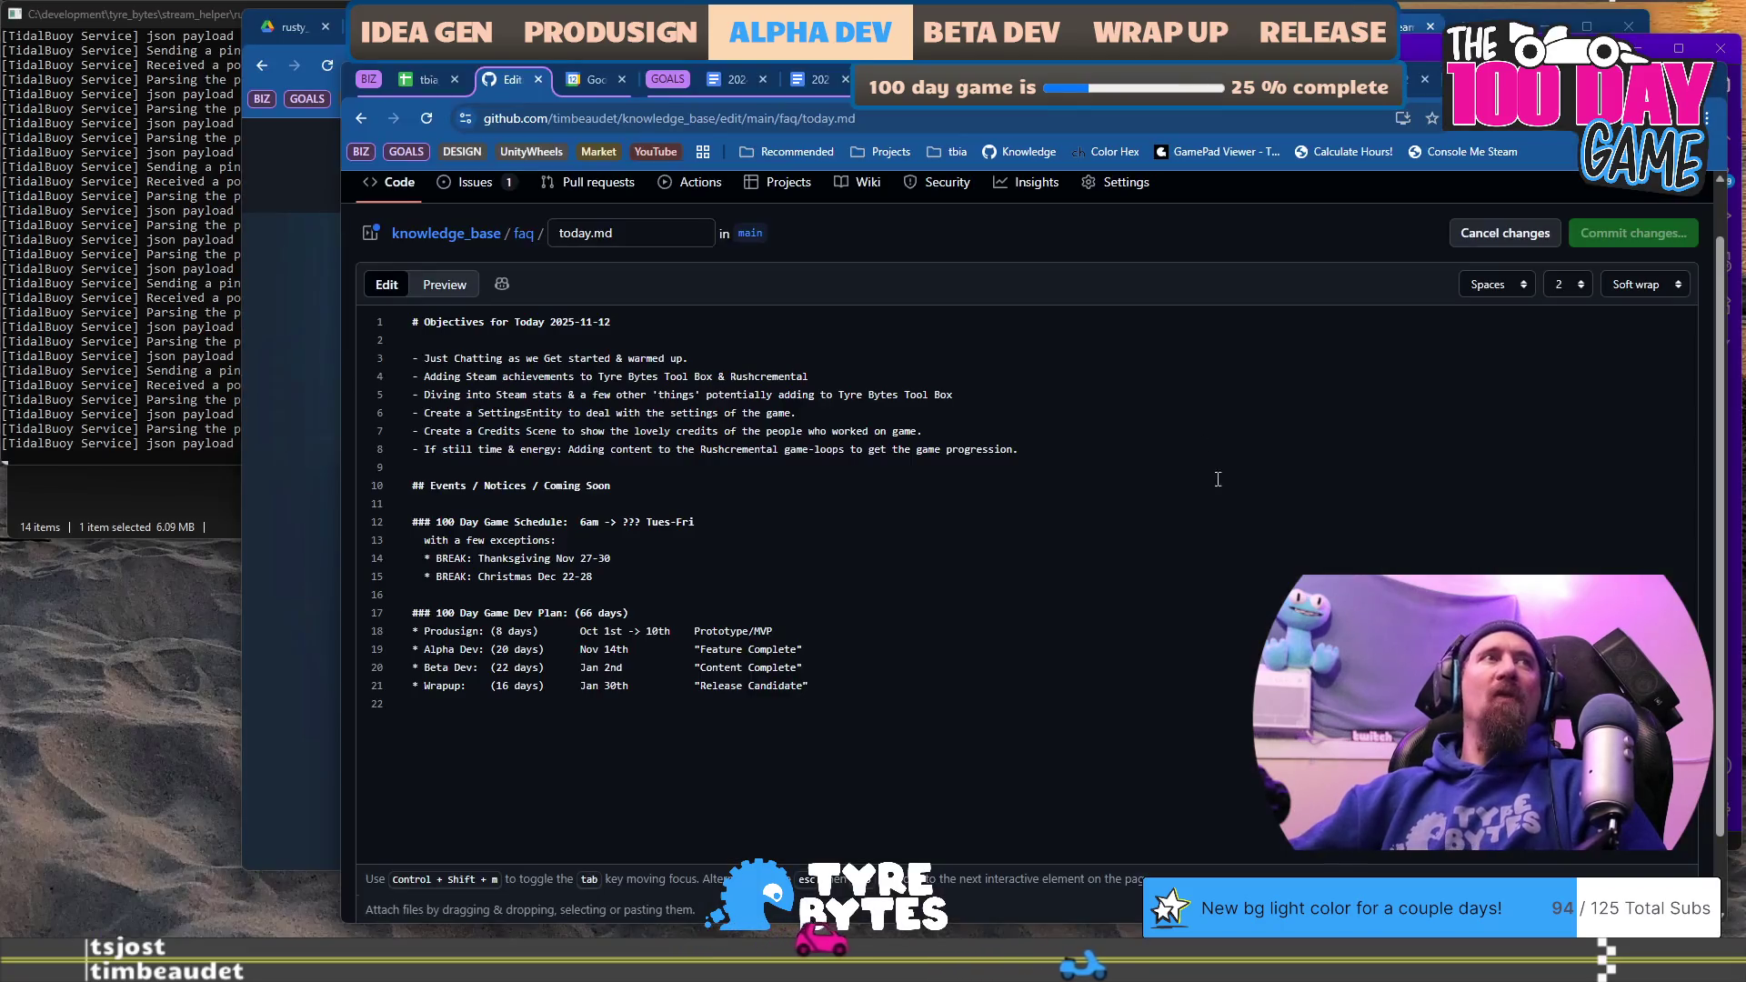
click(1484, 236)
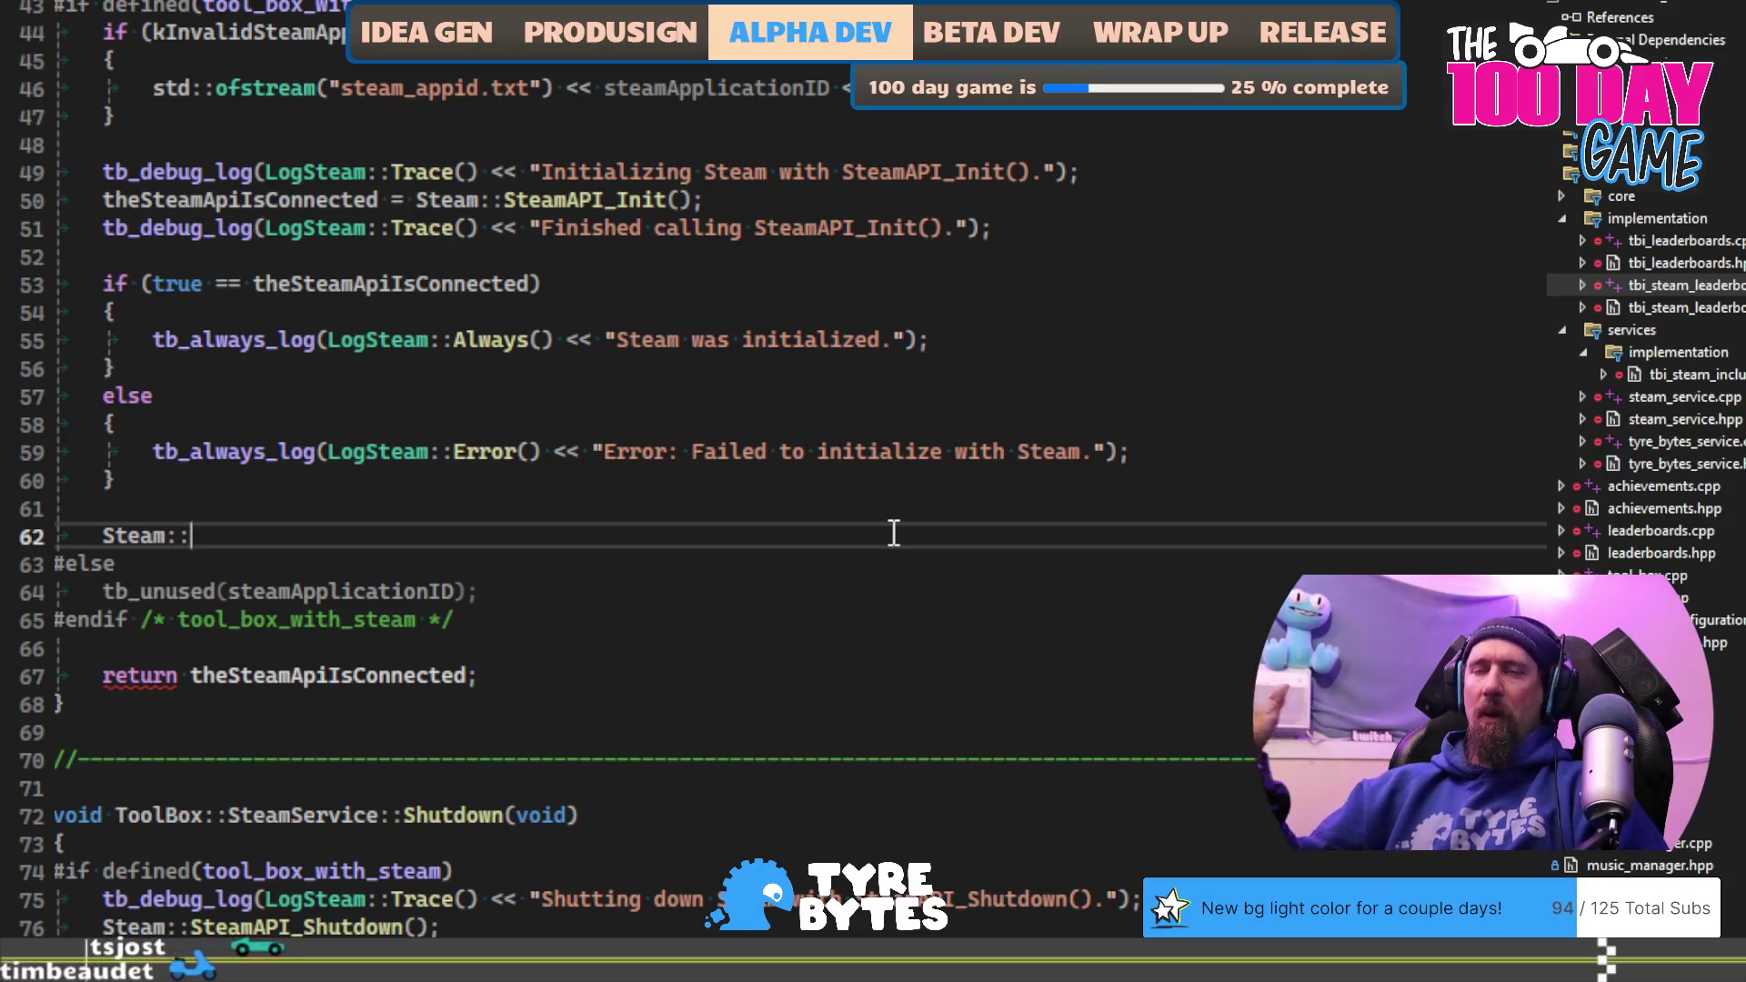
Step: Complete line 62 as Steam::SteamUserStats()->RequestUserStats() using IntelliSense
key(BackSpace)
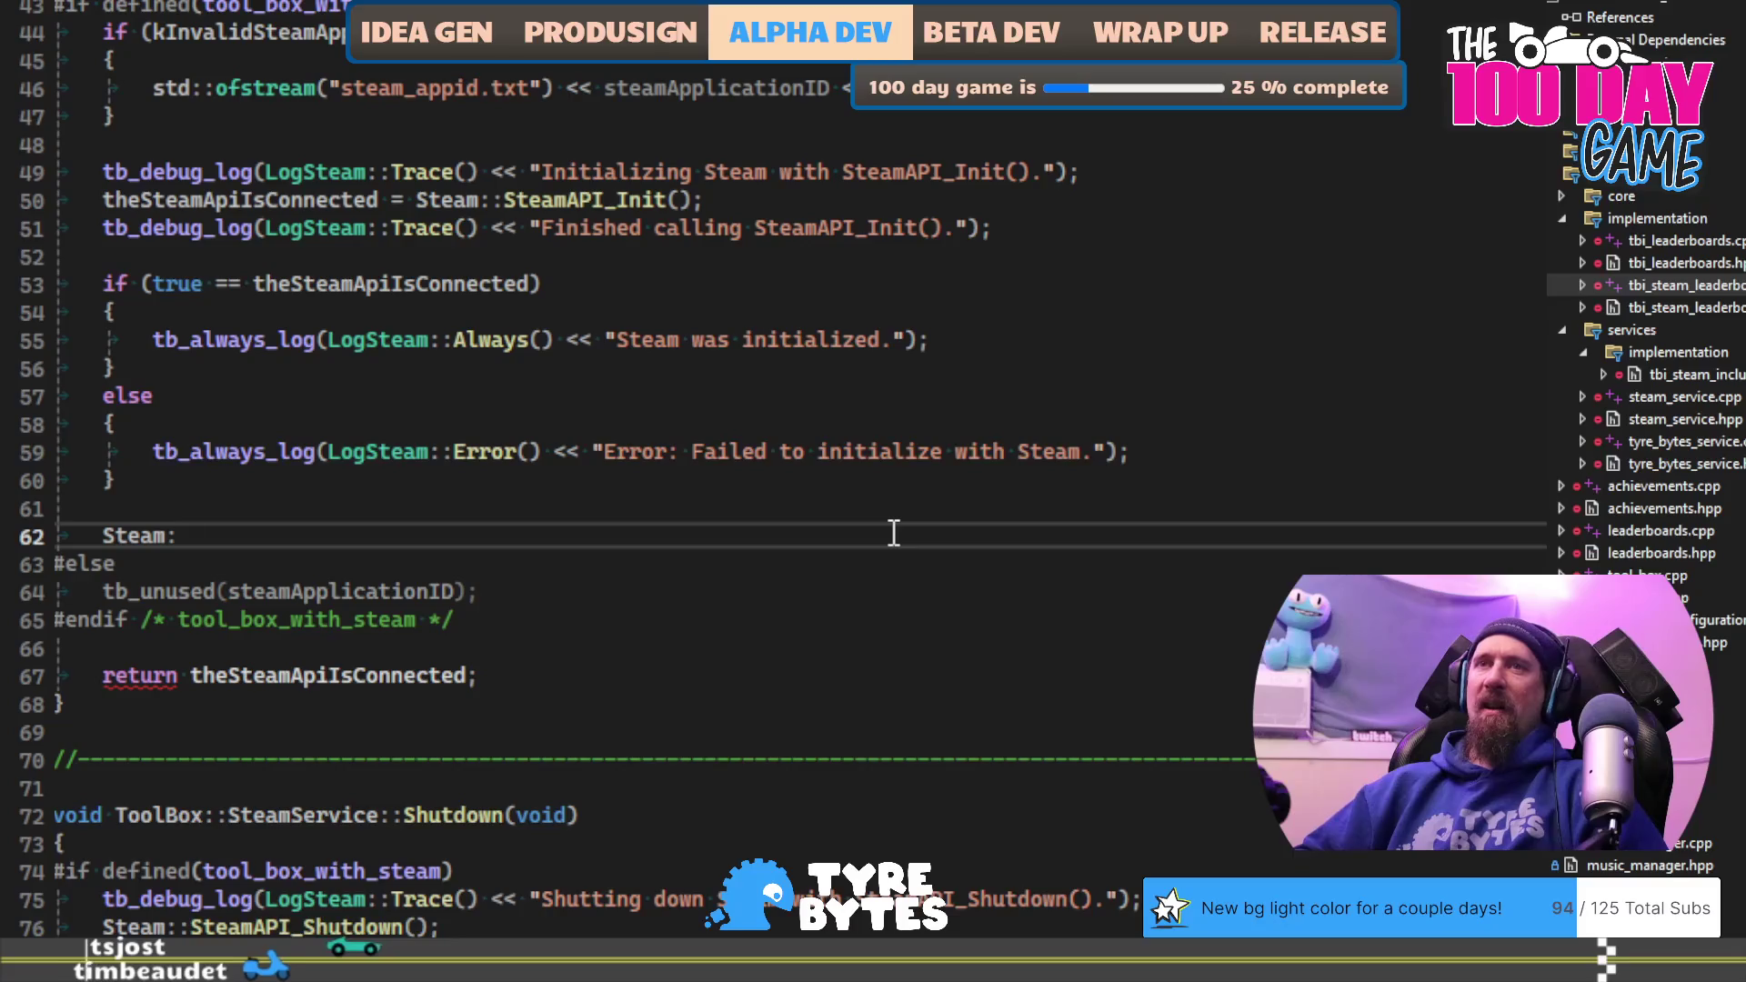
text(:)
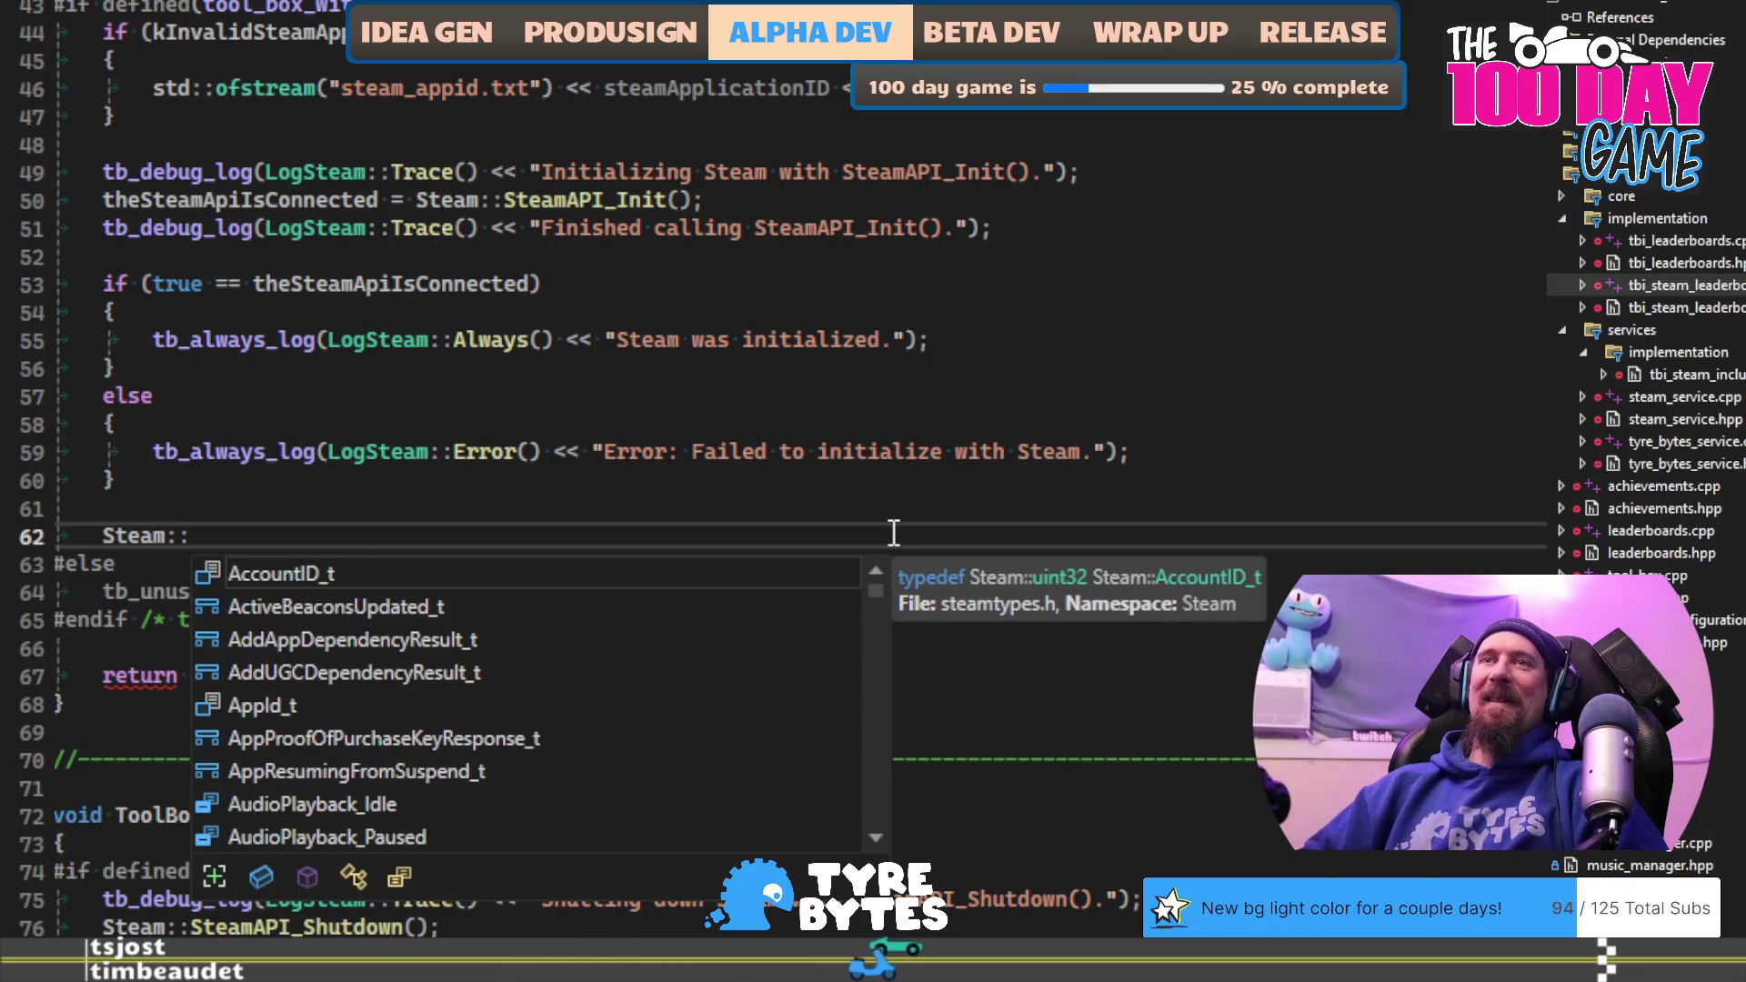
text(SteamUse)
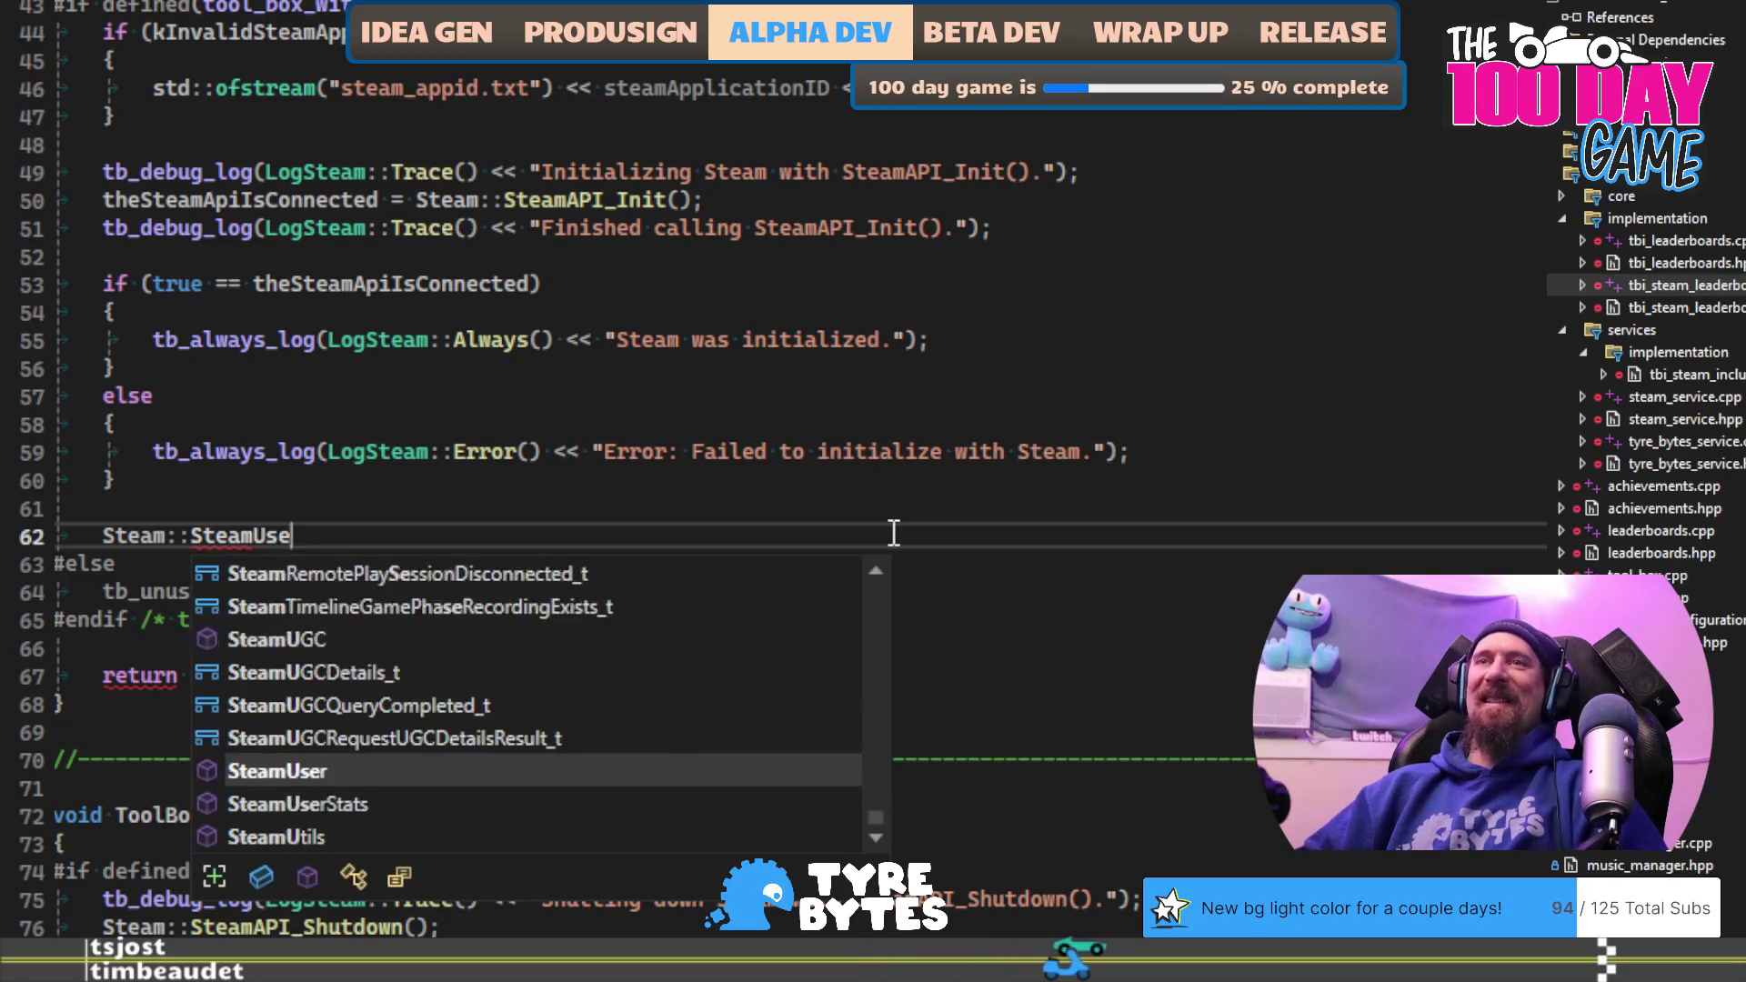
text(rStats()-)
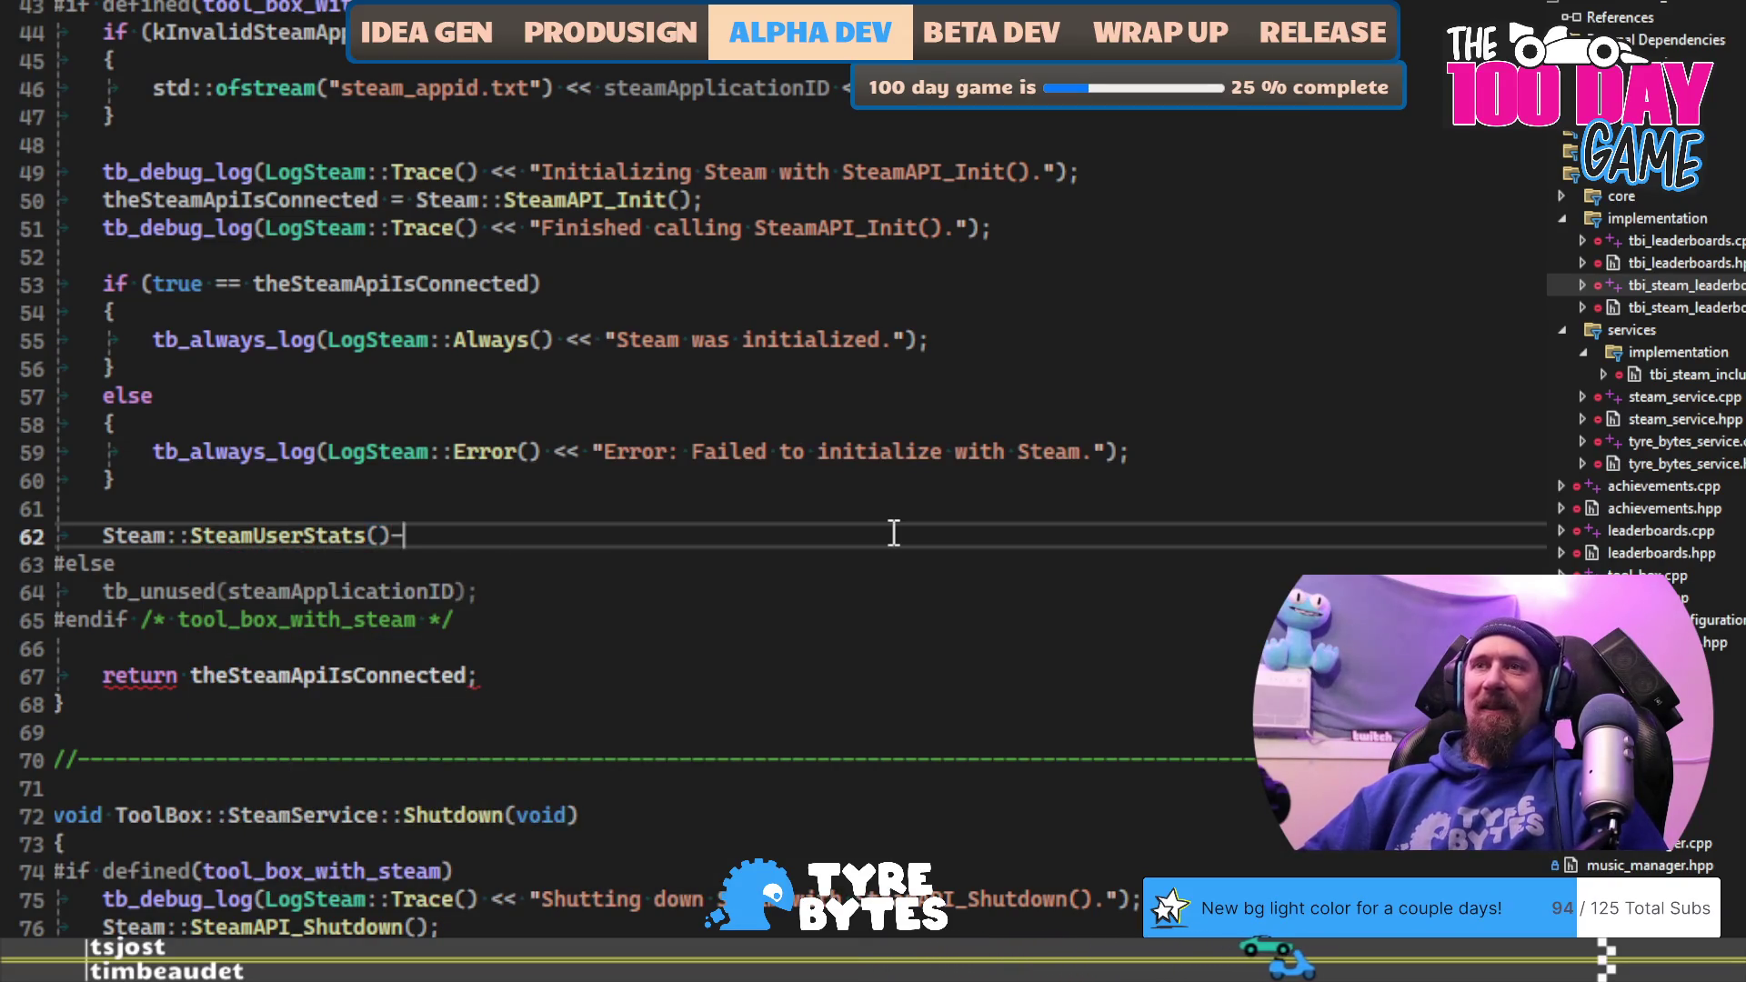
text(>)
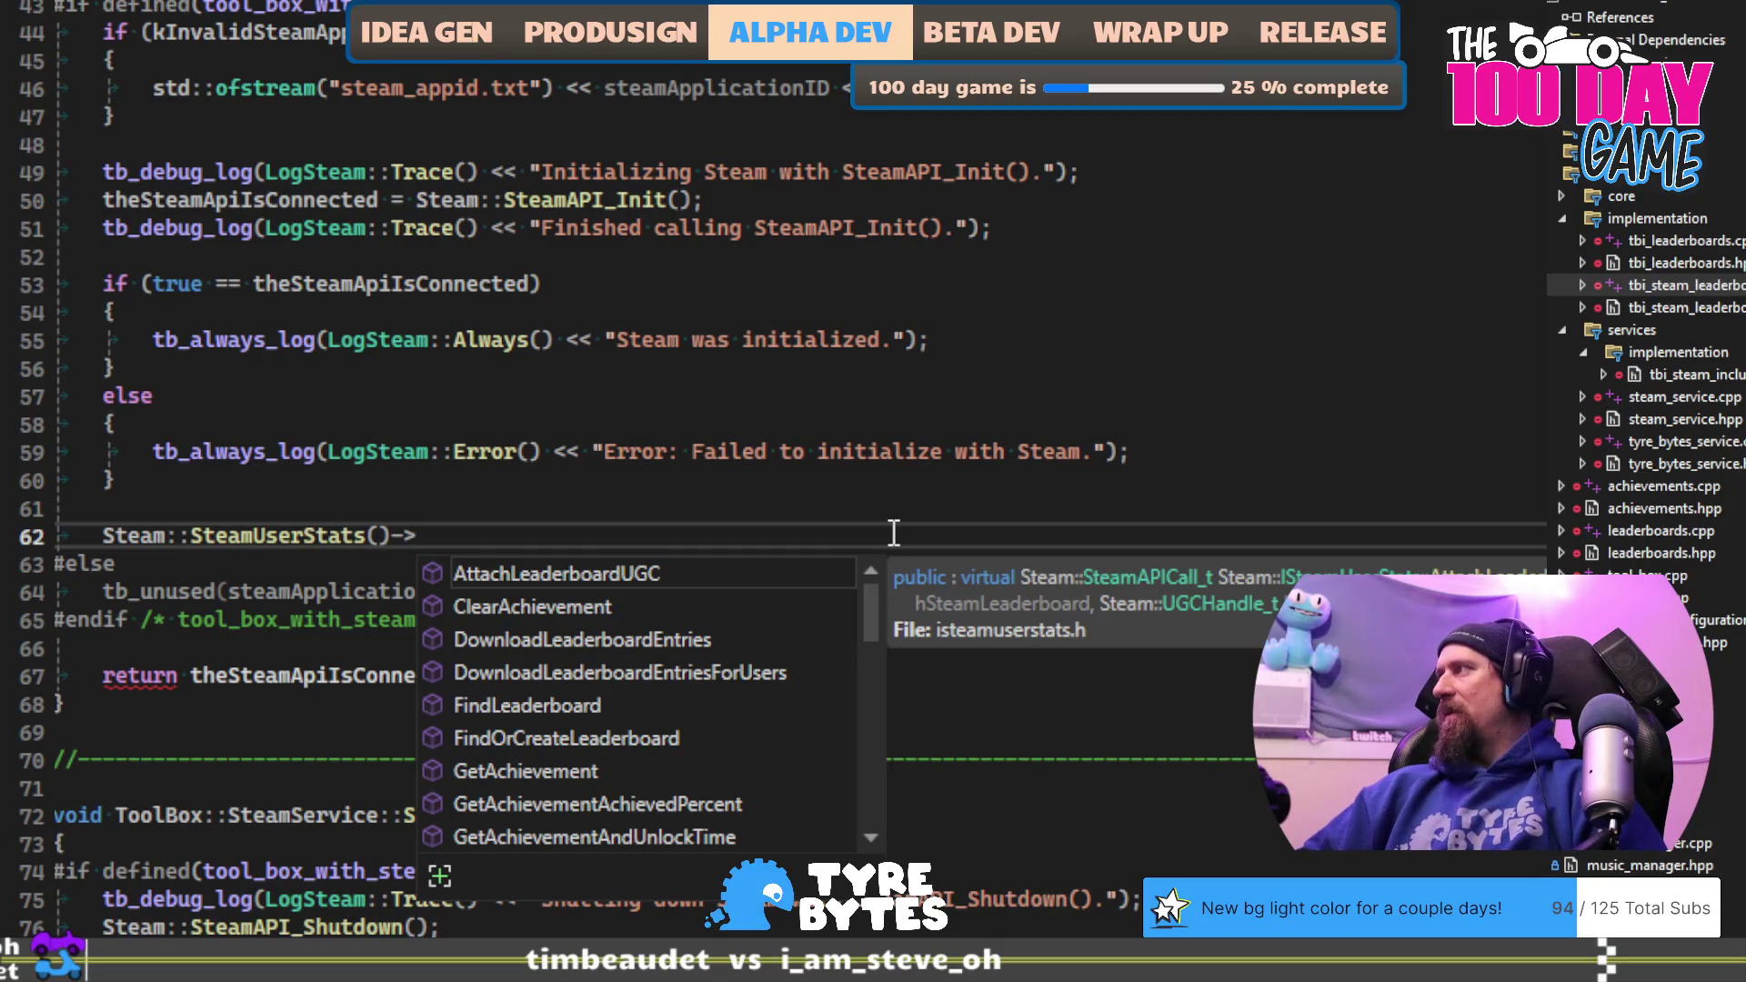
text(Req)
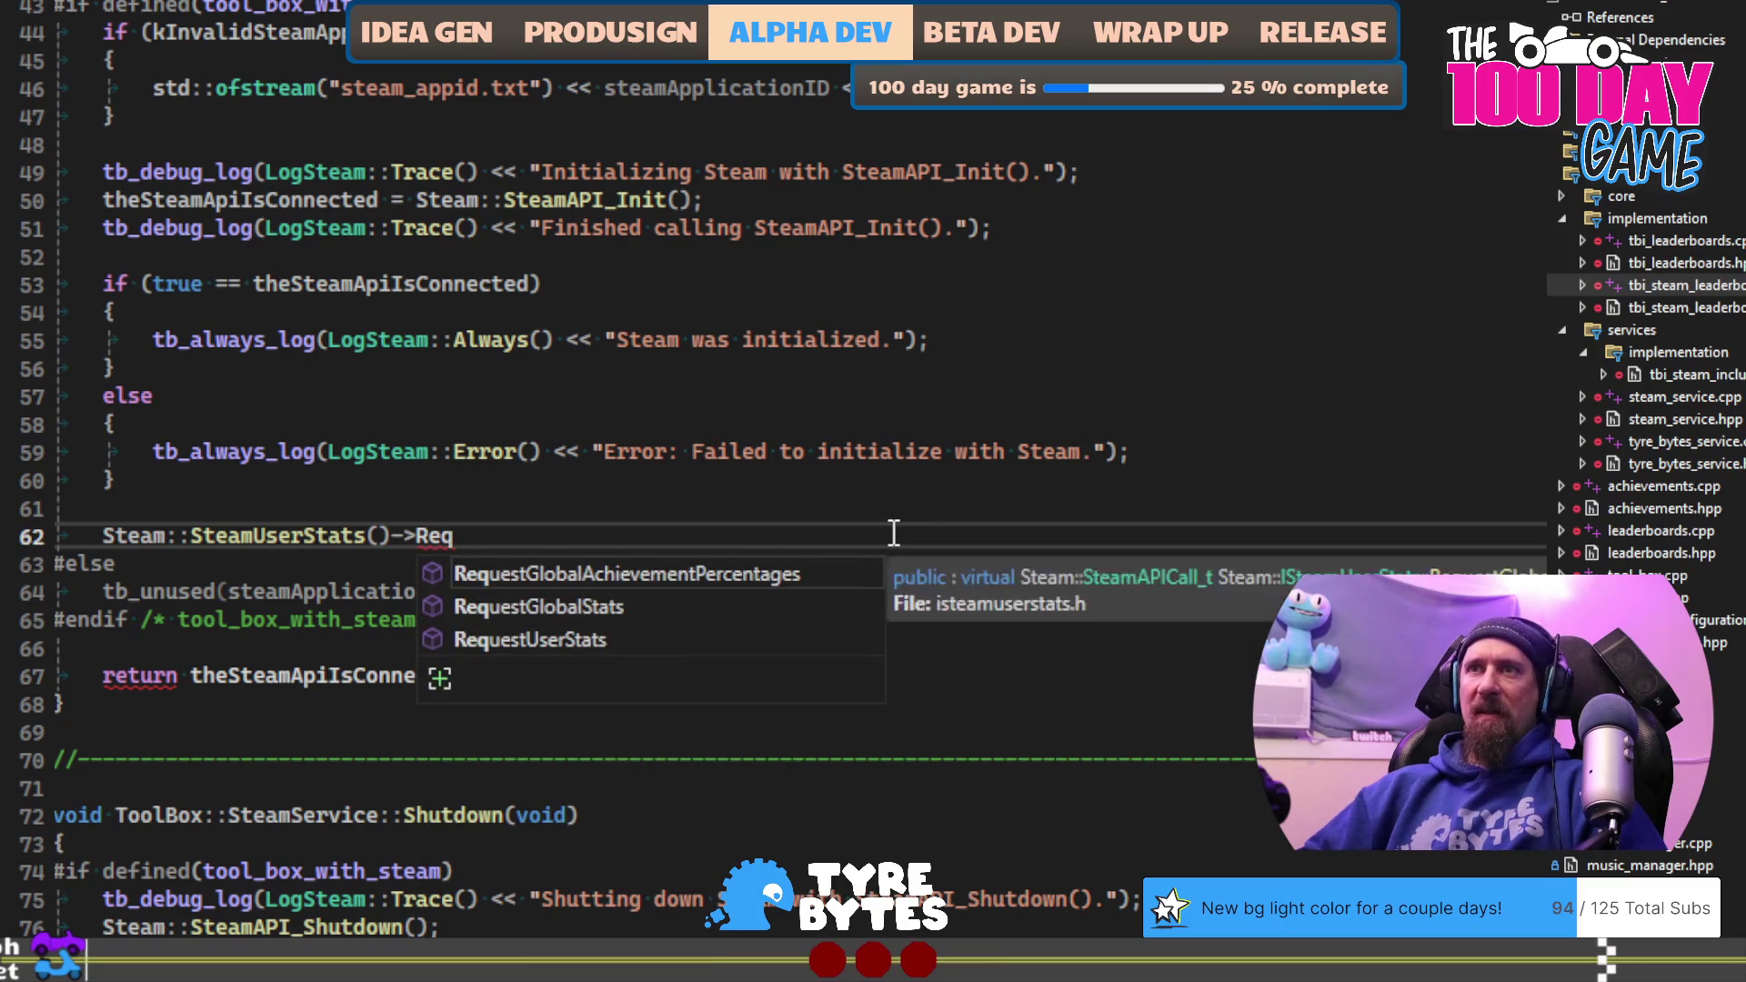
key(Down)
key(Down)
text(()
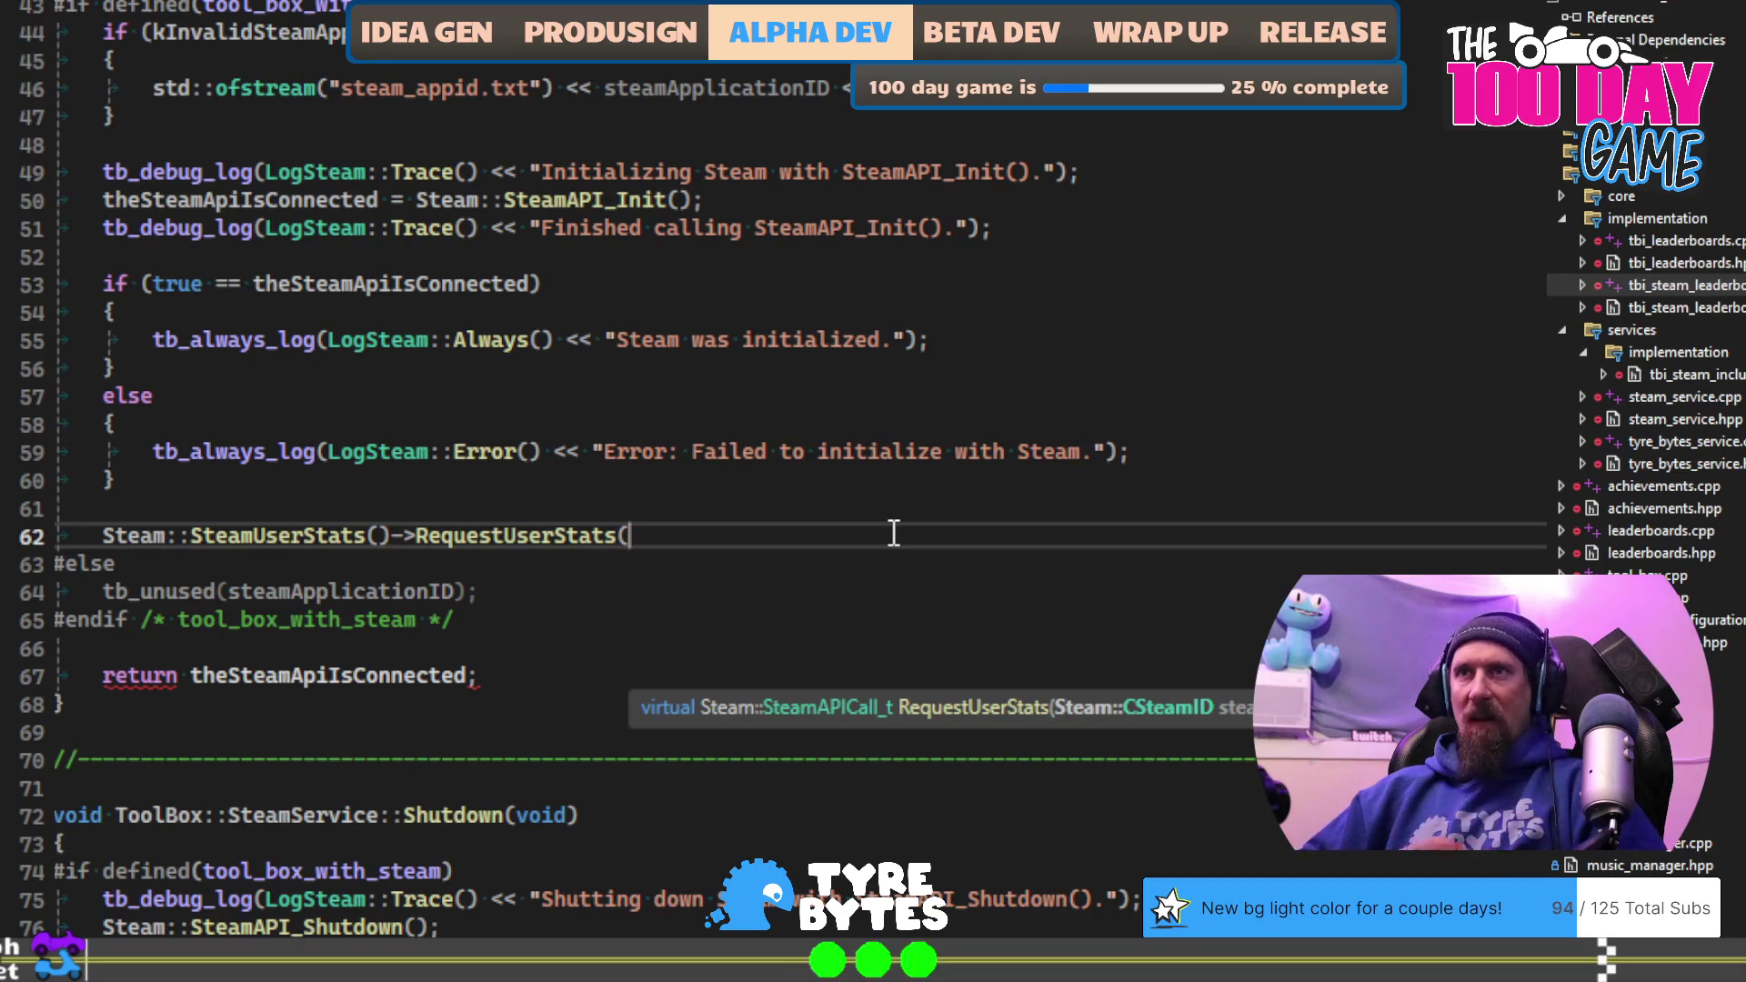
text())
Step: Insert a blank line above and comment out the RequestUserStats() call with //
key(ctrl+Return)
text(//)
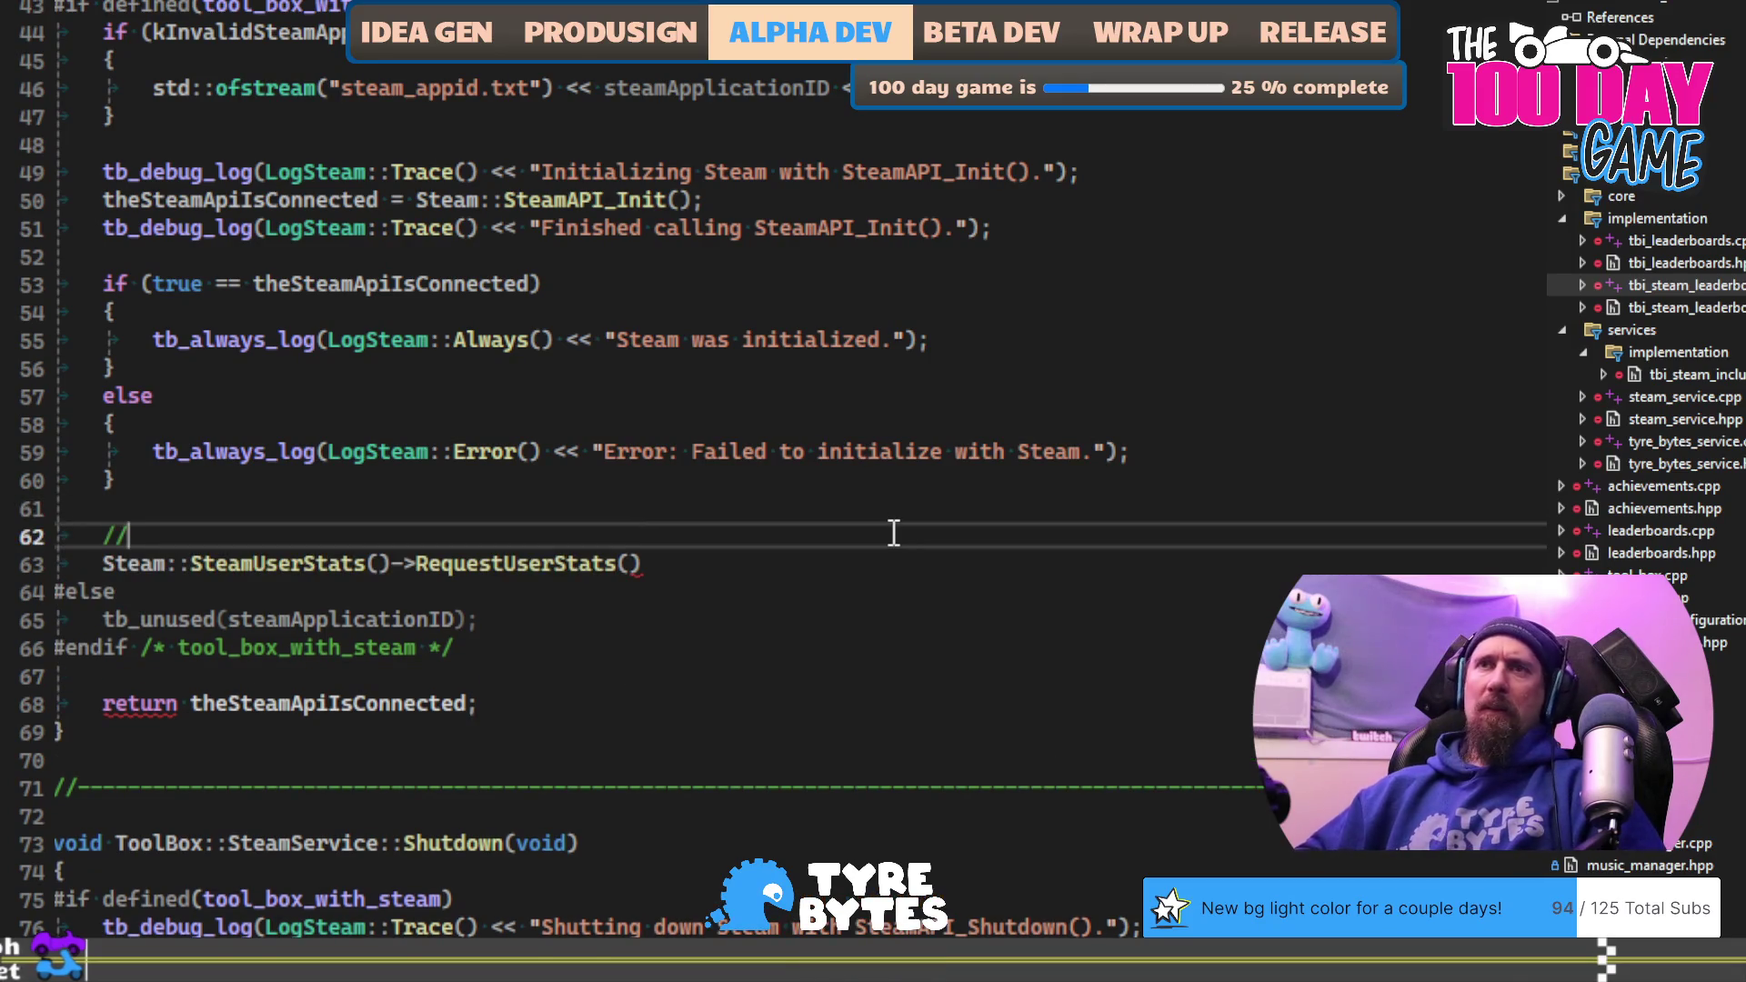
key(Down)
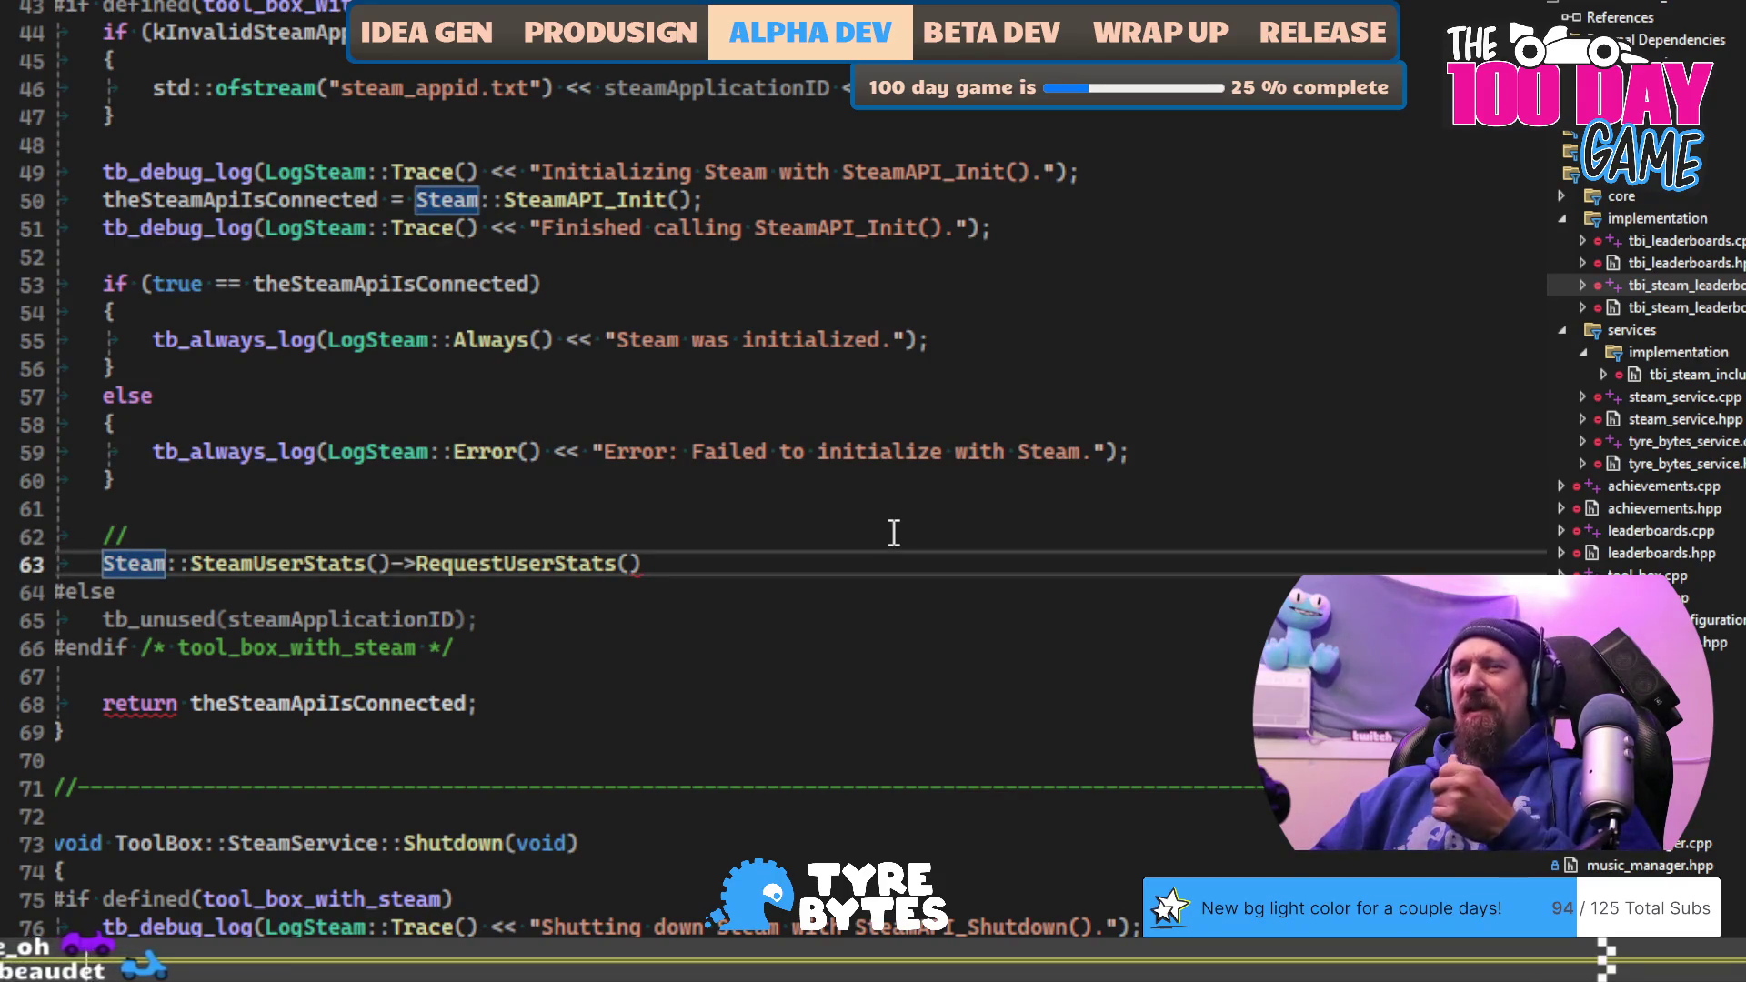
text(//)
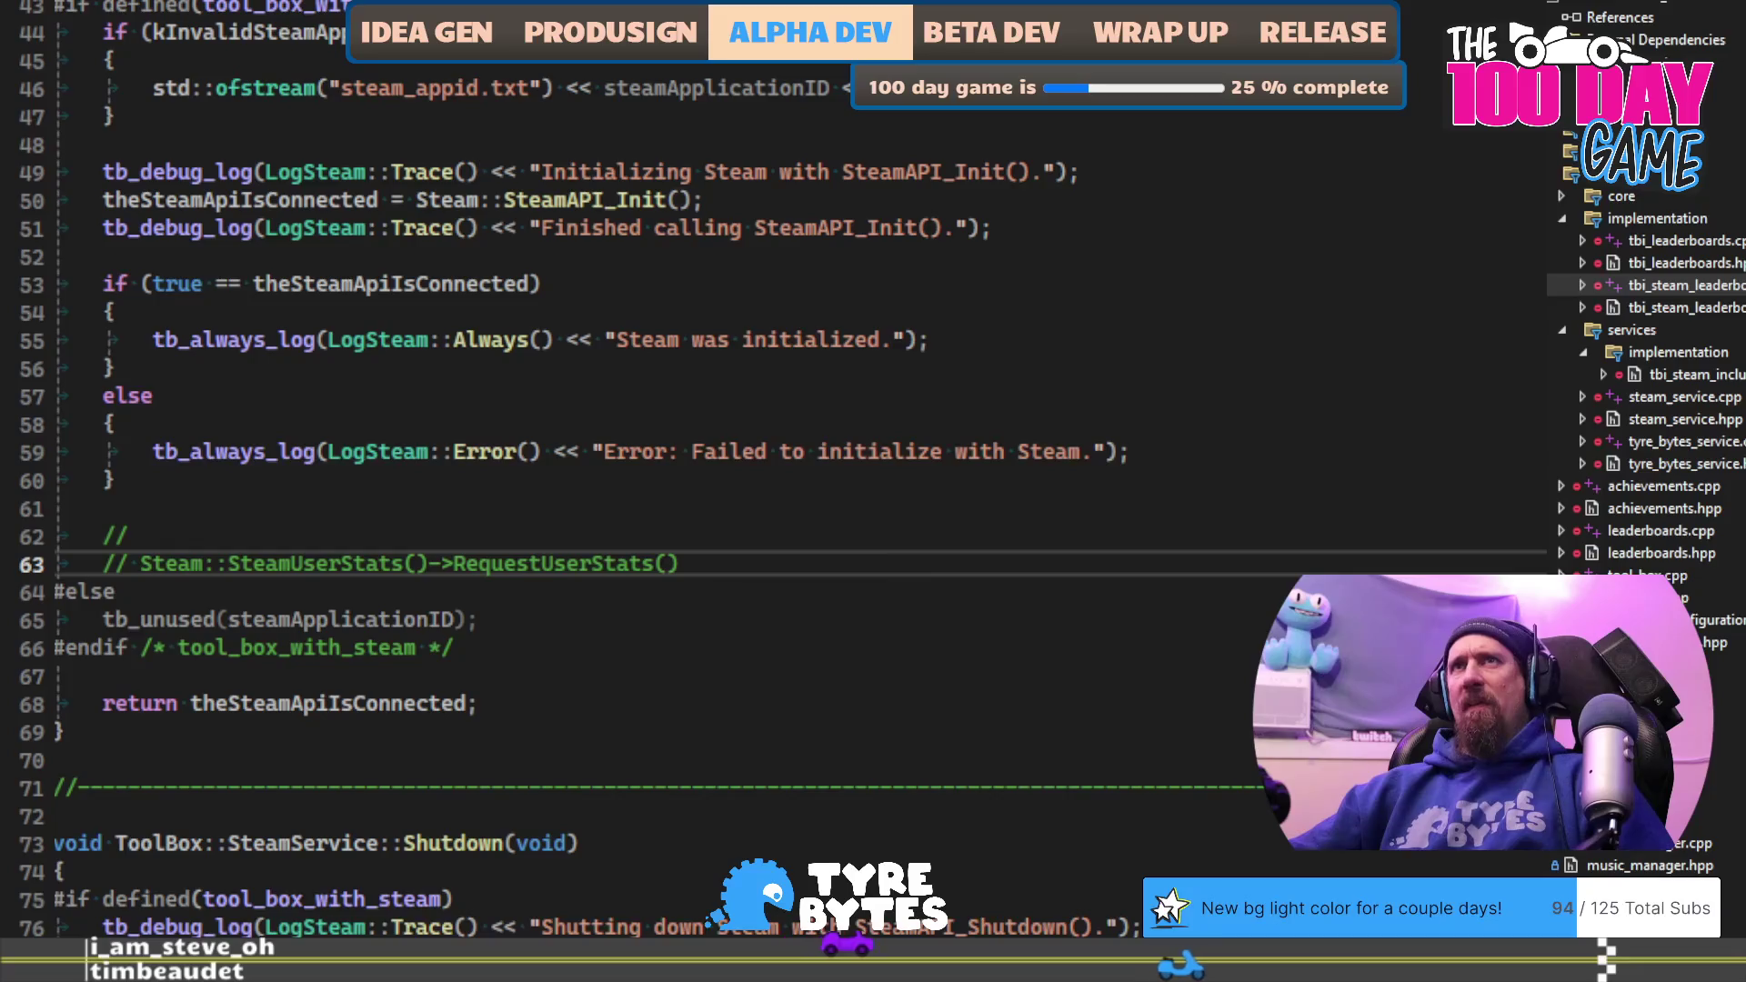
key(ctrl+Tab)
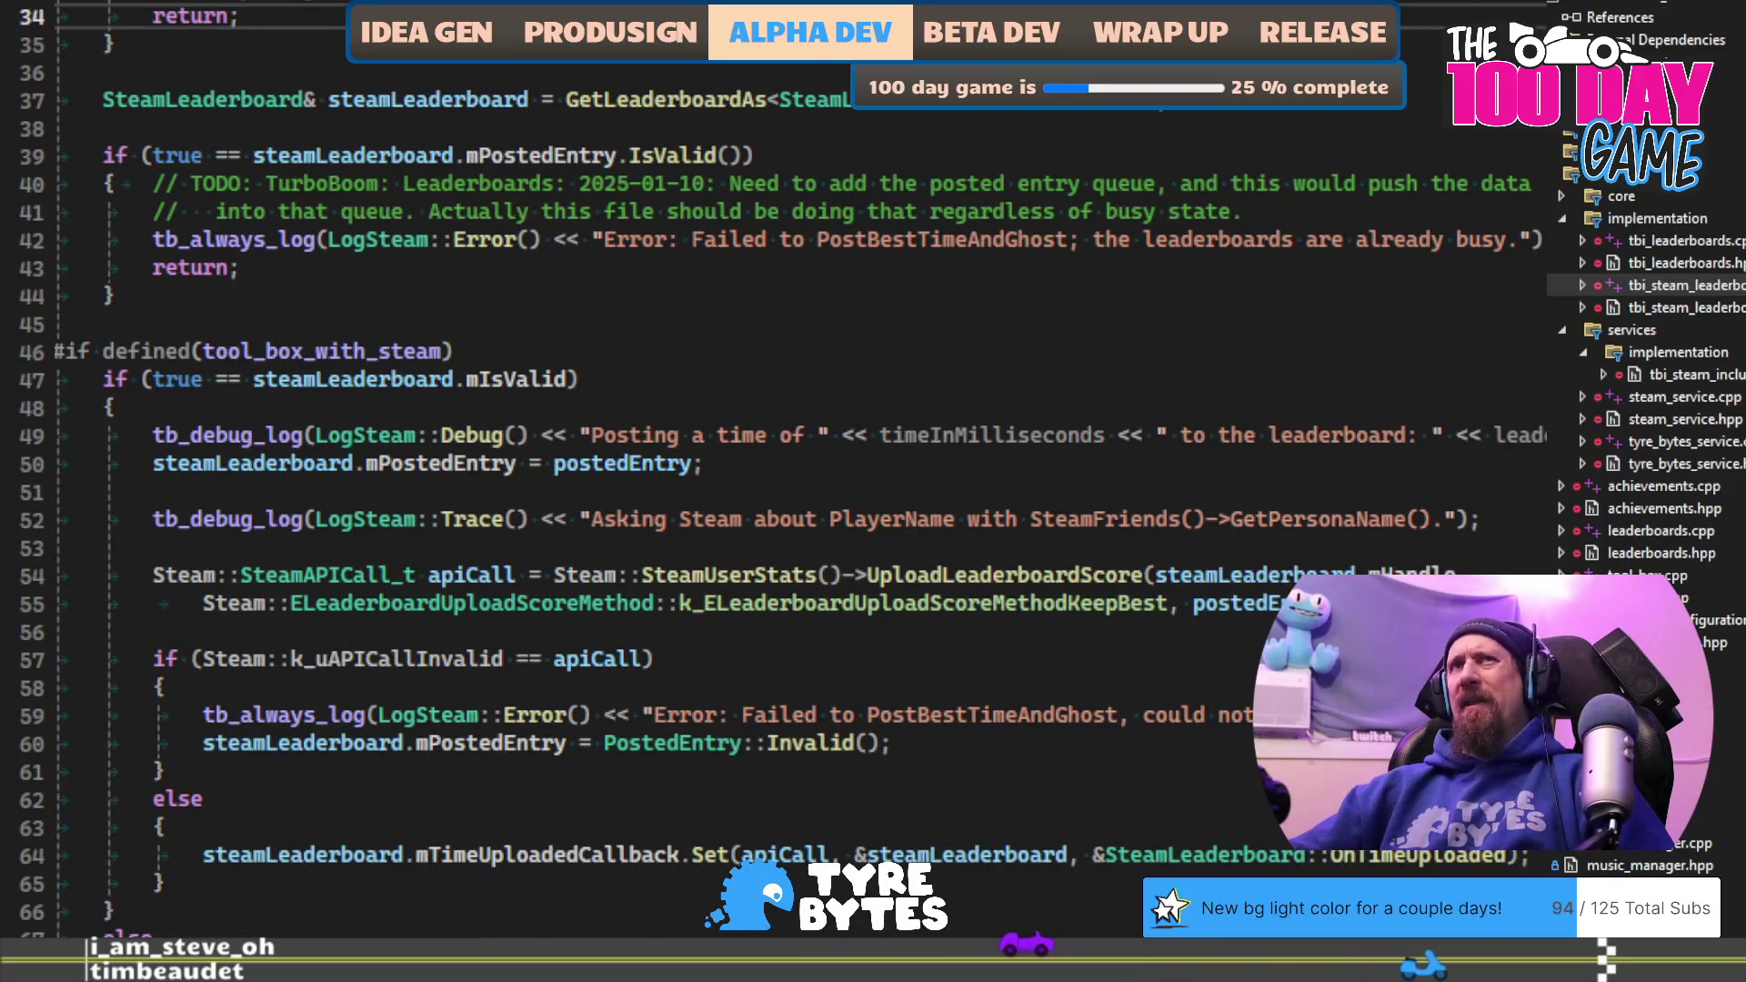
key(ctrl+Tab)
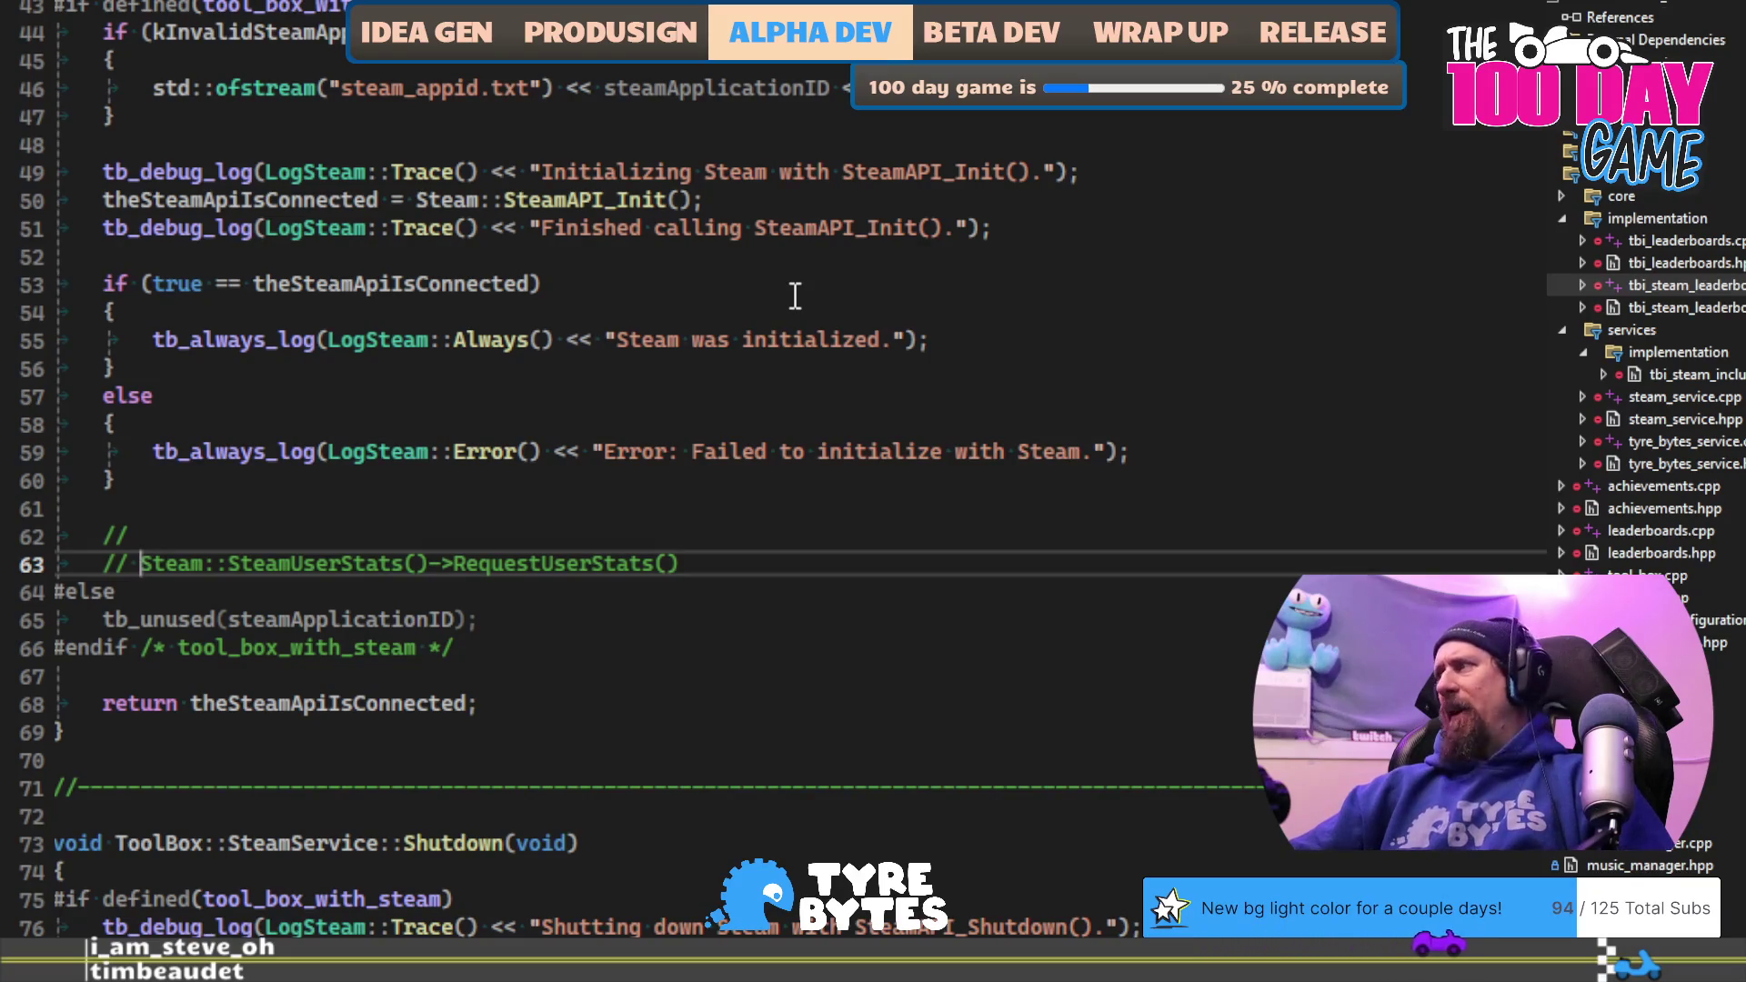
key(alt+Tab)
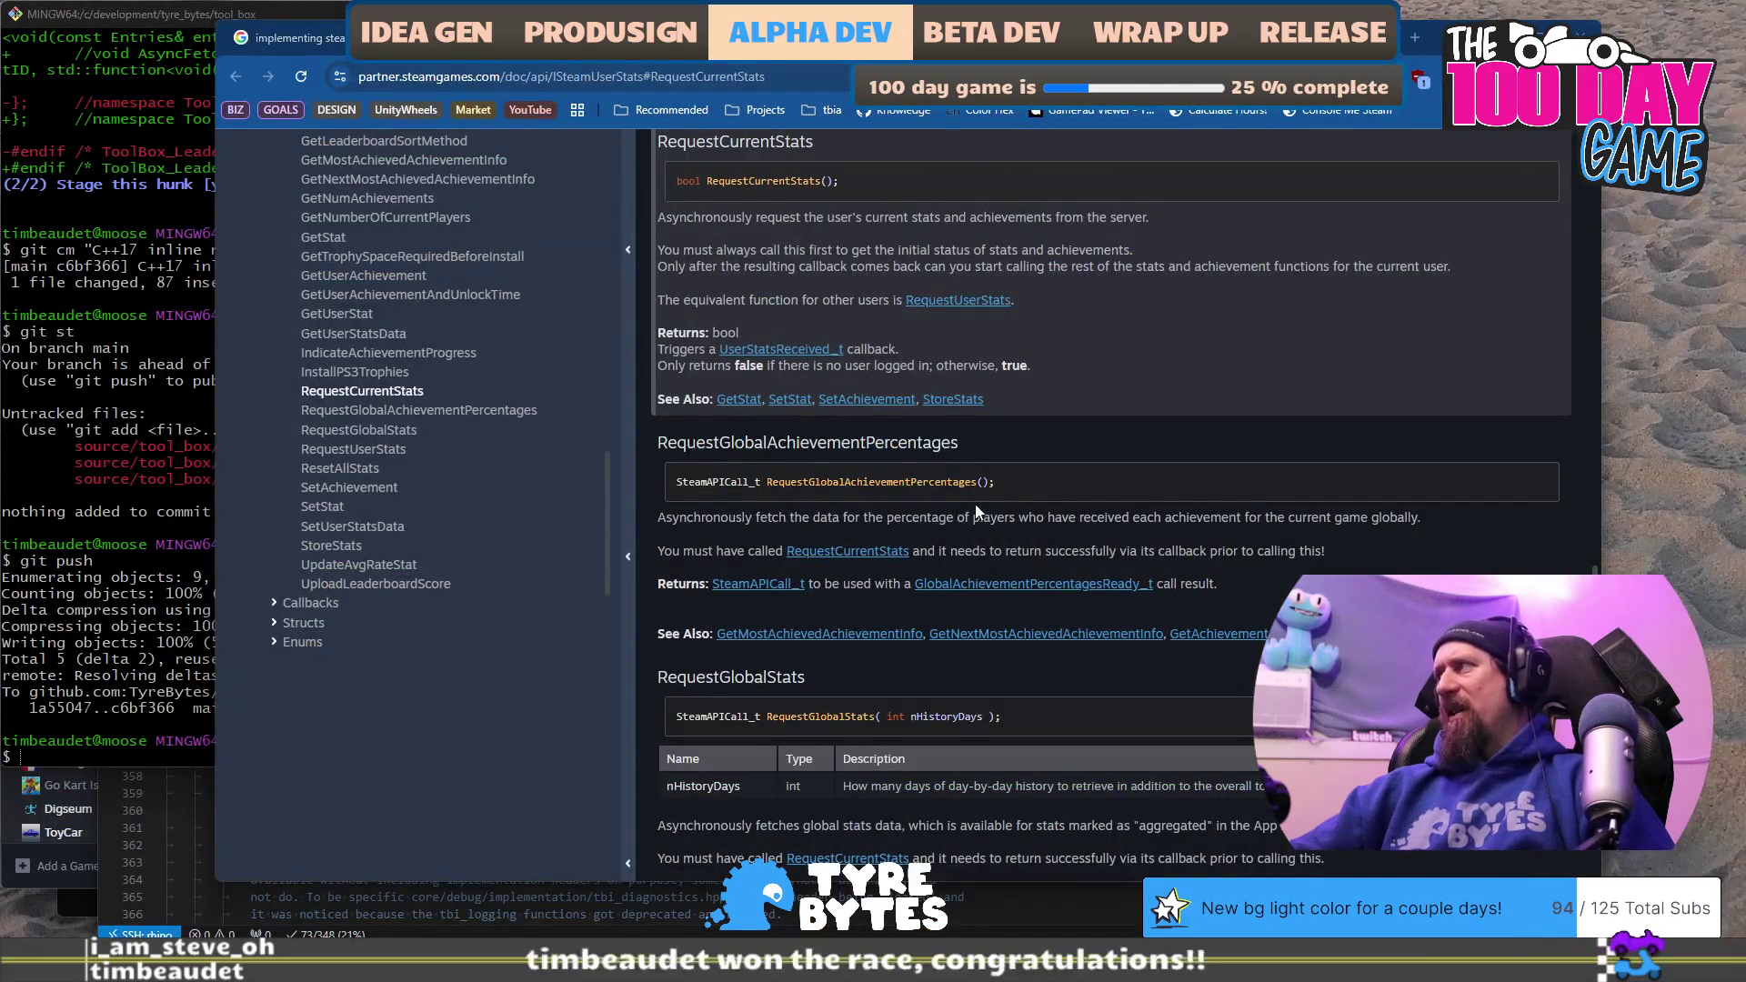
Step: Compare the RequestCurrentStats and RequestUserStats entries in the ISteamUserStats docs, then leave the browser
scroll(988, 515, down, 5)
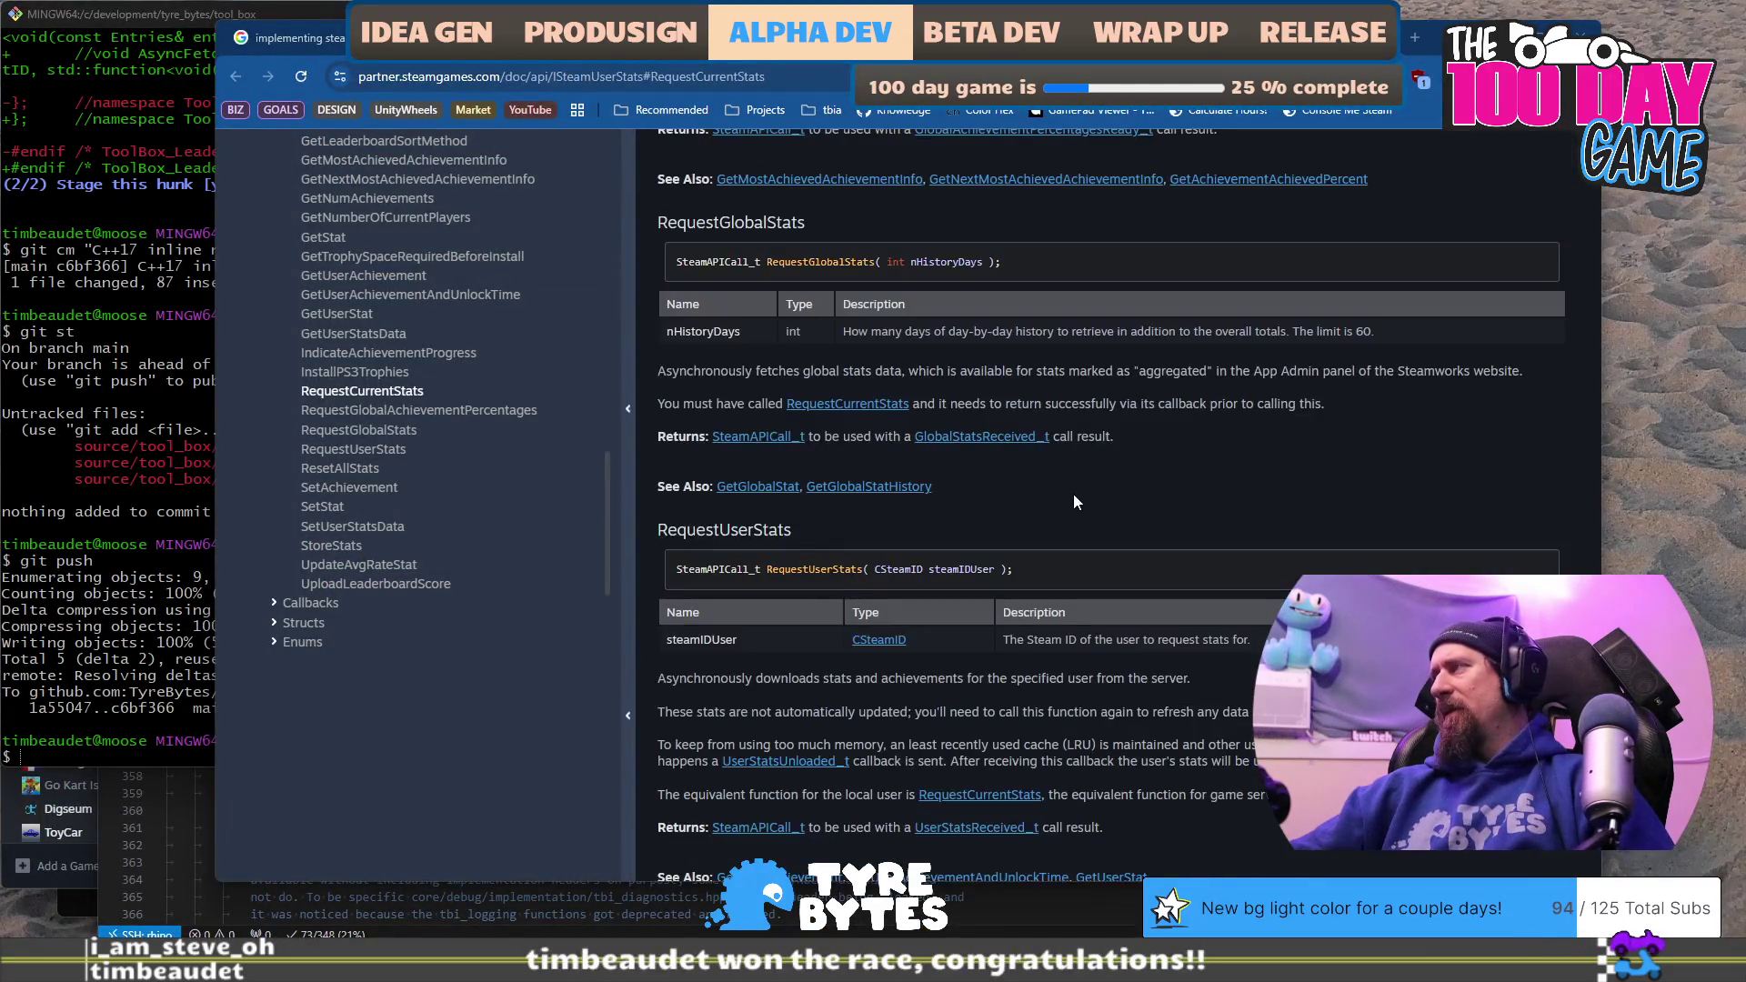
scroll(1110, 410, up, 4)
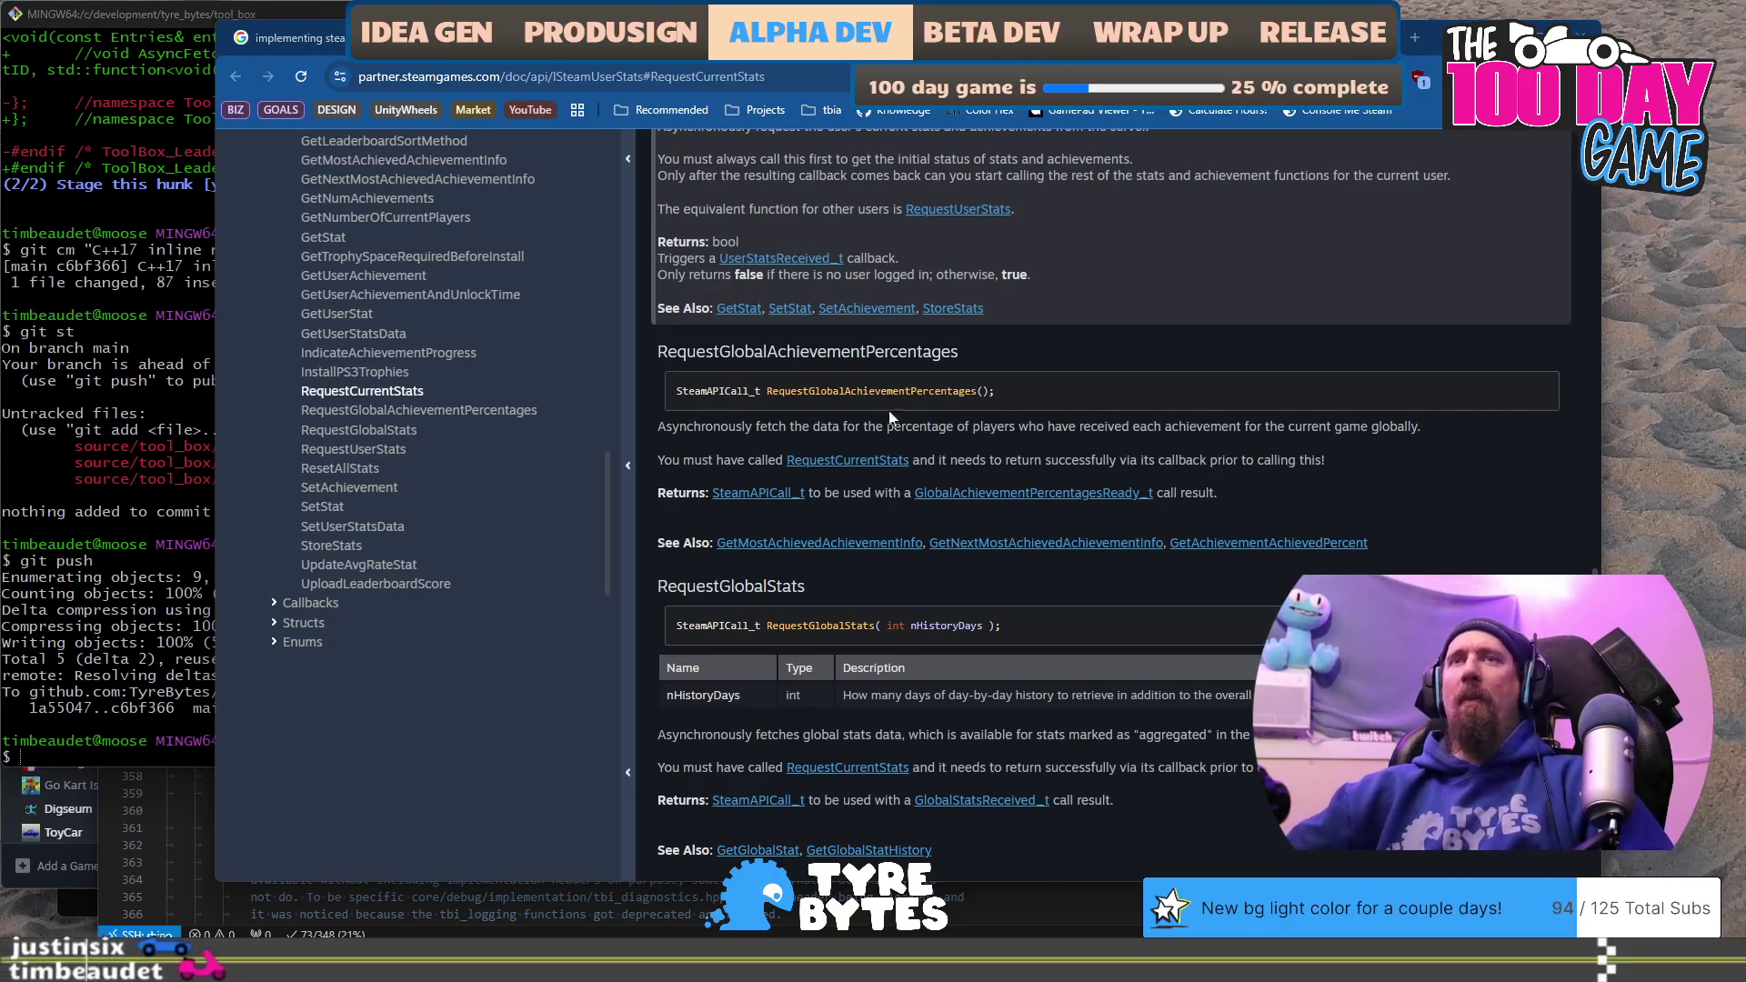
key(alt+Tab)
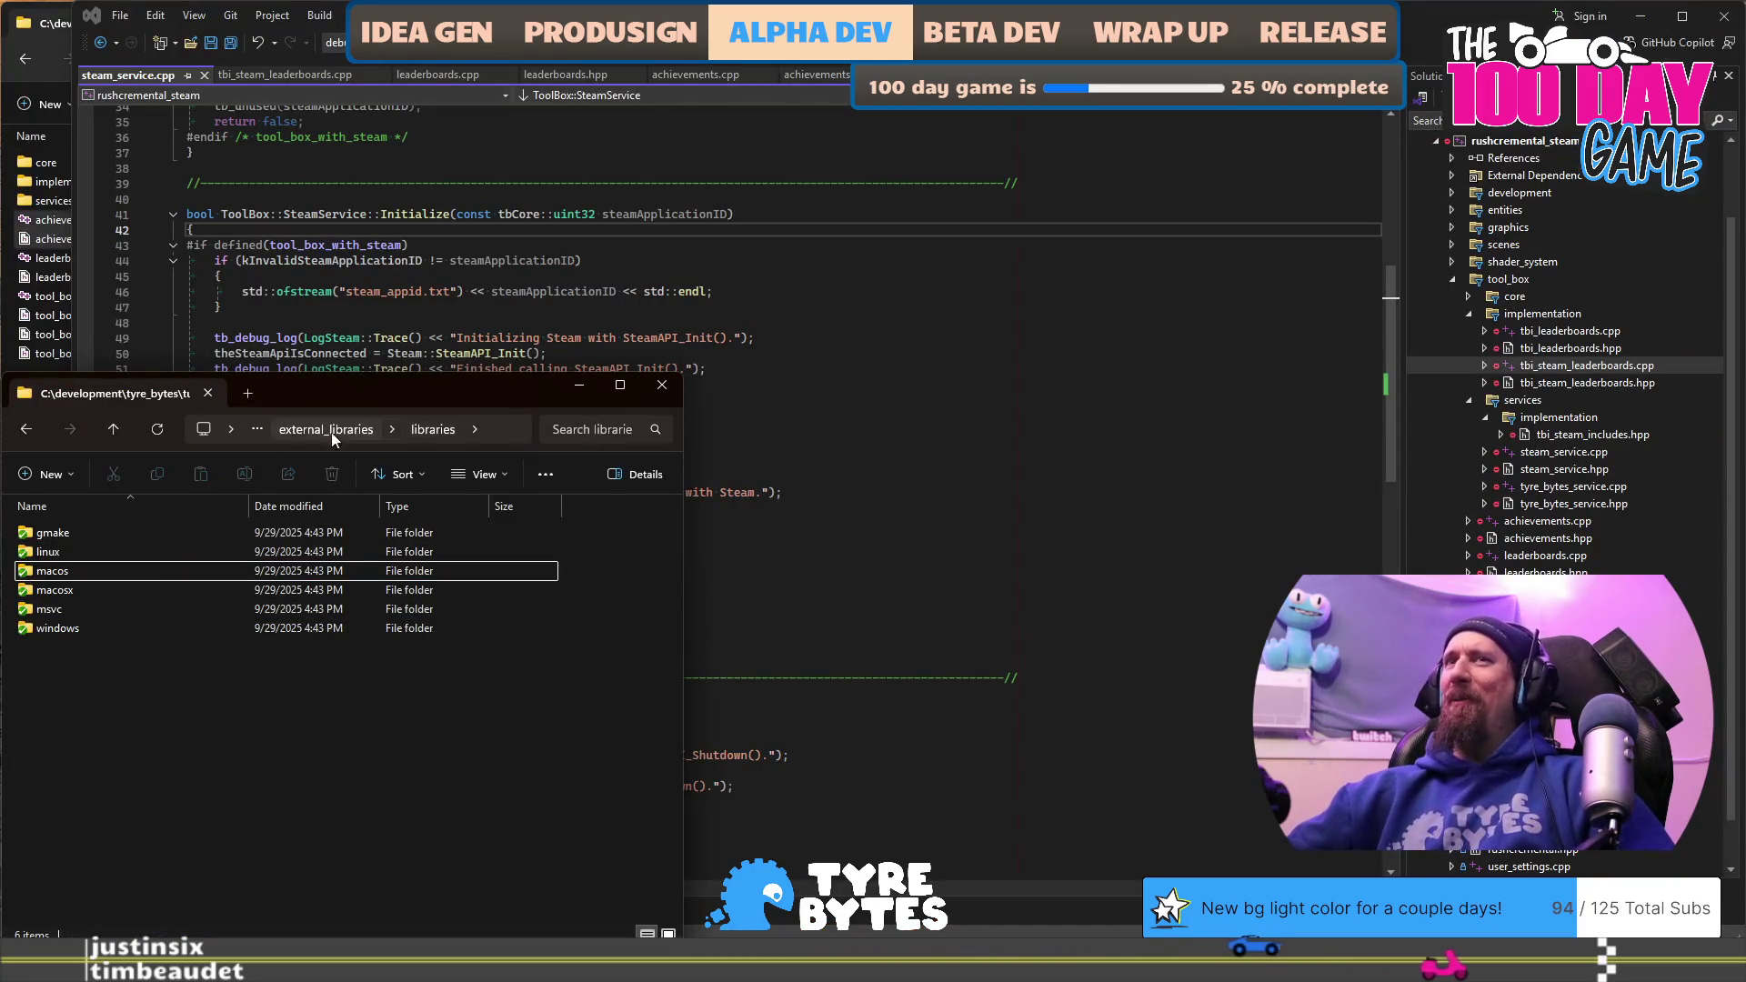
Step: Open a second File Explorer window at C:\development\tyre_bytes
click(309, 635)
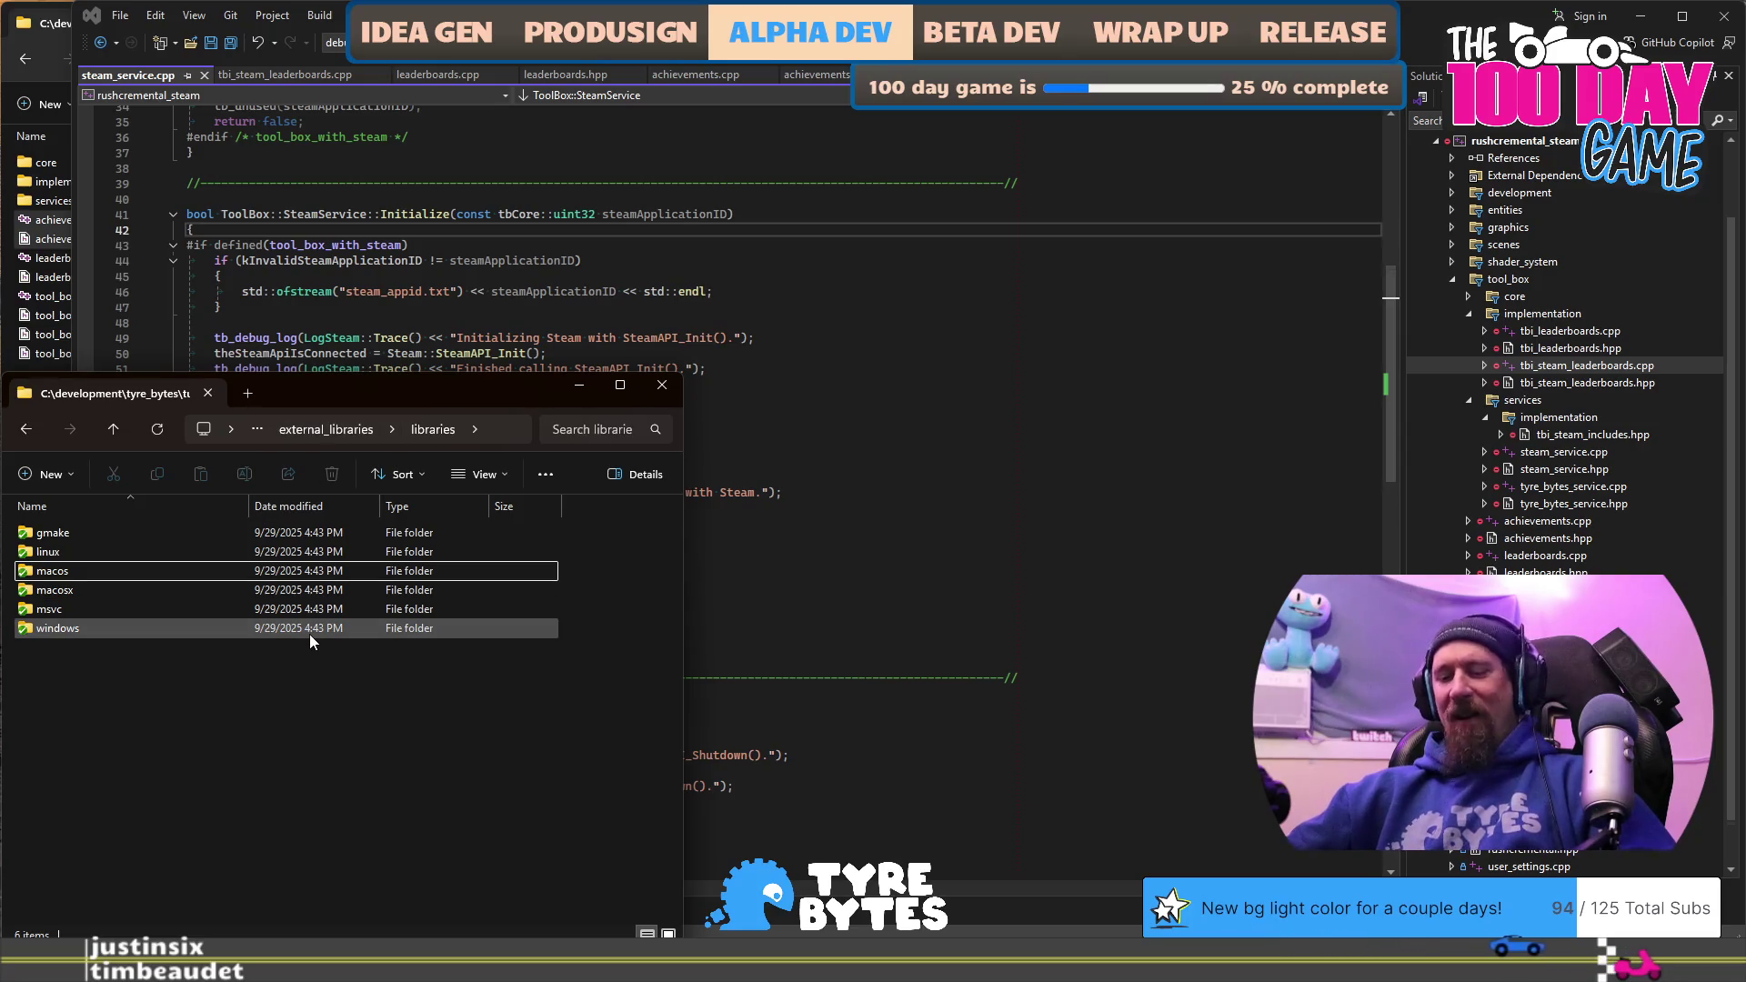
click(850, 275)
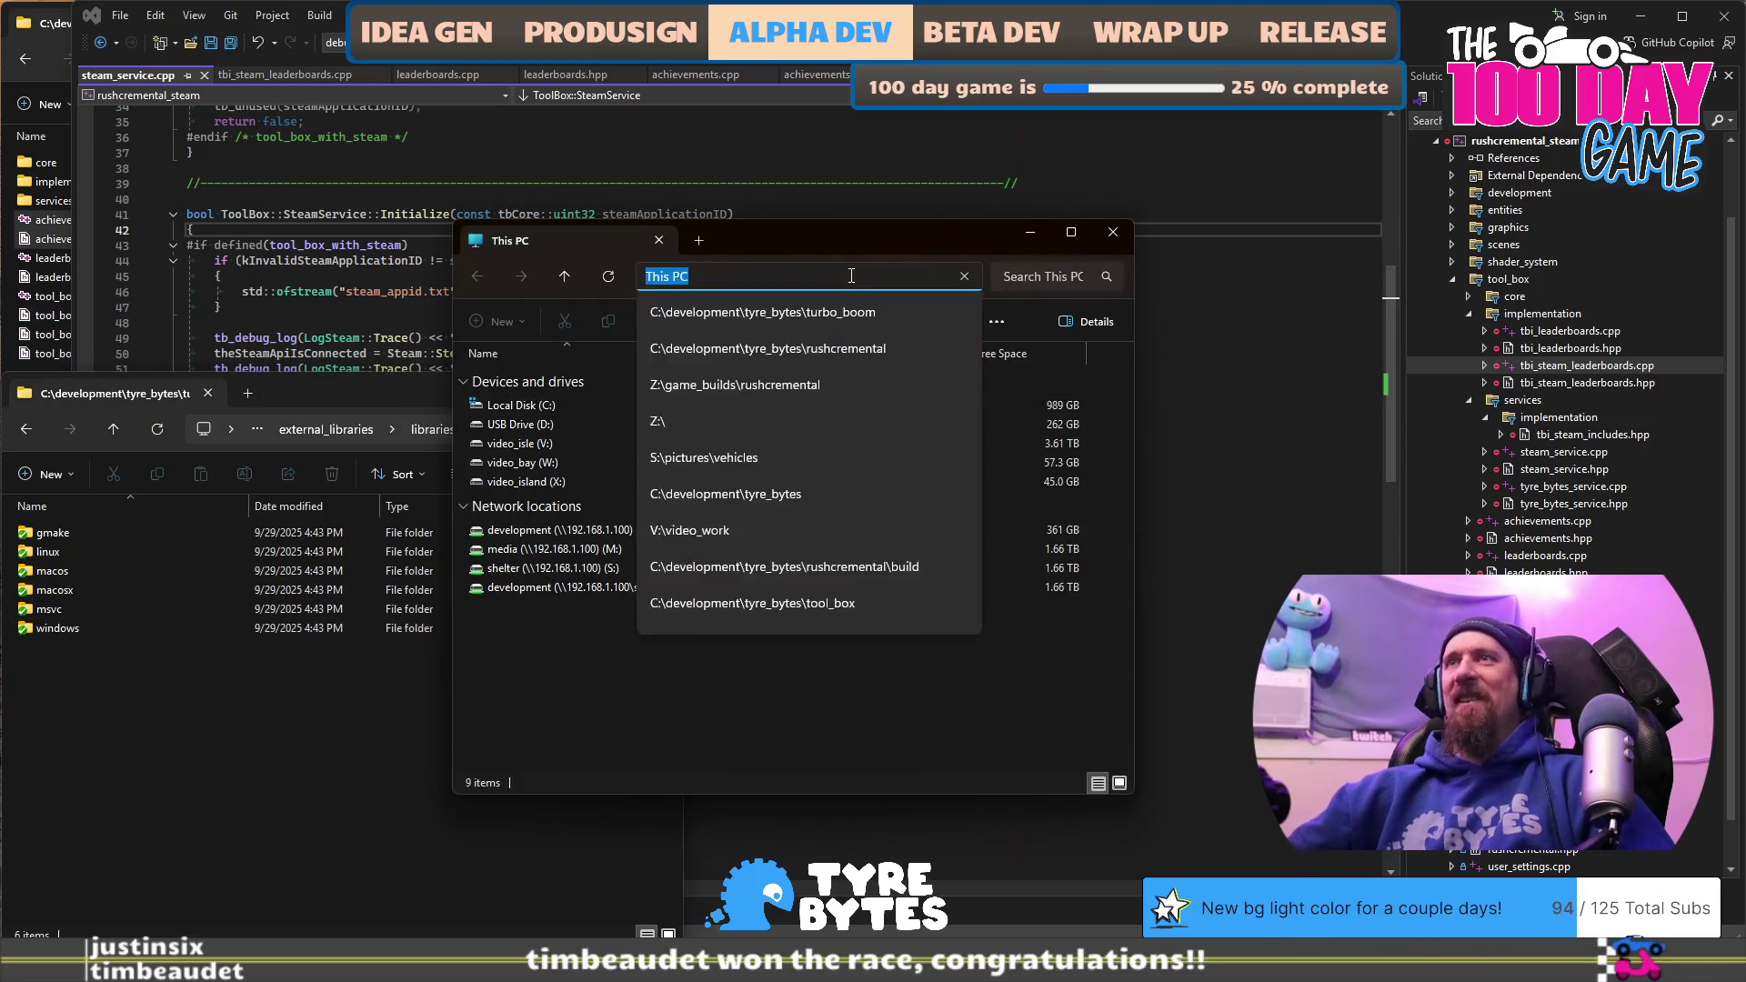
text(C:)
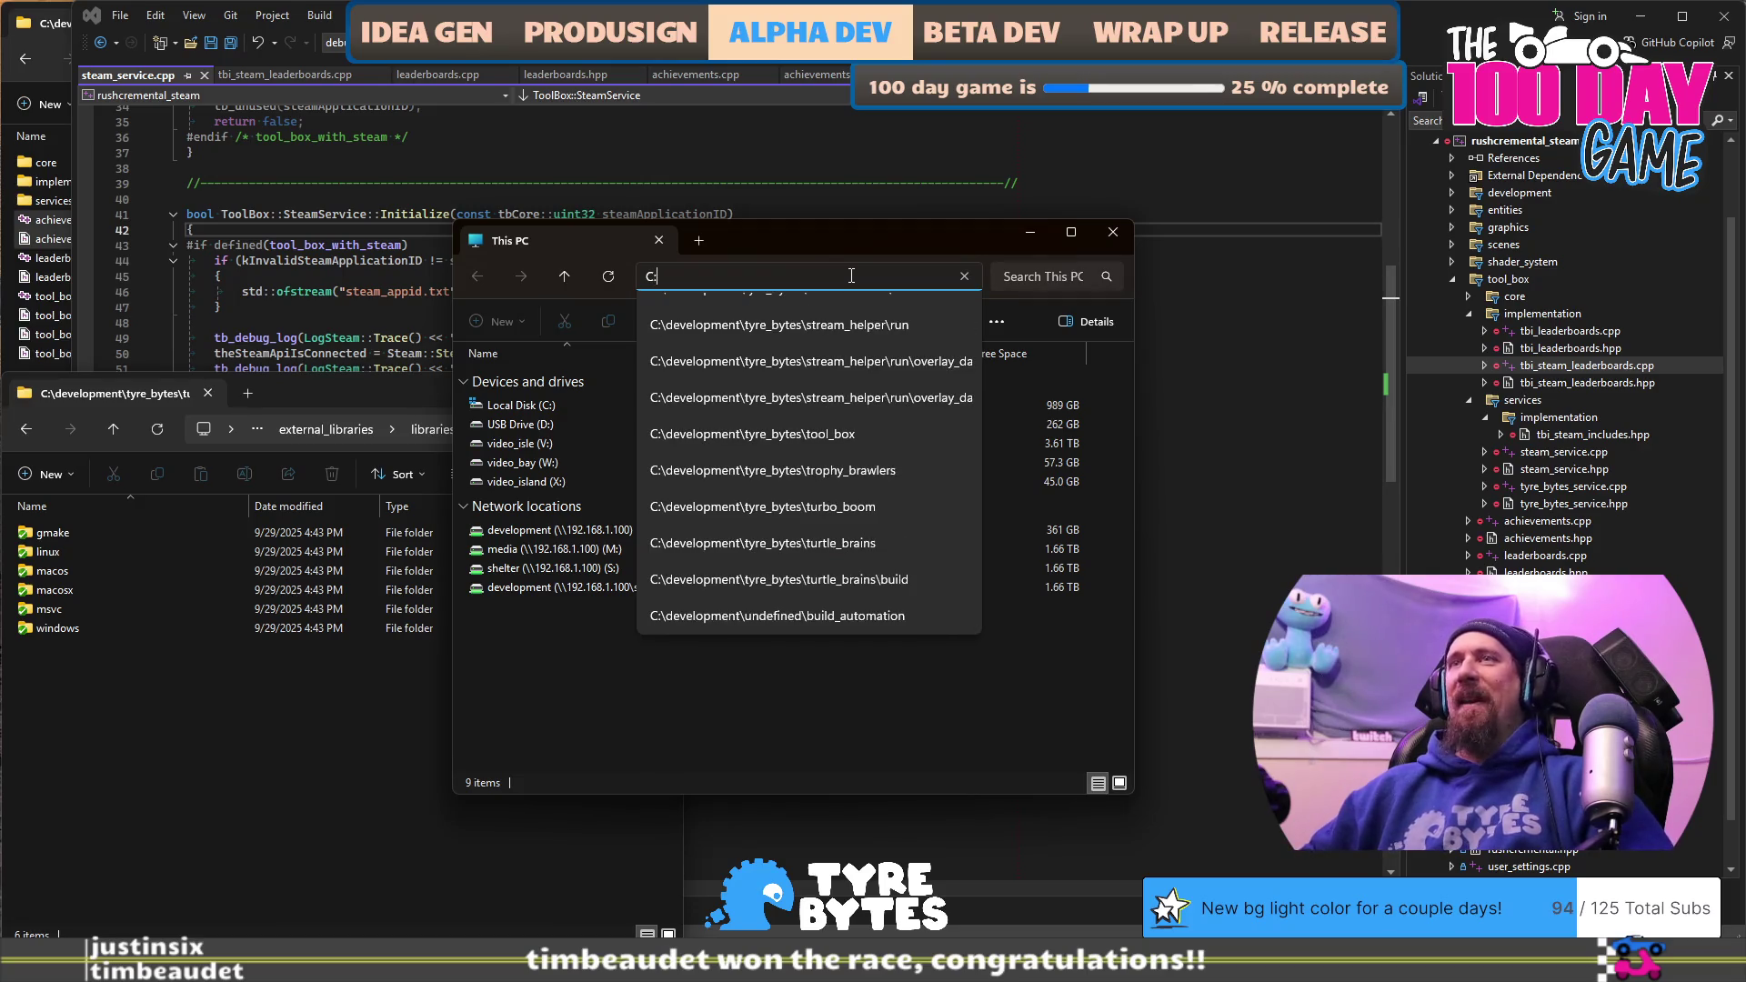
text(\de)
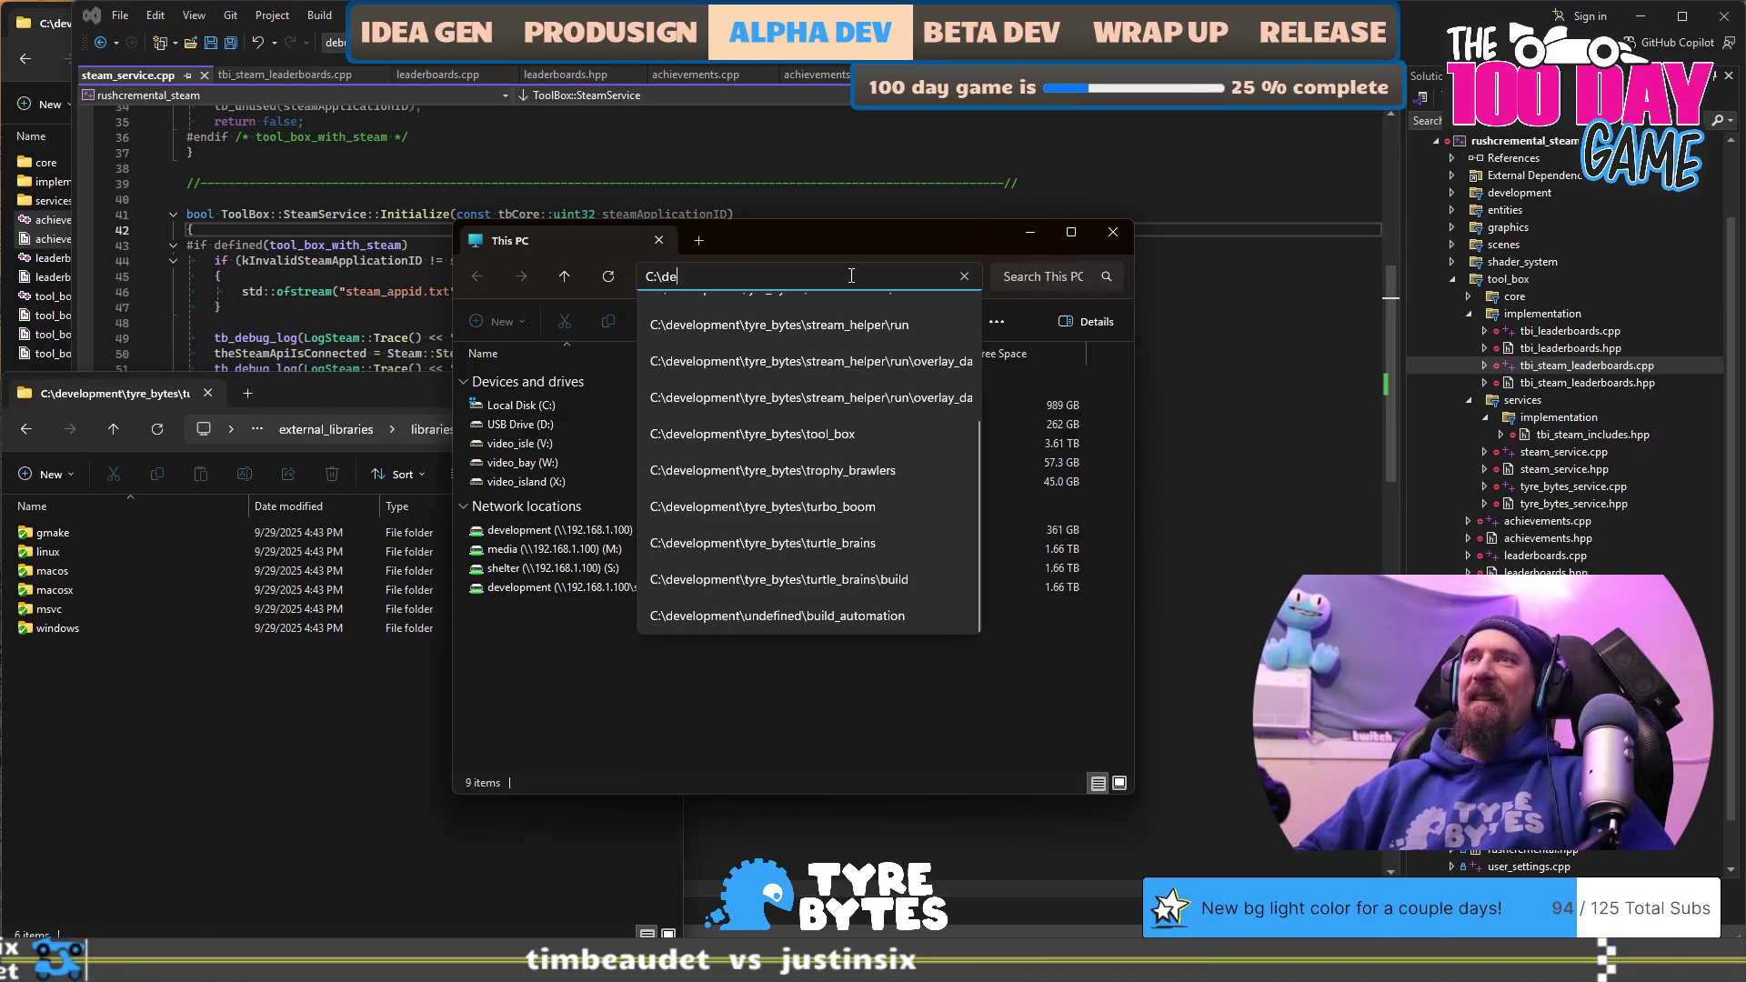
key(Down)
key(Down)
key(Down)
key(Down)
key(Up)
text(\)
key(Return)
Step: Navigate to eggcelerate_to_the_tropics\Assets\eggcelerate_common\externals\com.rlabrecque.steamworks.net and open README.md in Visual Studio
double_click(539, 397)
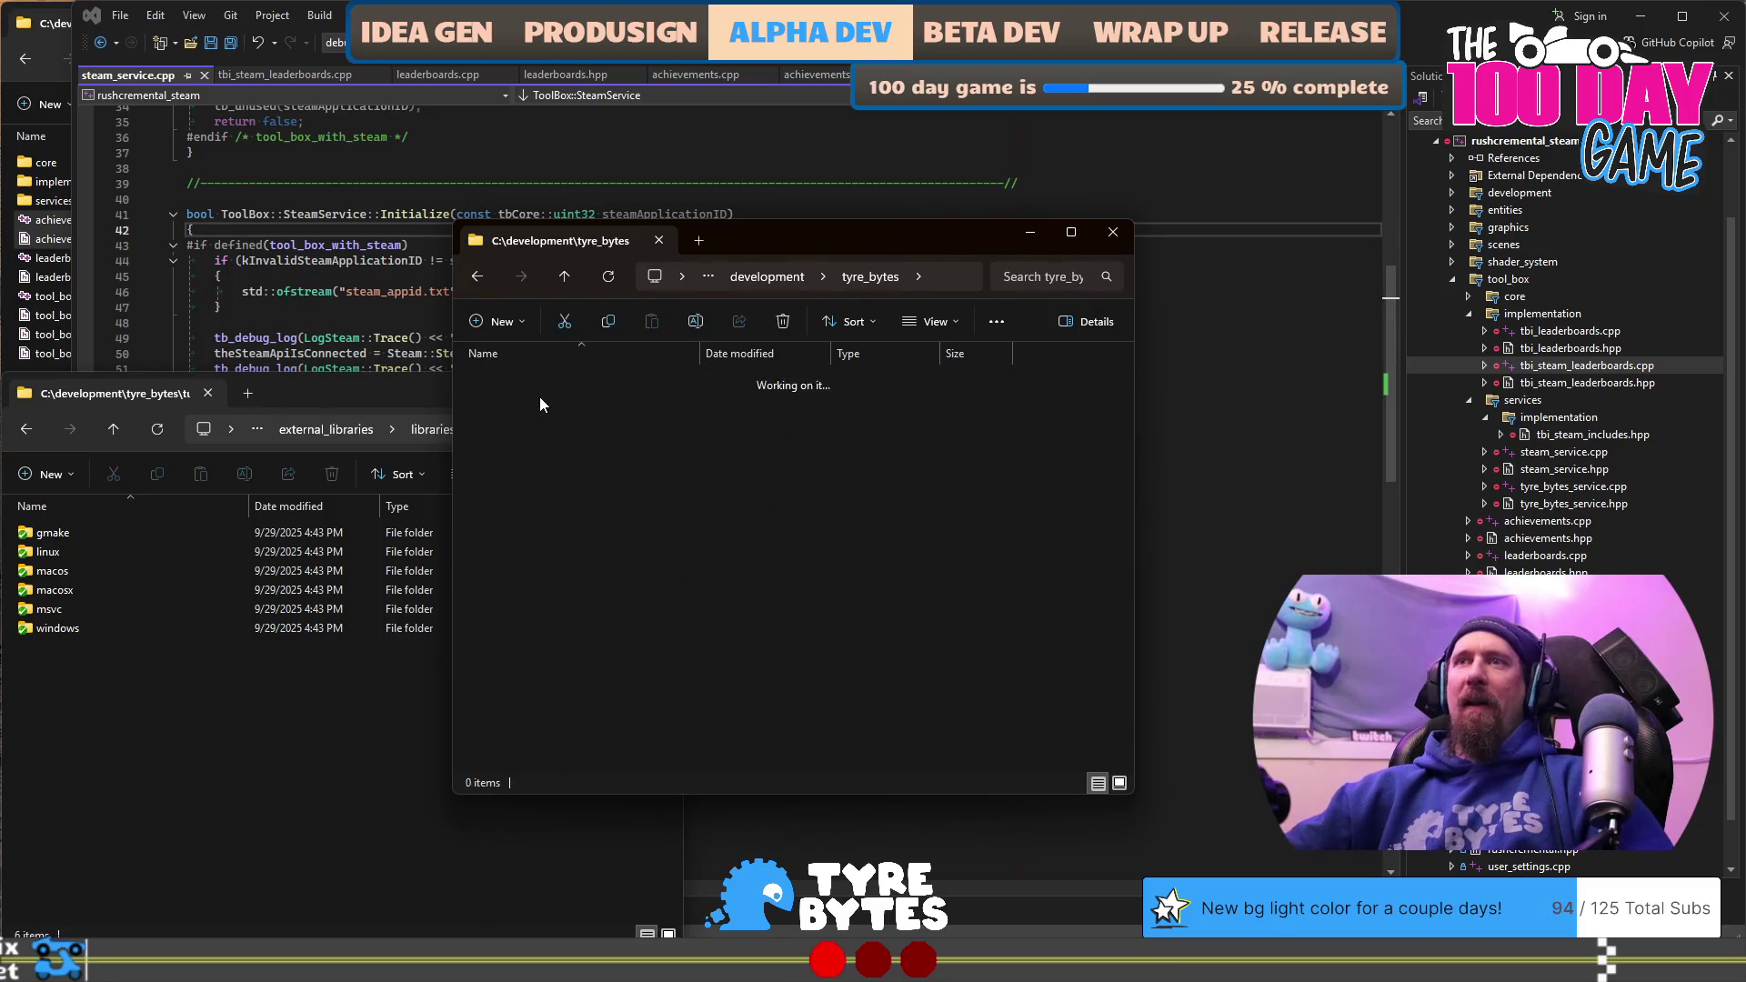
double_click(585, 439)
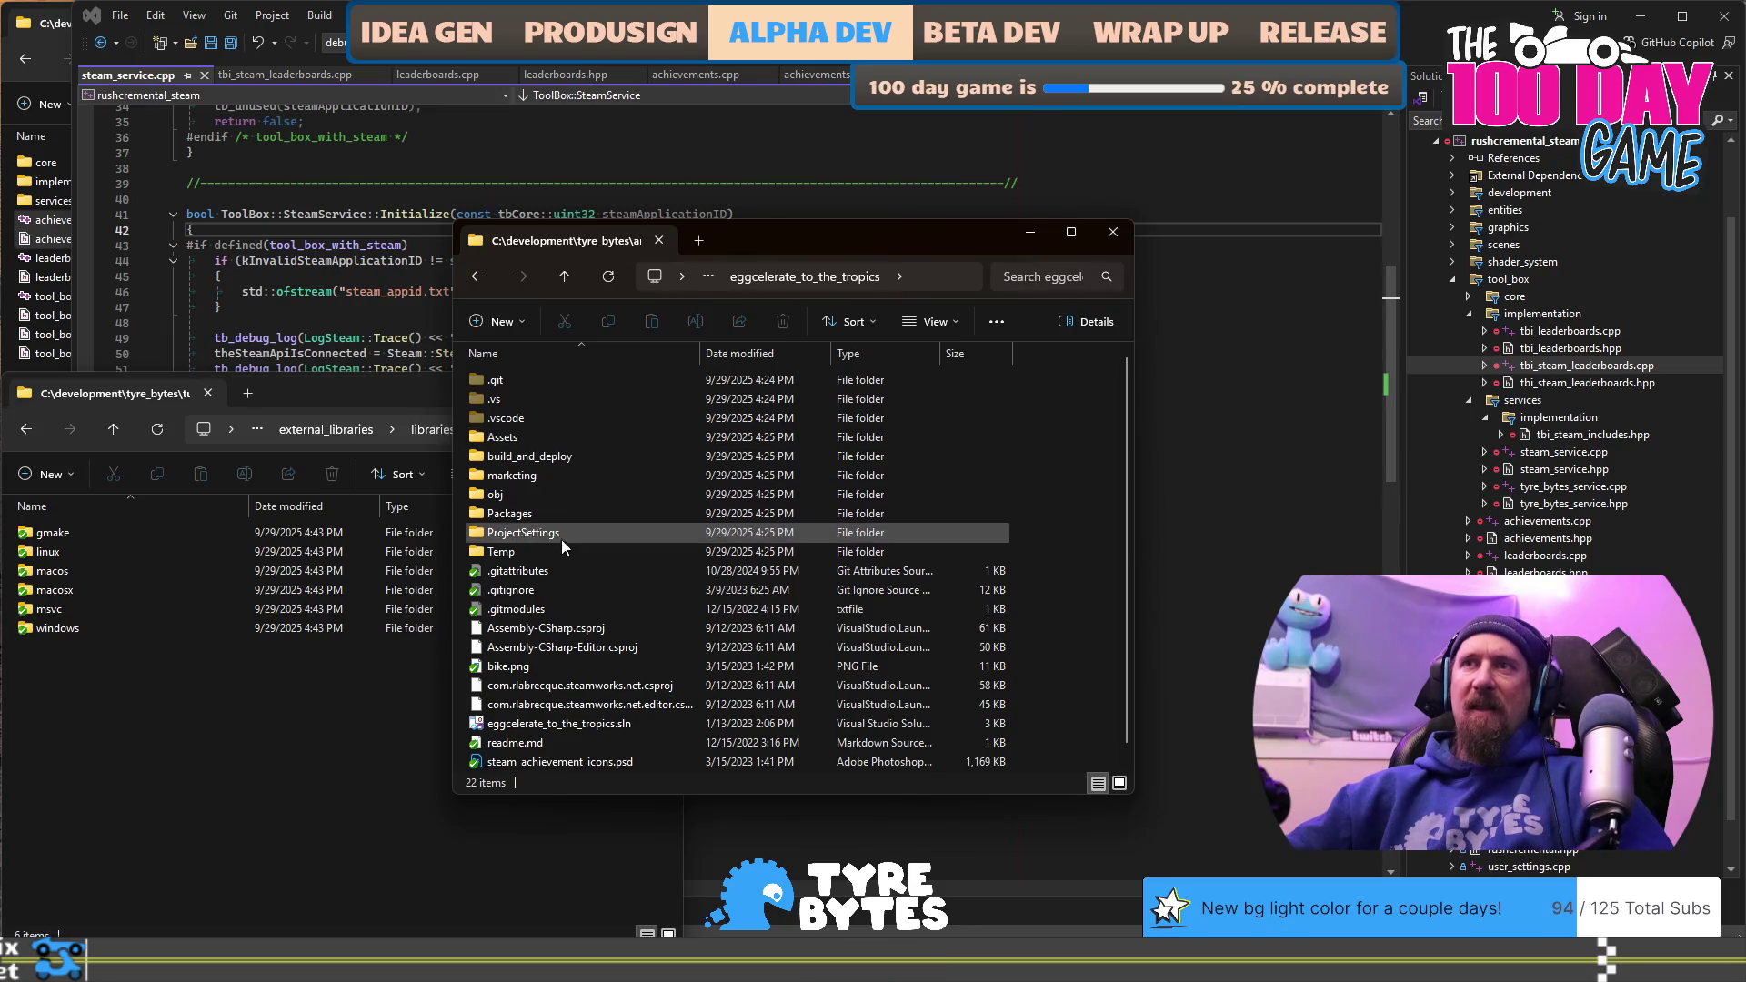
double_click(551, 441)
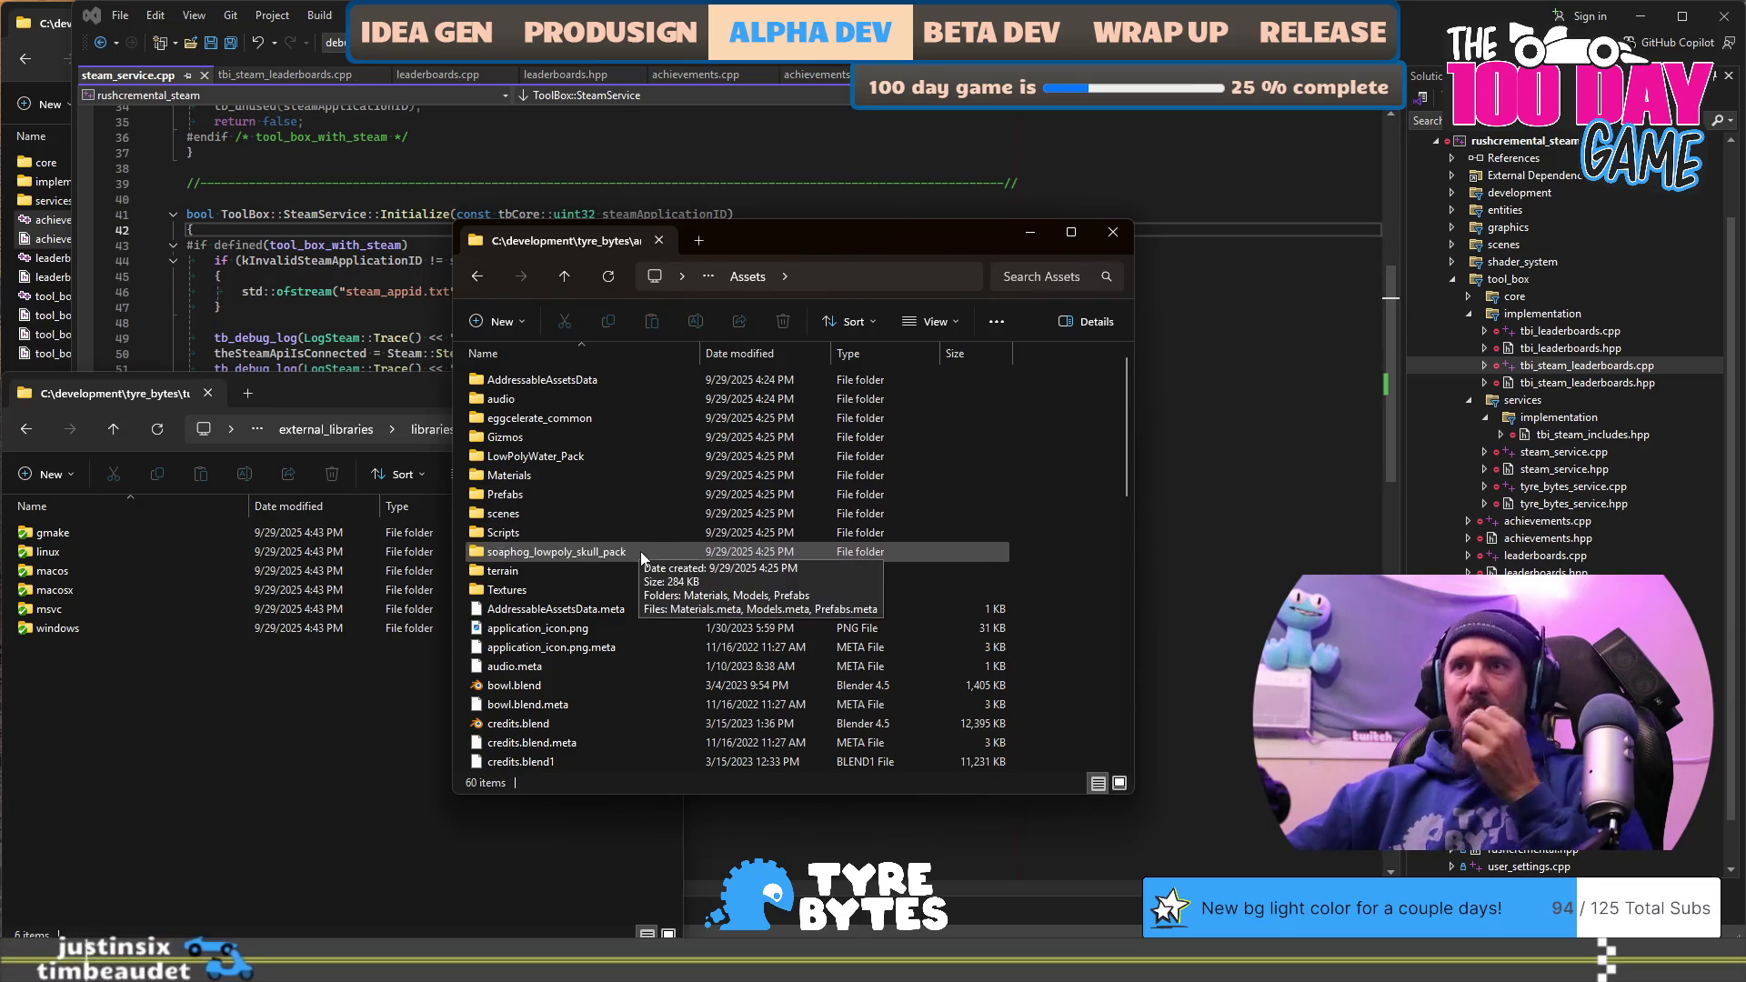
click(581, 420)
double_click(582, 420)
double_click(577, 422)
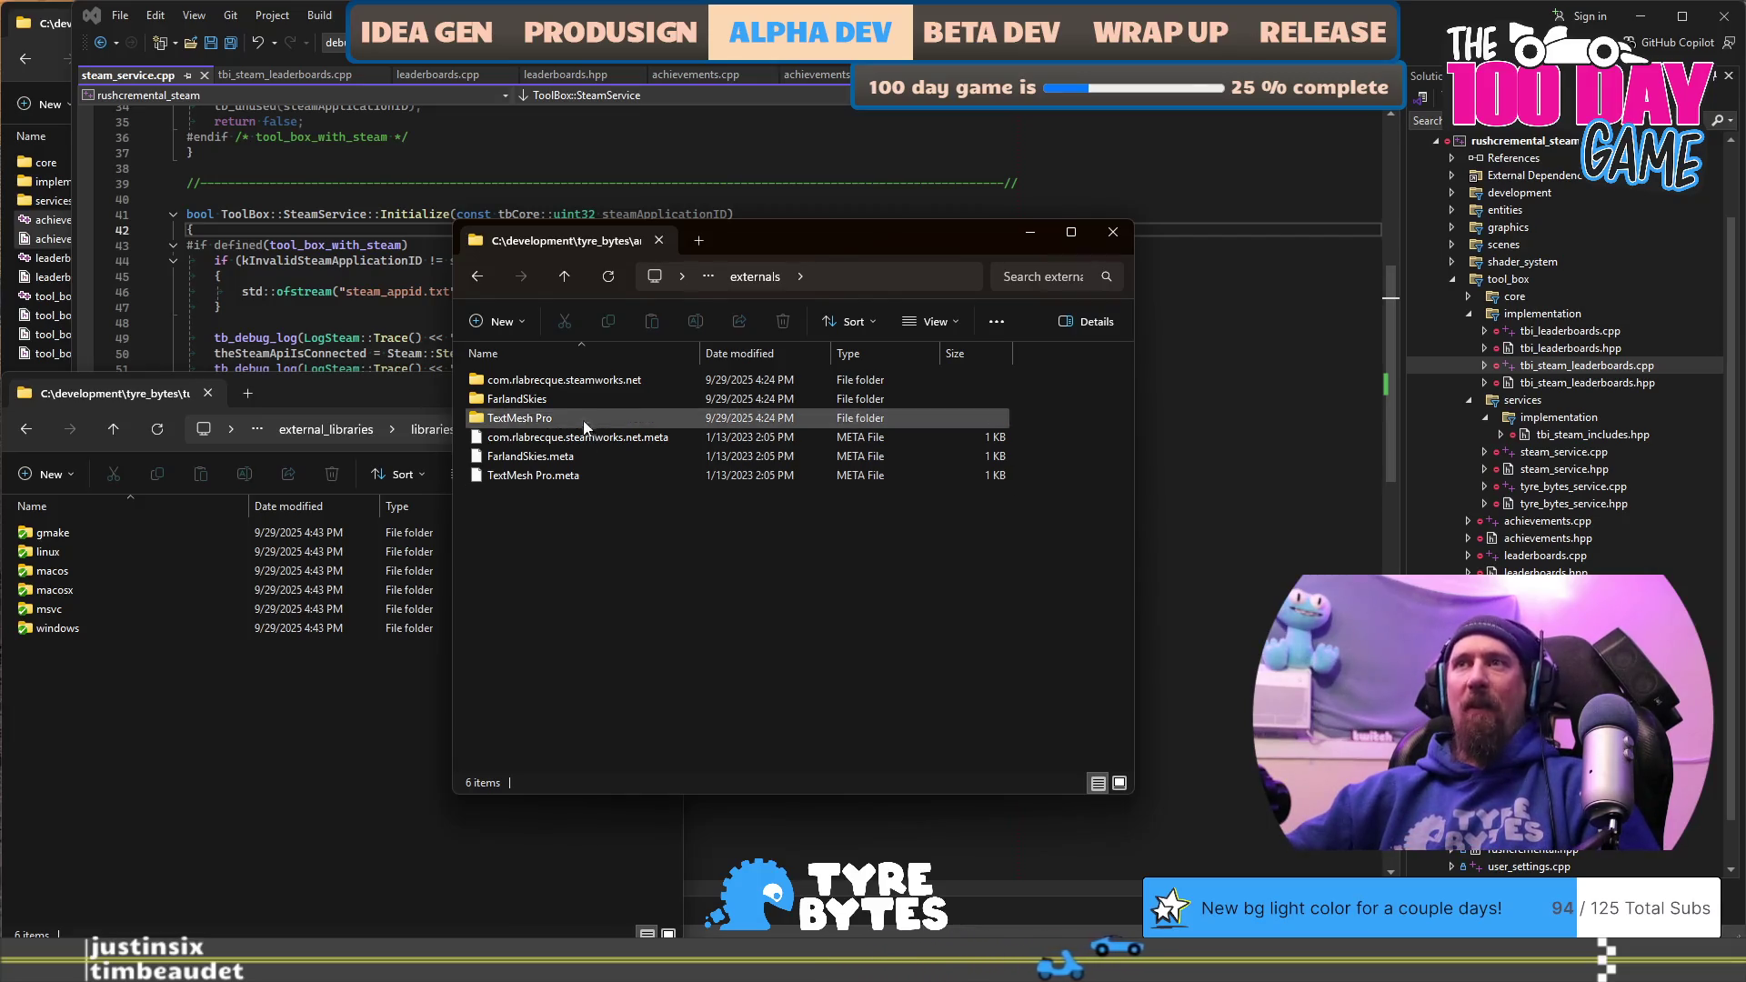
double_click(565, 383)
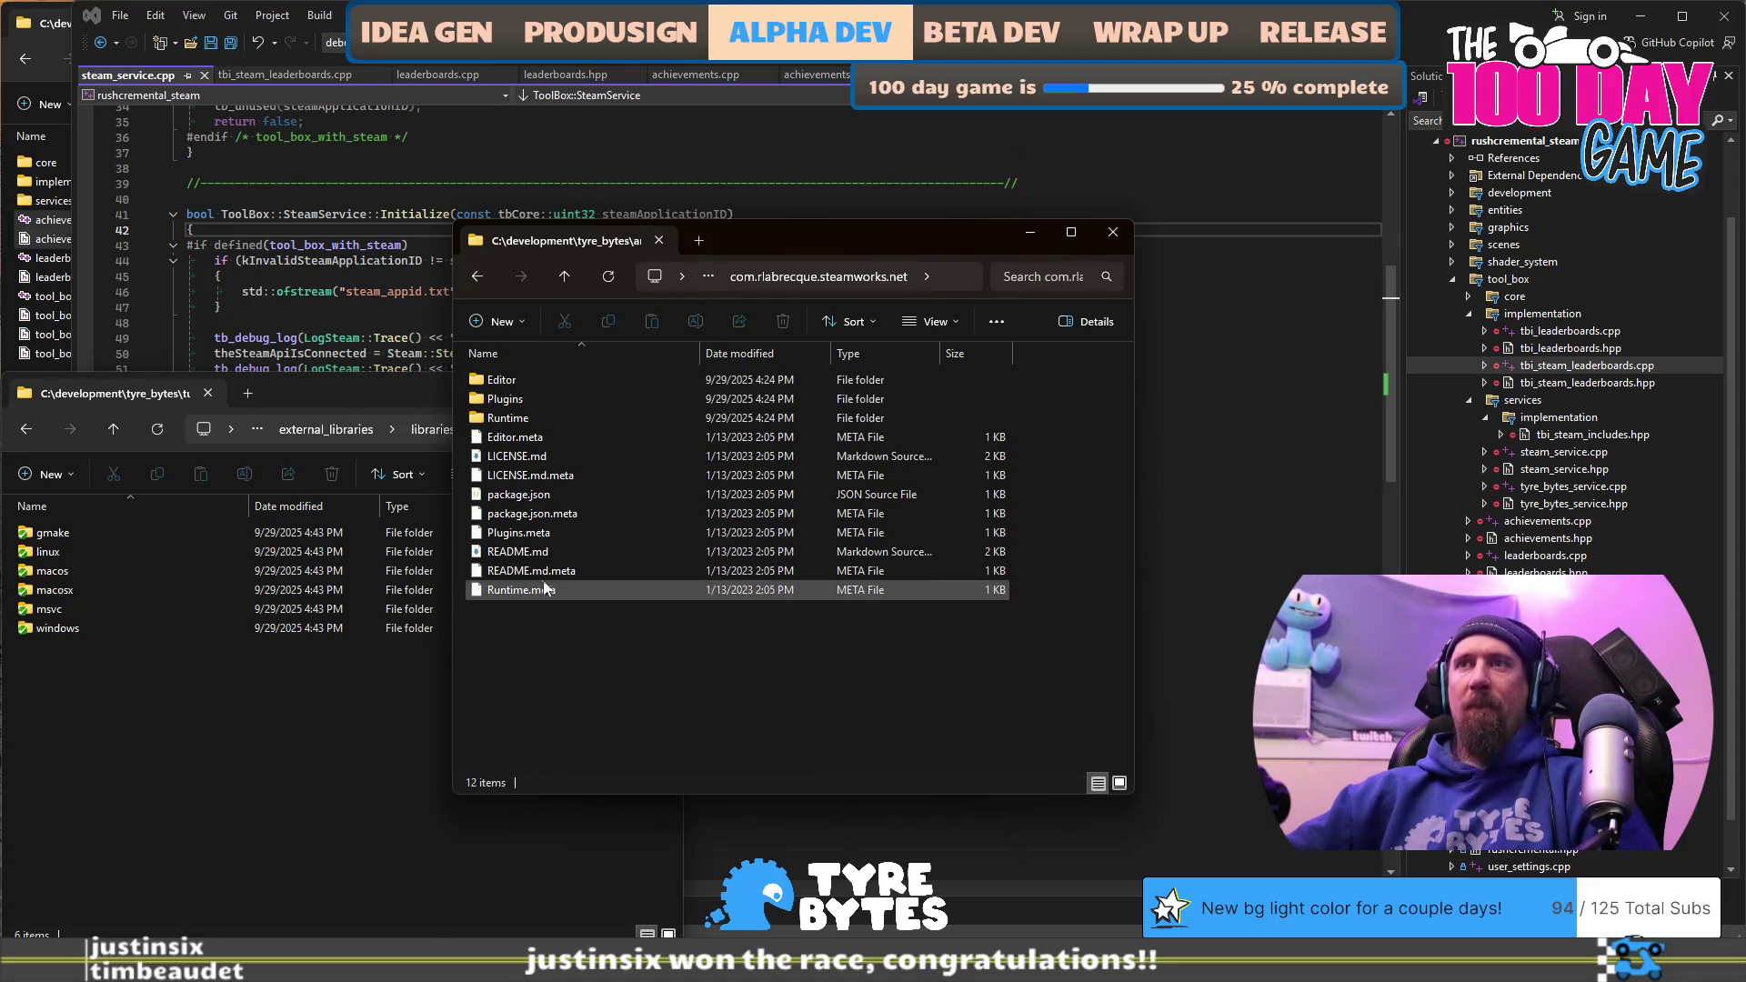
click(525, 553)
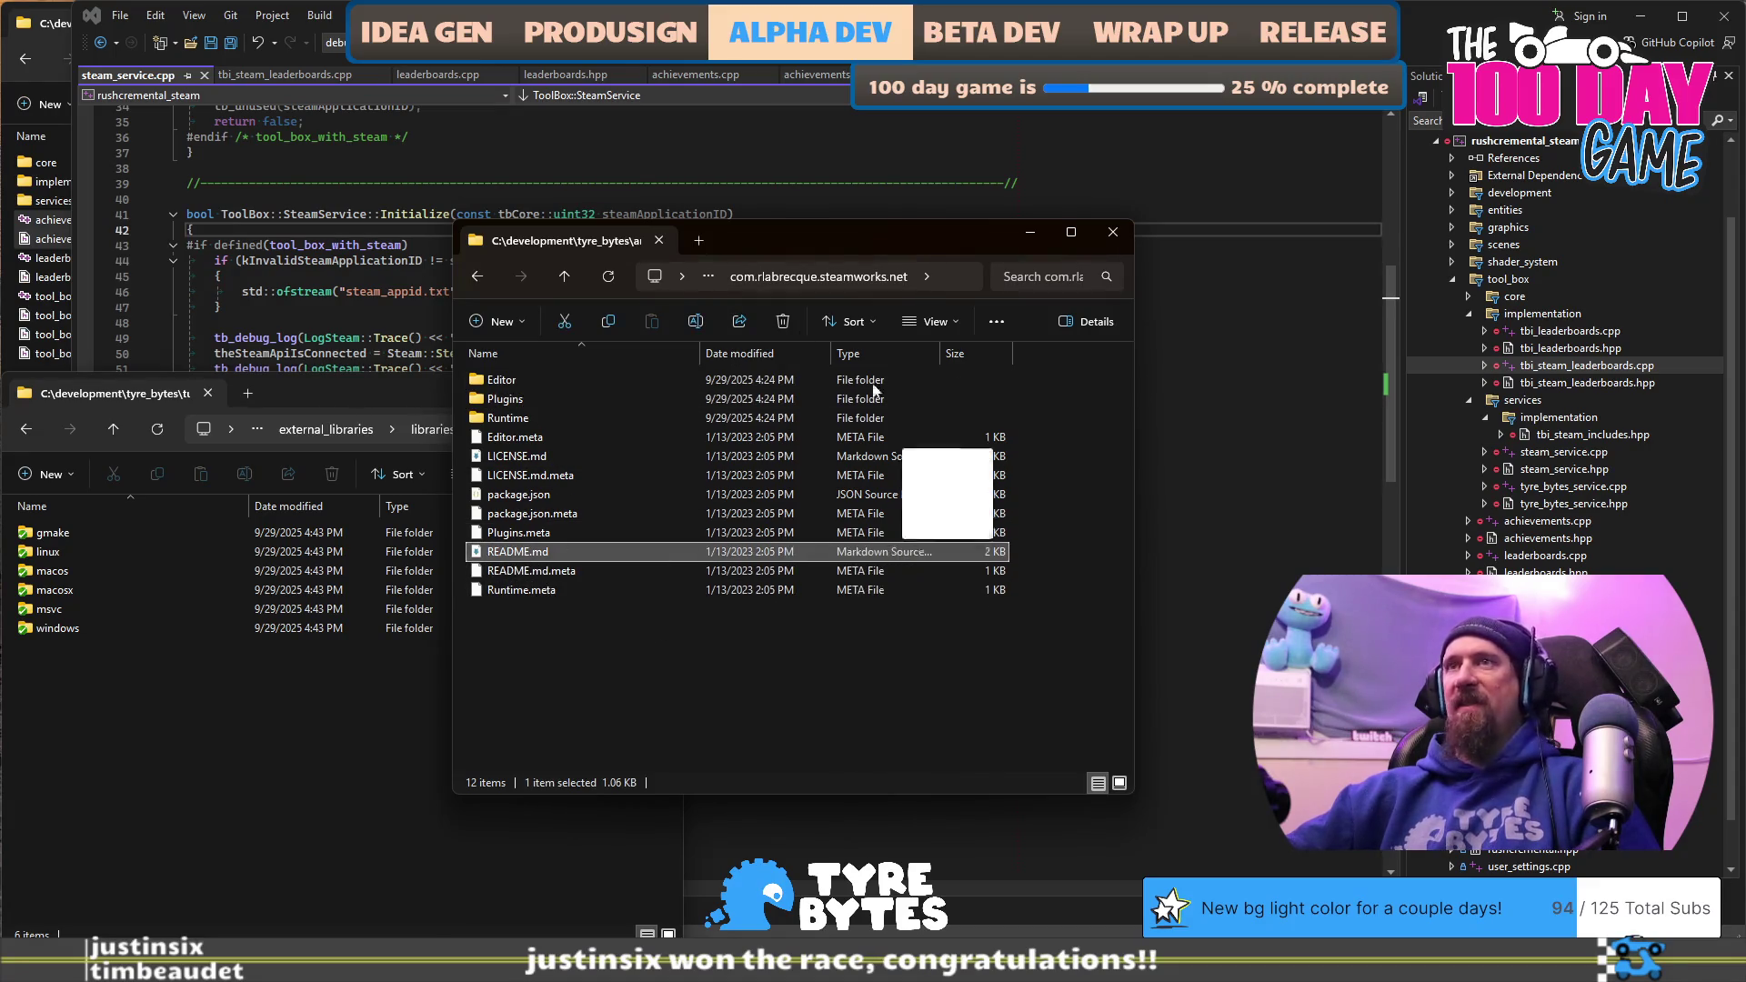
drag(301, 362, 237, 303)
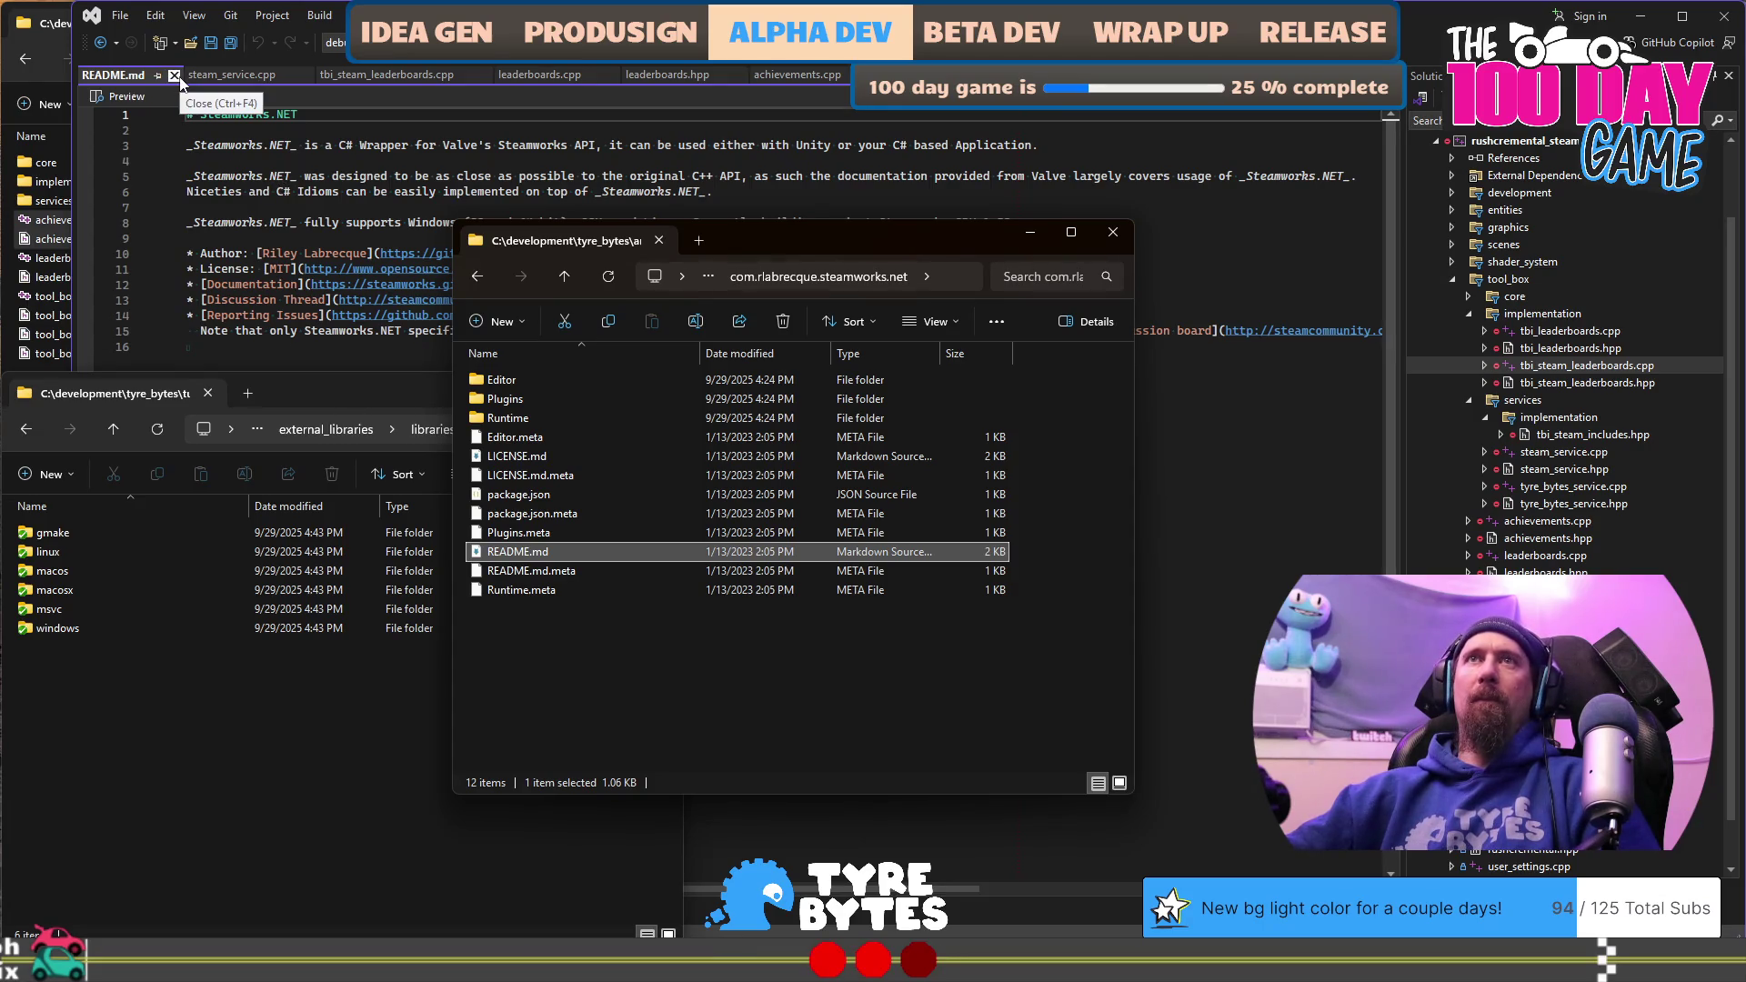
Step: Close the README.md tab and place the caret at the tb_unused line in steam_service.cpp's Initialize
click(174, 76)
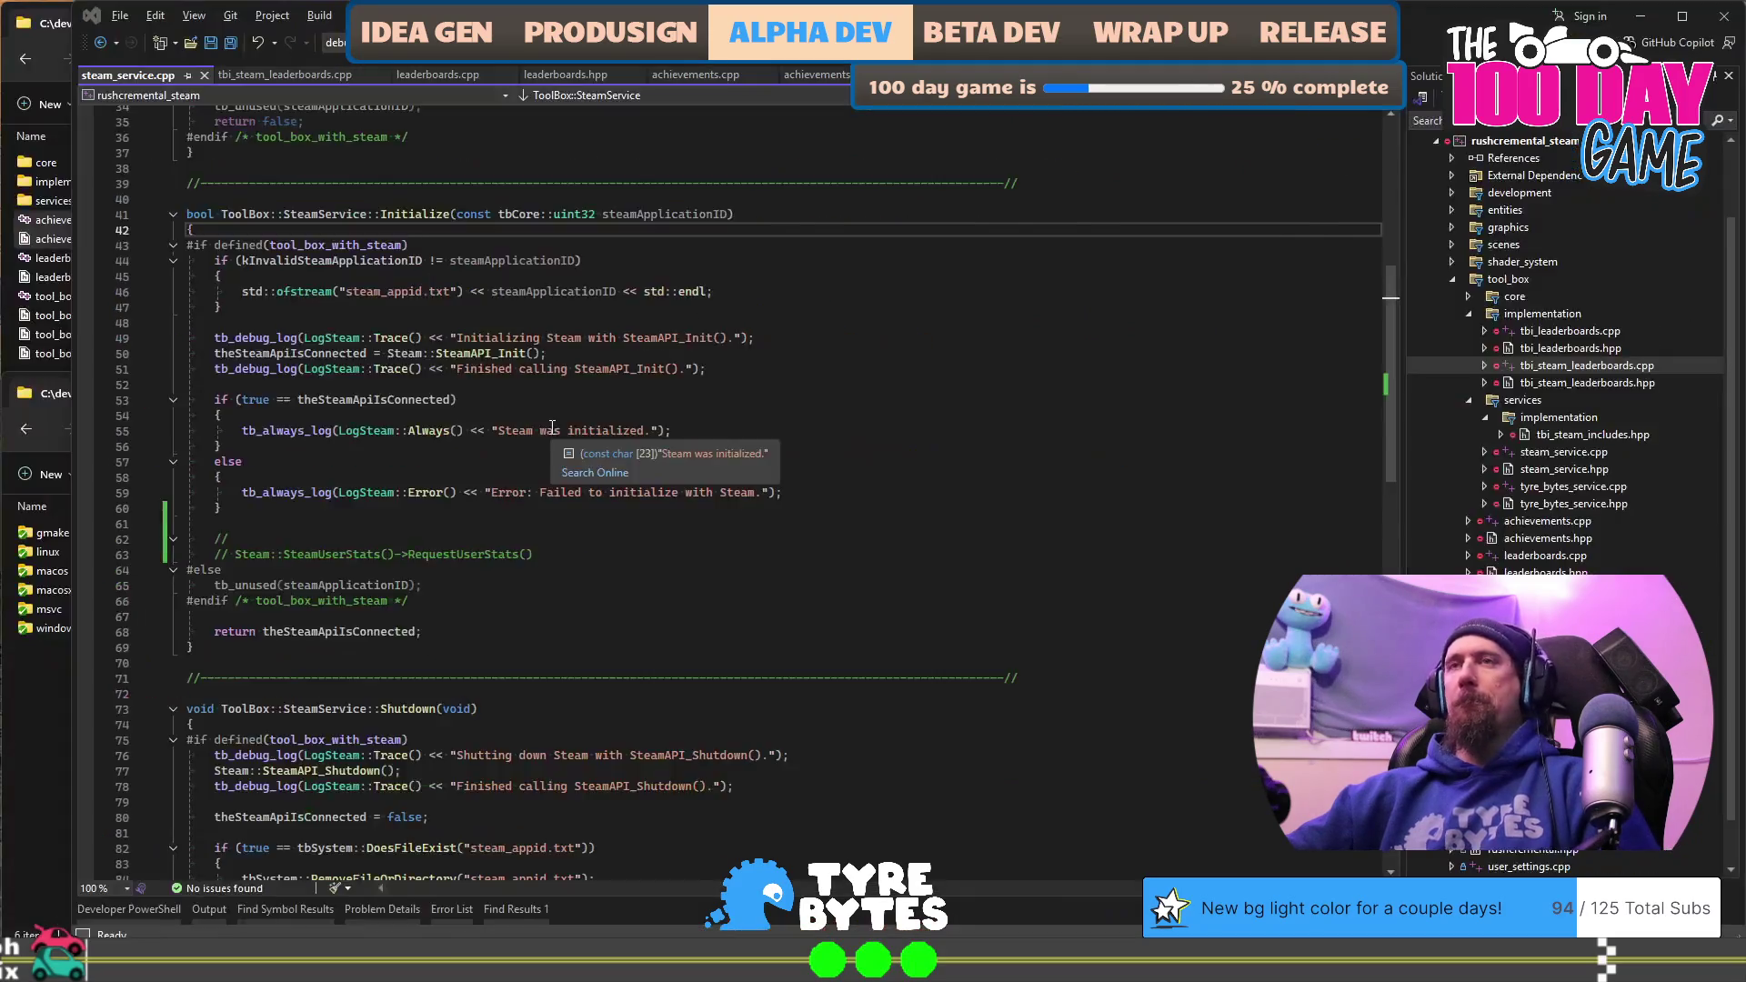
key(super+Tab)
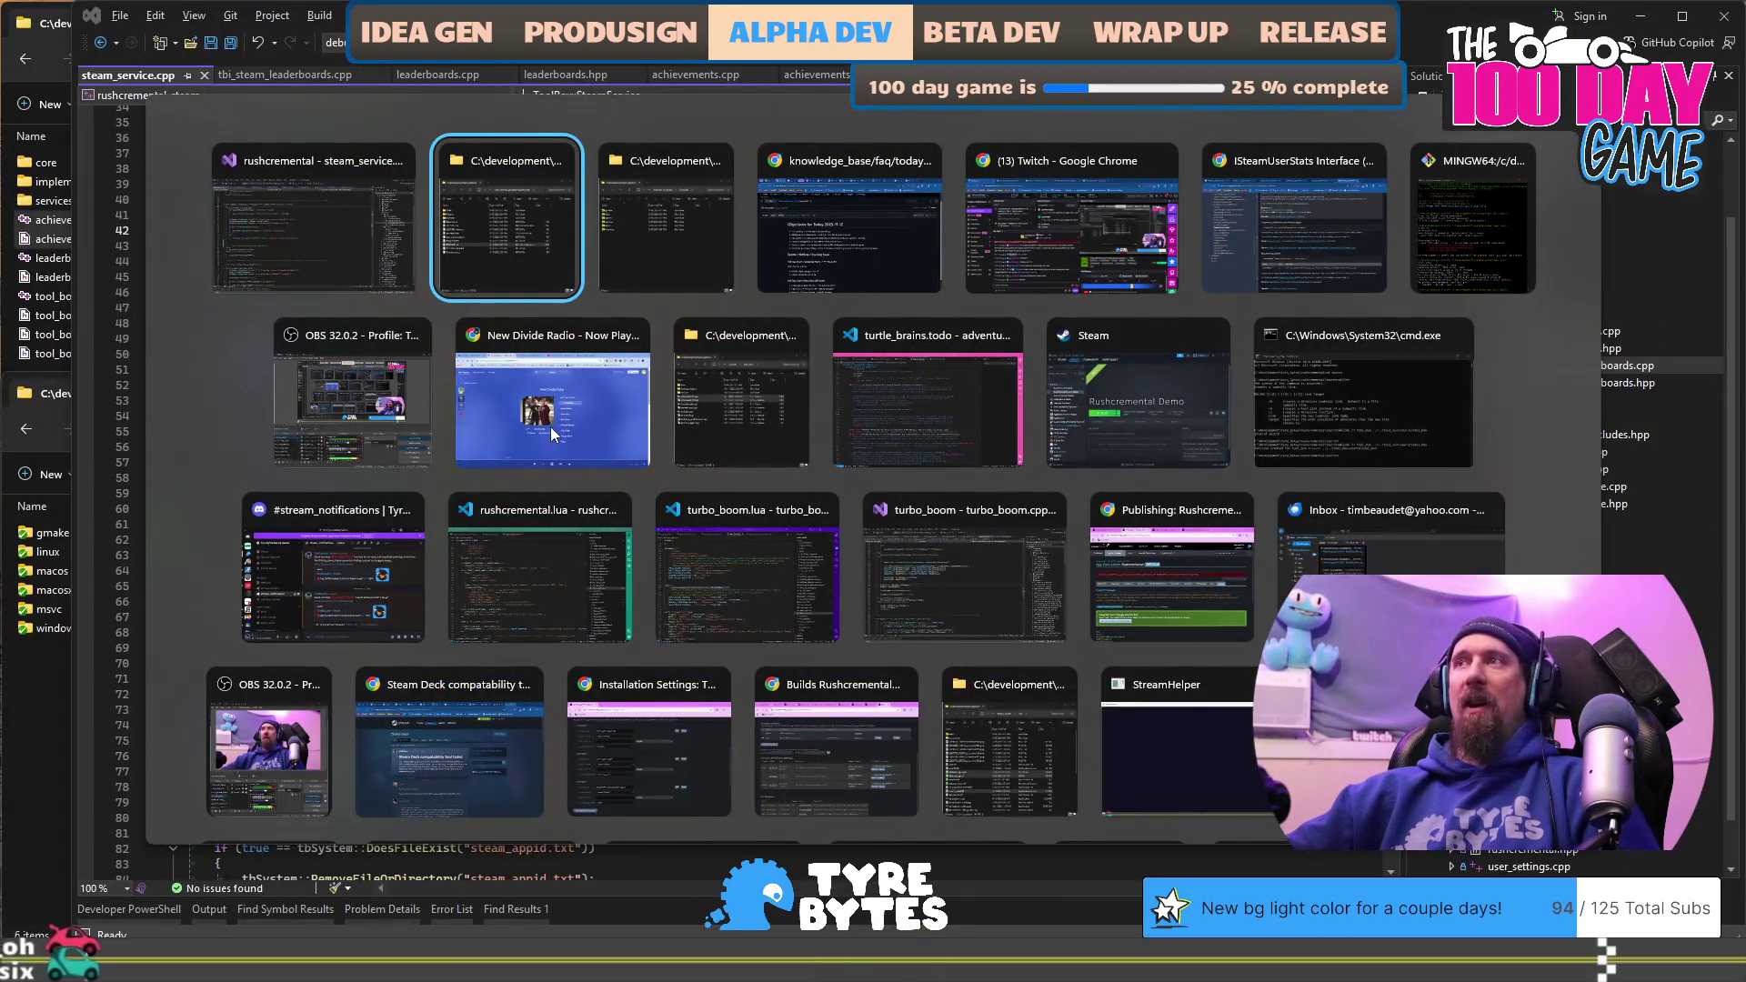
key(alt+shift+Tab)
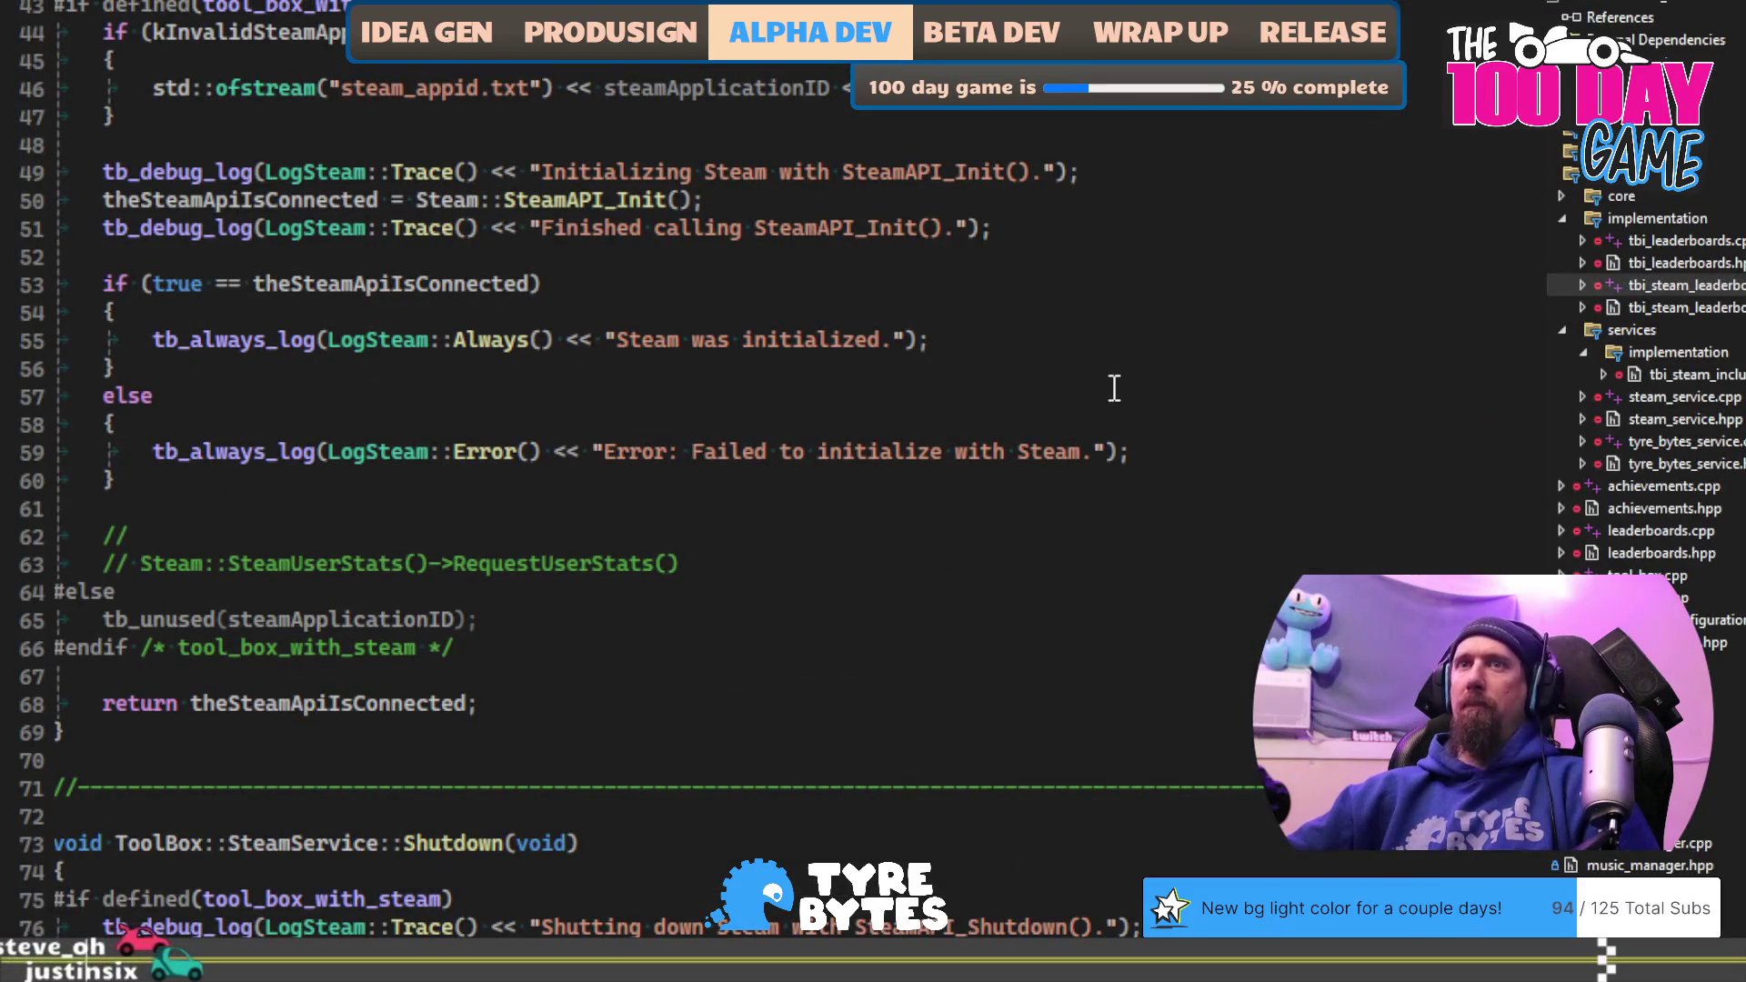
click(1118, 510)
click(1169, 613)
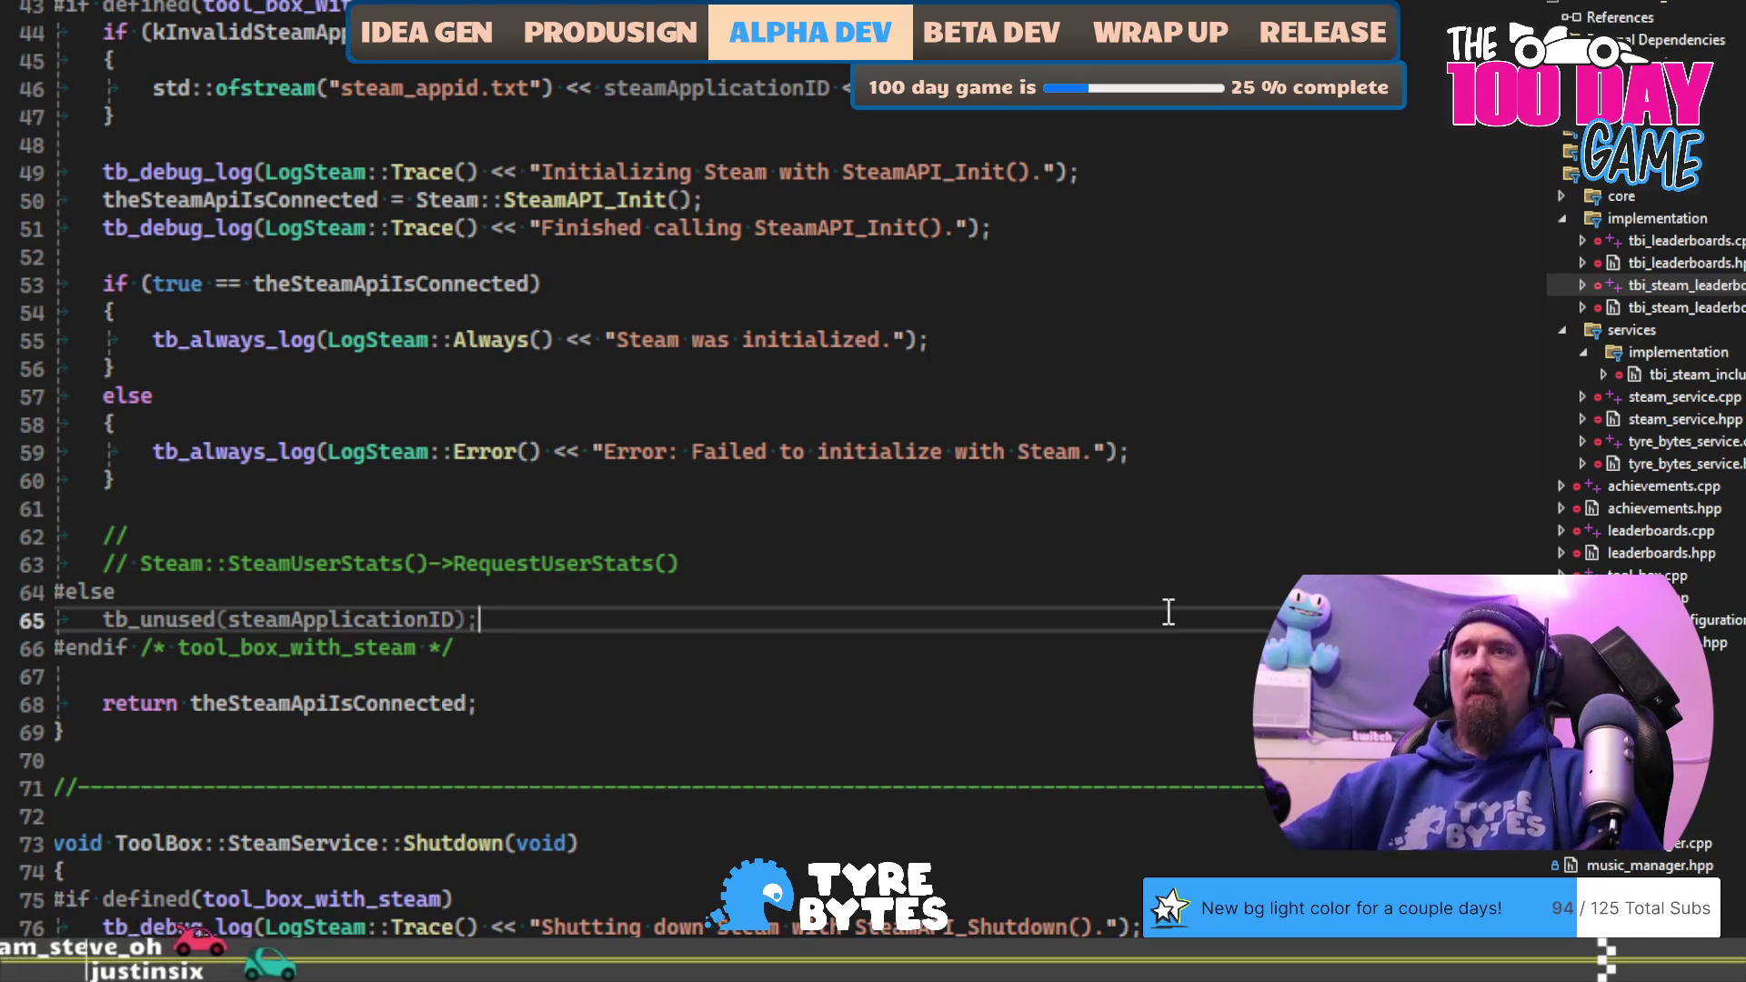
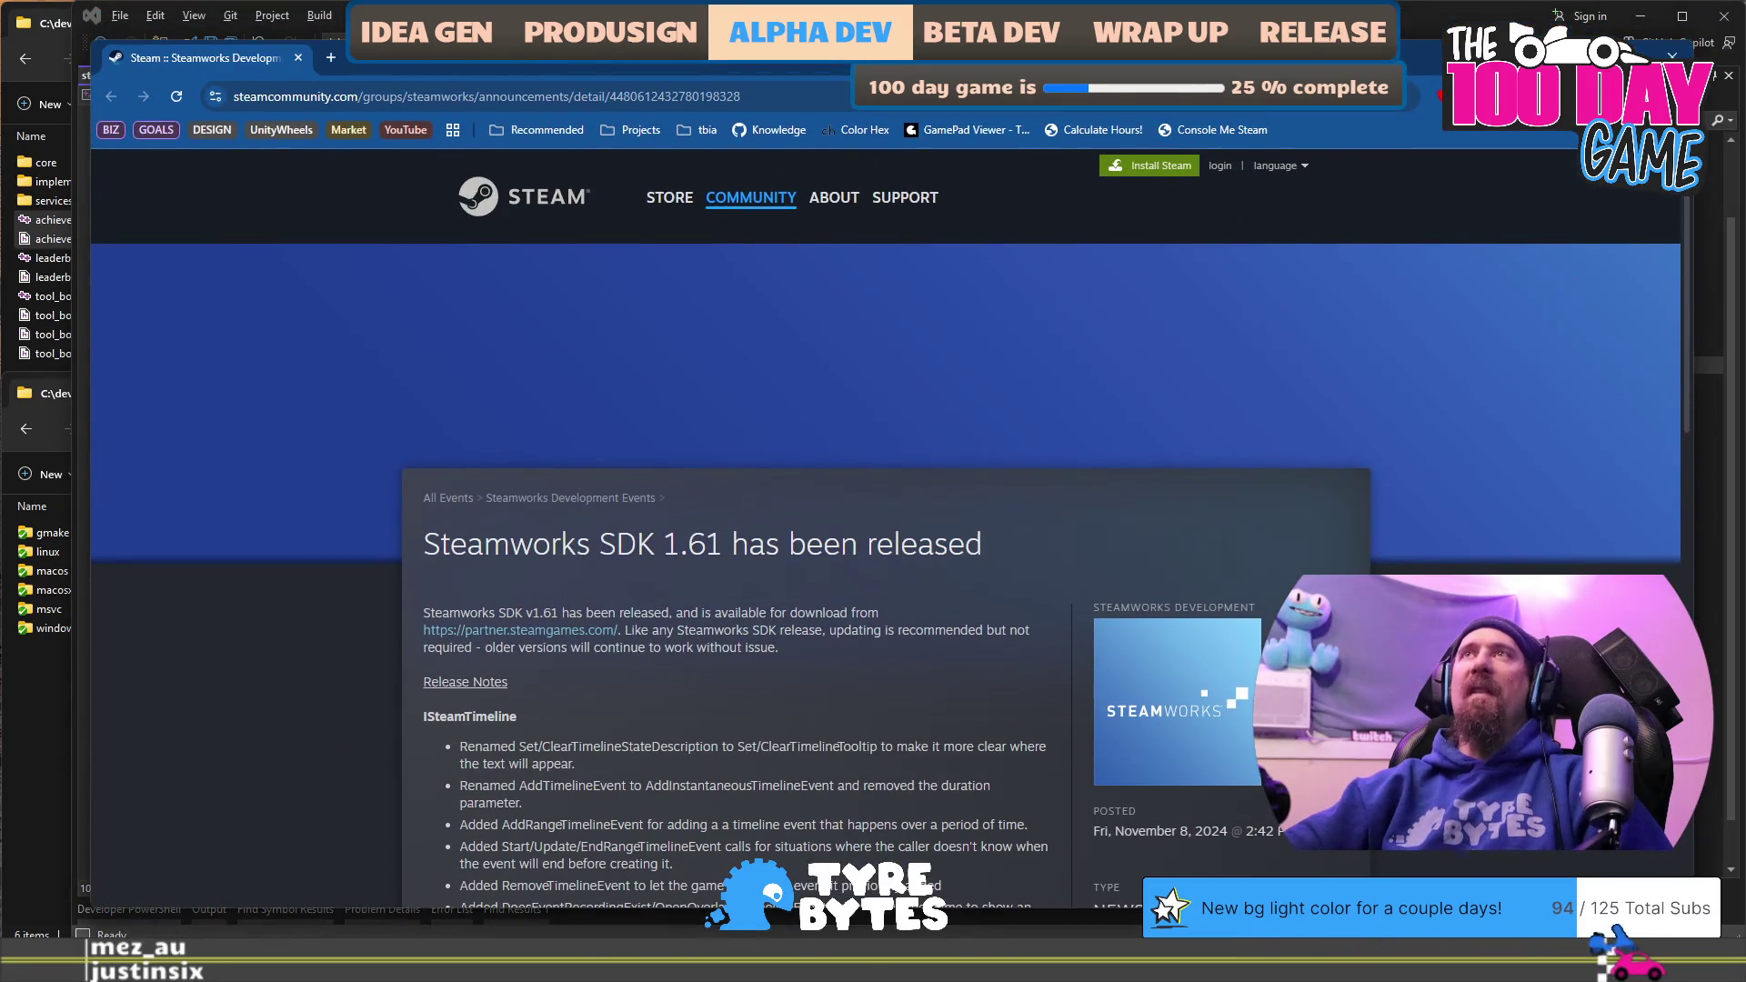
Step: Read the Steamworks SDK 1.61 release notes and highlight the note about RequestCurrentStats being removed
scroll(565, 391, down, 3)
scroll(575, 391, down, 6)
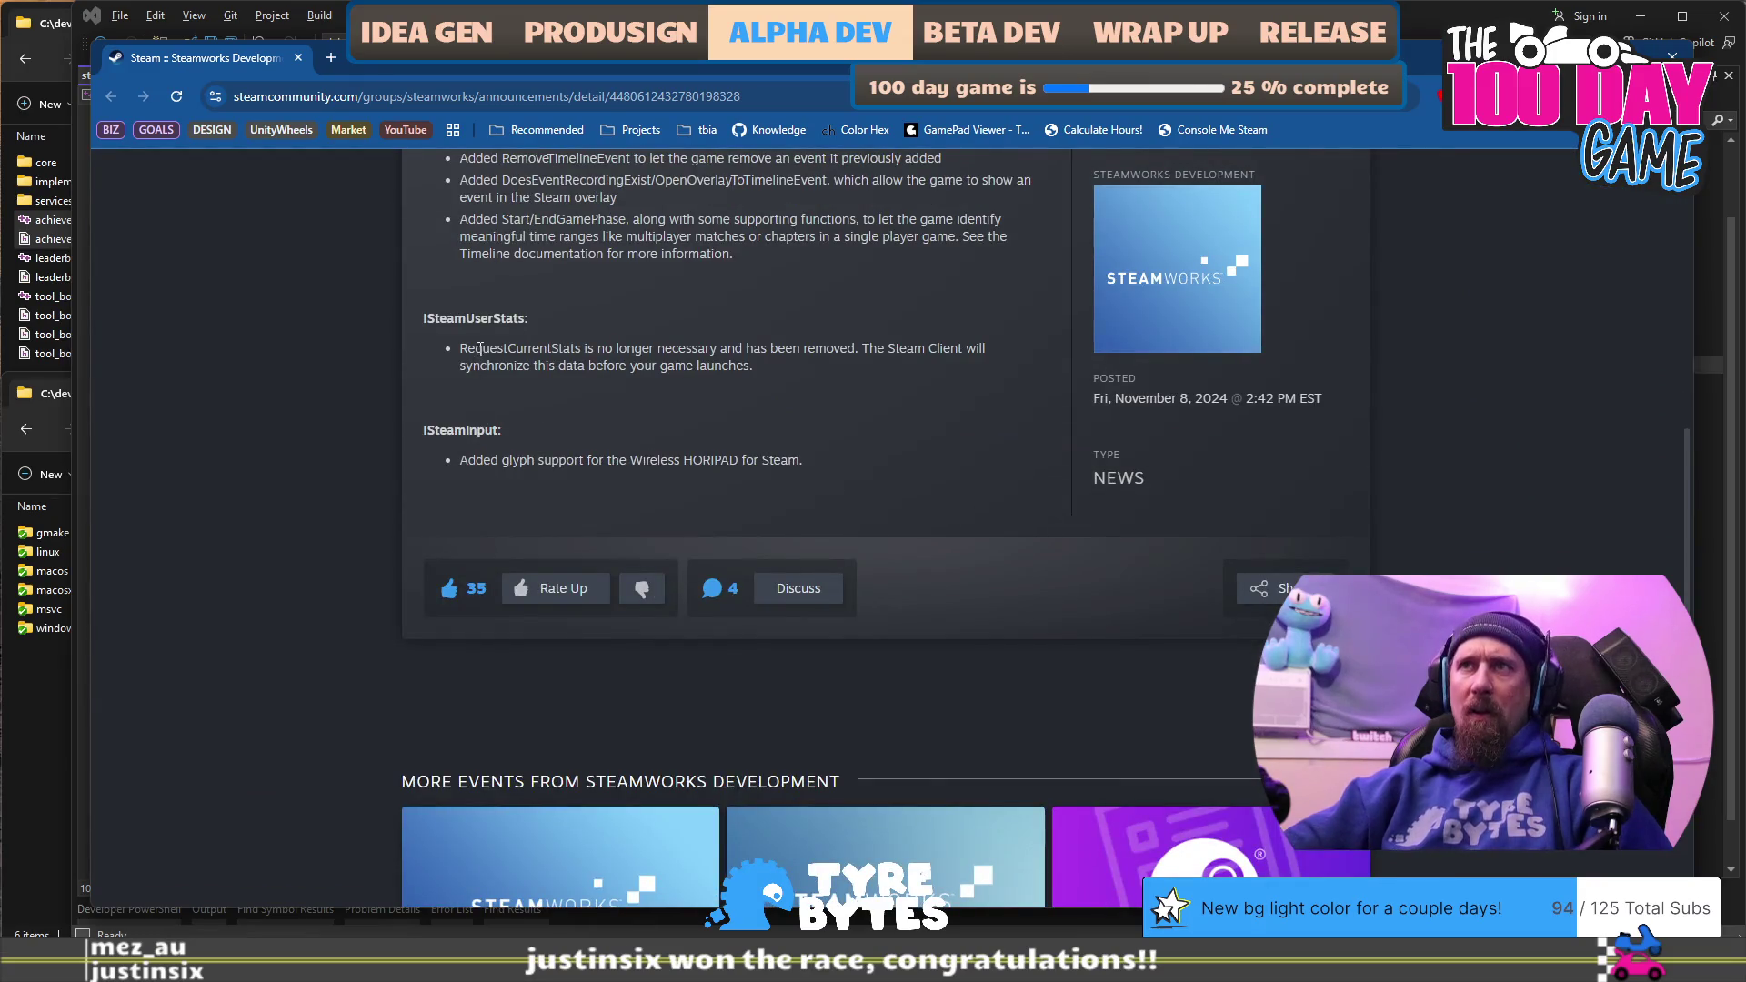
mouse_move(483, 349)
mouse_down()
mouse_move(784, 364)
mouse_move(406, 323)
mouse_up()
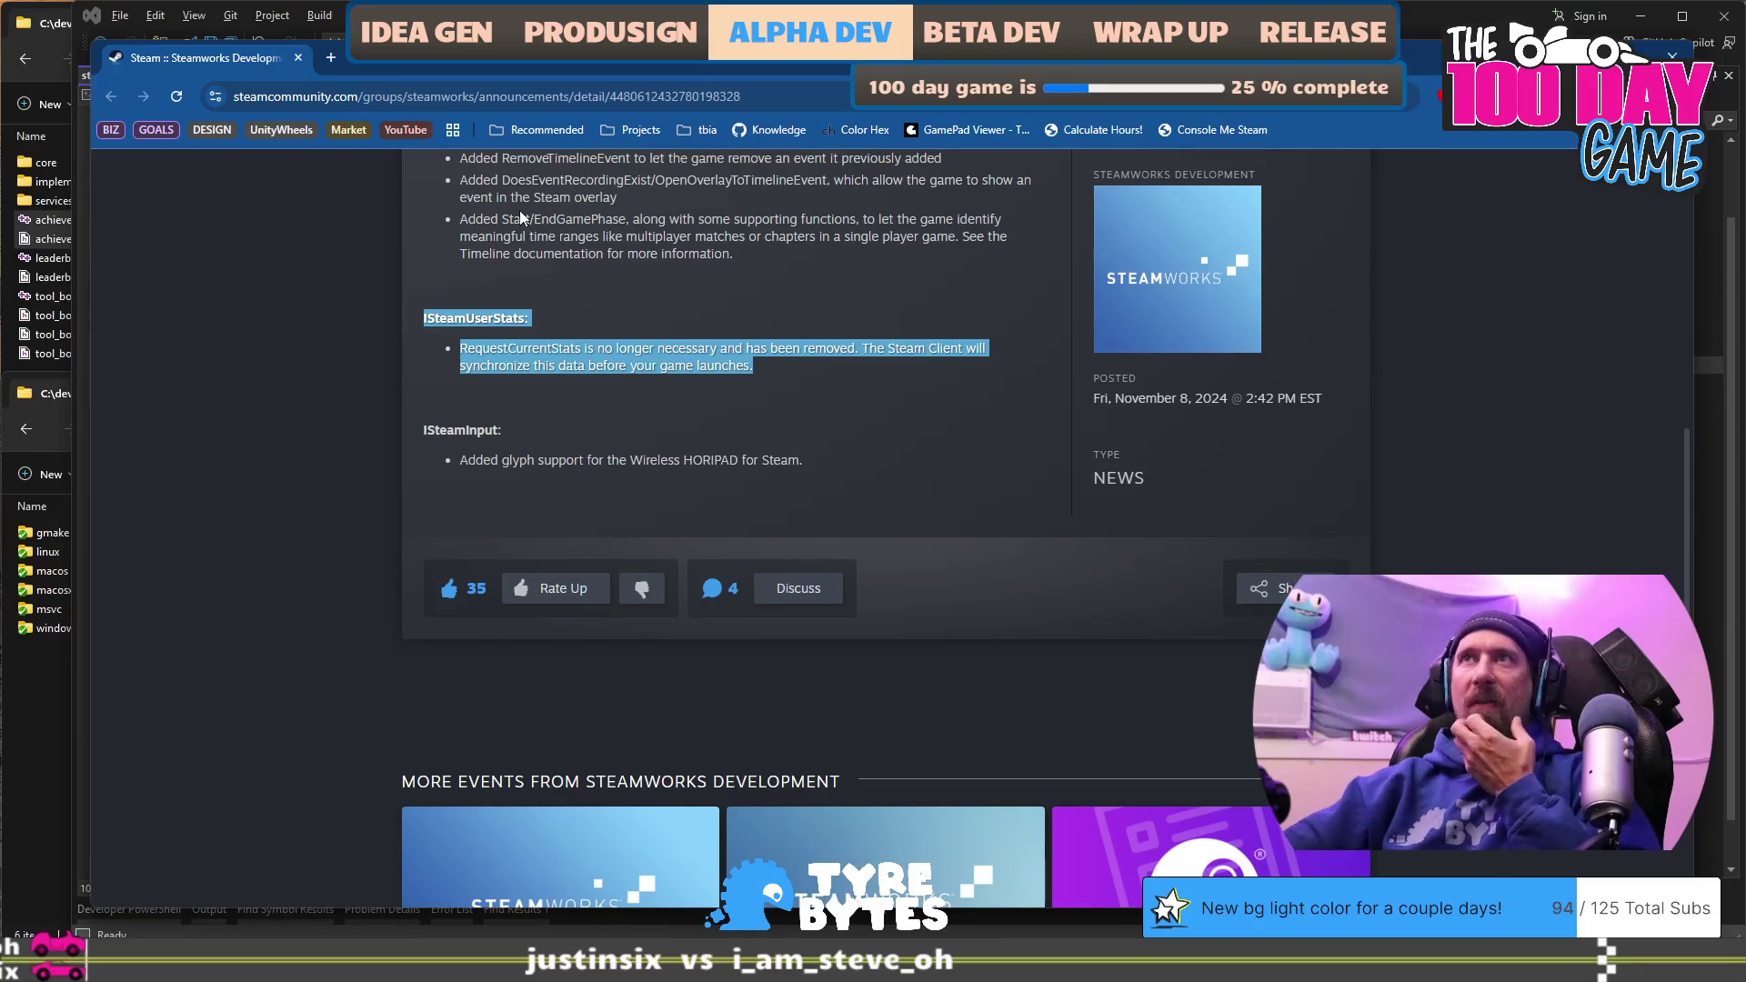
scroll(521, 214, up, 5)
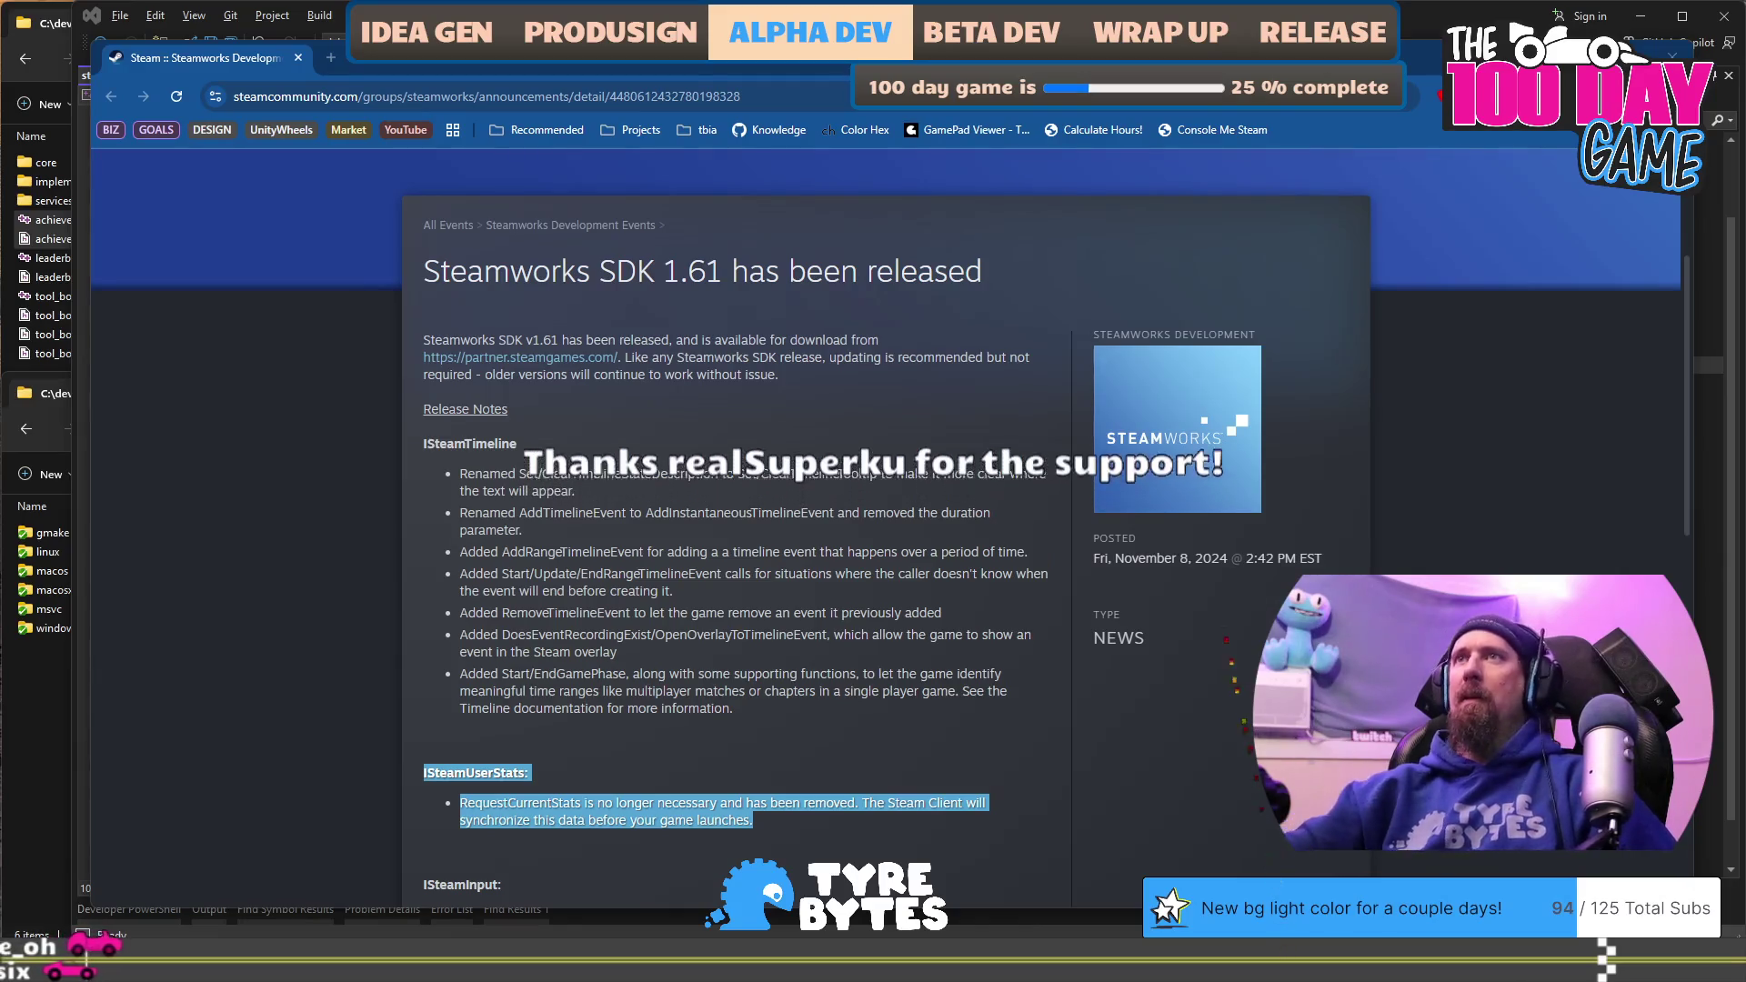
Step: Return to Visual Studio's Steam initialization code and place the cursor in the empty comment on line 62
key(alt+Tab)
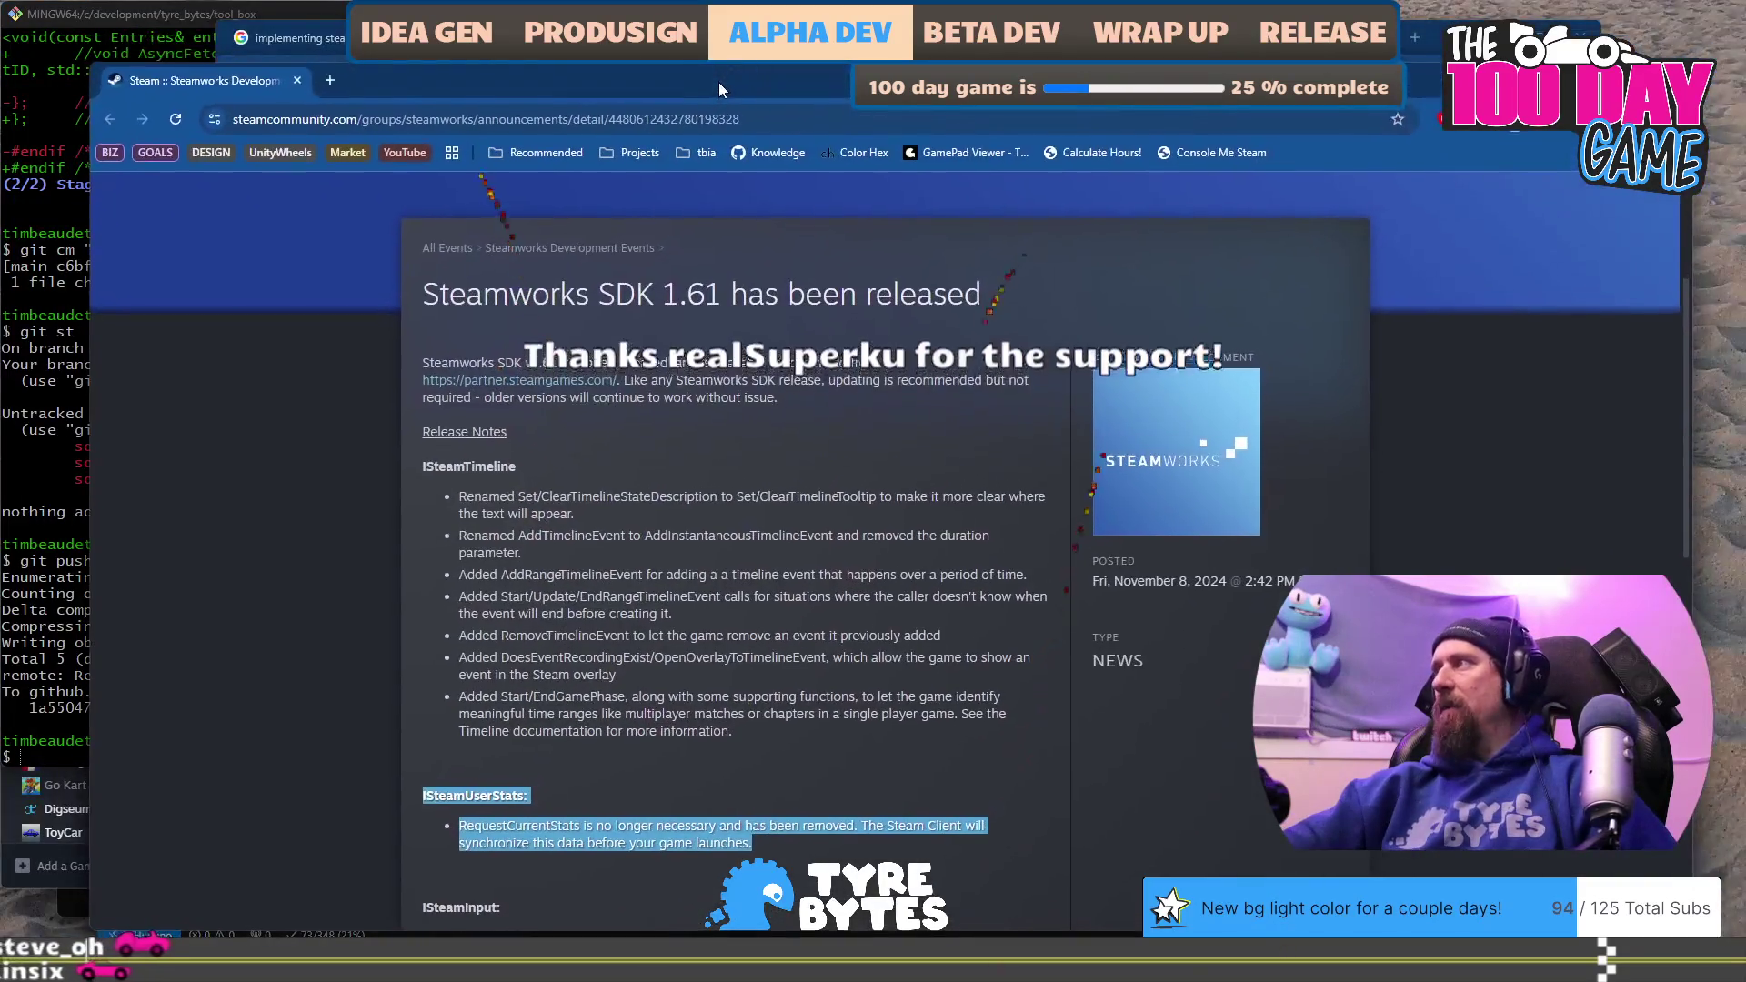
key(alt+Tab)
click(547, 534)
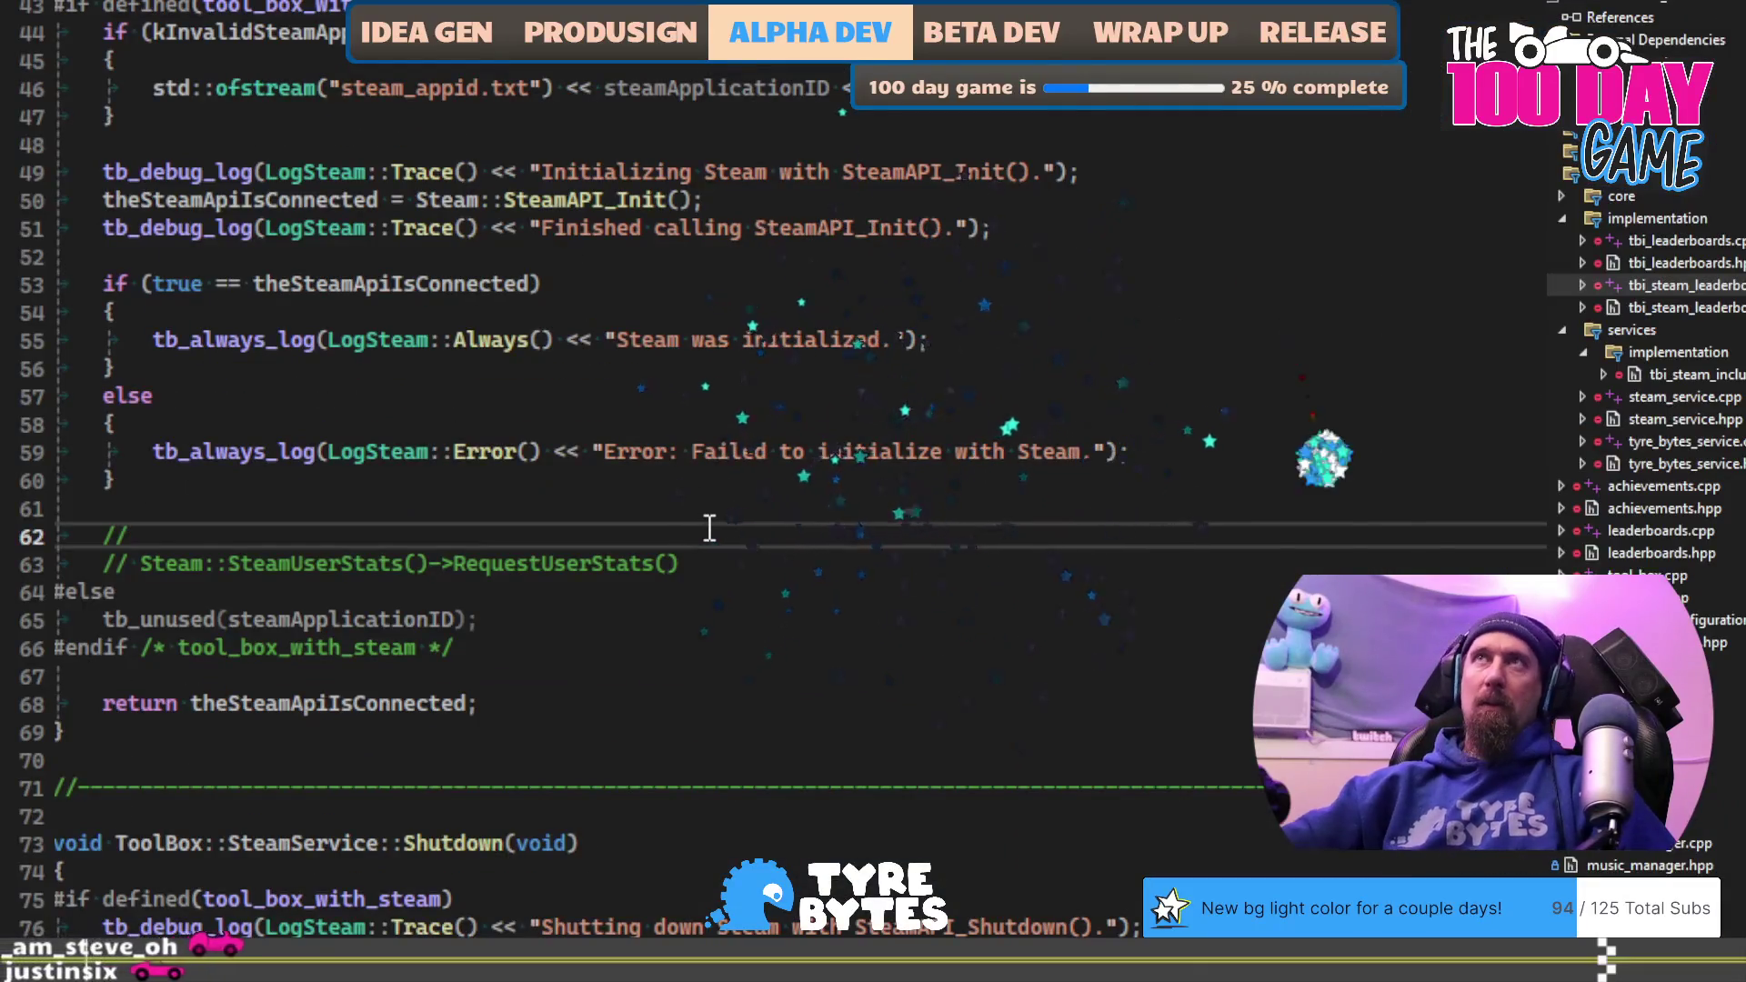
Step: Write a 2025-11-12 comment noting Steam documentation suggests calling RequestCurrentStats()
text(2025-11)
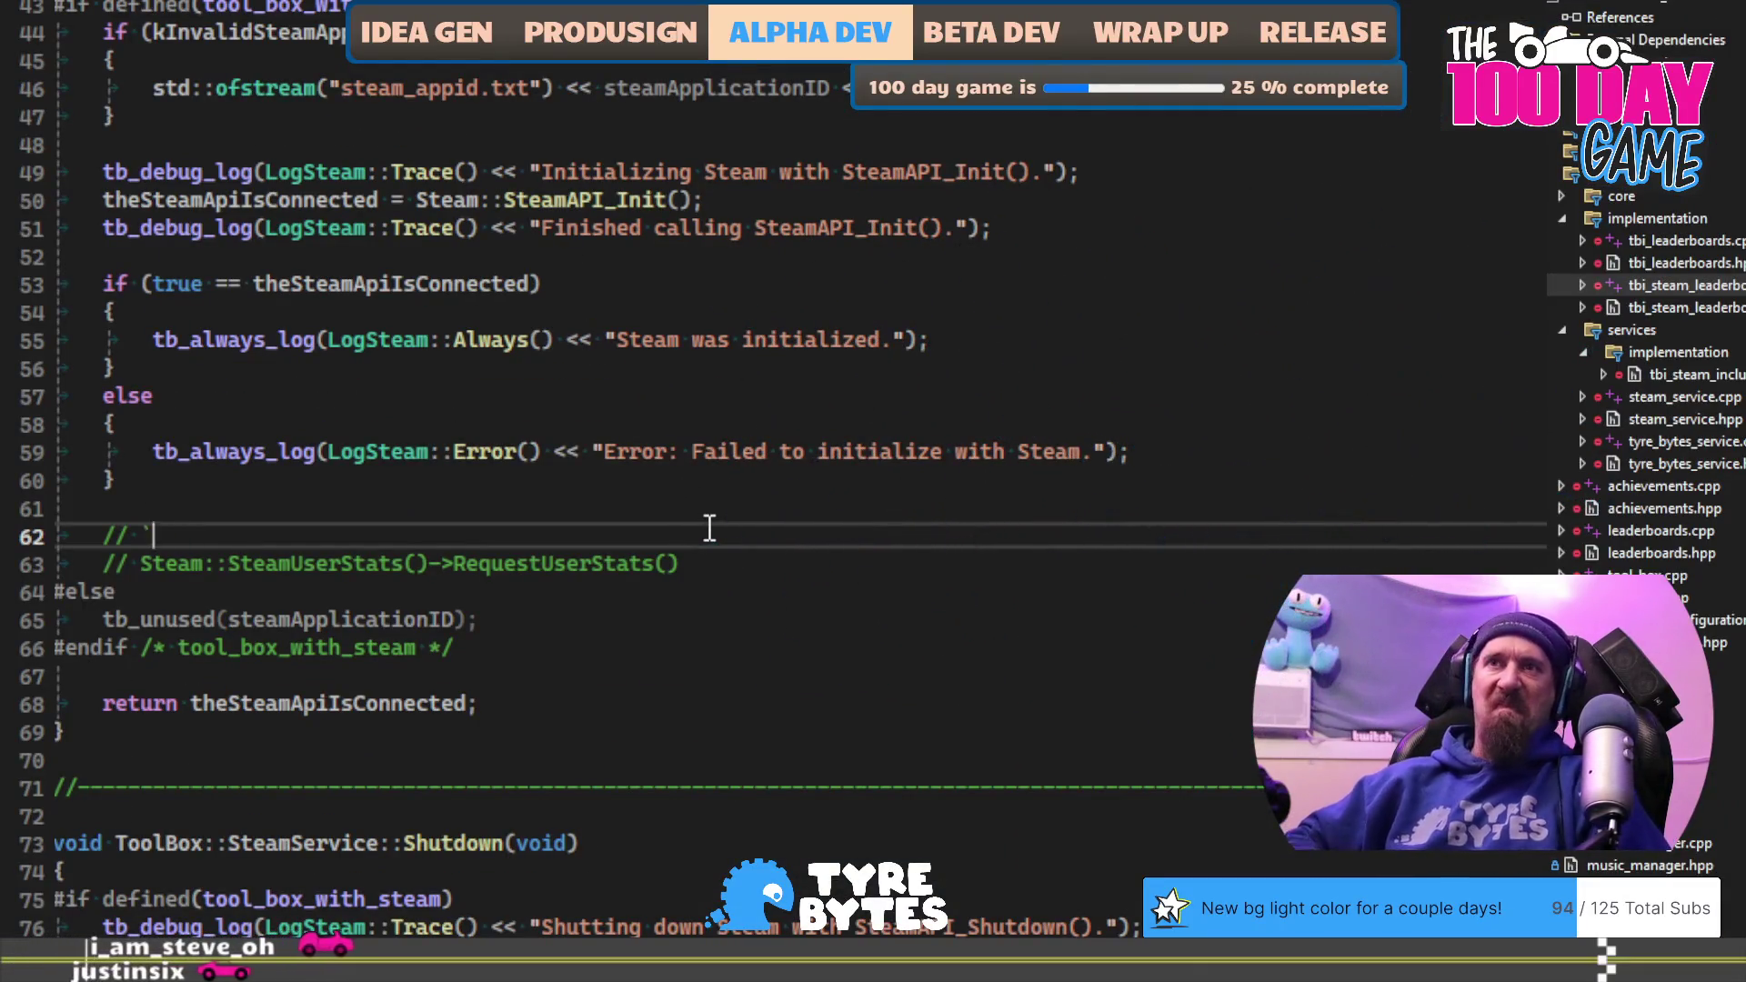
text(-12:)
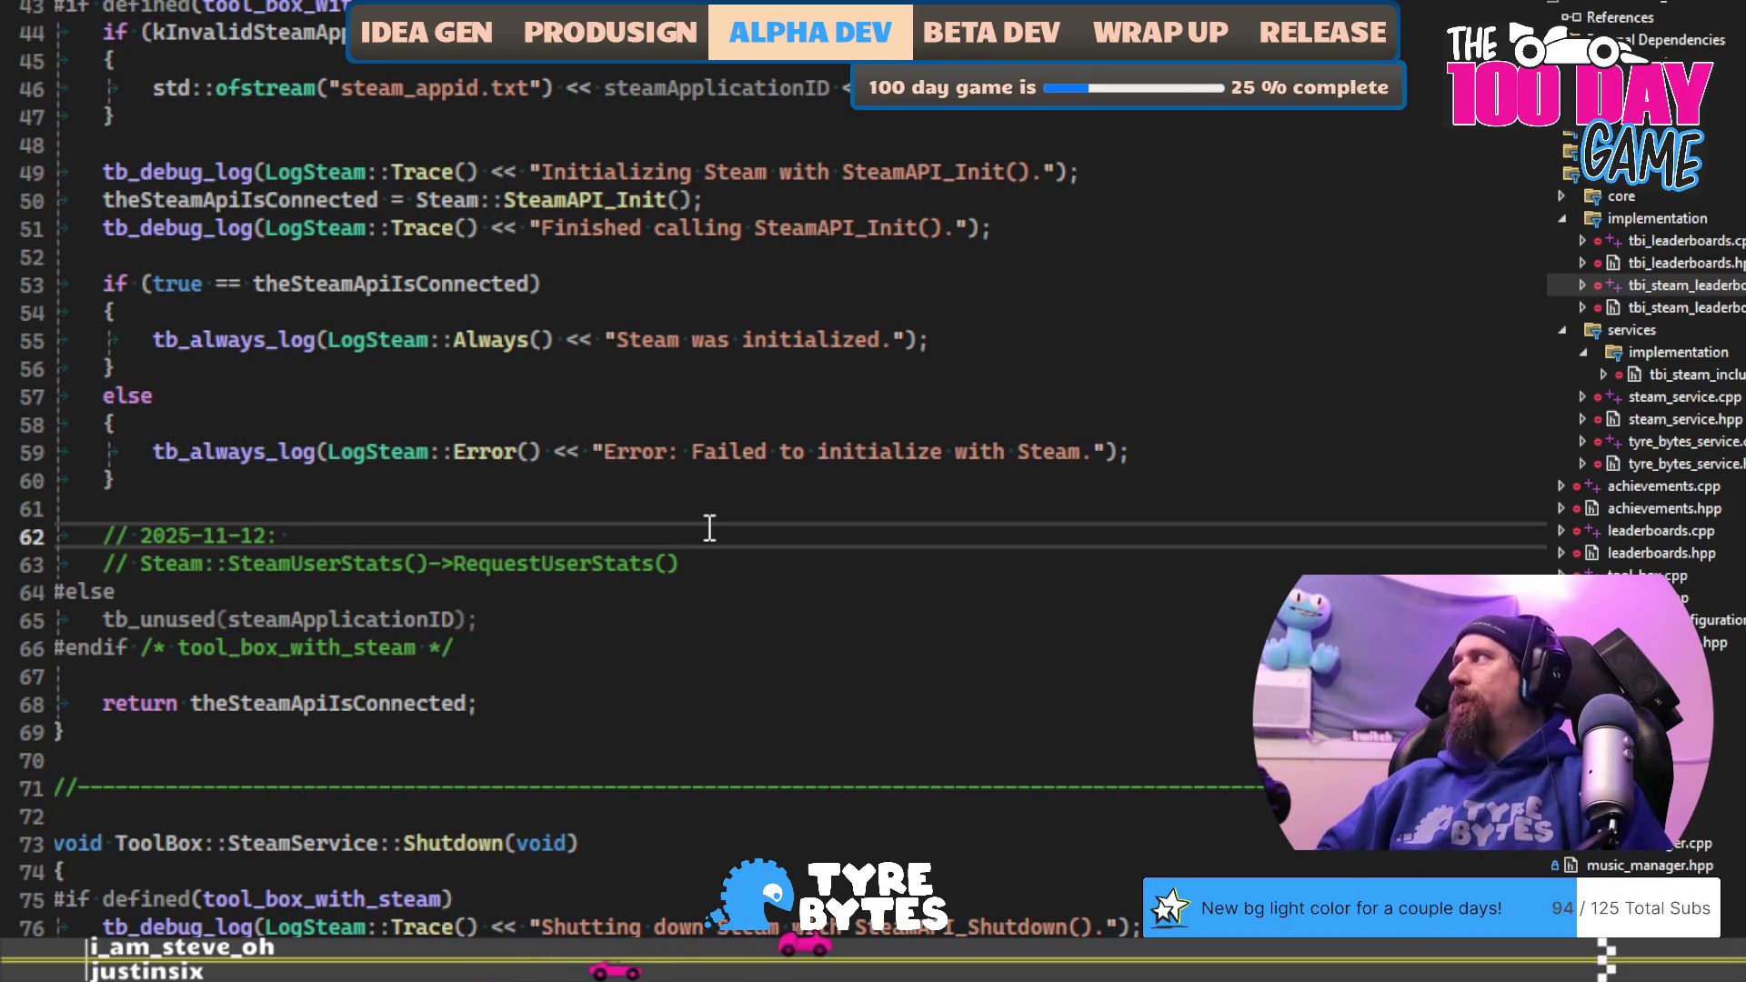
text(Steam )
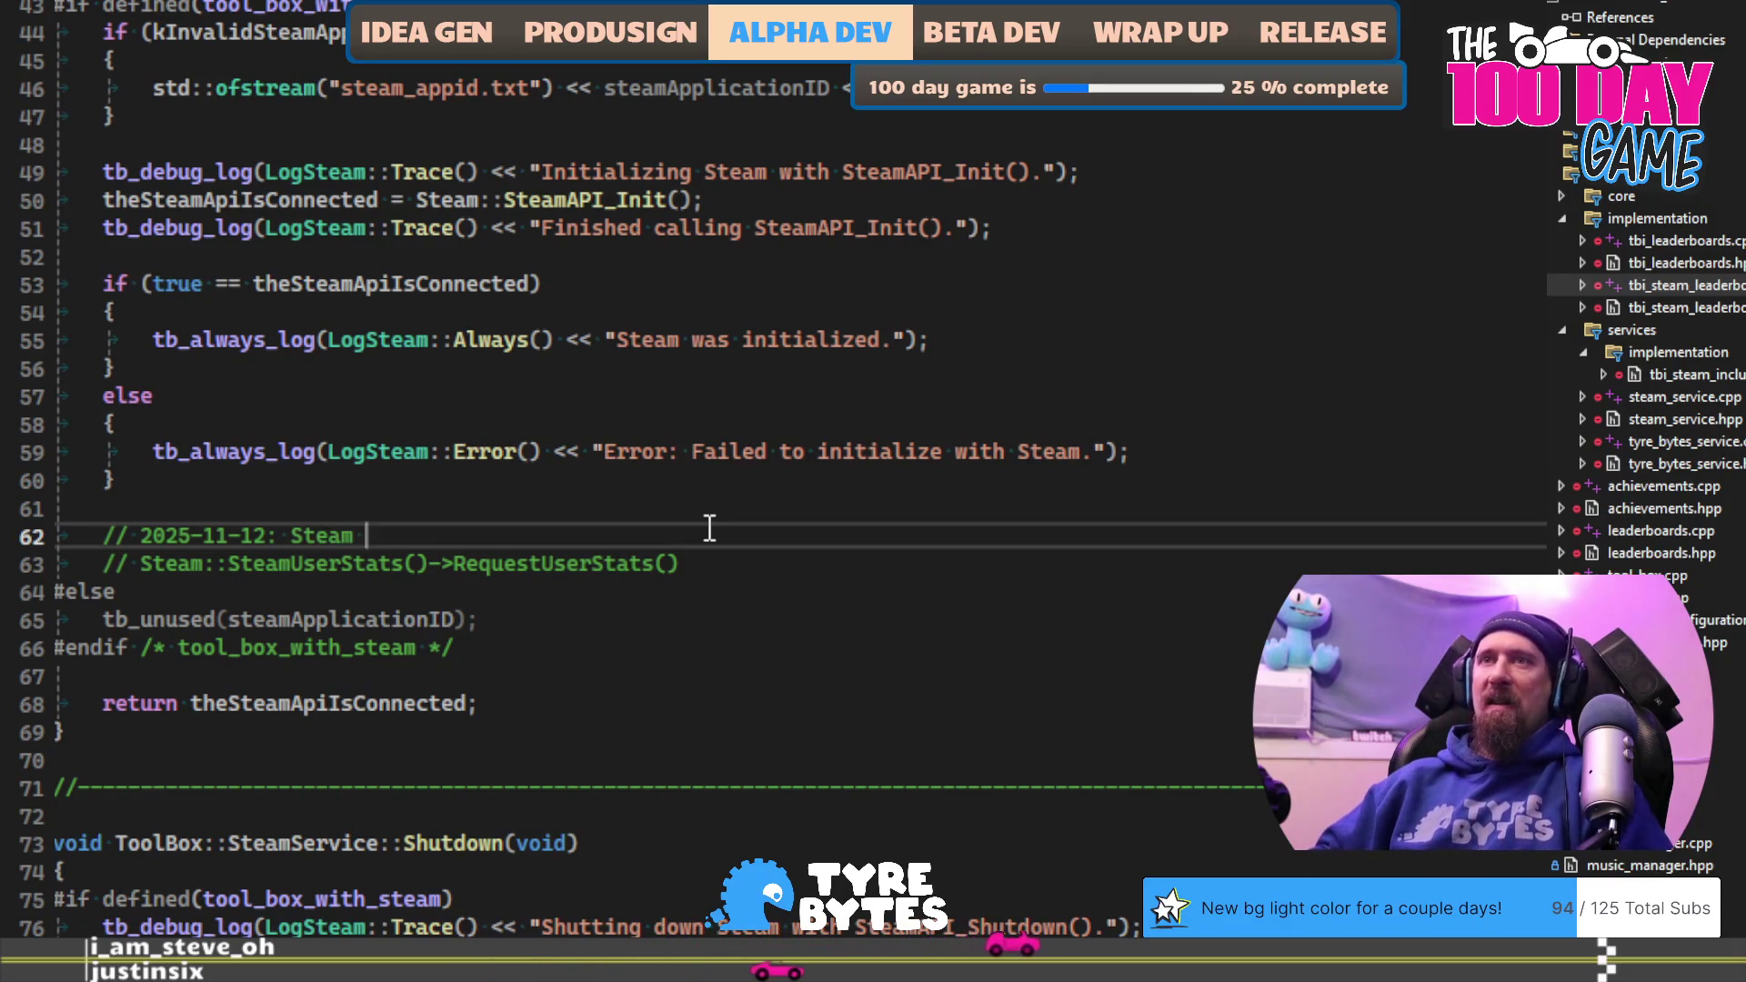
text(documentati)
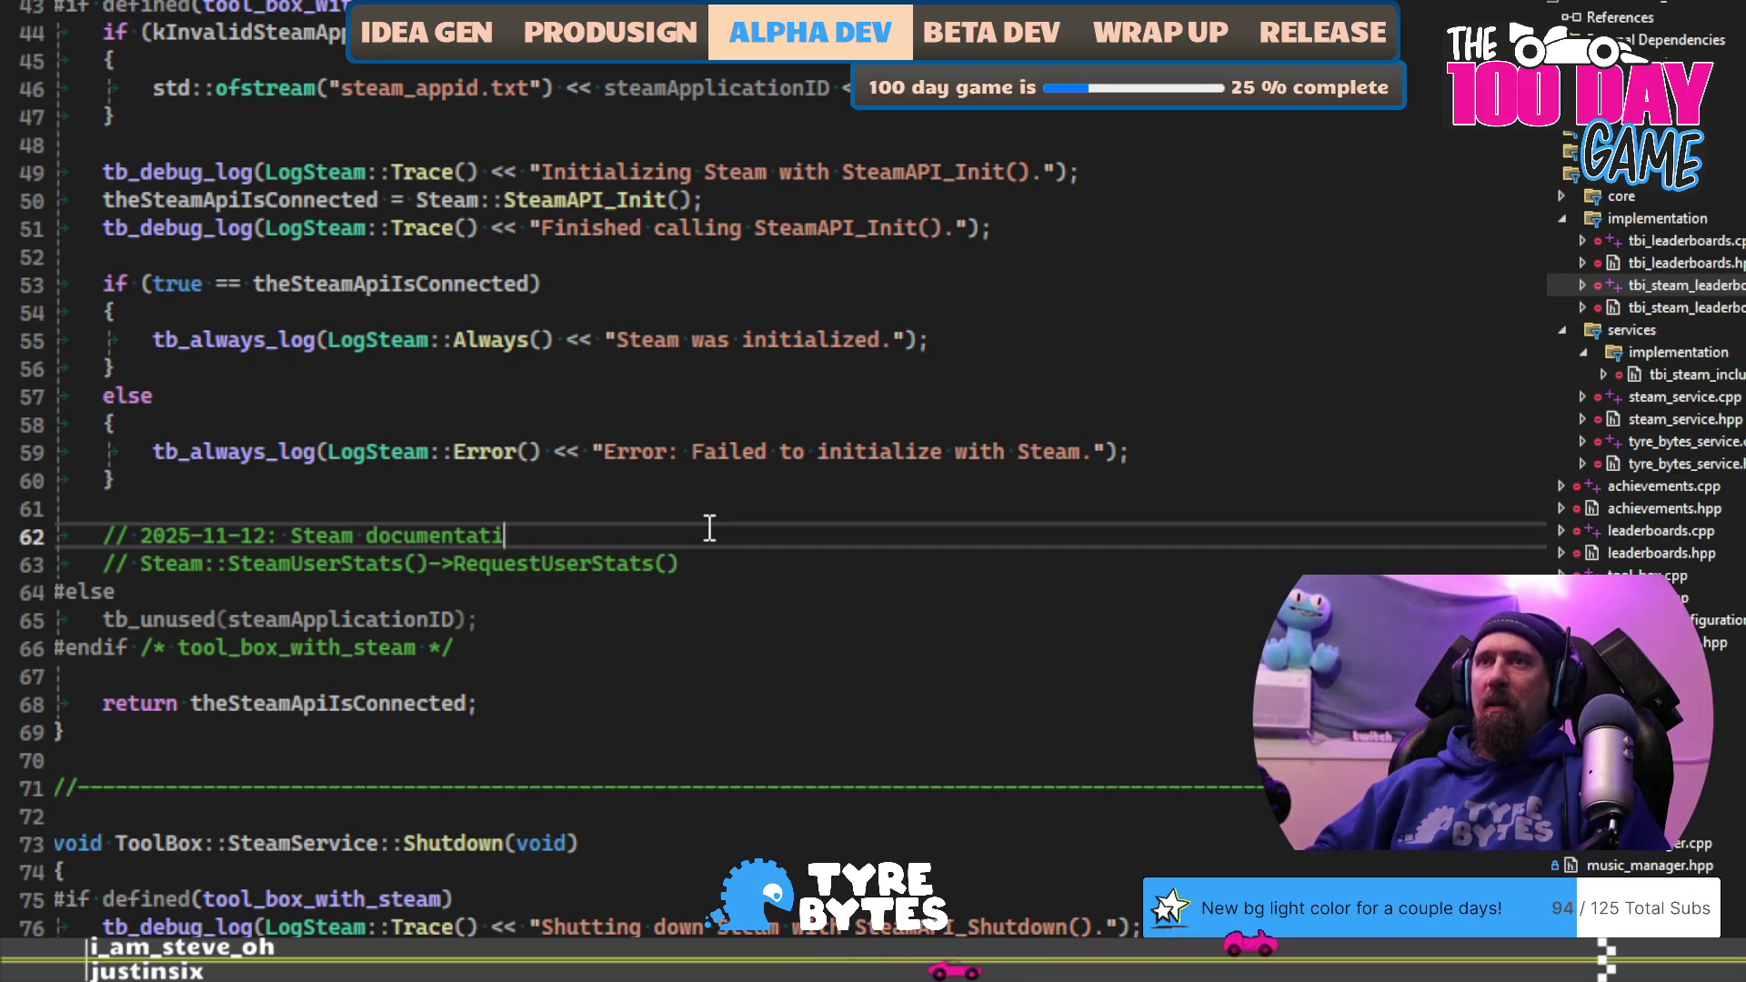
text(on seems to suggest we nee)
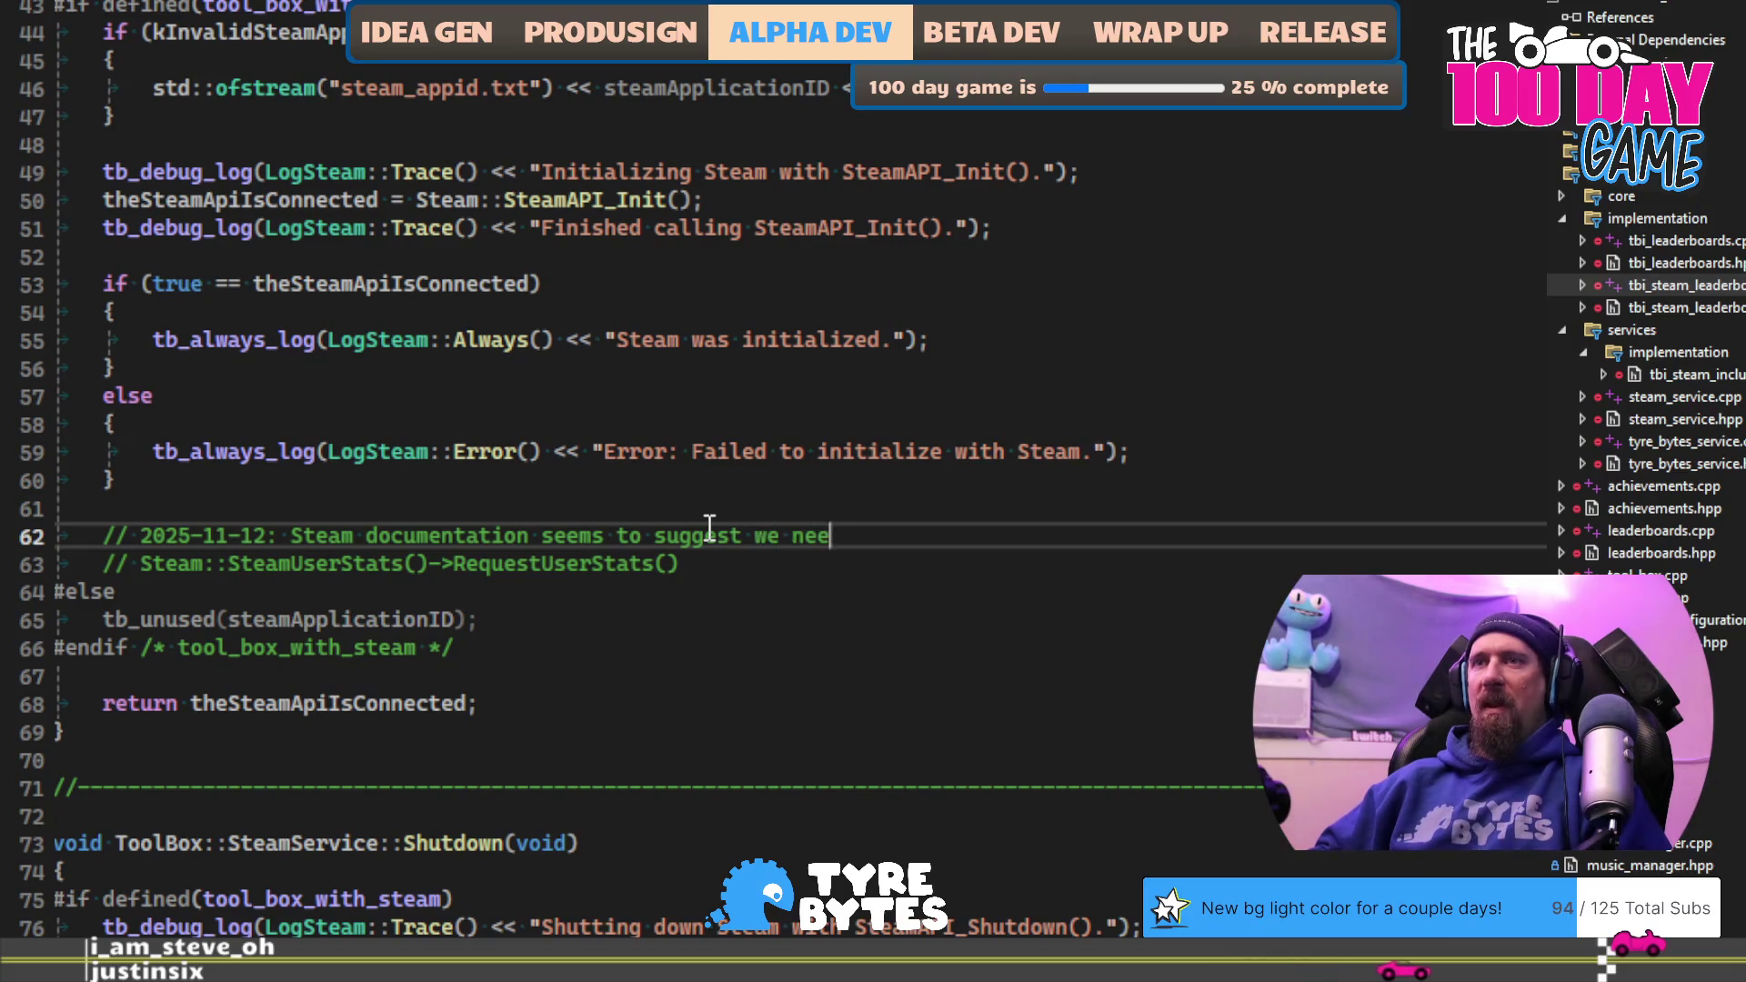
text(d to call RequestUserS)
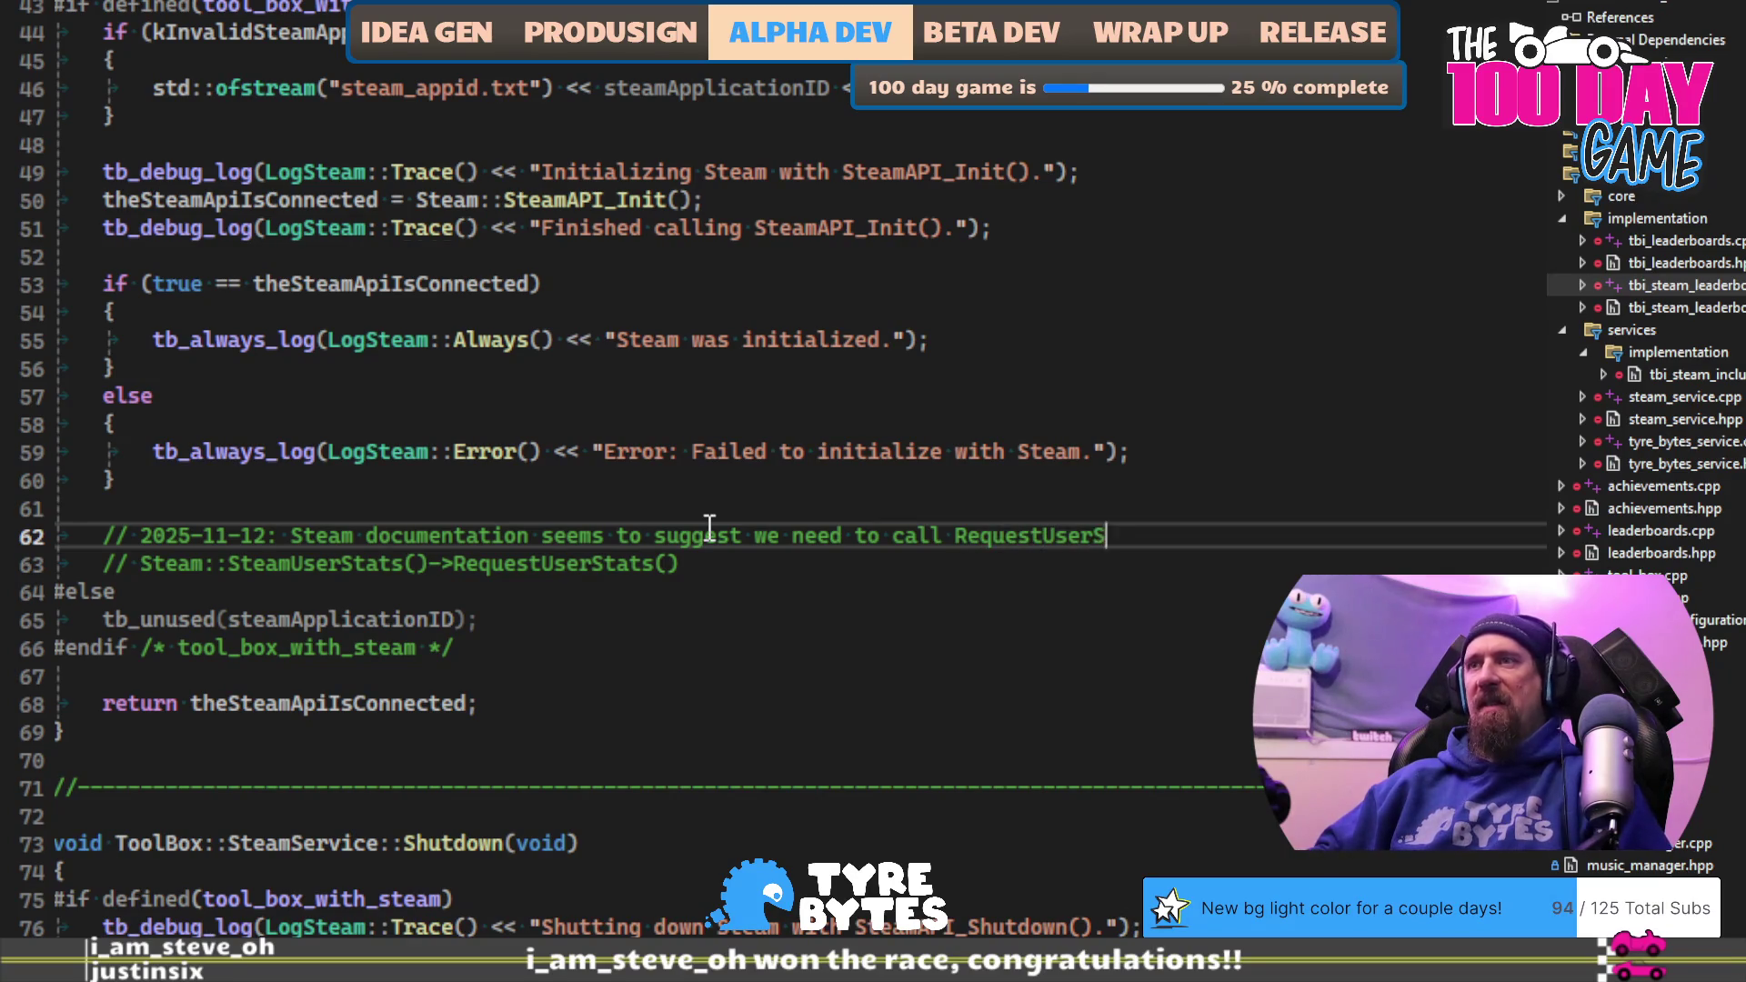
text(tats() / REq)
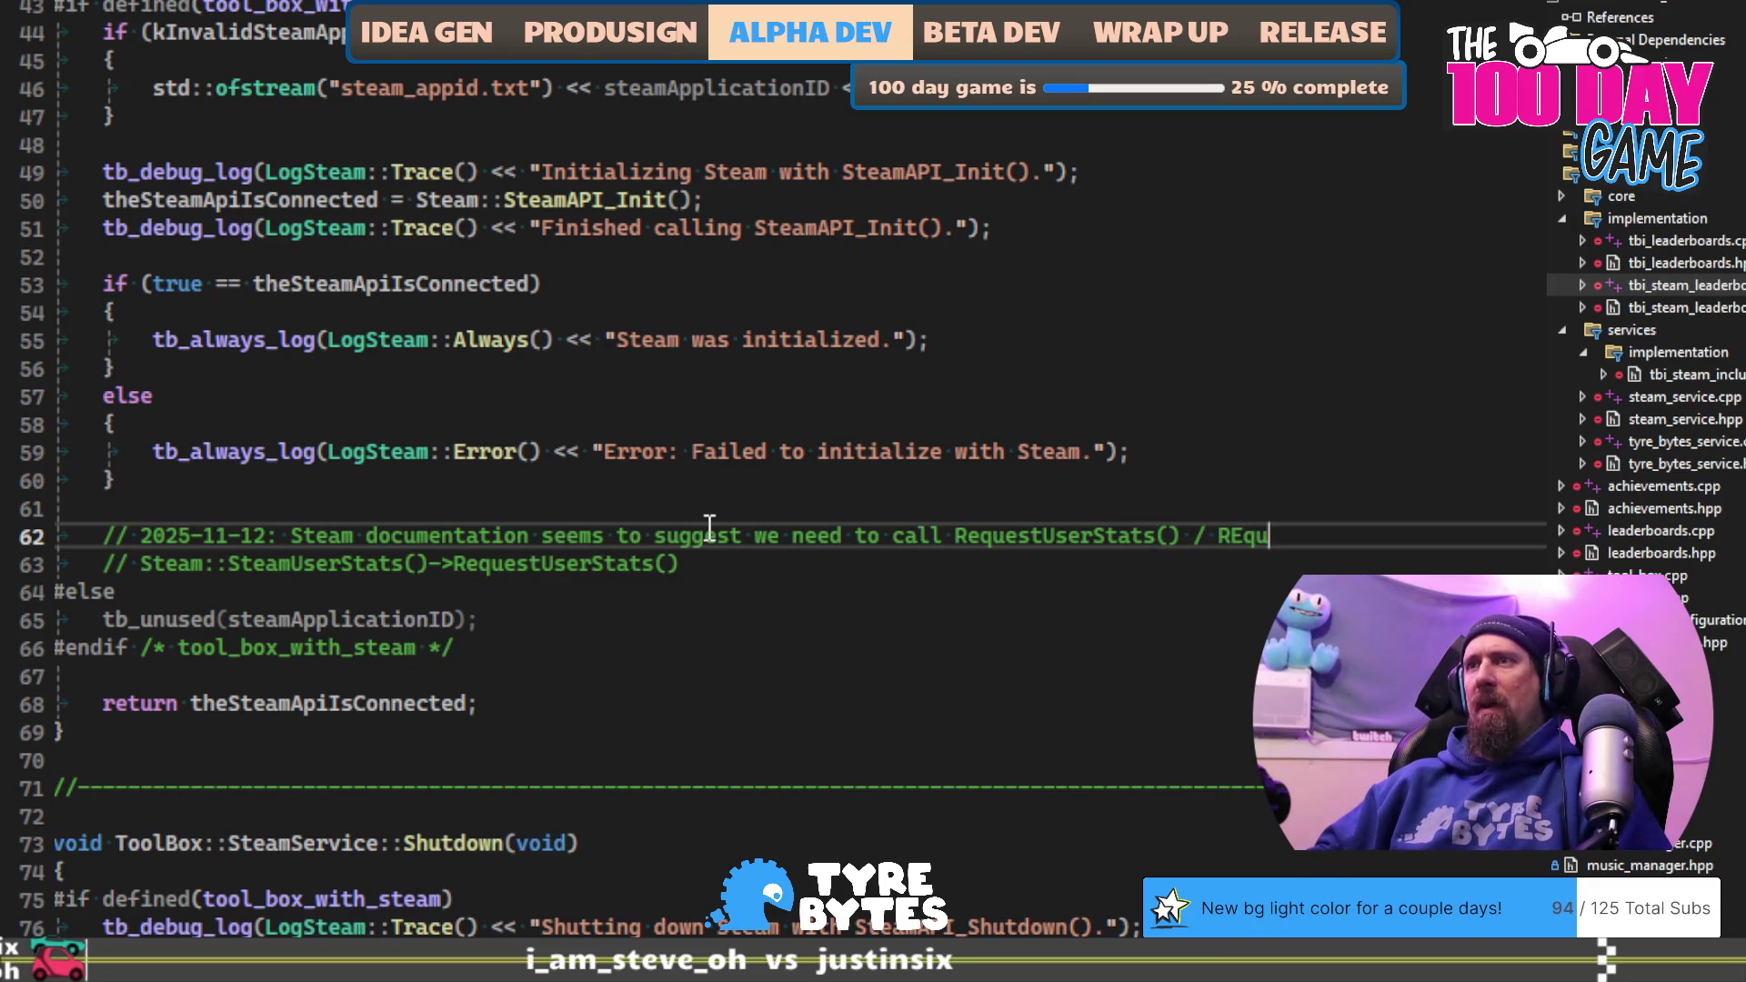
text(uestCurrentStat)
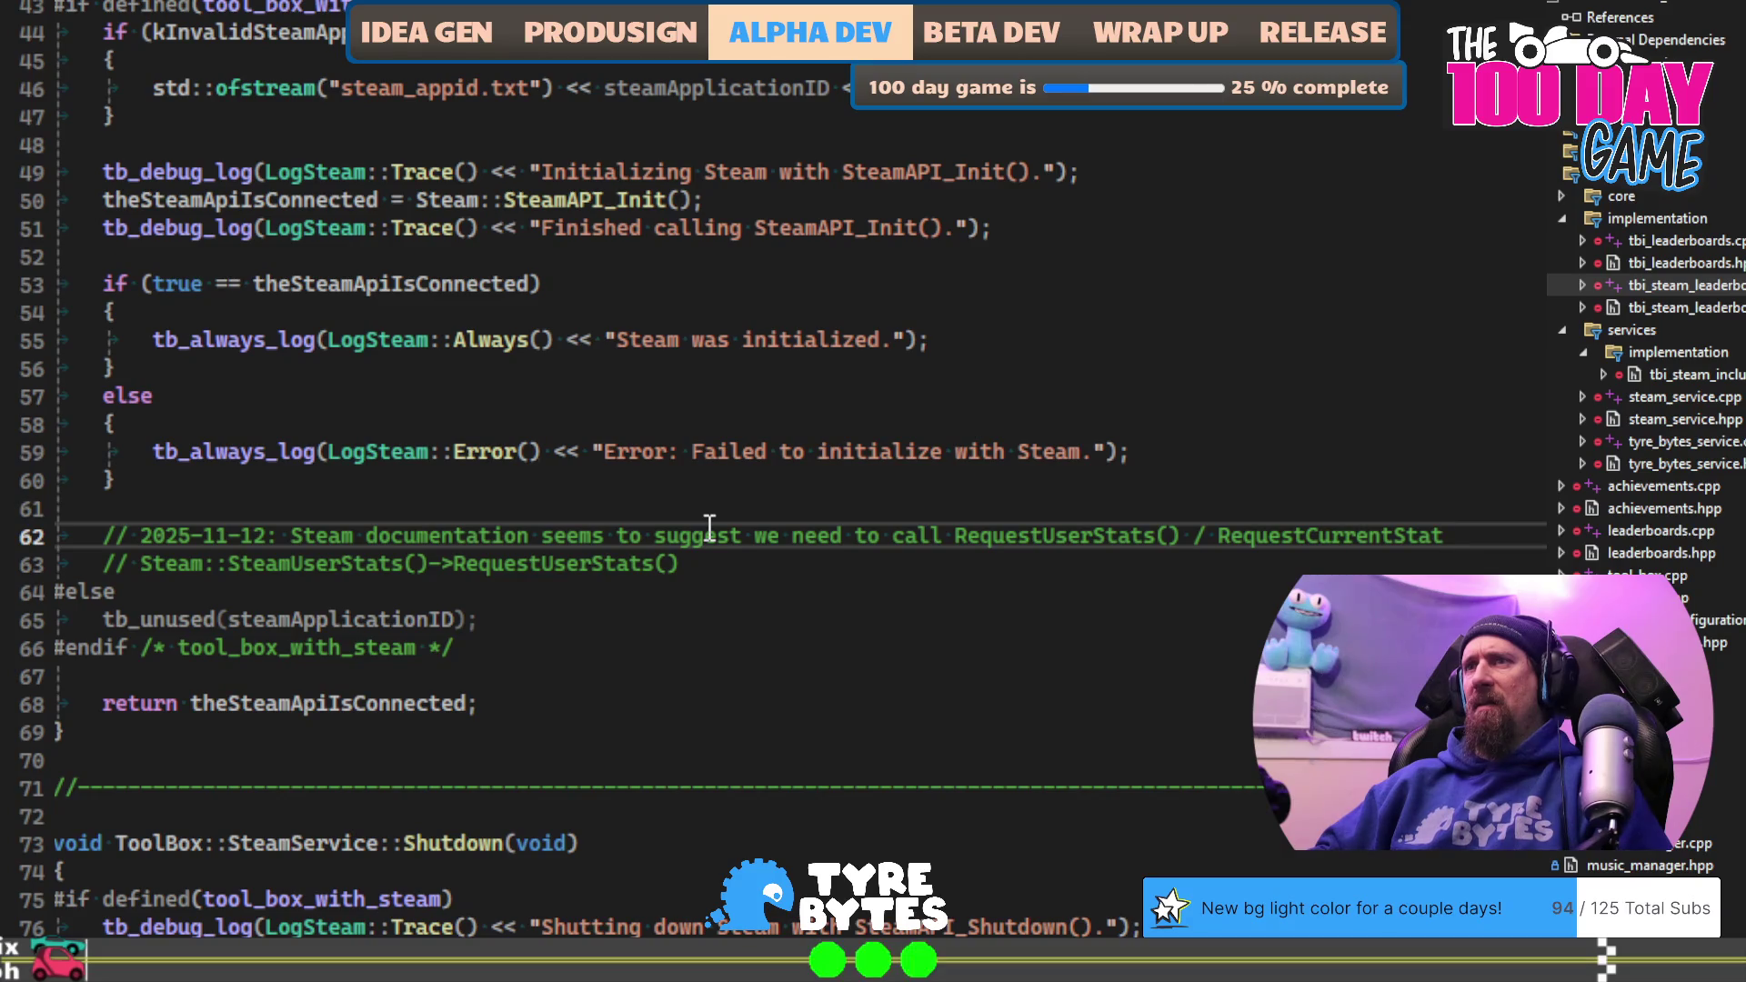
text(())
key(ctrl+BackSpace)
key(ctrl+BackSpace)
key(ctrl+BackSpace)
key(Down)
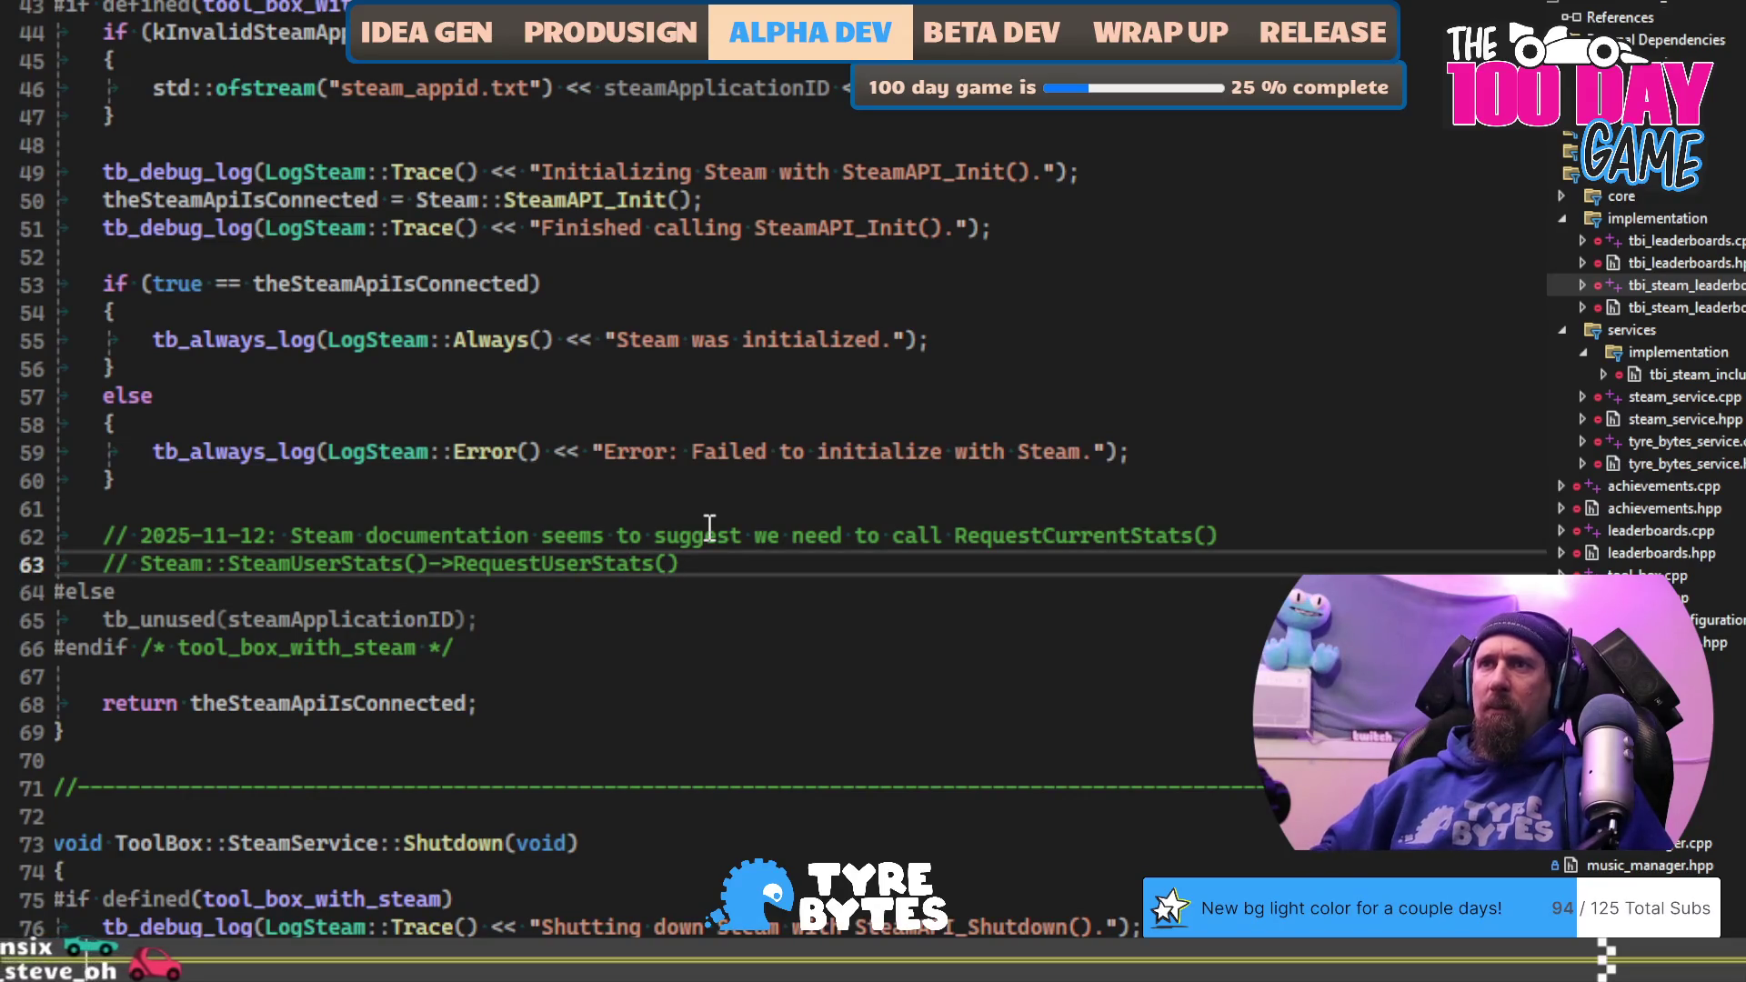
Step: Rename the commented-out call to RequestCurrentStats() and add 'and wait until the request' to the note
key(Left)
key(Left)
key(Left)
key(BackSpace)
key(BackSpace)
key(BackSpace)
text(Current)
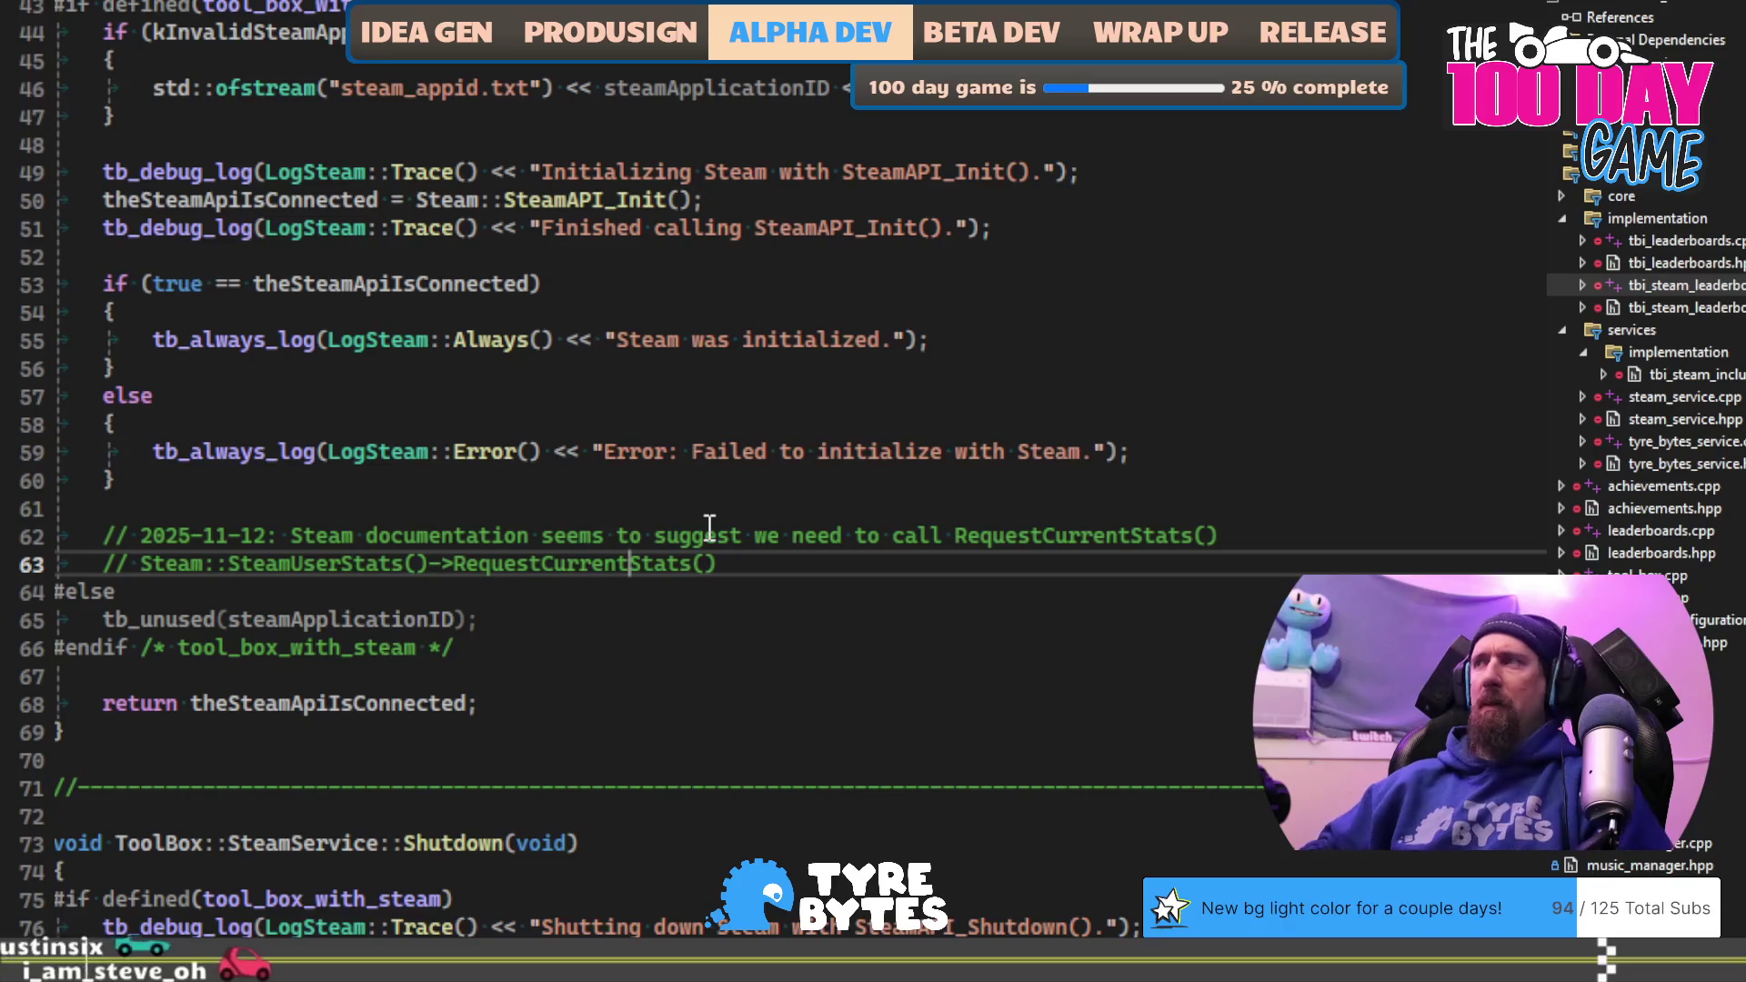
key(alt+Tab)
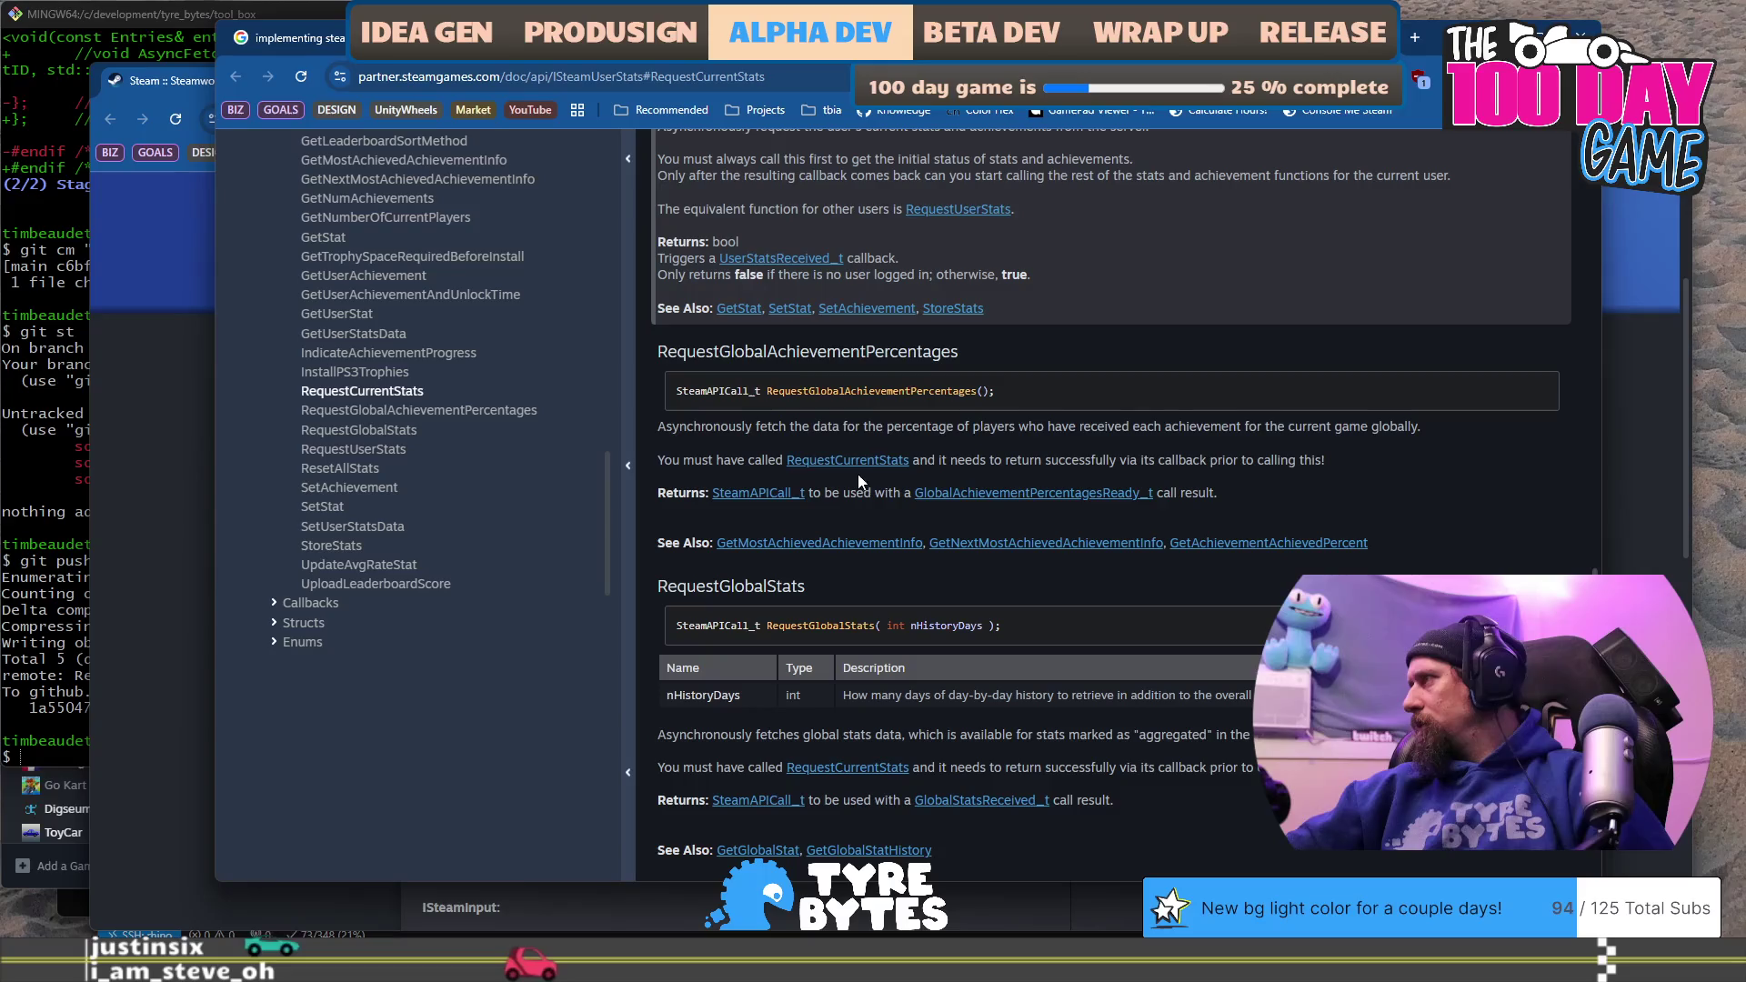
key(alt+Tab)
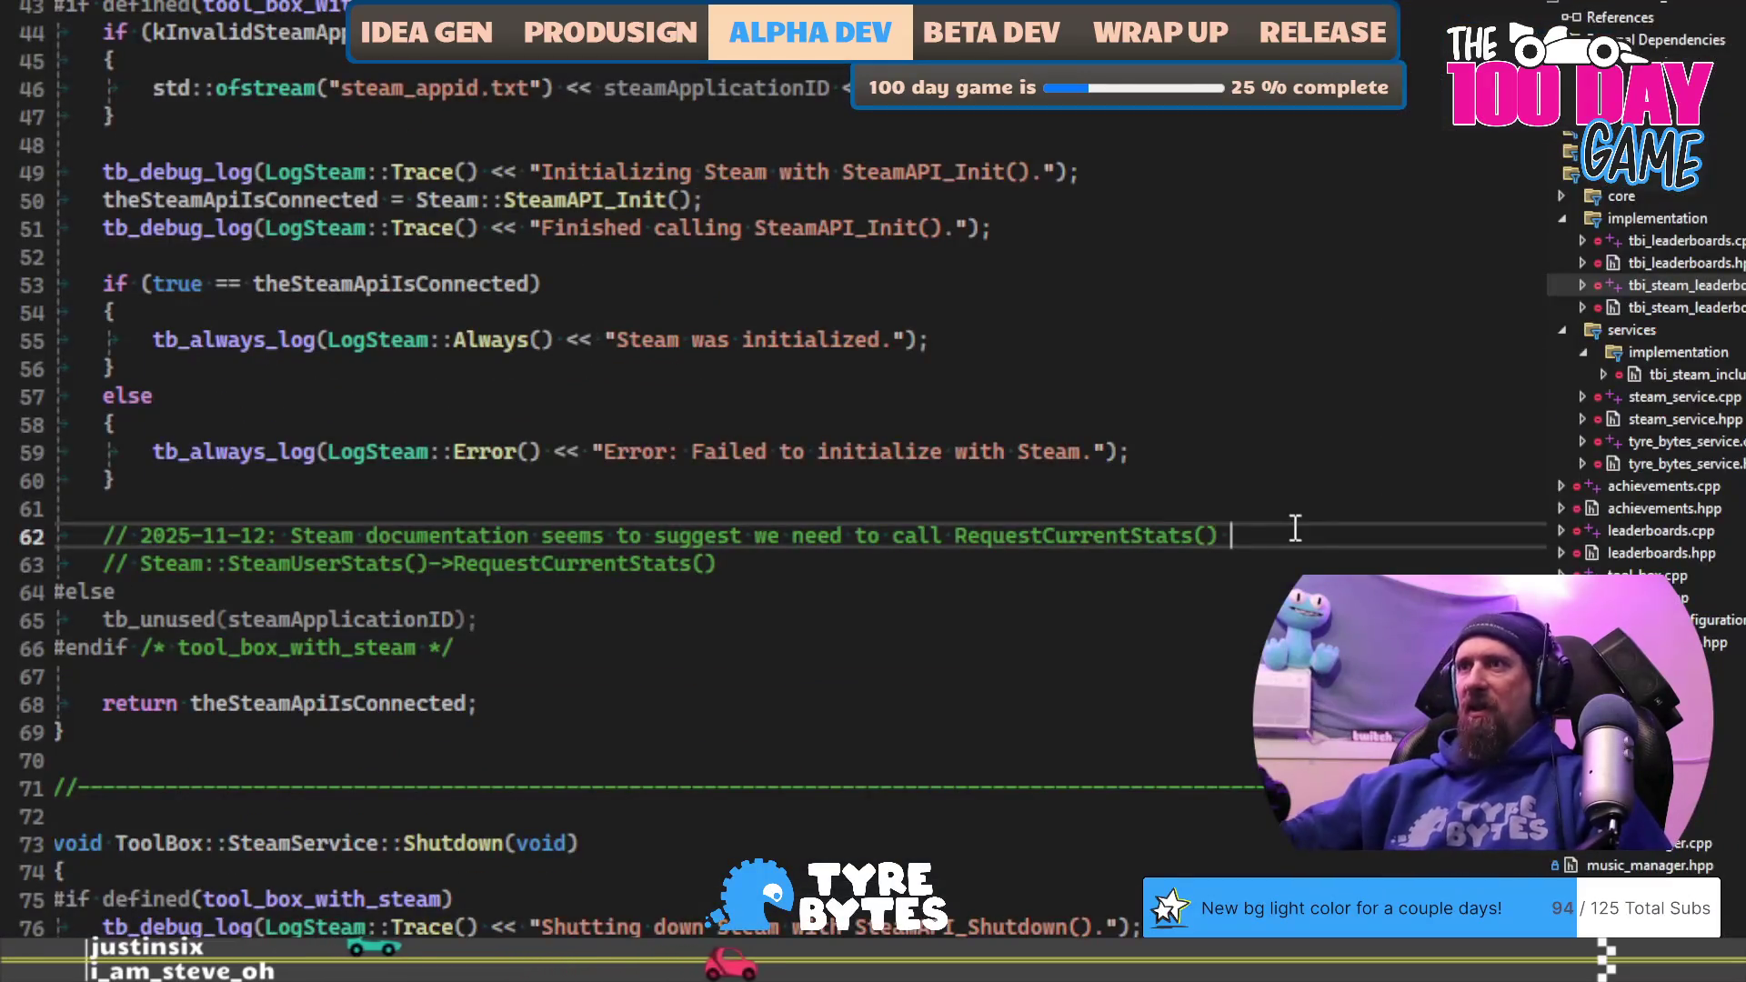
text(and wait un)
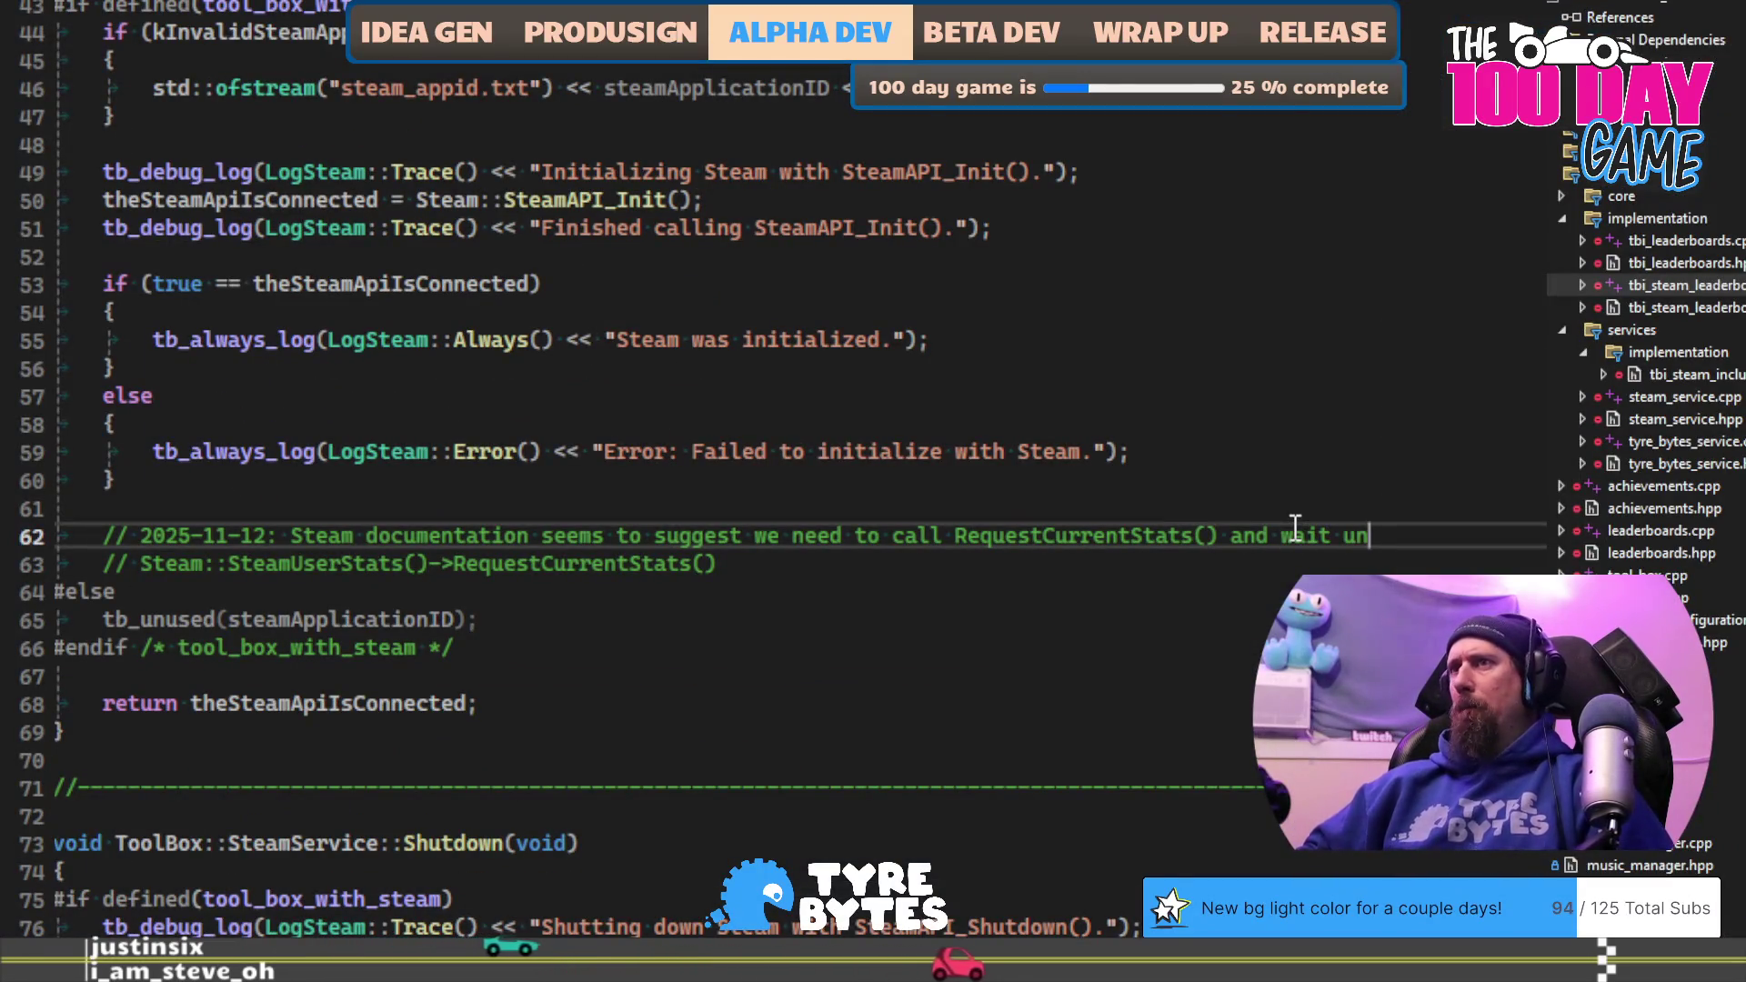
text(til the reques)
Step: Continue the comment about waiting for the initial stats & achievements before SetAchievement()
key(Return)
text(///)
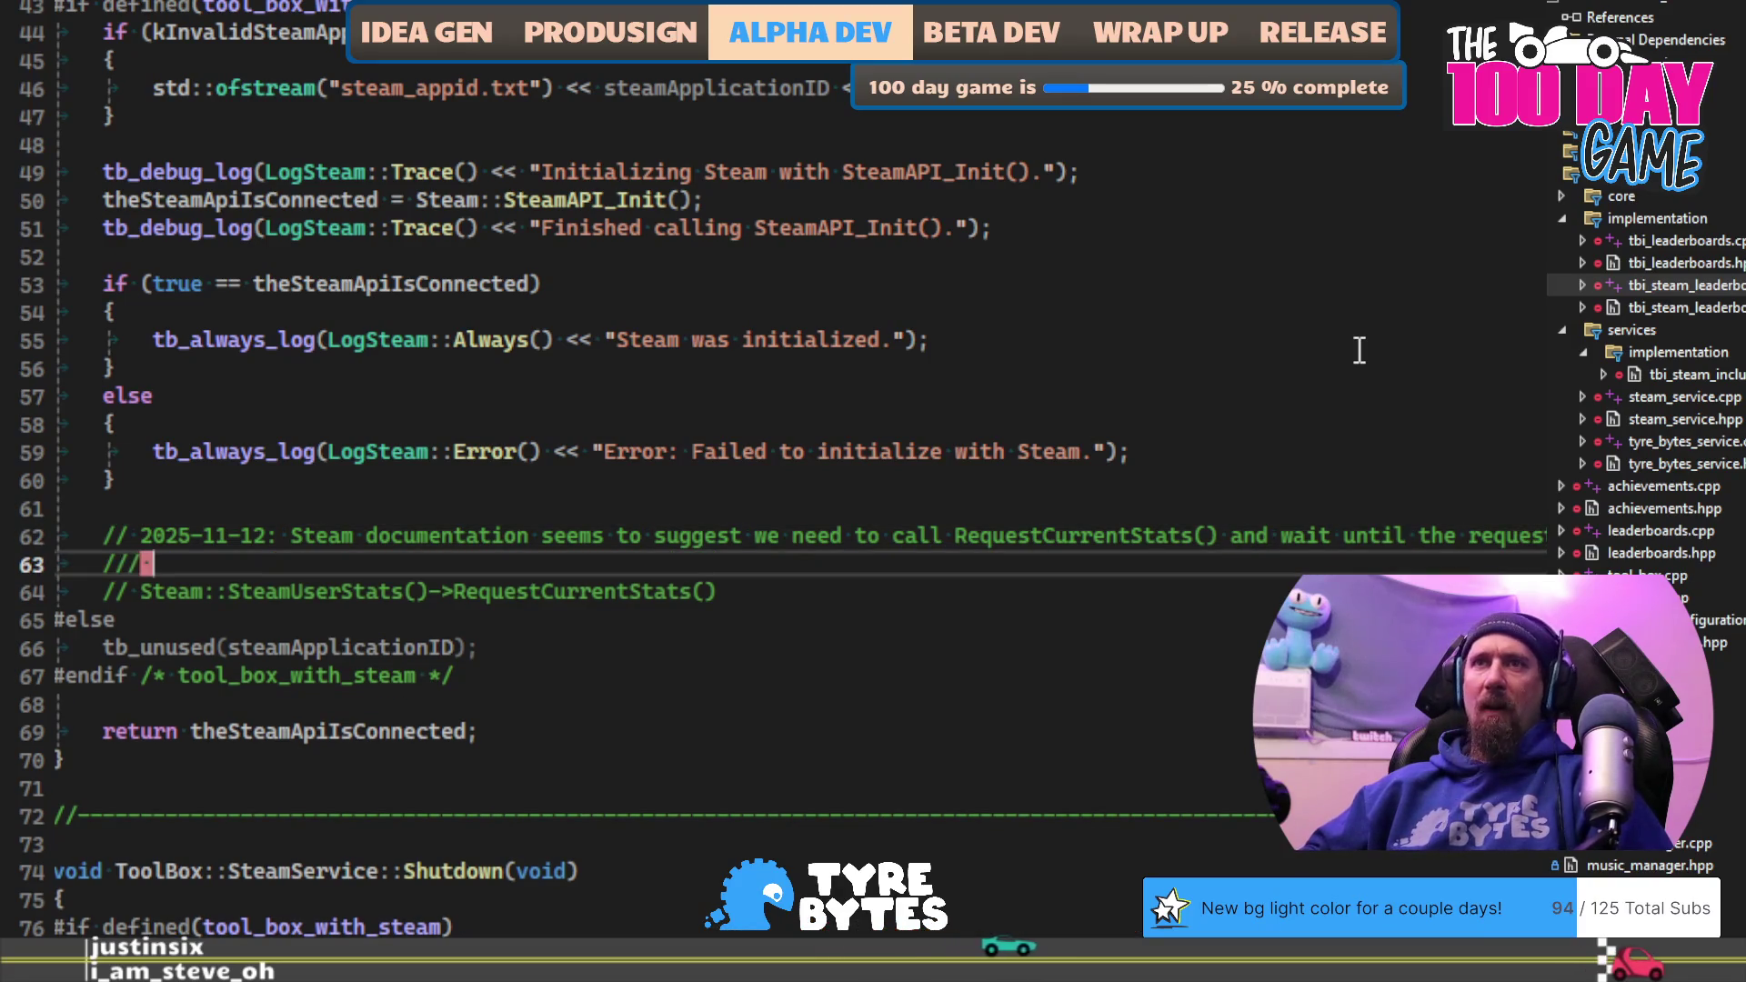
text(has returned before a)
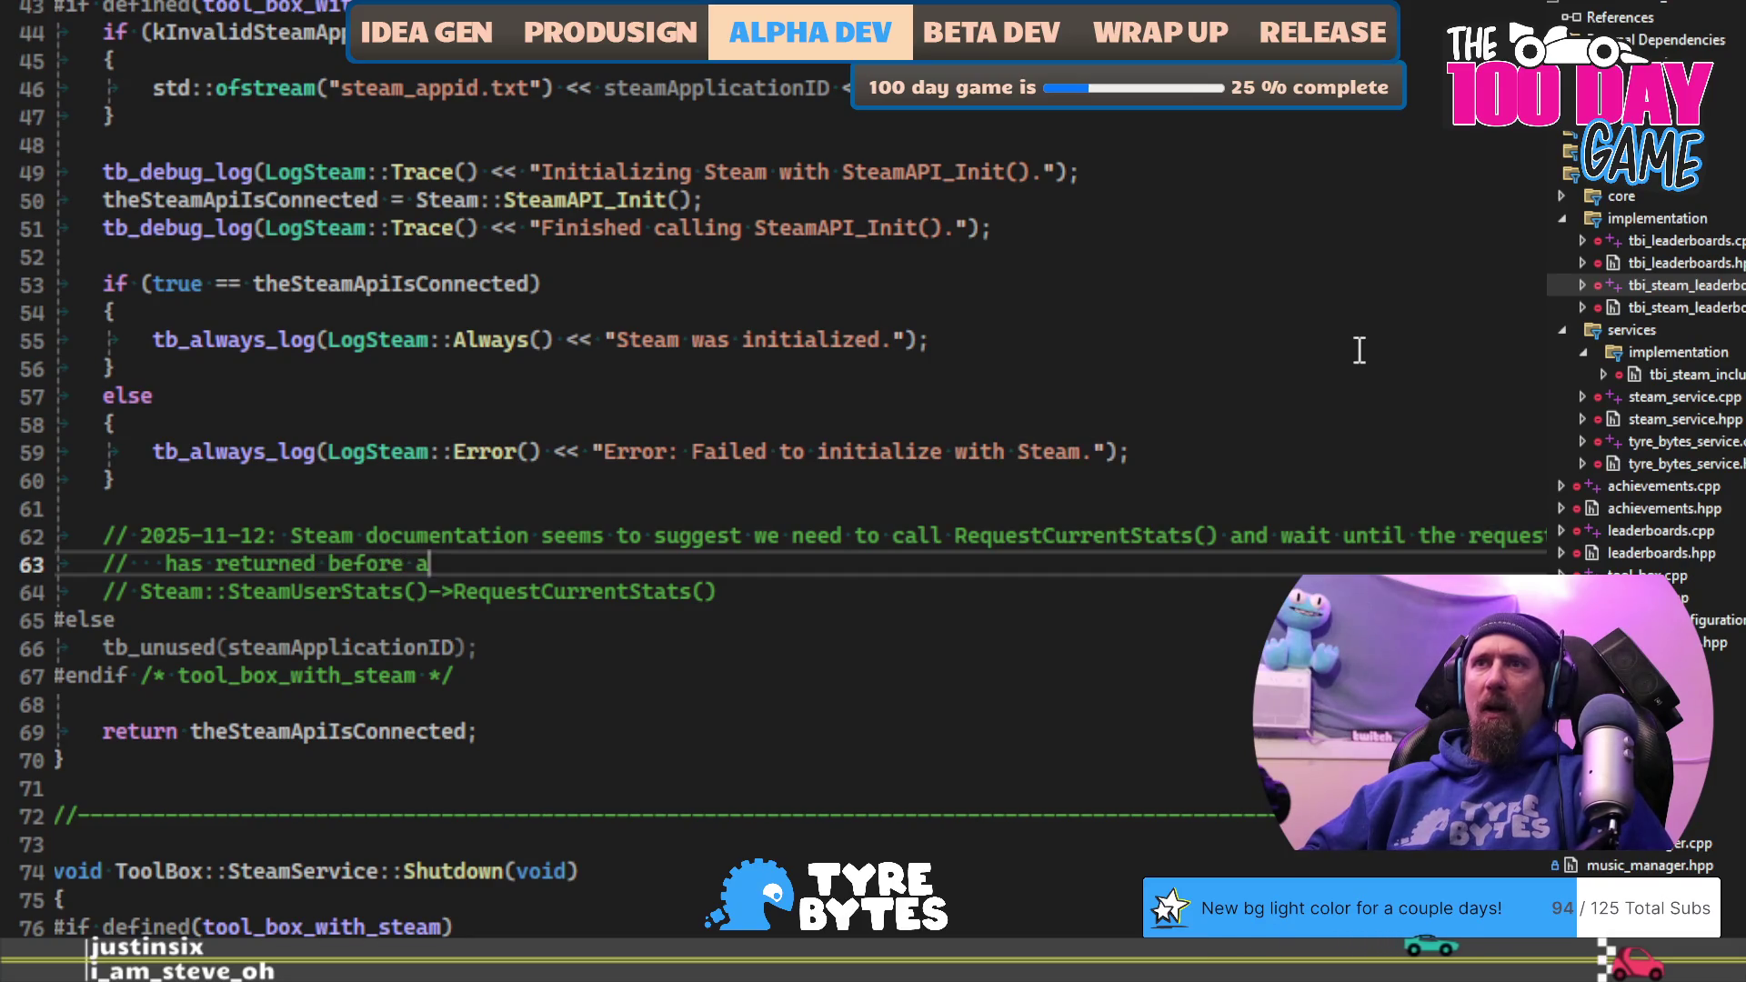
text(calling SetAchievement()
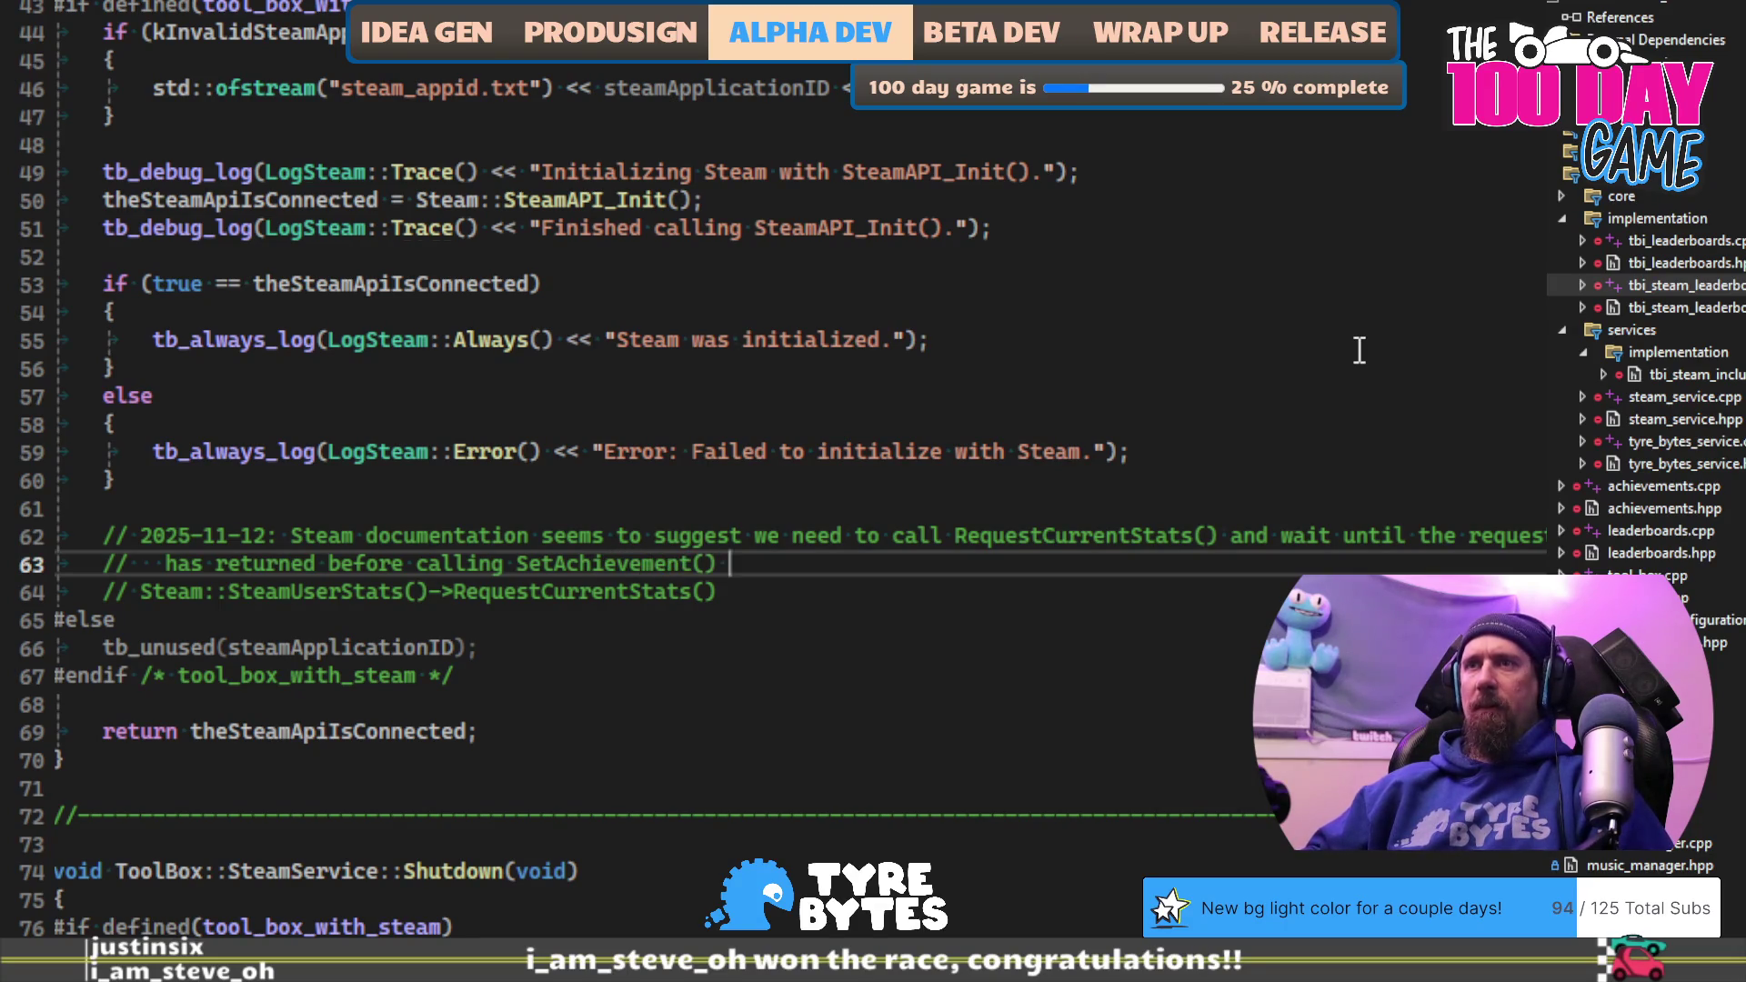
key(BackSpace)
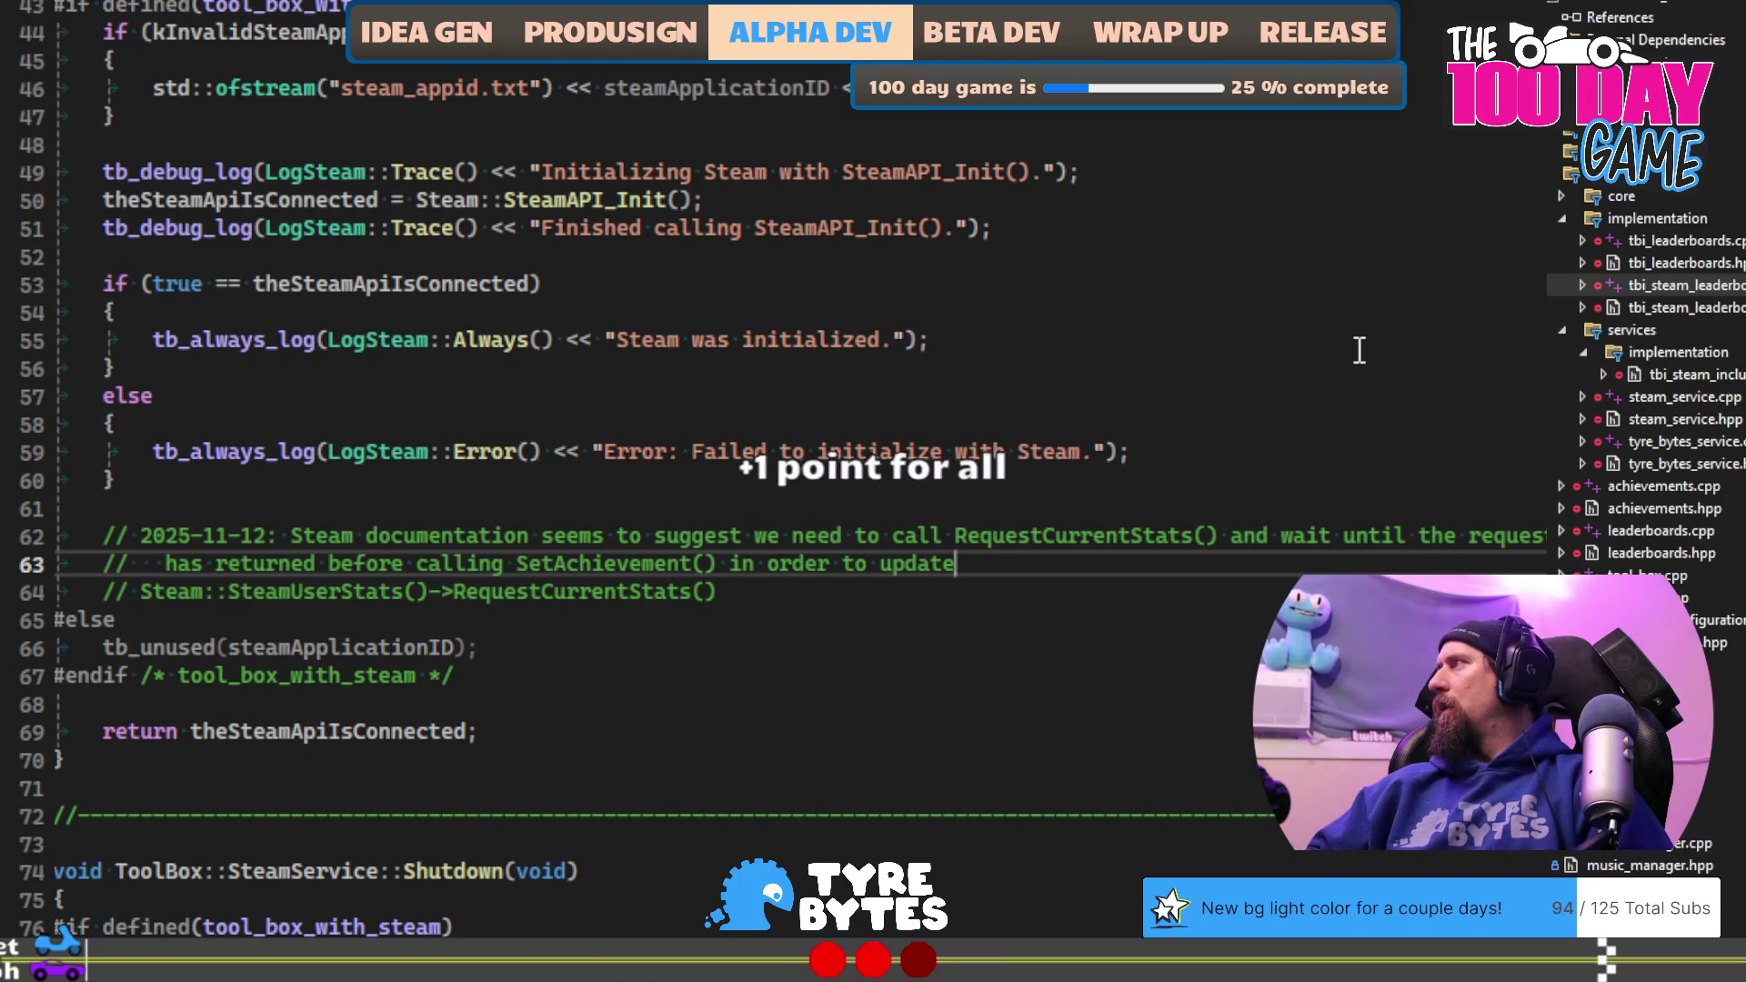
text(the initail stats & achie)
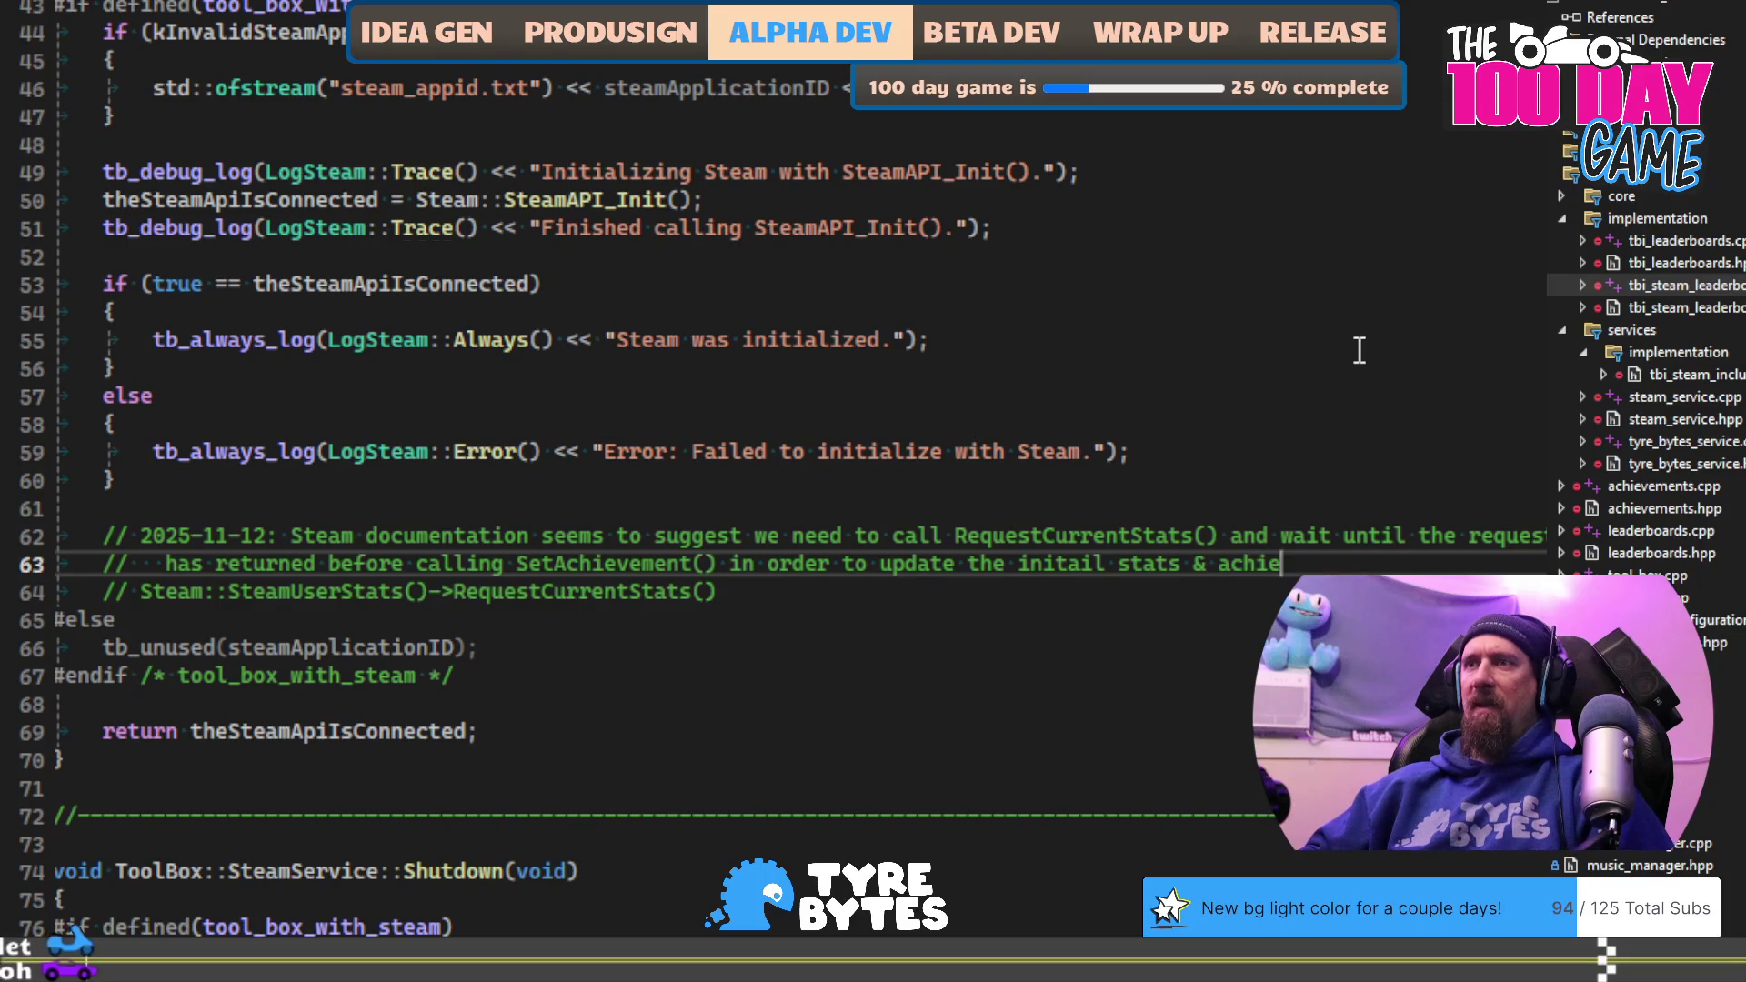
text(vements. )
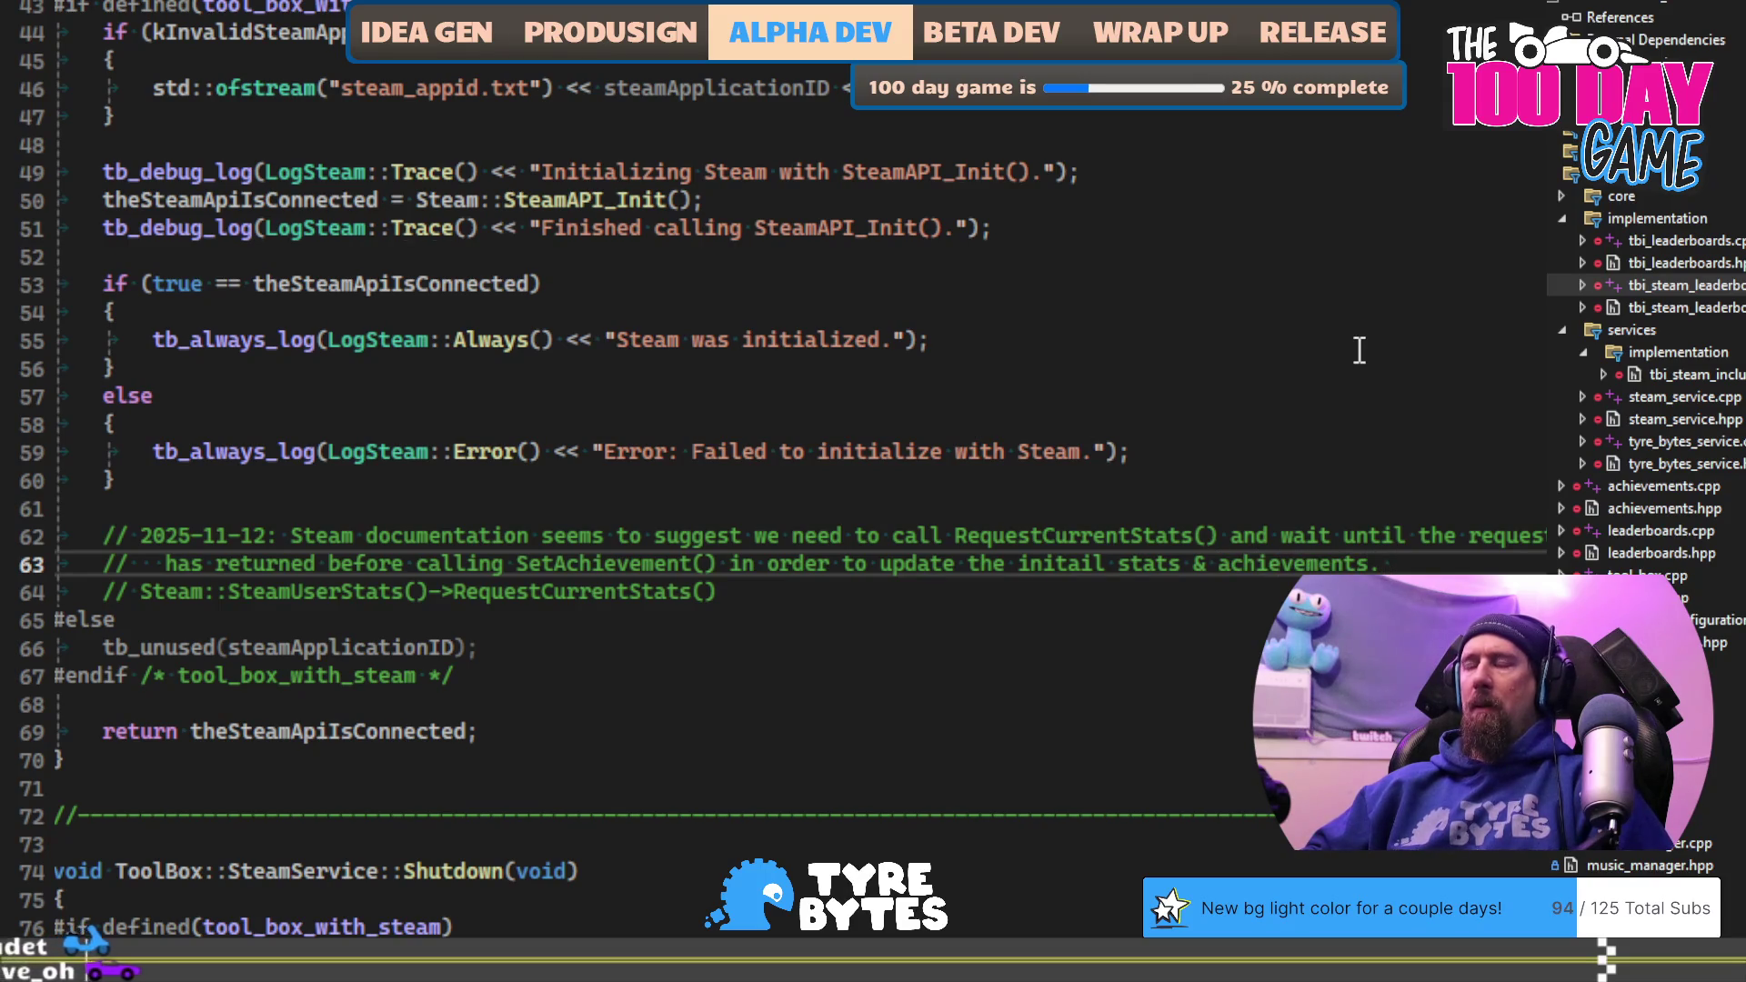
text(realSu)
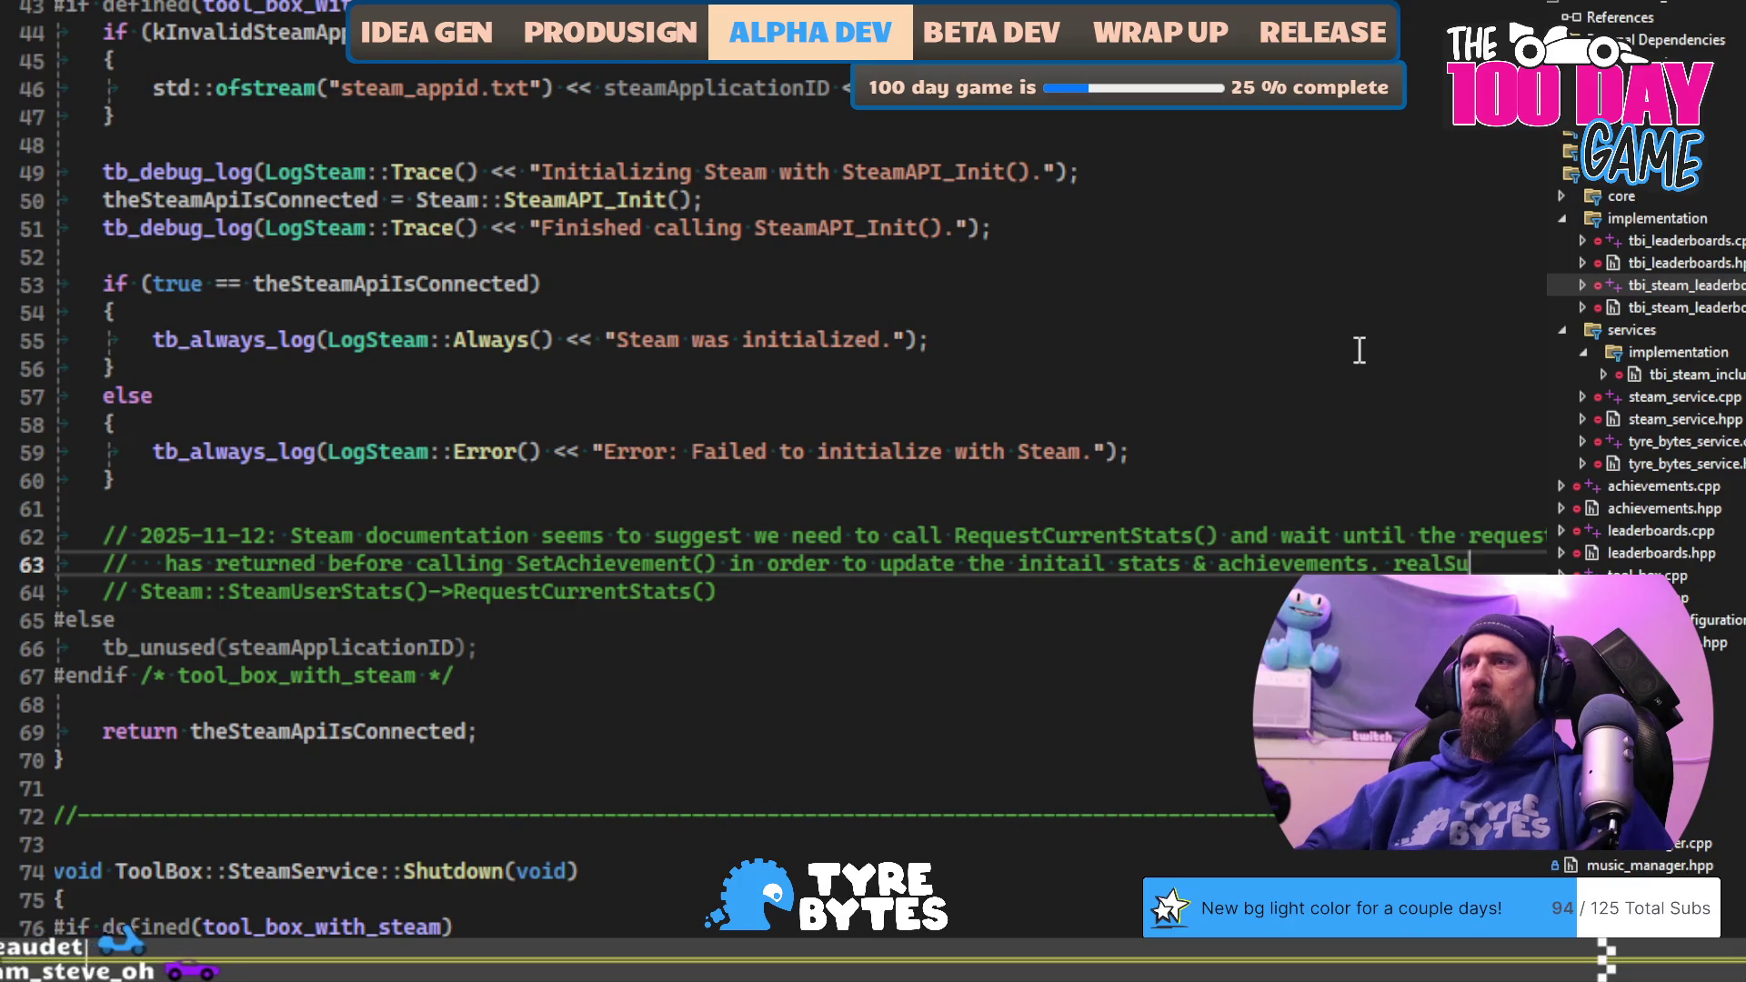
text(perku)
Step: Add a comment line saying the call is no longer necessary per an official notice
key(Return)
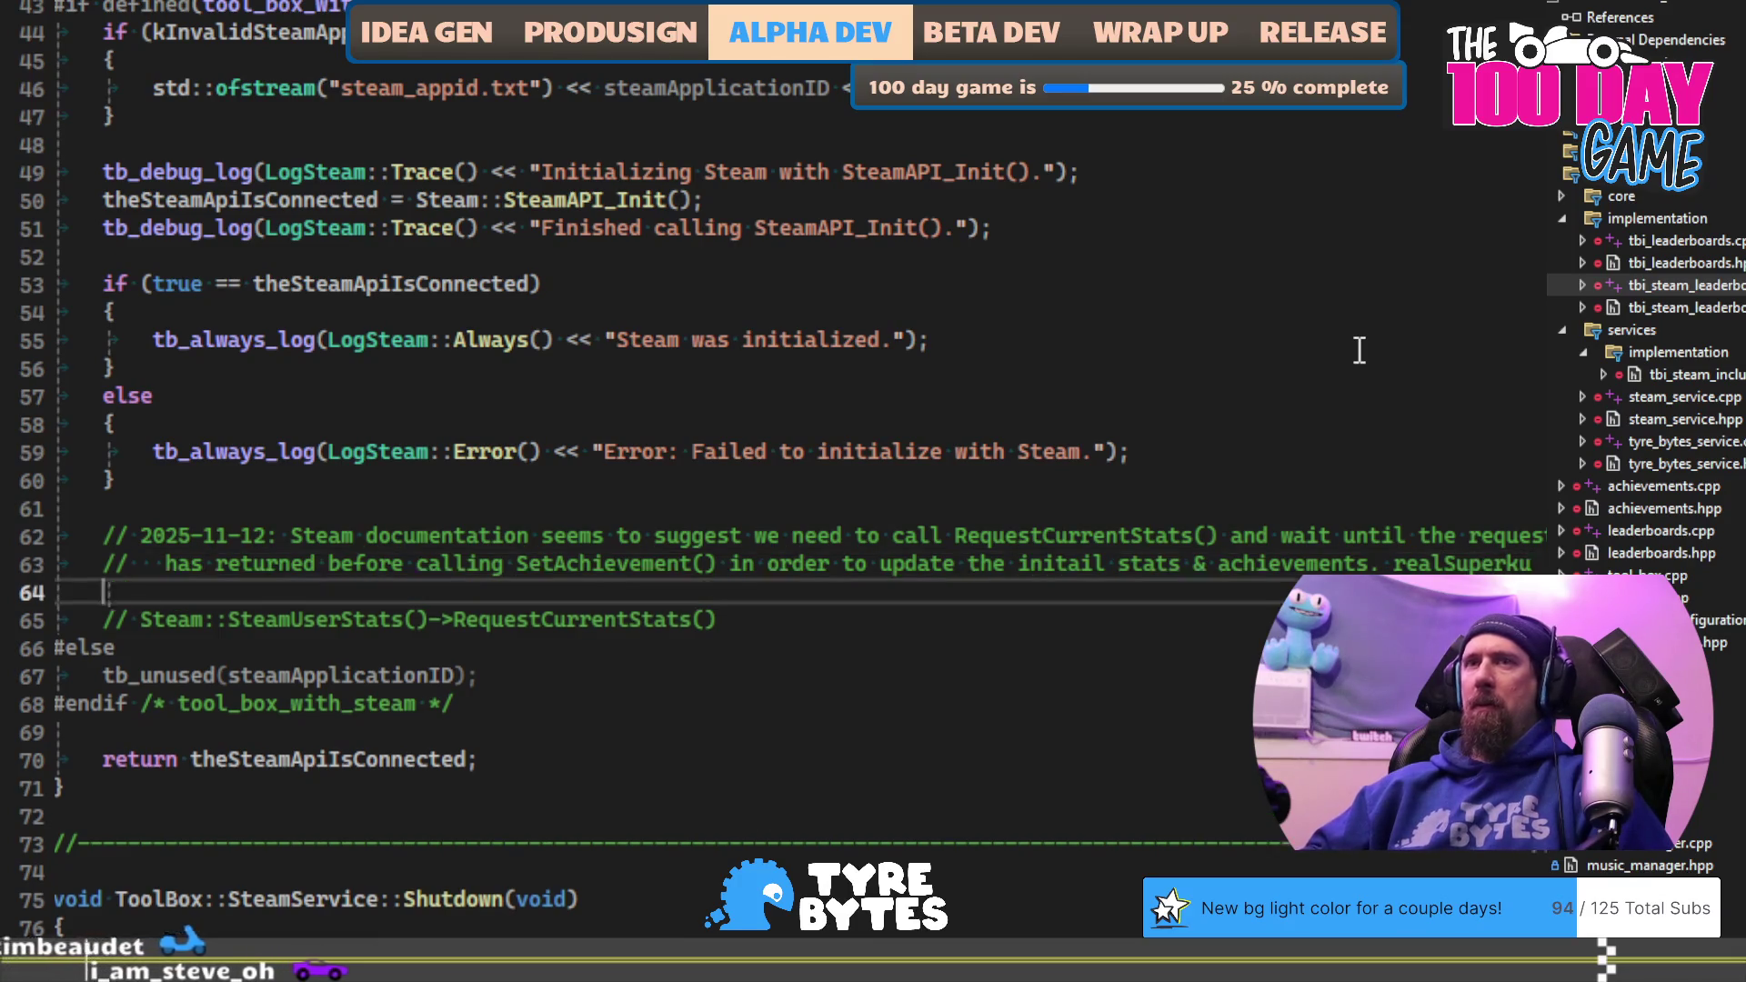
text(//mentione)
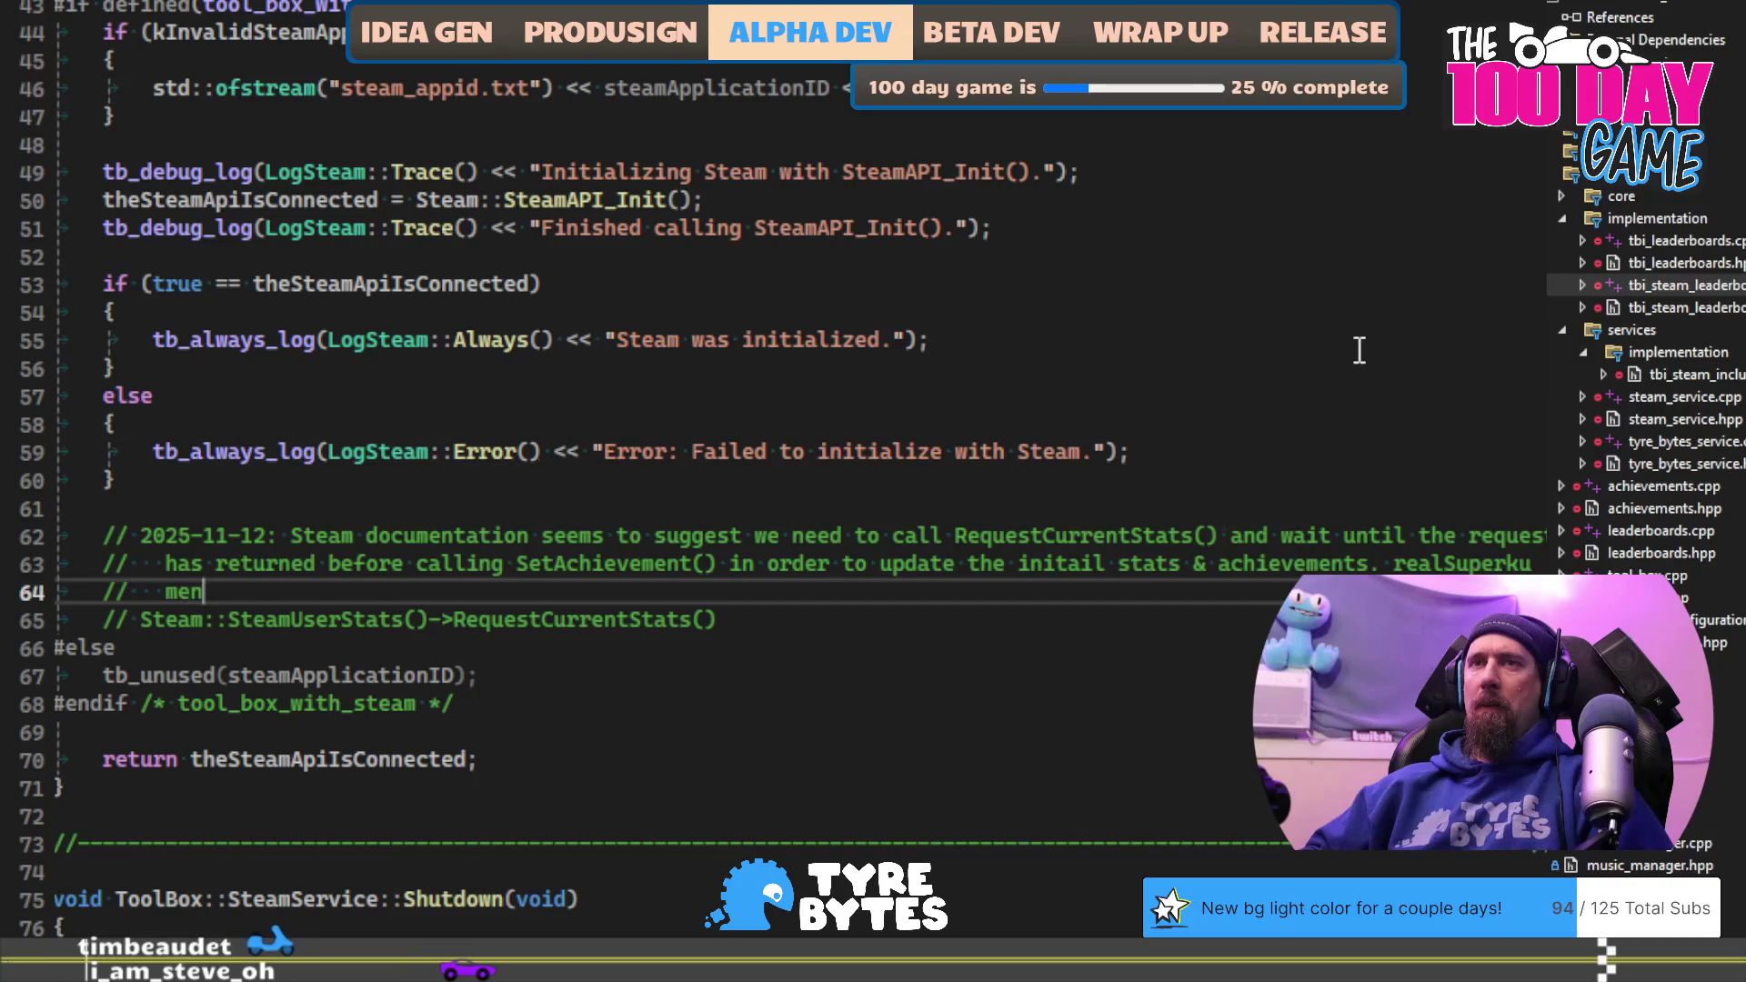
text(d that has b)
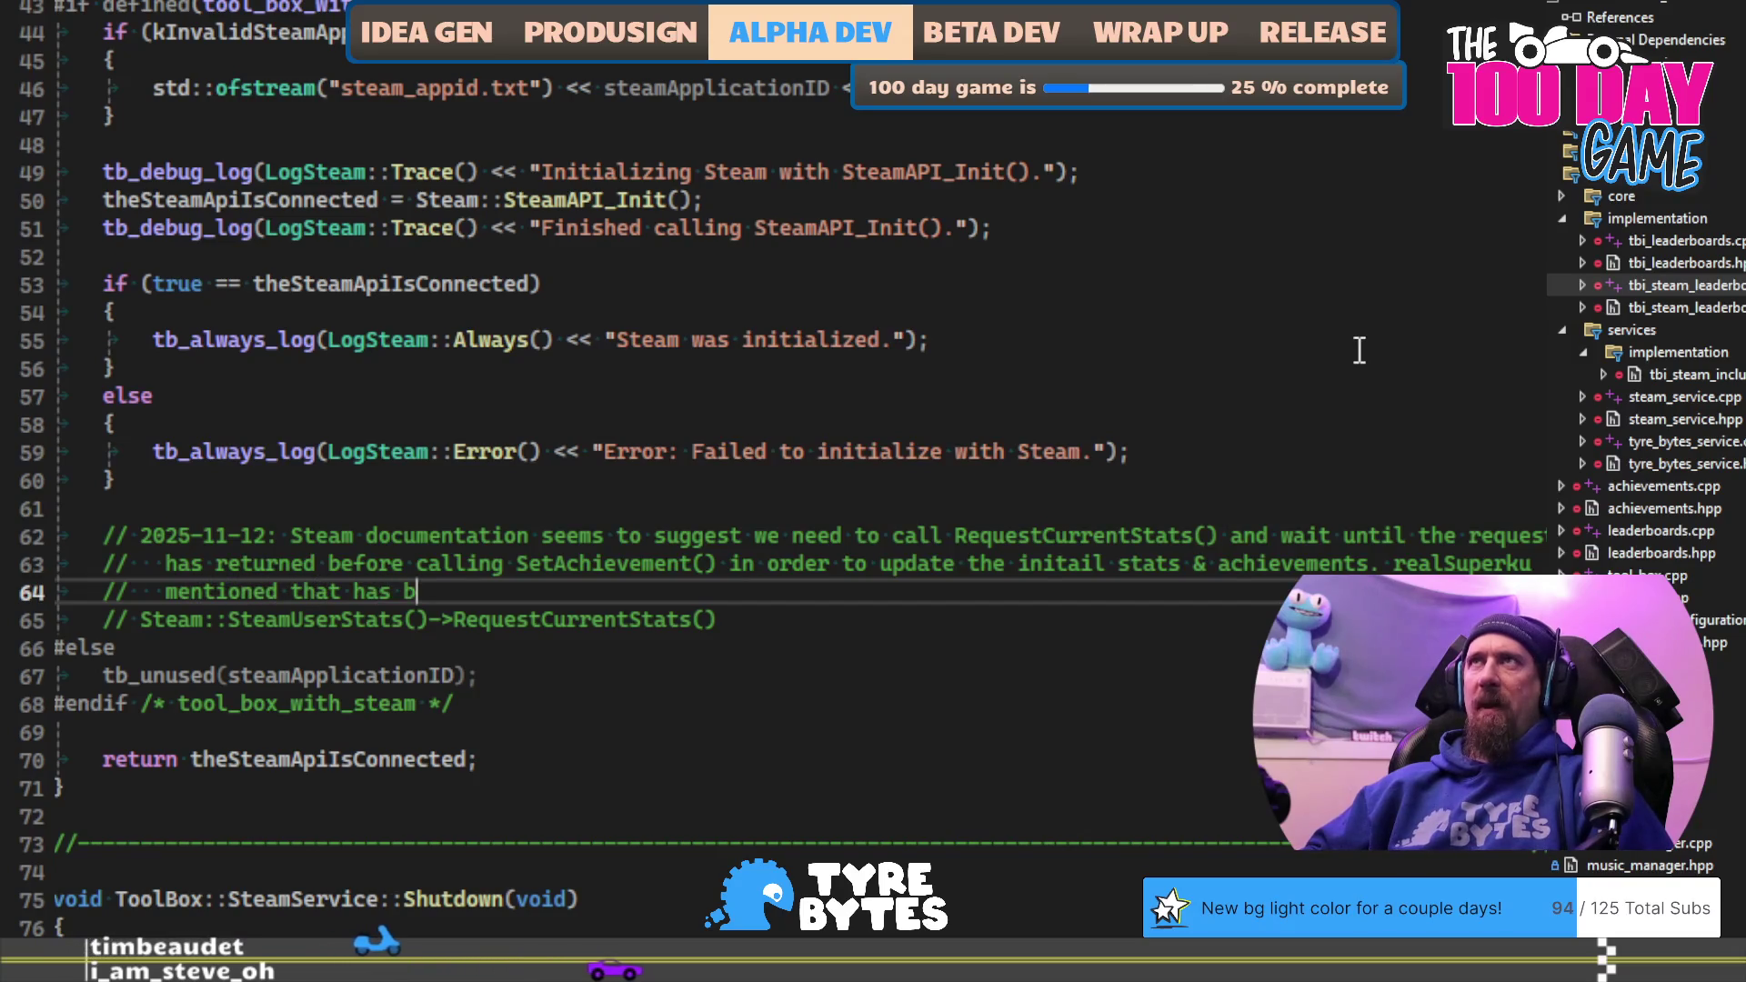
text(een officially)
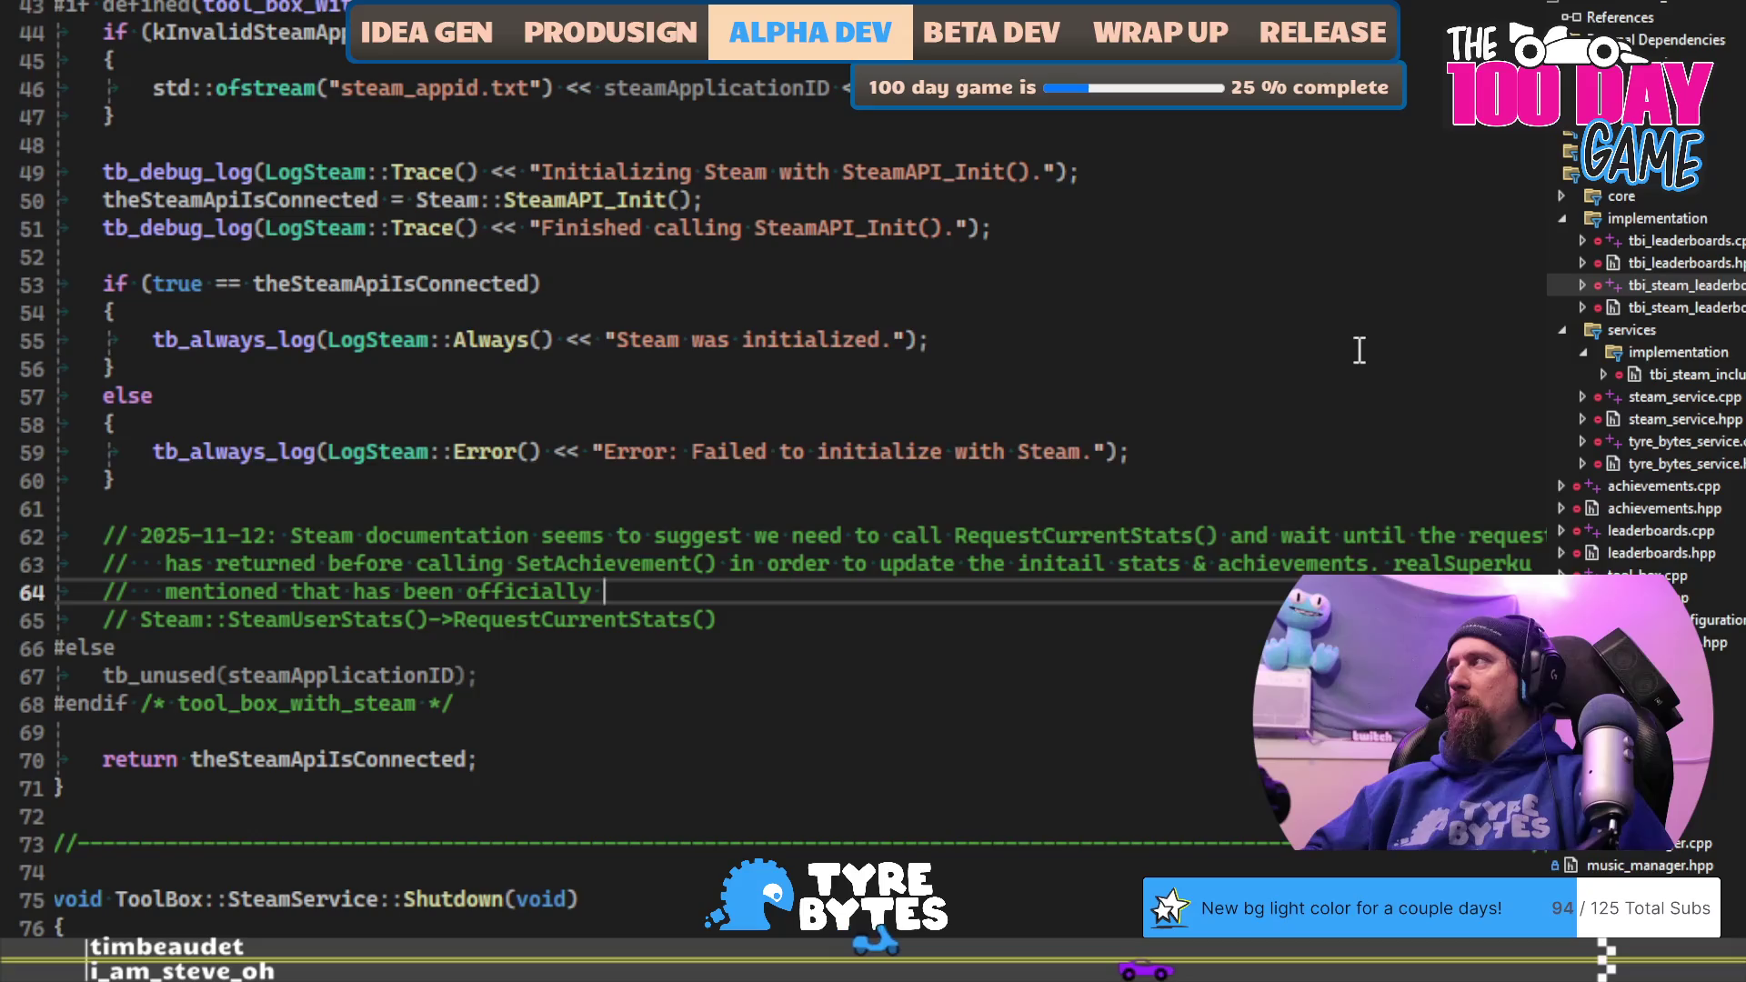
key(ctrl+BackSpace)
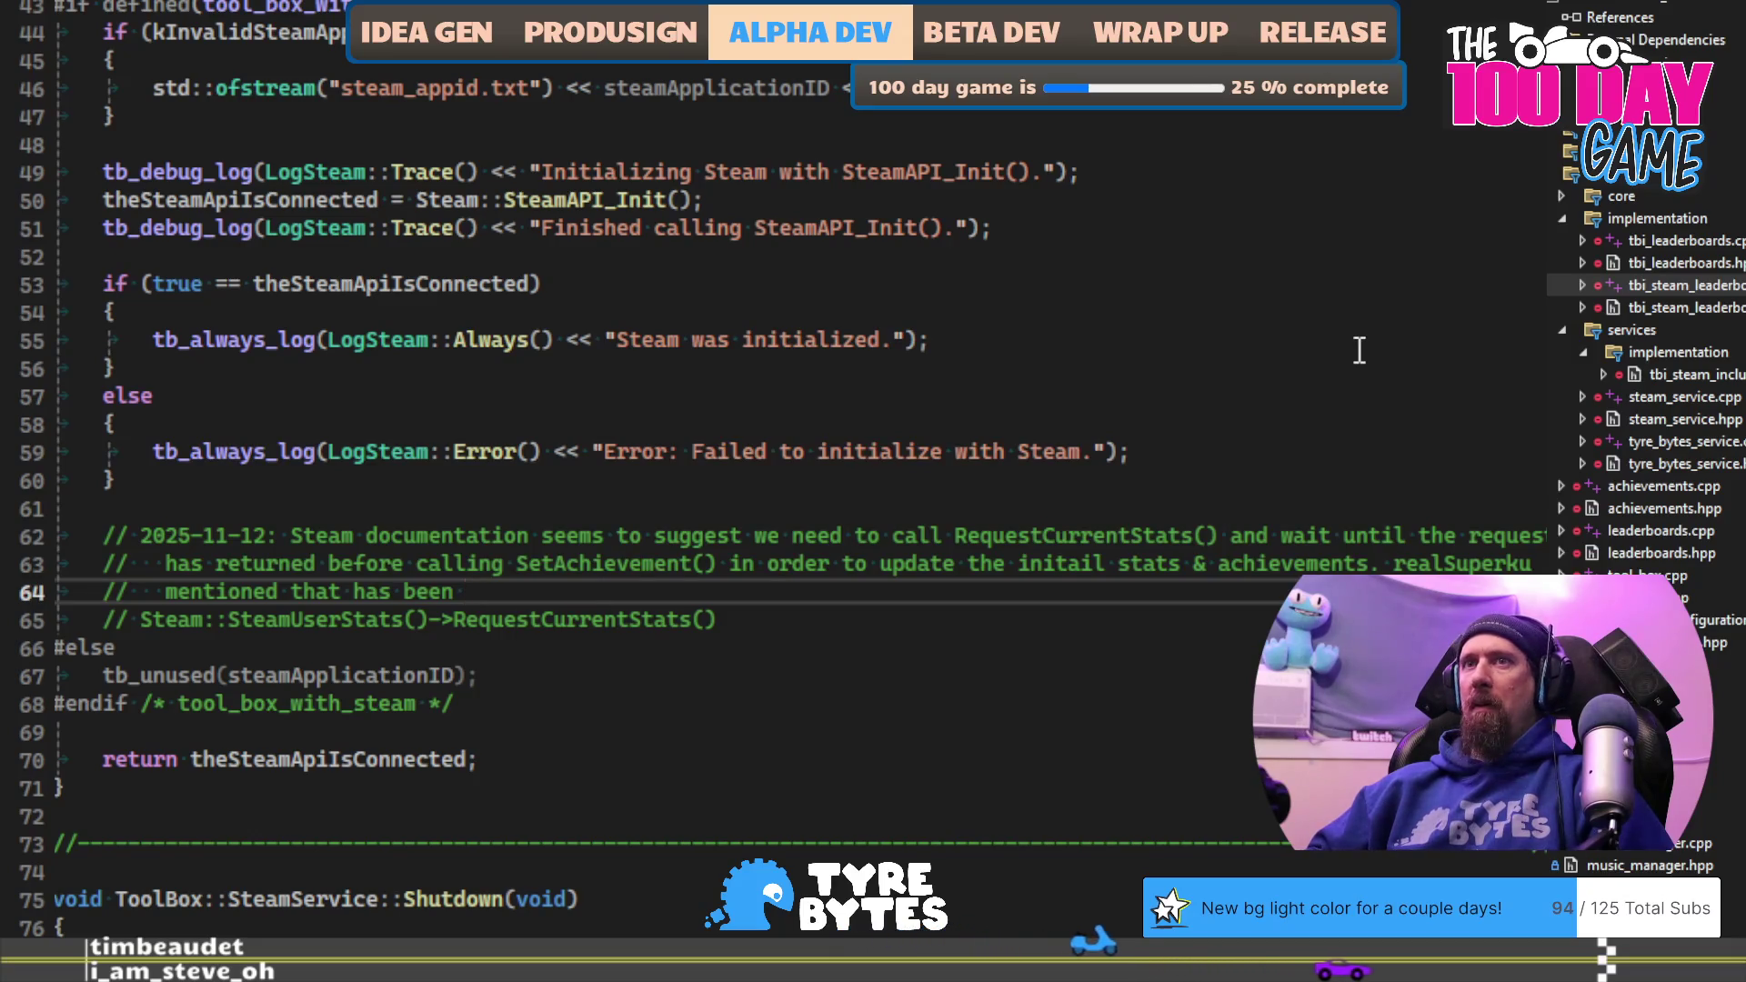
key(ctrl+BackSpace)
key(ctrl+BackSpace)
text(is not longer necessary and this s)
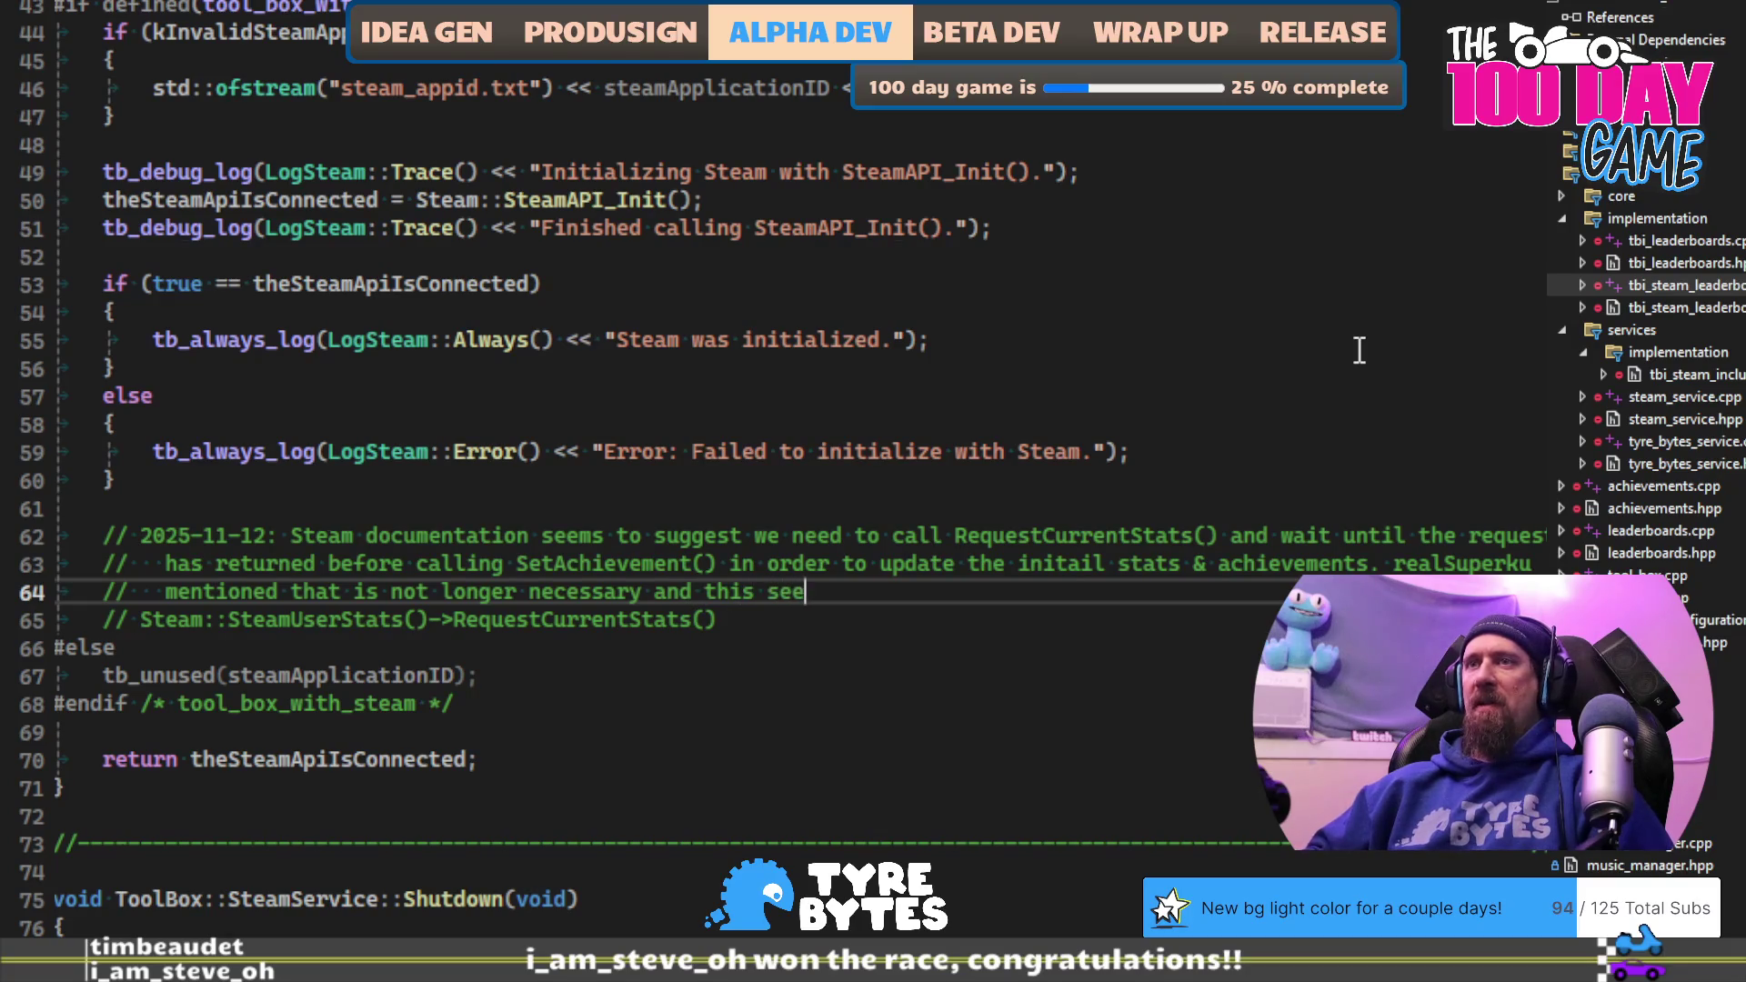
text(to be pretty official)
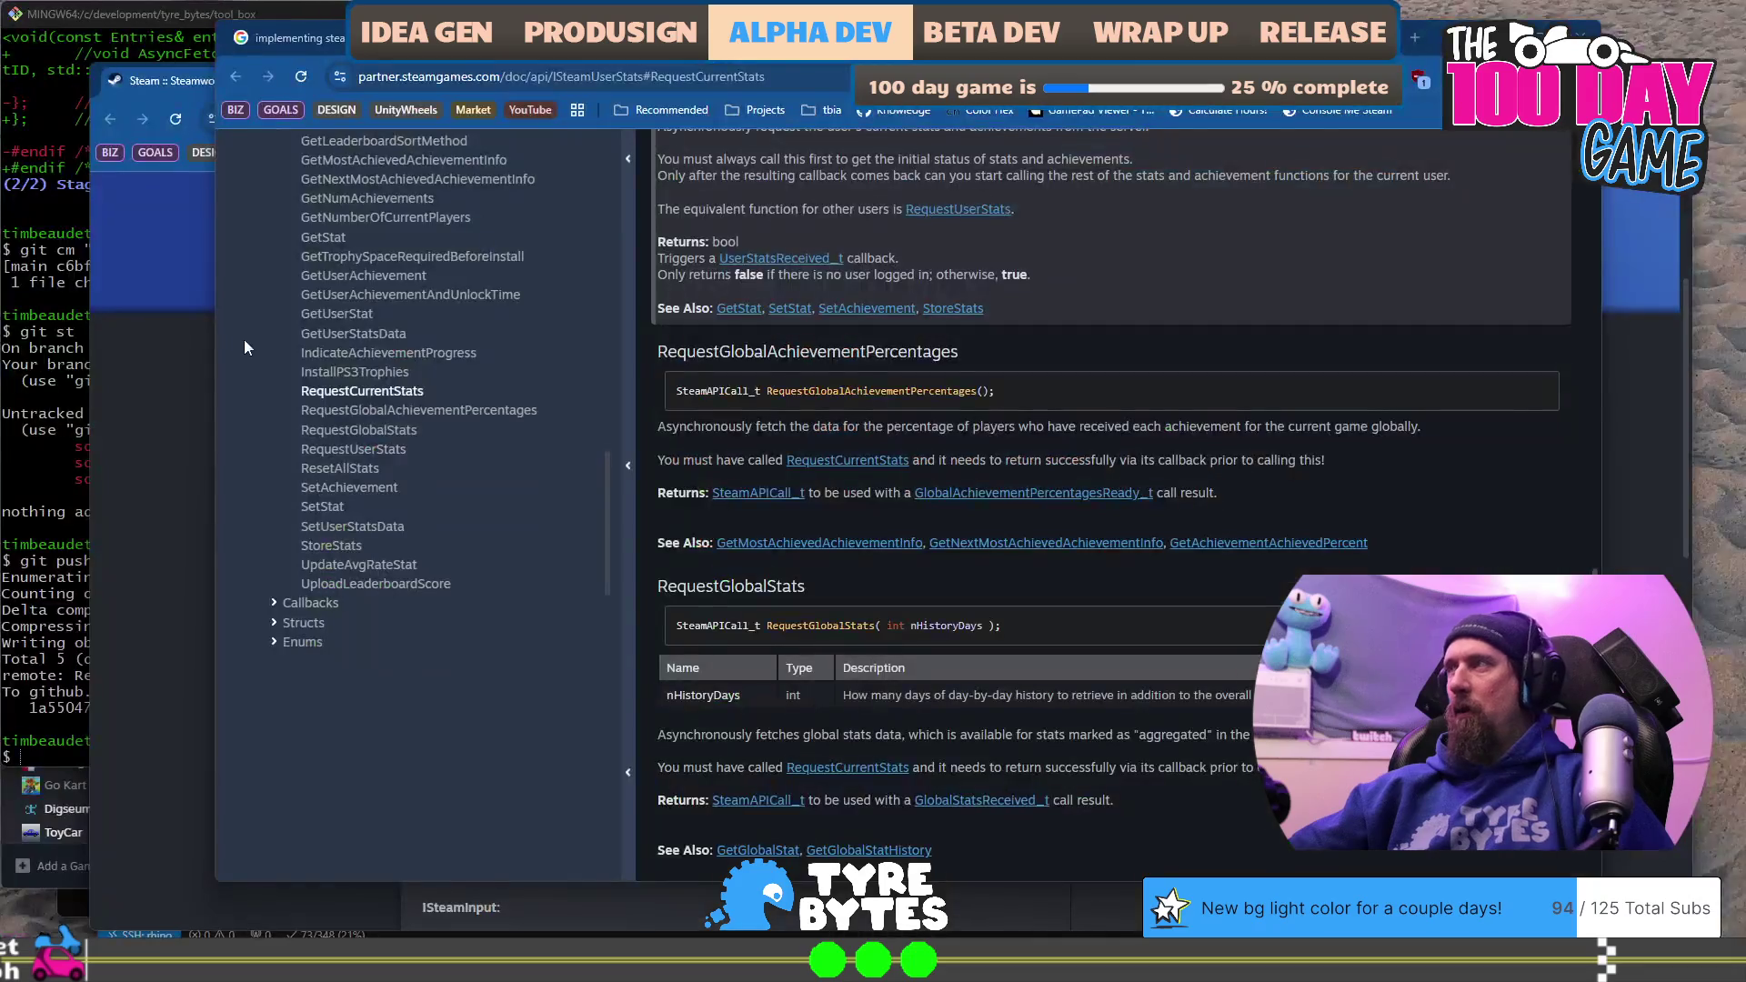
click(176, 392)
key(alt+Tab)
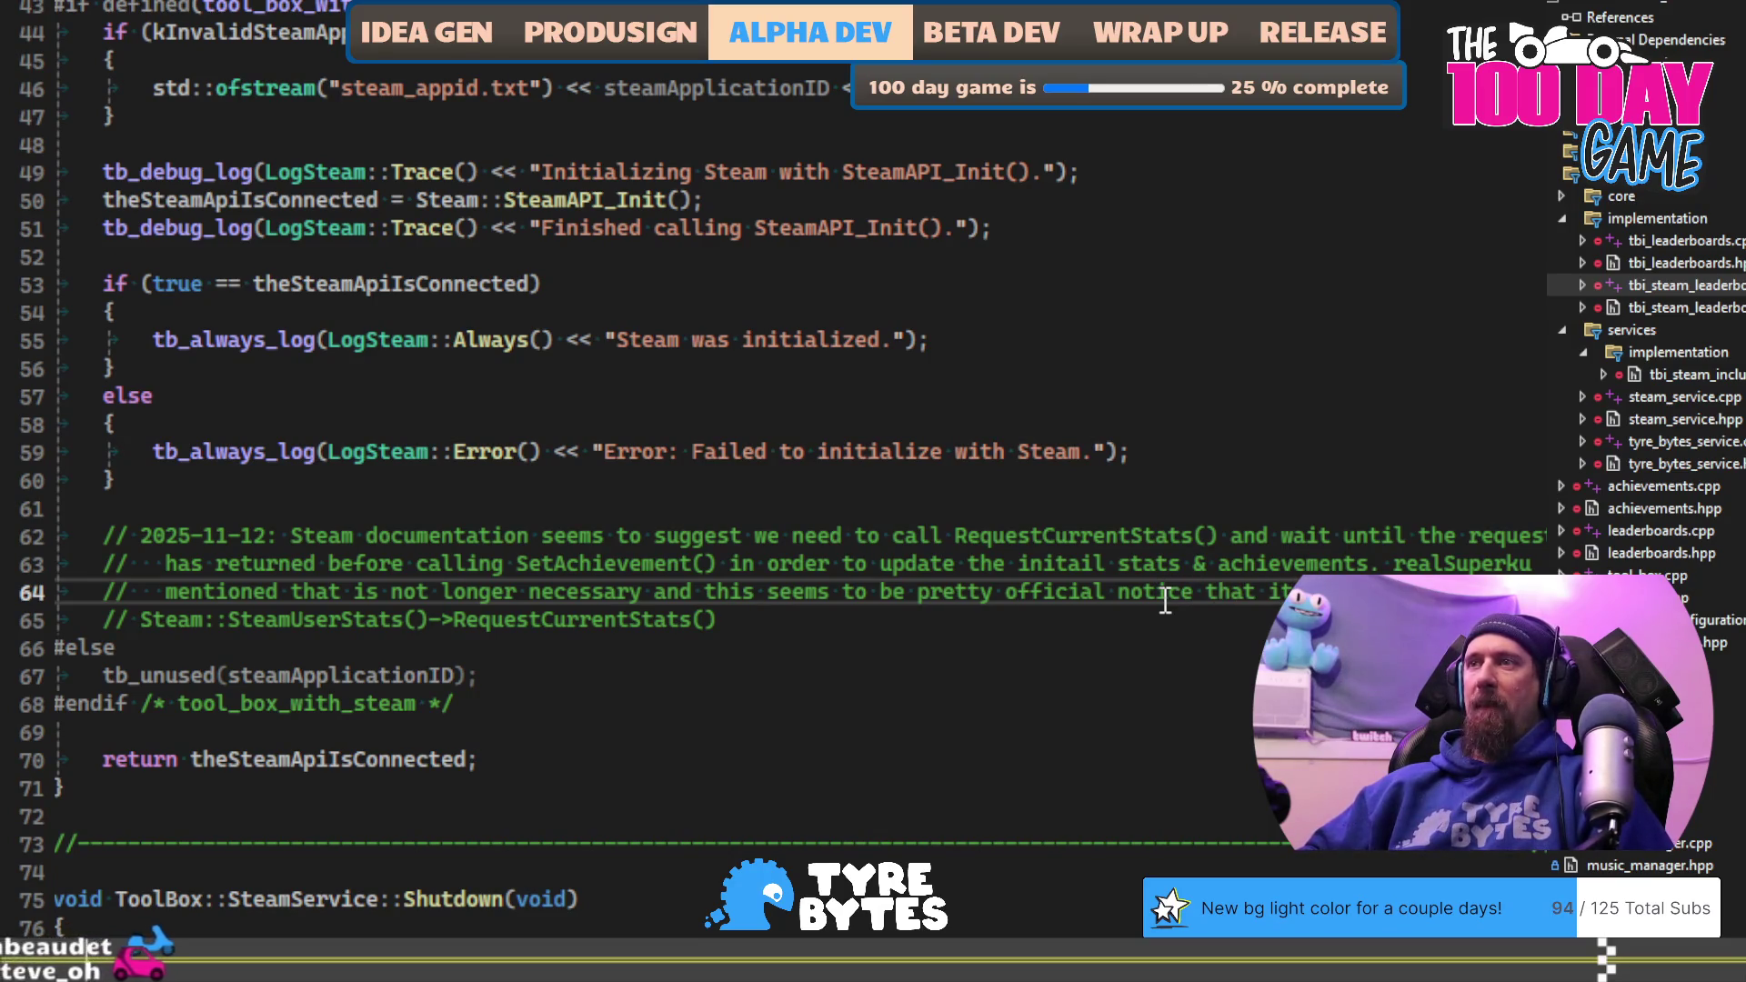
key(Return)
Step: Paste the Steamworks SDK 1.61 announcement URL as a comment line
text(//)
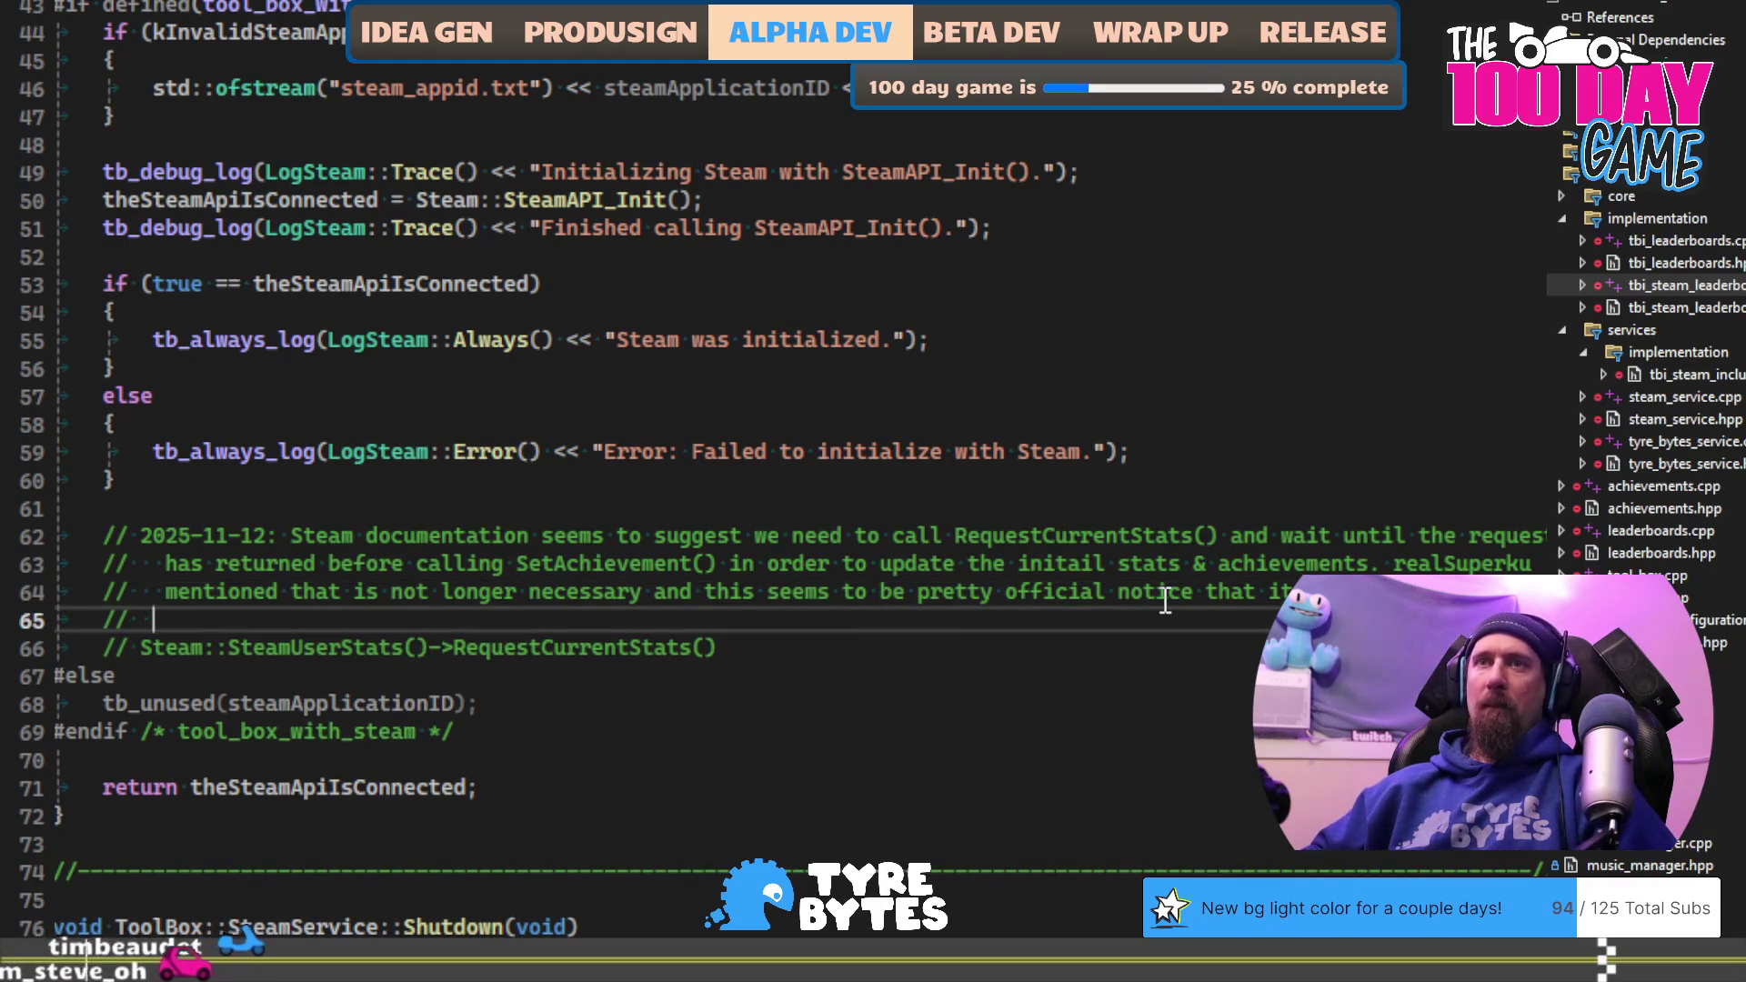
key(ctrl+v)
key(ctrl+z)
key(ctrl+z)
key(alt+Tab)
click(620, 119)
key(ctrl+c)
key(alt+Tab)
key(ctrl+v)
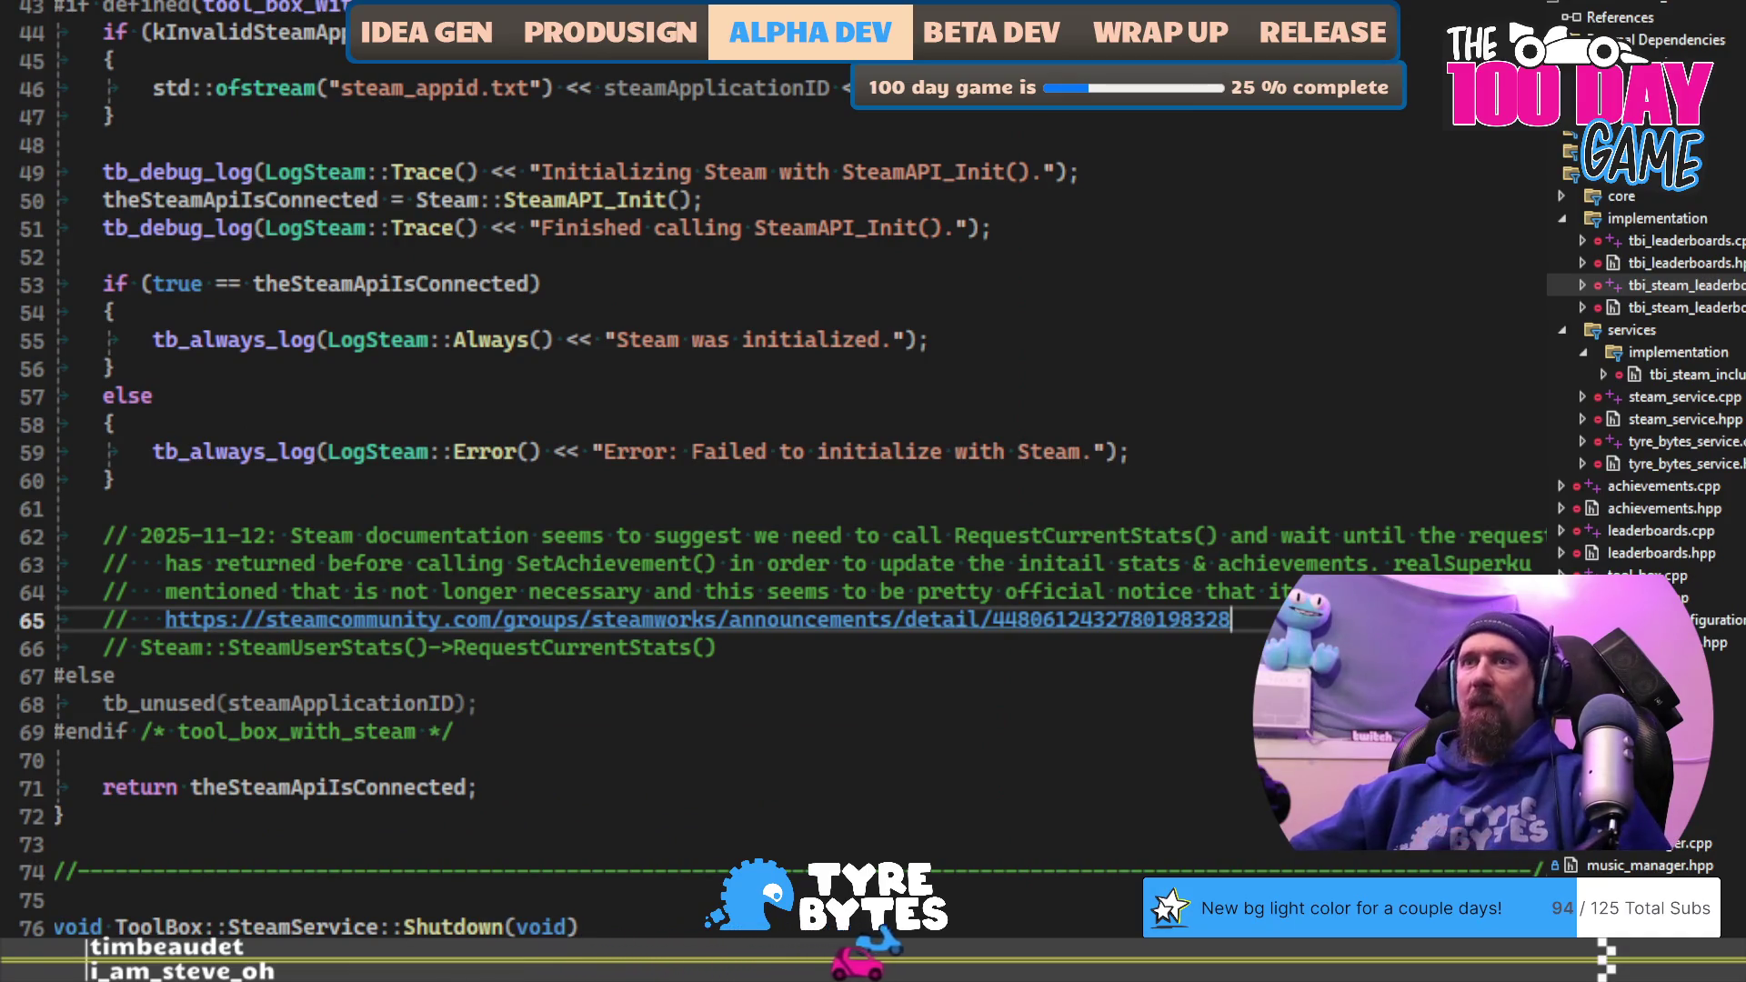
key(Return)
text(//)
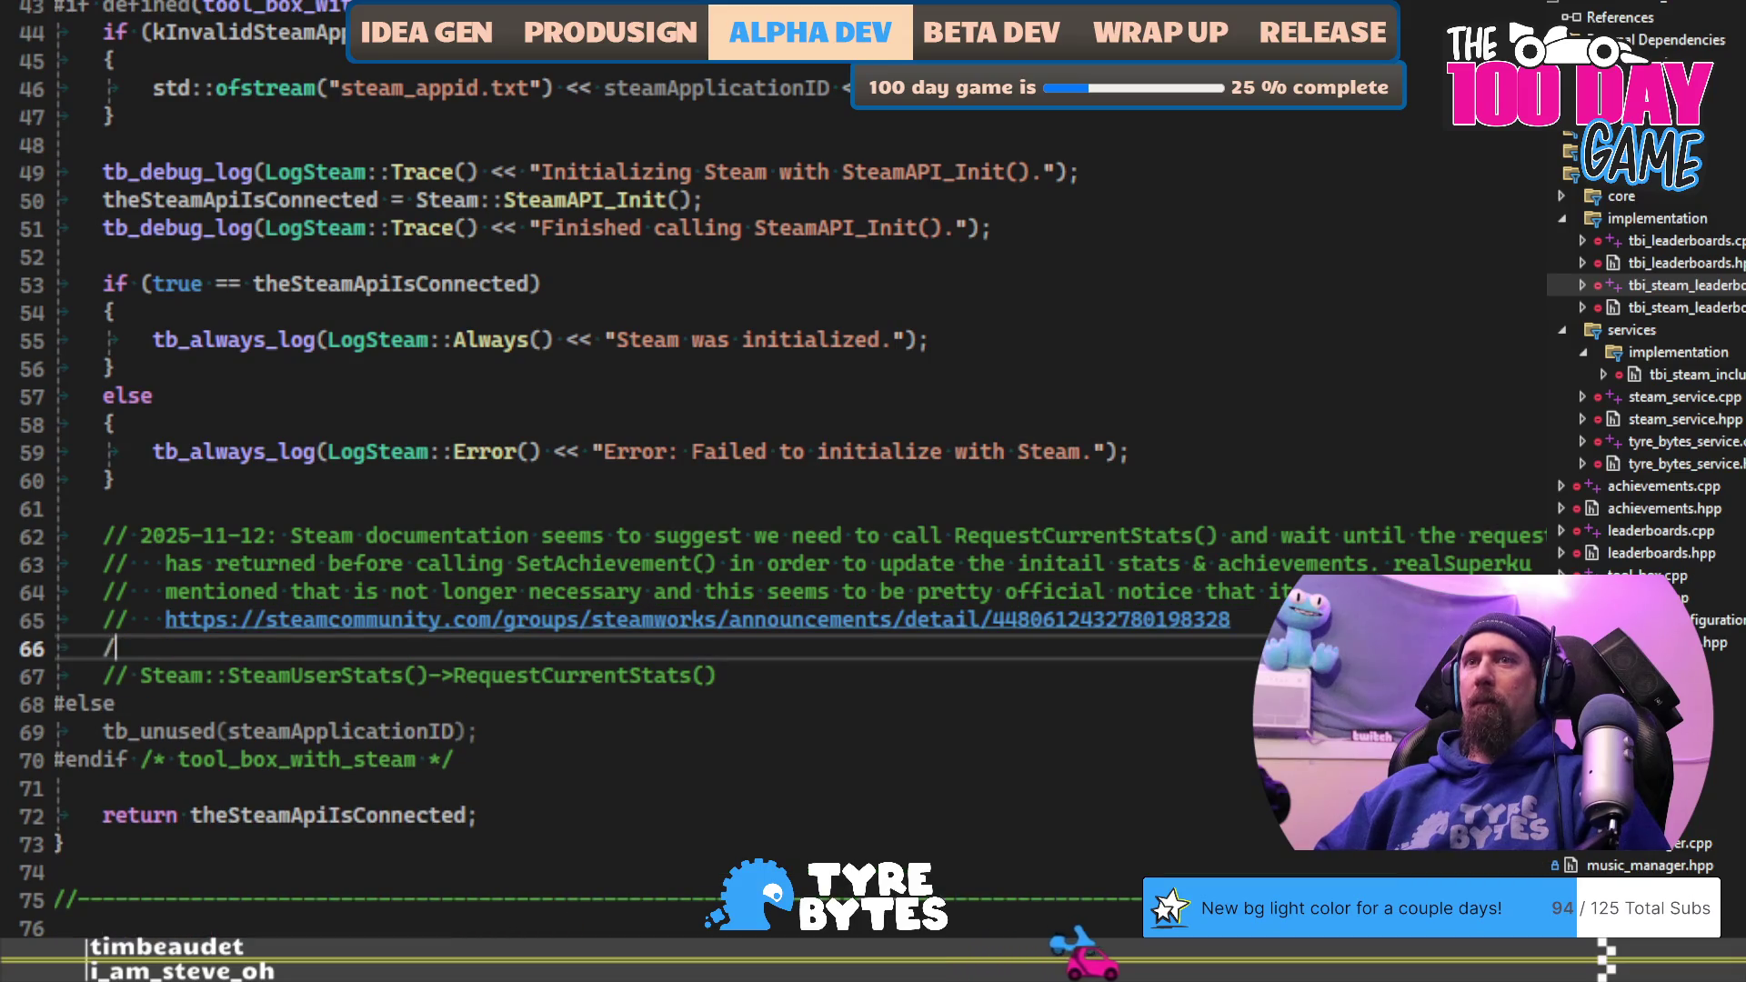
key(BackSpace)
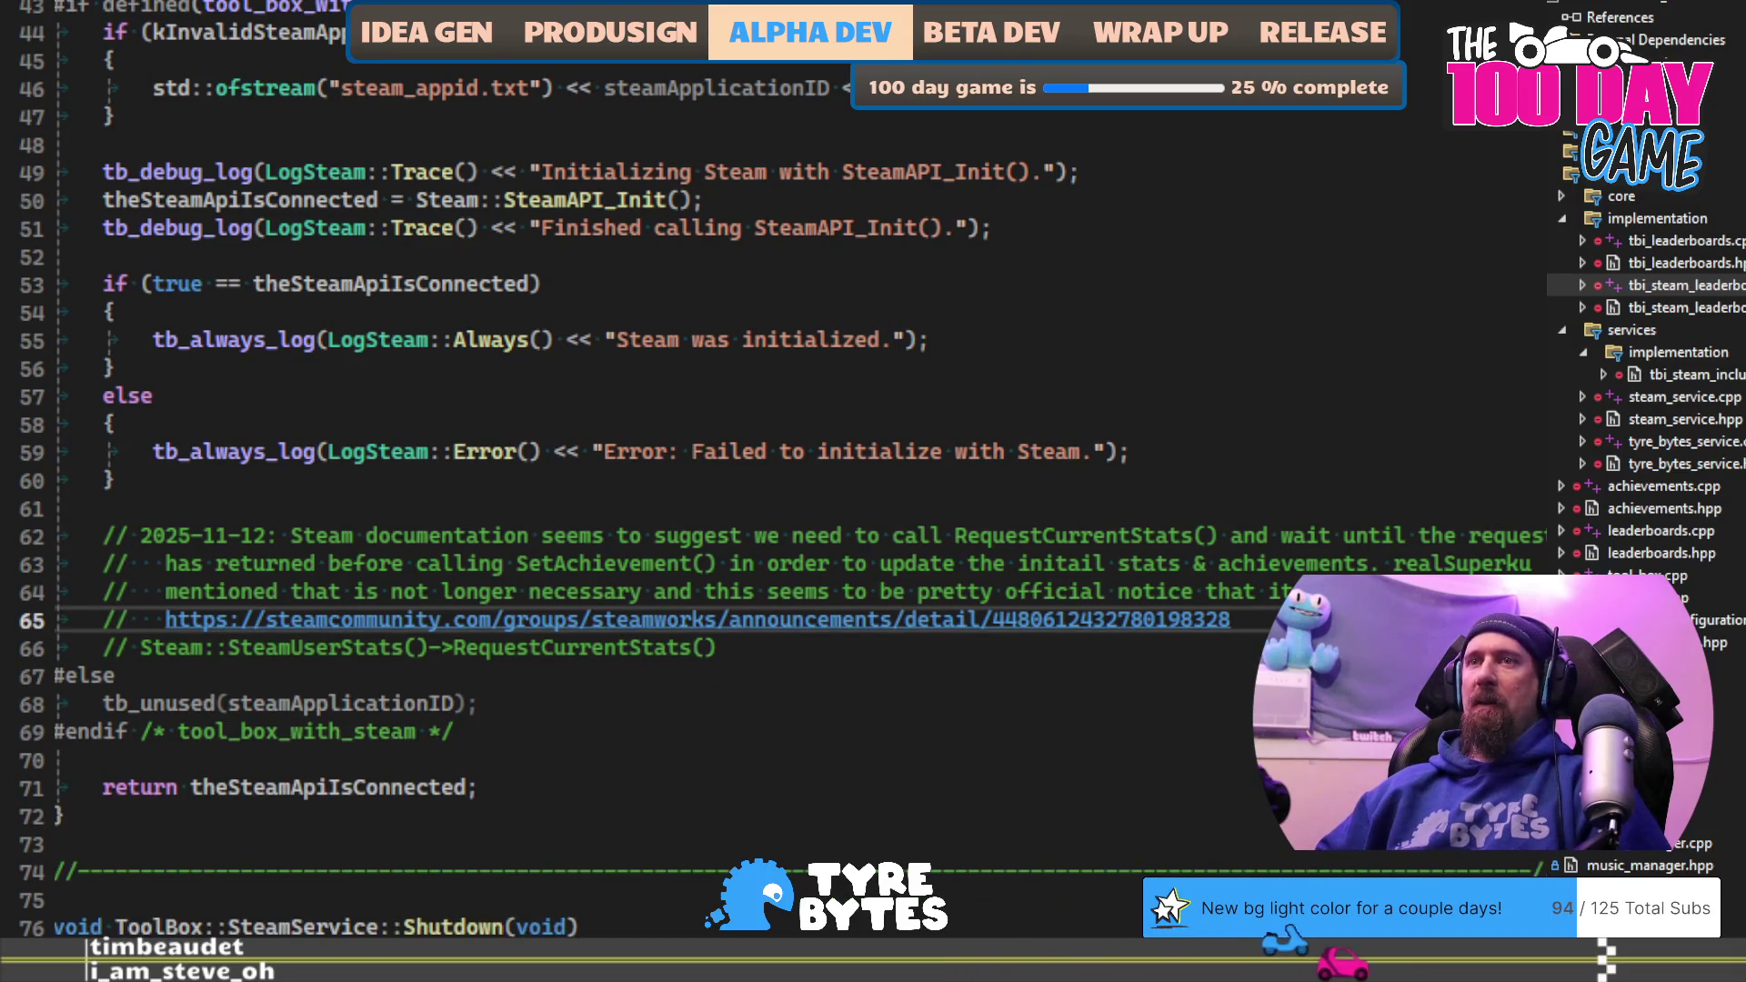
Step: Add the comment 'If we ever find anything odd with Achievements it might be worth calling this and waiting'
key(Return)
key(Return)
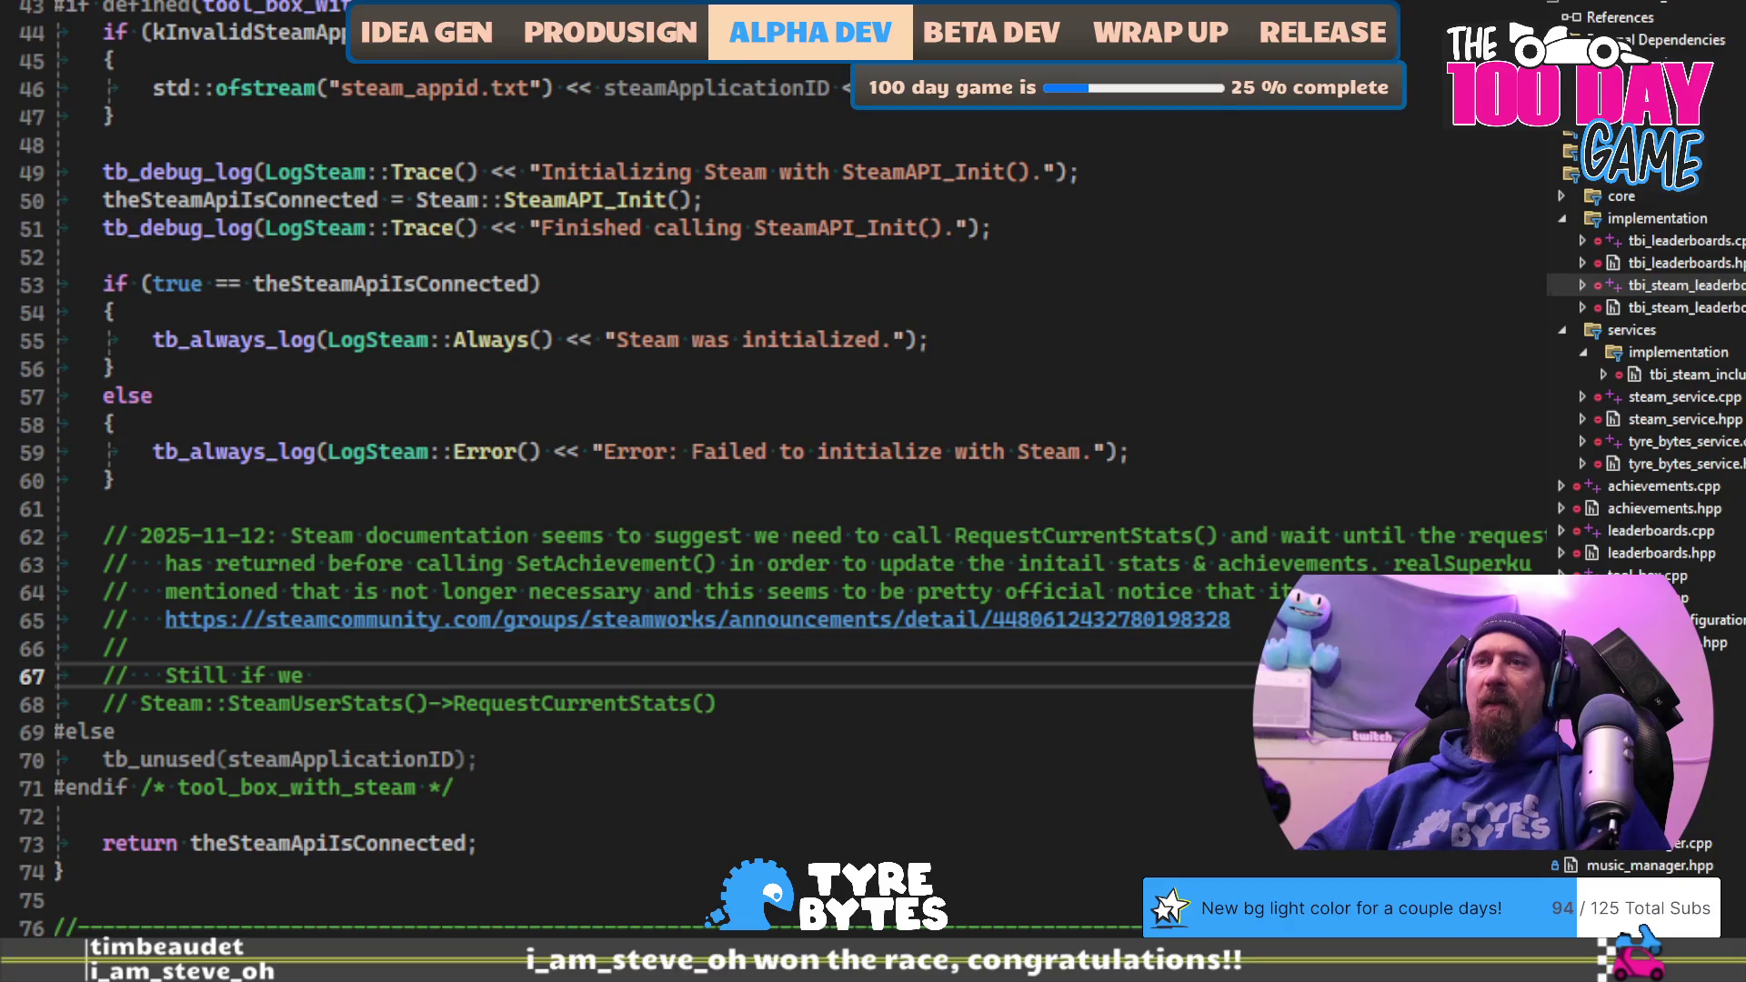
text( find anything odd)
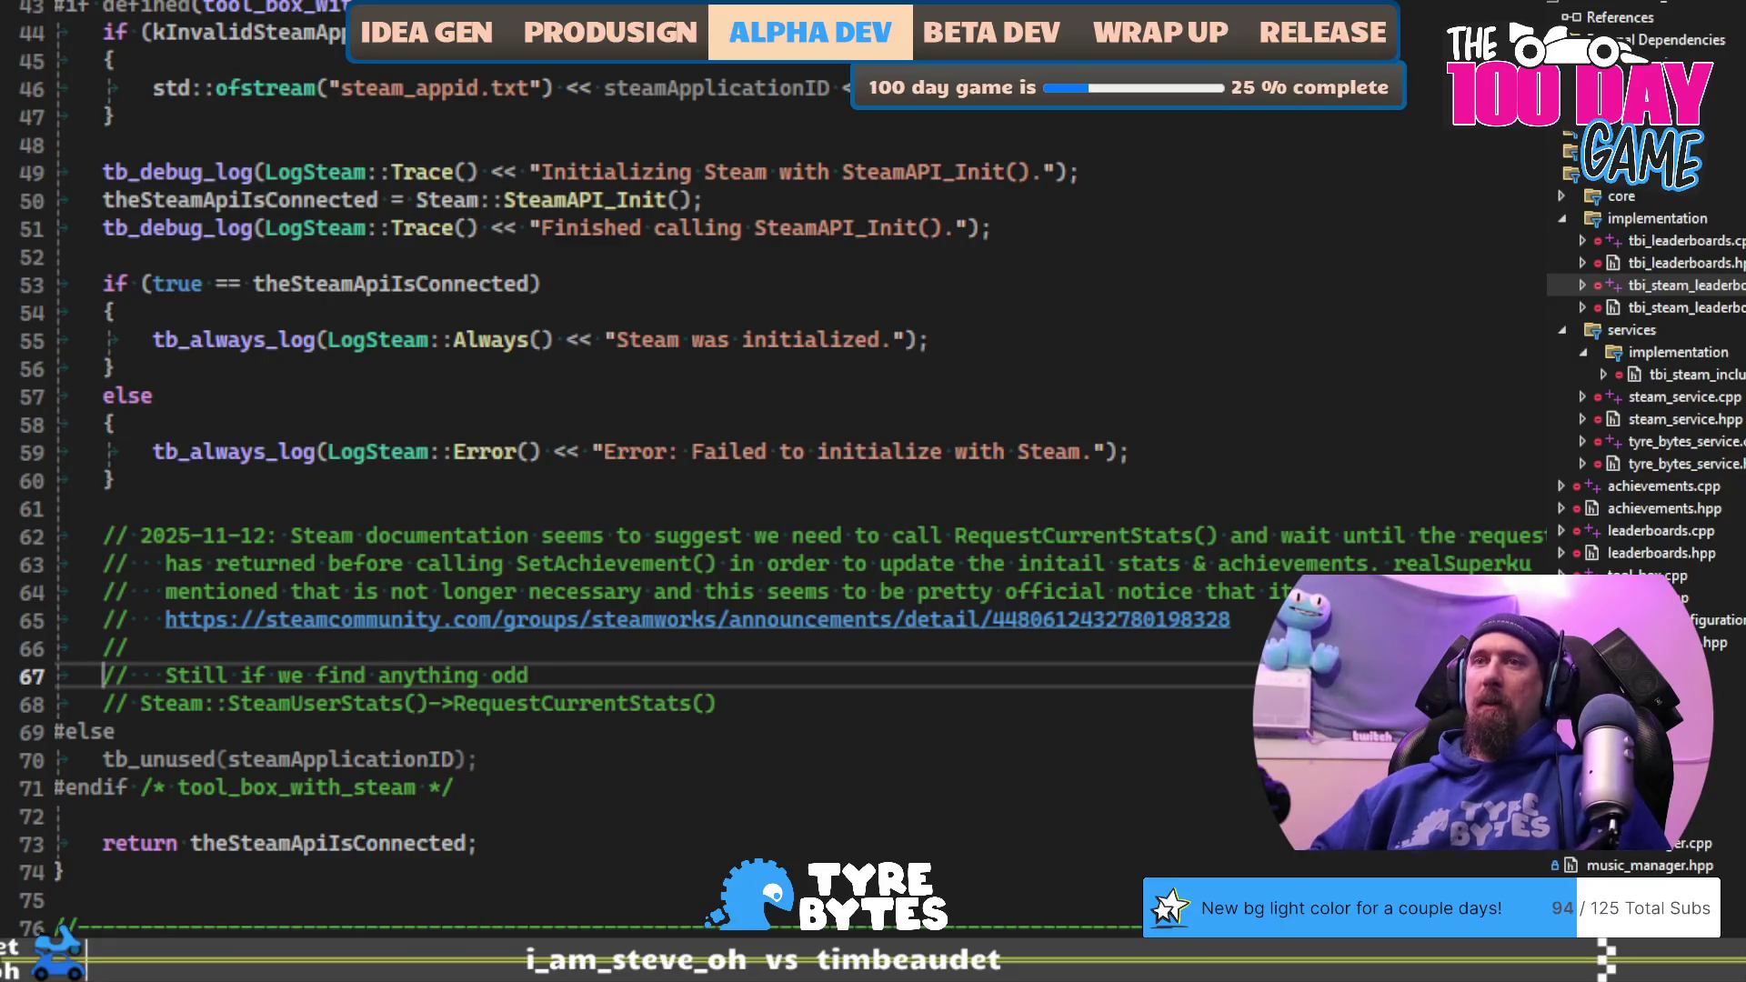
key(ctrl+shift+Right)
key(BackSpace)
key(Delete)
text(I)
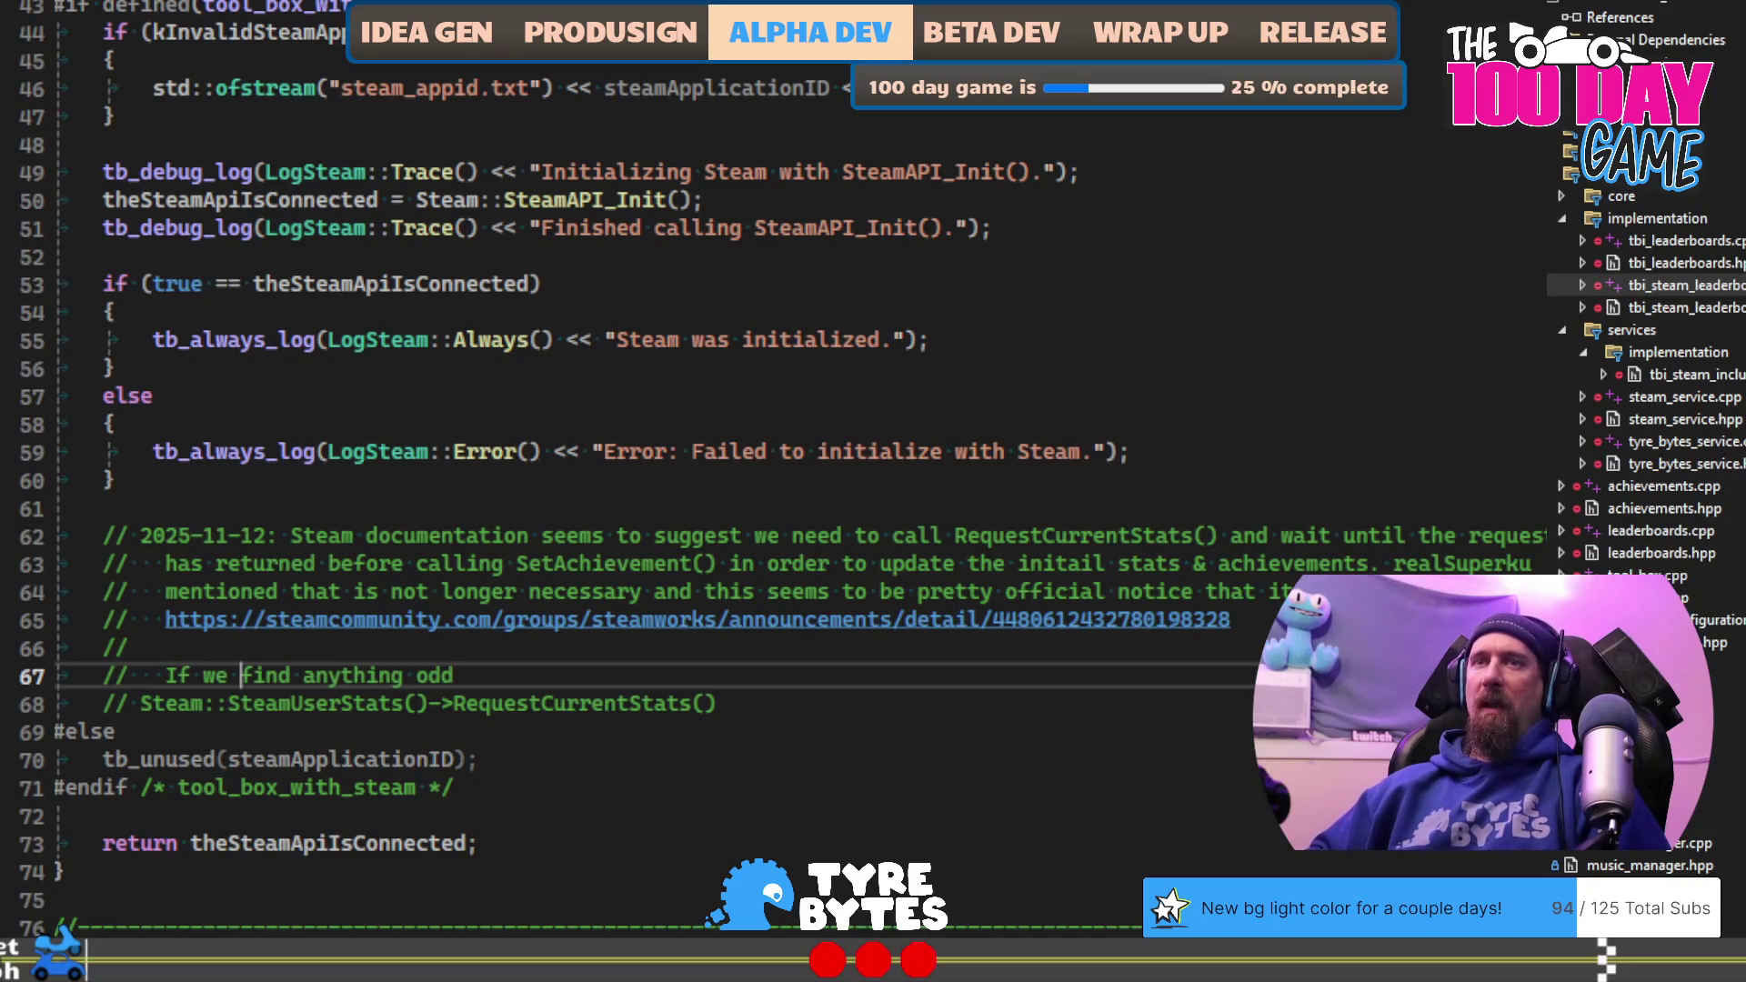
click(242, 676)
text(ever )
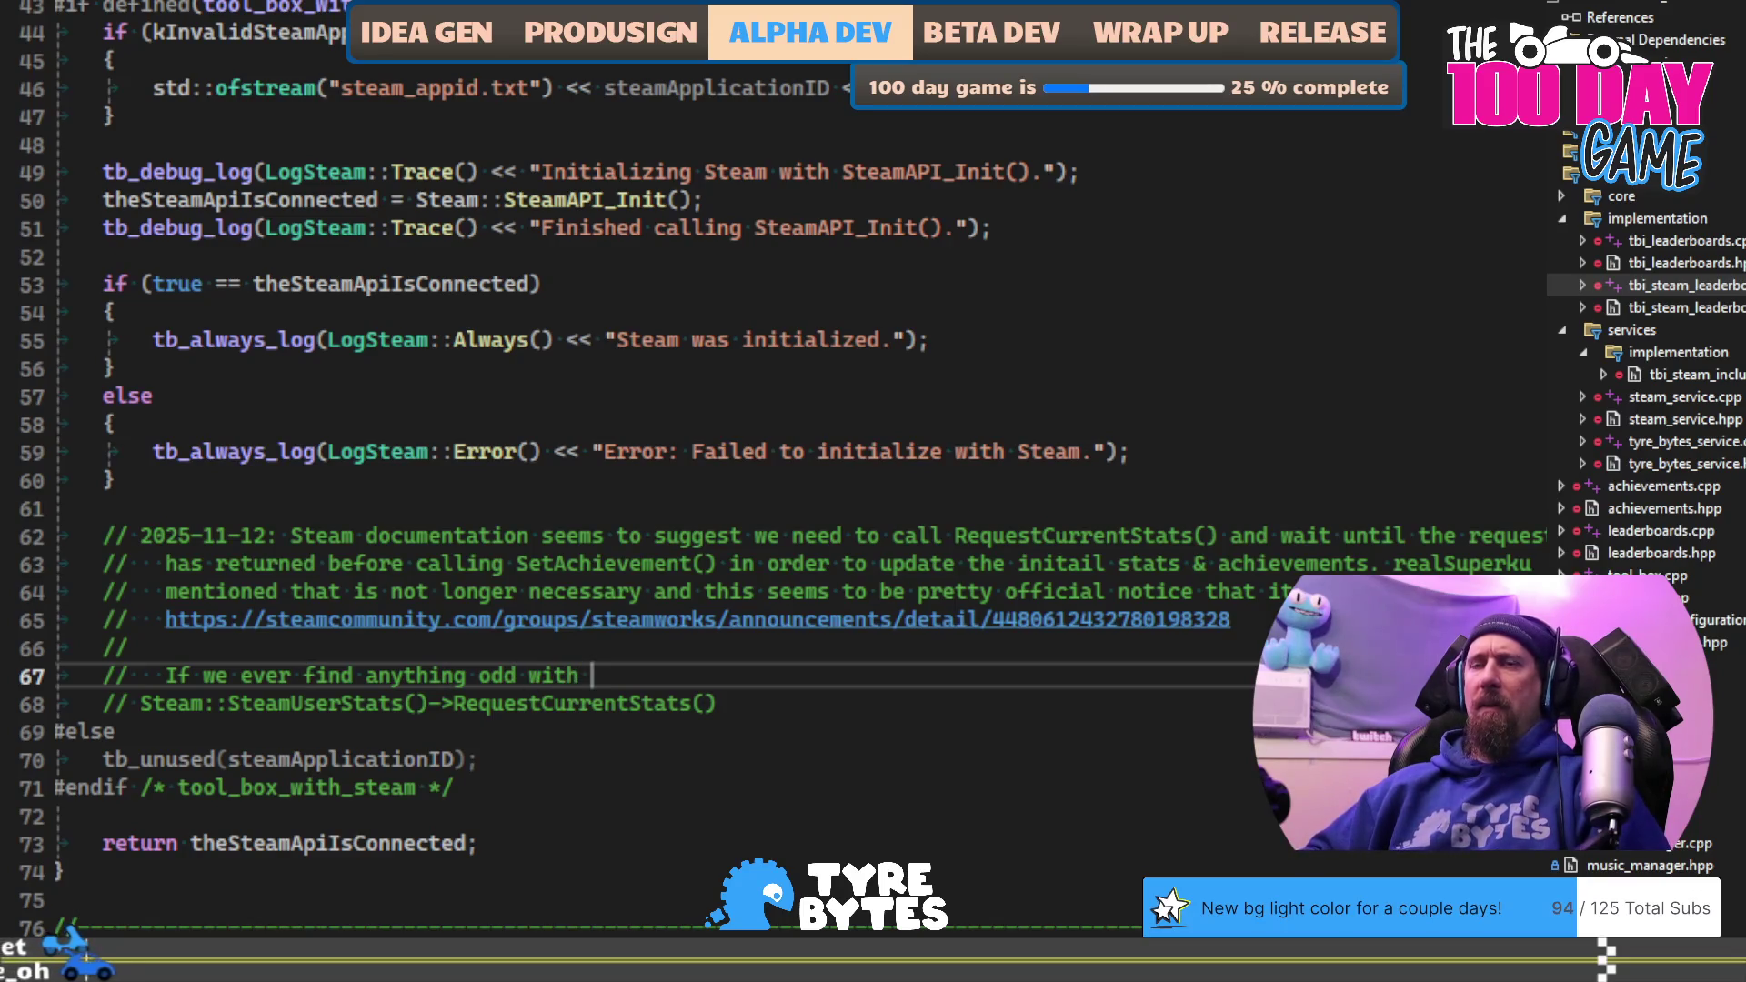
text(Achivements)
key(BackSpace)
key(BackSpace)
key(BackSpace)
text(ievements it might be worth calling this,)
key(BackSpace)
text(and waiti)
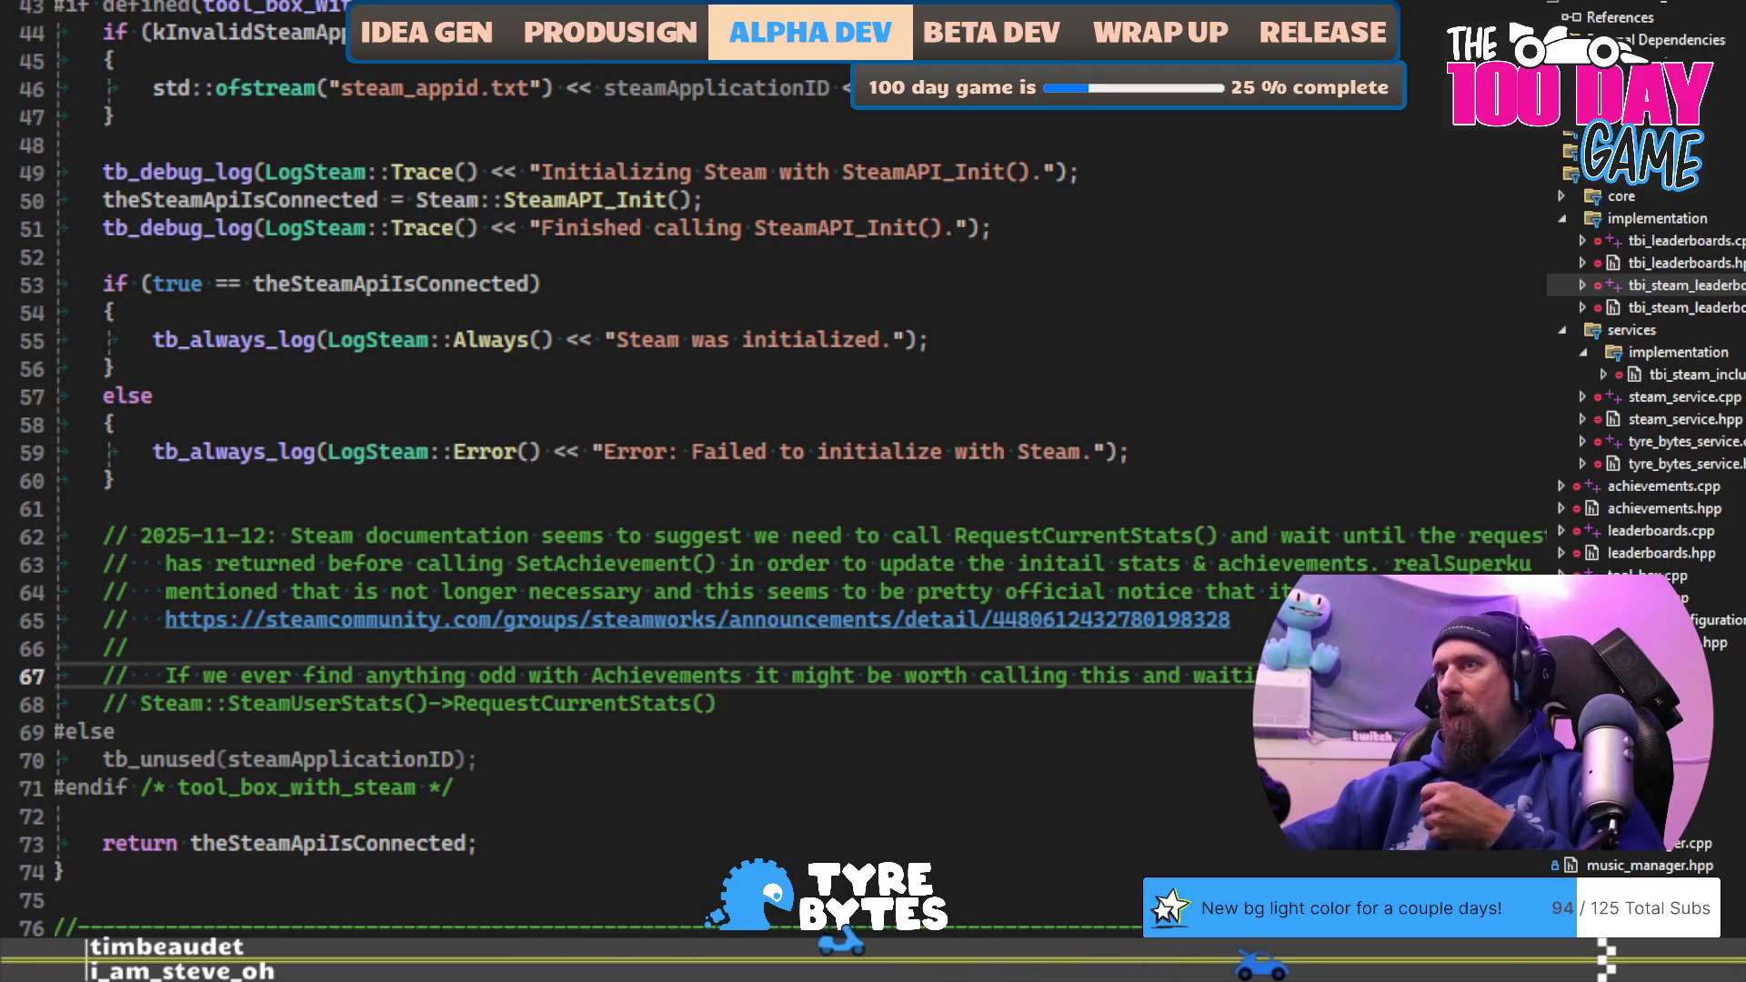
Step: Finish the note with async waiting, recheck the announcement, and switch to the other desktop
click(1199, 678)
text(asycn)
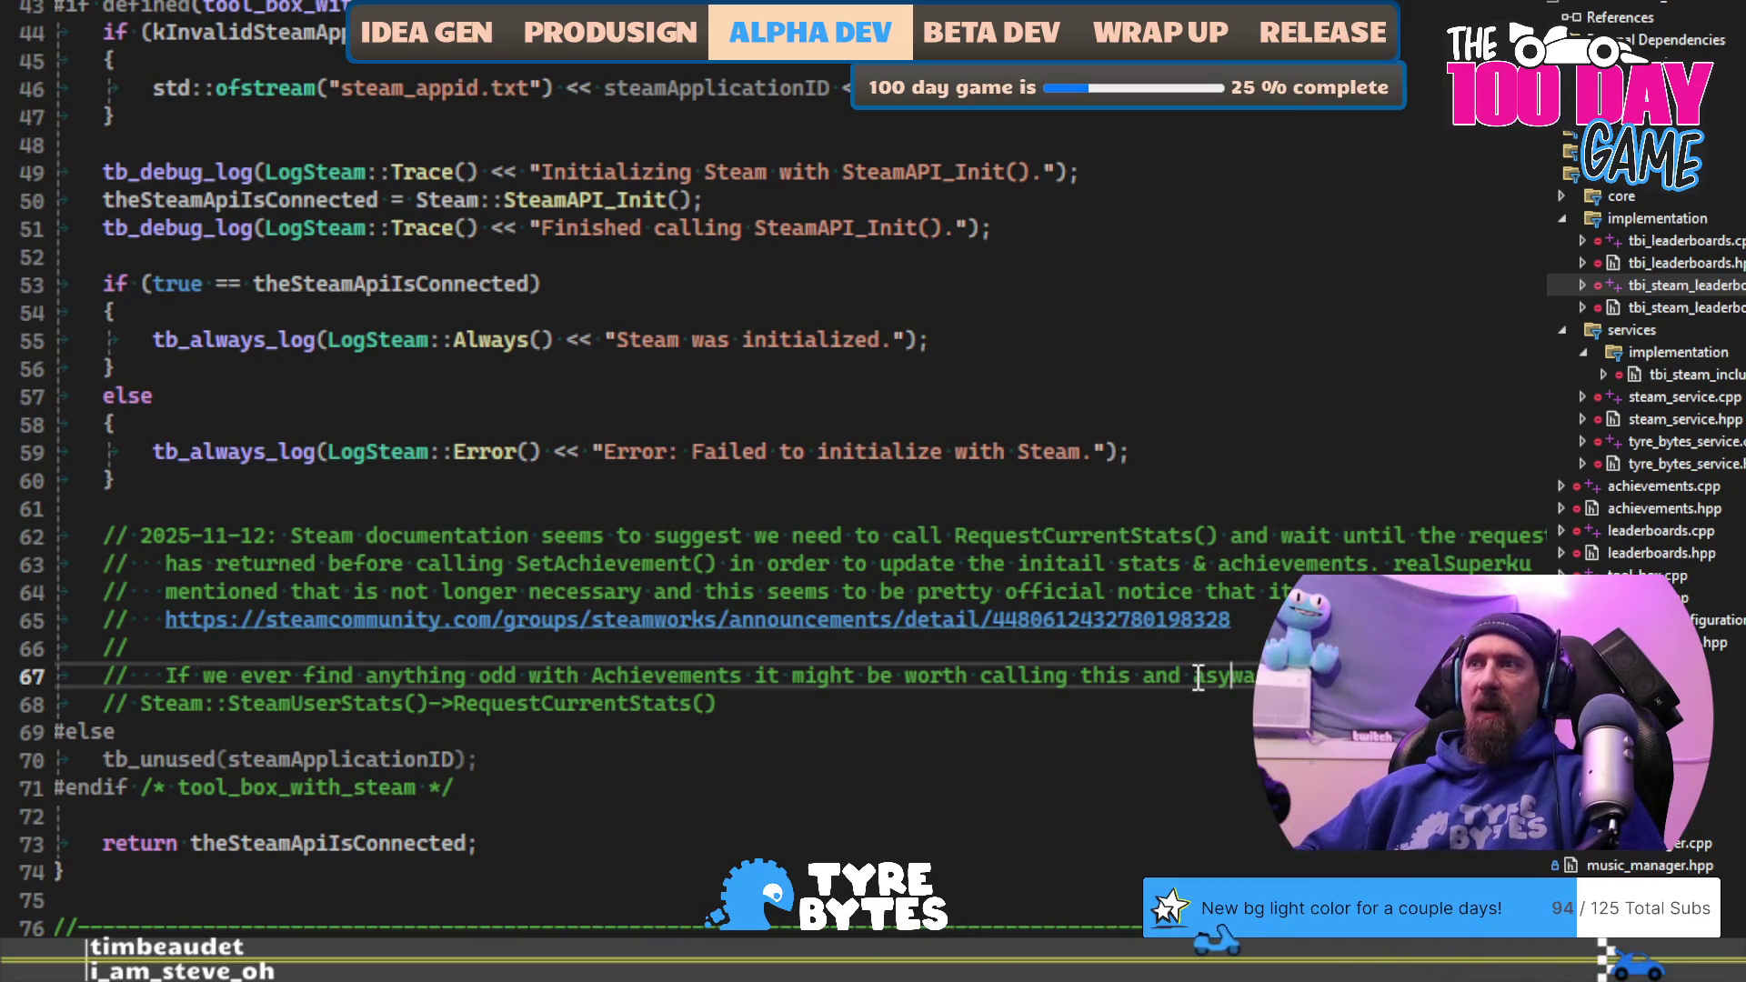
key(Down)
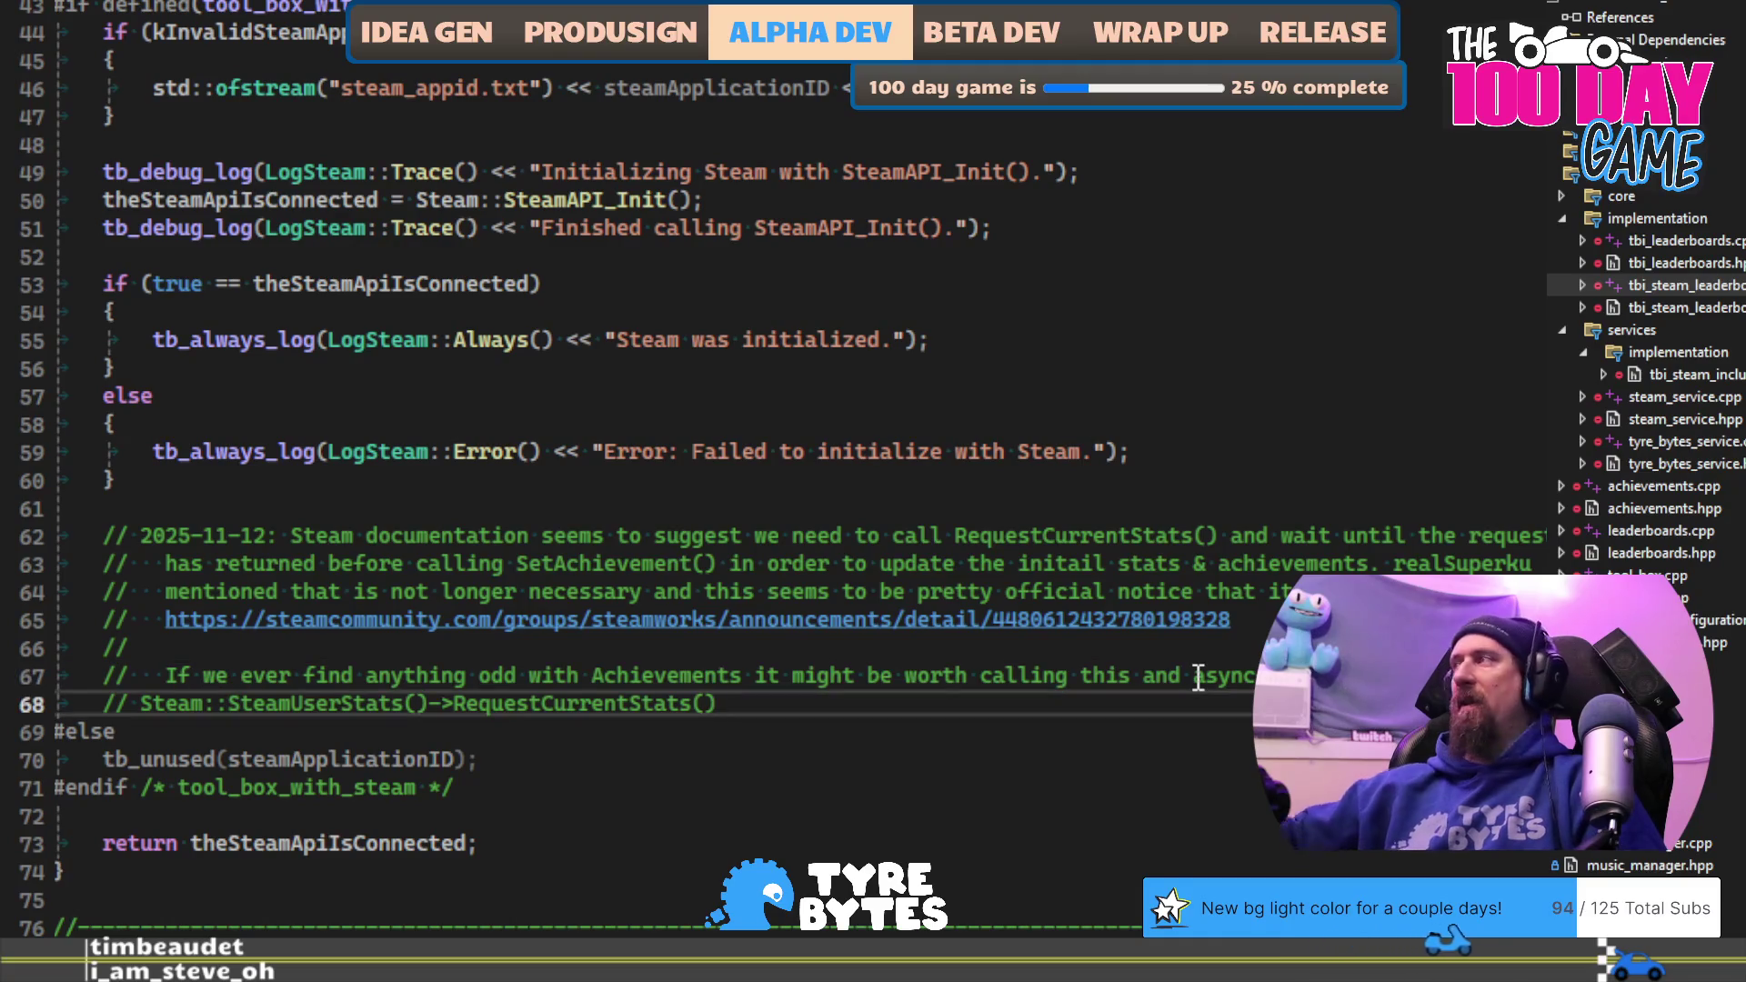
key(alt+Tab)
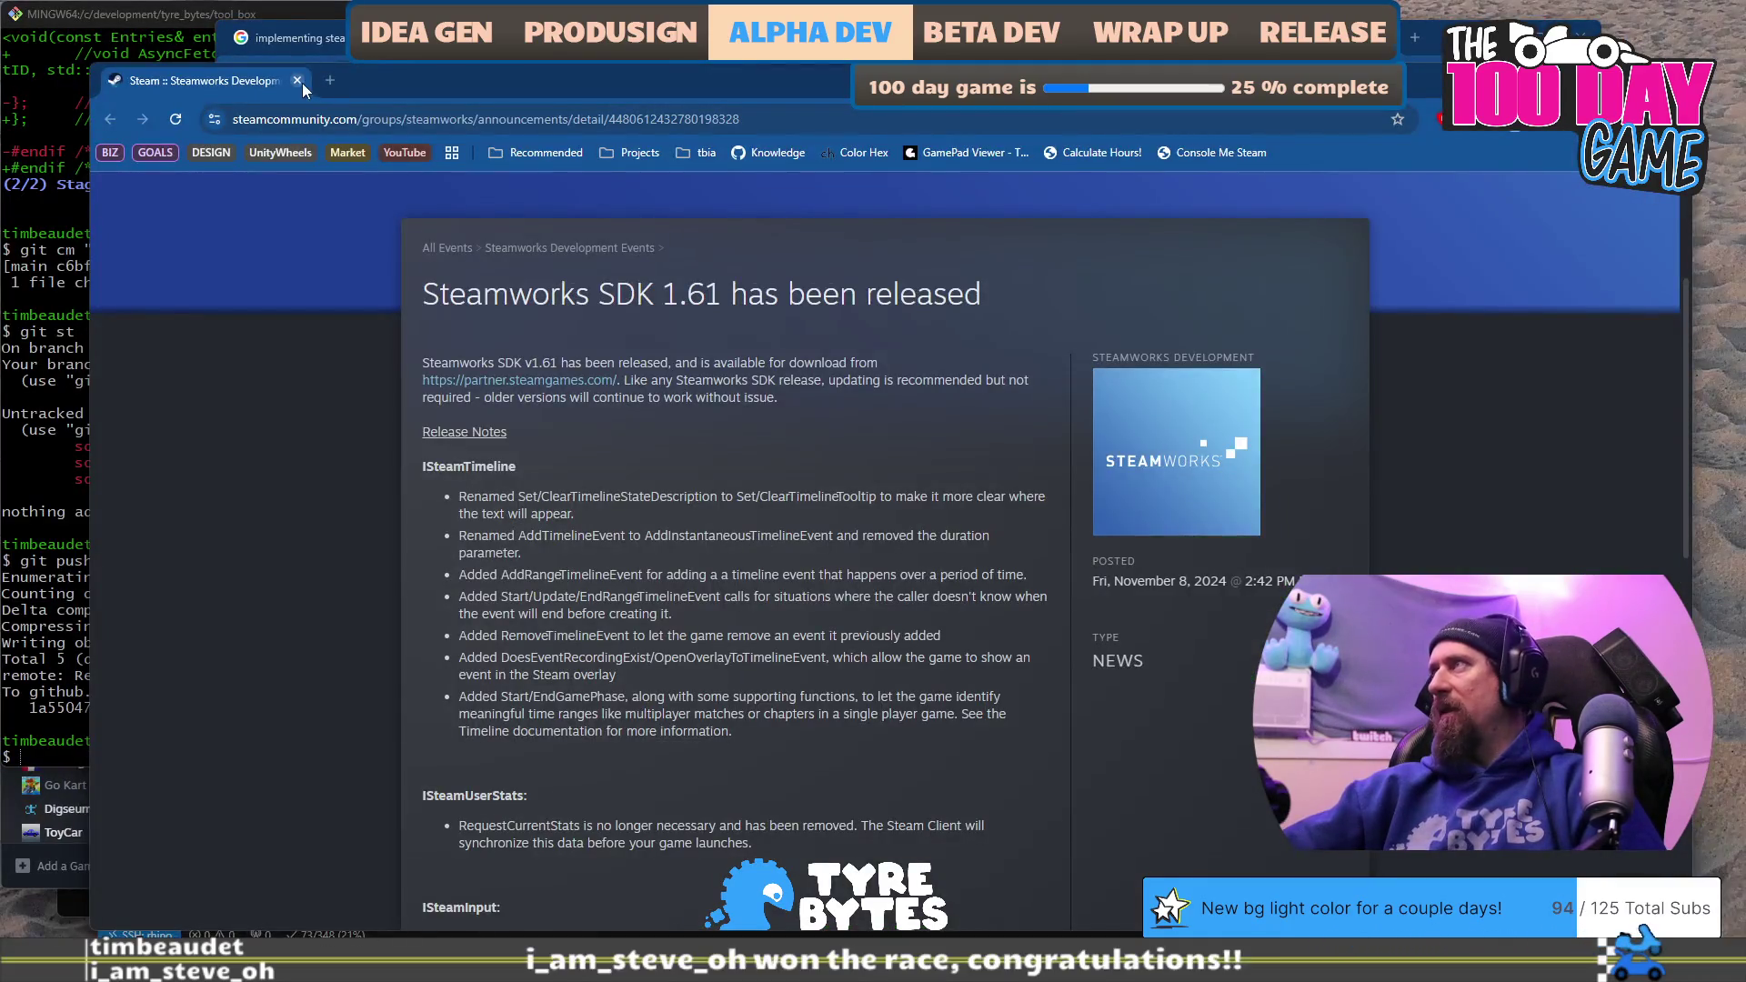
key(alt+Tab)
key(alt+Tab)
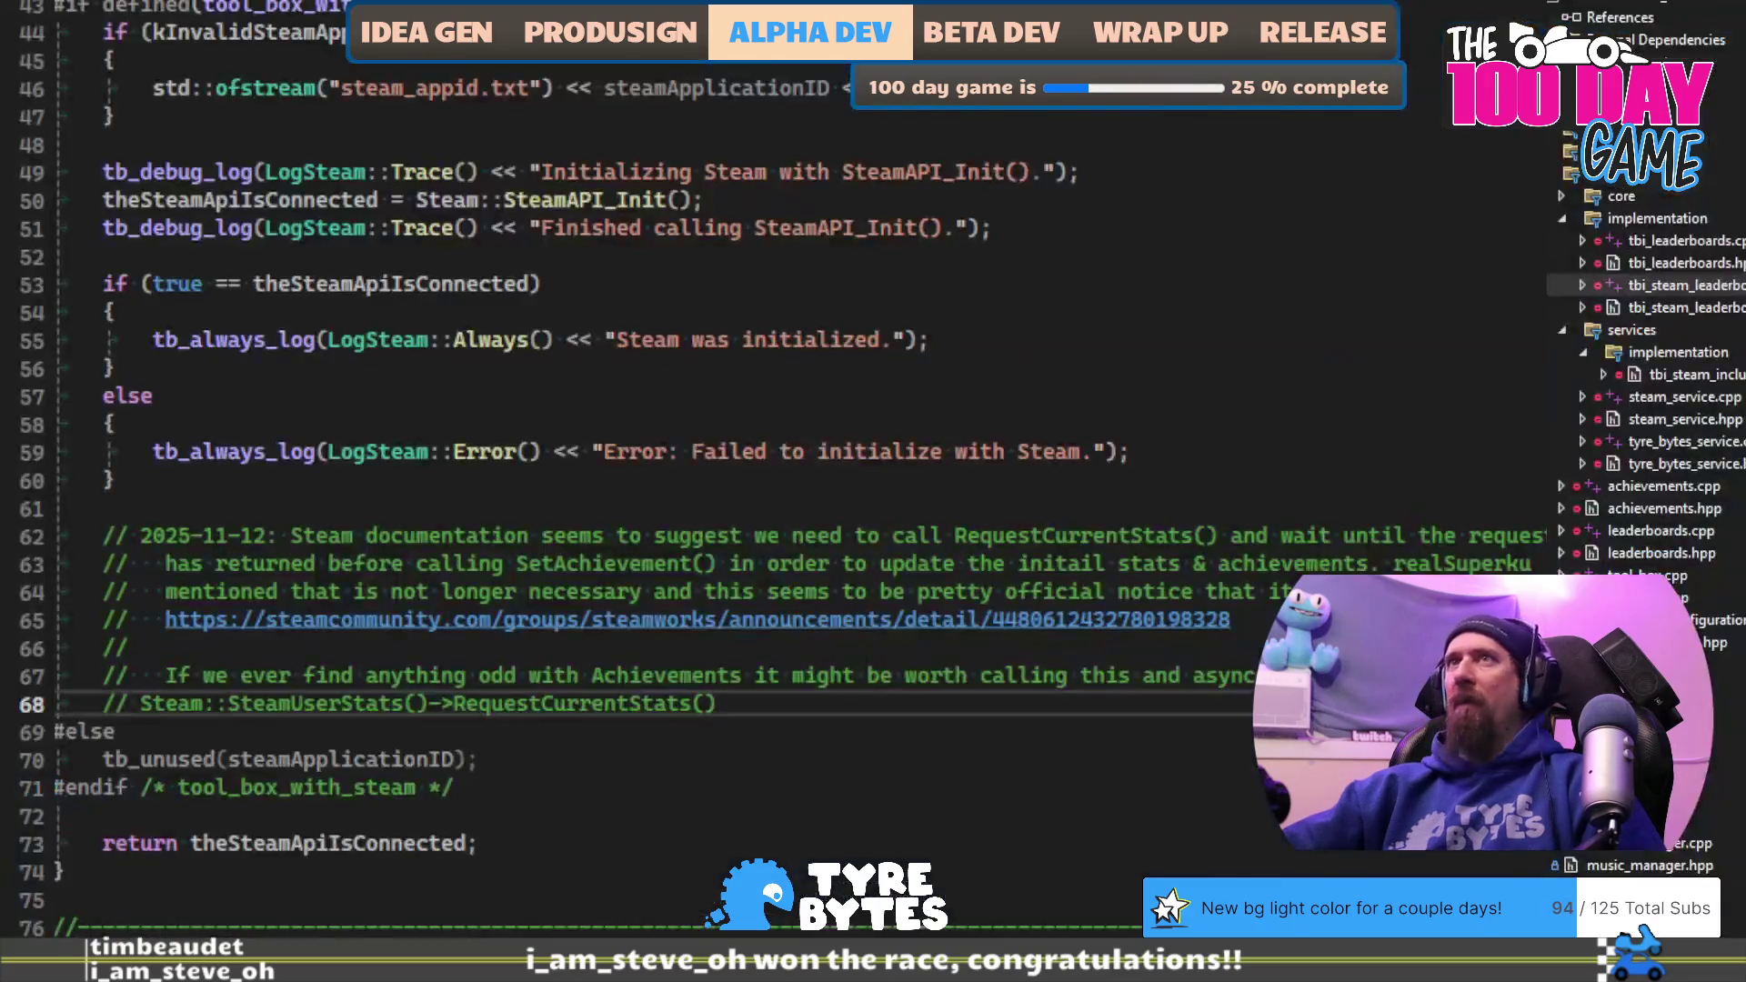
click(1029, 259)
scroll(558, 305, down, 5)
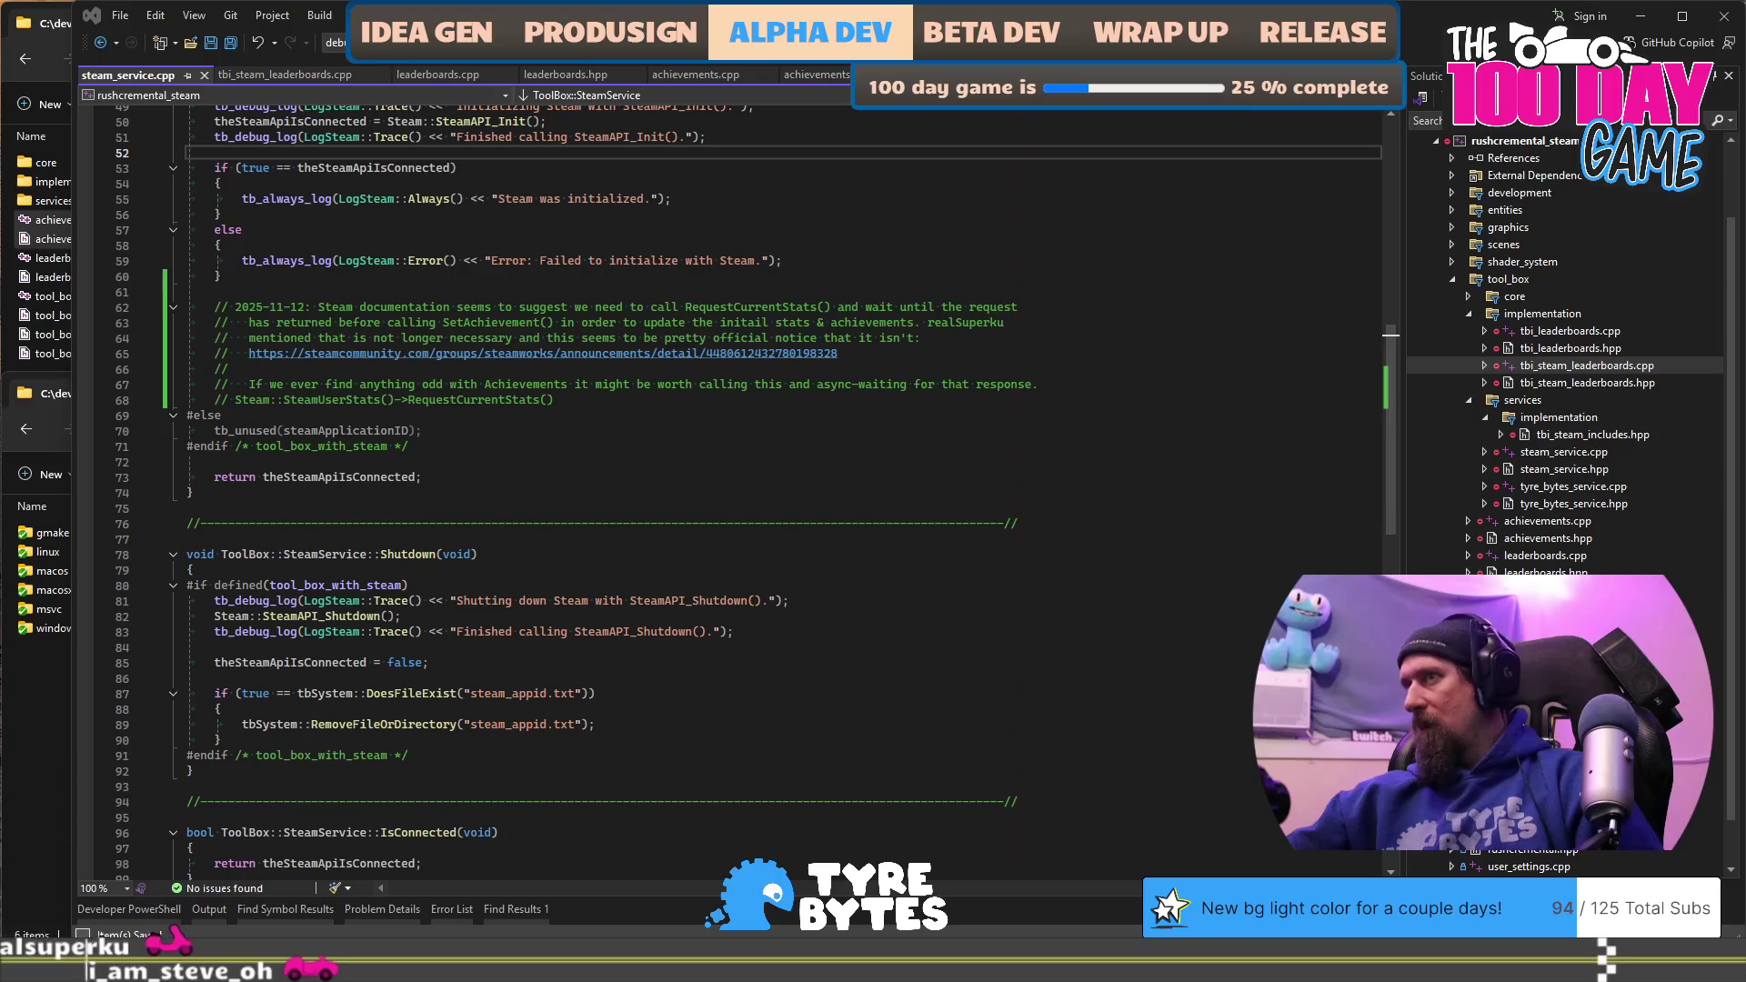
key(ctrl+super+Right)
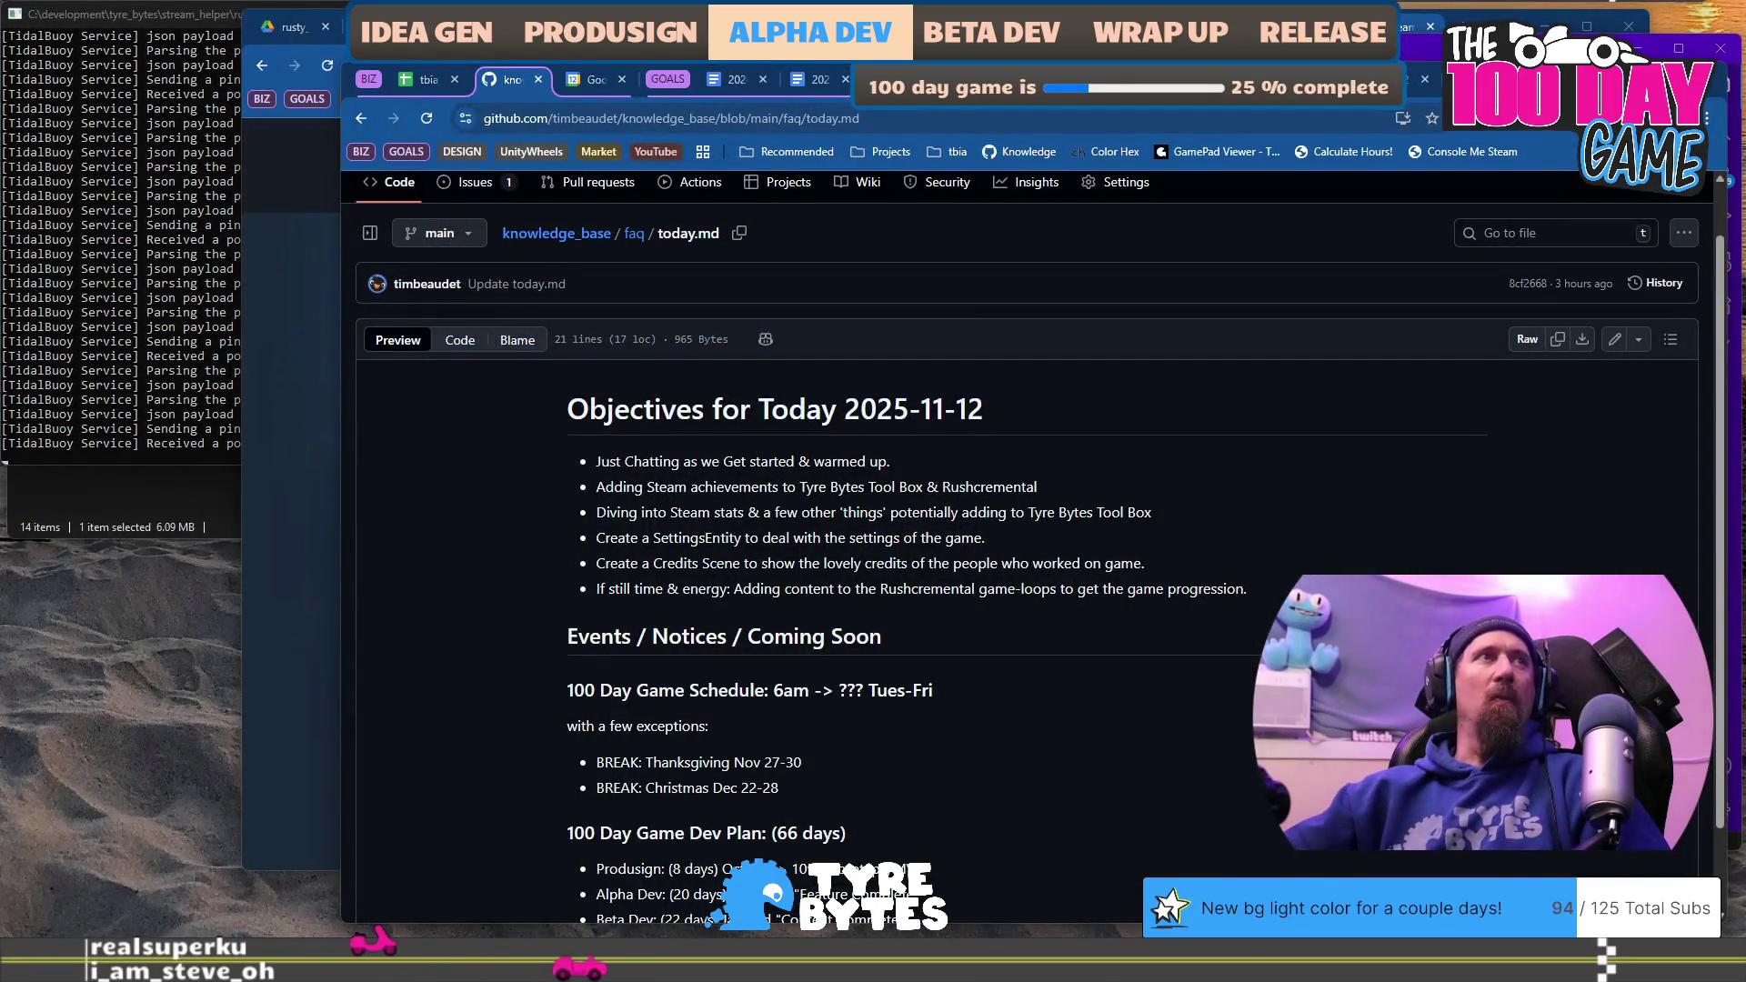
Step: Open the official design doc via the link in the rusty_racer_design_scratch_pad doc
click(296, 342)
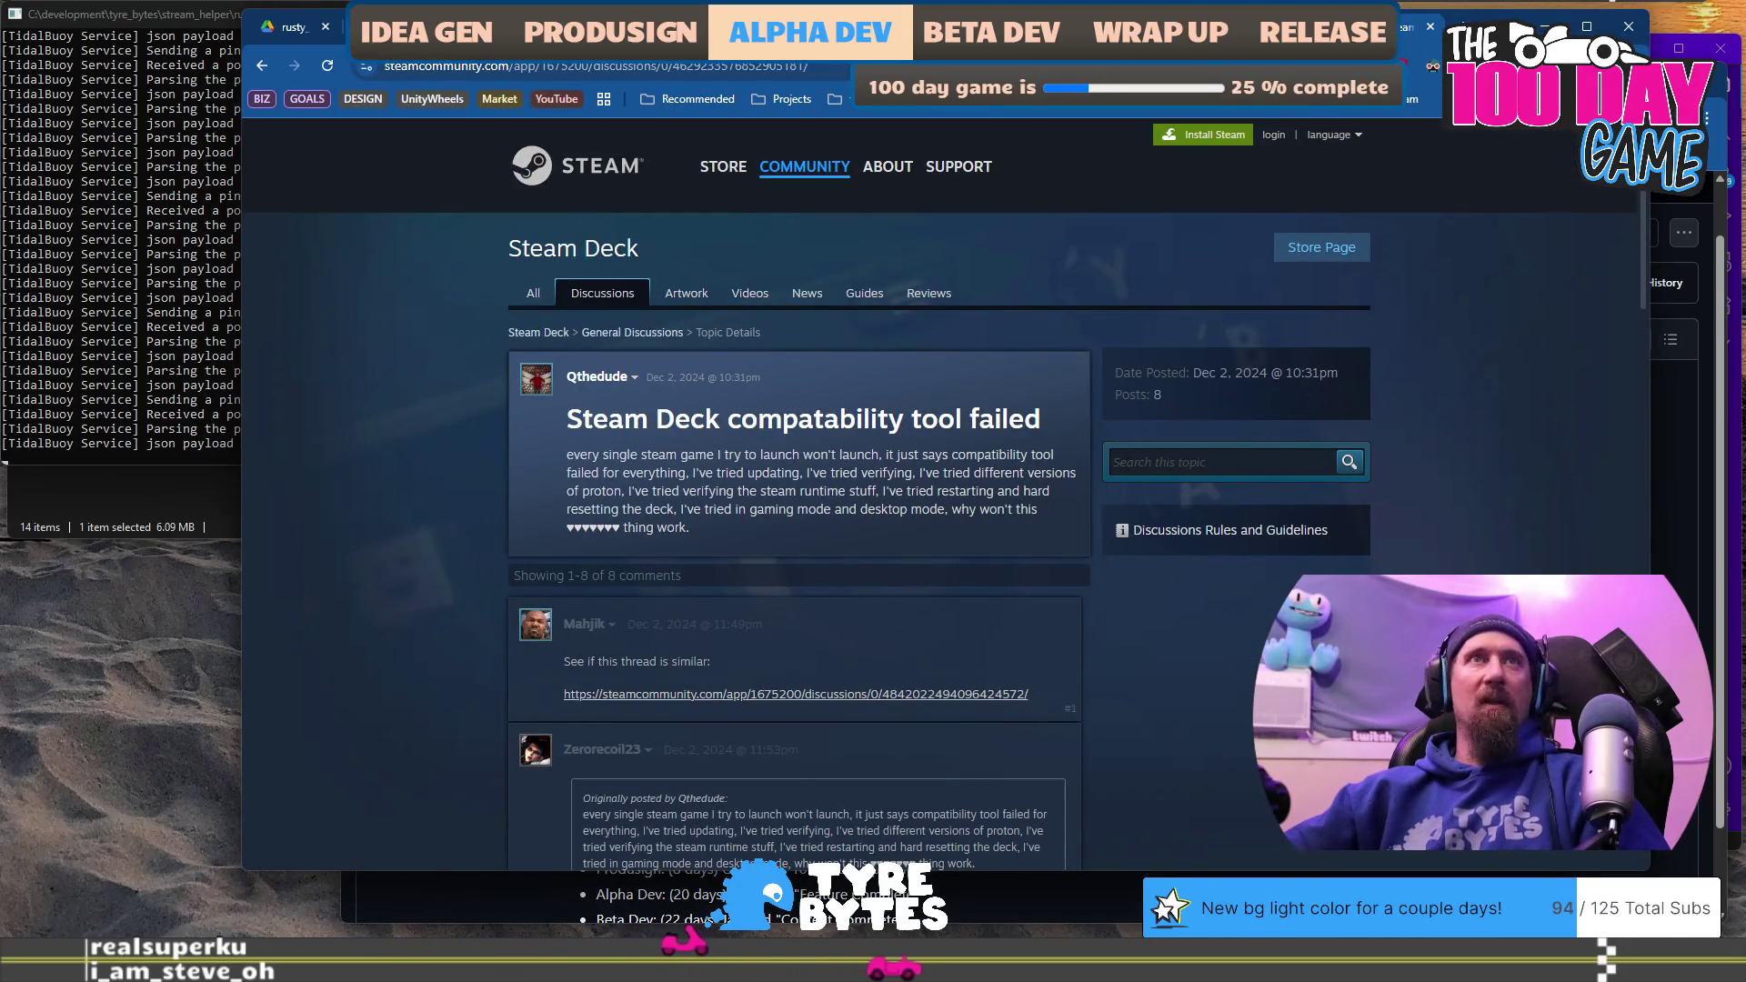
mouse_move(1499, 33)
mouse_down()
mouse_move(1146, 382)
mouse_move(1224, 280)
mouse_move(1354, 167)
mouse_move(1415, 55)
mouse_up()
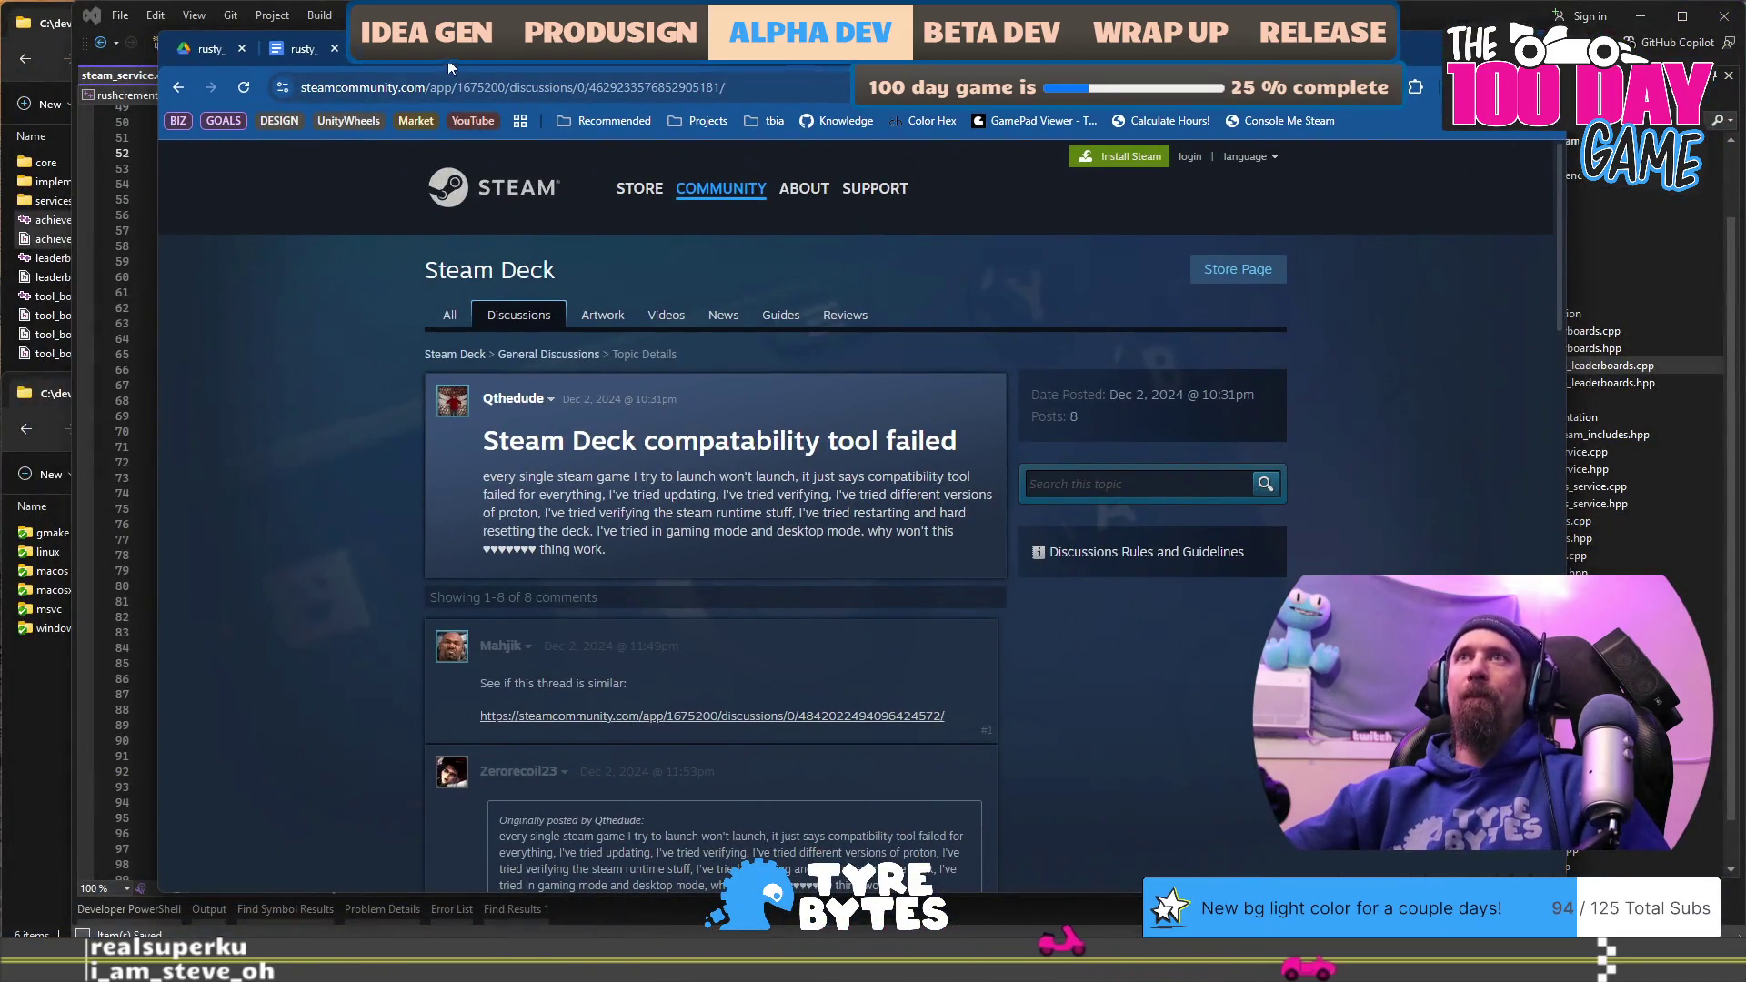
click(473, 48)
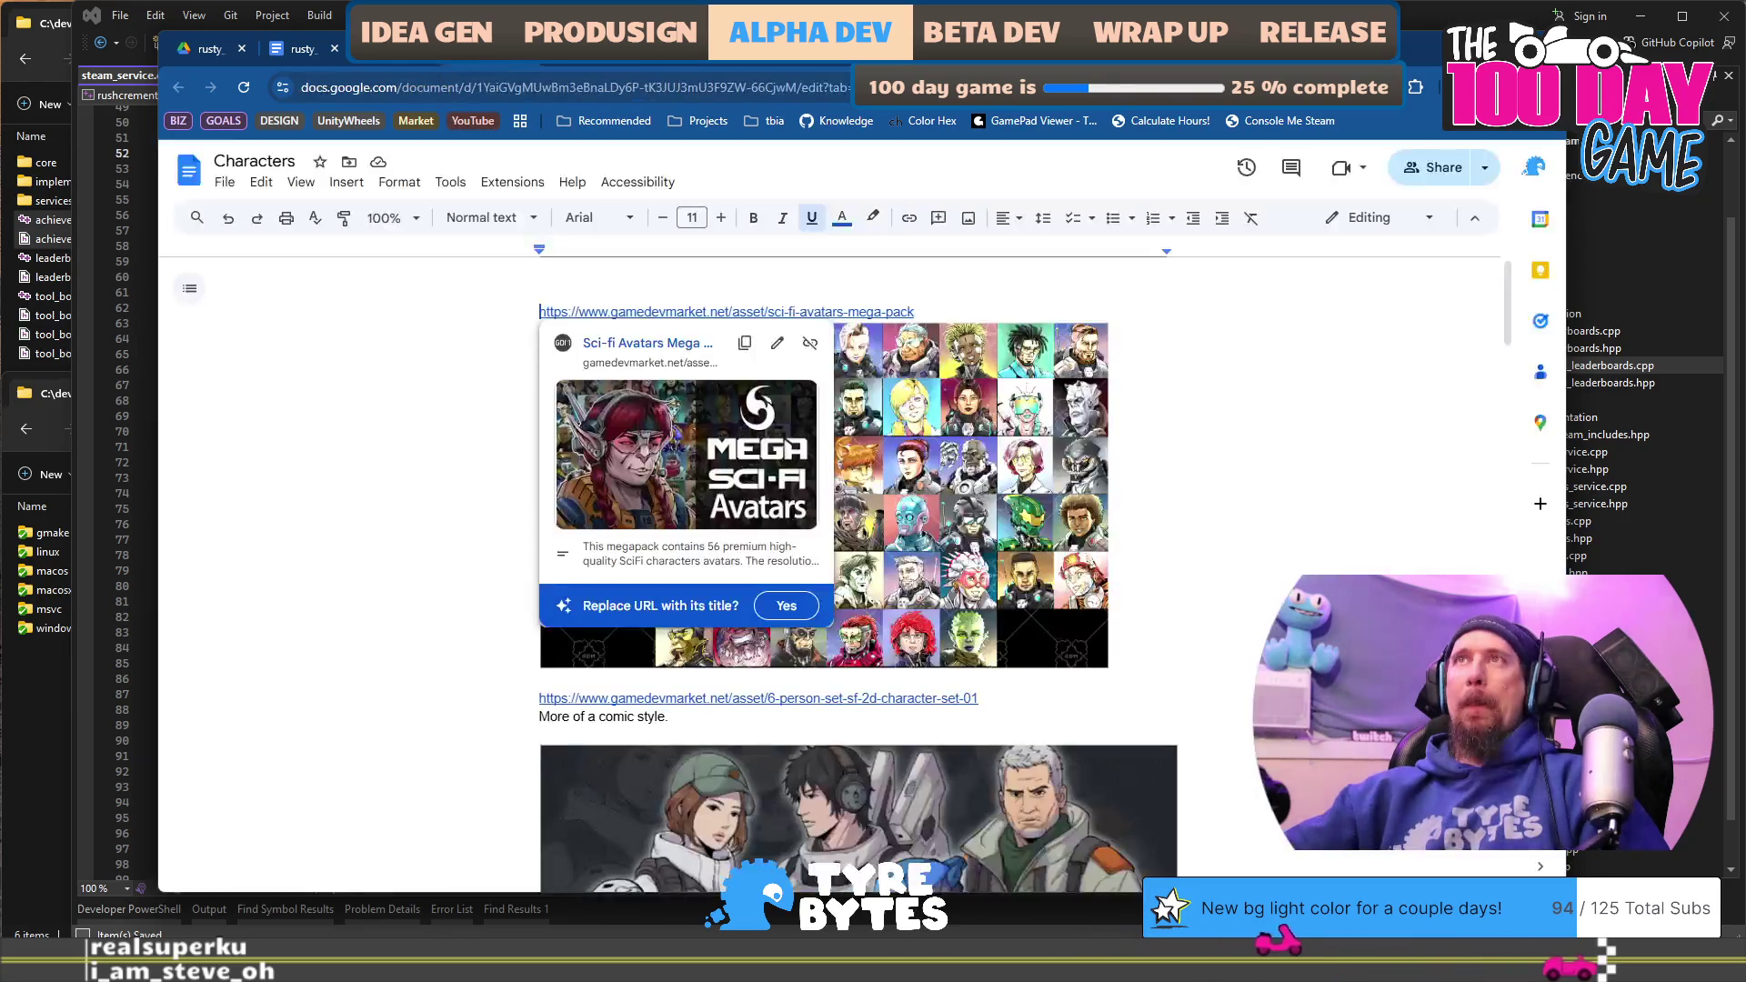
click(304, 48)
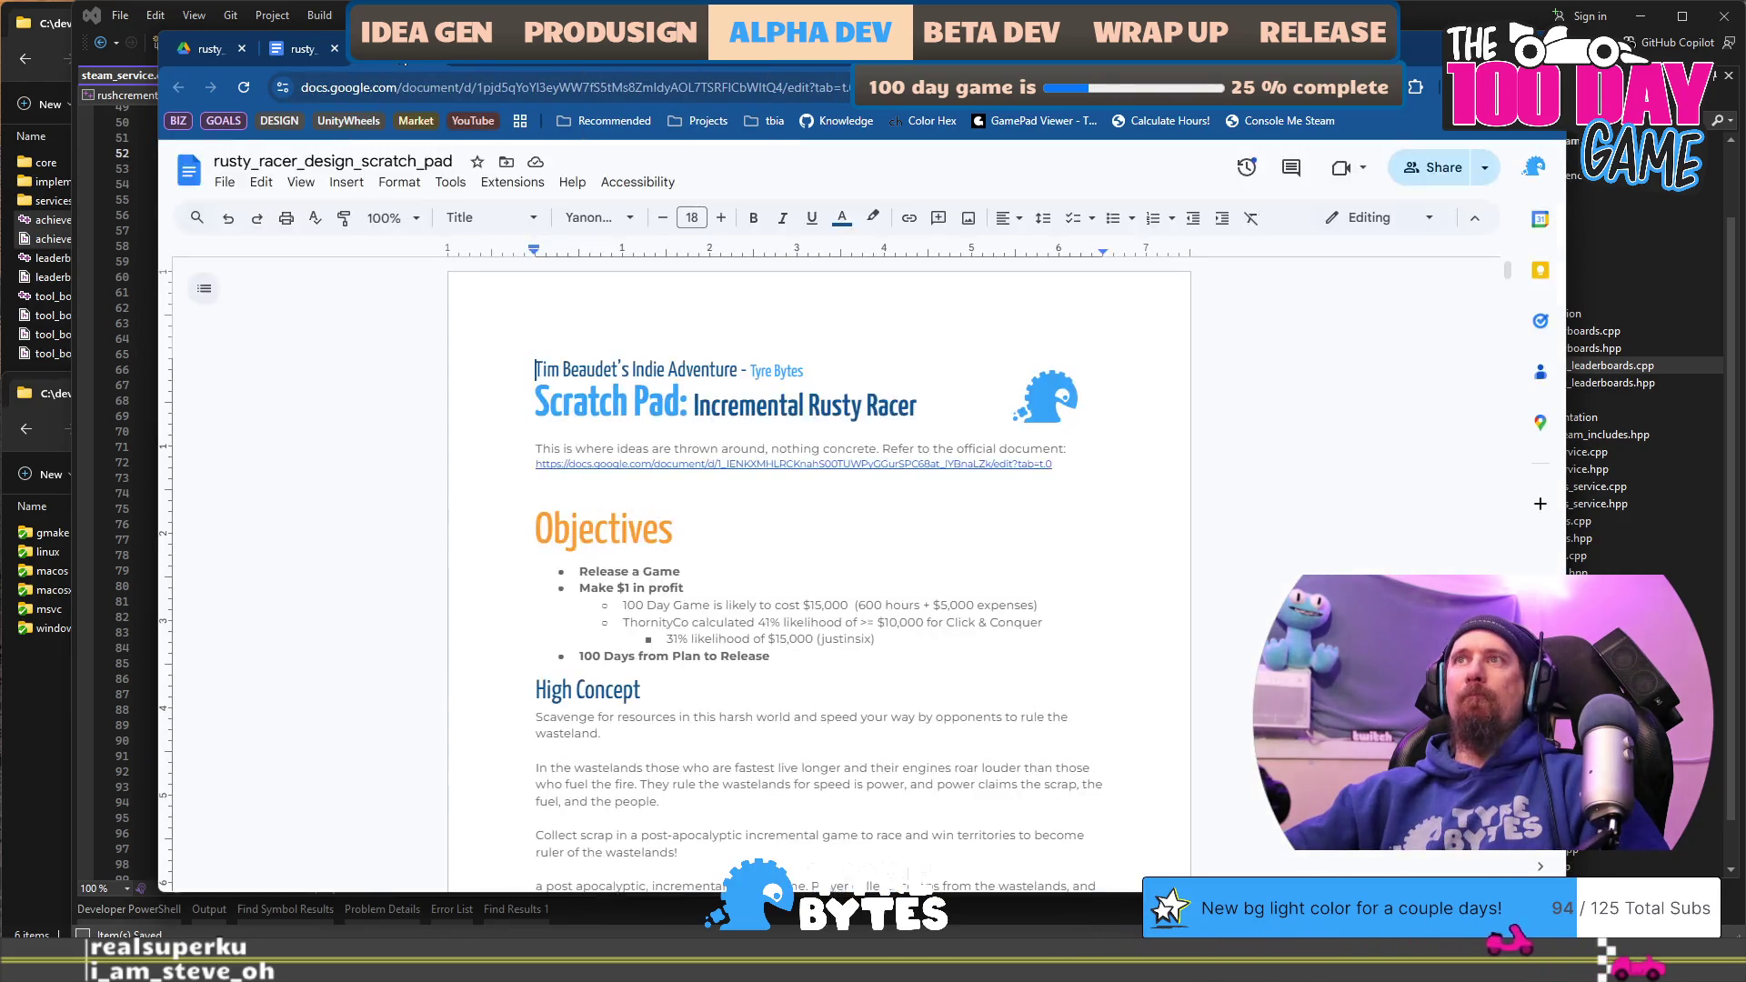
click(874, 463)
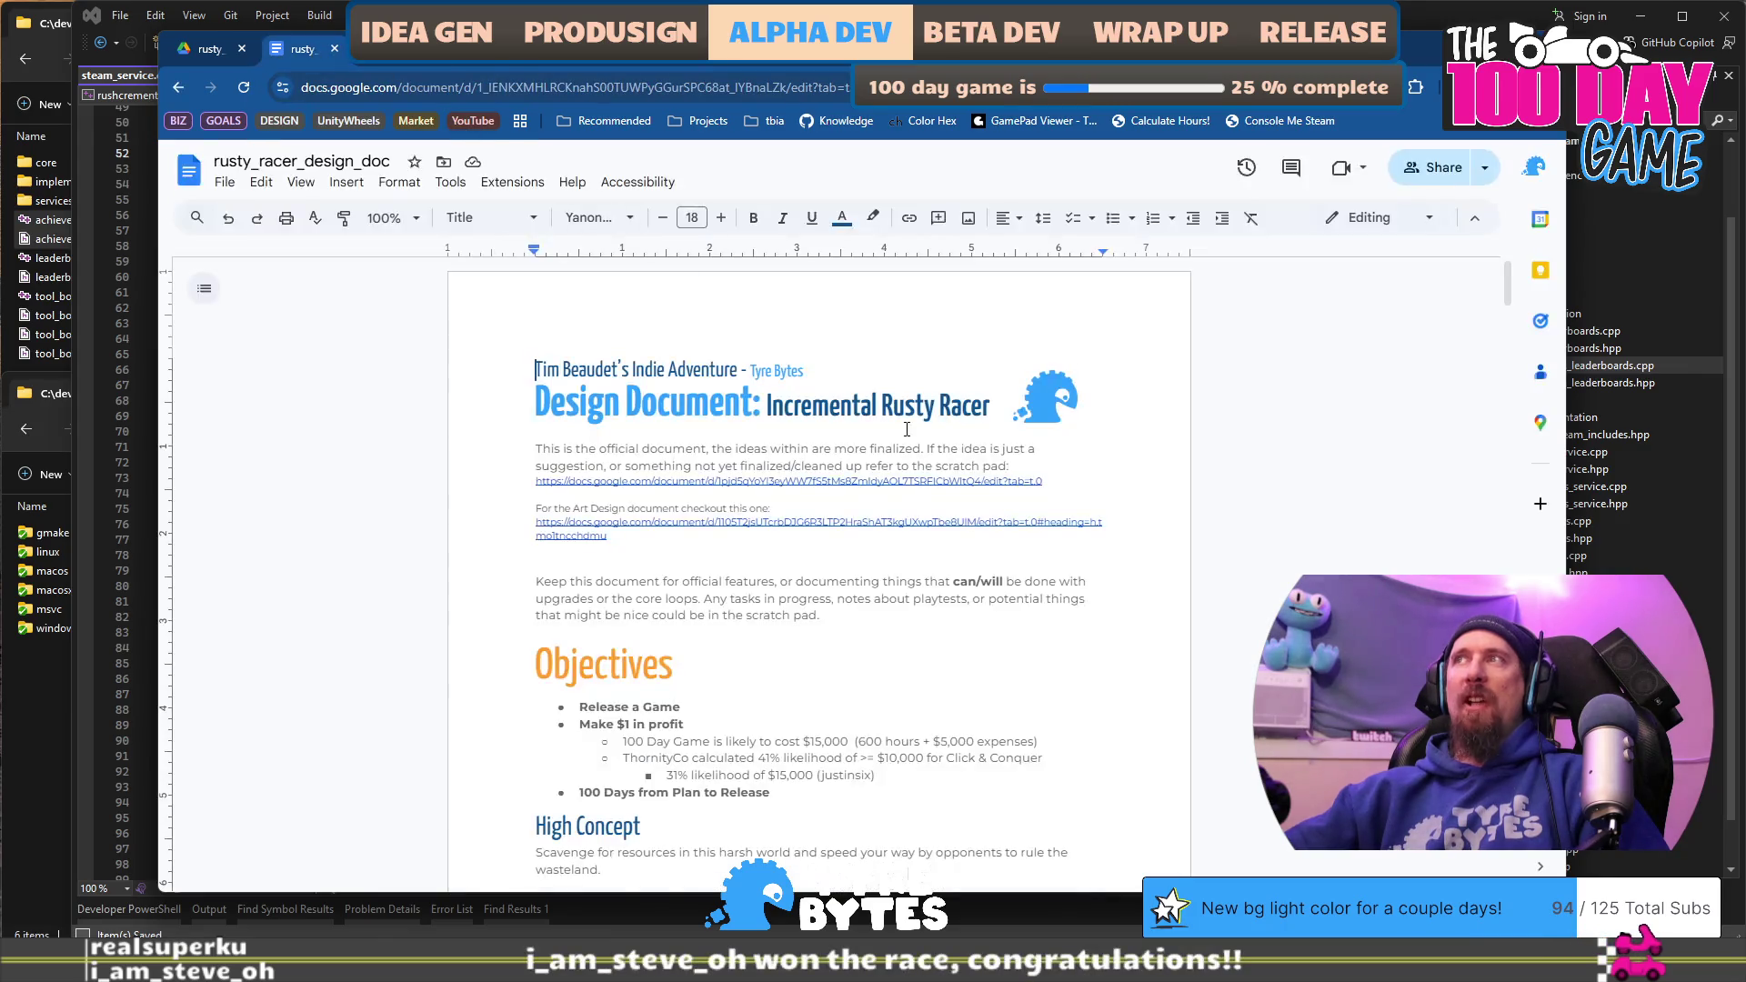
Step: Jump to the doc's end, check the World Lore and Tie Ins heading, and show the blank last page
scroll(1037, 472, down, 6)
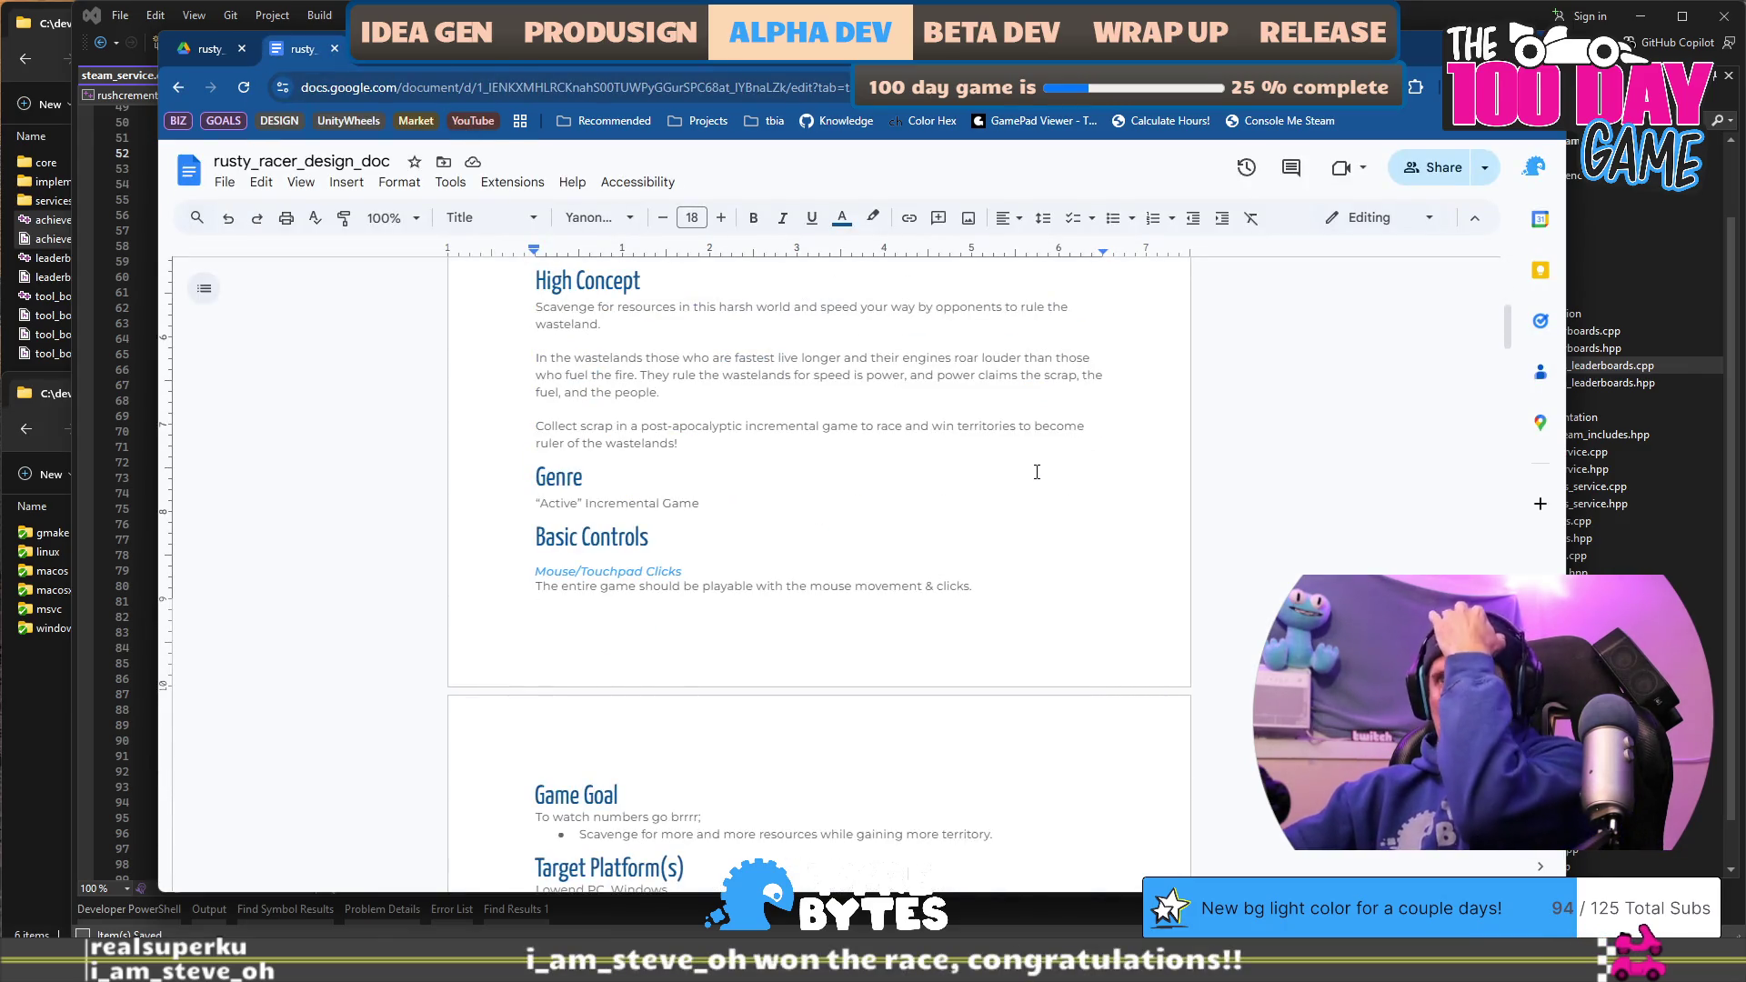
scroll(1037, 472, down, 20)
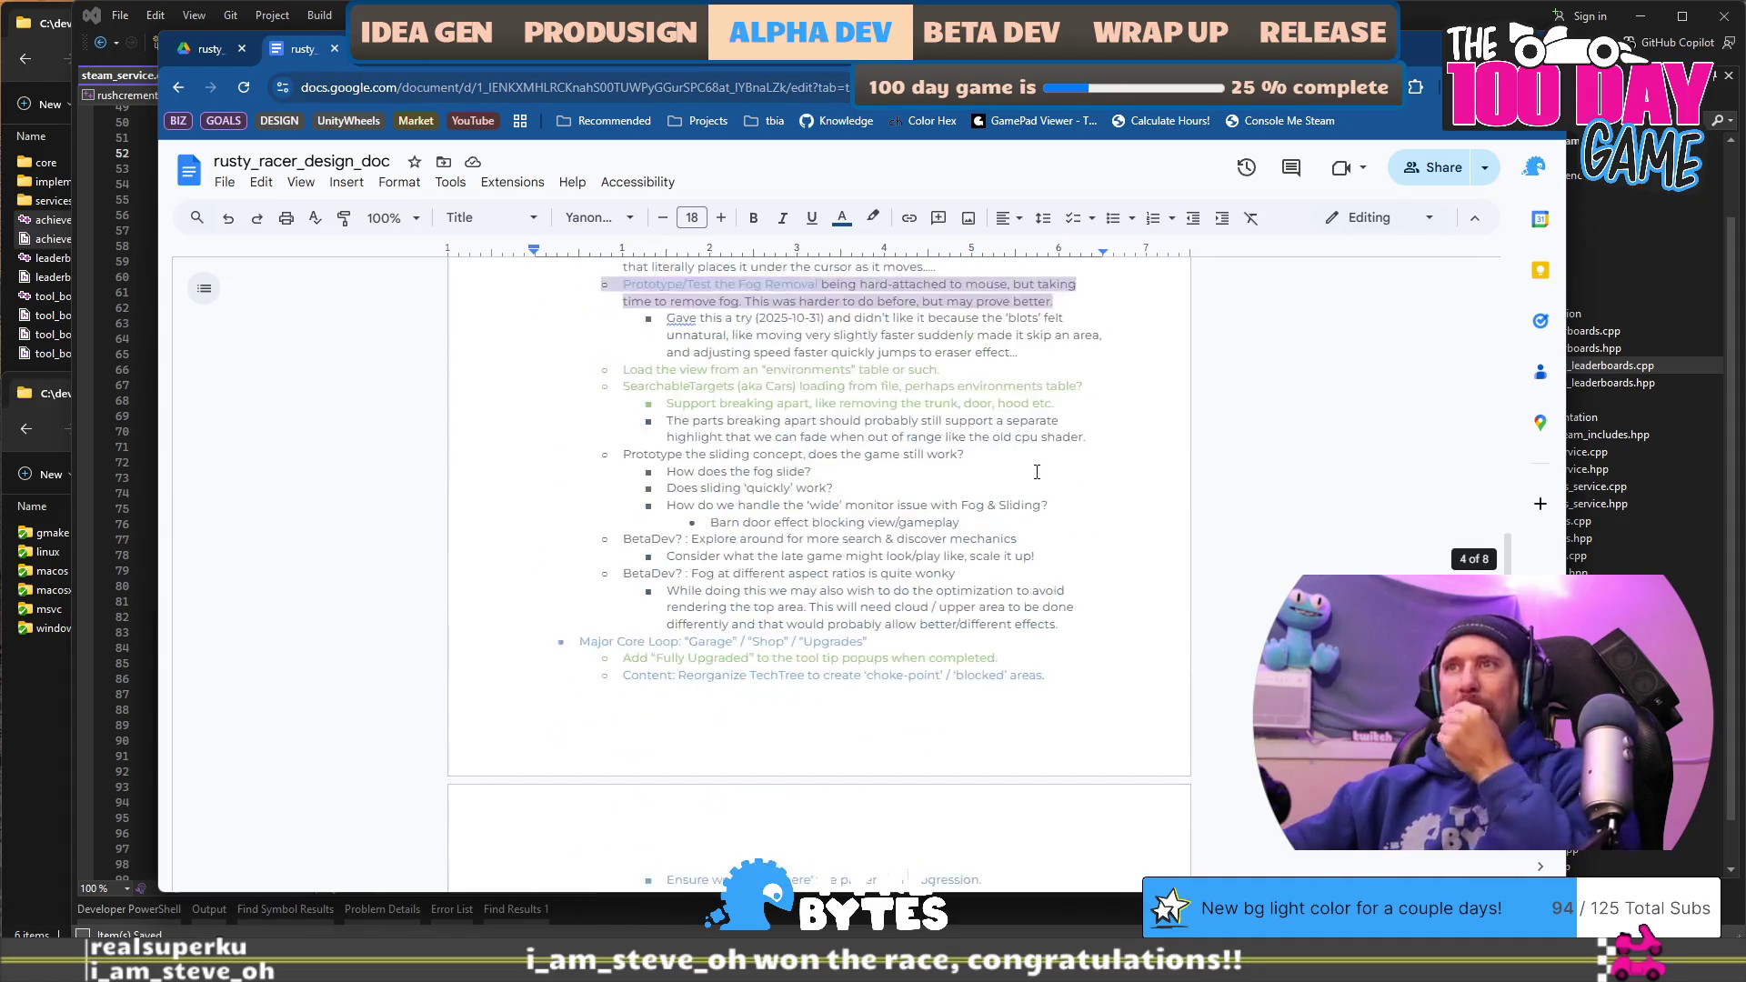
scroll(1037, 472, down, 15)
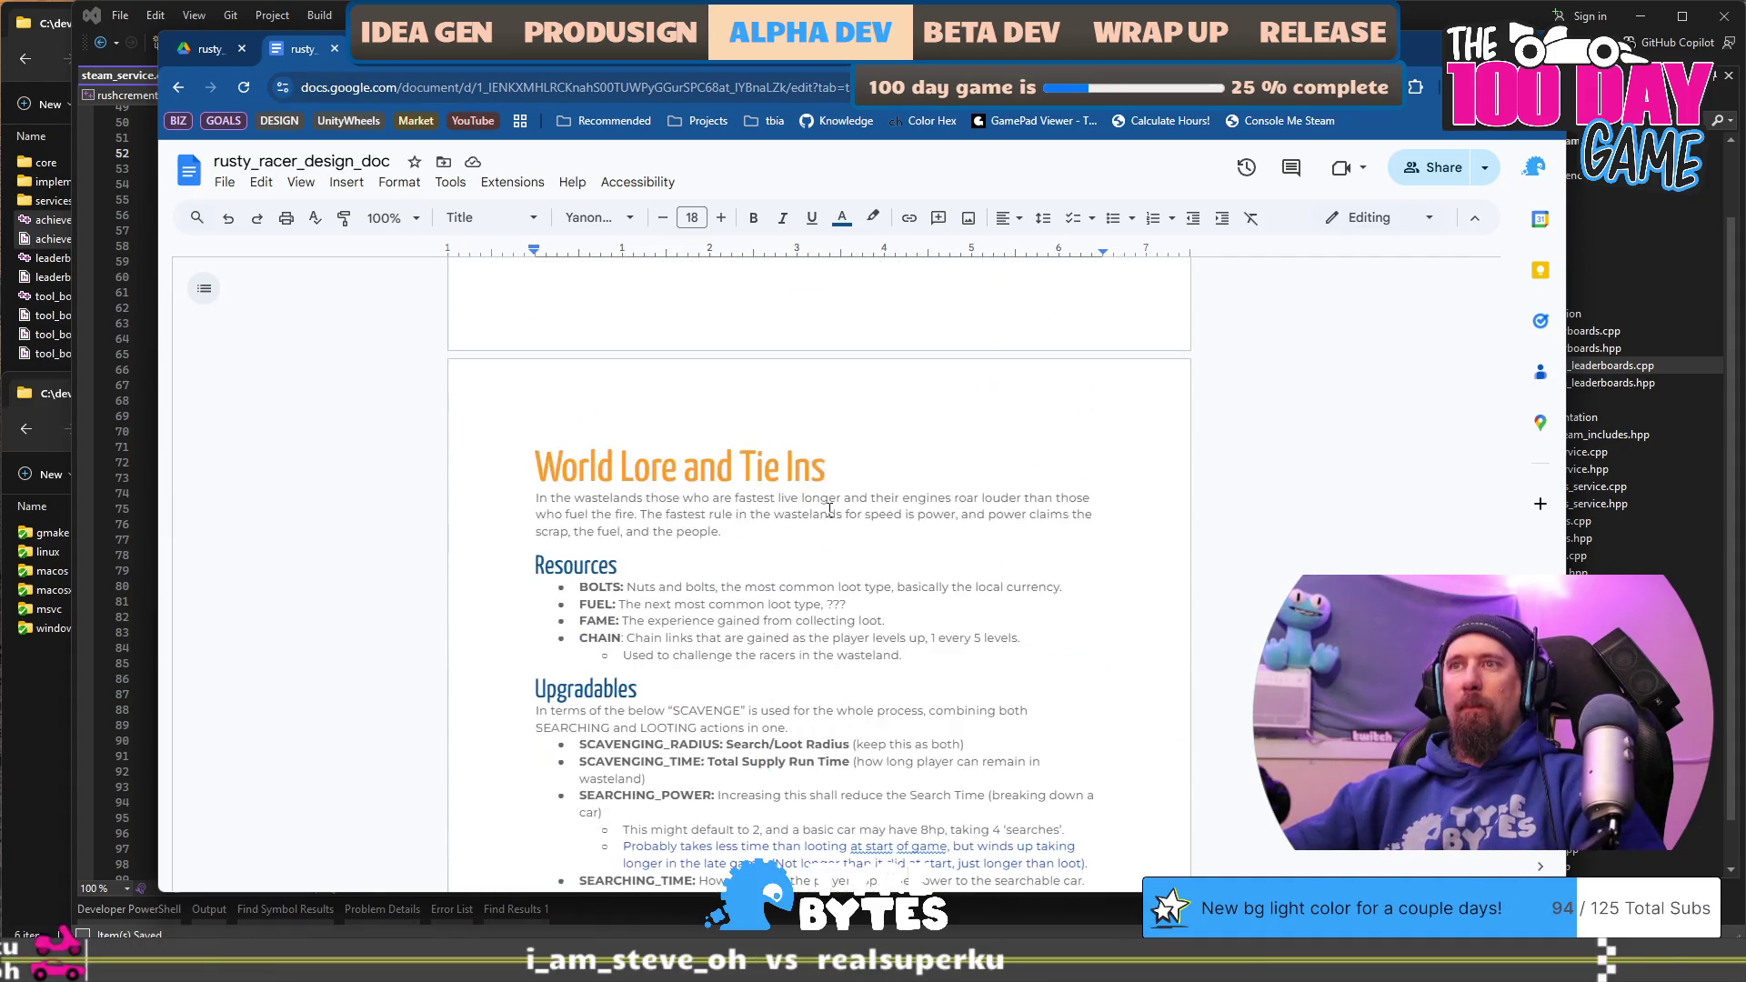
key(ctrl+End)
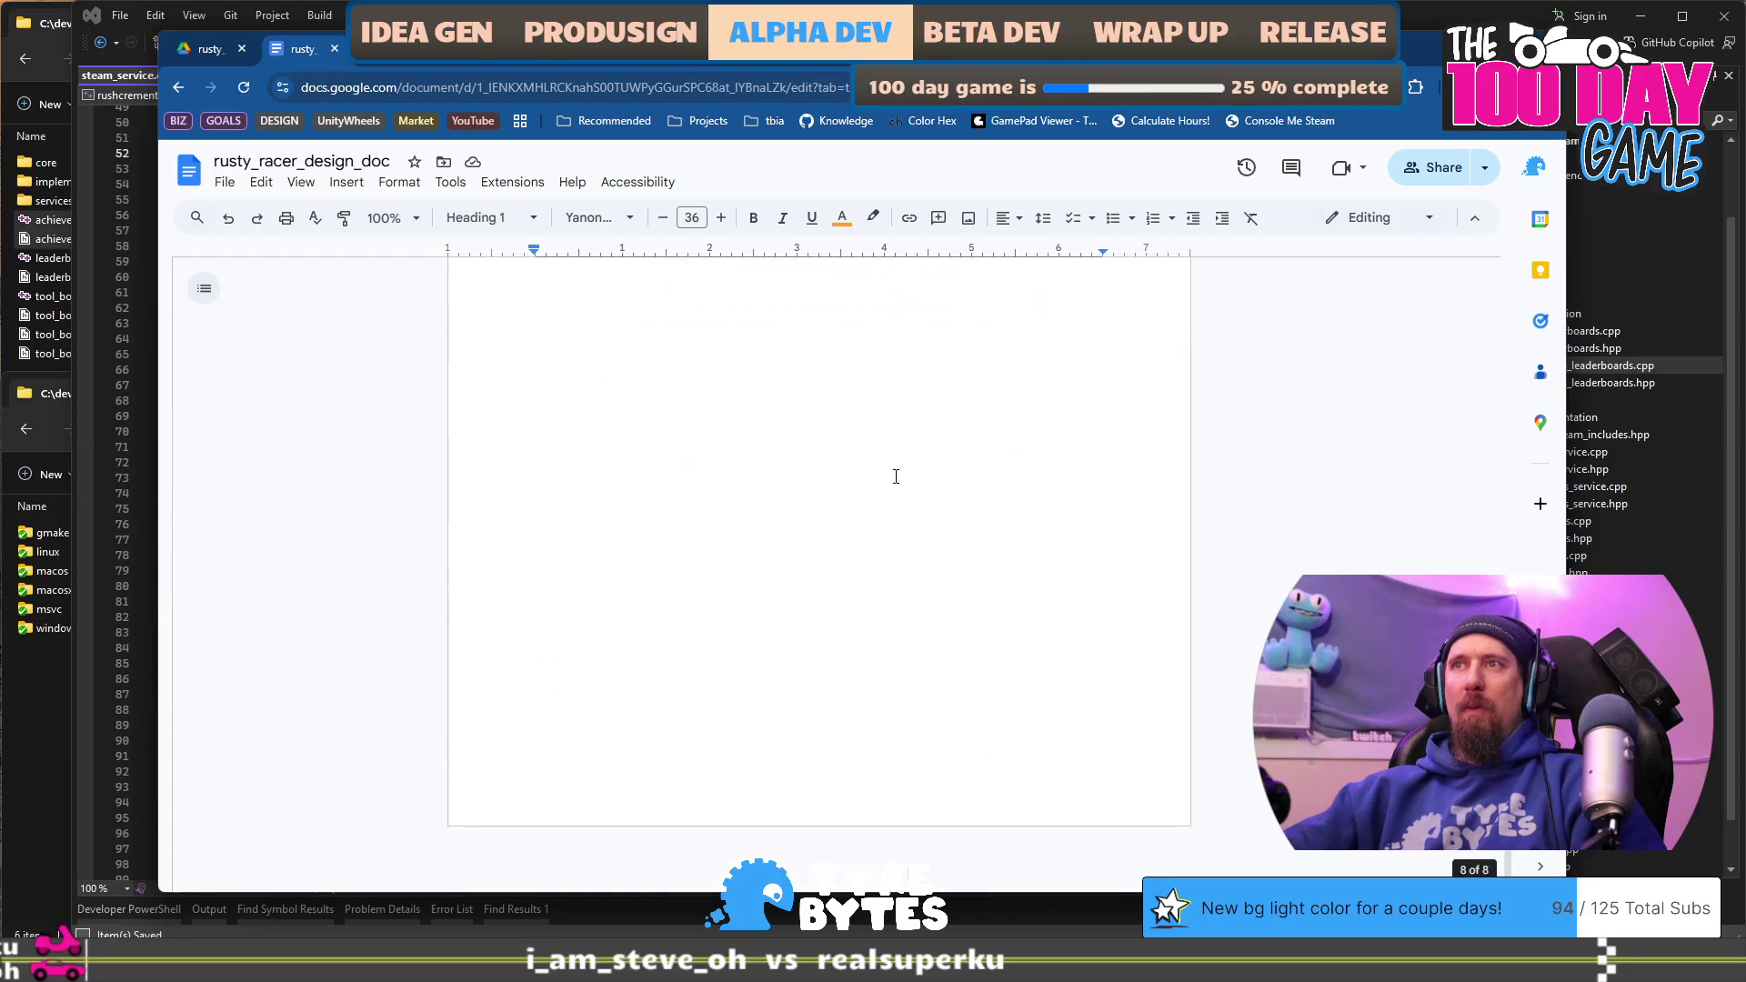
scroll(896, 477, up, 10)
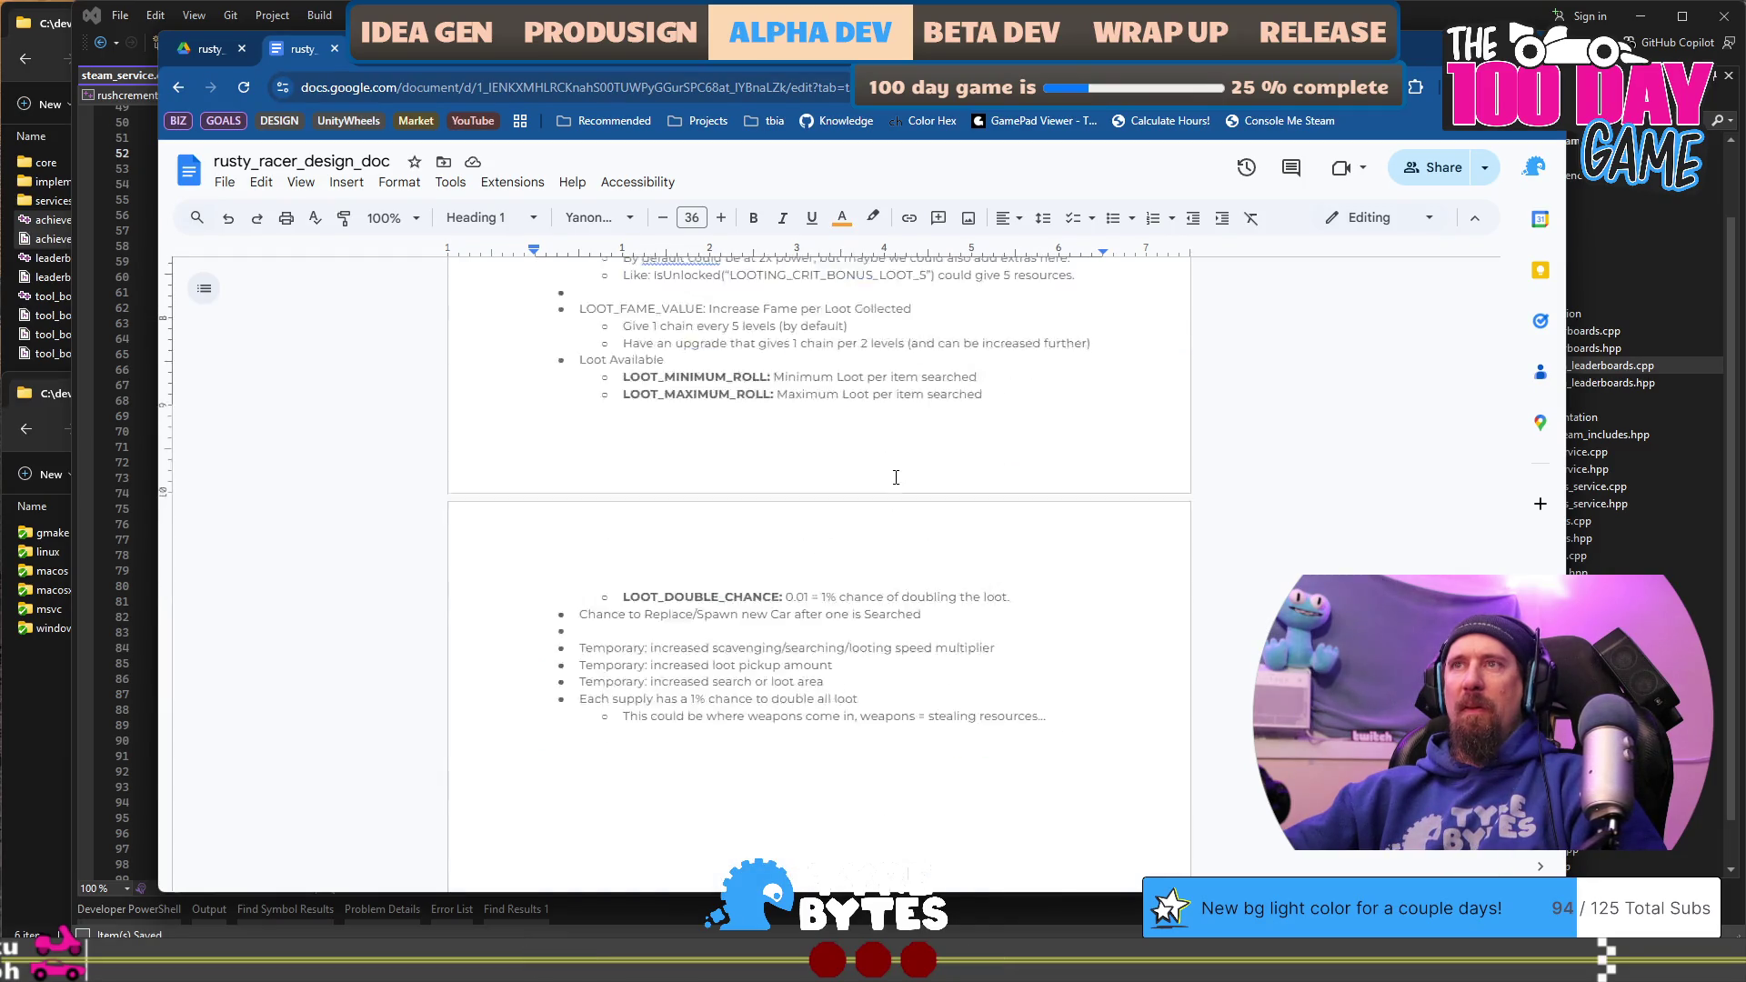
scroll(863, 479, up, 5)
drag(863, 480, 494, 460)
scroll(764, 488, down, 15)
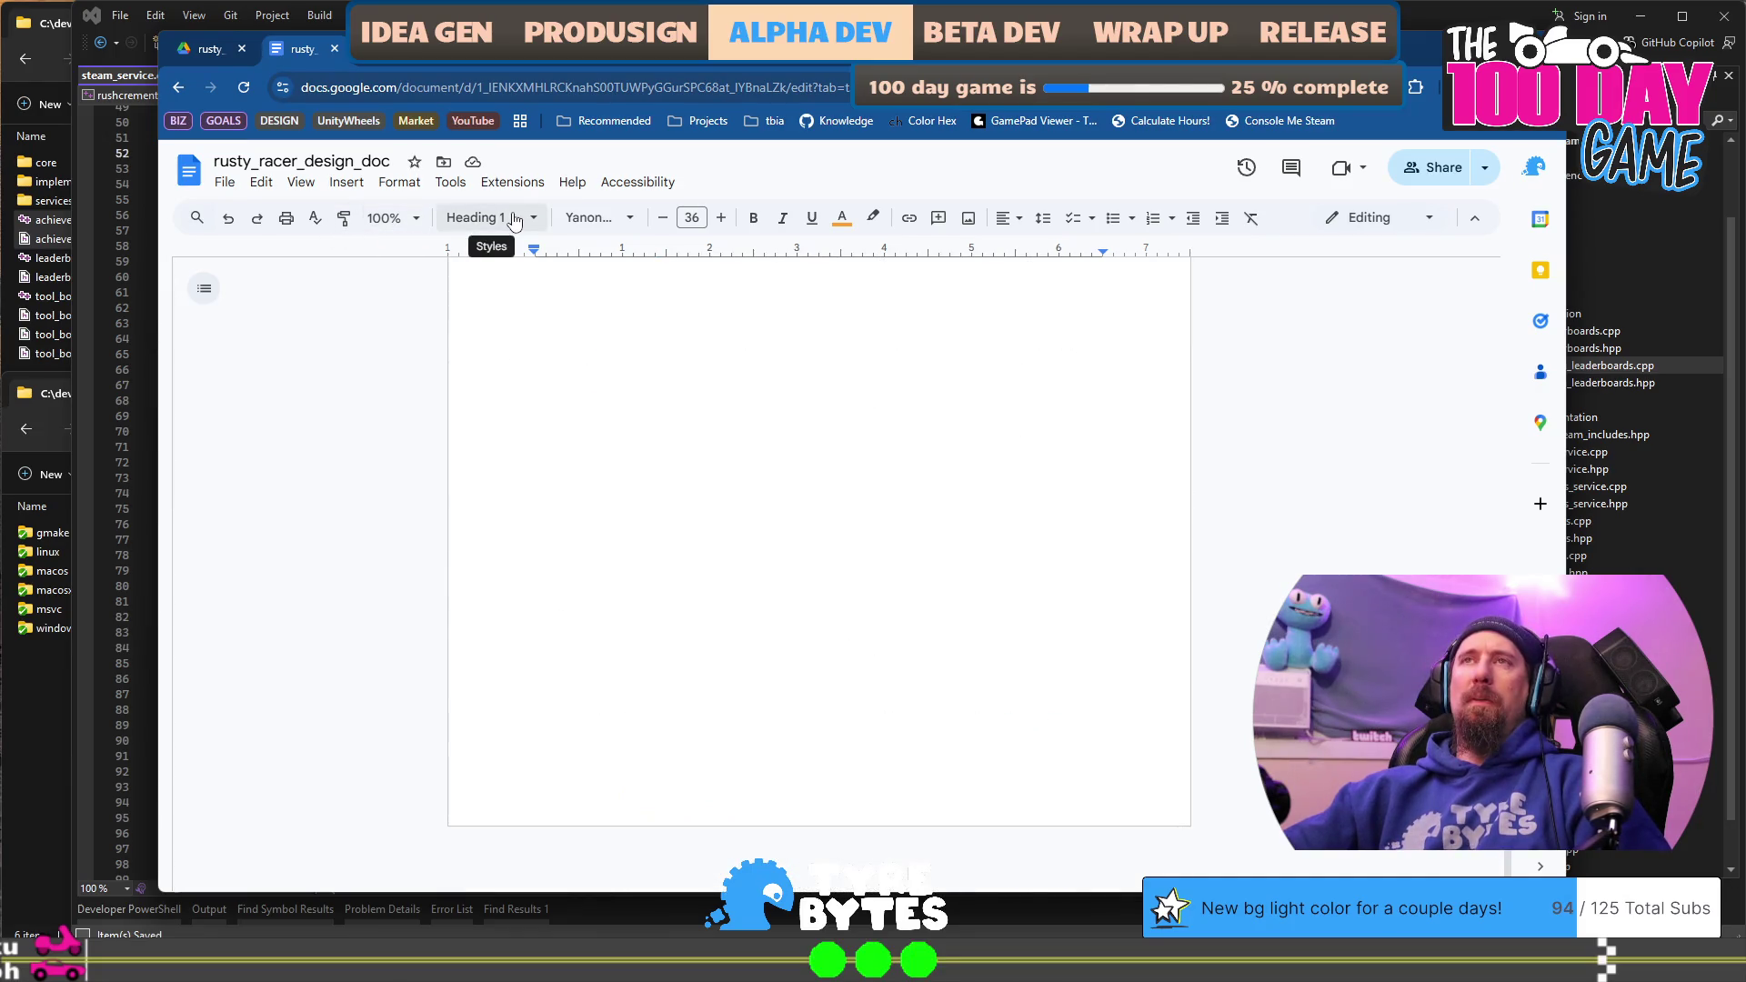
Step: Zoom to 135% and add a Heading 1 titled 'Game Progression' on the last page
click(385, 220)
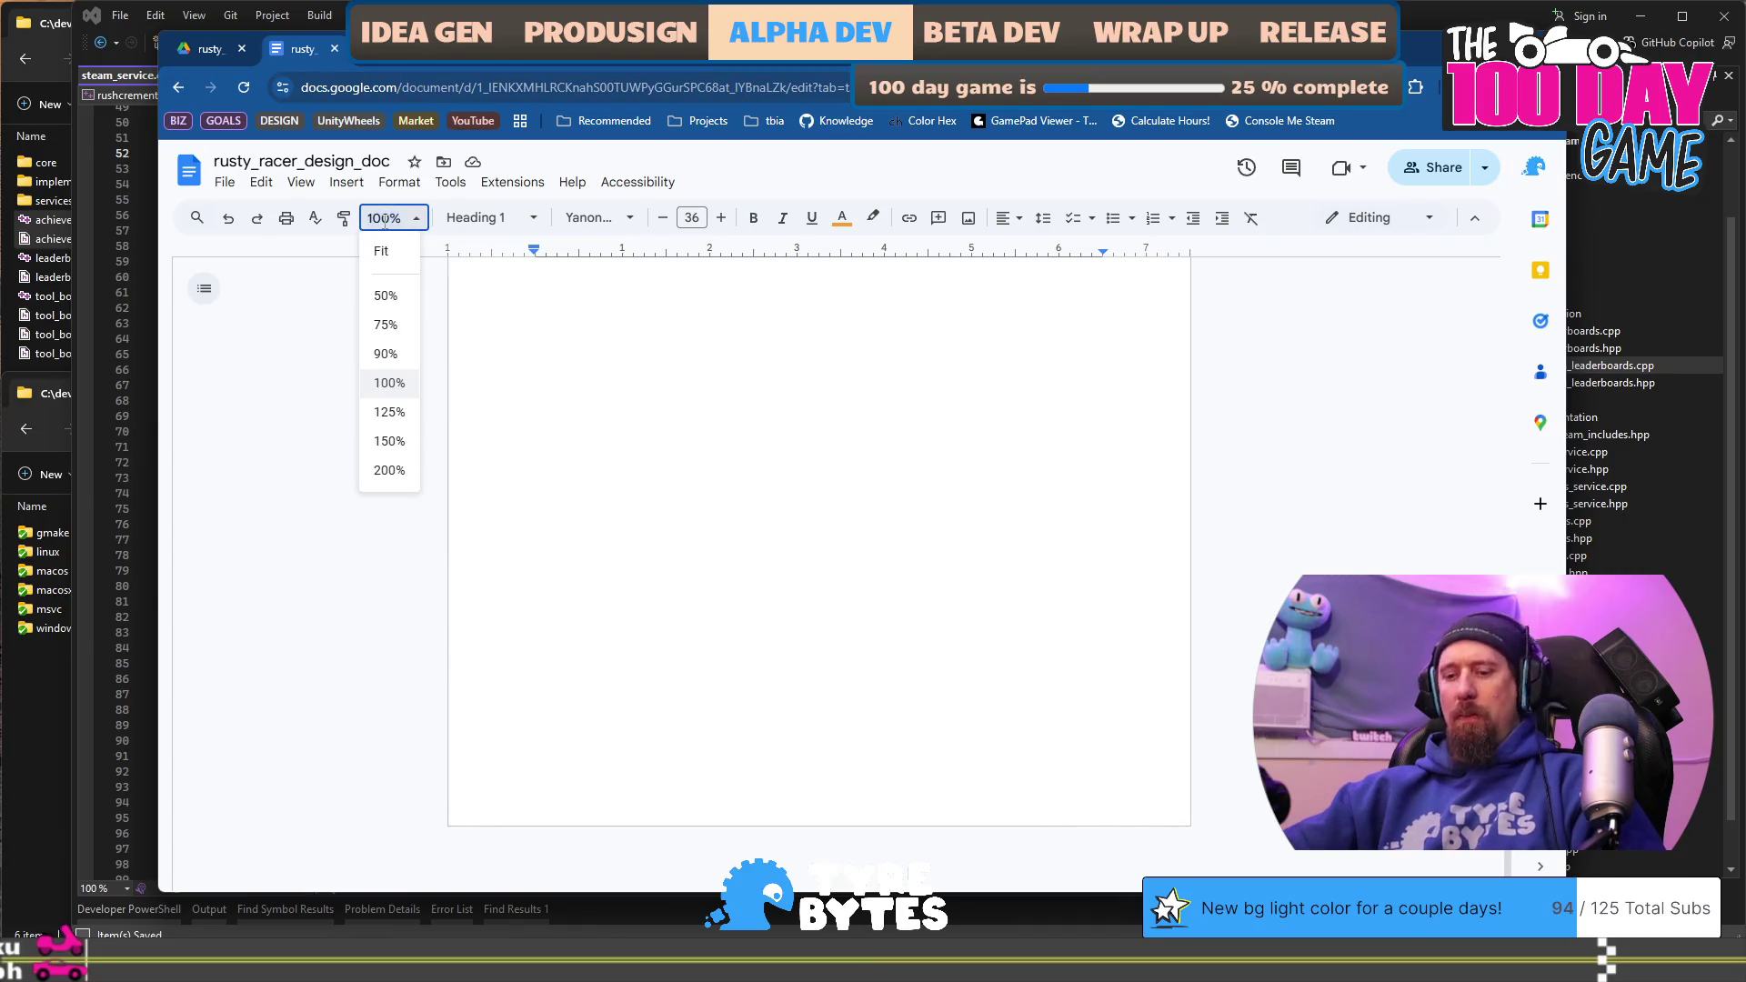
text(135)
key(Return)
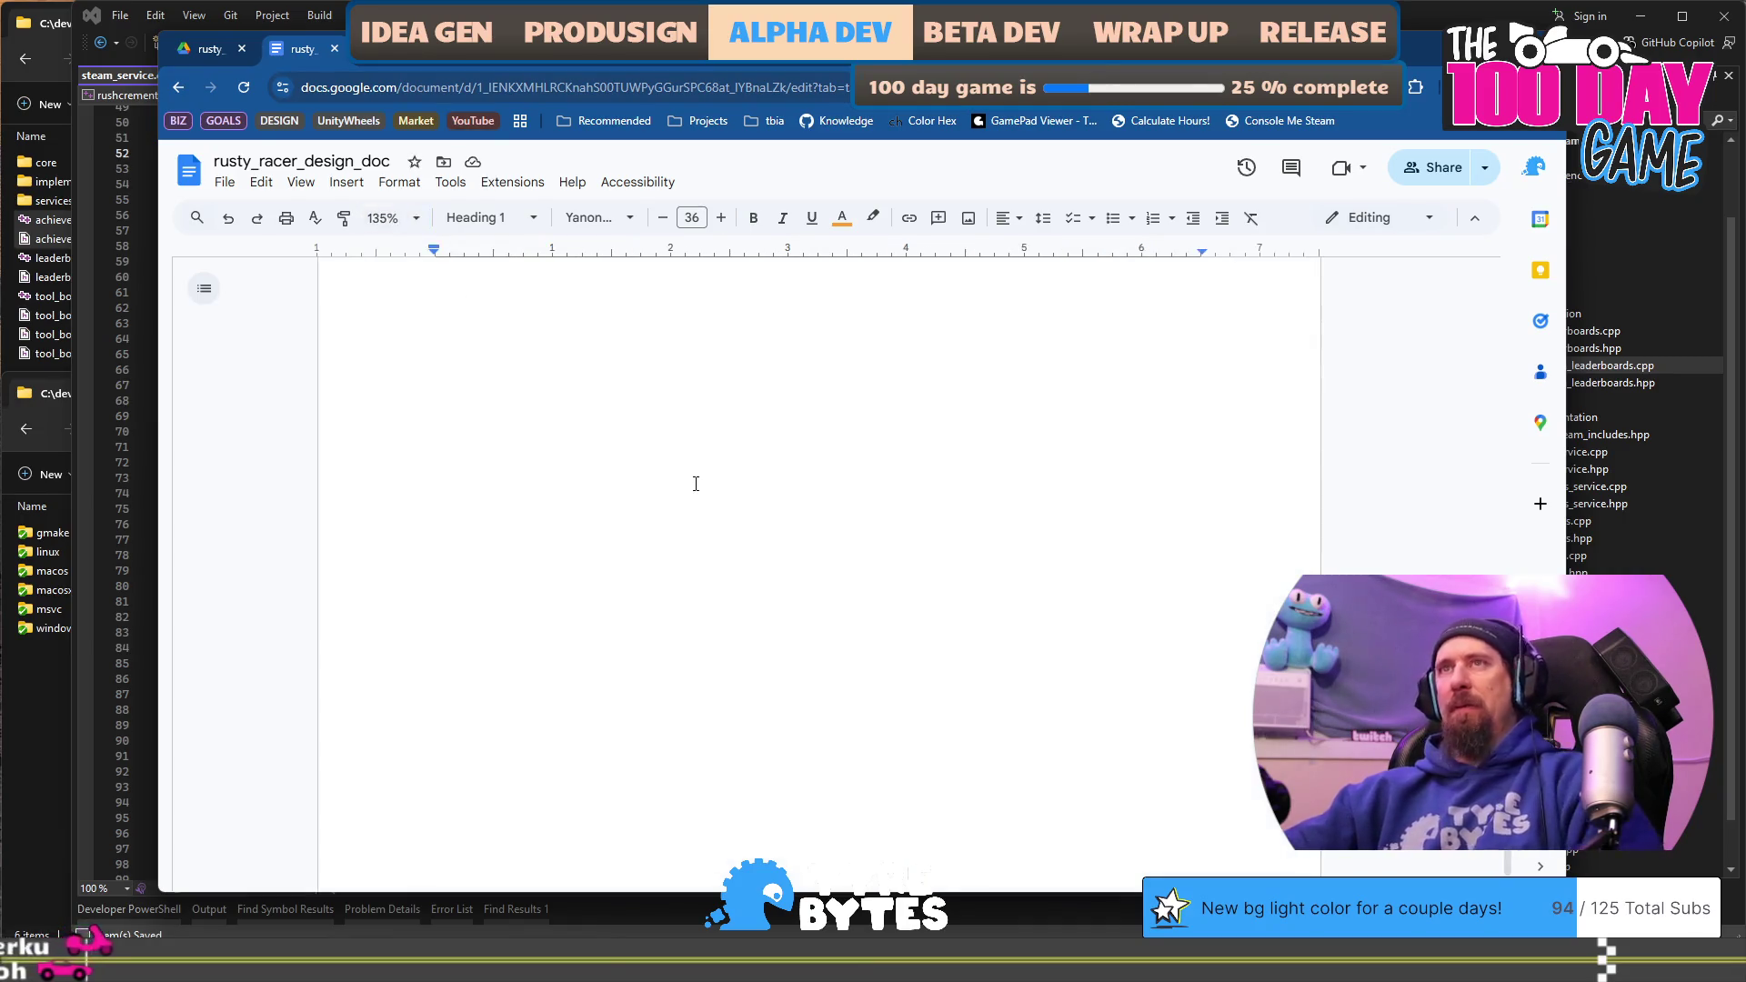
key(ctrl+alt+1)
text(World Lore and Tie Ins)
key(shift+Home)
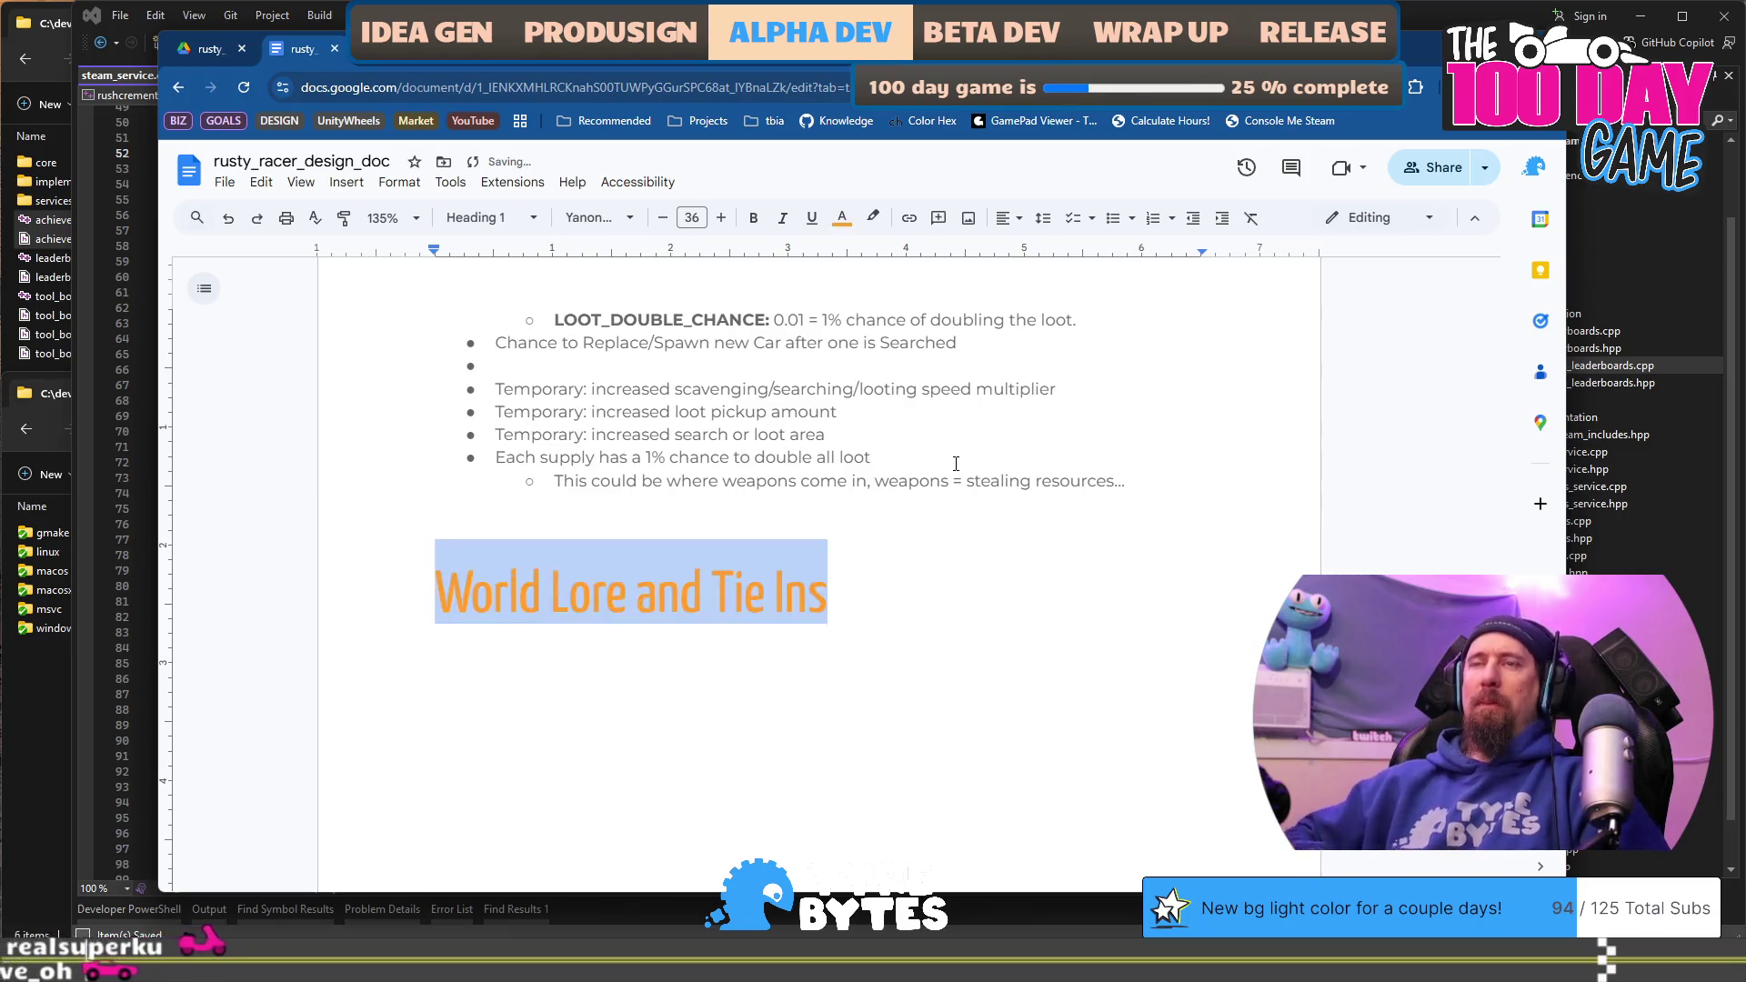
text(Progression)
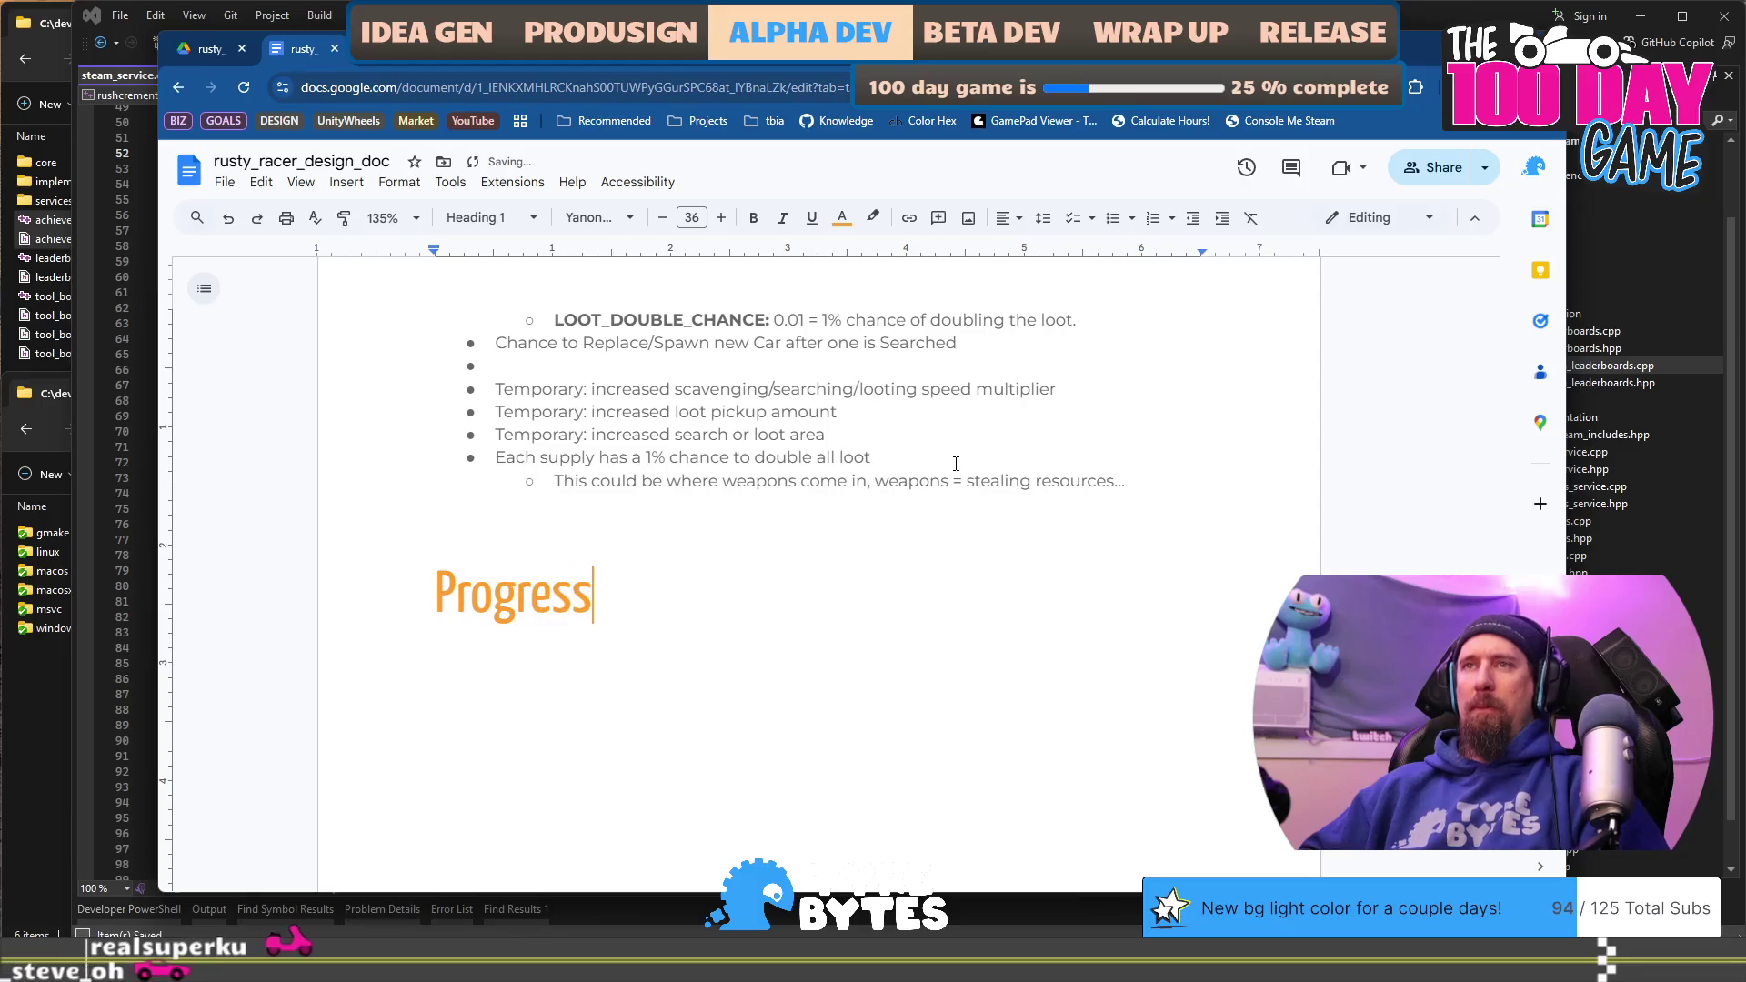
key(Home)
text(Game)
key(End)
Step: Start a body paragraph under the heading with 'The wa' and select it
key(Return)
text(The wa)
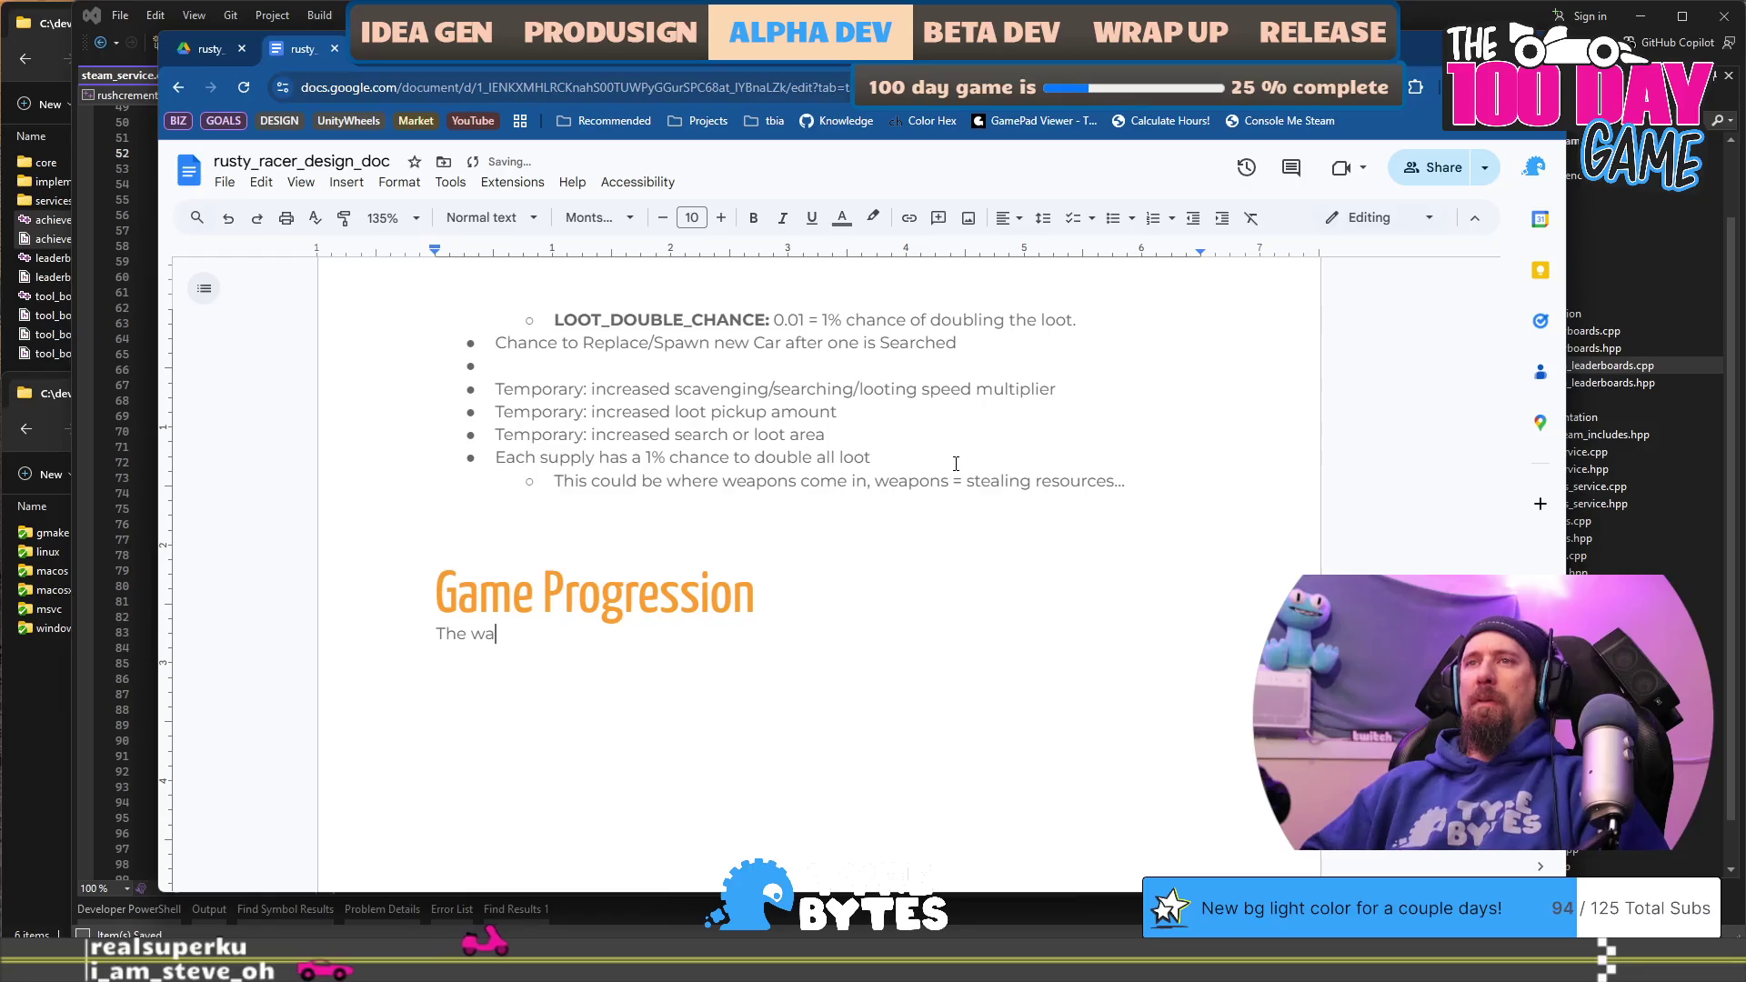
scroll(950, 466, down, 2)
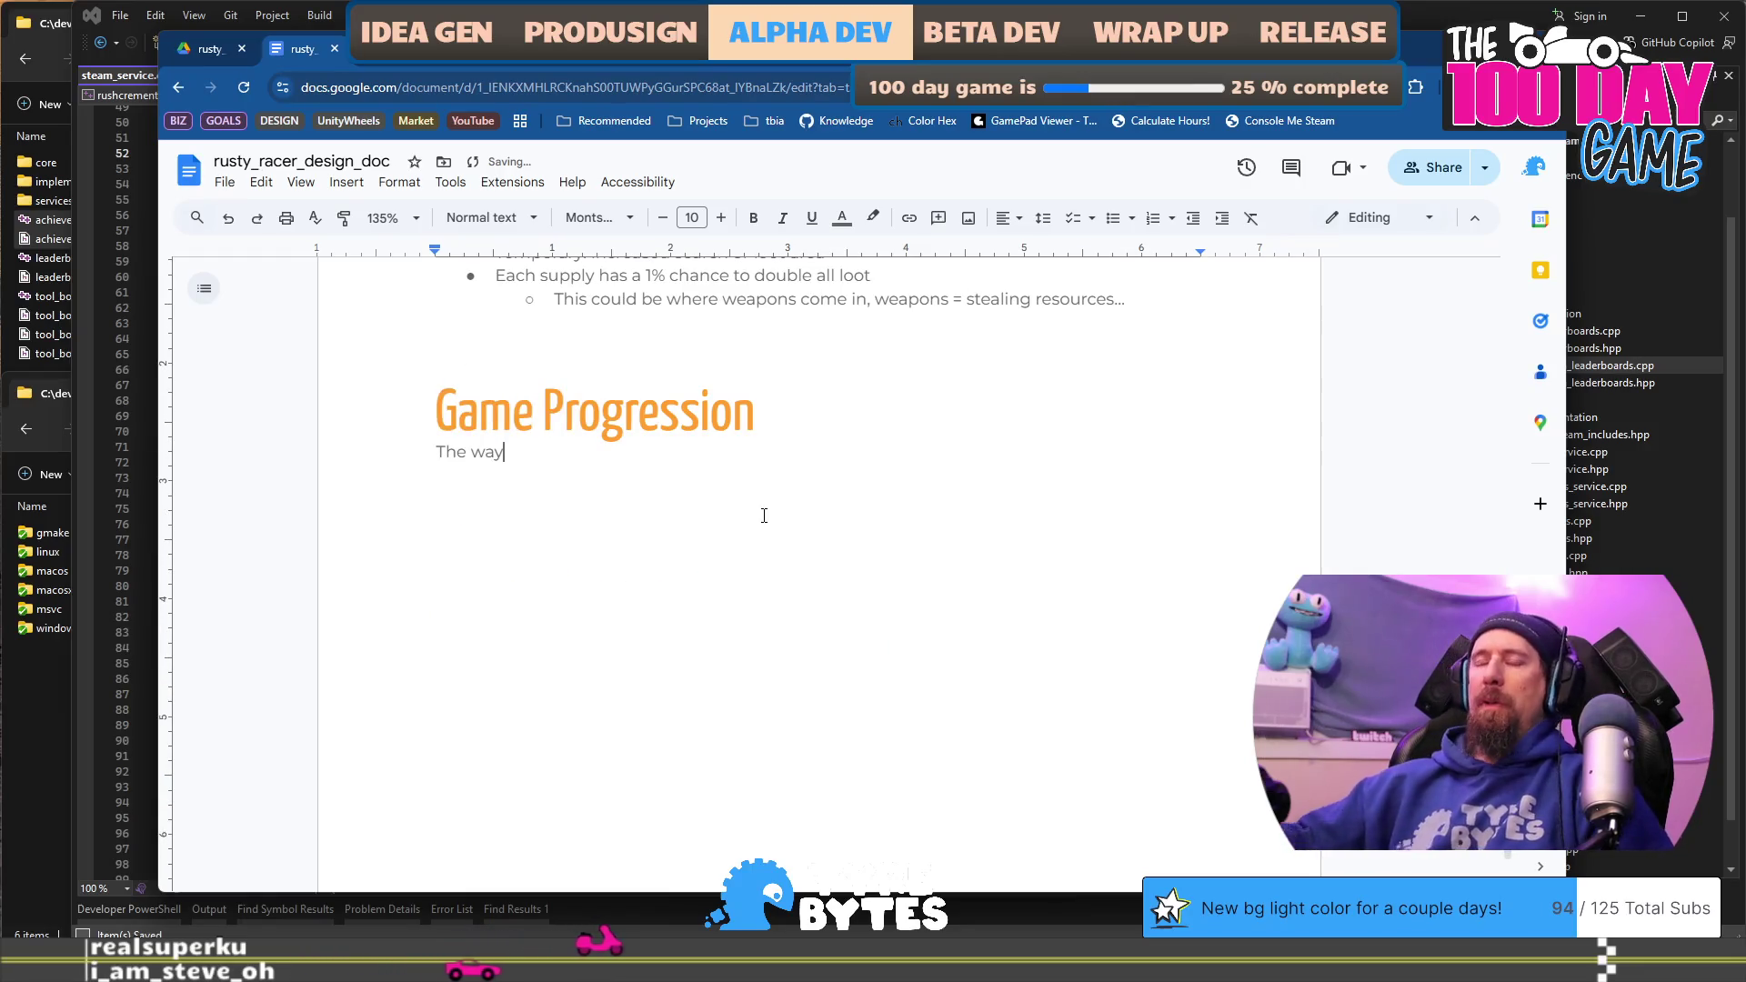
key(shift+Home)
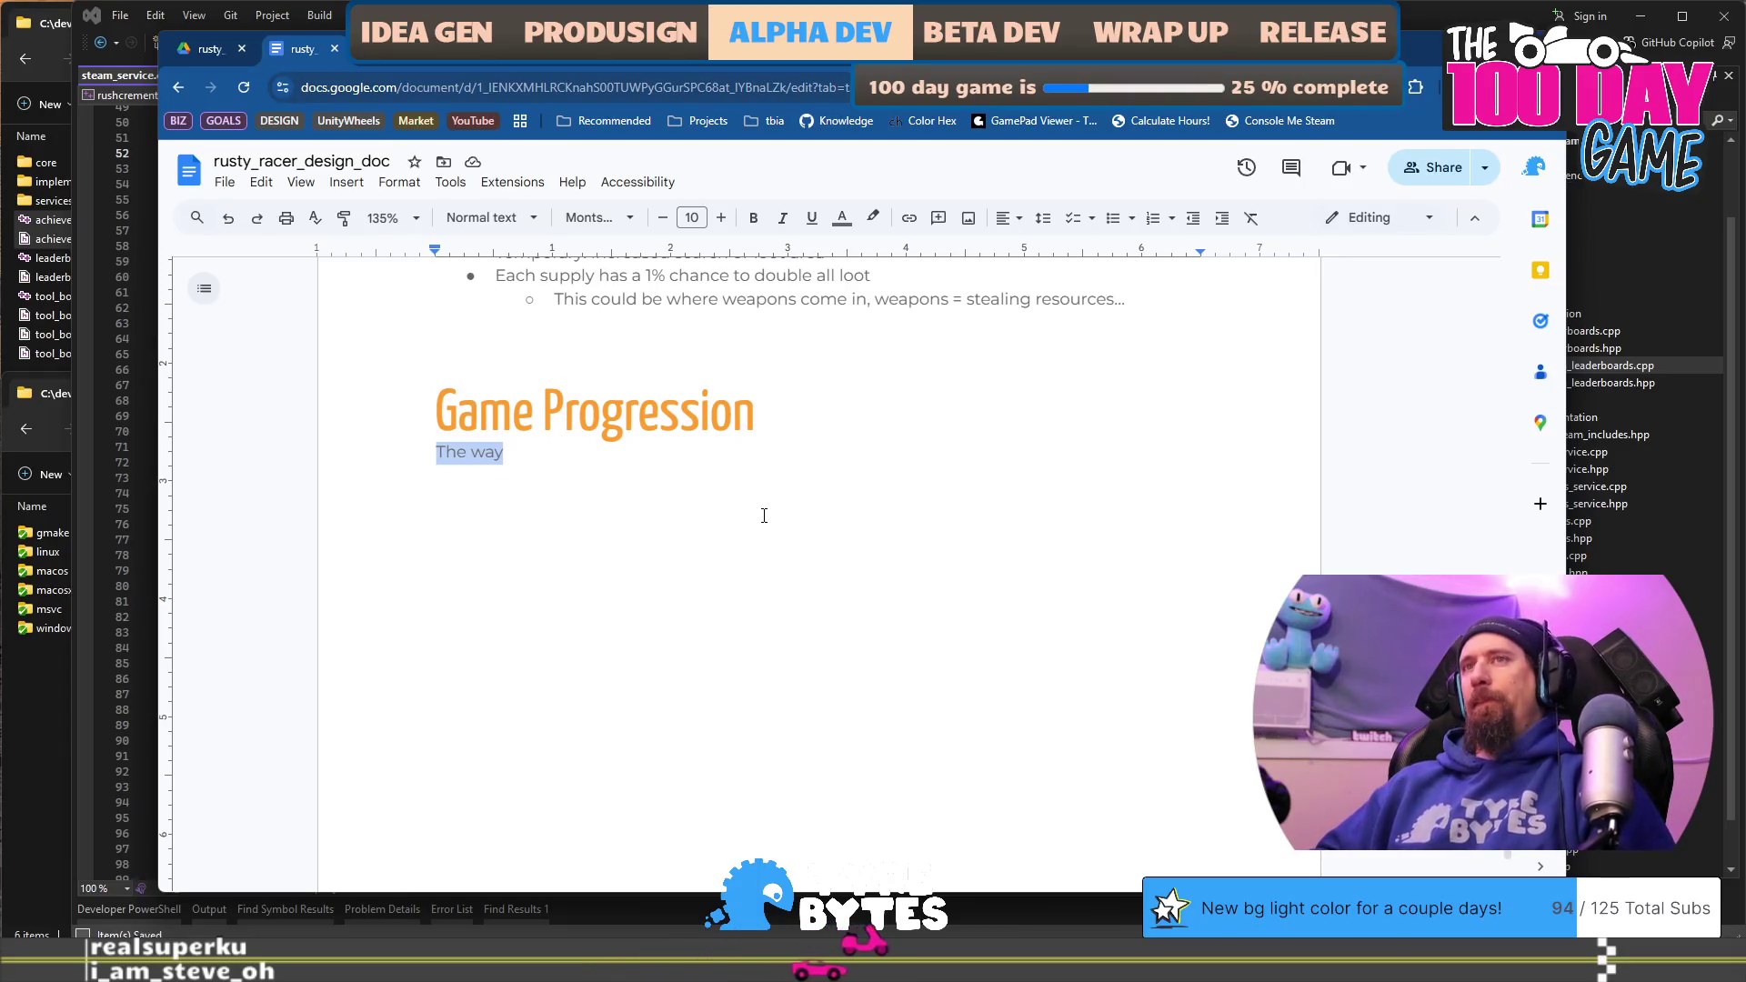
Step: Replace the draft with text saying the first 5 minutes introduce basic / common upgrades
text(I figure)
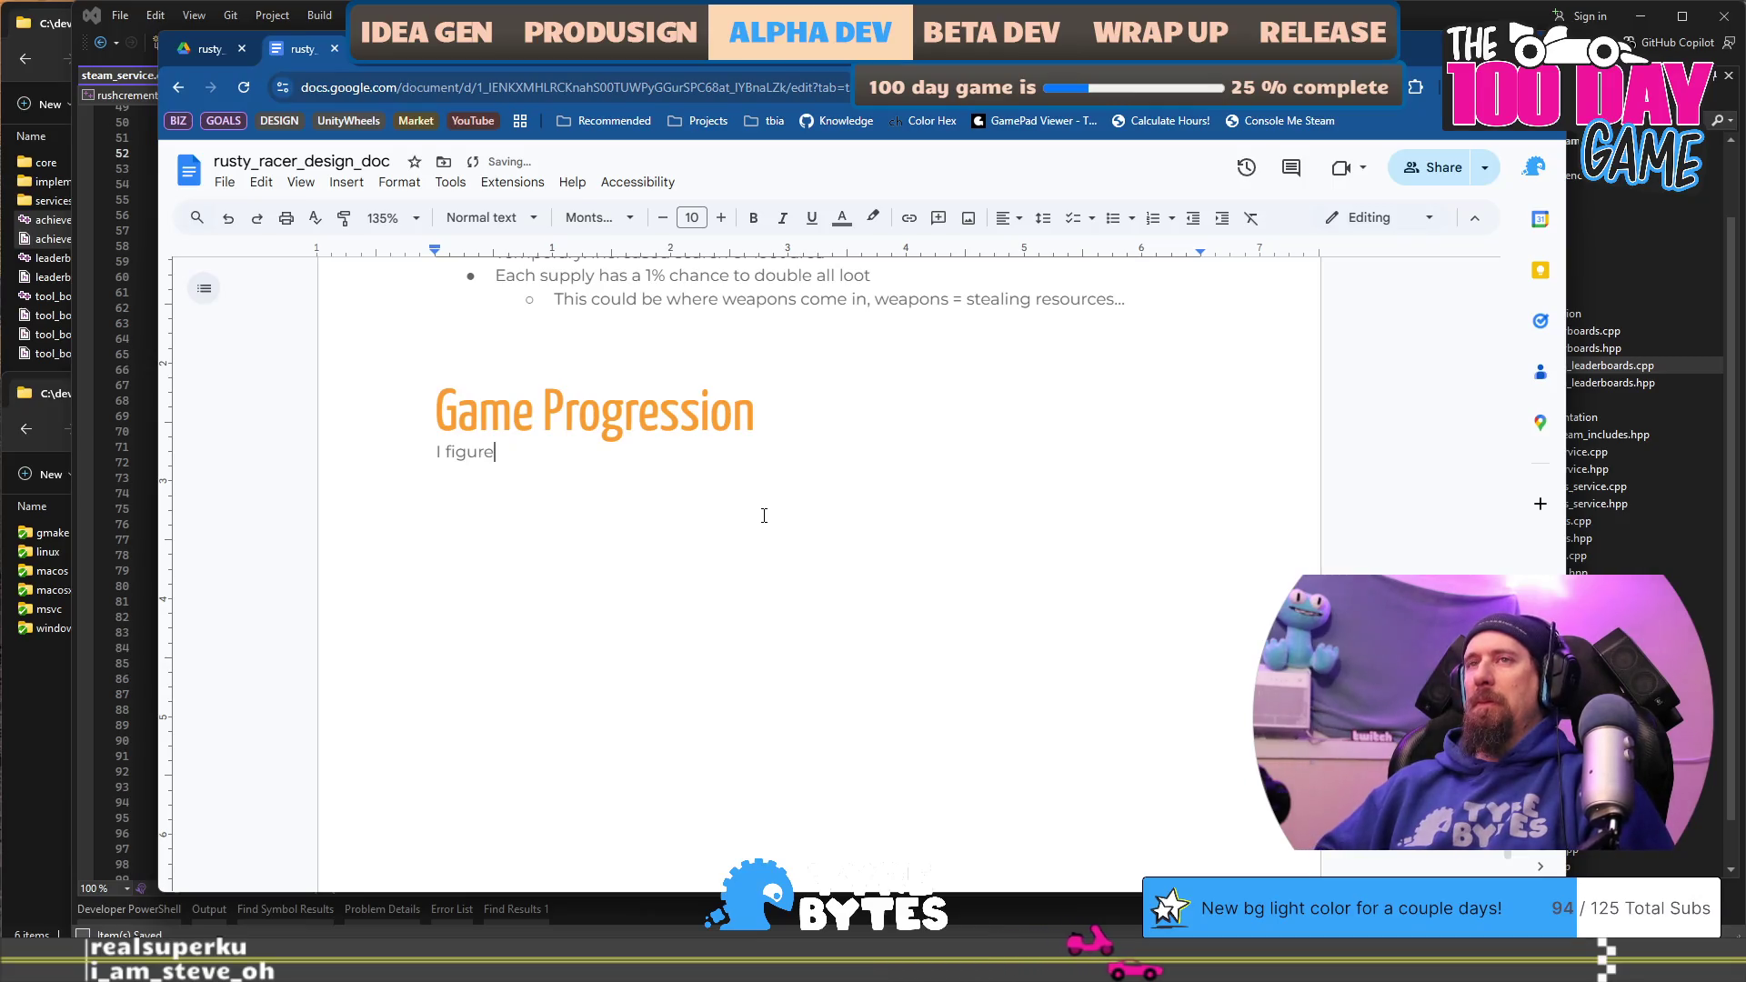
key(shift+Home)
key(BackSpace)
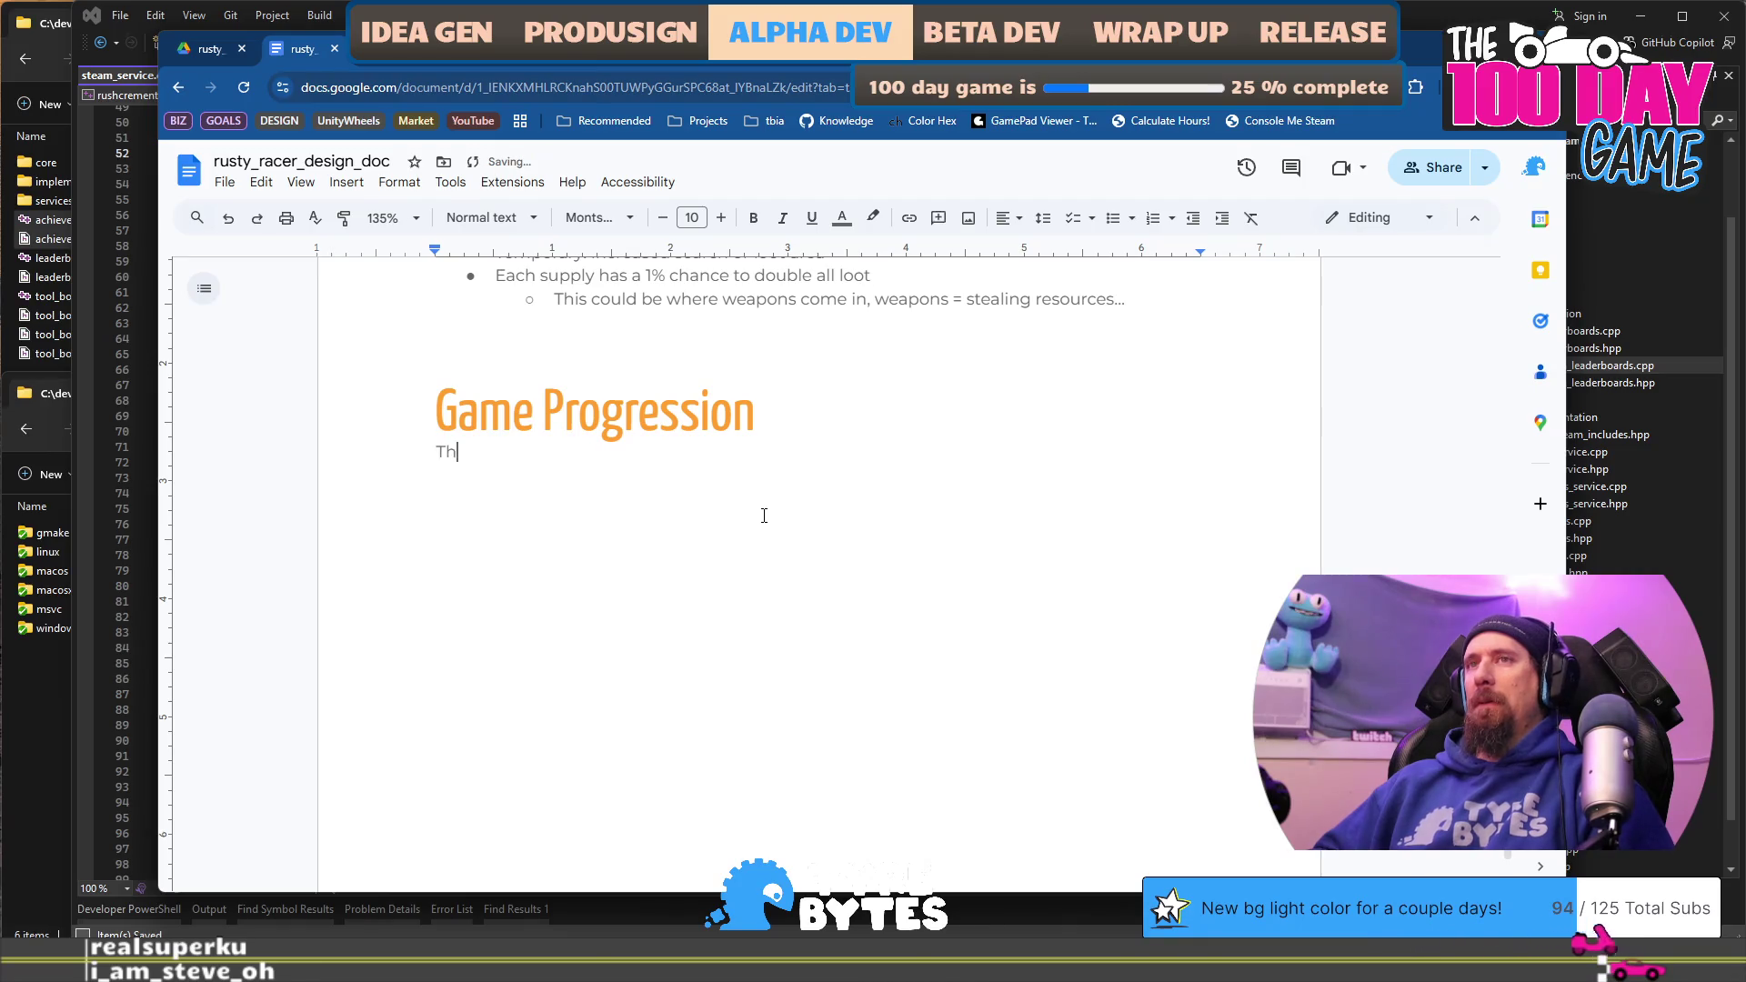
text(s)
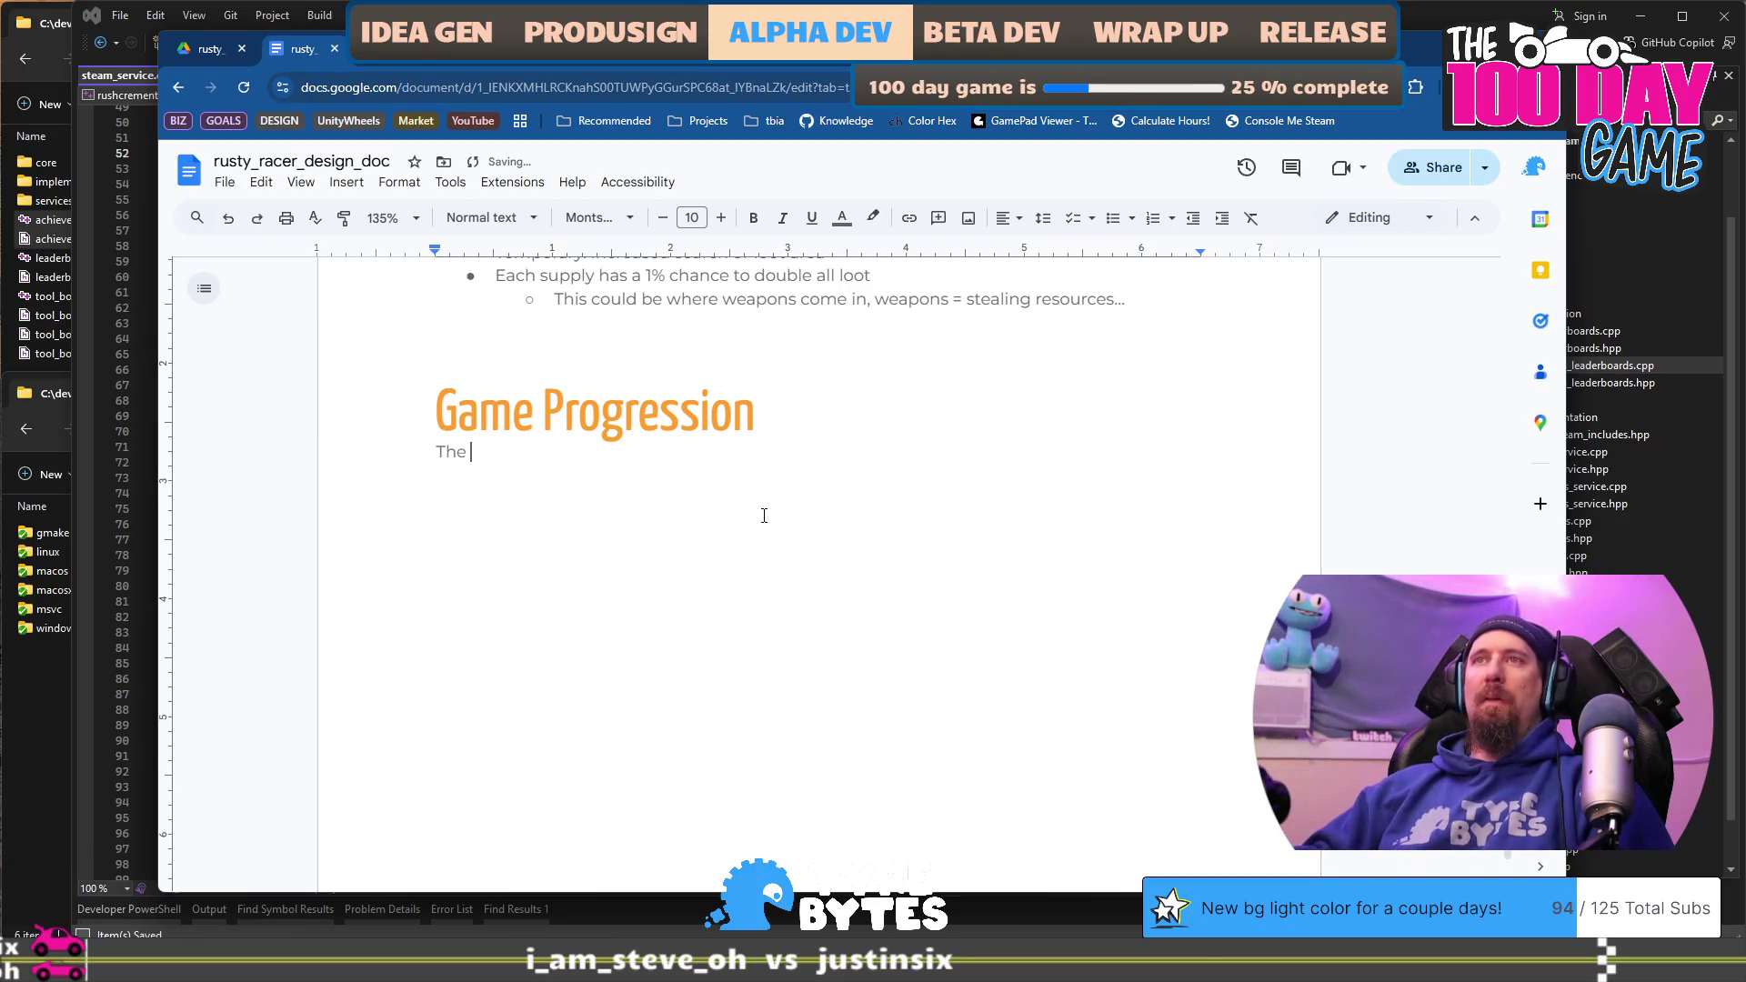
text(first)
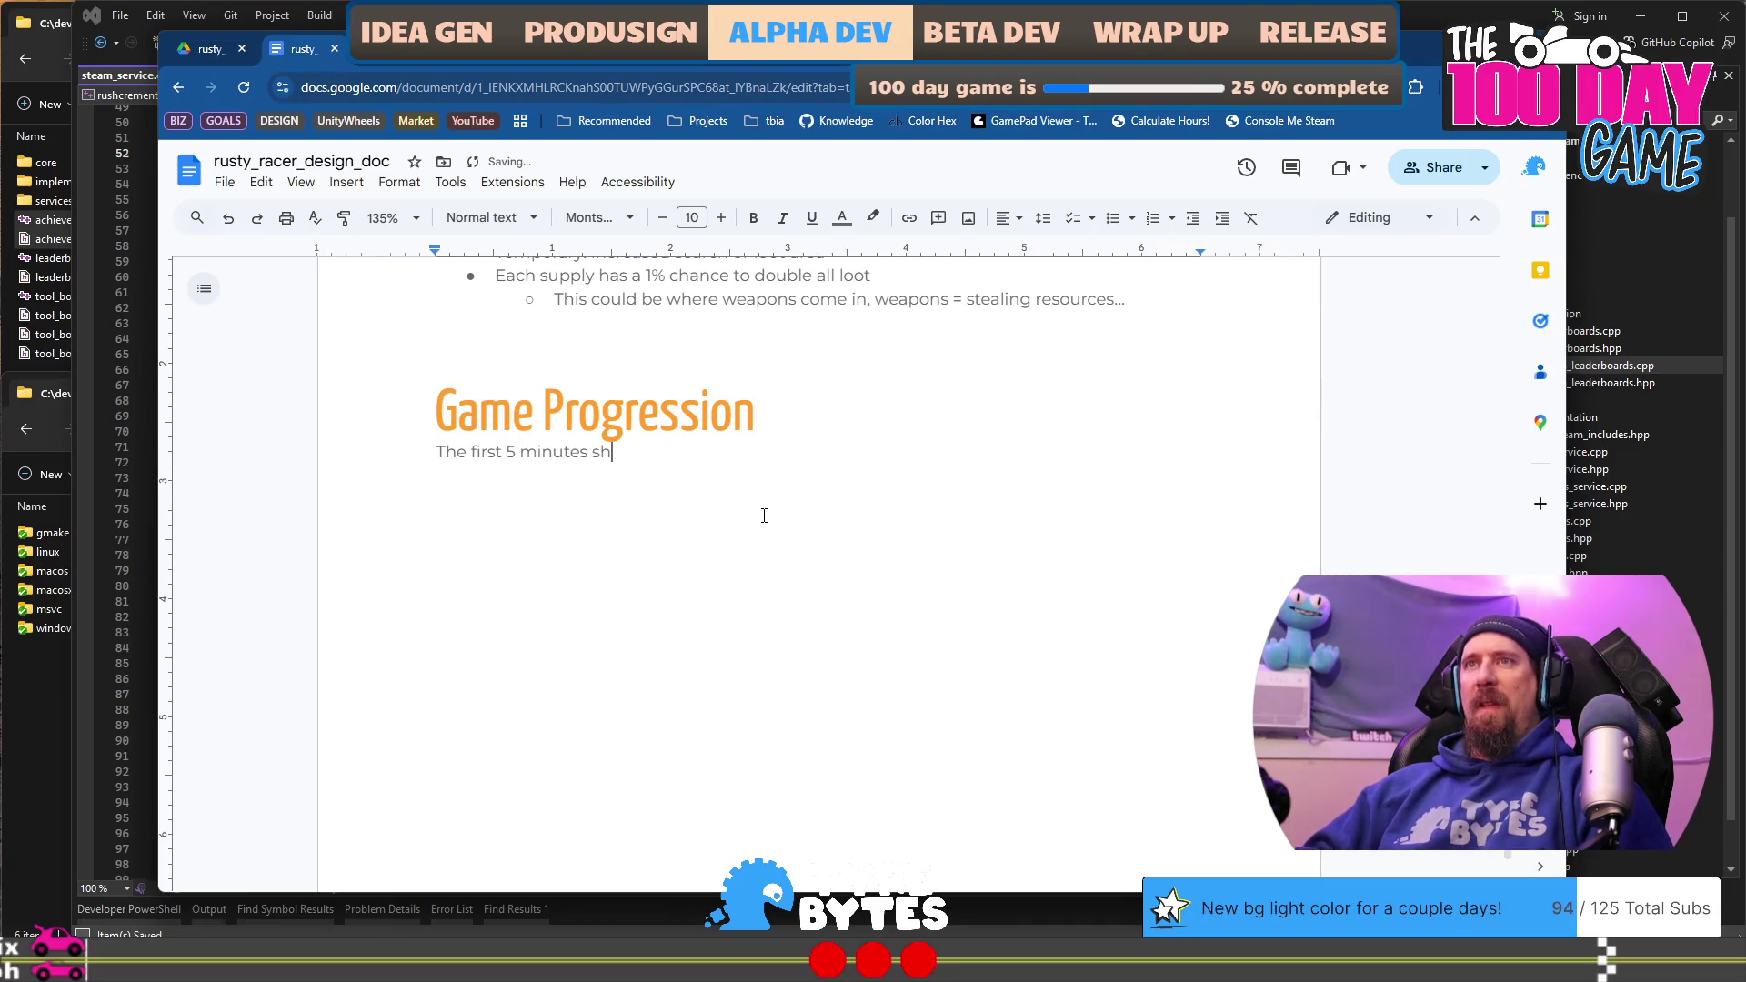
text( 5 minutes should introduc)
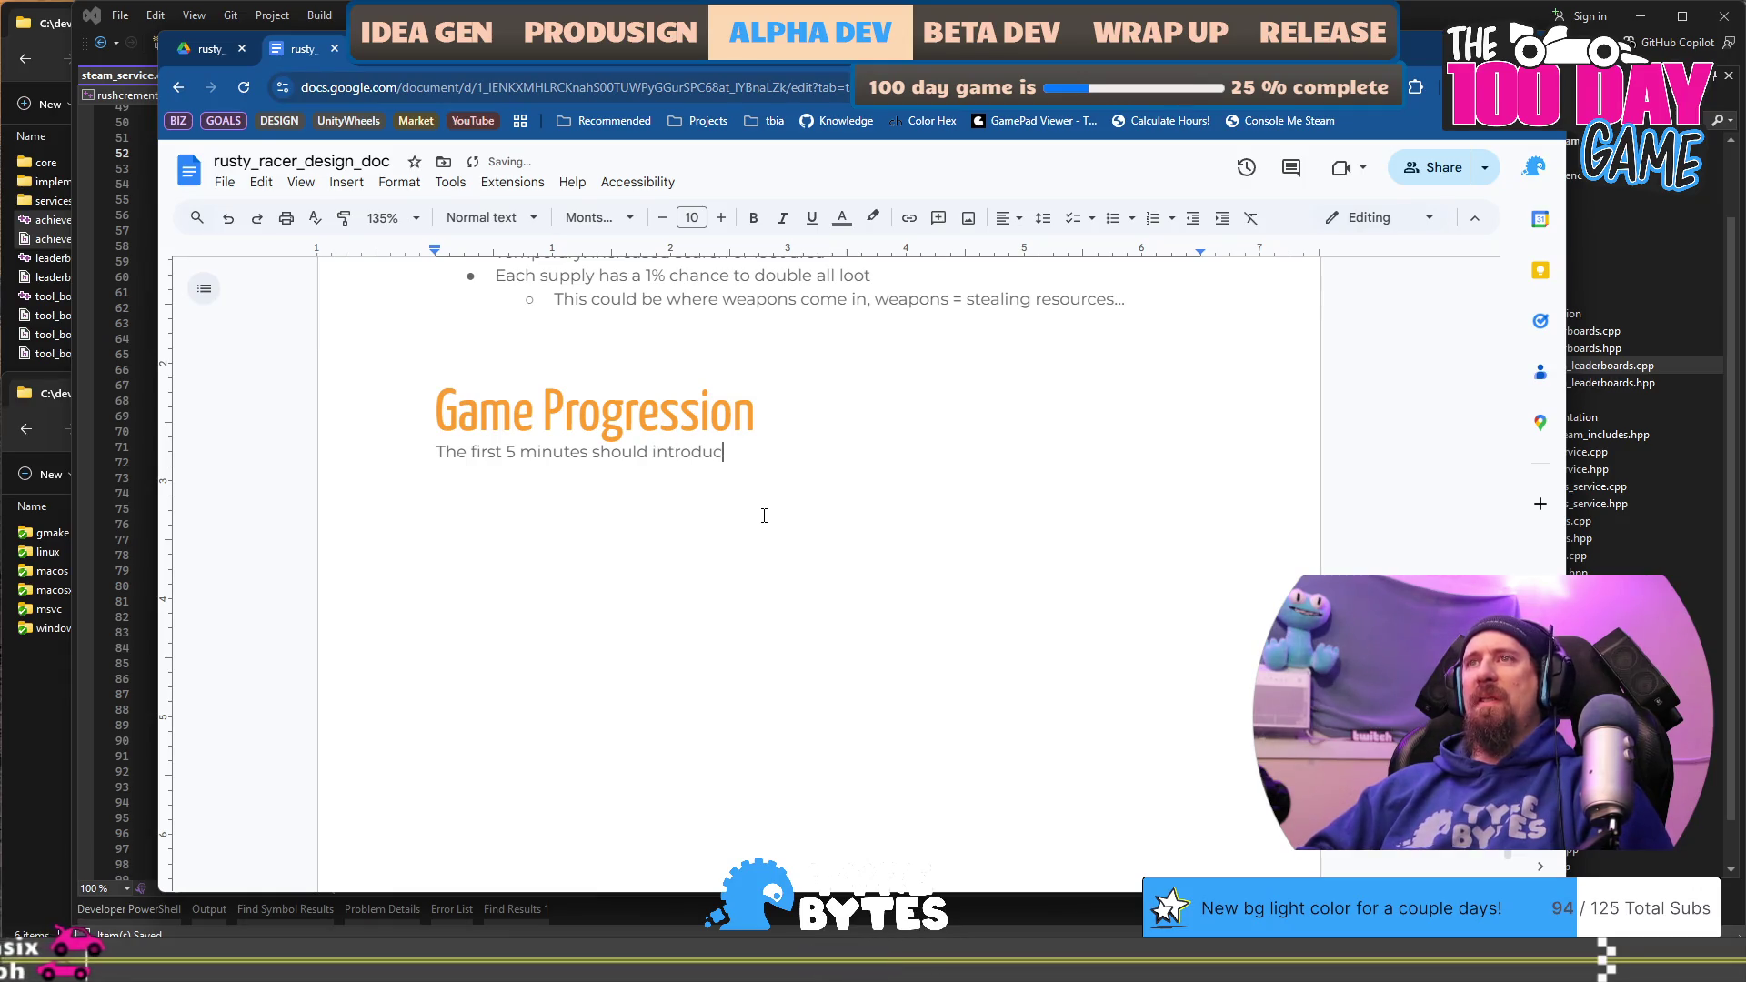
text(e some of tg)
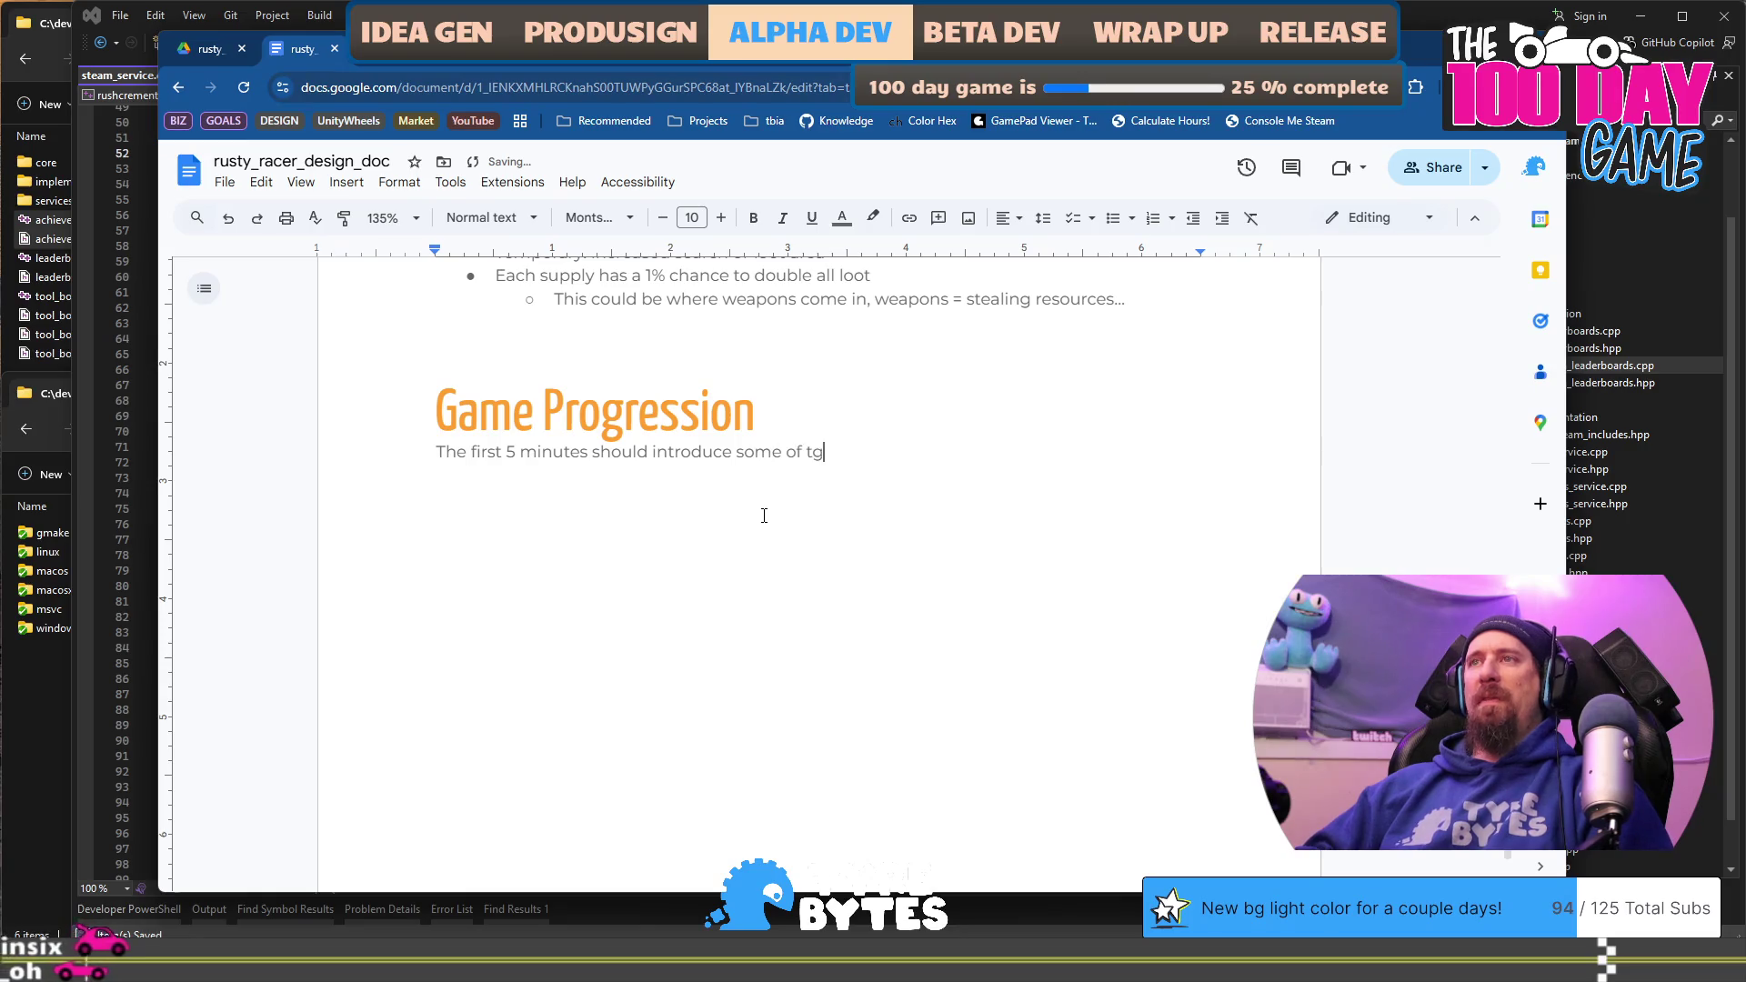
key(BackSpace)
text(he basi)
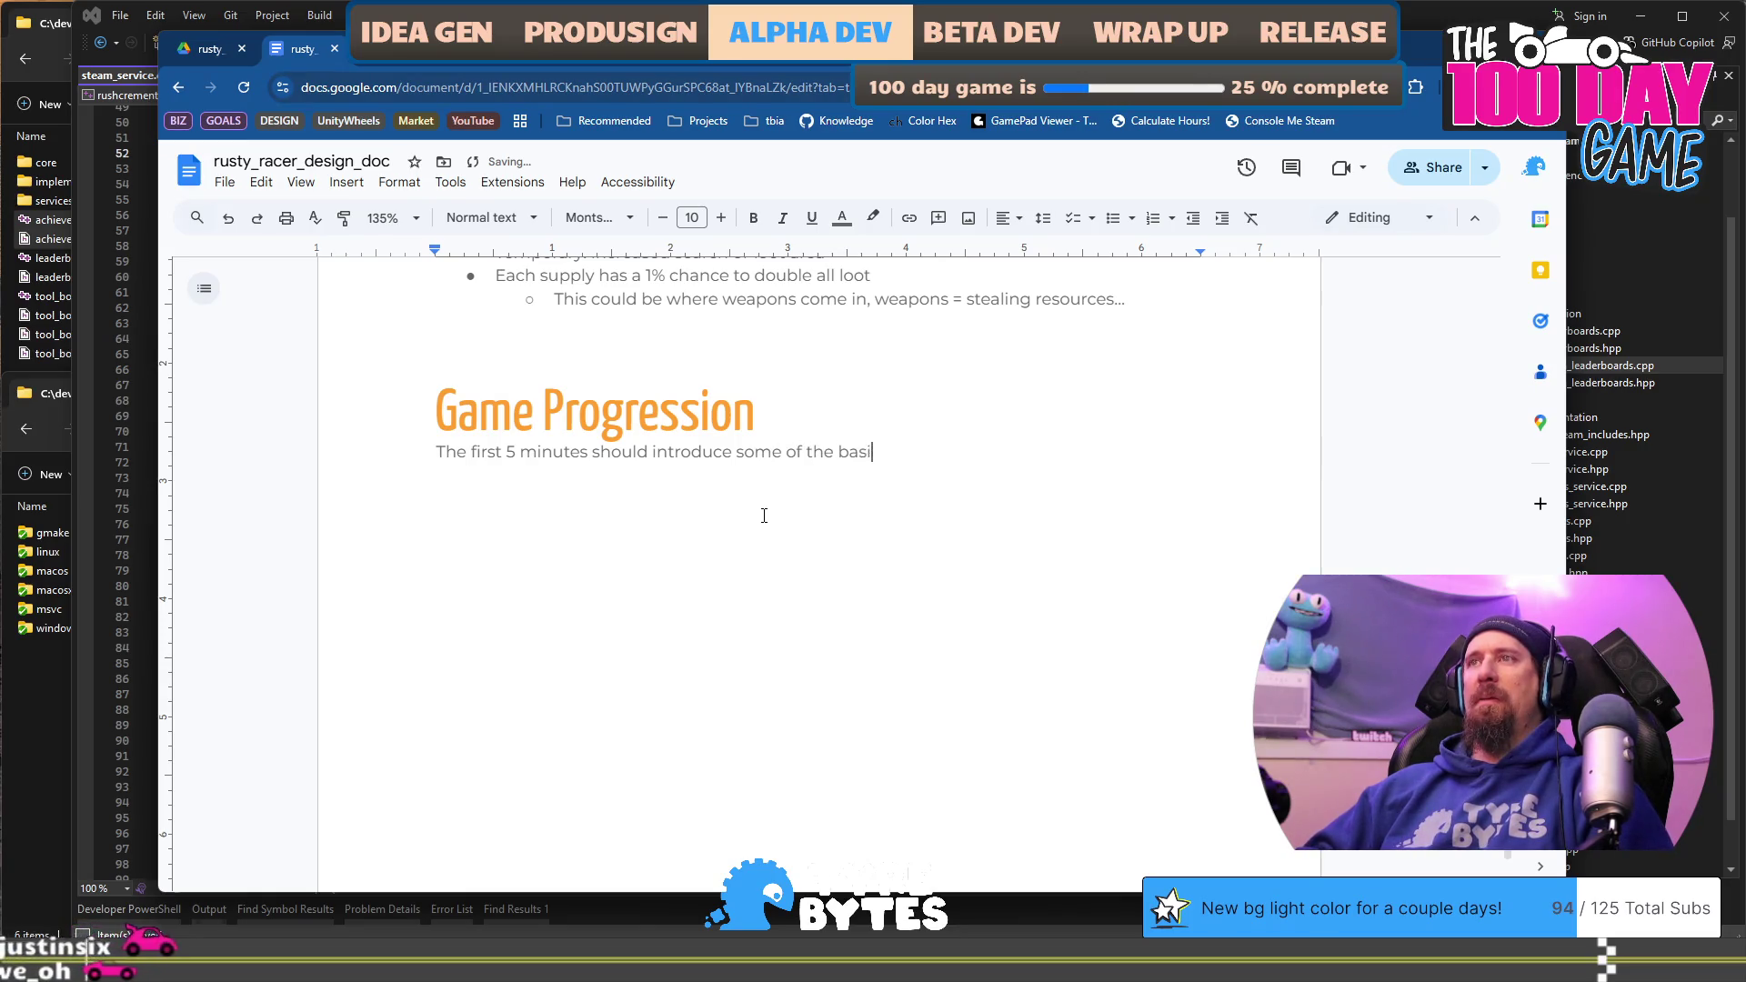
text(c / common u)
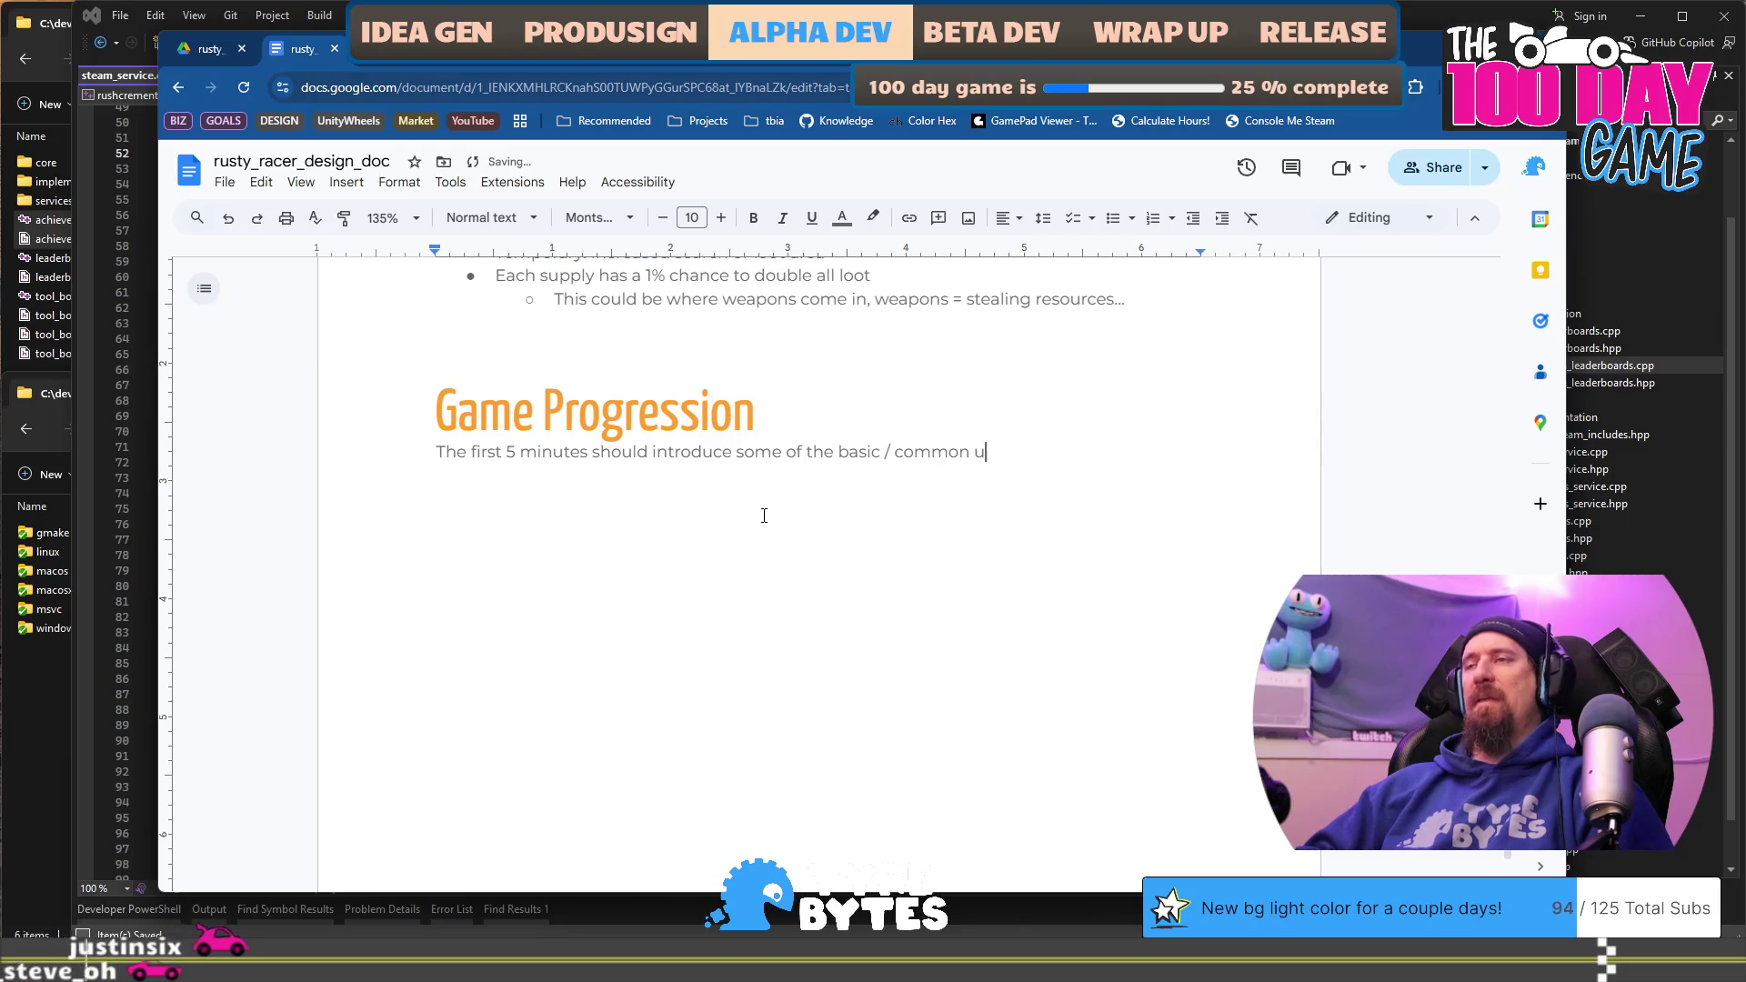
text(pgrades th)
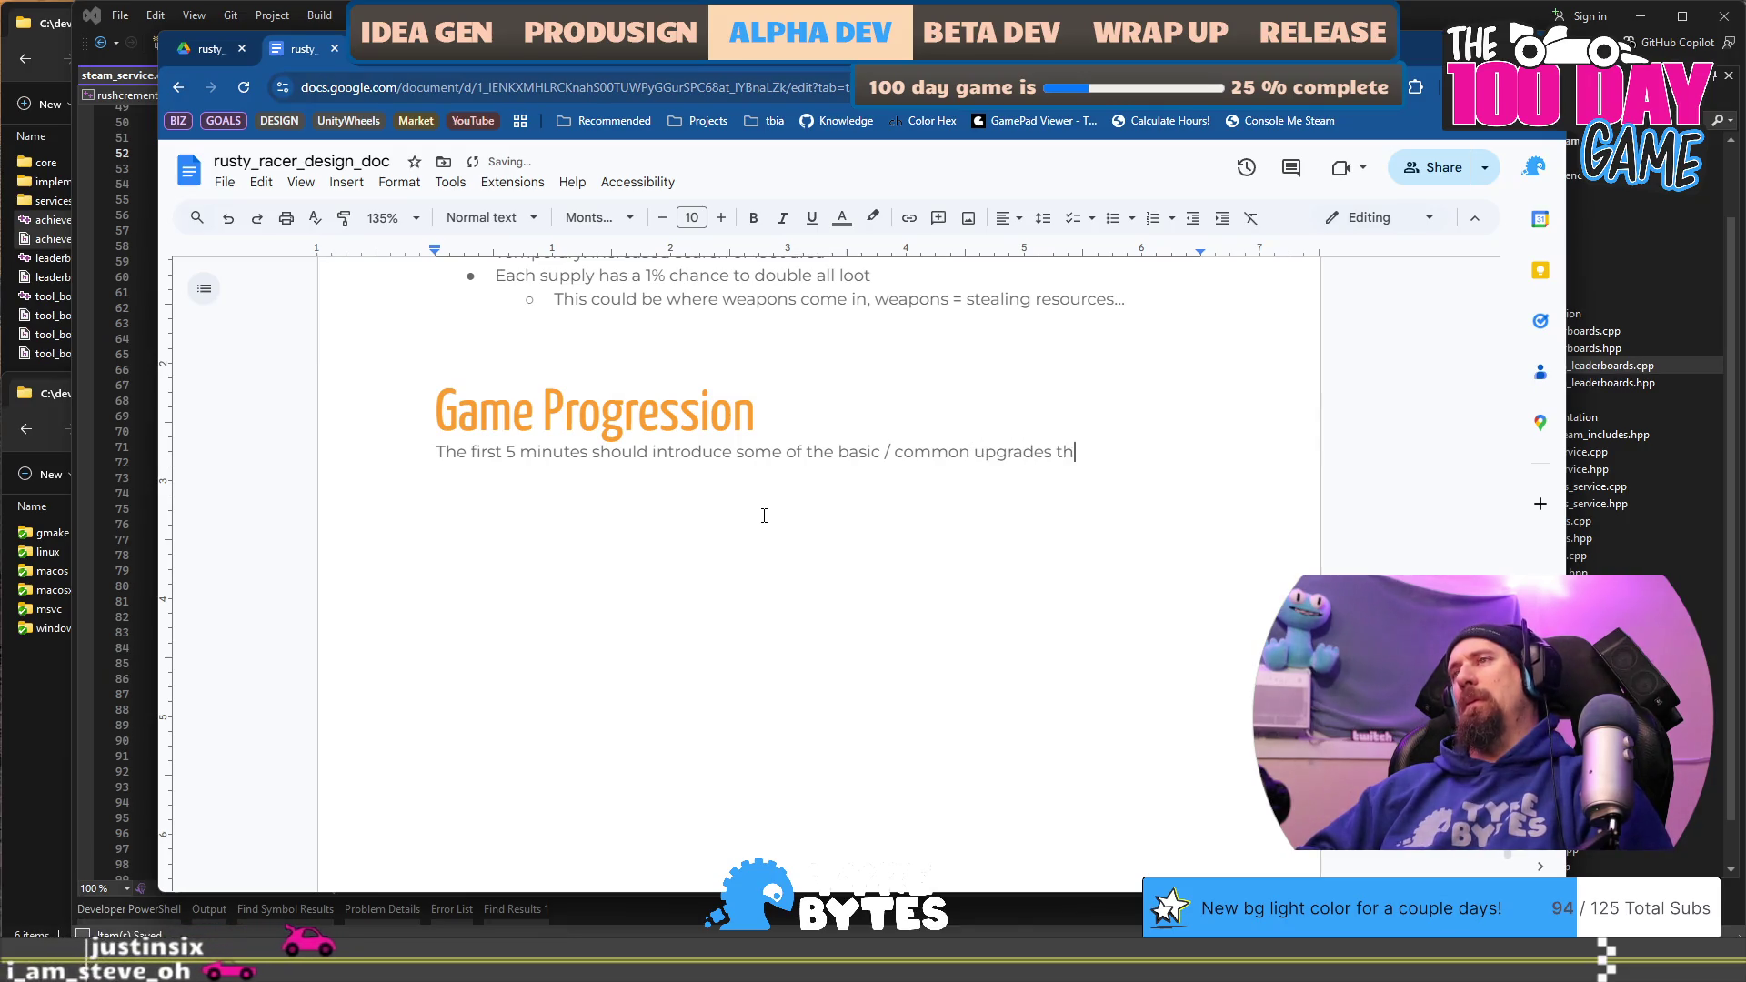
text(e player will be)
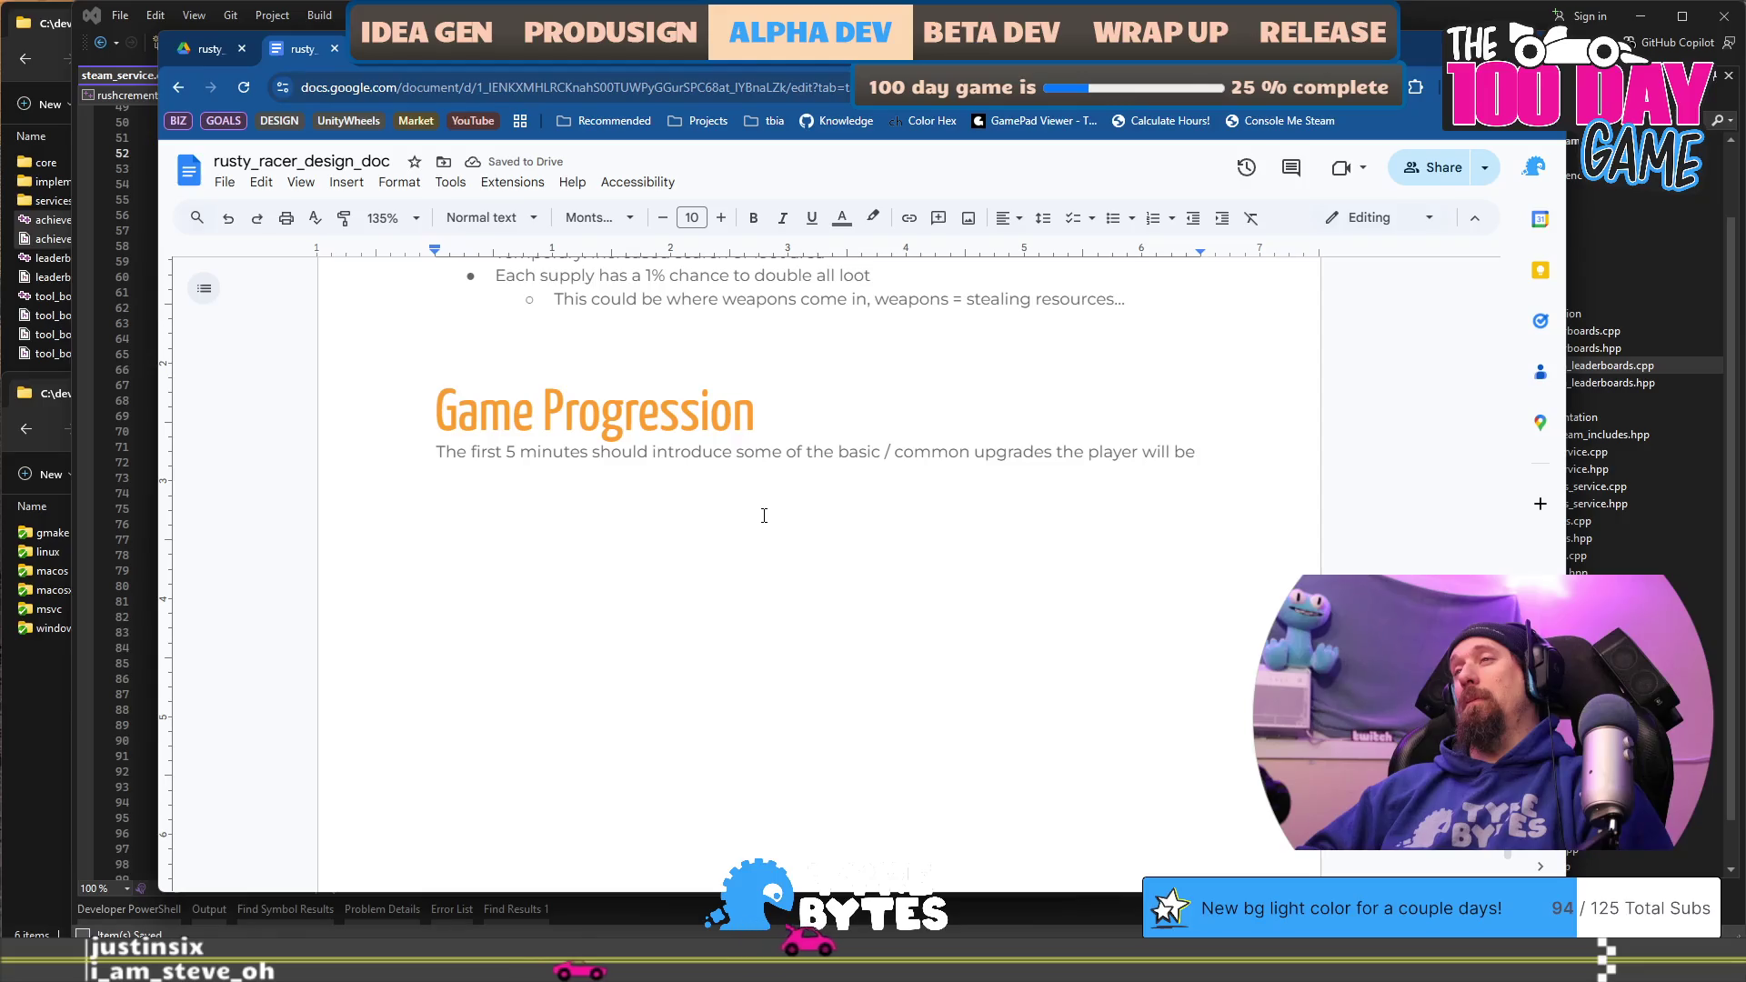
text(unlock)
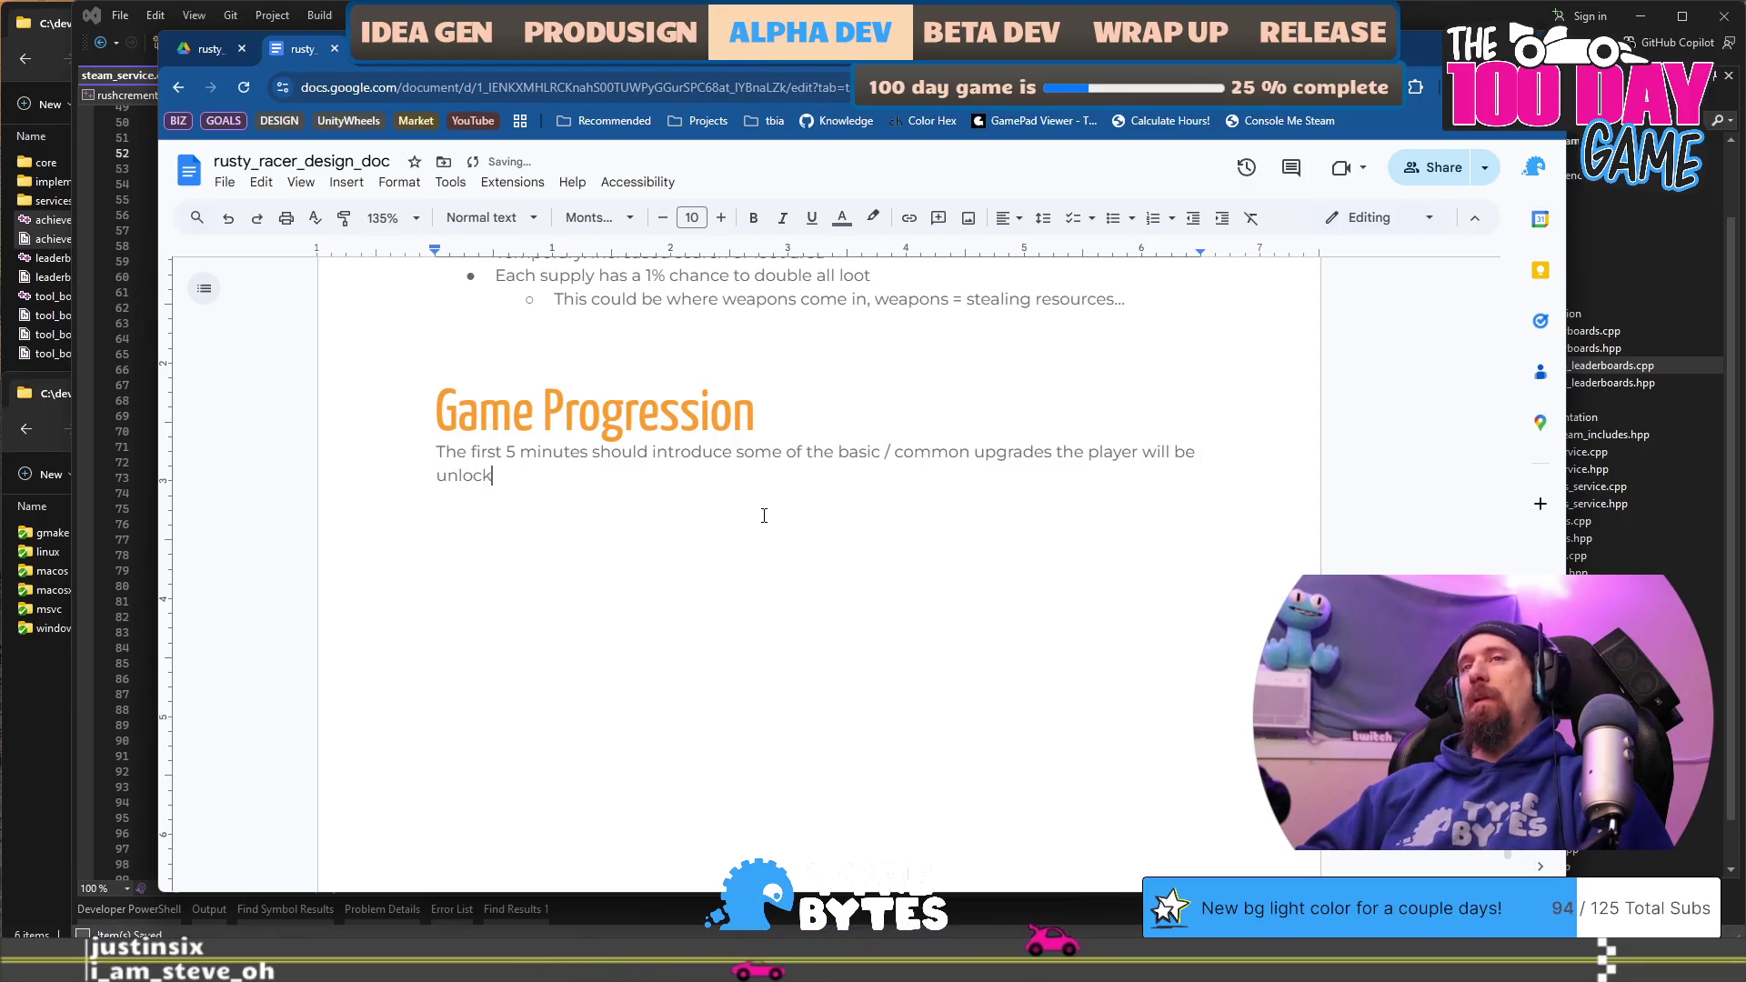
text(ing during the)
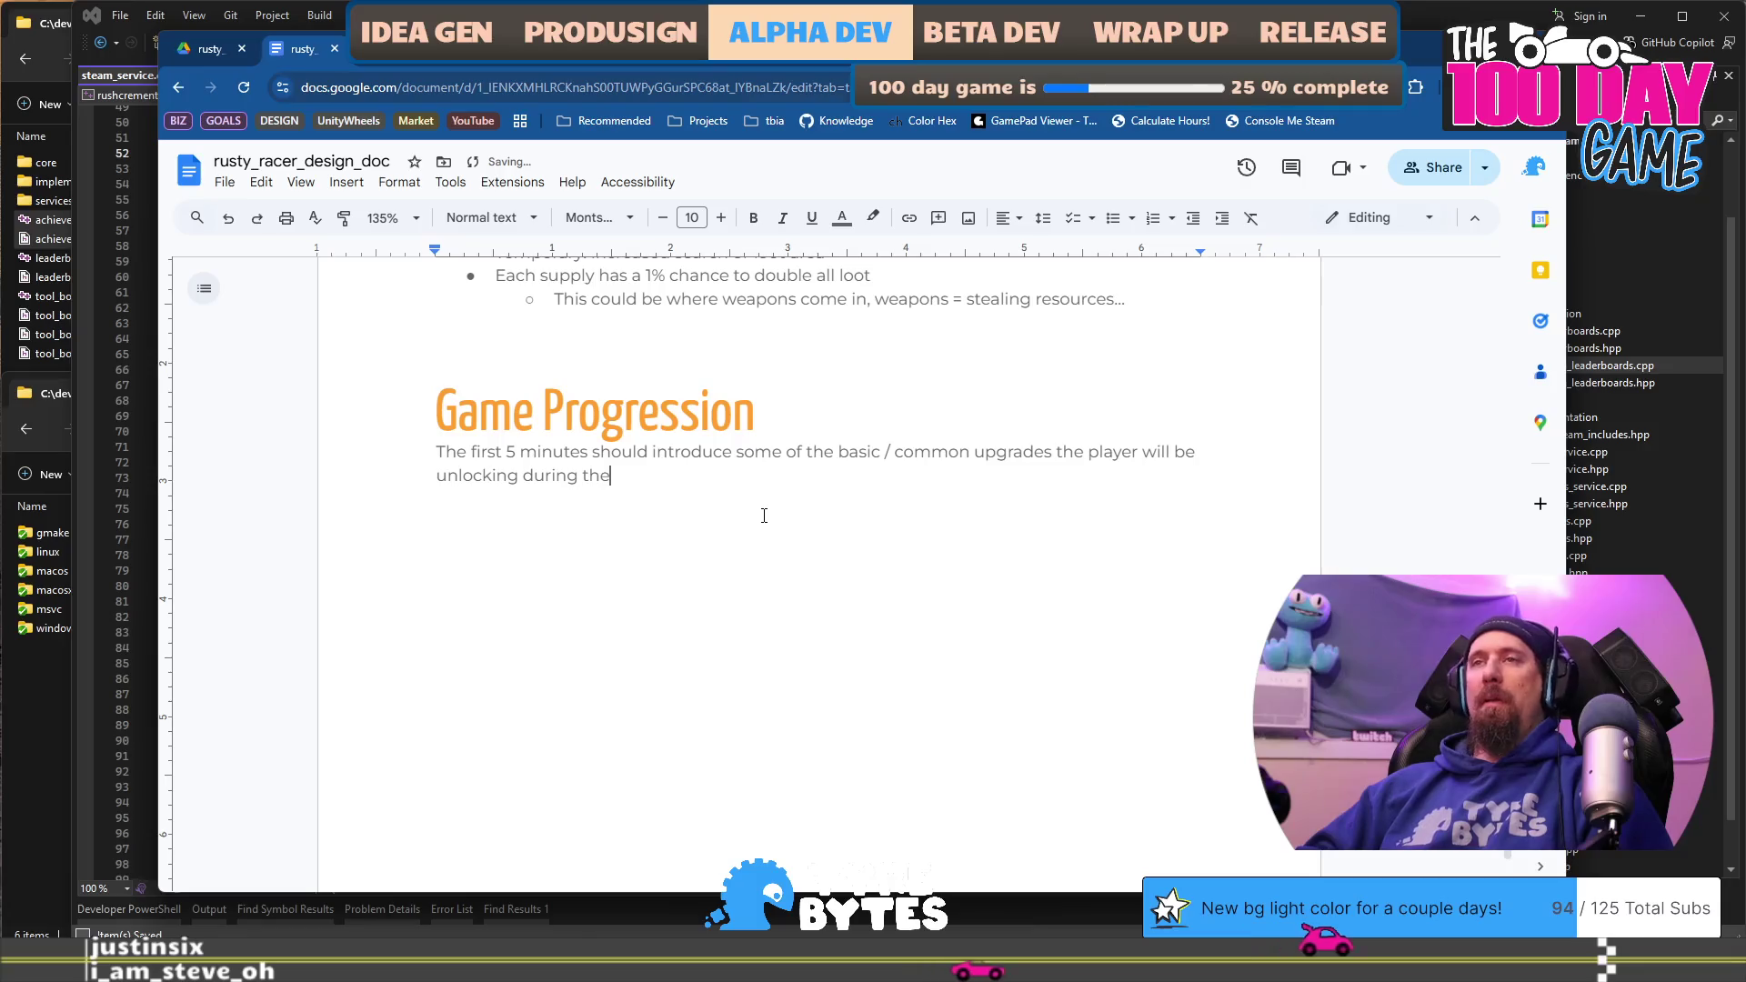
Step: End the paragraph with the upgrades recurring in the tech tree 'similar to KoM.' and start a new one
key(BackSpace)
key(BackSpace)
key(BackSpace)
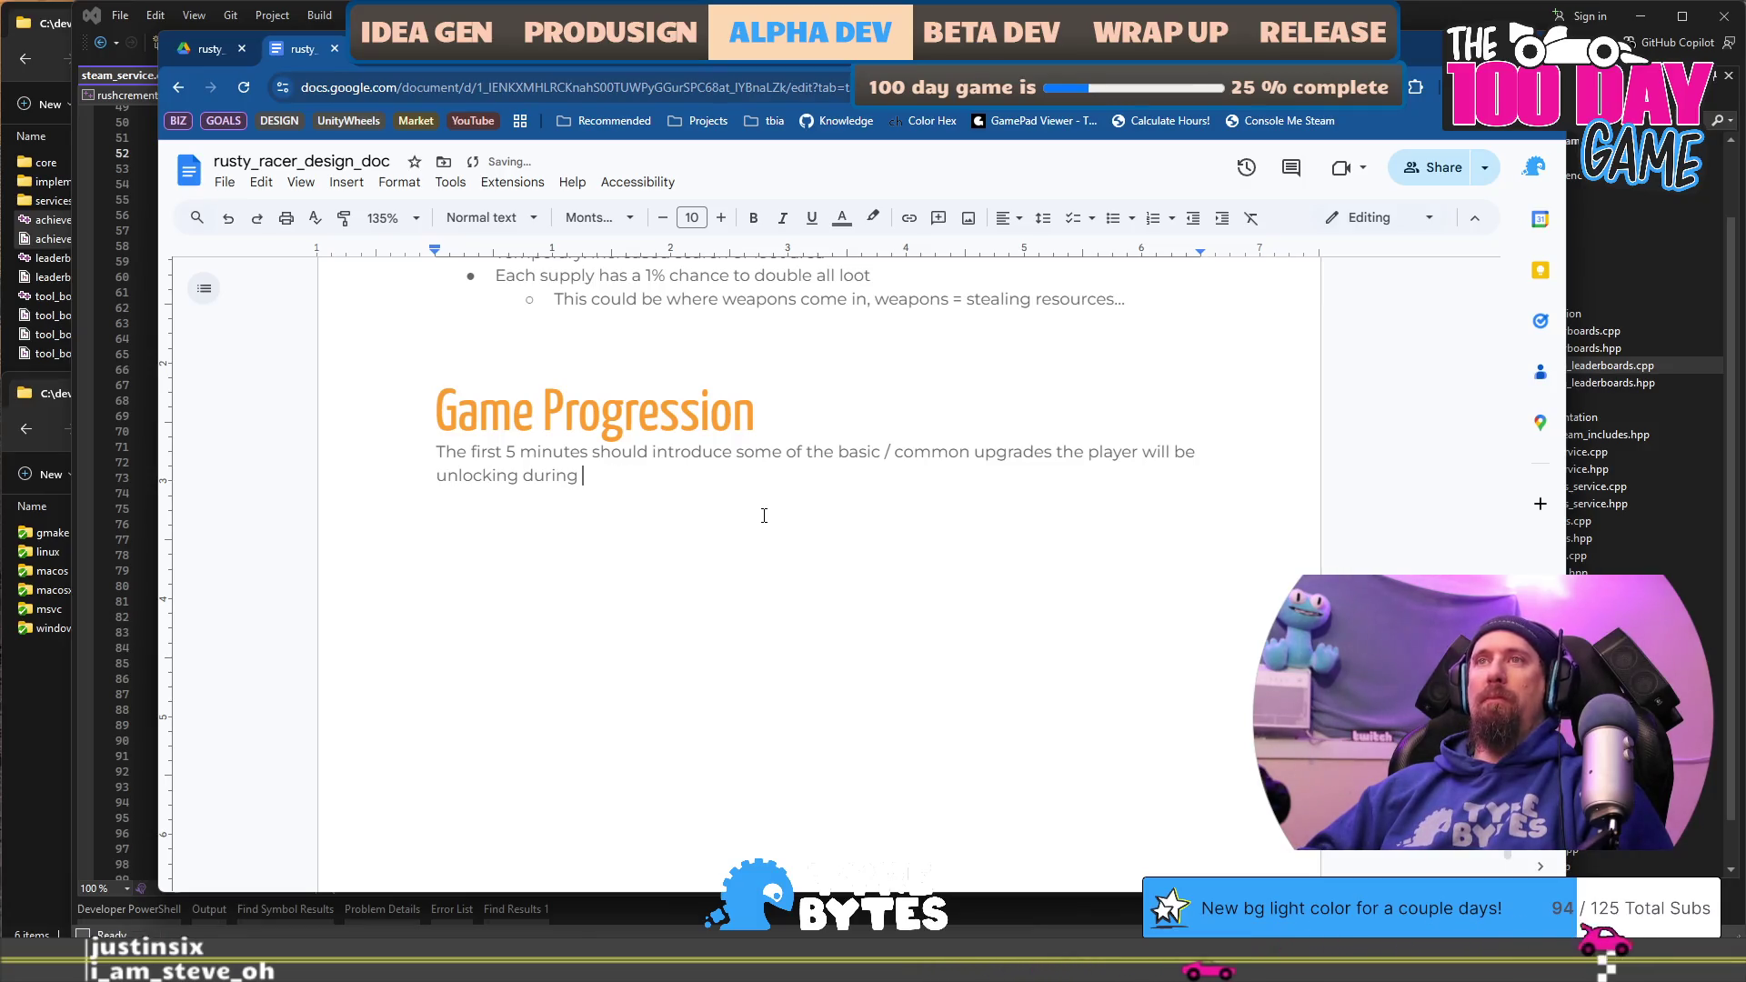
text(regulra)
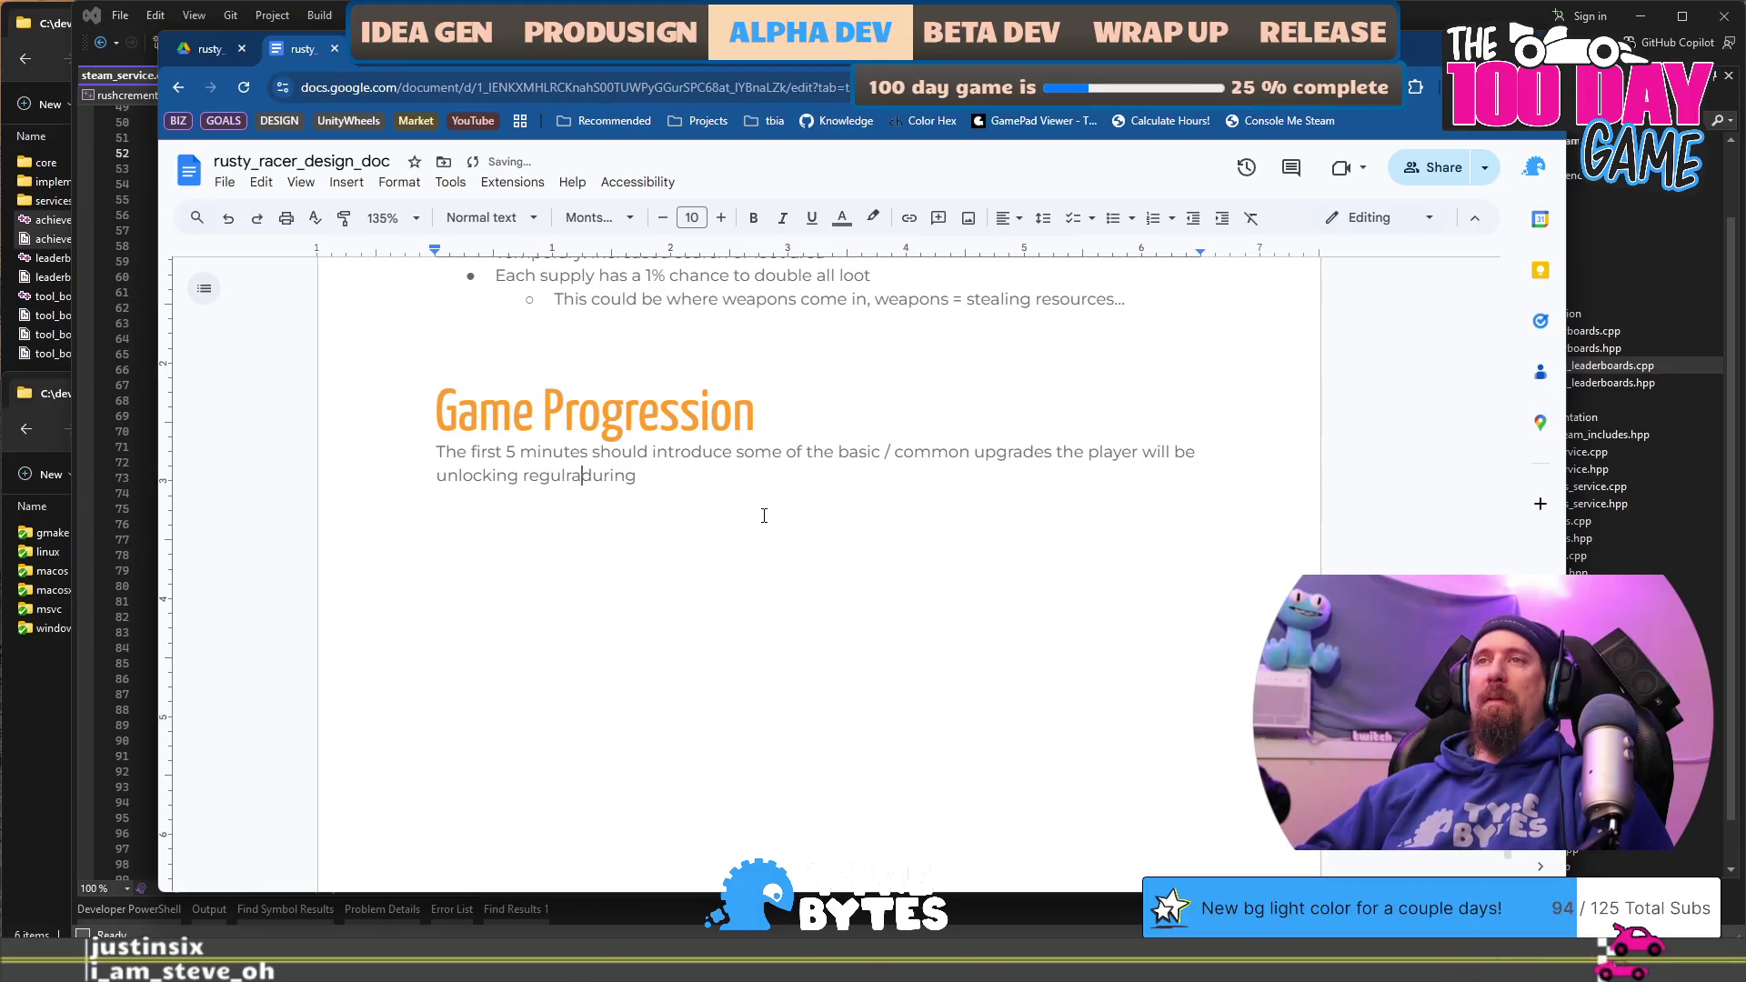
key(BackSpace)
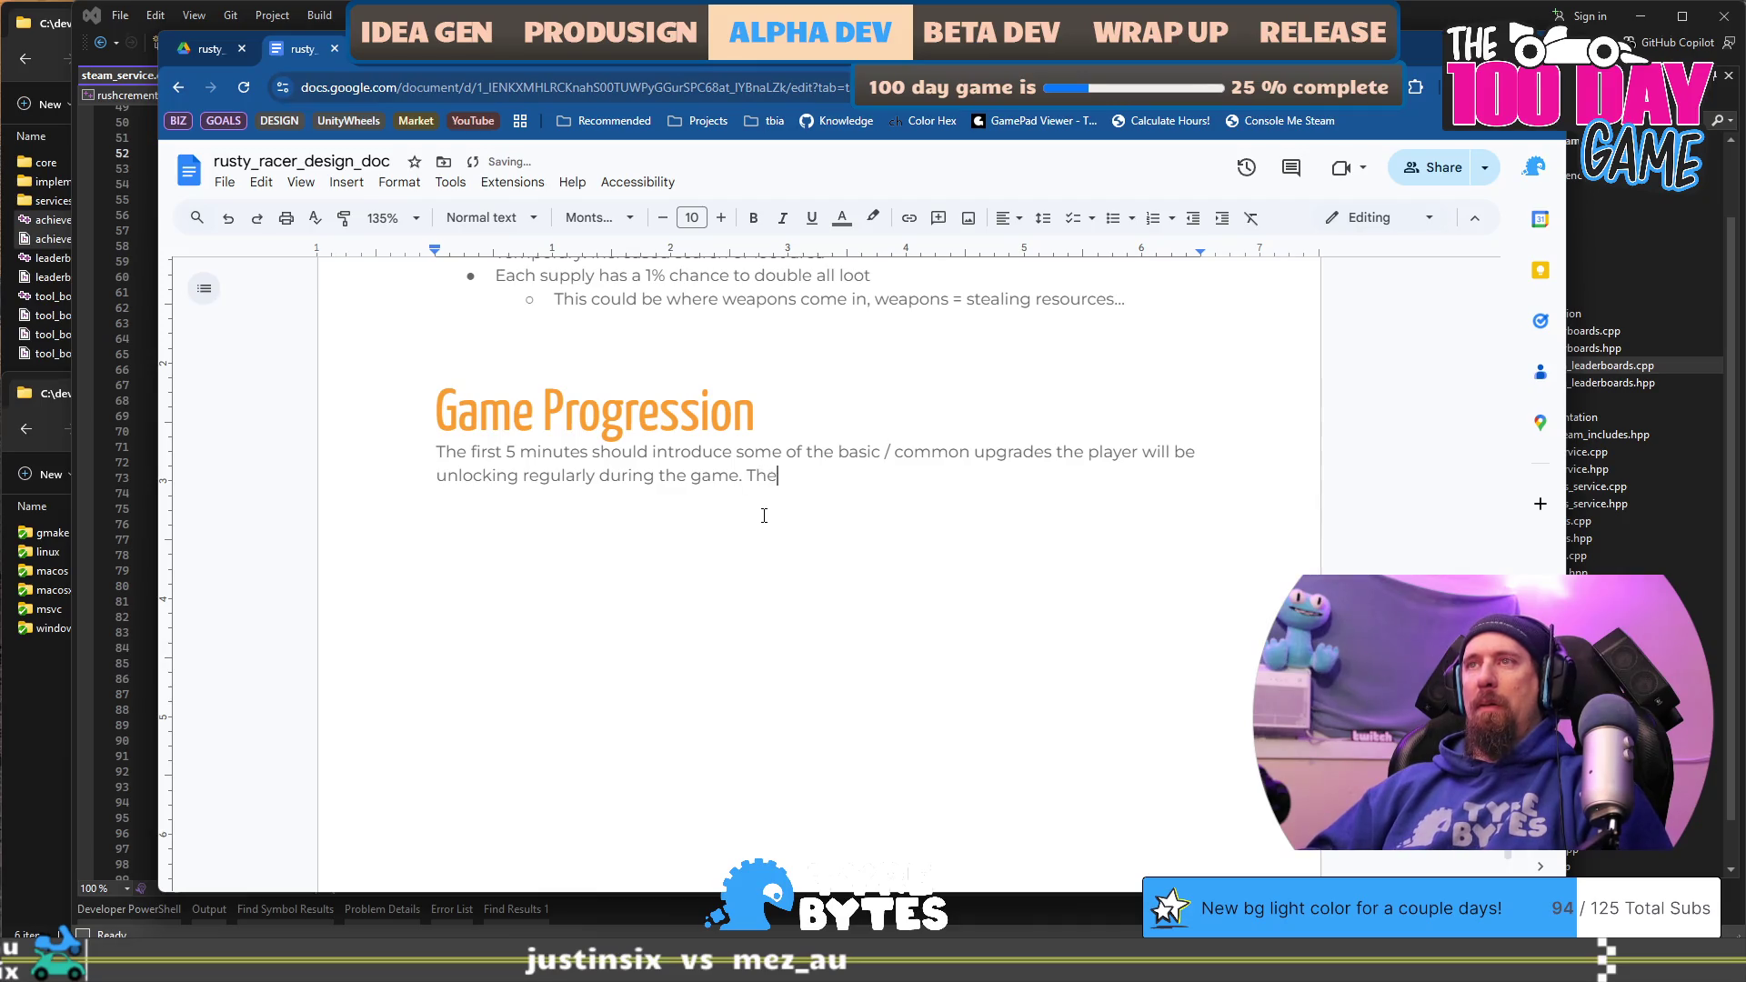
text(se will pop up again a)
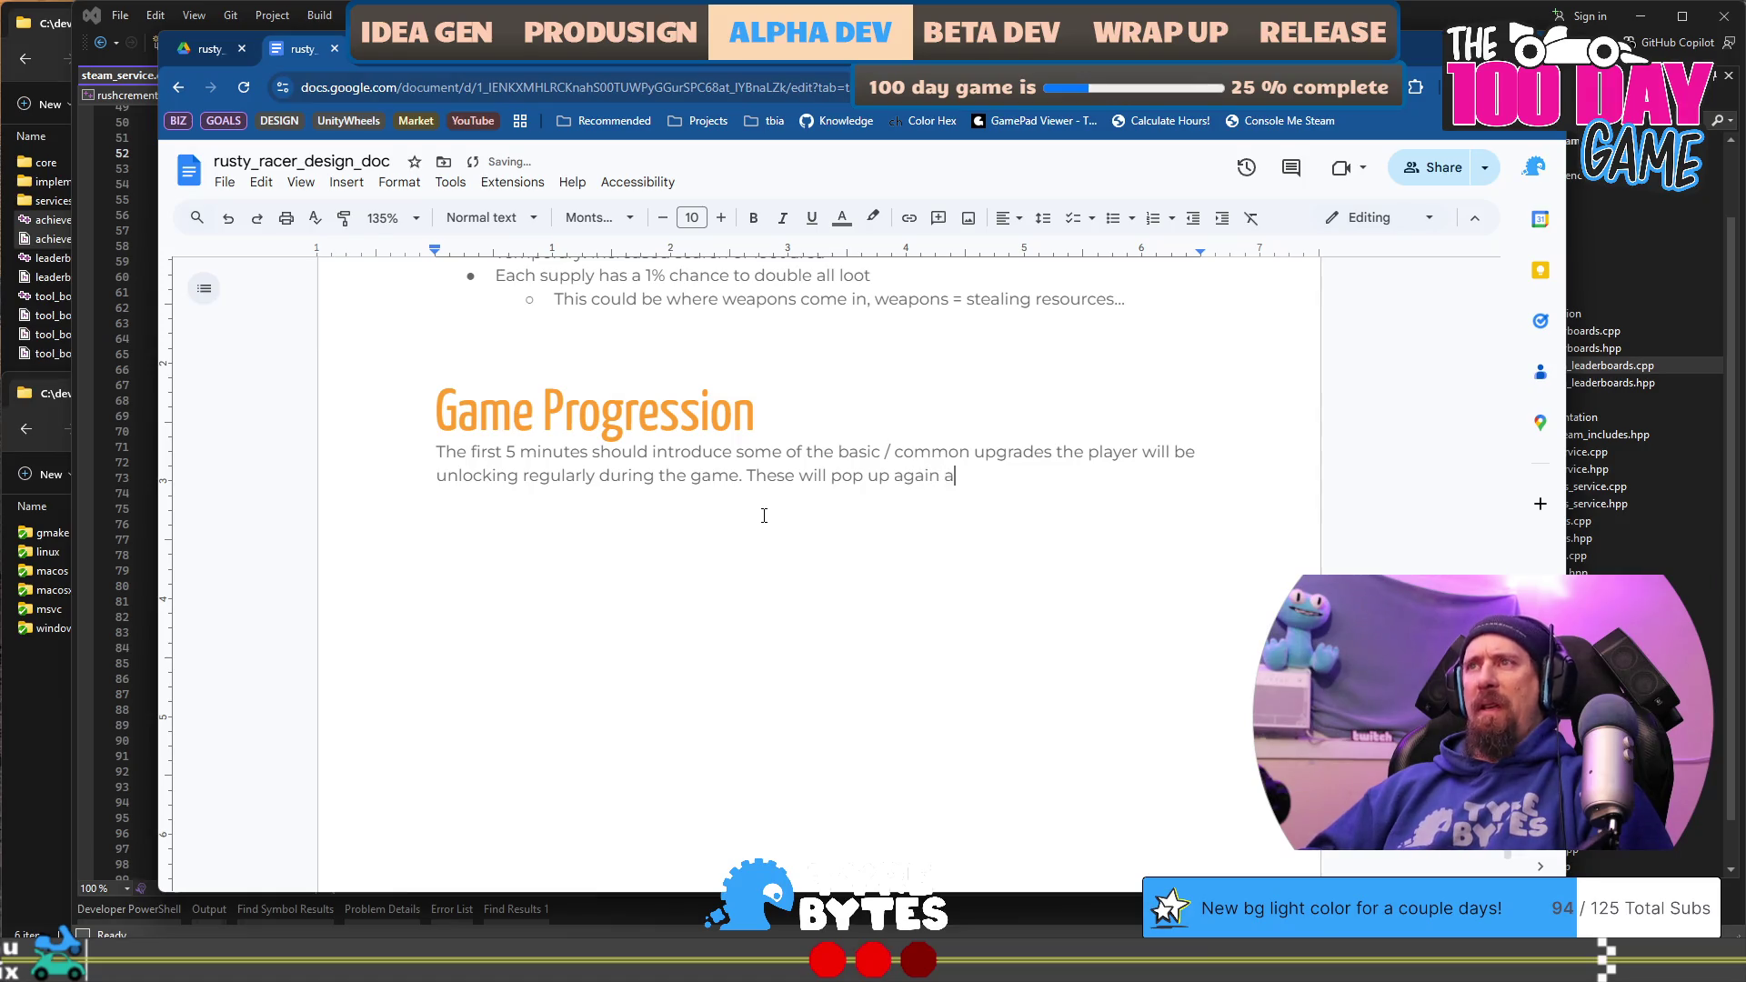
text(in t)
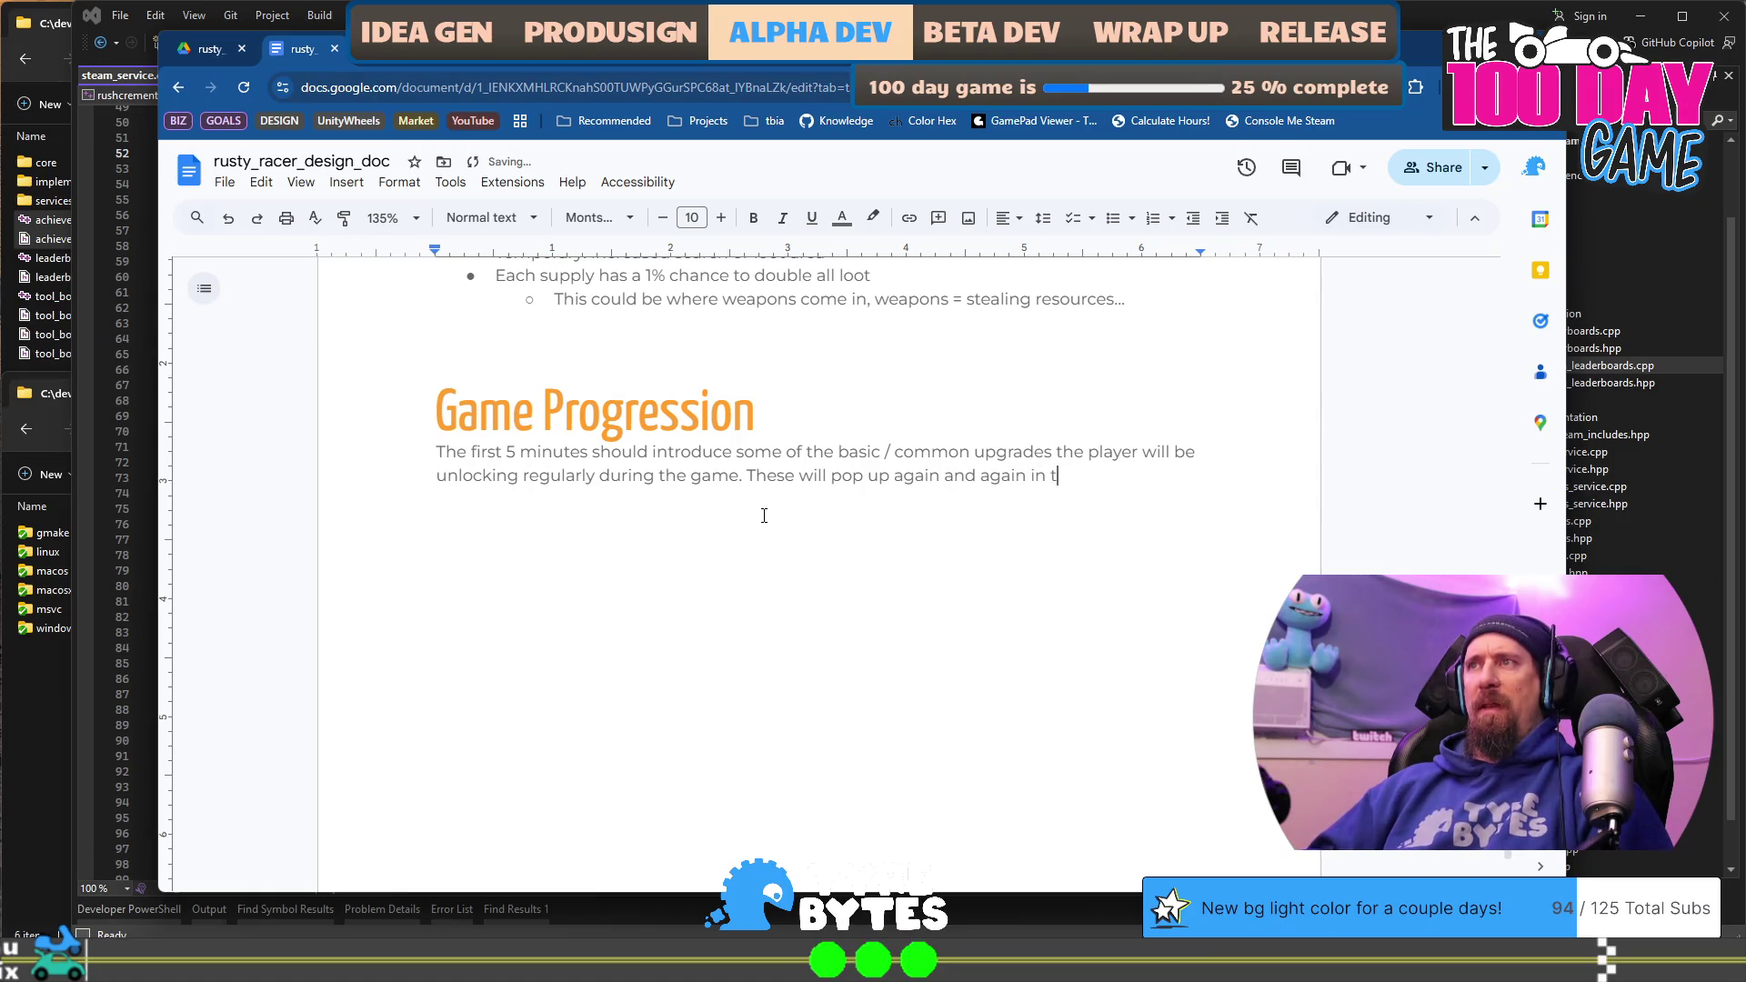
text(he tech tree similar o)
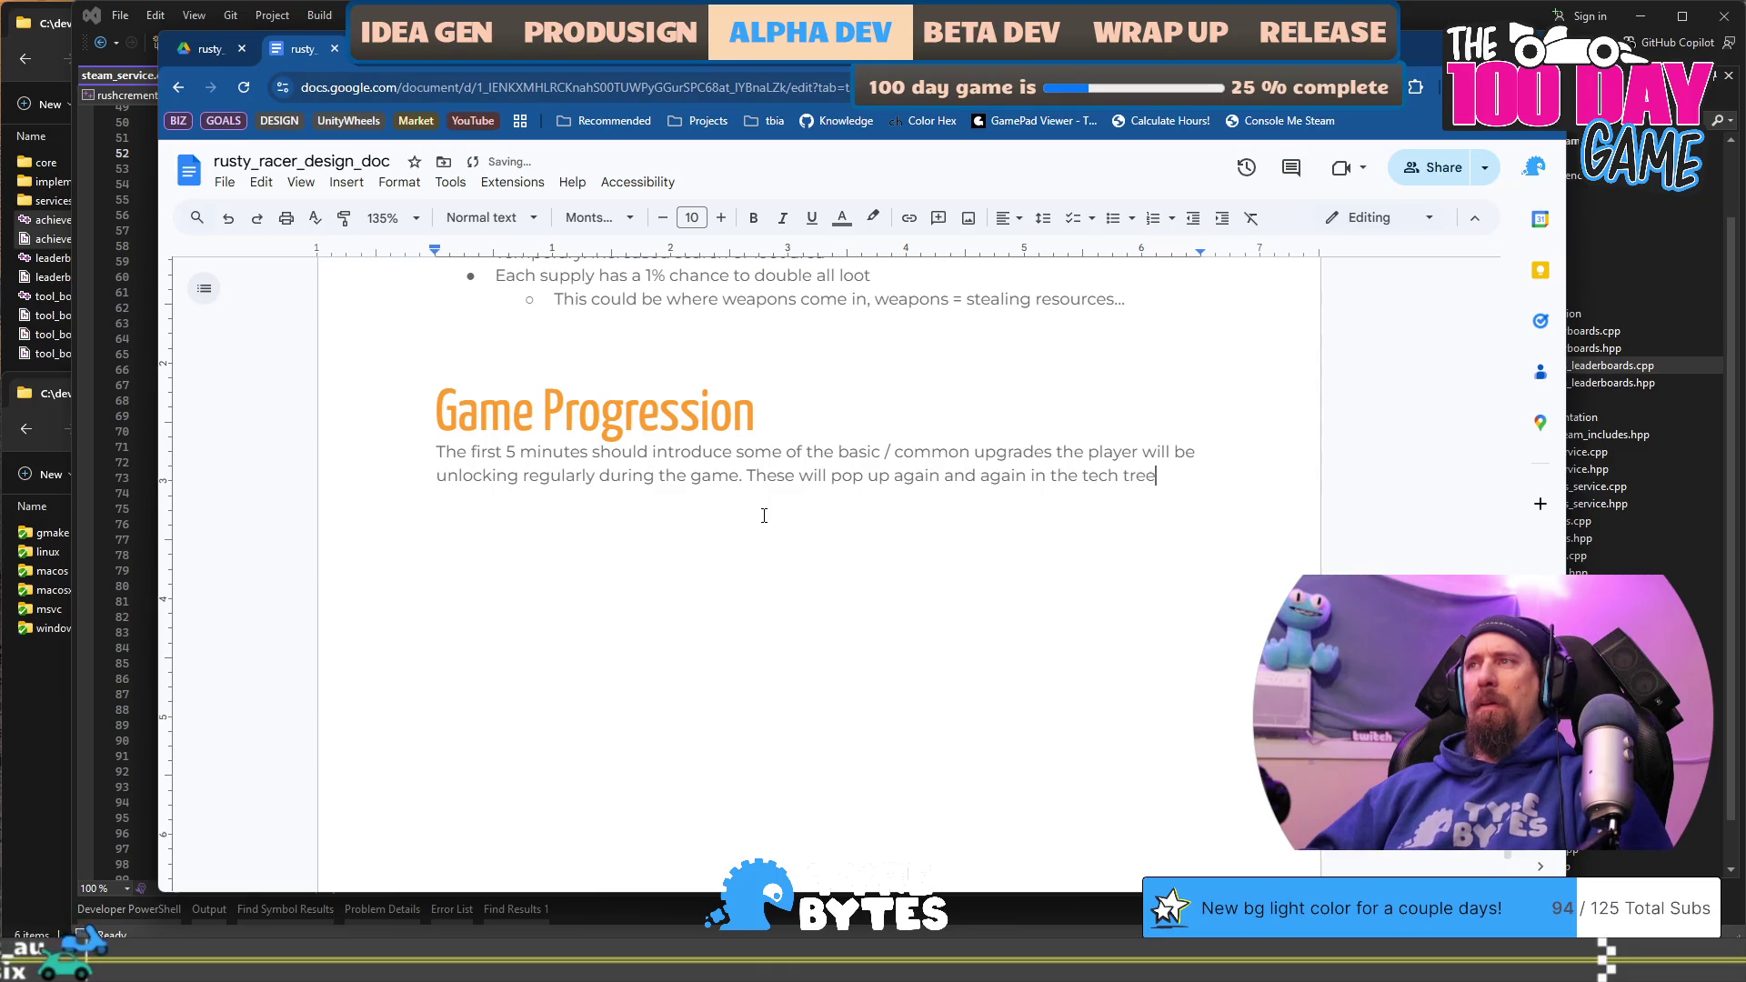
key(BackSpace)
text(to KoM.)
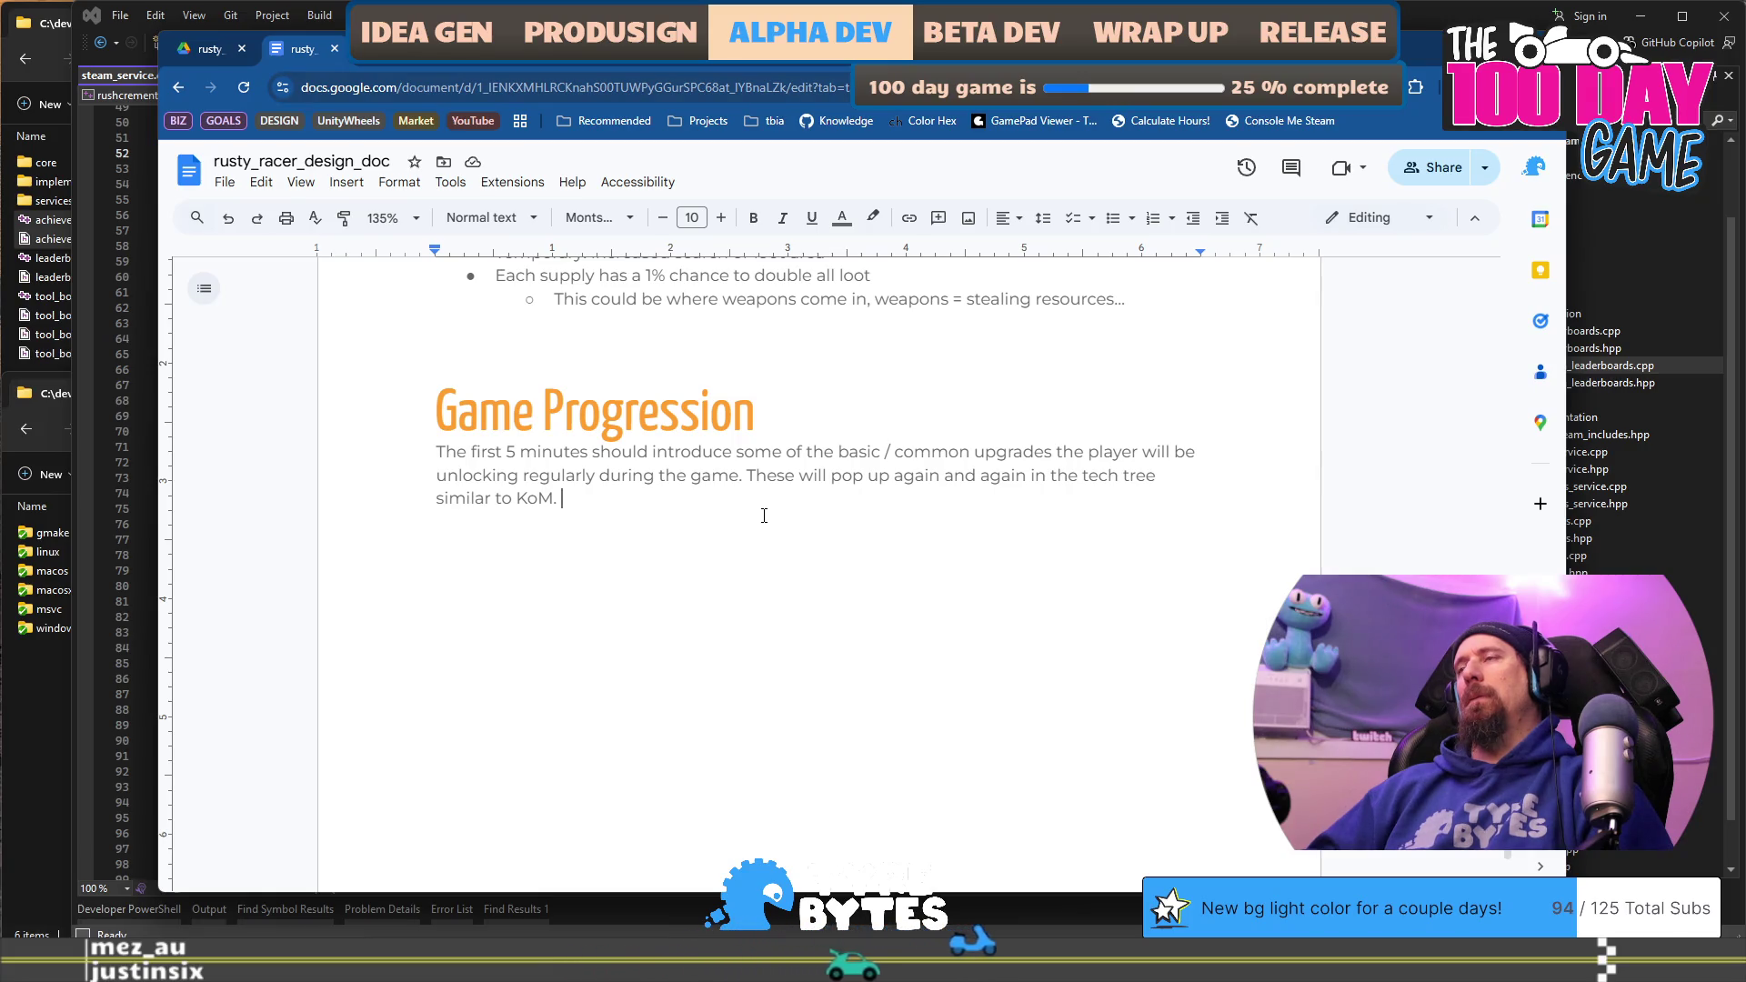
text(There)
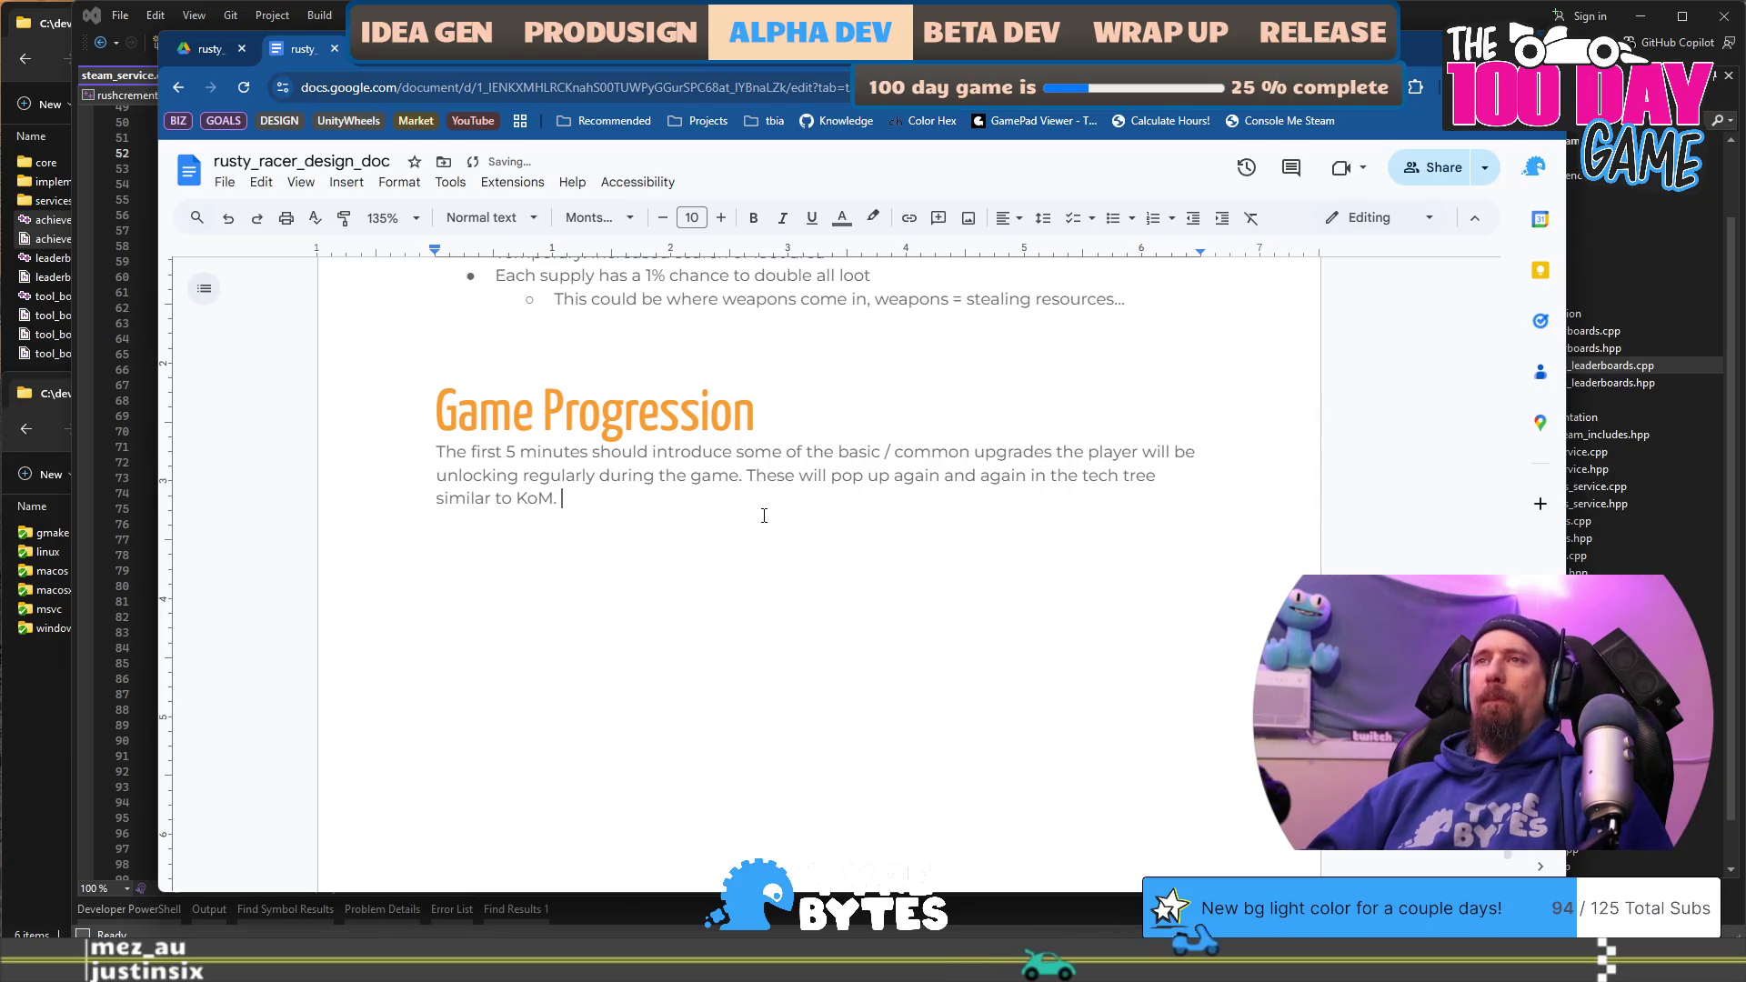
key(BackSpace)
key(BackSpace)
key(BackSpace)
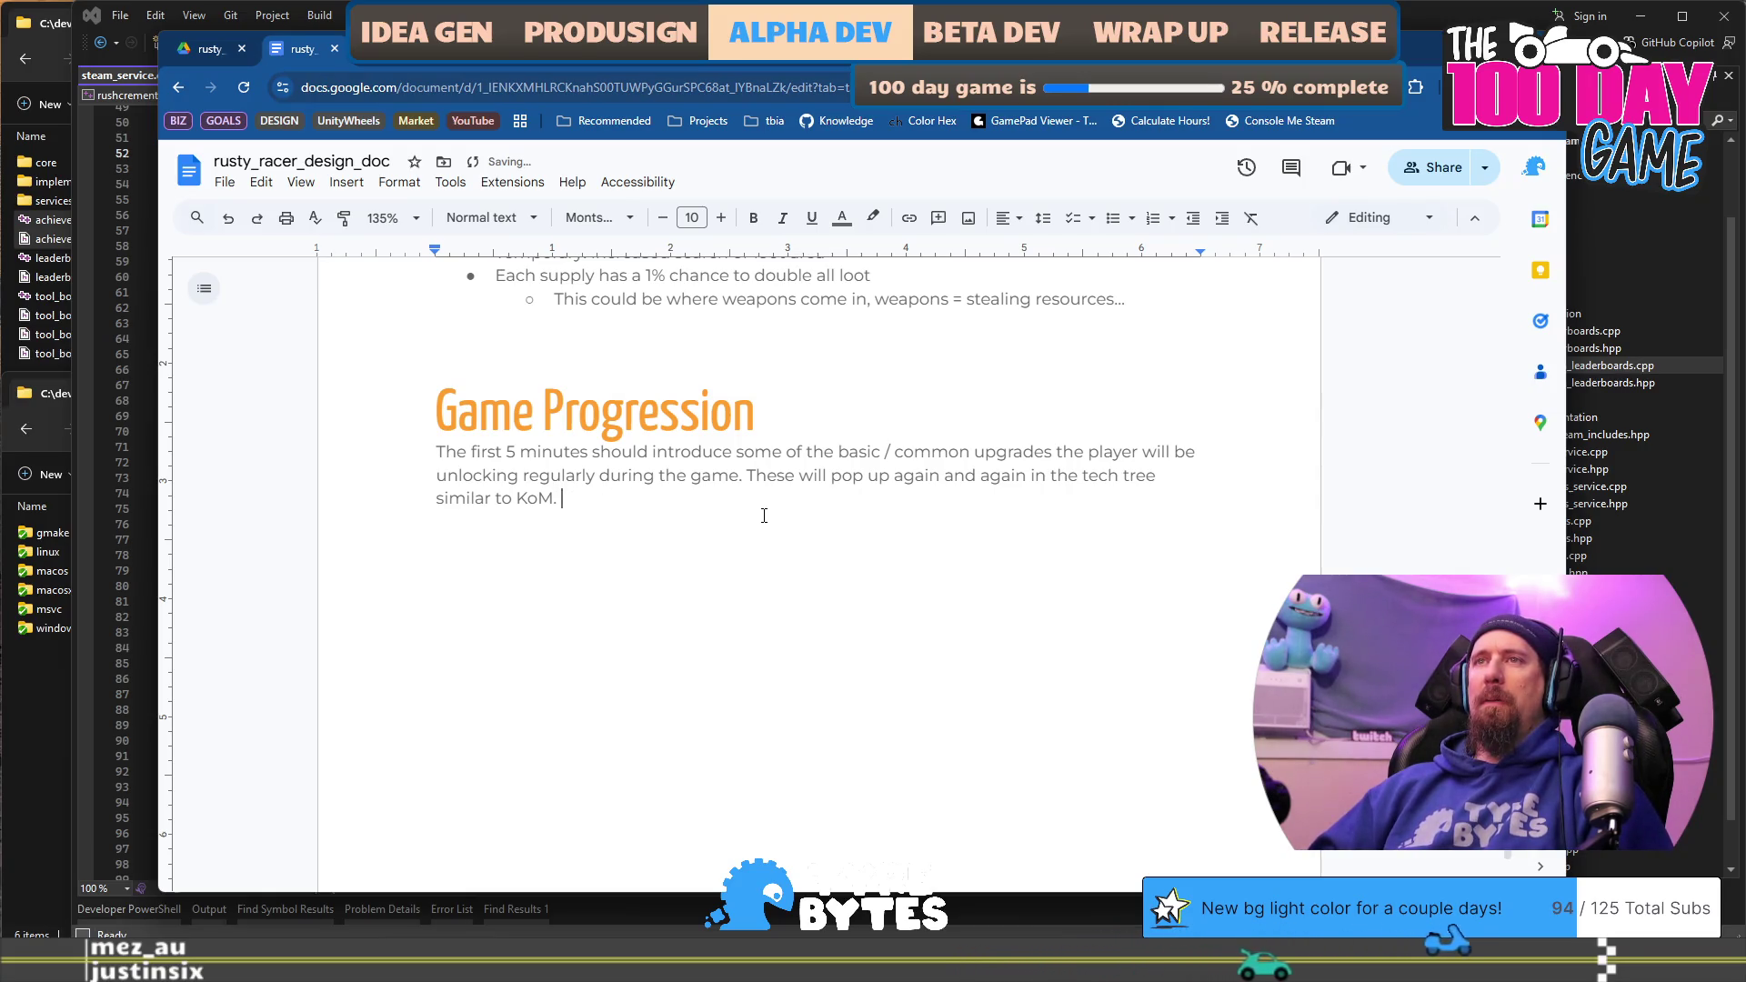
key(Return)
key(Return)
Step: Write that after about 5 minutes players get one or two special upgrades, nothing super crazy
text(After 56)
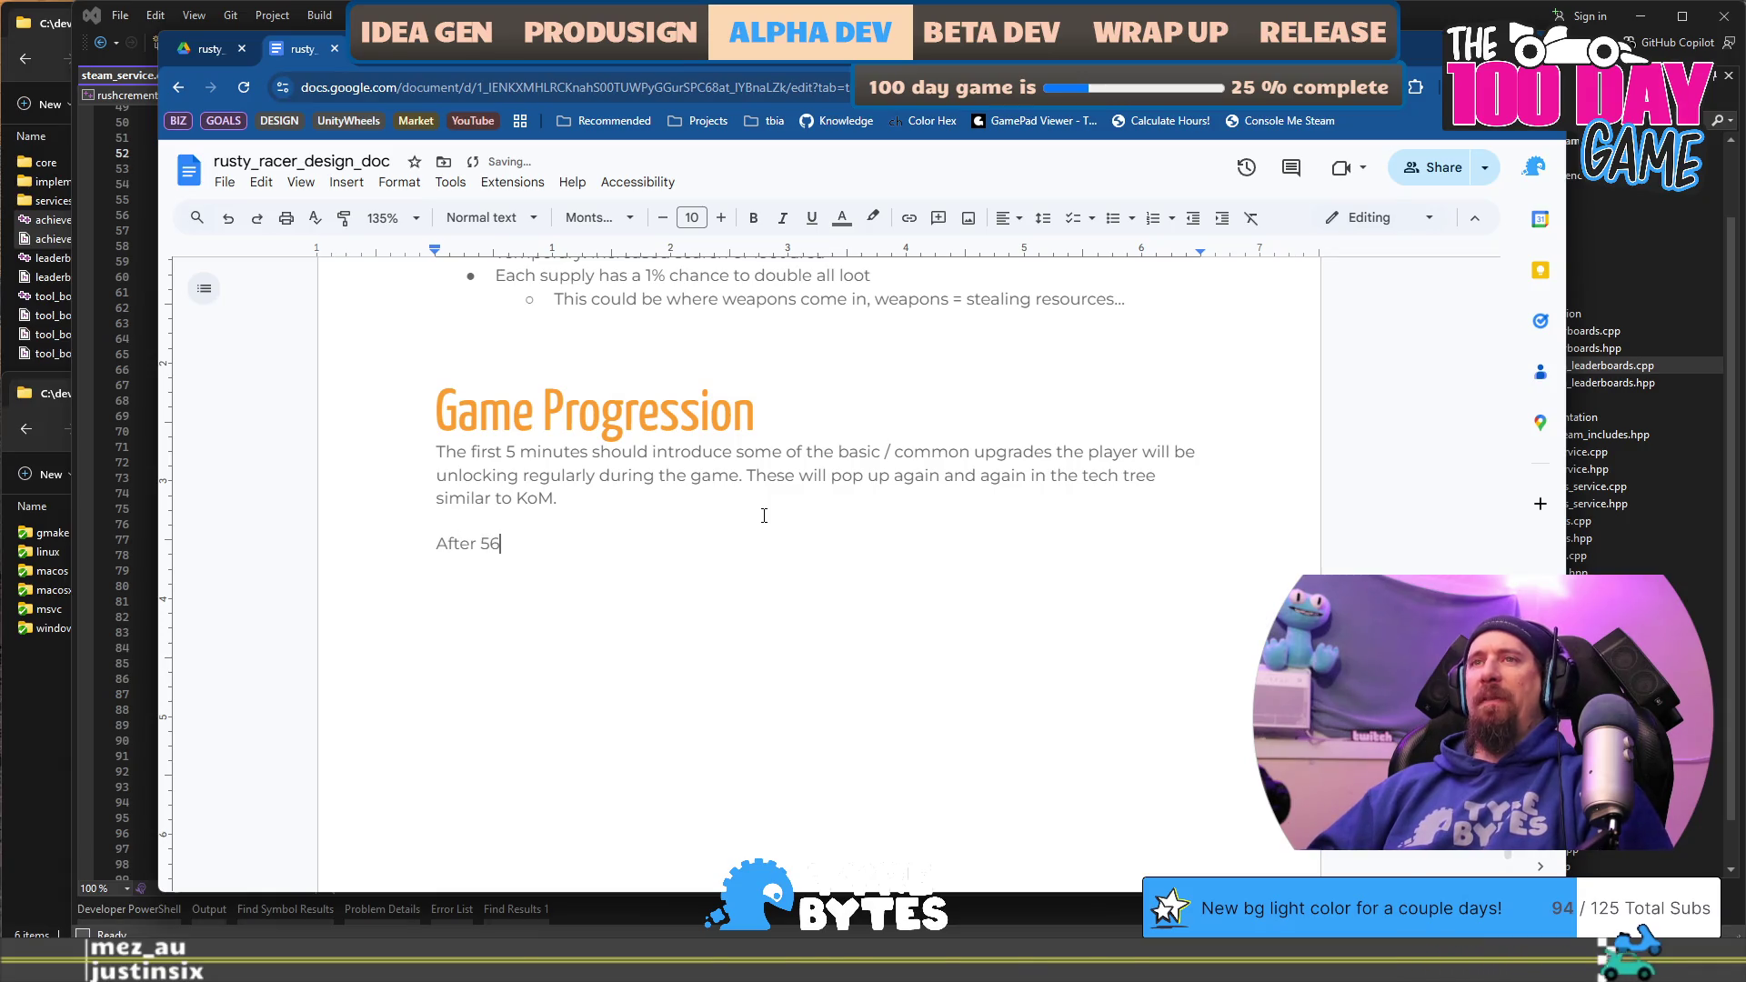
key(BackSpace)
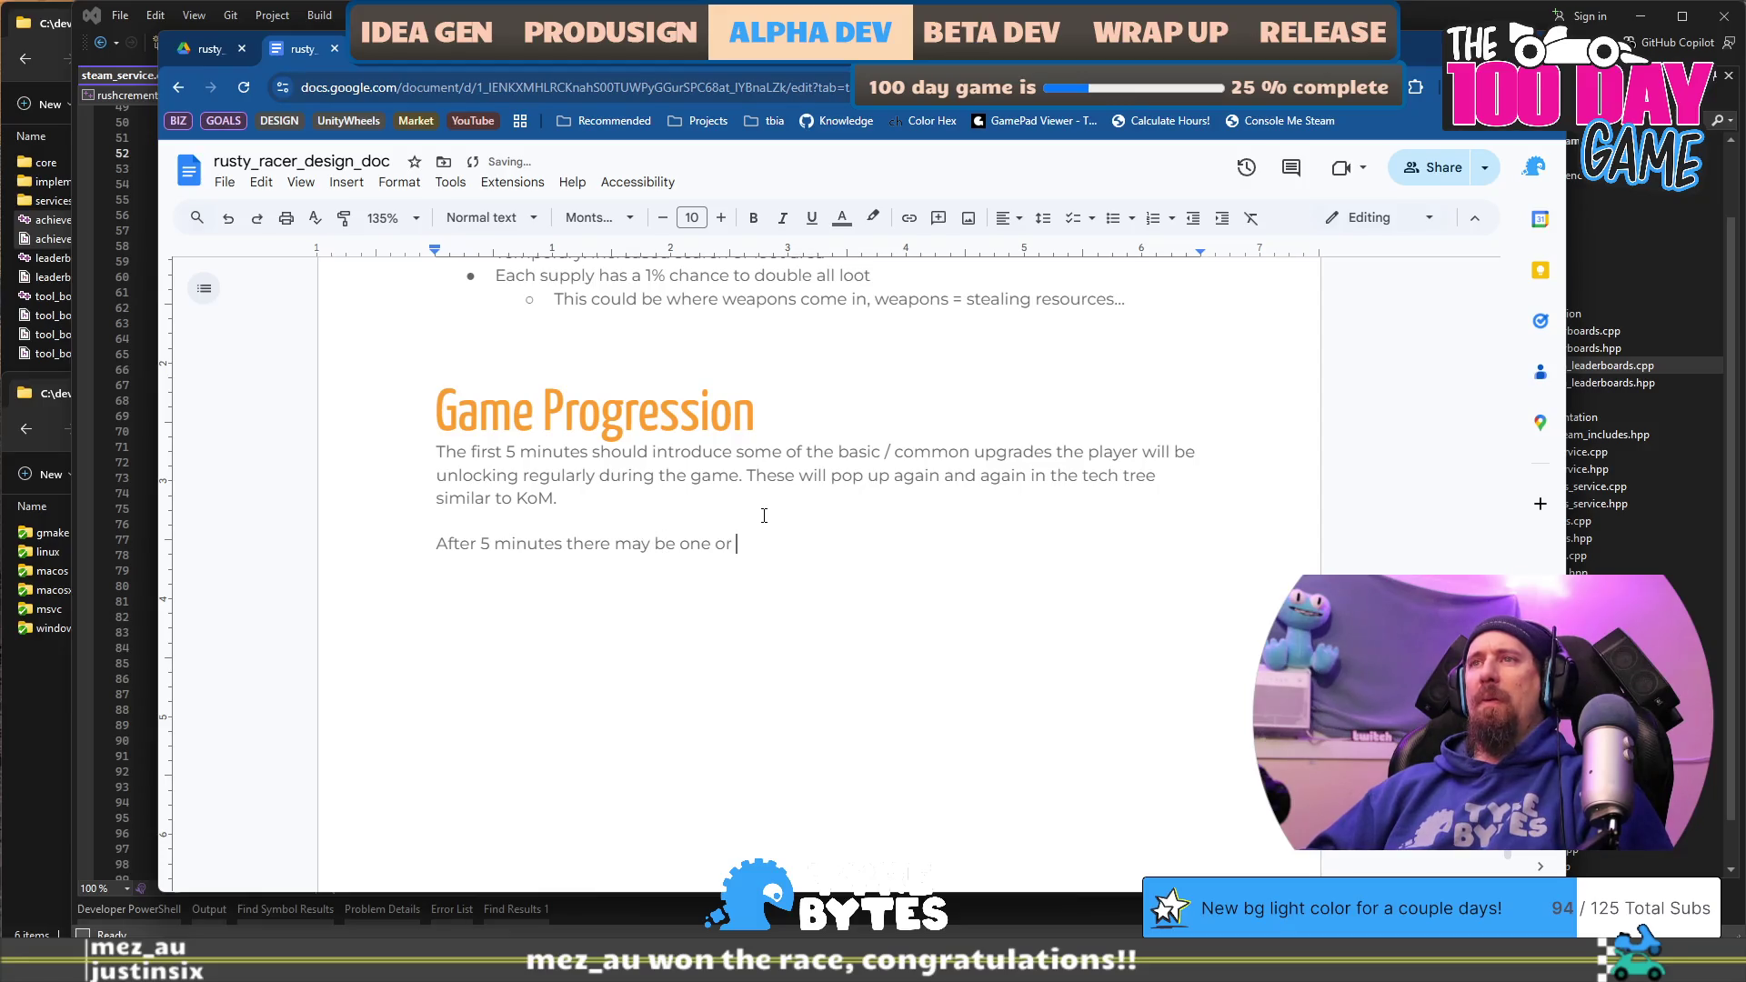
text(two special)
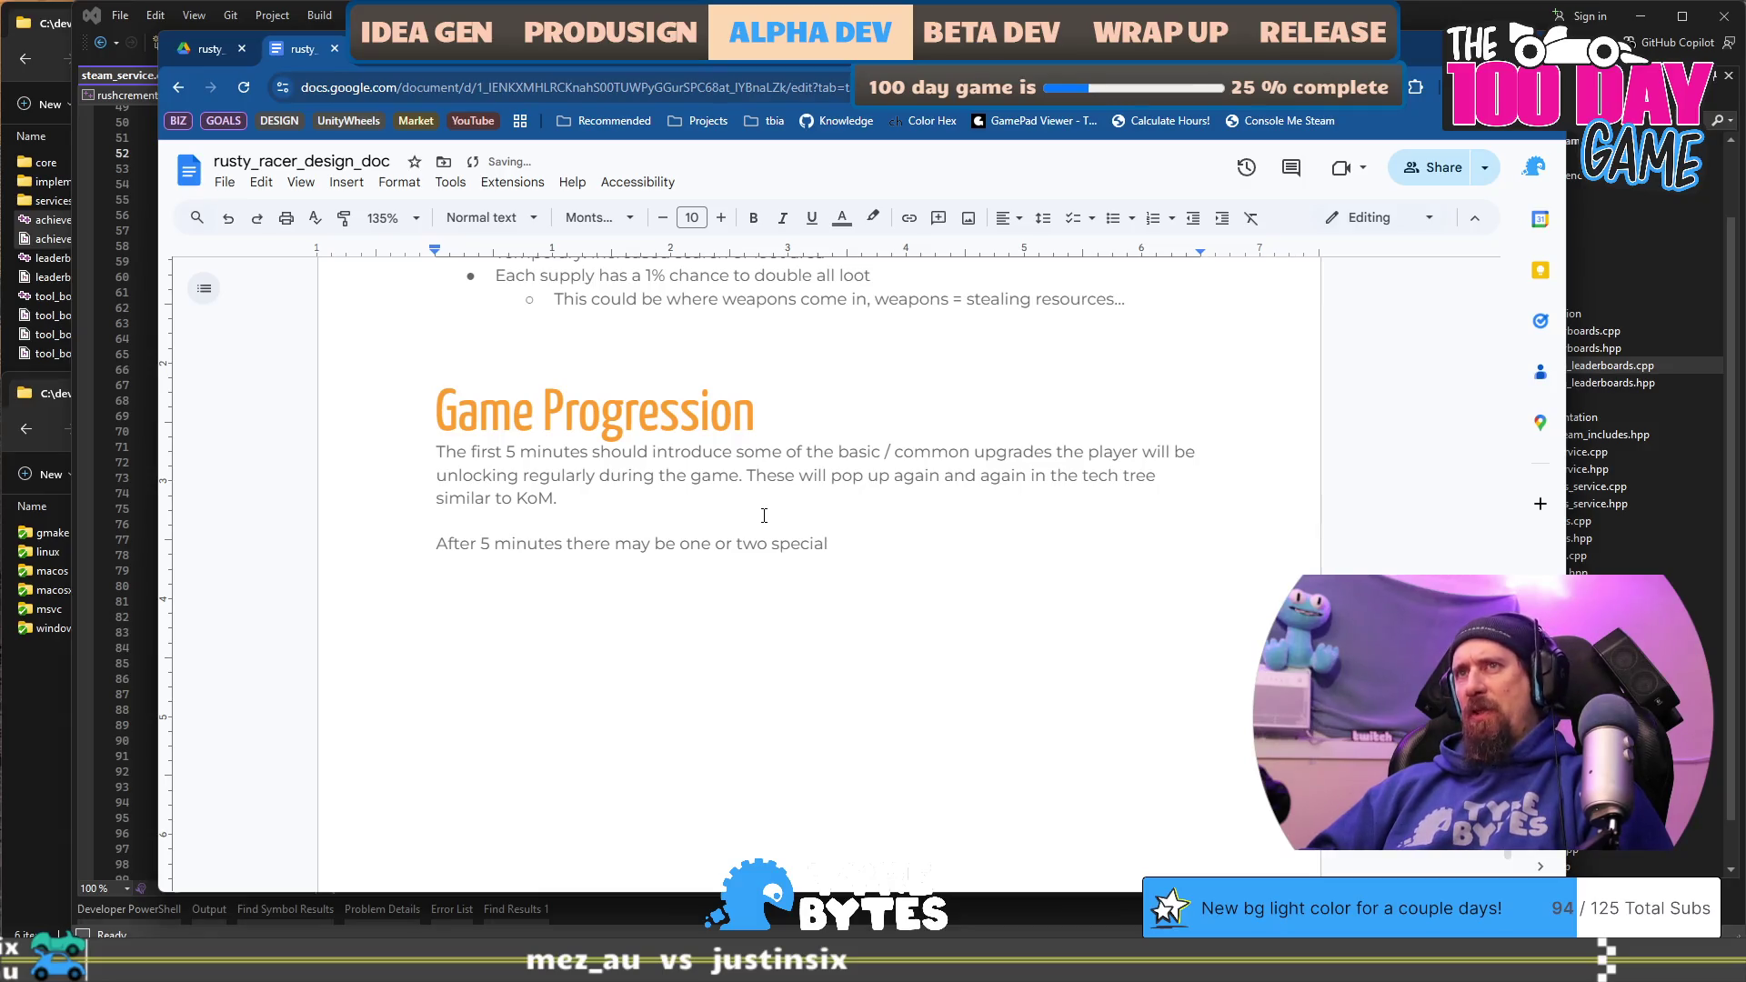
text( upgrades, )
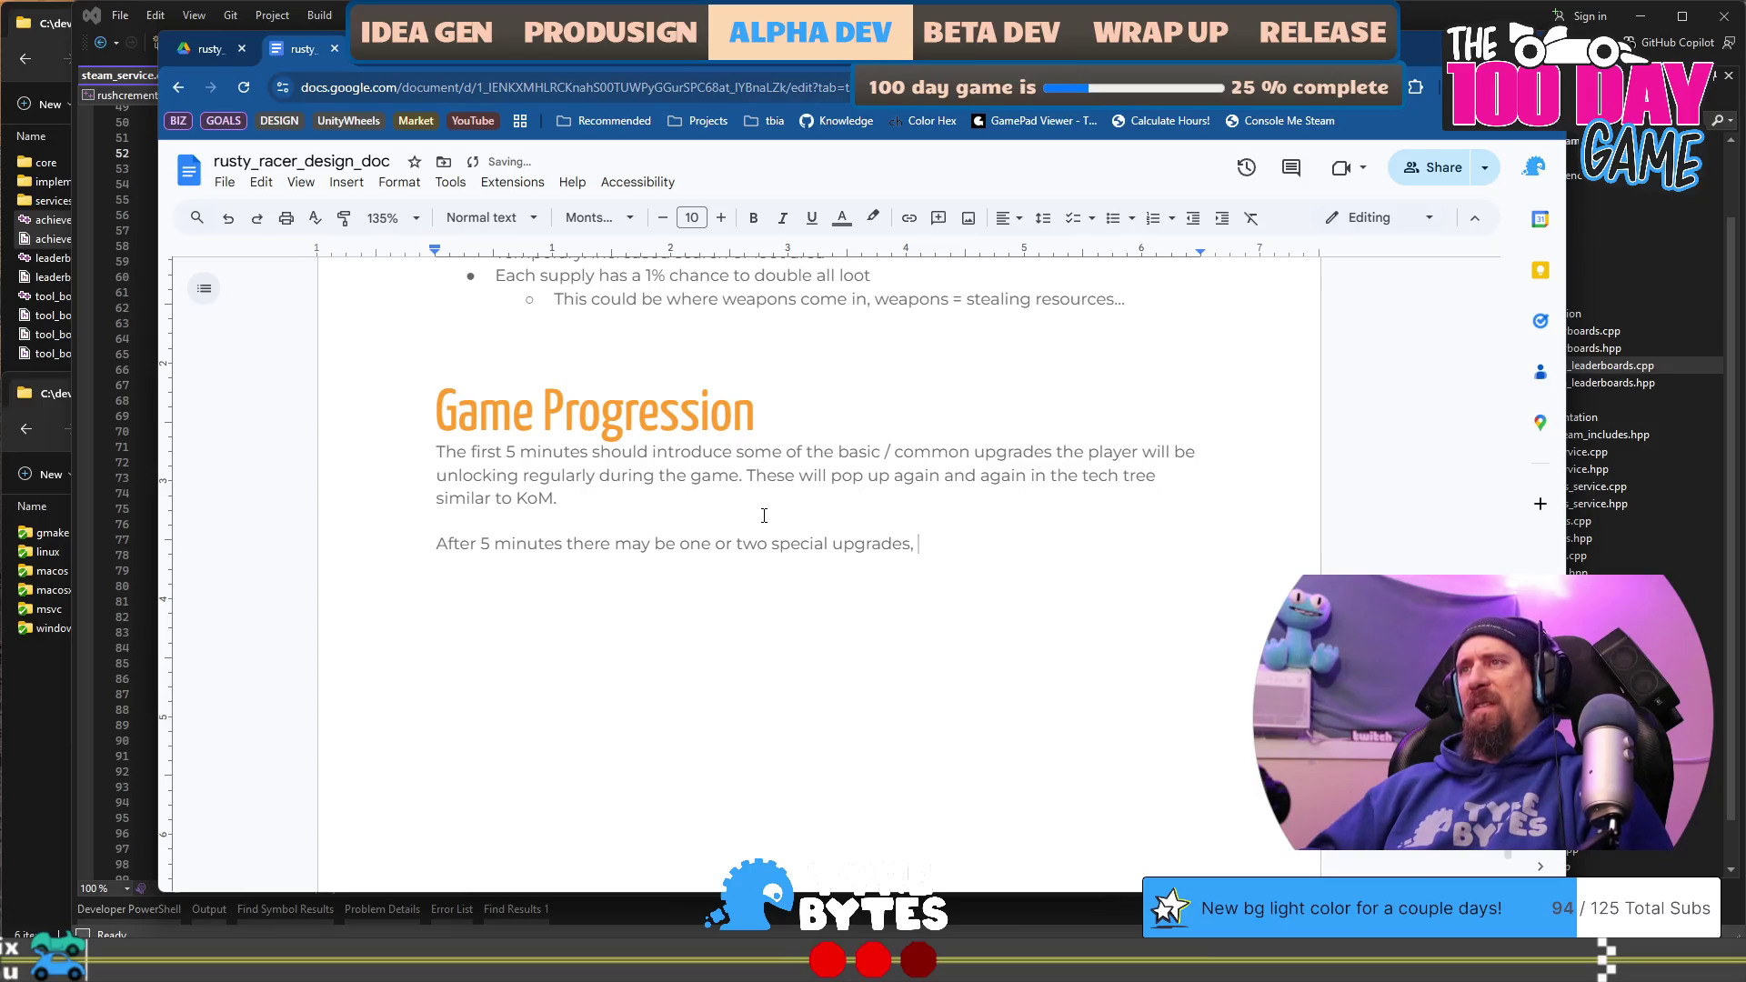
text(but)
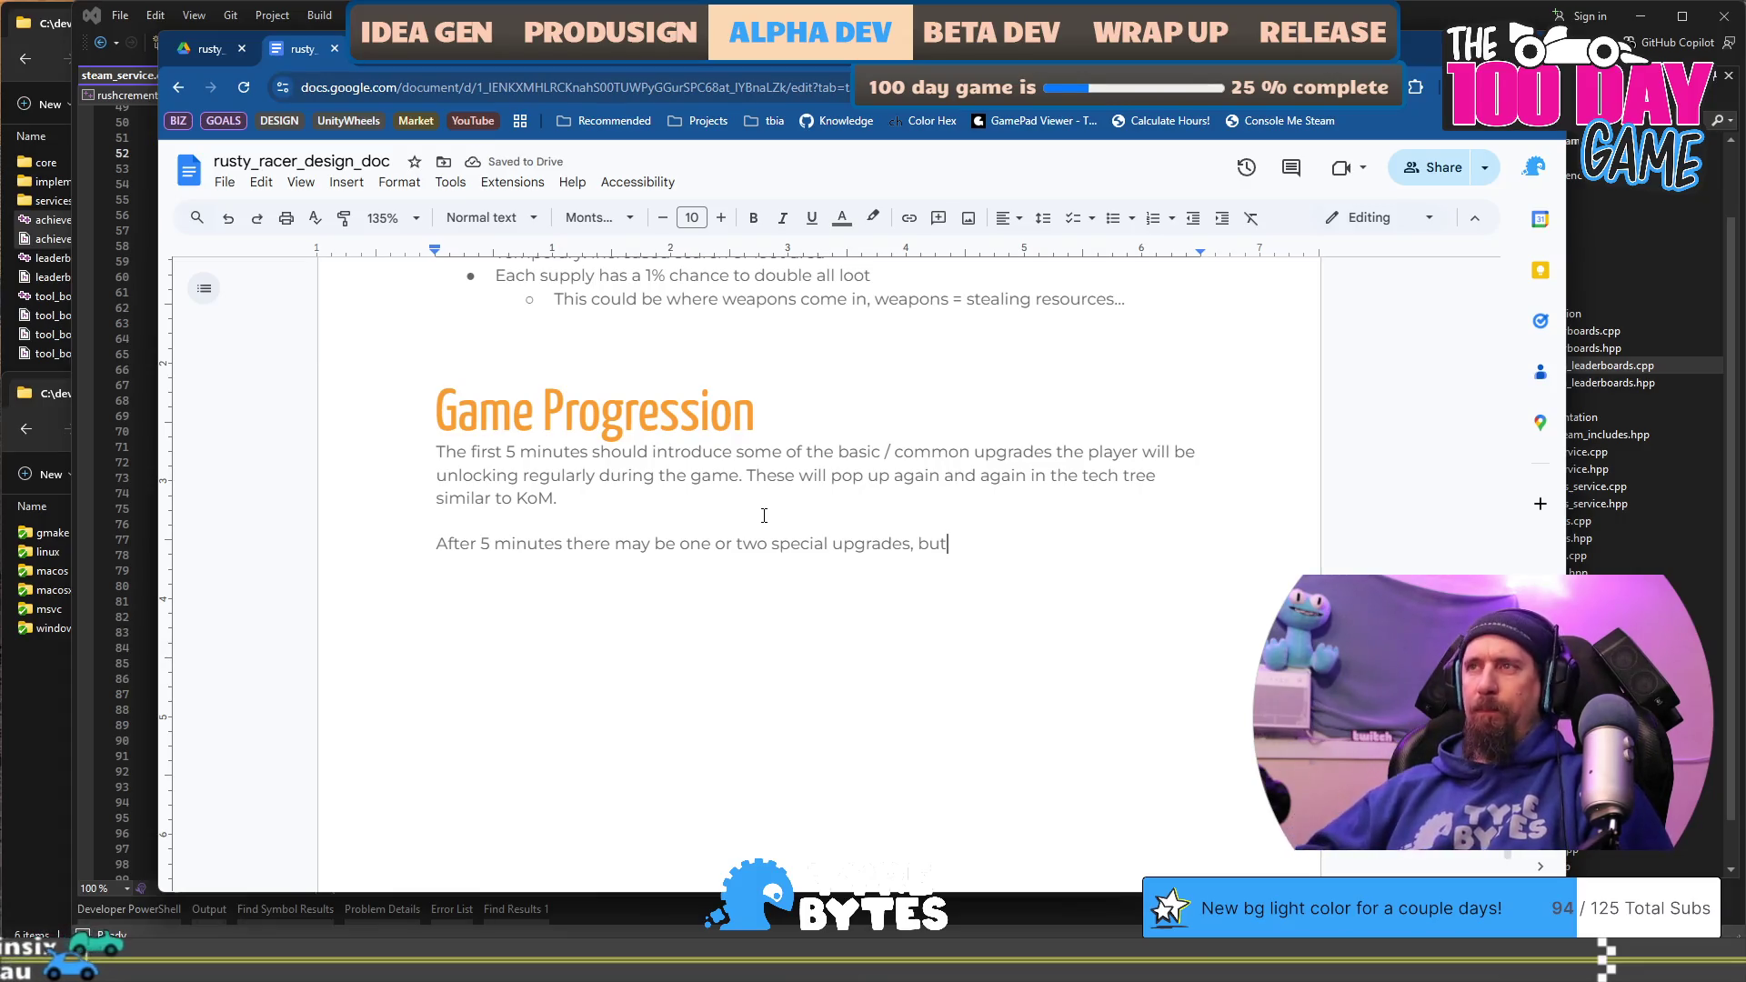
text( nothing super crazy, and)
key(BackSpace)
key(BackSpace)
key(BackSpace)
key(BackSpace)
key(BackSpace)
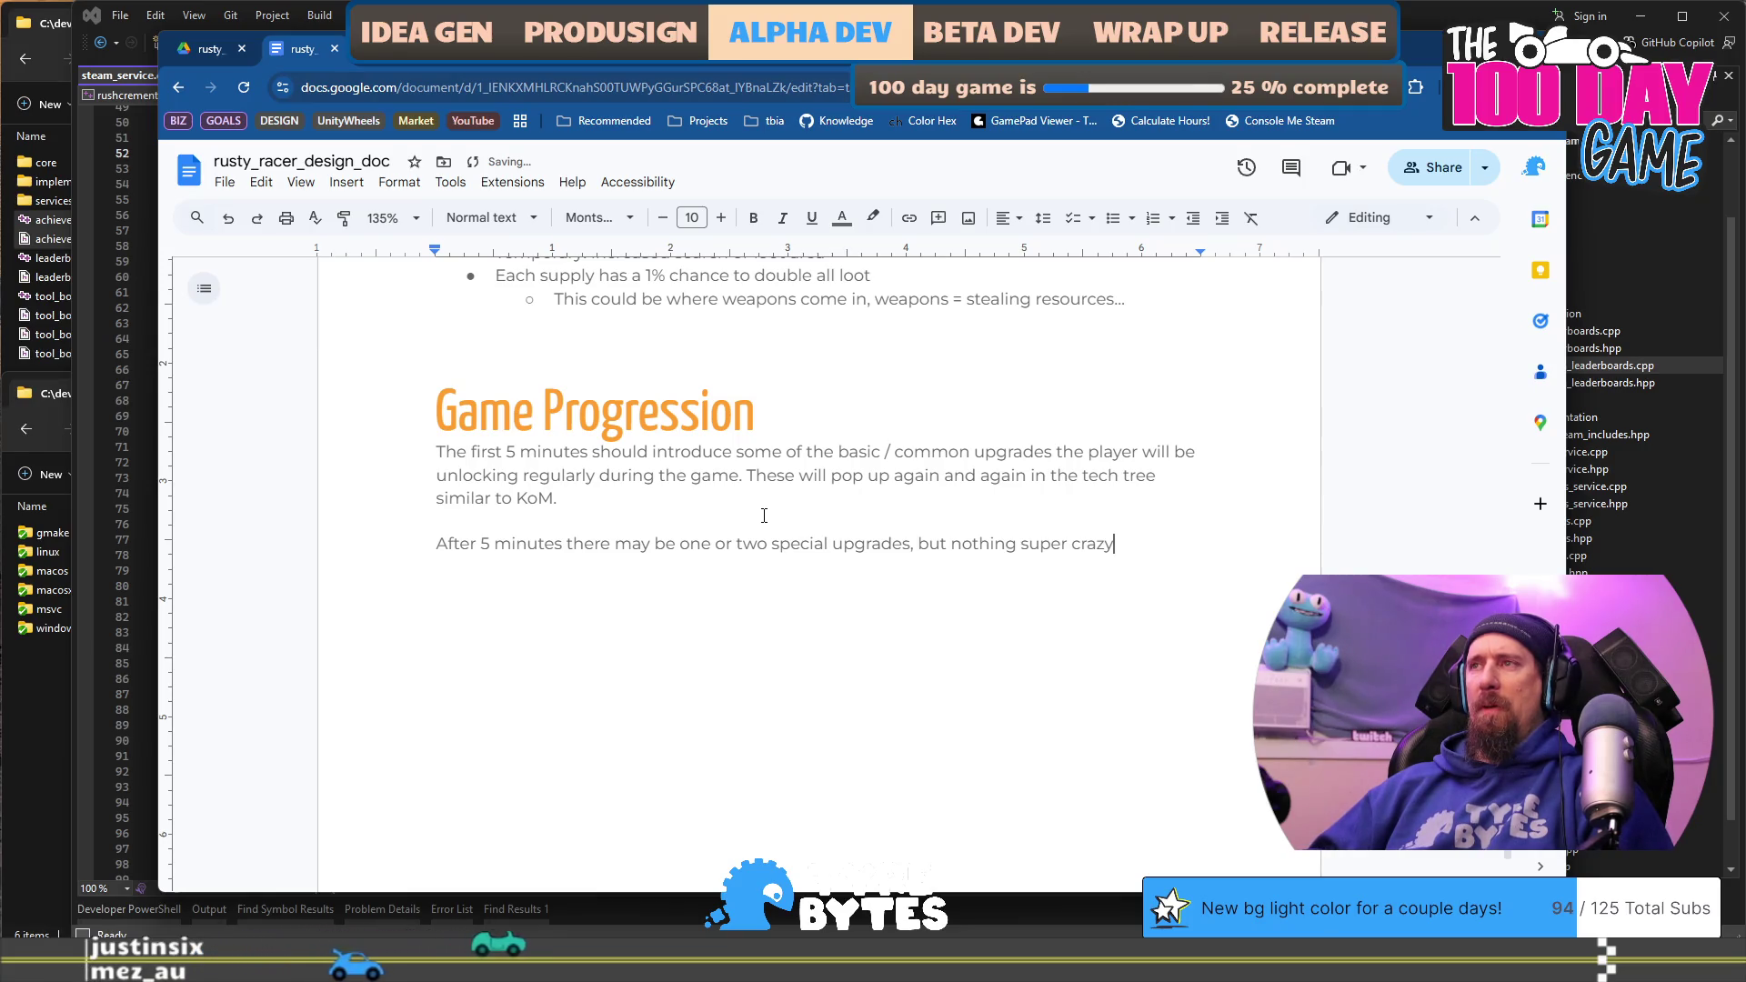
text(.)
key(Return)
Step: Begin the 10-minute sentence about using Fame to unlock Quests mode, adding 'about' to both times
text(A)
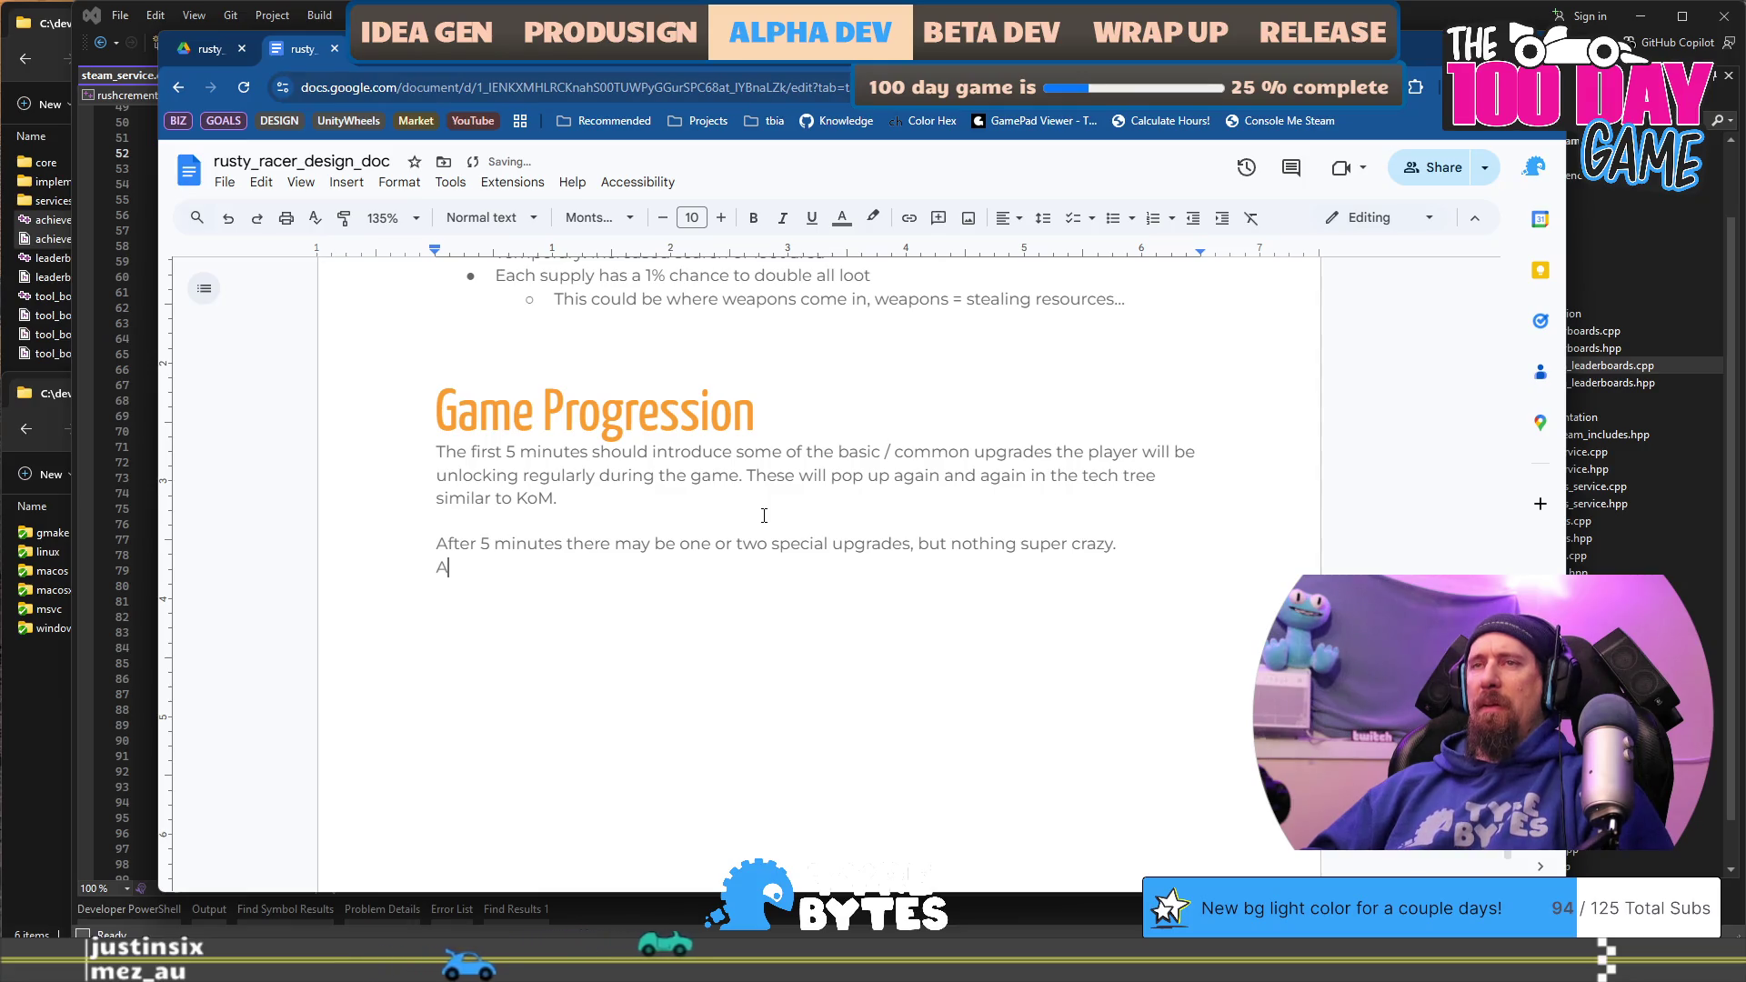
text(fter a)
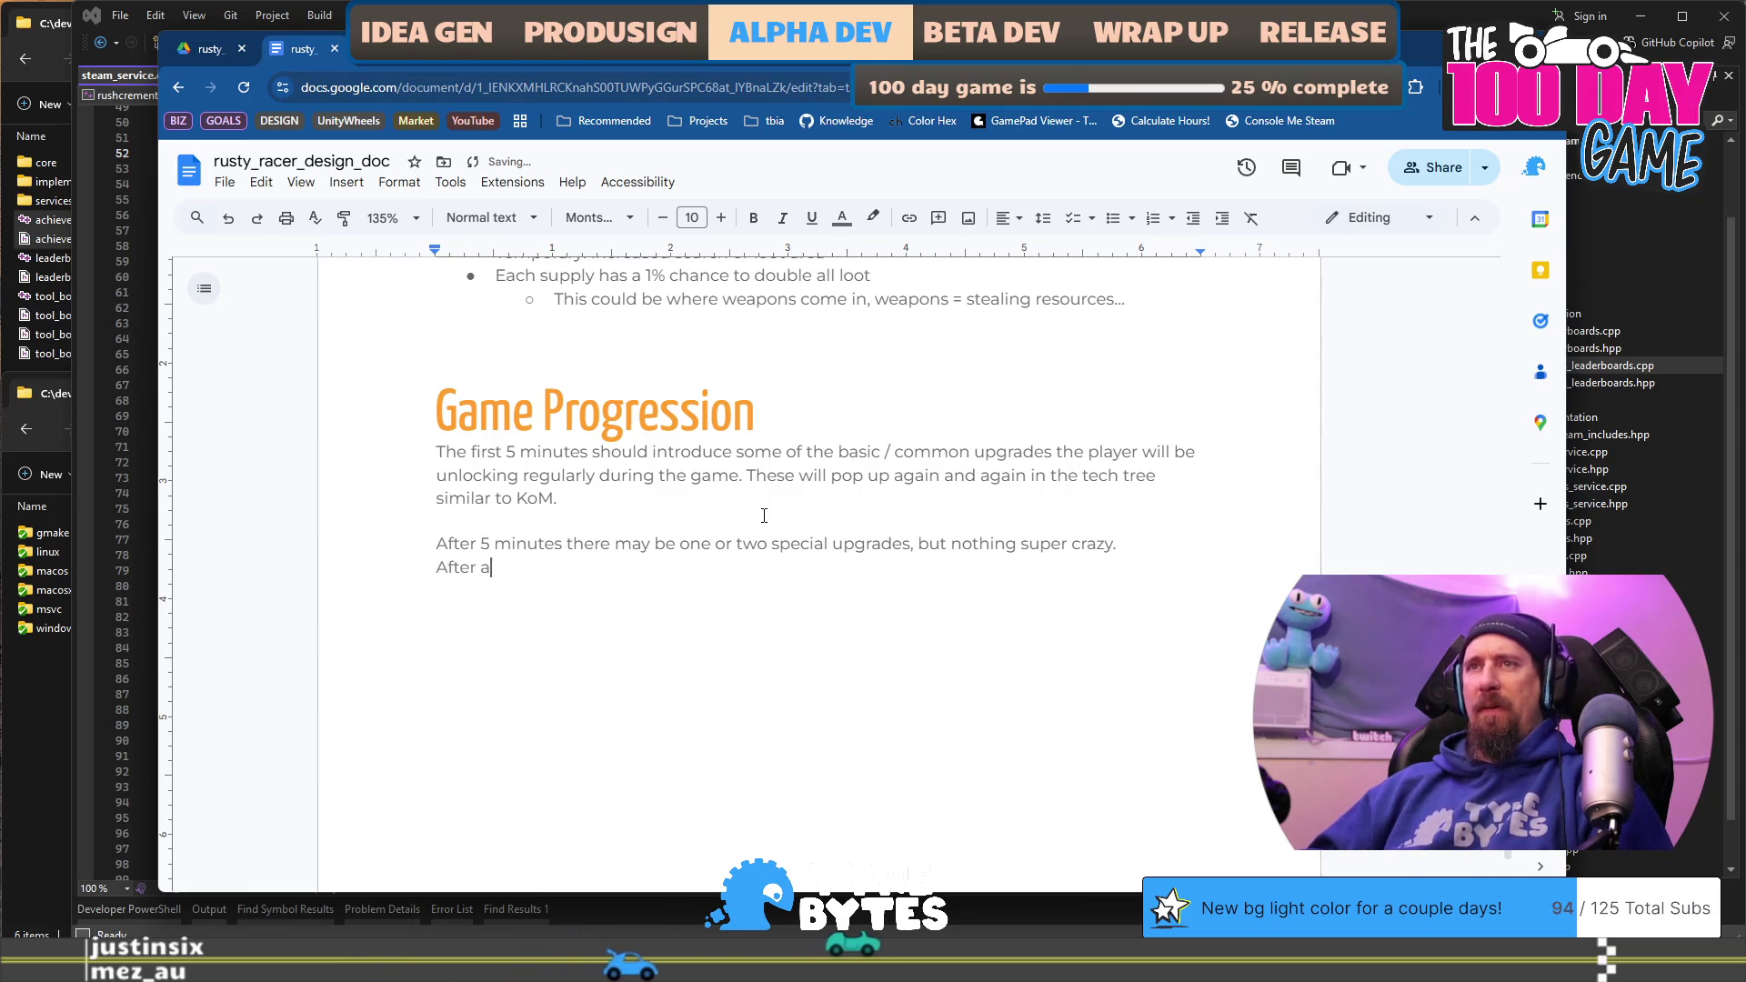
text(round 8)
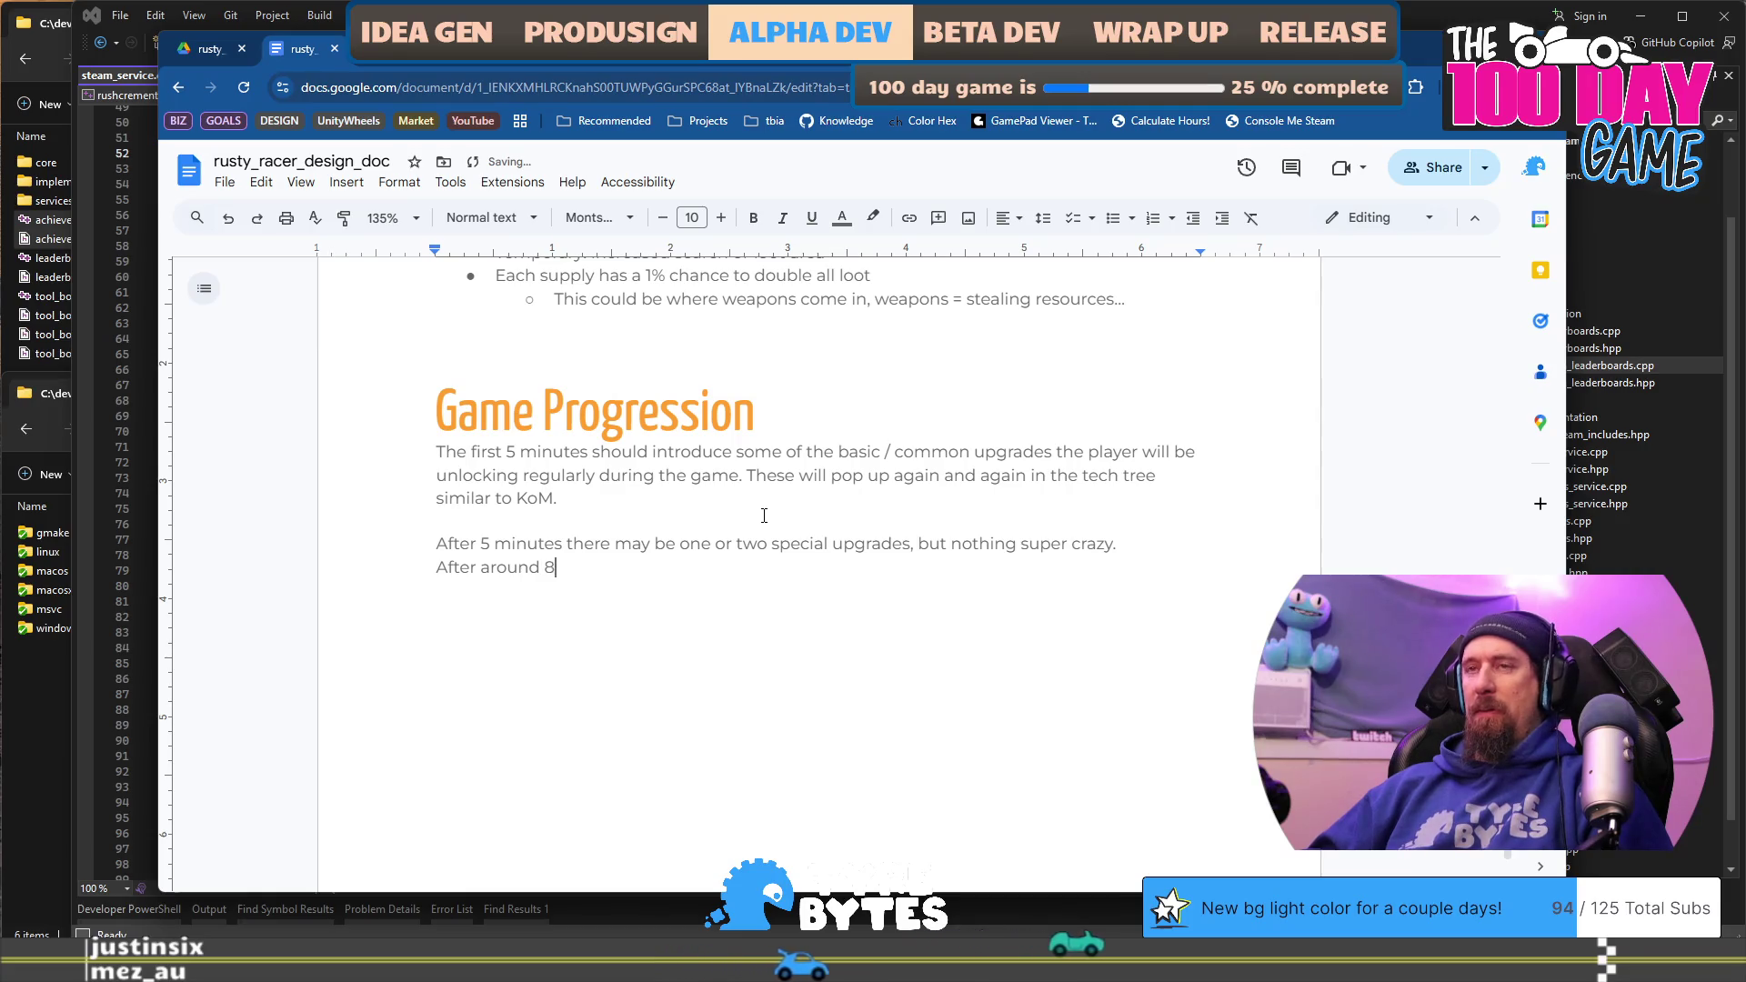
text(-12)
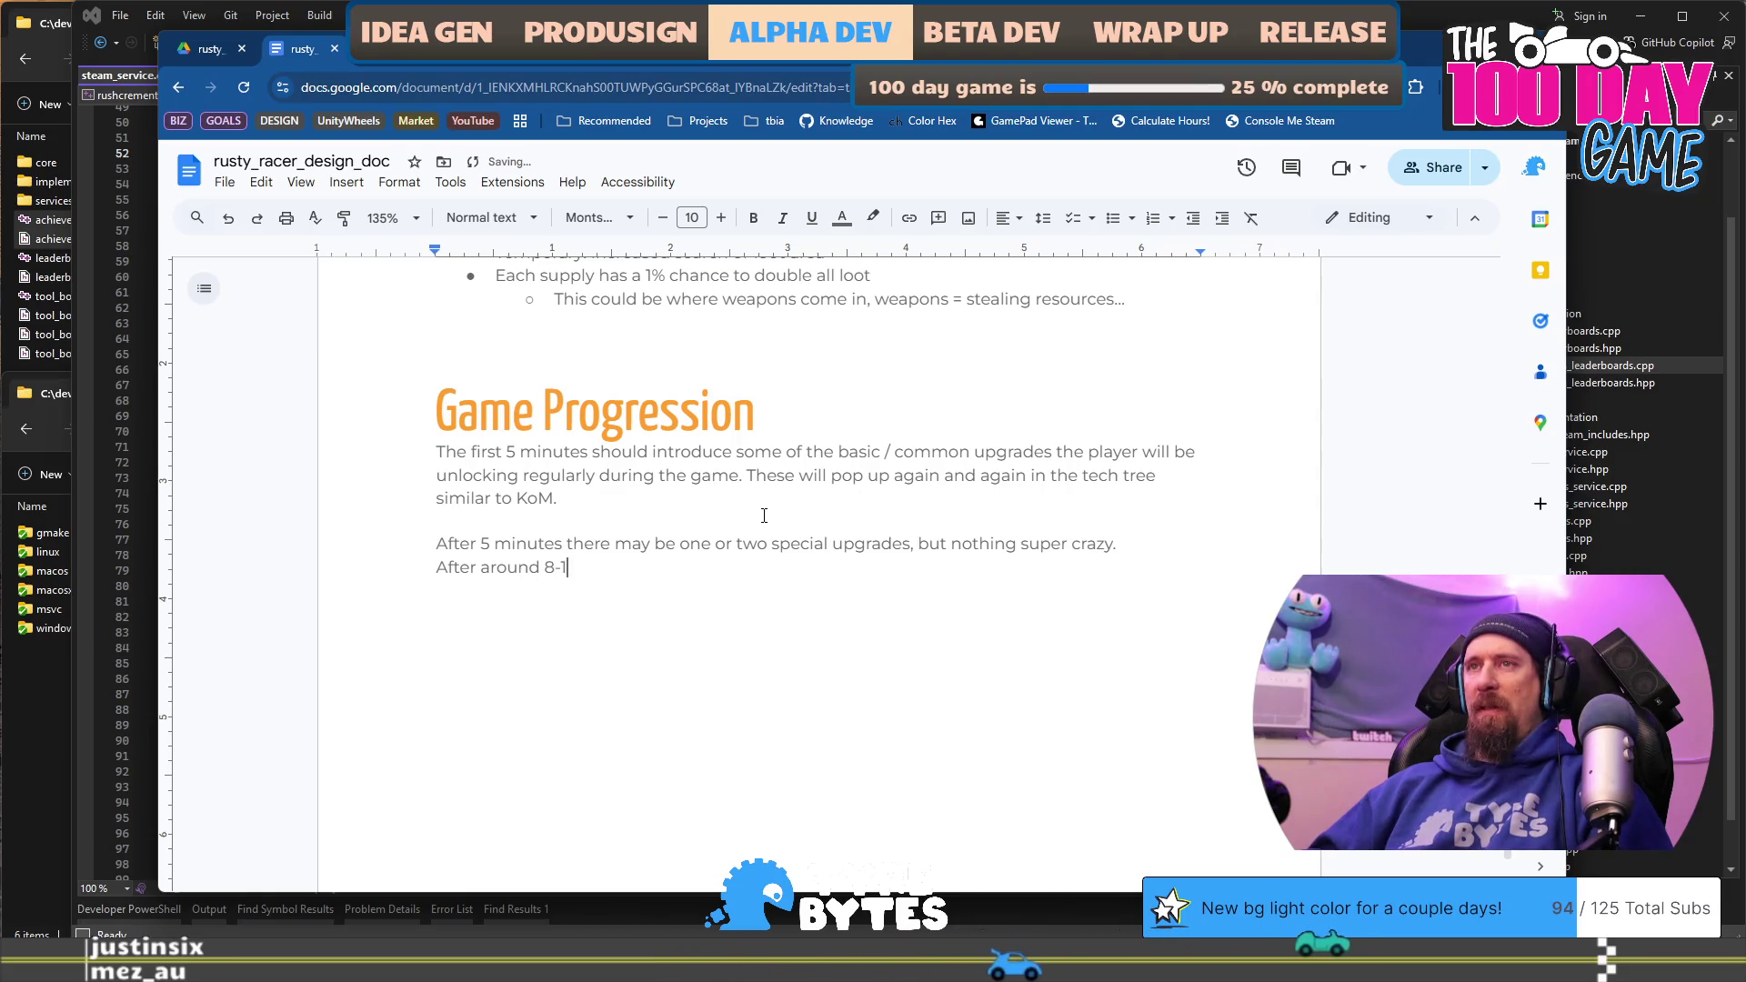
key(BackSpace)
key(BackSpace)
key(BackSpace)
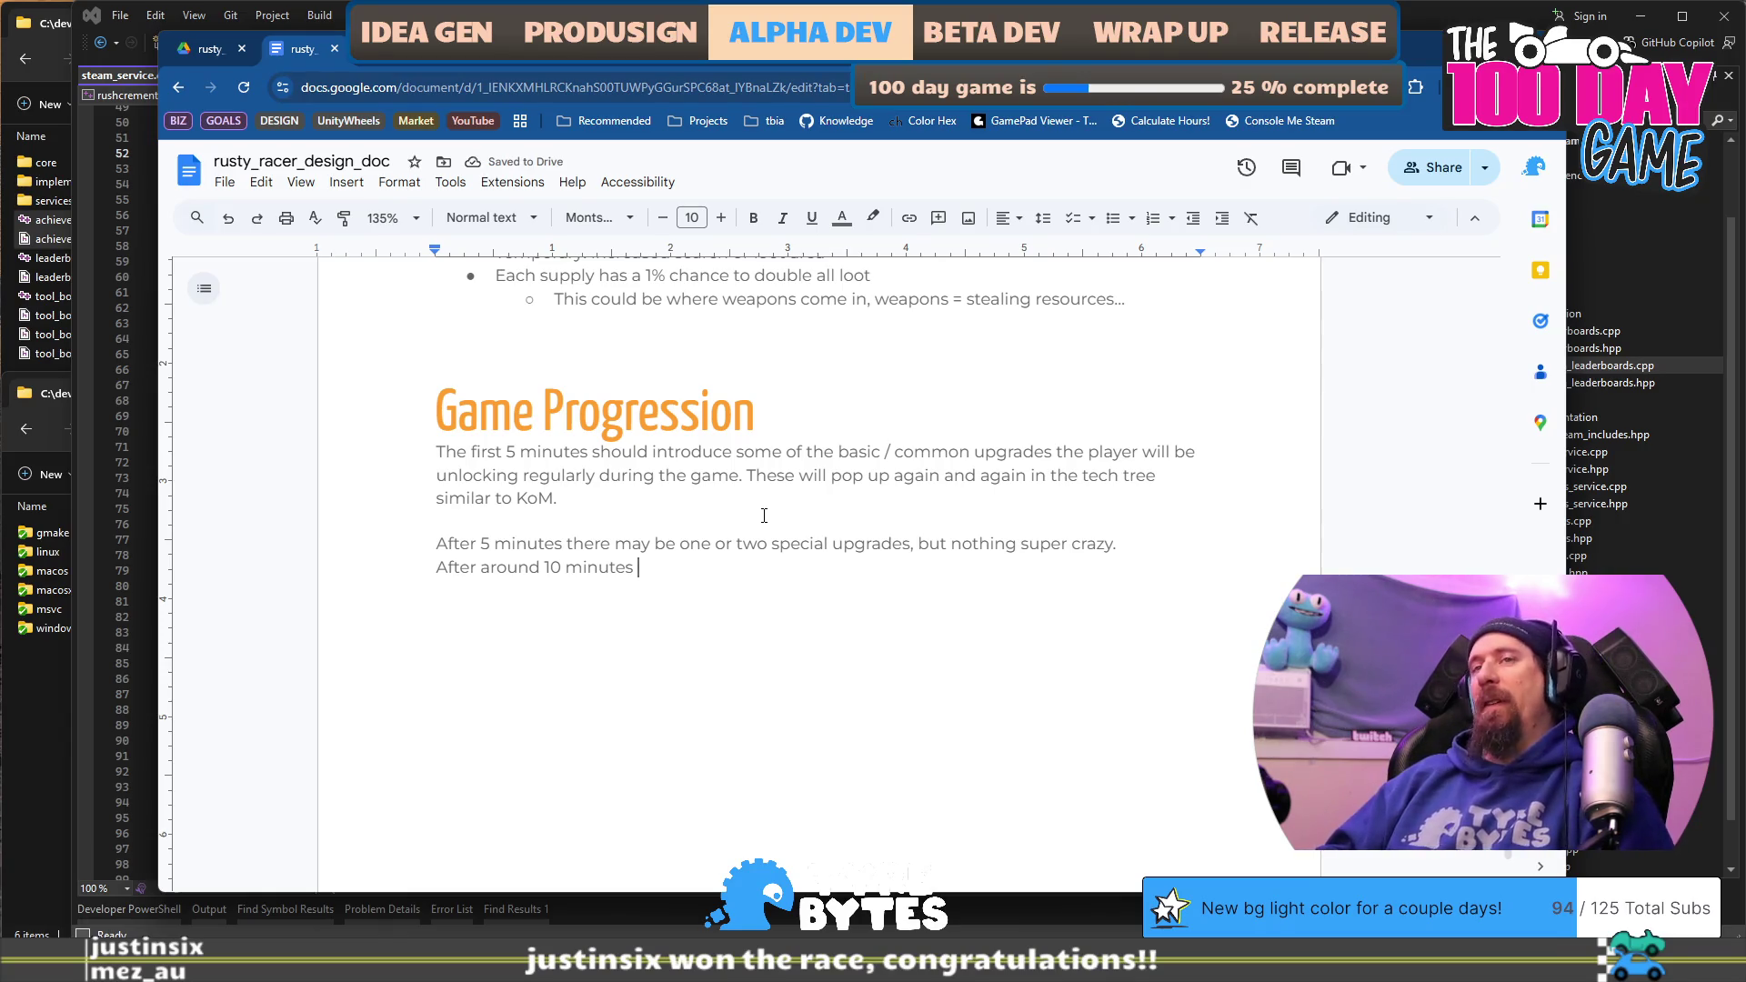
key(ctrl+Left)
key(ctrl+Left)
text(abo)
text(about)
key(Down)
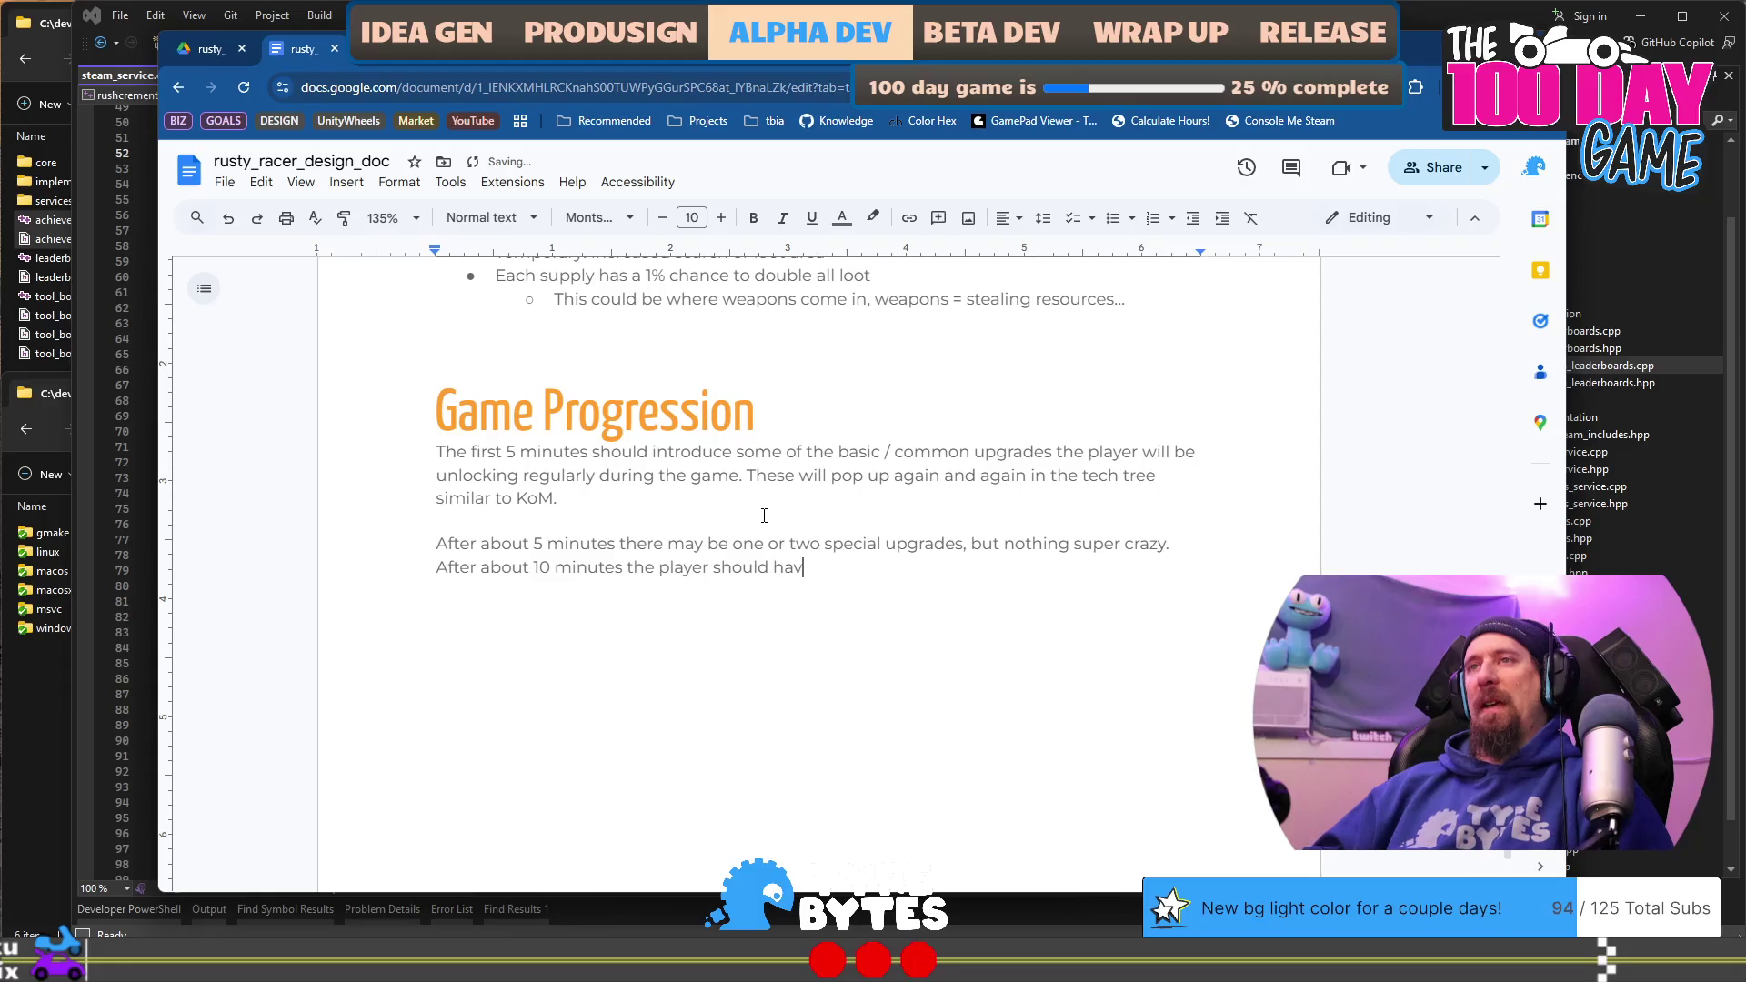
key(BackSpace)
key(BackSpace)
text(g h)
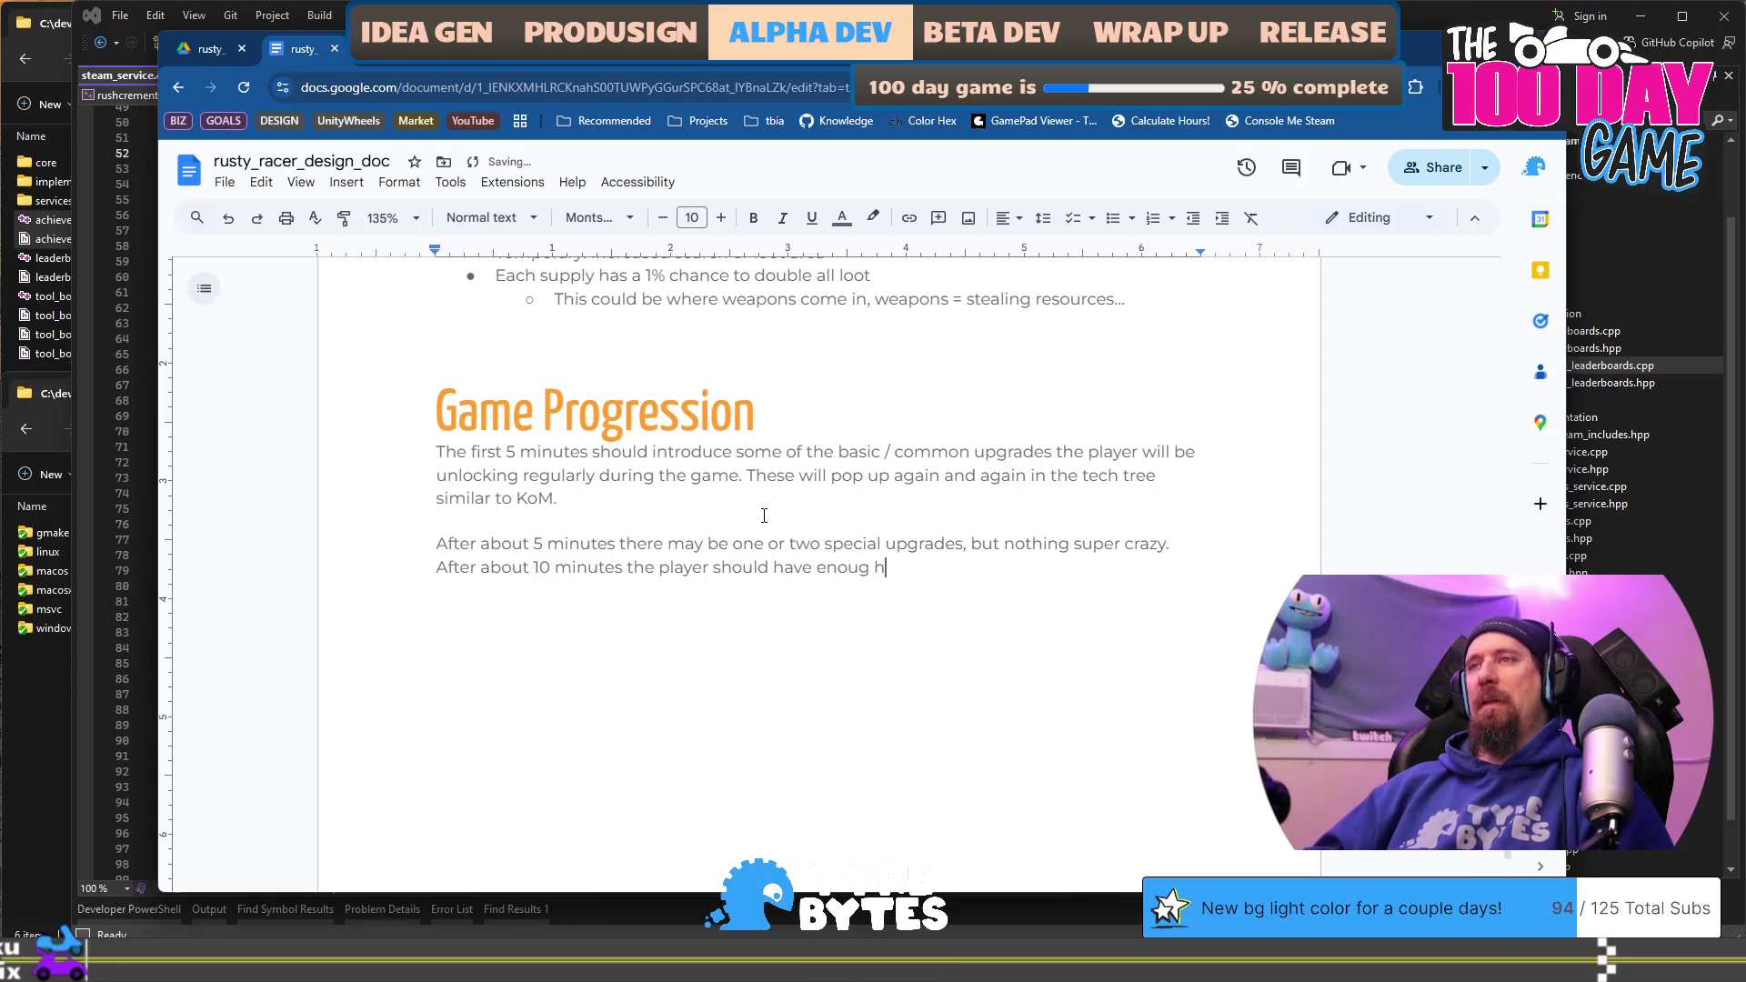
key(BackSpace)
key(BackSpace)
text(h Fame to unlock the Quests)
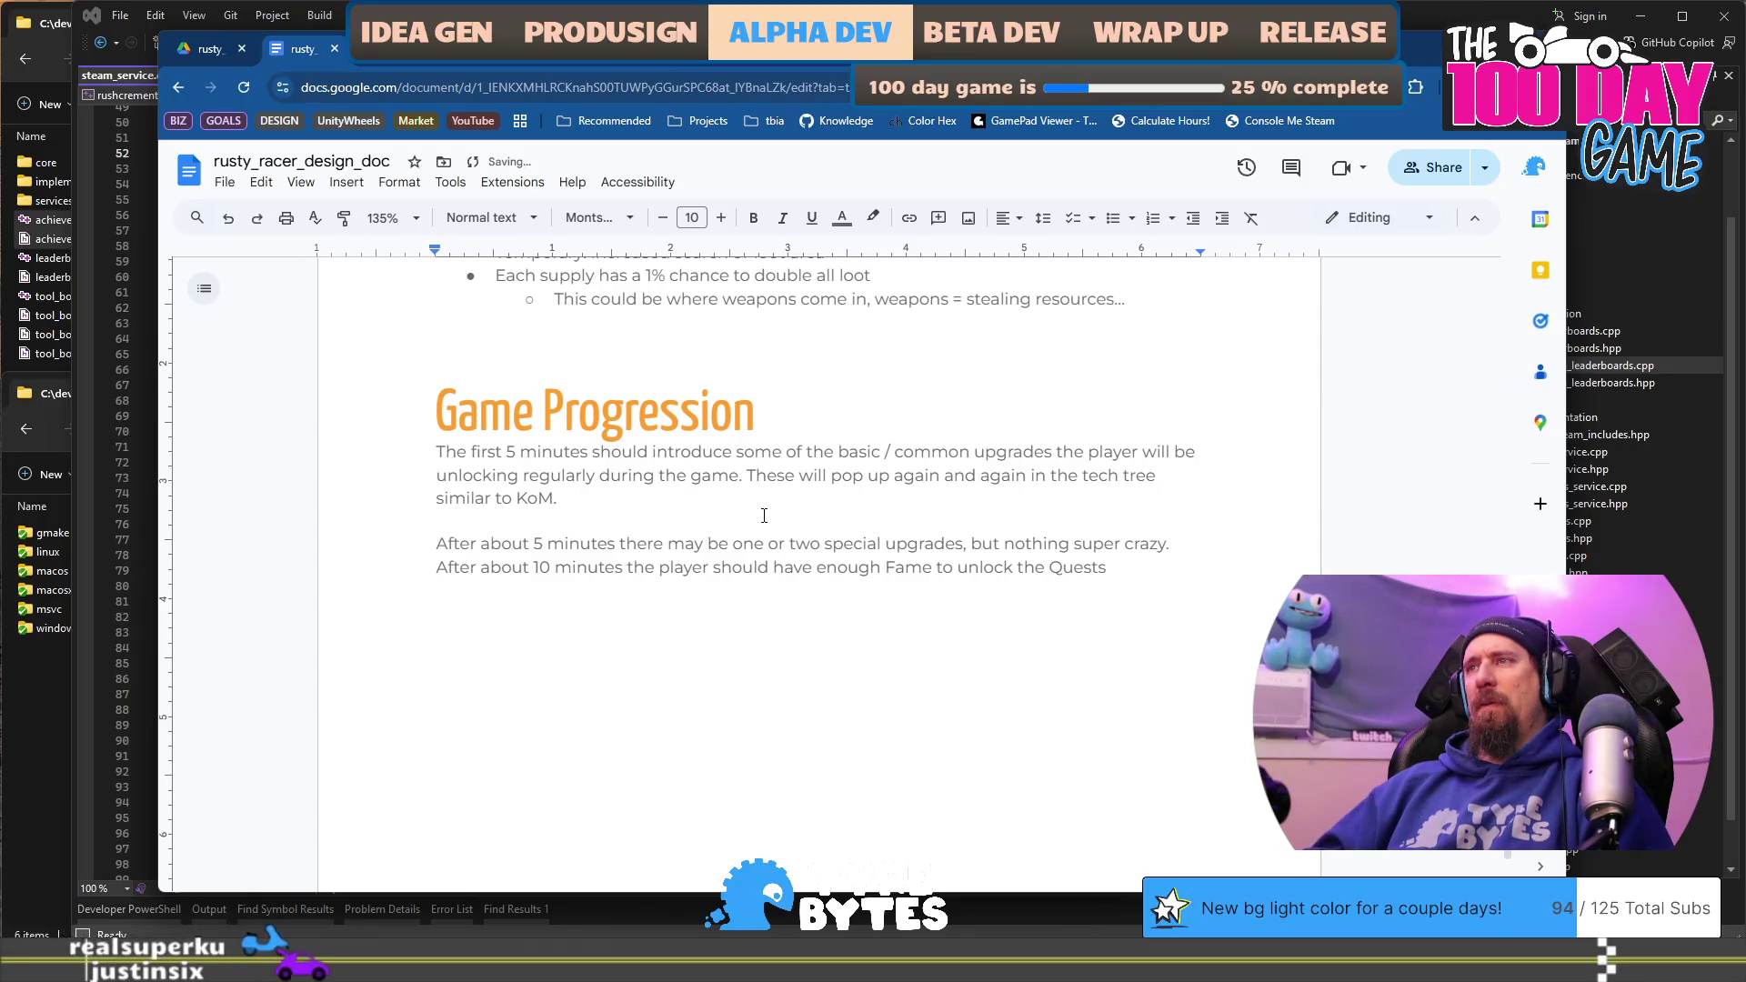
text( mode)
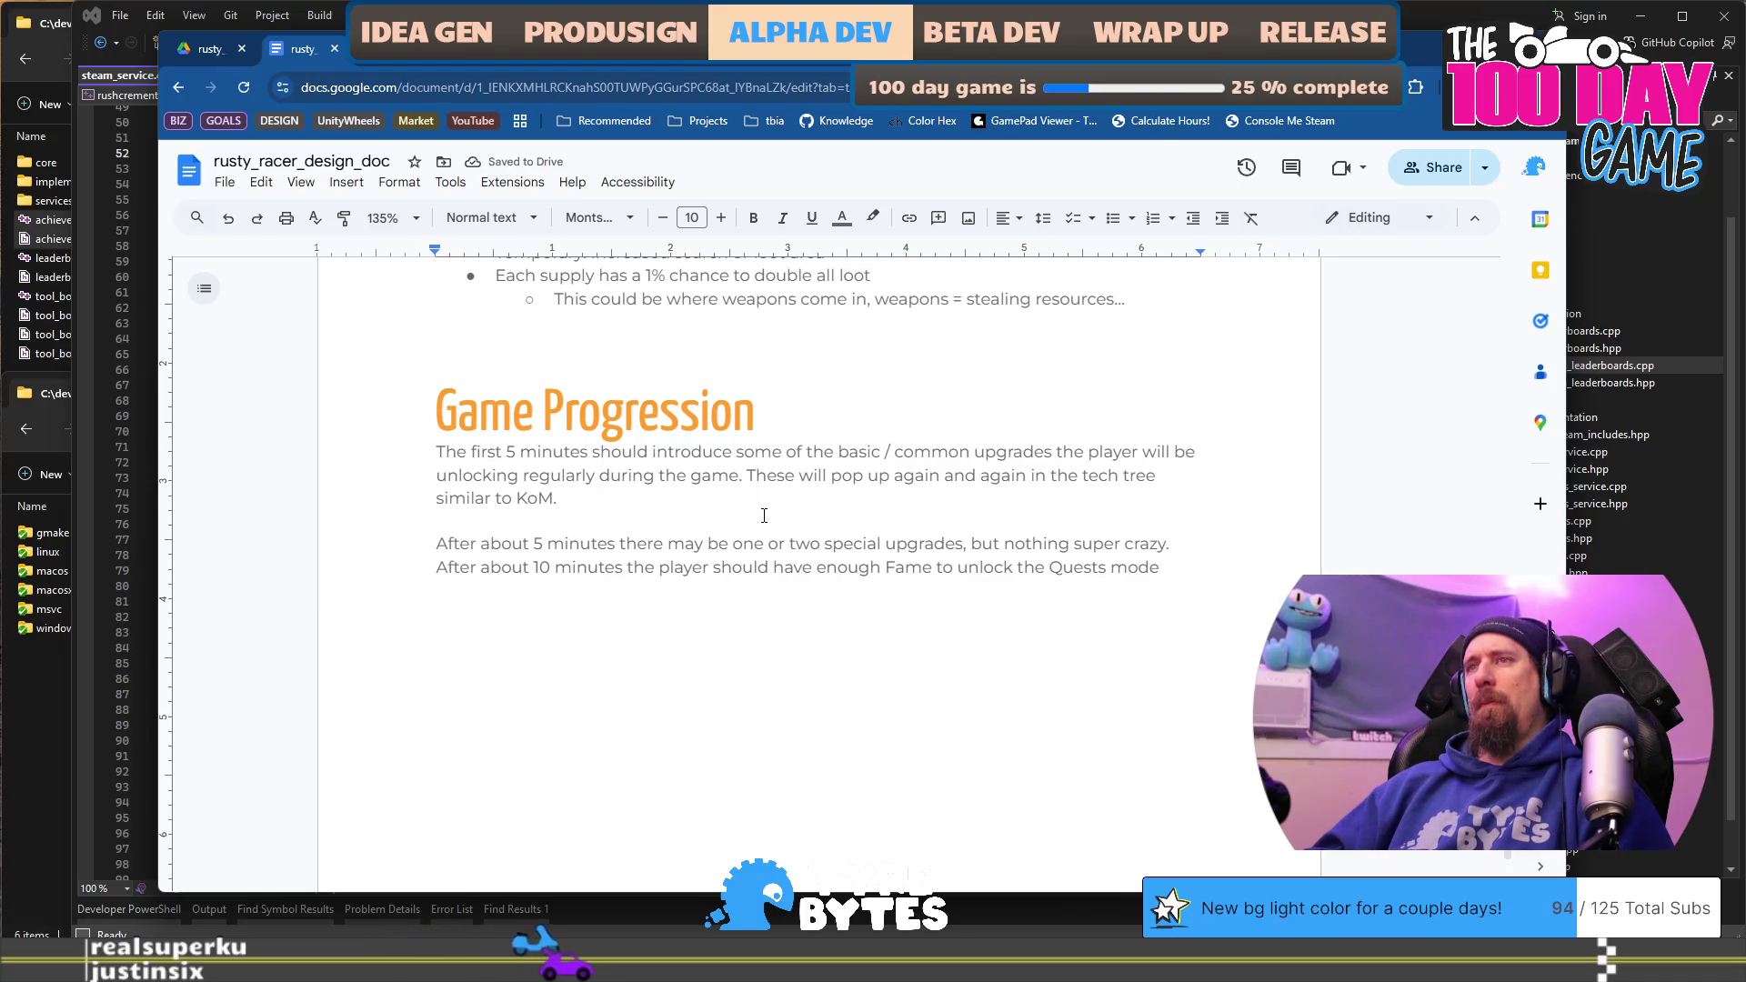
text( an)
text(with it )
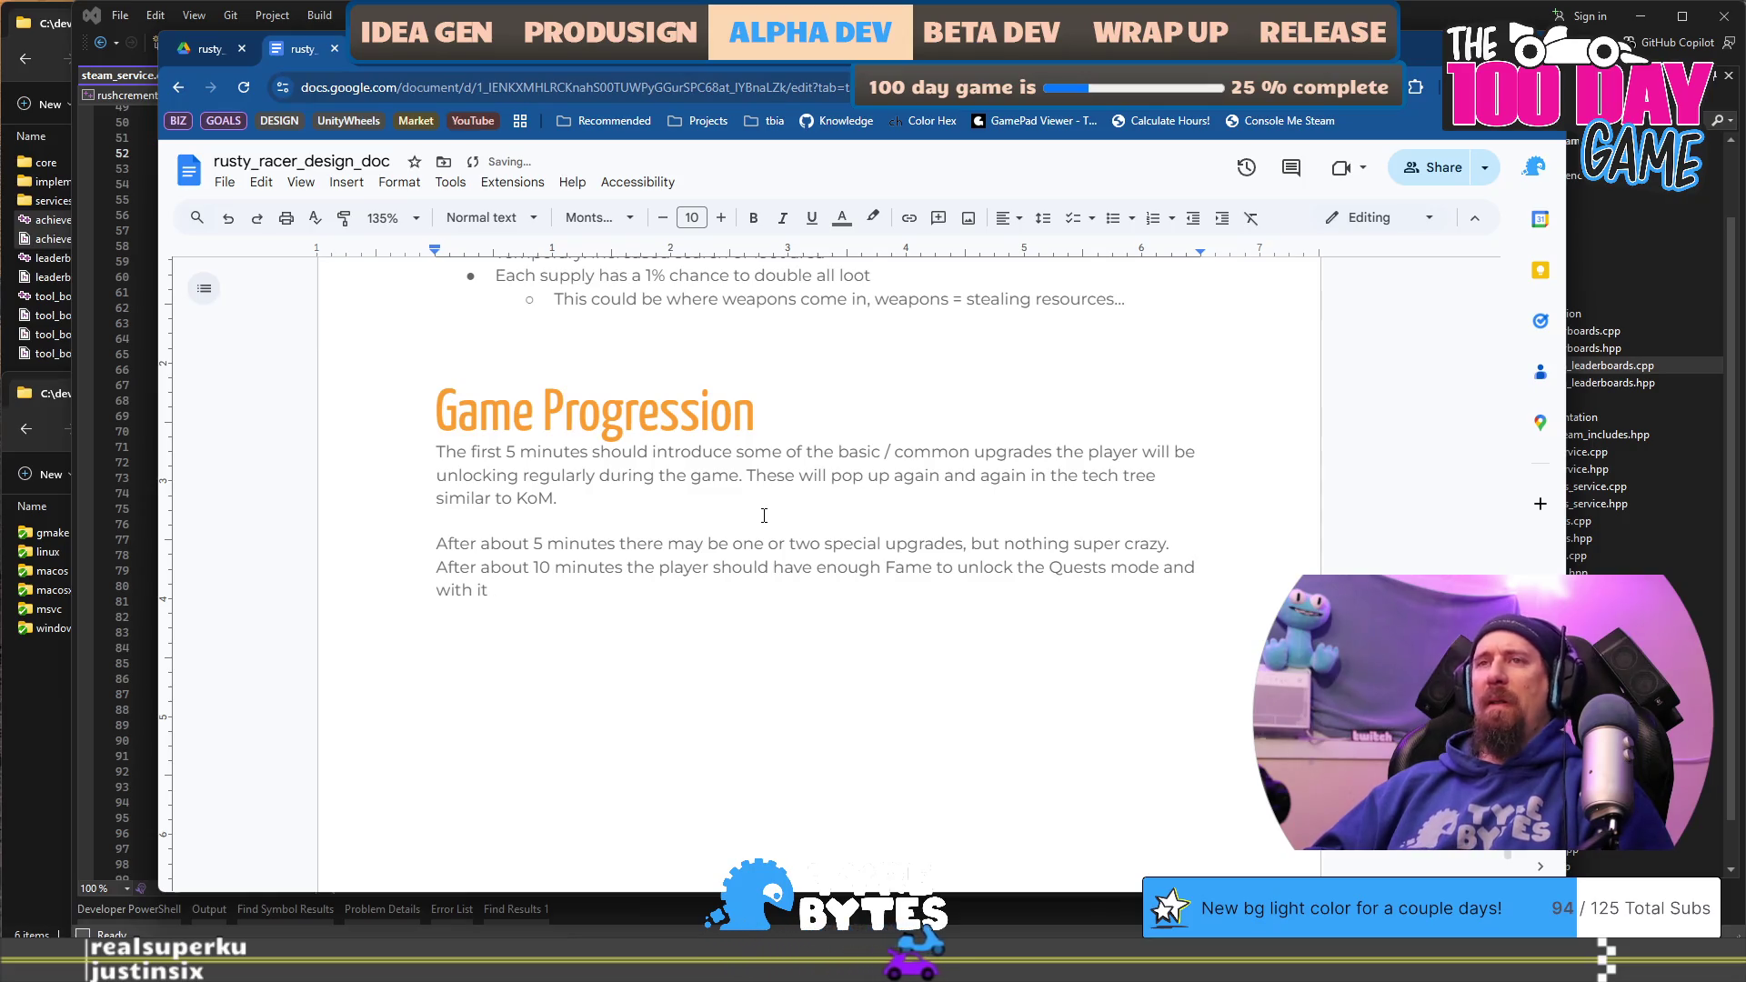
text(automaticall)
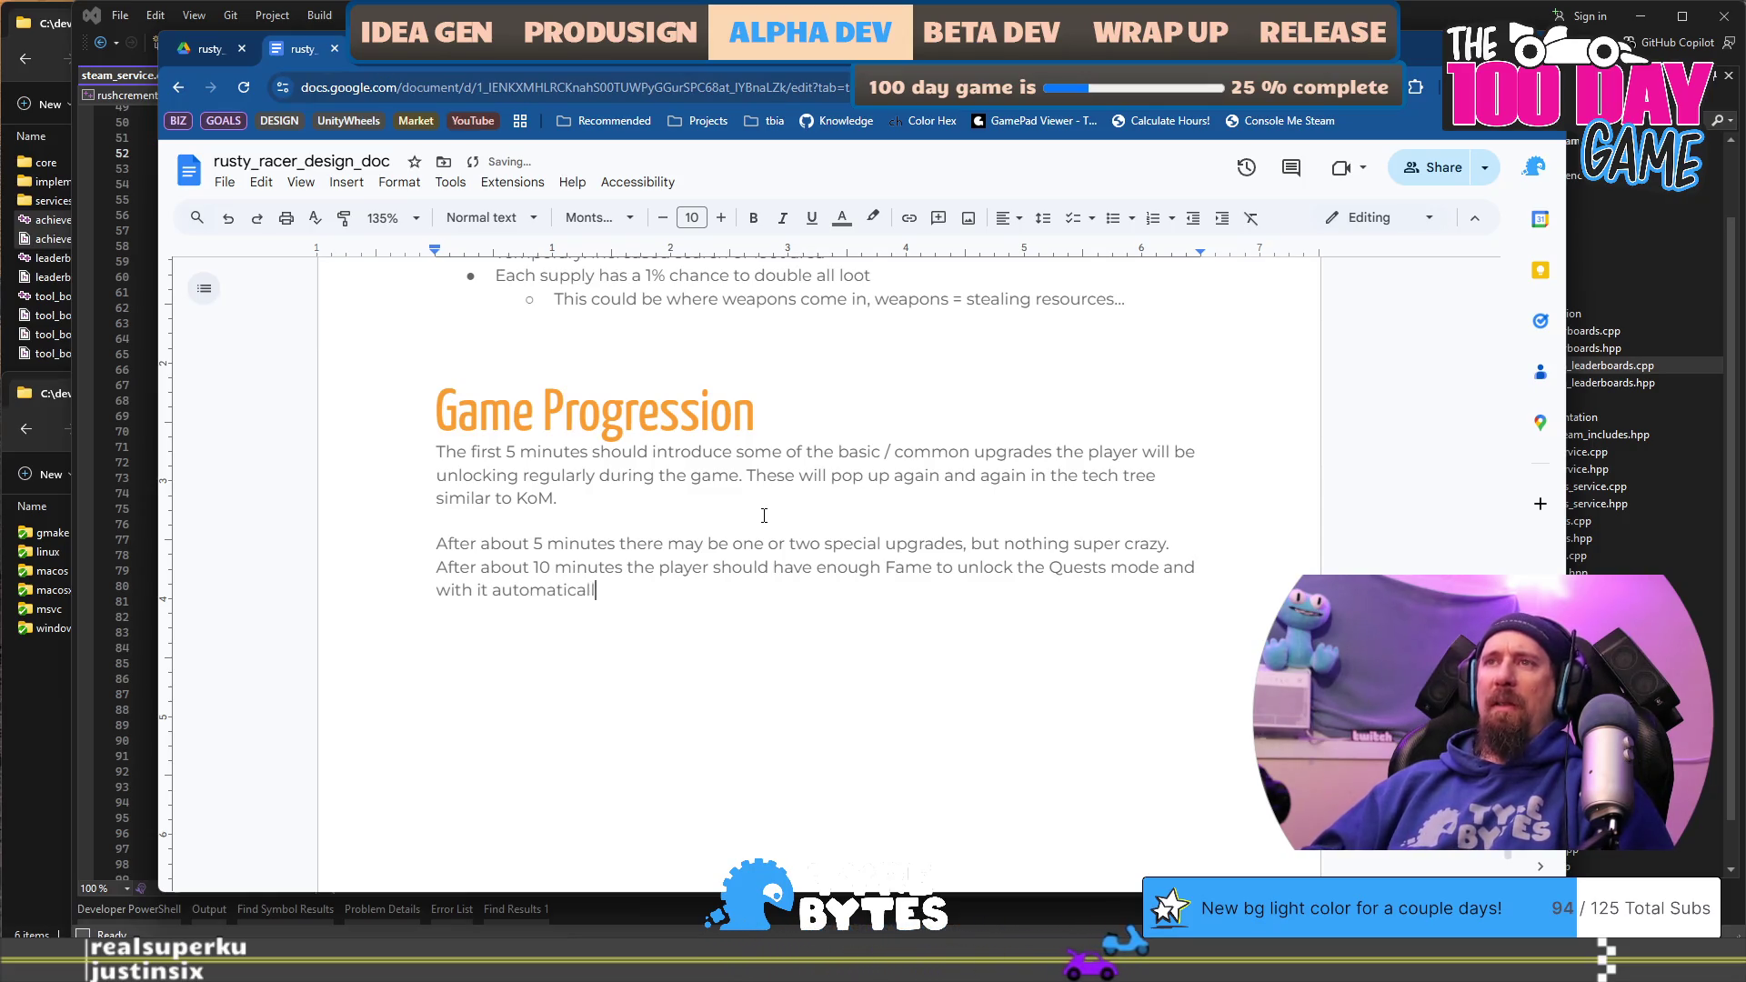
text(y have one or )
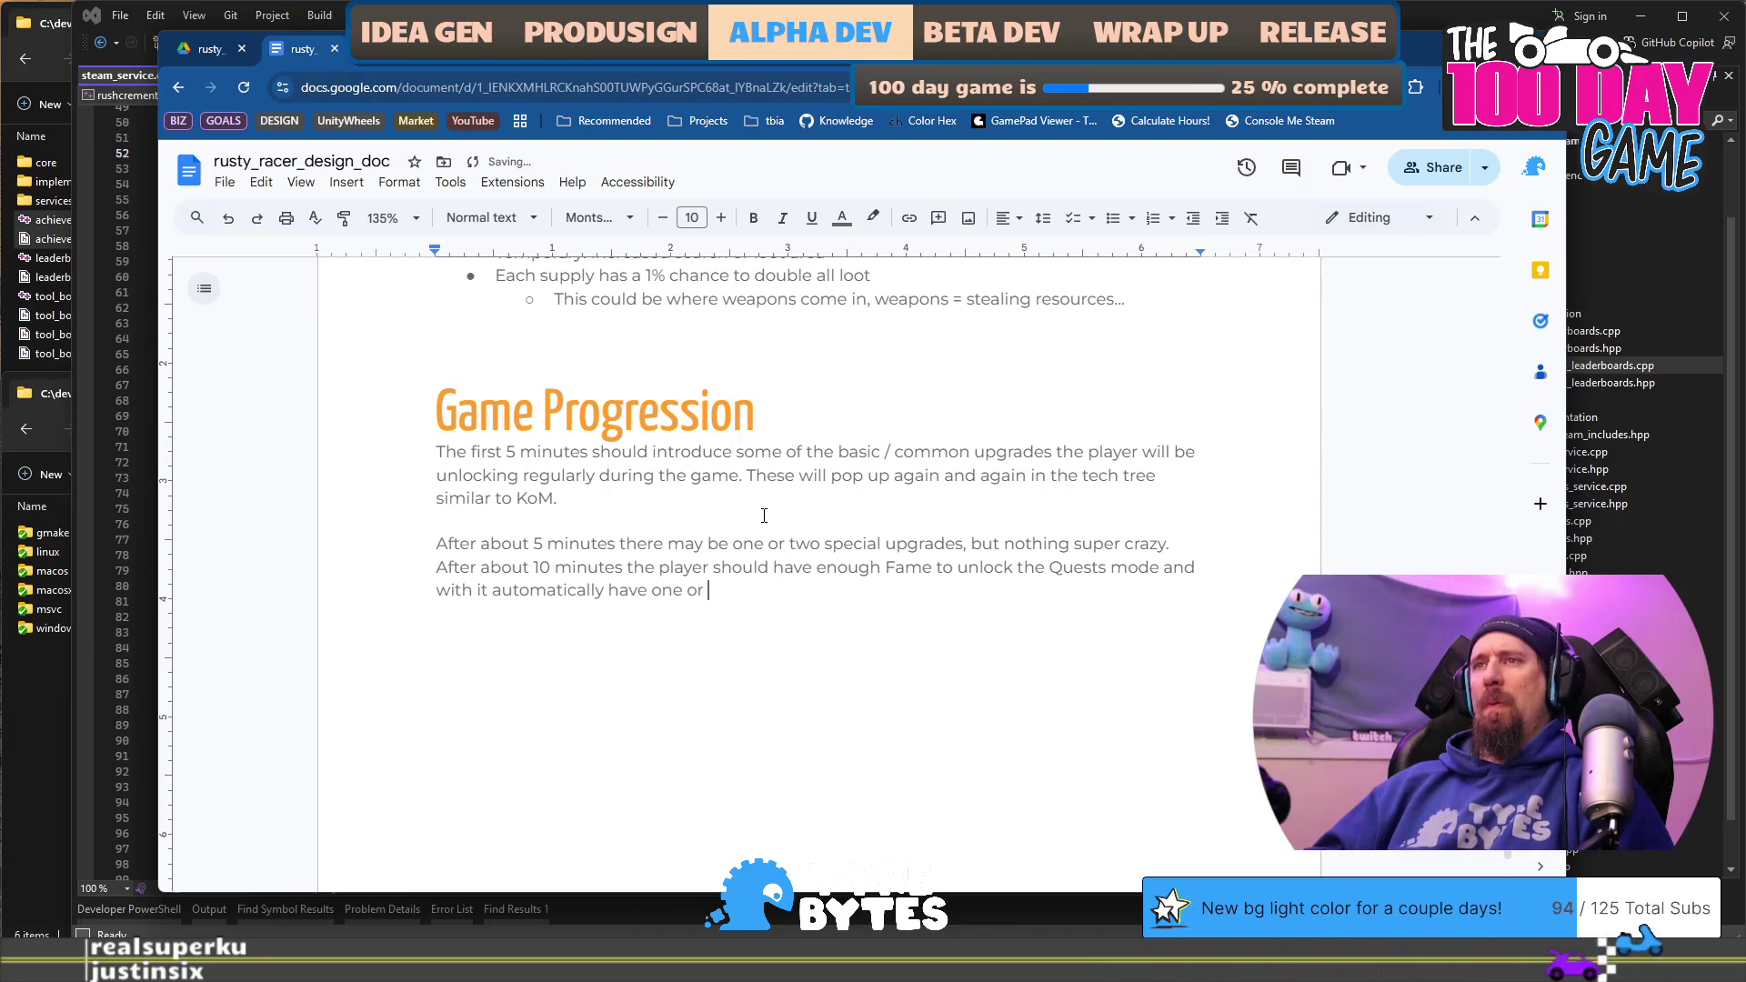
text(two quests that have been)
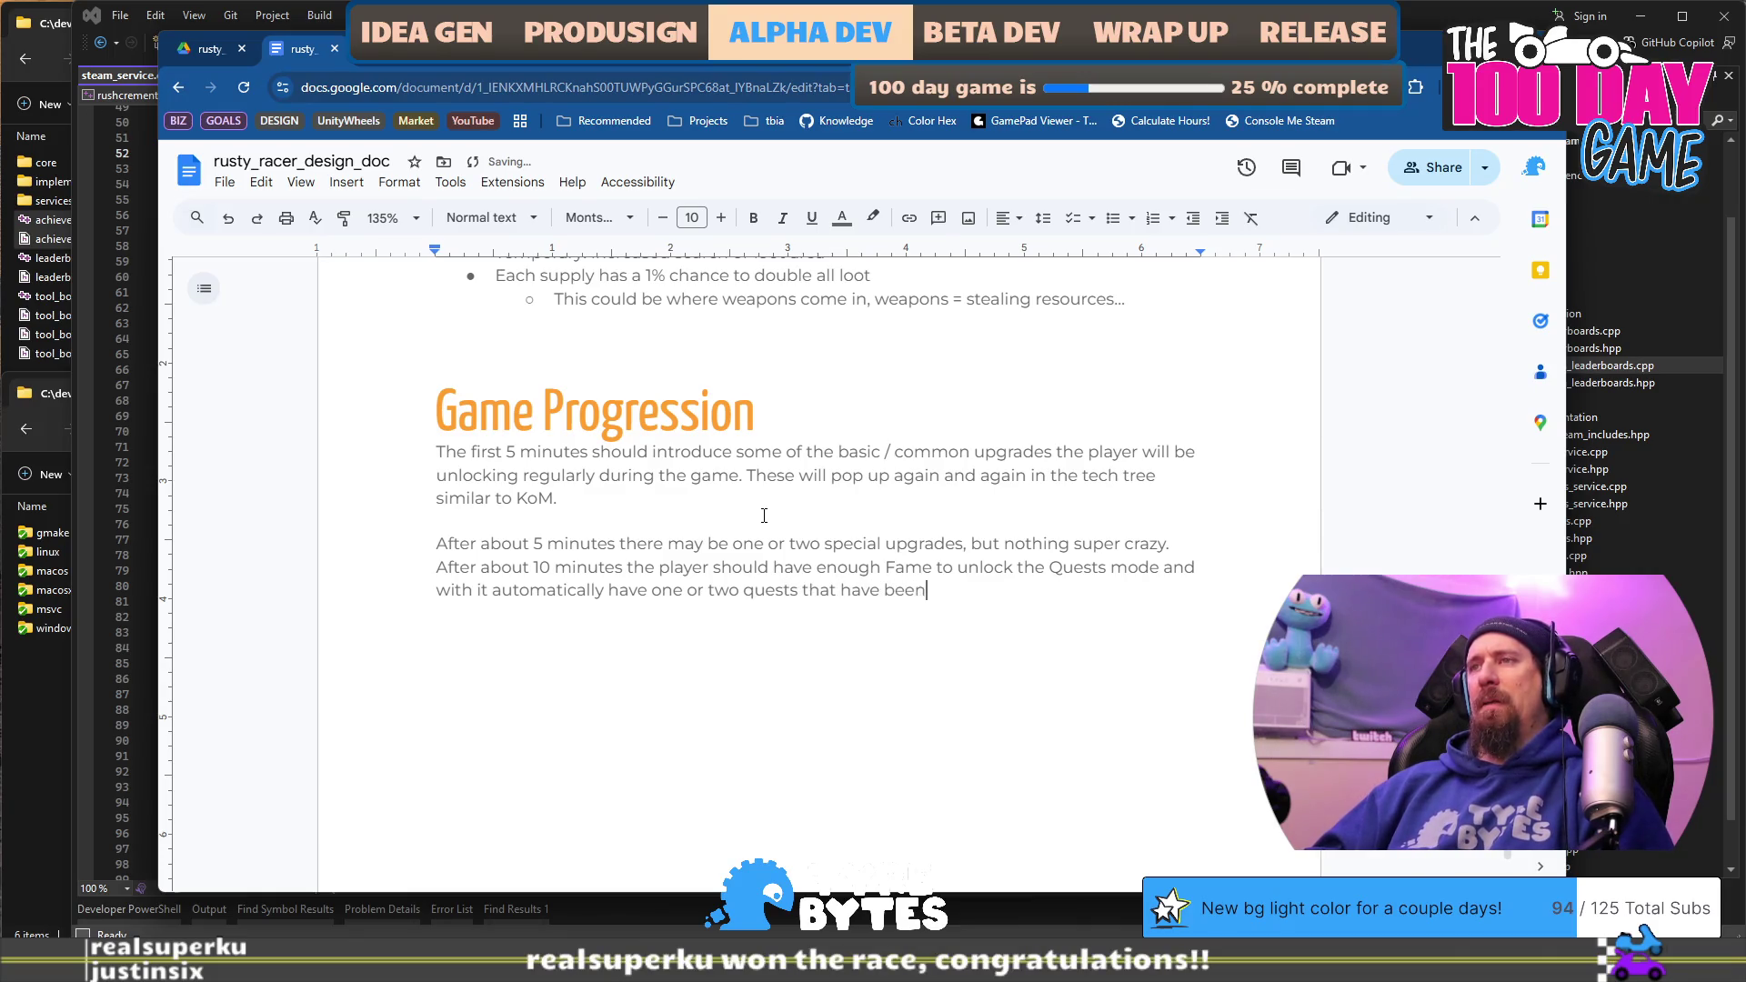
text(.)
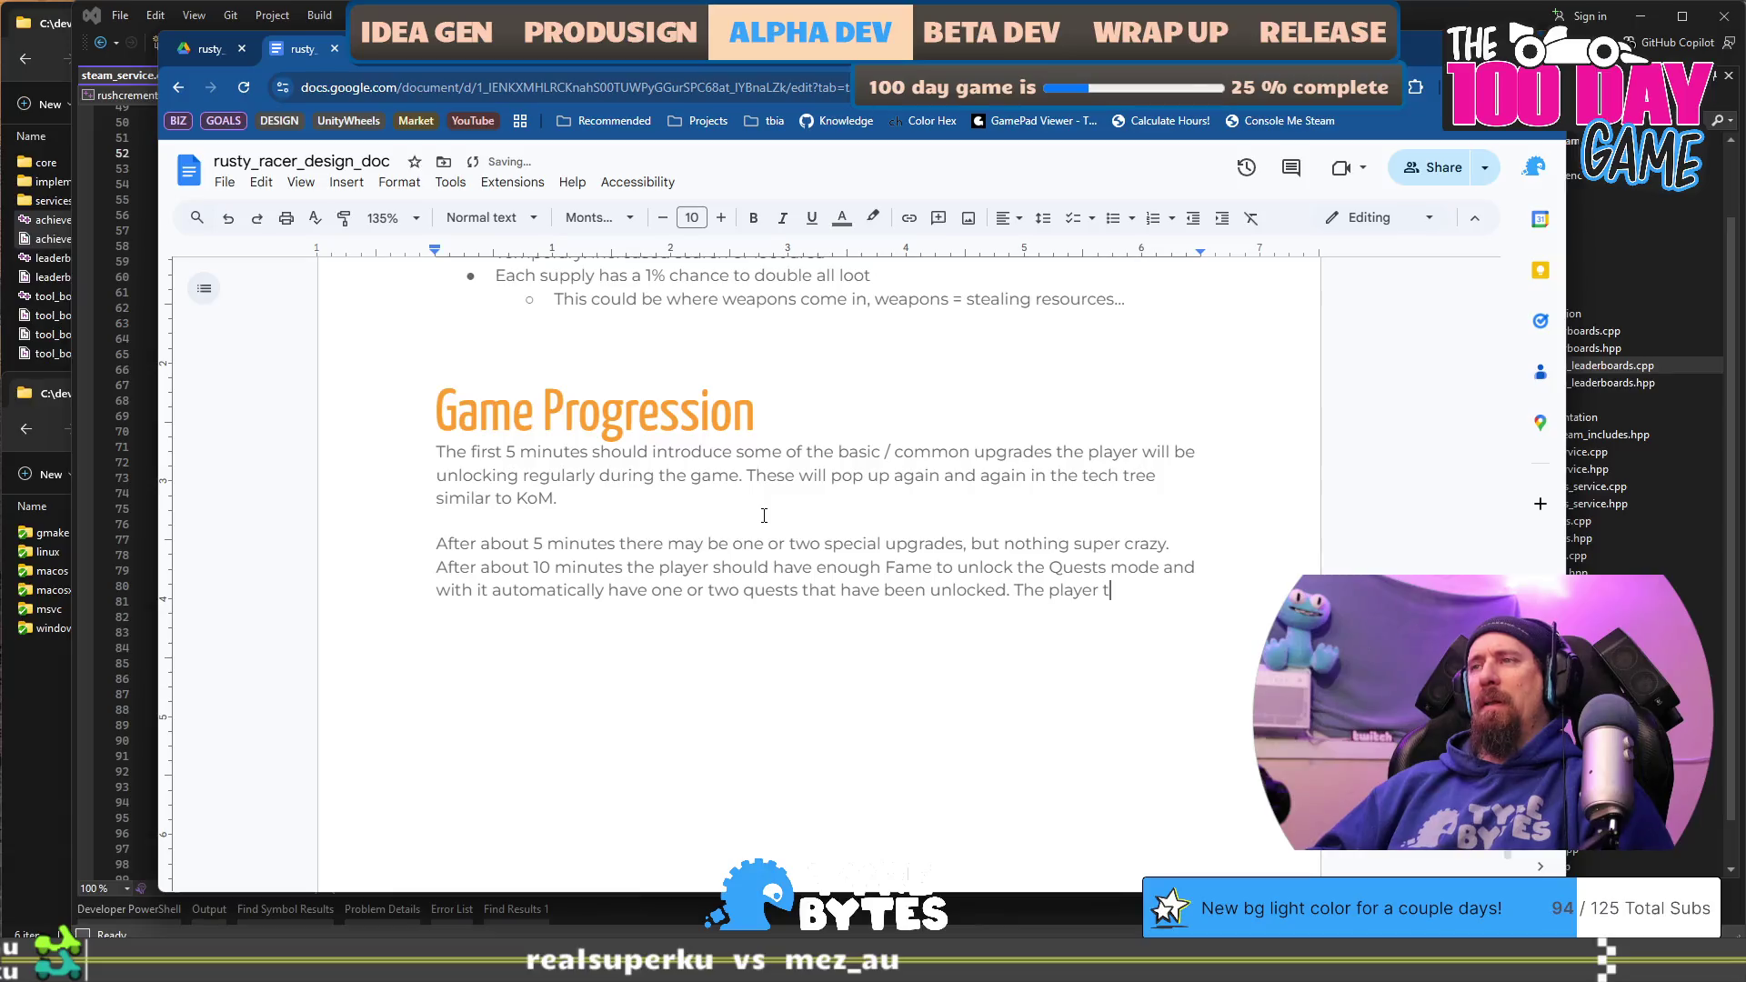
text(then)
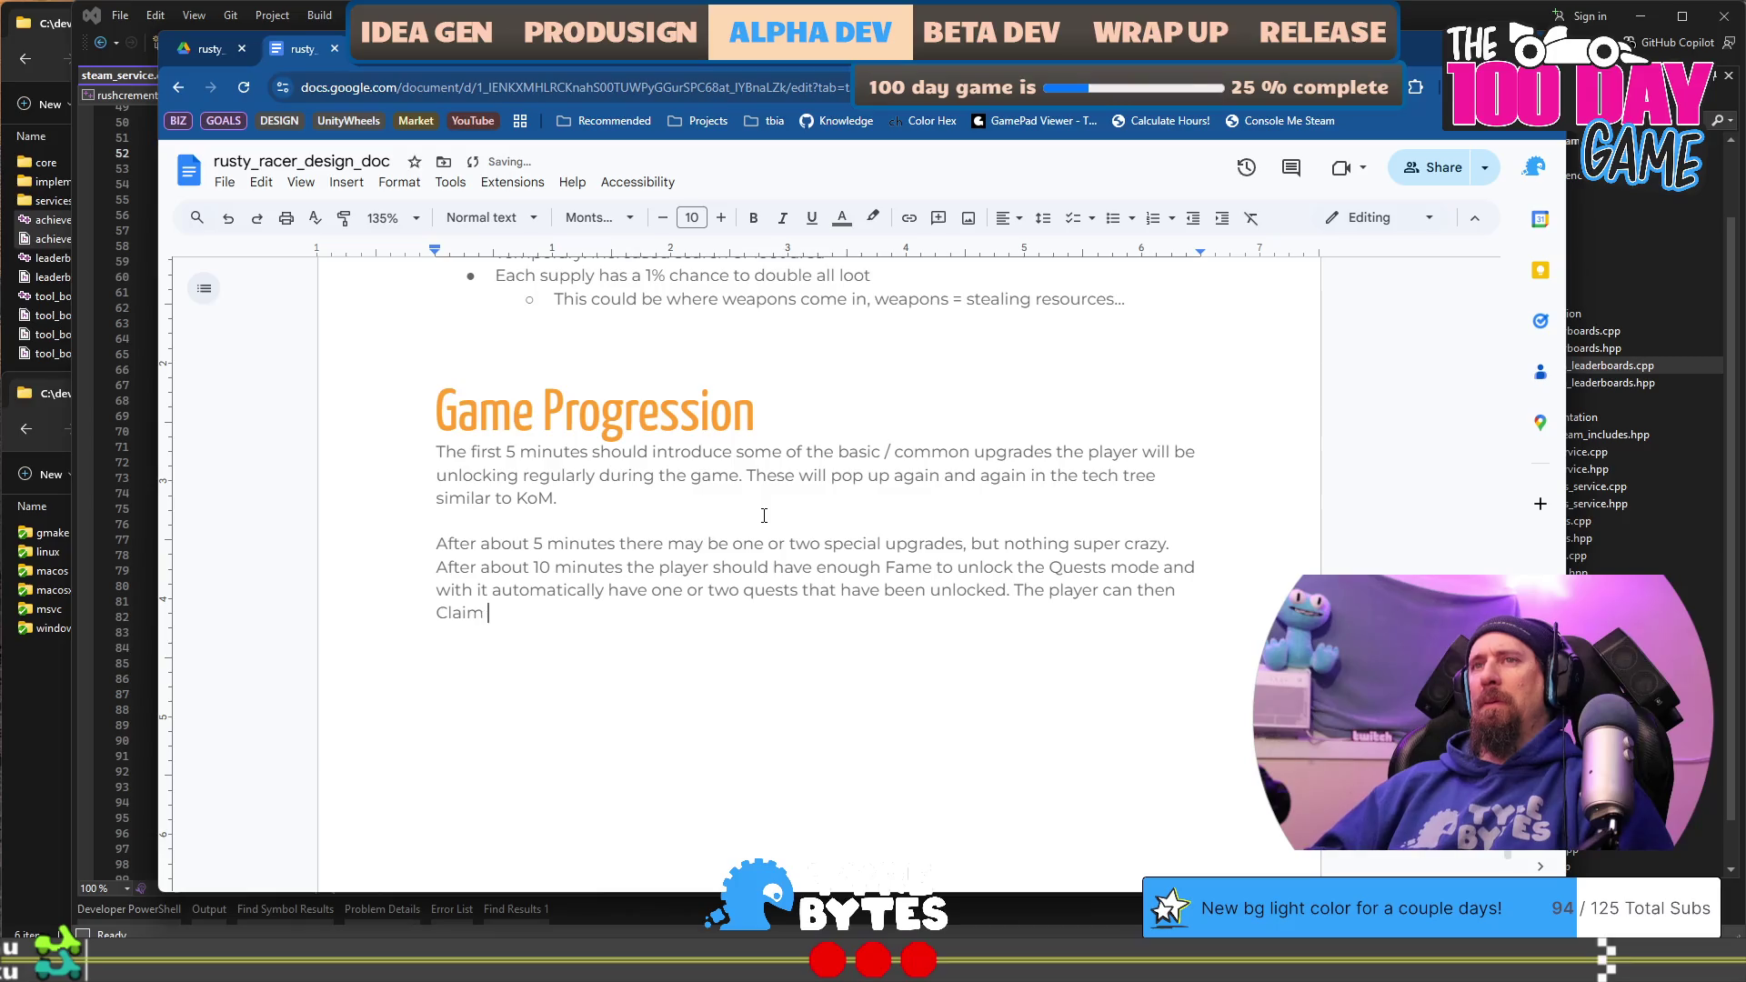
text(se)
text( reqw)
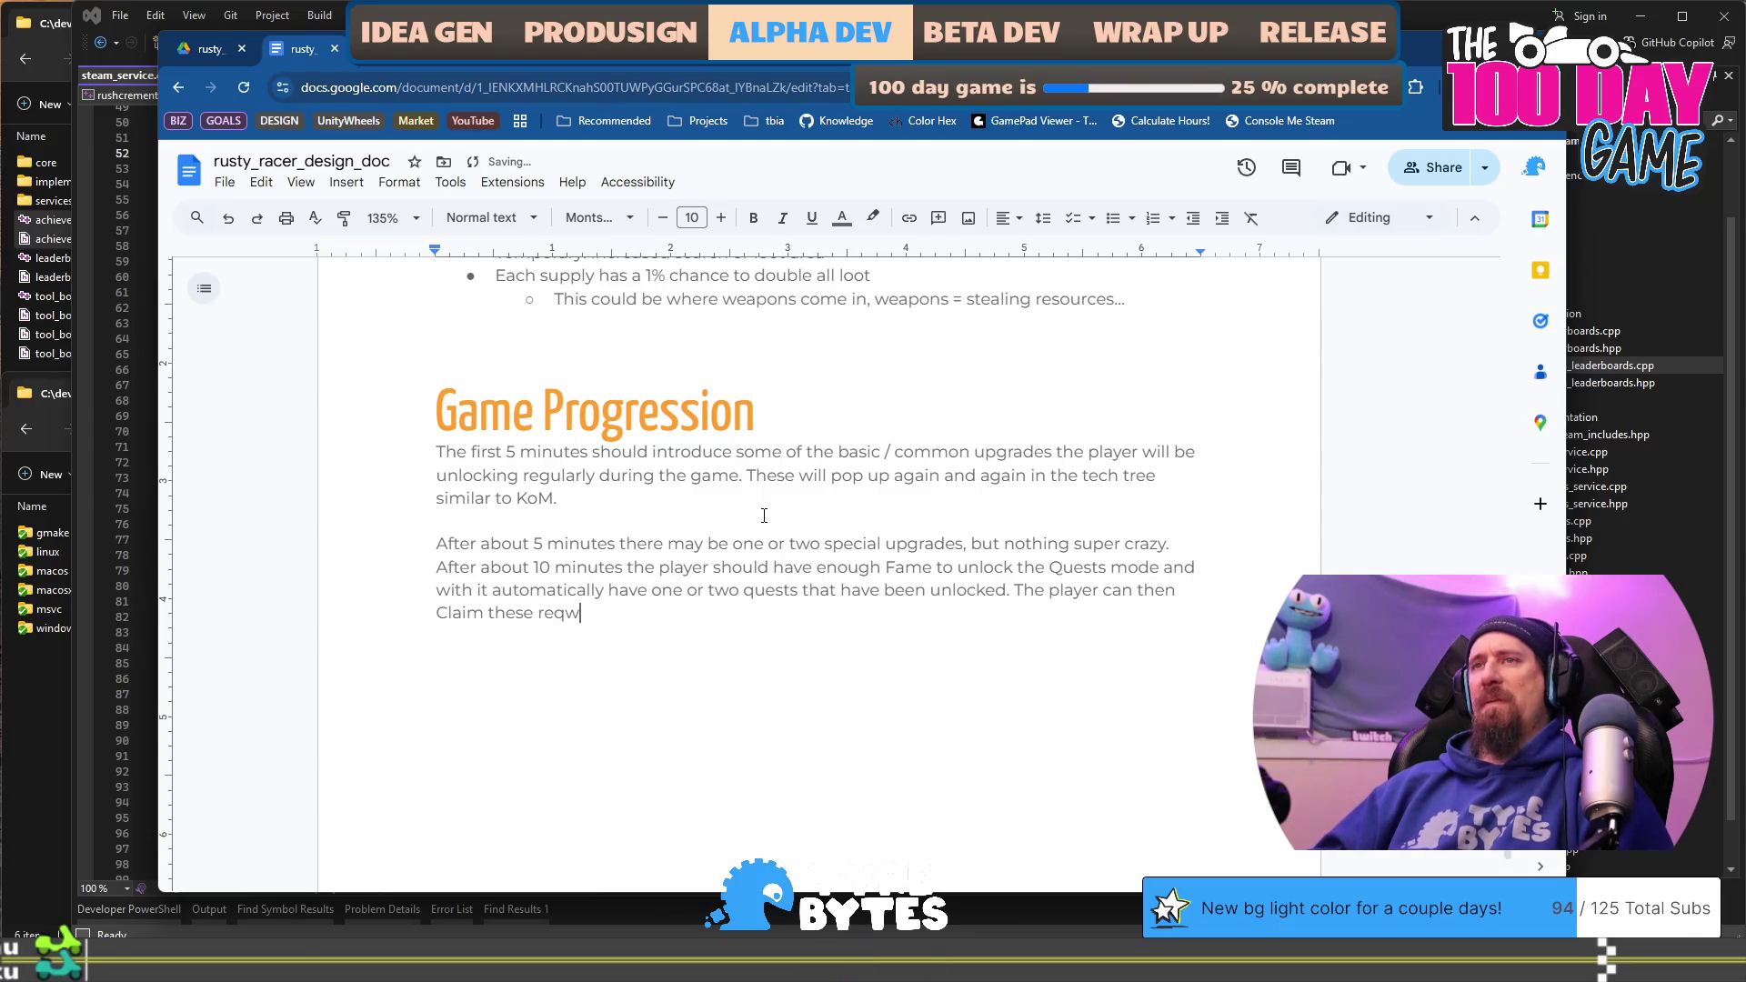
text(.)
Step: Split the 10-minute Quests text into its own paragraph and retype the word claim
key(Up)
key(Up)
key(Home)
key(Return)
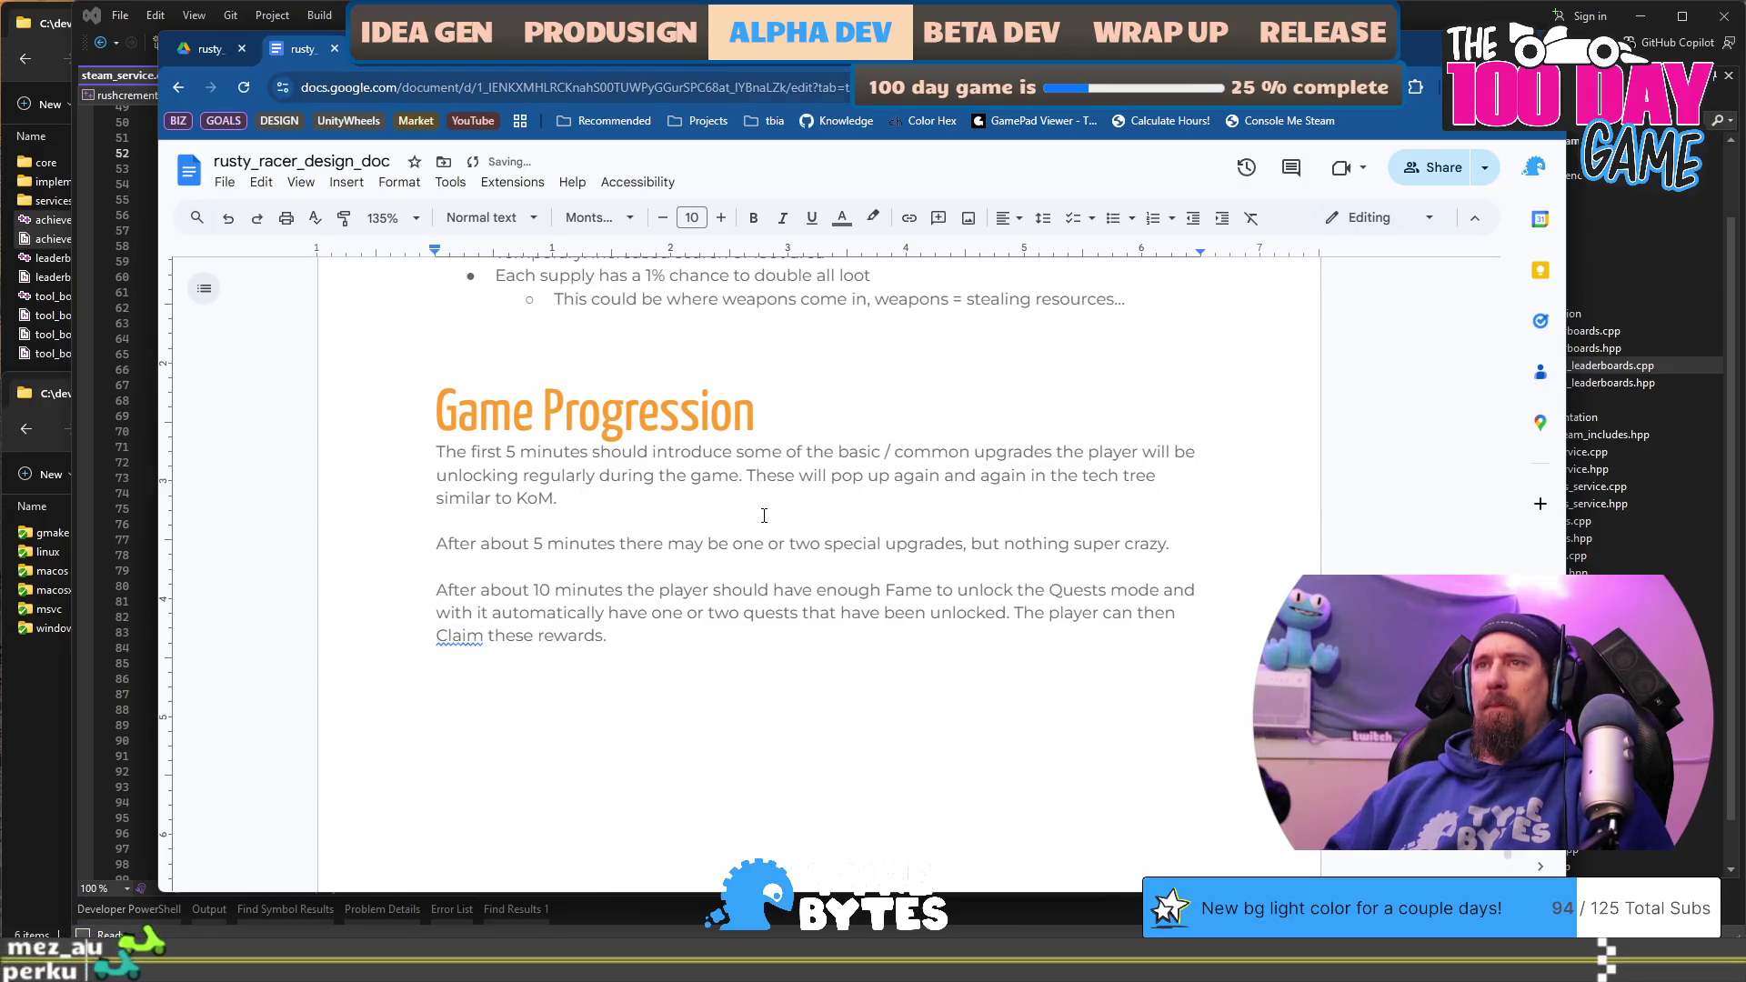
key(Down)
key(ctrl+Delete)
text(Claim)
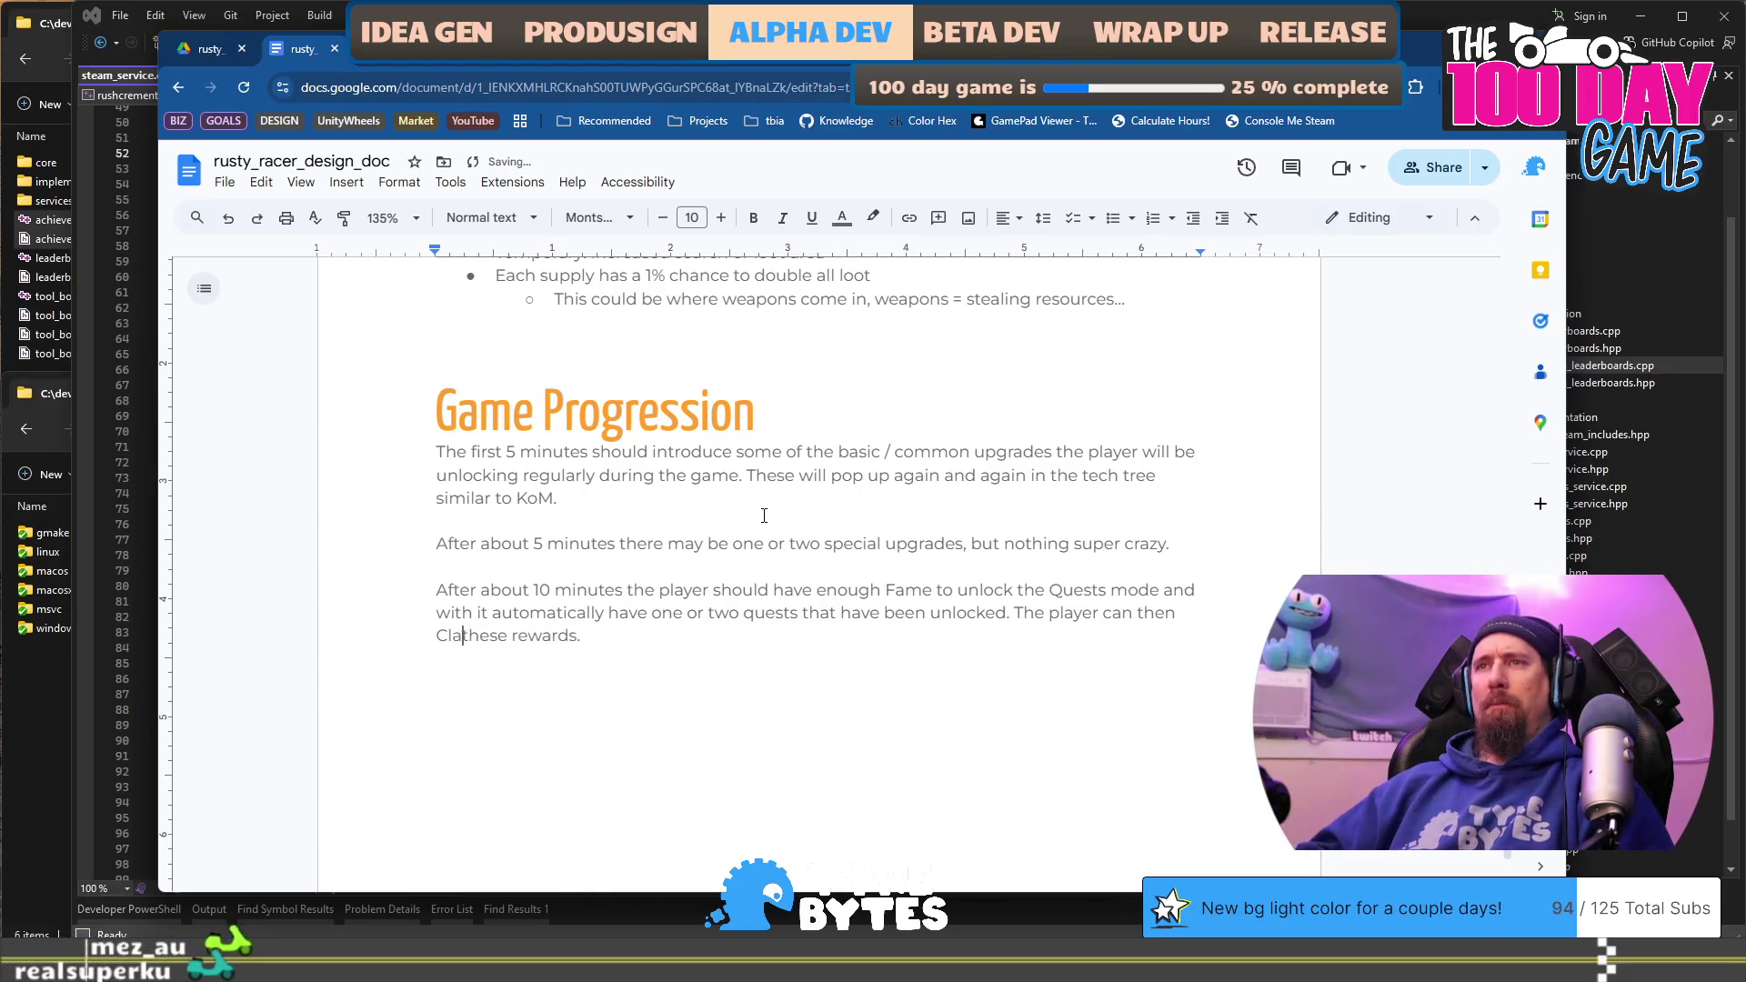
key(ctrl+shift+Left)
text(claim)
Step: Capitalise Claim and extend the paragraph's ending with 'immediately and benefit'
key(End)
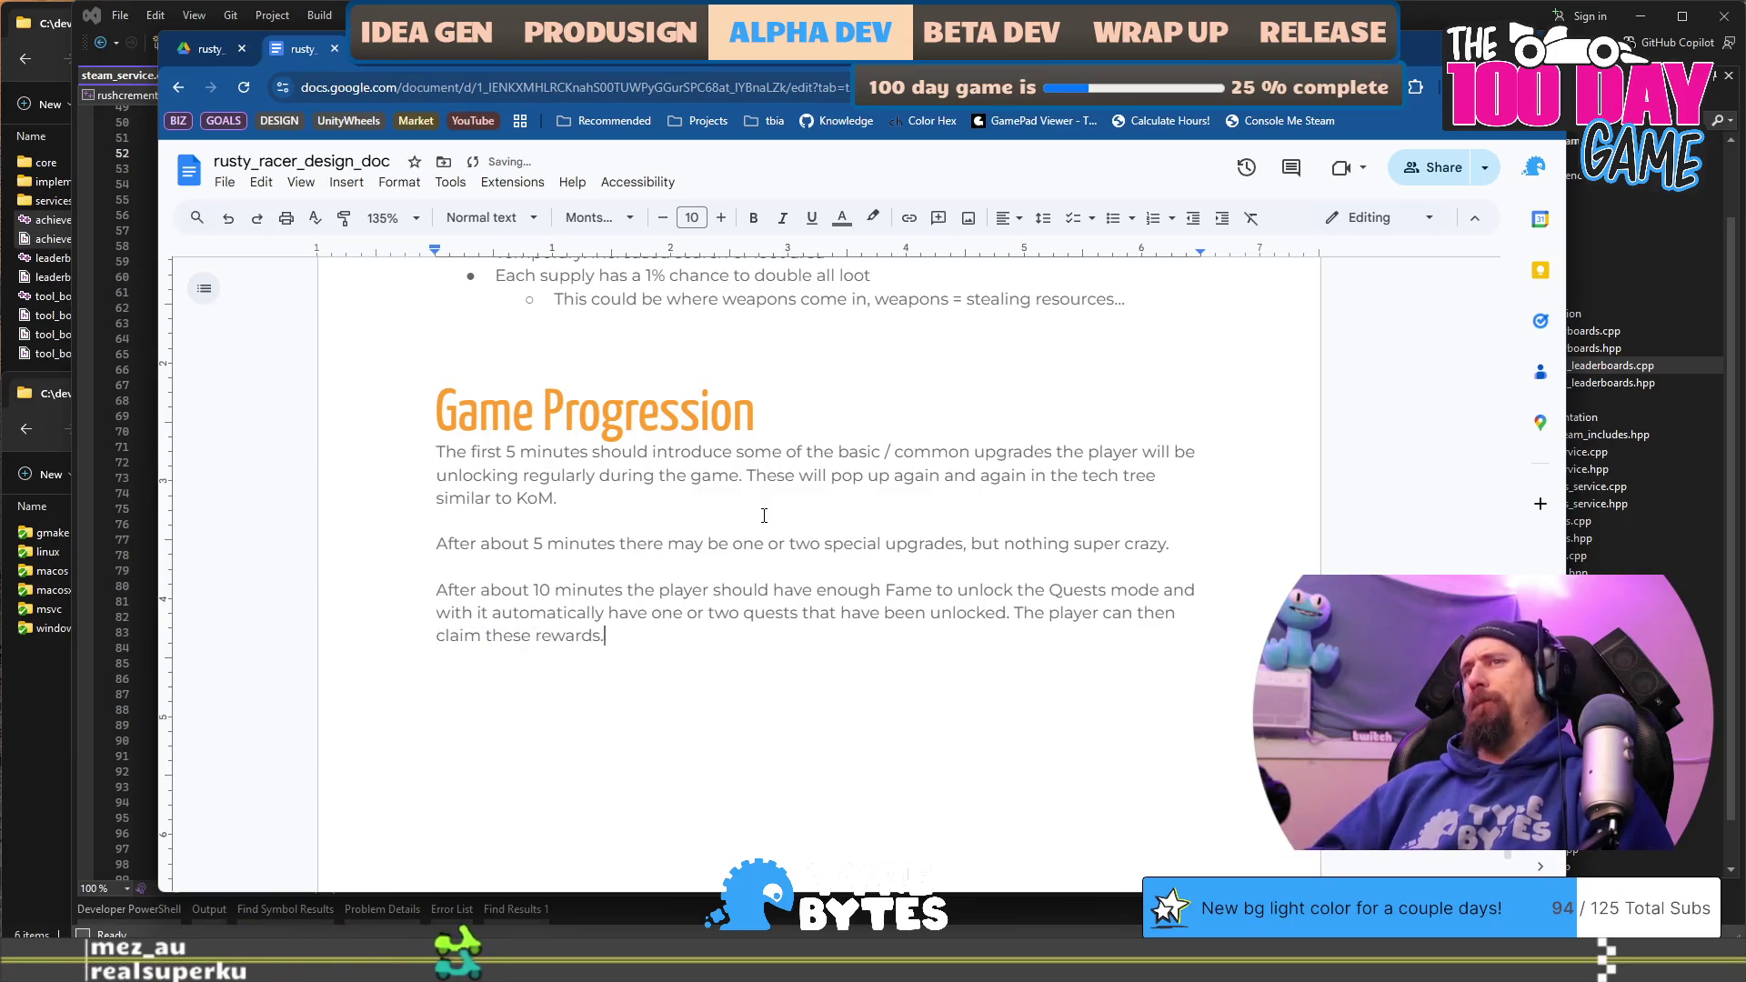
key(Home)
key(Delete)
text(C)
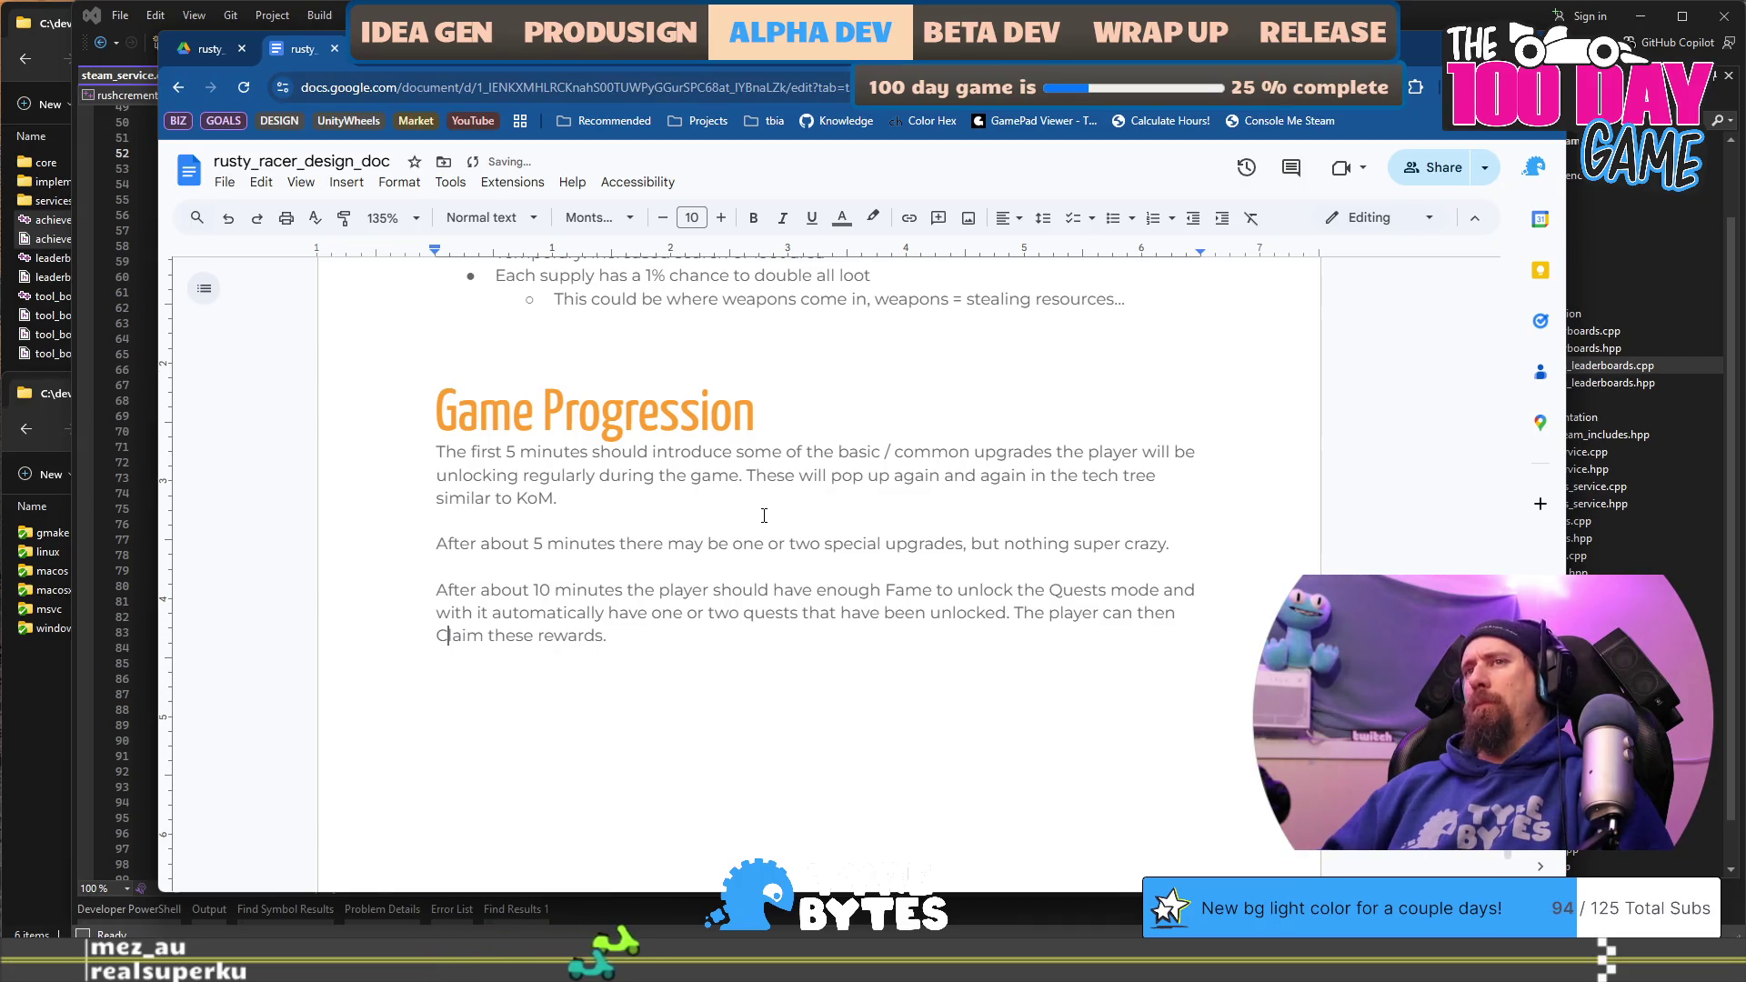
key(End)
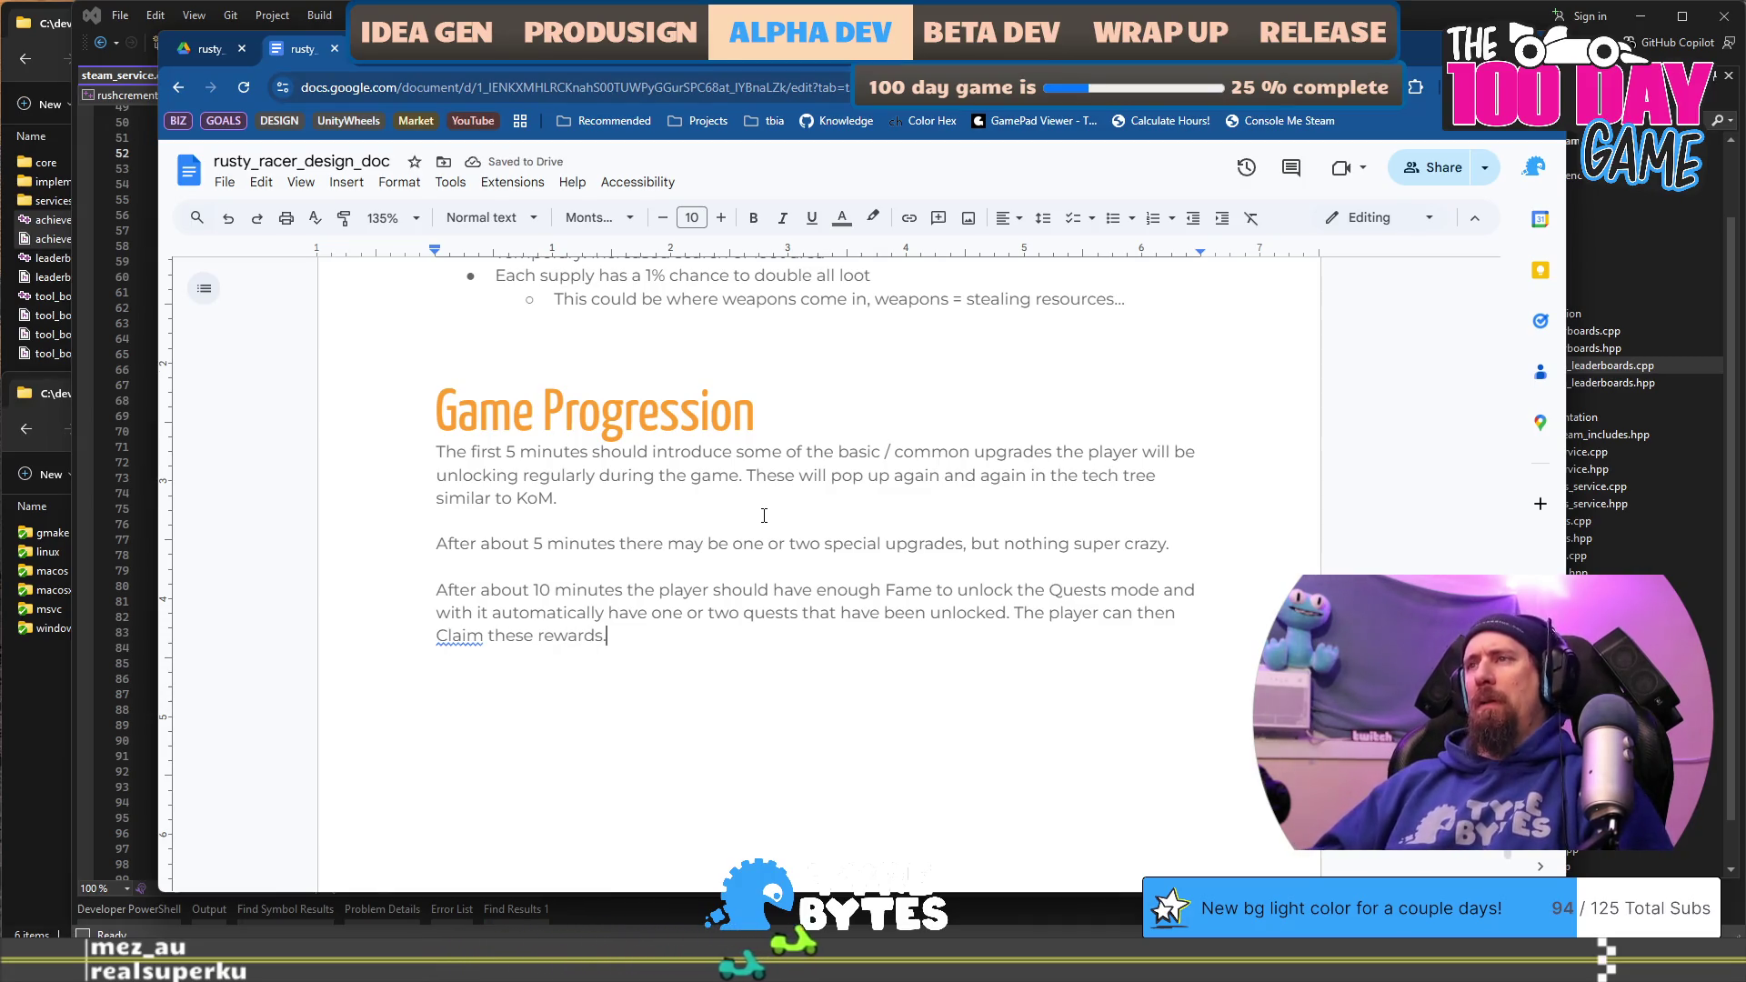
key(BackSpace)
text(immedia)
text(tely and )
text(benefit)
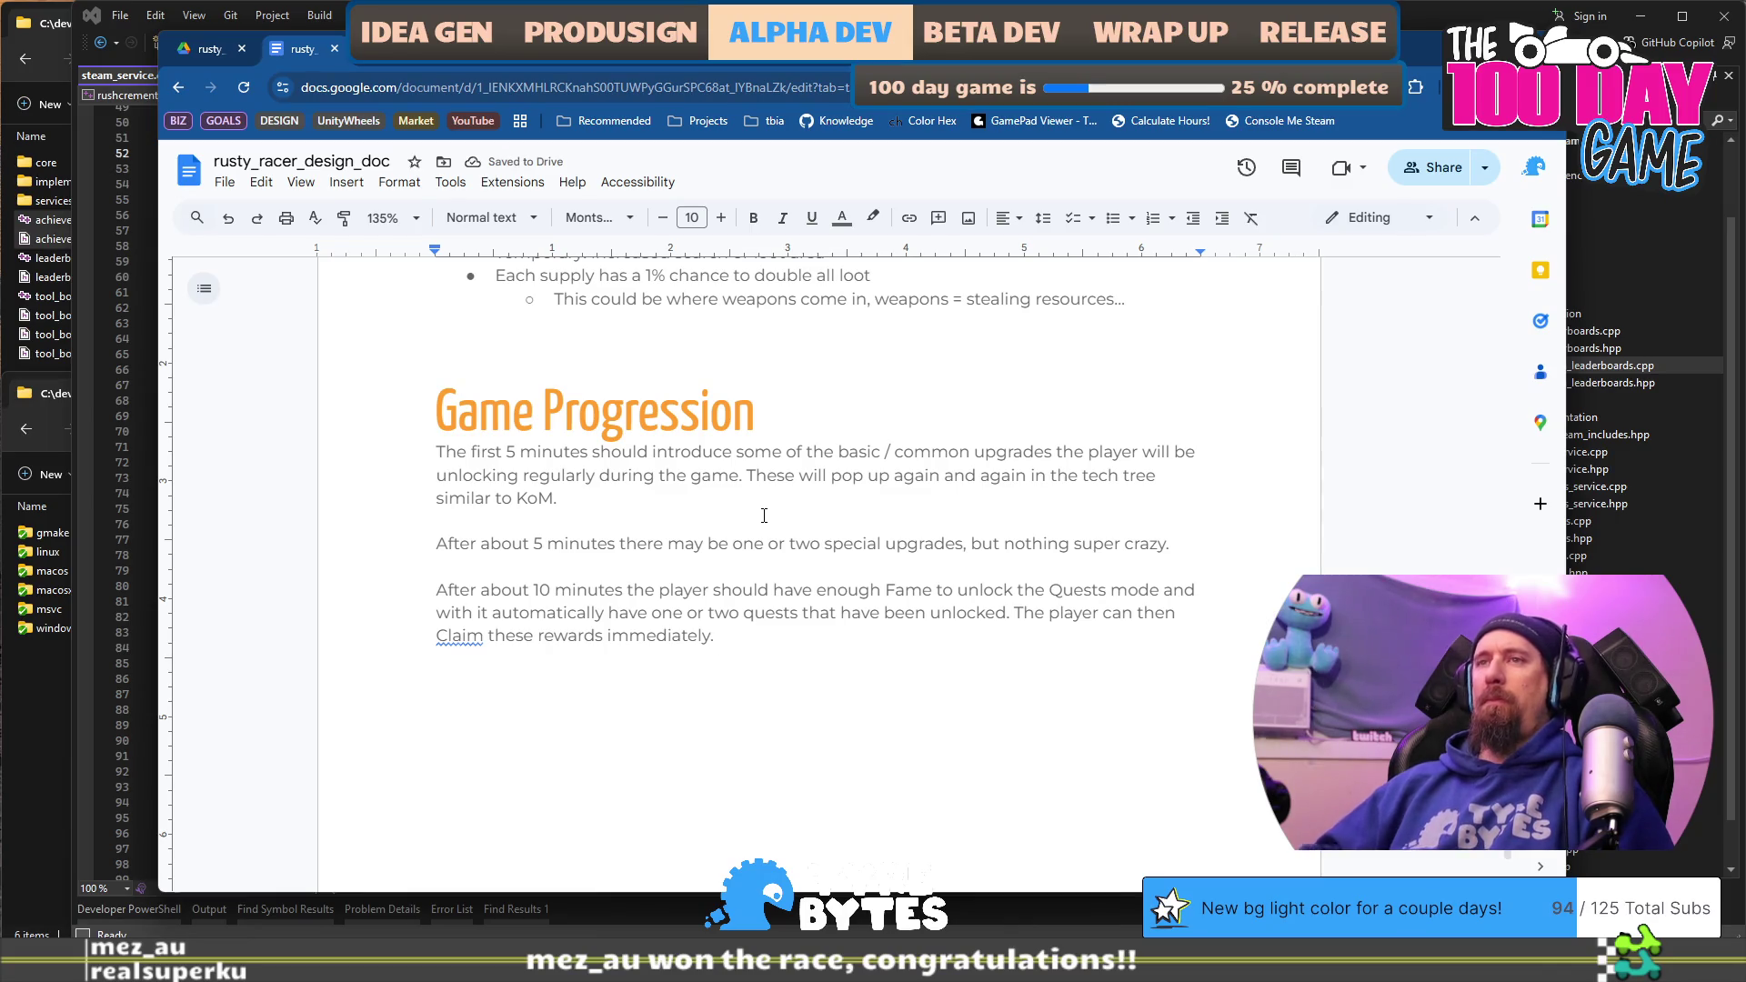
Step: Ignore the spelling flag on Claim and set Claim in the Inconsolata font
right_click(483, 630)
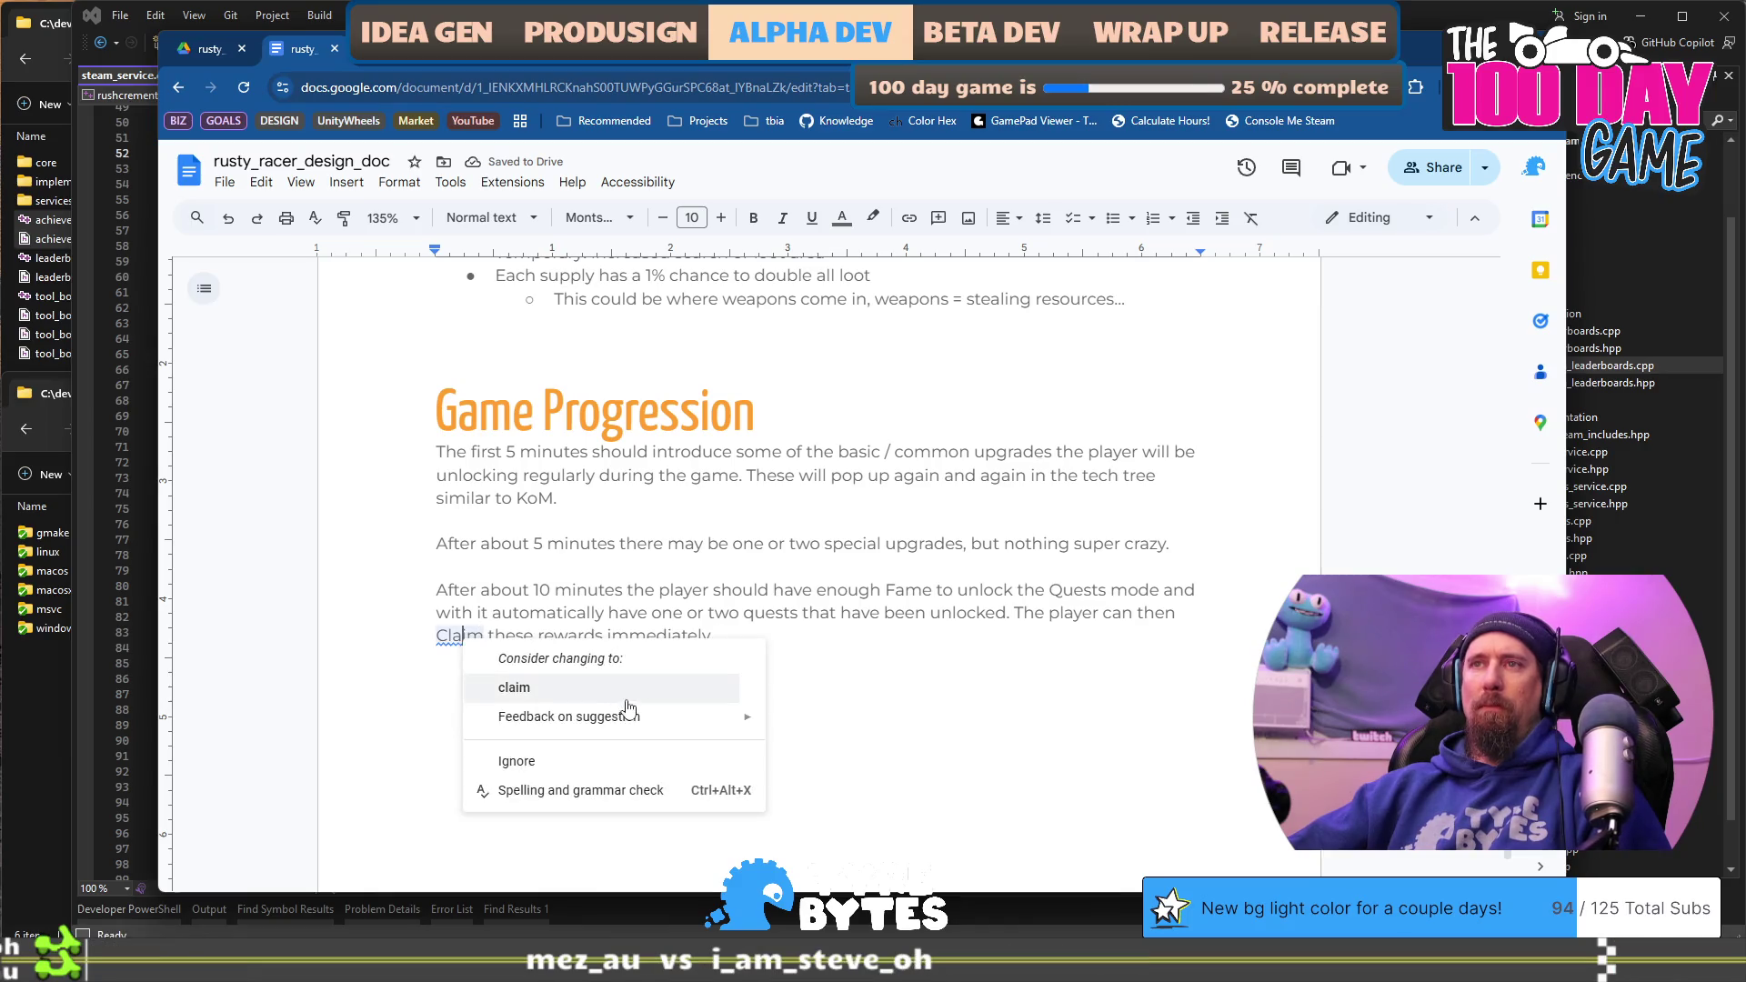
click(615, 761)
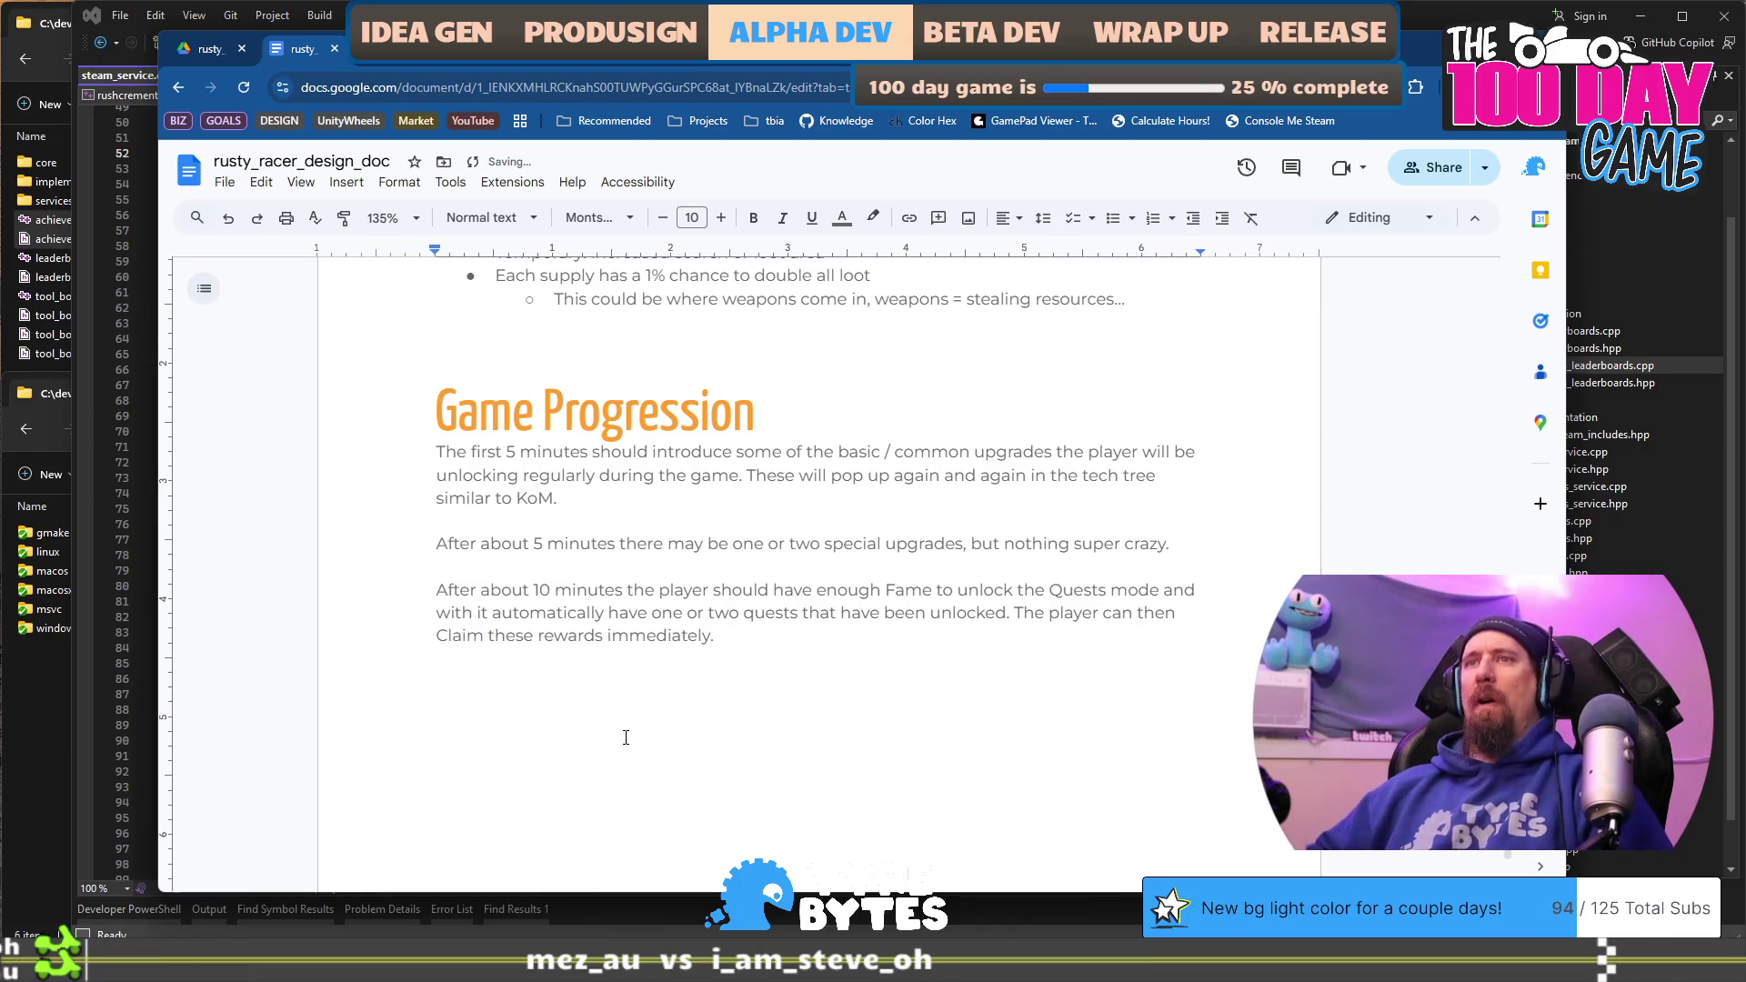
key(ctrl+shift+Left)
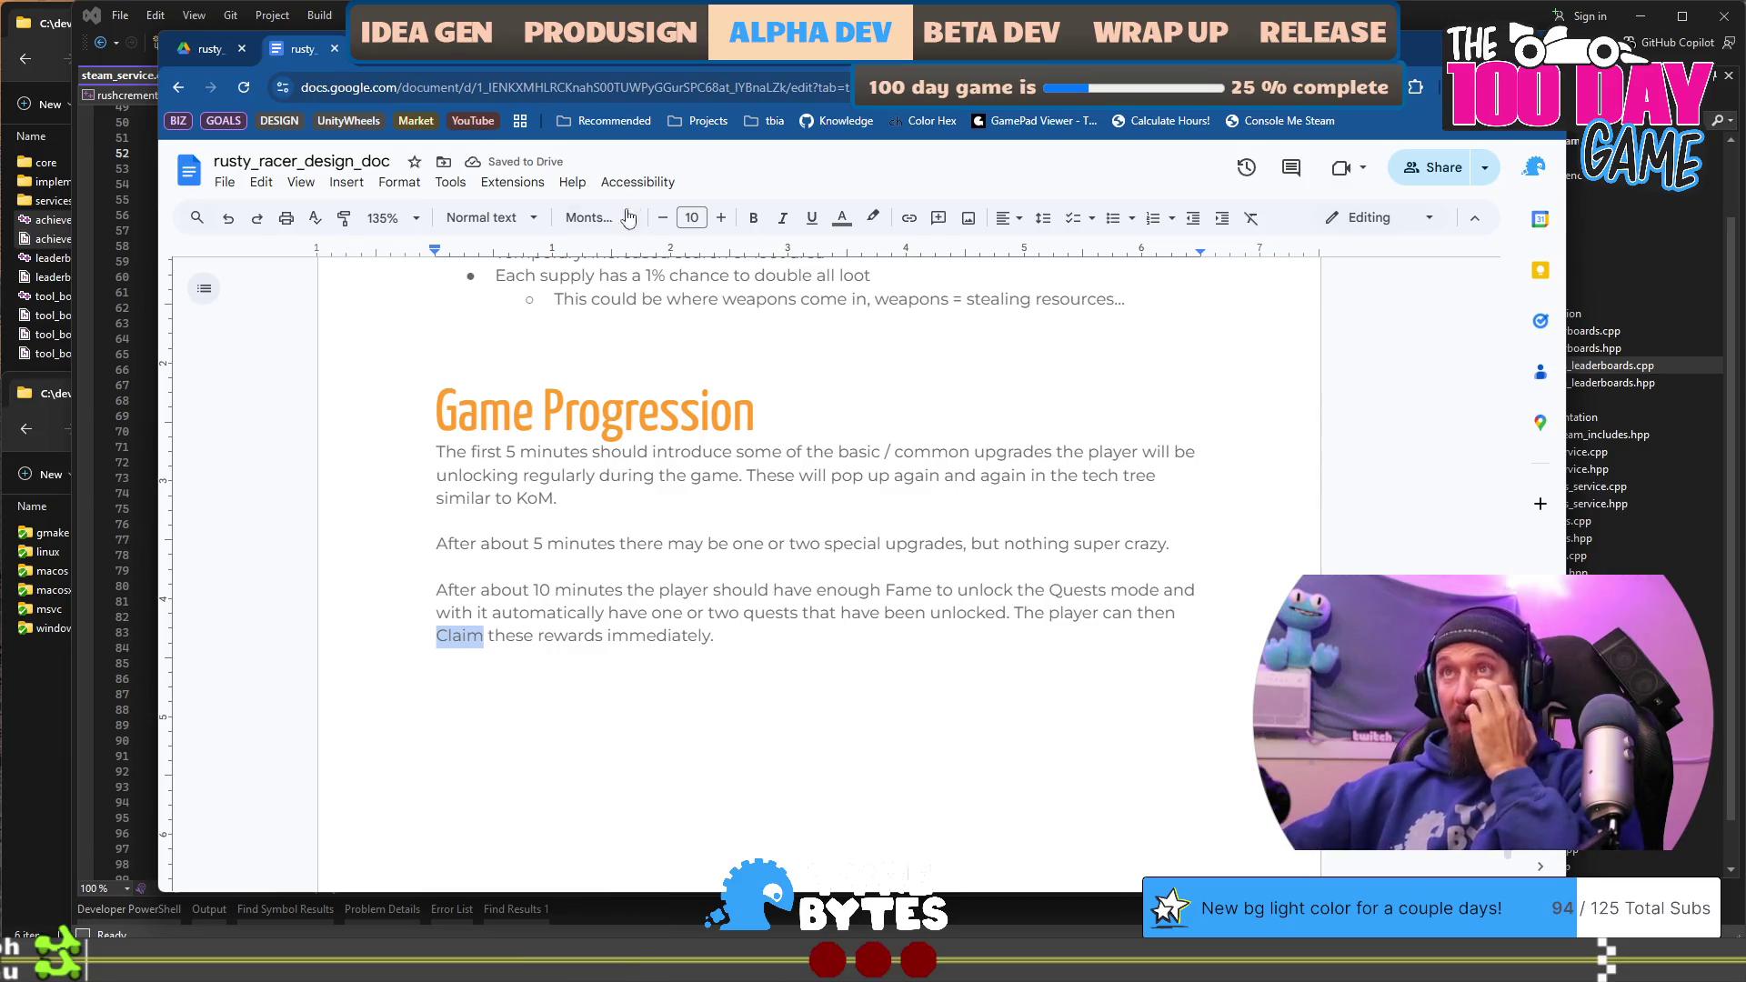
click(626, 222)
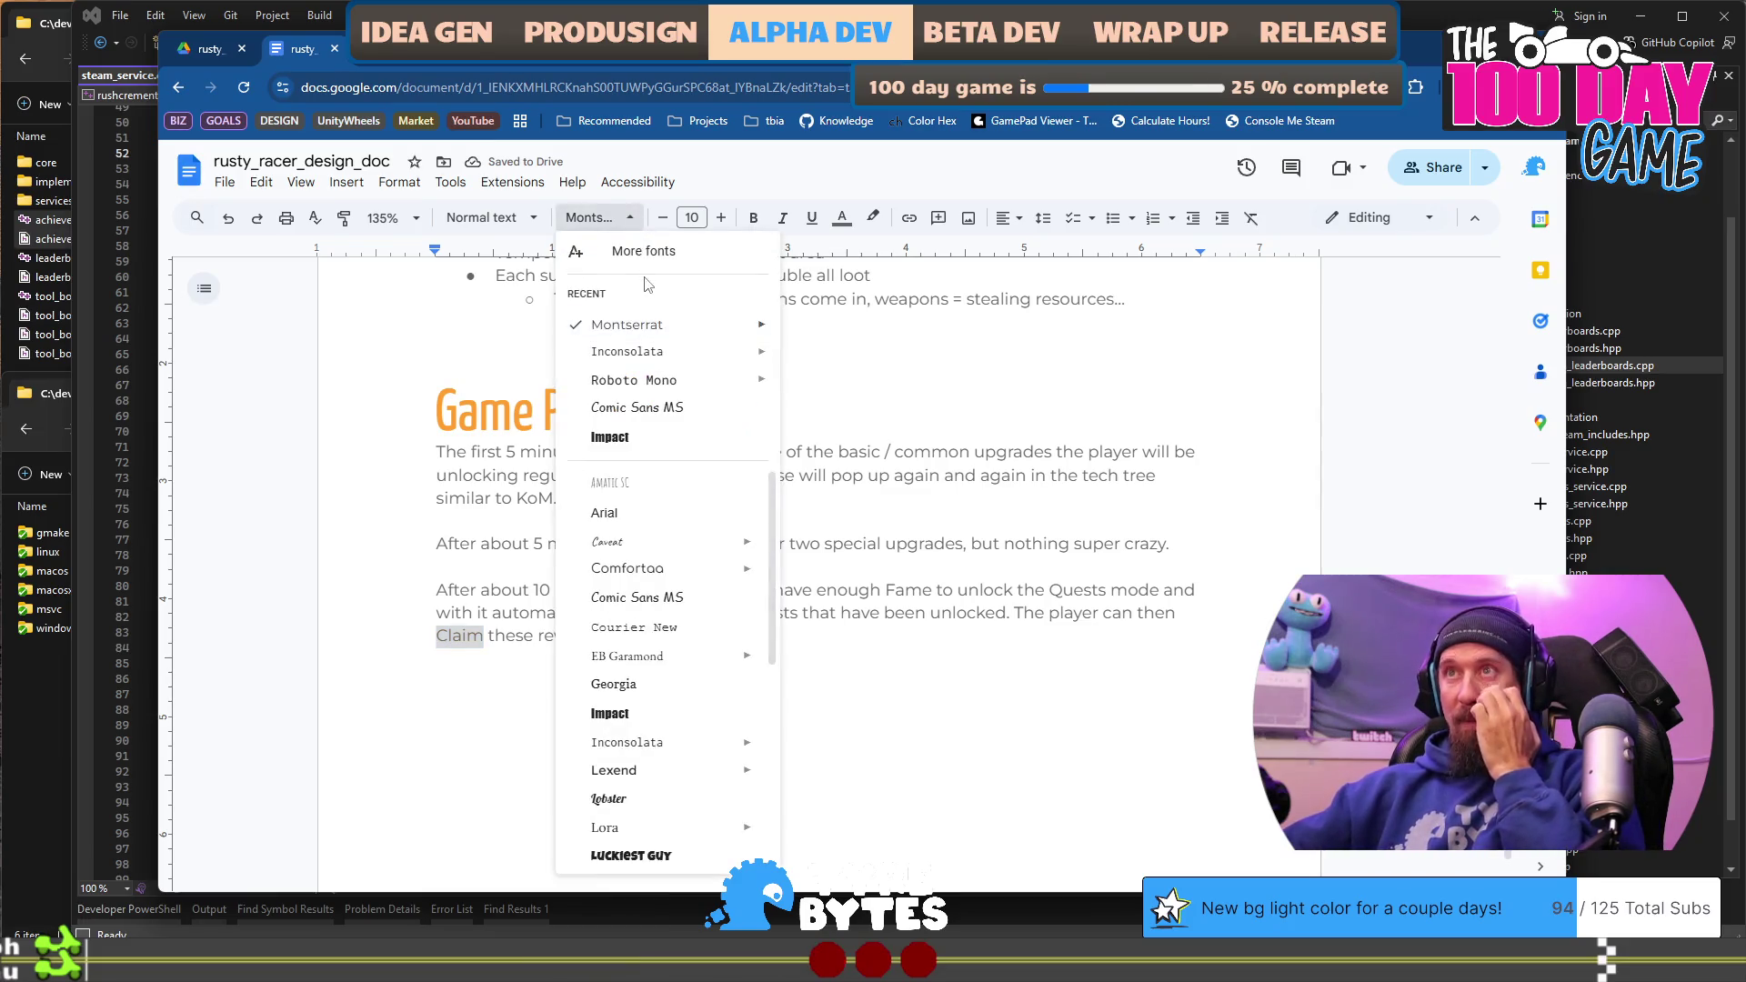
click(677, 360)
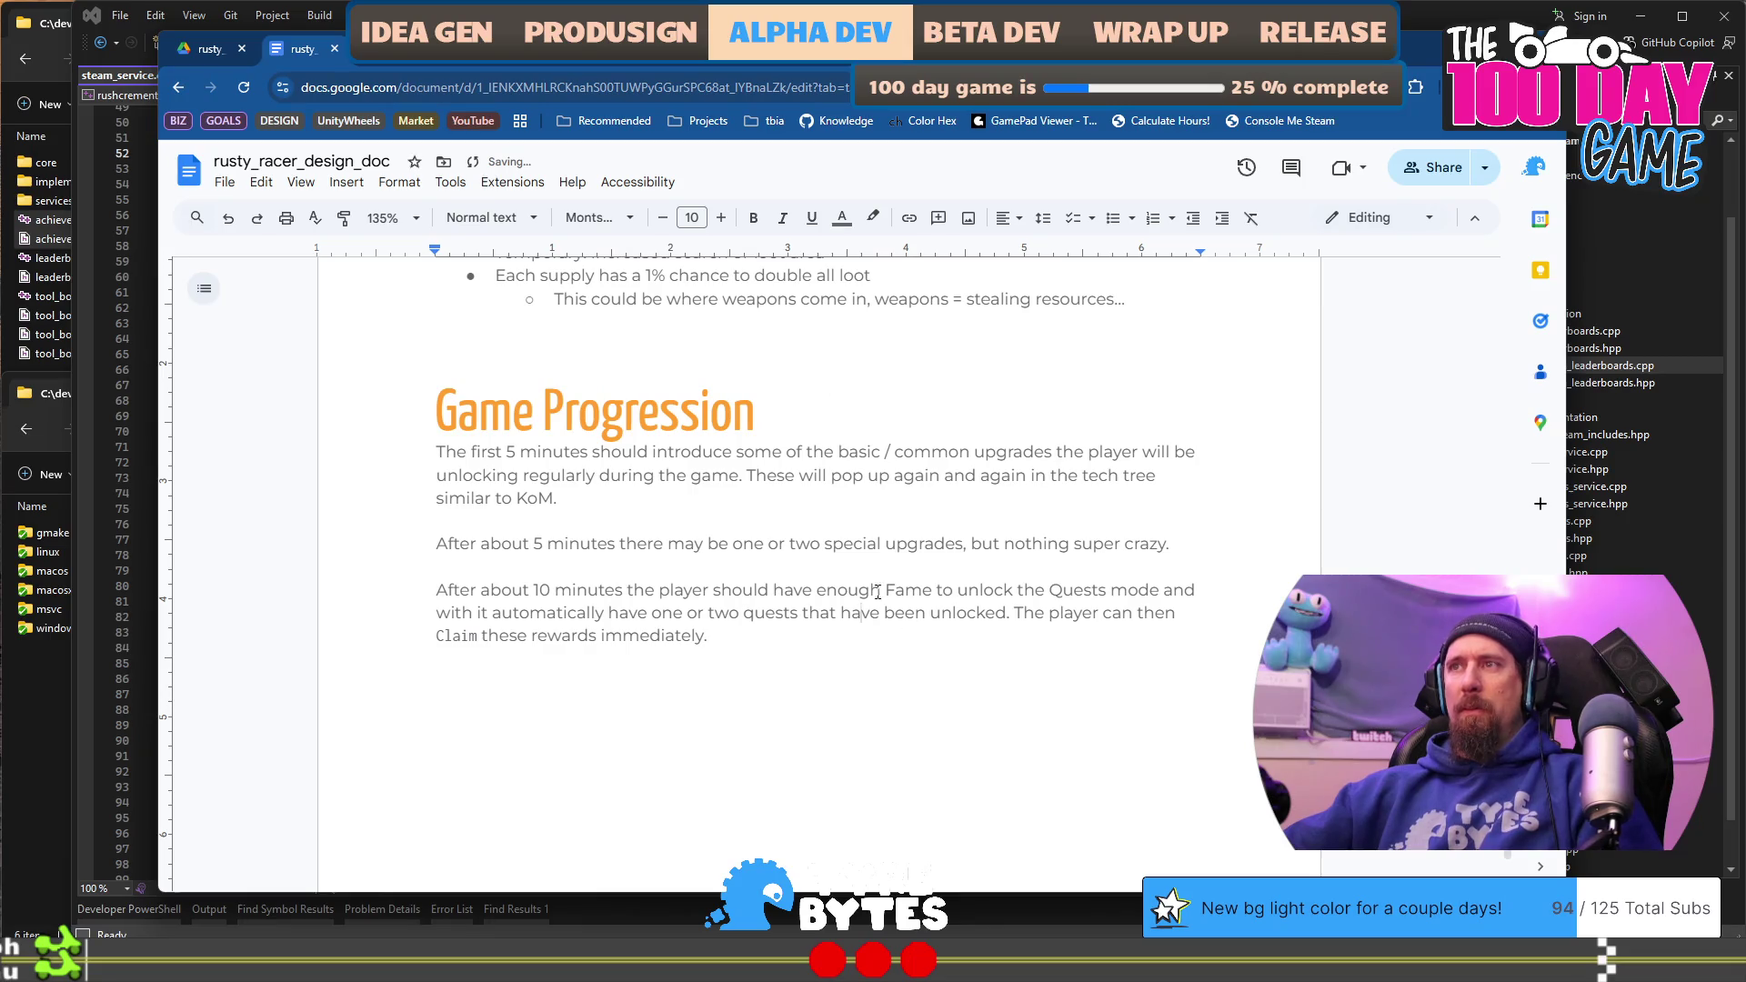
Step: Set Fame to Inconsolata and paint the same monospace formatting onto Quests
click(908, 588)
key(Right)
key(ctrl+shift+Left)
click(596, 218)
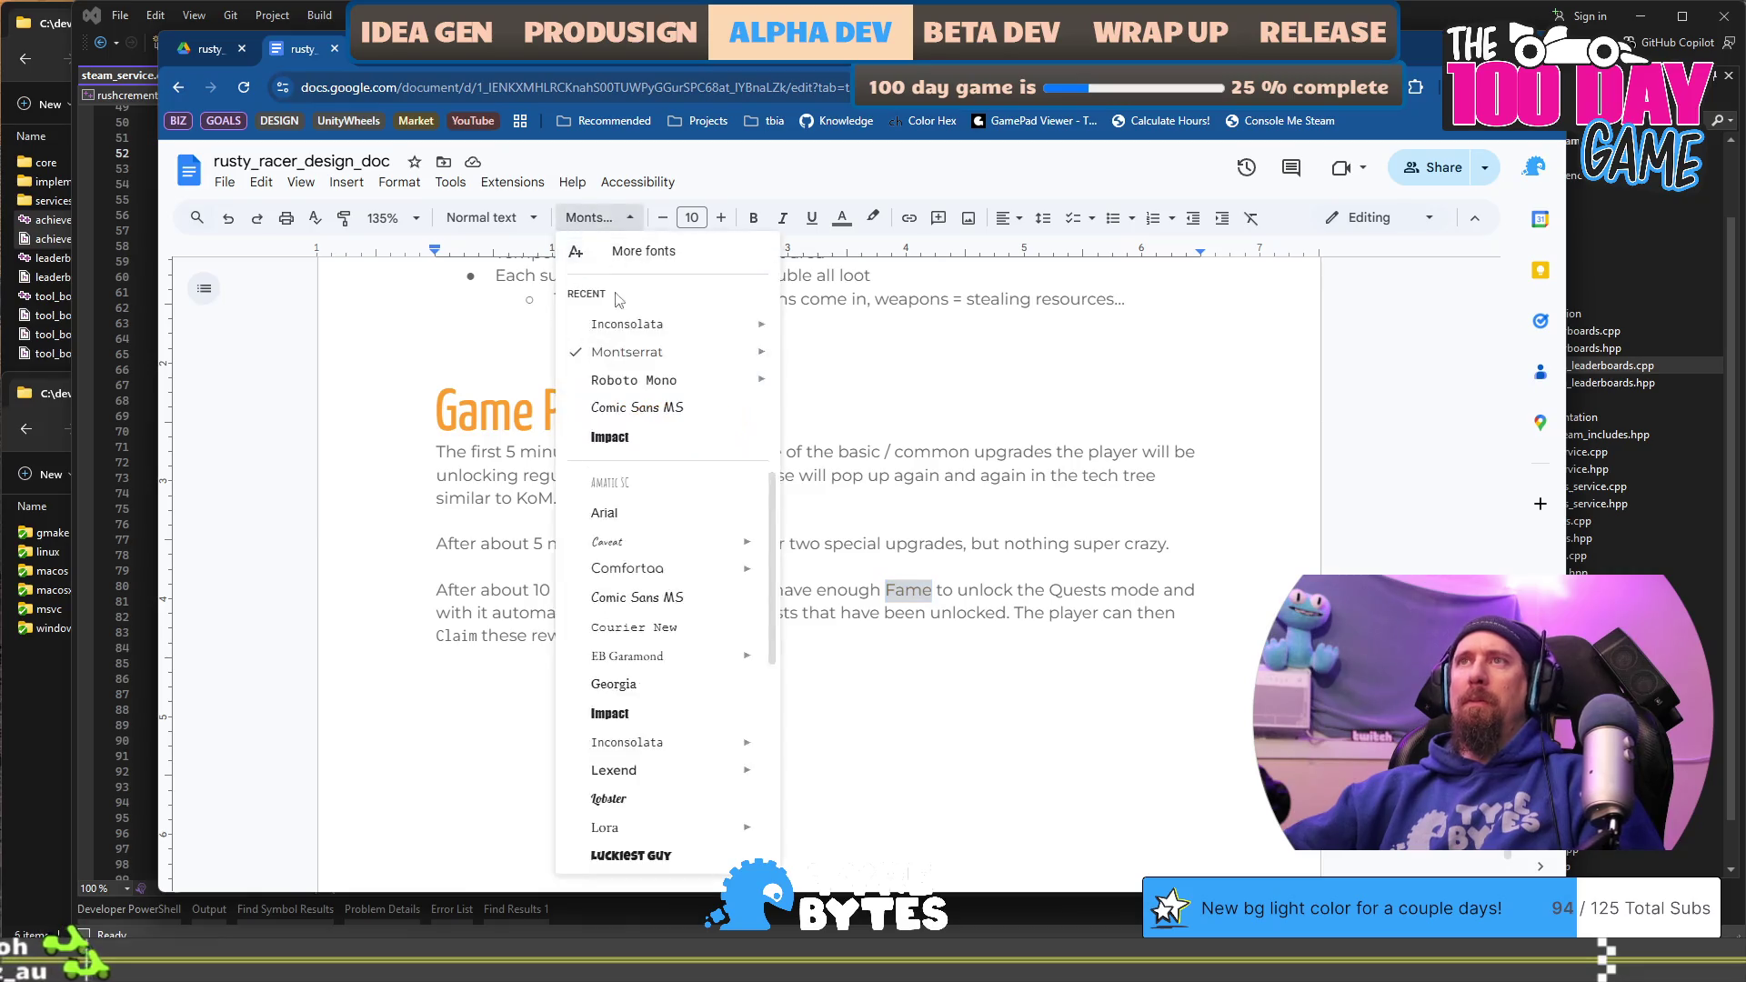
click(637, 329)
click(344, 217)
click(1059, 591)
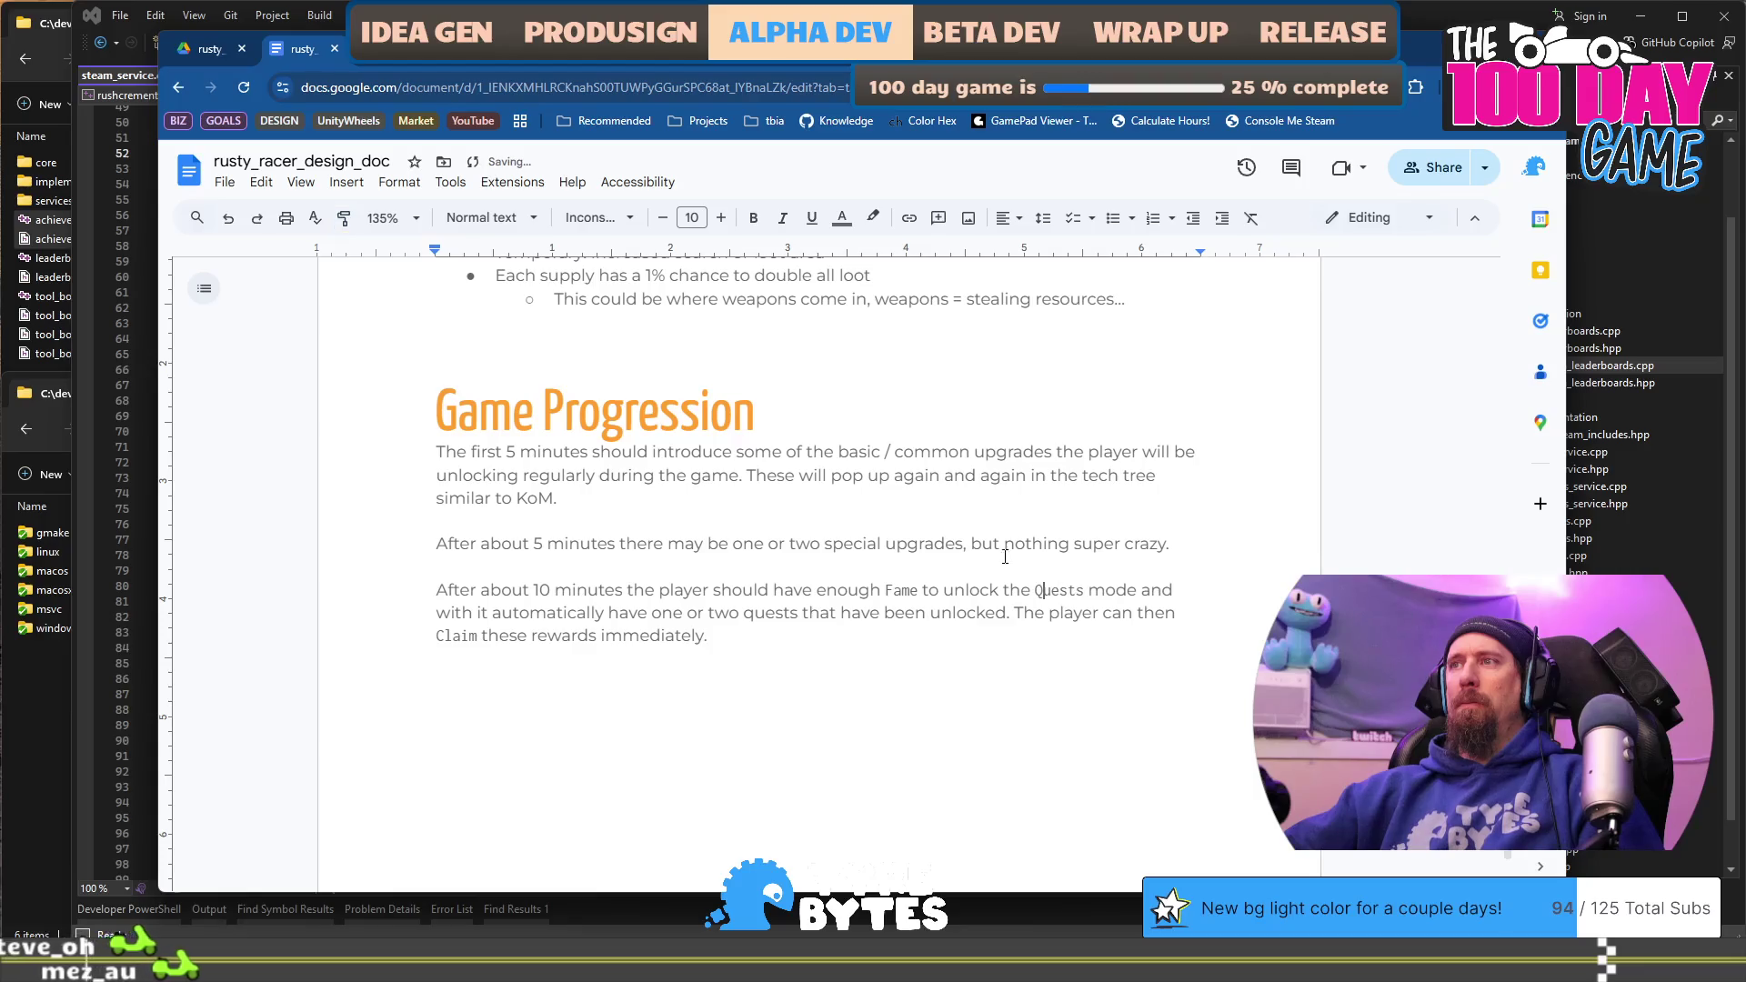
click(807, 639)
scroll(805, 637, down, 2)
scroll(803, 622, up, 1)
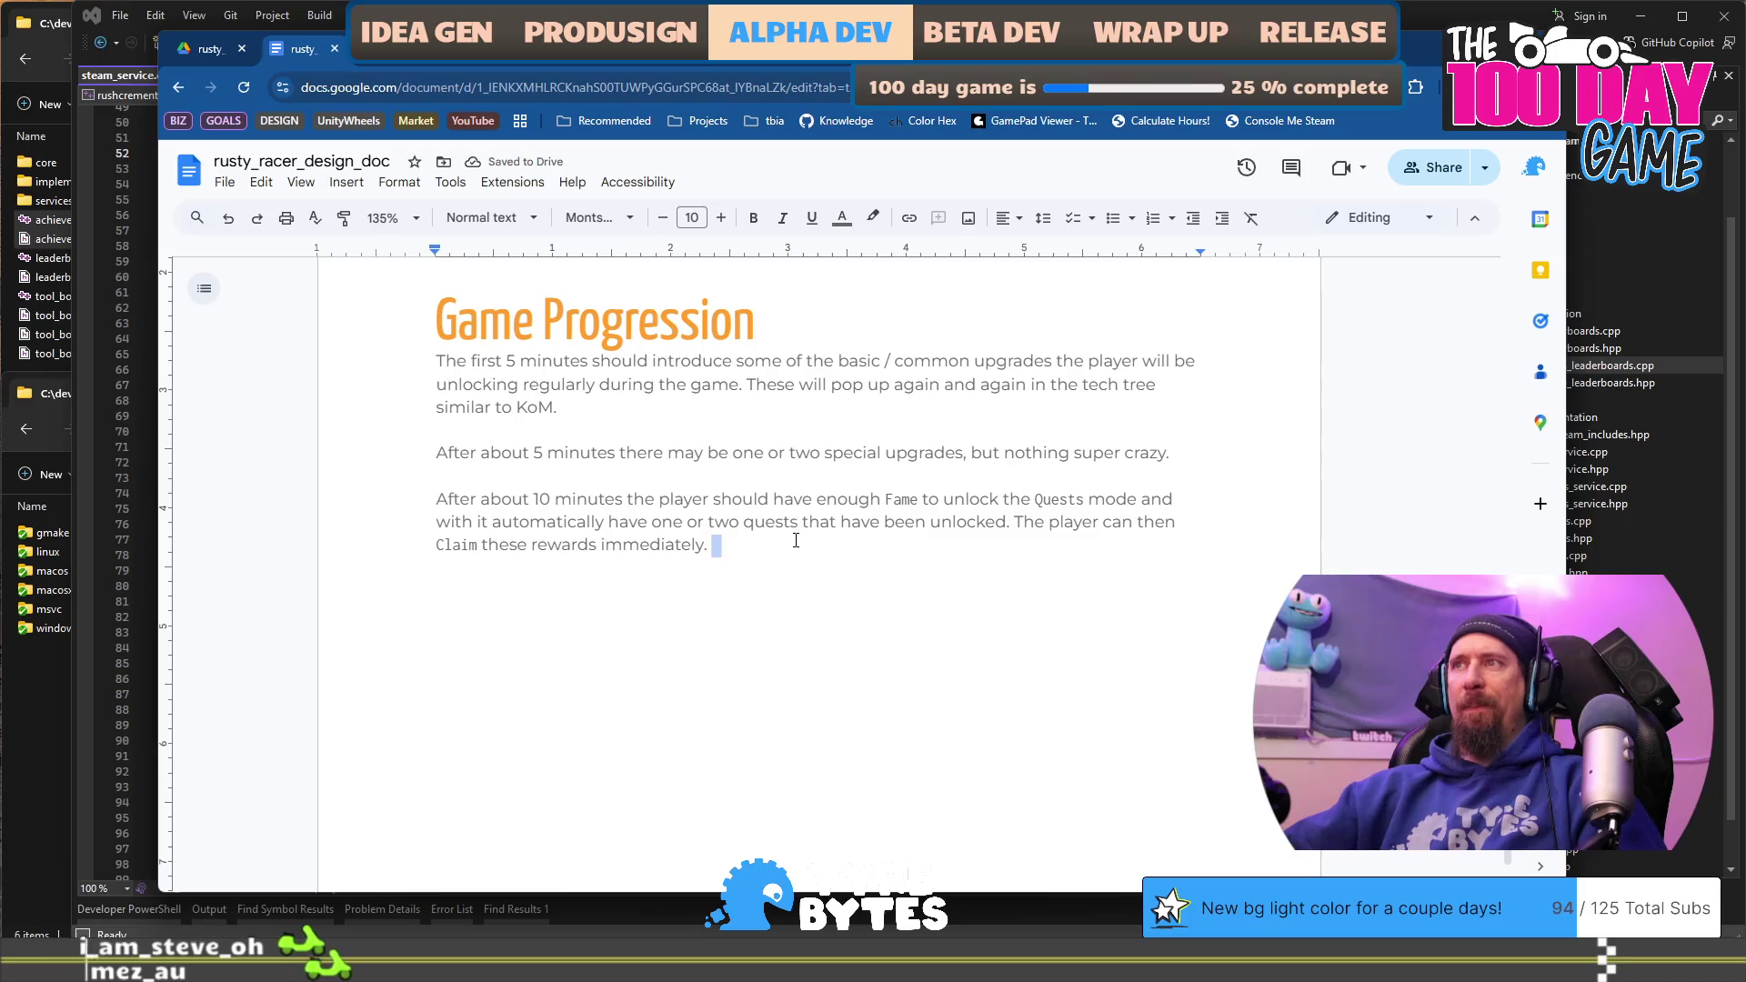
Step: Bold Claim, then paint its bold Inconsolata formatting onto Quests and Fame
click(458, 543)
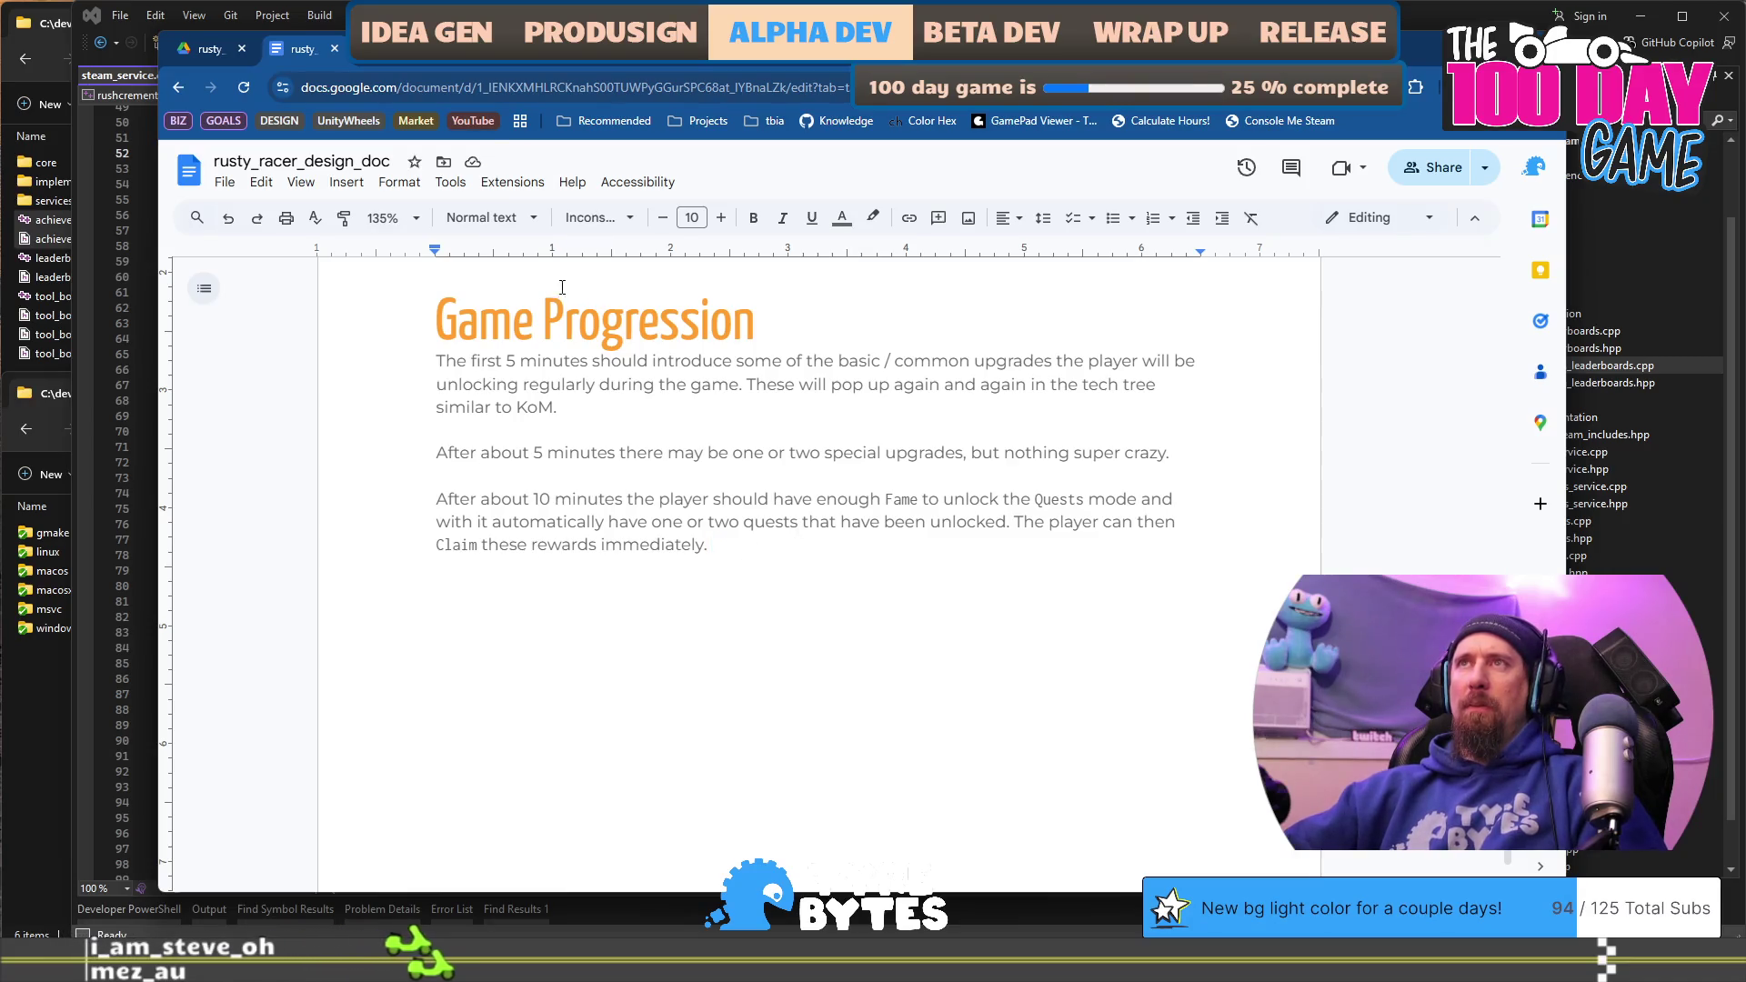
double_click(453, 543)
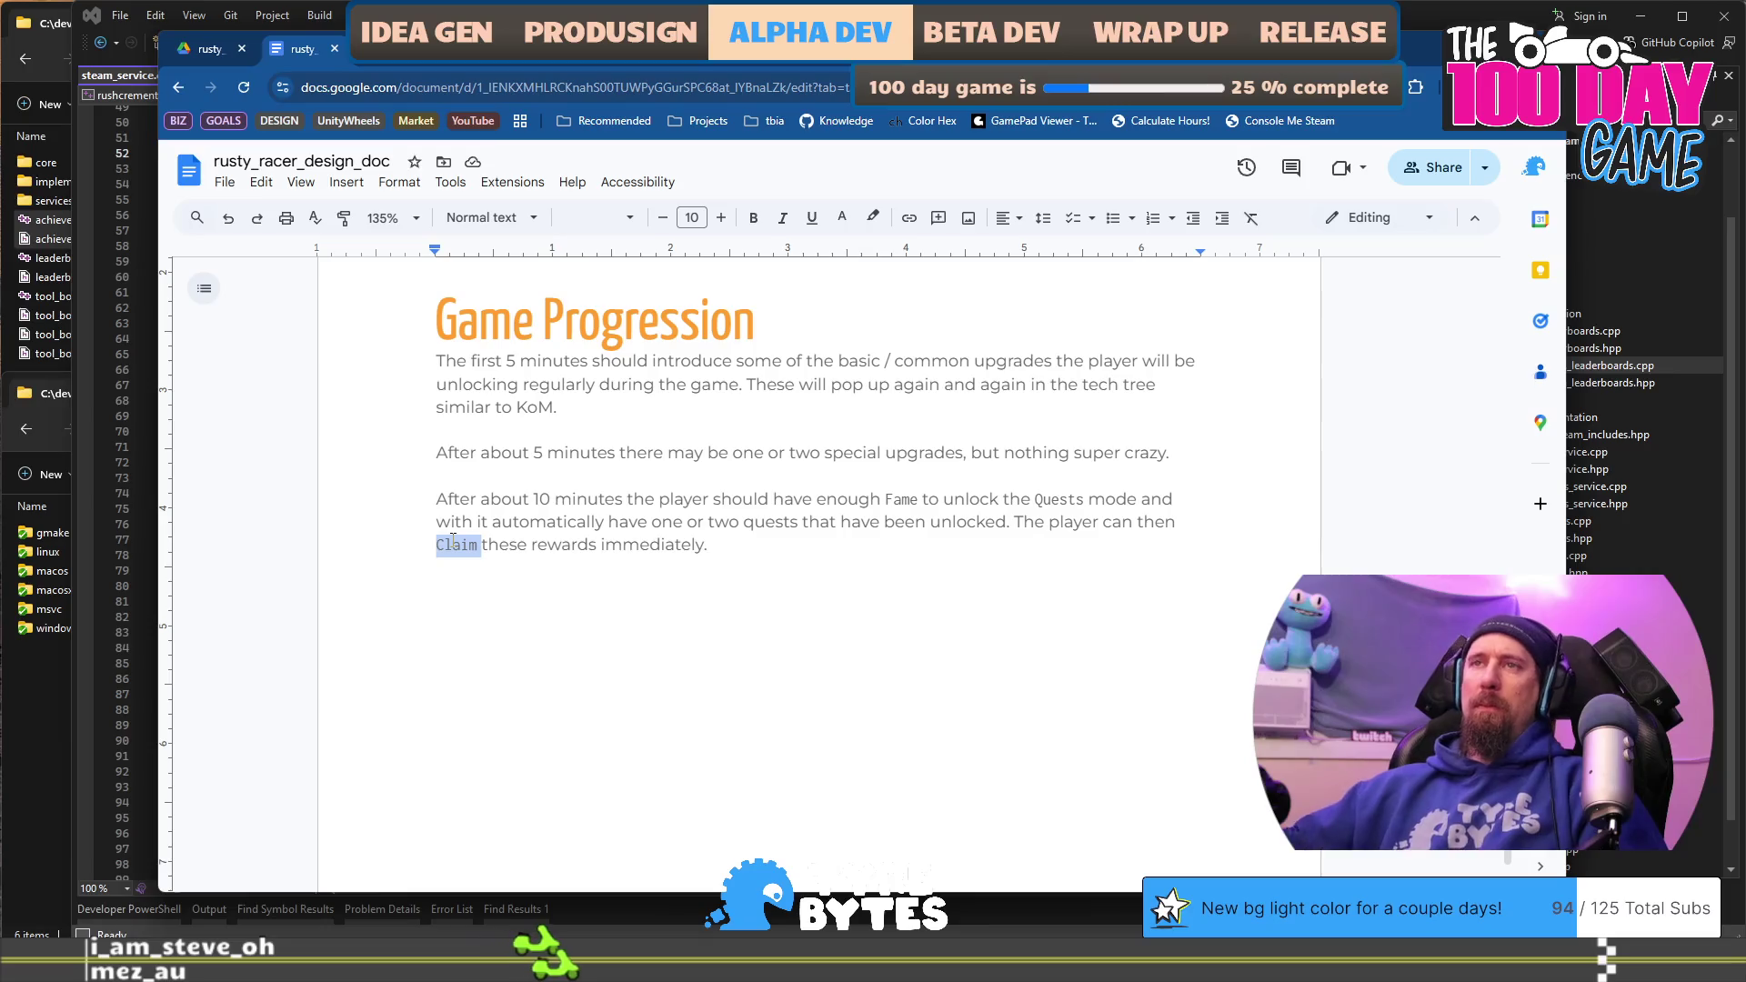
key(ctrl+b)
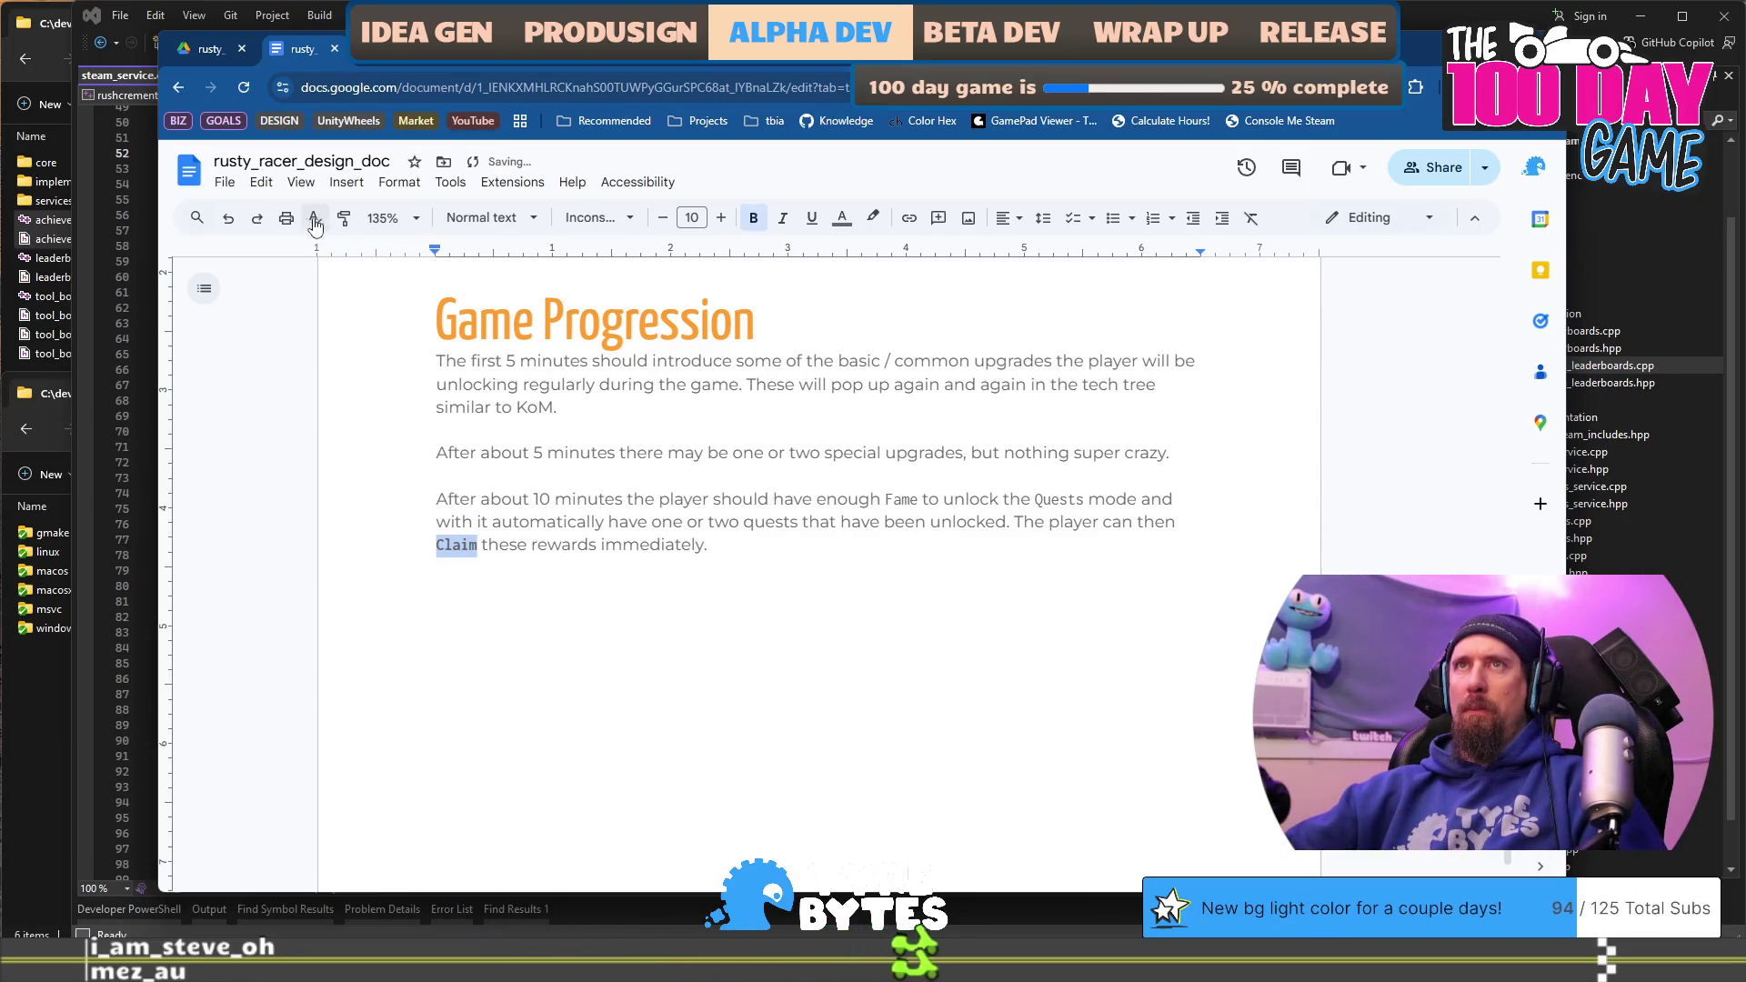
click(344, 217)
click(1036, 502)
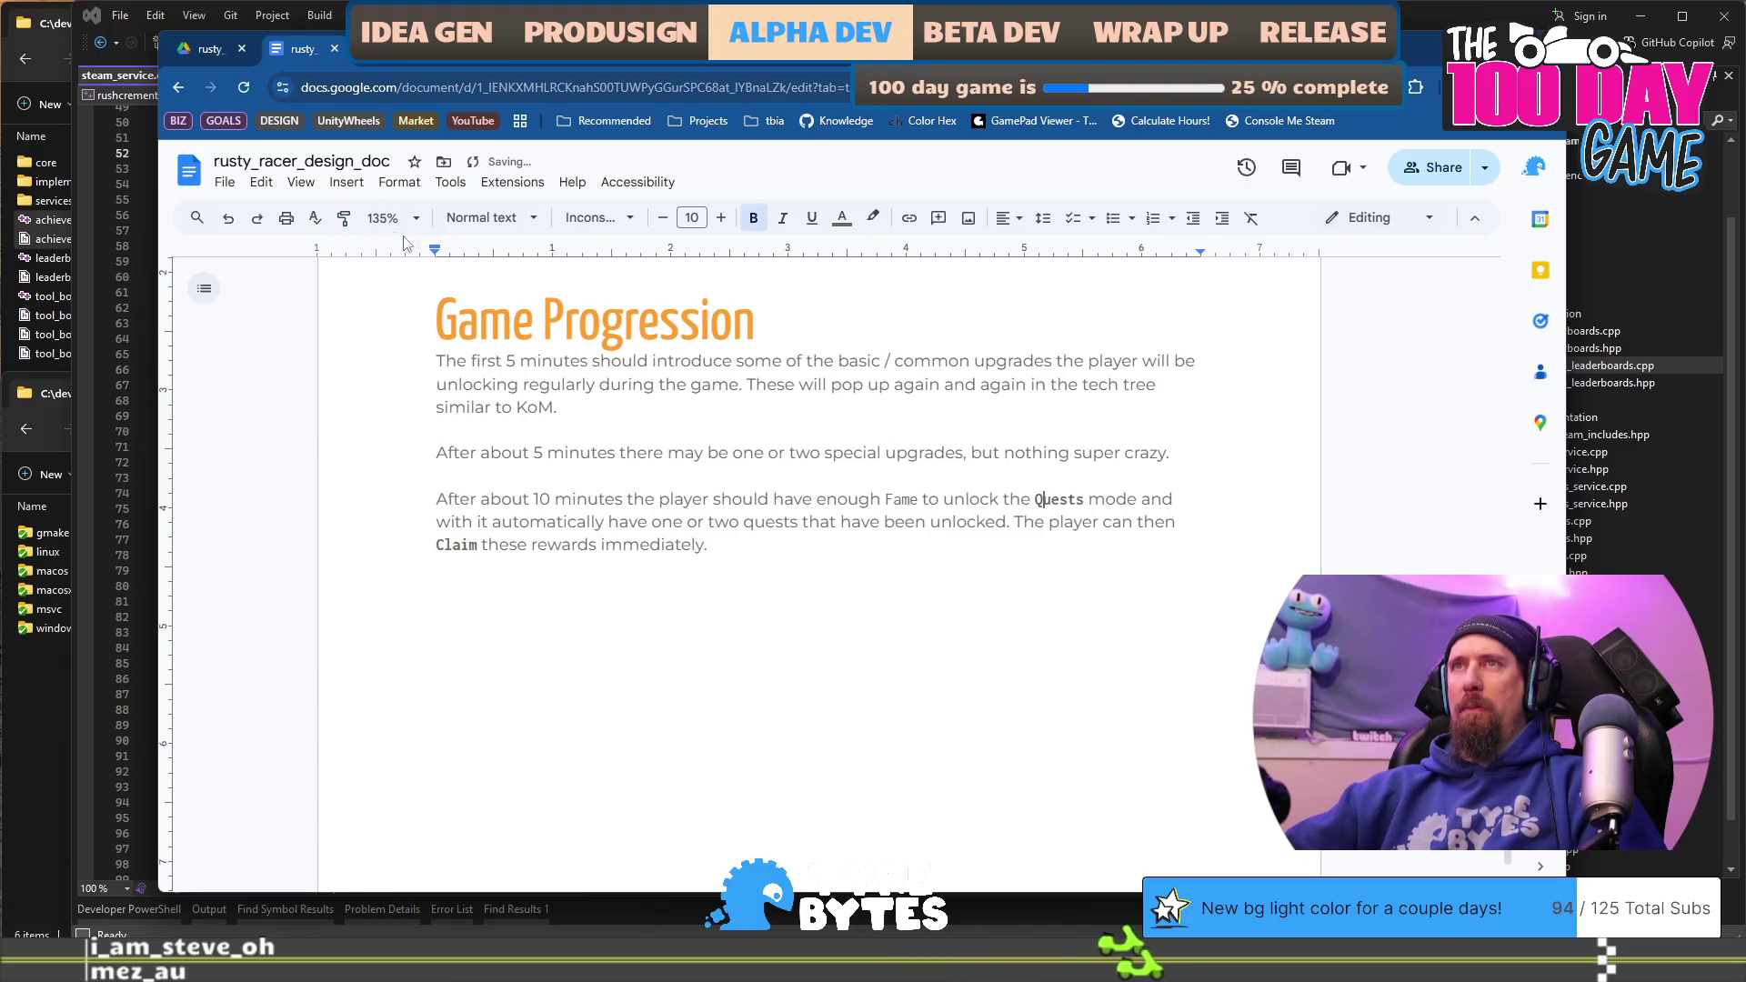
click(901, 502)
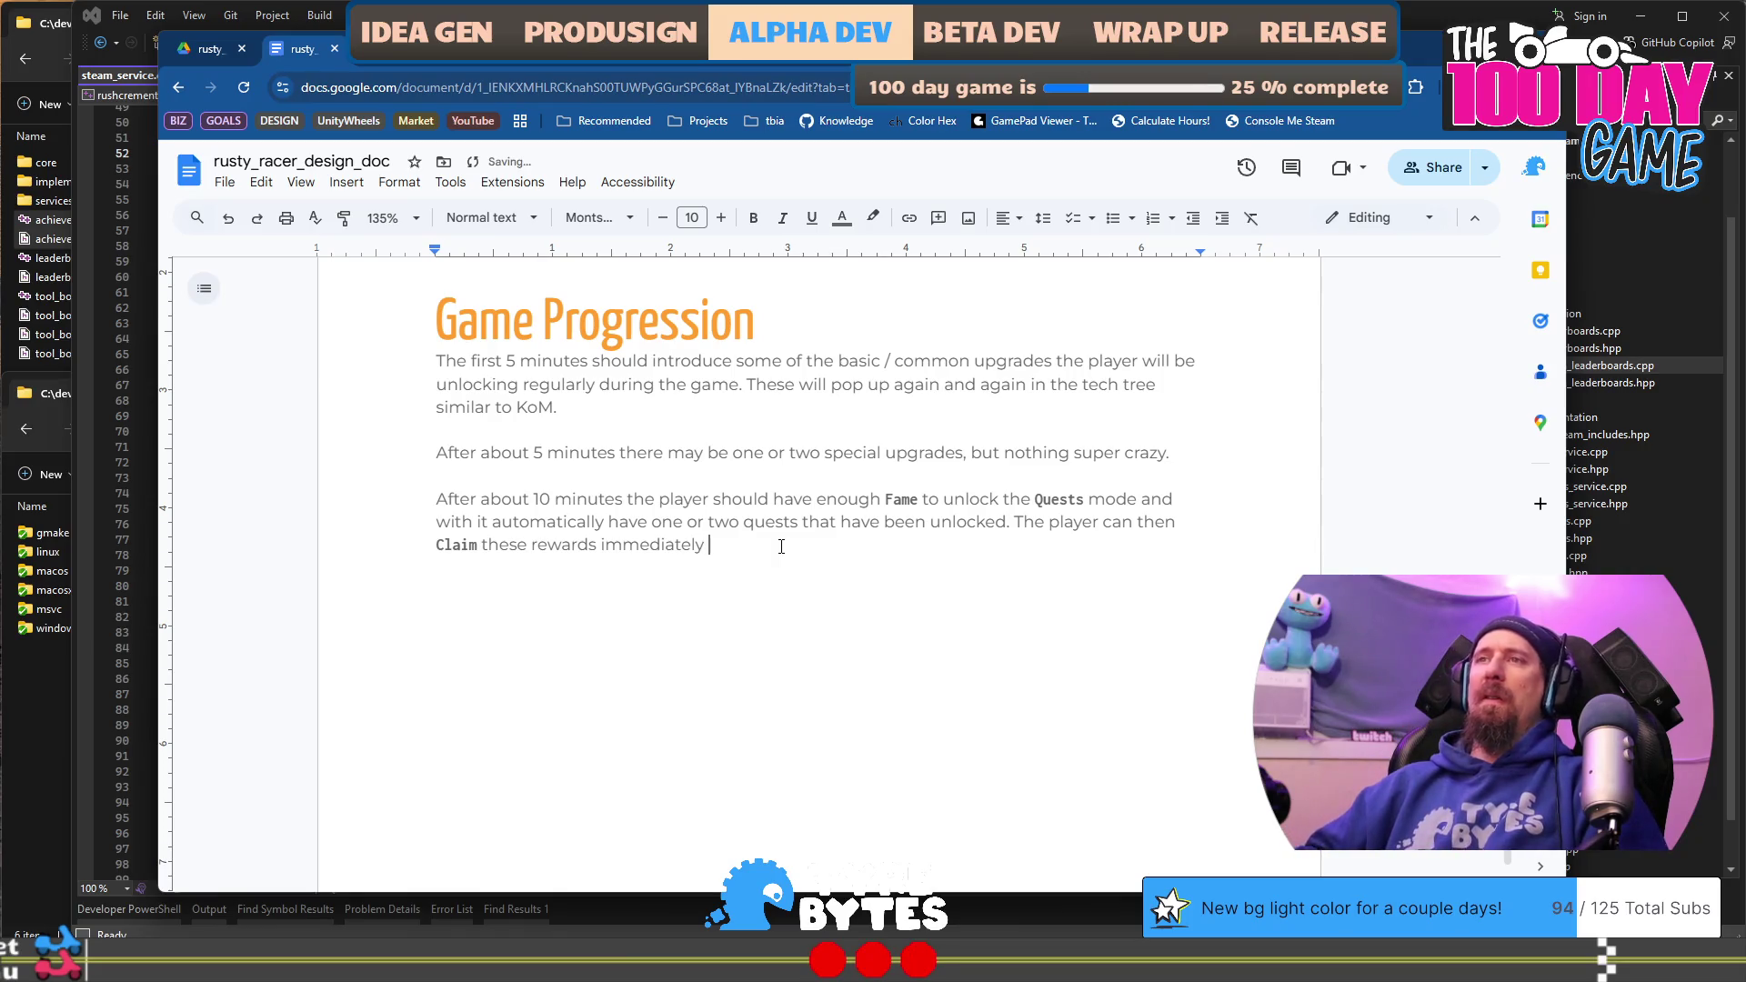
Step: End the Claim sentence with 'to gain their benefits, probably more bolts or such.' and begin a new paragraph
text(to gain the)
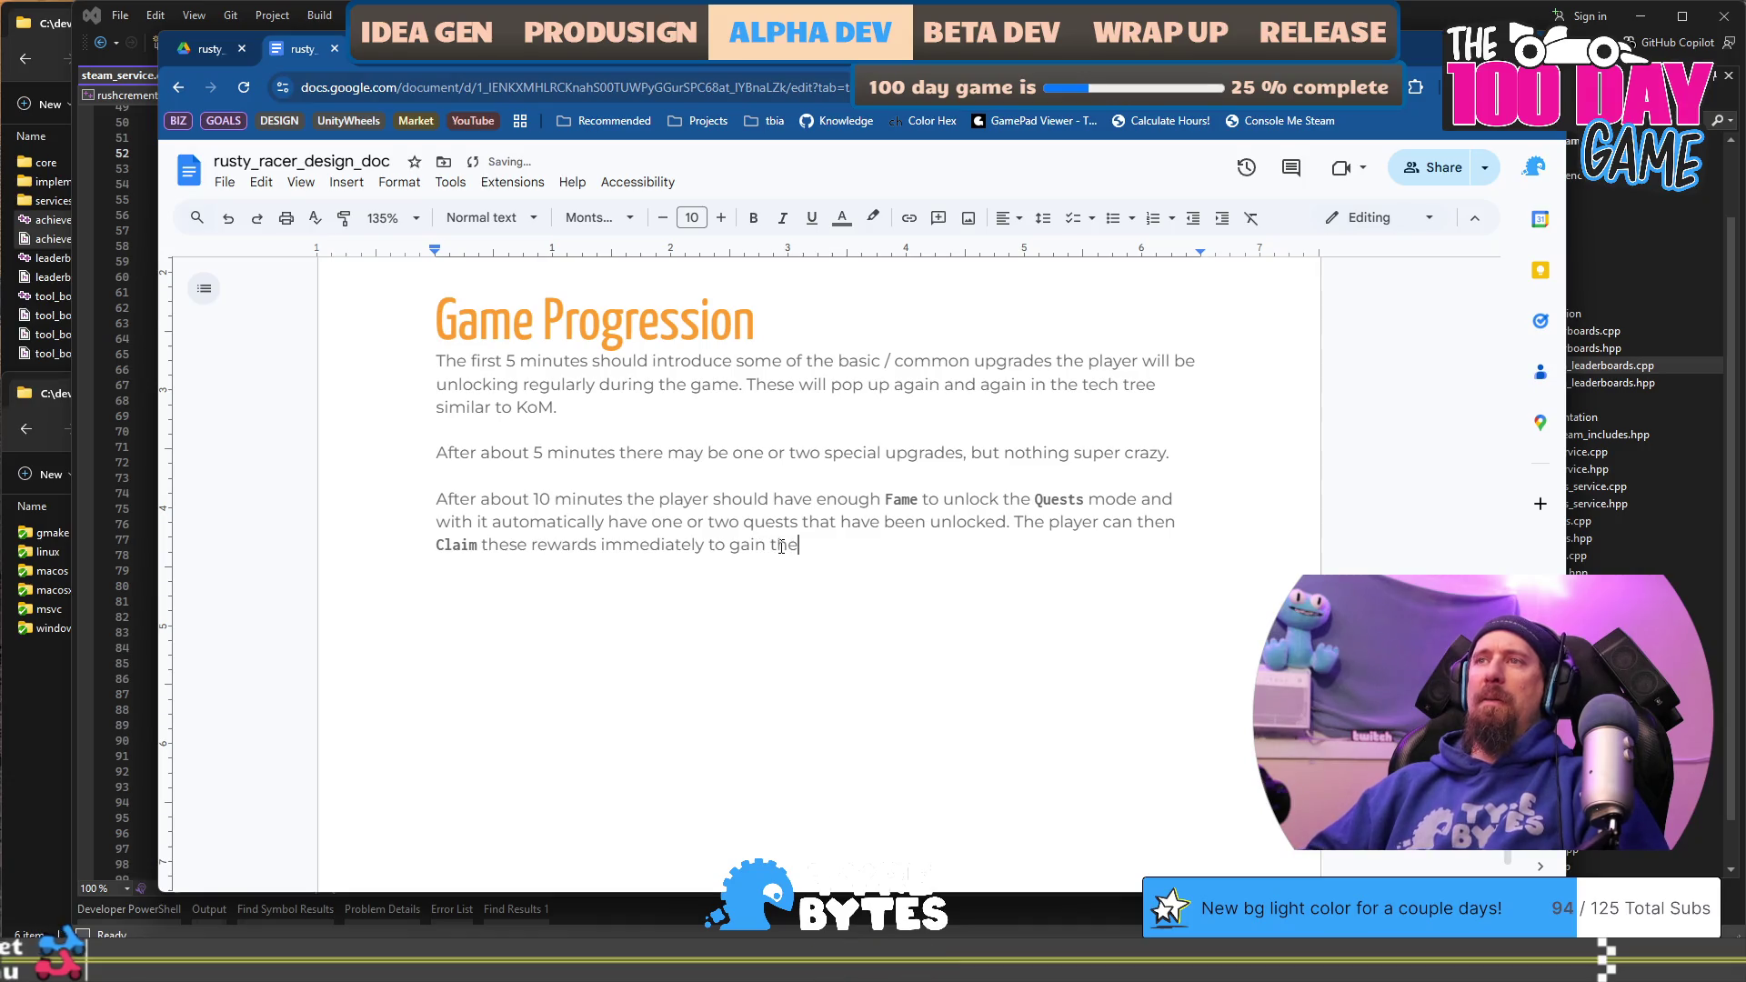
text(benefits)
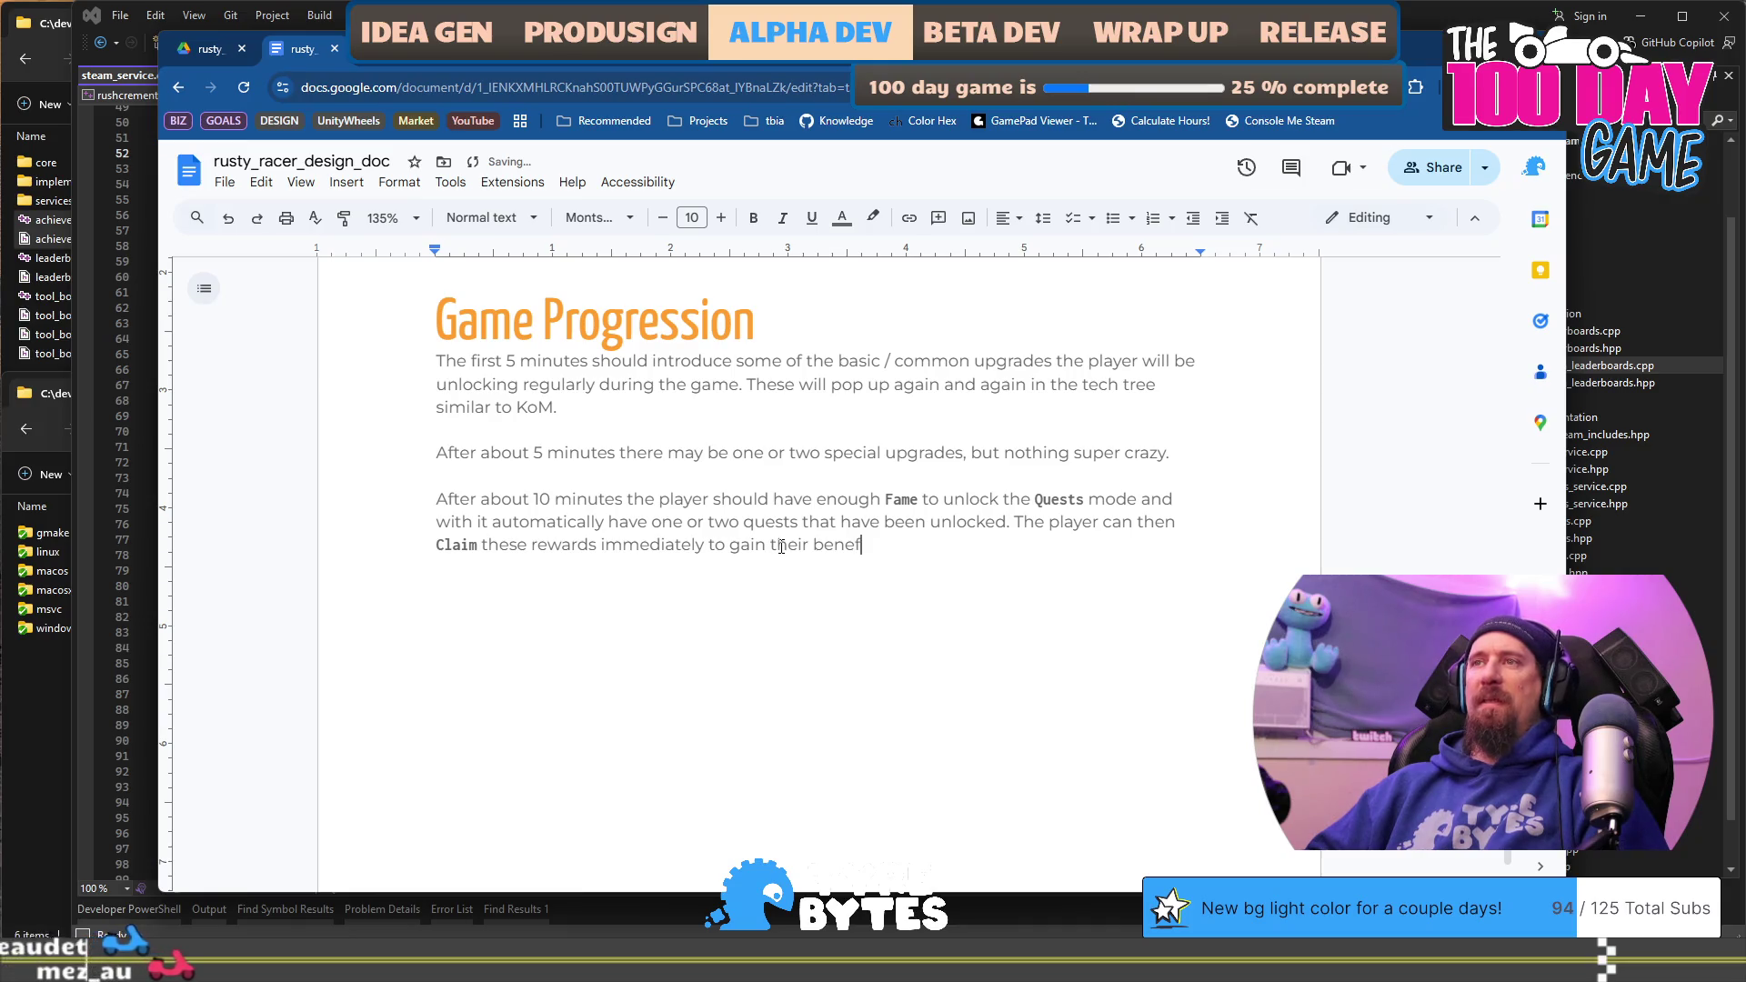
text(, p)
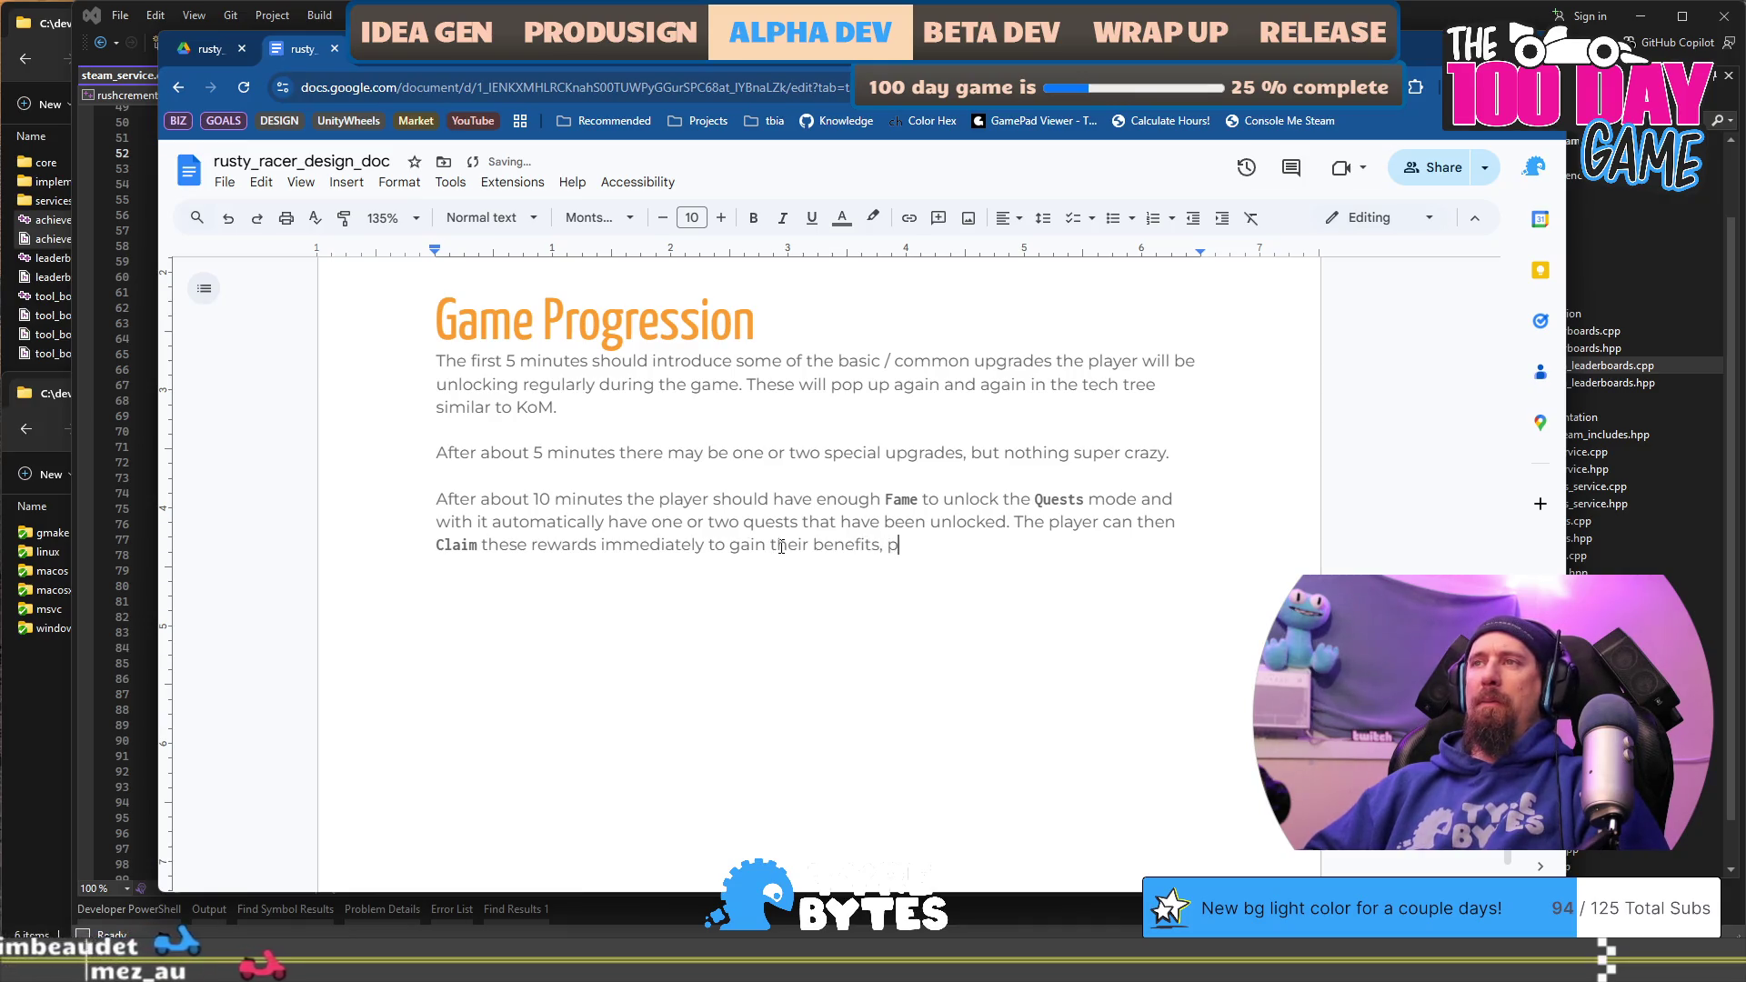
text(robably more)
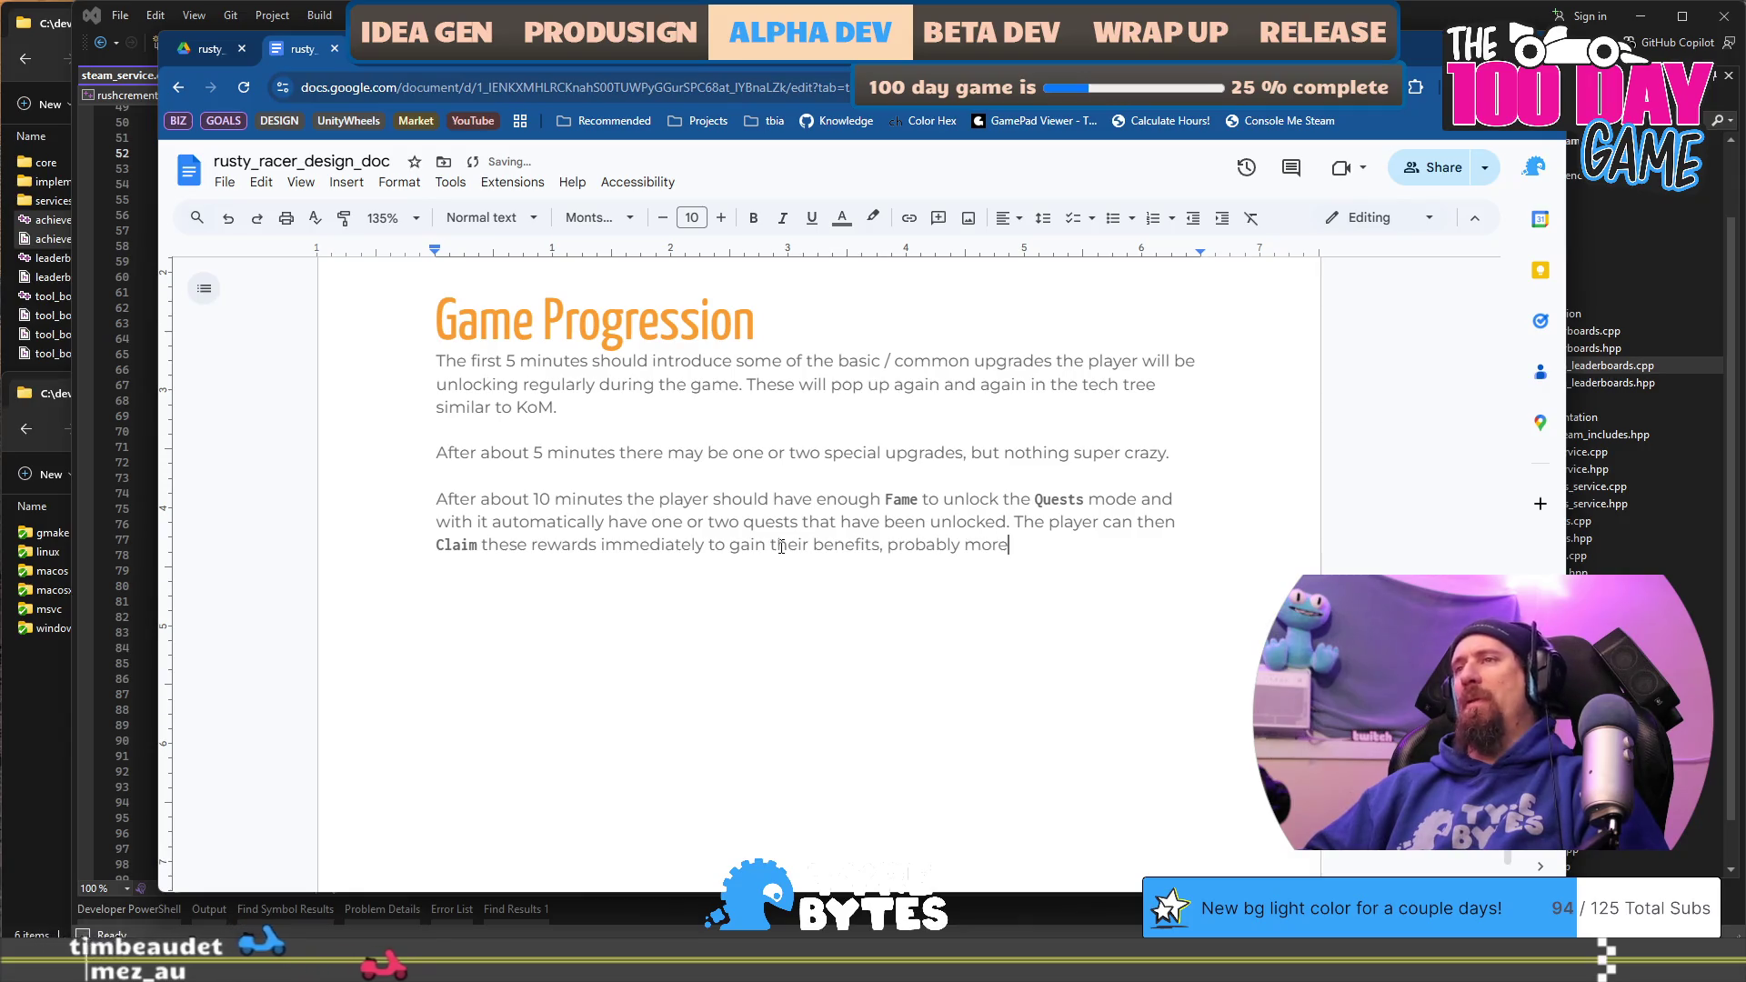
text( bolts oer)
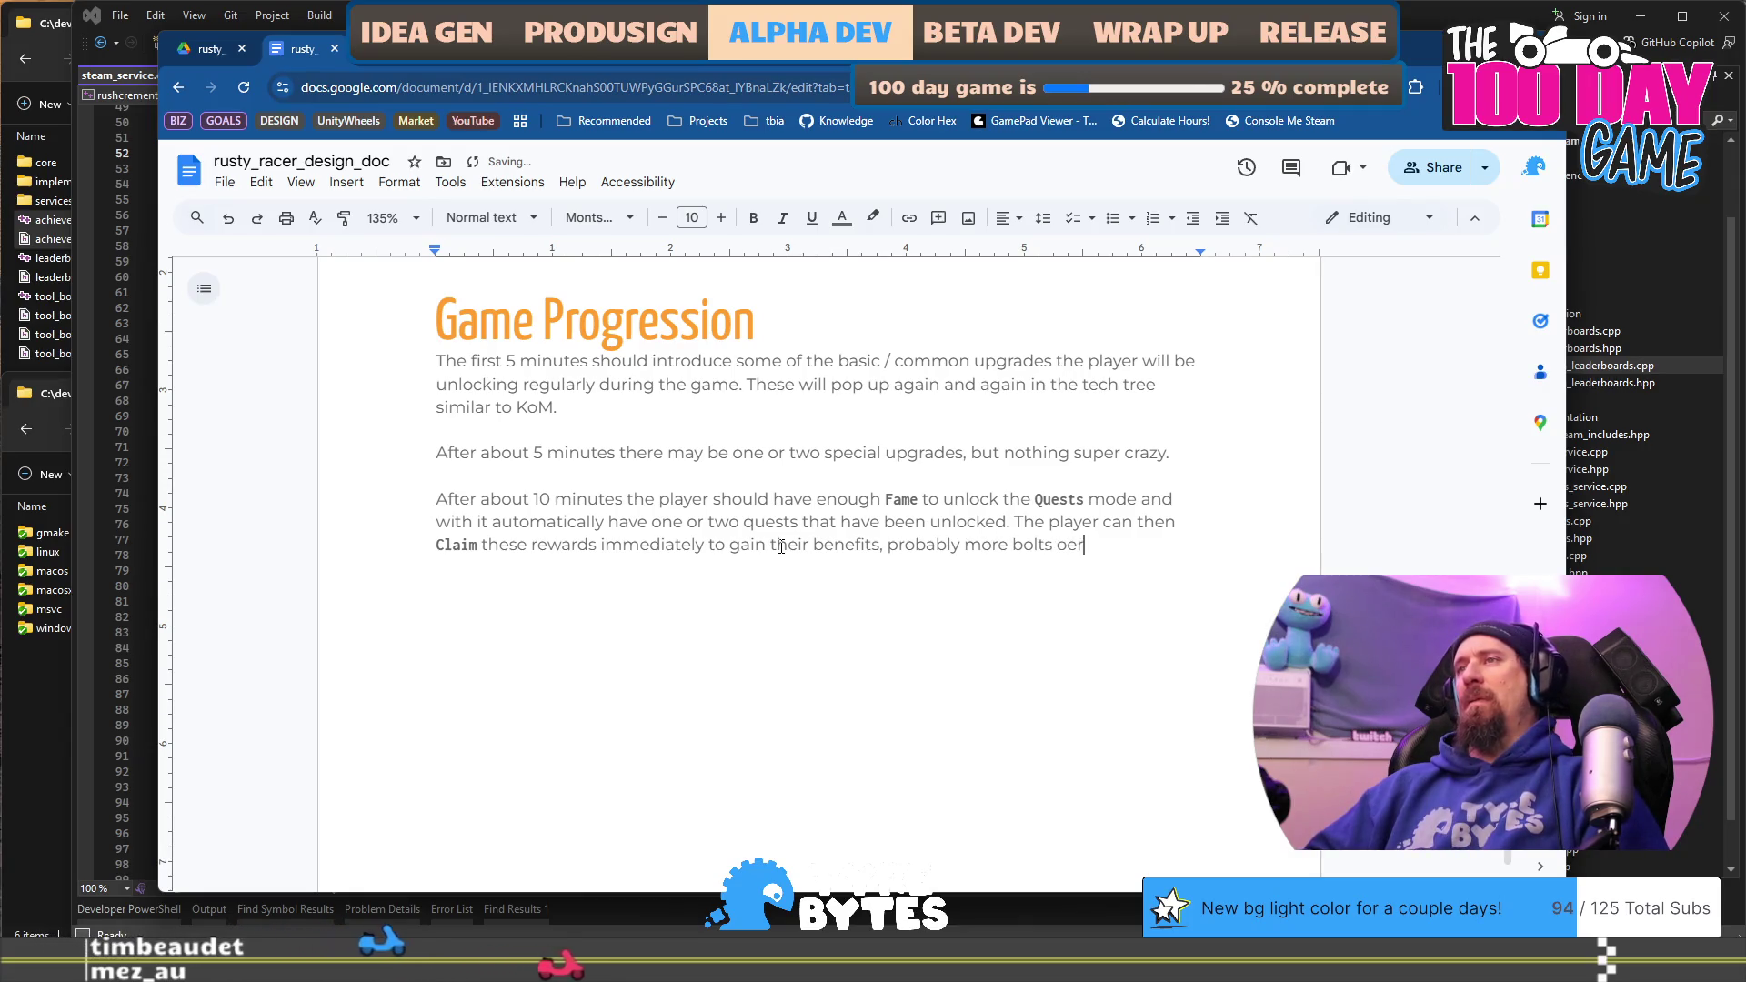
key(BackSpace)
key(BackSpace)
text(r such.)
key(Return)
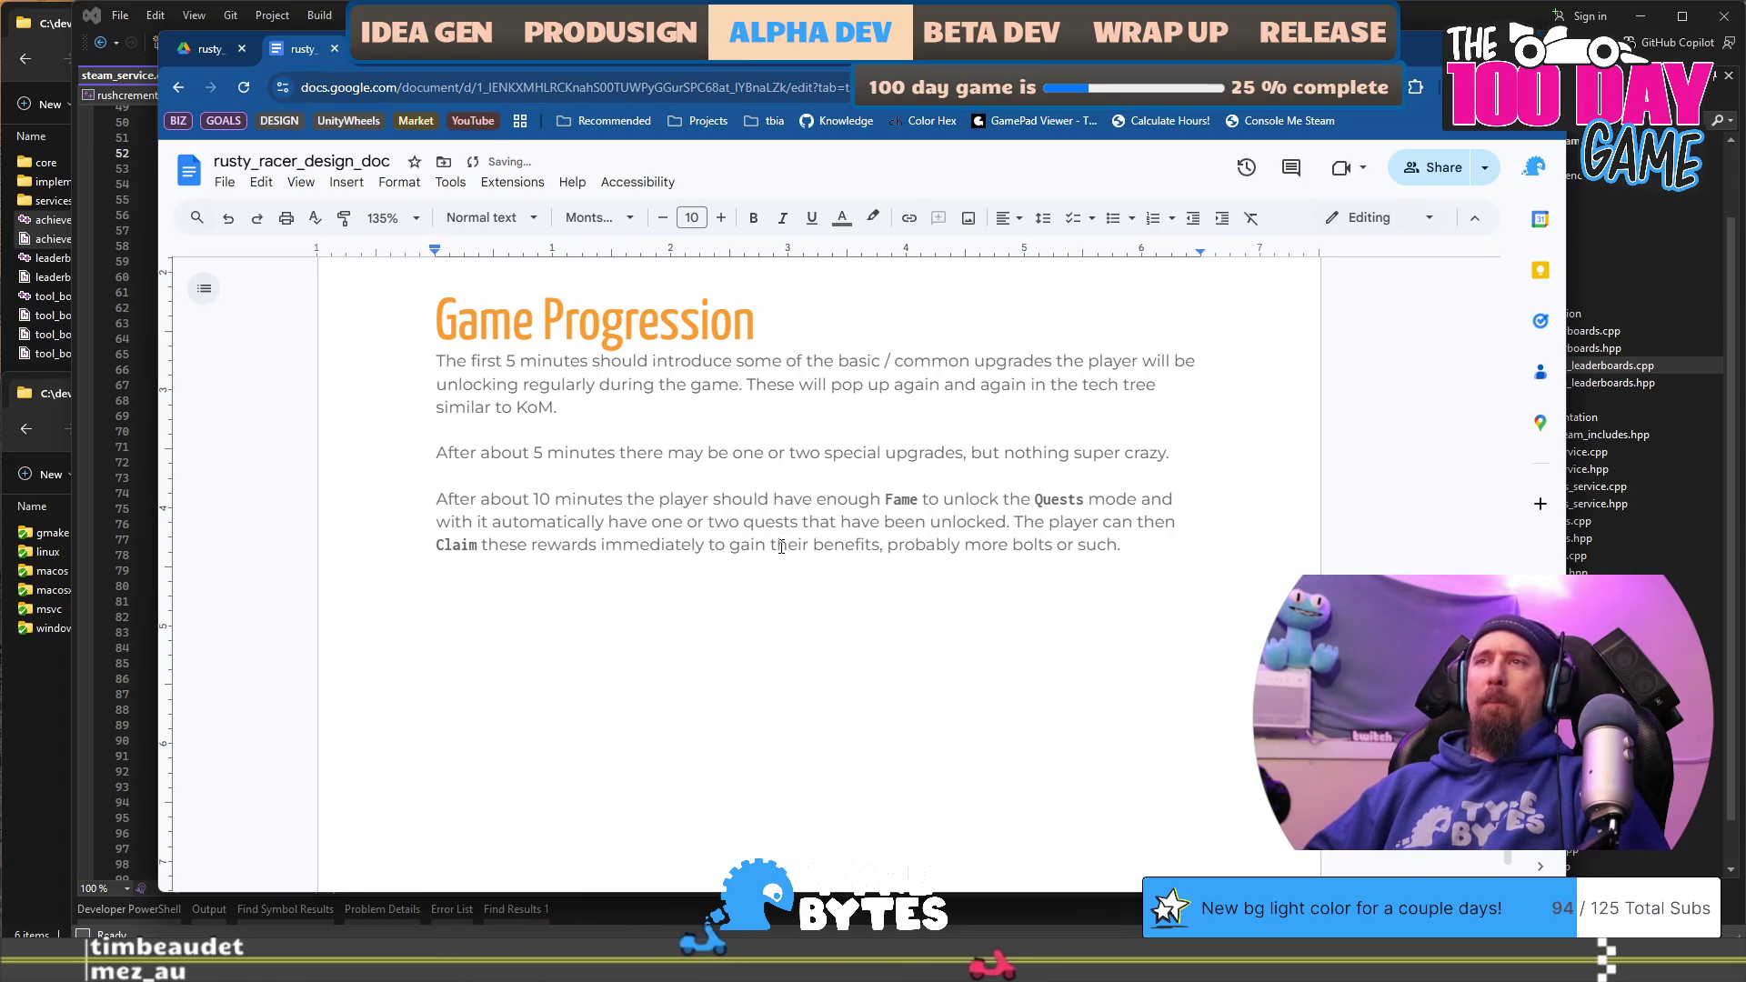
text(T)
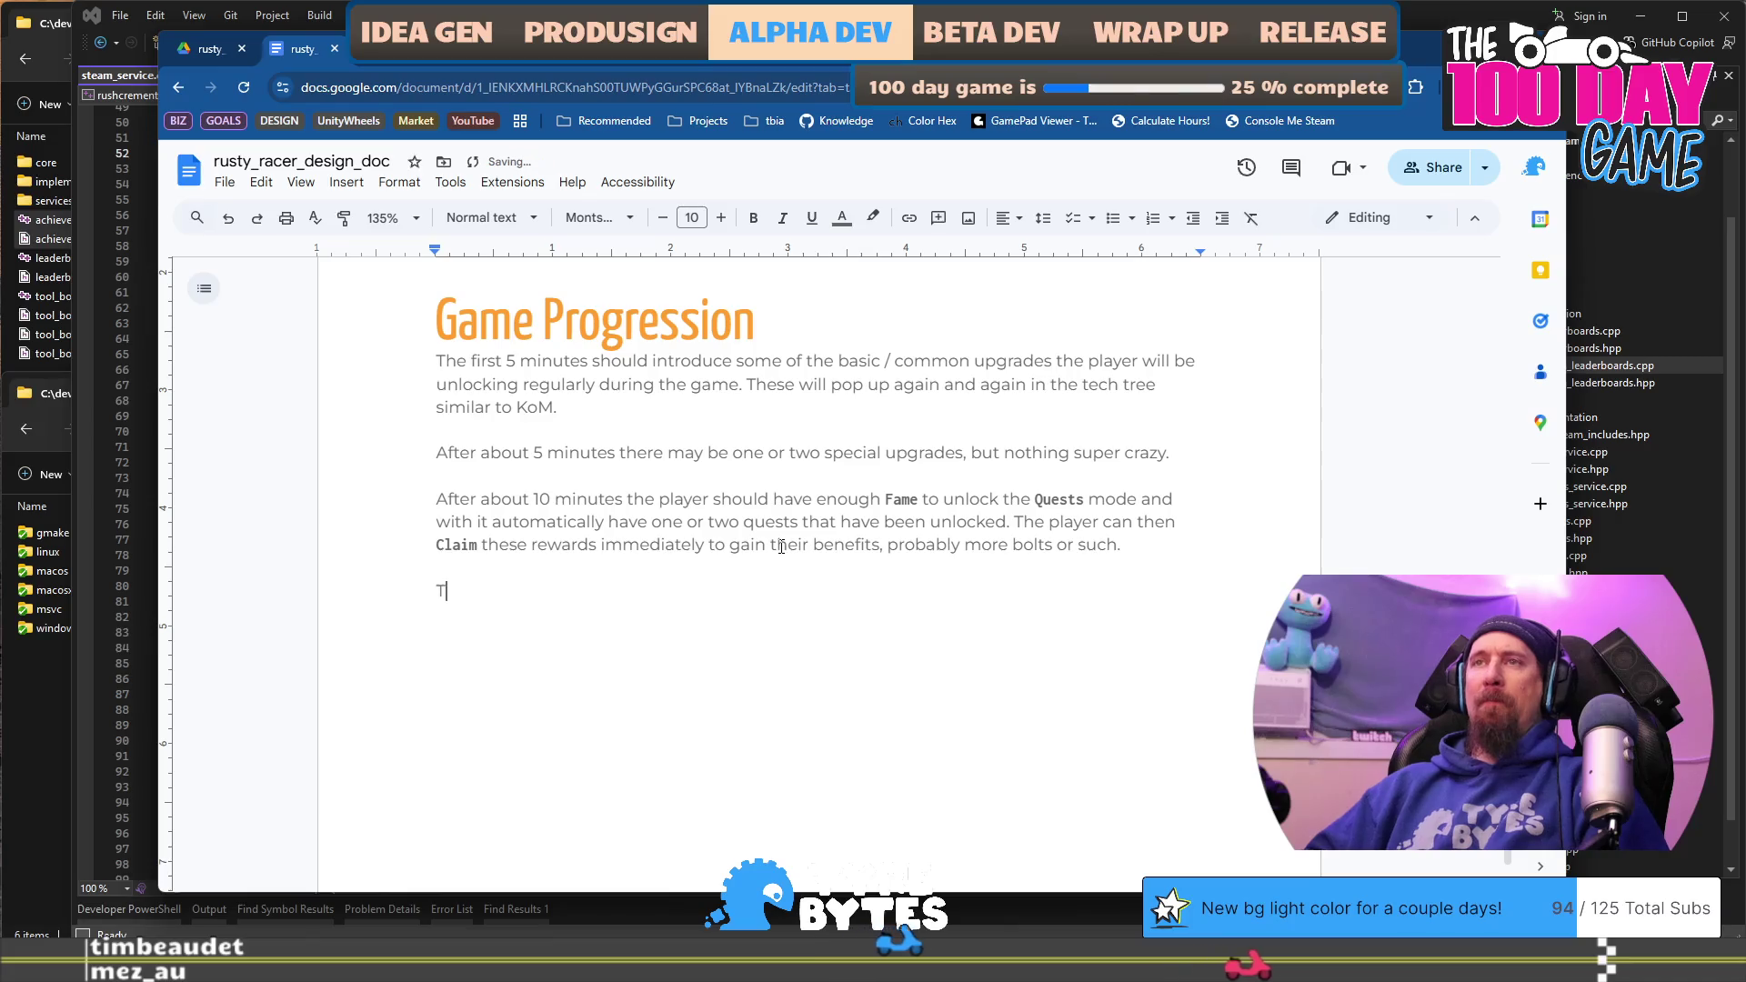
text(he player then )
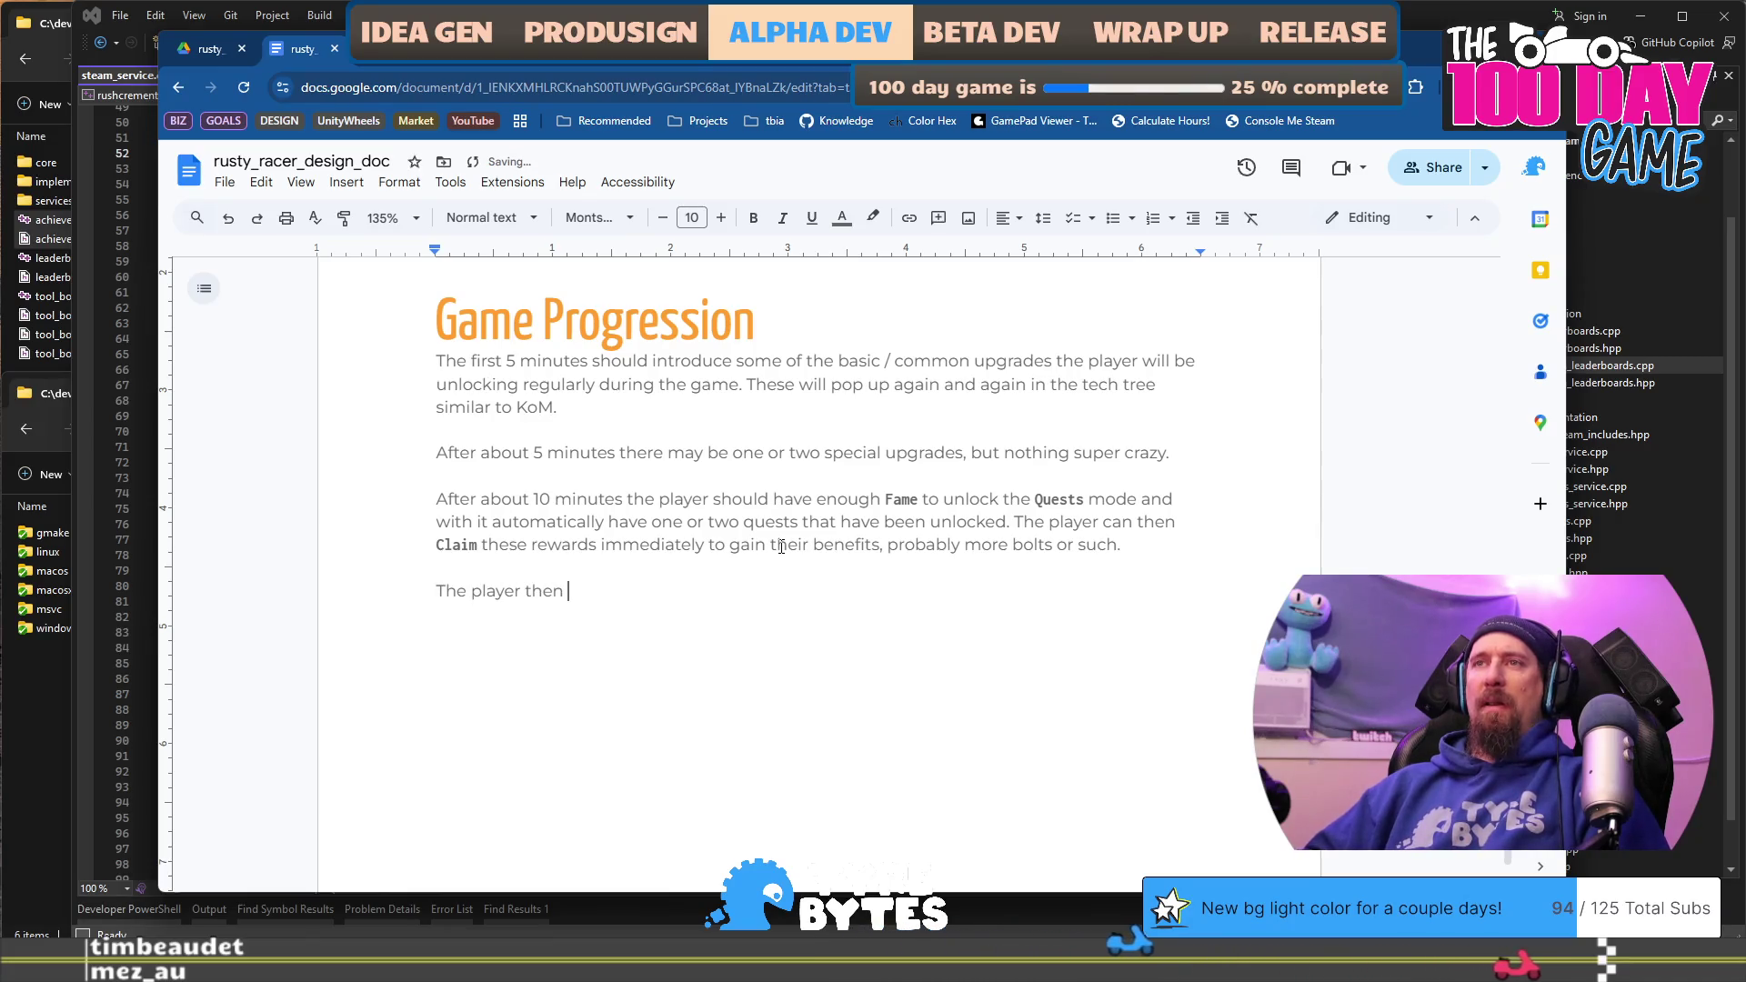
text(continues upgra)
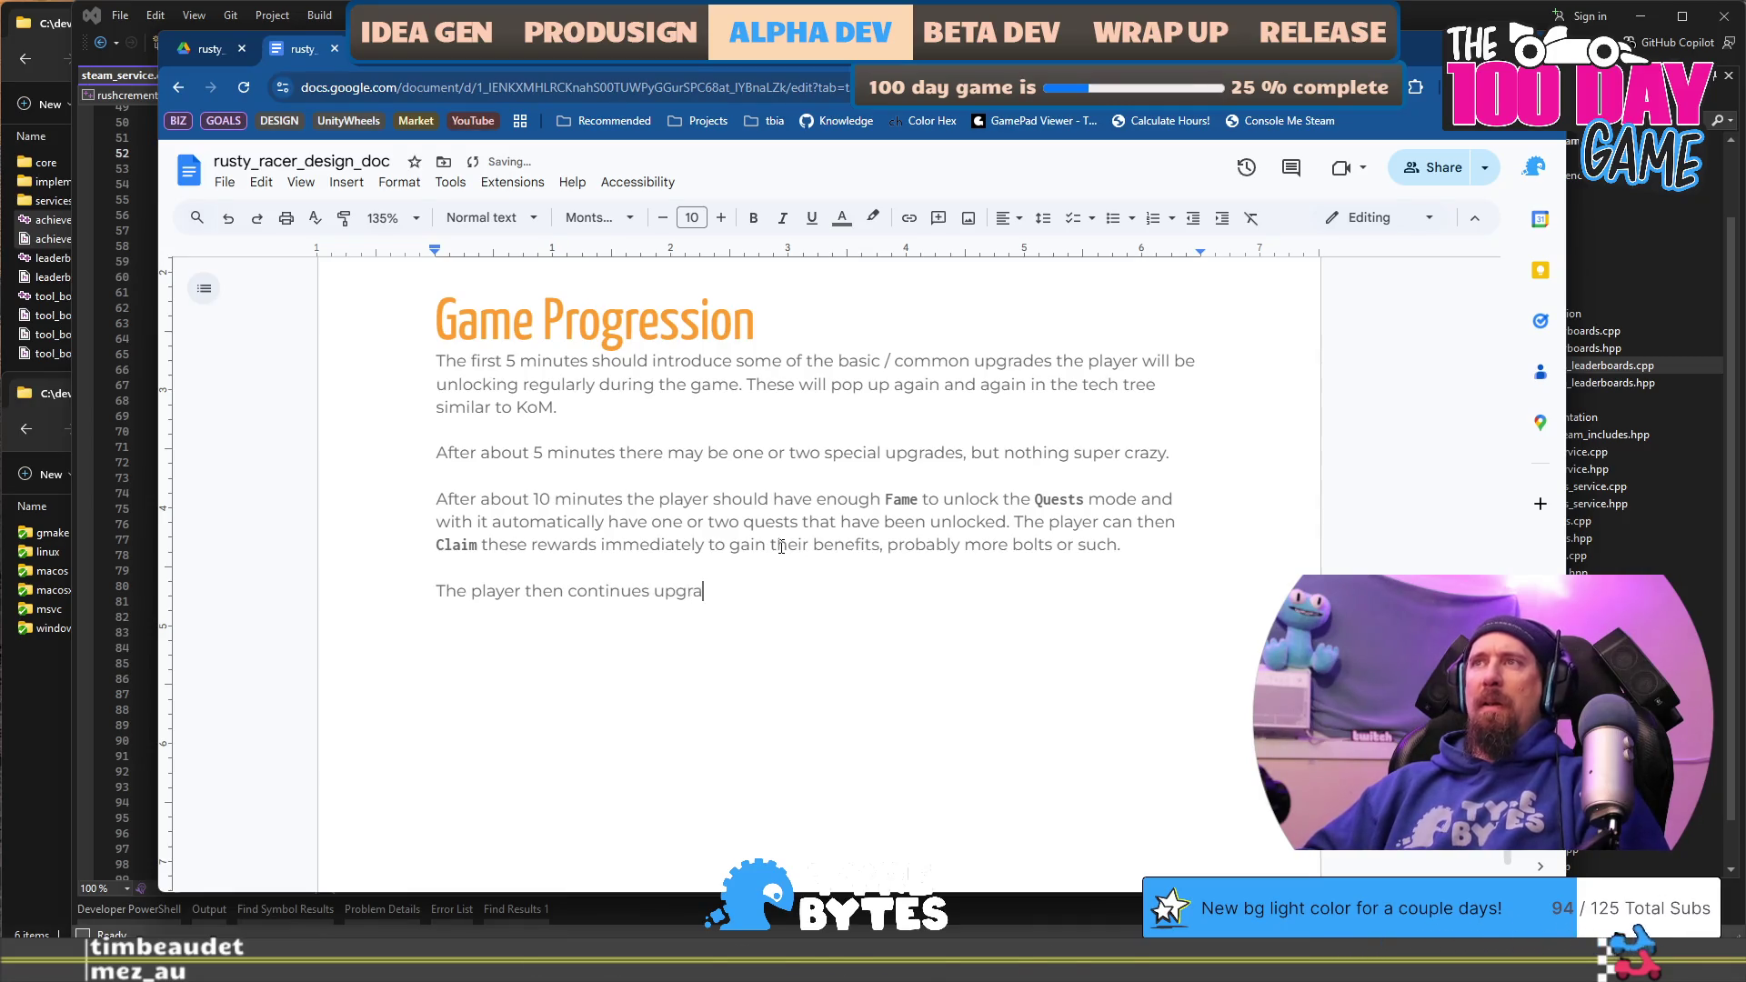
text(de)
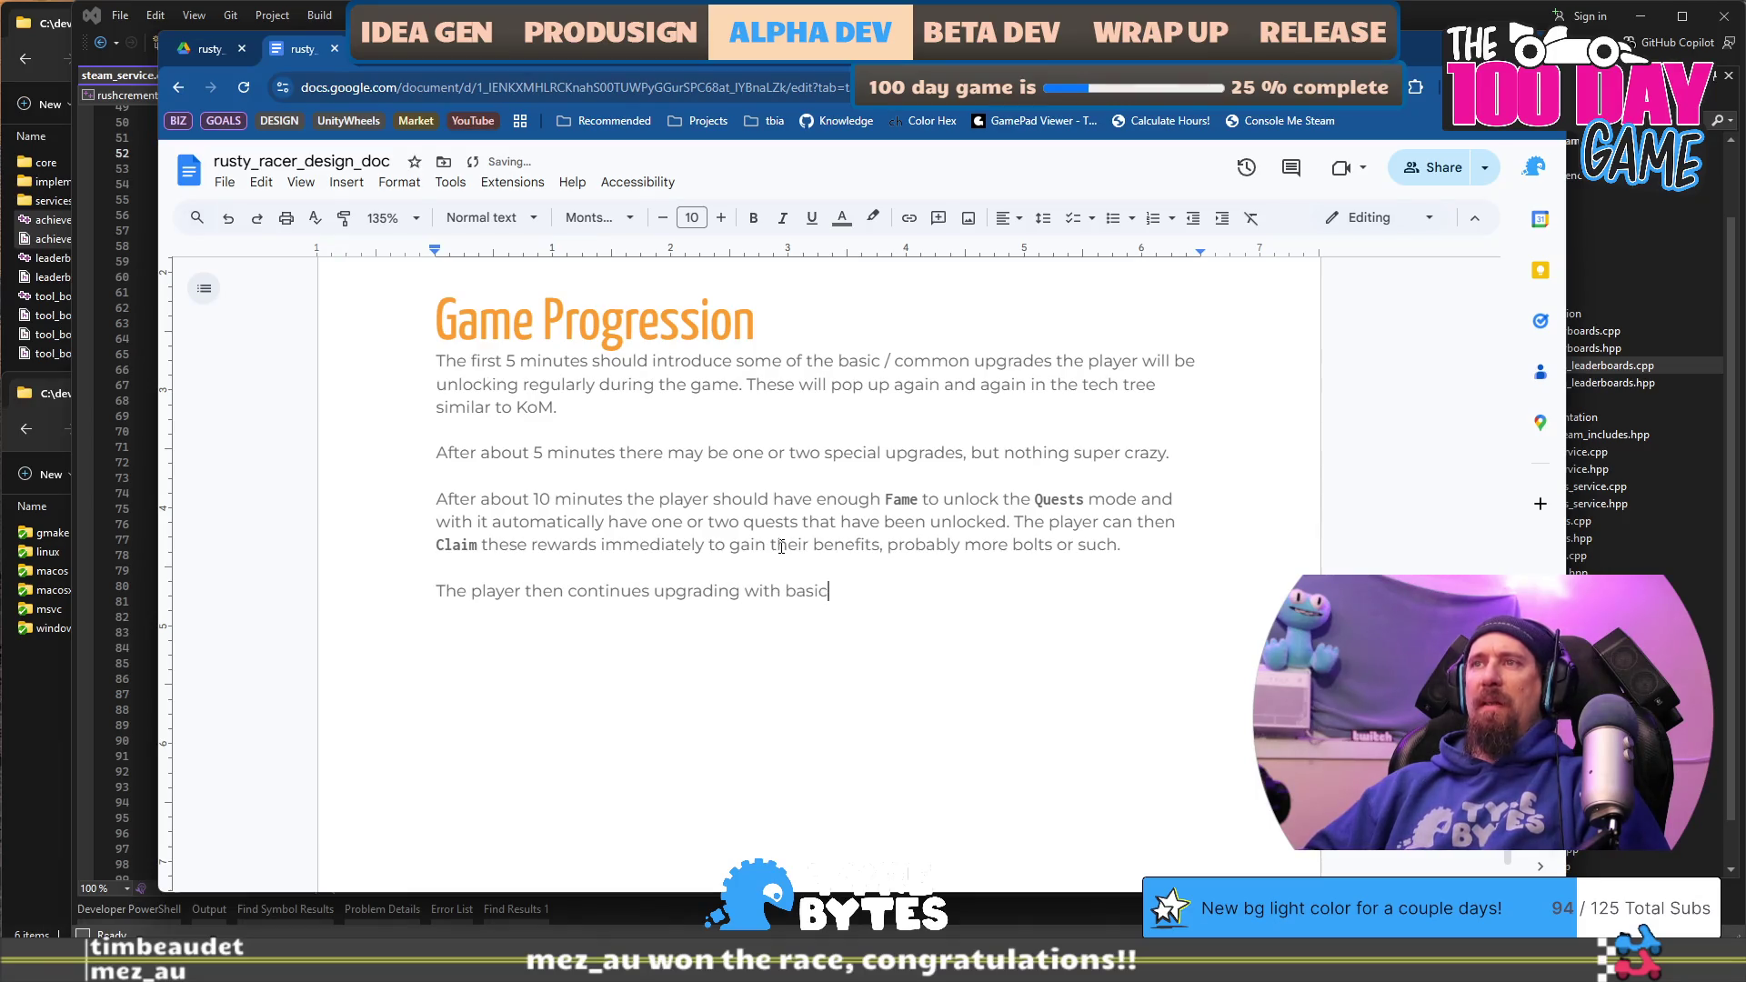
text(mon upgrades and another on)
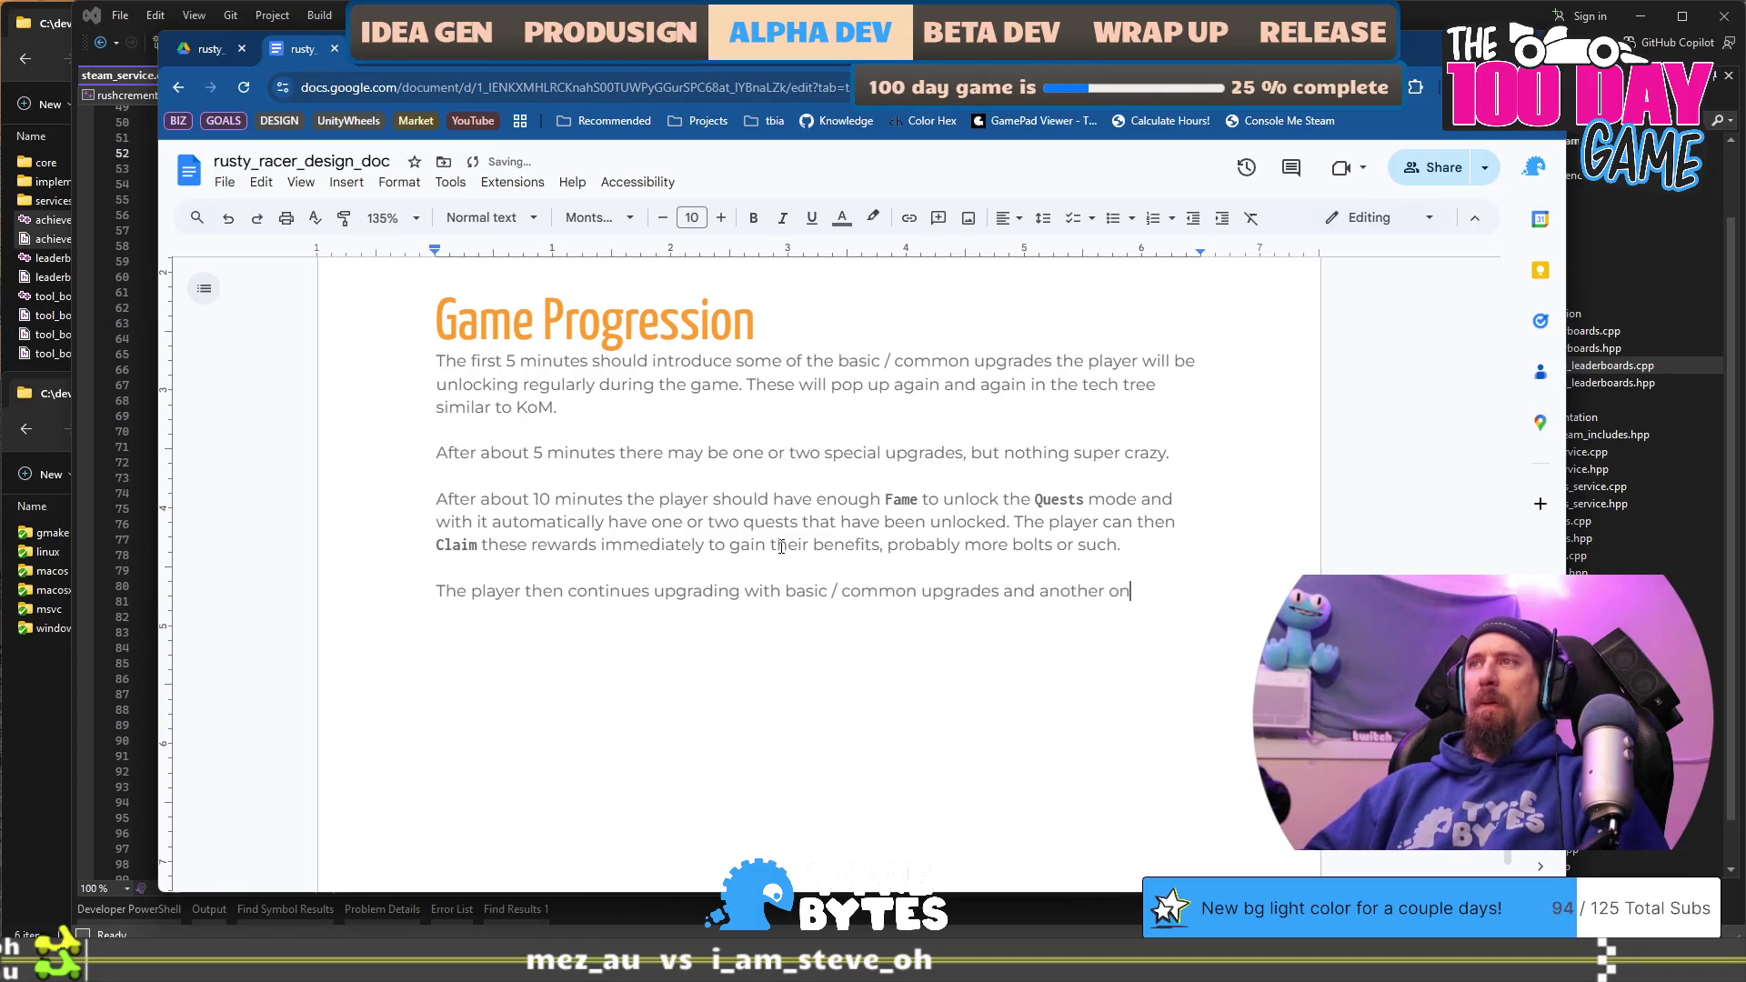
text(e or two special upg)
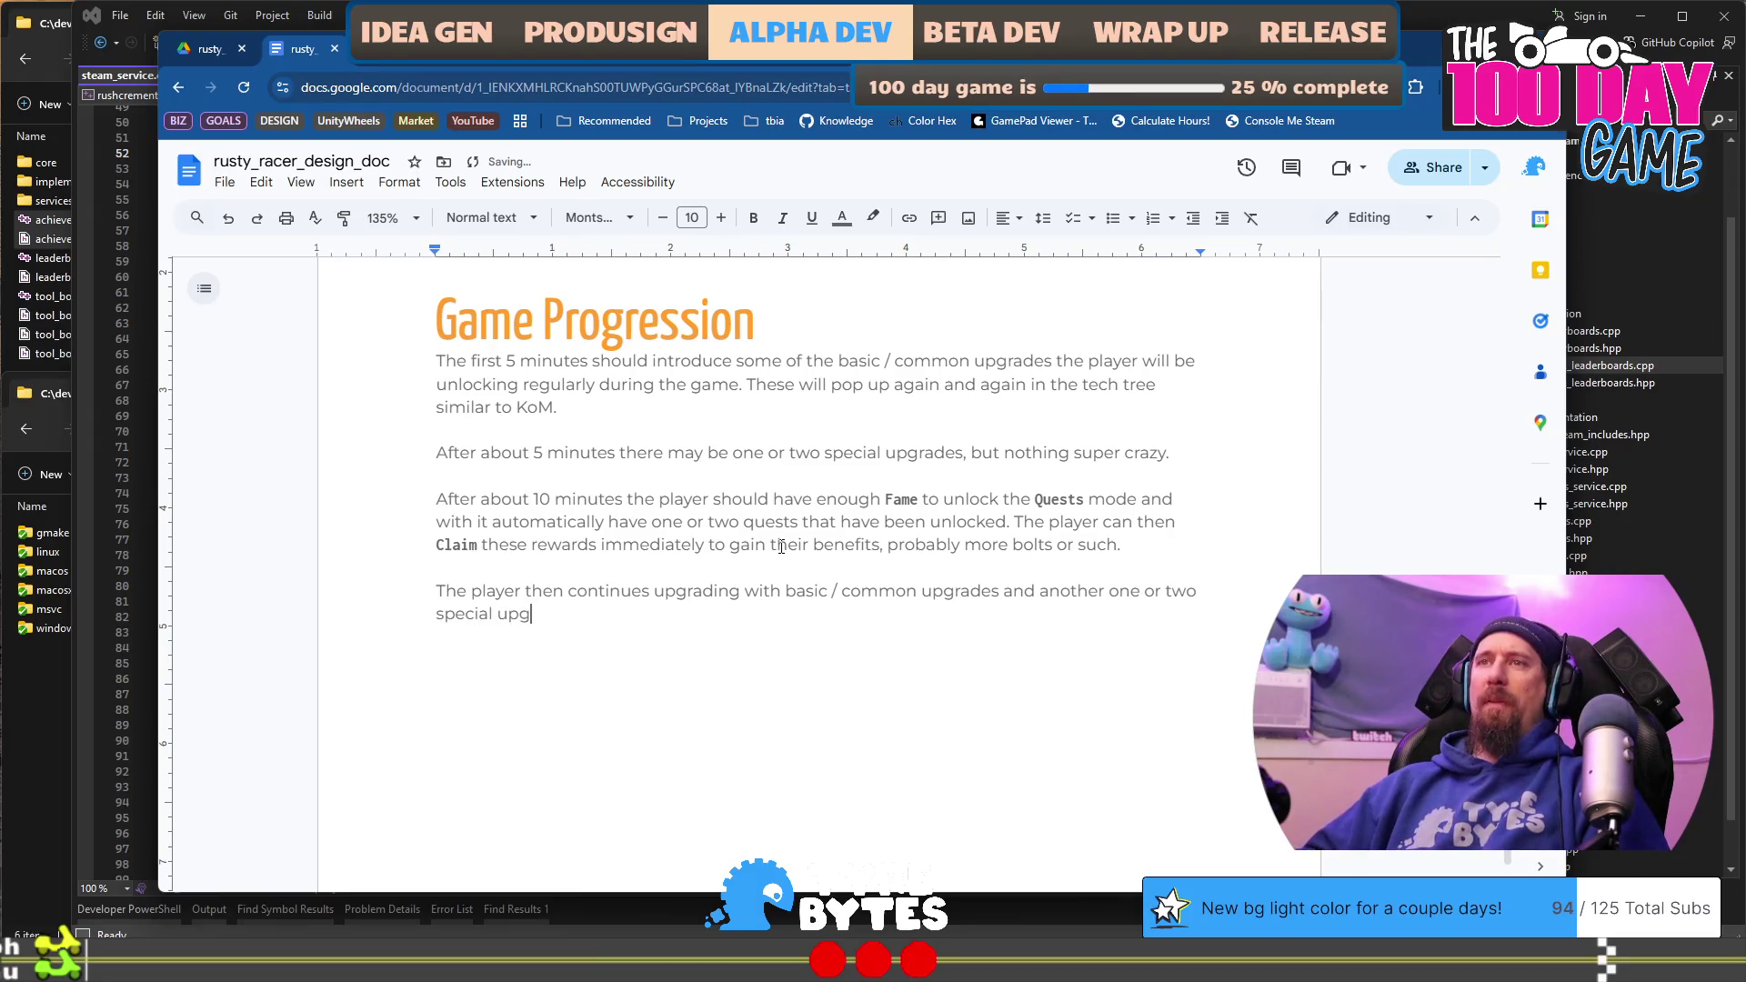
text(rades)
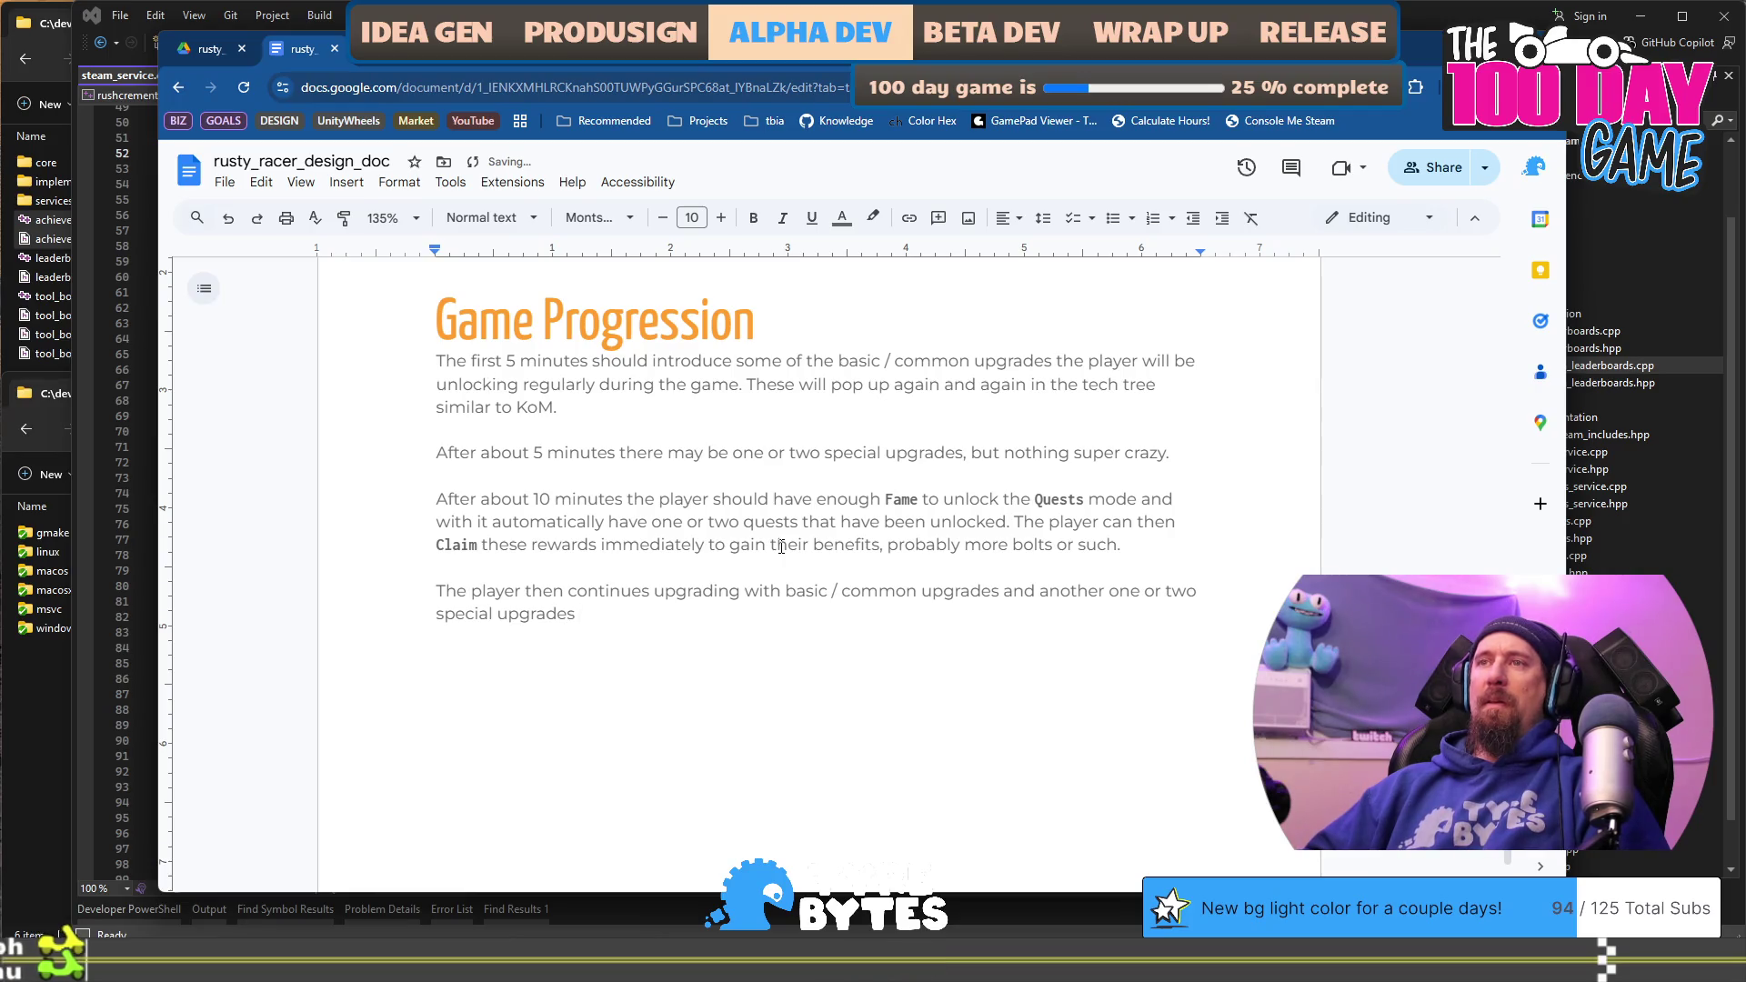
text(, but again )
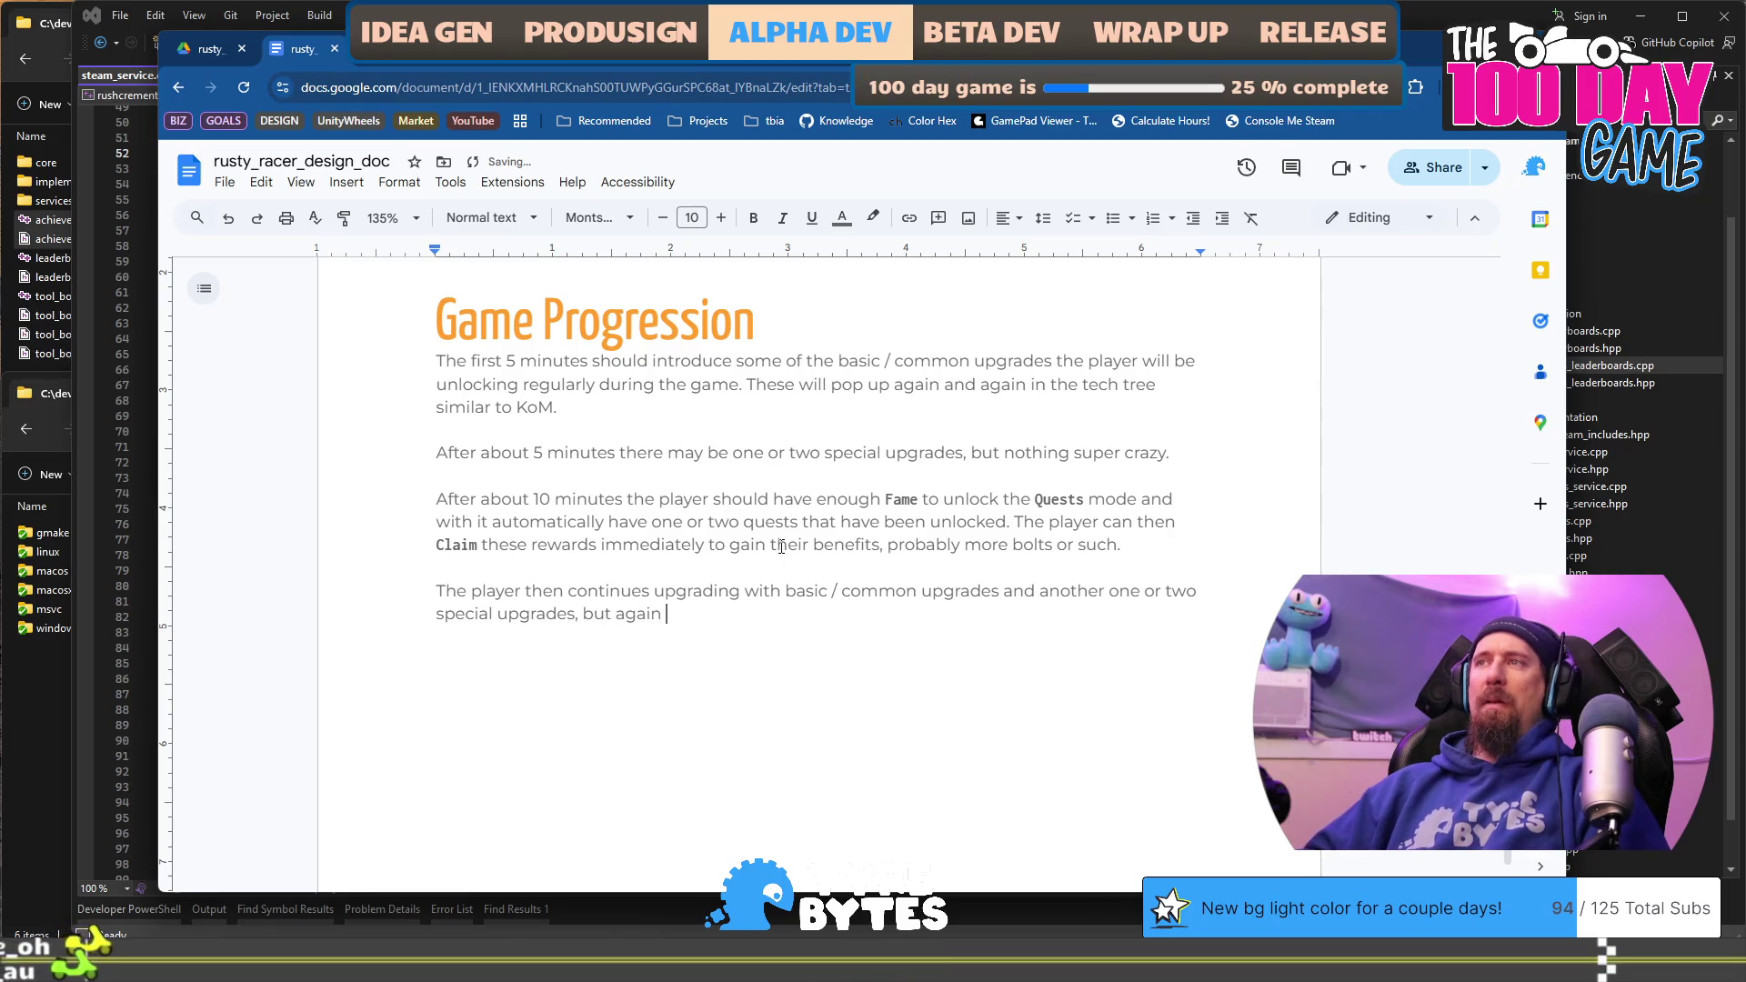
text(nothing crazy.)
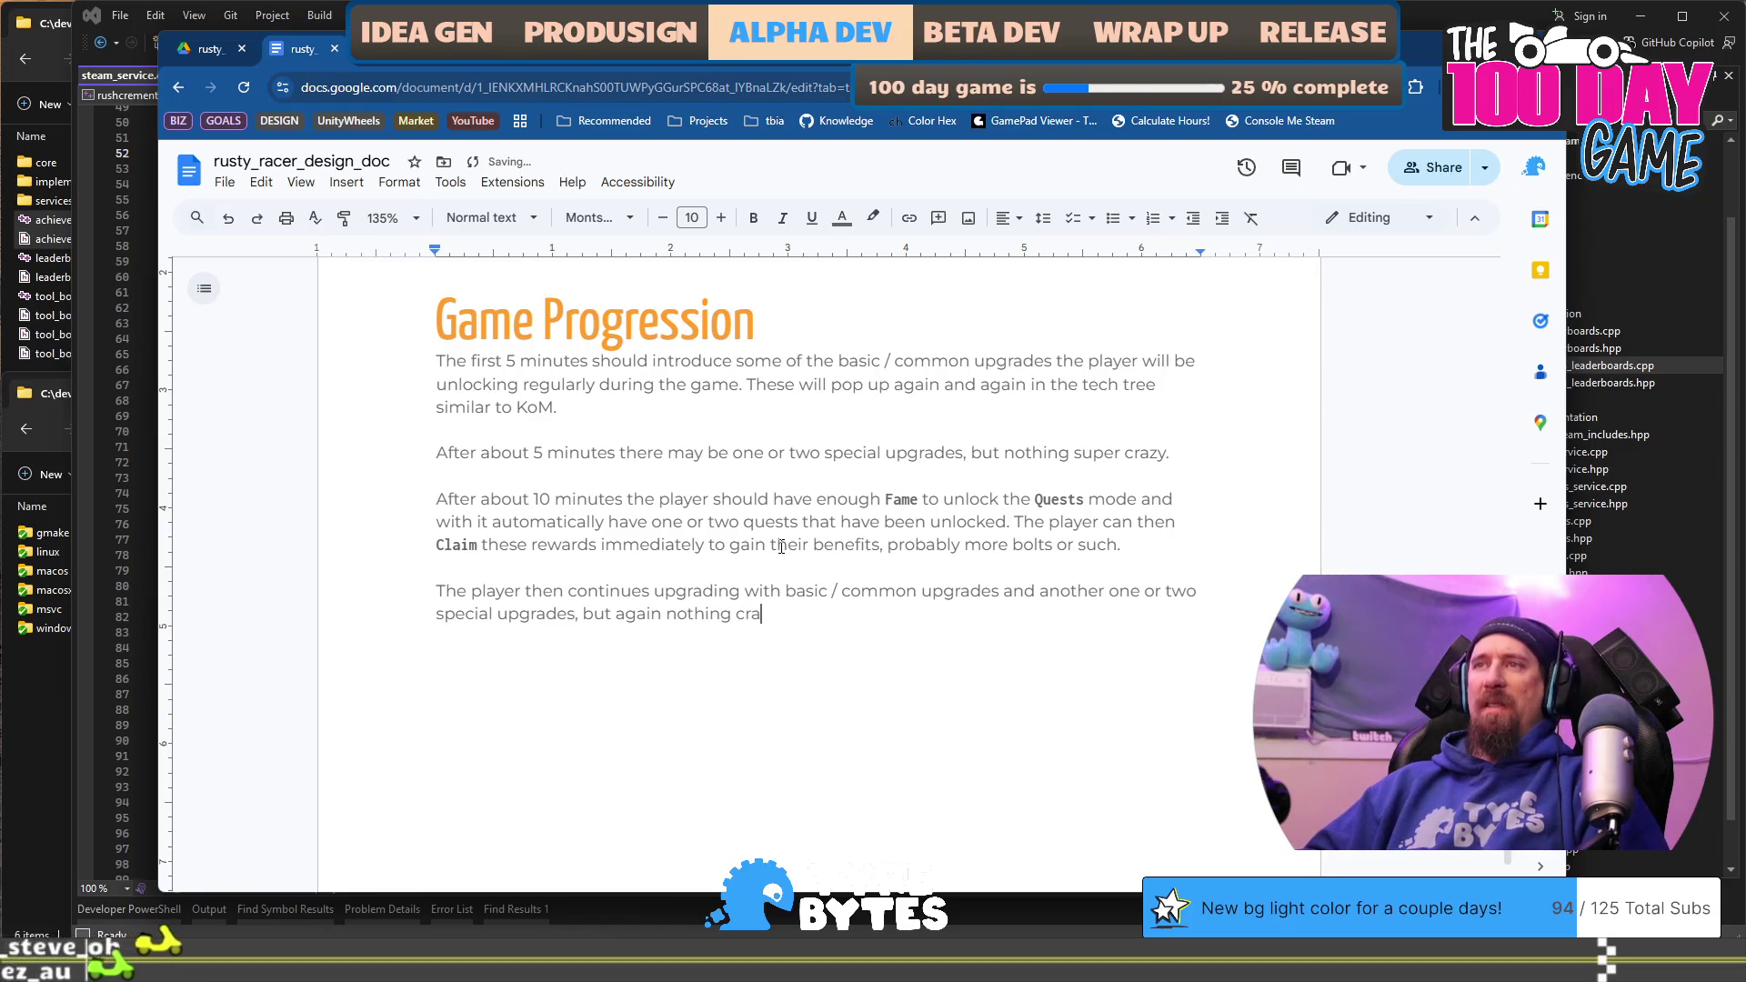
Step: Start another paragraph reading 'After about 20 minutes'
key(Return)
key(Return)
text(After about )
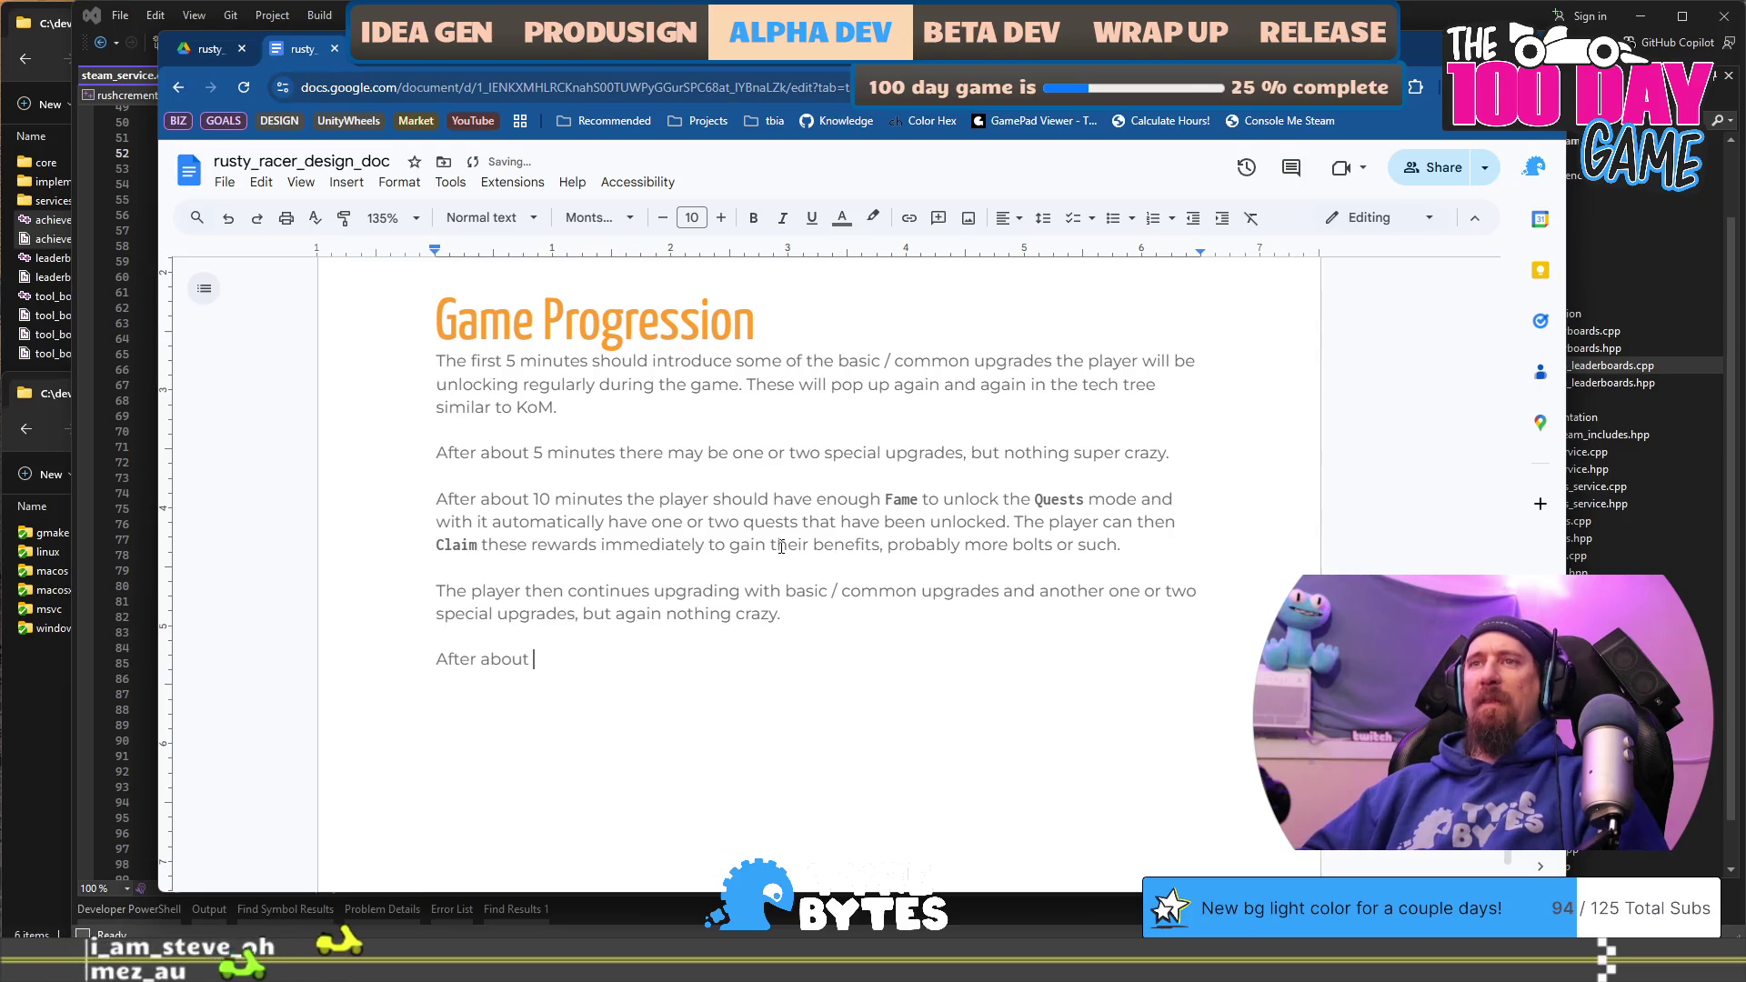
text(20 minutes)
Step: Add the range '(16-22 minutes)' after 'After about 20 minutes'
key(ctrl+Left)
key(End)
text(()
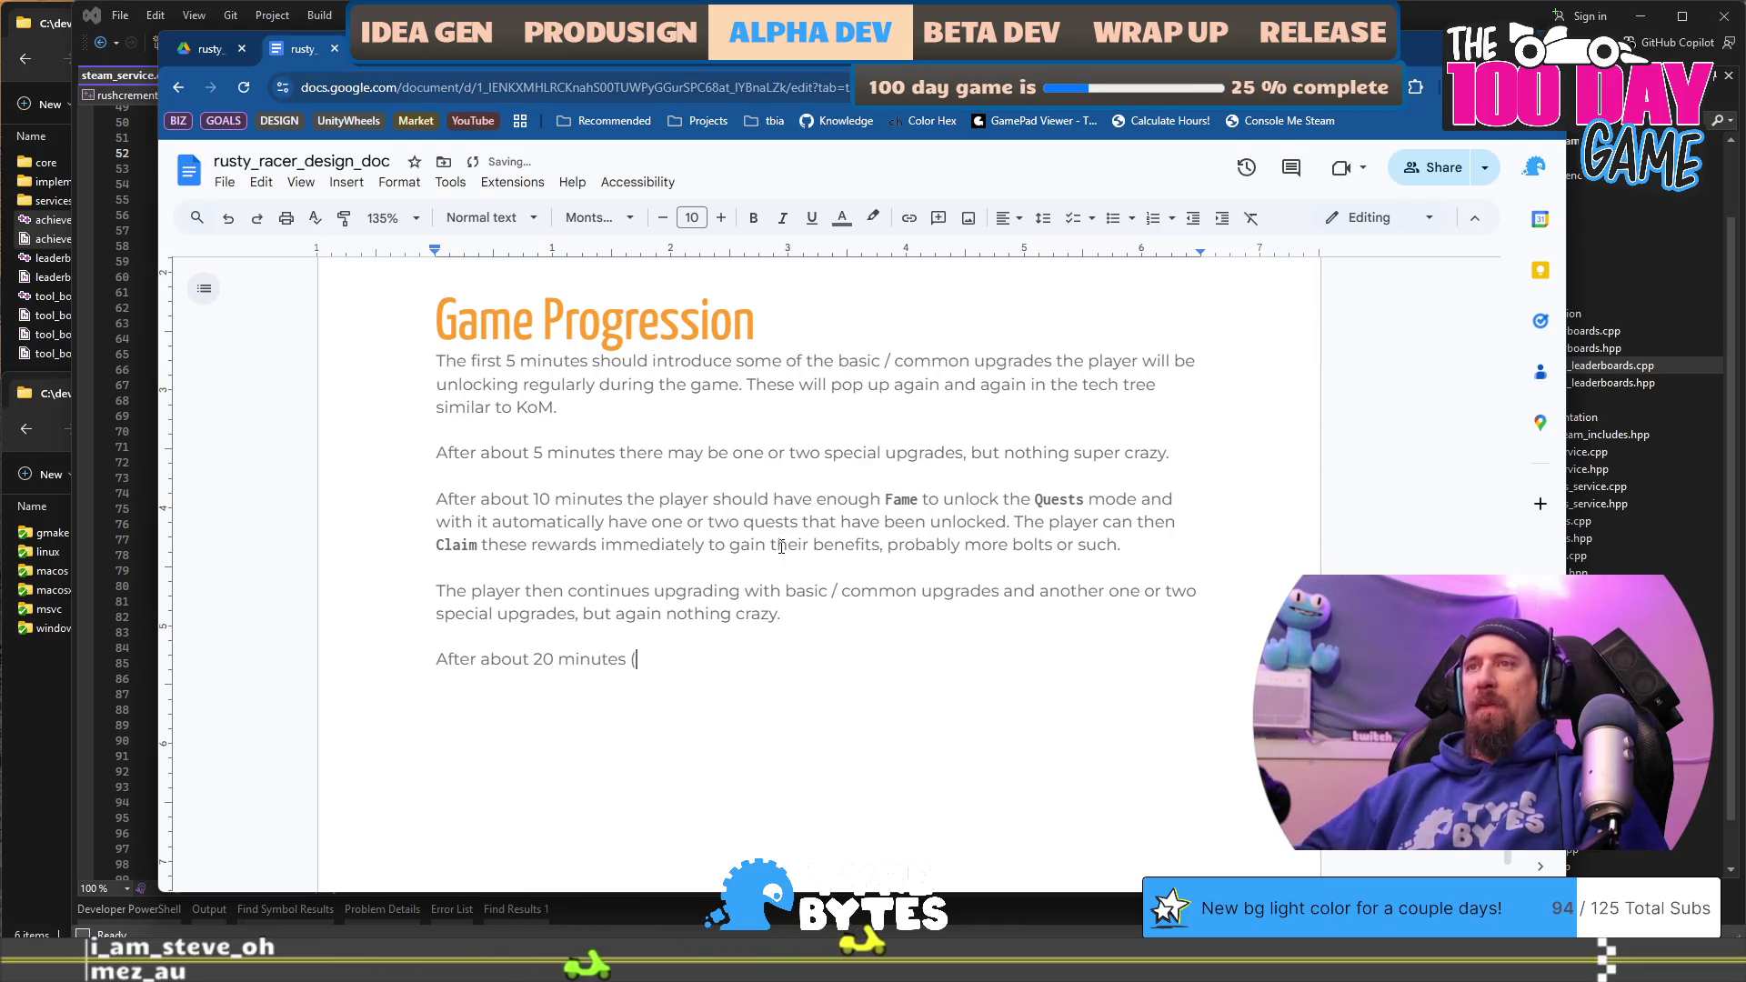
text(16-)
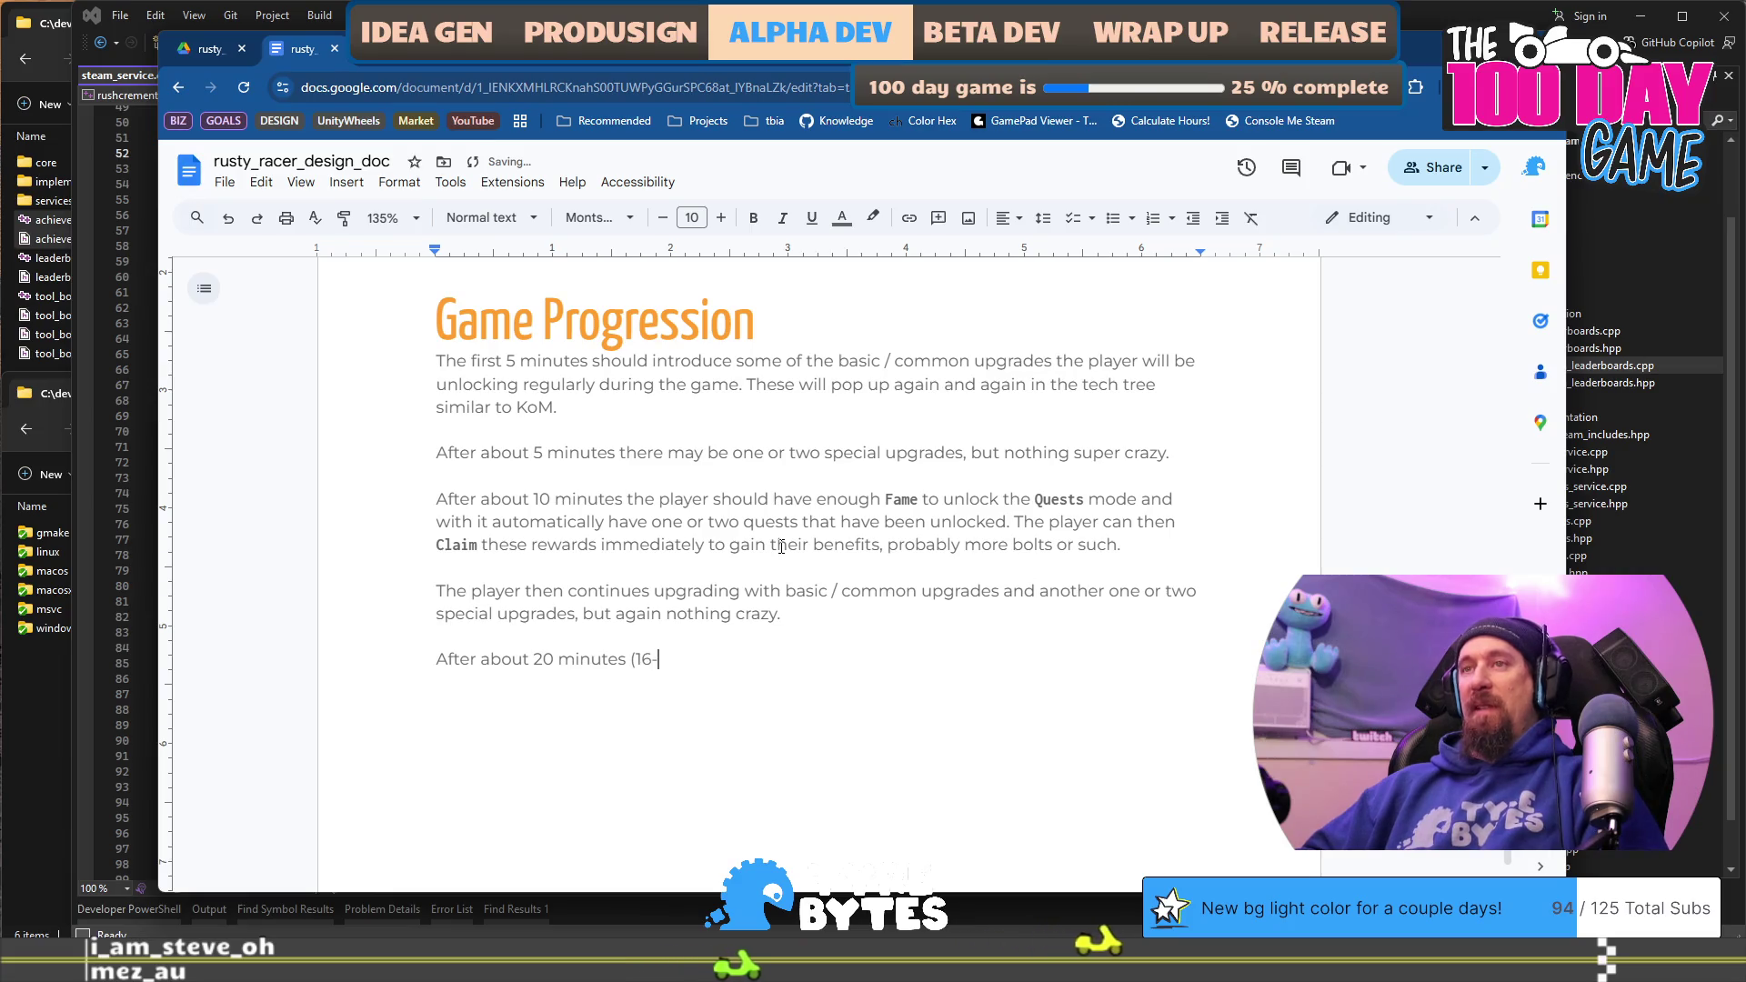
text(22))
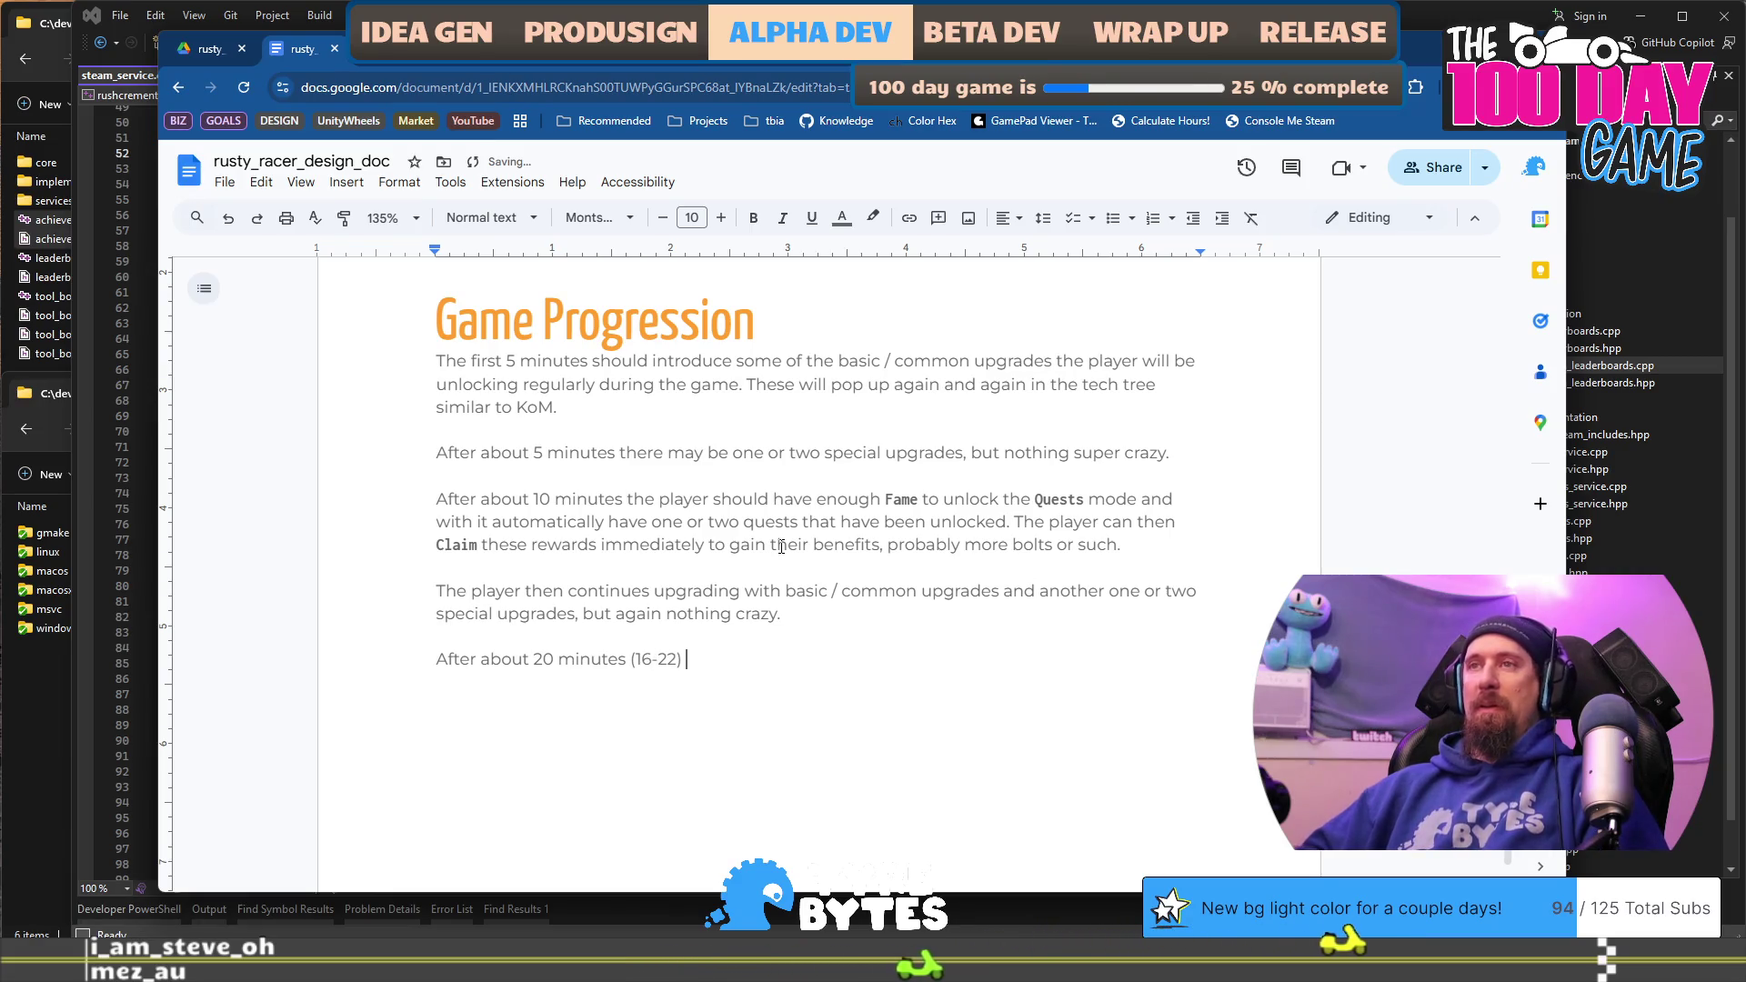
key(BackSpace)
key(BackSpace)
text(minutes))
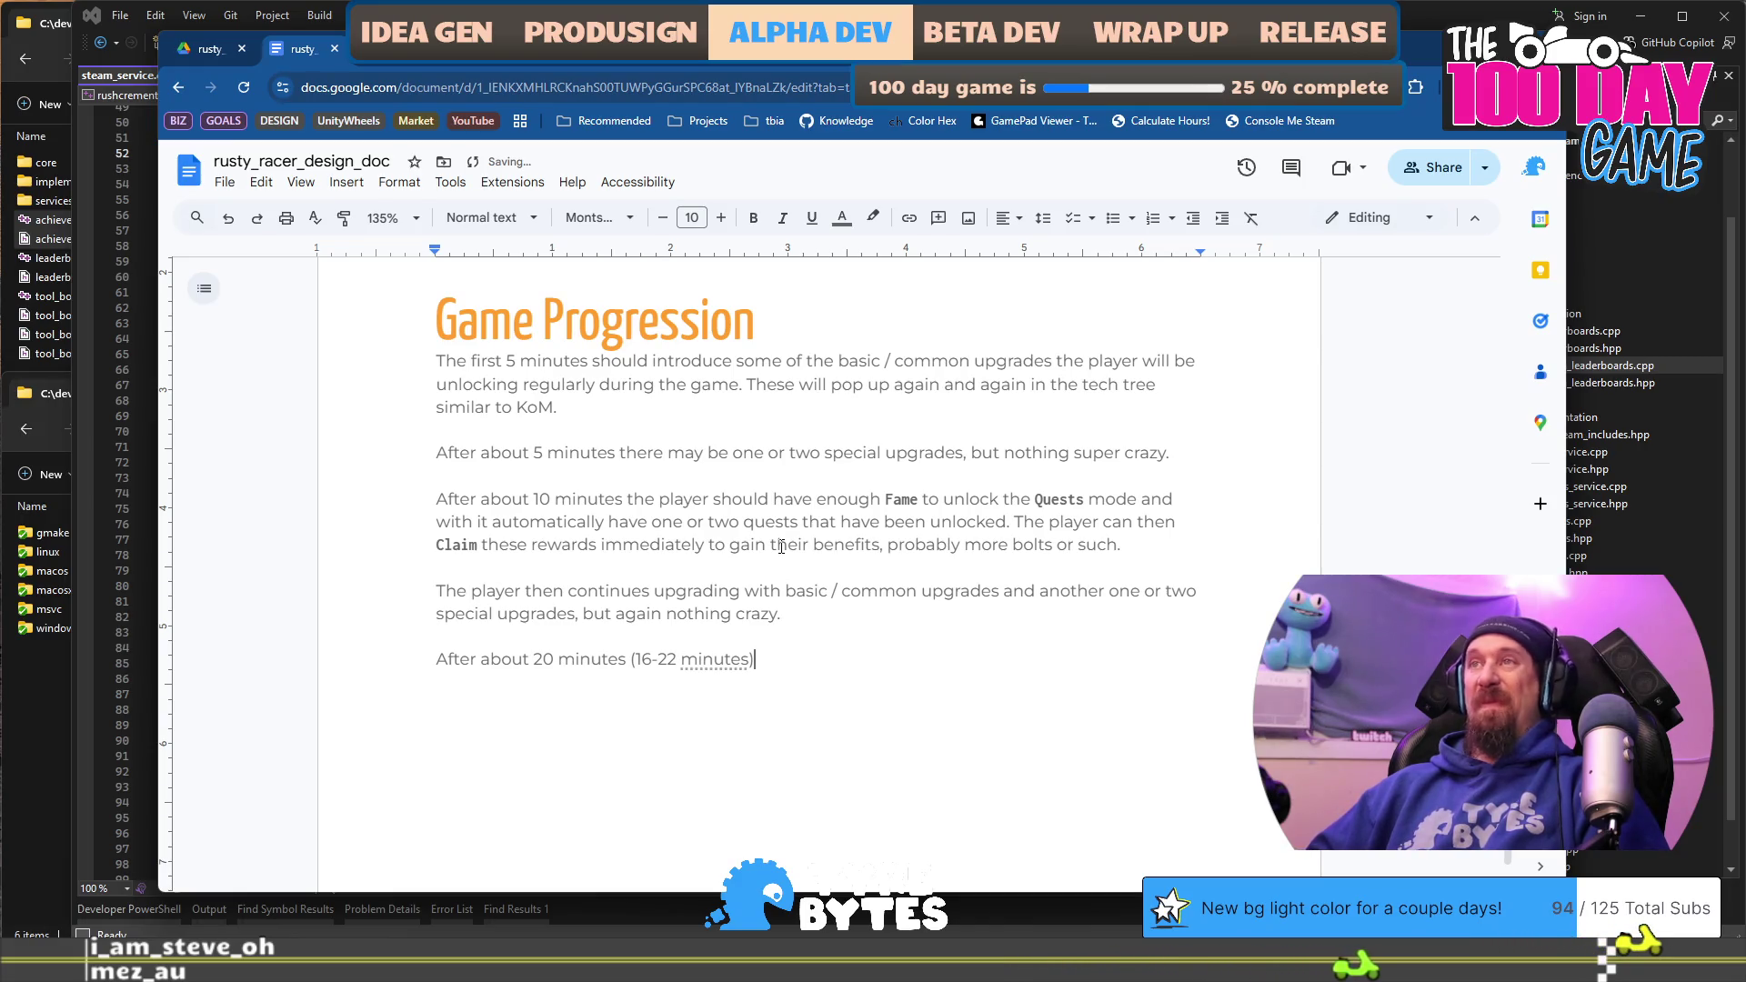
scroll(784, 546, down, 1)
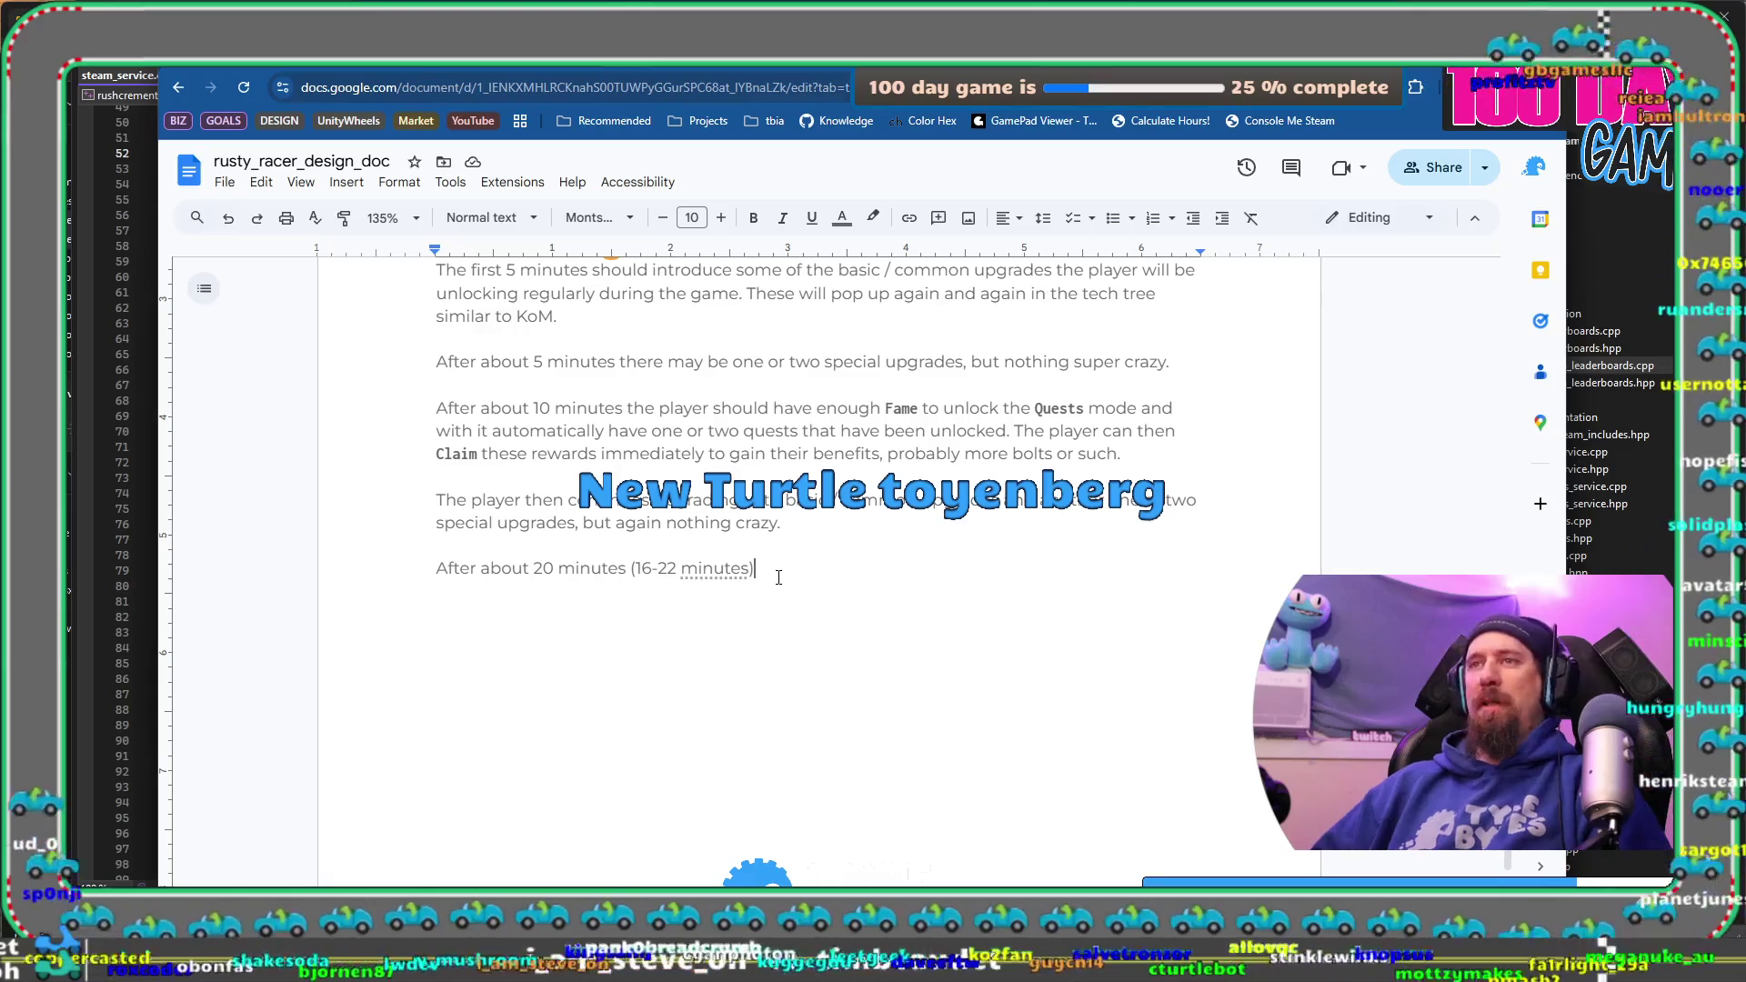
Step: Continue with 'the player should have enough Fame to gain their 10th or 15th or 20th level of Reputation.'
key(shift+Home)
key(End)
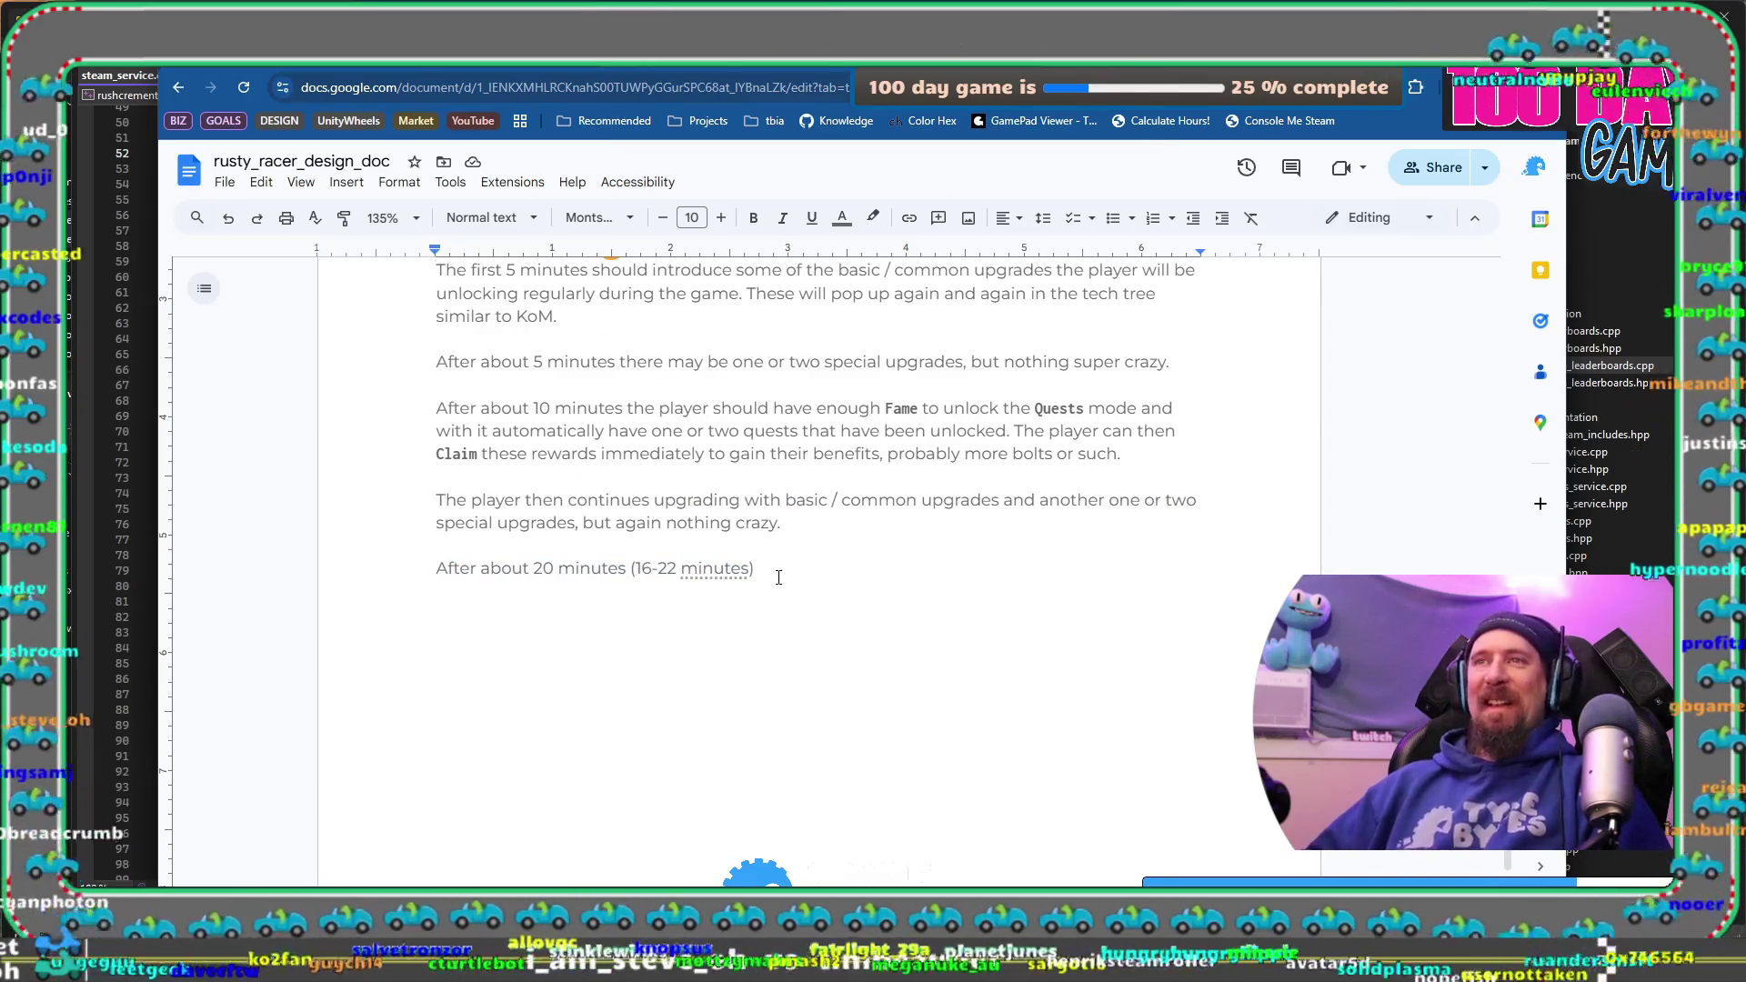
text(the player should hav)
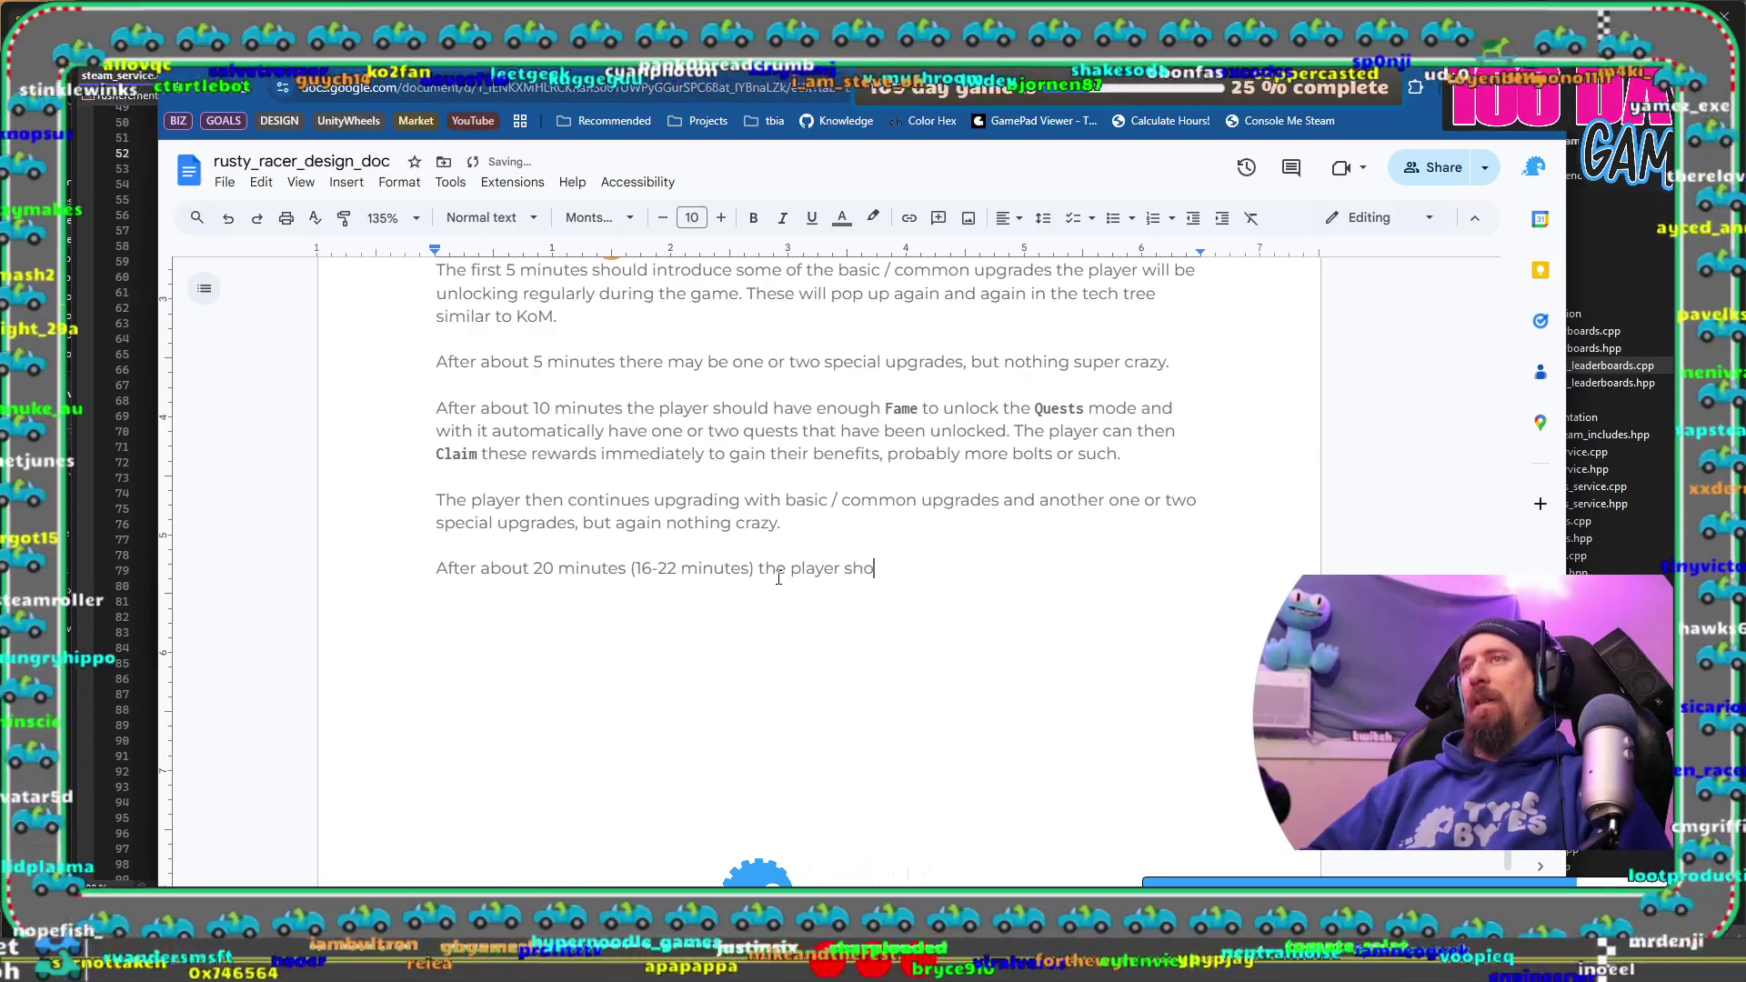
text(e enough )
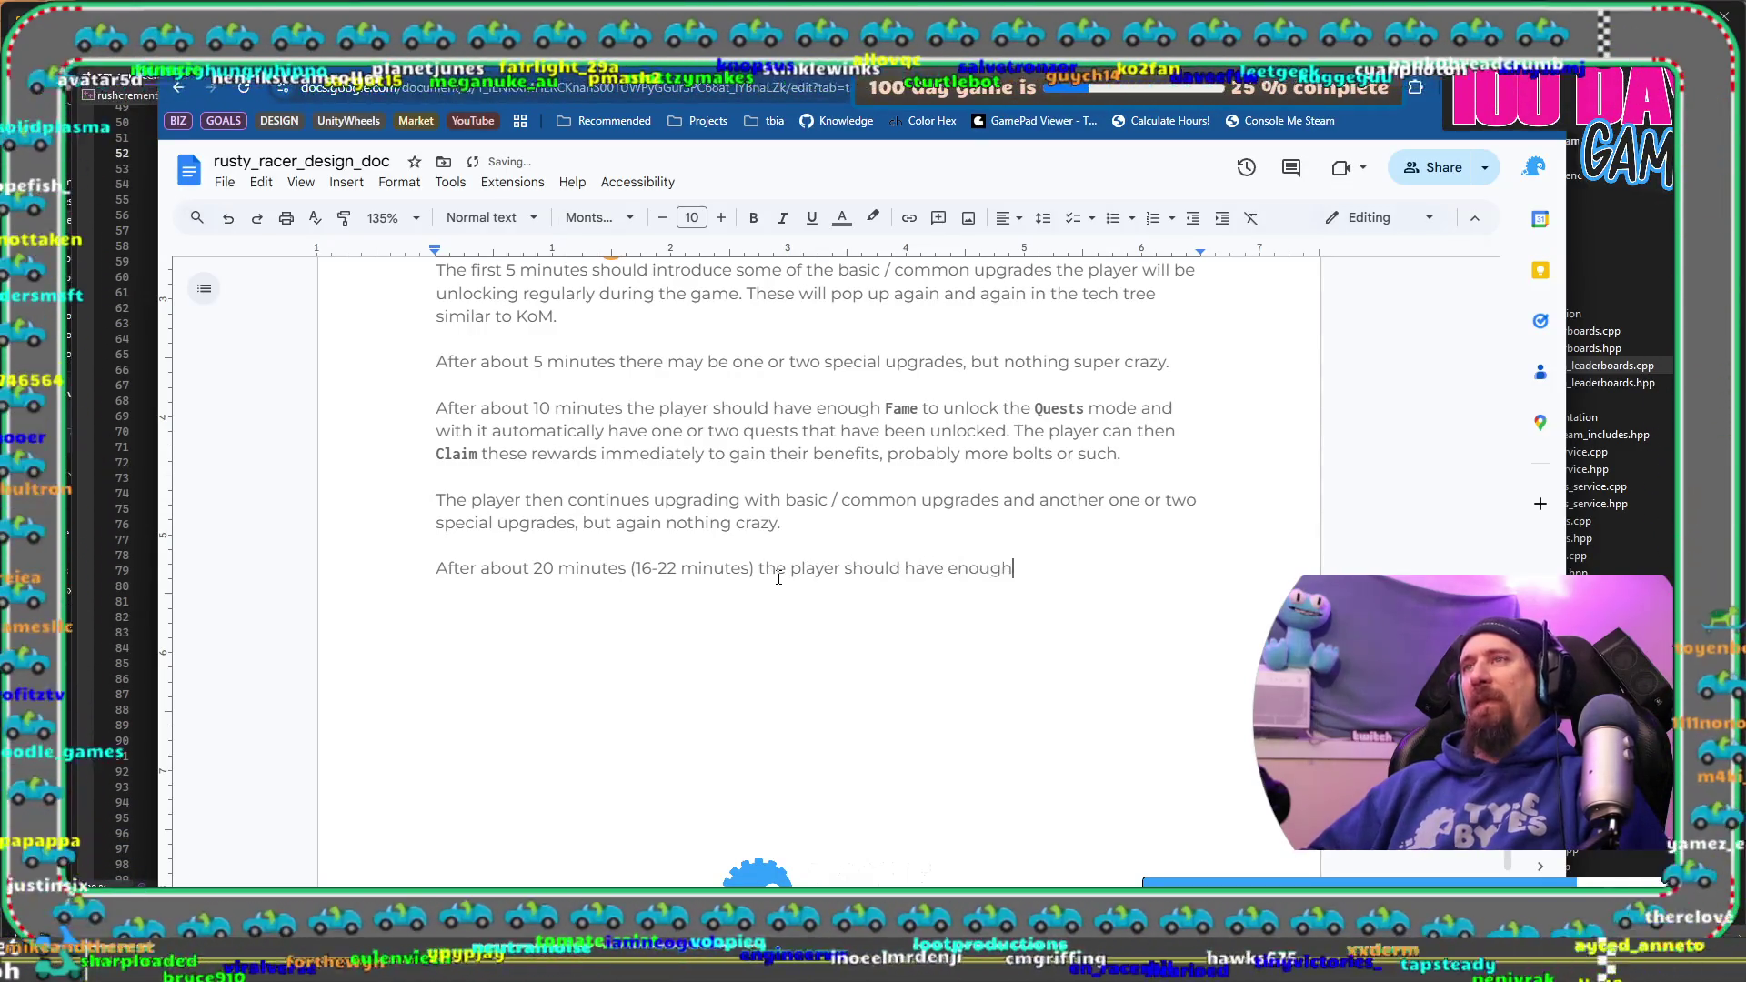
text(Fame )
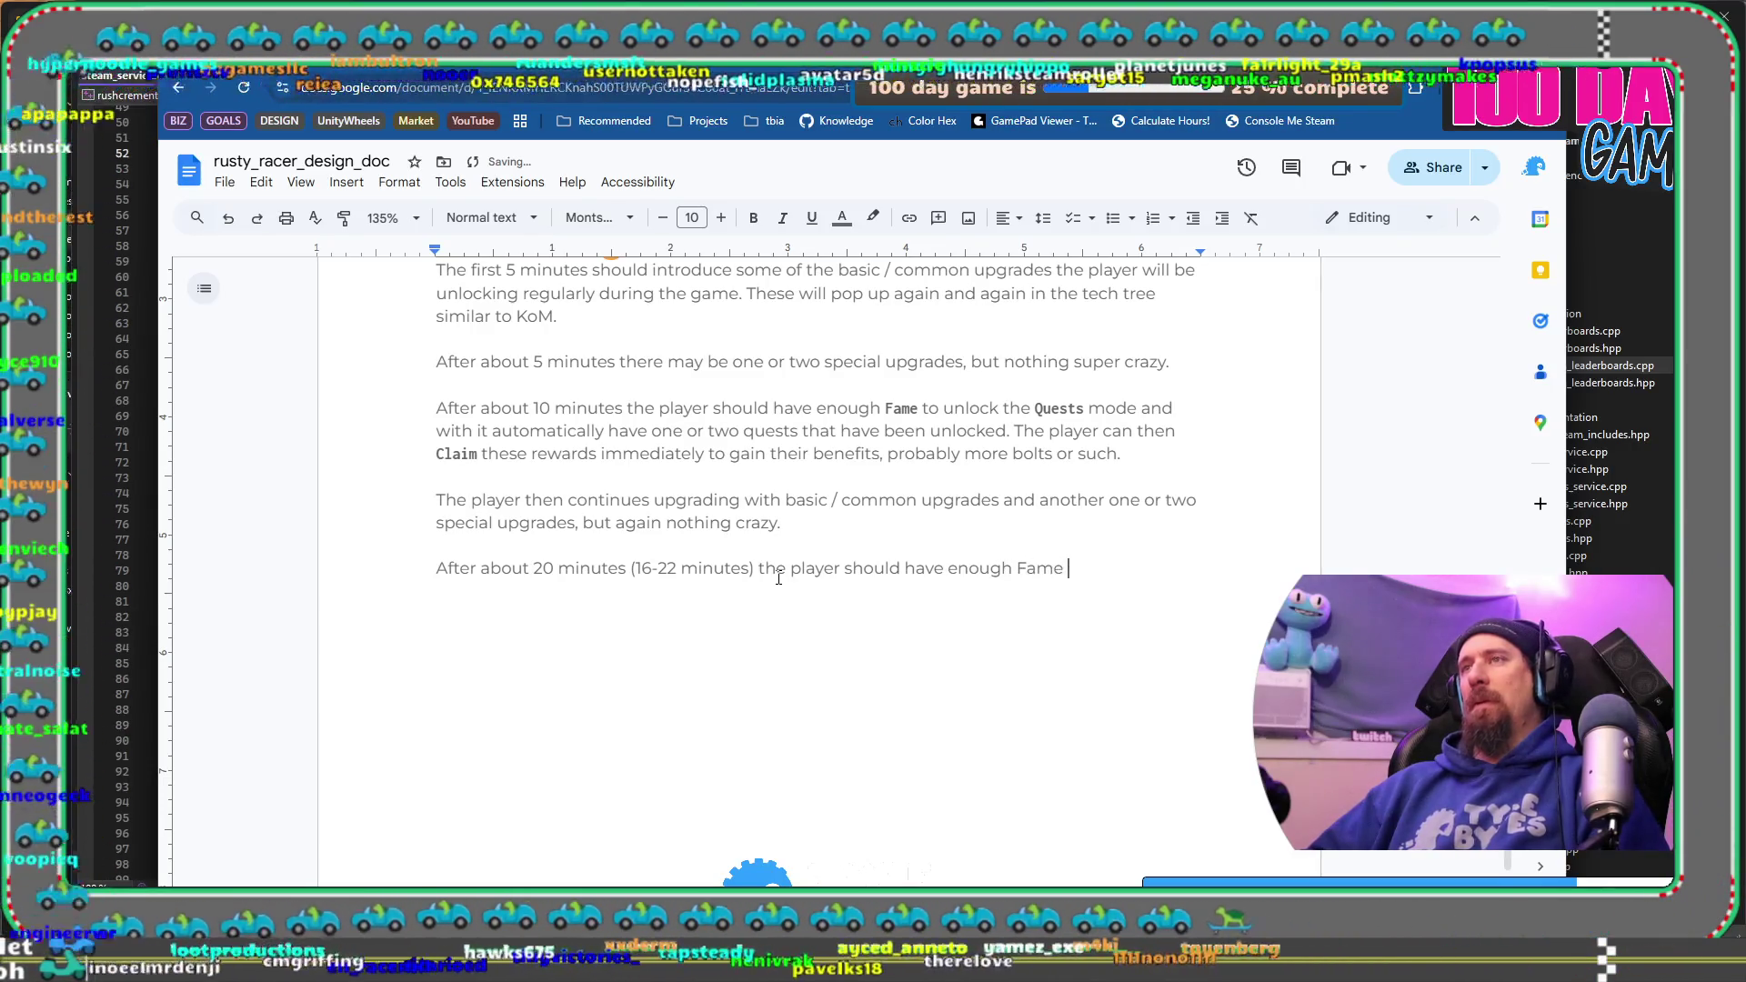
text(to unlco)
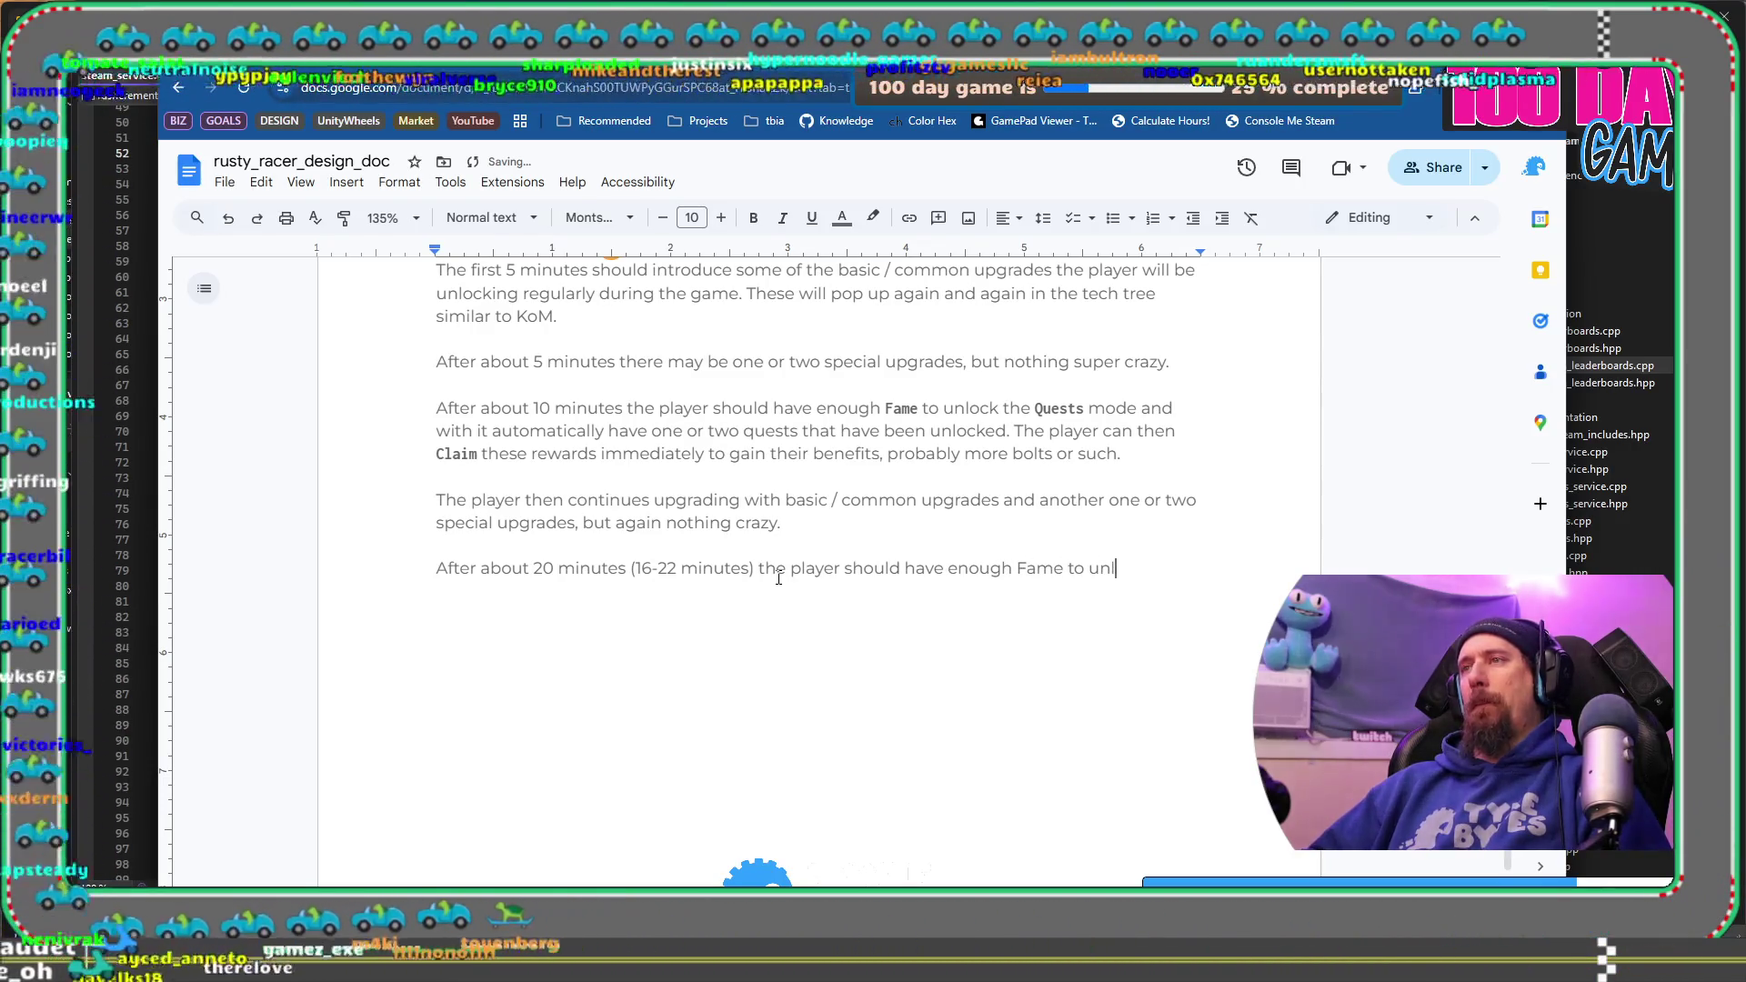
key(BackSpace)
key(BackSpace)
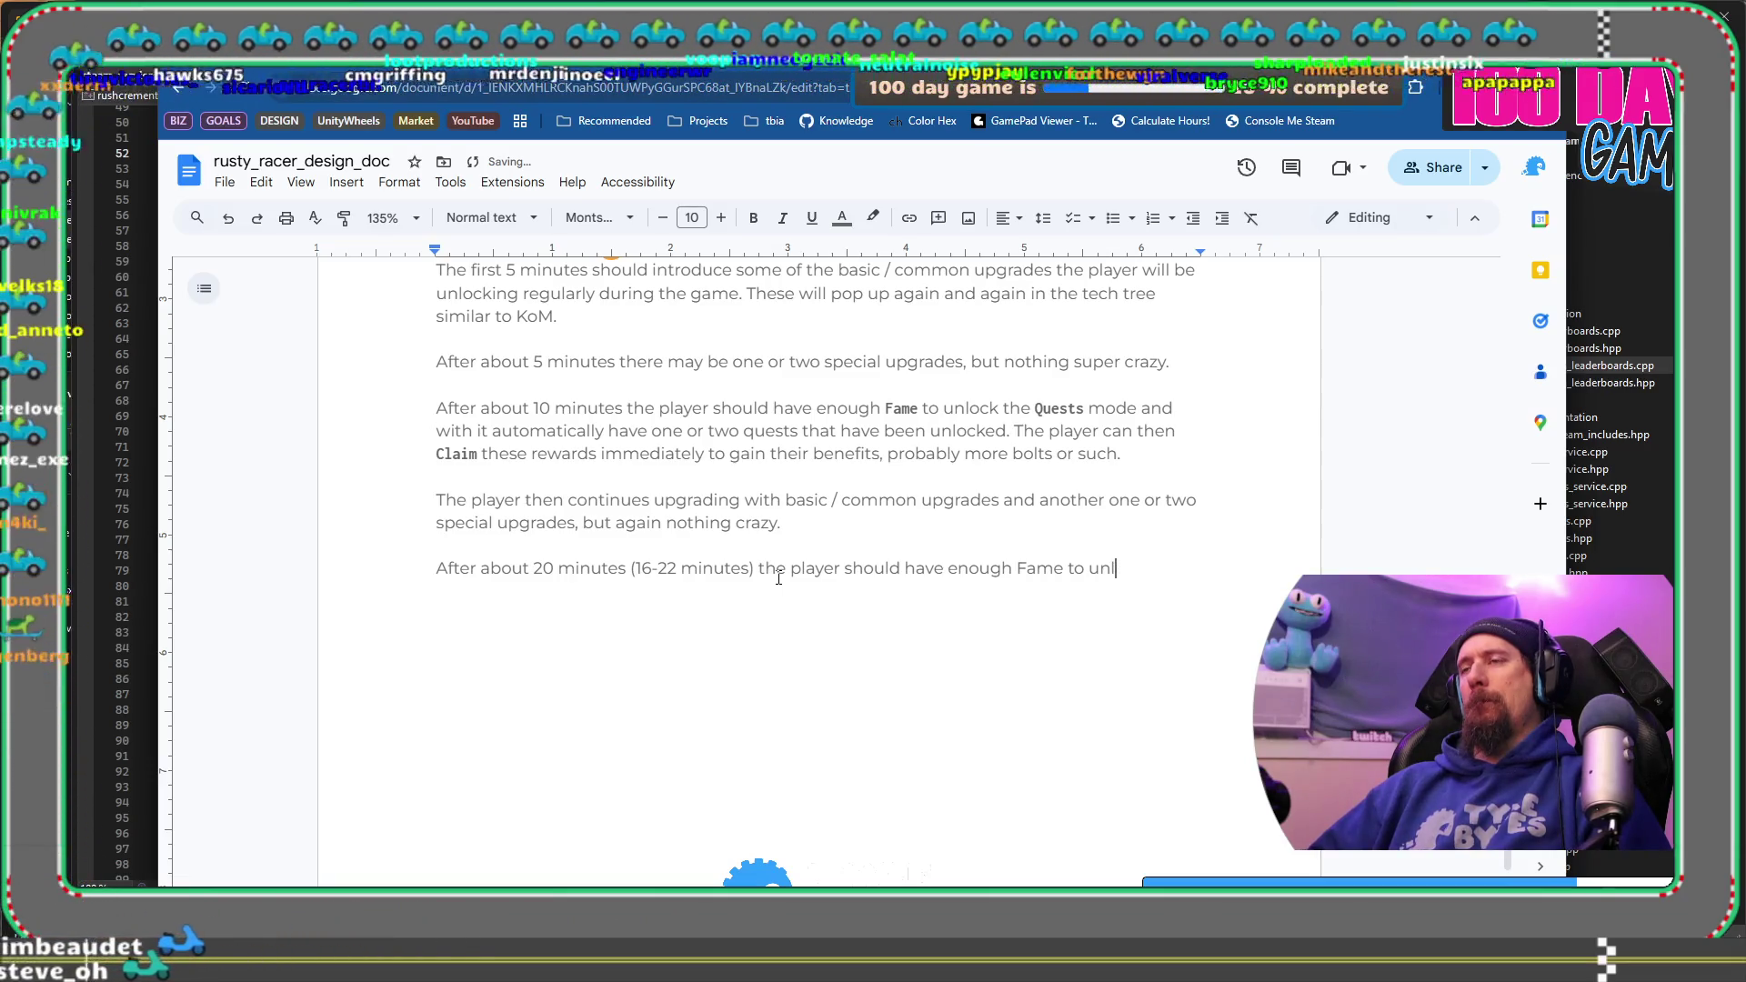
key(BackSpace)
key(BackSpace)
key(BackSpace)
text(gain the)
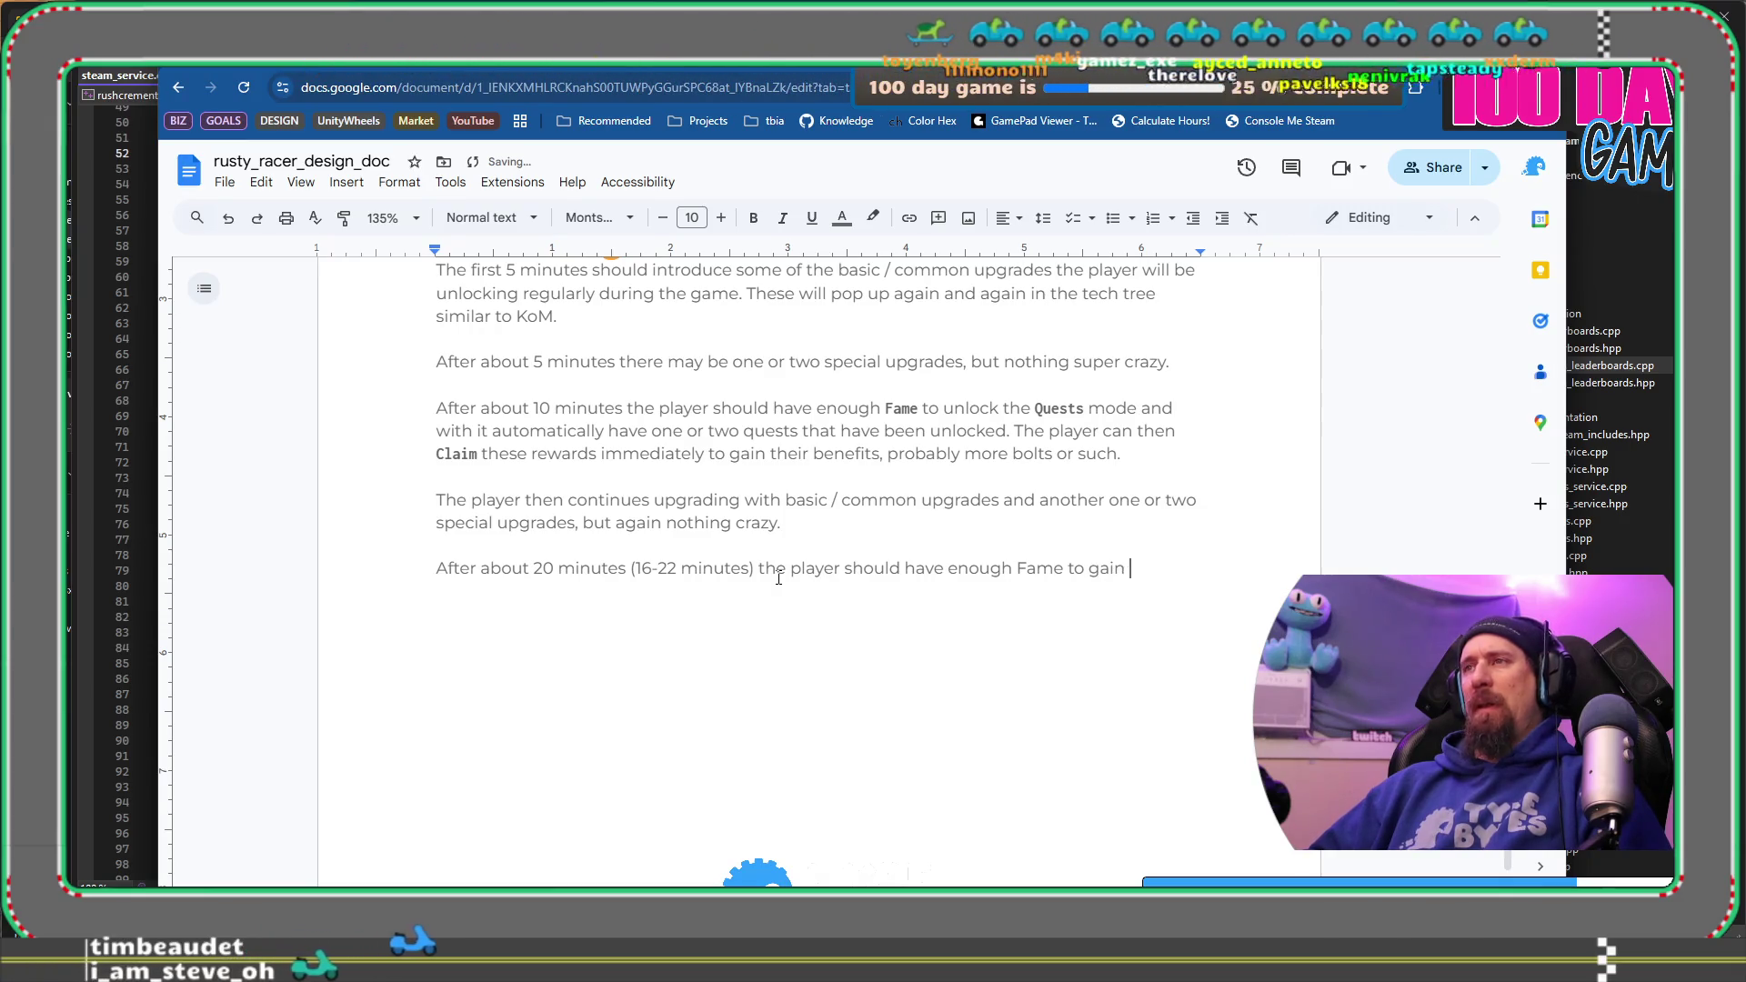
key(BackSpace)
text(ir )
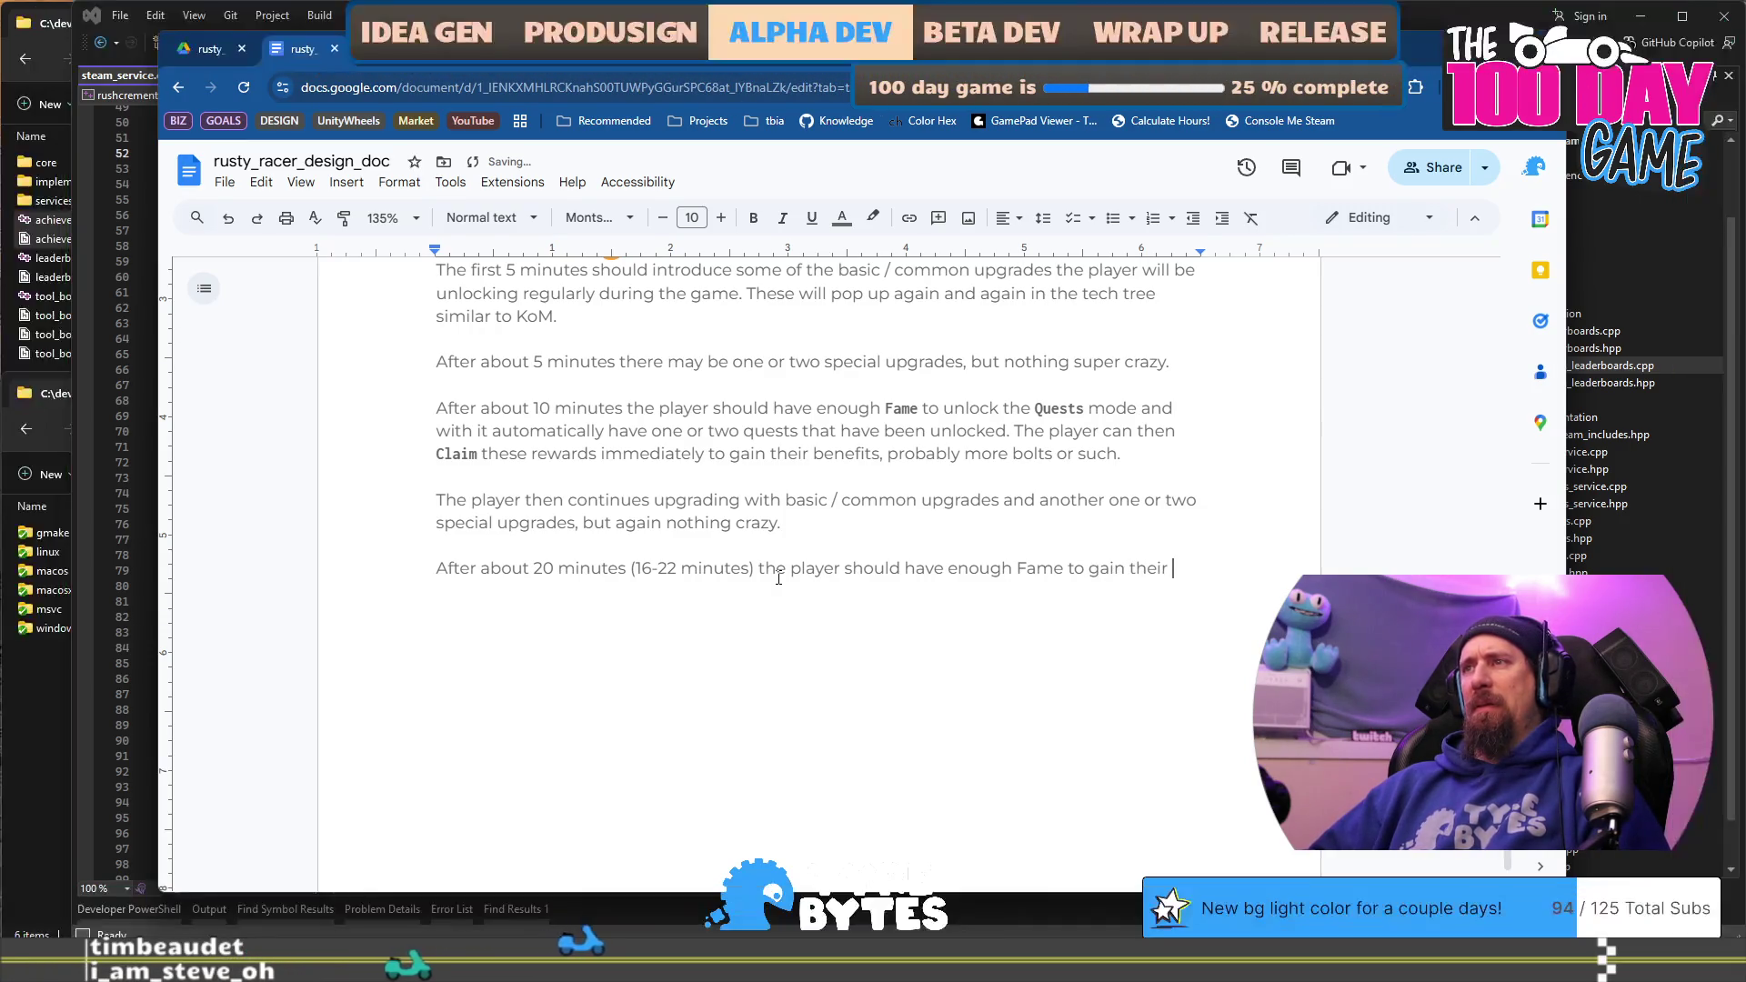
text(10th or )
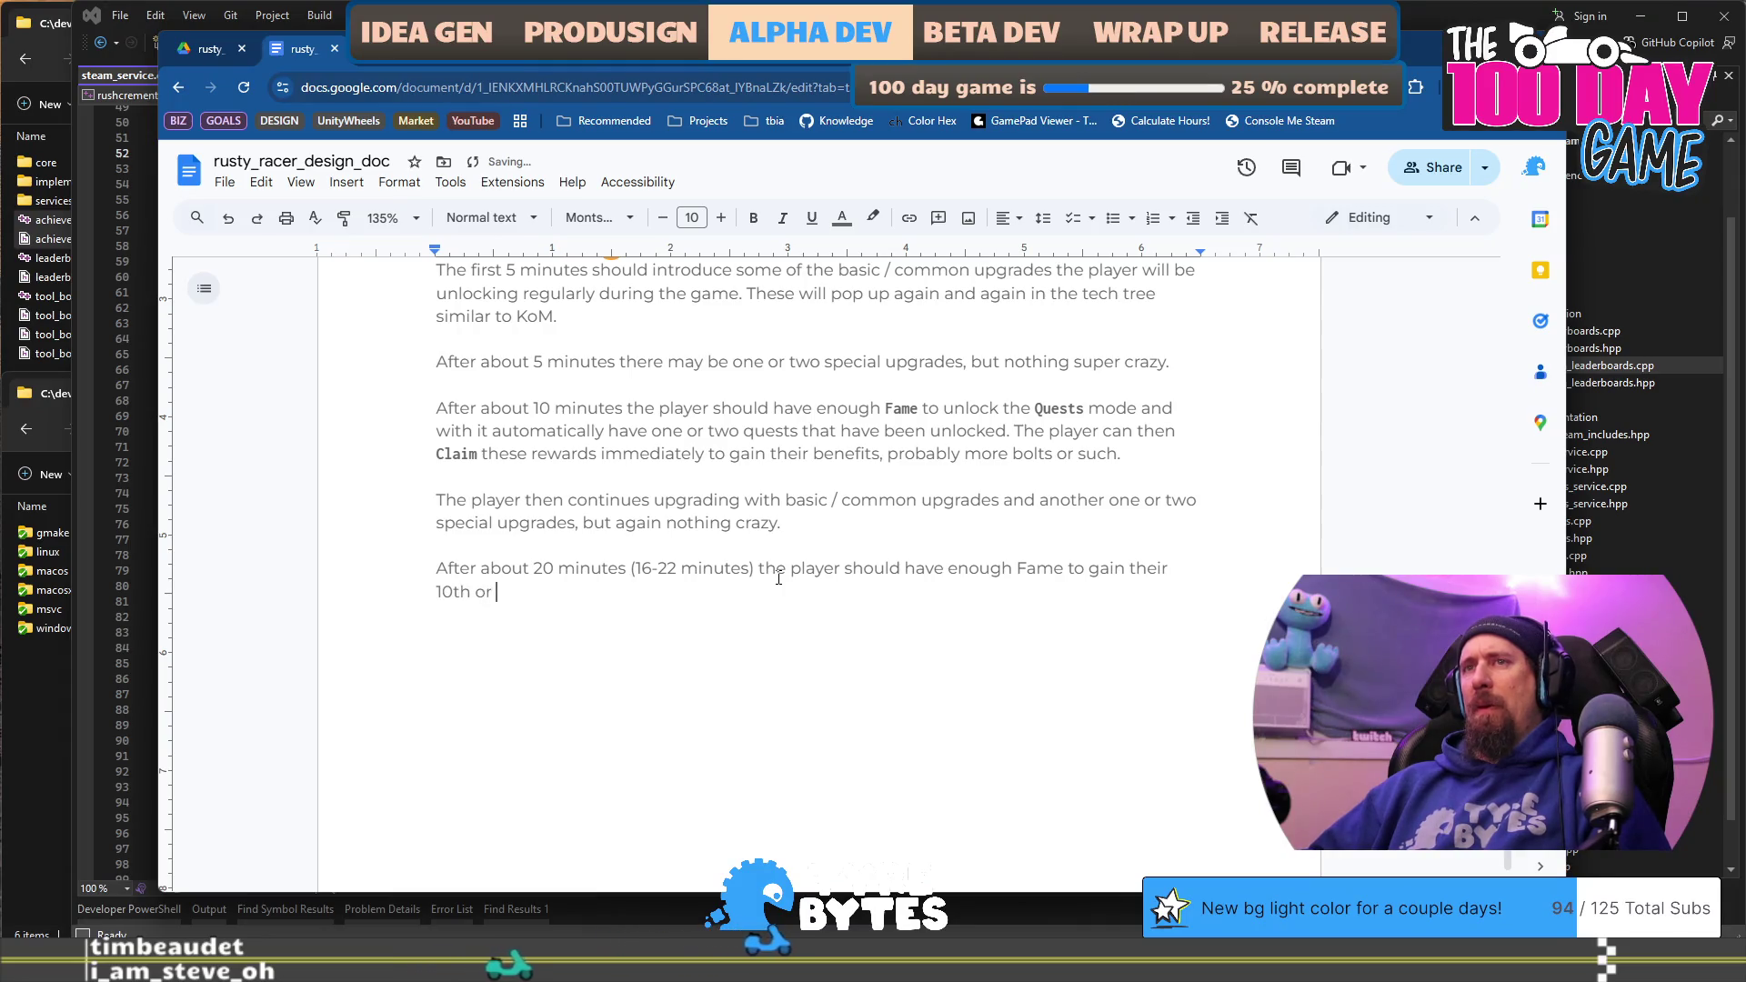
text(15th or 1)
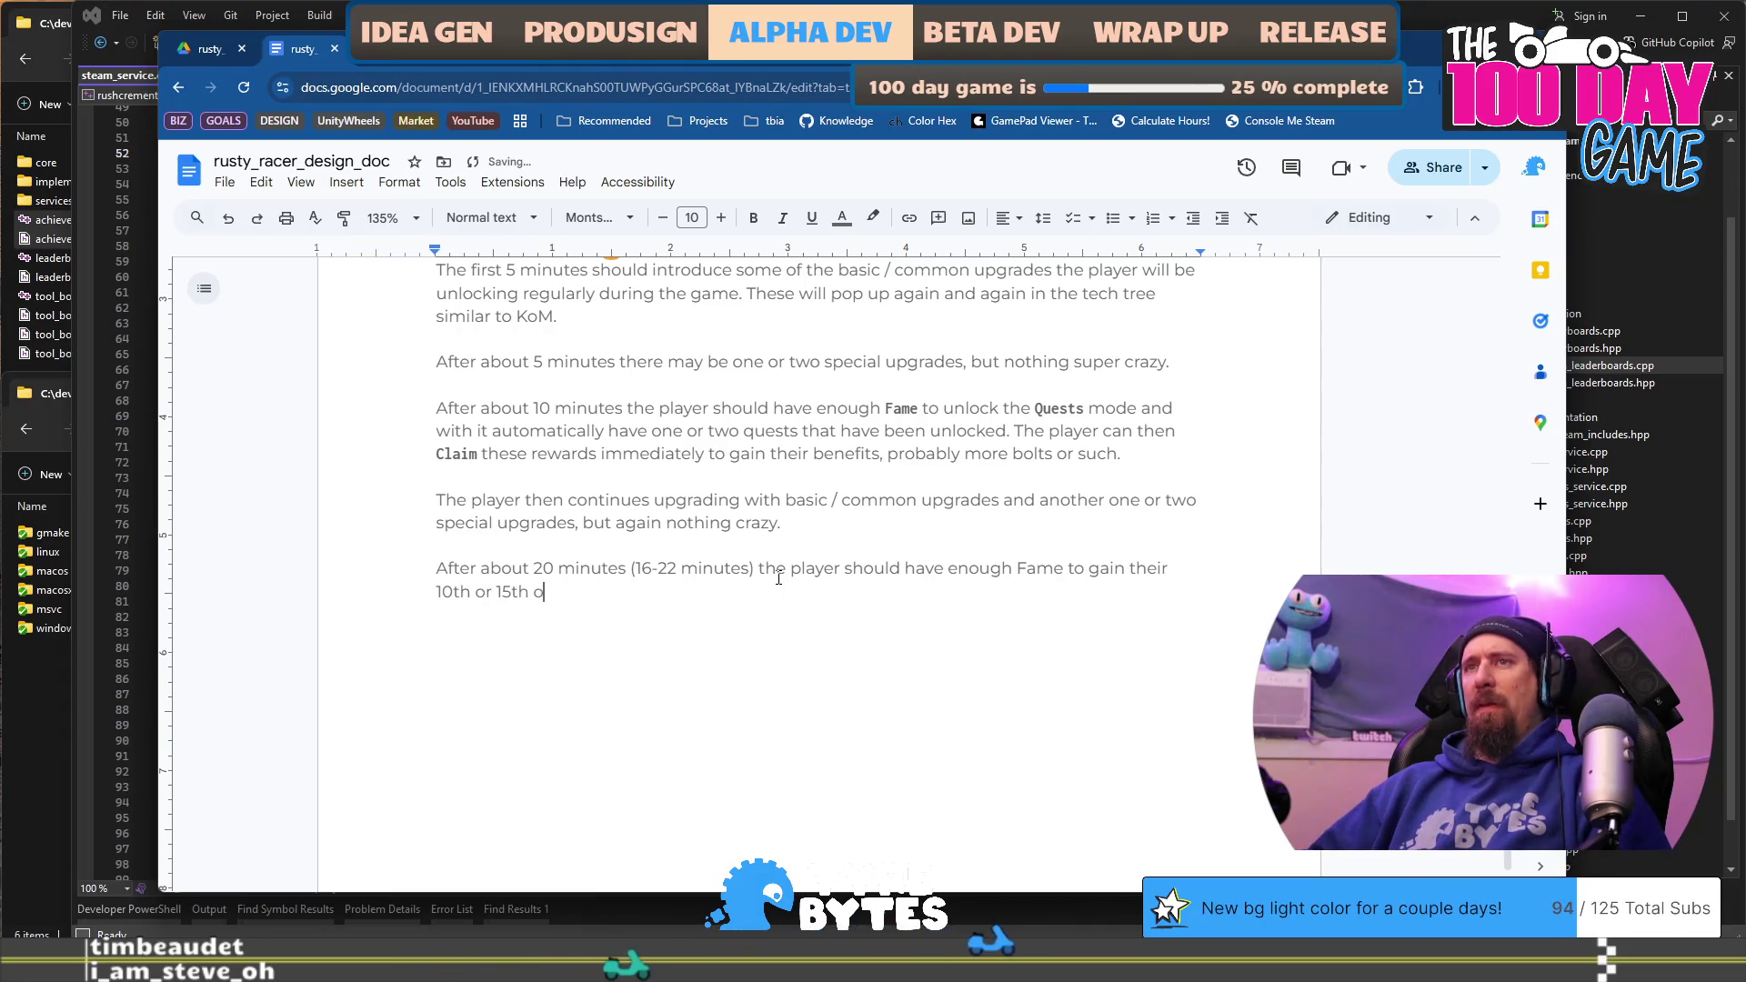
key(BackSpace)
text(20t)
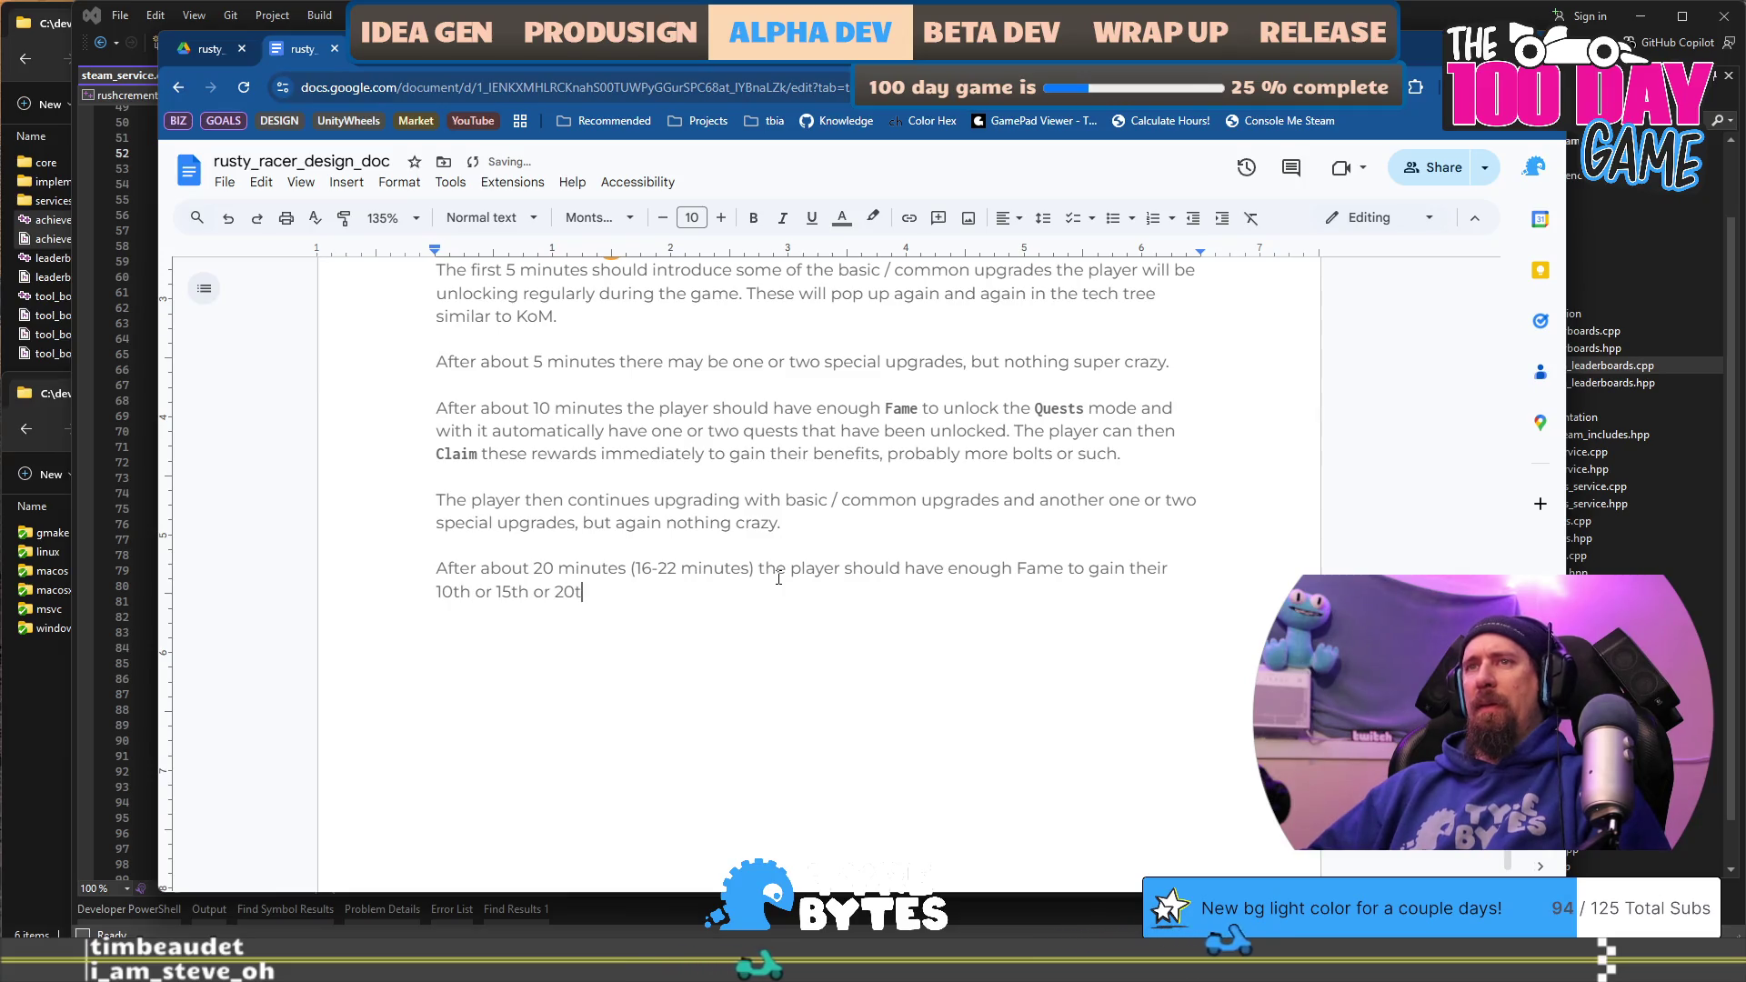
text(h level of Reputation.)
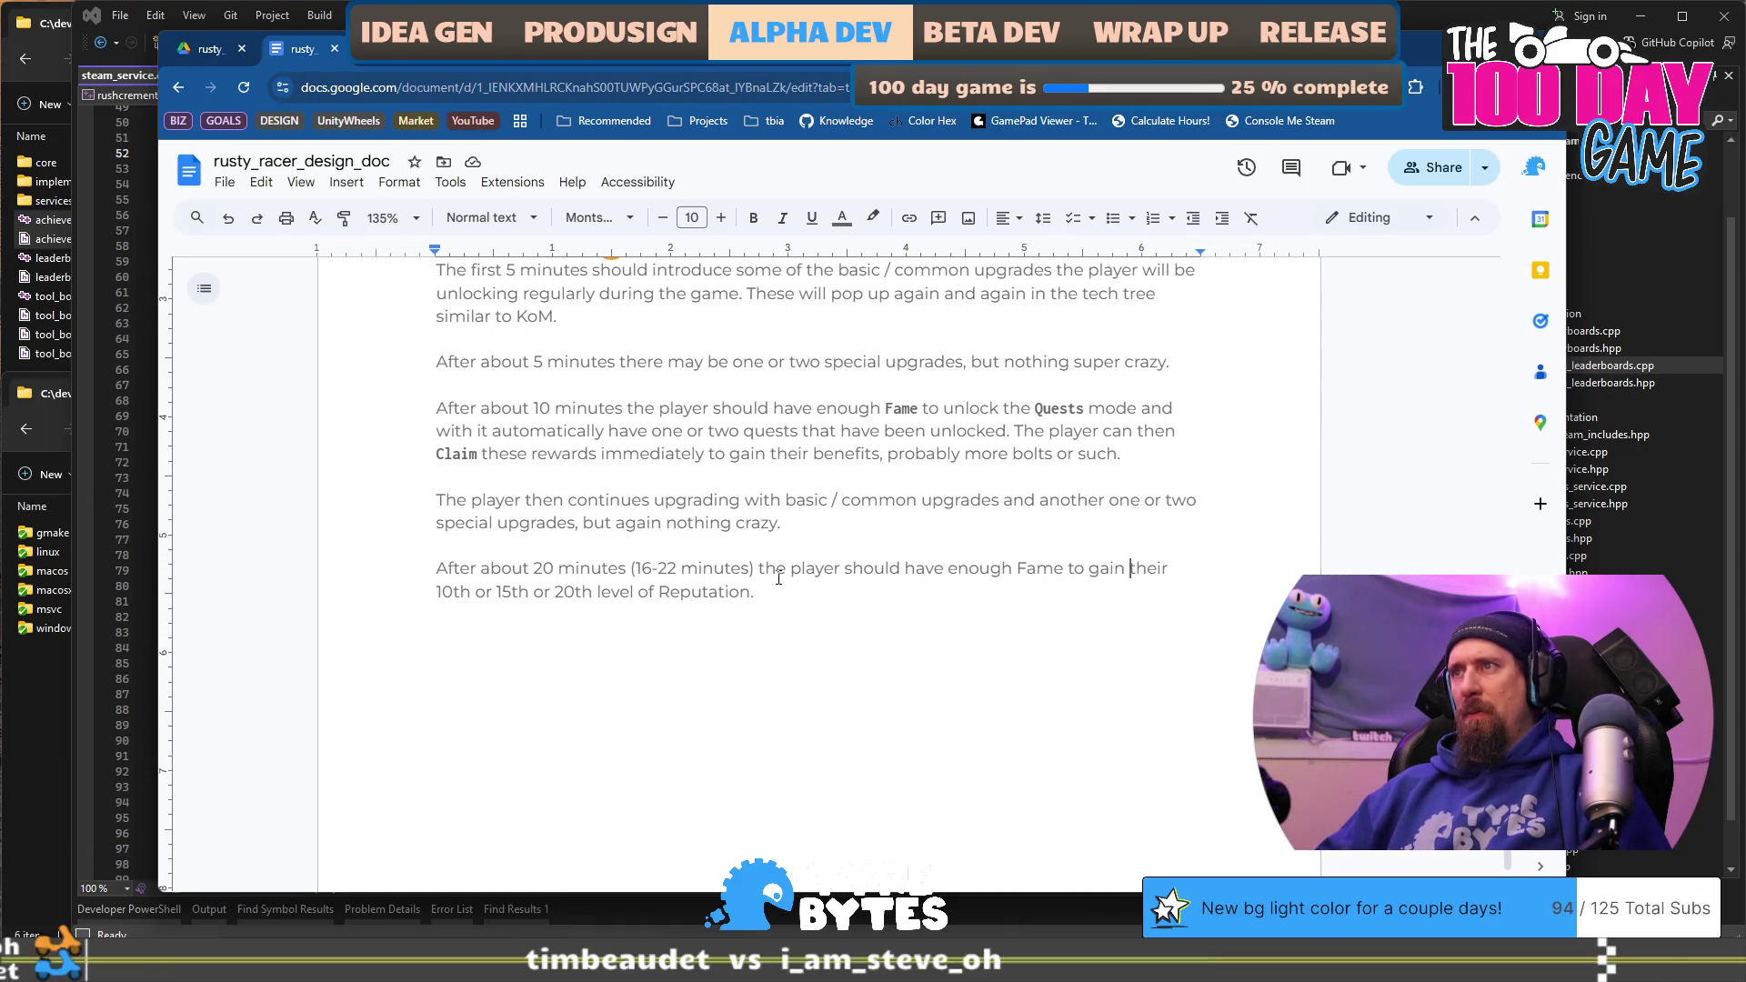
Step: Replace the level wording with 'enough levels (10? 15? 20?) of Reputation'
key(BackSpace)
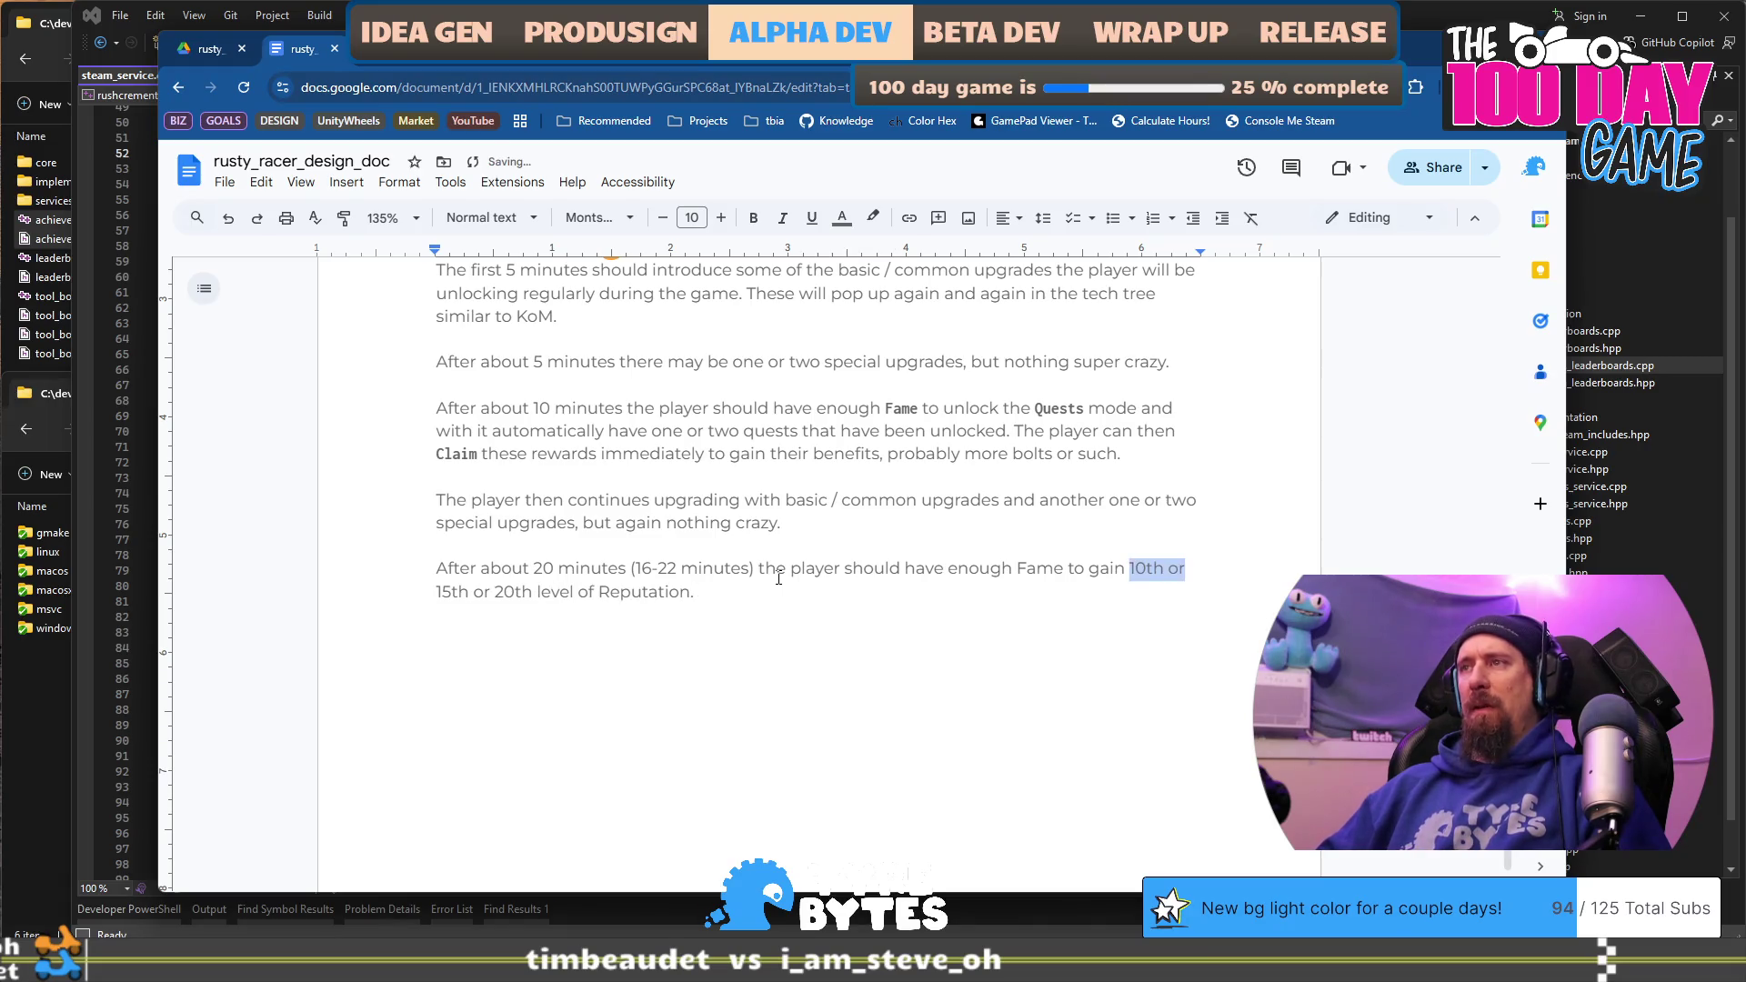
key(ctrl+shift+Right)
key(ctrl+shift+Right)
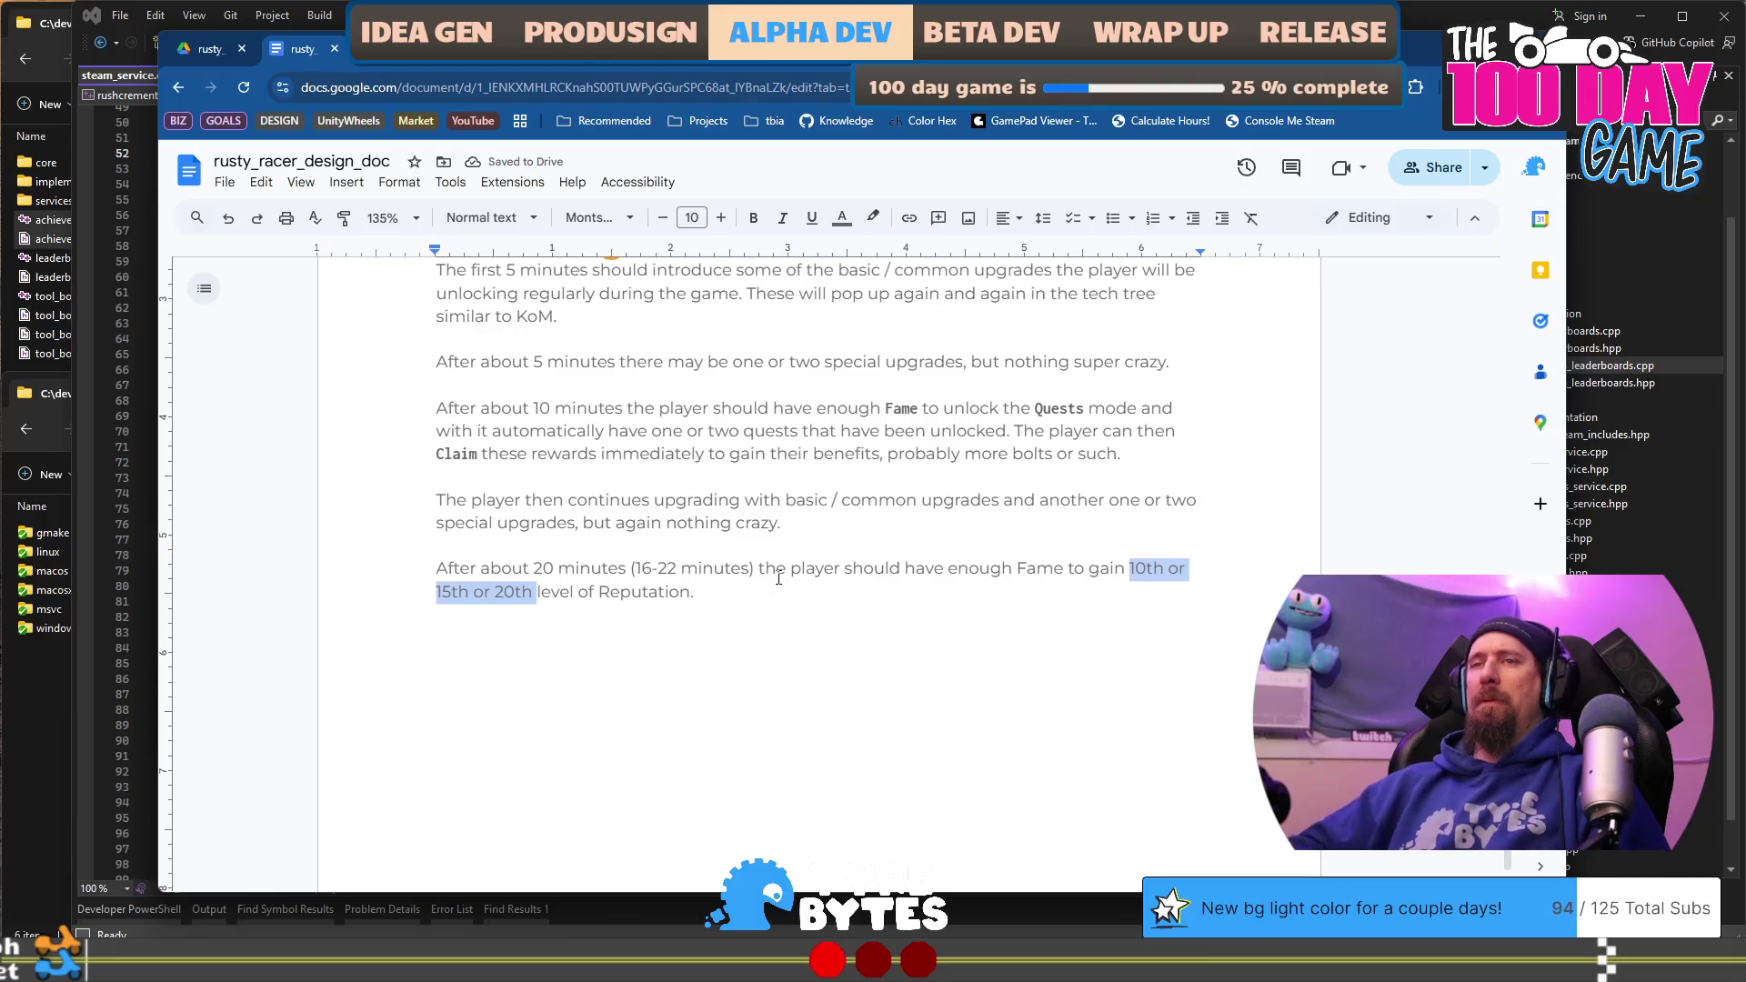
text(10,)
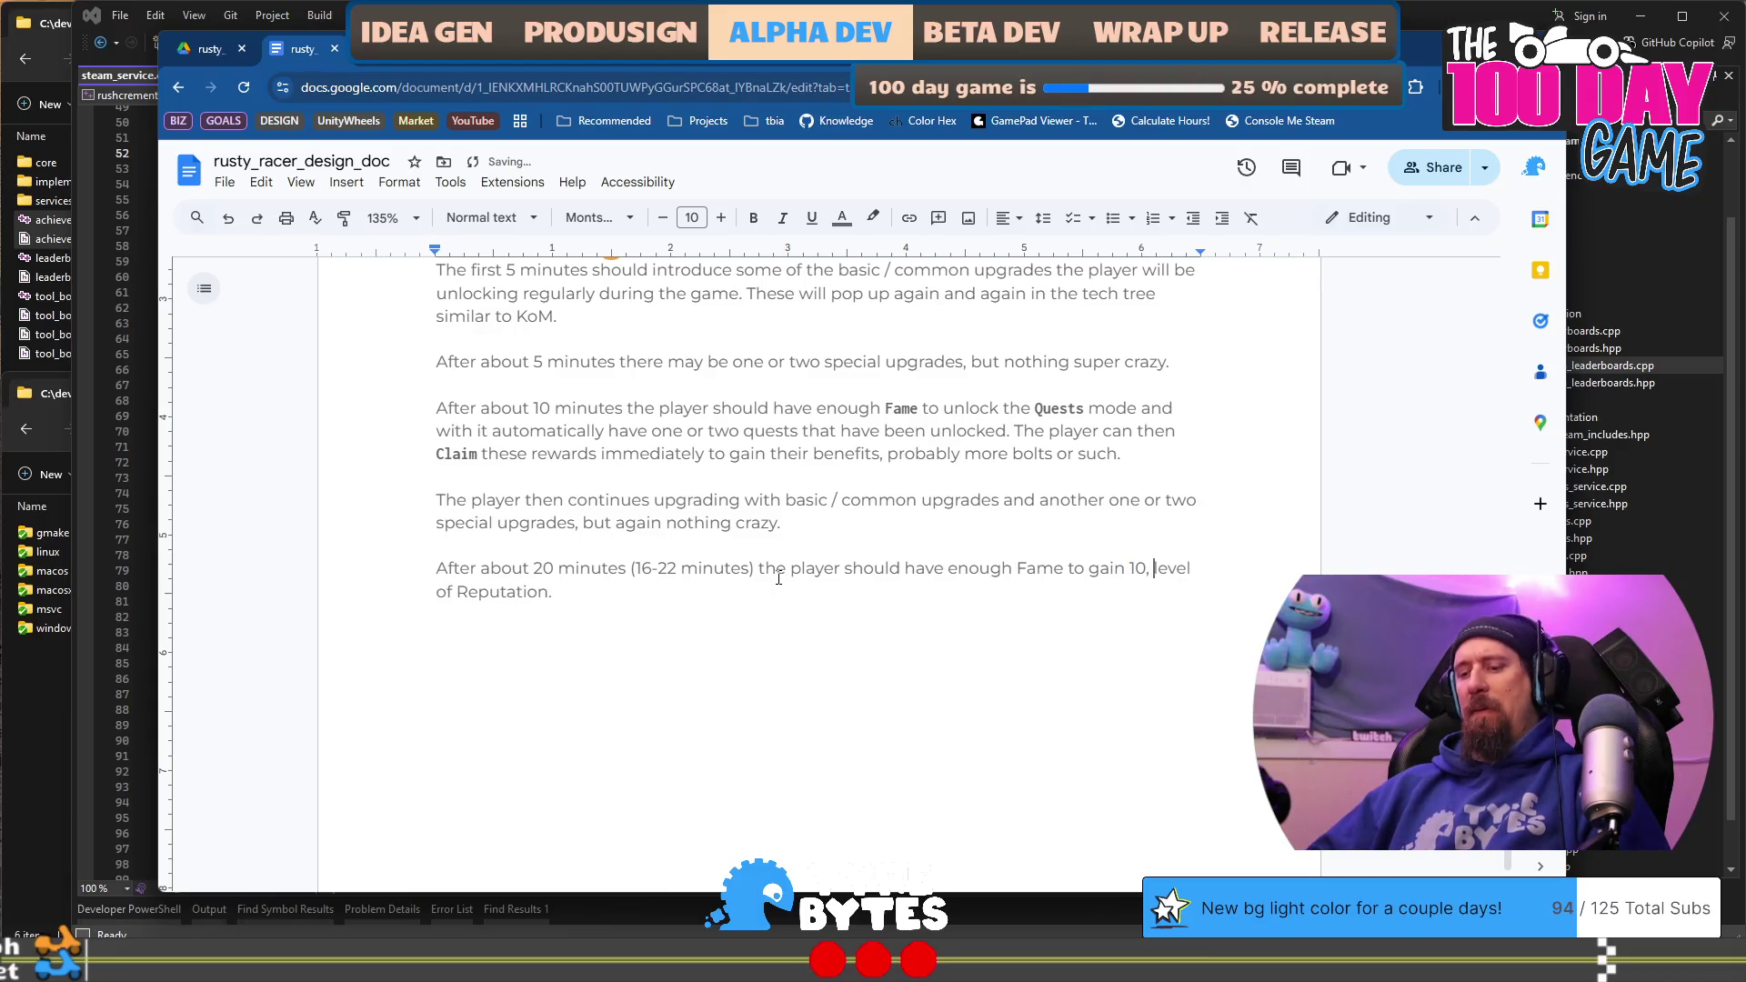
key(BackSpace)
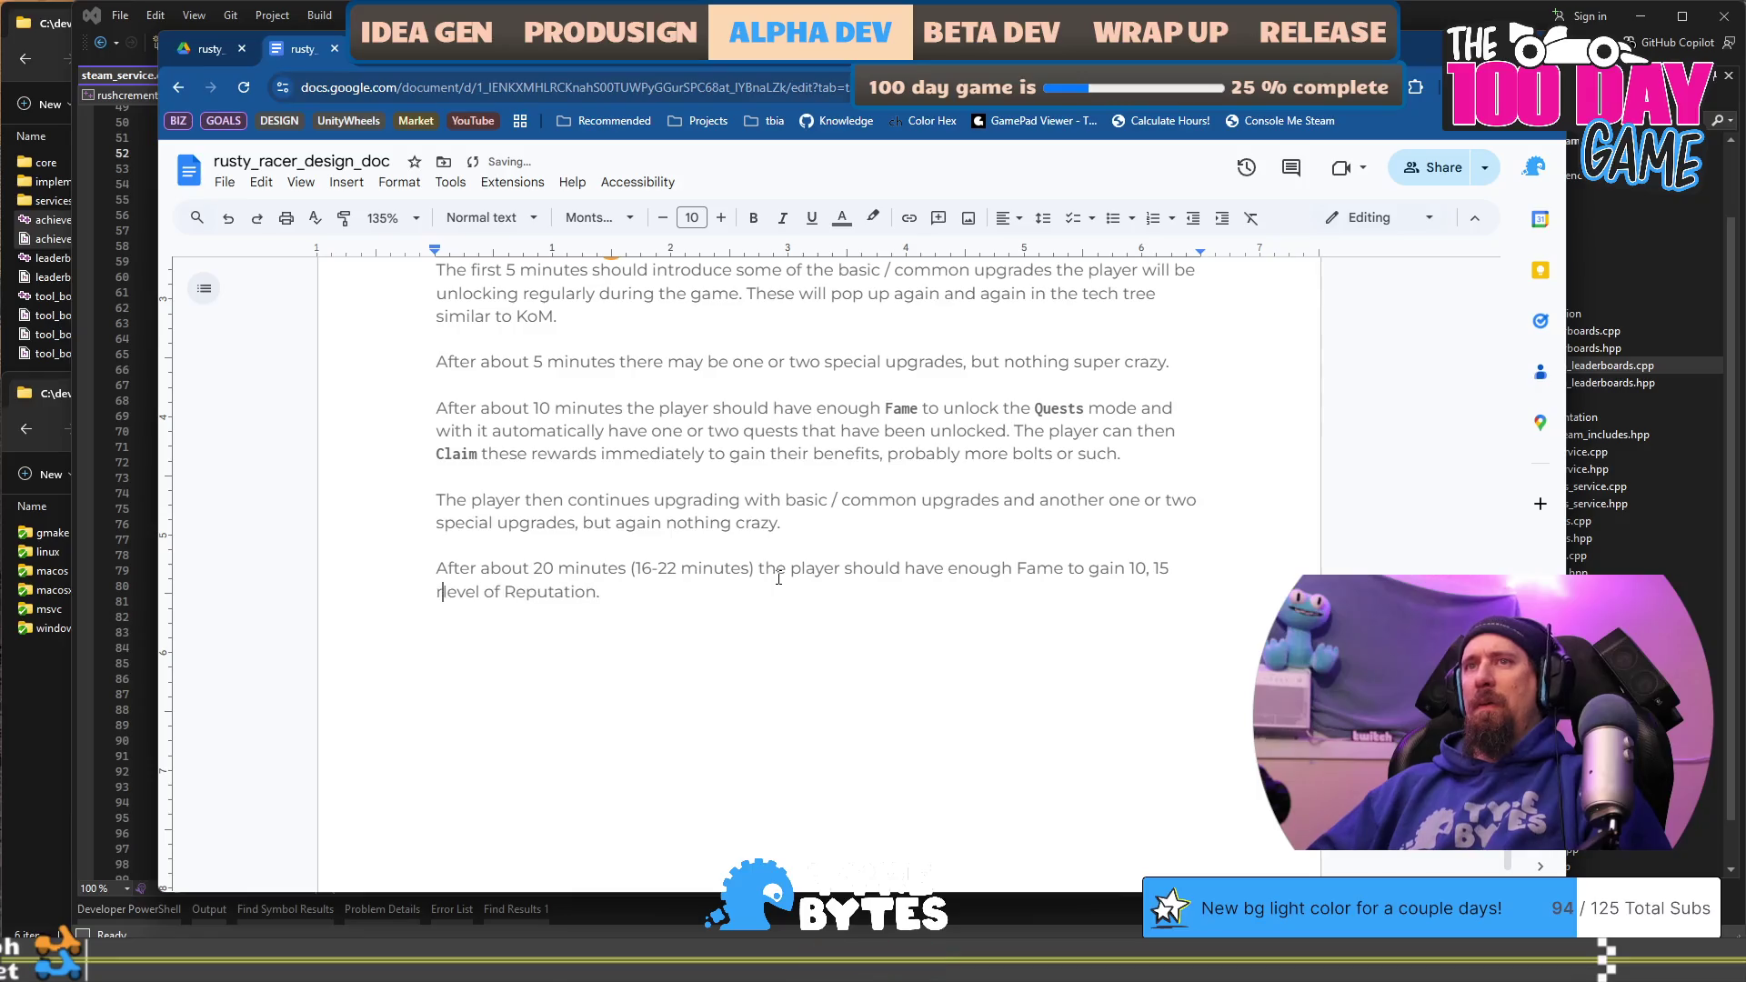
text(s)
key(ctrl+shift+Left)
key(ctrl+shift+Left)
key(ctrl+shift+Left)
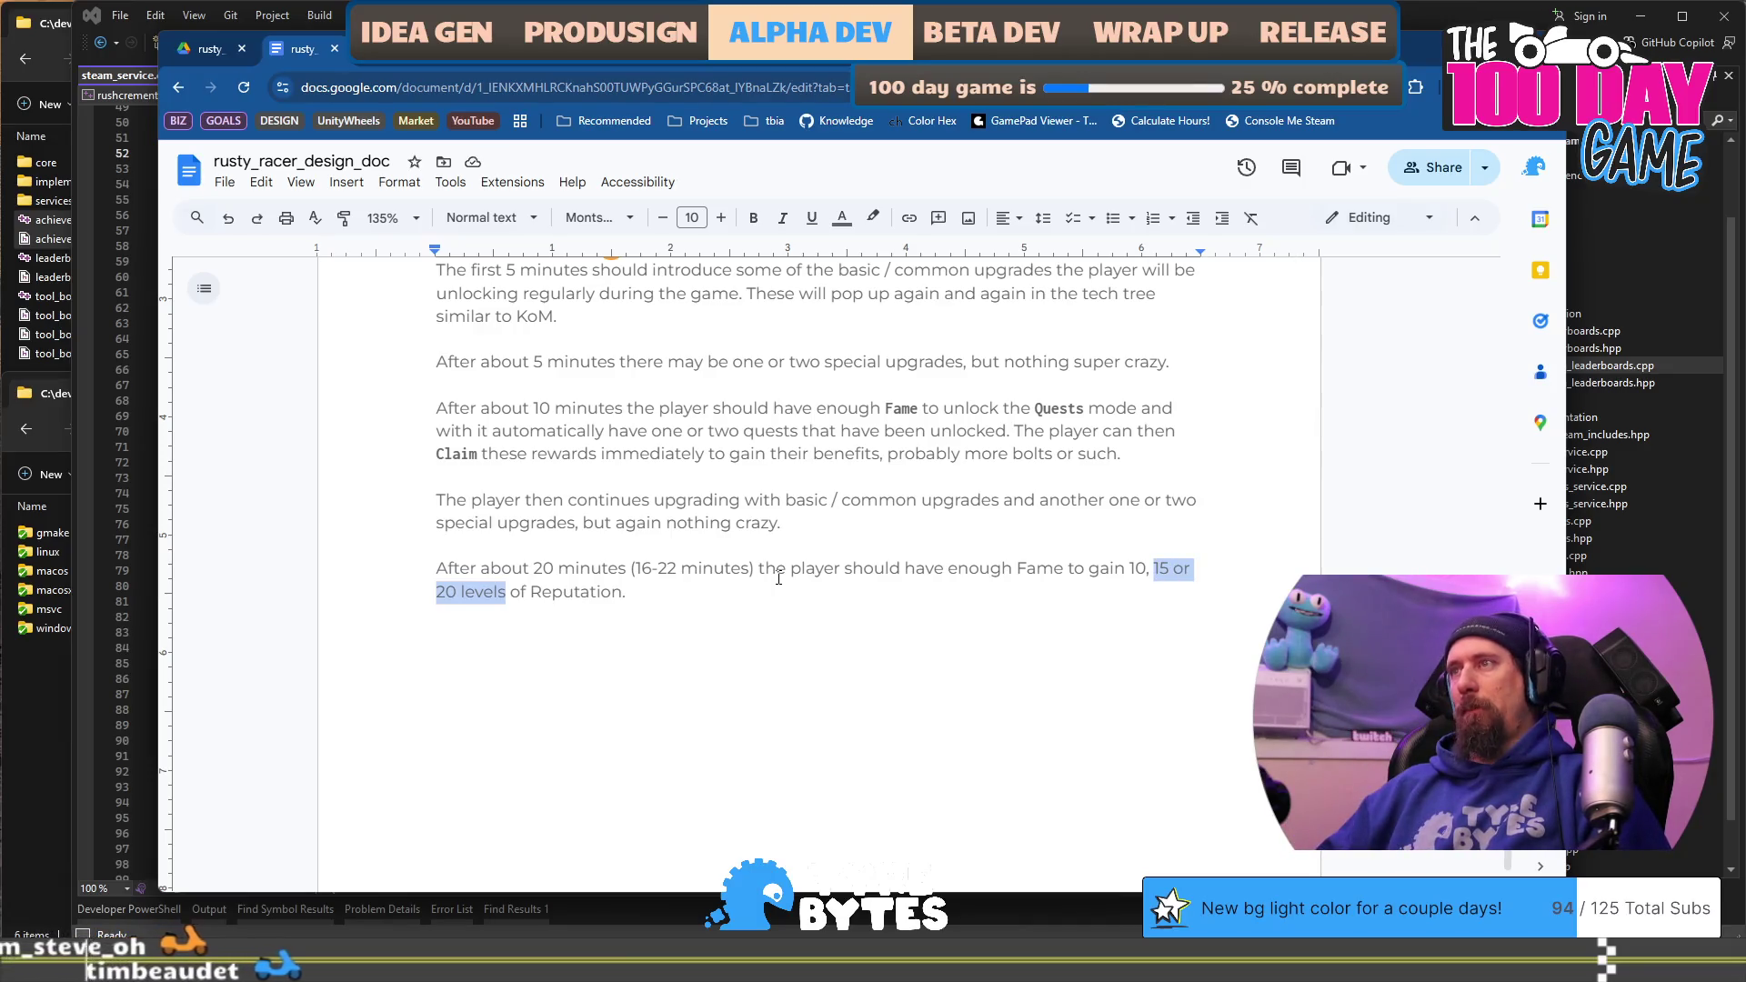
key(BackSpace)
key(BackSpace)
key(BackSpace)
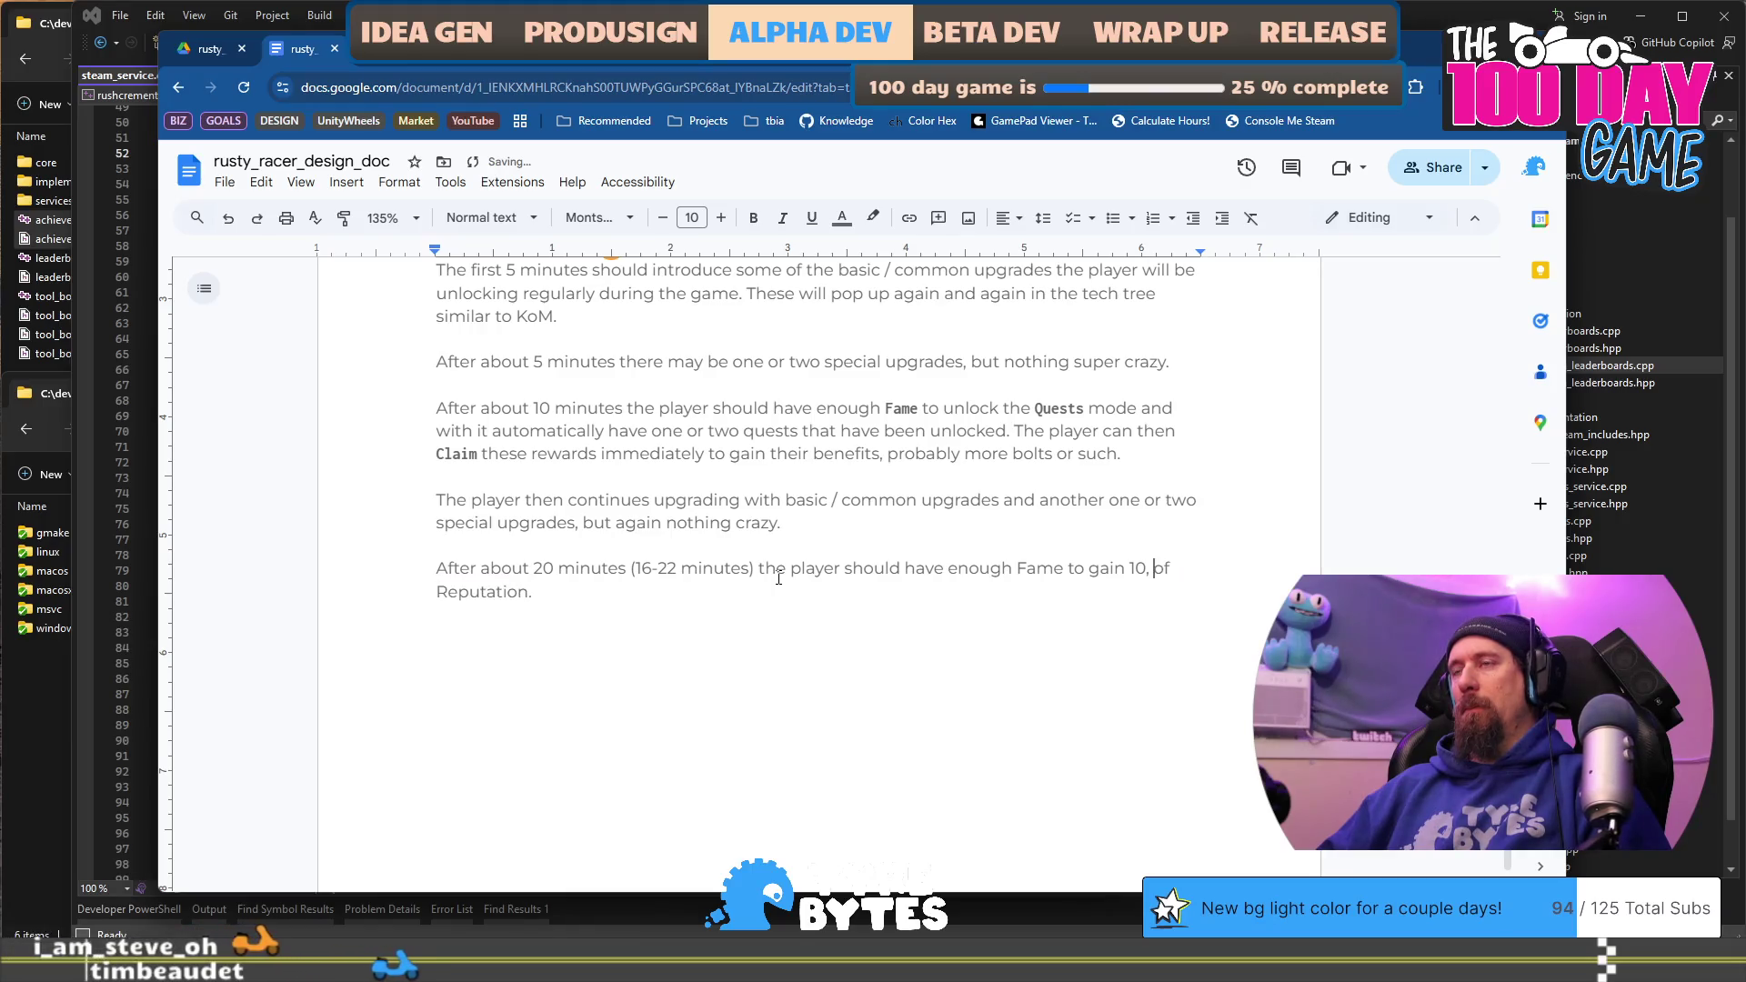
key(BackSpace)
key(Delete)
key(Delete)
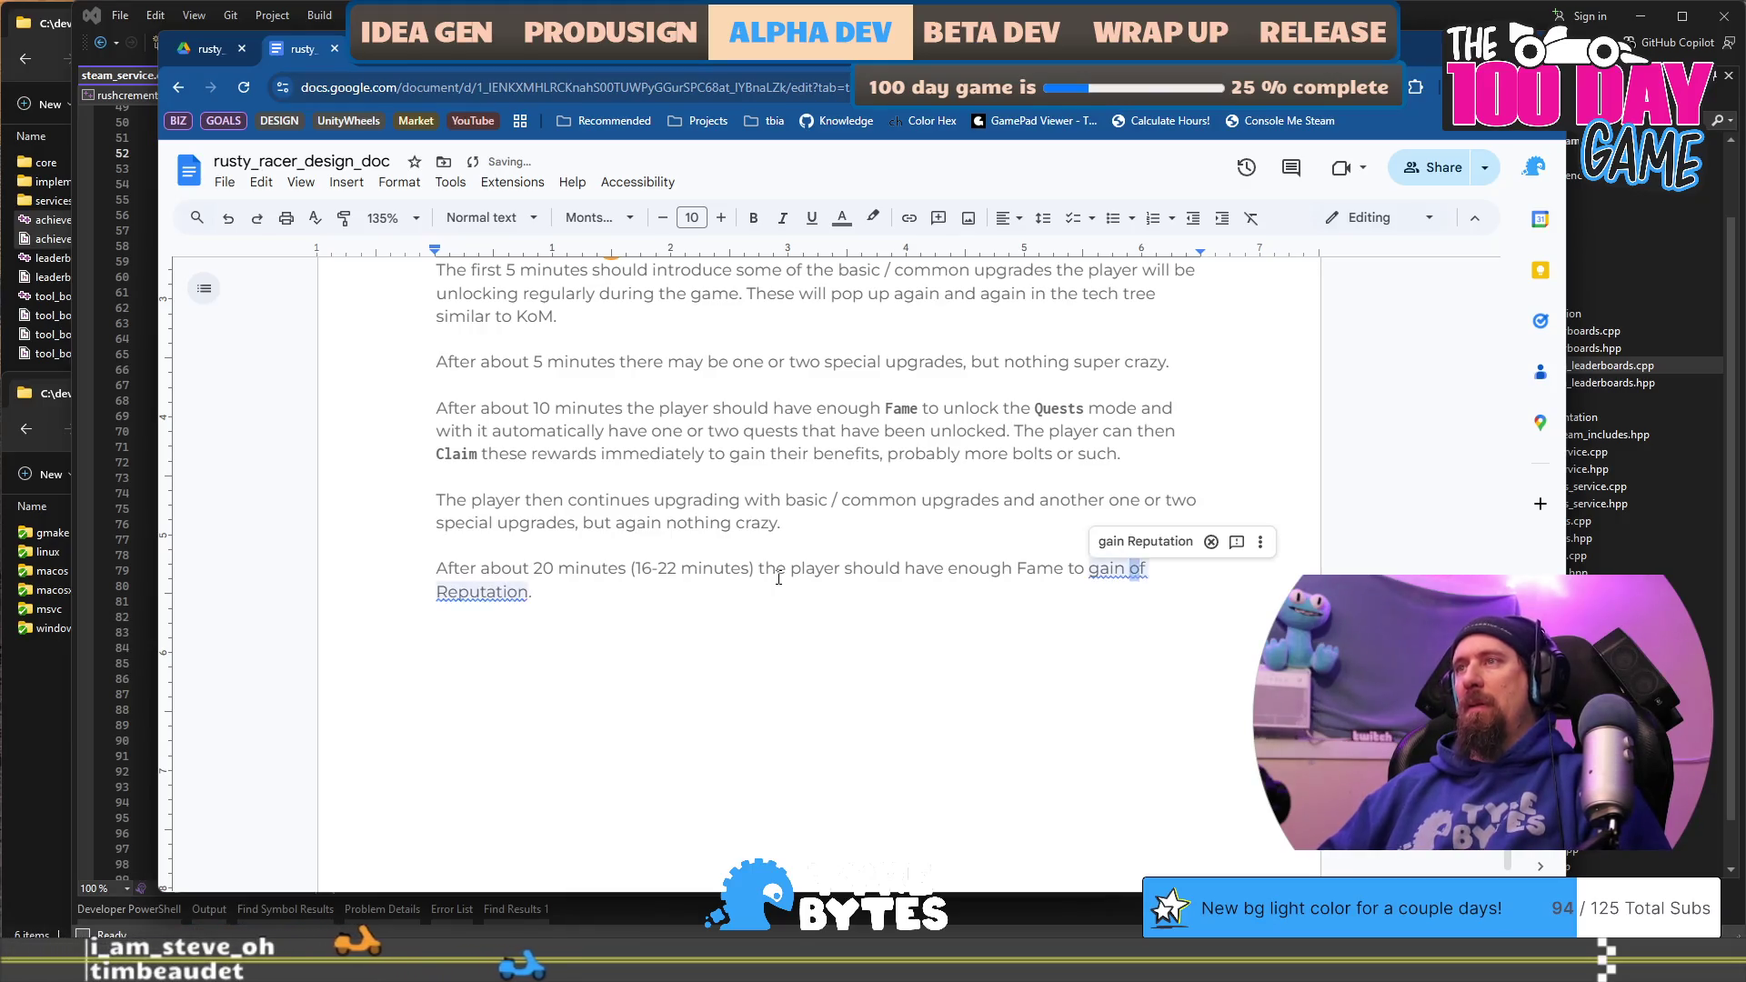
text(enough )
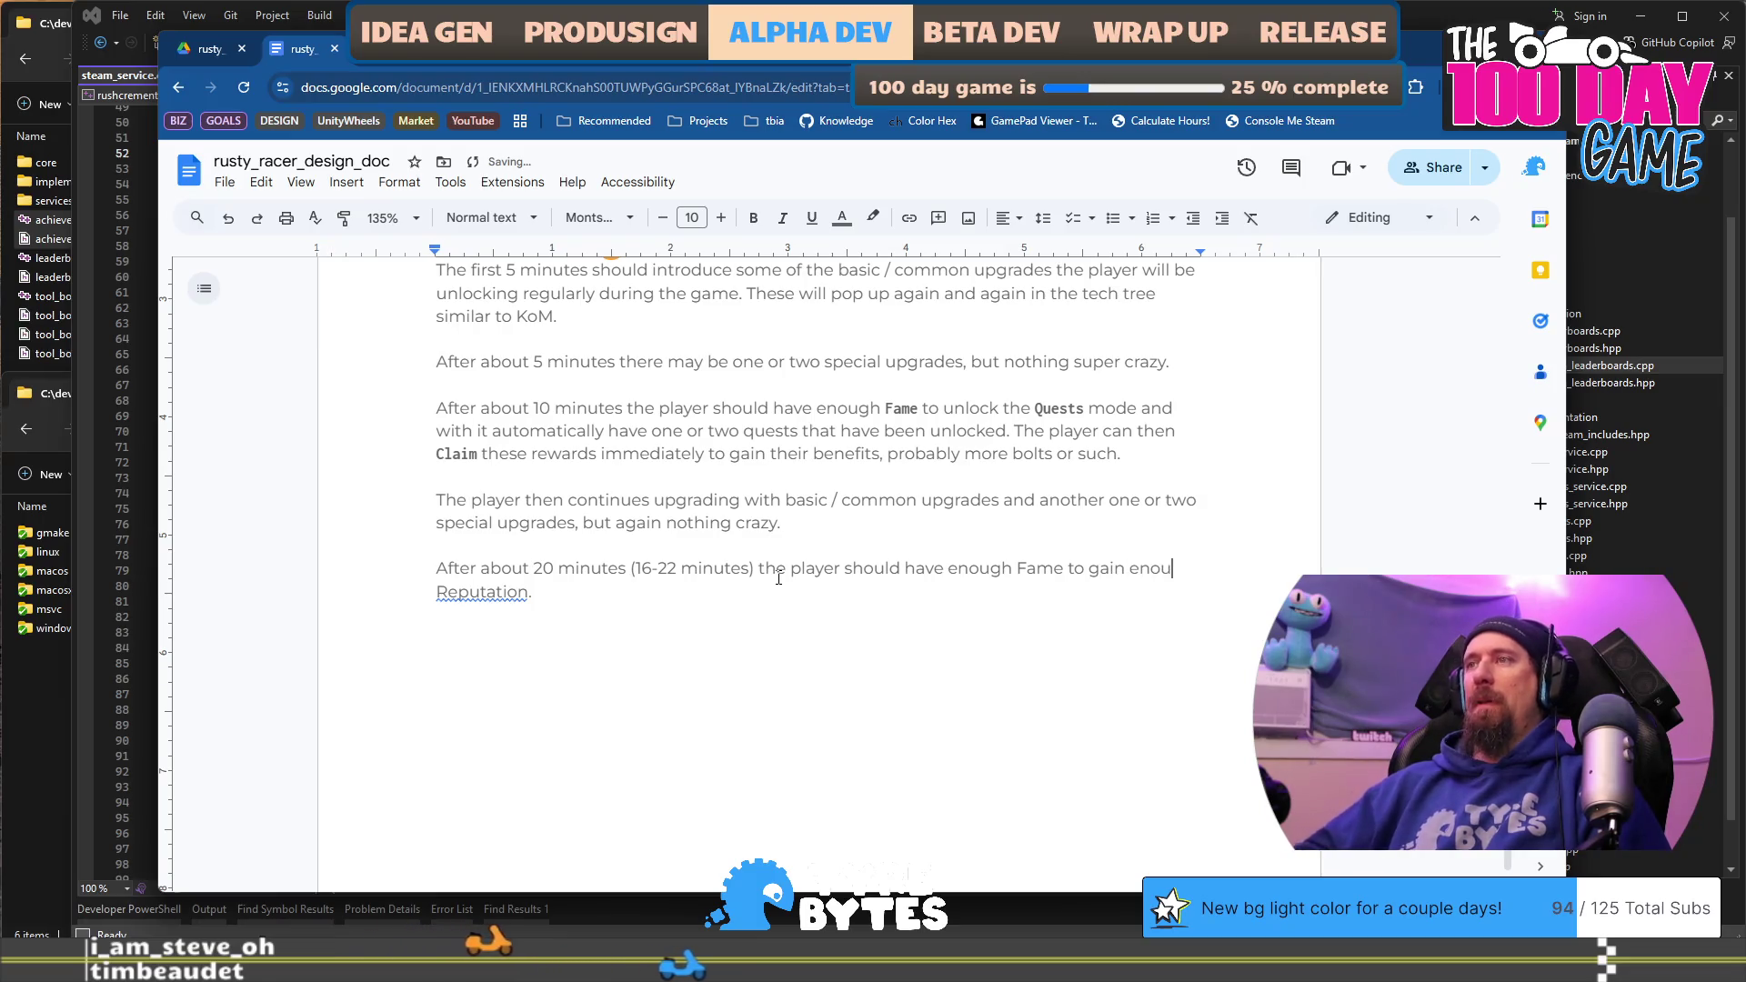
text(levels (10? 15? 20?))
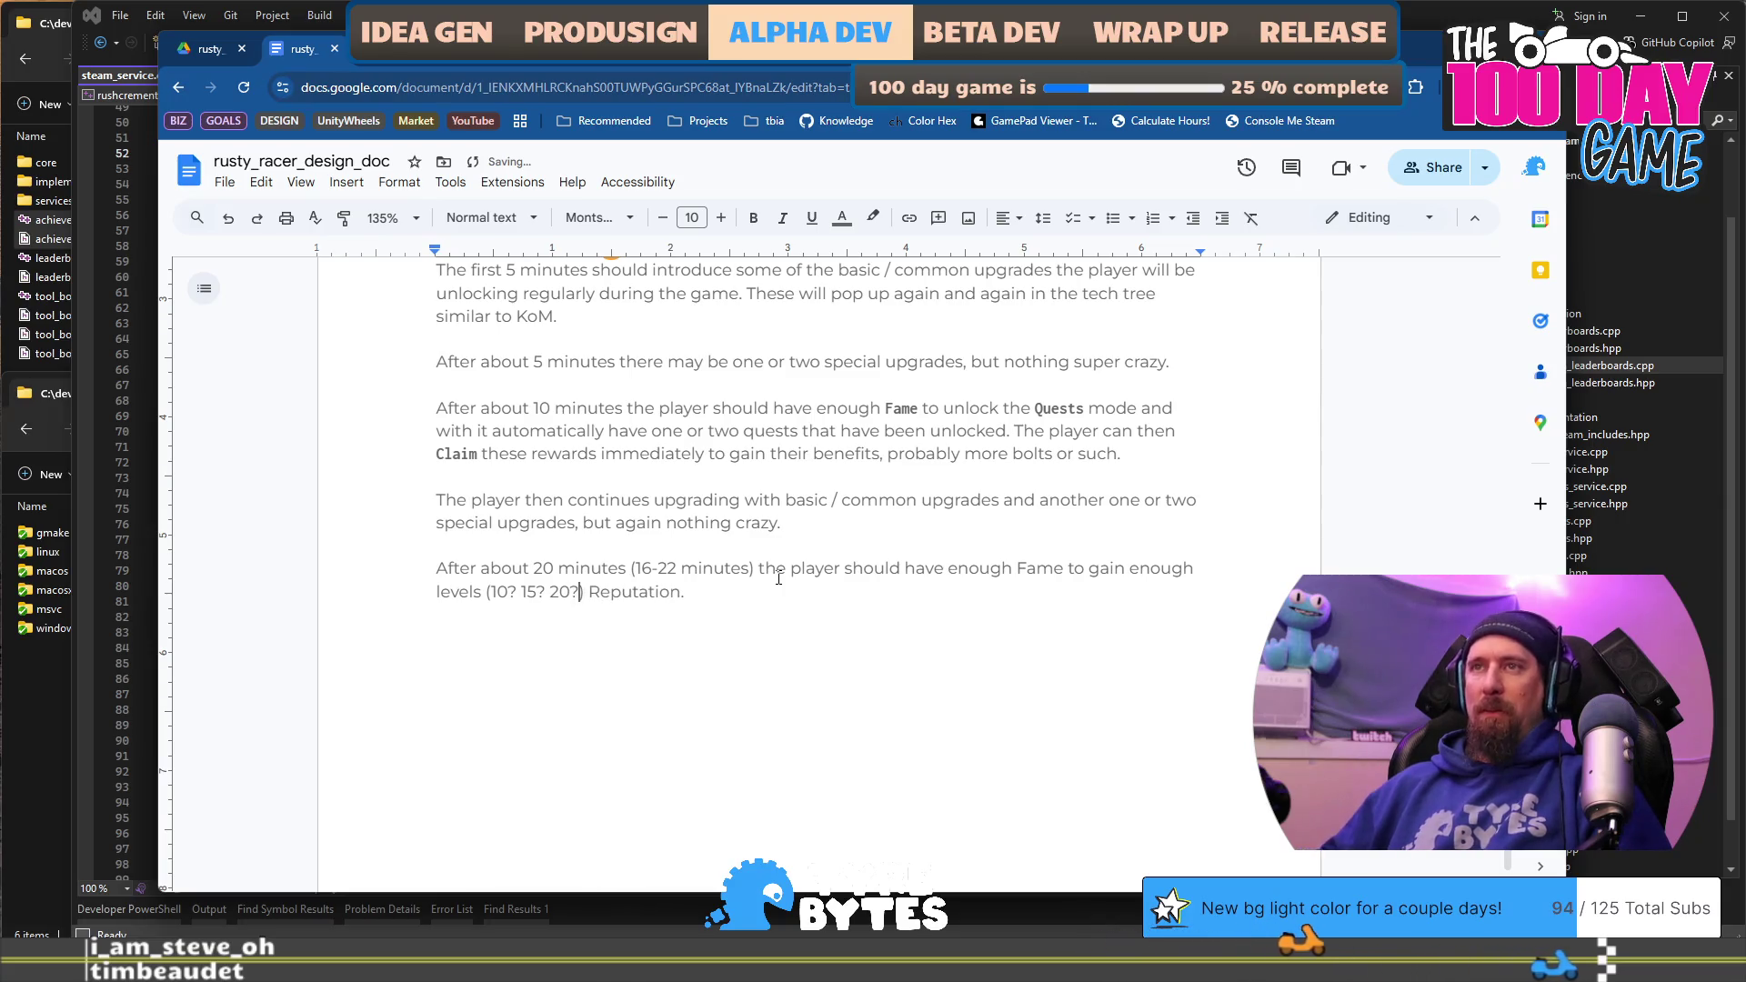
text( or)
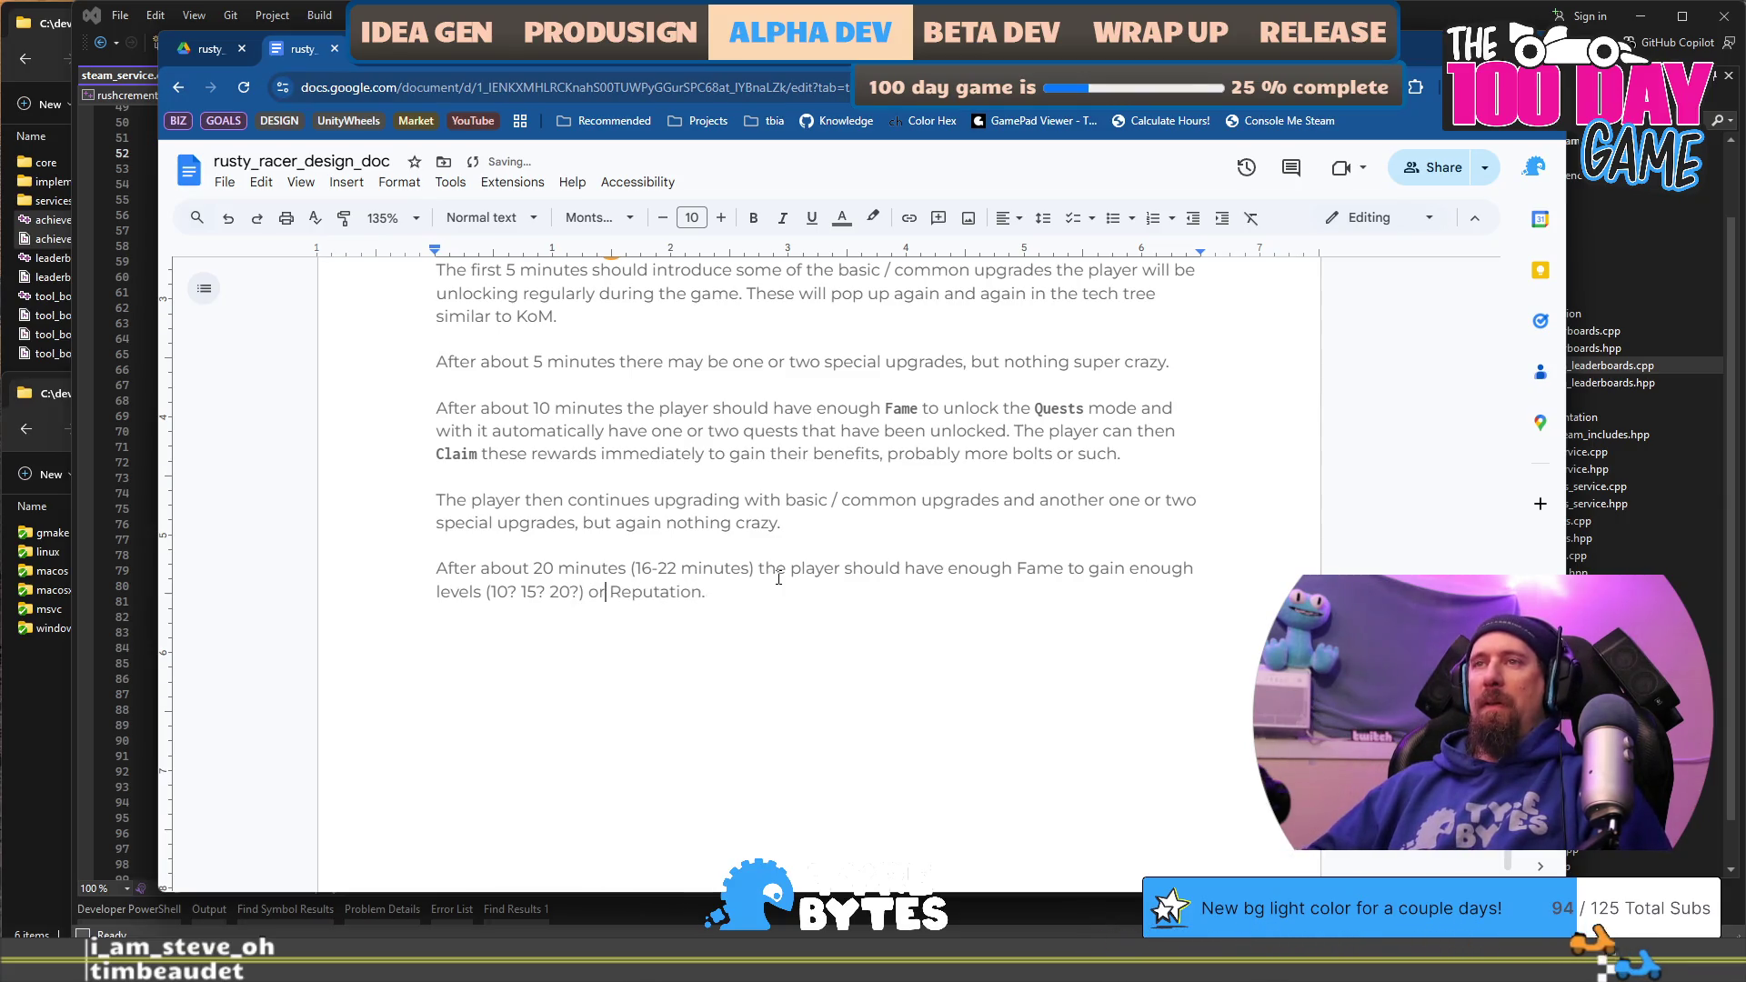
key(BackSpace)
text(f)
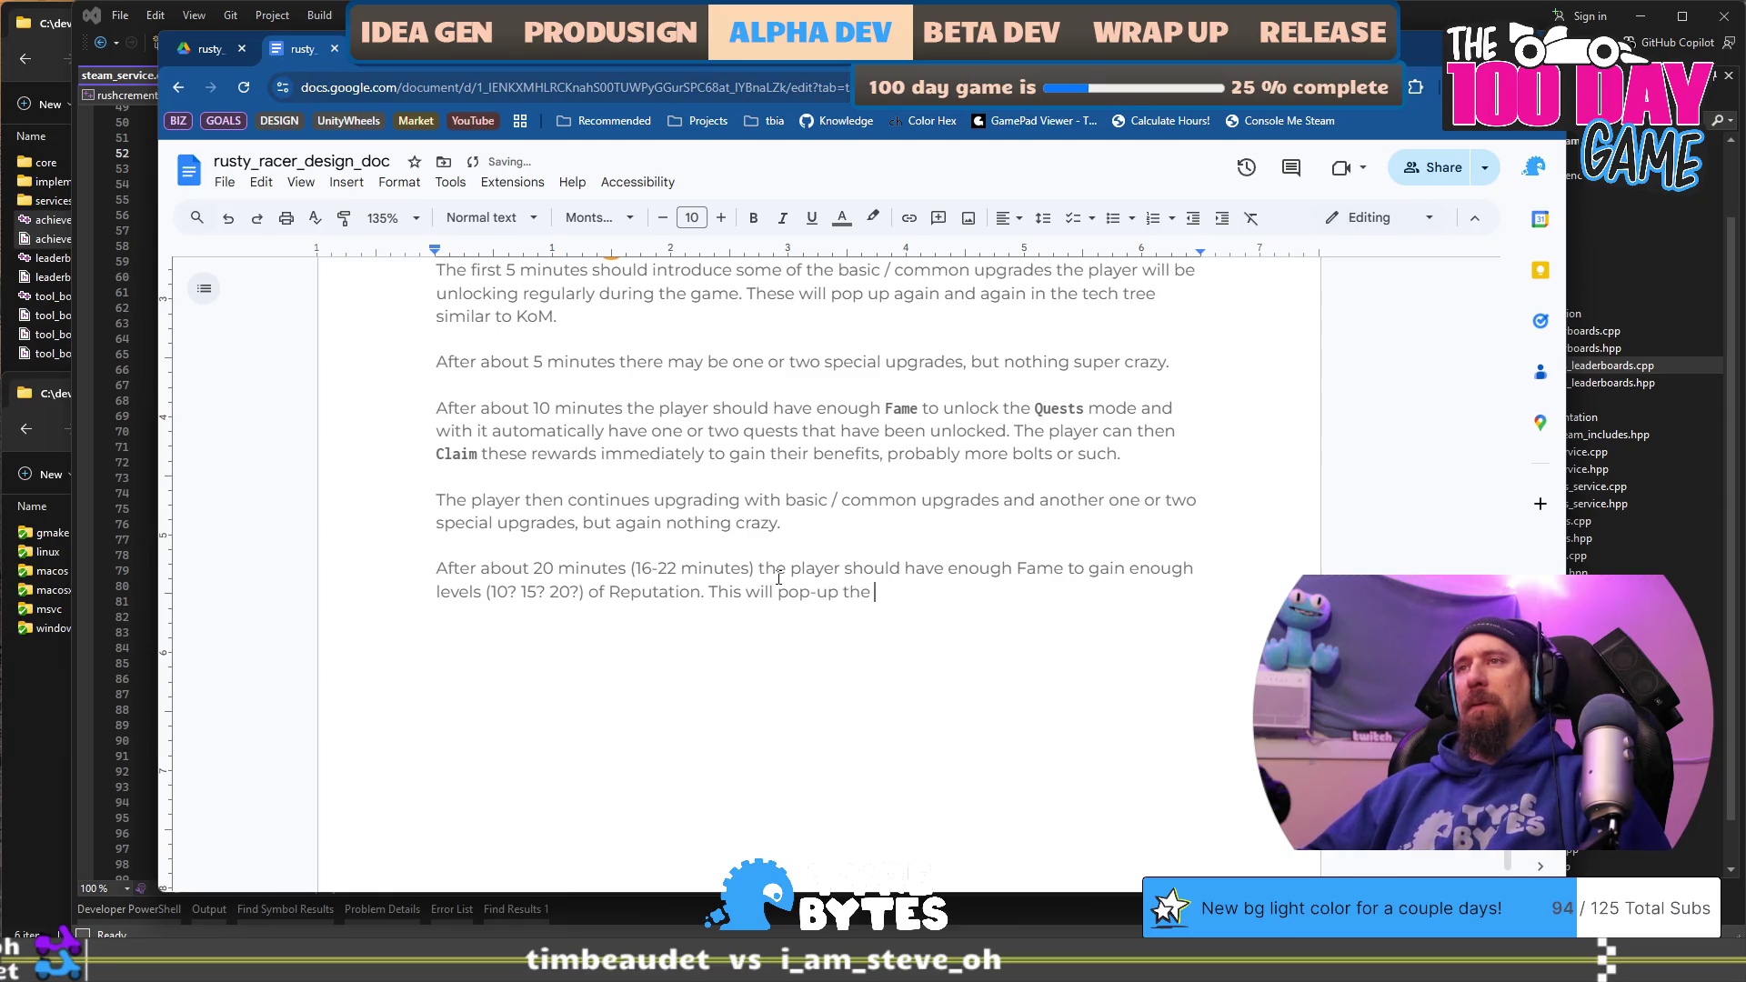
Step: Add that the Reputation levels unlock Challengers mode, allowing the player to go race
text(evels)
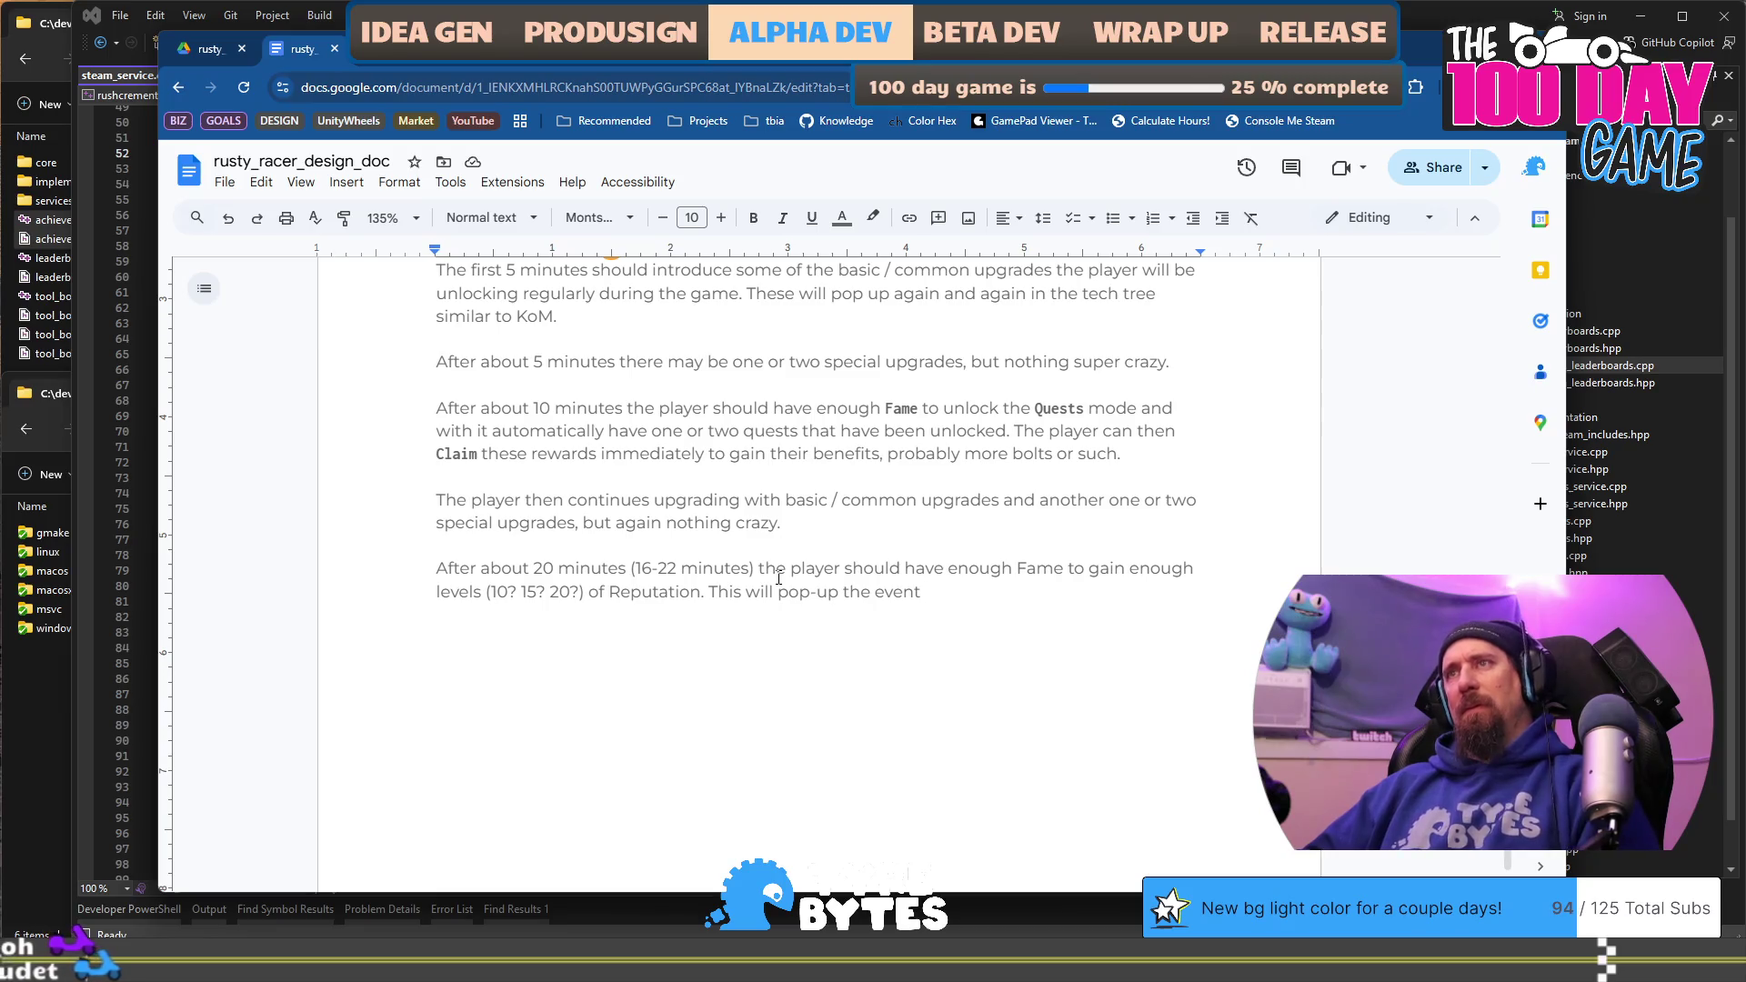
key(ctrl+BackSpace)
key(ctrl+BackSpace)
key(ctrl+BackSpace)
key(ctrl+BackSpace)
text(unlock )
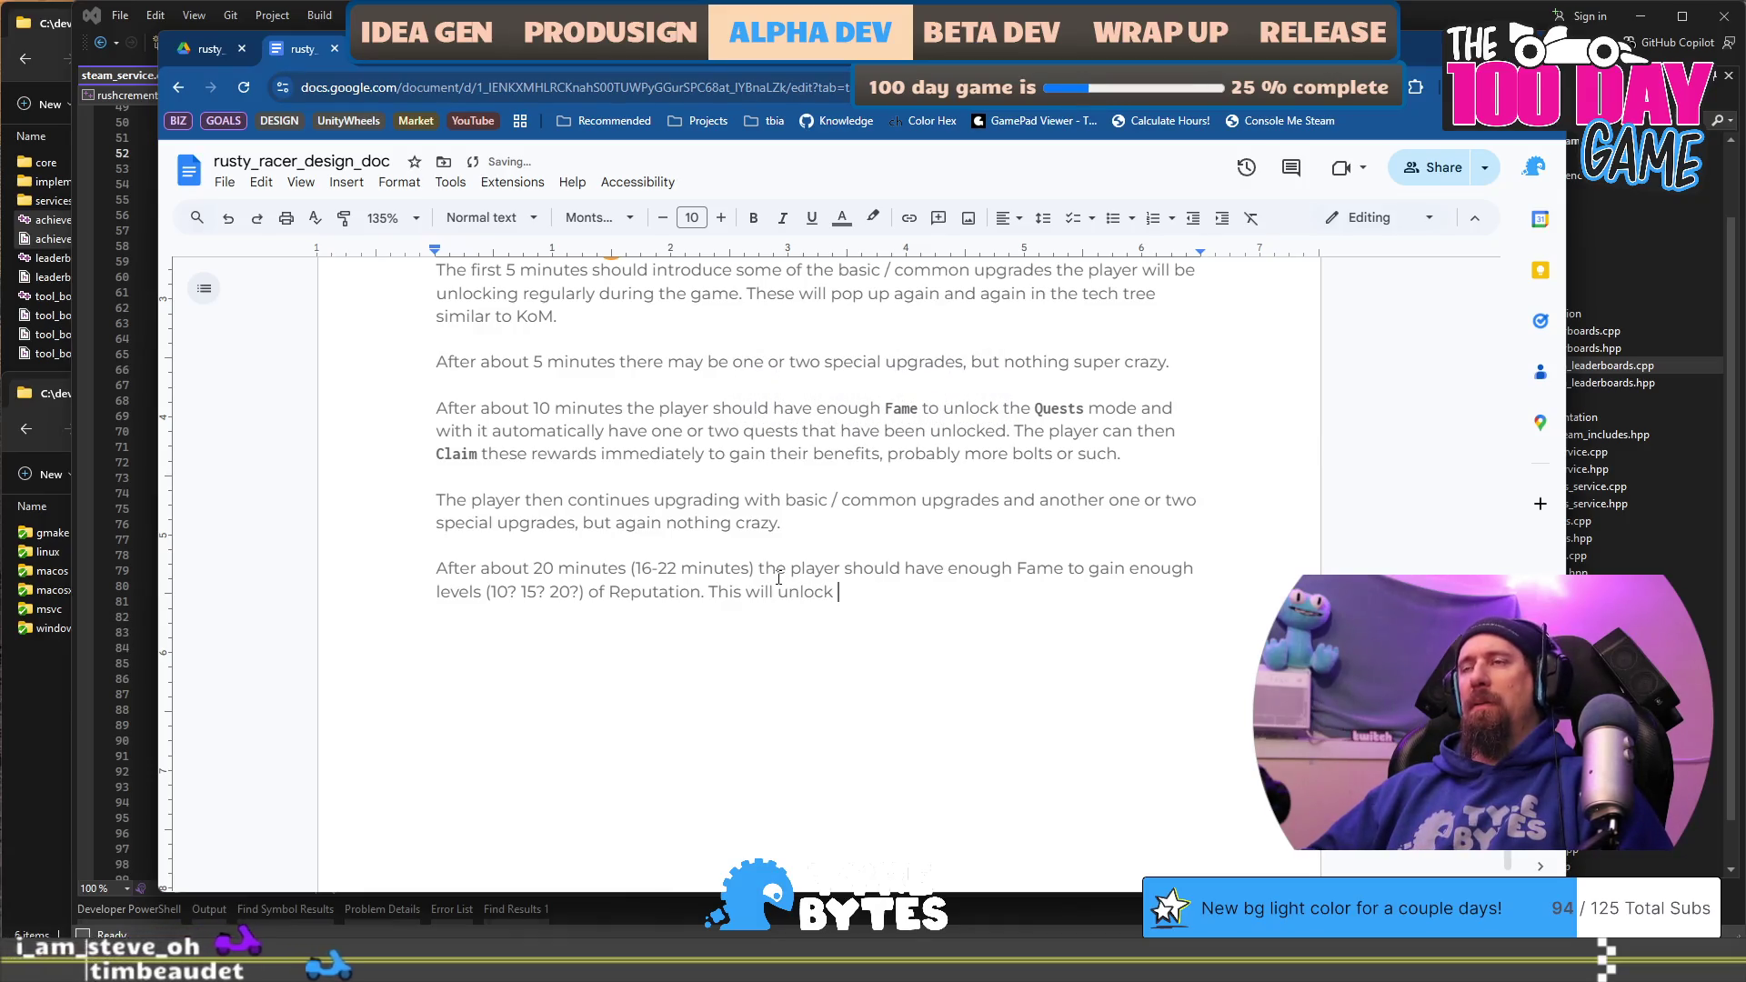
text(Challenger)
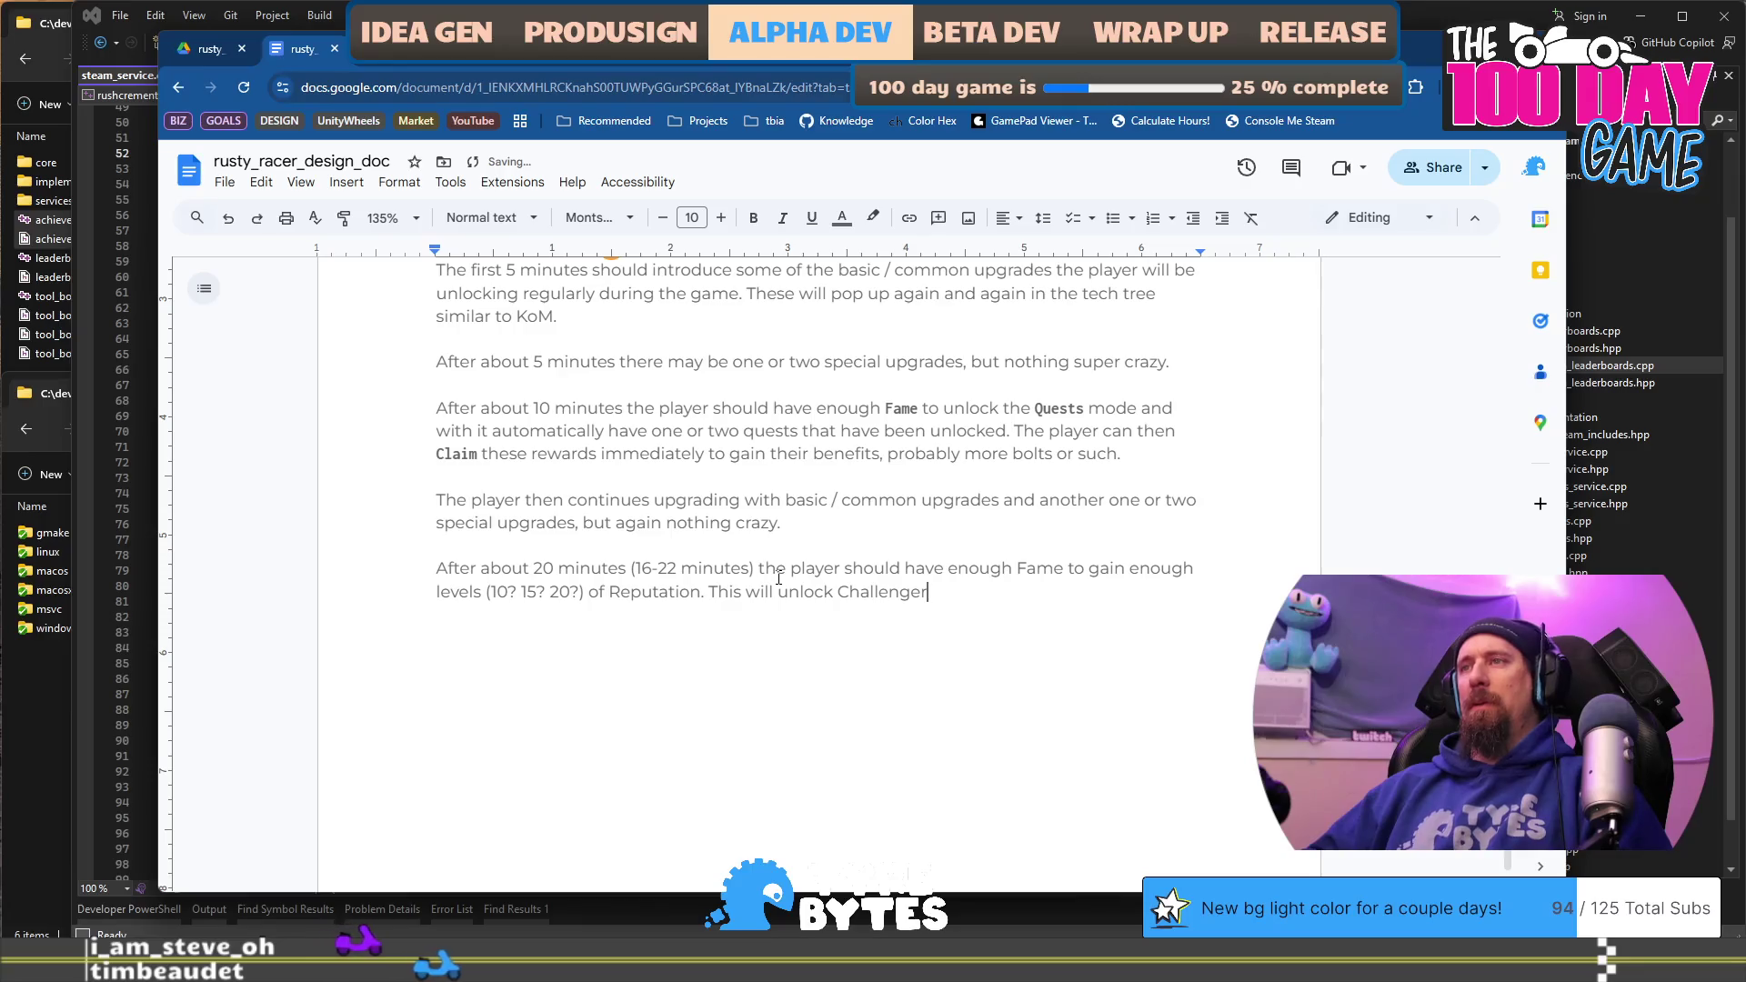
text(s mode w)
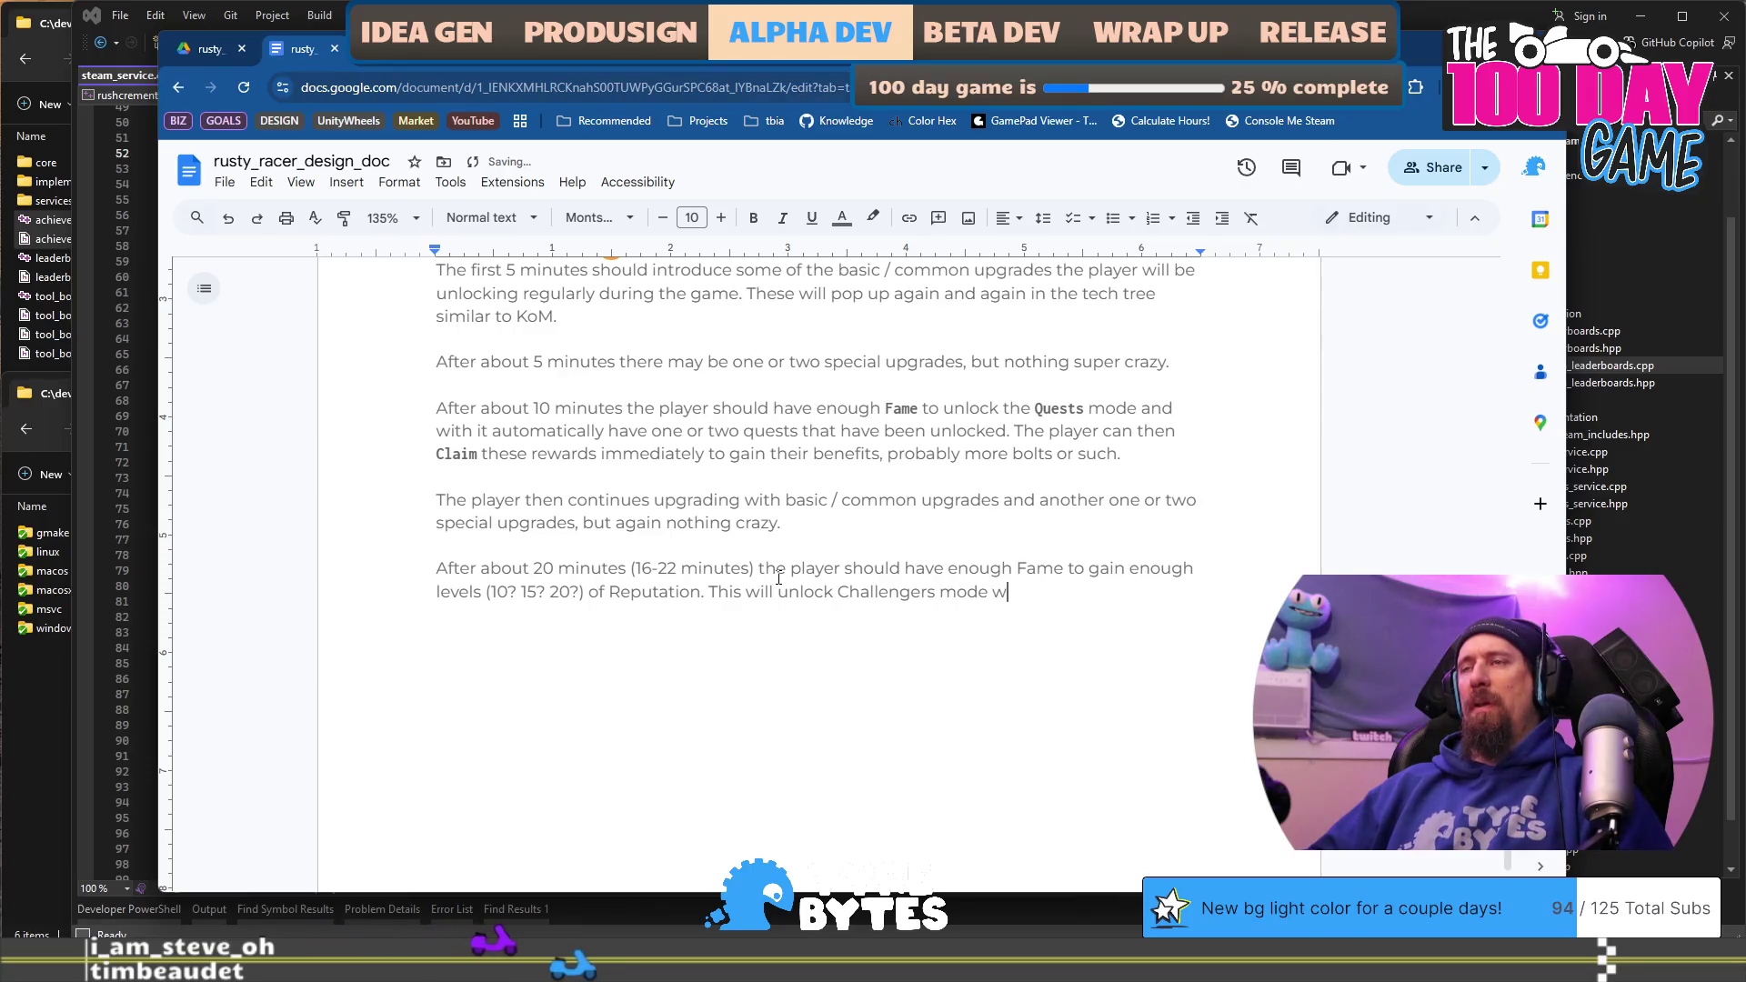
key(BackSpace)
text(allowing the p)
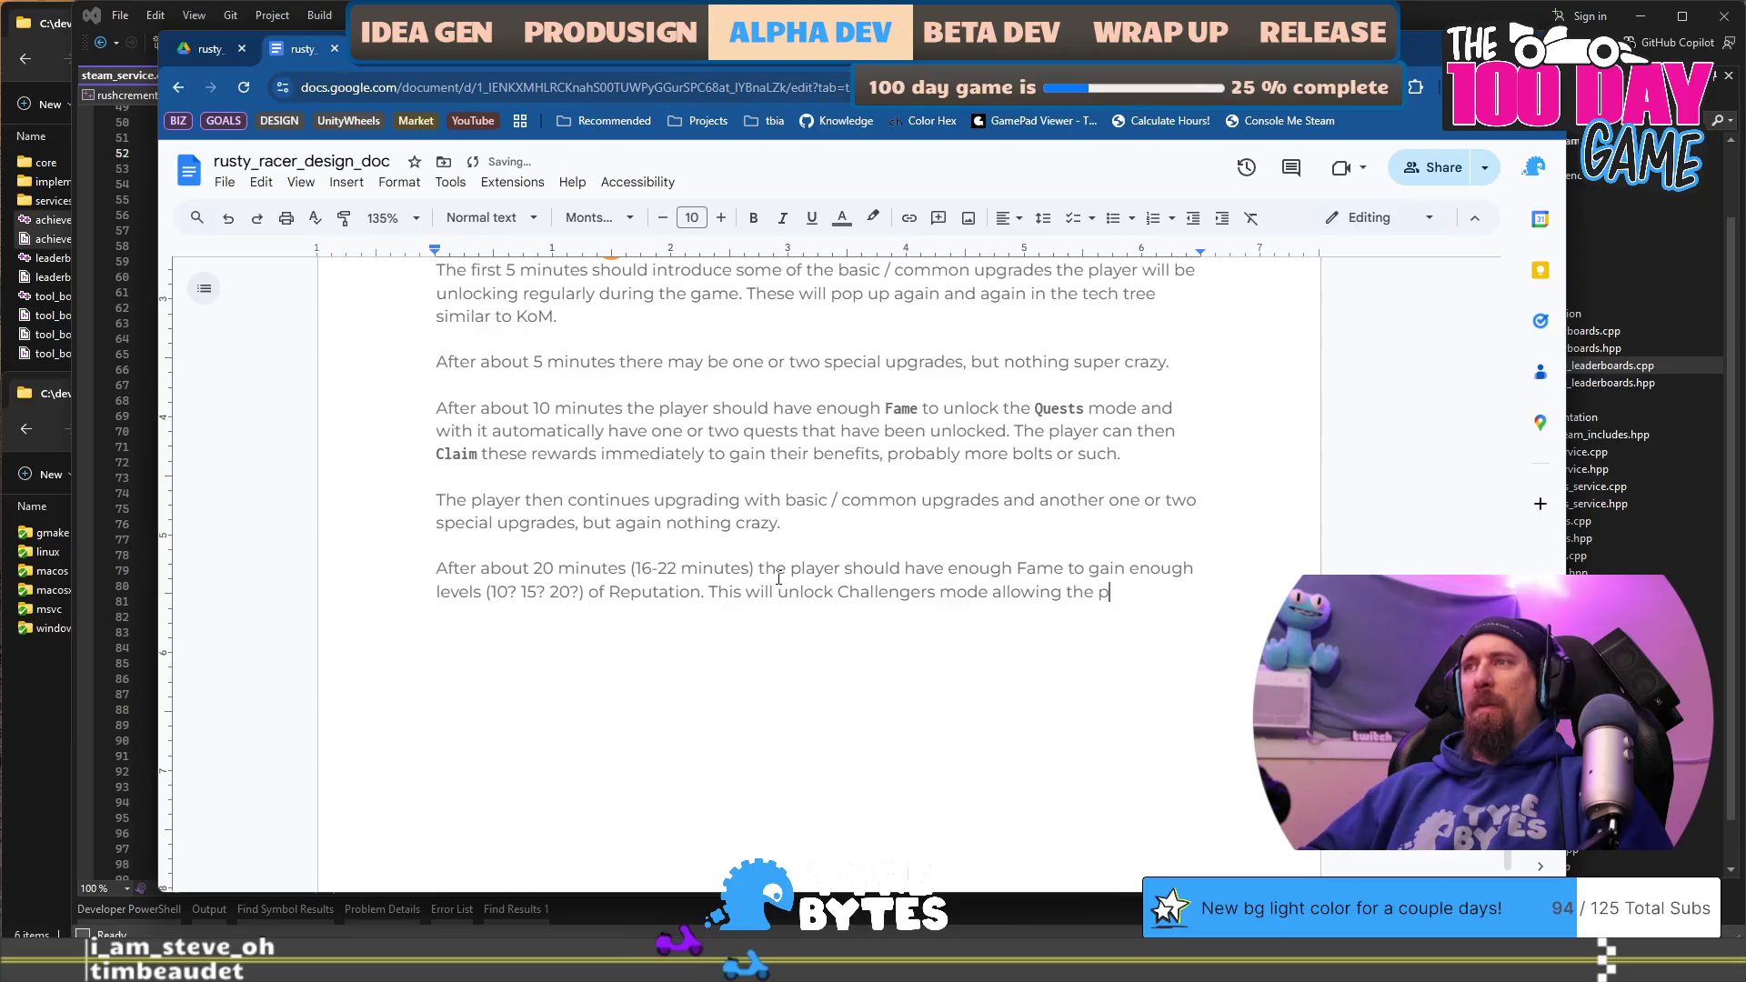
text(layer to go race.)
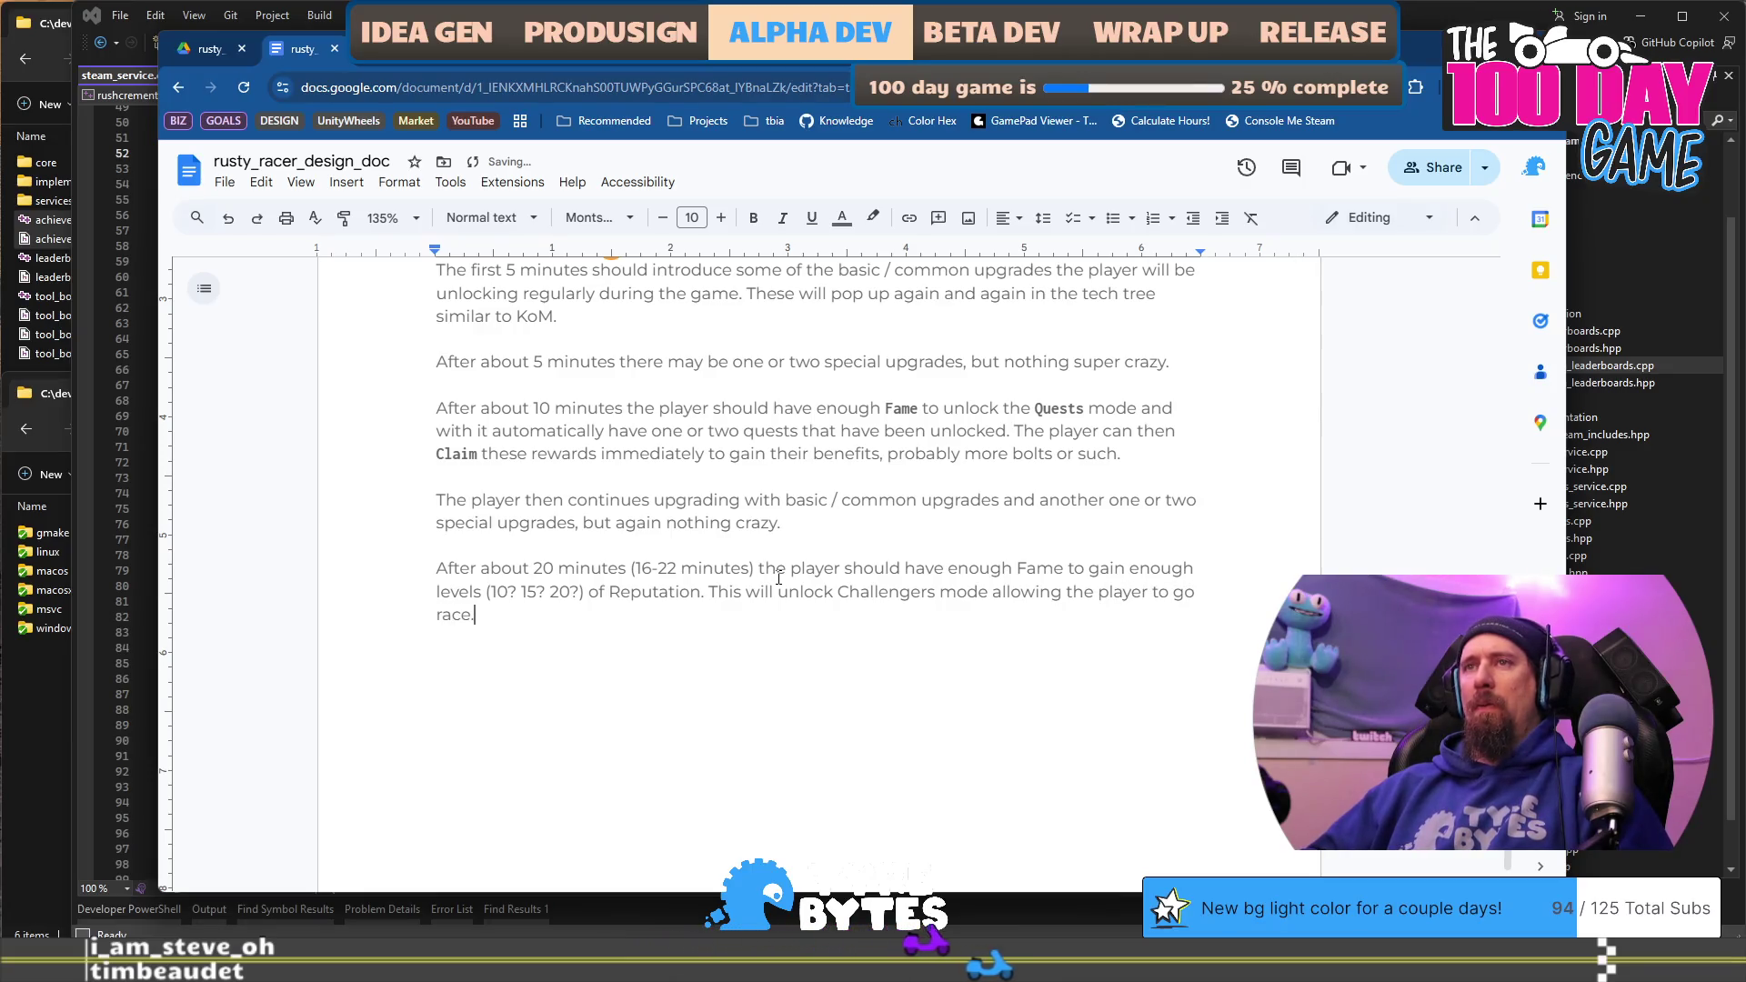
key(Up)
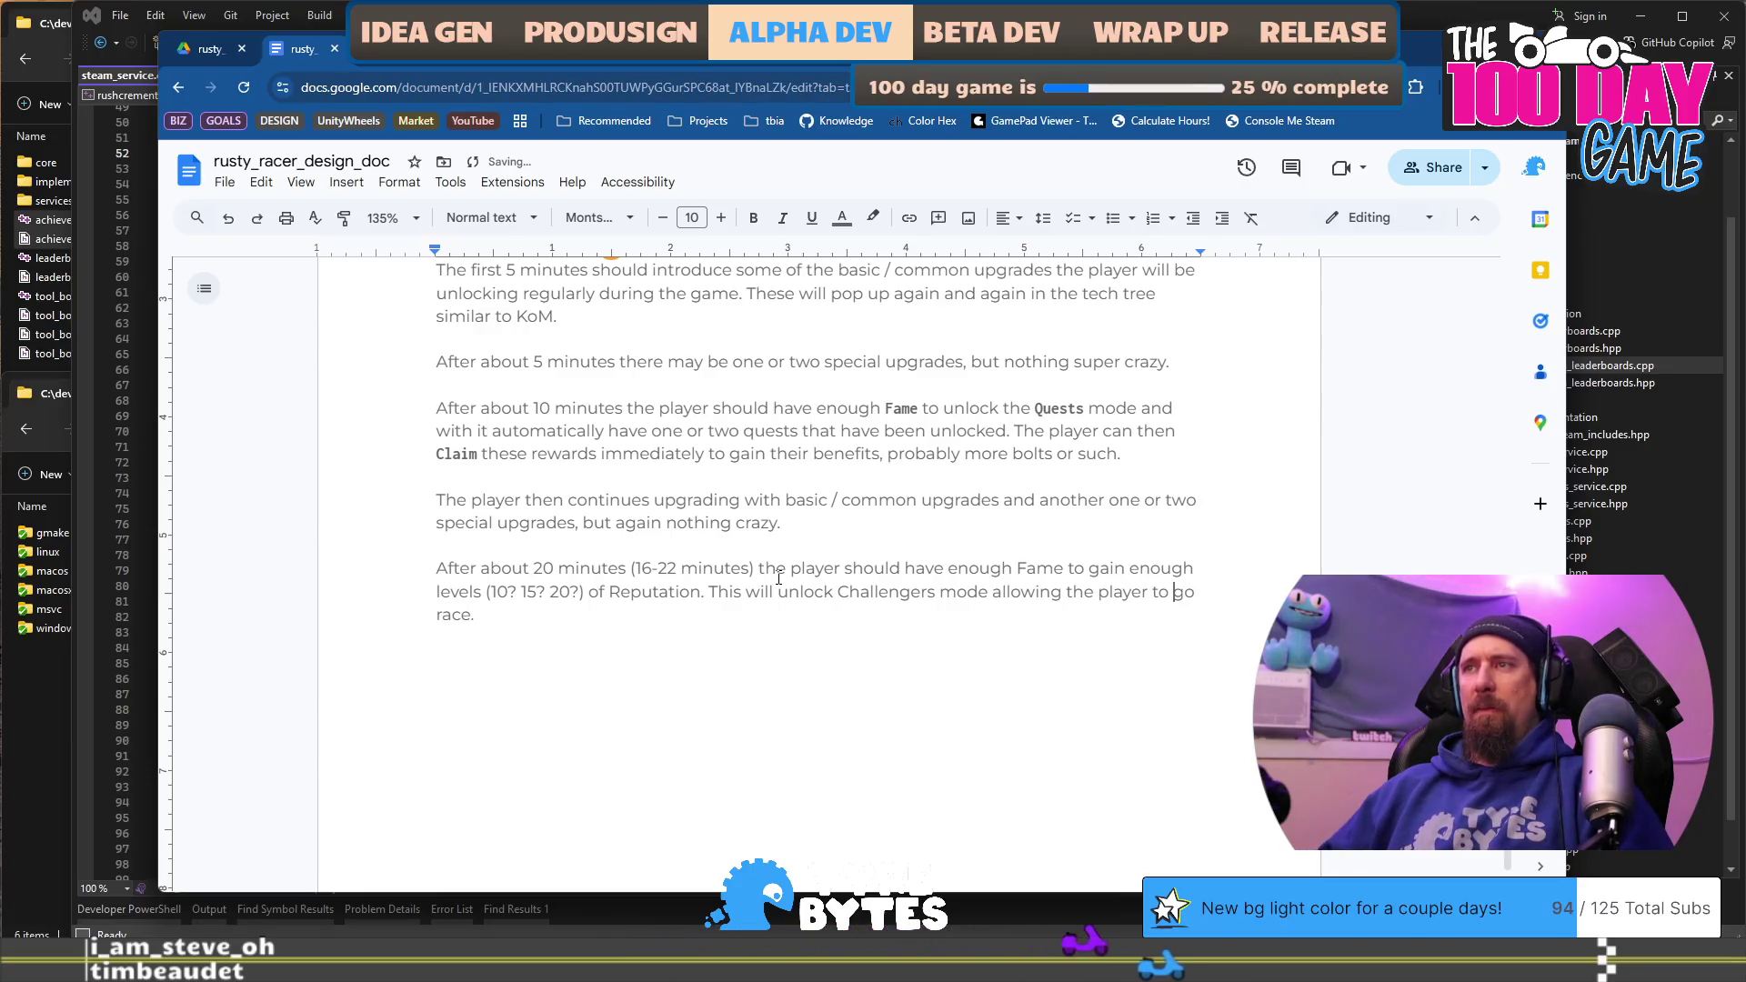
key(ctrl+Left)
key(ctrl+Left)
key(ctrl+Left)
key(ctrl+shift+Right)
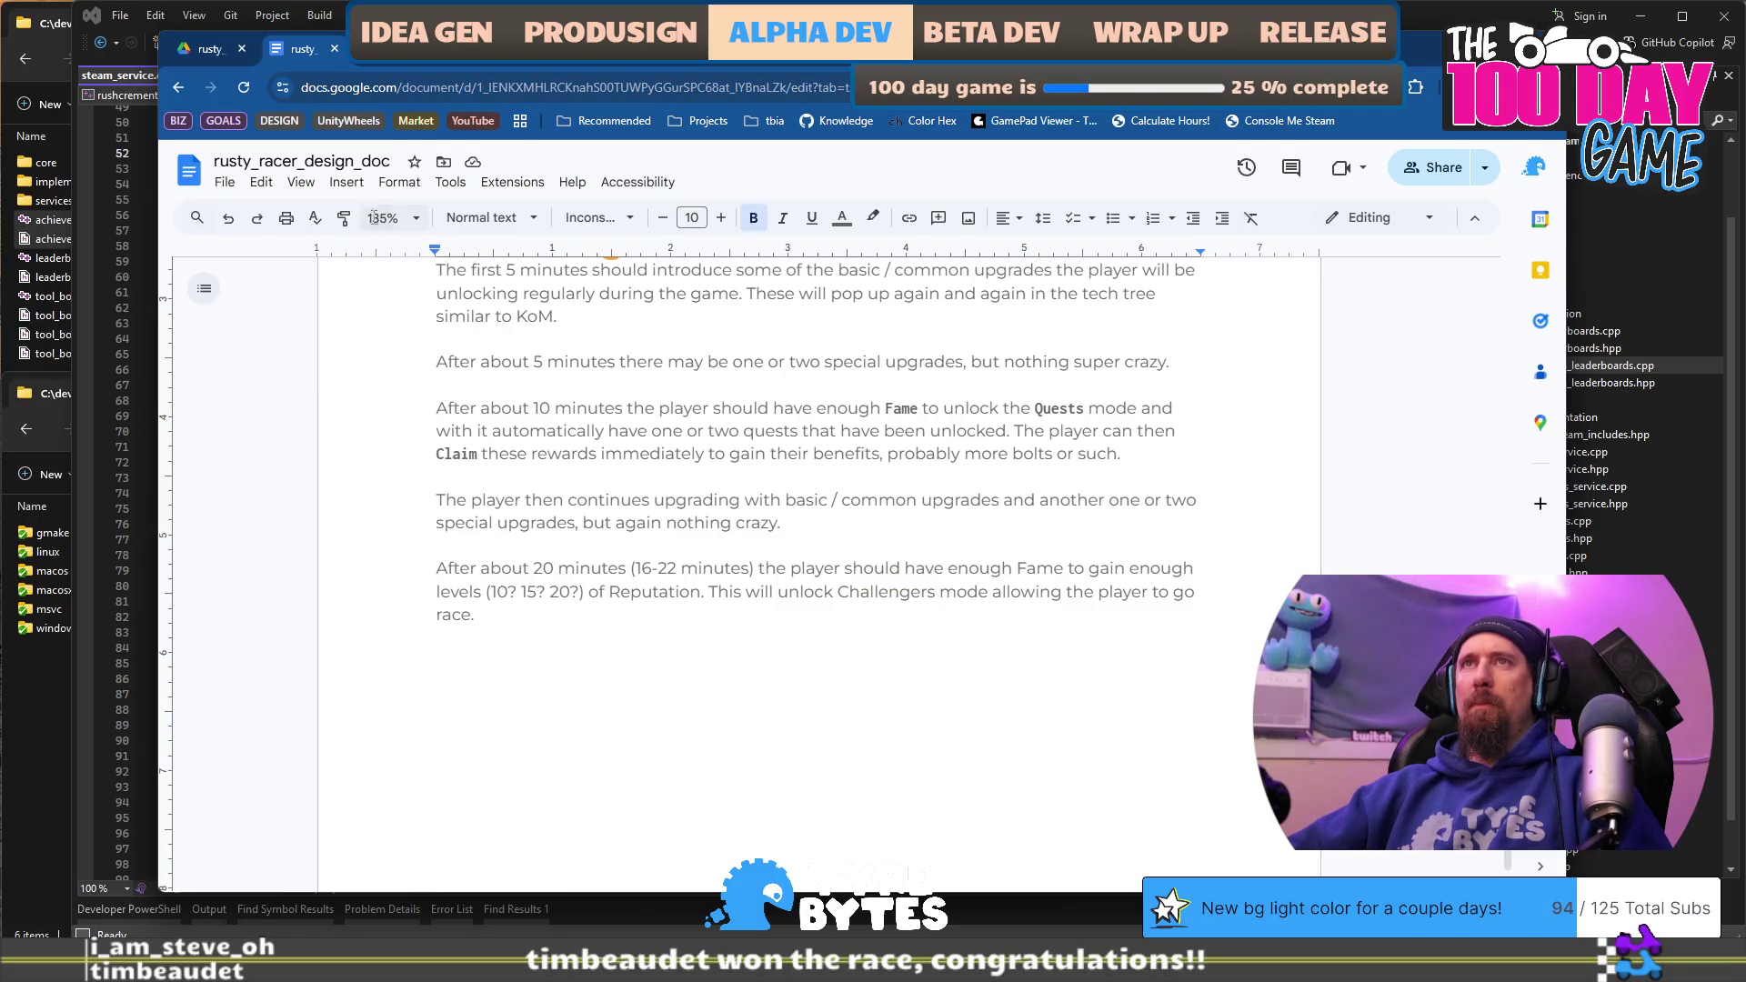
Step: Paint the bold Inconsolata style onto Challengers, Reputation and Fame in the 20-minute paragraph
click(890, 589)
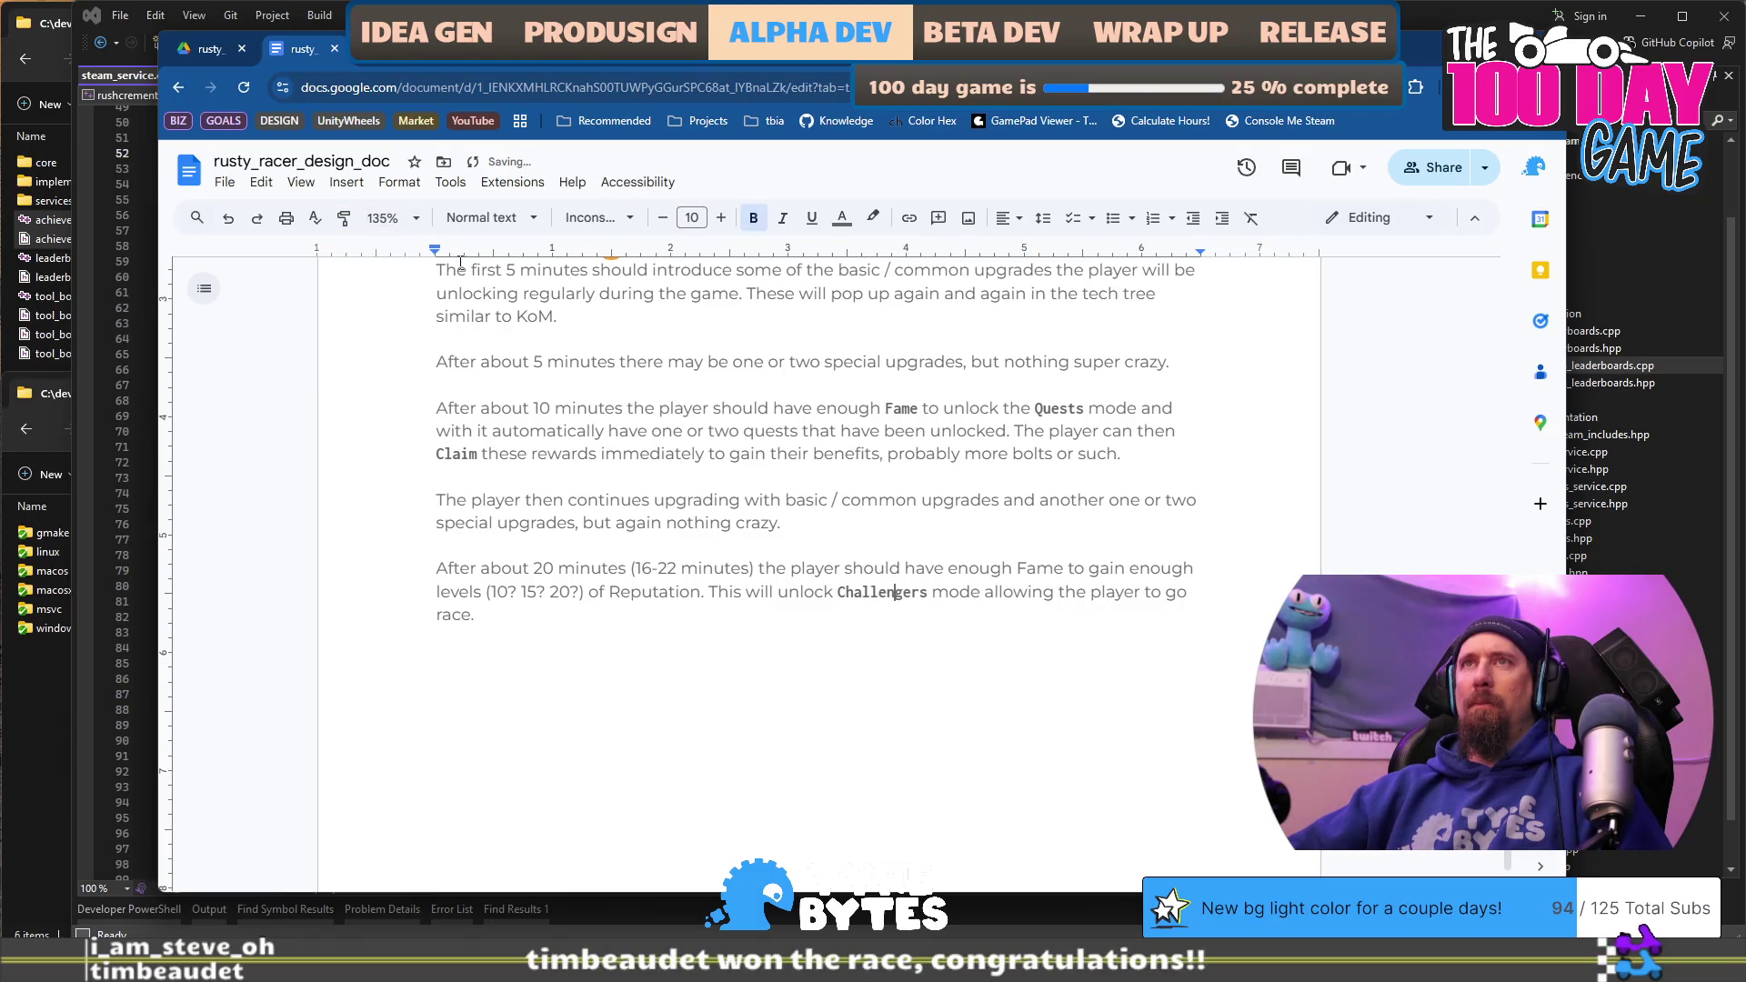
click(660, 590)
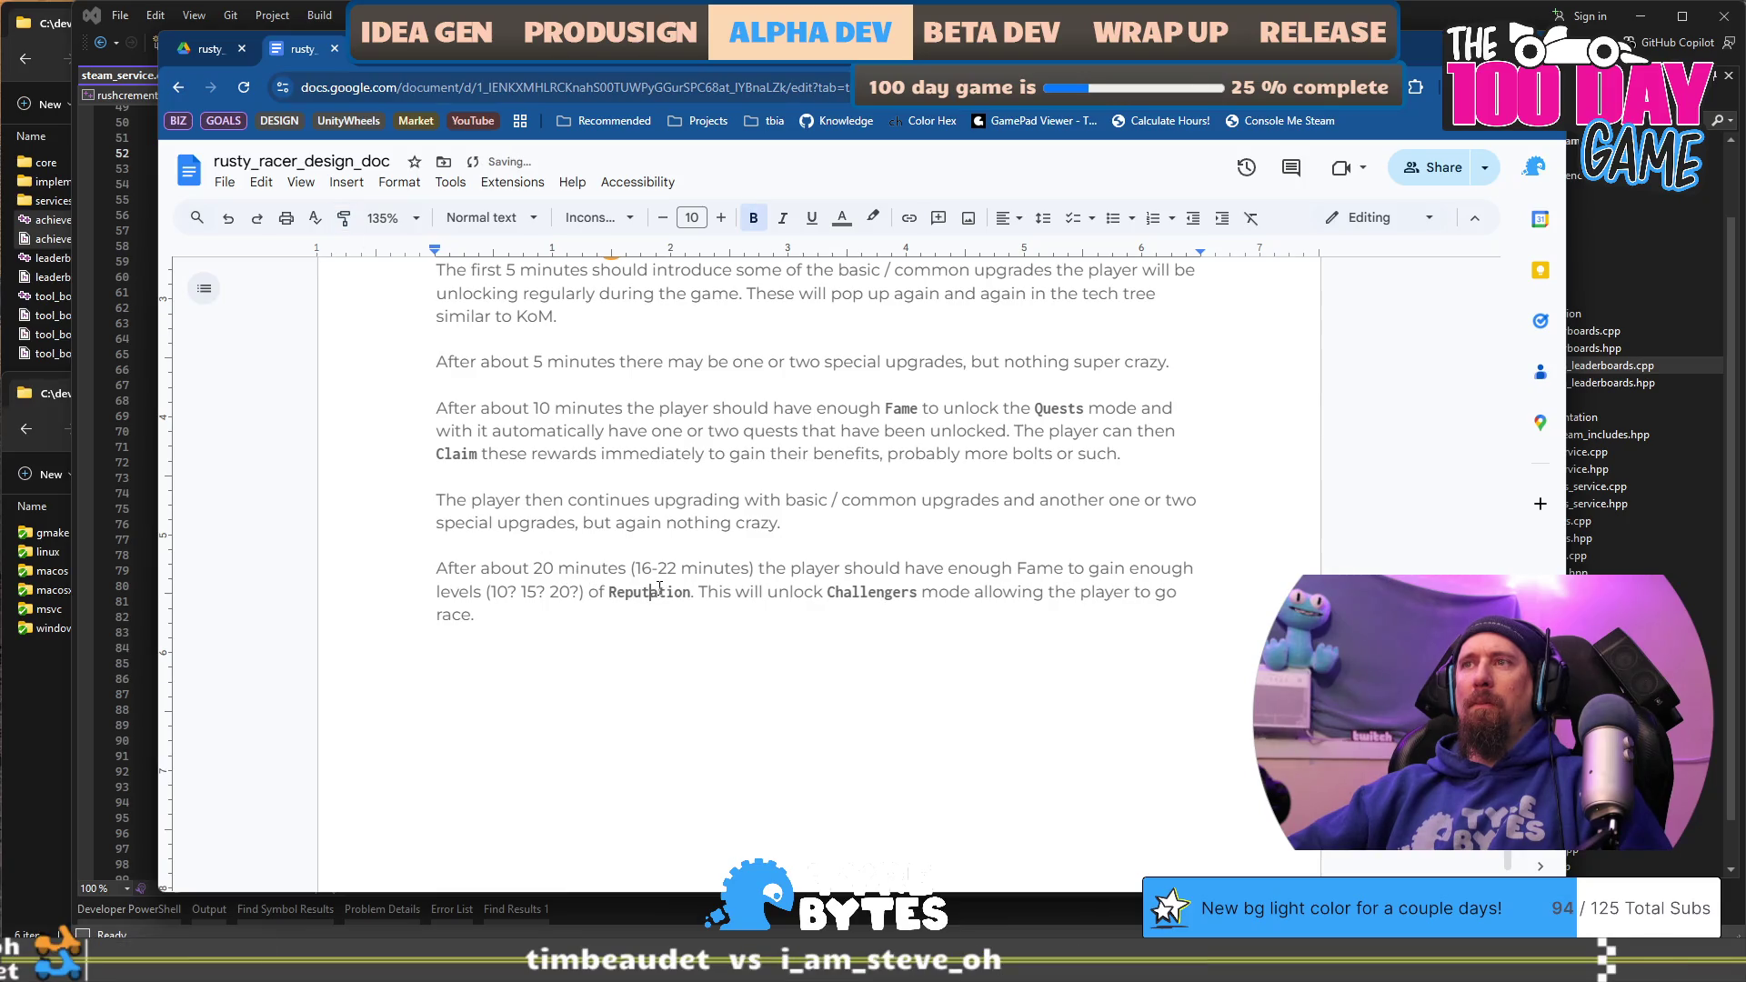
click(1028, 568)
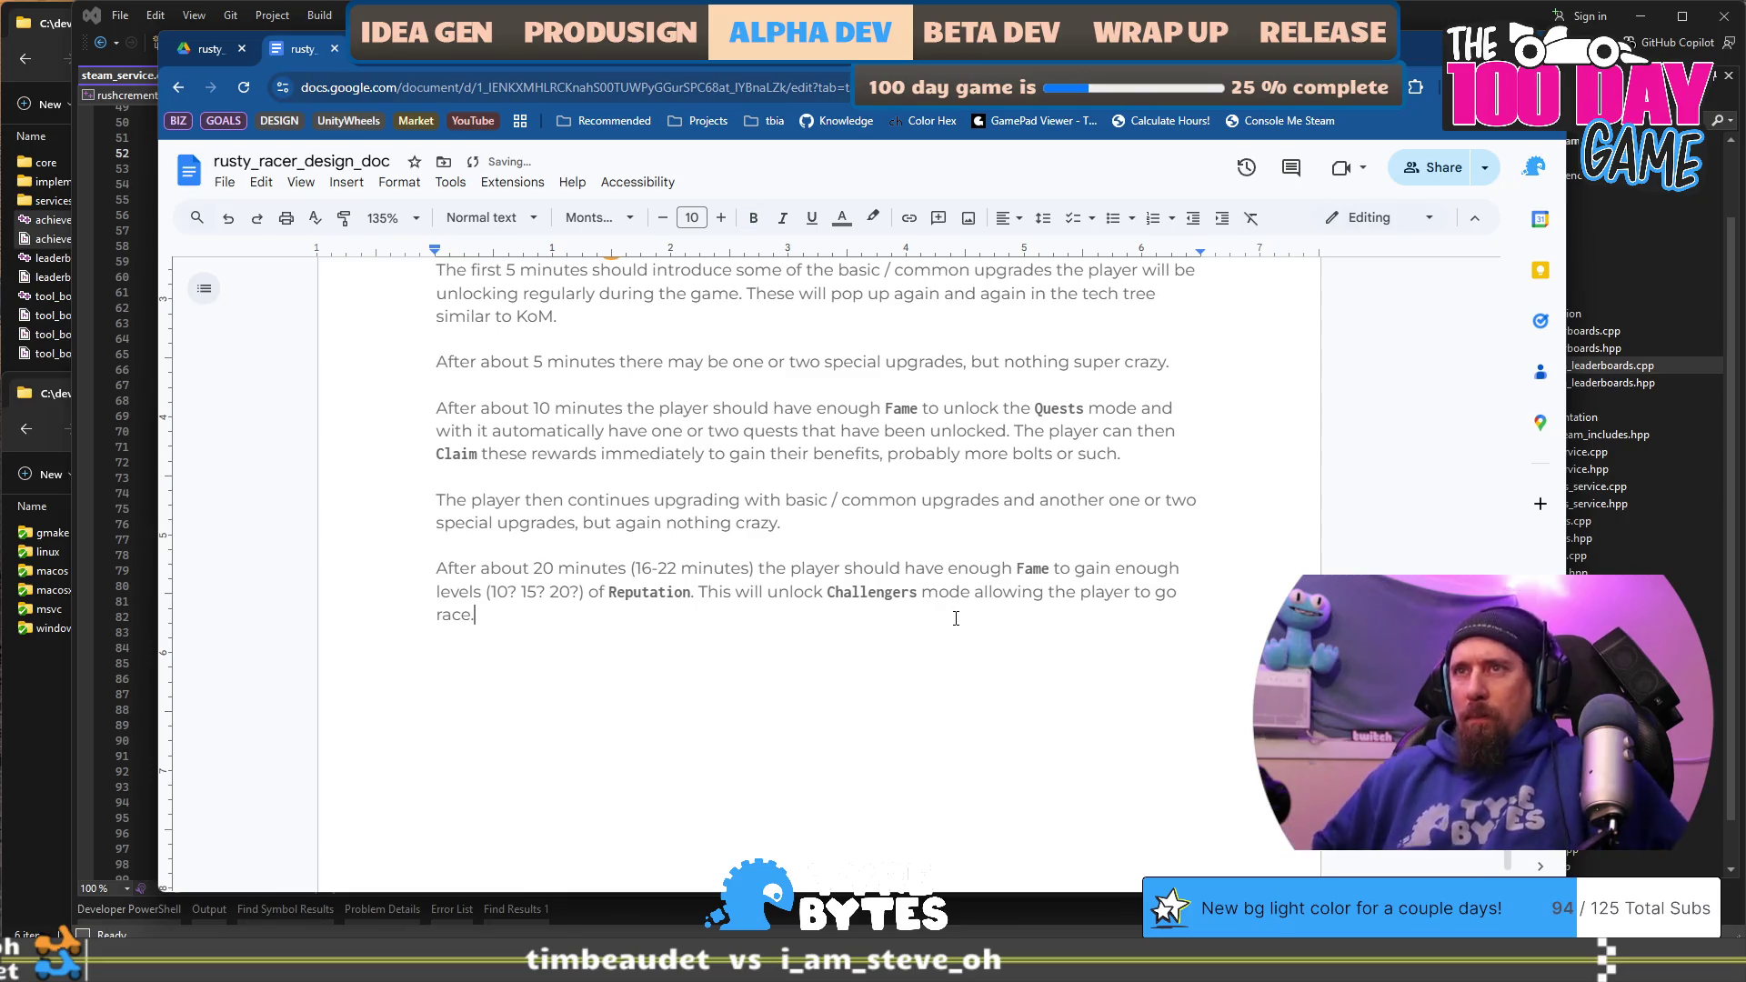
Step: Set the level guesses 10, 15 and 20 in the Inconsolata font
key(Up)
key(ctrl+Right)
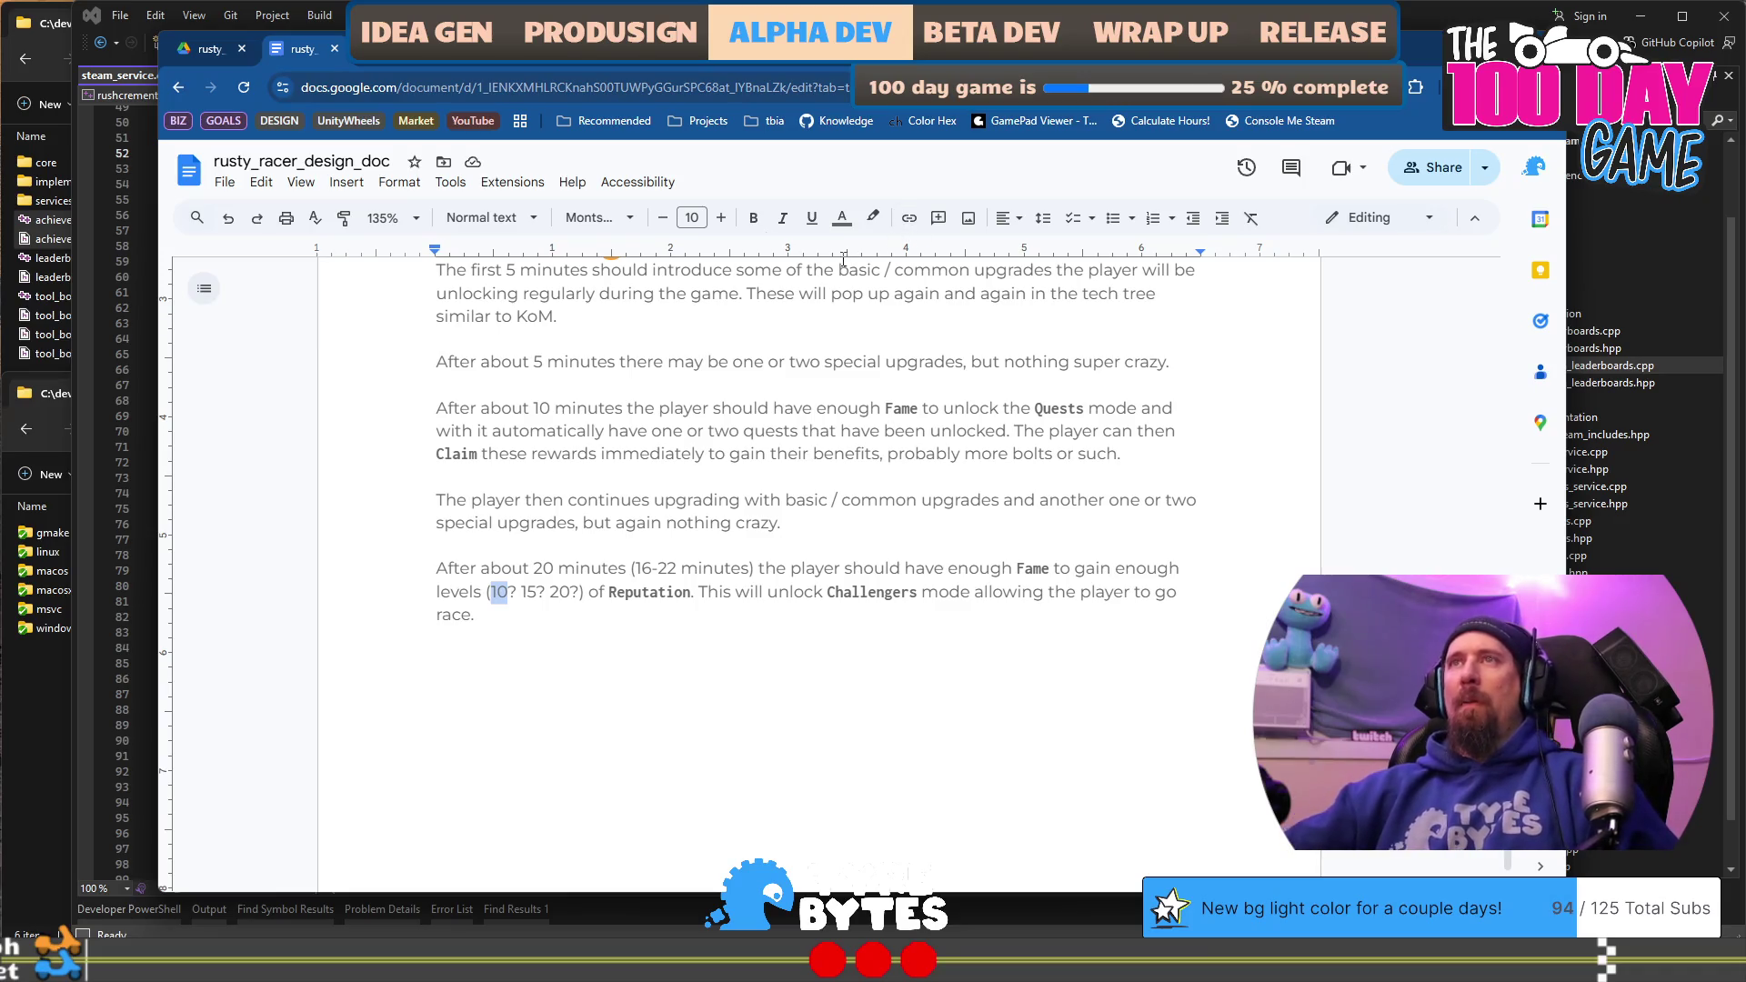
click(599, 235)
click(603, 329)
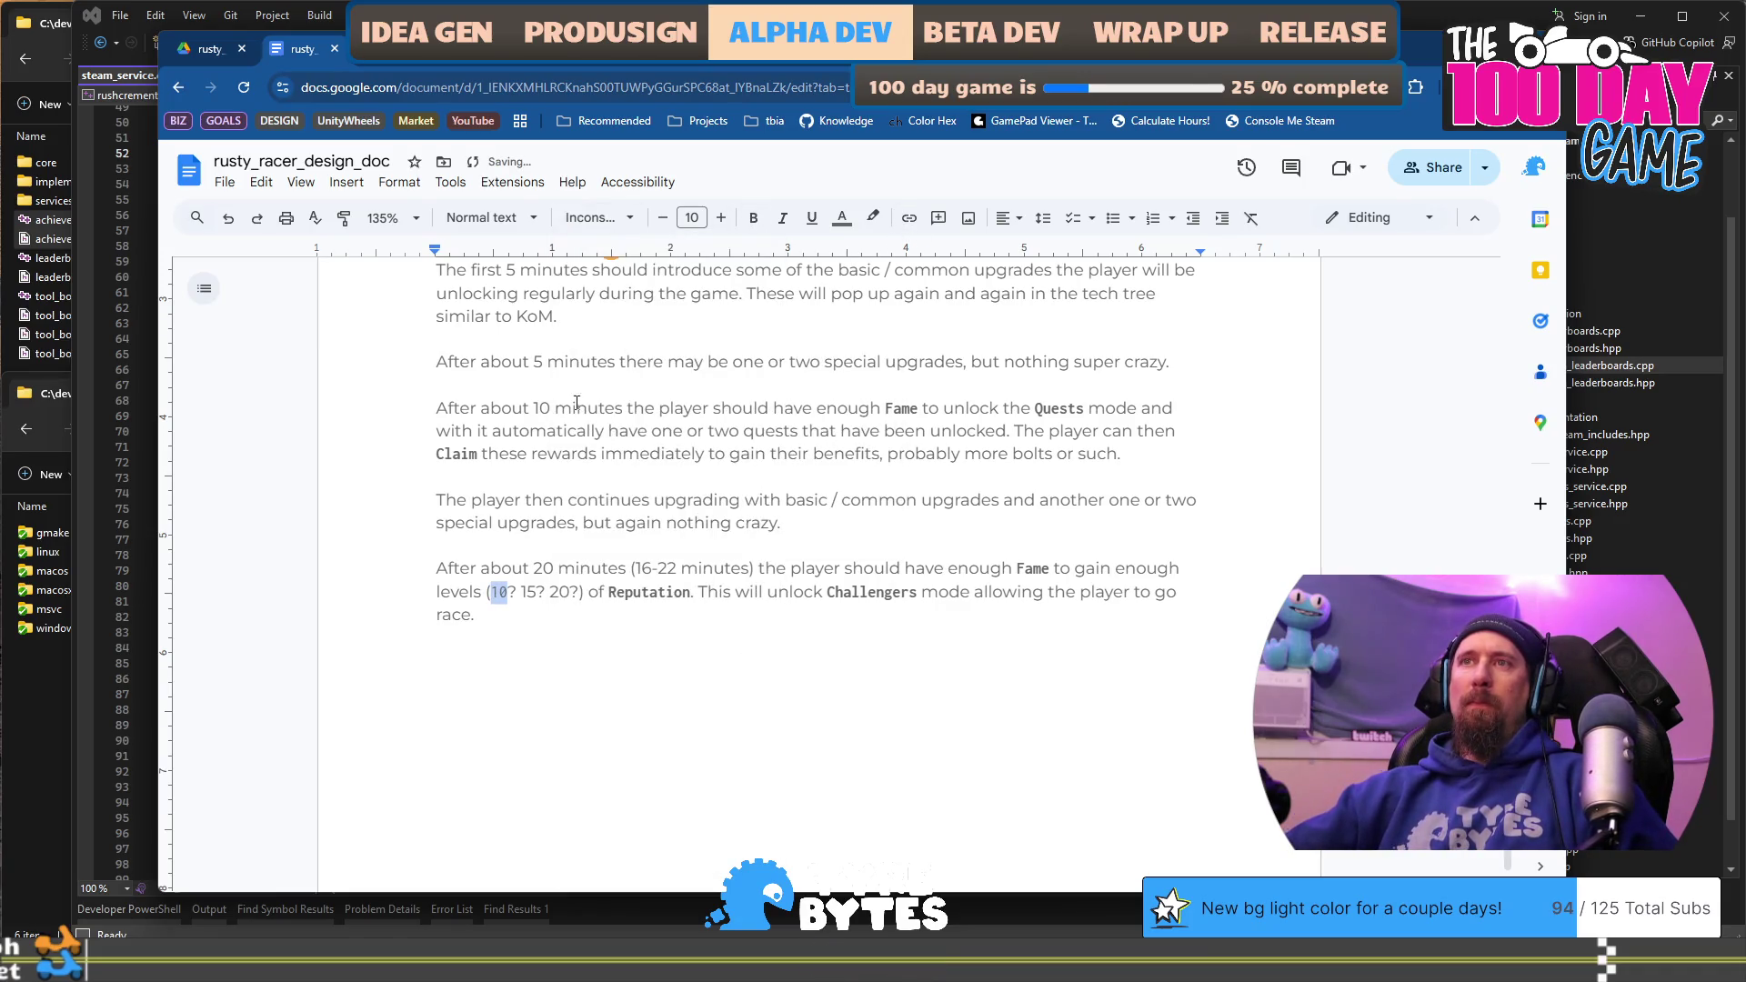
click(344, 217)
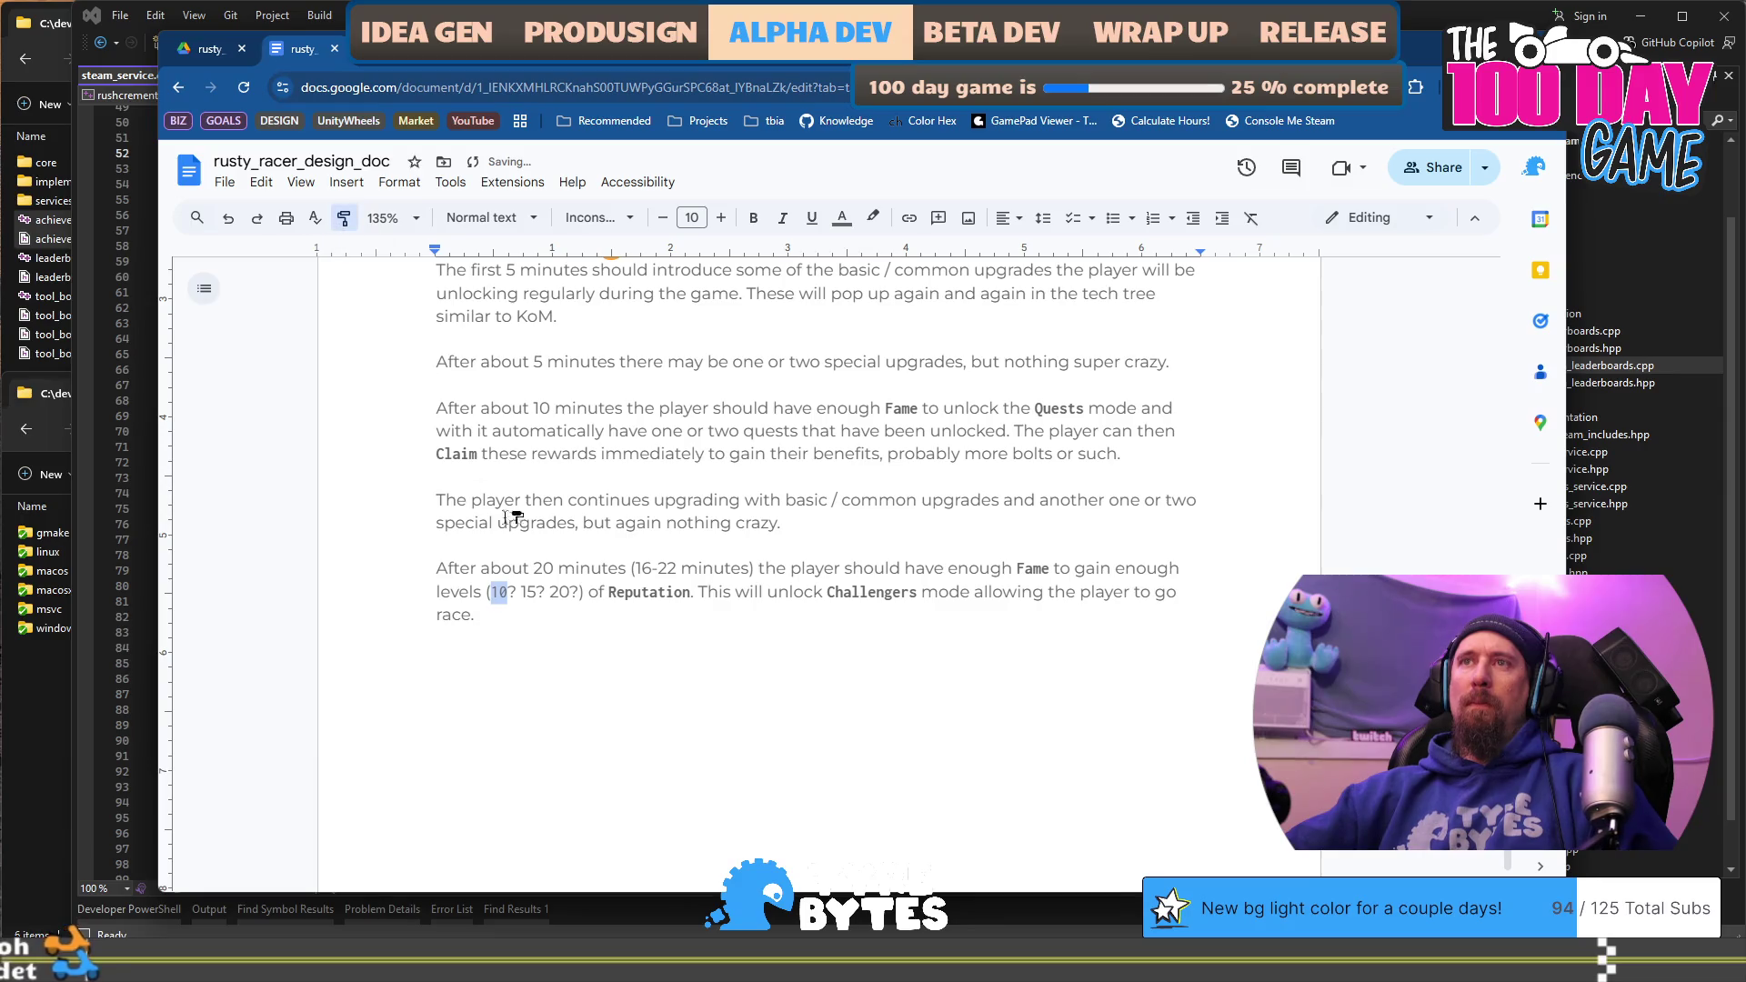
click(529, 592)
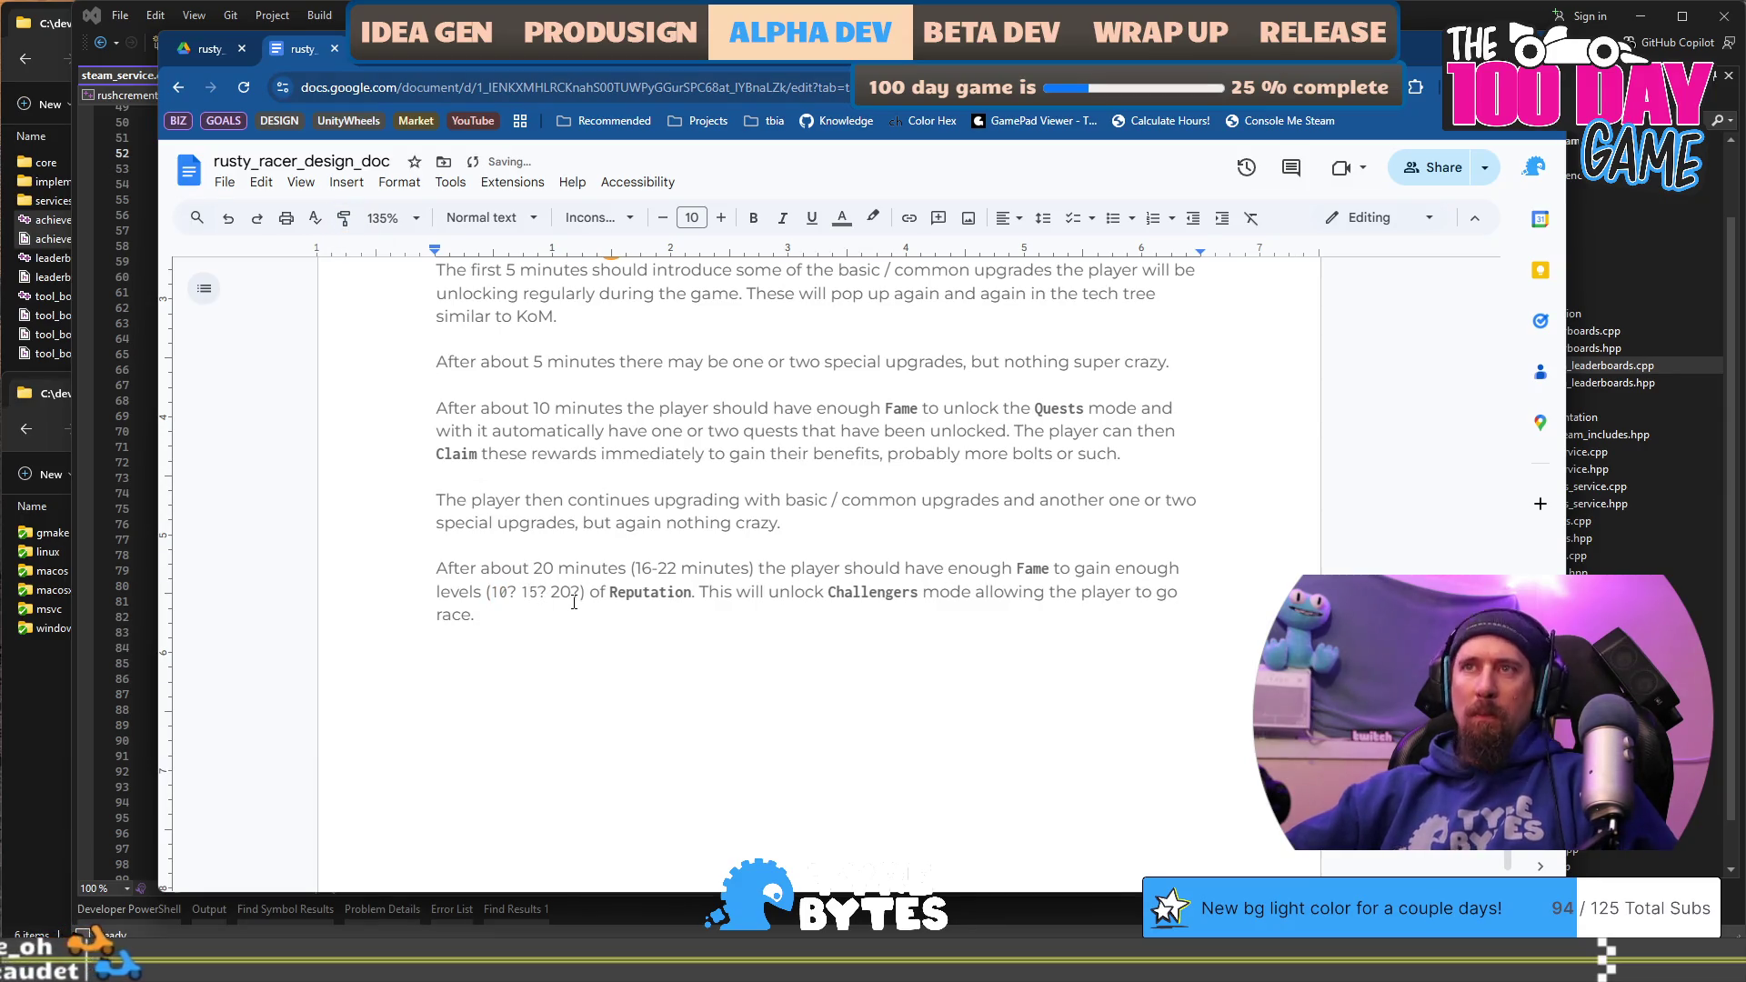
key(Right)
click(574, 603)
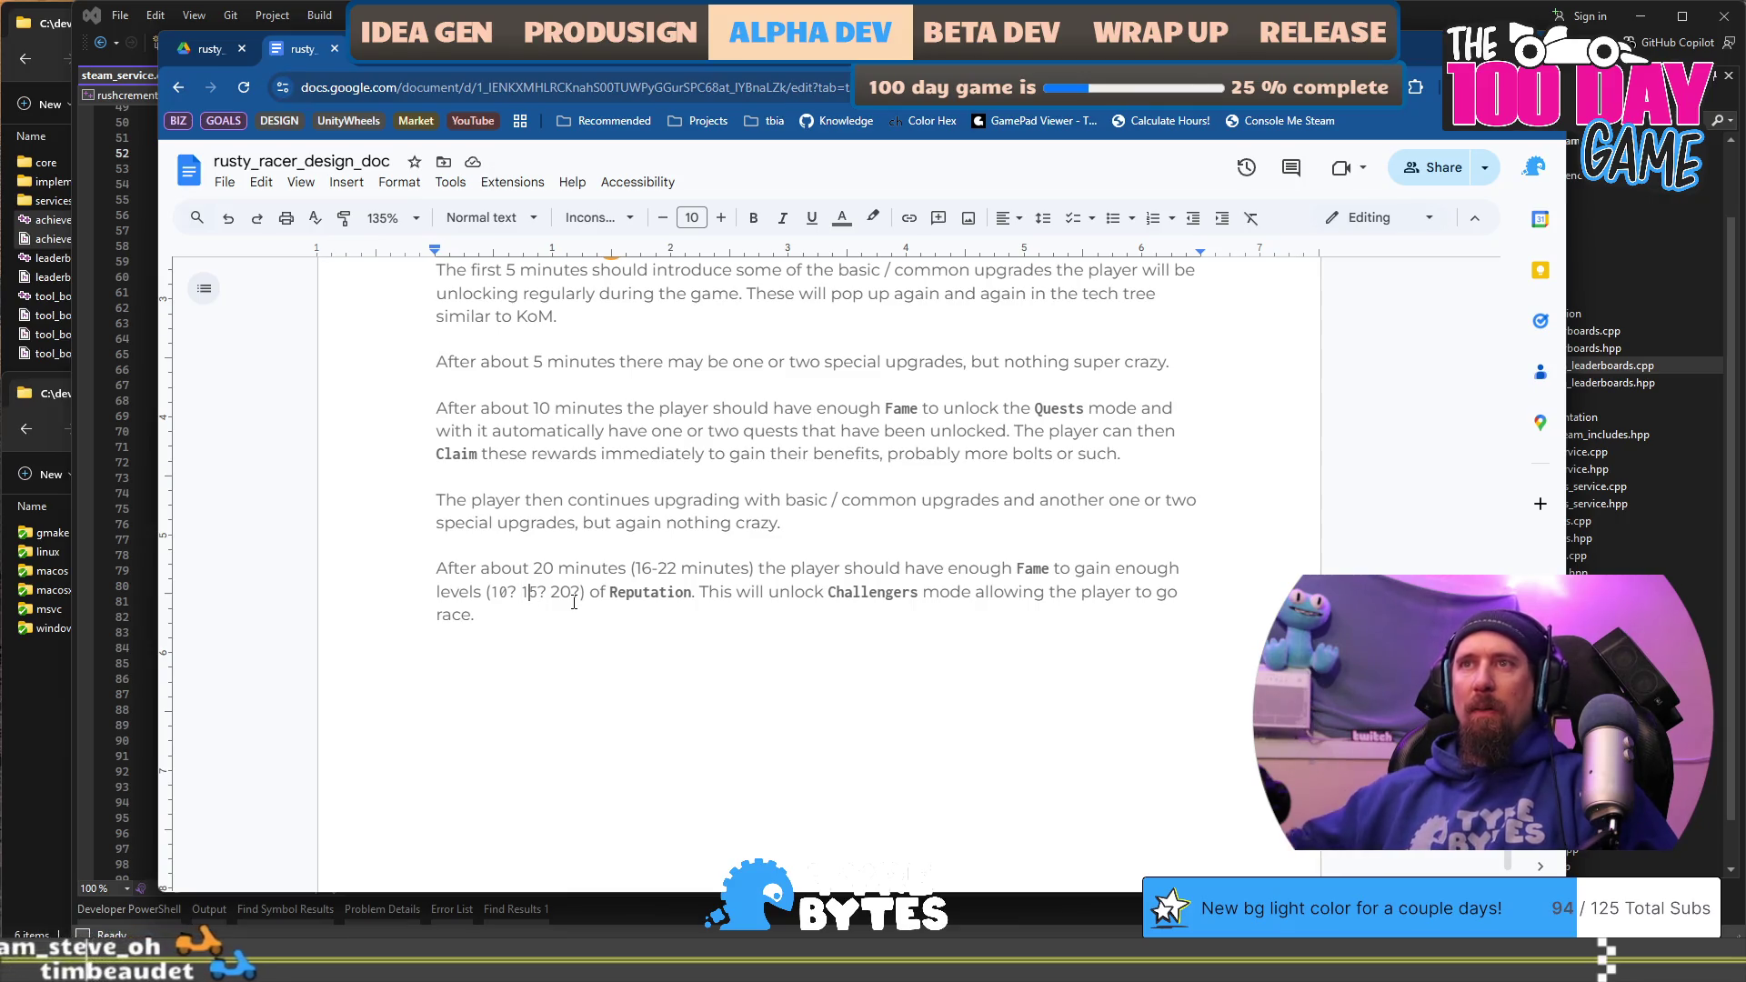
click(344, 221)
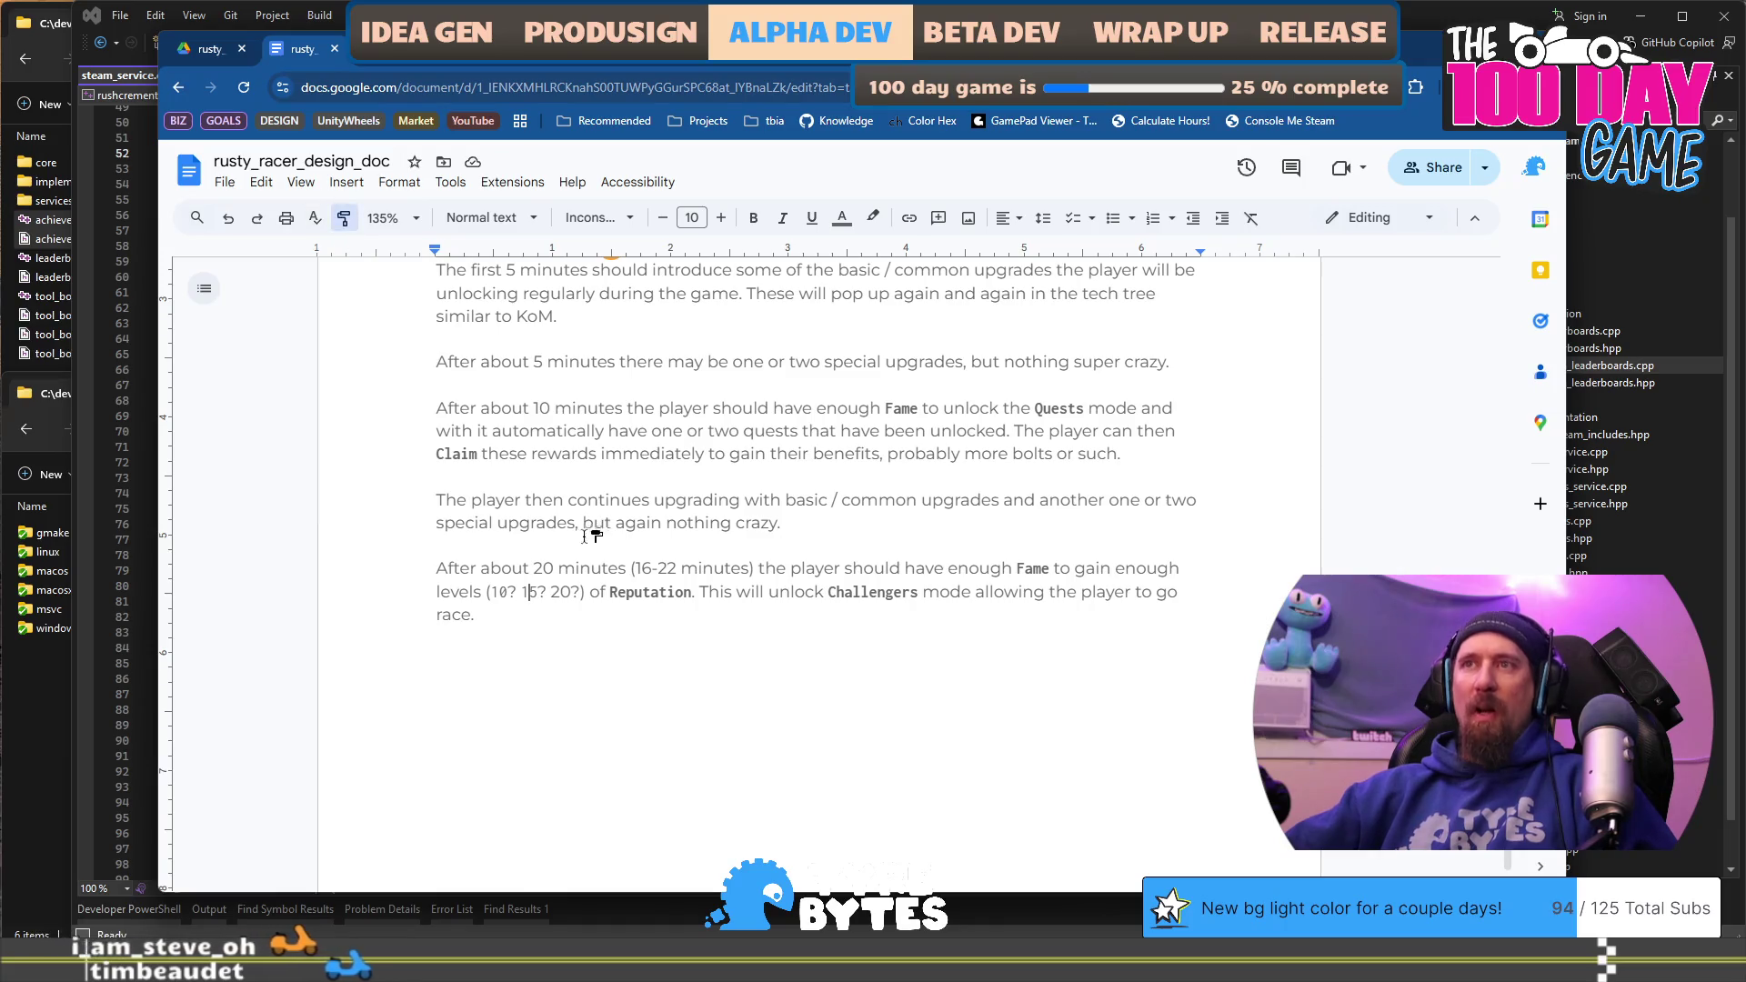
click(560, 592)
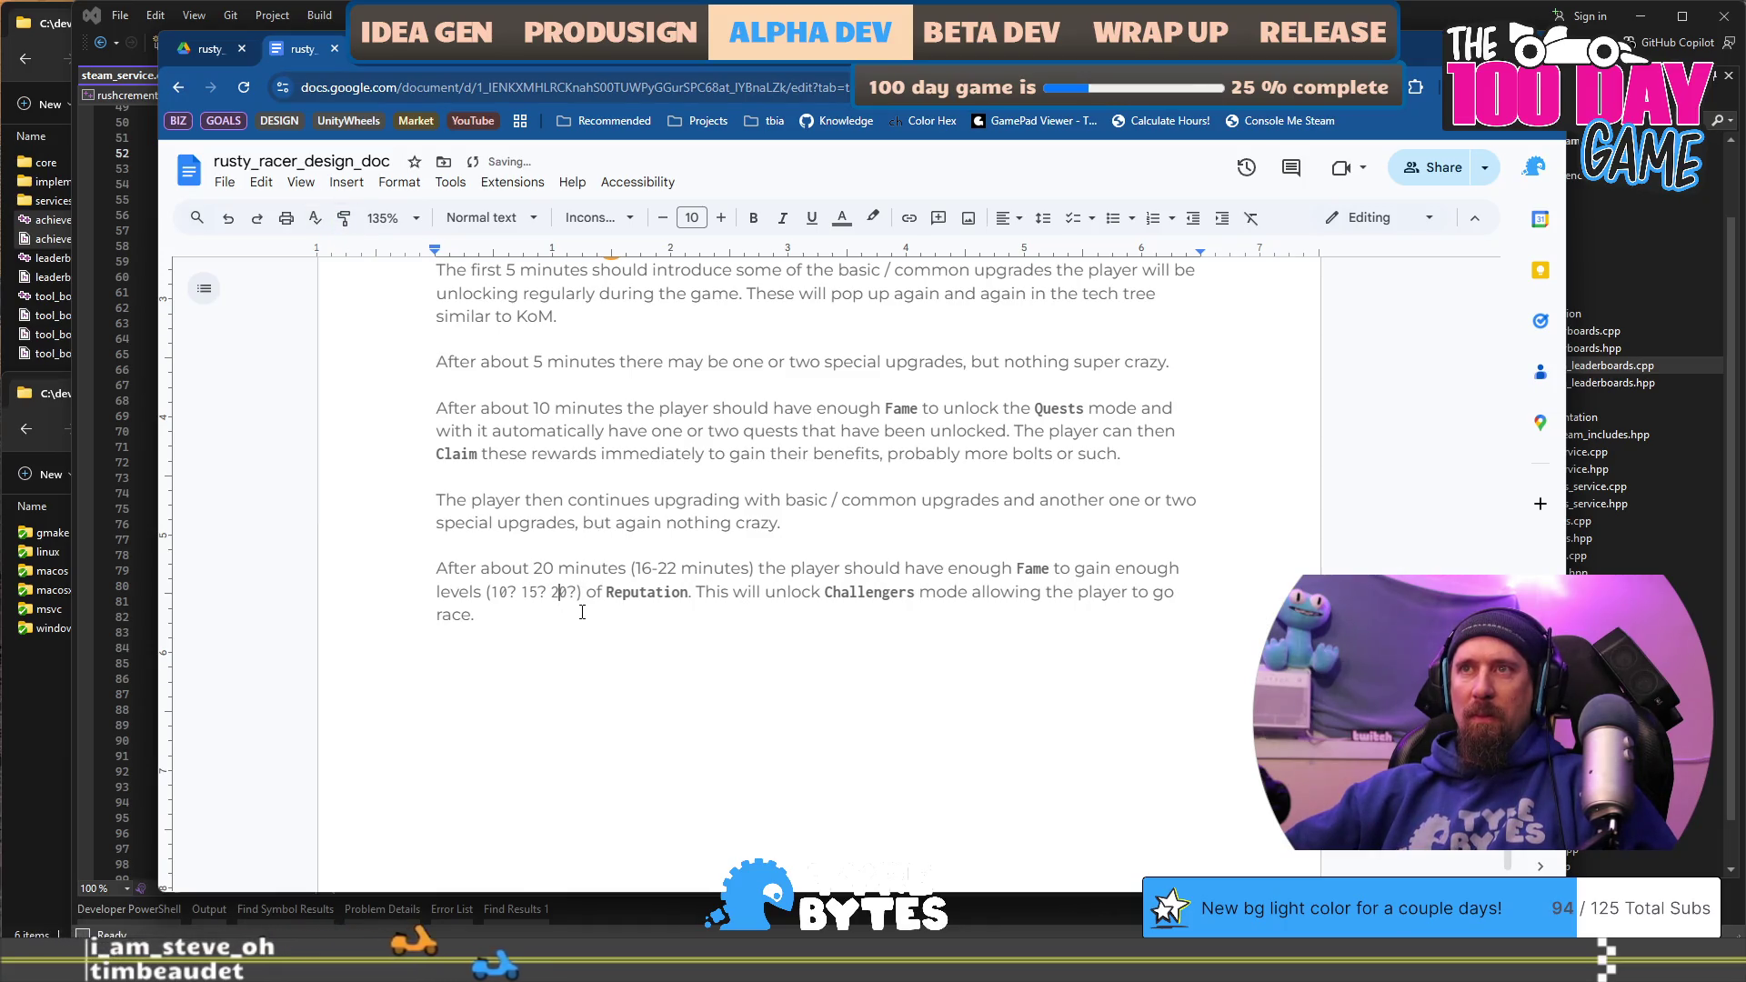
click(633, 614)
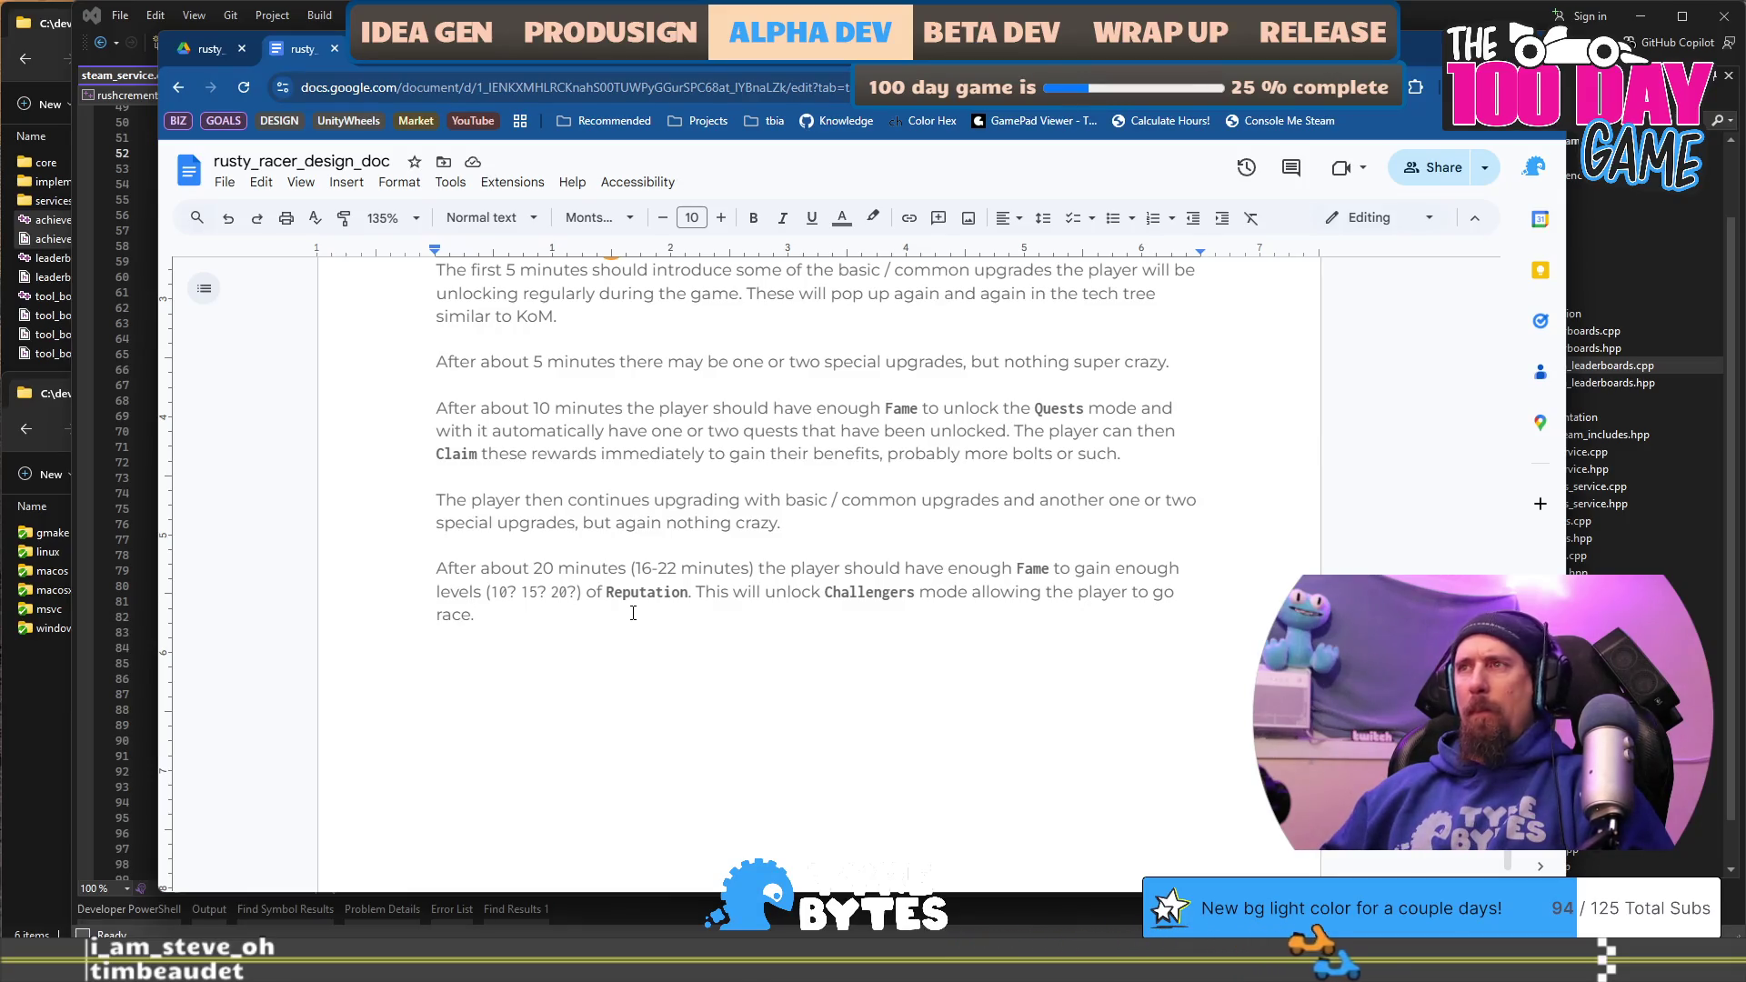
key(shift+Up)
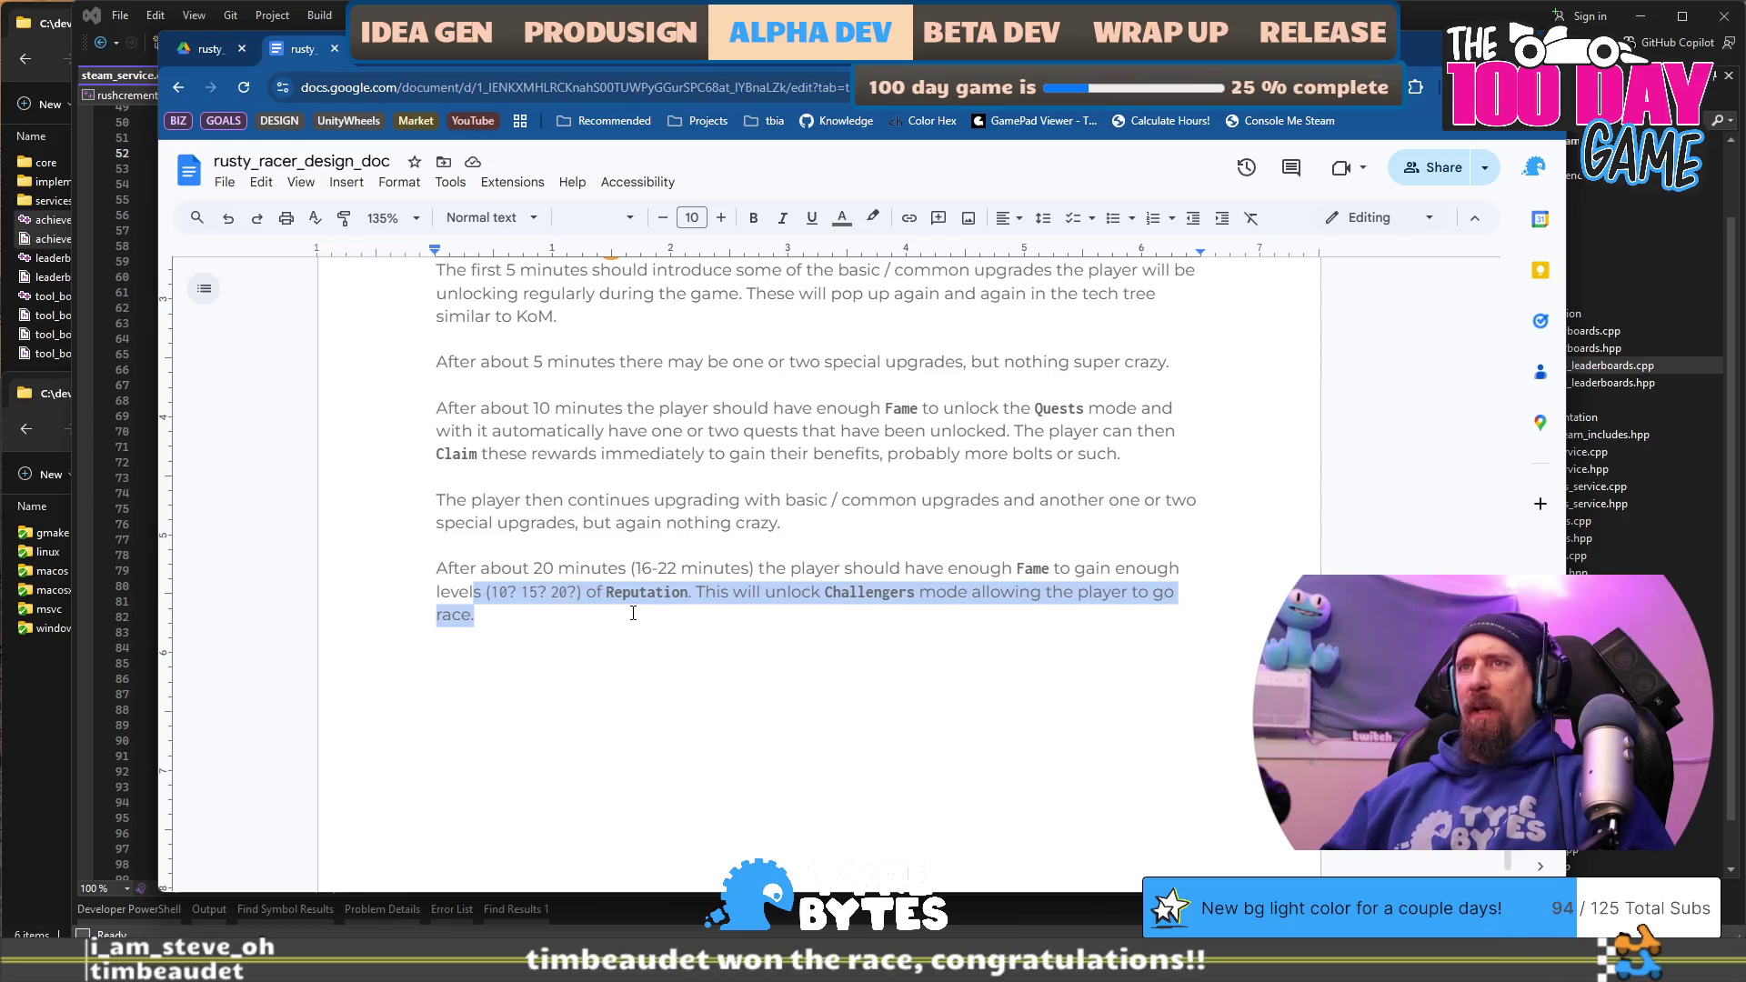
click(633, 614)
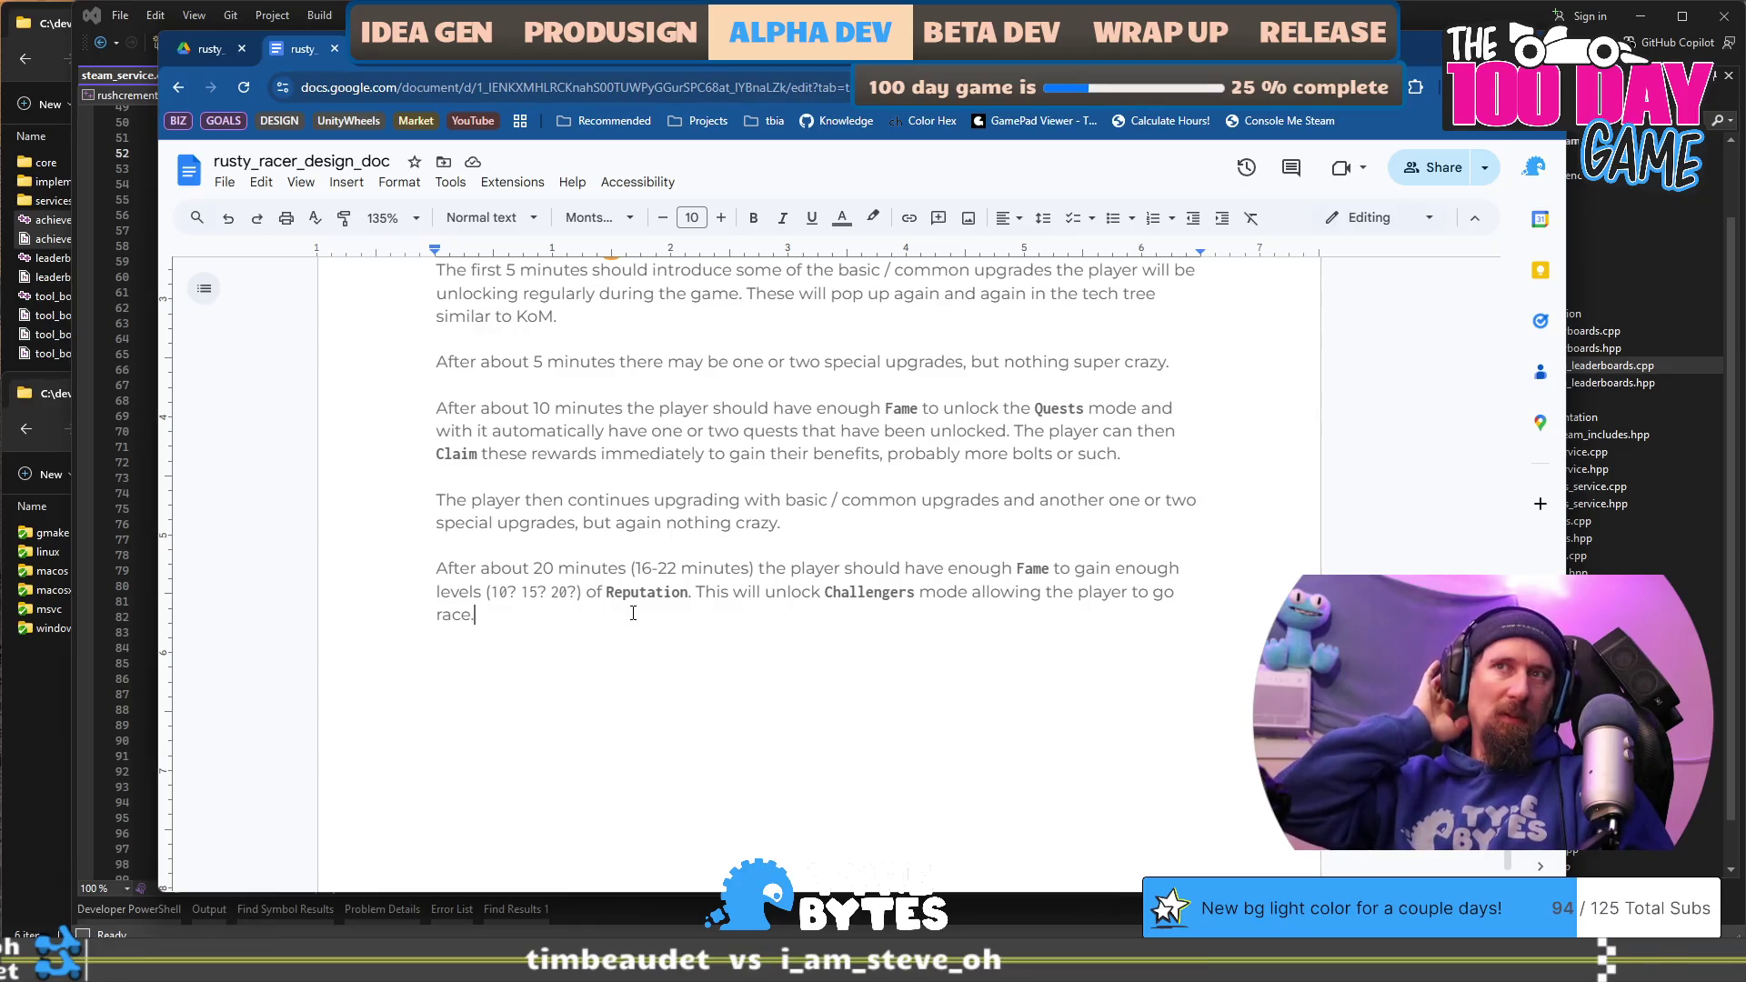
Step: Add that the first race is a freebie tutorial, with later races costing 1 chain-link earned through more Reputation
text( The first race will n)
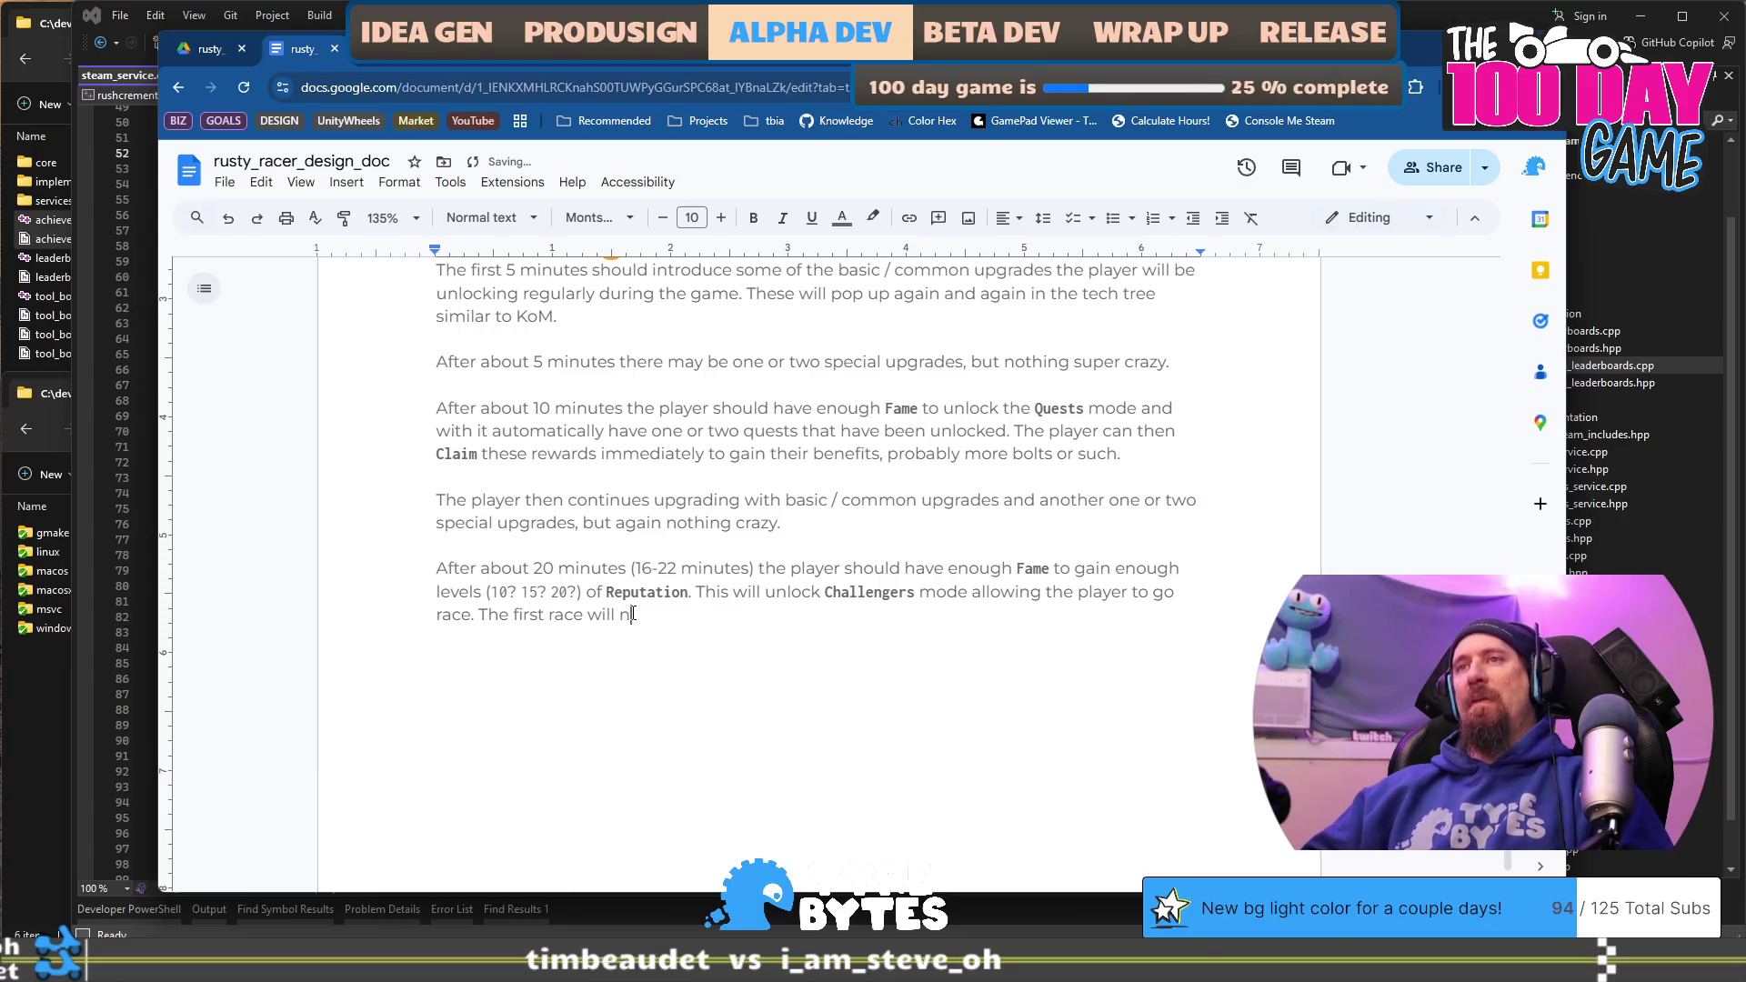
text(eed to be a tutorial race th)
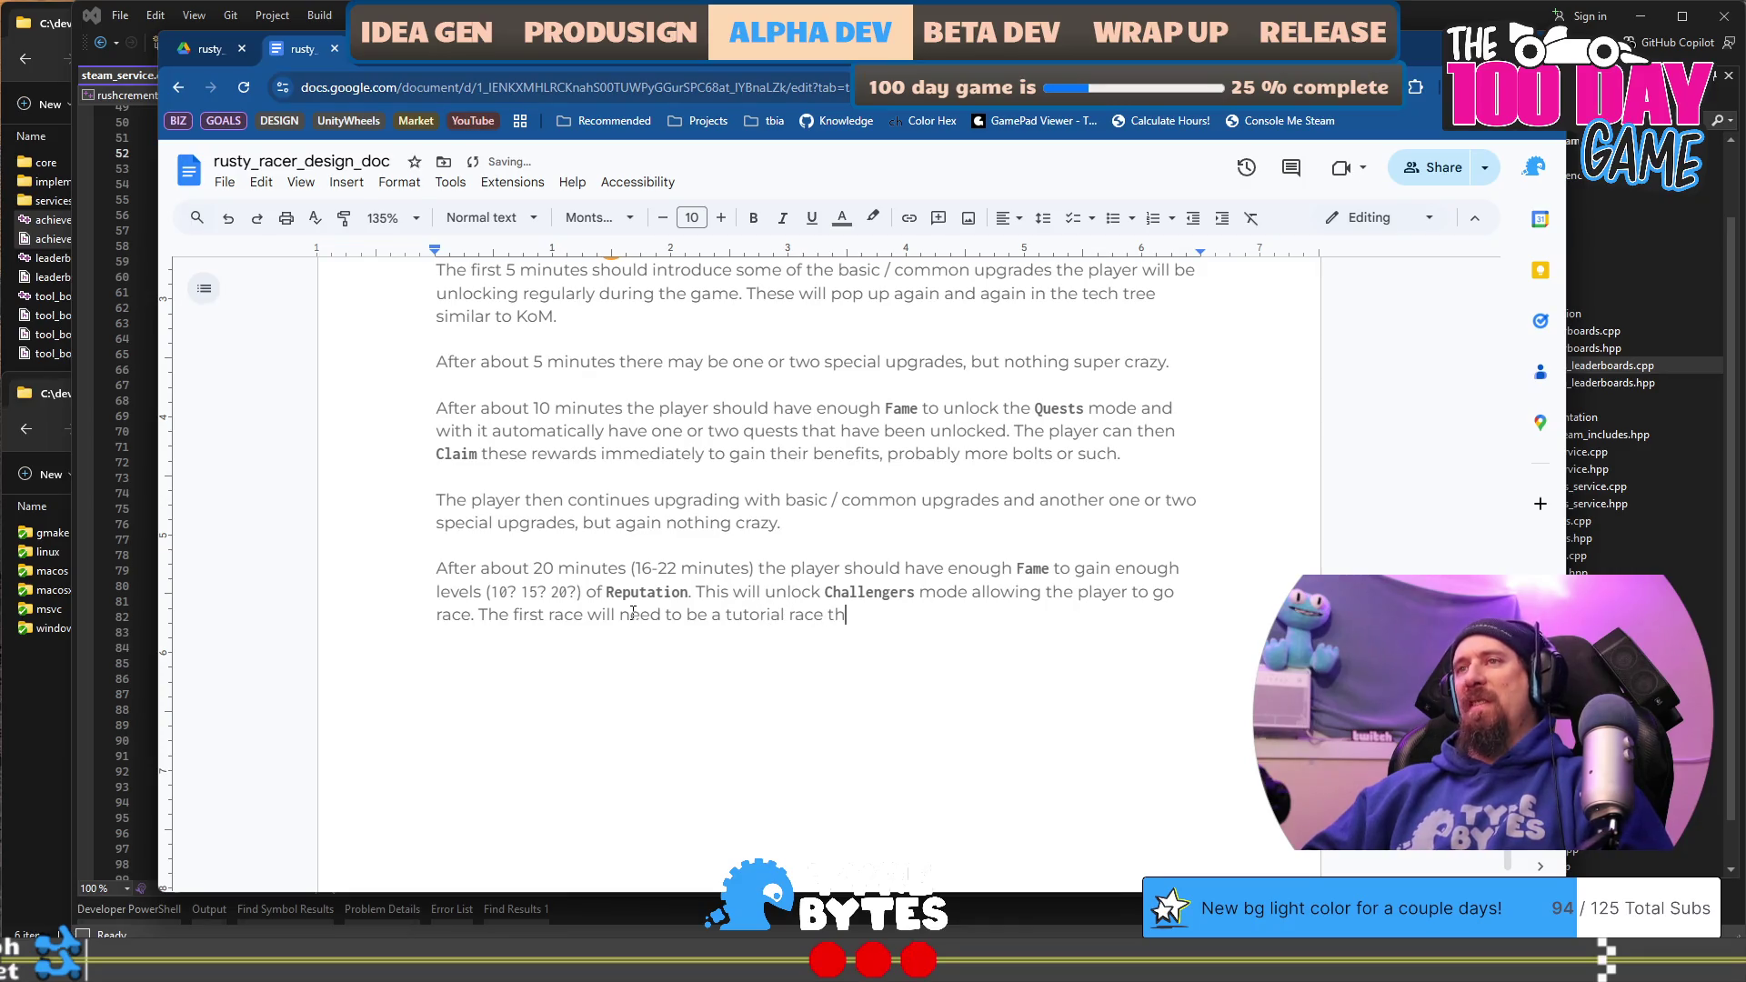
text(at basically acts as a )
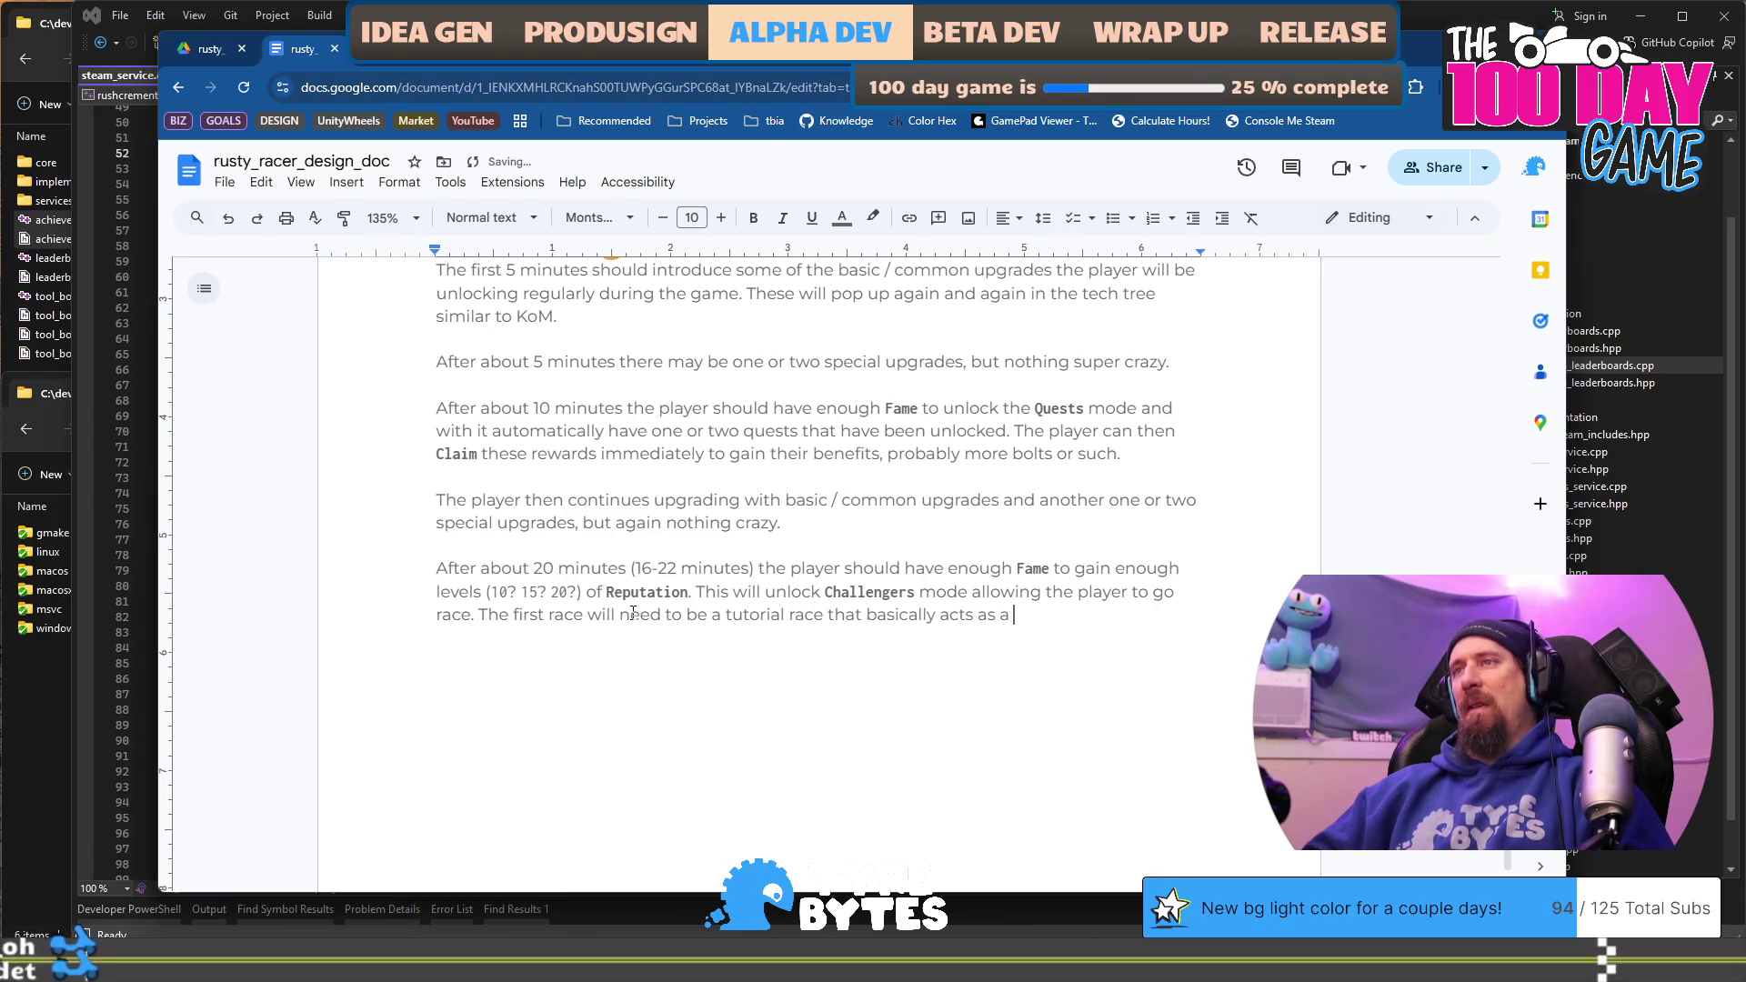
text(freeb)
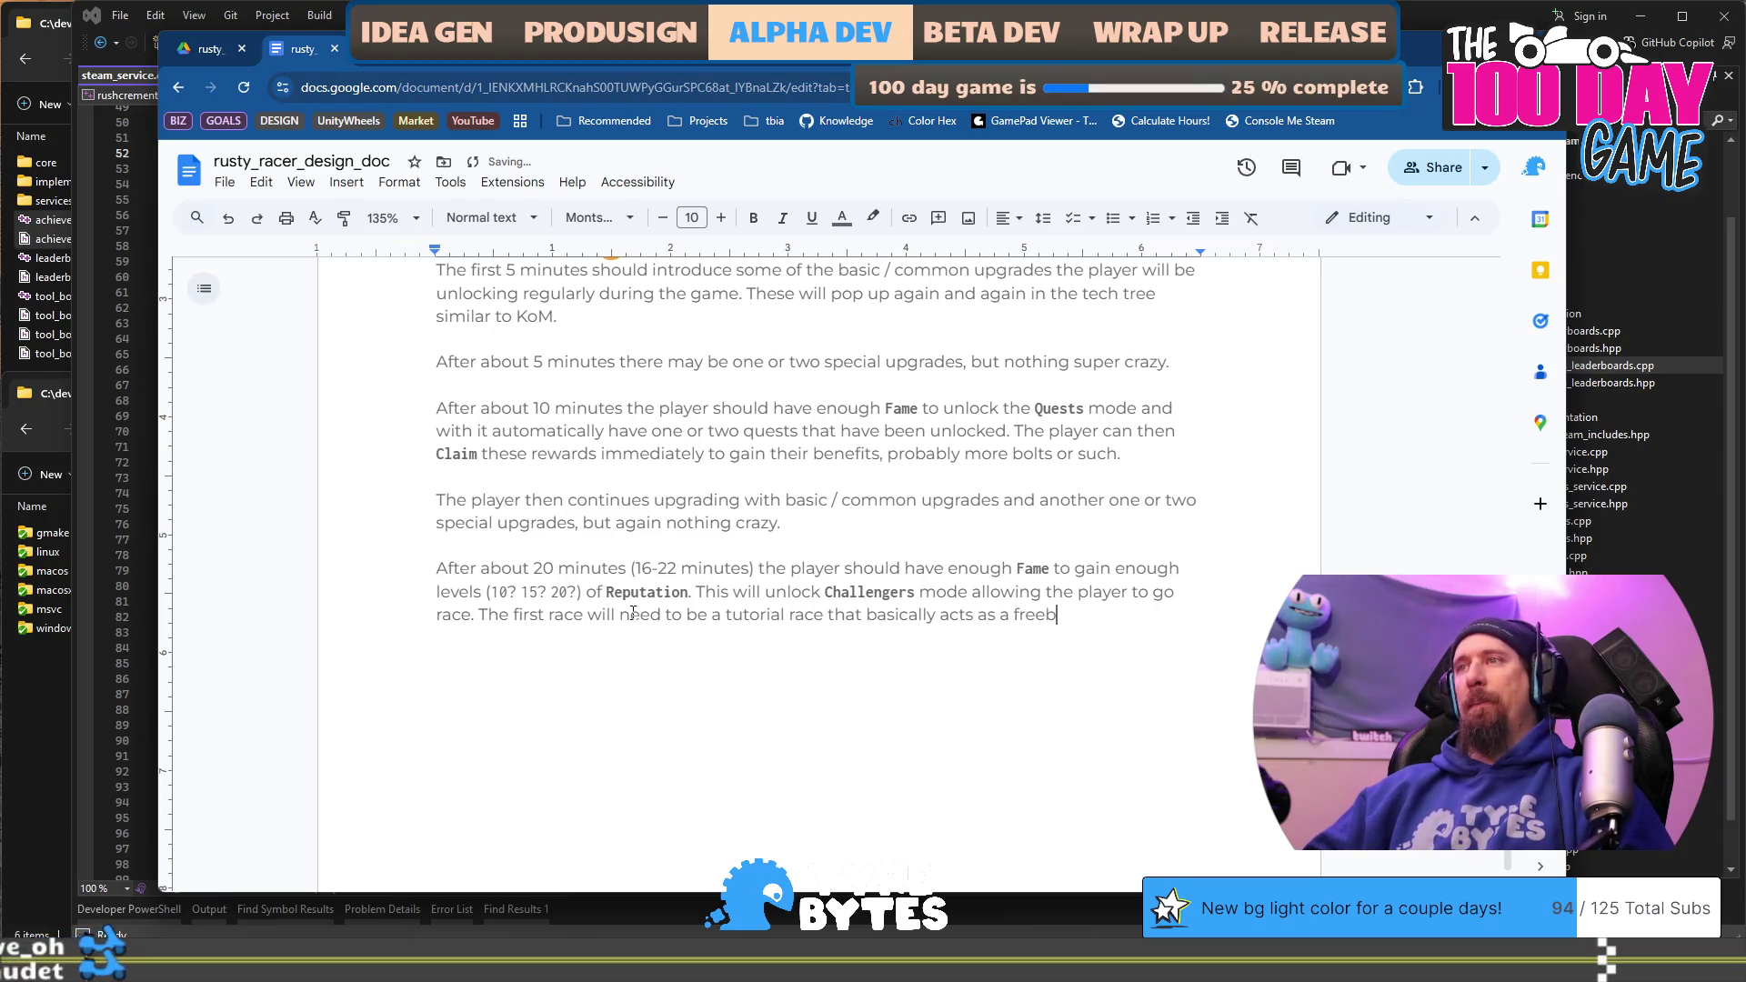
text(ie. The se)
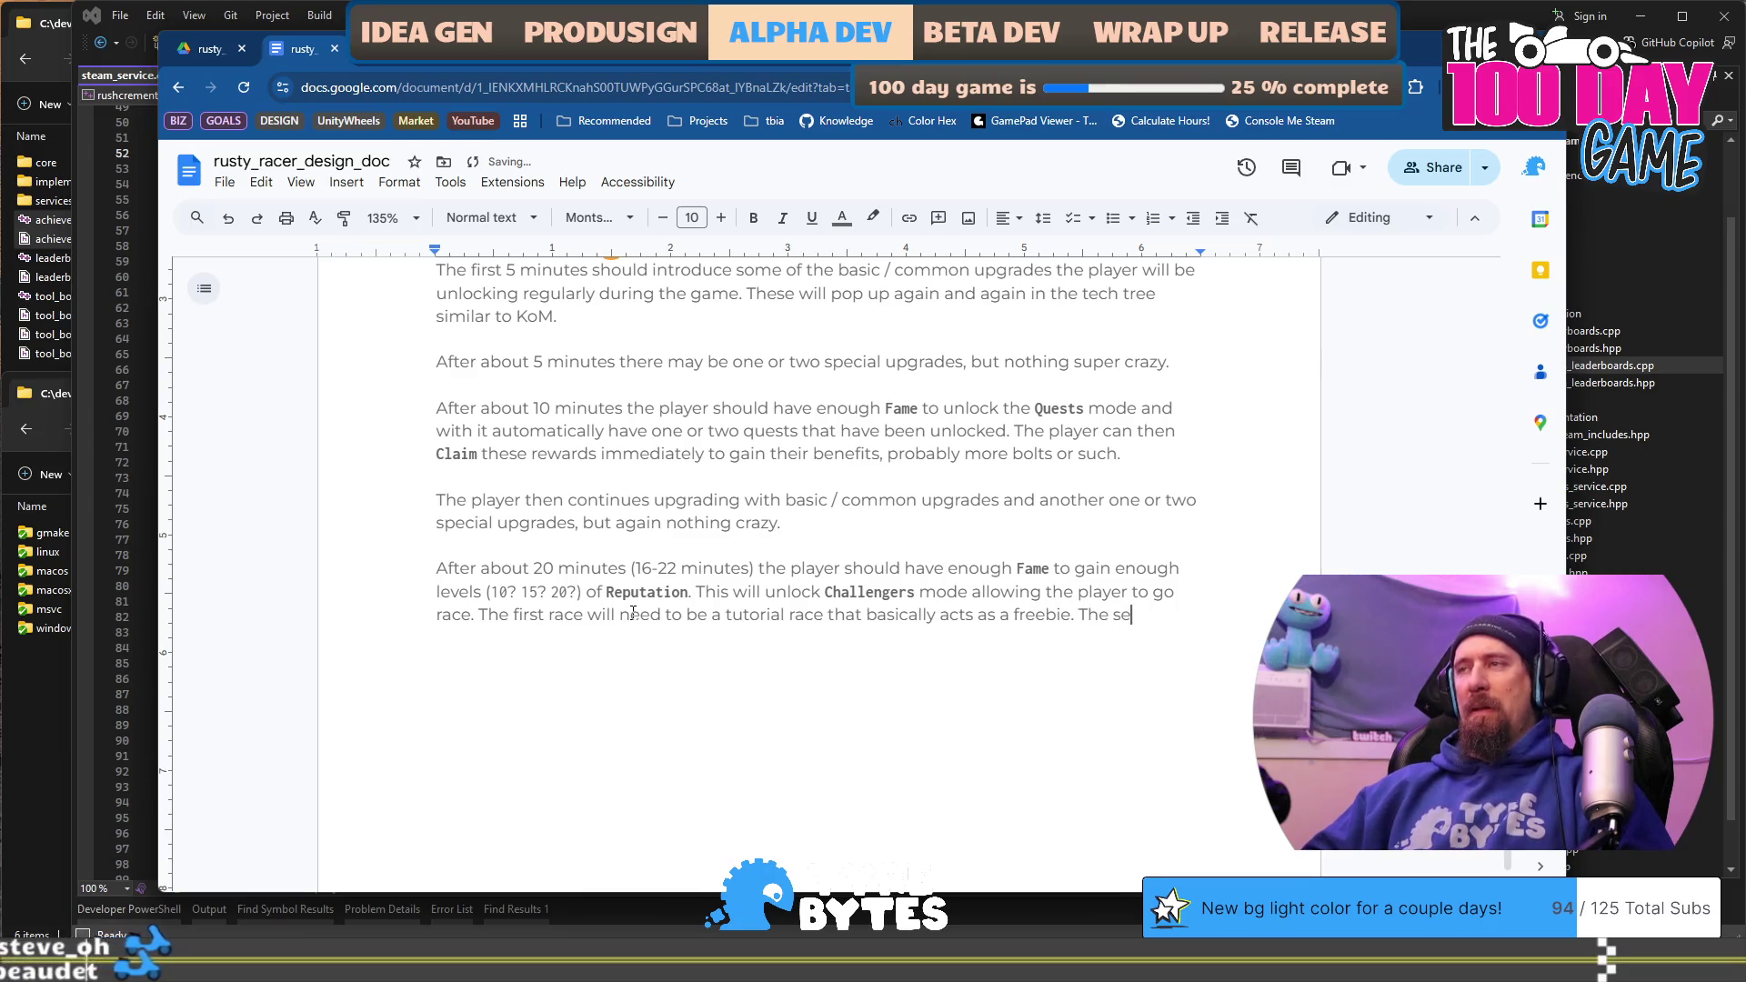
text(cond race will )
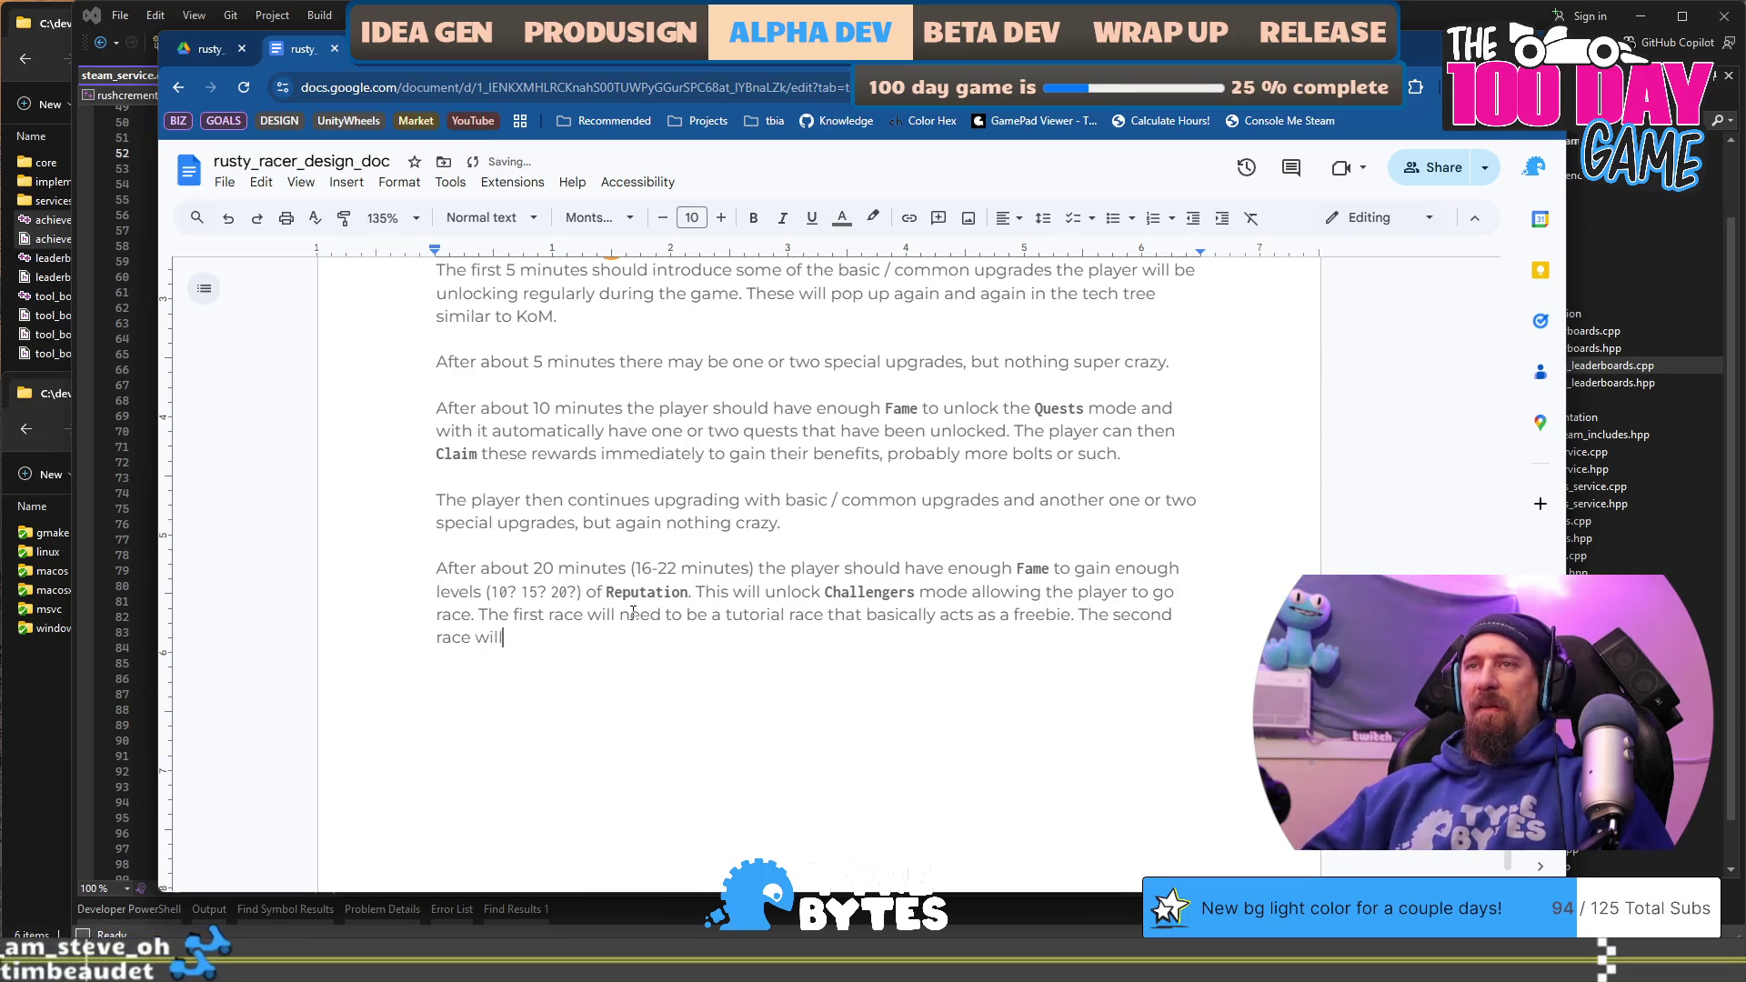
text(cost )
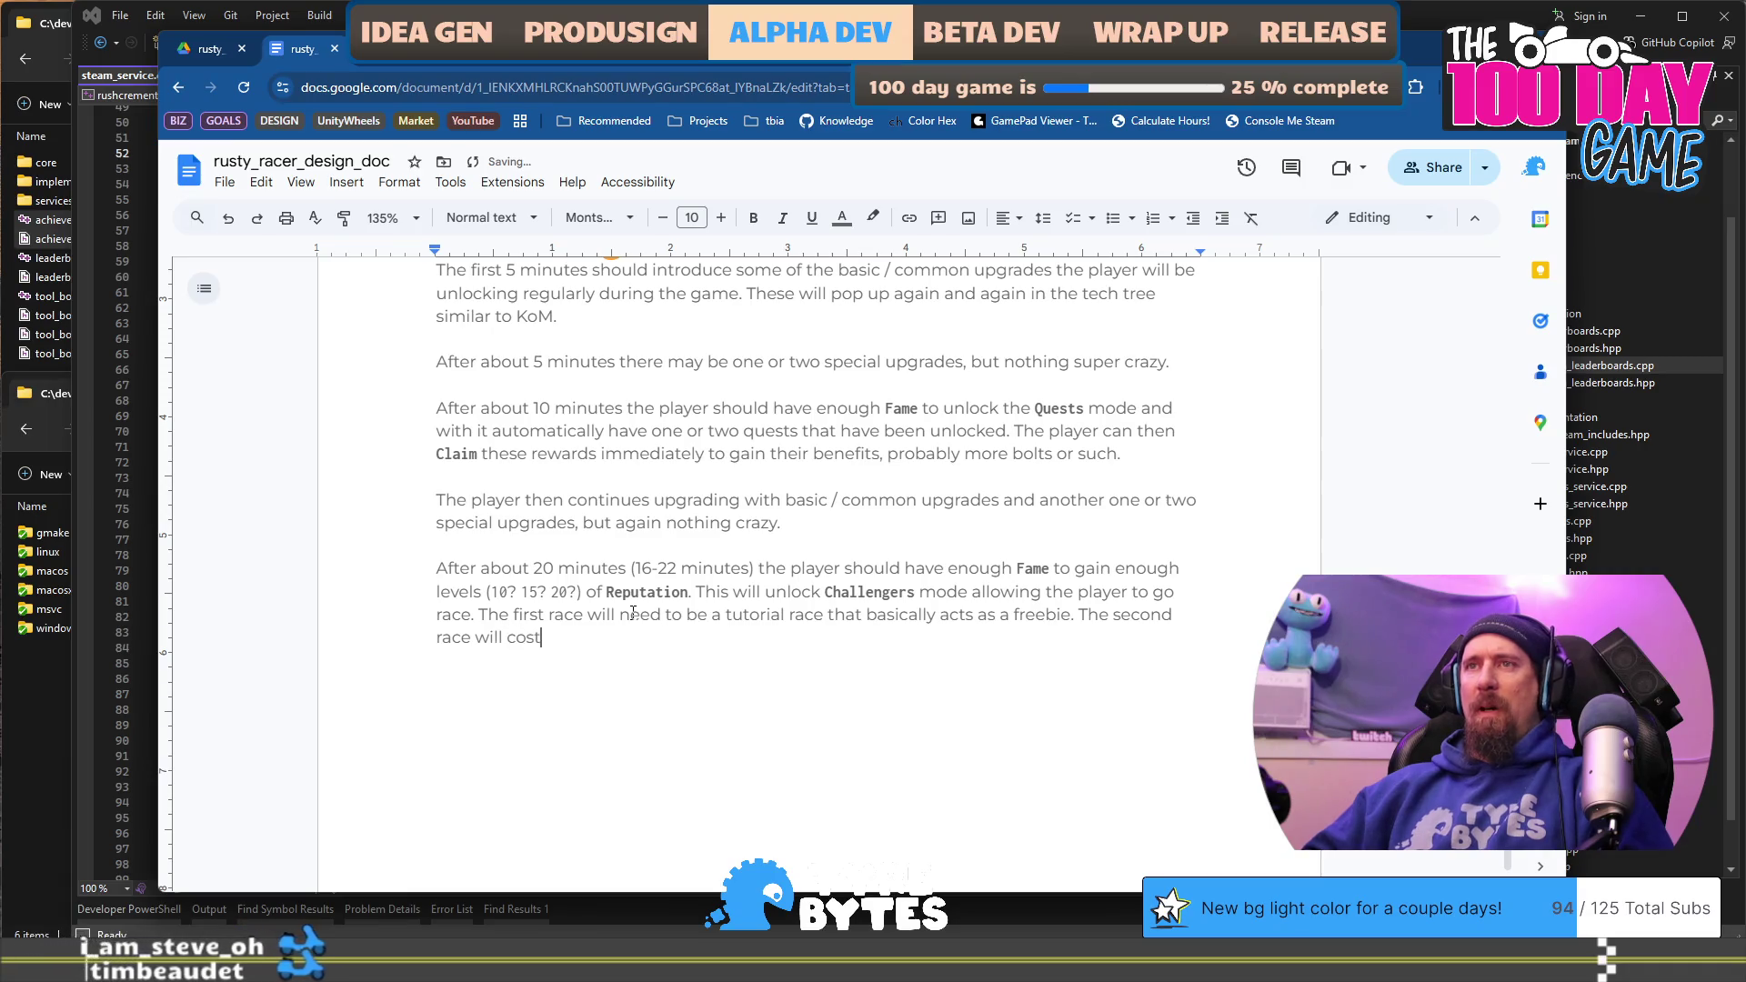
text(1 cha)
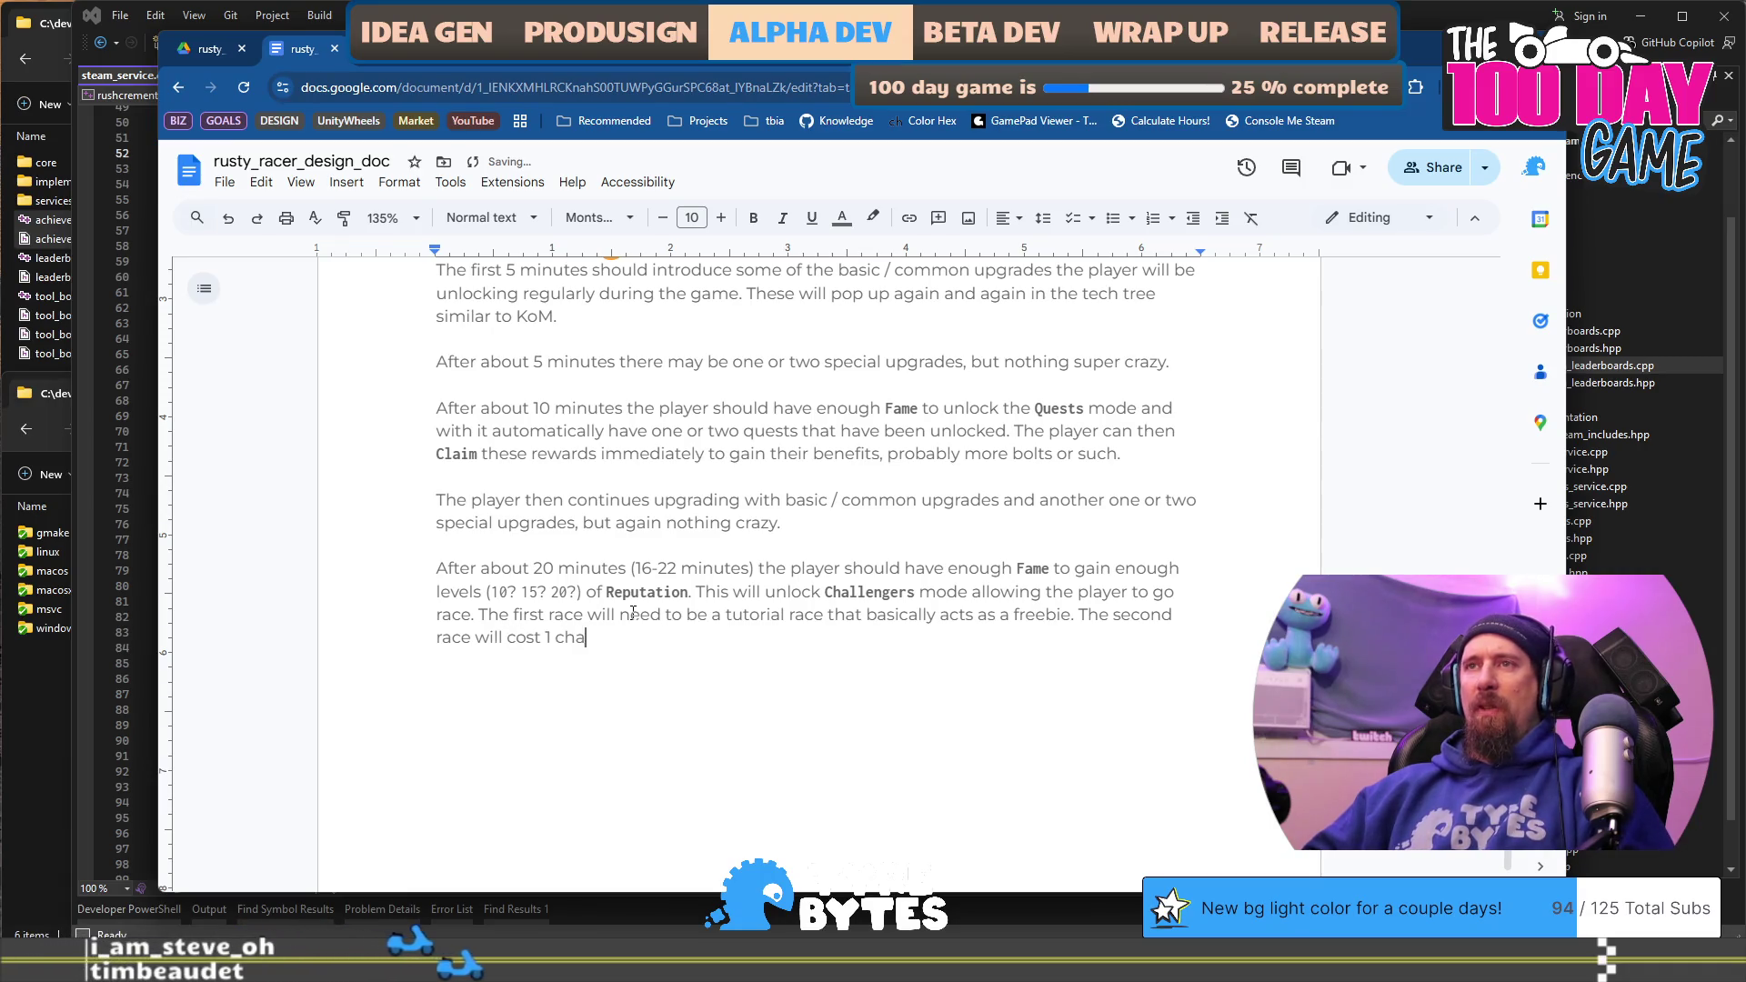
text(in-link, which is)
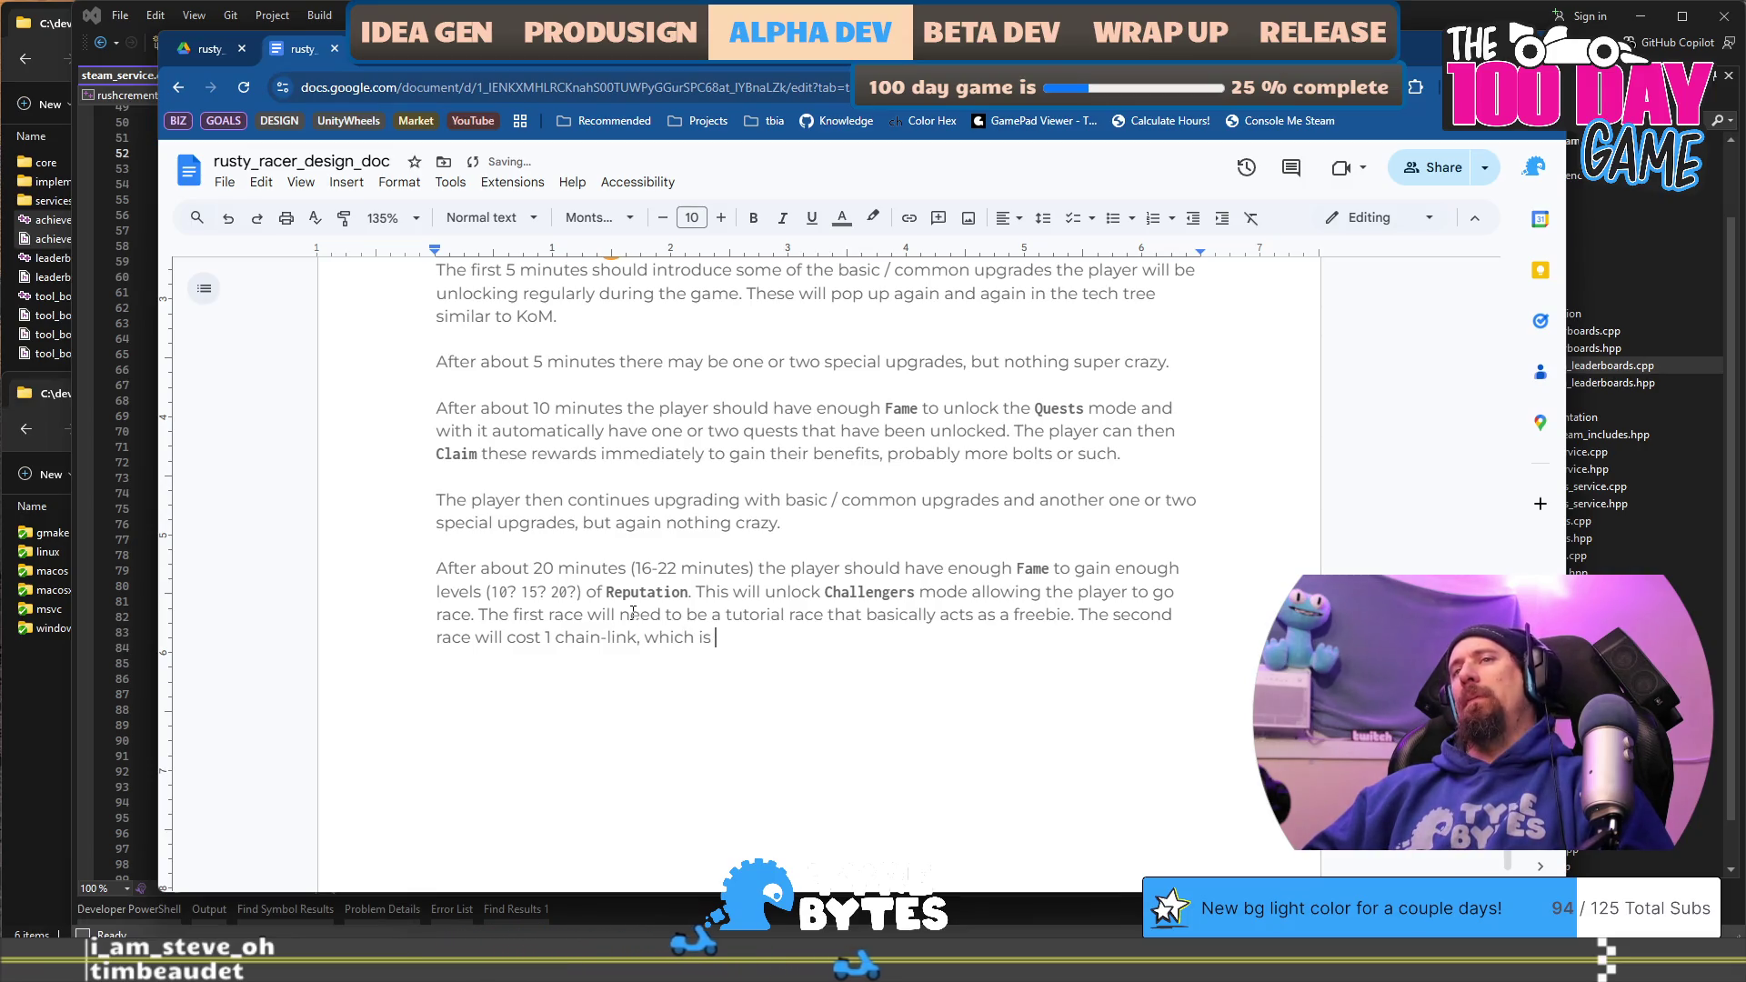
key(BackSpace)
key(BackSpace)
key(BackSpace)
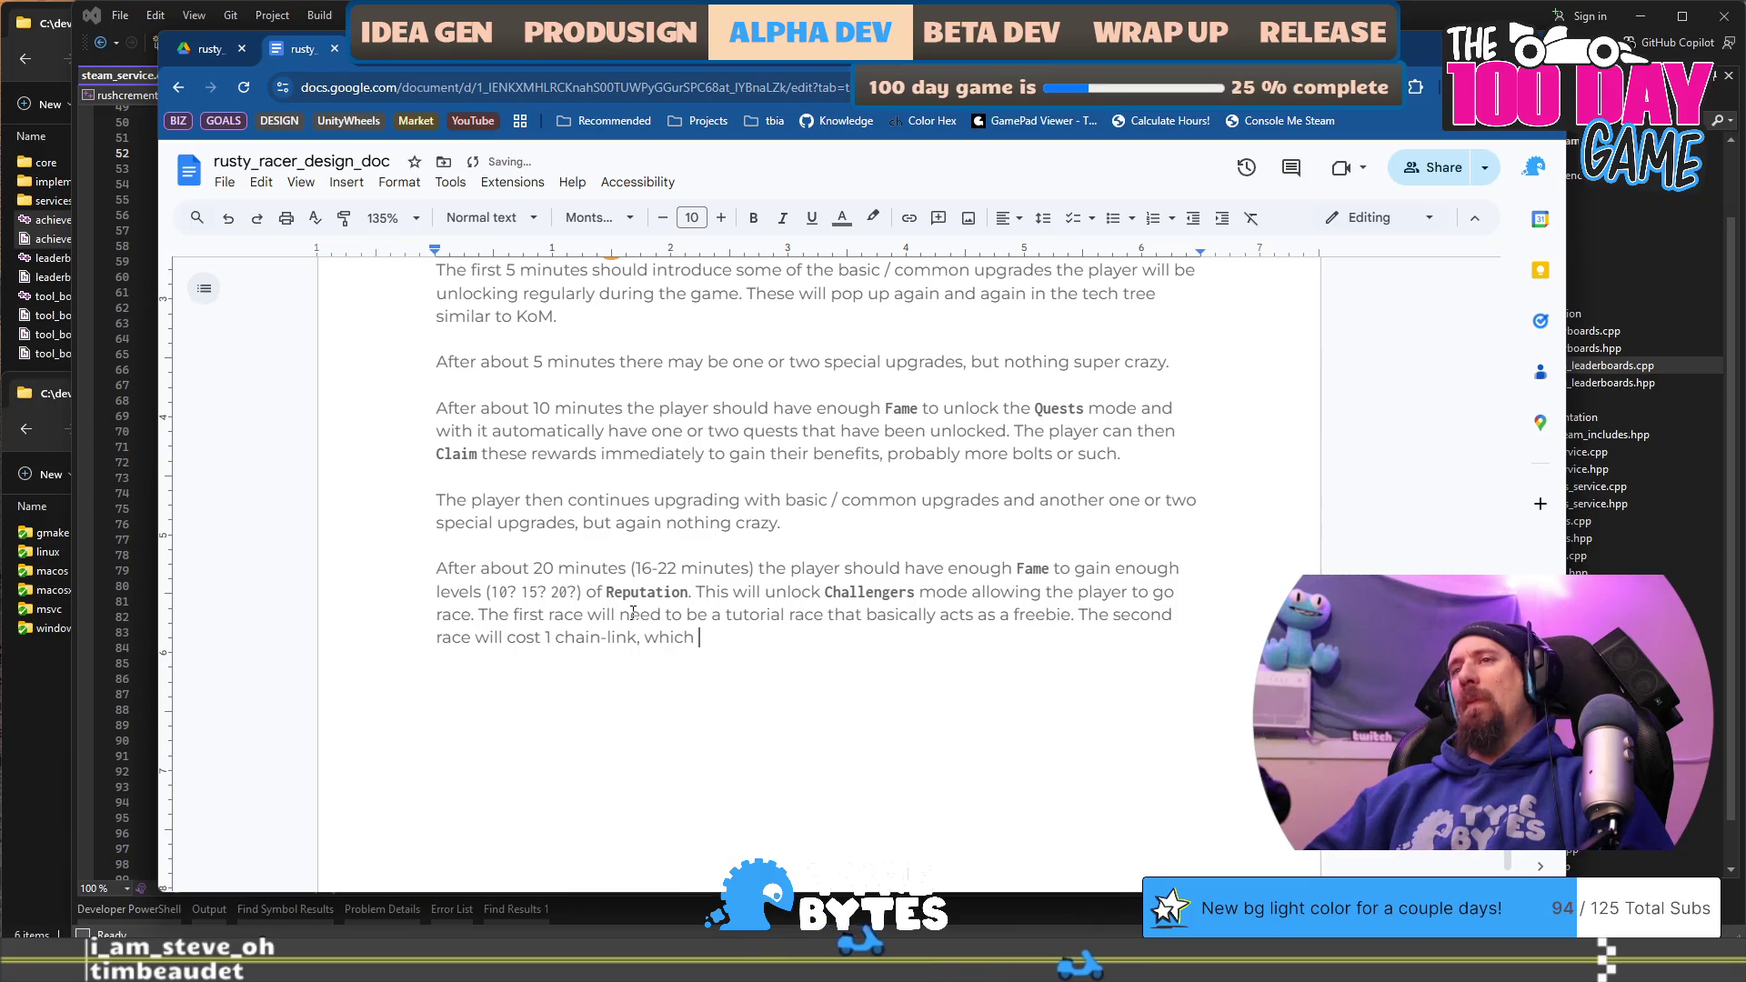
text(is earned )
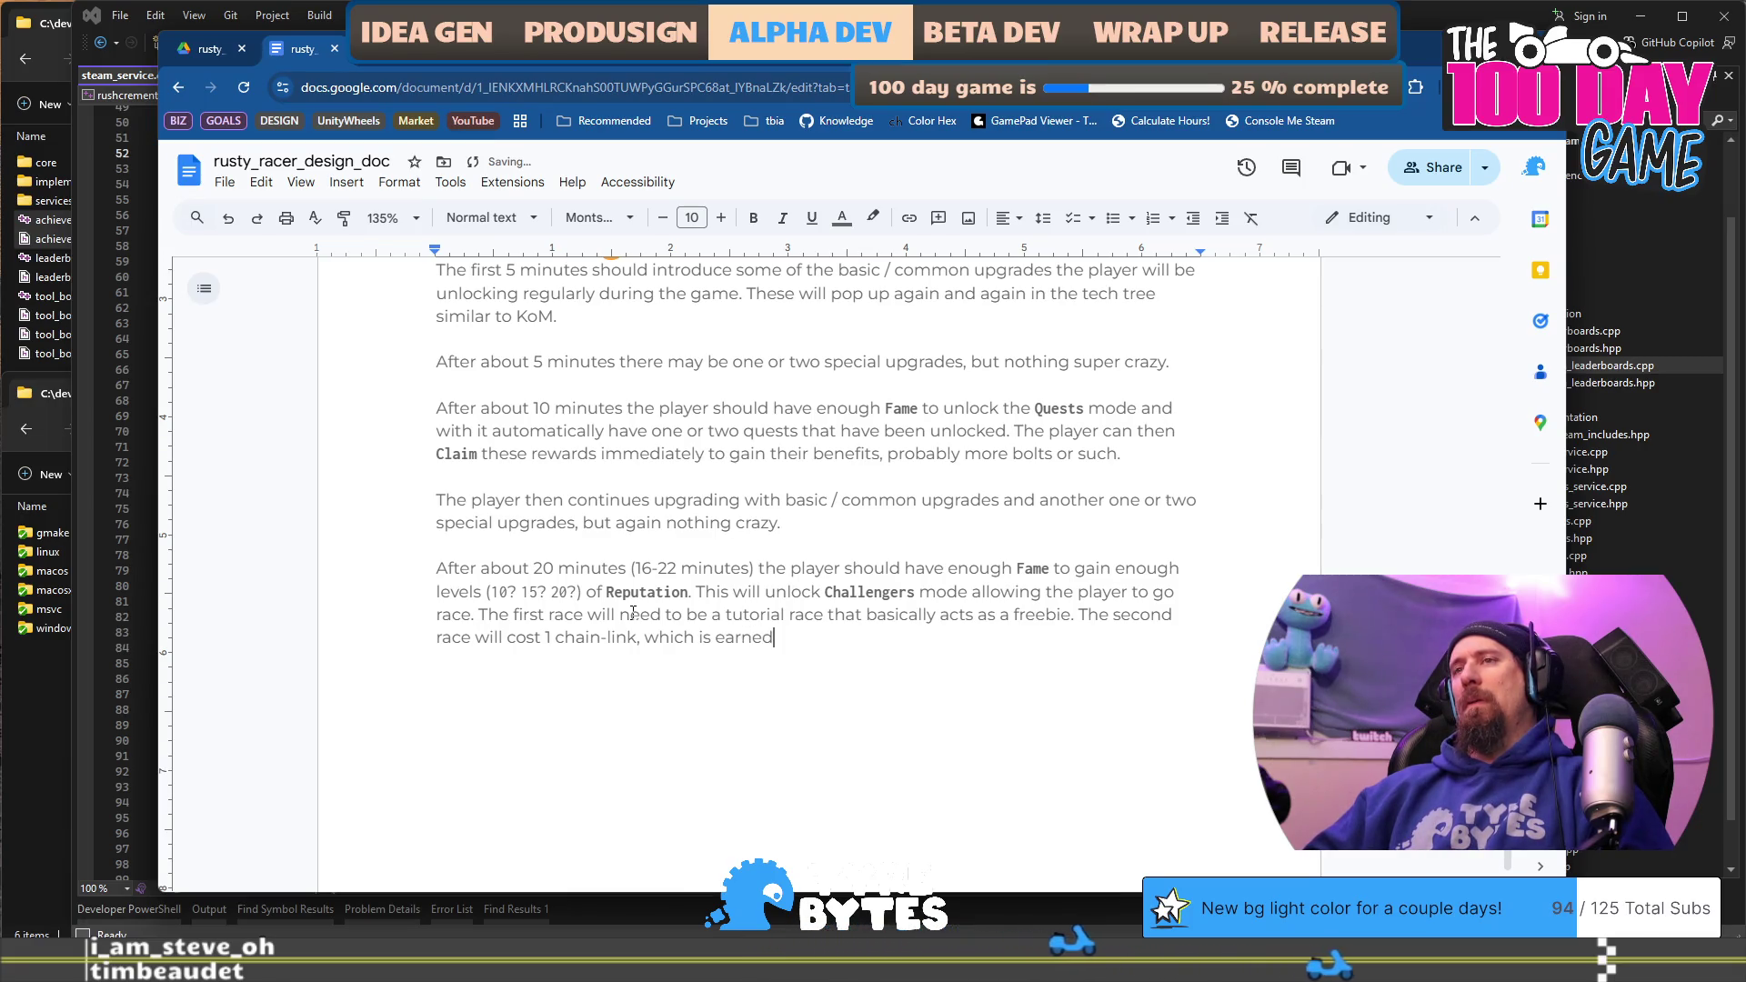
text(through gaining more )
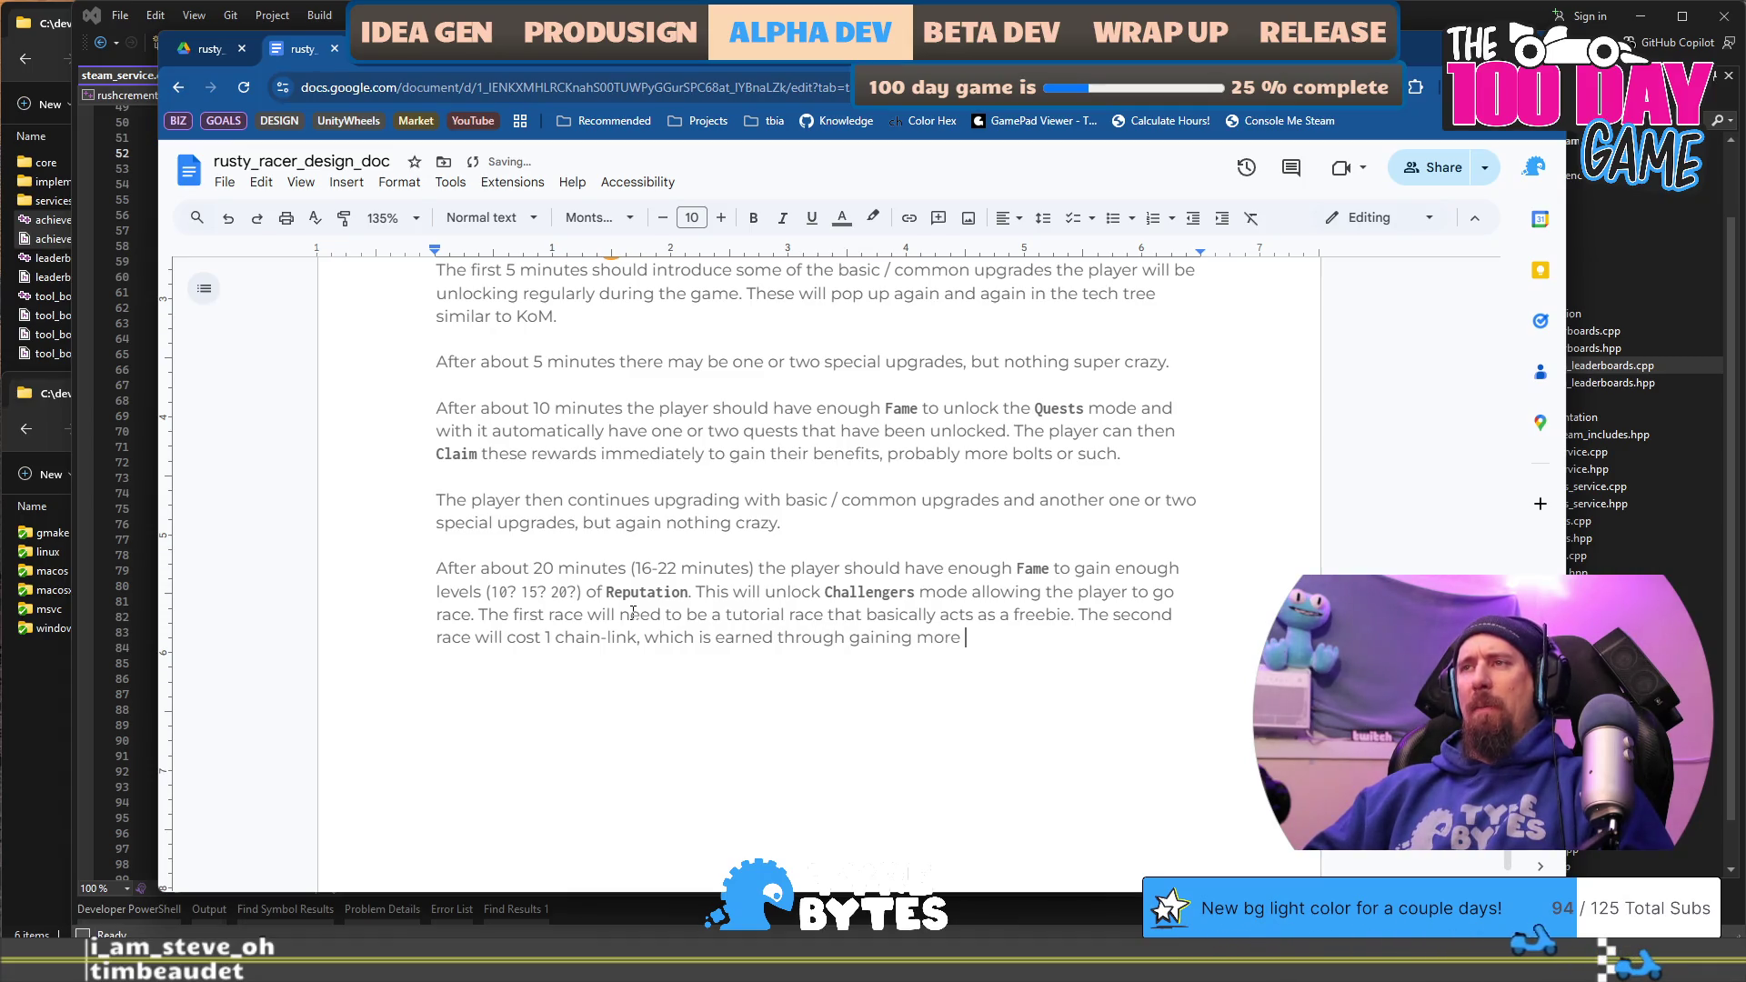
text(le)
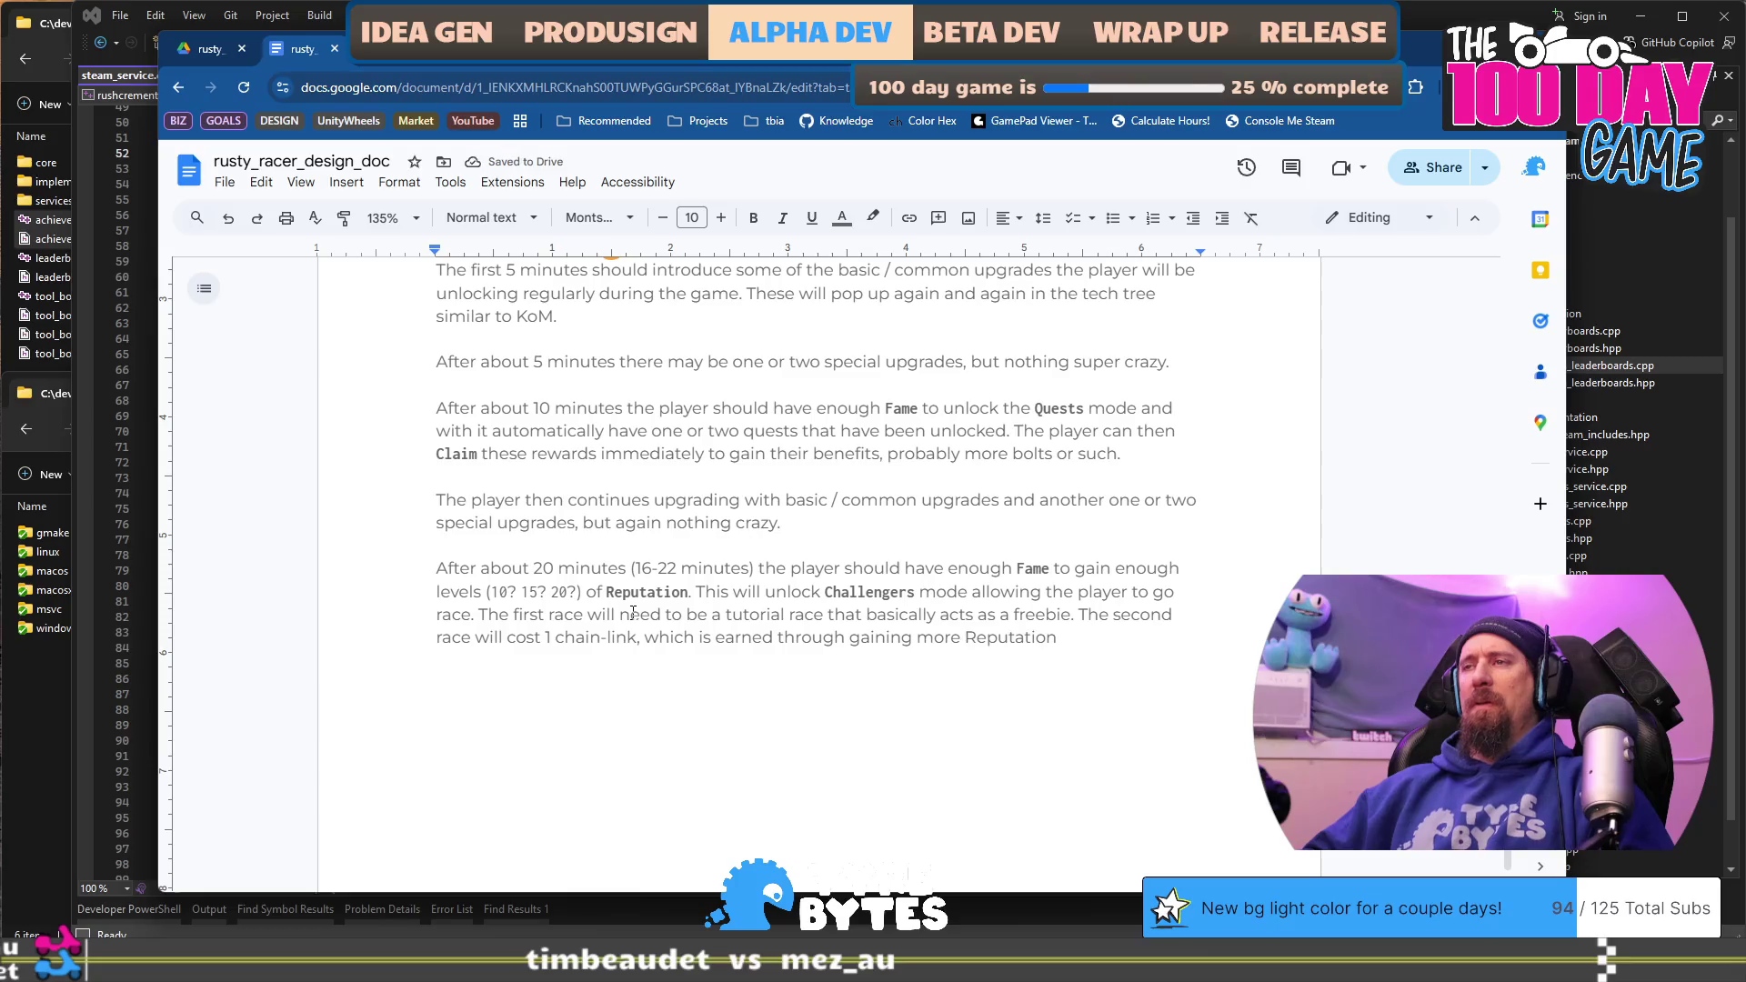
text(vels of )
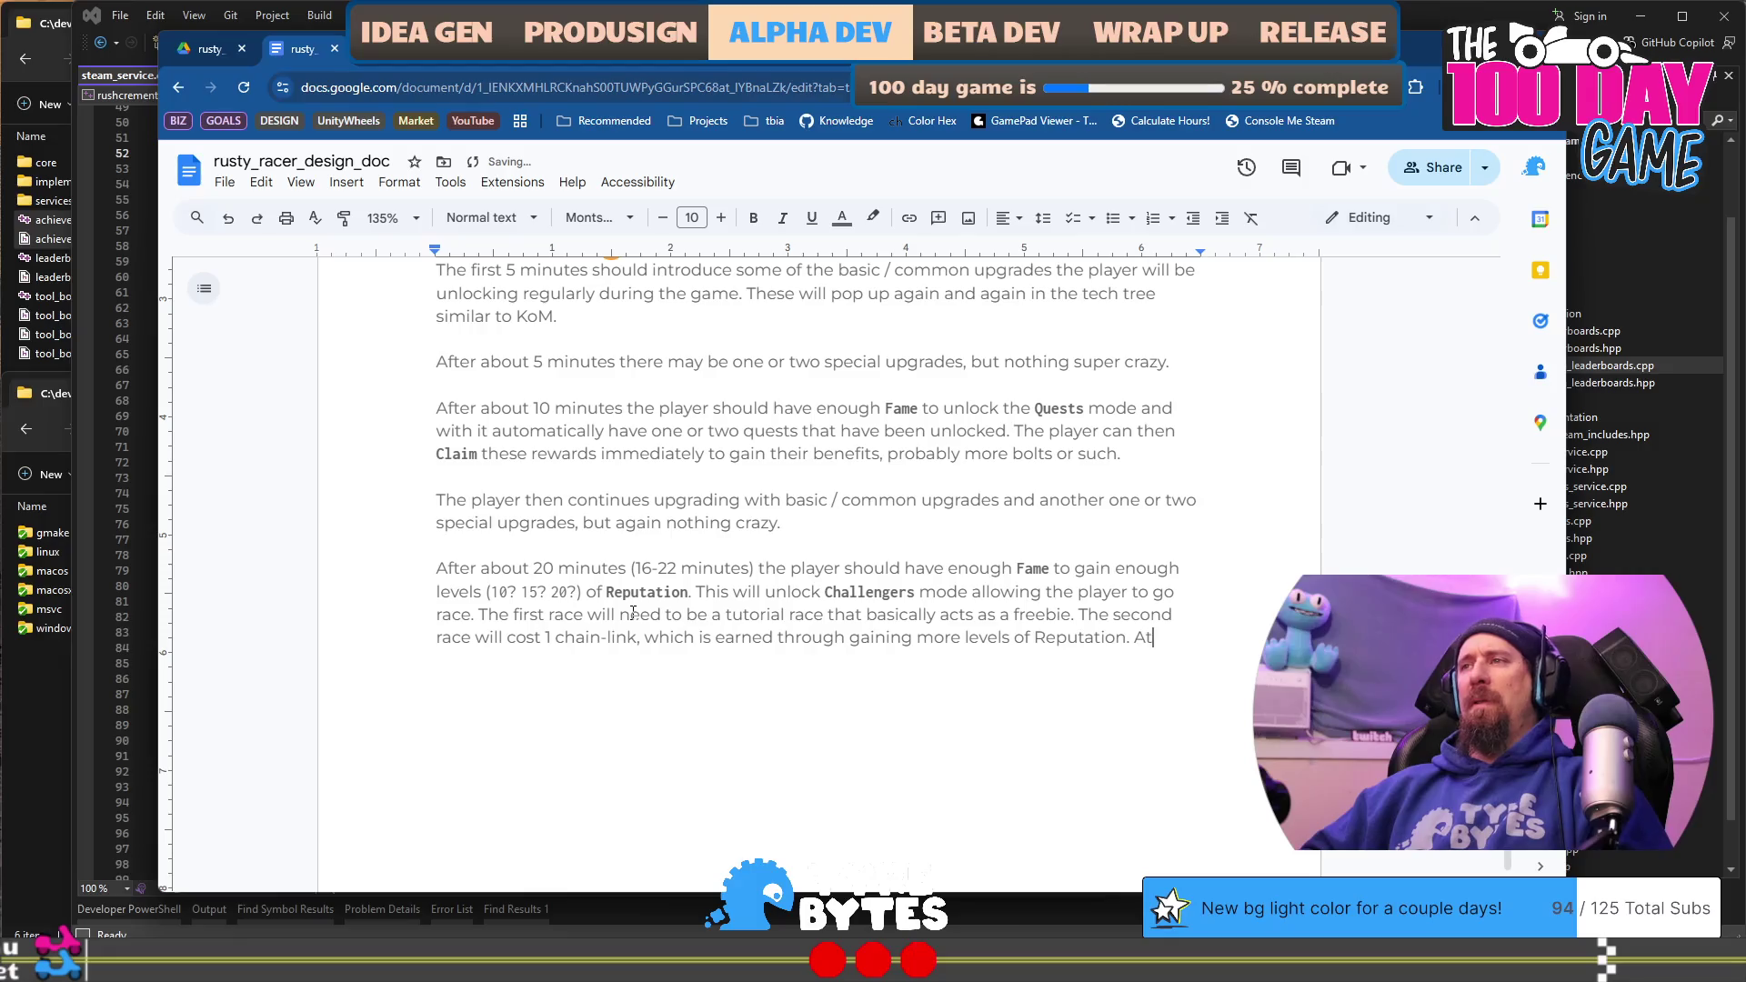
text(h)
text(is sta)
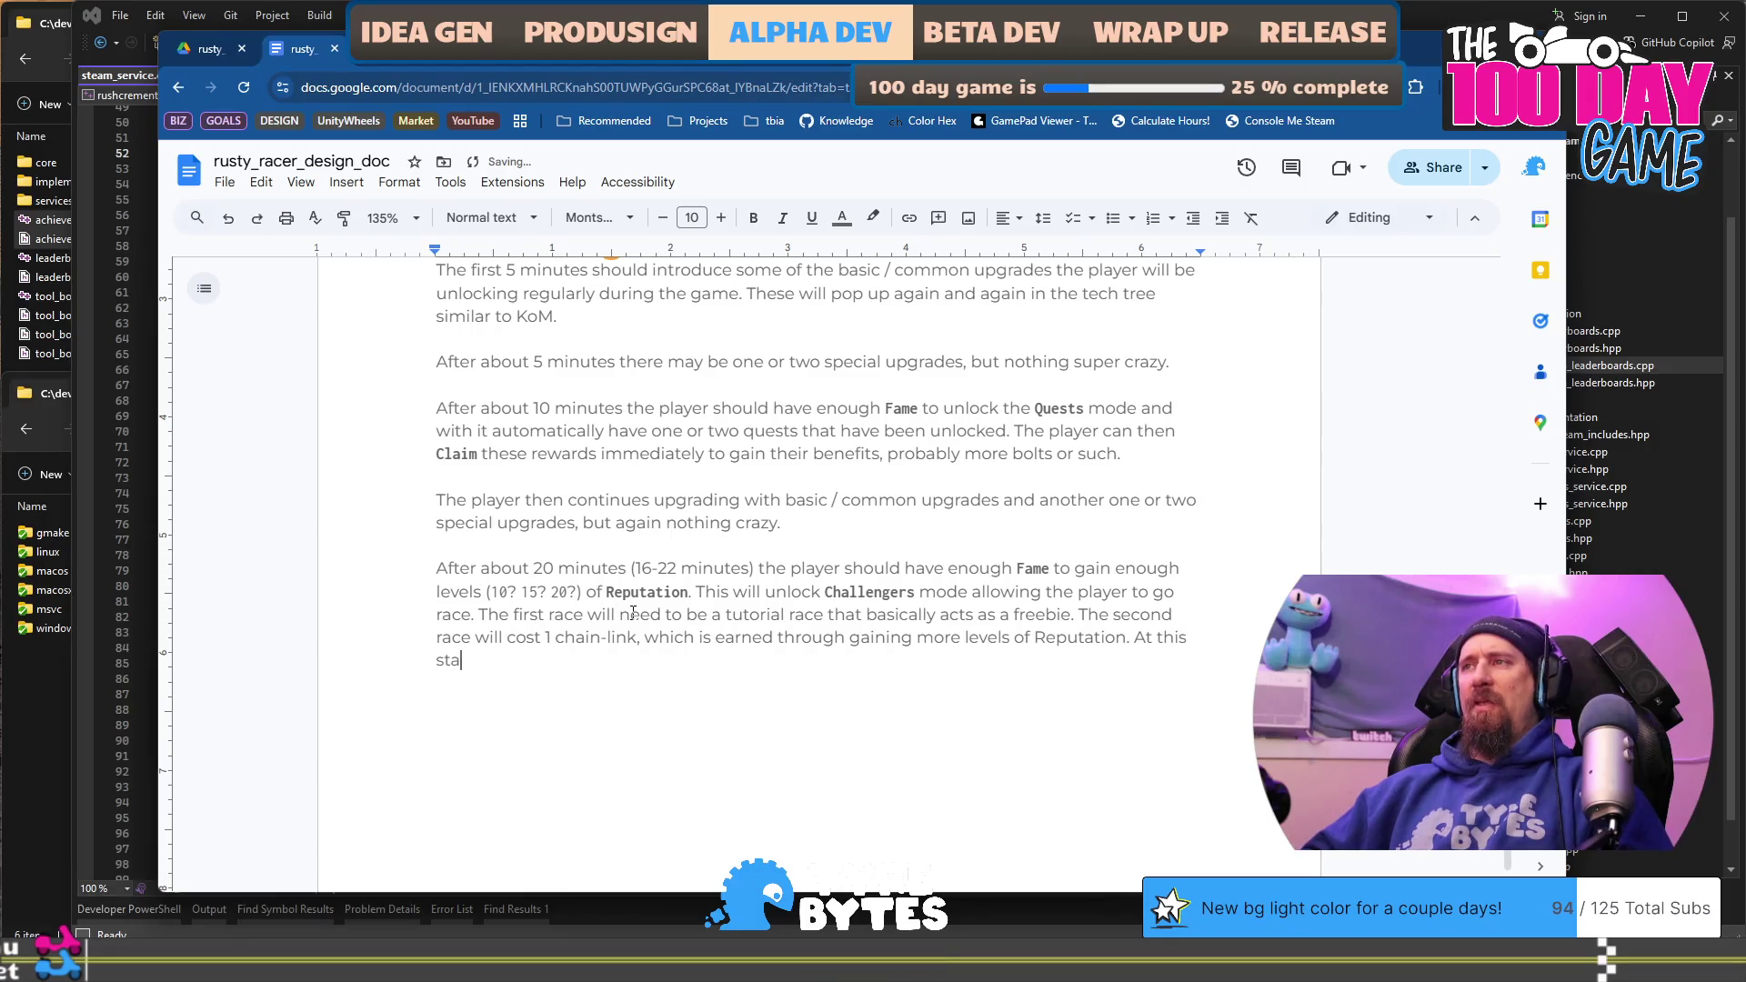
text(game)
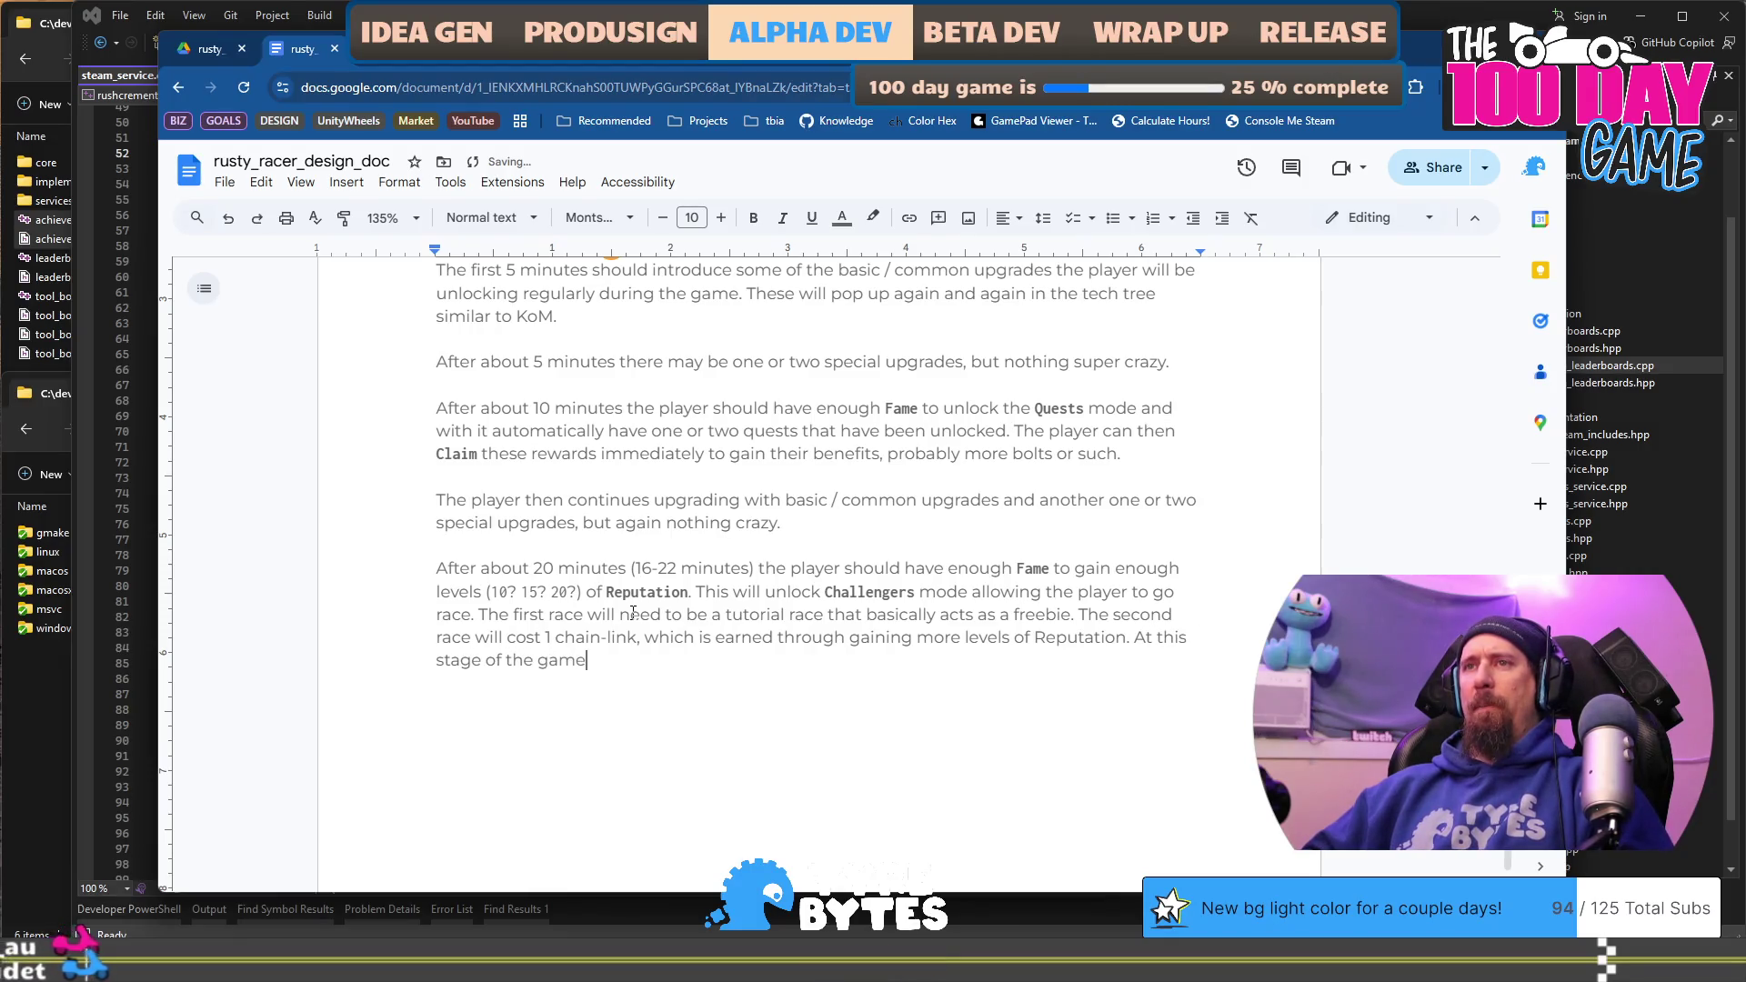
text( we should )
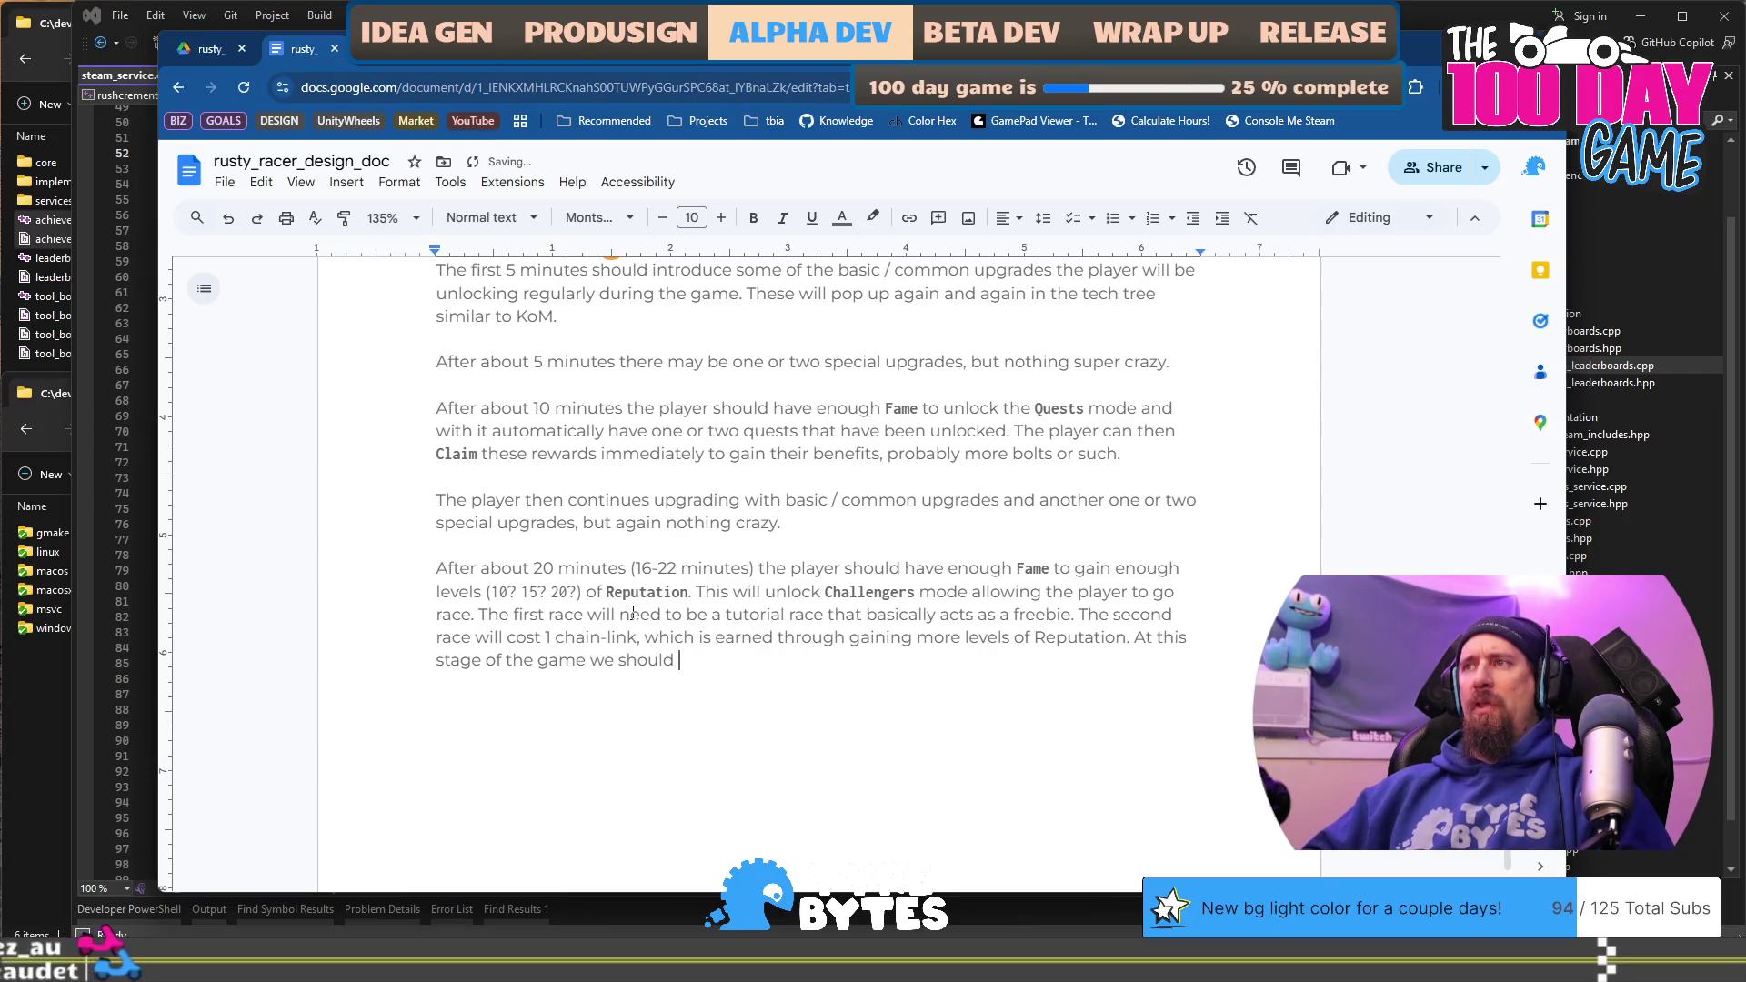
text(have teh)
Step: Add that the player gains reputation quite quickly for a bit, with a parenthetical about the tech-tree XP upgrade
key(ctrl+Left)
key(ctrl+Left)
key(ctrl+Left)
key(BackSpace)
key(BackSpace)
key(BackSpace)
text(the player should )
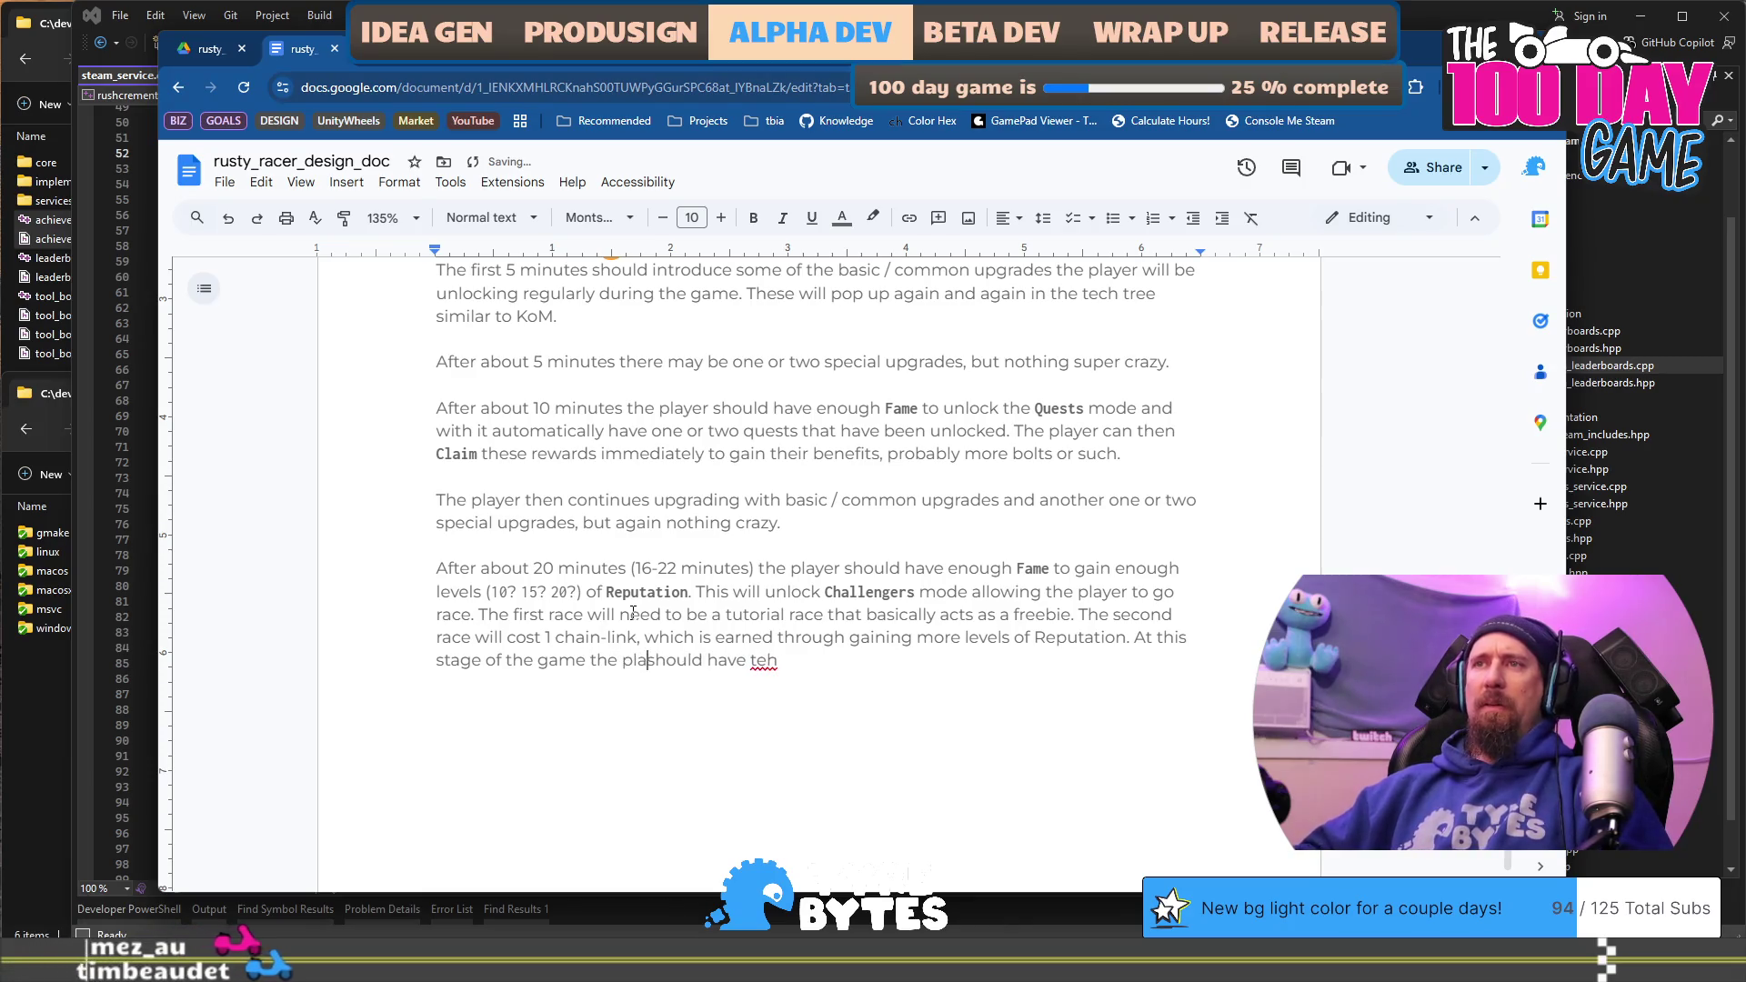
text(be gaining)
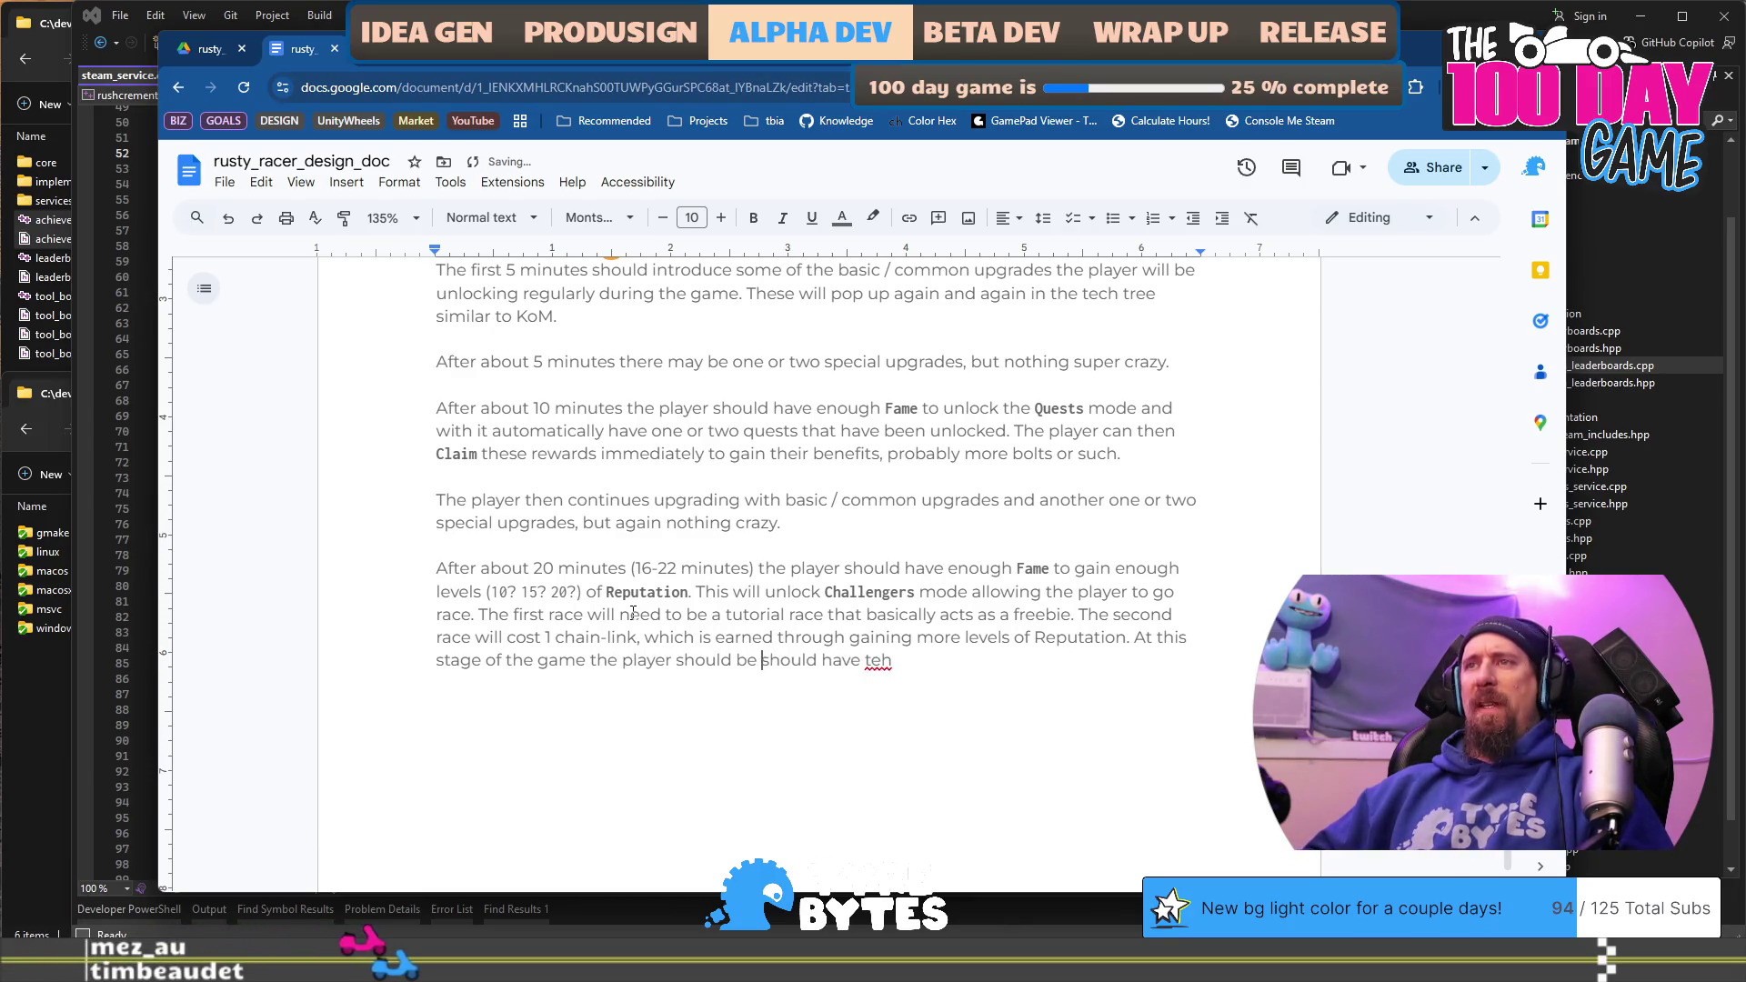
key(shift+End)
text(reputation quite quickly for a)
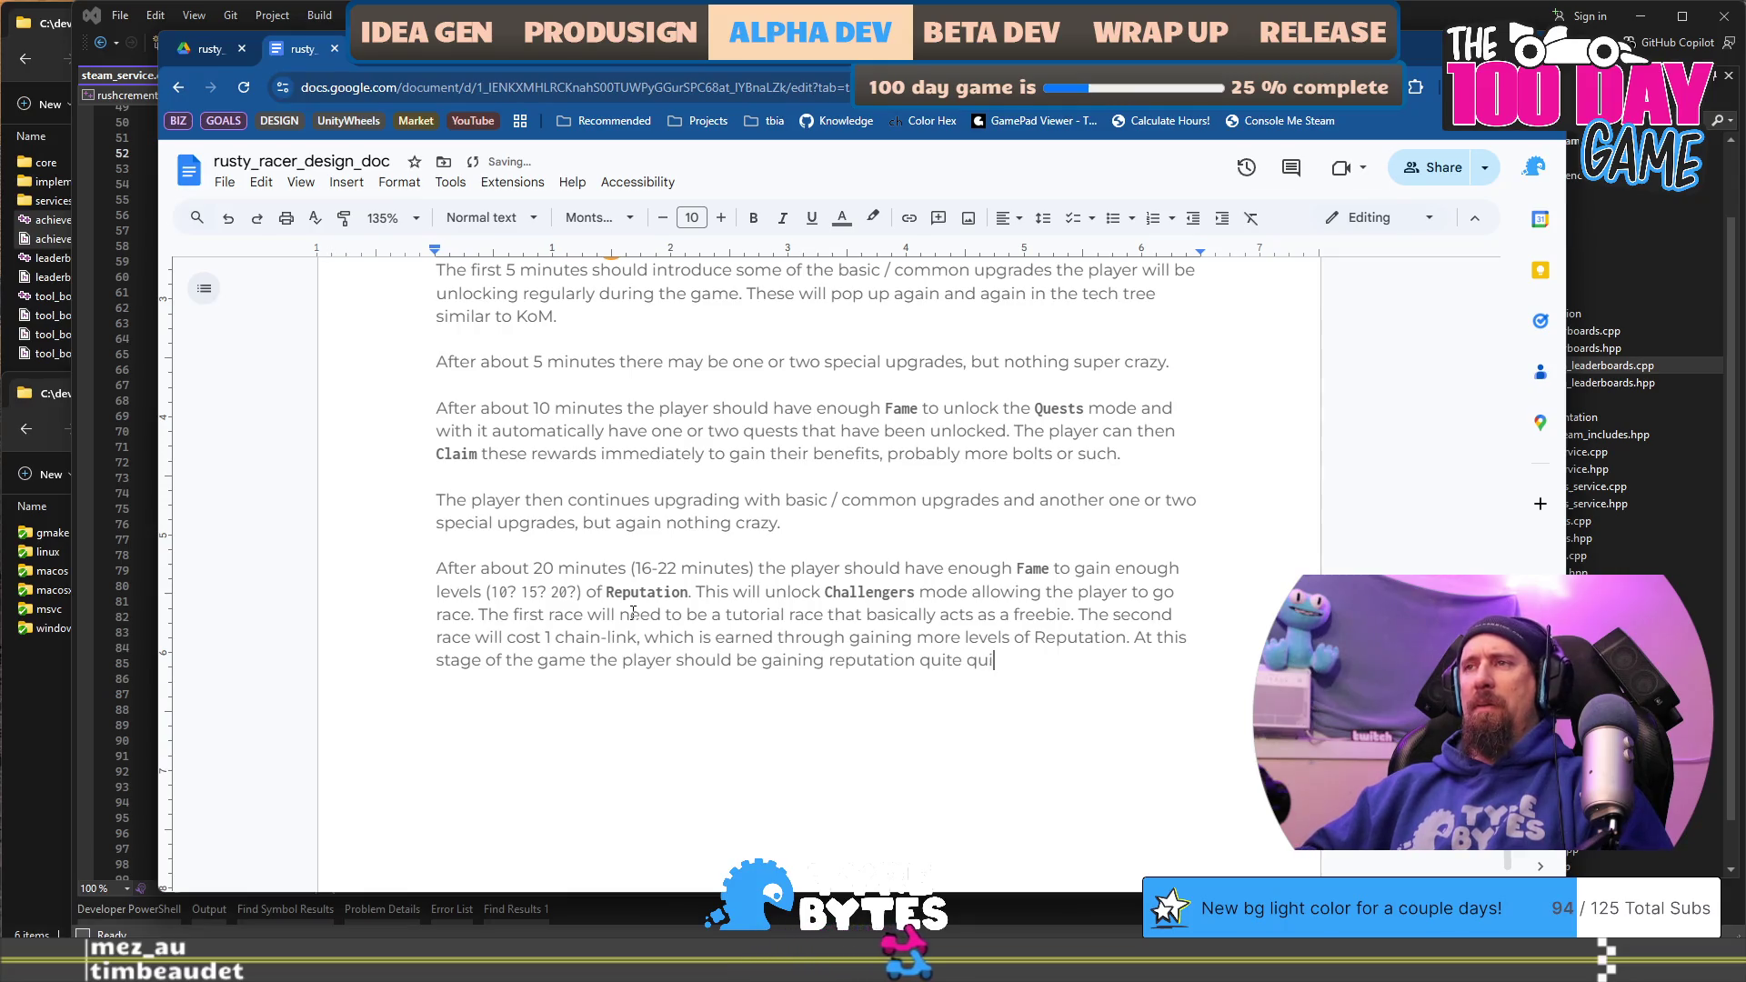
text( bi)
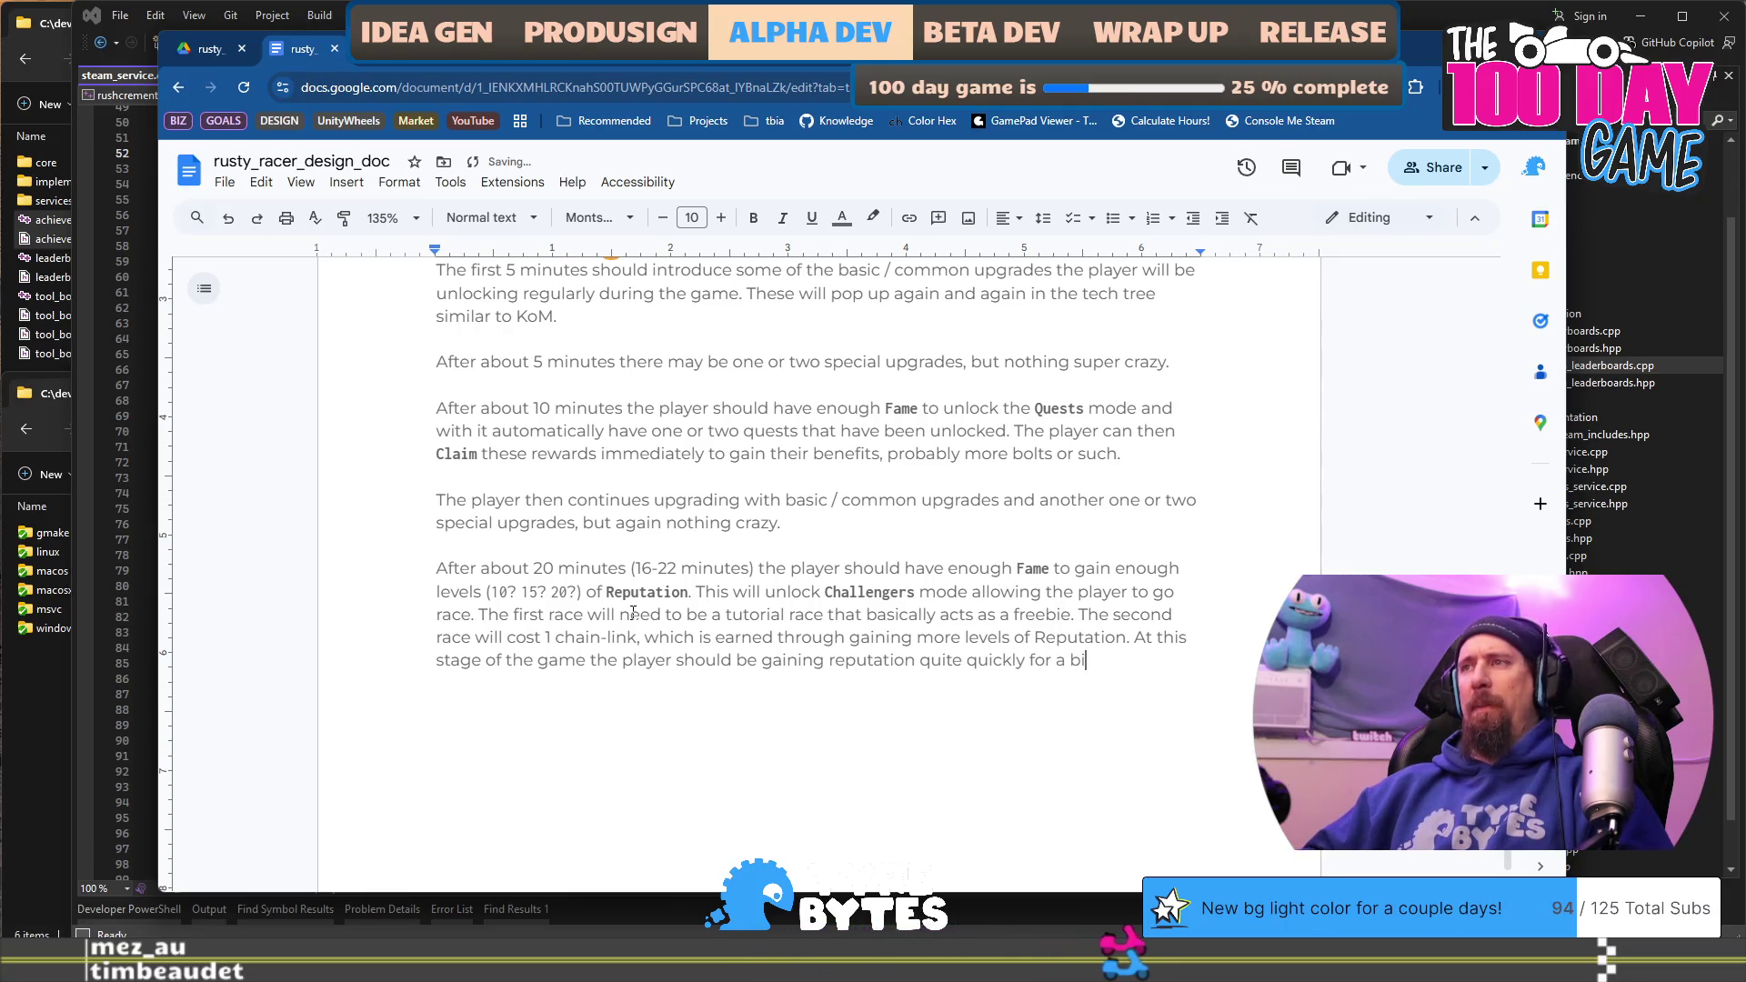
text(t (it prb)
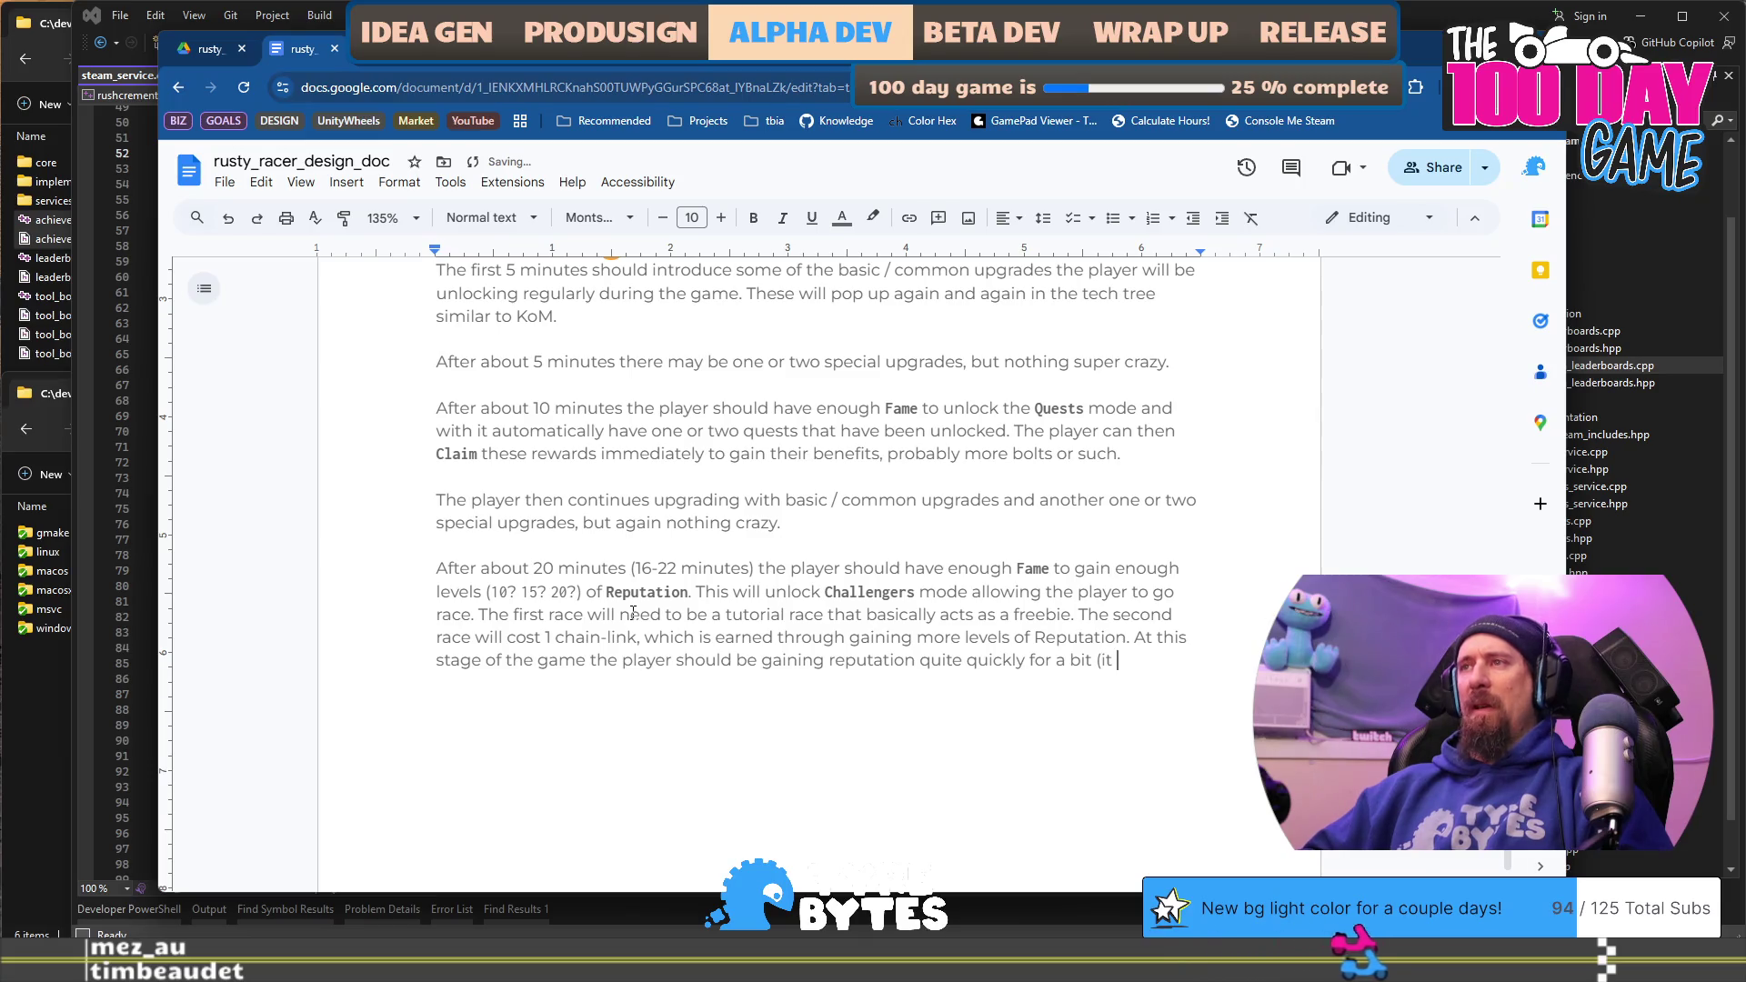
key(BackSpace)
key(BackSpace)
text(robably)
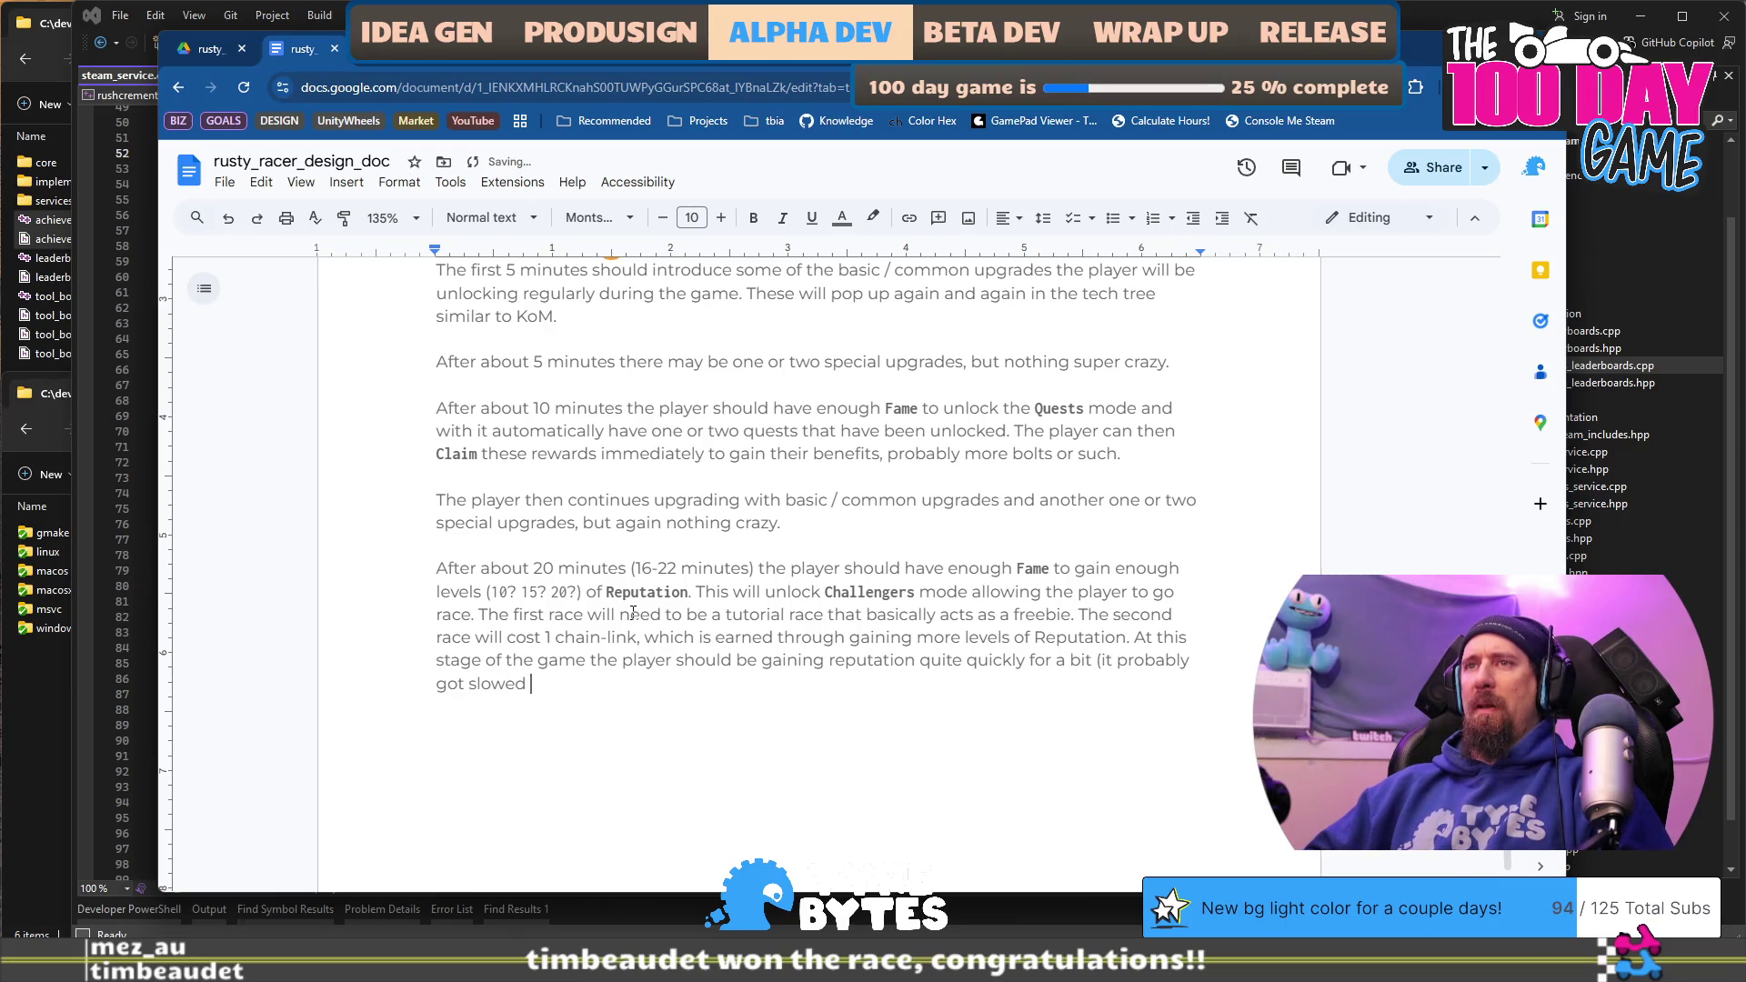
text(ocked to reac)
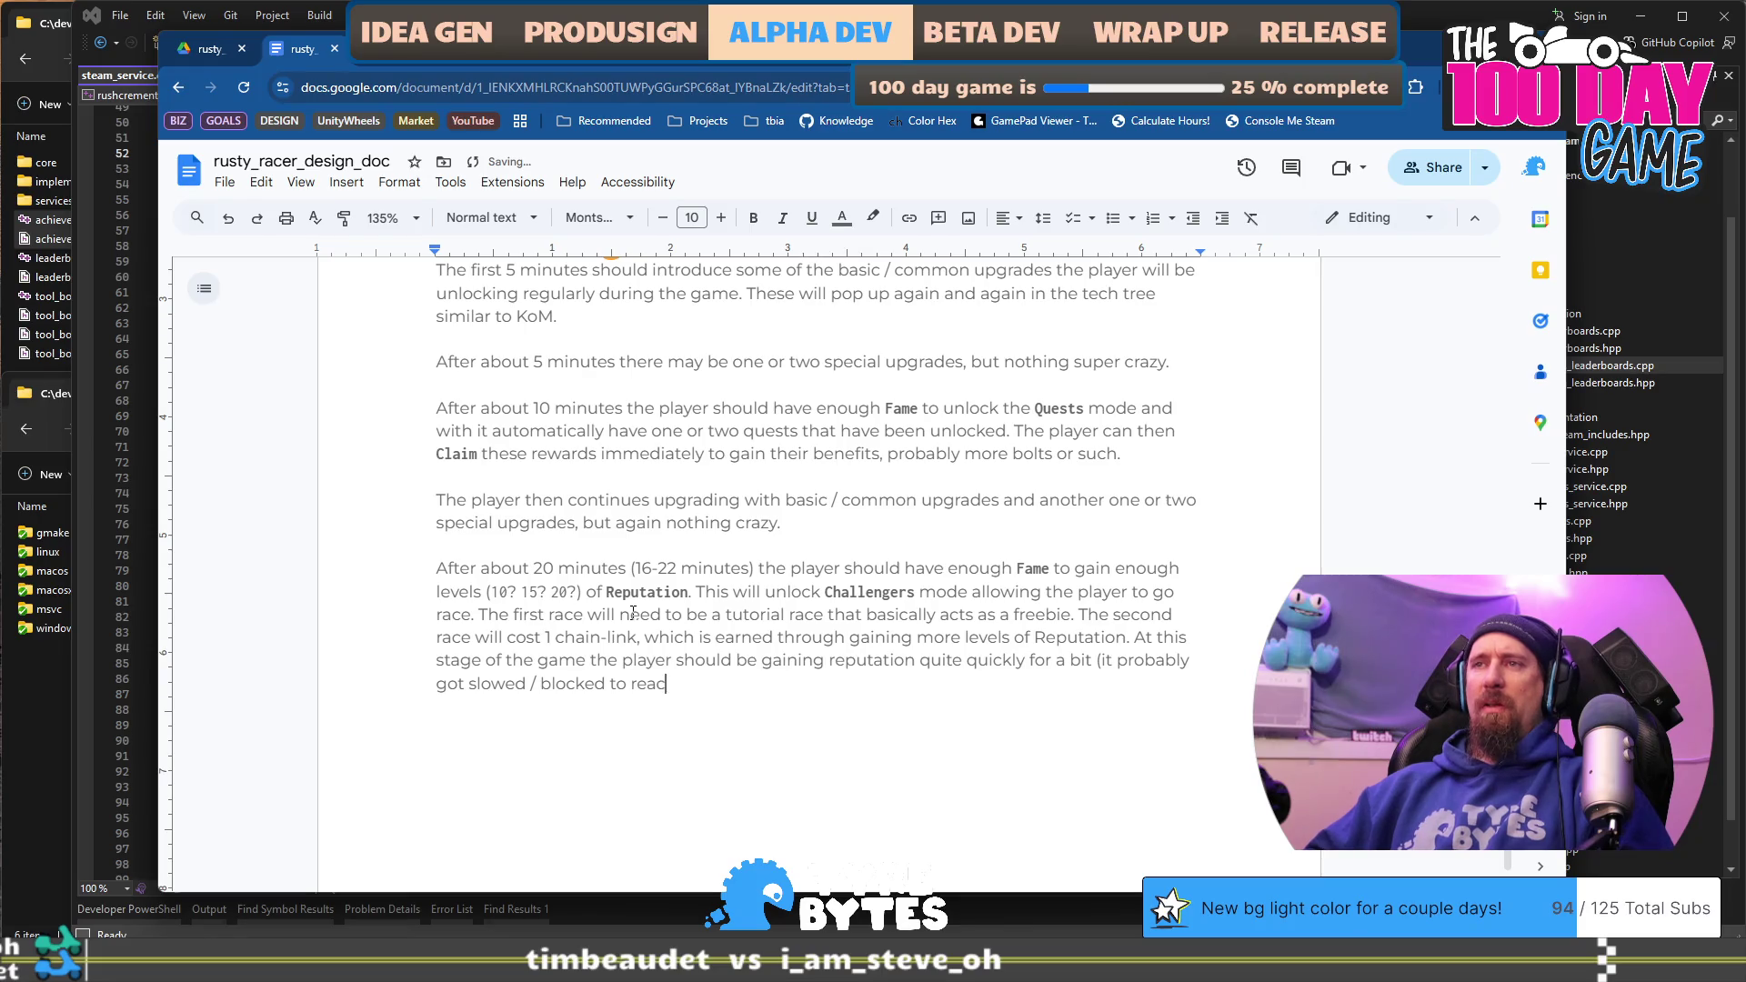
text(h level 10/15)
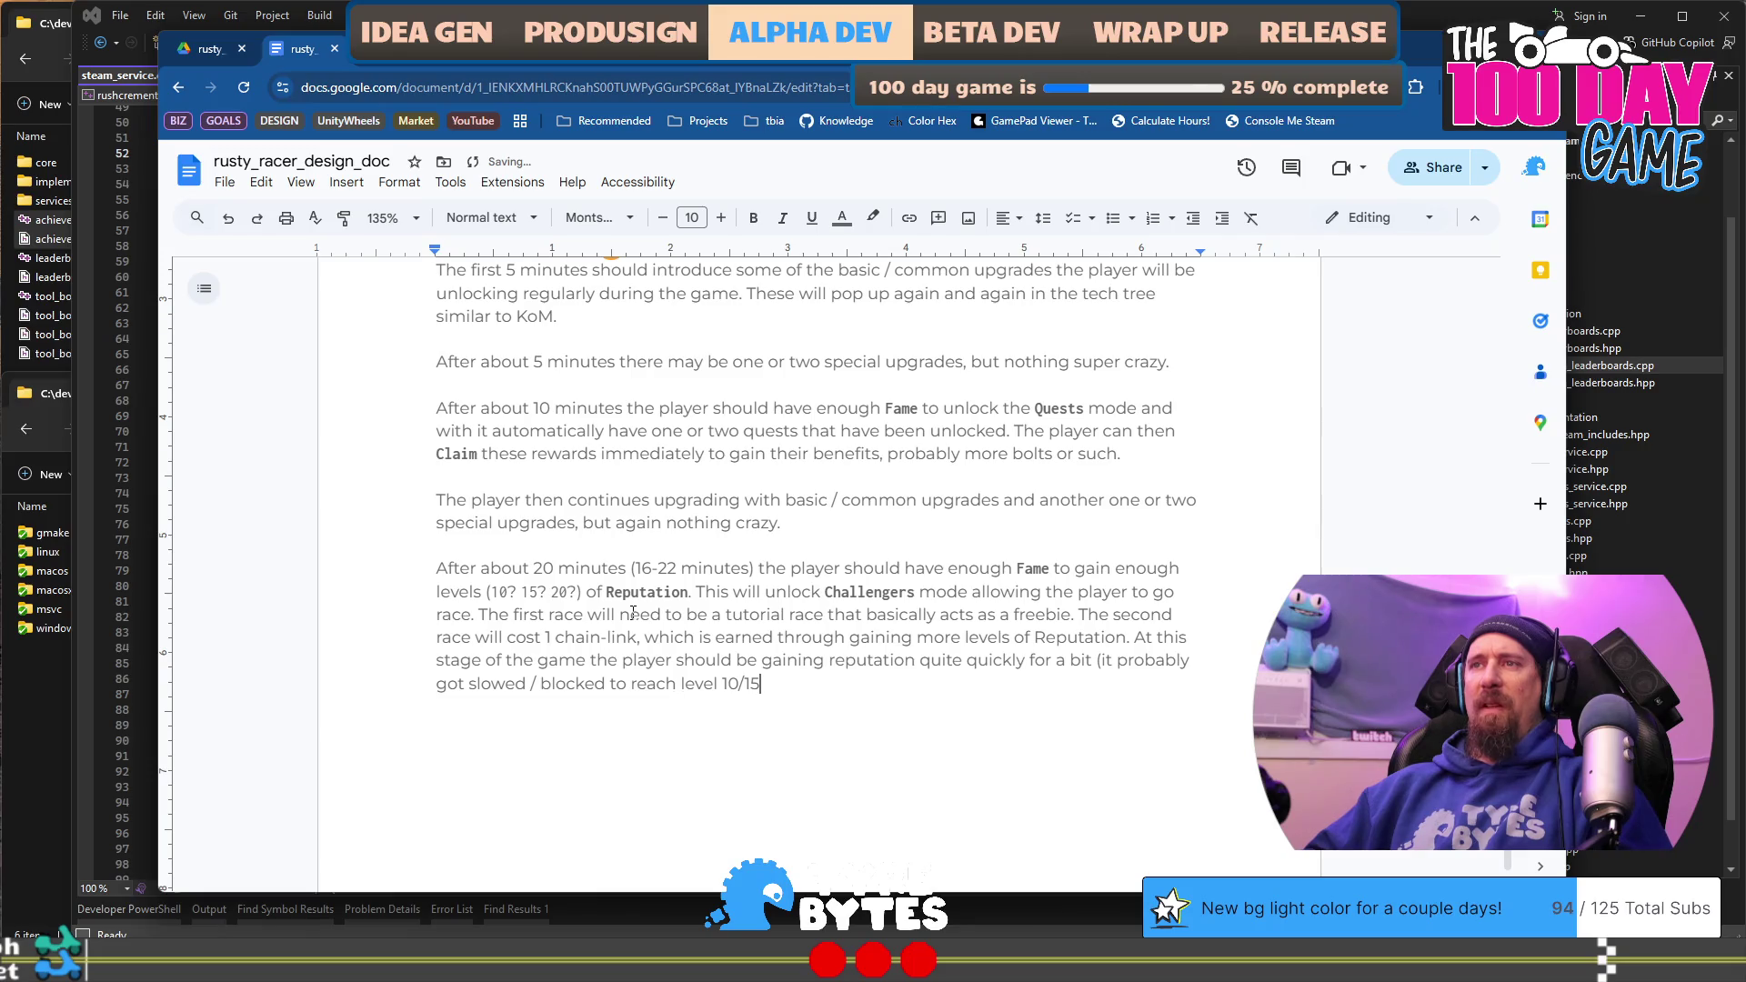
key(BackSpace)
key(BackSpace)
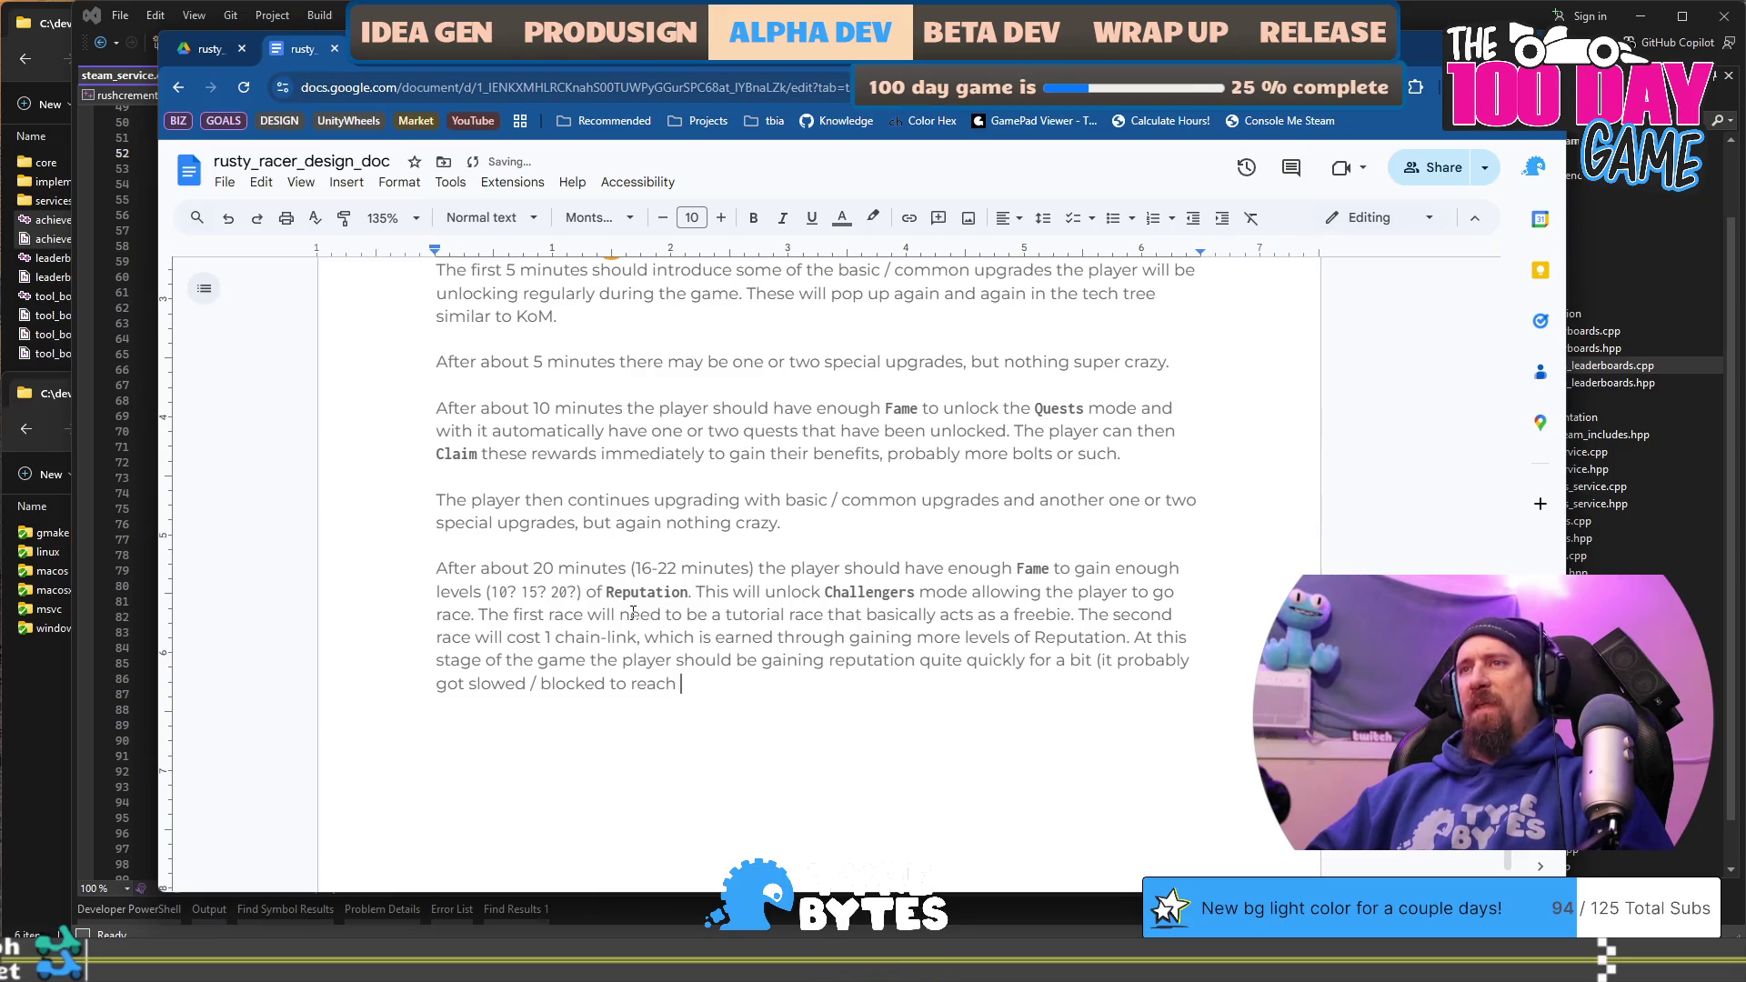
text(the specific un)
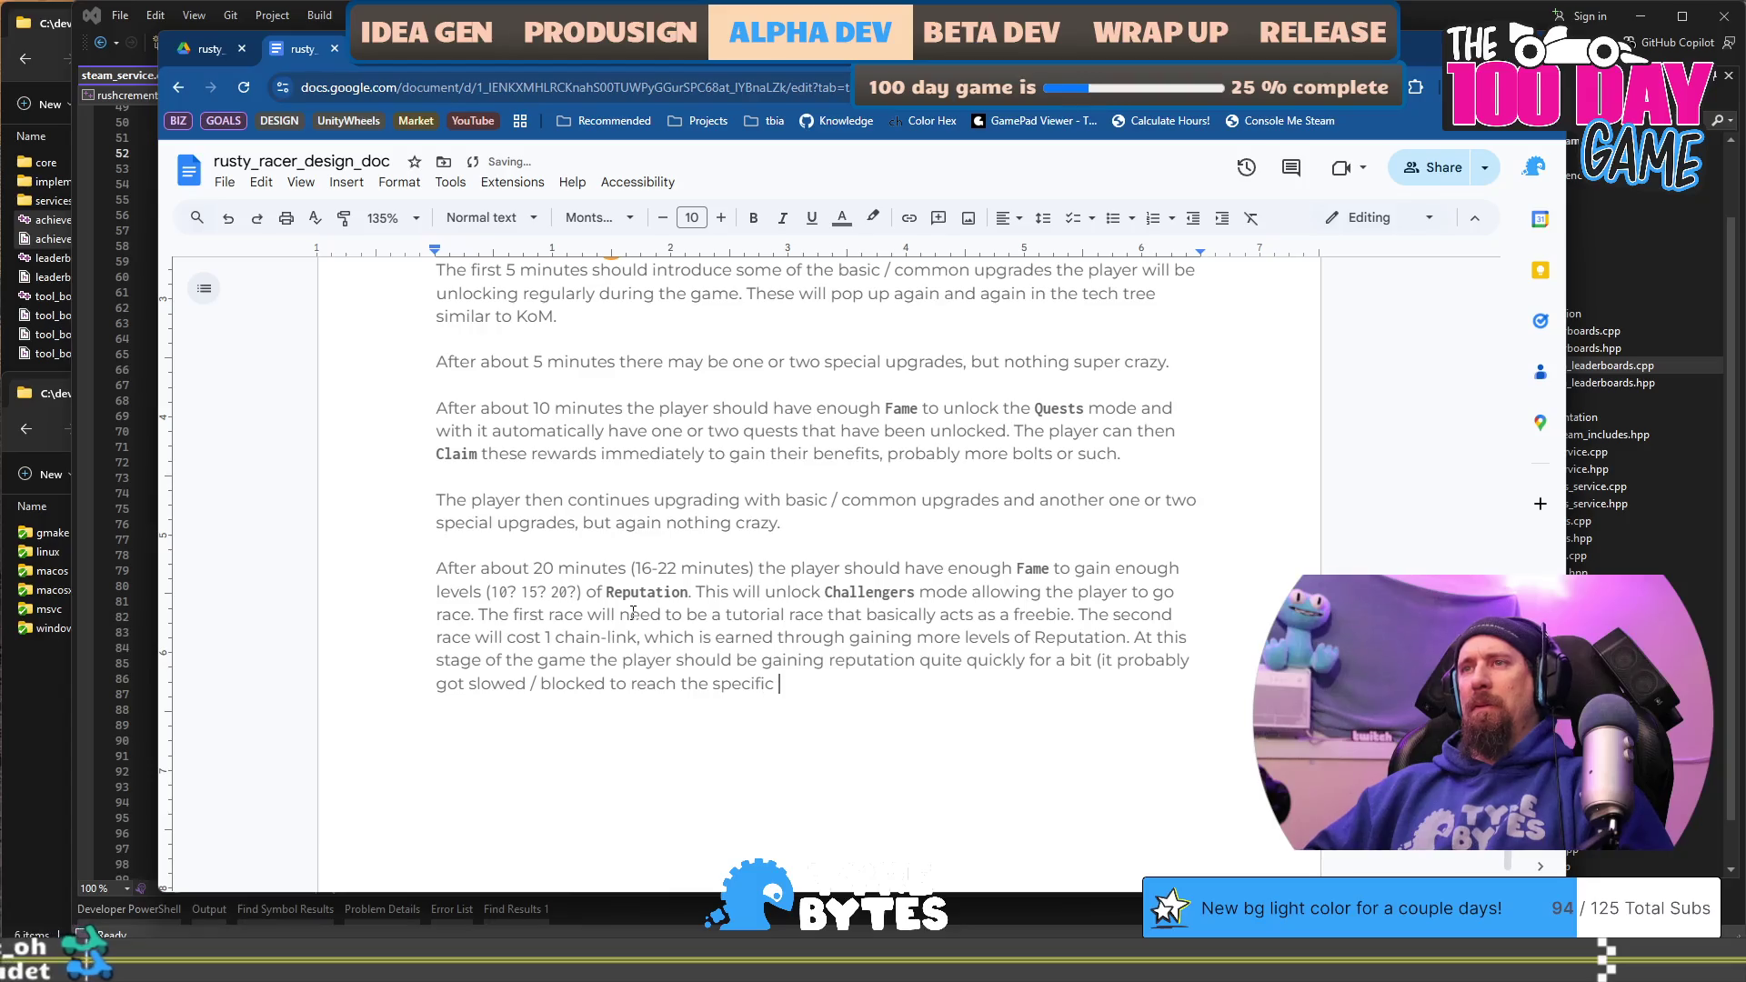
text(lock point)
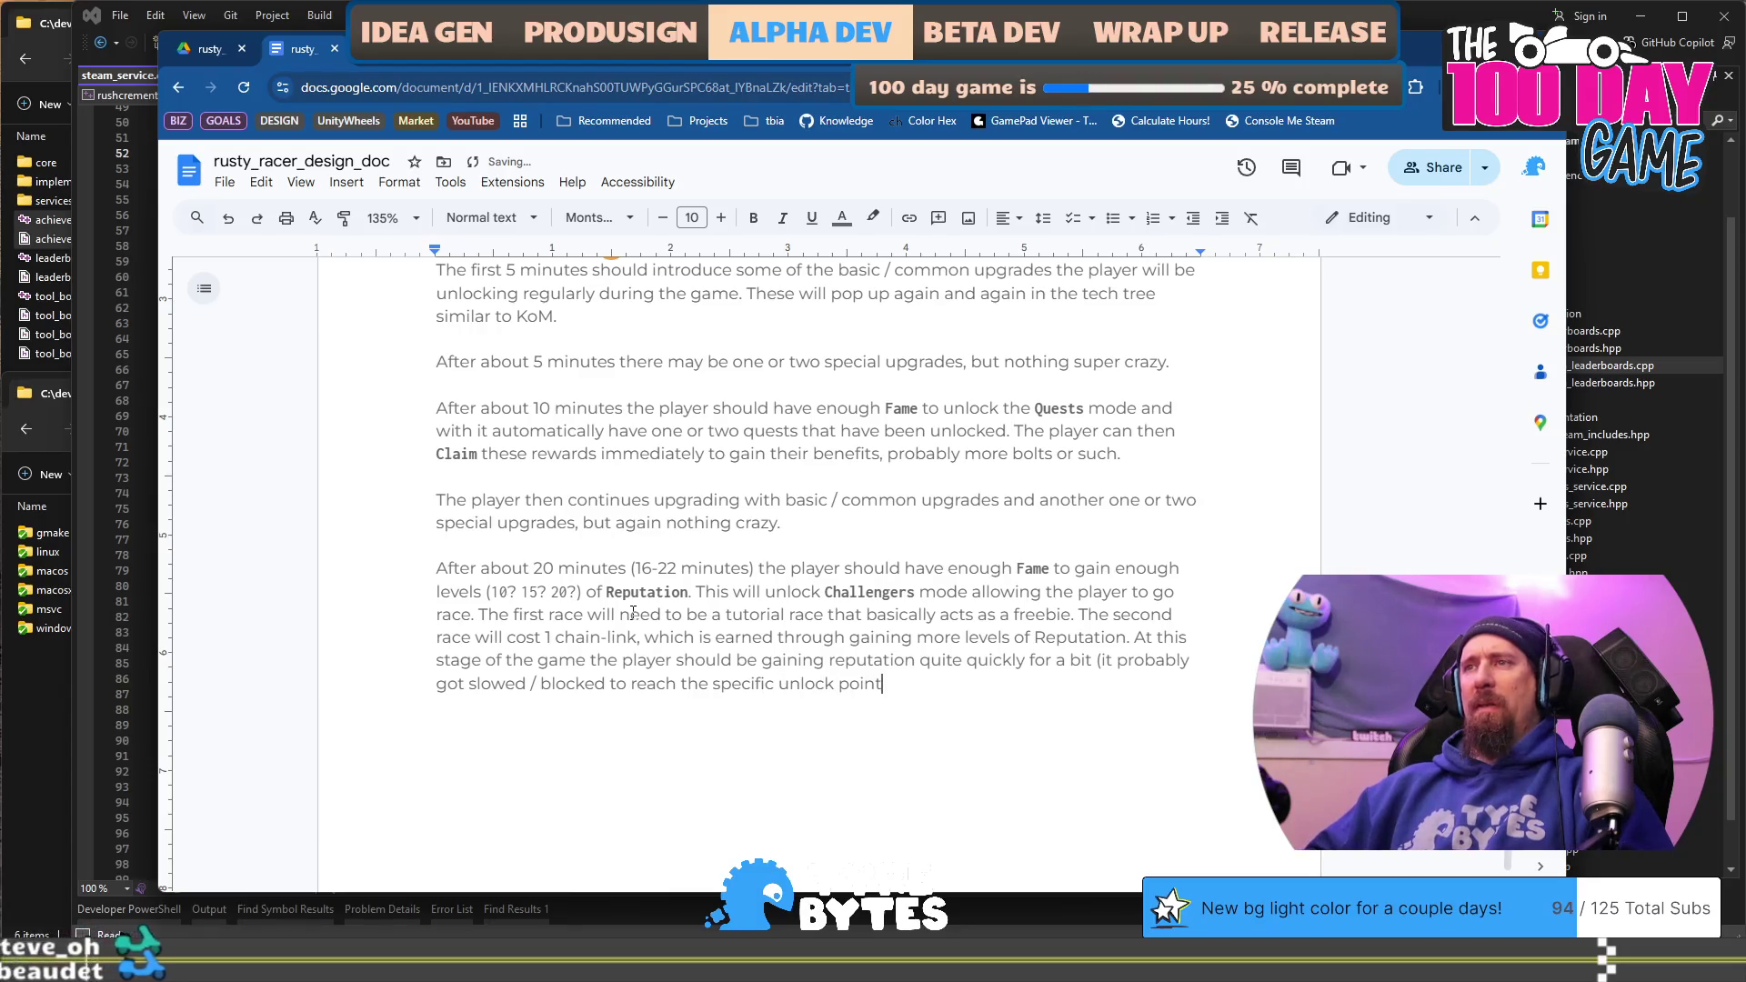
text(, then b)
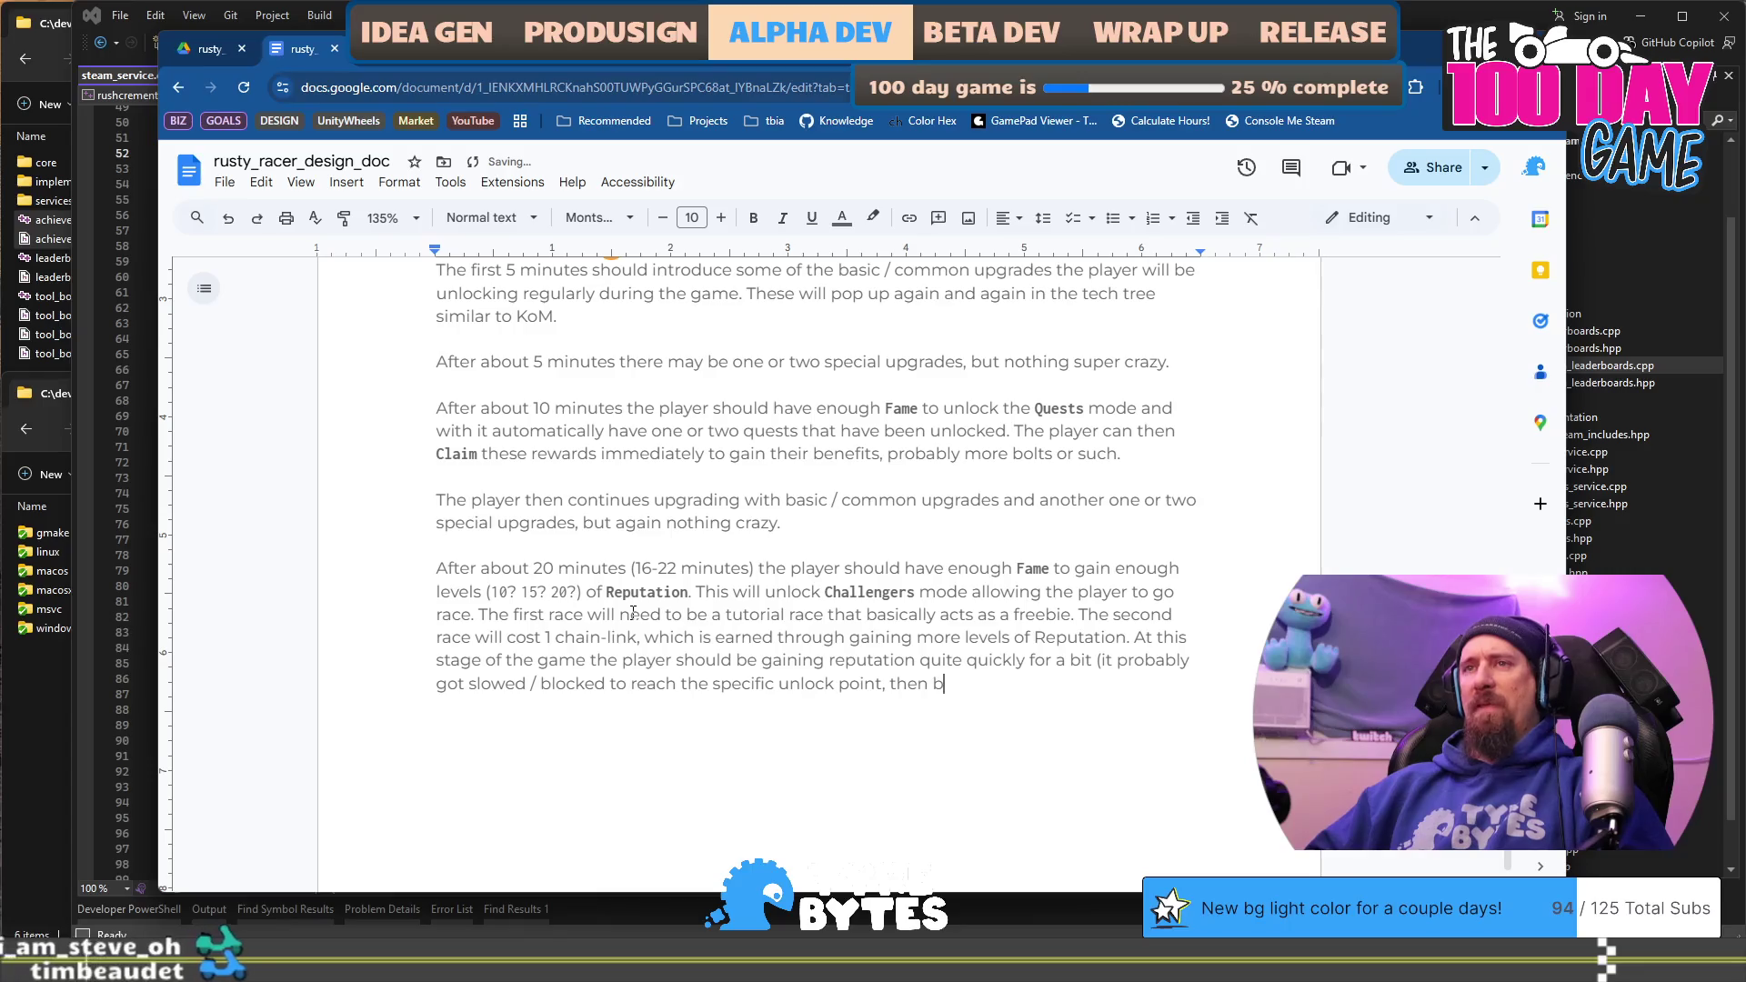
text(ecomes m)
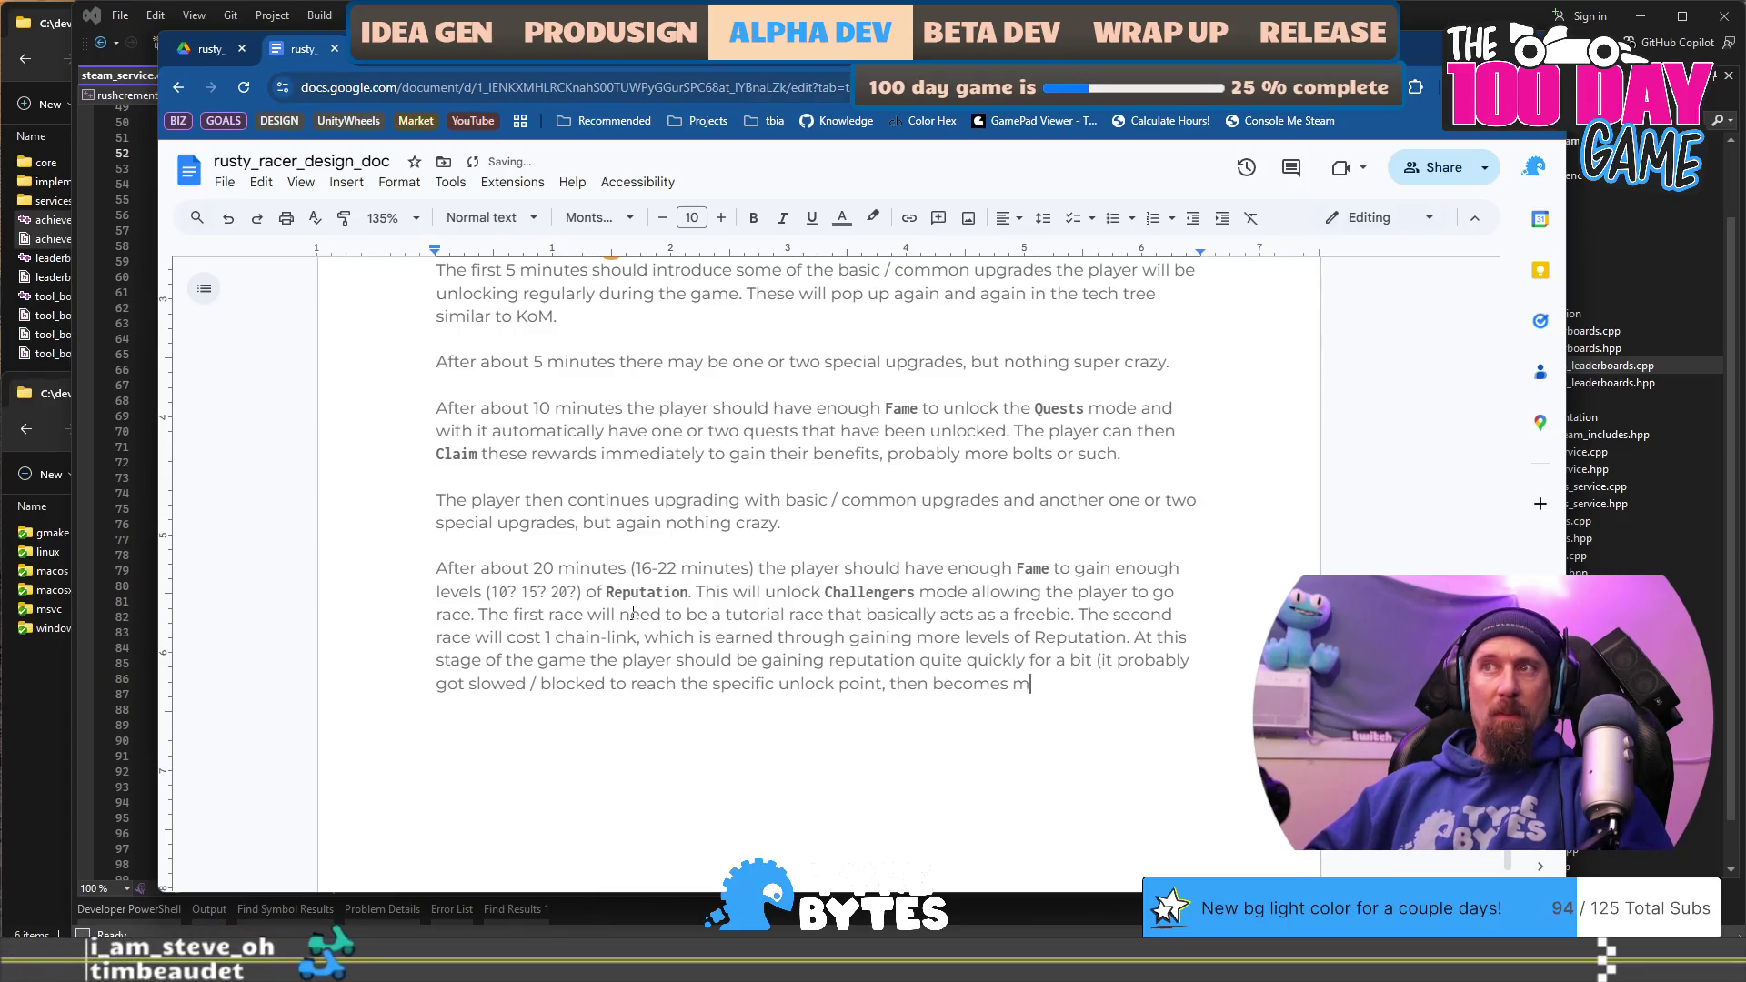
text(ore free wi)
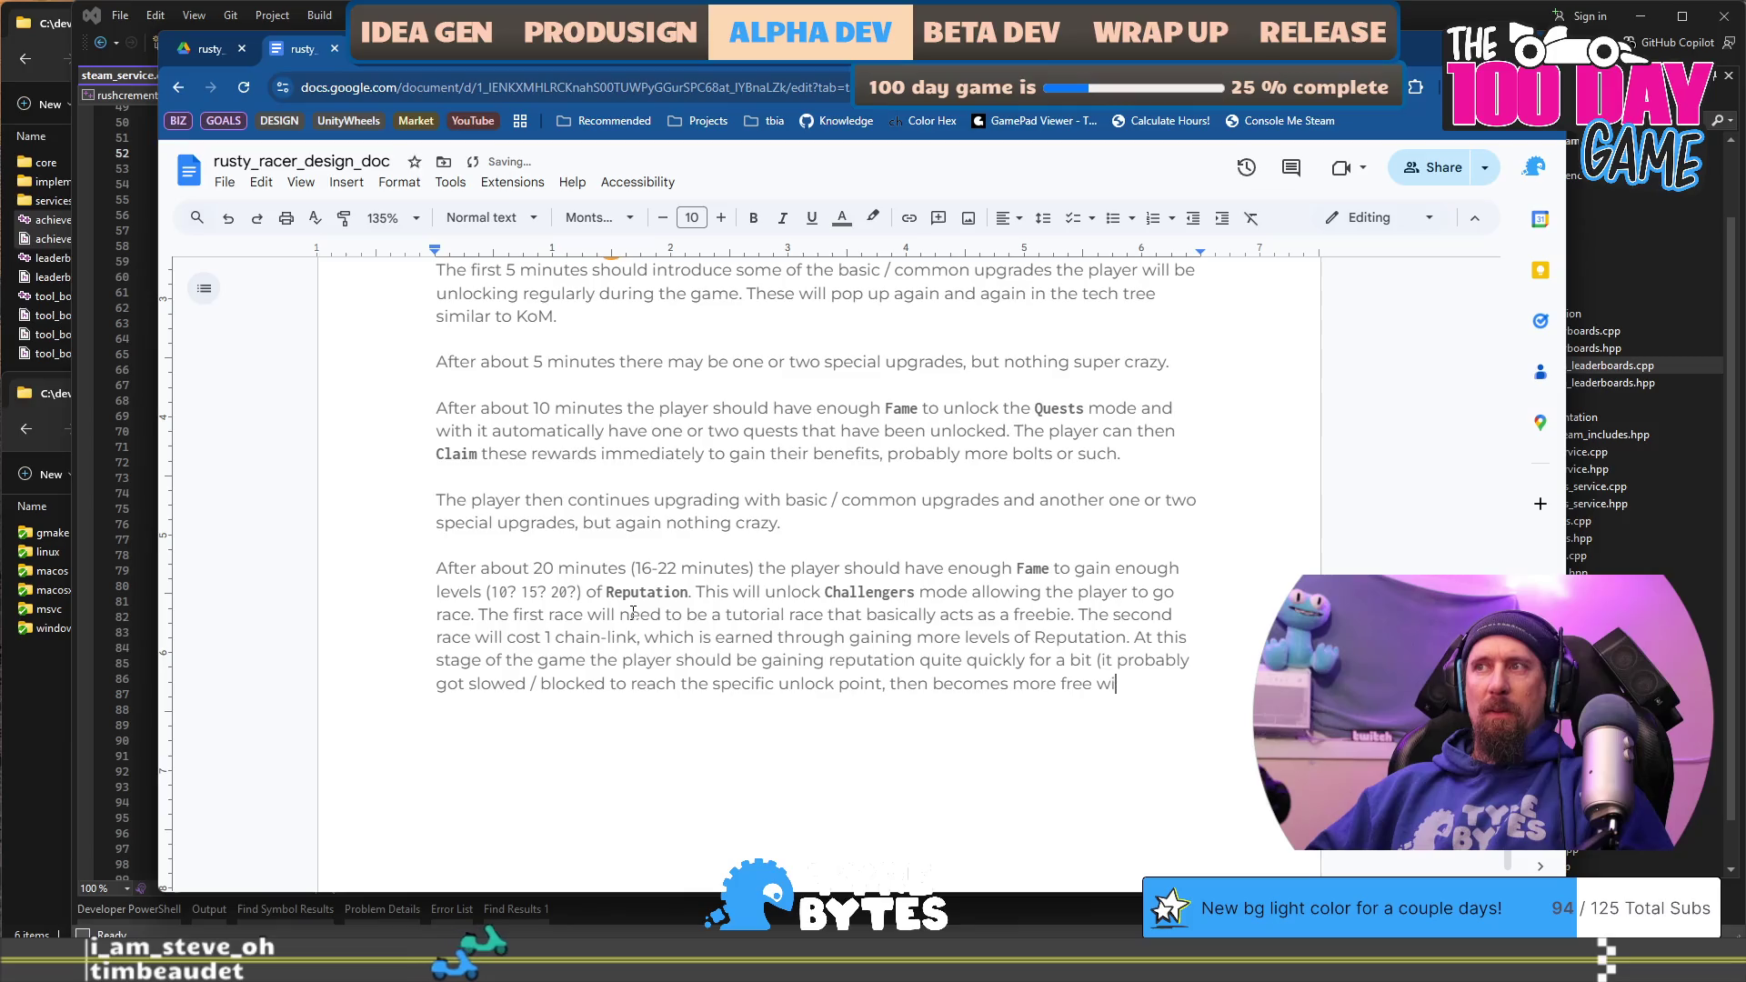
text(th an XP )
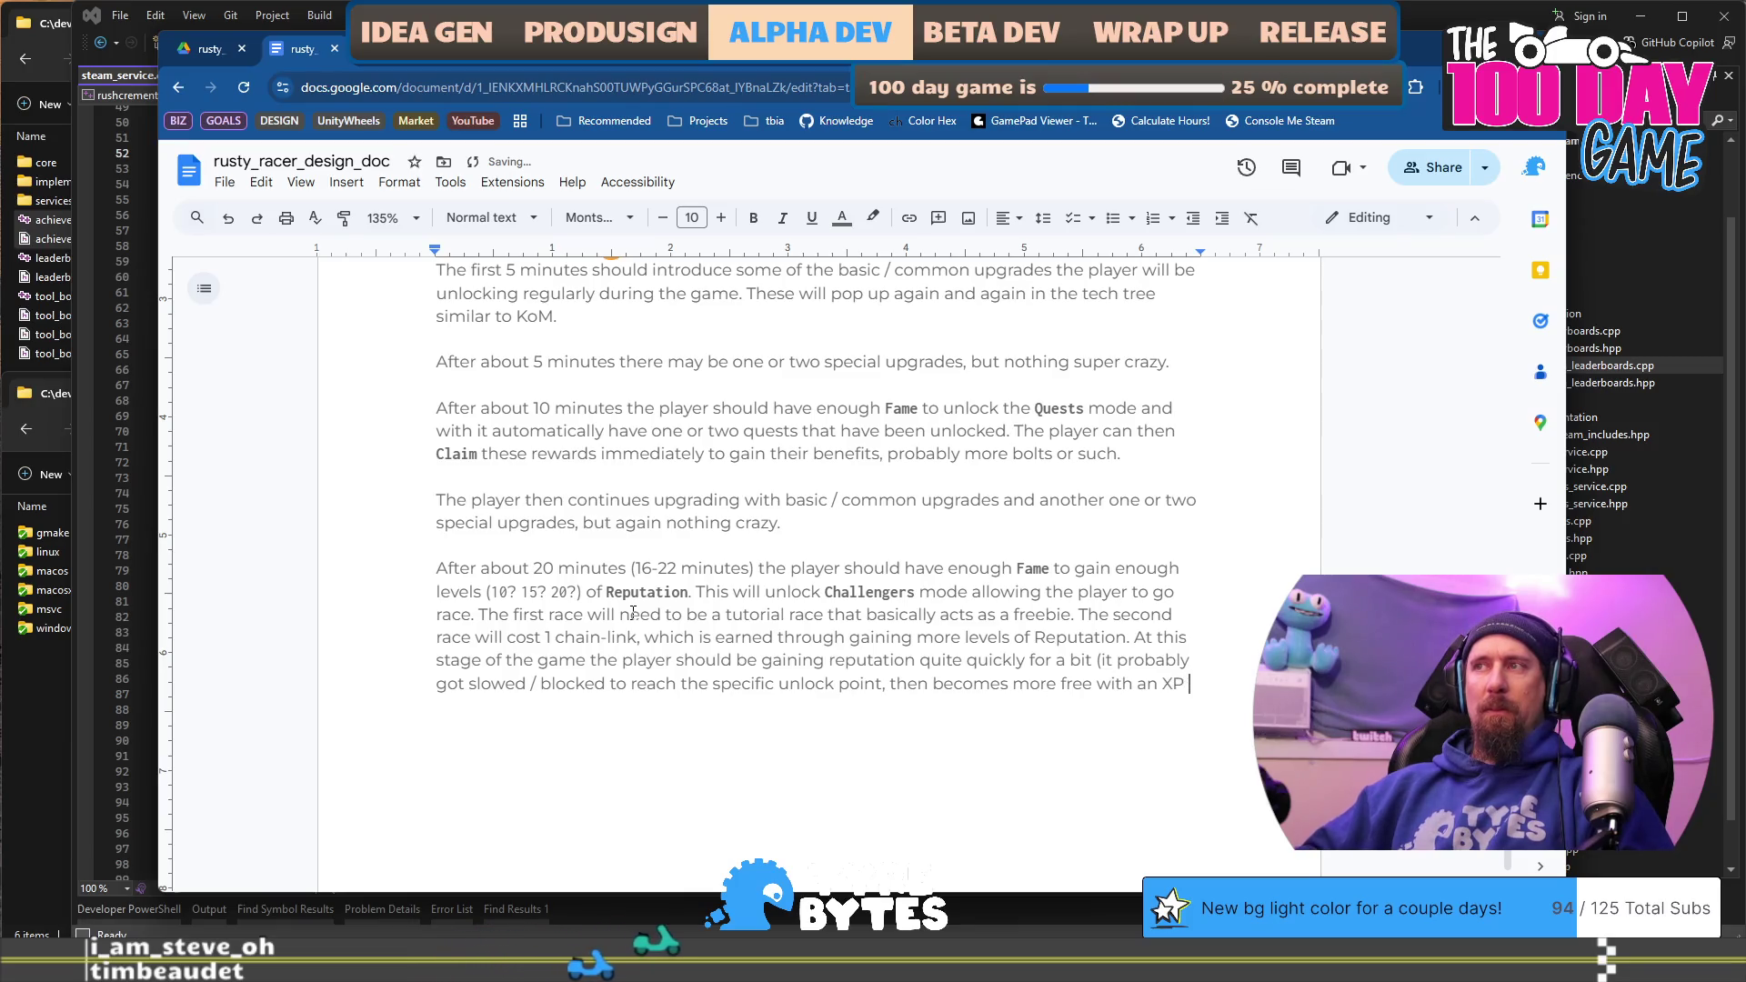
text(upgrade in t)
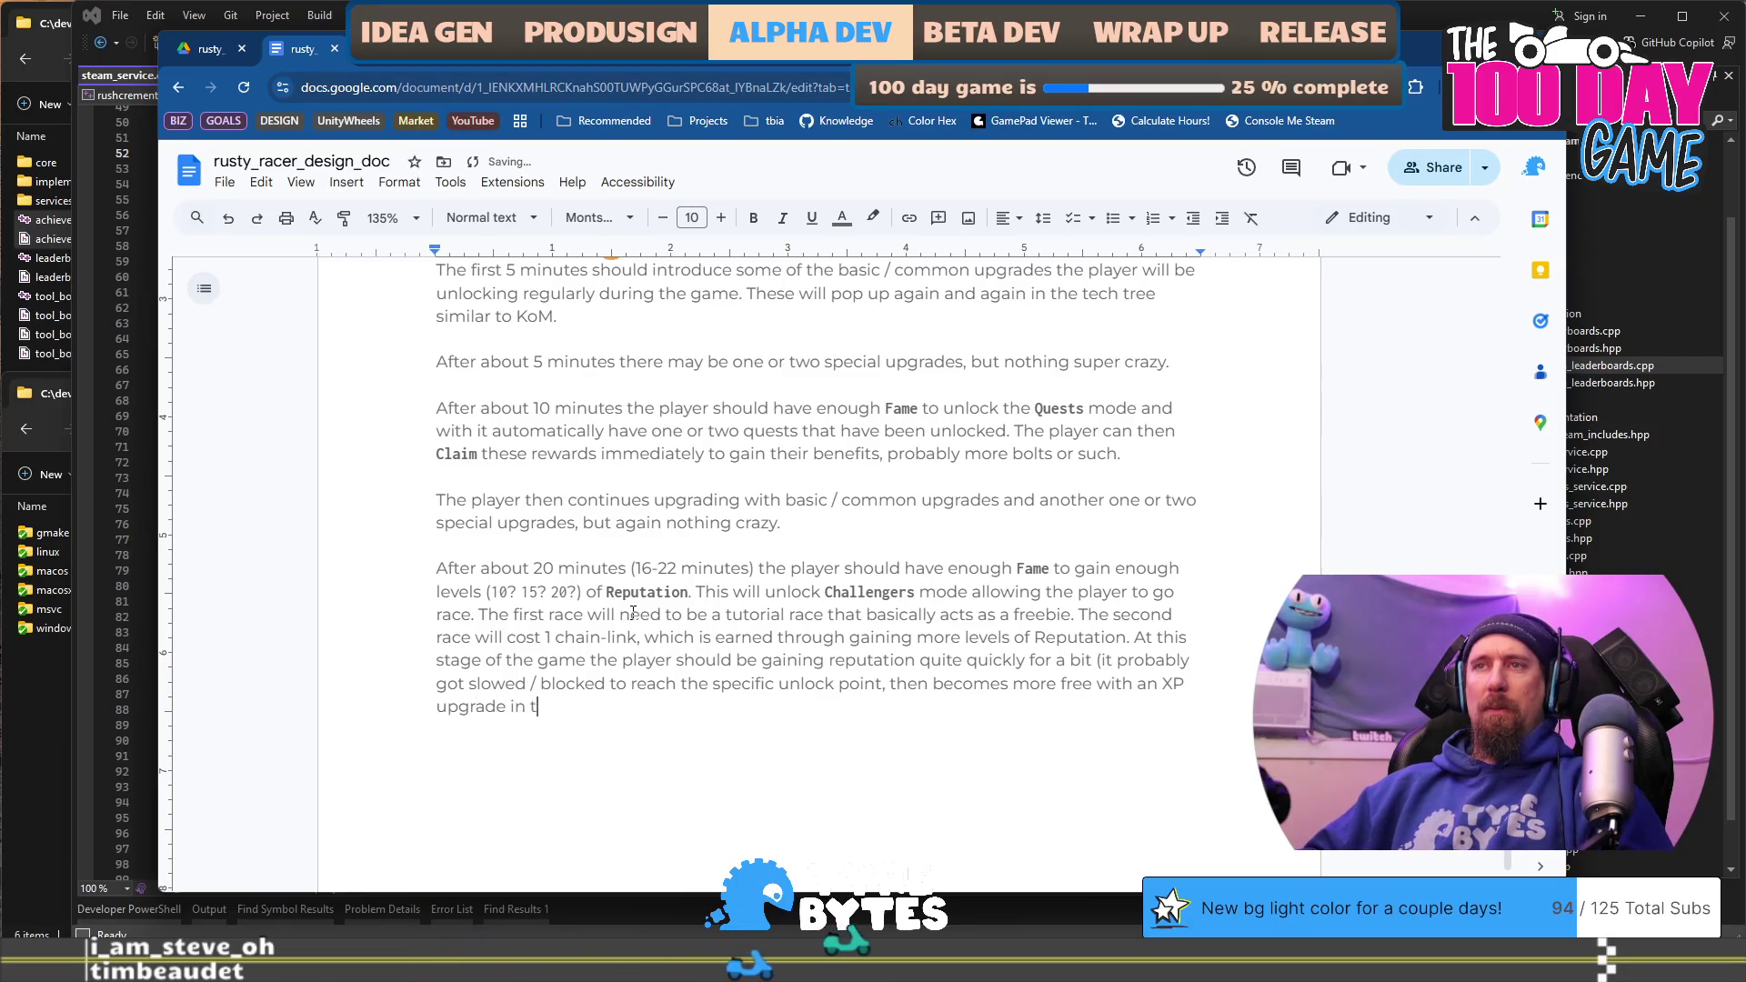
text(he tech tree)
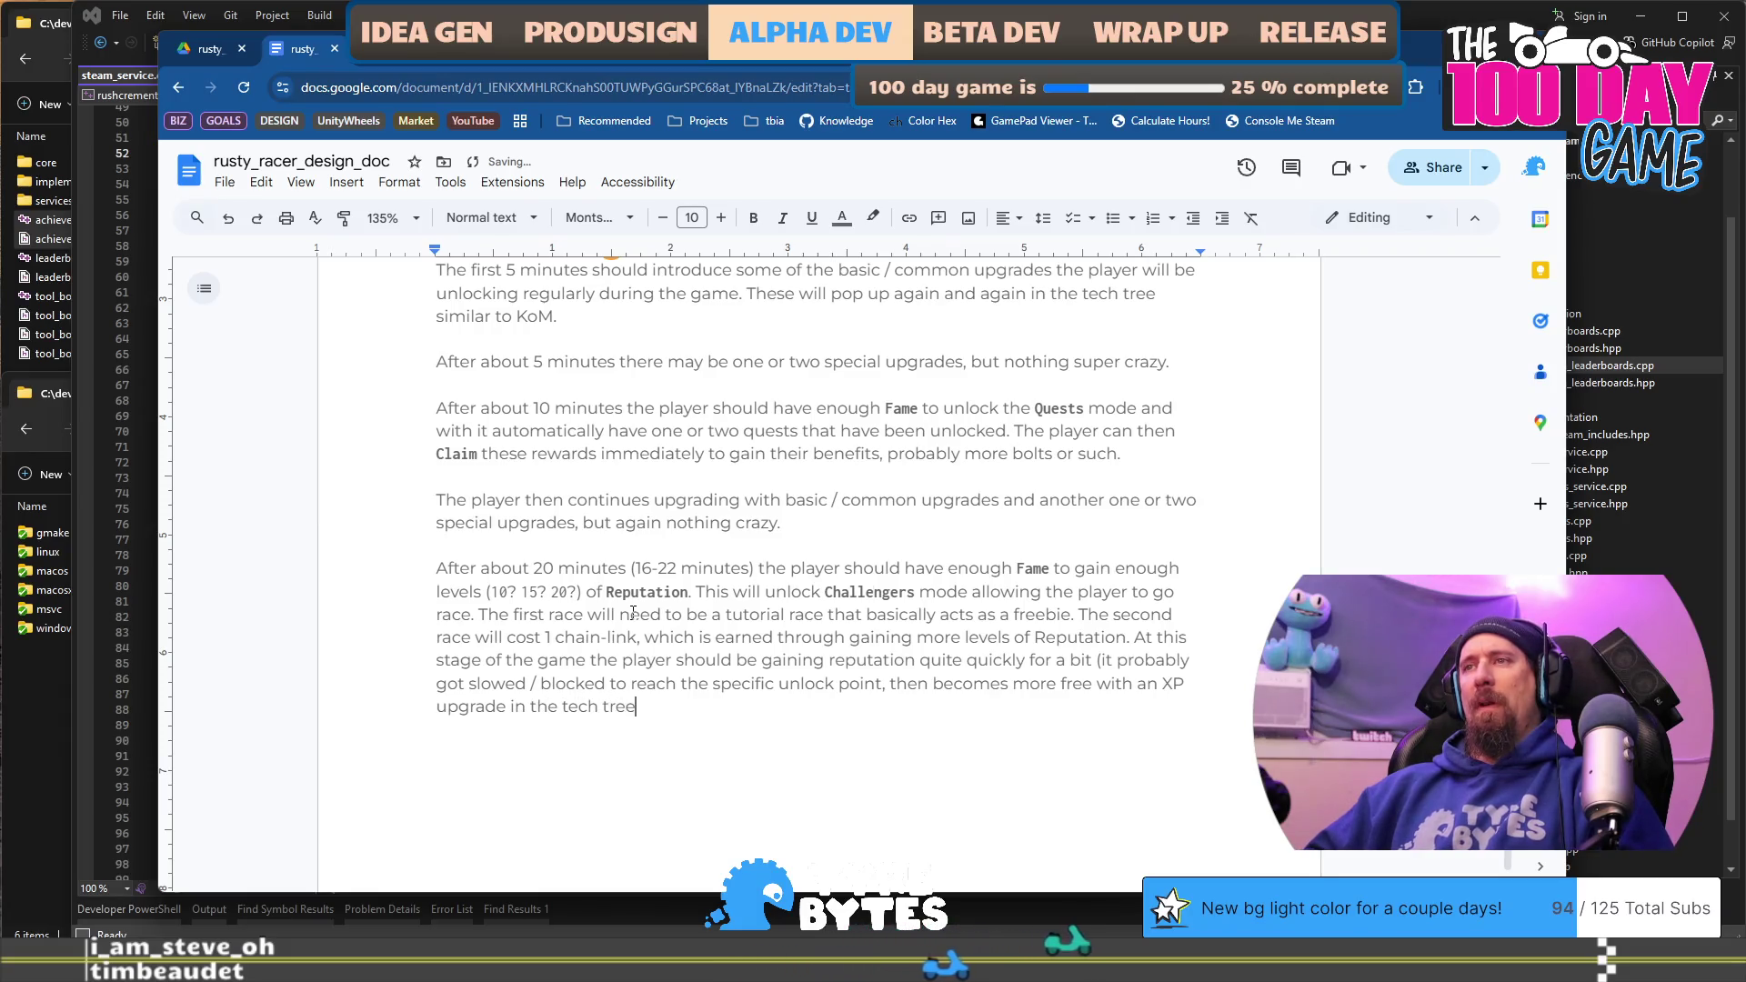
text().)
key(ctrl+shift+Left)
key(ctrl+shift+Left)
key(ctrl+shift+Left)
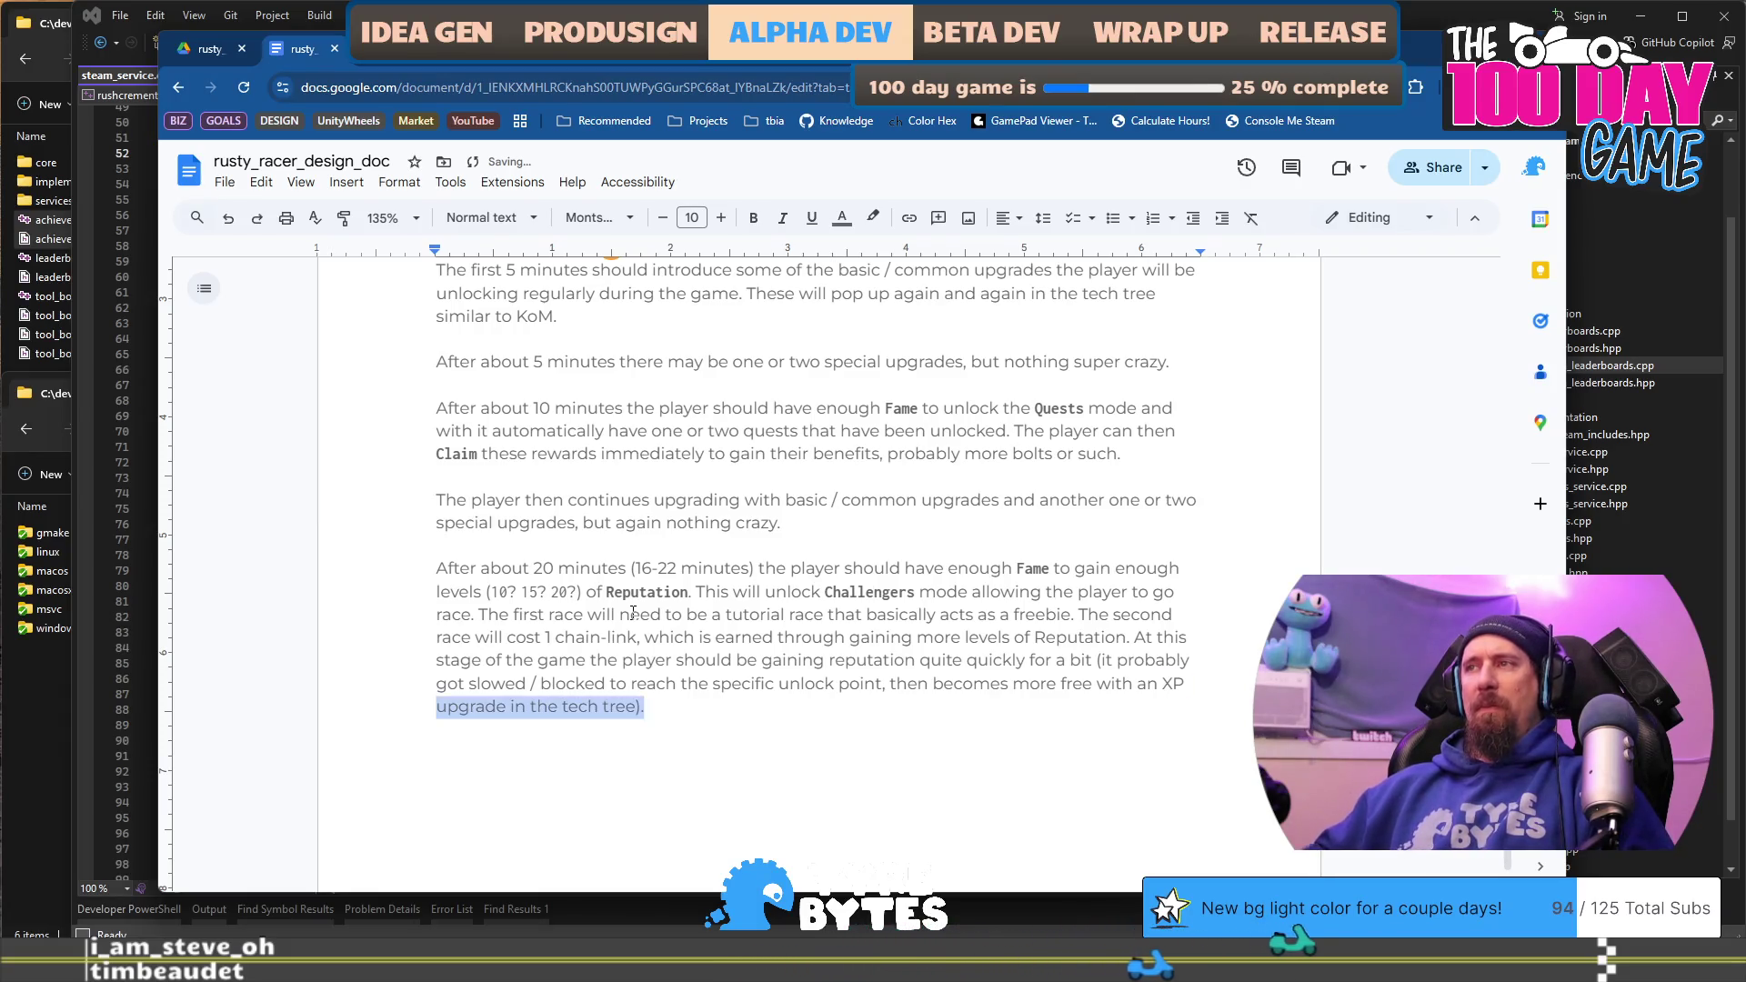
Step: Italicize the parenthetical about Reputation slowing and the XP upgrade in the tech tree
key(ctrl+shift+Up)
key(ctrl+shift+Down)
key(ctrl+shift+Left)
key(ctrl+shift+Left)
key(ctrl+shift+Left)
key(ctrl+shift+Left)
key(ctrl+shift+Left)
key(ctrl+shift+Left)
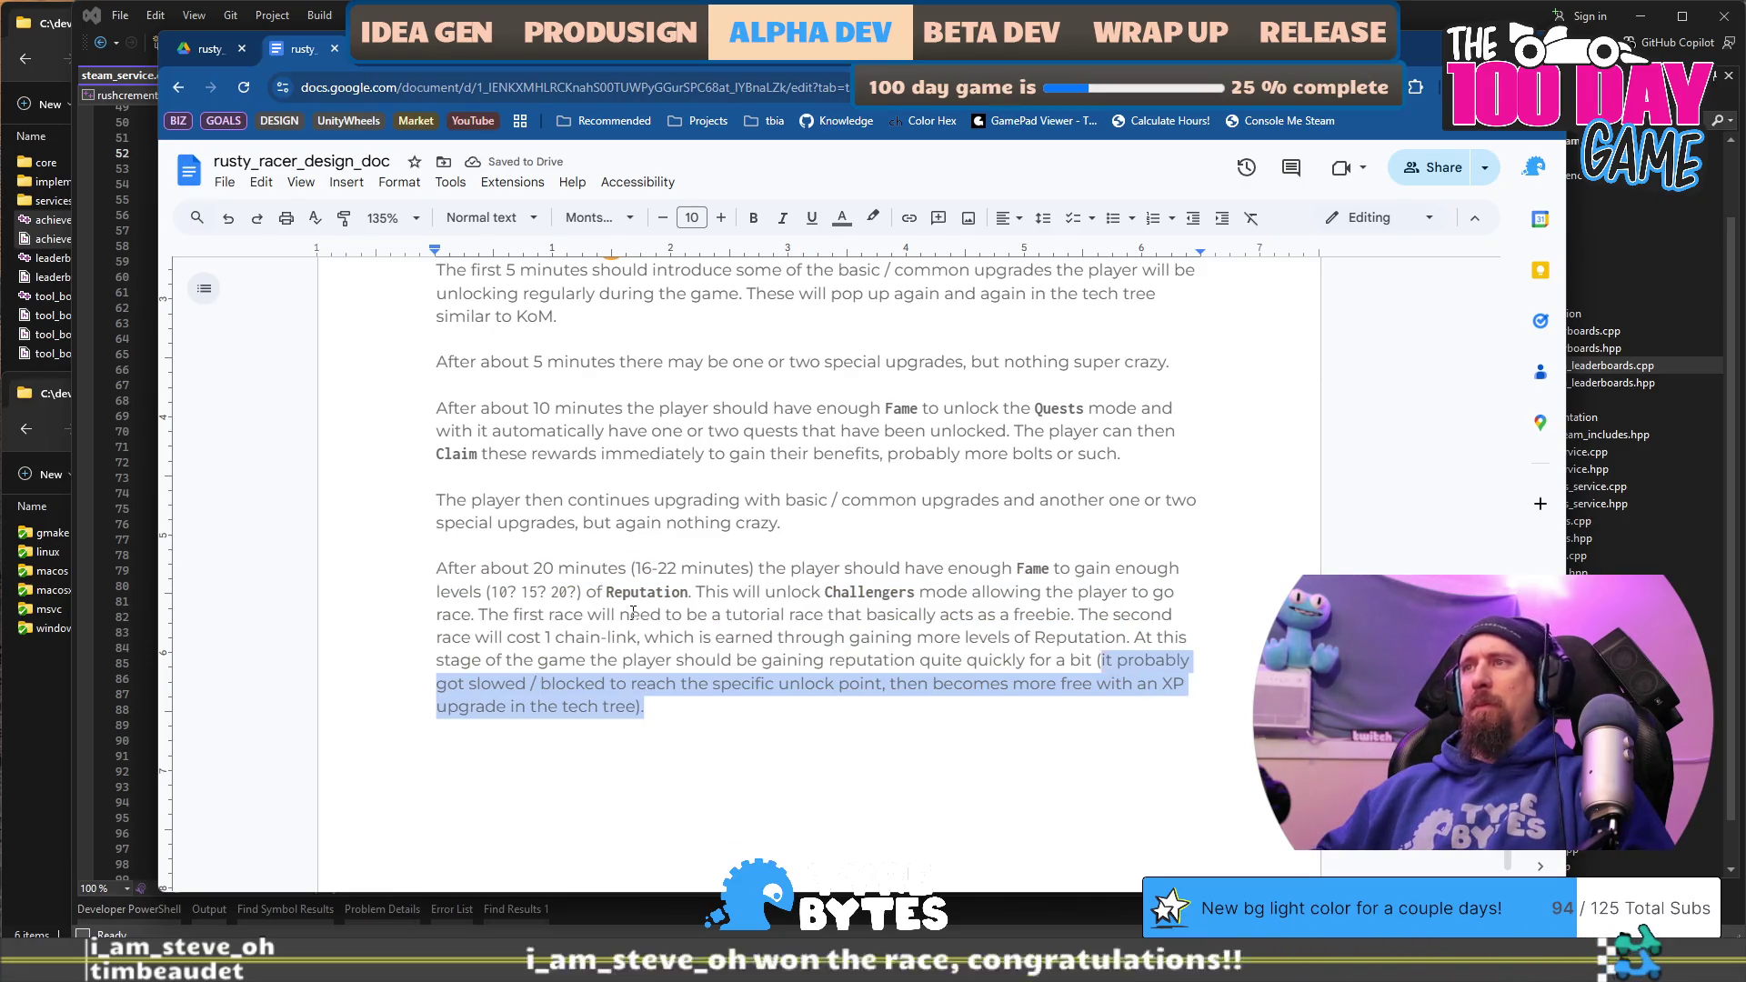
key(ctrl+i)
key(Right)
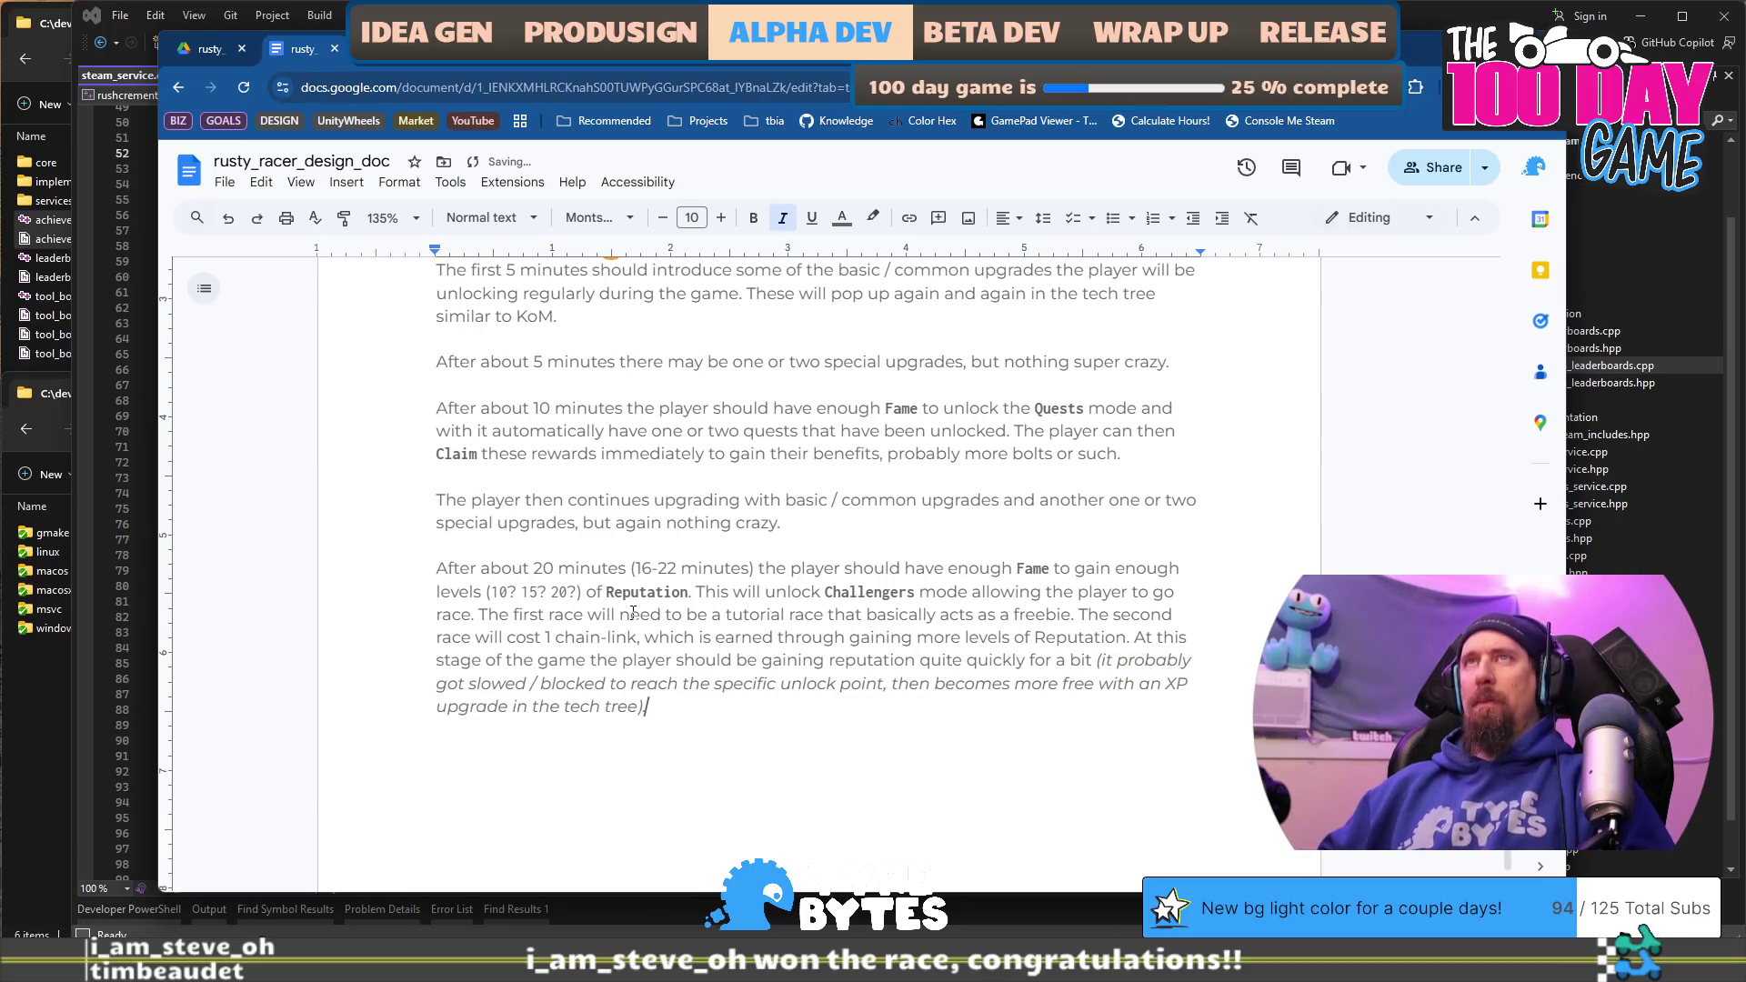
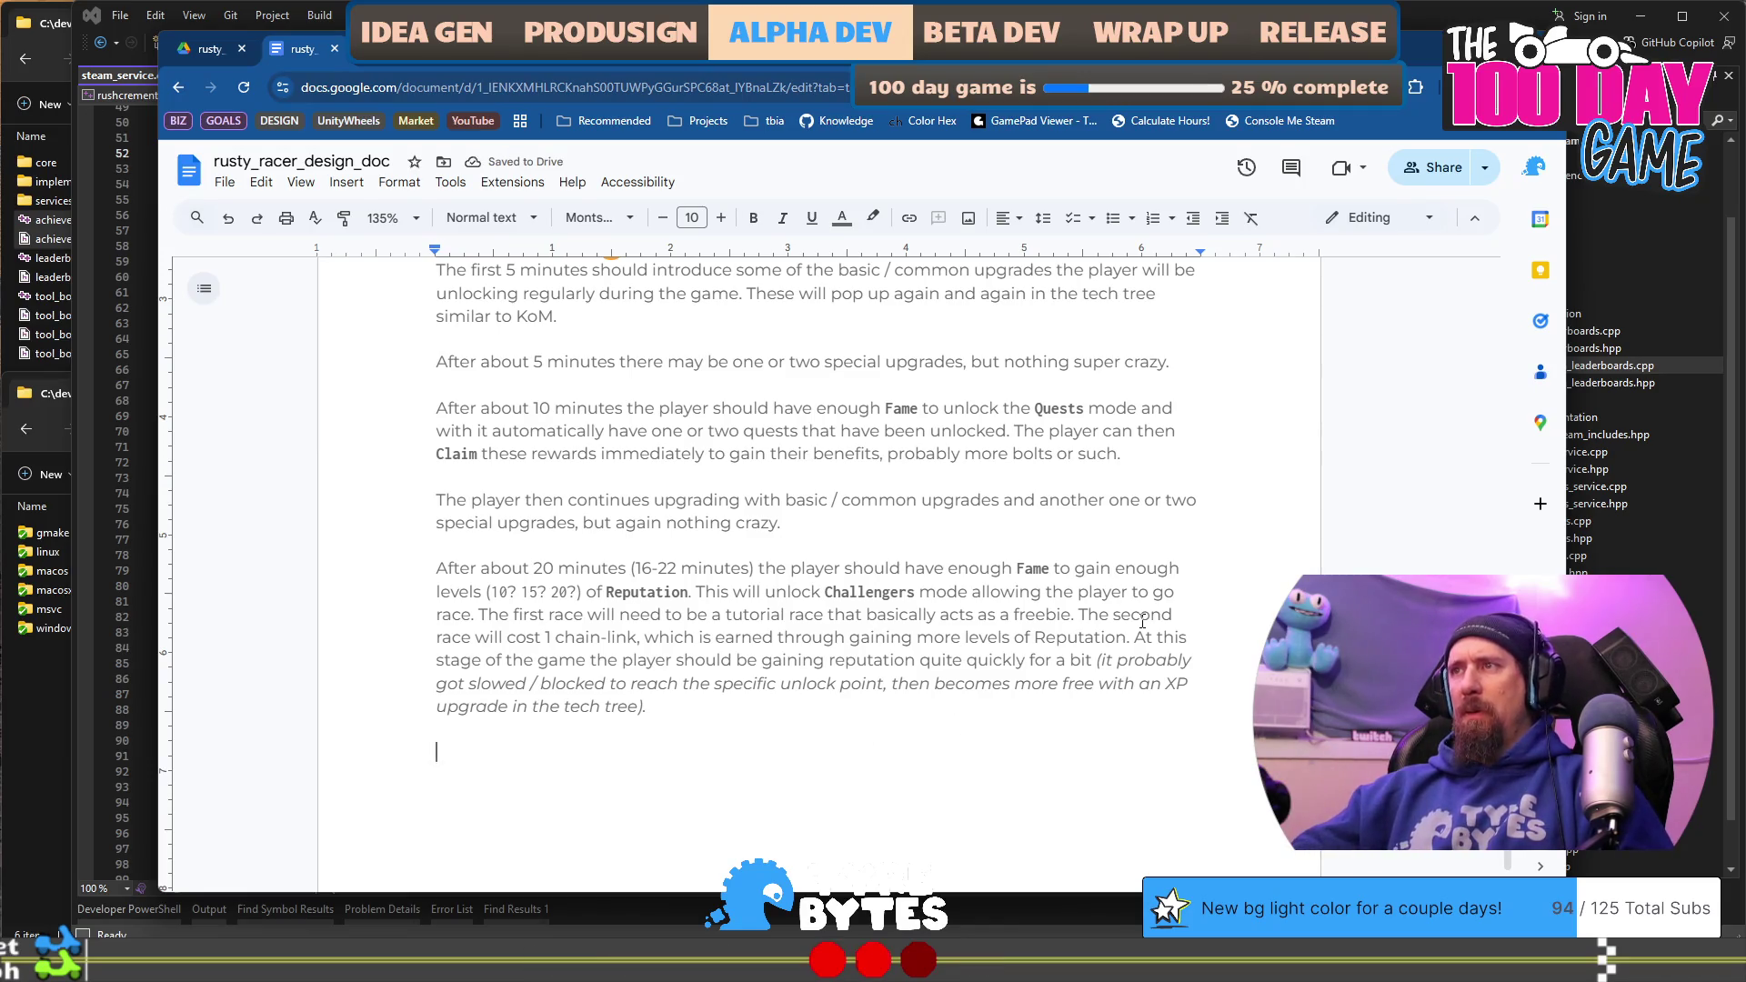
Step: Turn off italics after the aside, type 'and.', and add a comma after 'bit'
click(1009, 711)
key(ctrl+i)
text(and.)
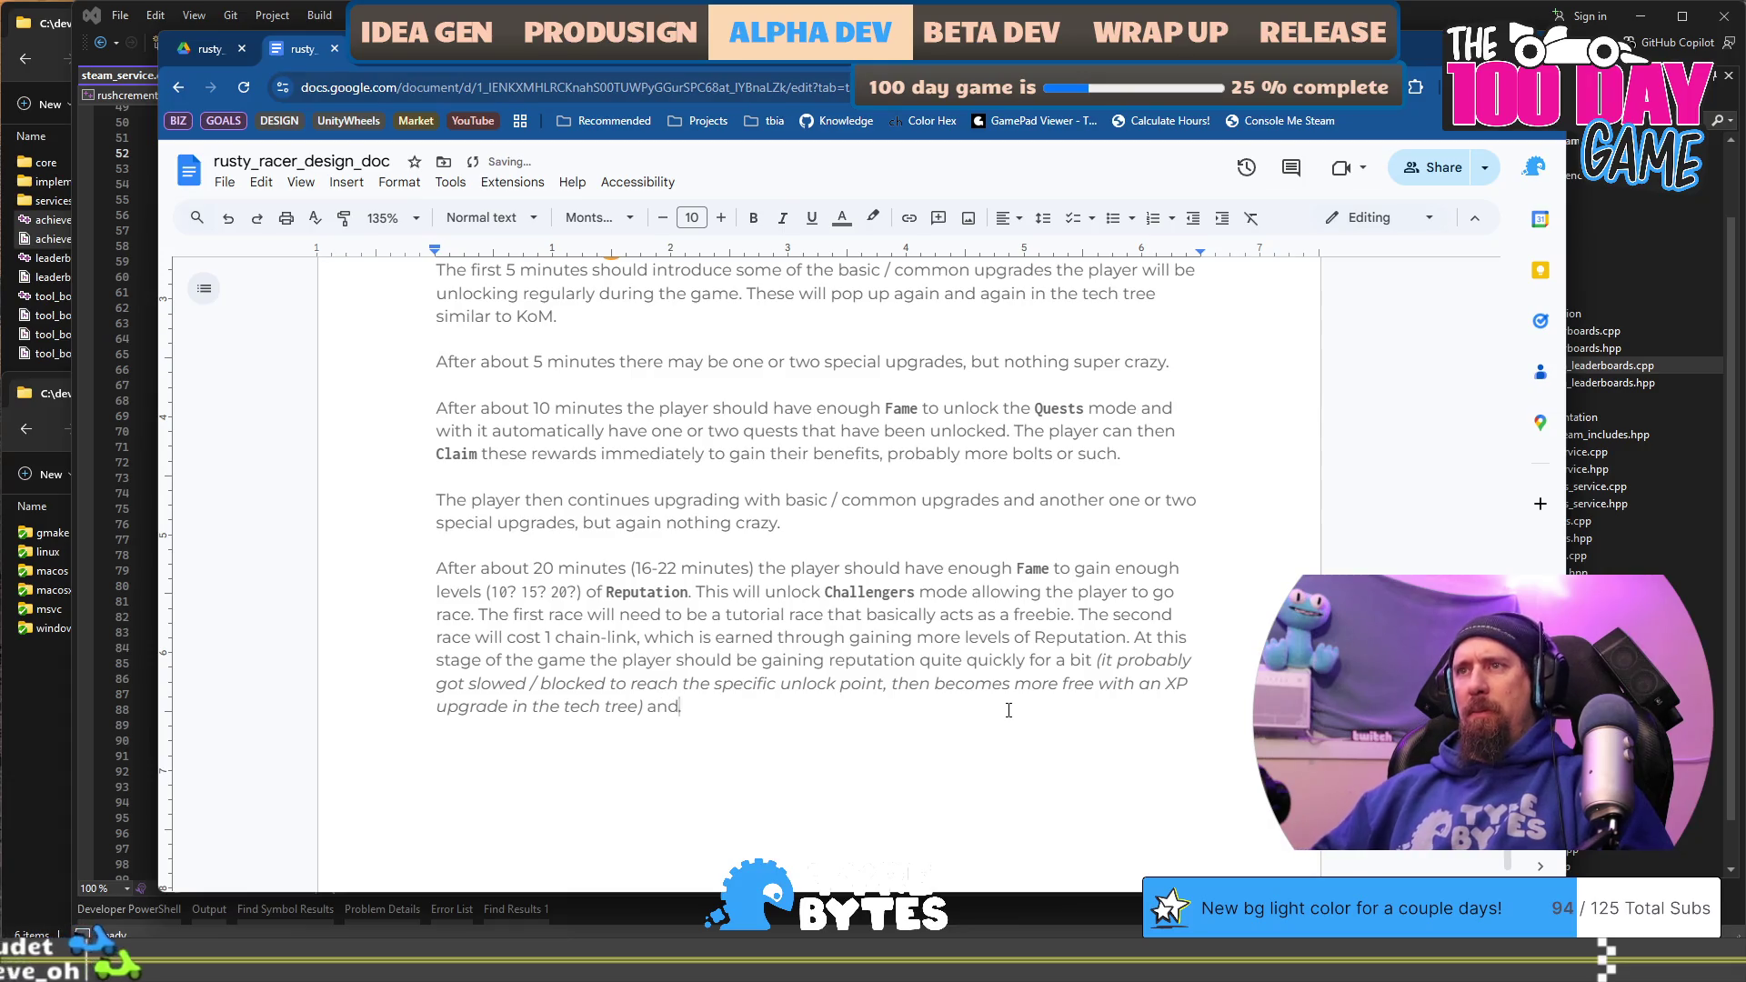
key(Left)
key(Left)
key(Left)
text(,)
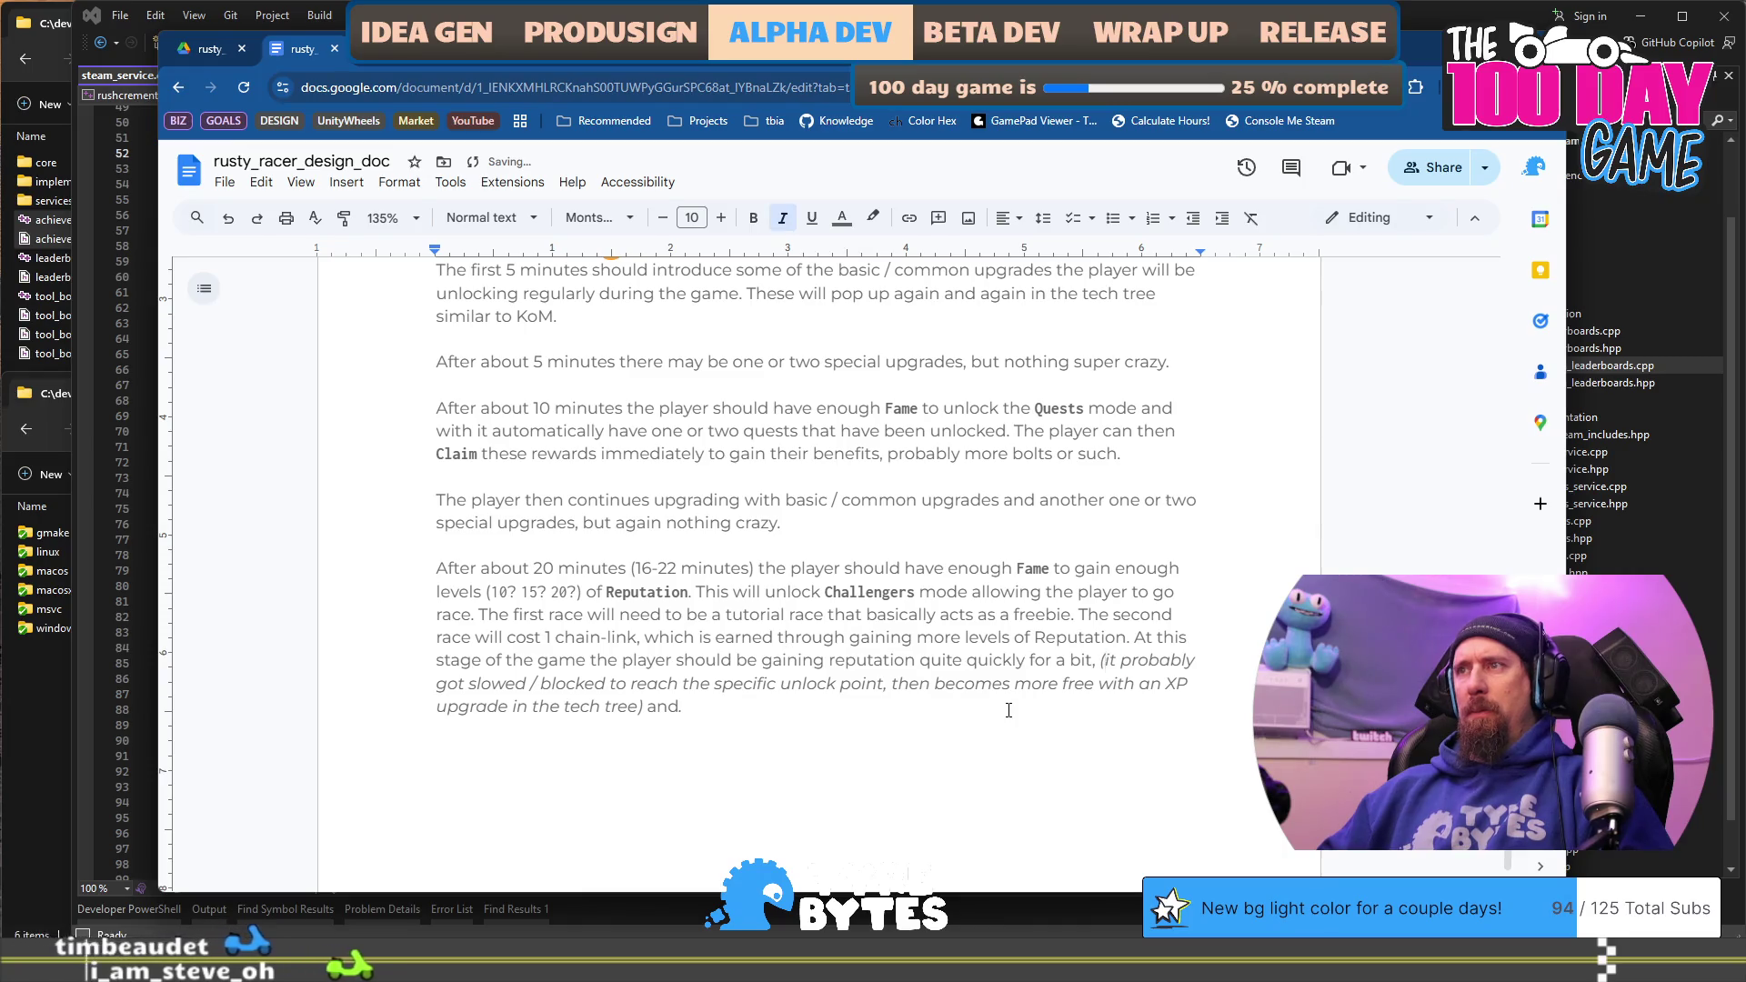
Step: Replace 'it' with 'Fame increase was' and delete 'got' in the aside
key(Right)
key(shift+Right)
key(shift+Right)
text(Fame increase was)
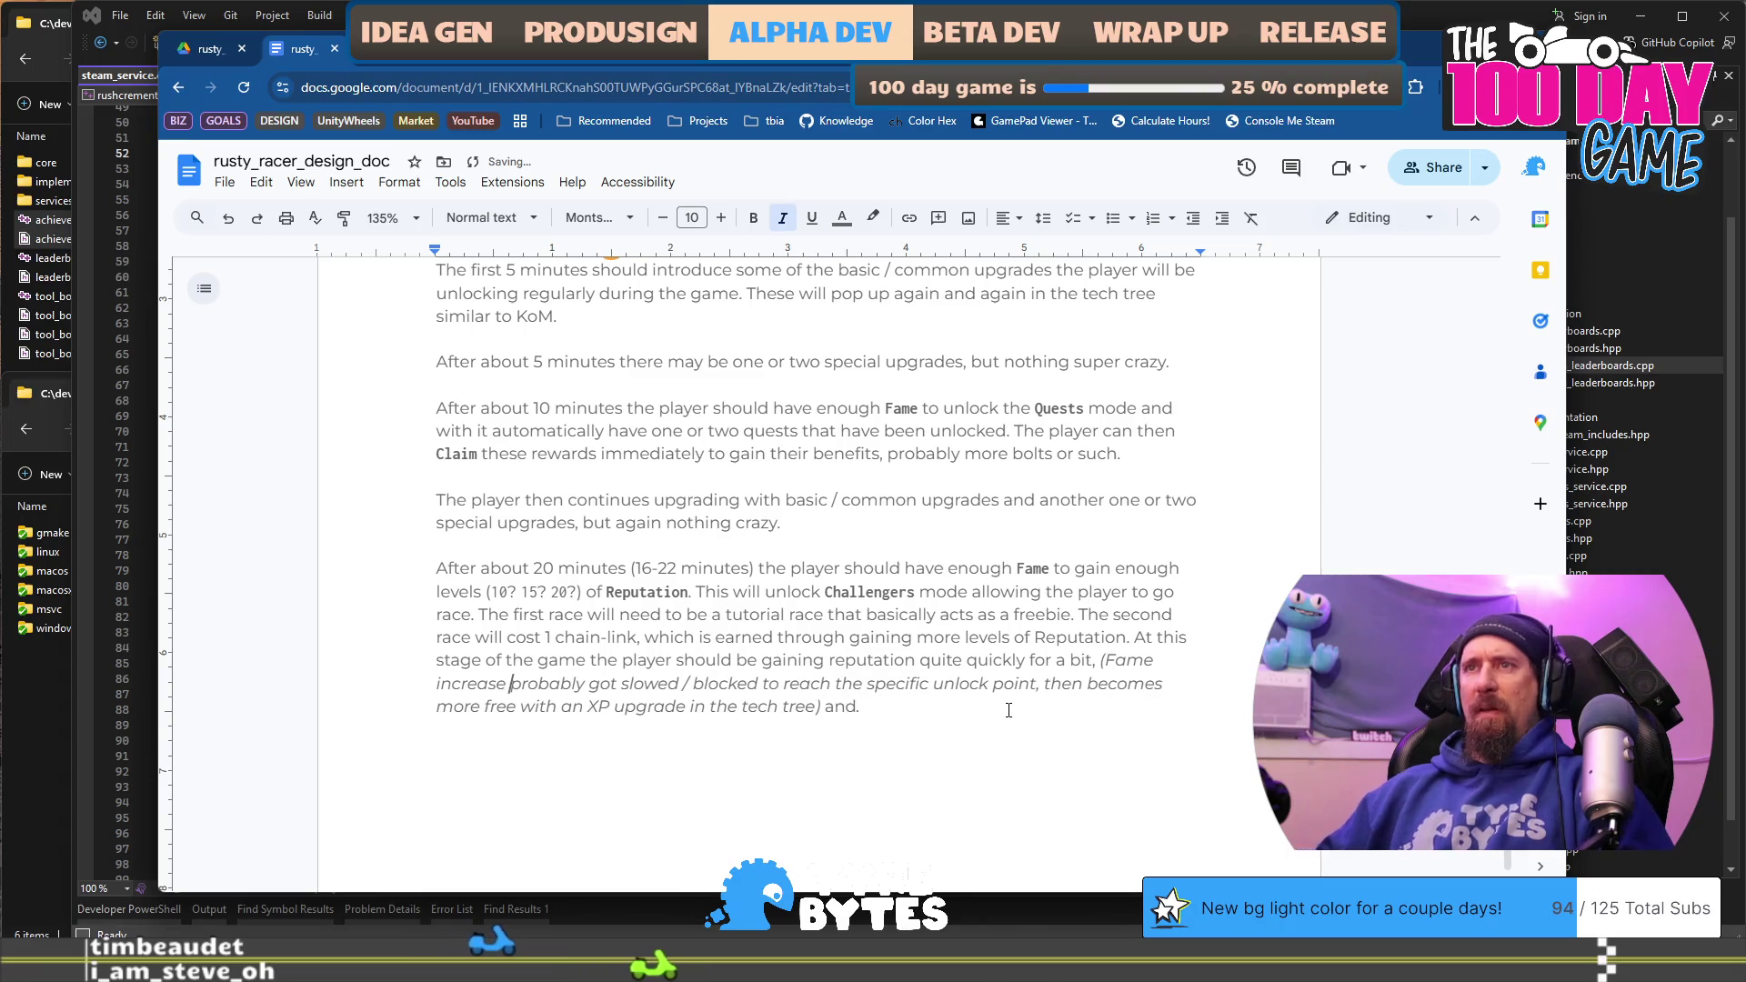
key(ctrl+shift+Right)
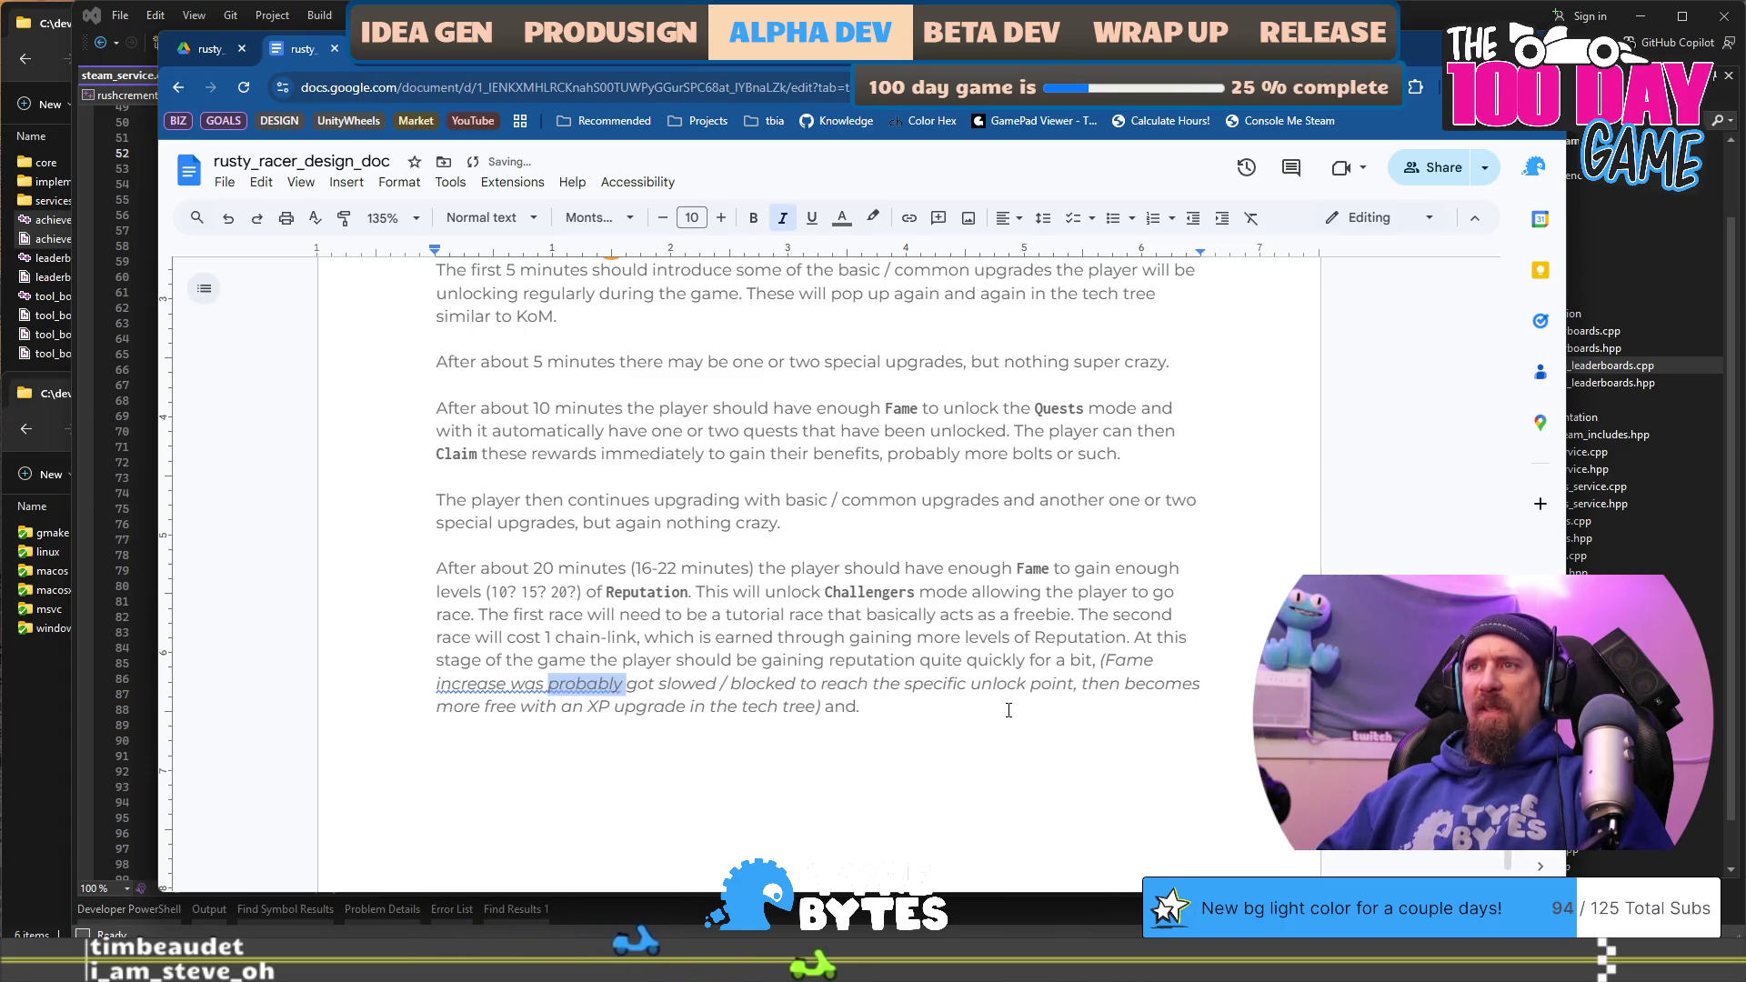
key(Right)
key(ctrl+shift+Right)
key(Delete)
key(Delete)
key(ctrl+Right)
key(ctrl+Right)
key(ctrl+Right)
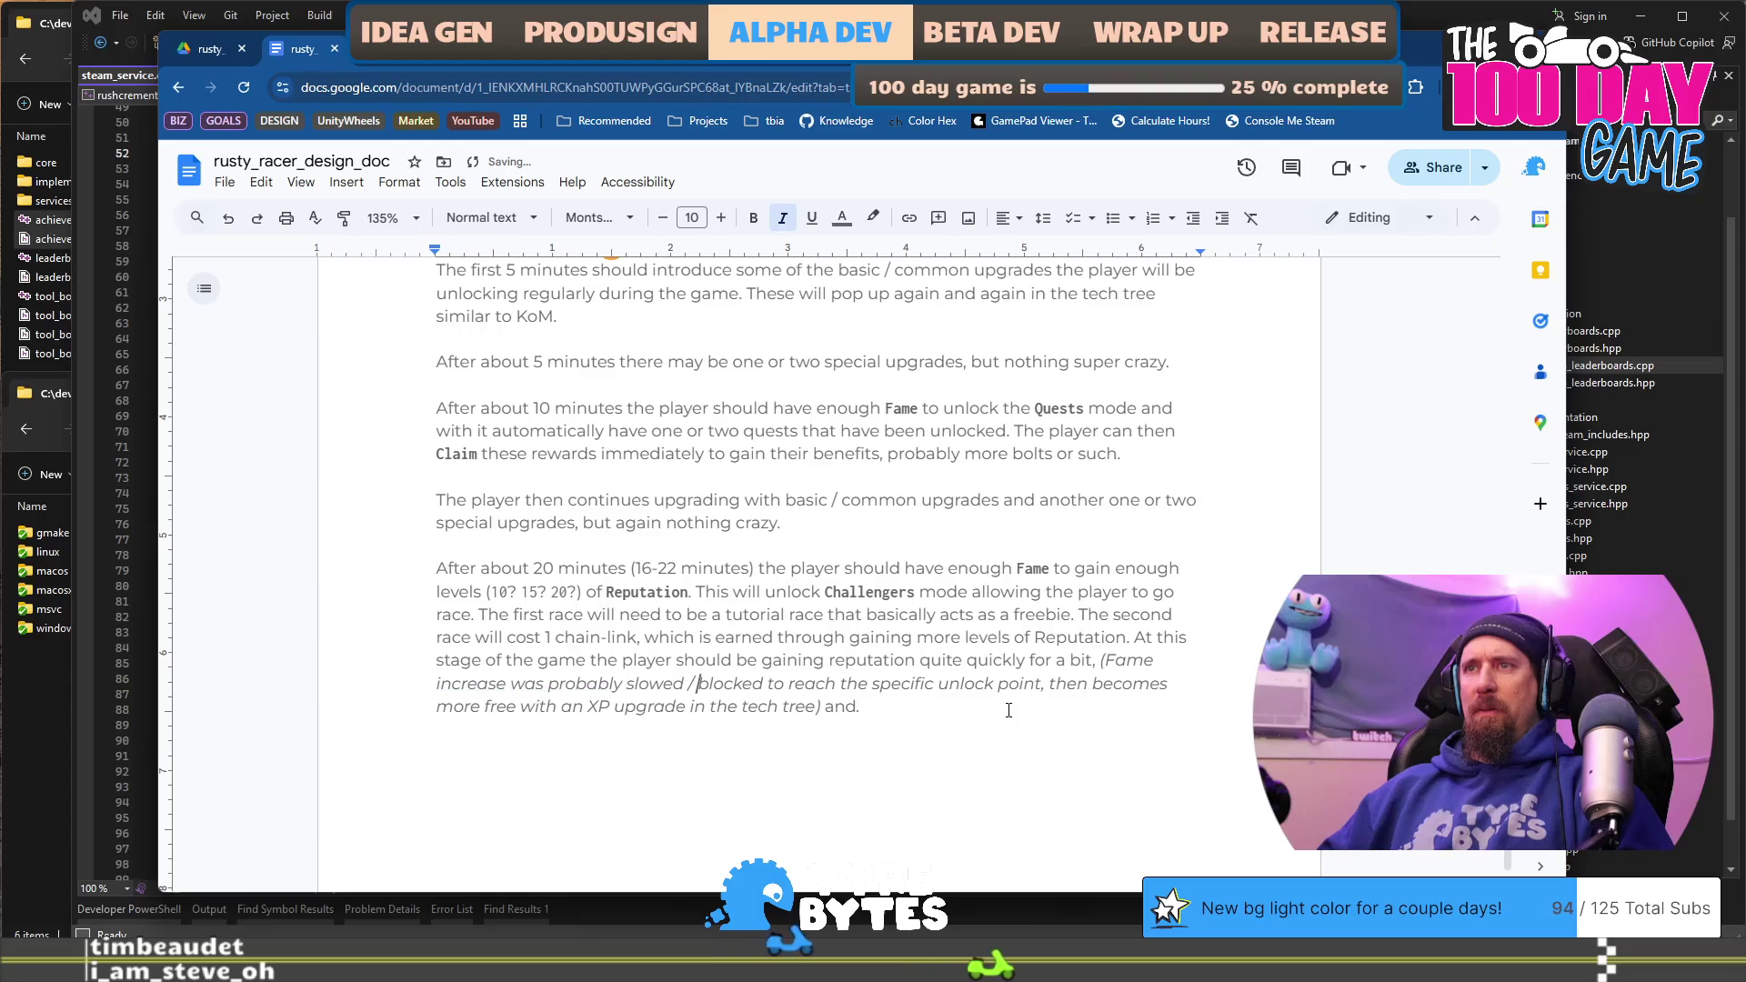
Step: Add a comma after 'tree)' and end with 'and that should be giving a few chain-links with few Supply Runs.'
key(Down)
key(ctrl+Right)
key(ctrl+Right)
key(Right)
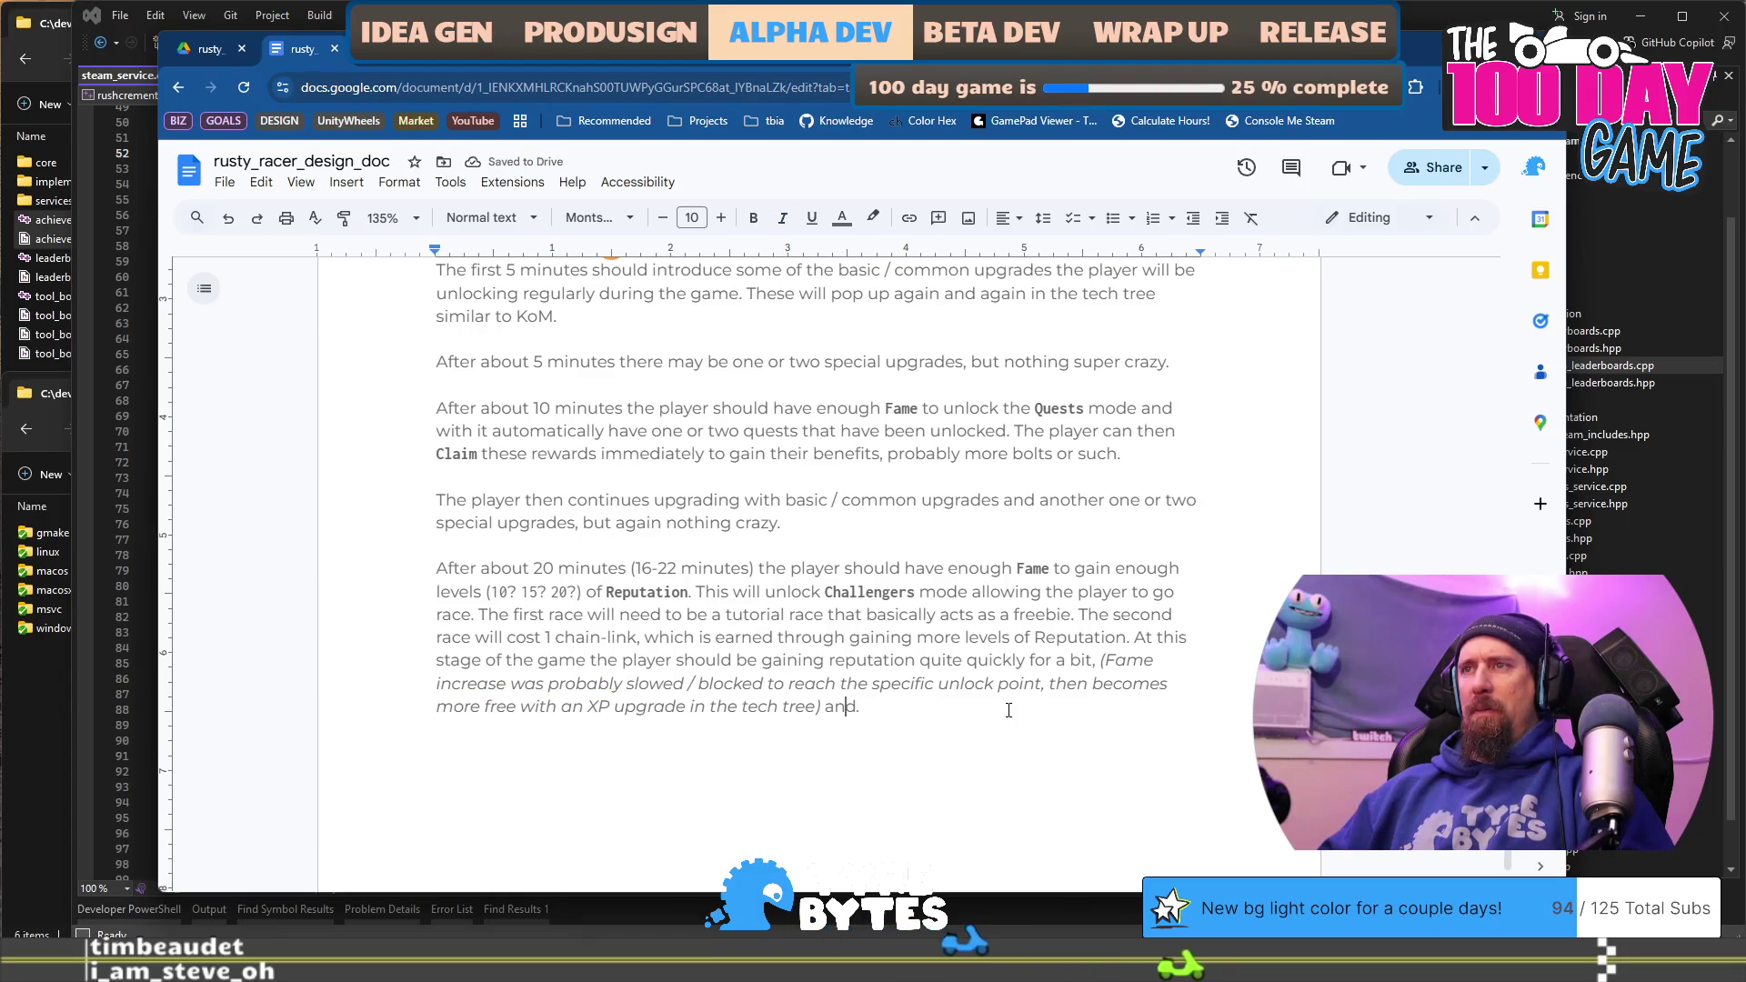
key(Left)
key(Left)
text(,)
key(End)
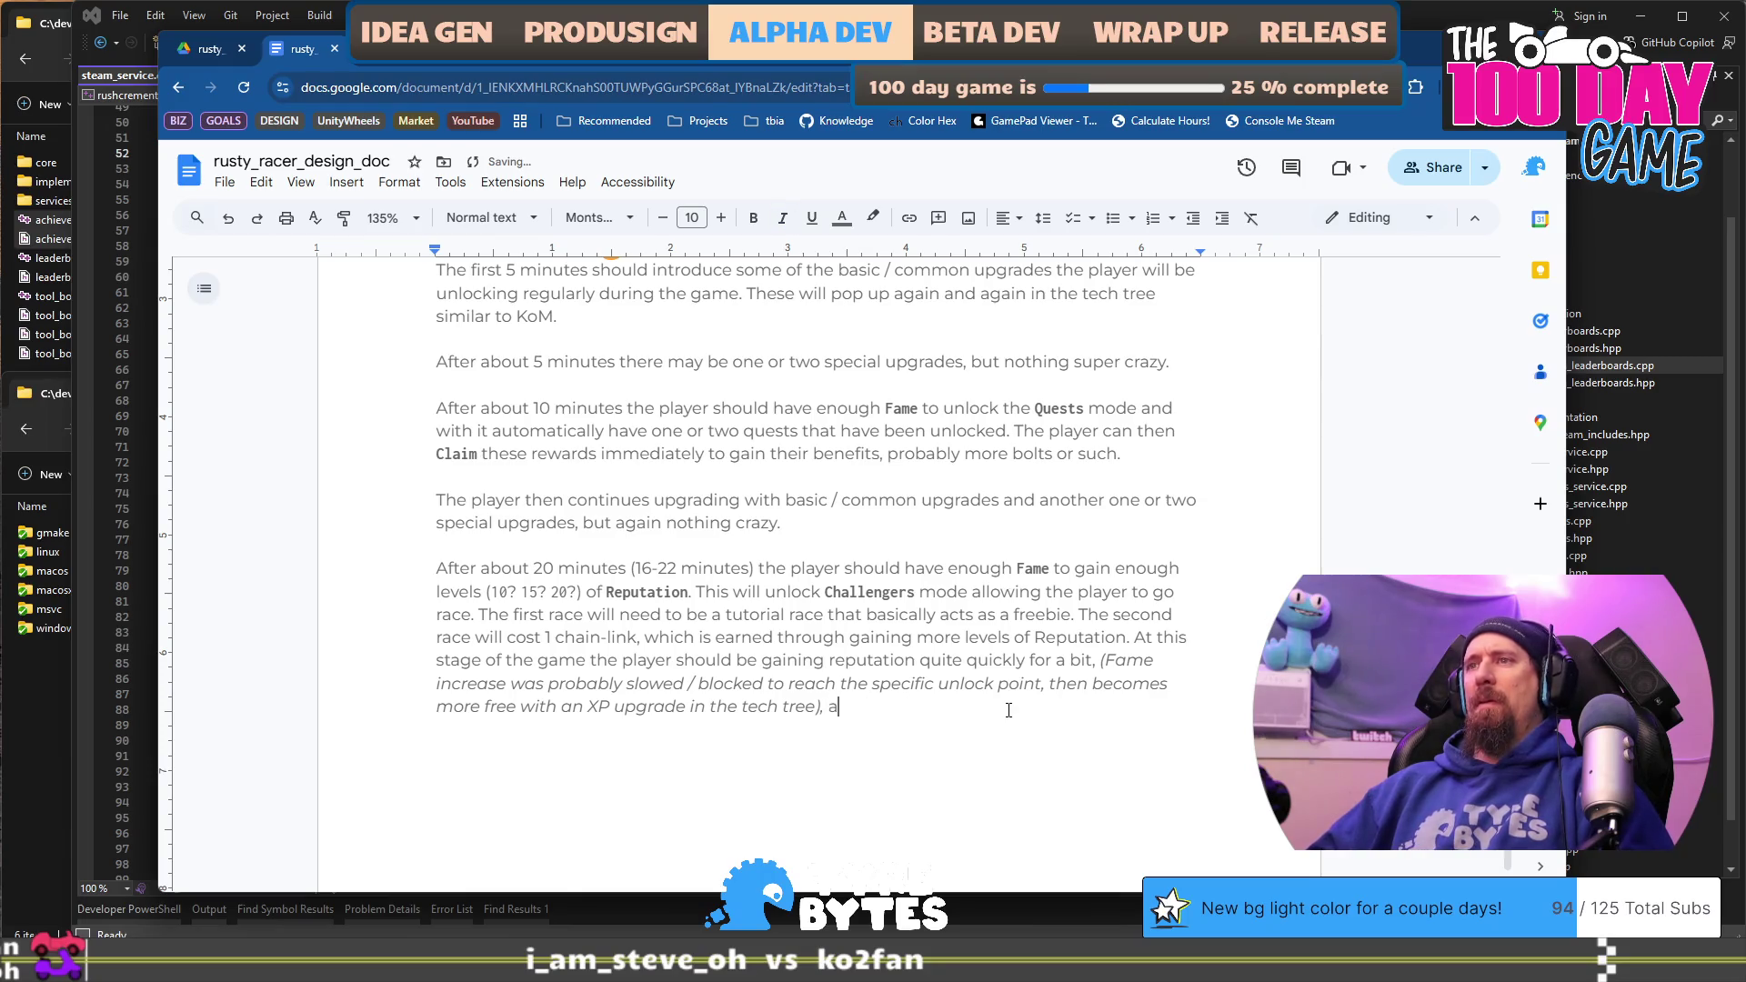
text(nd that should be)
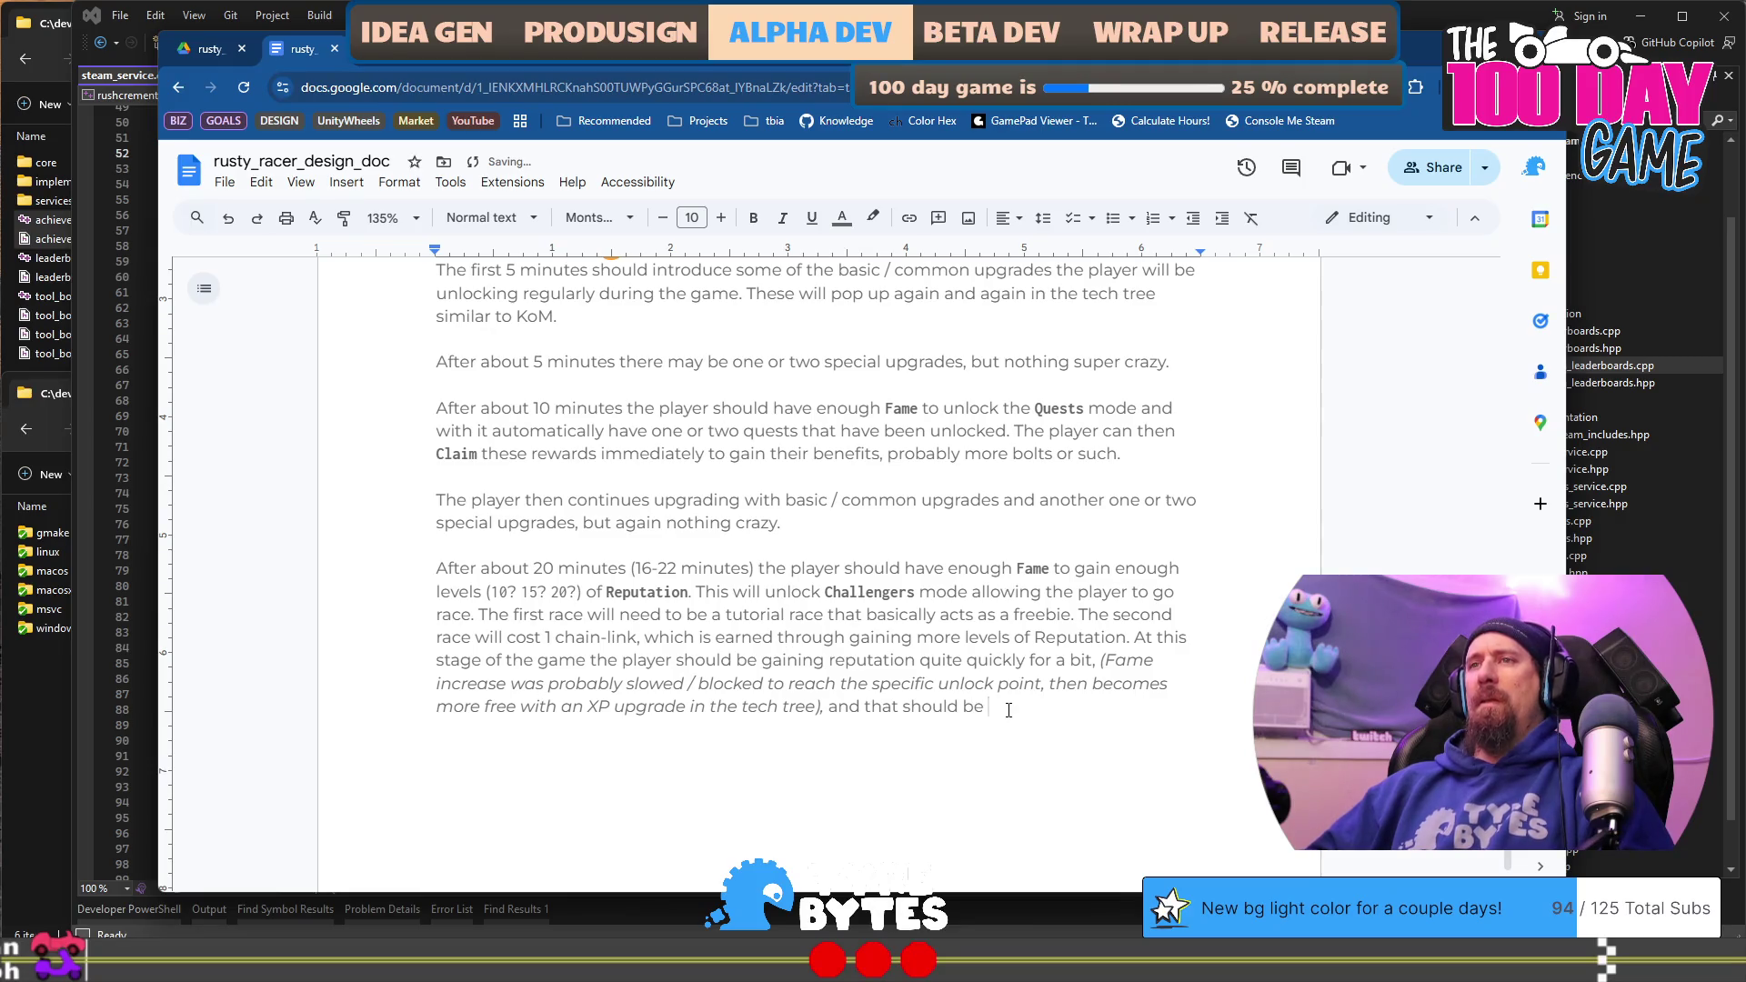
text( giving a f)
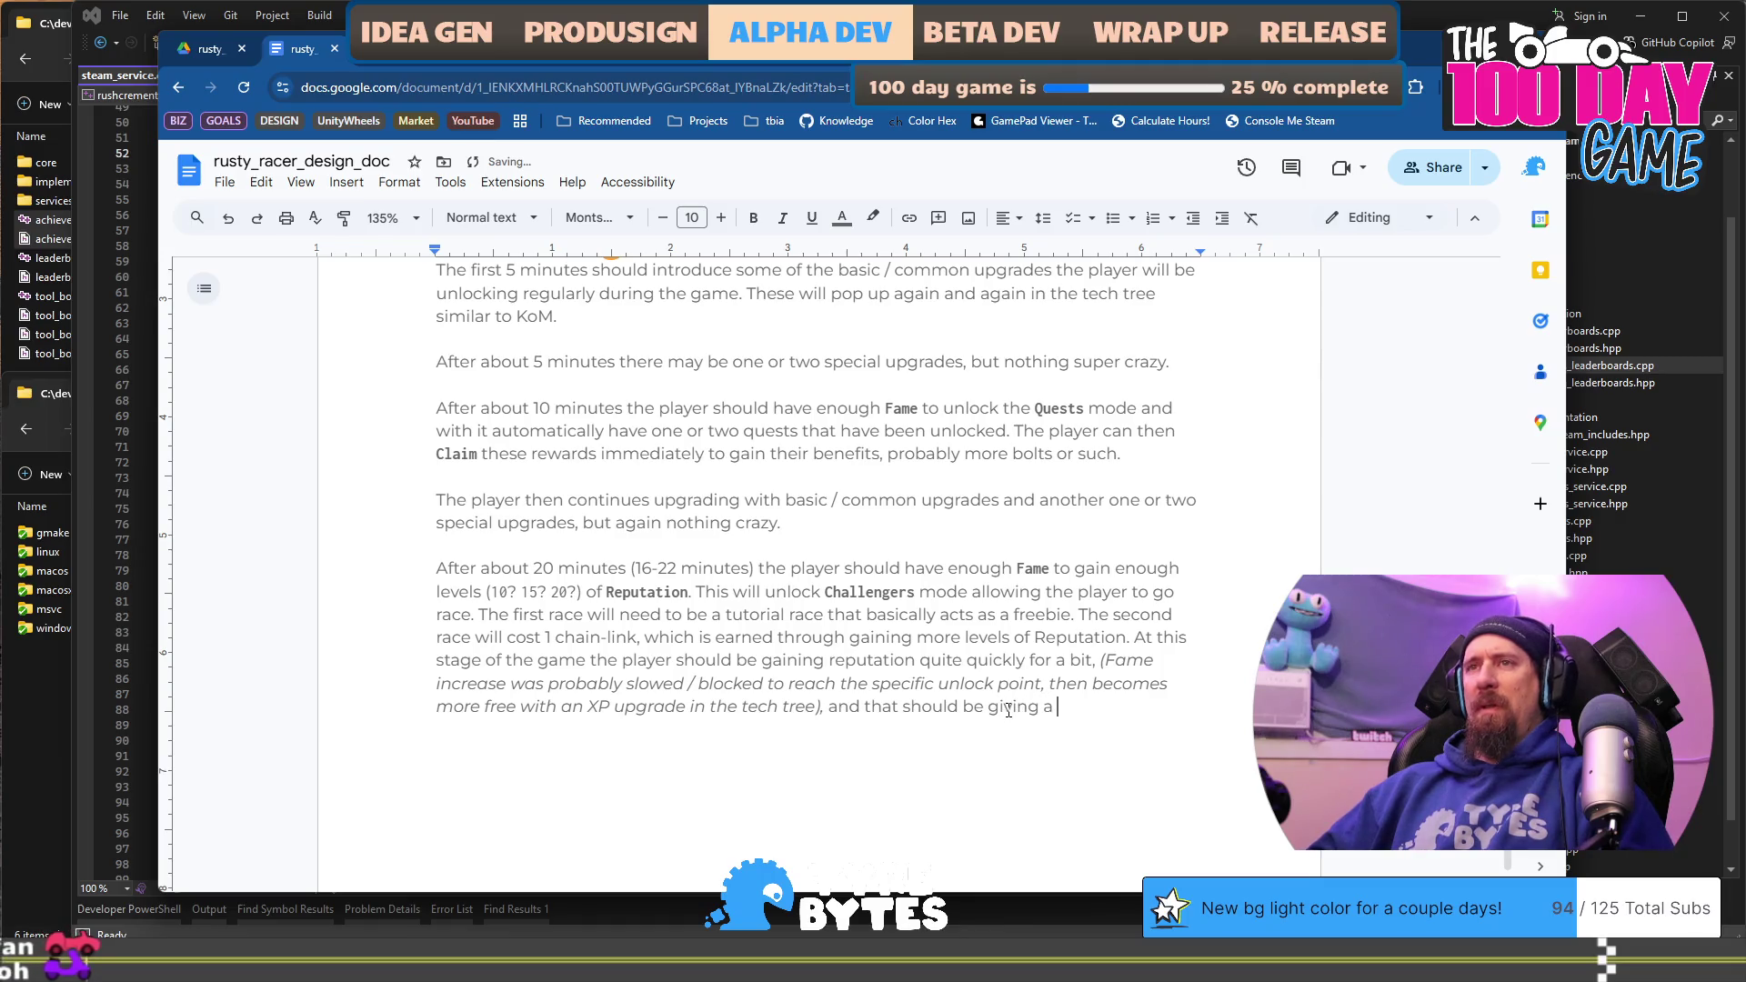
text(ew chain-)
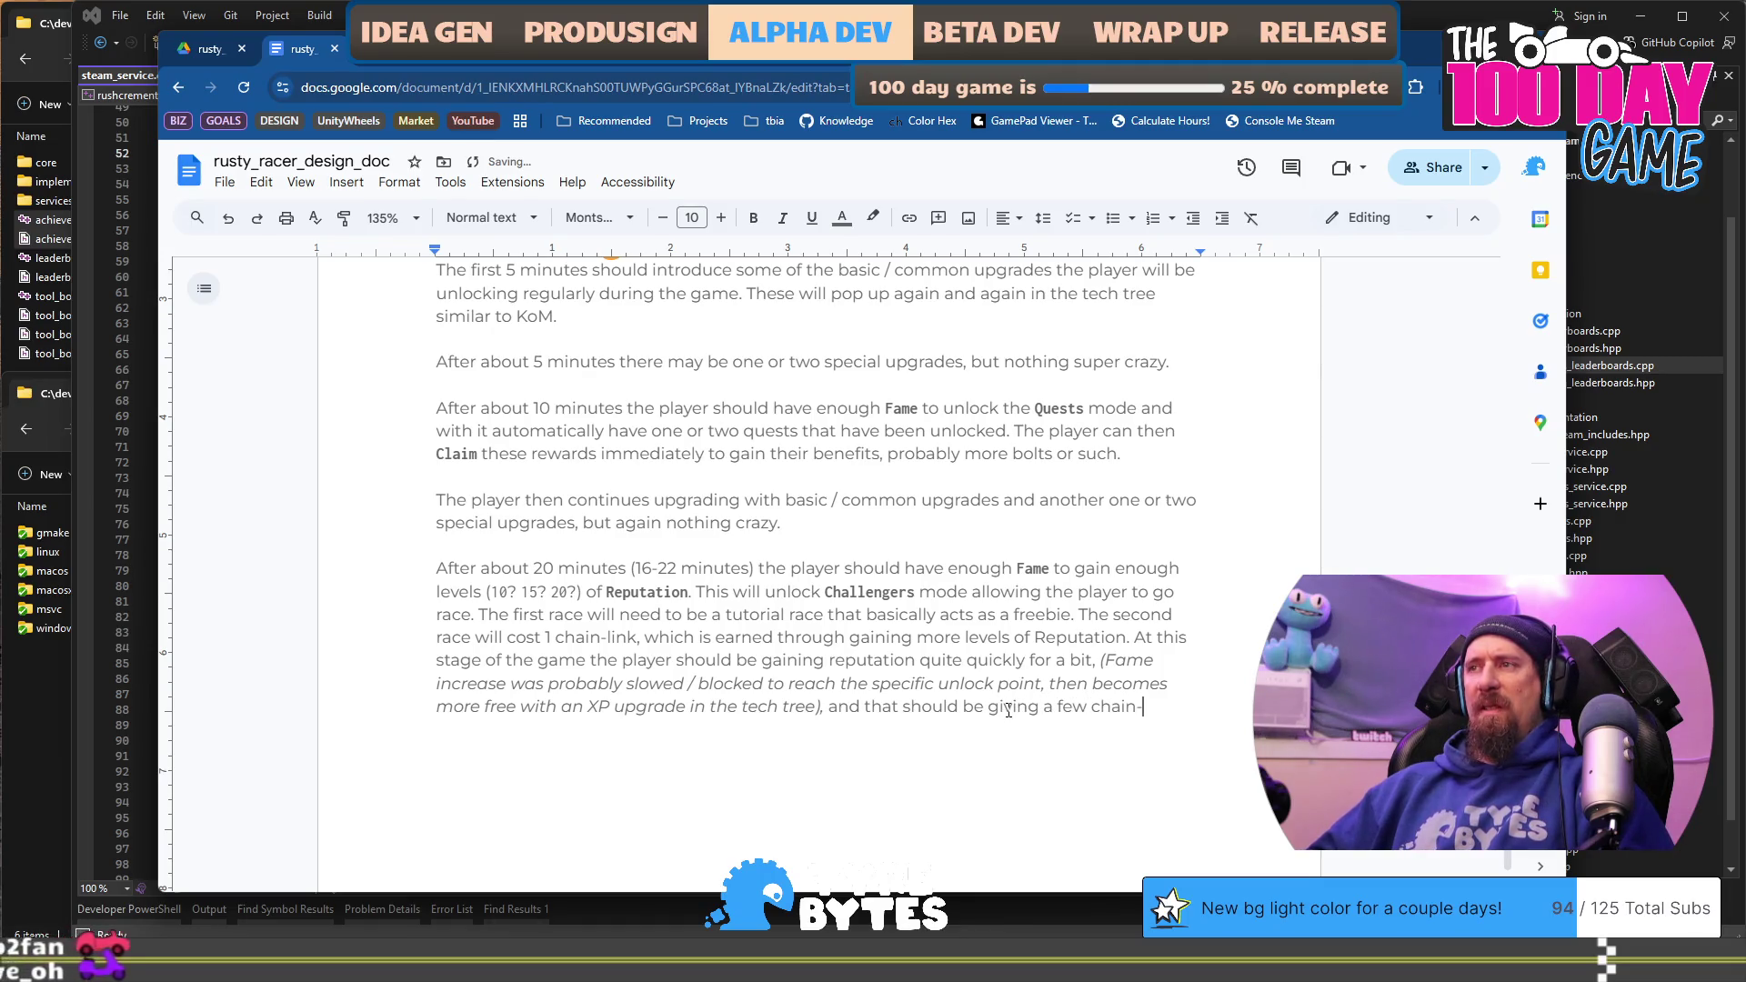
text(links wit h)
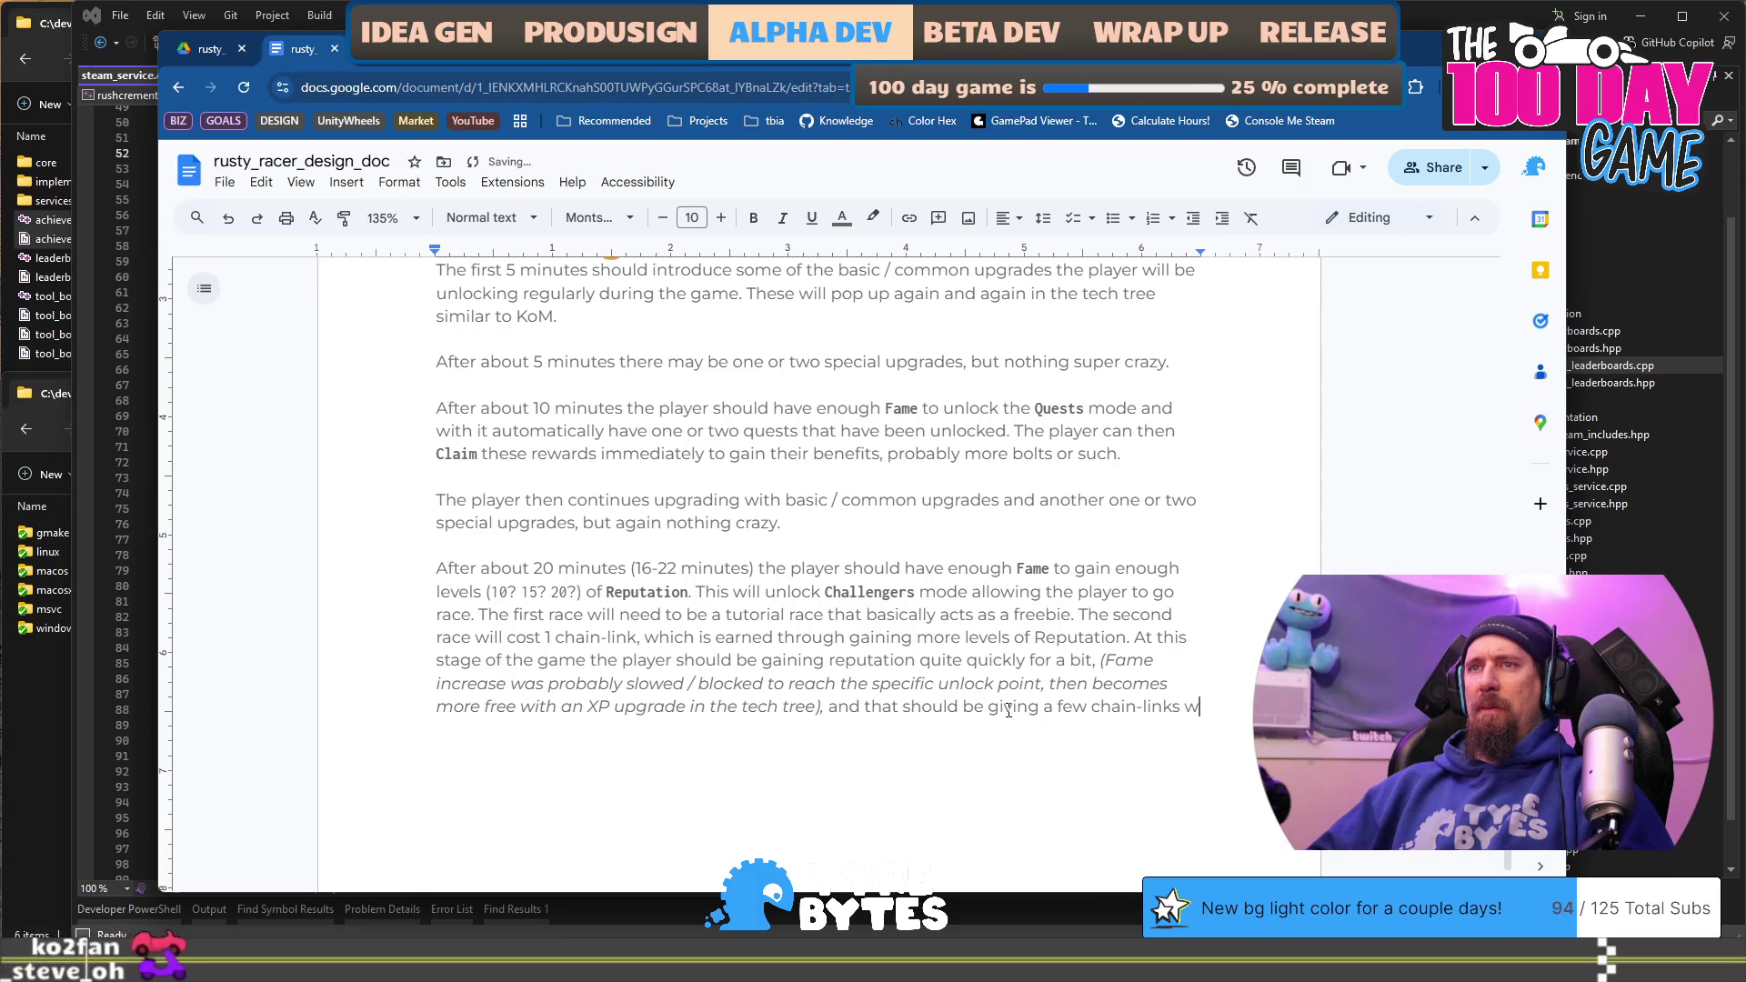
key(BackSpace)
key(BackSpace)
text(h few )
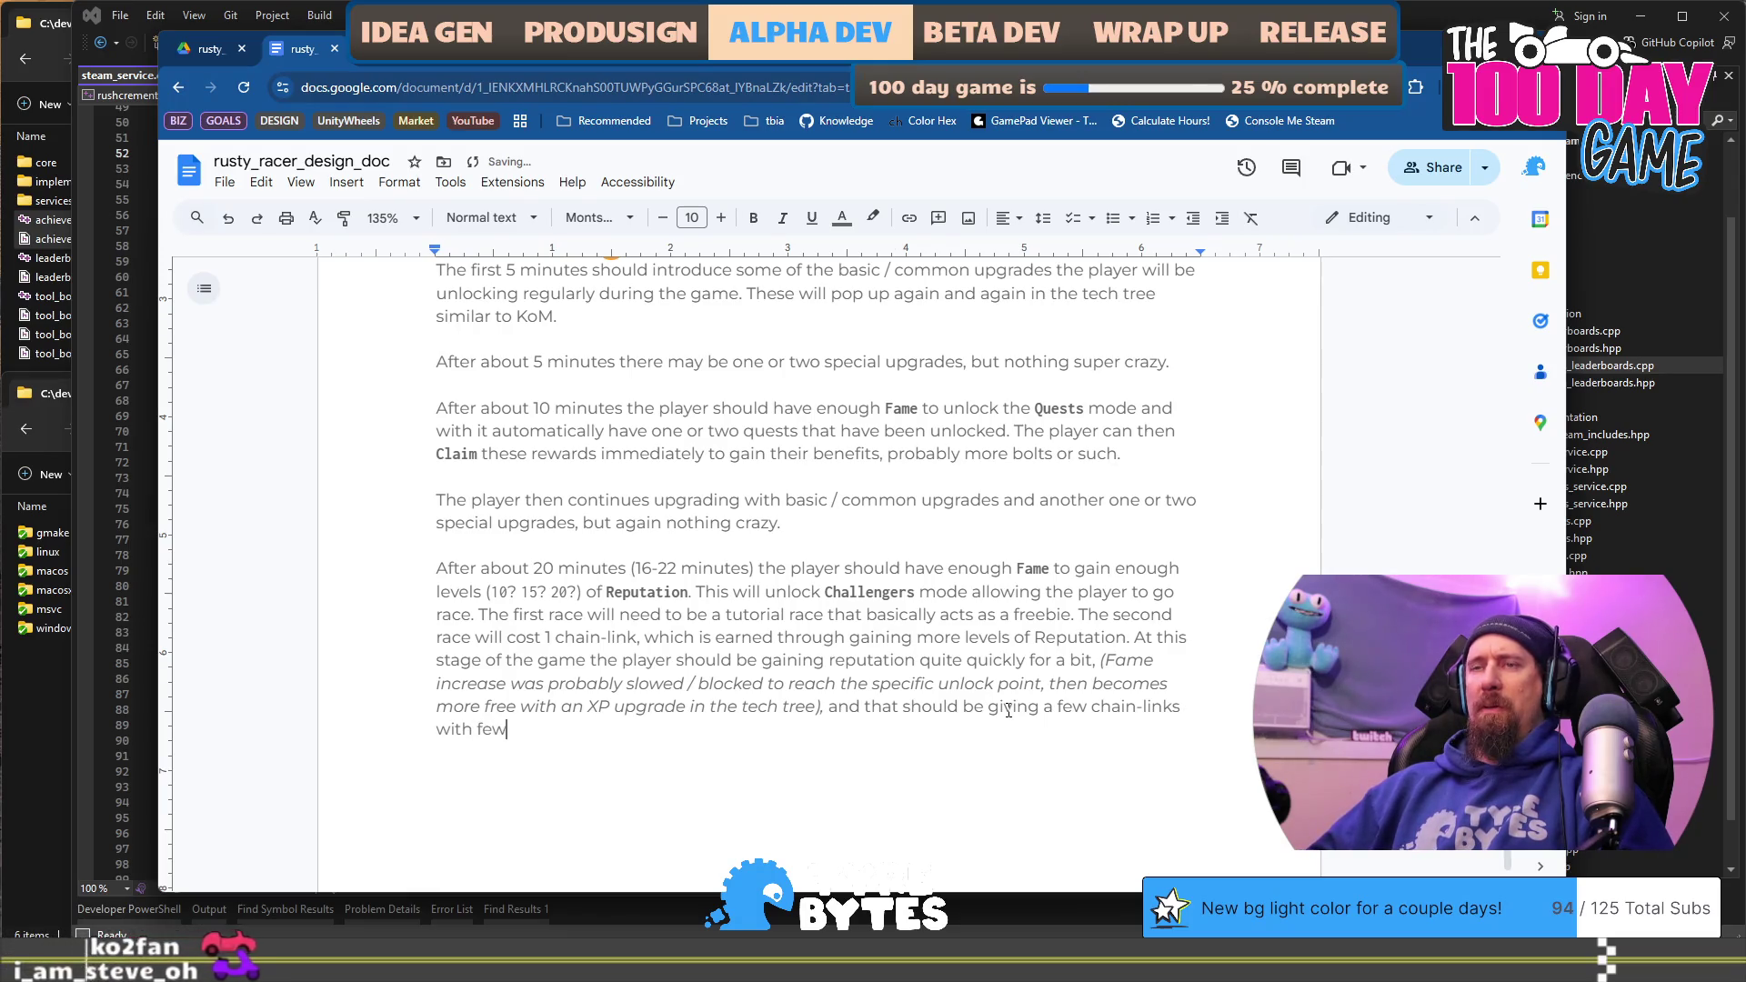
text(Supply Runs.)
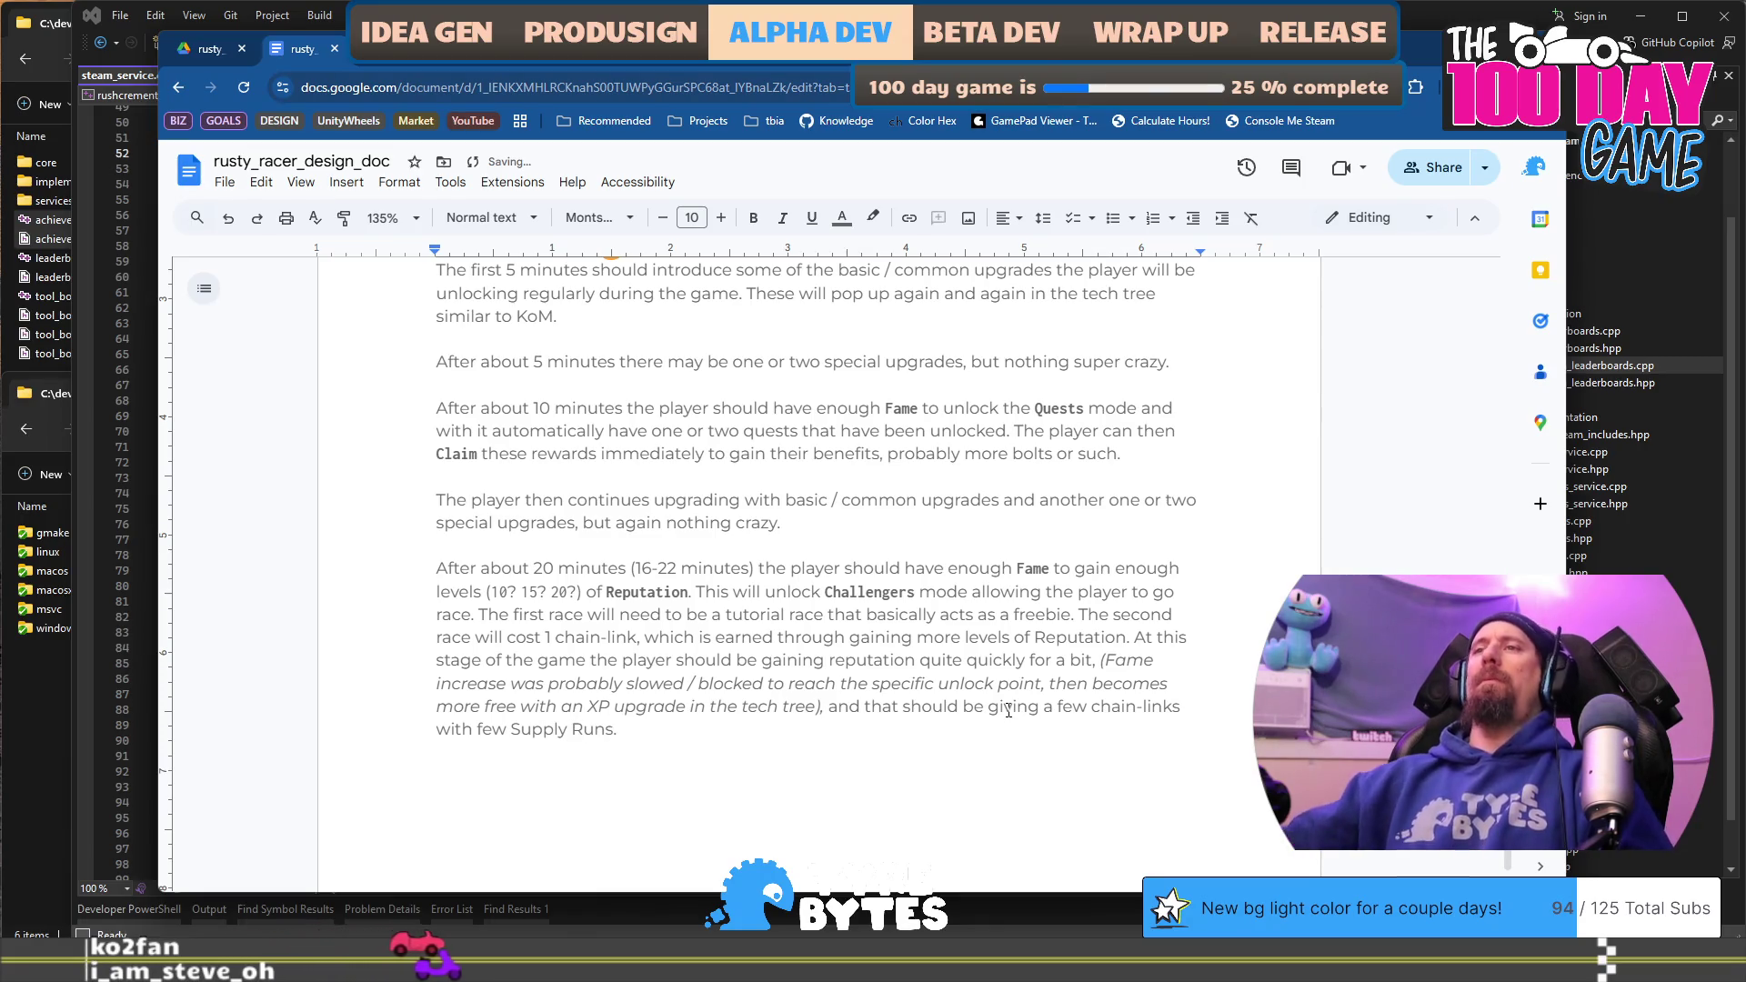
scroll(1008, 710, down, 3)
Step: Write that the second race is fairly straightforward and the third should require an upgrade or two
text(The second )
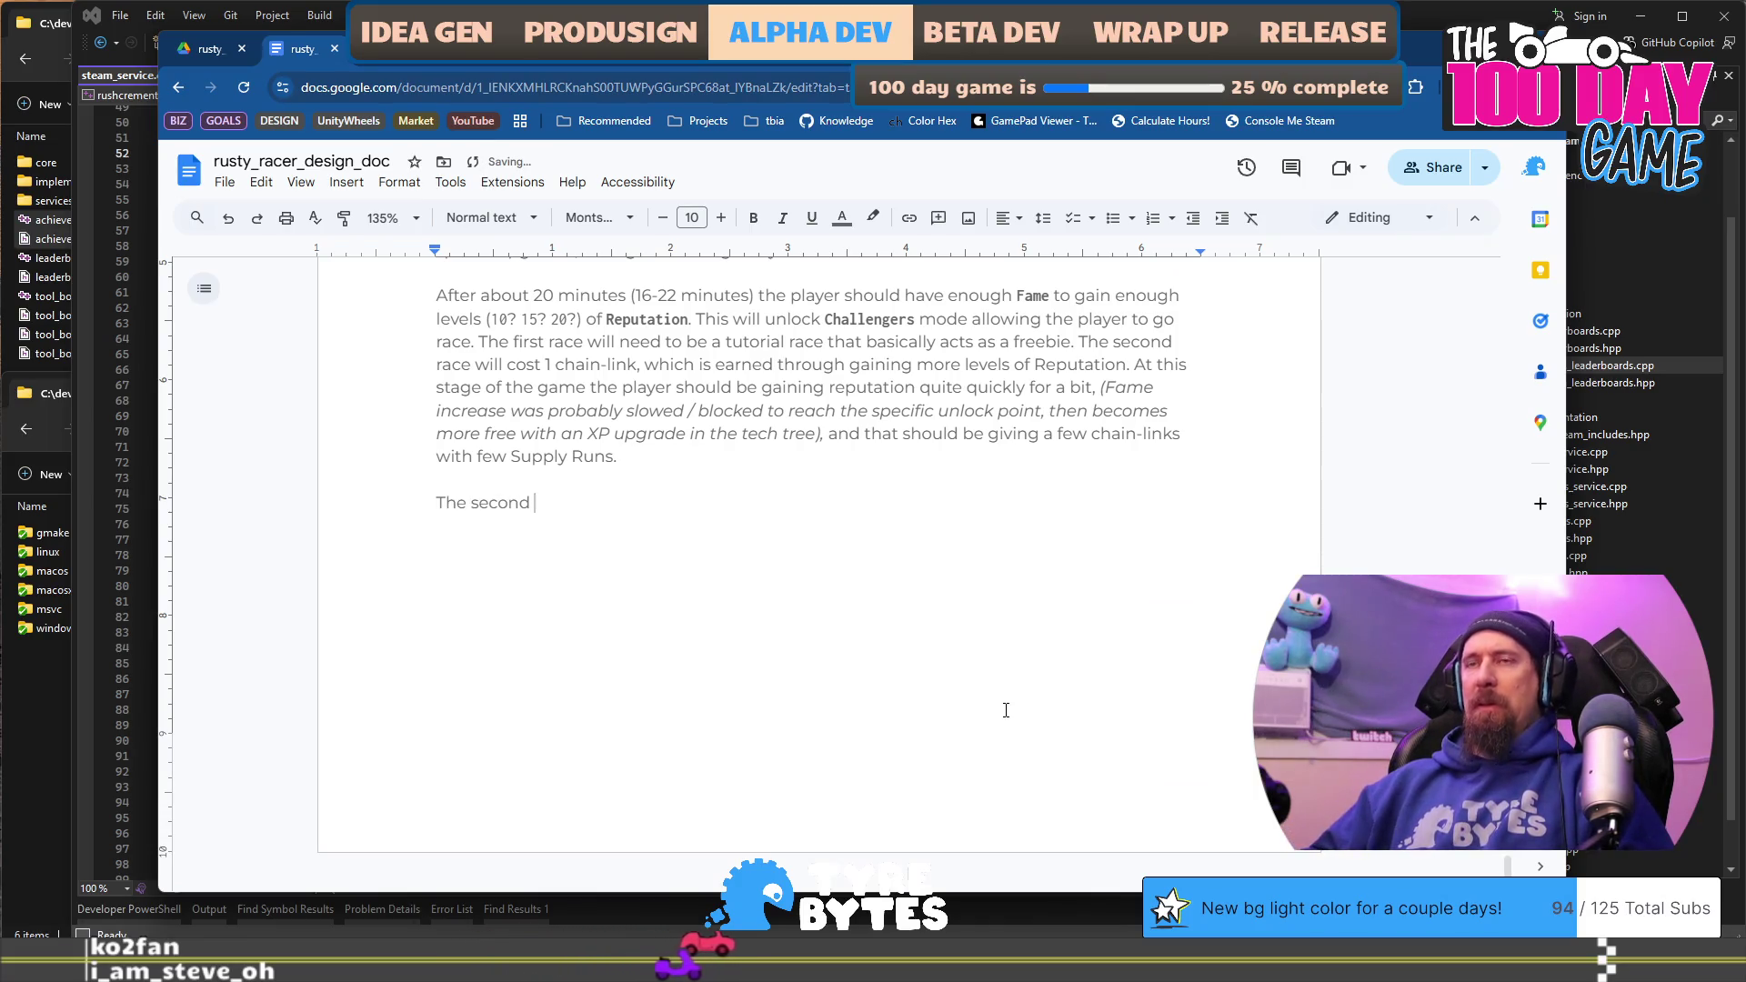
text(race should)
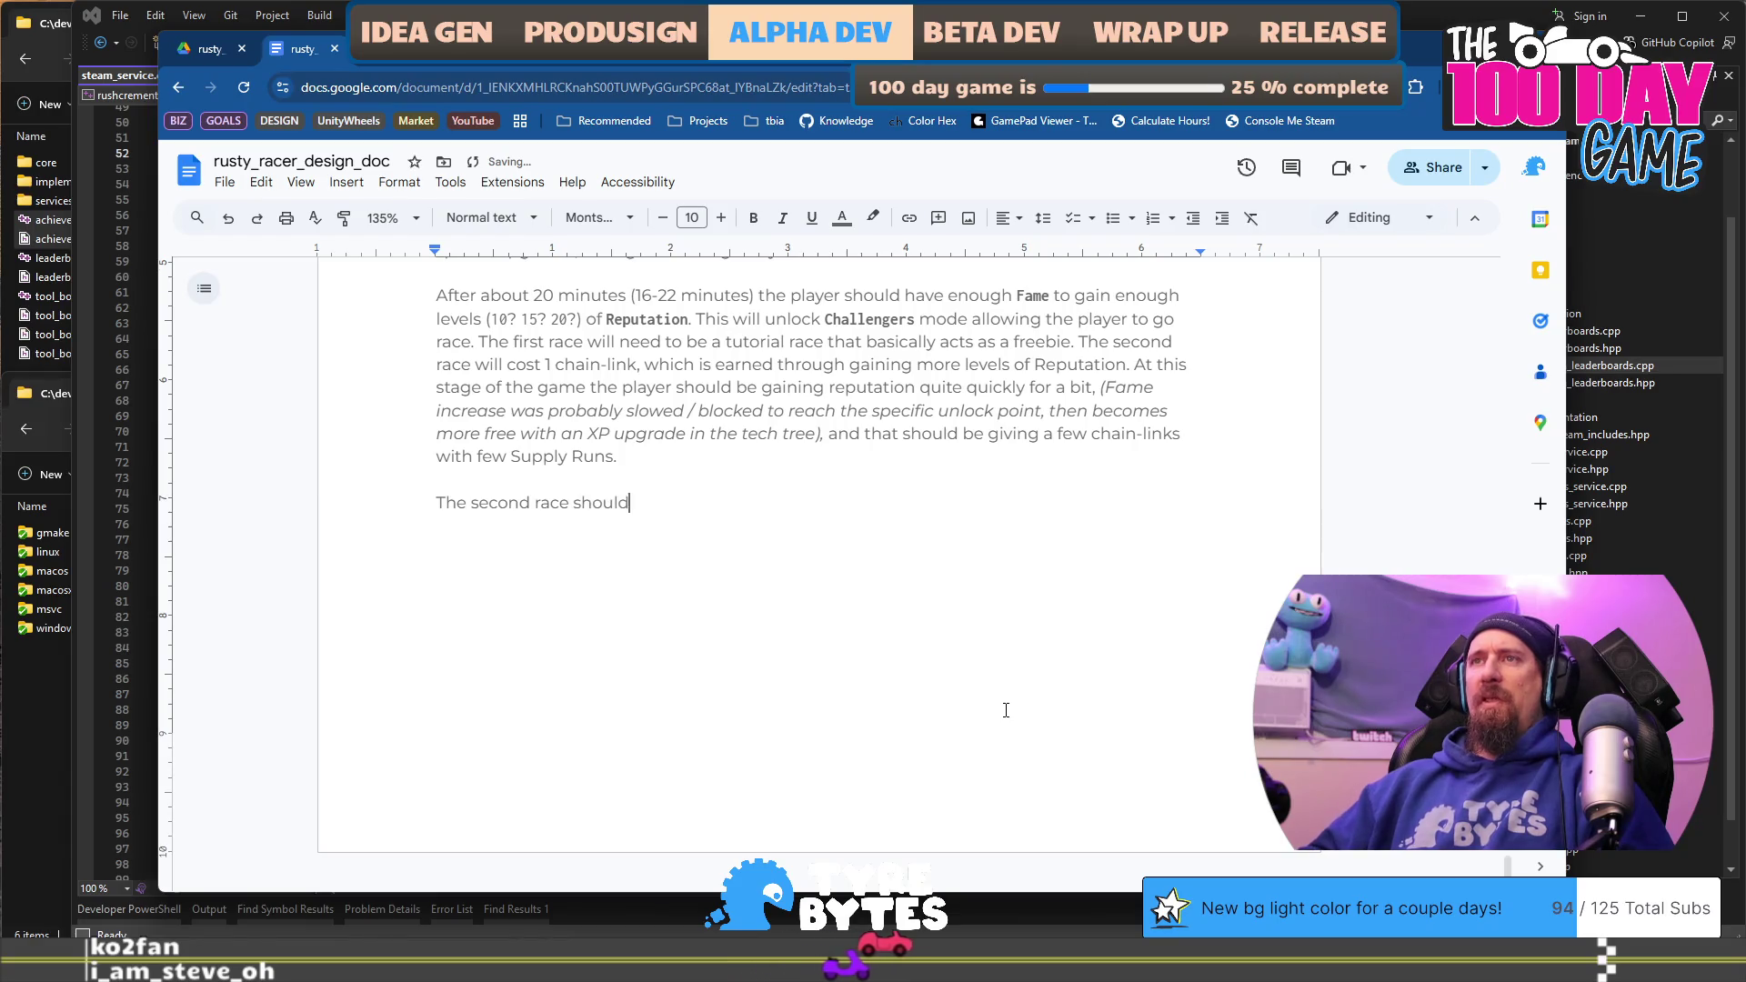
text( also be )
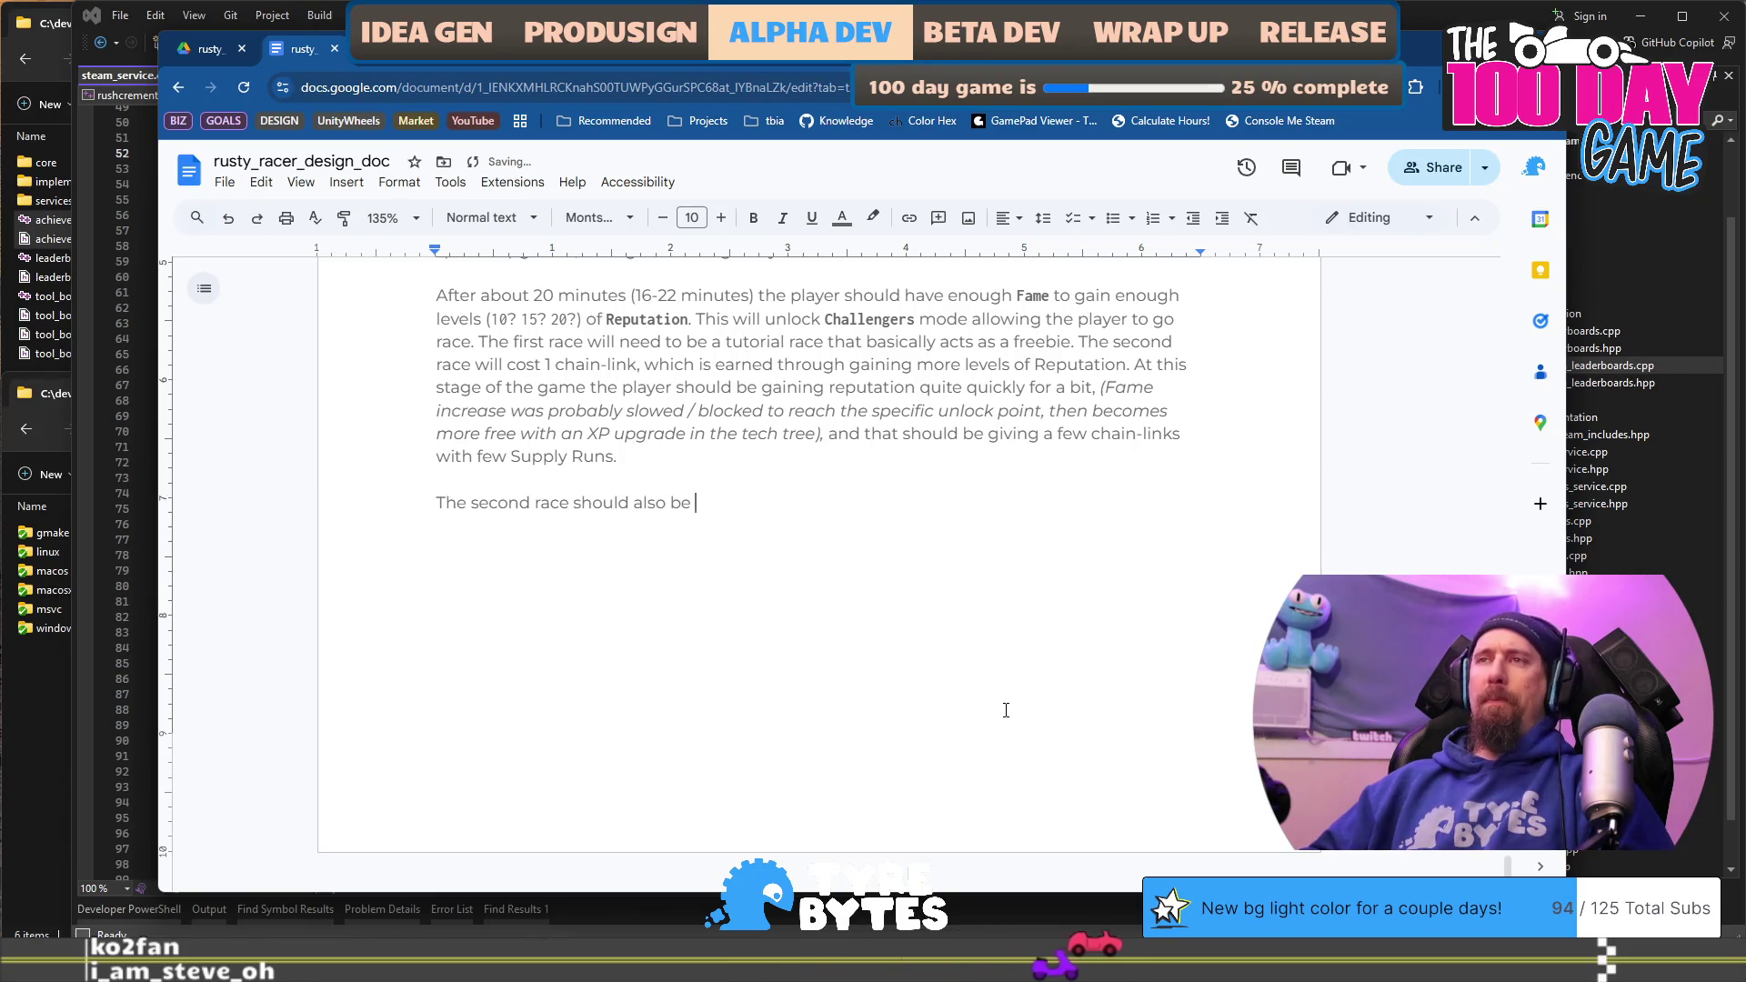
text(fairly )
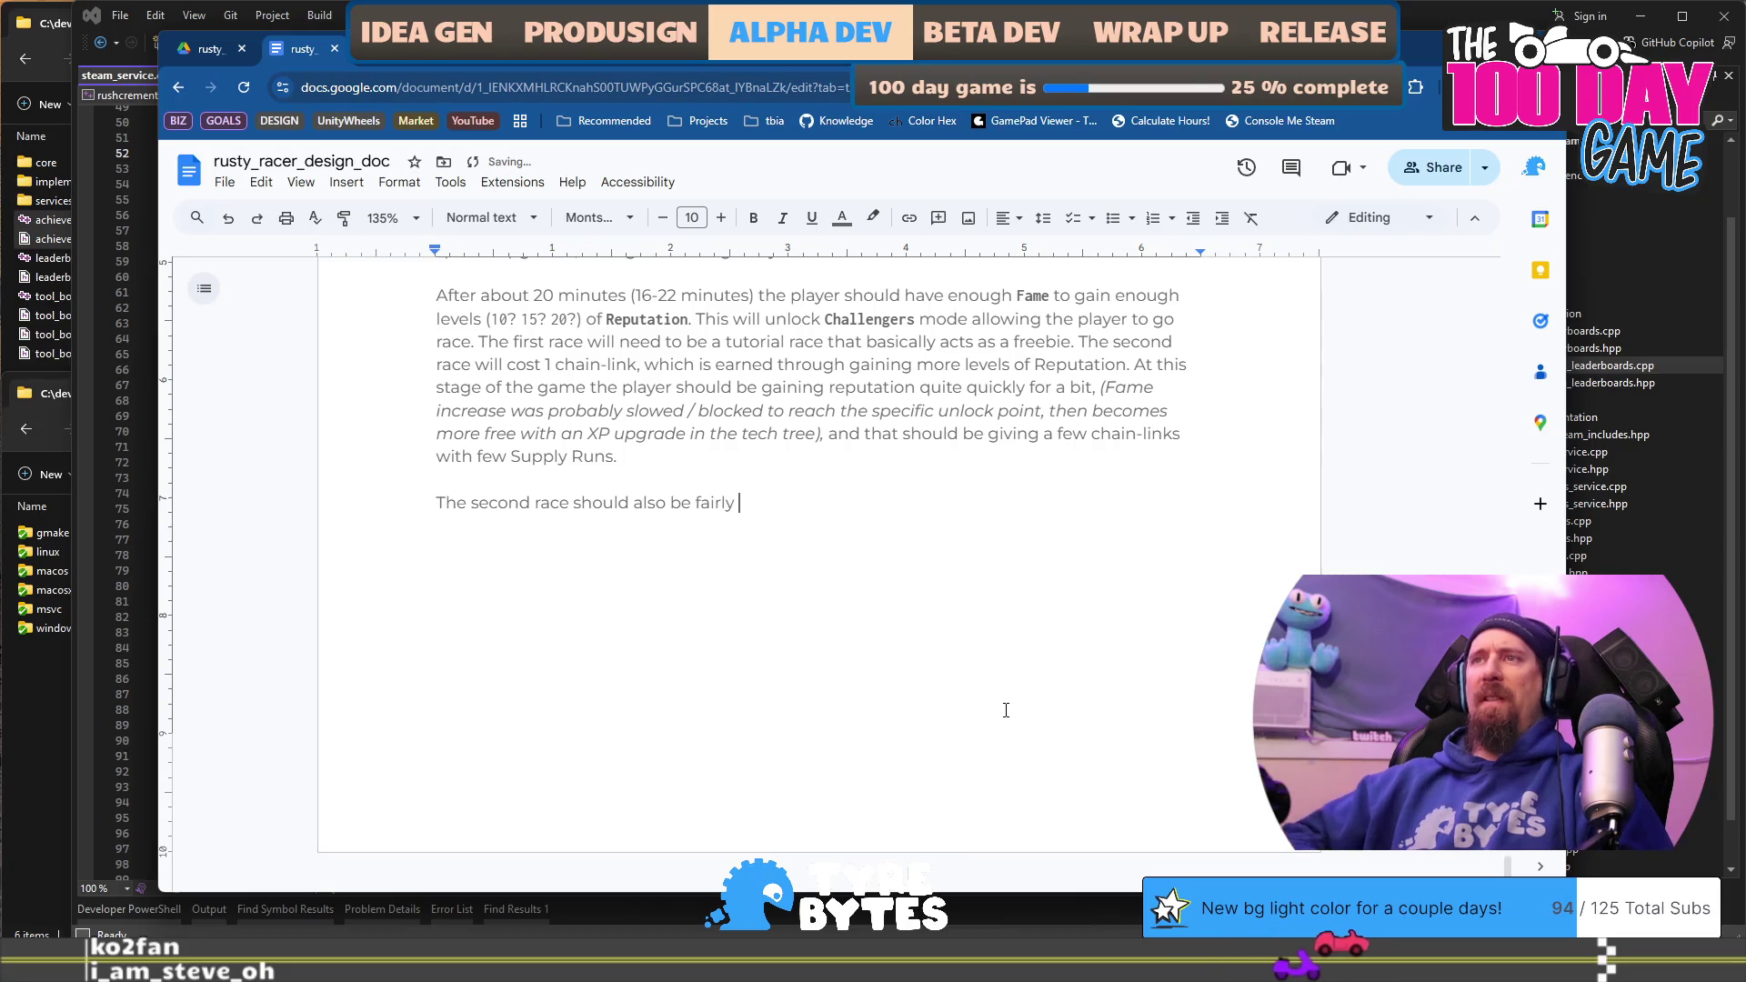
text(straight-forward to win without upgr)
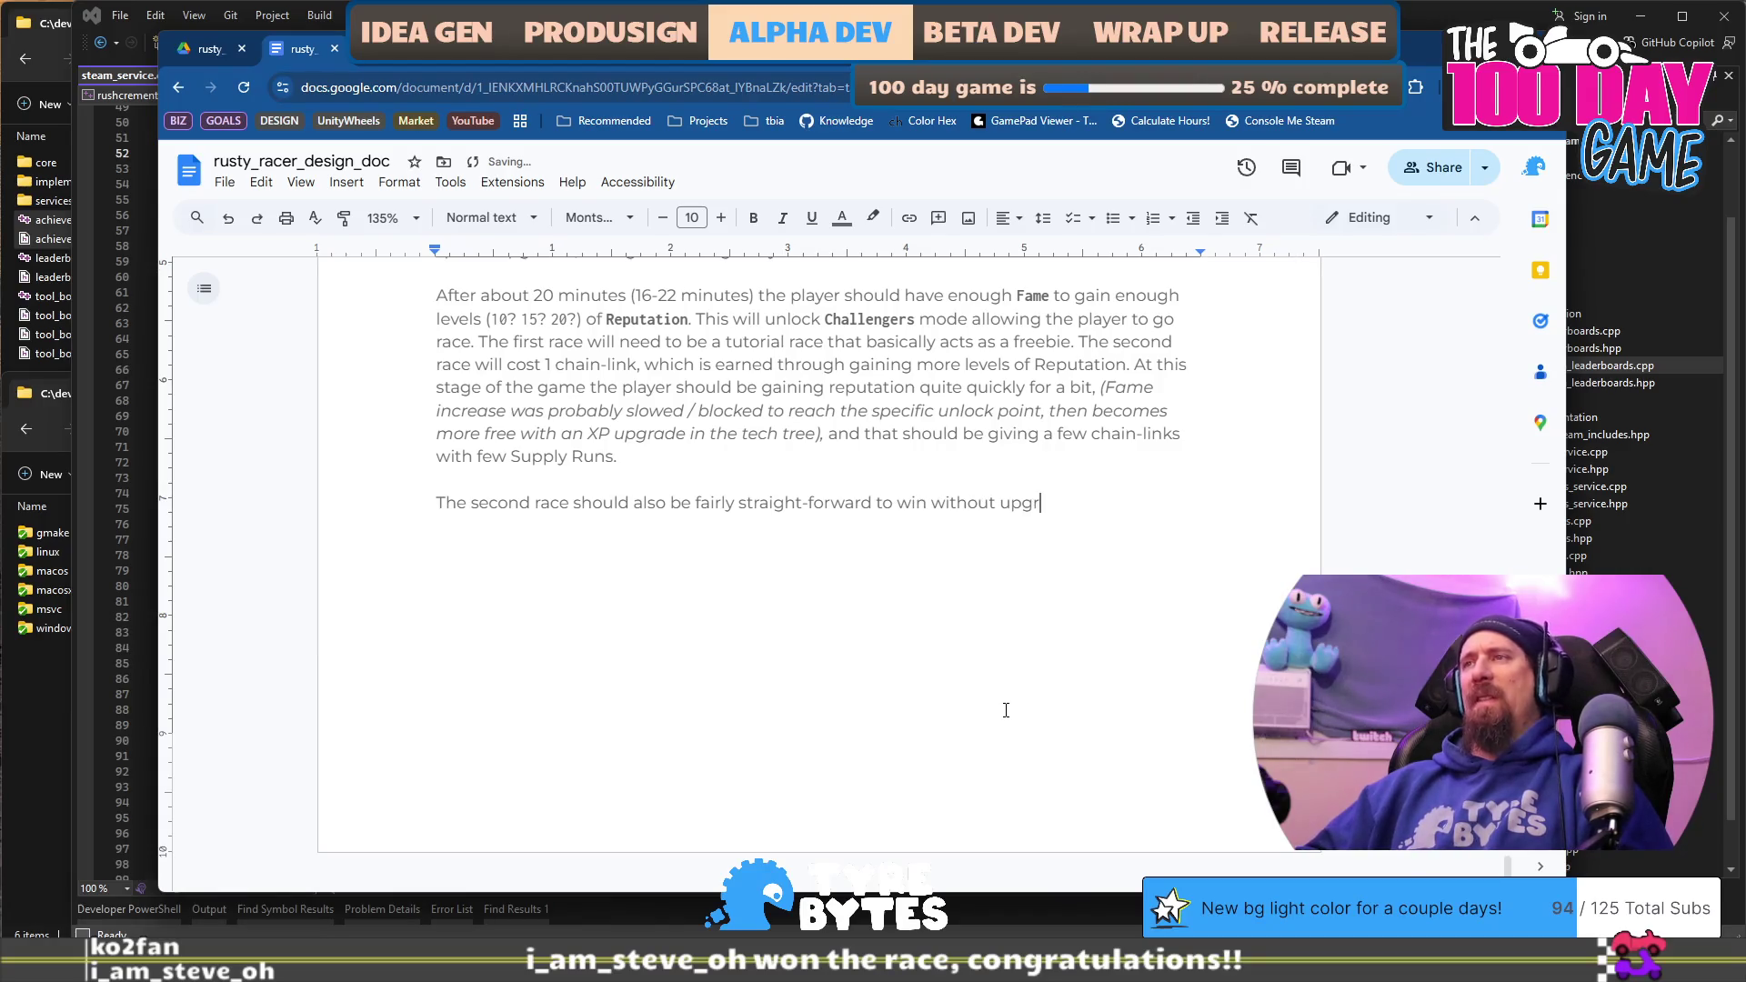
text(ades, though much closer than the)
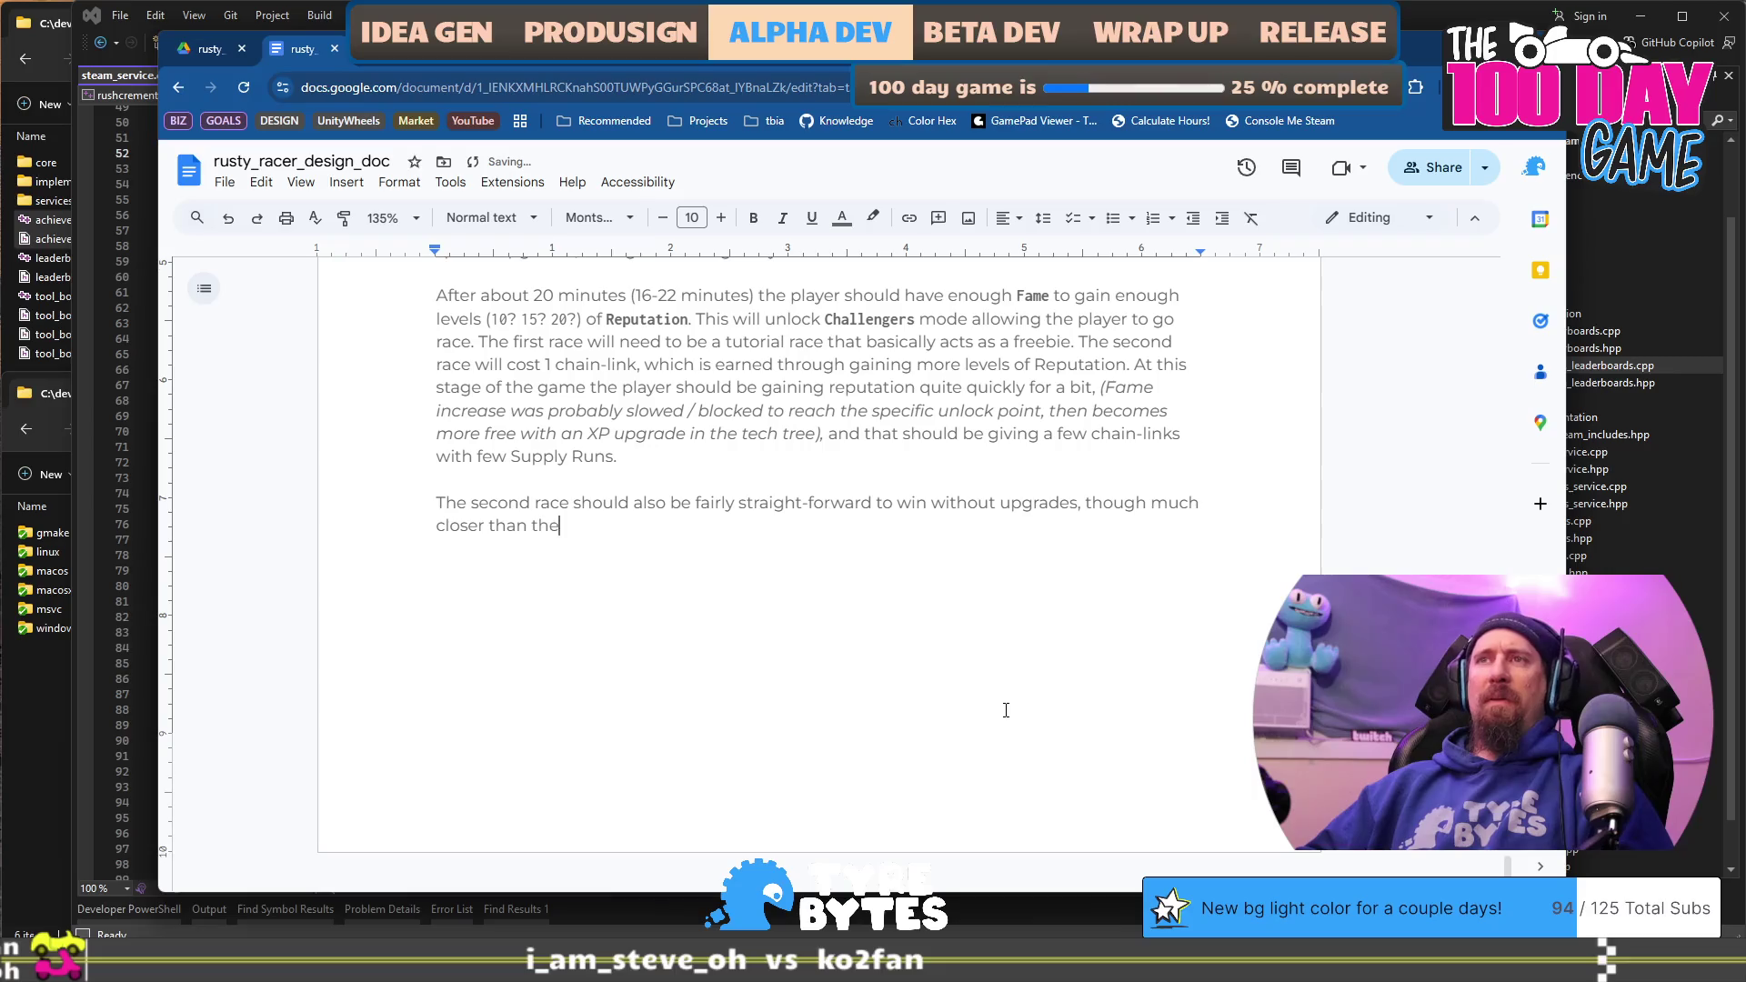
text( freebie. The)
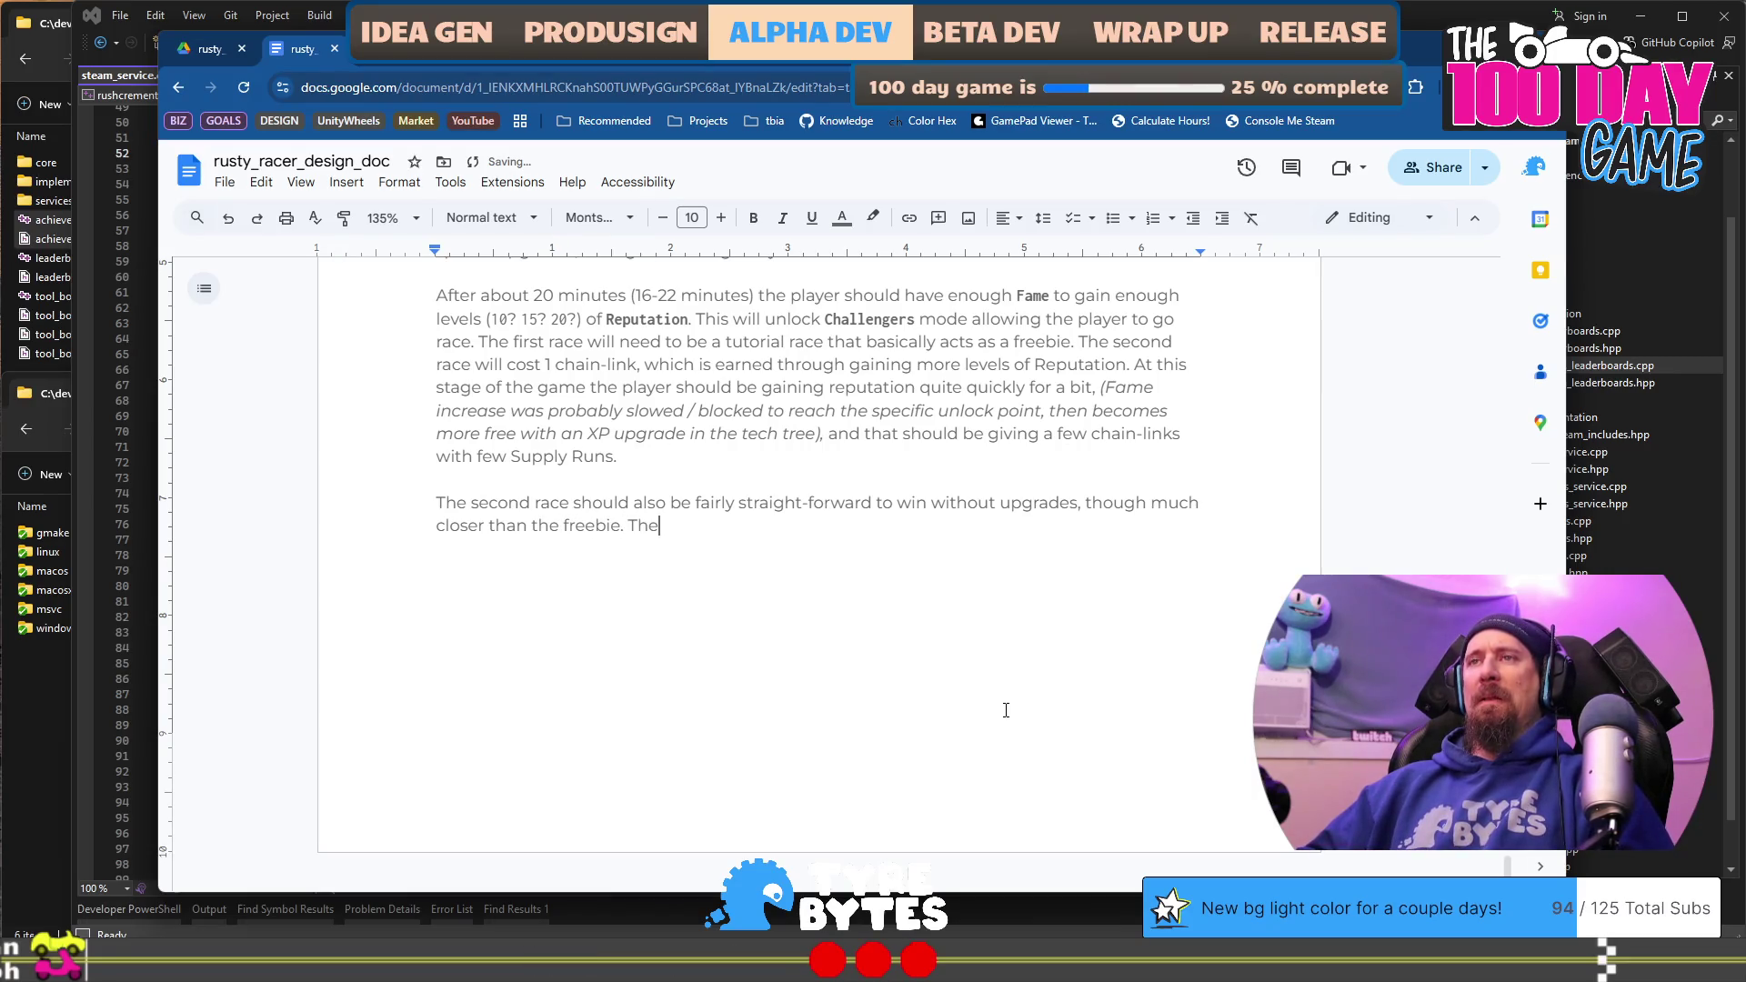
text( third rac)
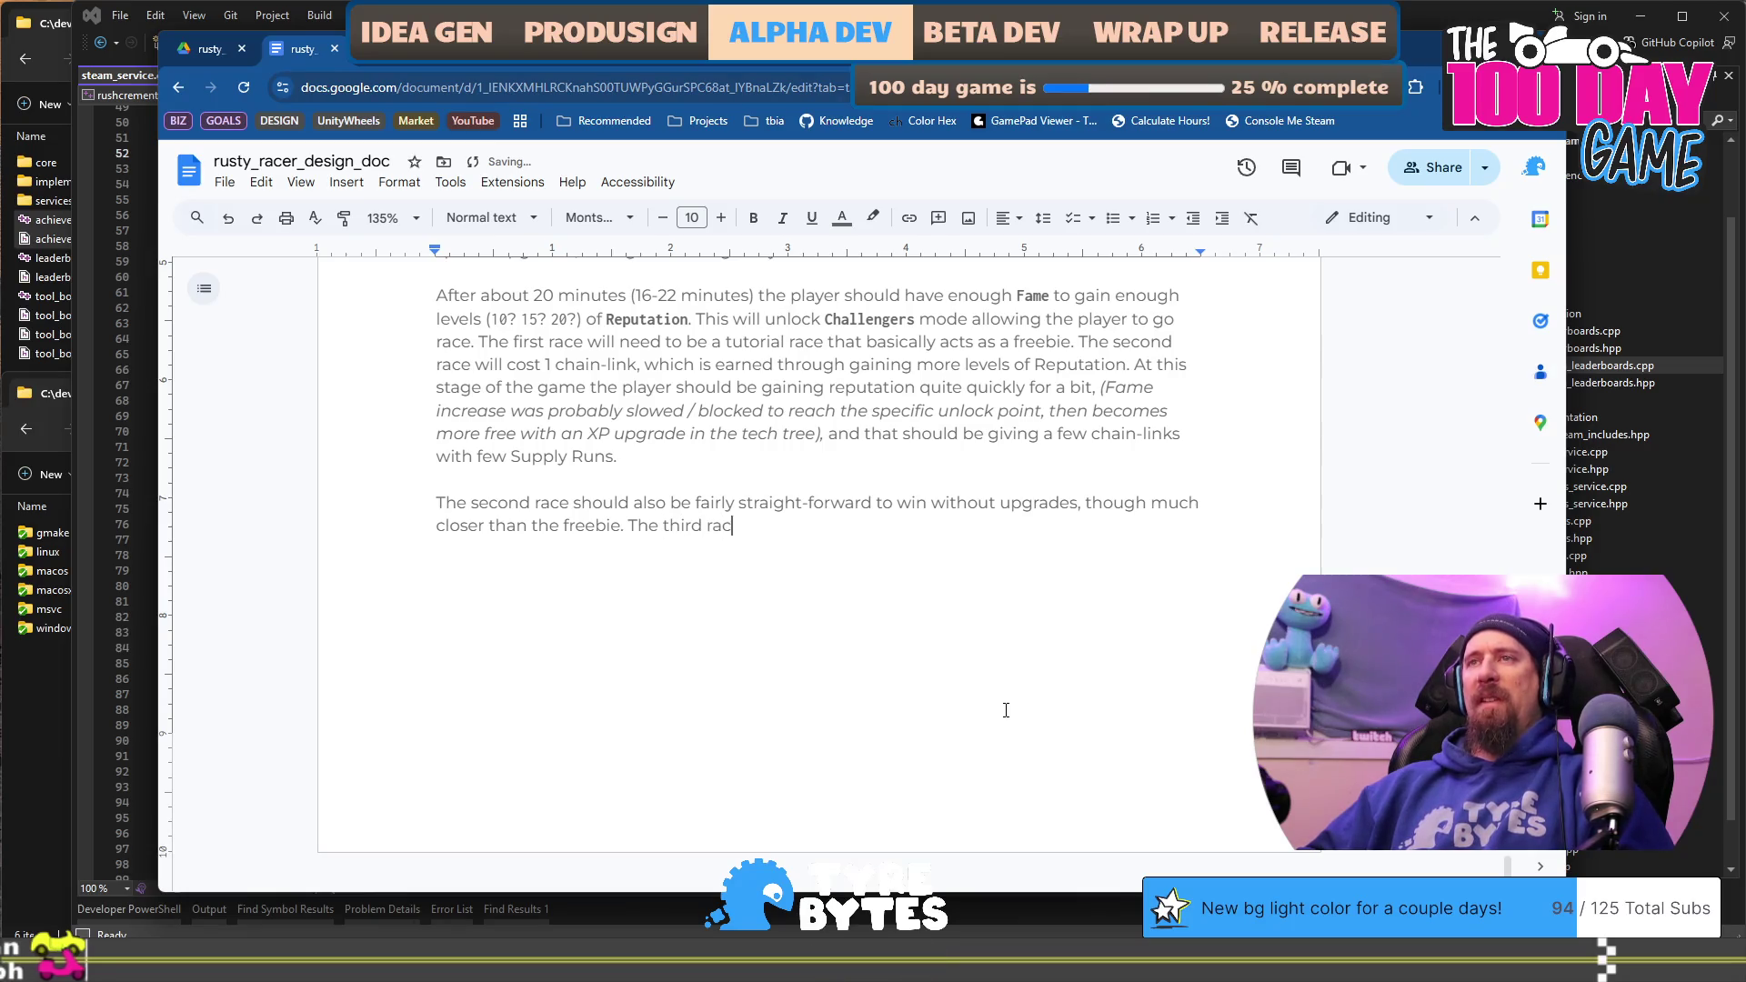
key(BackSpace)
key(BackSpace)
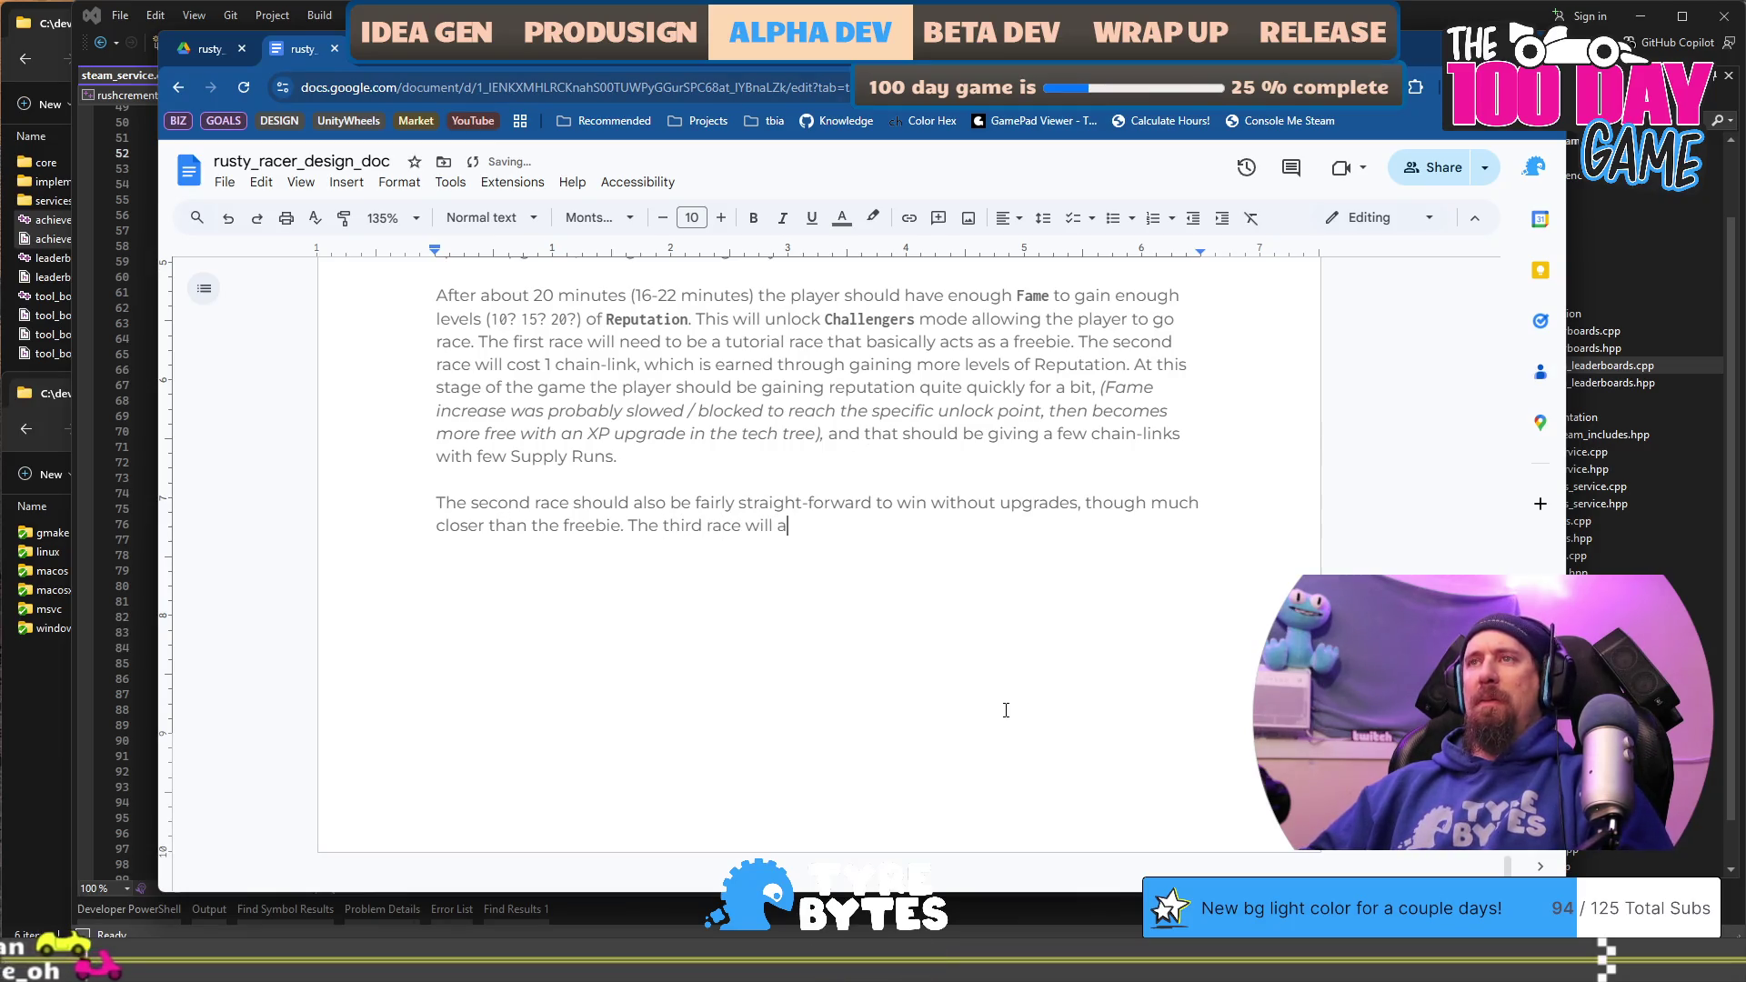
text(require)
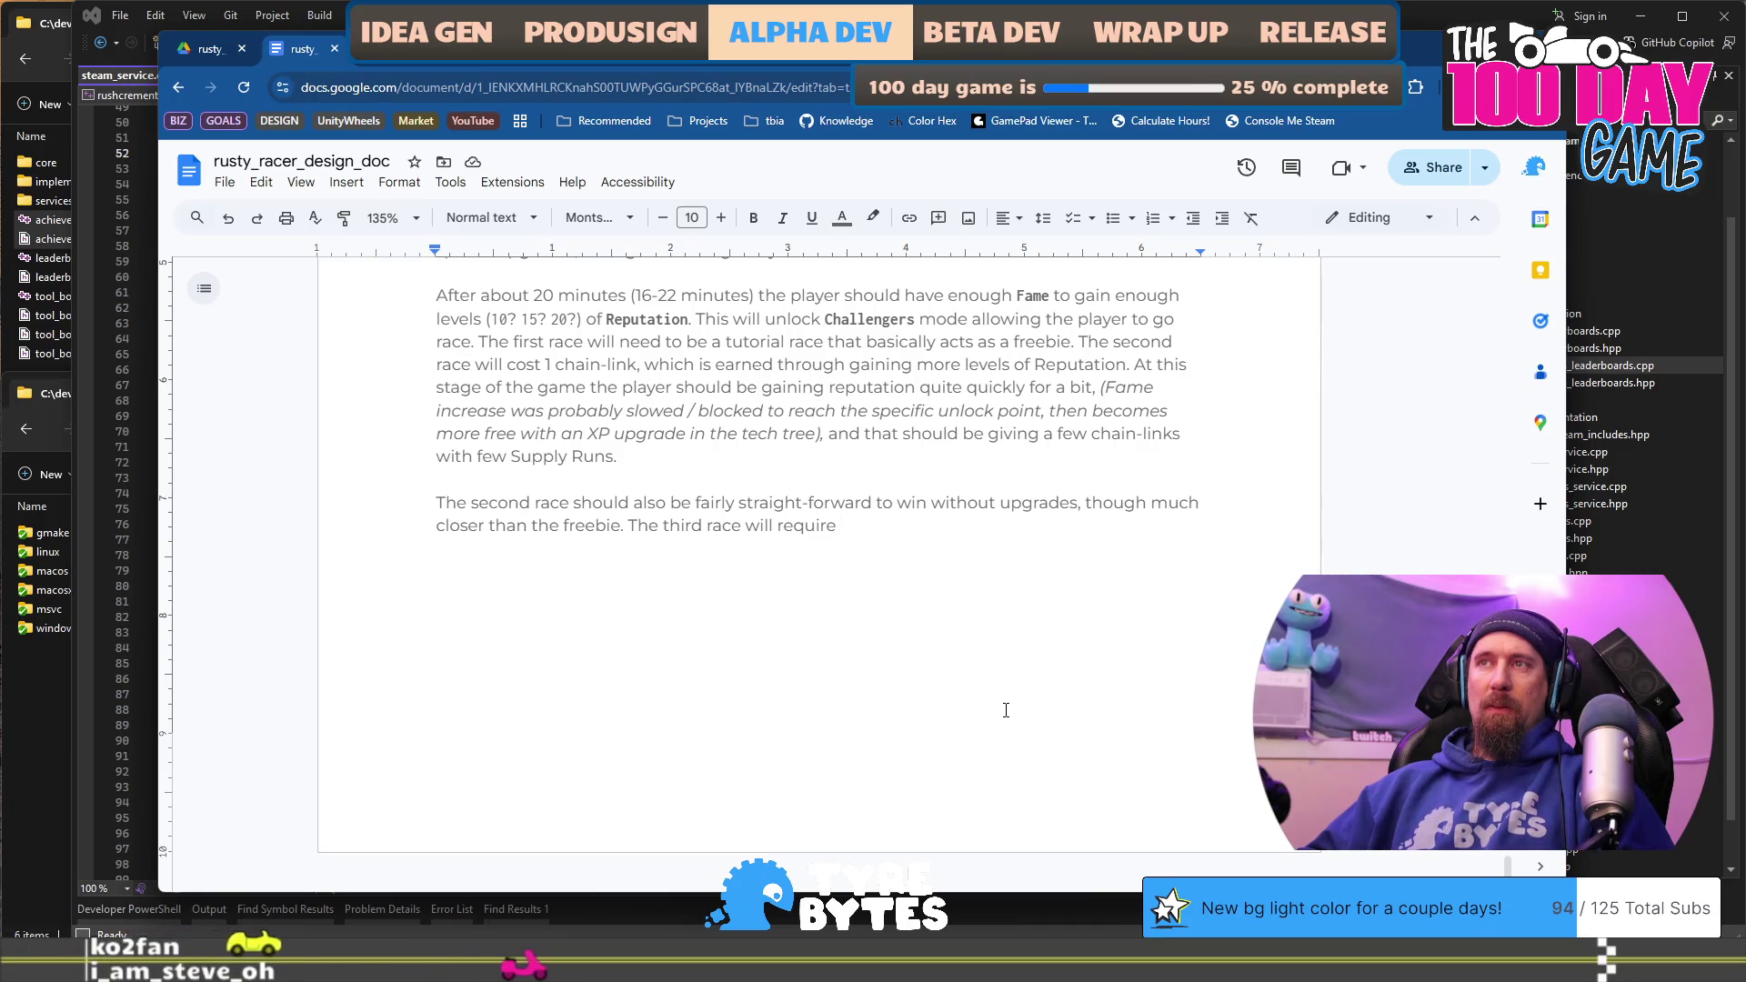
text(an )
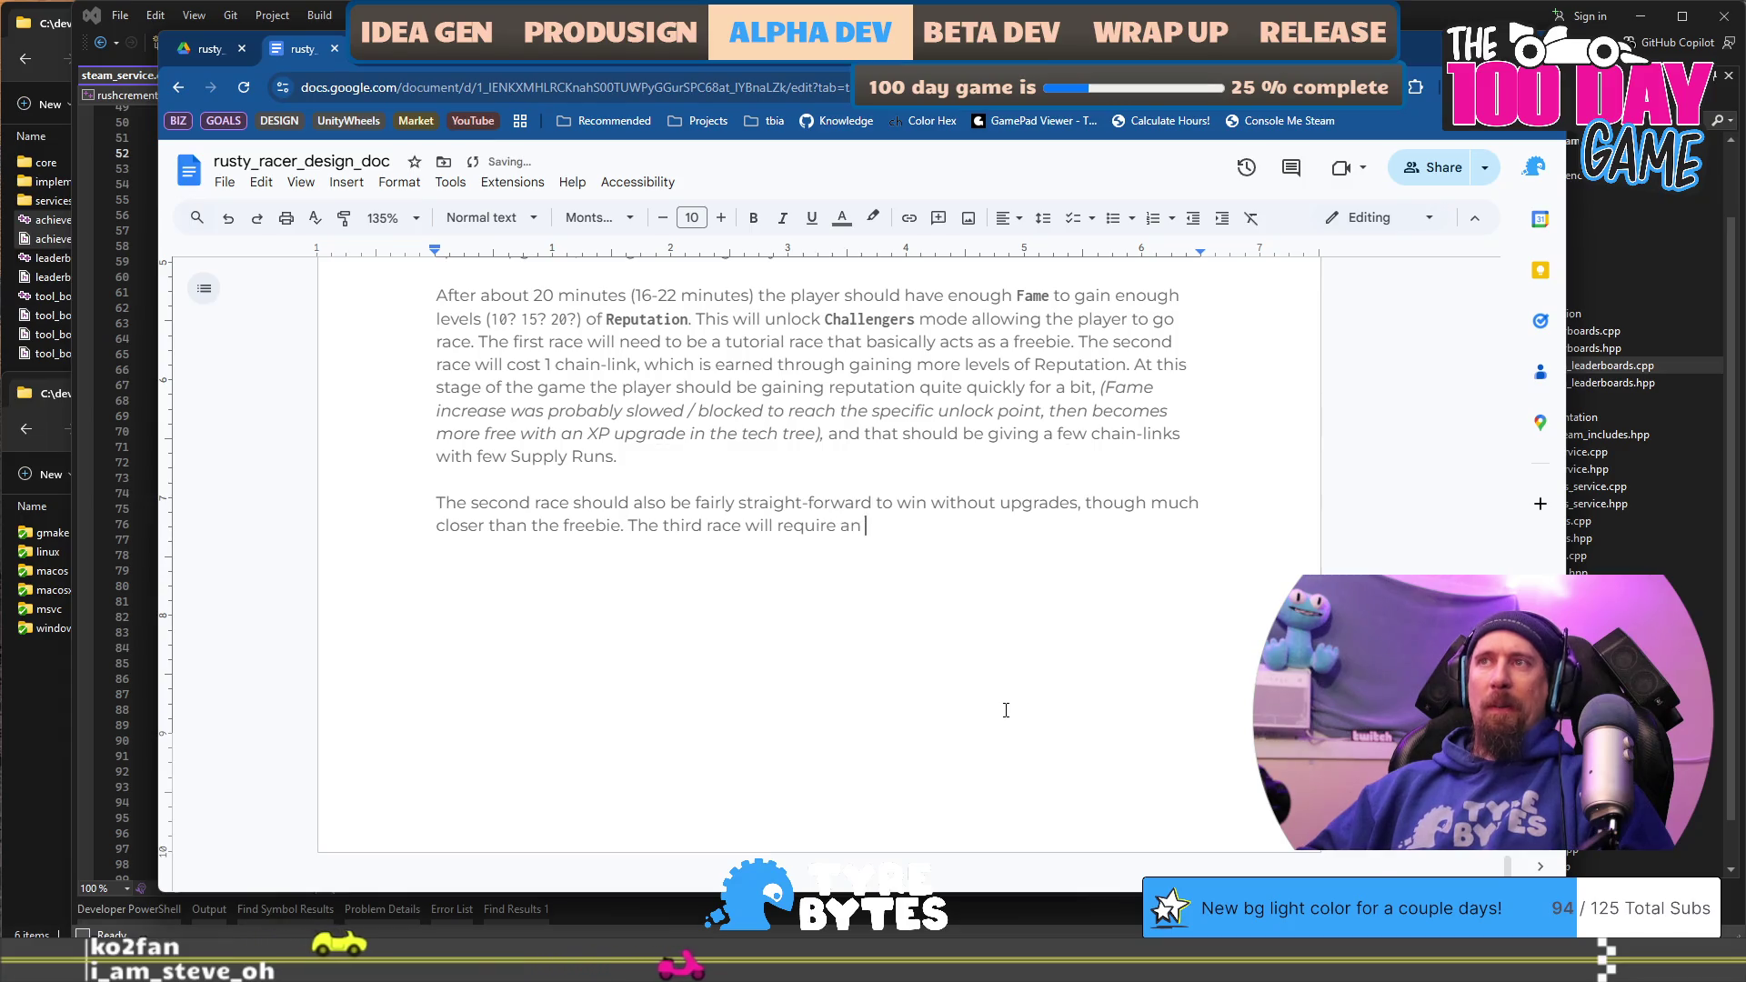
text(upgrade)
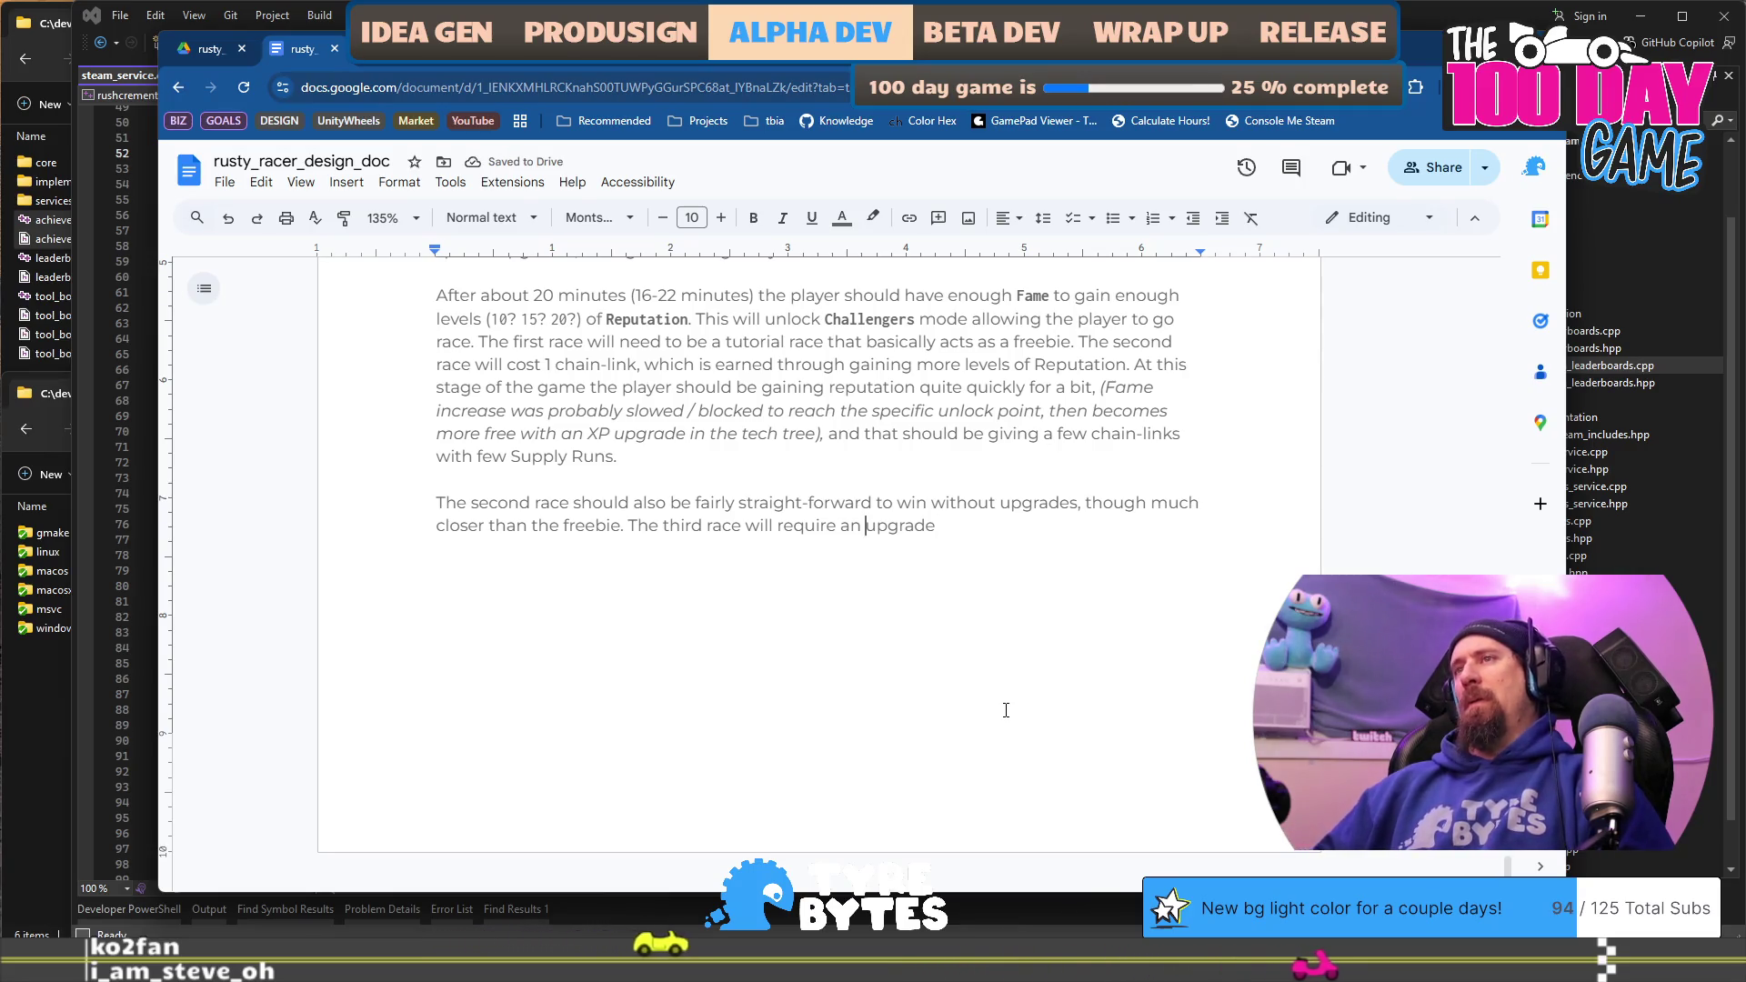
text( or two, or absolutely perfect a)
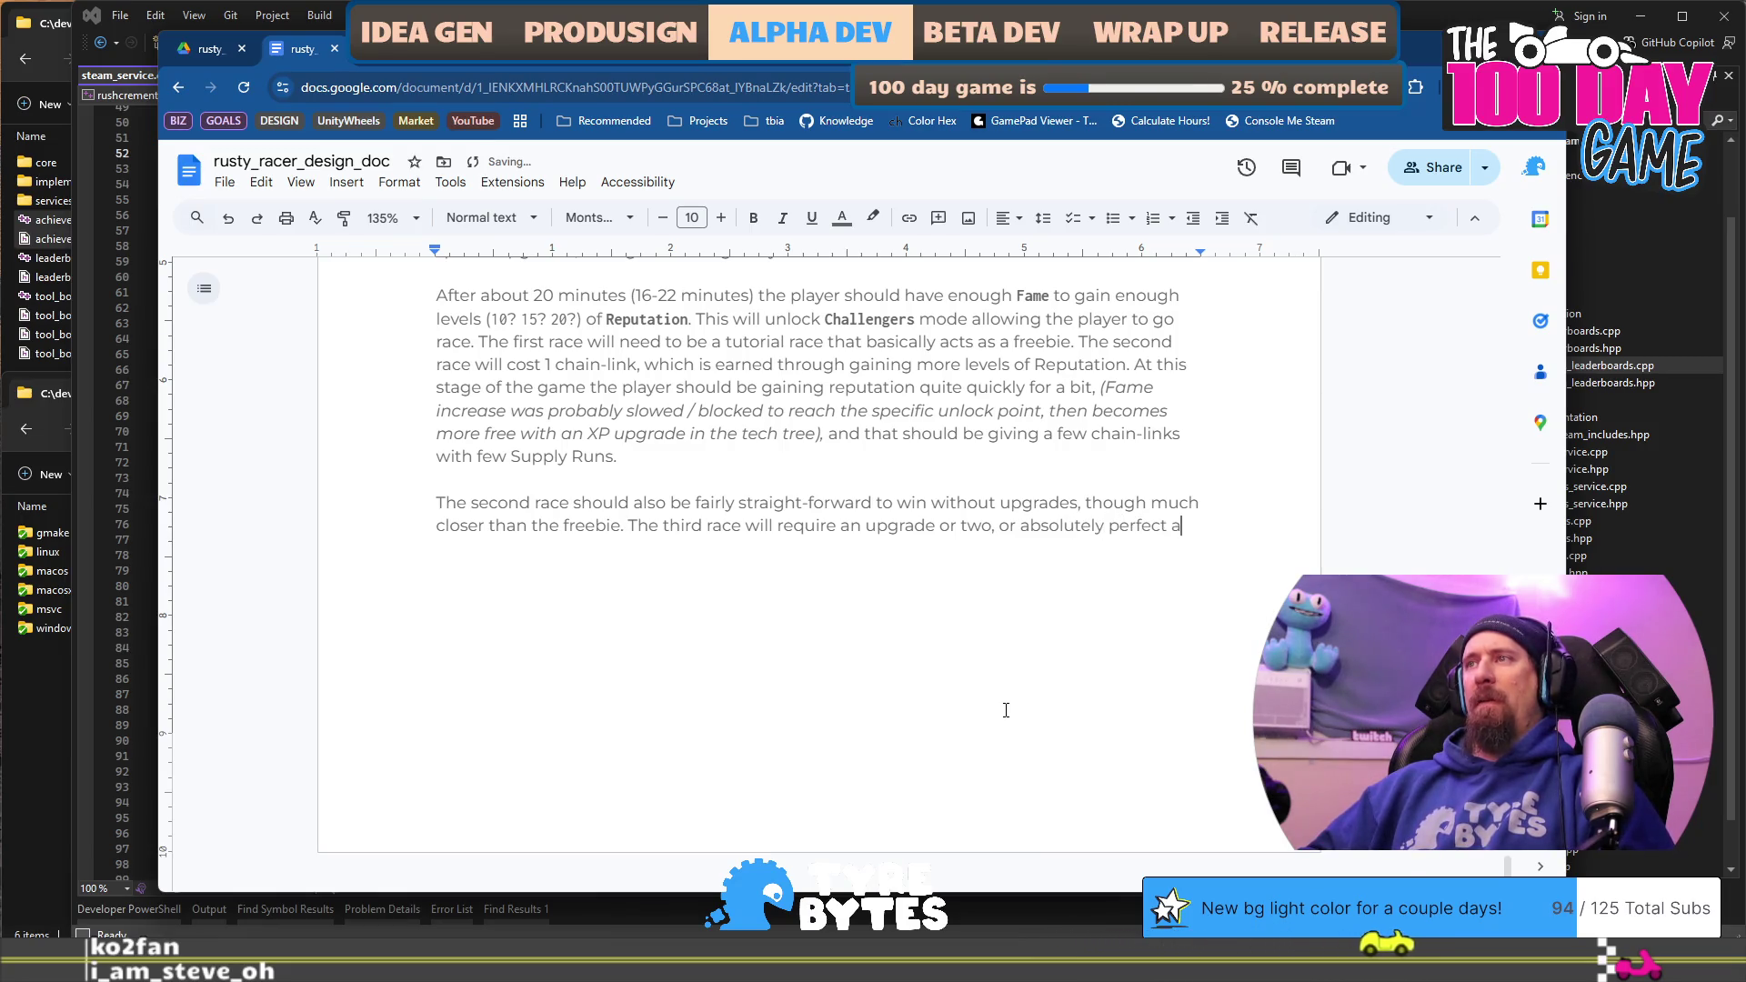
Step: Add a bracketed note that racing must be balanced as desired for this statement to be 100% true
text(he freebie. )
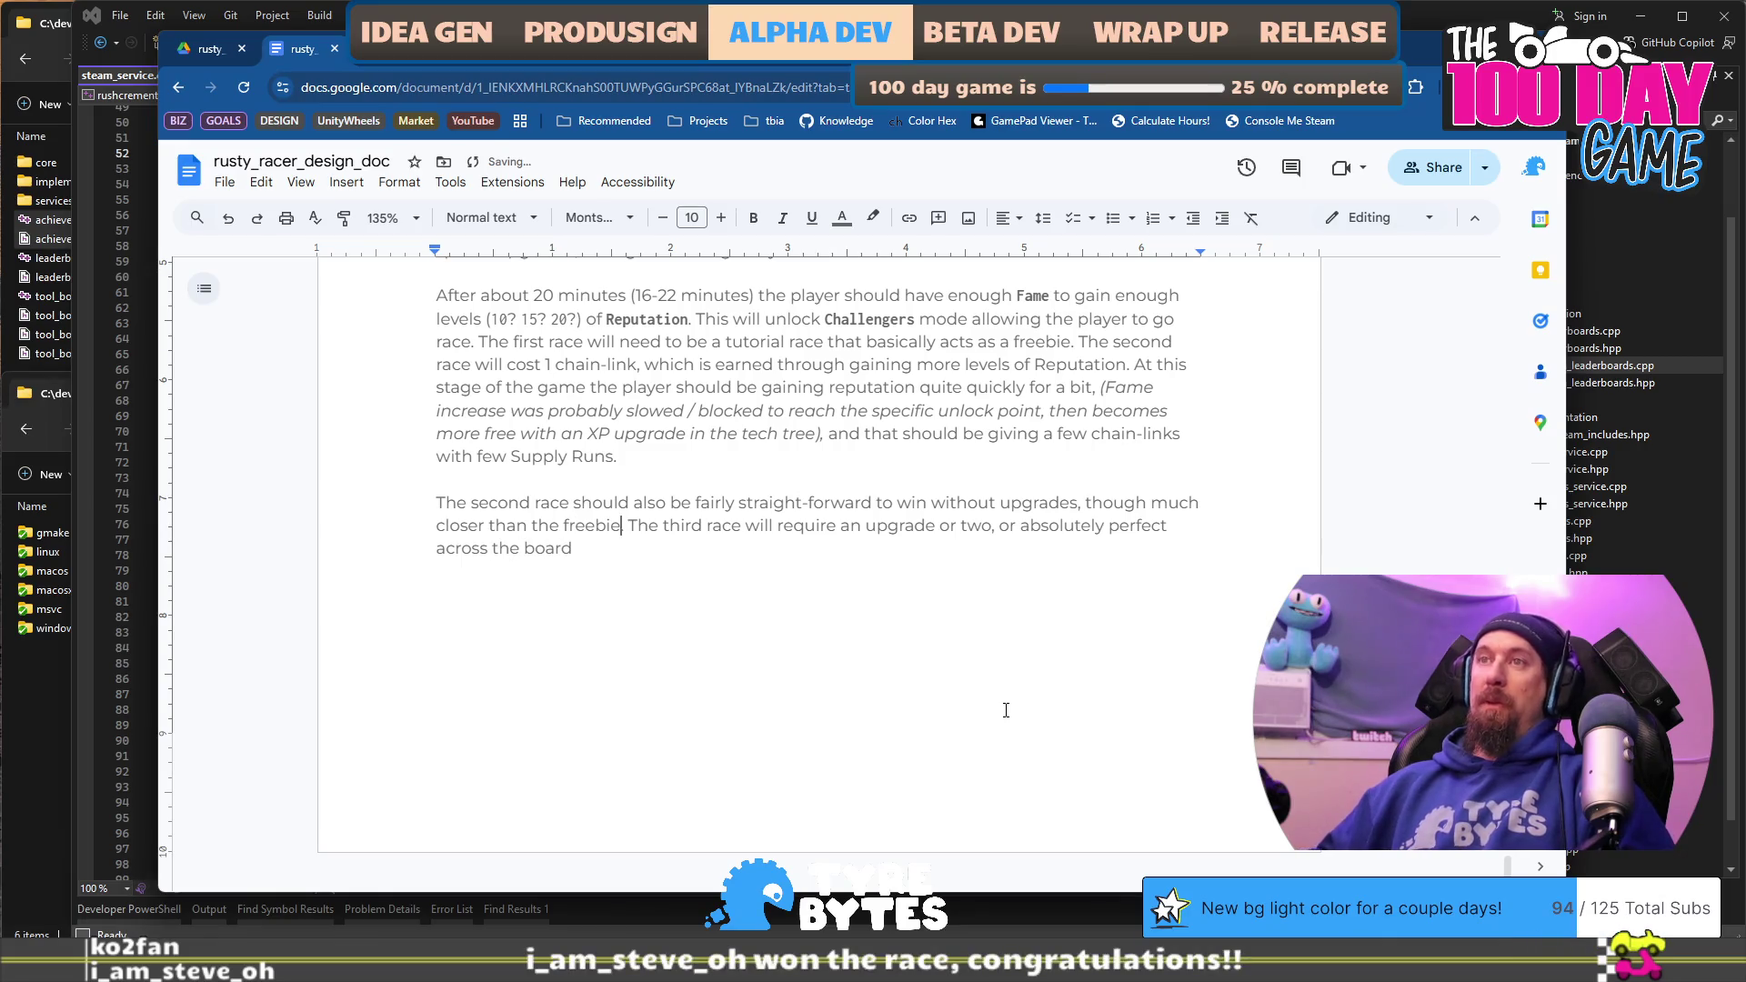
text(Ideally t)
key(Delete)
key(ctrl+End)
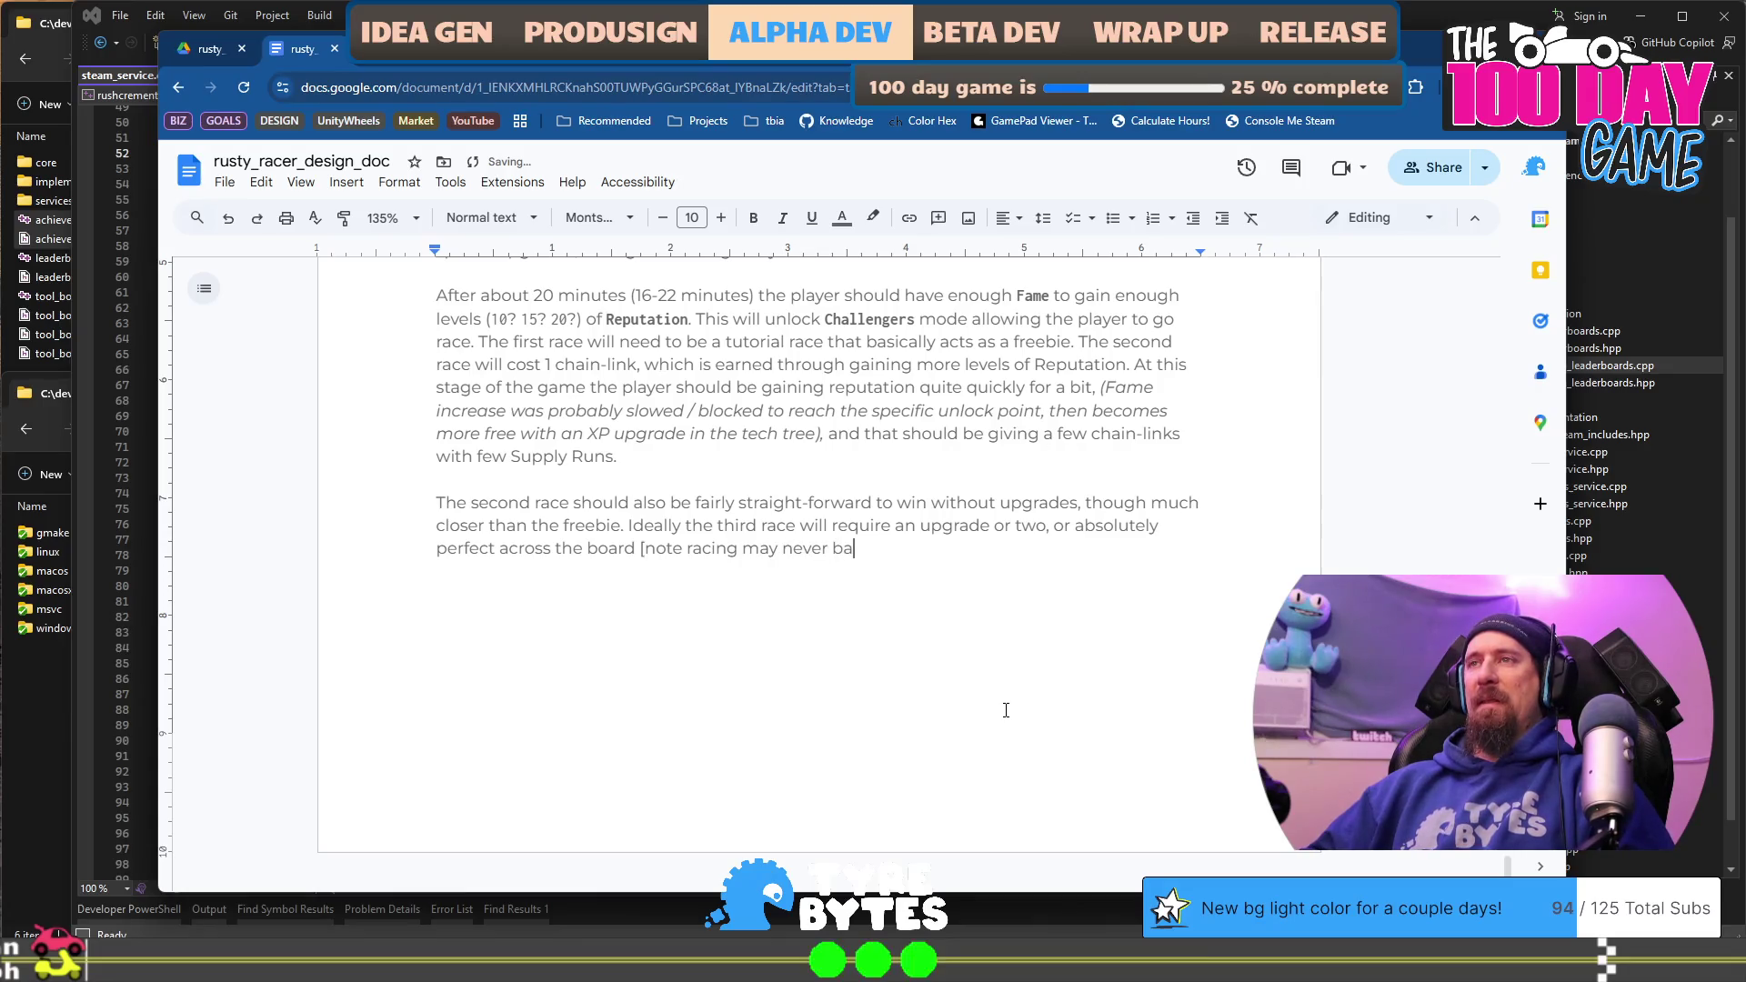
key(BackSpace)
key(BackSpace)
text(nced to the level I want t)
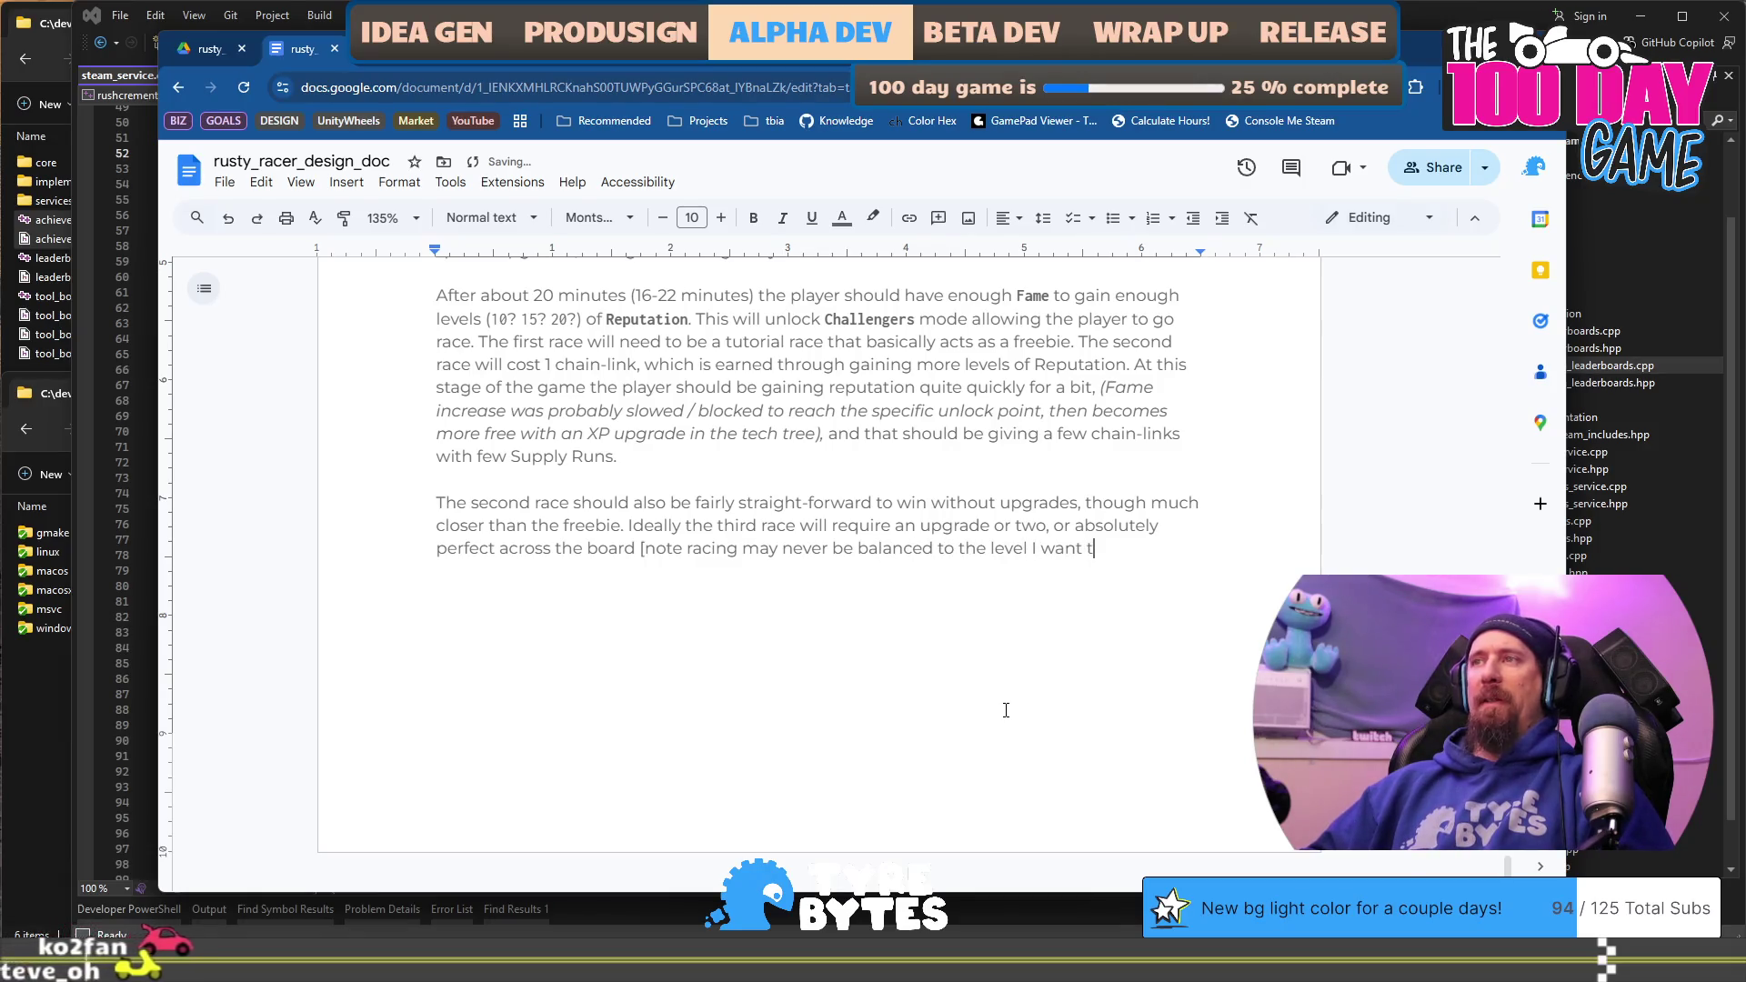
key(BackSpace)
key(BackSpace)
key(BackSpace)
key(BackSpace)
key(BackSpace)
key(BackSpace)
key(BackSpace)
key(BackSpace)
text(des)
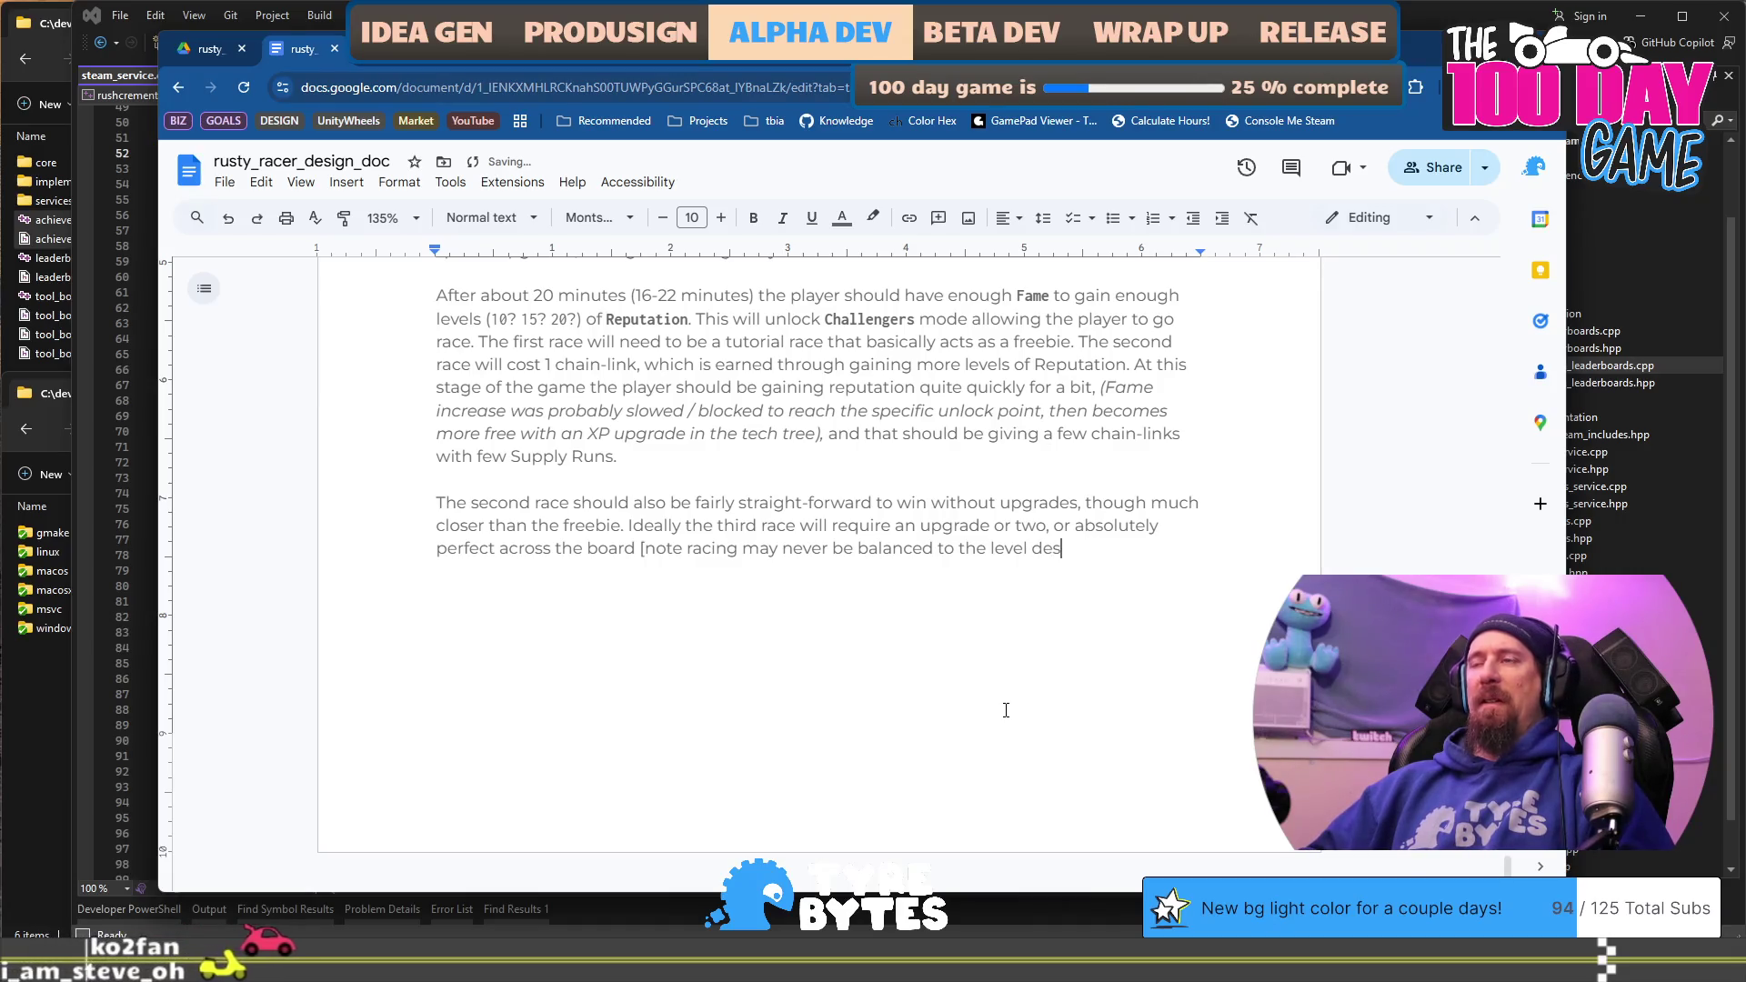
text(ired for this)
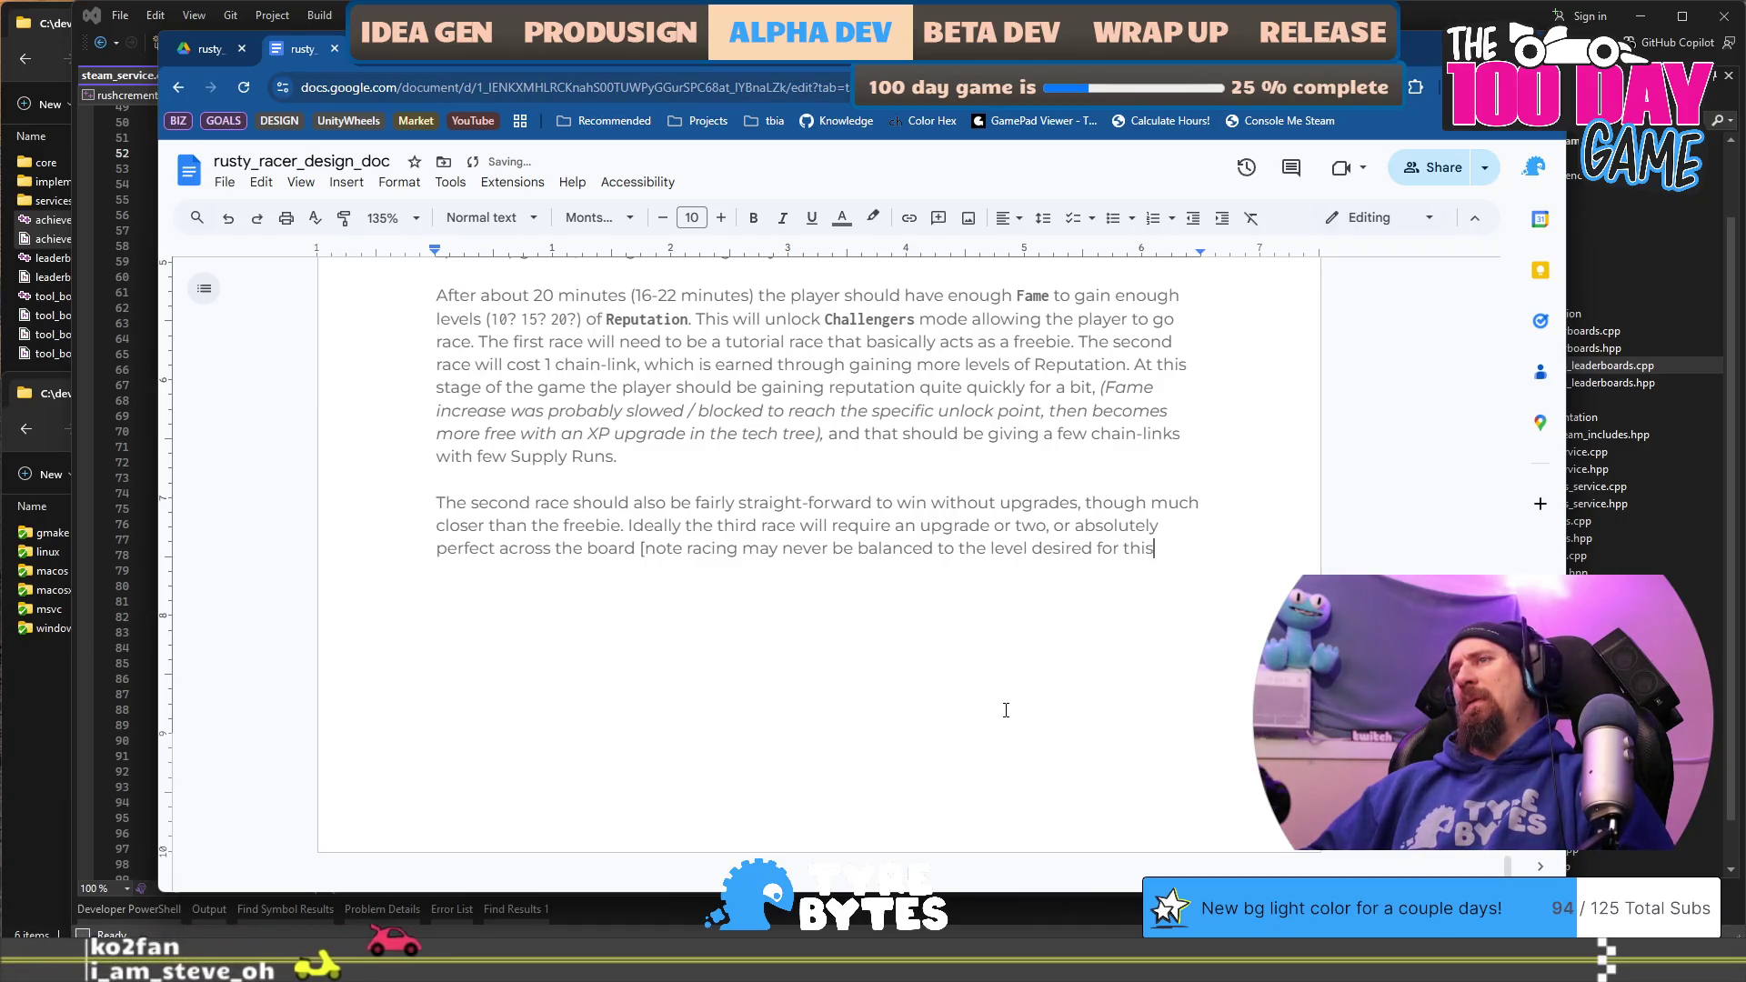
text( statement to be 100% true] )
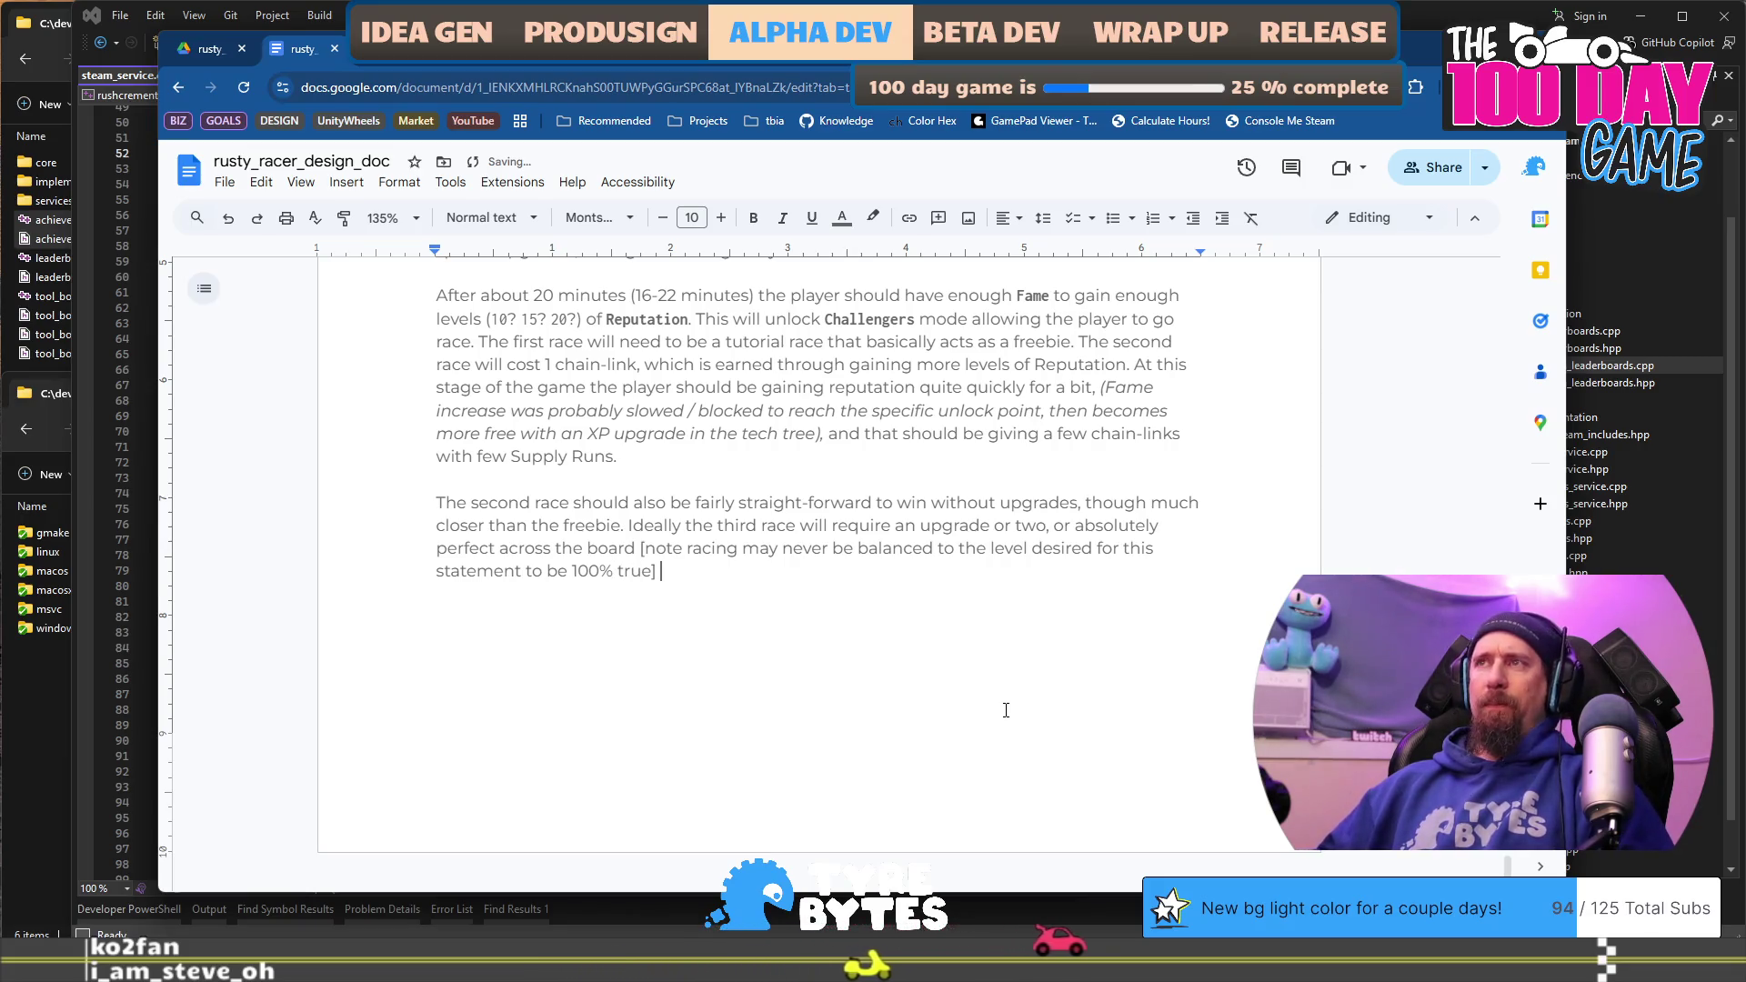
text(a)
Step: Change the note's square brackets to parentheses, italicize it, and capitalize 'Note'
key(BackSpace)
text()a)
key(Up)
key(BackSpace)
text(()
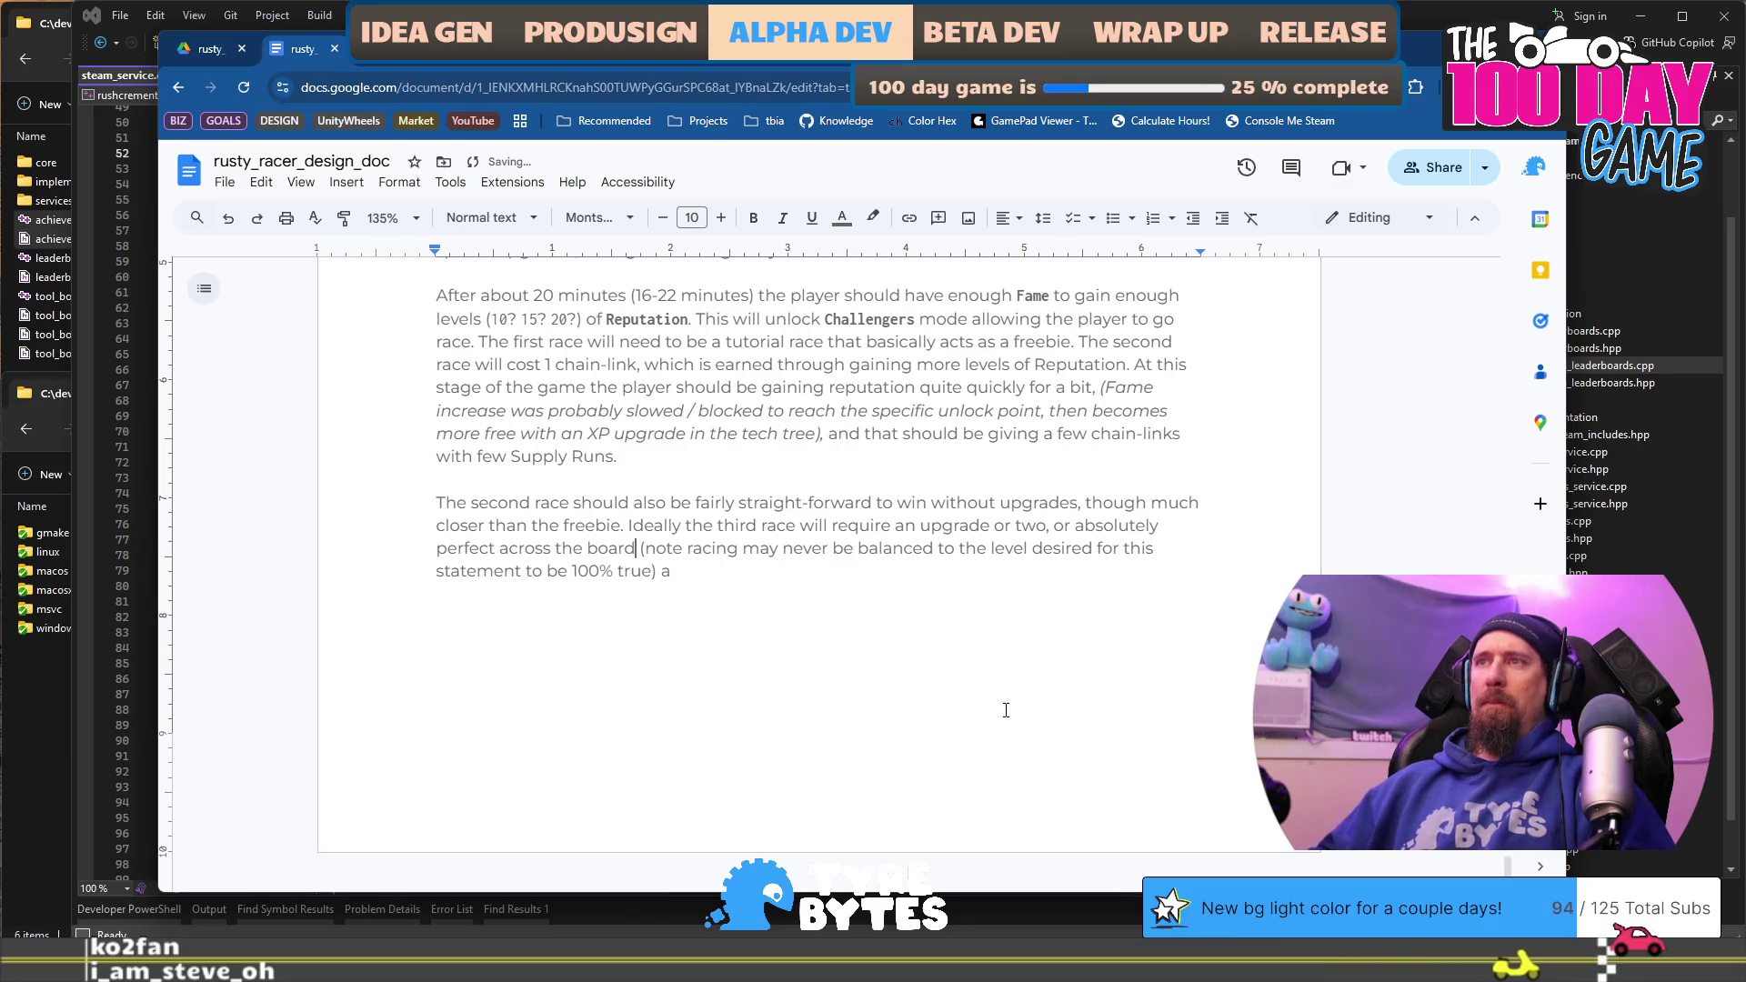
text(;)
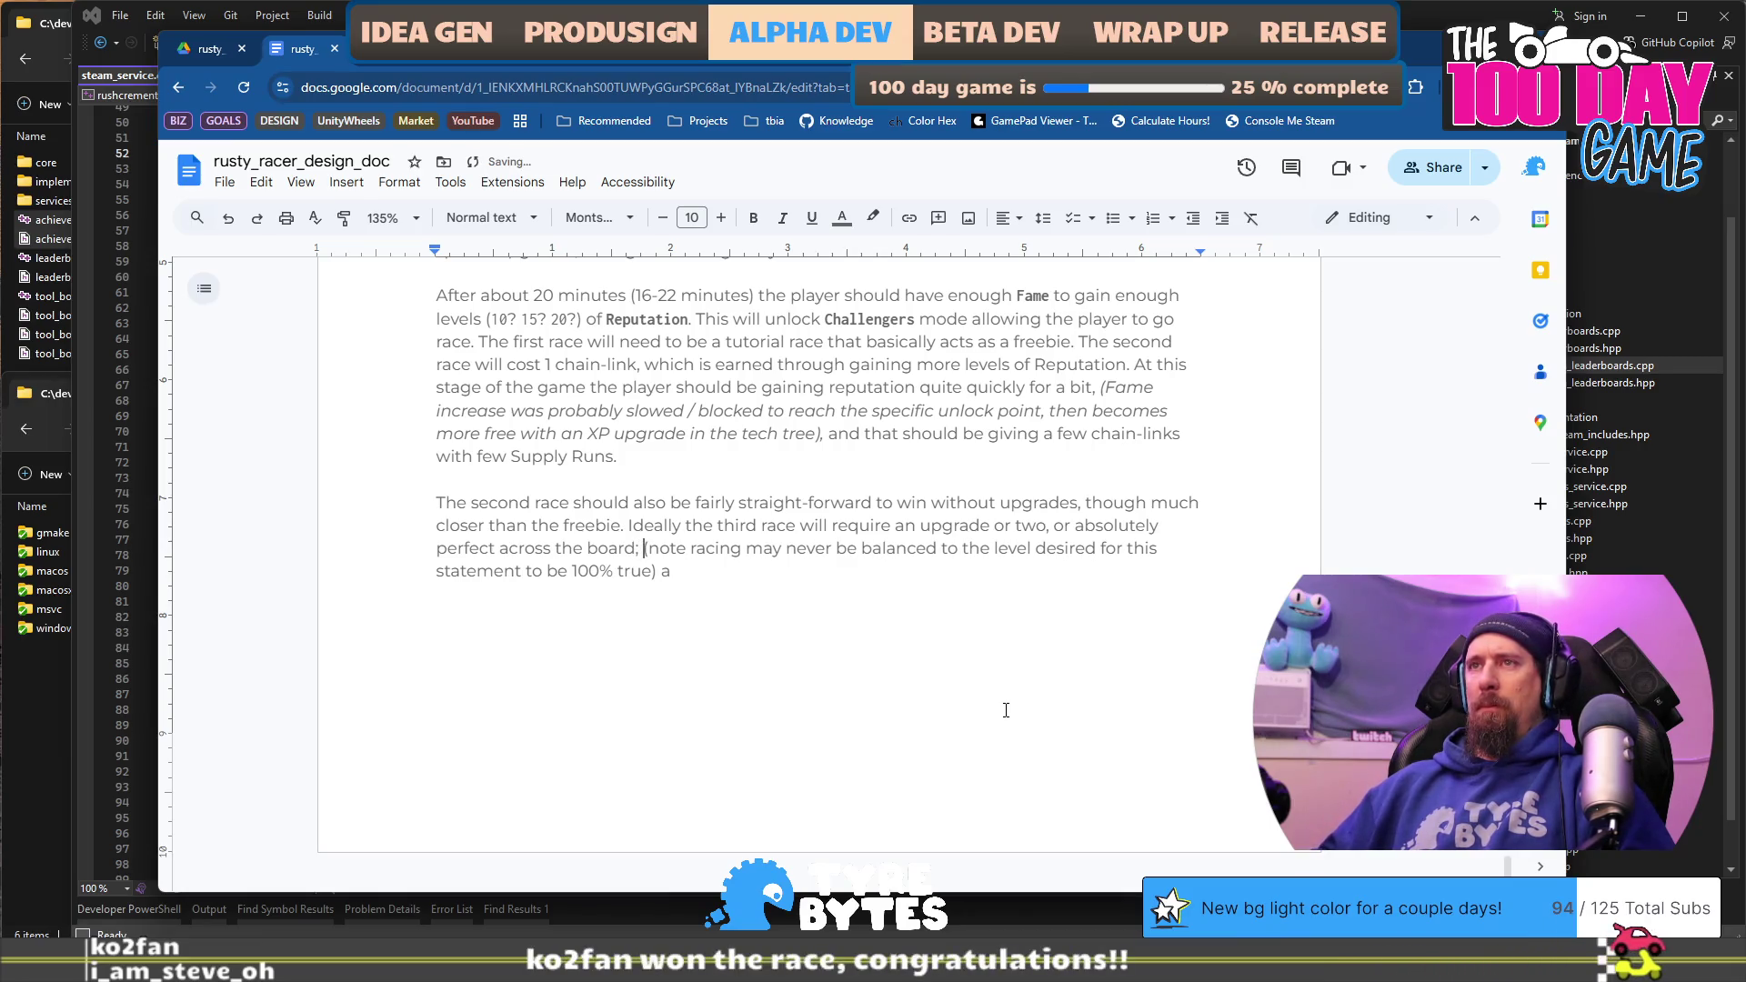
key(shift+Down)
key(ctrl+i)
key(Right)
key(Left)
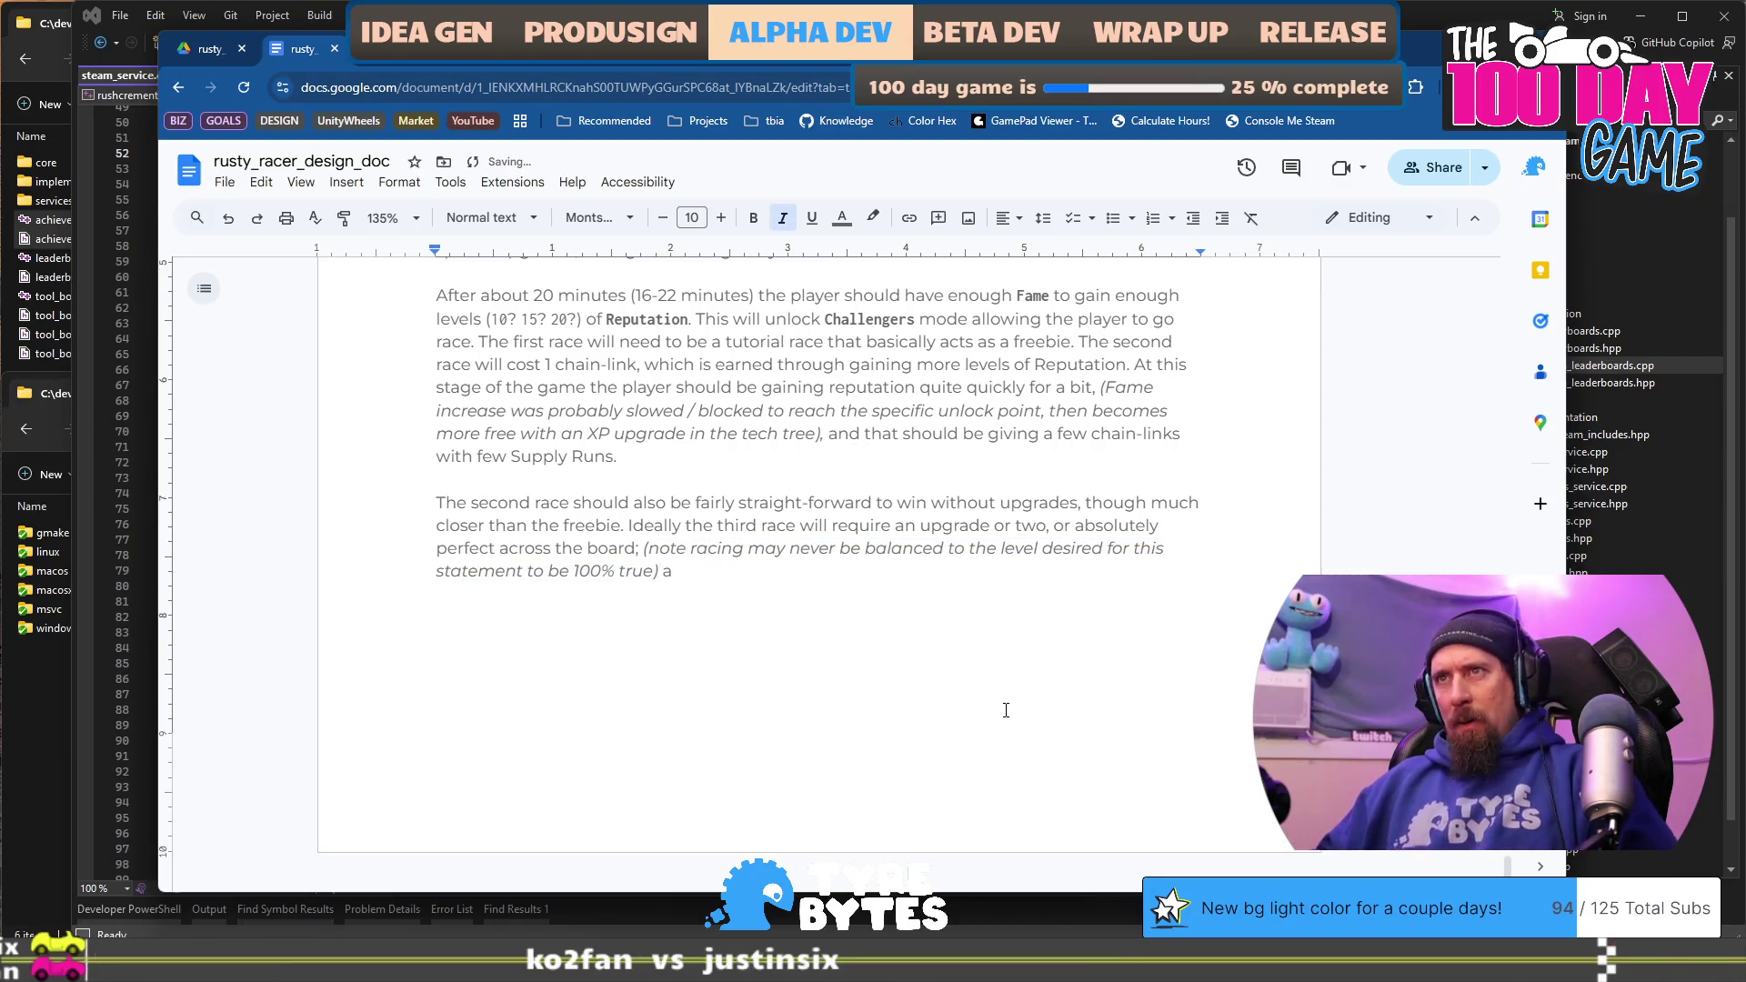
text(N)
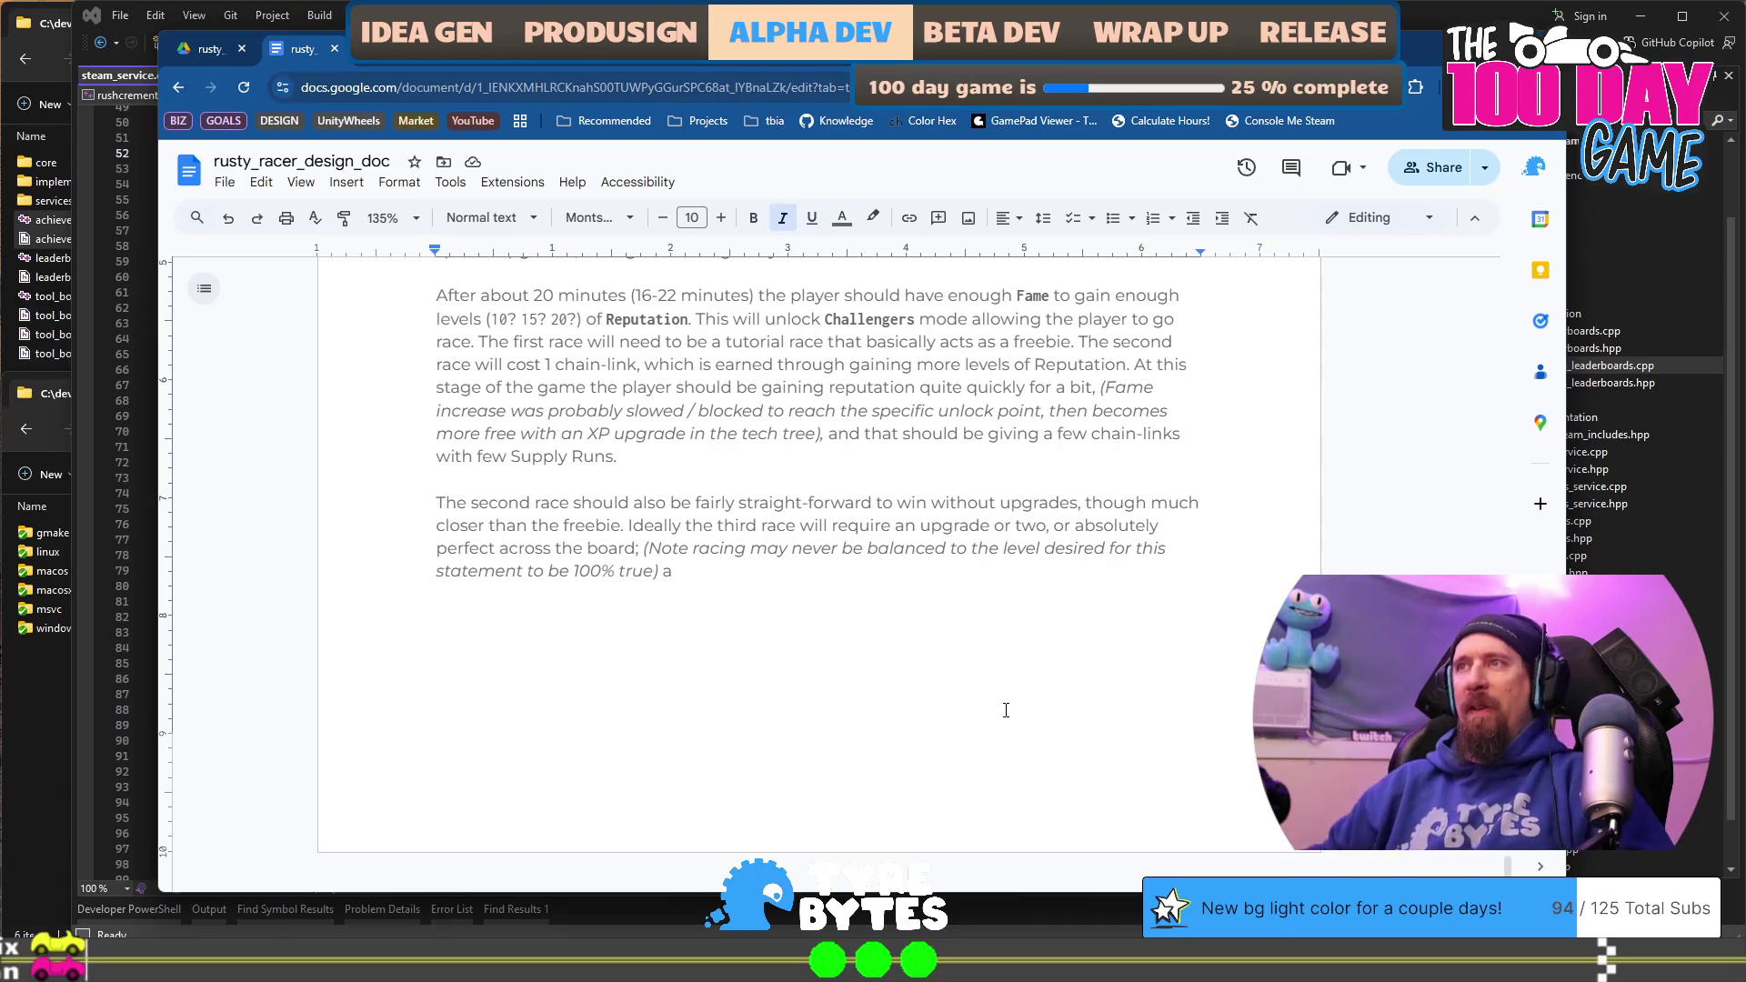
Step: Insert 'racing' and finish the third-race sentence with 'with launch and shifting.', removing the stray 'a'
key(Up)
key(ctrl+Right)
key(ctrl+Right)
key(ctrl+Right)
text(racing)
key(ctrl+Right)
key(ctrl+Right)
key(ctrl+Right)
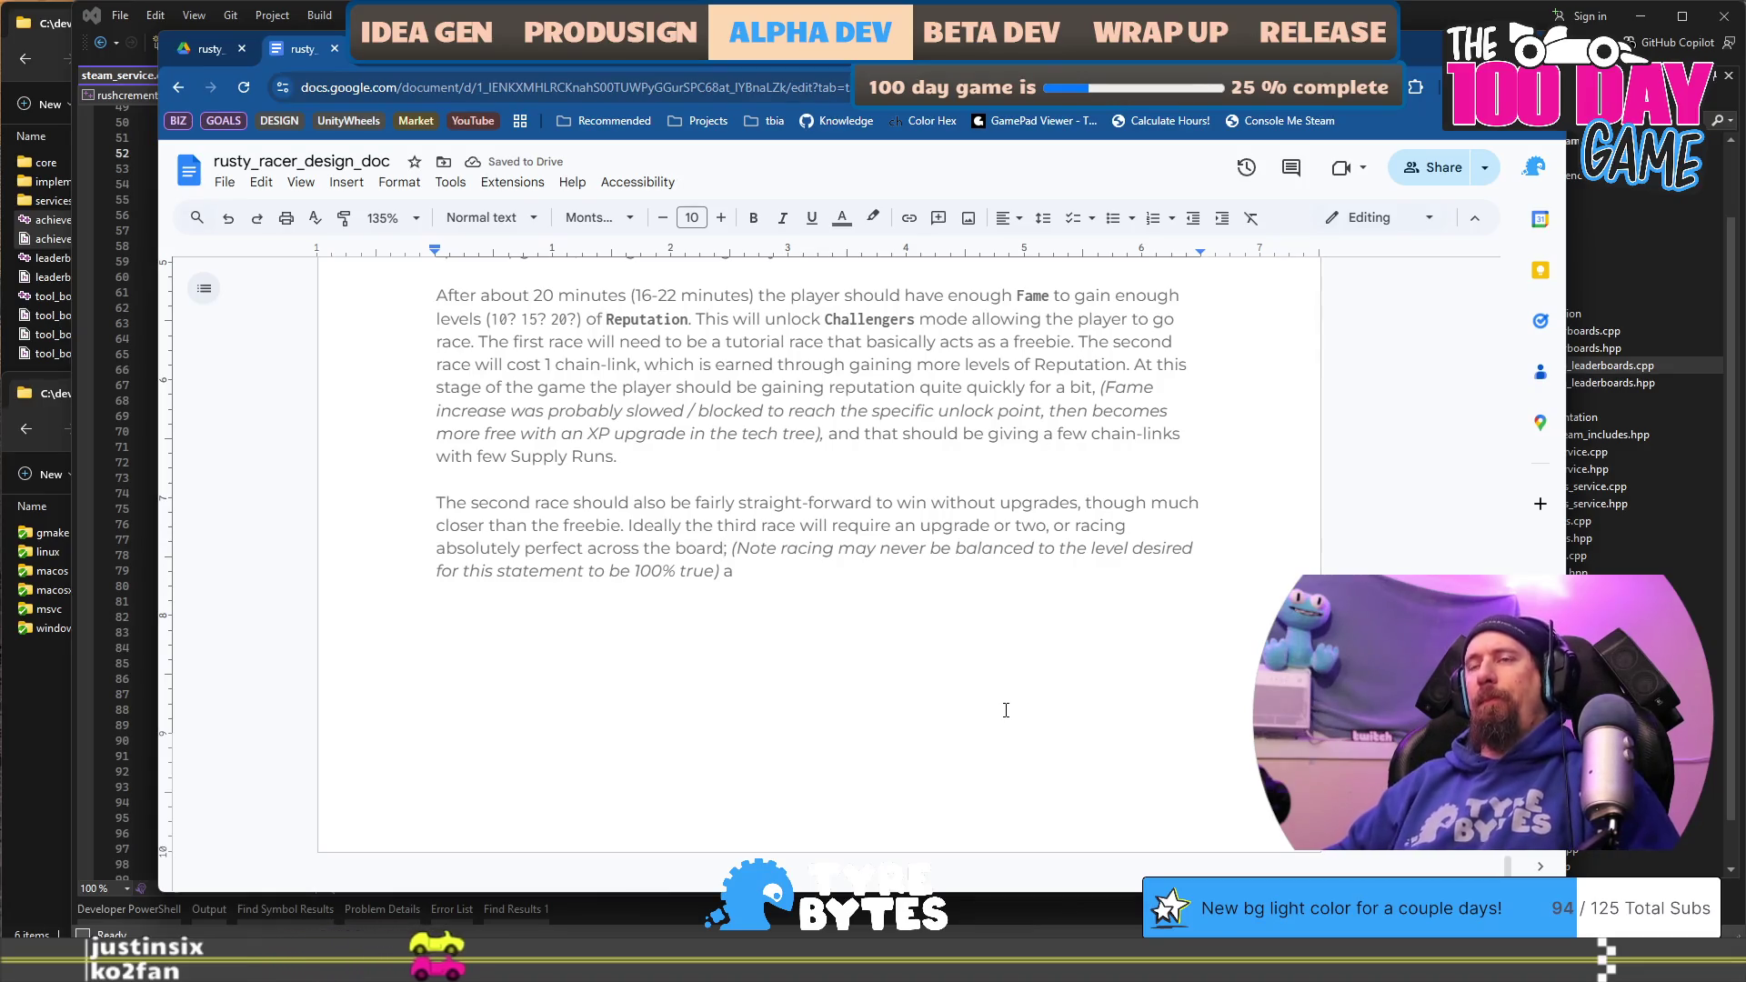
key(BackSpace)
text(wit hal)
key(BackSpace)
key(BackSpace)
key(BackSpace)
text(h launch and shifting.)
key(Right)
key(Right)
key(ctrl+End)
key(BackSpace)
key(BackSpace)
text(.)
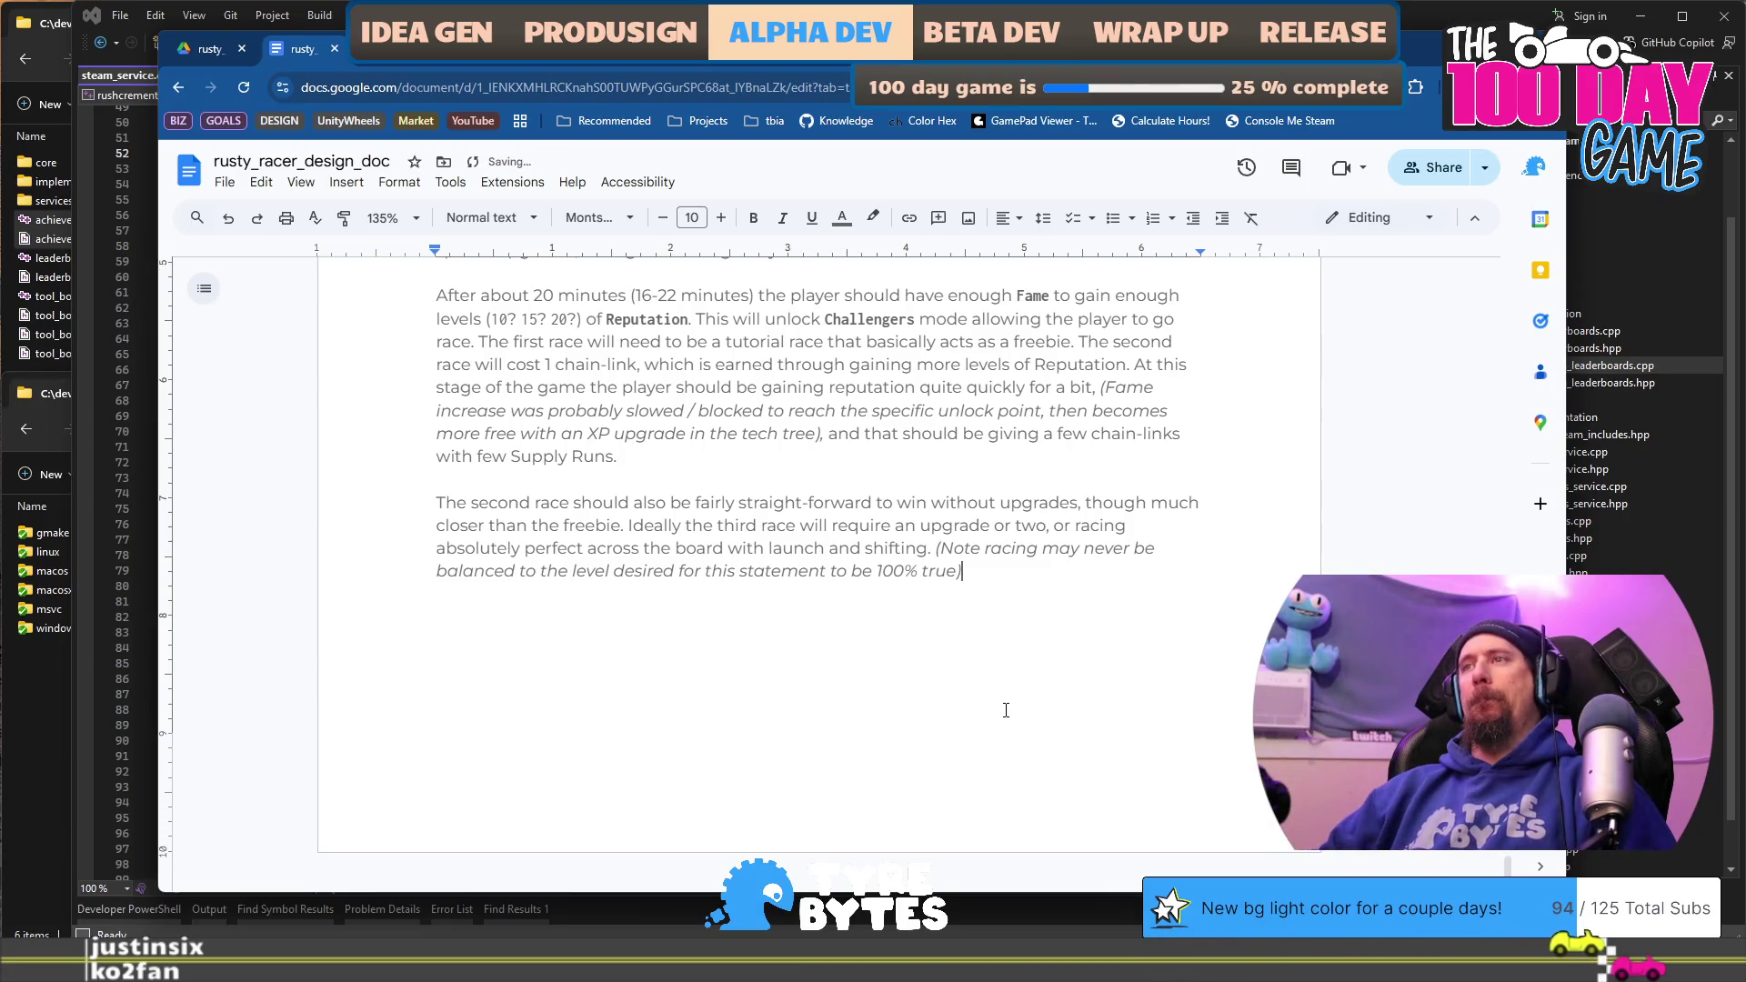
key(End)
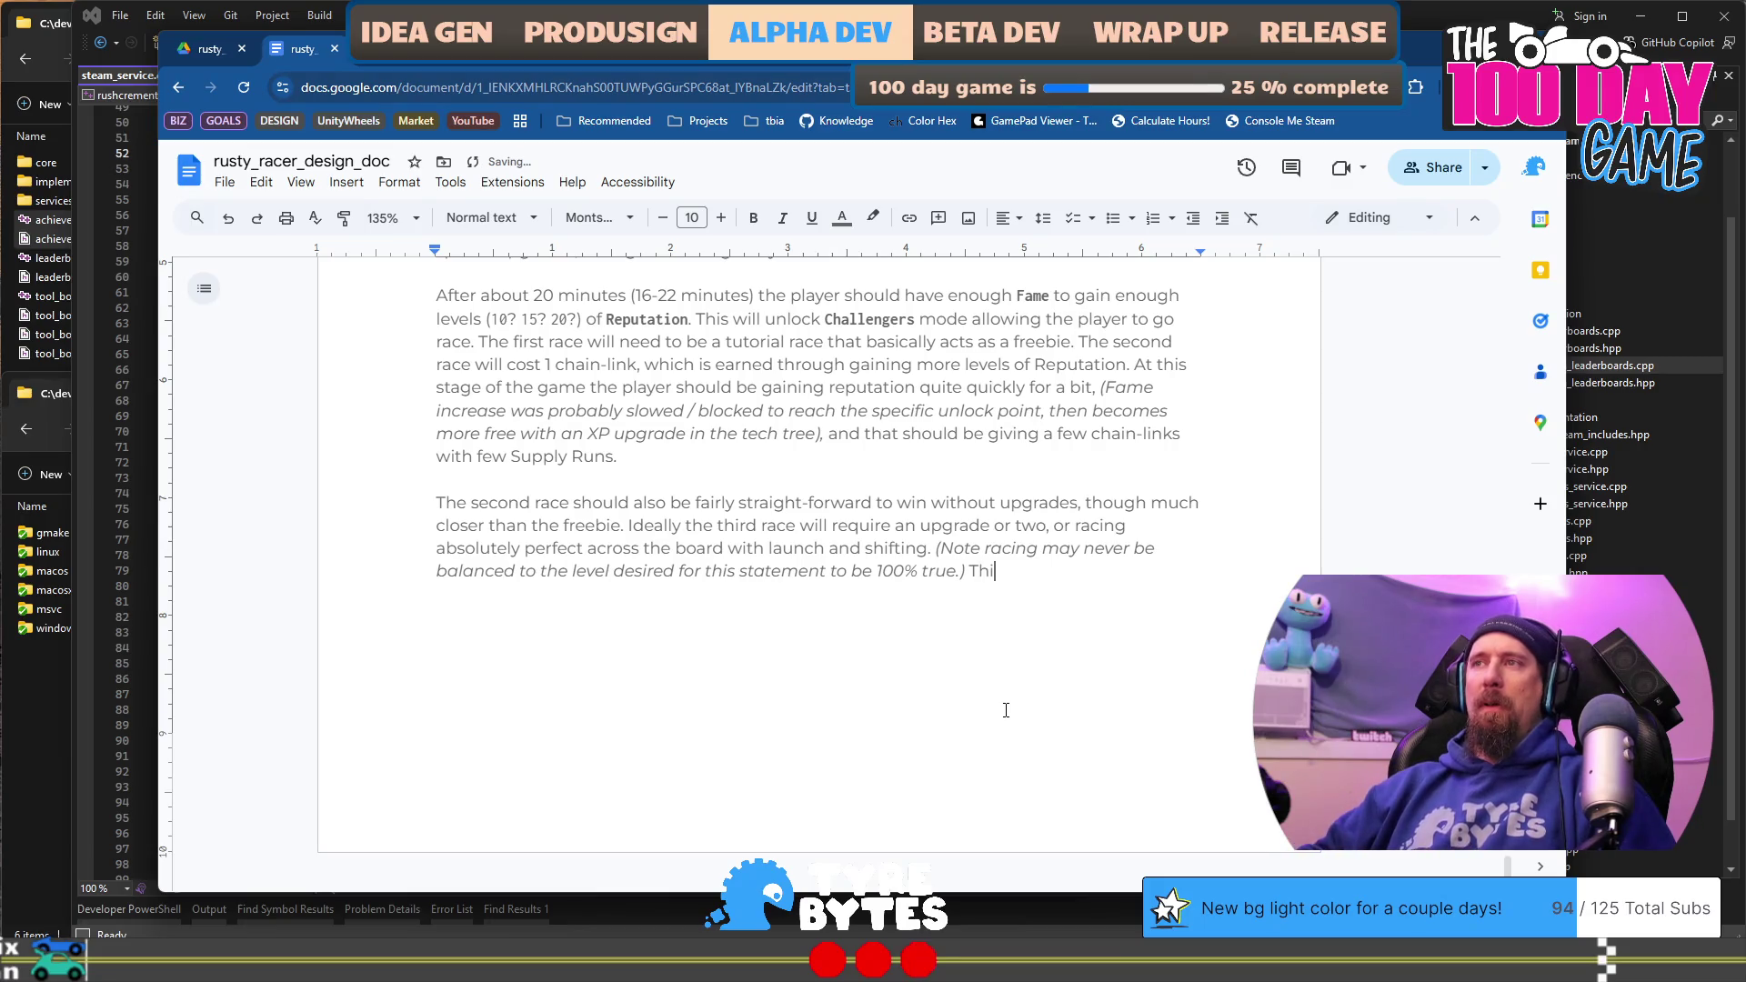
Step: Add the sentence that most players have bought a car upgrade, the cheaper tech-tree choice, and begin a new paragraph
text(For )
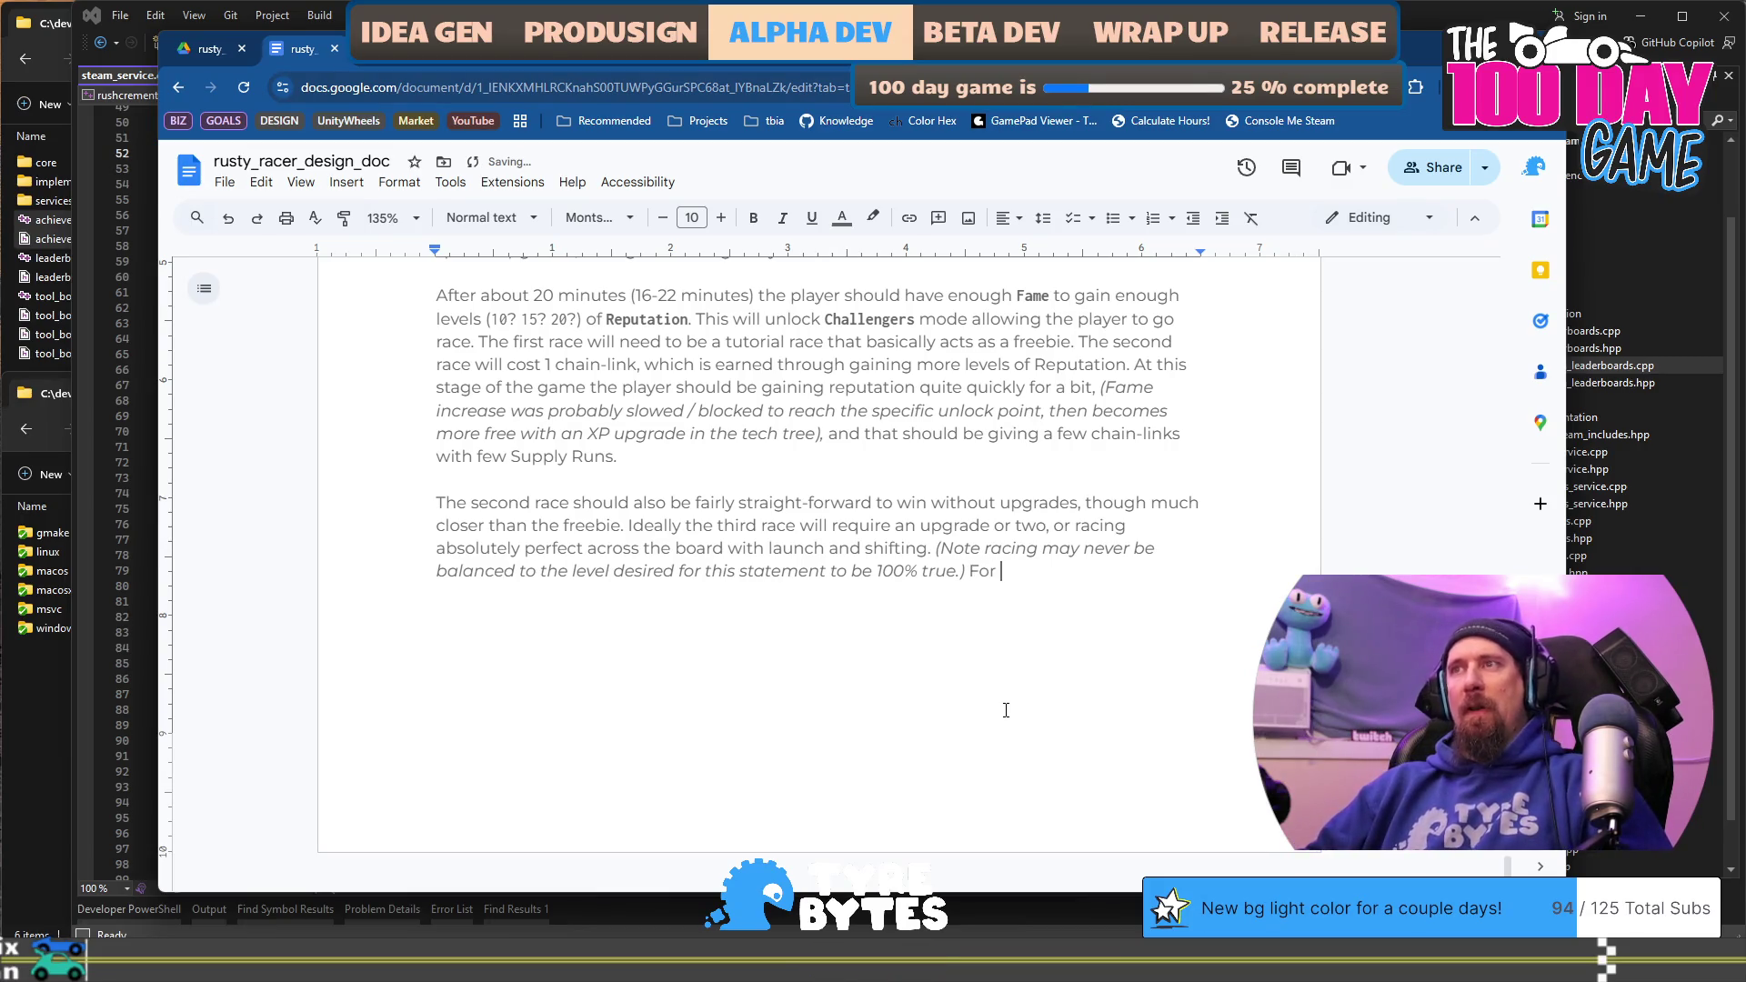
text(most pla)
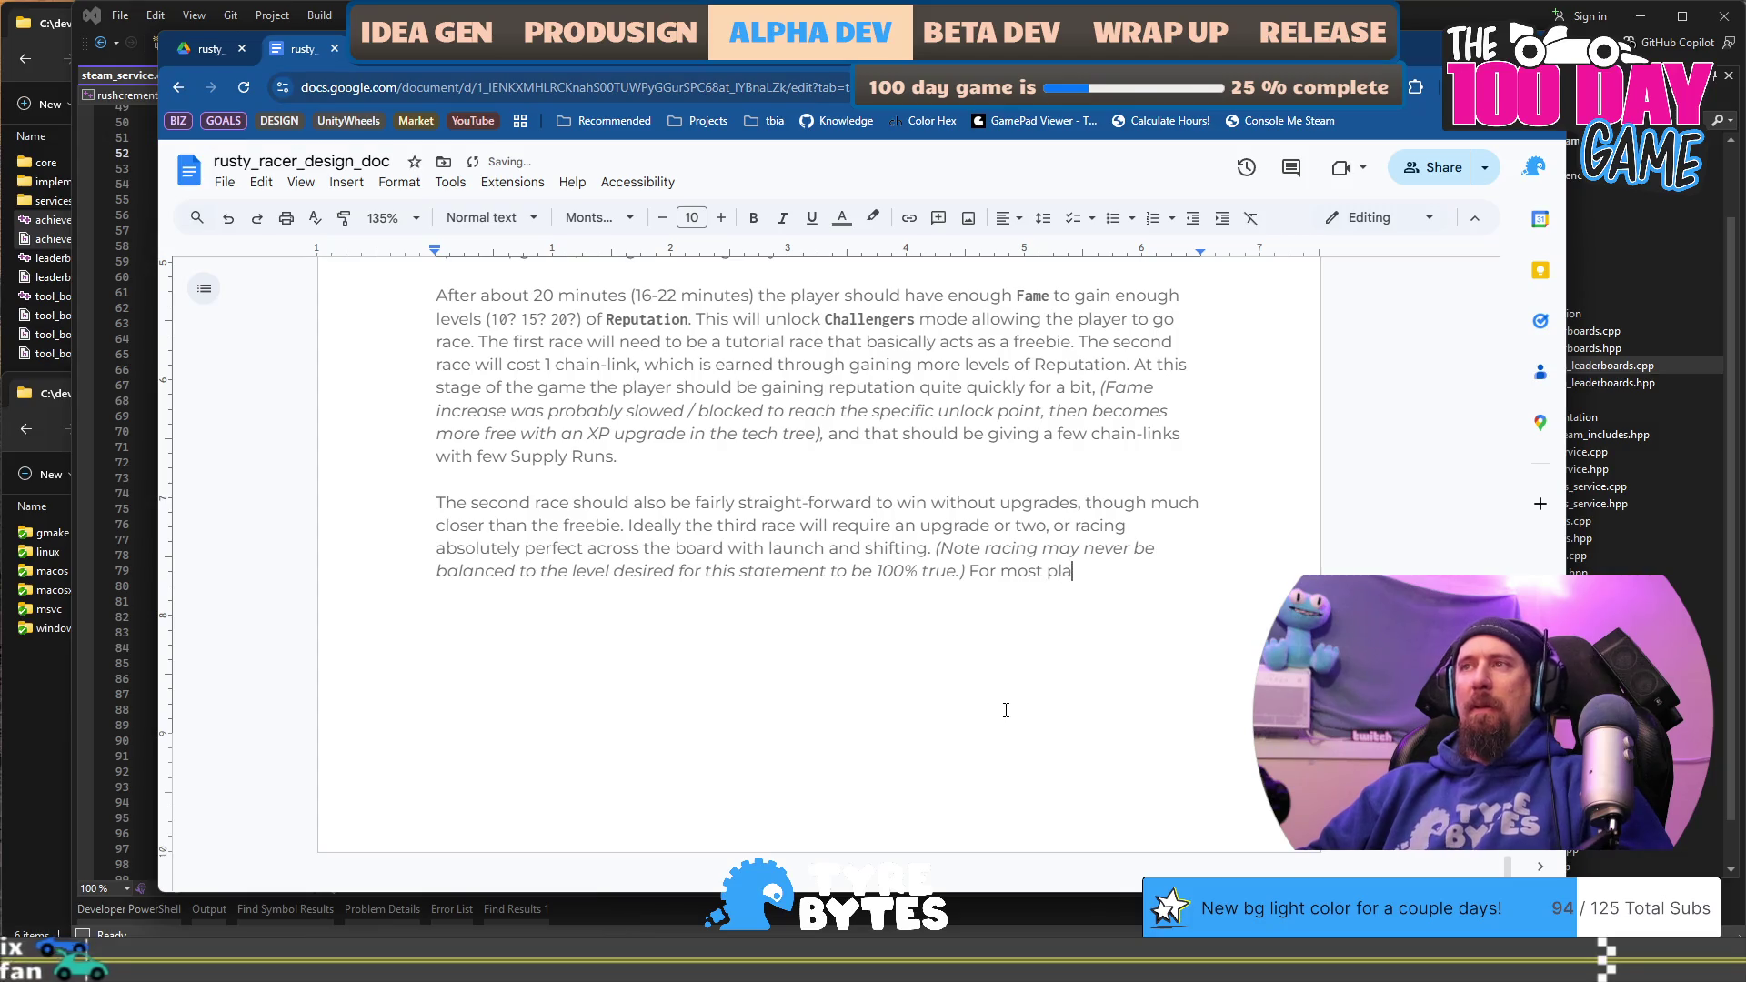
text(yers they pro)
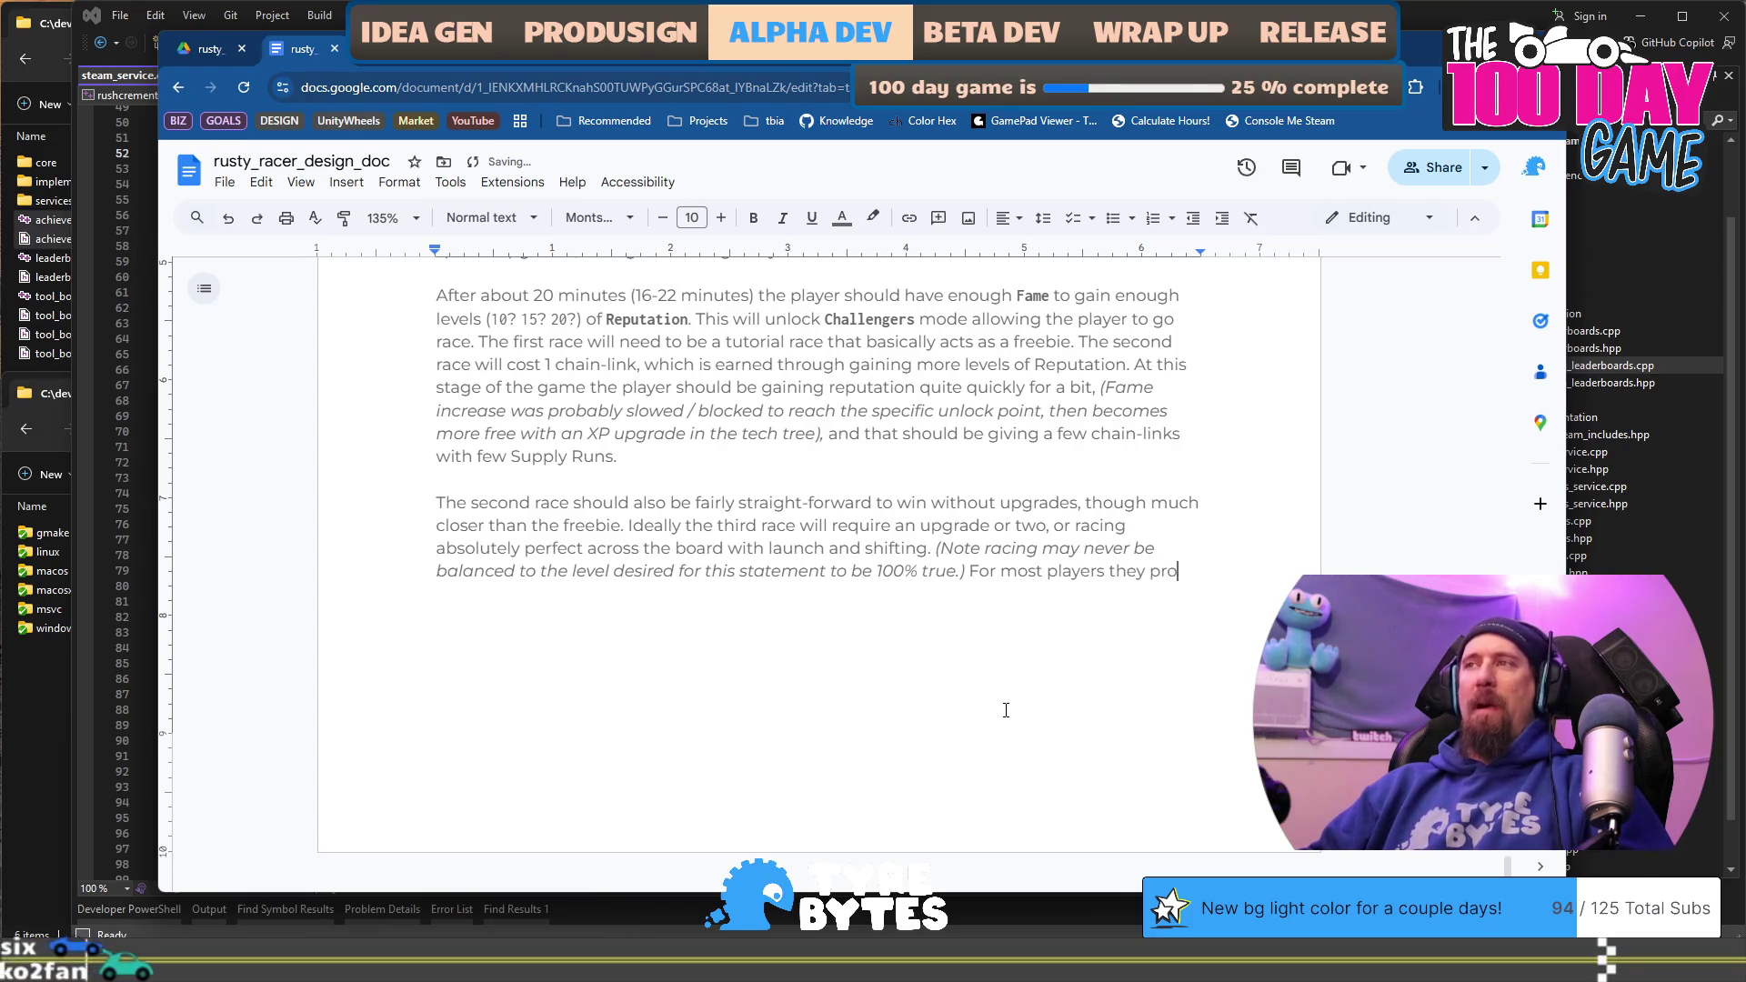
text(bably have bou)
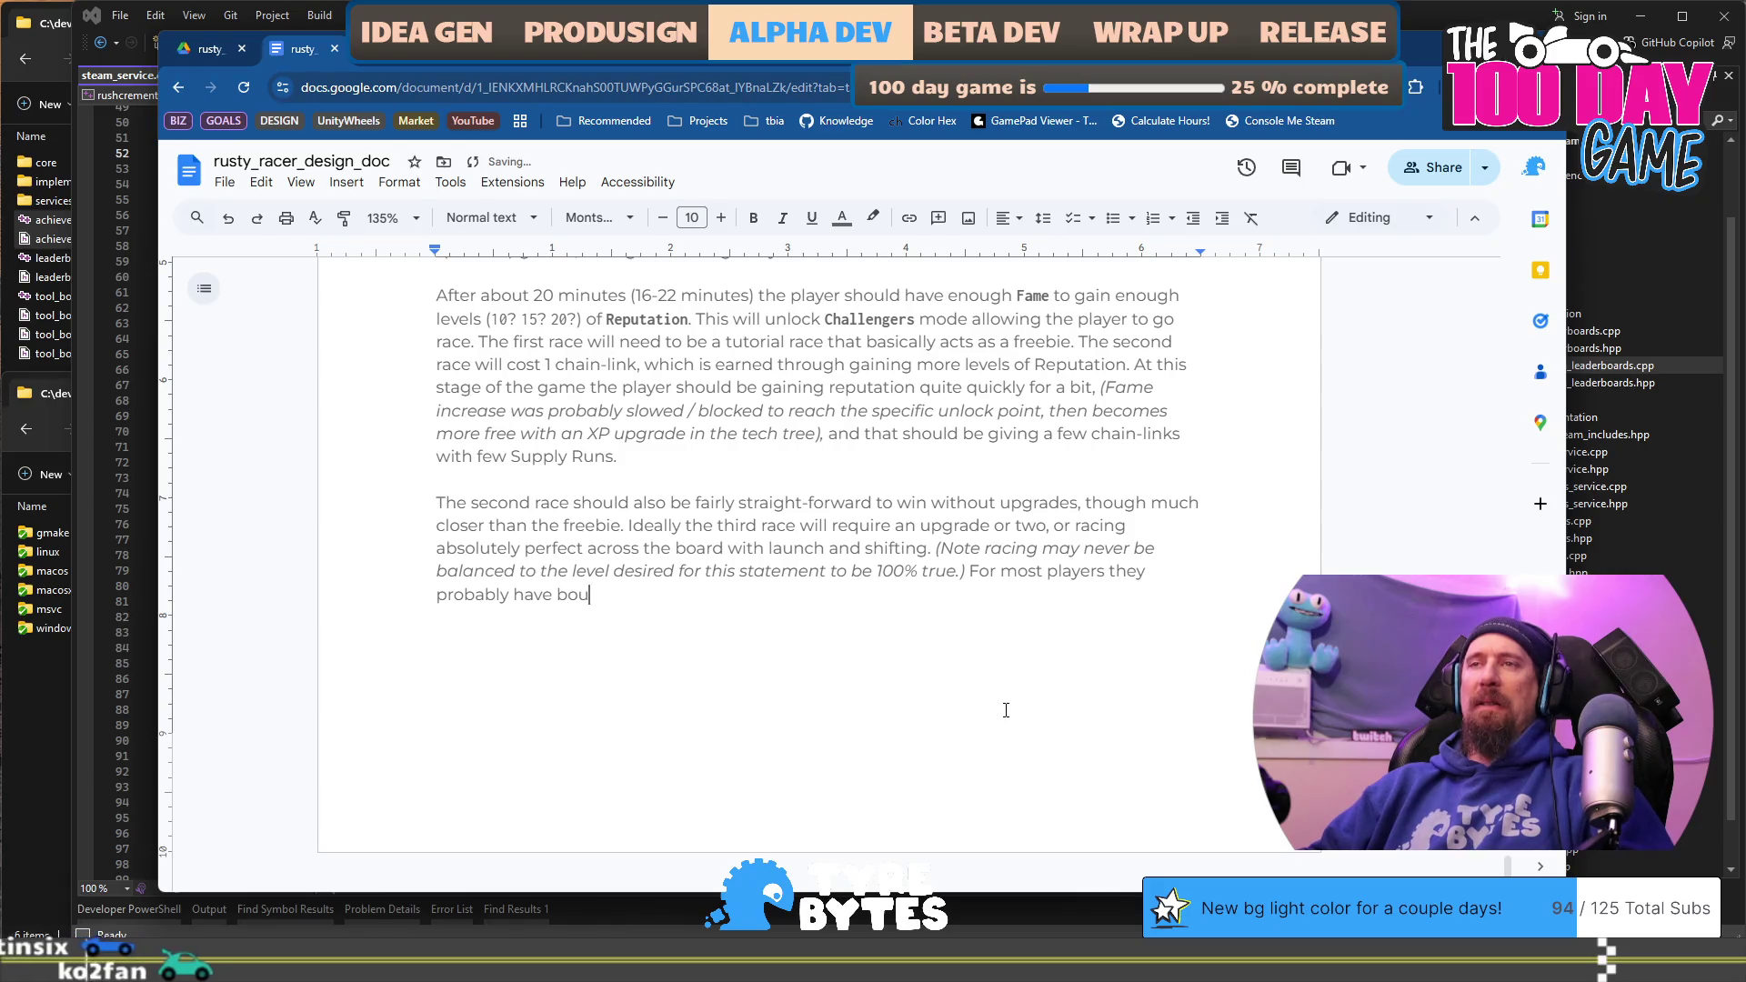
text(ght an upgrad)
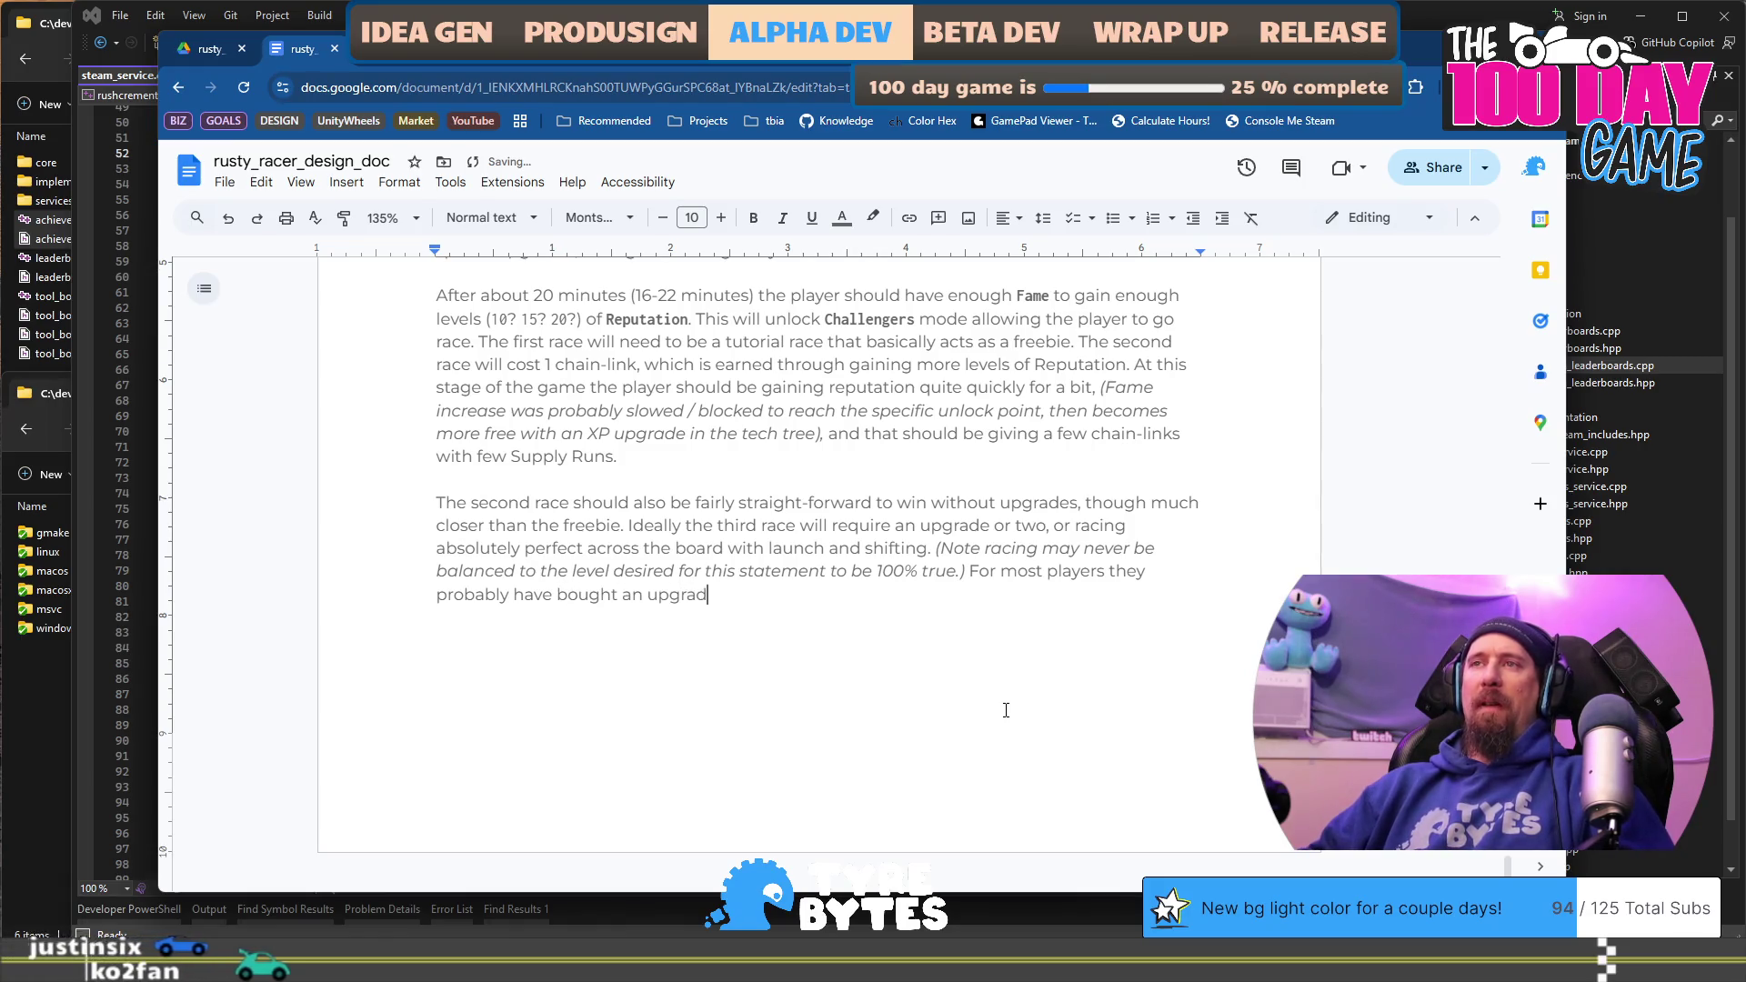
text(e for the car at this point,)
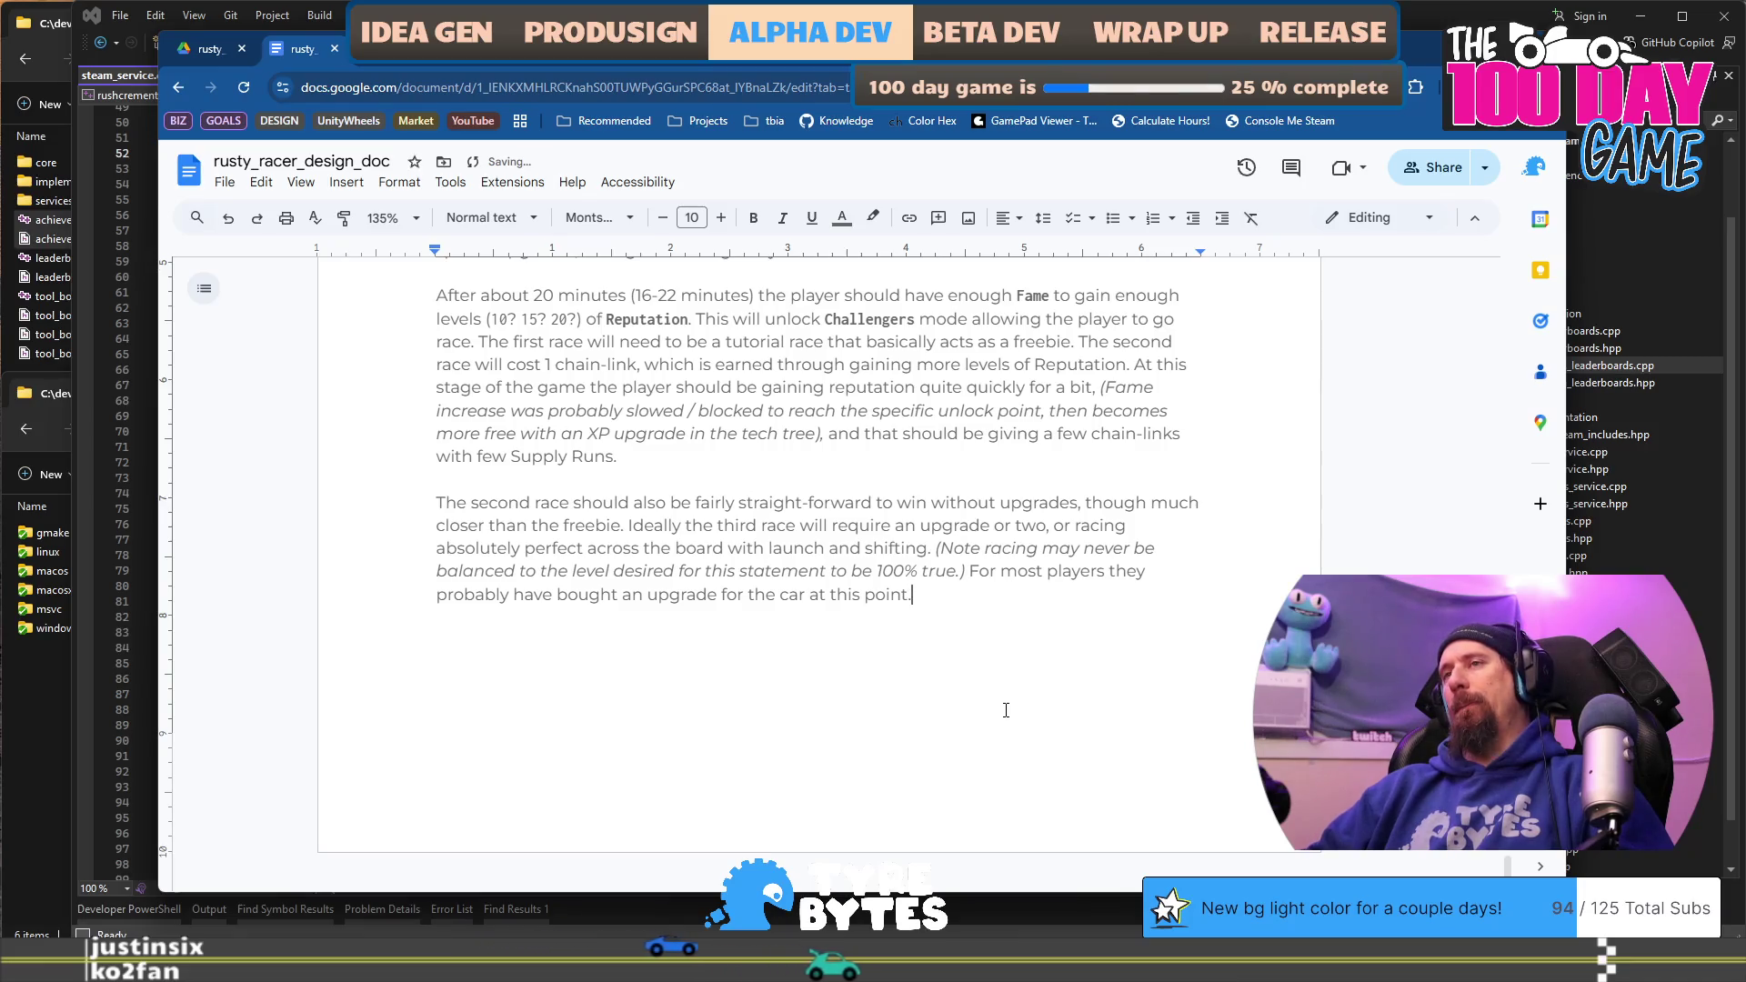
key(BackSpace)
key(BackSpace)
text(.)
key(BackSpace)
text(, the car up)
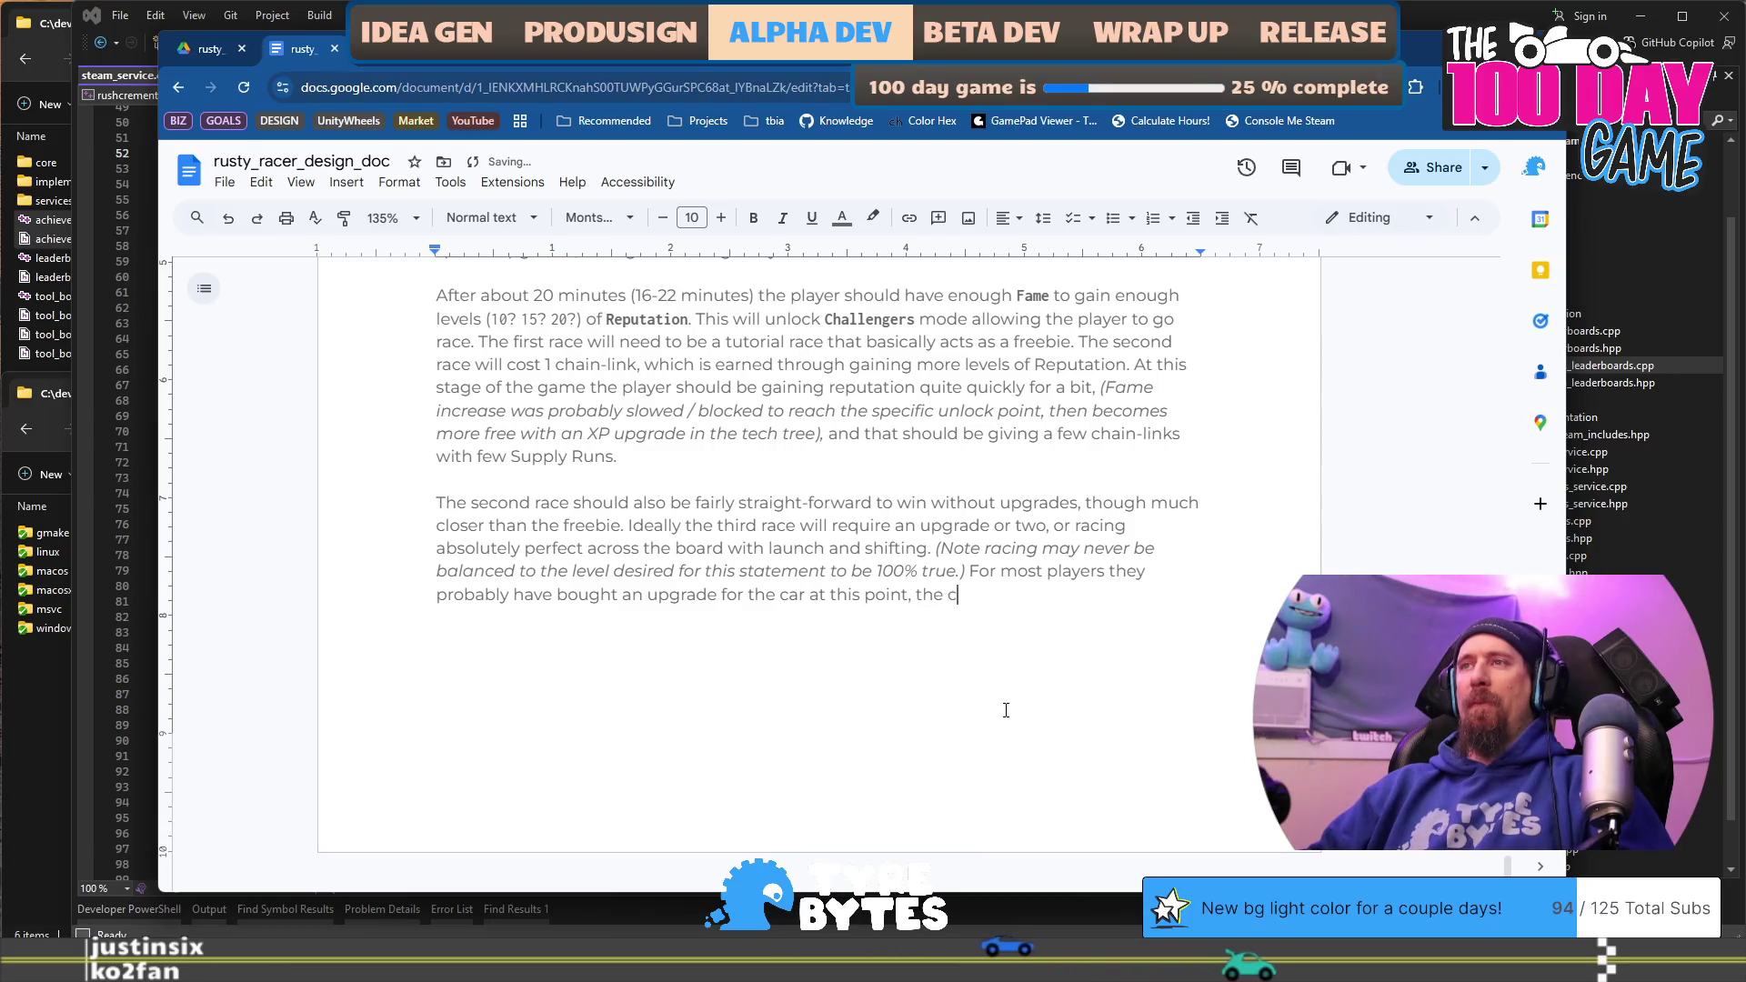
text(grade)
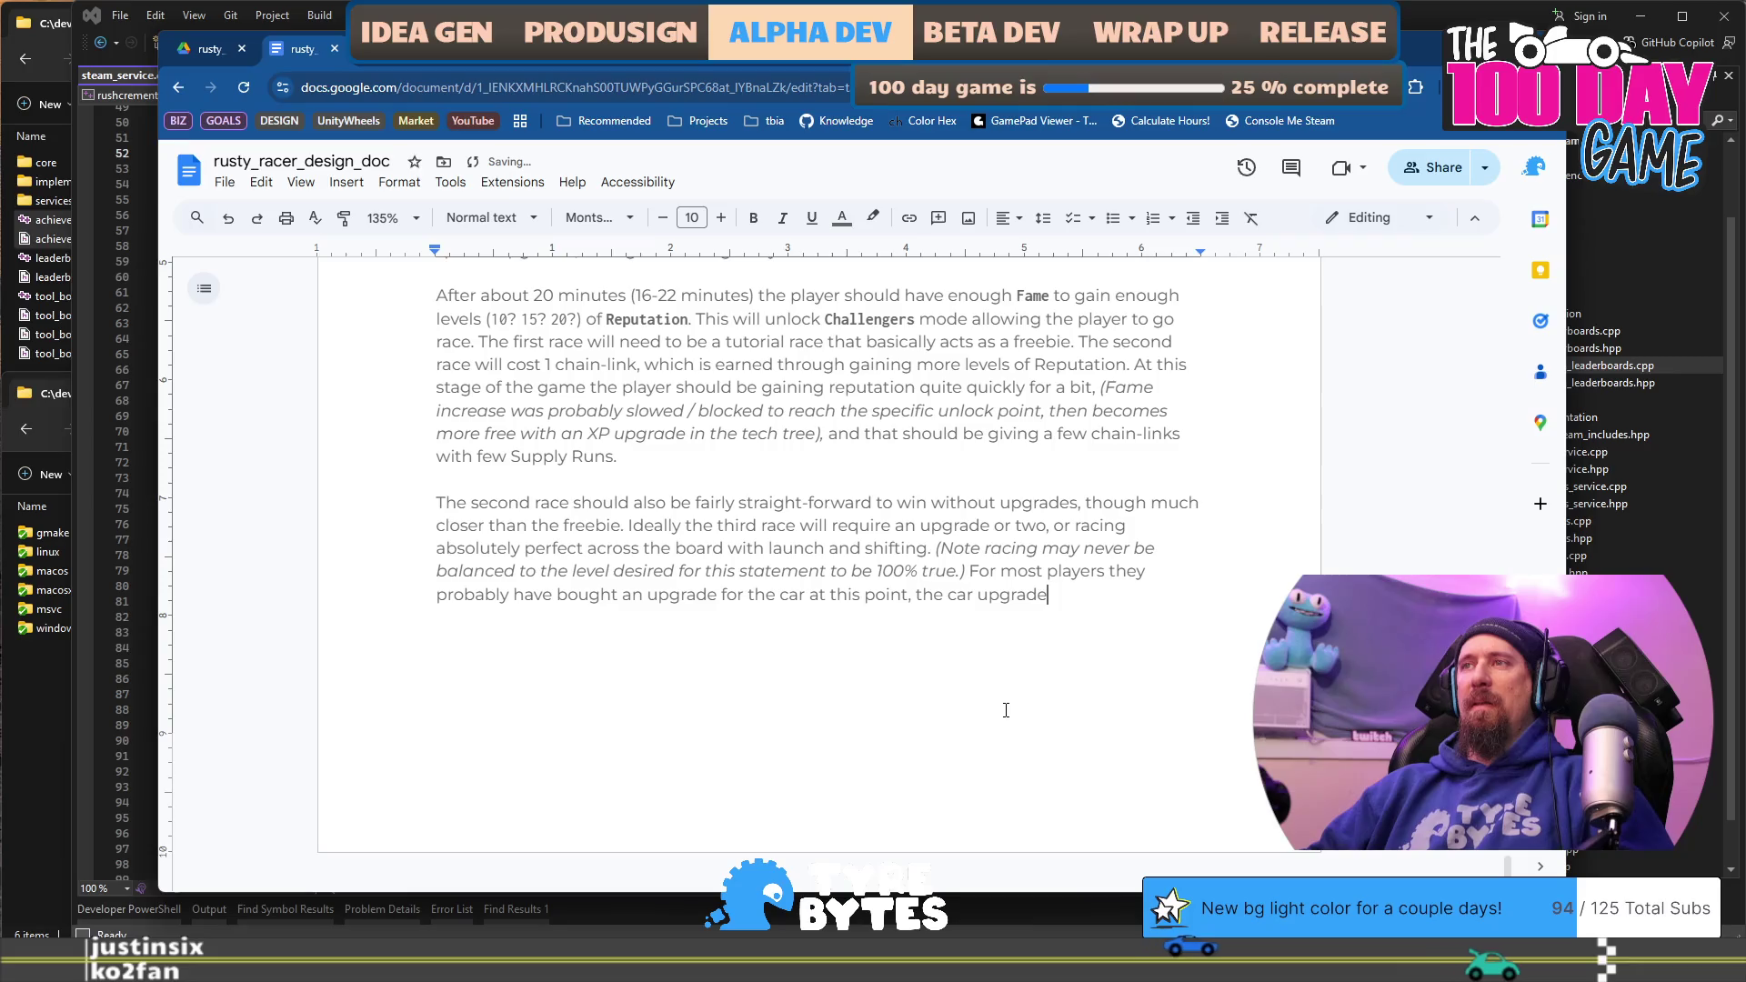
text(s area would be)
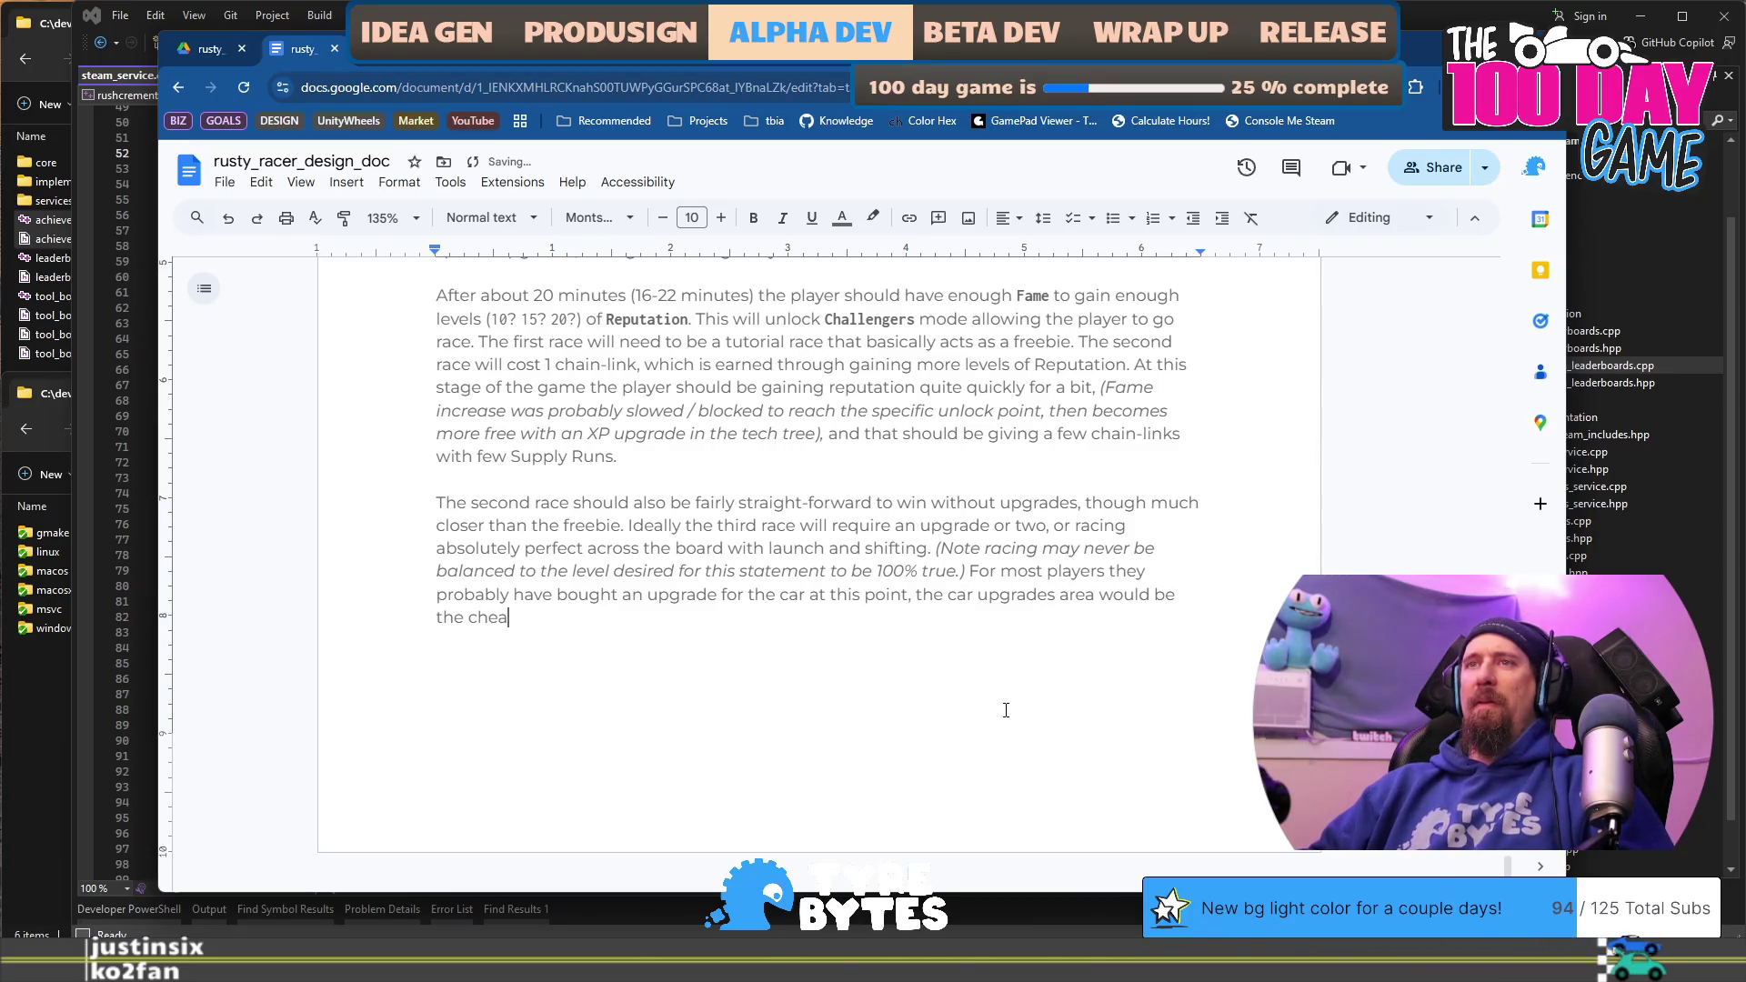
text(per choice on the te)
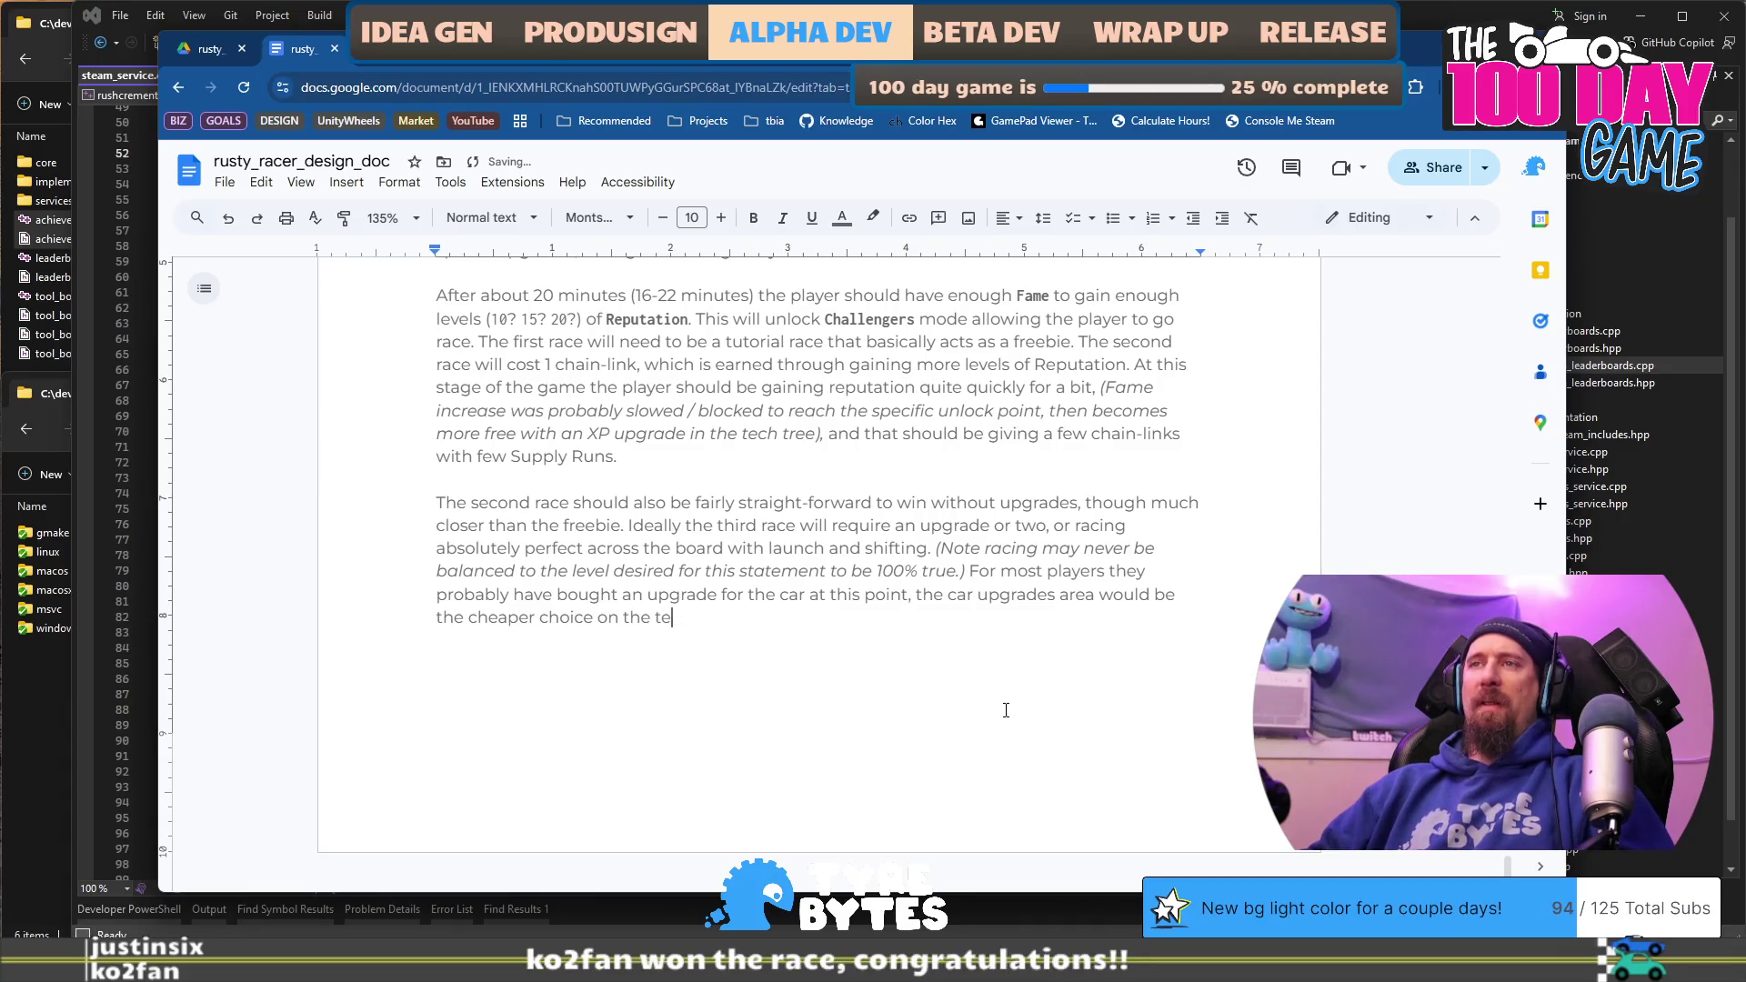
text(ree.)
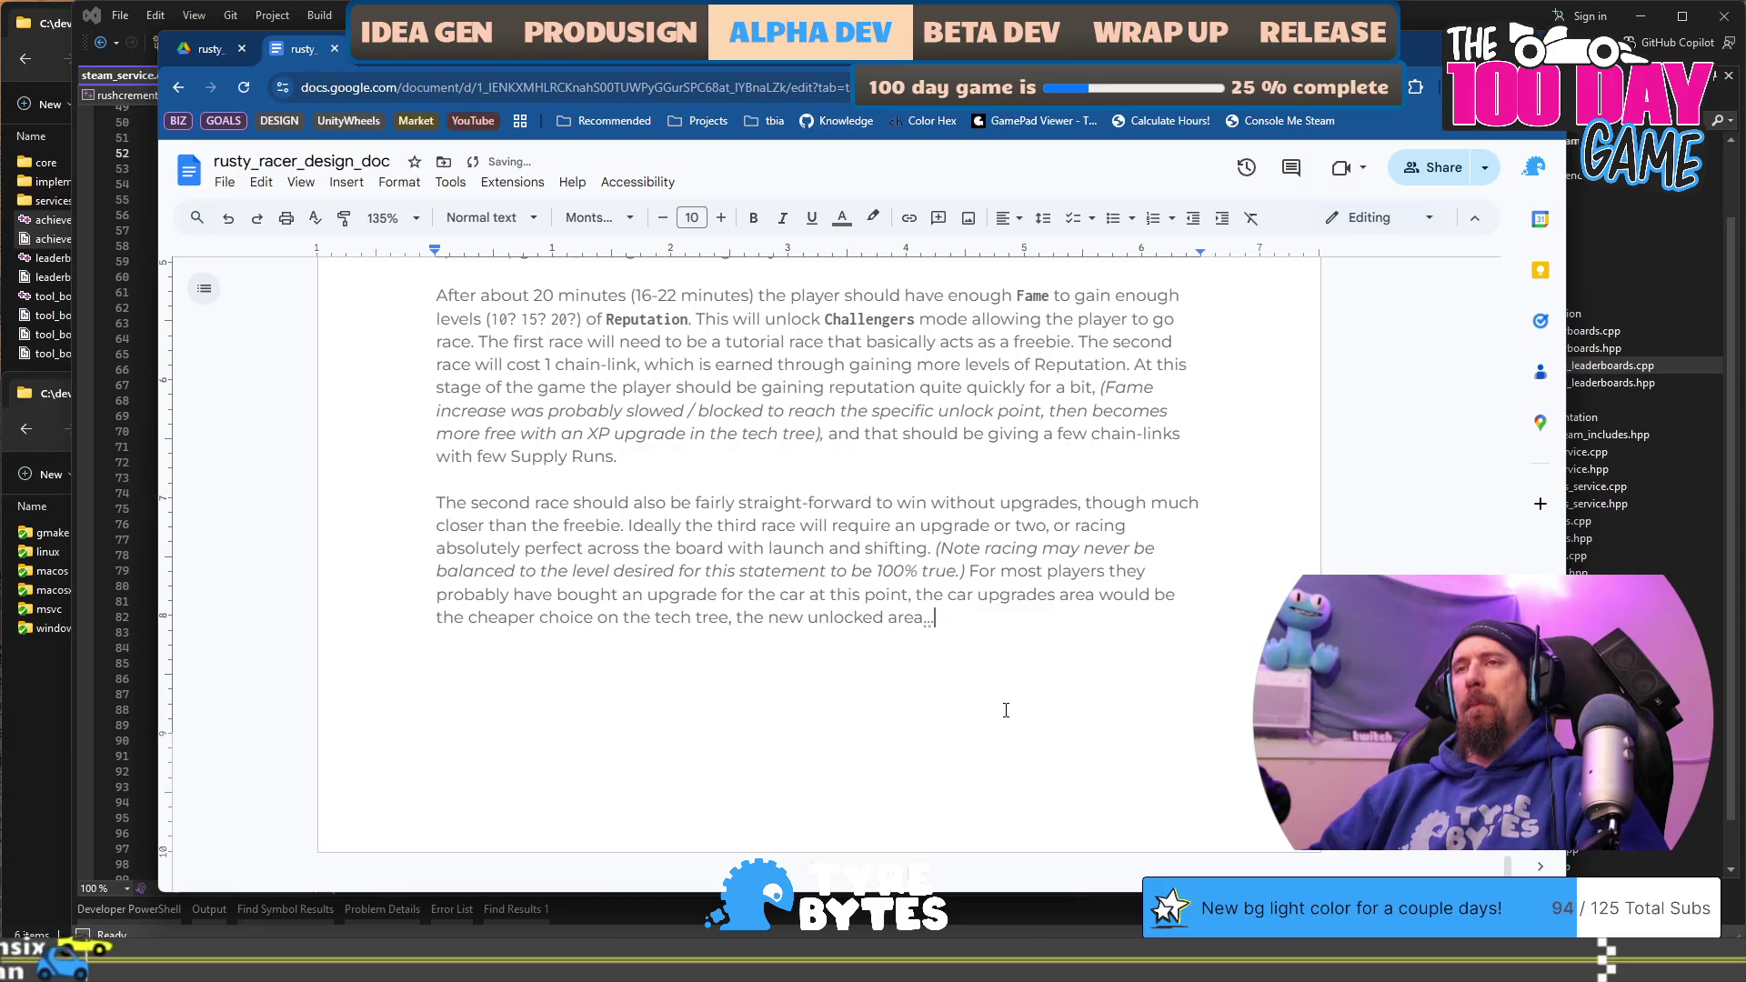
key(Return)
Step: Write that the fourth race begins against Spitfire Jax and upgrades should make it easy to beat
text(Fourc)
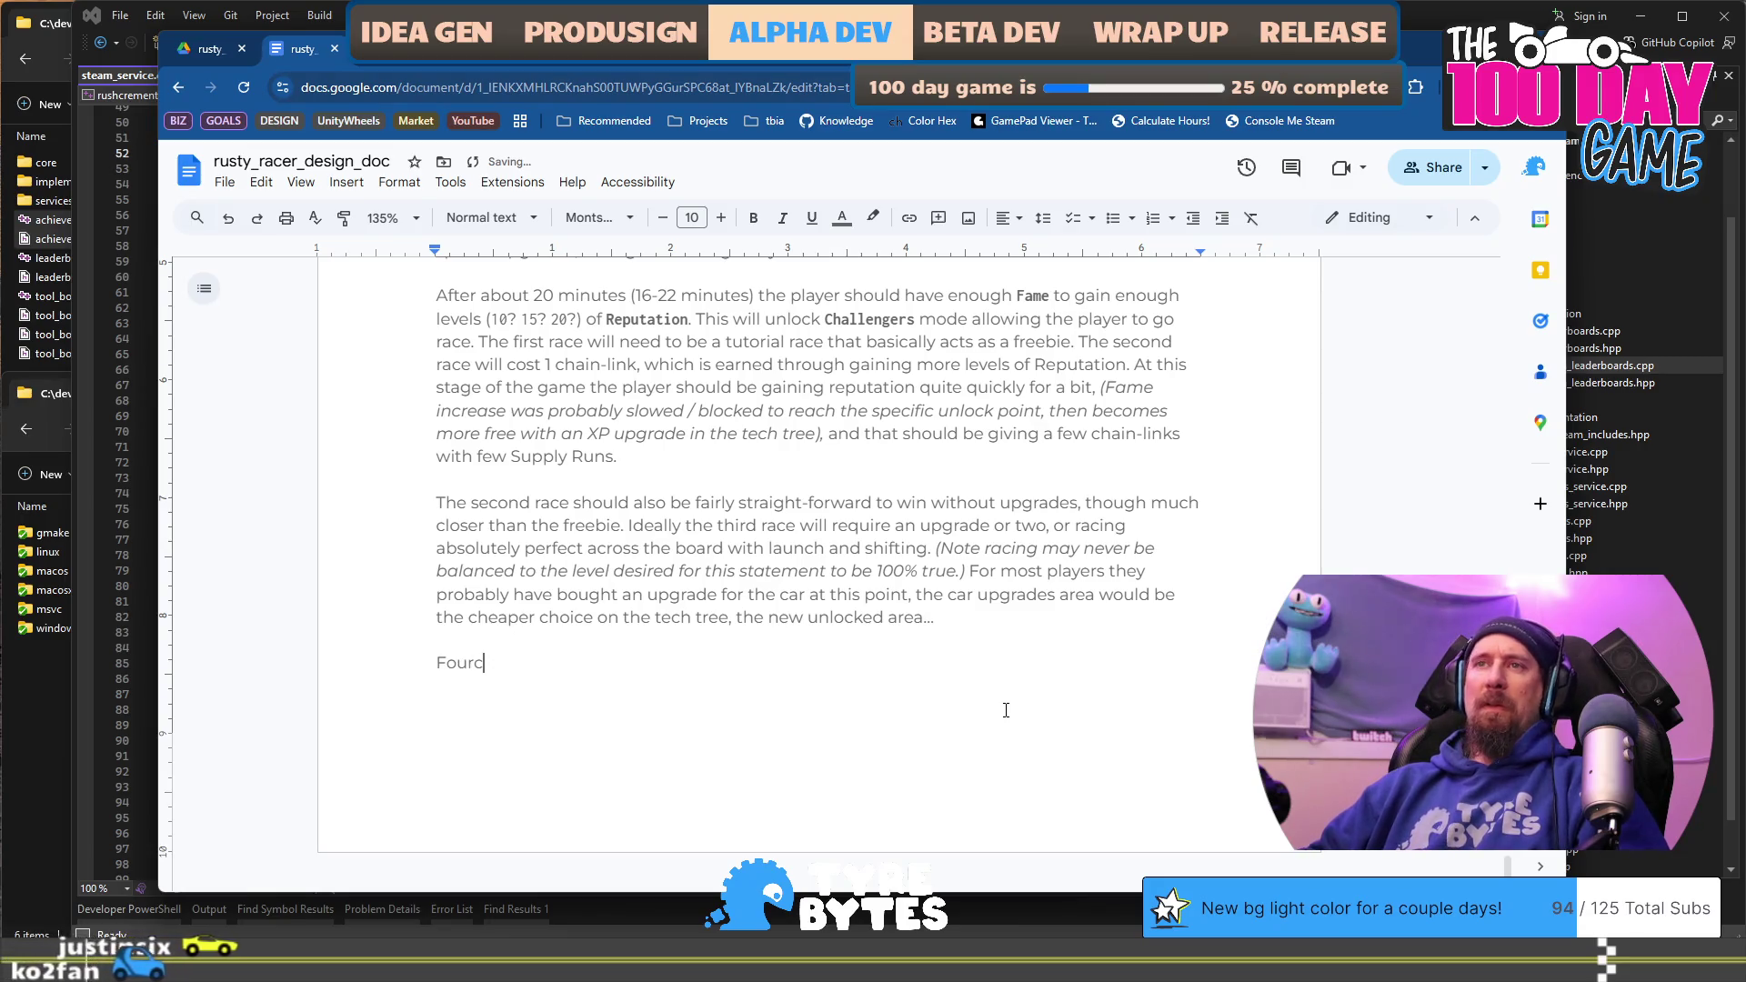
key(BackSpace)
text(th race woul)
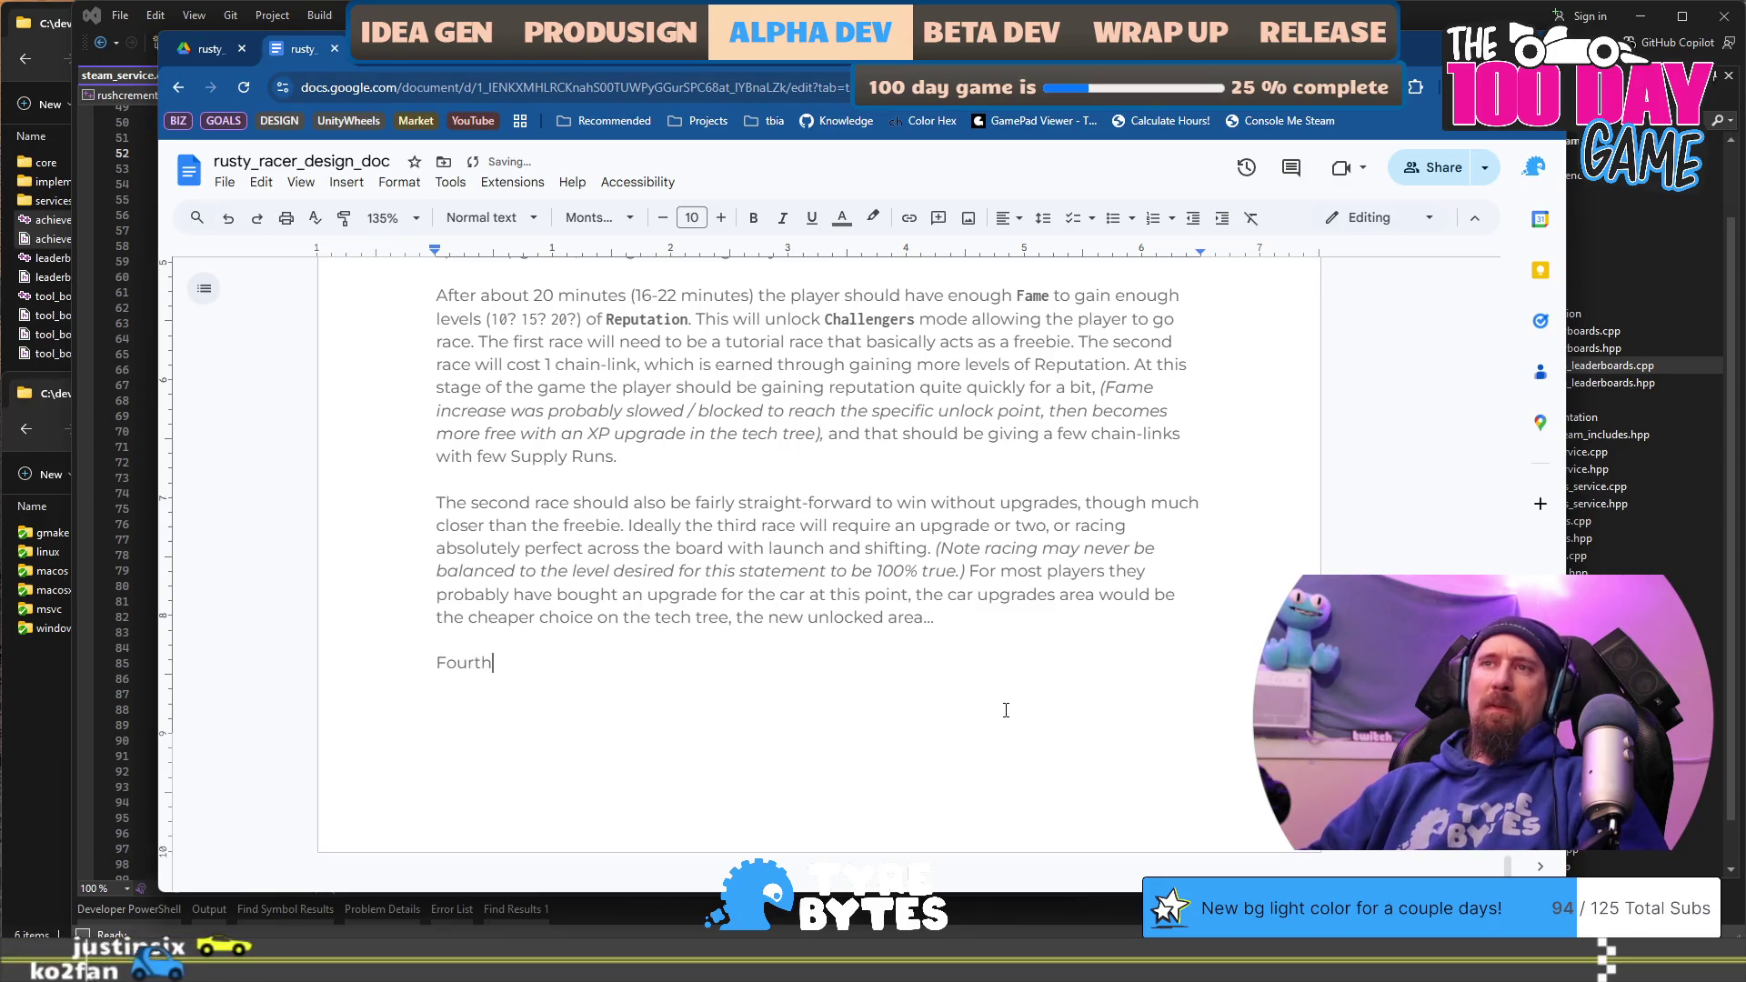
text(d be)
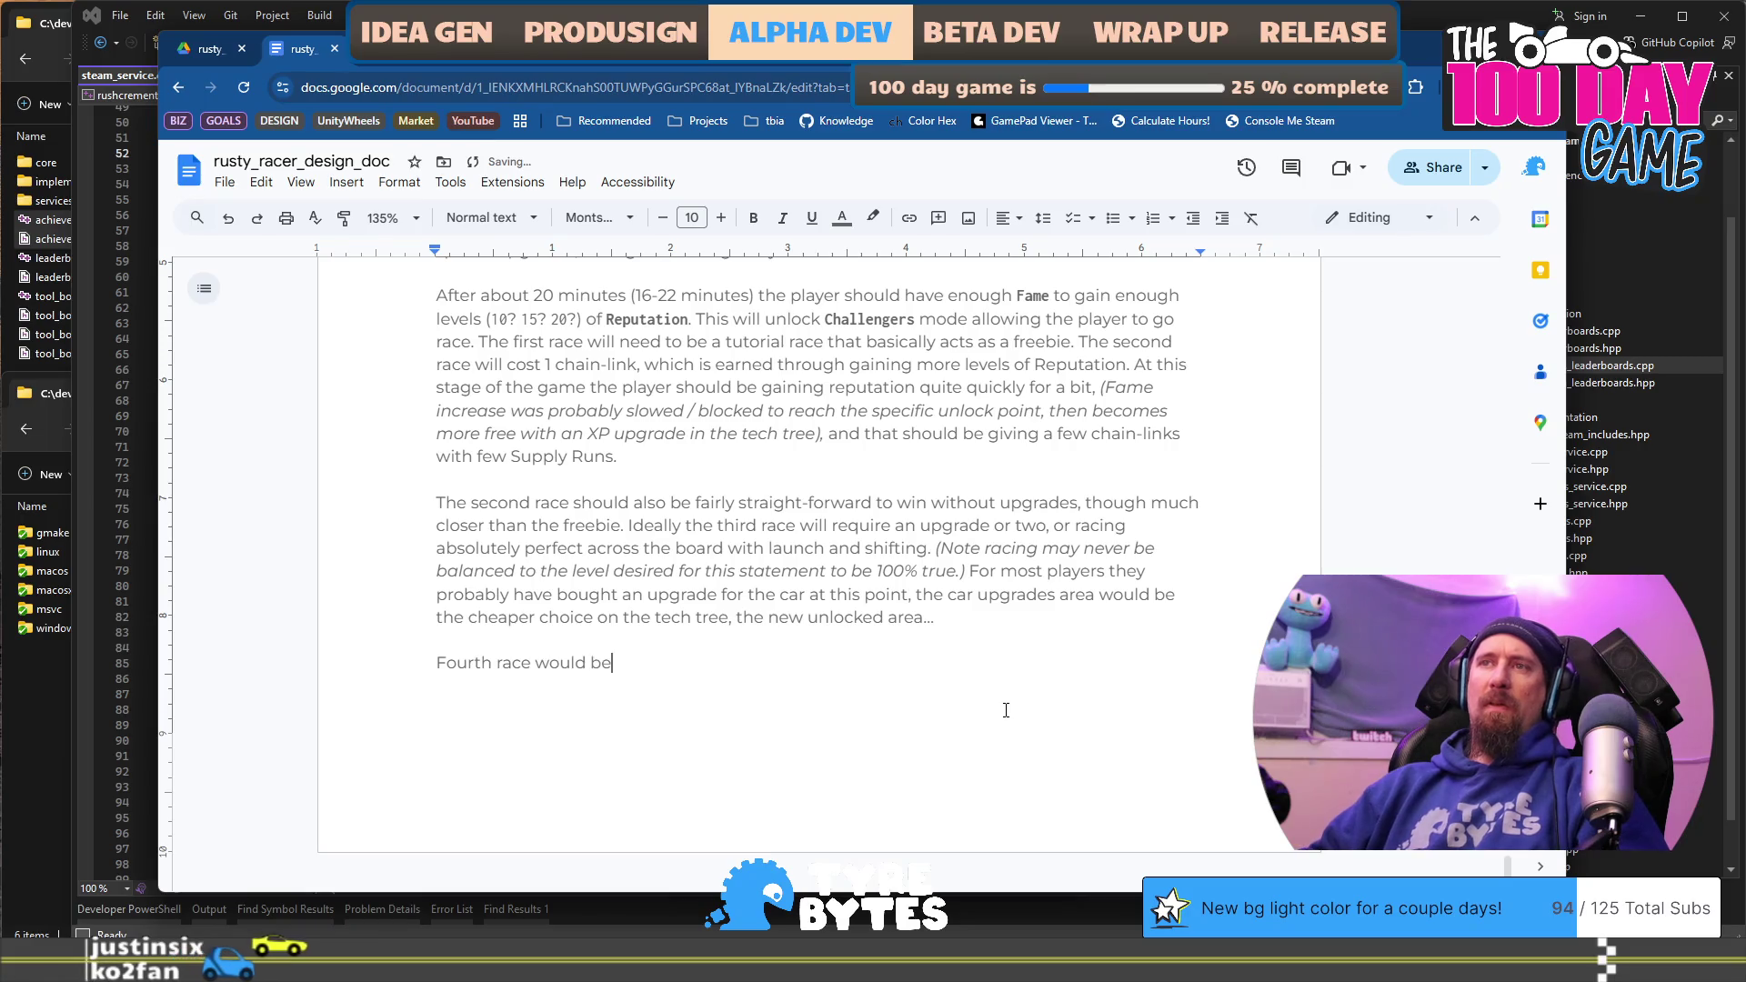
text(gainst SpJaxSpitfire)
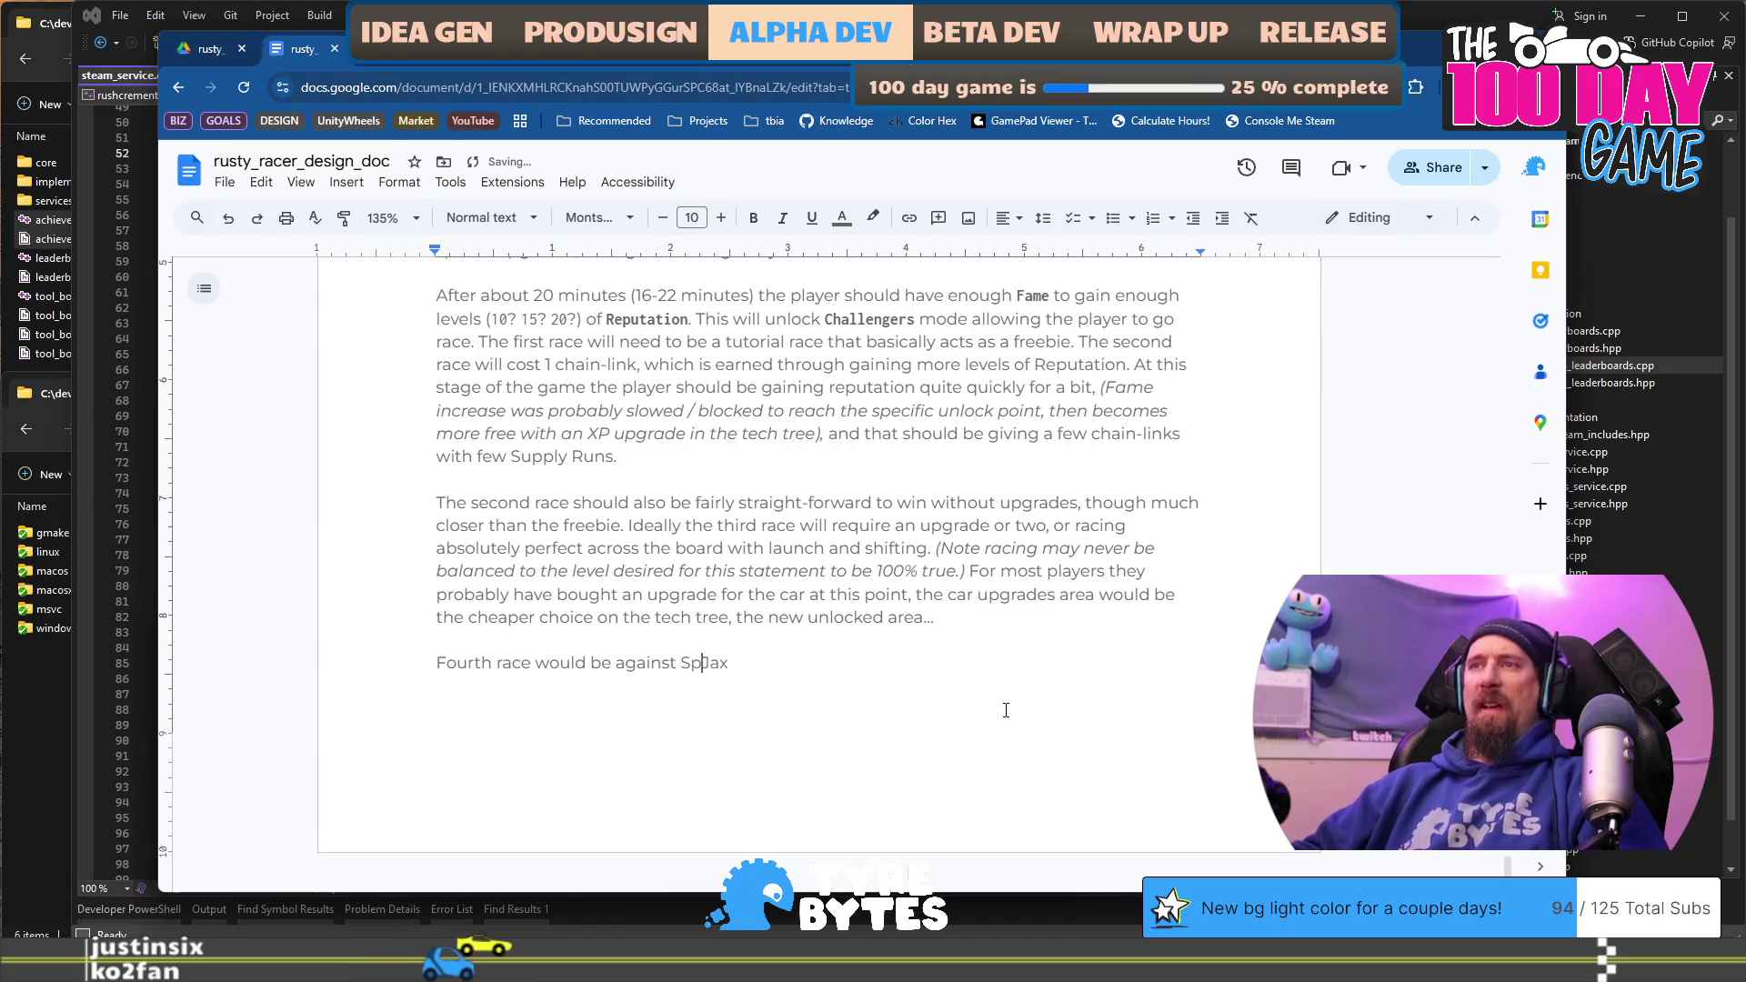
key(End)
text(. )
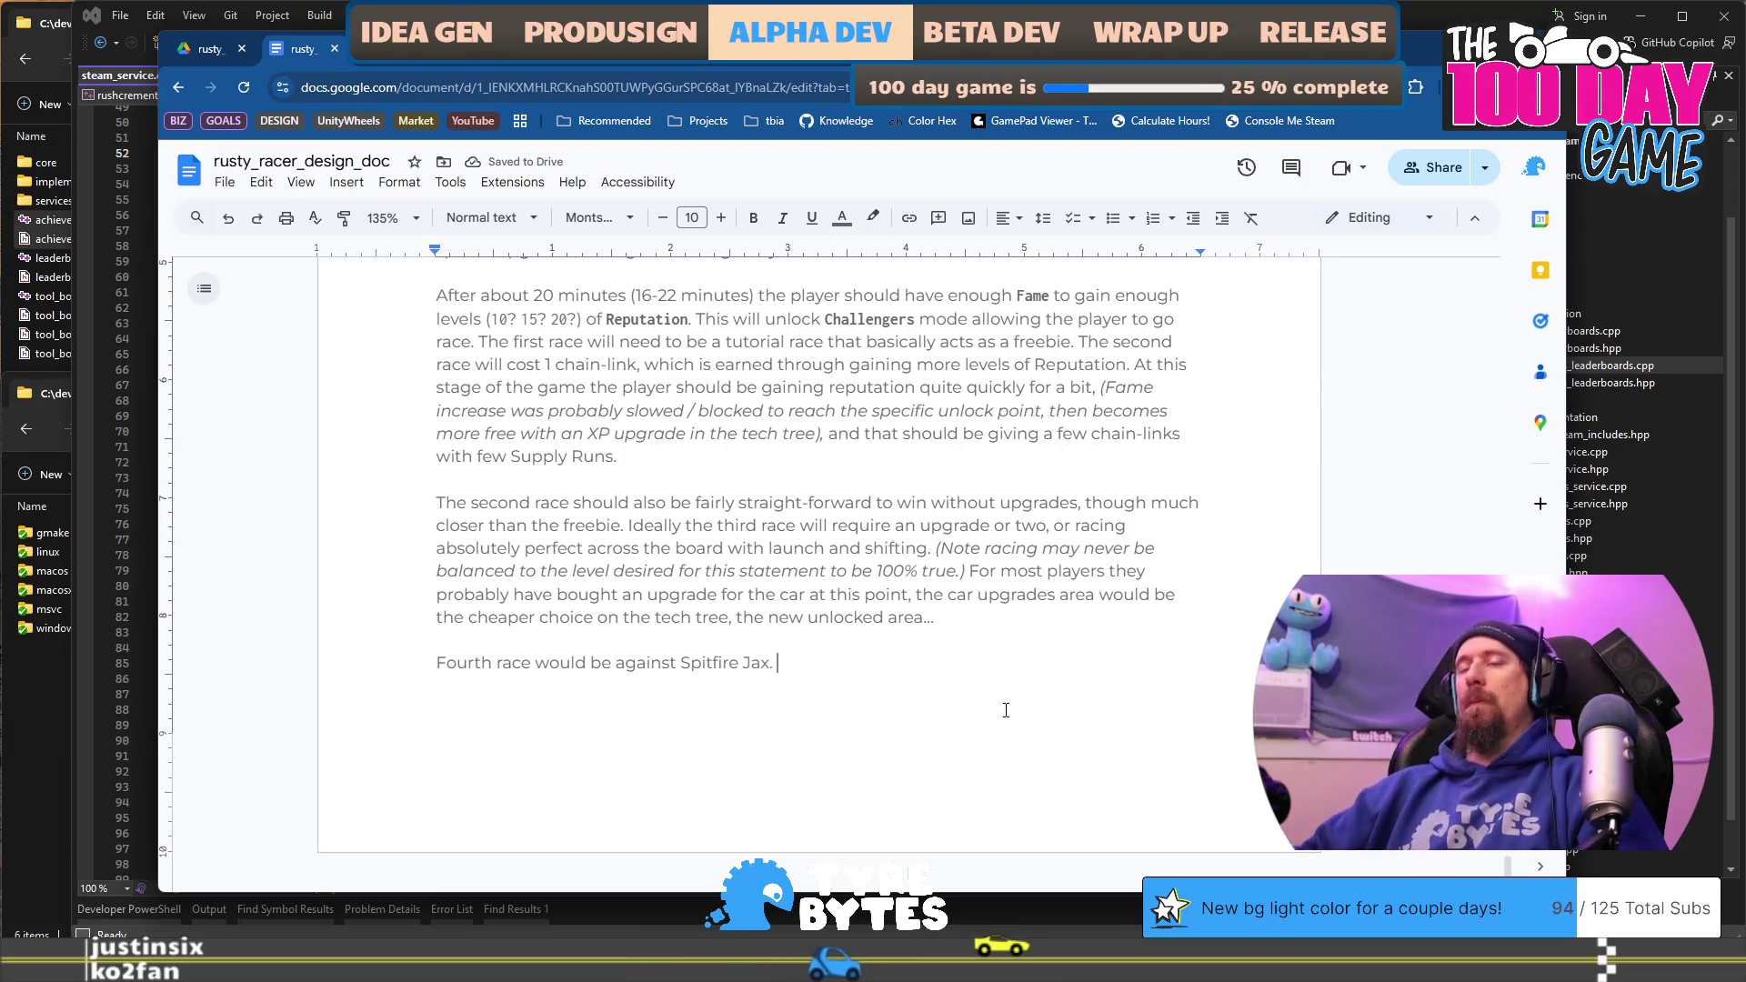
text(W)
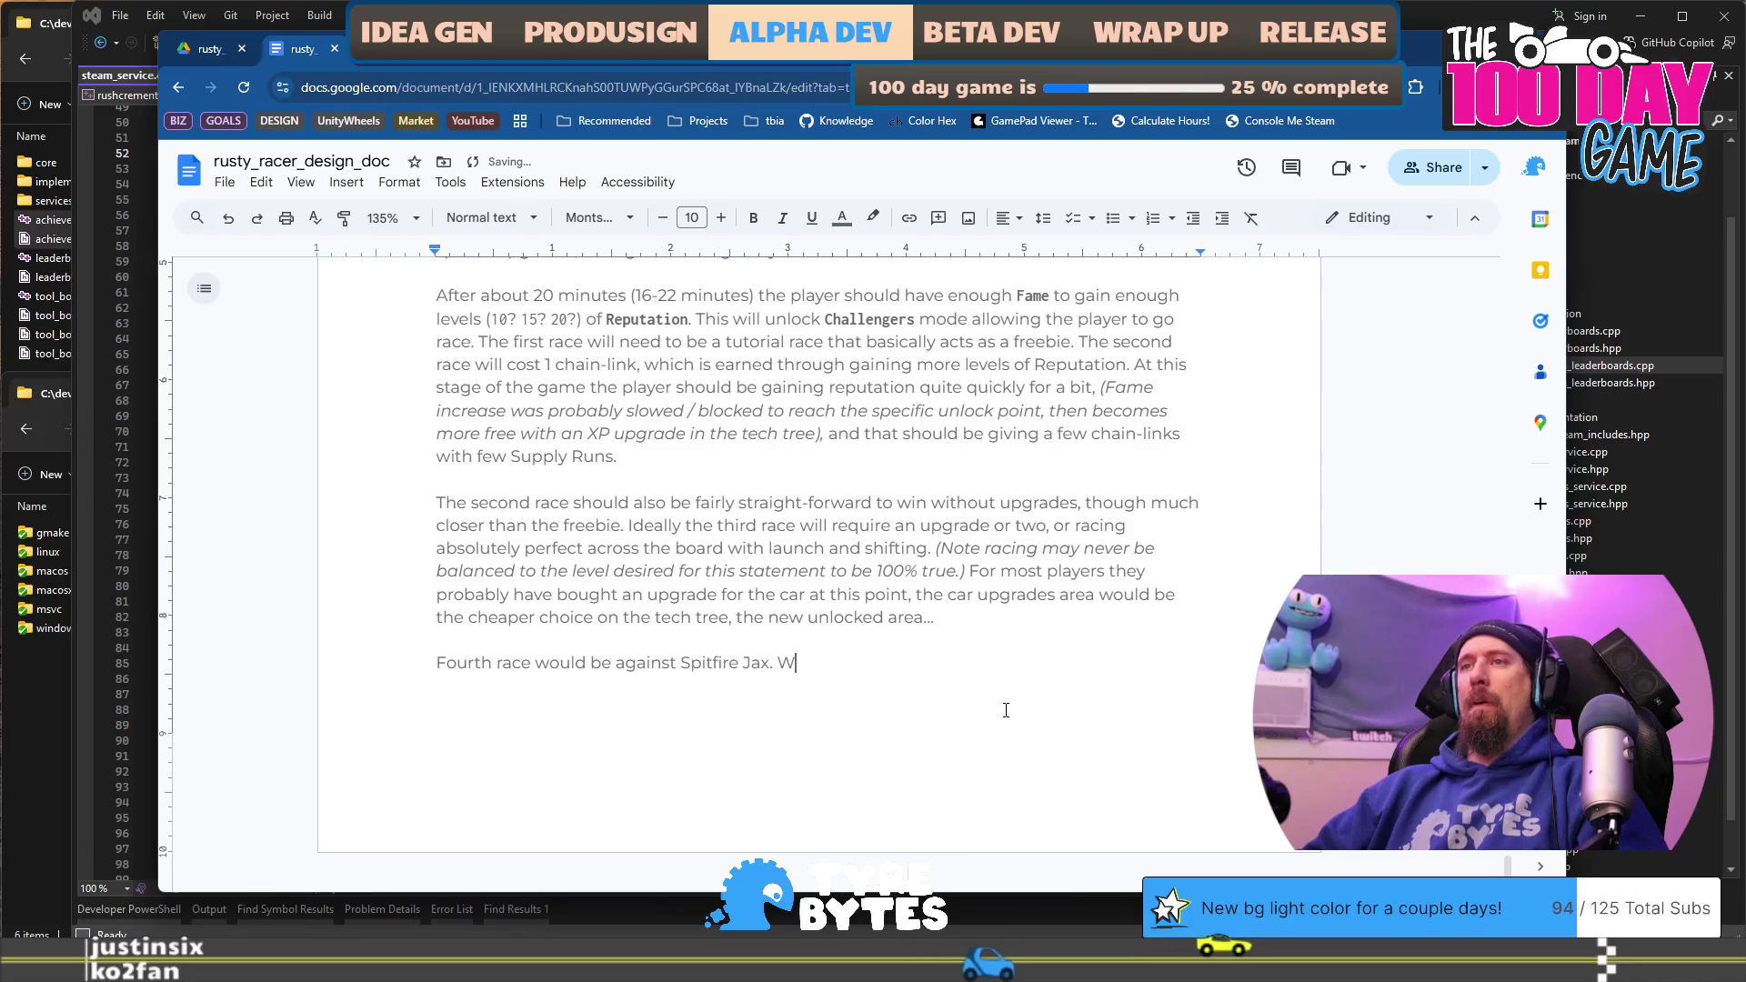
text(ill absolutely )
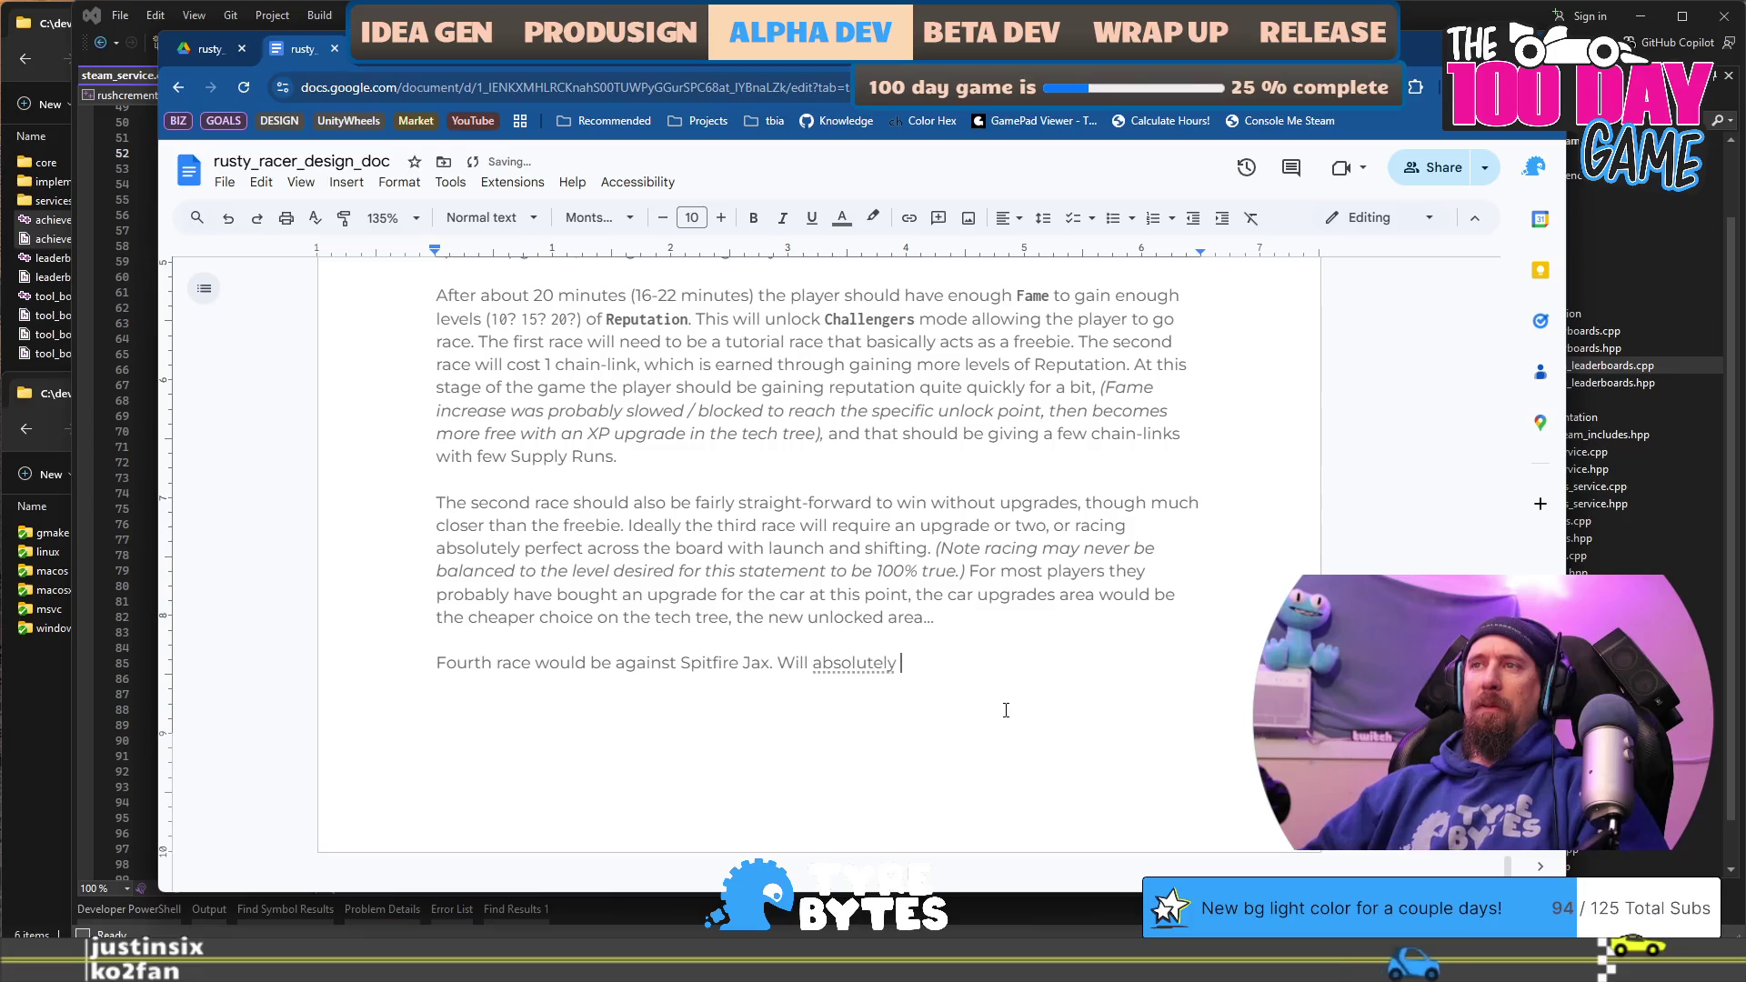
text(require a handful of upgrades to)
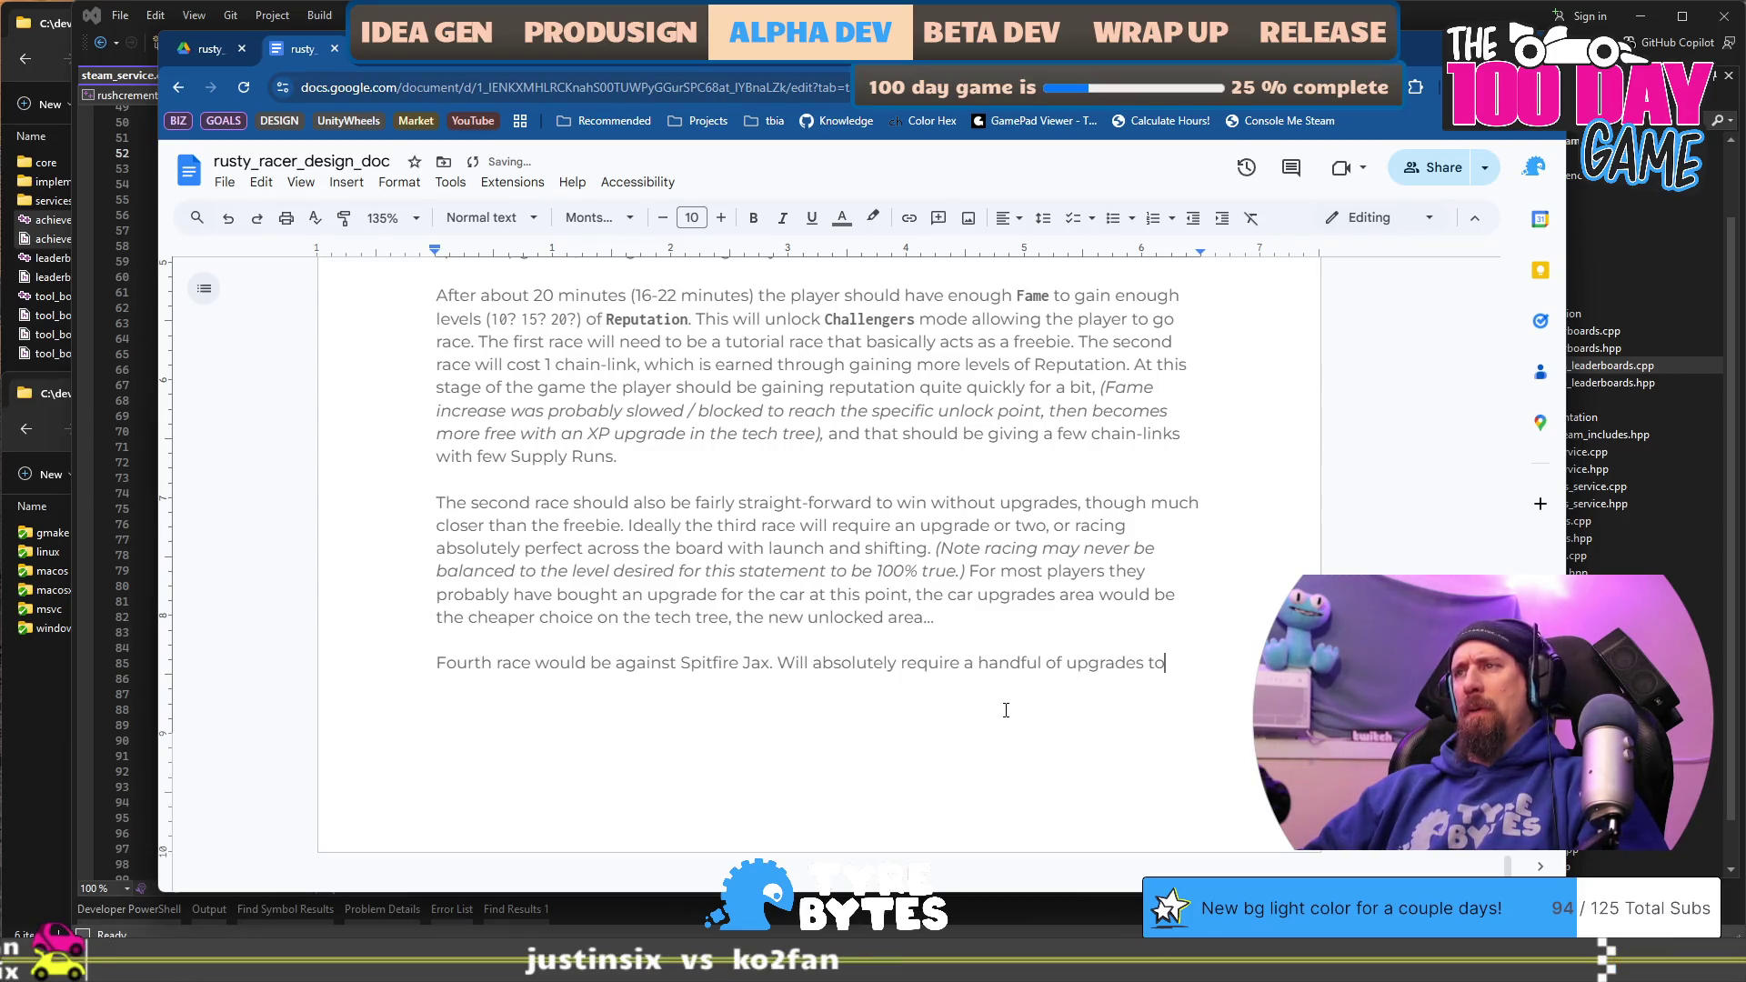
text( beat, )
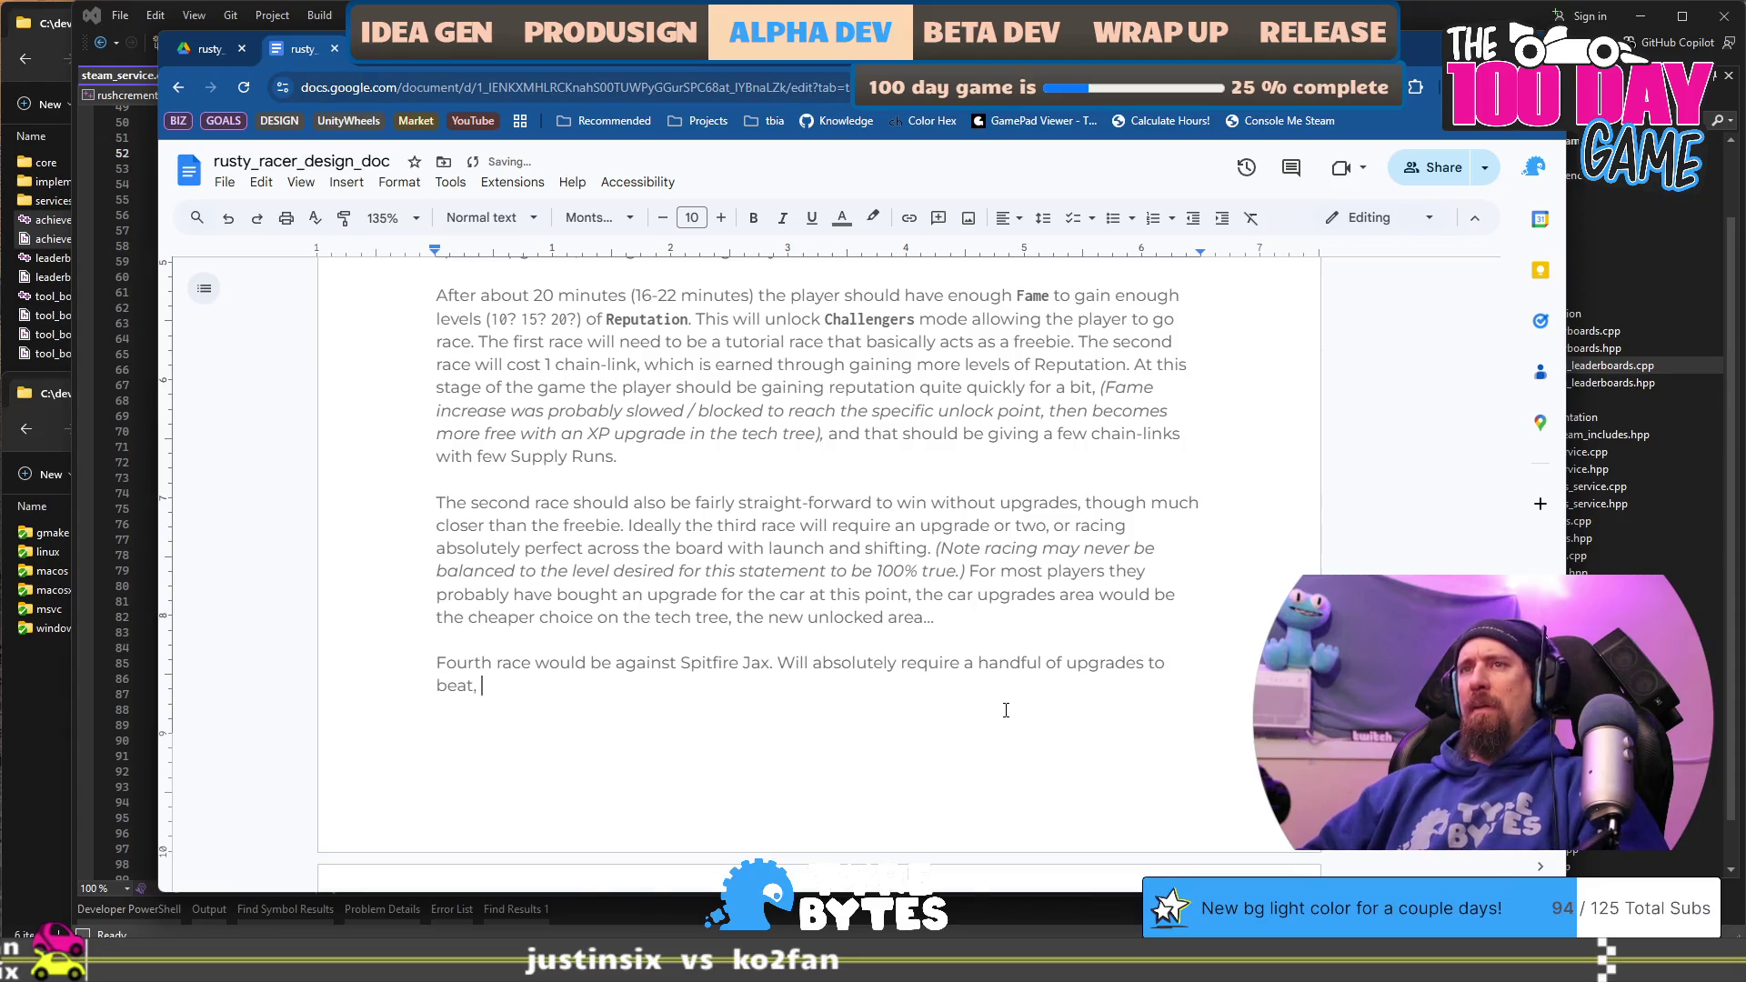
text(and we should have )
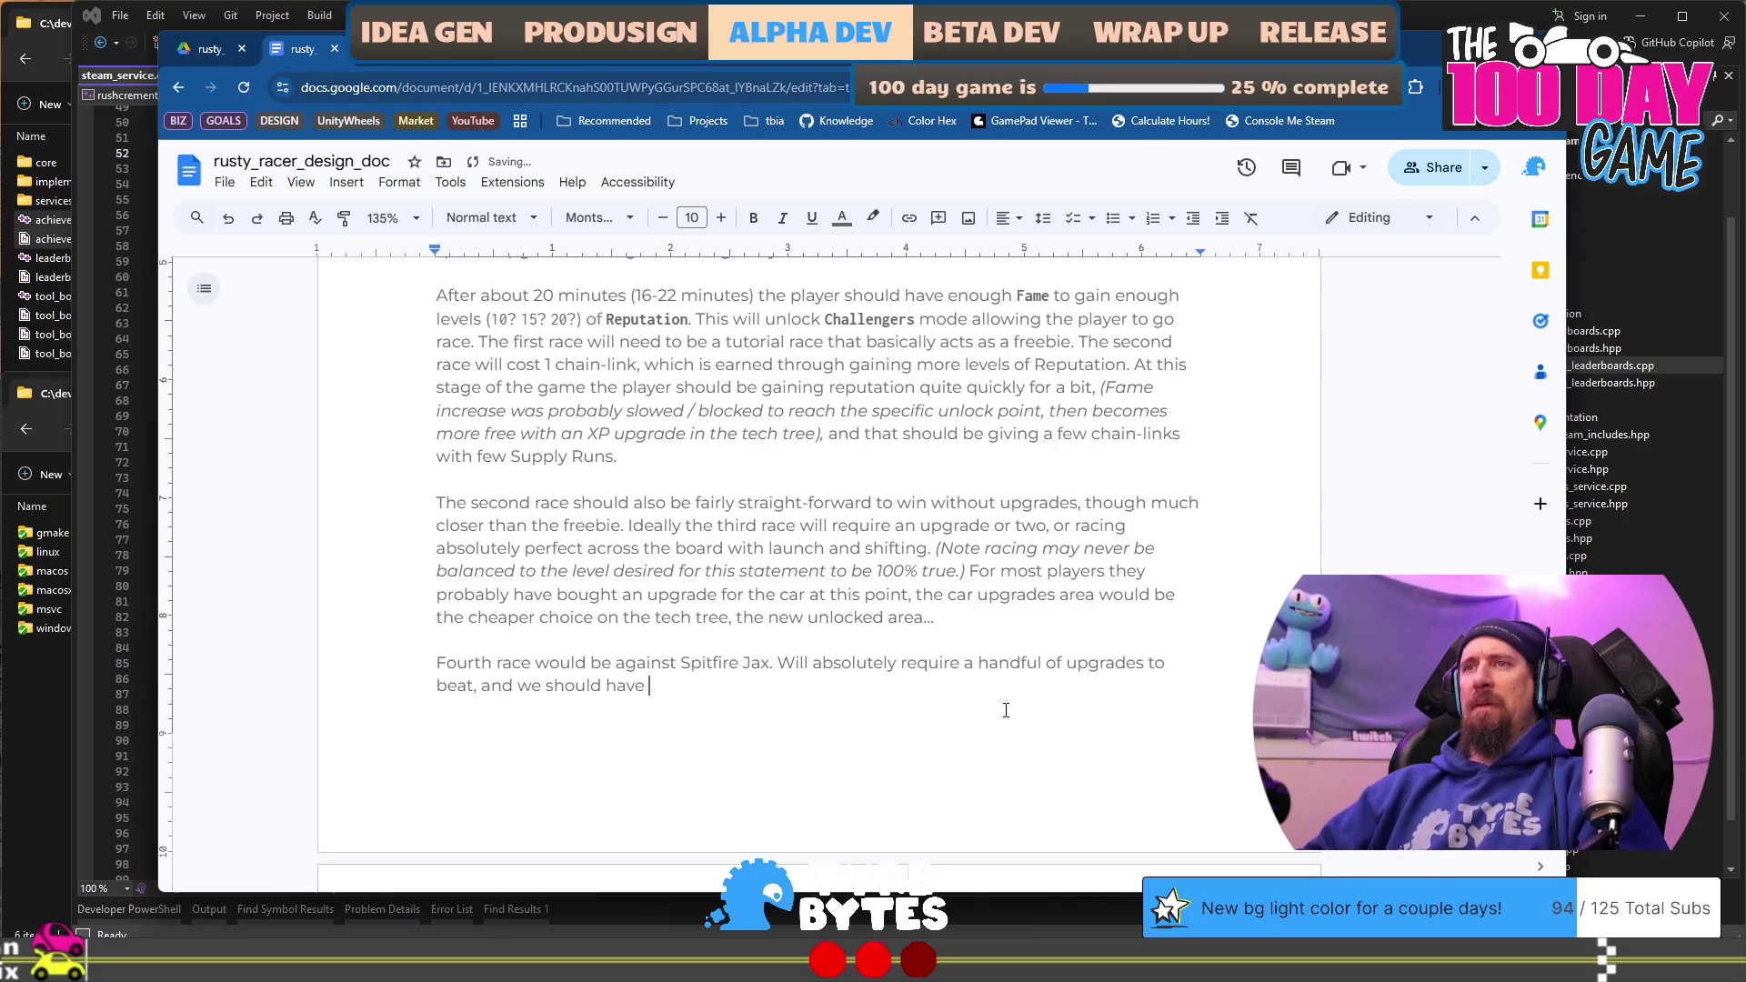
text(enough upgrades)
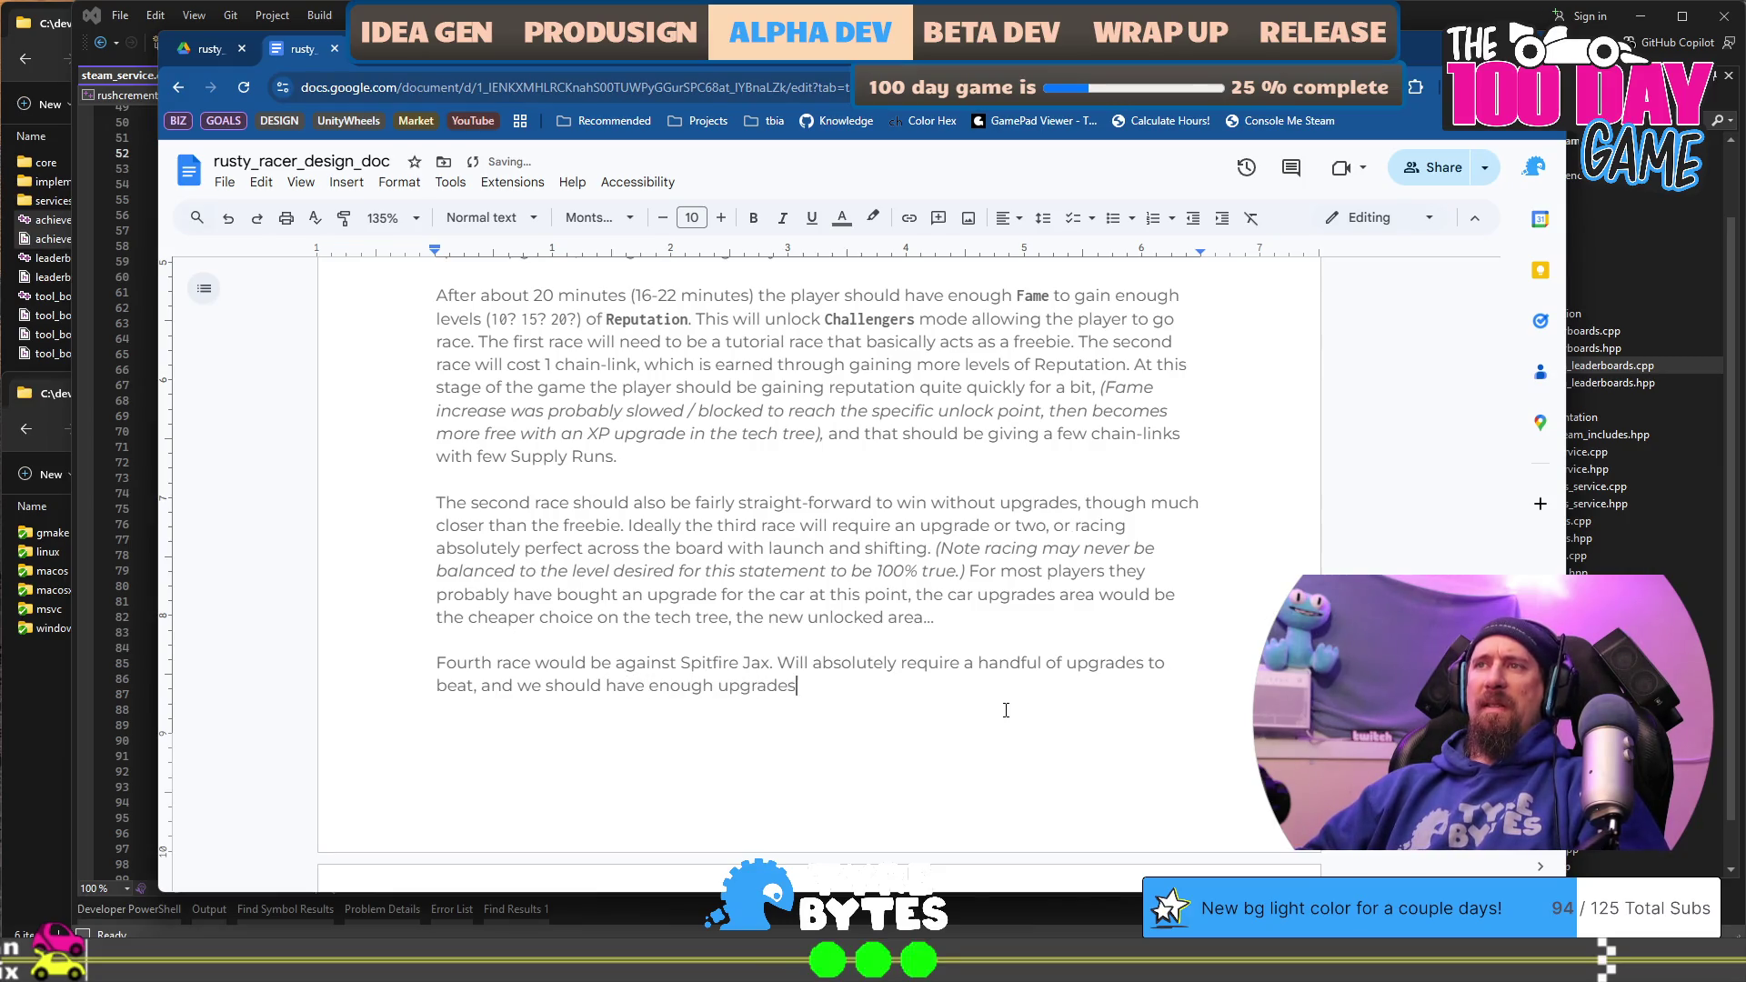
text( that it be)
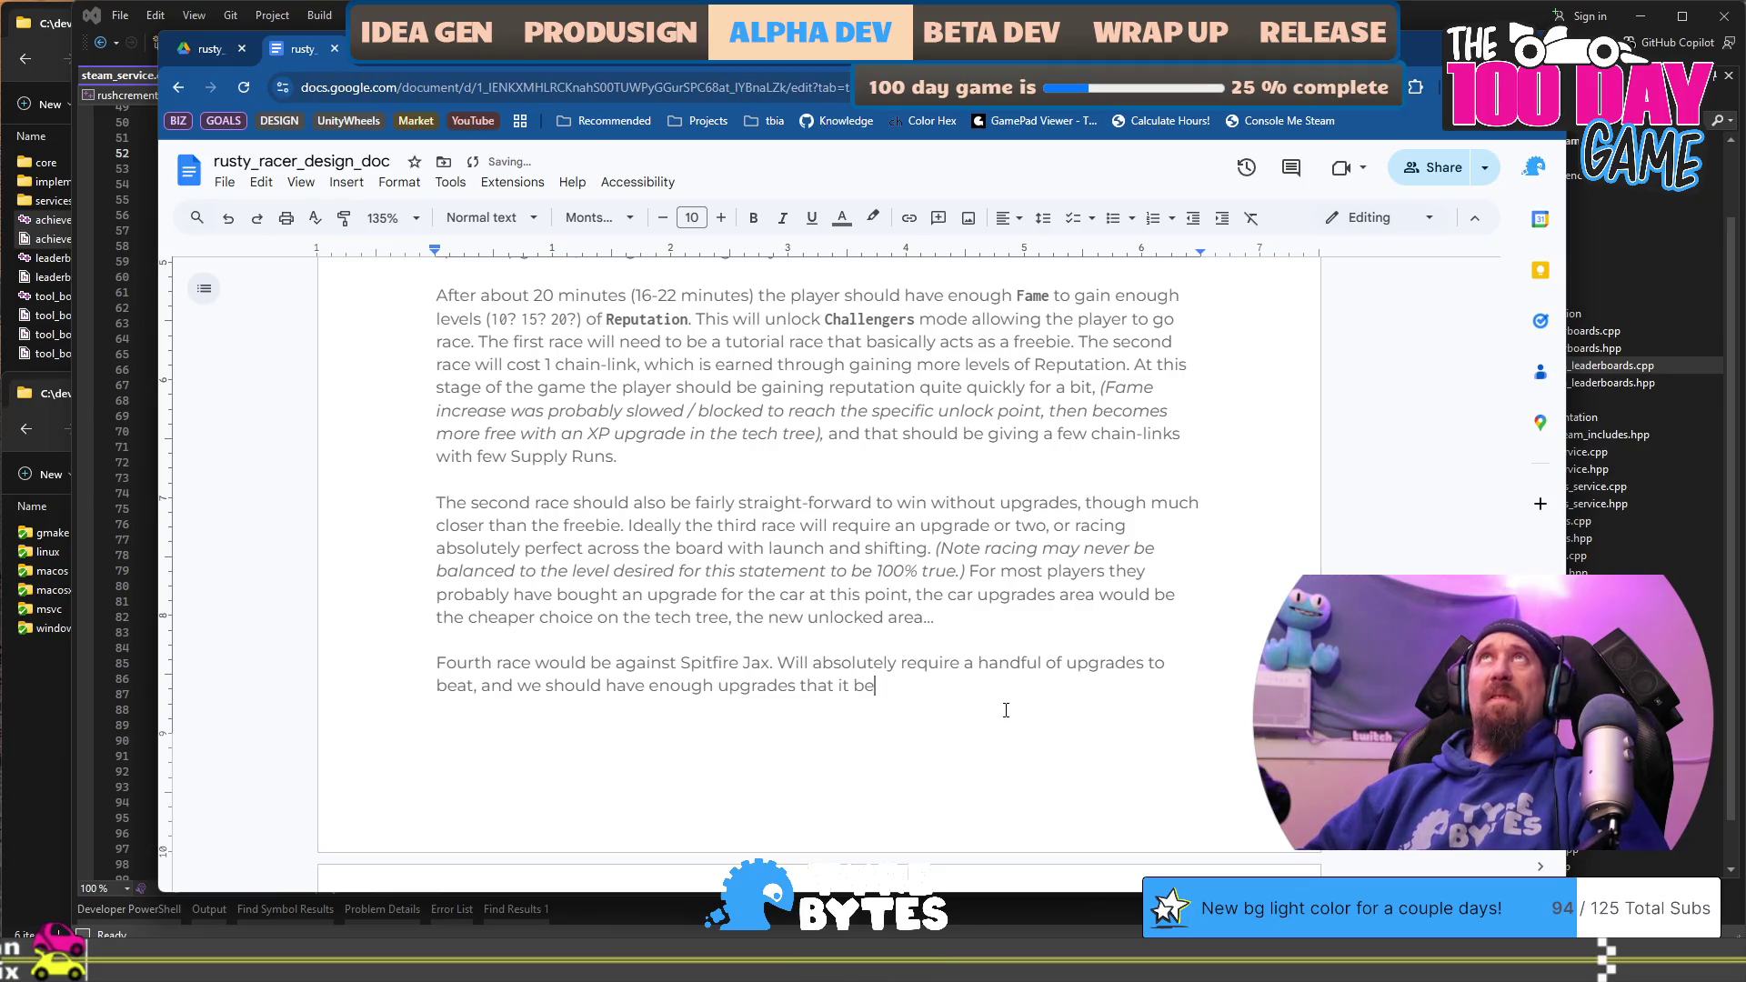
text(come pretty ea)
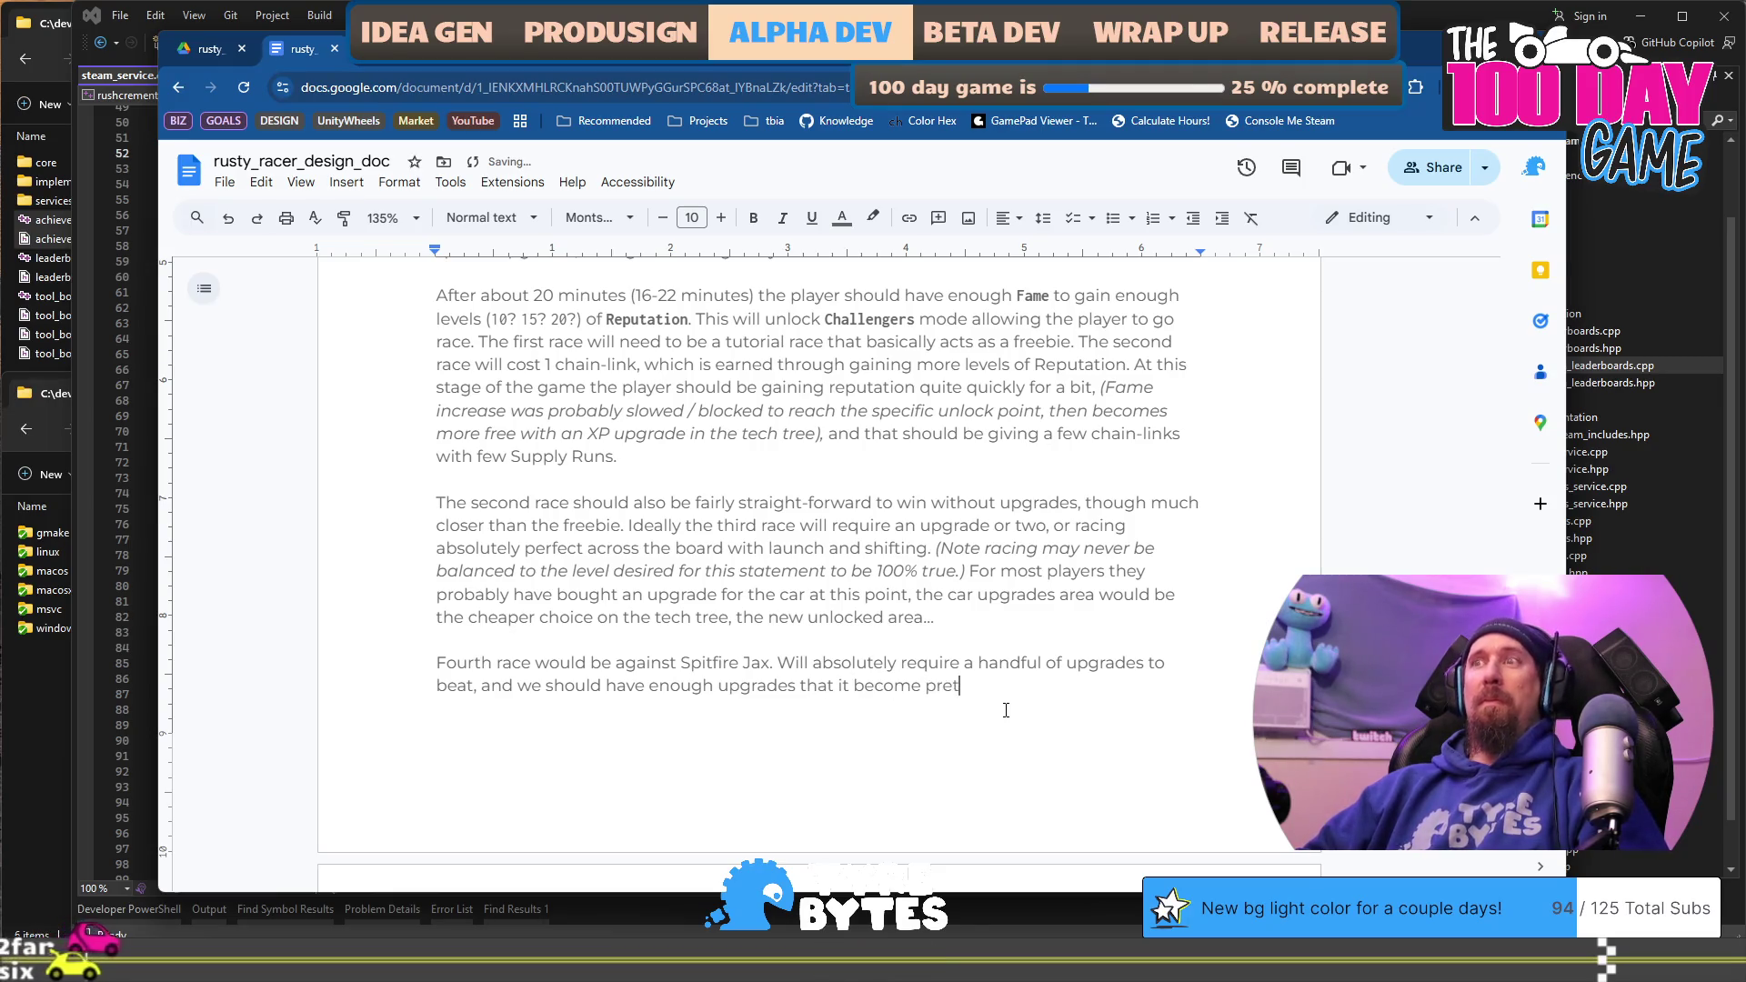
text(sy )
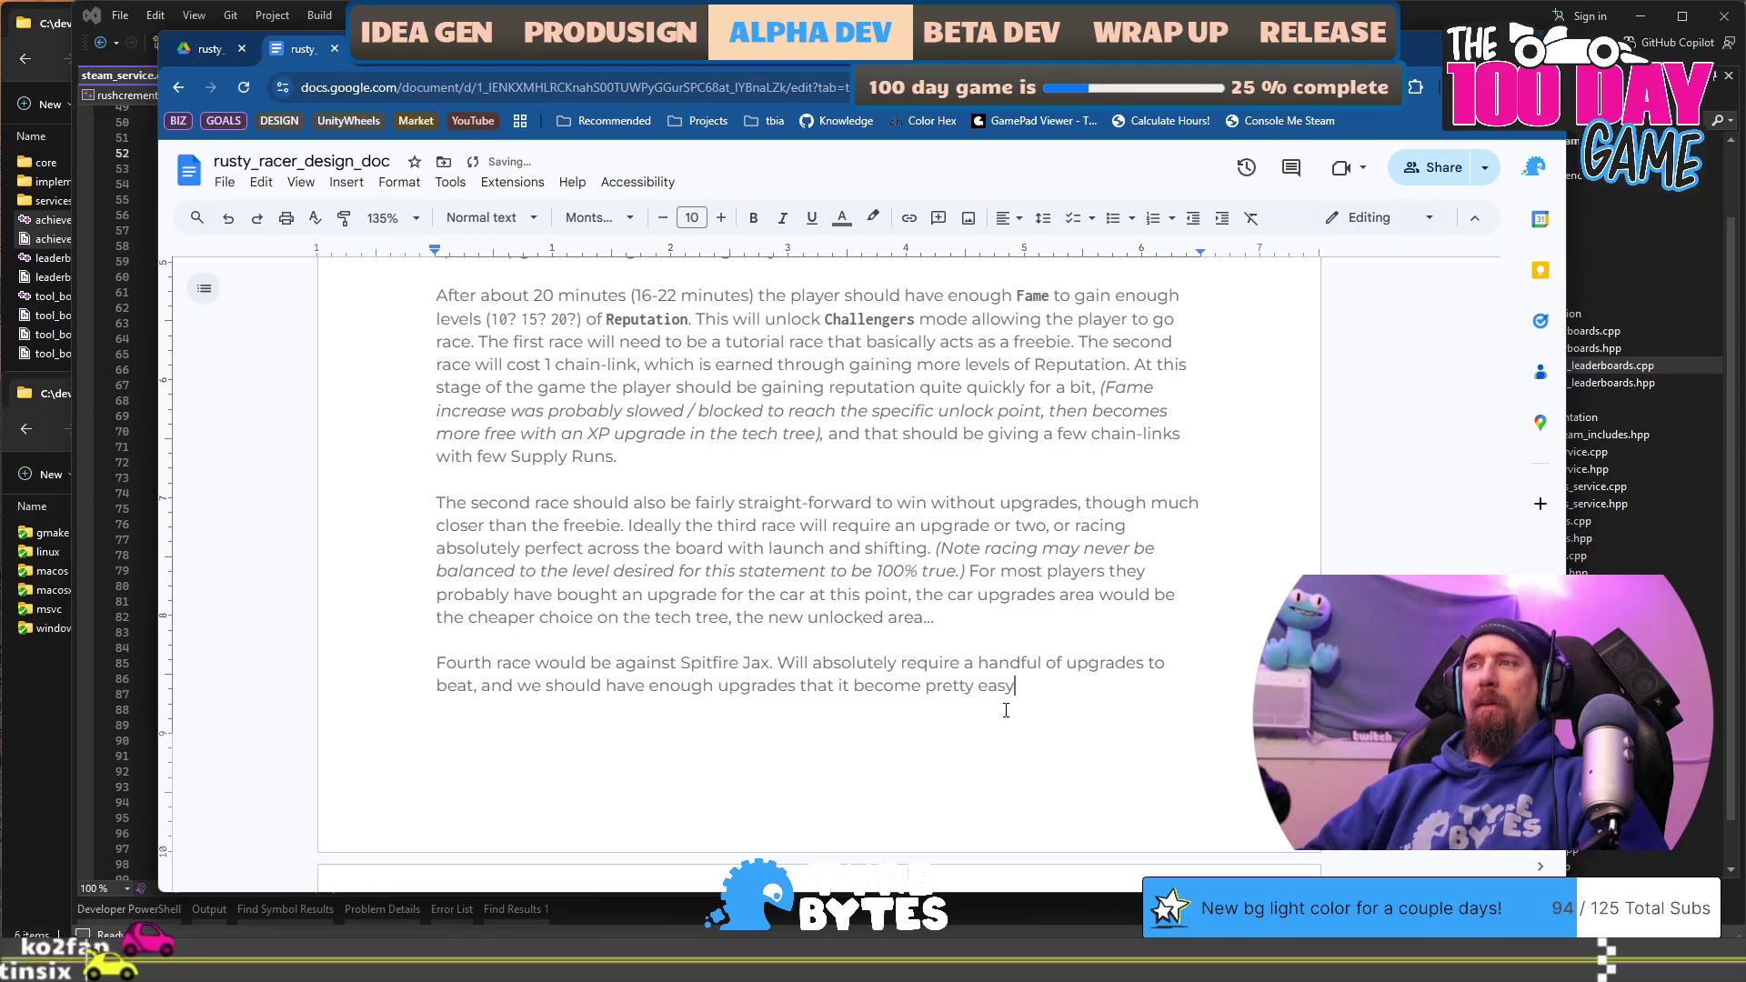
text(to beat )
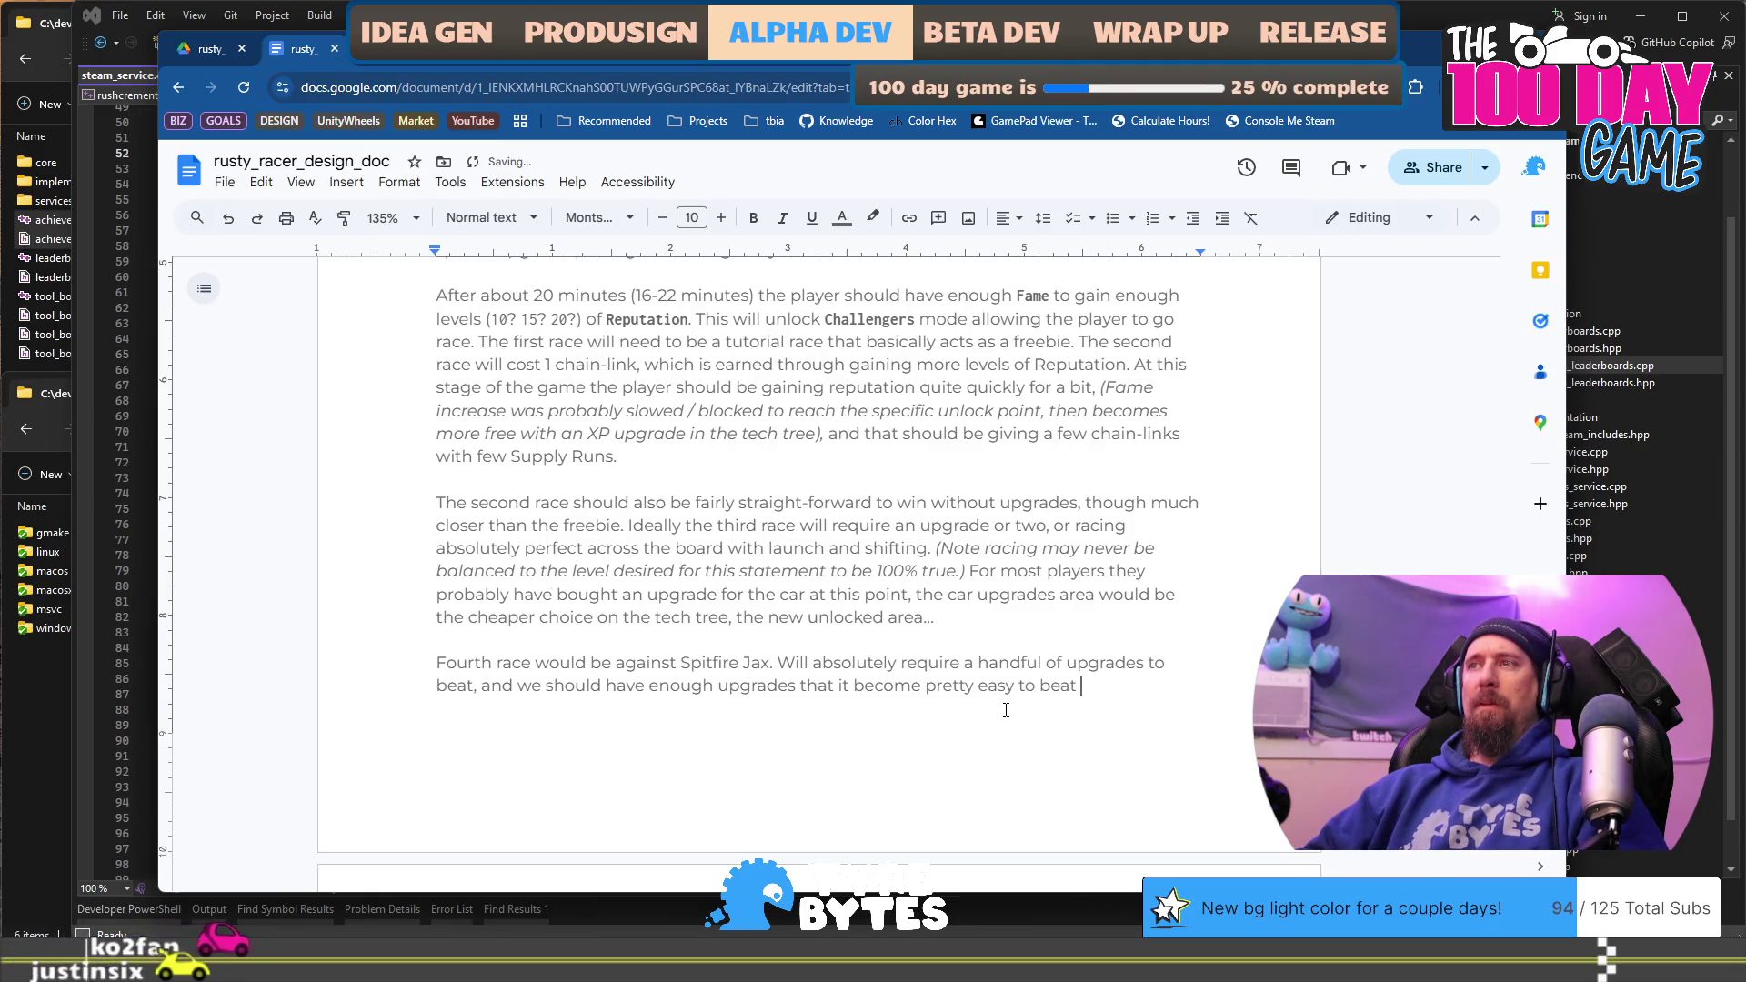
text(with even)
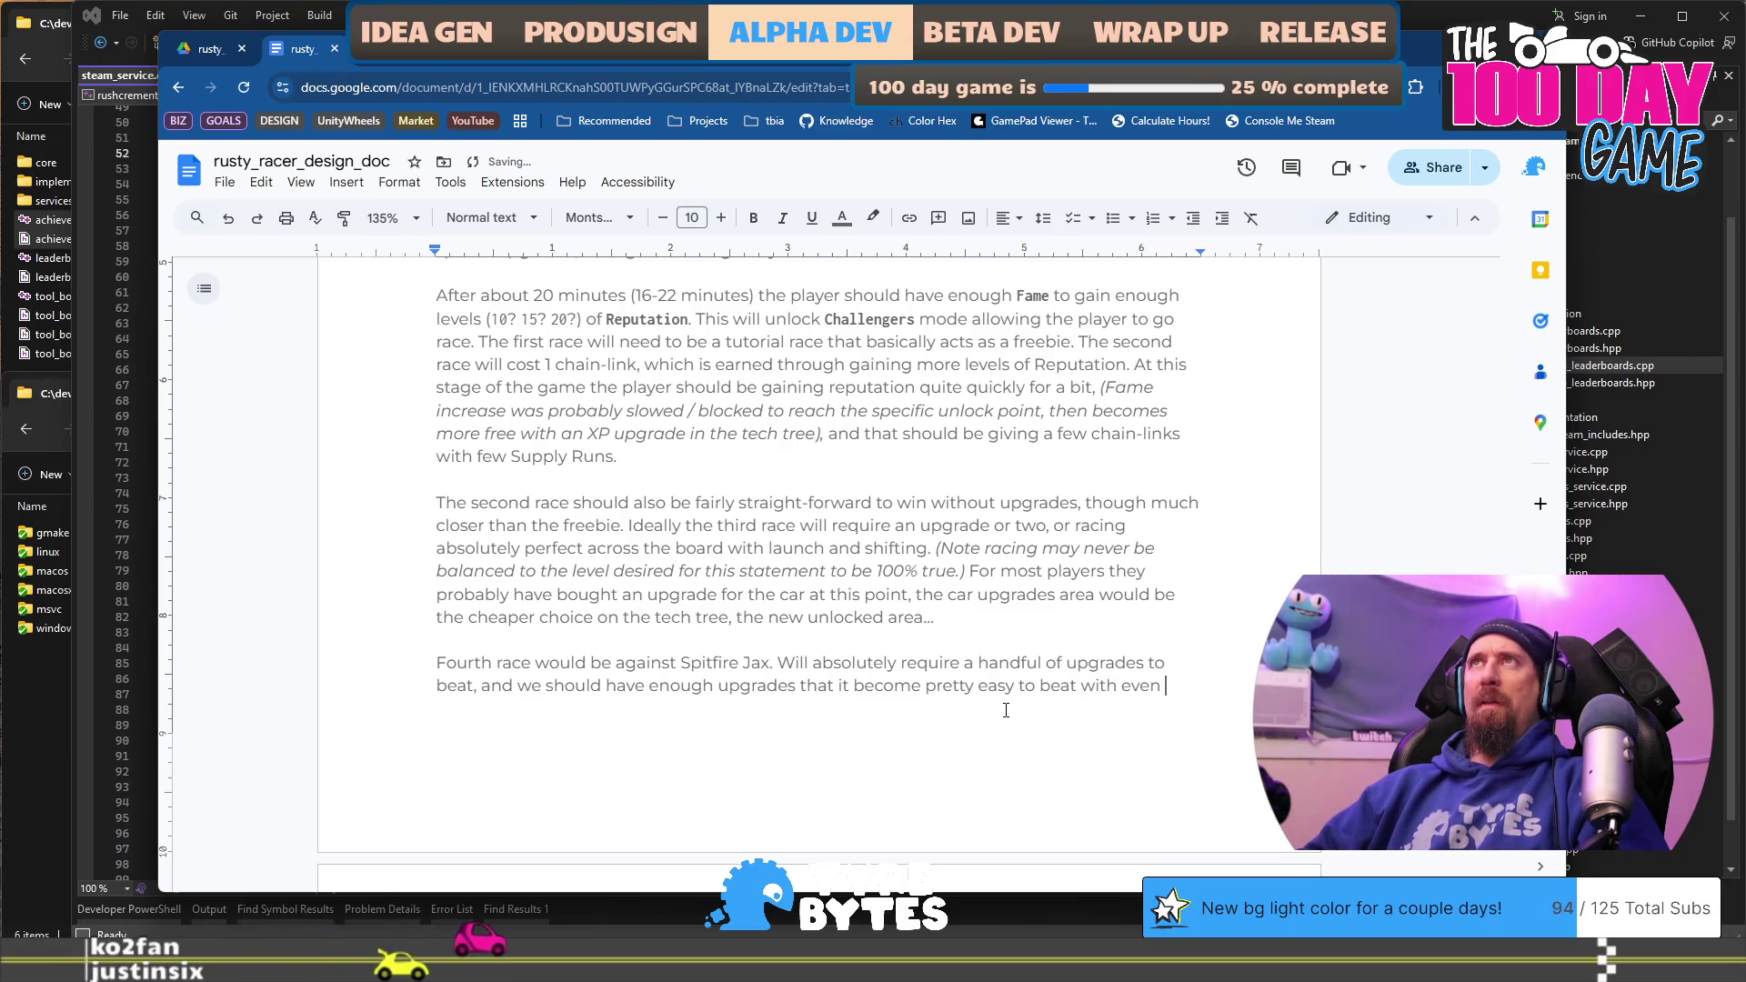
text( a b)
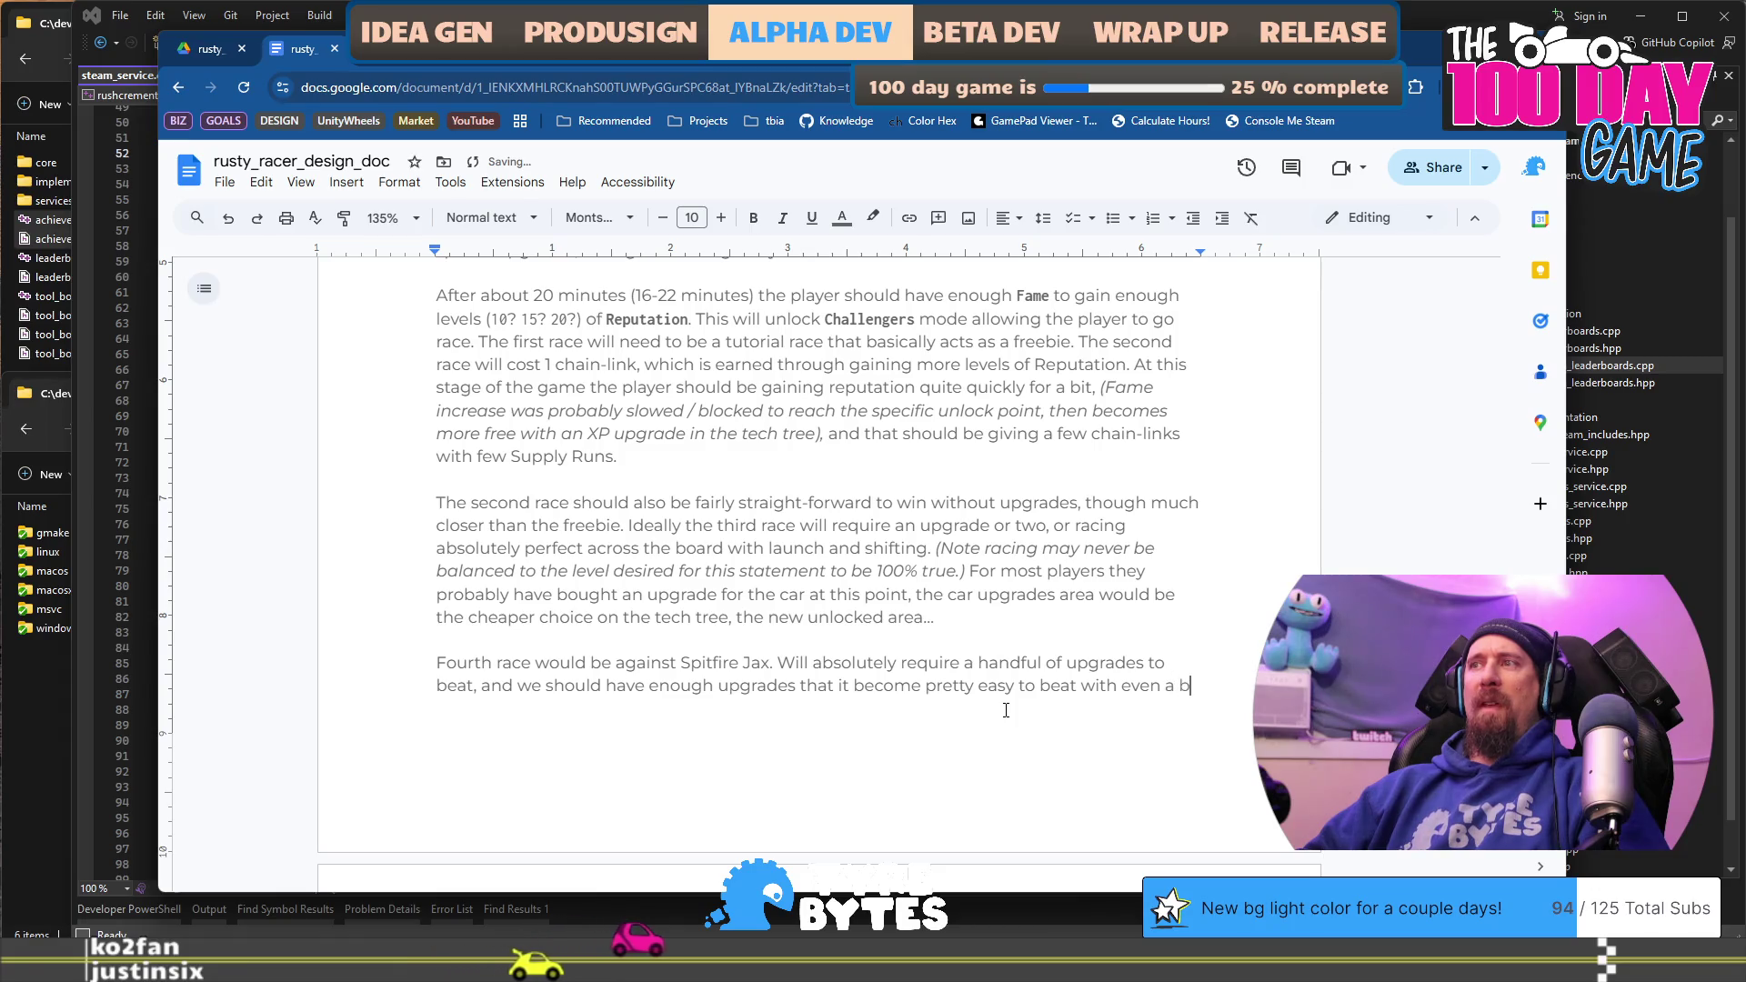
text(ad shift o)
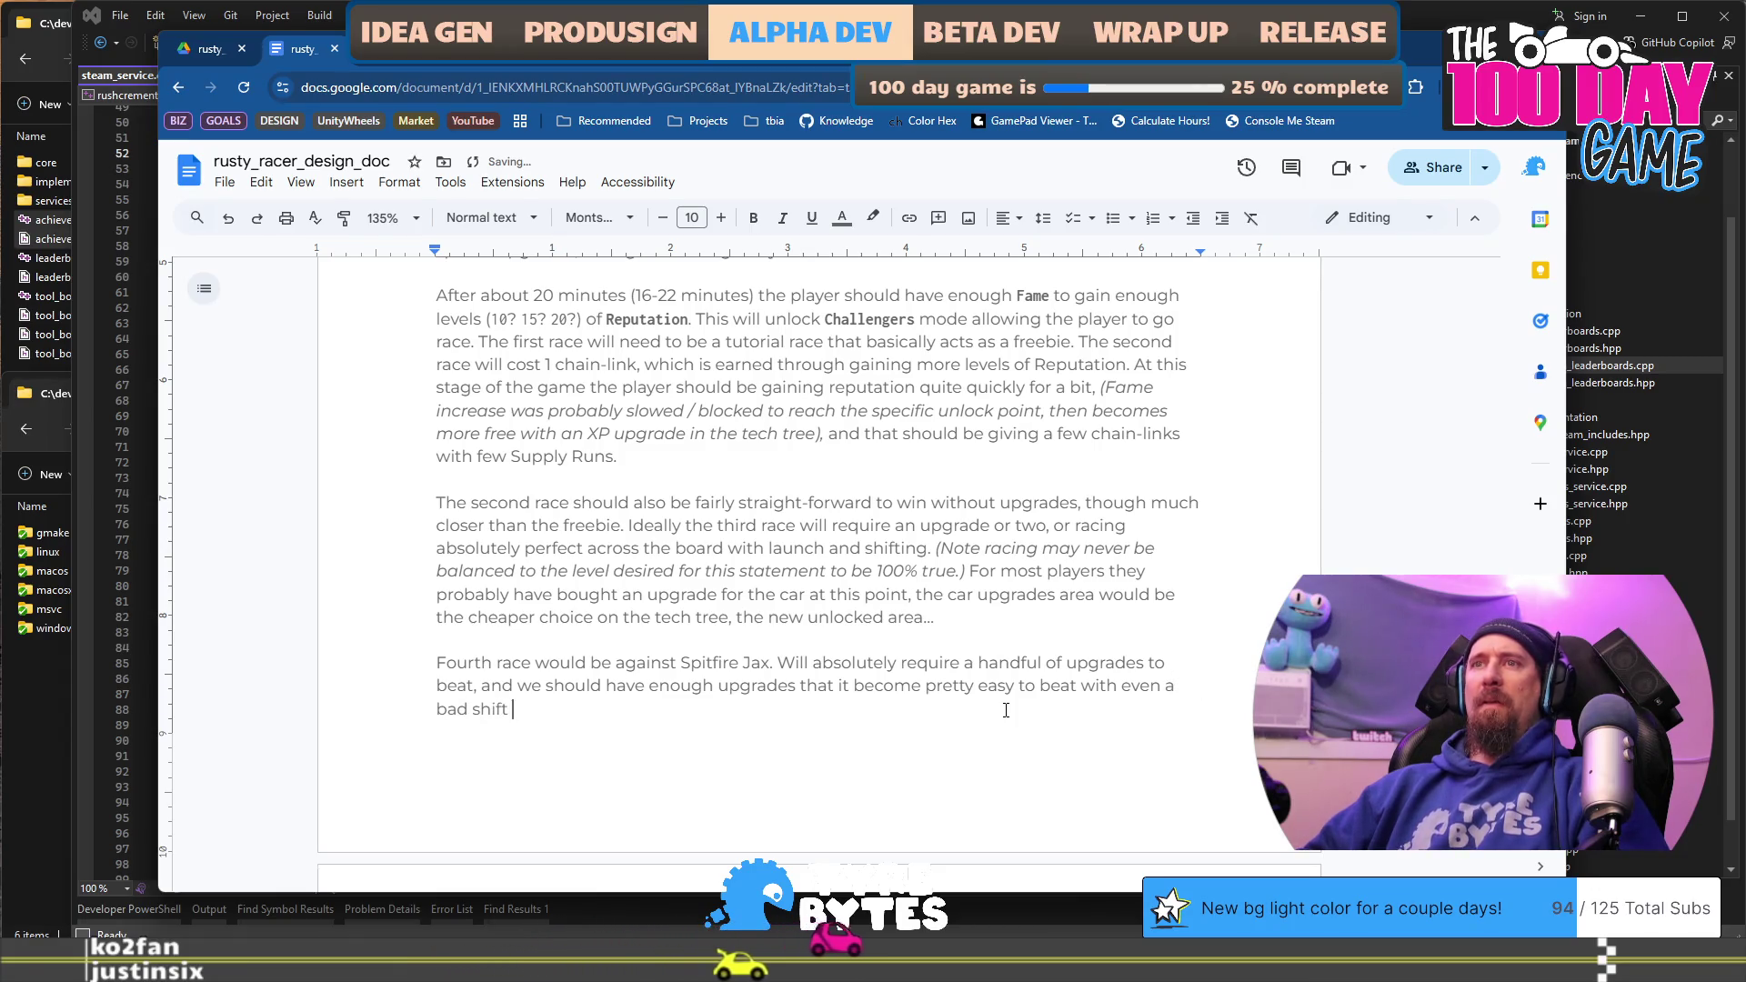
Step: Delete 'even a bad shift.' and correct 'become' to 'becomes' via the spelling suggestion
key(BackSpace)
text(.)
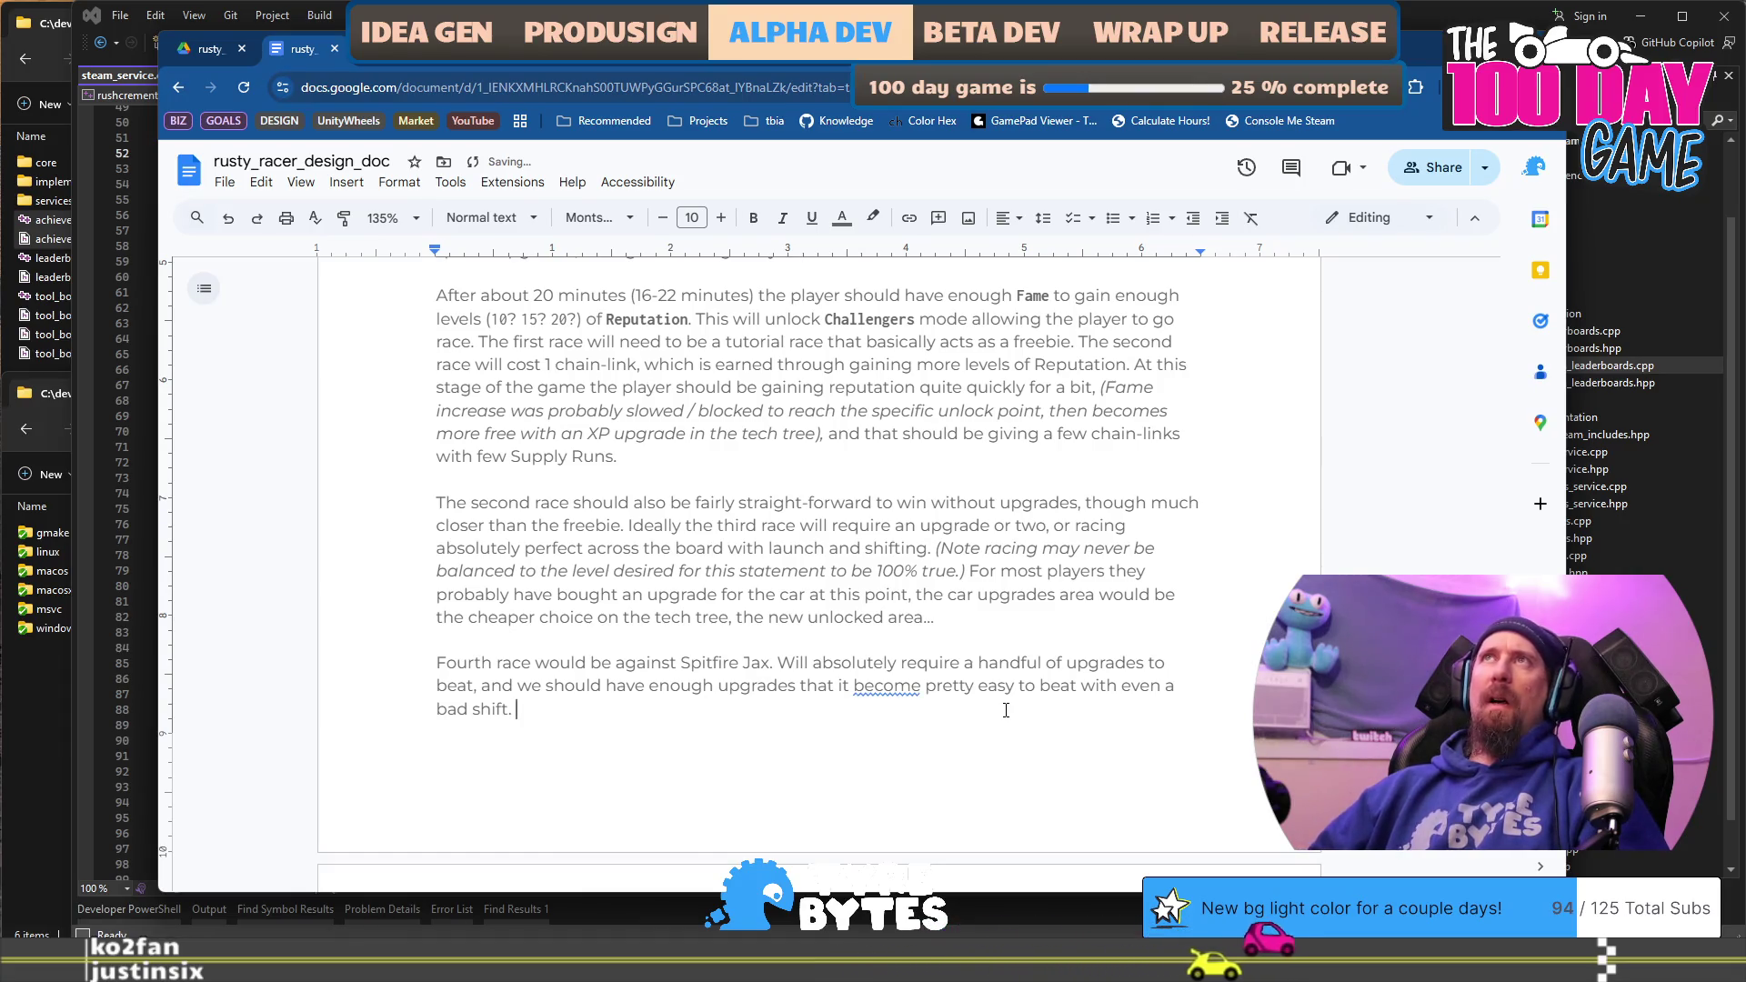
key(shift+Left)
key(ctrl+shift+Left)
key(ctrl+shift+Left)
key(ctrl+shift+Left)
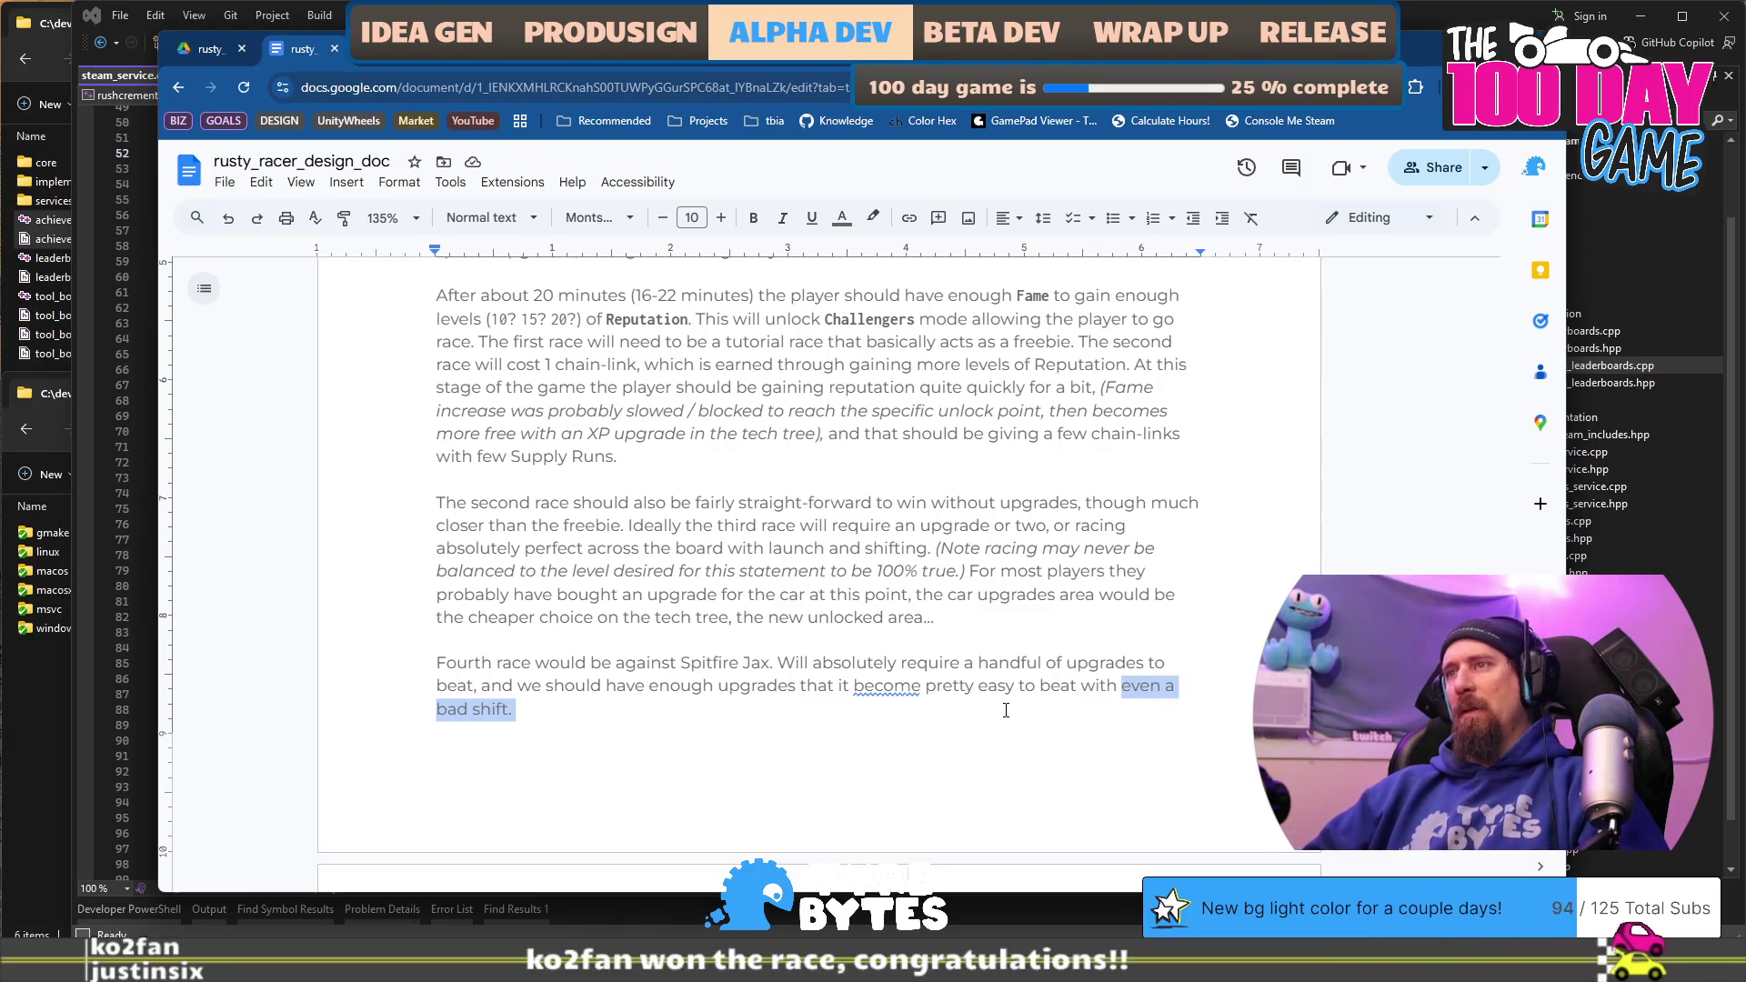
key(BackSpace)
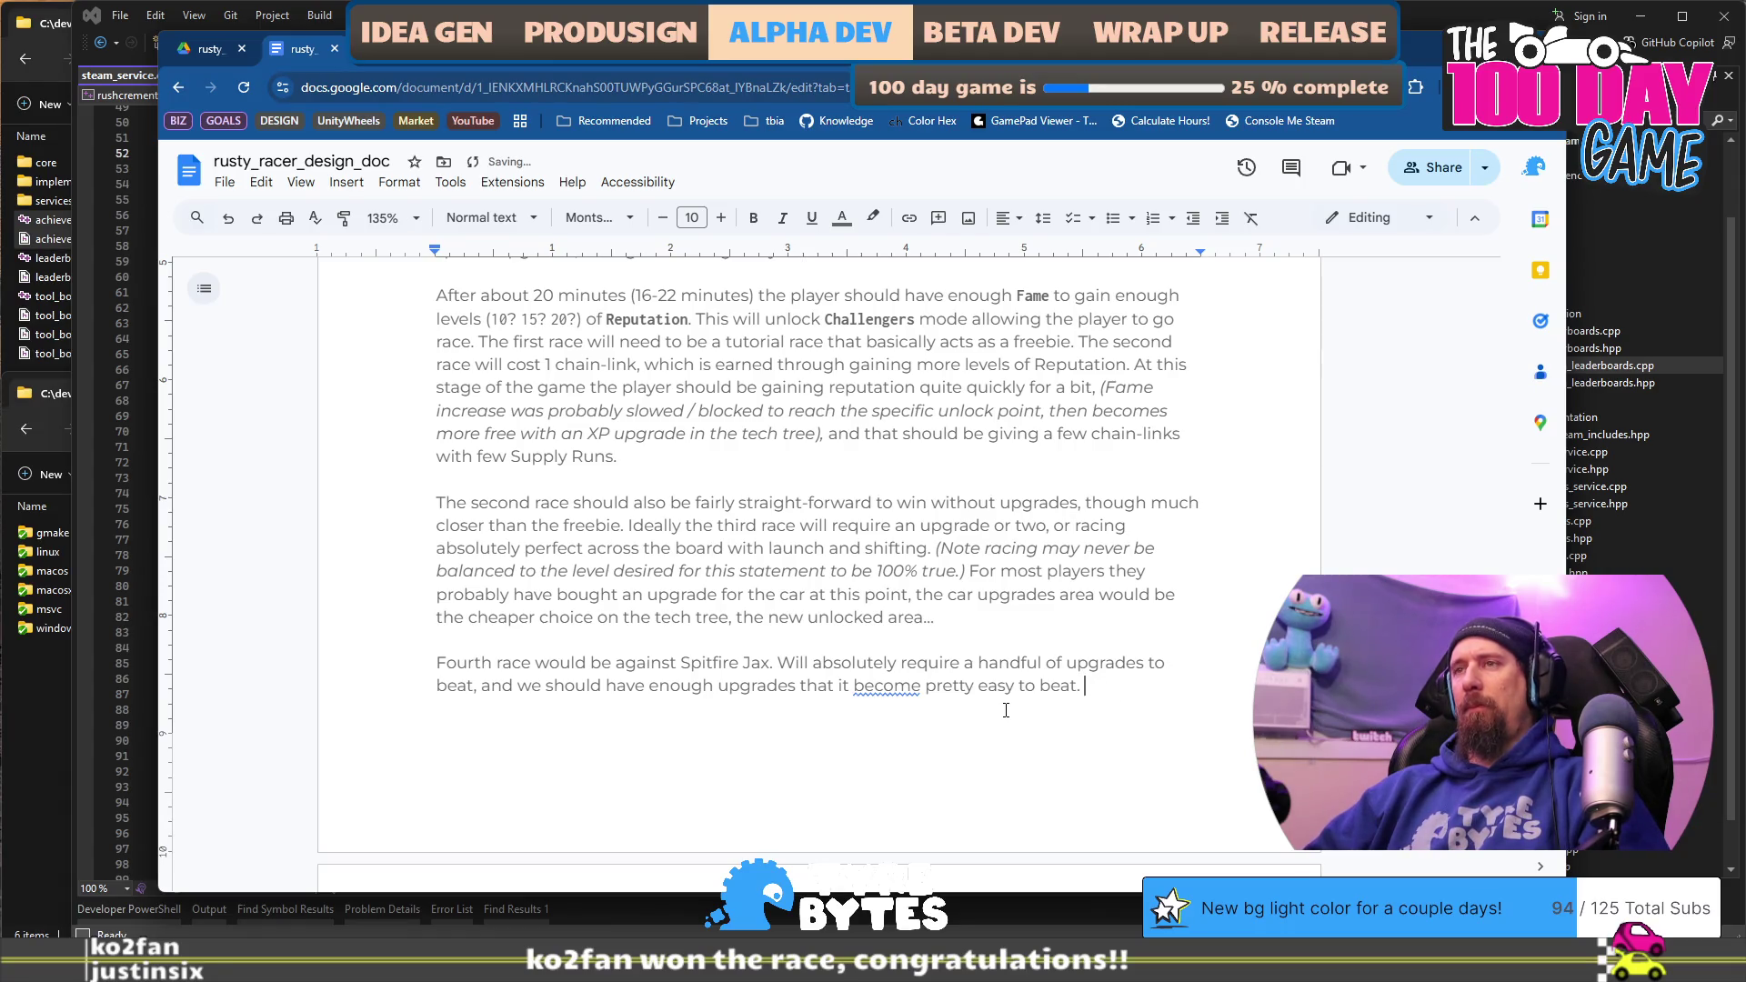
right_click(865, 686)
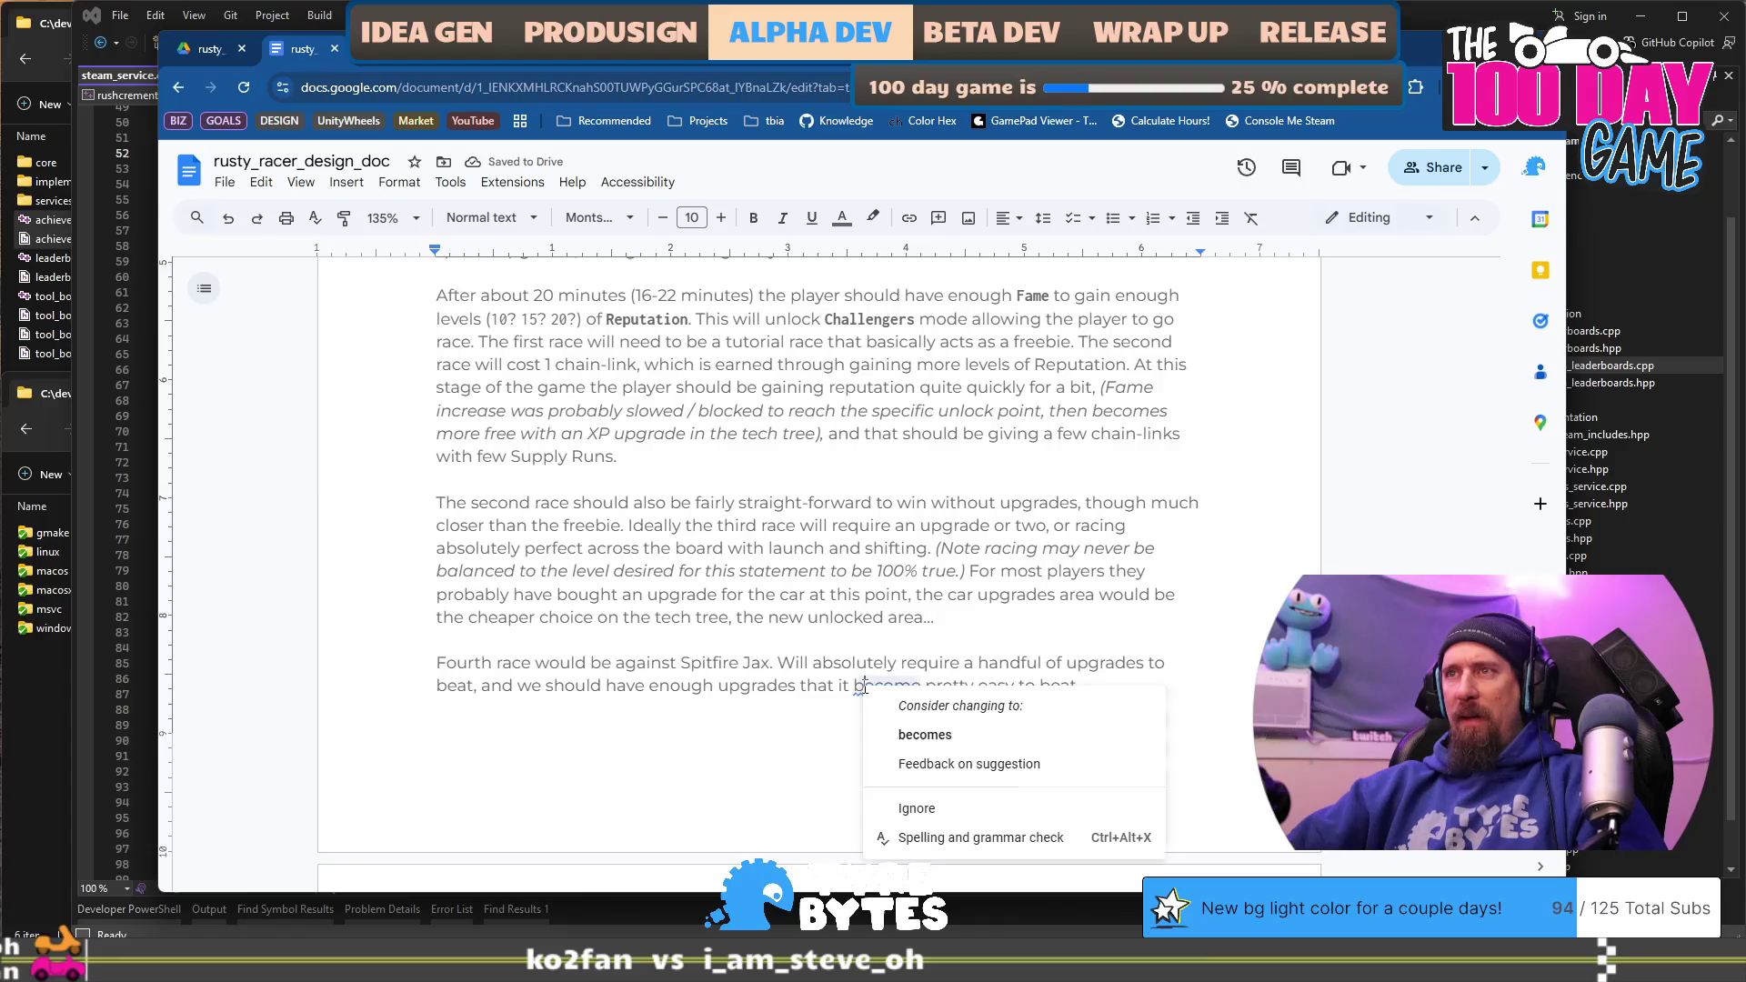
click(928, 733)
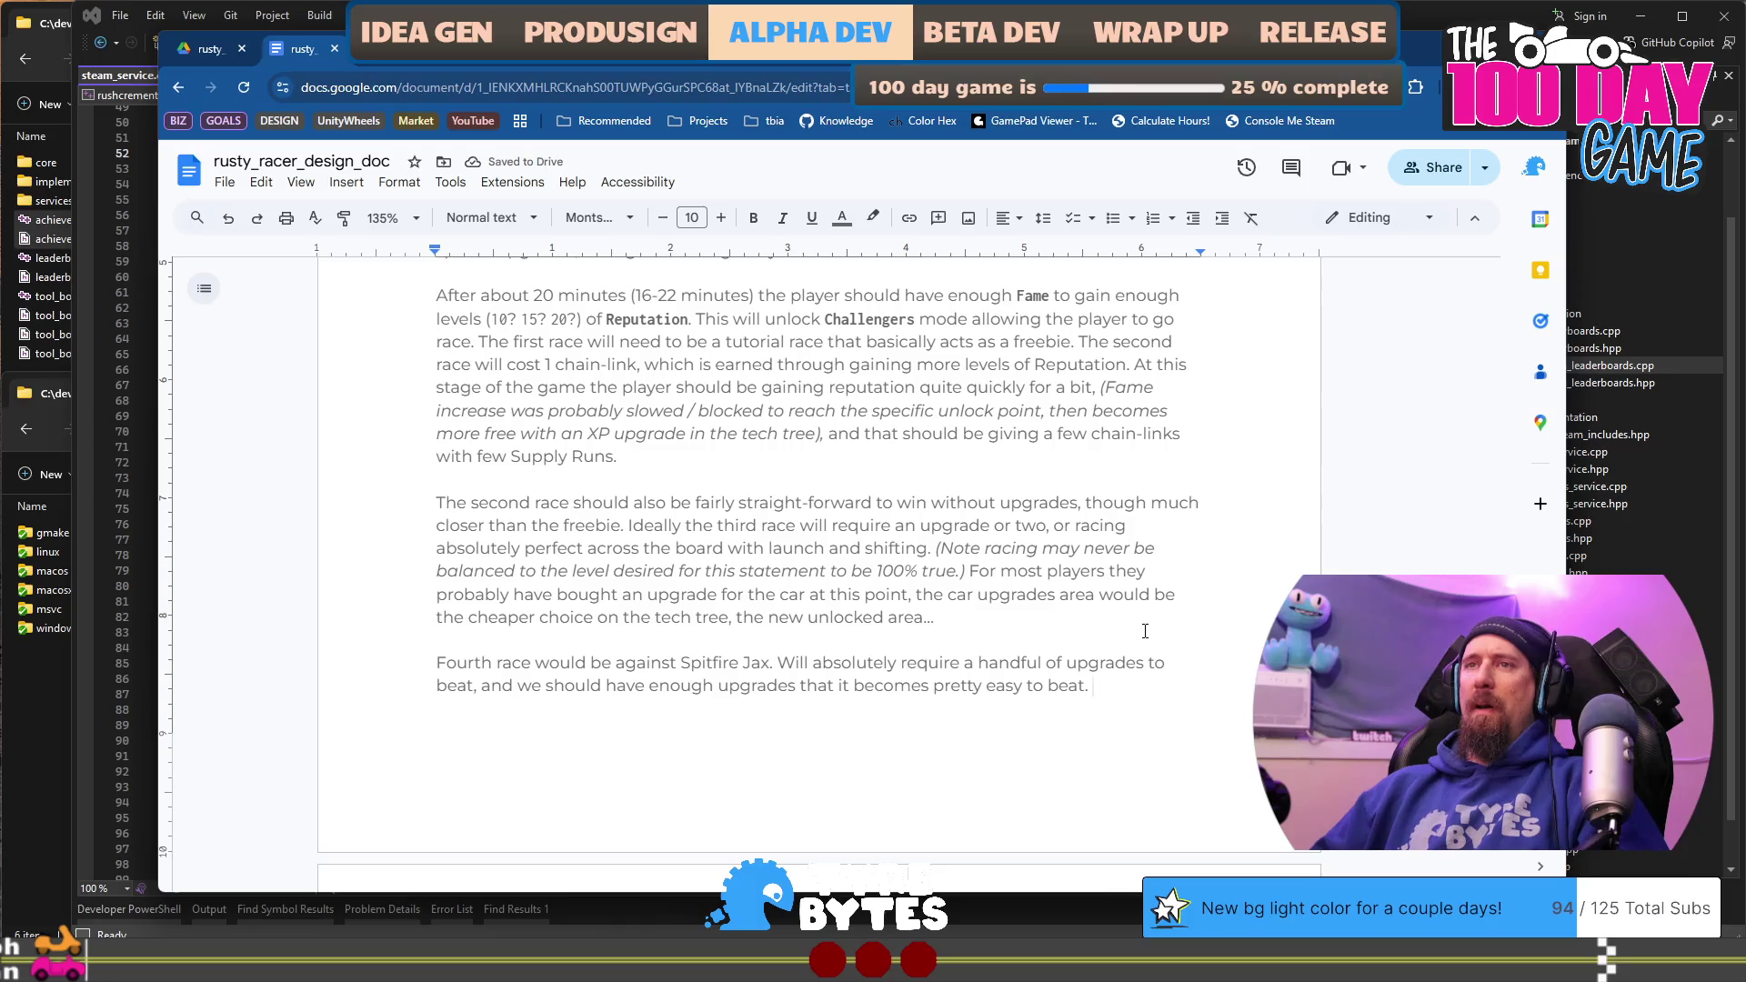
Step: End with 'win.' and add that beating Spitfire Jax unlocks the next phase, where the demo stops
text(win.)
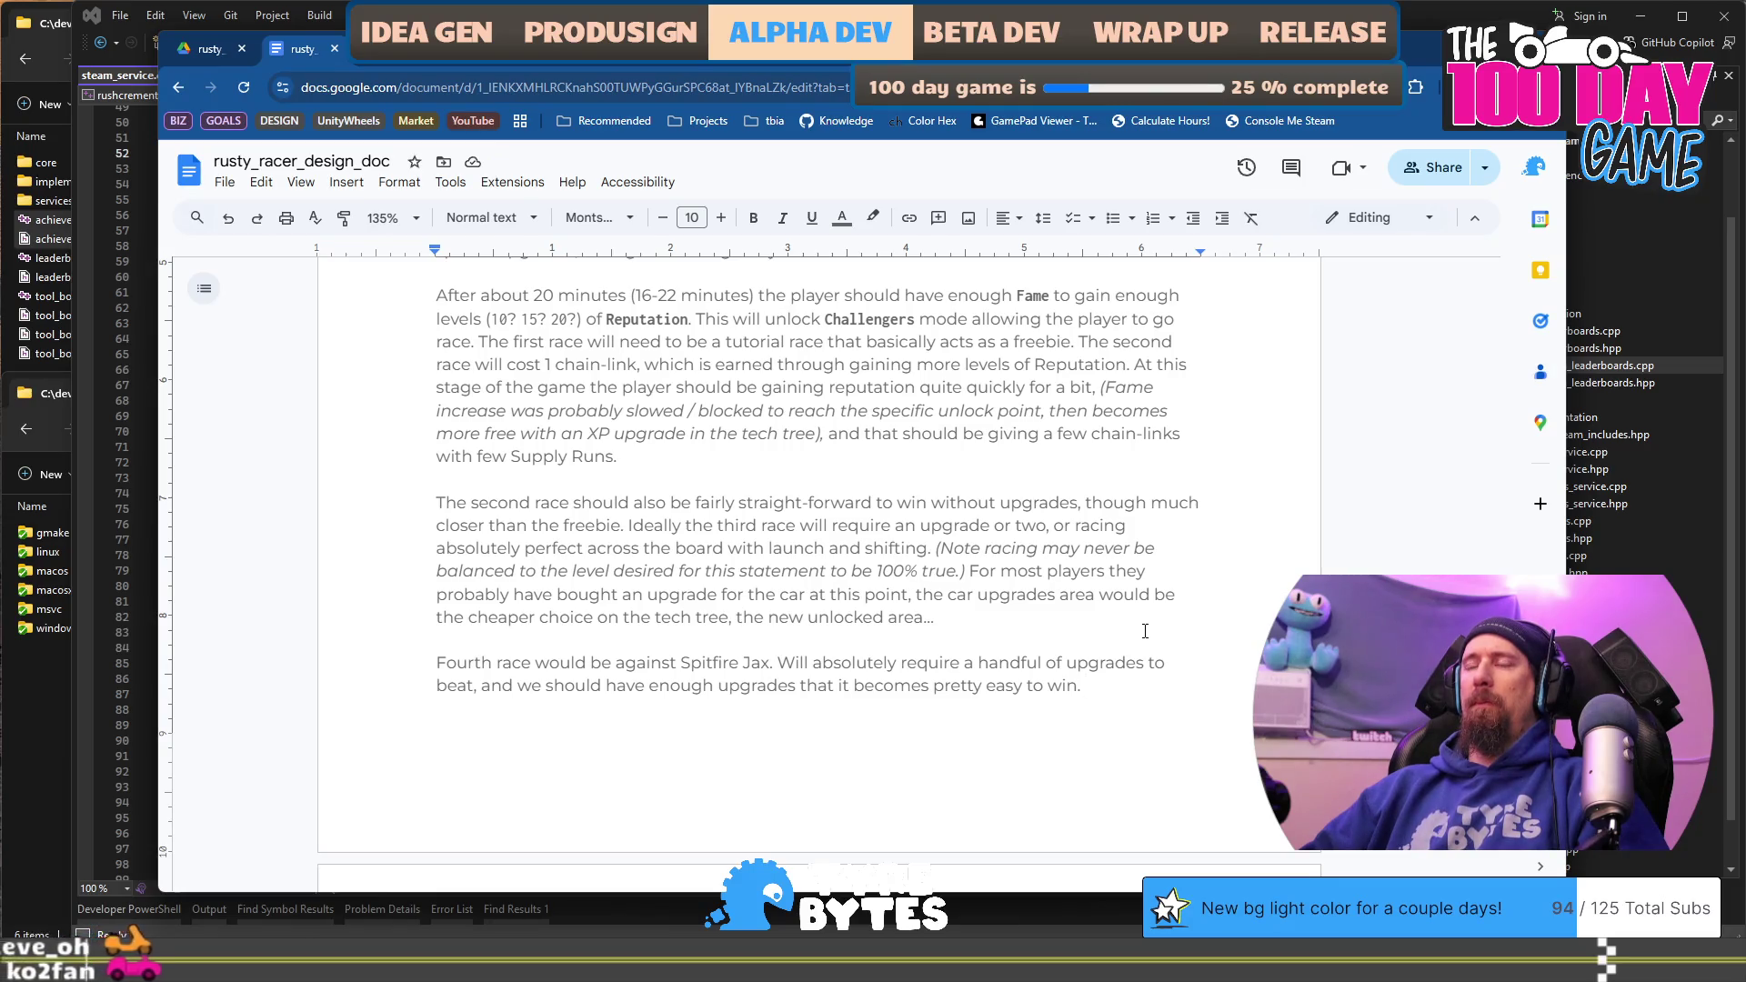
text(Spitfire Jac)
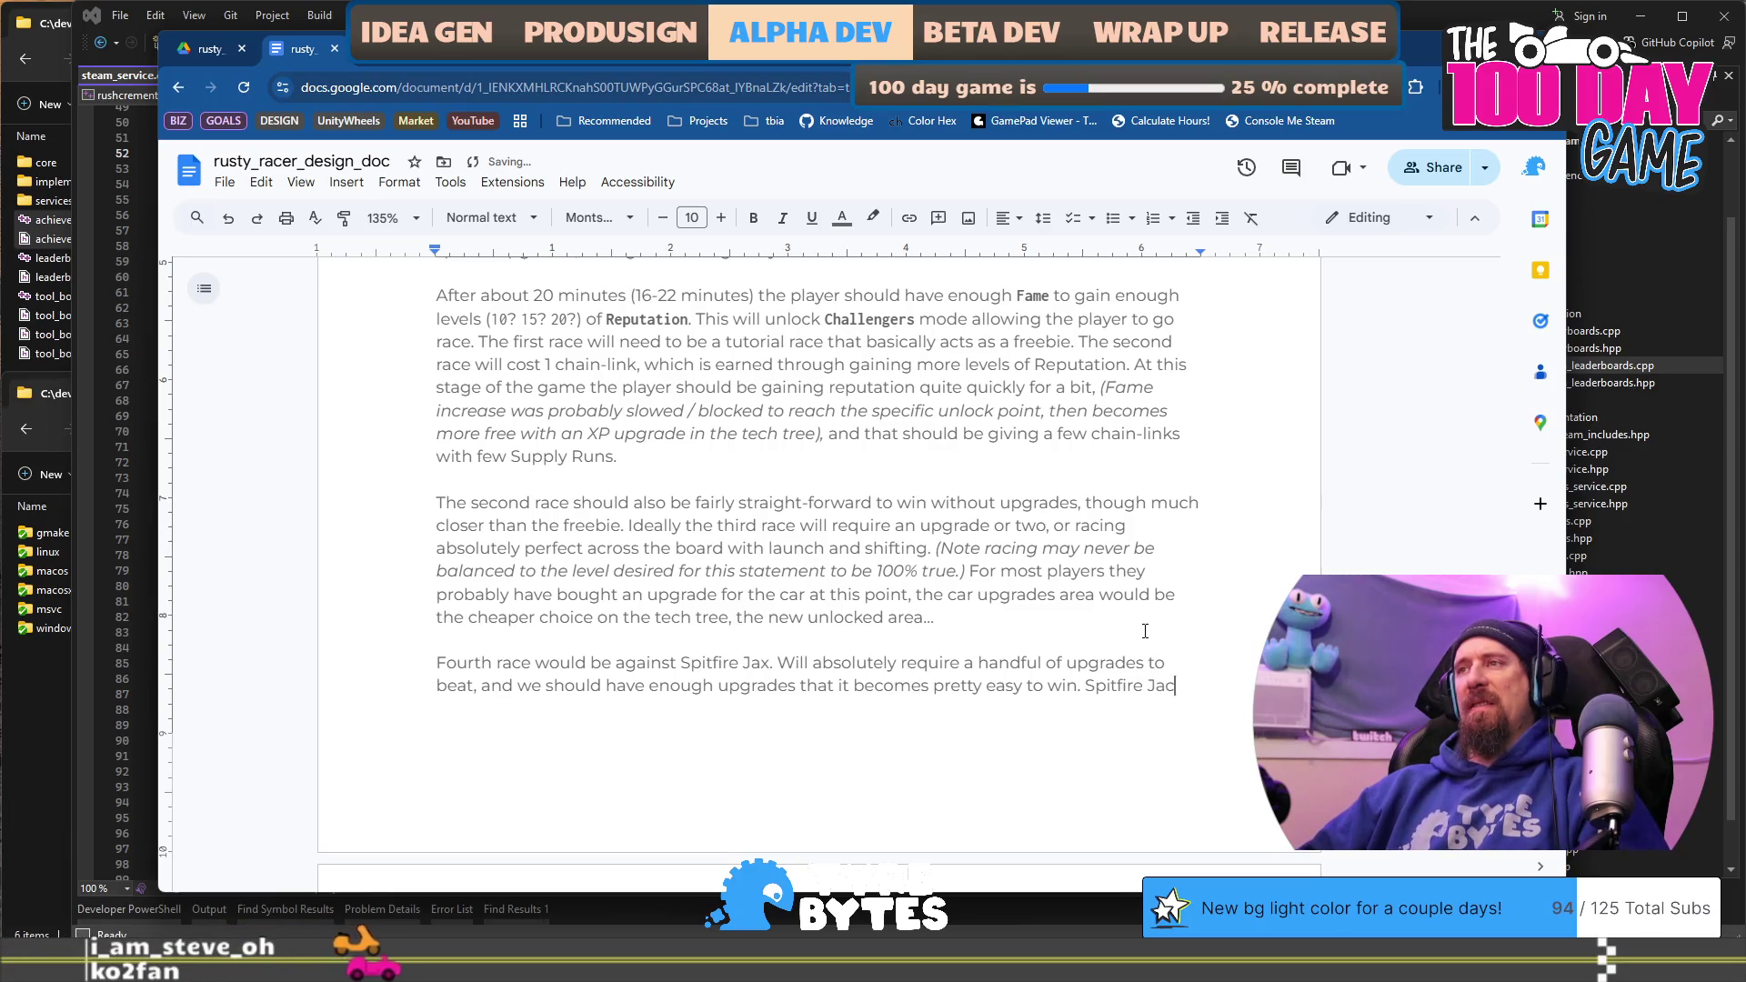
key(BackSpace)
text(x t)
text(hen unlocks )
text(the )
text(next phase )
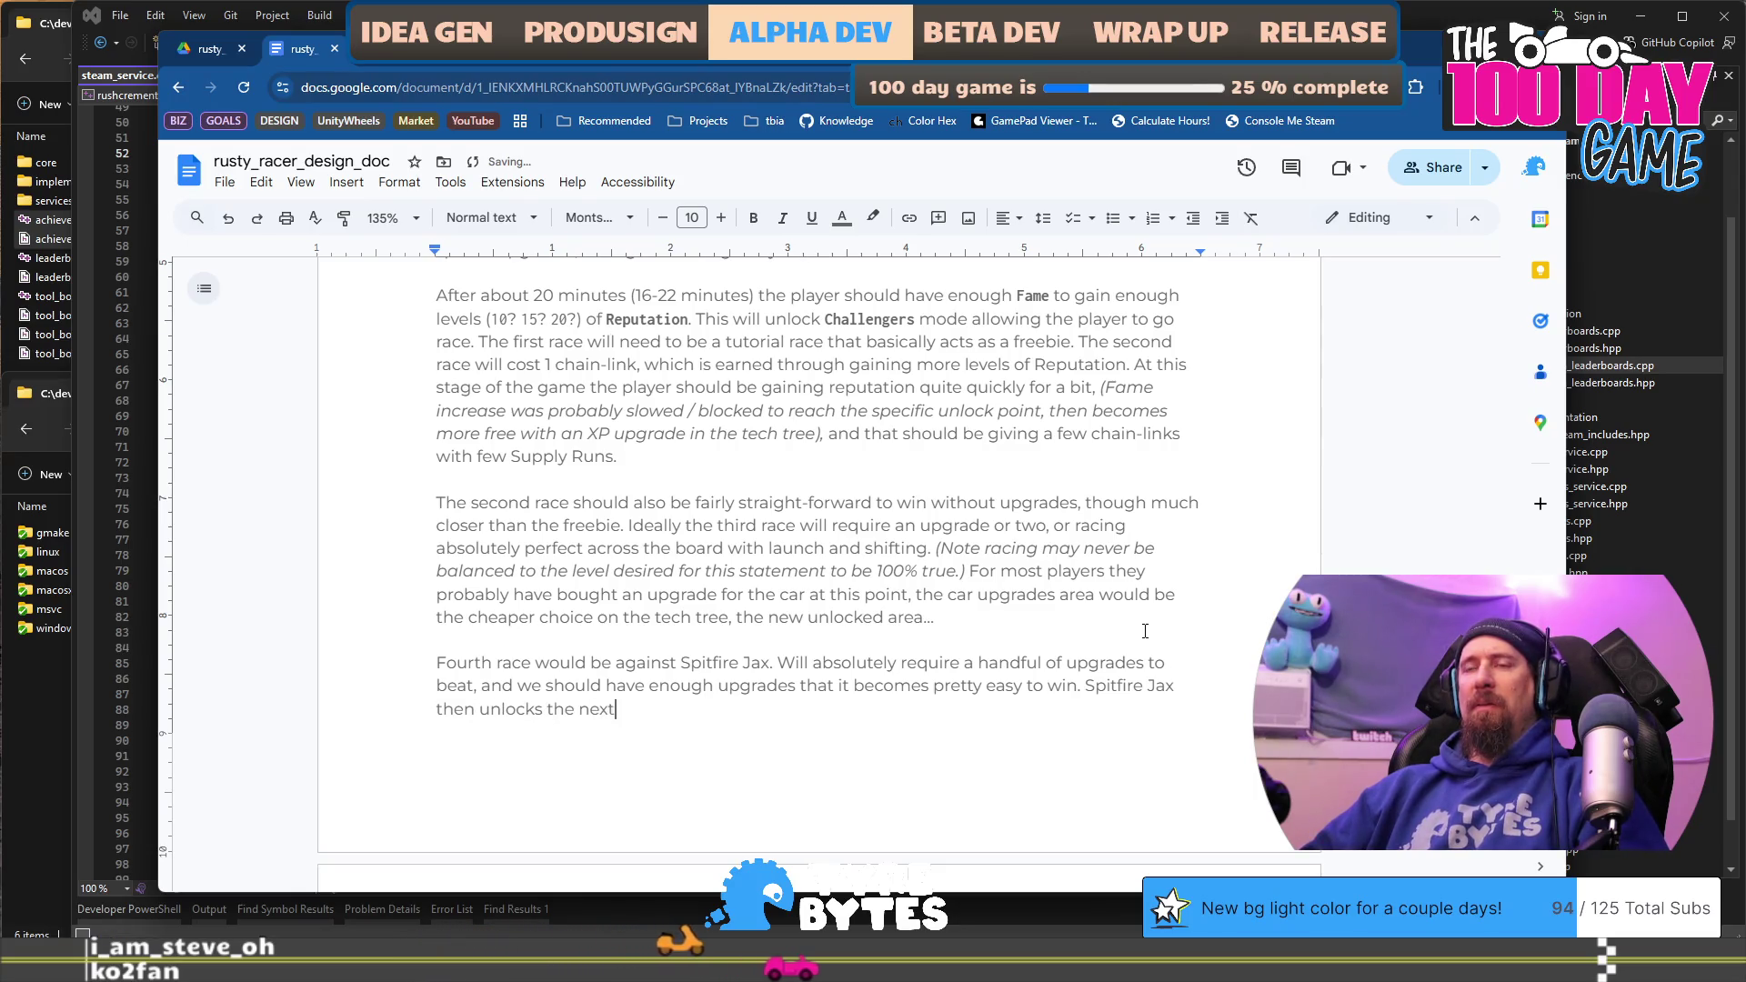
text(of the )
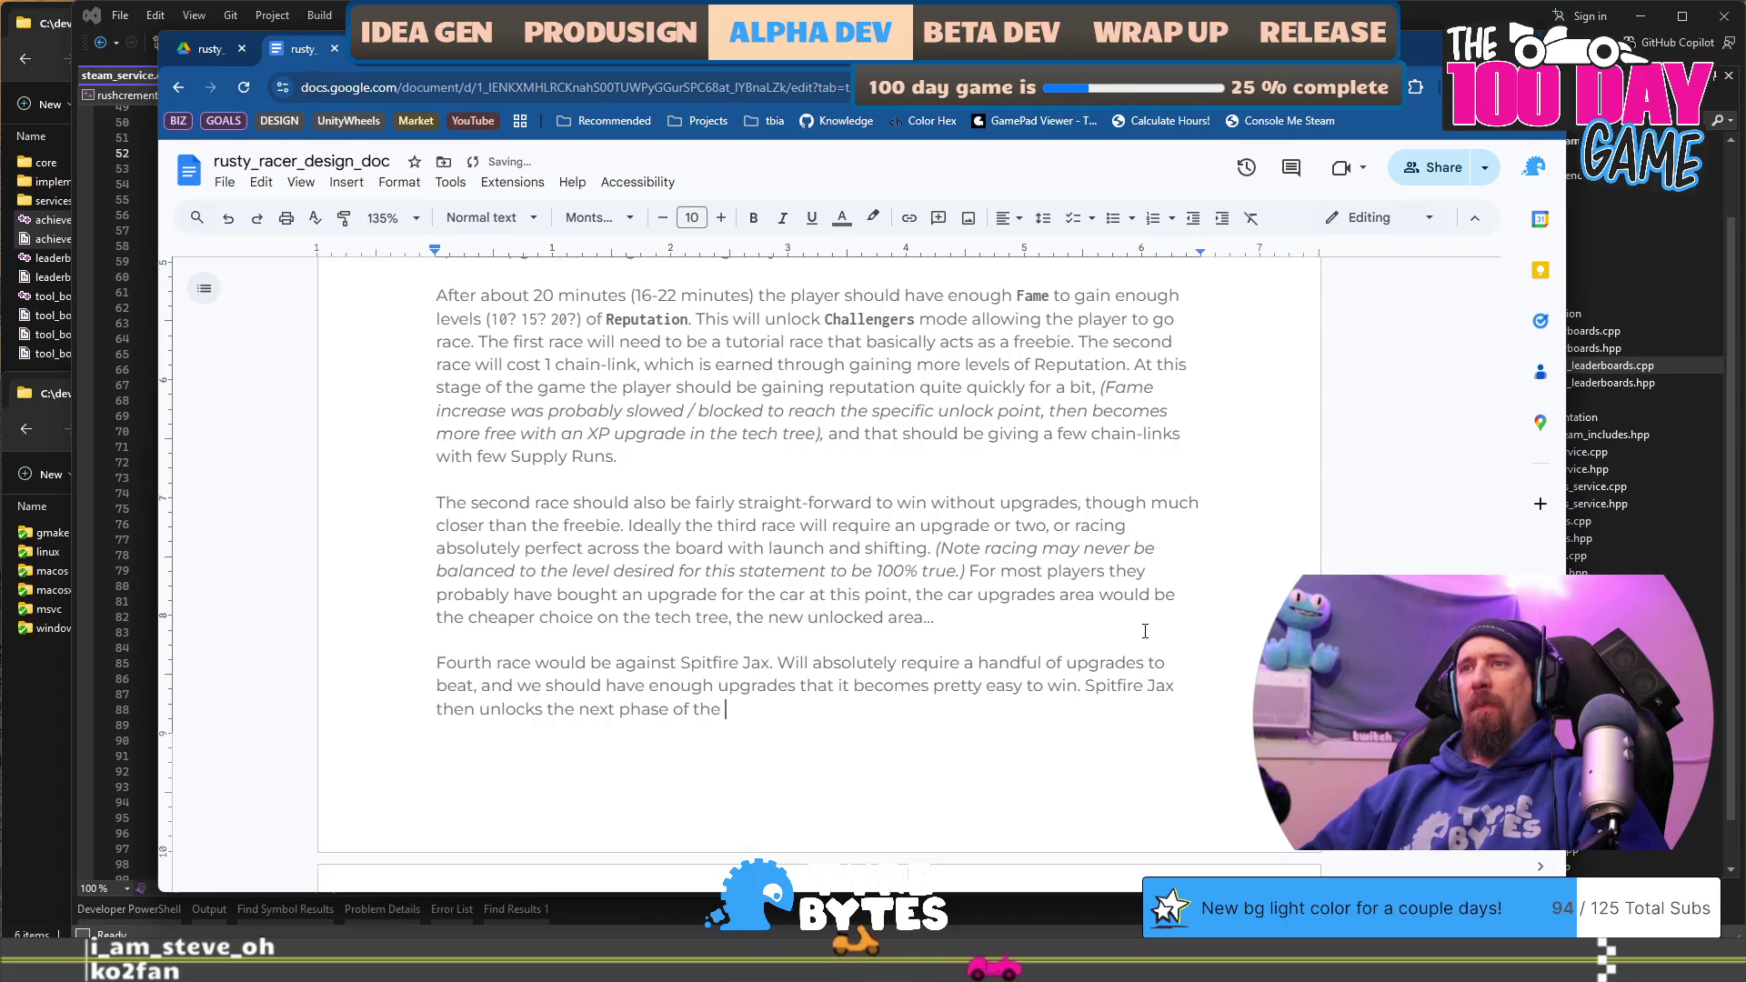
text(game, but this is where the demo would stop. The next ph)
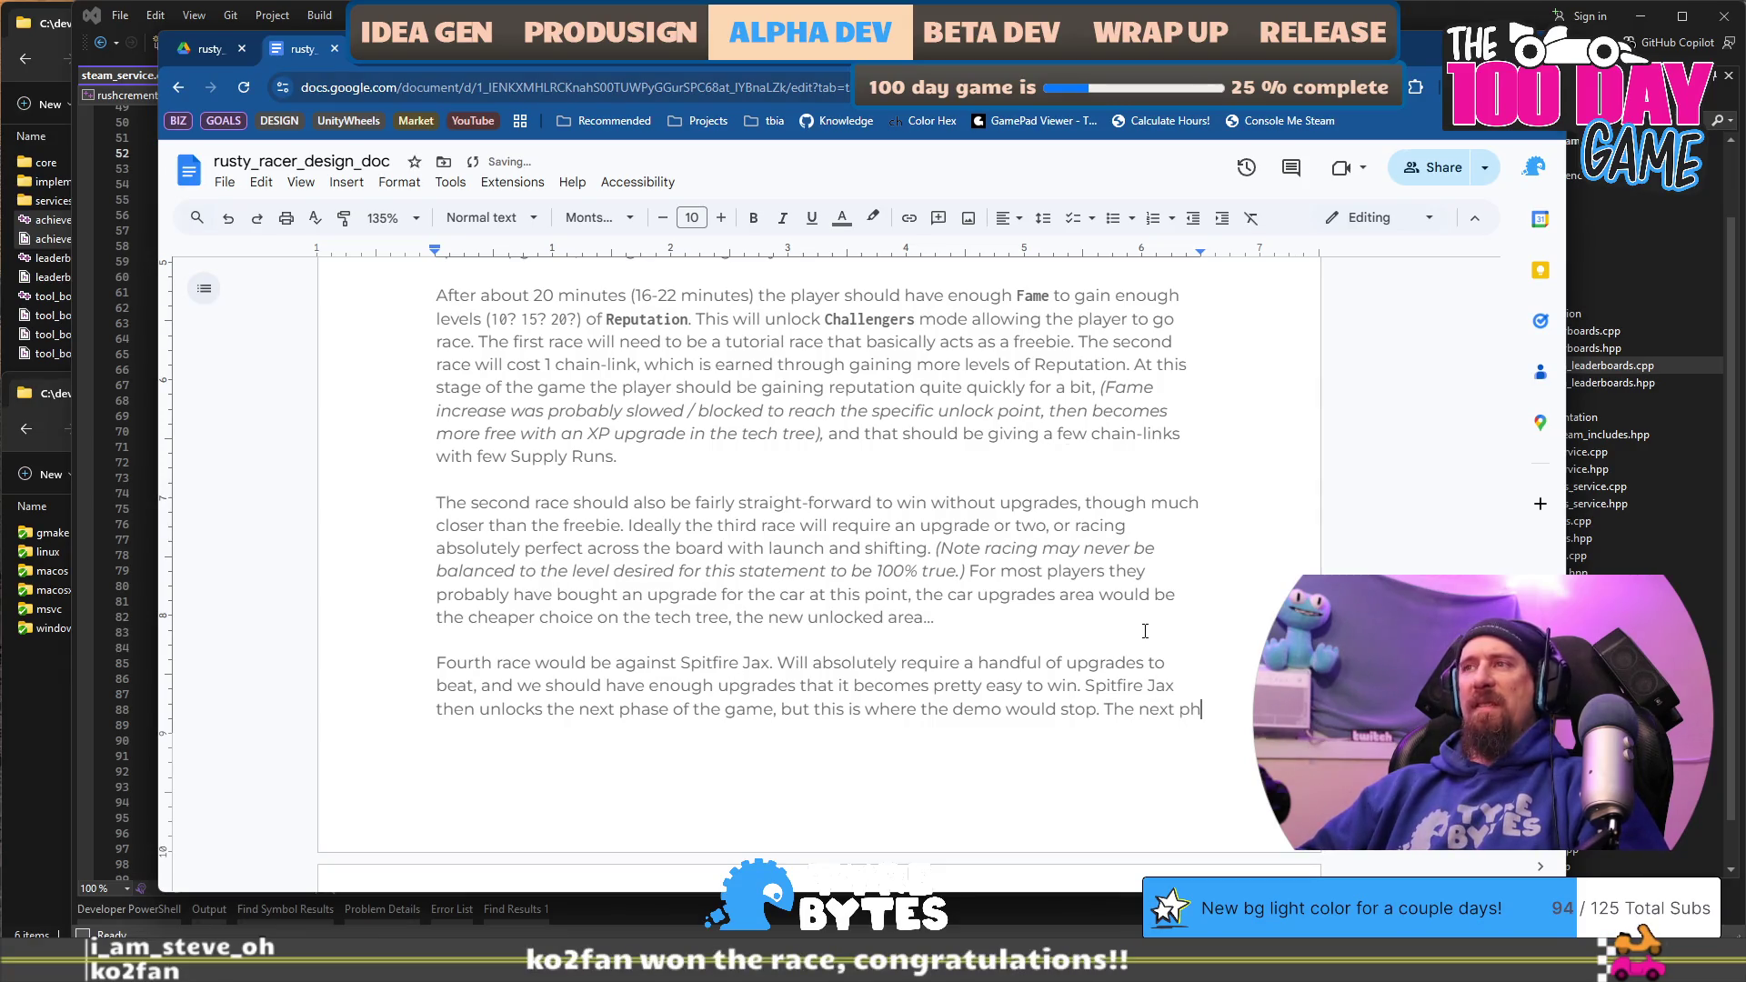
text(ase being new resources)
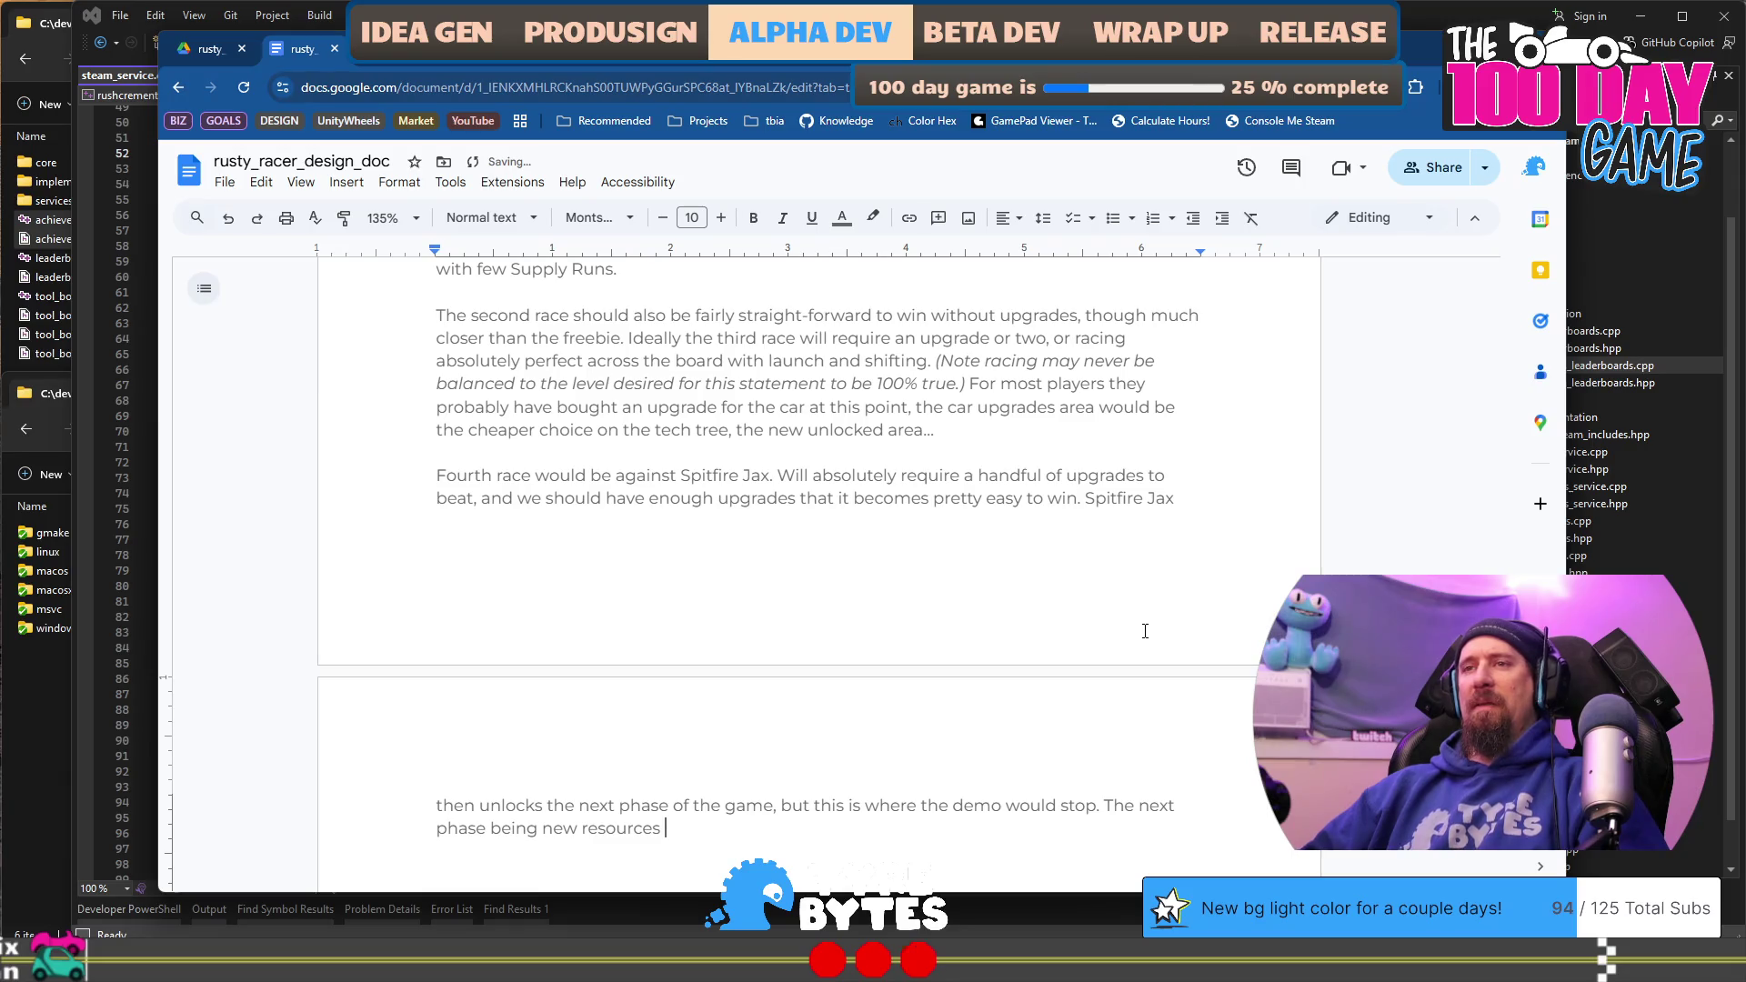
Step: After 'few Supply Runs', add a paragraph: unlocking challengers mode should open a new tech-tree area
text(.)
scroll(1145, 631, up, 3)
click(451, 587)
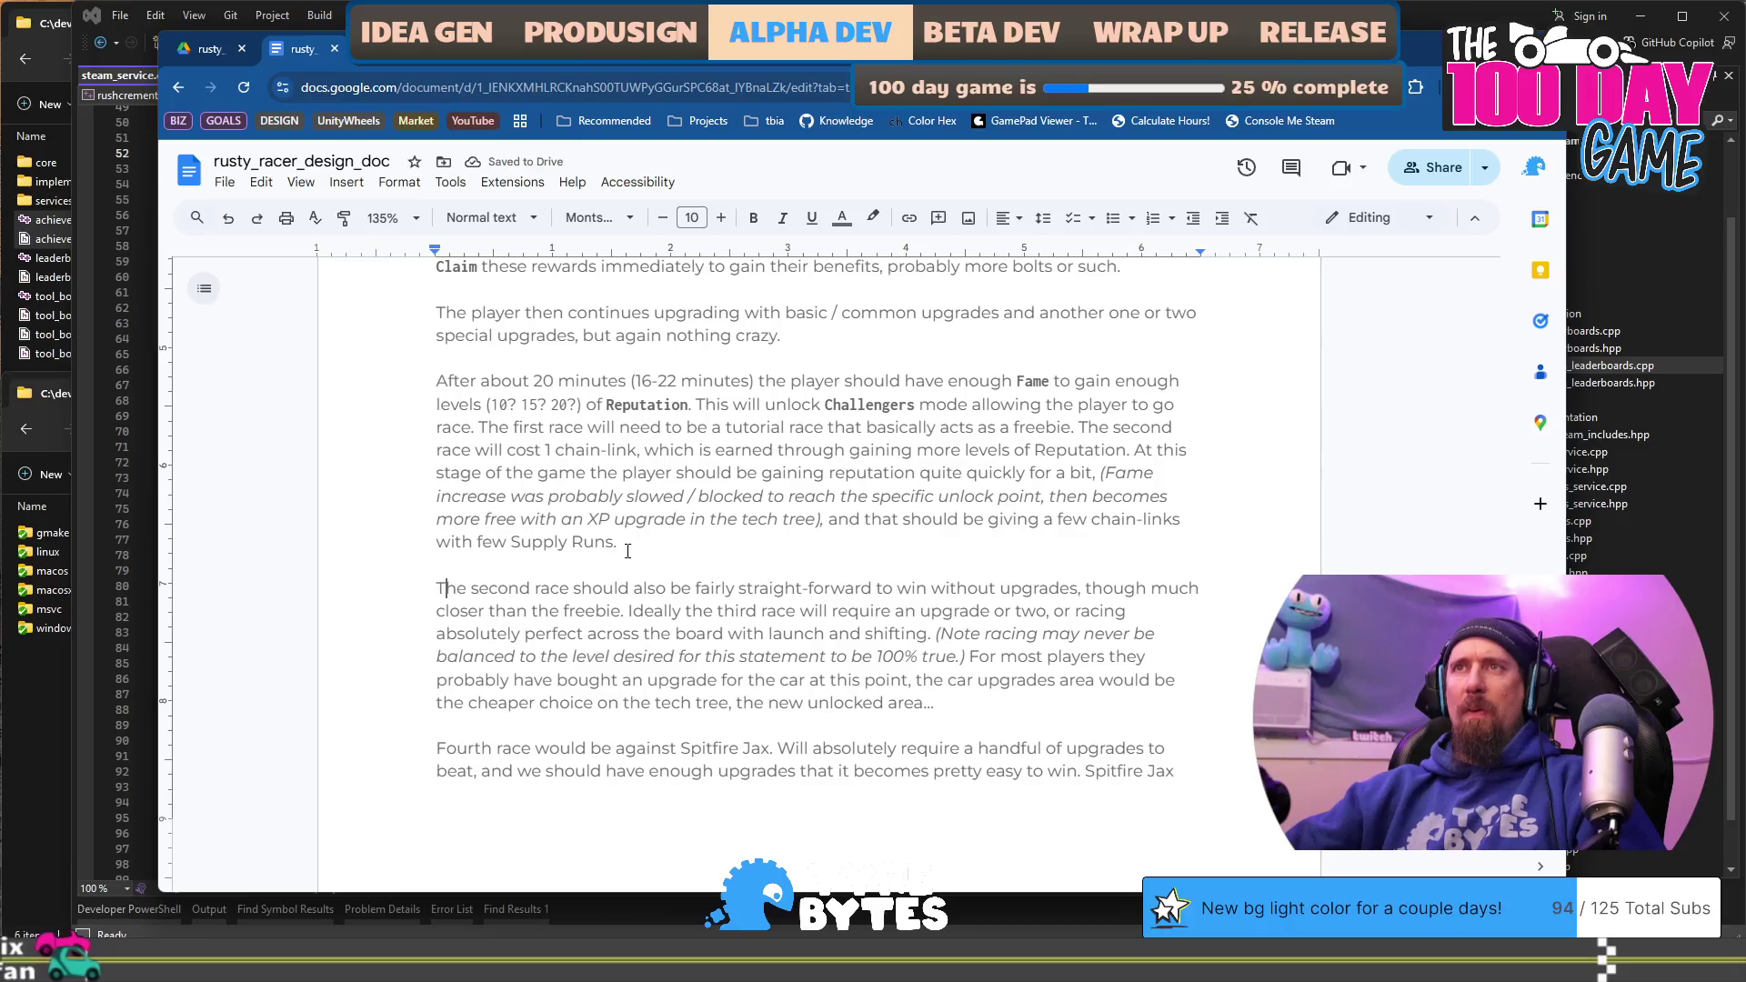
drag(524, 380, 873, 405)
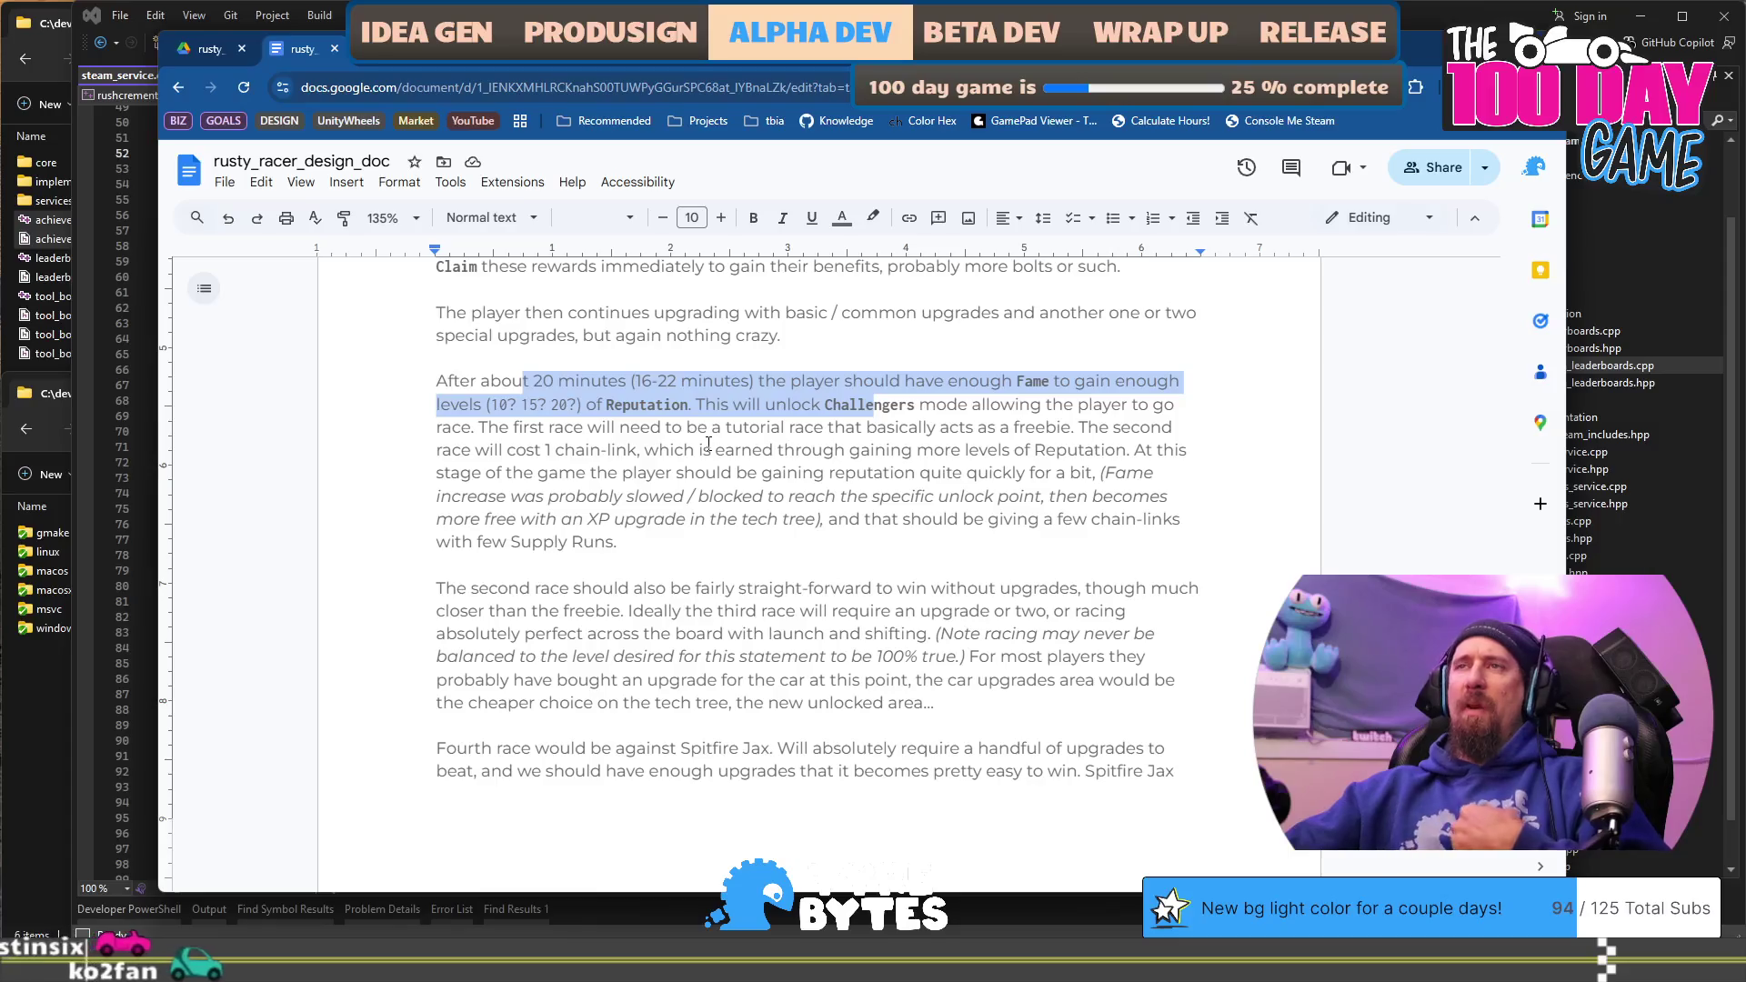
click(715, 544)
key(Return)
key(Return)
text(When the pla)
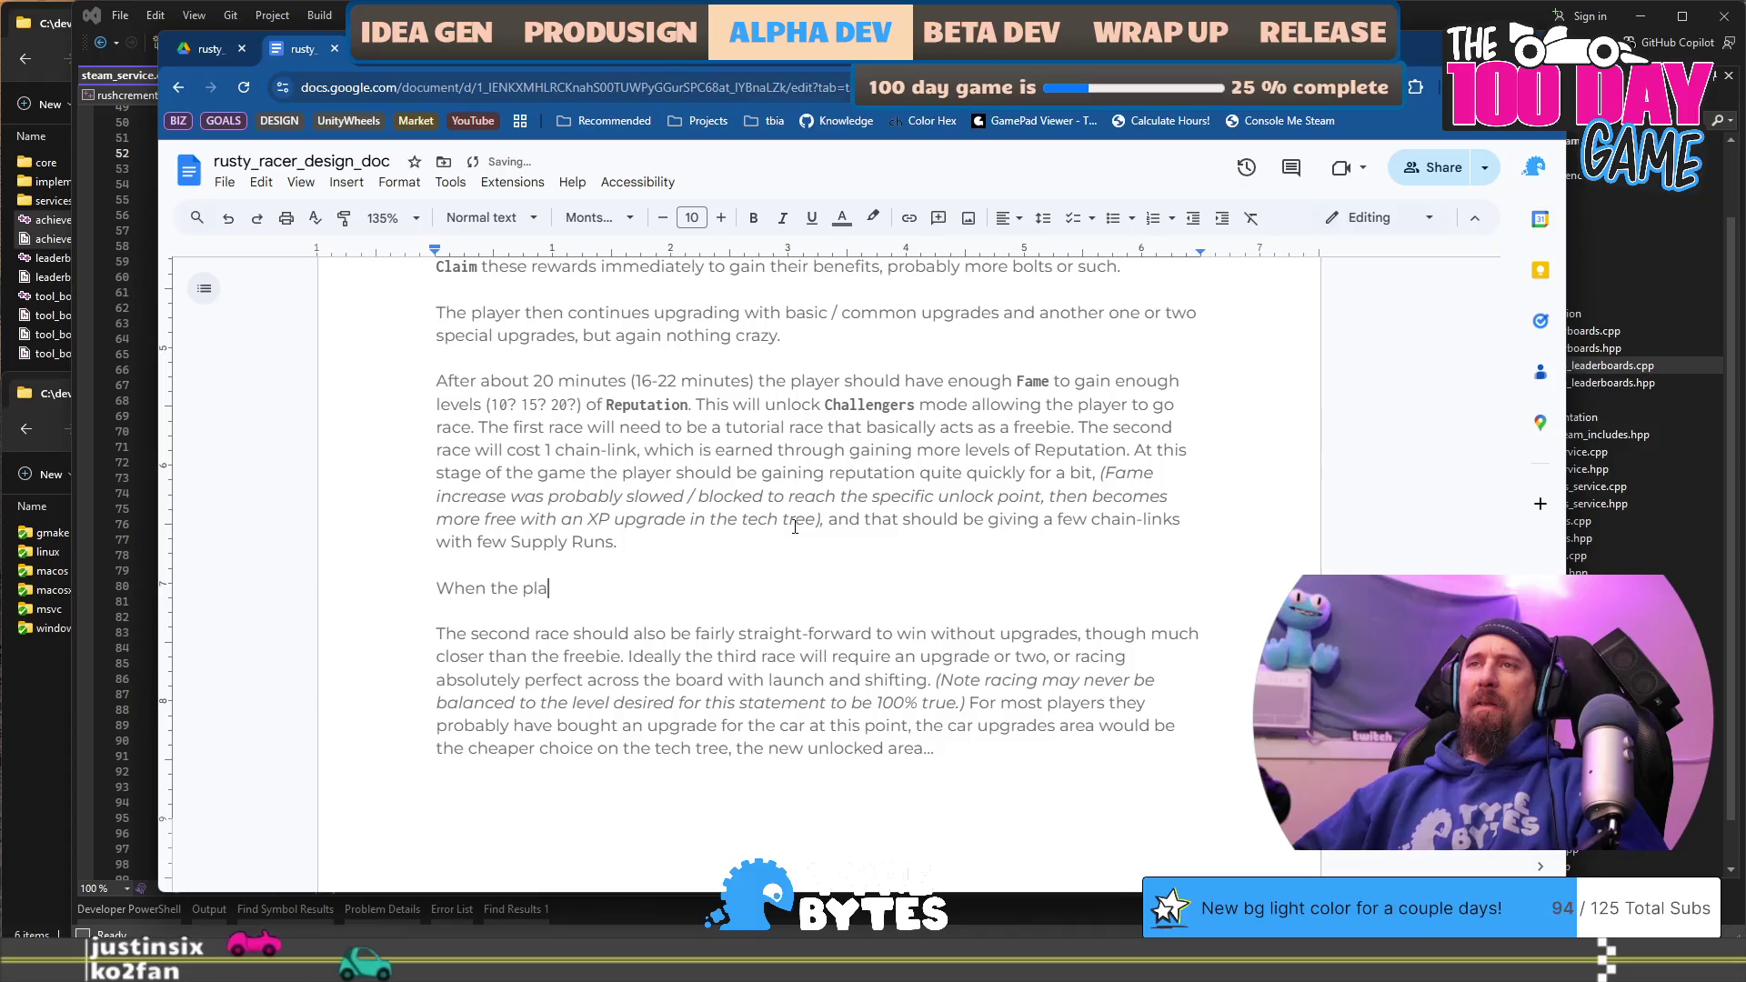
text(yer unlock)
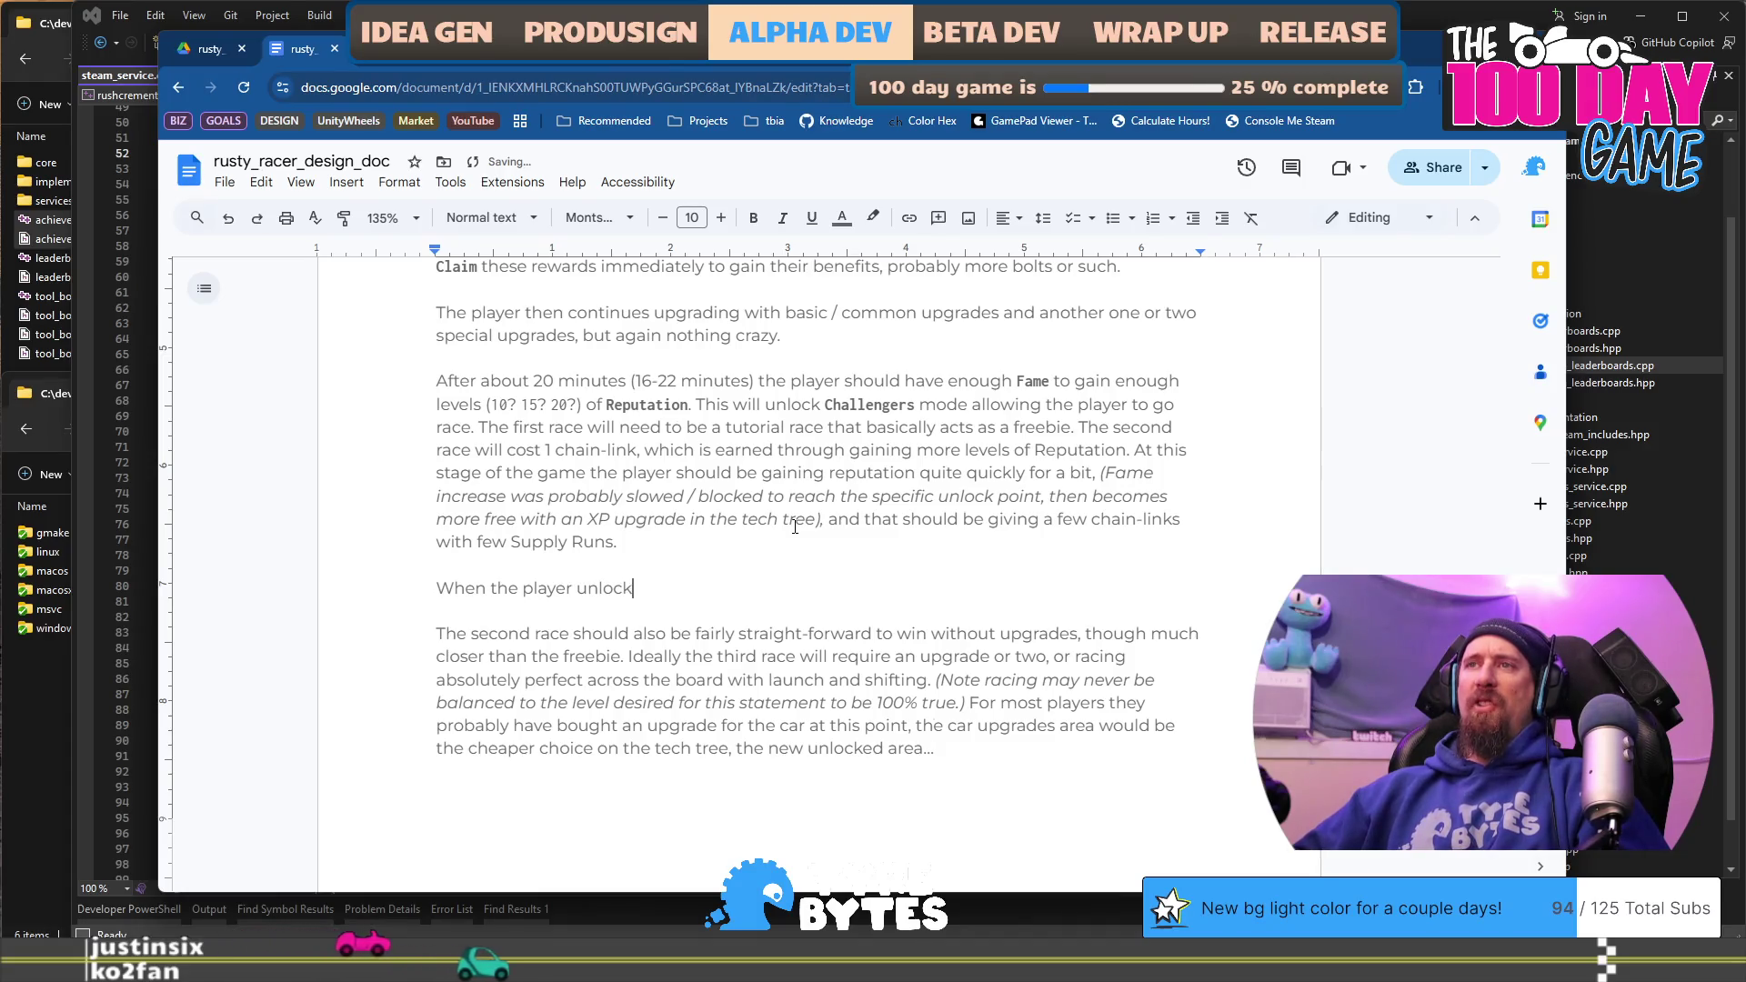
text(s challenger)
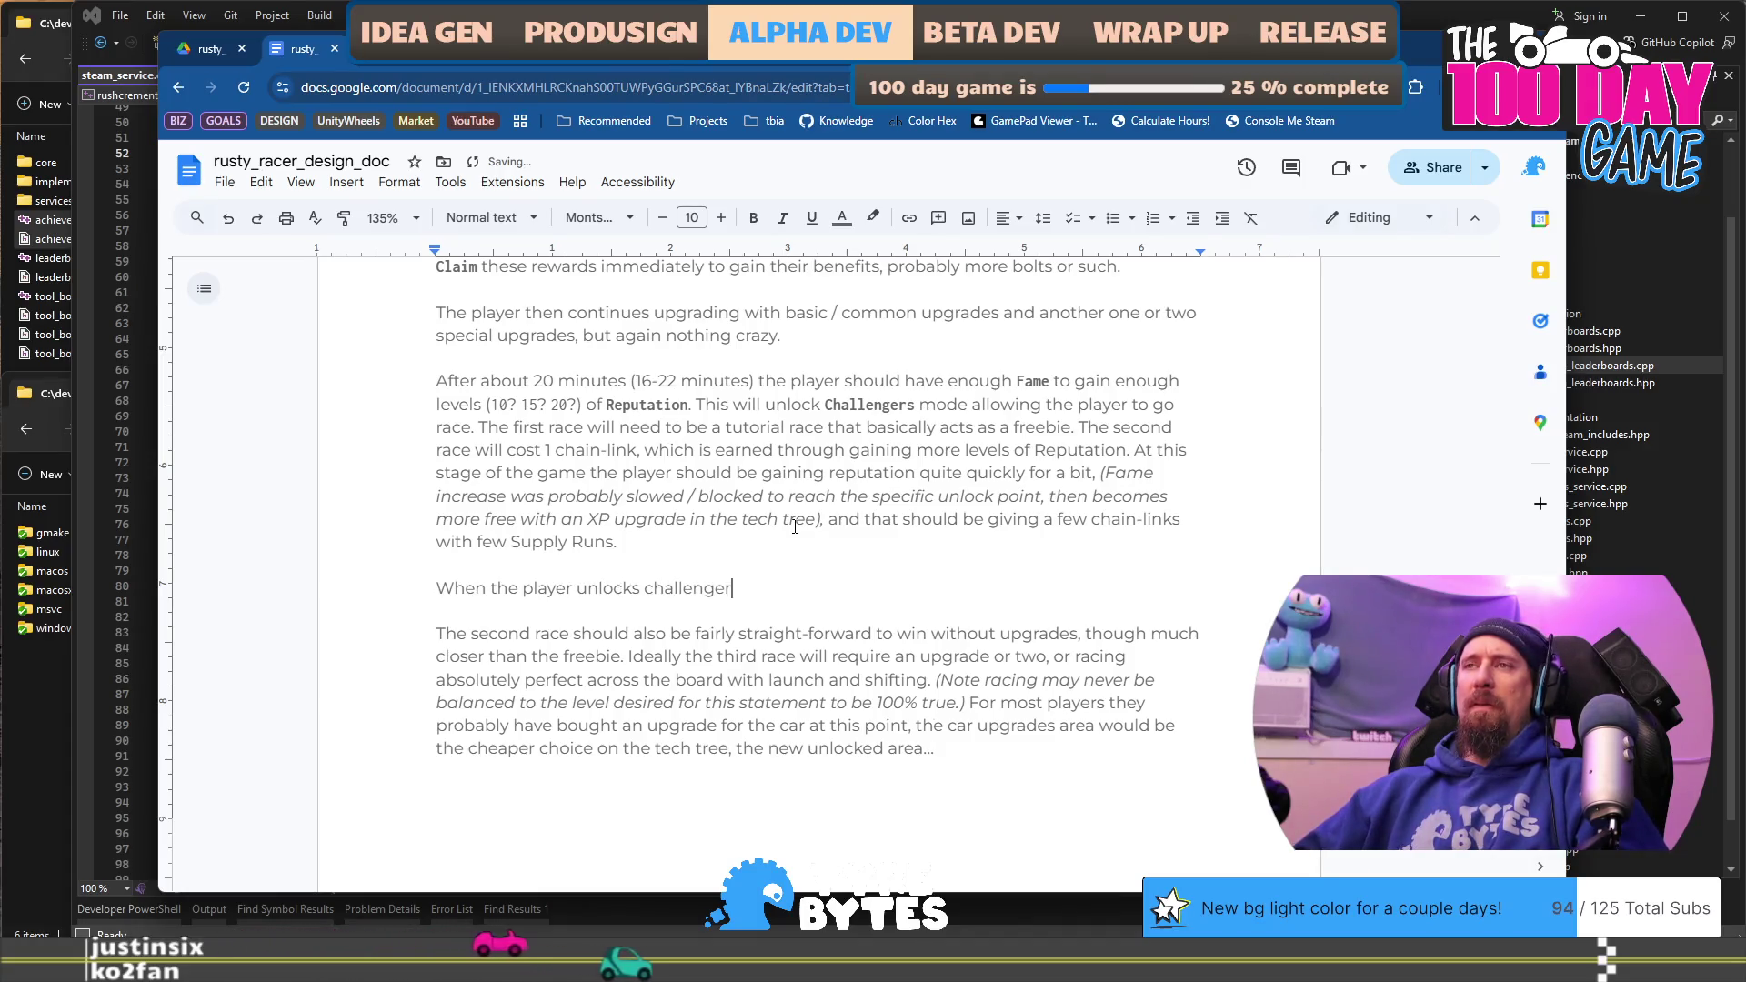
text(s mode )
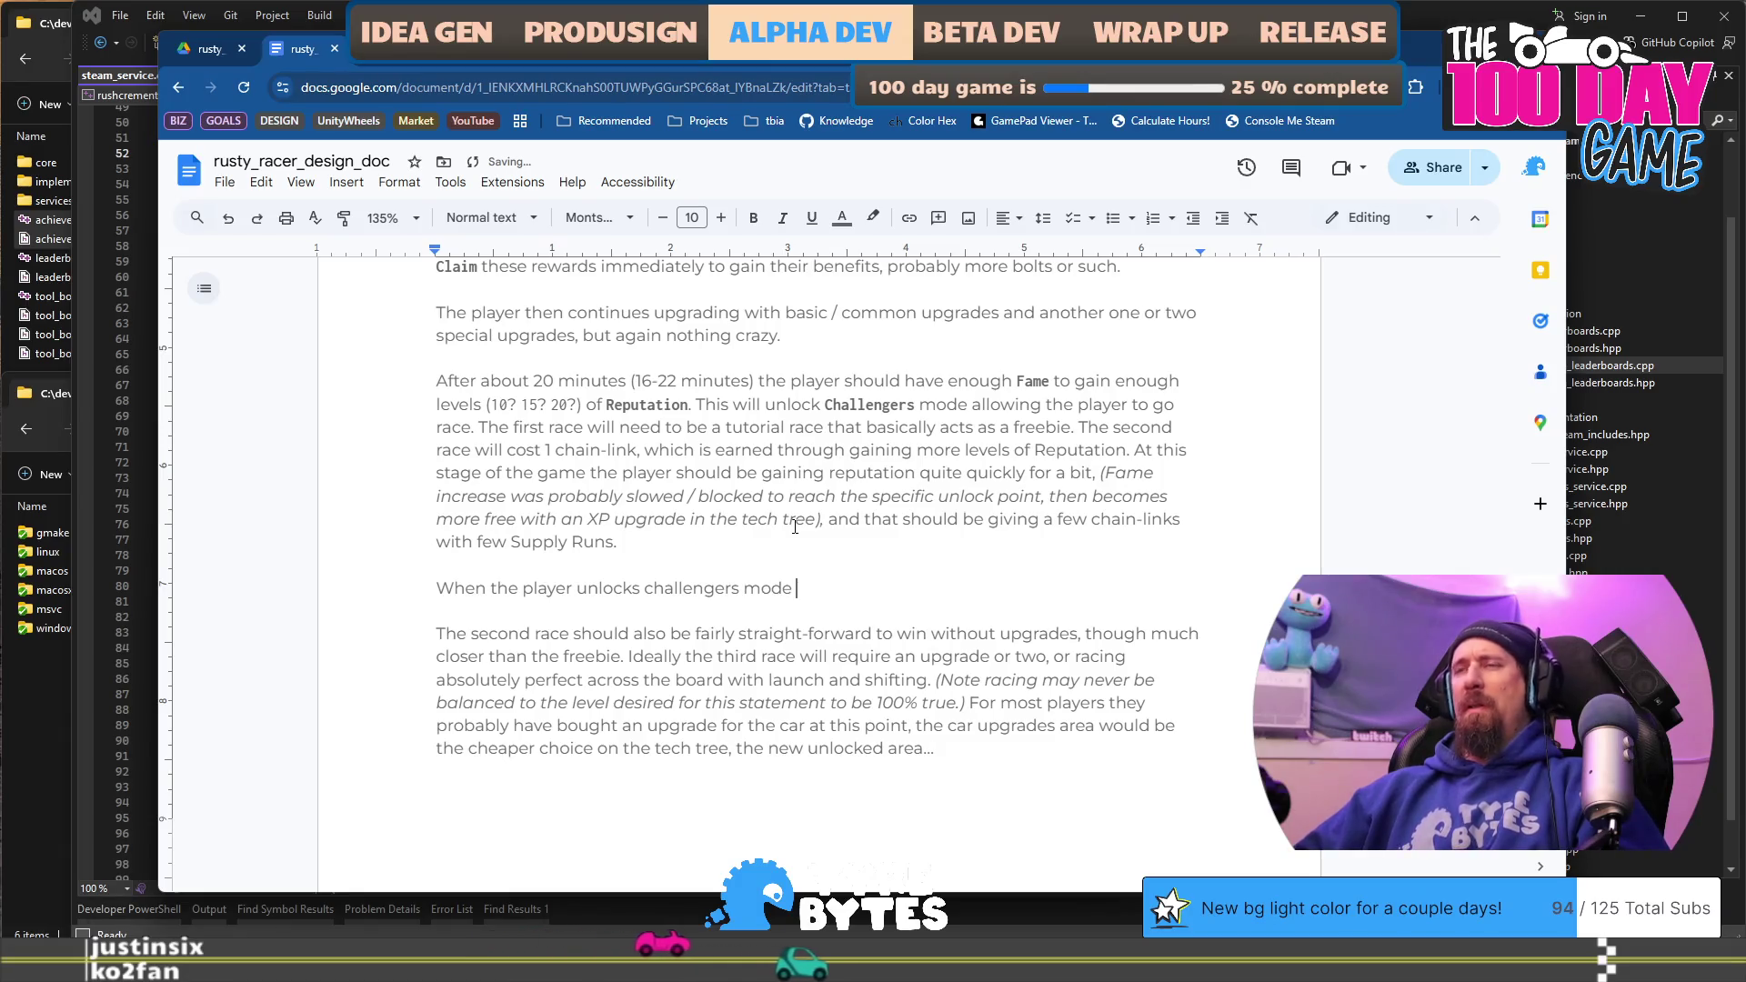
text(it should also )
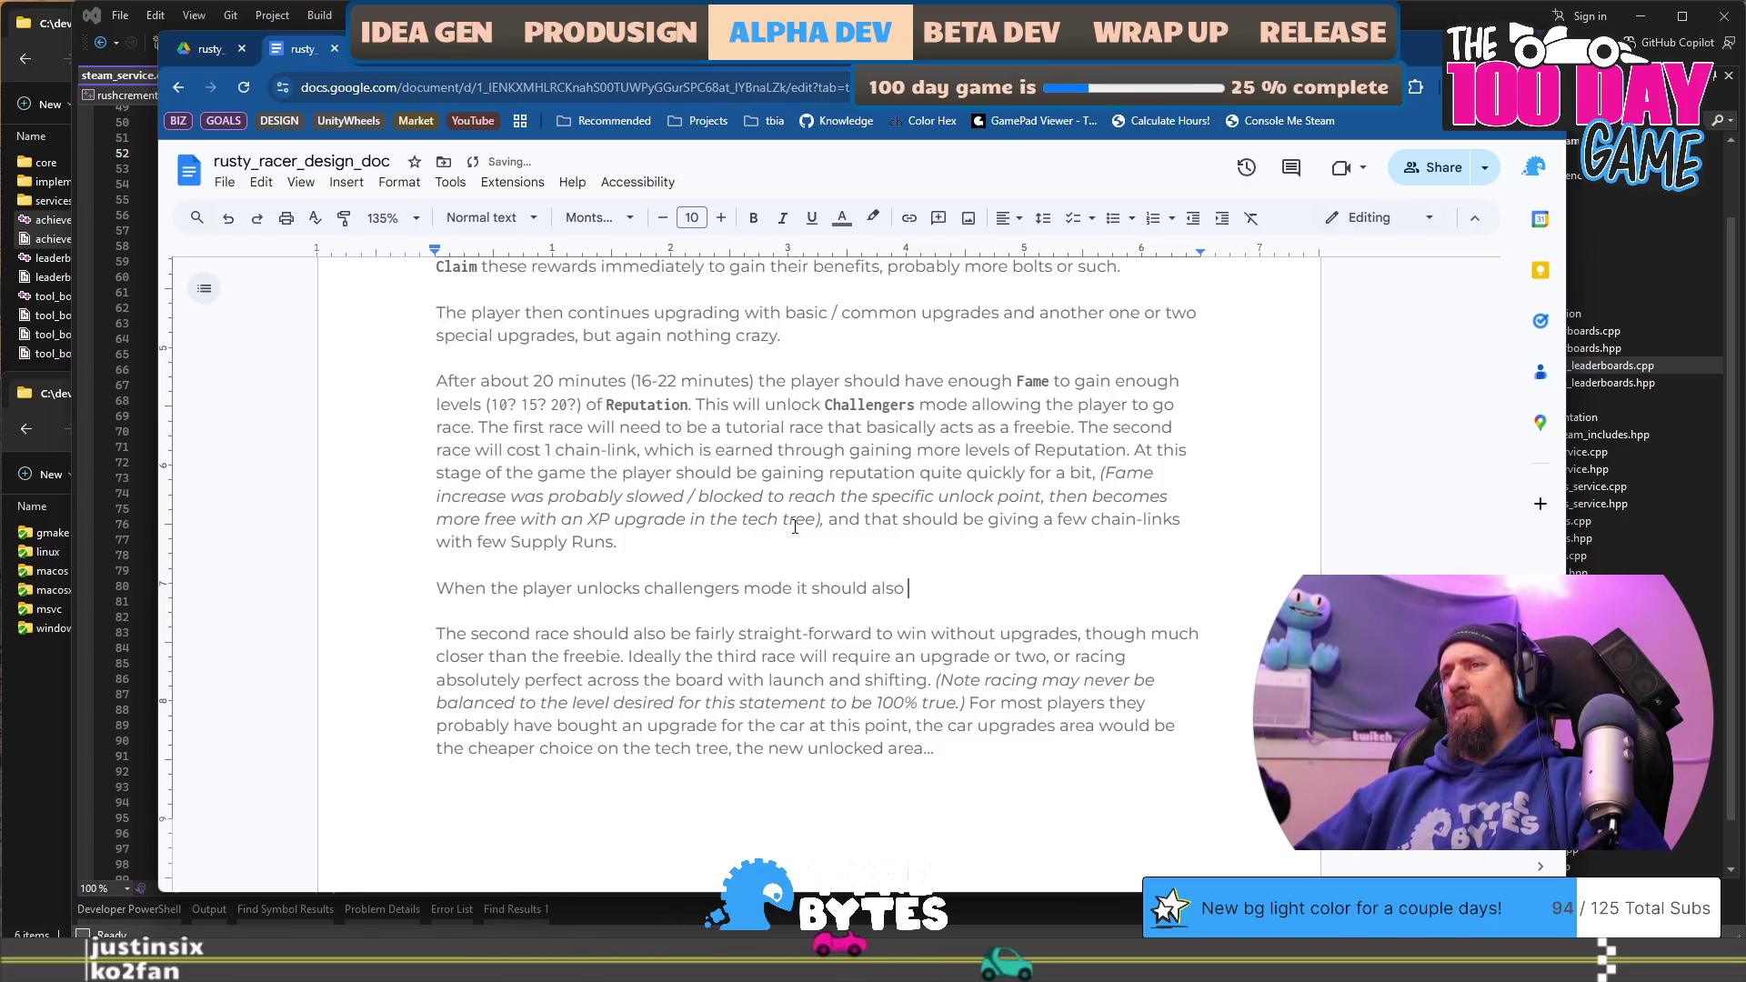
text(open a )
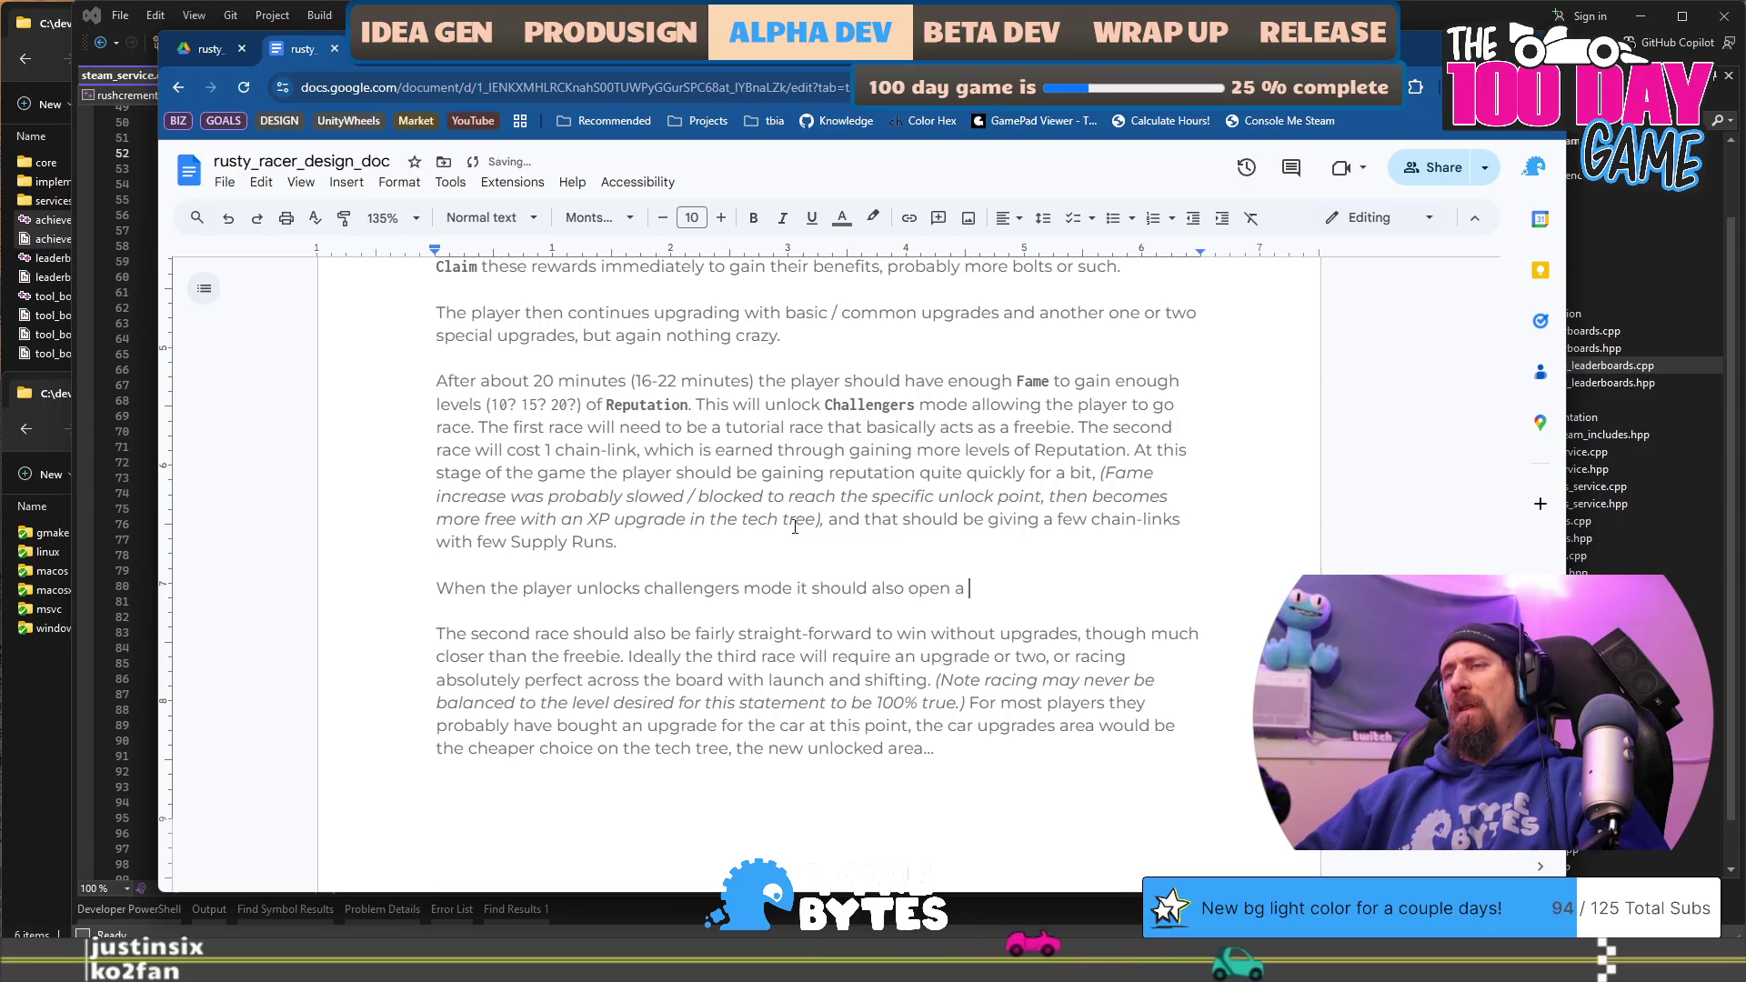
text(new area of t)
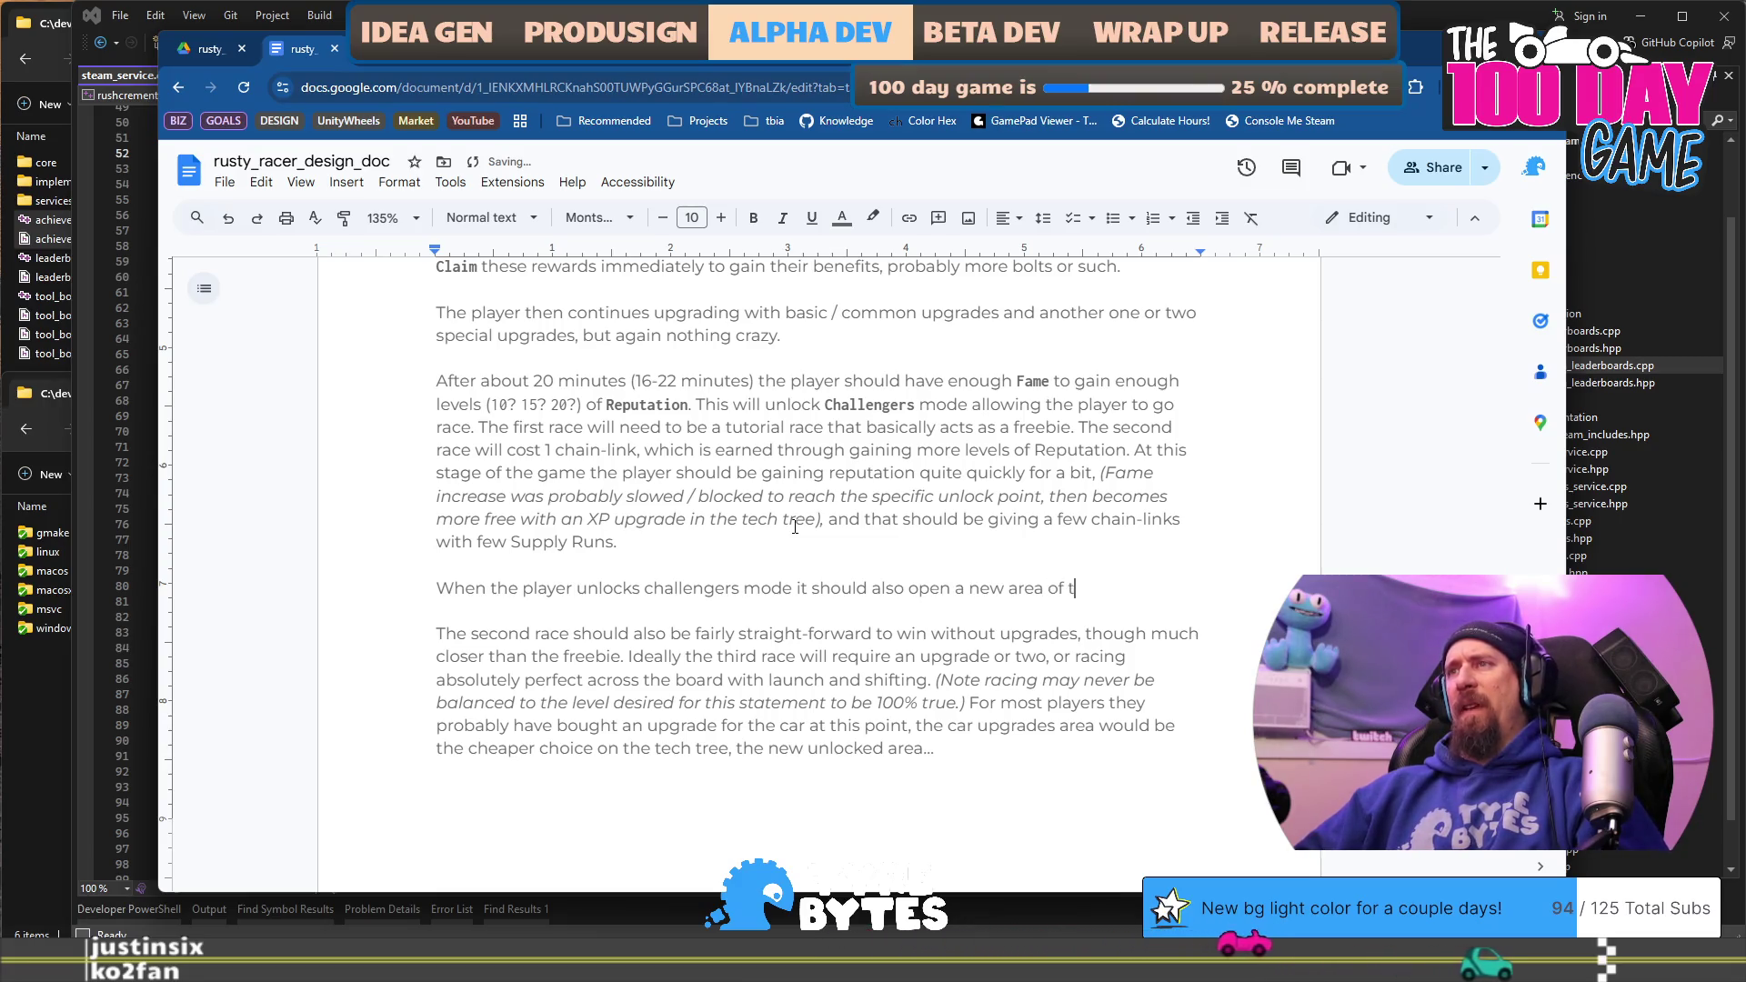
text(he tech-gr)
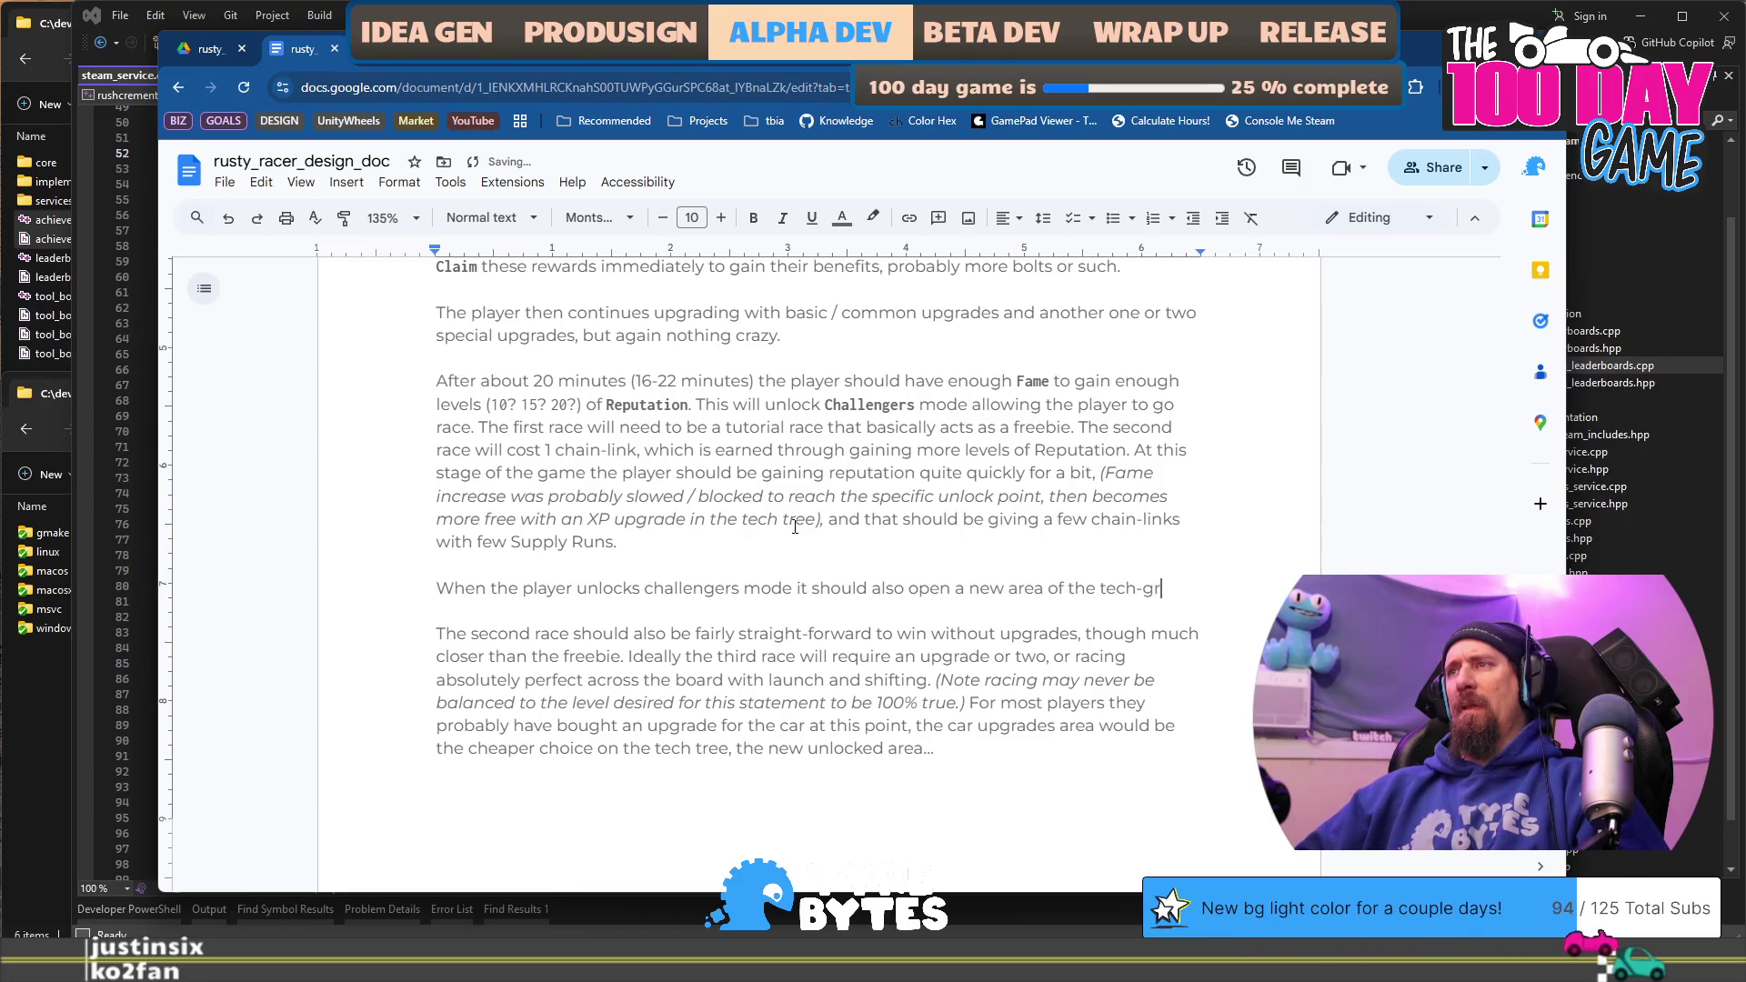
Step: Draft and then delete an unfinished follow-up line about teasing the player
key(BackSpace)
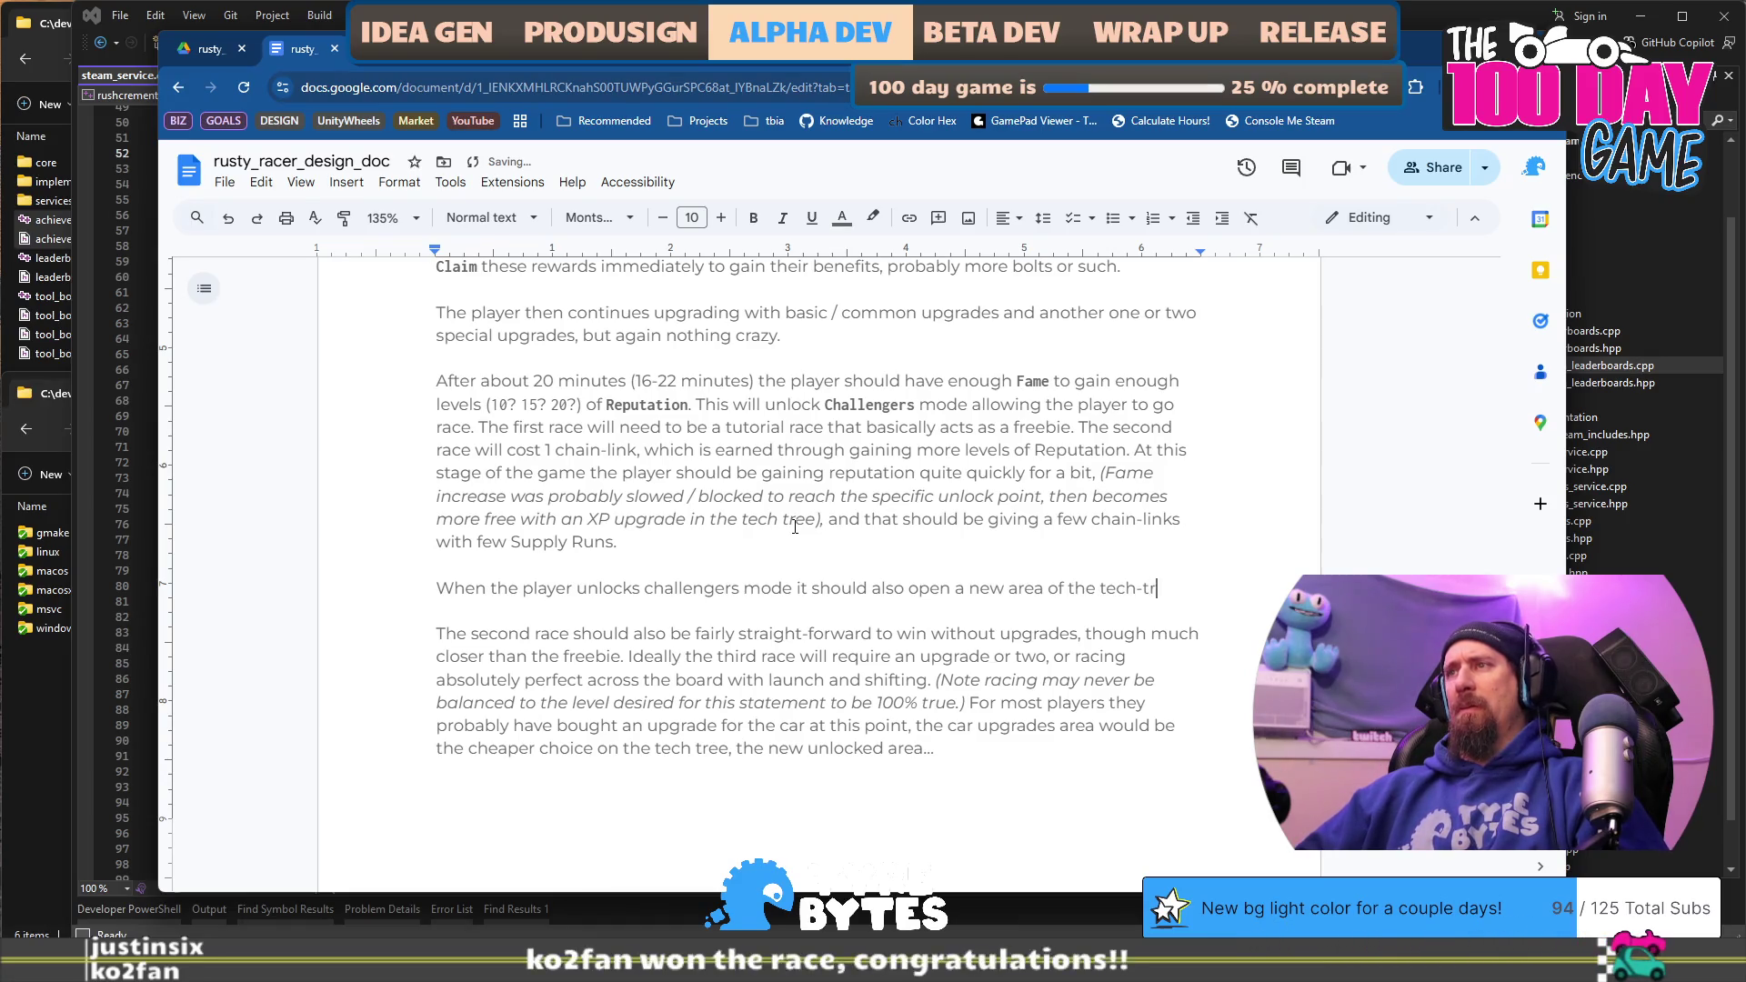
text(ee. Either with)
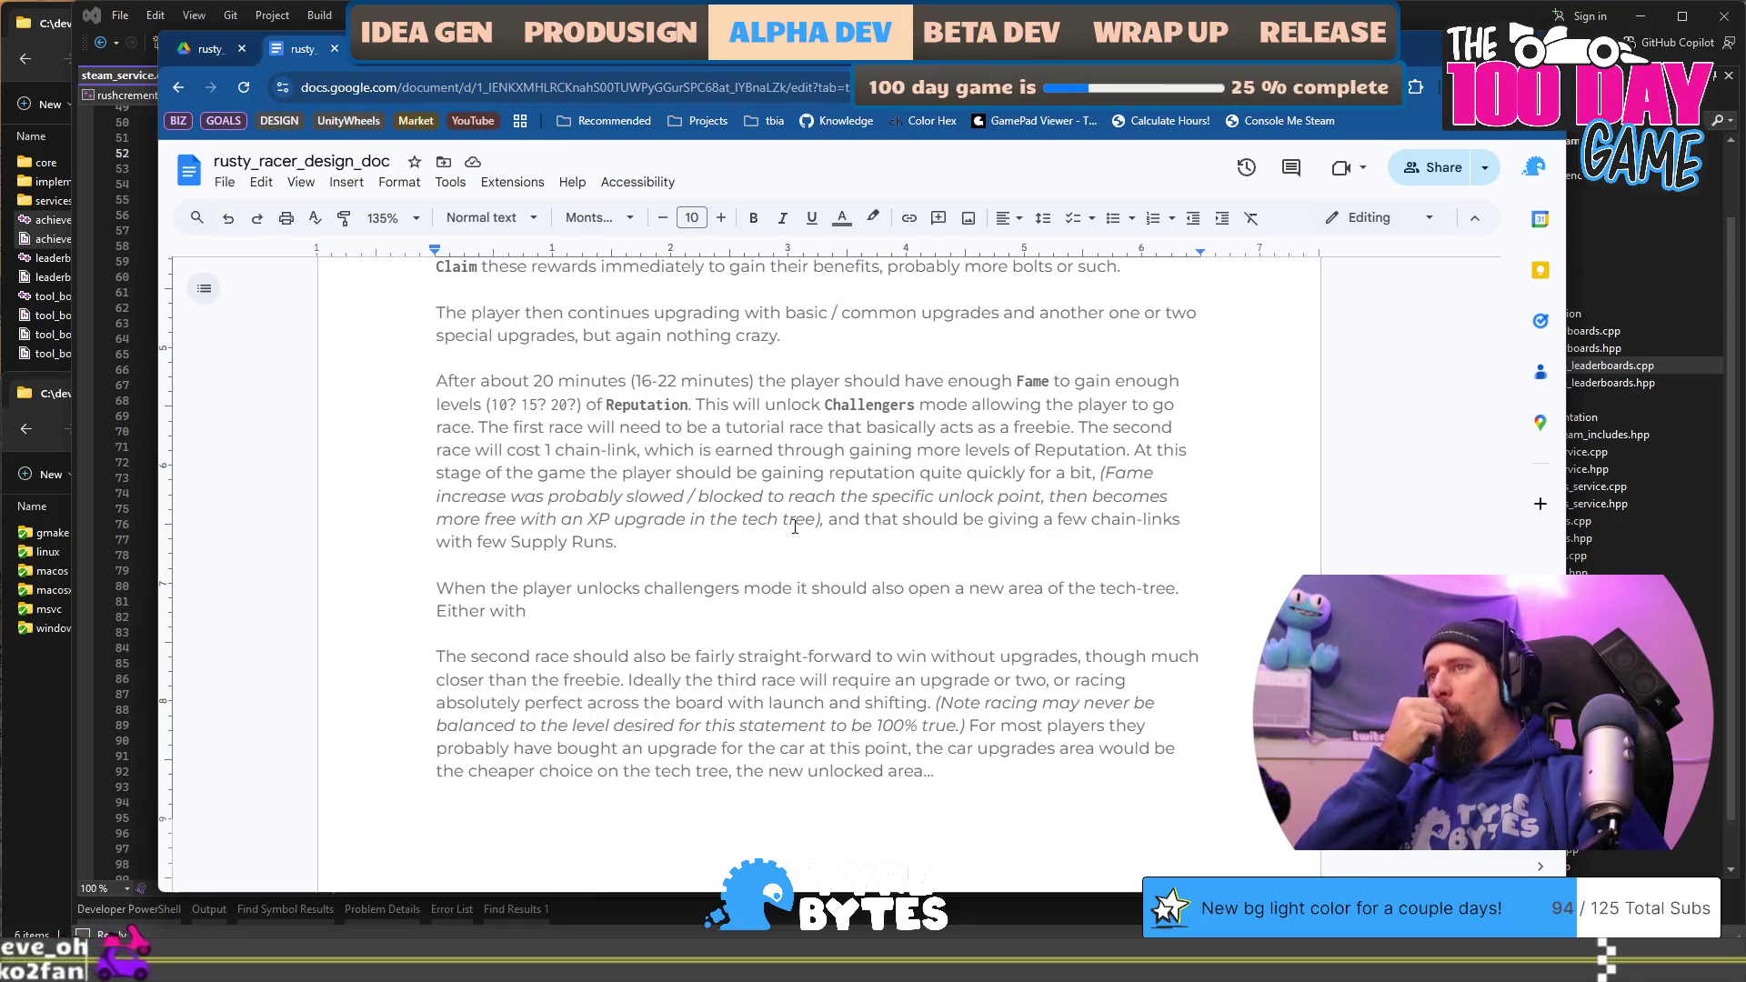
text( the player)
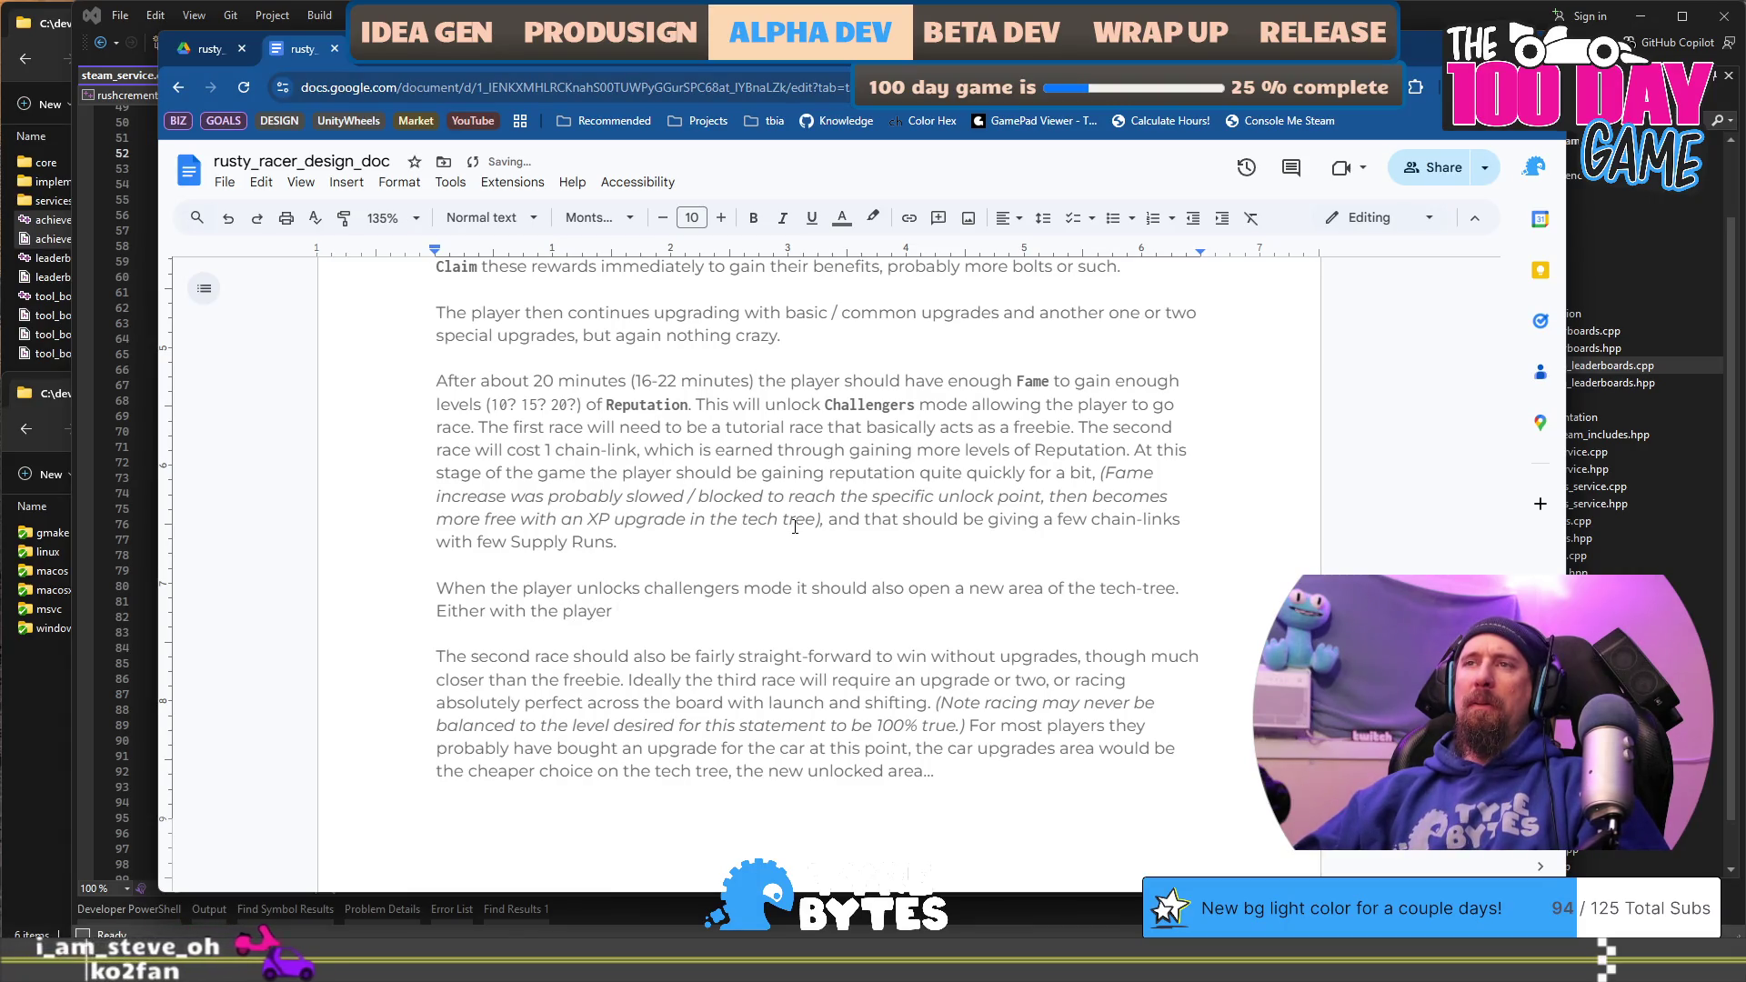
key(shift+Home)
text(Som)
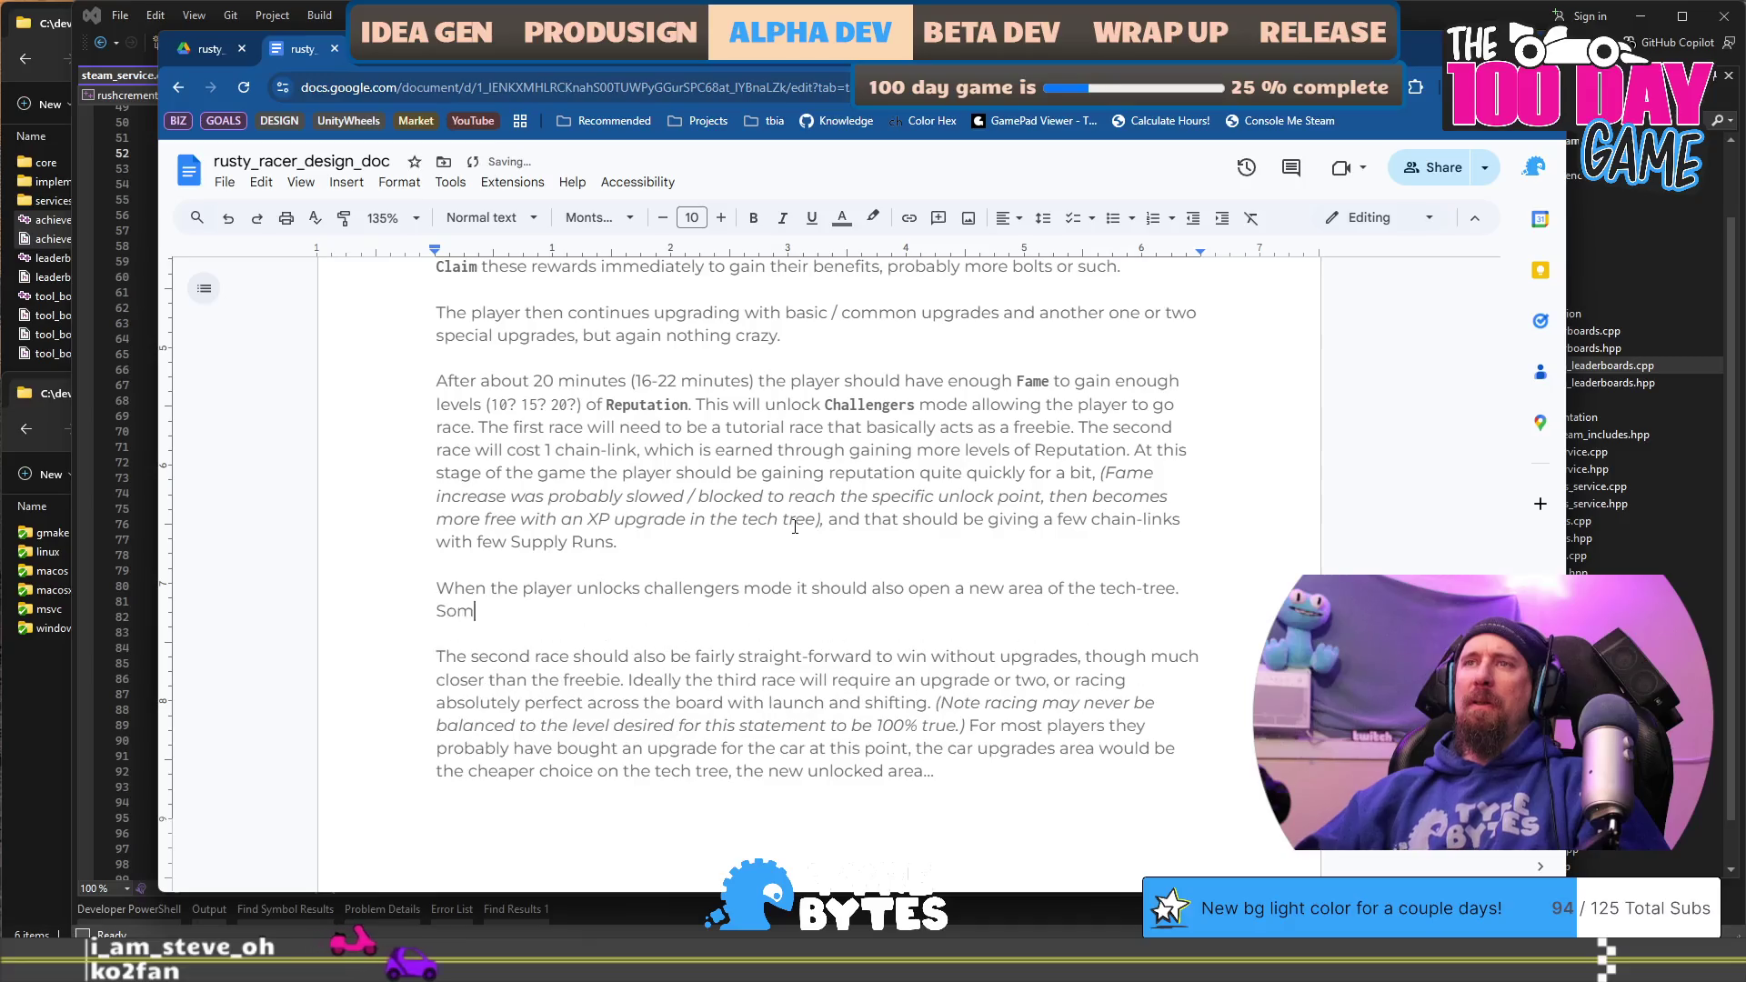
key(shift+Home)
text(We )
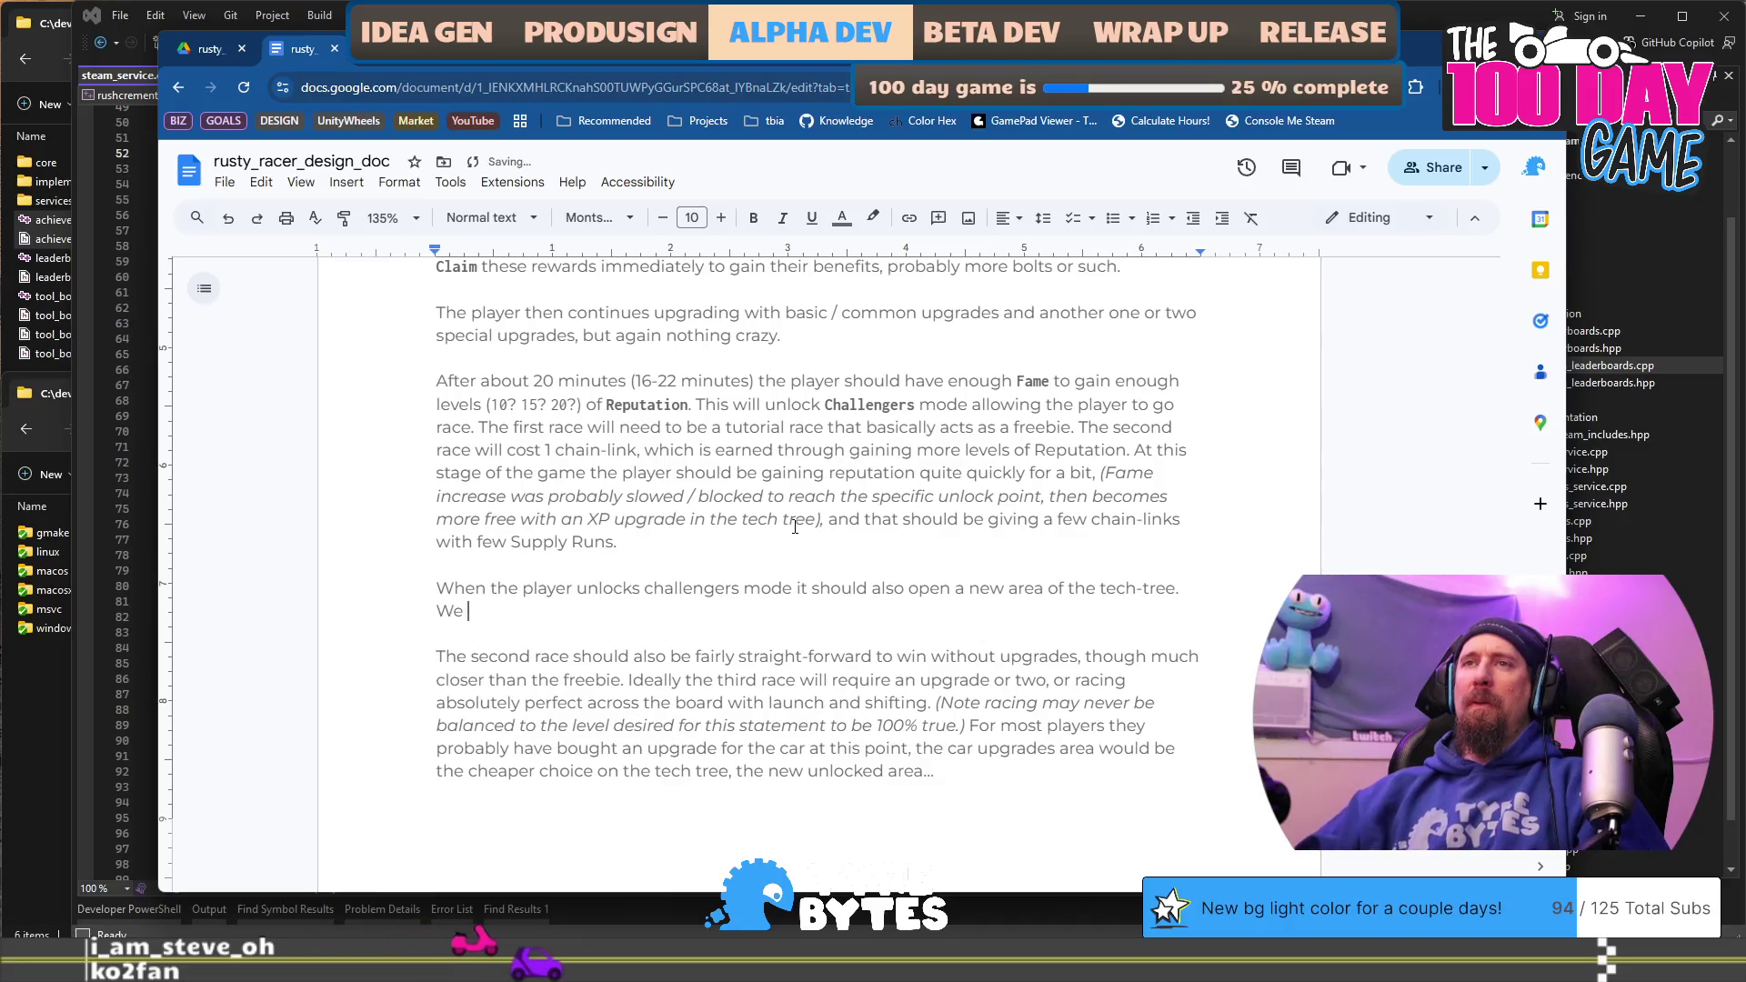
text(need to find)
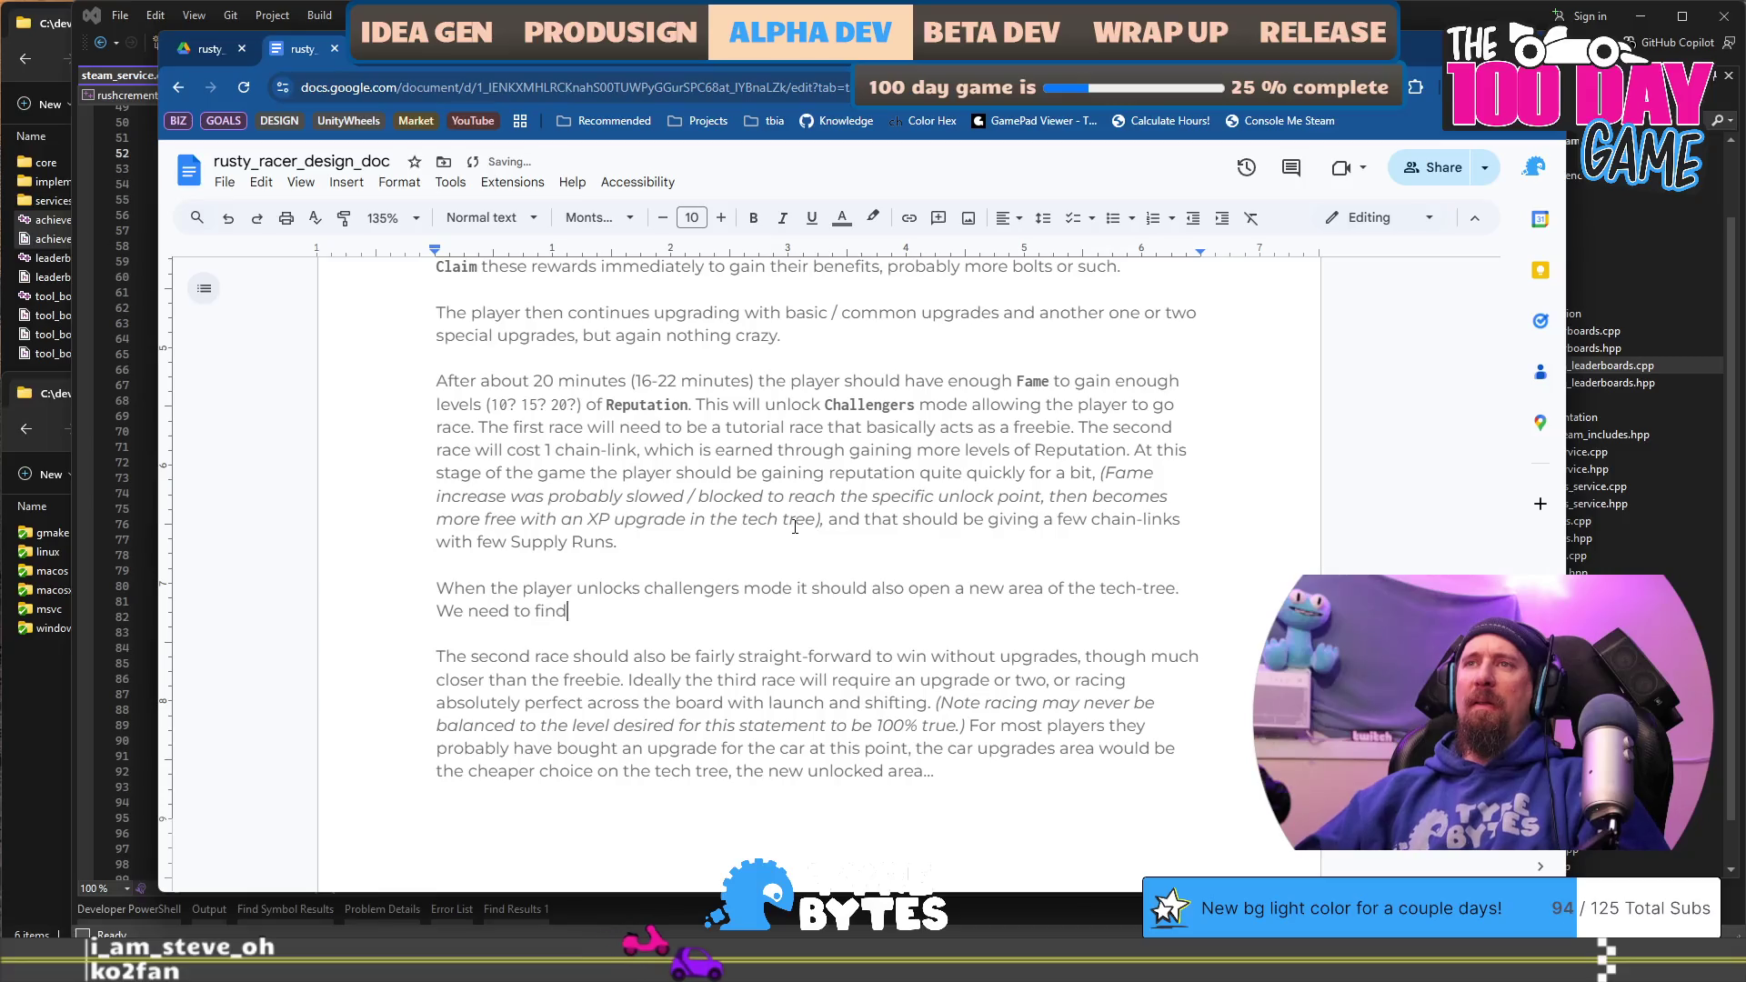
text( a way the play)
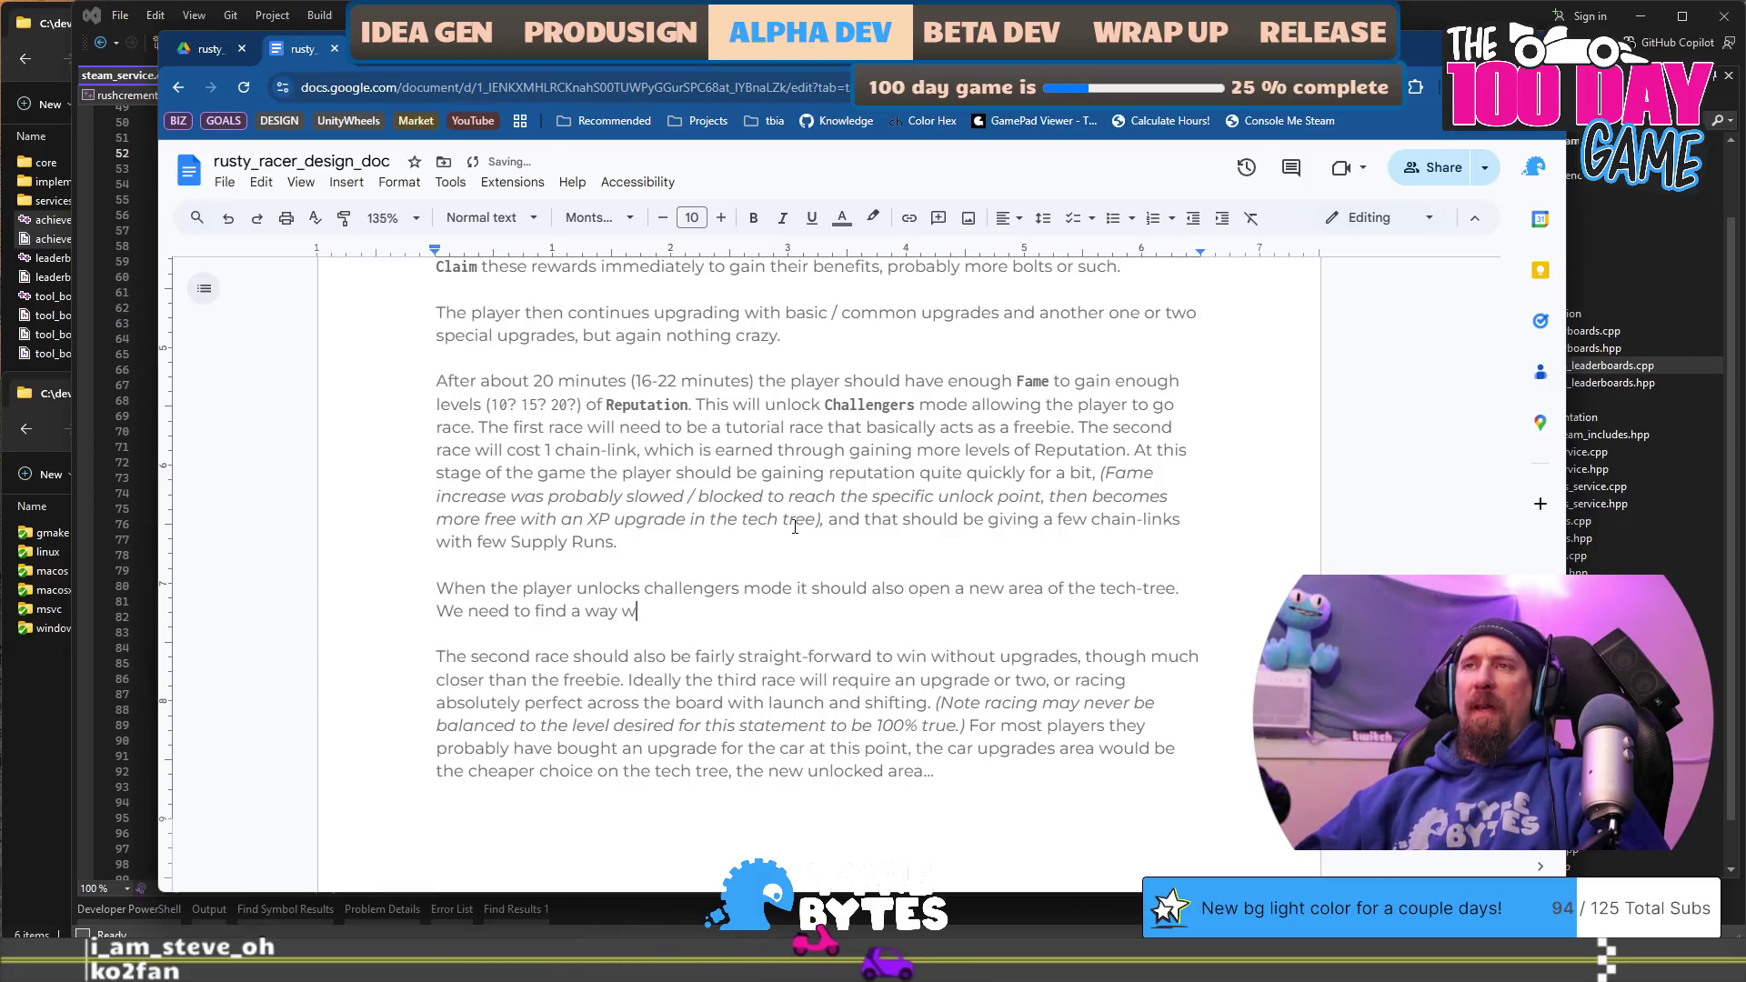
key(BackSpace)
key(BackSpace)
key(BackSpace)
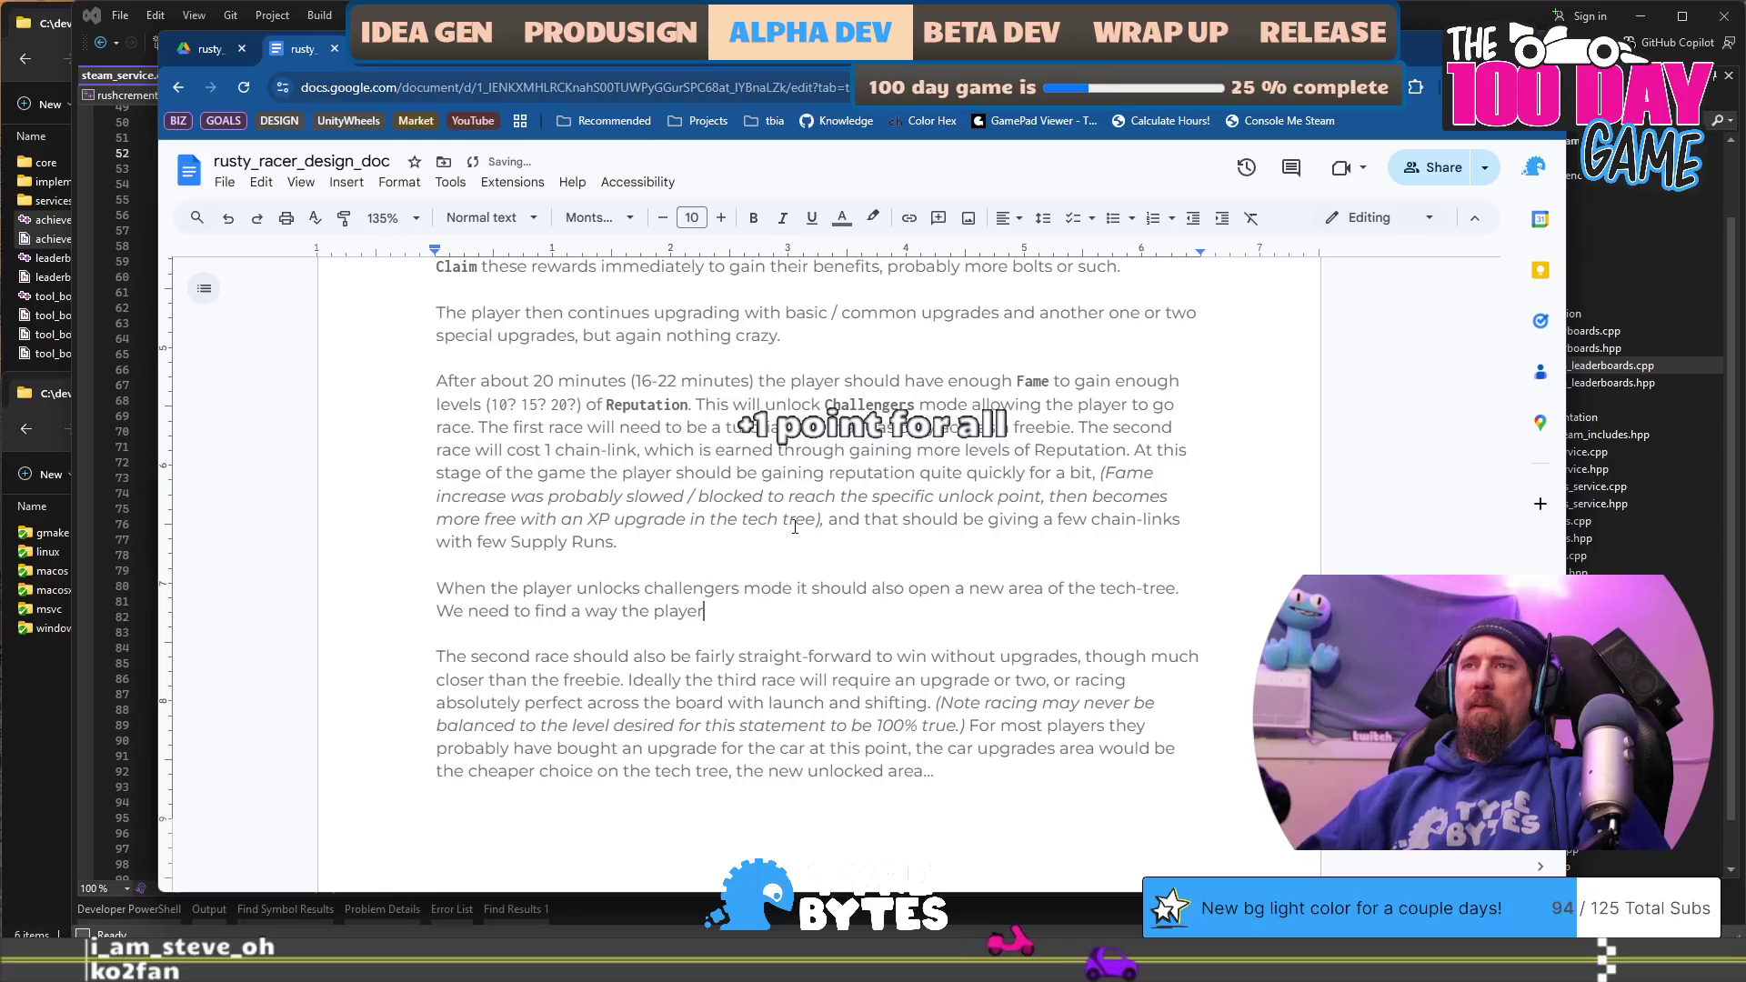
text(is tease t)
key(BackSpace)
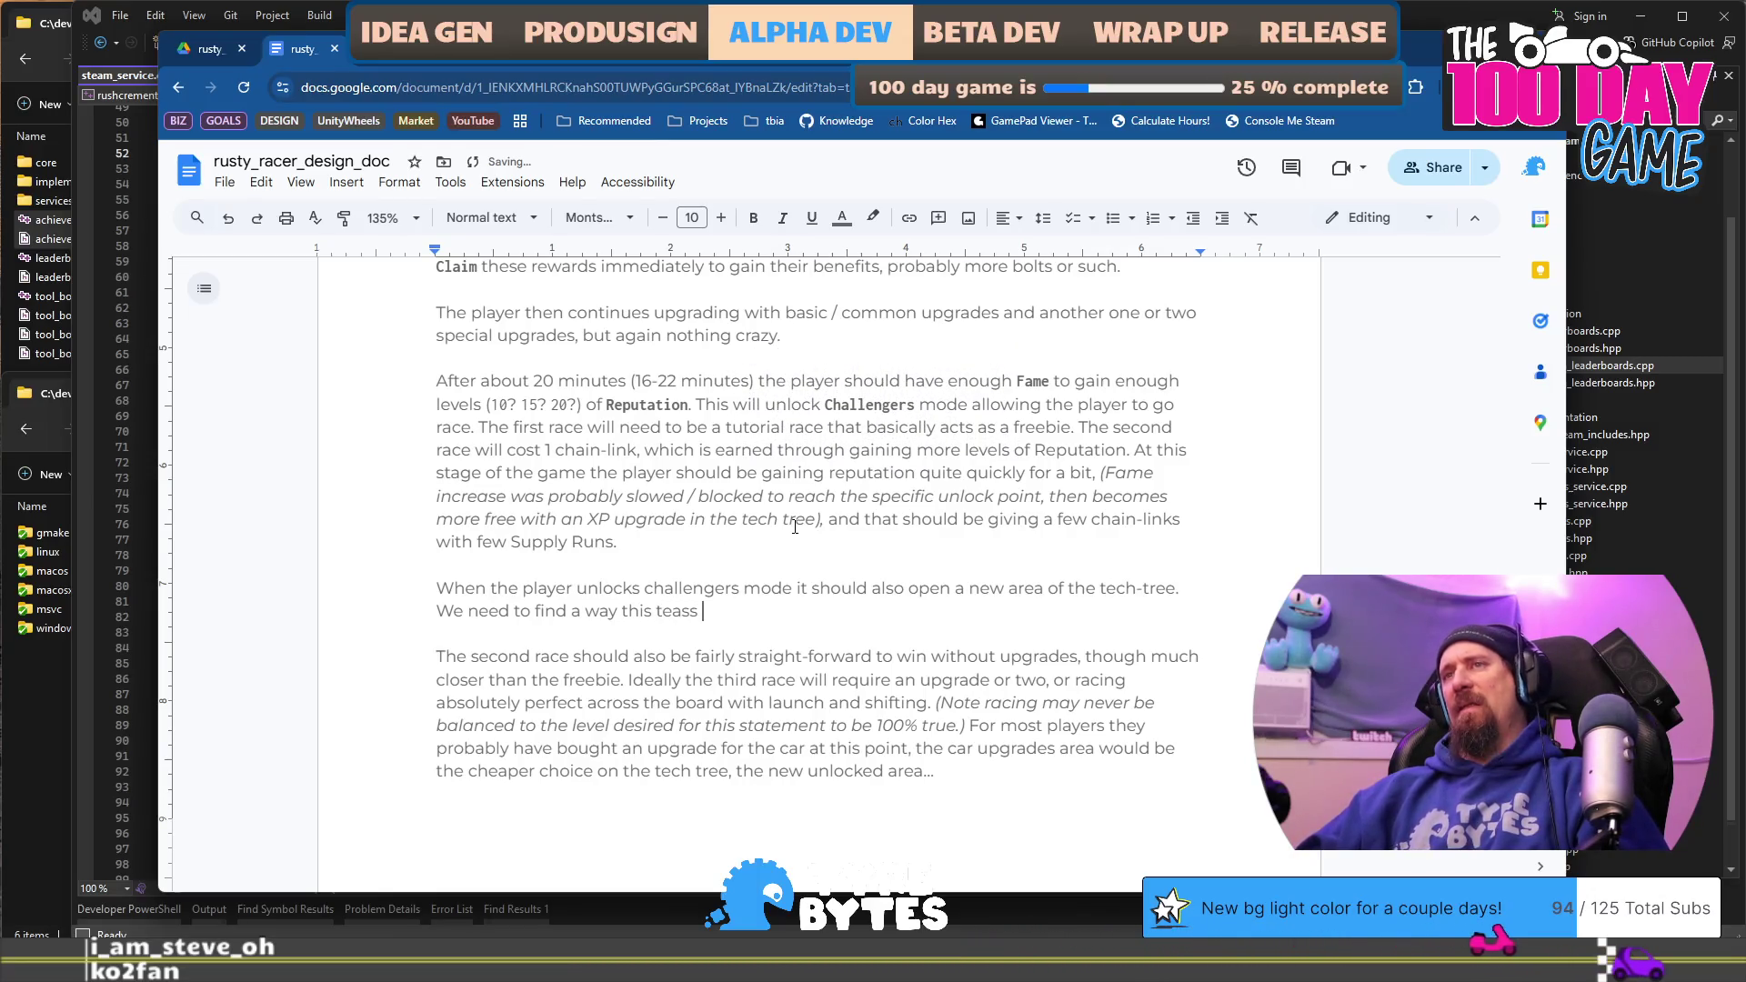
text(the player.)
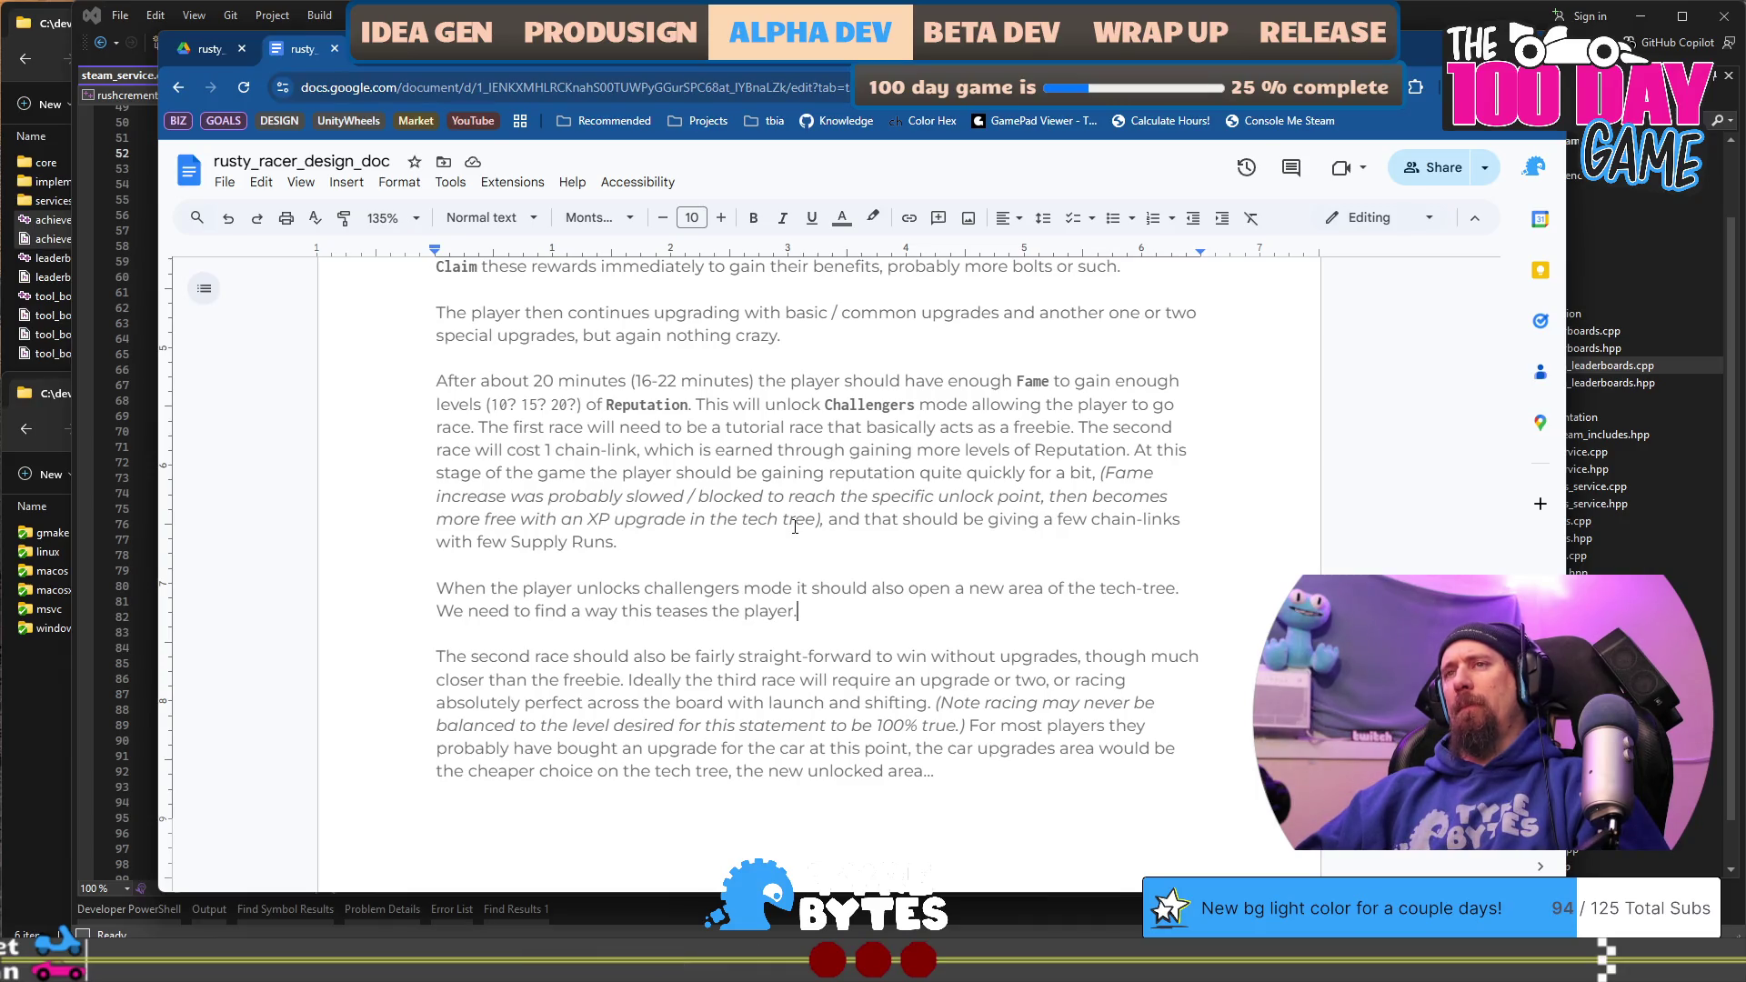
key(shift+Home)
key(BackSpace)
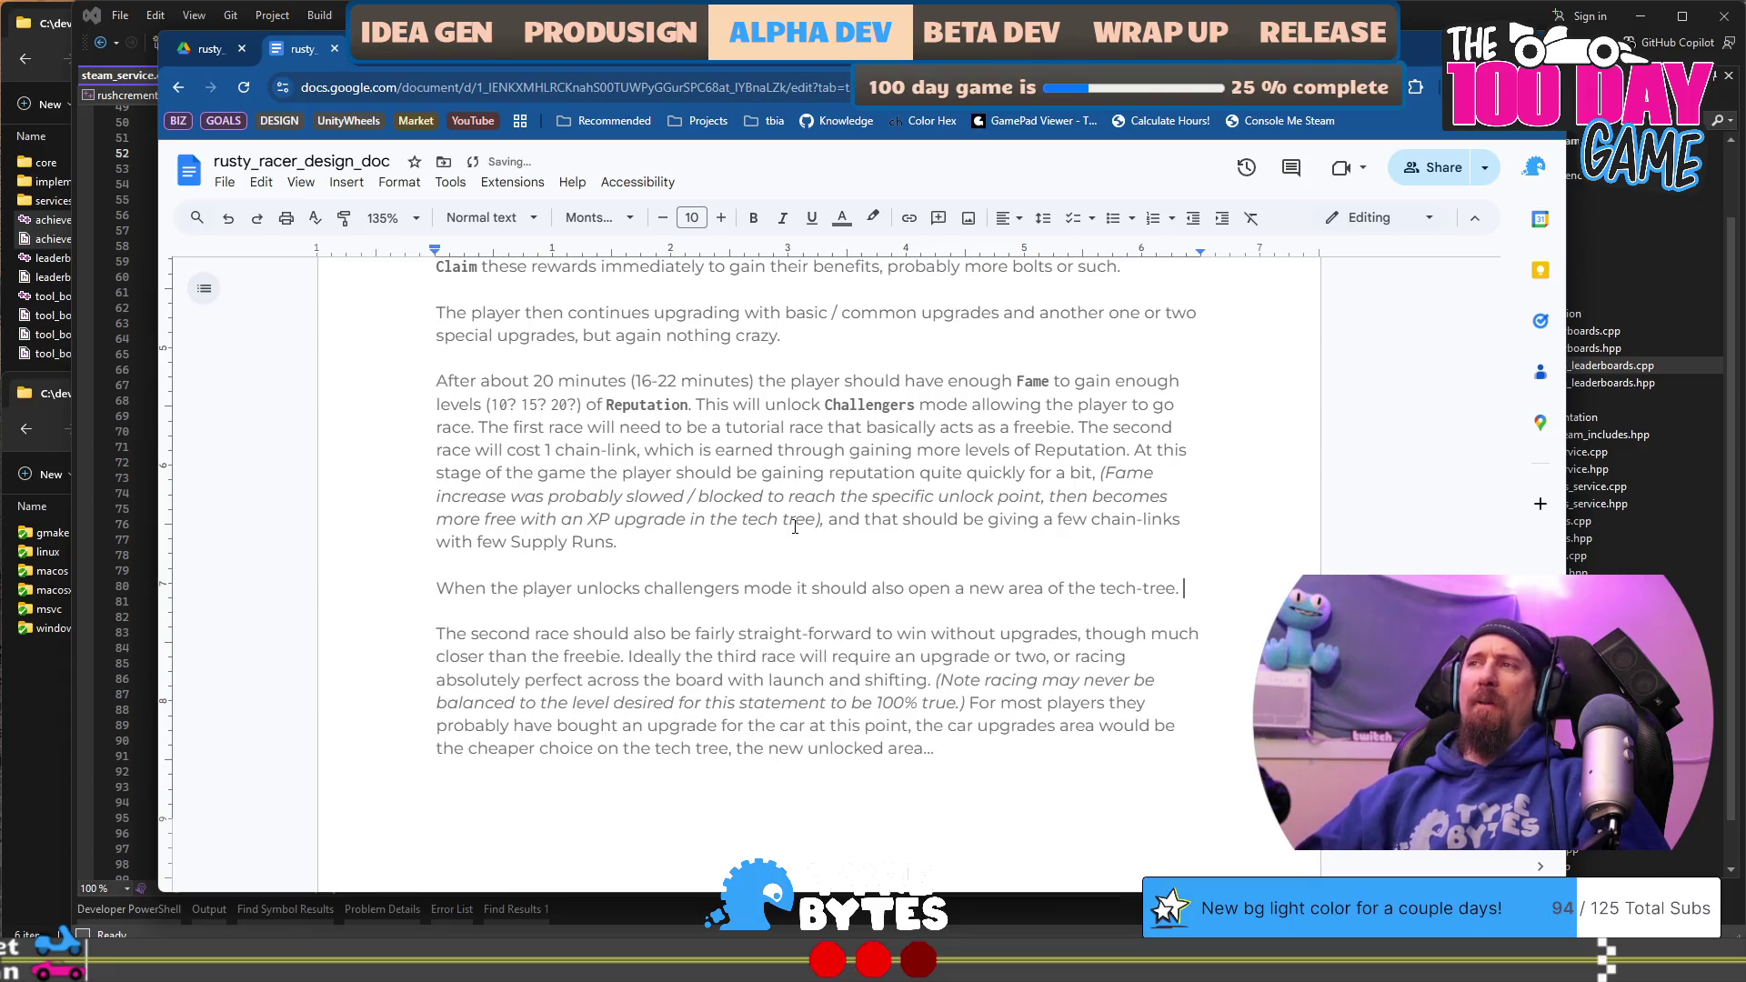
Step: Begin a new sentence noting this isn't great because Chain-Links are meant for Challengers, not upgrades
key(Return)
text(The way)
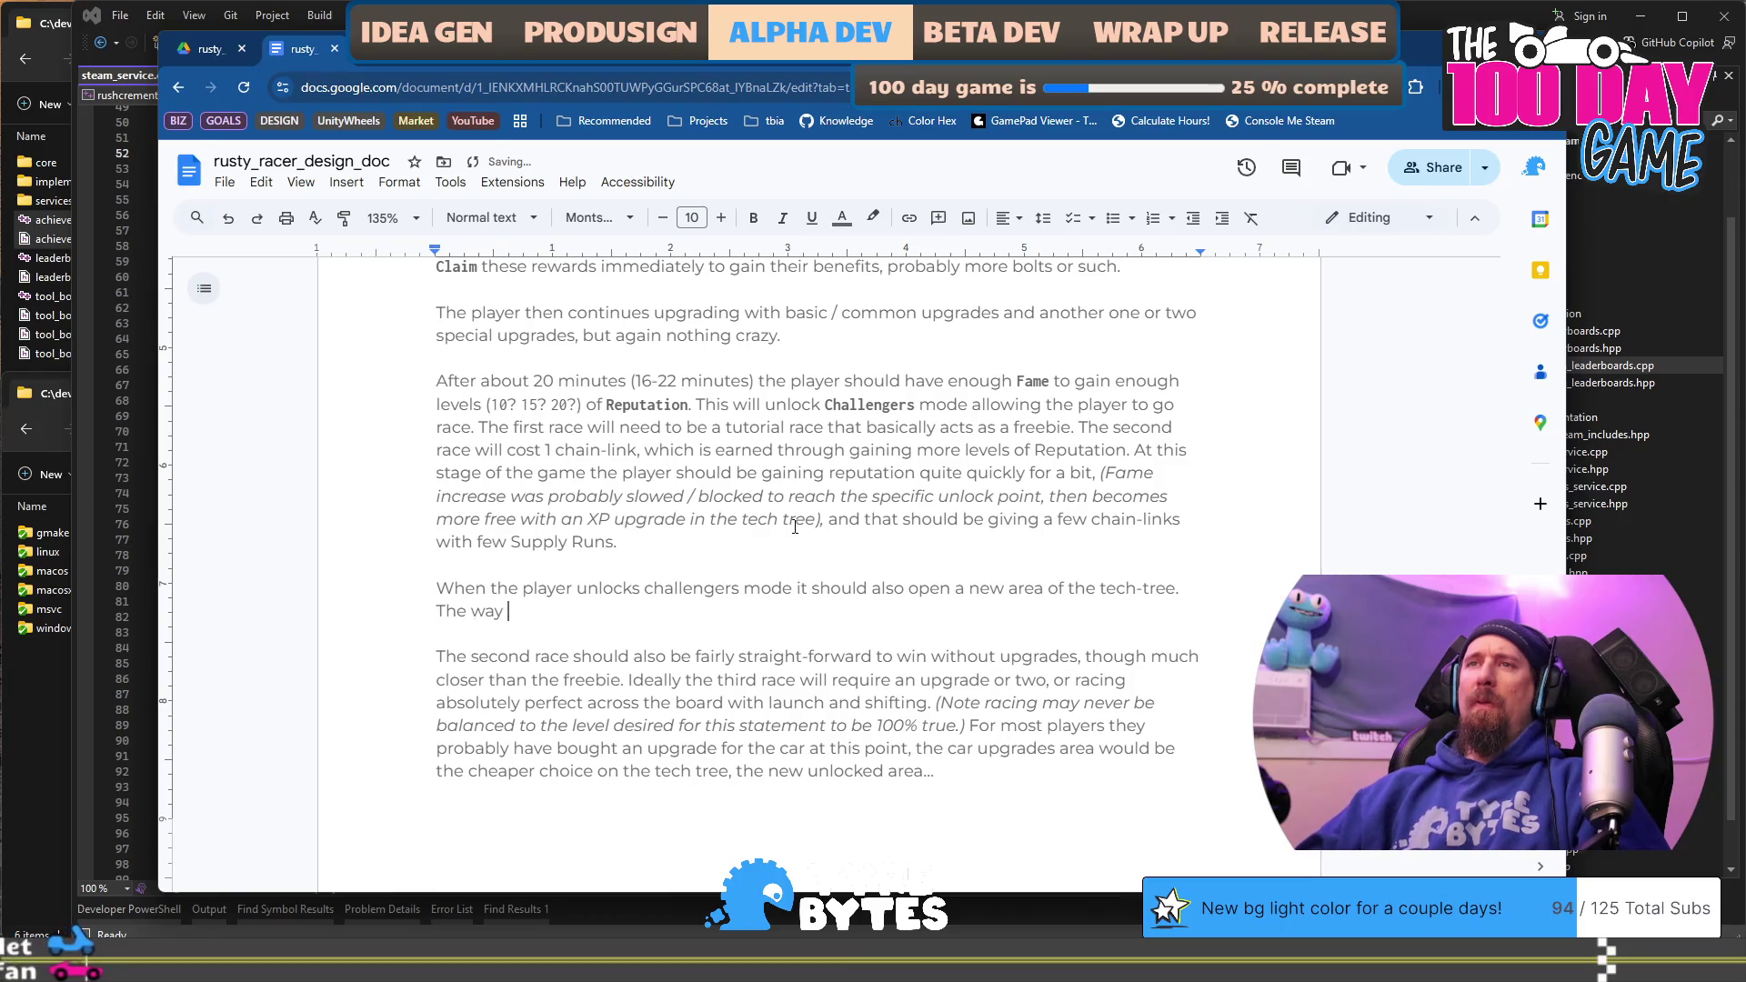
text('ve got it )
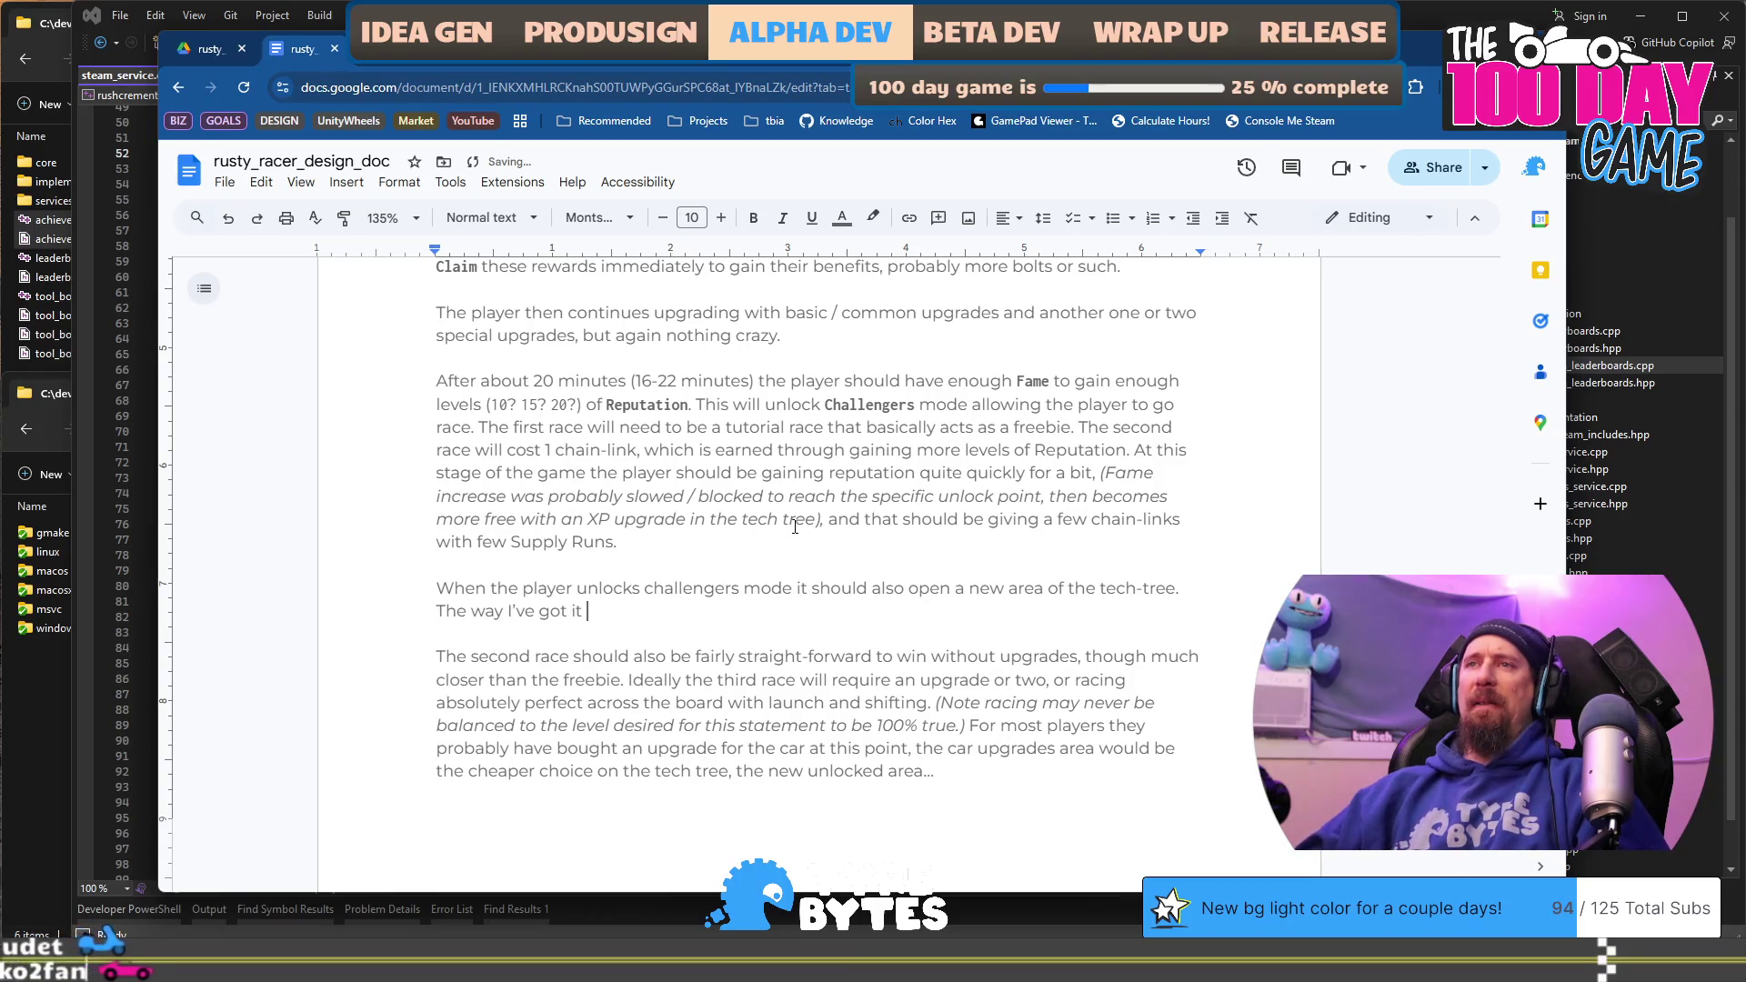
text(right now)
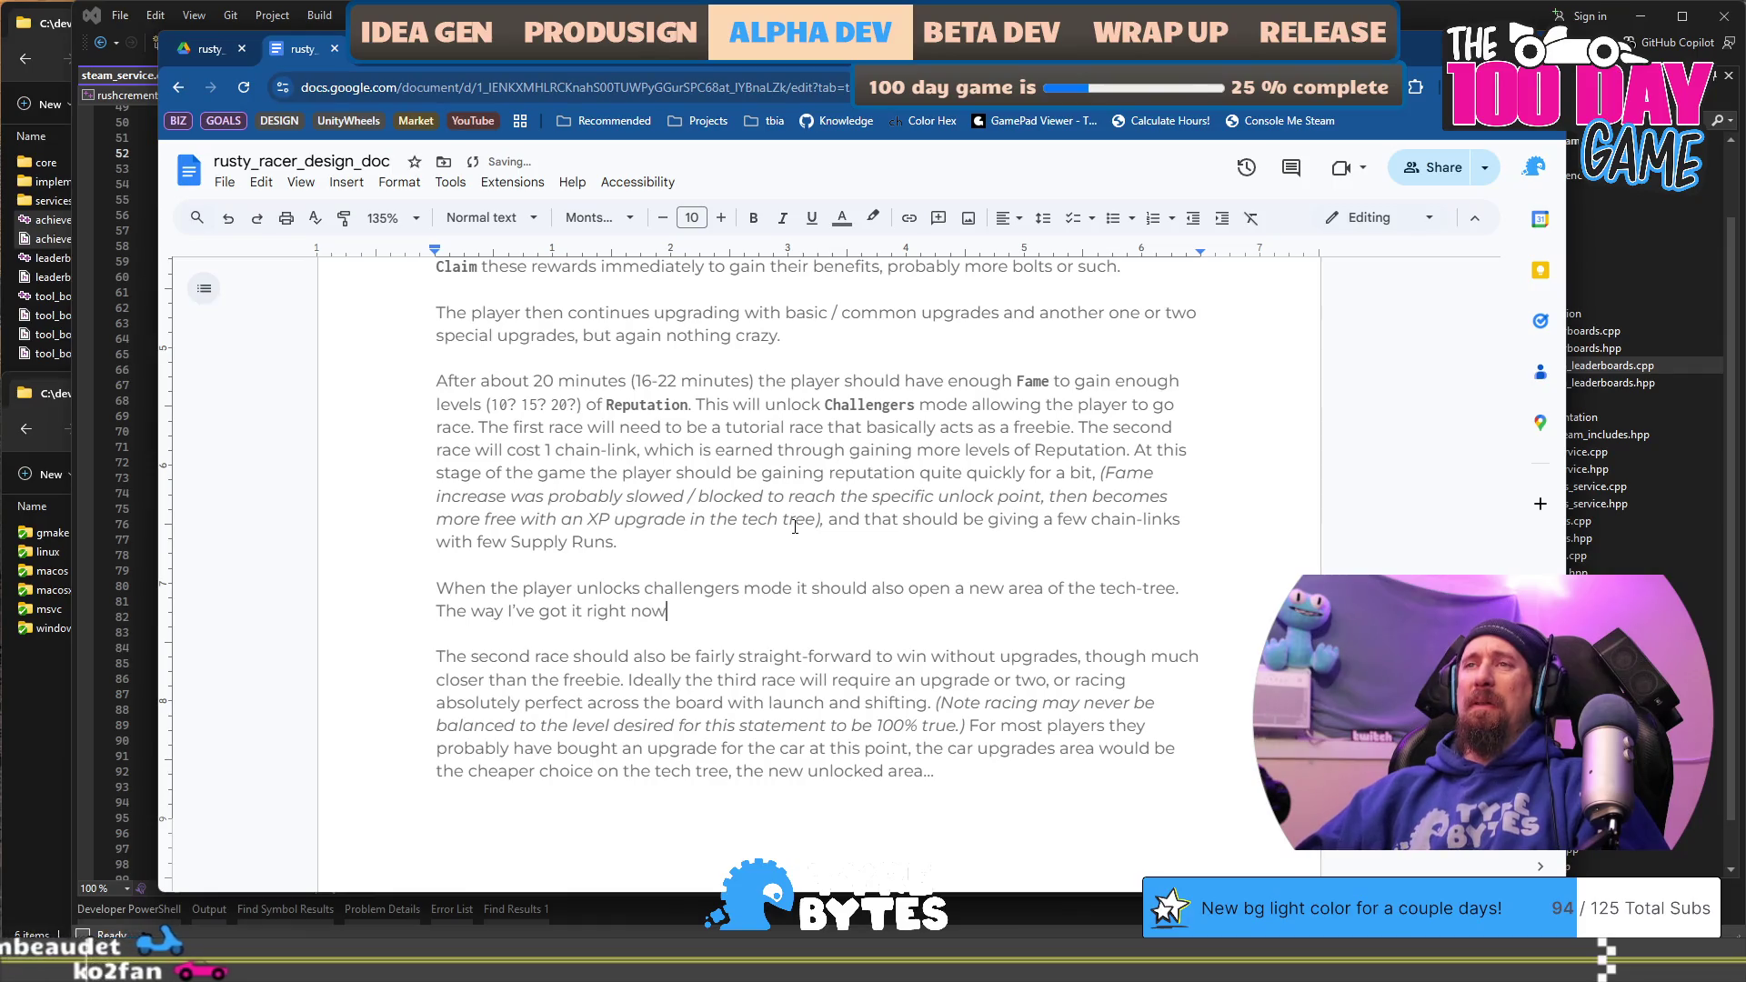
text(, mayb)
text(not great because Chain-Links are meant for )
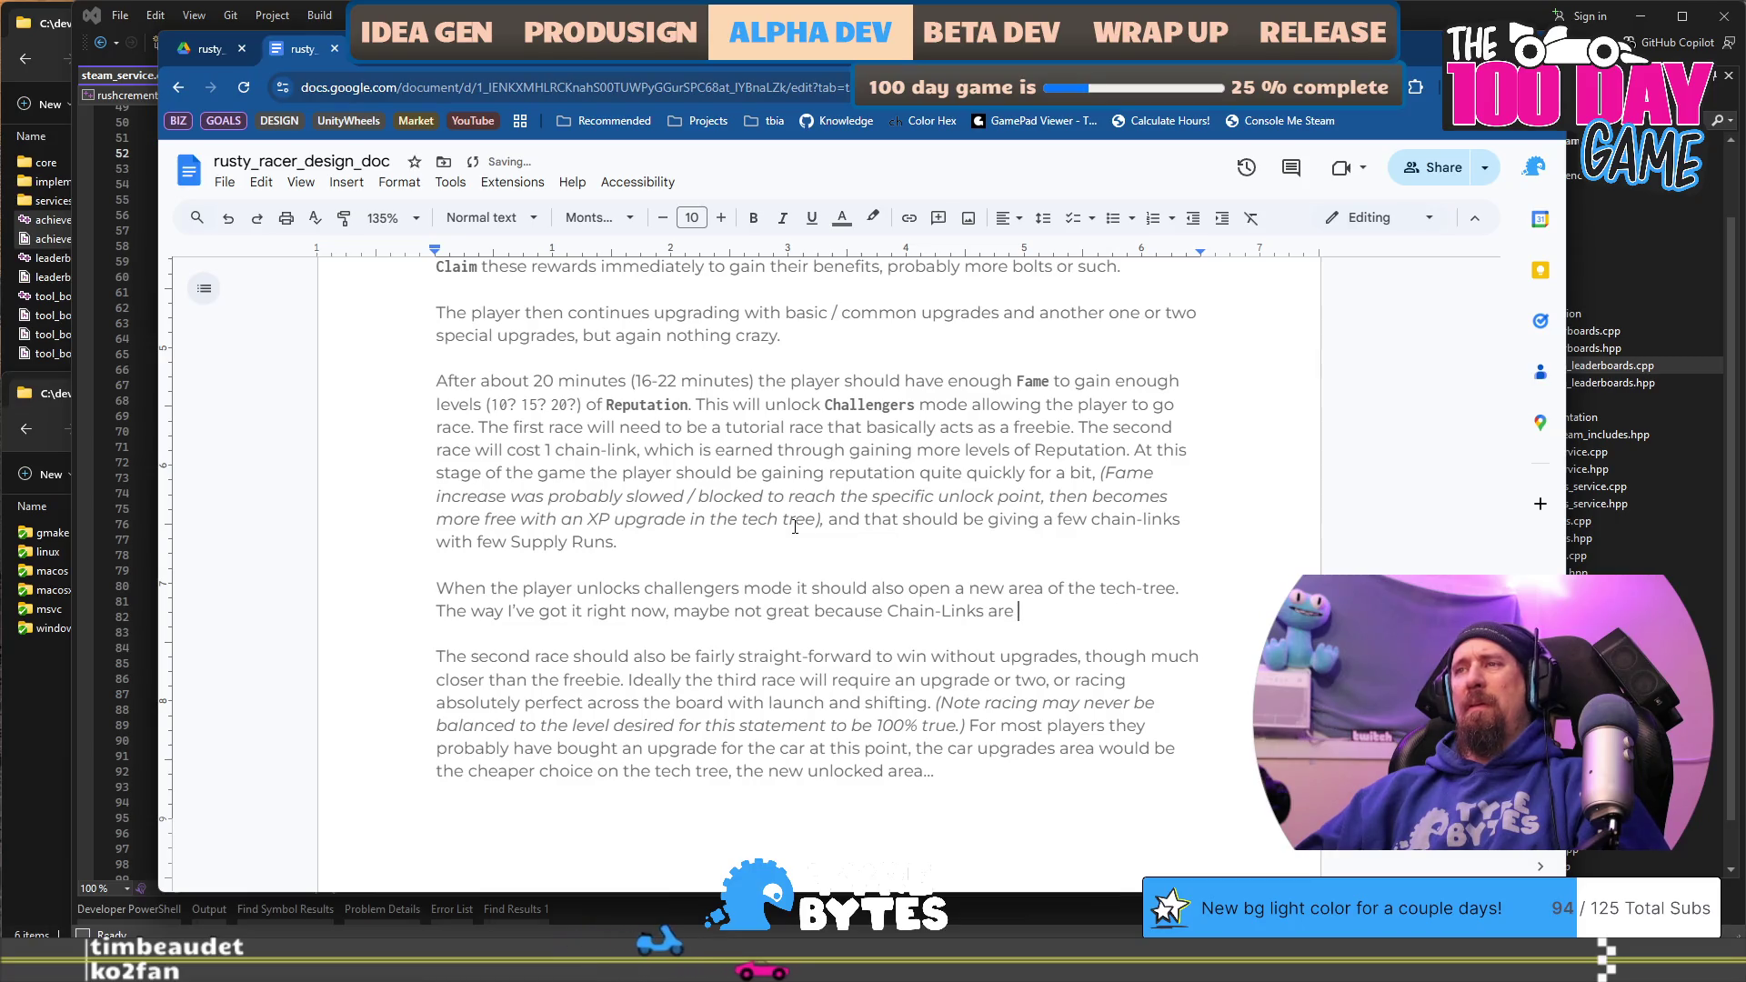
text(Challengers na)
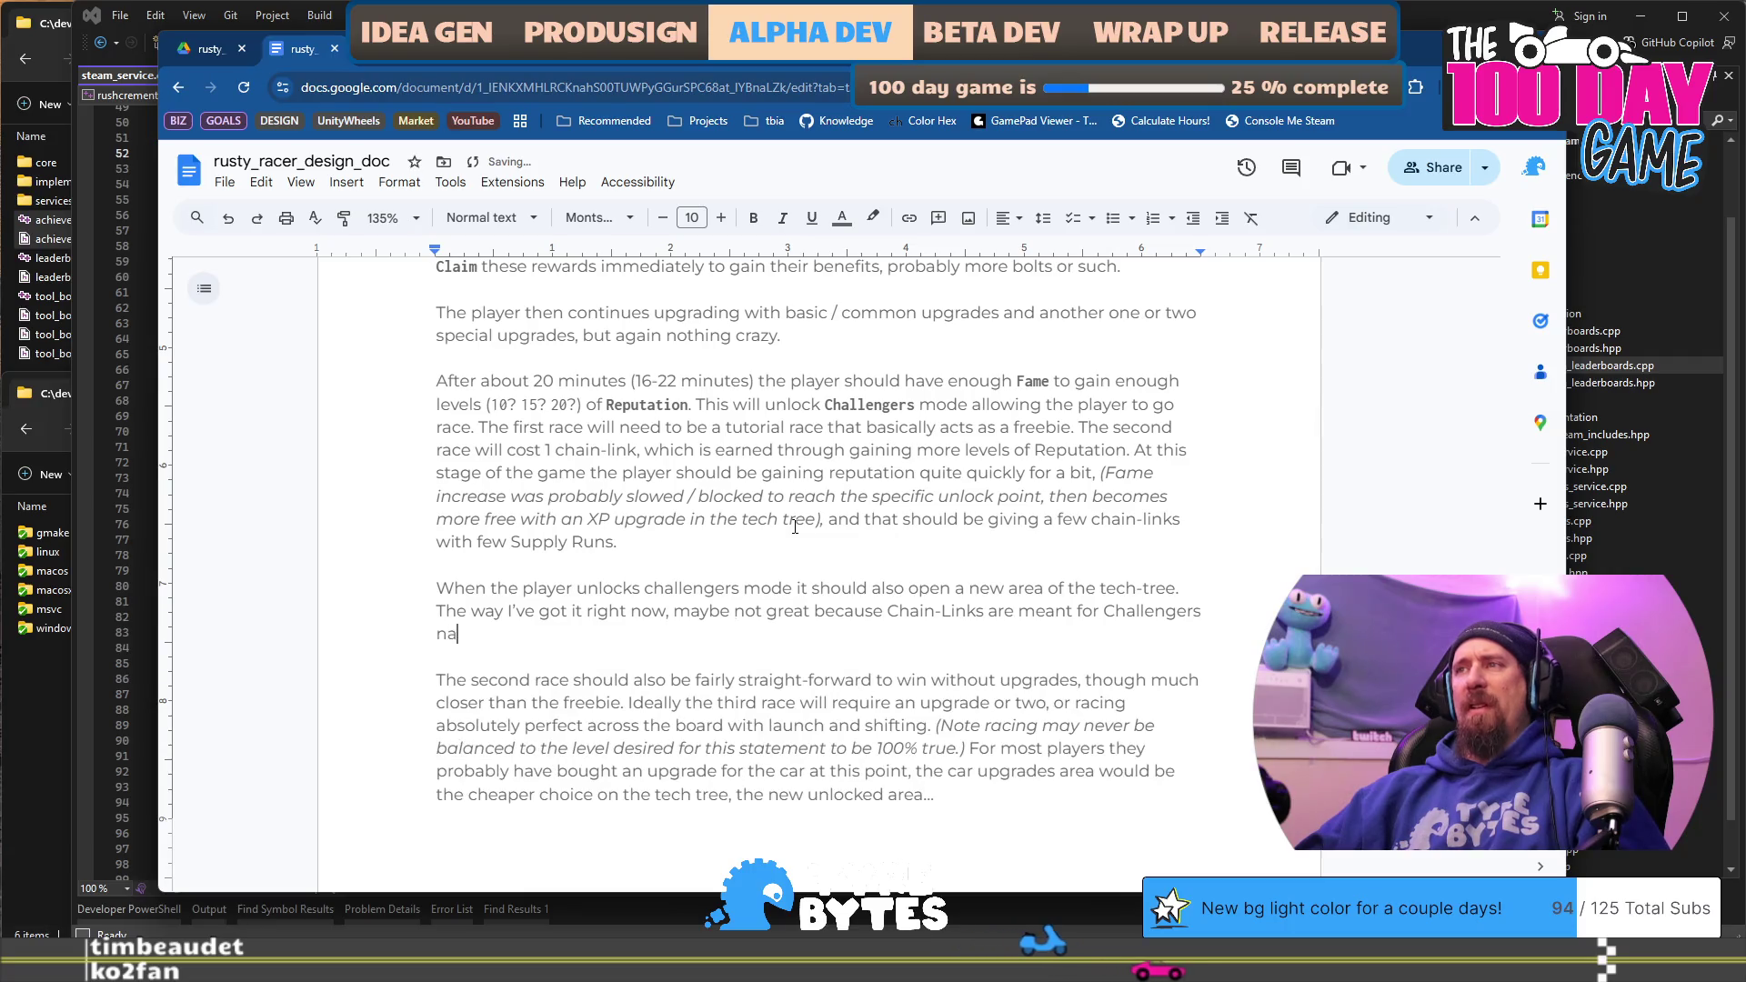
key(BackSpace)
key(BackSpace)
text(and not the)
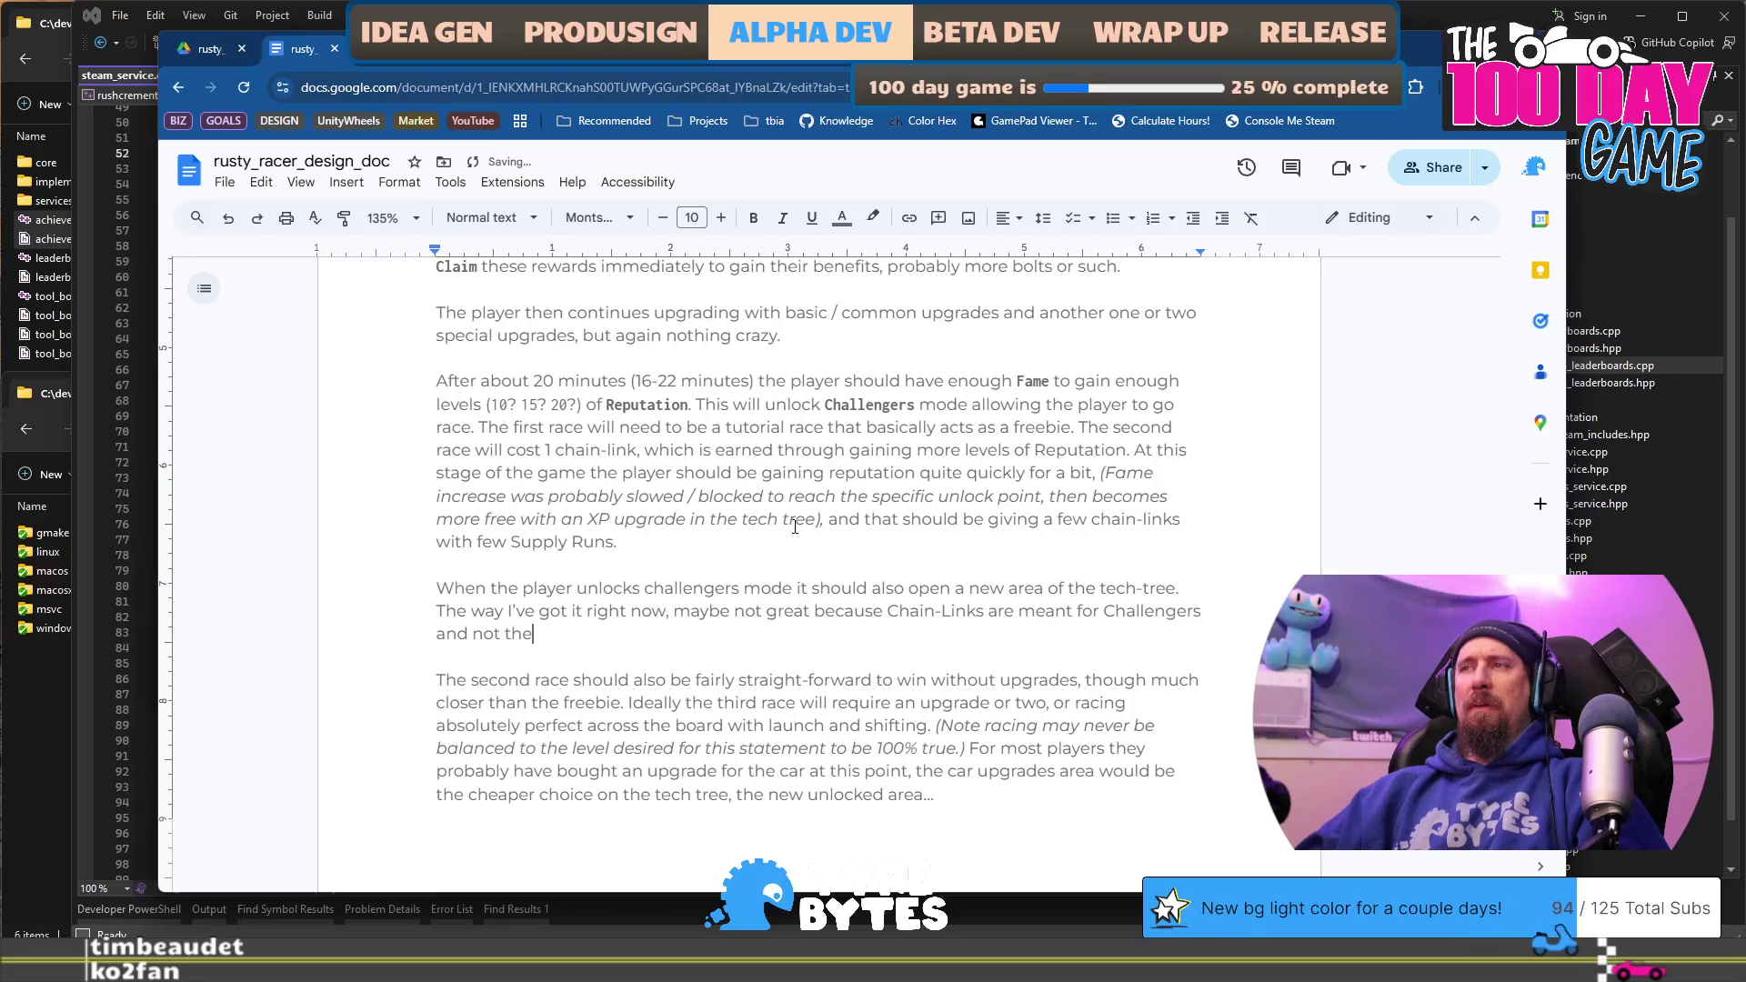
text( upgrades,)
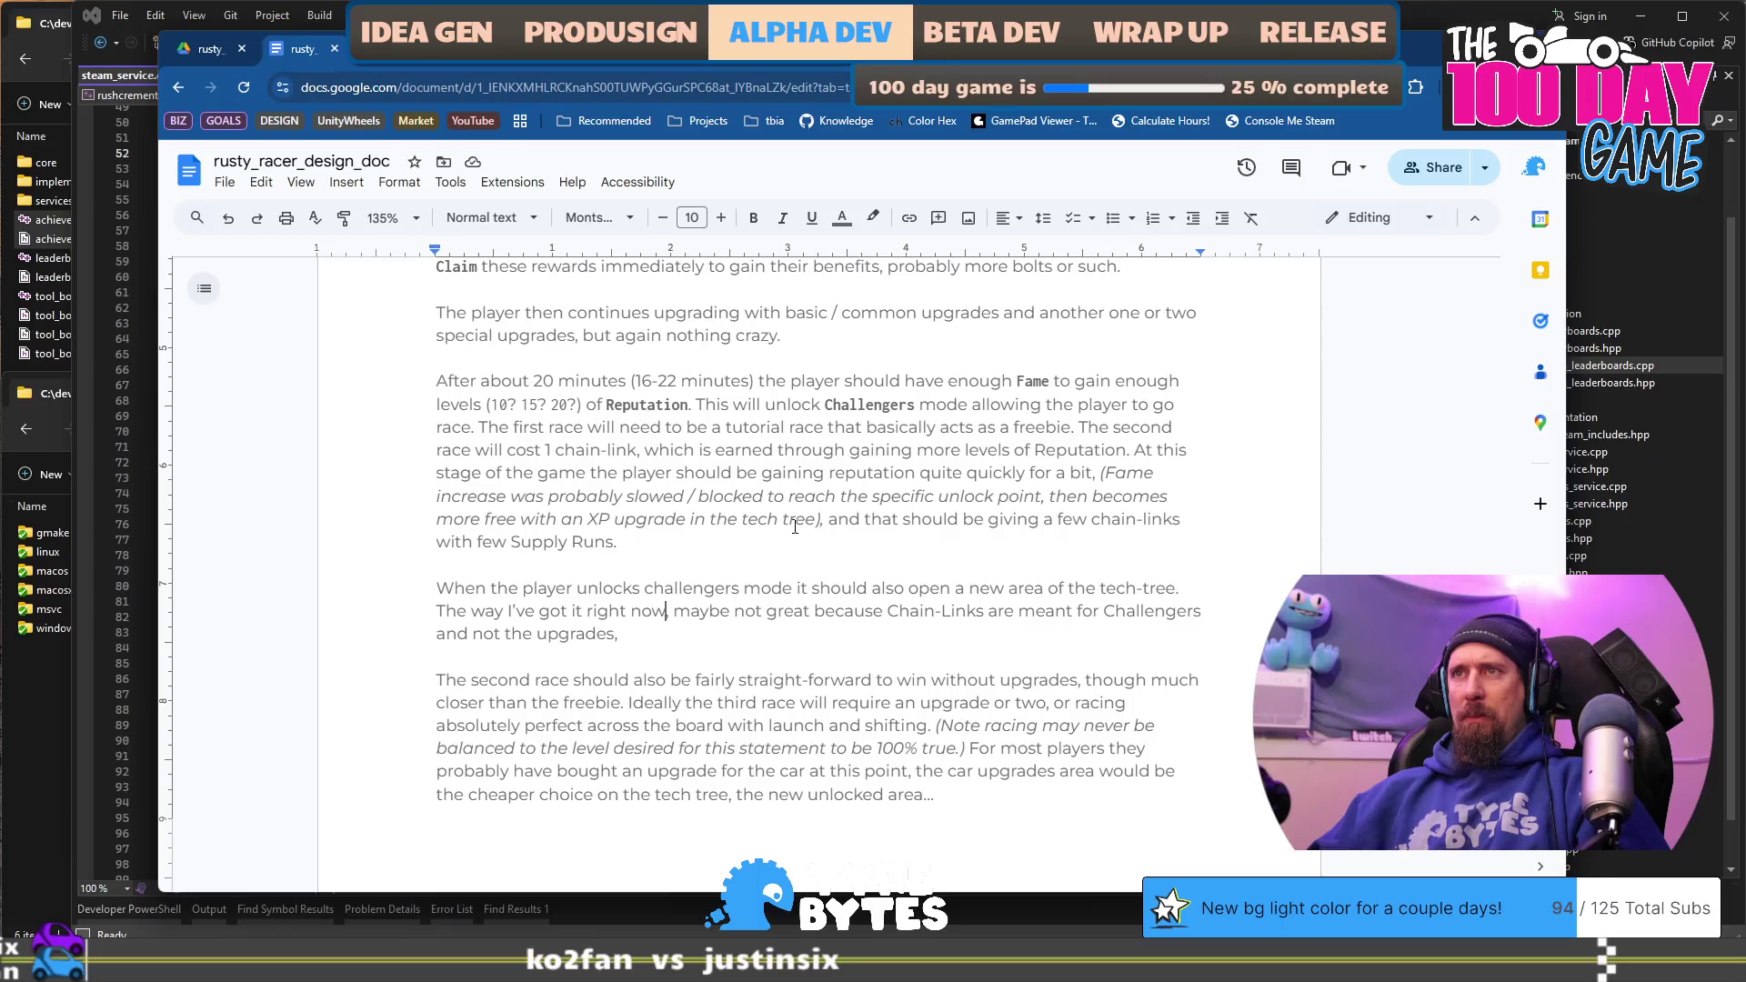
Step: Explain that the player gains a Chain-Link and spends it on the "your own car" upgrade
key(BackSpace)
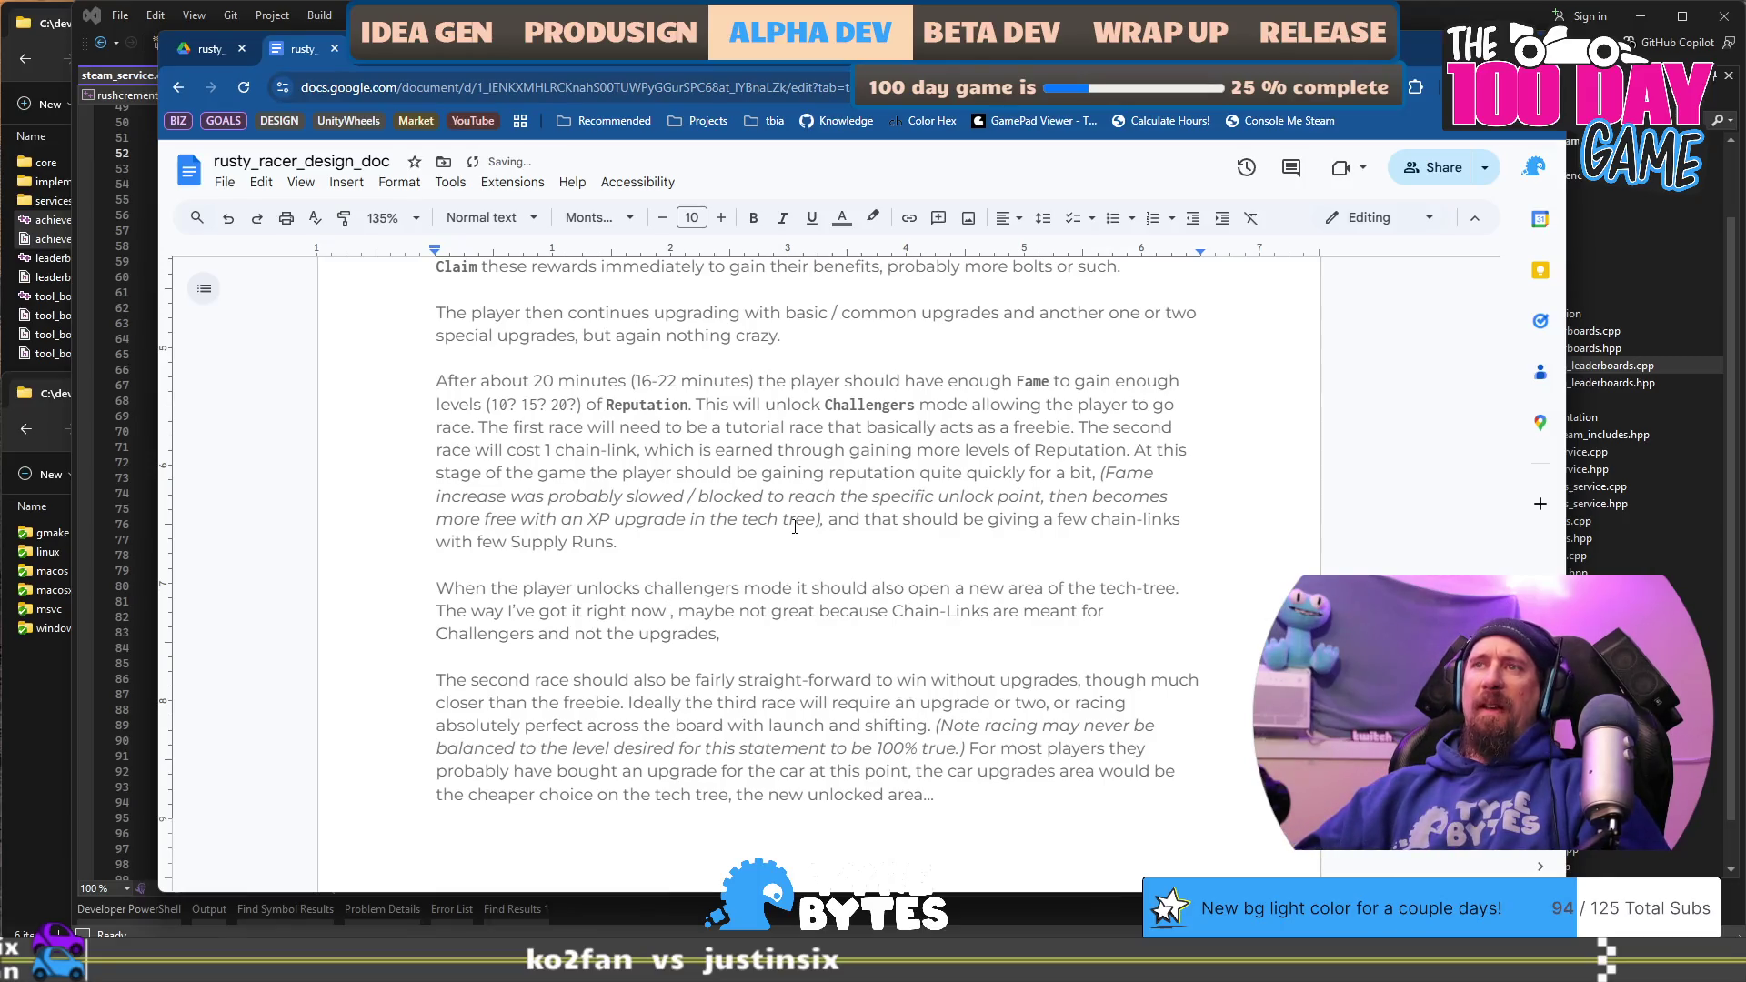
text(player gain)
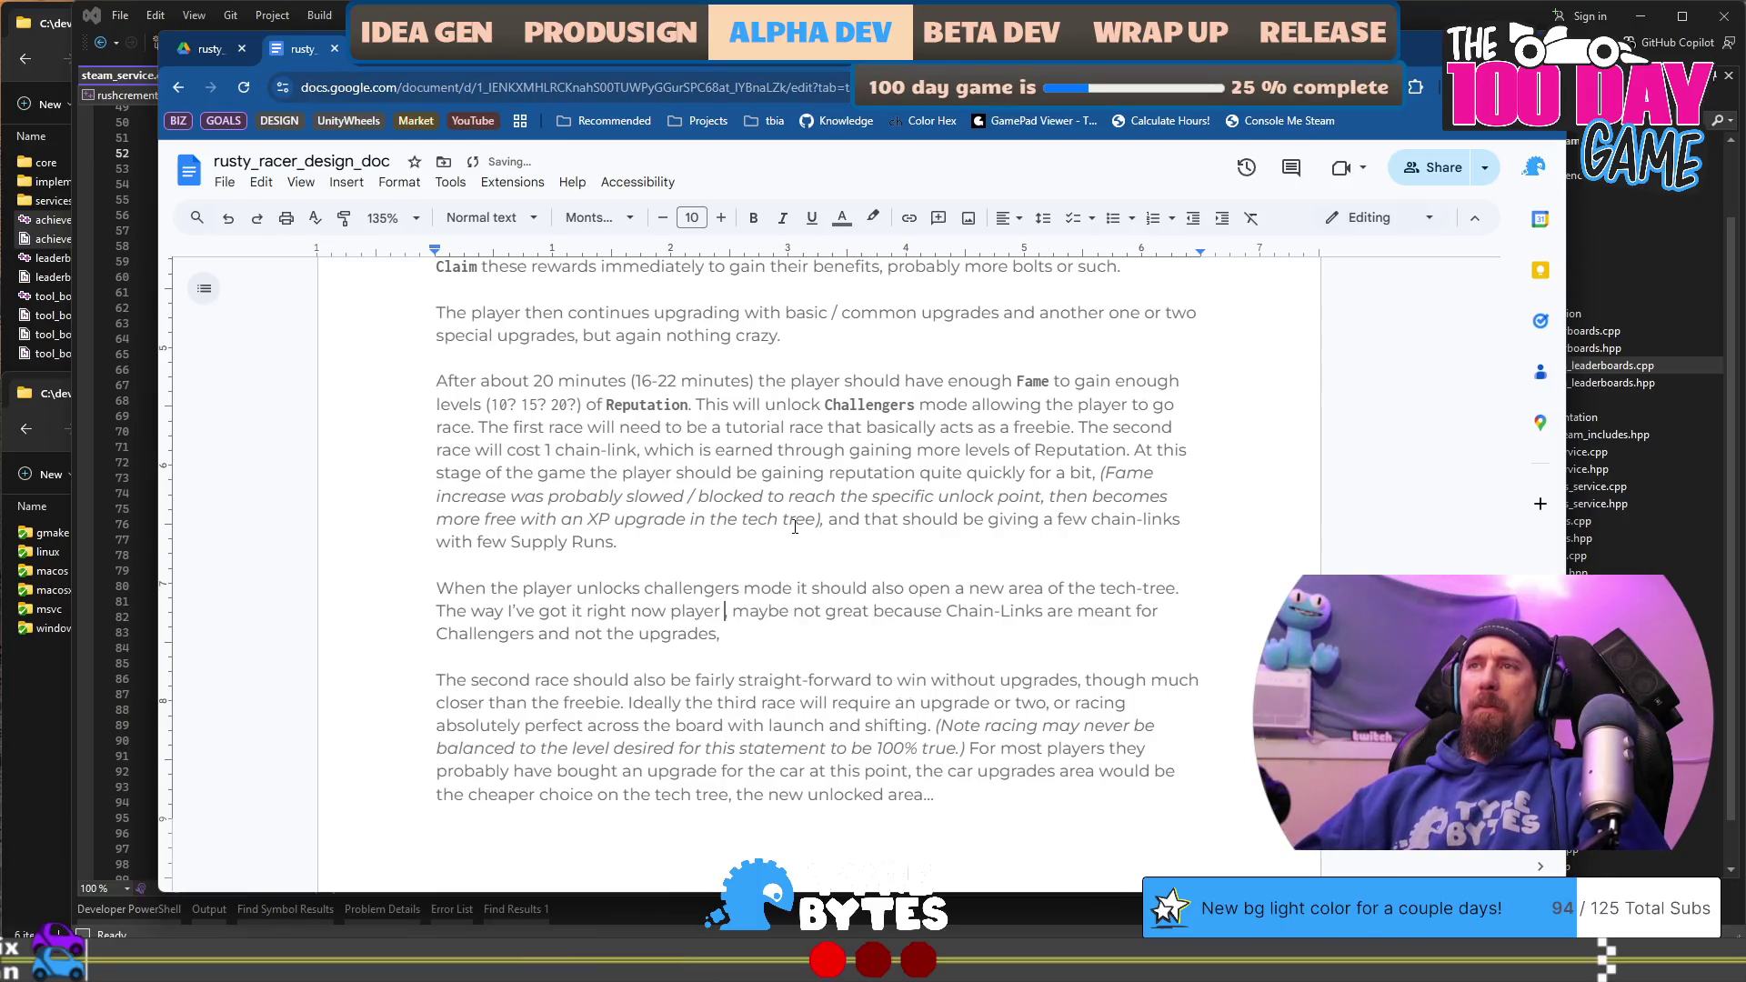
text(s a Chain)
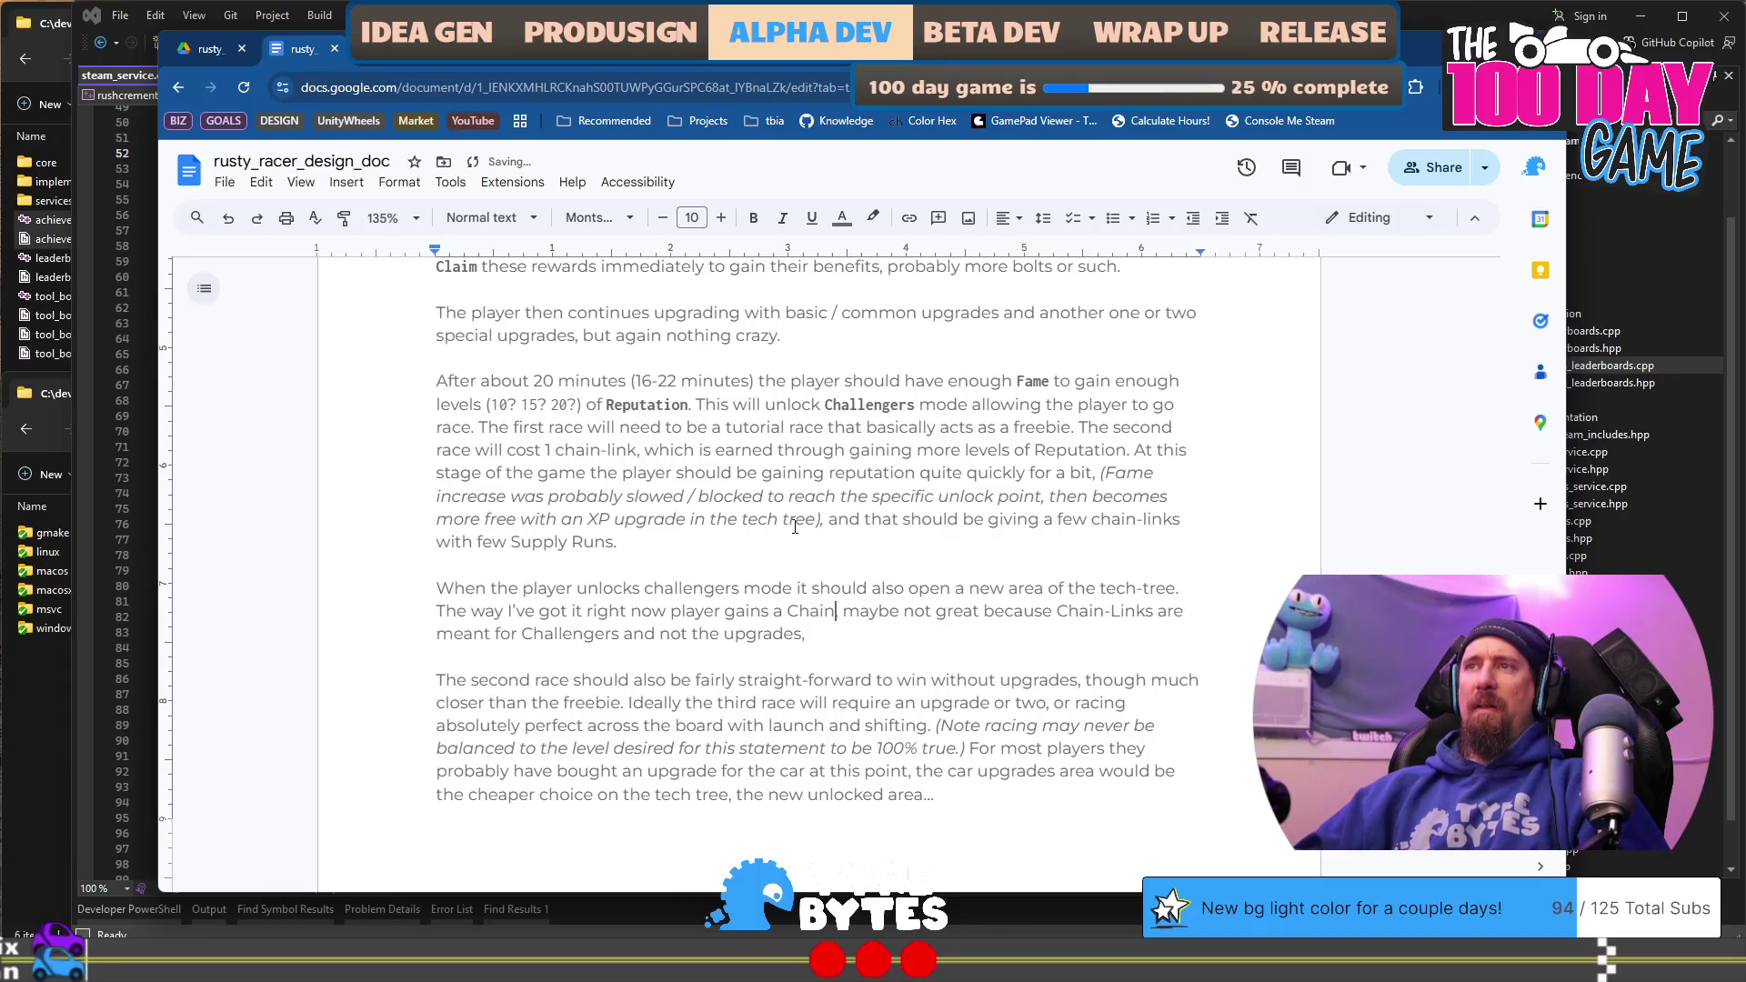
text(-Link)
key(Delete)
text(and then )
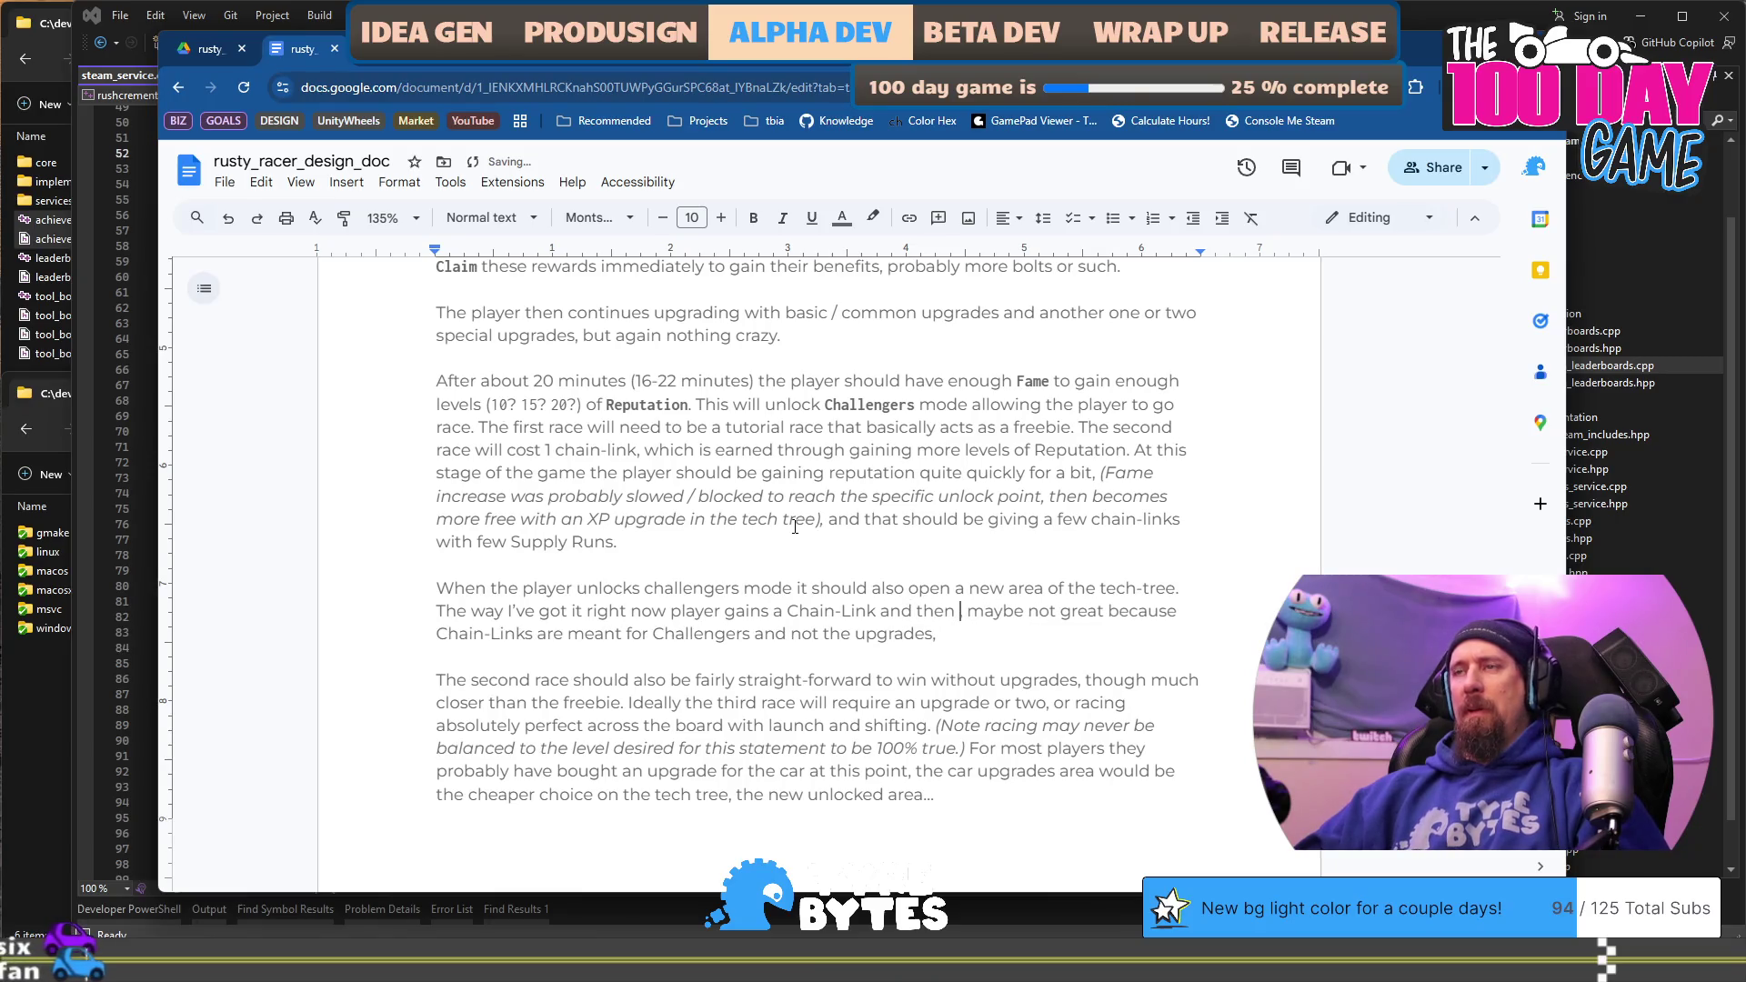
text(,)
key(BackSpace)
text(can buy the)
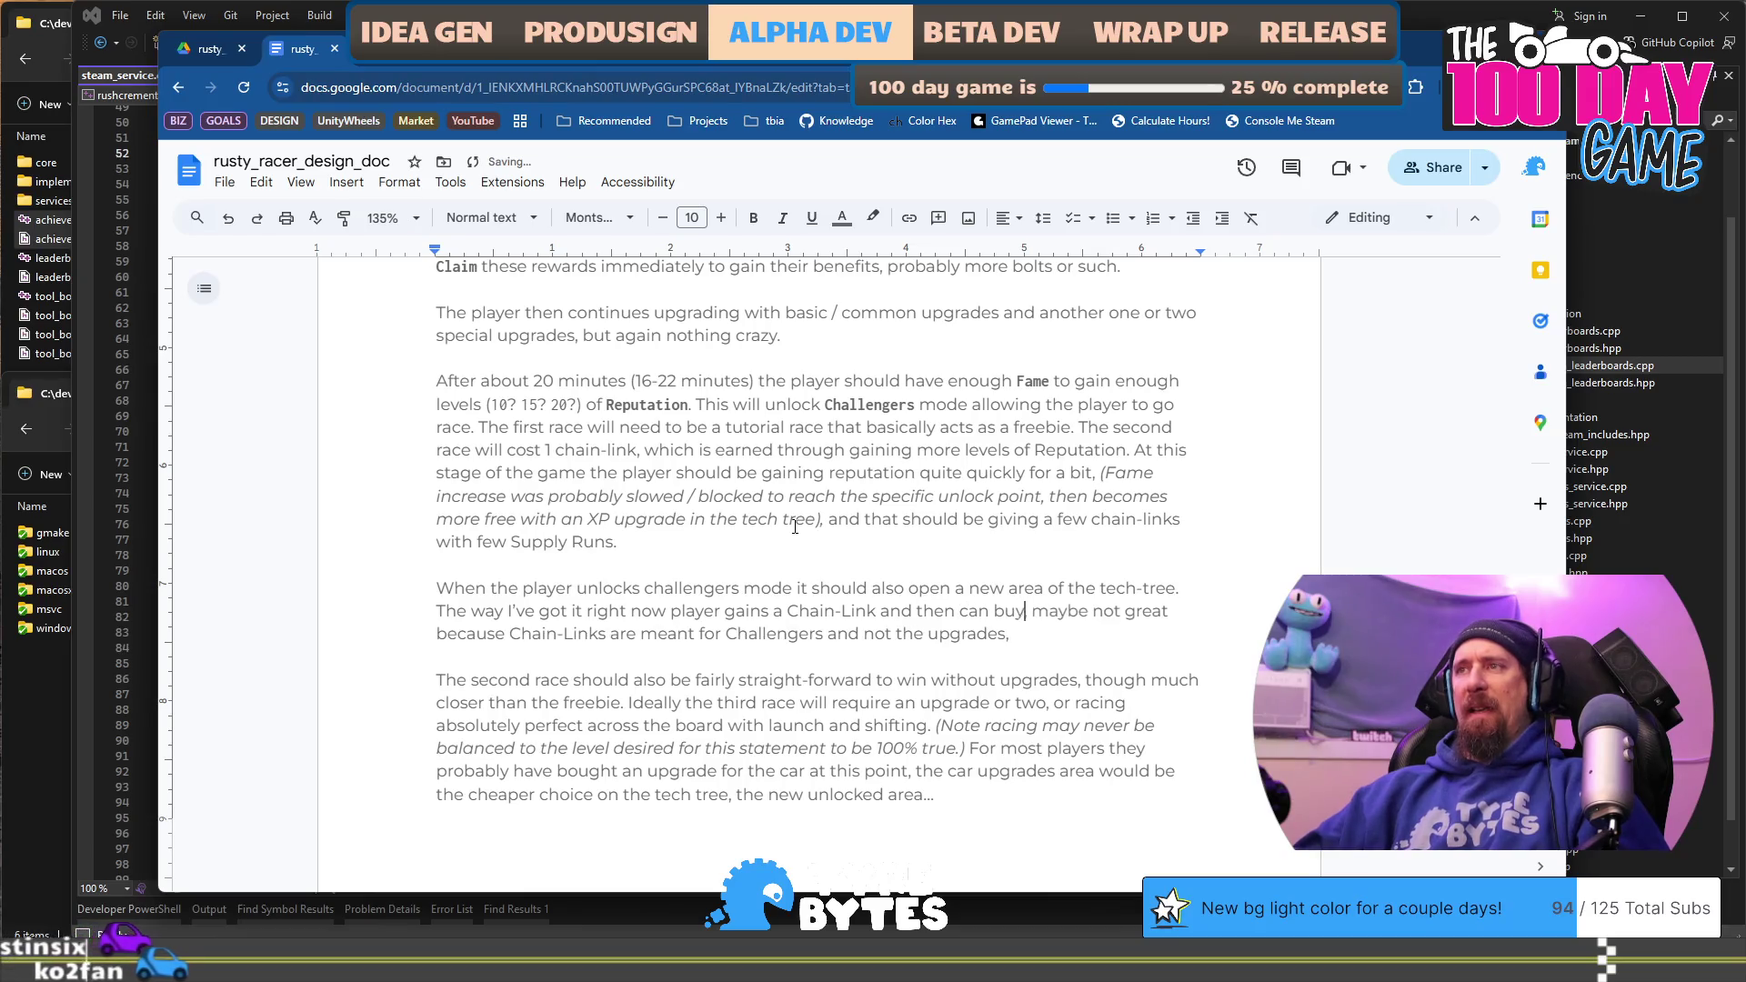
text( ")
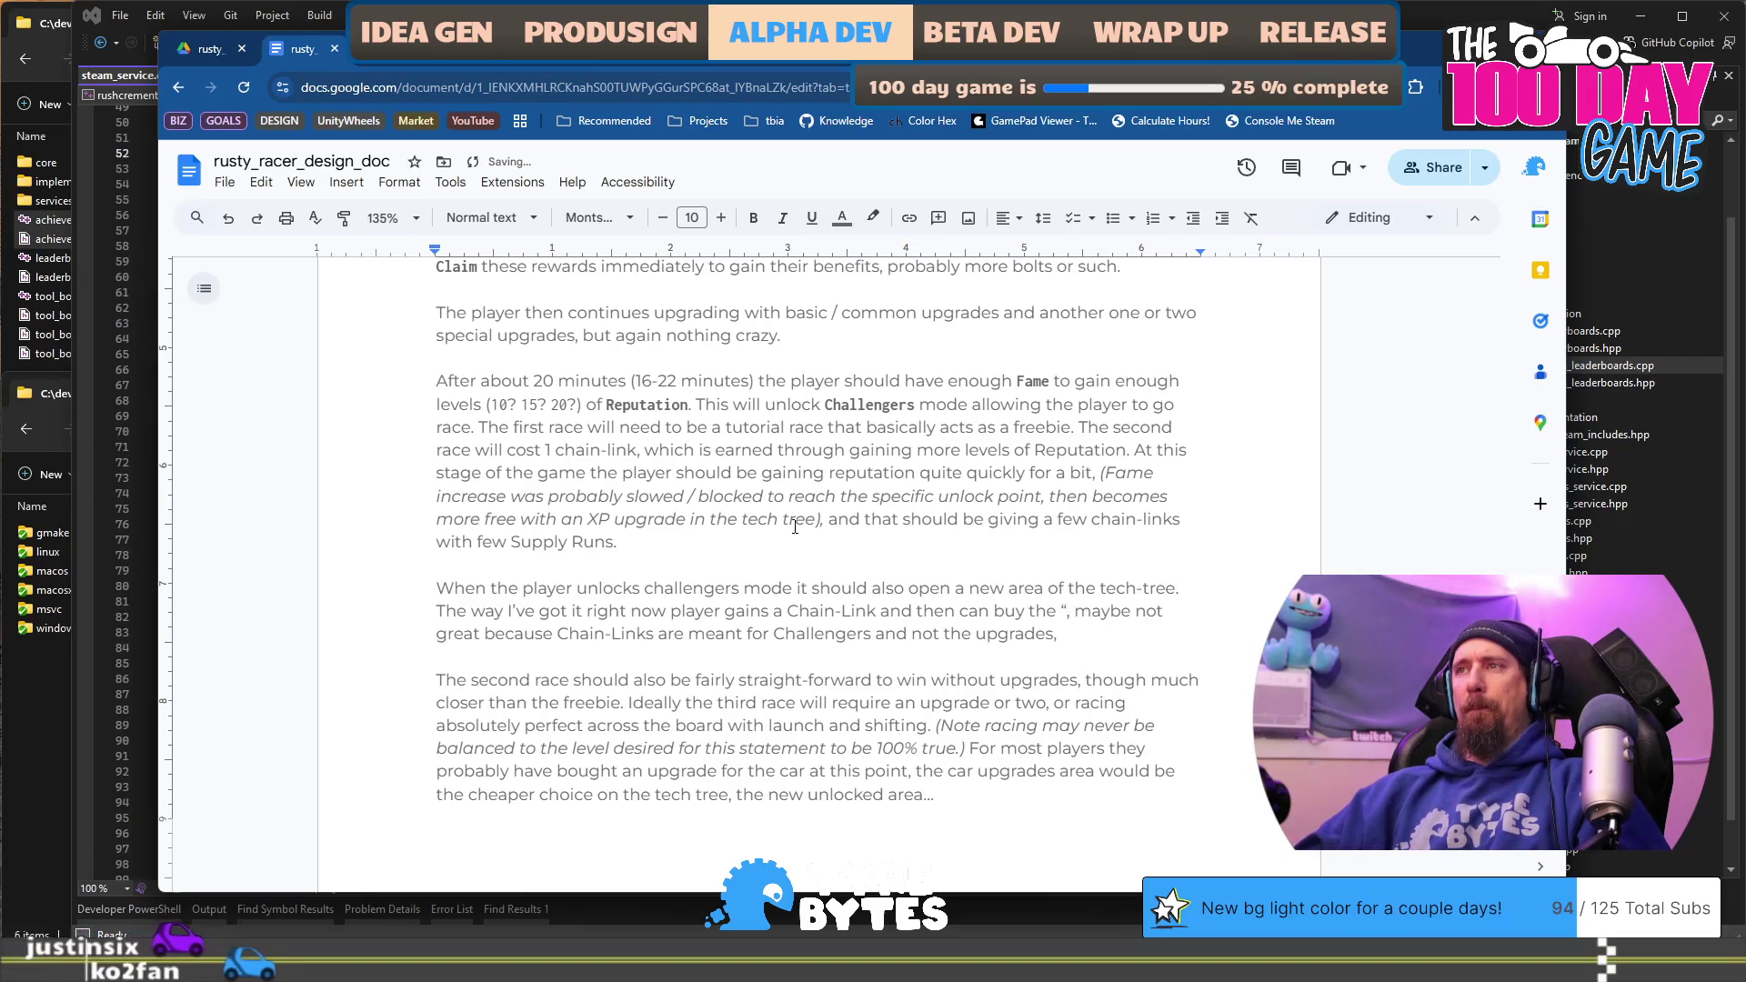
text(your ow)
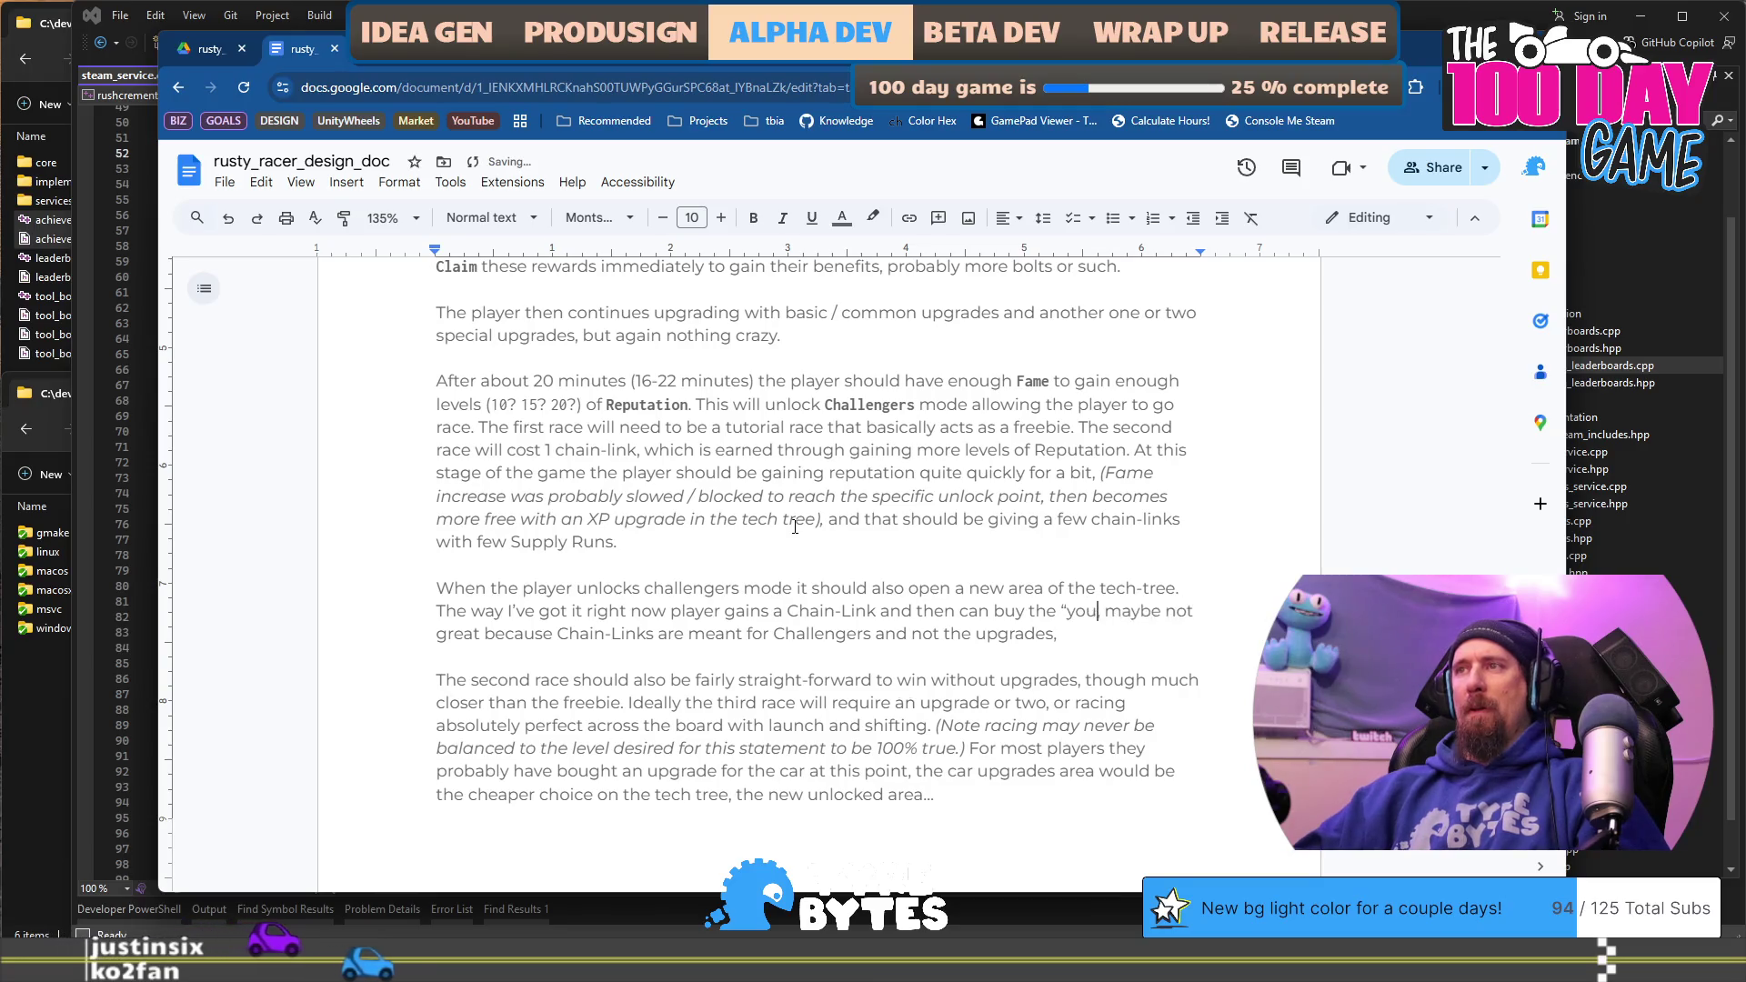
text(n car" upb)
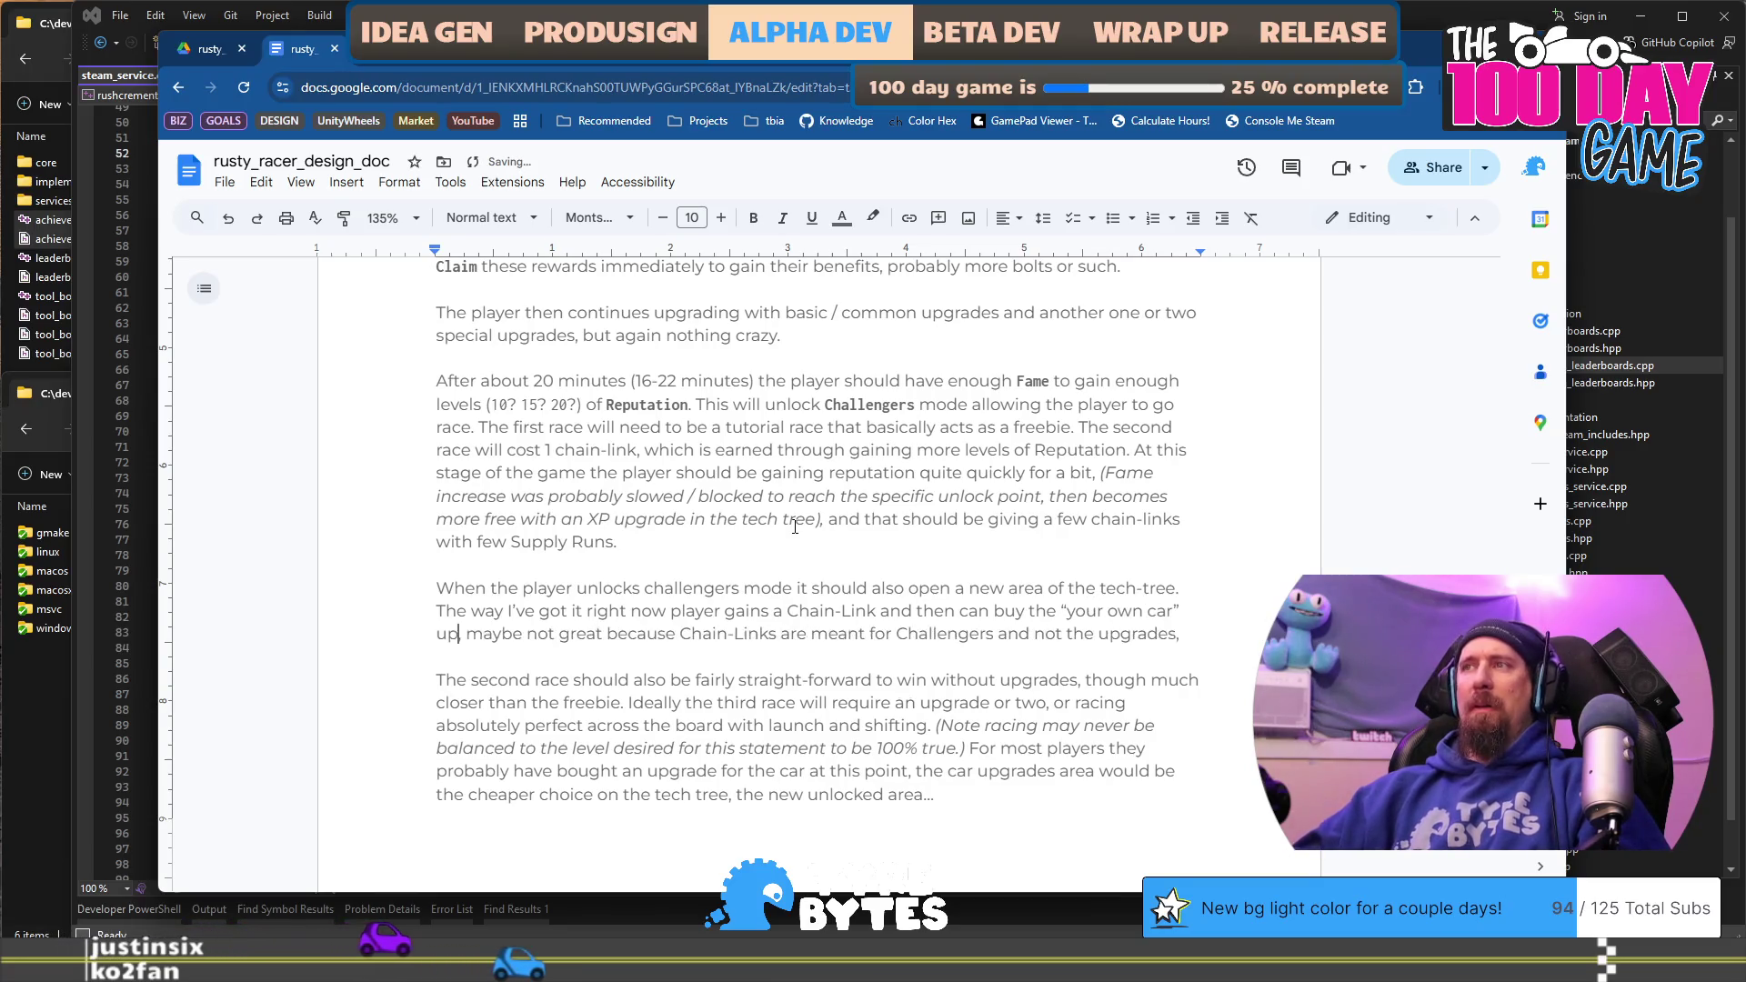
key(BackSpace)
text(grade by s)
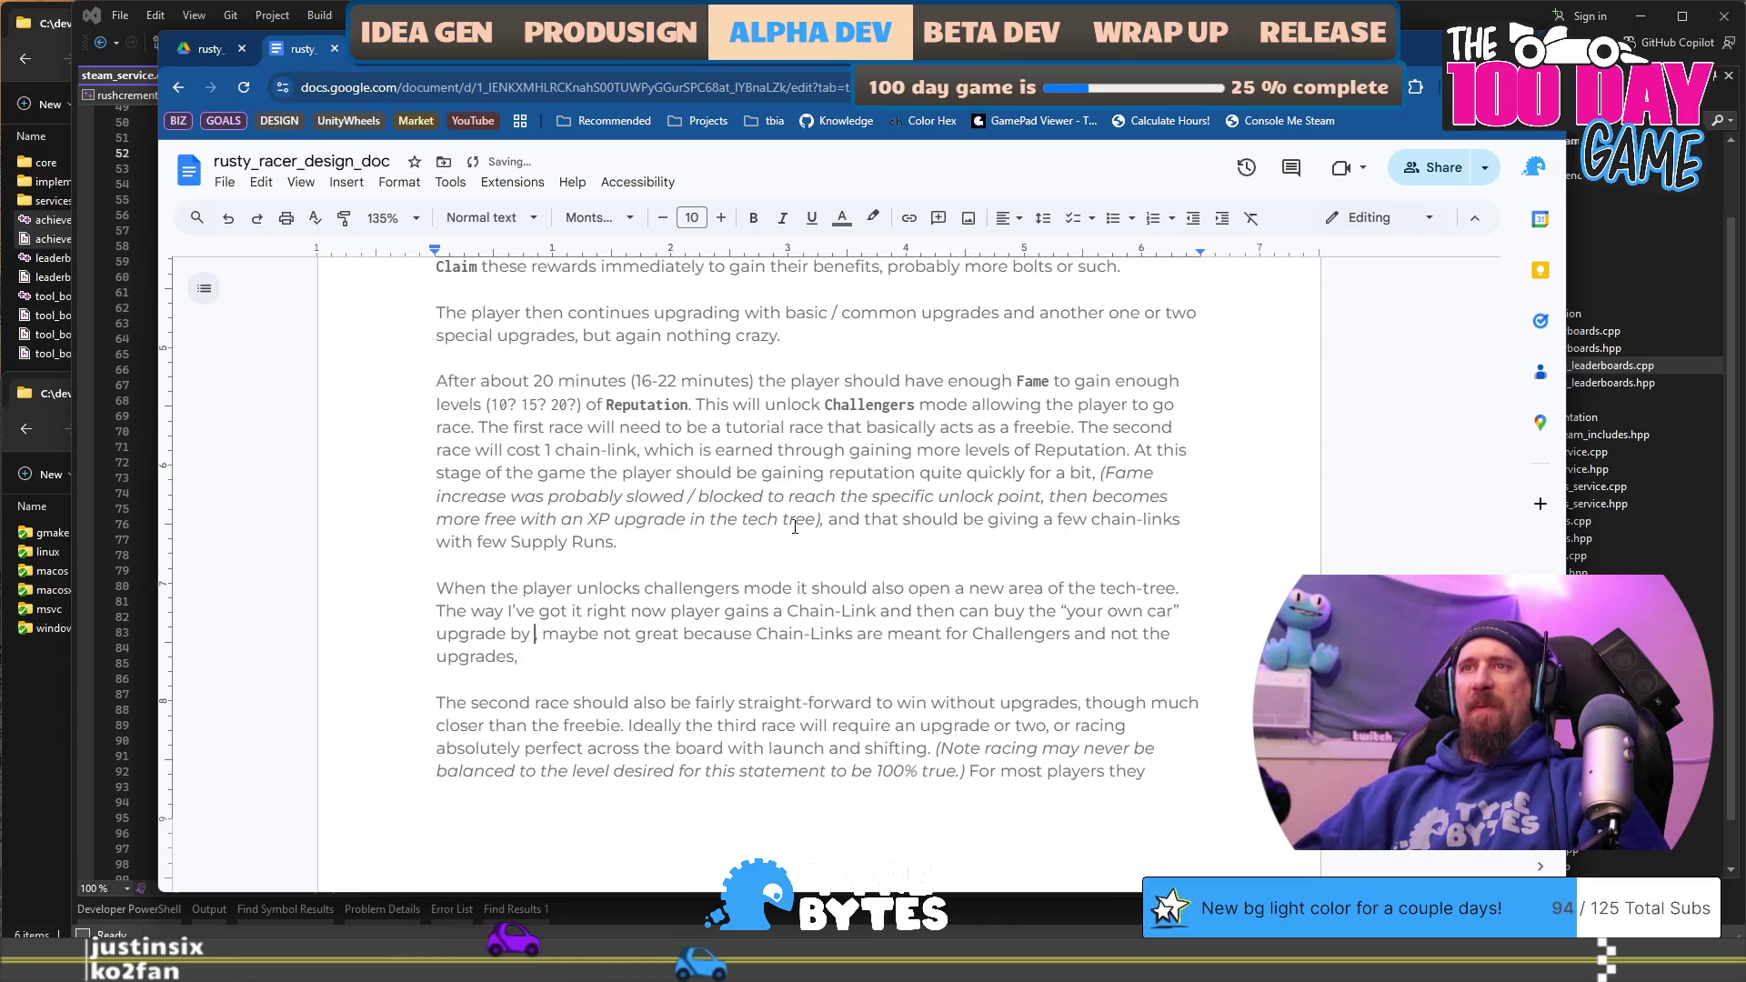
text(pending that )
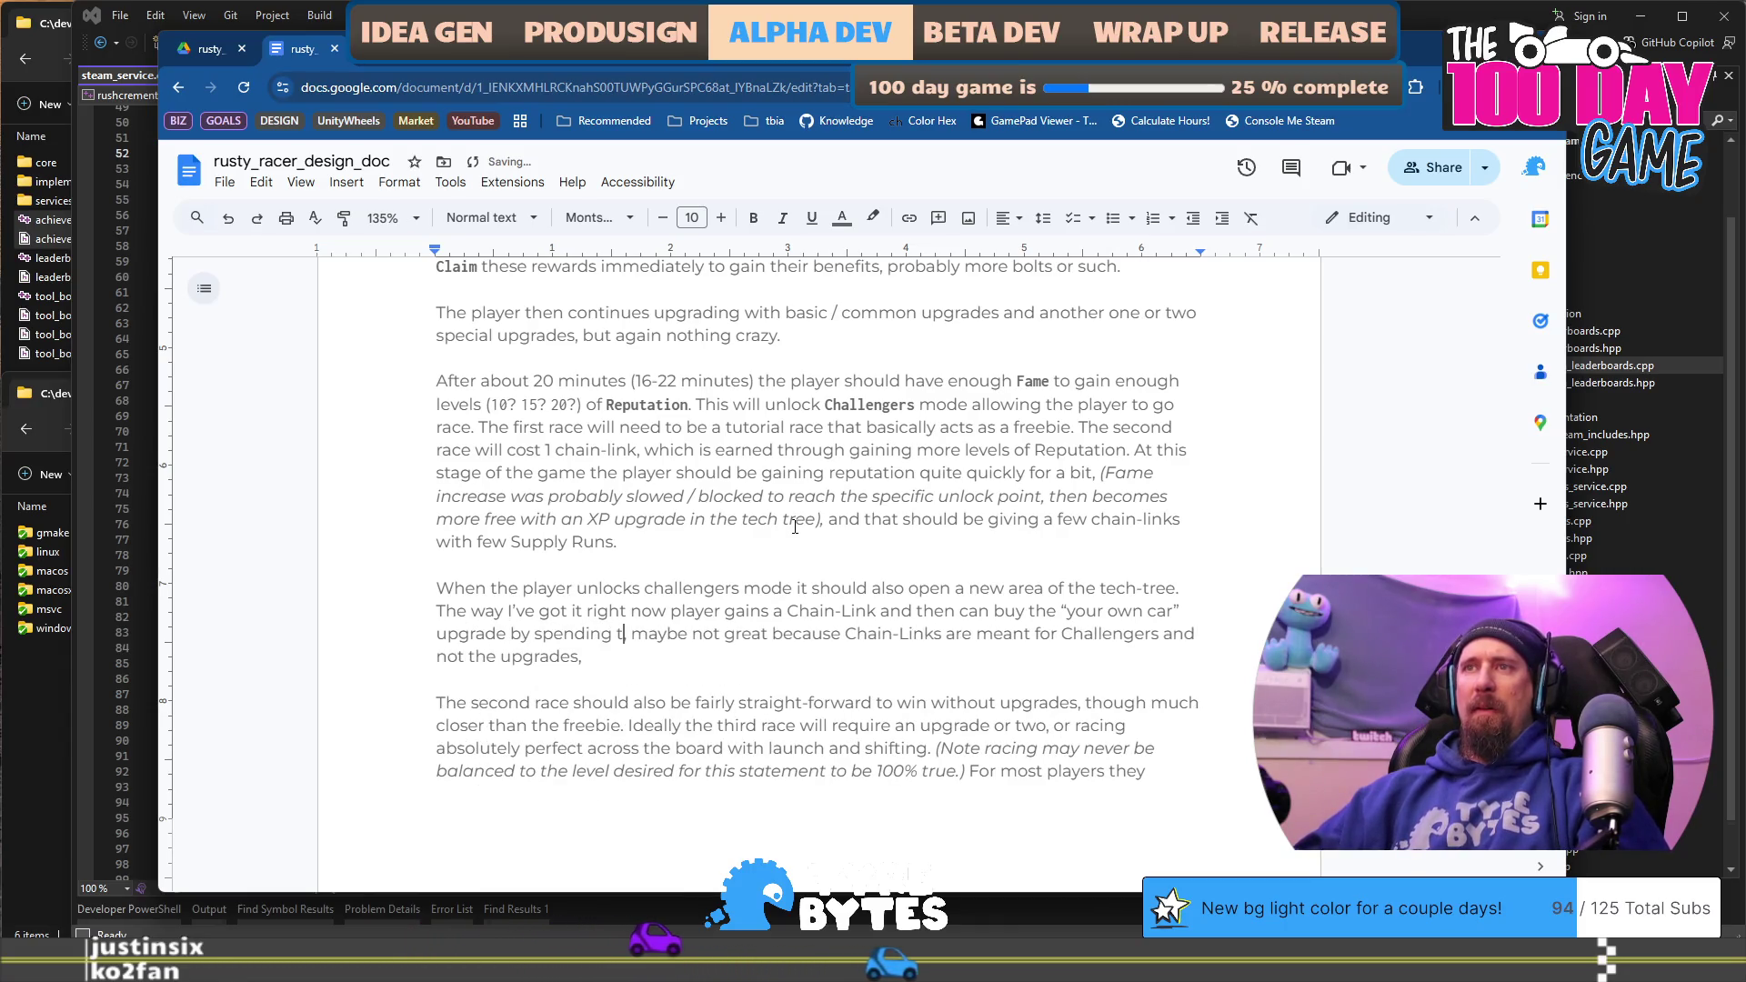
text(link. This )
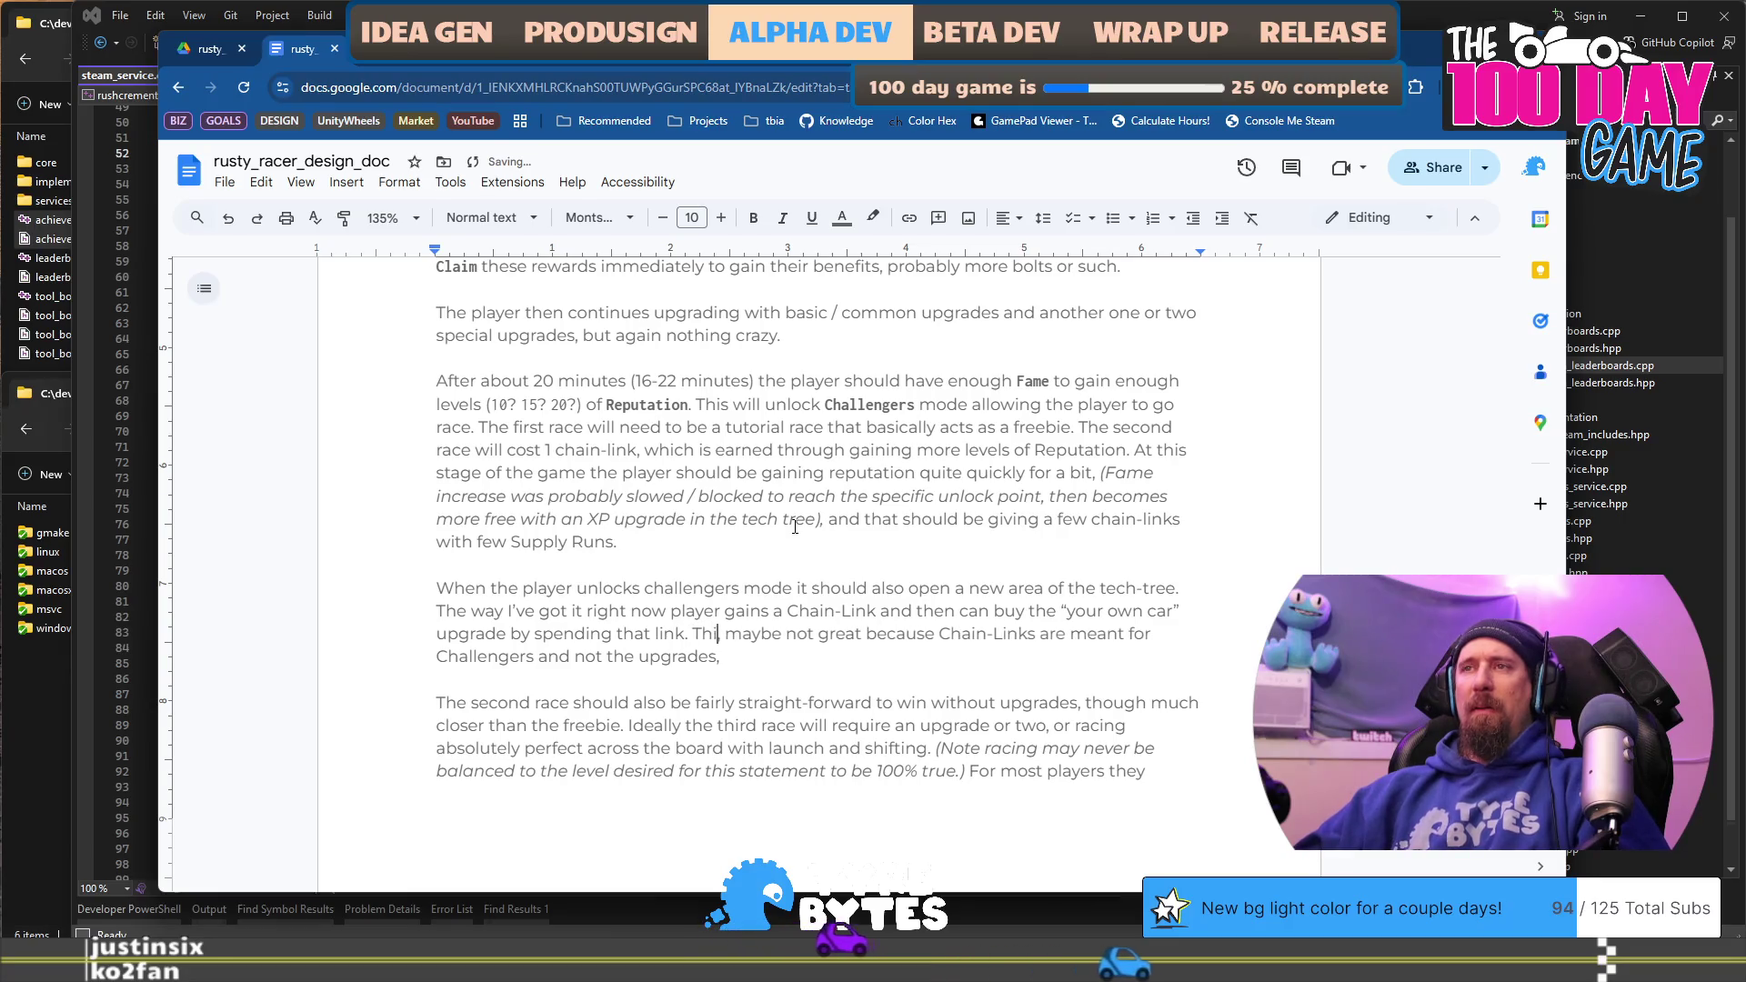
text(is)
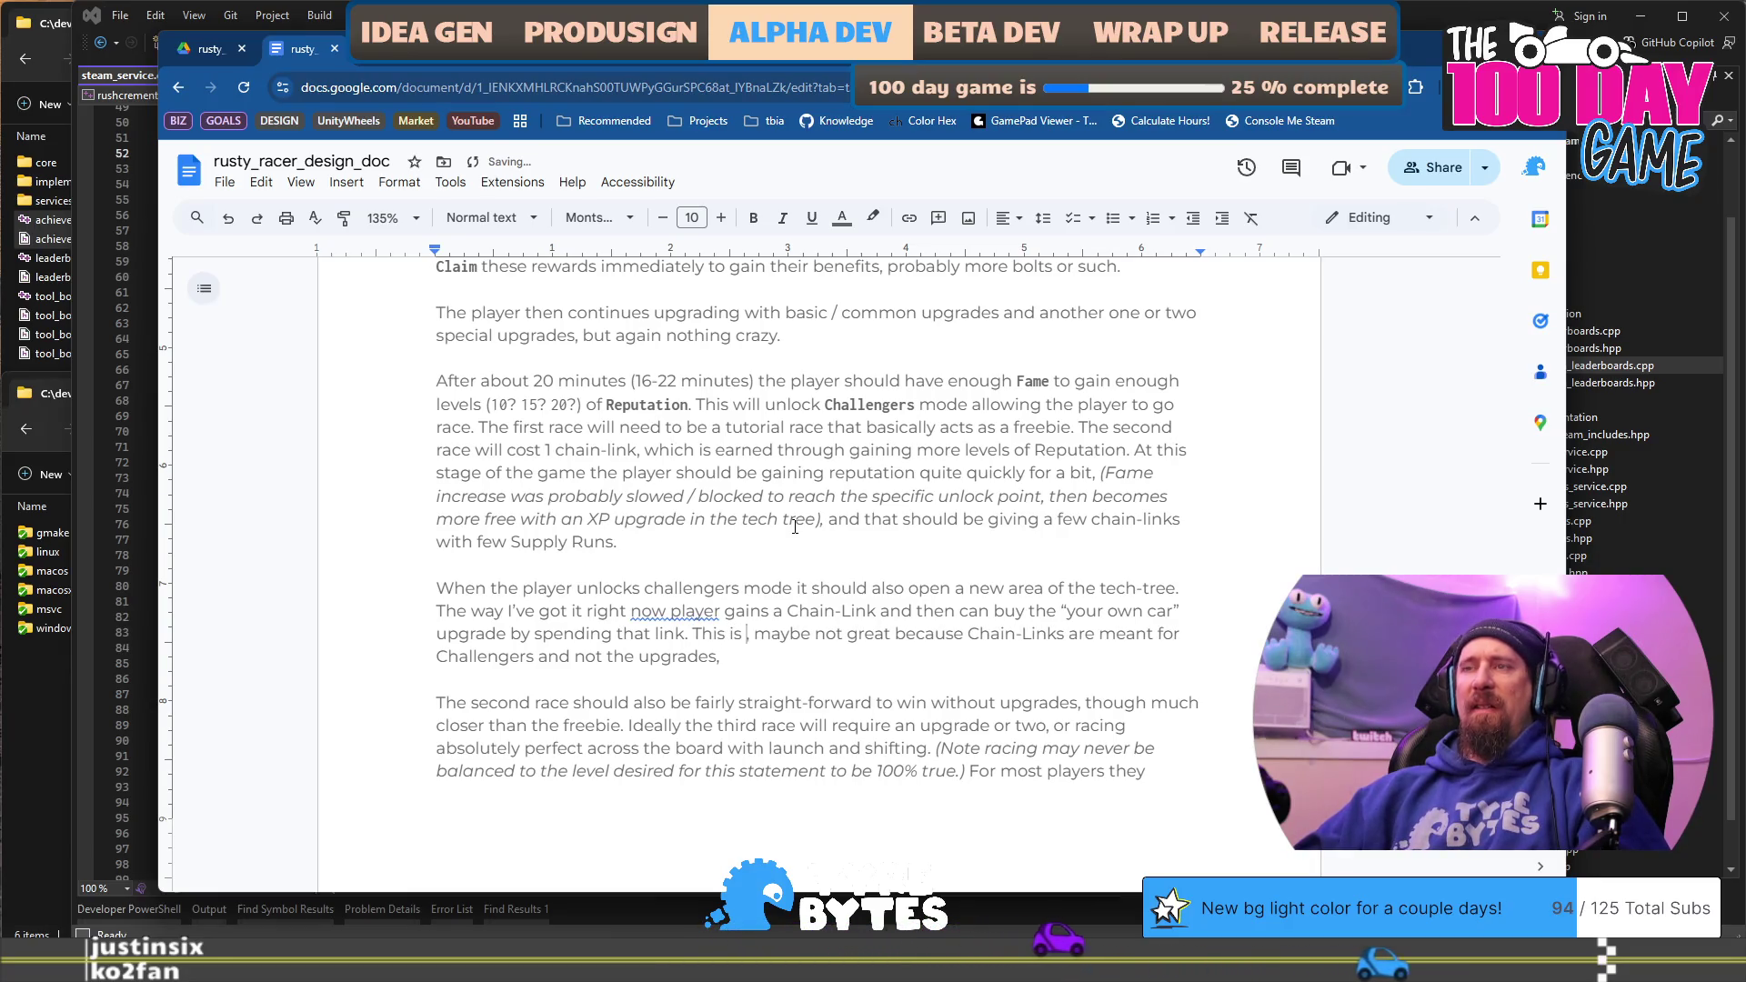
Step: Reword the caveat to 'This is not ideal, for Chain-Links are meant for Challengers not the upgrades, and we don't'
key(ctrl+shift+Right)
key(Delete)
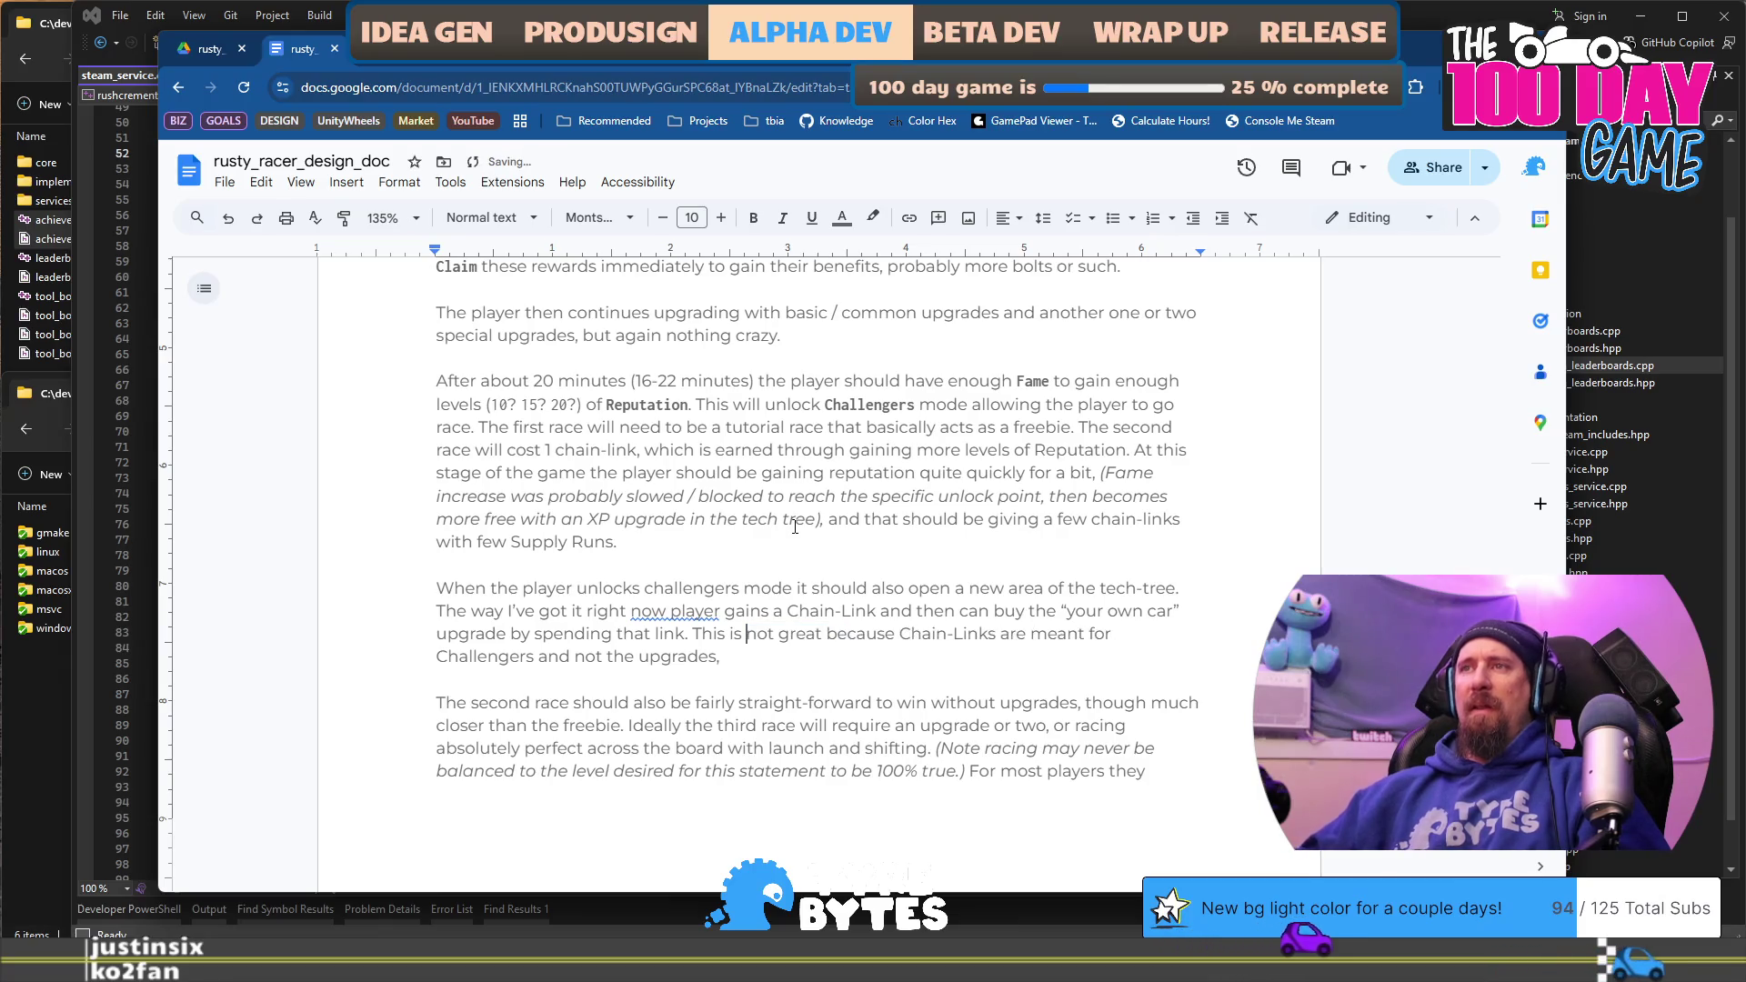
key(ctrl+shift+Right)
text(ideal)
key(ctrl+Right)
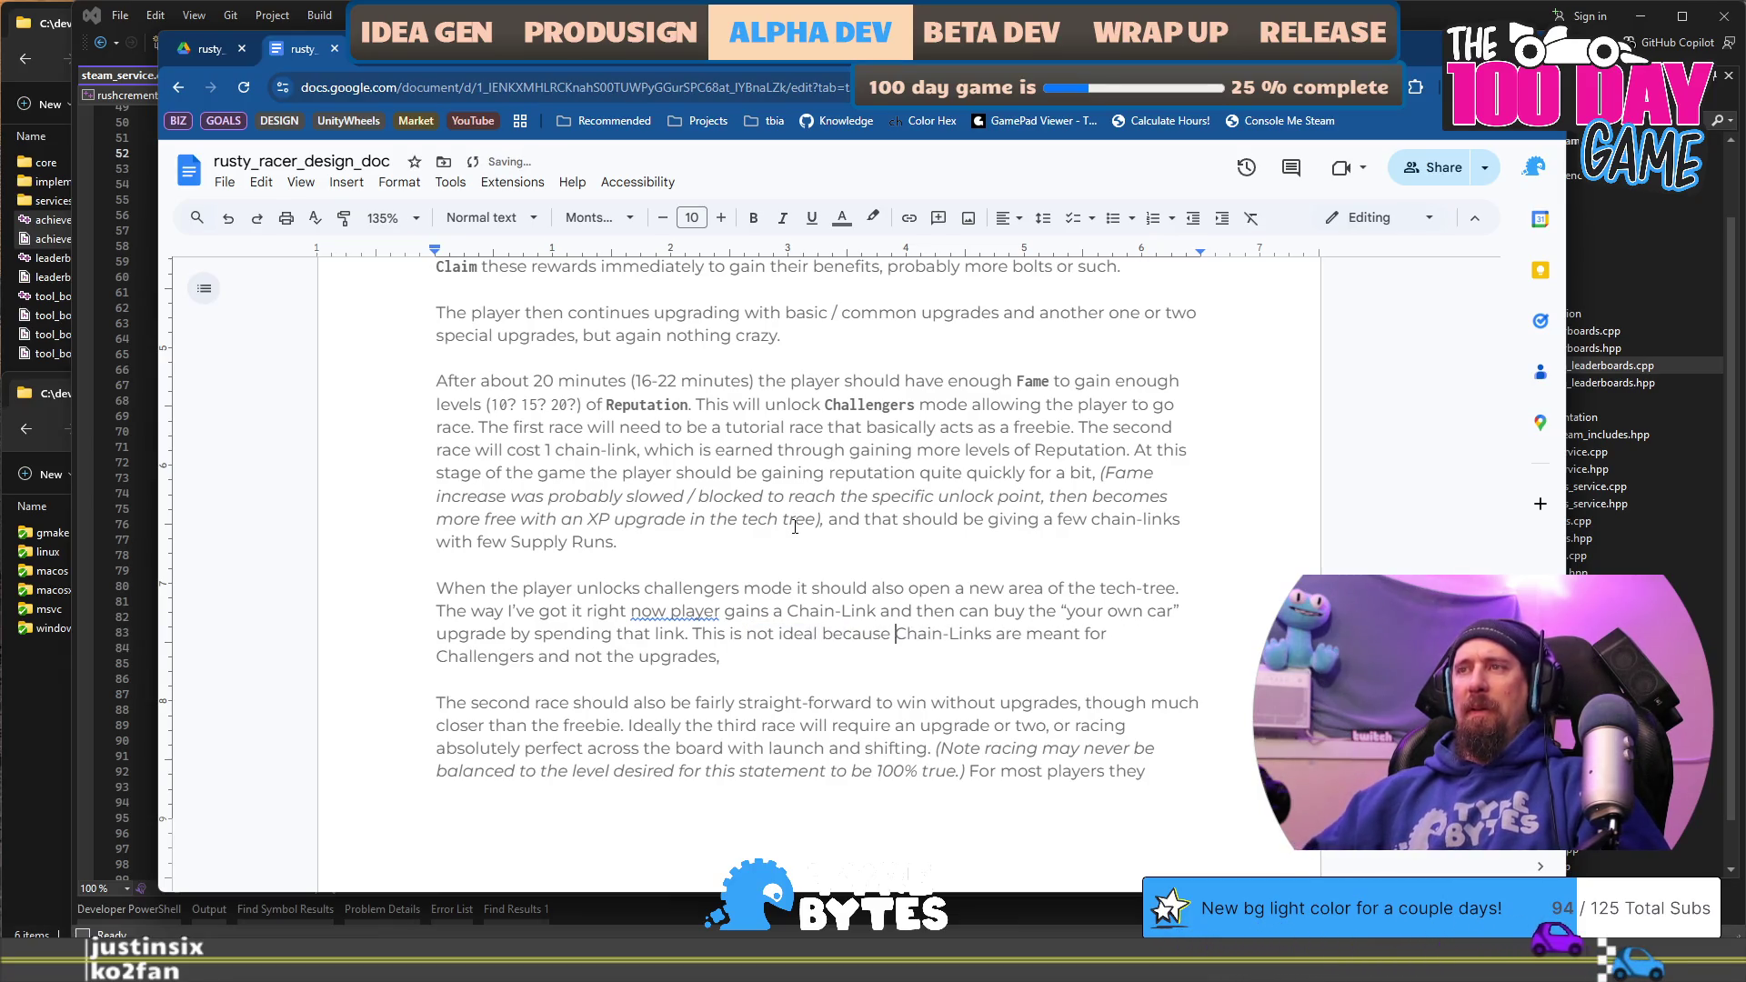
key(ctrl+Right)
key(ctrl+Right)
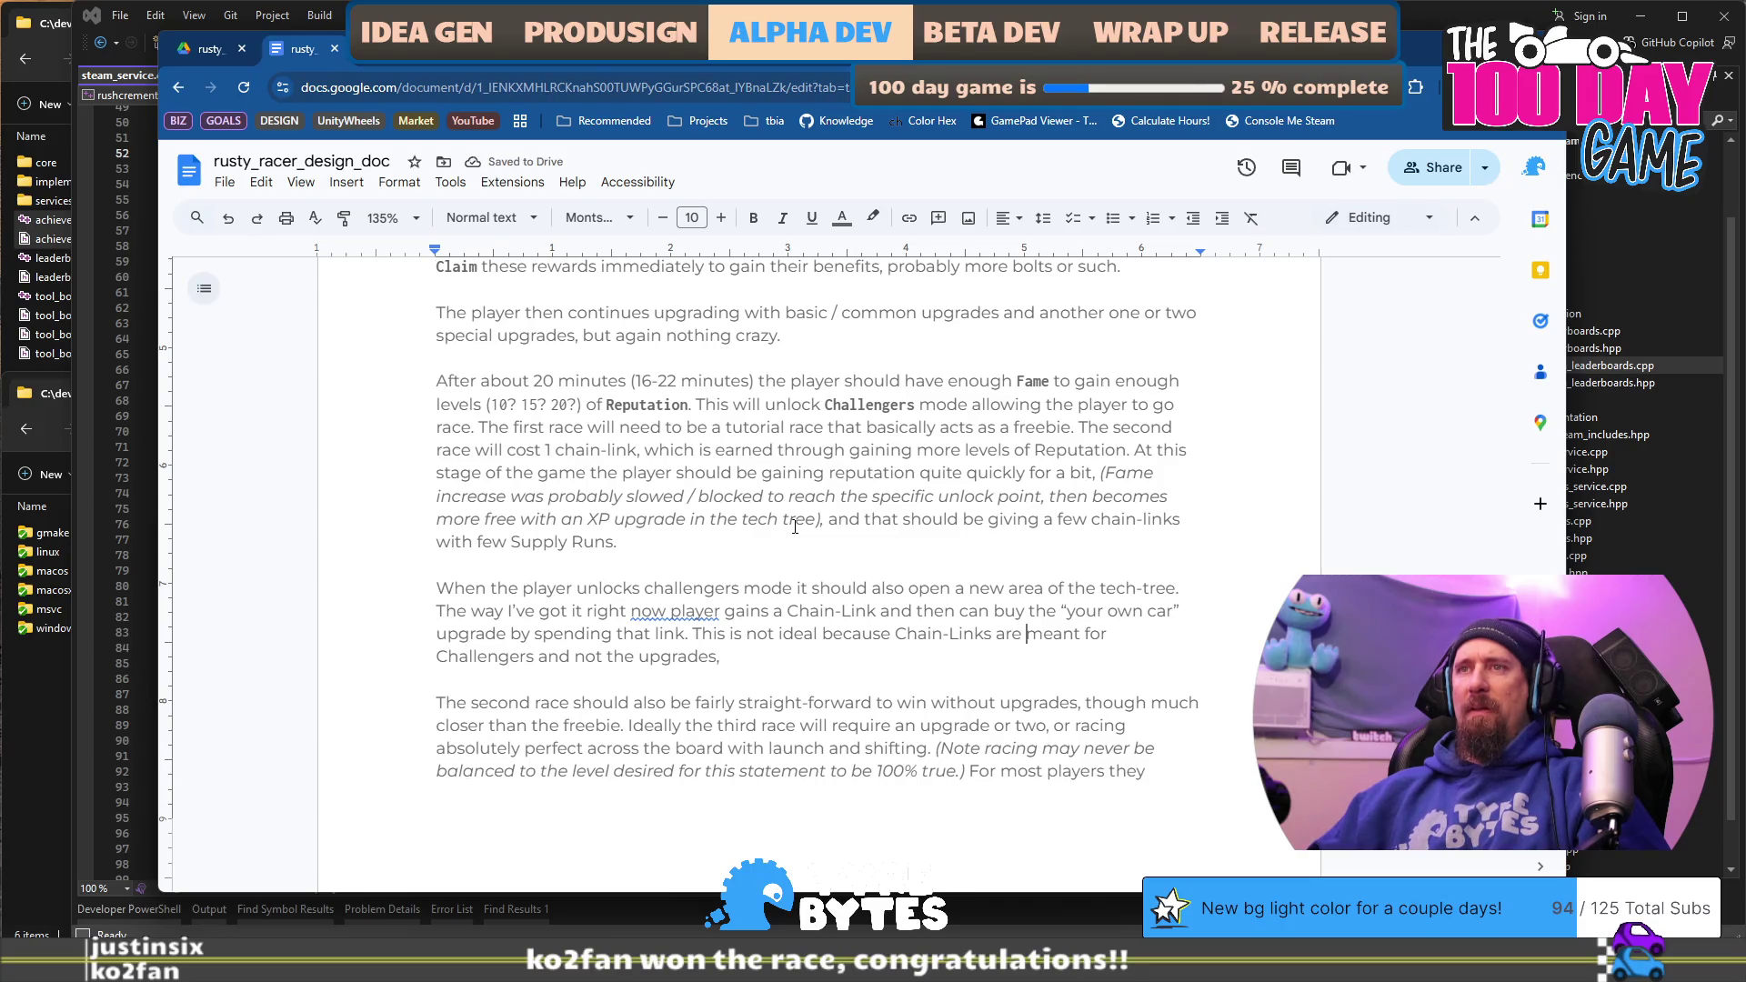
text(not the)
text( upgra)
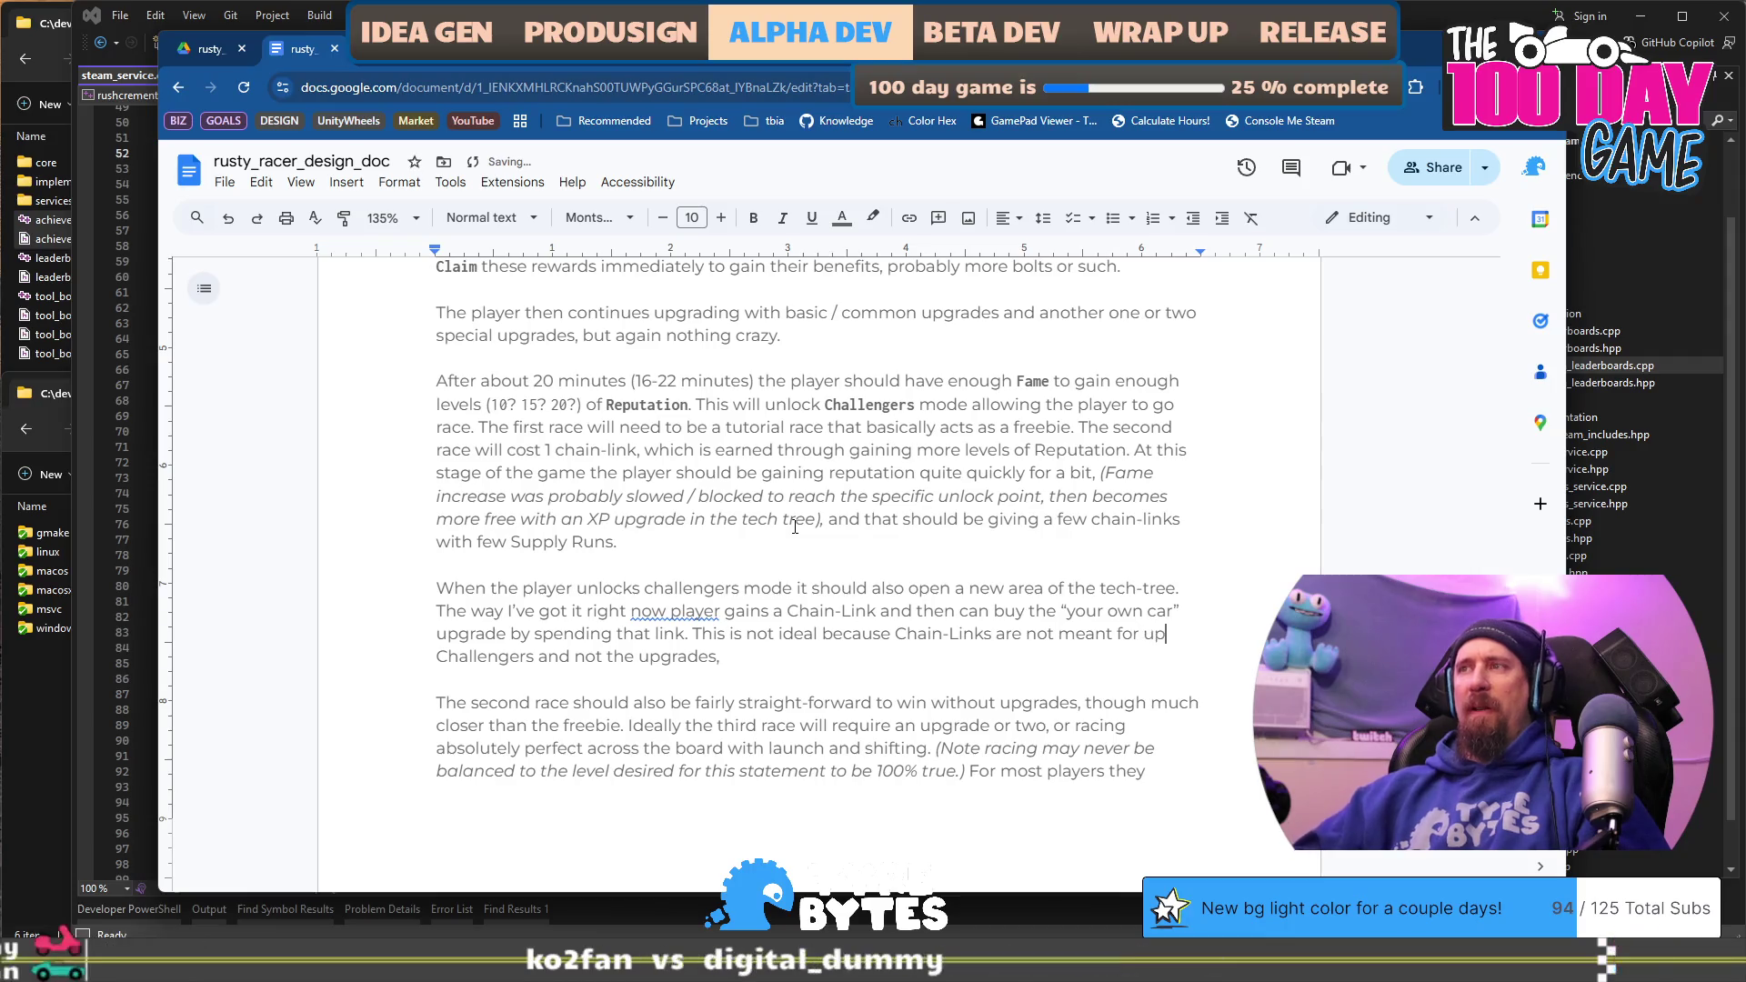
text(des)
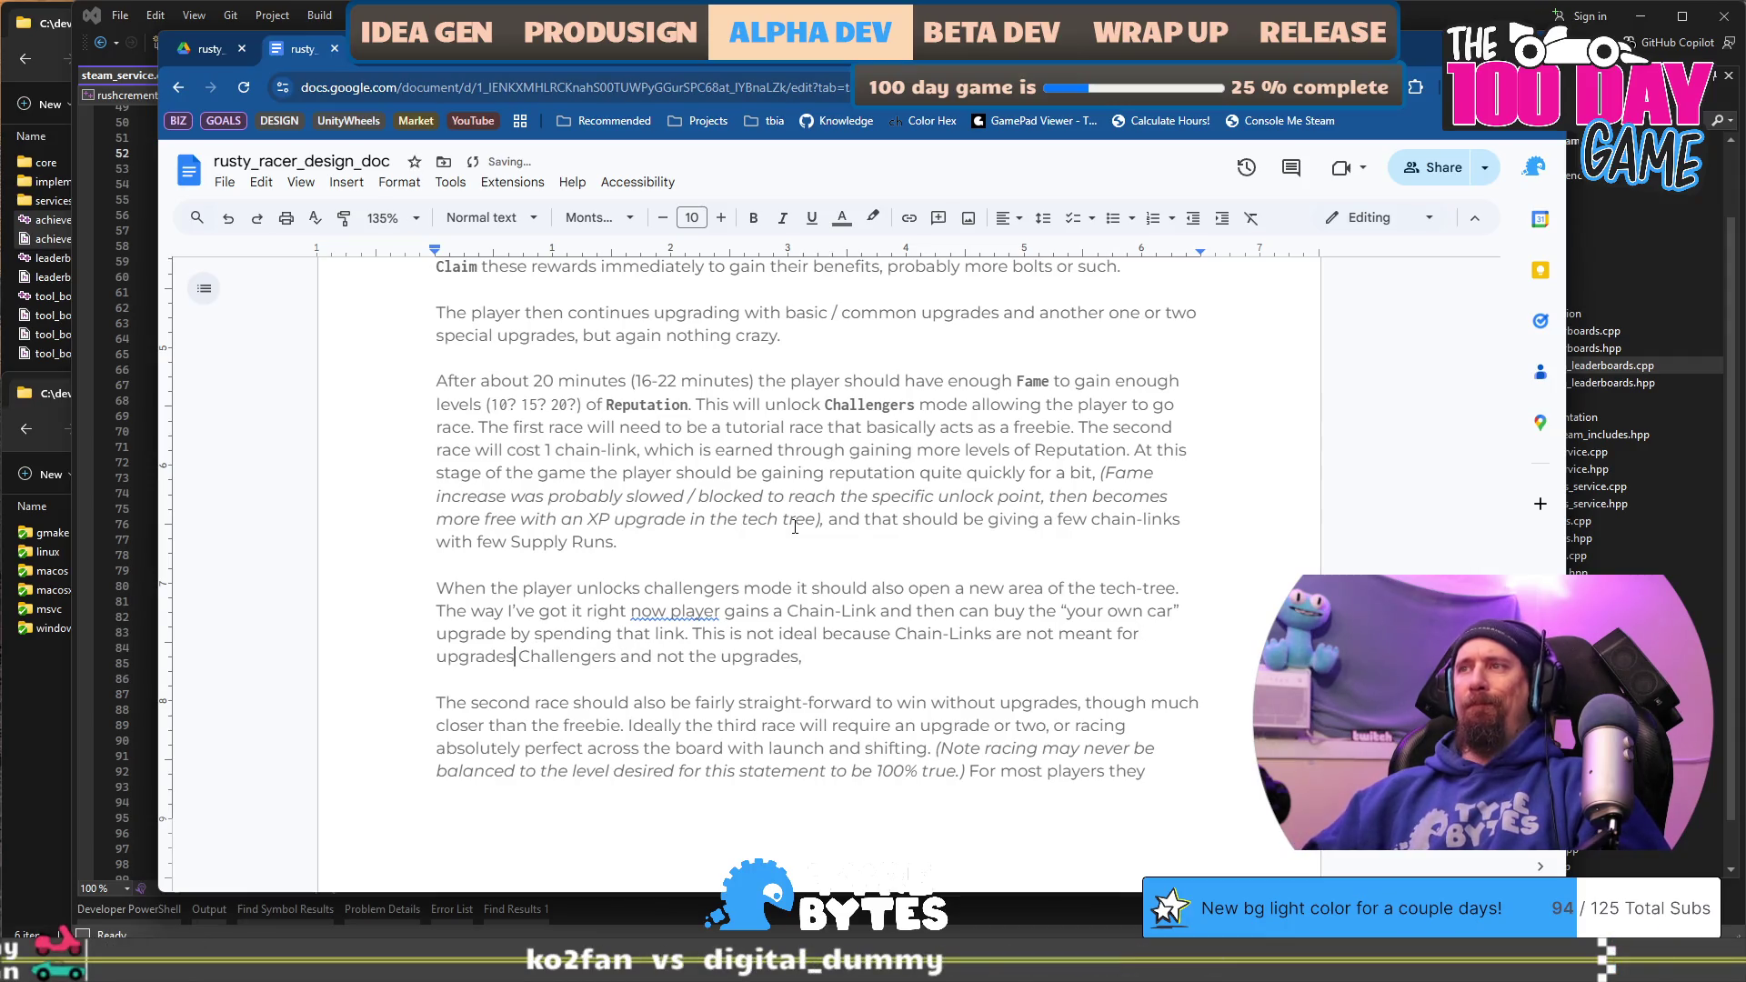
key(ctrl+BackSpace)
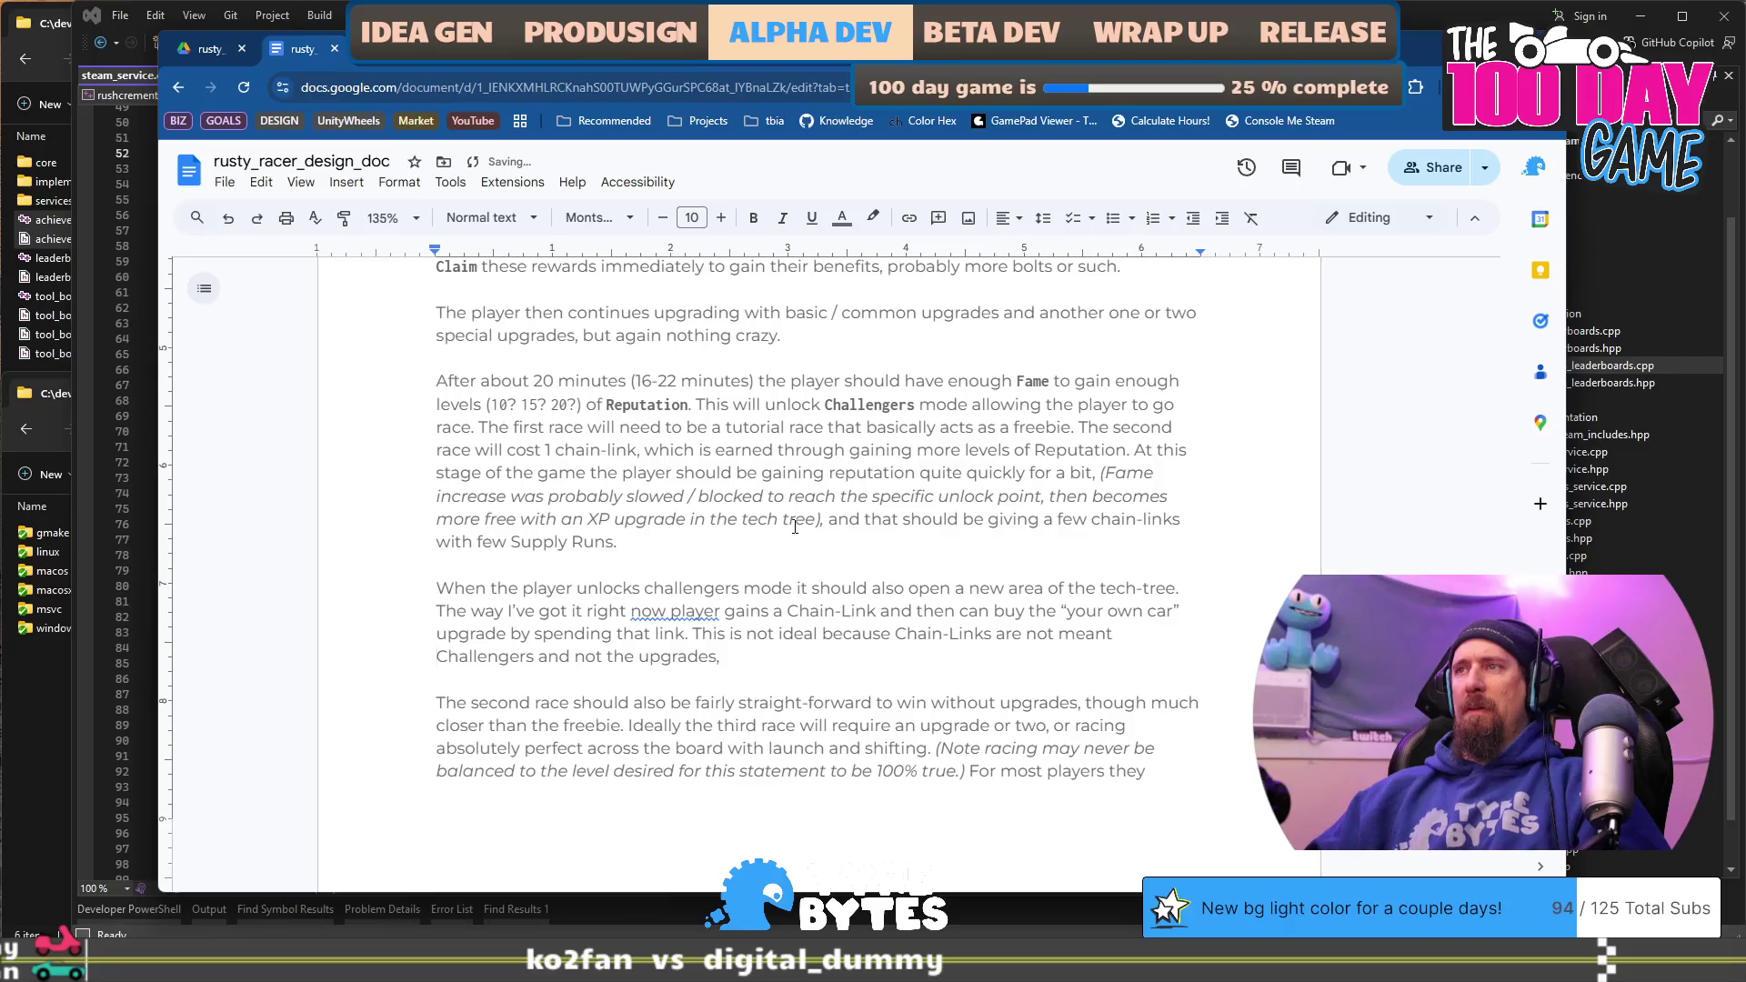
key(ctrl+BackSpace)
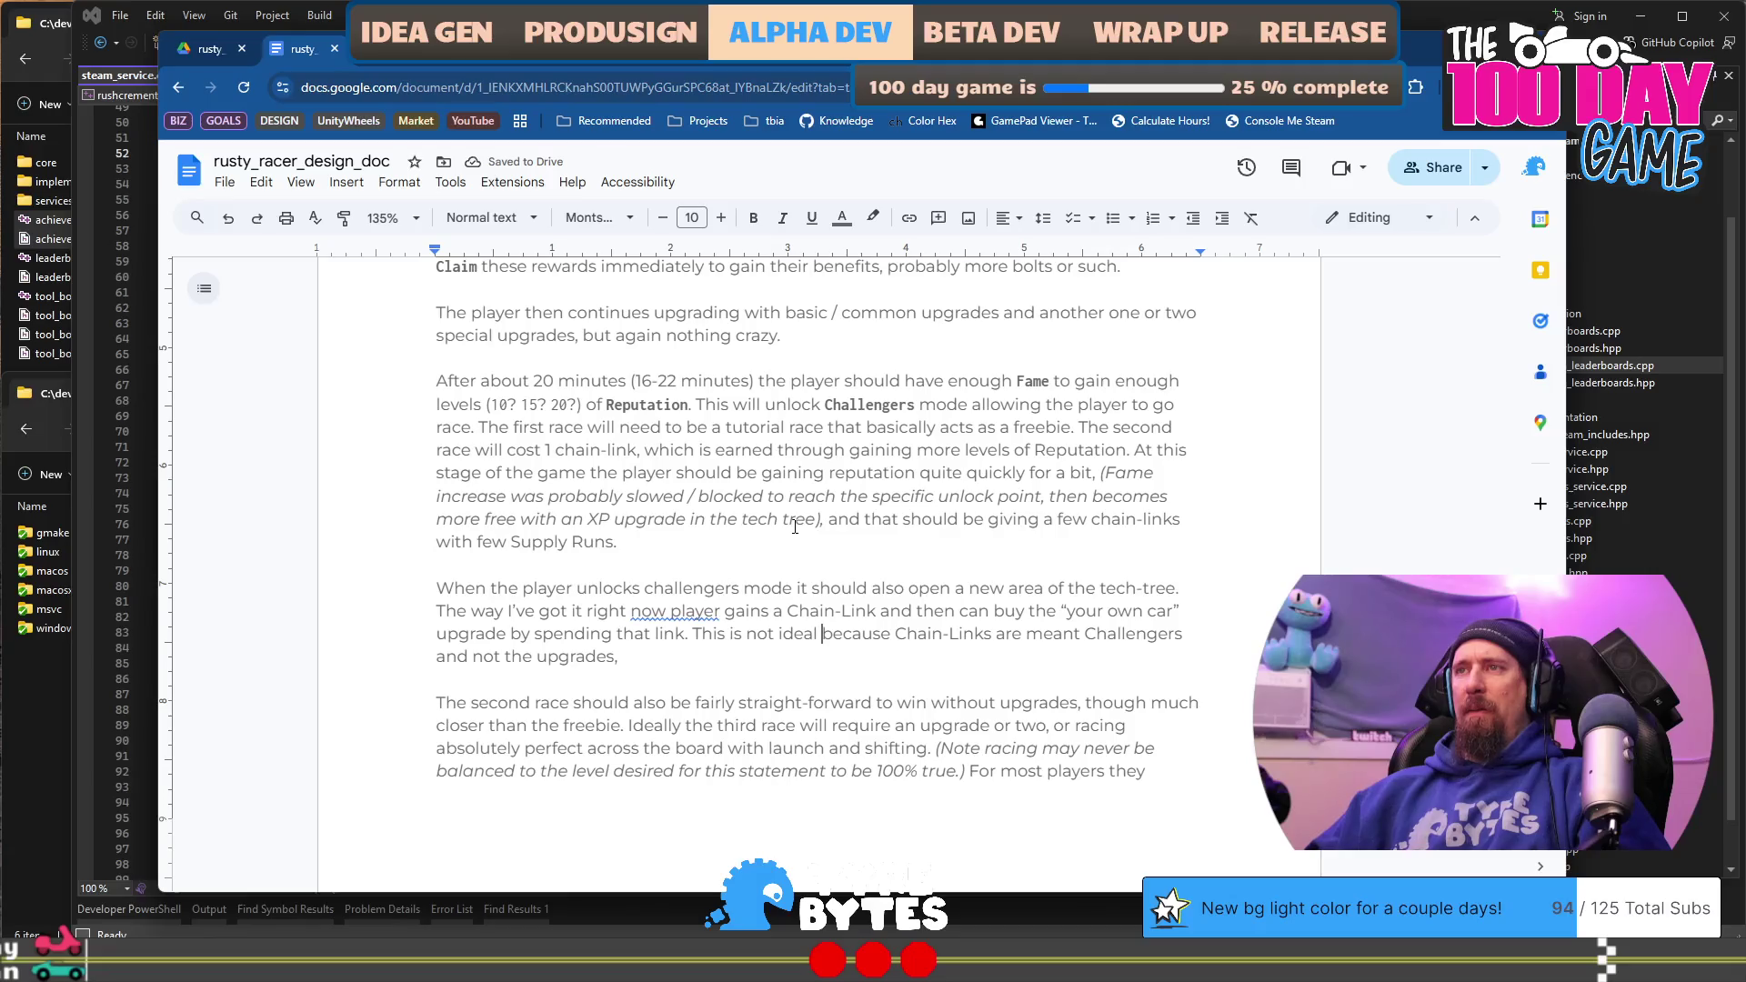
key(ctrl+shift+Left)
text(,)
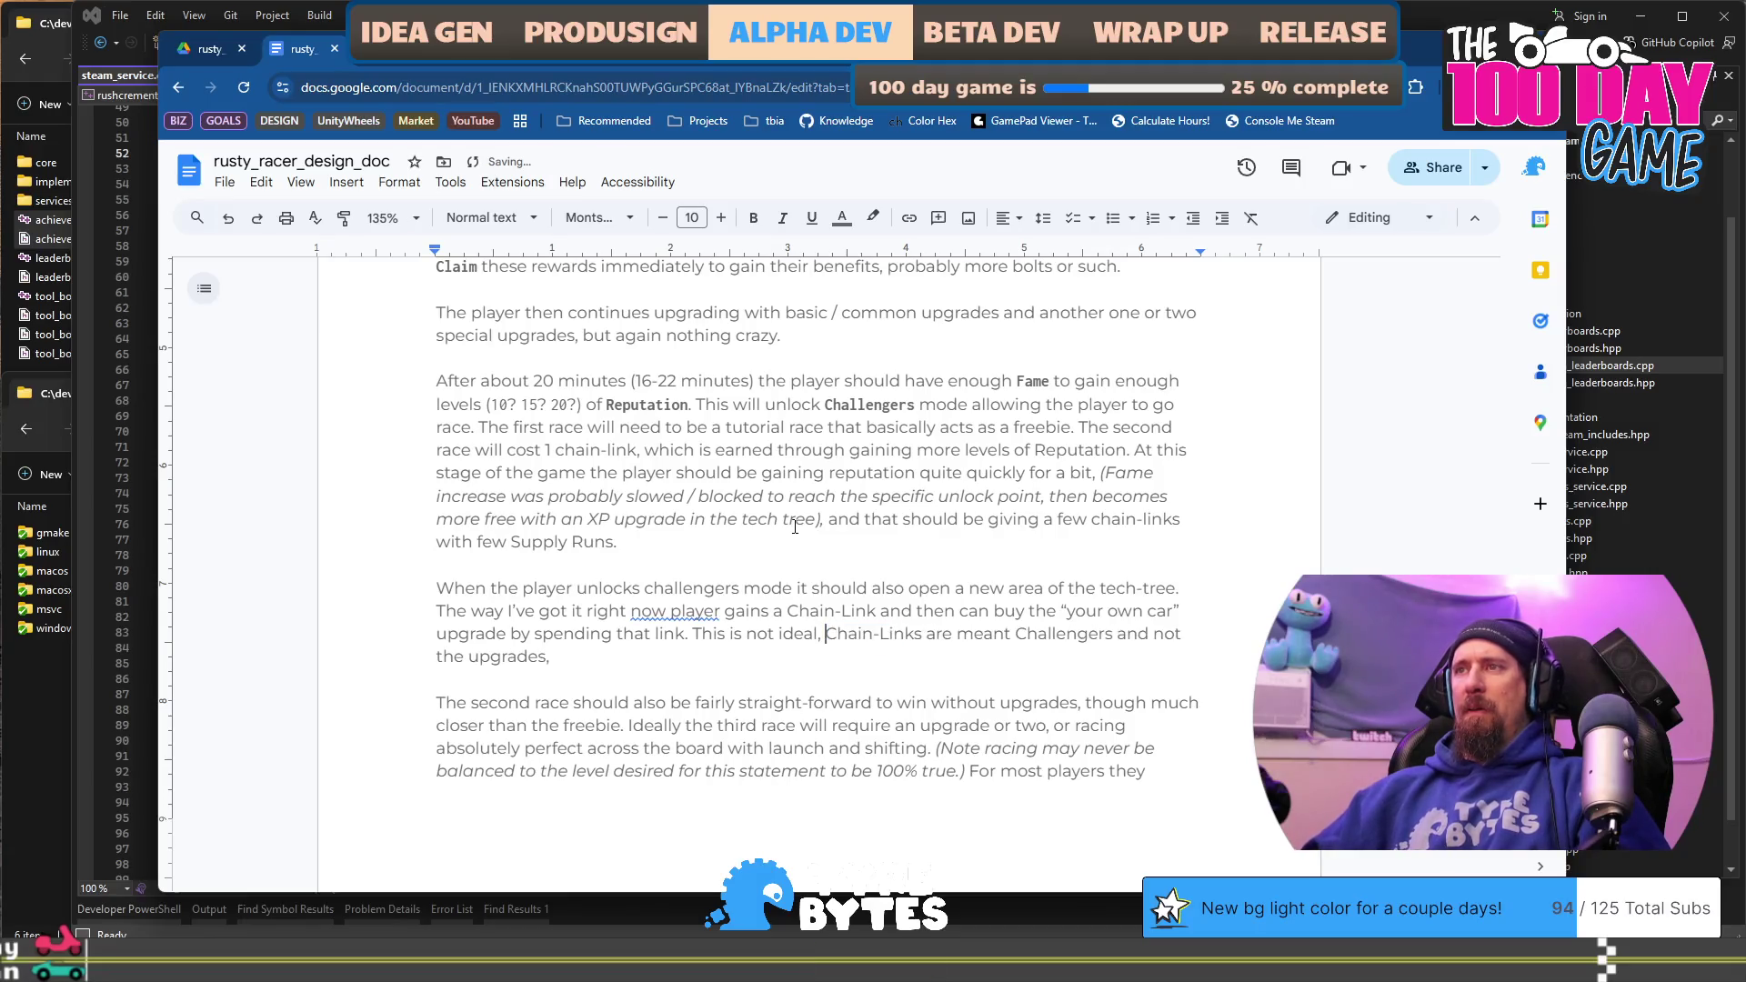
text(for)
key(ctrl+Right)
key(ctrl+Right)
key(BackSpace)
key(BackSpace)
key(BackSpace)
key(End)
key(BackSpace)
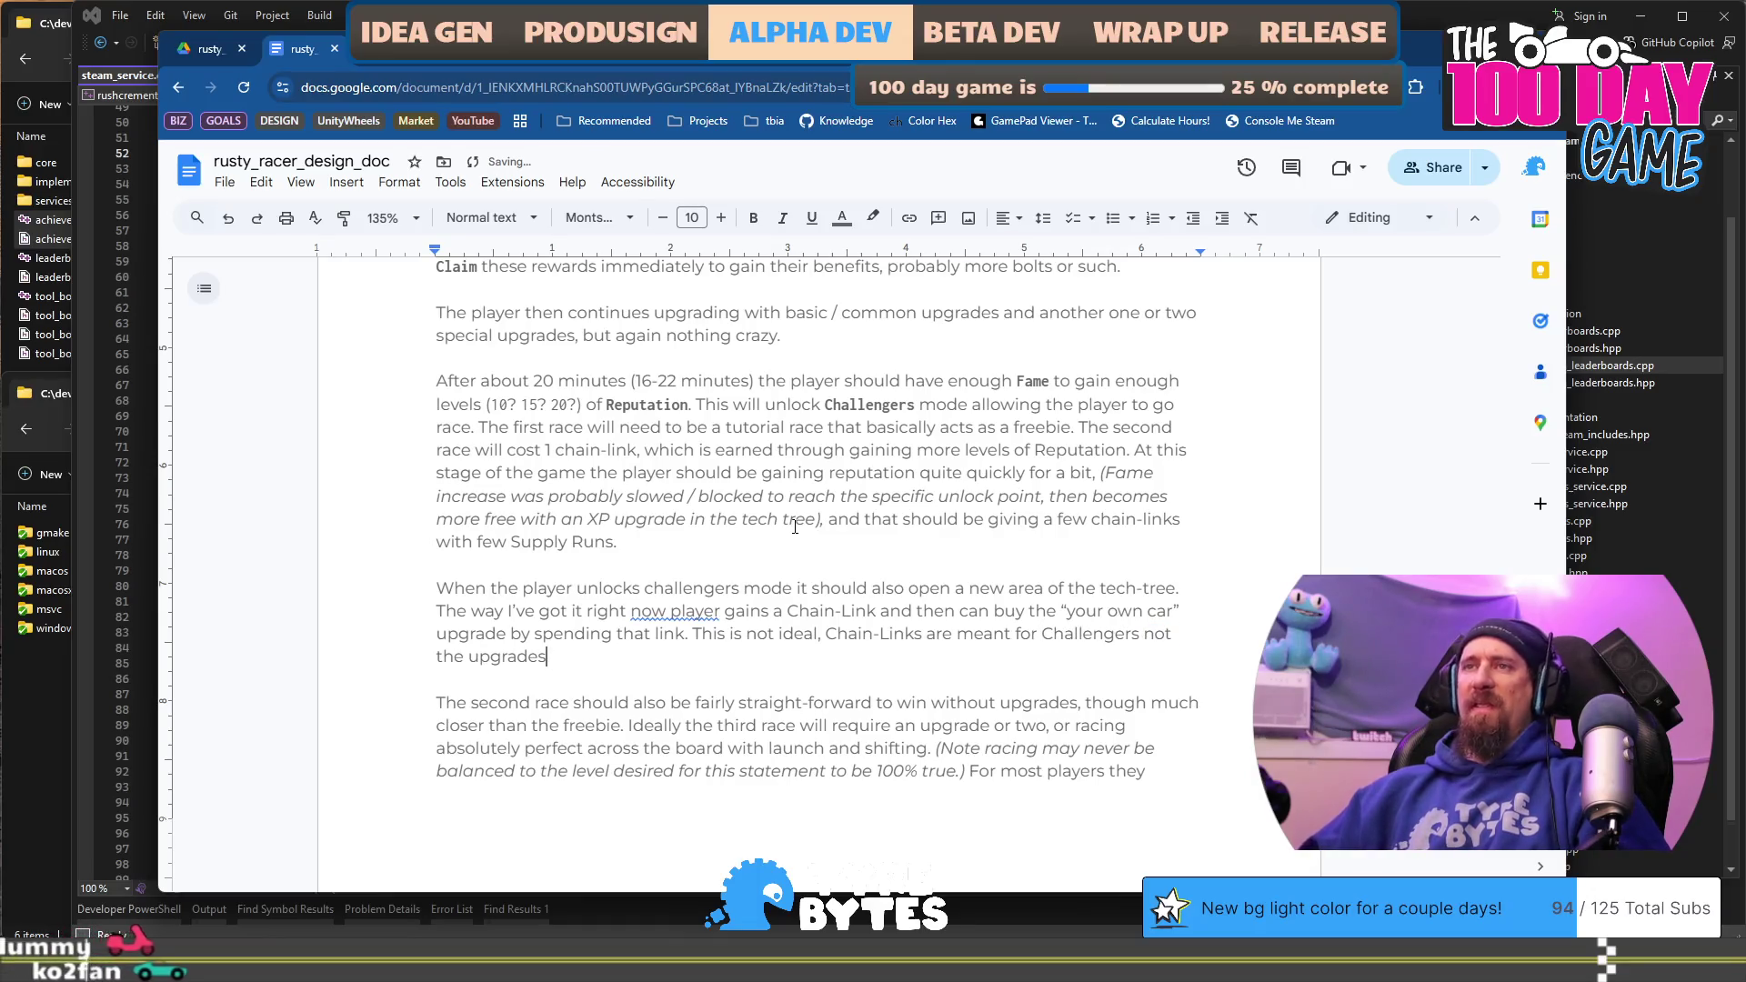
text(, and we don't waw)
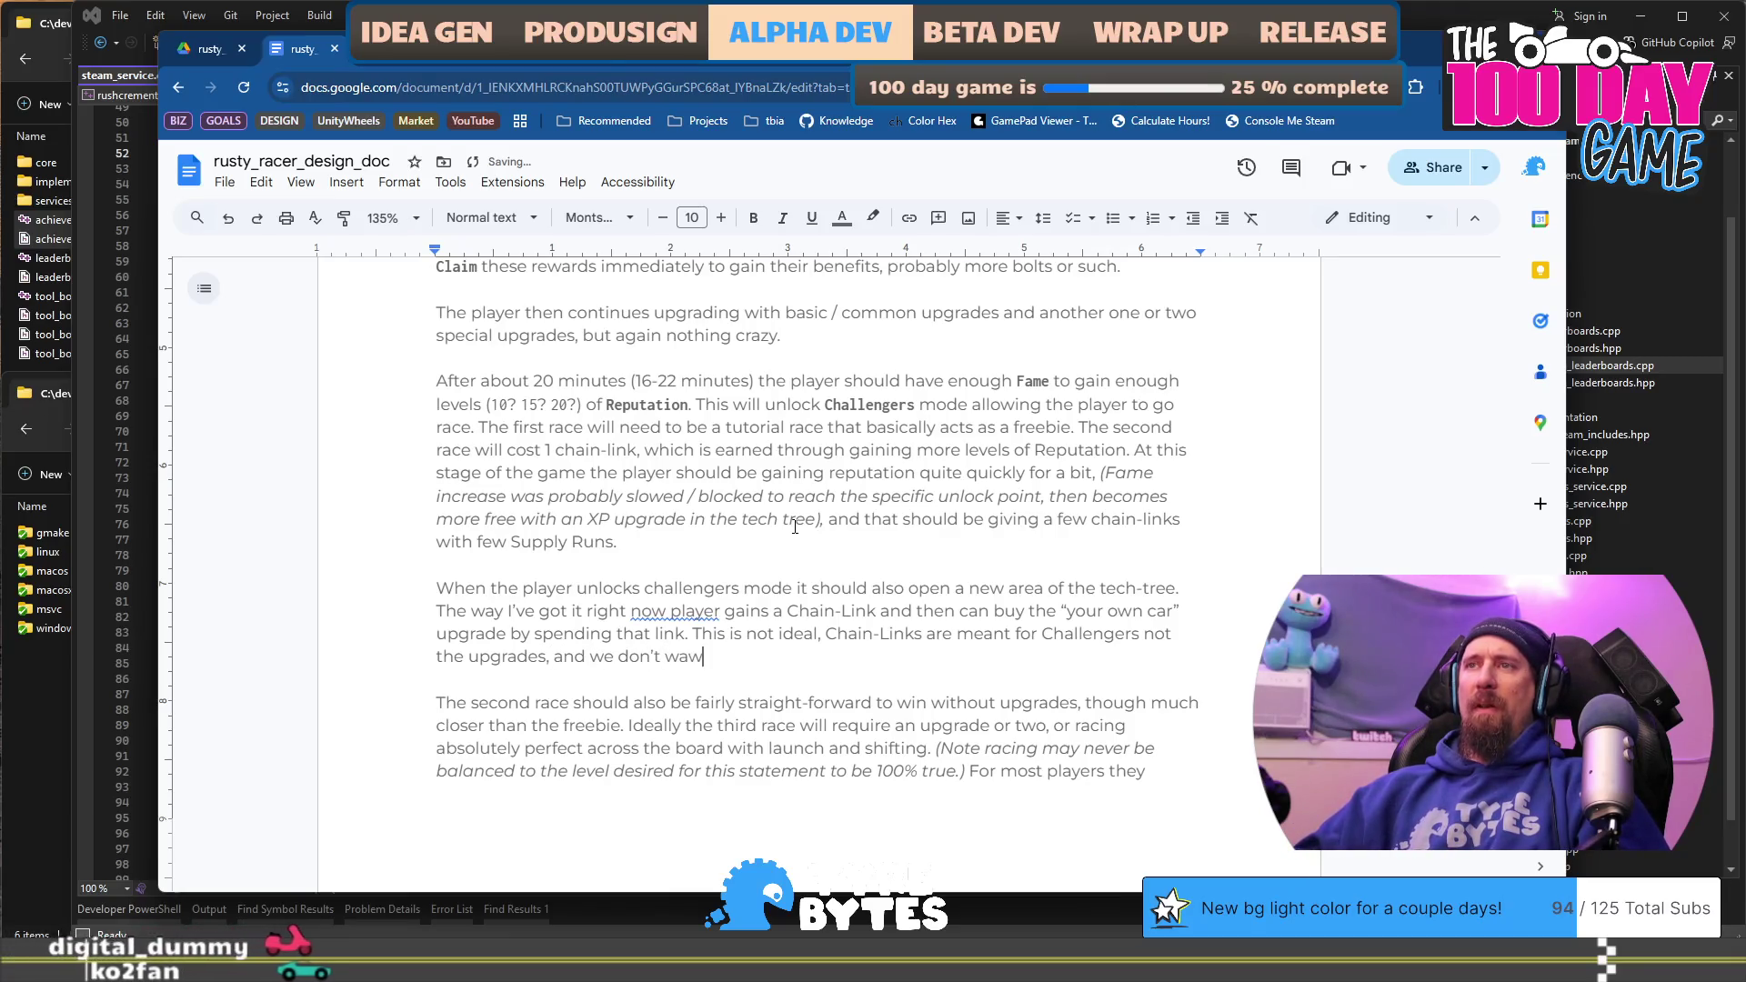
Step: Finish the caveat: avoid confusing the player, but tease potential future upgrades, 'leaving a hook.'
key(BackSpace)
text(nt to confuse the player. But it )
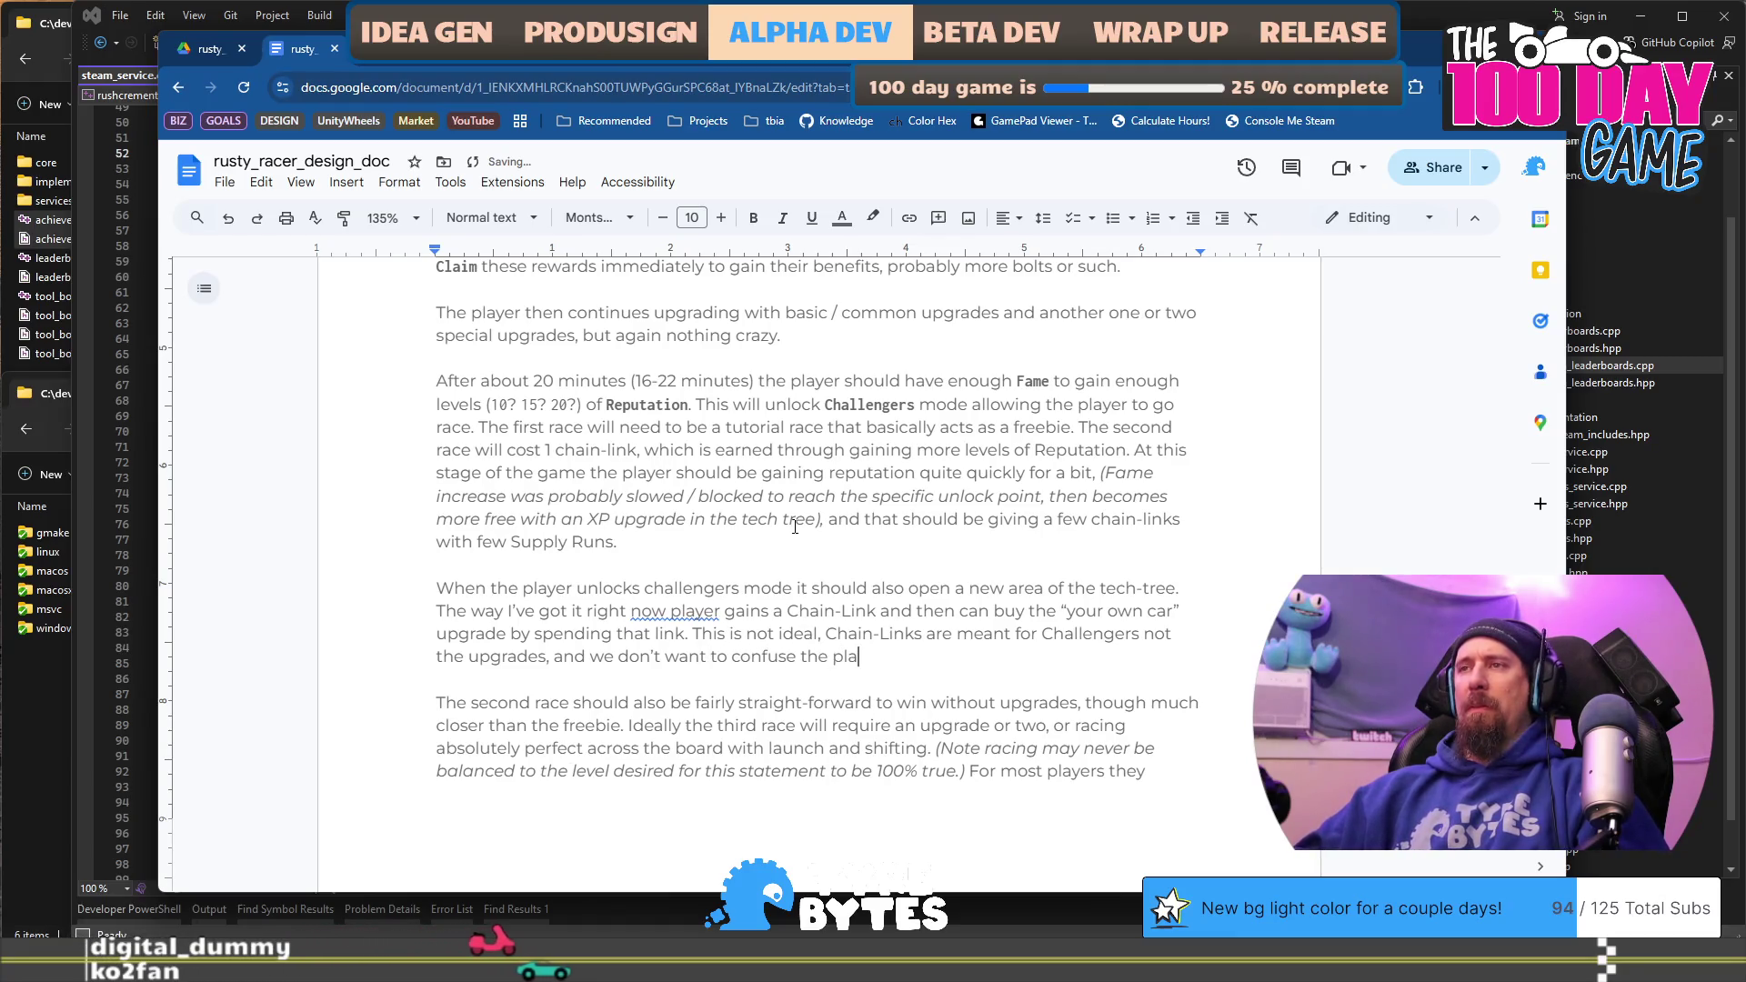
text(wor)
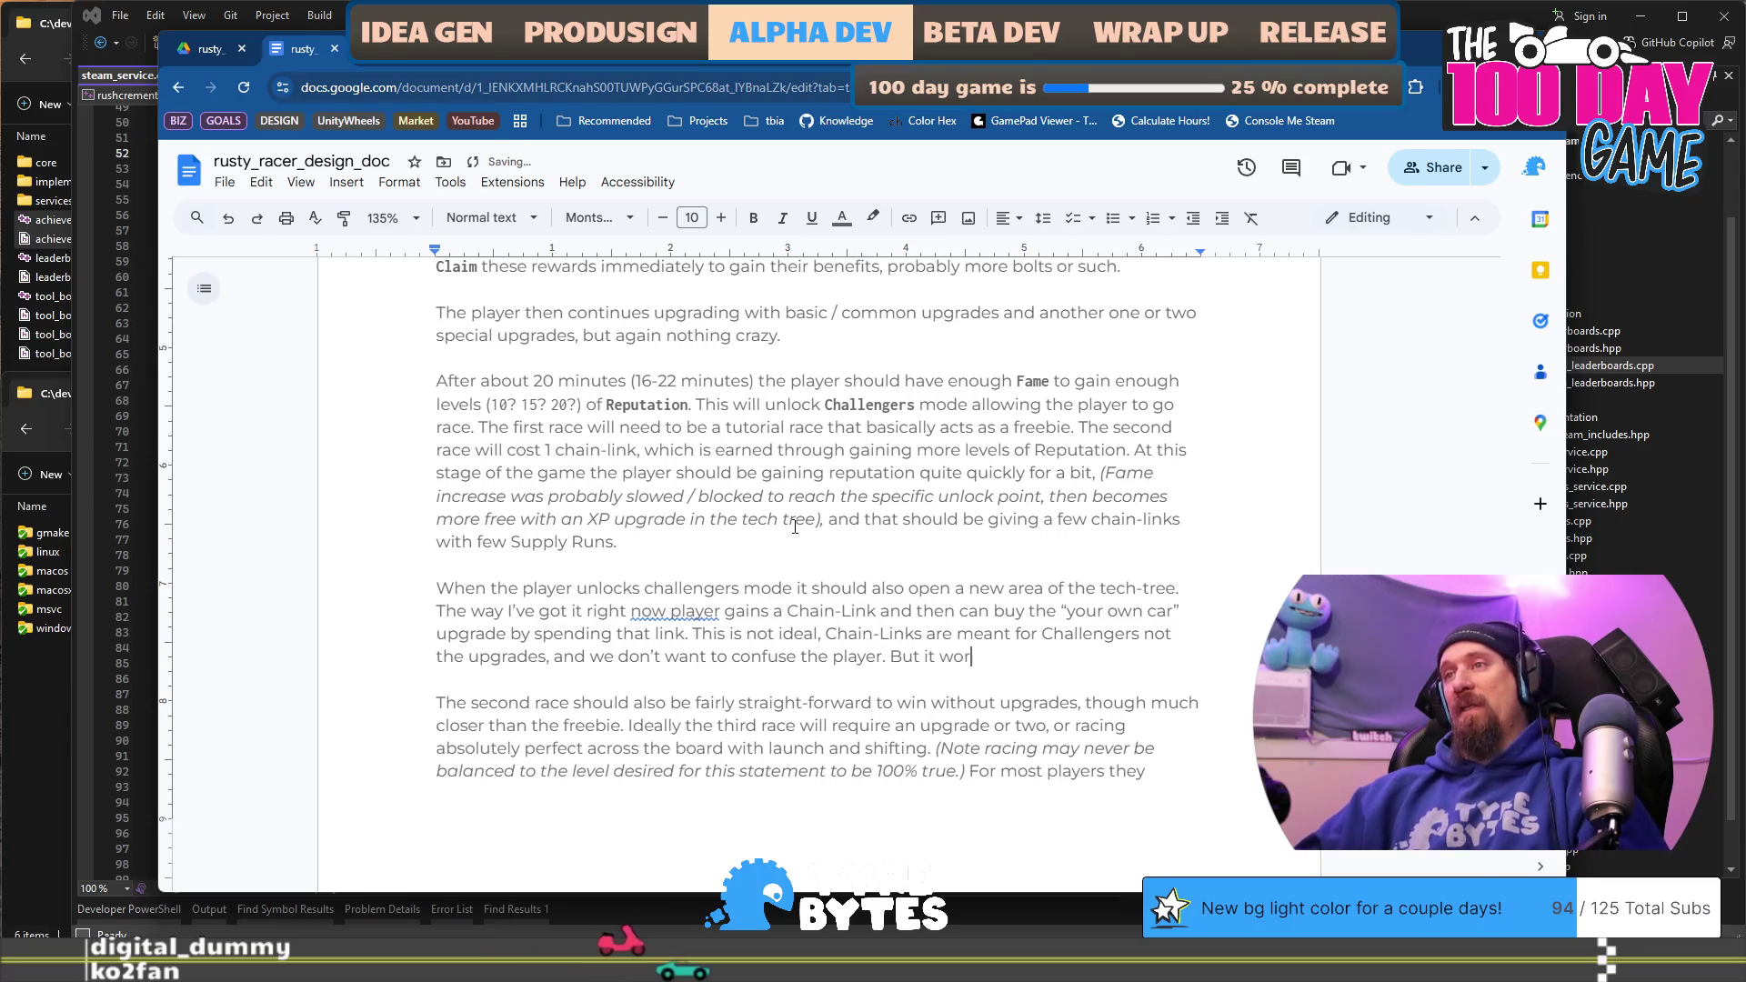
text(ks because i)
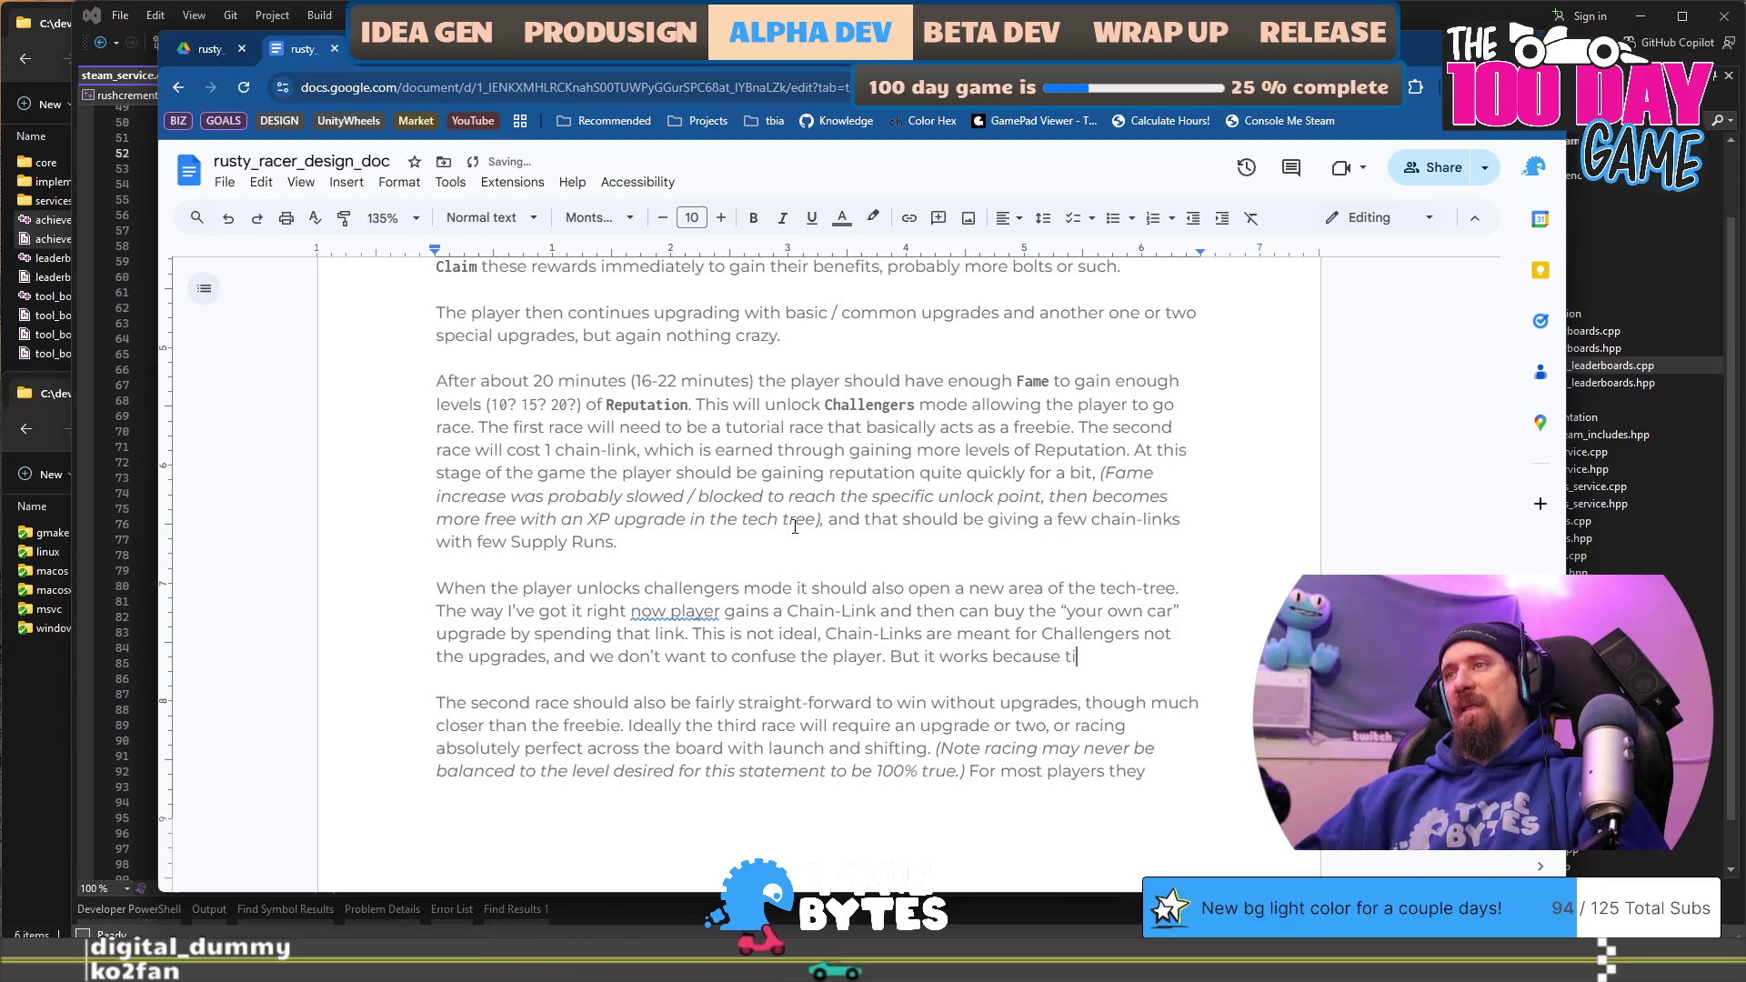
text(t teases the player i)
text(nto )
text(seeing pote)
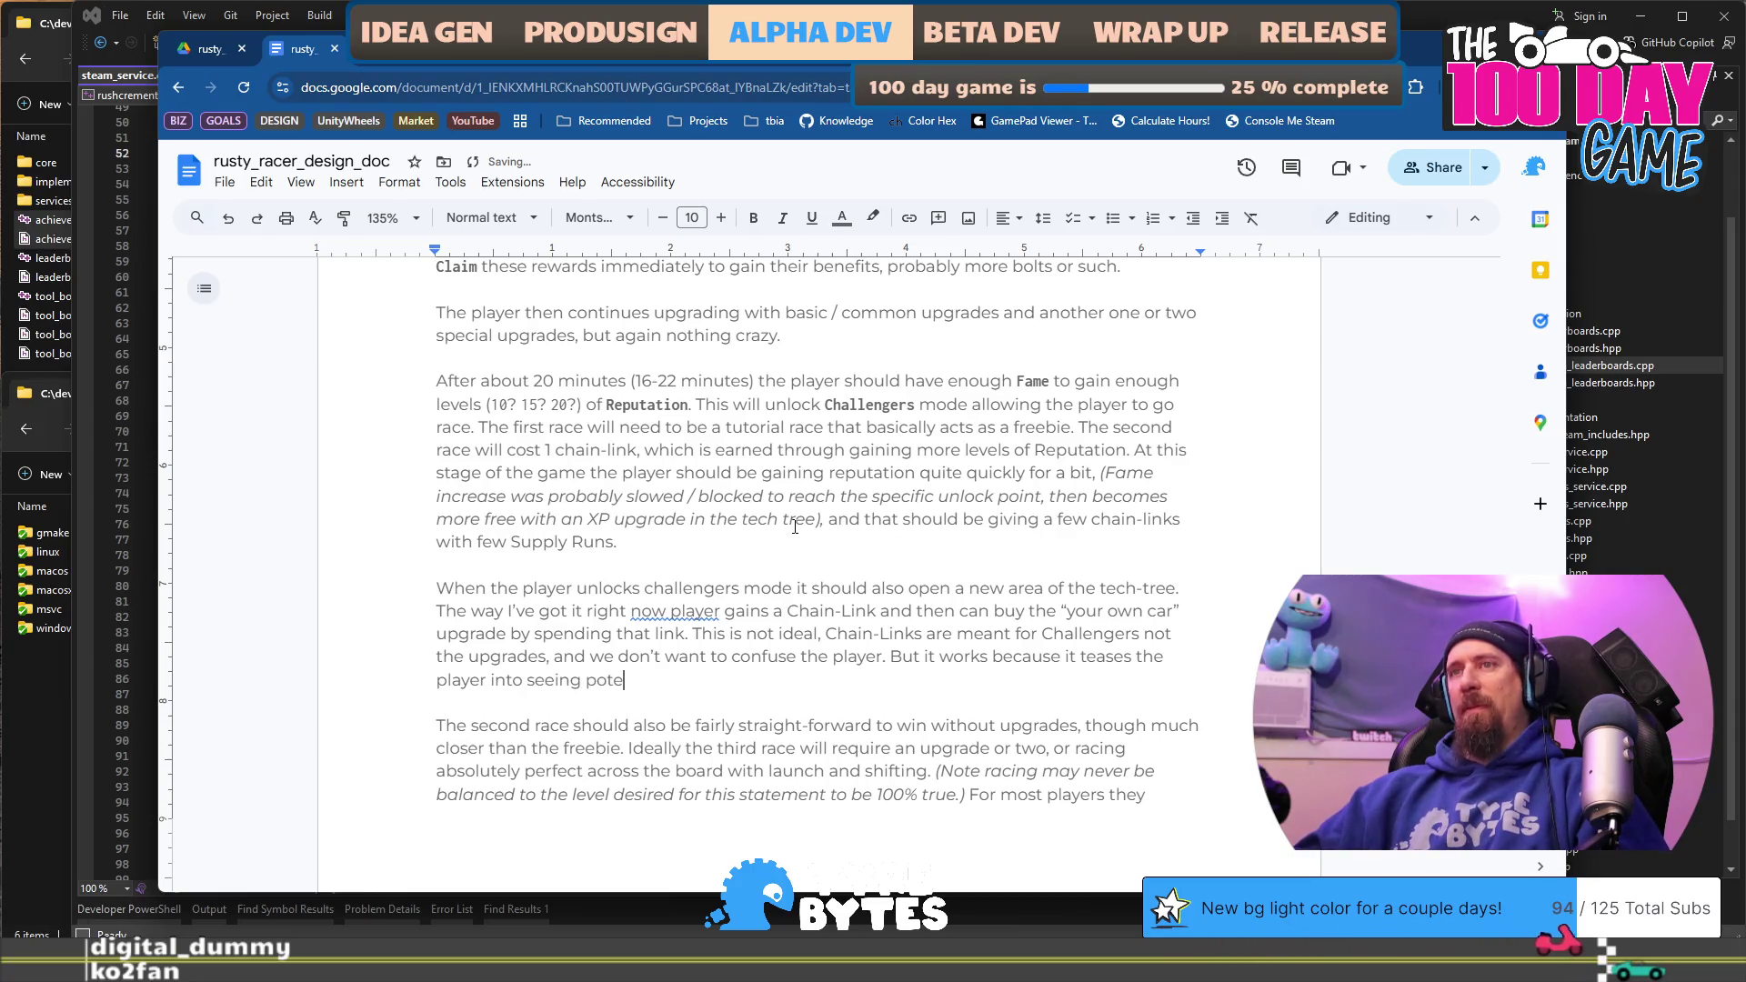
text(ntial future upgrades)
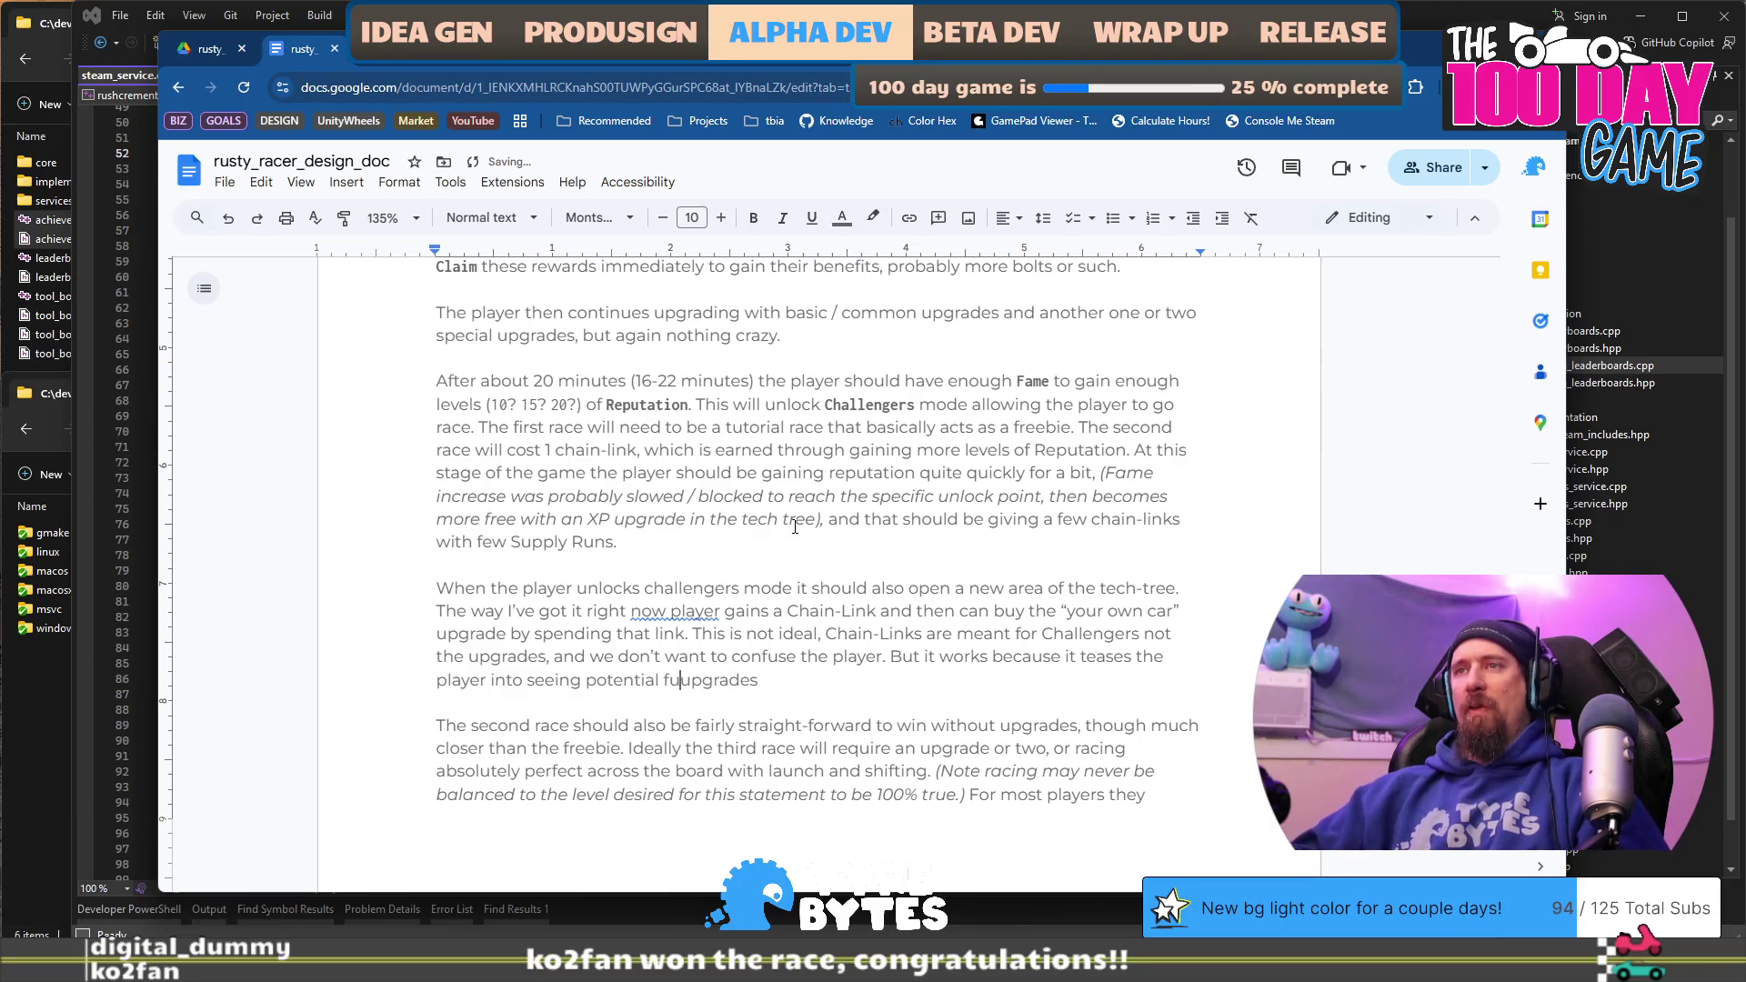
text(, and)
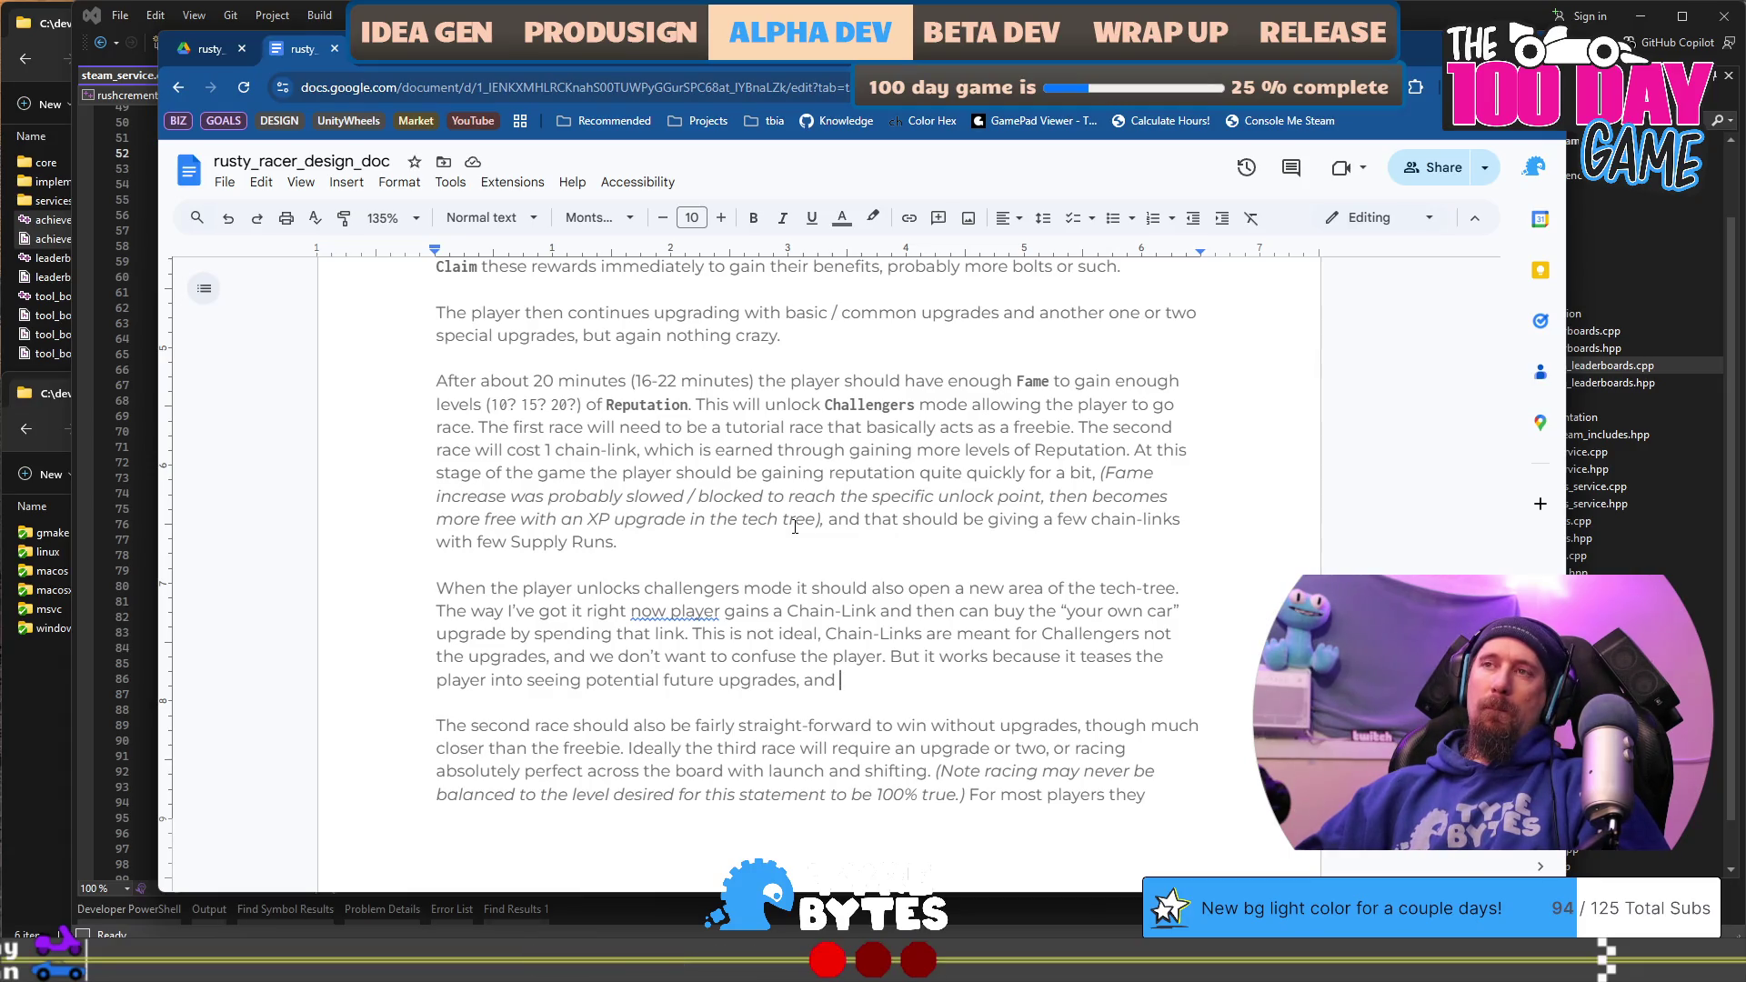
key(BackSpace)
key(BackSpace)
key(BackSpace)
text(leaving a hoo)
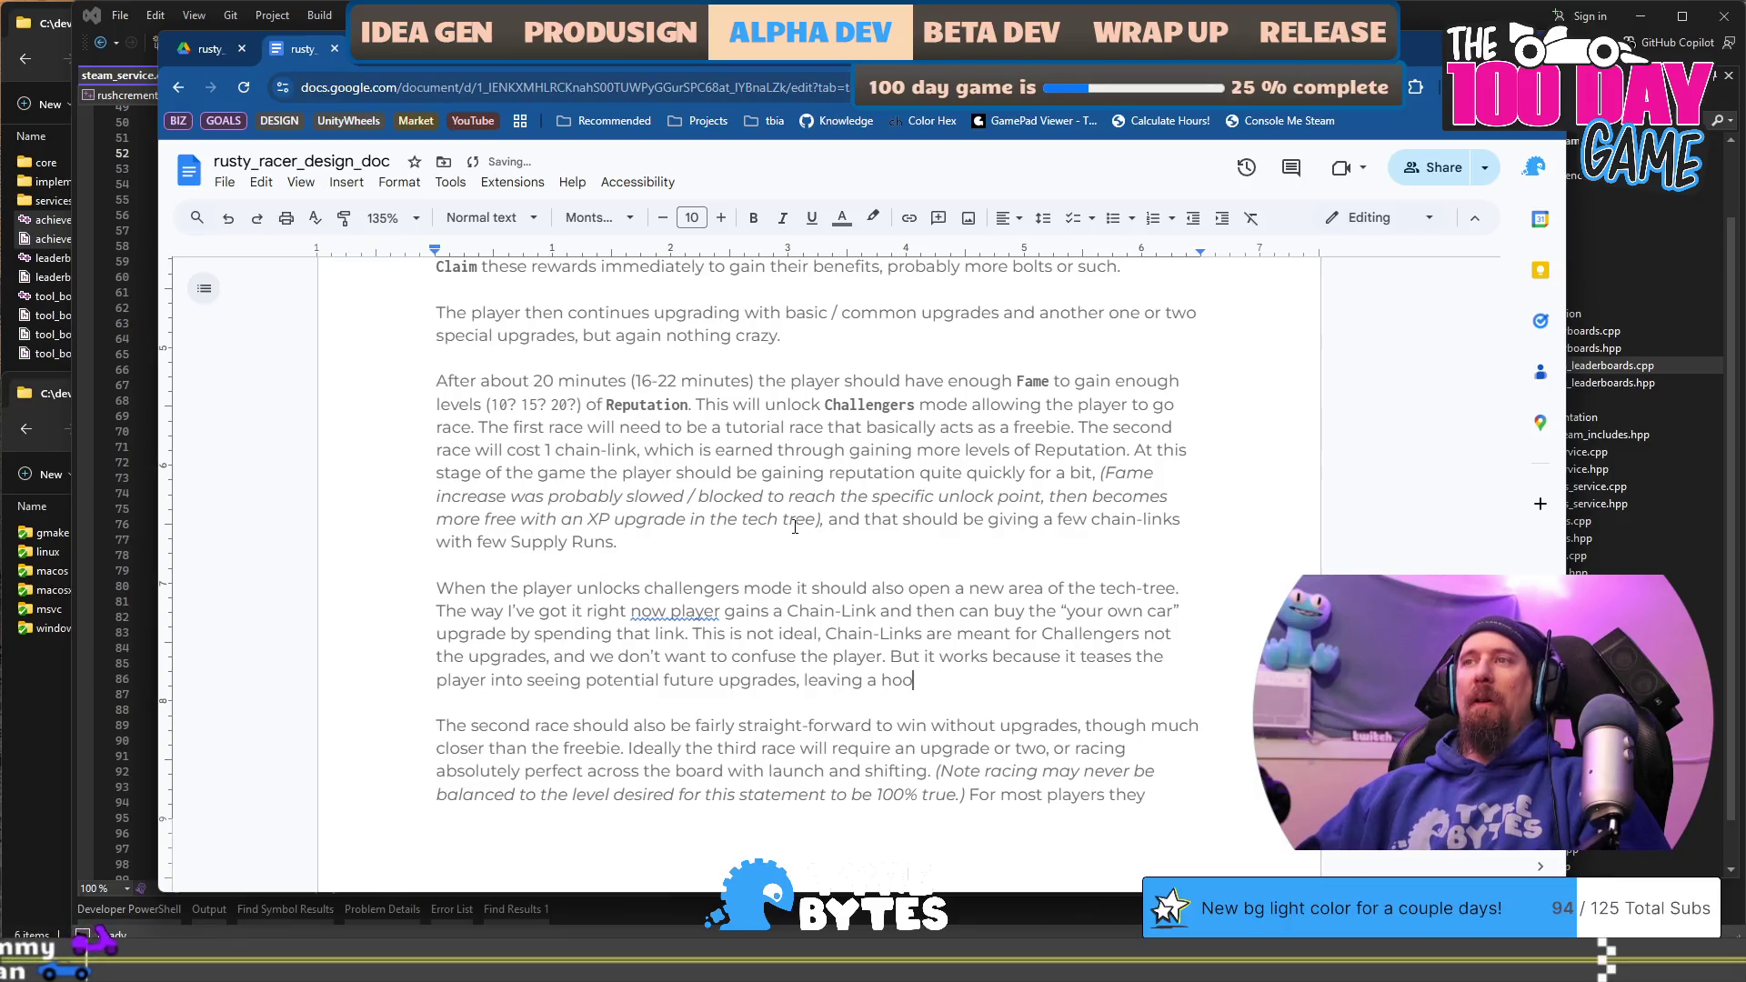
text(k.)
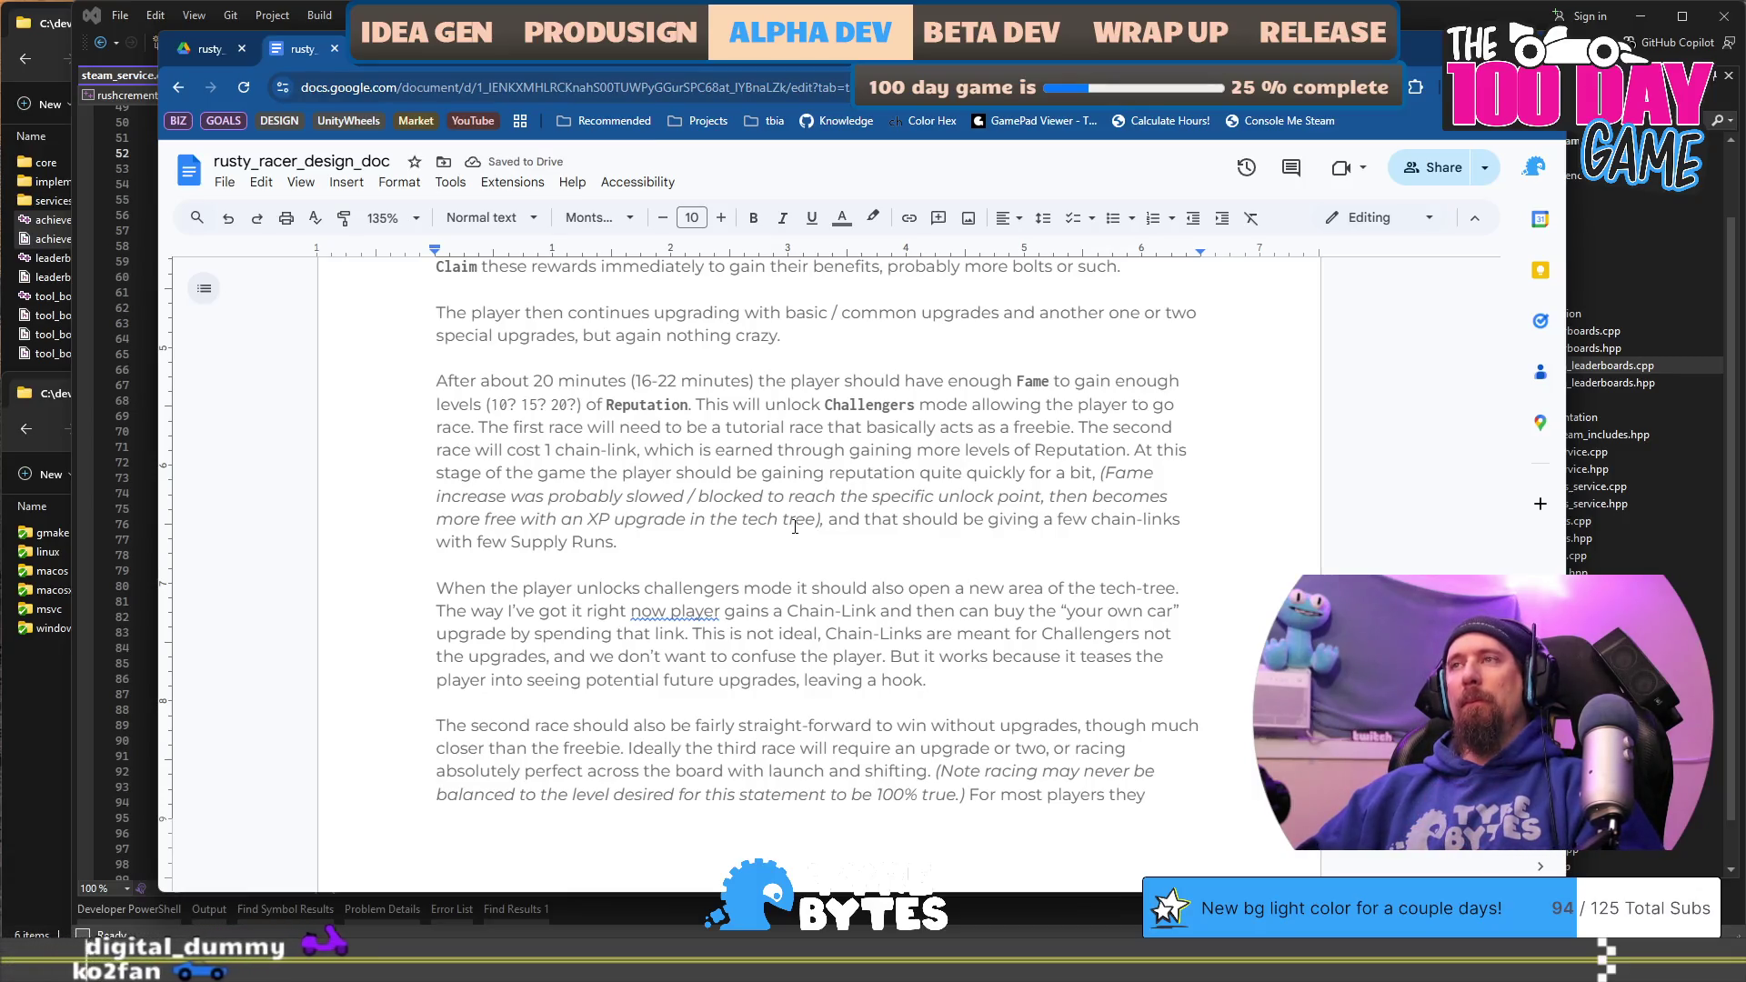
scroll(795, 526, down, 7)
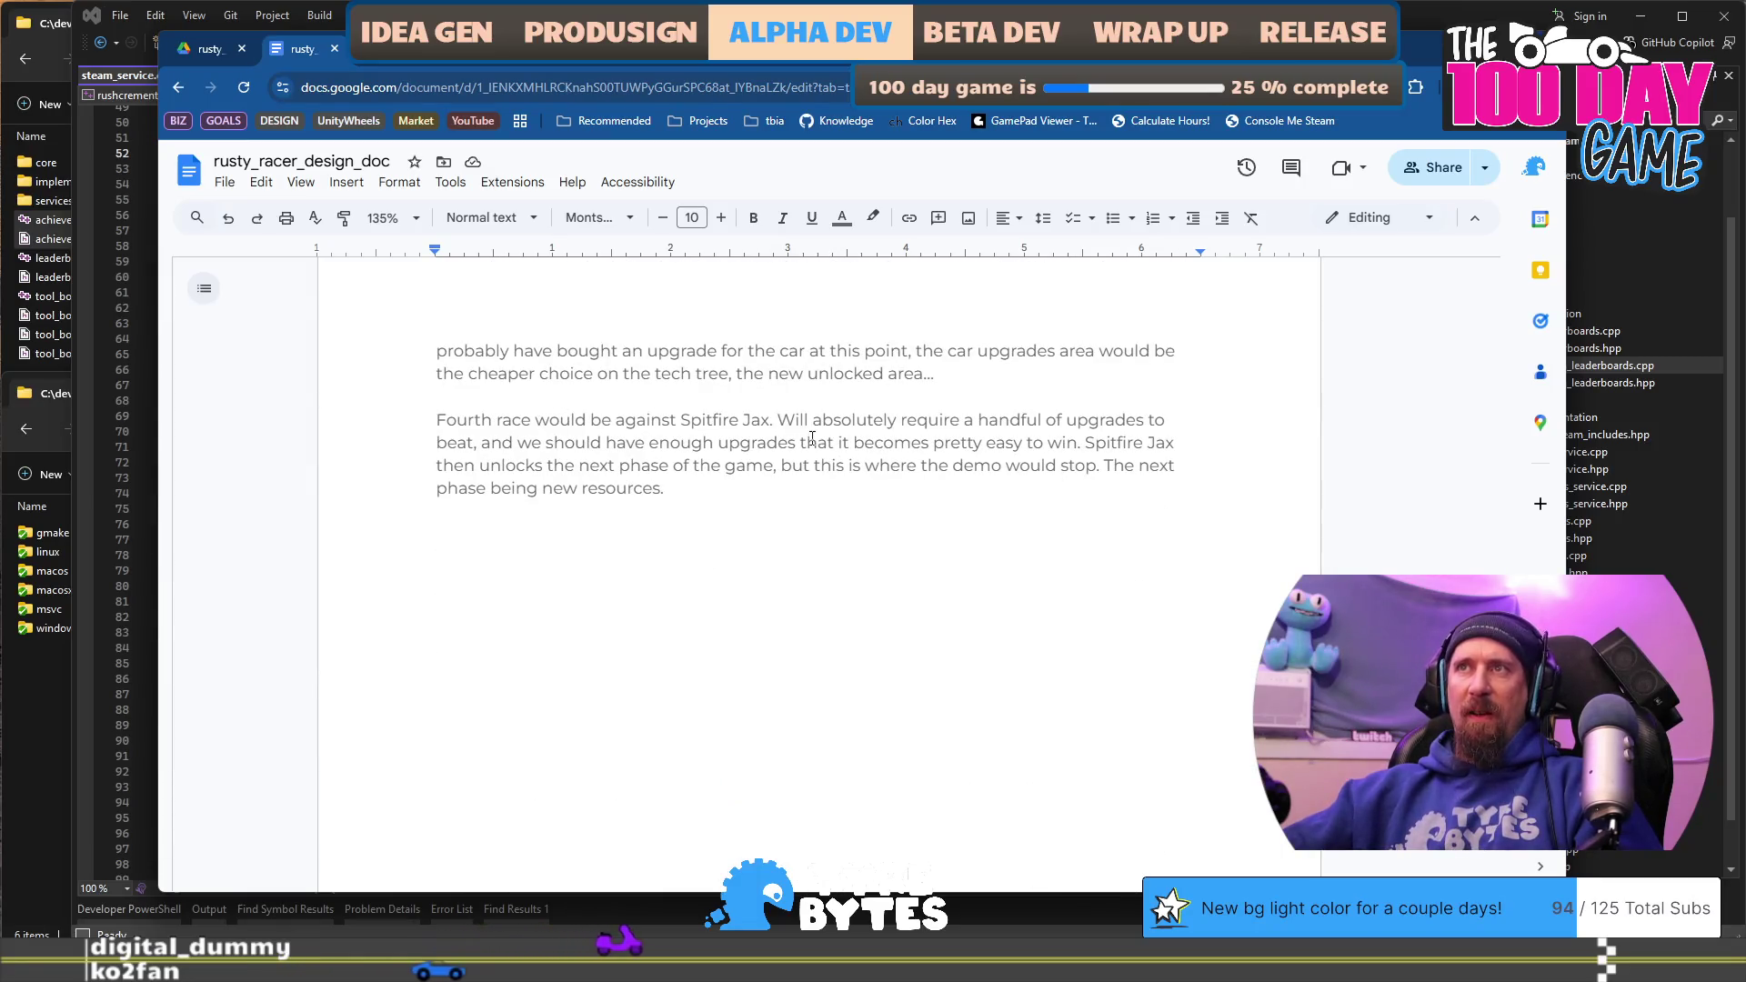
Step: Start a new paragraph after the Chain-Link 'hook.' sentence, beginning with 'Around'
scroll(806, 471, up, 9)
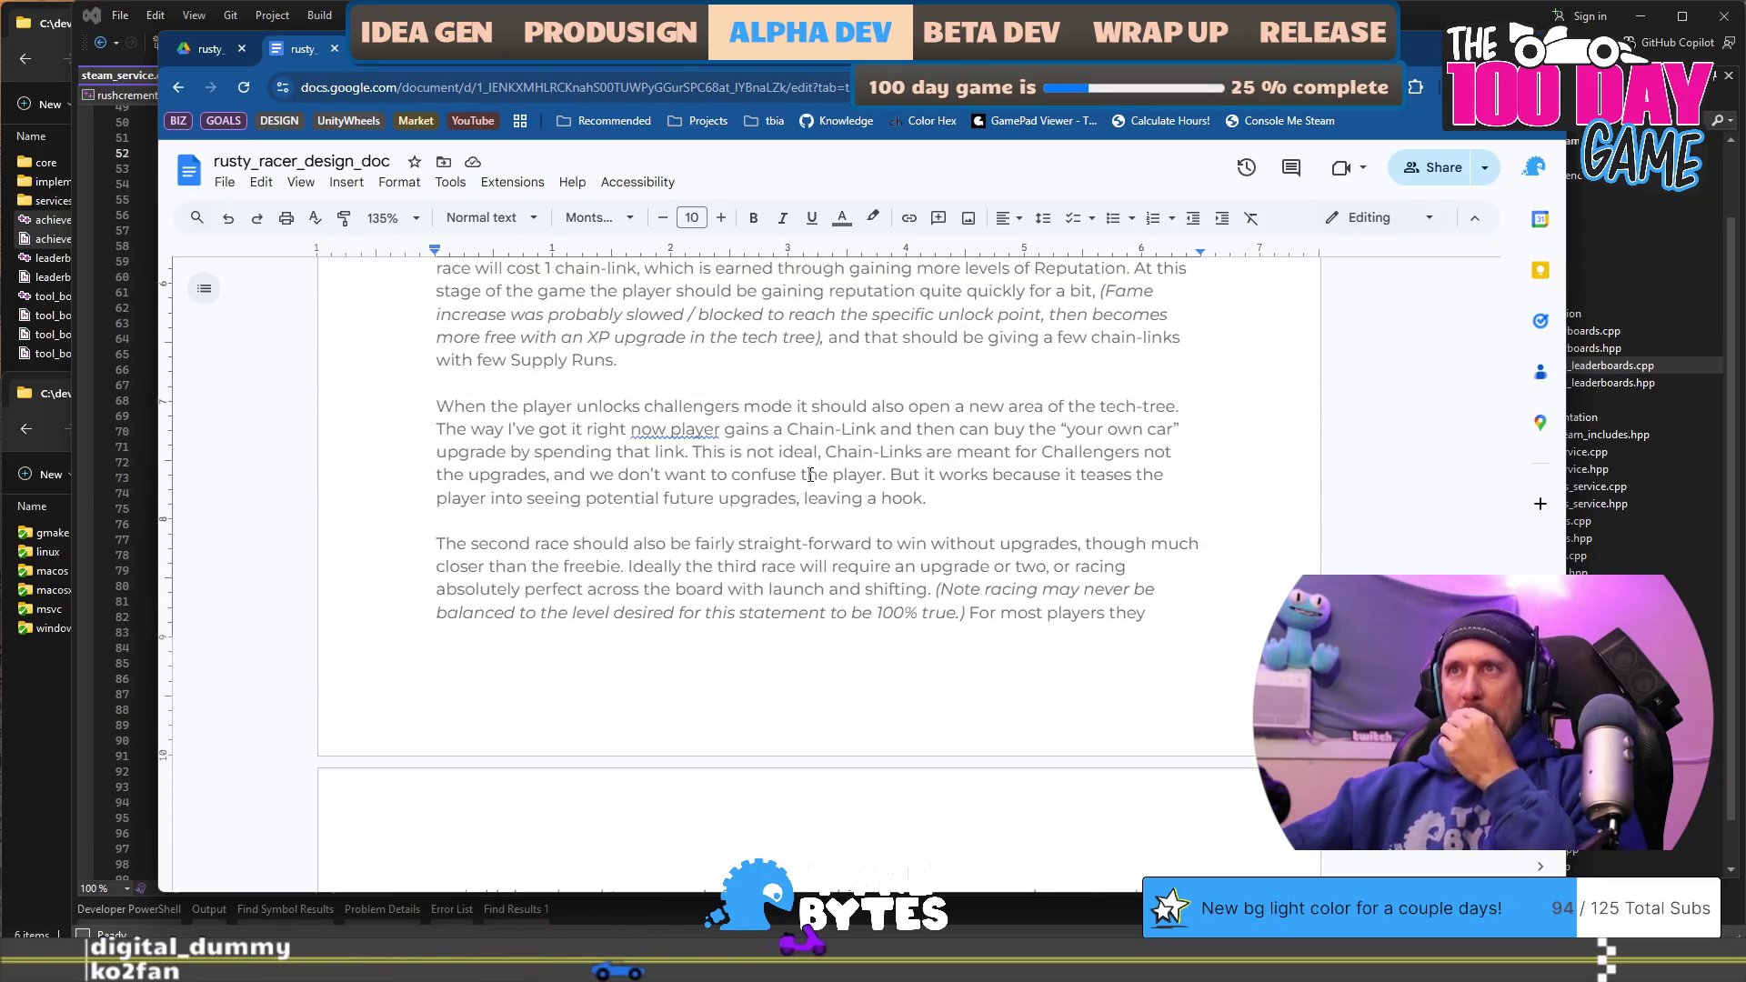
scroll(692, 373, up, 1)
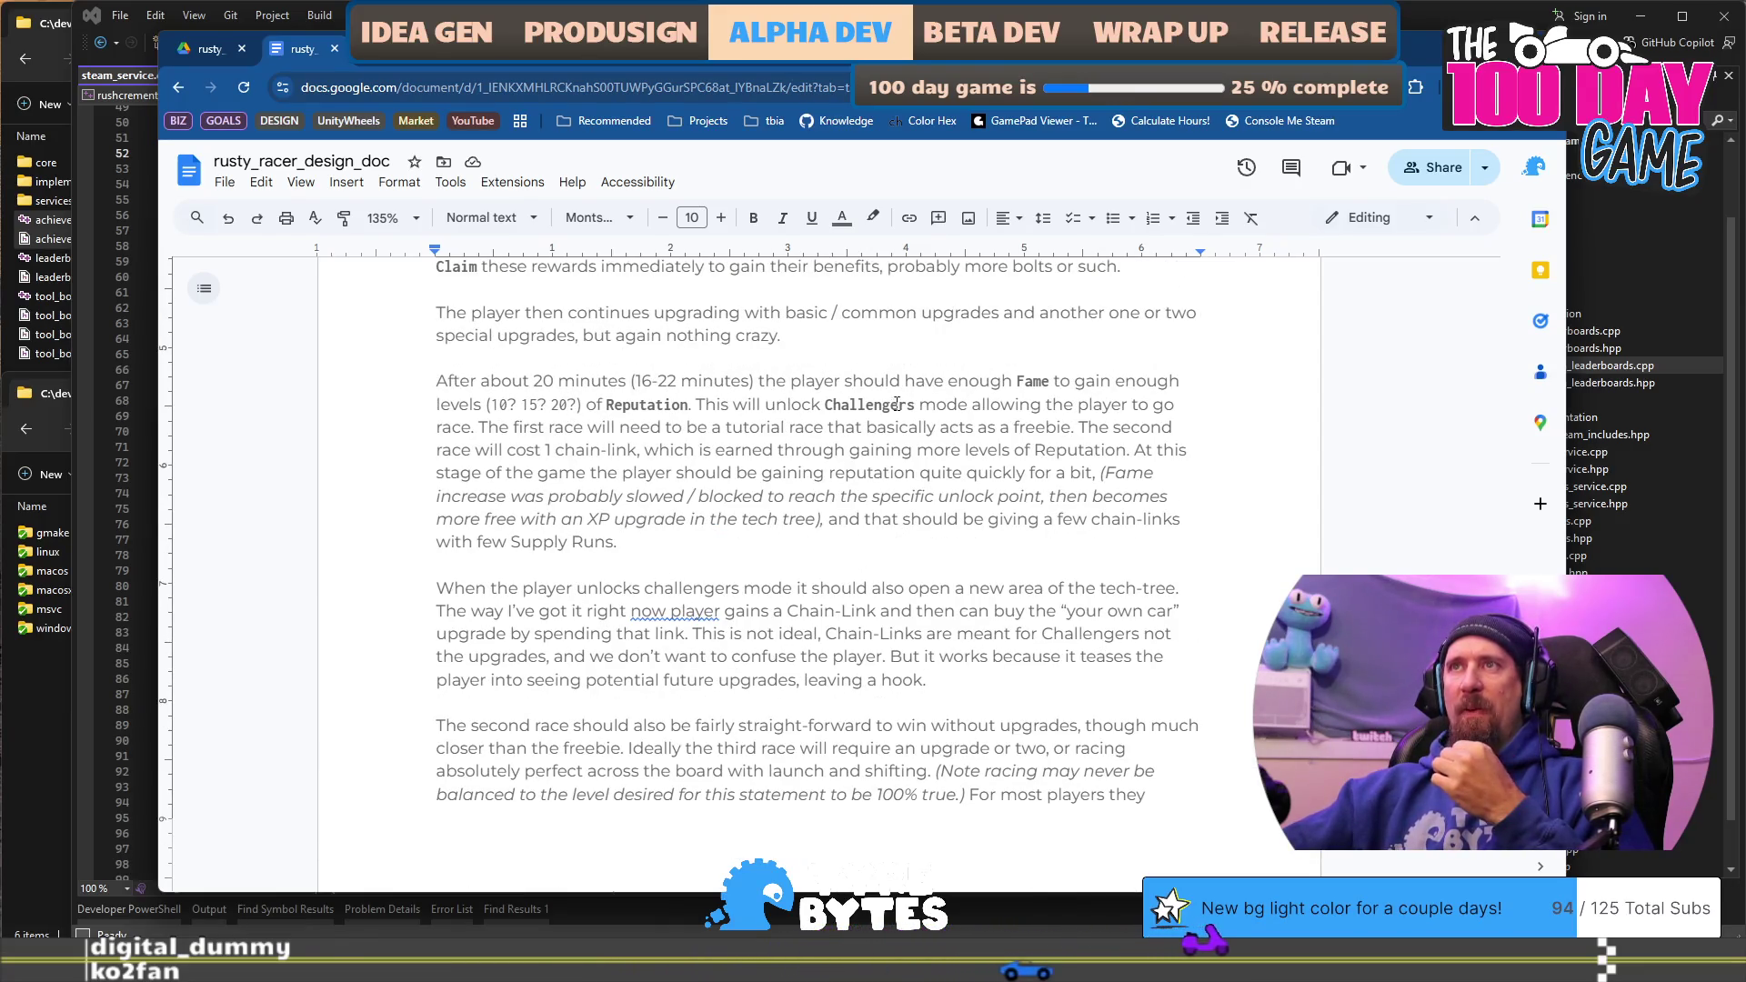
scroll(644, 427, up, 2)
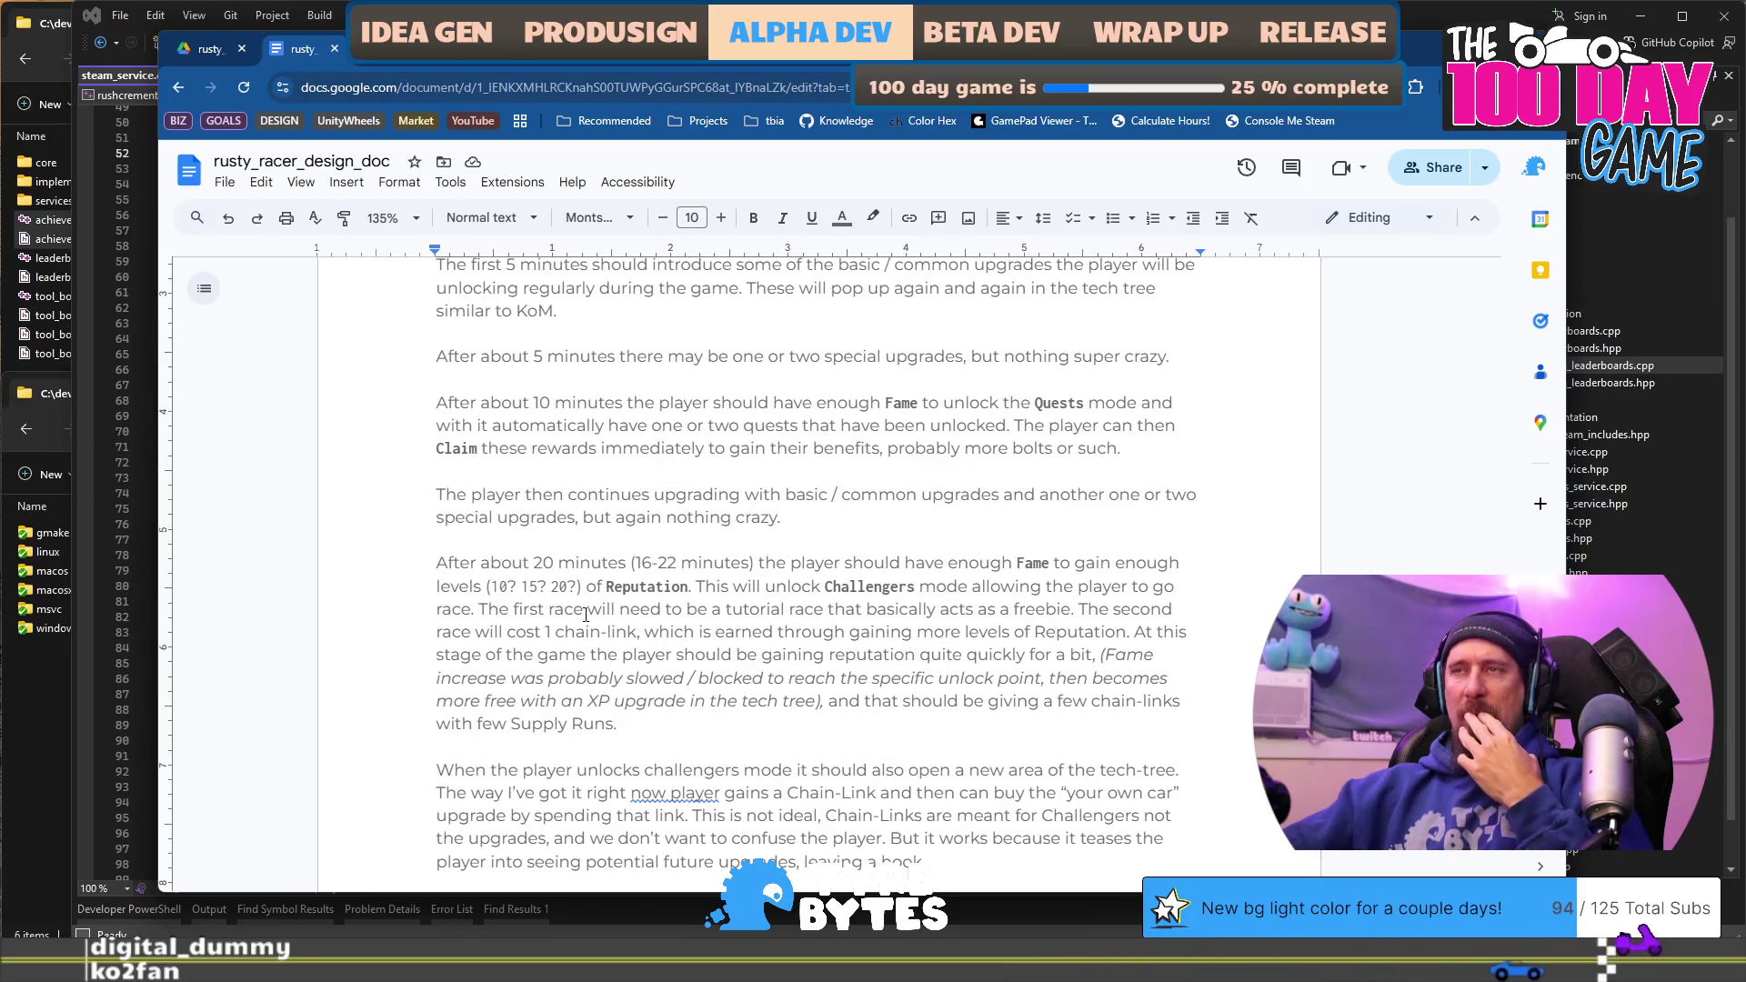
scroll(636, 582, down, 3)
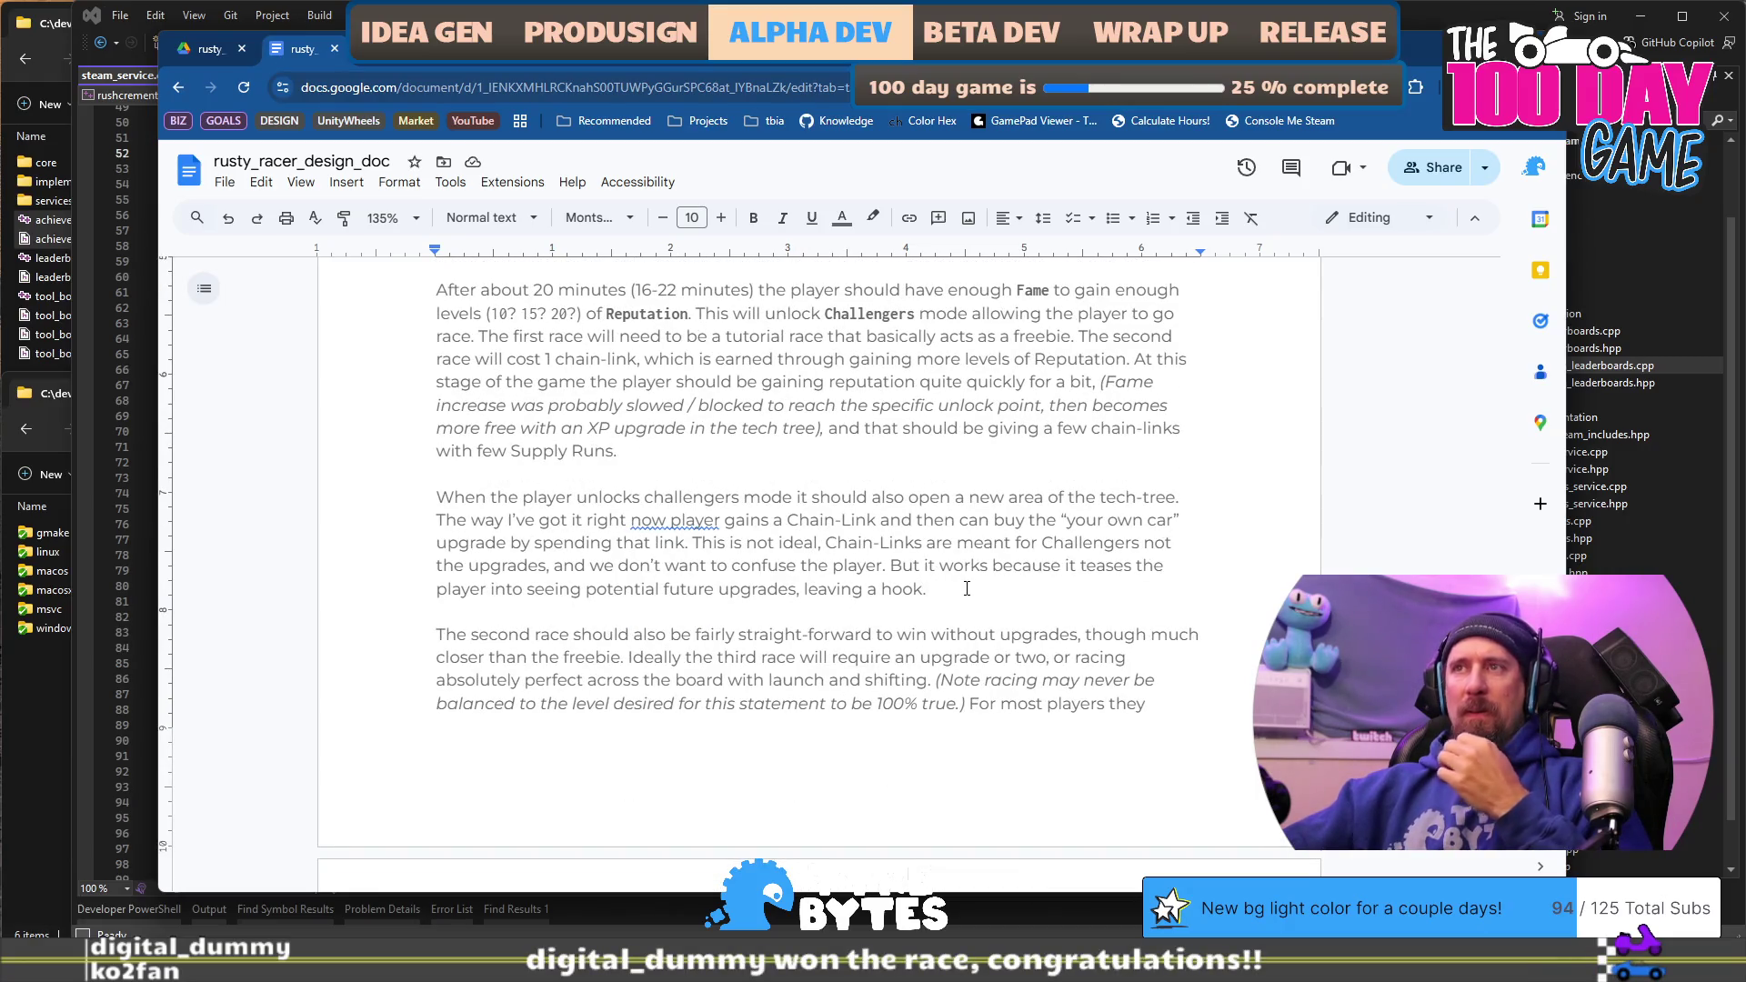
key(Return)
key(Return)
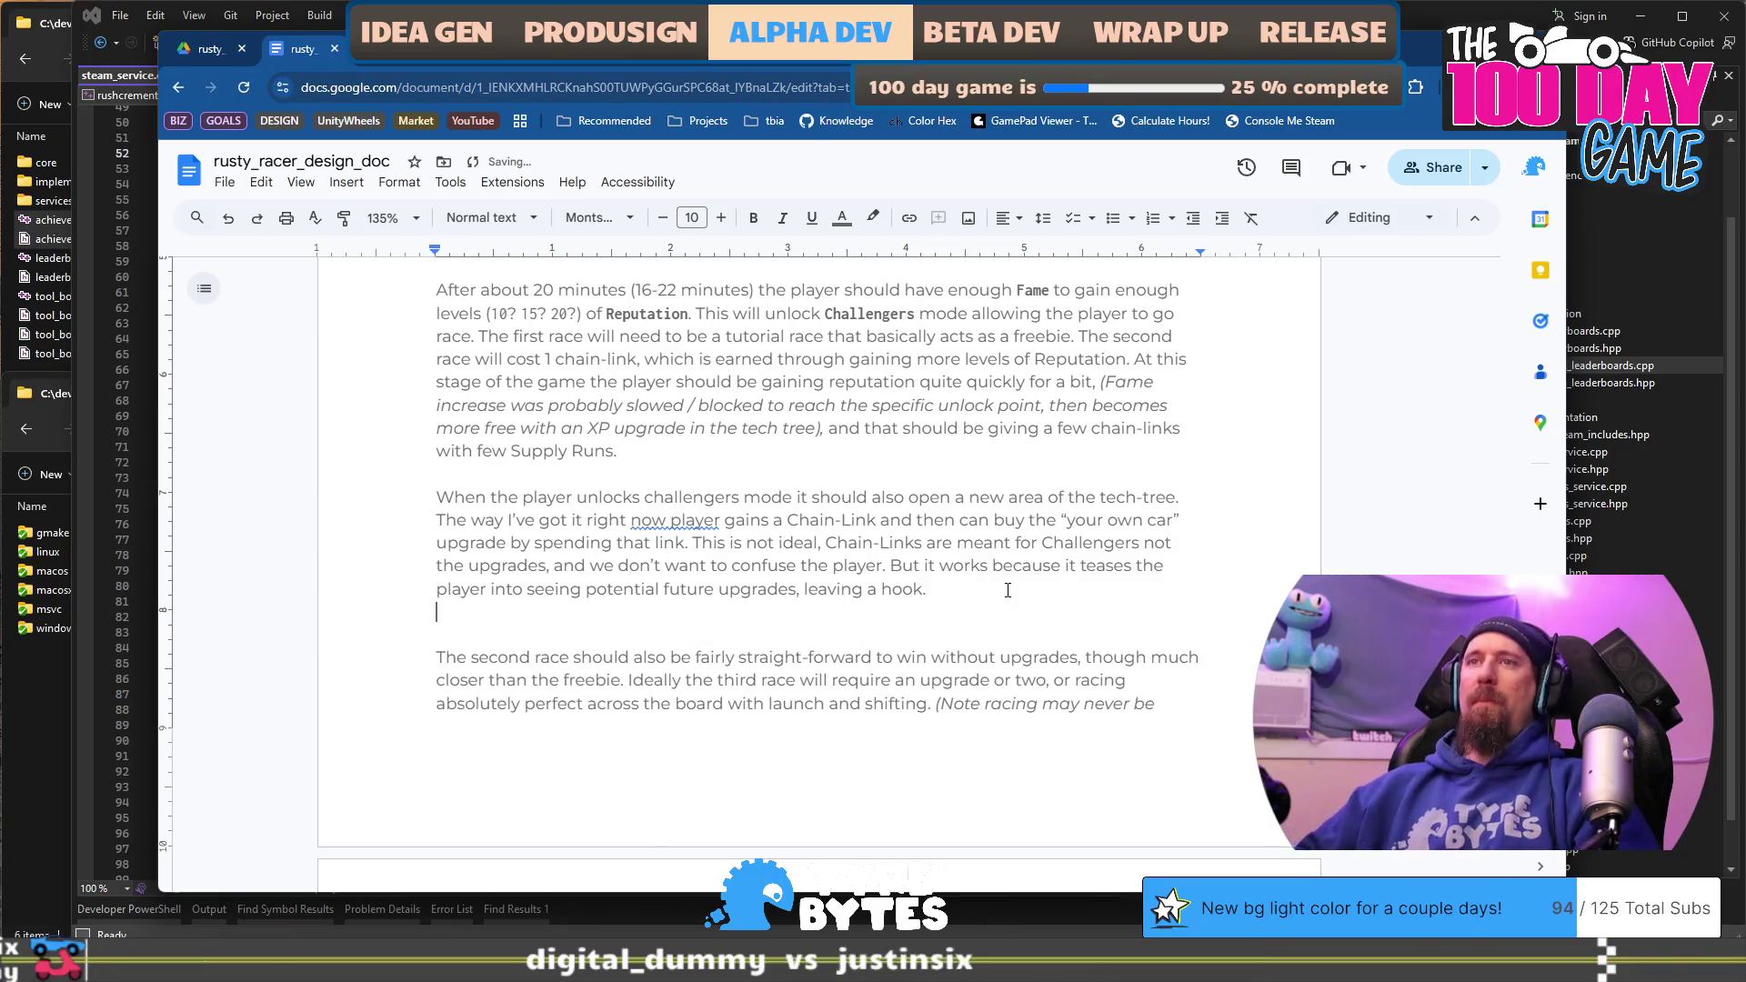
text(A)
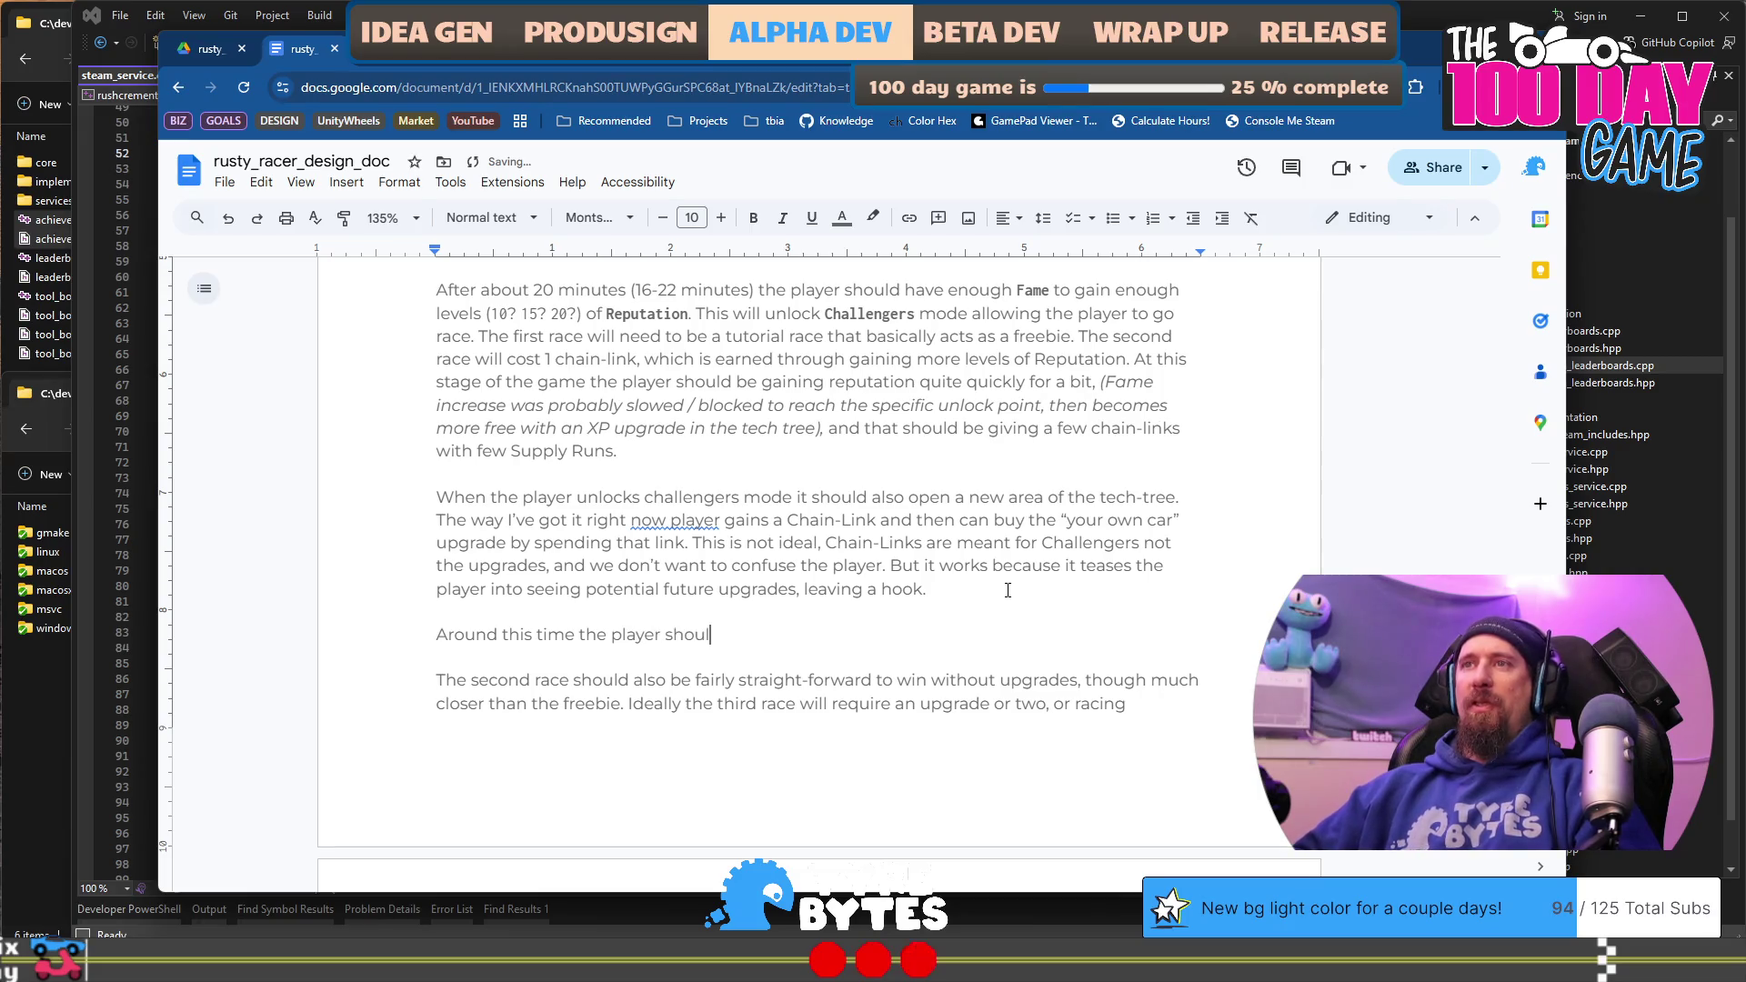
Step: Rewrite the line so the (18-25 minutes) upgrades cost an unknown resource
key(ctrl+BackSpace)
key(ctrl+BackSpace)
text(as )
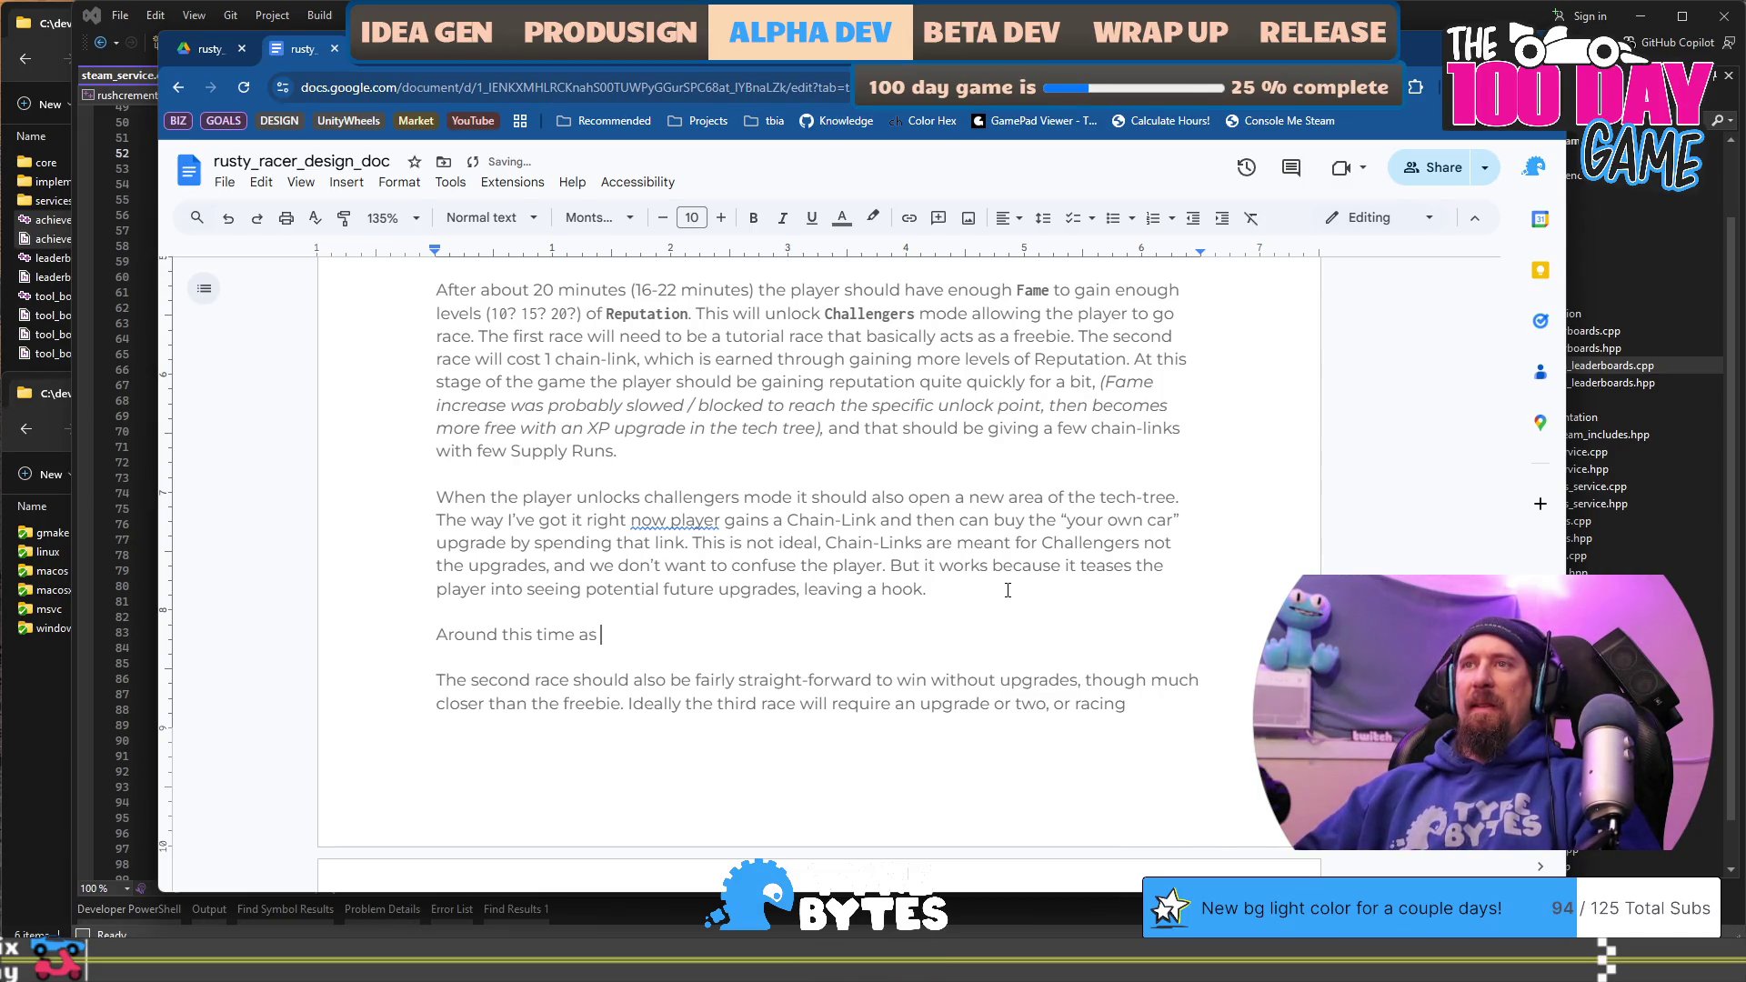
text(et)
key(Home)
key(ctrl+Right)
key(ctrl+Right)
key(ctrl+Right)
text(()
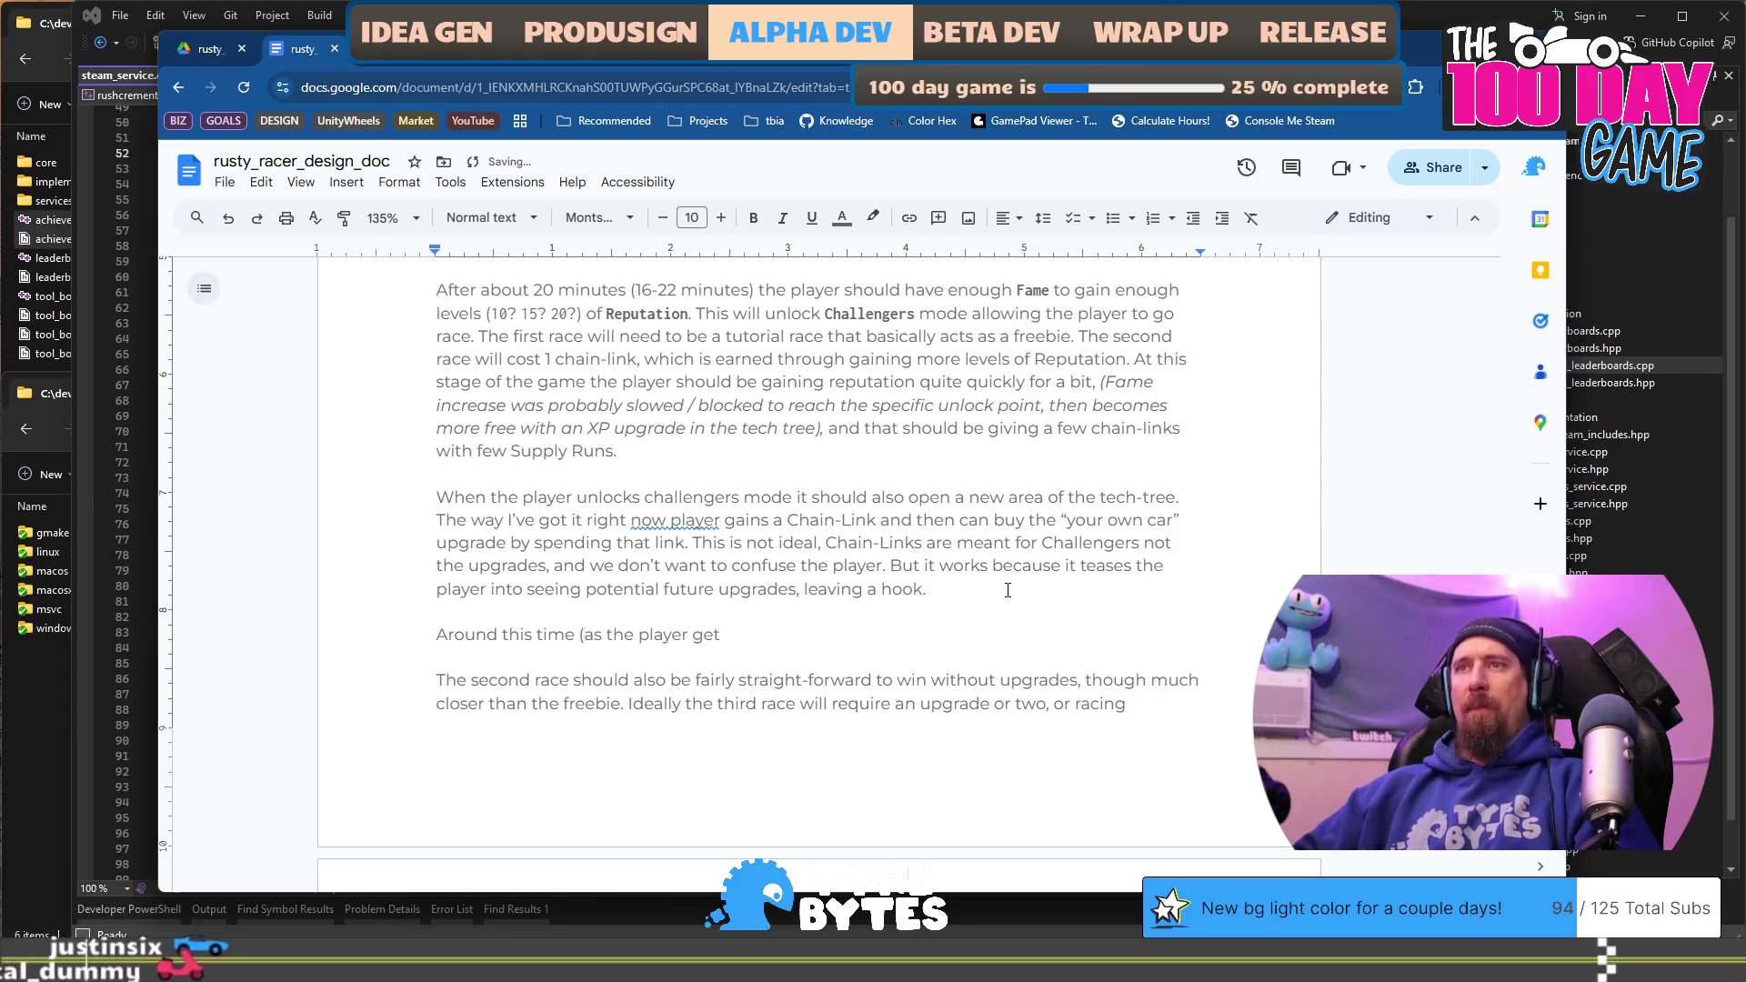
text(18)
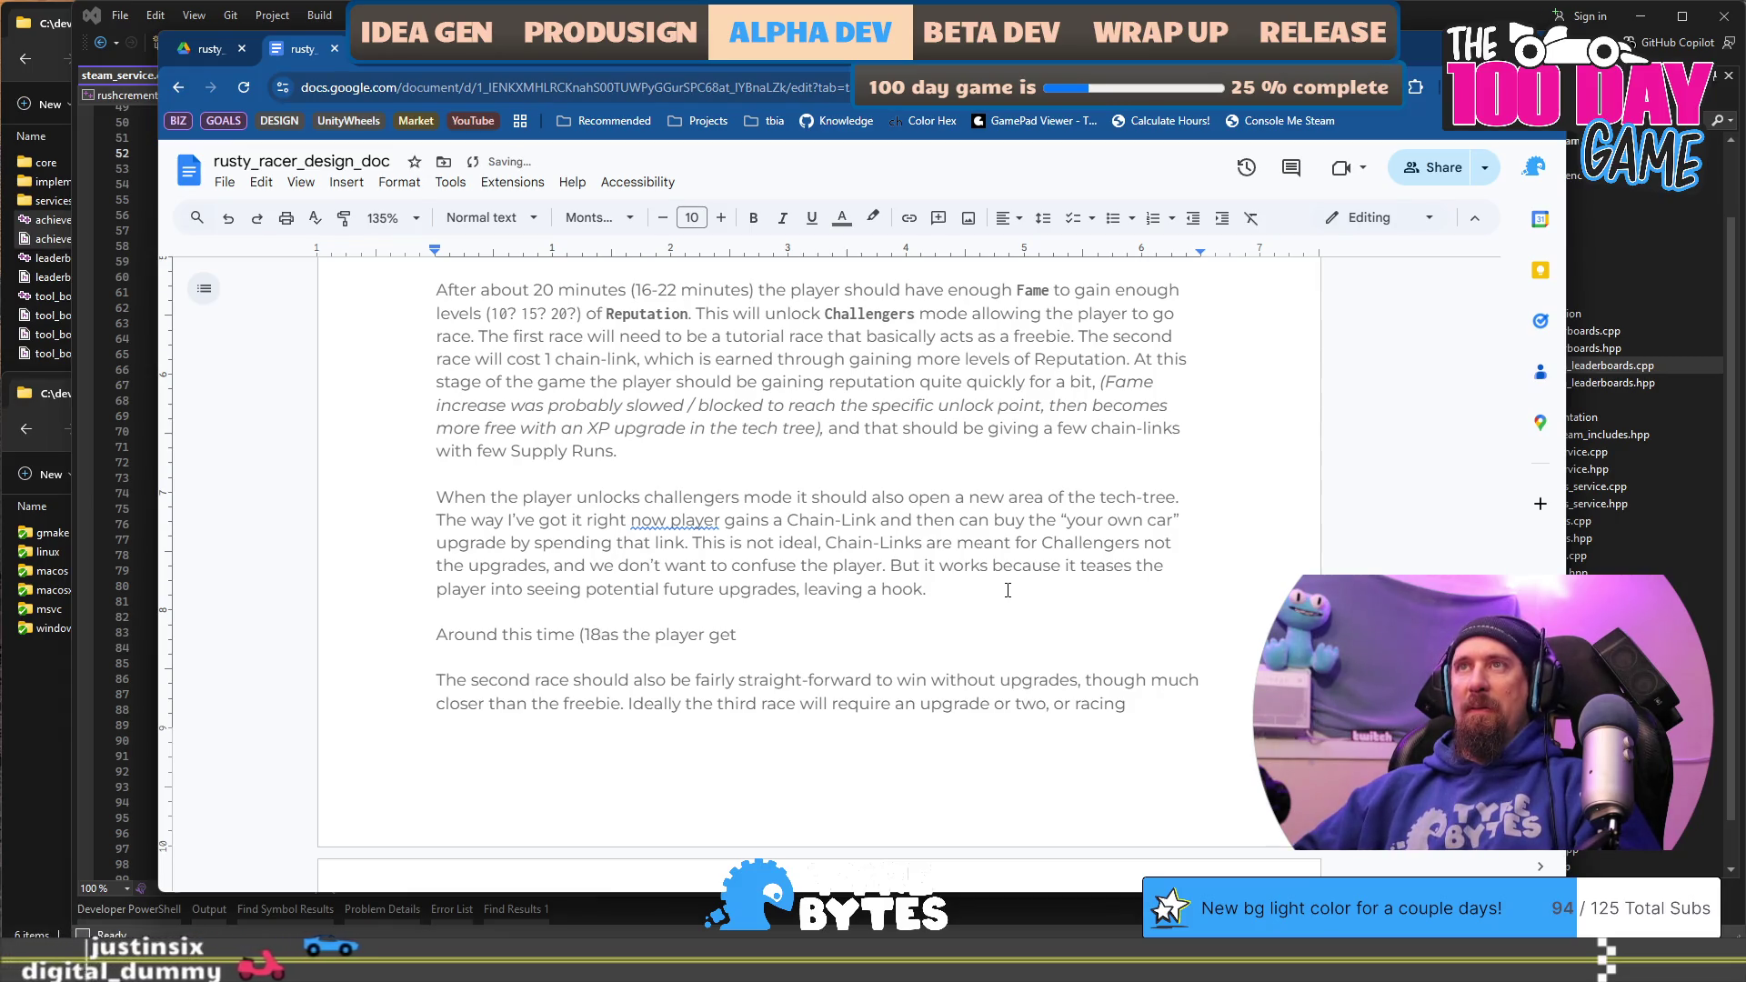
text(0)
key(BackSpace)
text(-25)
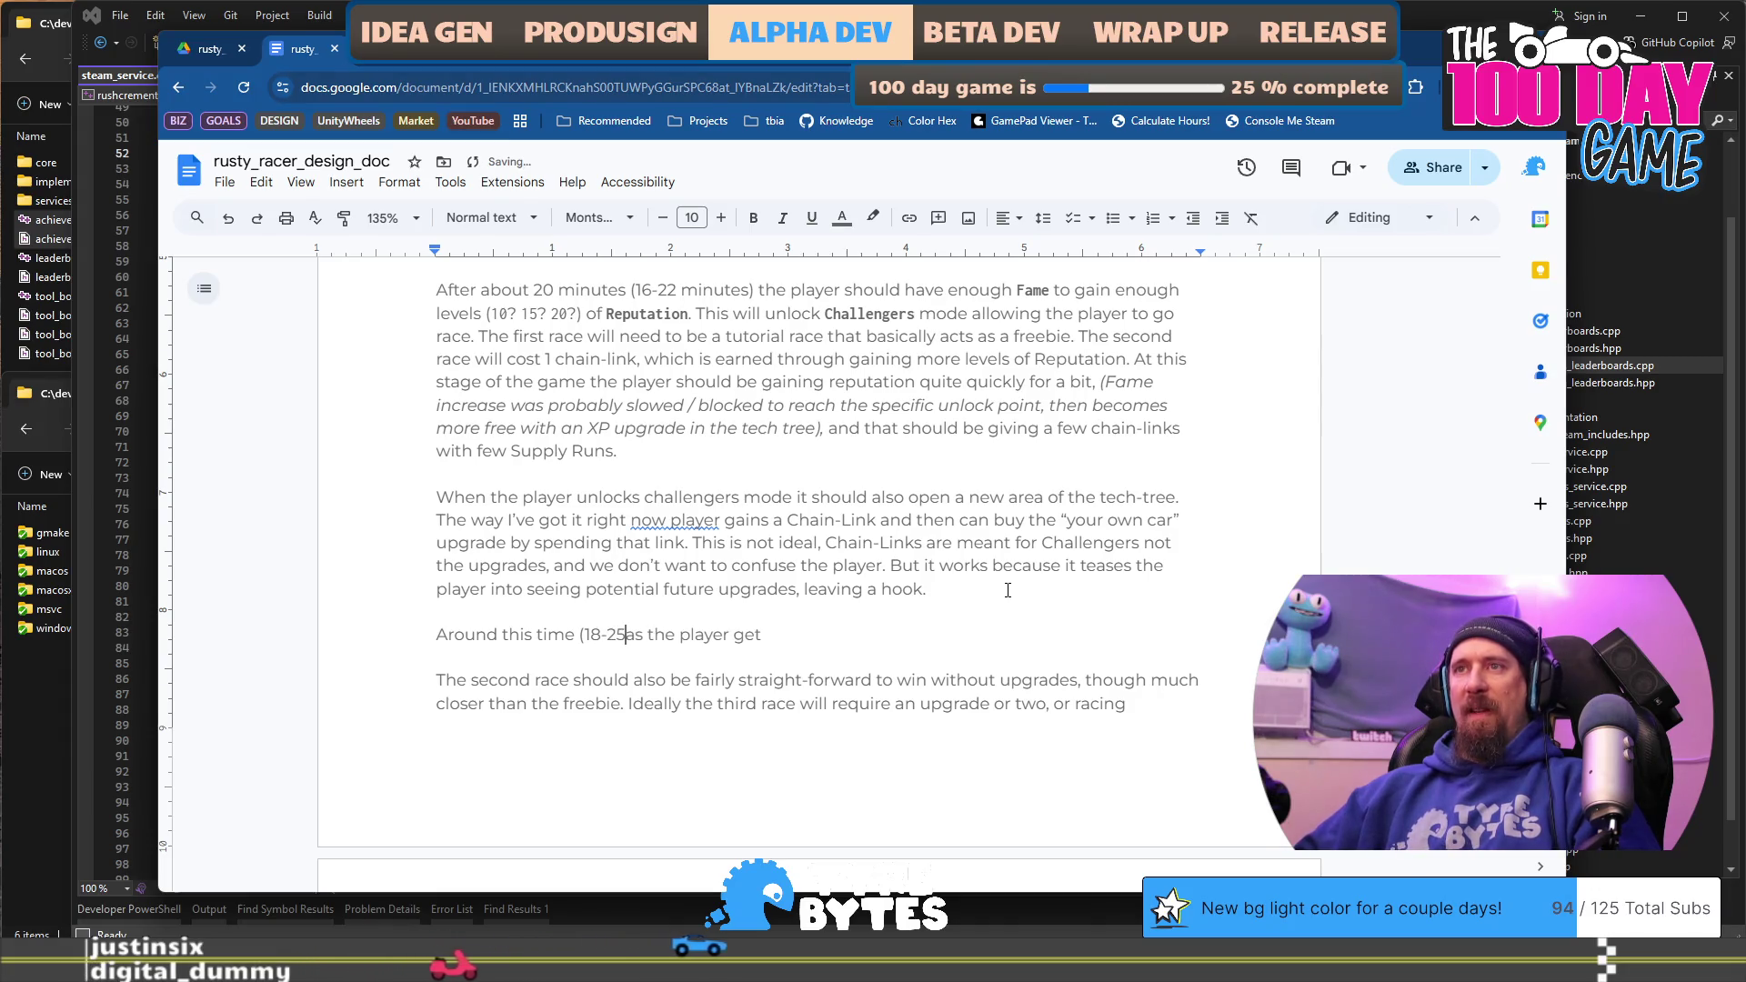
text( minutes))
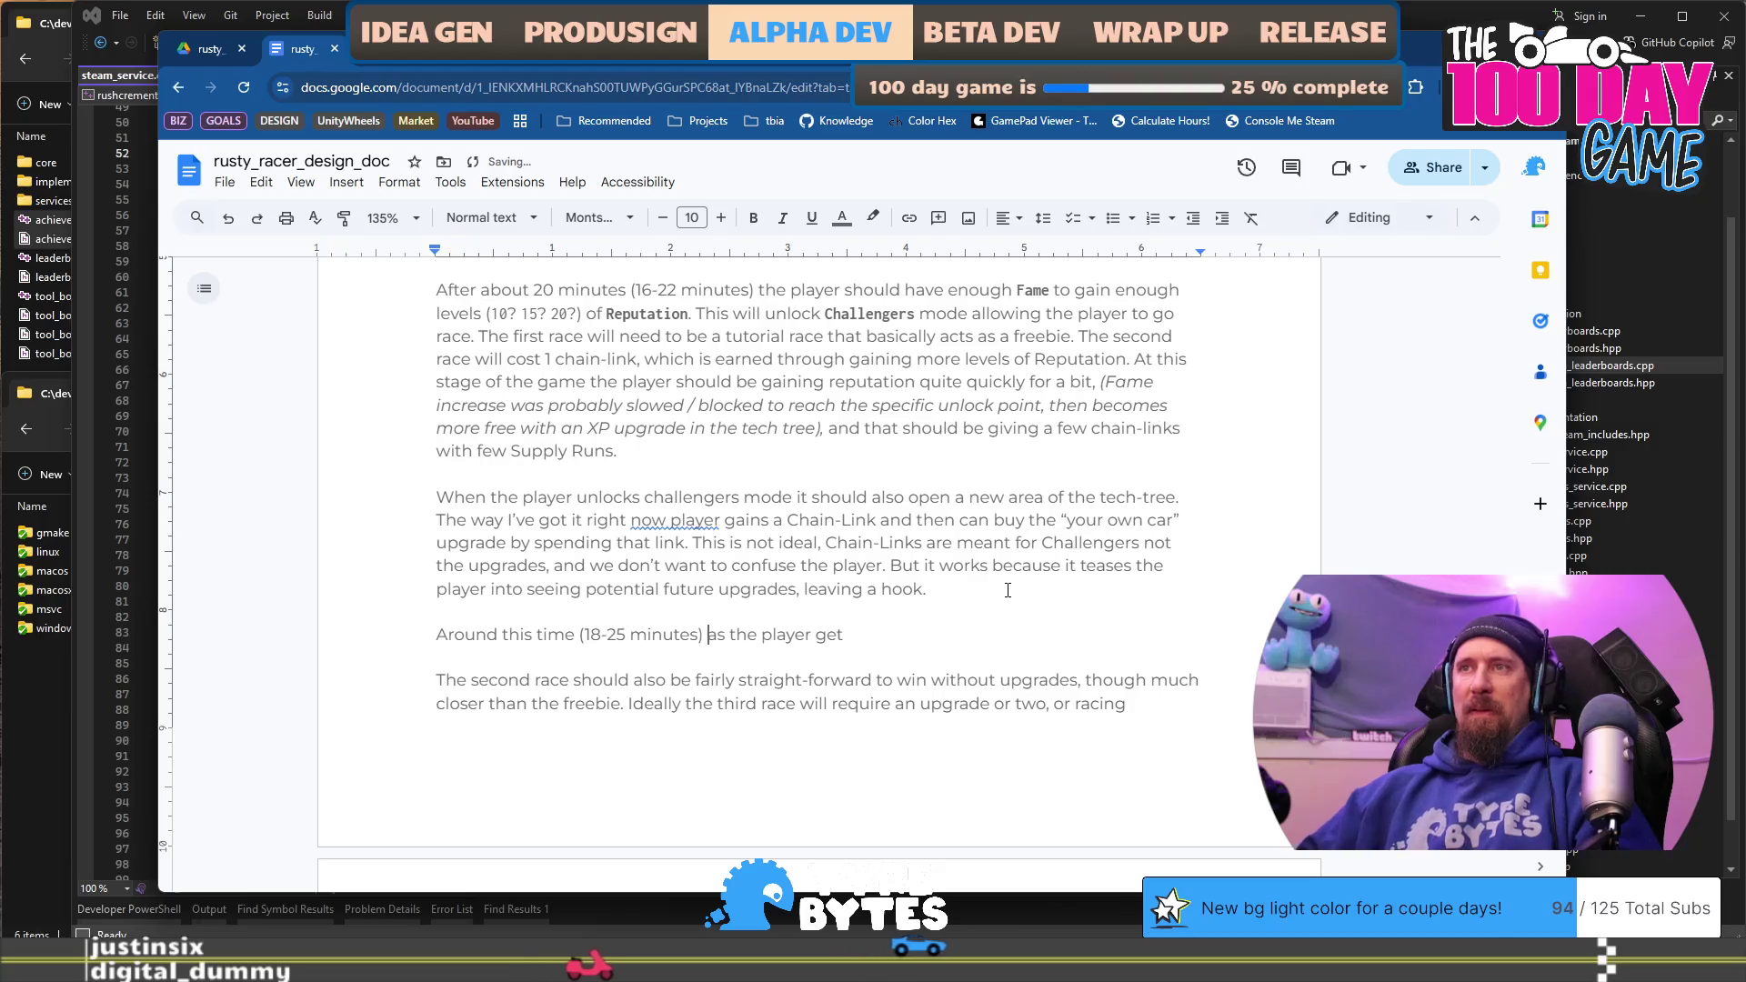
key(ctrl+shift+Right)
key(Delete)
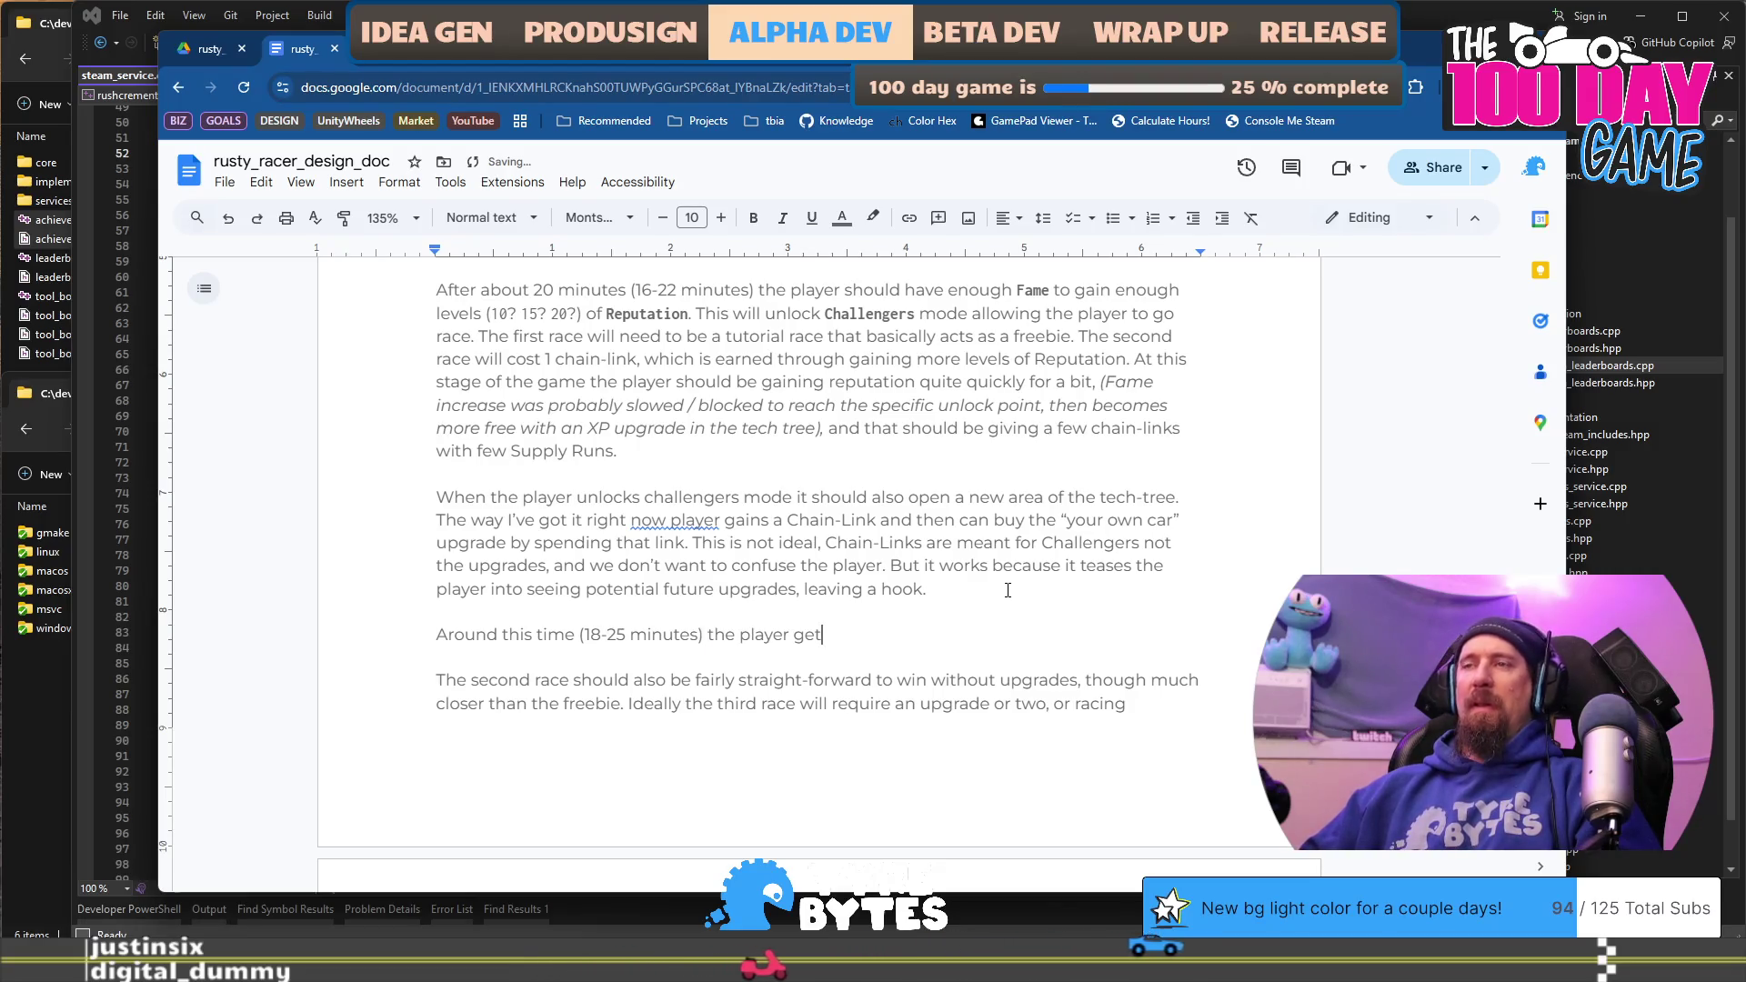
key(ctrl+z)
key(End)
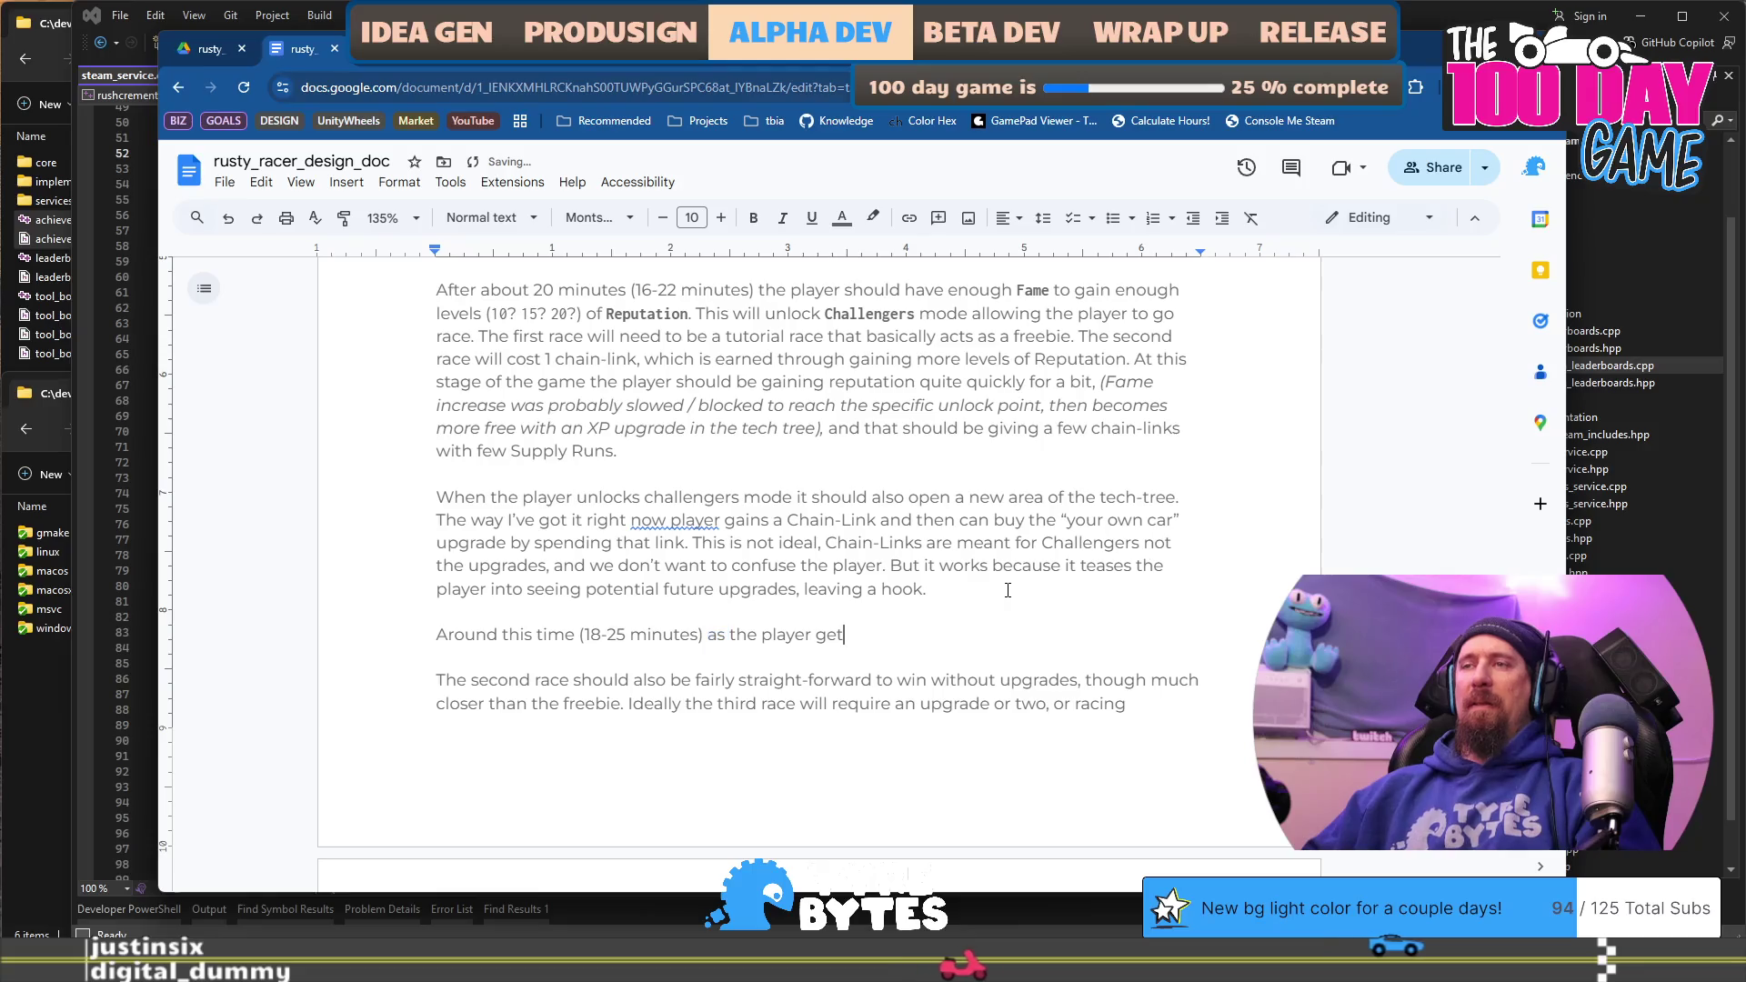
text(s into)
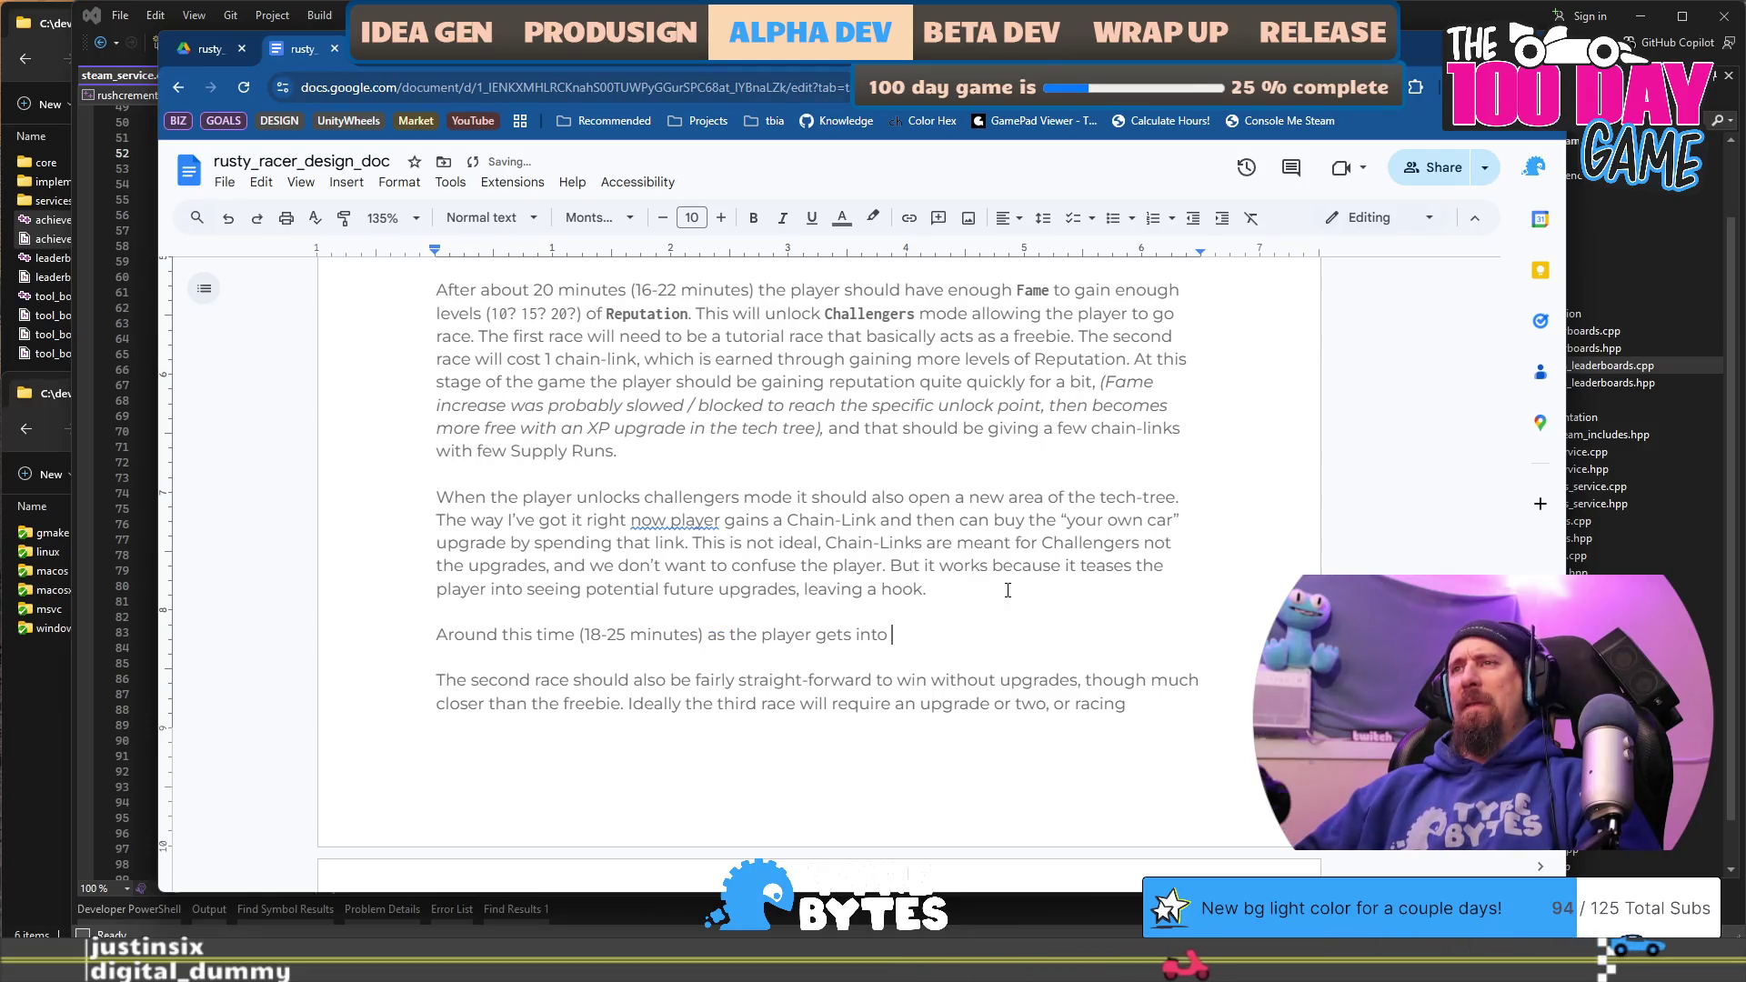
key(ctrl+shift+Left)
key(ctrl+shift+Left)
key(ctrl+shift+Left)
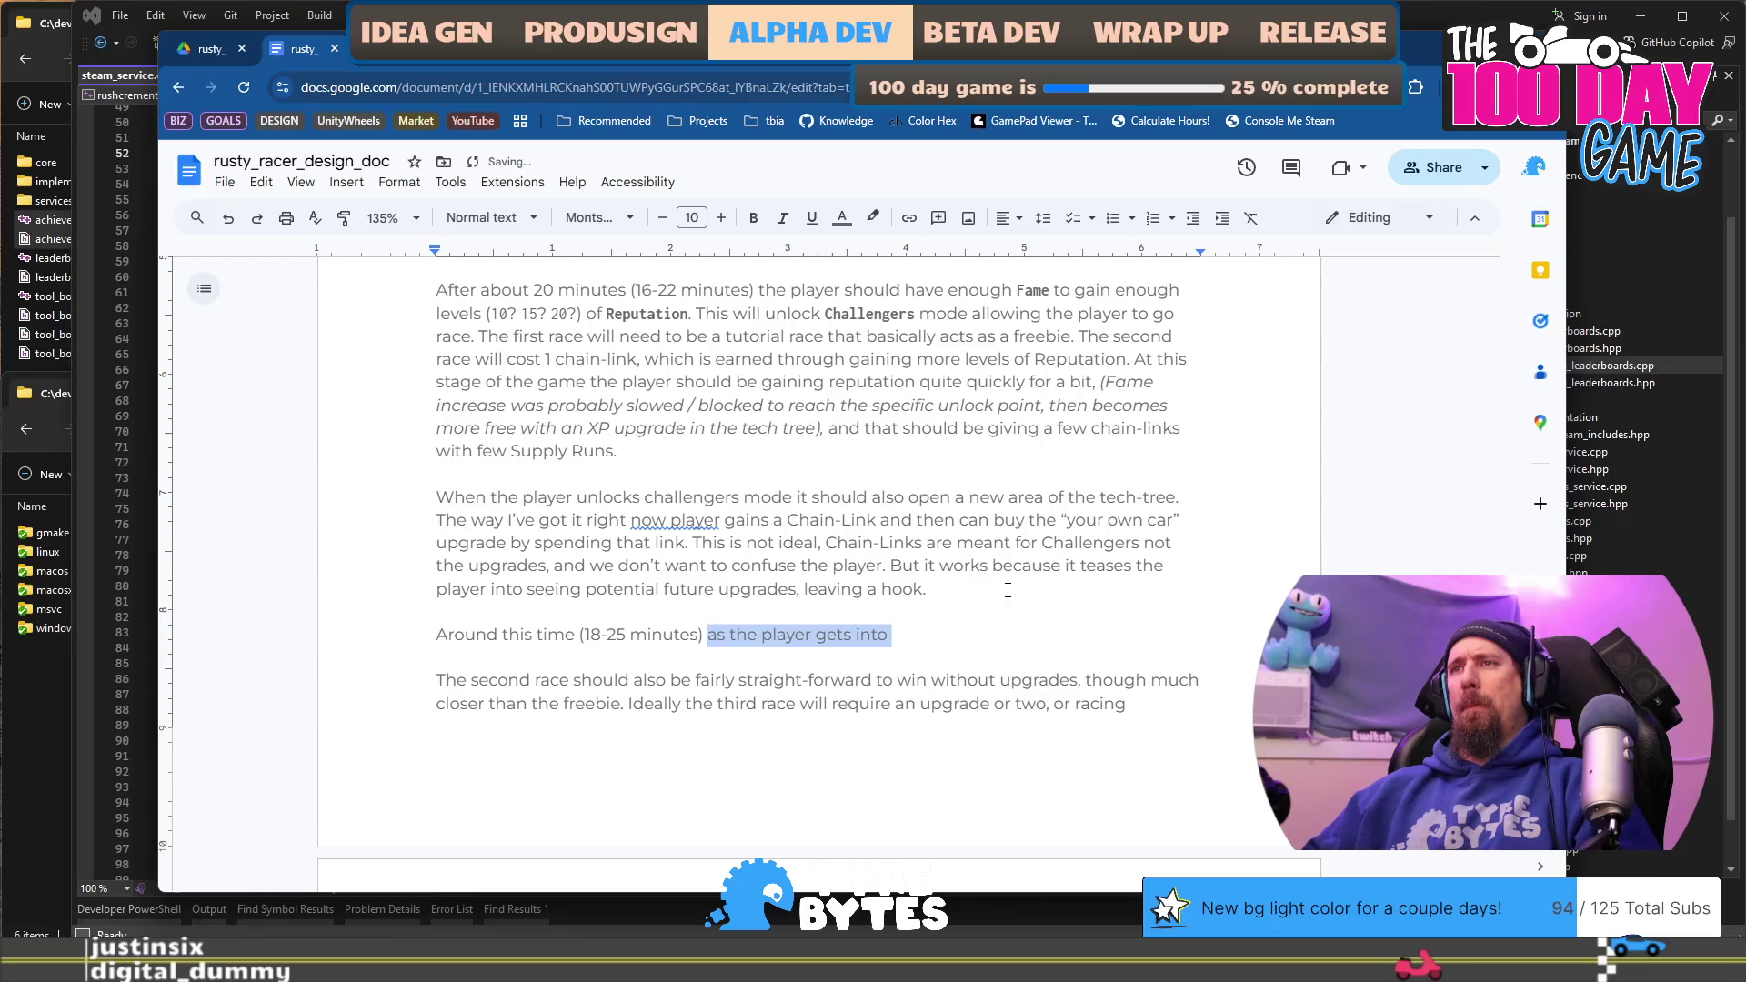
text(the playe)
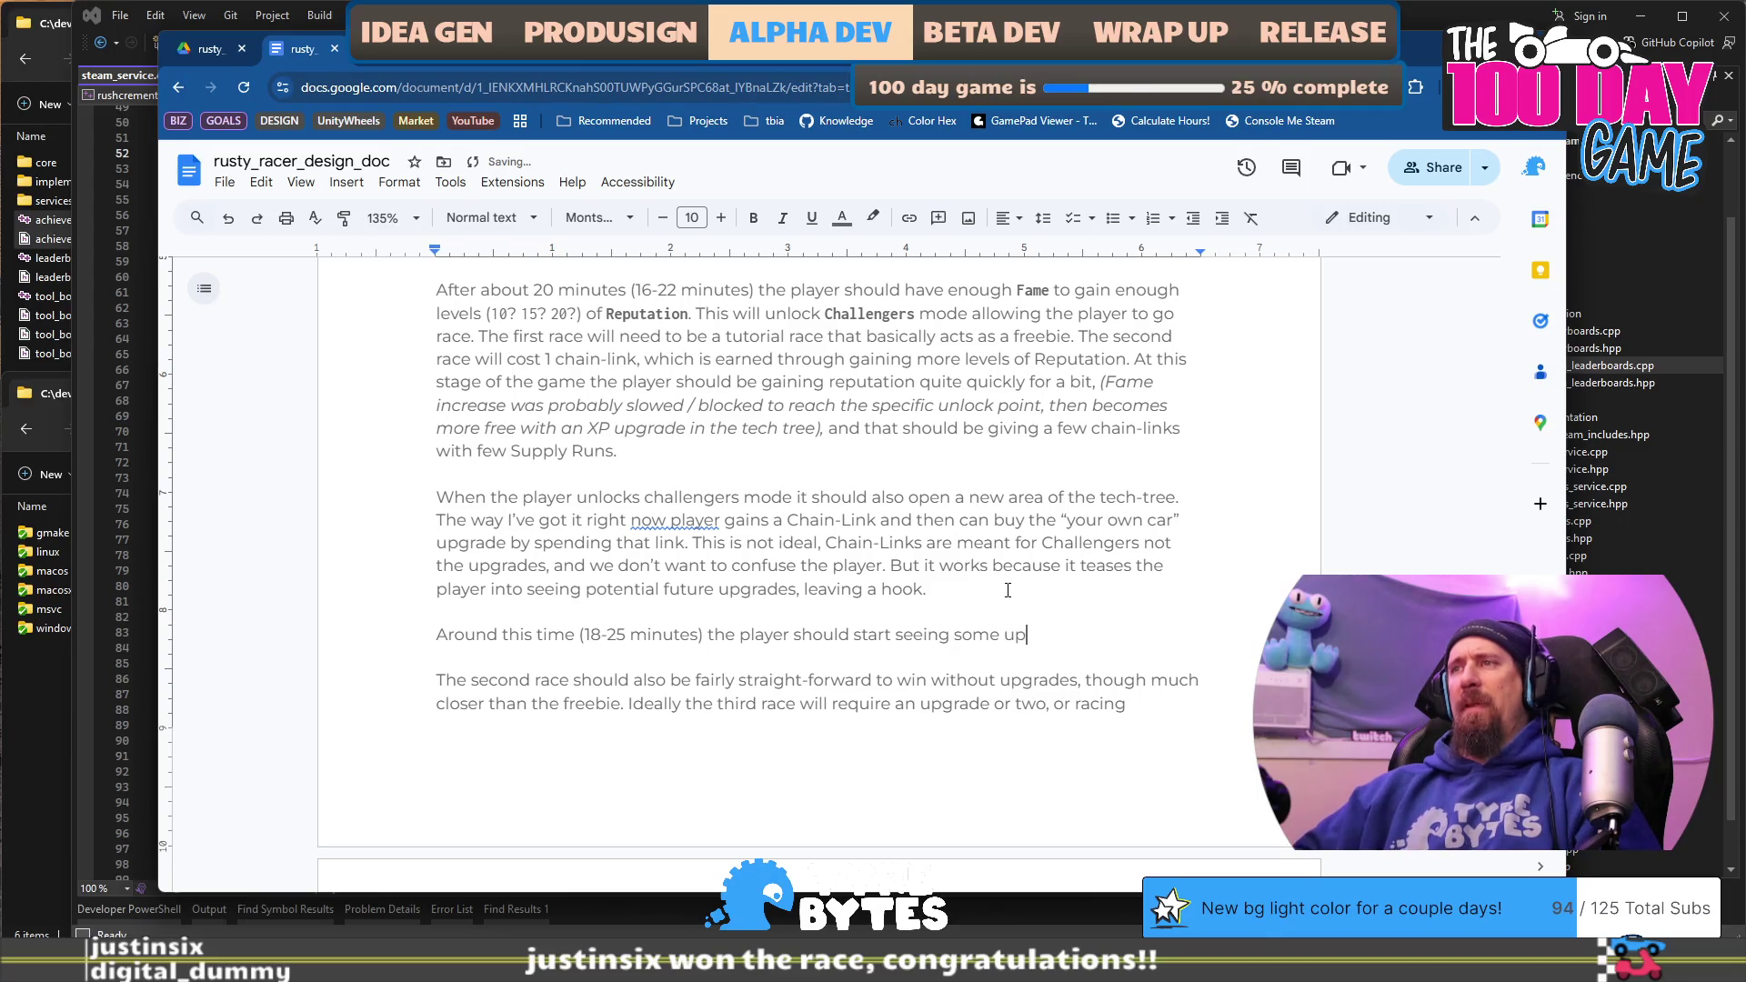
text(des that cost 1 or)
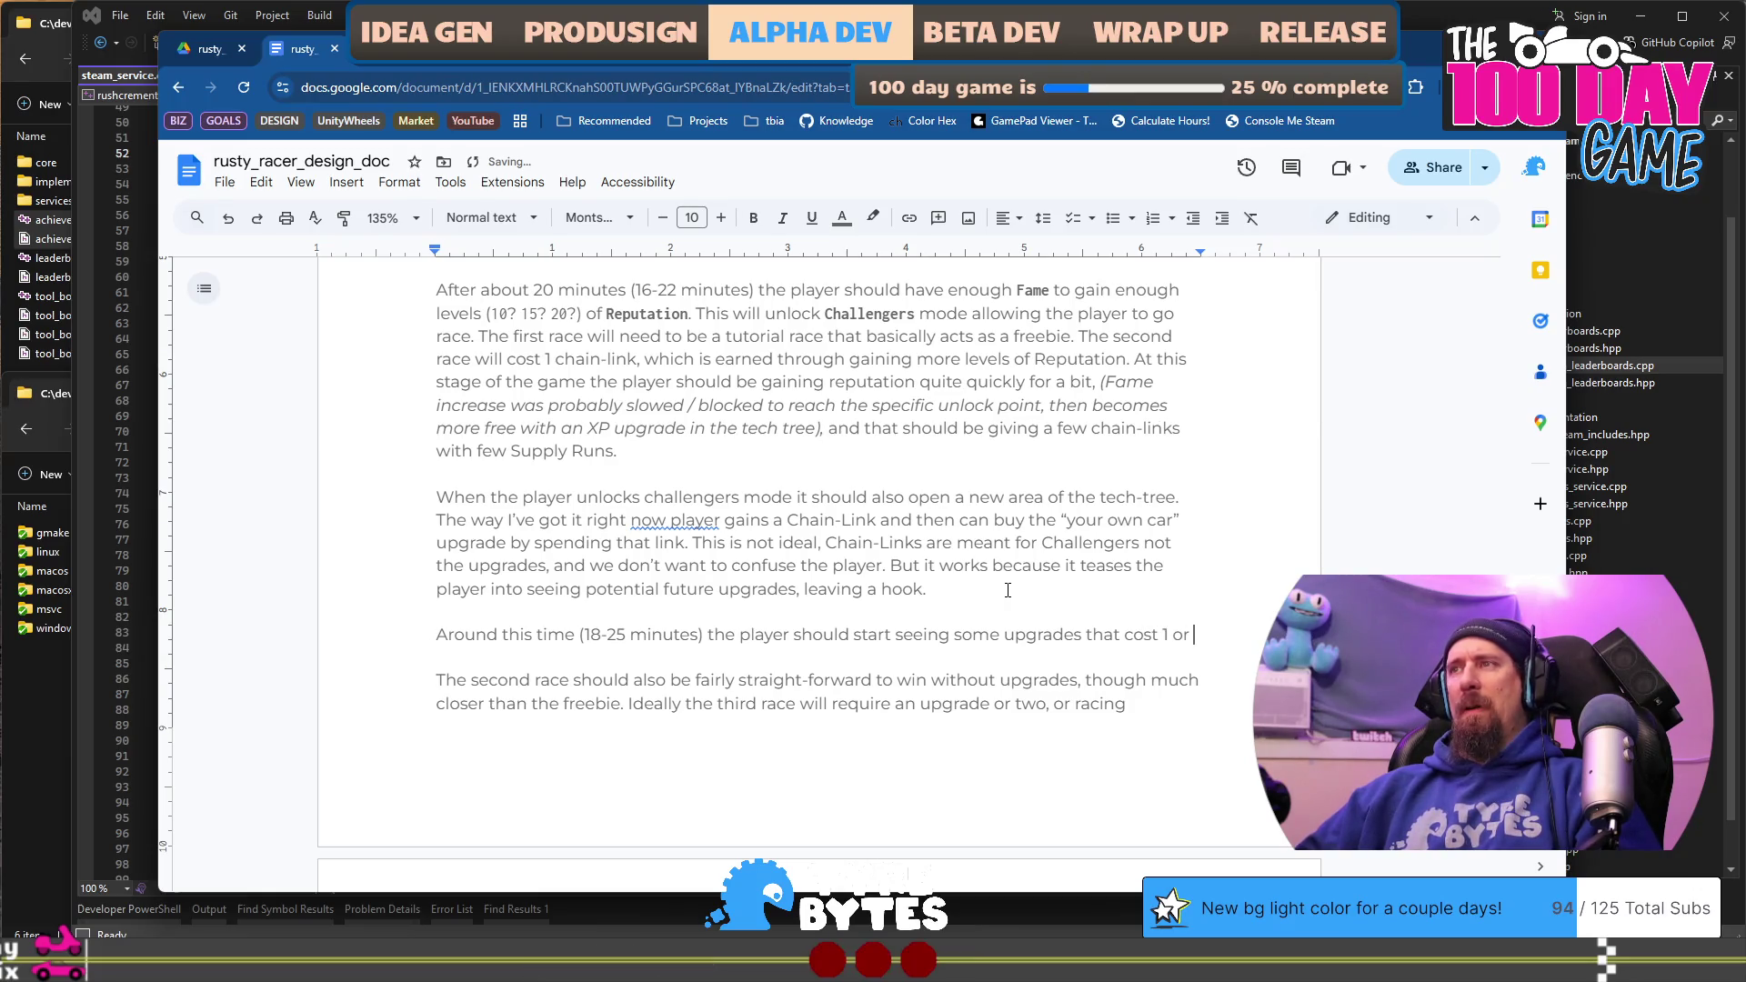
text(5,)
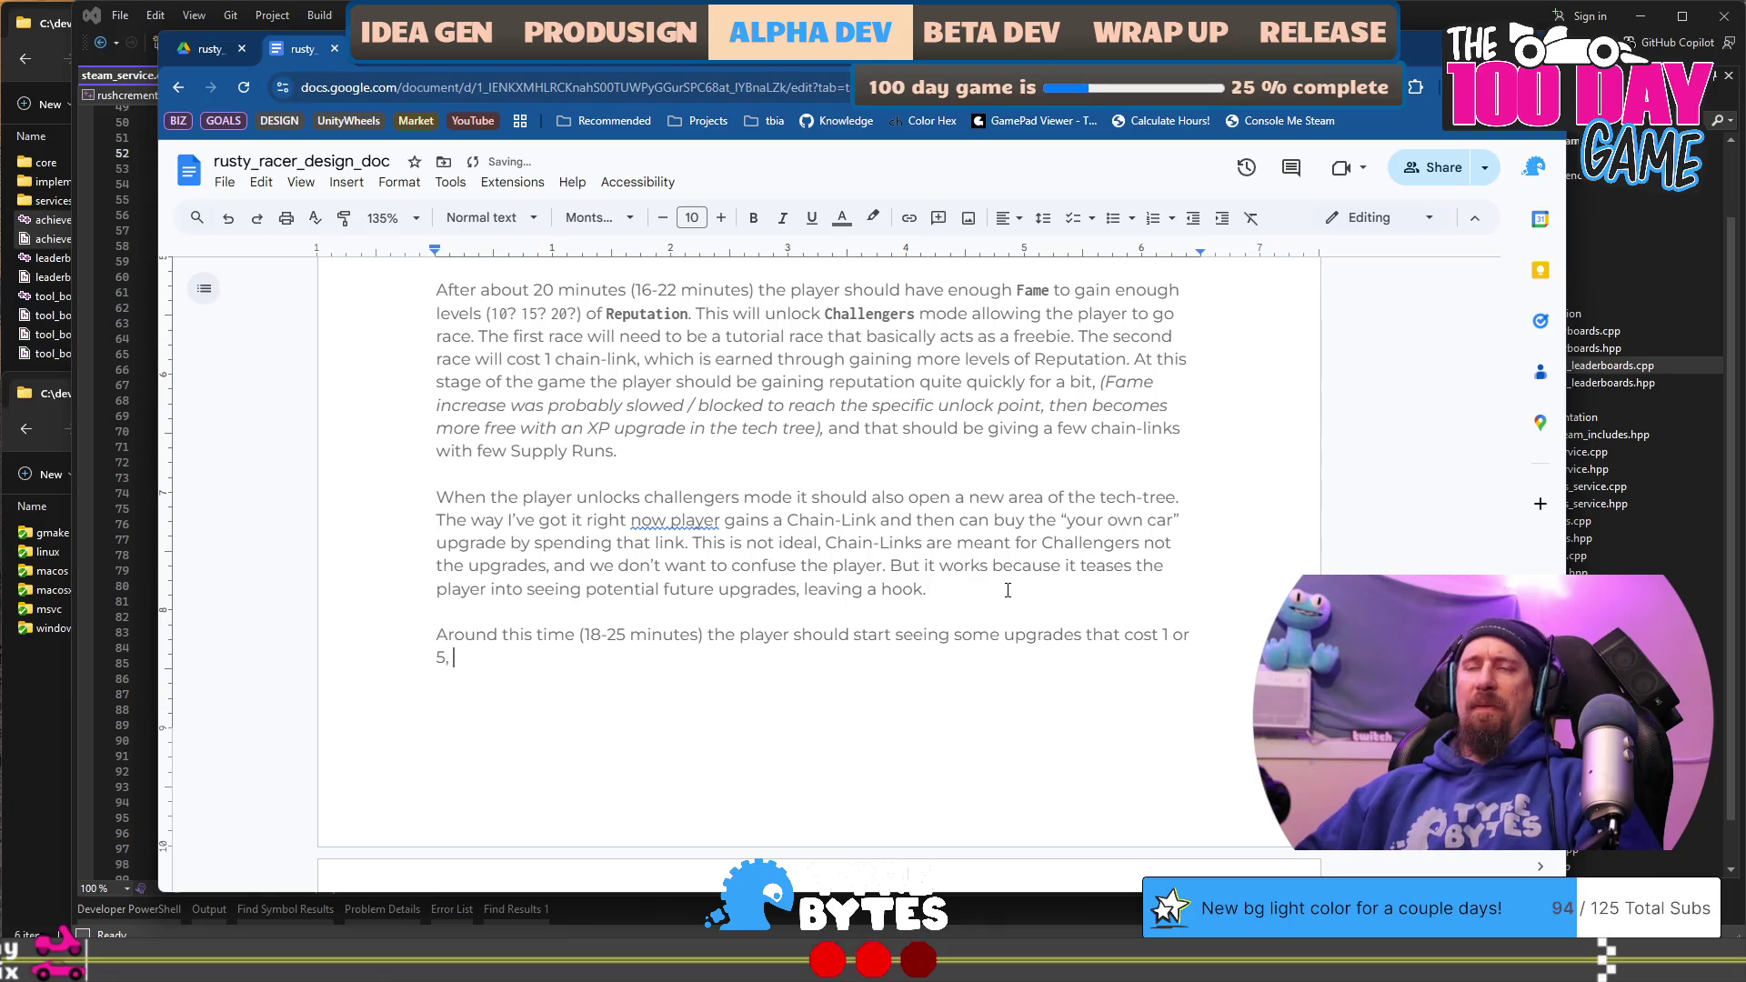
text(ues)
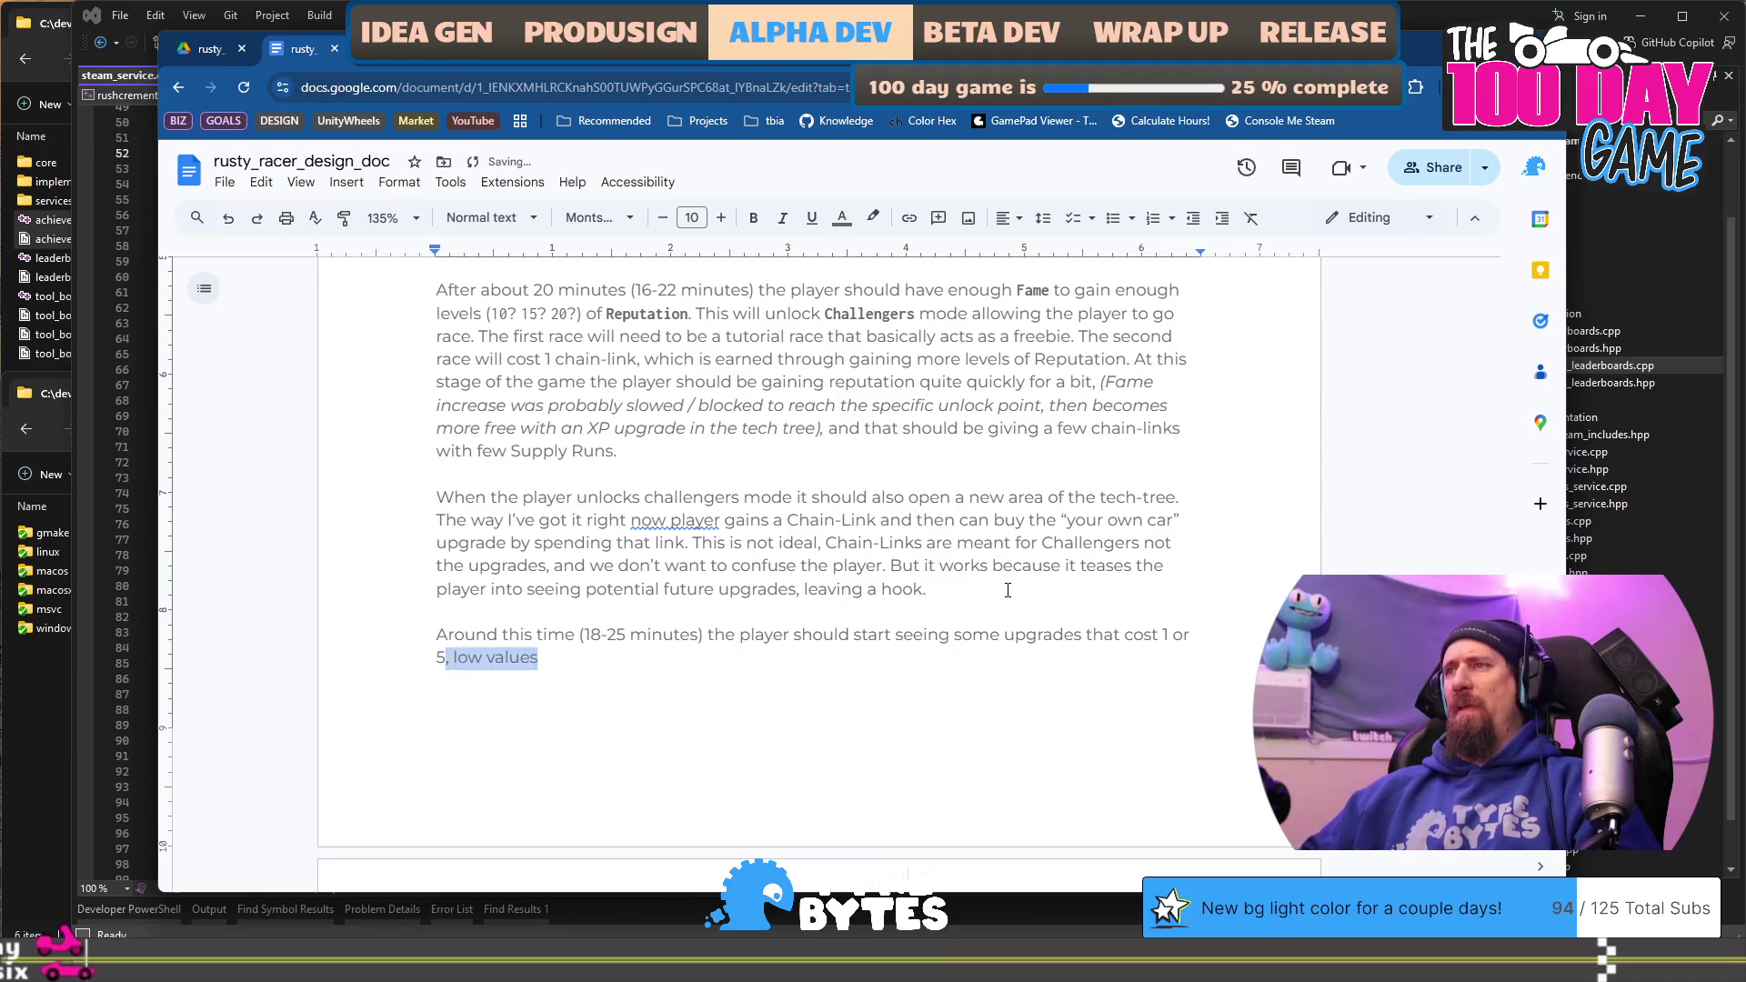
key(shift+ctrl+Left)
text(an)
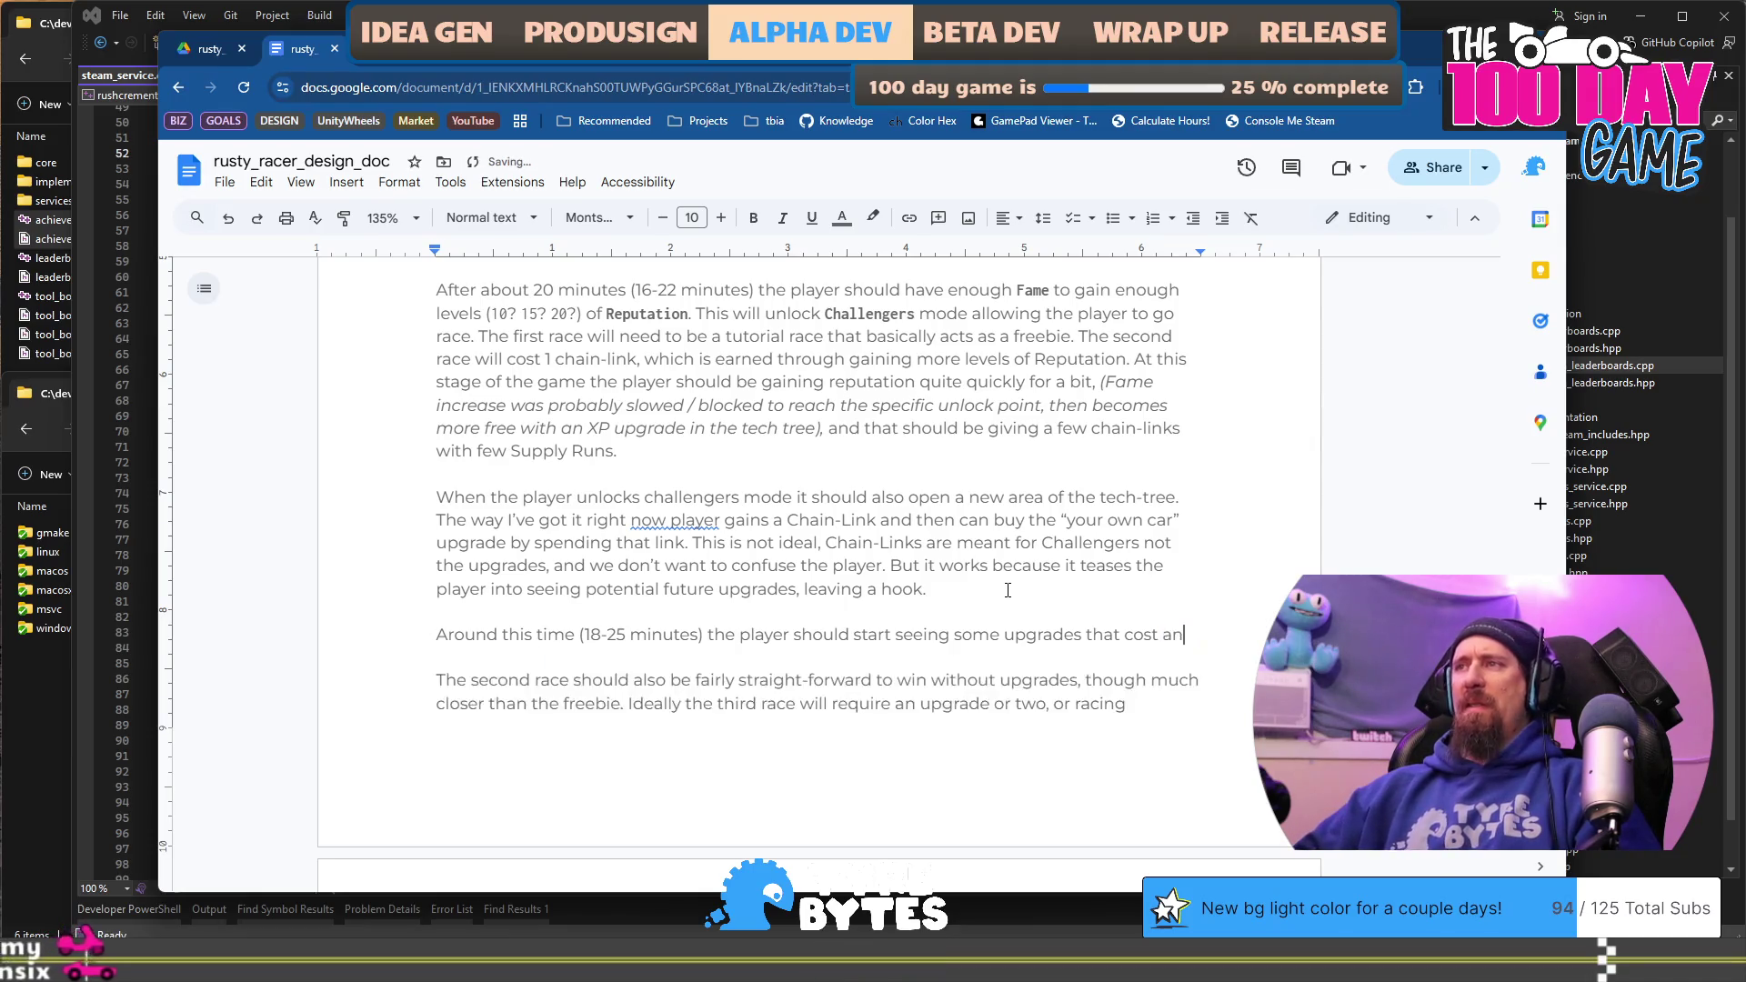
text( un)
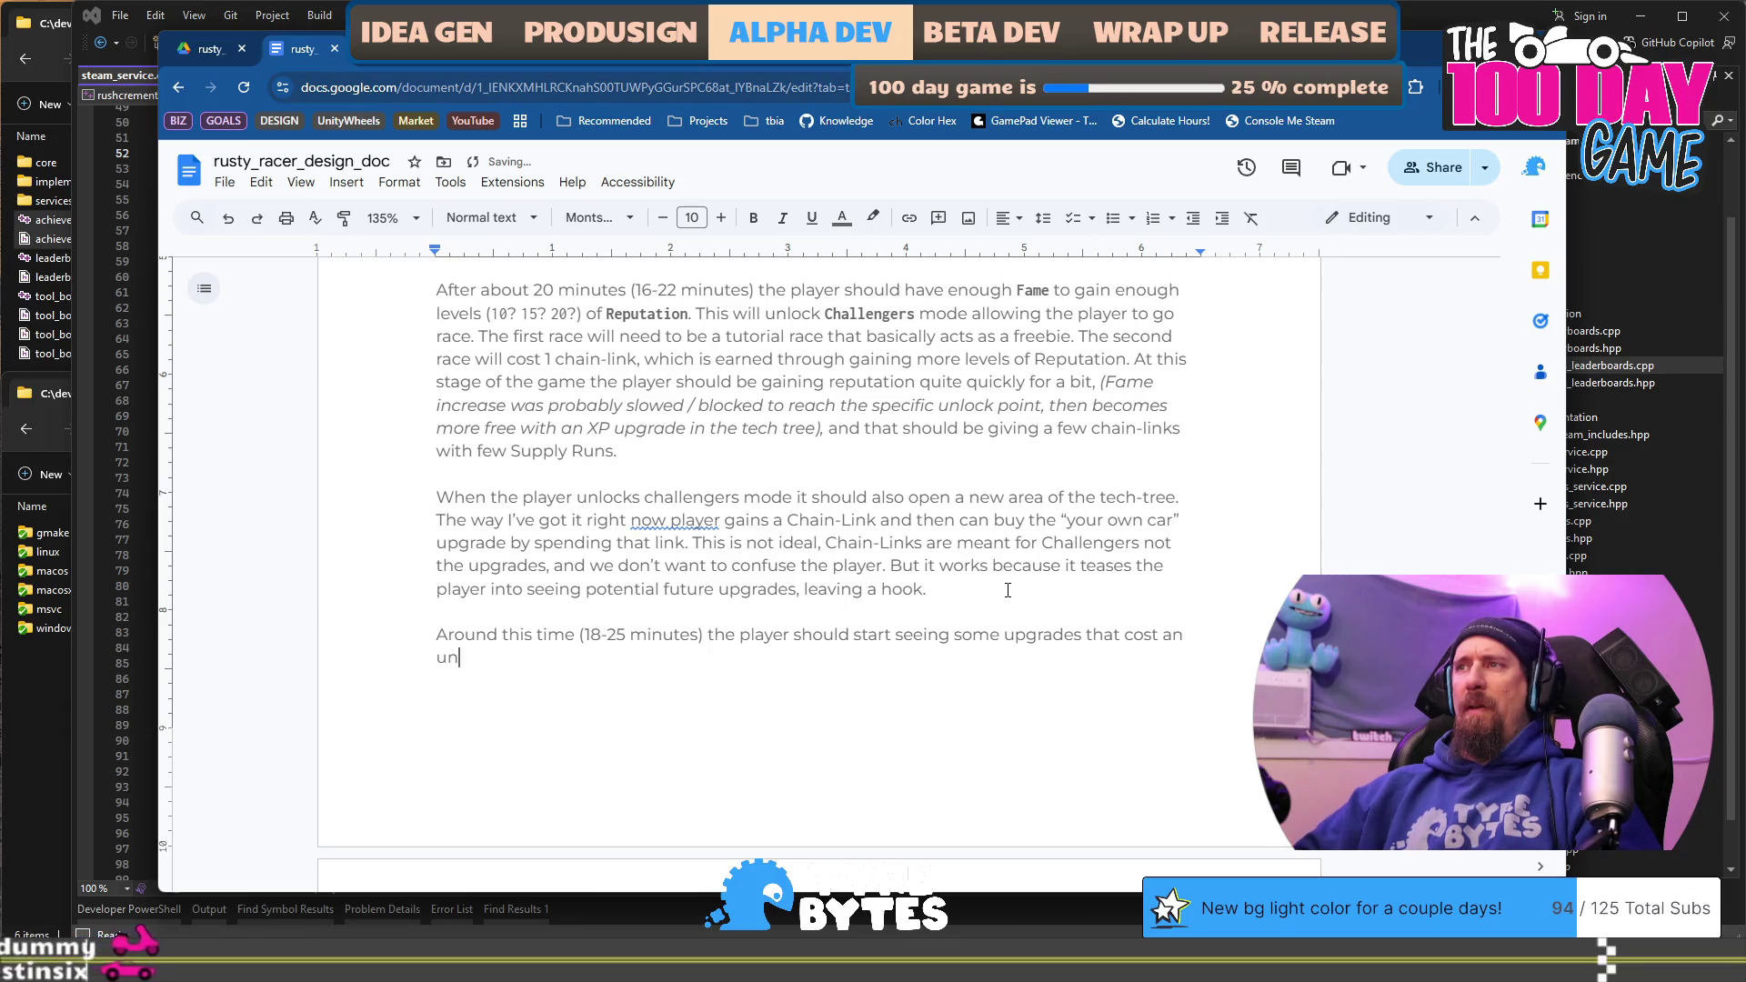
text(known resource.)
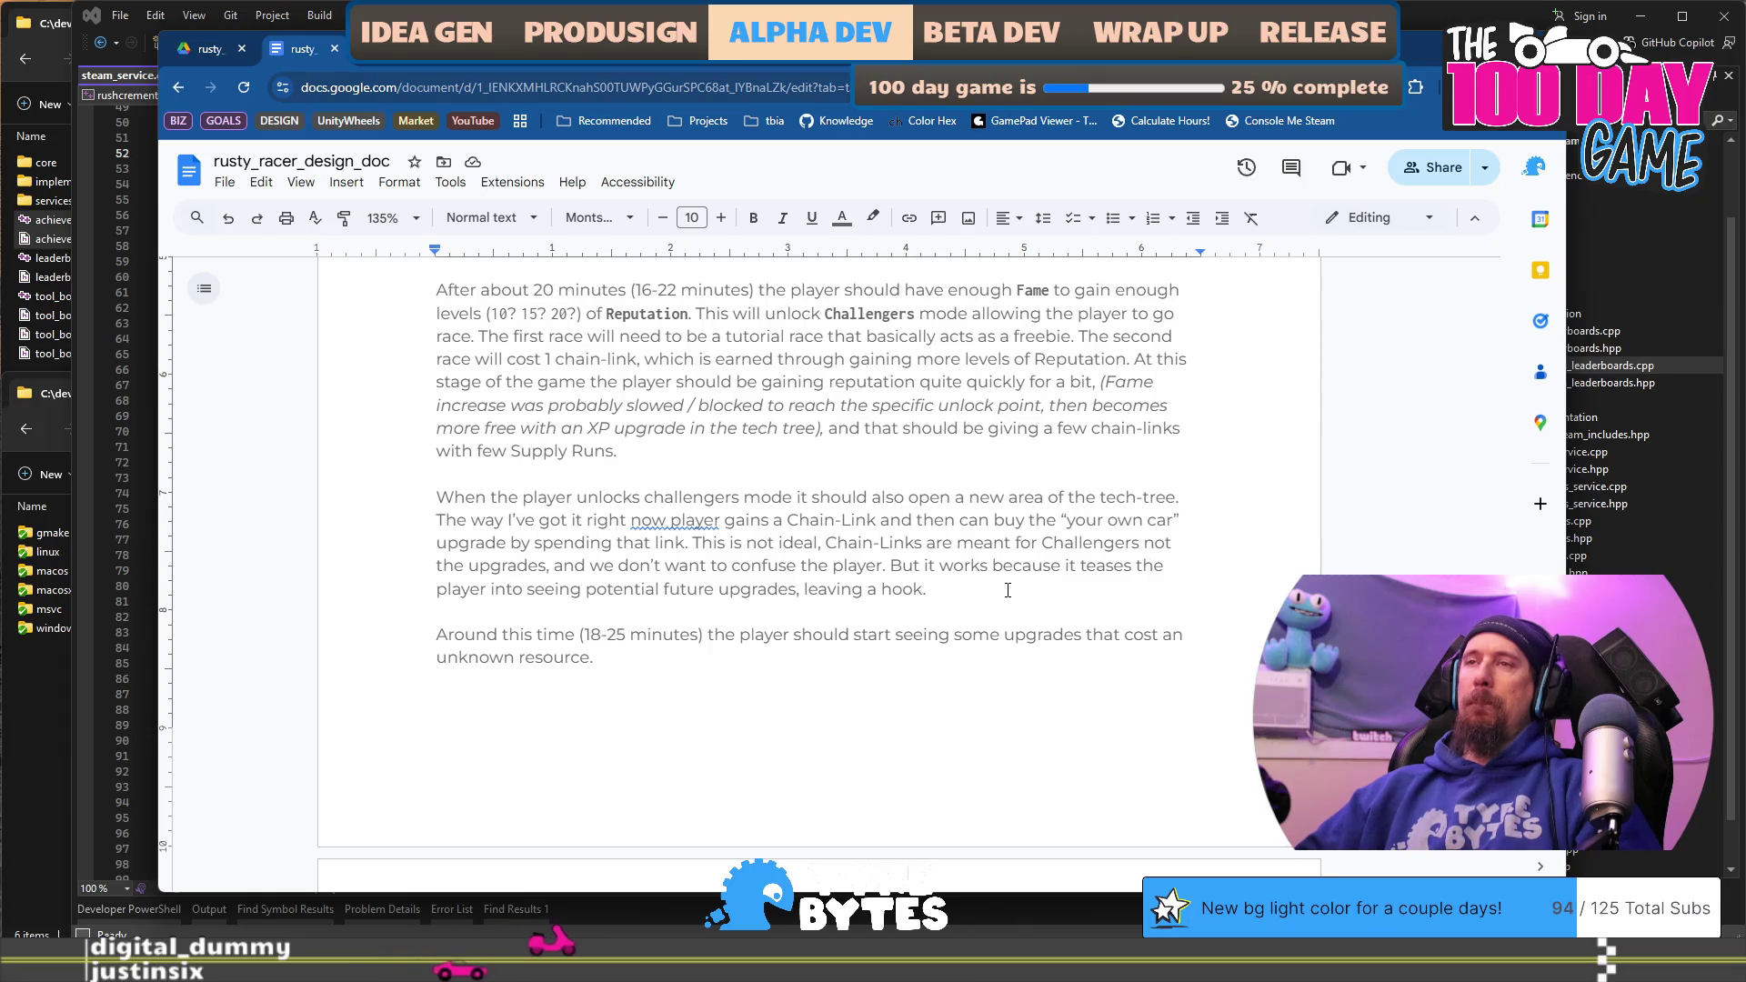
Step: Add the sentence 'Opening the loop of “what else is there?, how do I get that?”'
text(Openin)
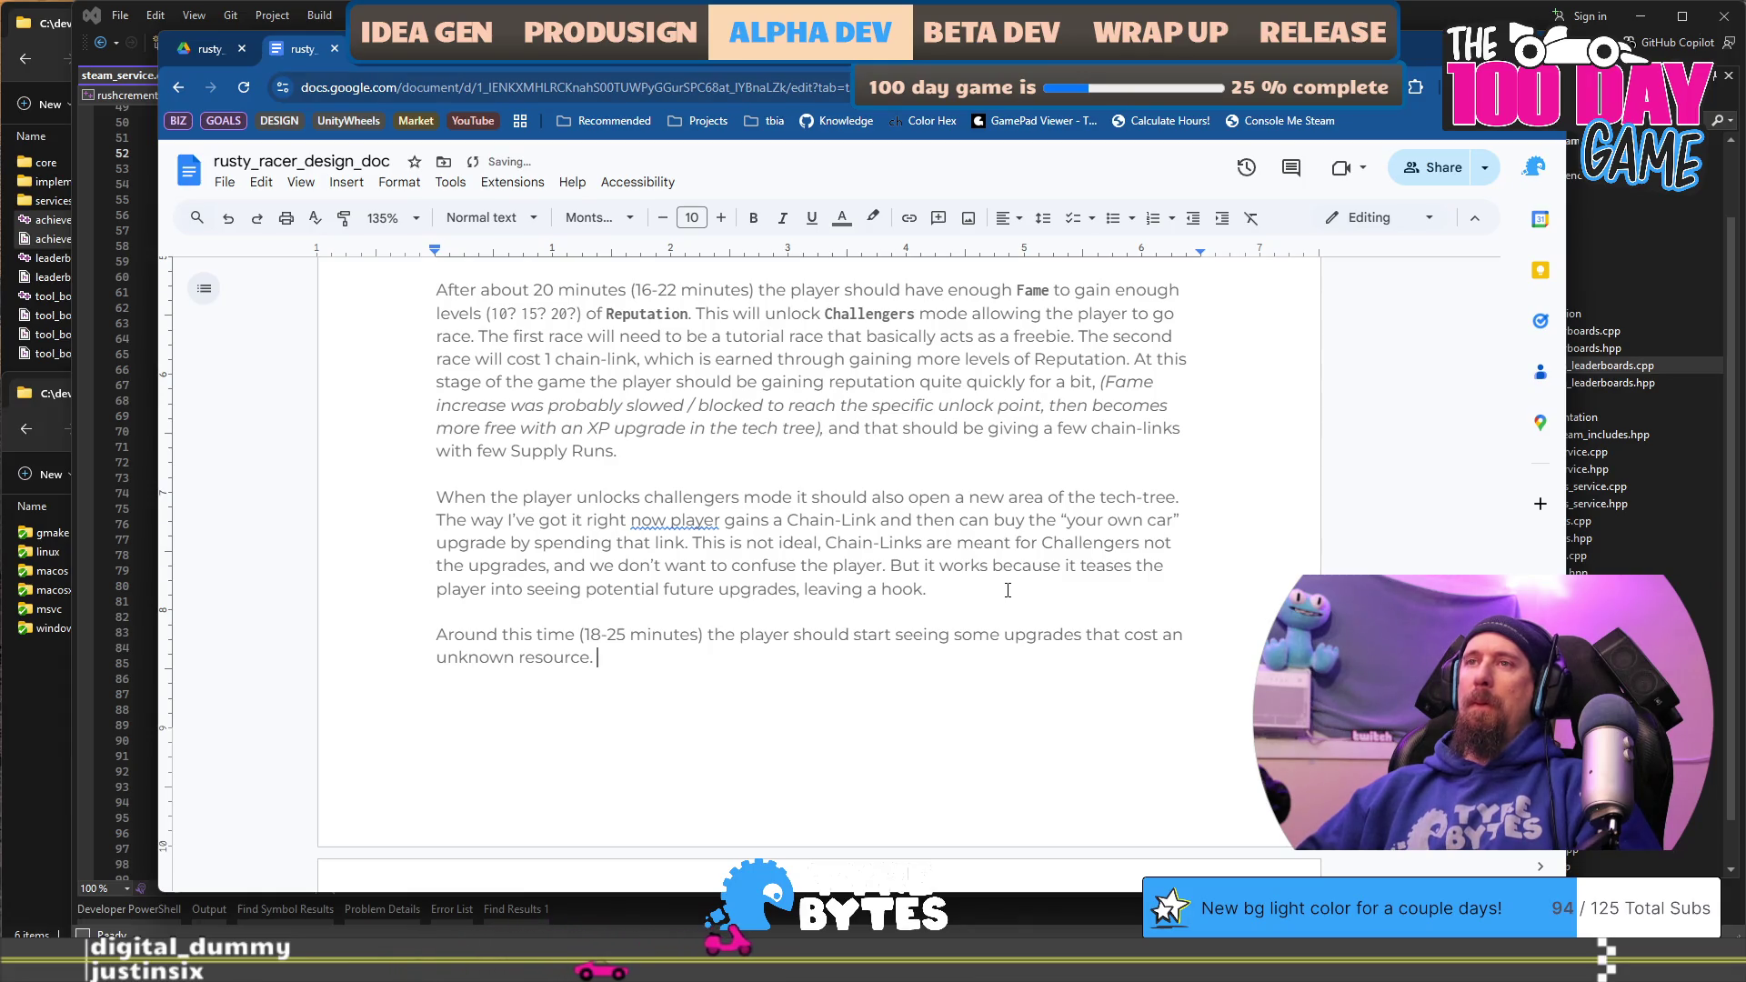
text(g the loop)
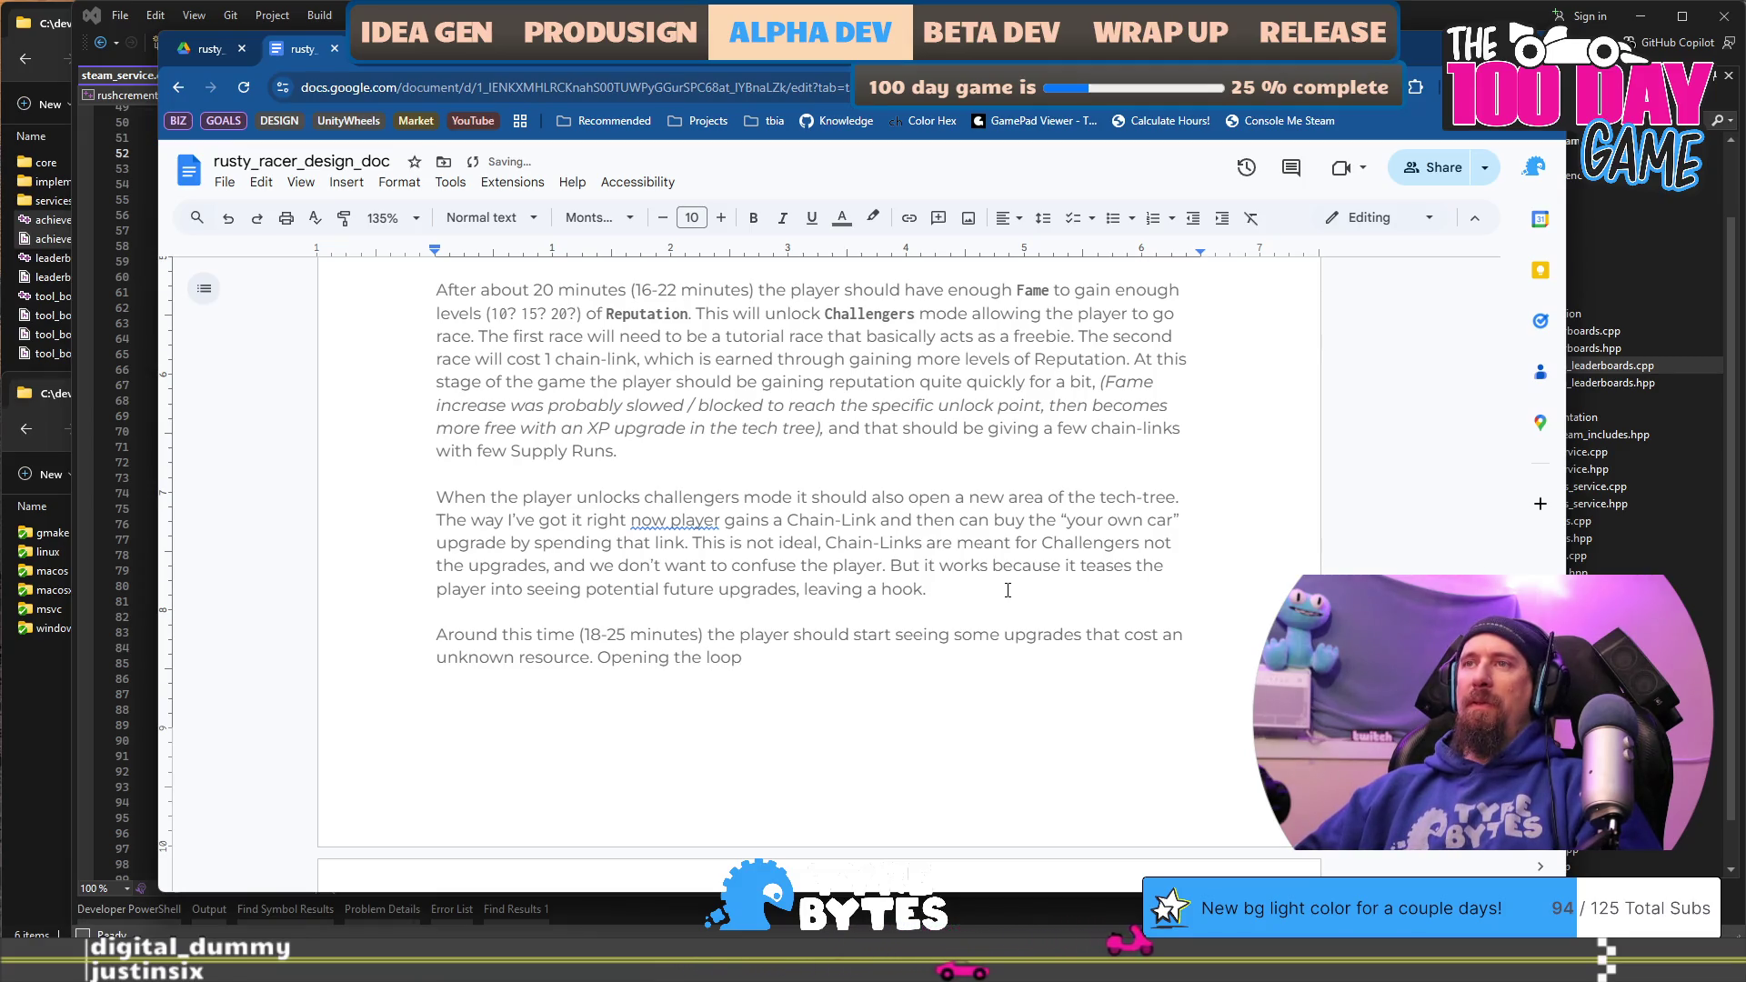
text( of “t)
key(BackSpace)
text(what else is there?, ho)
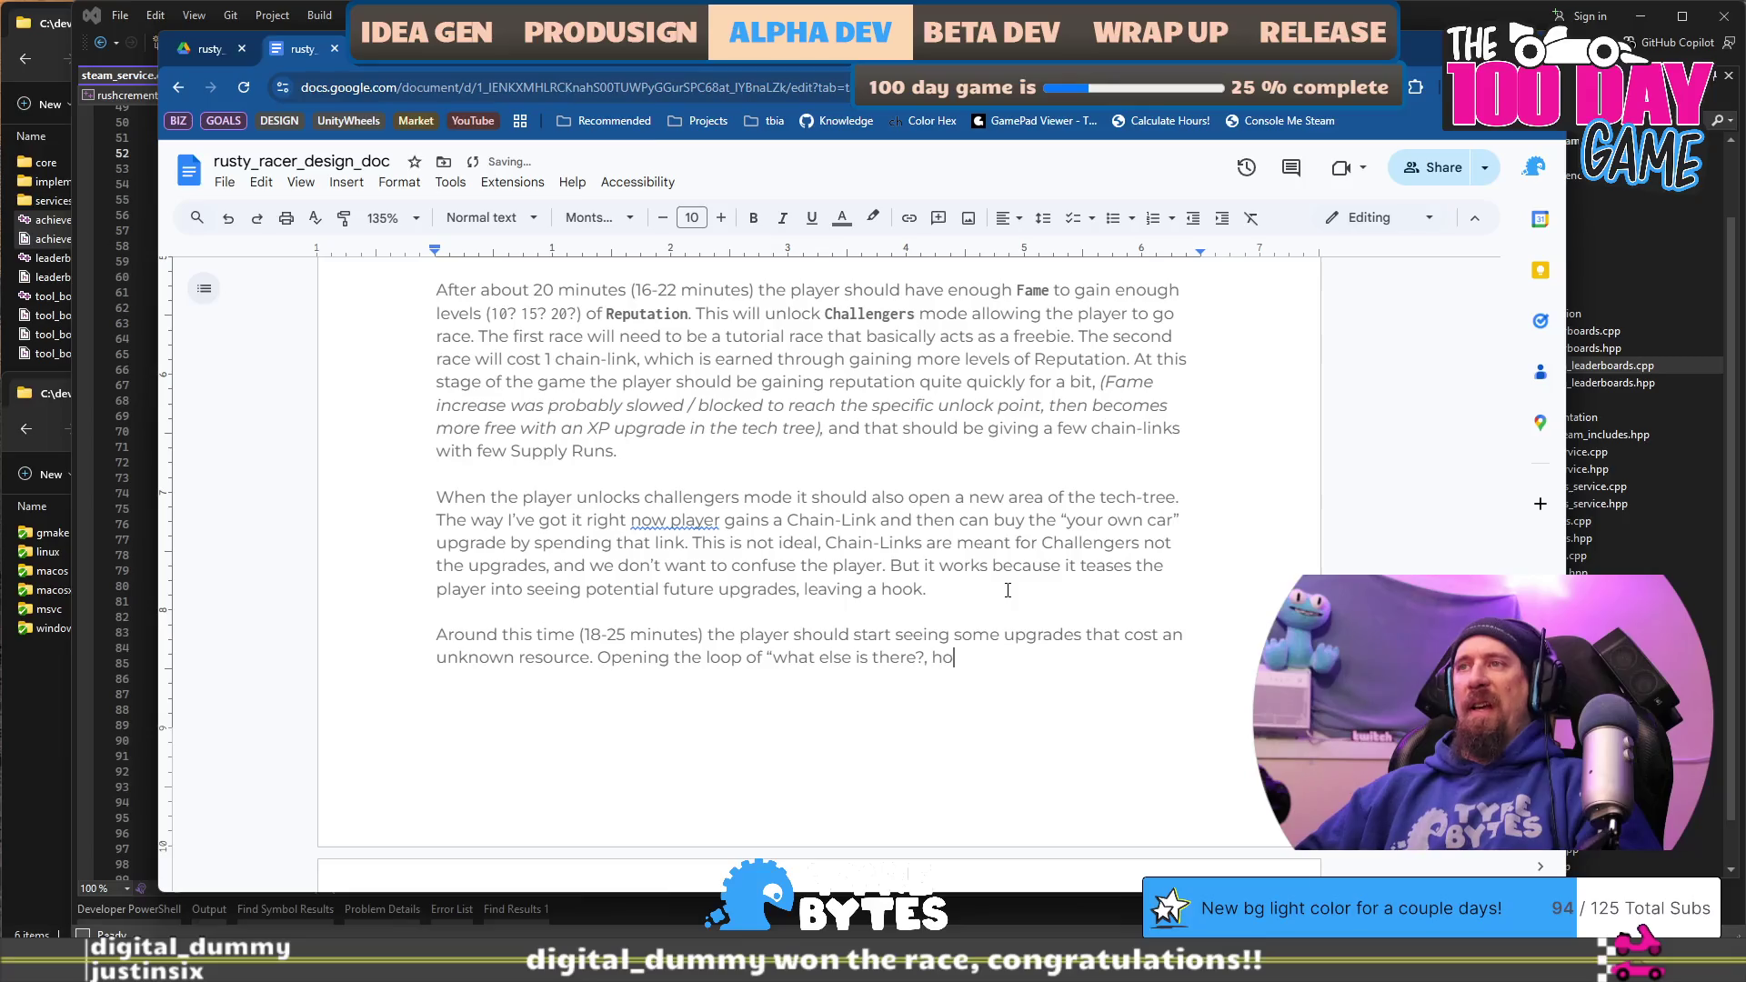
text(w do I get that/)
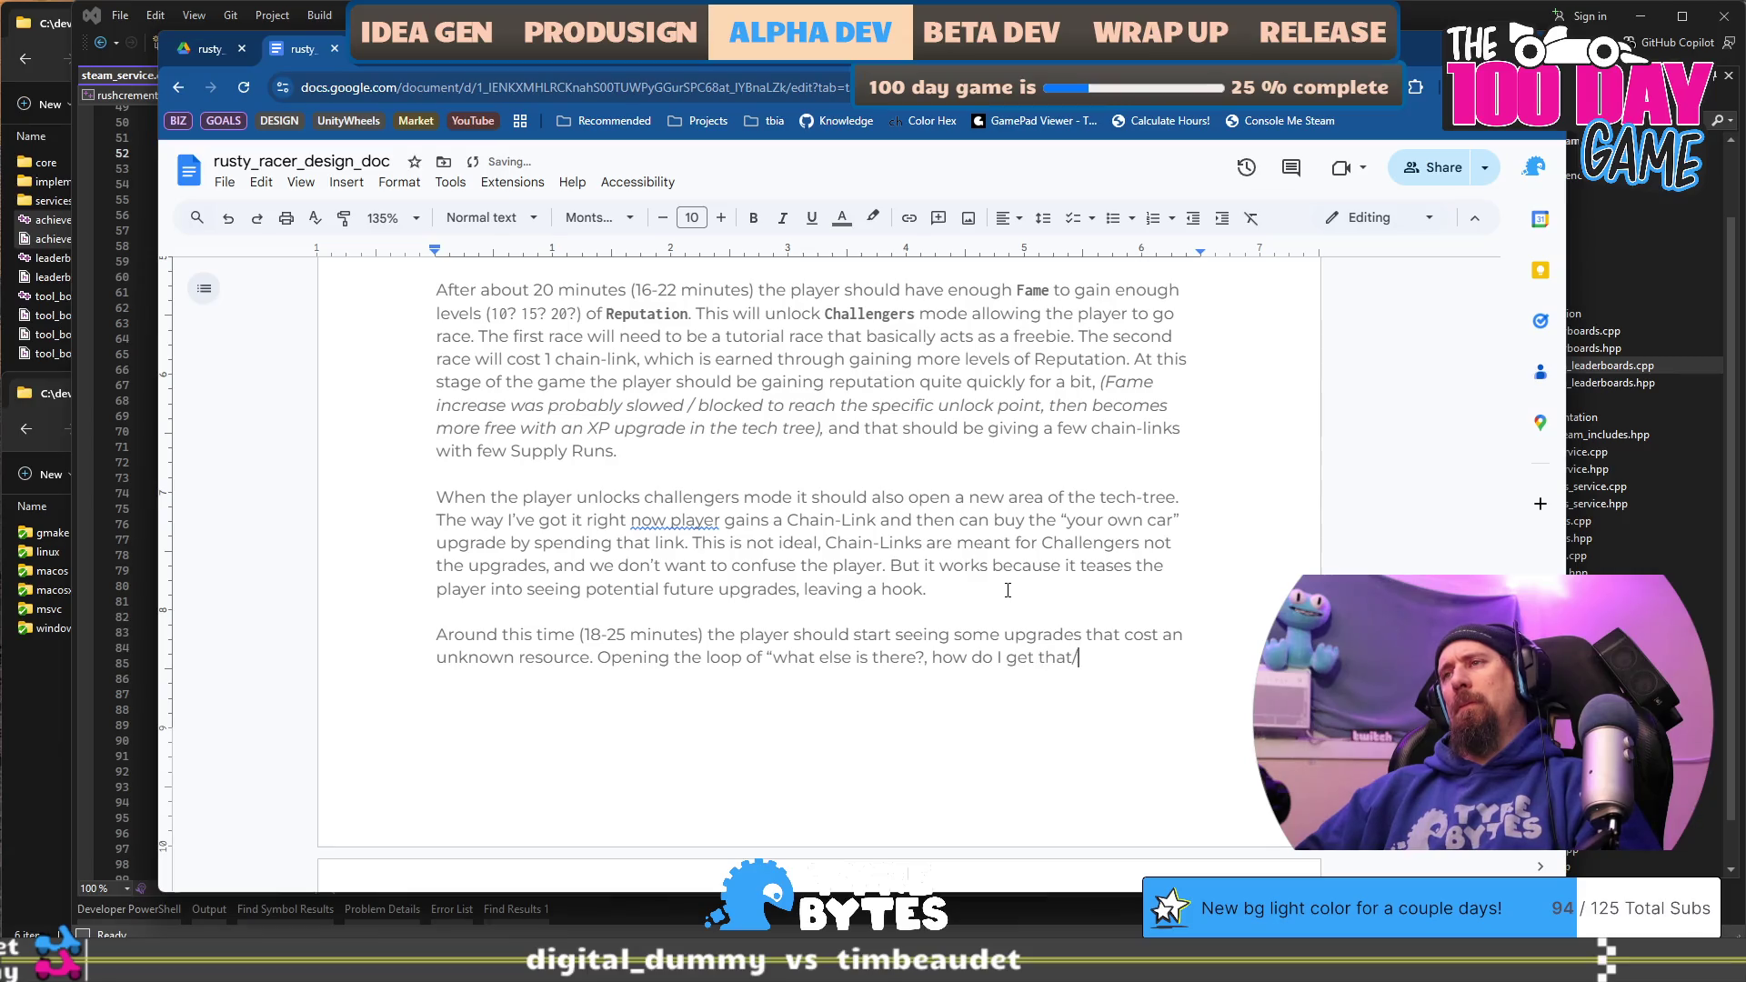
key(BackSpace)
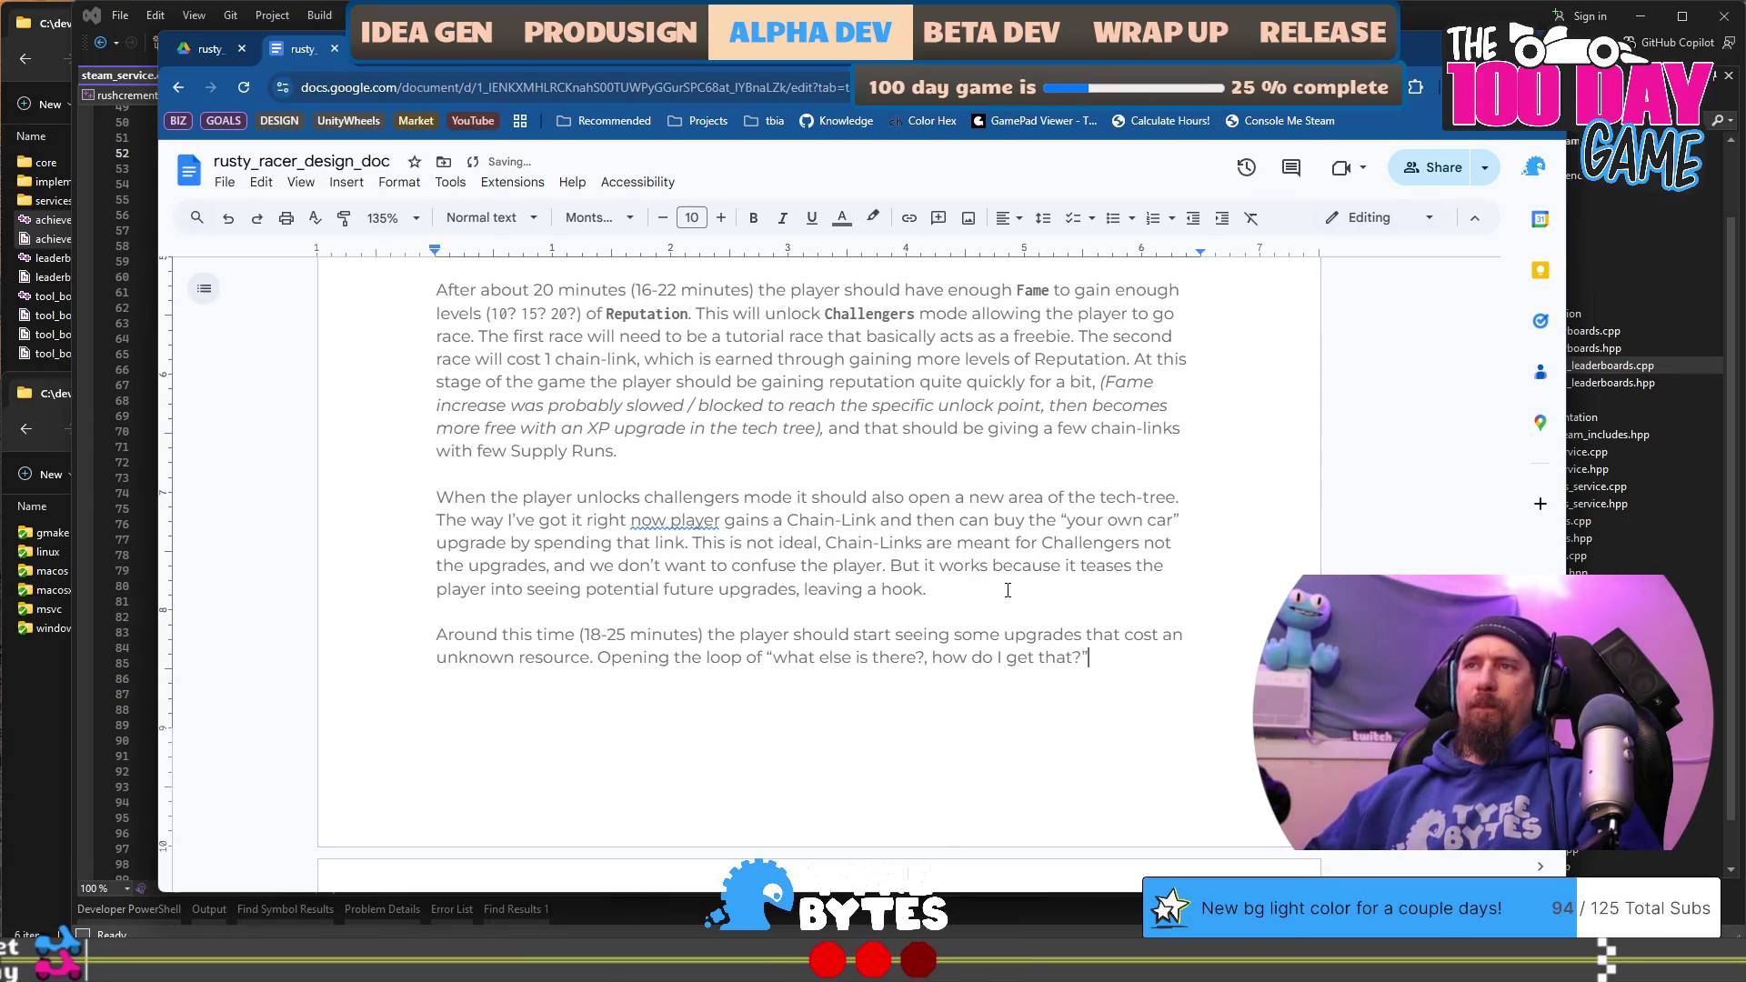
scroll(700, 451, down, 4)
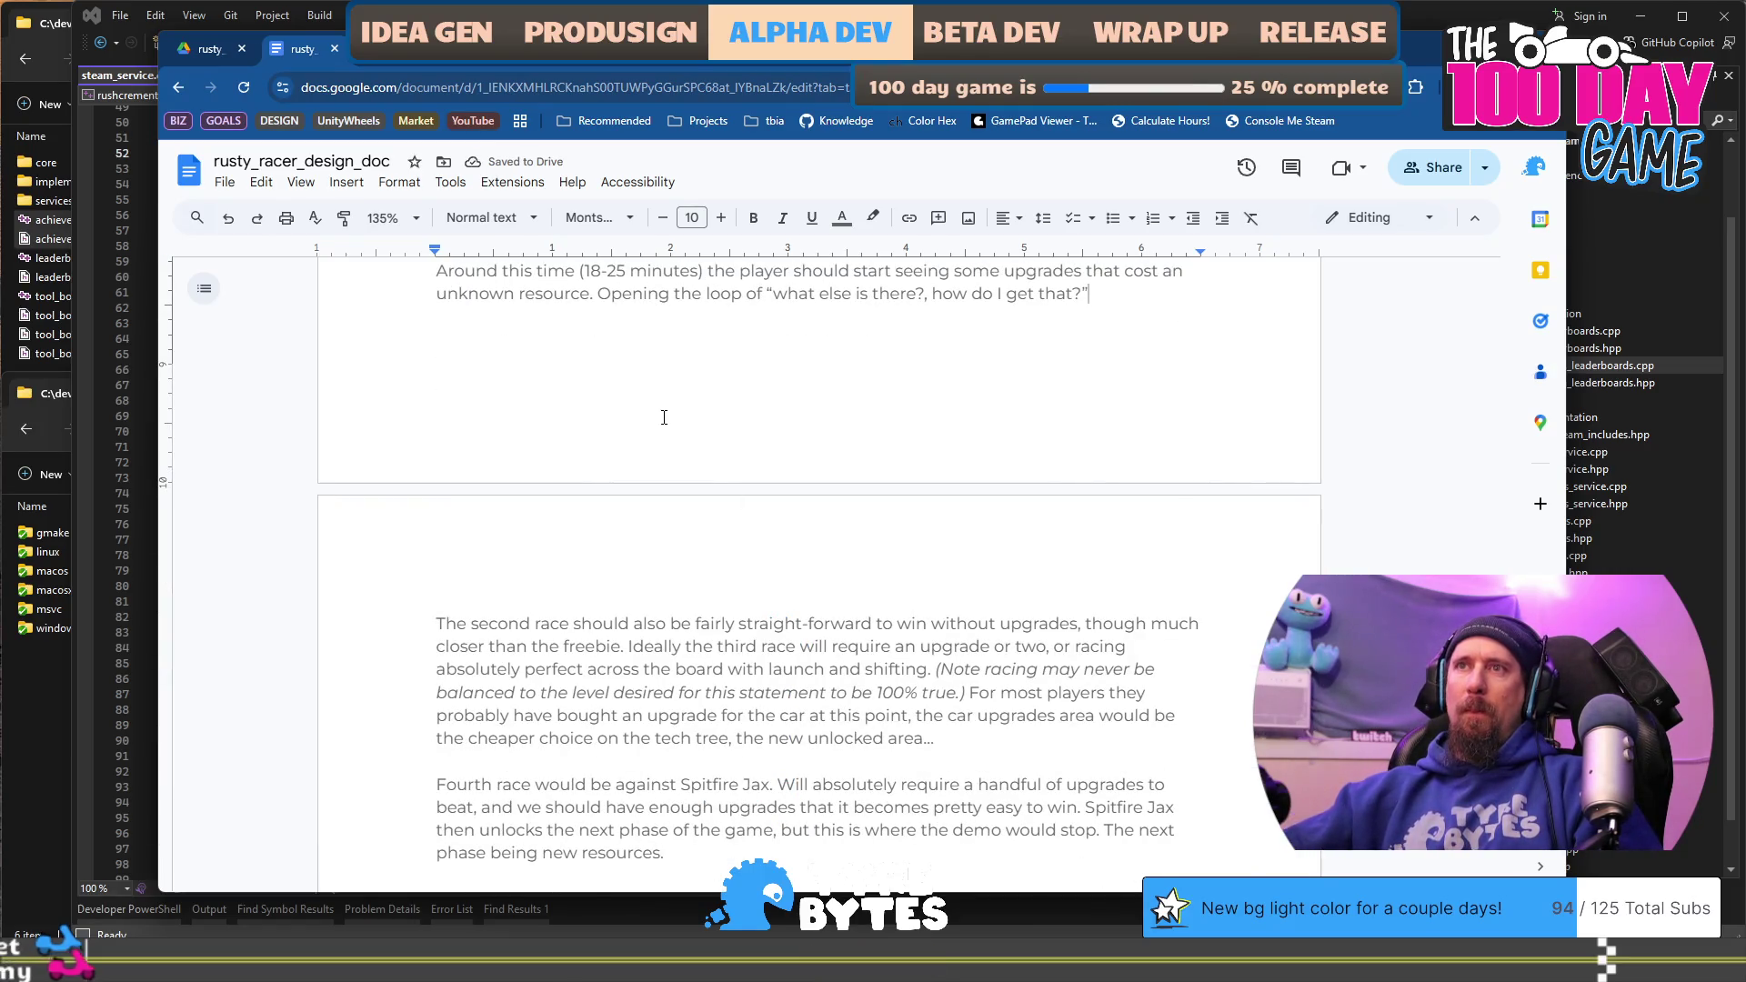
Step: Finish the loop sentence with 'which gets closed again after winning Spitfire Jax.'
text( which gets )
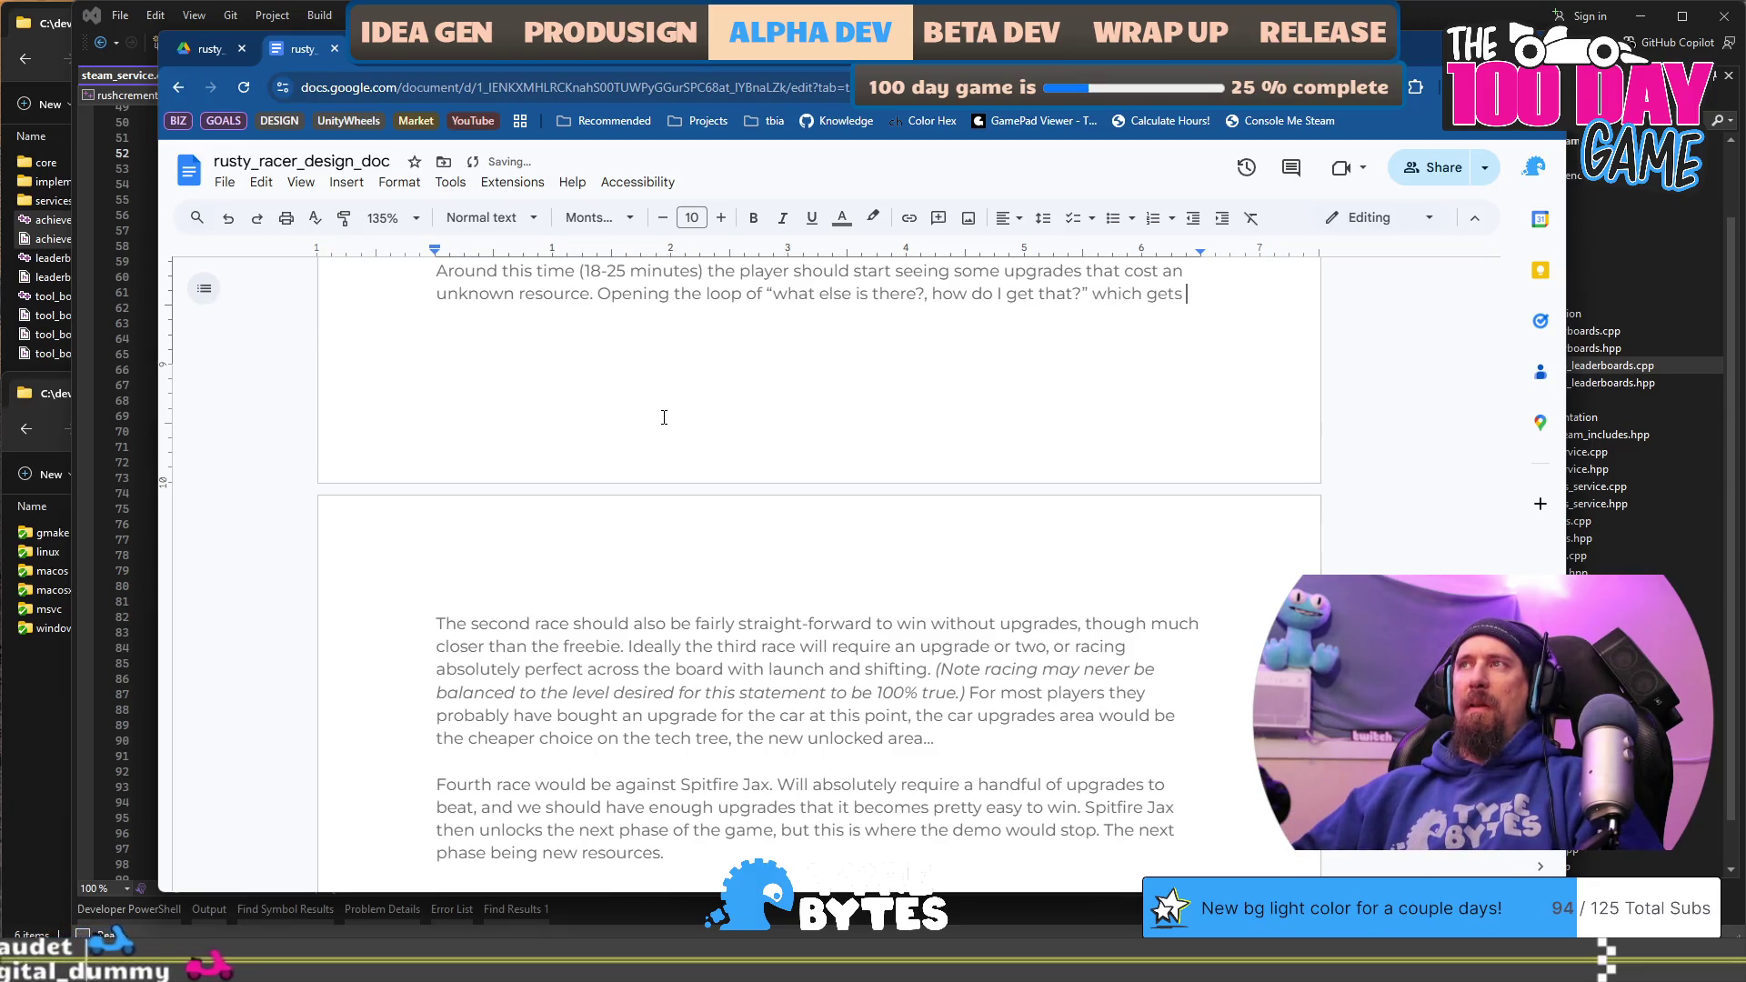
text(closed again after winning Spitfire jax)
key(BackSpace)
key(BackSpace)
key(BackSpace)
text(Jax.)
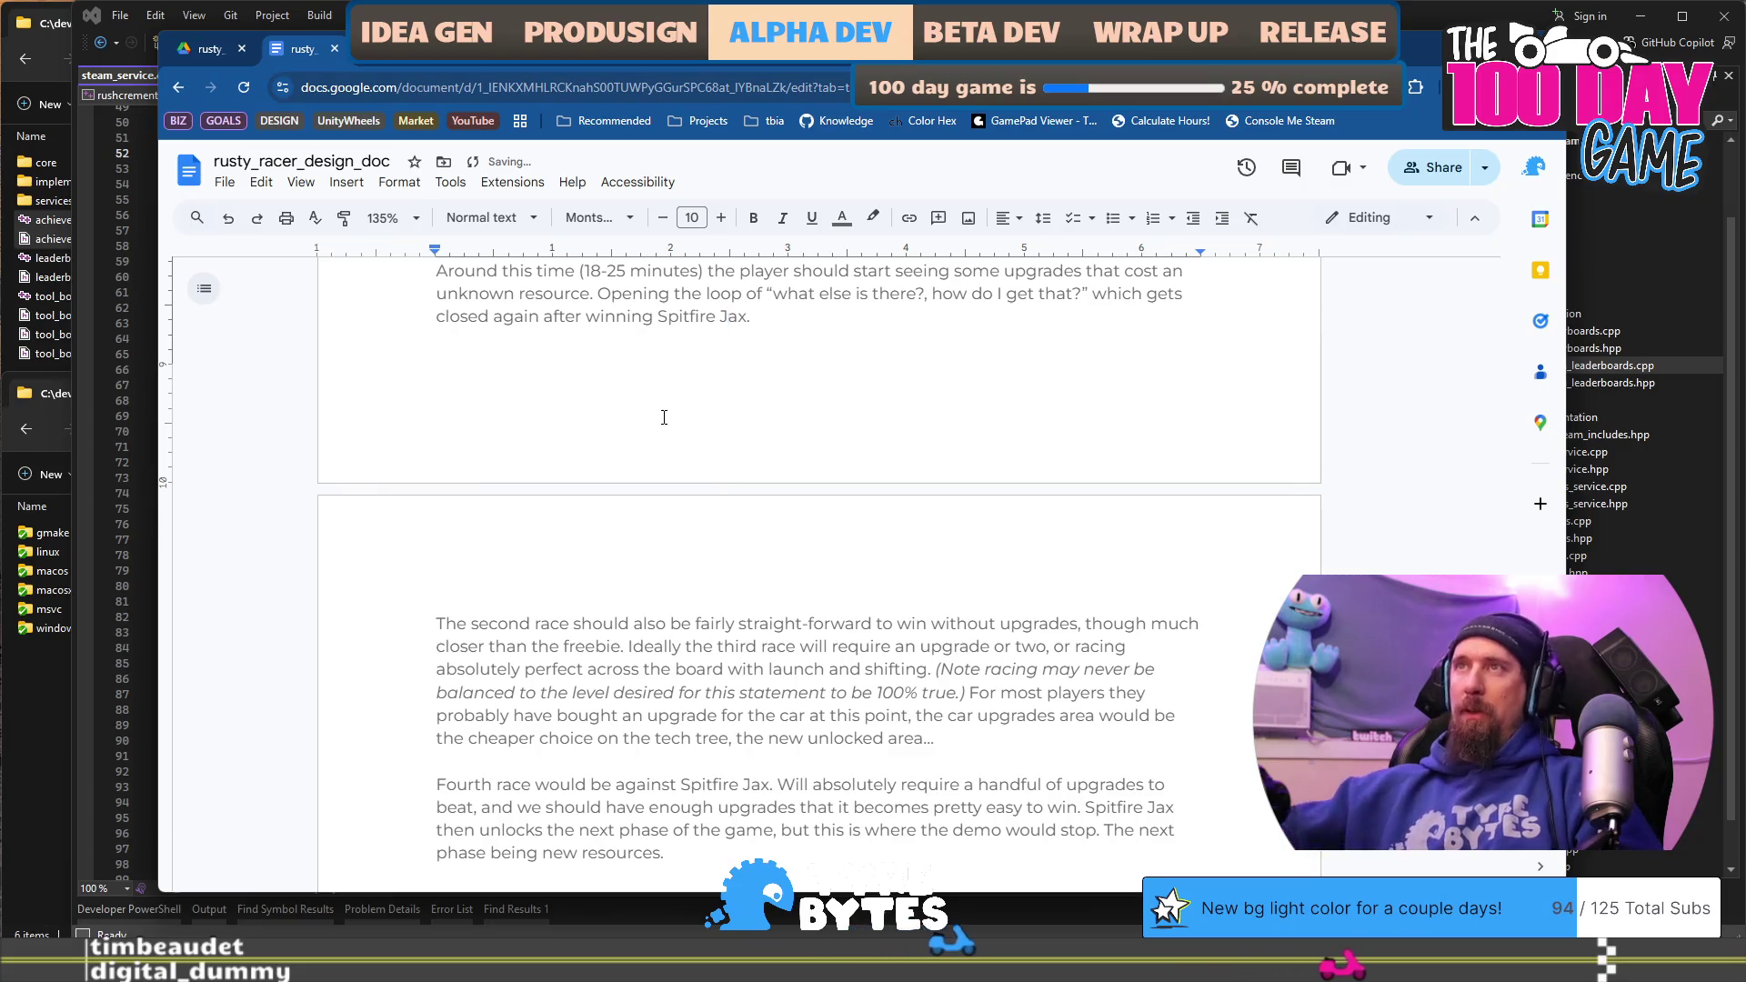
scroll(664, 417, down, 4)
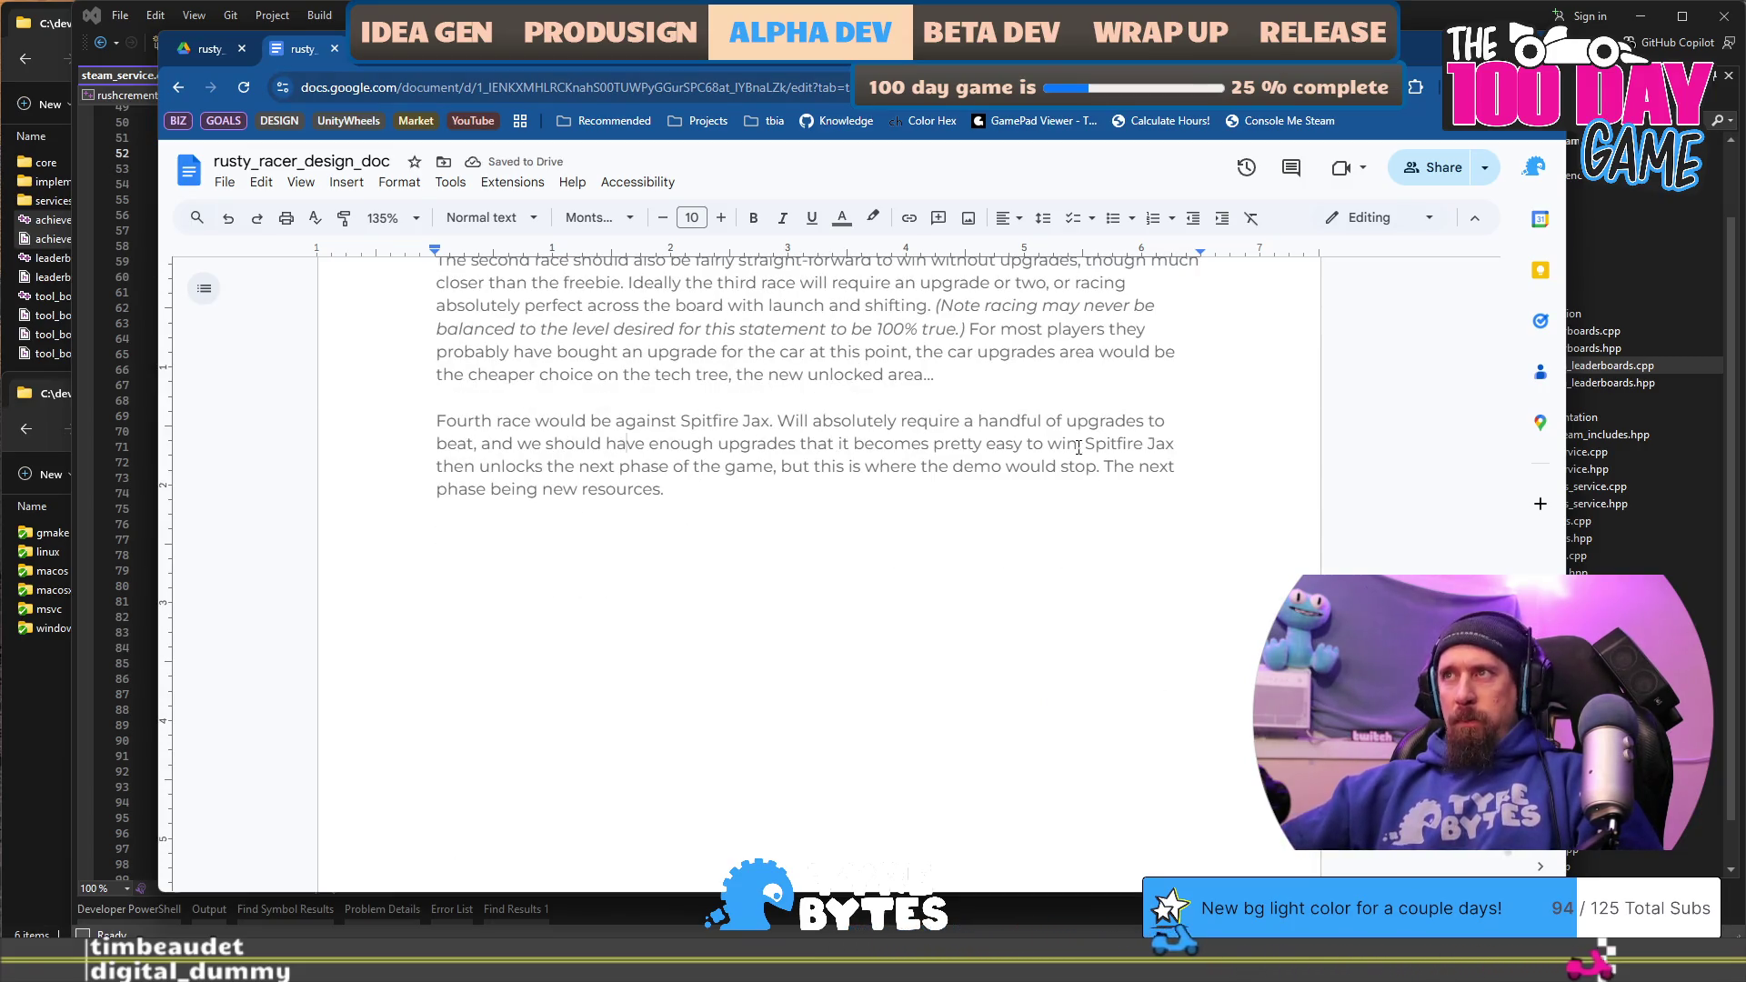
scroll(608, 589, up, 4)
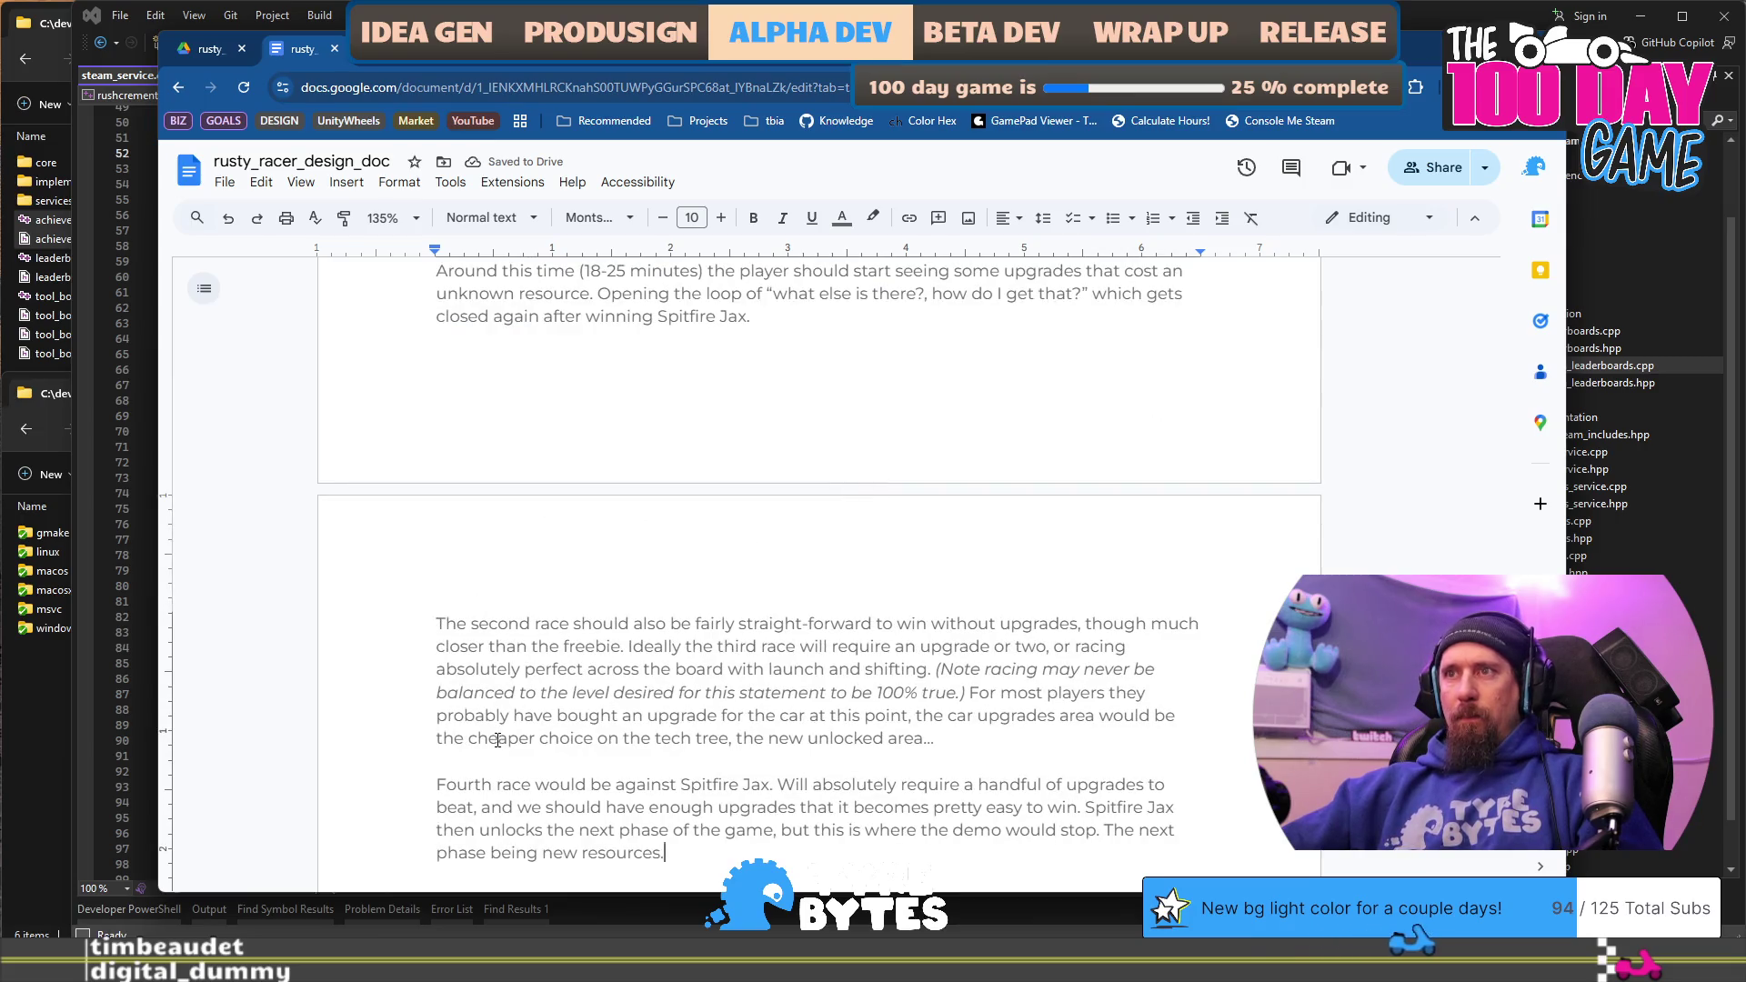
Step: Write the 'Ideally this is the first 30-40 minutes of gameplay' paragraph about quick versus chill players
scroll(749, 778, down, 2)
text(Ideally thi)
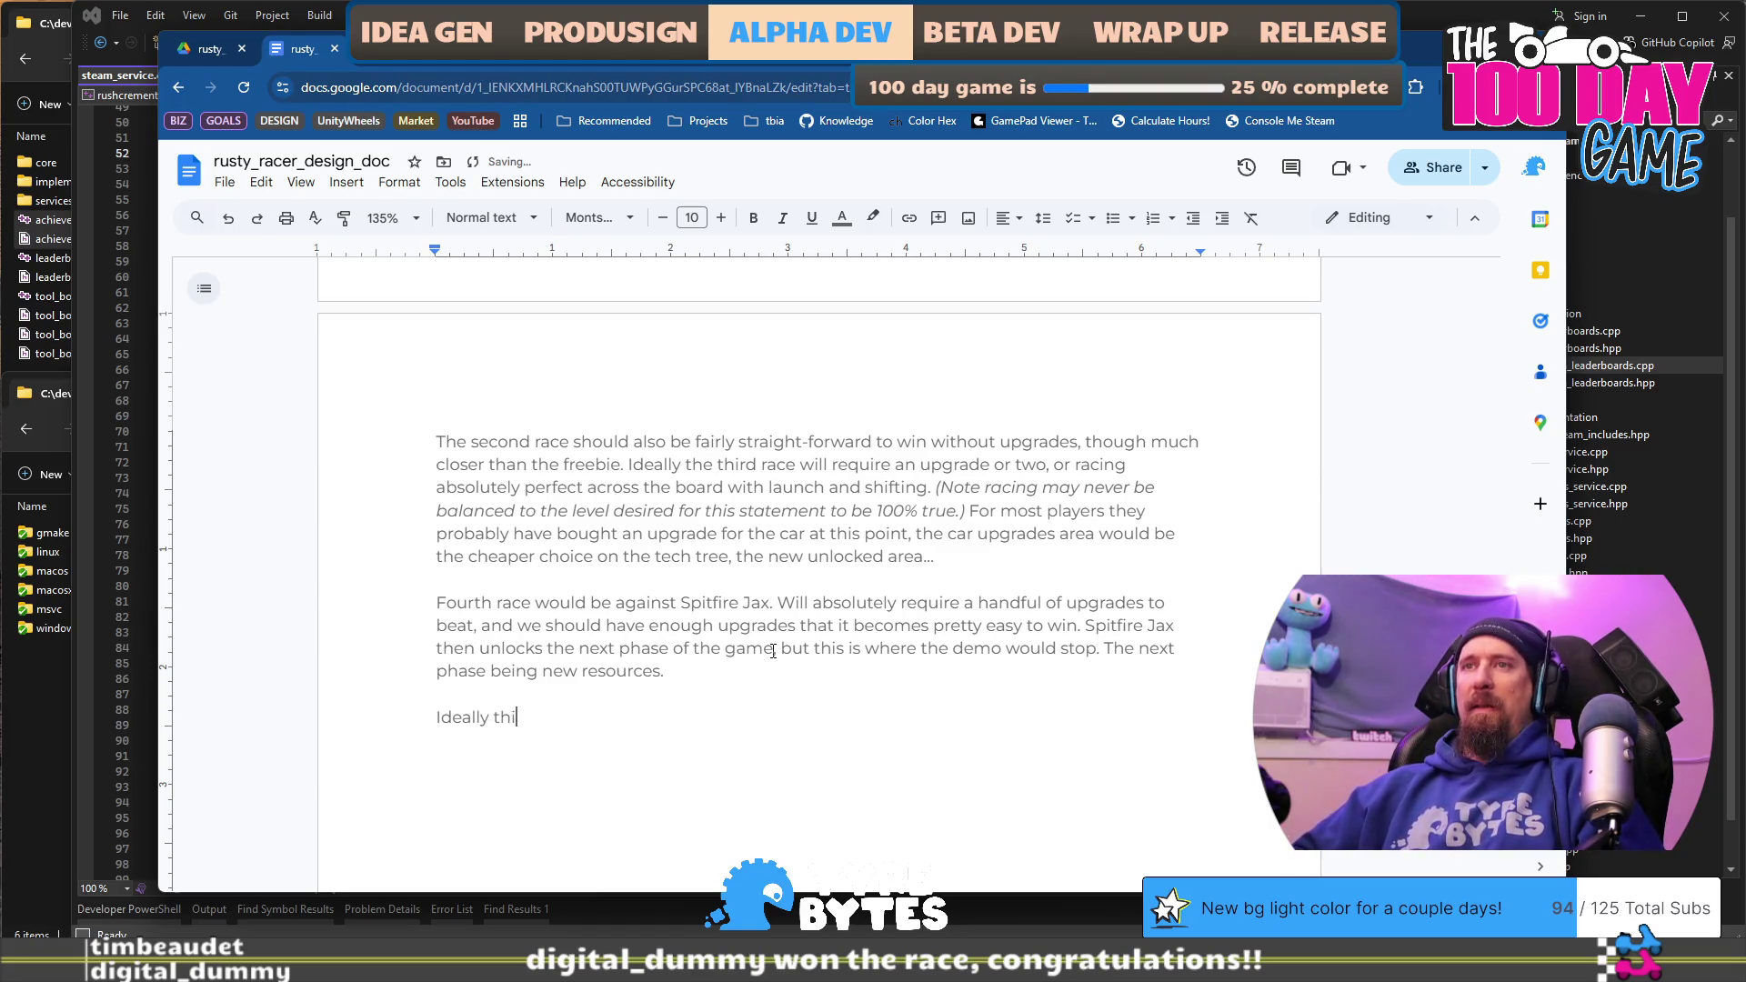
text(s will take)
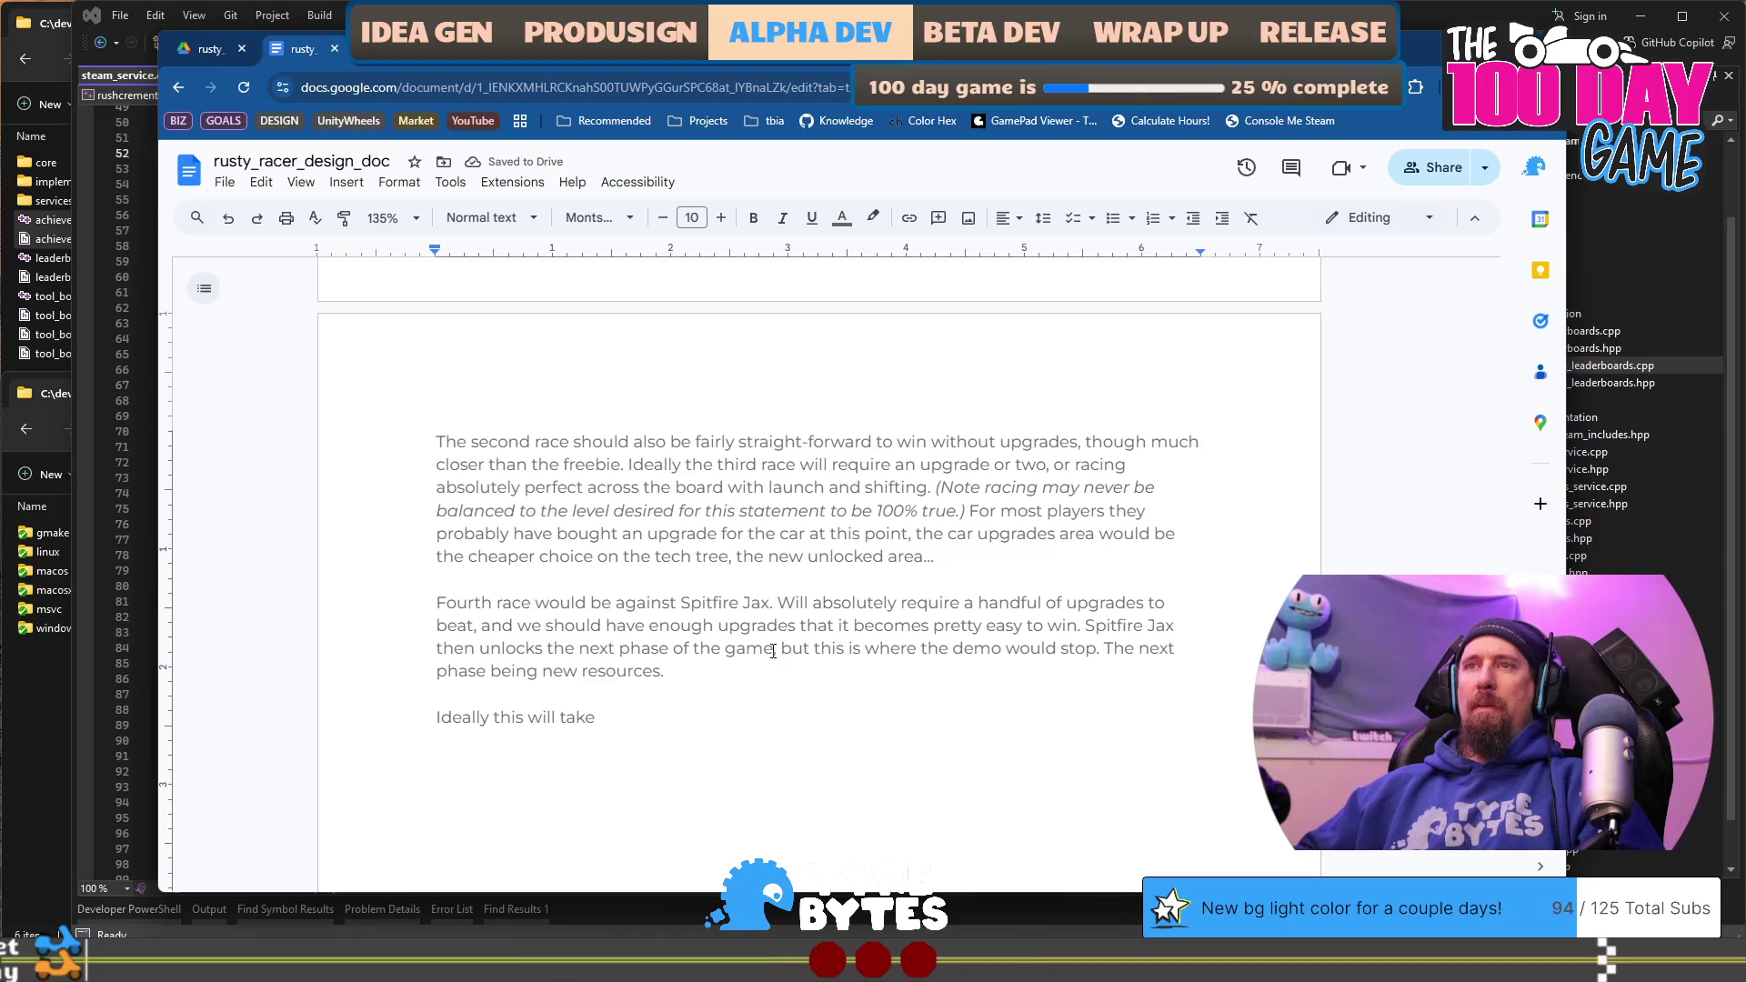
text(is the first )
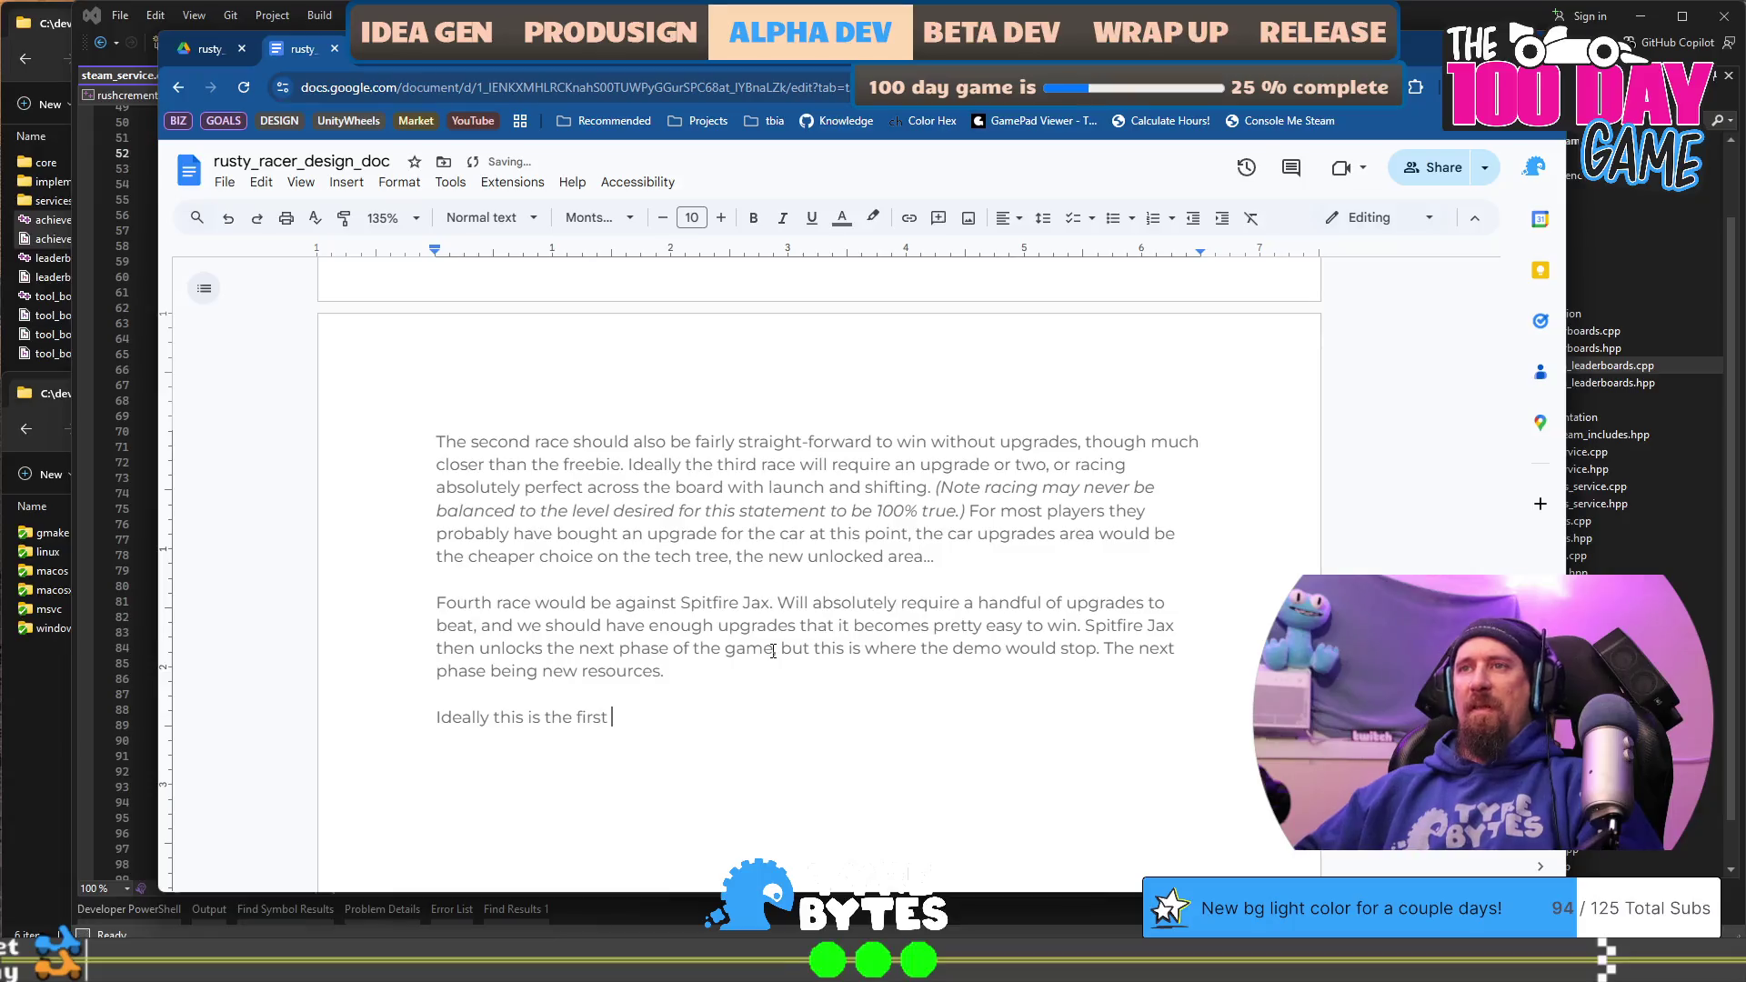
text(30-40)
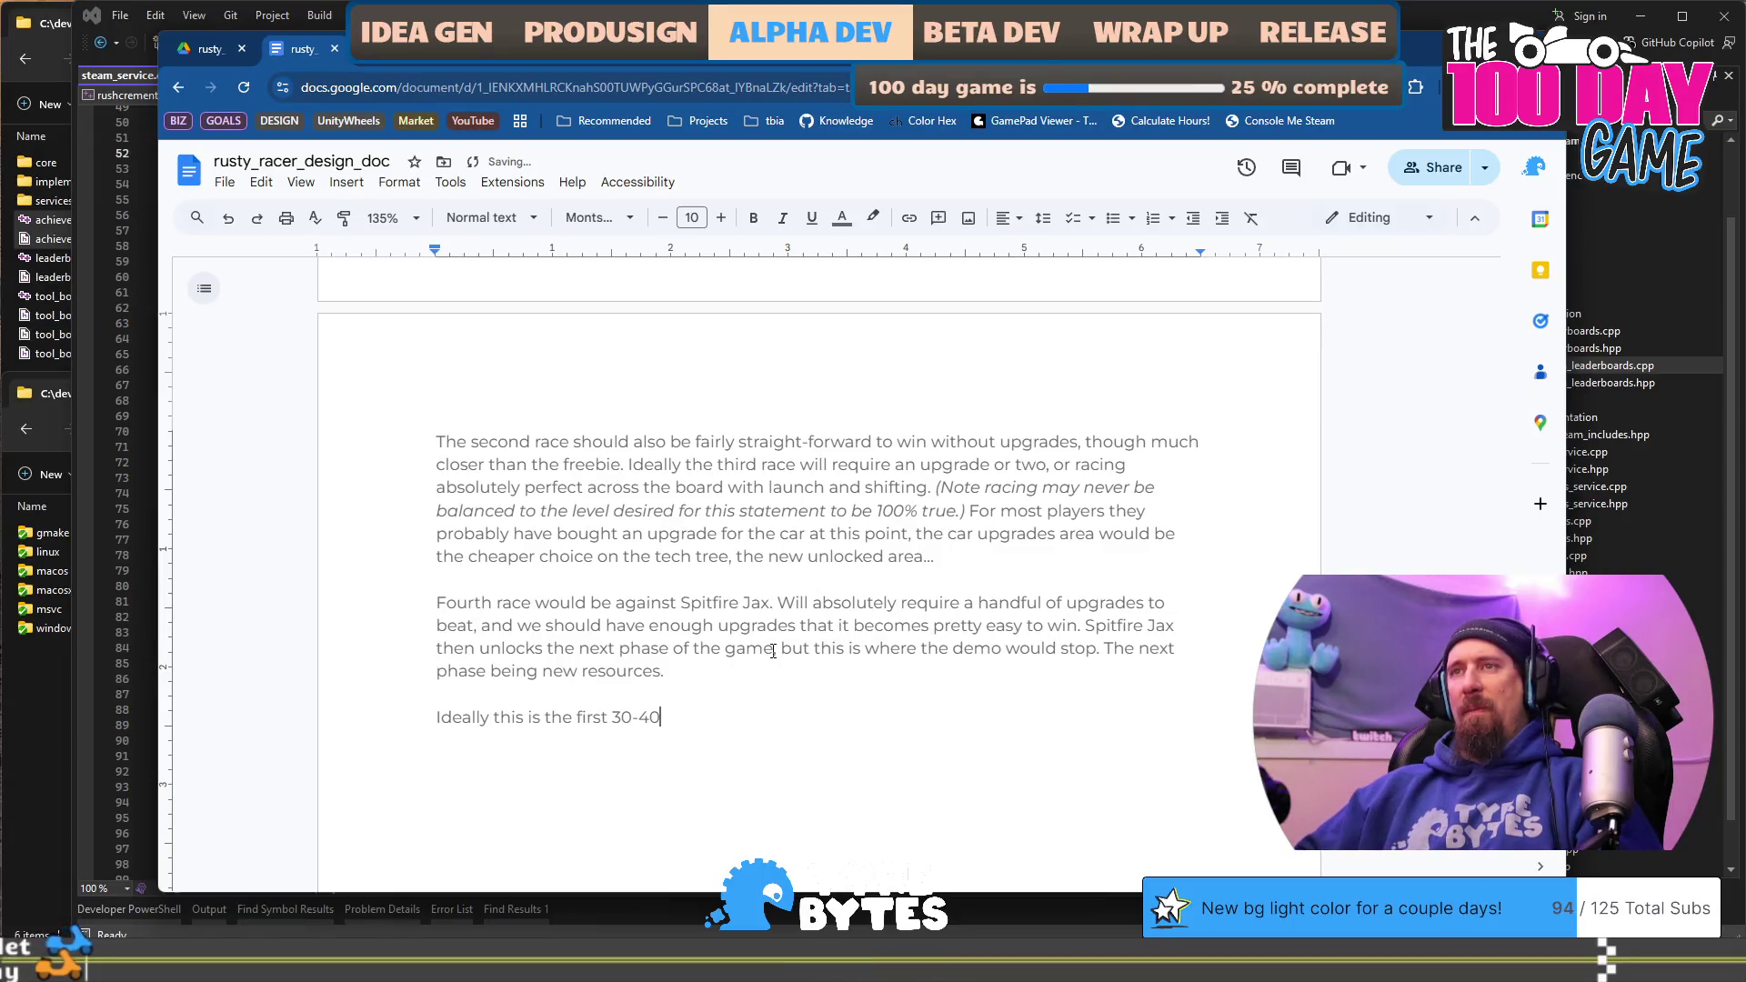
text( minutes of gam)
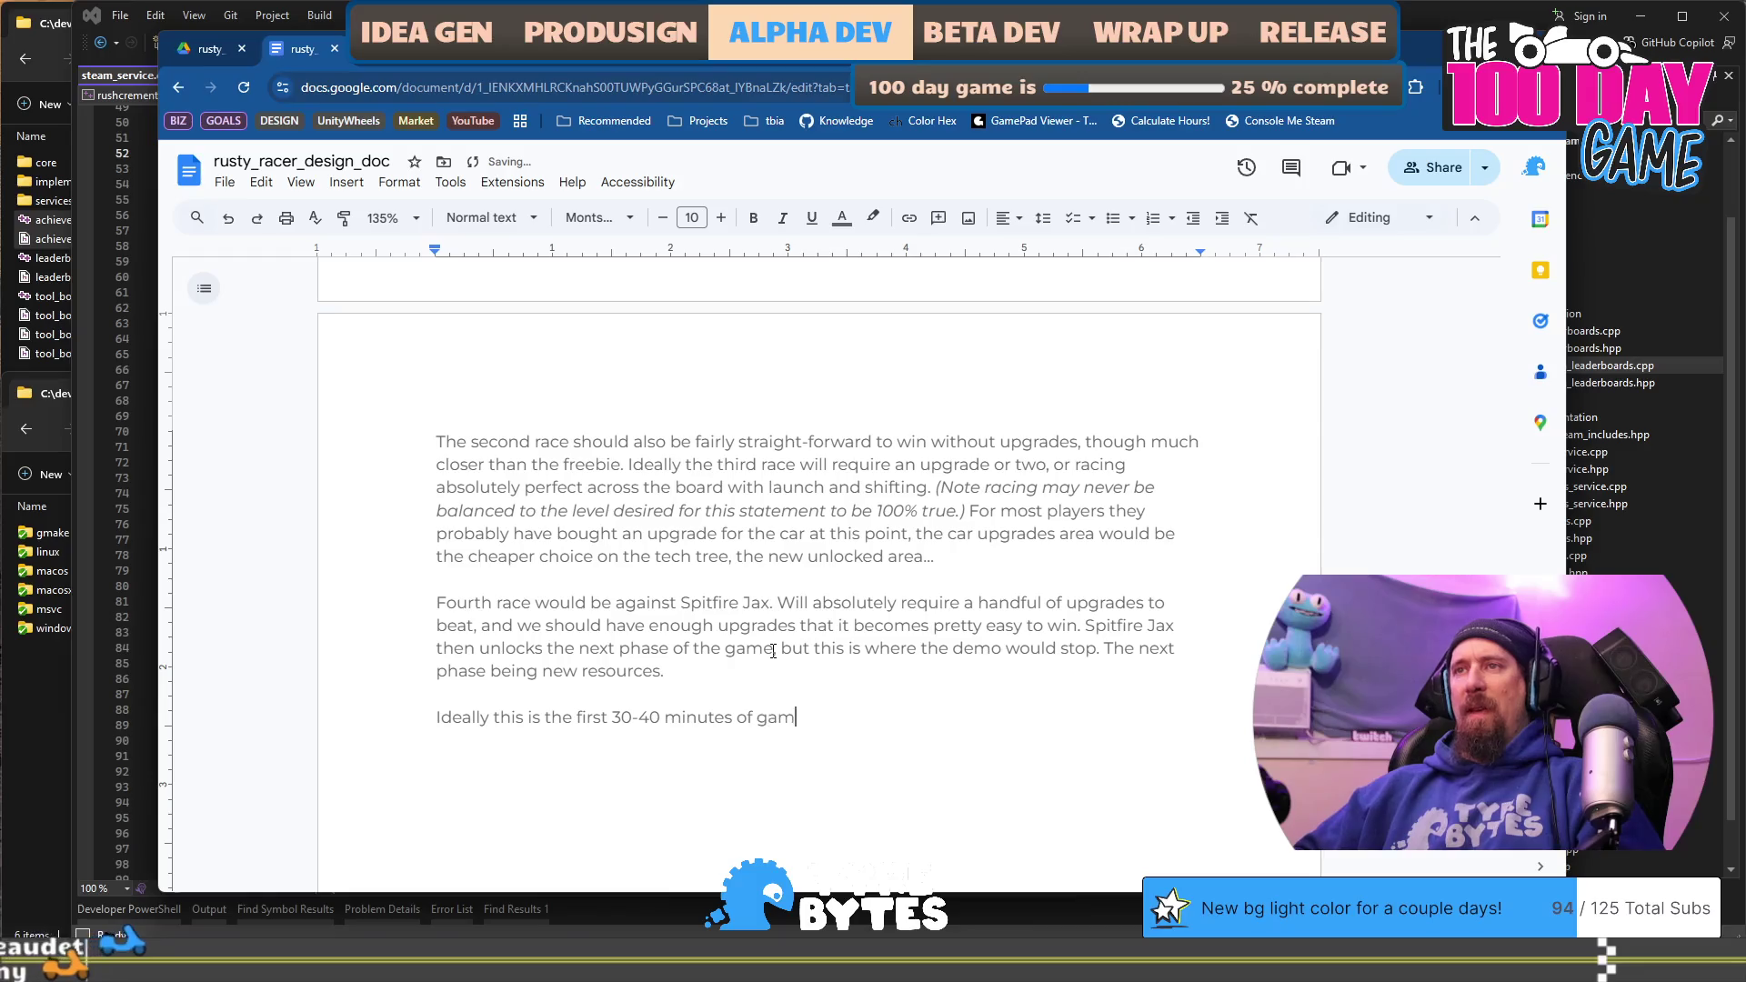
text(eplay.)
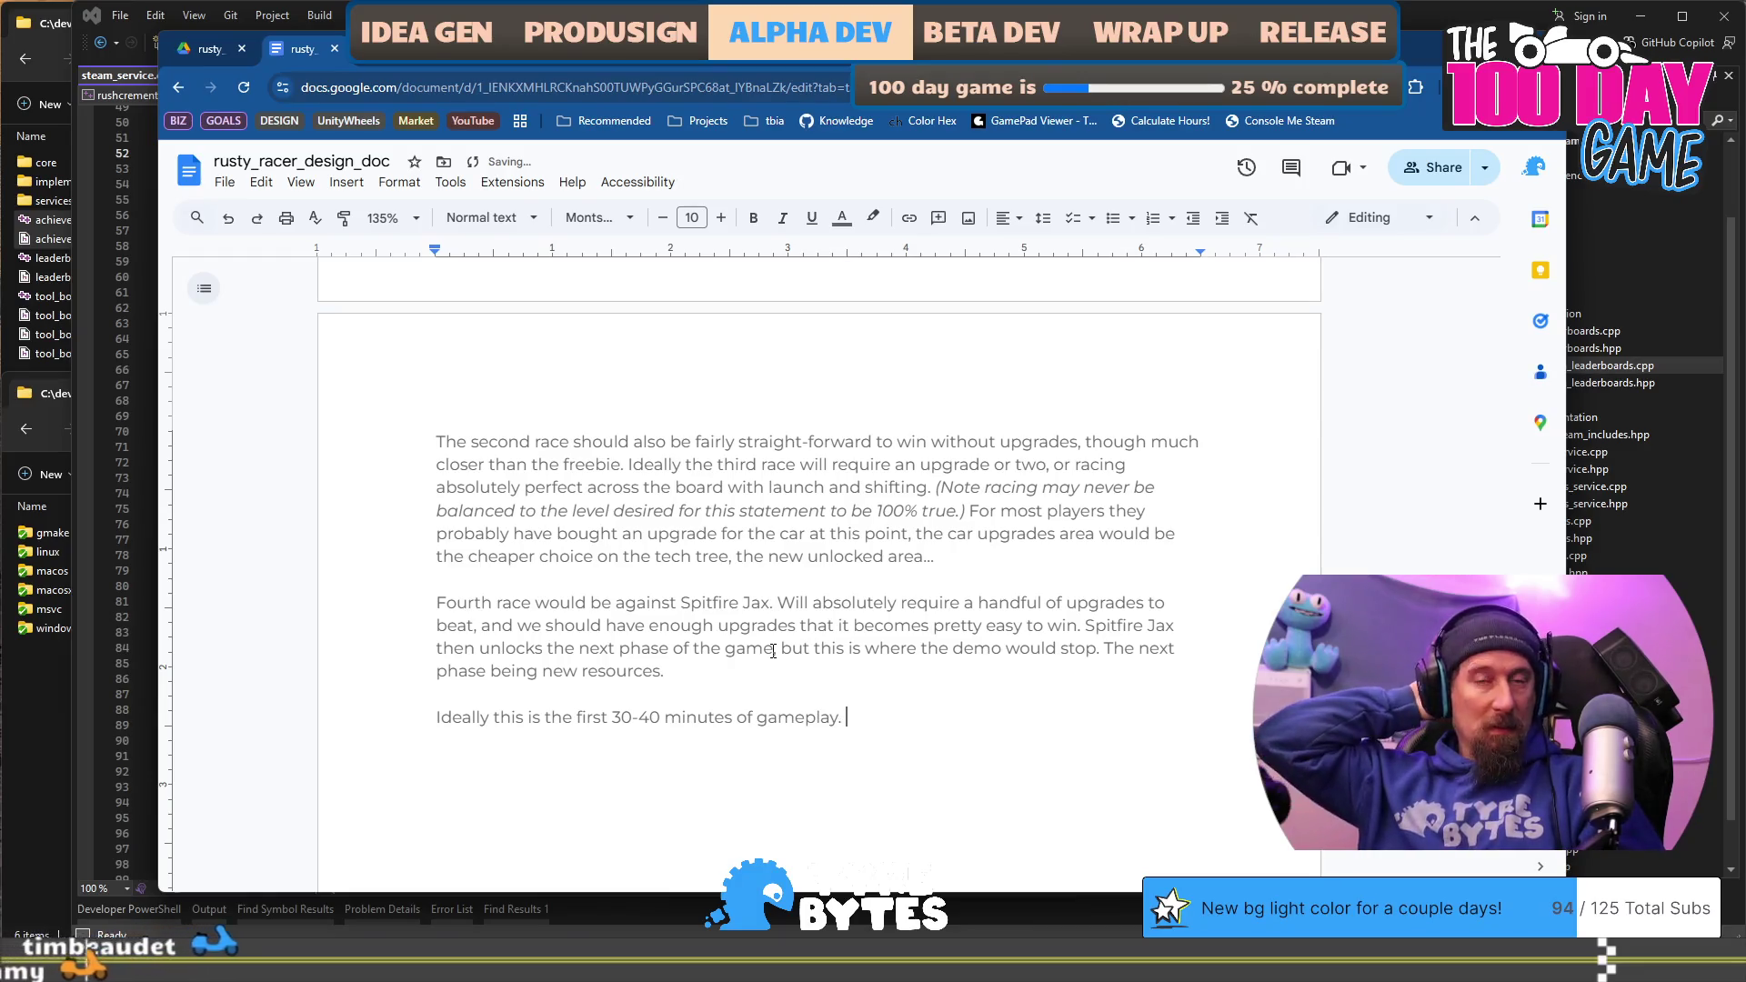
text( 30 minut)
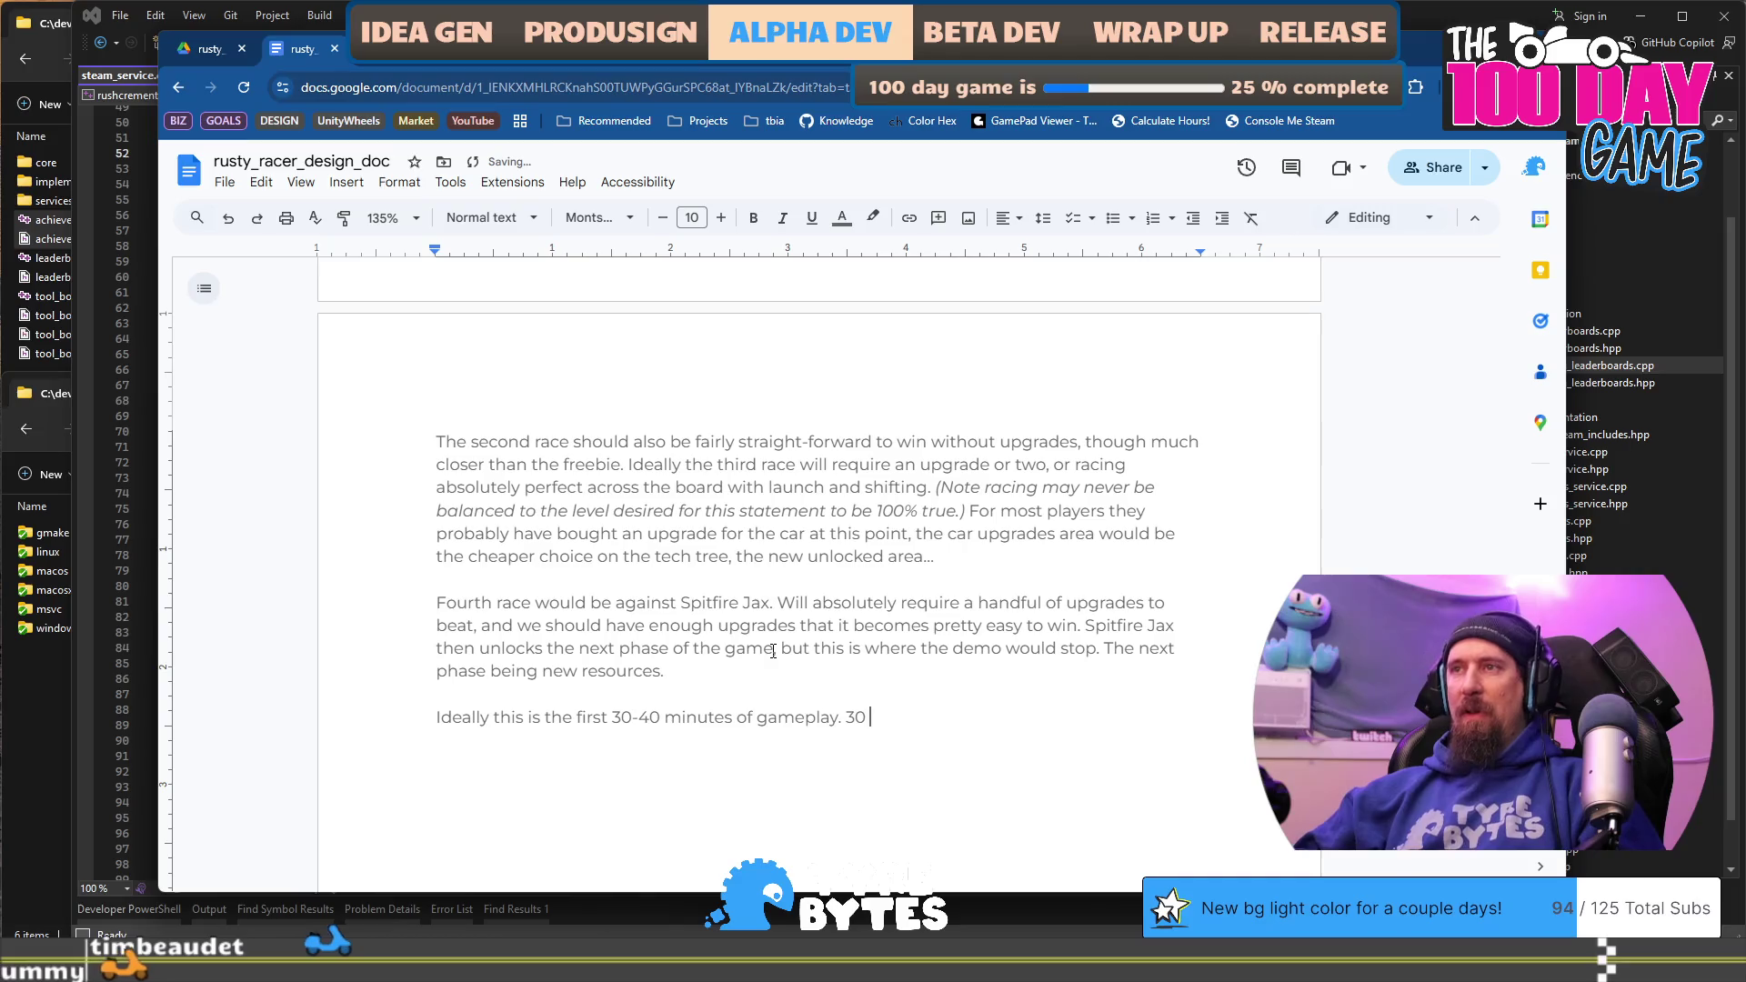
text(es for those )
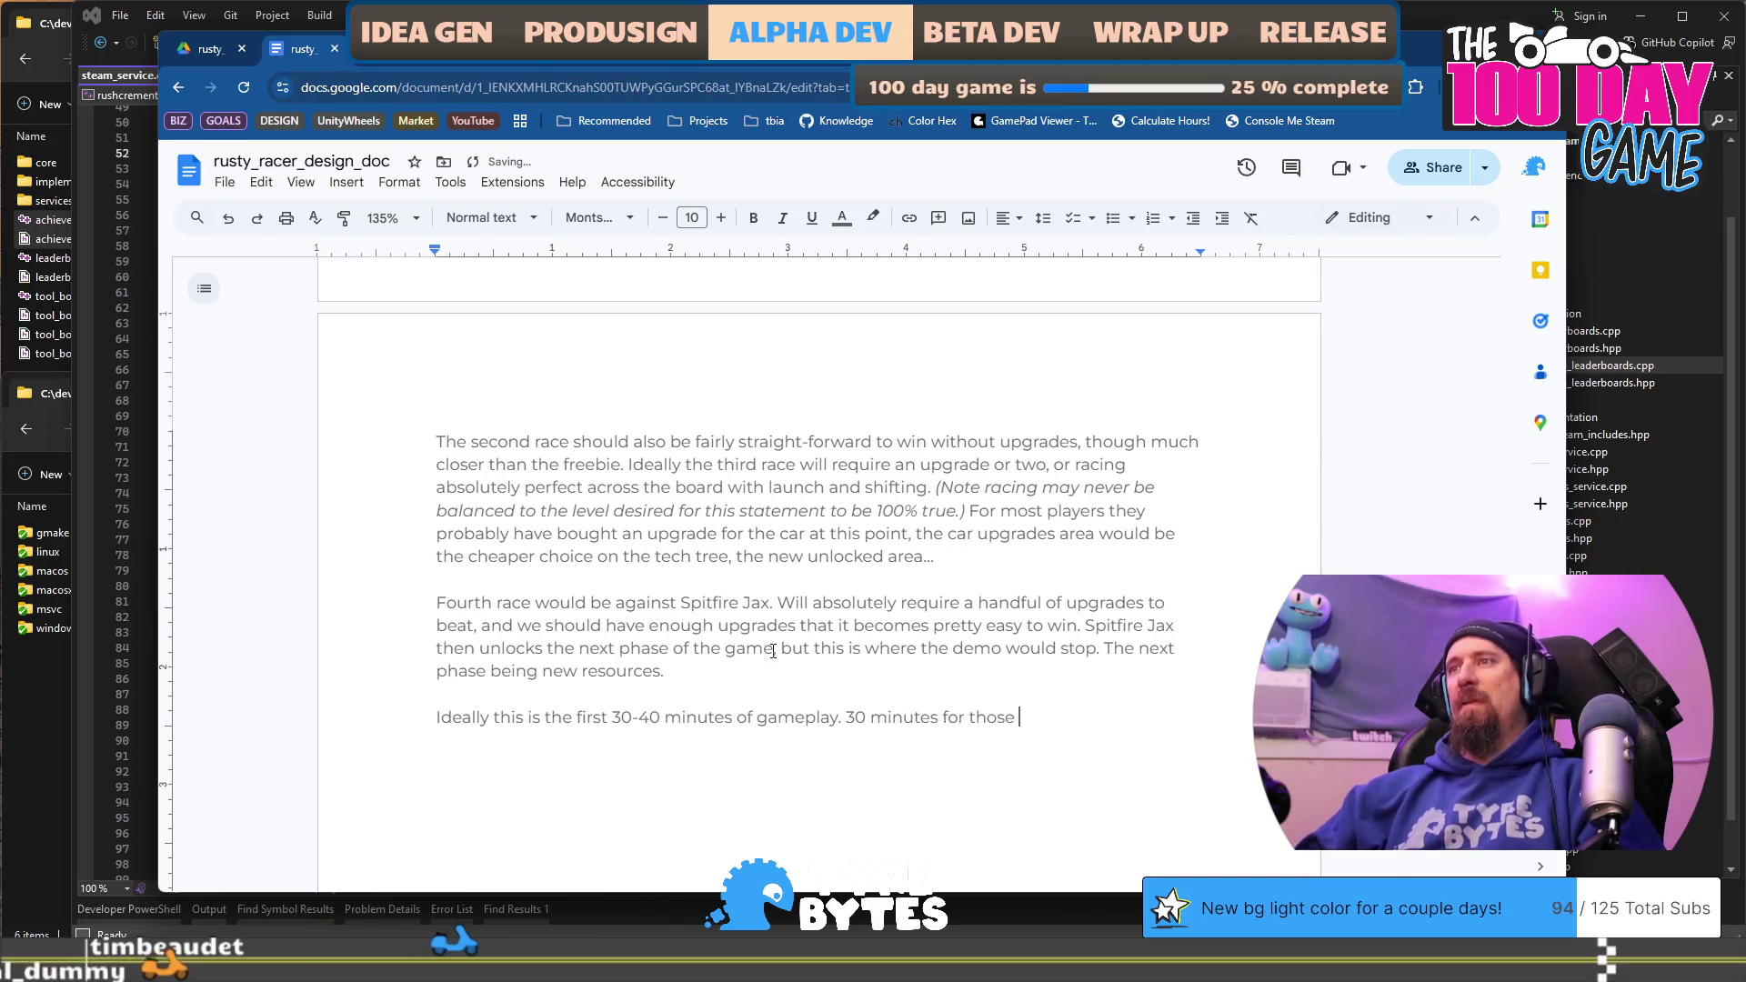
text(who are p)
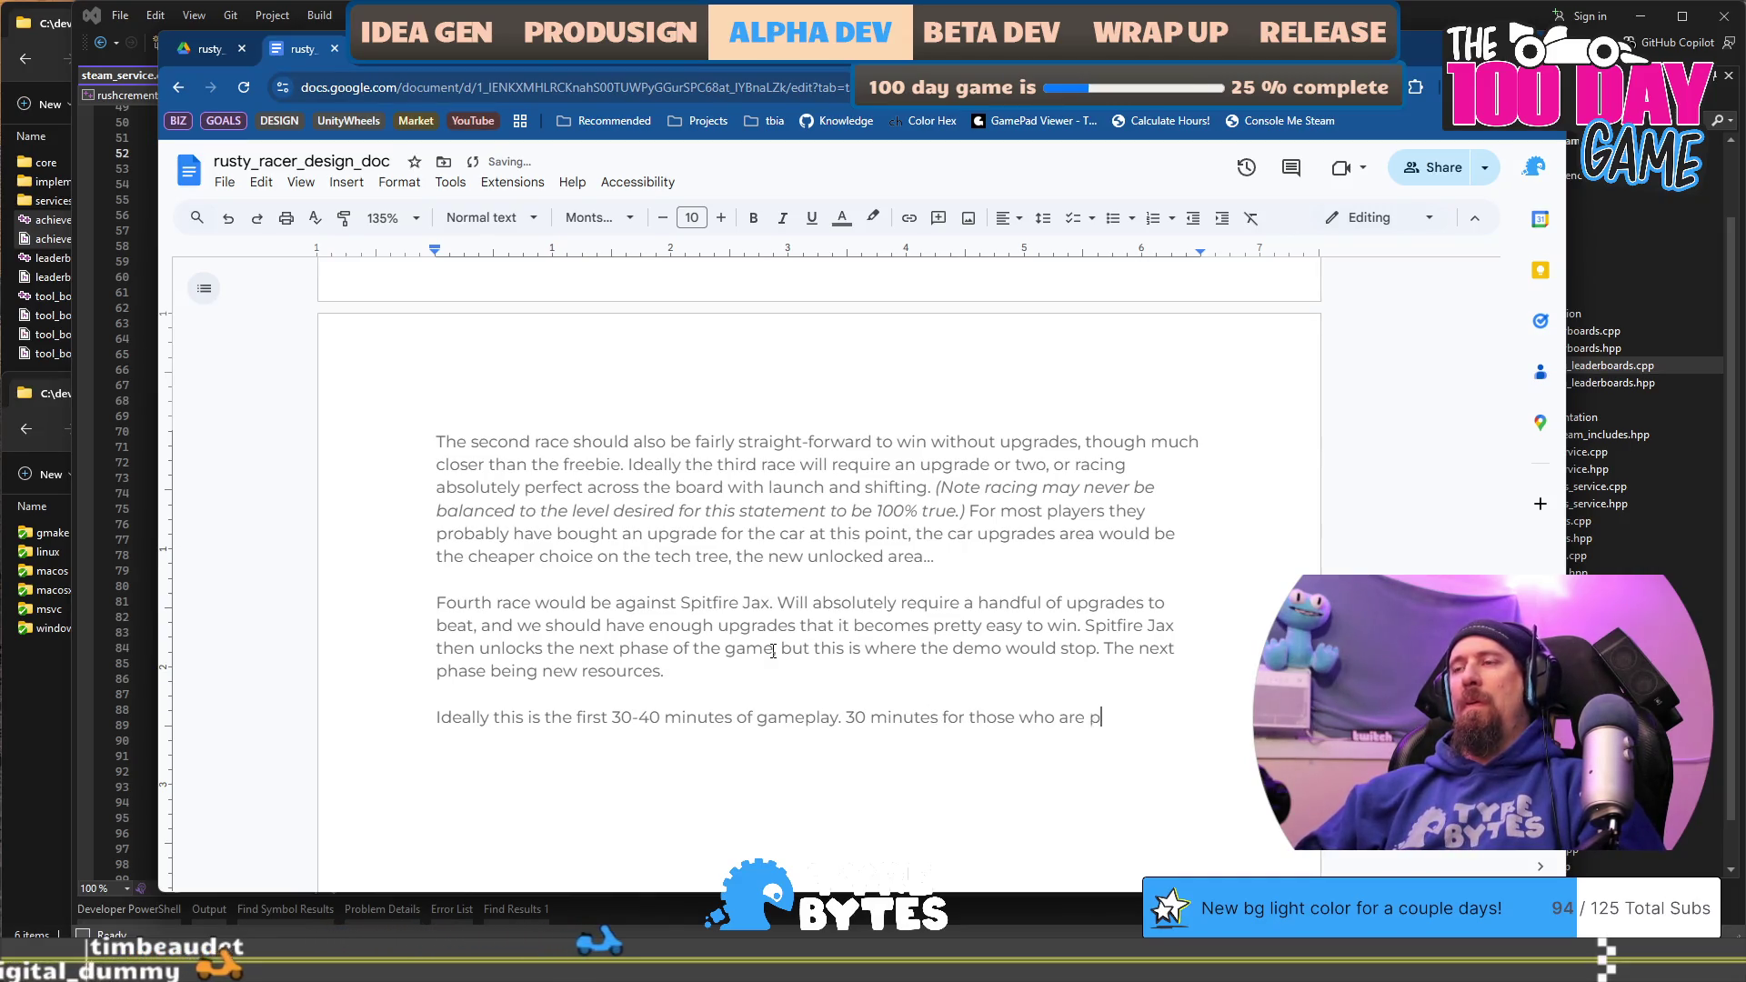
text(lay quickly, )
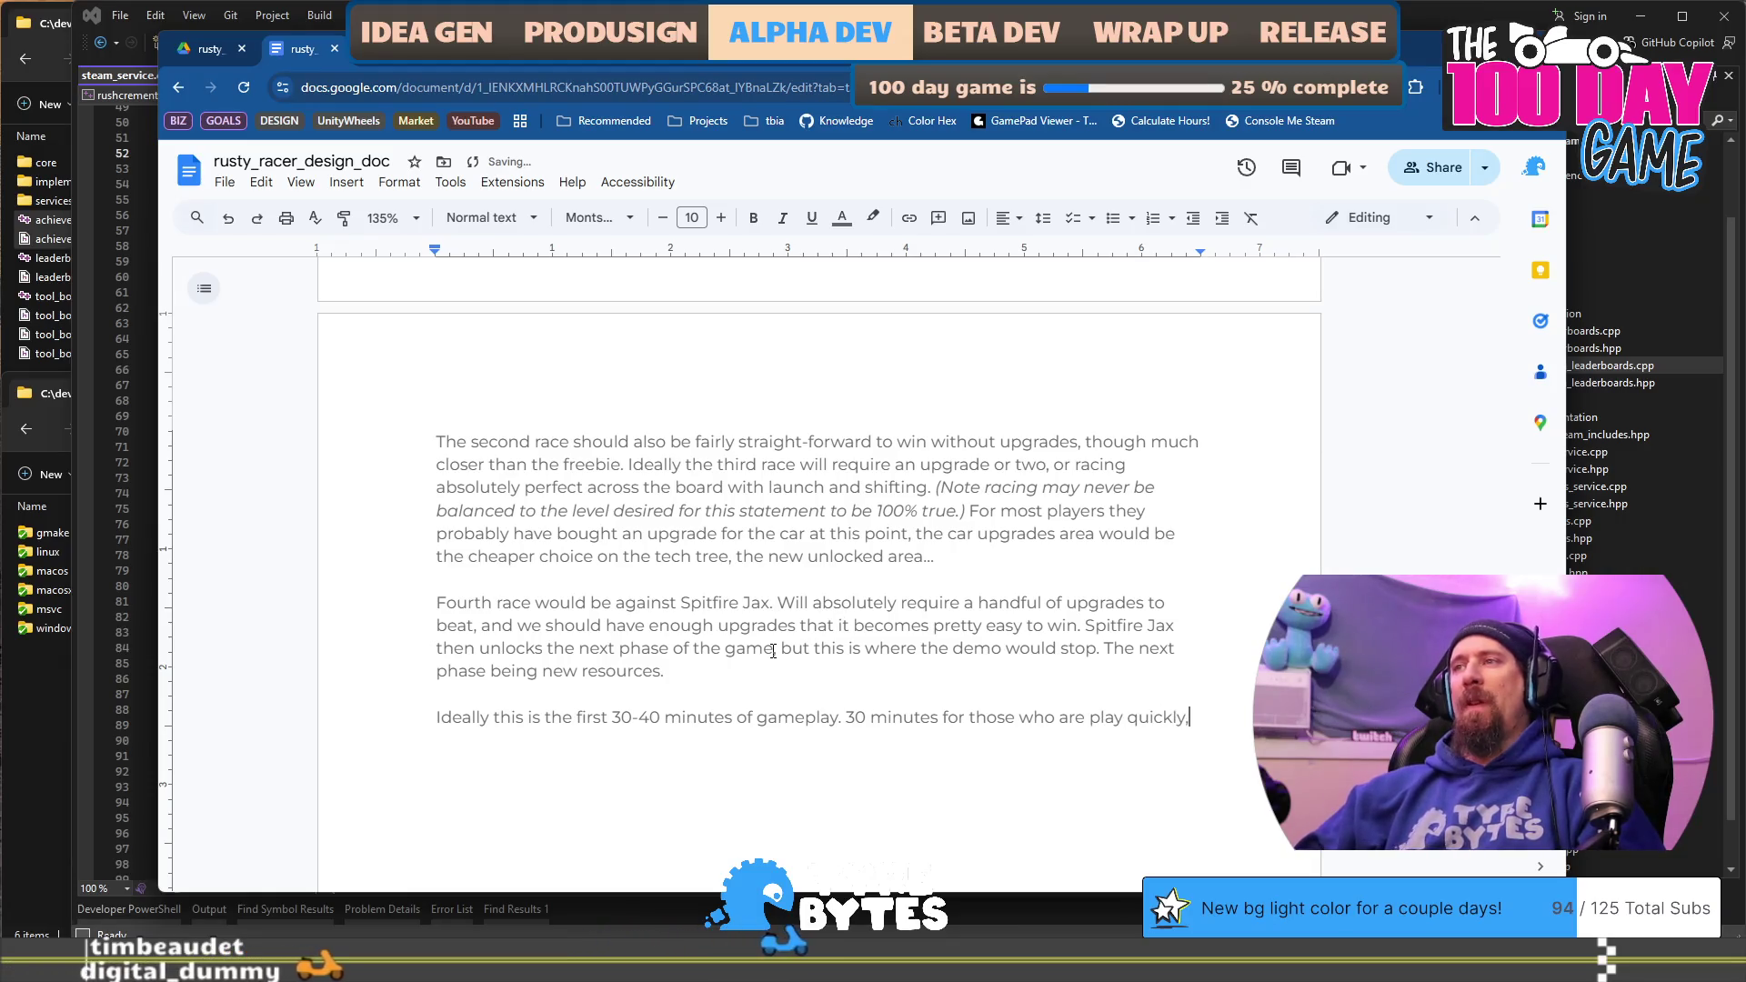
text(and not r)
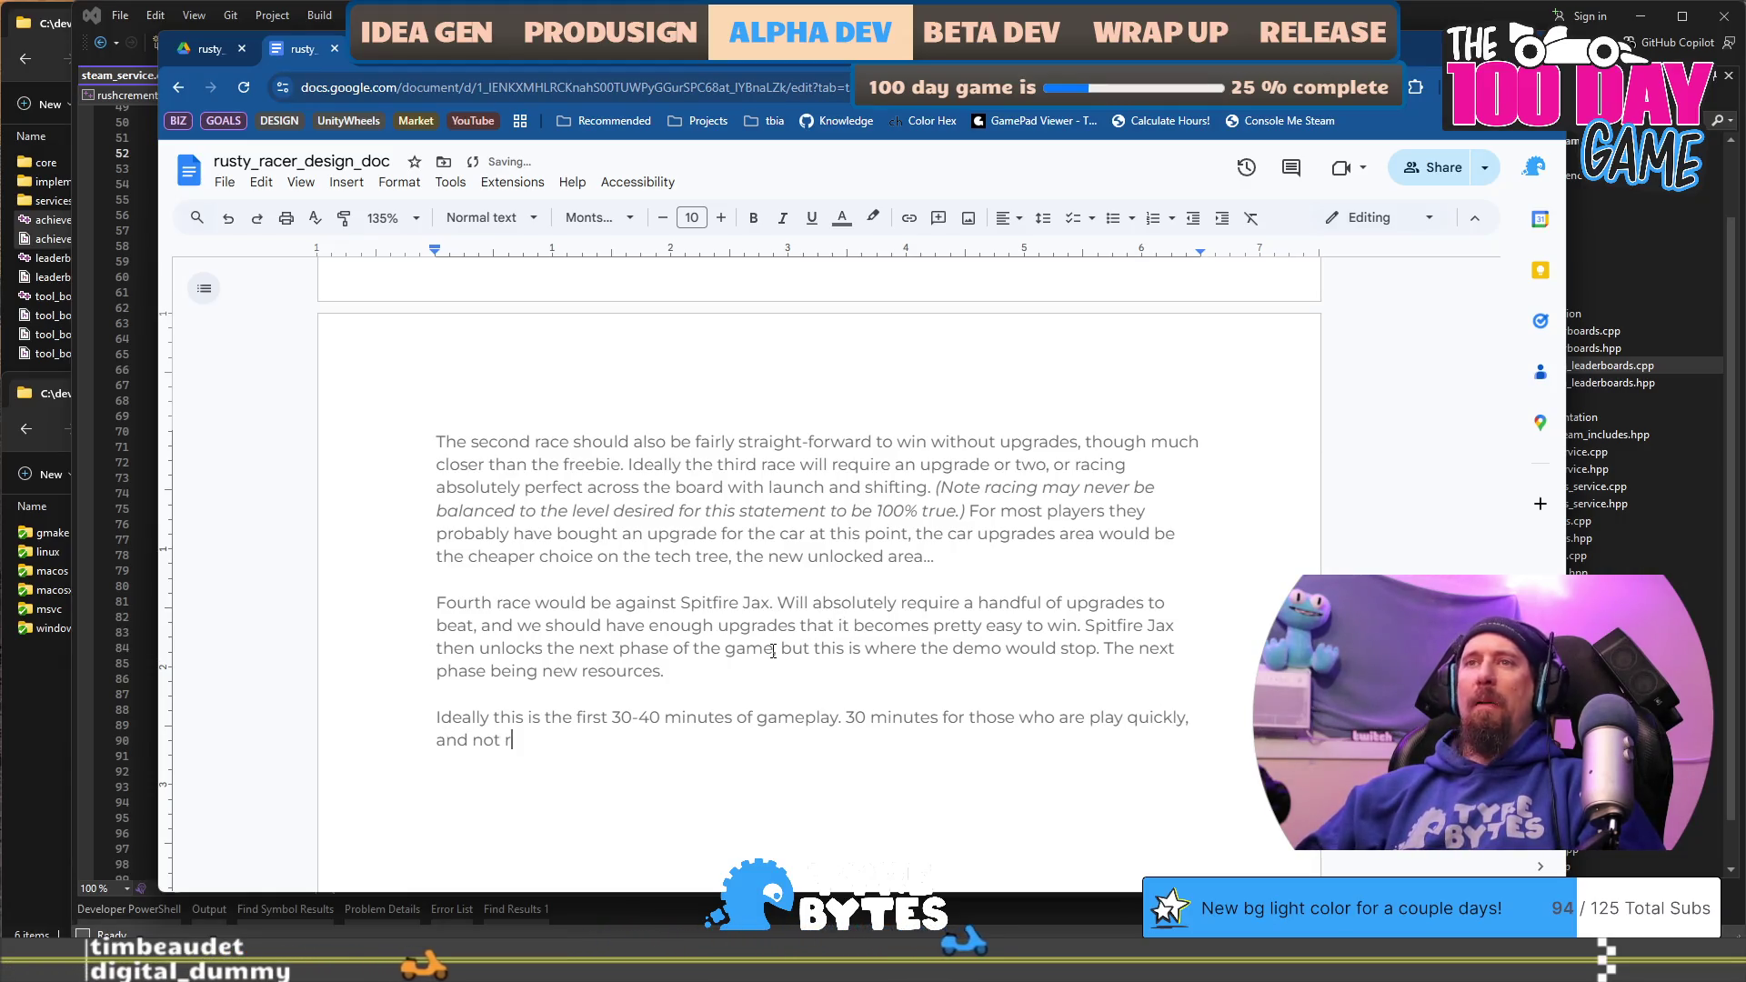
text(eading things, )
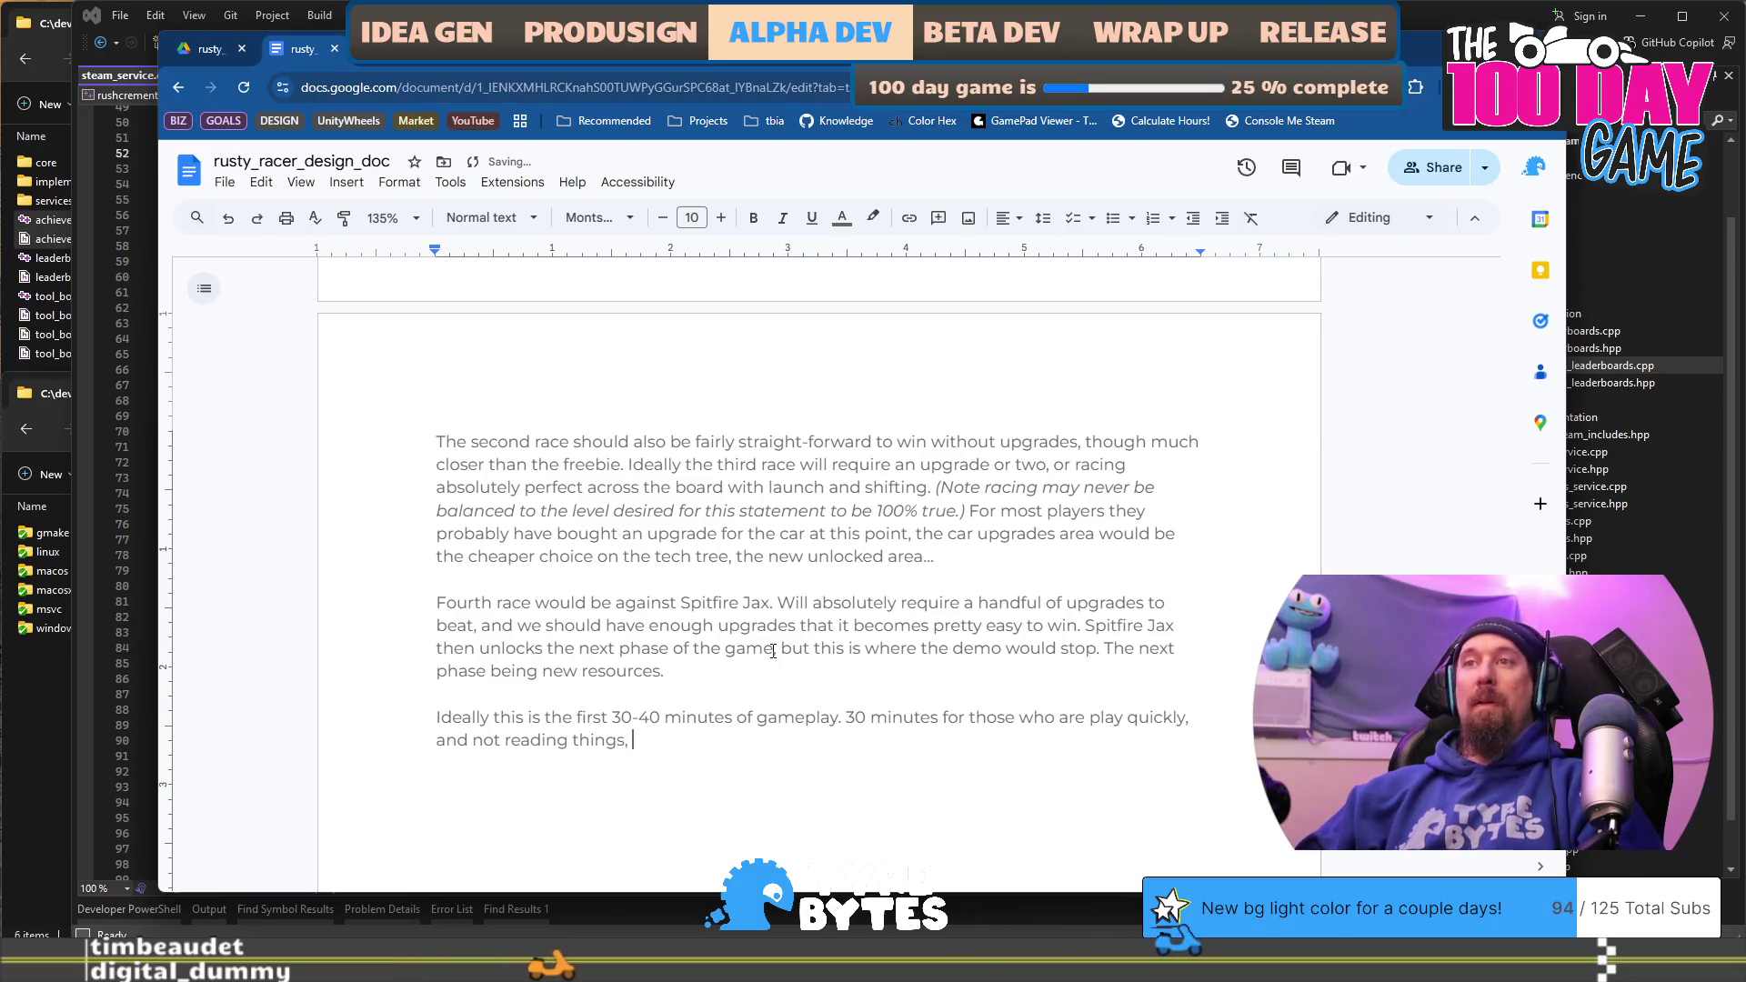
text(perhaps )
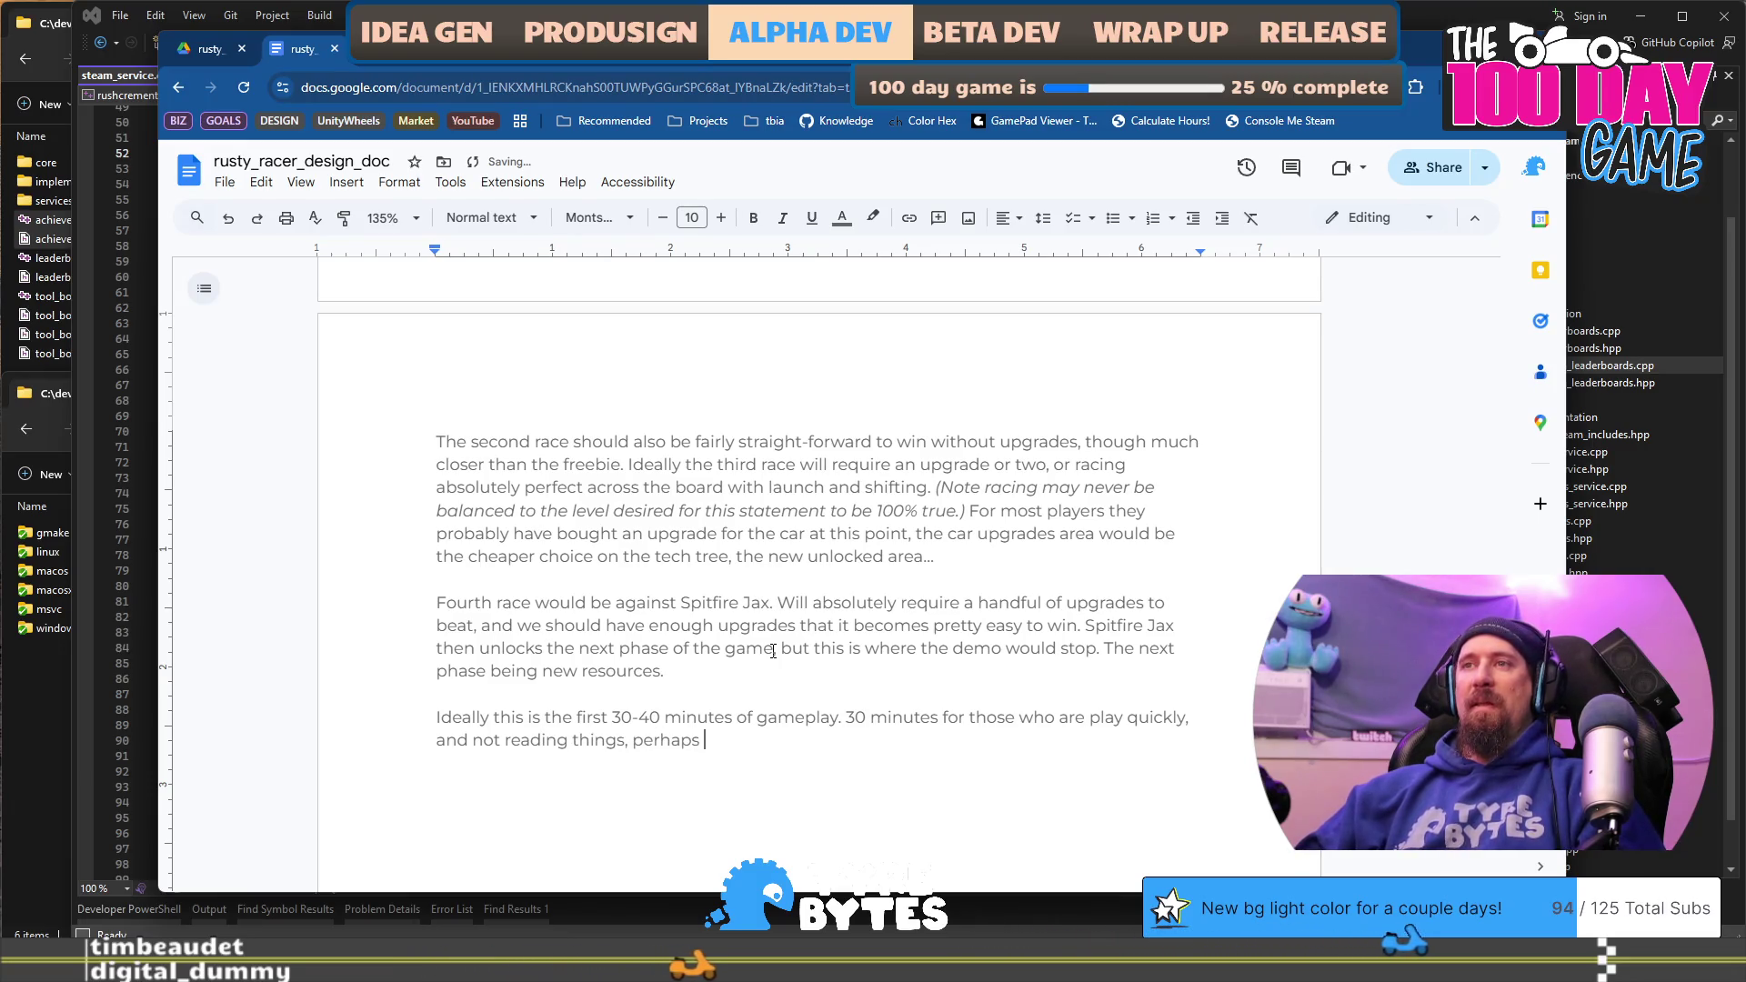
text(even)
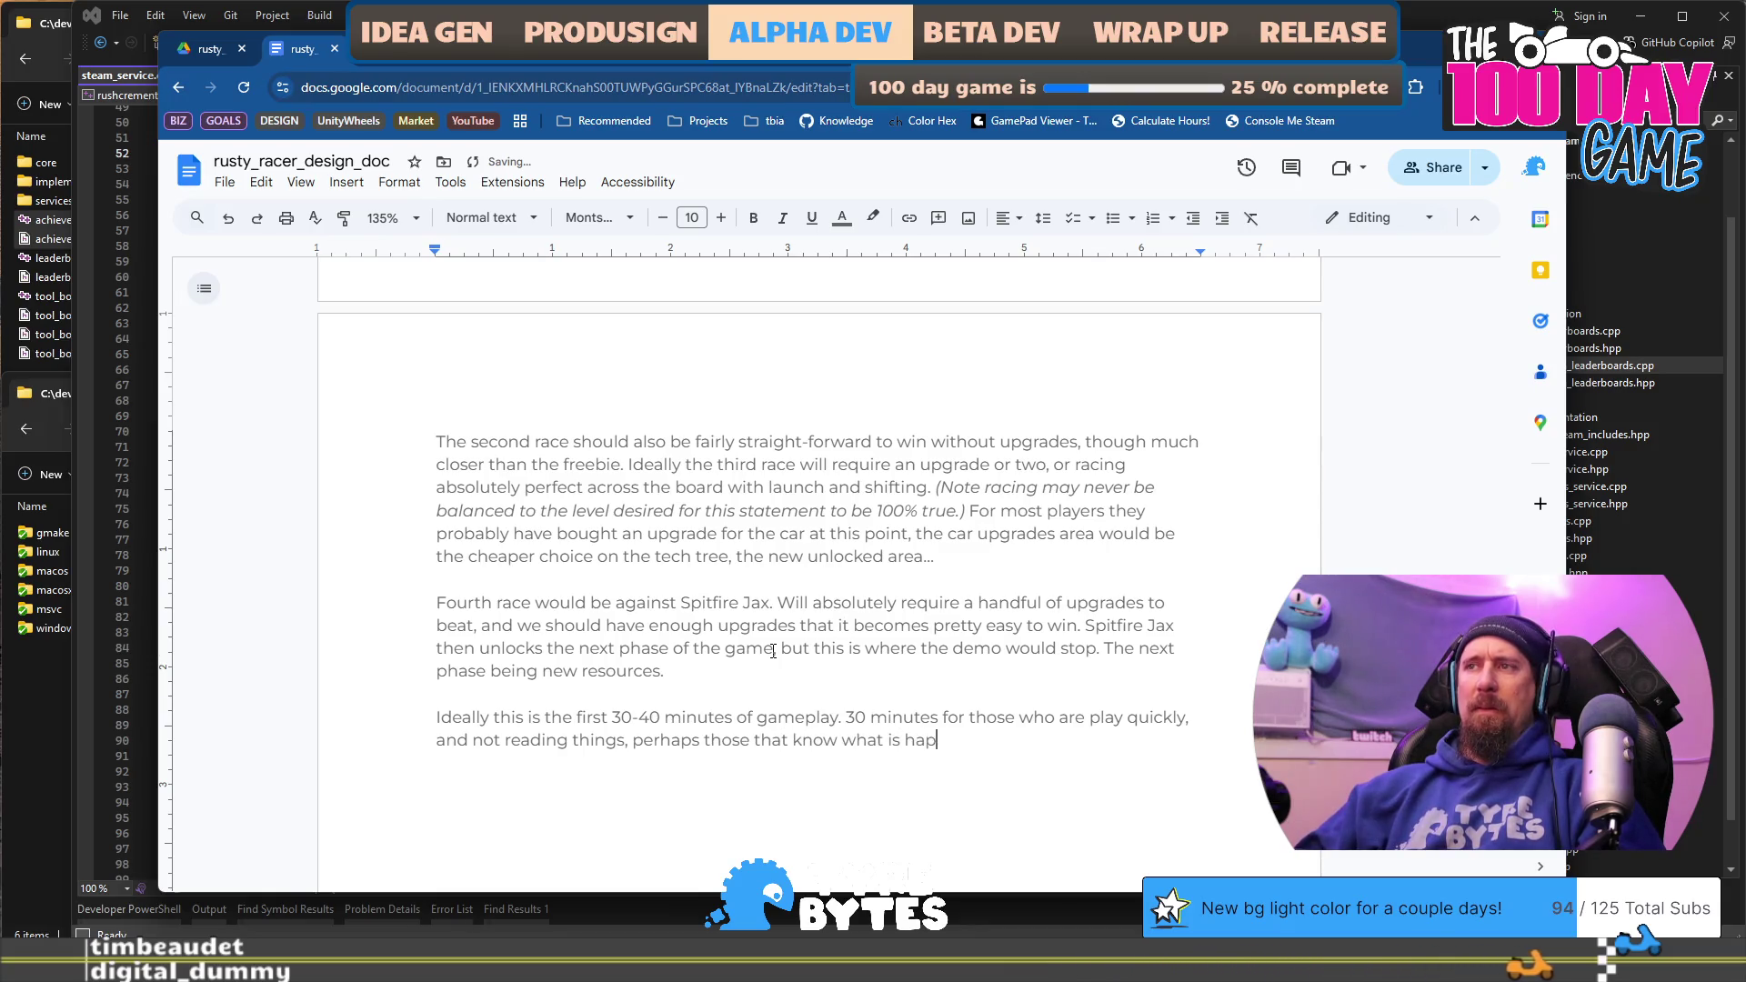
text(. 45 minut)
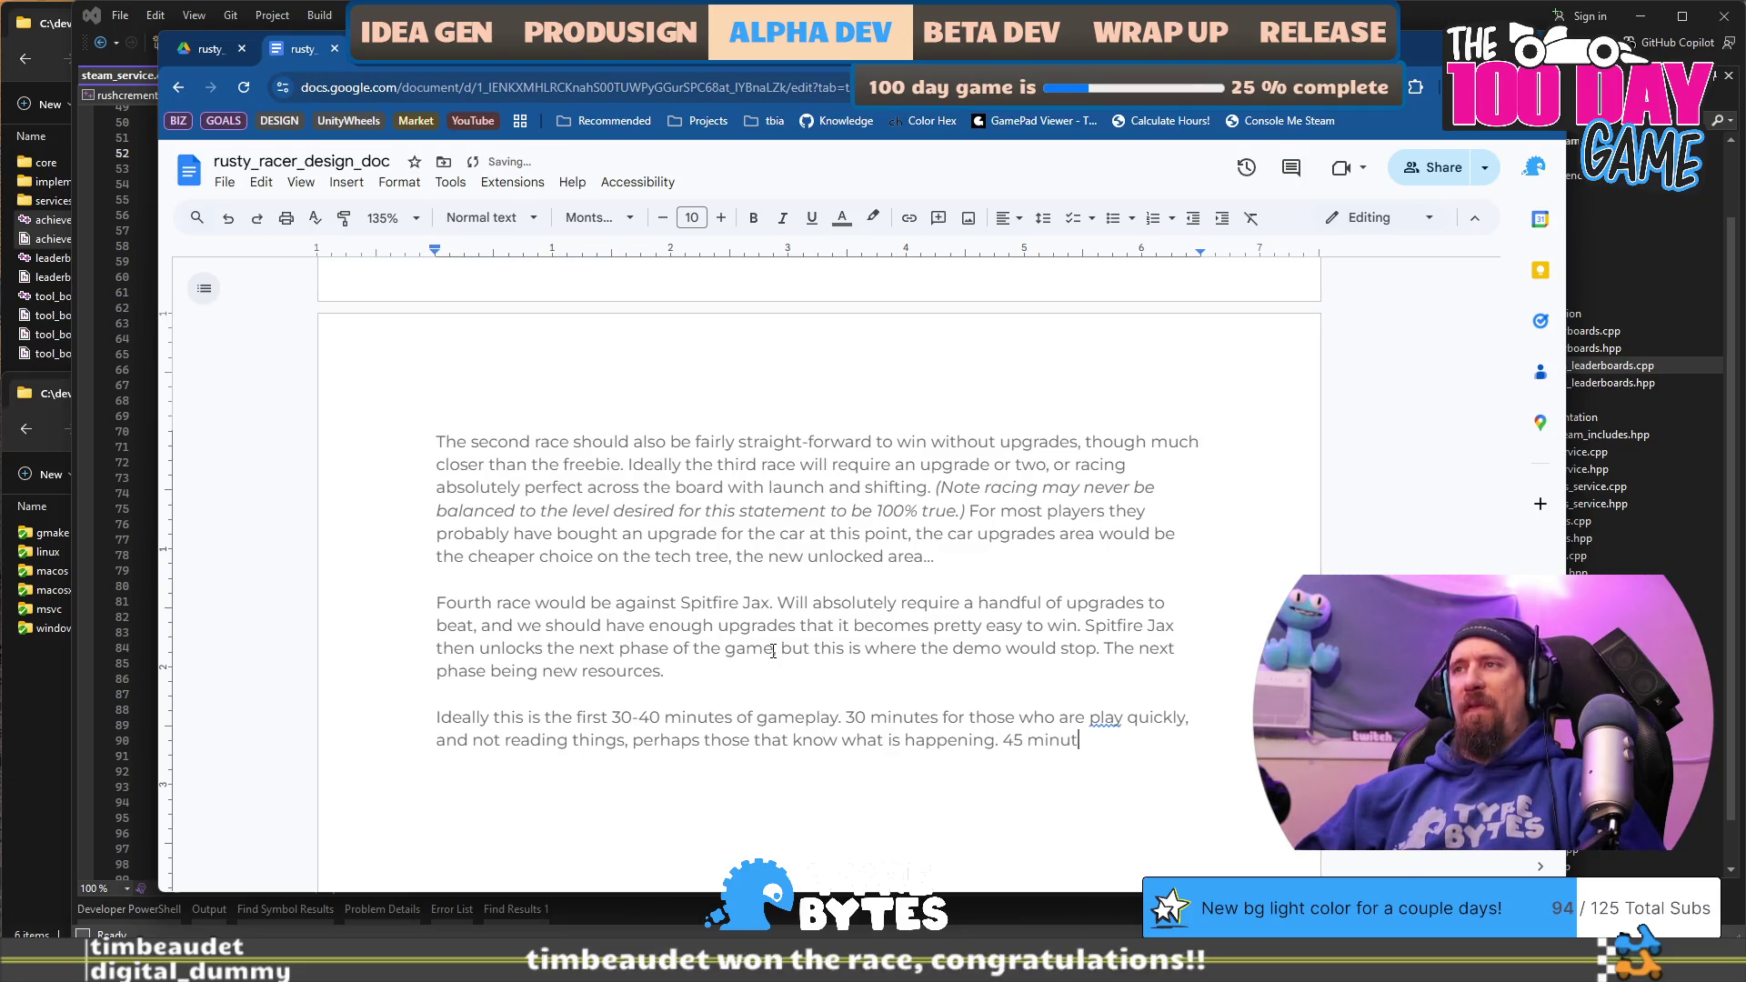
text(meone who is reading more)
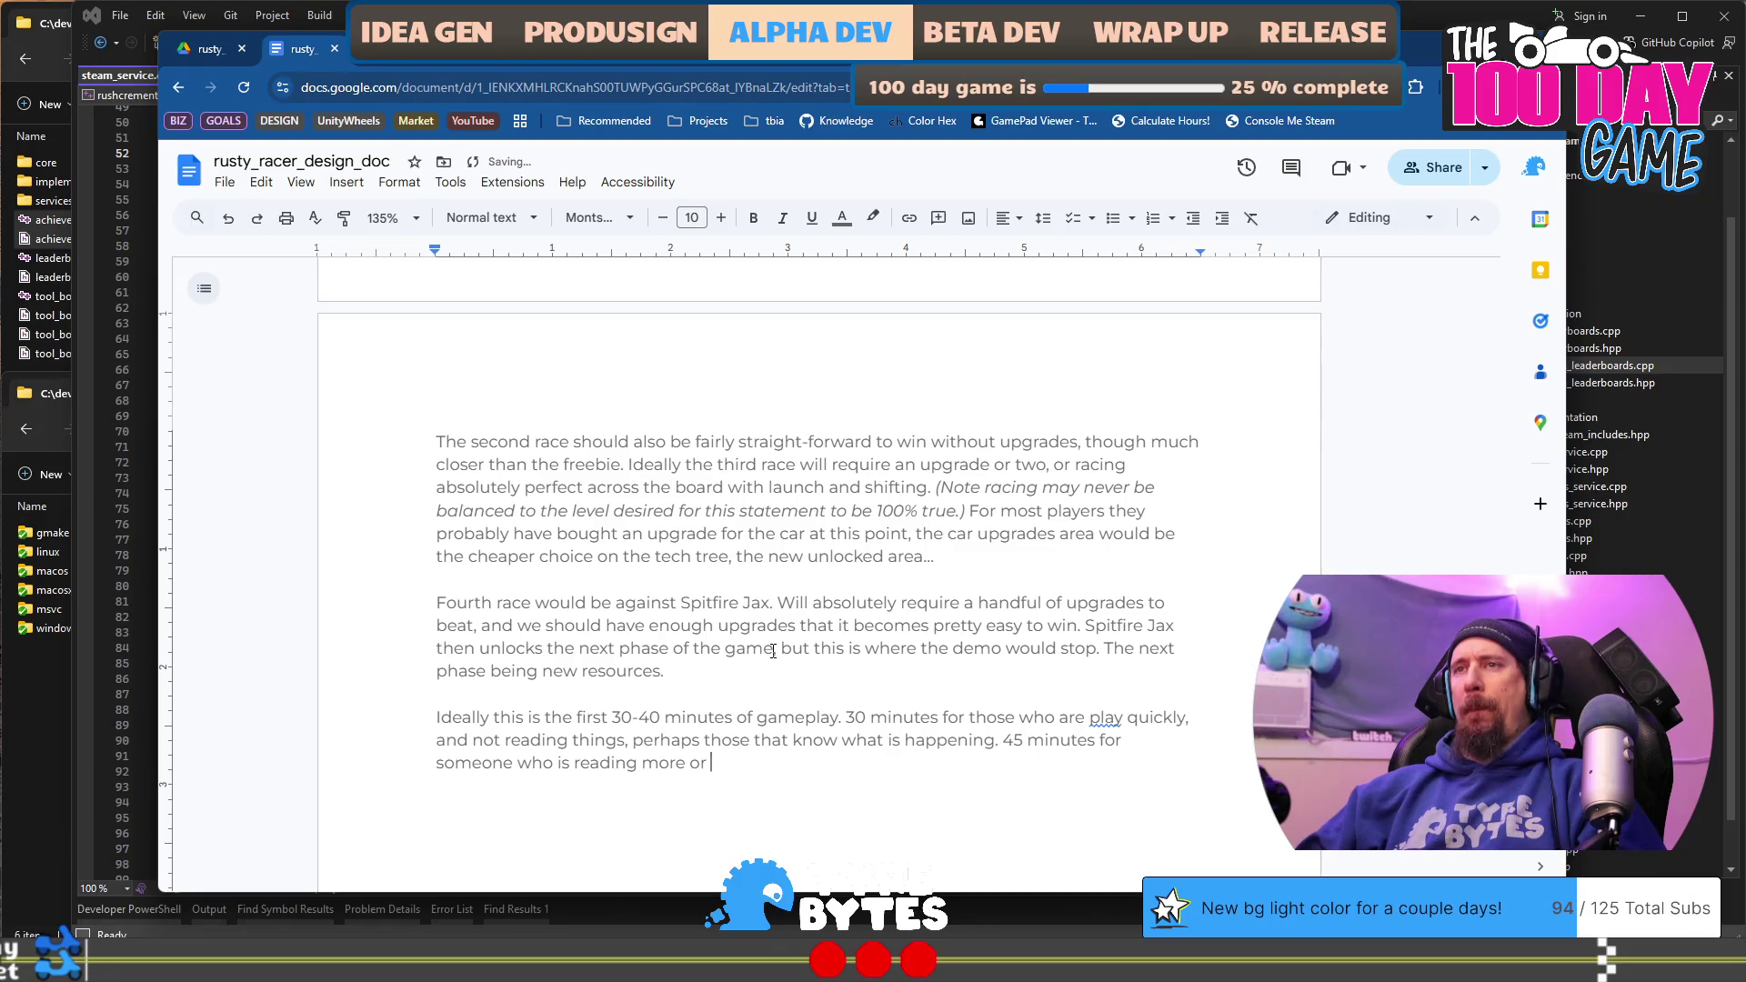
key(BackSpace)
text(o)
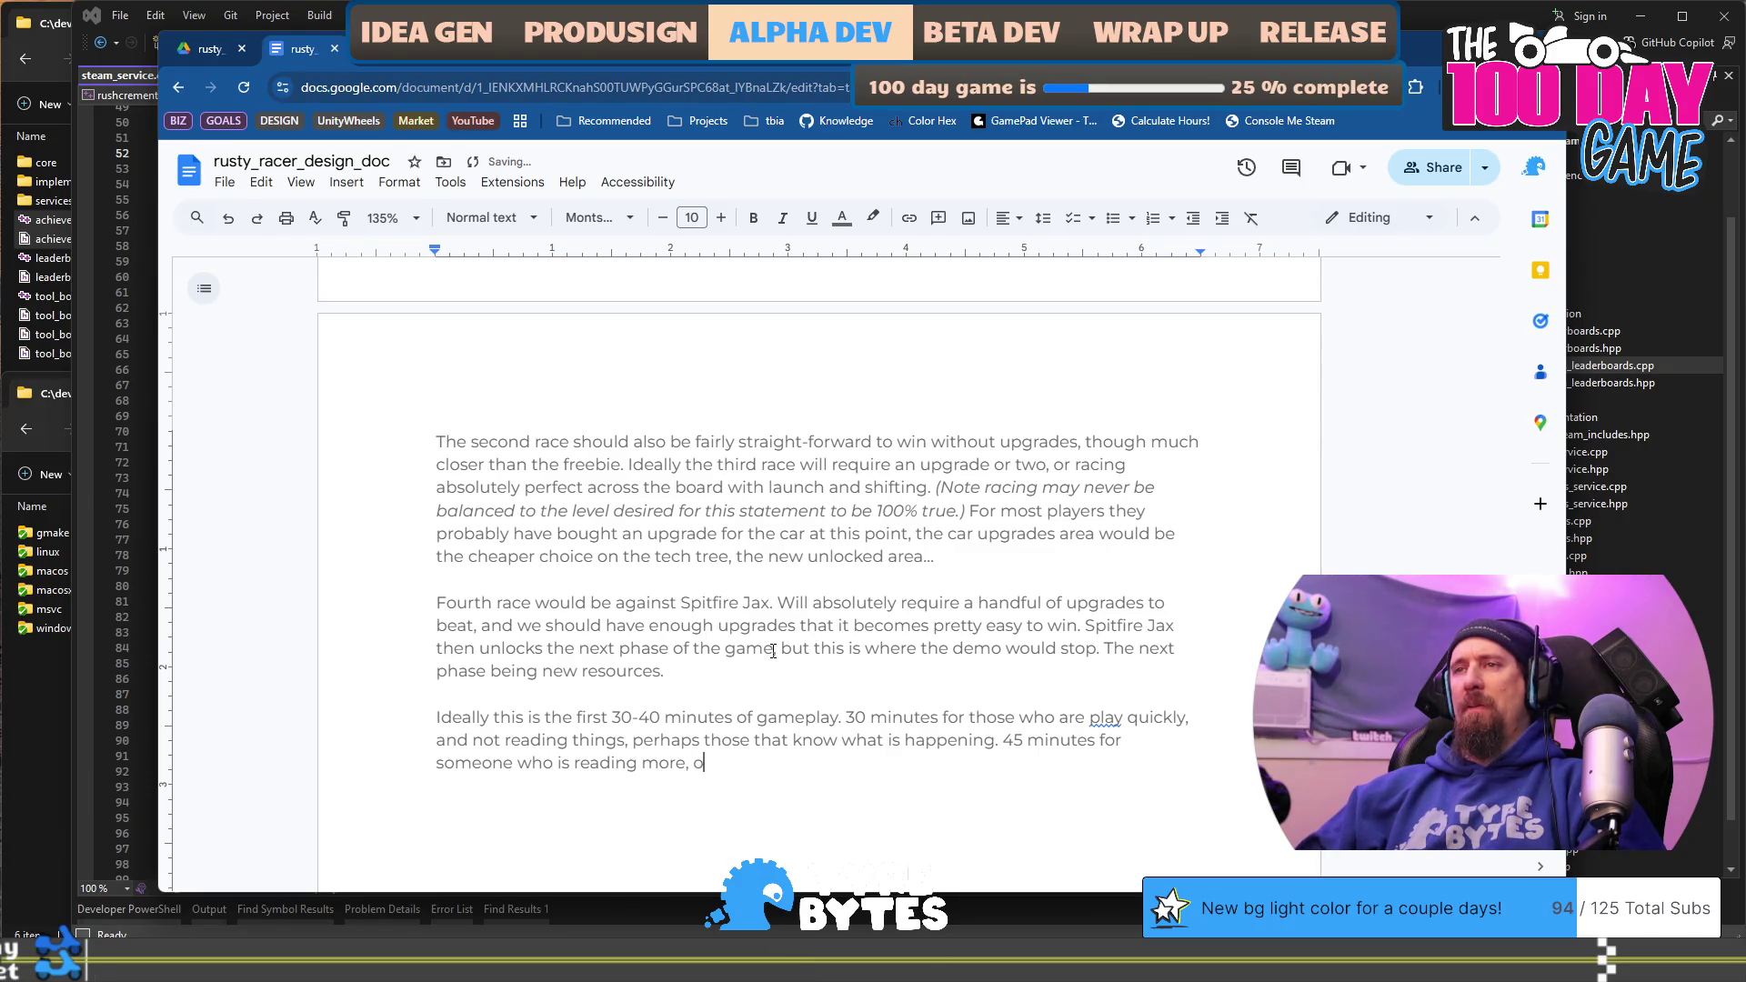
text(r play)
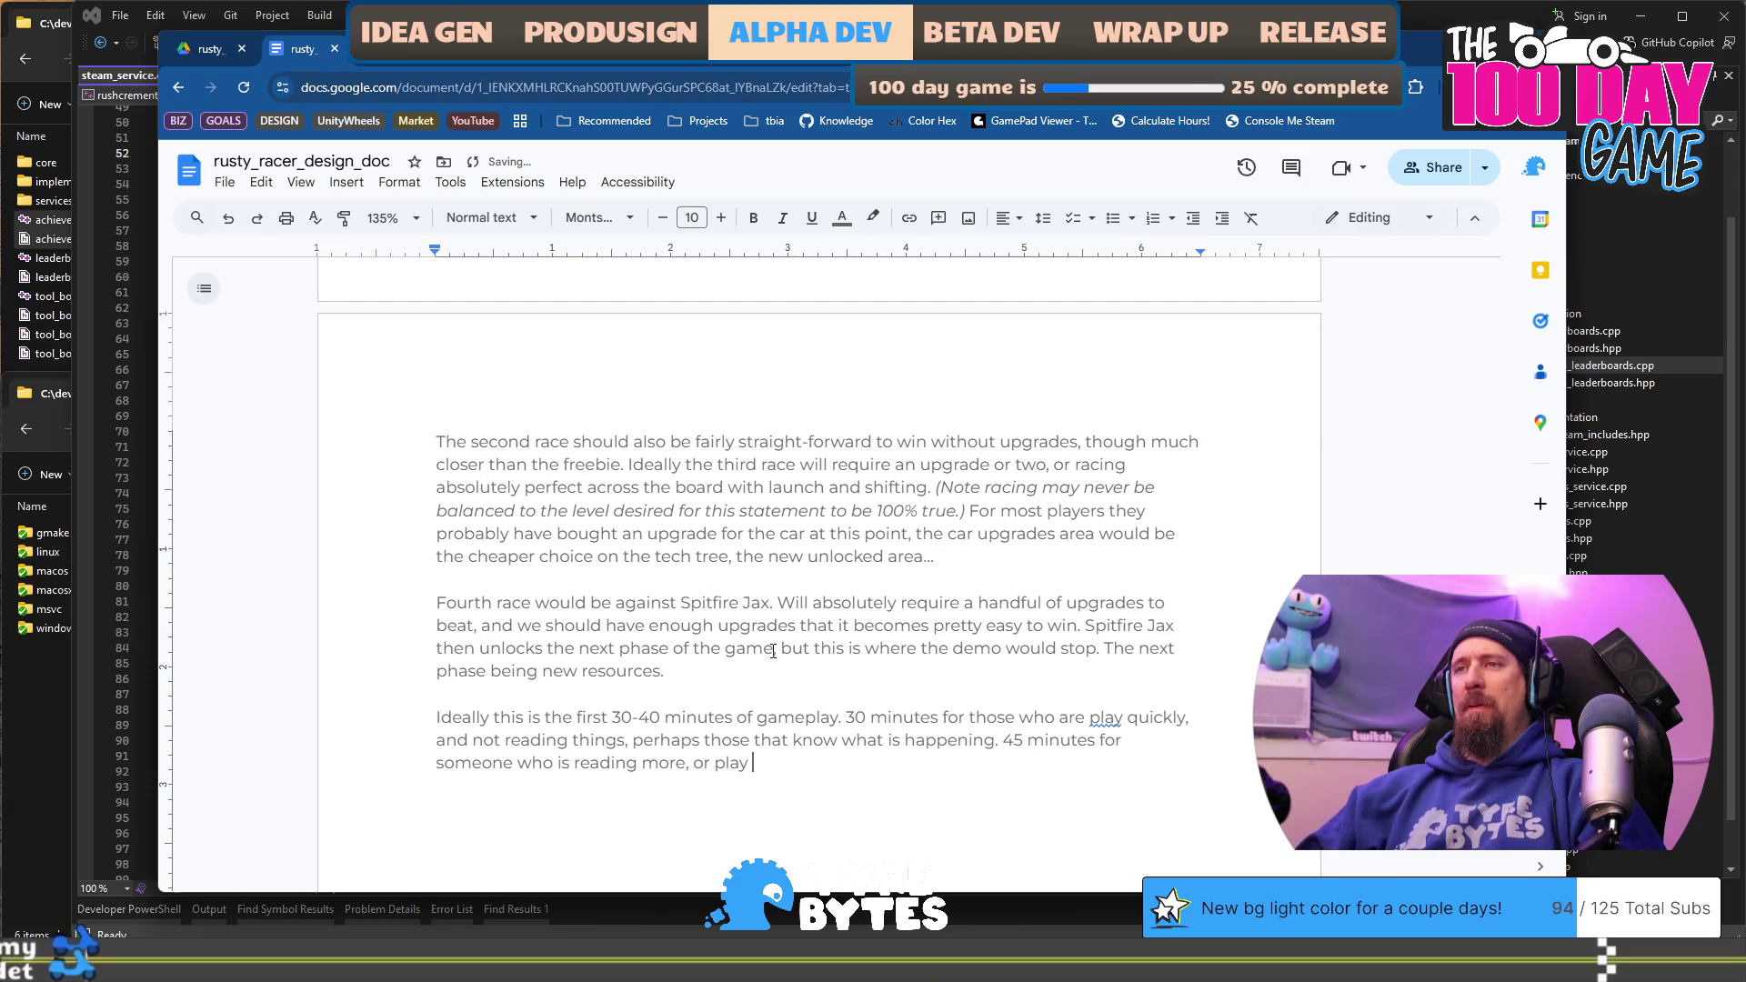
text(ing more chill.)
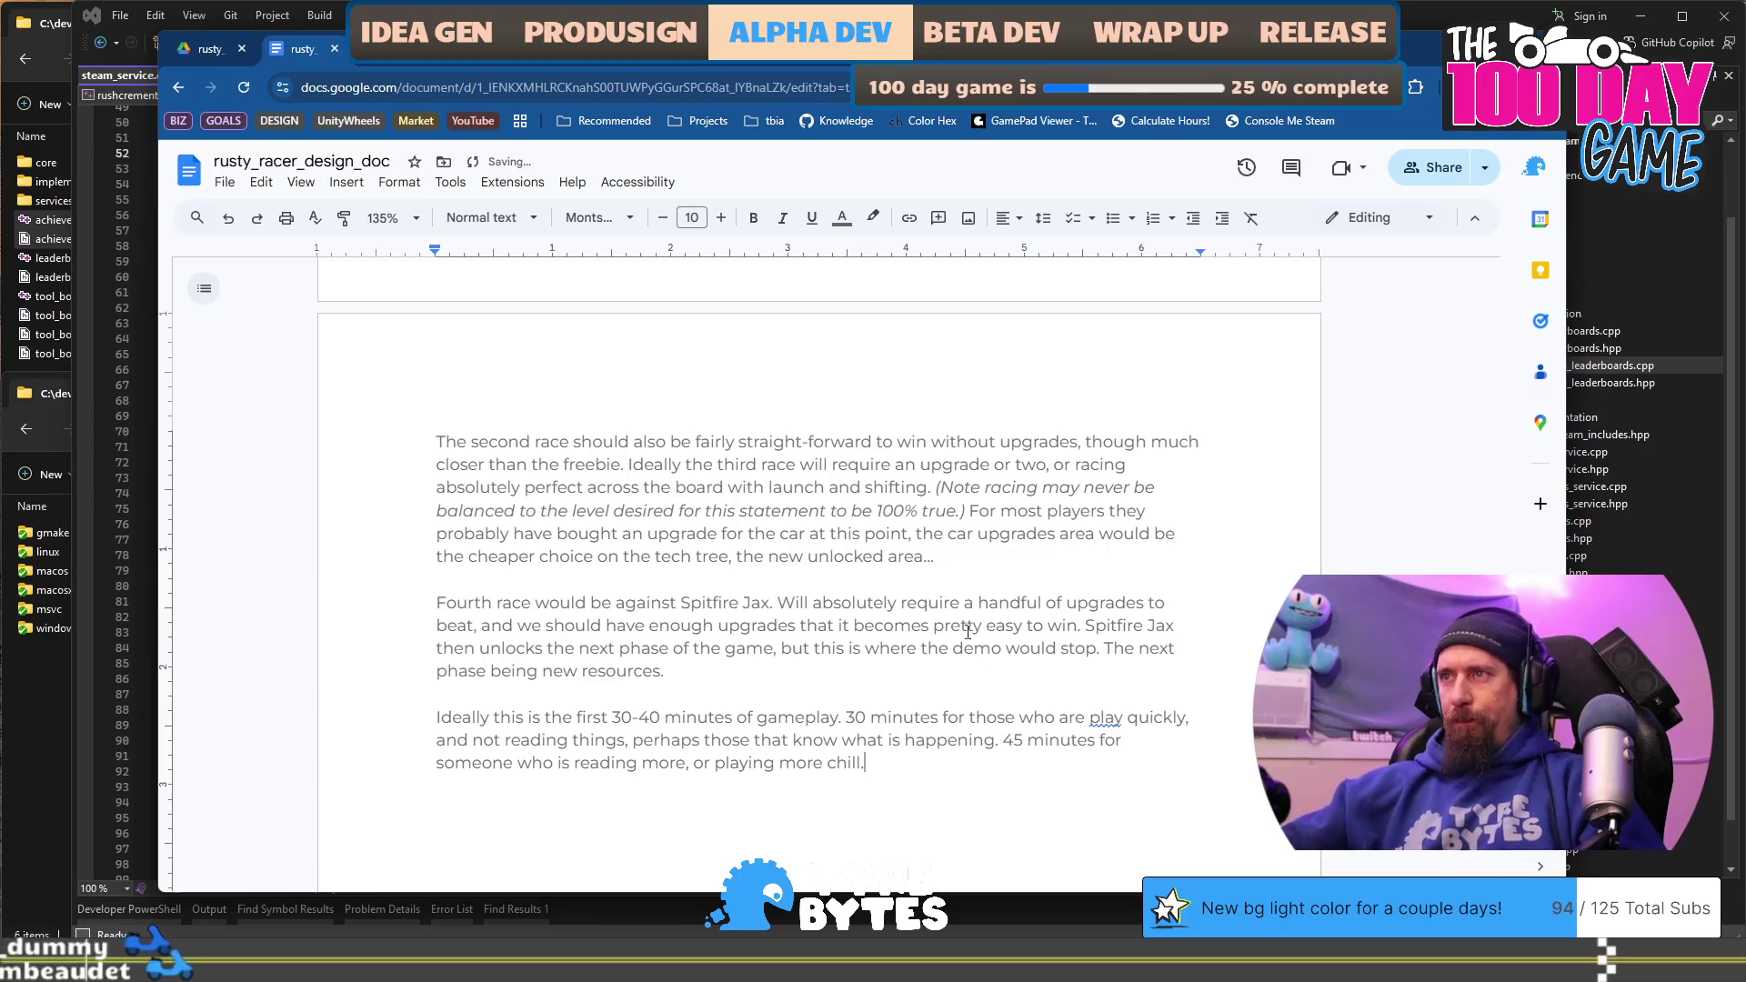
Step: Correct 'play quickly' to 'playing quickly' in the new paragraph
click(1127, 718)
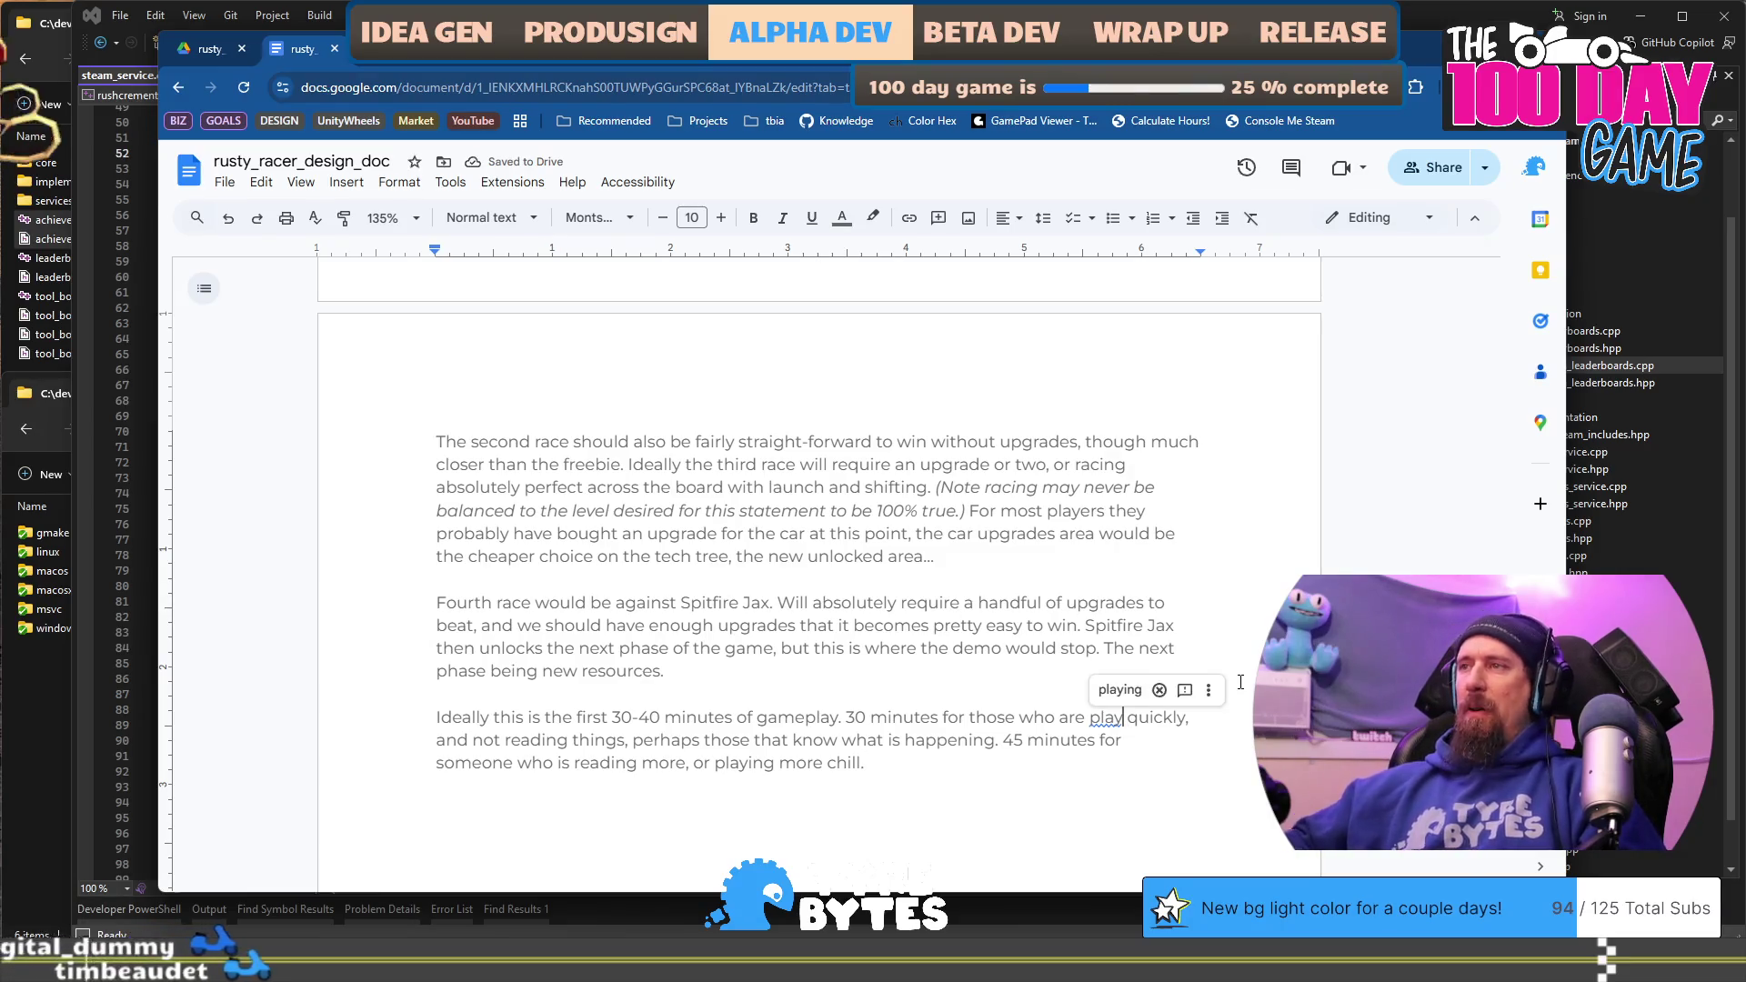
text(ing)
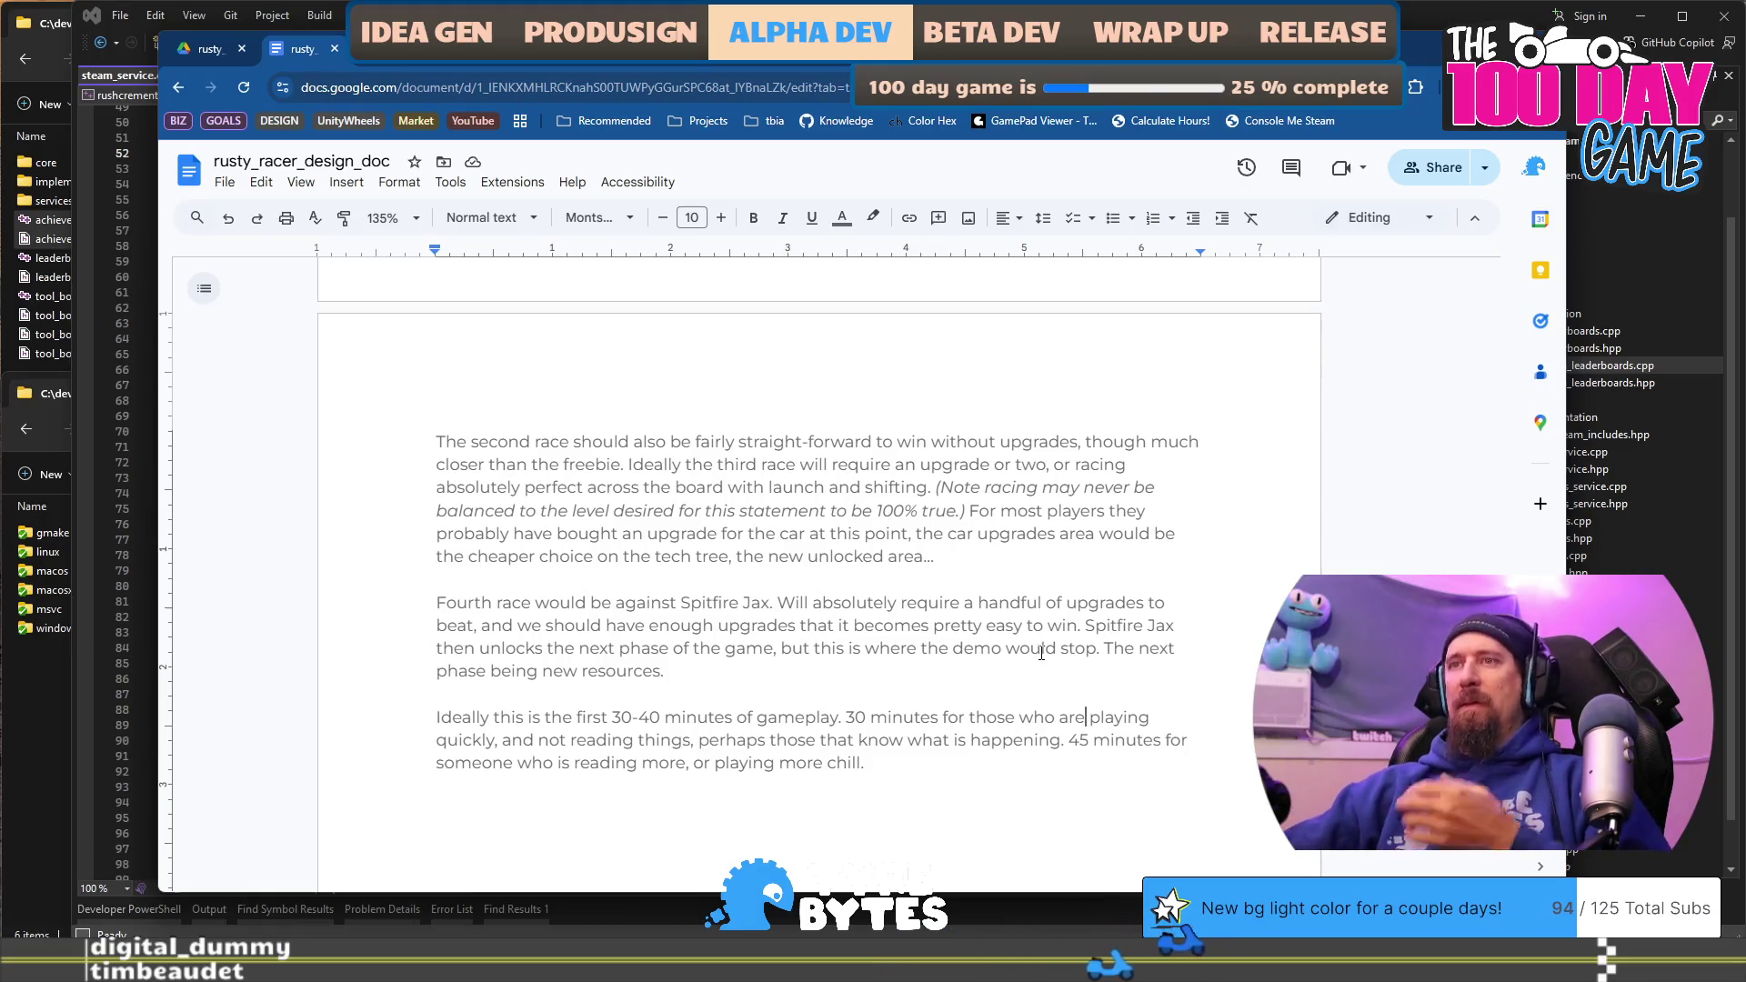
scroll(891, 603, up, 2)
scroll(892, 604, up, 8)
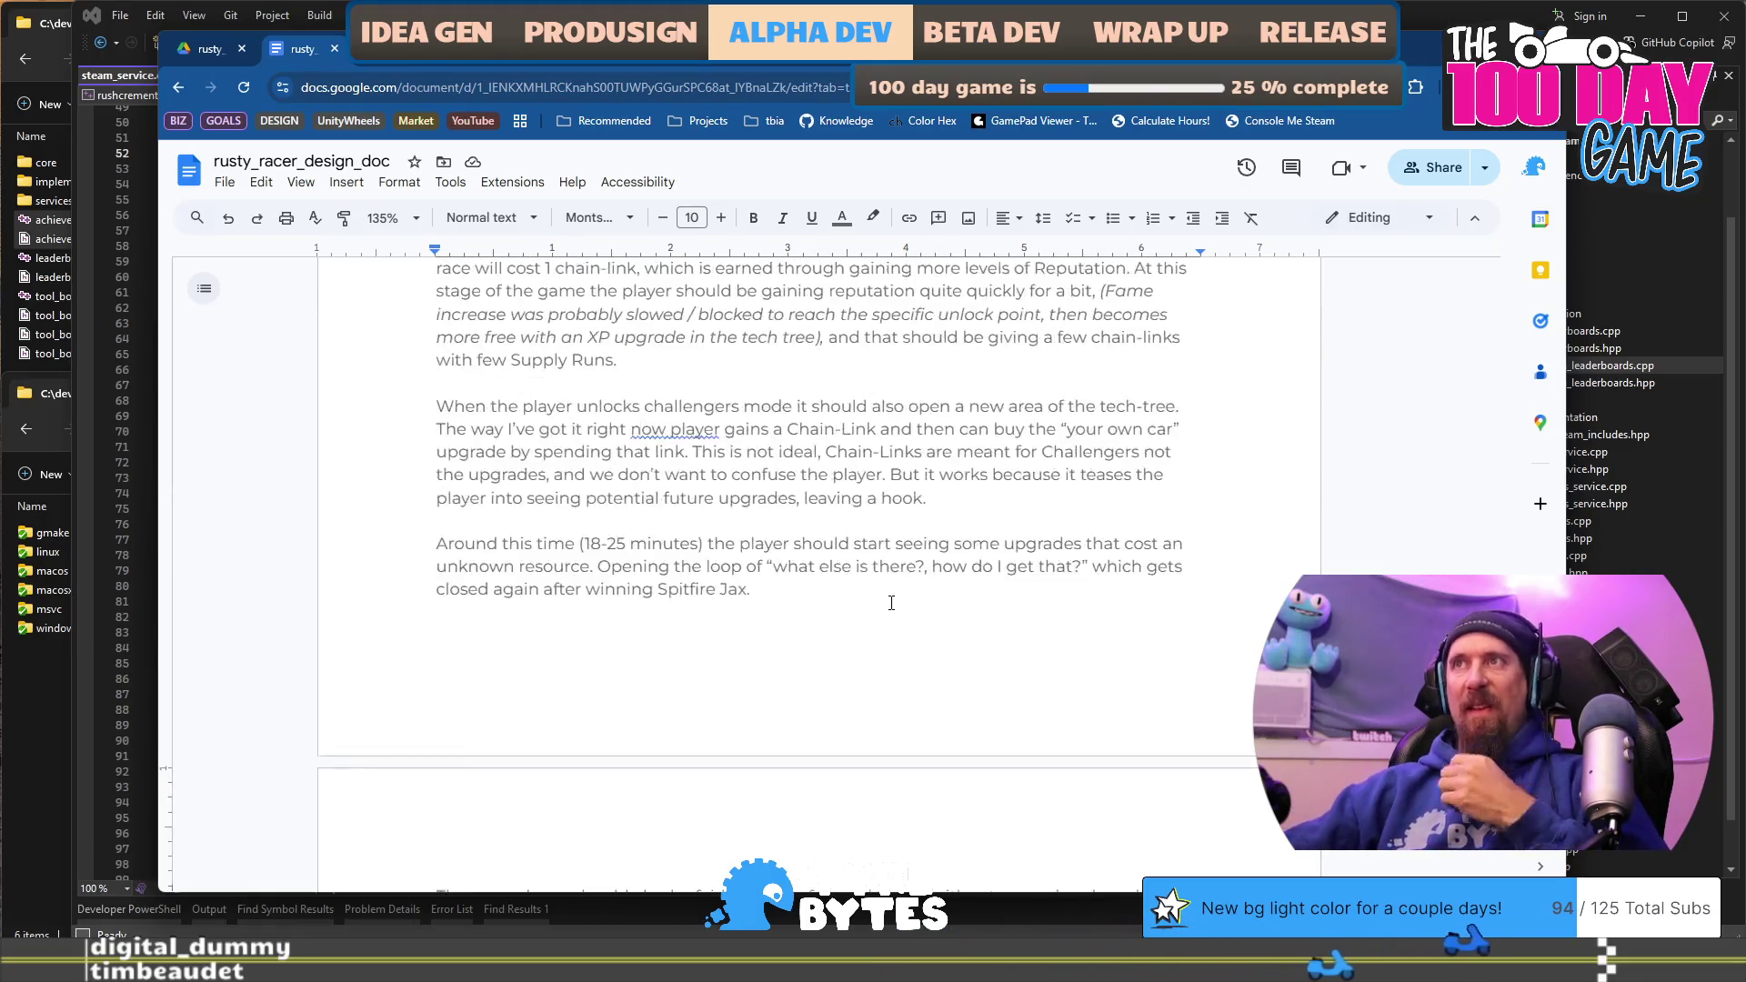
Step: Copy Fame's bold monospace style onto Chain-Link and Chain-Links, removing the duplicate 's'
click(914, 590)
scroll(949, 542, down, 4)
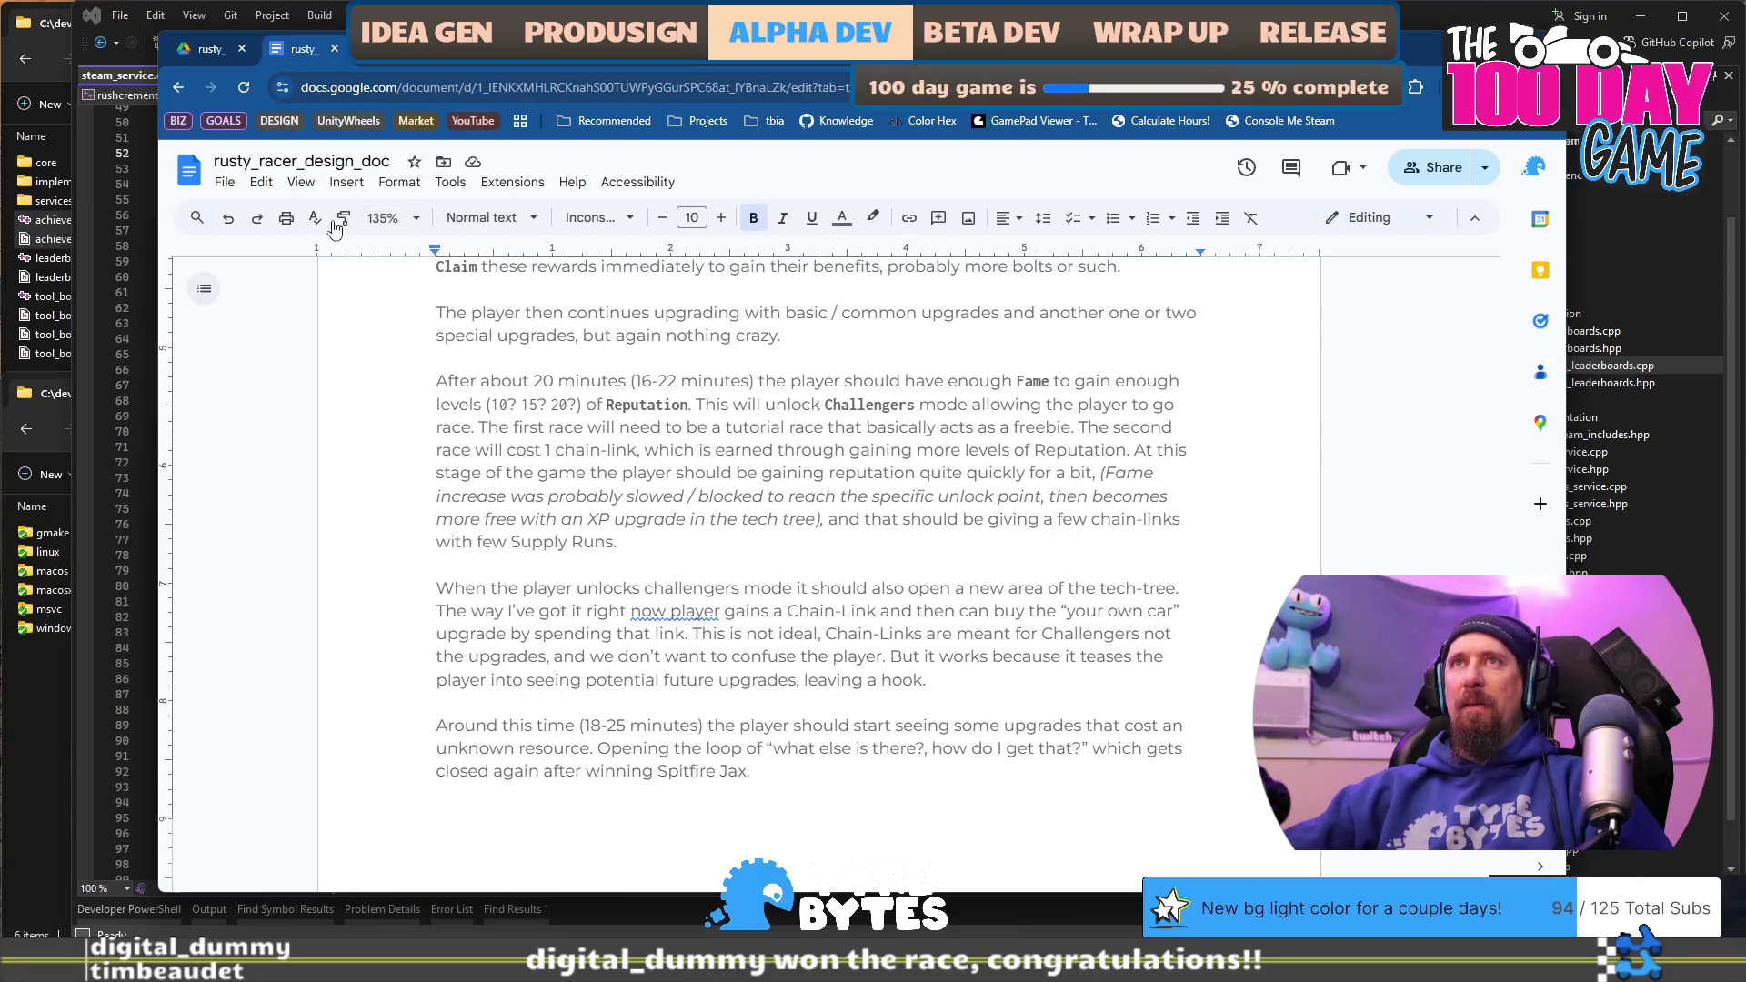
double_click(809, 608)
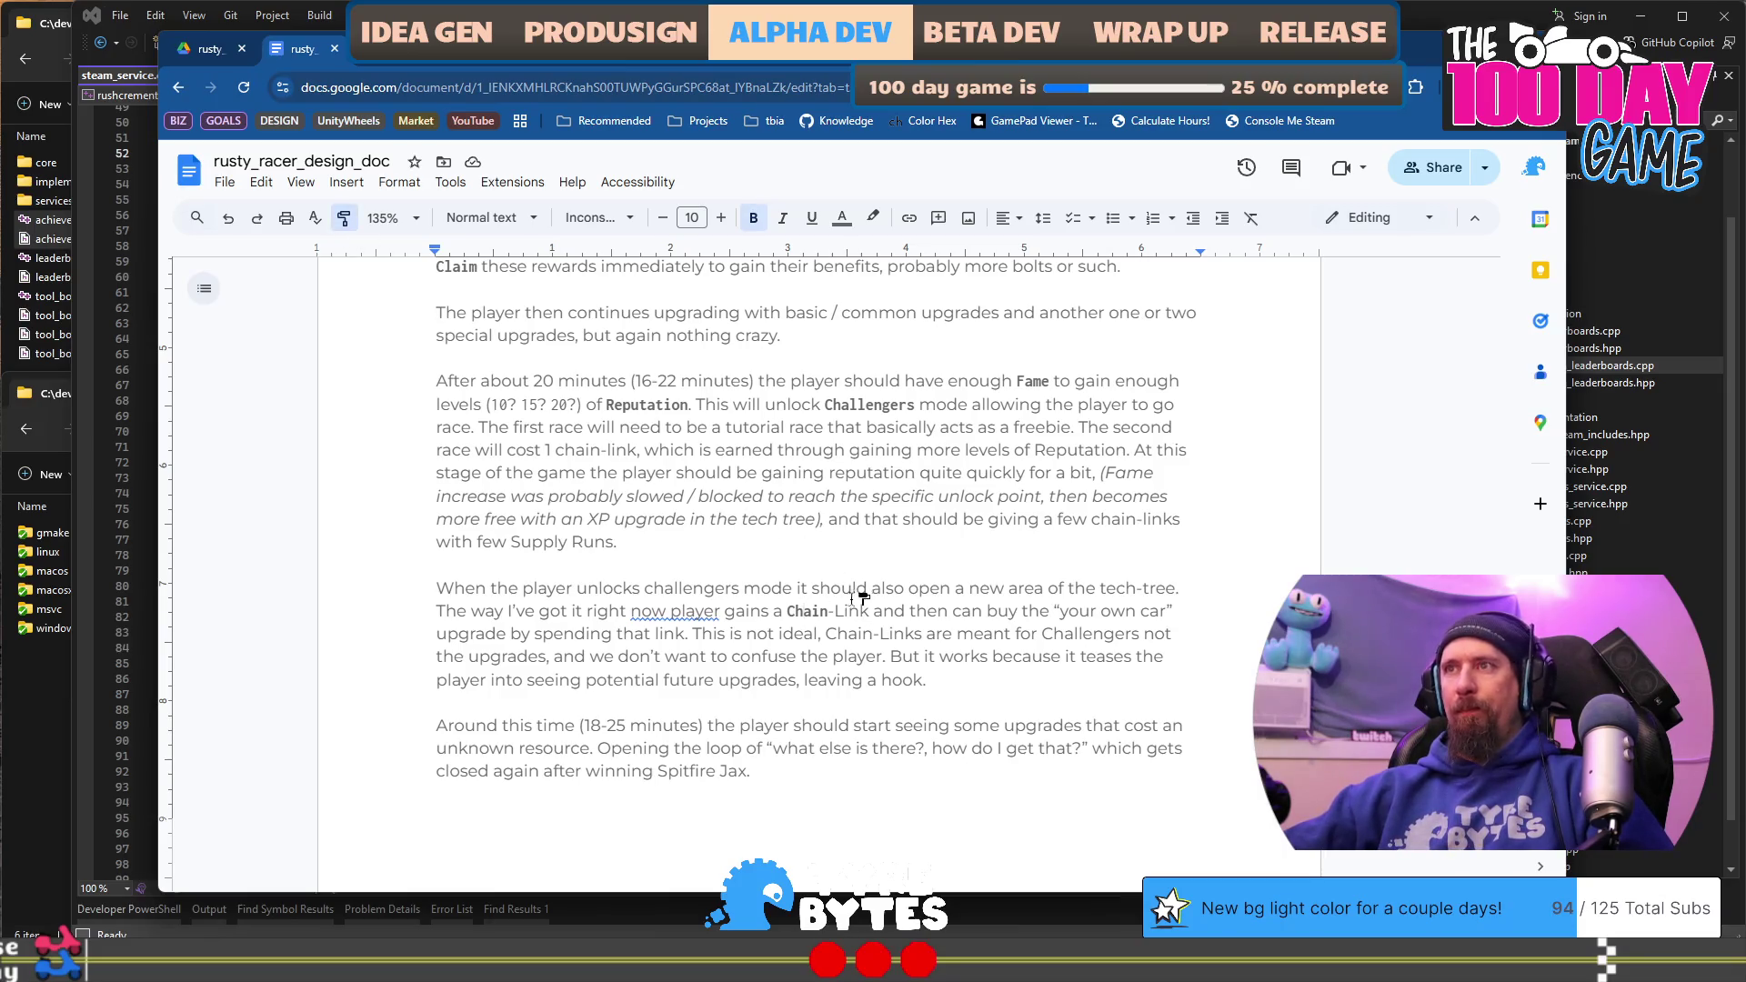
drag(816, 611, 812, 611)
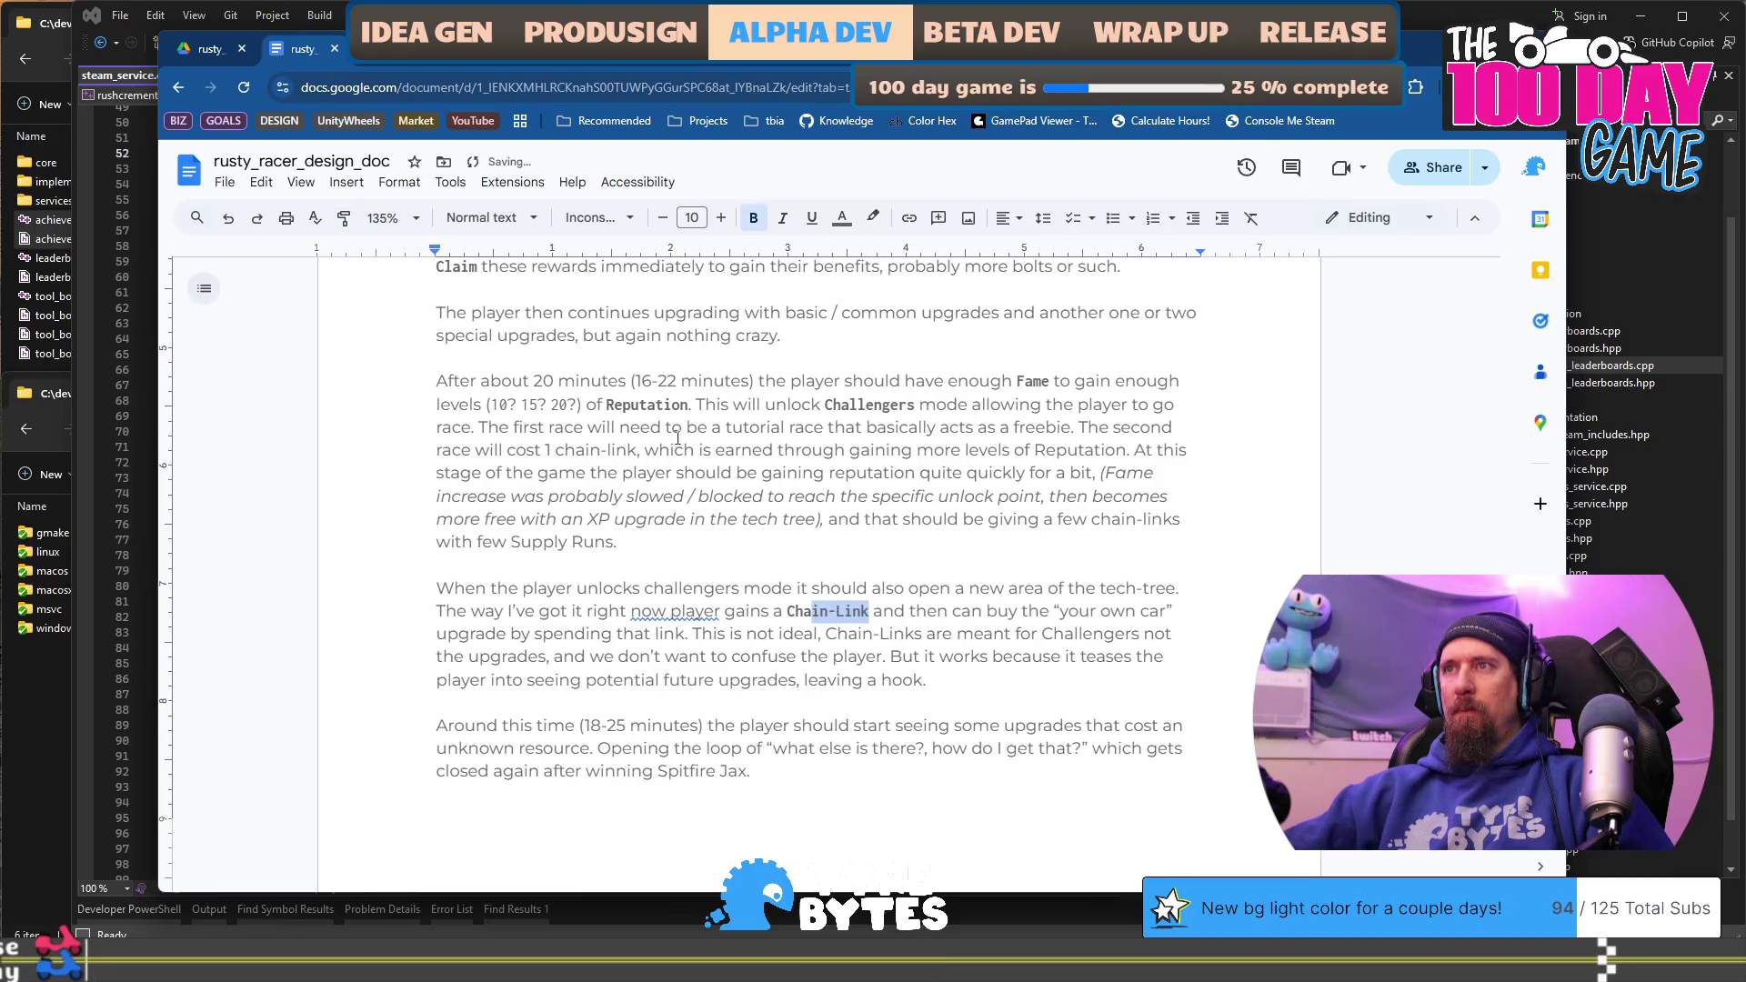
click(344, 218)
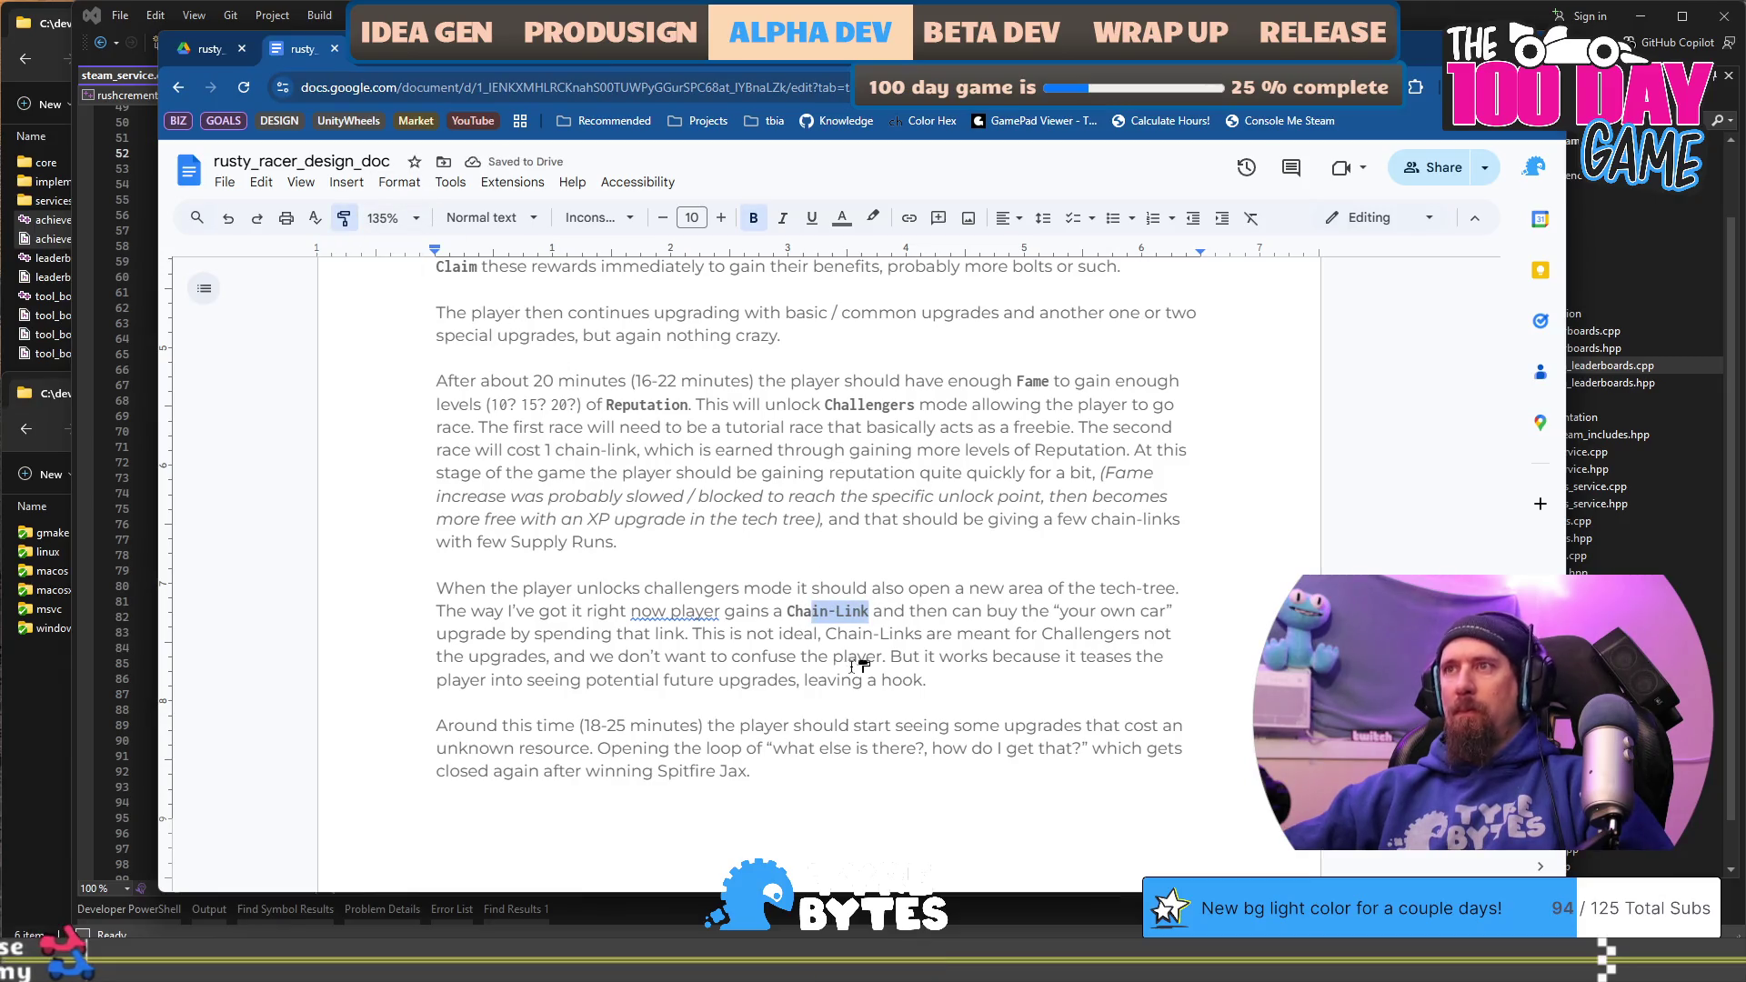
drag(922, 634, 825, 634)
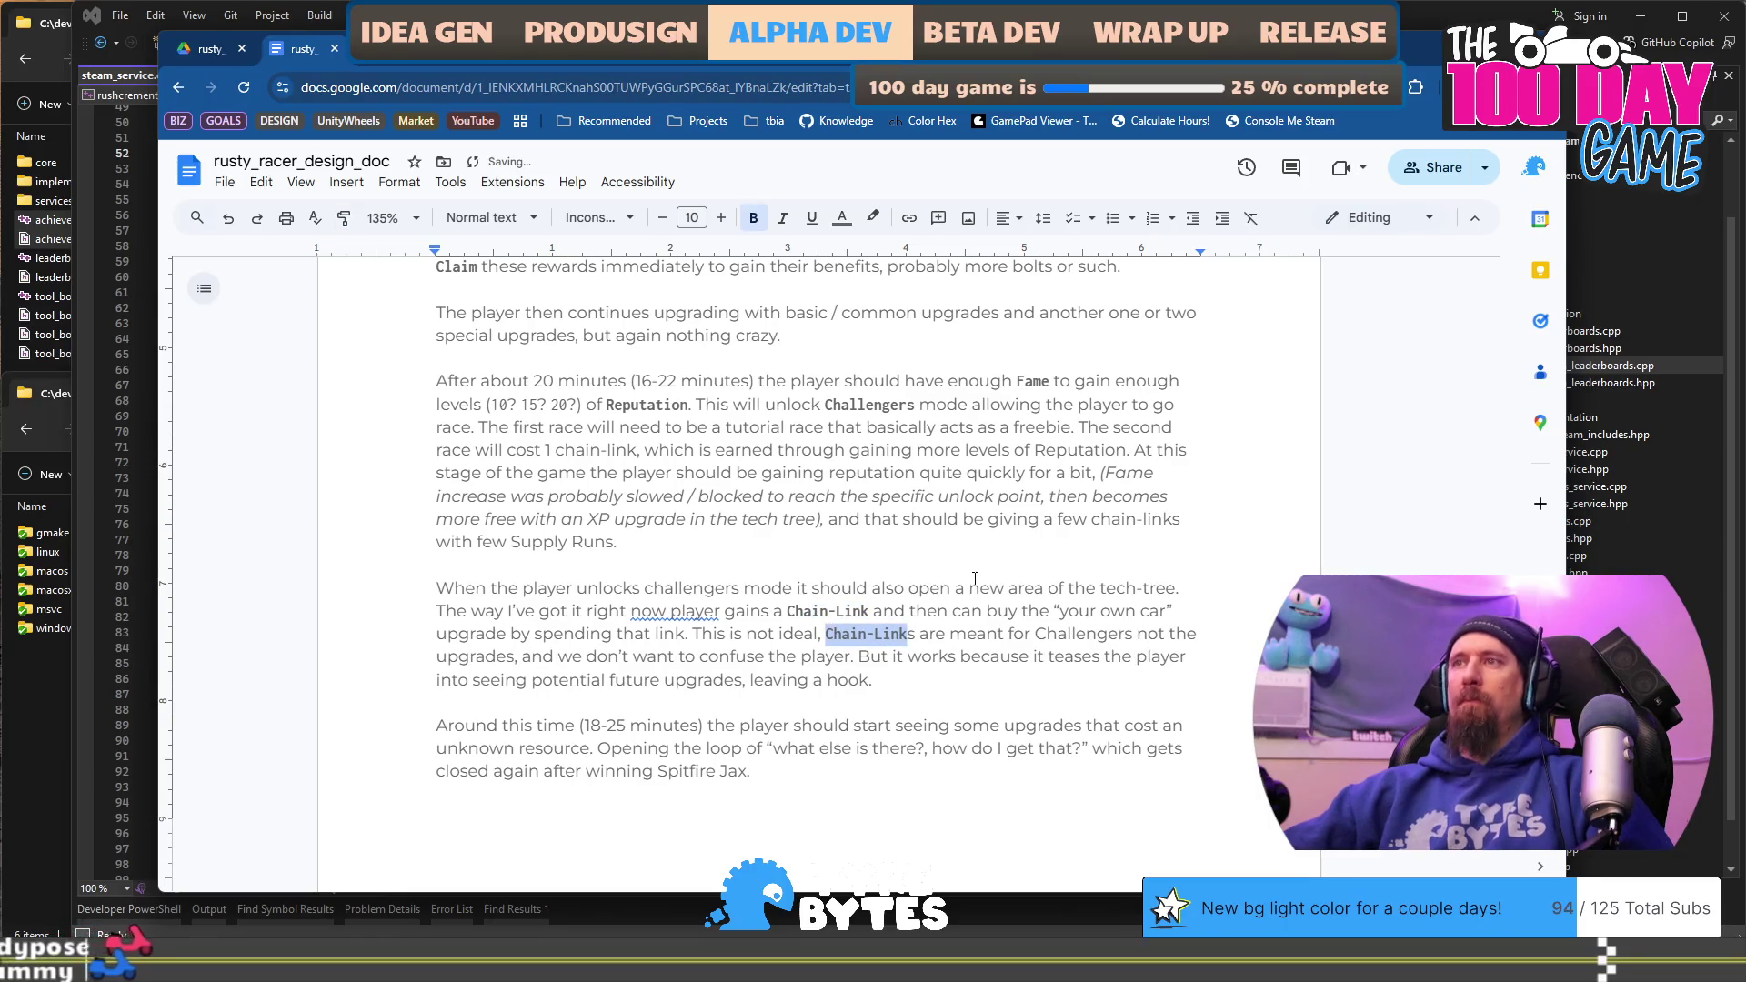
key(Right)
text(s)
key(shift+Right)
key(Delete)
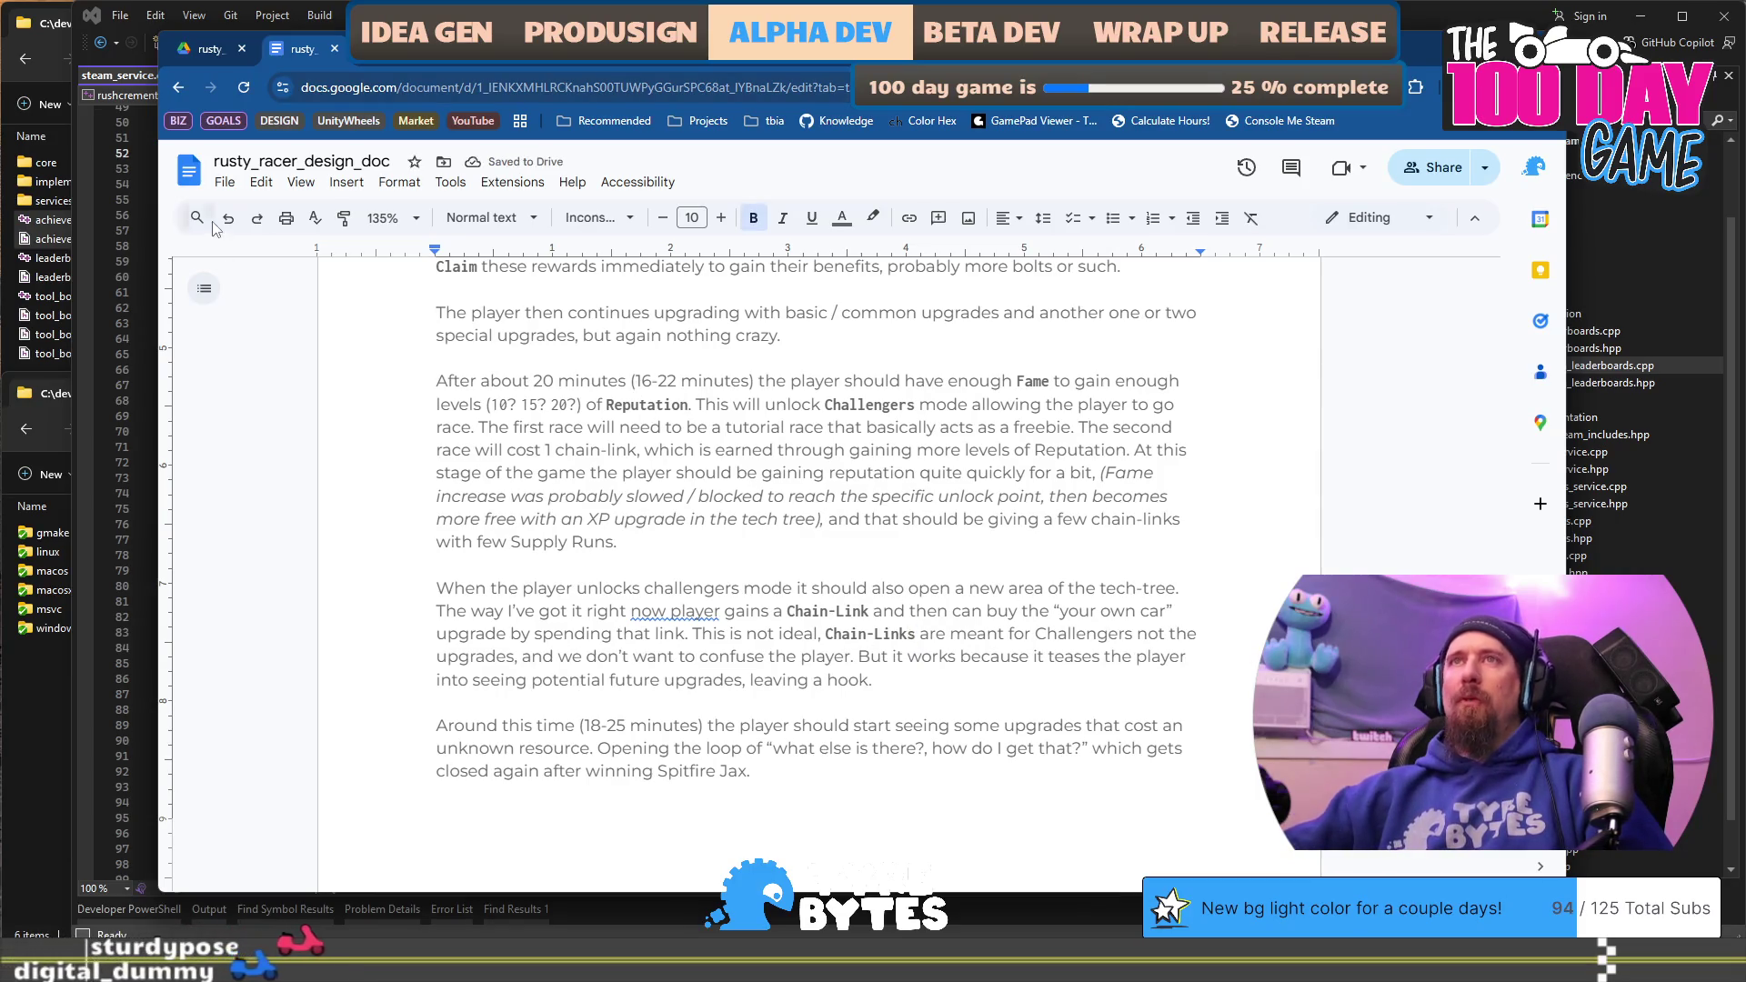
Step: Apply the same game-term style to Challengers, Fame in the aside, and Spitfire Jax
click(343, 219)
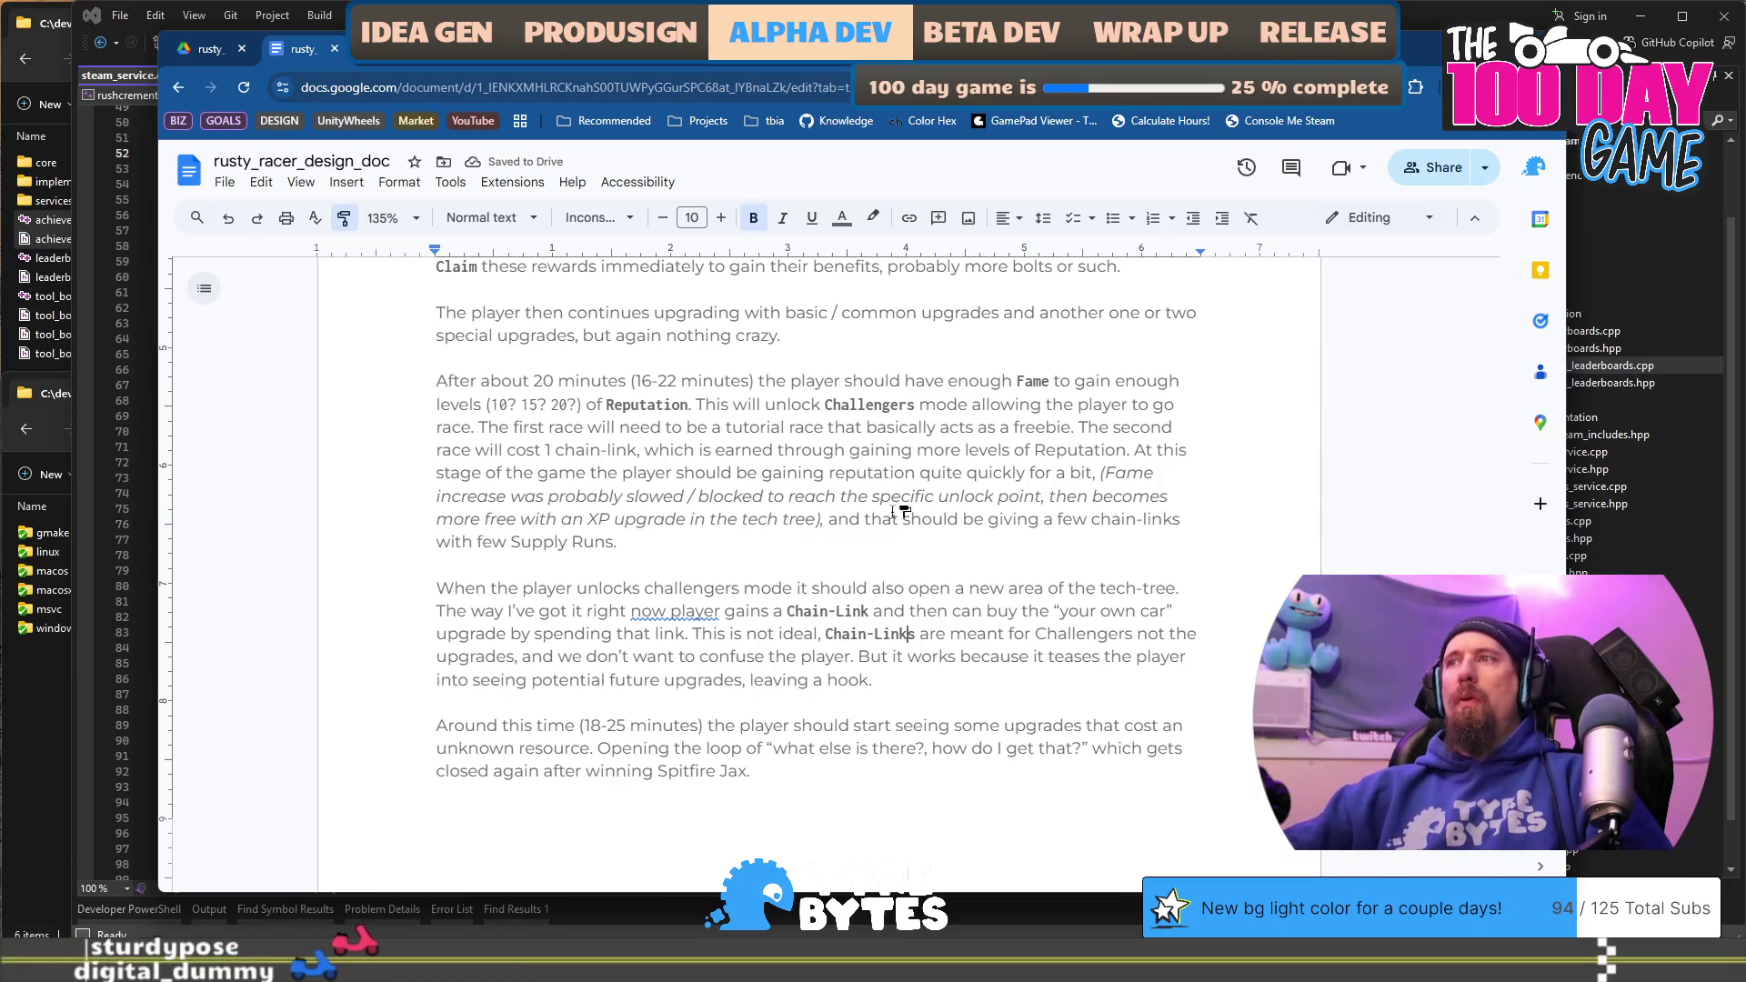
click(1072, 633)
click(344, 219)
click(1121, 473)
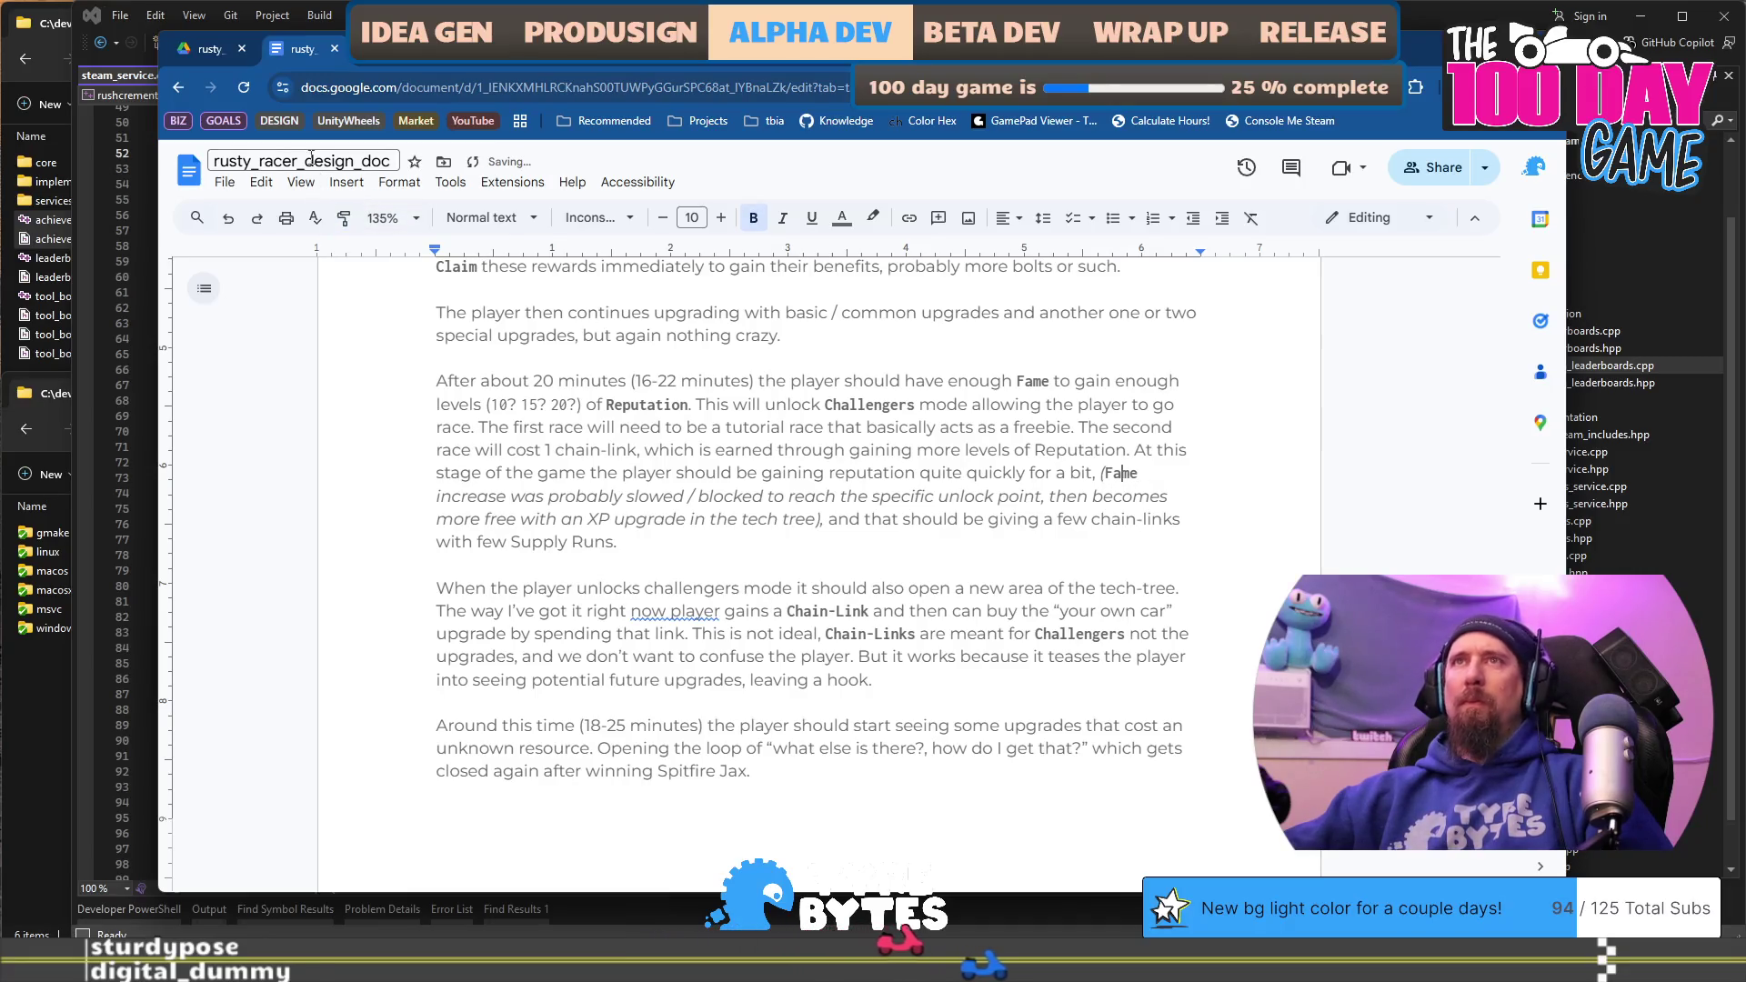
click(344, 219)
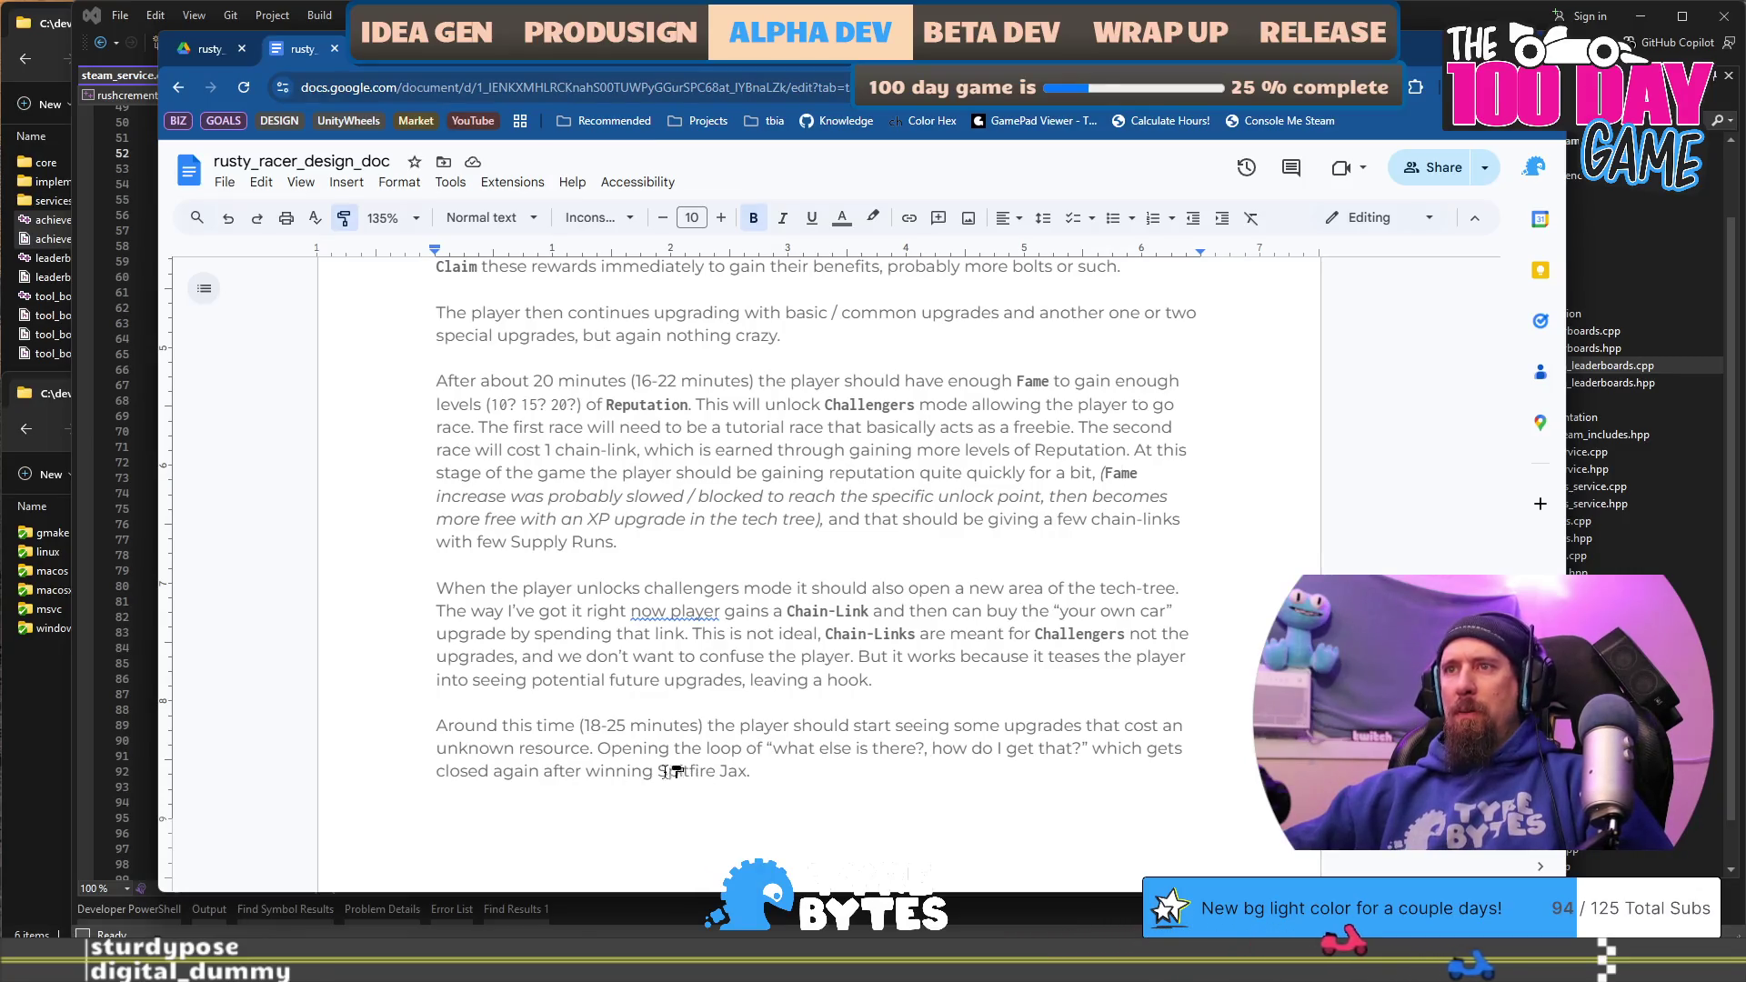
drag(658, 773, 755, 772)
scroll(839, 689, down, 2)
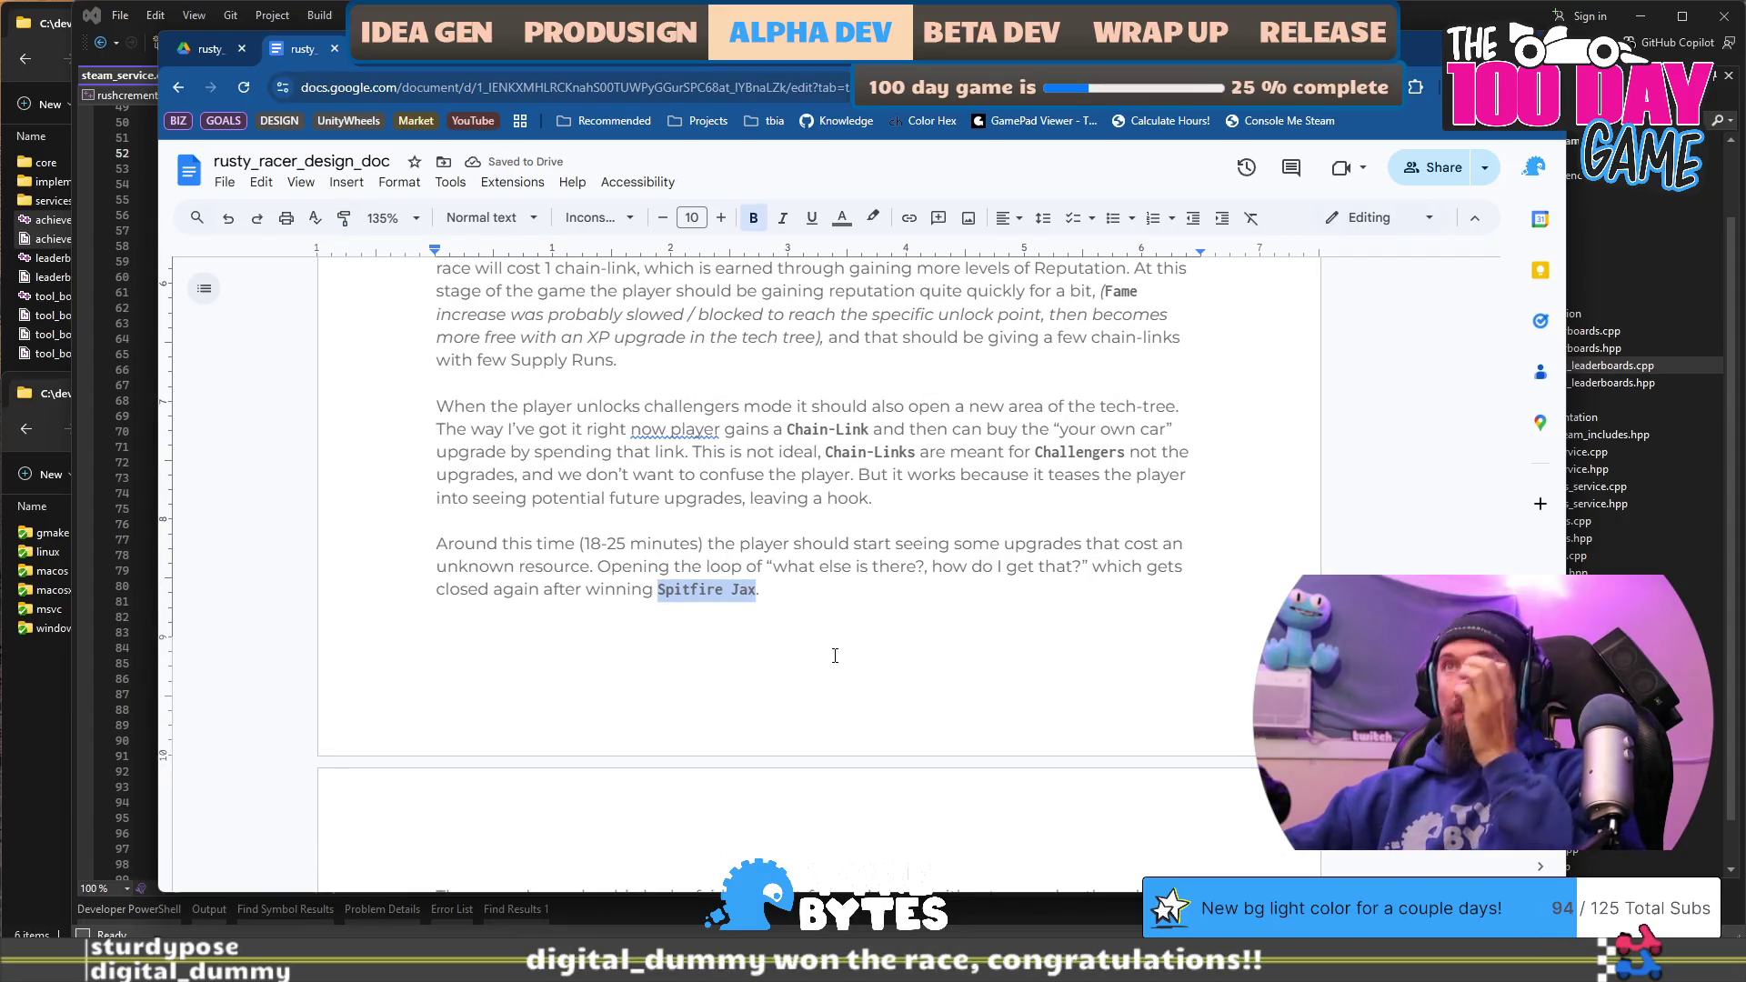
scroll(833, 656, down, 4)
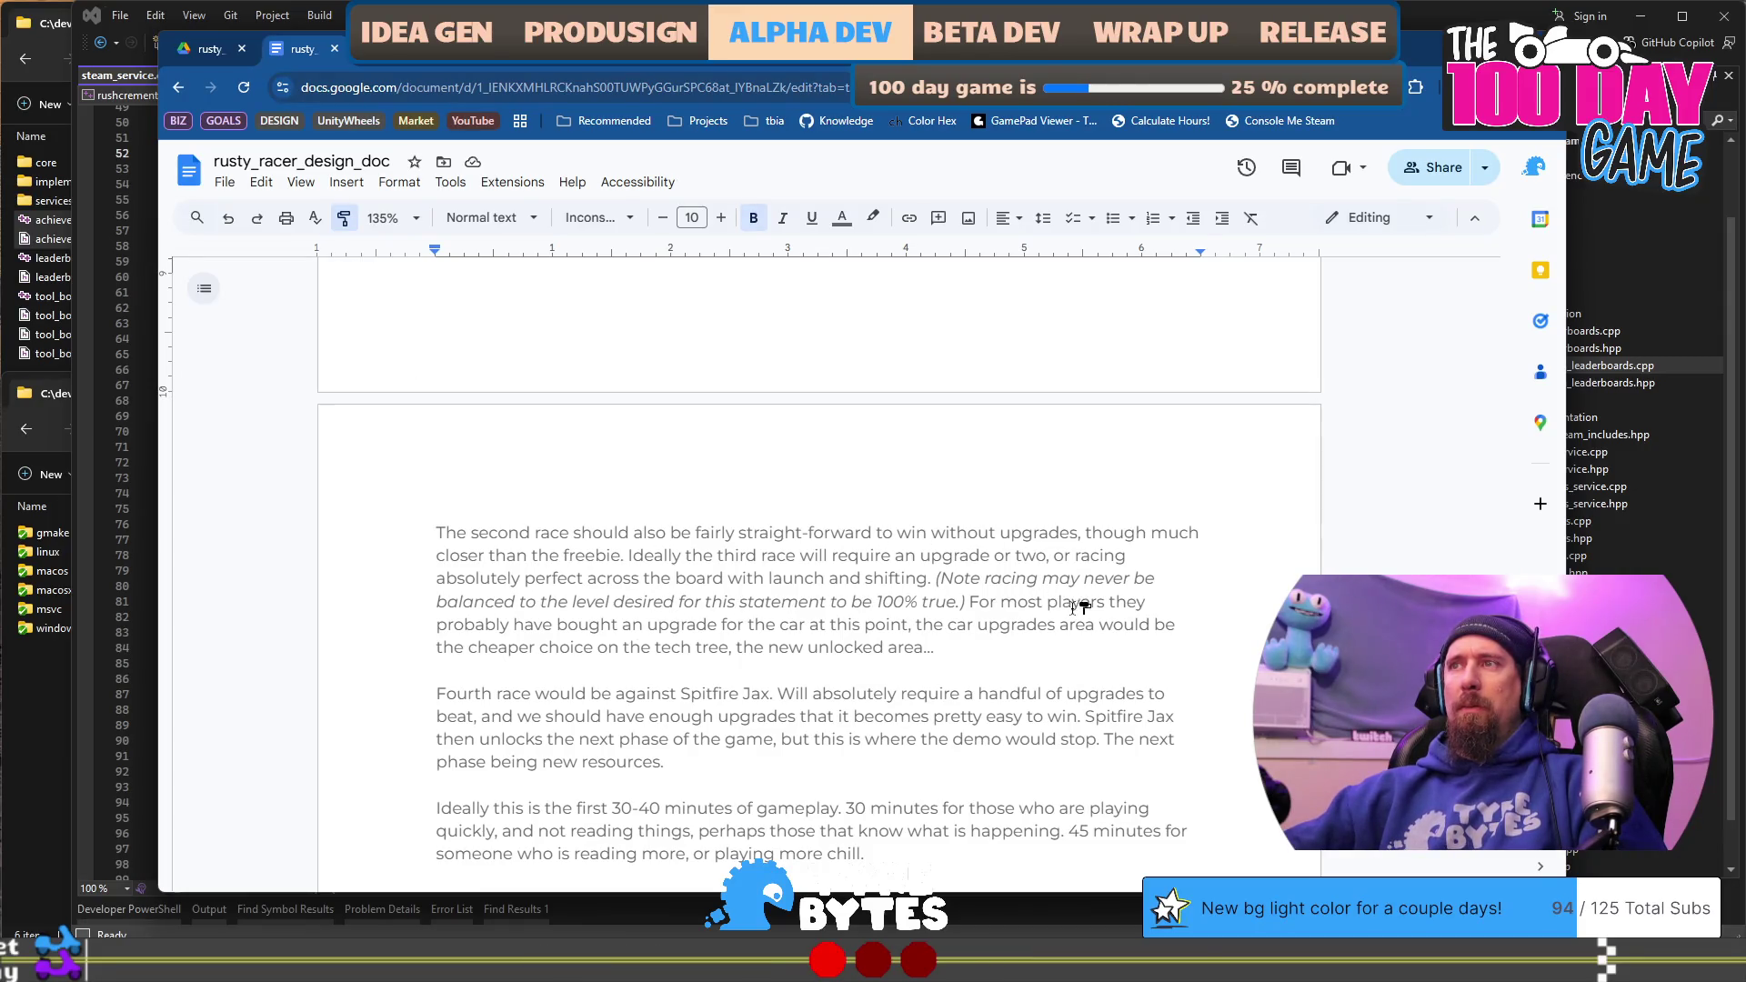
Step: Style both Spitfire Jax mentions as game terms and delete the extra space before Spitfire
scroll(665, 634, down, 1)
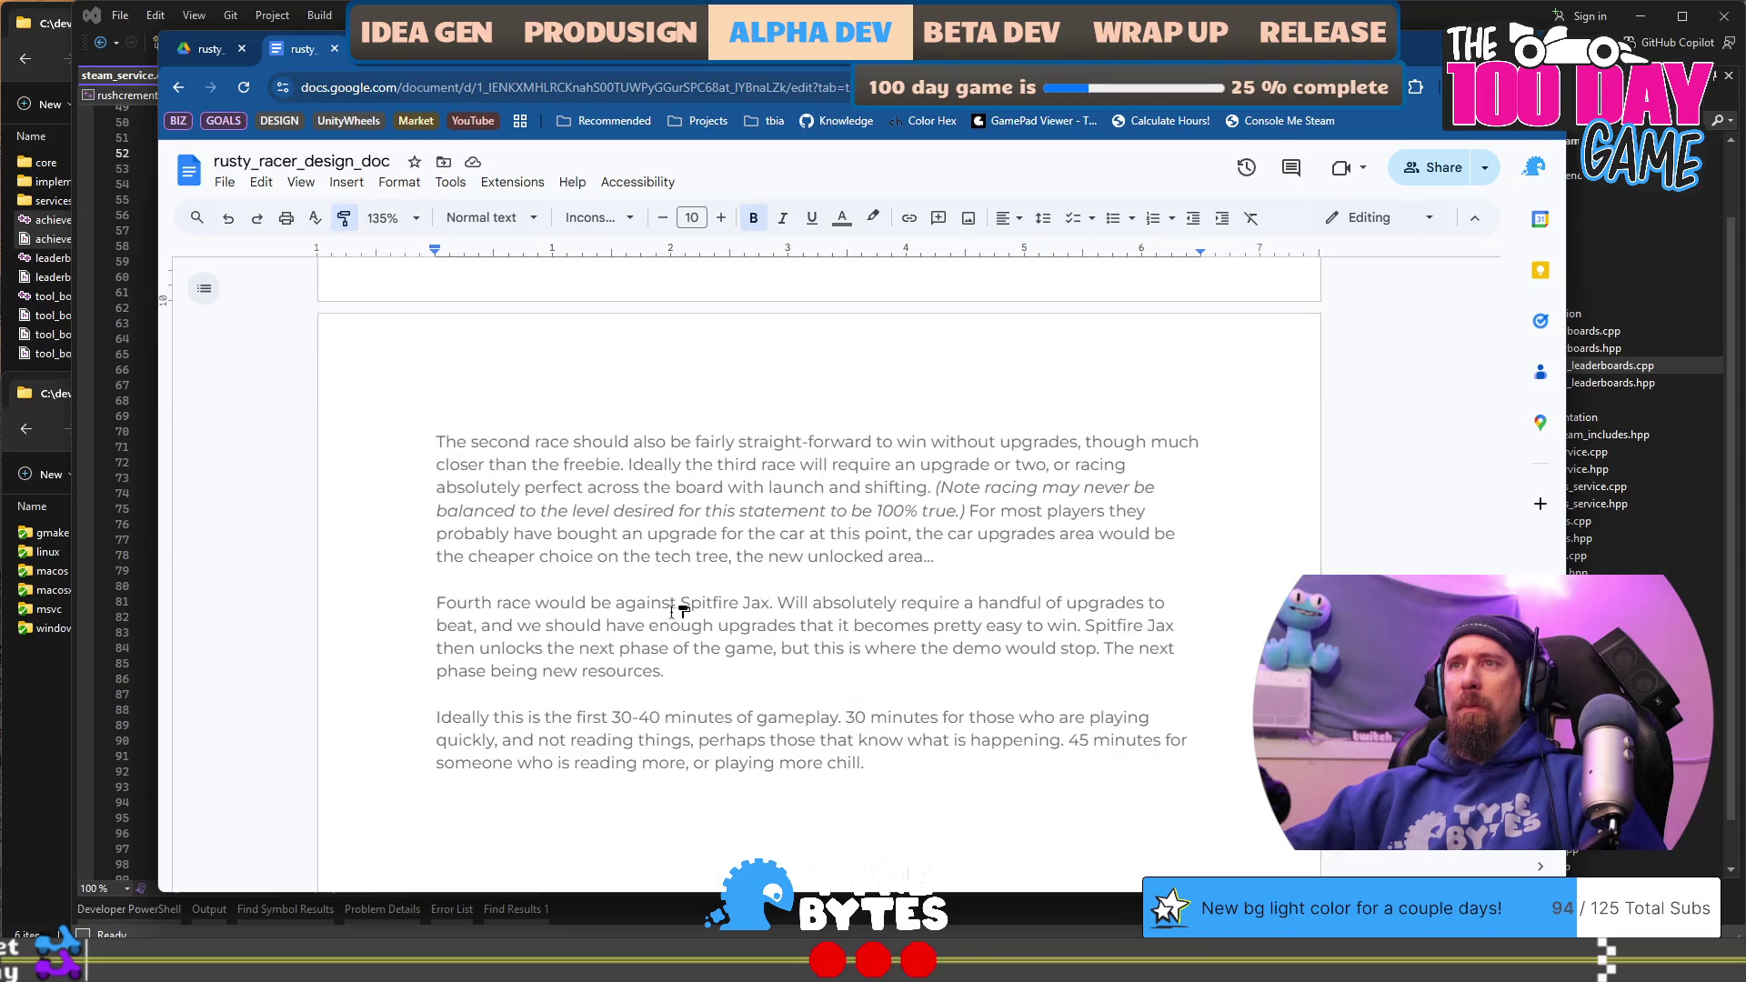
drag(682, 602, 772, 602)
key(Left)
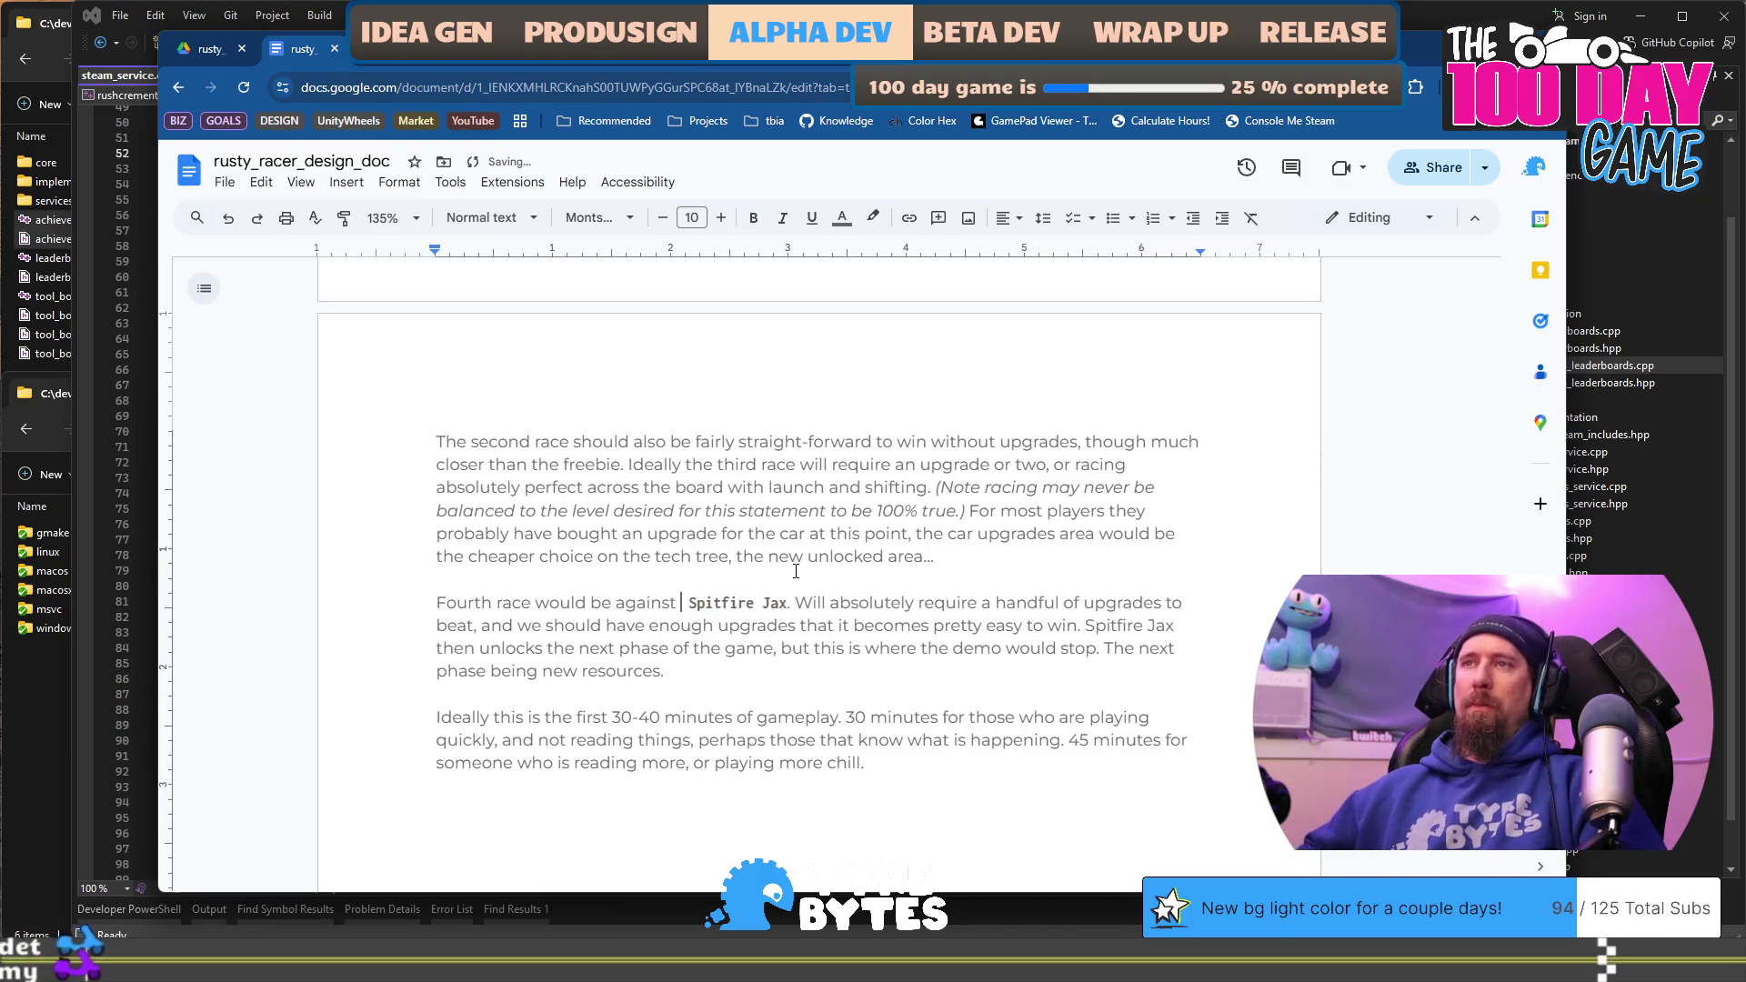
key(Delete)
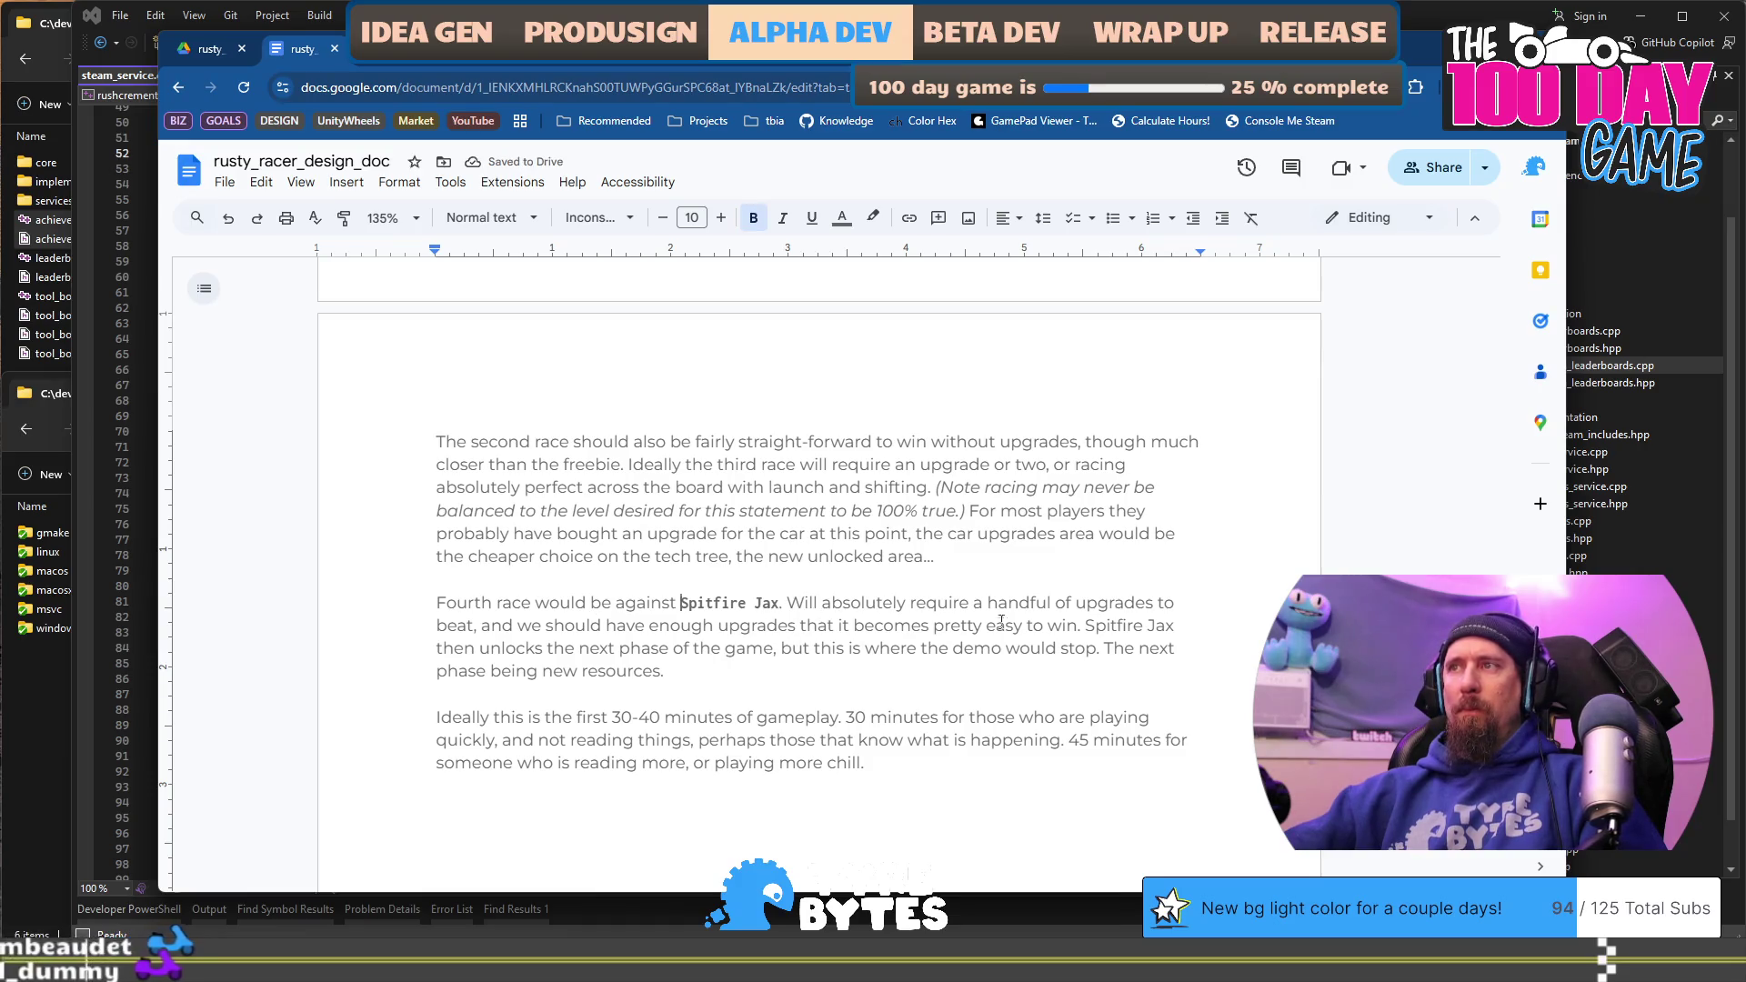
click(344, 218)
drag(1085, 626, 1177, 625)
drag(1182, 625, 1183, 625)
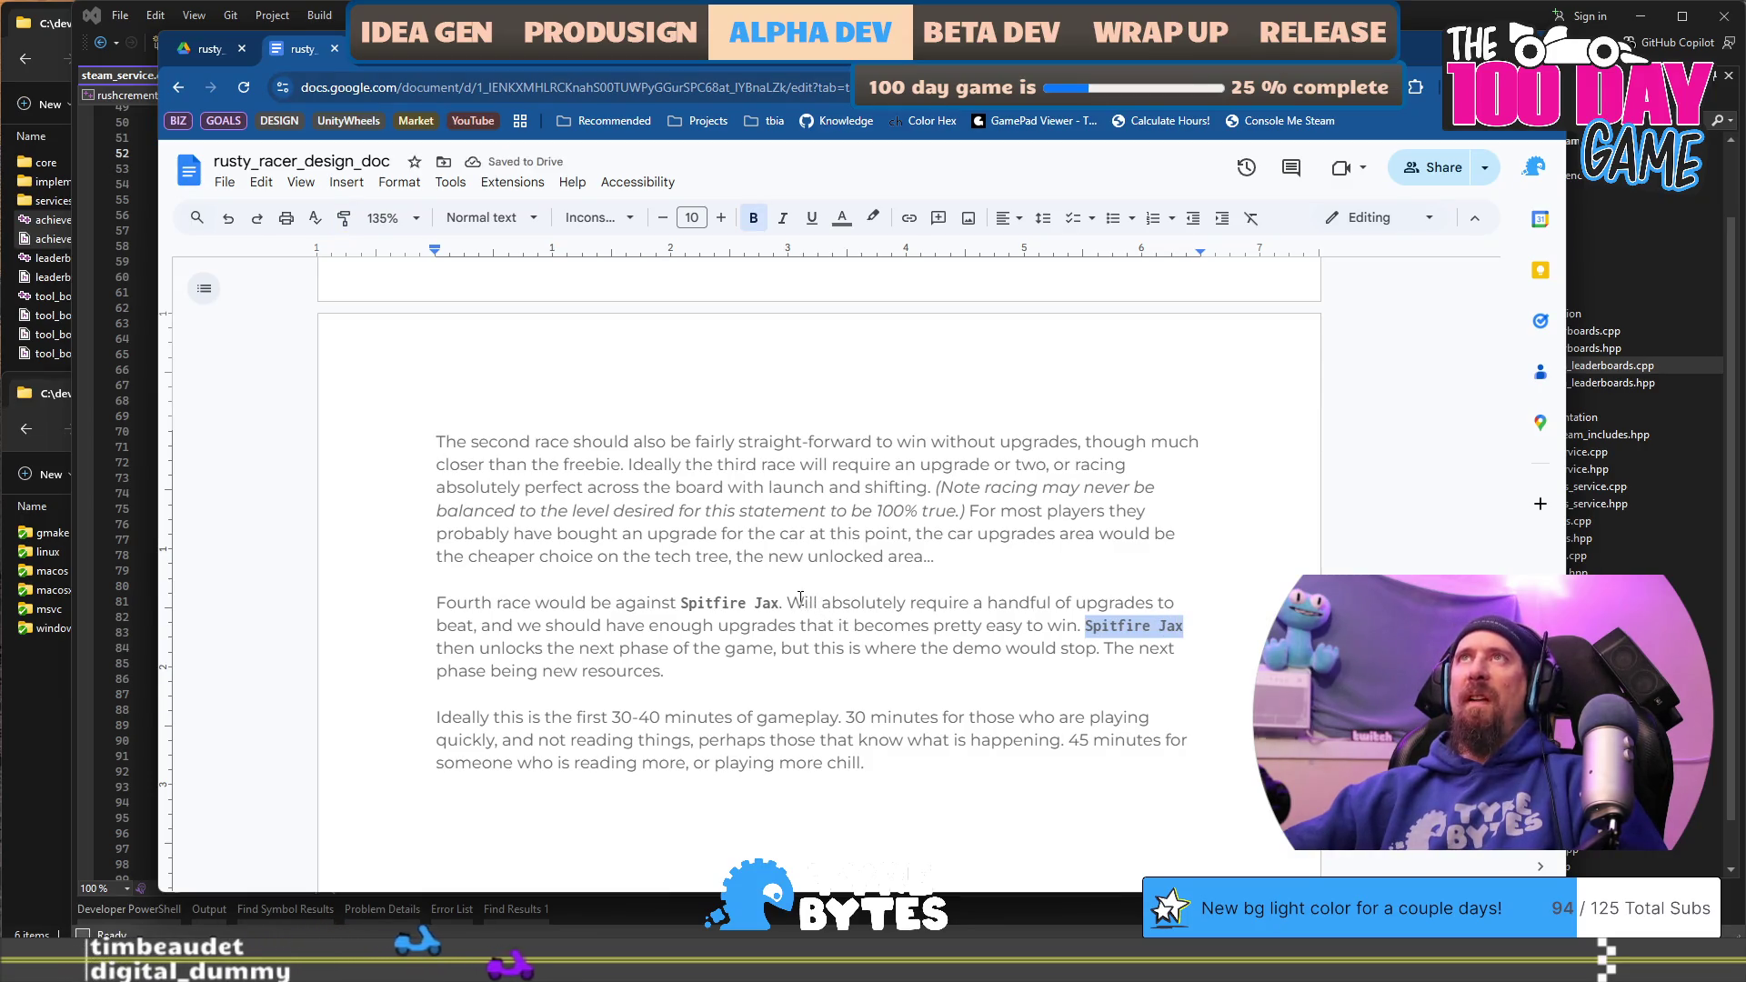
Step: Give Supply Runs and the later Reputation the bold monospace game-term style
scroll(785, 581, down, 1)
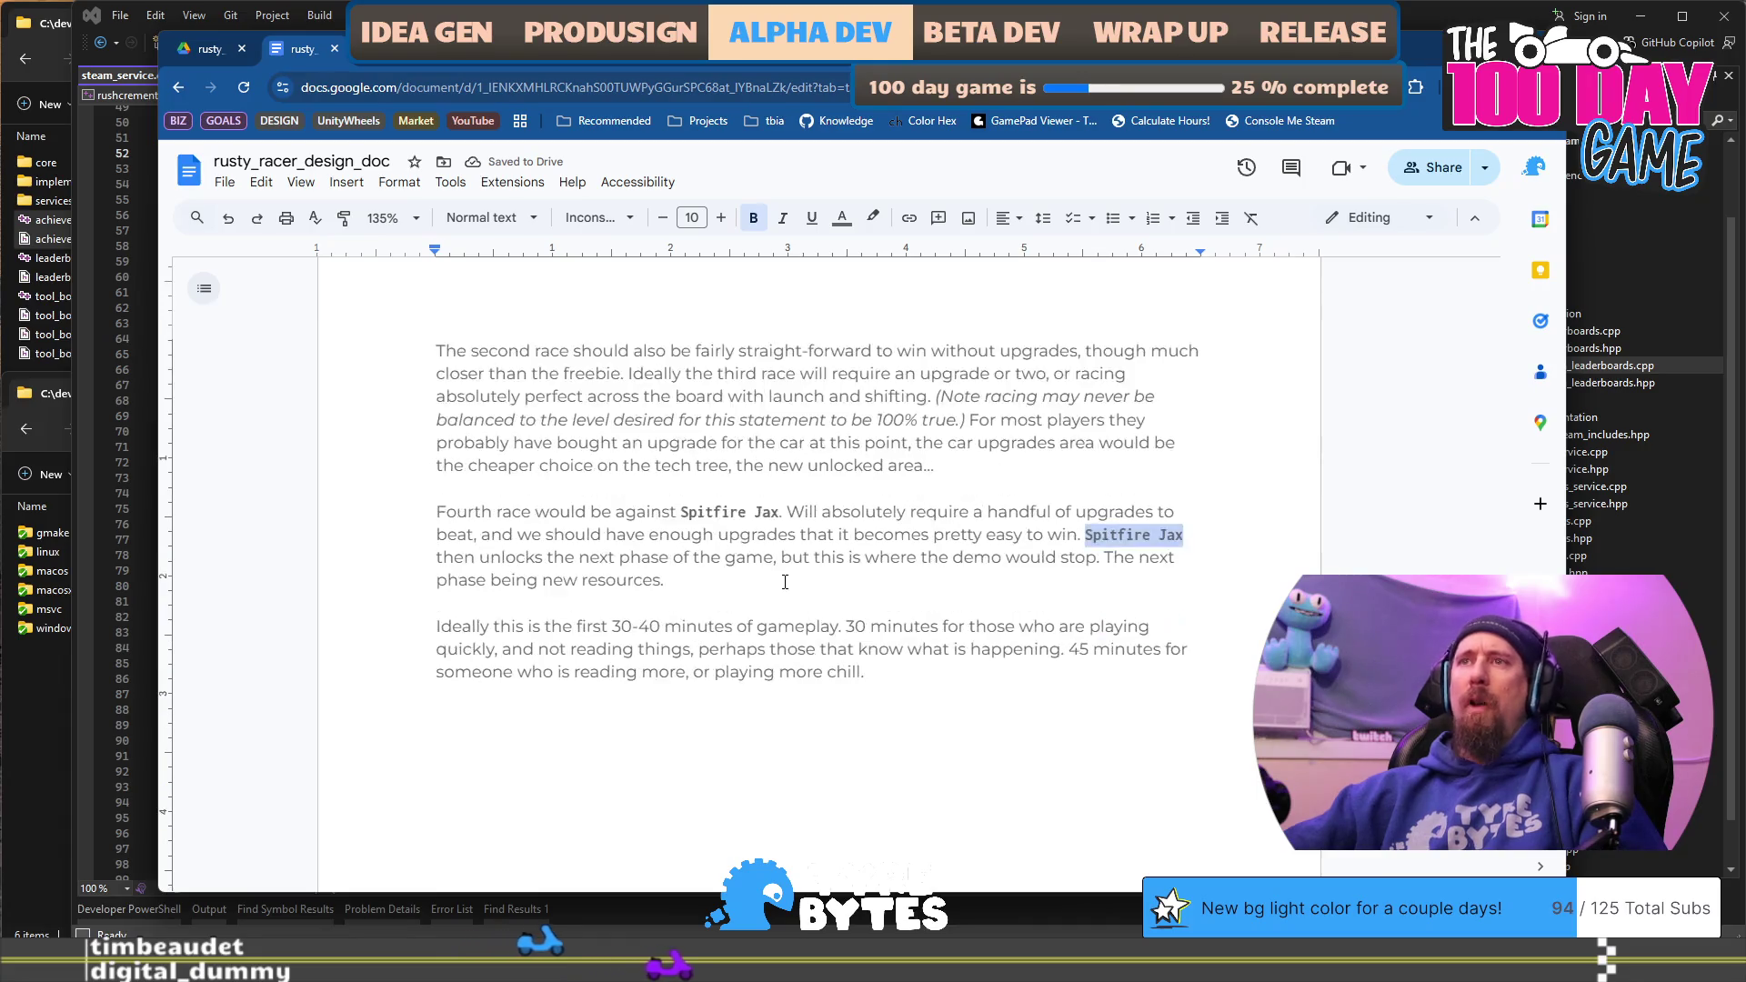
scroll(800, 638, up, 5)
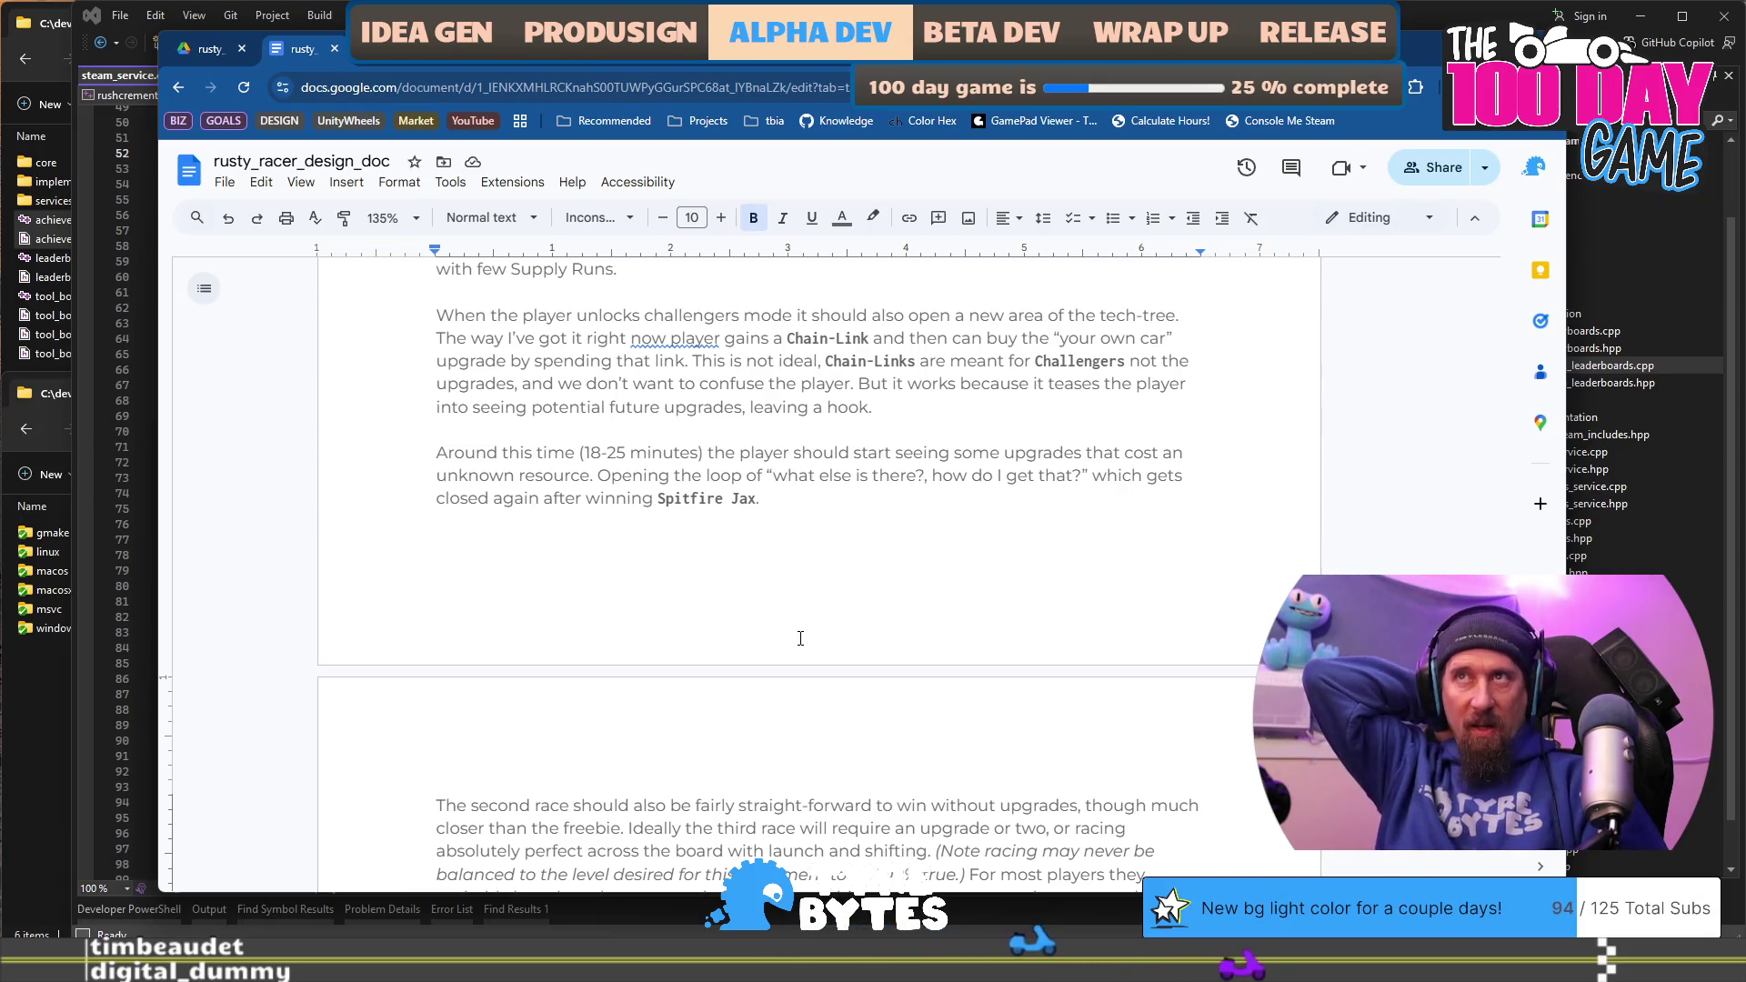
scroll(801, 638, up, 4)
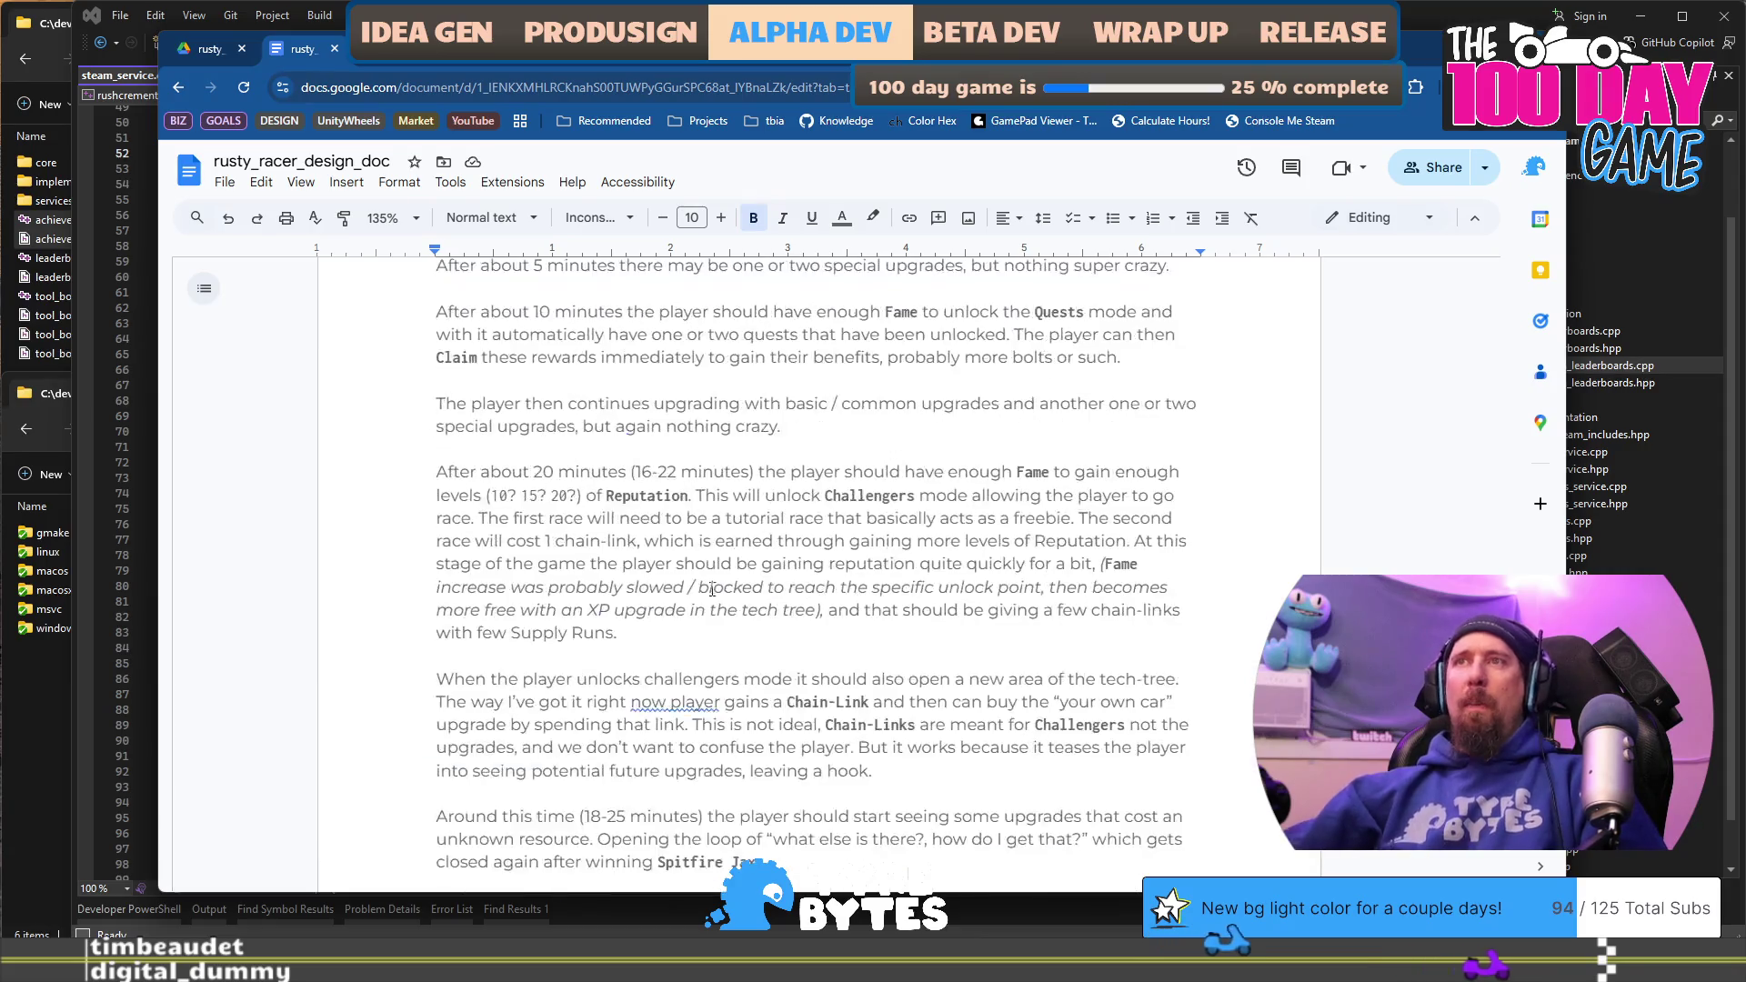
scroll(423, 285, down, 2)
click(344, 217)
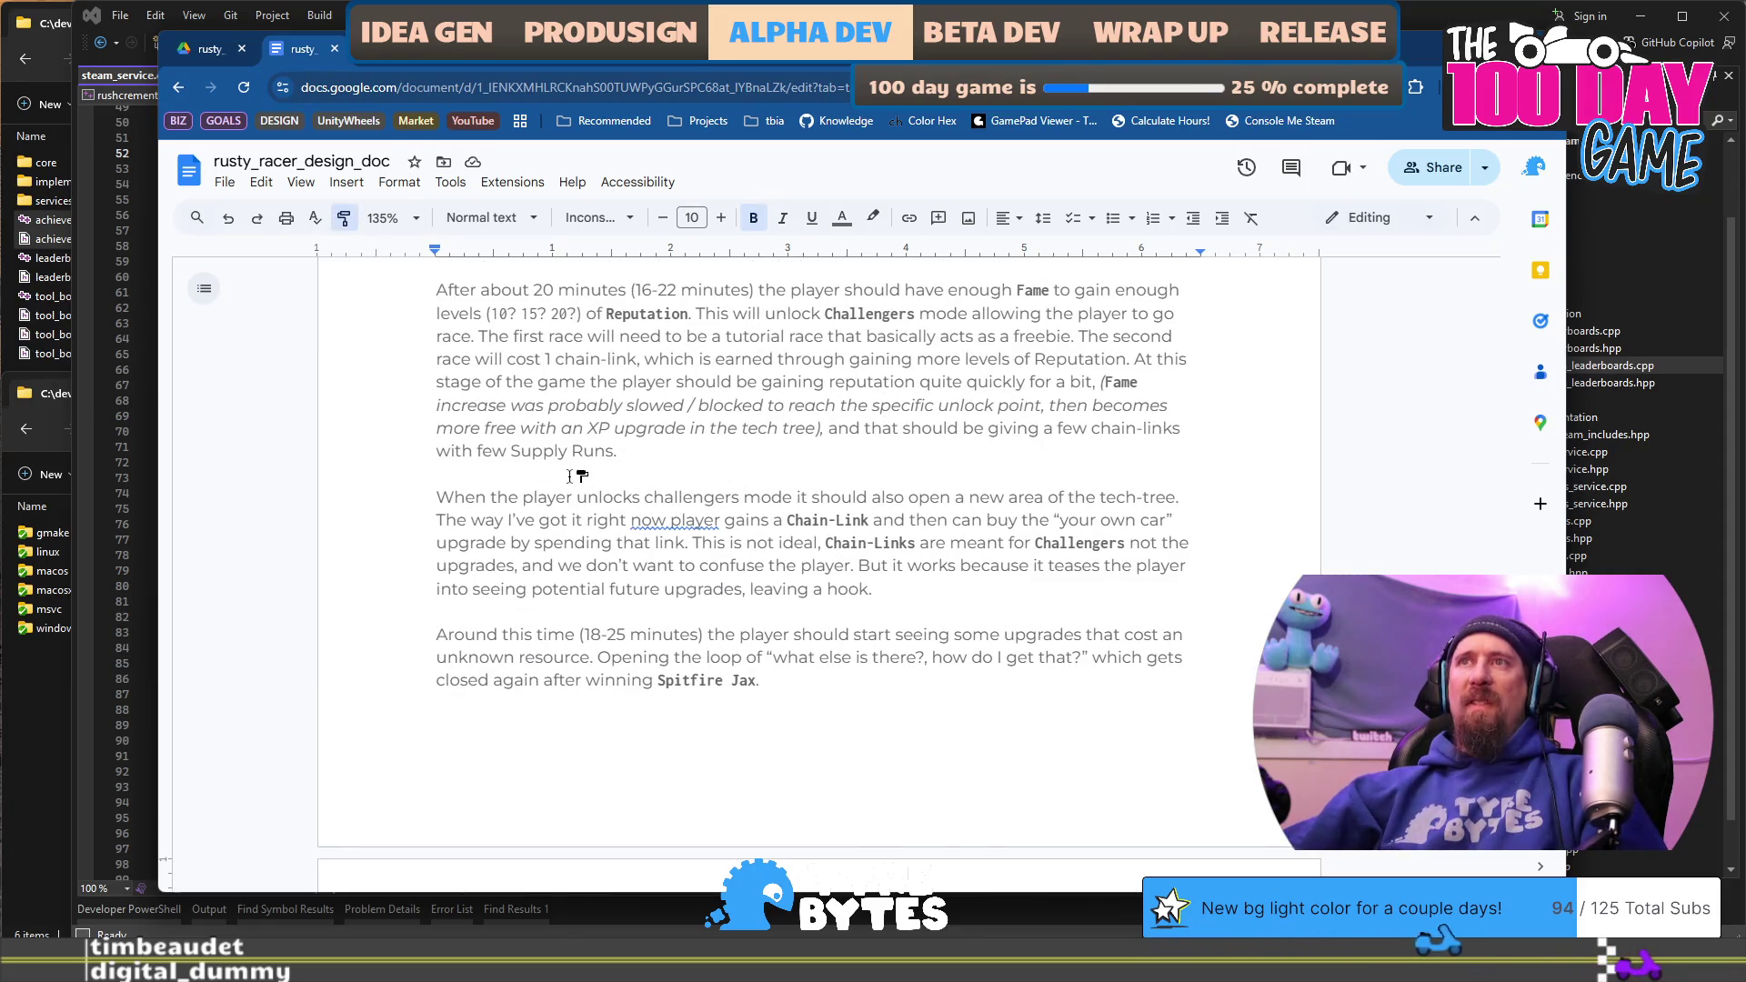
drag(514, 450, 601, 450)
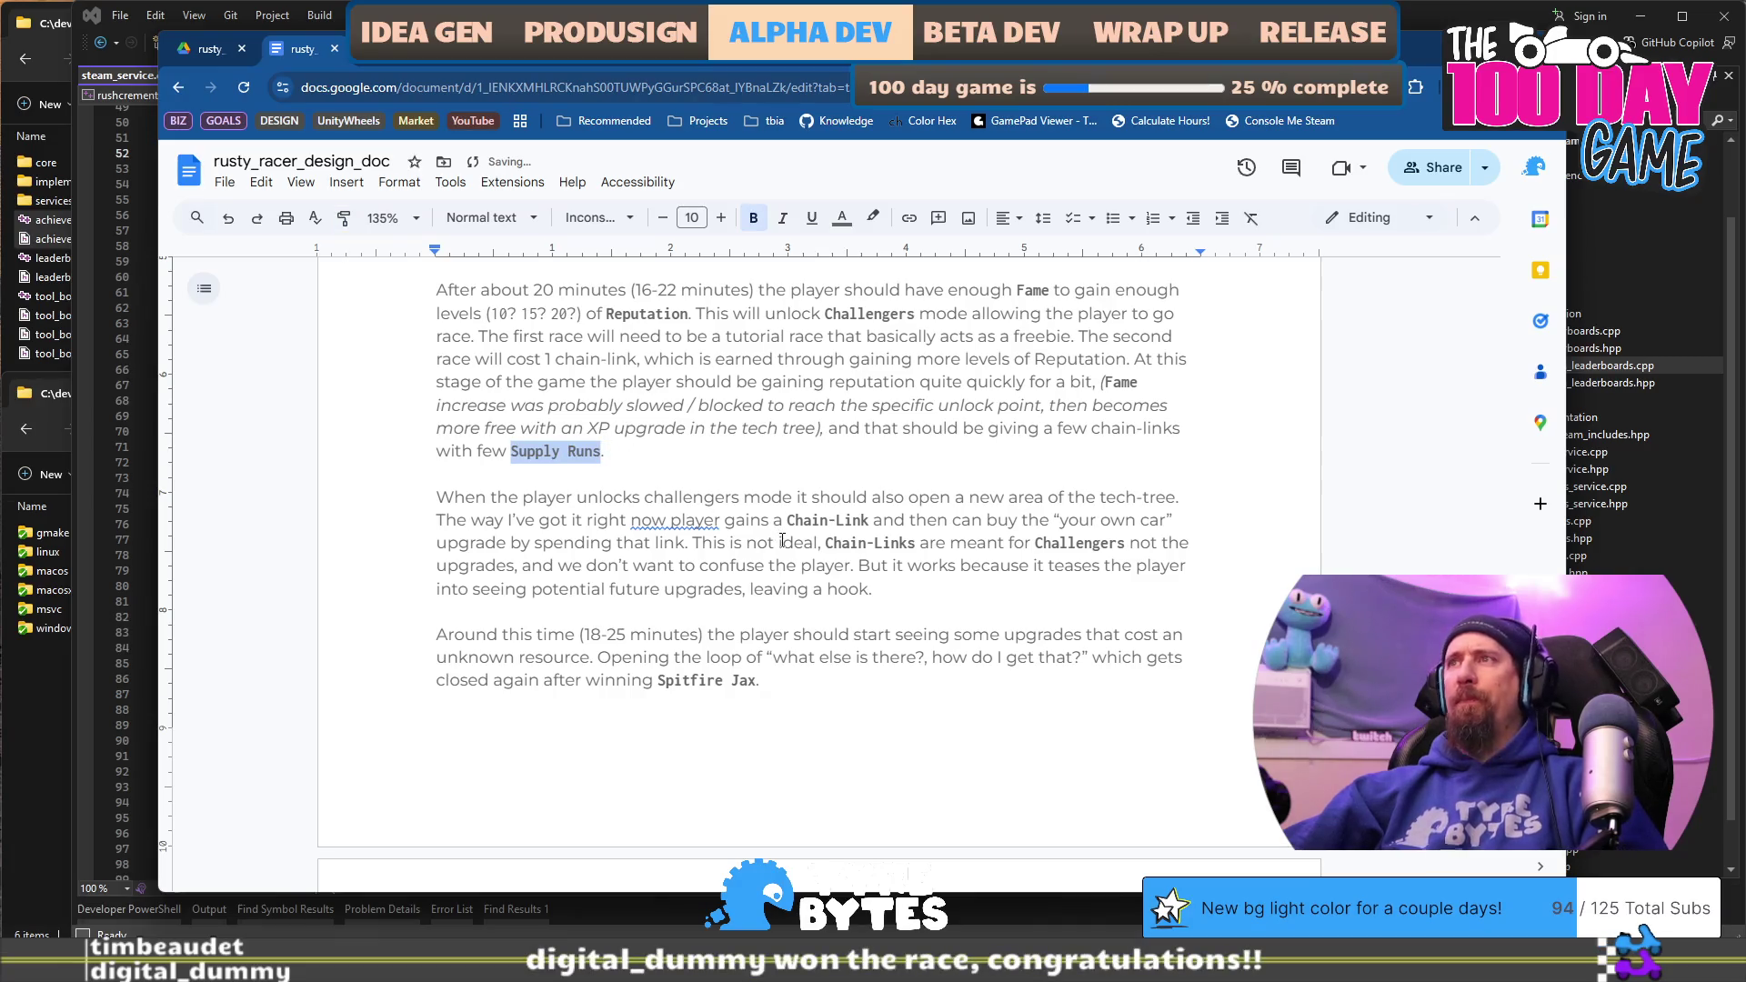
scroll(788, 535, up, 2)
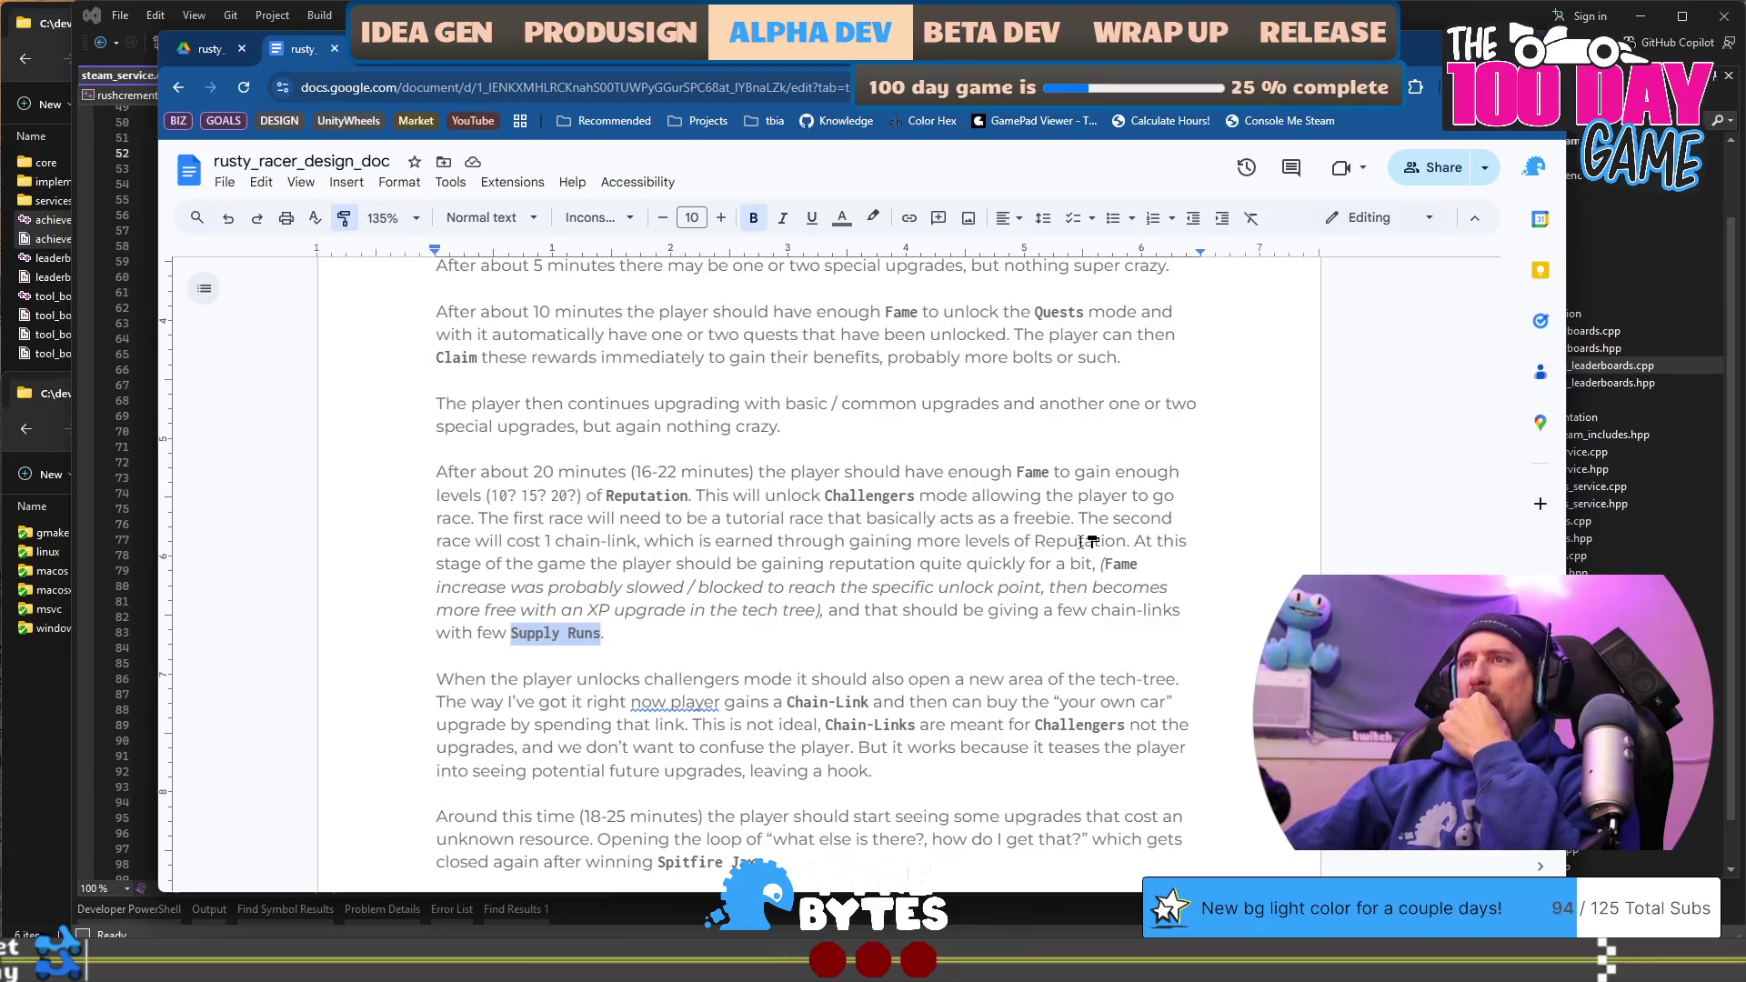
click(1083, 541)
Step: Change the closing paragraph's estimate from 30-40 to 30-45 minutes of gameplay
scroll(1018, 643, up, 2)
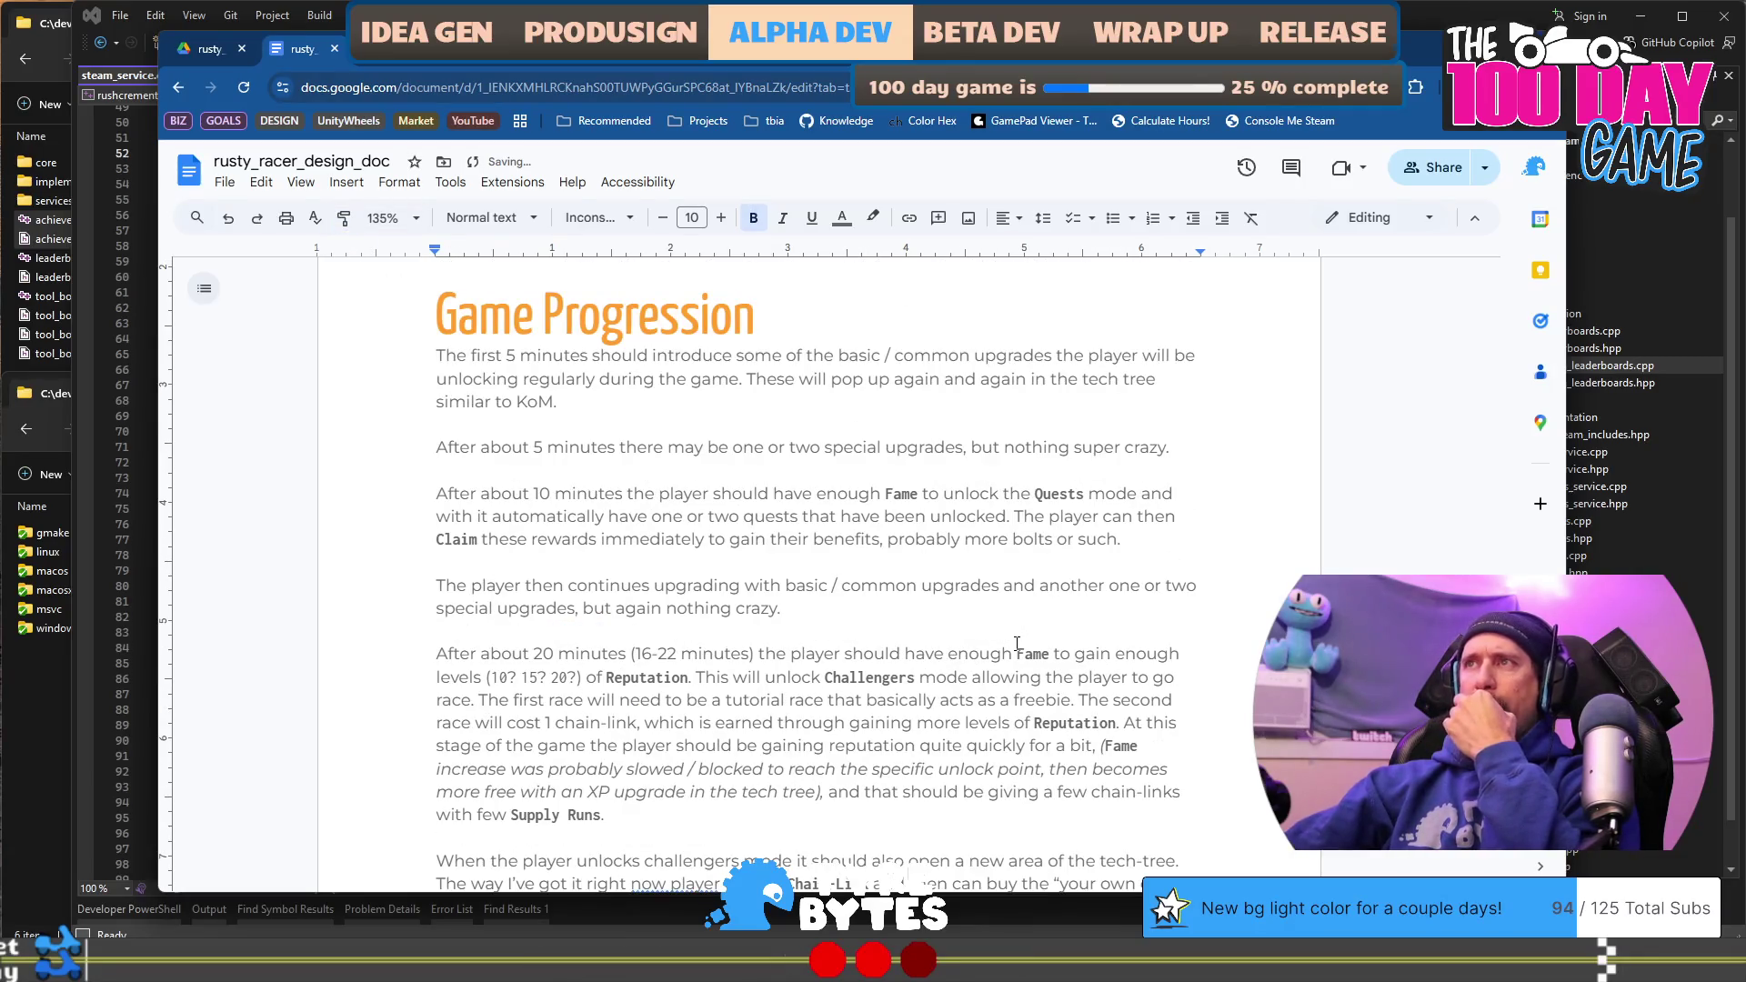
scroll(993, 626, down, 10)
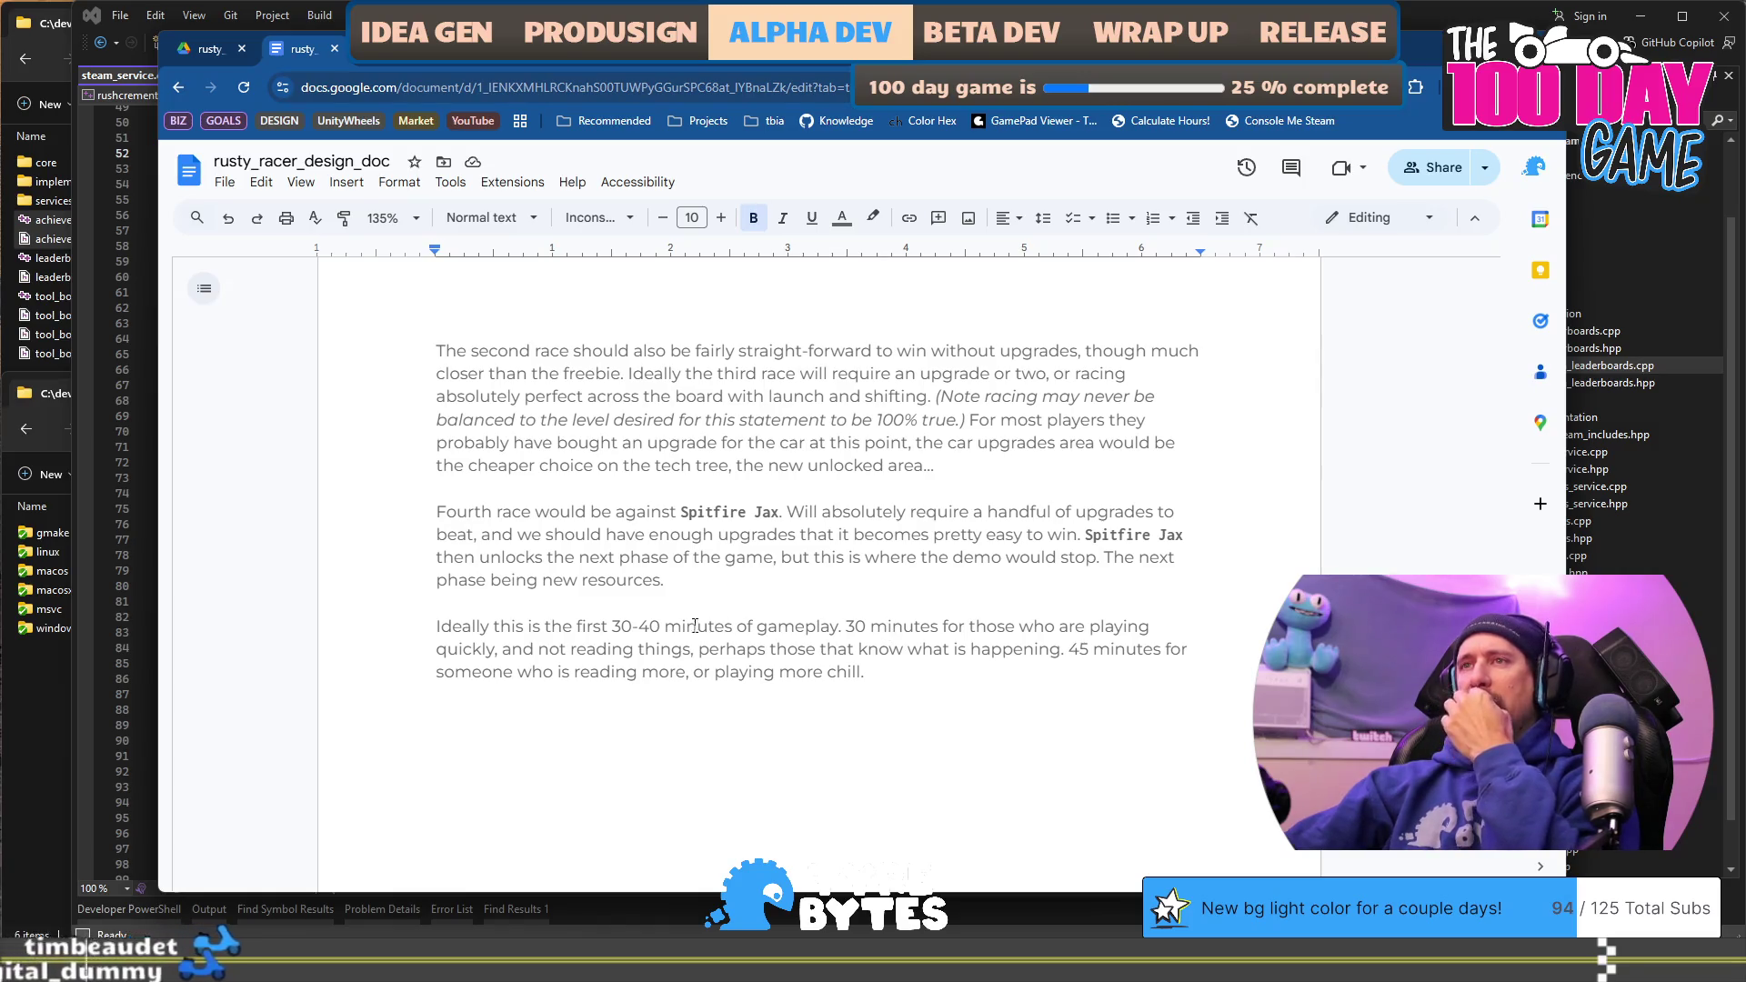
click(661, 625)
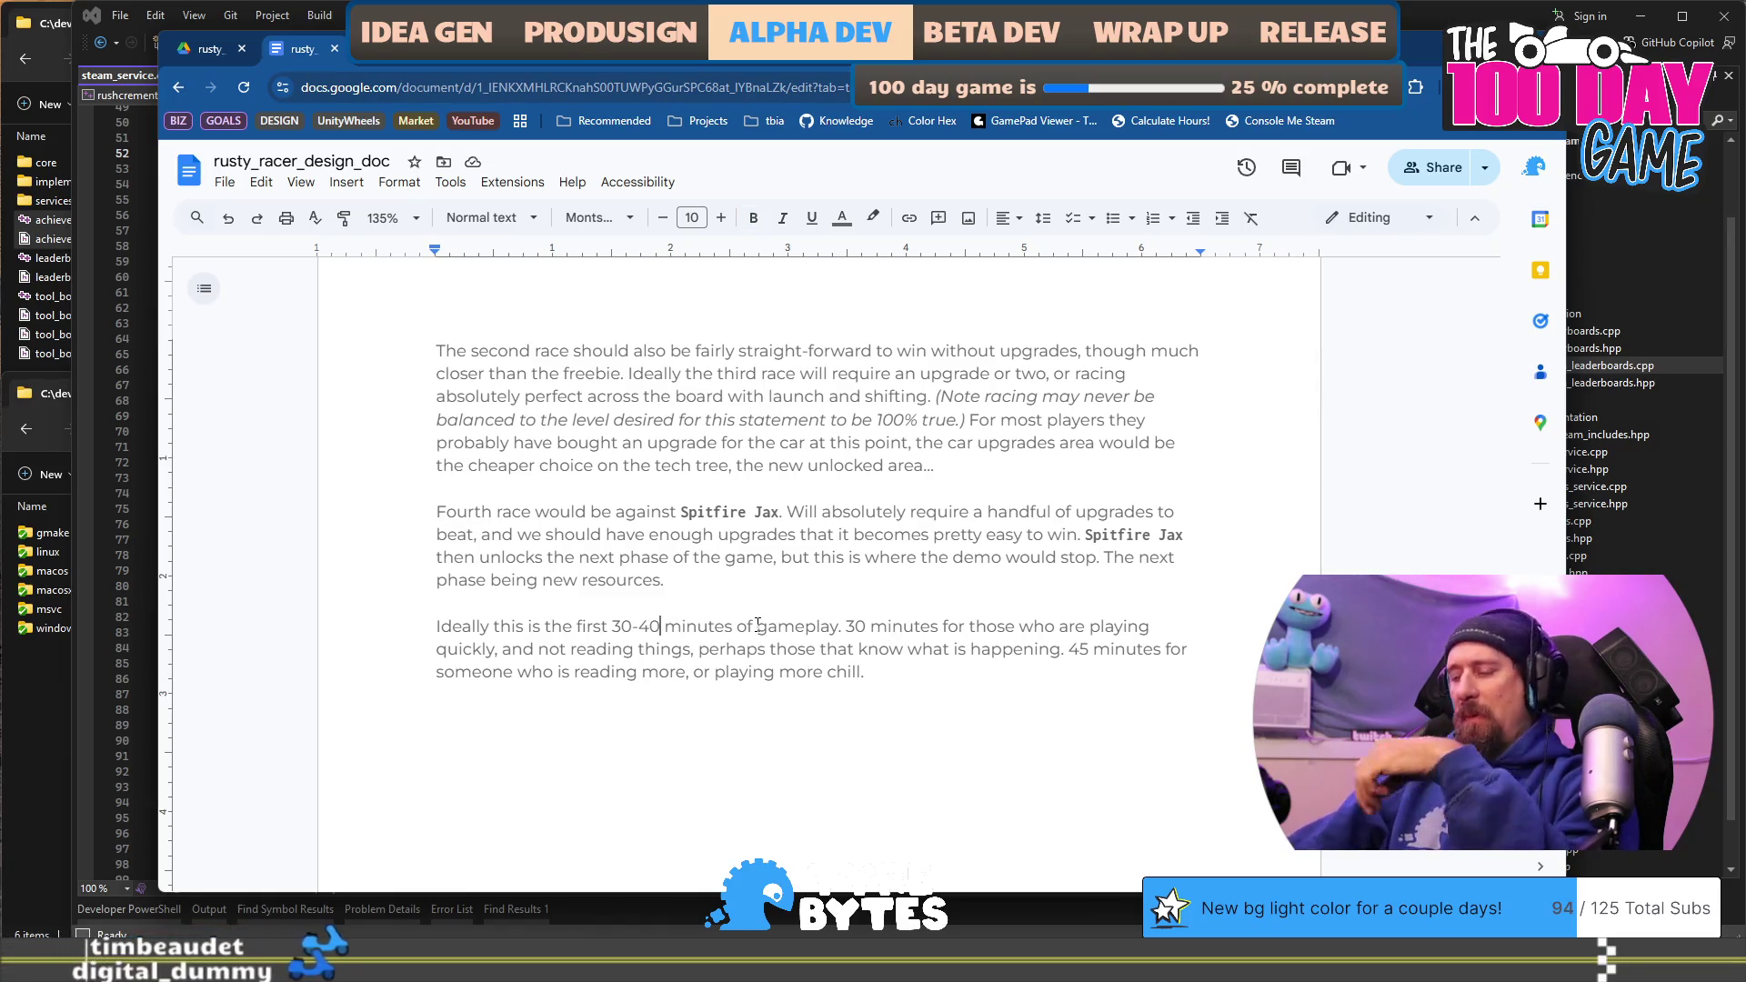
key(BackSpace)
text(5)
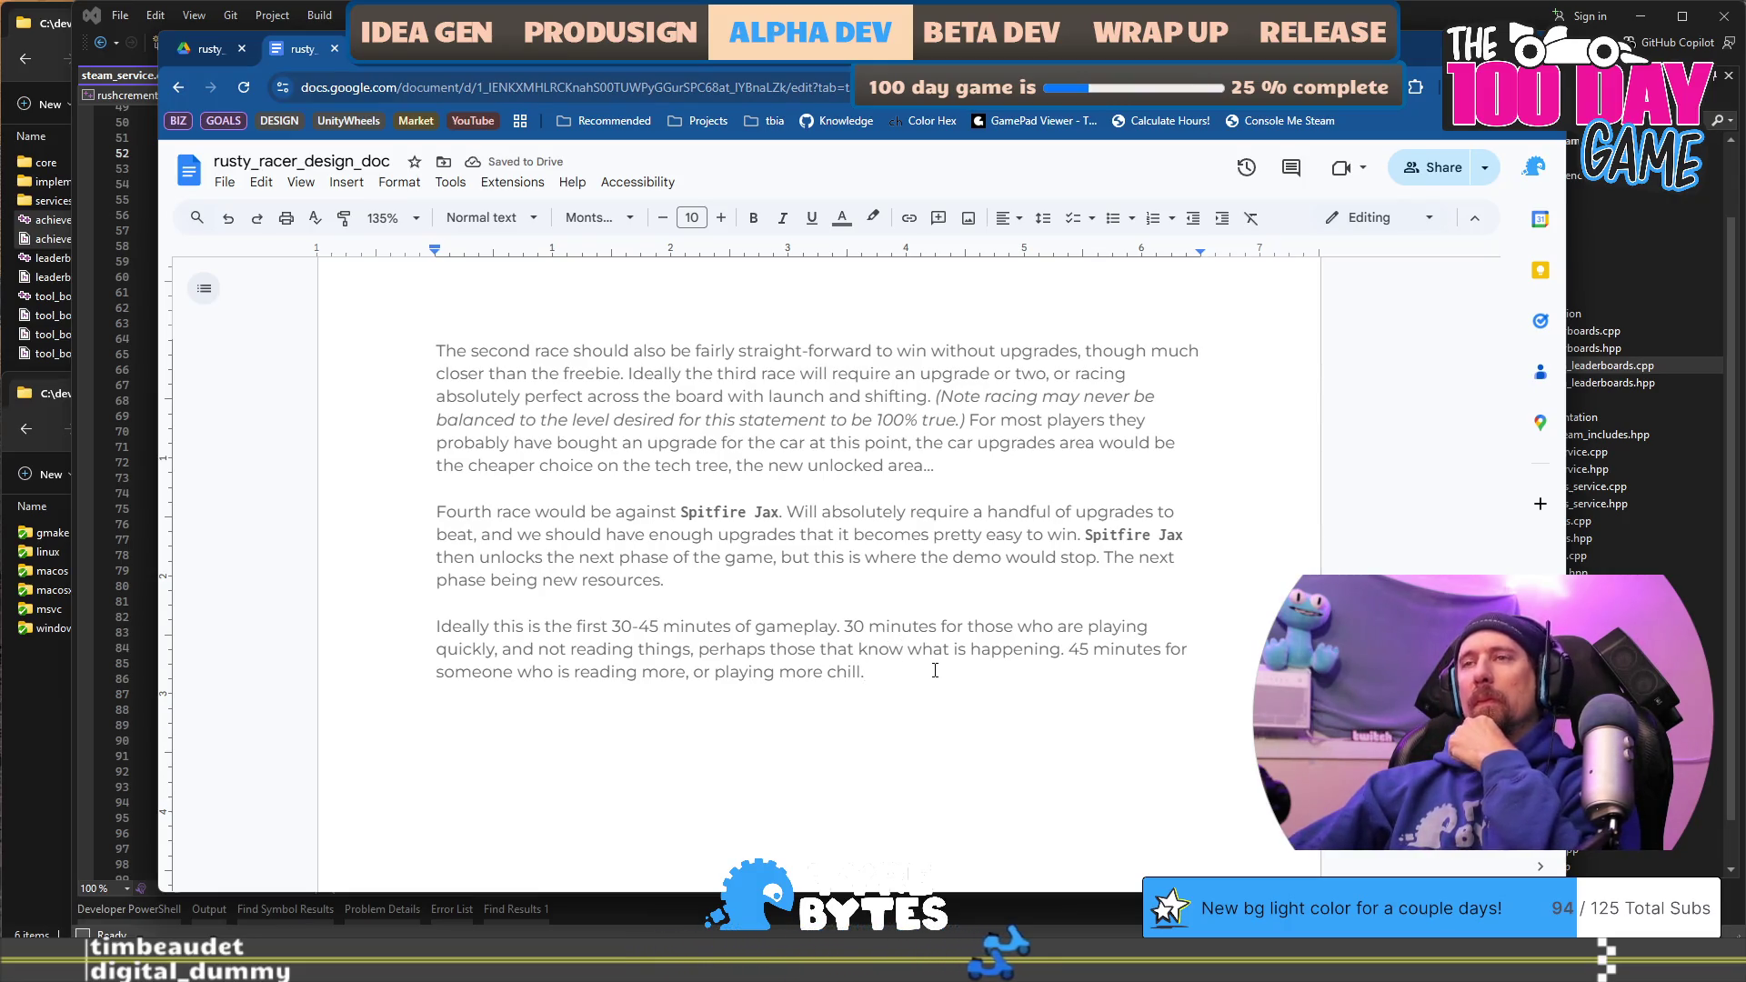
scroll(935, 670, up, 10)
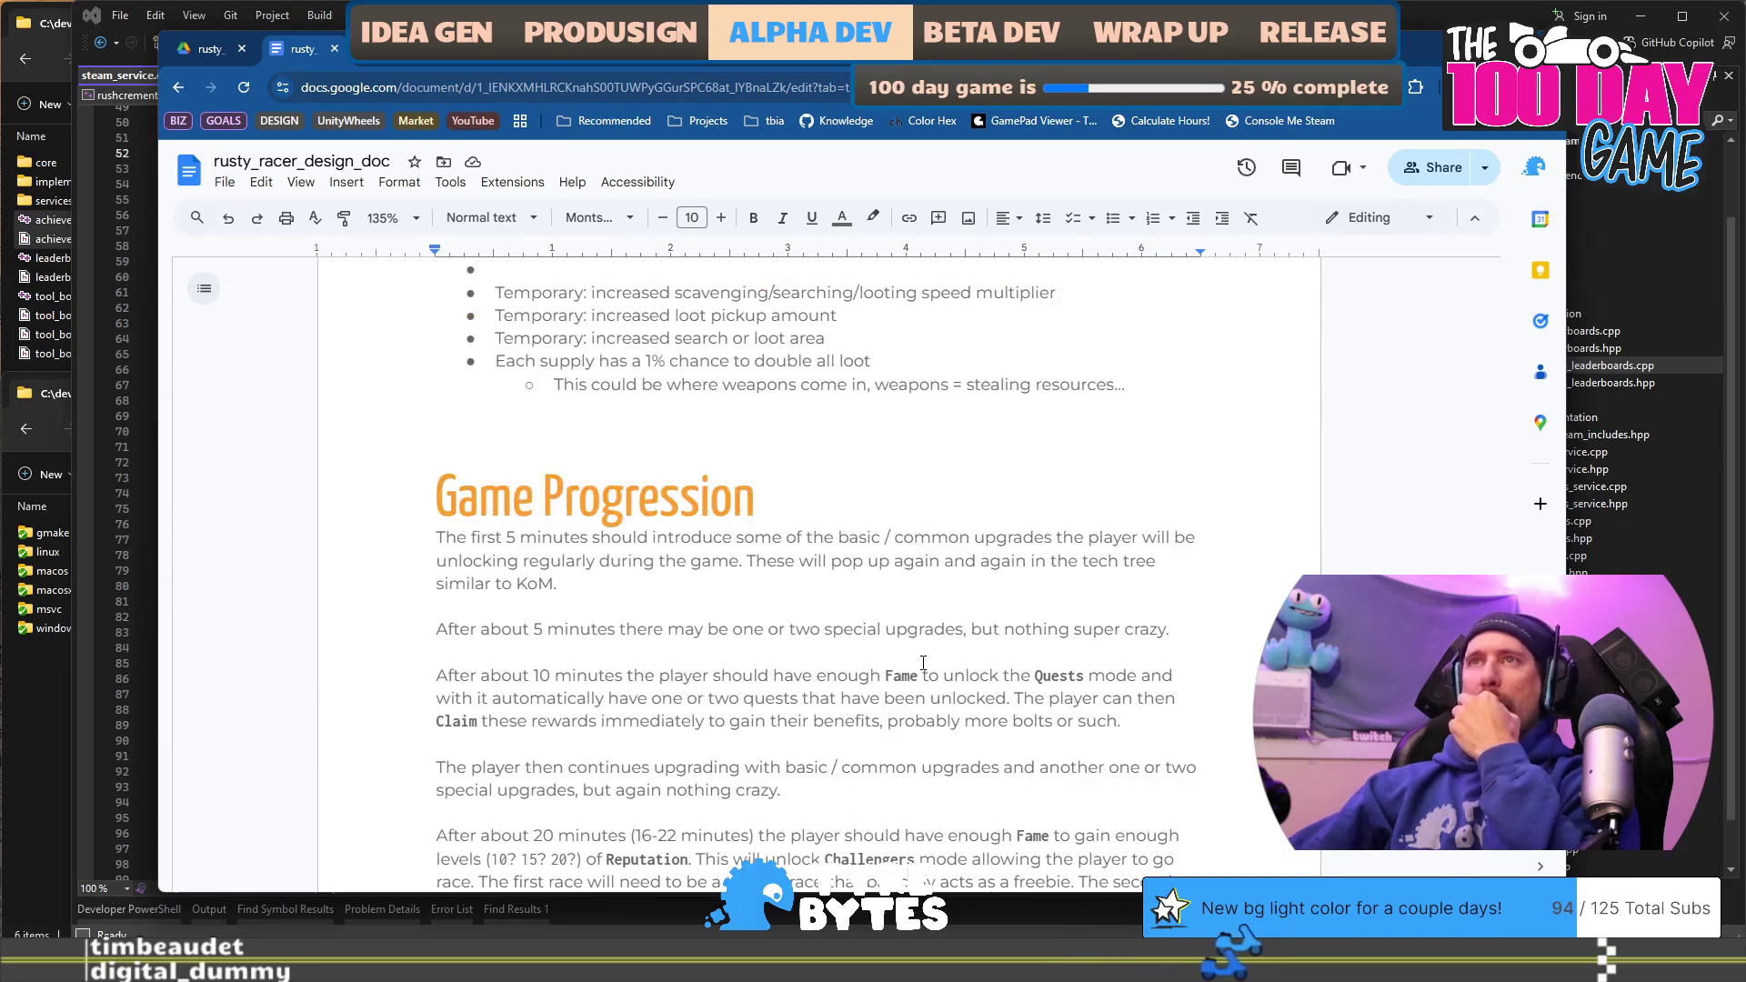
Step: Reword the Quests sentence so they 'can be claimed.' instead of 'have been unlocked'
mouse_move(806, 537)
mouse_down()
mouse_move(1063, 538)
mouse_move(1034, 561)
mouse_move(584, 566)
mouse_move(559, 586)
mouse_move(1117, 564)
mouse_move(1095, 580)
mouse_up()
scroll(846, 489, down, 2)
mouse_move(479, 447)
mouse_down()
mouse_move(438, 447)
mouse_move(947, 444)
mouse_up()
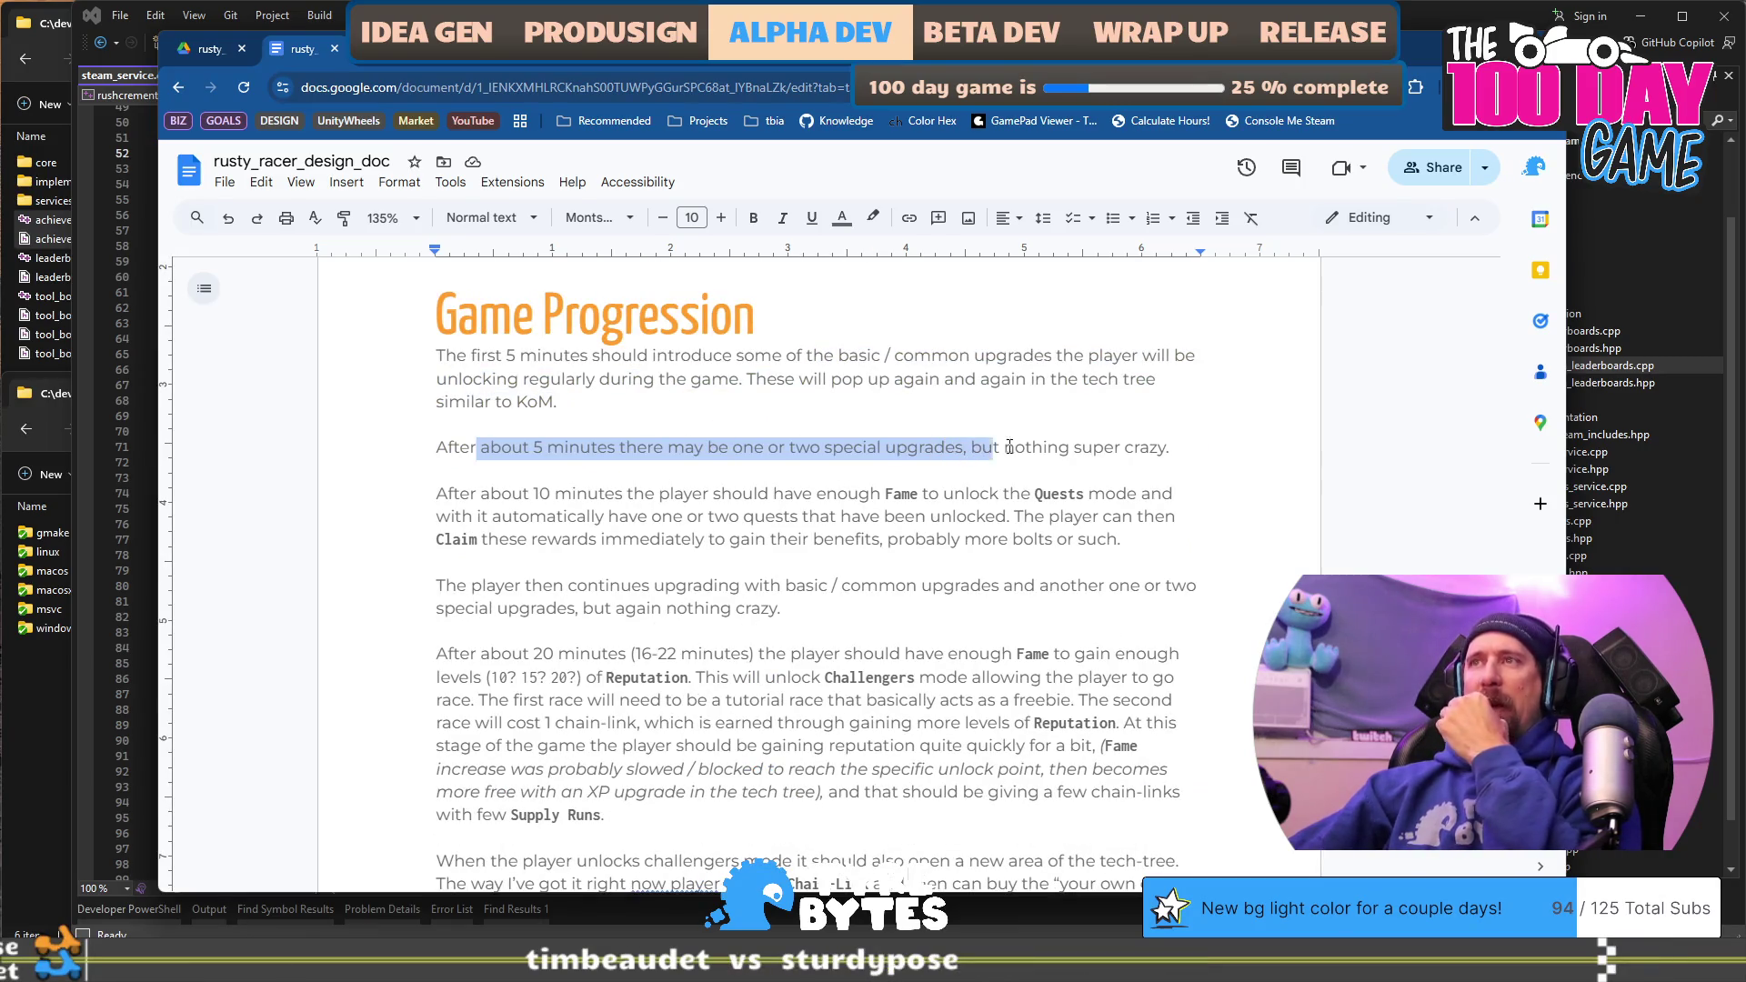
scroll(1049, 446, down, 1)
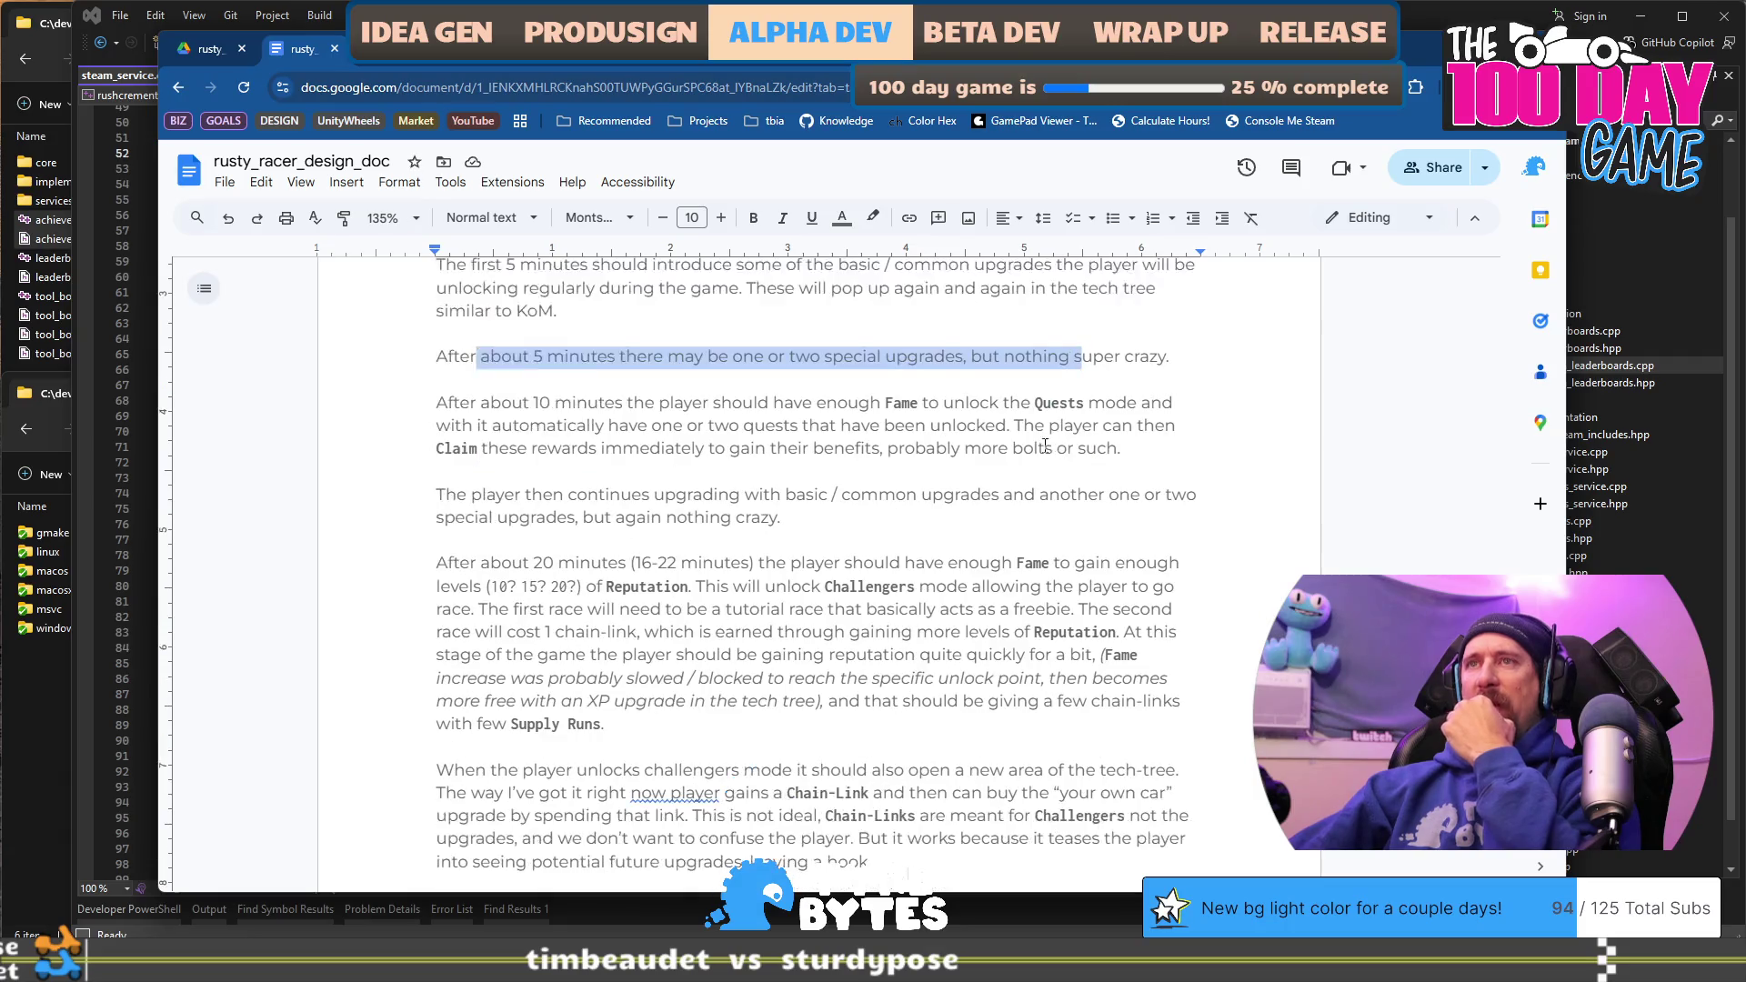
mouse_move(628, 403)
mouse_down()
mouse_move(790, 414)
mouse_move(827, 436)
mouse_up()
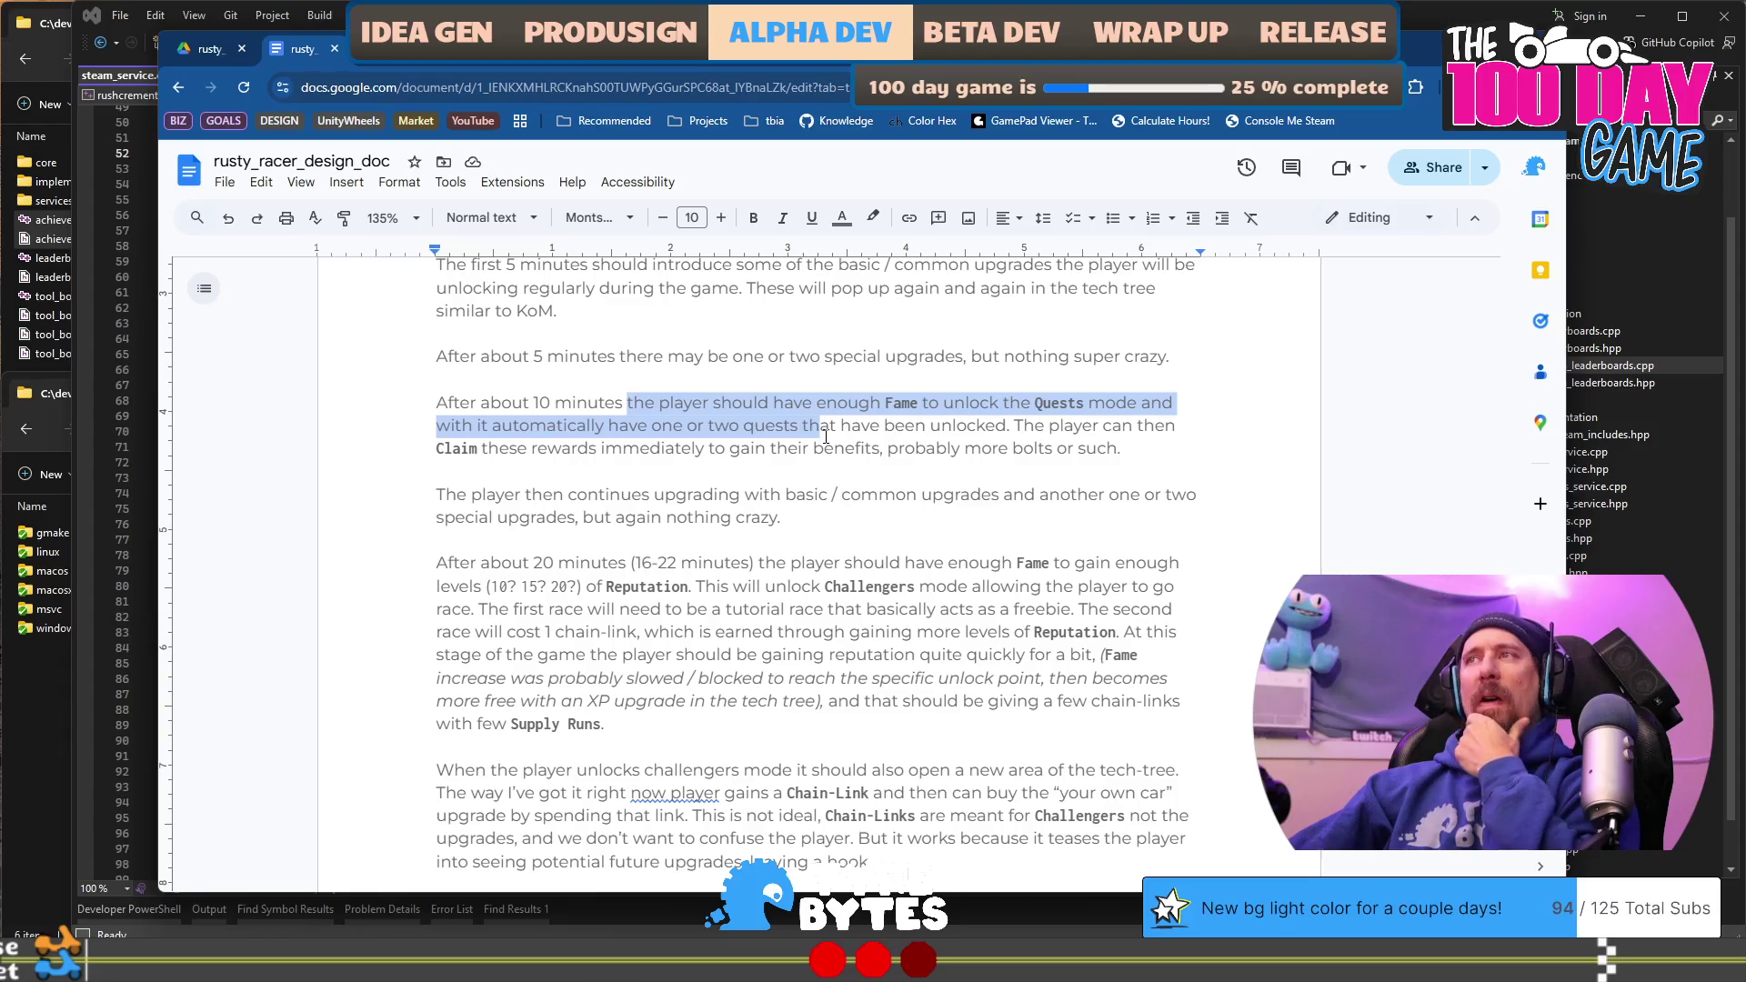
mouse_move(823, 436)
mouse_down()
mouse_move(740, 427)
mouse_move(715, 451)
mouse_move(709, 428)
mouse_move(1004, 431)
mouse_up()
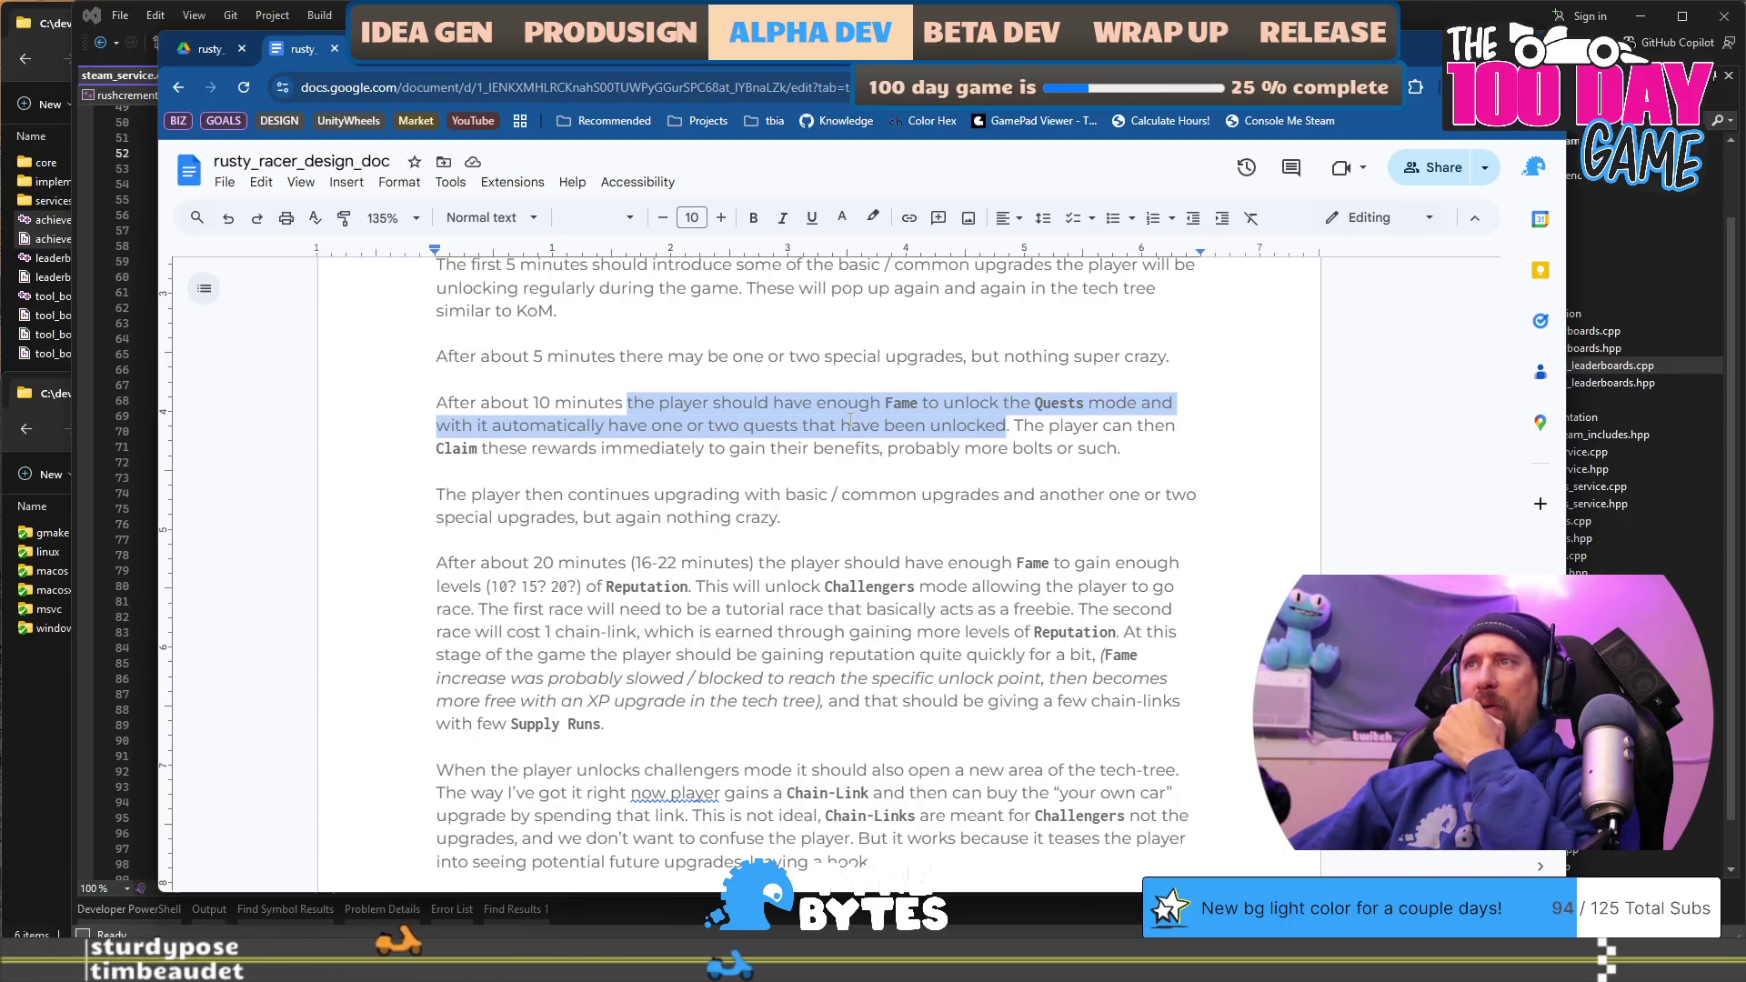
drag(840, 424, 1006, 425)
text(can be )
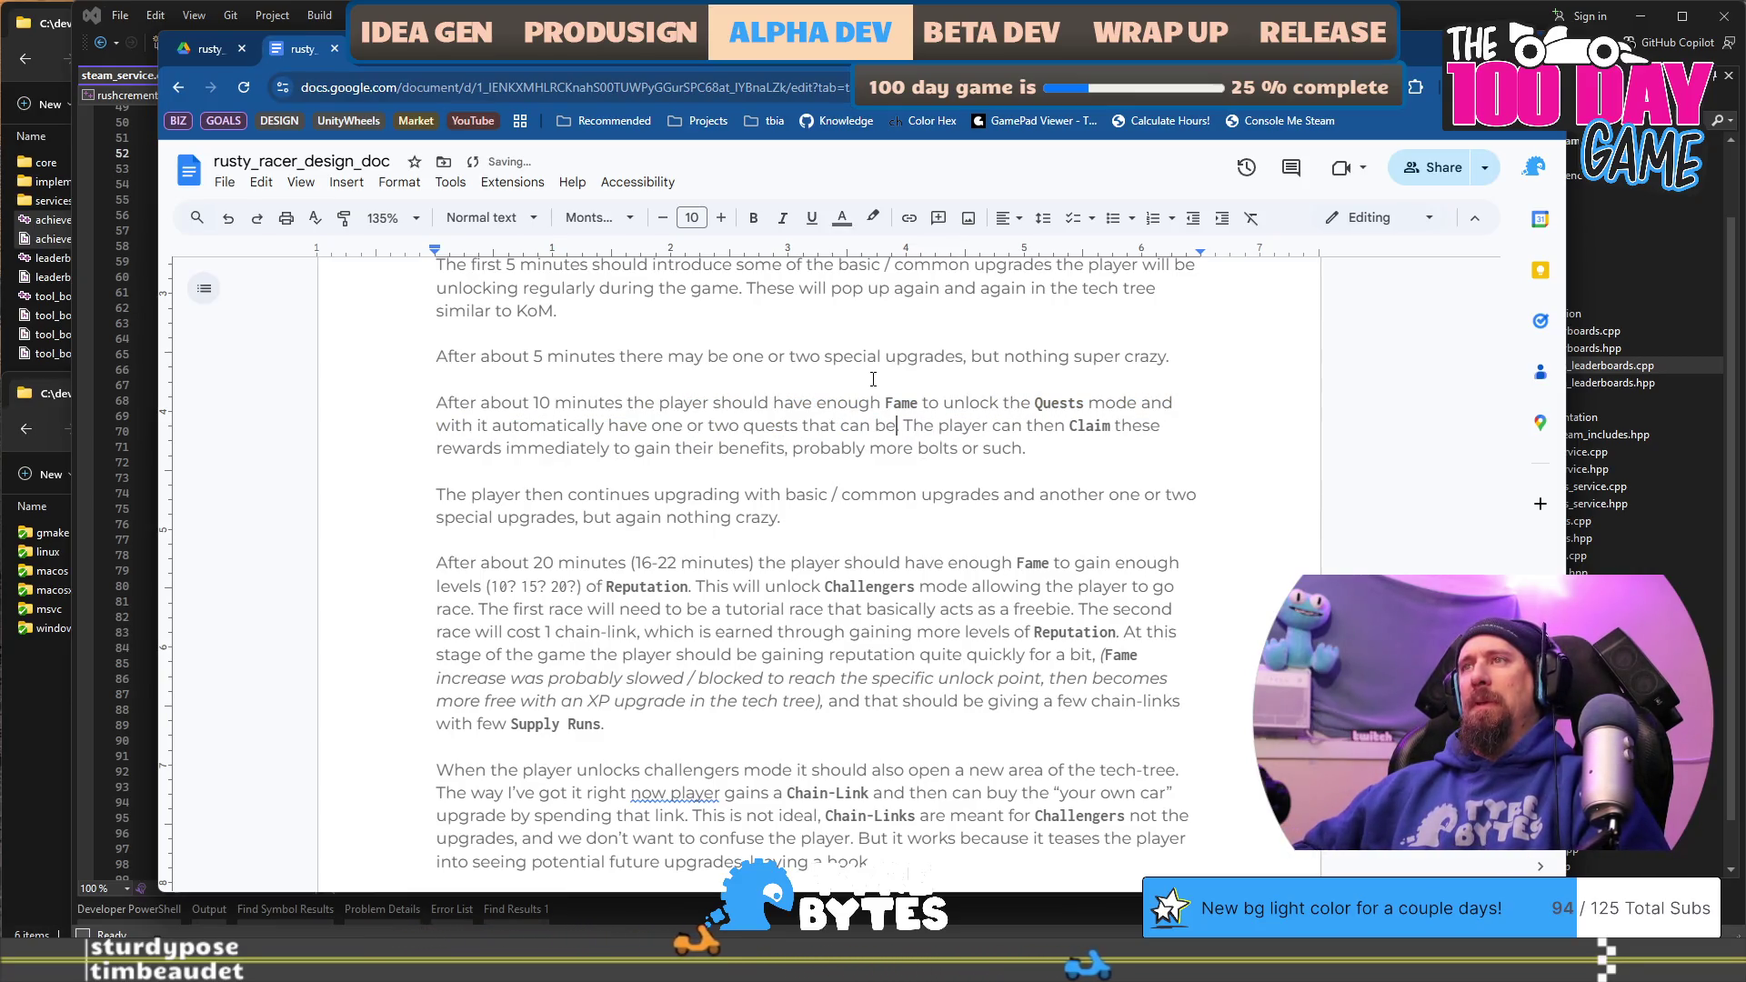
text(clai)
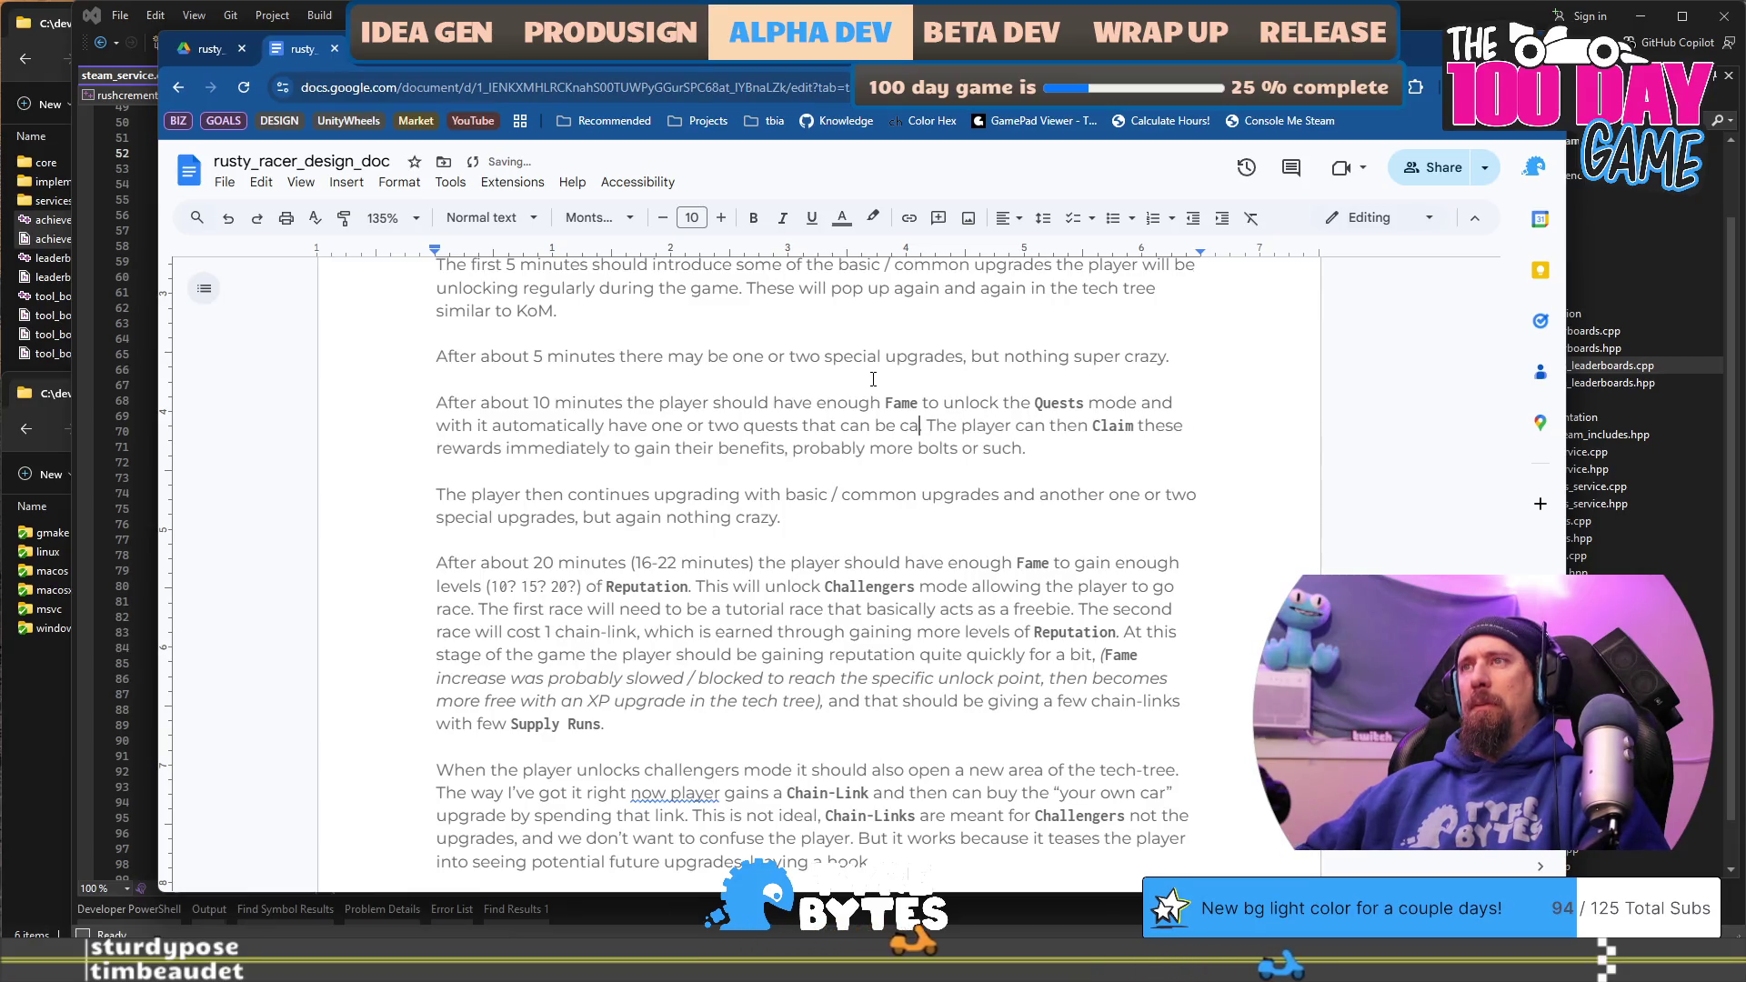
text(med.)
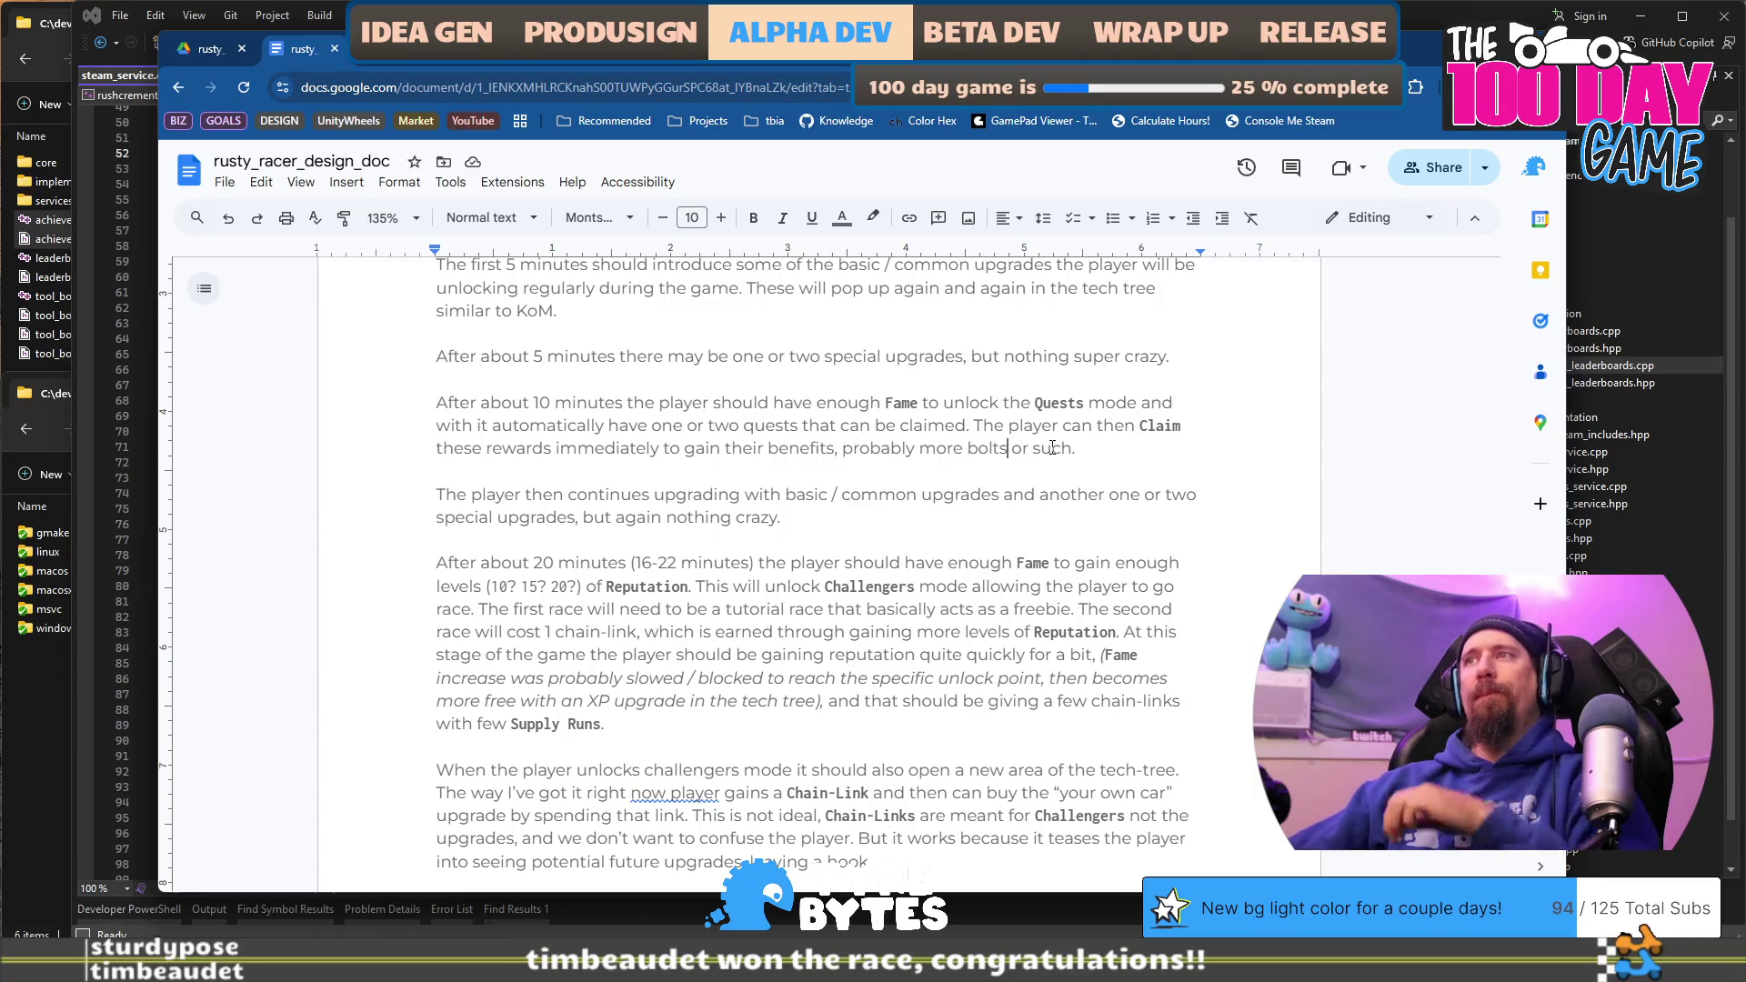
Step: Drop 'or such' and give Bolts the bold monospace game-term style
key(BackSpace)
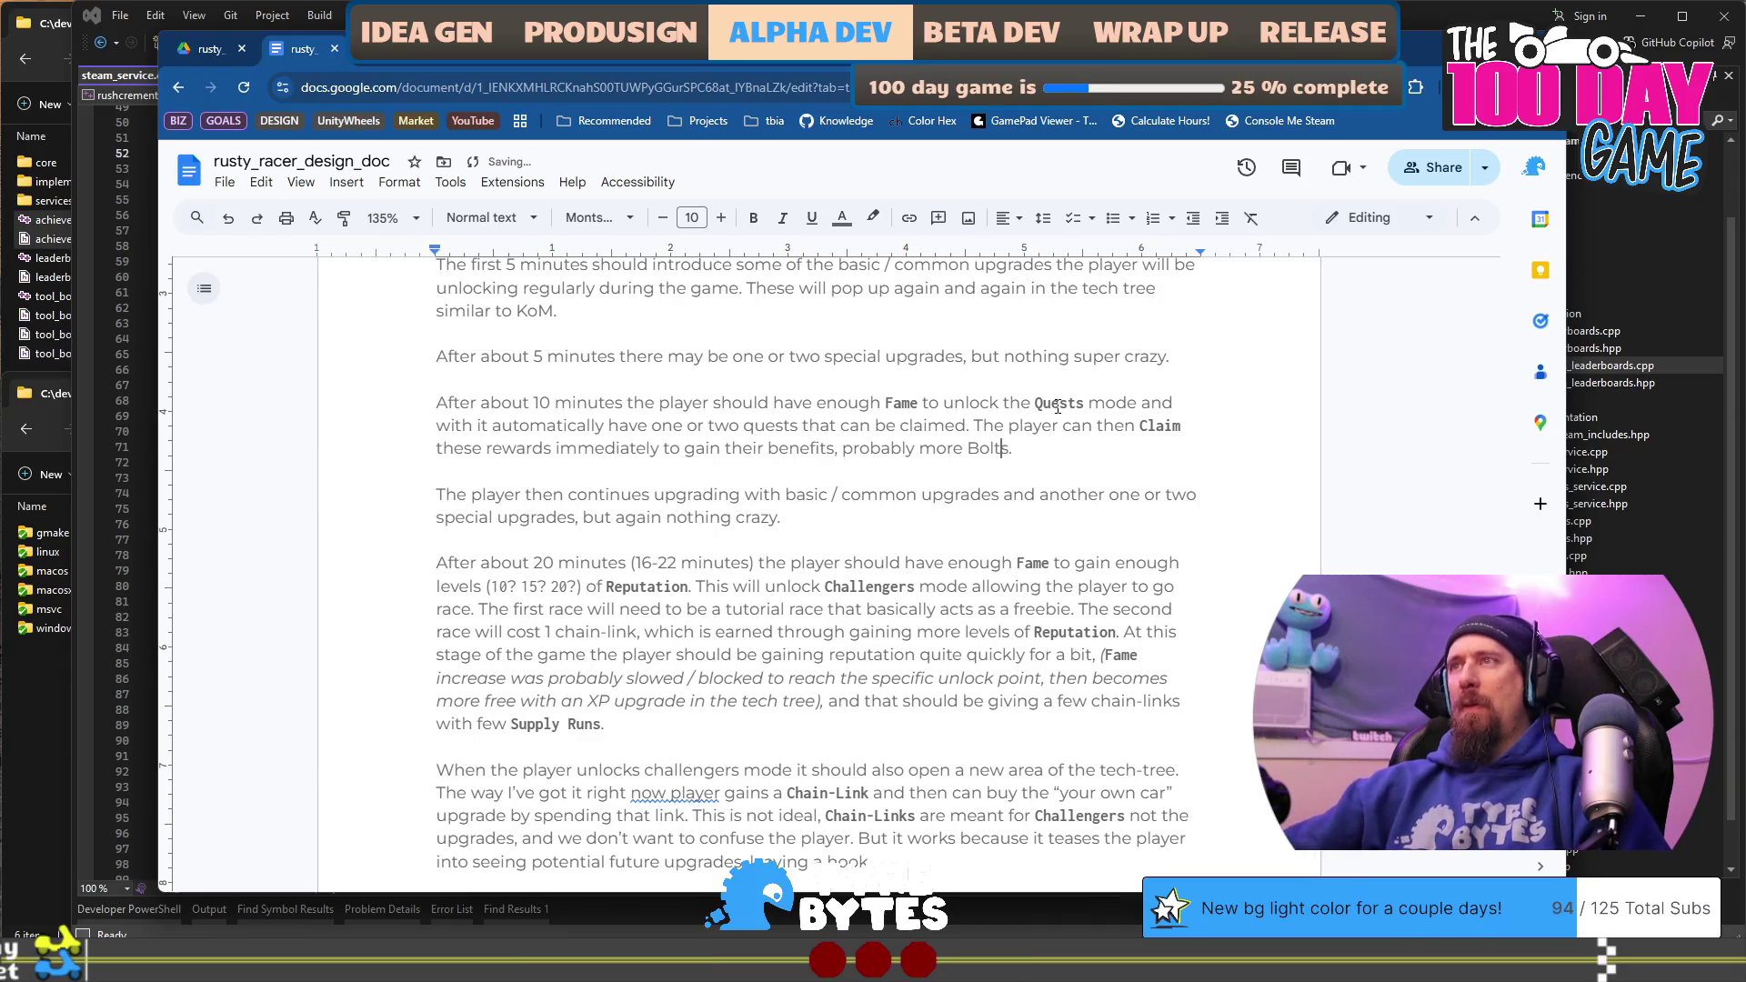
click(992, 448)
scroll(698, 408, down, 2)
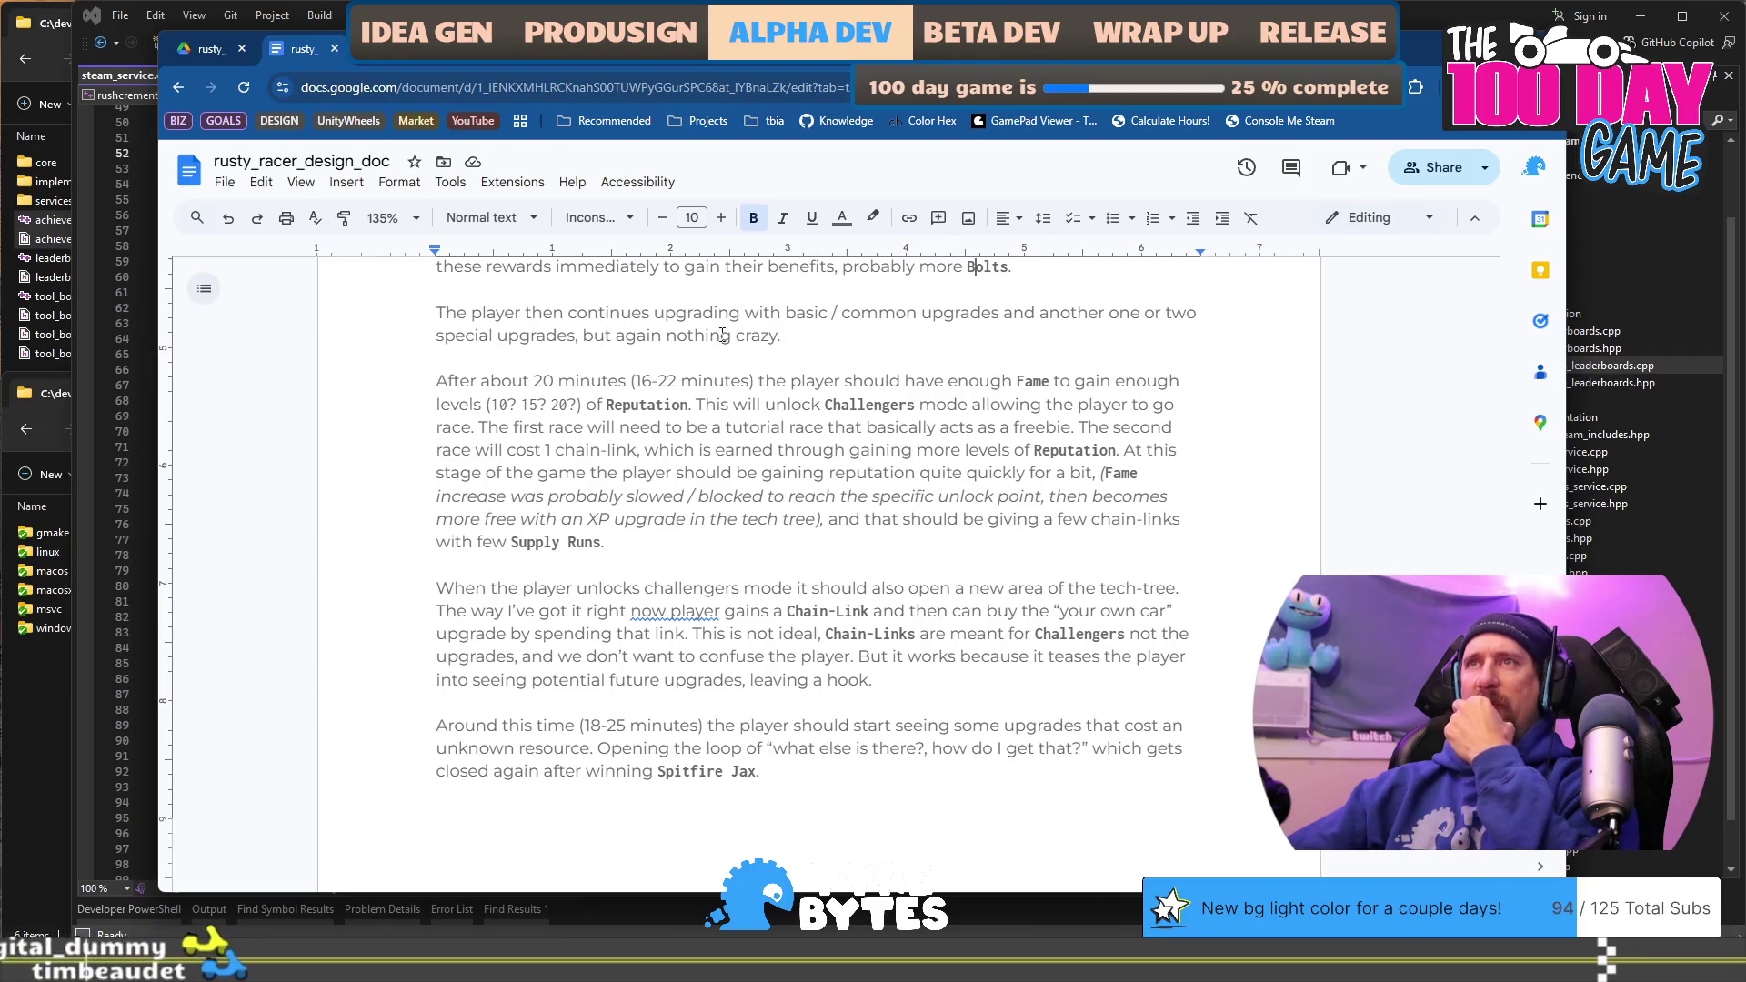
scroll(475, 386, up, 1)
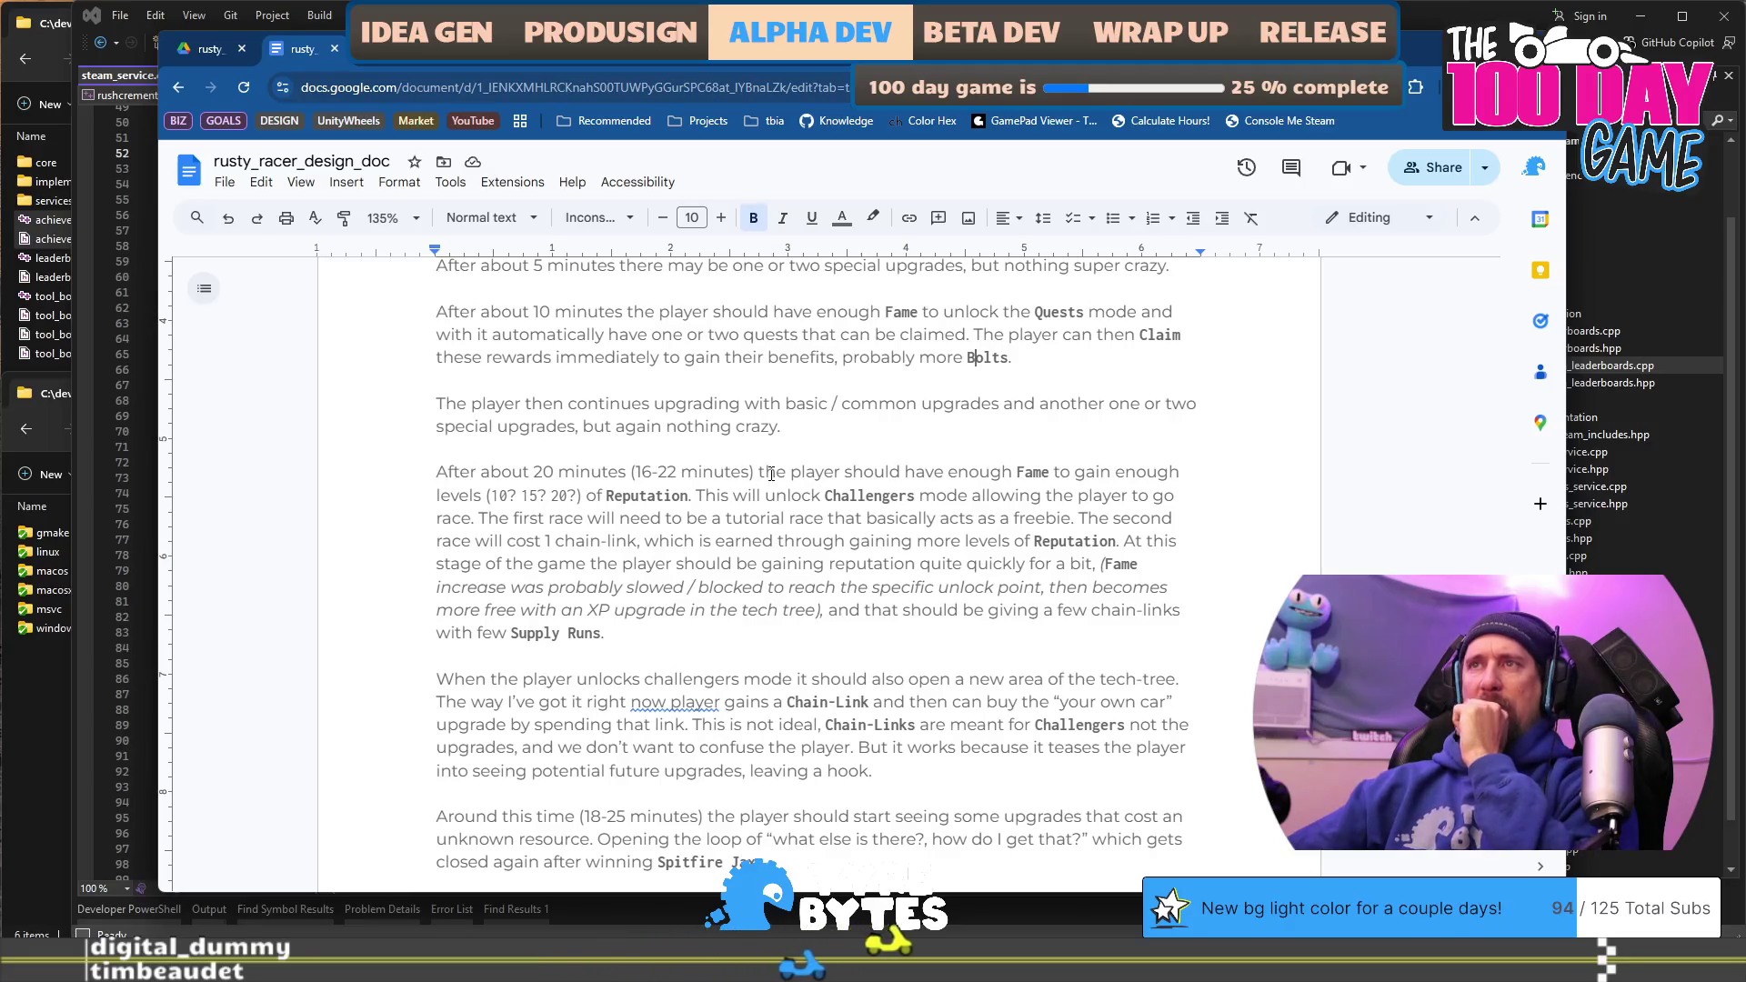
drag(760, 472, 772, 490)
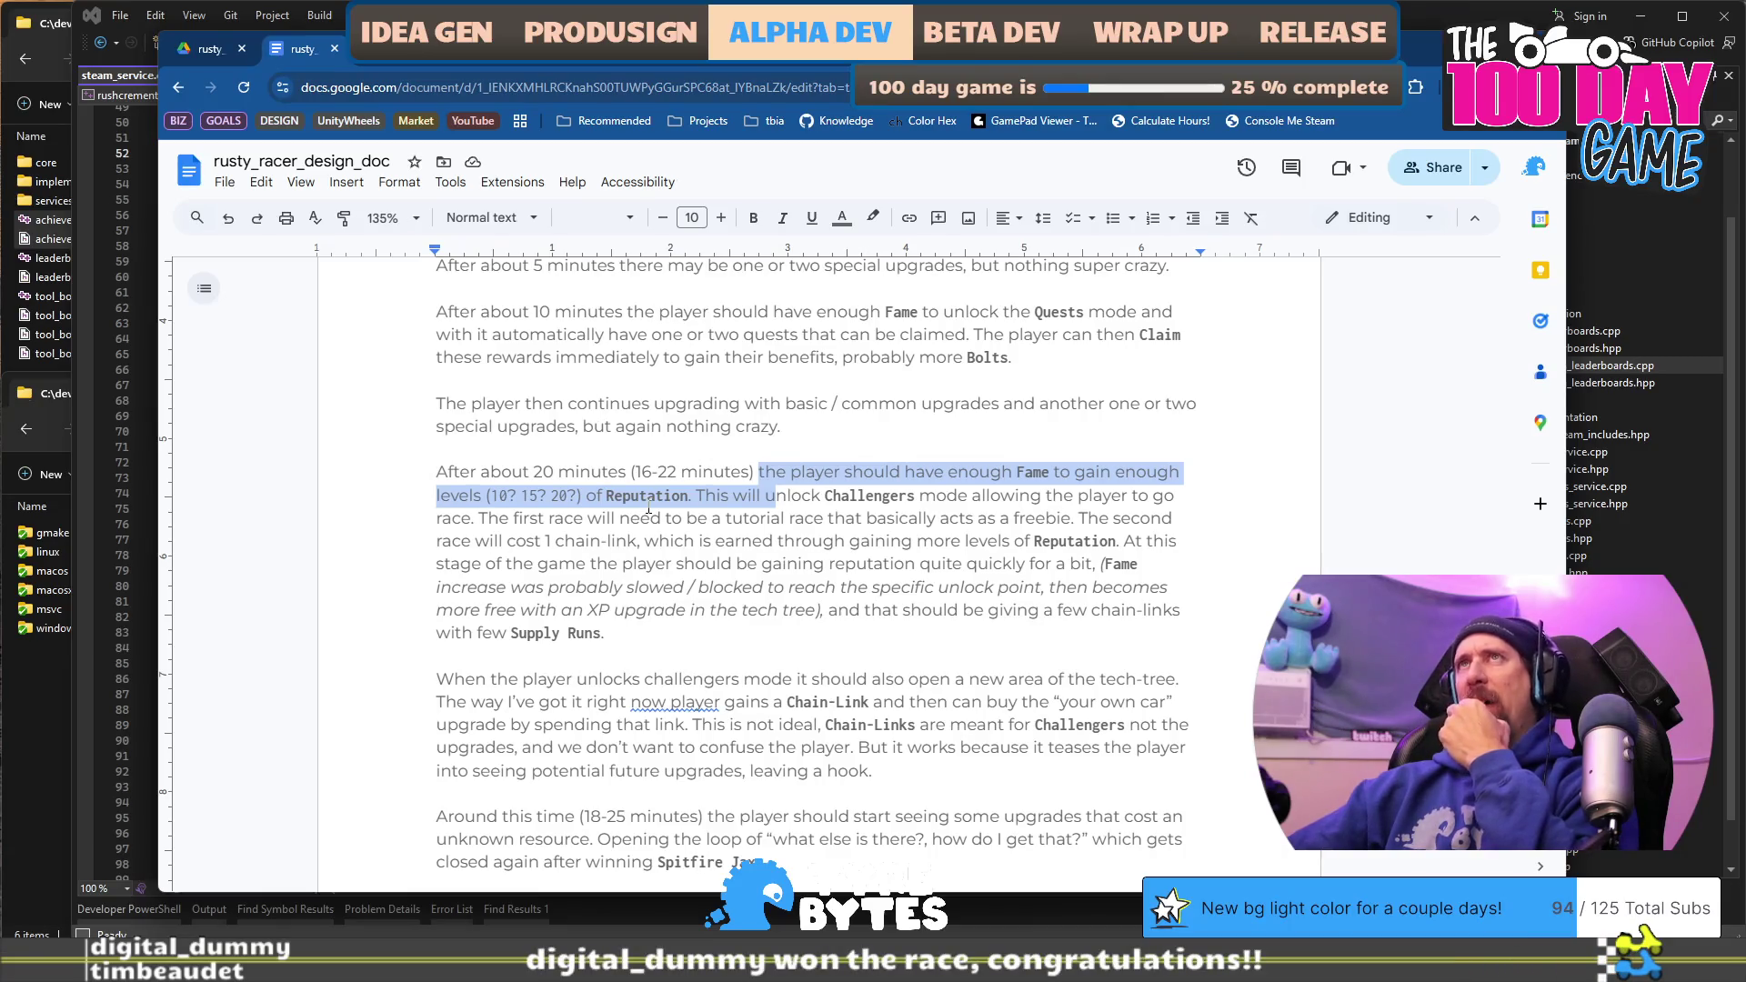
Step: Move '(10? 15? 20?)' after 'Reputation', fix the period, and insert 'is that'
click(759, 525)
drag(707, 497, 839, 497)
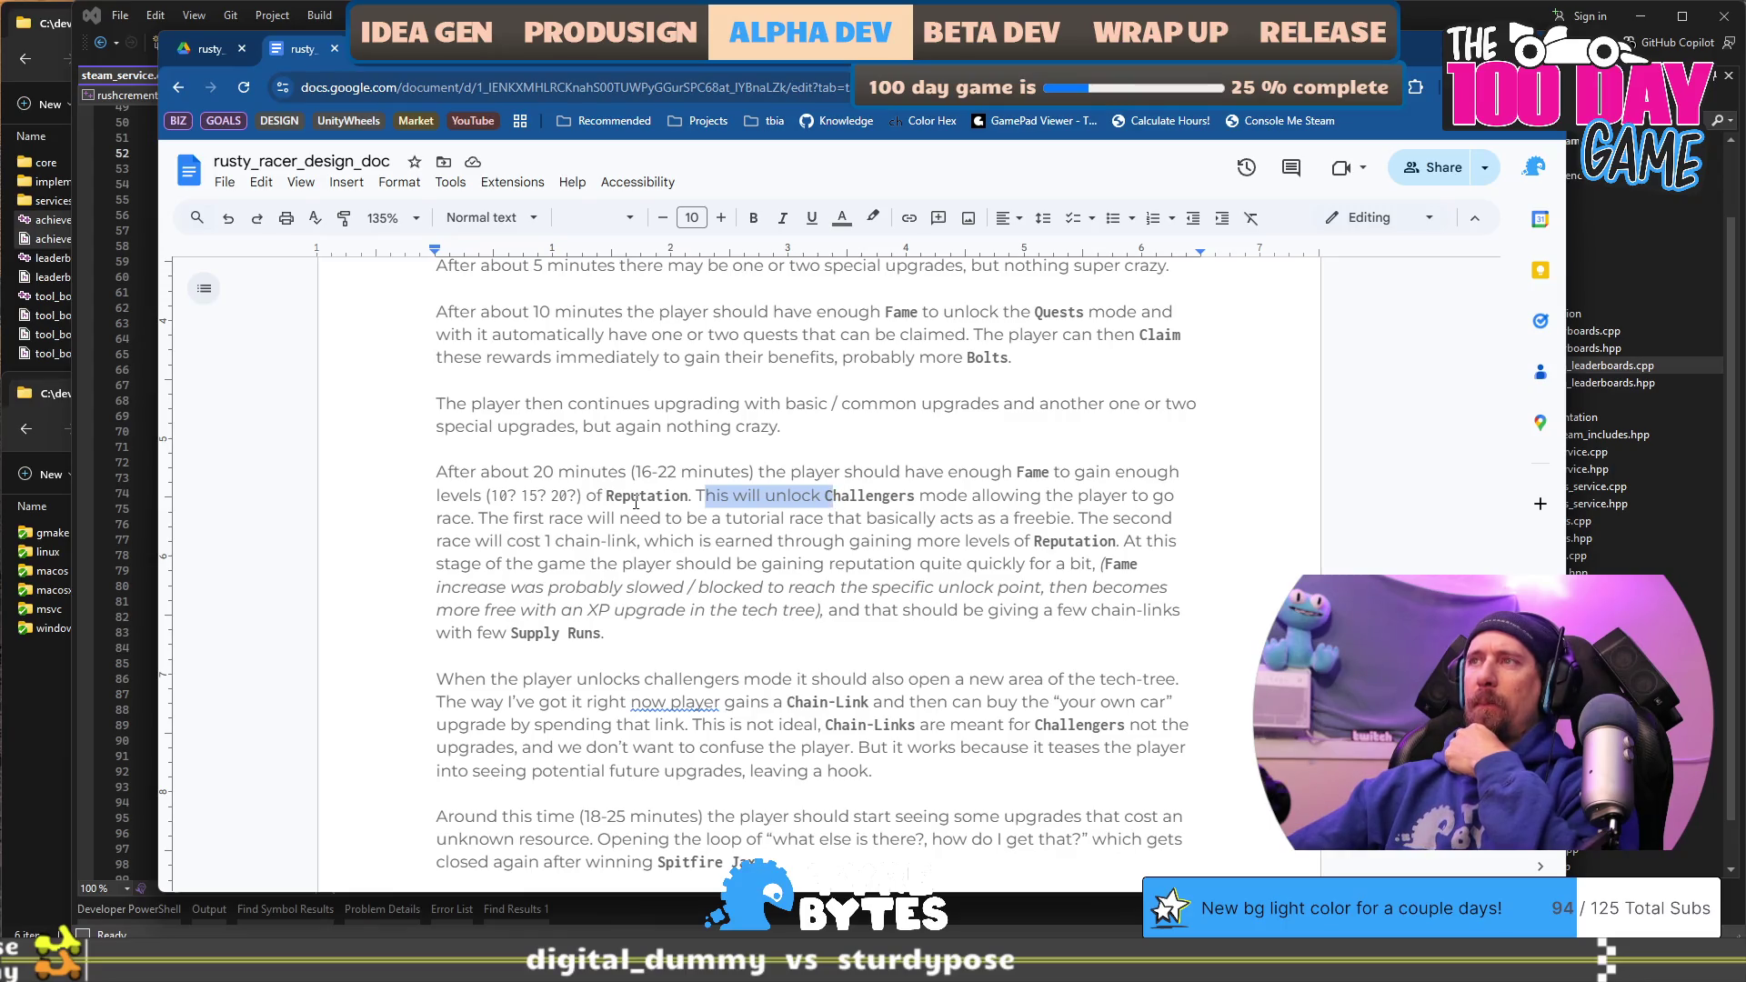
click(587, 497)
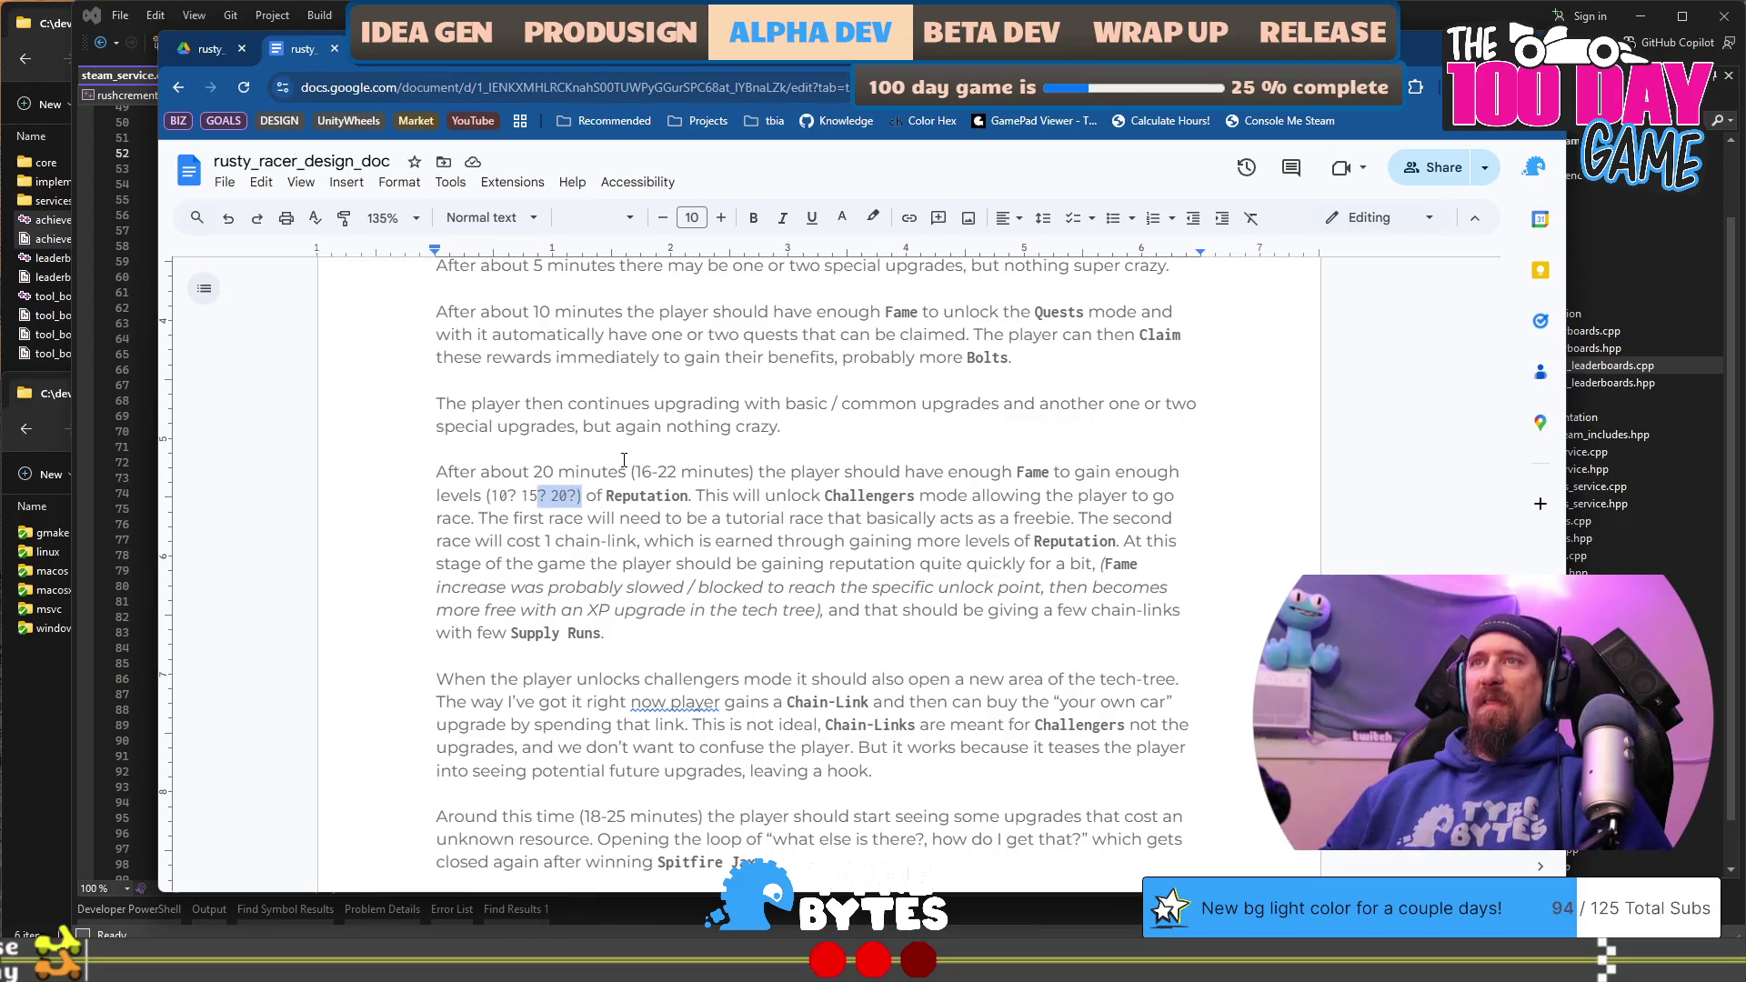
key(BackSpace)
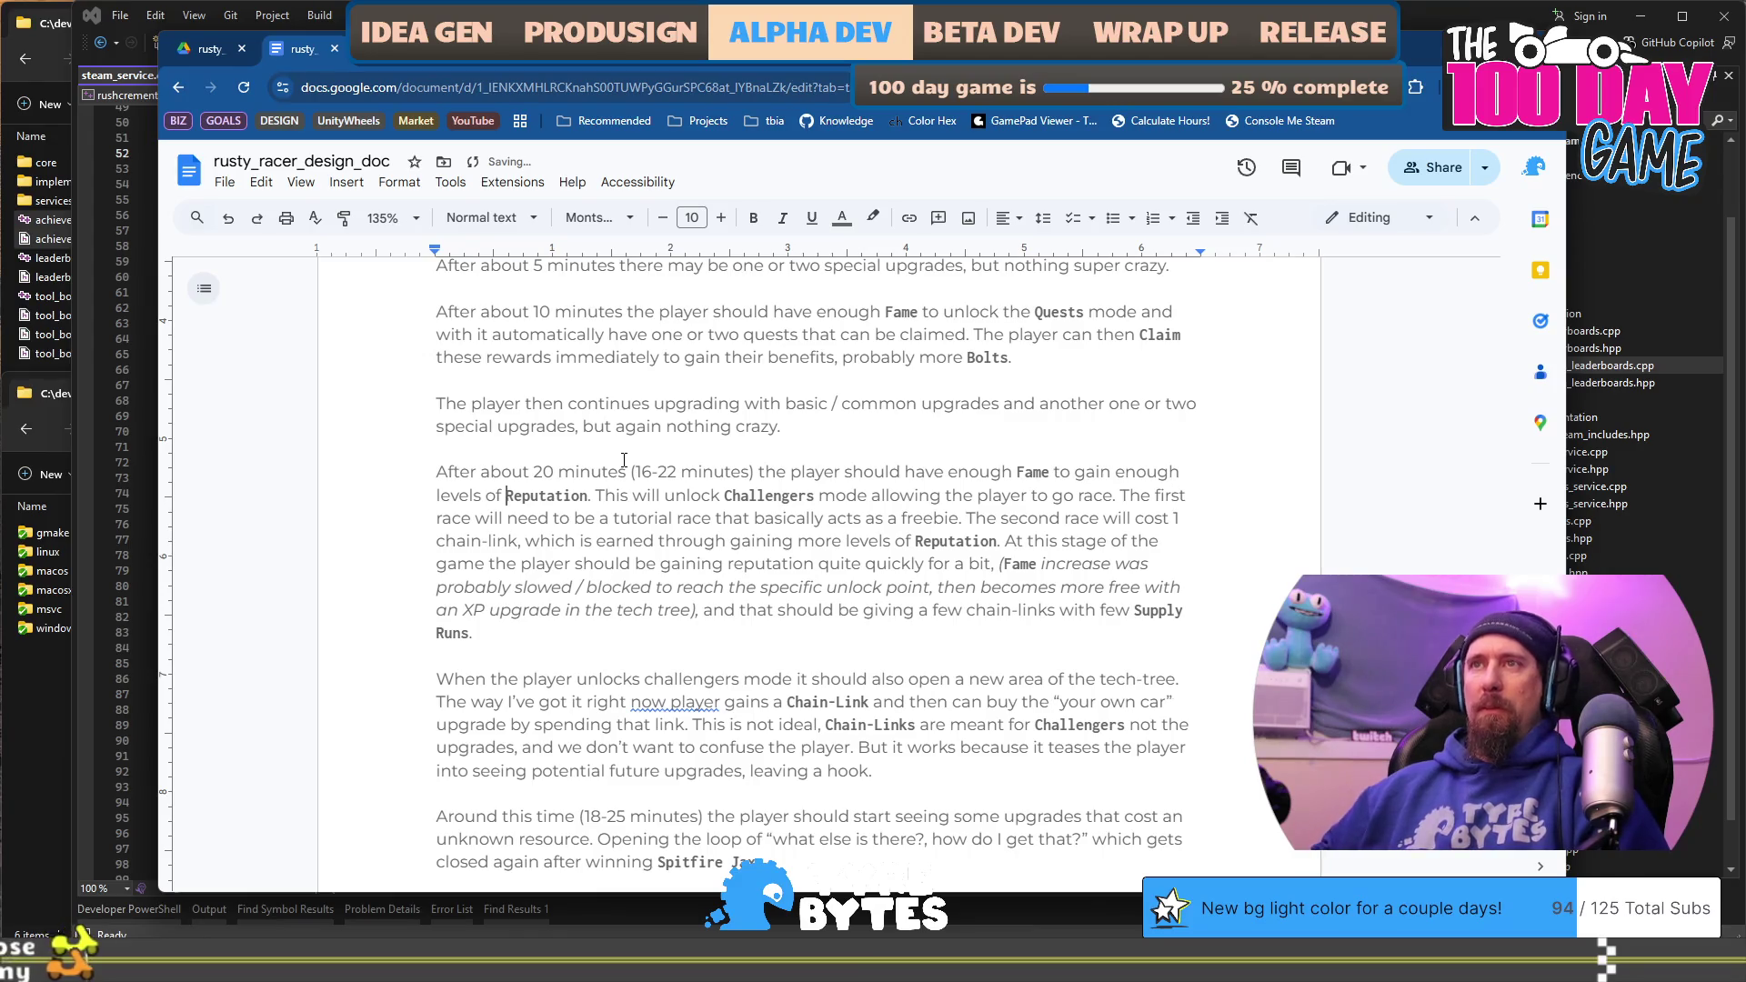
key(ctrl+z)
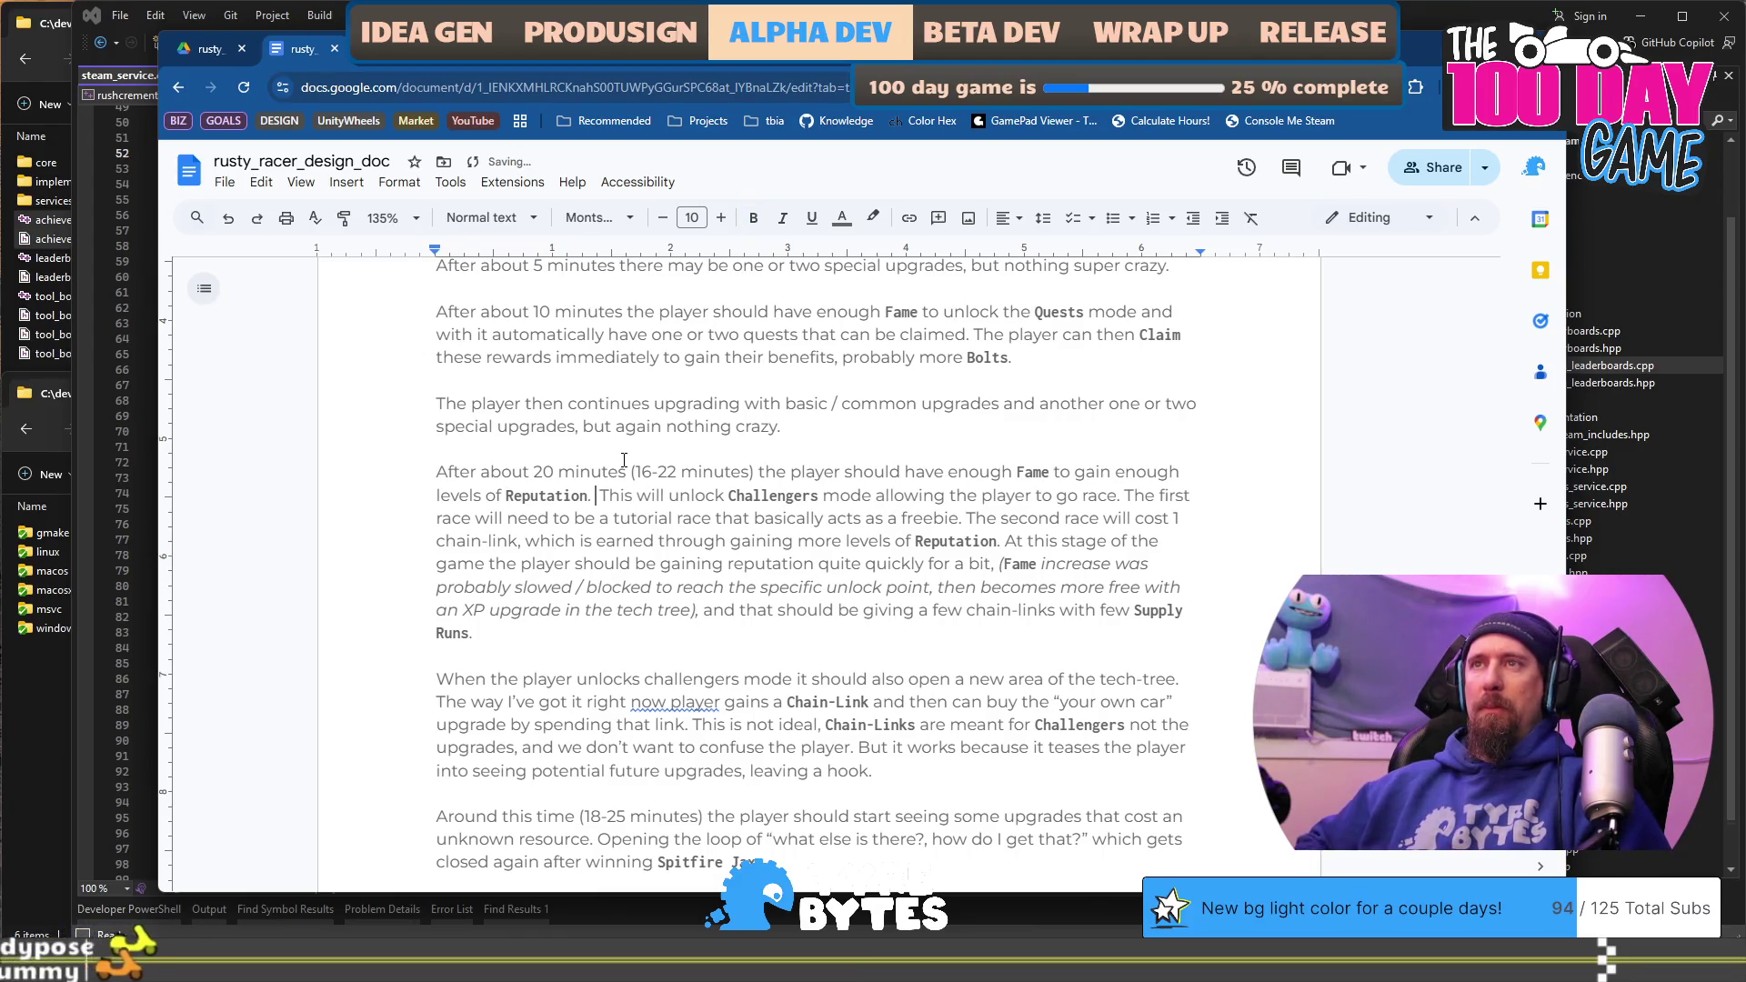
text((10? 15? 20?.)
key(Left)
key(Left)
key(Left)
key(Left)
key(Left)
key(Left)
key(BackSpace)
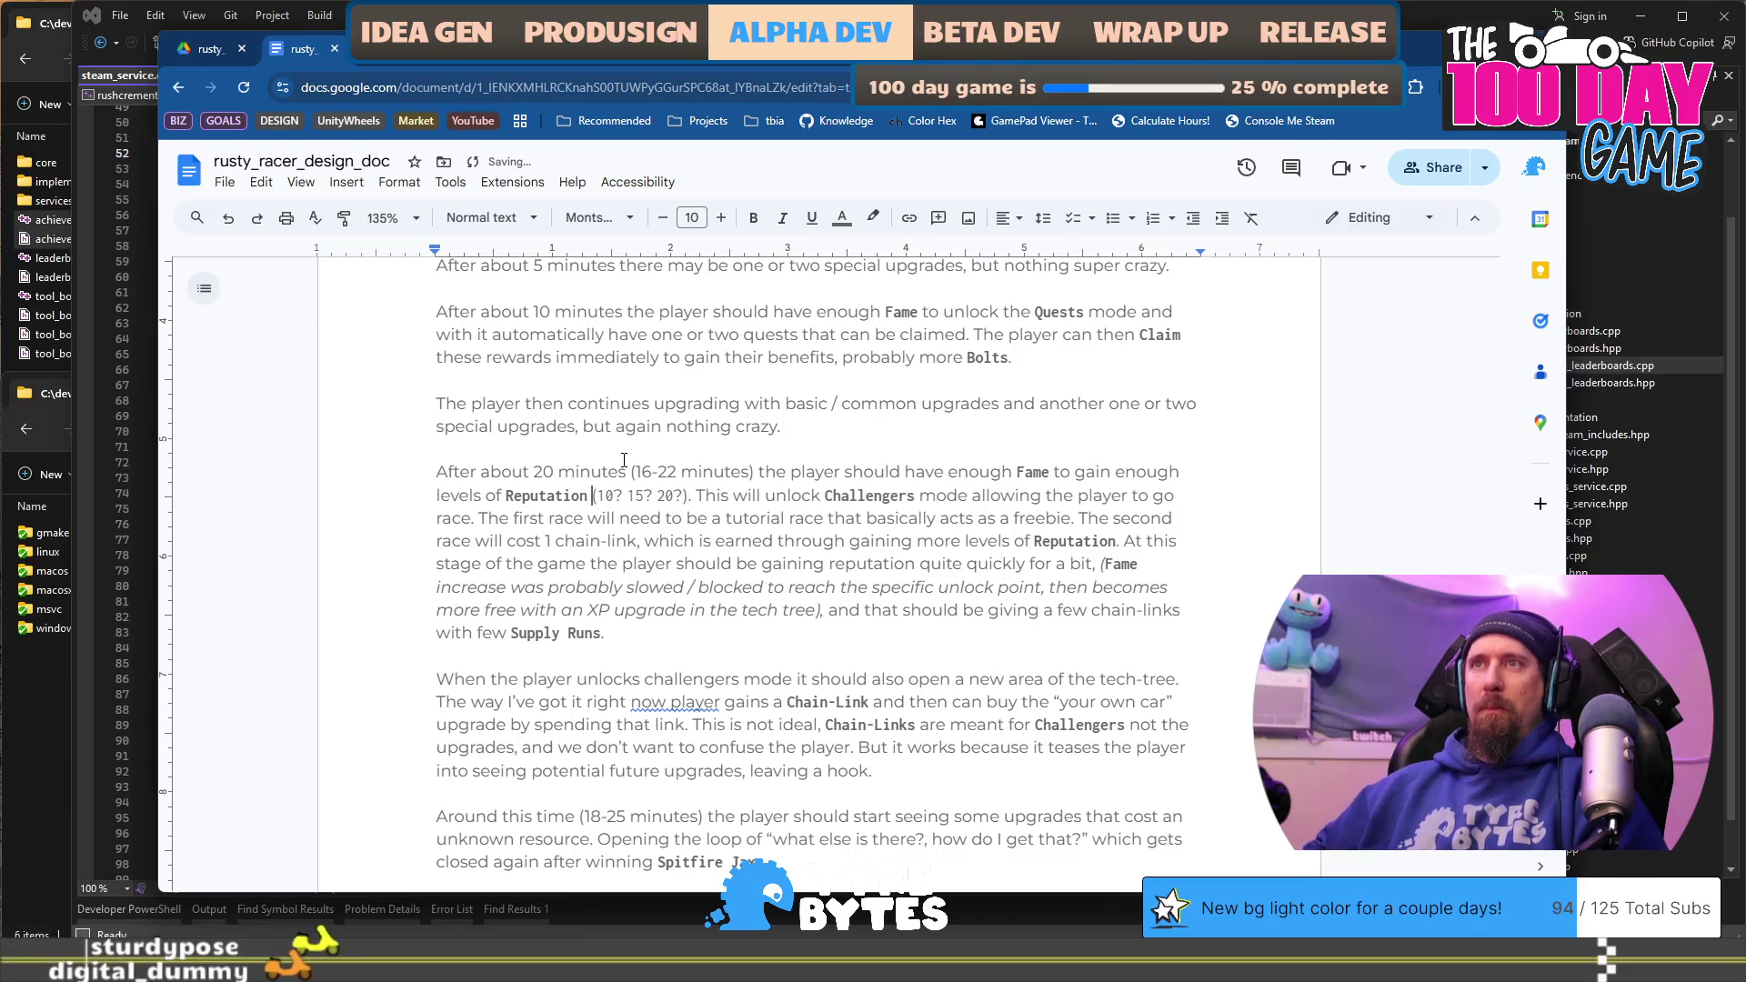
text(is that)
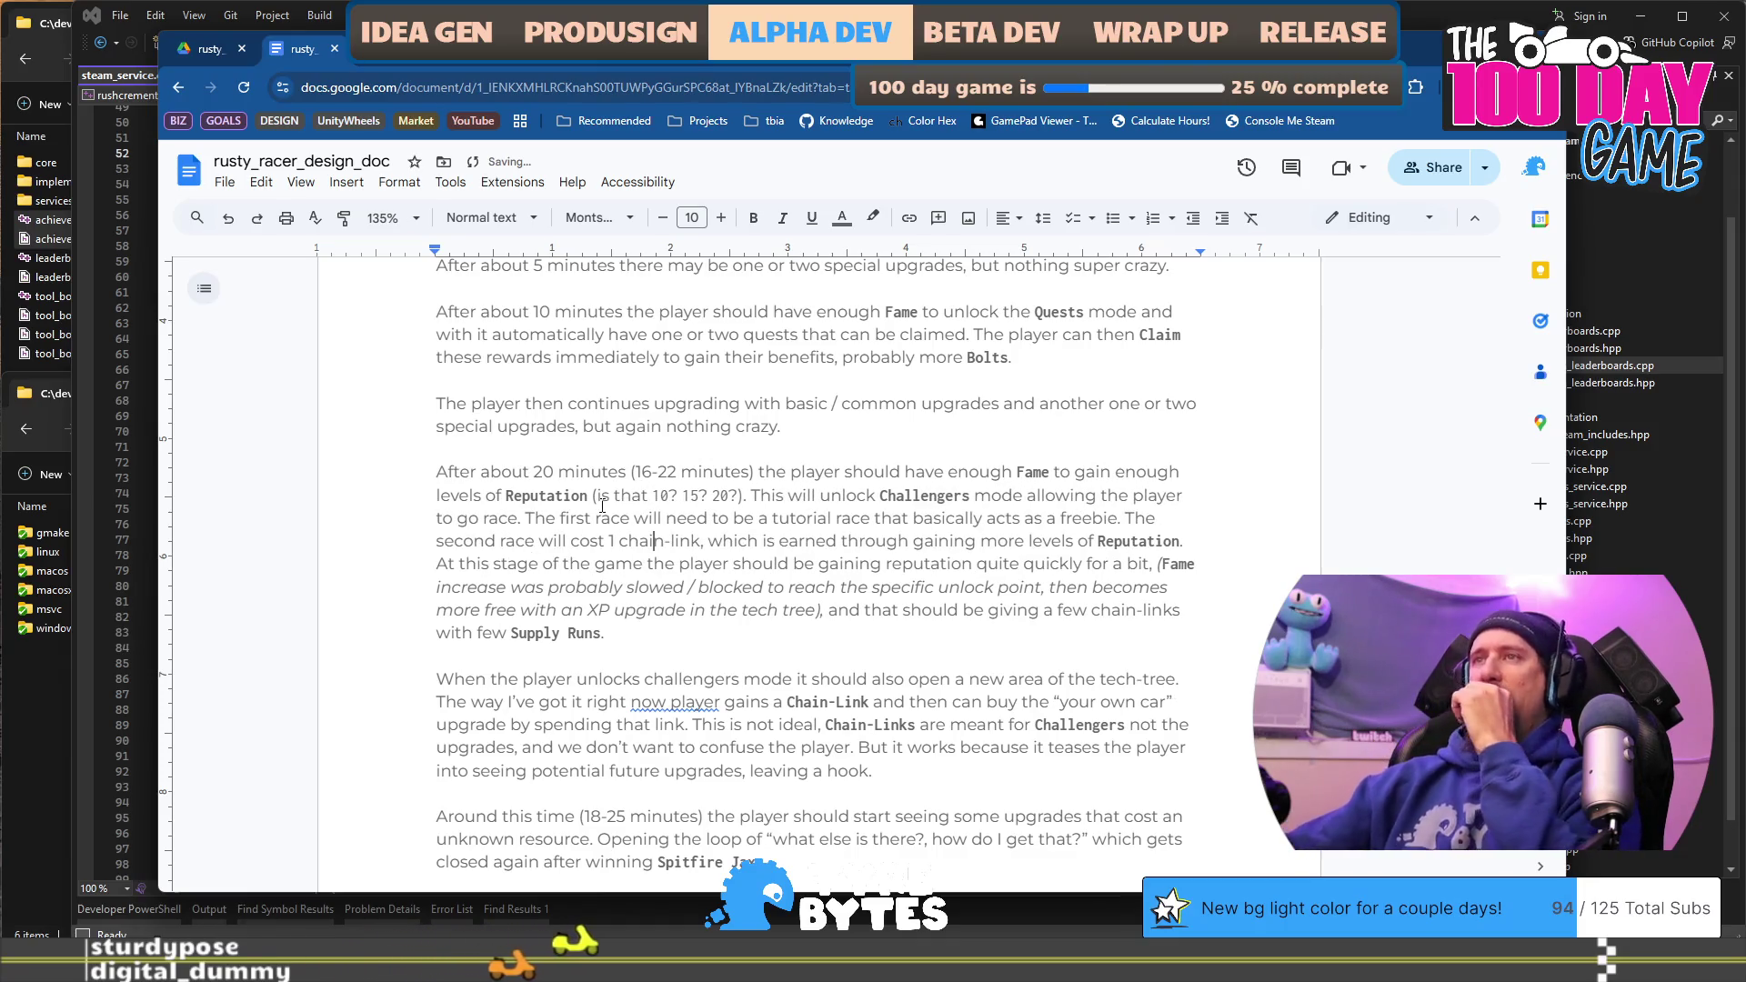
Step: Reread the section, selecting the first-race and Chain-Link sentences
drag(761, 495, 772, 497)
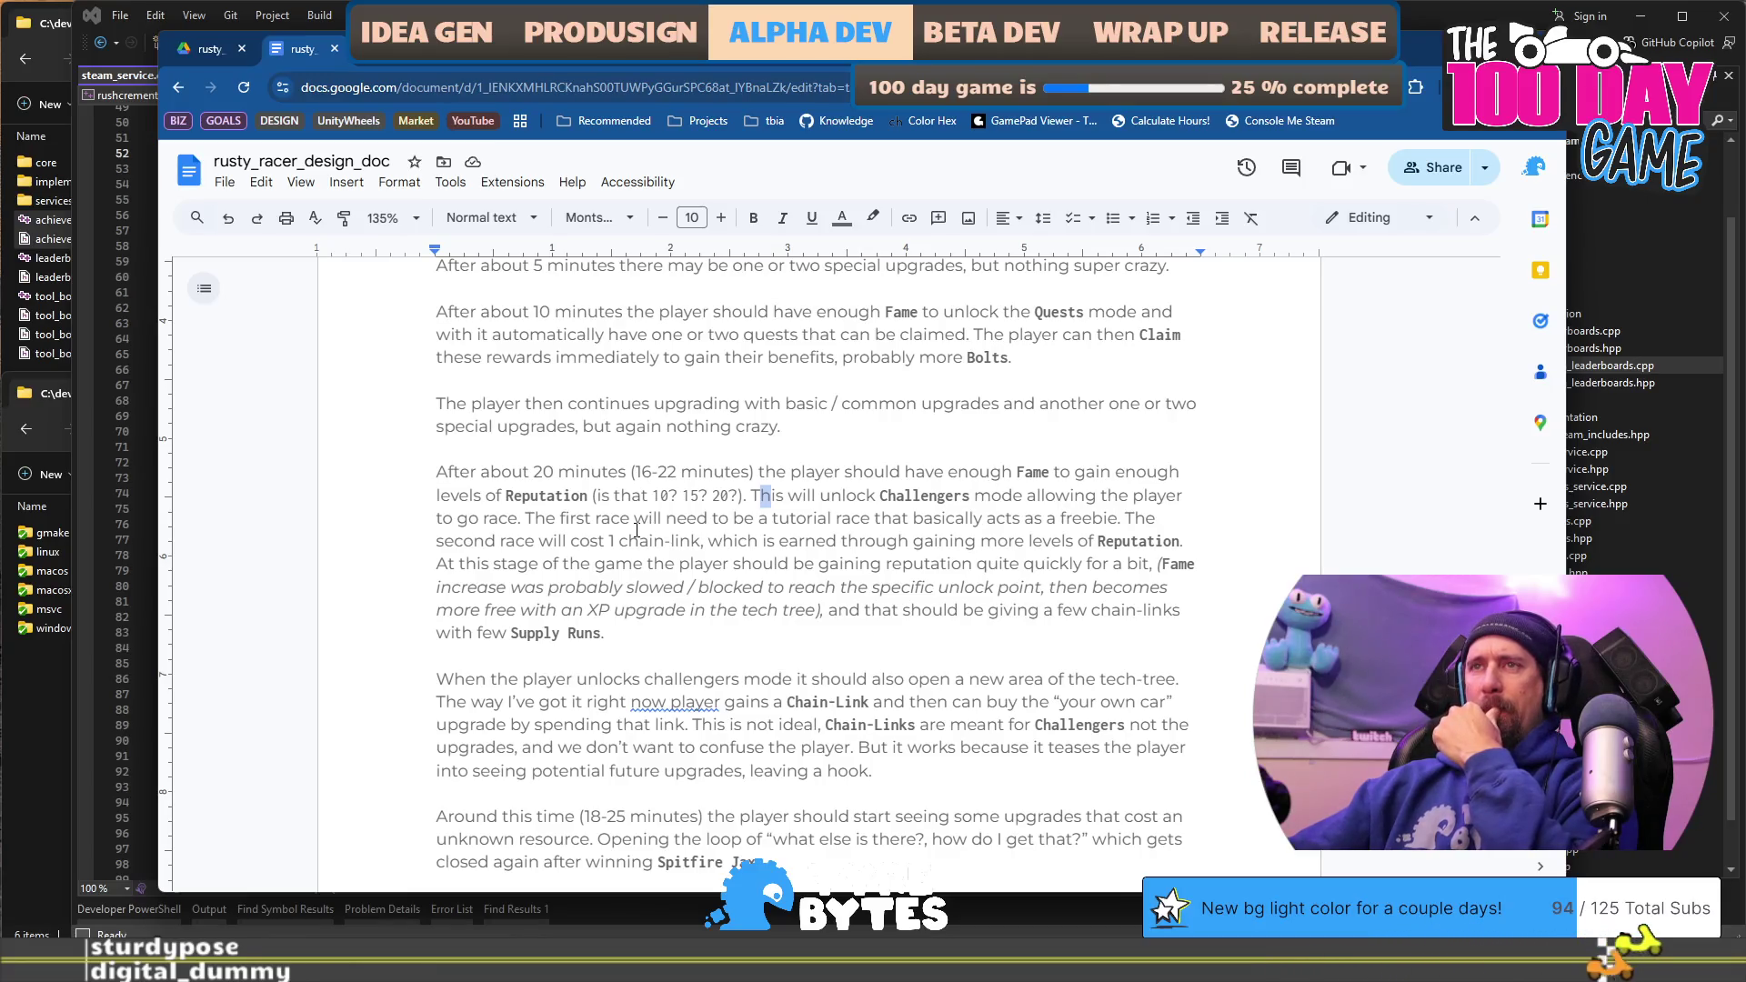
scroll(636, 530, down, 2)
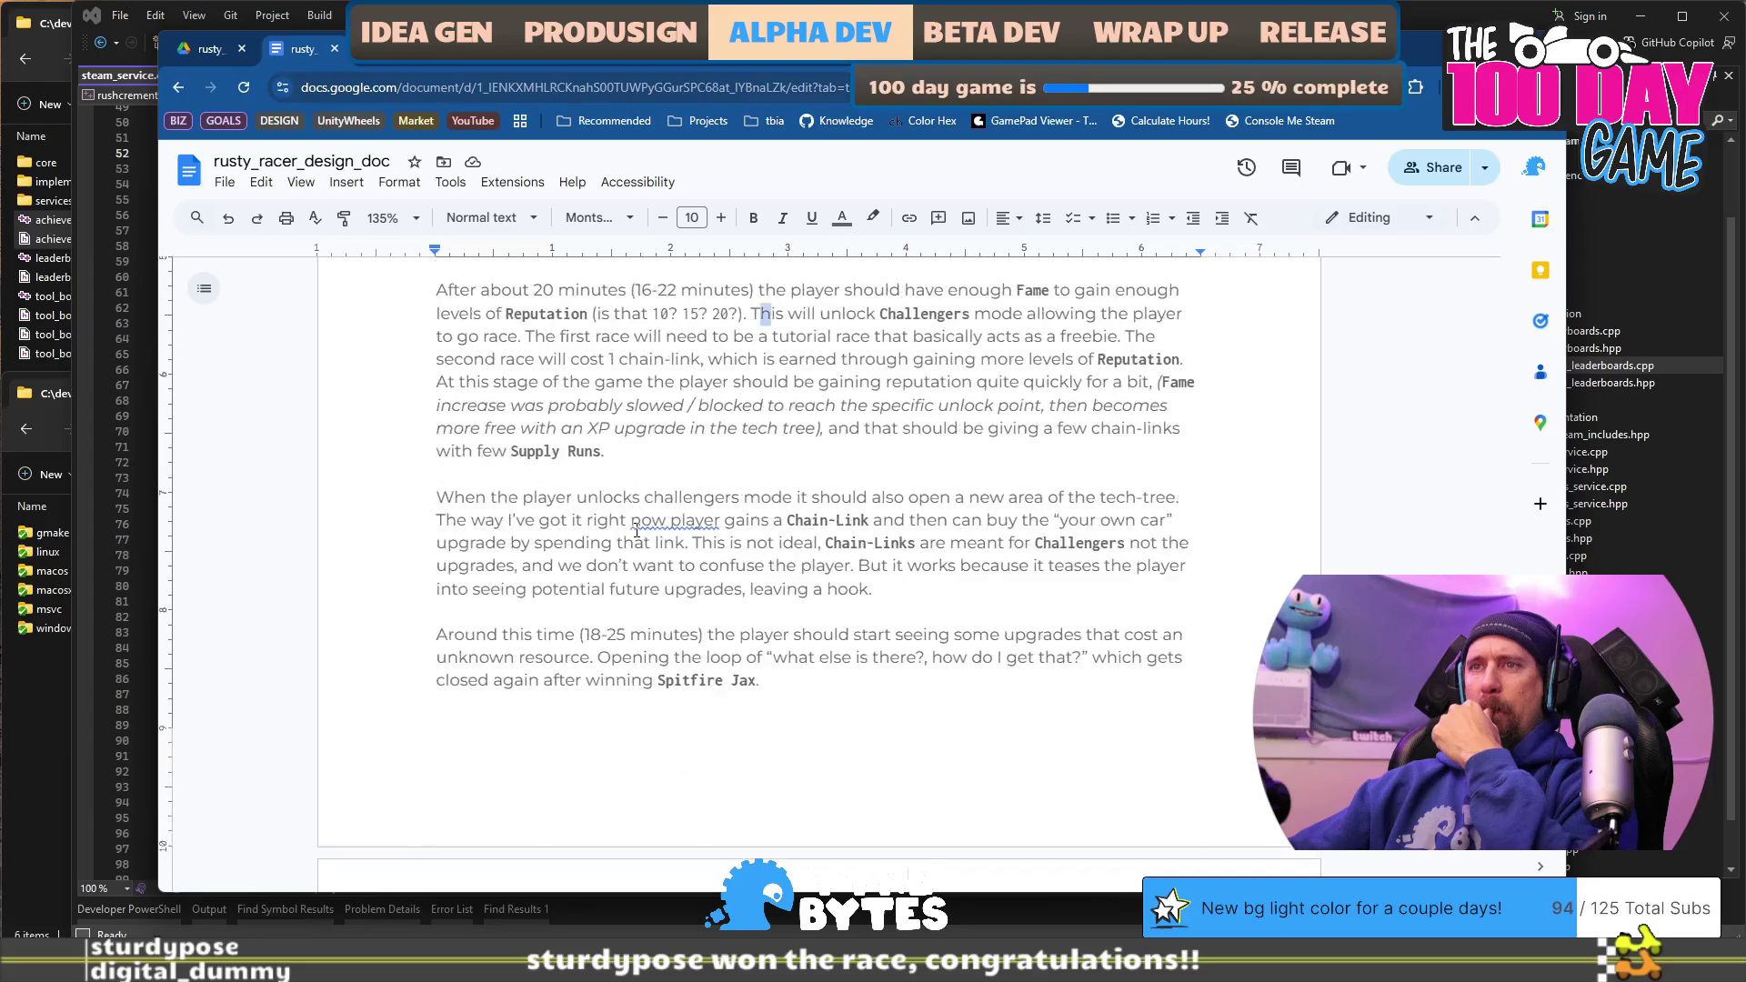
scroll(637, 532, up, 1)
drag(546, 427, 620, 472)
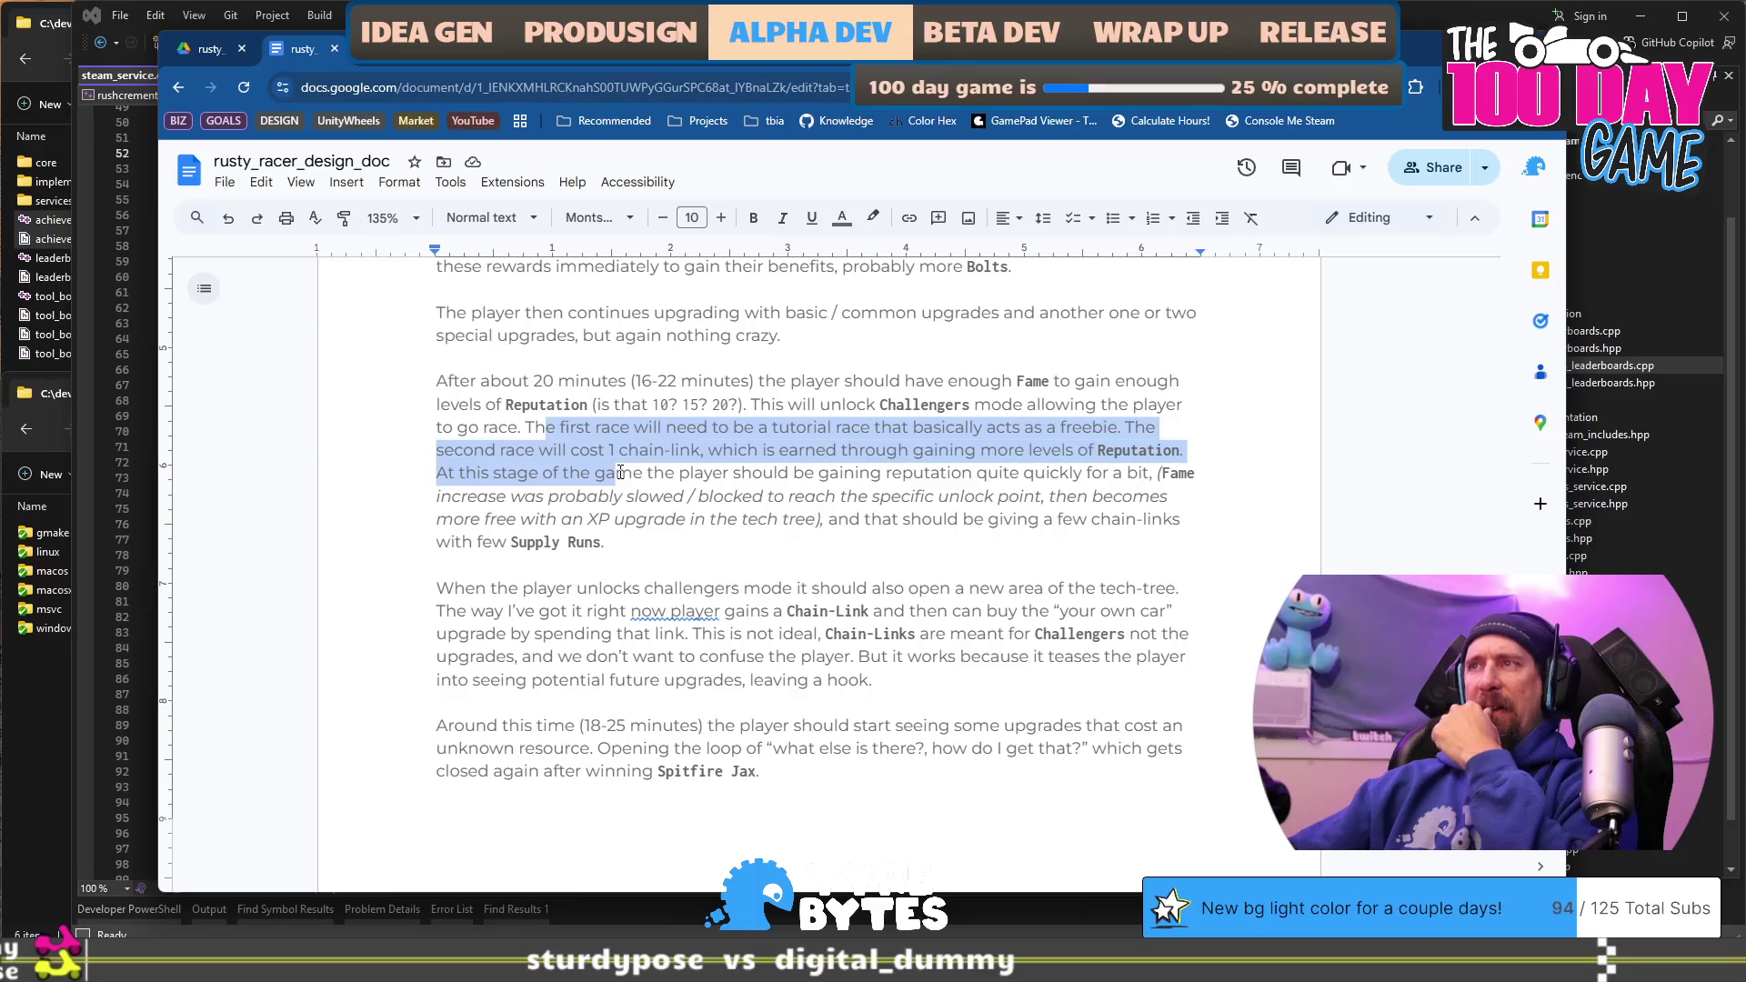
scroll(685, 640, down, 4)
scroll(686, 640, down, 2)
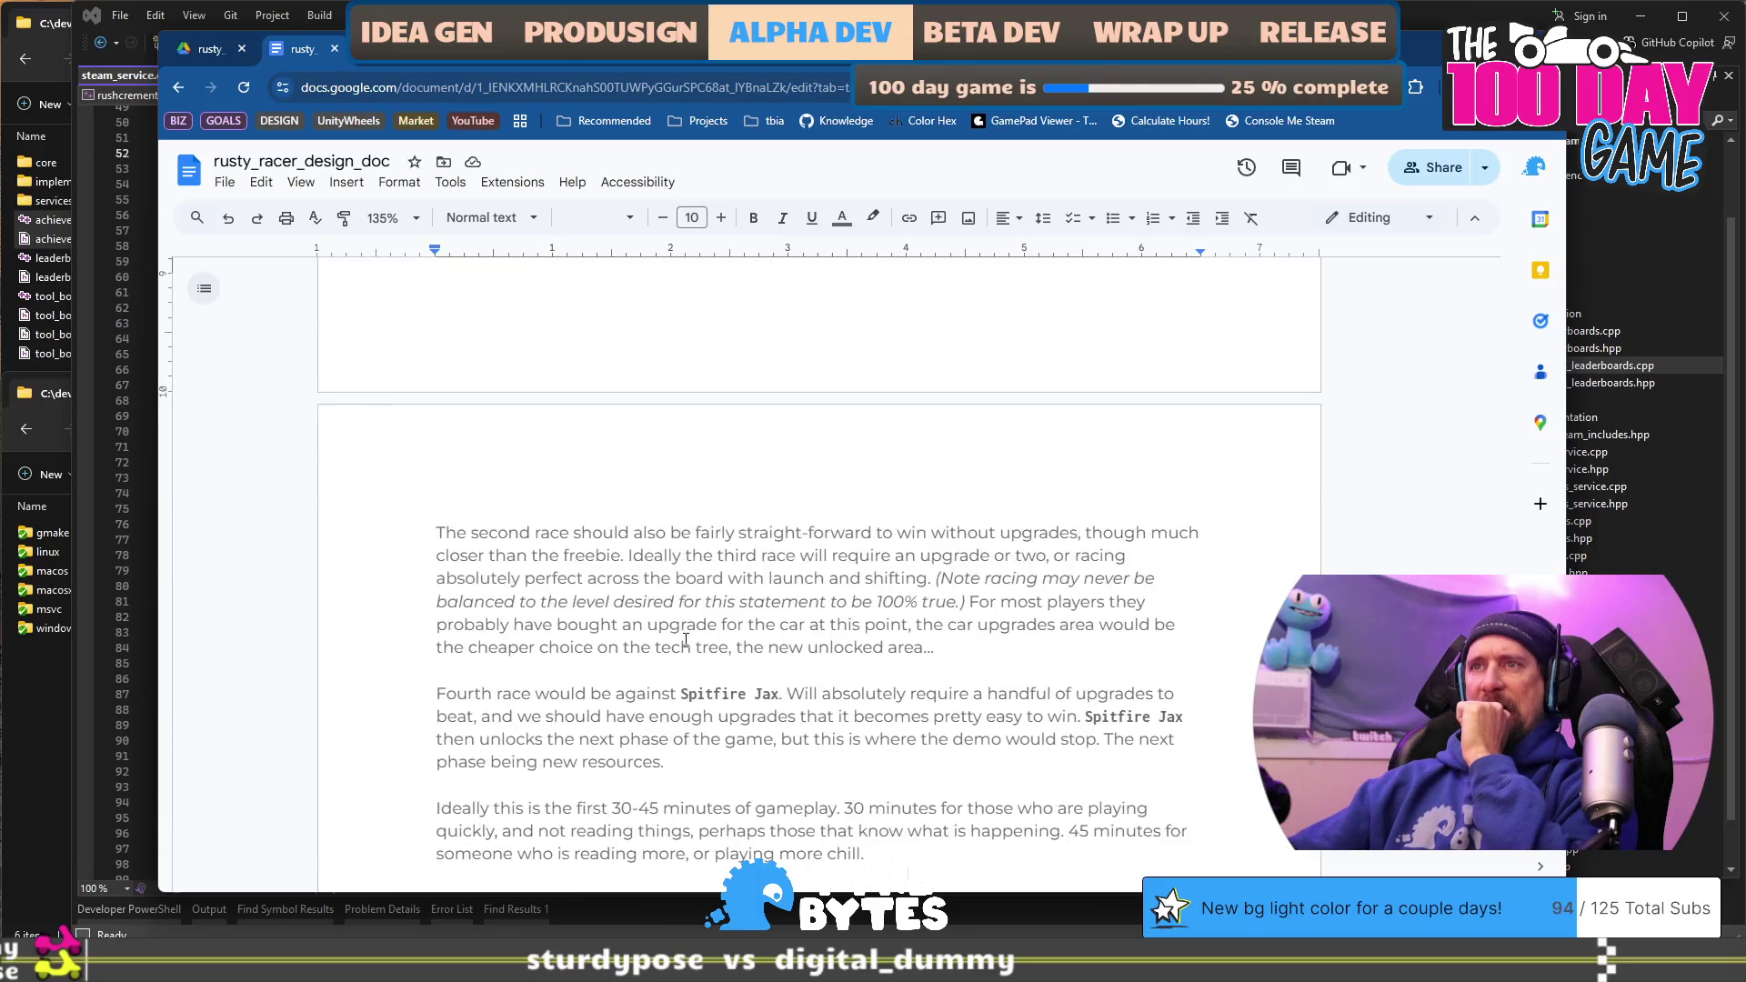
scroll(686, 640, up, 5)
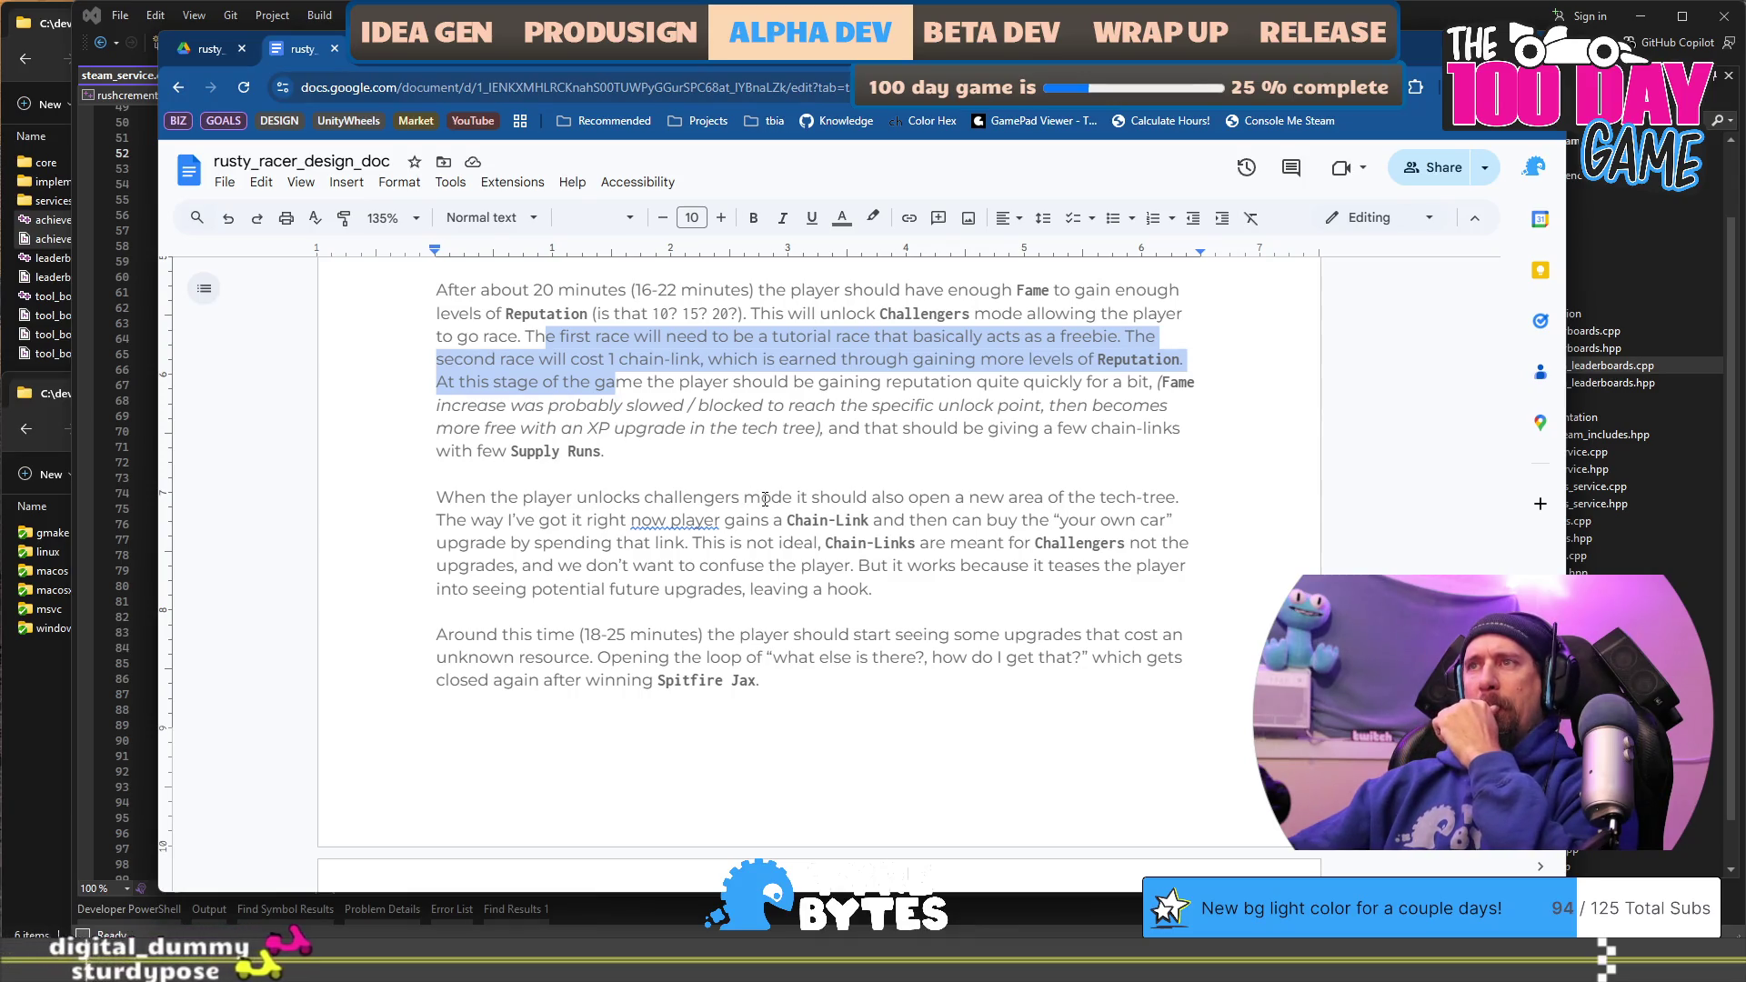
Step: Break 'The first race' into its own paragraph and paste the Chain-Link passage after 'to go race.'
click(525, 334)
key(Return)
key(Return)
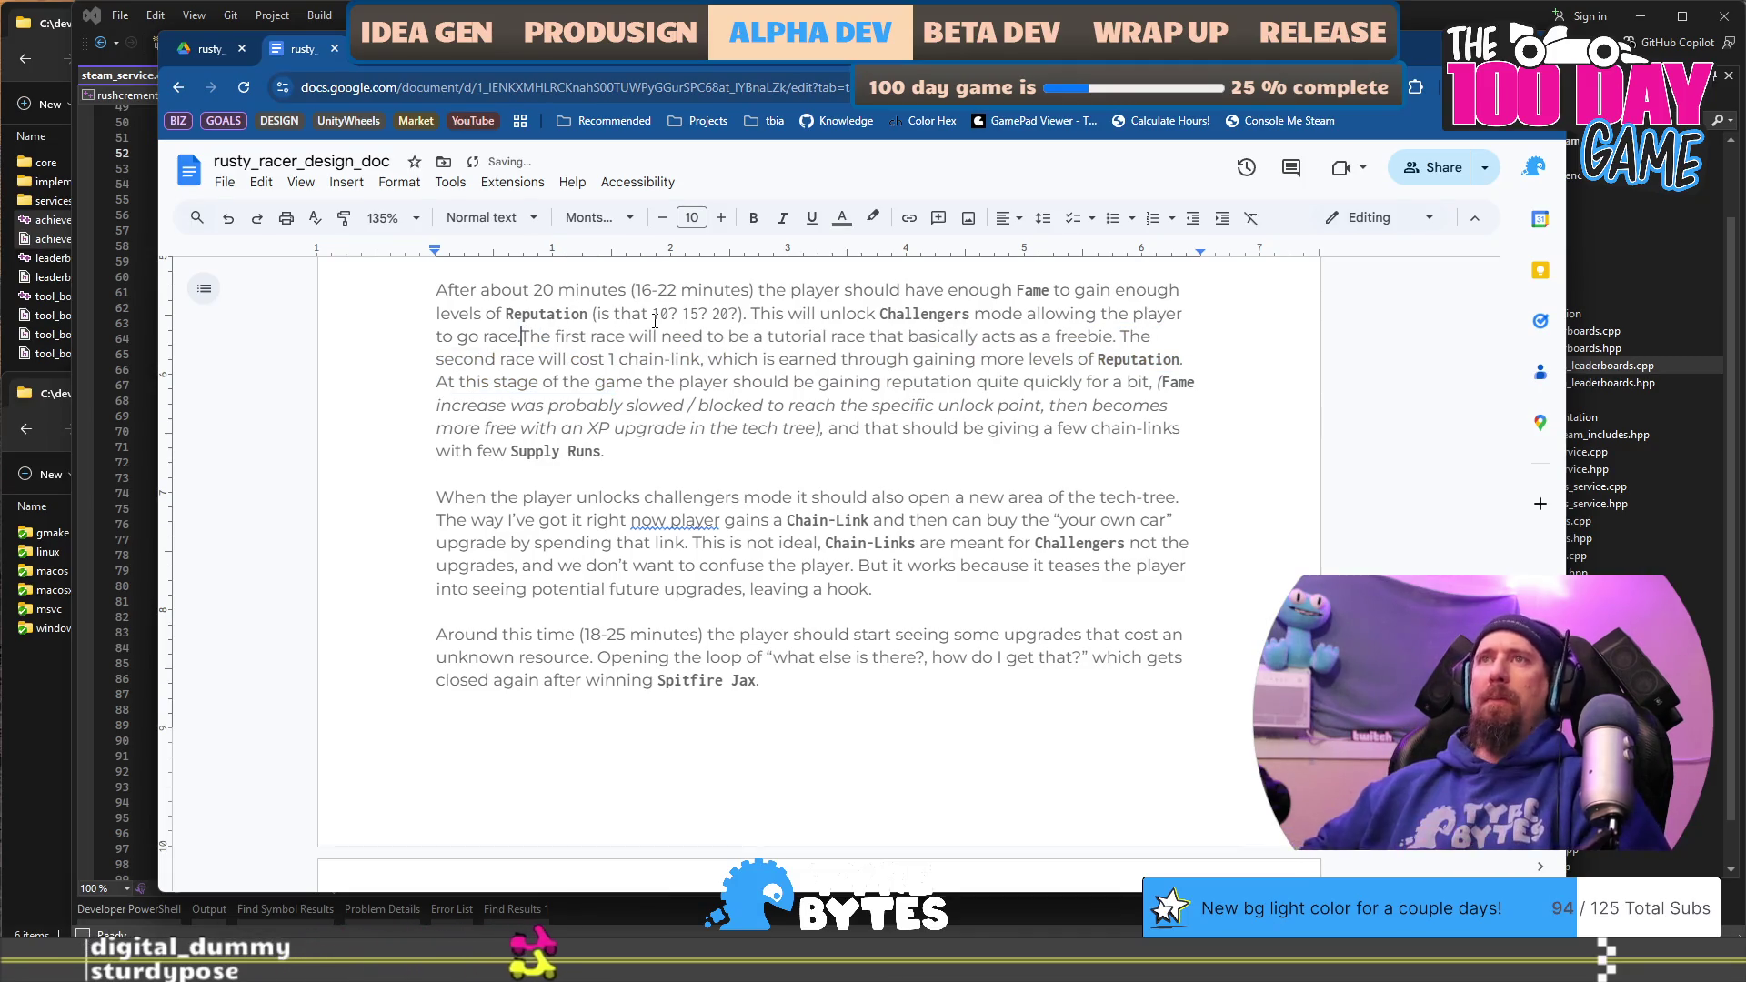
key(Down)
key(Down)
key(Down)
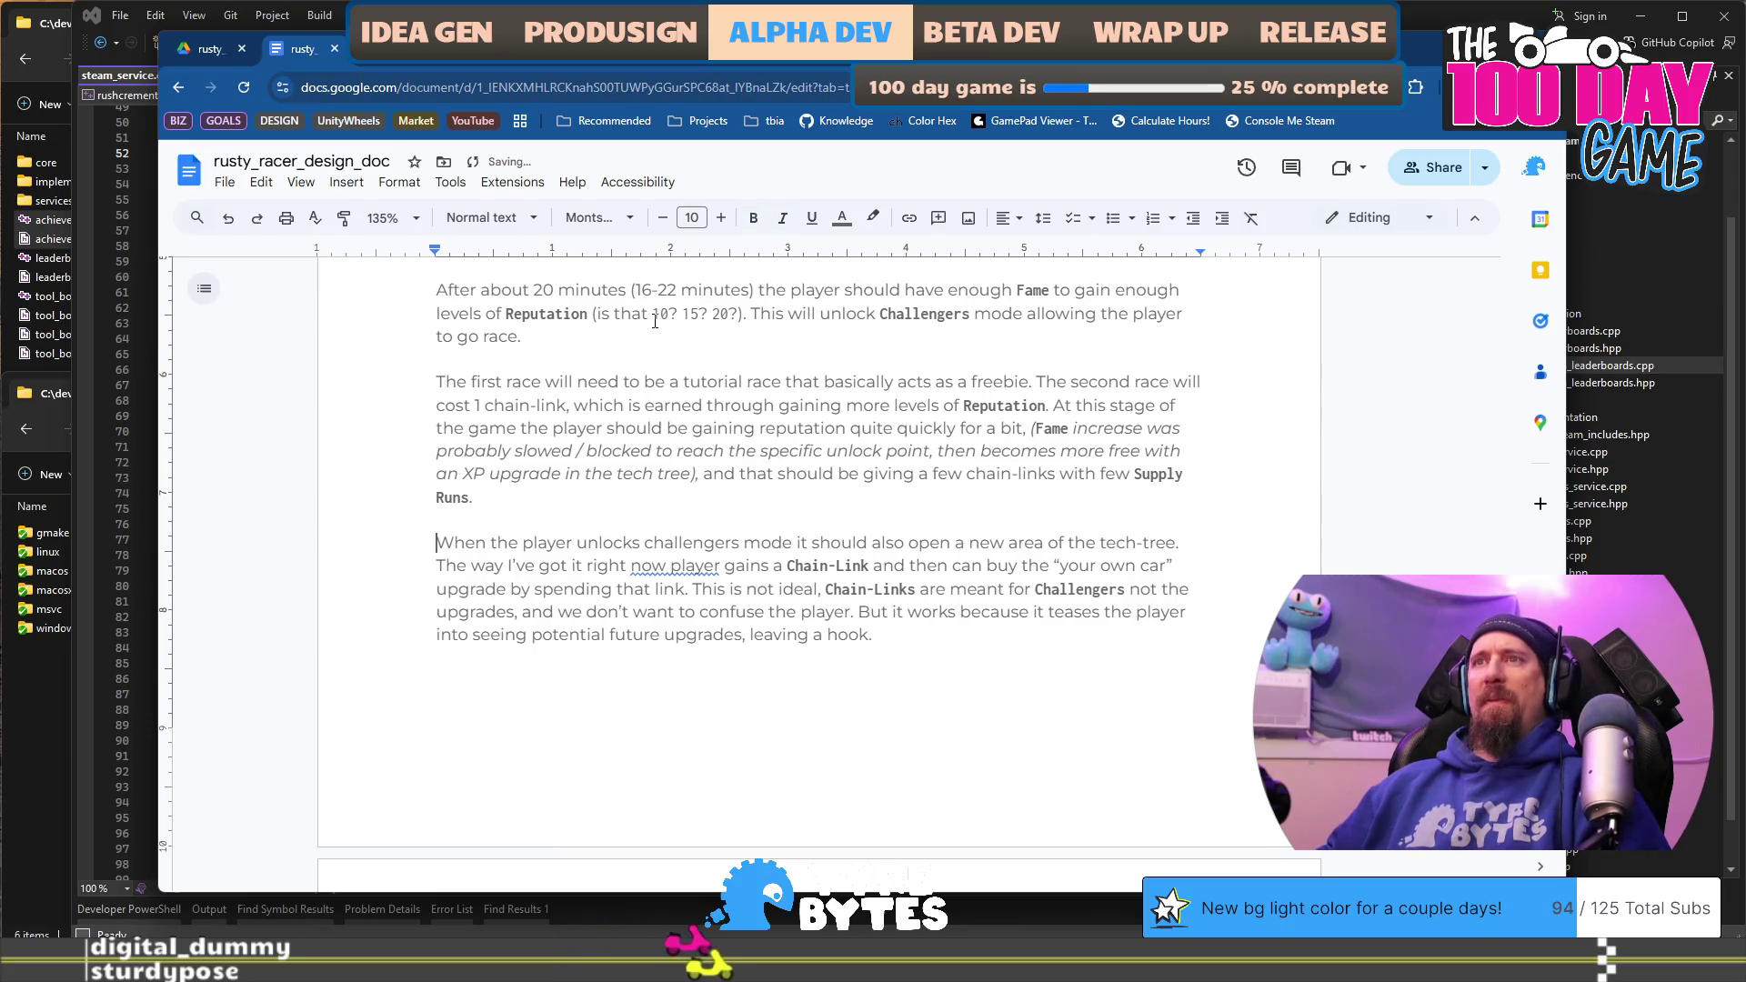
key(shift+Down)
key(shift+Down)
key(shift+Down)
key(shift+Down)
key(ctrl+c)
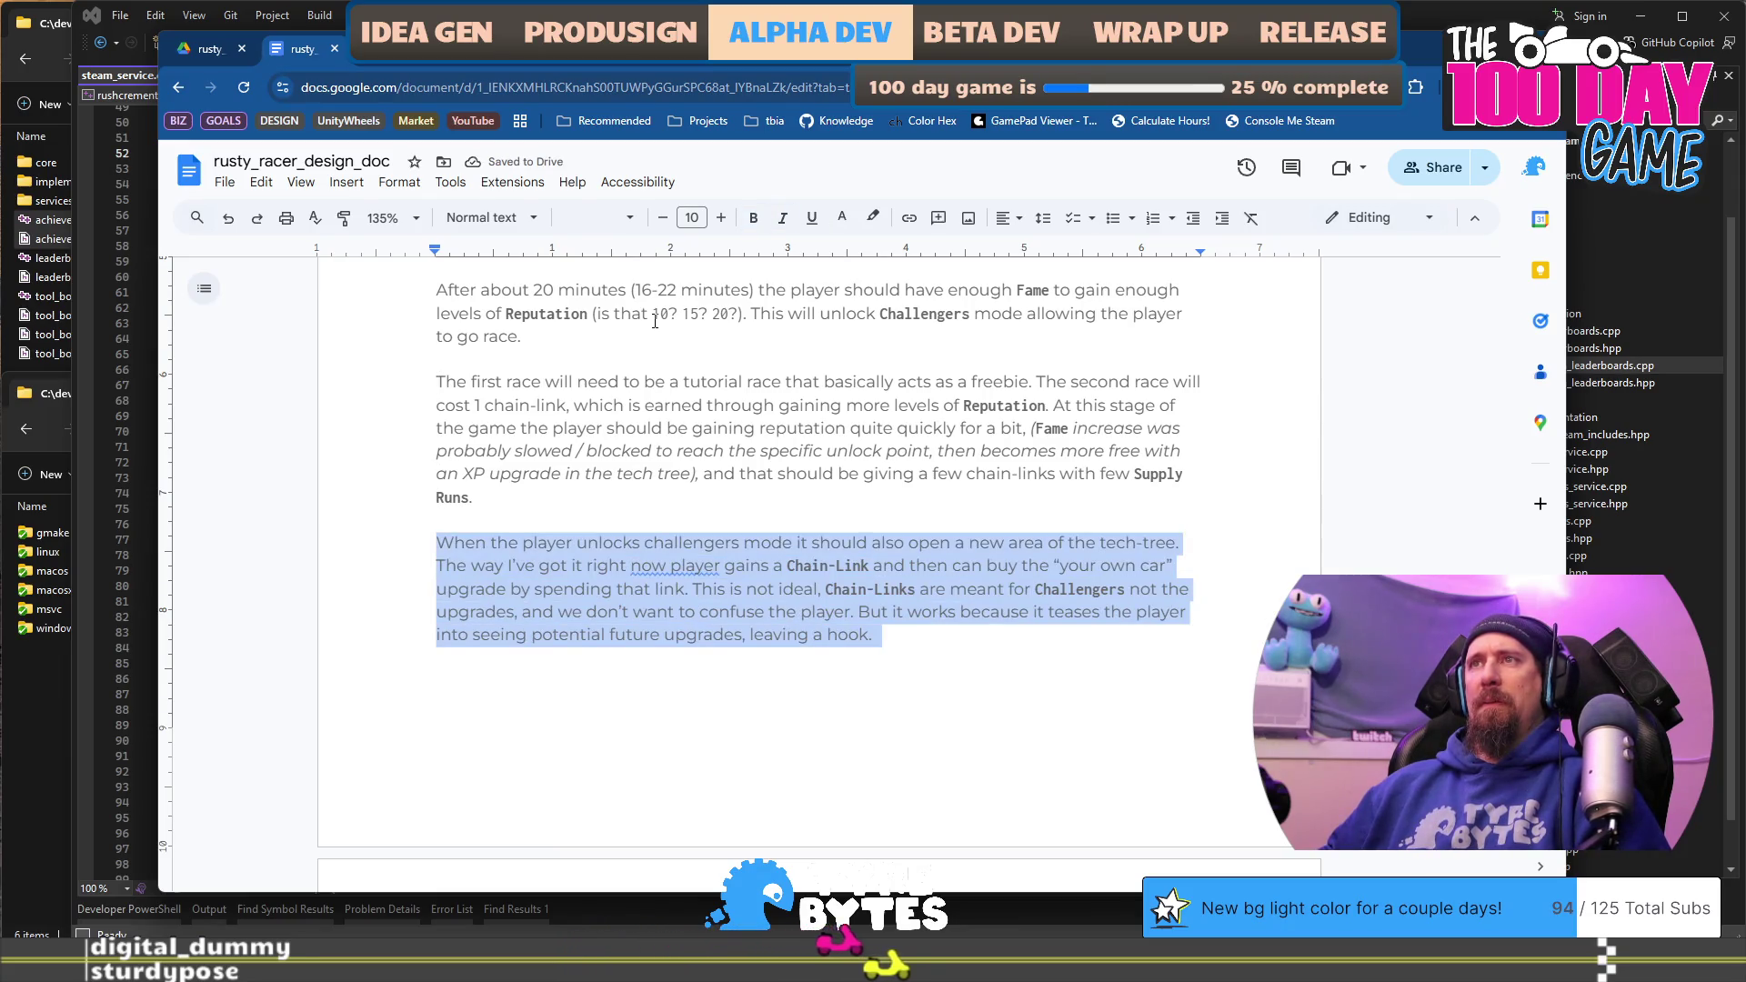
key(Delete)
key(Up)
key(Up)
key(BackSpace)
key(Up)
key(Up)
key(Up)
key(End)
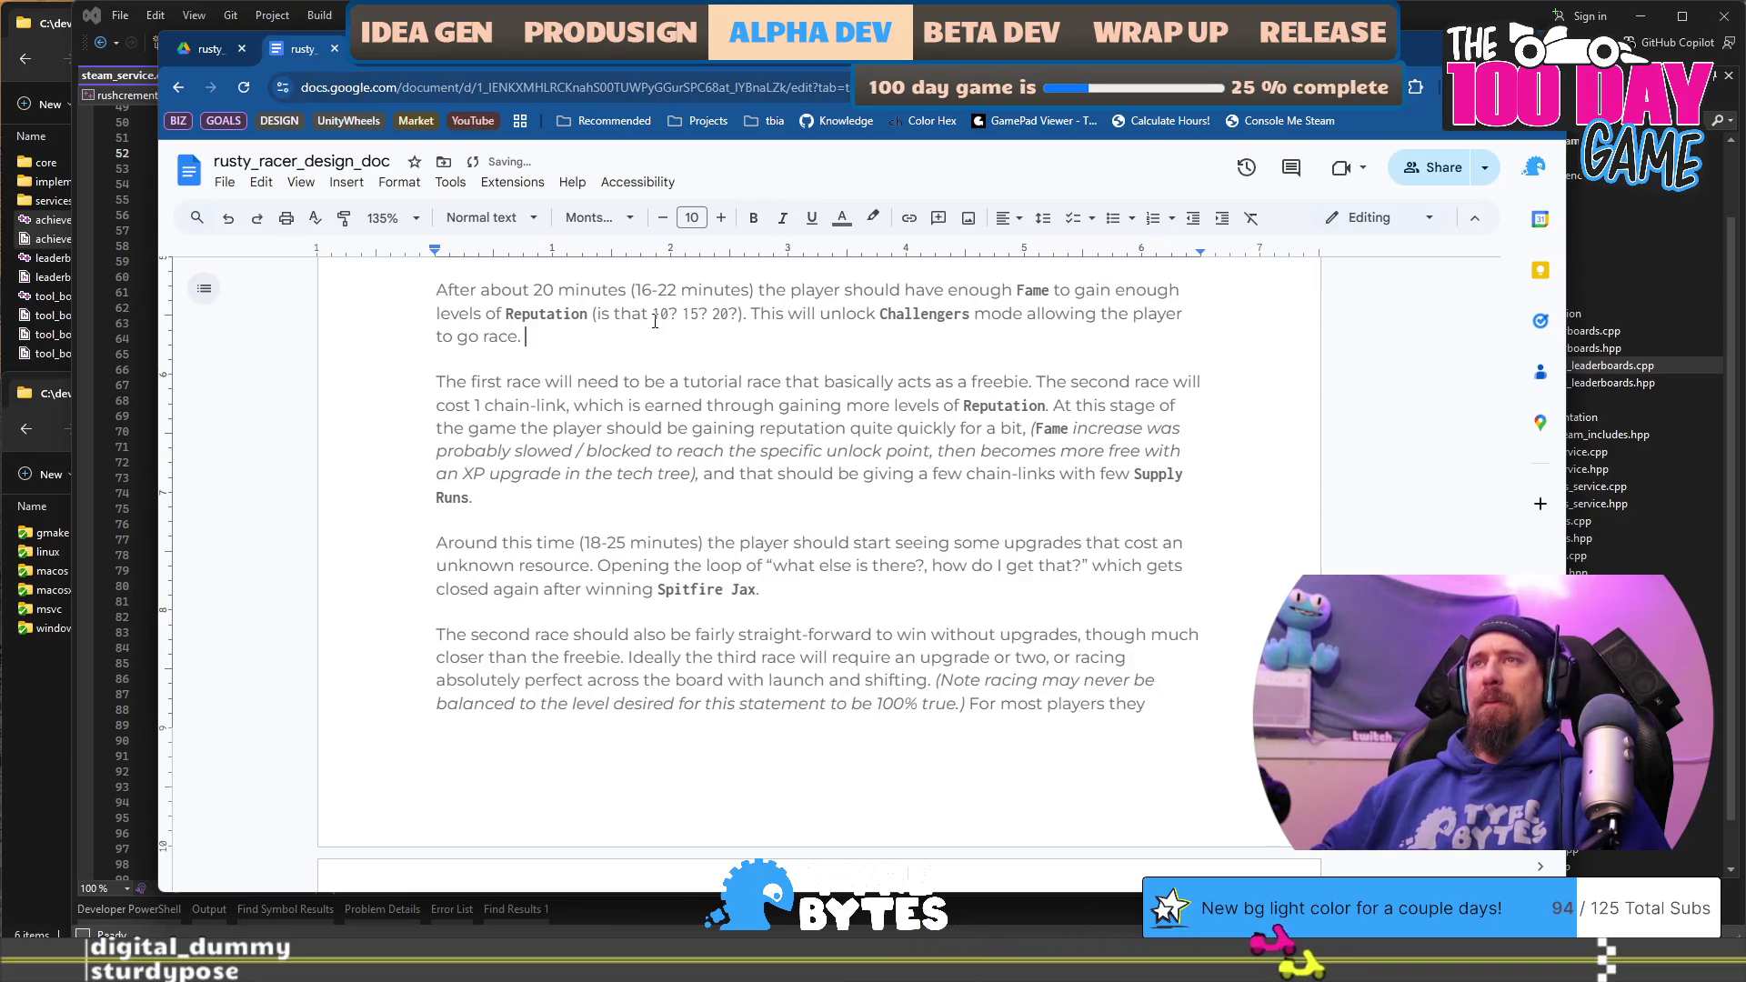
key(ctrl+v)
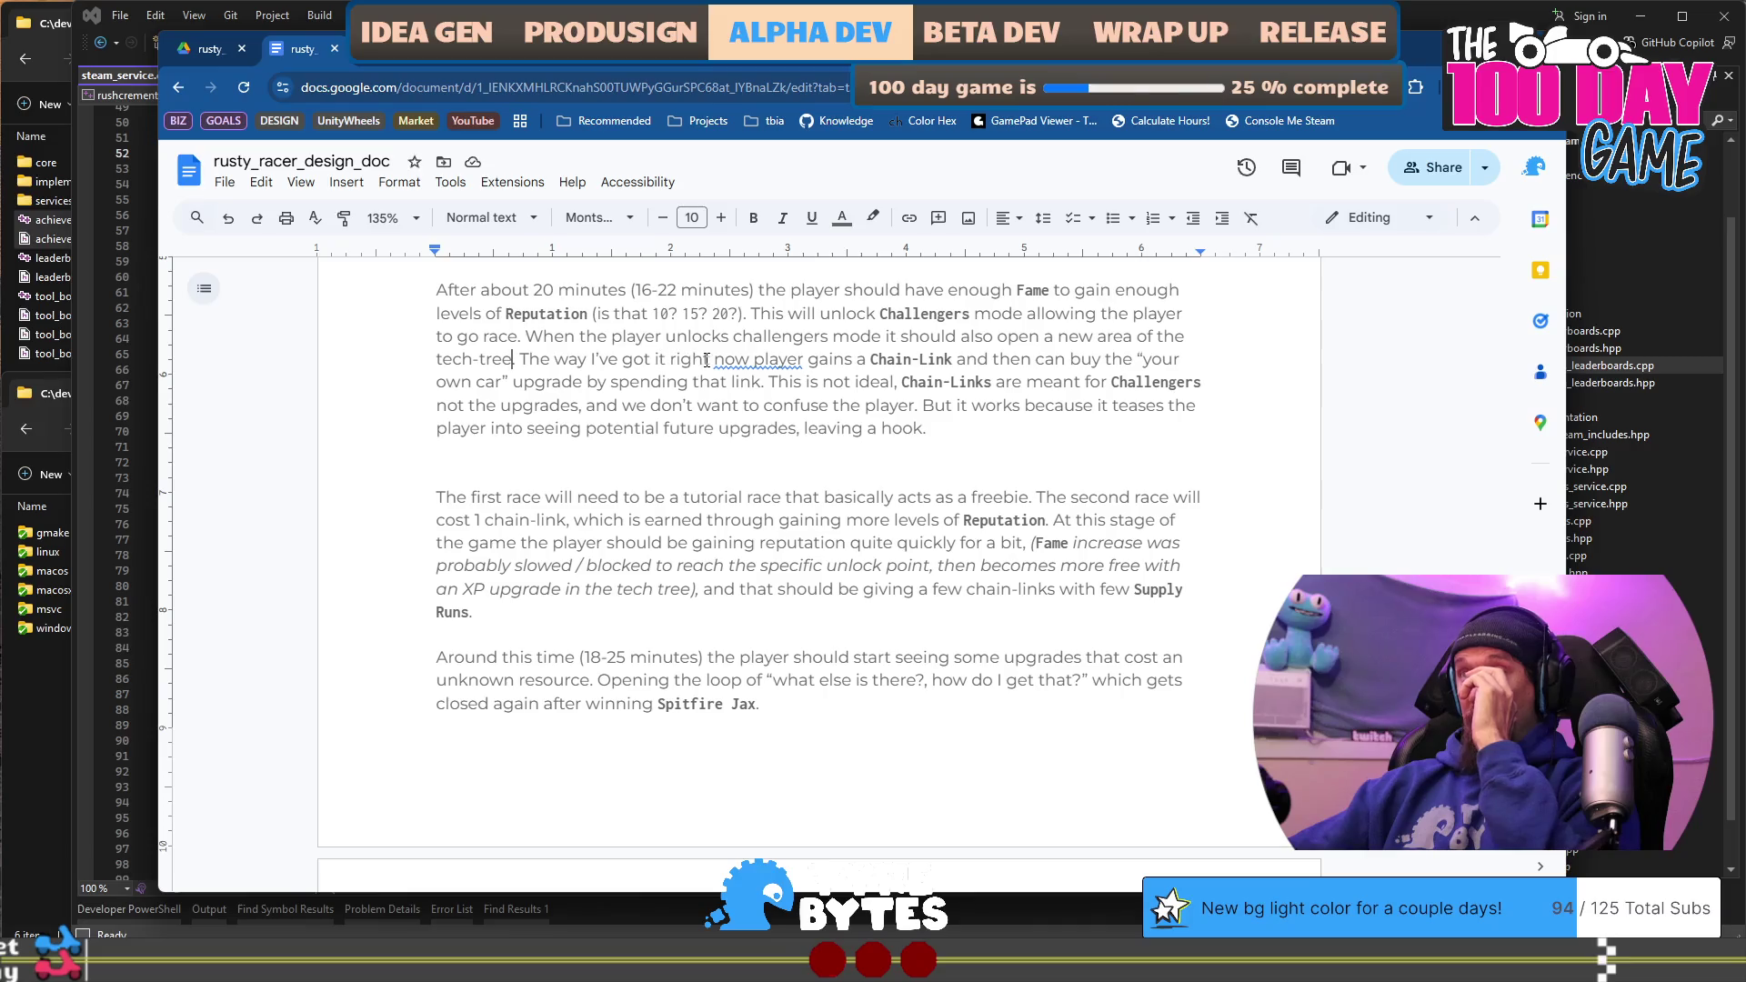
Step: Change the text to read "now, the player" and "This works but it" in the Chain-Link caveat
click(748, 361)
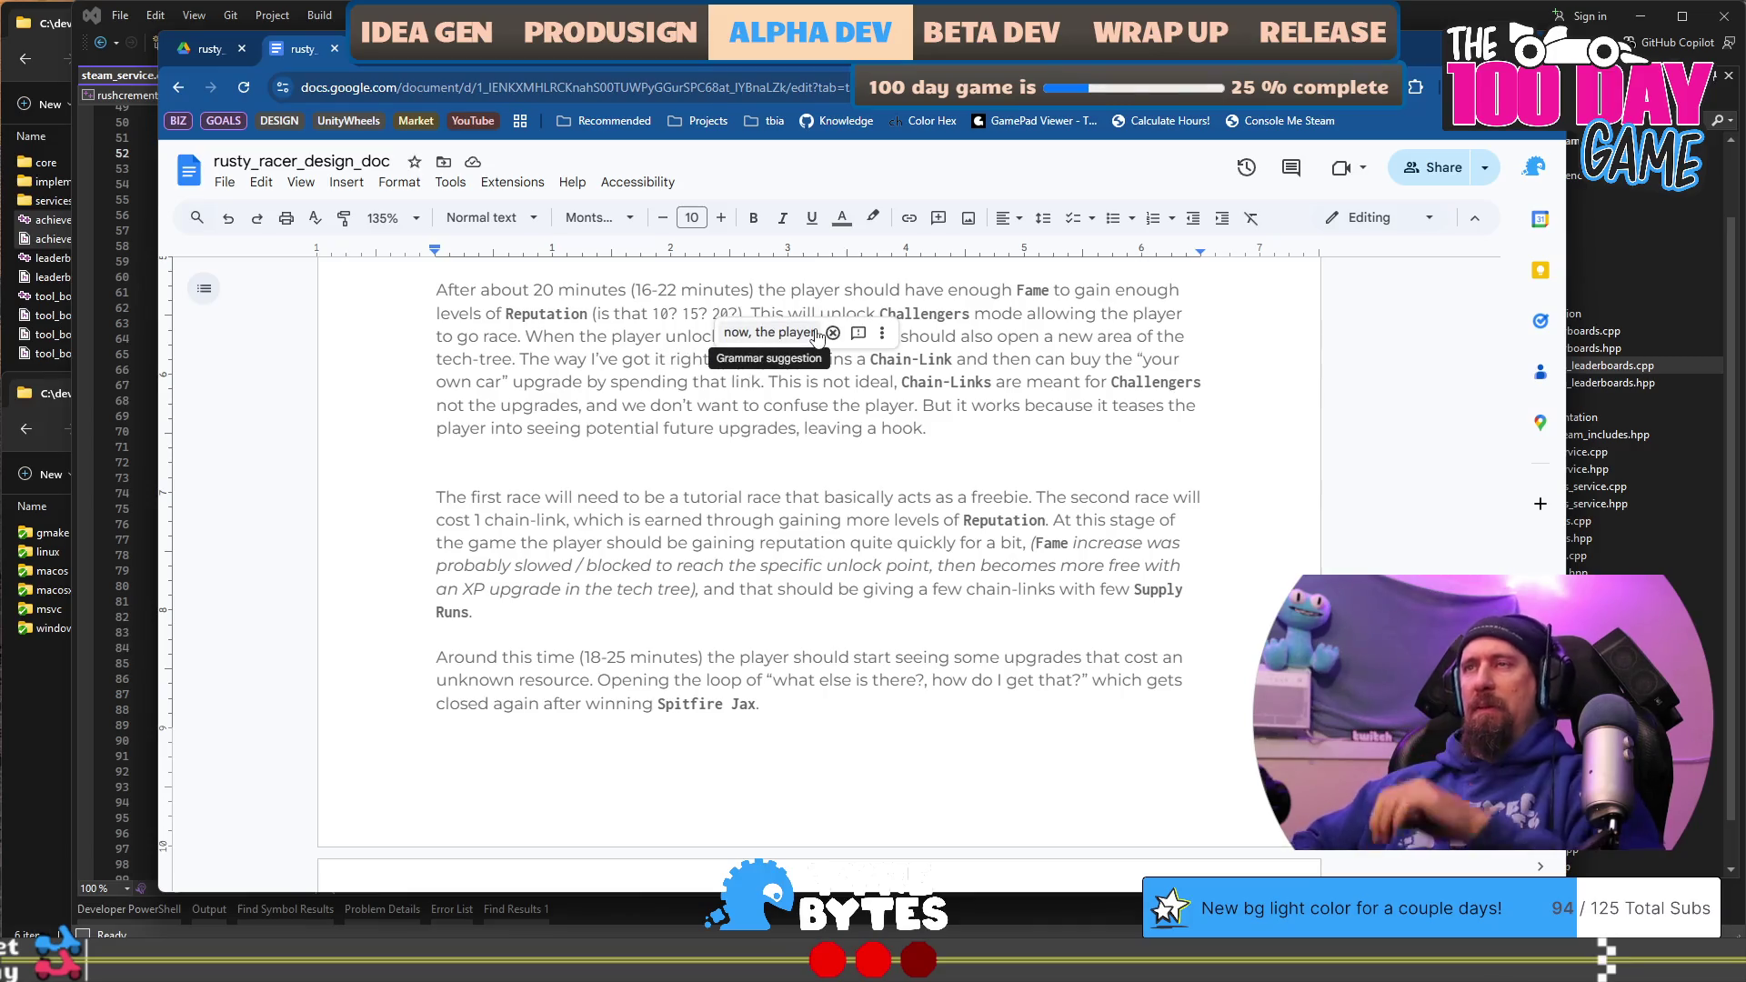
text(, the)
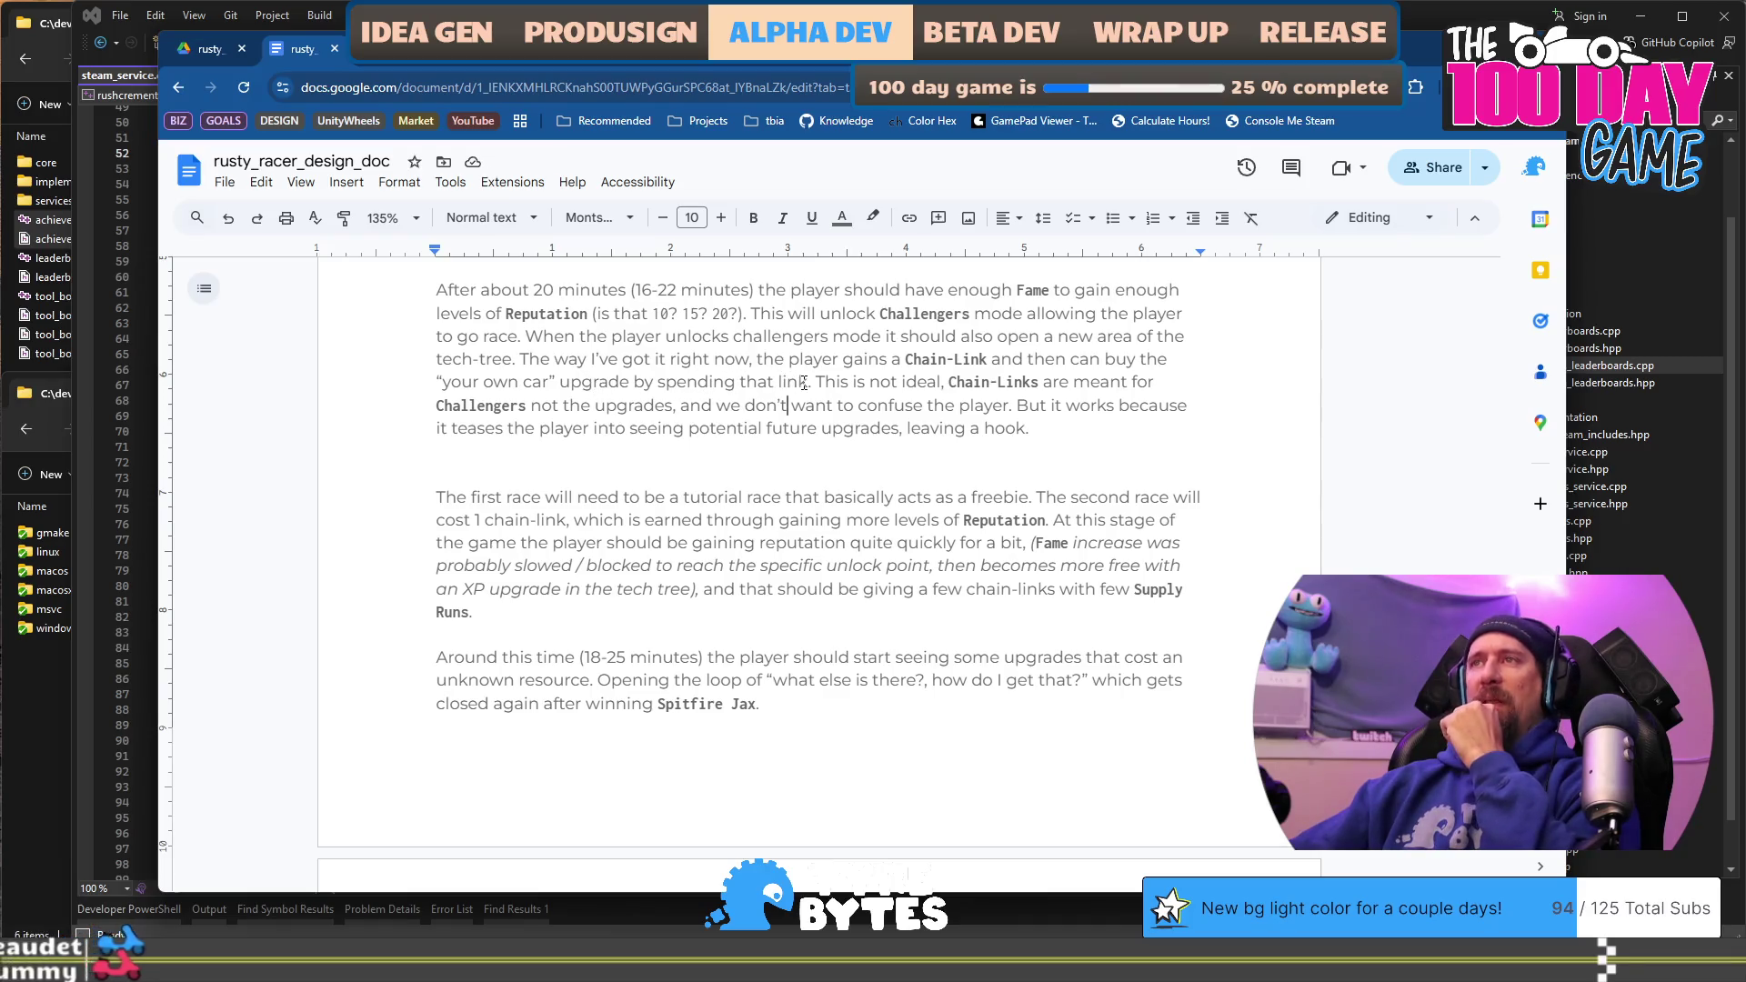
click(850, 381)
text(works)
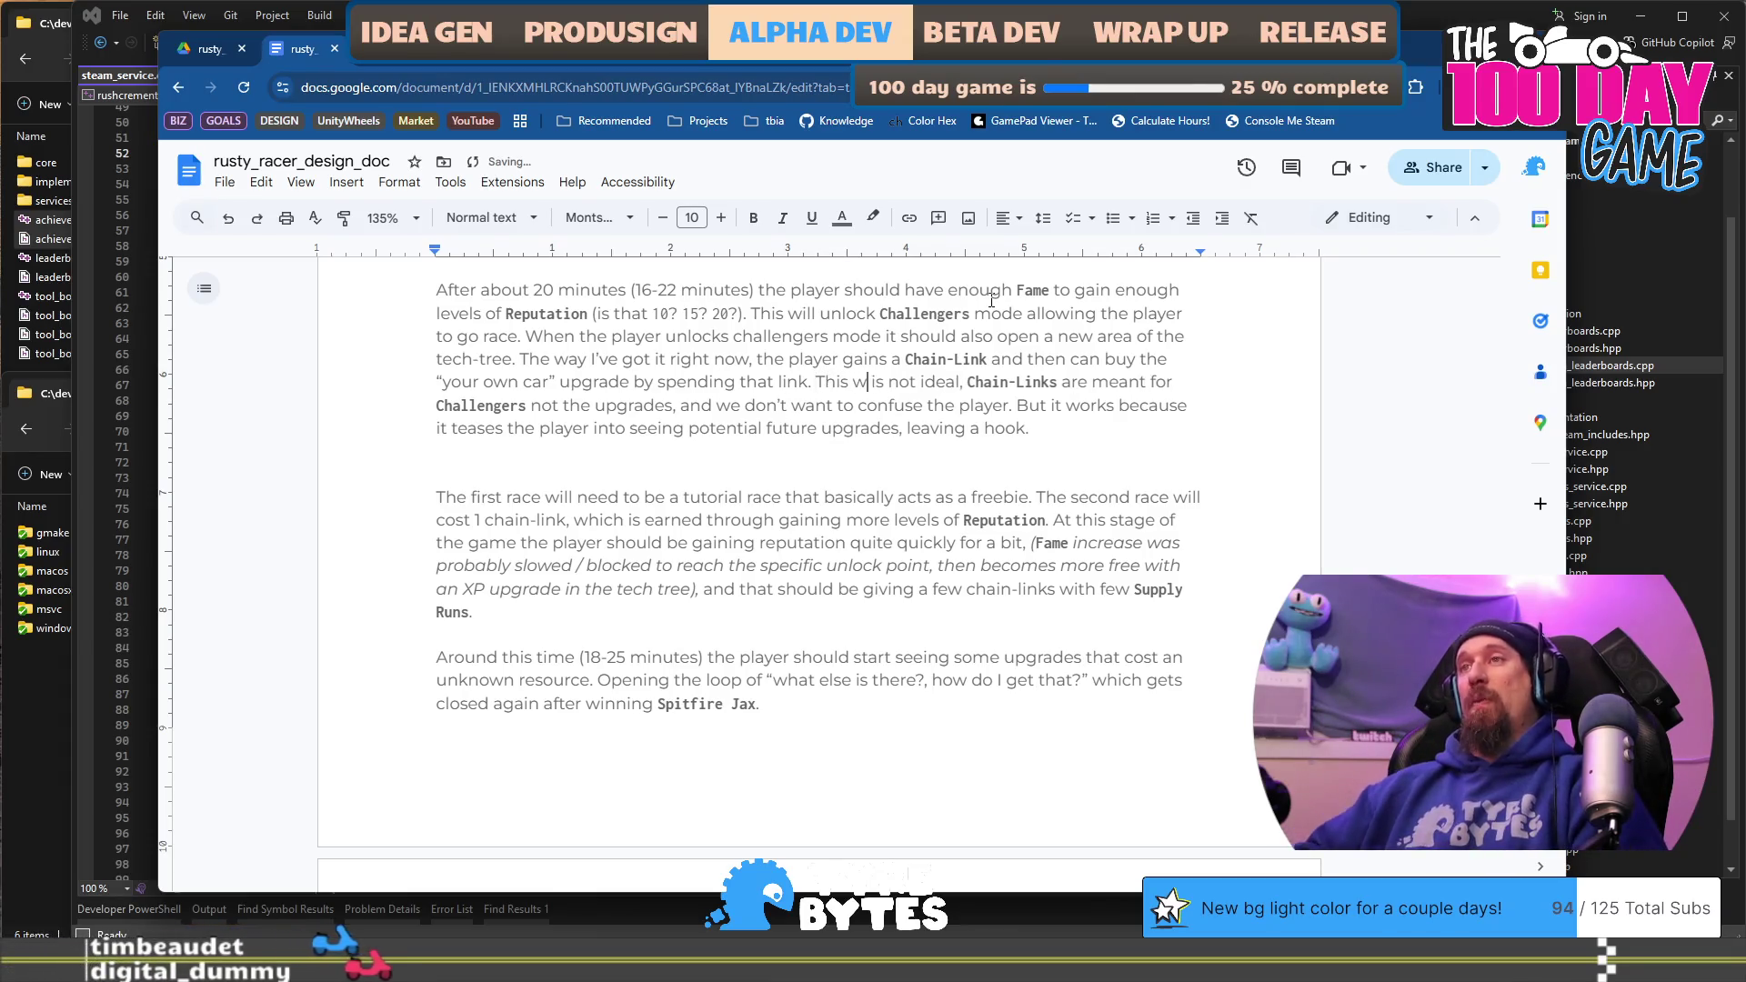
text( but it )
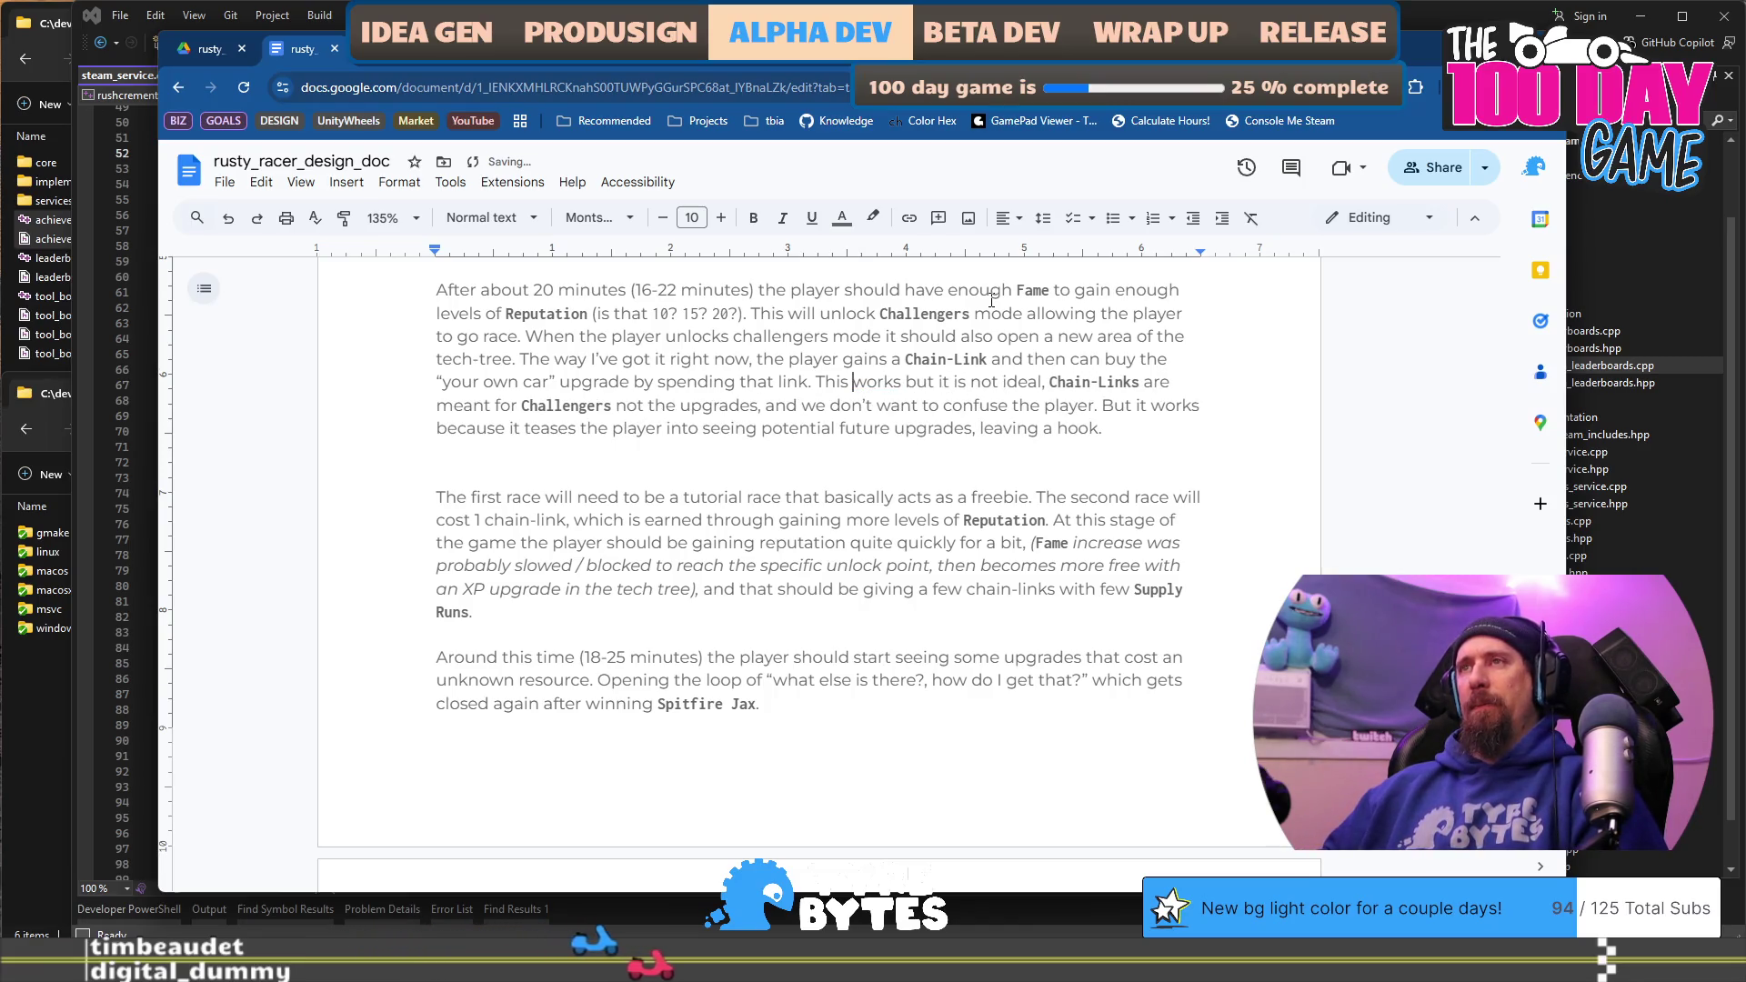
text(()
Step: Wrap the aside from "This works" to "hook." in parentheses and italicize it
key(Down)
key(Down)
key(Down)
key(End)
key(Left)
text())
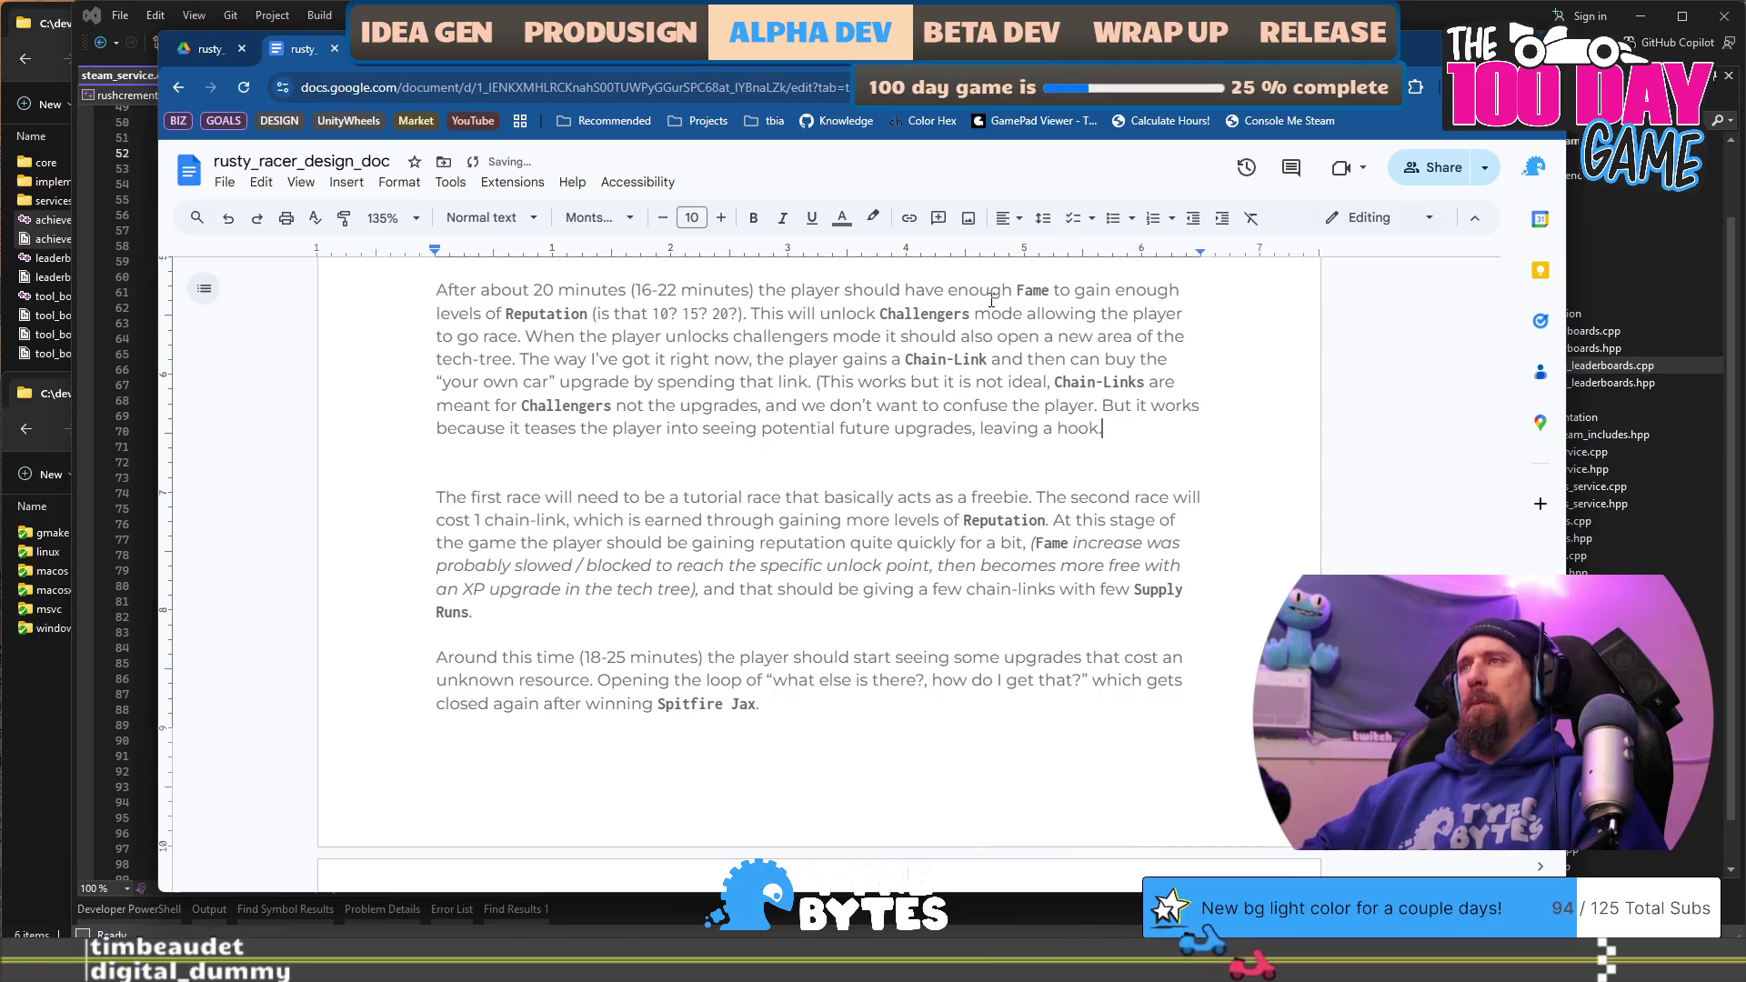
key(shift+Up)
key(shift+Up)
key(ctrl+shift+Left)
key(ctrl+shift+Left)
key(ctrl+shift+Left)
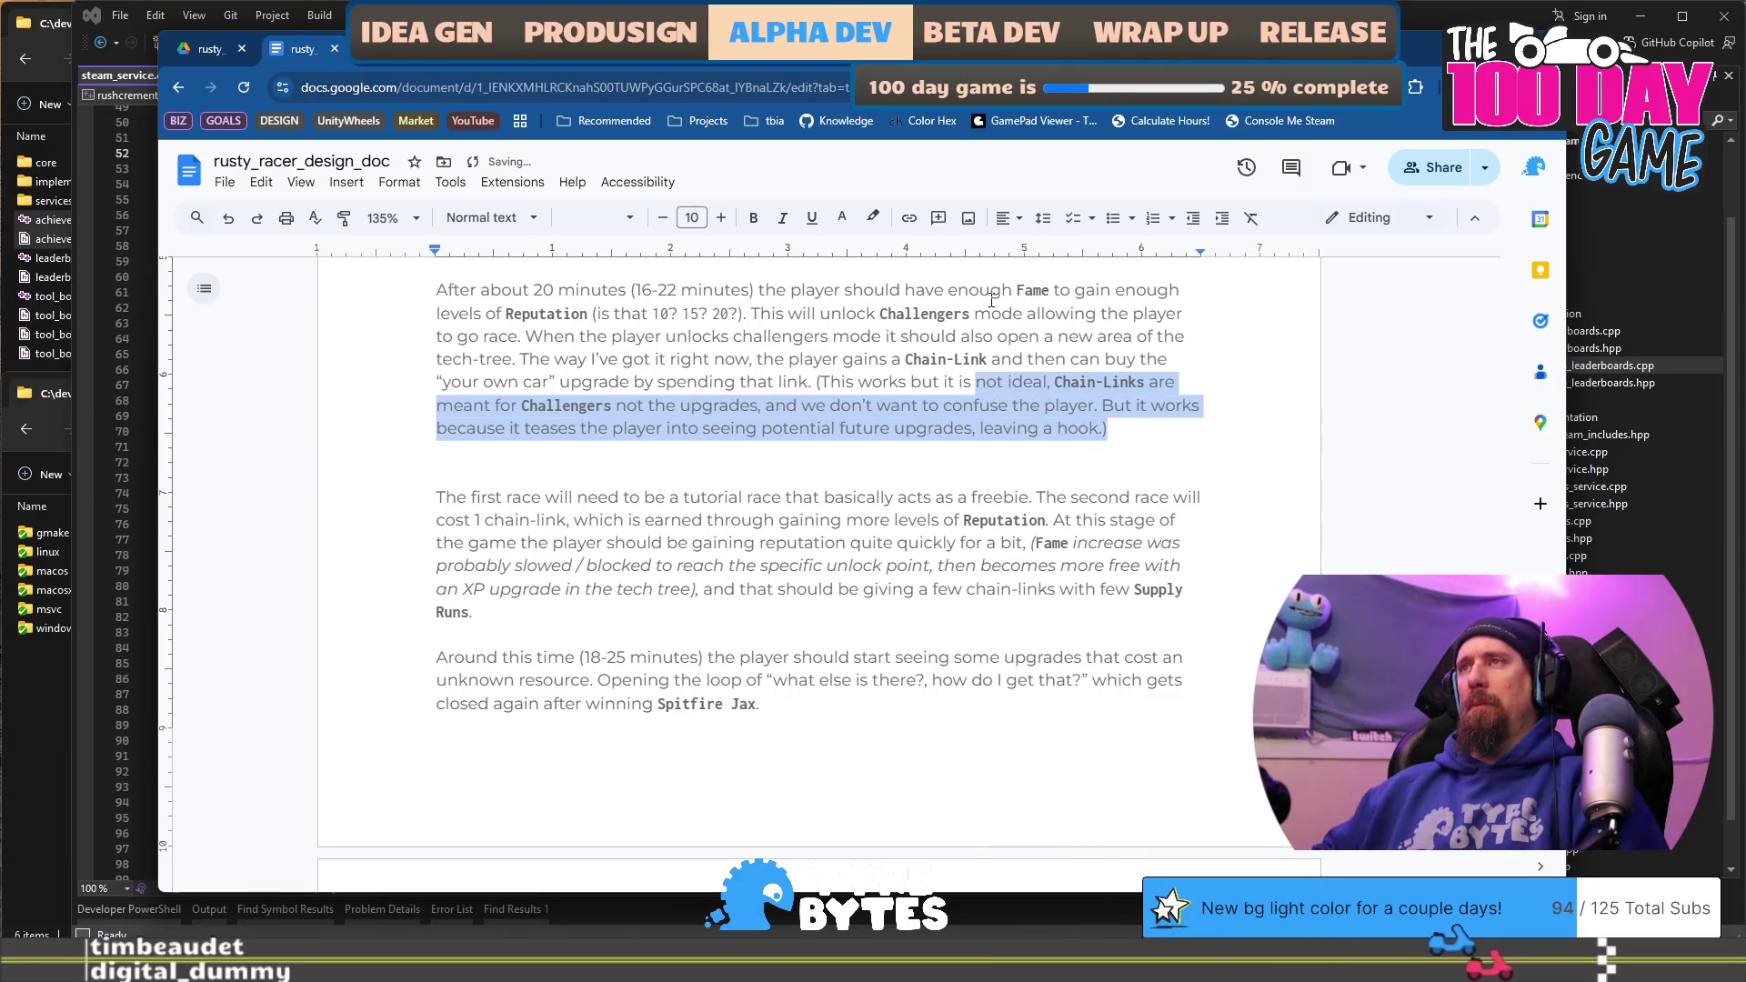
key(shift+Left)
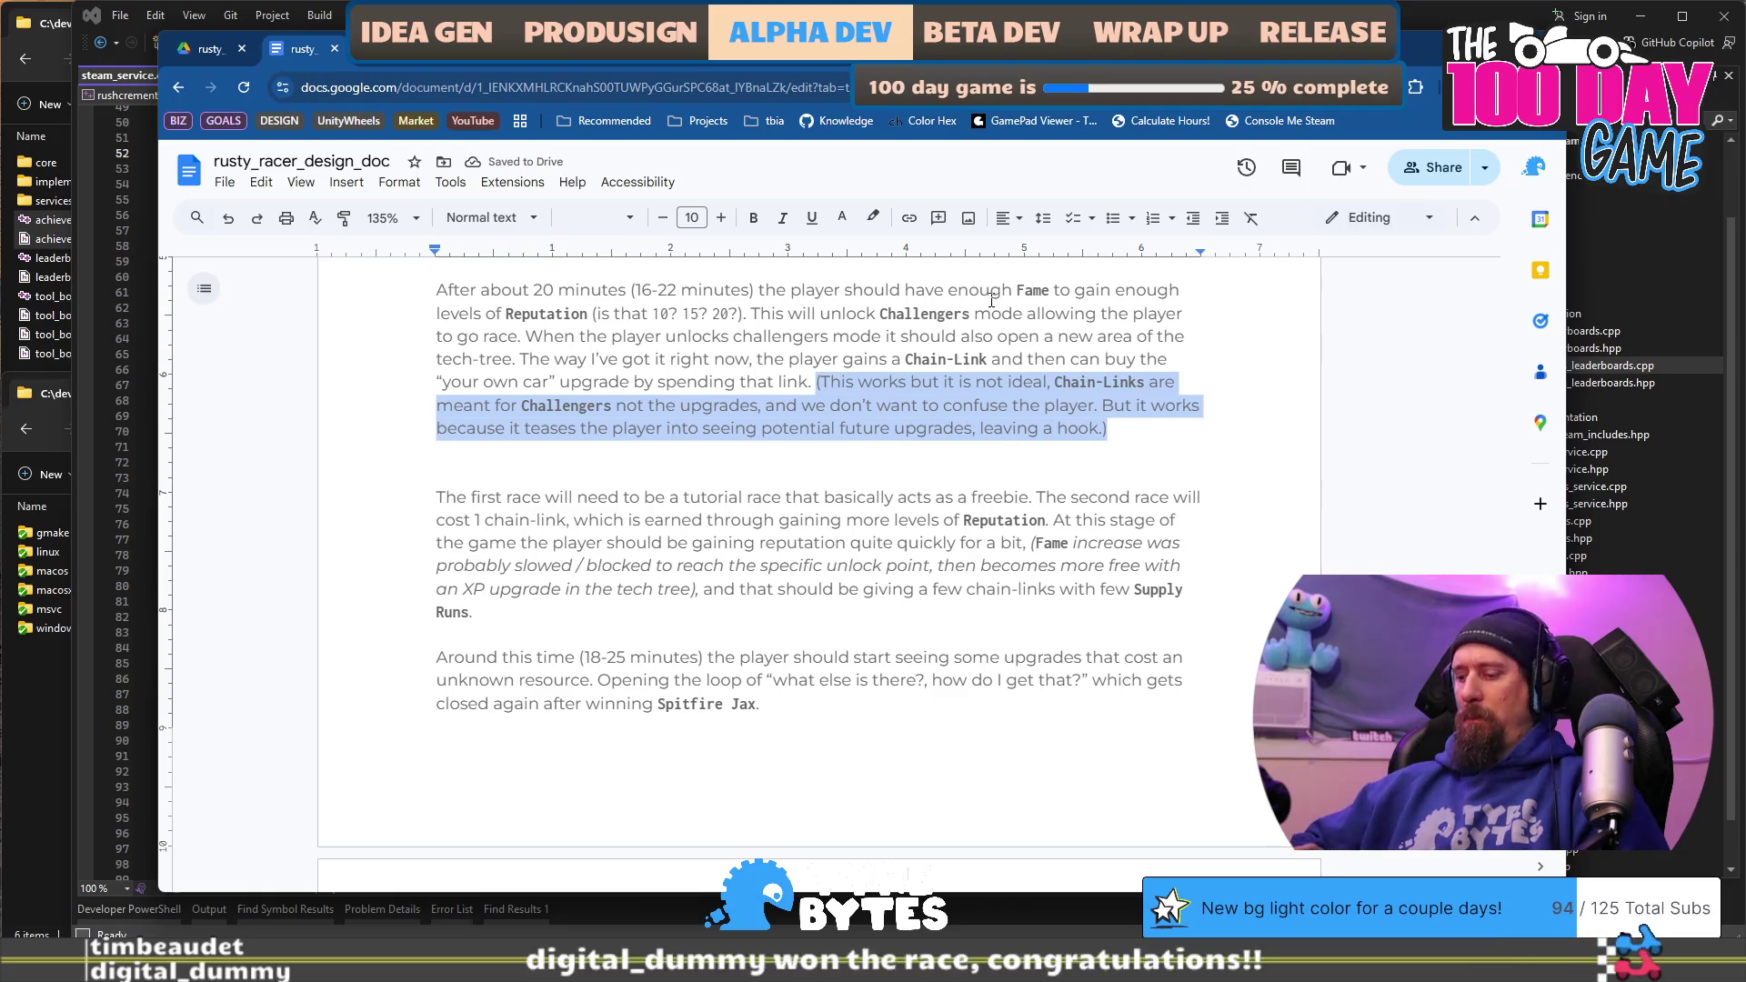
key(ctrl+i)
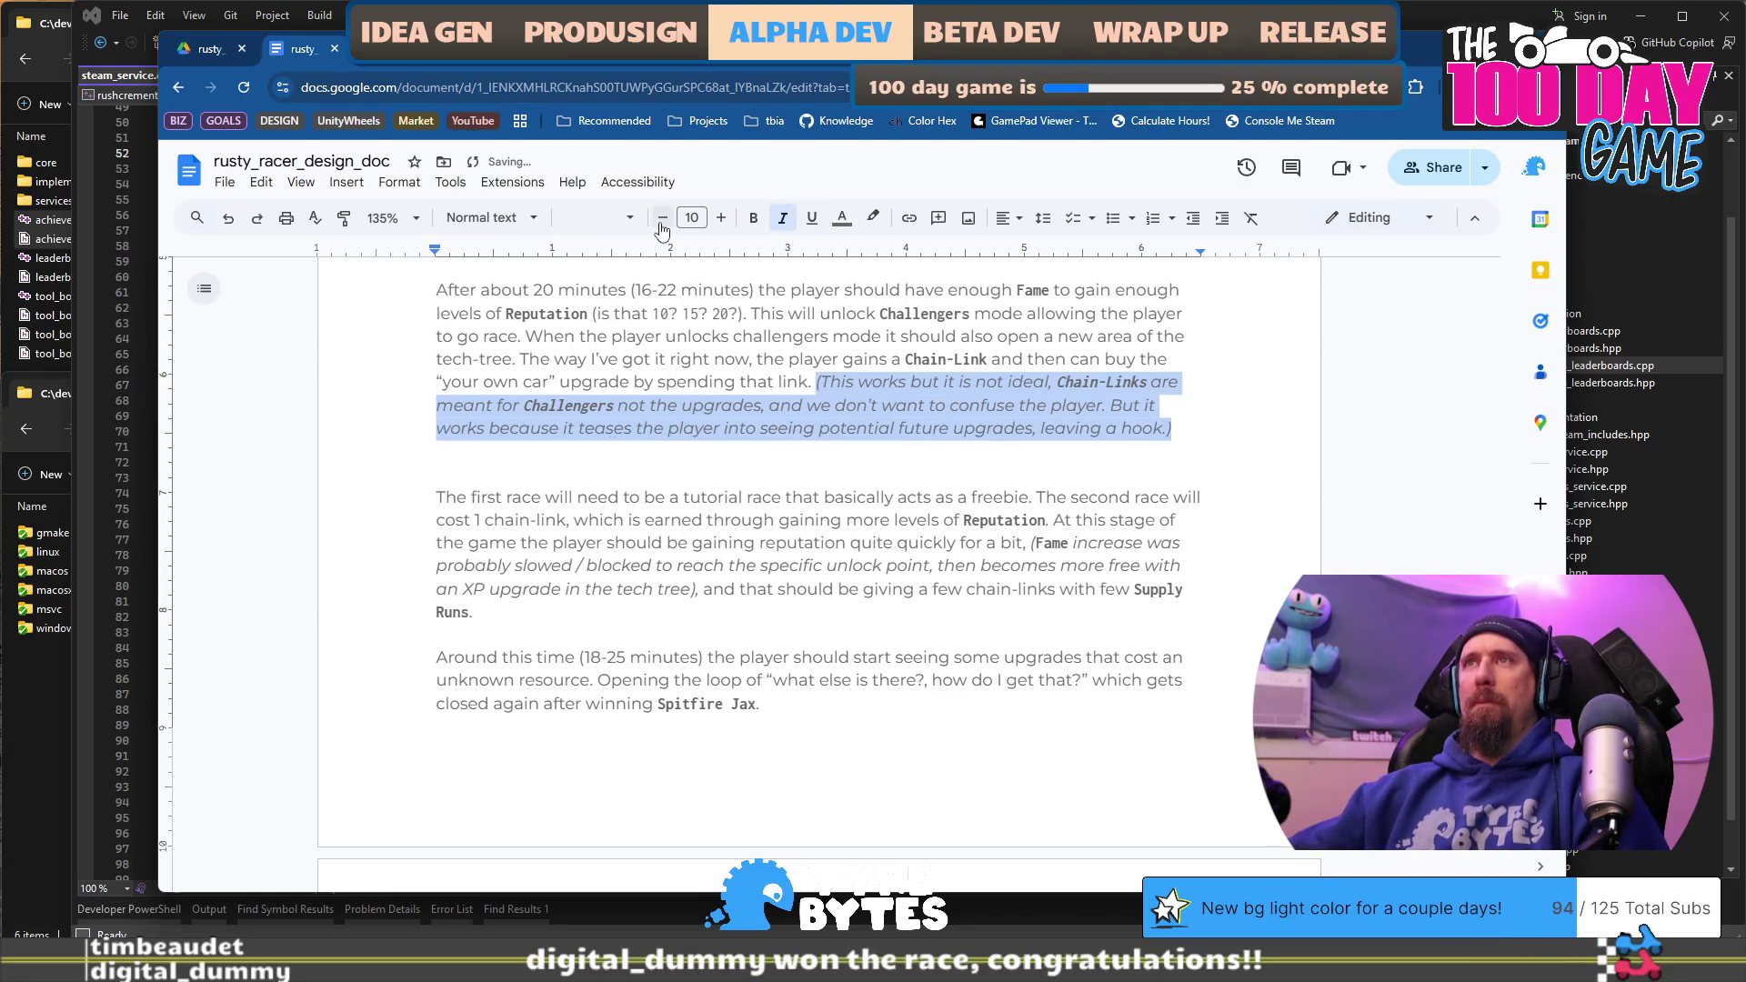
Step: Make the parenthetical aside's text smaller
click(661, 226)
click(662, 225)
click(875, 435)
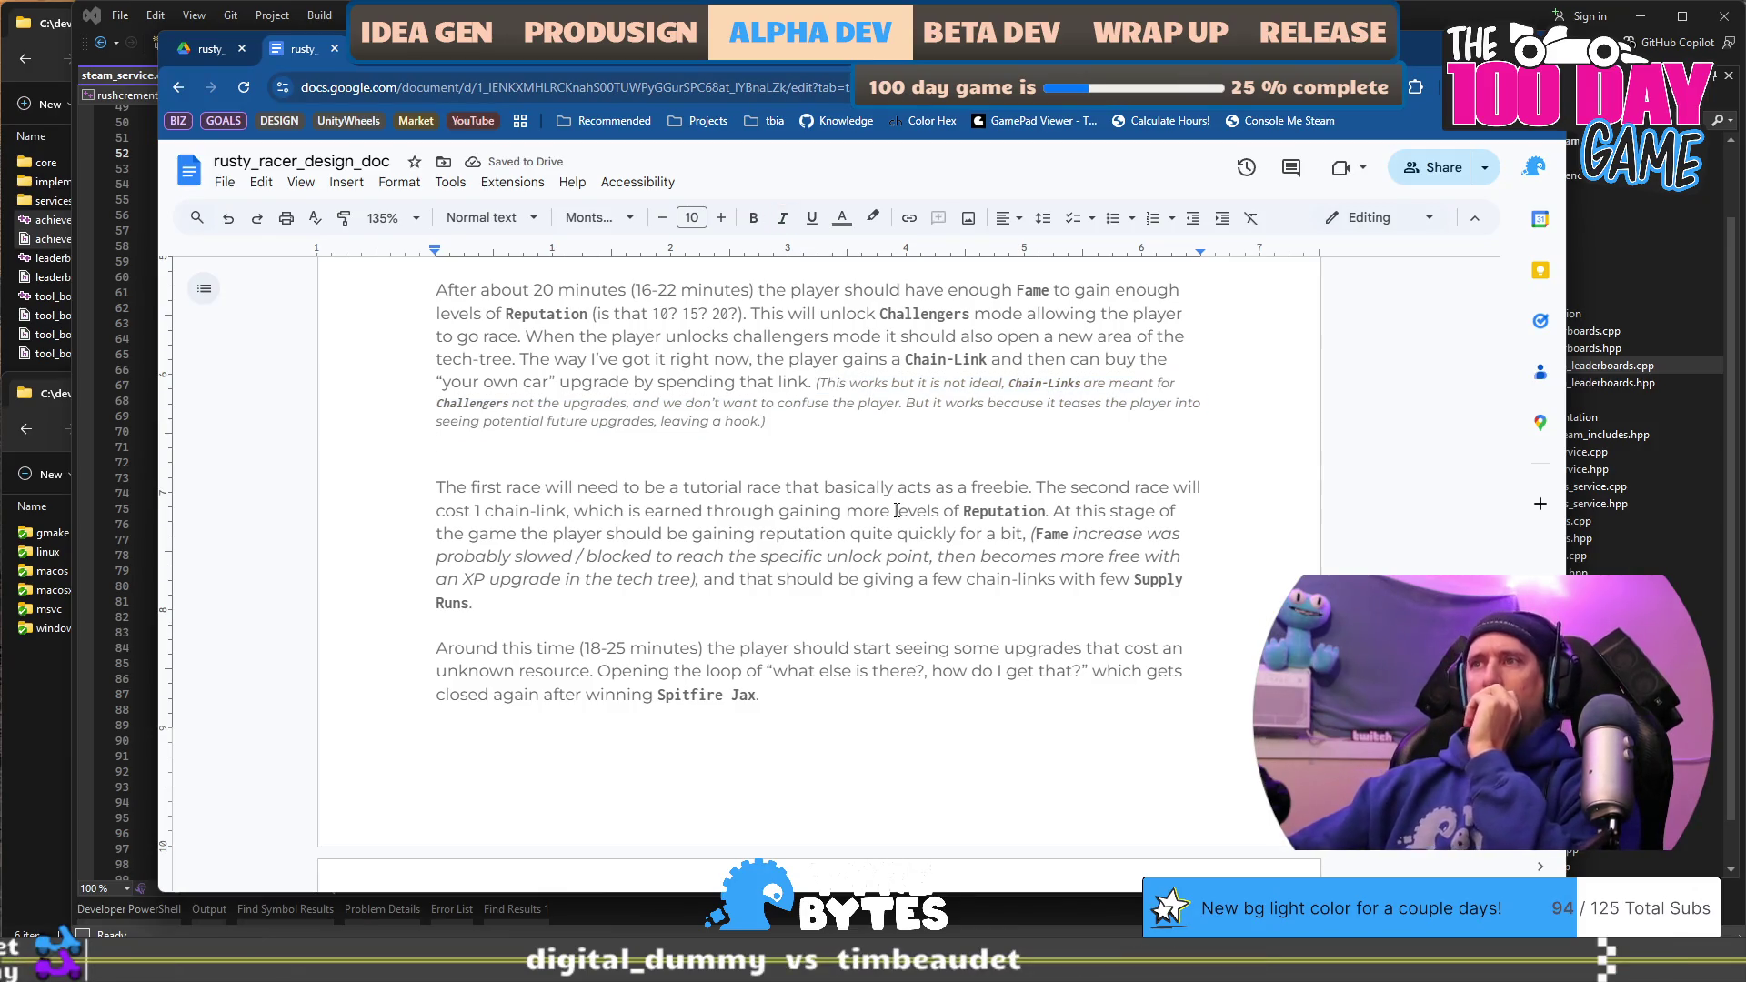
Step: Delete the extra empty line before the first-race paragraph
scroll(887, 427, up, 1)
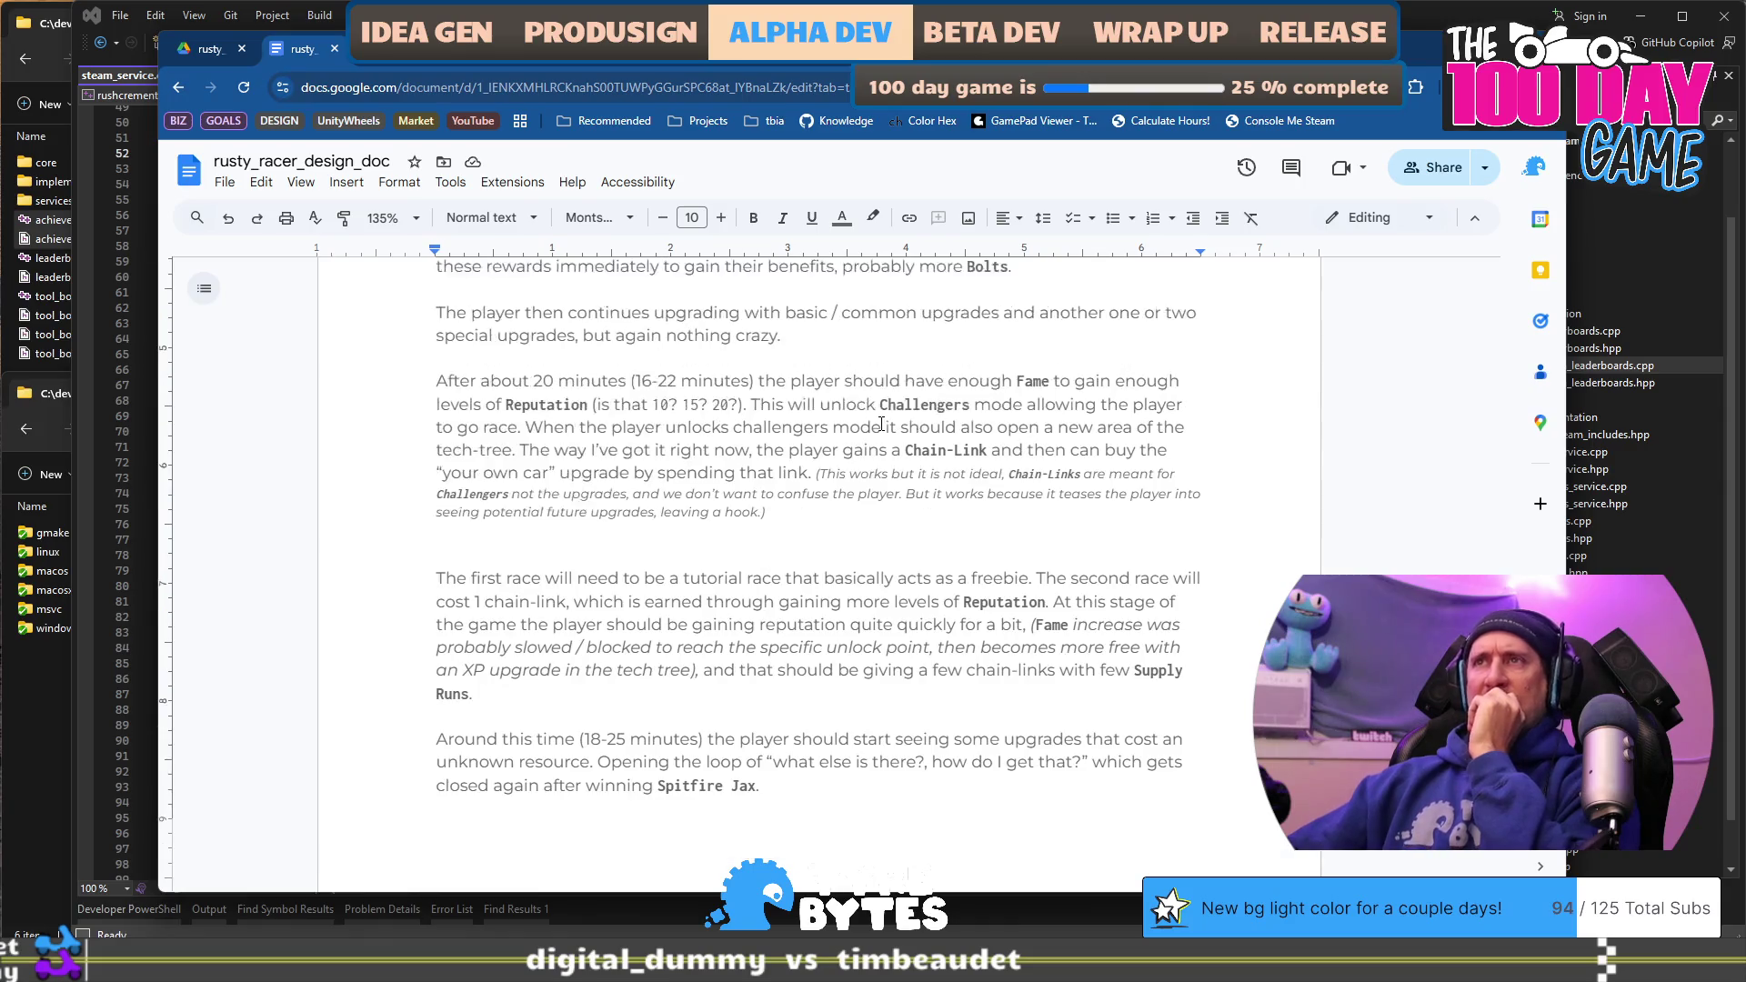
scroll(589, 522, down, 1)
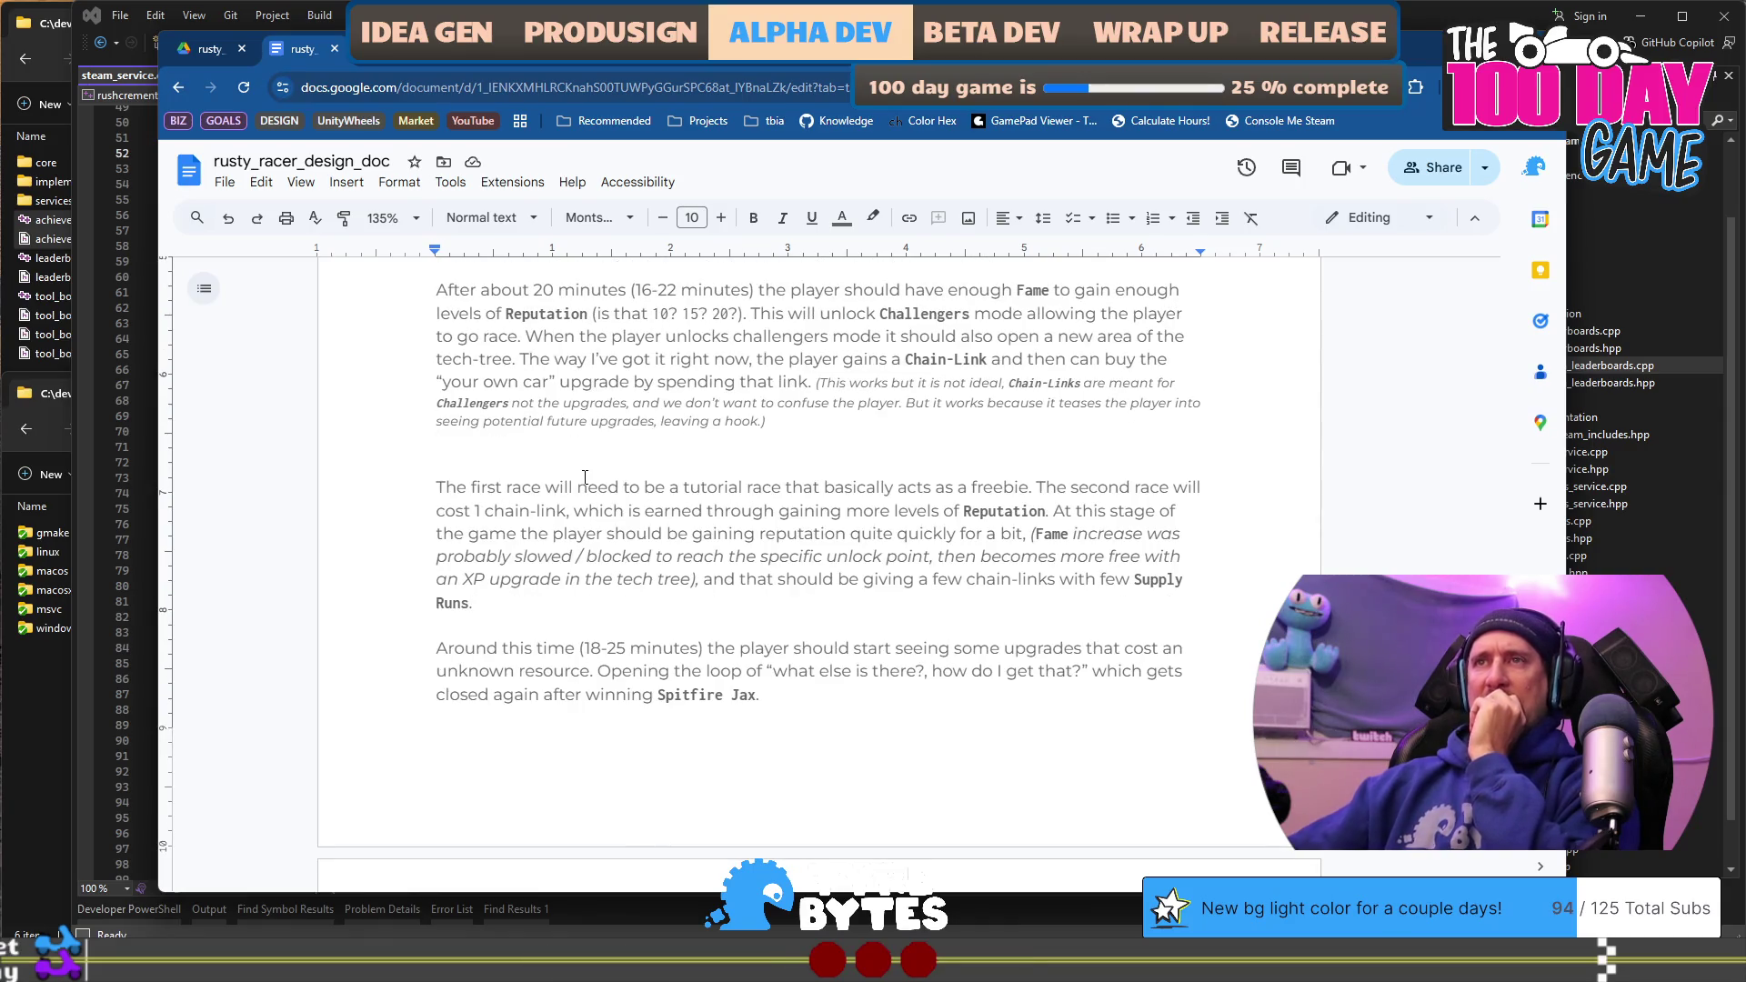
key(BackSpace)
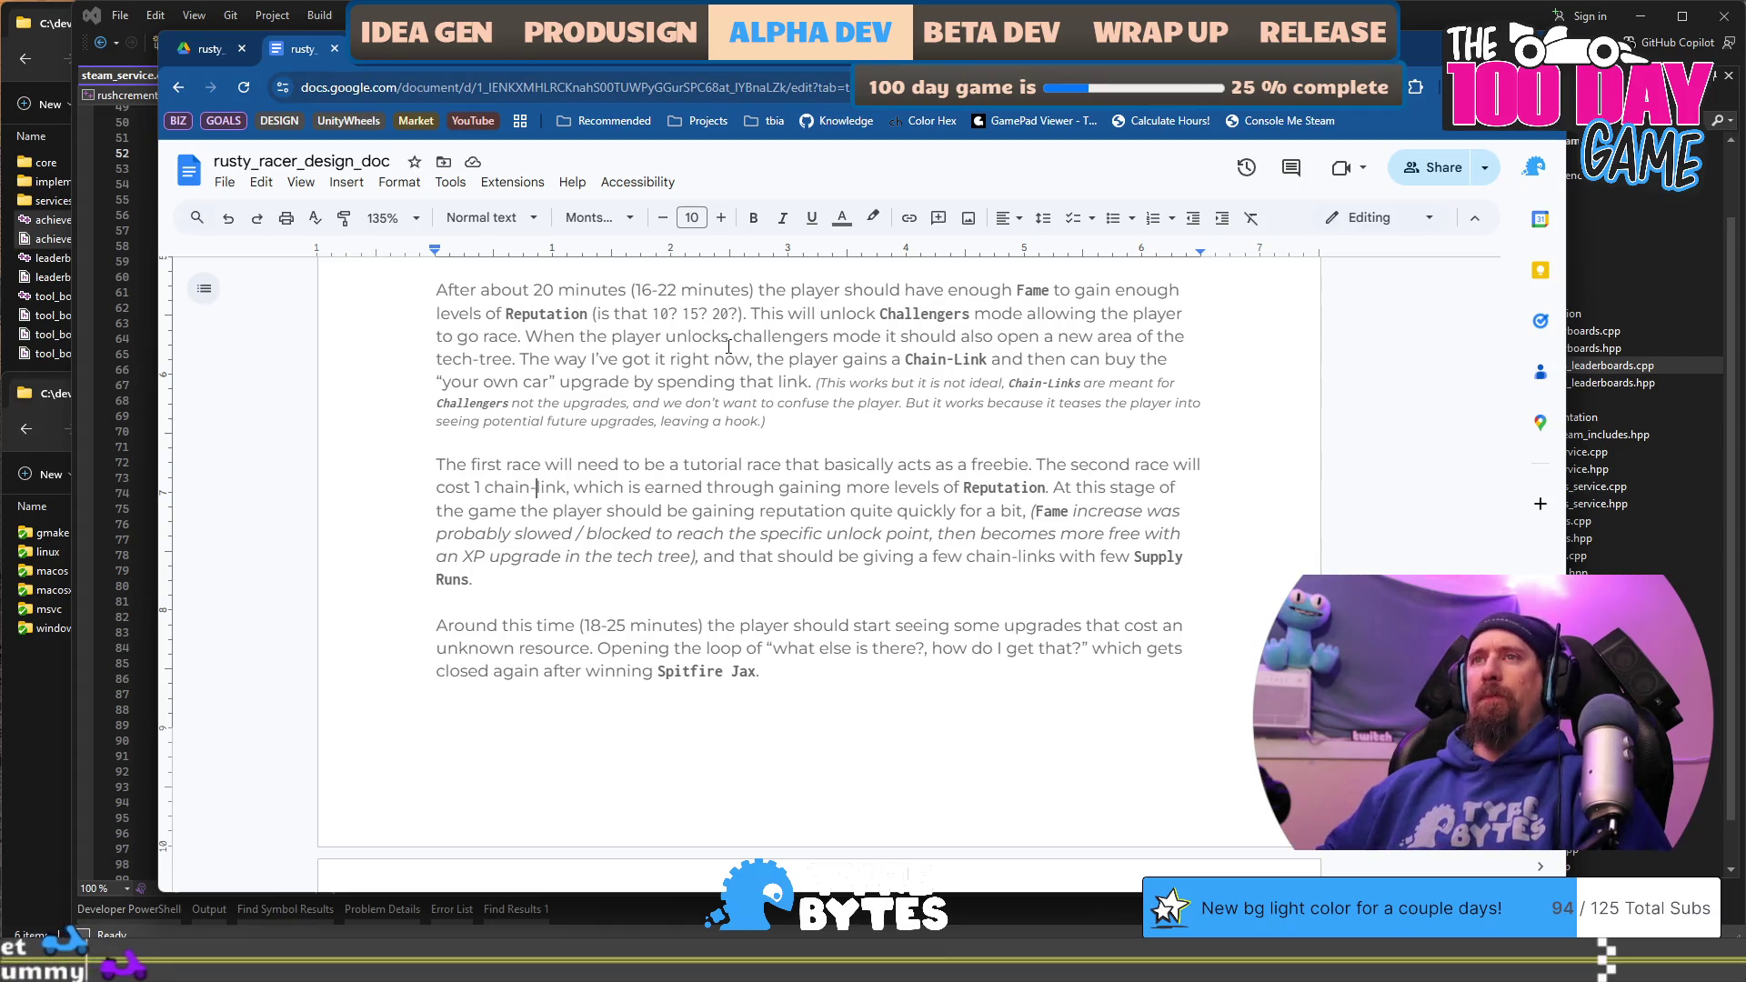
Step: Capitalise chain-link to Chain-Link in the first-race paragraph
key(Left)
key(Left)
key(BackSpace)
text(L)
key(ctrl+Left)
key(ctrl+Left)
key(shift+Right)
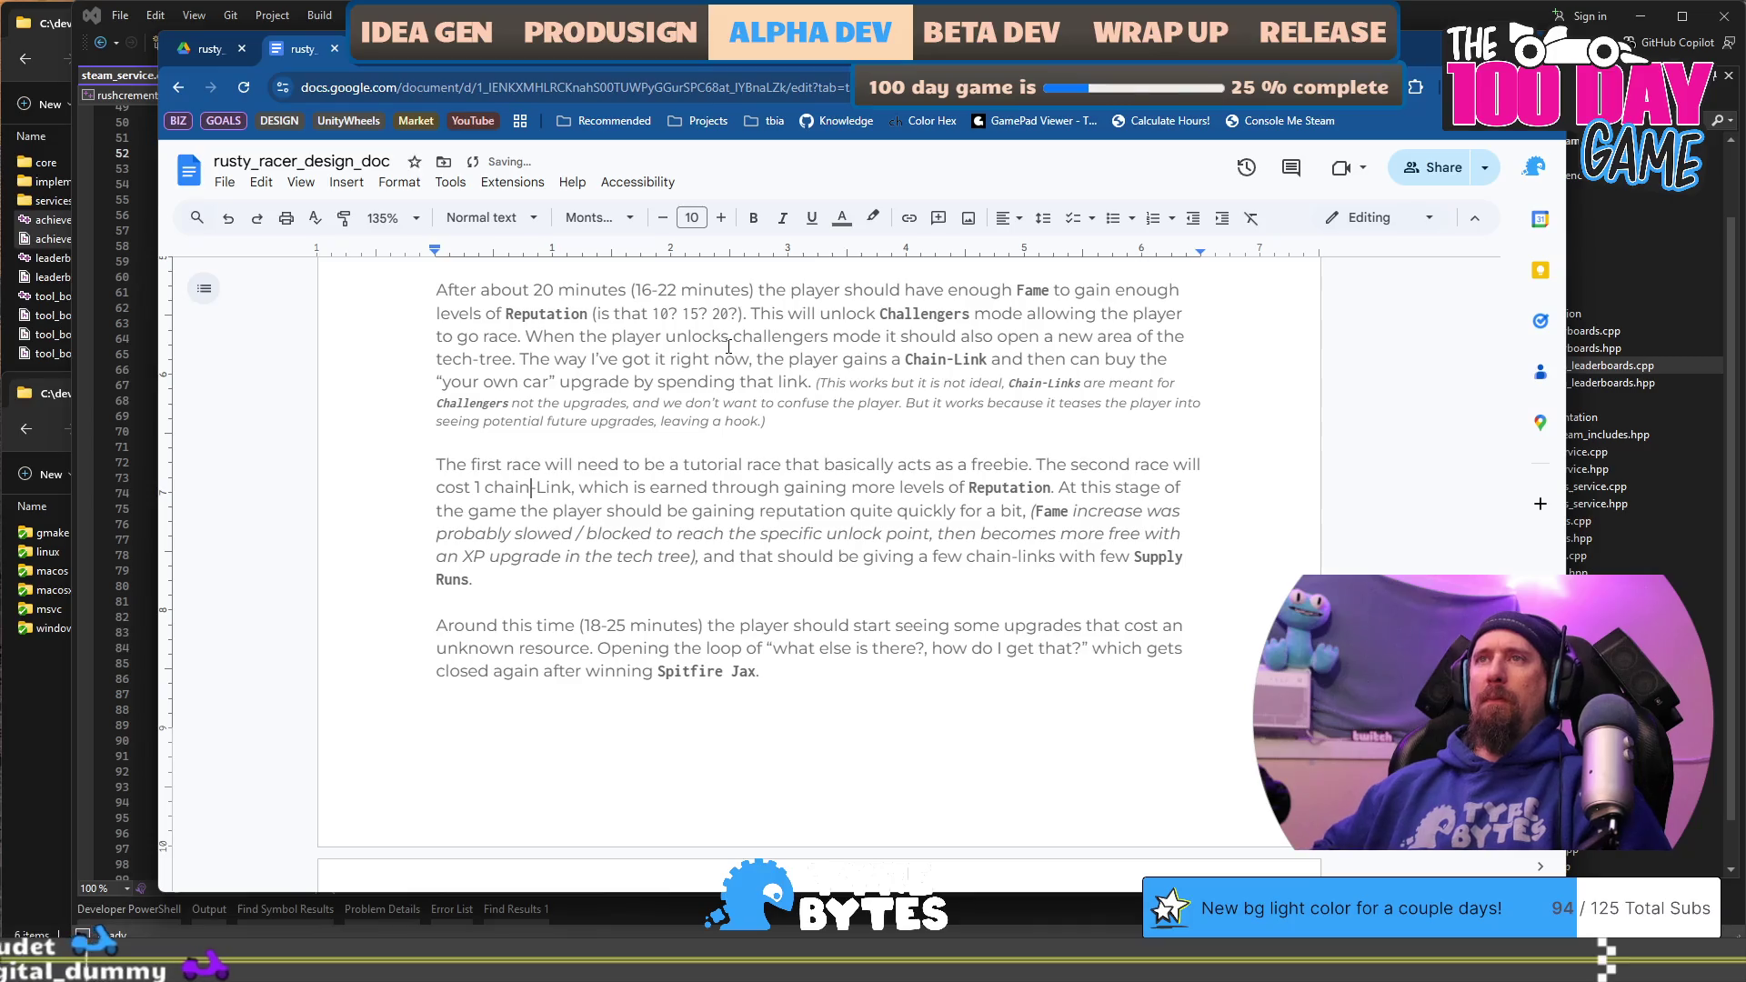
text(C)
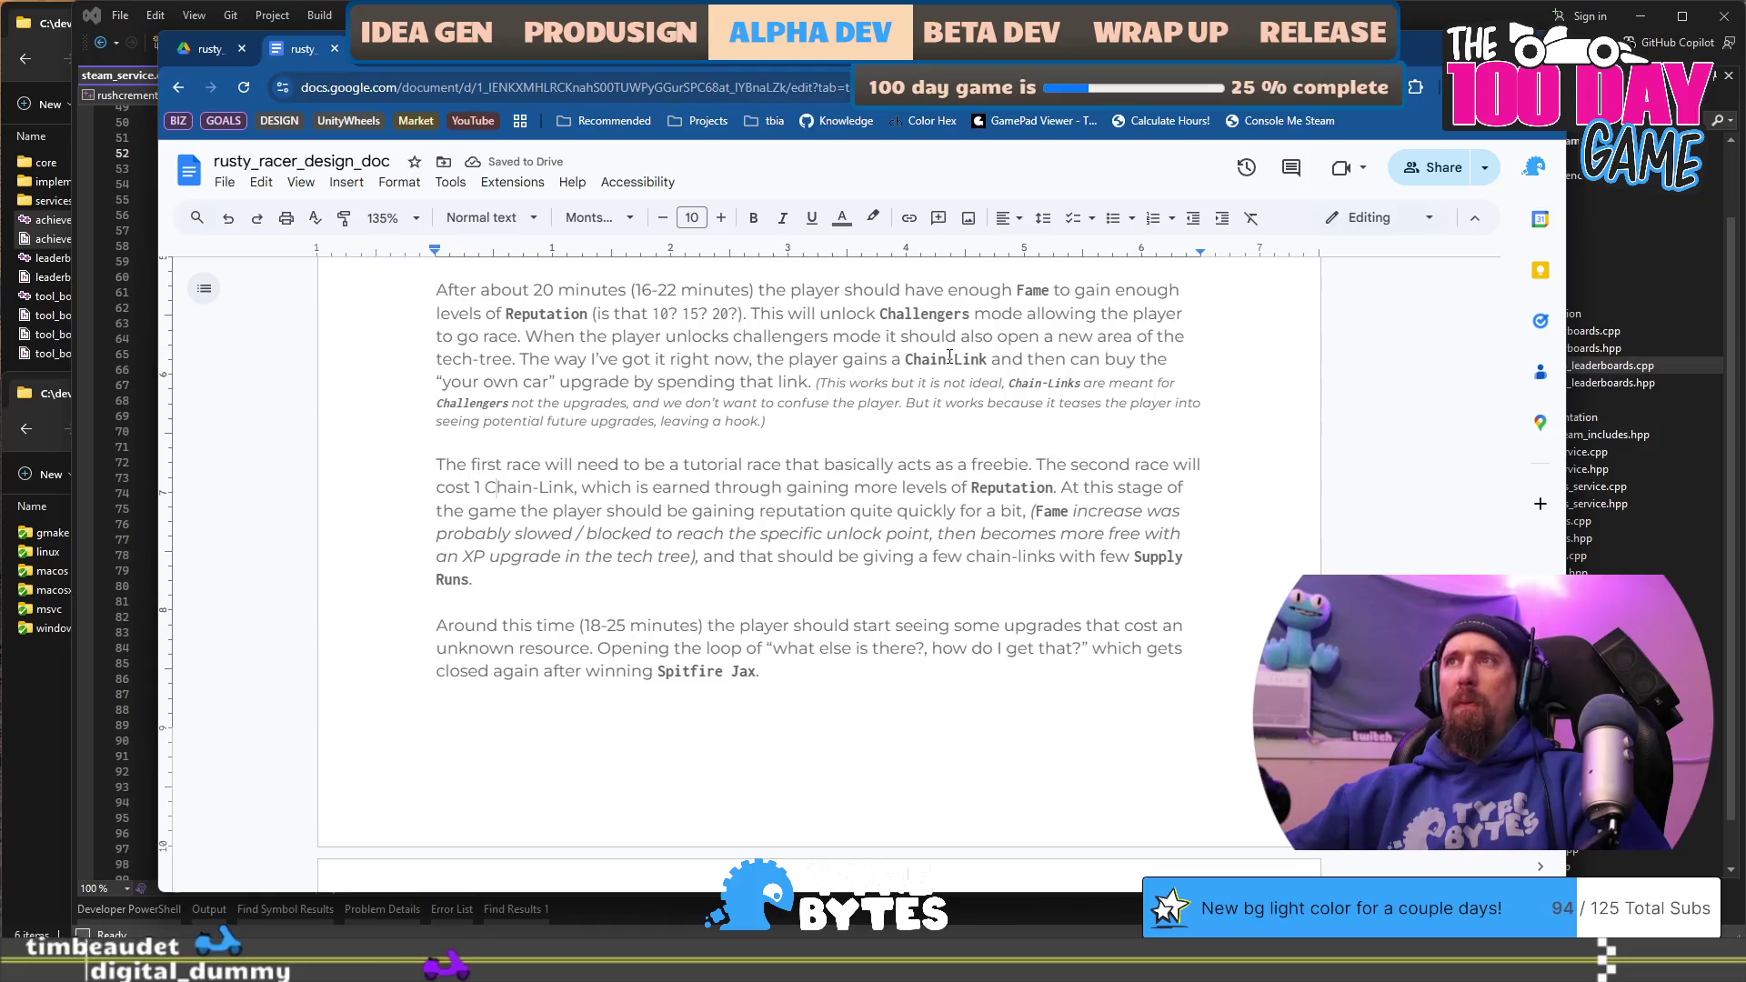
Step: Paint the bold monospace Chain-Link style onto it and change 'for a bit' to 'for a while'
click(343, 218)
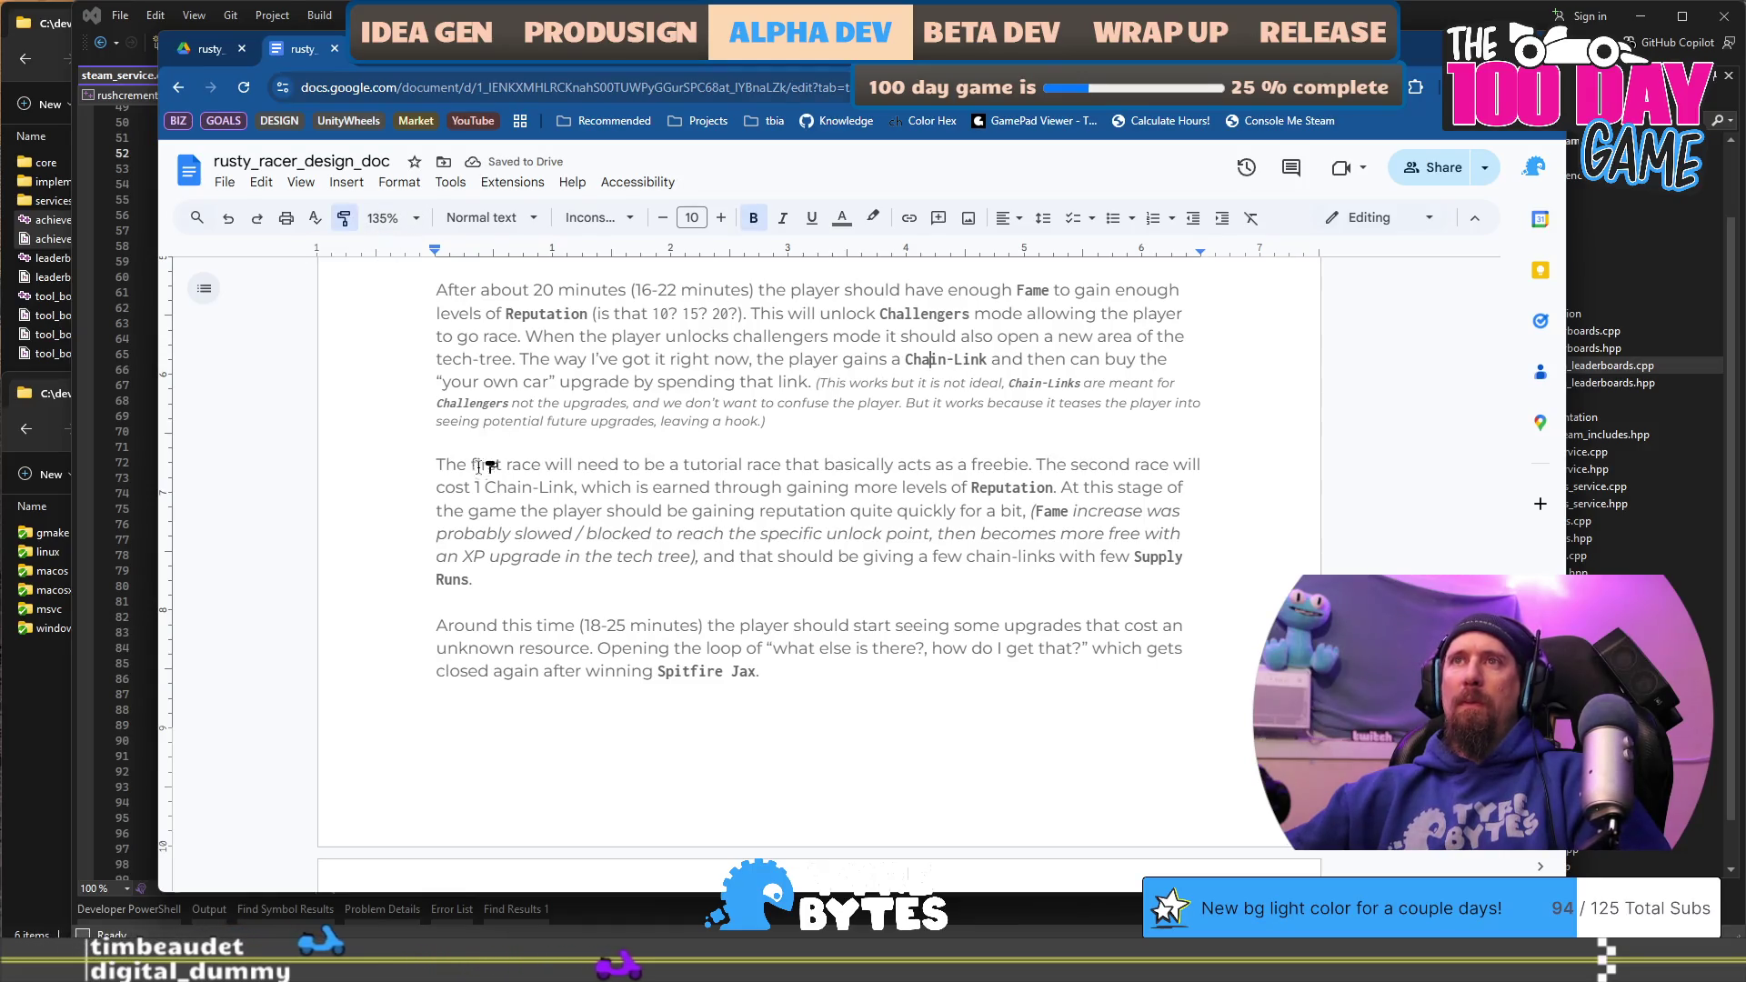
drag(486, 488, 577, 488)
click(706, 512)
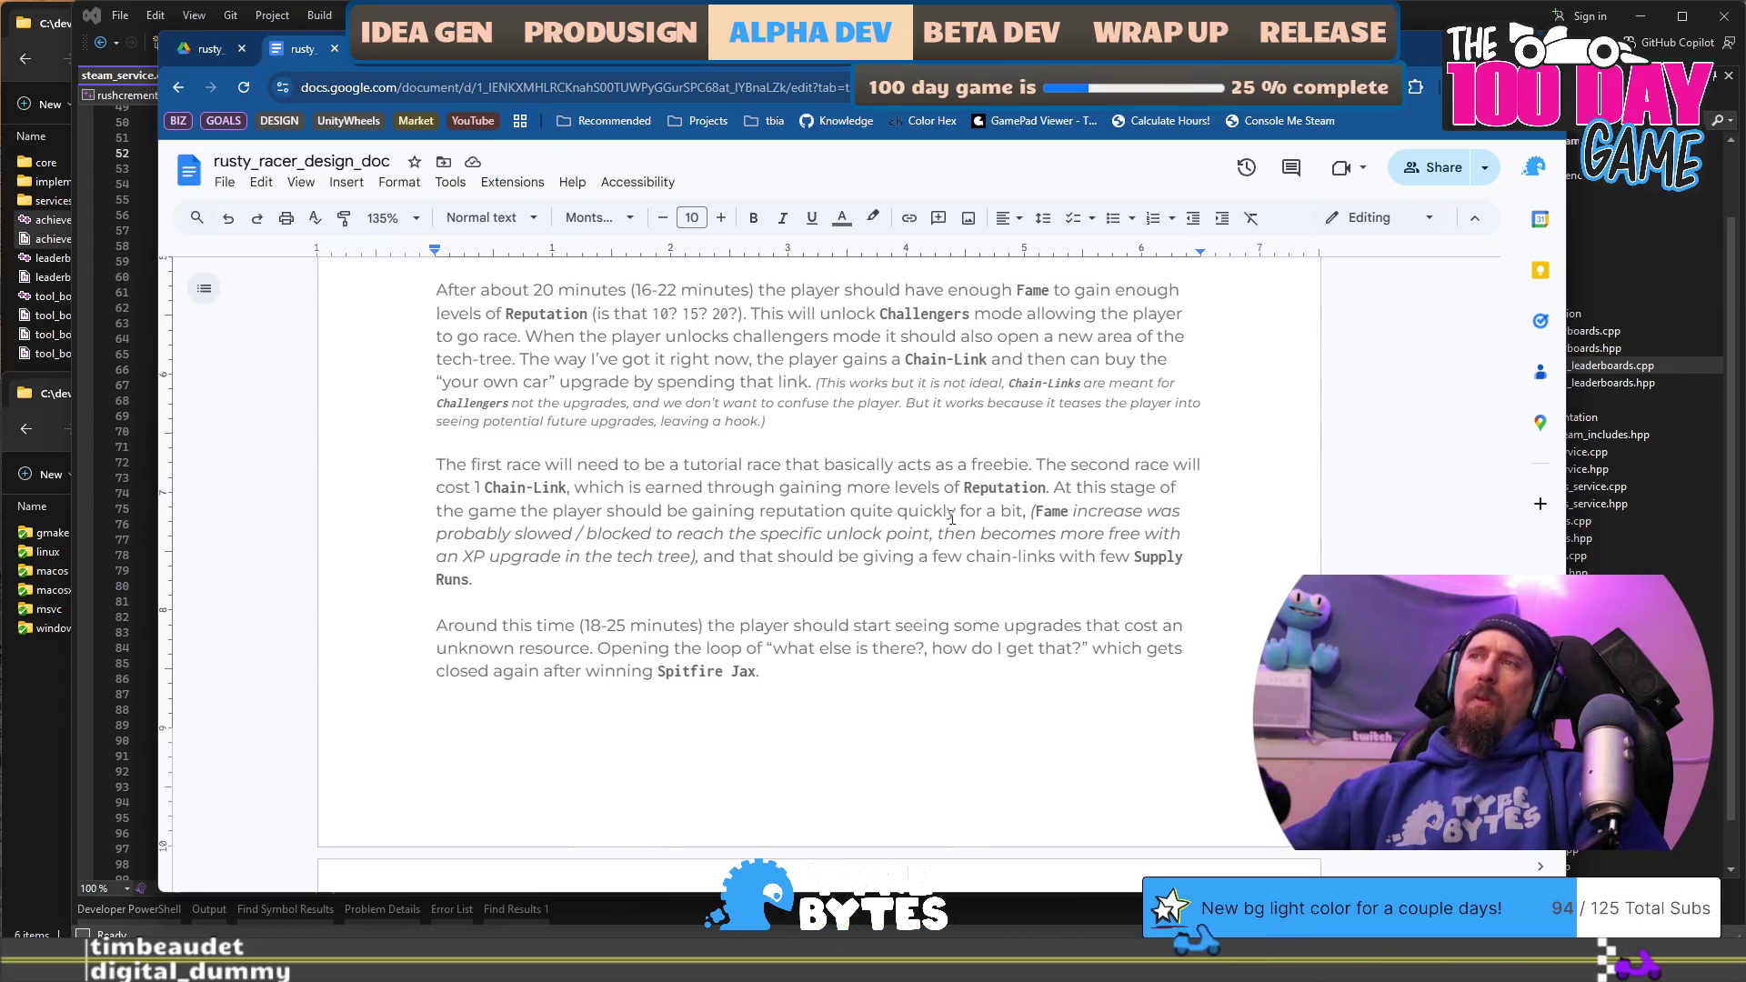
text(while)
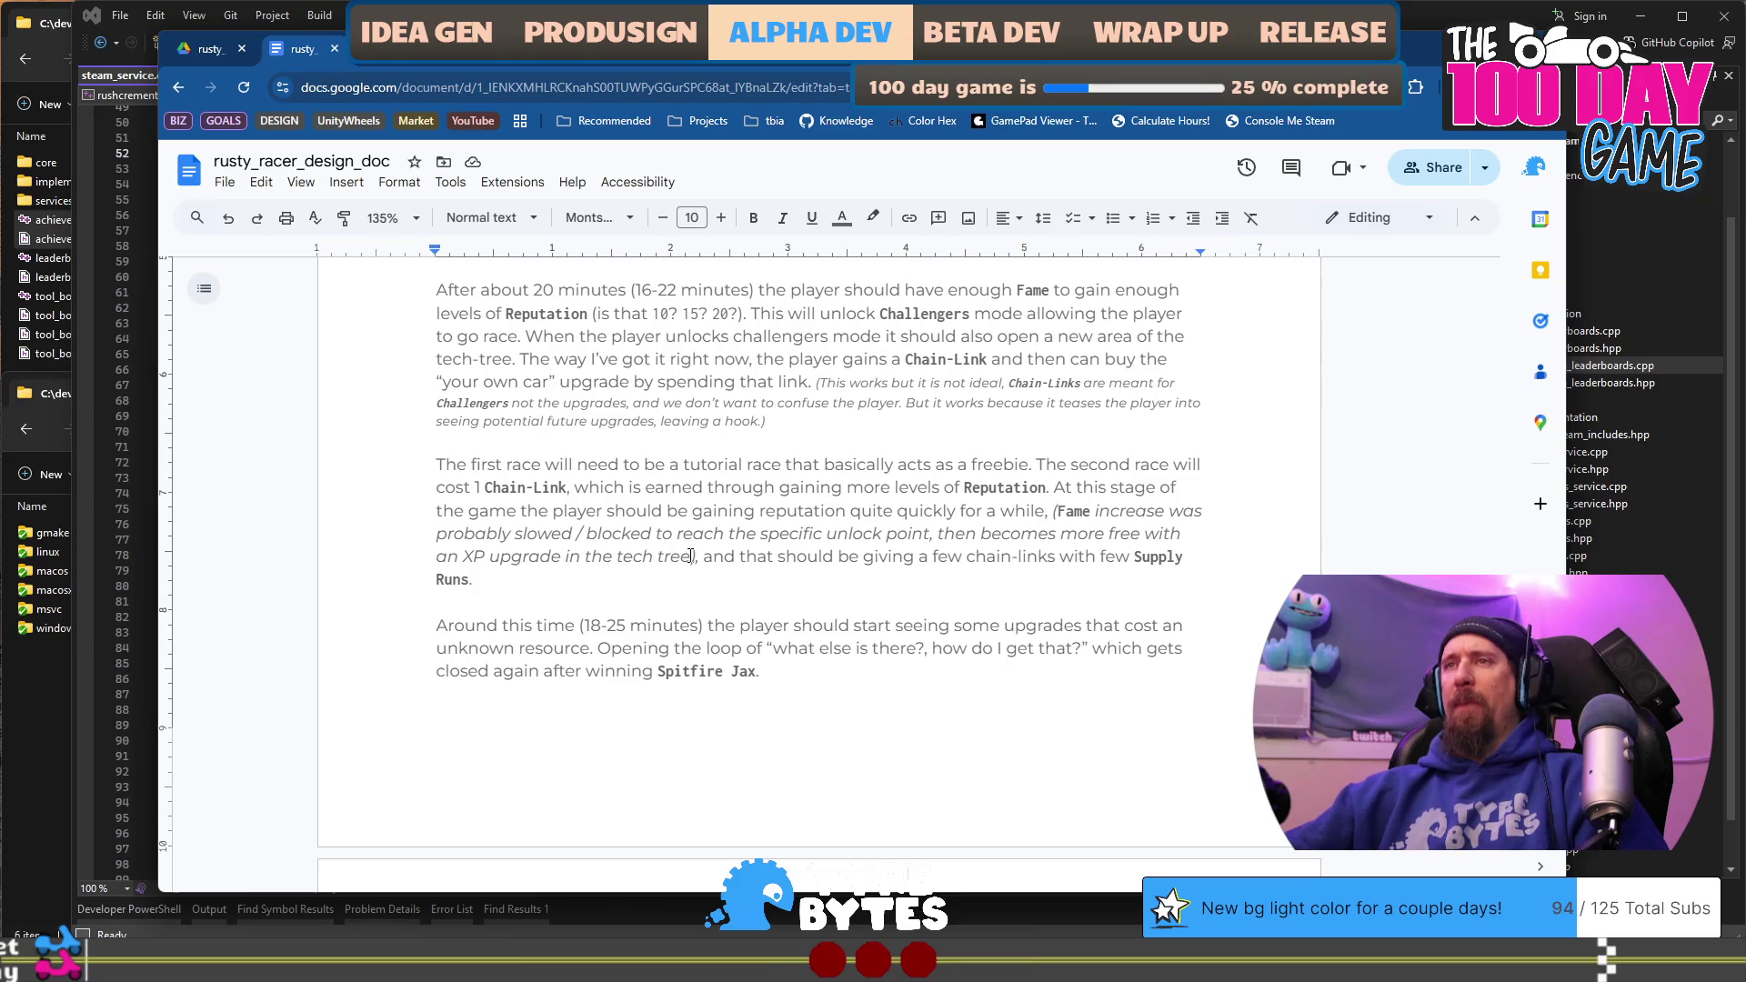
drag(712, 558, 918, 559)
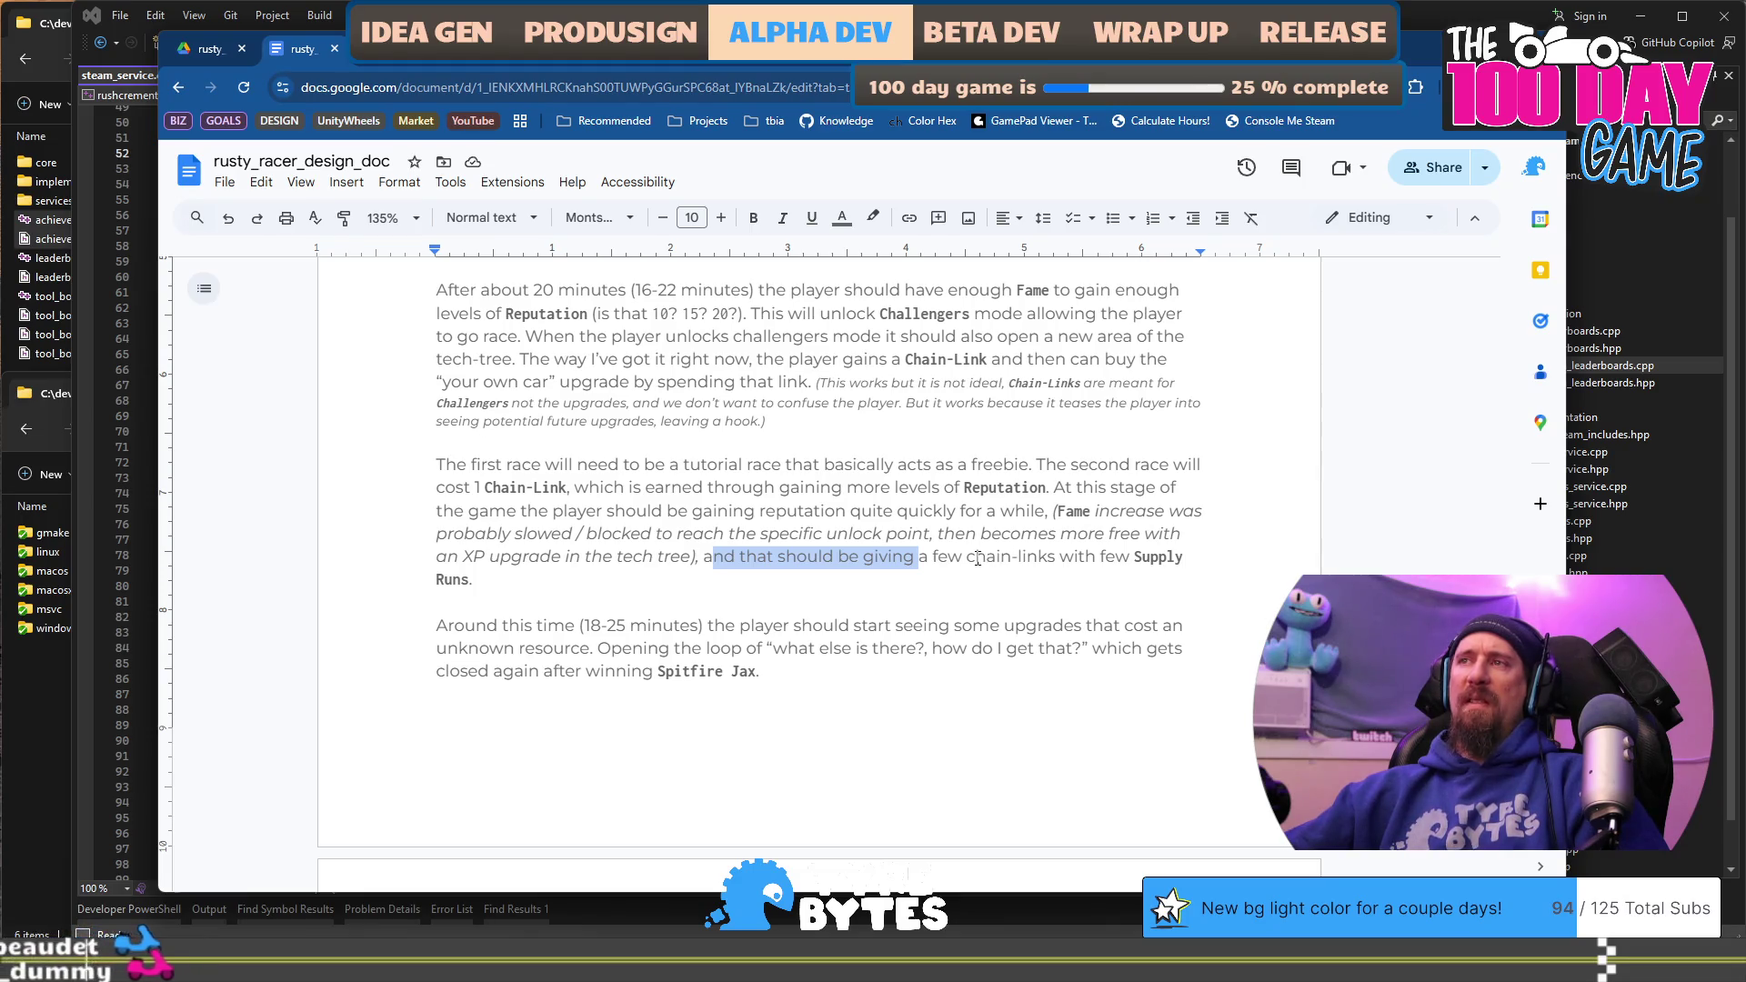
Step: Capitalise chain-links to Chain-Links in the Supply Runs sentence
drag(966, 558, 975, 558)
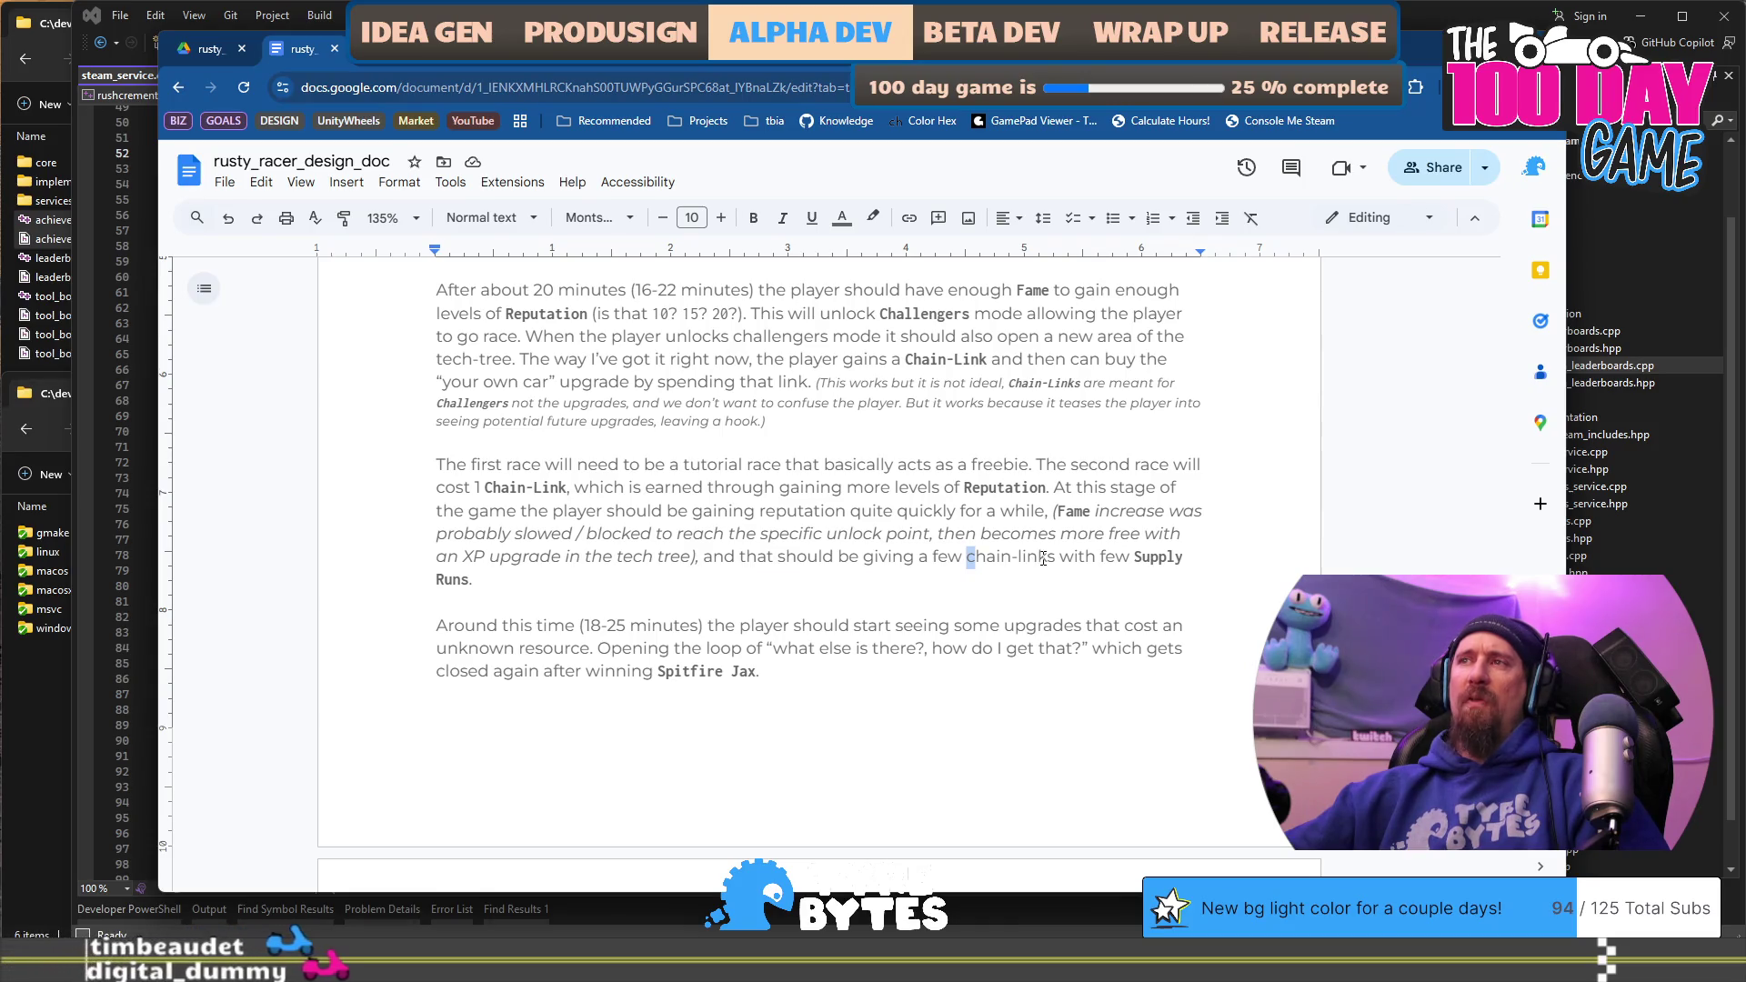
text(C)
shift+click(1032, 562)
click(1043, 556)
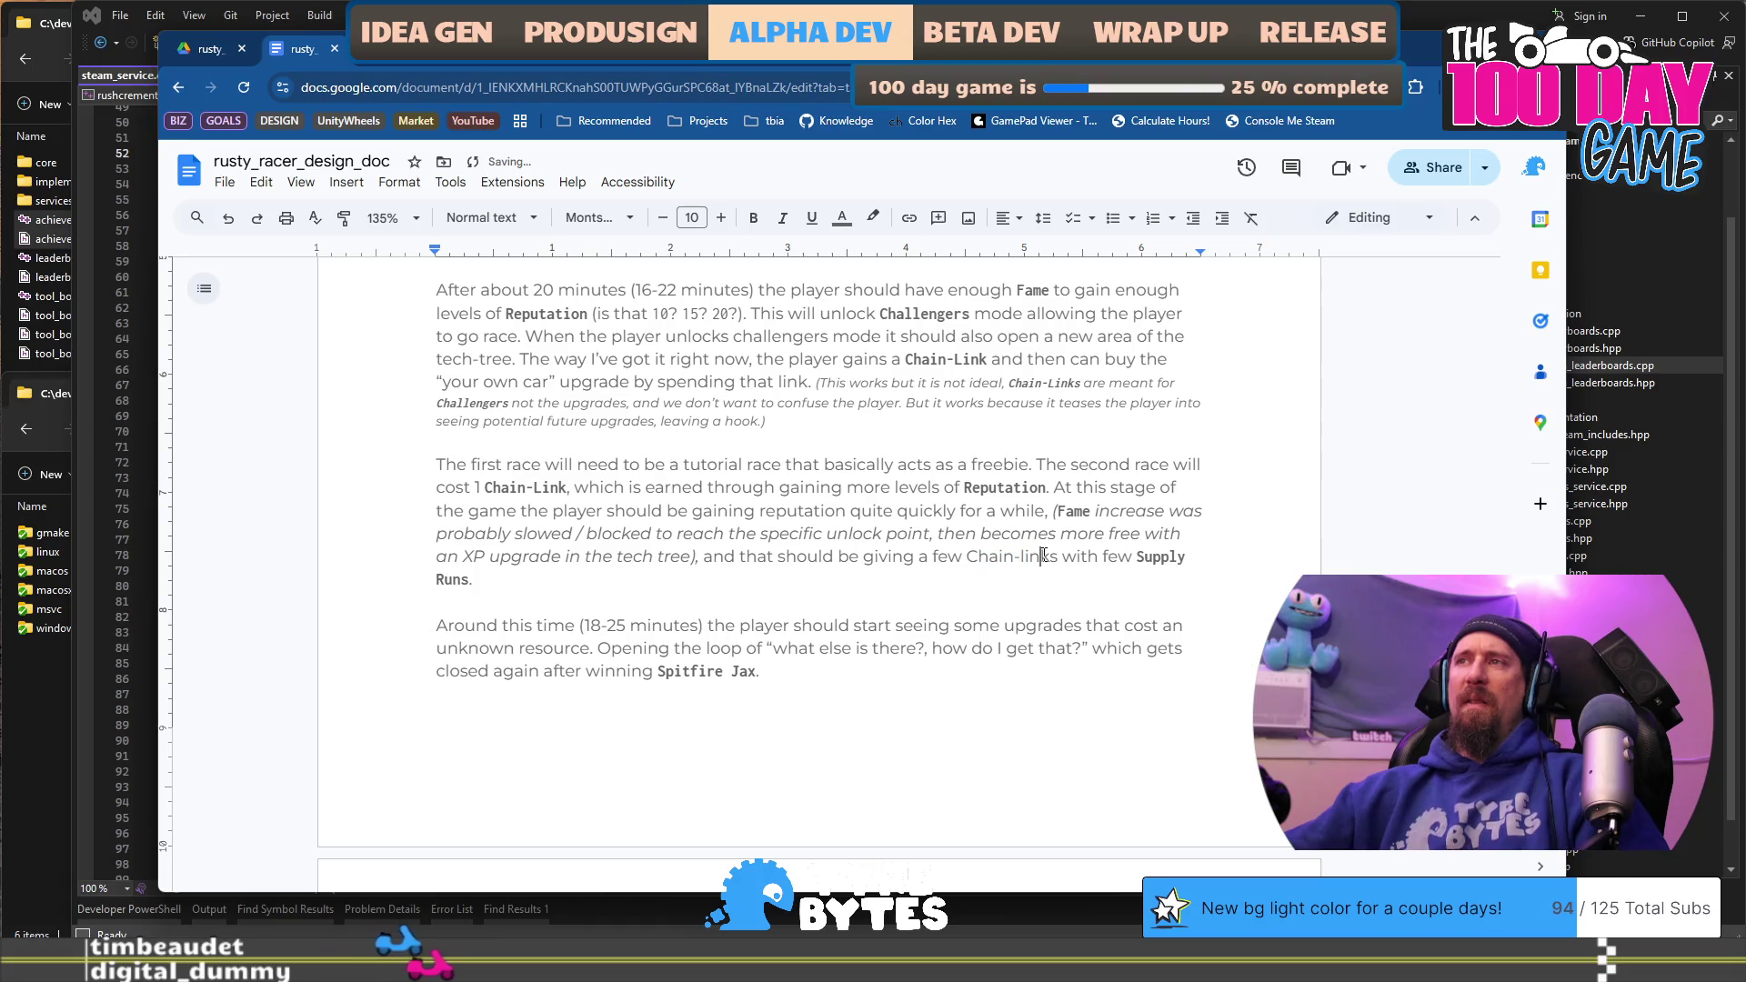
key(BackSpace)
text(L)
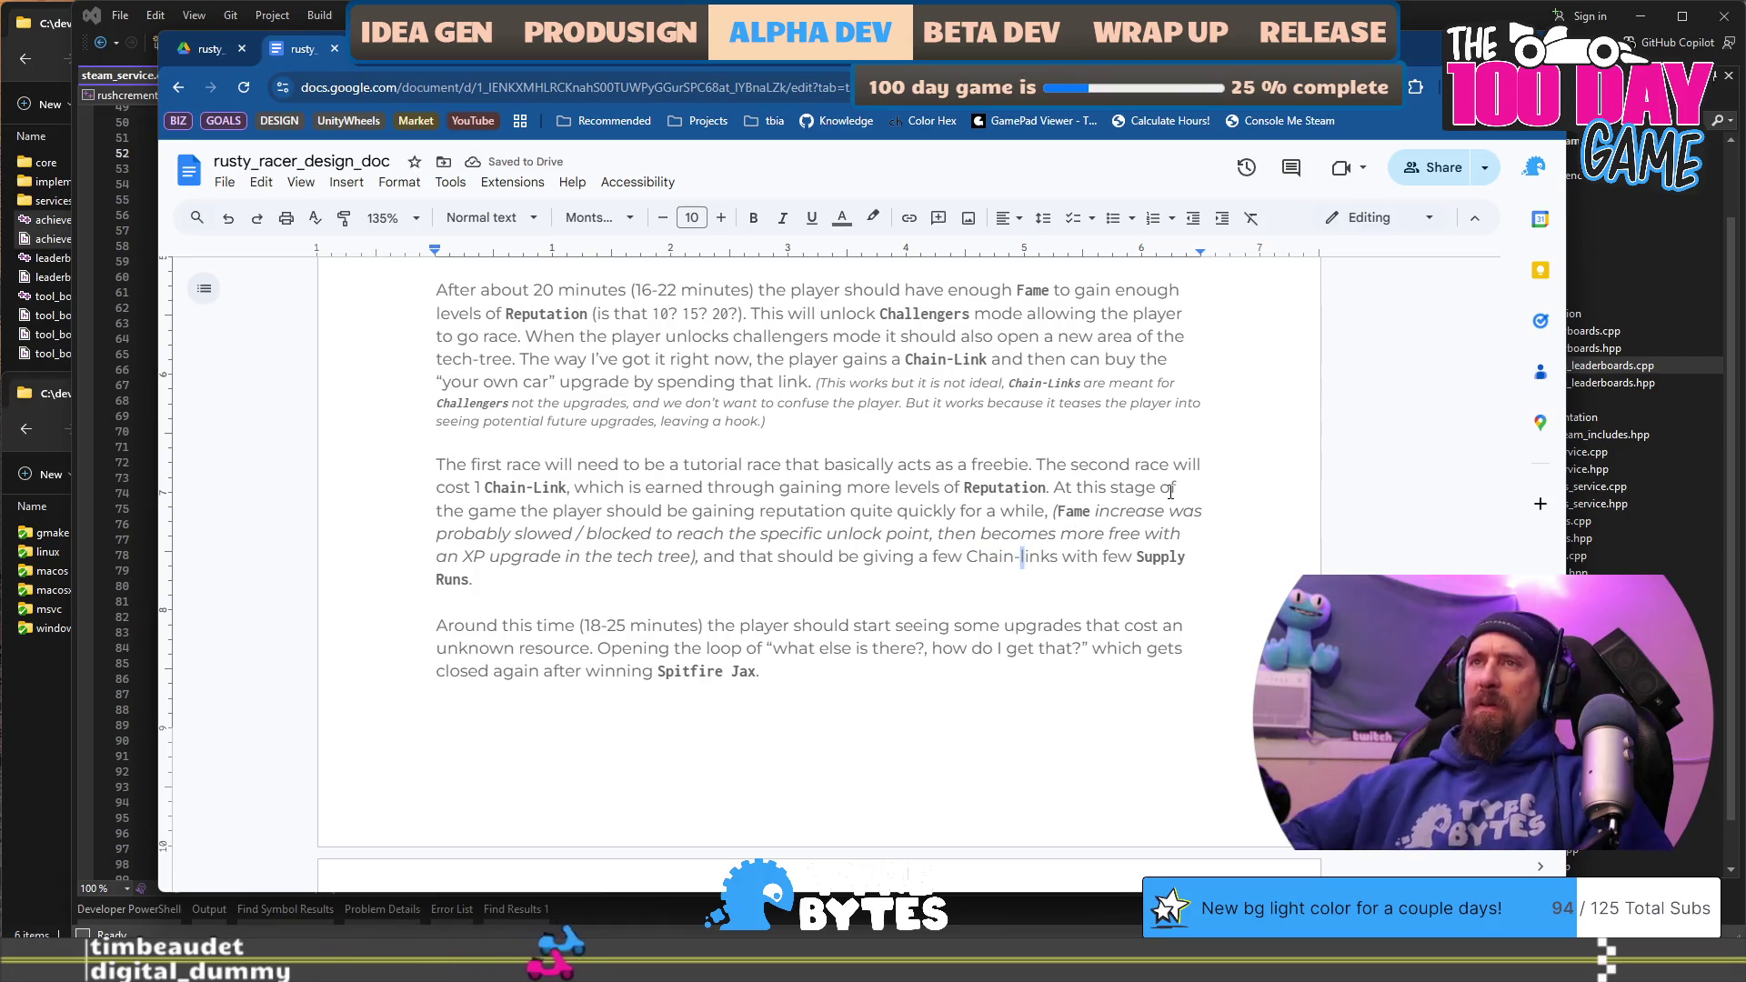
Step: Delete 'few' and copy the Supply Runs bold monospace style onto Chain-Links
key(ctrl+Left)
key(ctrl+shift+Right)
key(ctrl+Left)
key(ctrl+Left)
key(ctrl+Left)
key(ctrl+shift+Right)
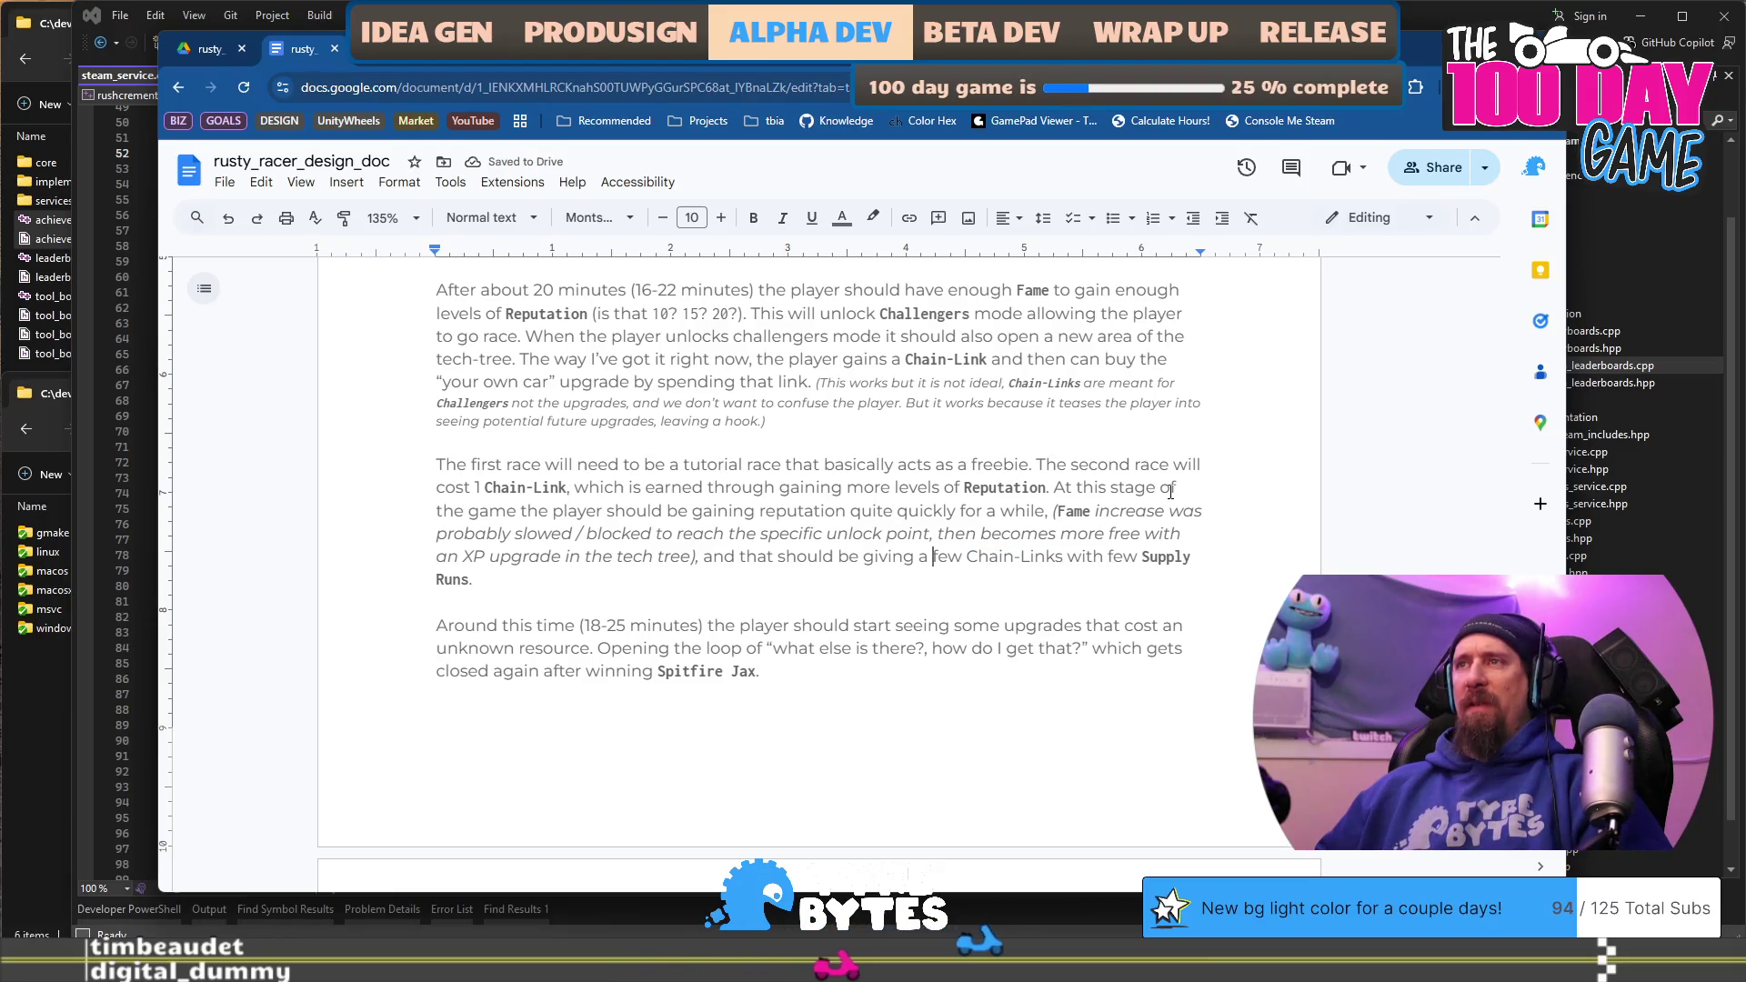
key(BackSpace)
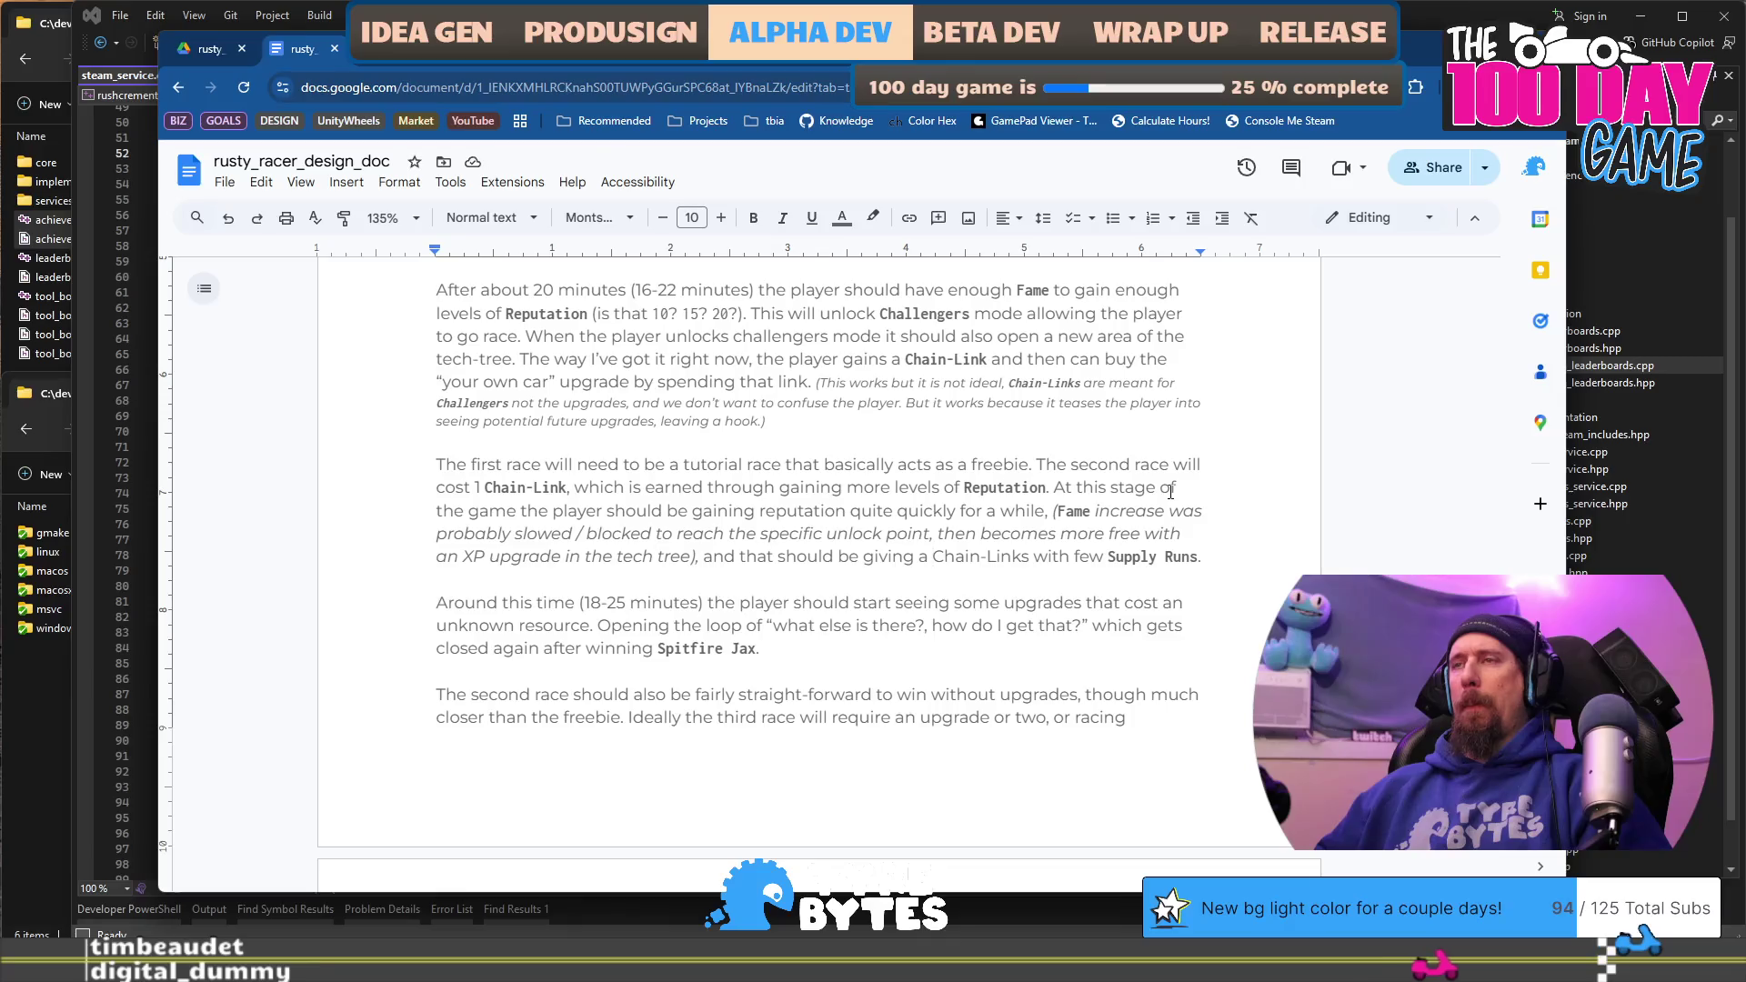
key(shift+Right)
key(shift+Right)
key(shift+Right)
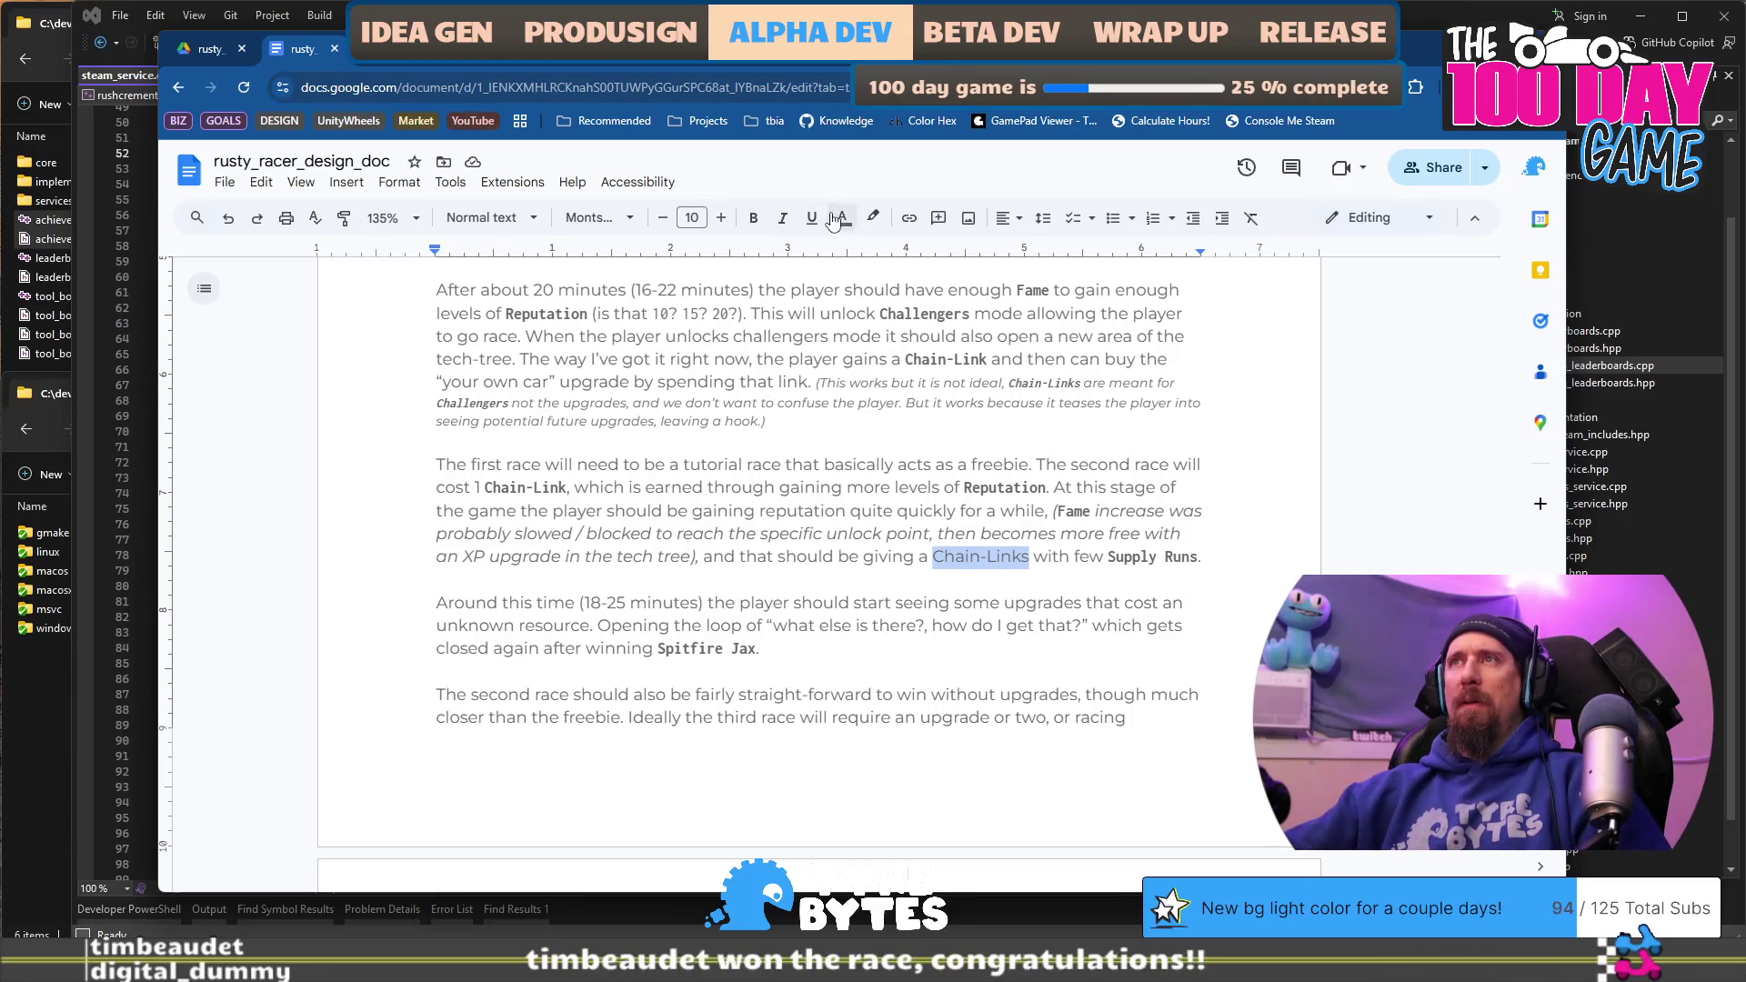
click(1129, 557)
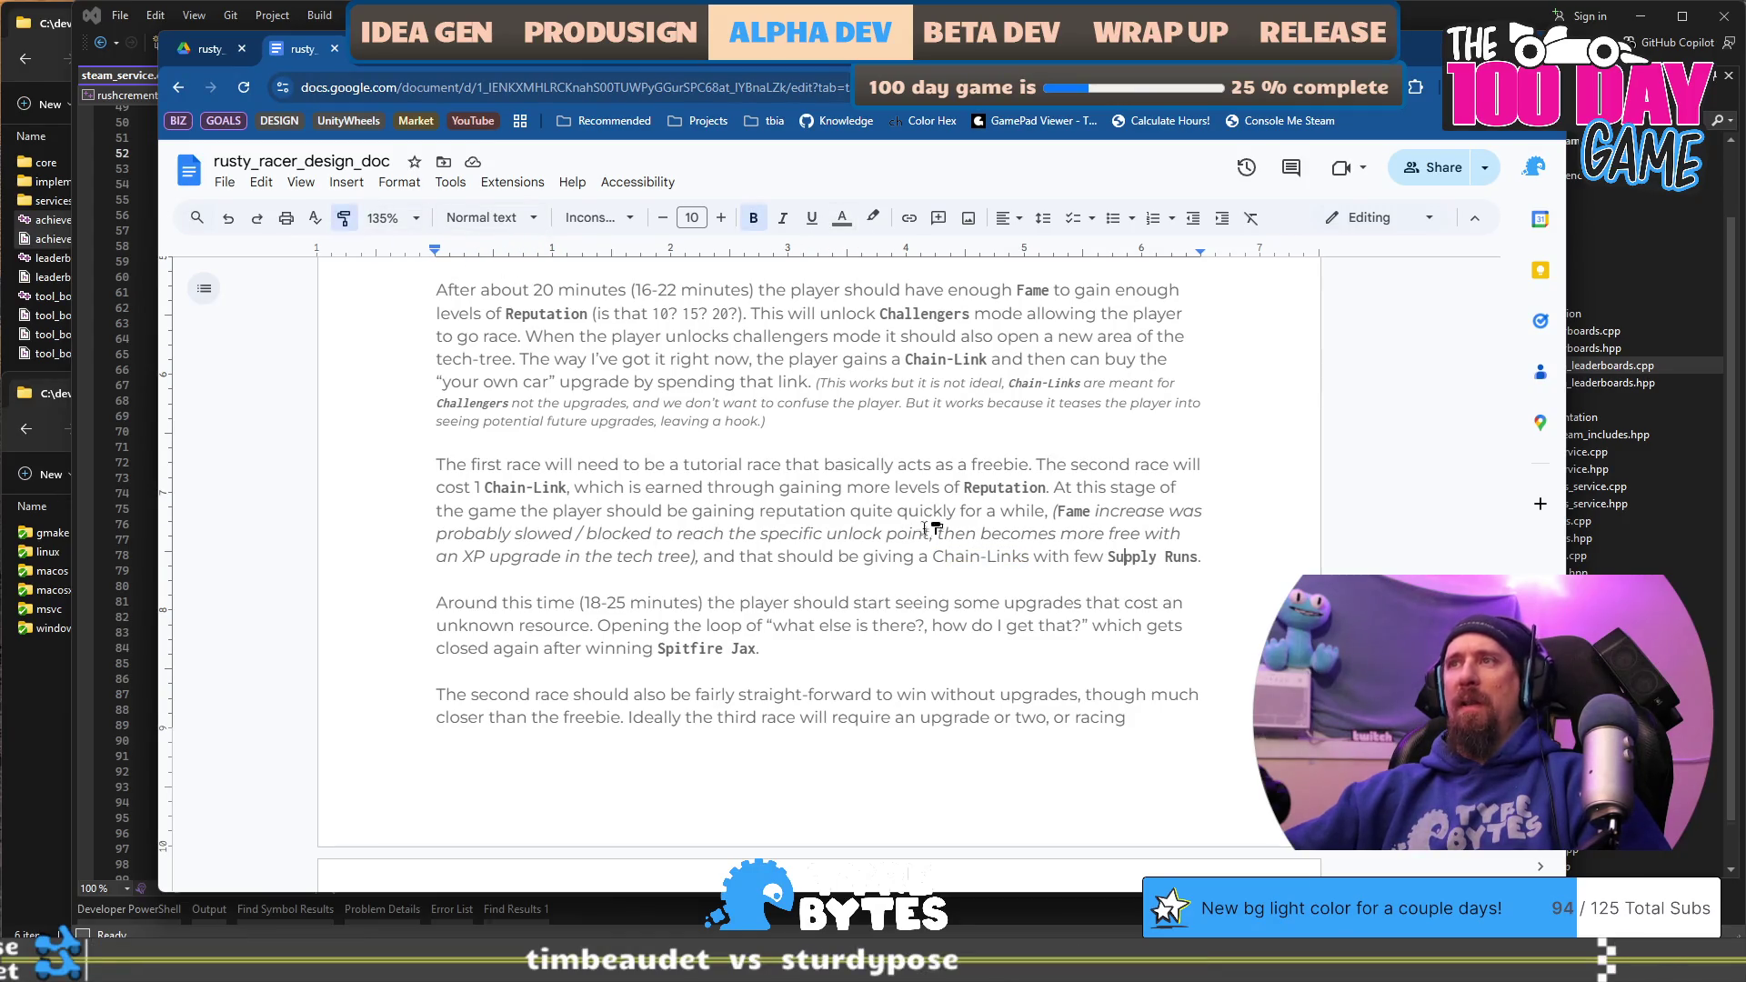
drag(1030, 557, 1031, 557)
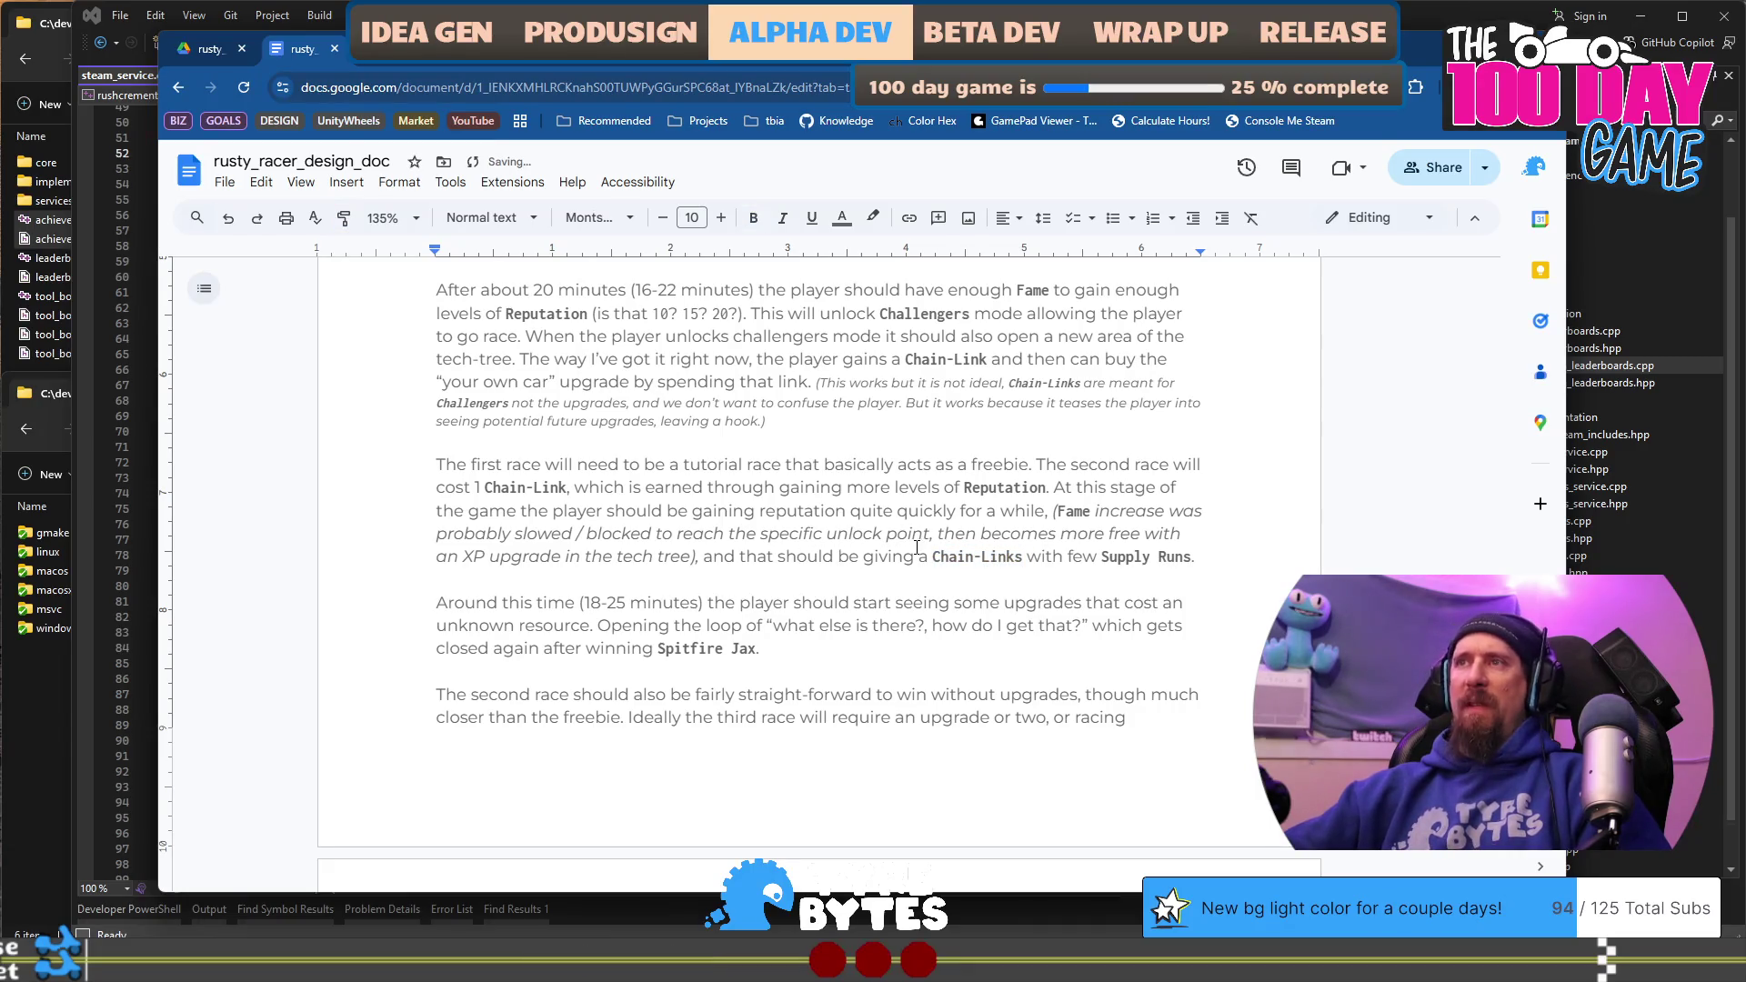
Step: Replace 'a' with 'each 5 or so Reputation levels gained. Possible in a'
key(BackSpace)
key(BackSpace)
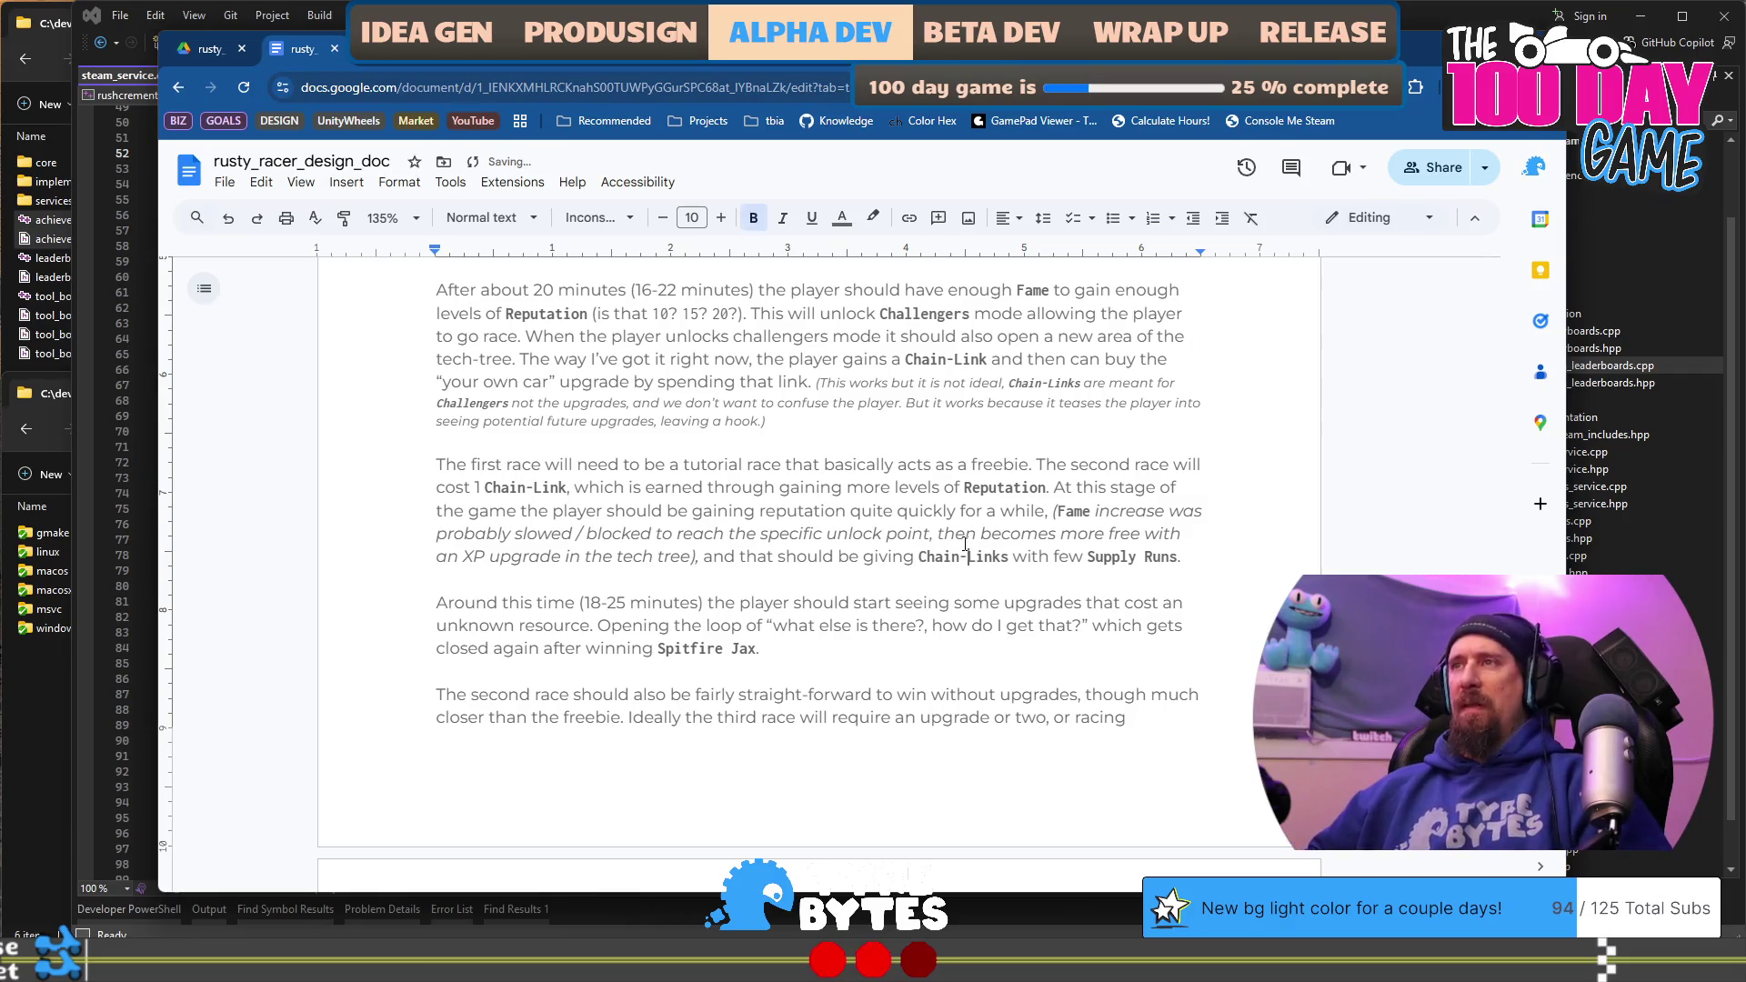
text(each 5 )
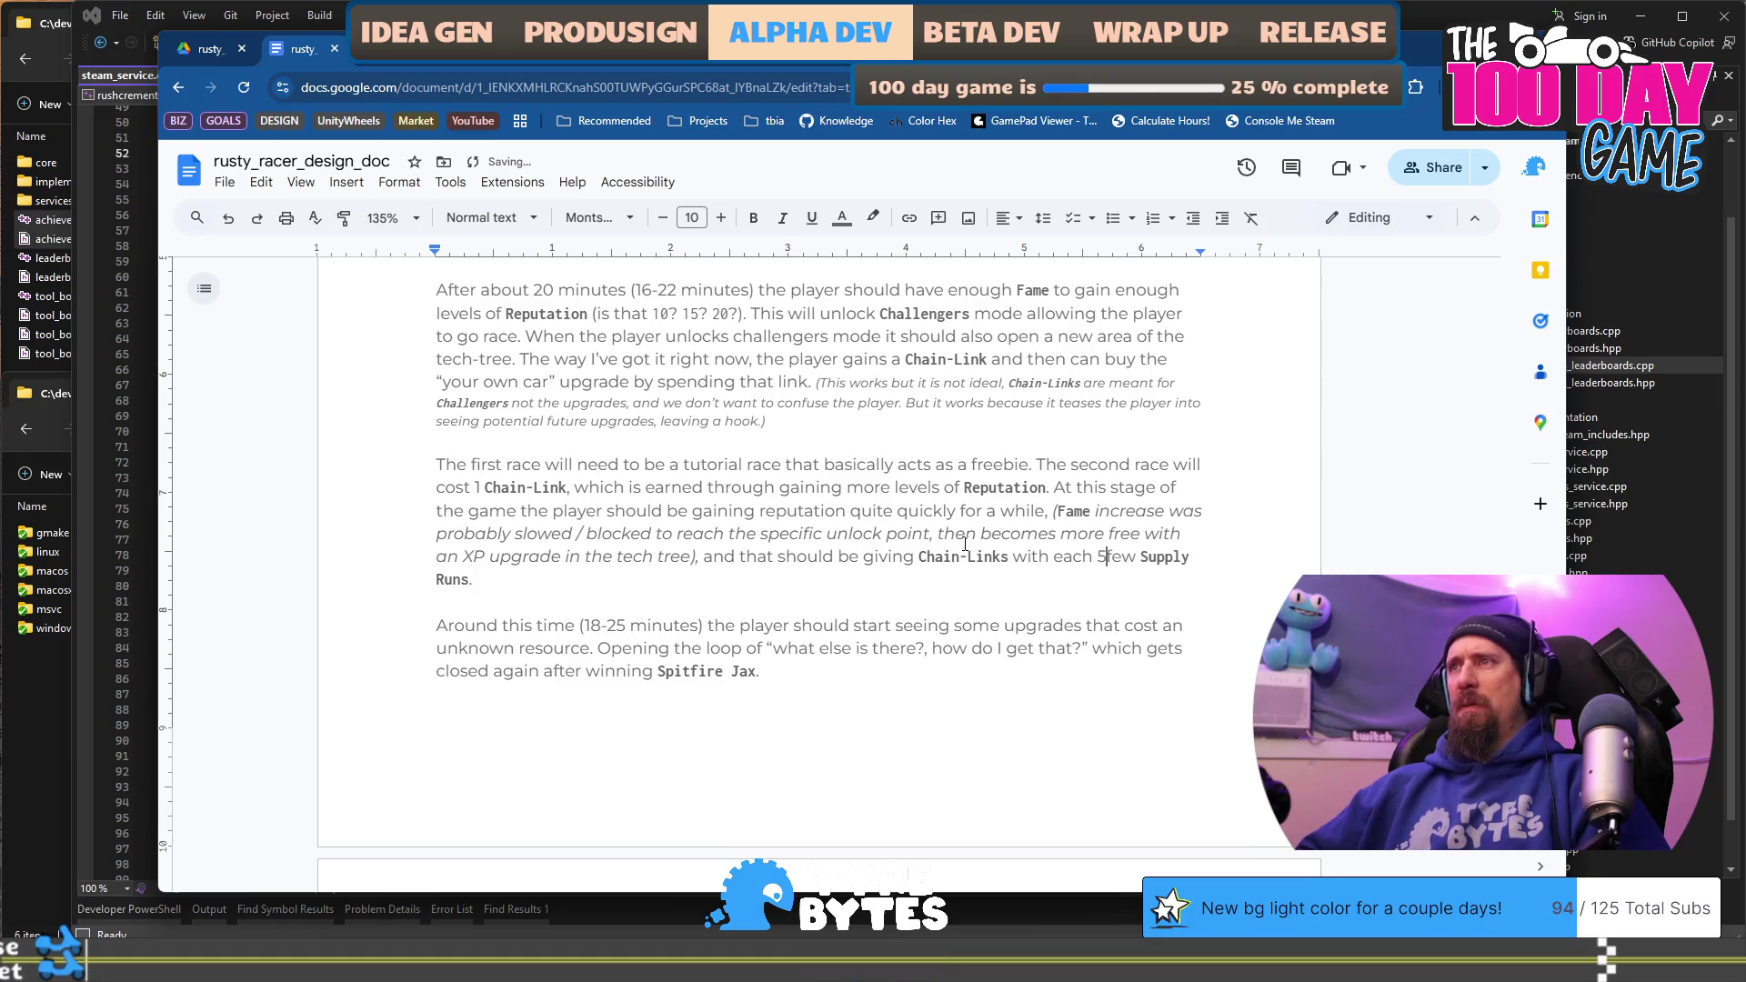
text(or so )
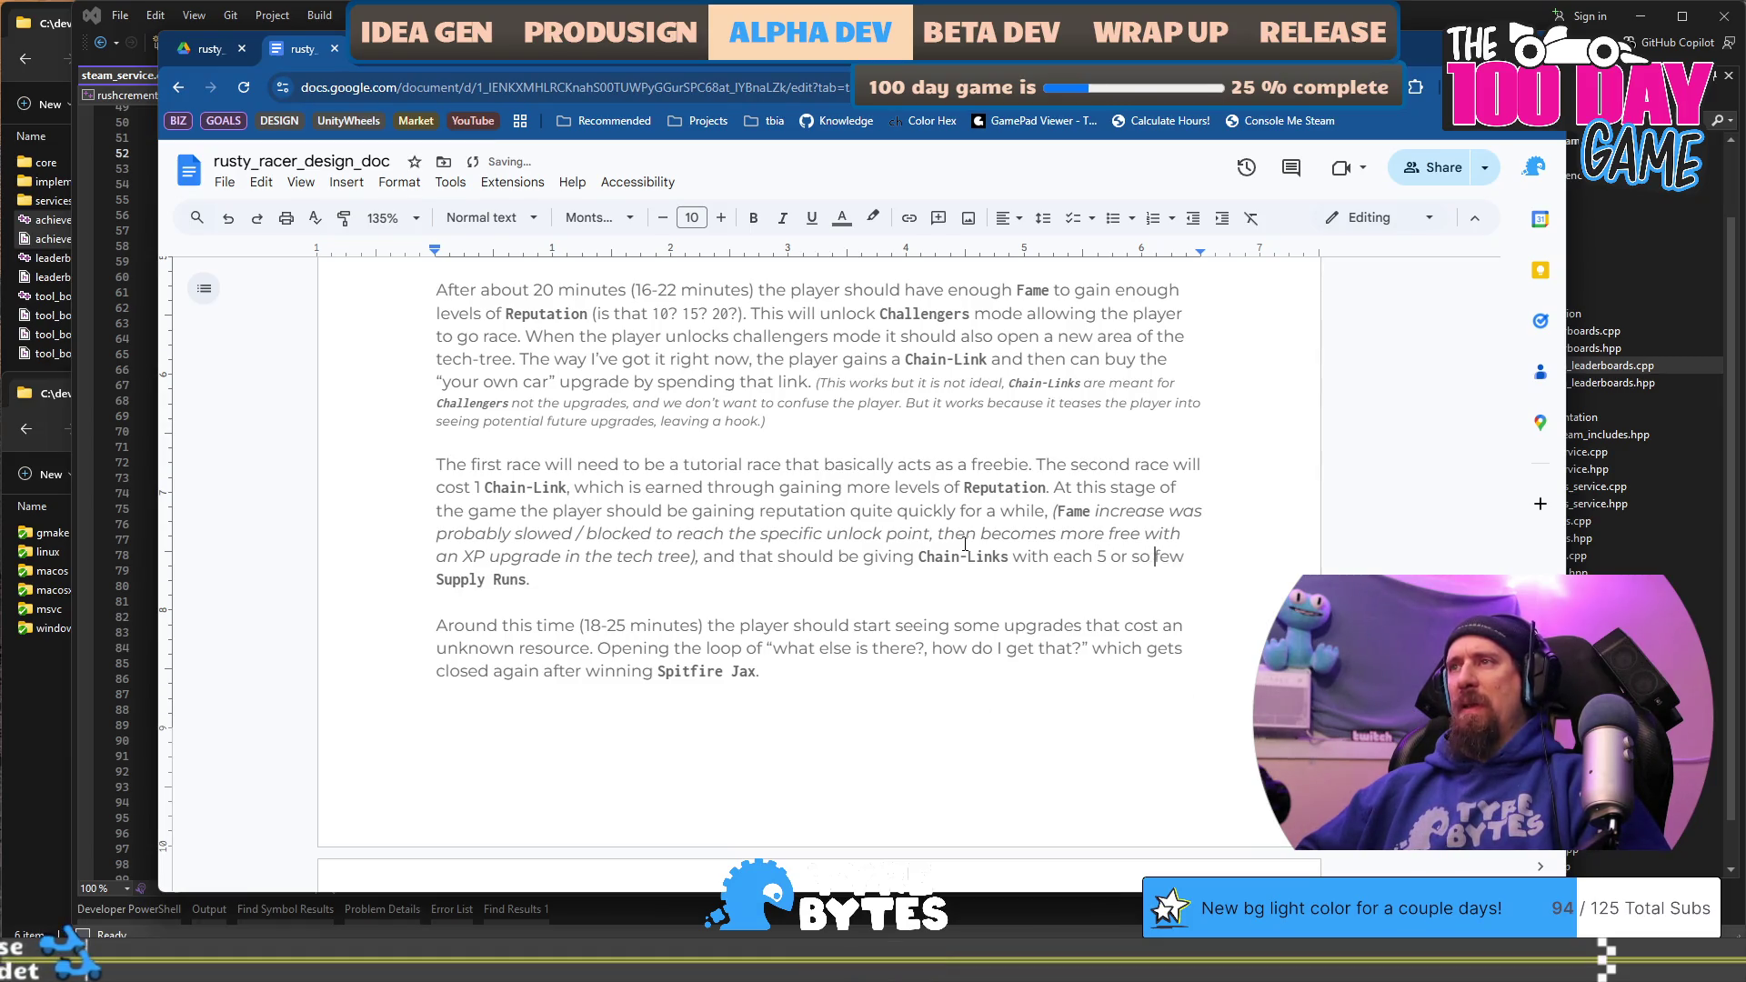
text(levels gain)
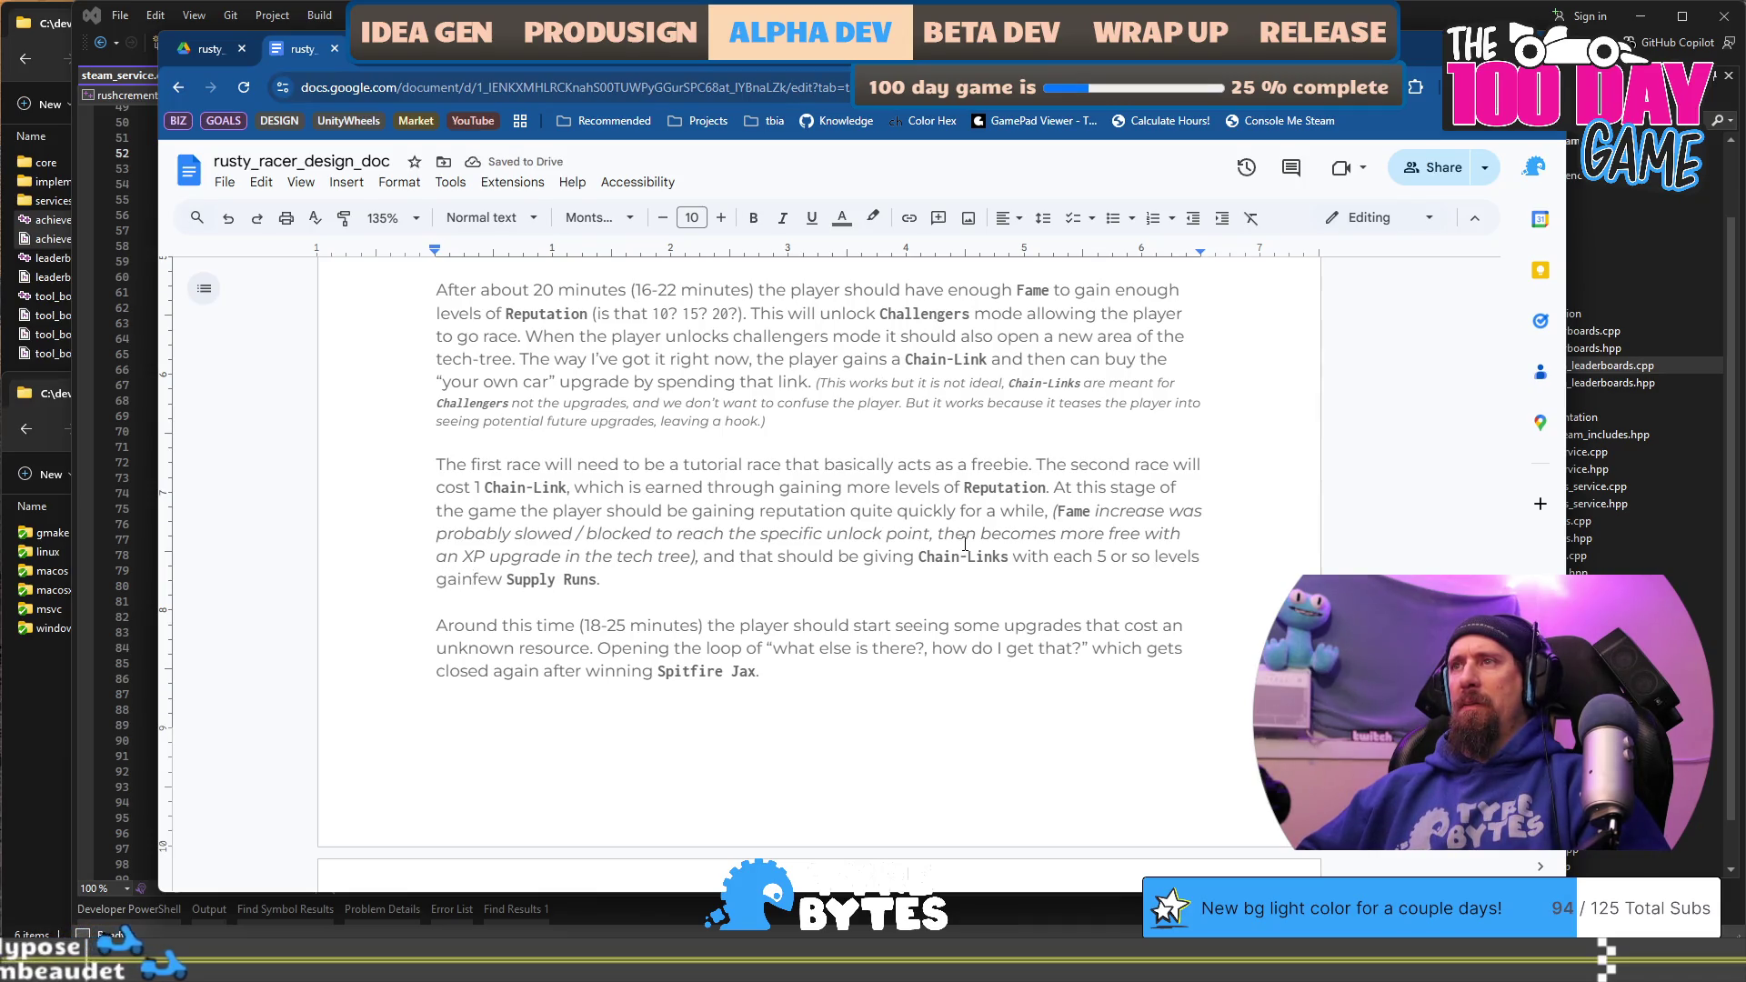
key(BackSpace)
key(BackSpace)
key(BackSpace)
key(BackSpace)
key(ctrl+Left)
text(Reputation)
key(ctrl+Right)
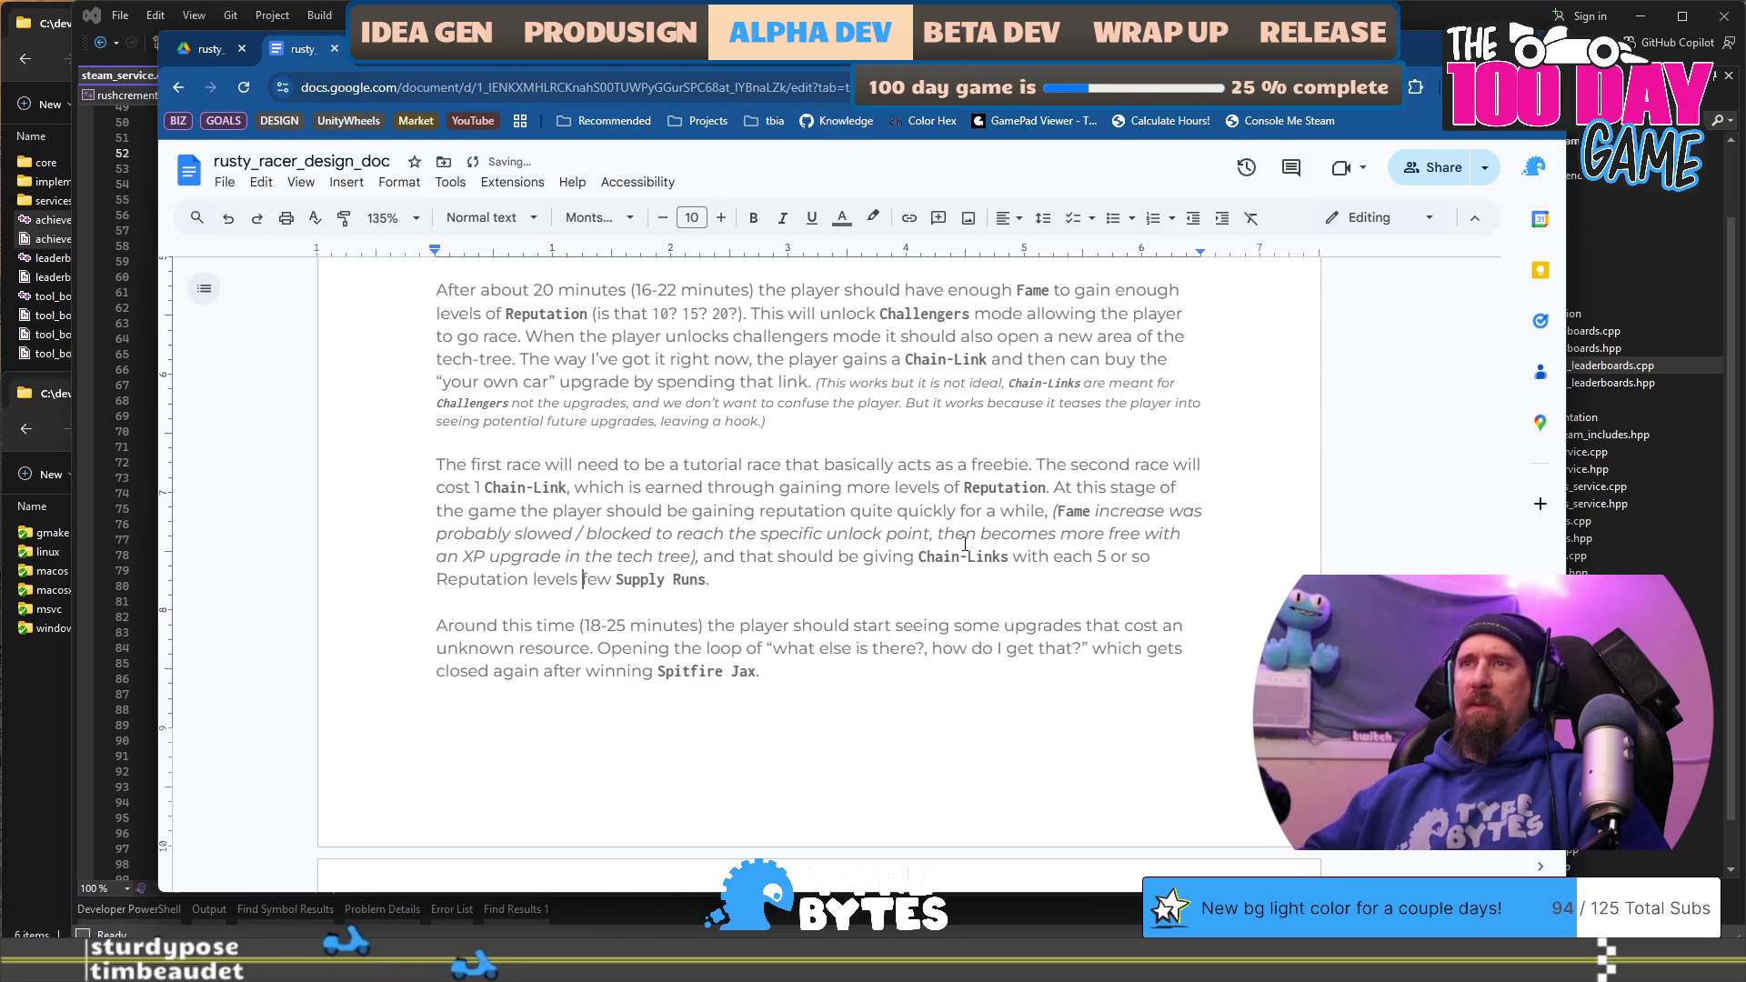
text(gained )
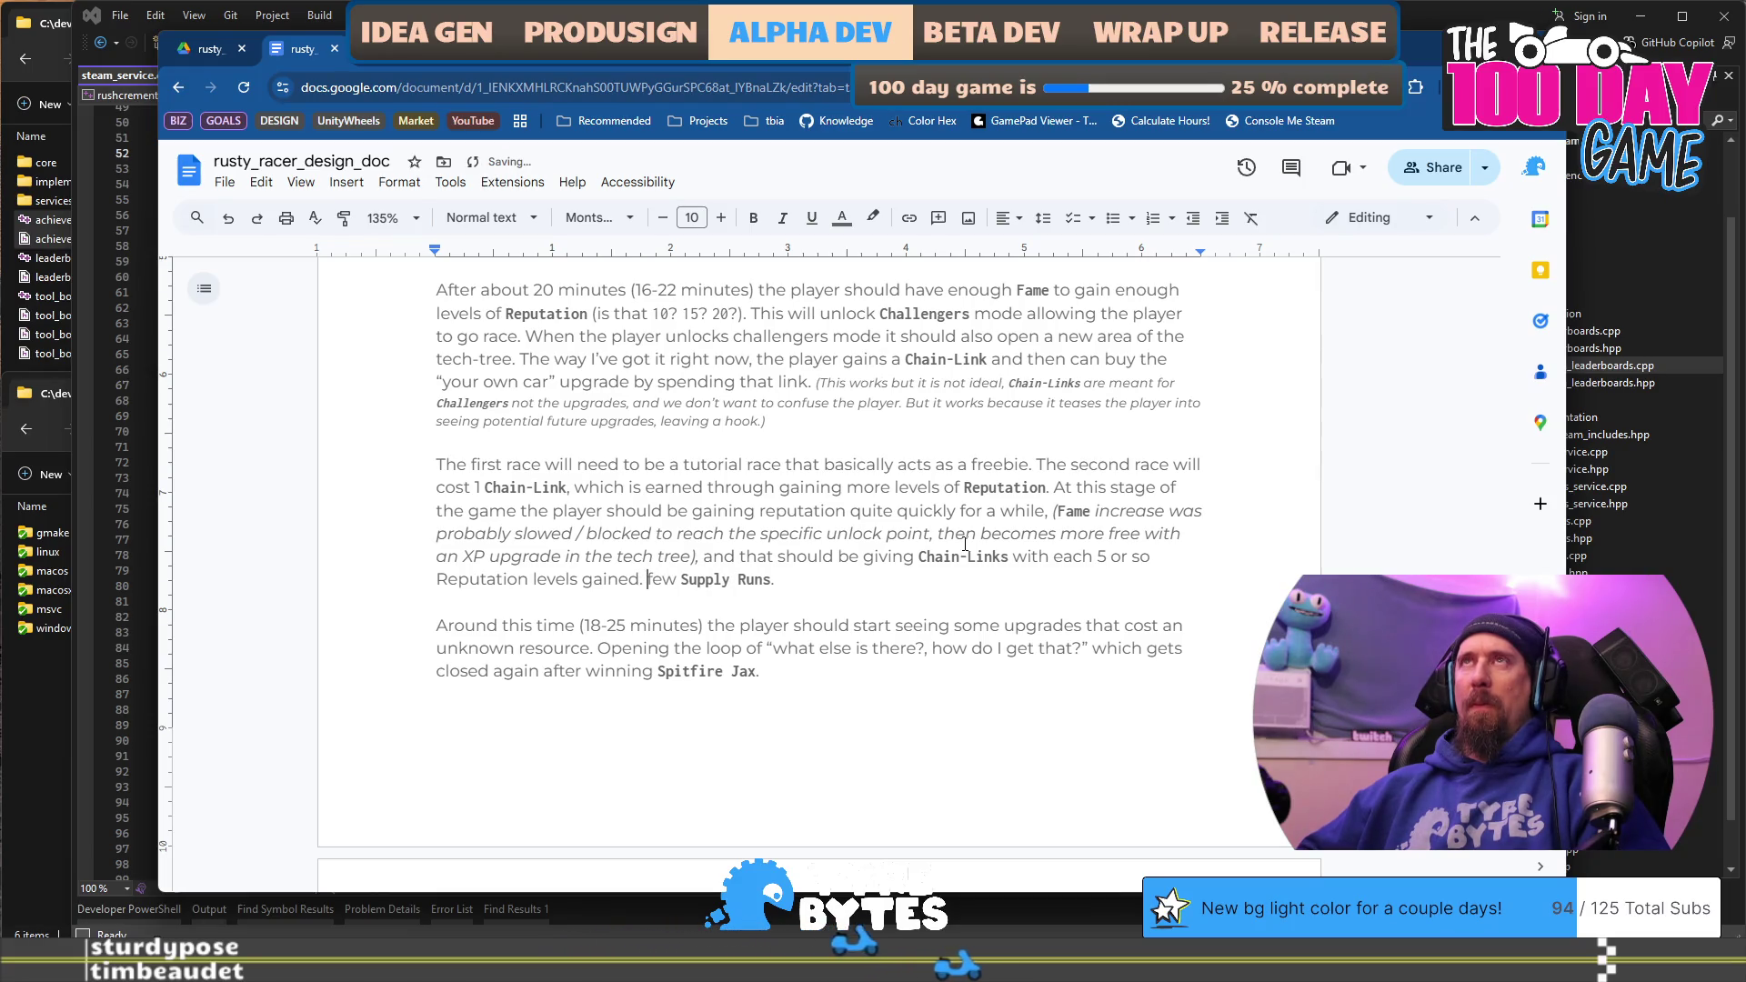
text( Possible in a)
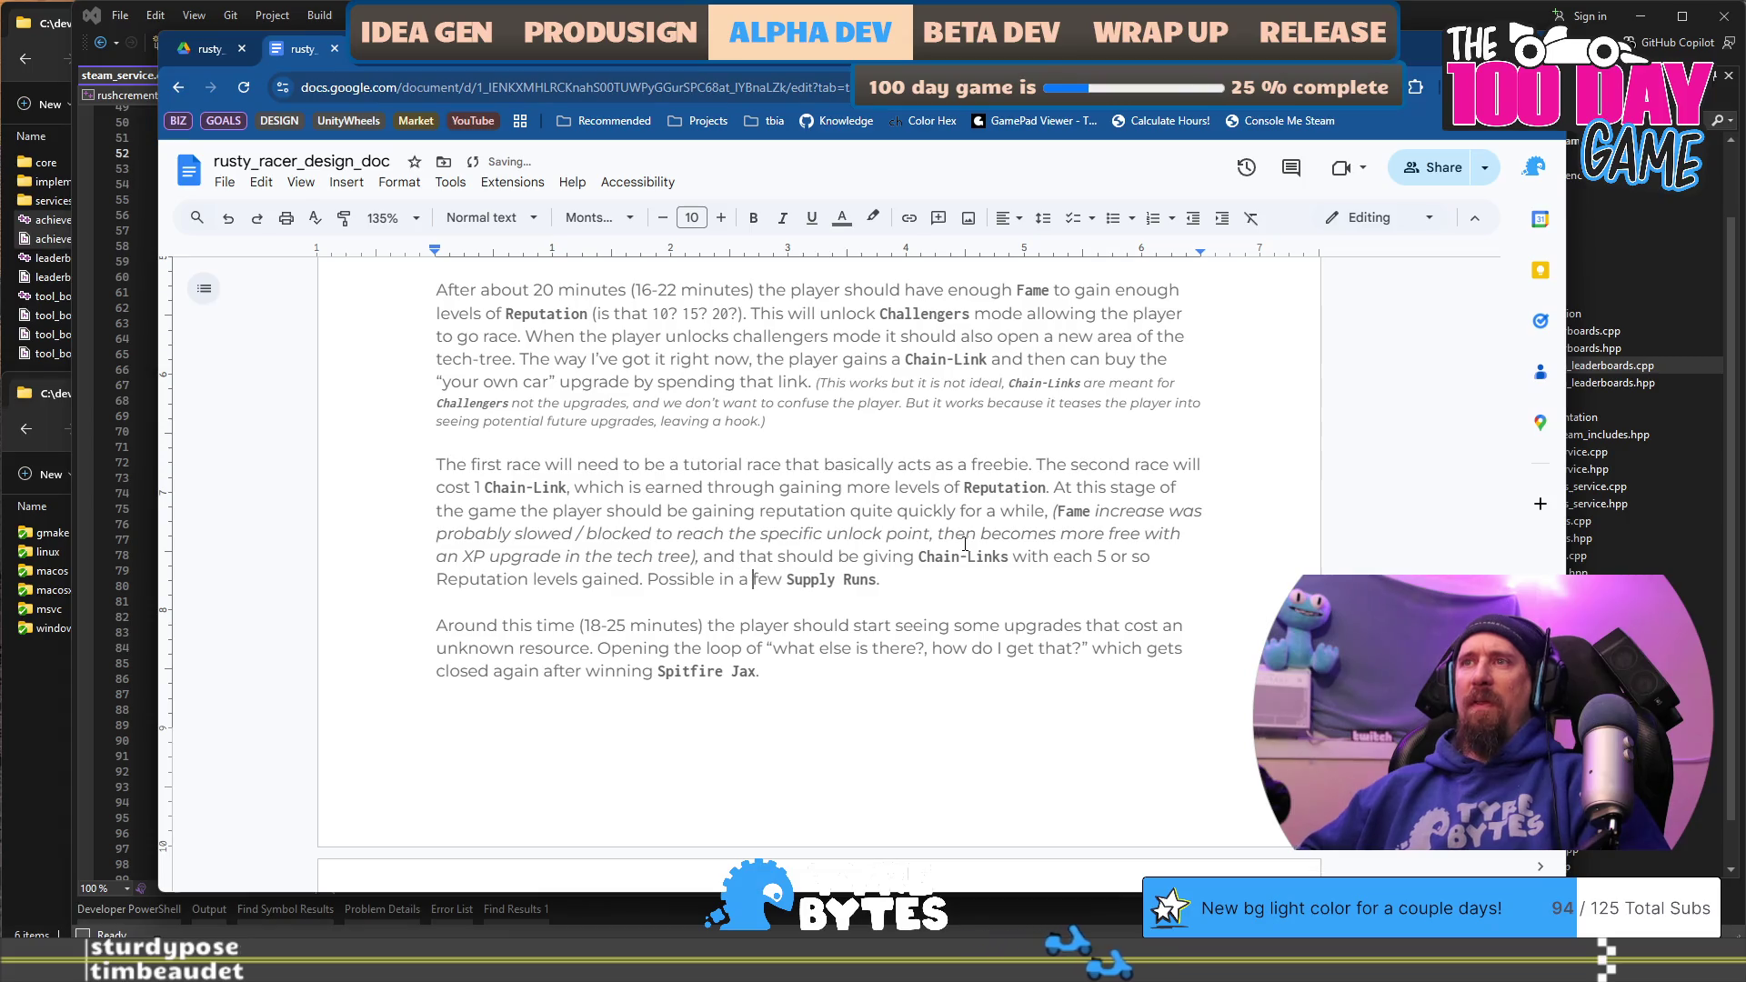
Step: Copy Chain-Link's bold monospace style onto Reputation
key(Home)
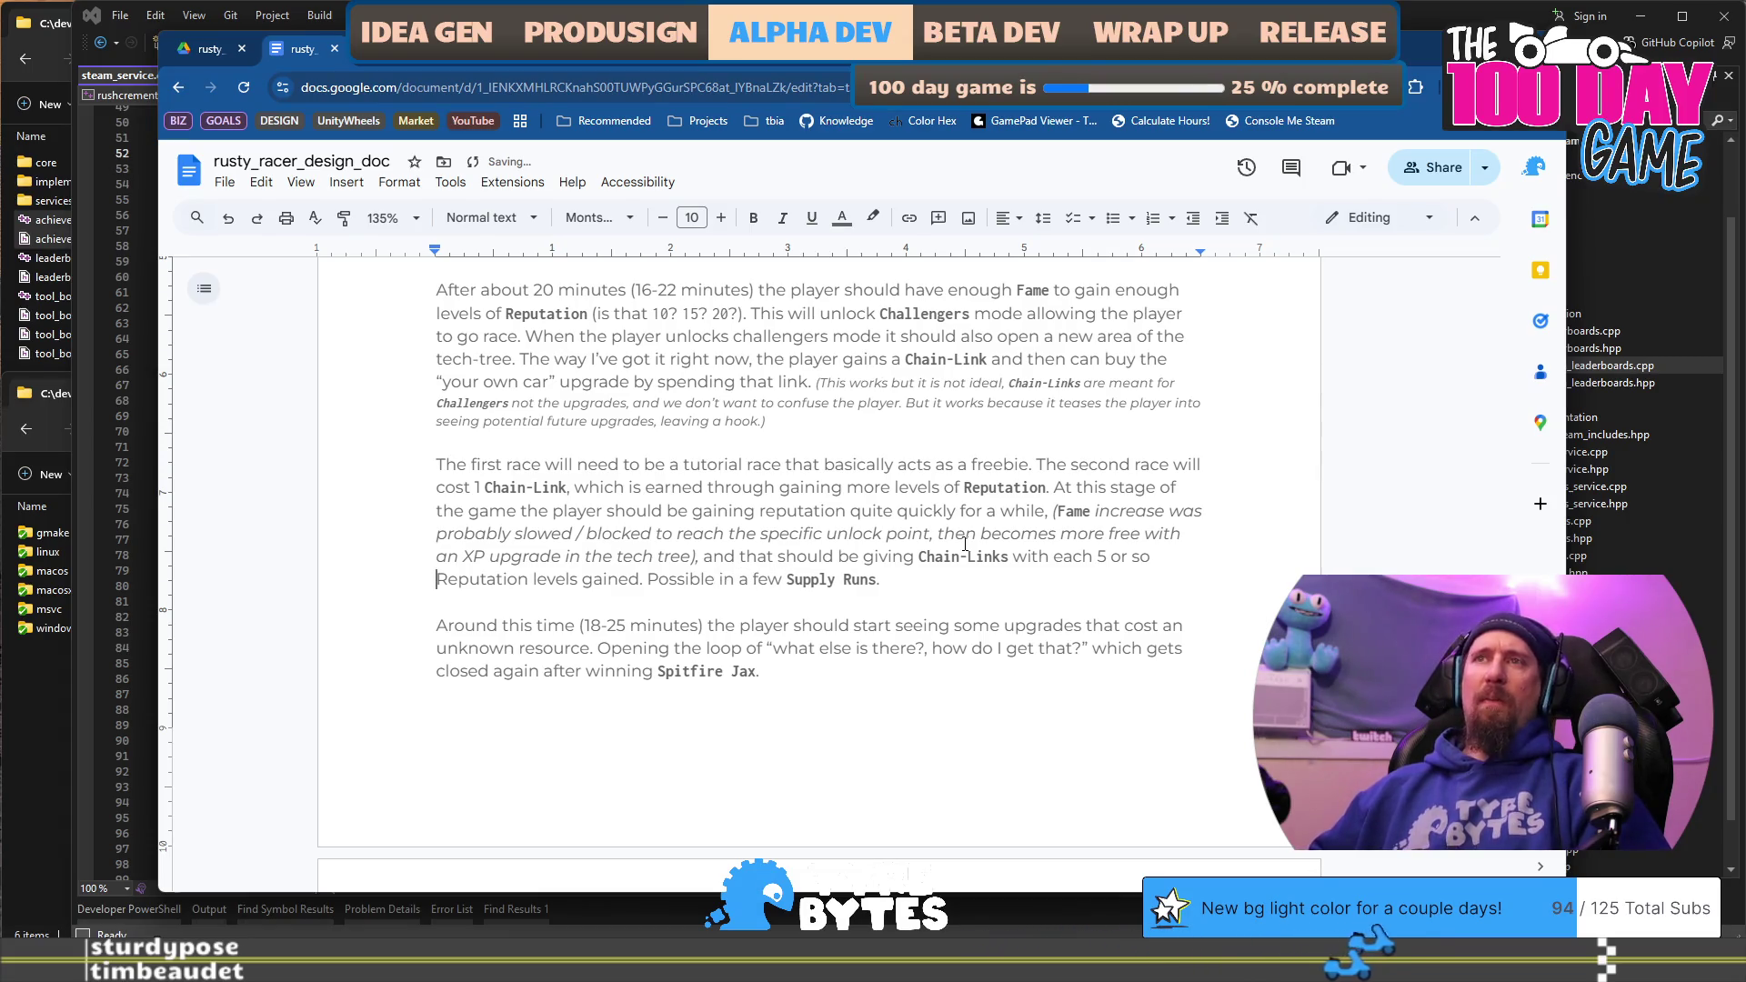
click(920, 360)
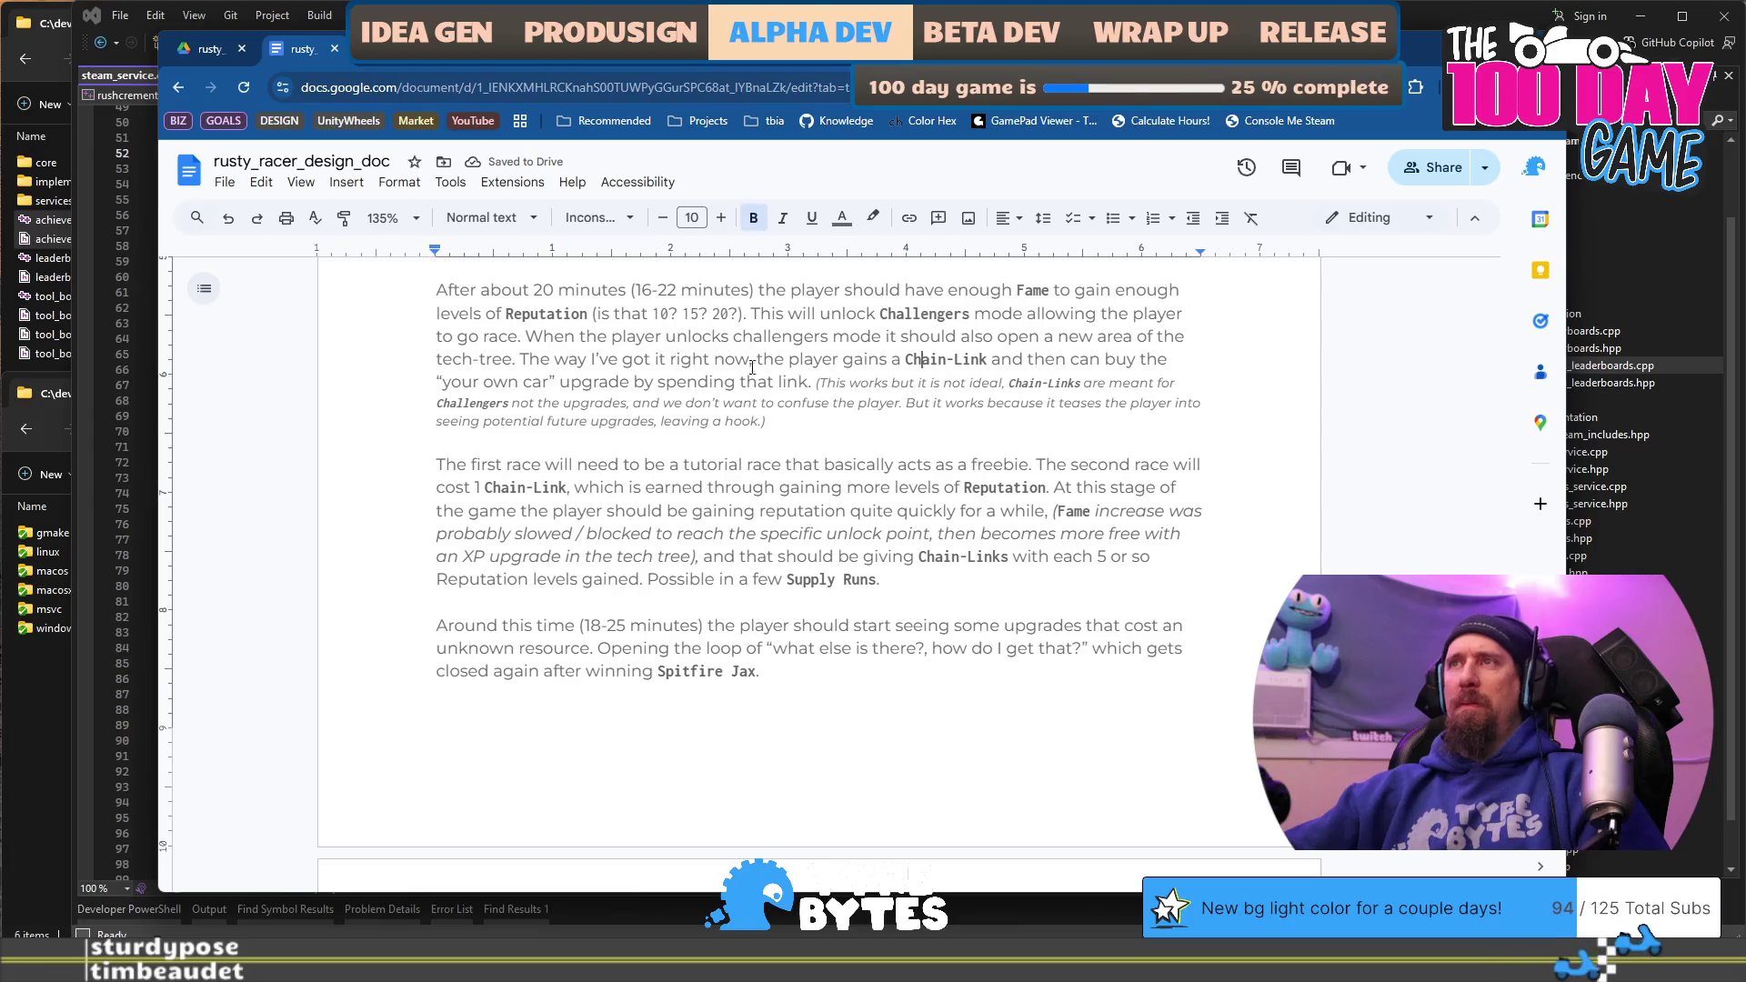
click(482, 582)
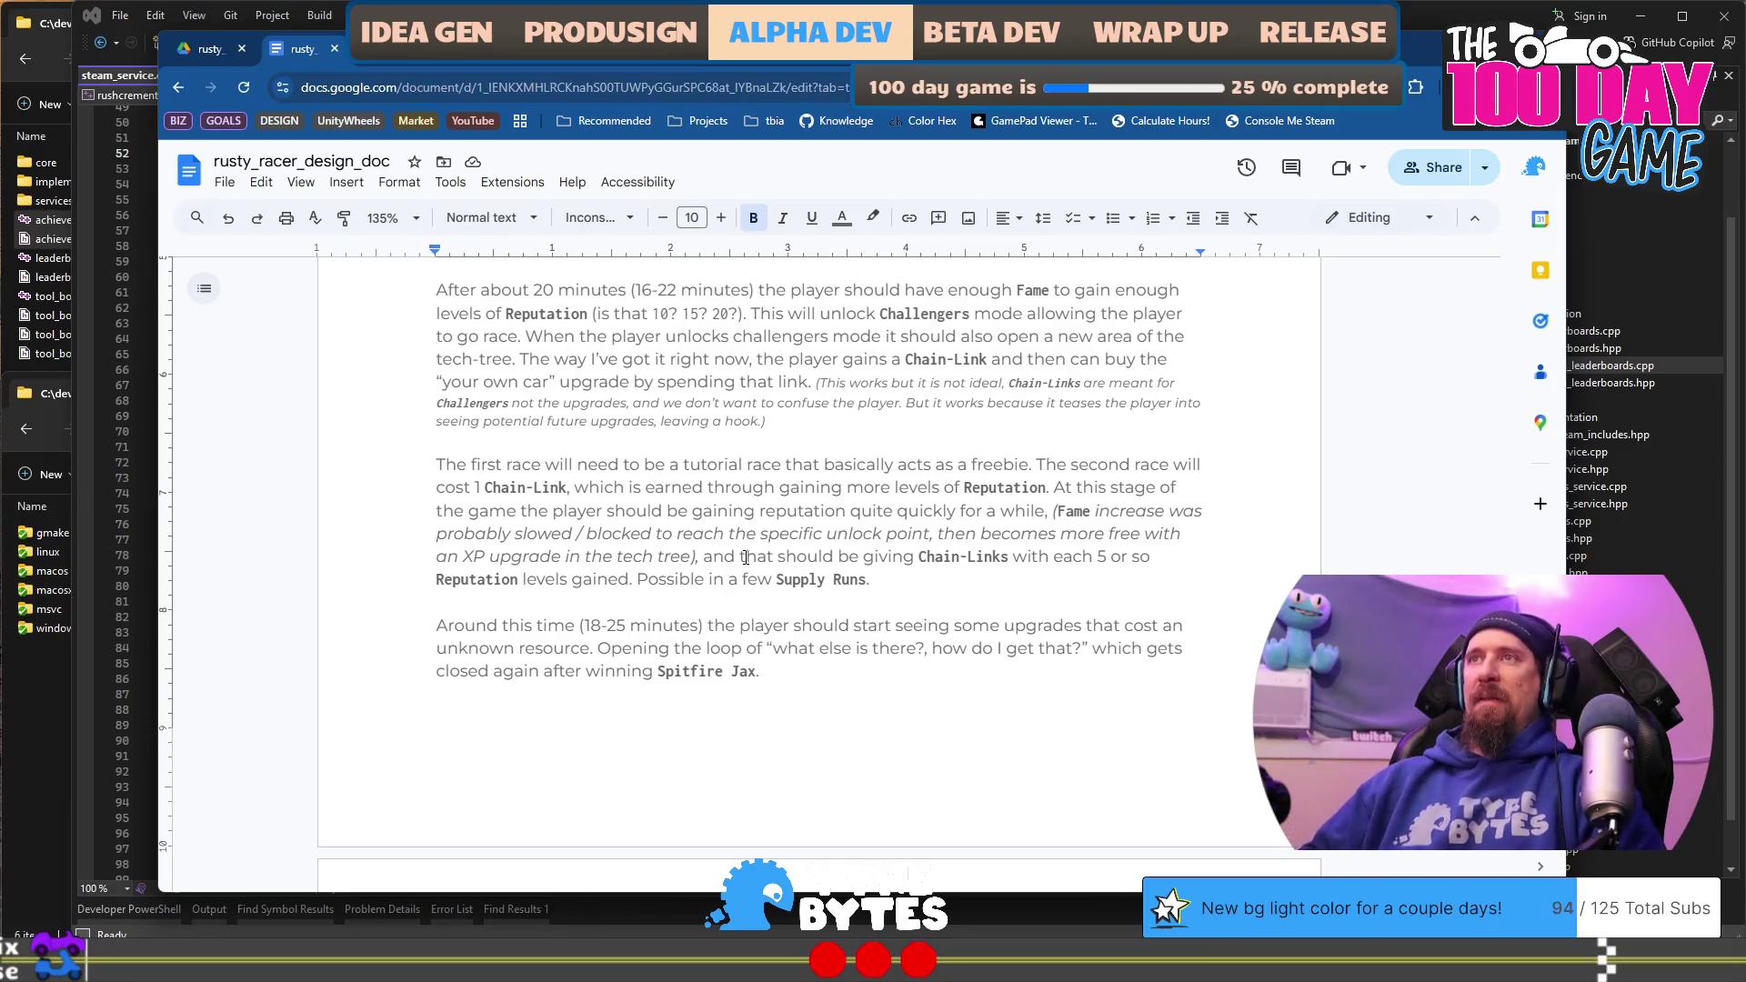
scroll(710, 498, down, 10)
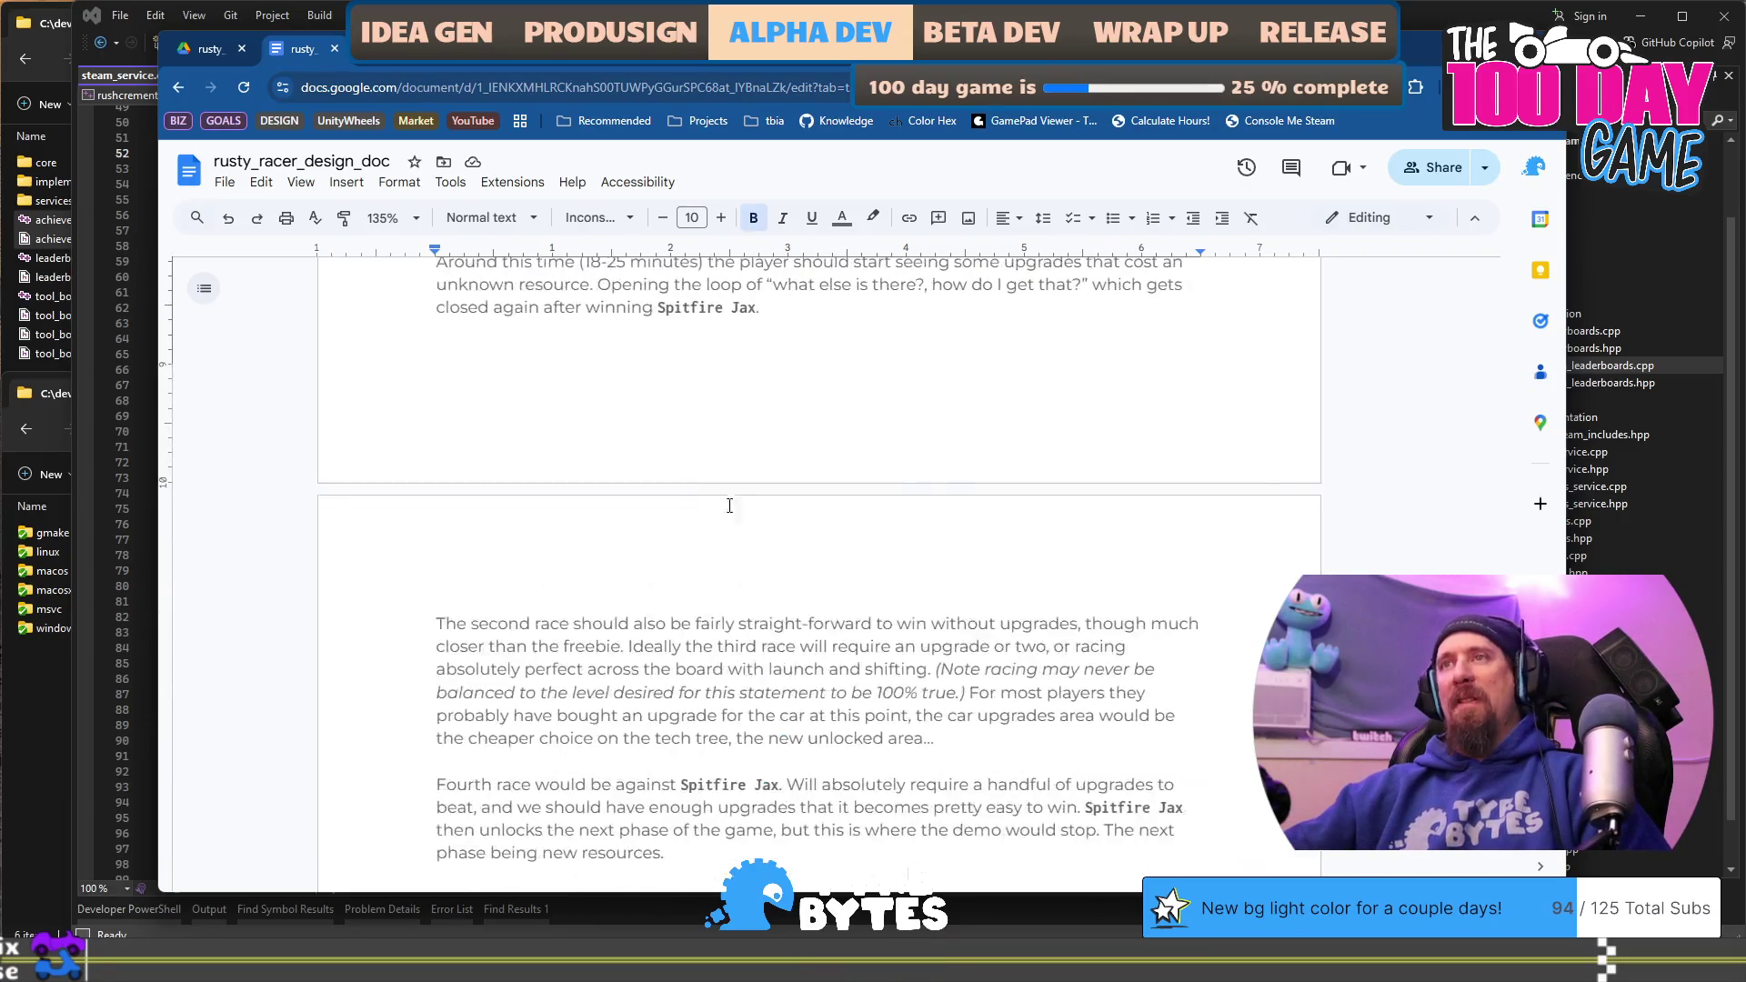
click(922, 501)
scroll(900, 518, up, 10)
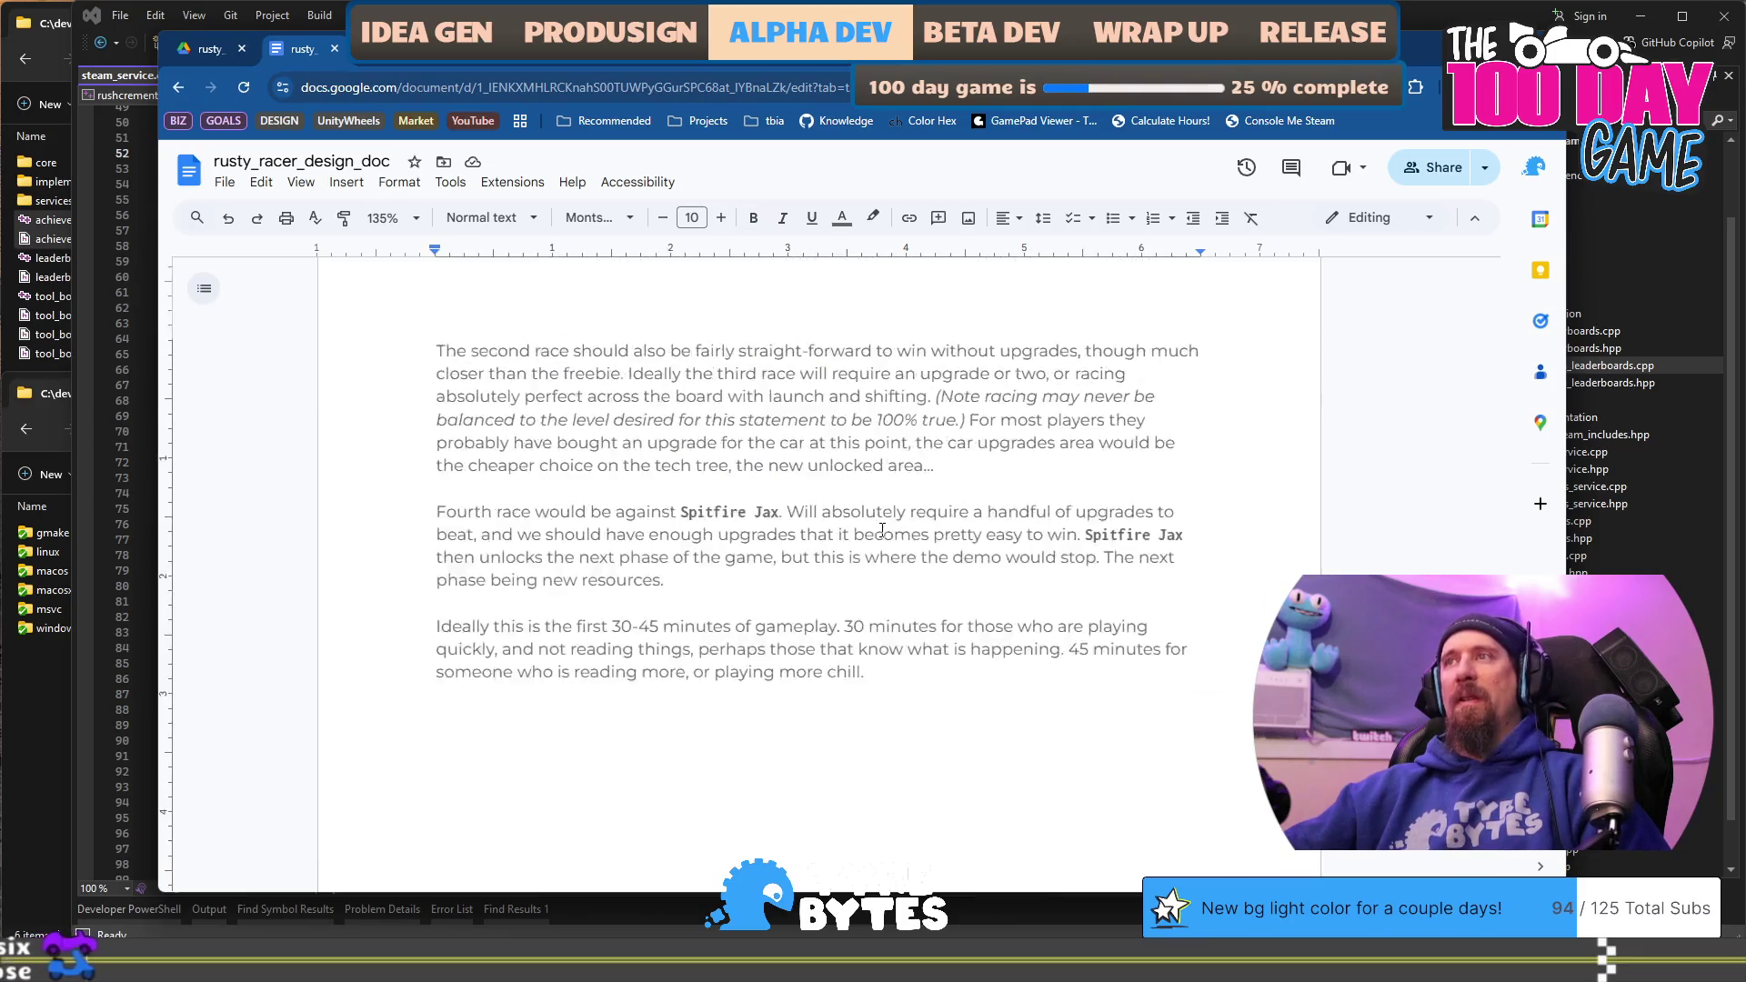
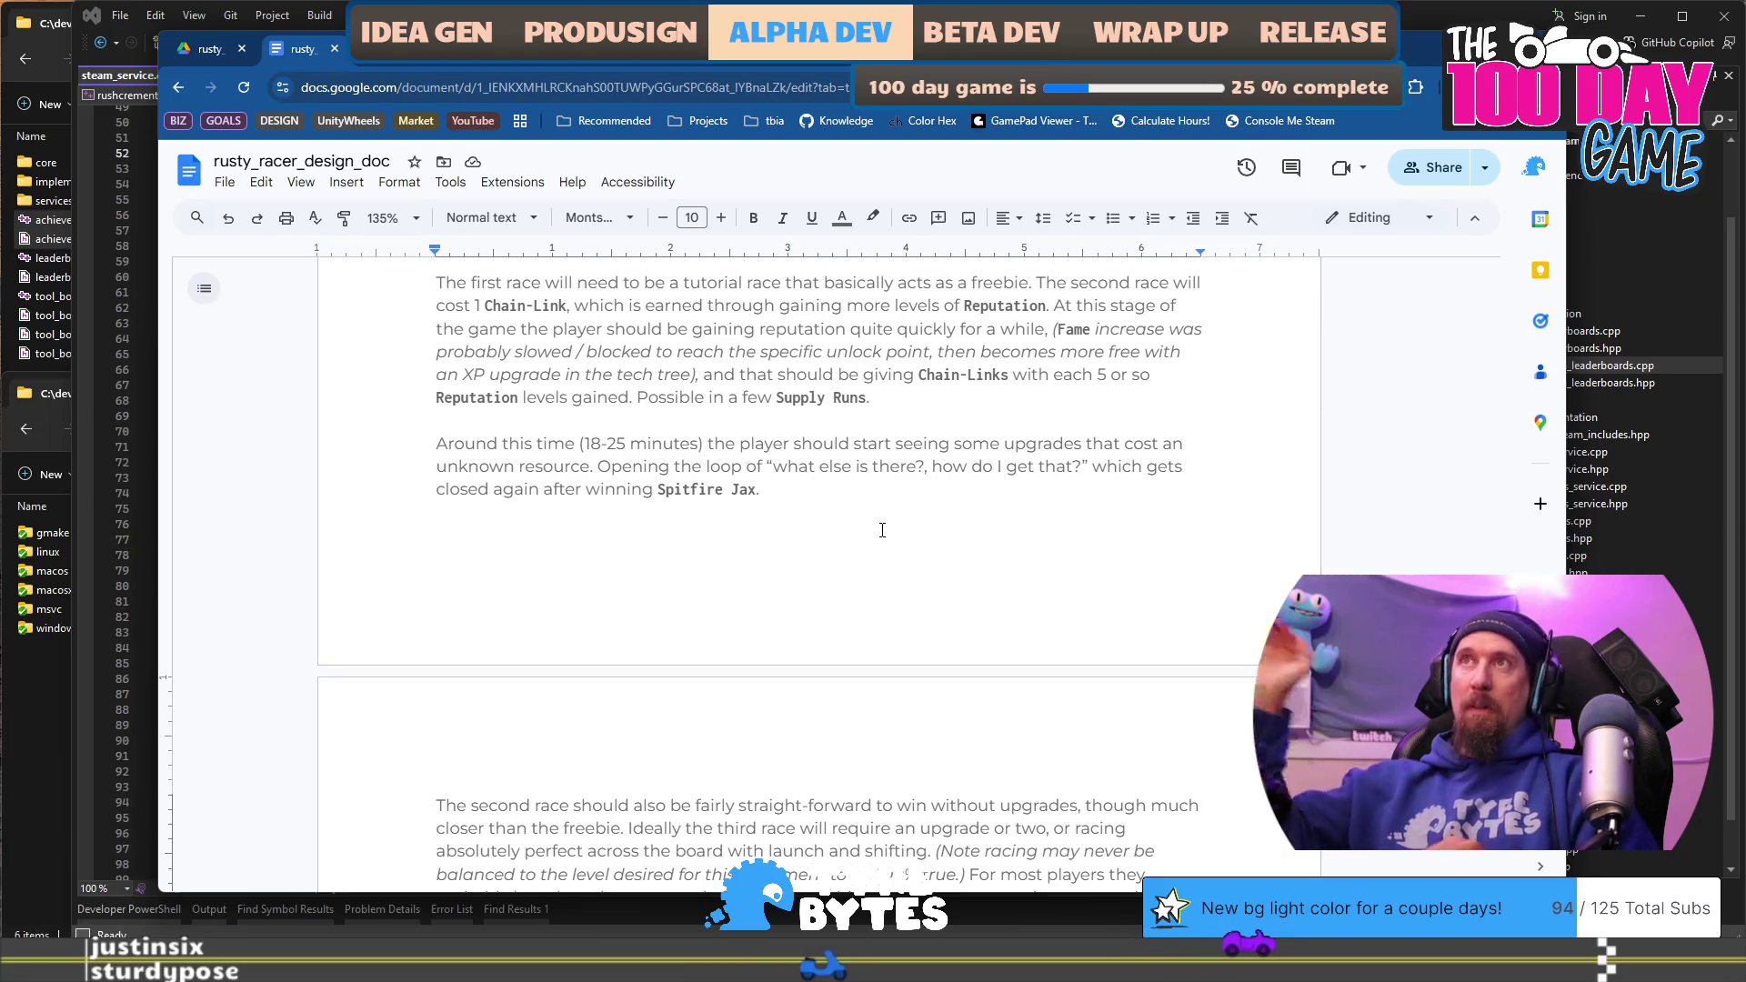
Step: Reduce the italic '(Note racing may never be…)' note in the second-race paragraph to font size 9
scroll(882, 530, down, 4)
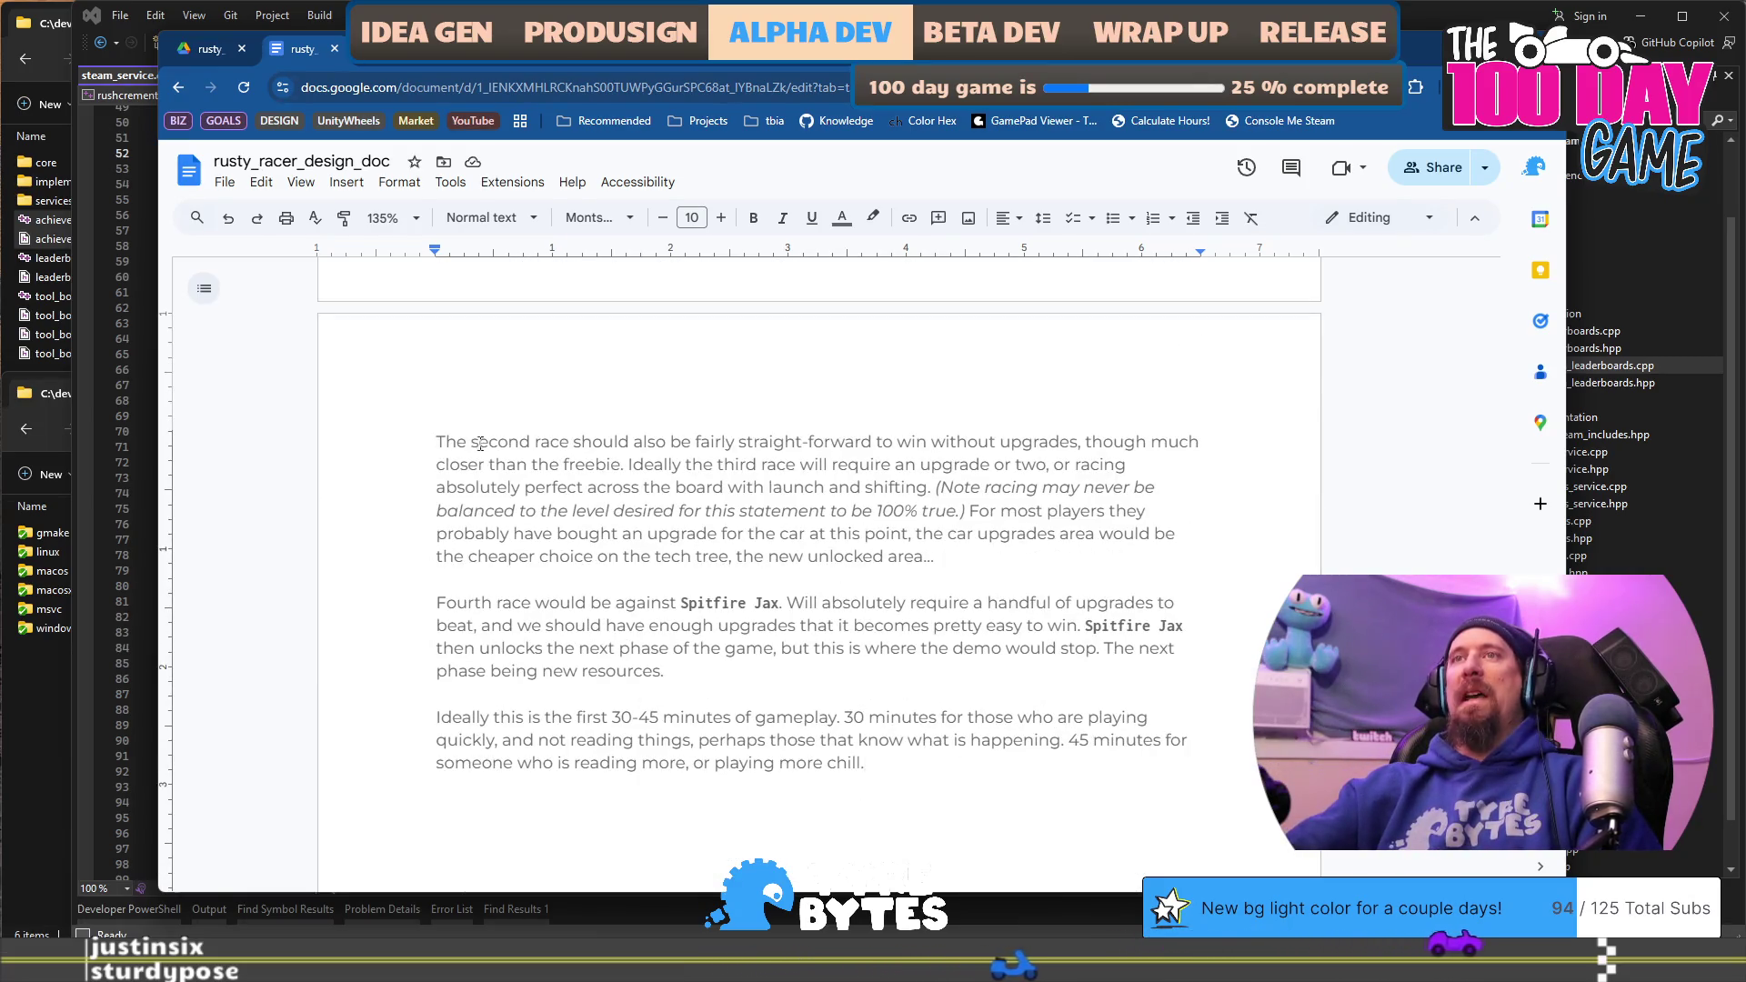
mouse_move(440, 443)
mouse_down()
mouse_move(799, 443)
mouse_move(916, 557)
mouse_up()
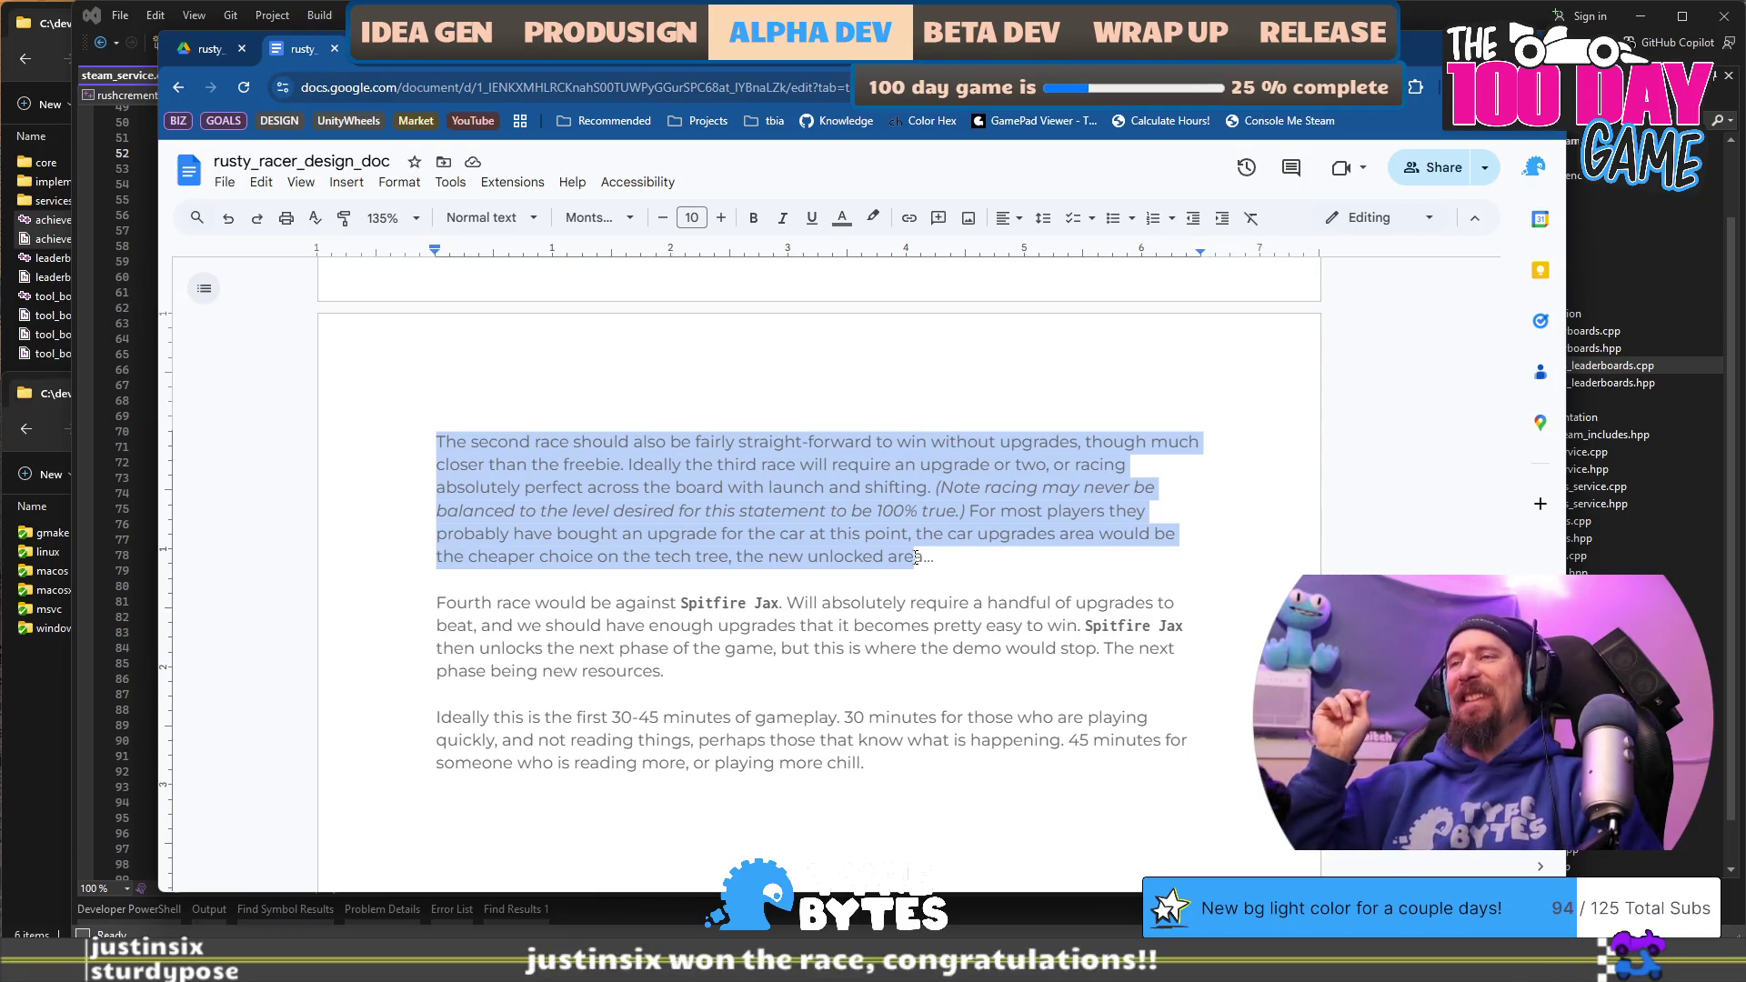
click(965, 562)
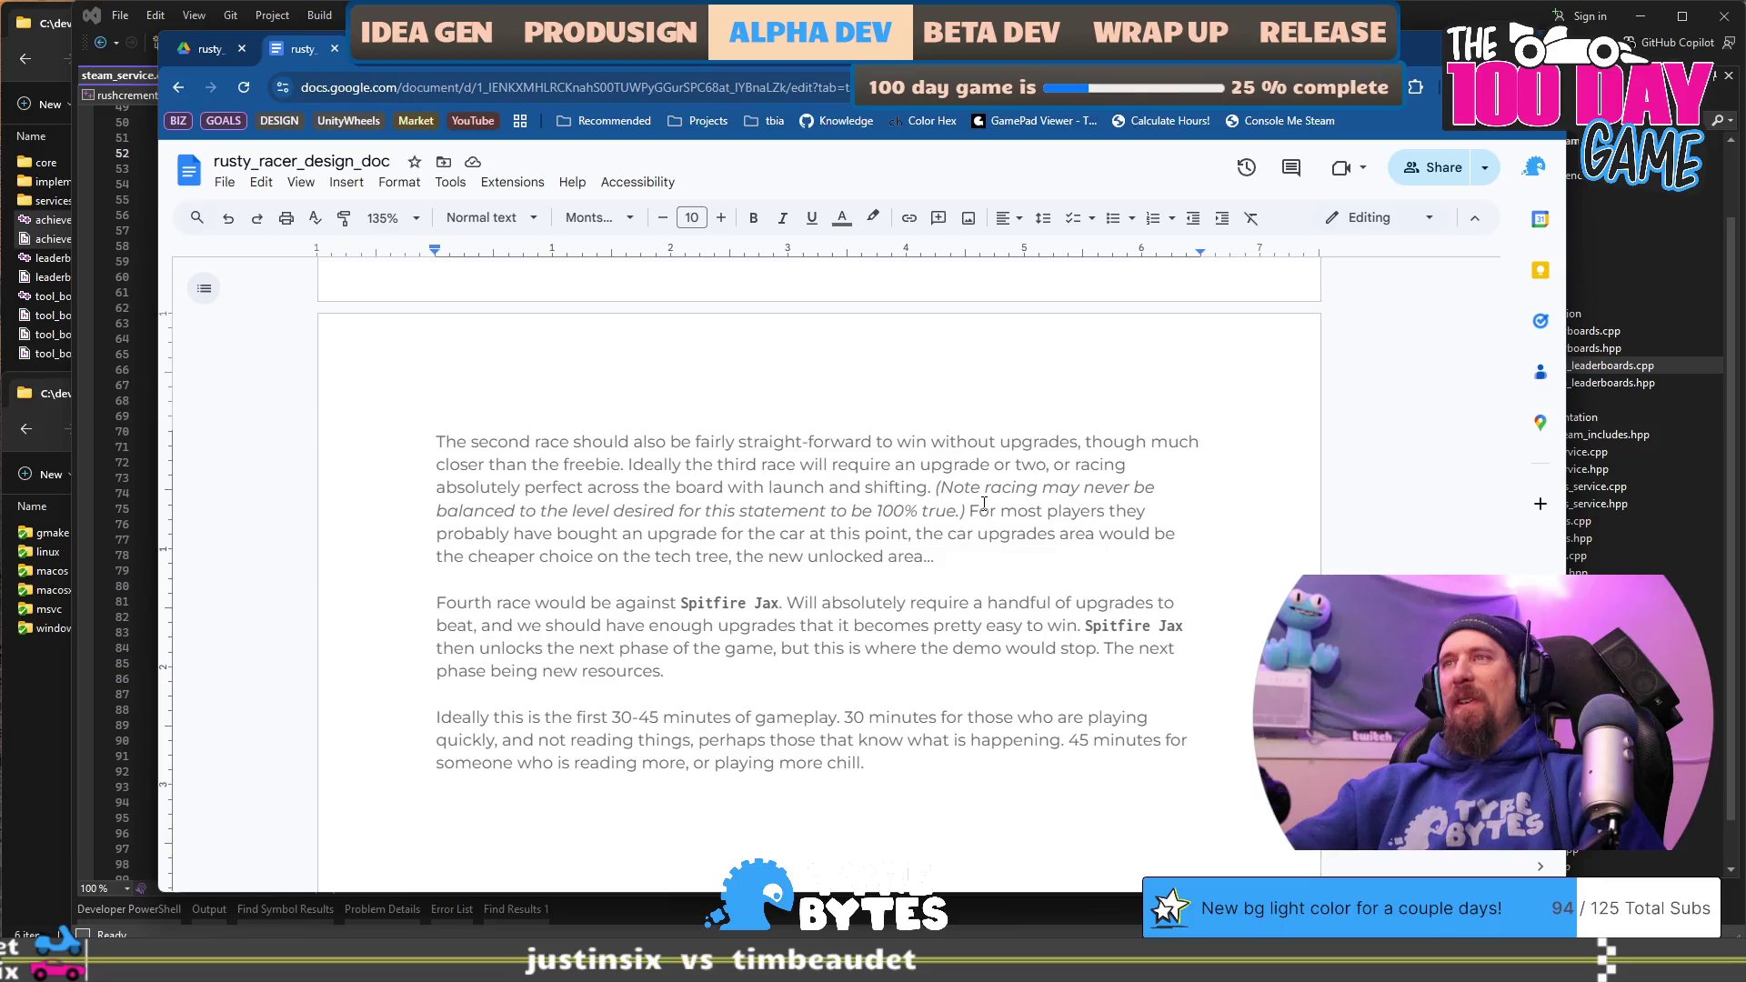
shift+click(966, 512)
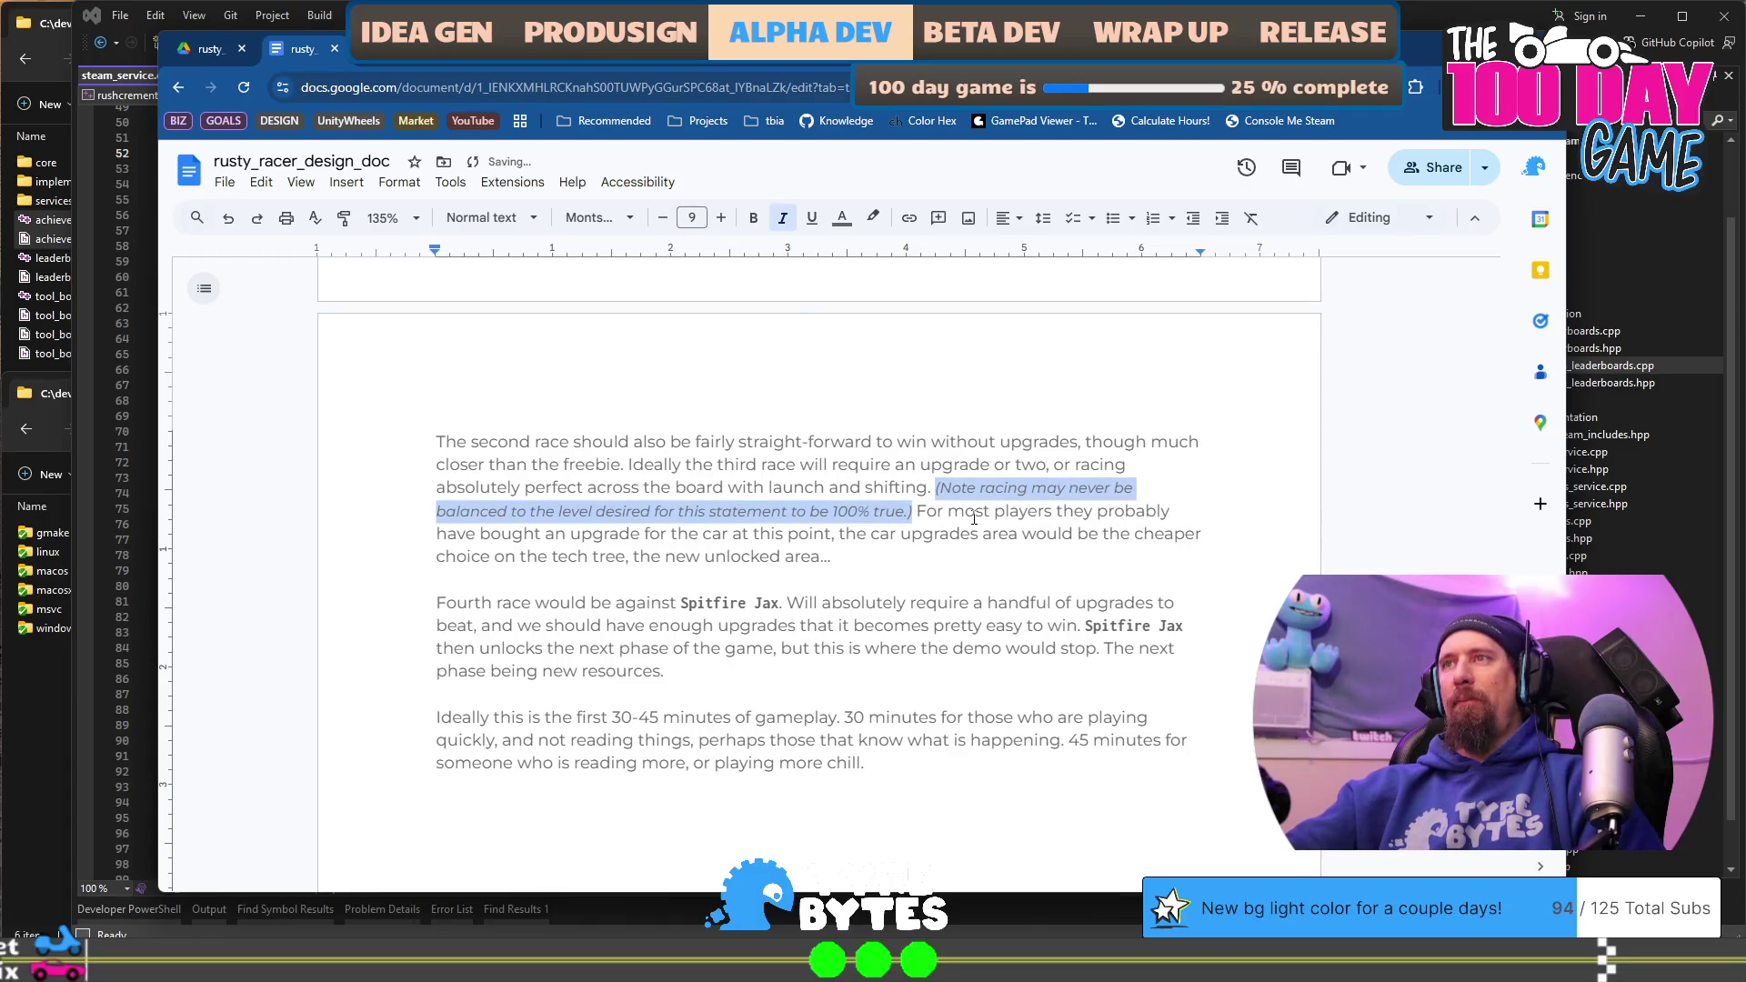
click(912, 511)
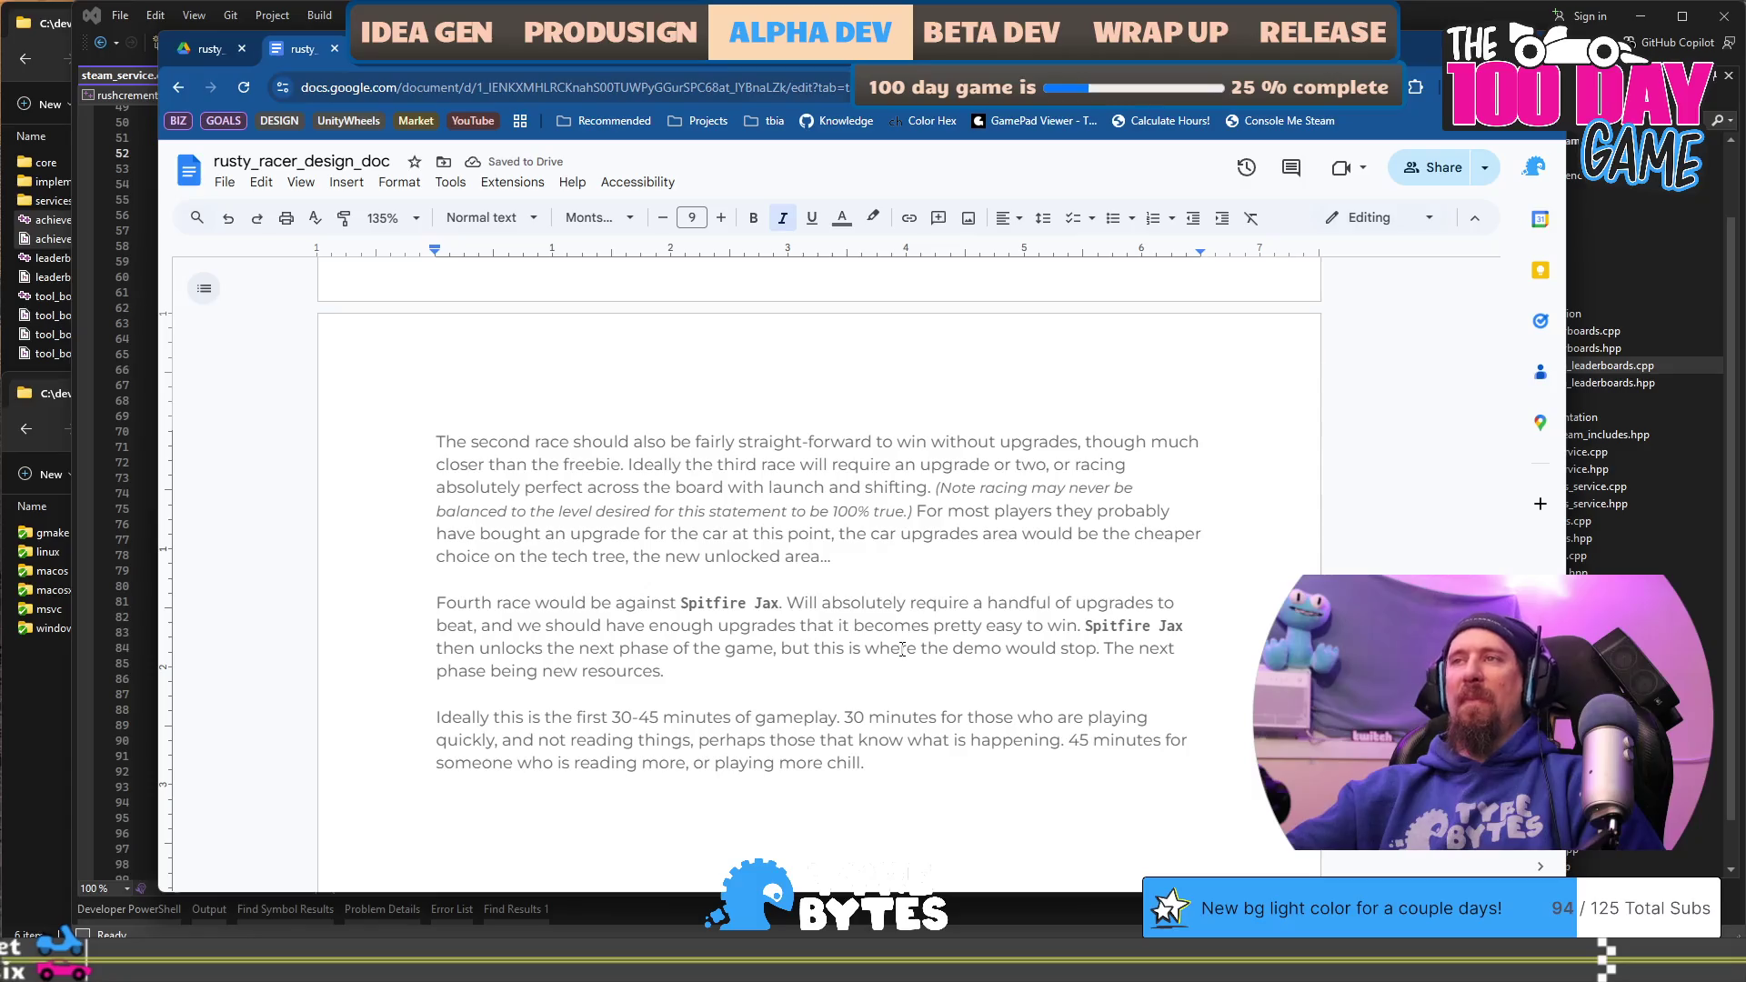
scroll(859, 596, down, 3)
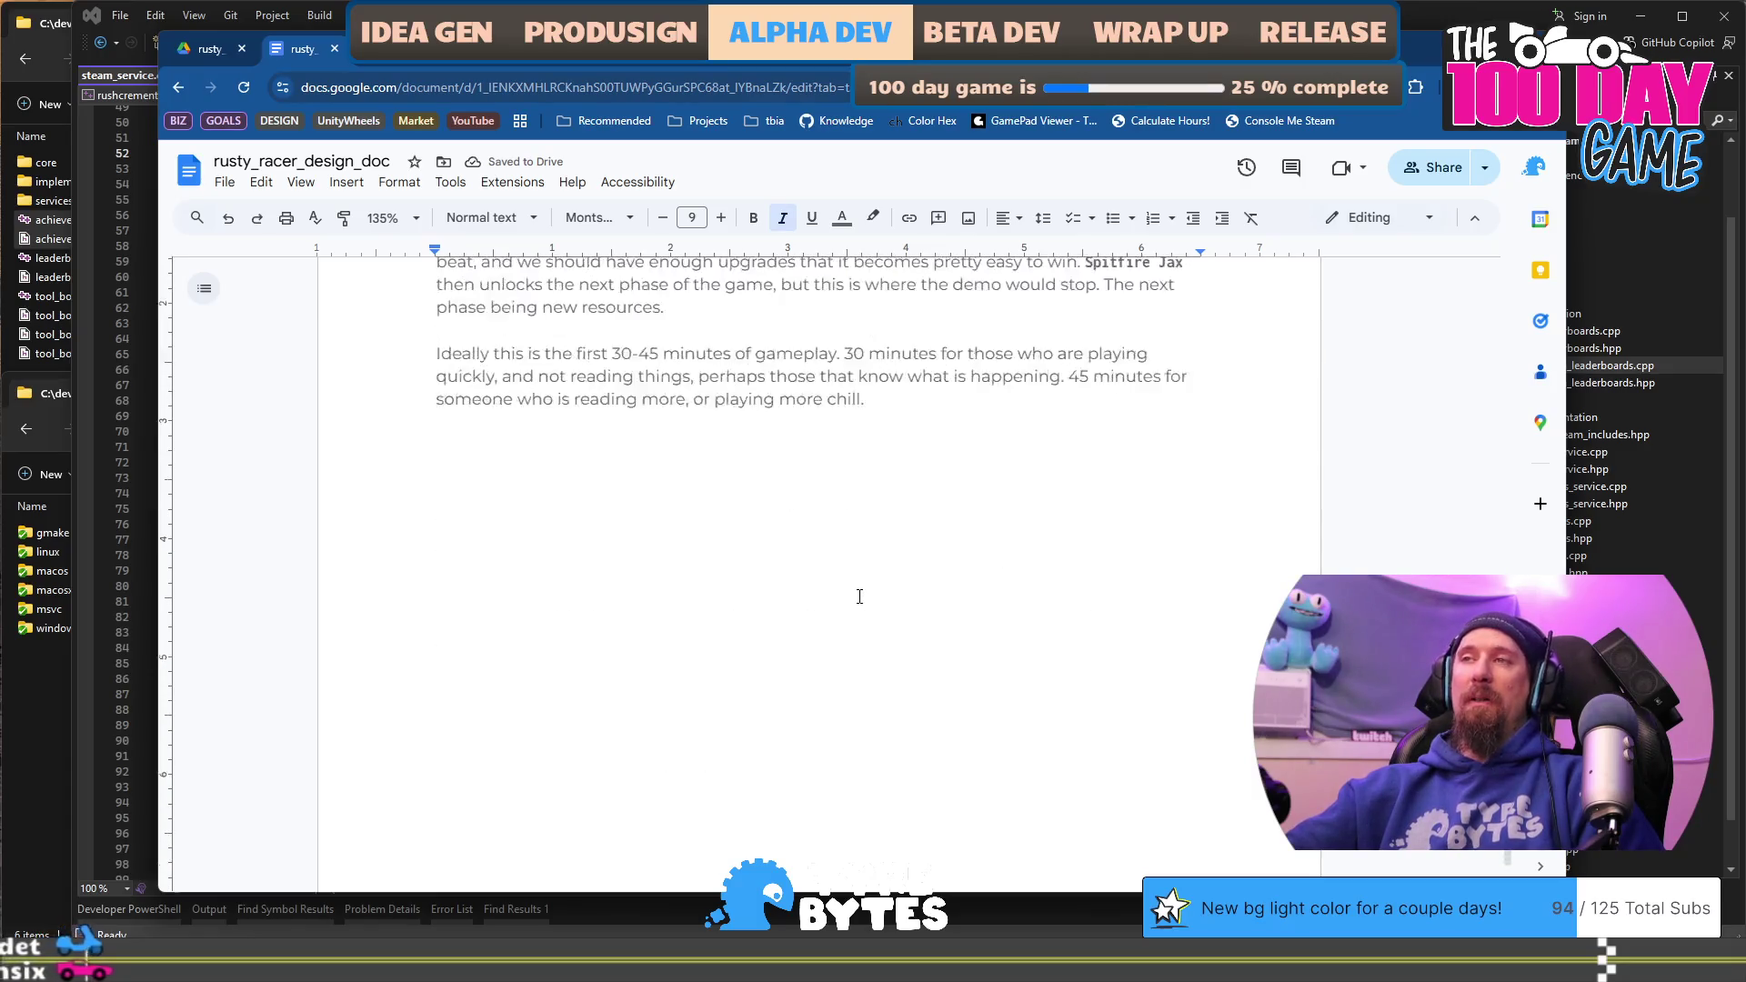
scroll(852, 614, up, 10)
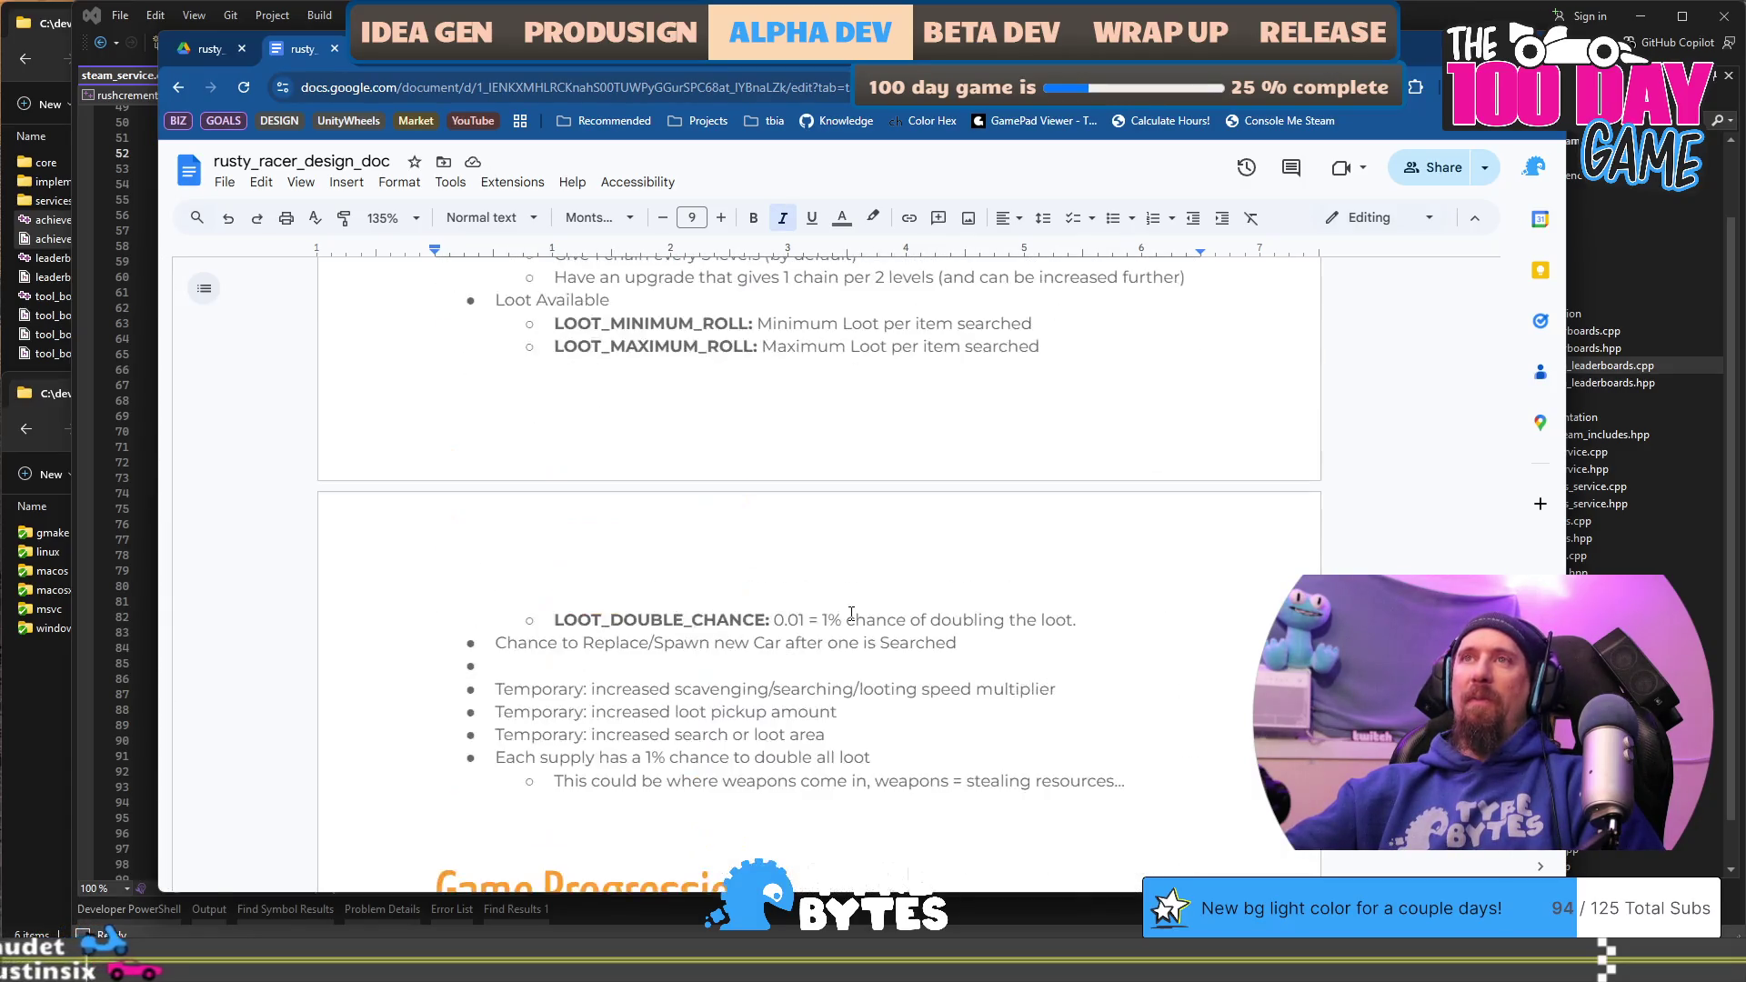
scroll(851, 613, down, 3)
click(858, 619)
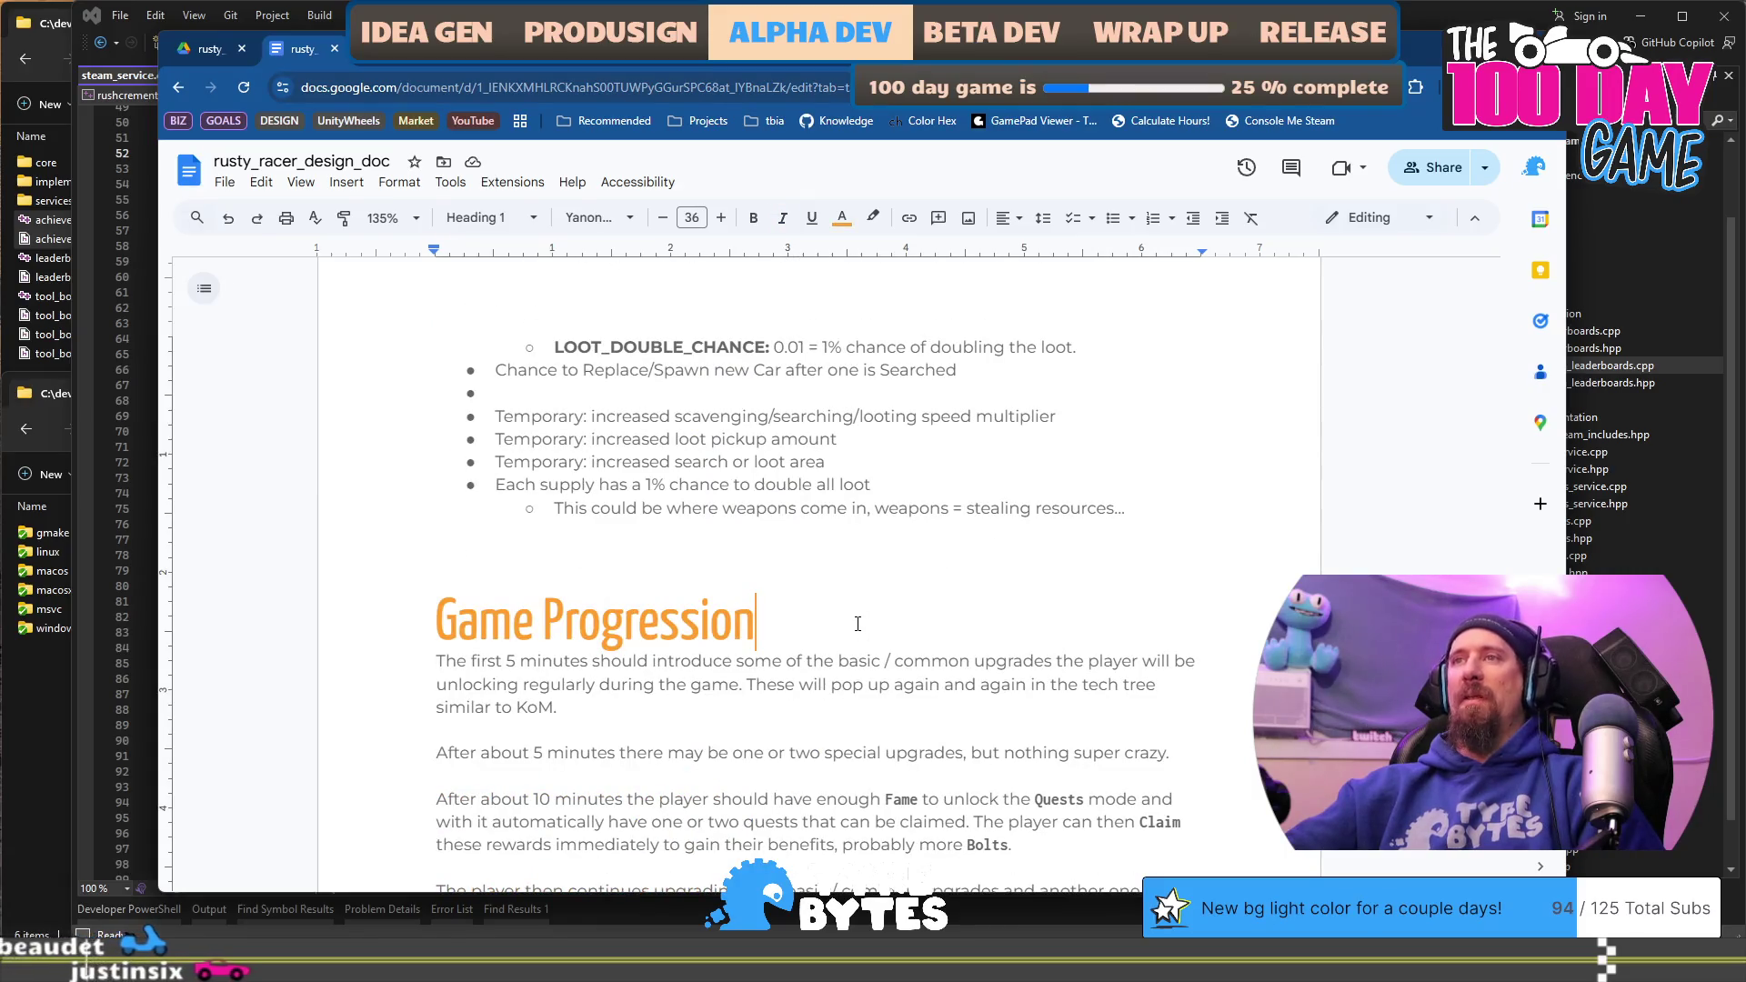
scroll(901, 591, down, 10)
scroll(918, 571, down, 5)
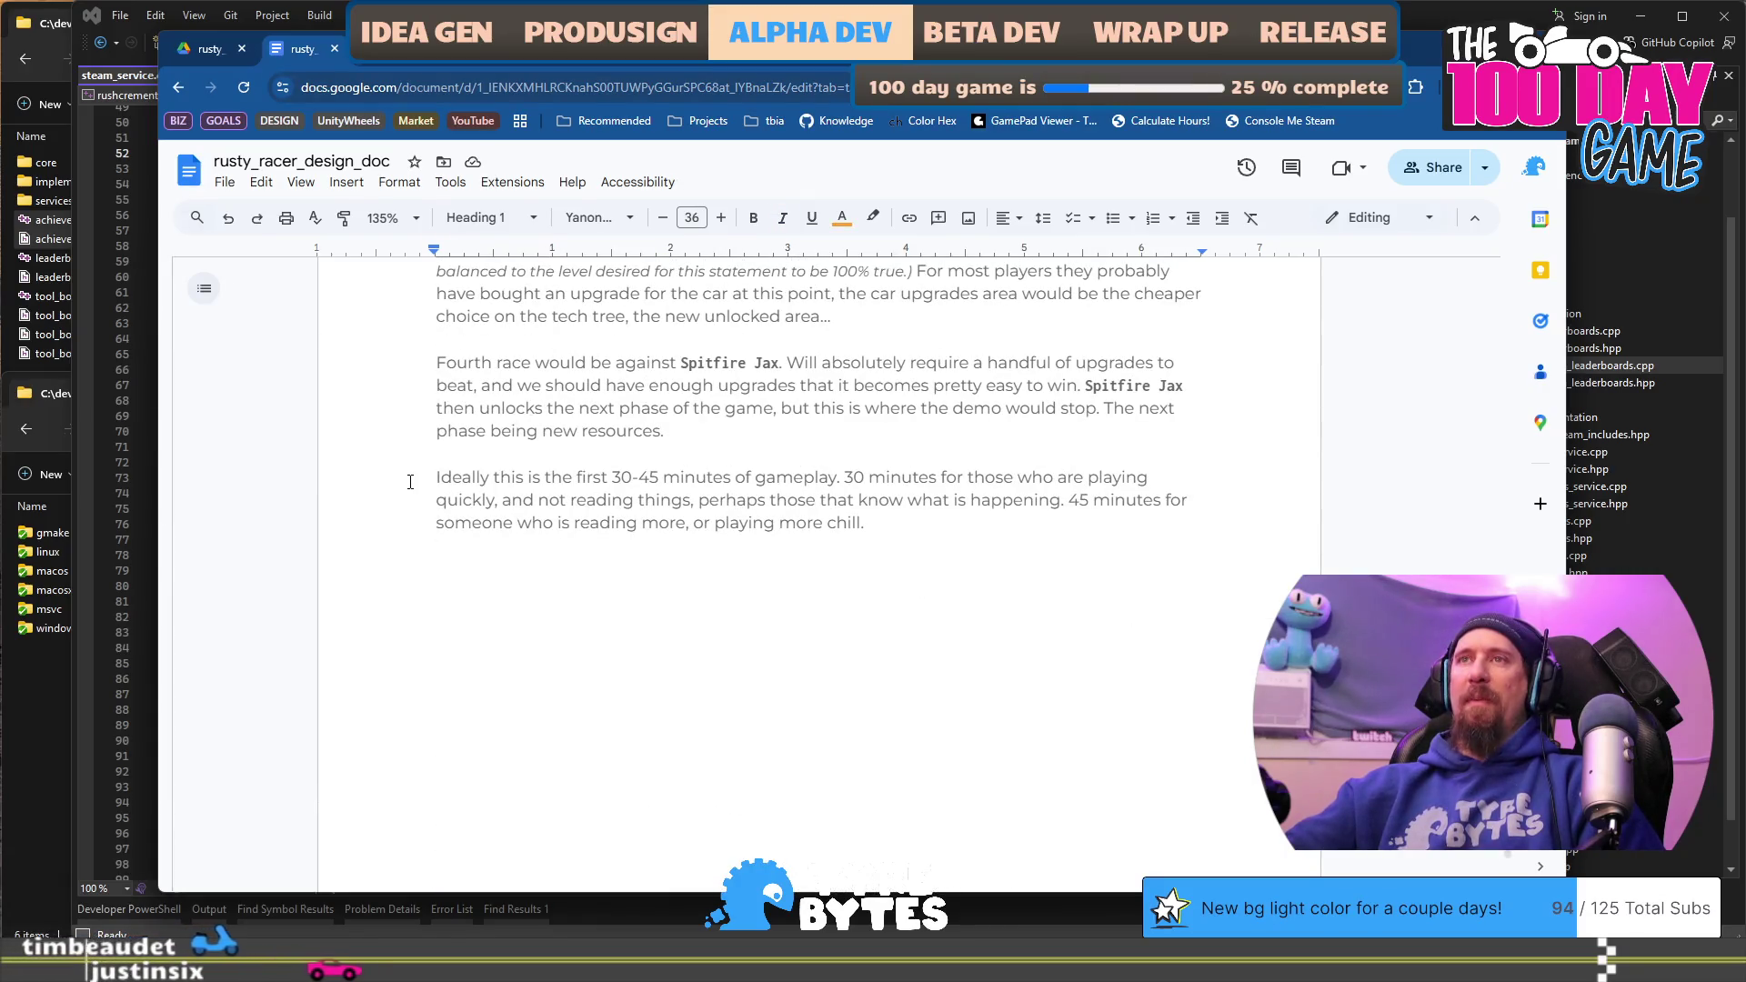
drag(452, 478, 786, 499)
click(974, 527)
key(Return)
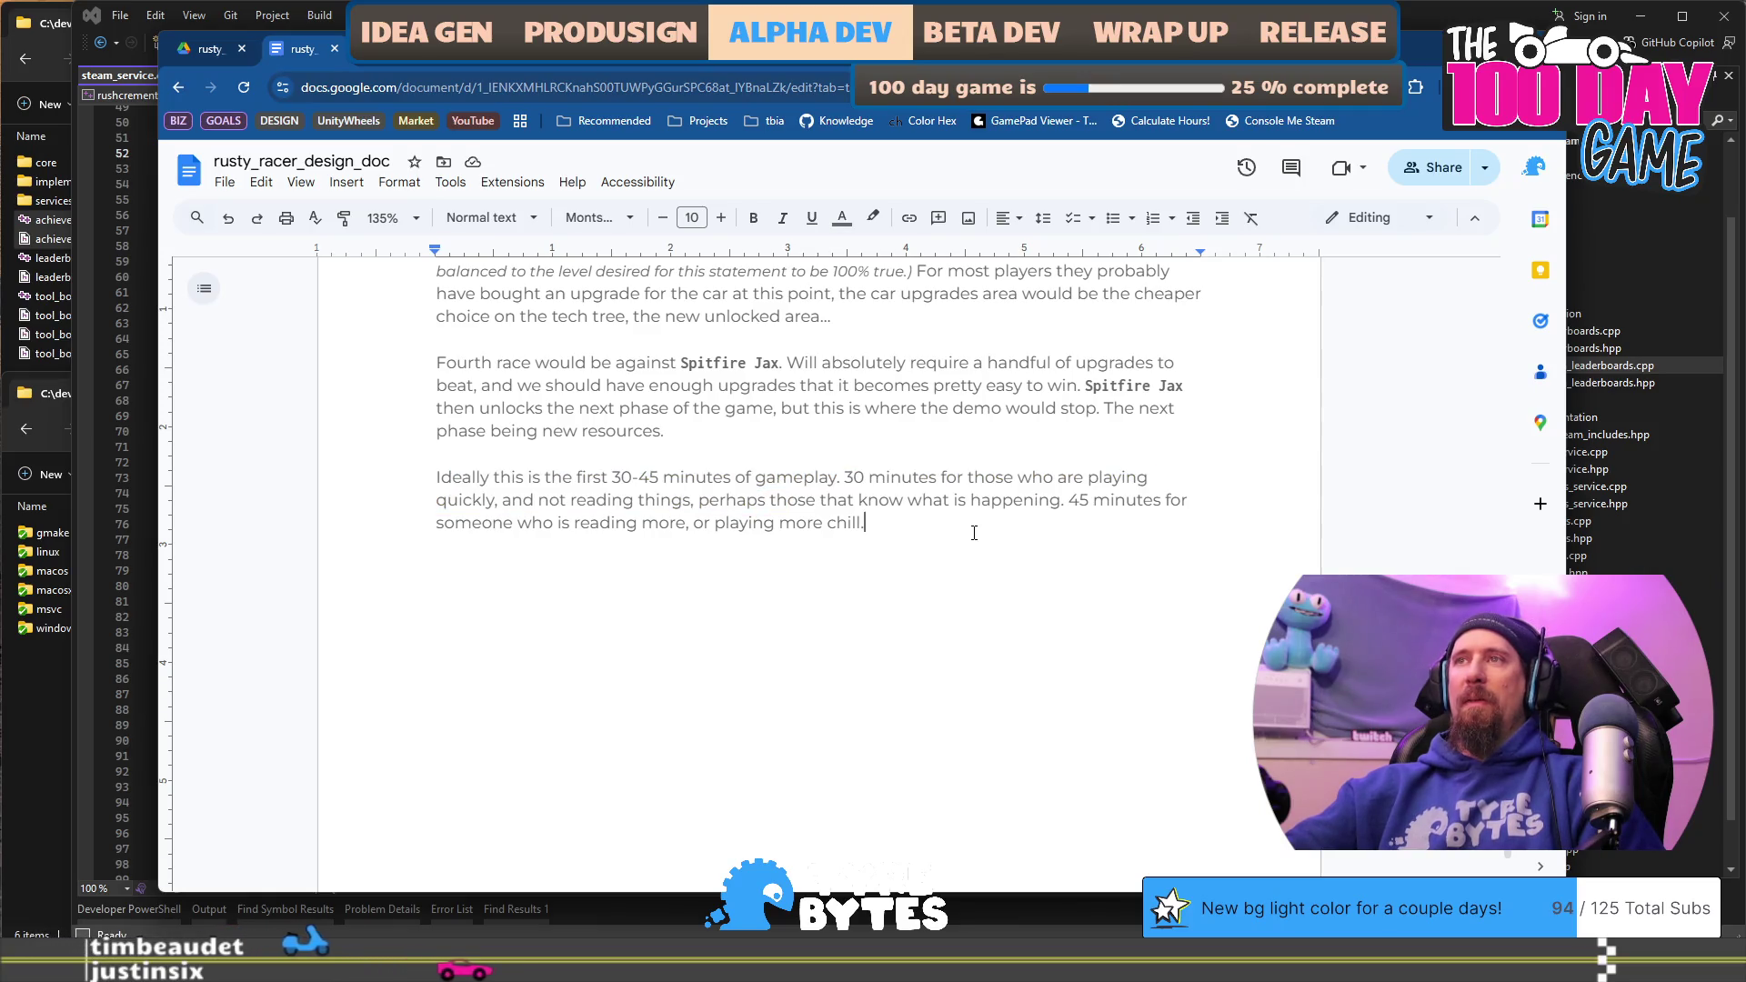
key(Return)
text(This i)
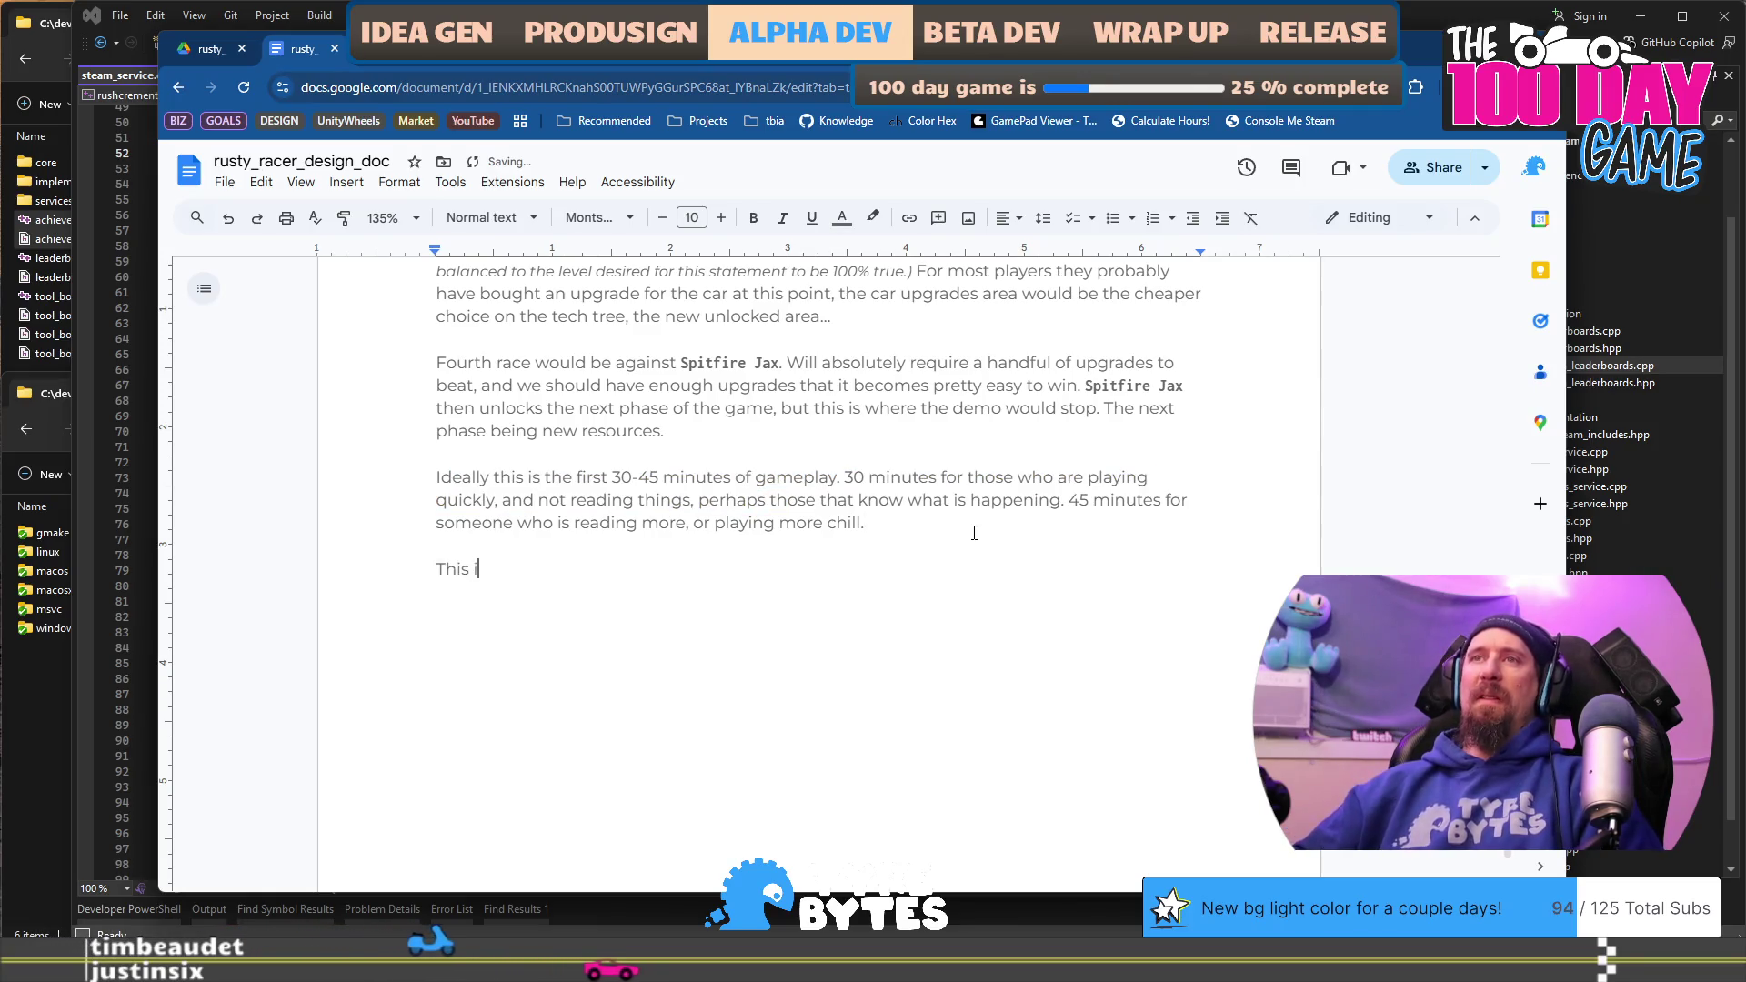
text(s where the demo)
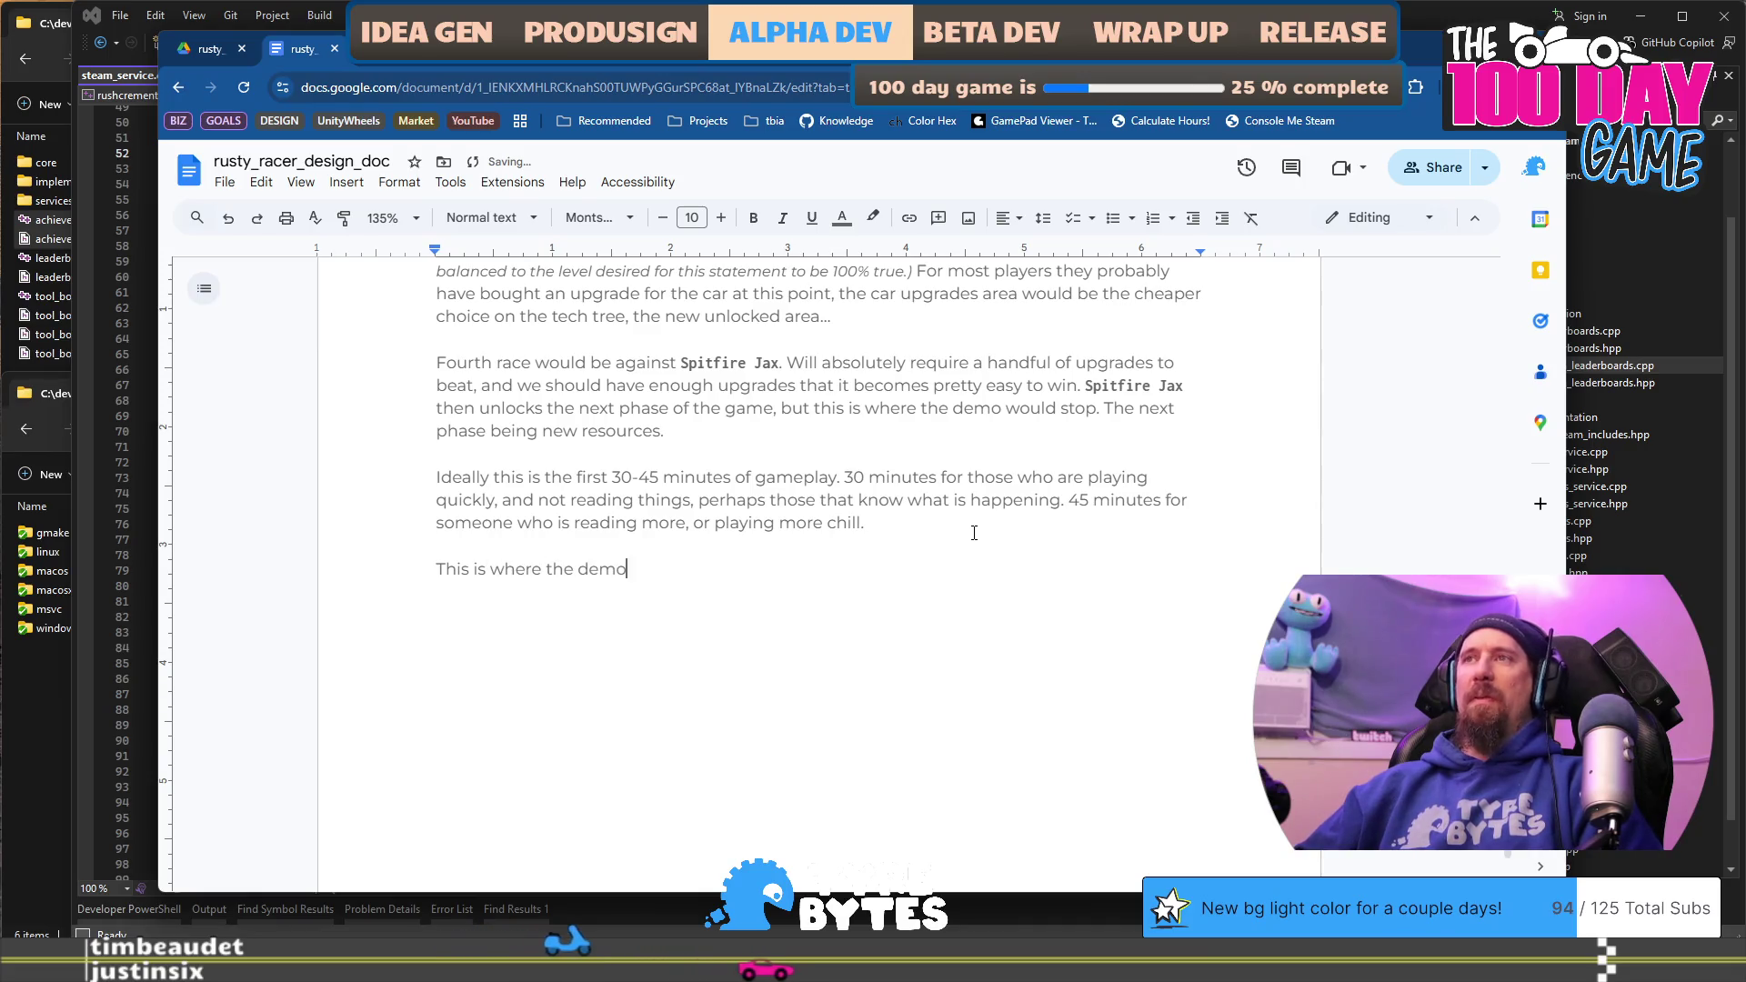
key(shift+Home)
key(BackSpace)
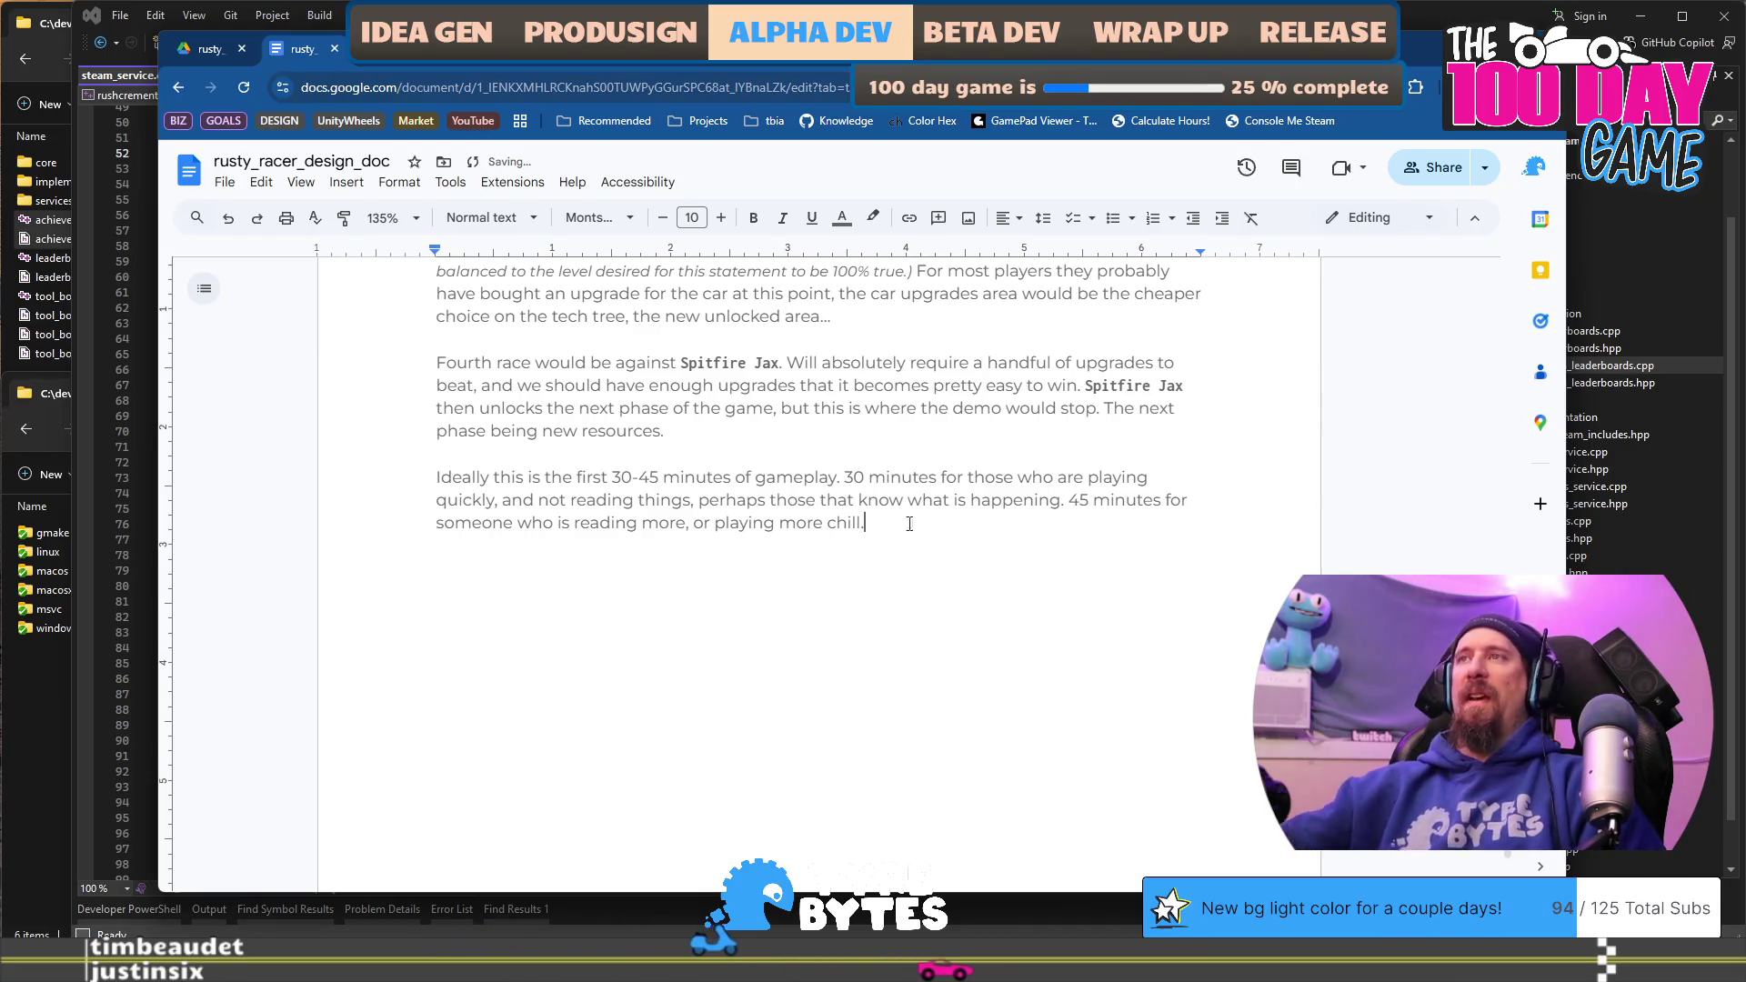
Step: Make the phrase about where the demo stops bold
shift+click(1101, 408)
key(ctrl+b)
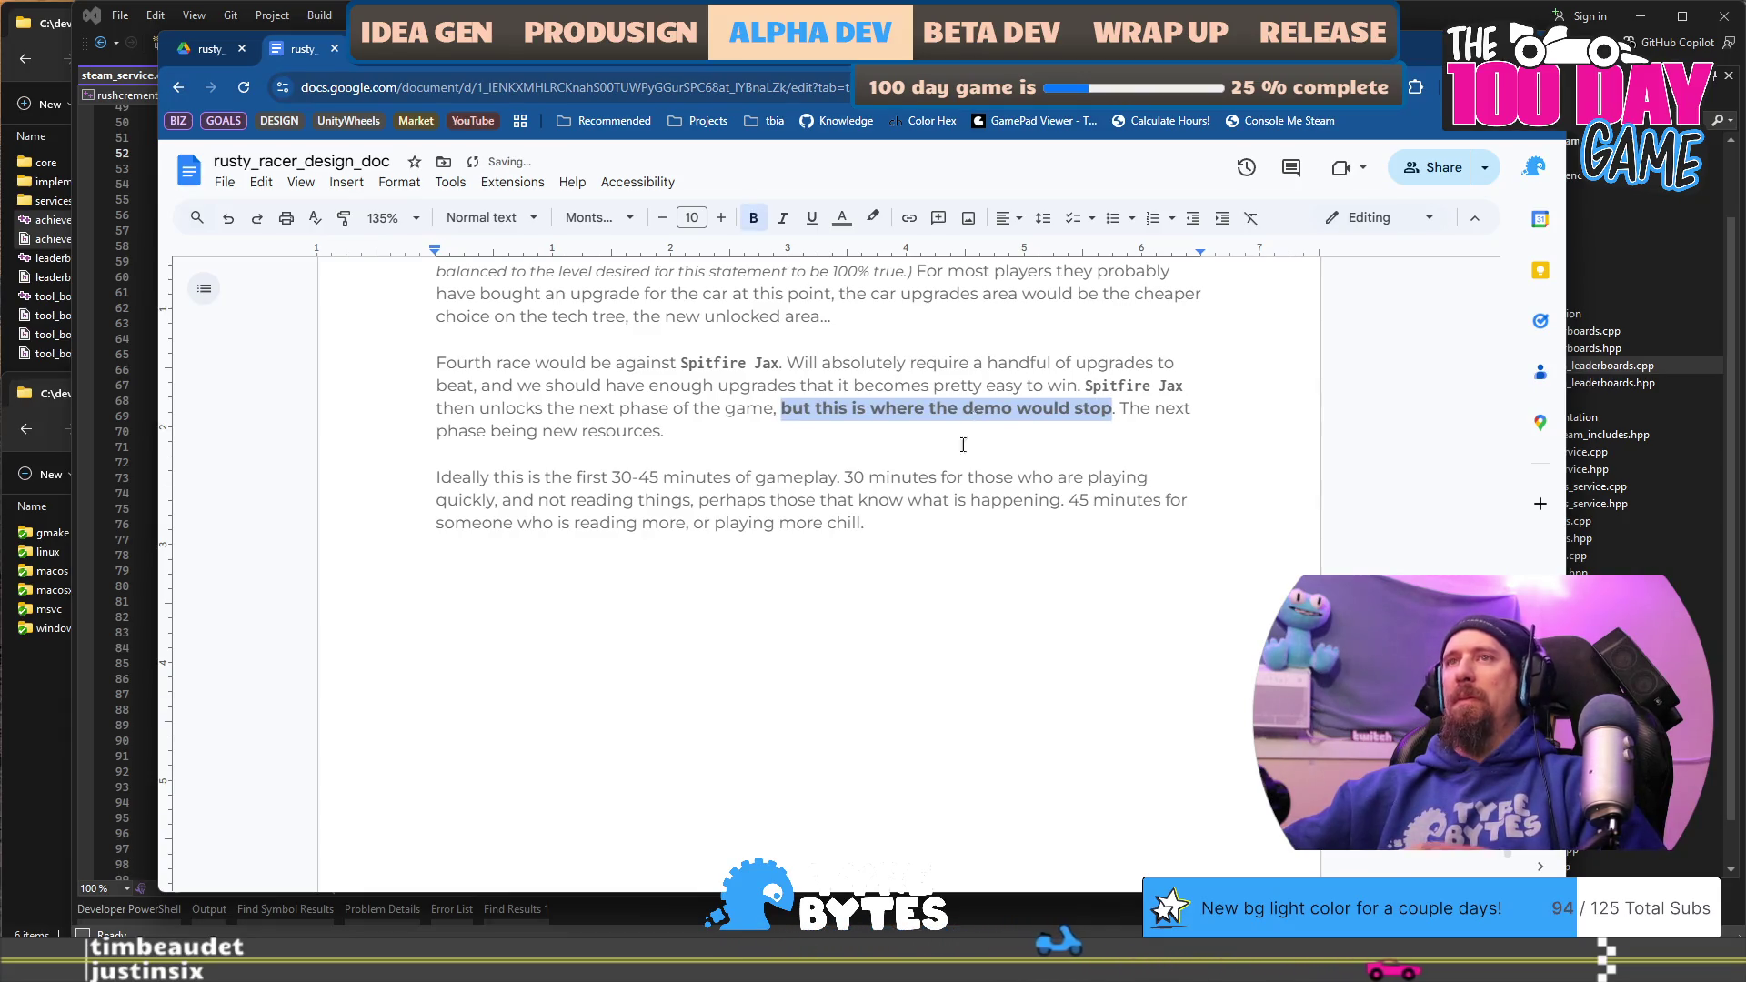
click(913, 600)
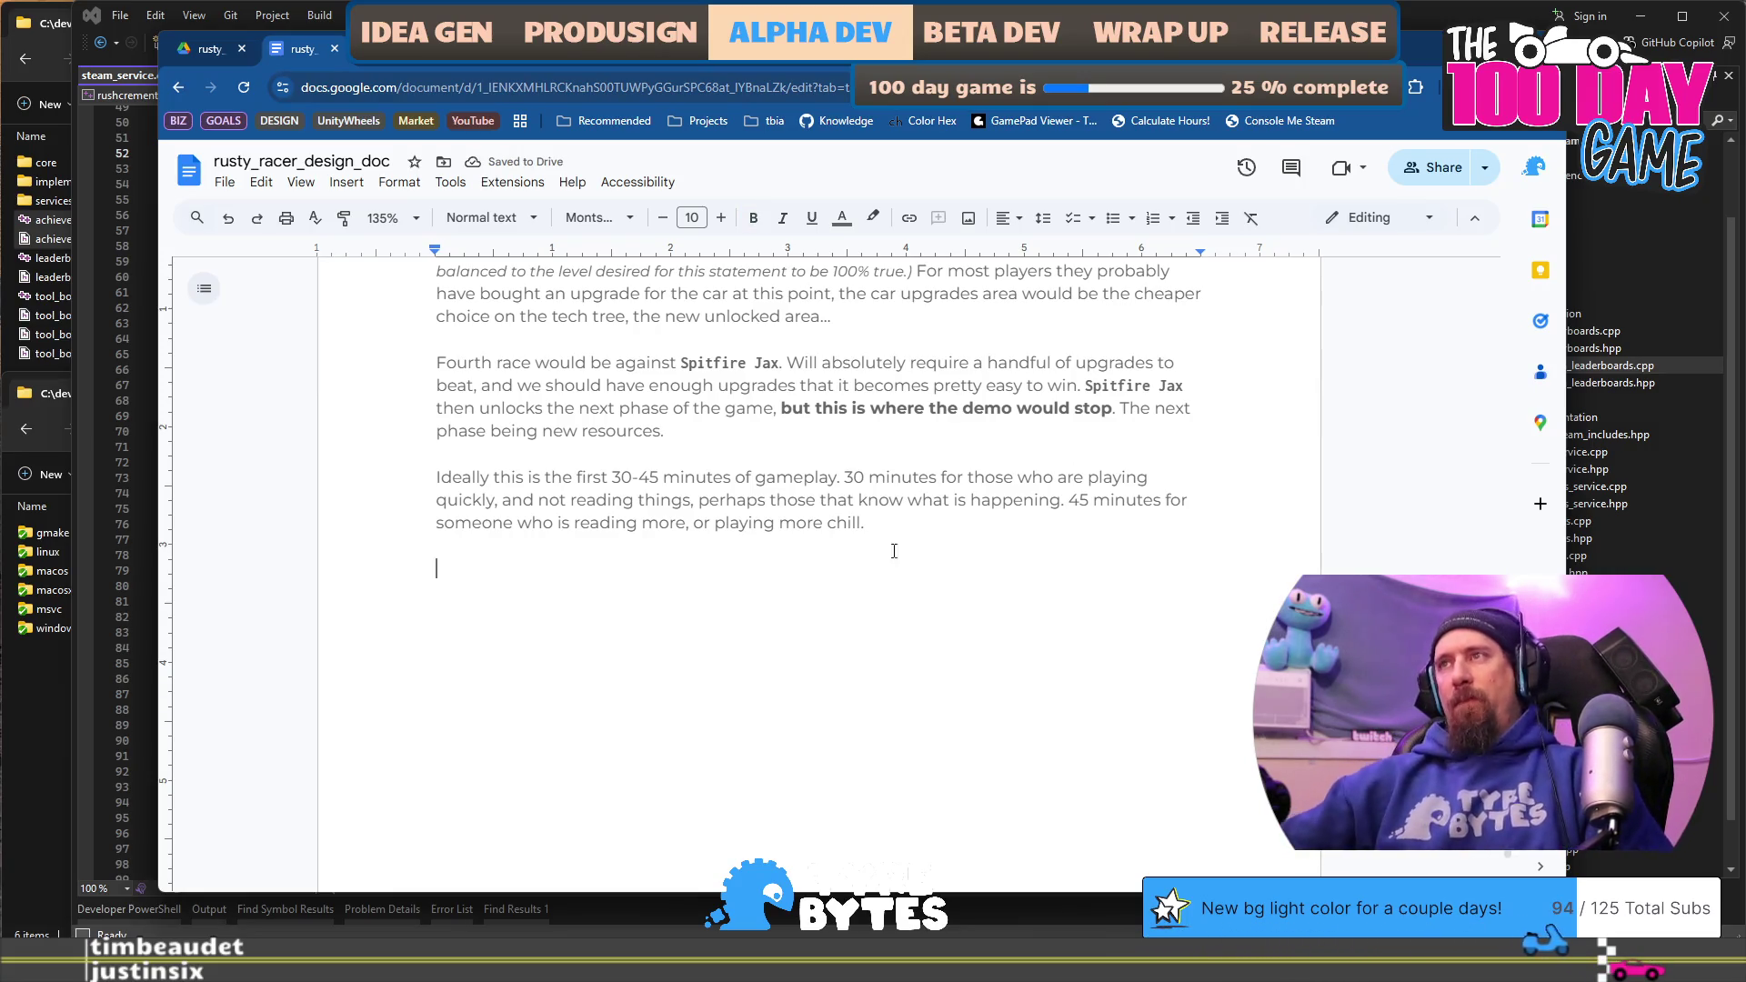
Step: Add plain text 'ask for Wishlist etc...' after the bold demo-stop phrase, removing the extra space
click(1117, 406)
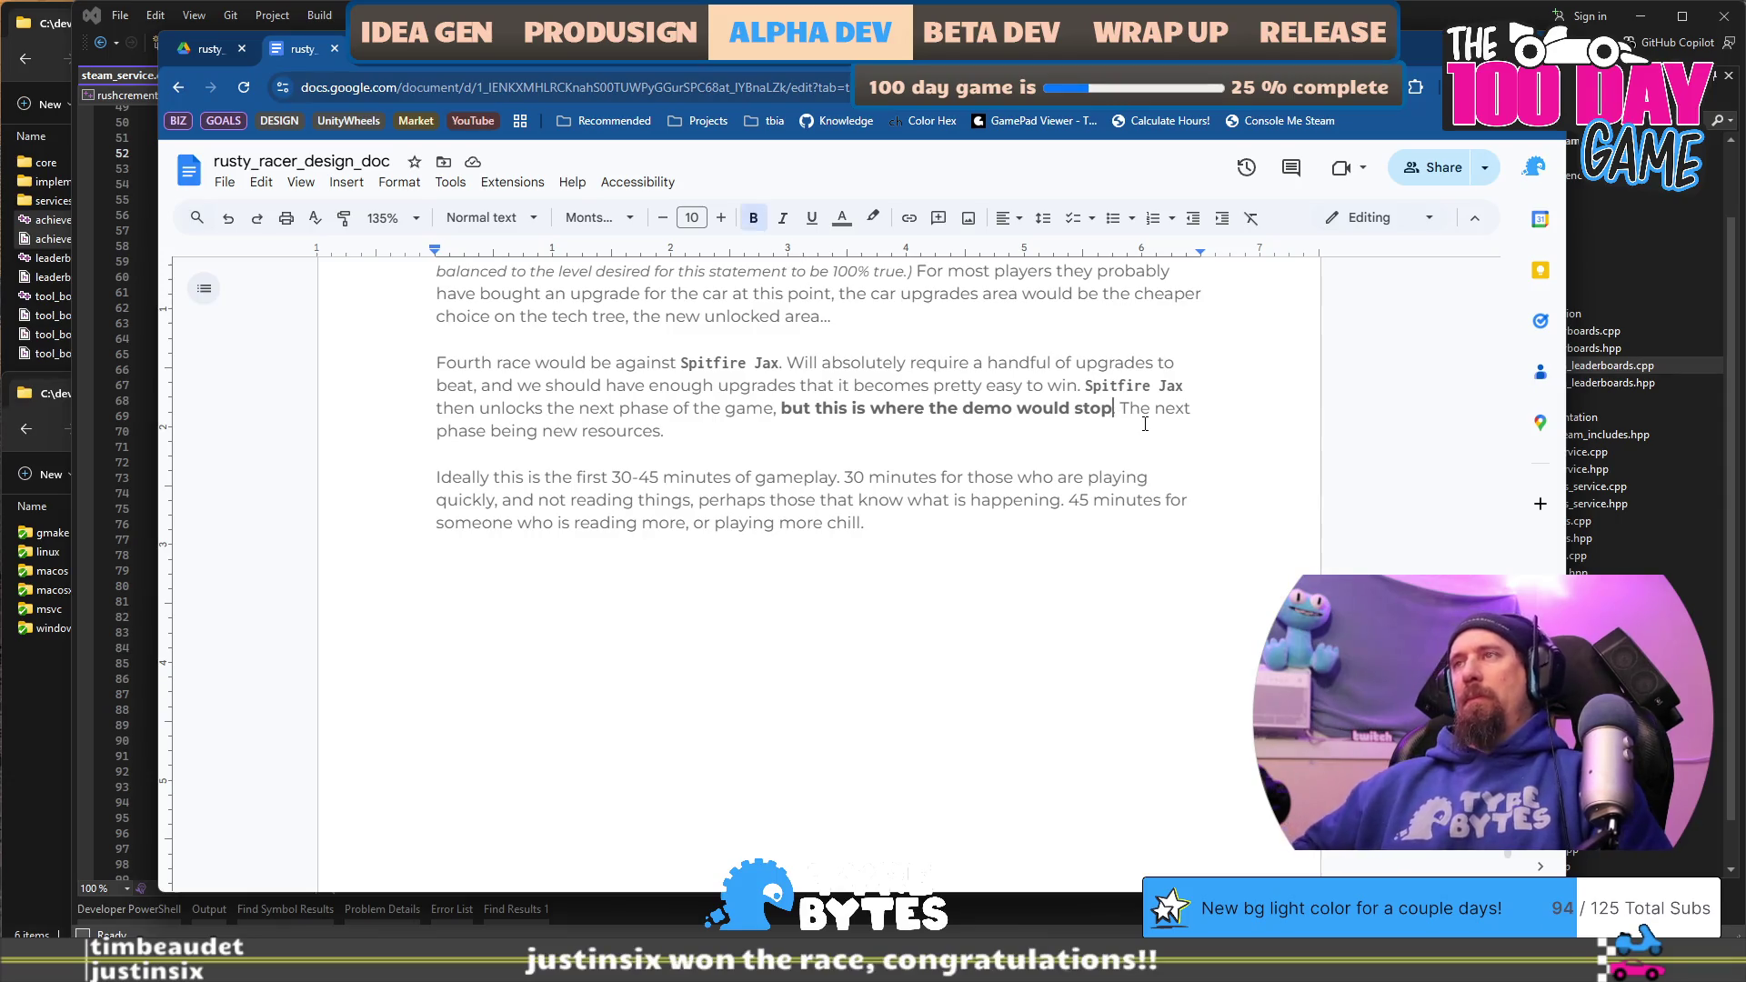
key(ctrl+b)
text(a)
text(sk f)
text(or )
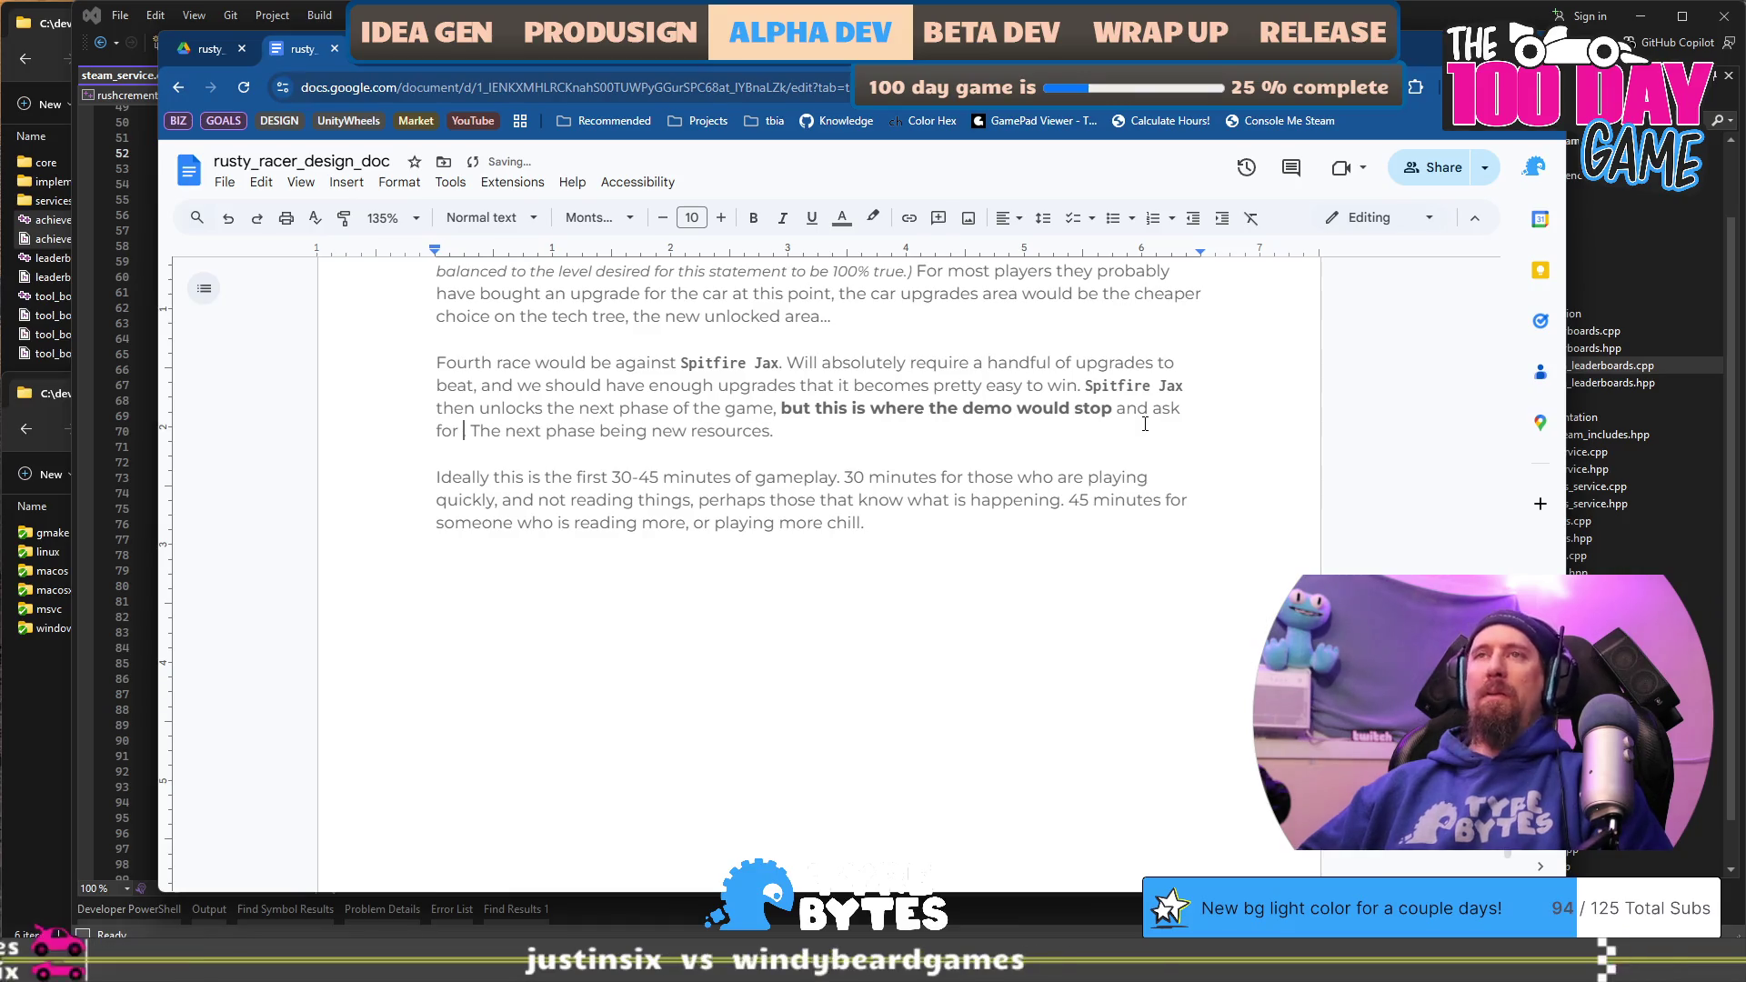
text(Wishlist et)
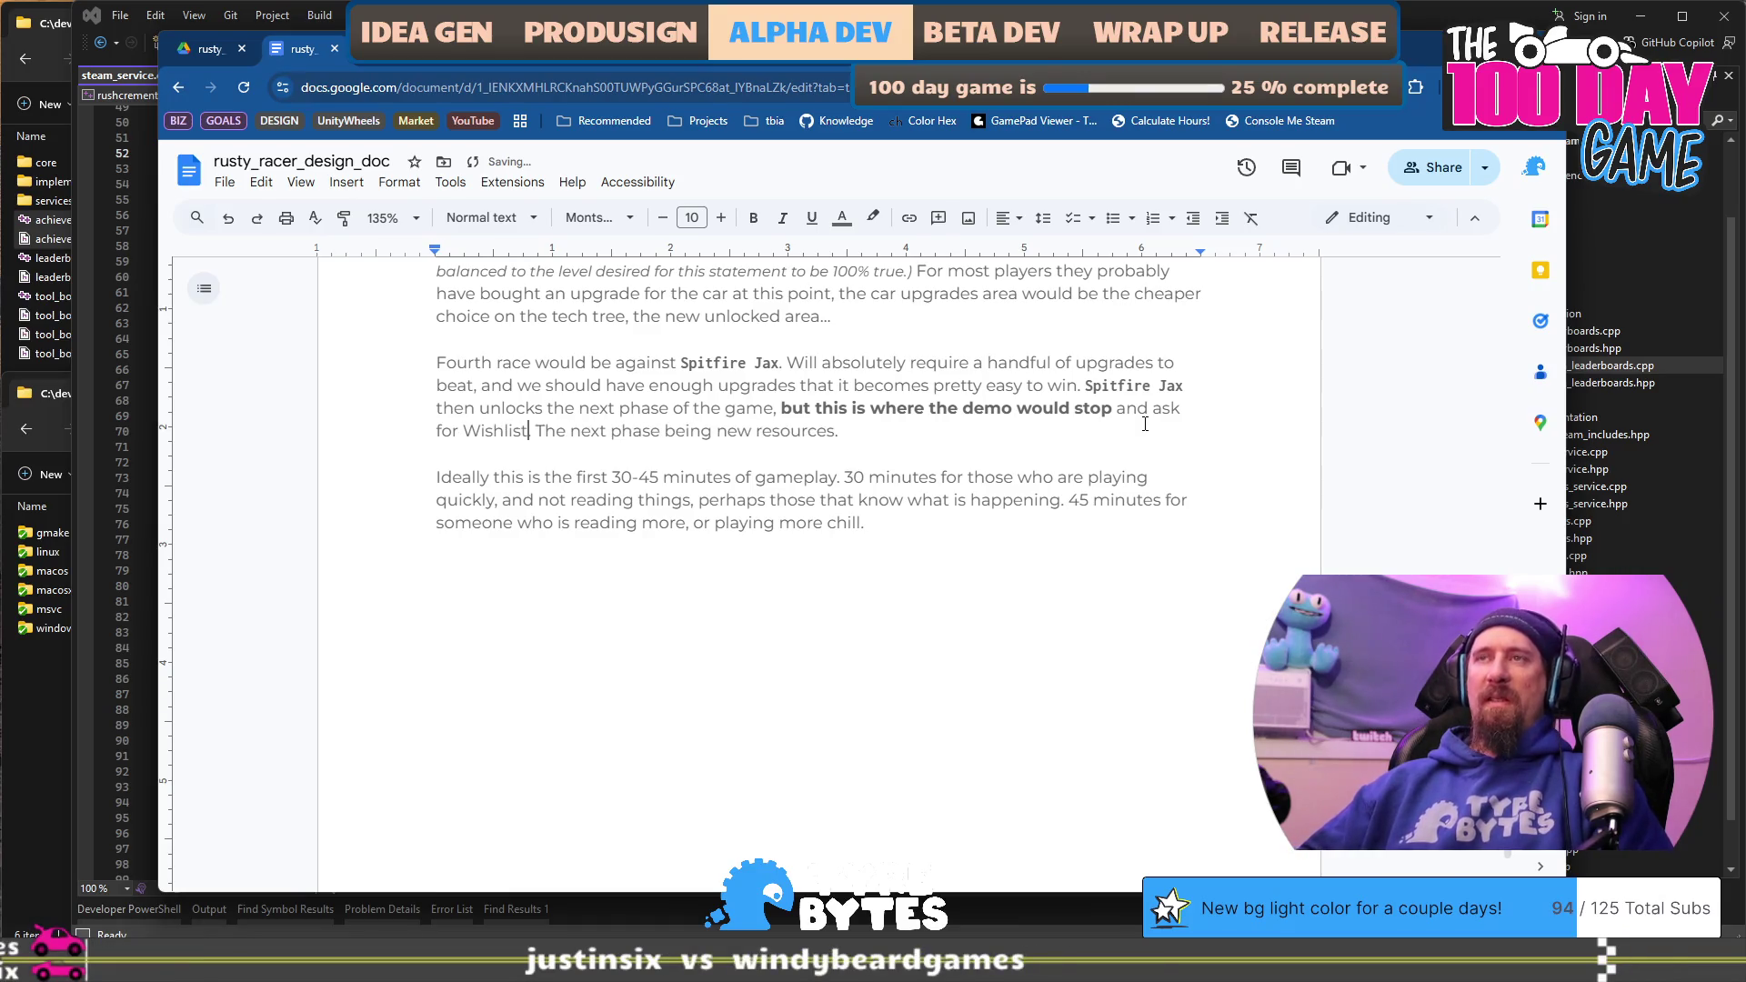
text(c...)
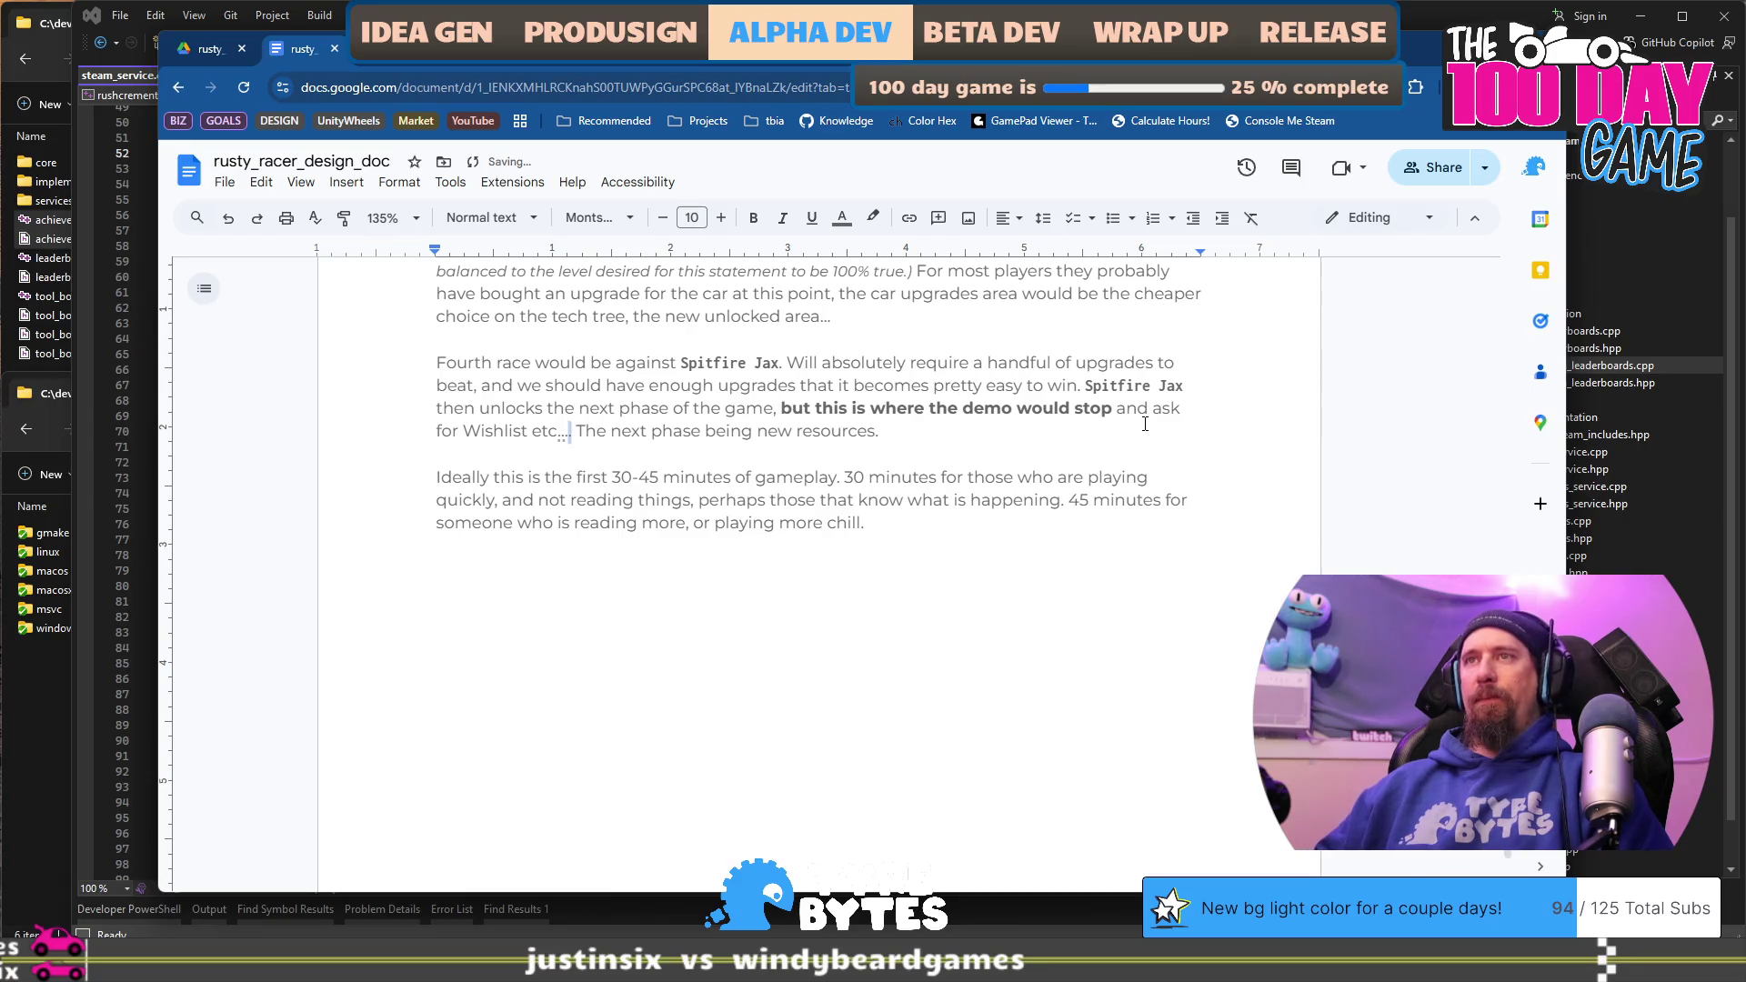
key(Delete)
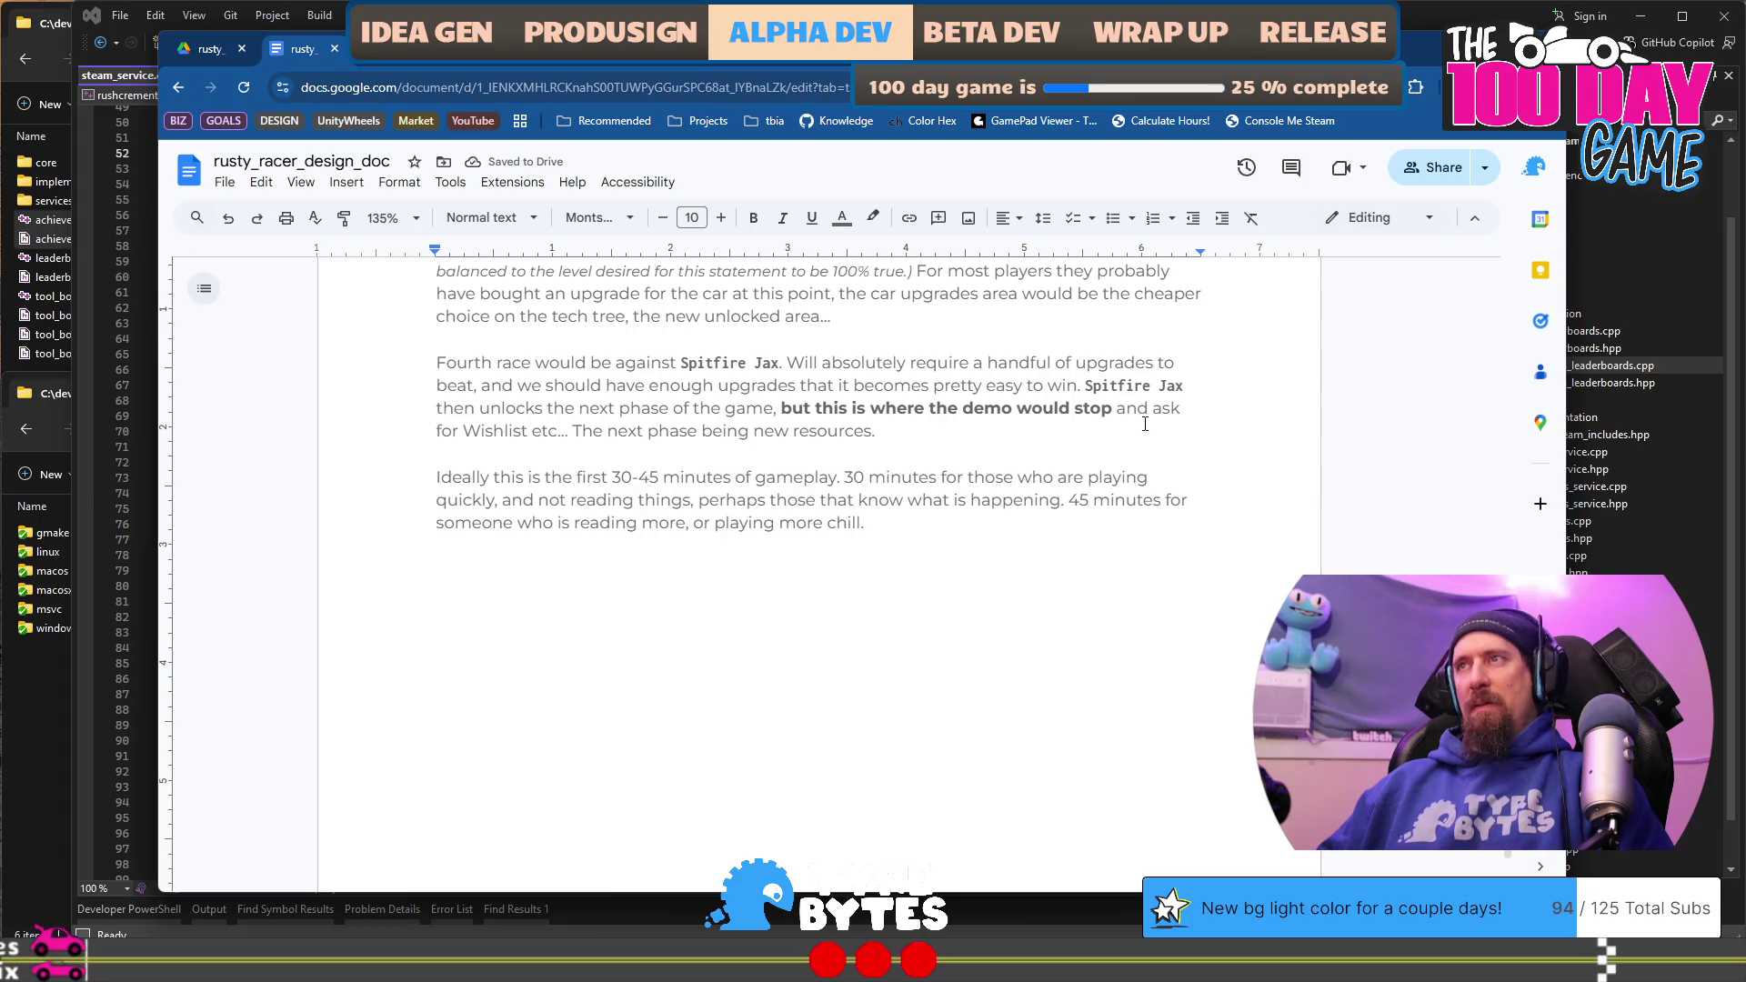
Step: Reword the next sentence to begin 'The next phase in the full game would be the'
key(ctrl+Left)
text(in)
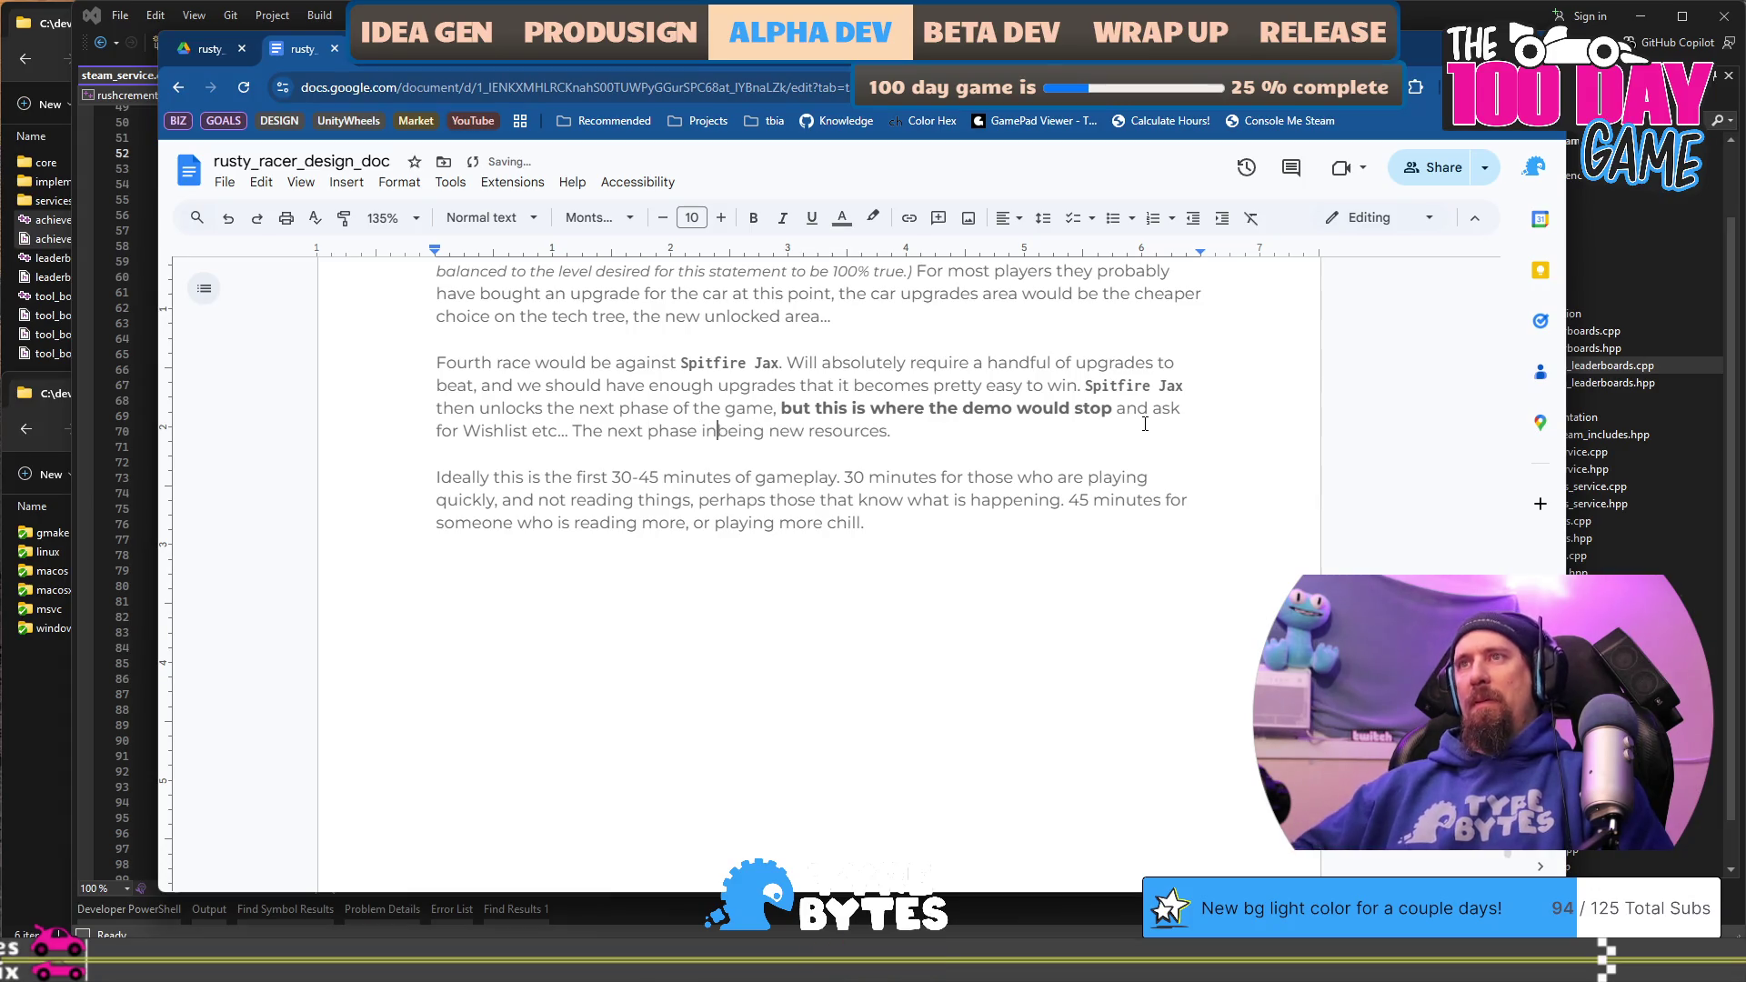
key(BackSpace)
text(full game )
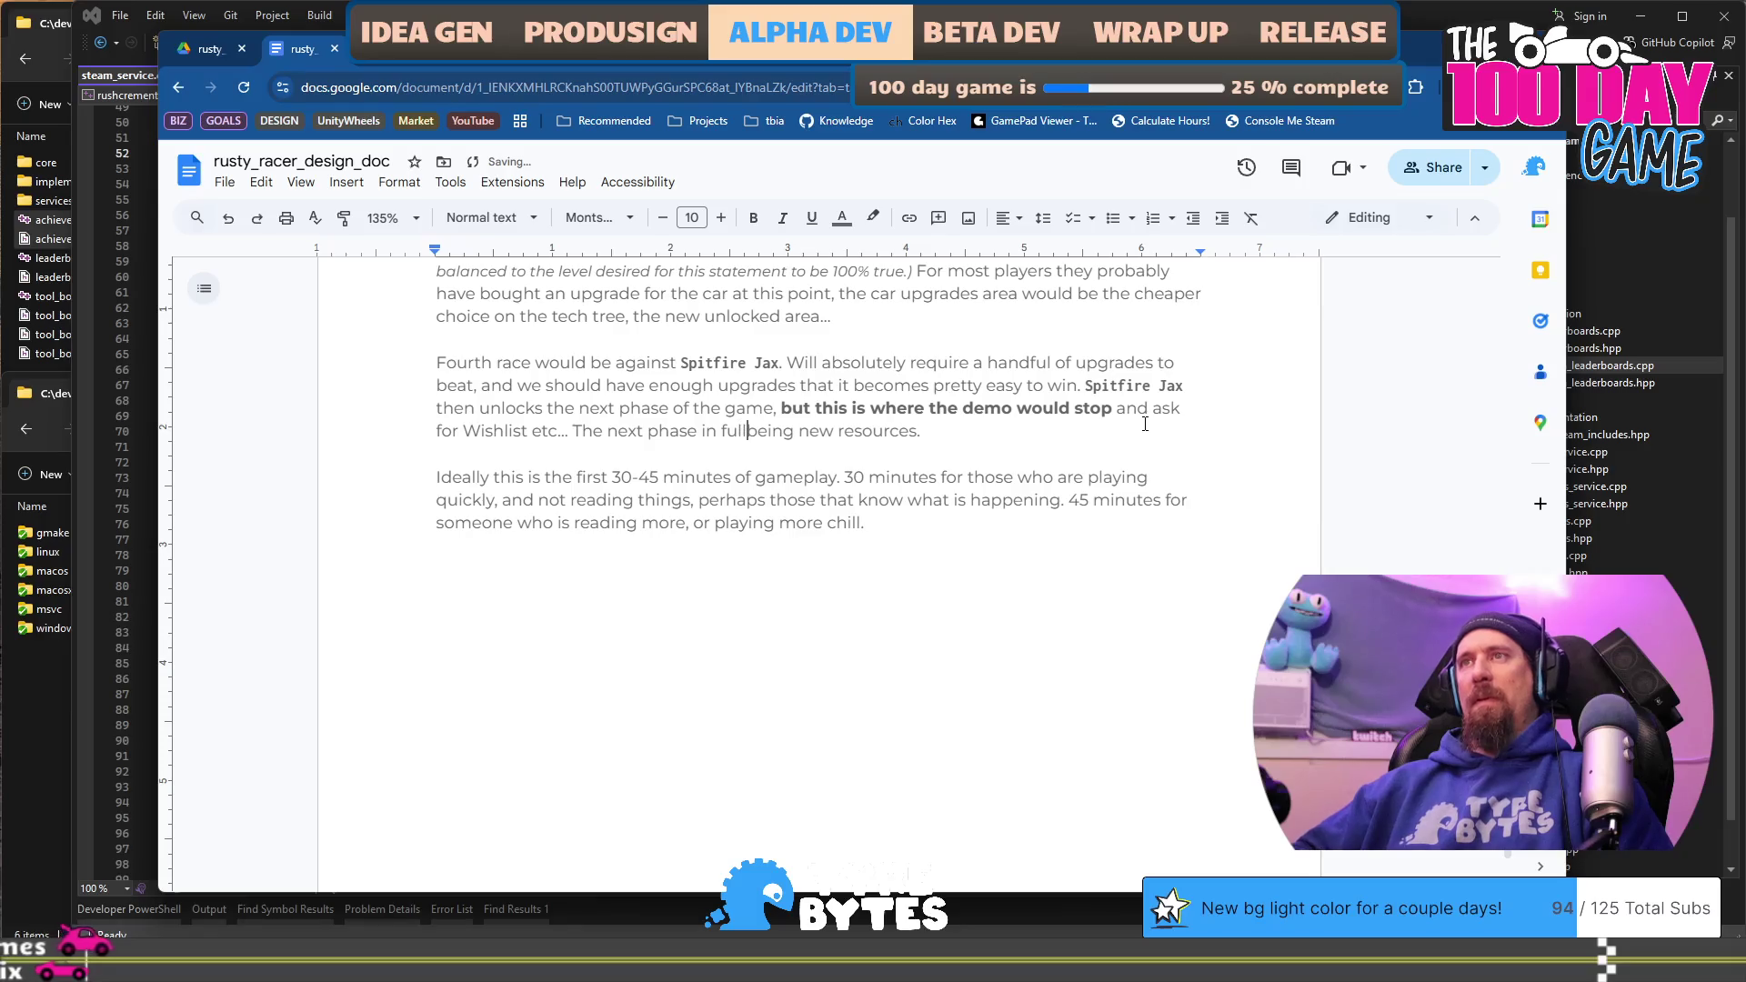
text(would)
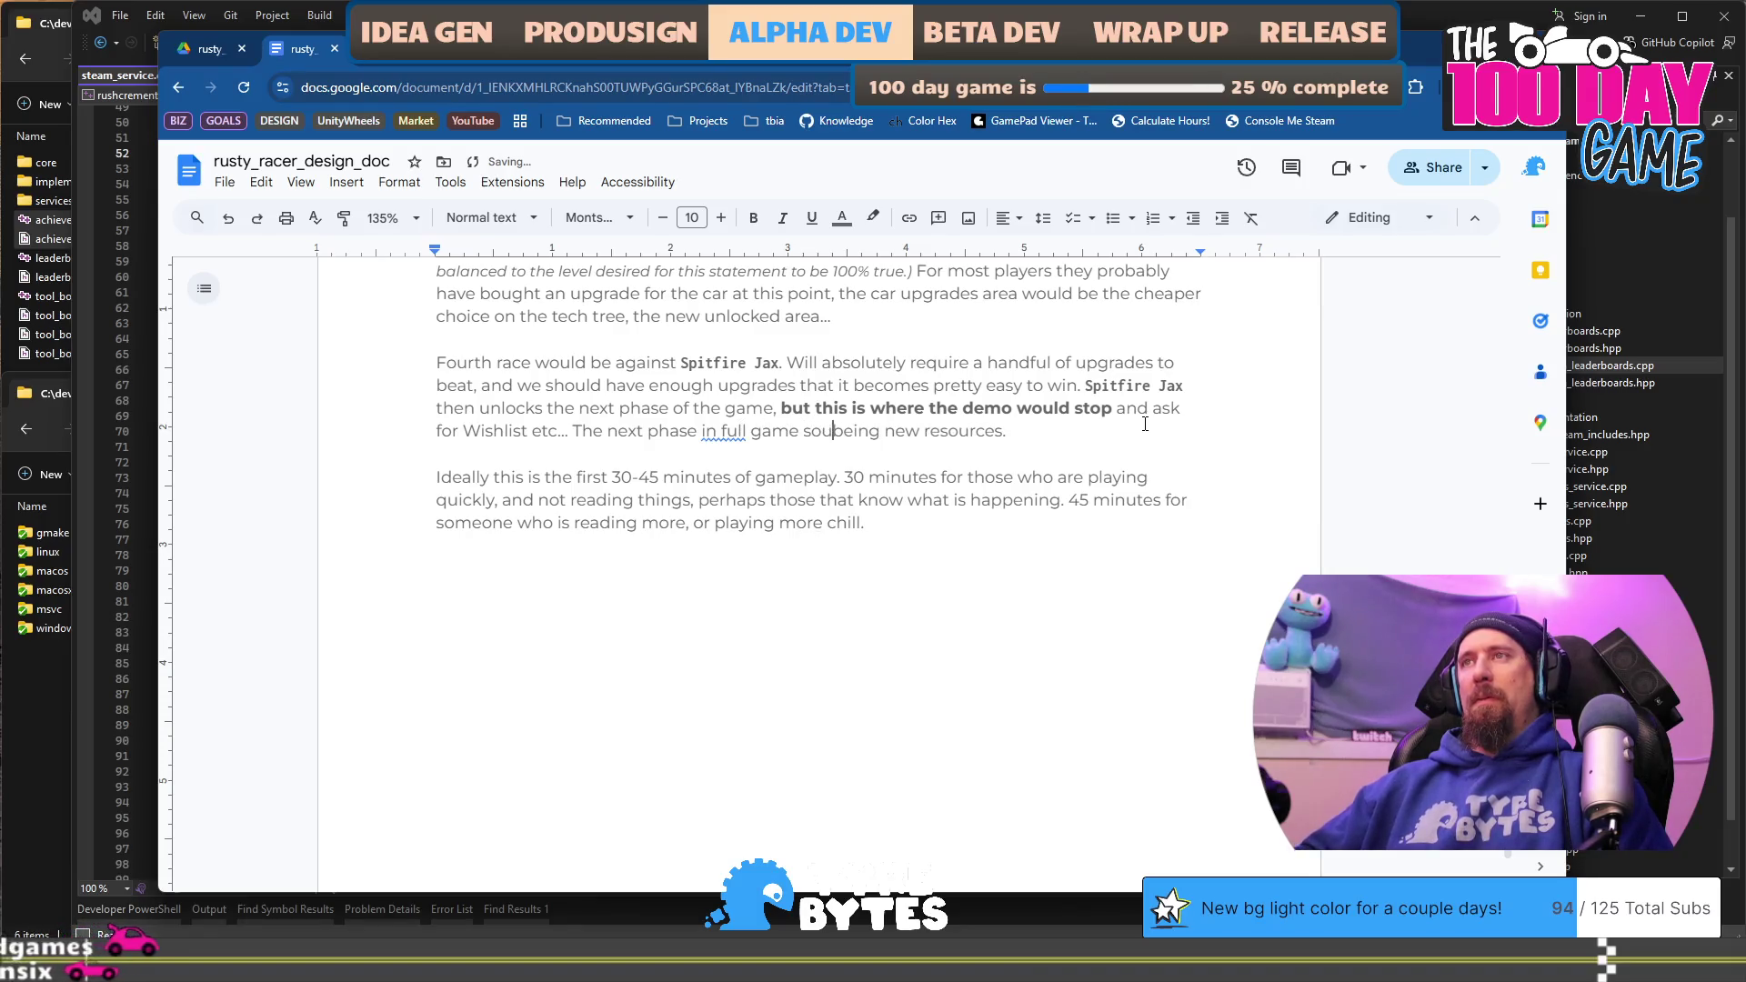
text( be the)
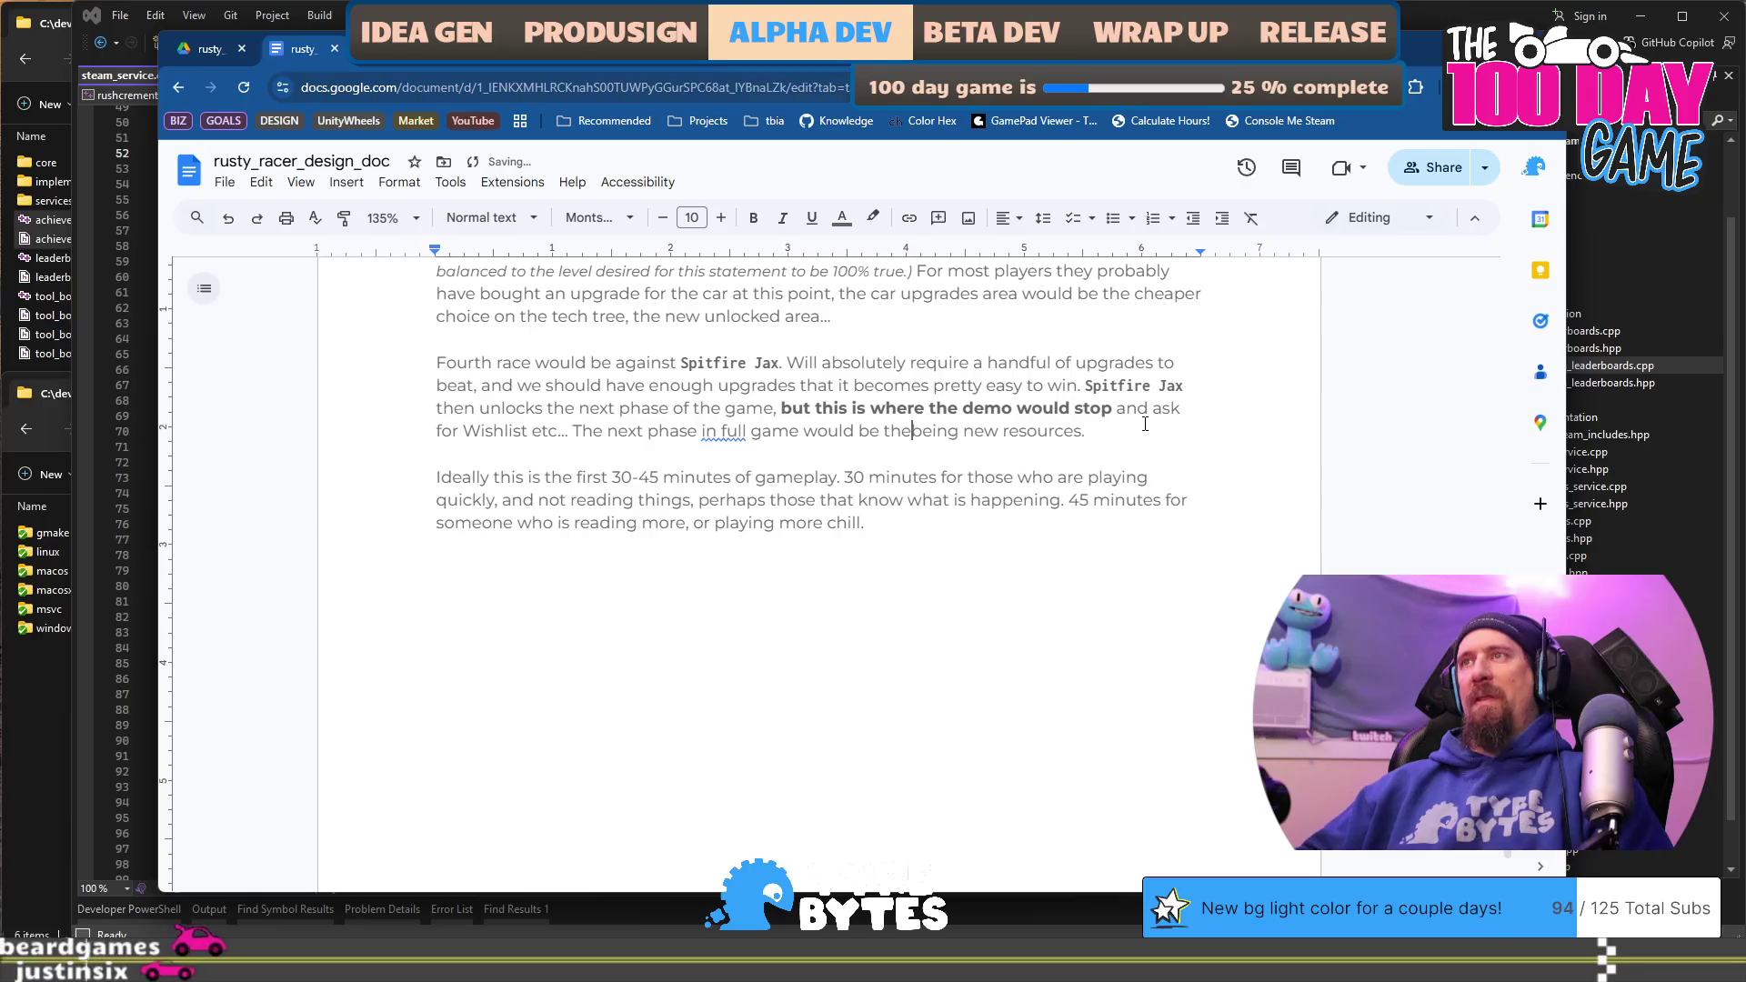
key(ctrl+shift+Right)
key(Delete)
key(End)
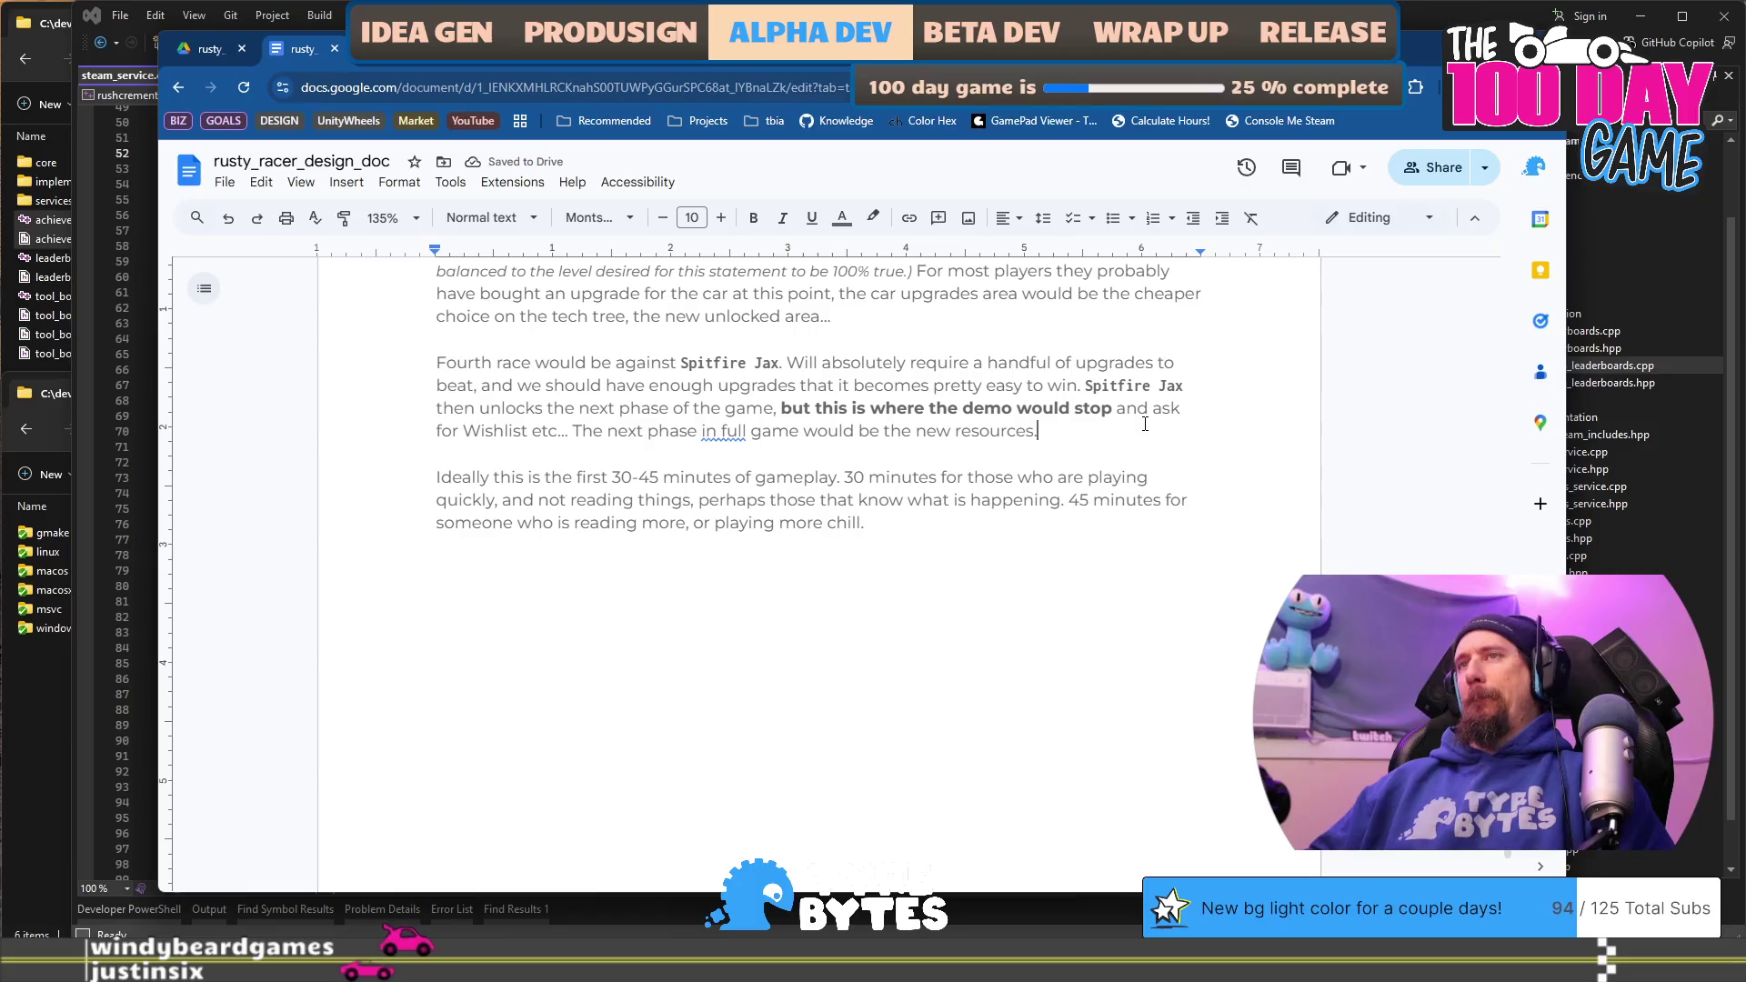
key(ctrl+Right)
key(ctrl+Right)
text(the)
Step: Replace the period after 'resources' with 'unlocking the teased upgrades.'
key(Down)
key(Left)
key(BackSpace)
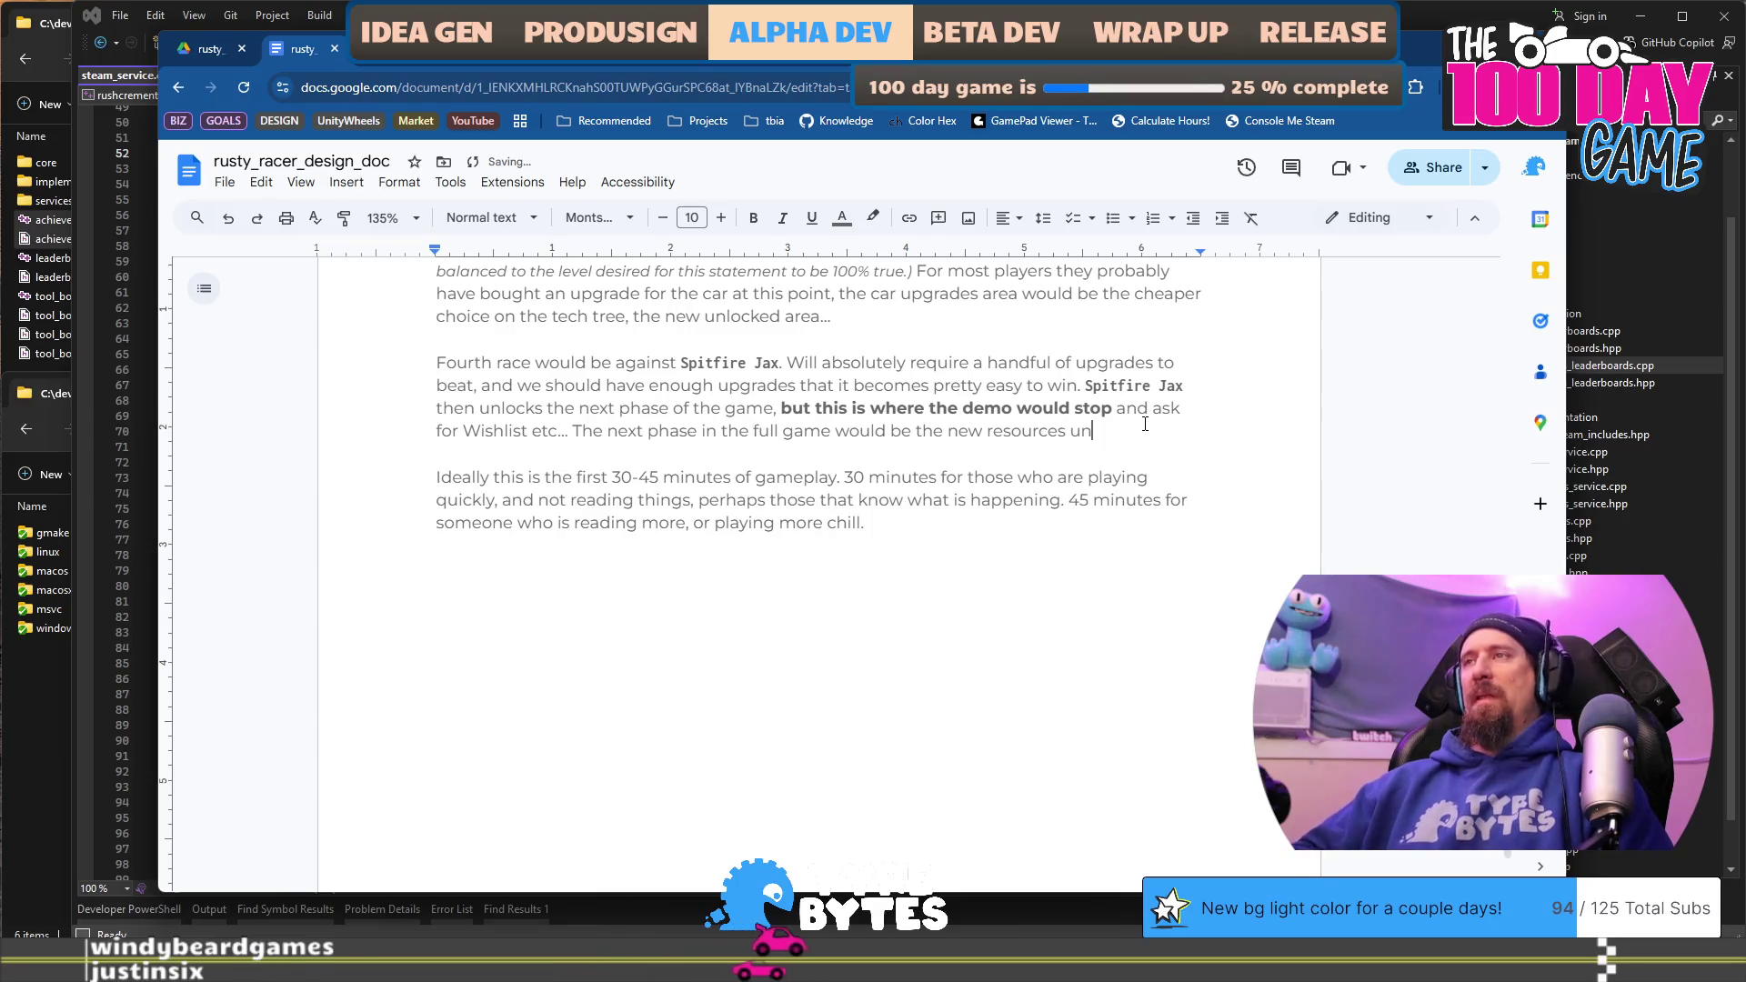
text(unlocking the tease)
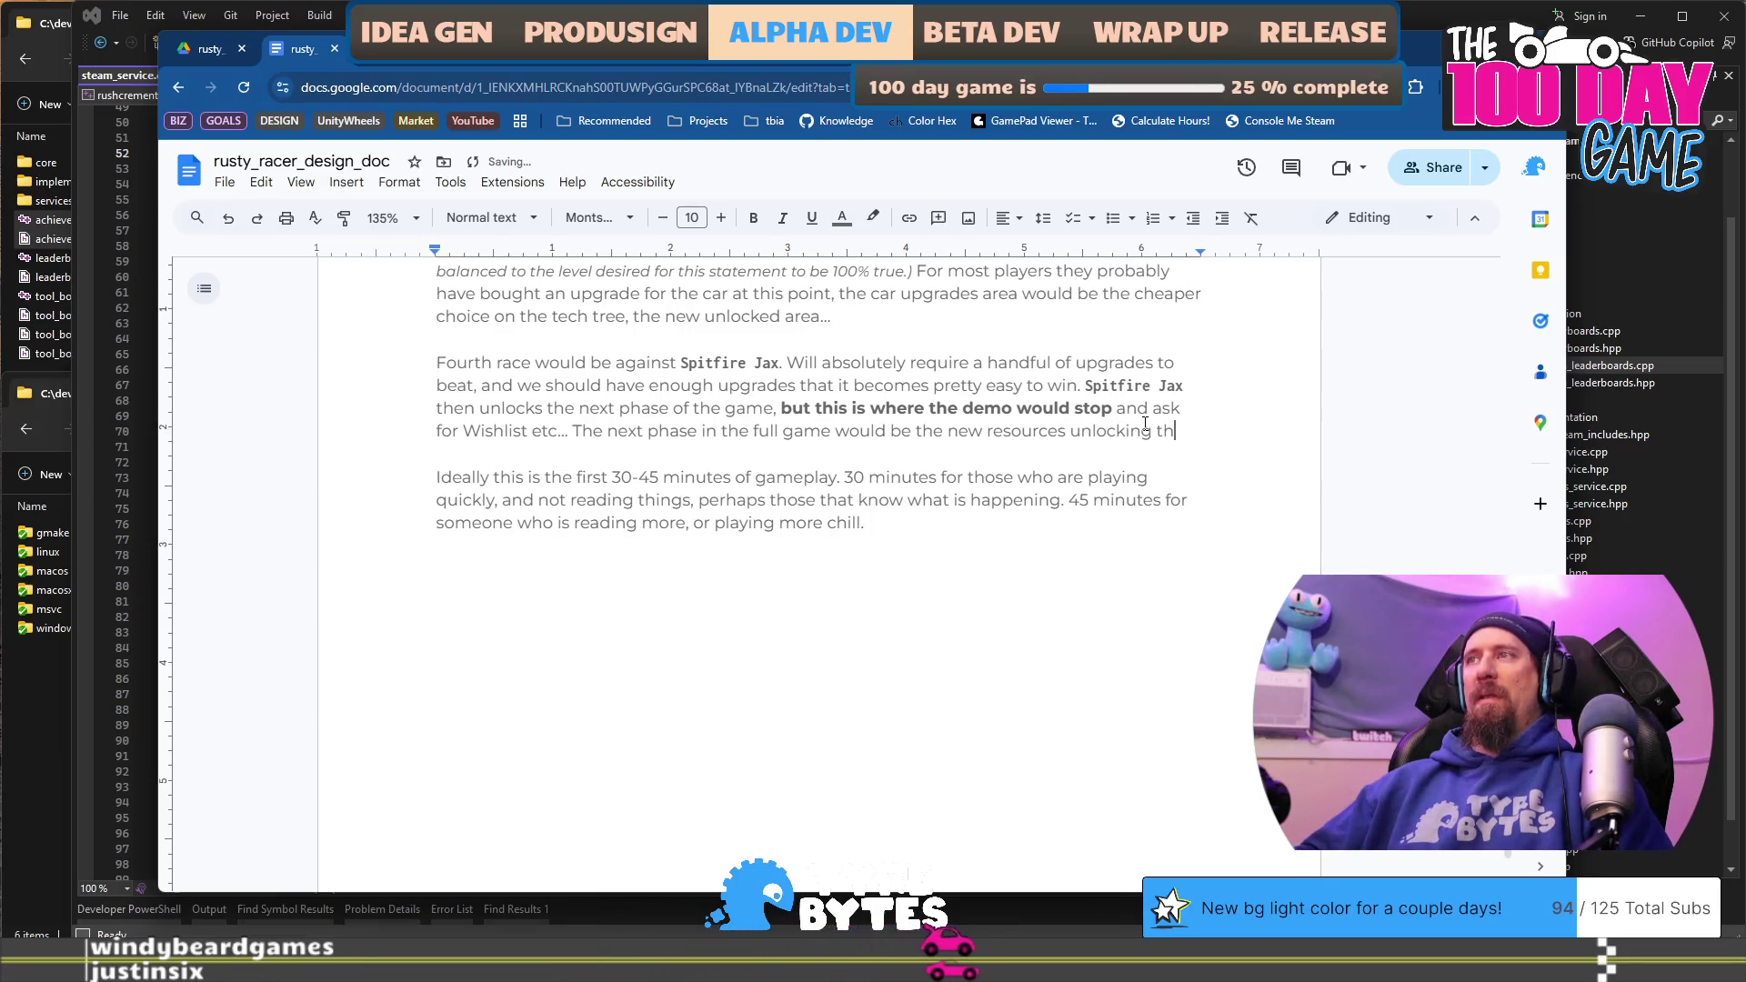
text(d upgrades.)
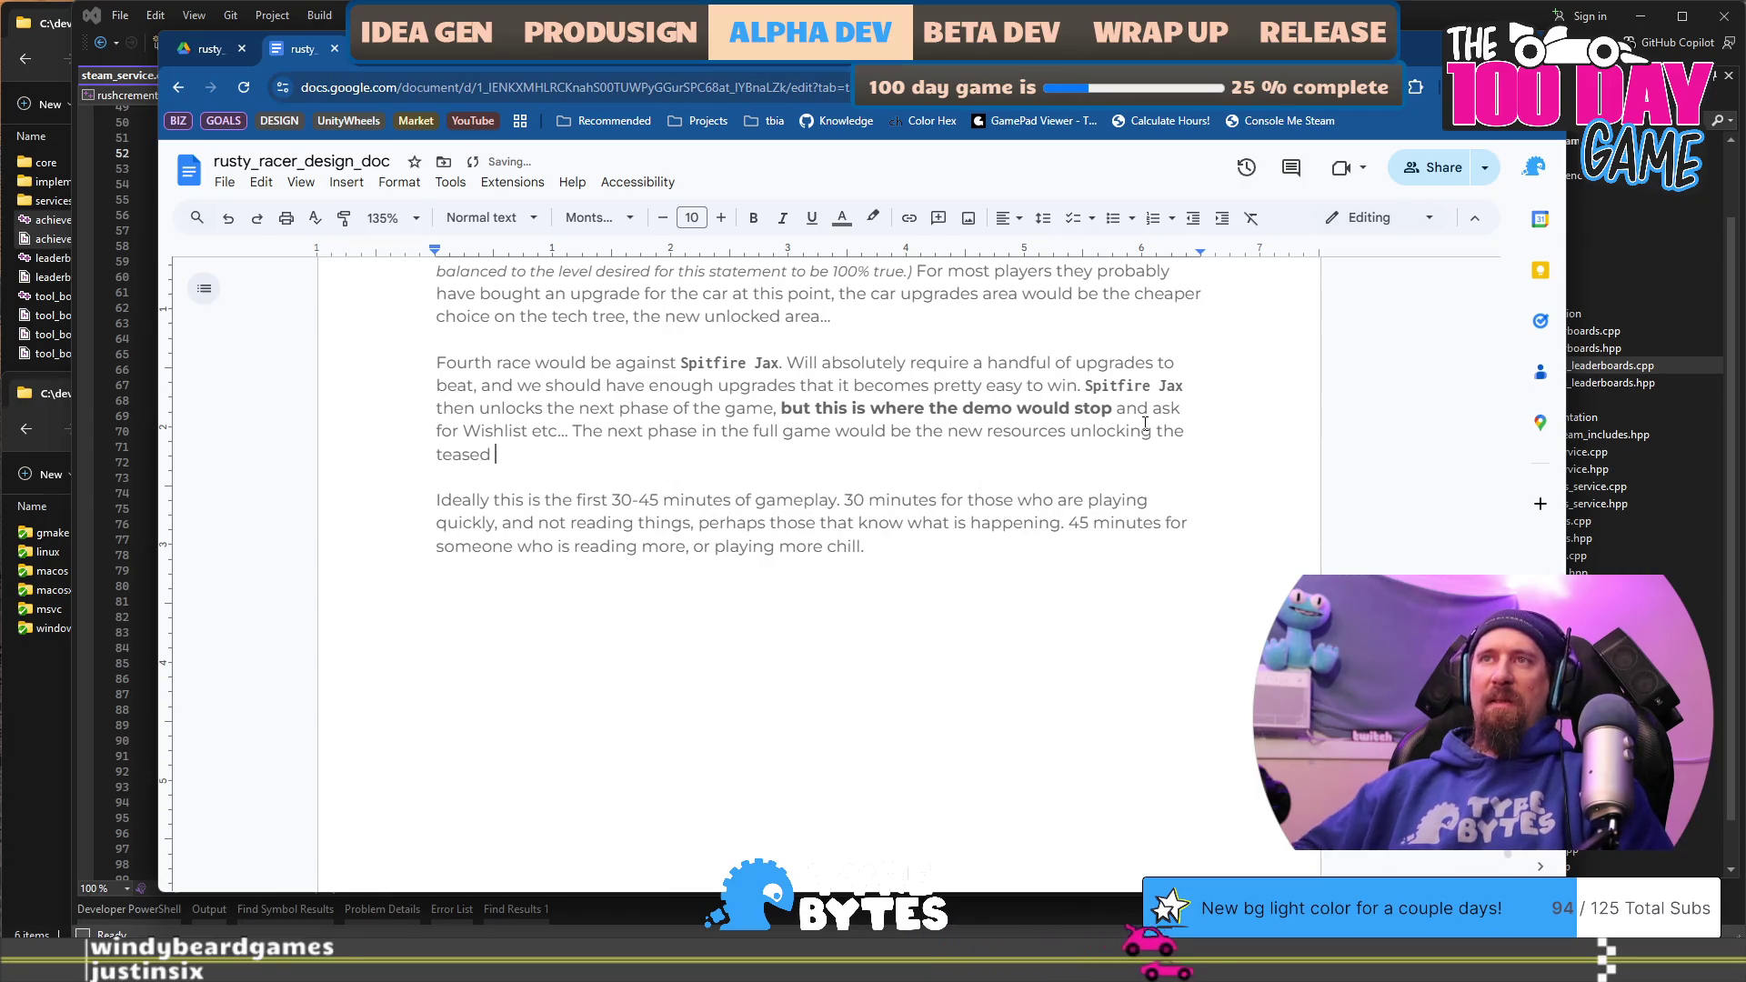
key(Down)
key(Down)
key(Down)
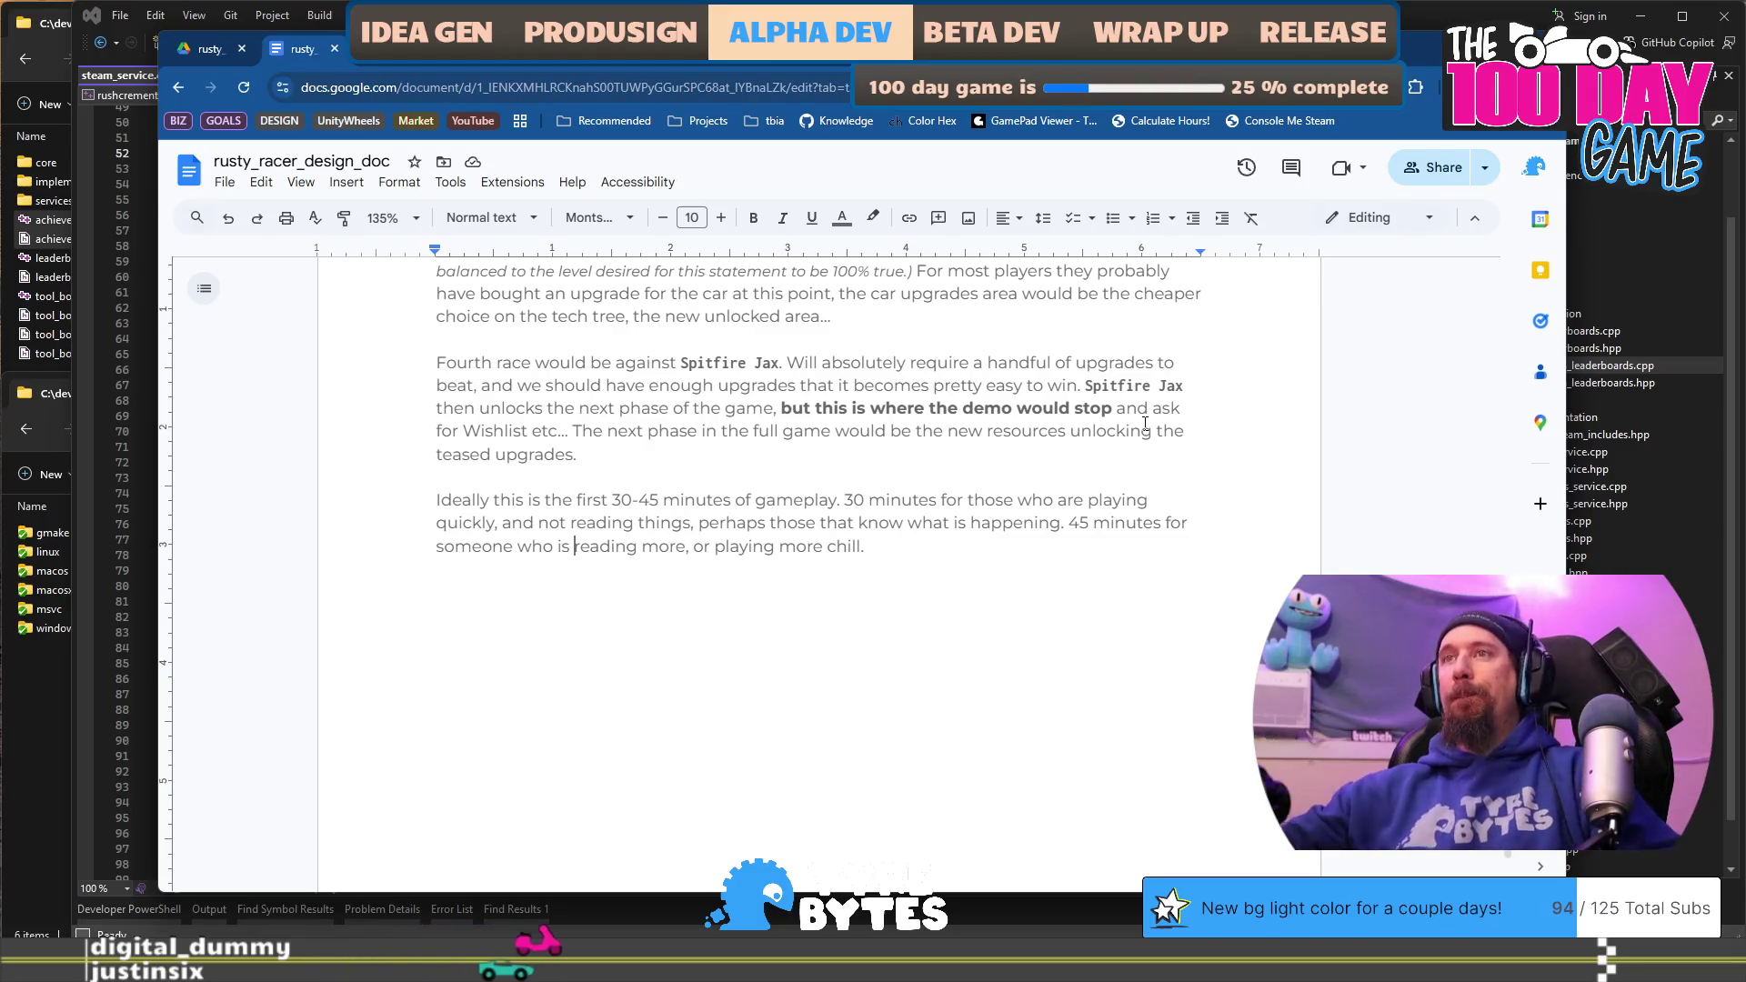
Step: Scroll back up and place the cursor above the Game Progression heading
click(1099, 625)
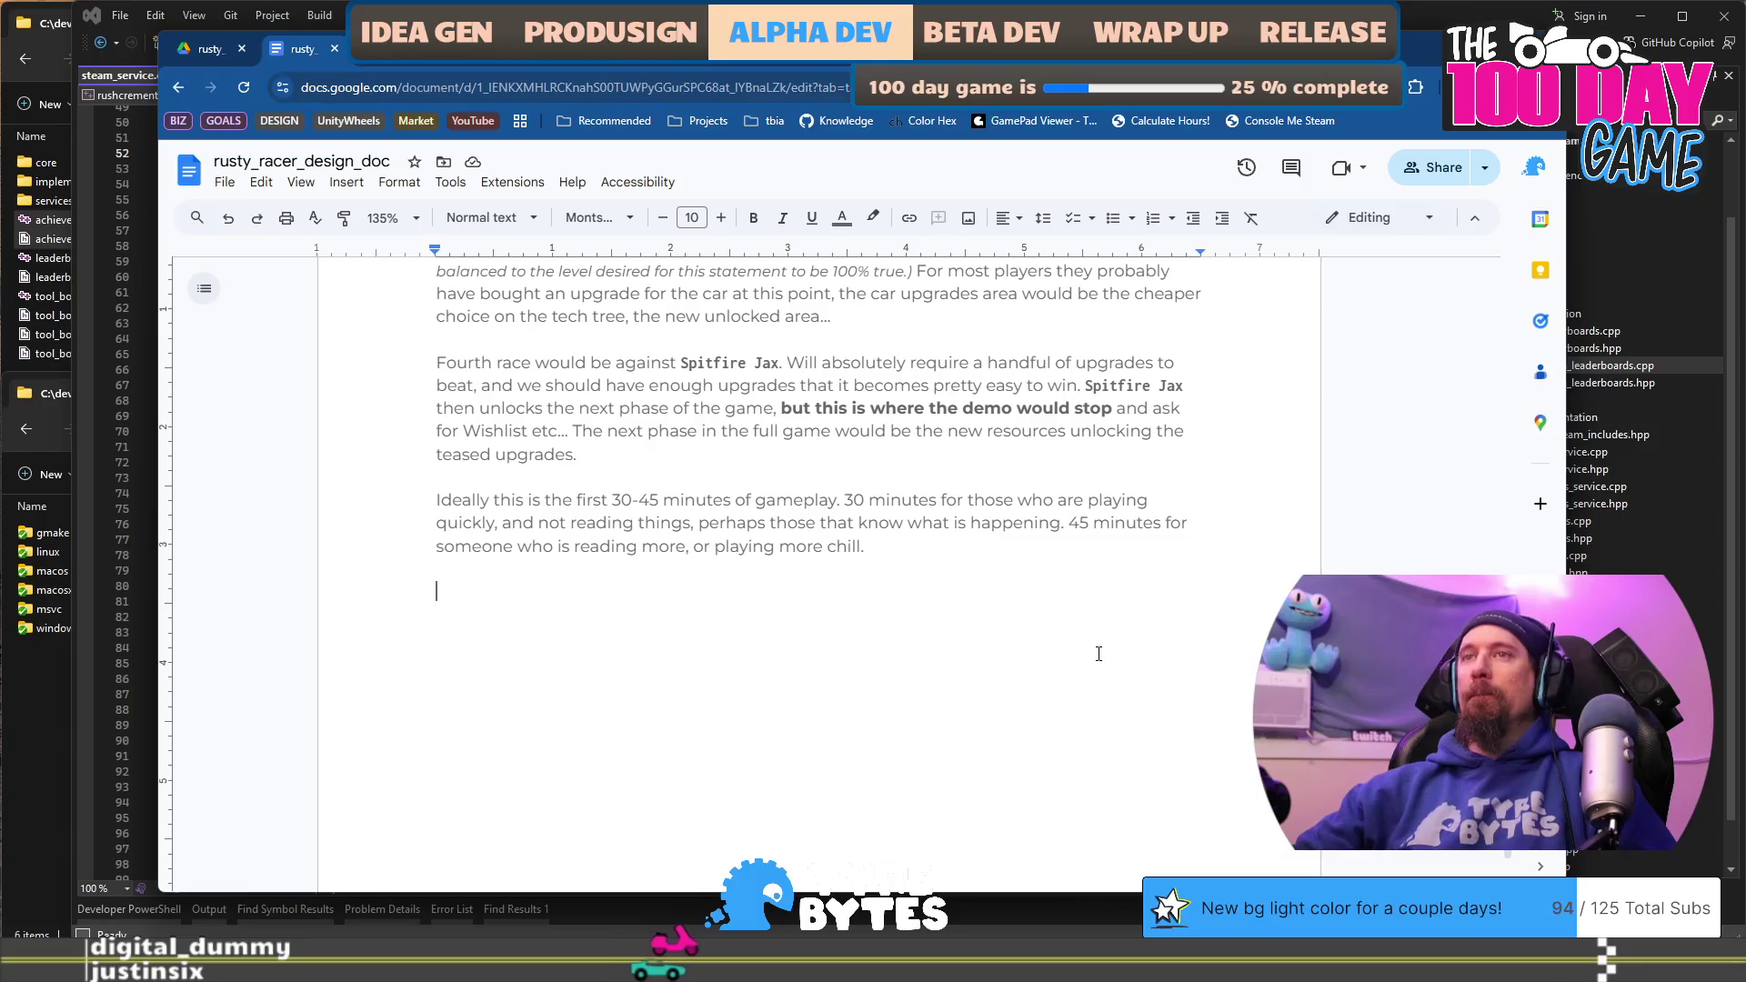
scroll(1099, 654, up, 15)
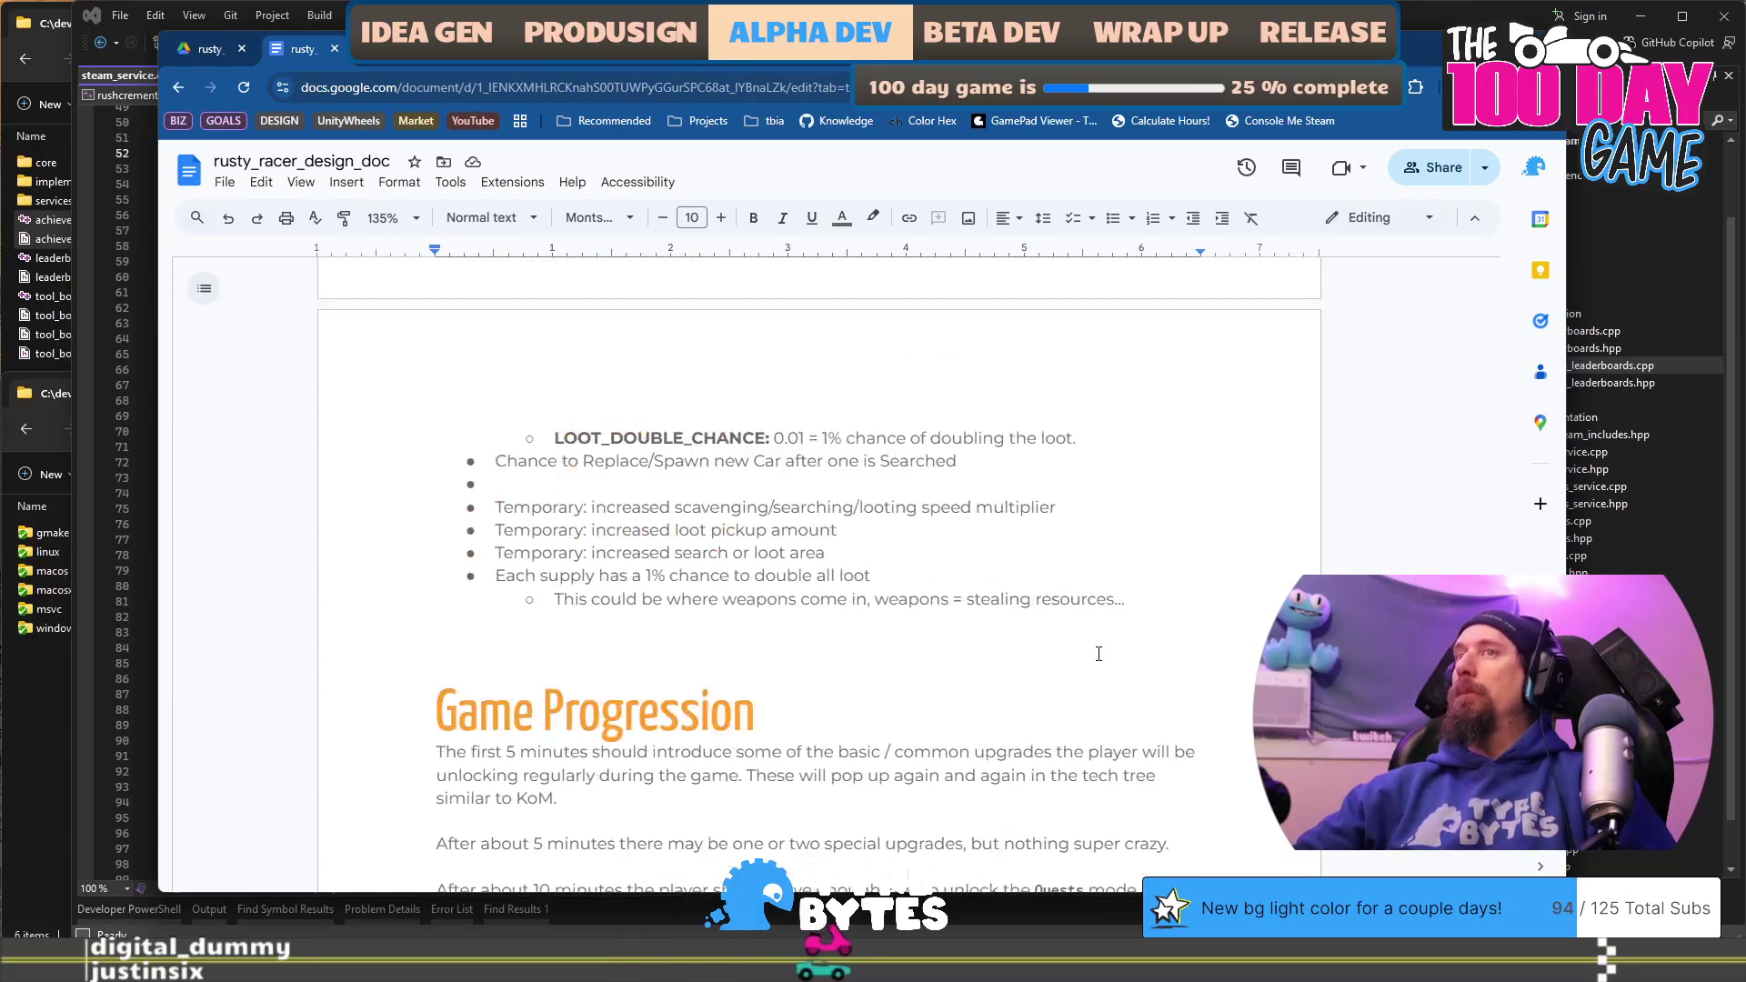
click(1011, 635)
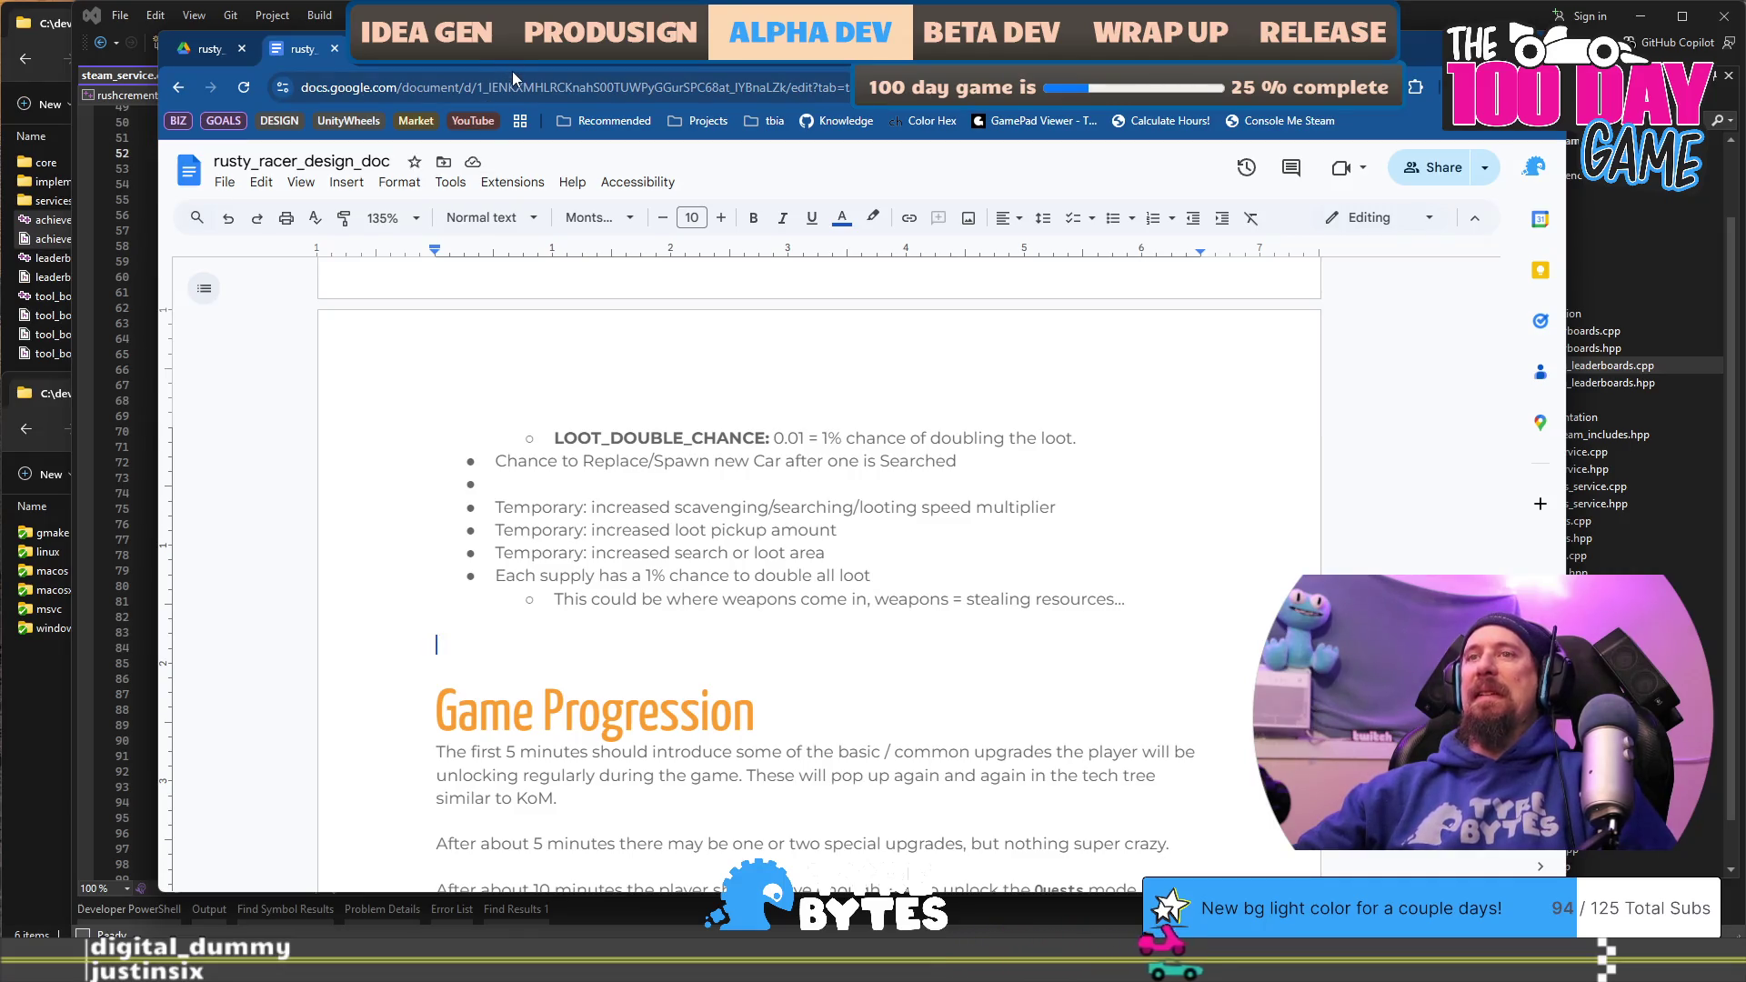
Step: Deselect the address bar and move the Chrome window to the left of the screen
click(555, 88)
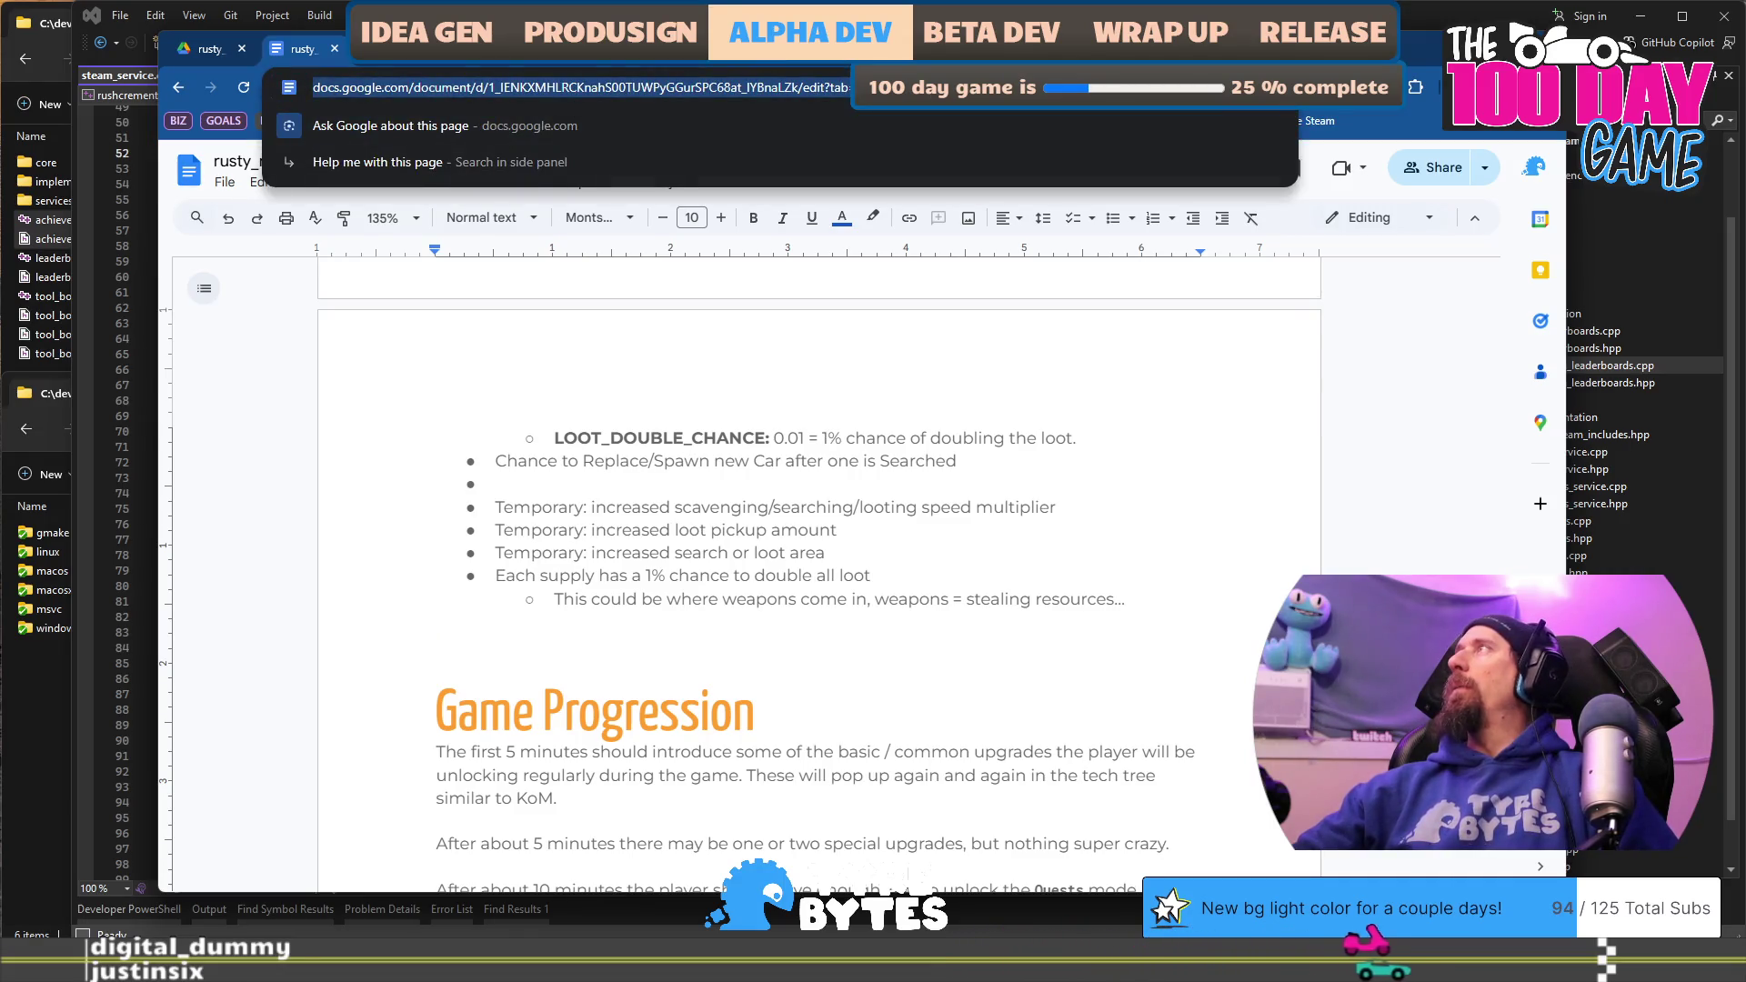
key(Escape)
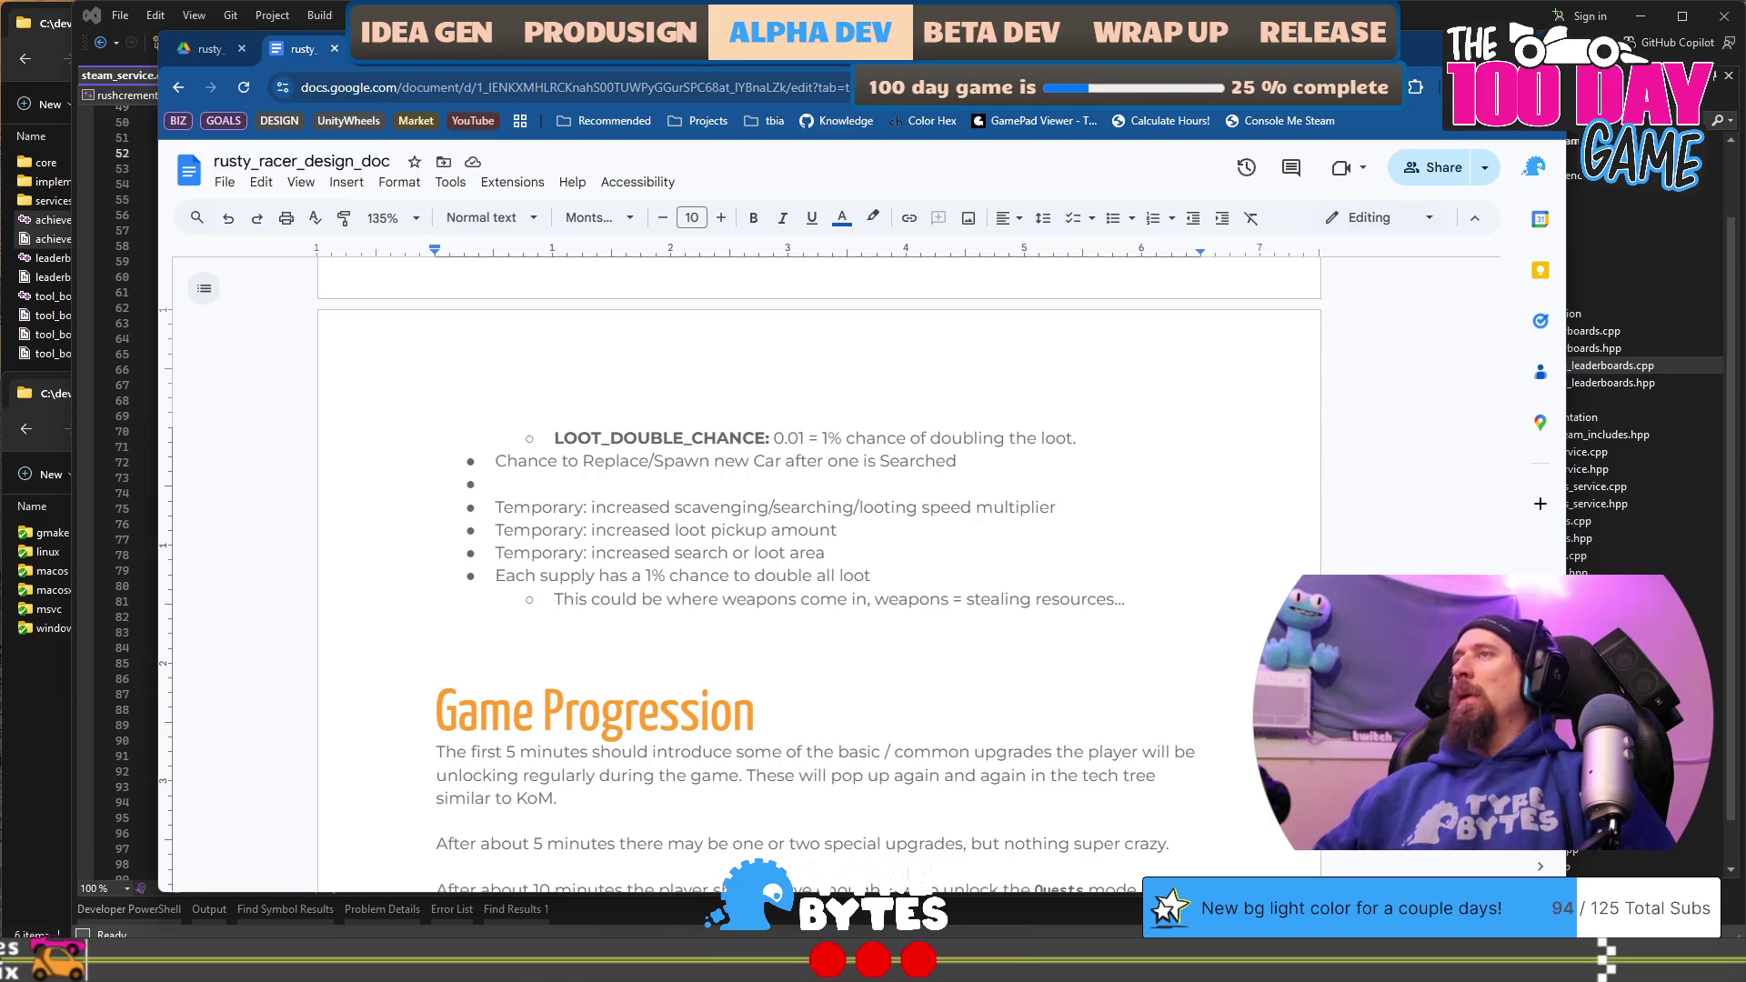
mouse_move(1415, 53)
mouse_down()
mouse_move(1230, 164)
mouse_move(146, 152)
mouse_move(73, 102)
mouse_move(564, 69)
mouse_move(536, 31)
mouse_move(470, 34)
mouse_move(483, 30)
mouse_up()
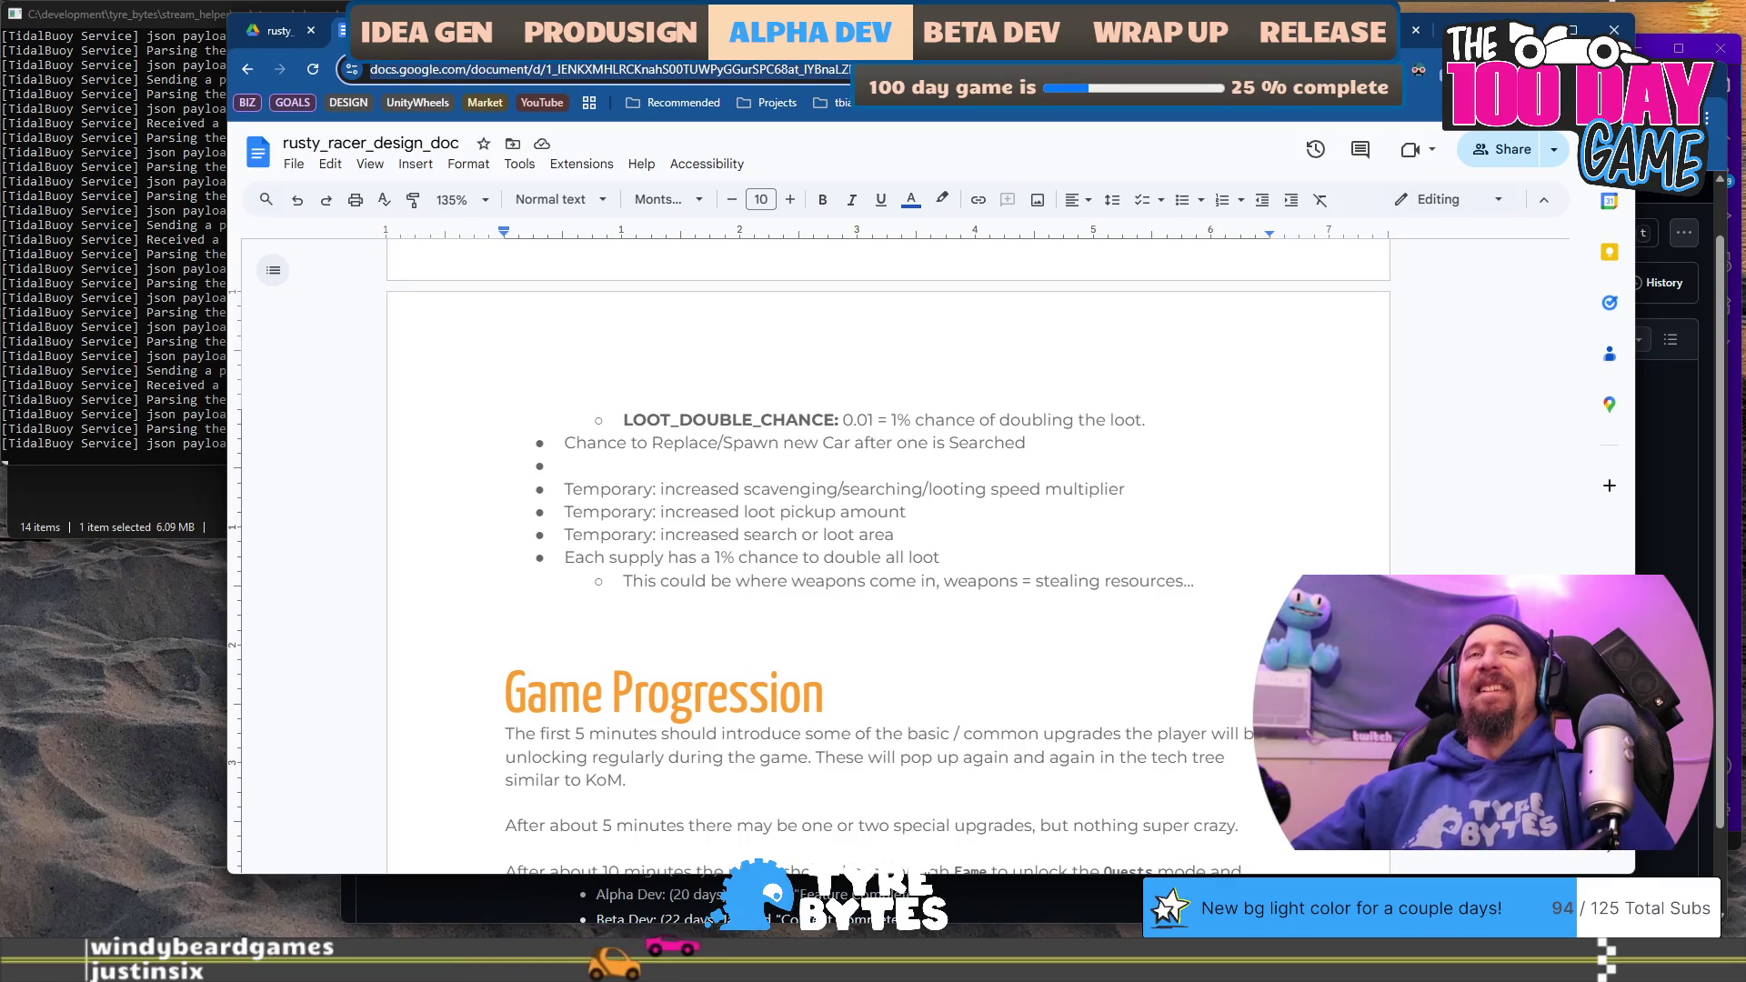